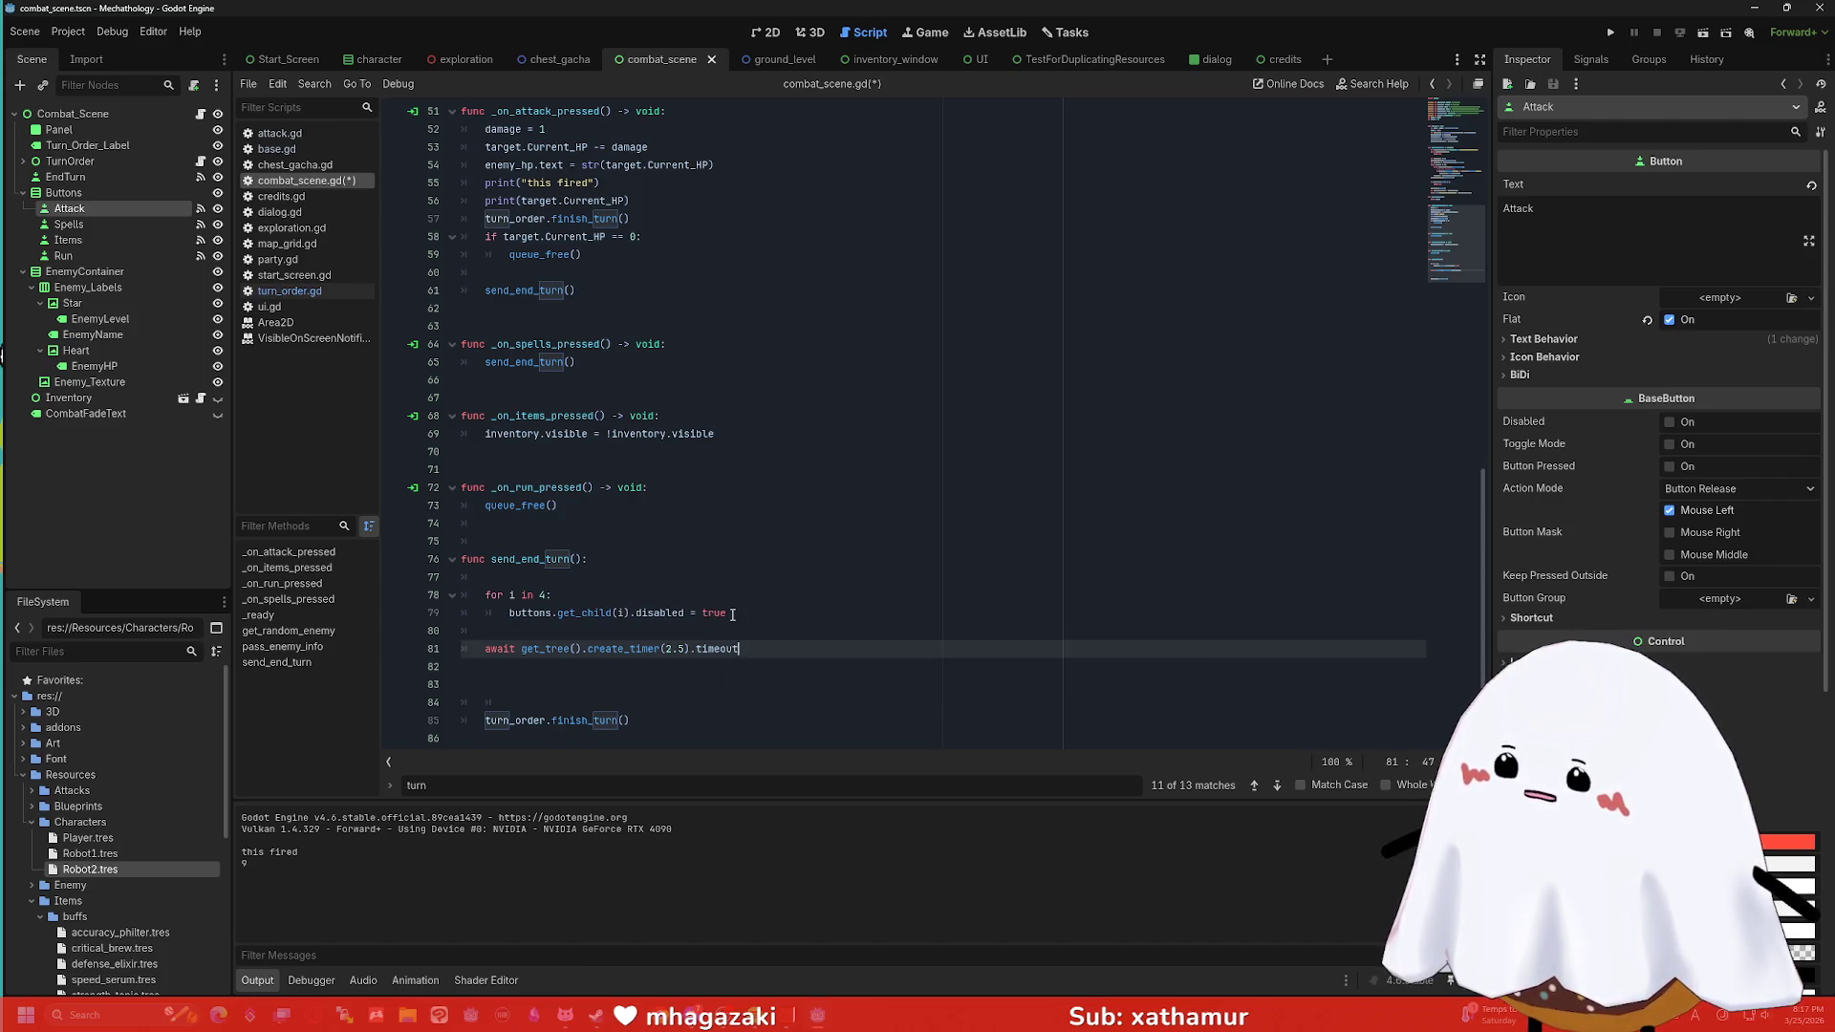
# Duplicate the button-disabling for-loop below the await timer line in send_end_turn.
pyautogui.moveTo(732, 613); pyautogui.dragTo(483, 597)
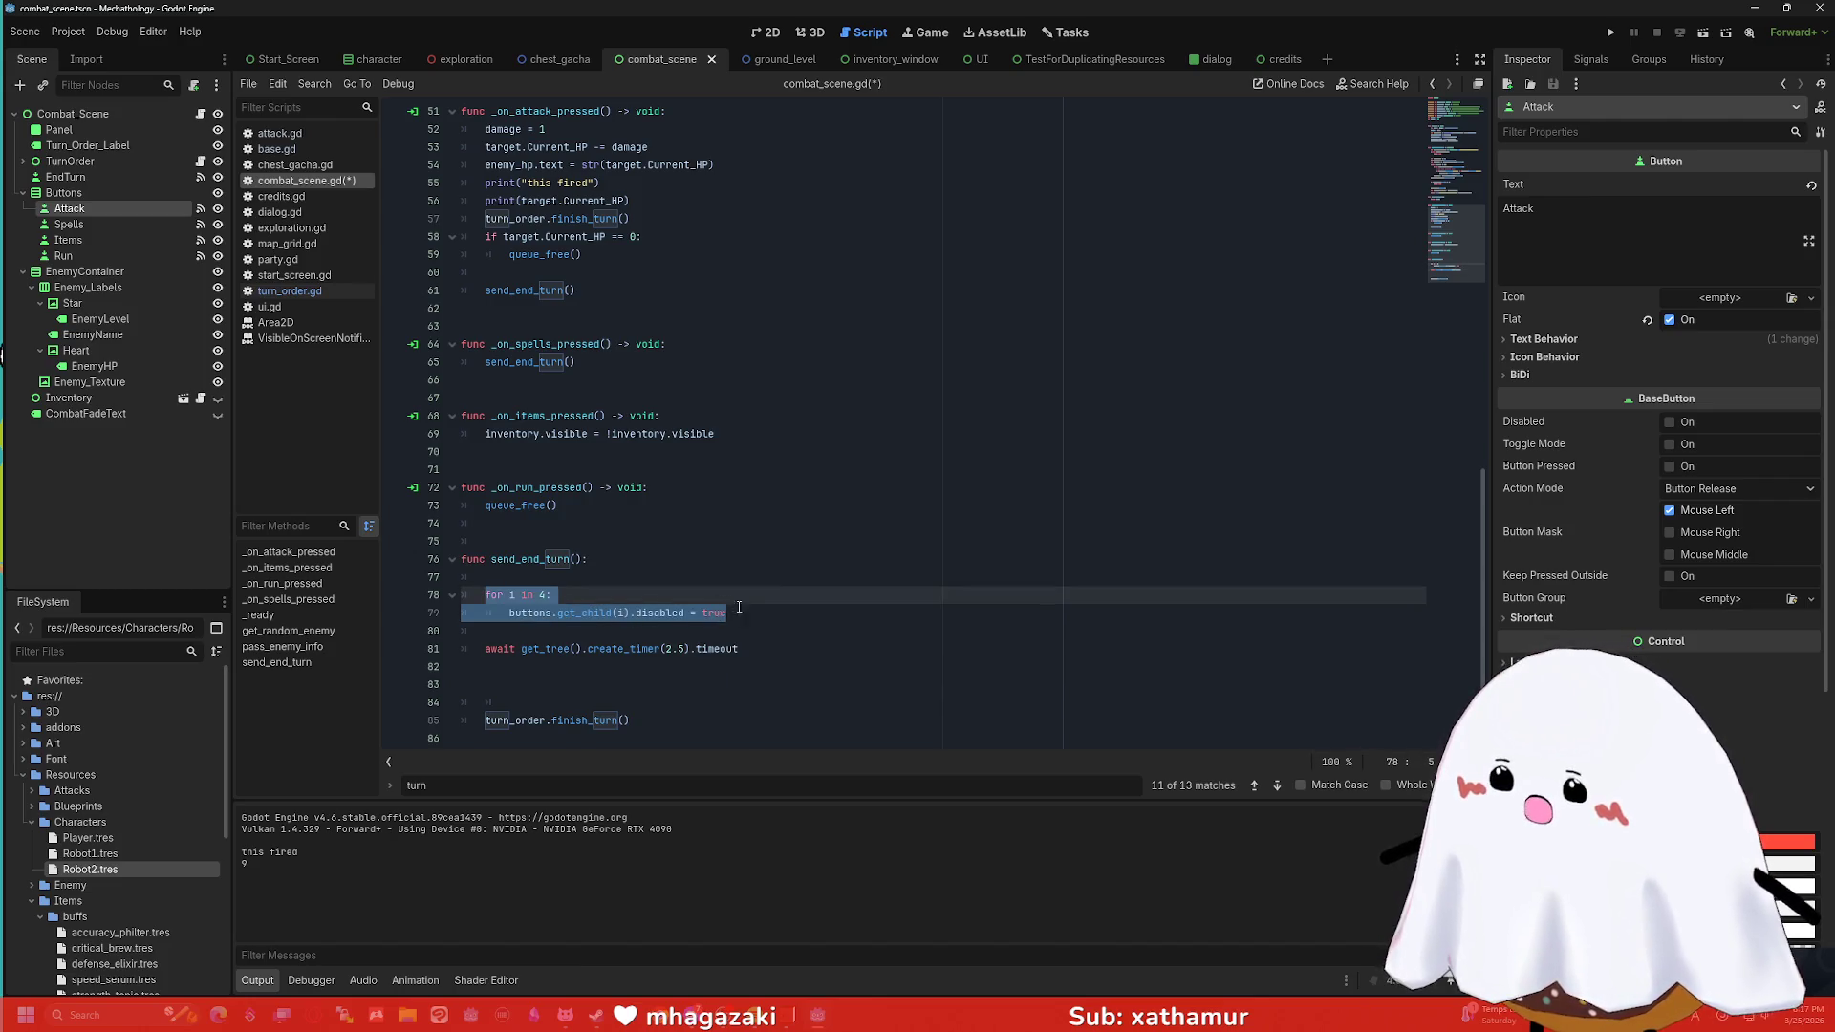
pyautogui.moveTo(733, 614); pyautogui.dragTo(462, 596)
pyautogui.hotkey('ctrl', 'c')
pyautogui.click(669, 671)
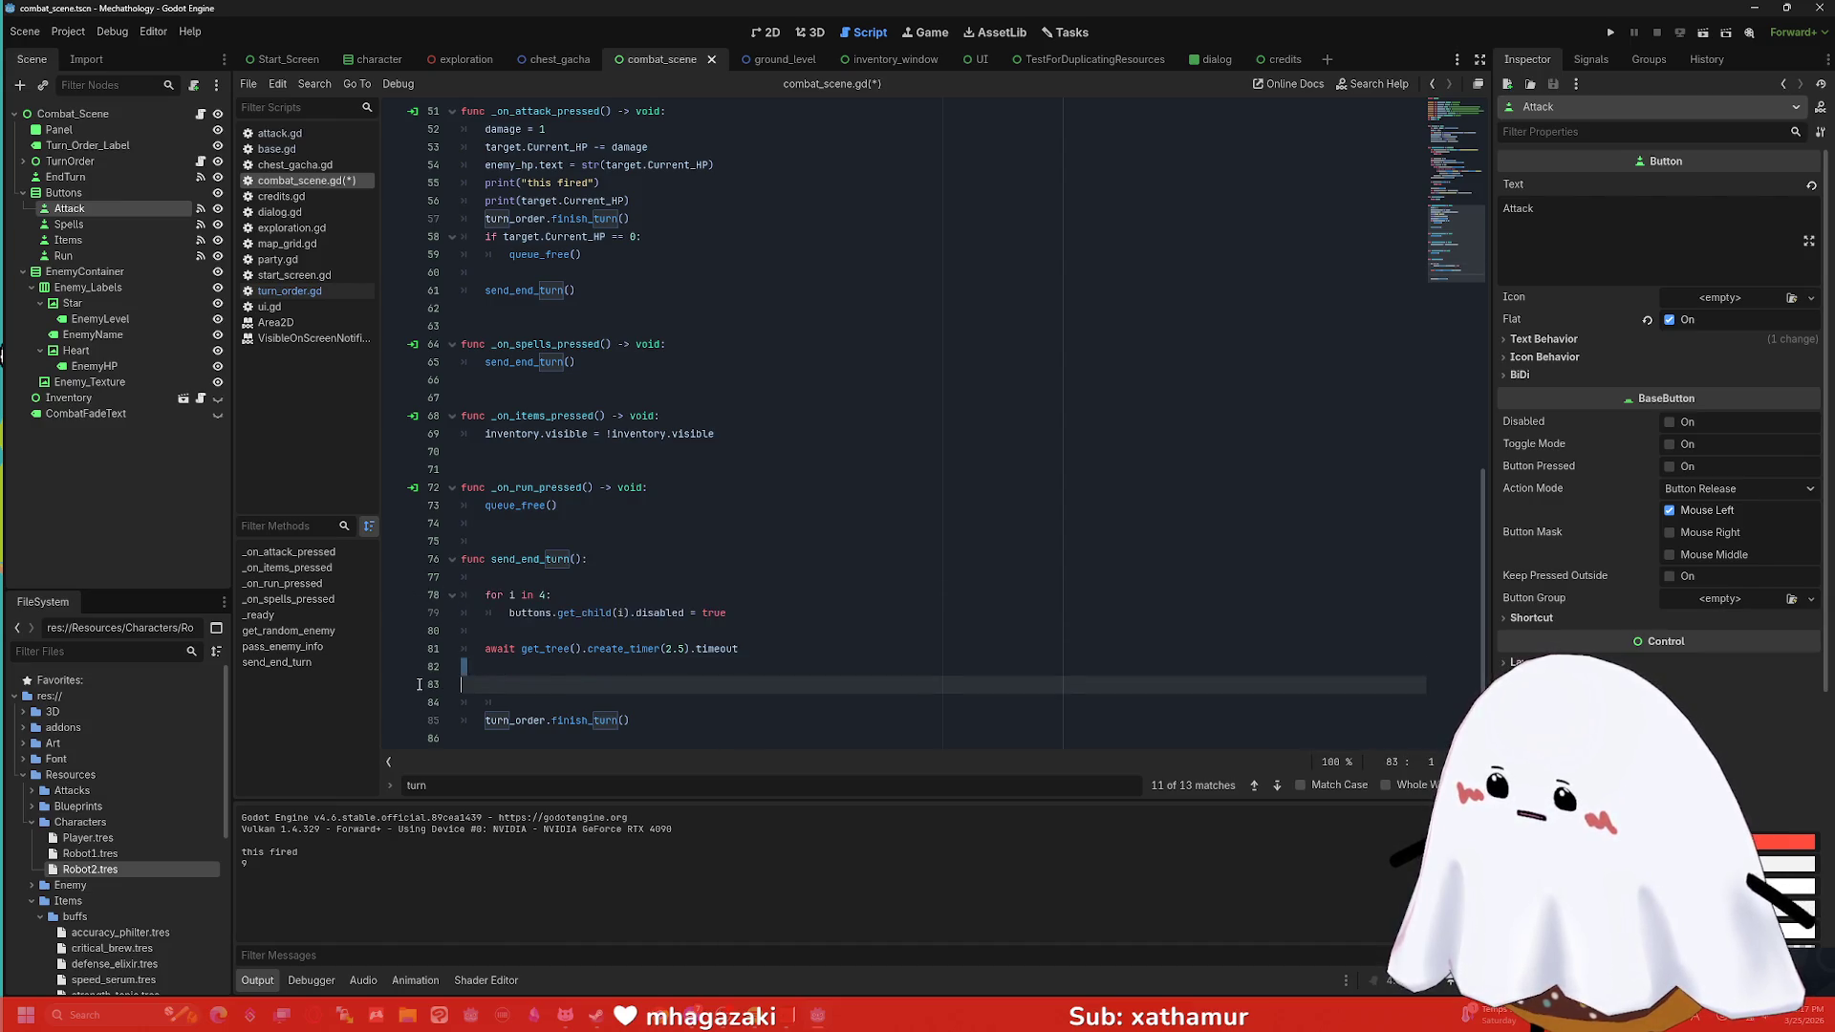
pyautogui.hotkey('ctrl', 'v')
pyautogui.click(778, 645)
pyautogui.press('Return')
# Change the copied loop's disabled value from true to false and save combat_scene.gd.
pyautogui.scroll(-1, 669, 655)
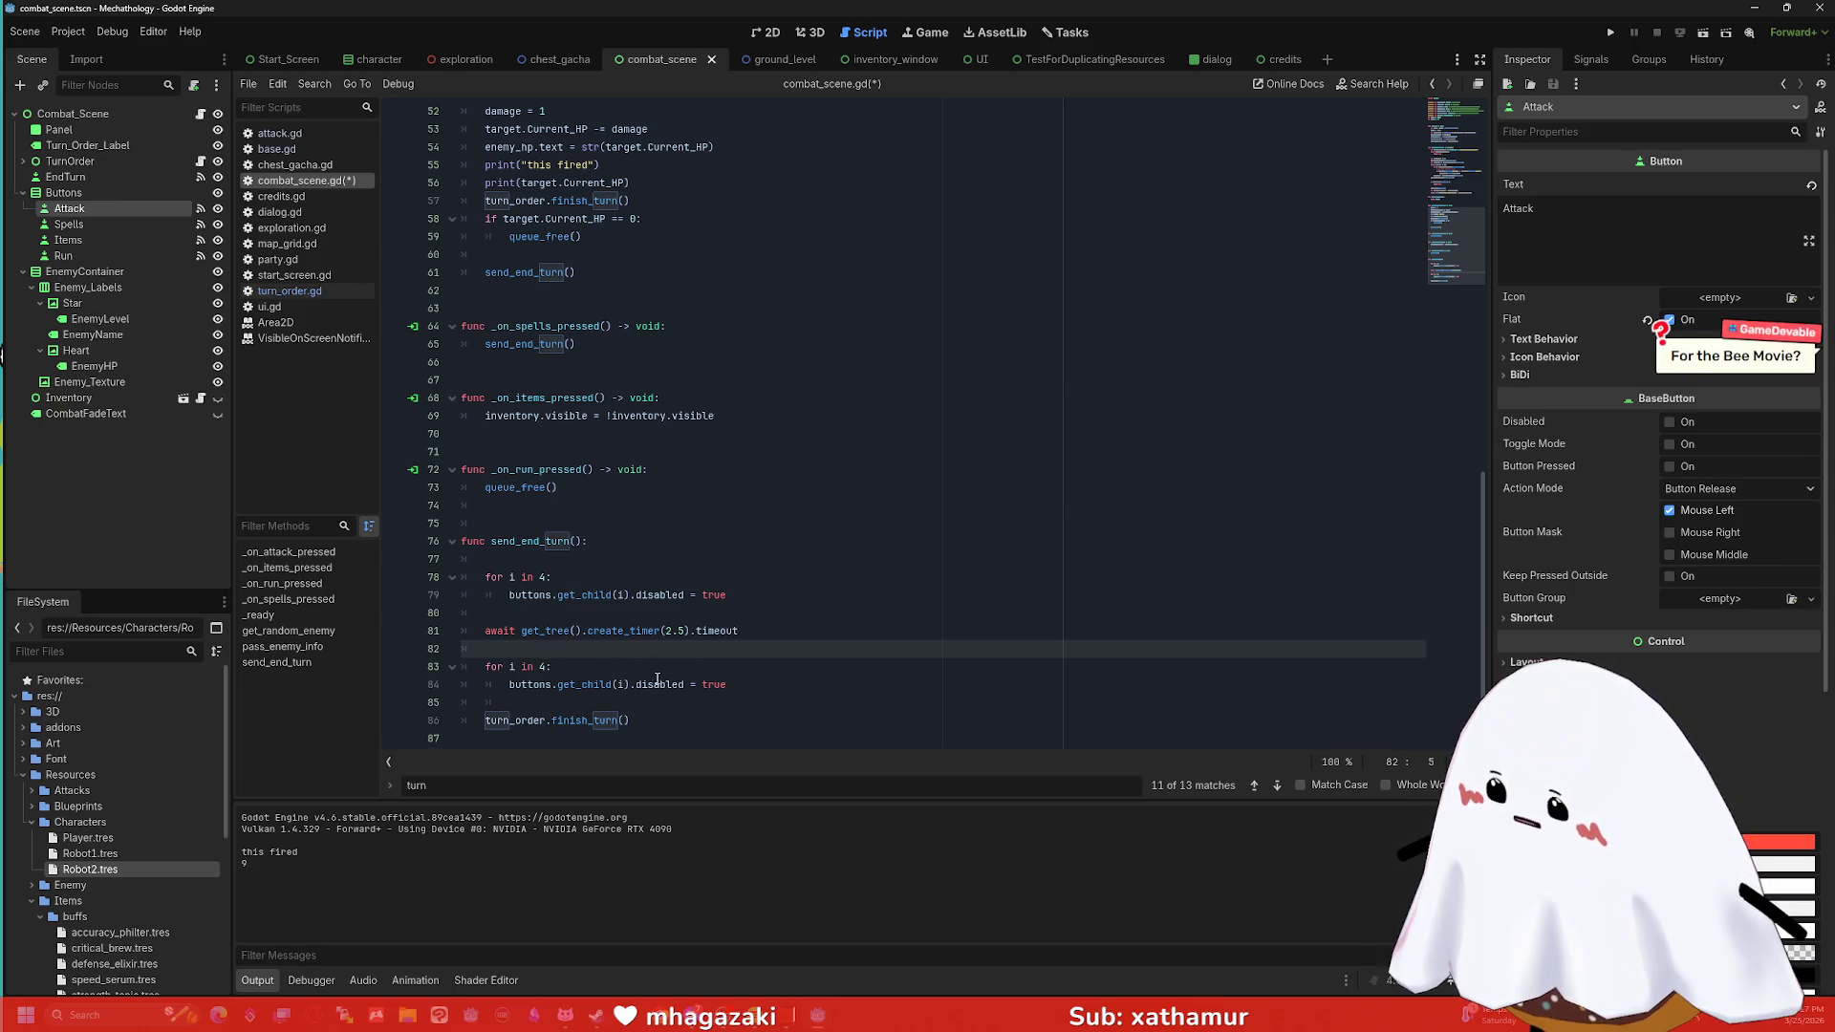
pyautogui.doubleClick(712, 684)
pyautogui.write('fals')
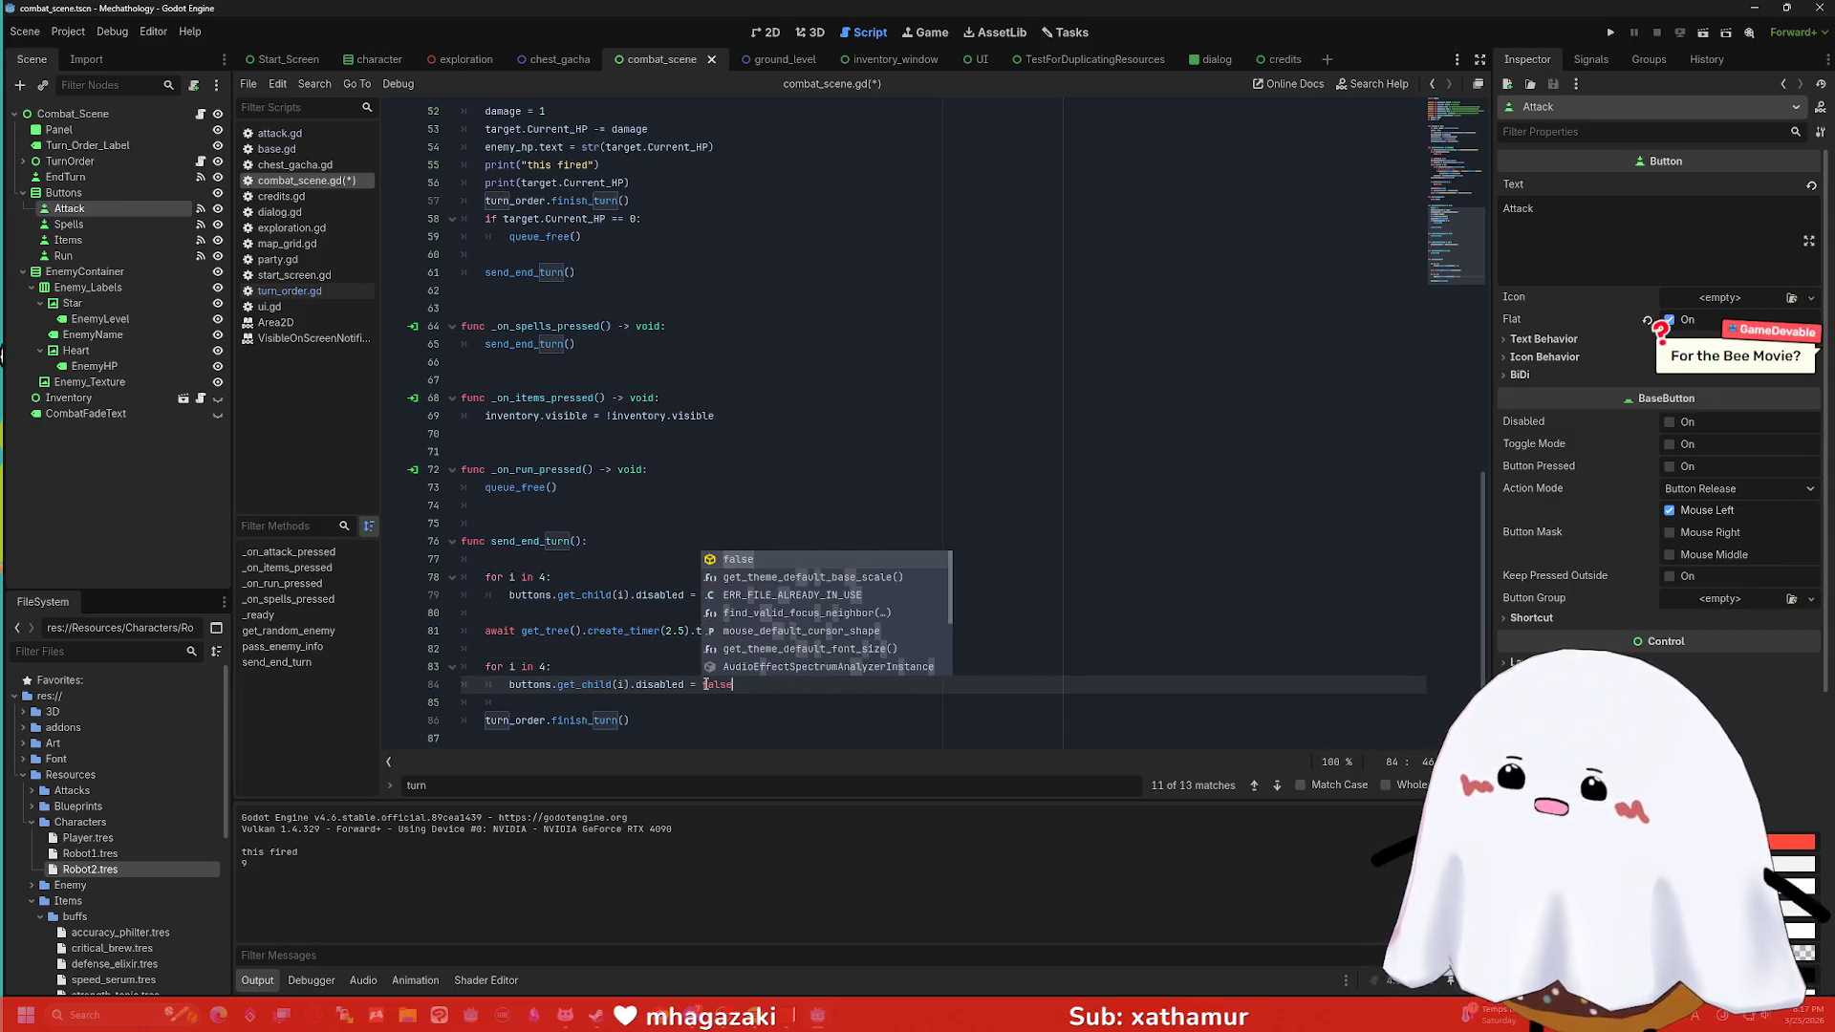
pyautogui.press('Return')
pyautogui.click(979, 511)
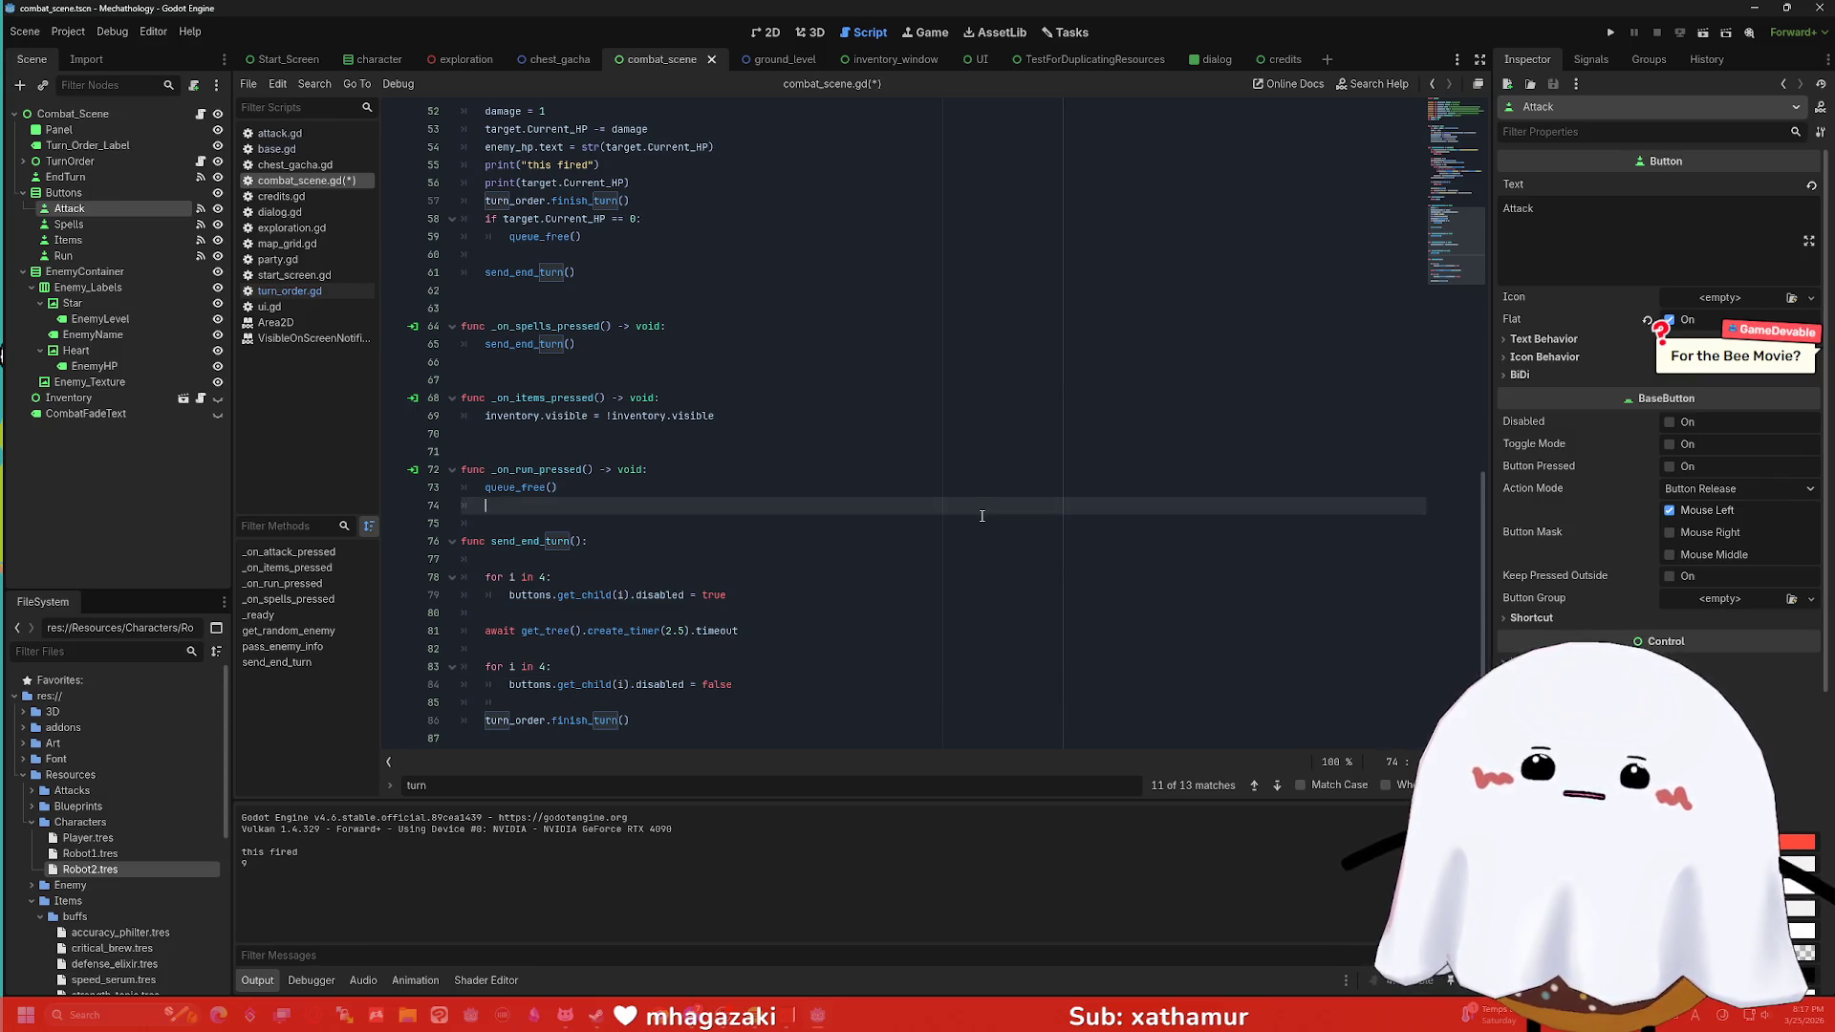
pyautogui.hotkey('ctrl', 's')
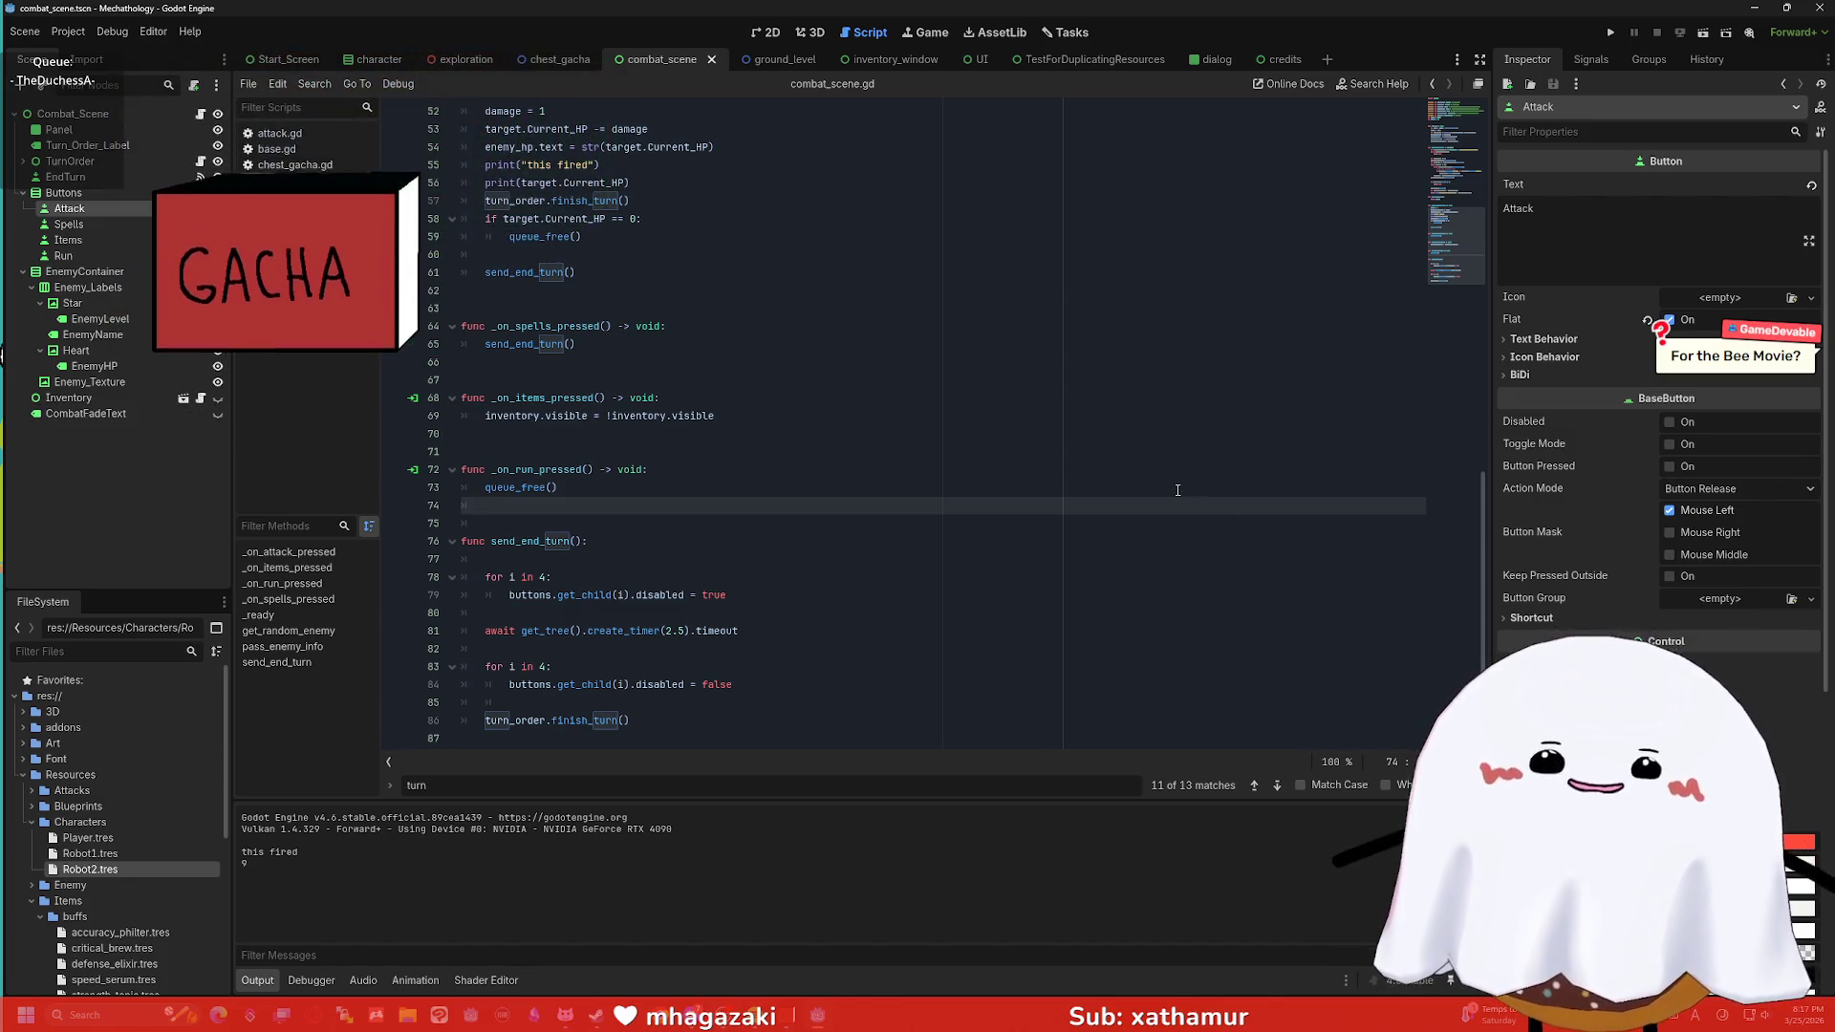
# Run the combat scene, attack Chest King once down to 998 HP, then leave via Run.
pyautogui.click(1703, 32)
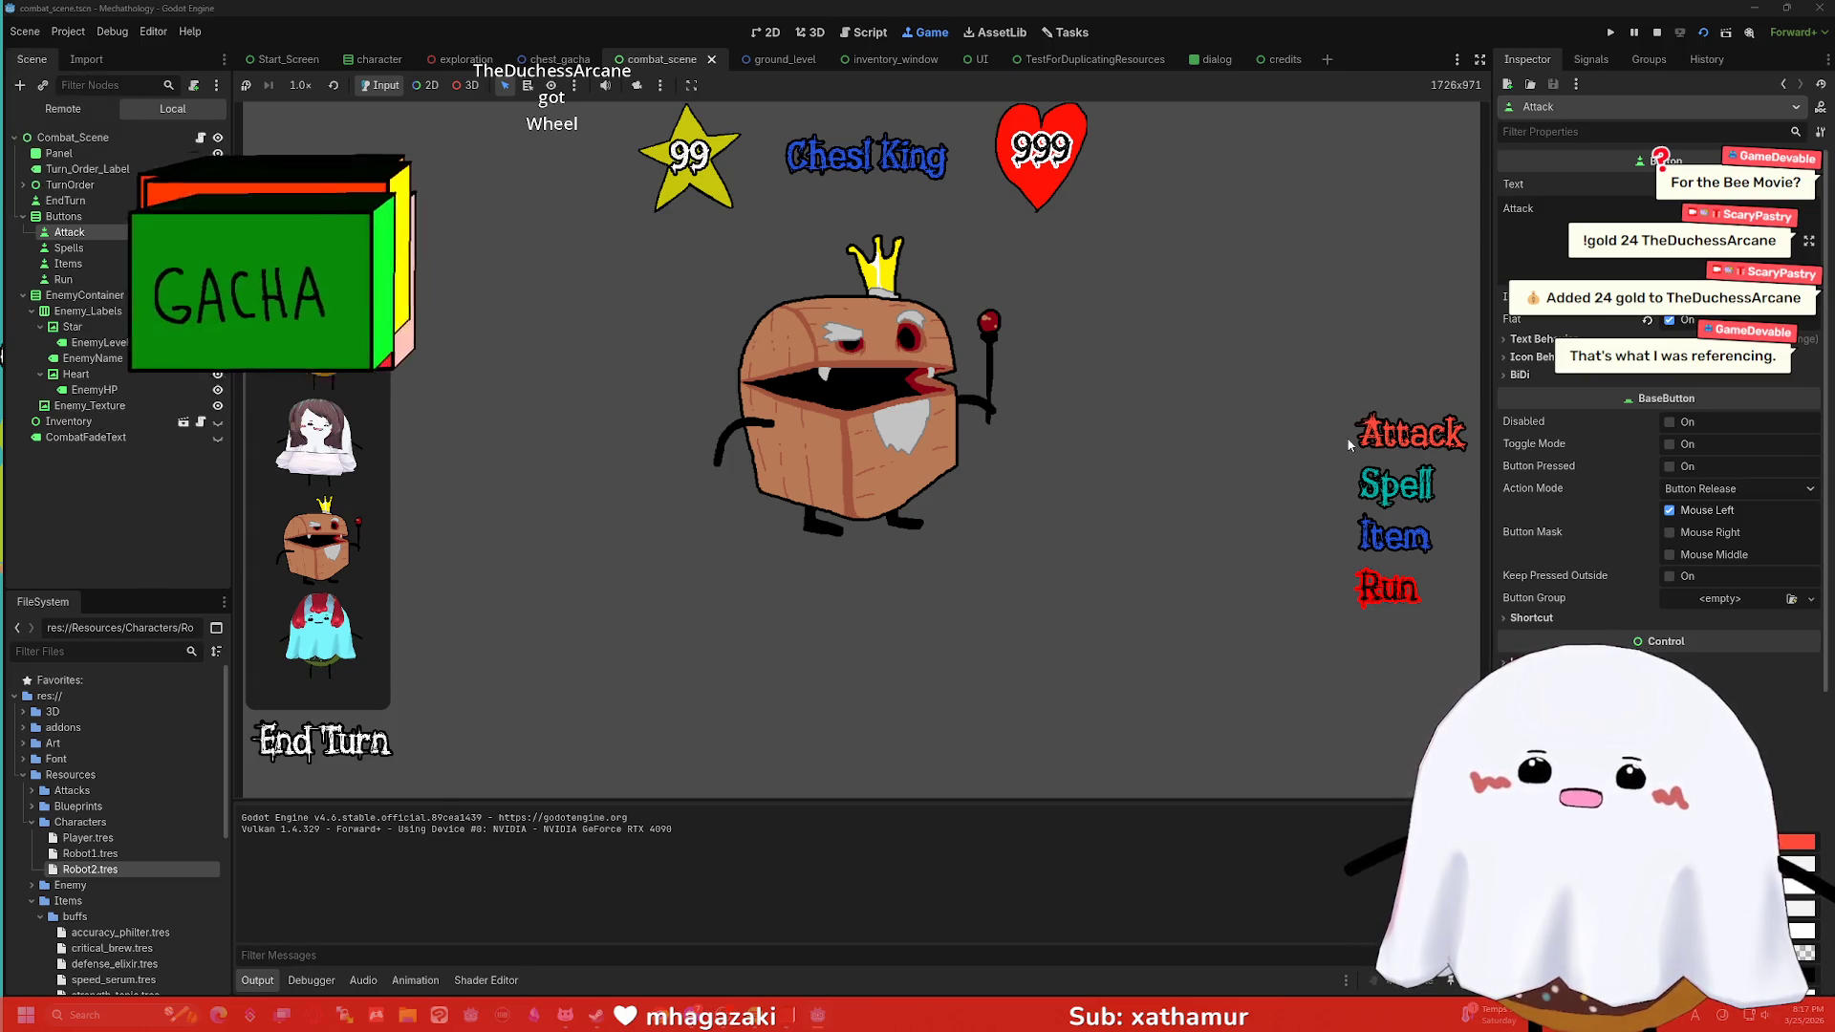
pyautogui.click(1379, 437)
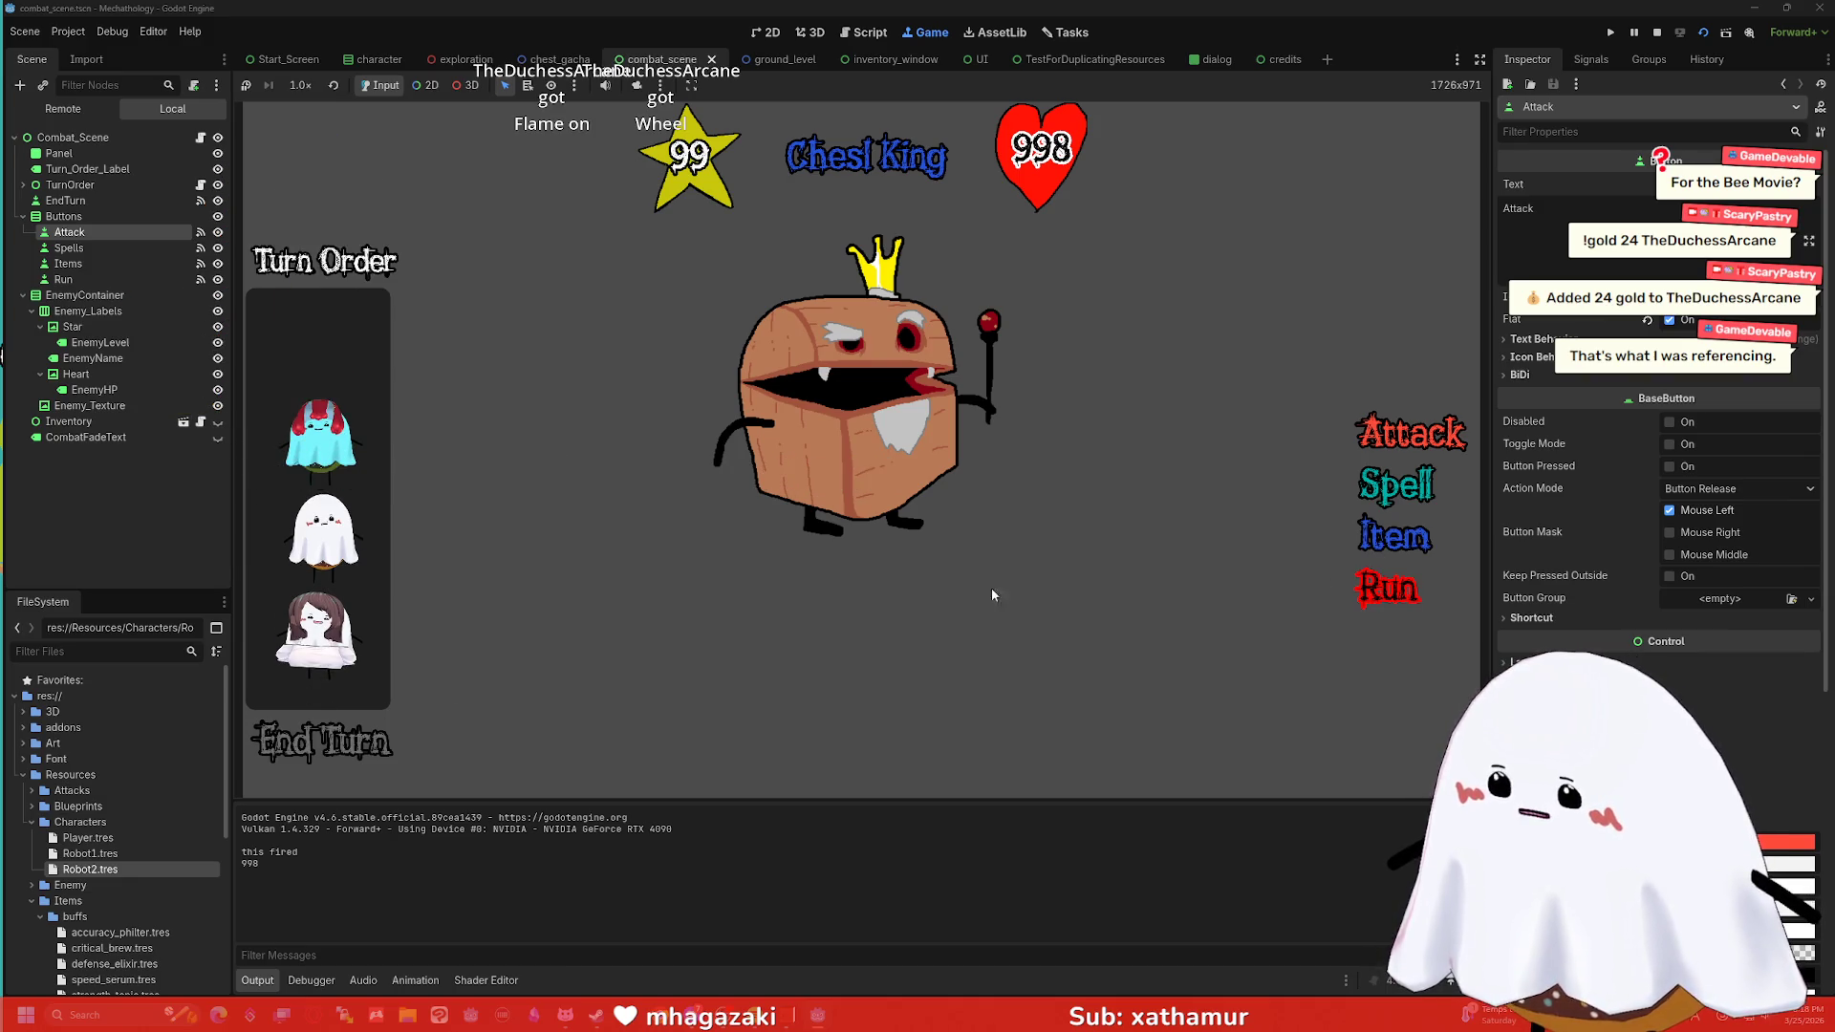
pyautogui.click(1373, 594)
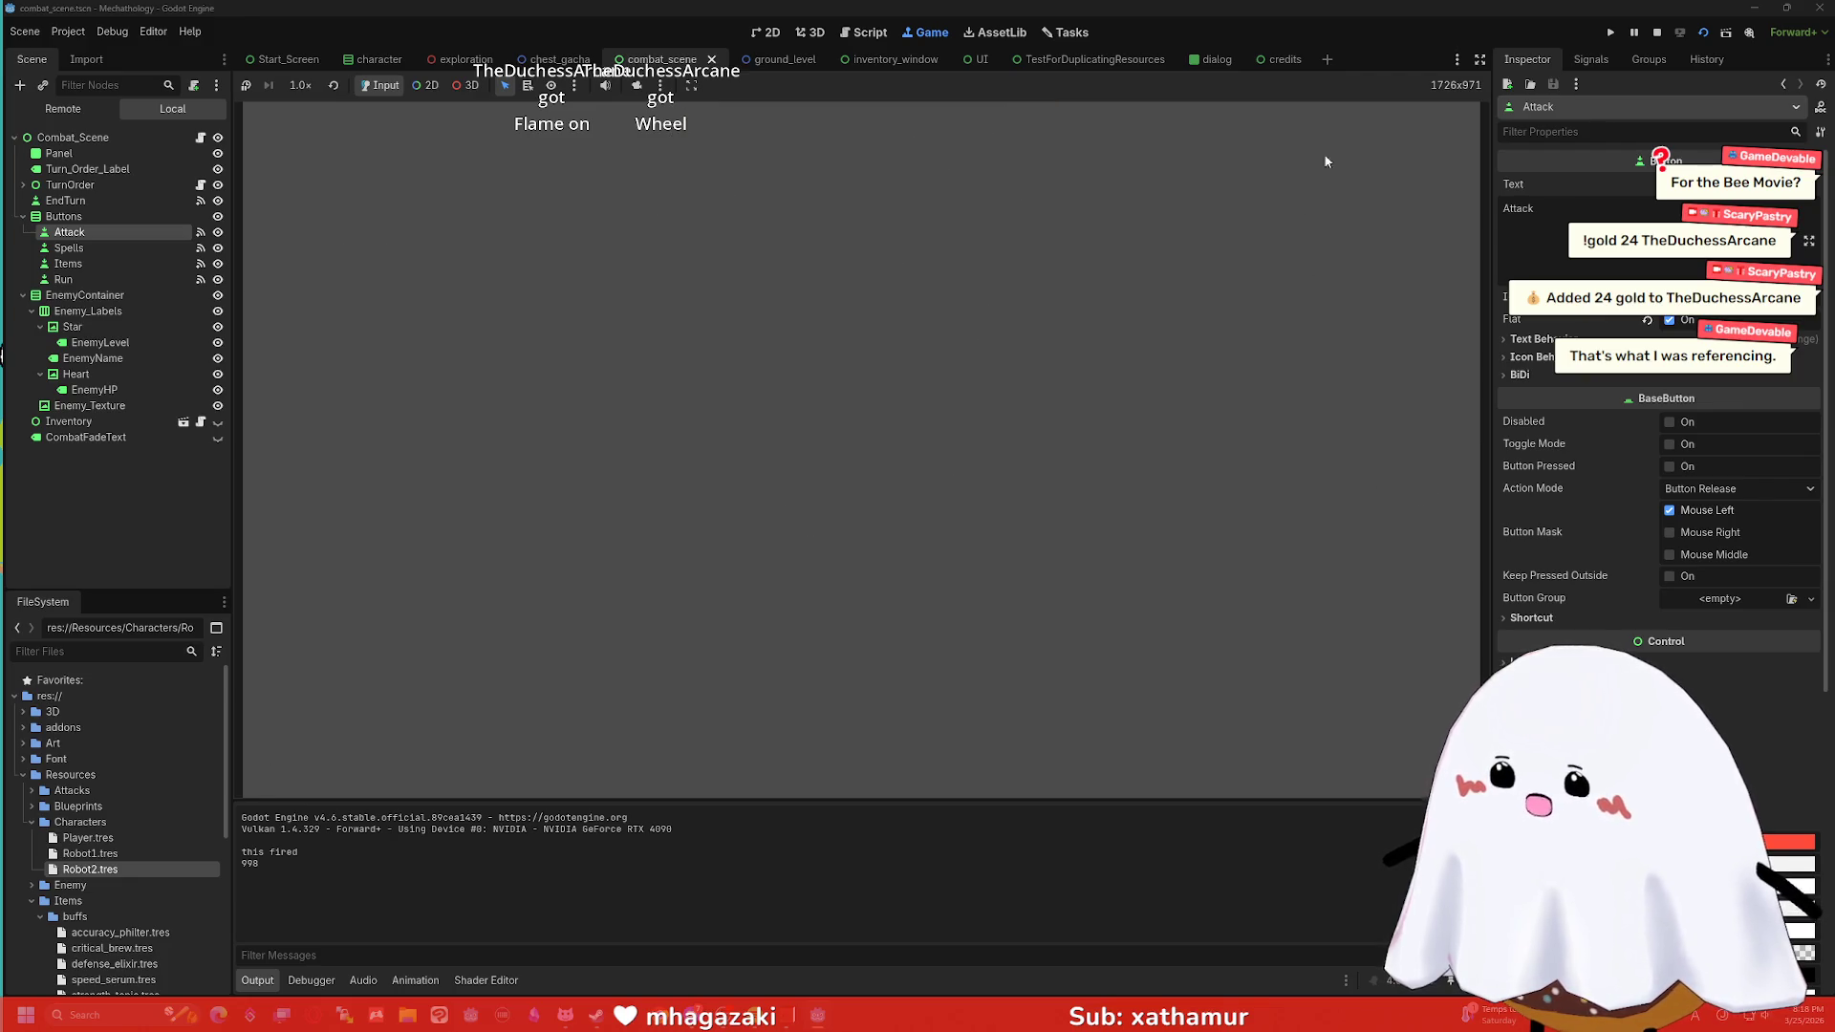
# Stop the game and move turn_order.finish_turn() from the end to the first line of send_end_turn.
pyautogui.click(1656, 32)
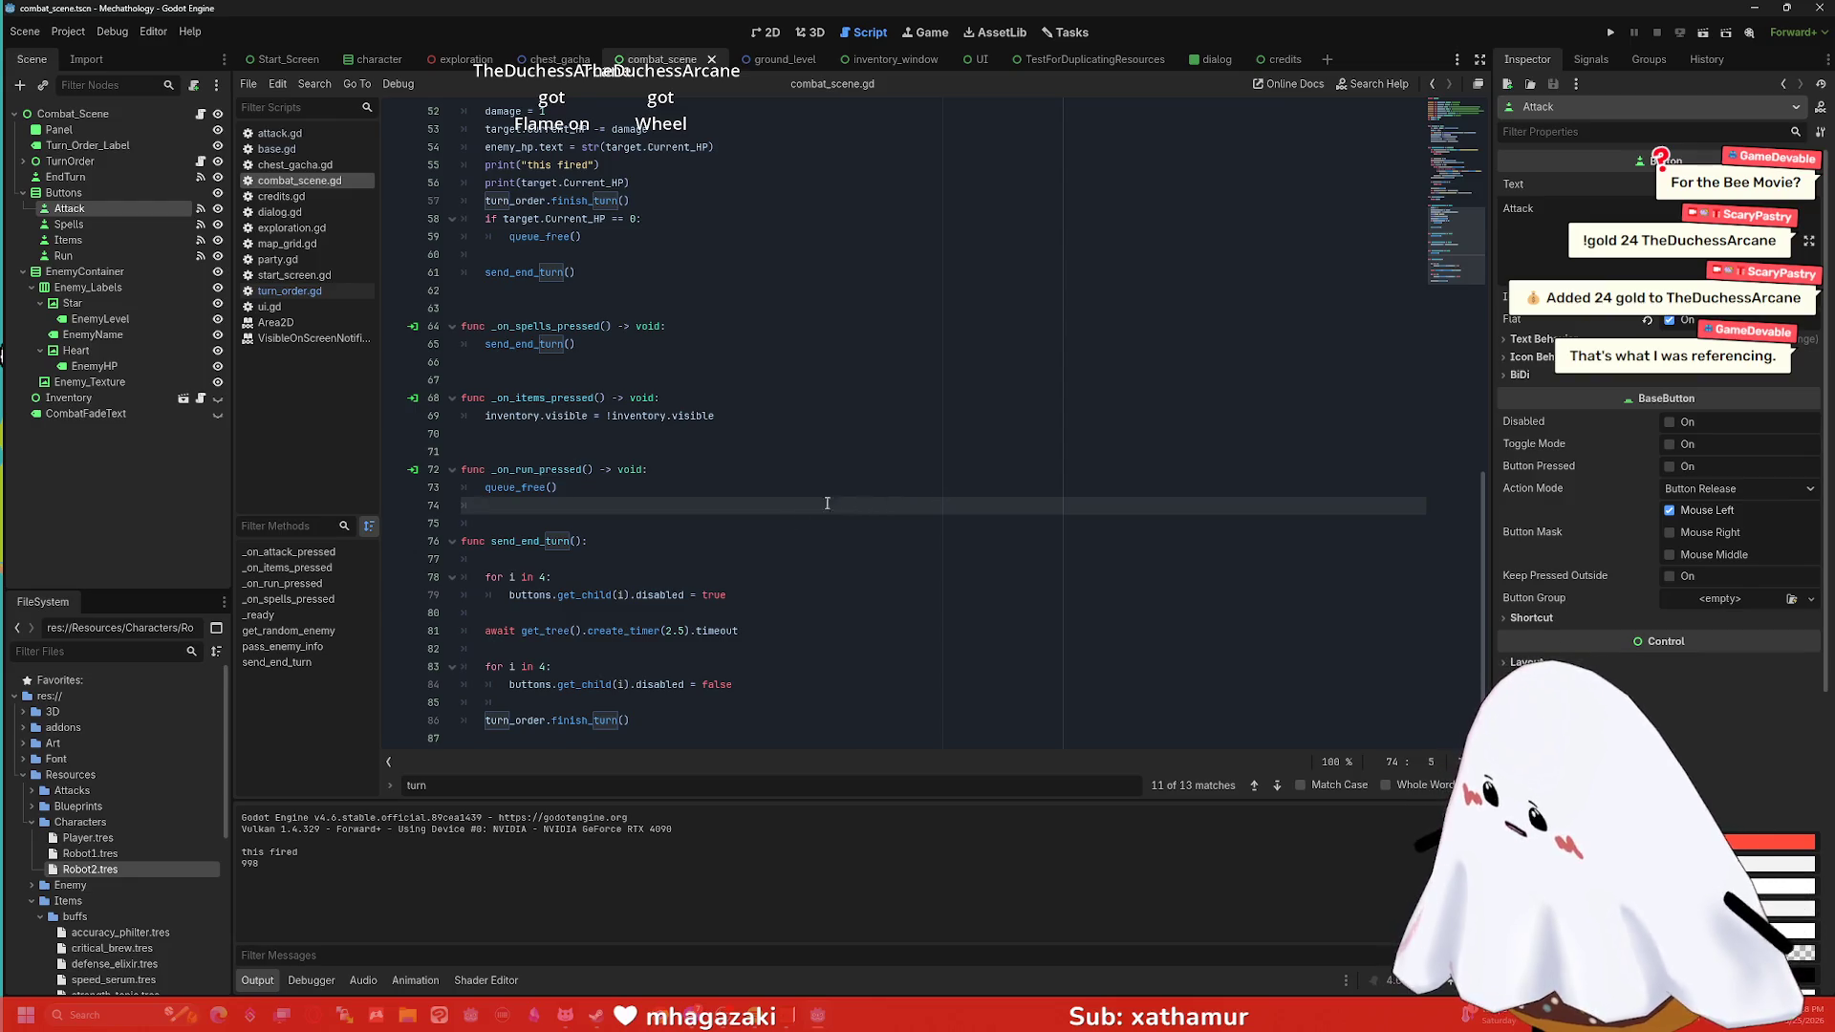
pyautogui.press('Down')
pyautogui.press('Down')
pyautogui.press('Down')
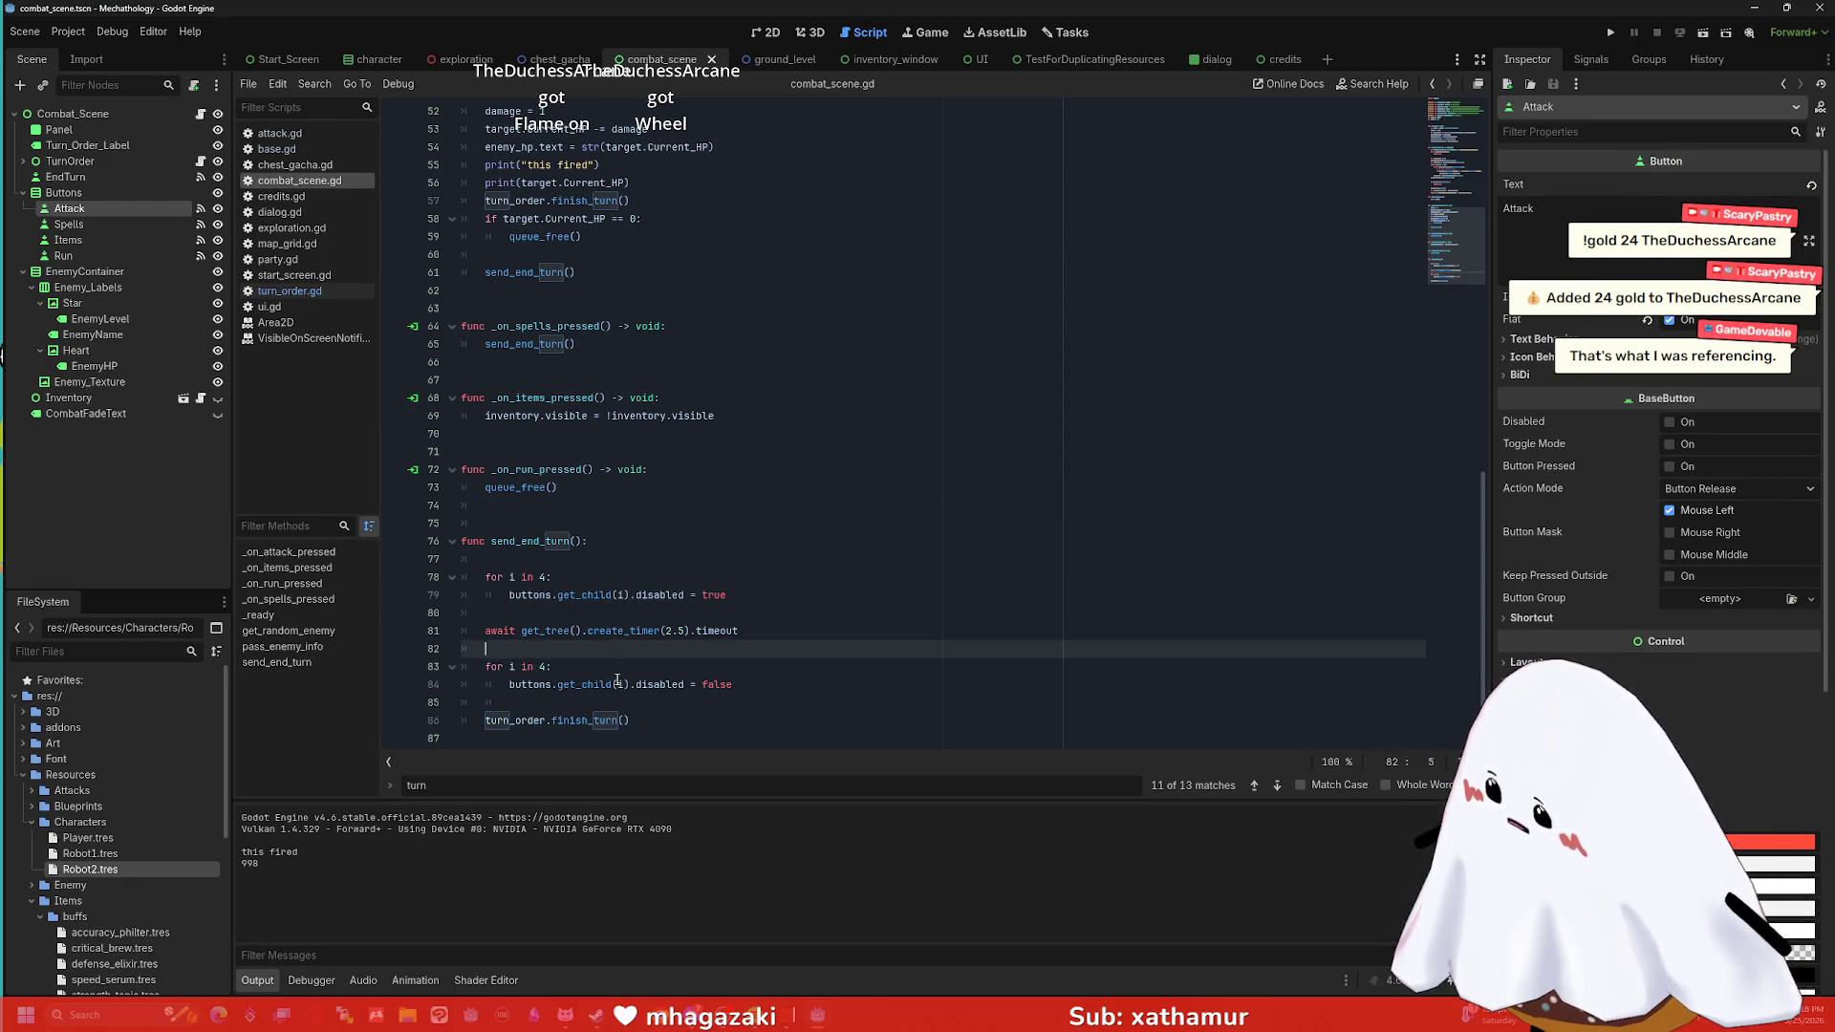
pyautogui.moveTo(630, 720); pyautogui.dragTo(429, 723)
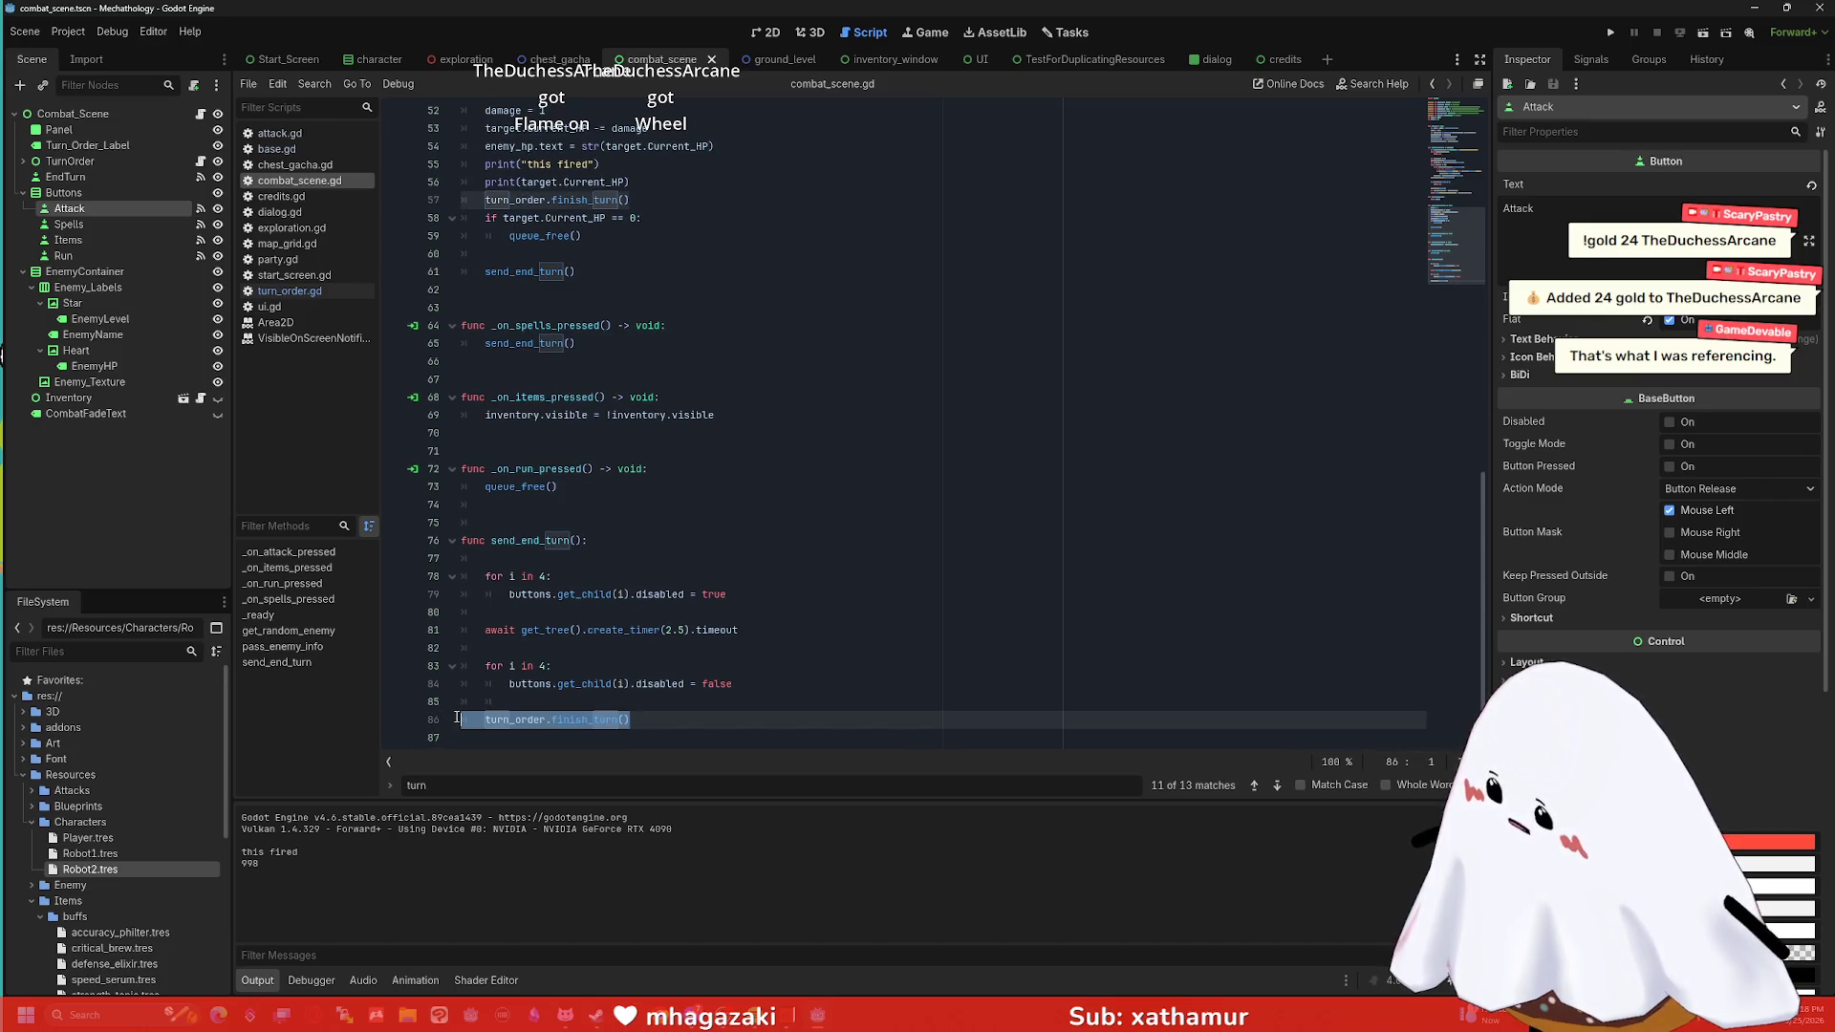
pyautogui.moveTo(459, 717); pyautogui.dragTo(476, 718)
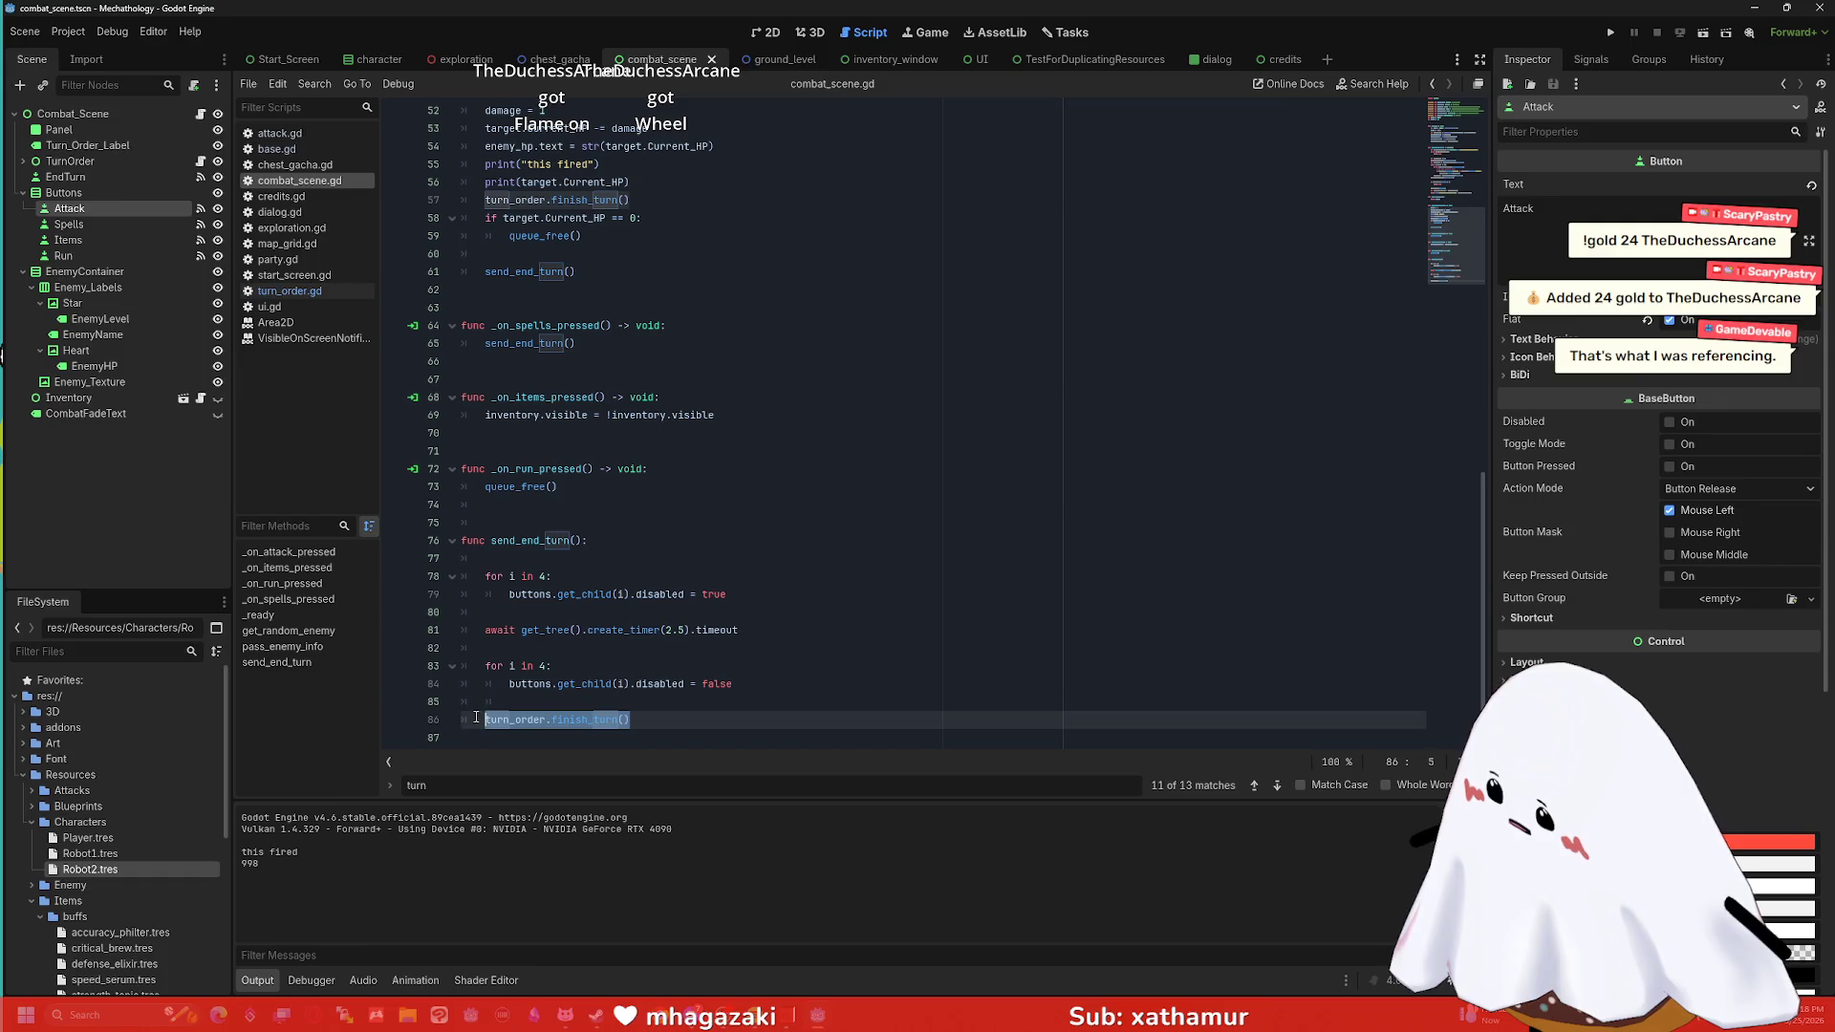
pyautogui.hotkey('ctrl', 'x')
pyautogui.click(617, 540)
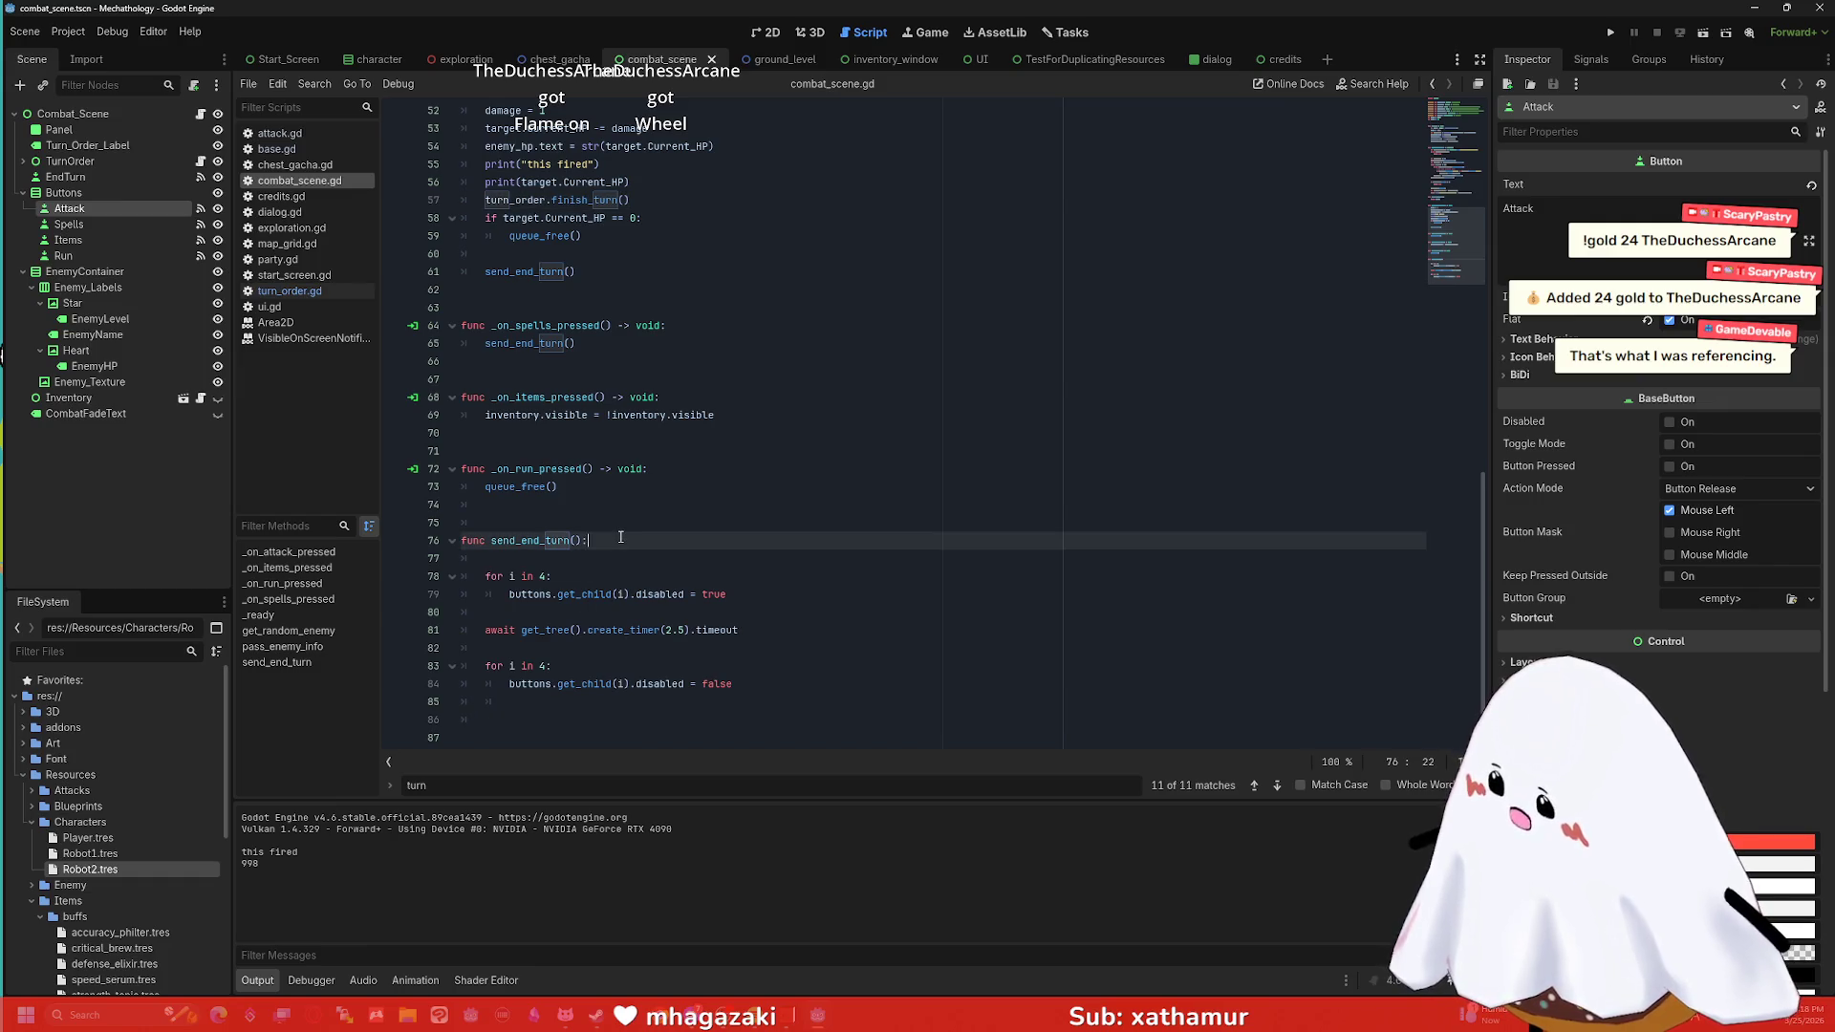
pyautogui.press('Return')
pyautogui.press('Return')
pyautogui.hotkey('ctrl', 'v')
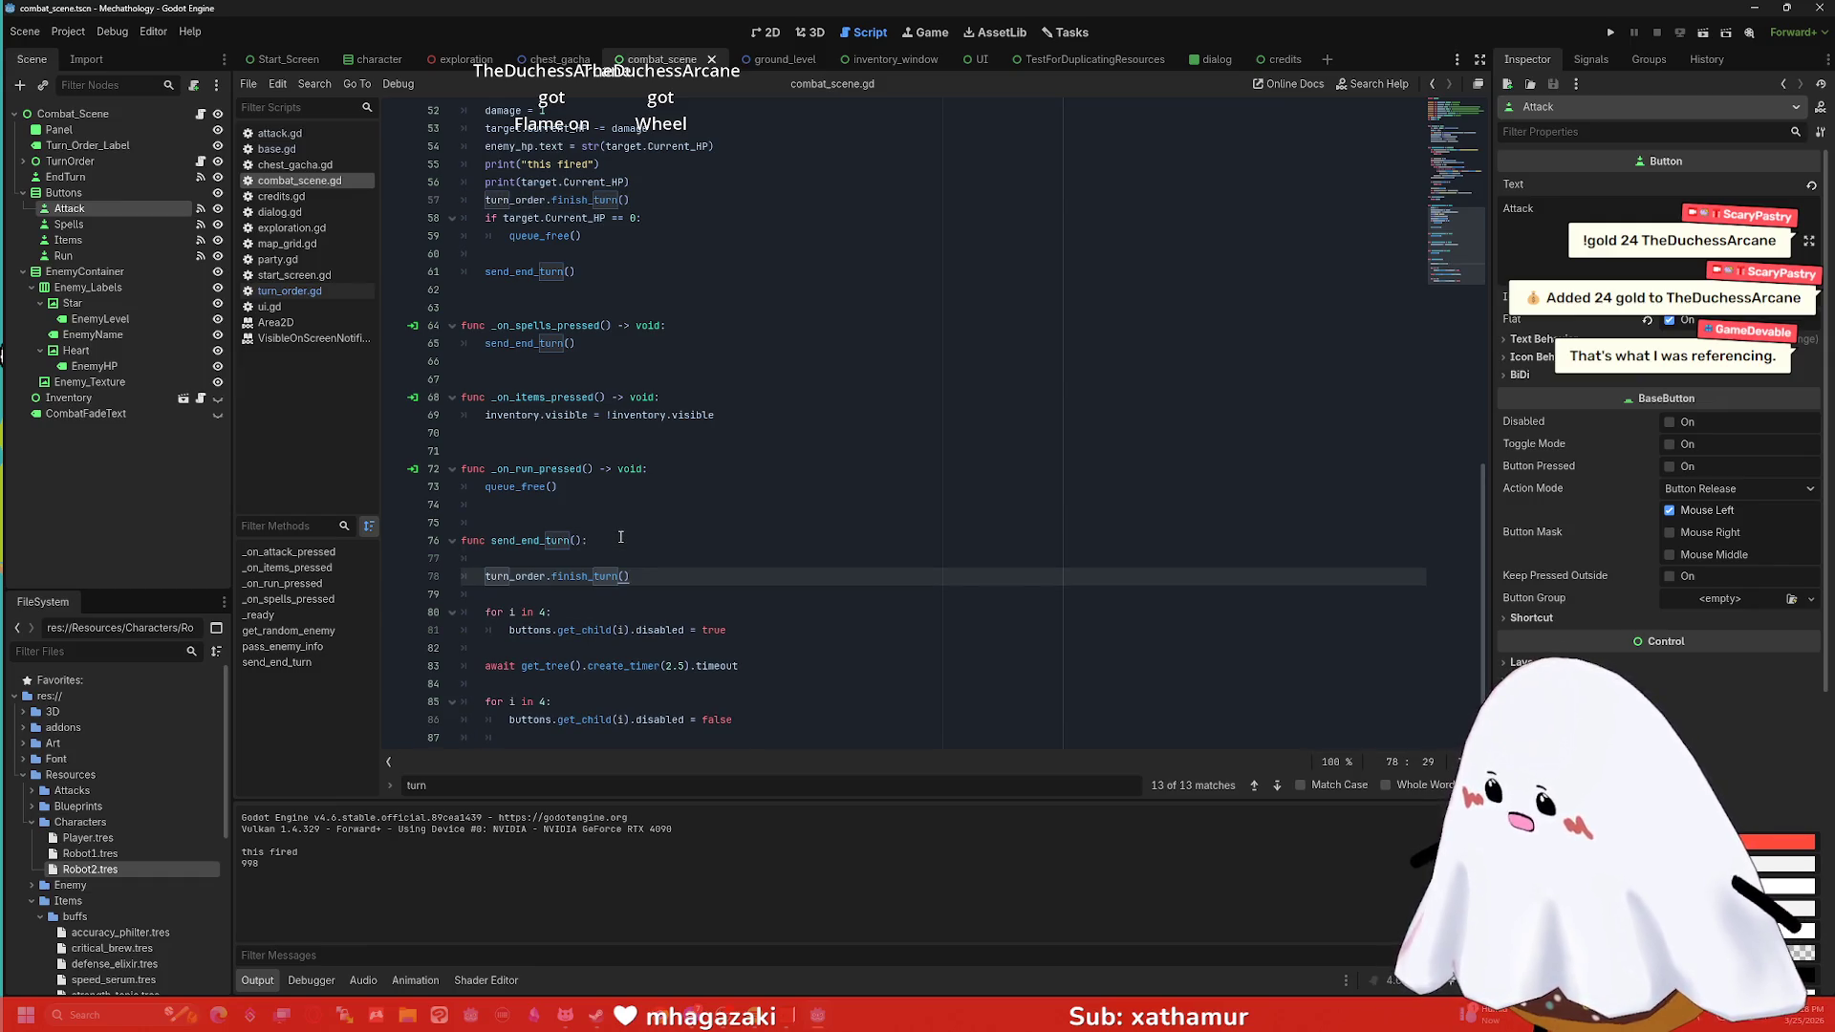
pyautogui.scroll(-1, 620, 537)
pyautogui.click(756, 644)
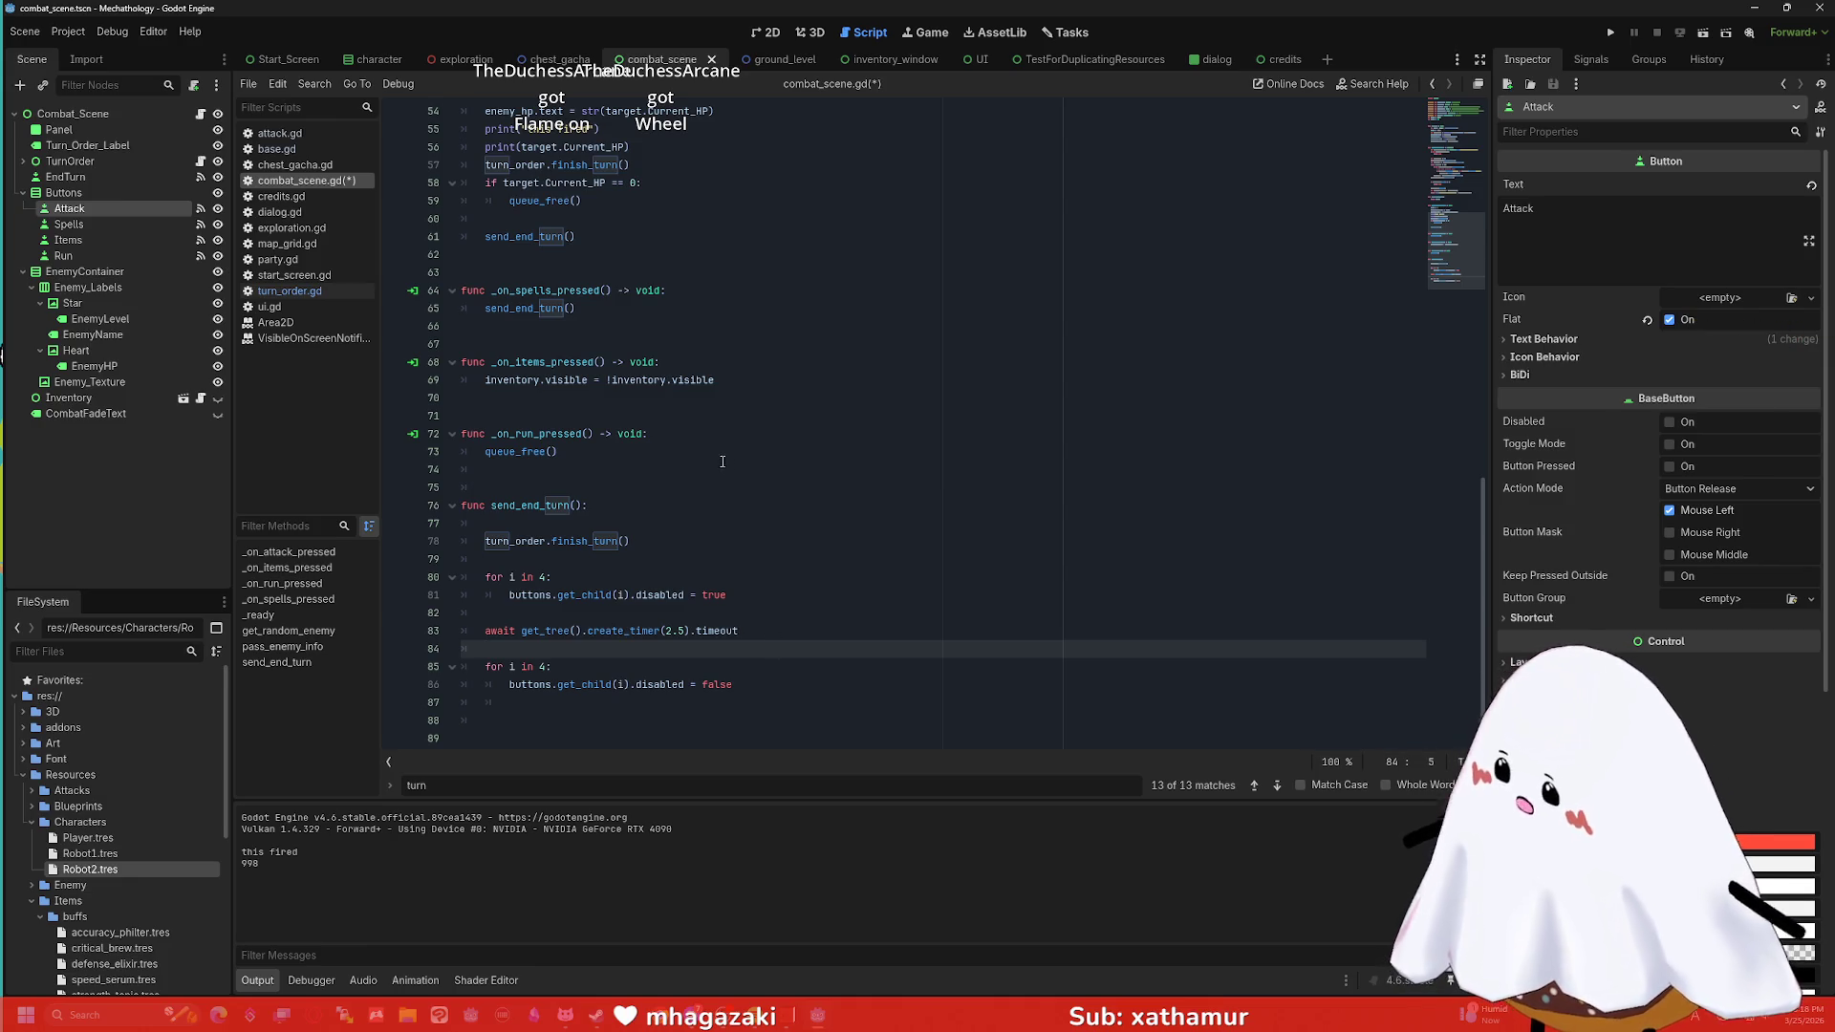
# Search for every send_end_turn() call, then run the project.
pyautogui.click(606, 308)
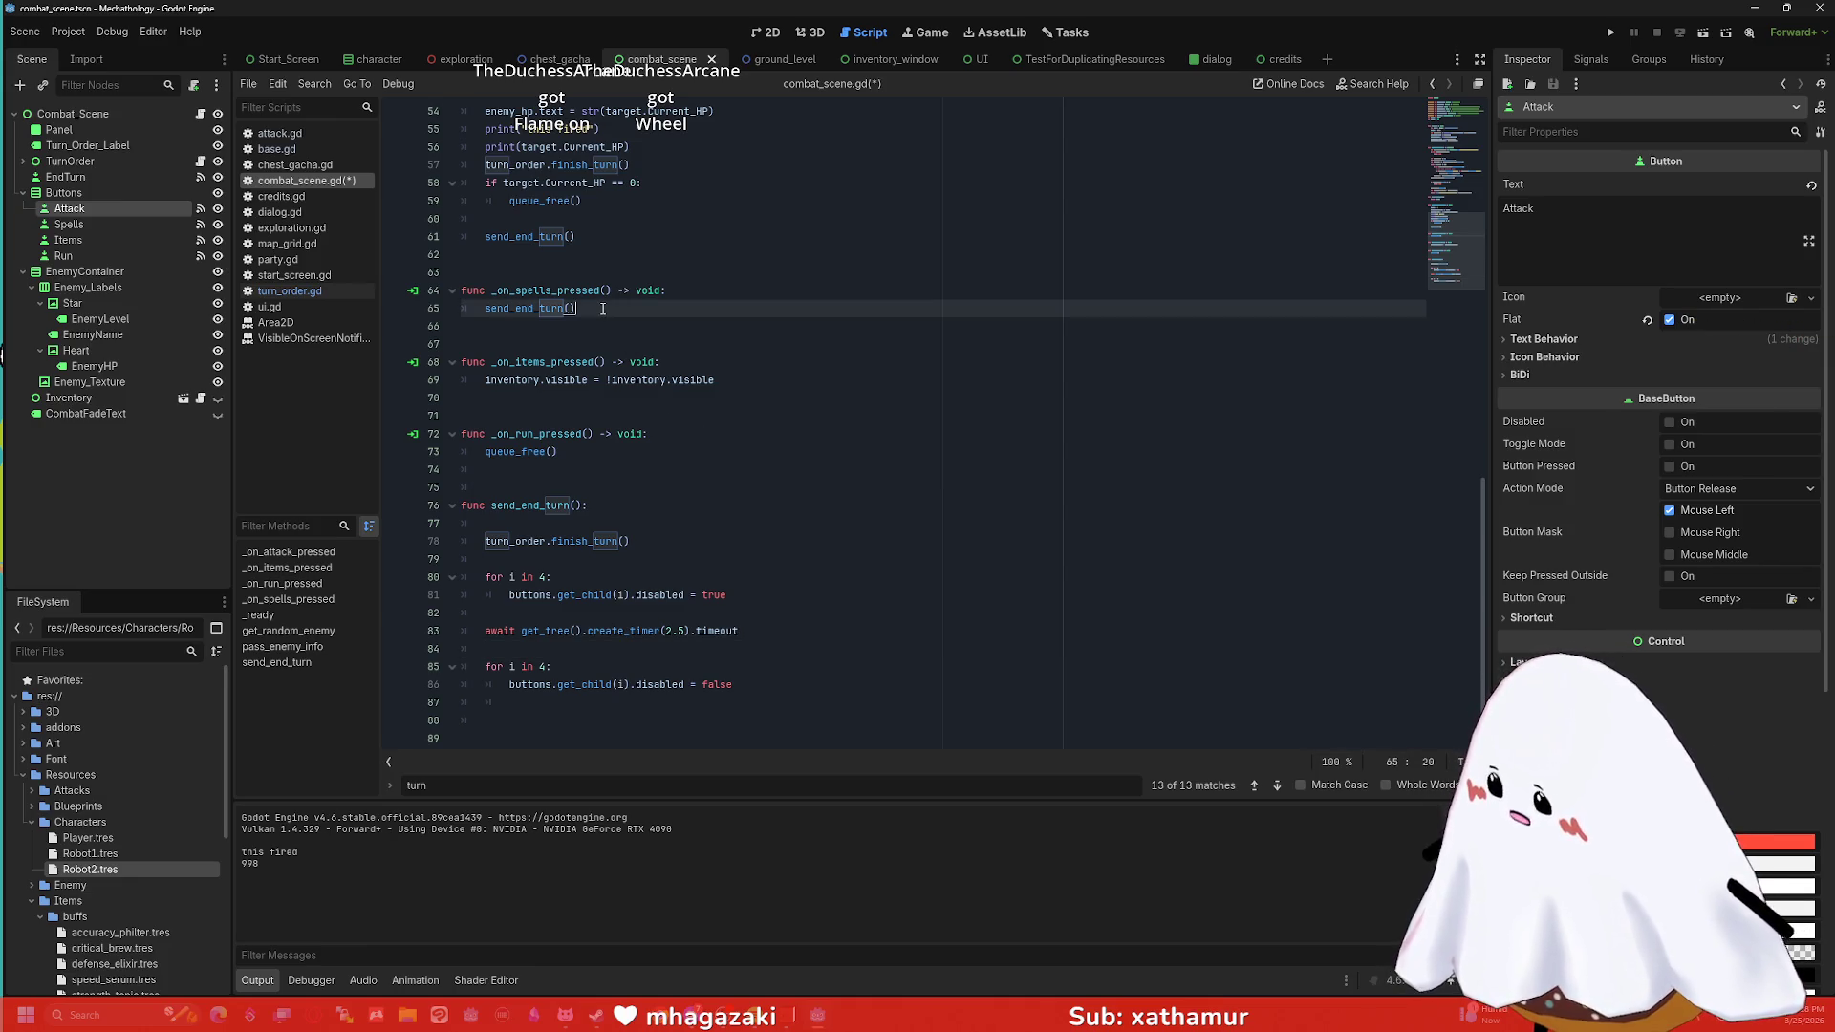
pyautogui.scroll(4, 606, 308)
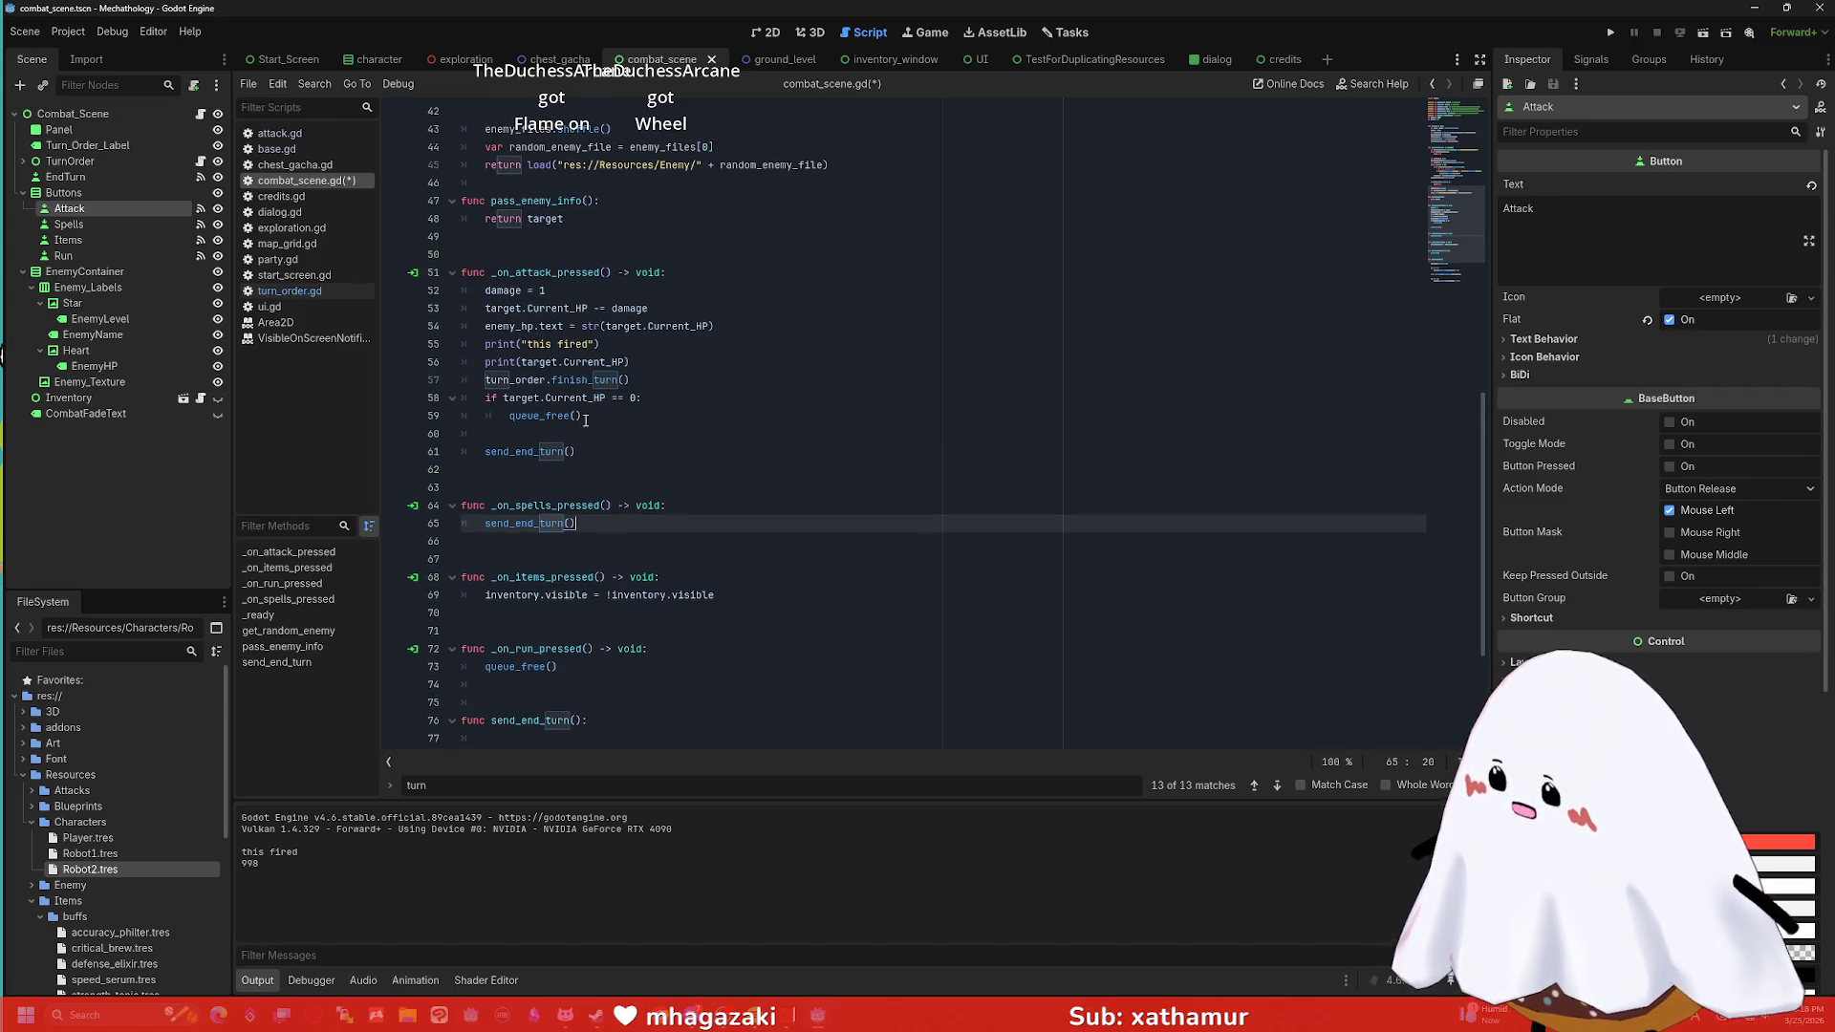
pyautogui.moveTo(595, 445)
pyautogui.mouseDown()
pyautogui.moveTo(465, 450)
pyautogui.moveTo(490, 308)
pyautogui.moveTo(475, 447)
pyautogui.mouseUp()
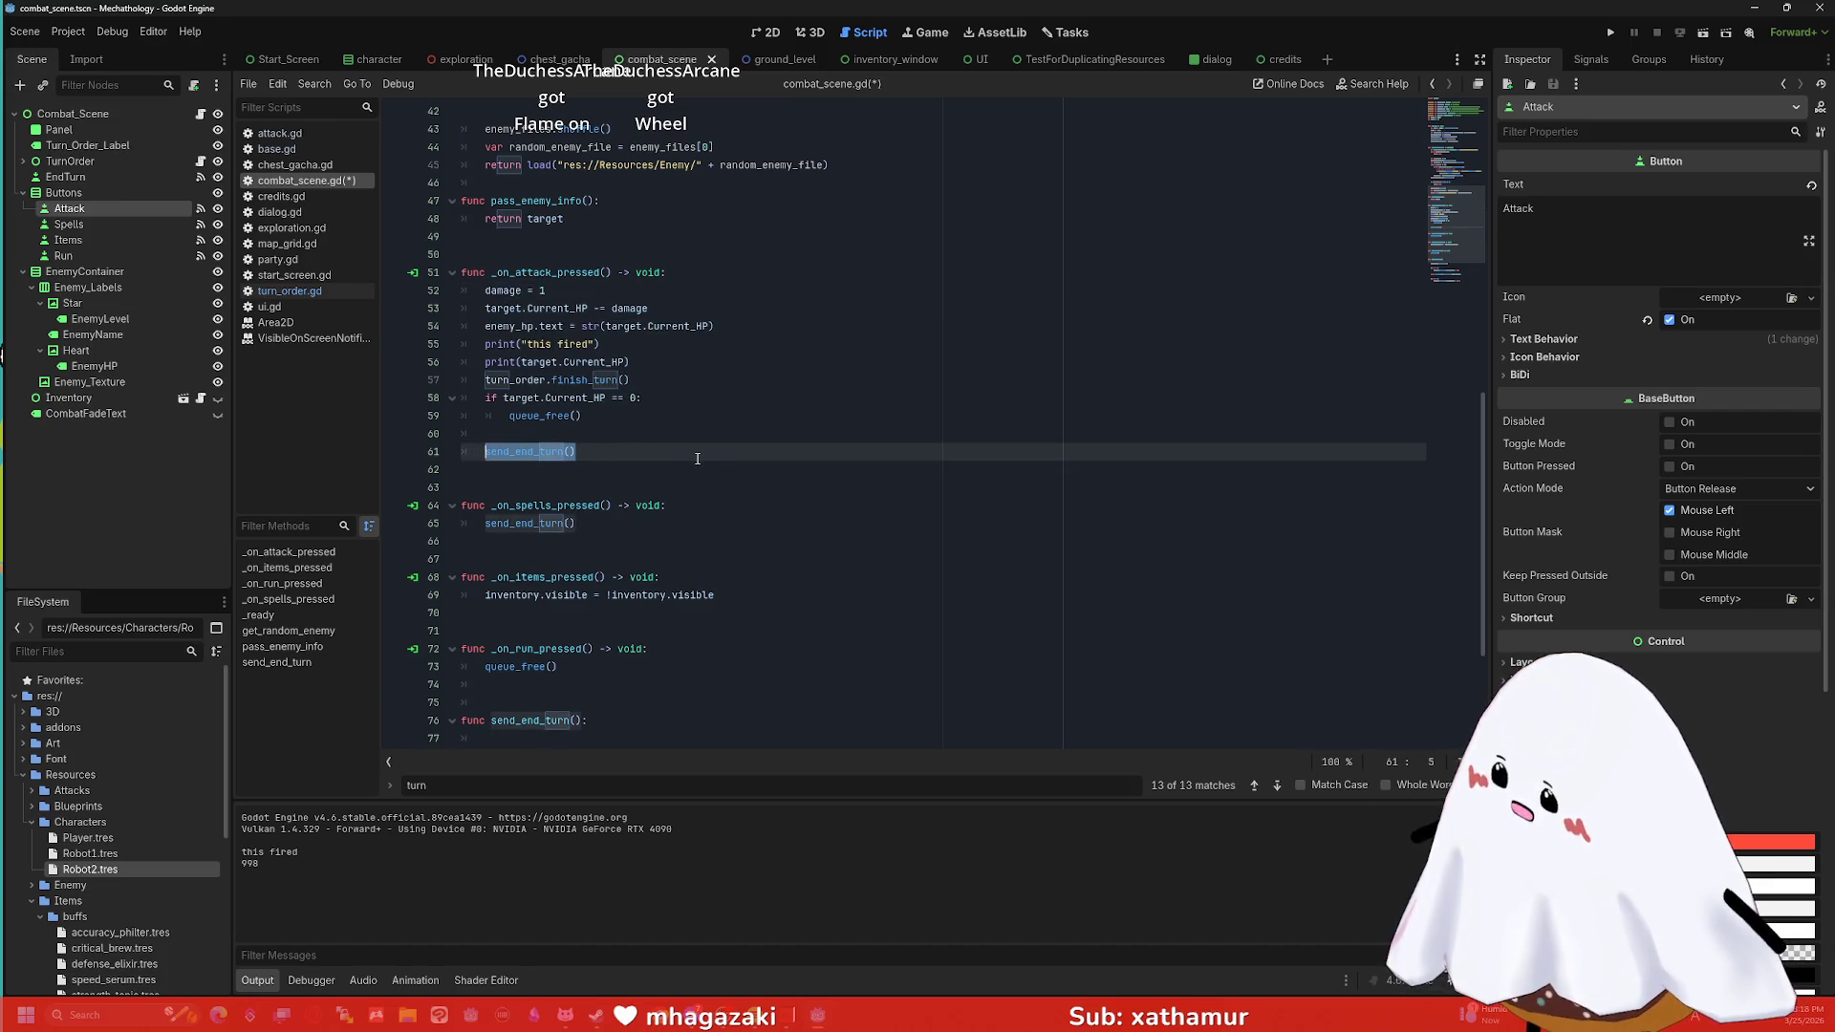
pyautogui.hotkey('ctrl', 'f')
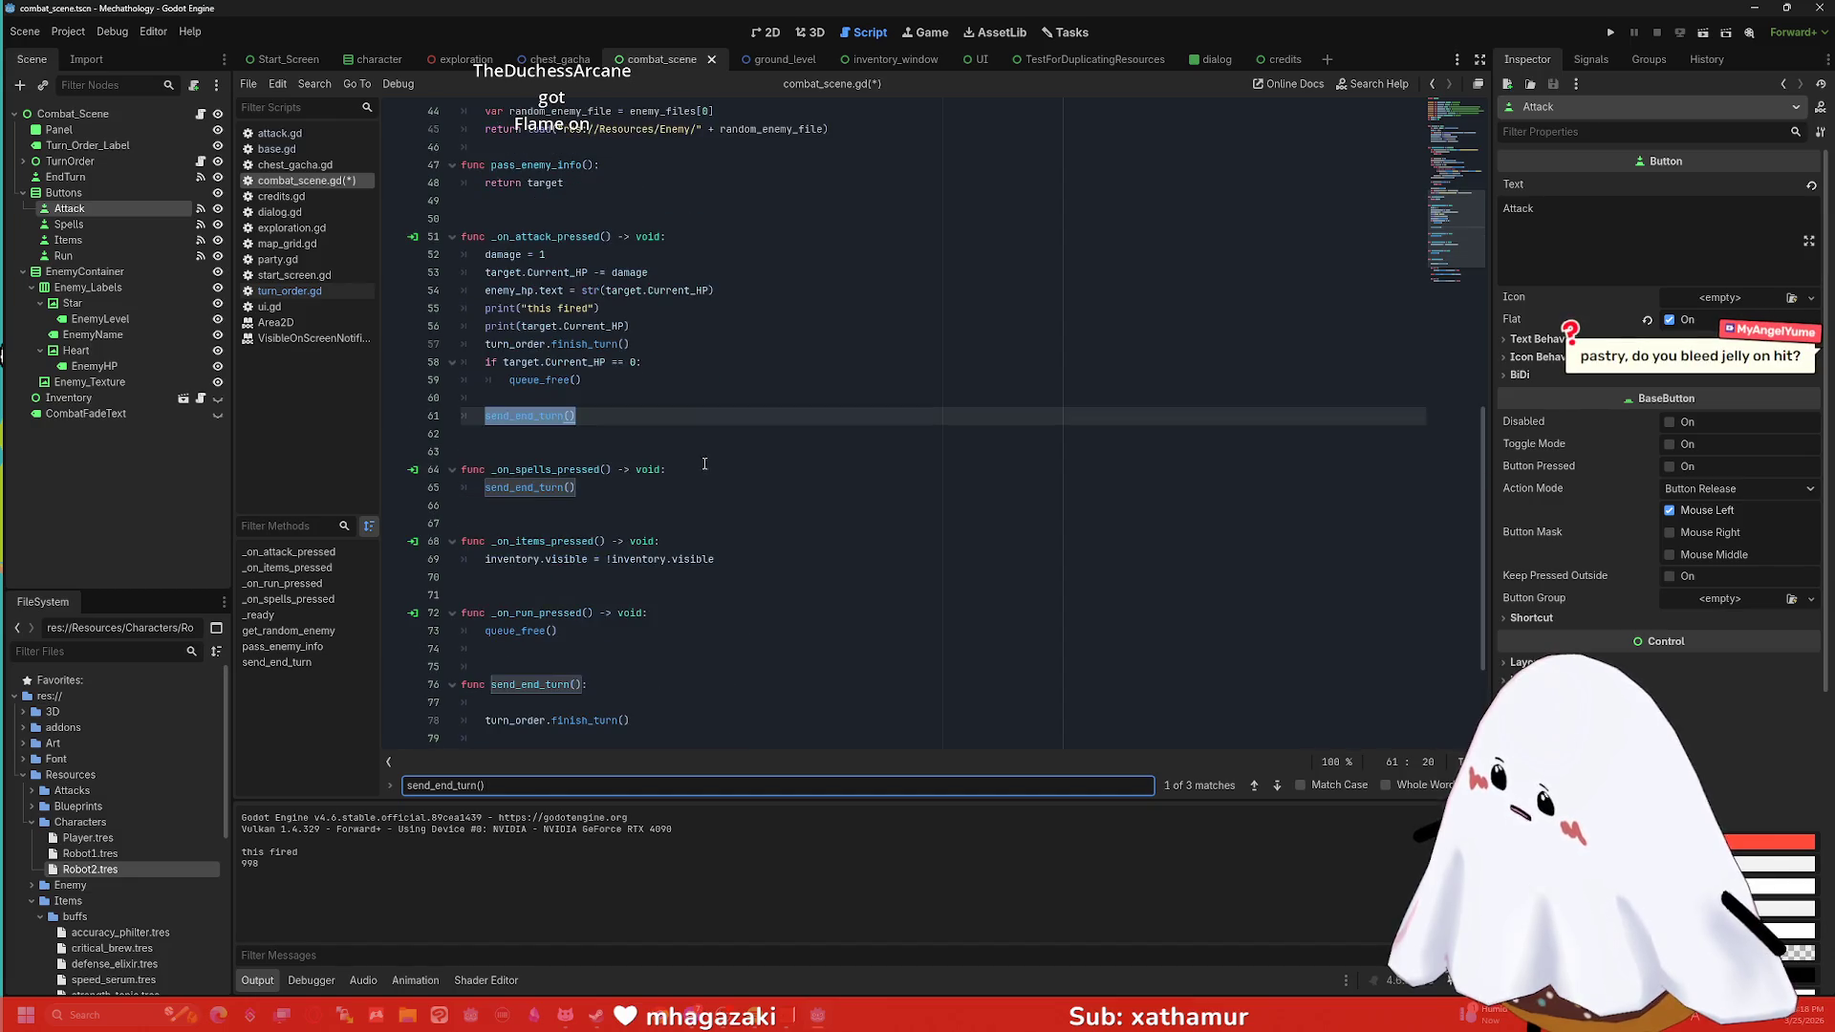
pyautogui.click(708, 467)
pyautogui.press('Escape')
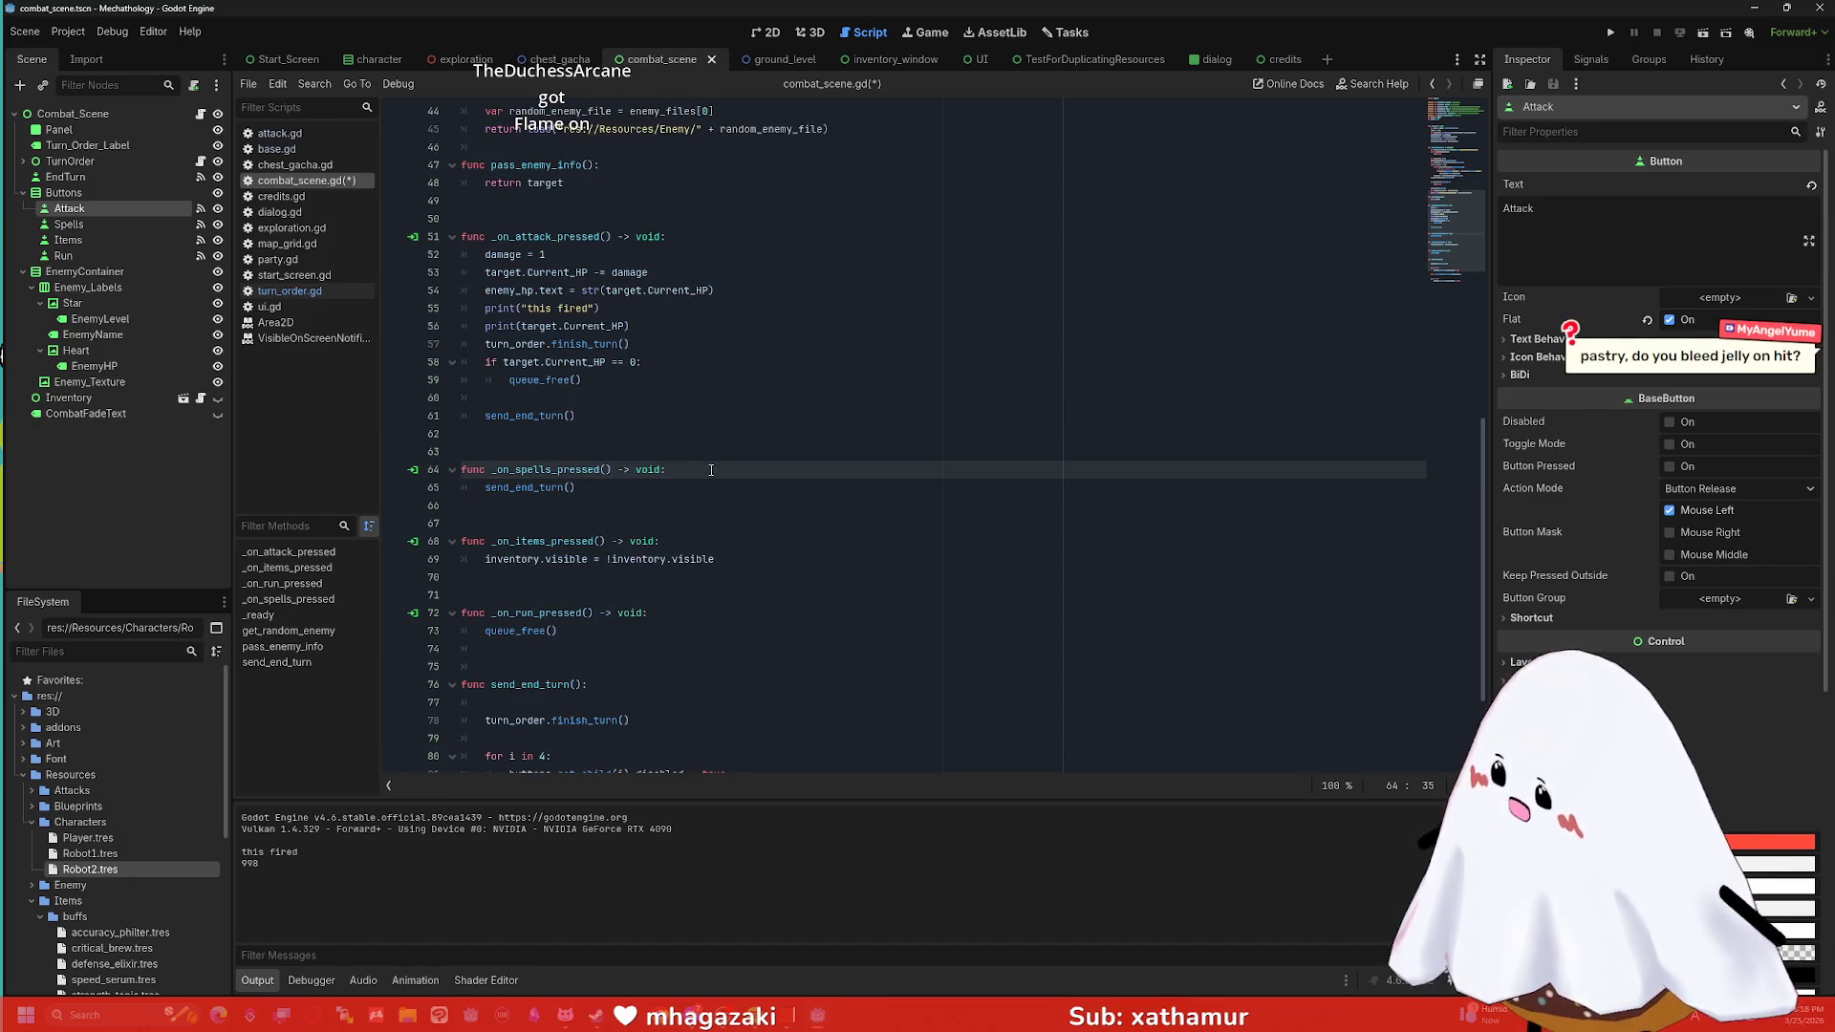
pyautogui.click(1612, 32)
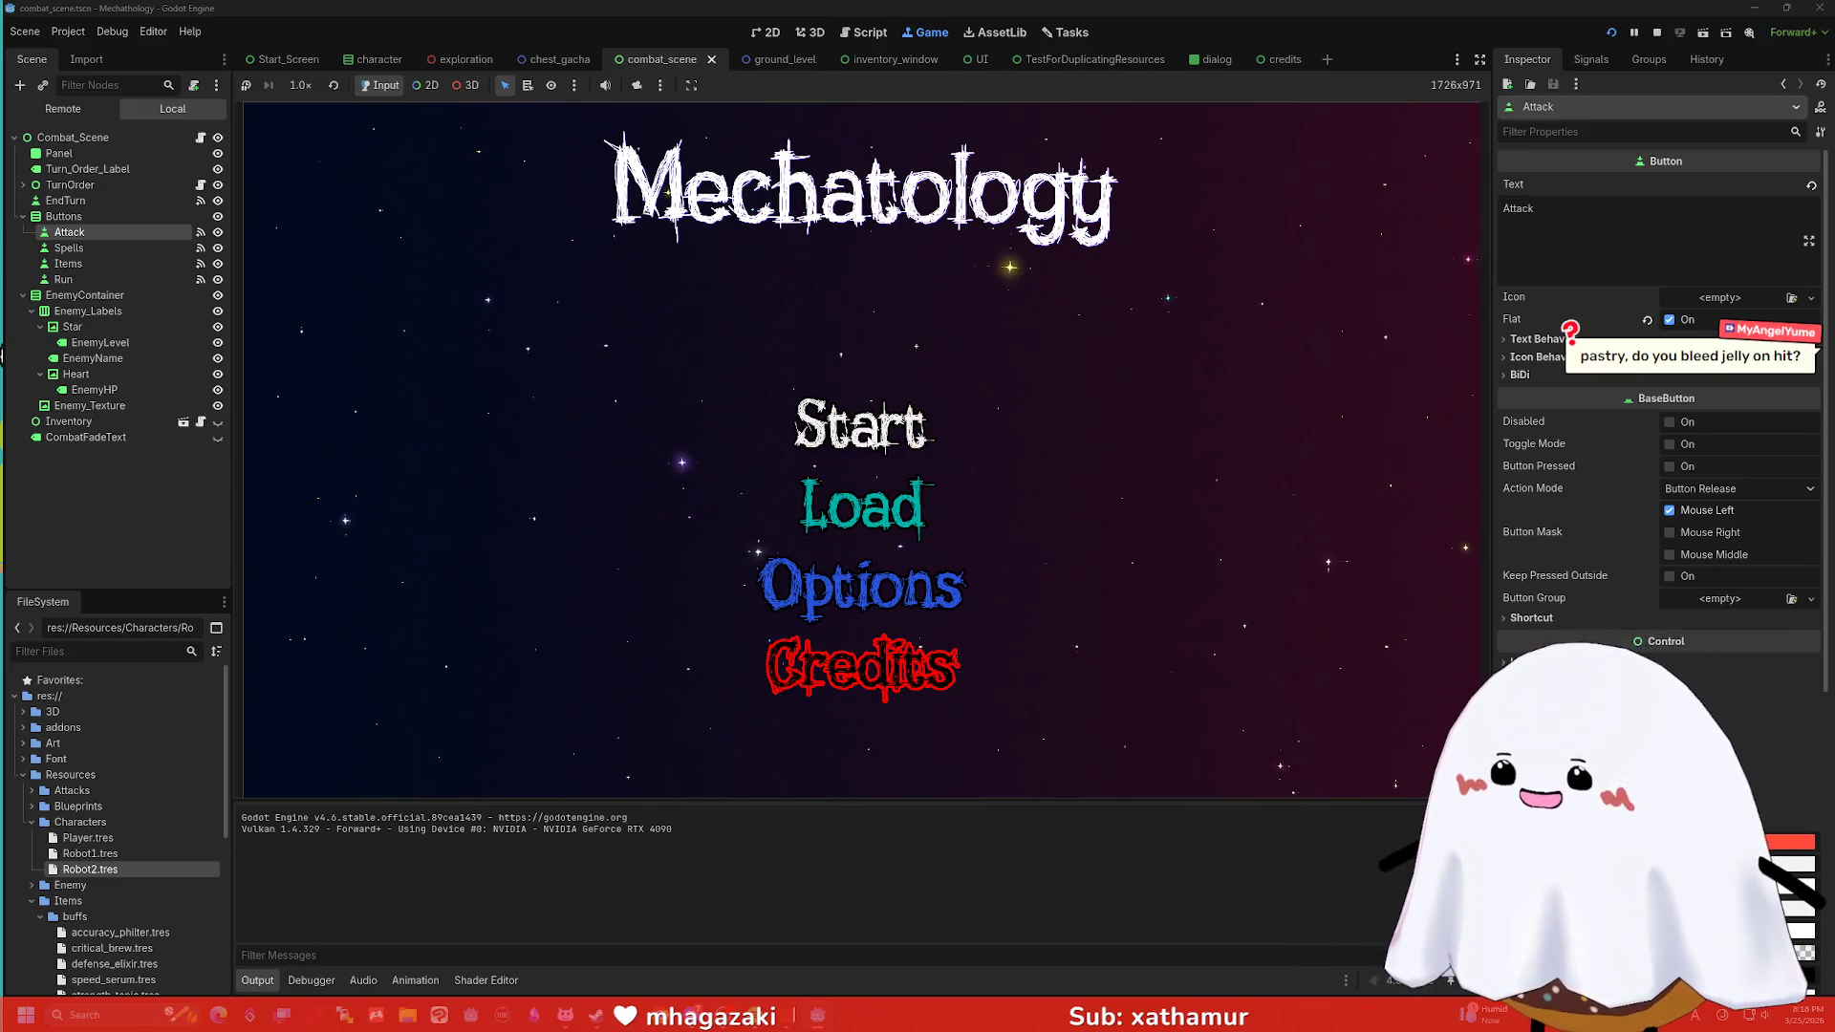
# Relaunch the combat scene with F6 and fight Chicken Mugget down to 4 HP, then stop.
pyautogui.click(1658, 32)
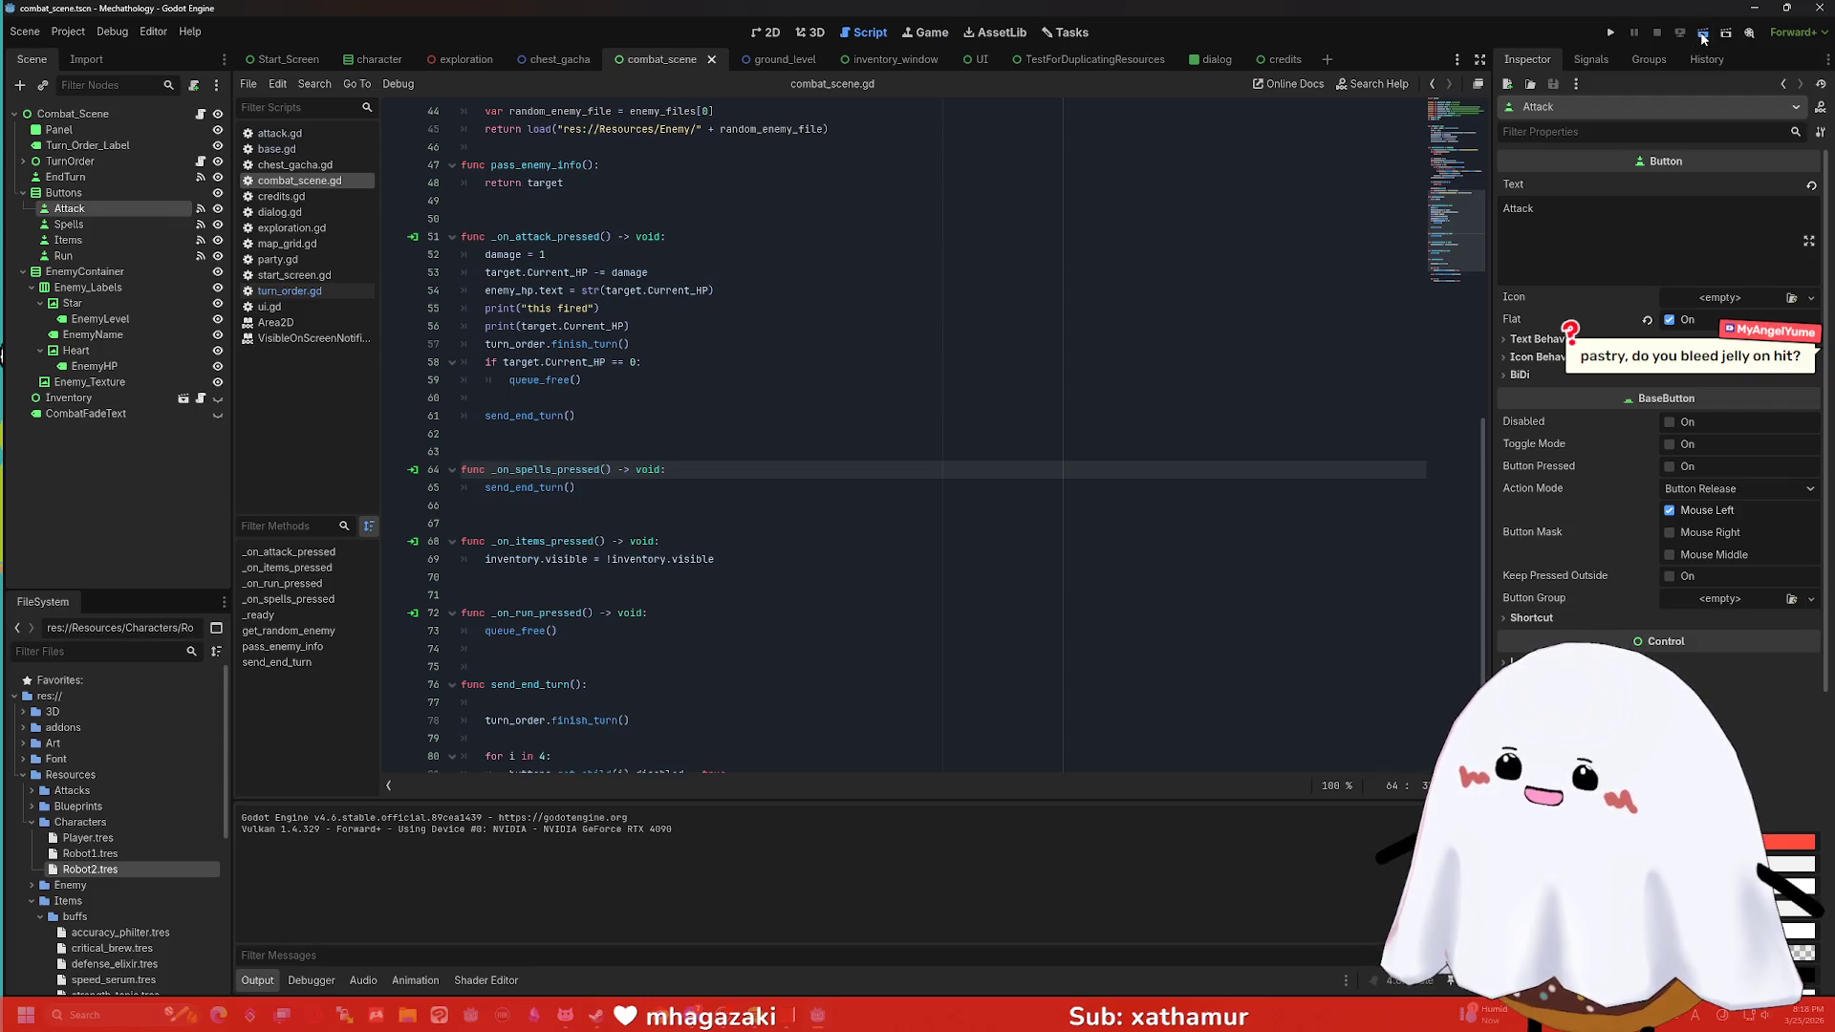
pyautogui.press('F6')
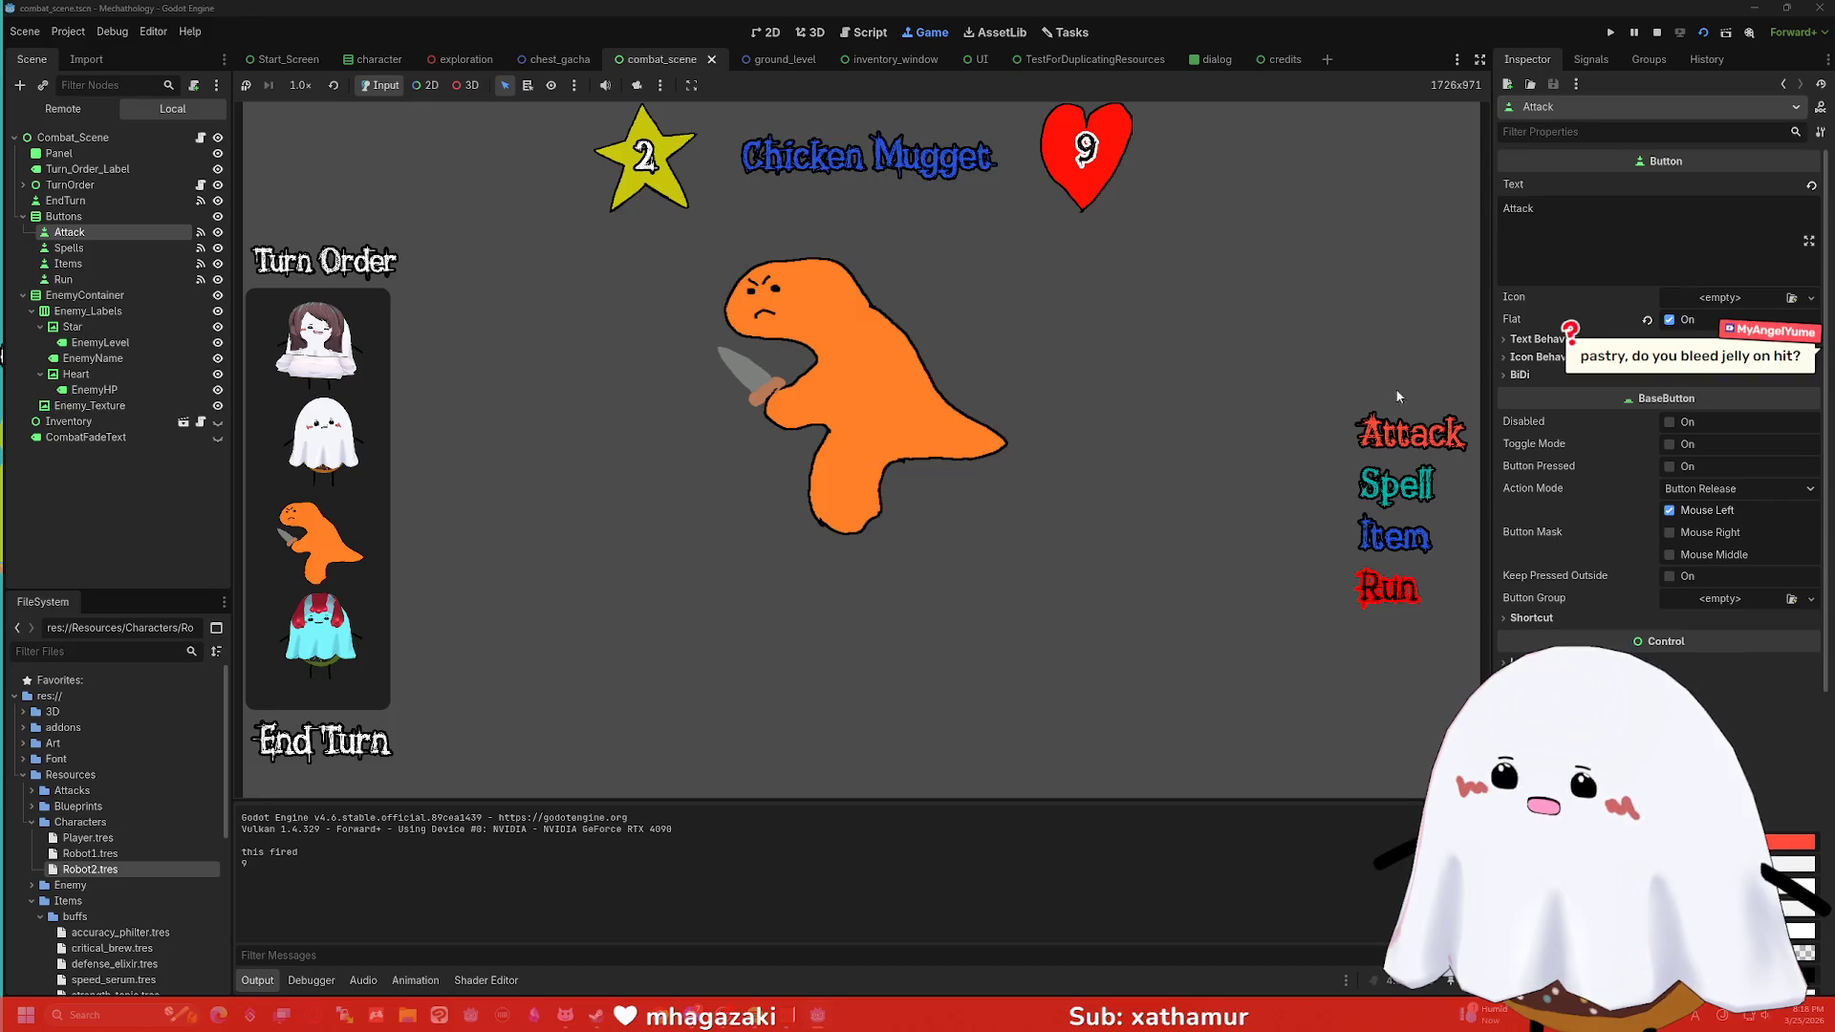
pyautogui.click(1401, 429)
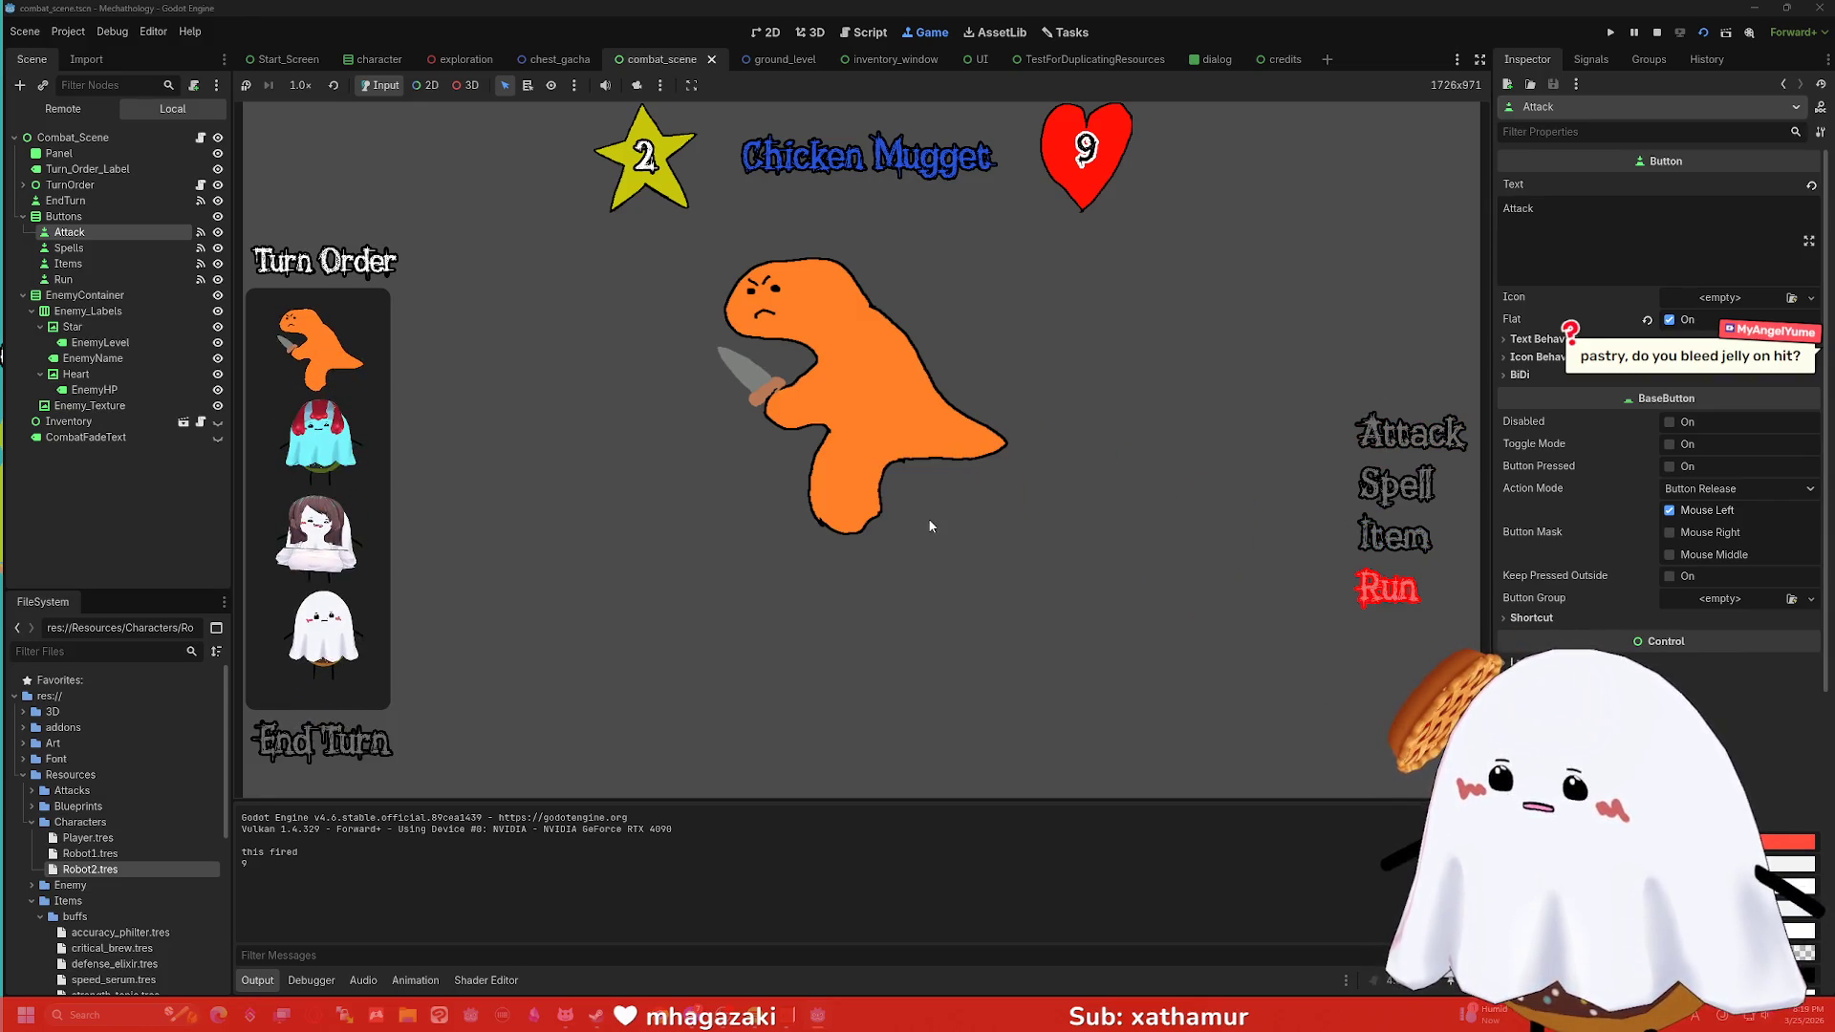
pyautogui.click(1374, 489)
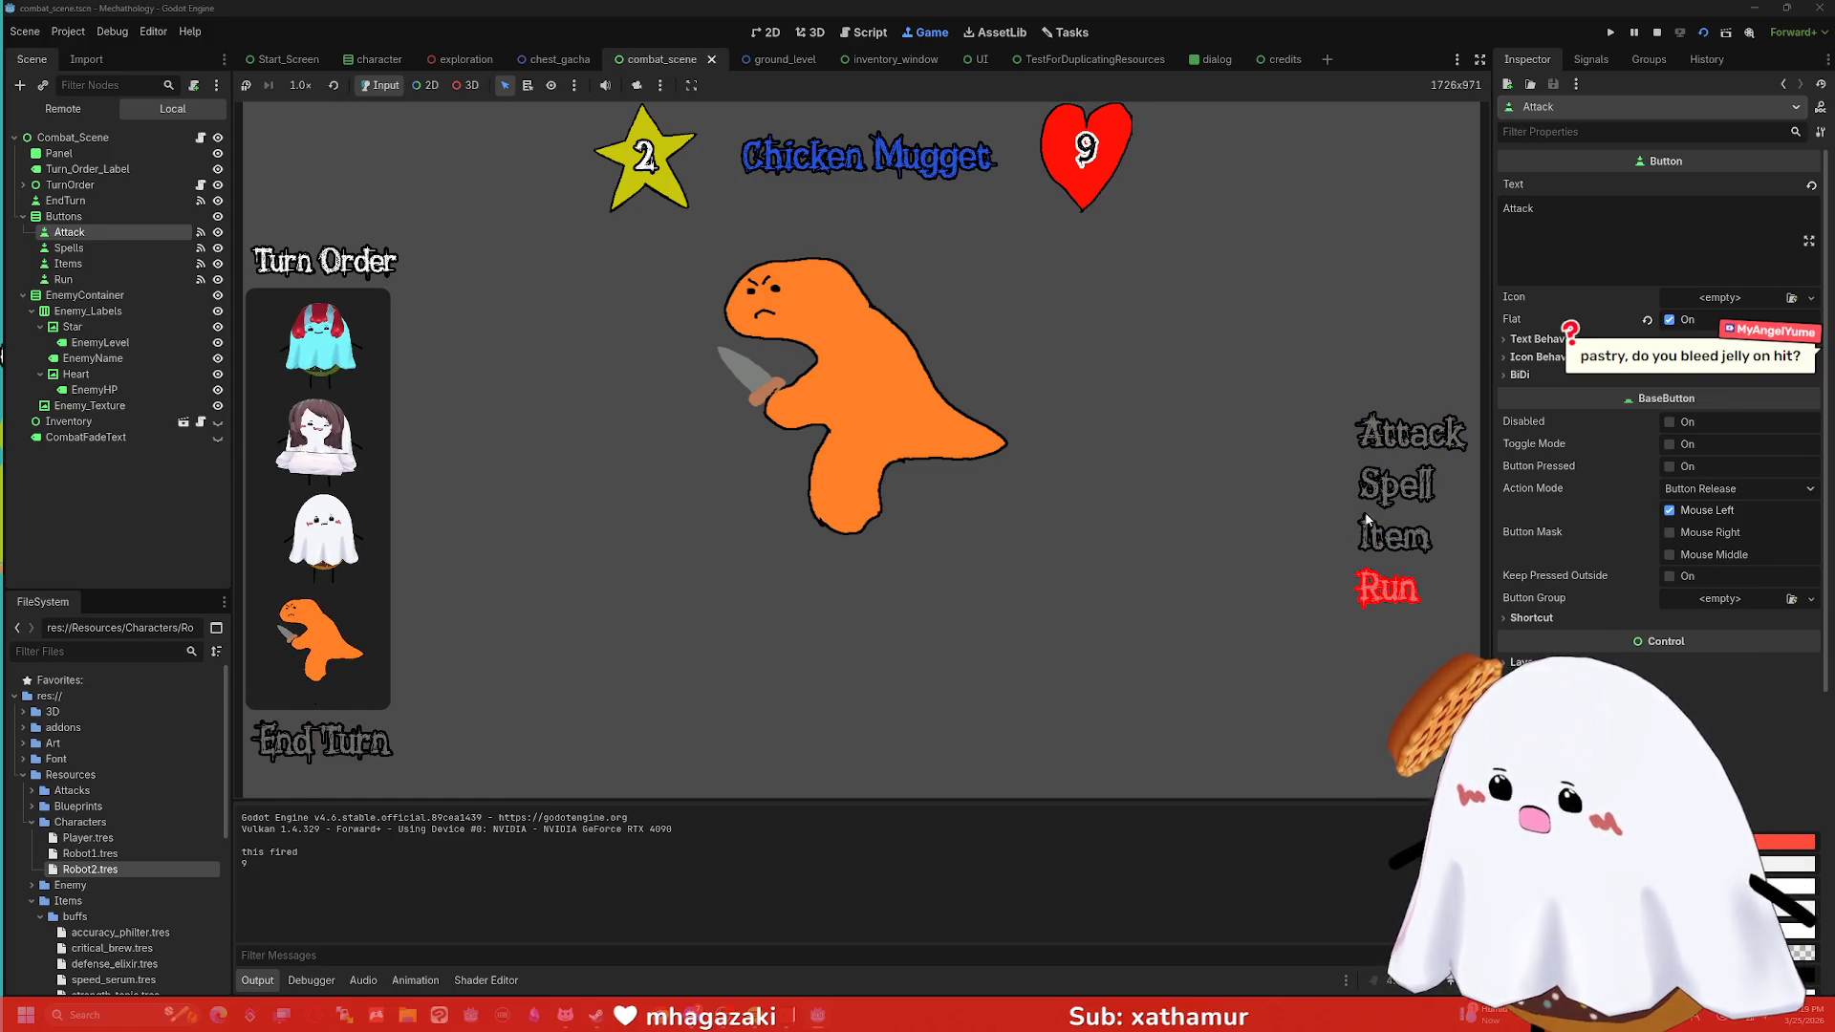
pyautogui.click(1390, 447)
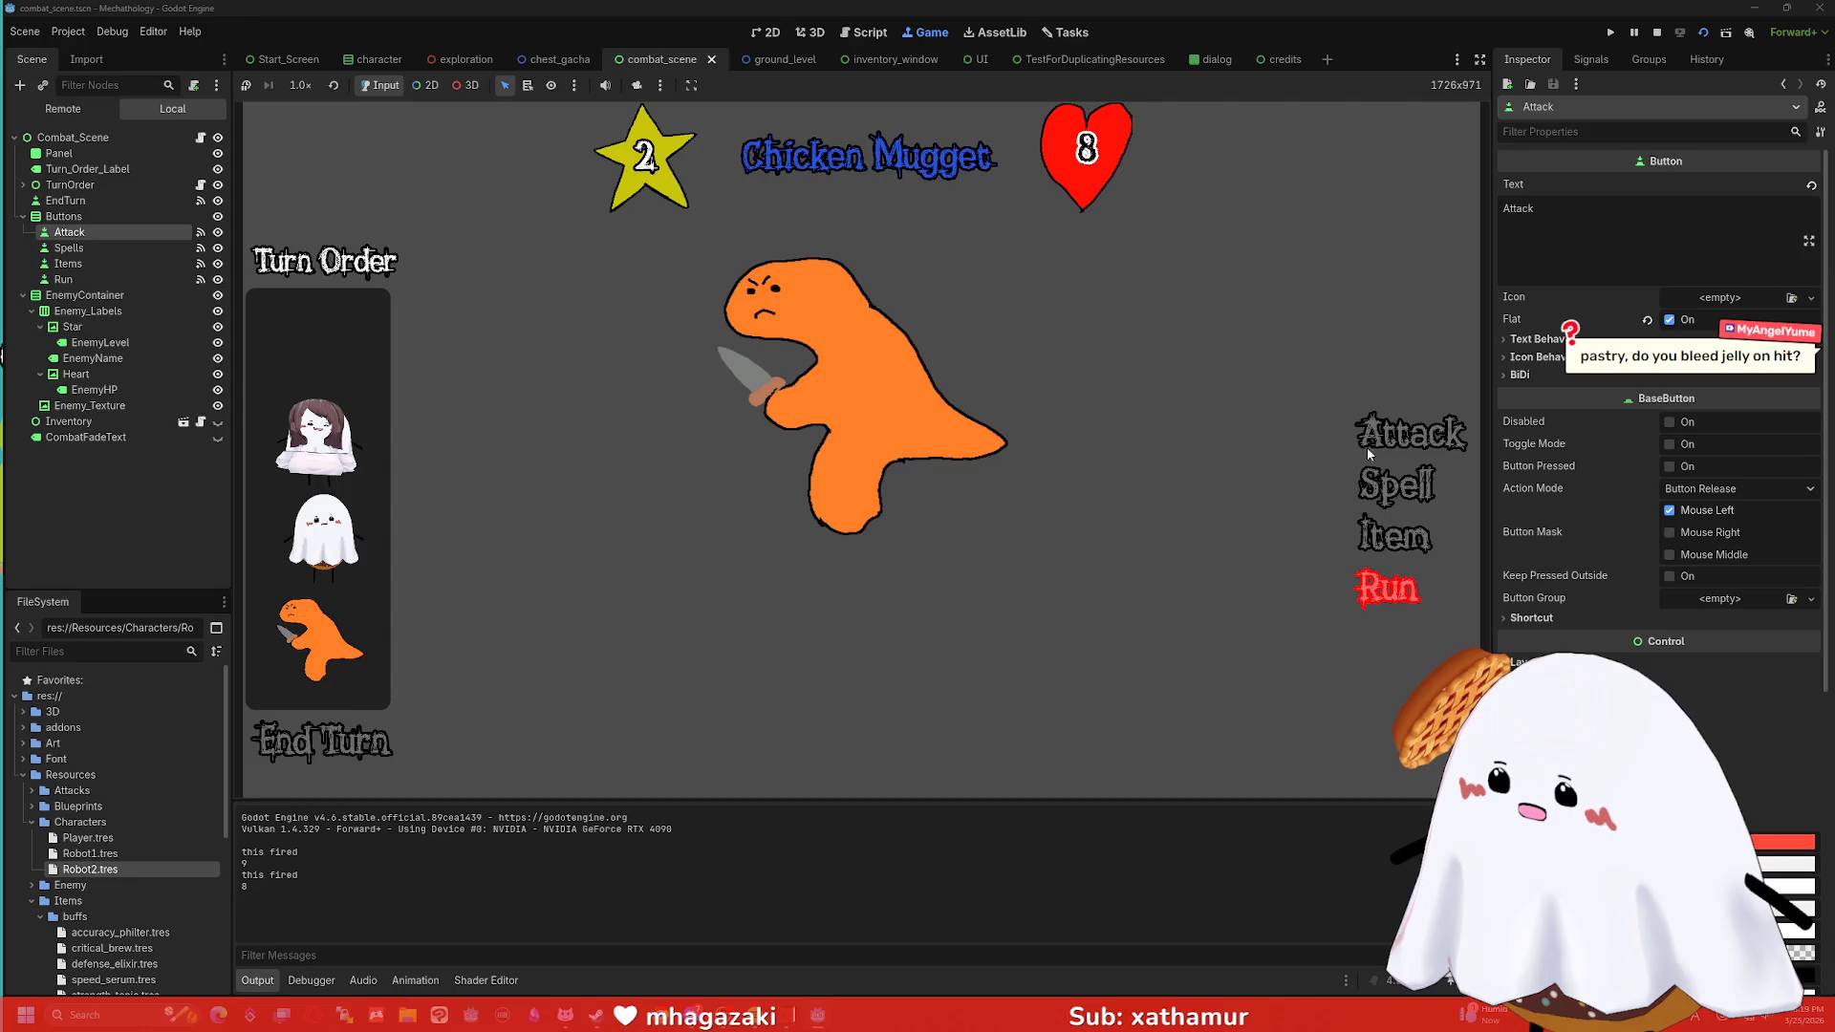
pyautogui.click(1382, 432)
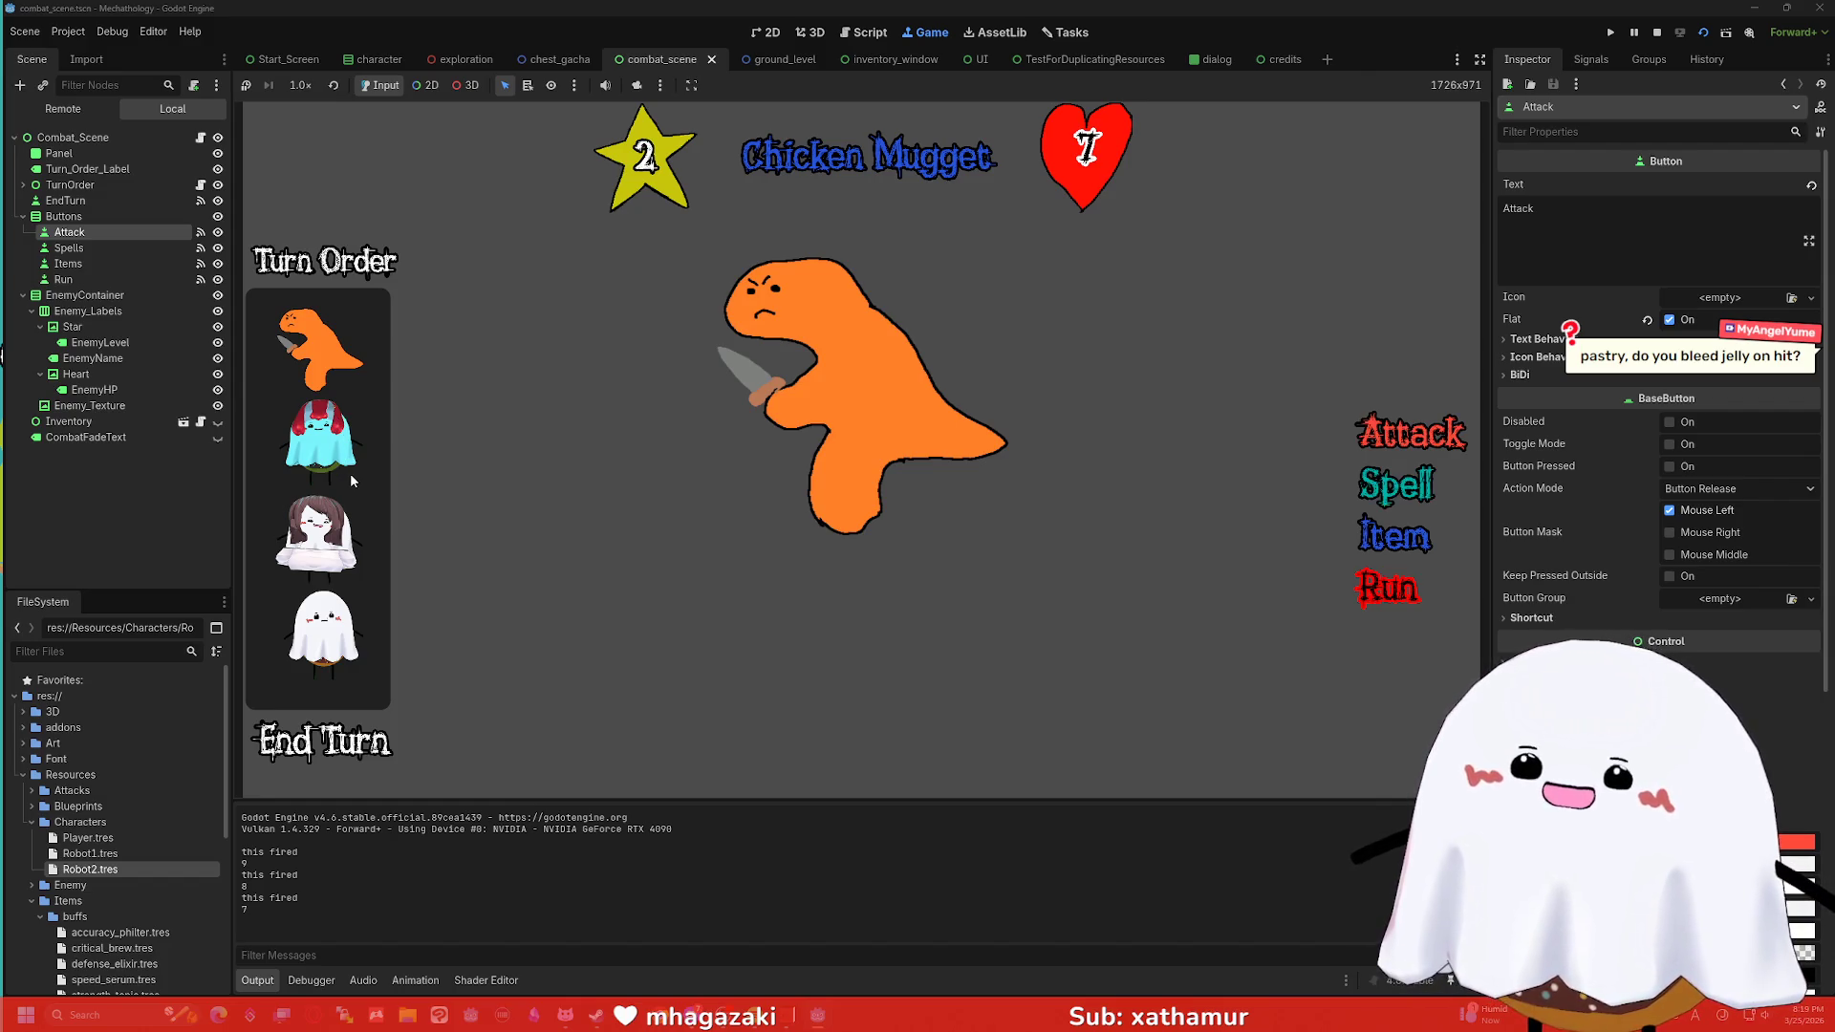
pyautogui.click(1393, 536)
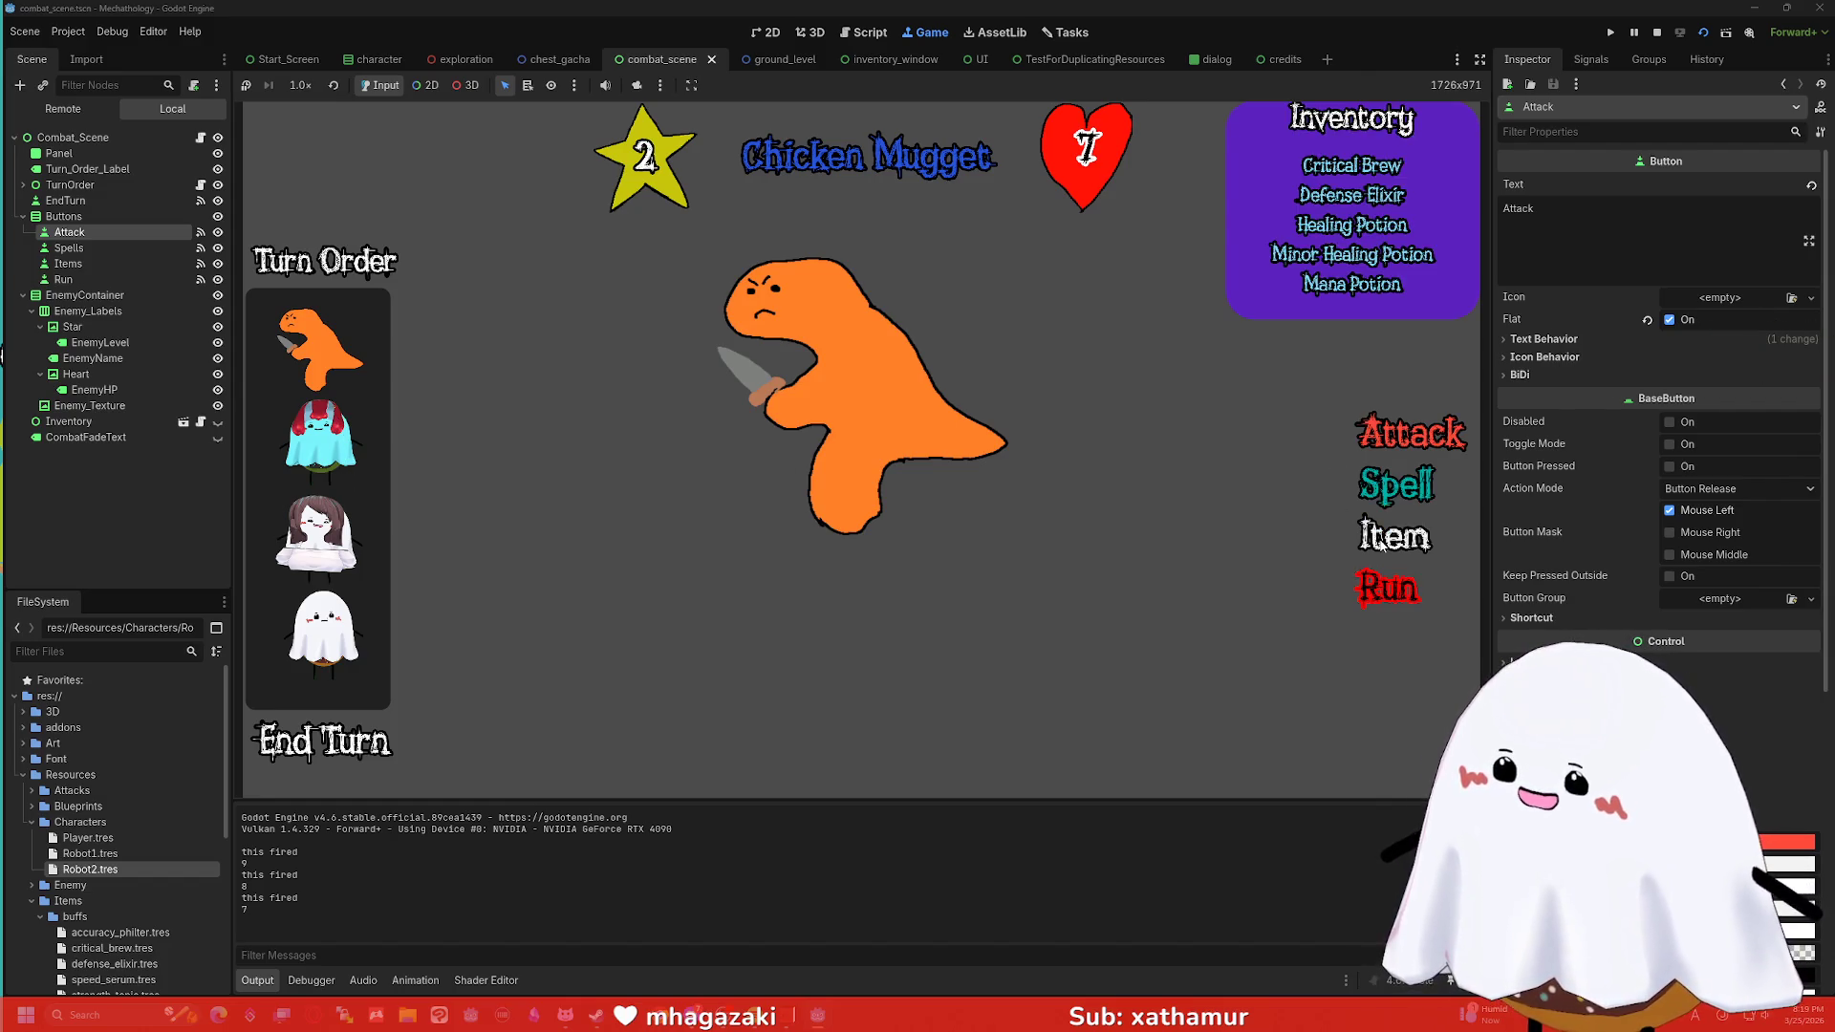
pyautogui.click(1391, 437)
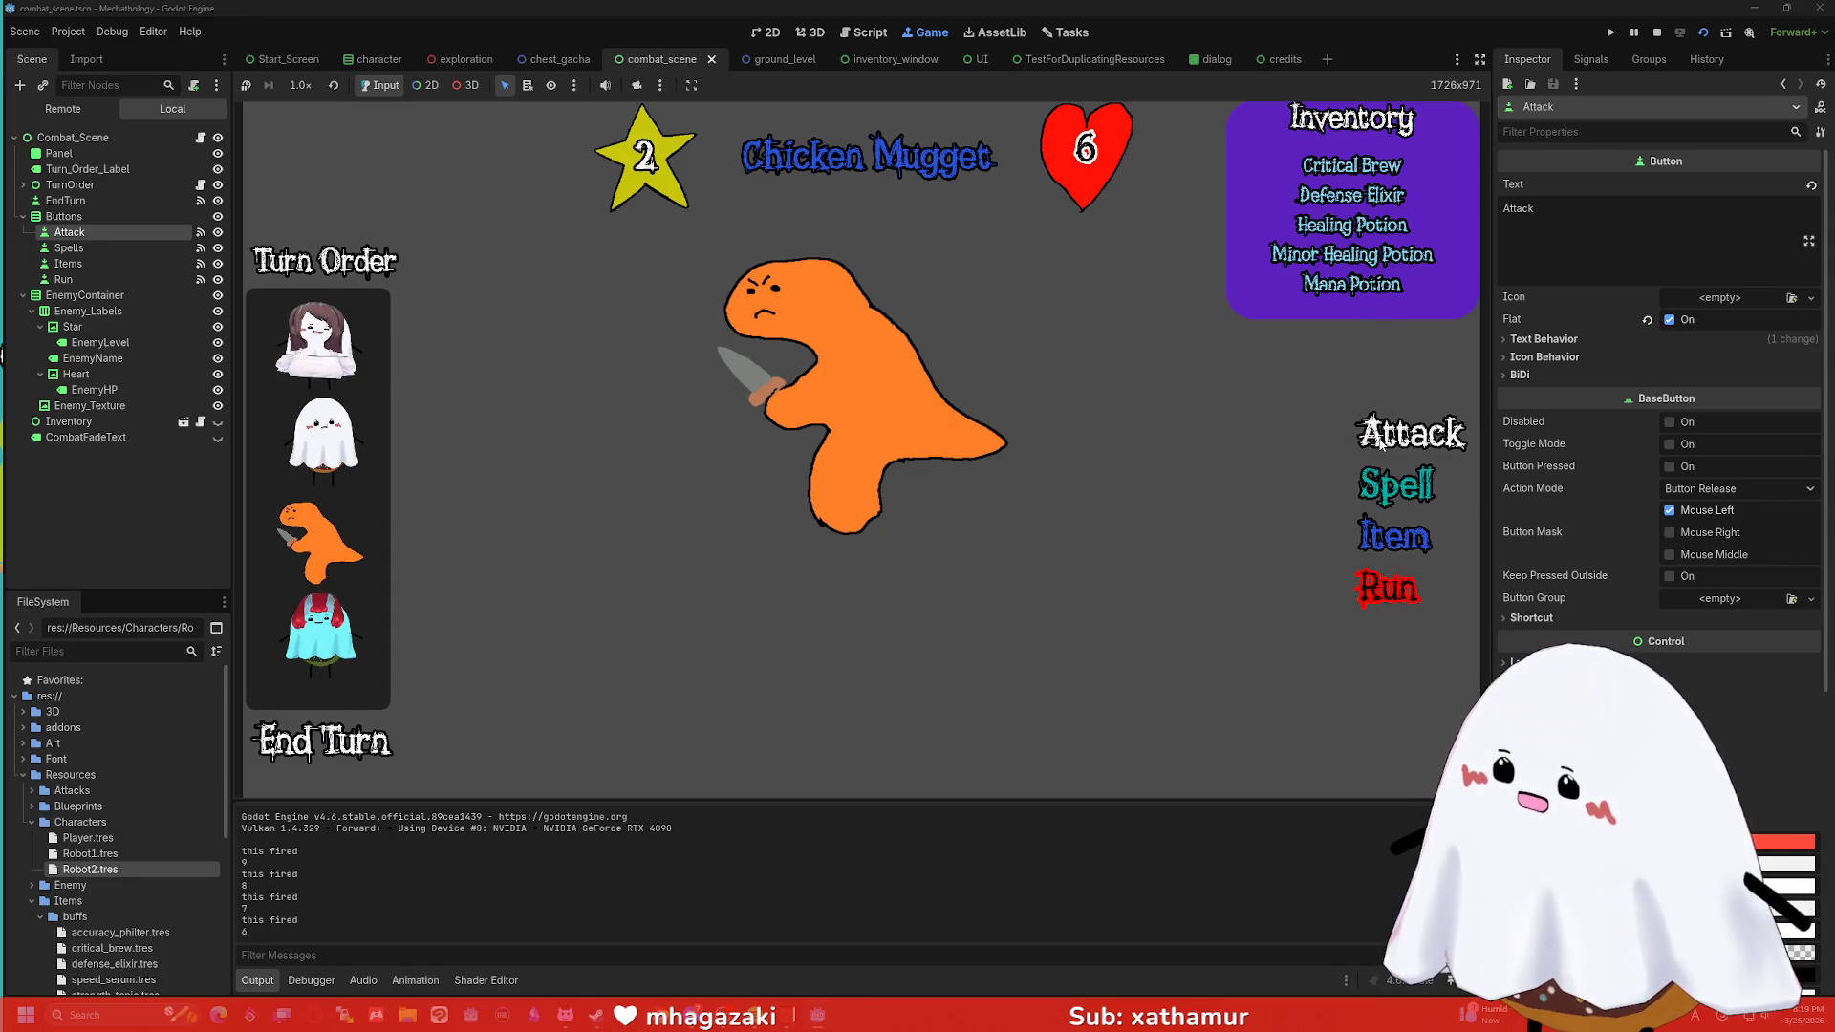
pyautogui.click(1379, 441)
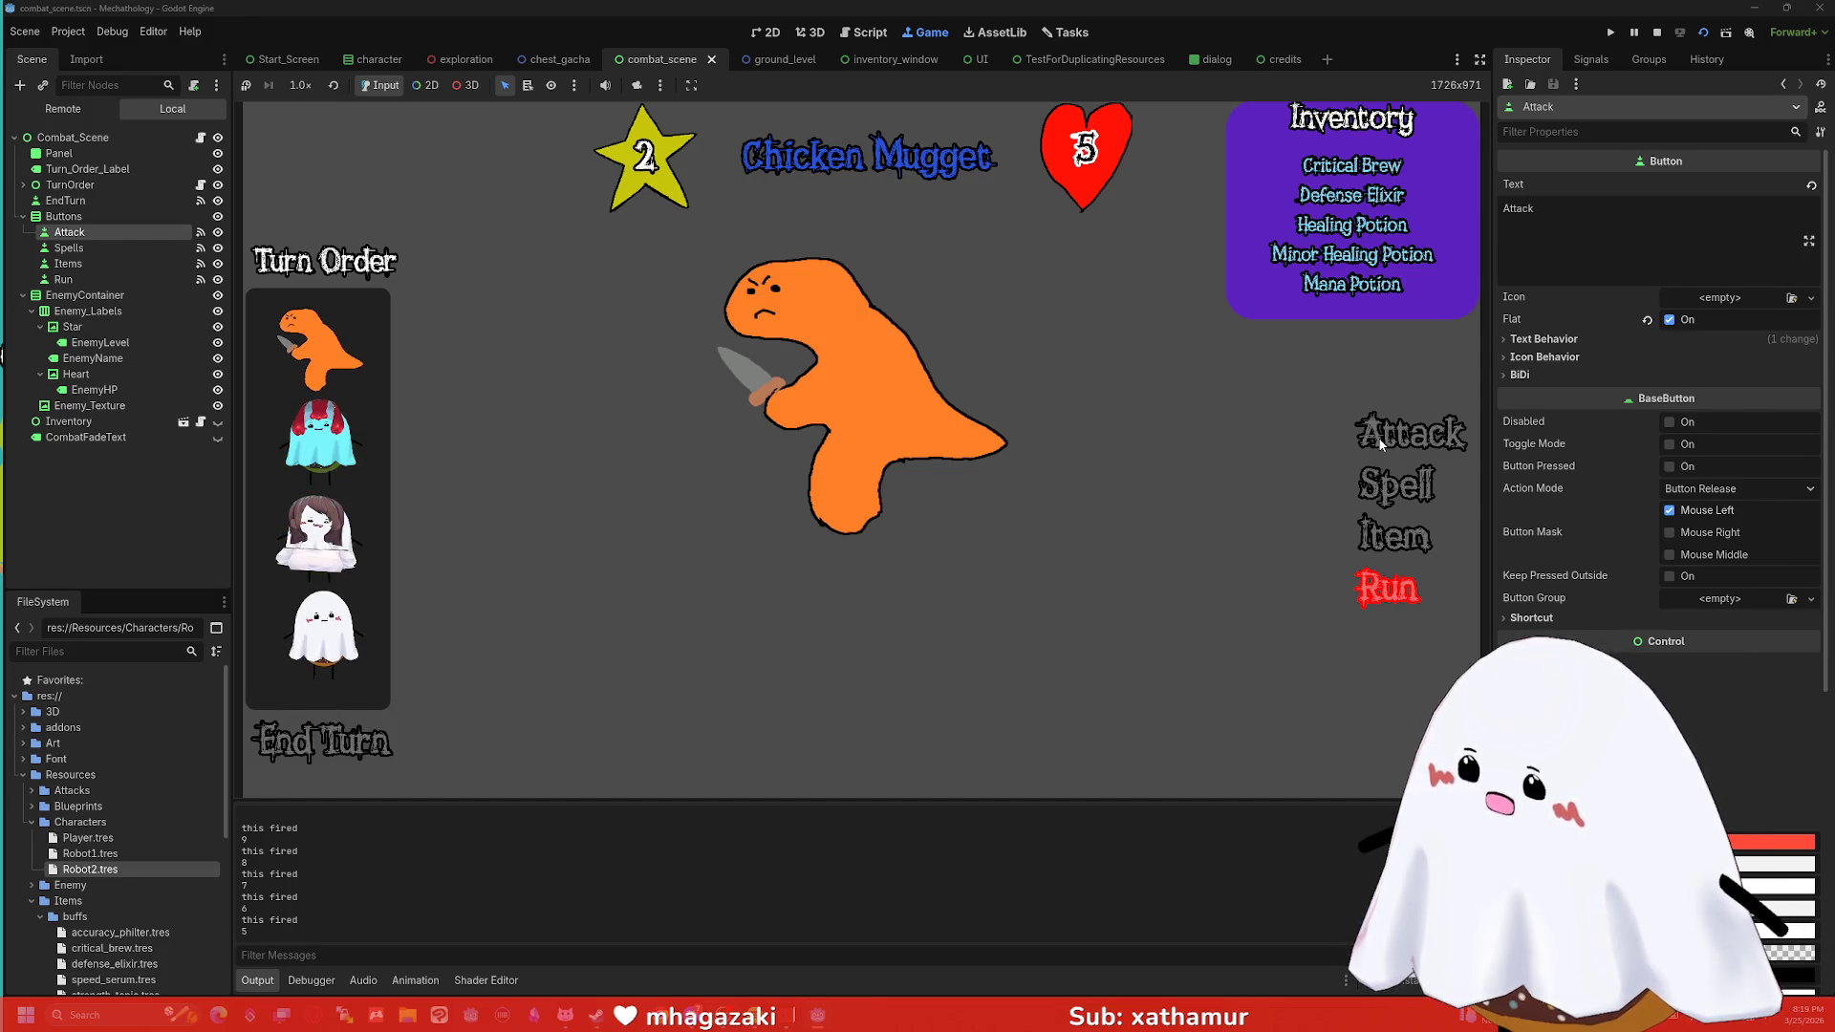
pyautogui.click(1379, 442)
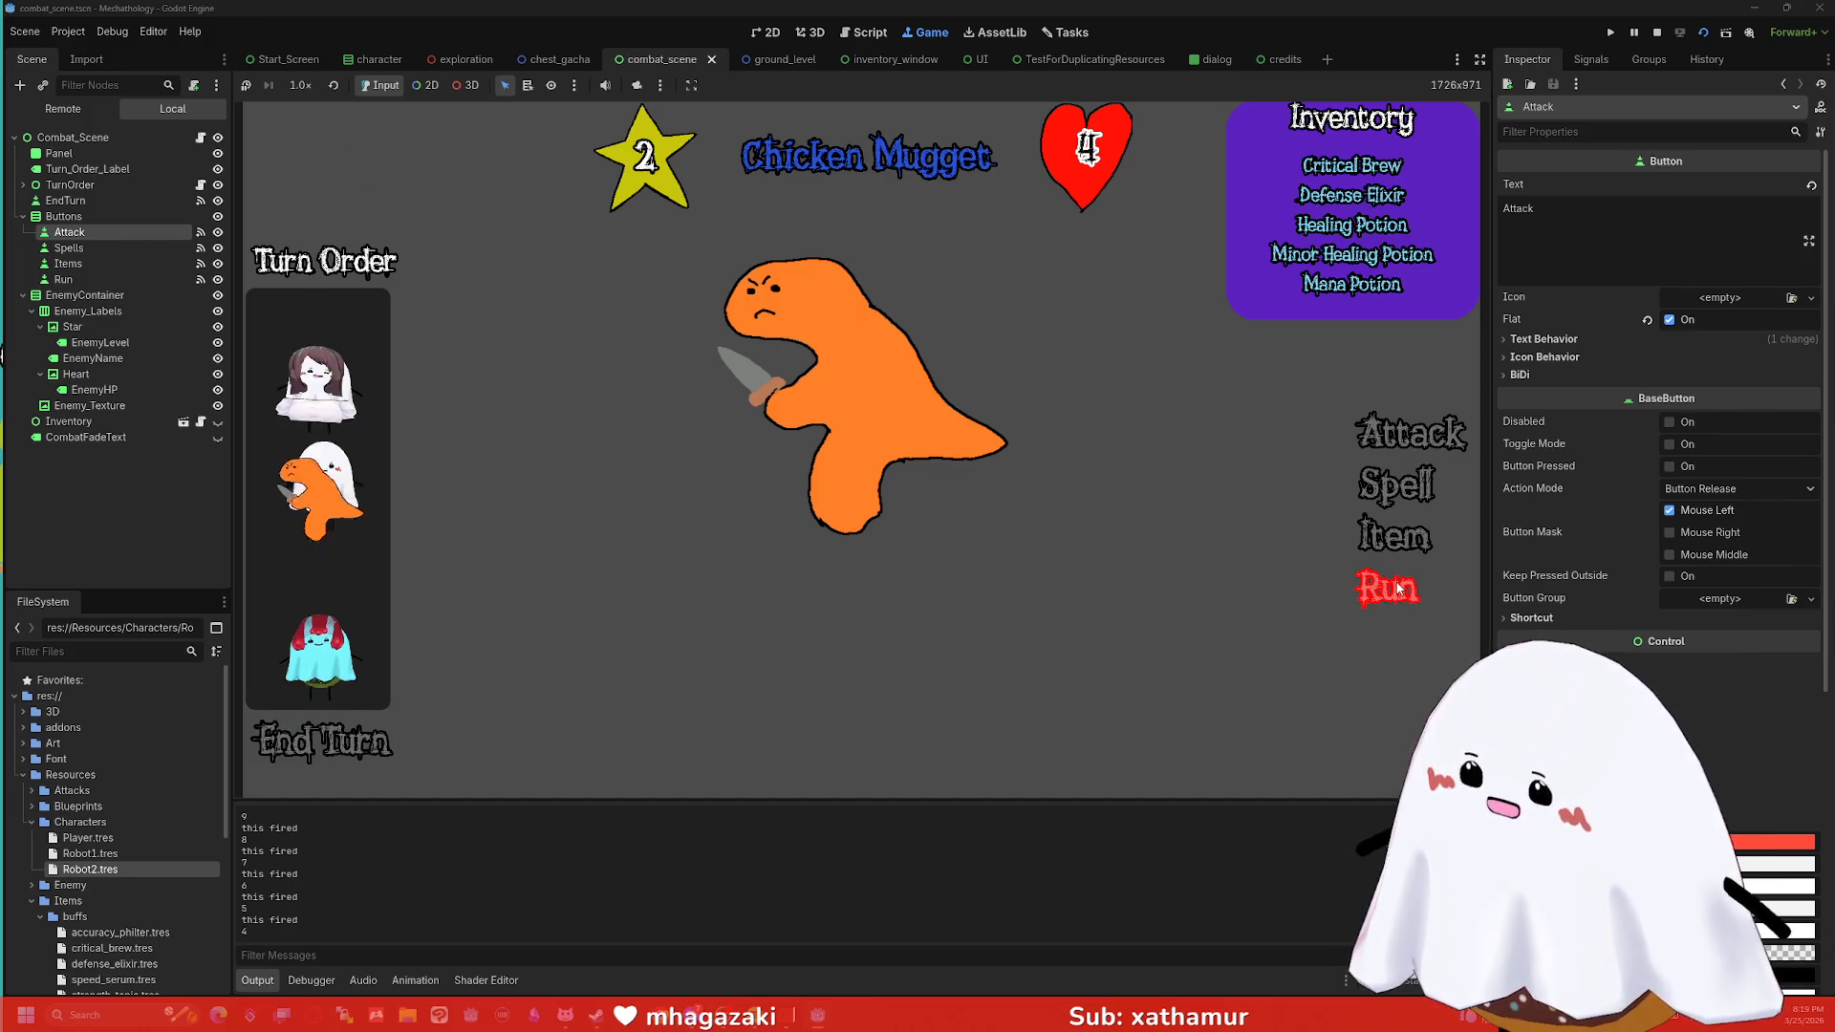
pyautogui.click(1657, 31)
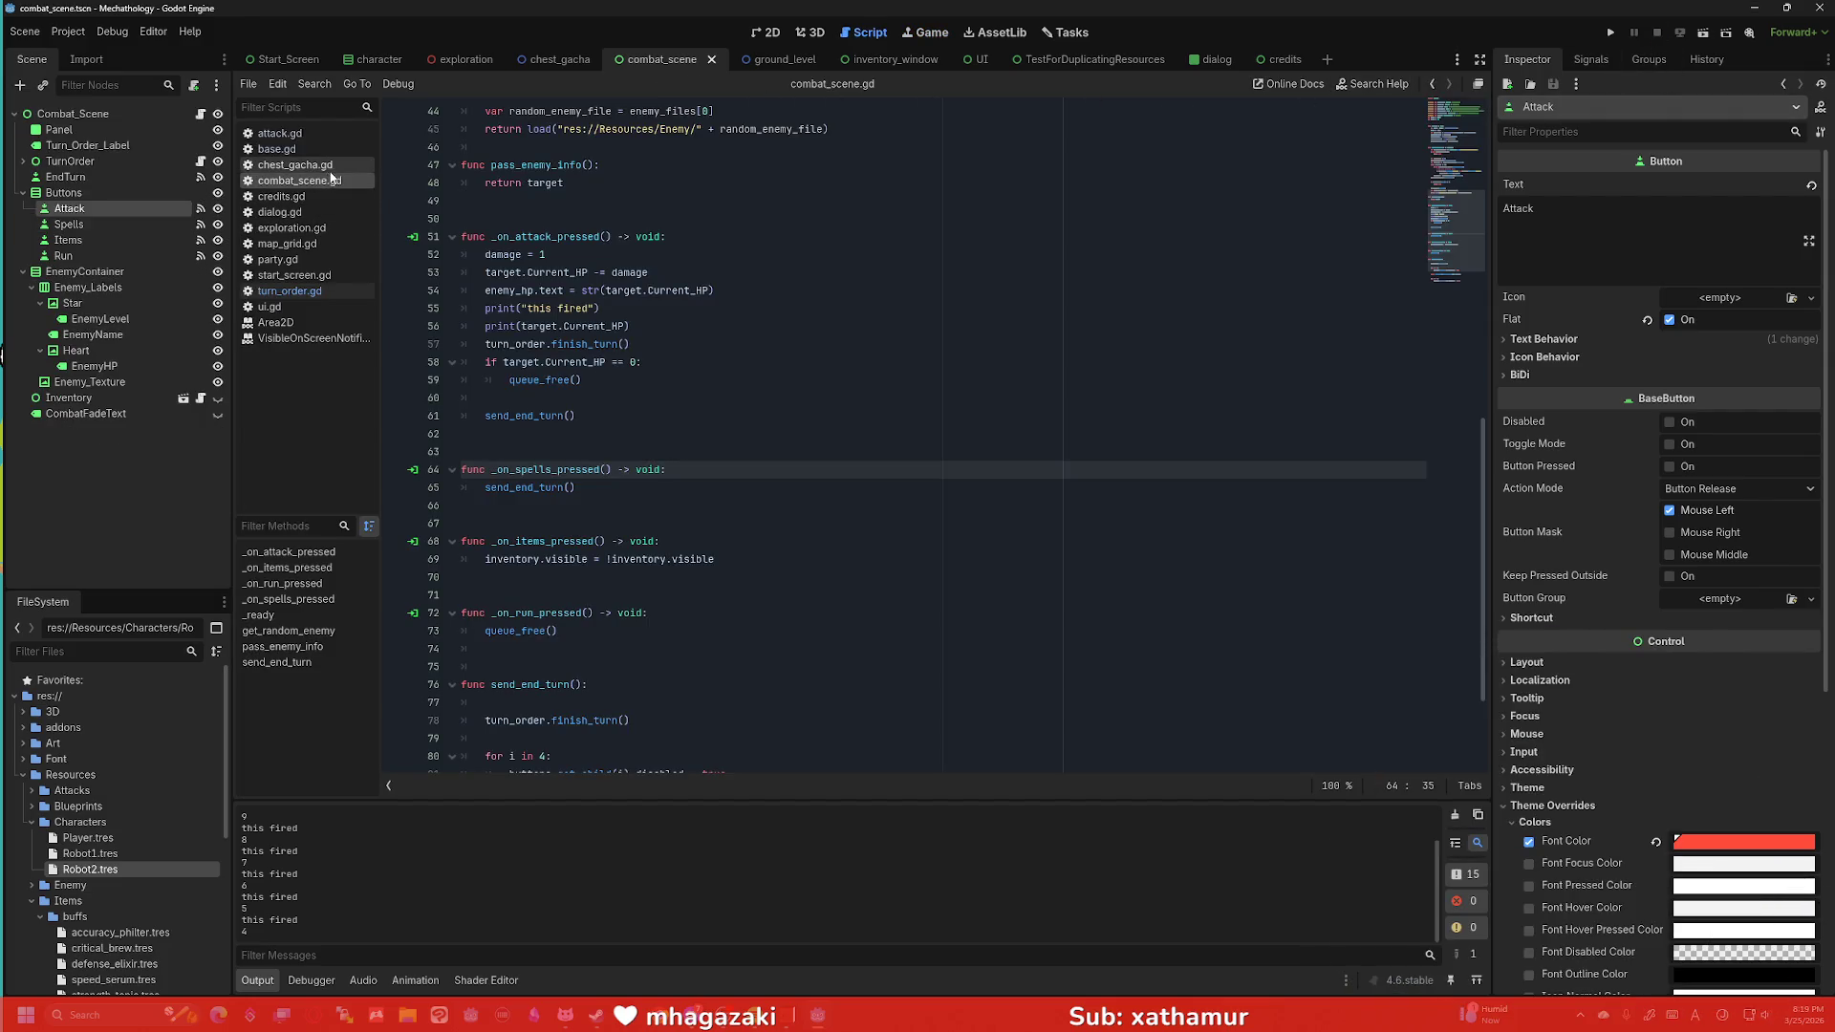
# Open turn_order.gd and review finish_turn's lines that remove the first slot and append it.
pyautogui.scroll(-3, 908, 430)
pyautogui.click(332, 290)
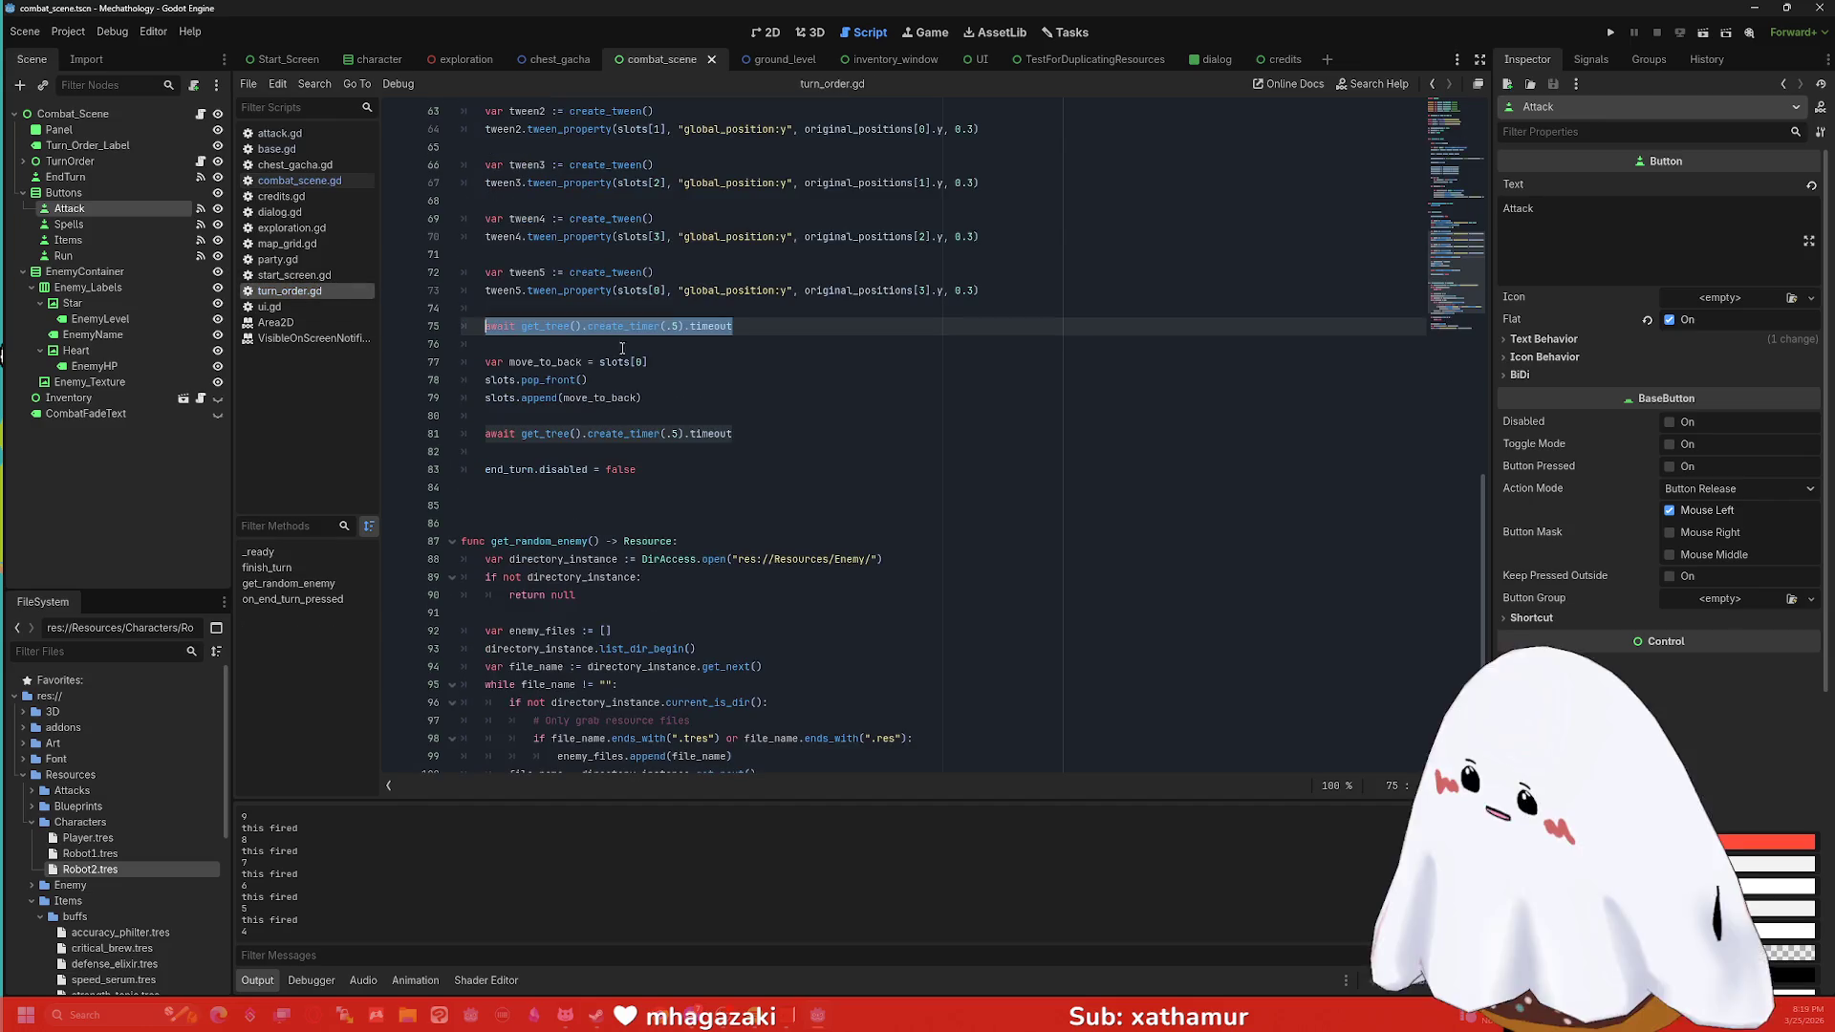
pyautogui.scroll(-3, 672, 379)
pyautogui.scroll(8, 751, 409)
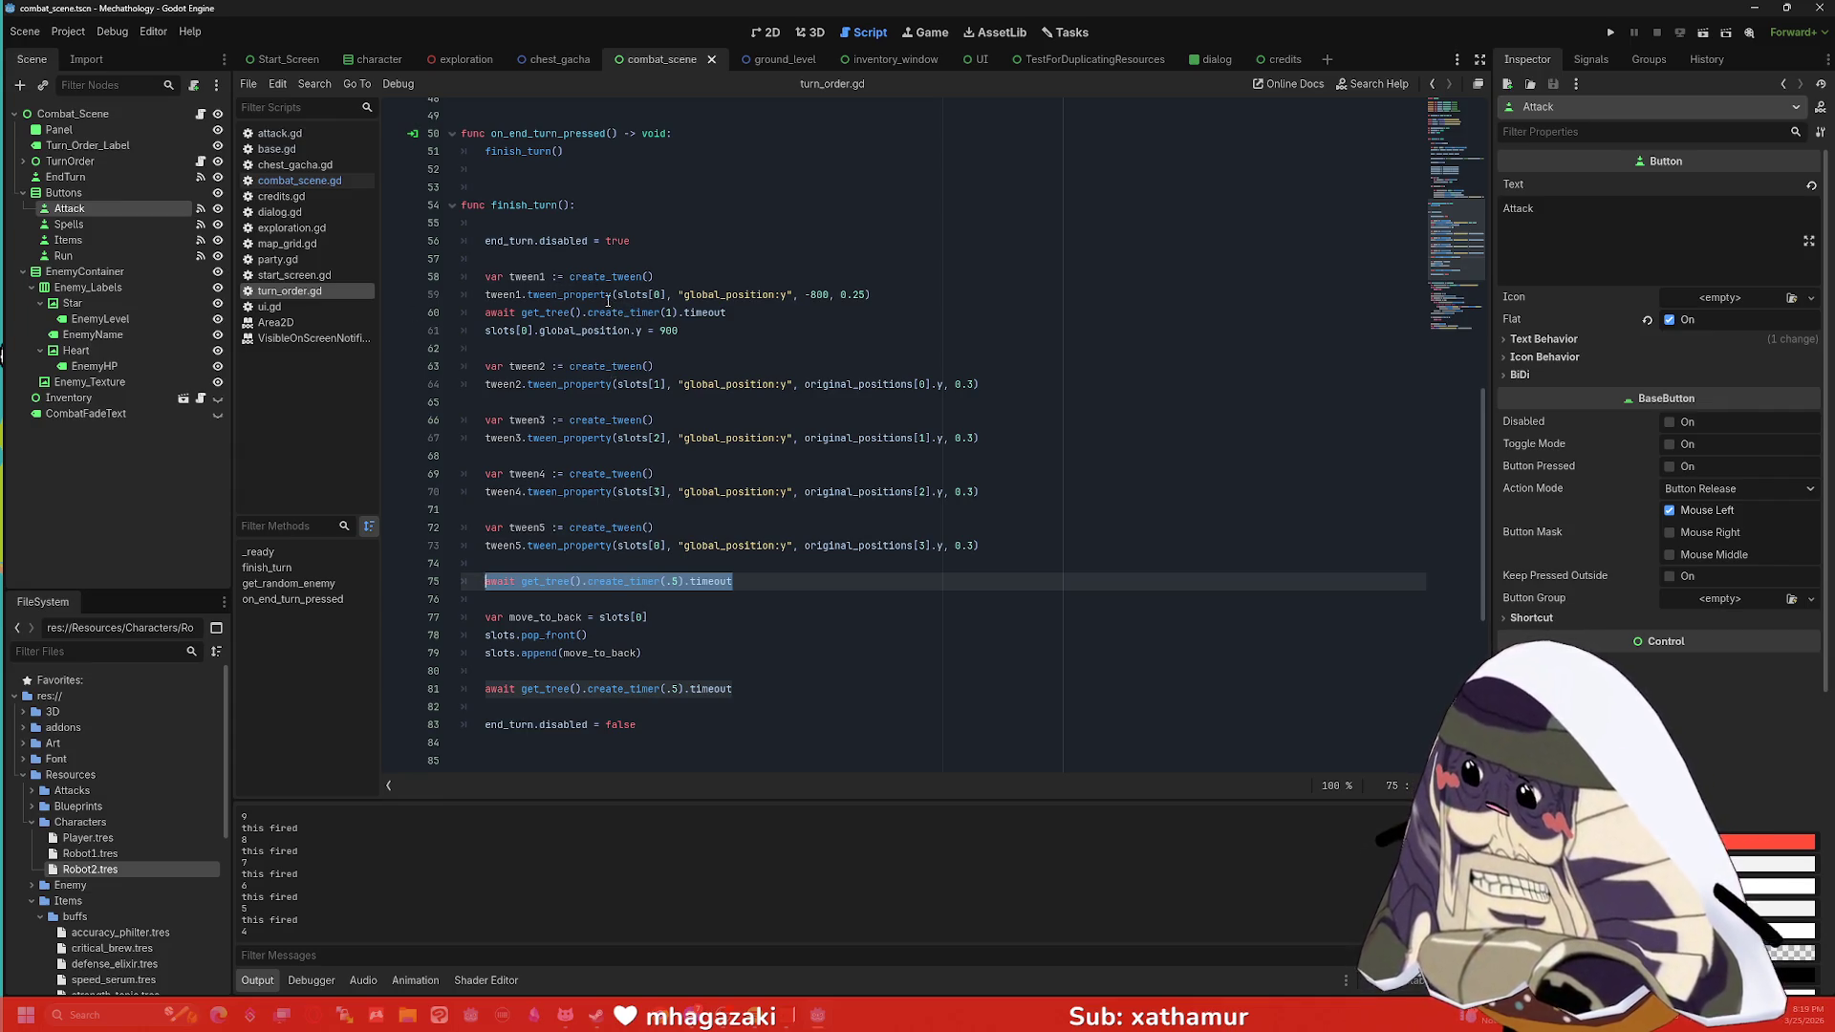
pyautogui.scroll(1, 626, 251)
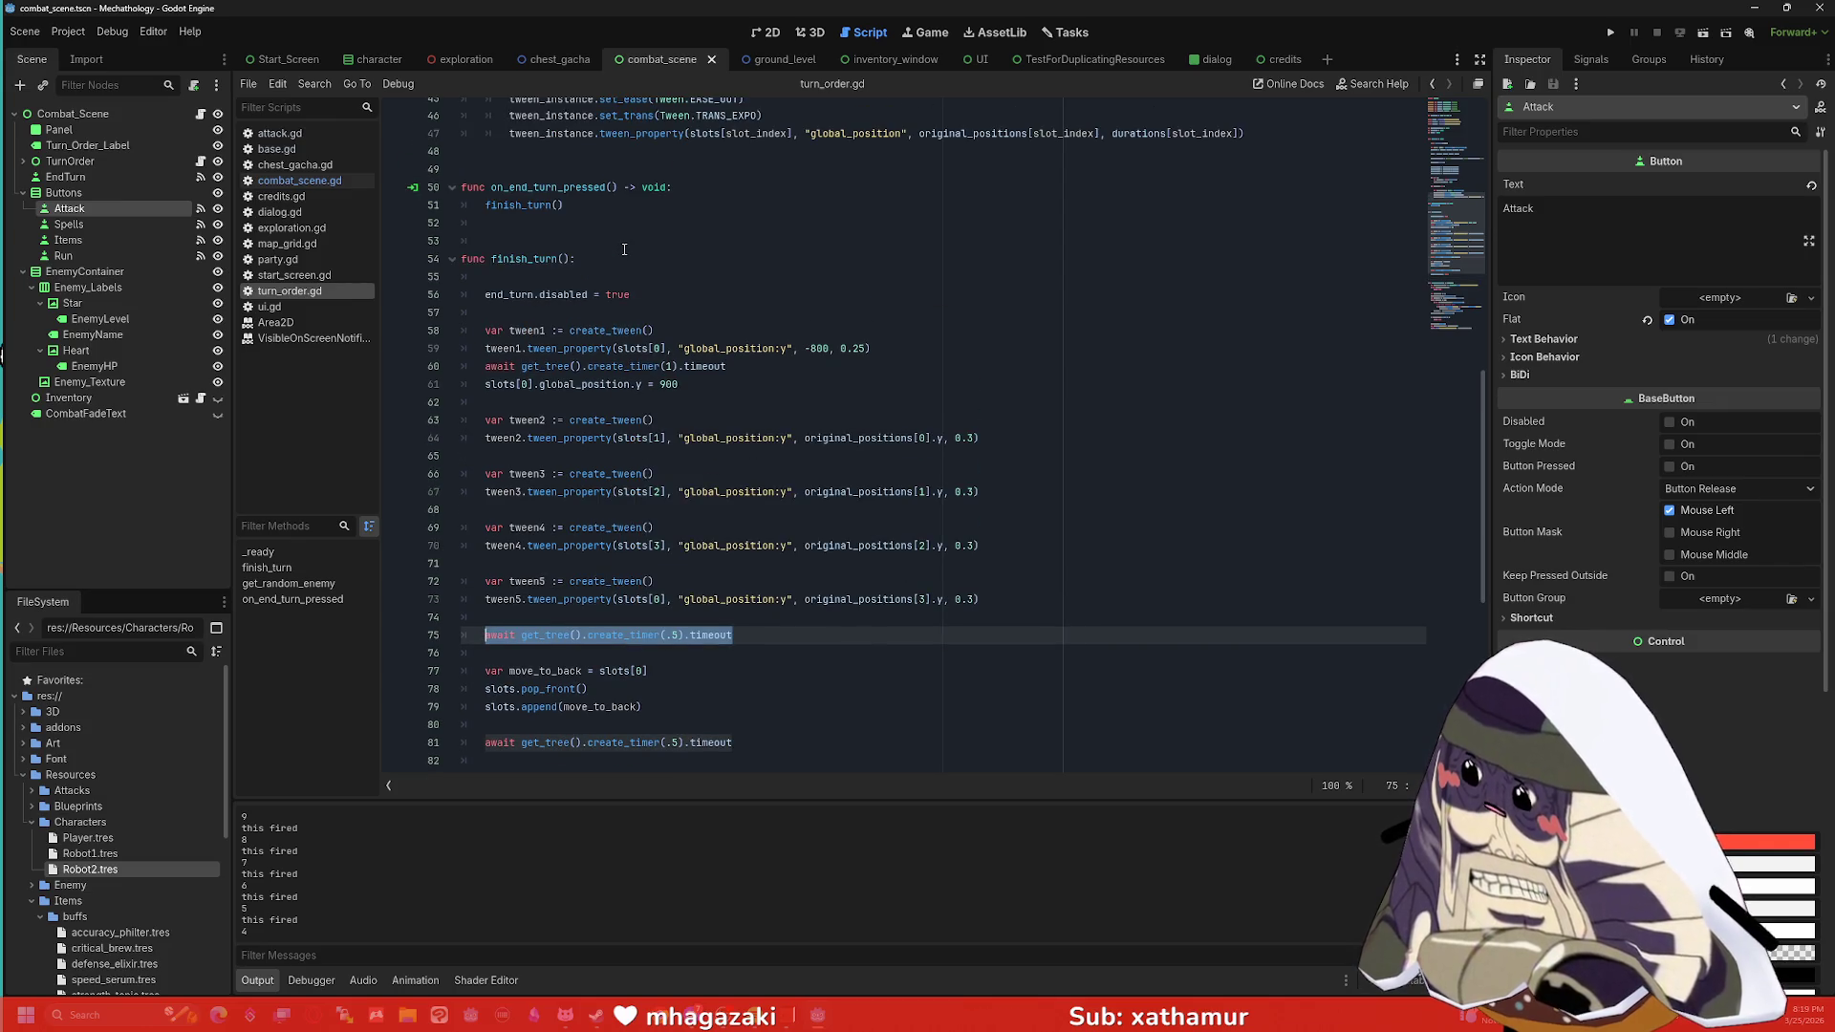
pyautogui.scroll(-1, 541, 218)
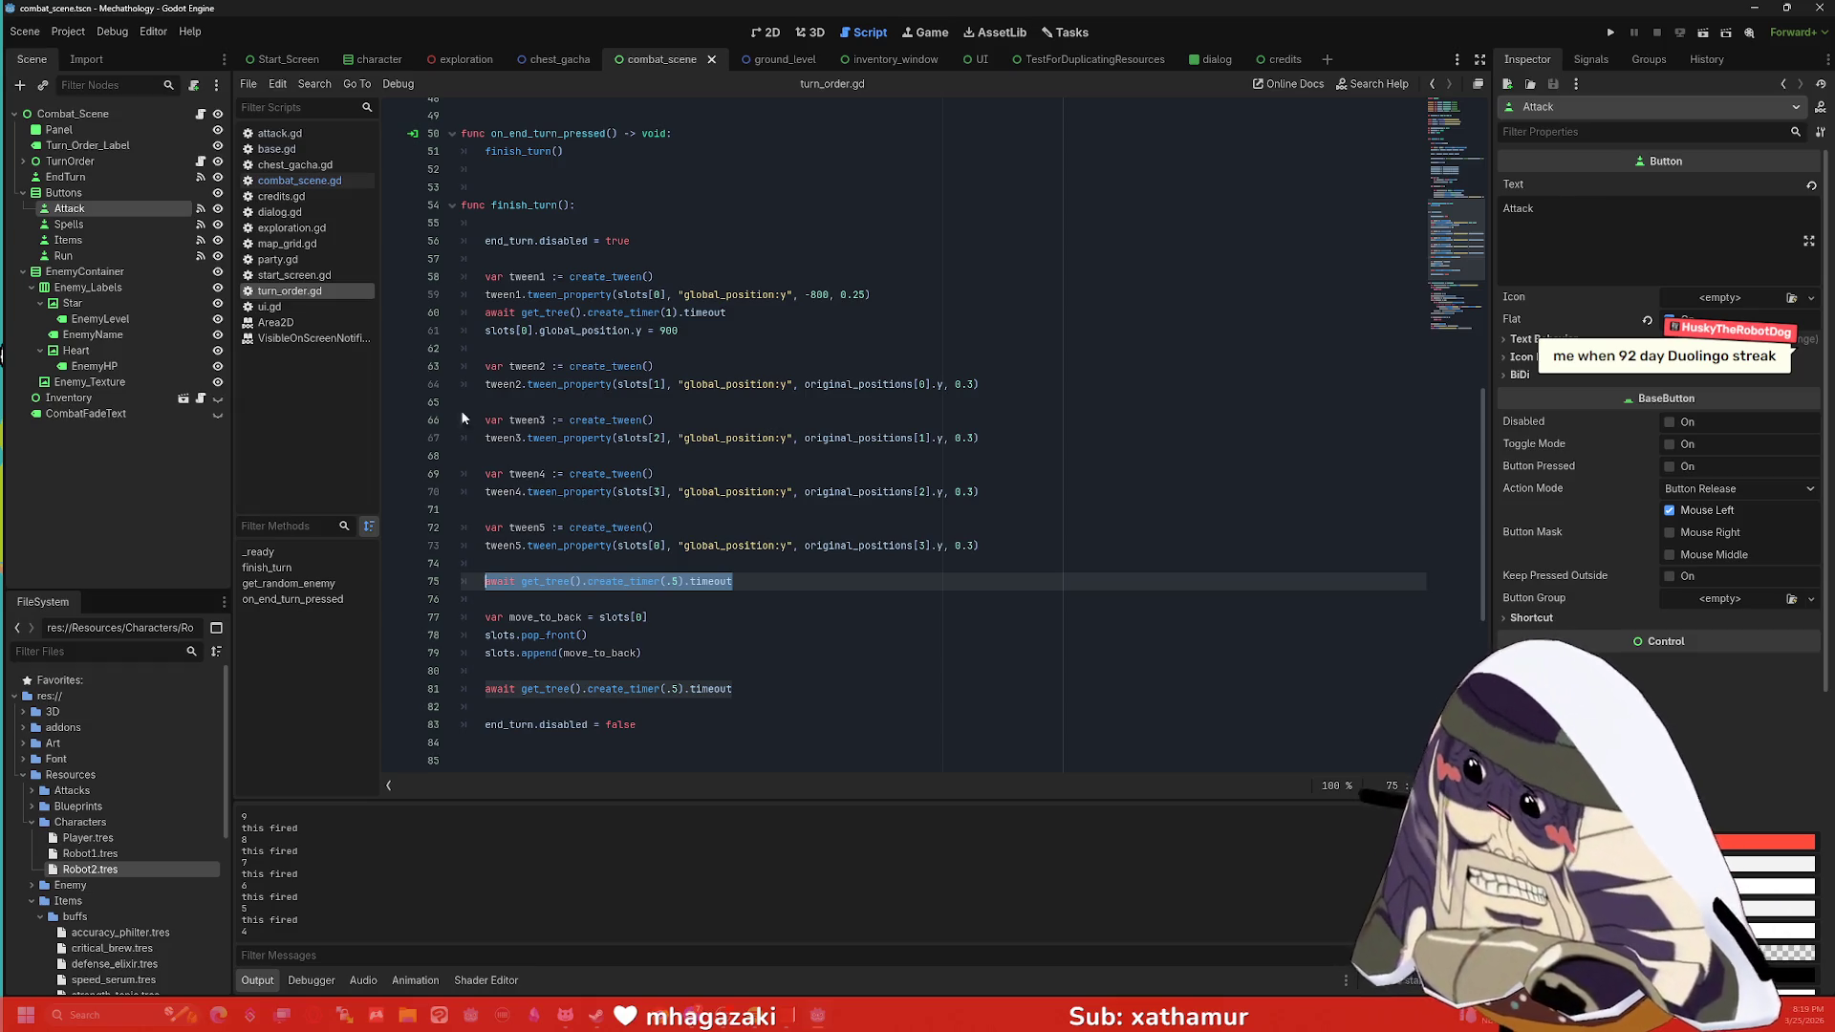
pyautogui.click(510, 635)
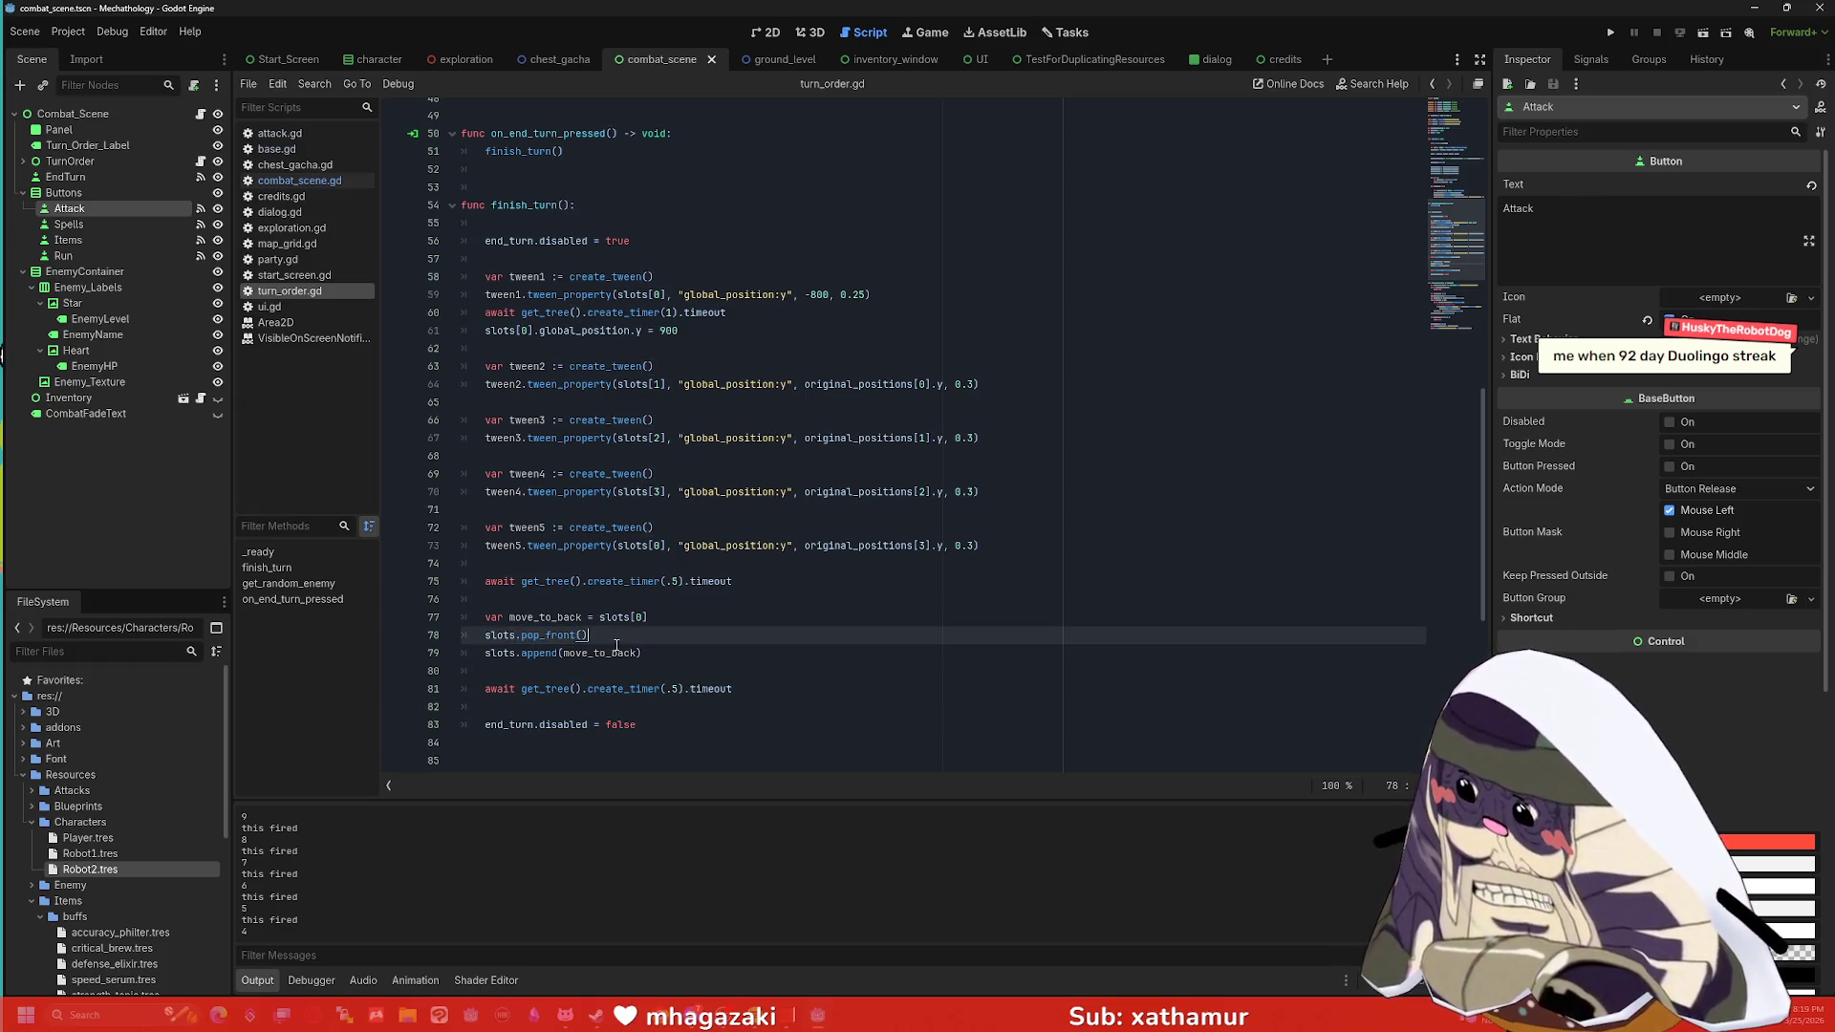
pyautogui.click(620, 648)
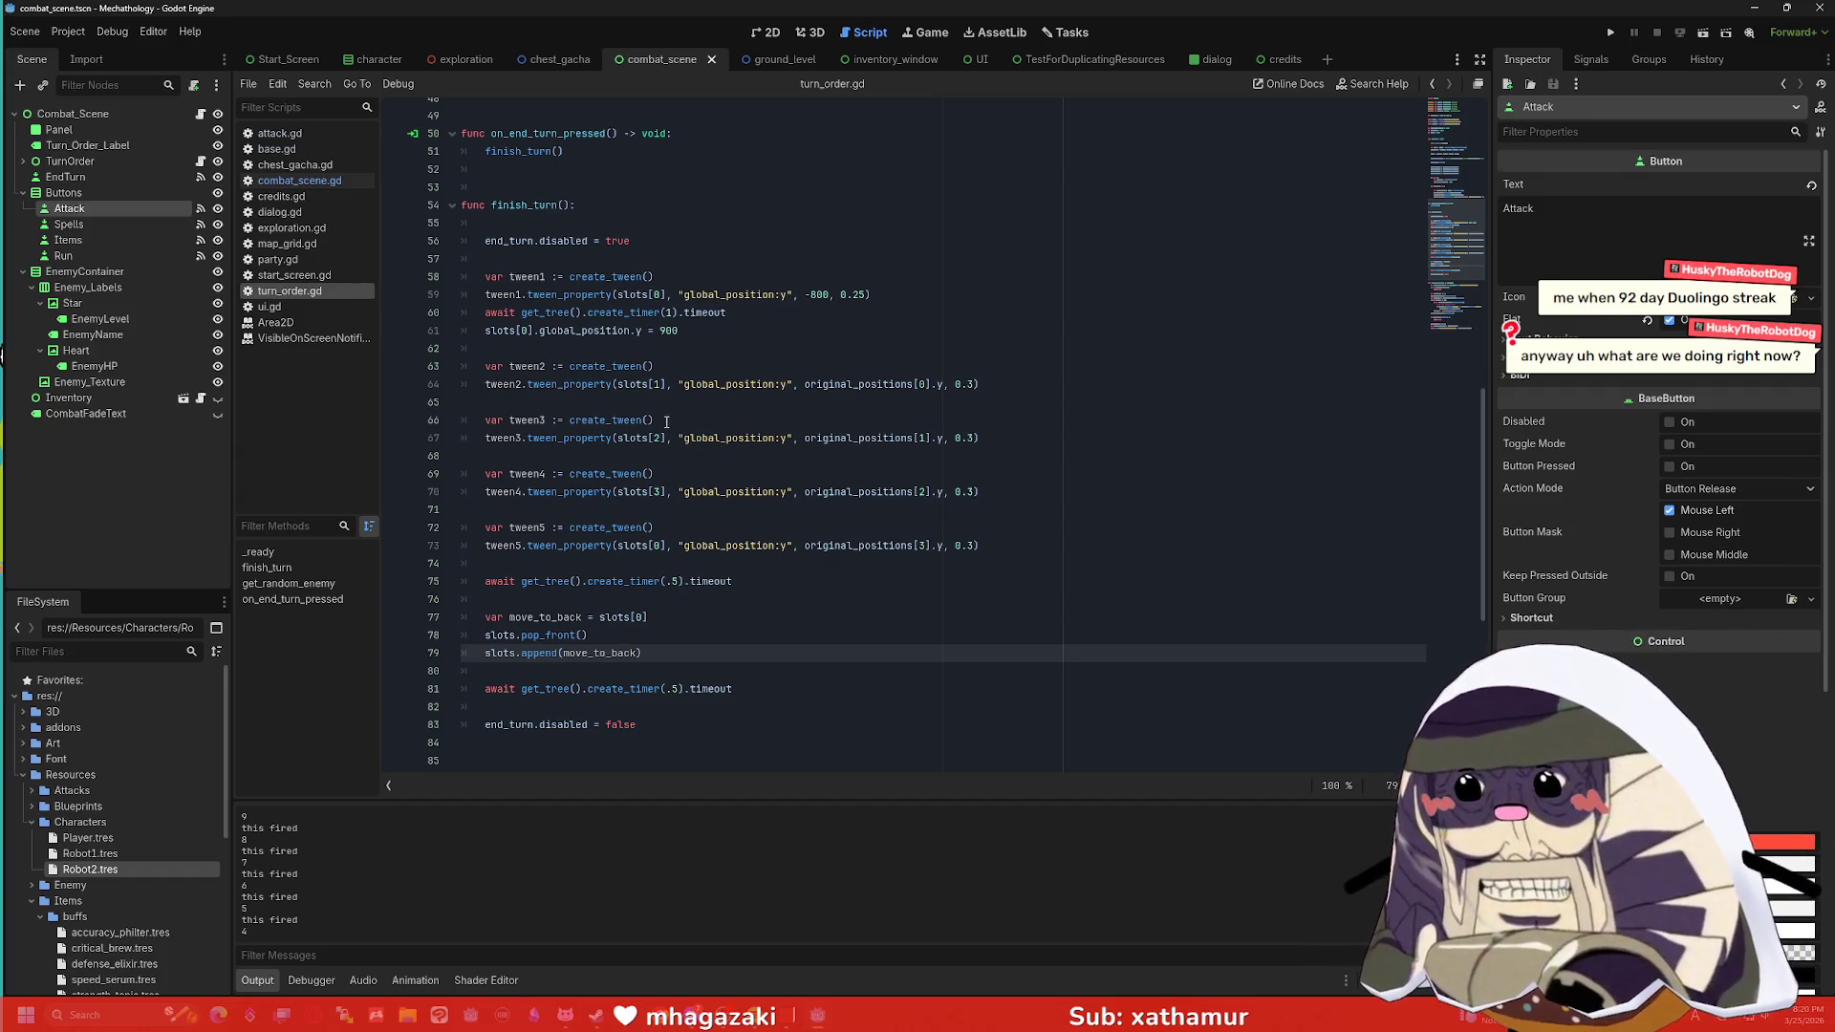
# Check combat_scene.gd, return to turn_order.gd, and run the project.
pyautogui.click(298, 183)
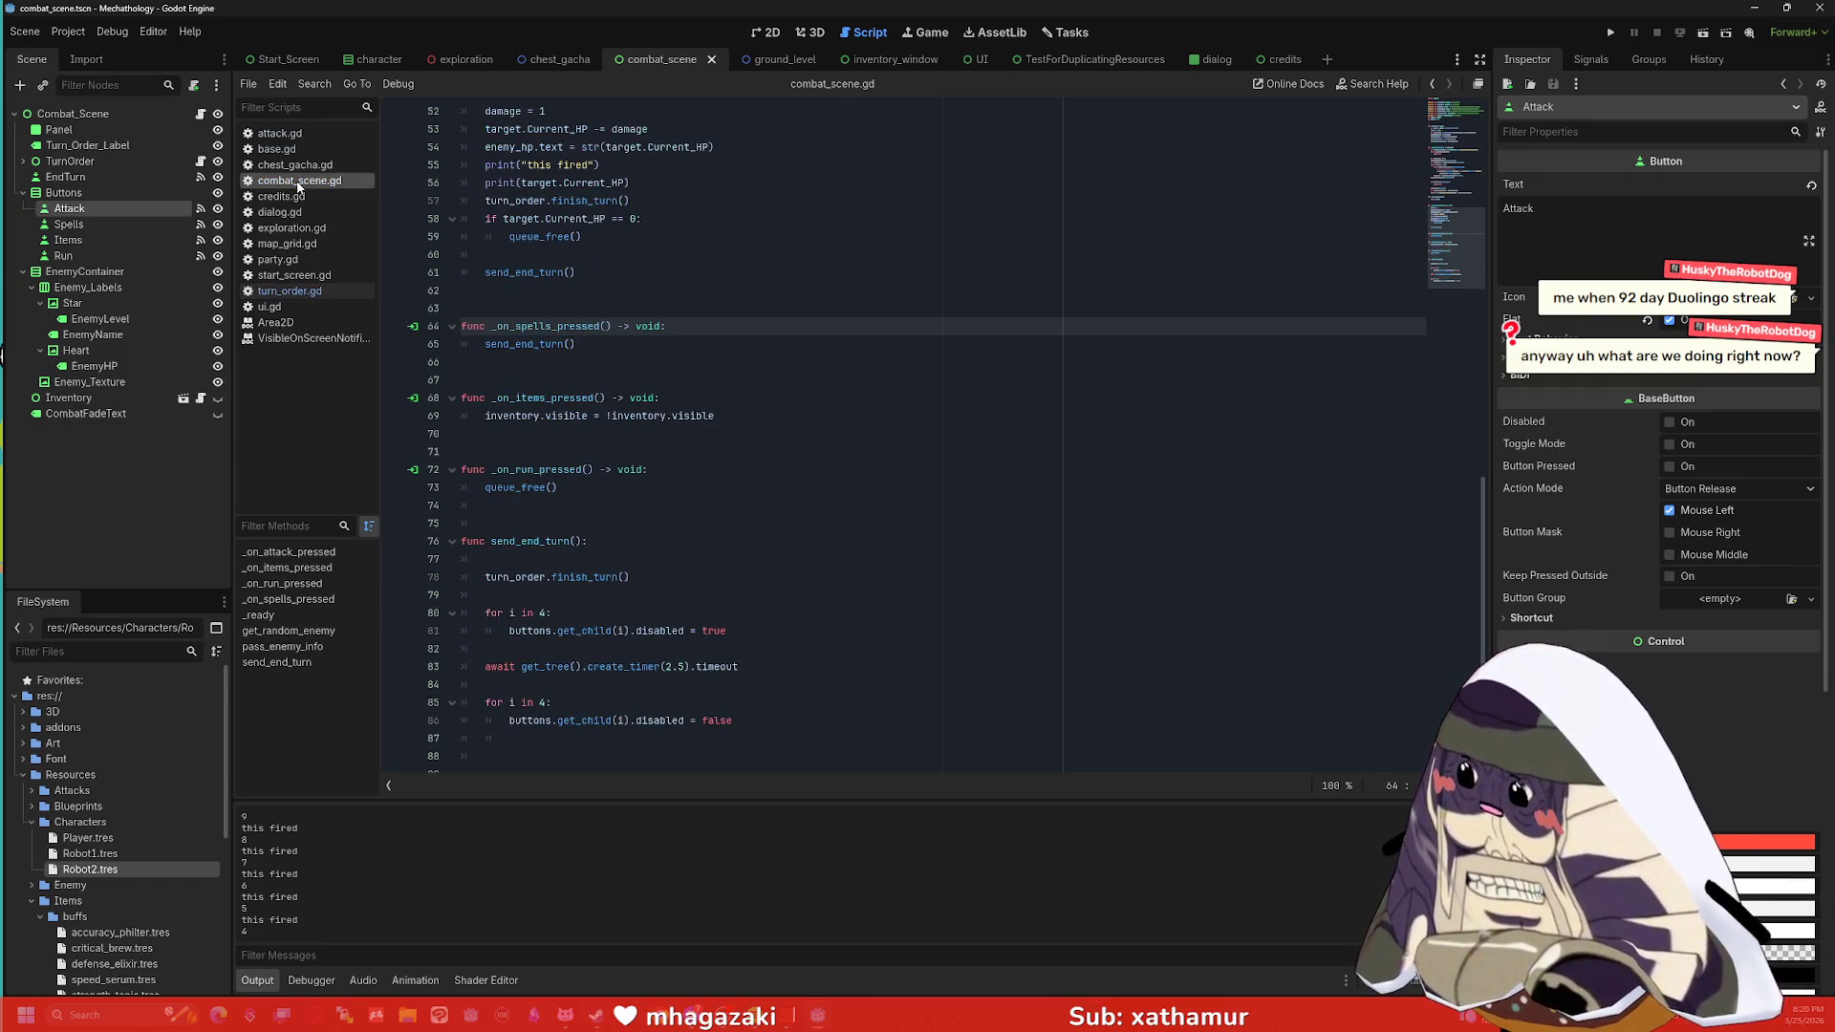
pyautogui.scroll(-1, 685, 339)
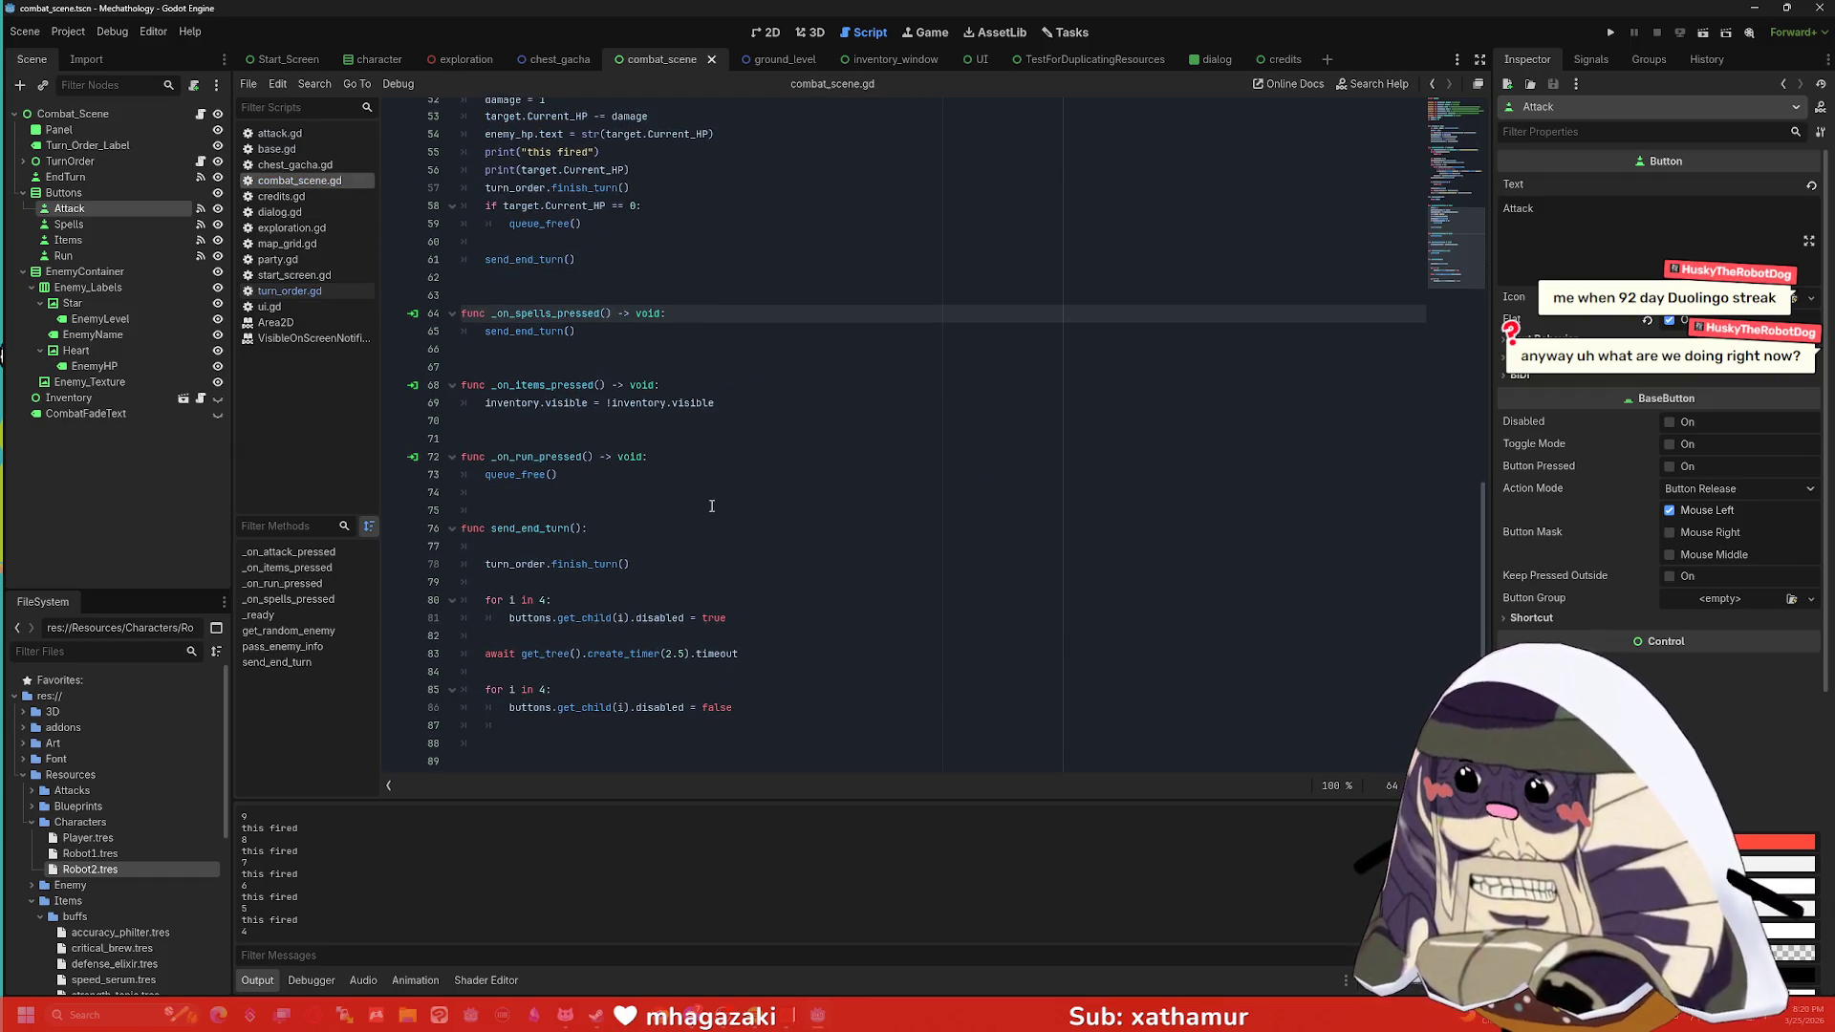
pyautogui.click(289, 291)
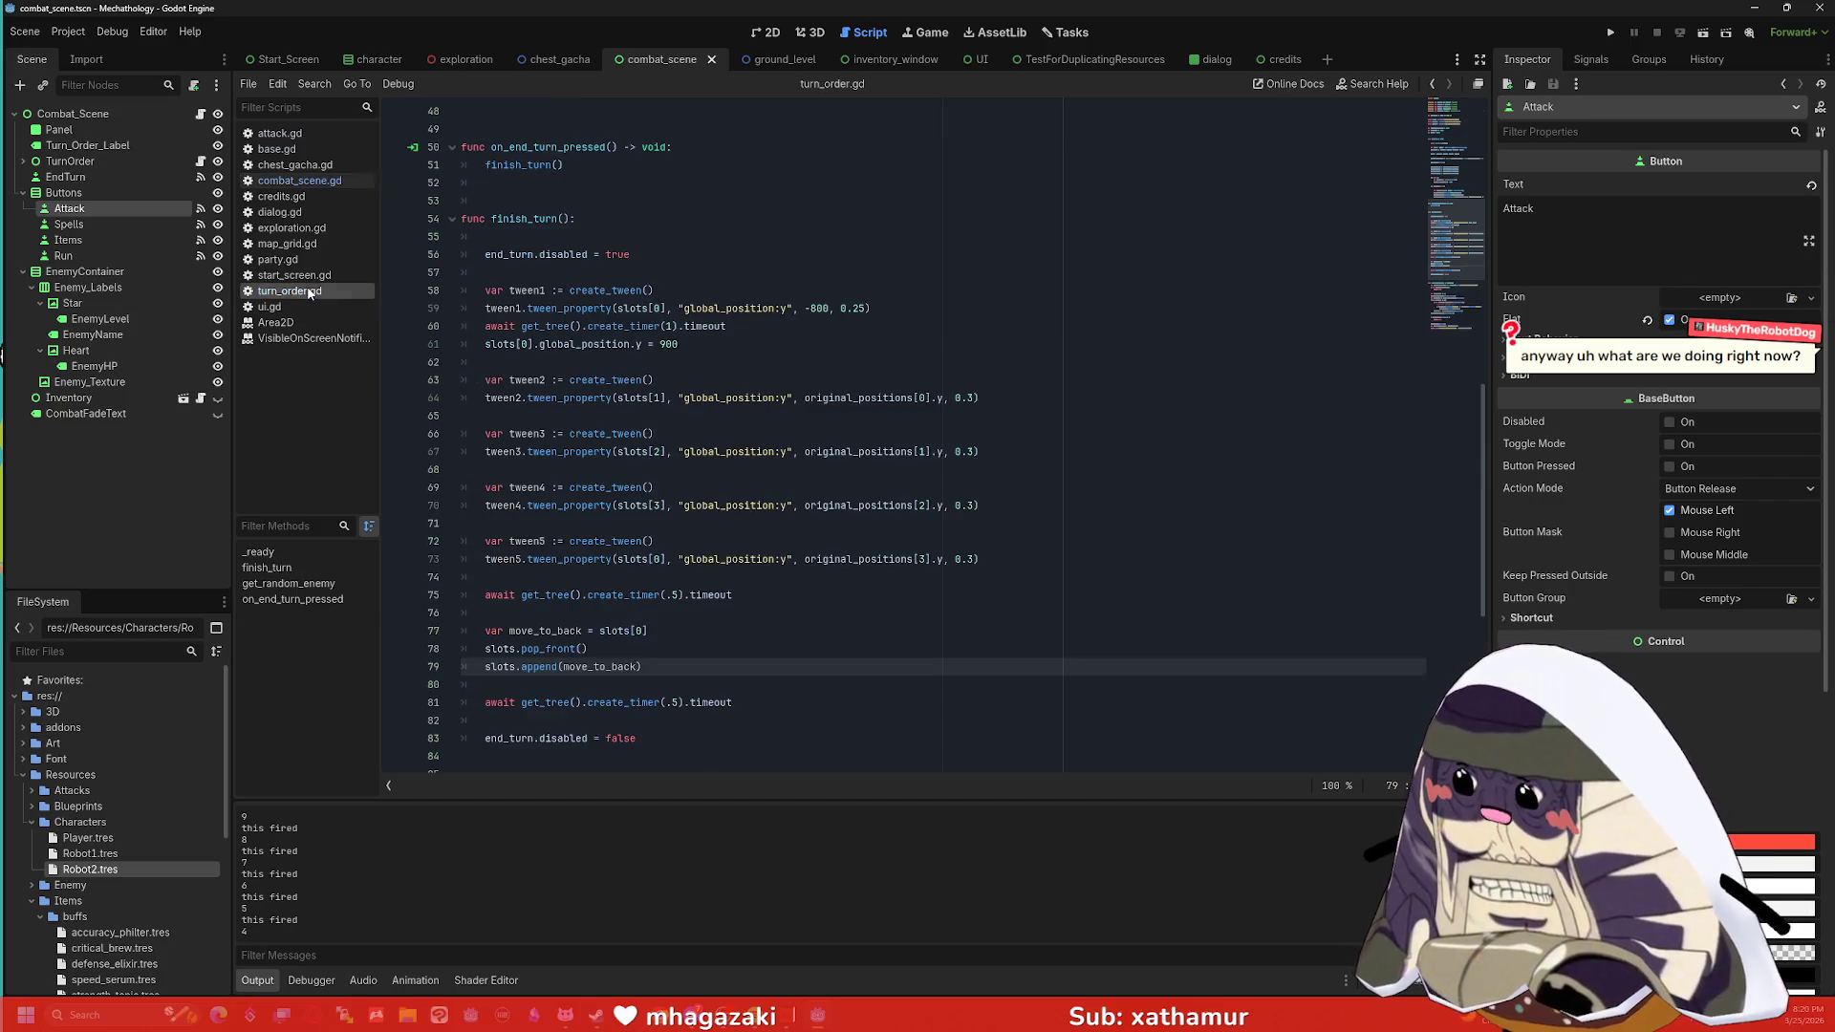
pyautogui.click(1609, 32)
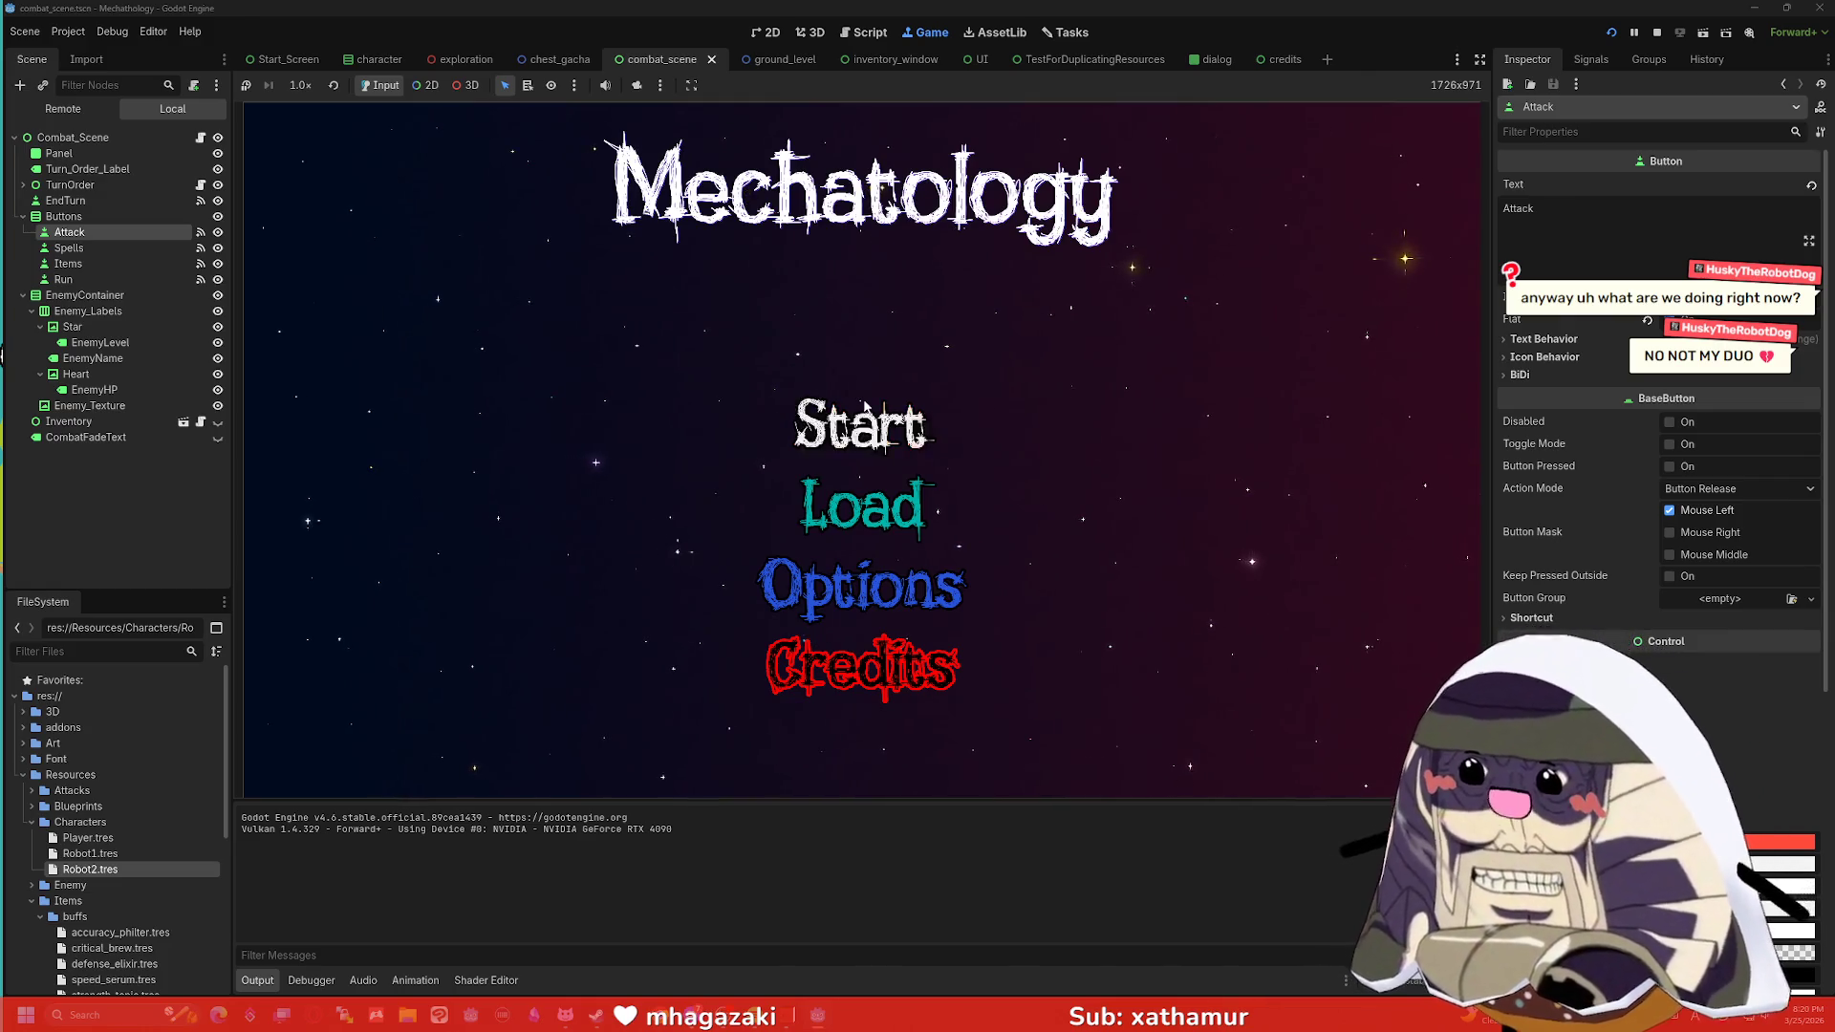
# Restart the project and end the turn ten times to watch the portraits rotate.
pyautogui.click(1657, 34)
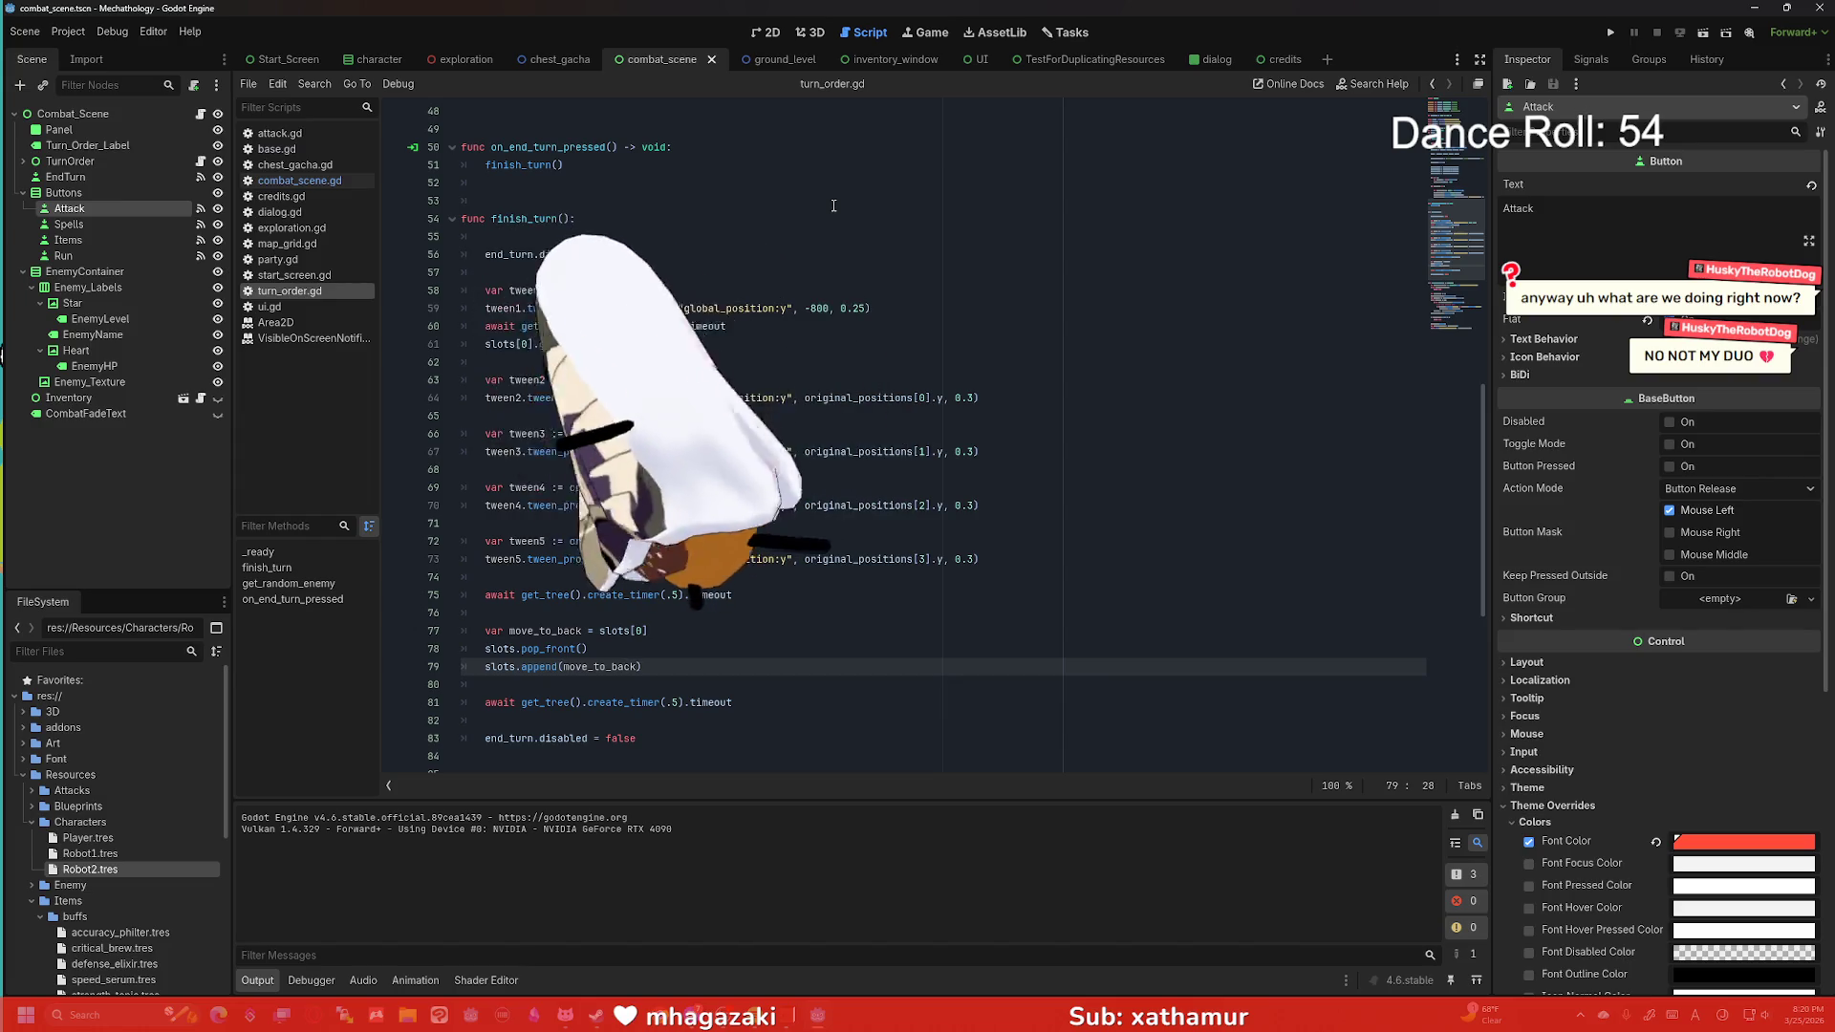
pyautogui.click(1610, 32)
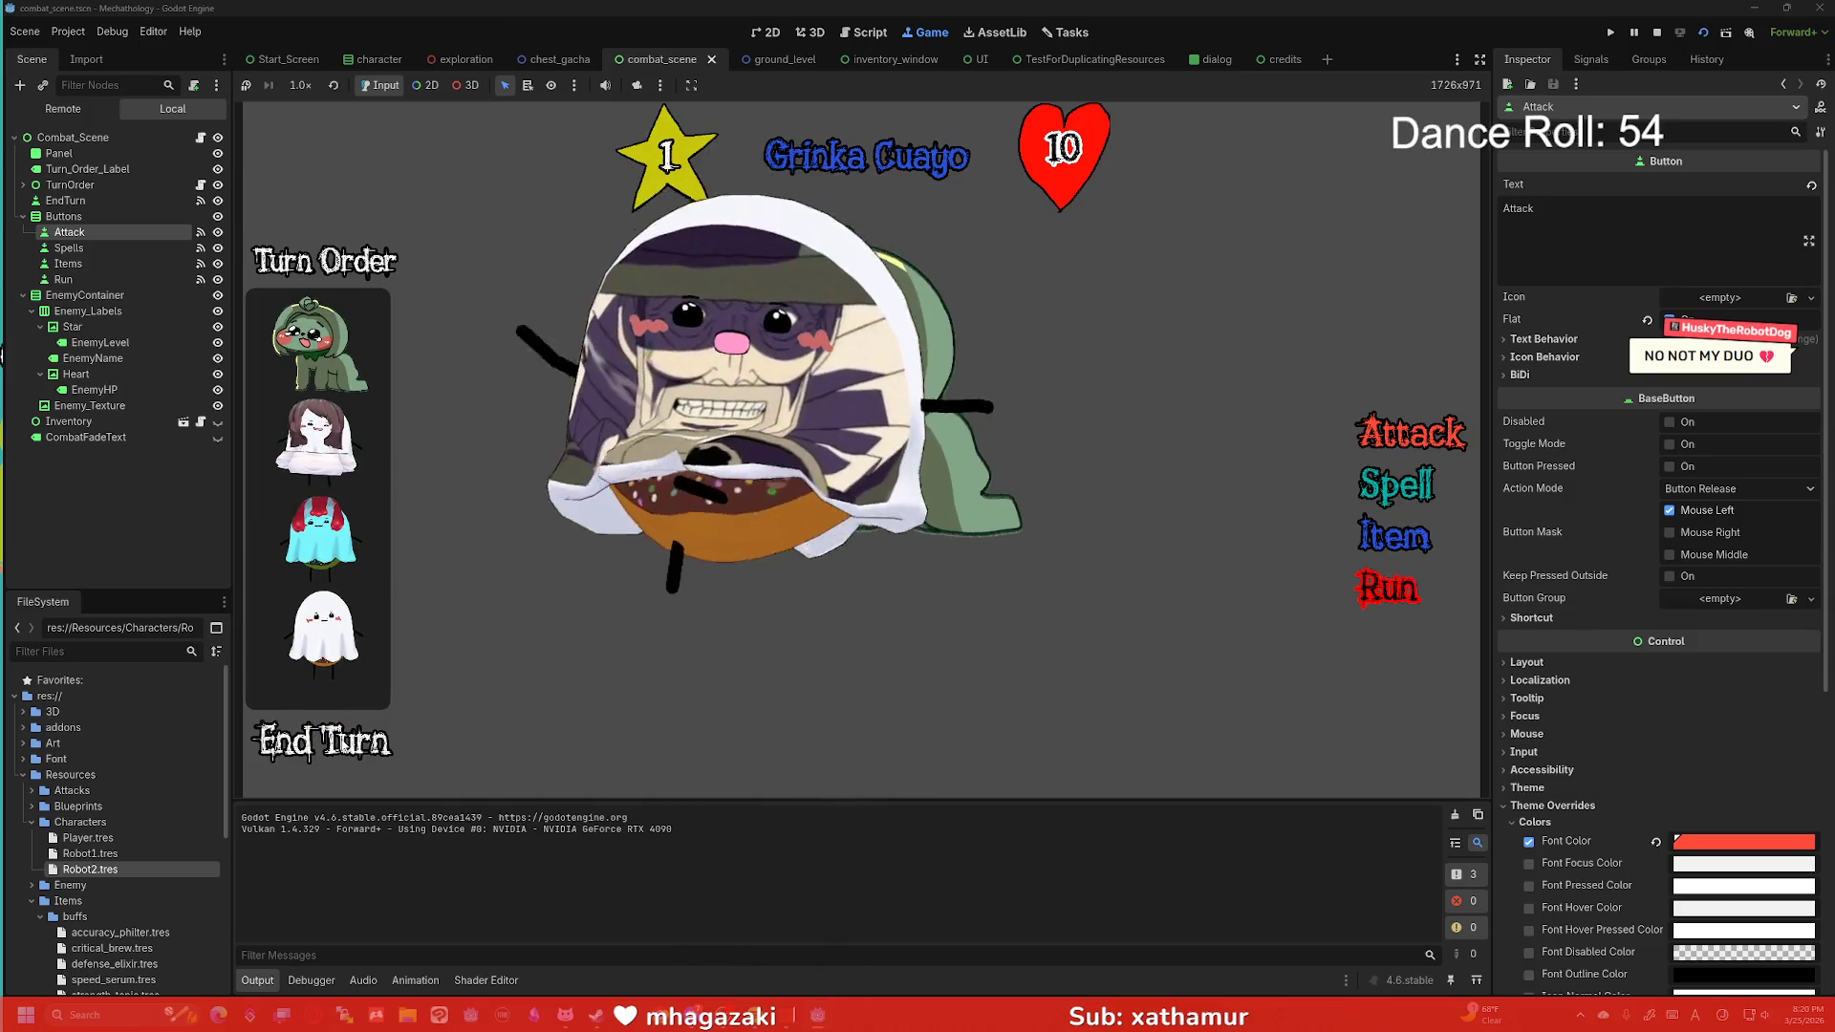
pyautogui.click(342, 745)
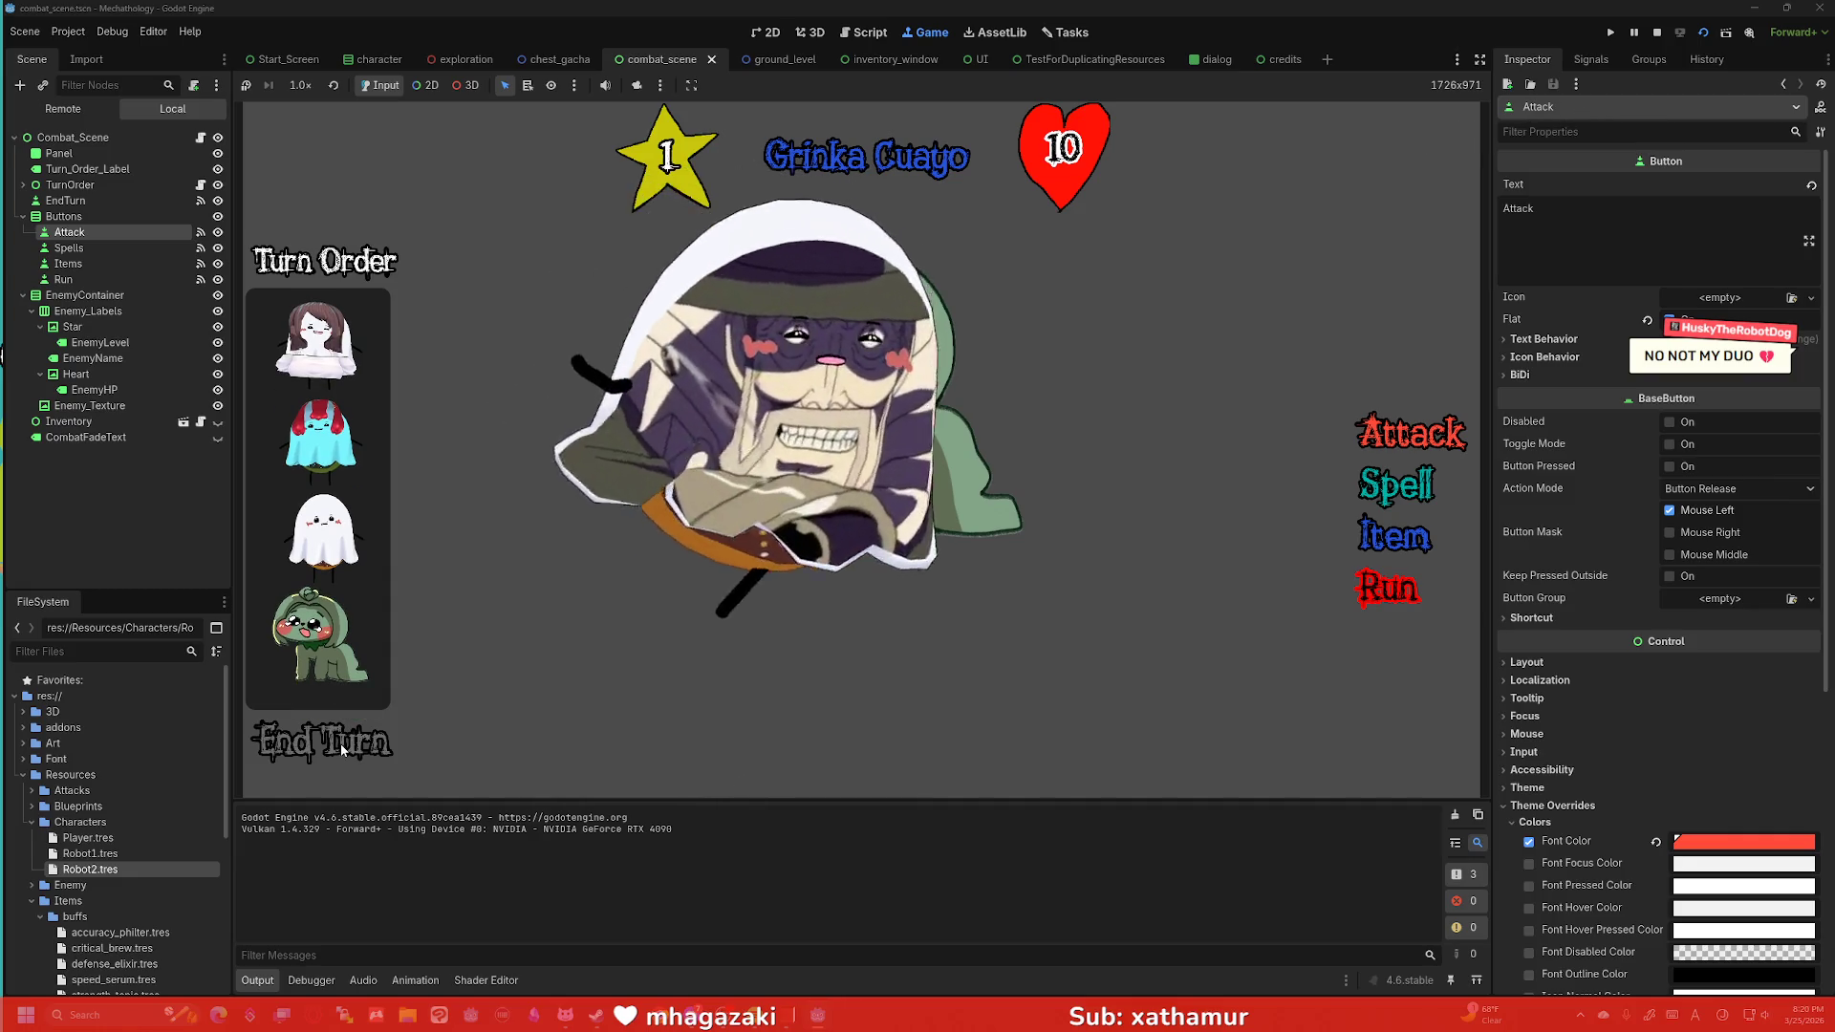
pyautogui.click(342, 749)
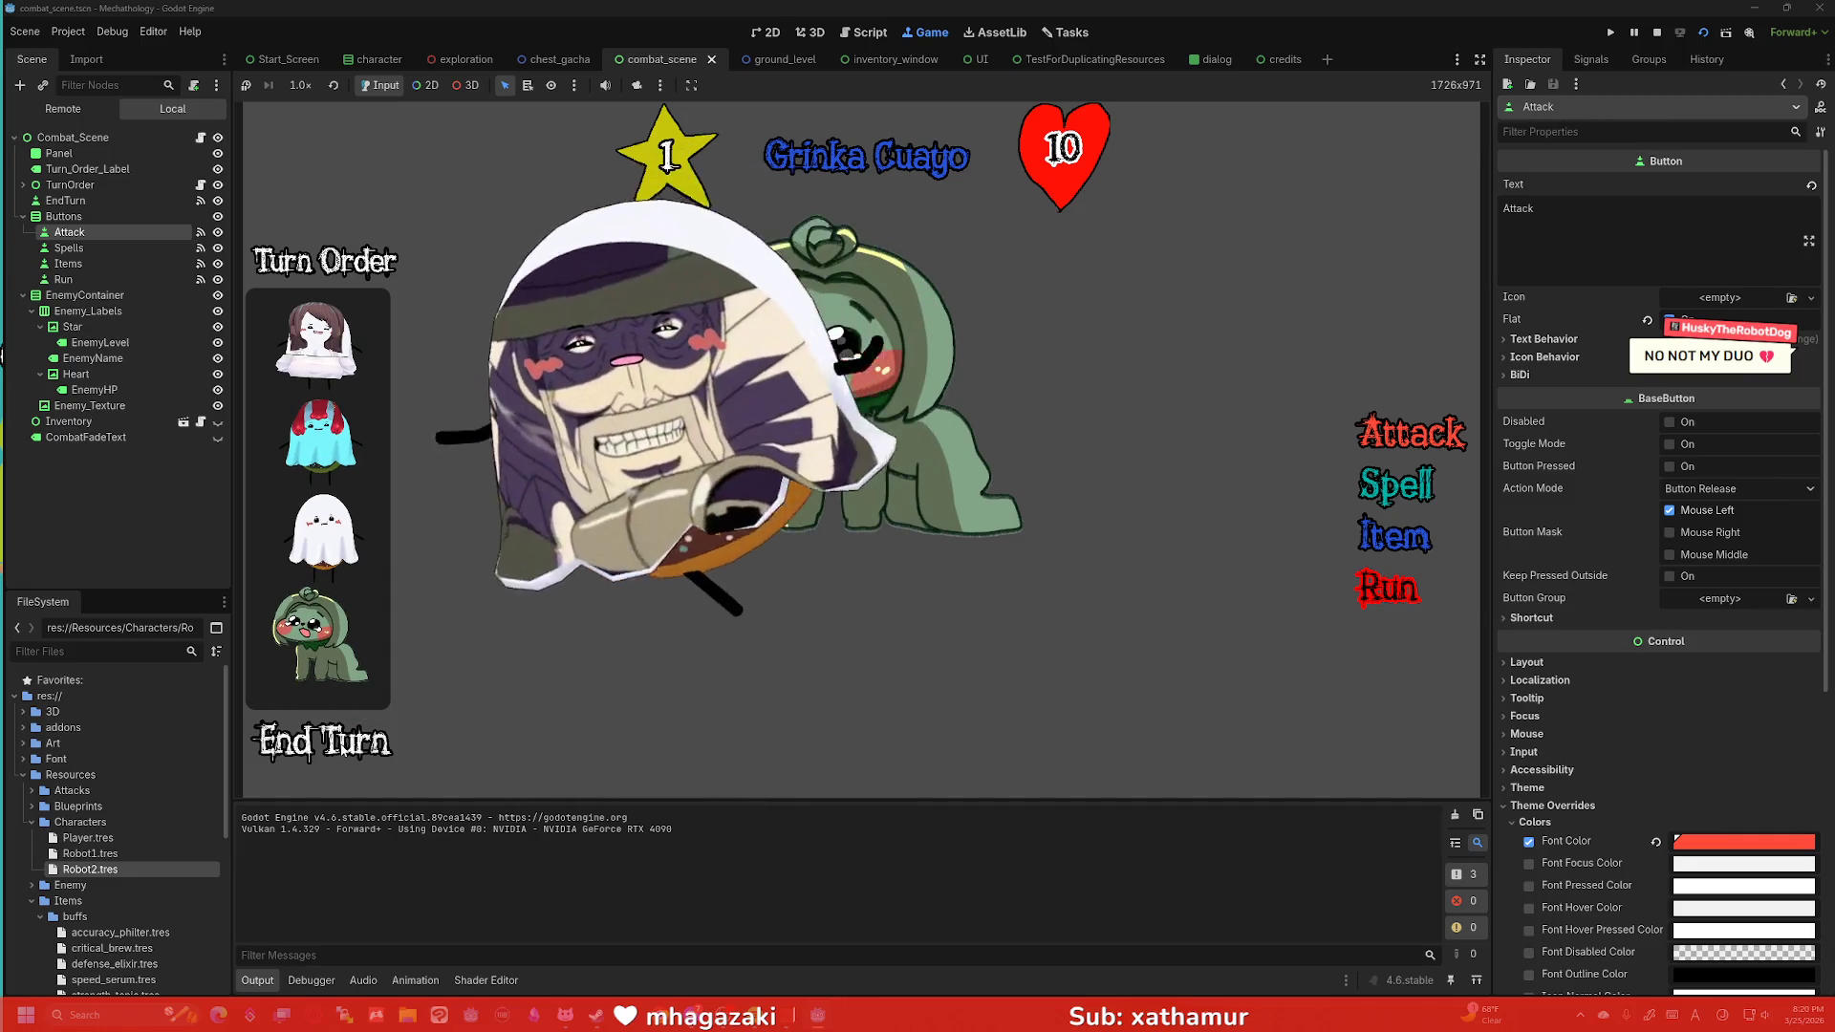
pyautogui.click(344, 750)
pyautogui.click(344, 751)
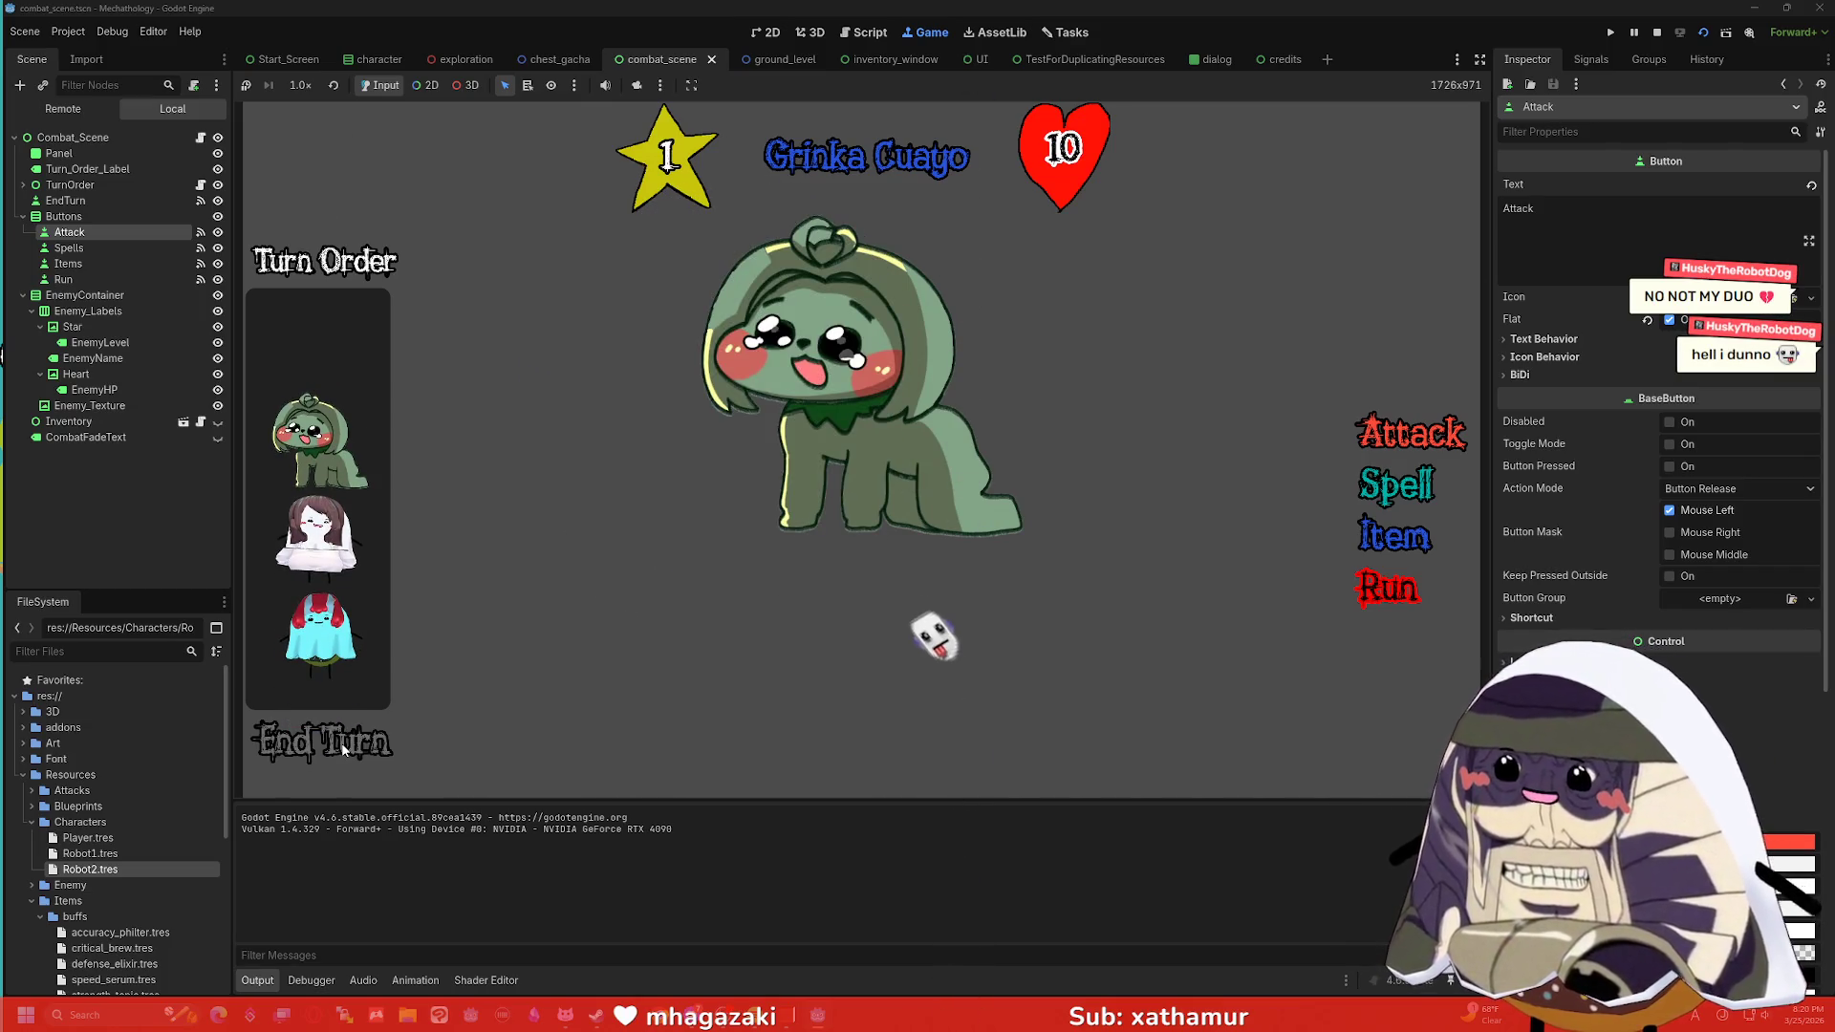
pyautogui.click(349, 750)
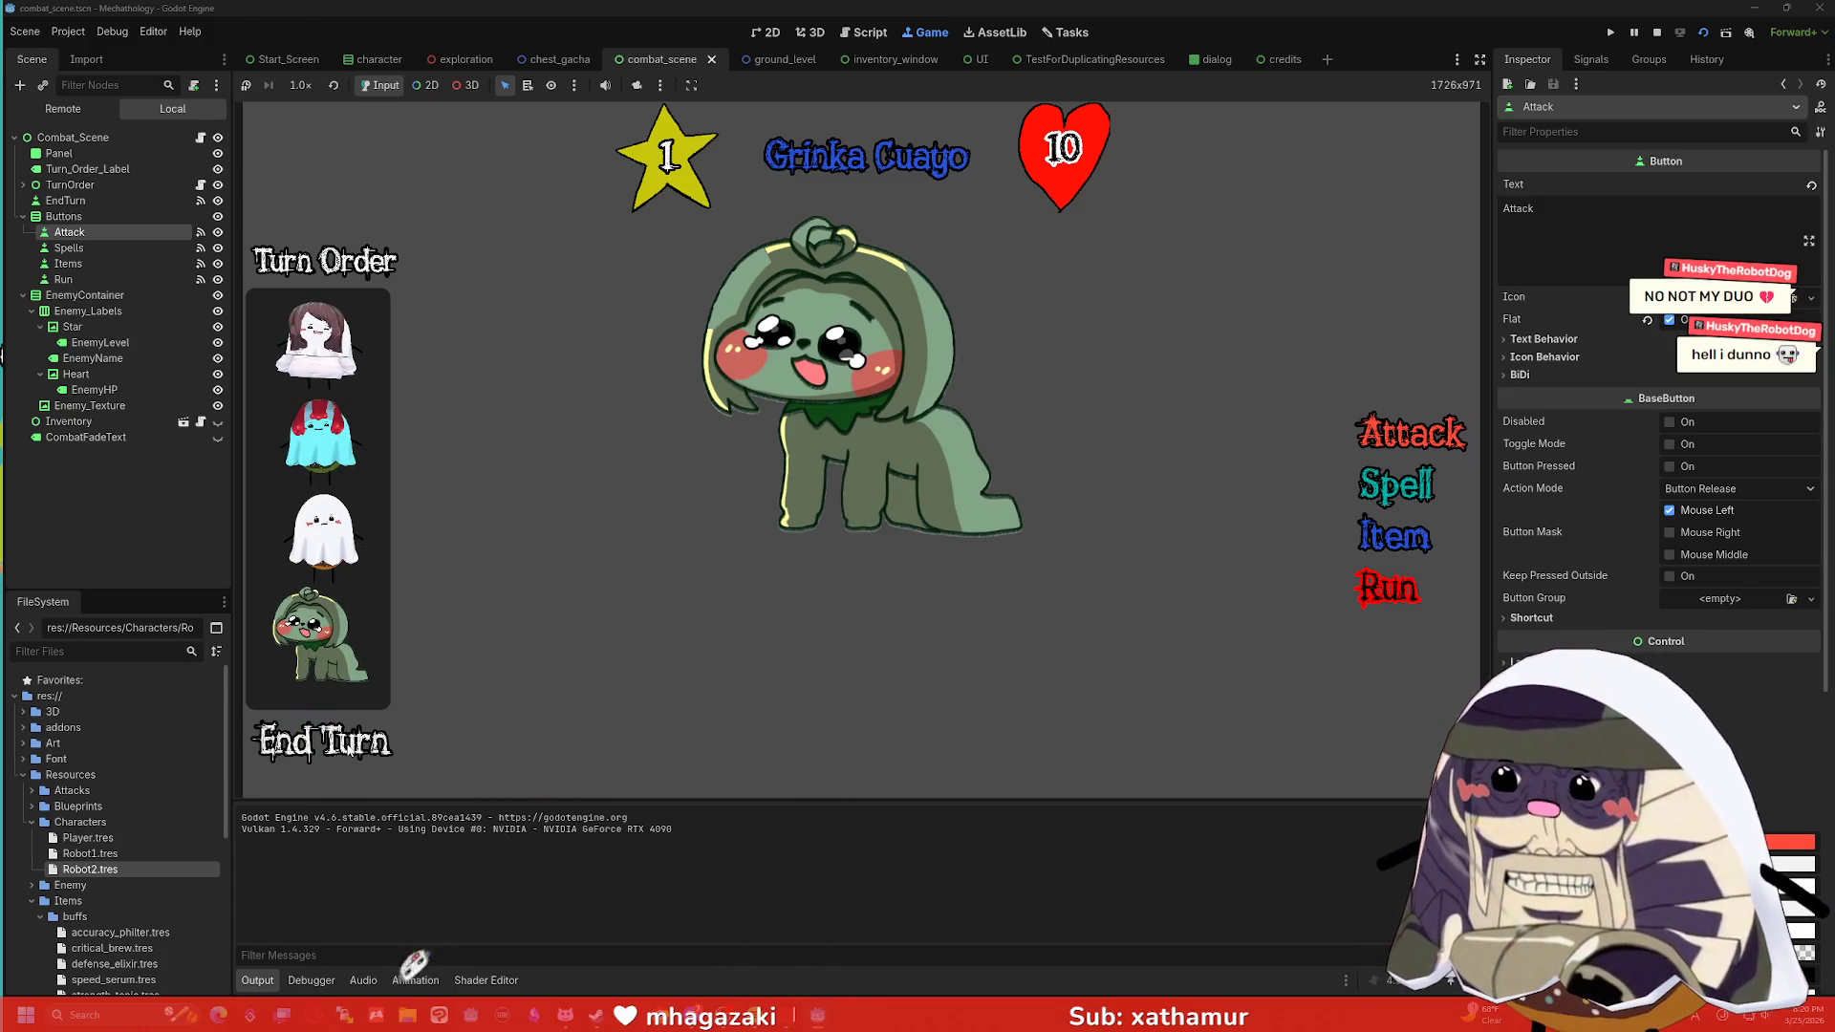
pyautogui.click(348, 750)
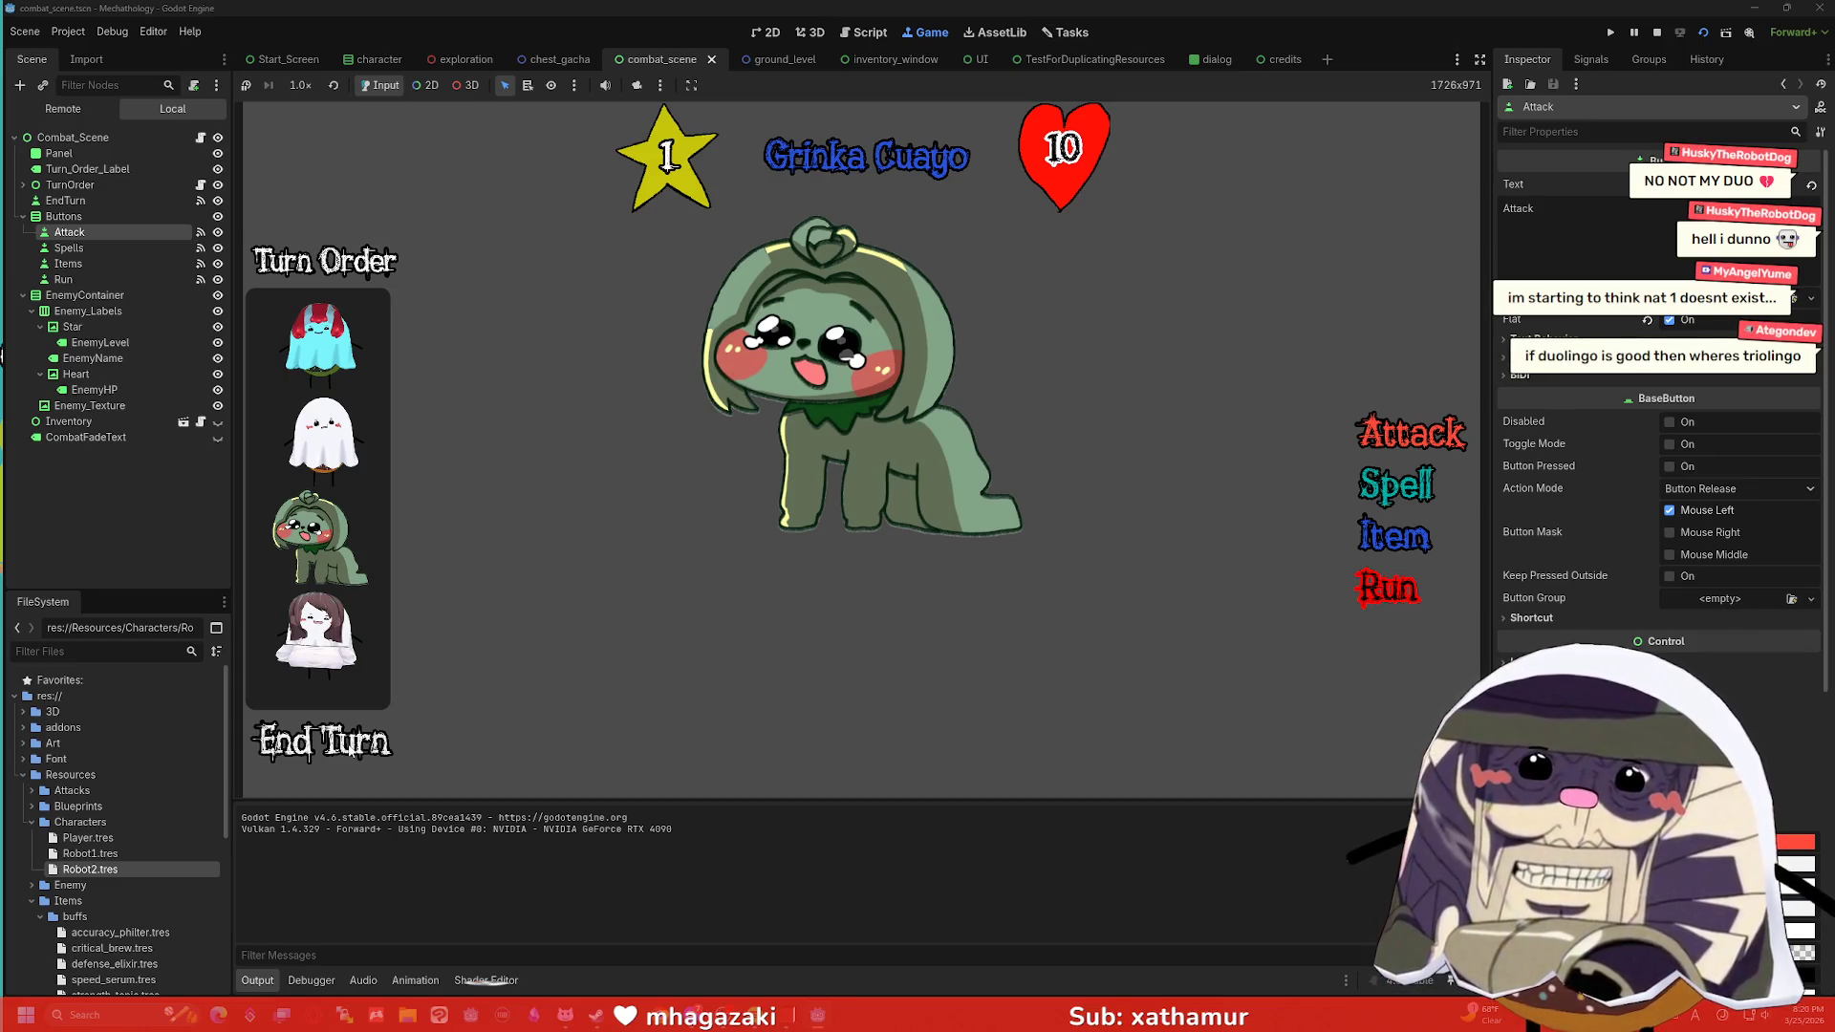
pyautogui.click(334, 754)
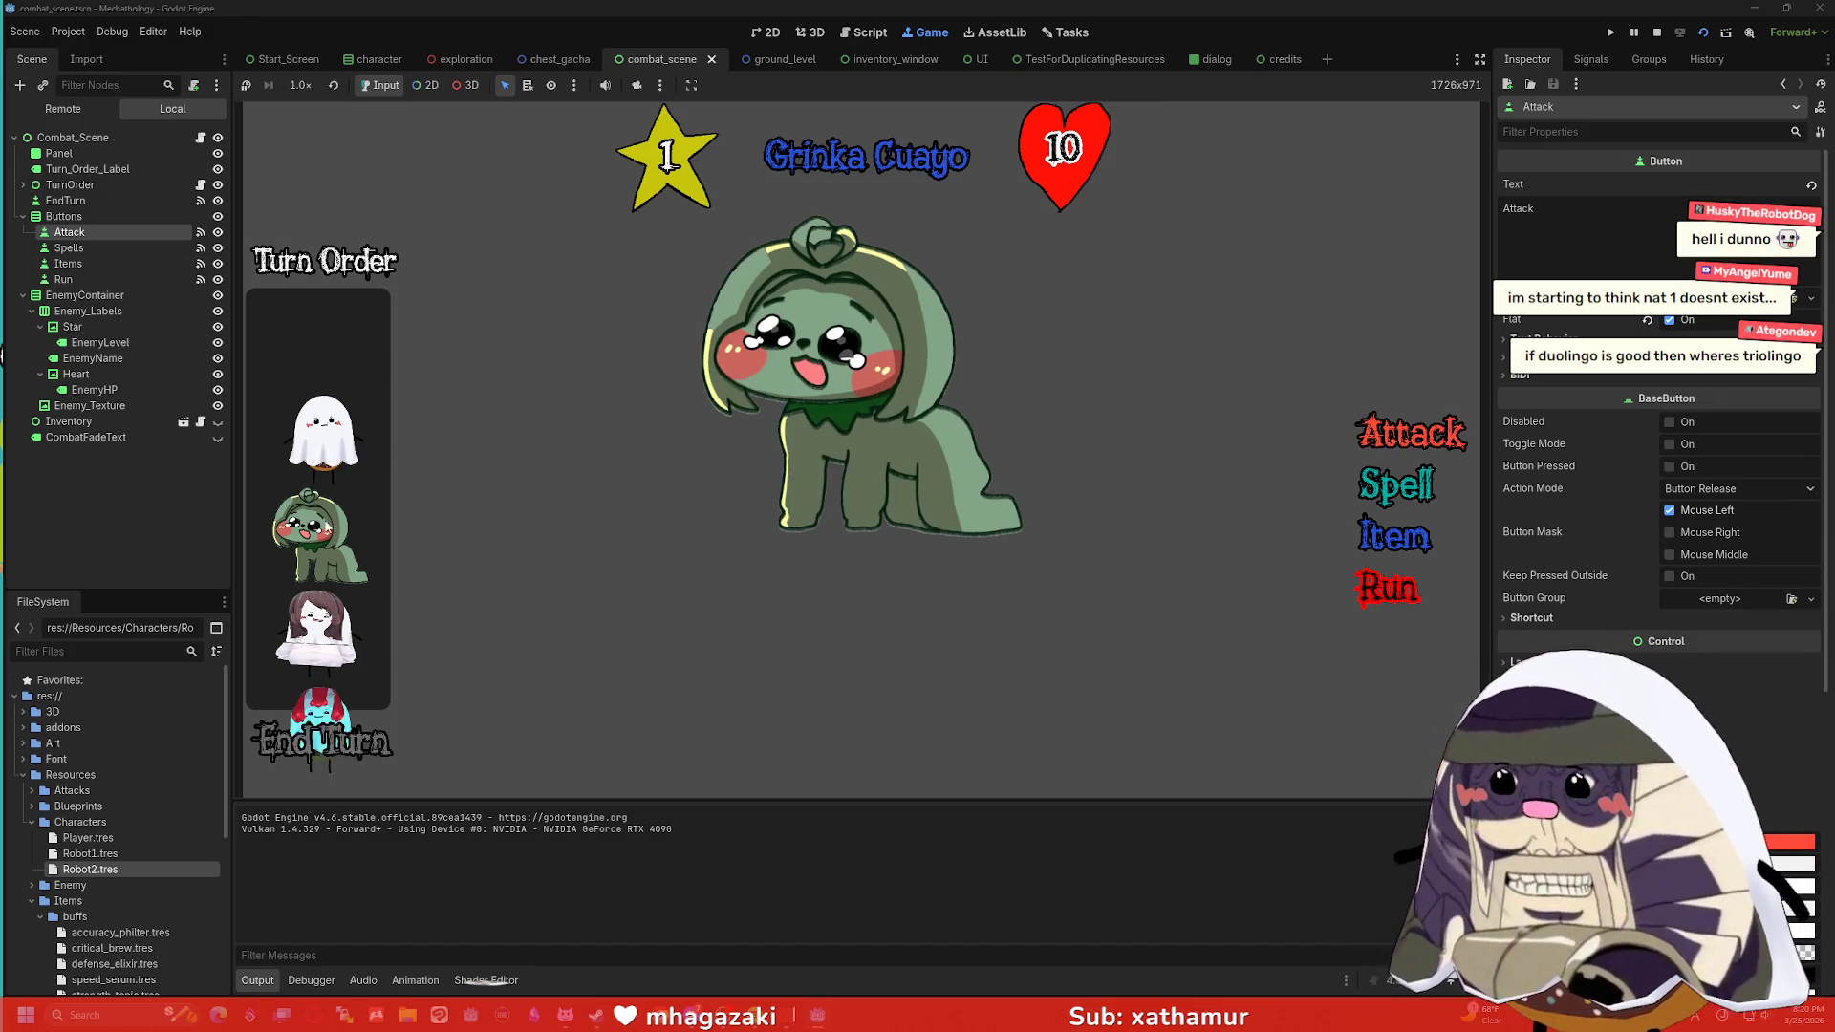
pyautogui.click(317, 739)
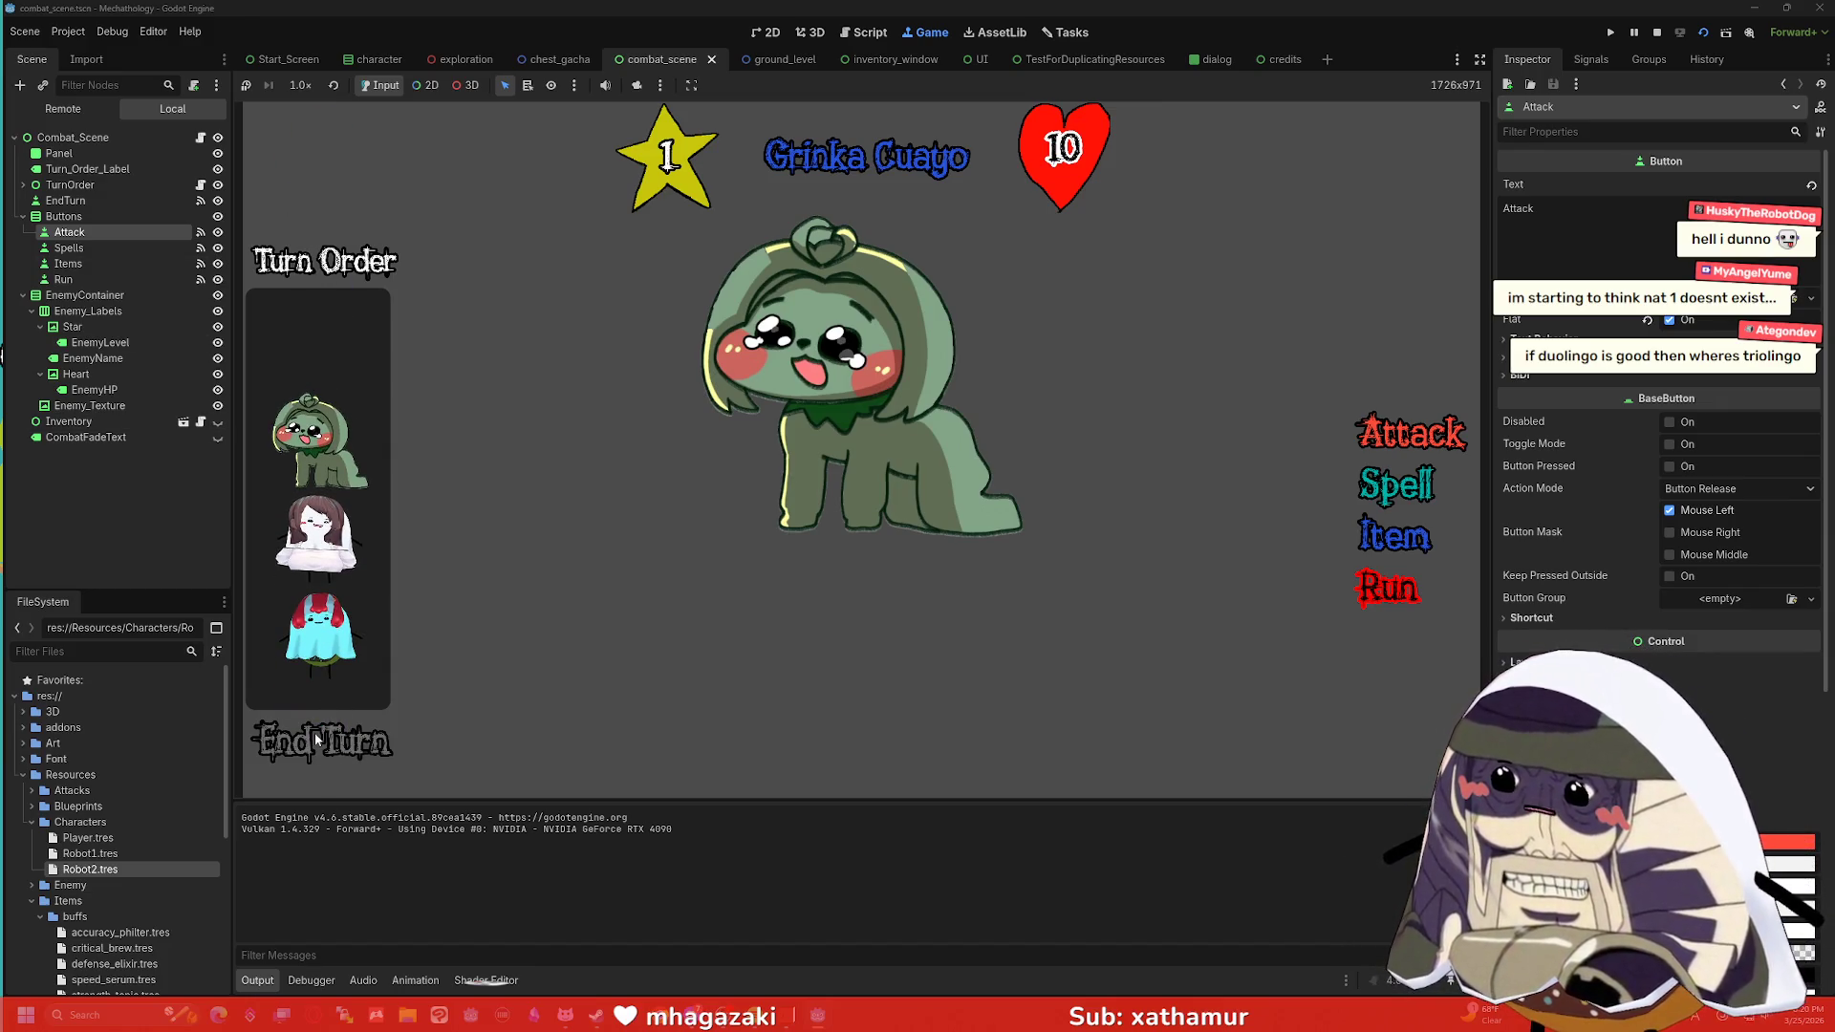
pyautogui.click(326, 751)
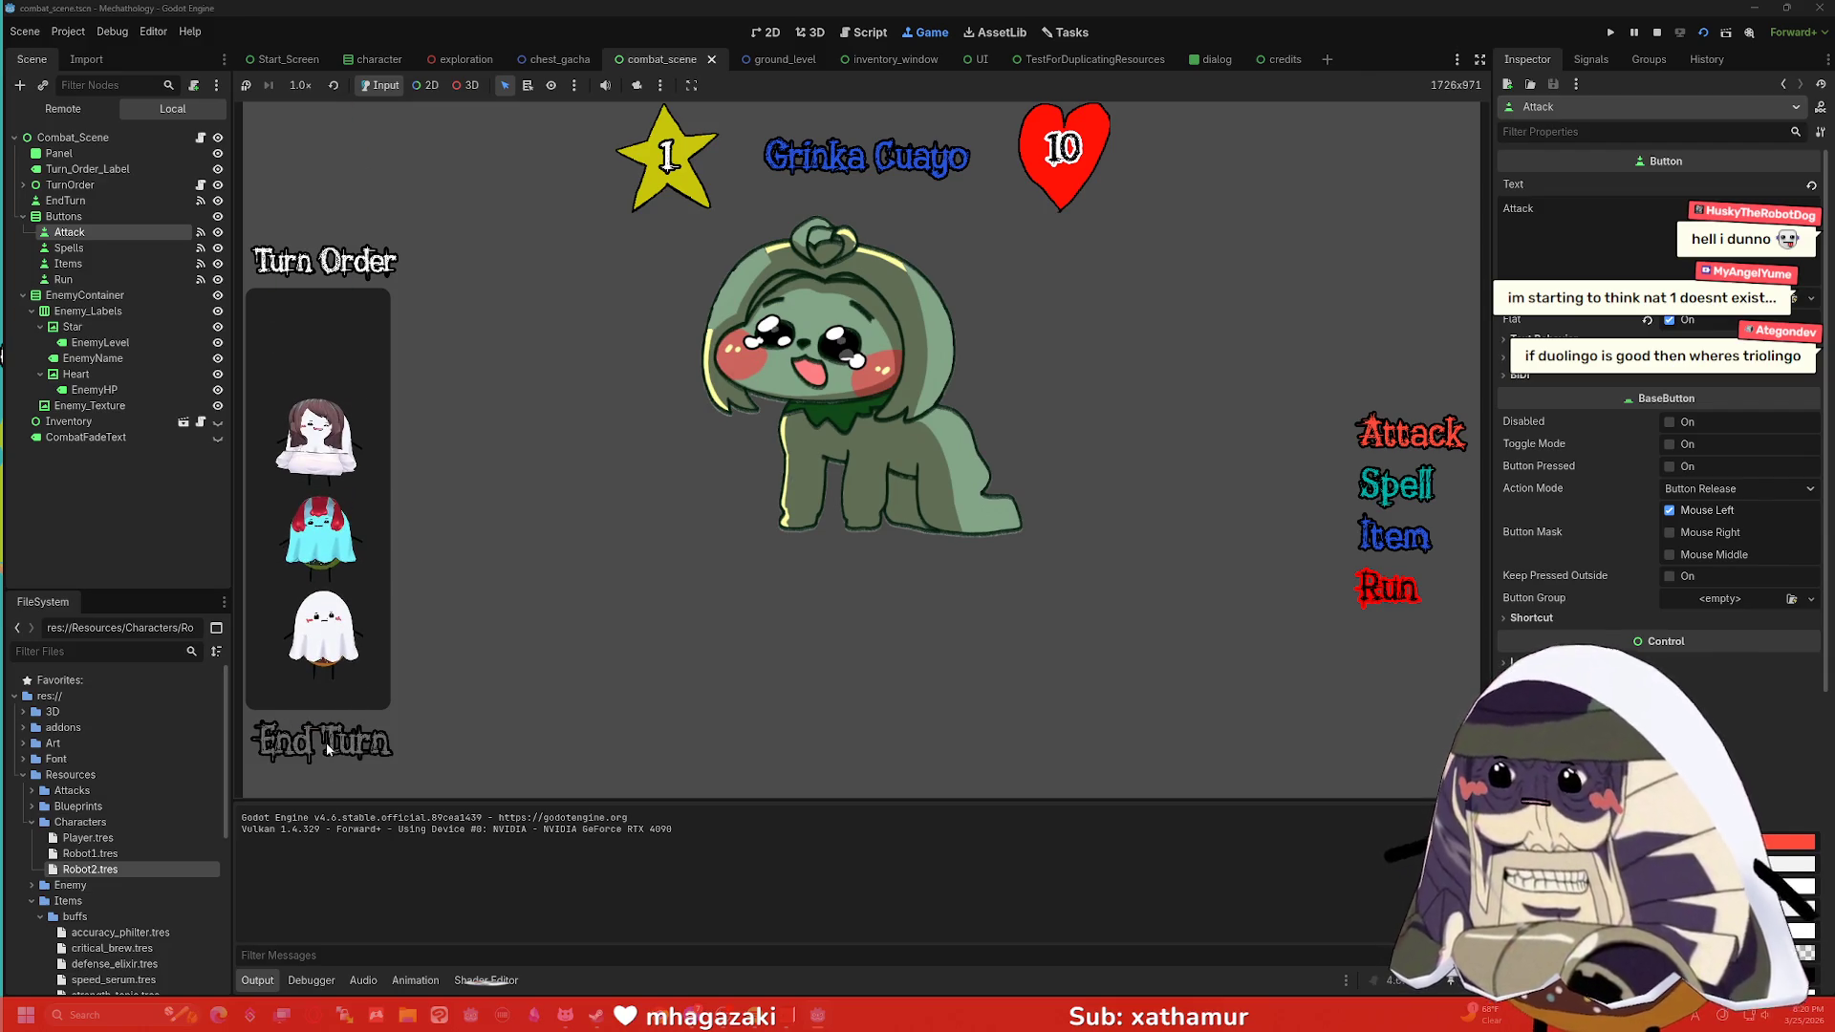
pyautogui.click(329, 753)
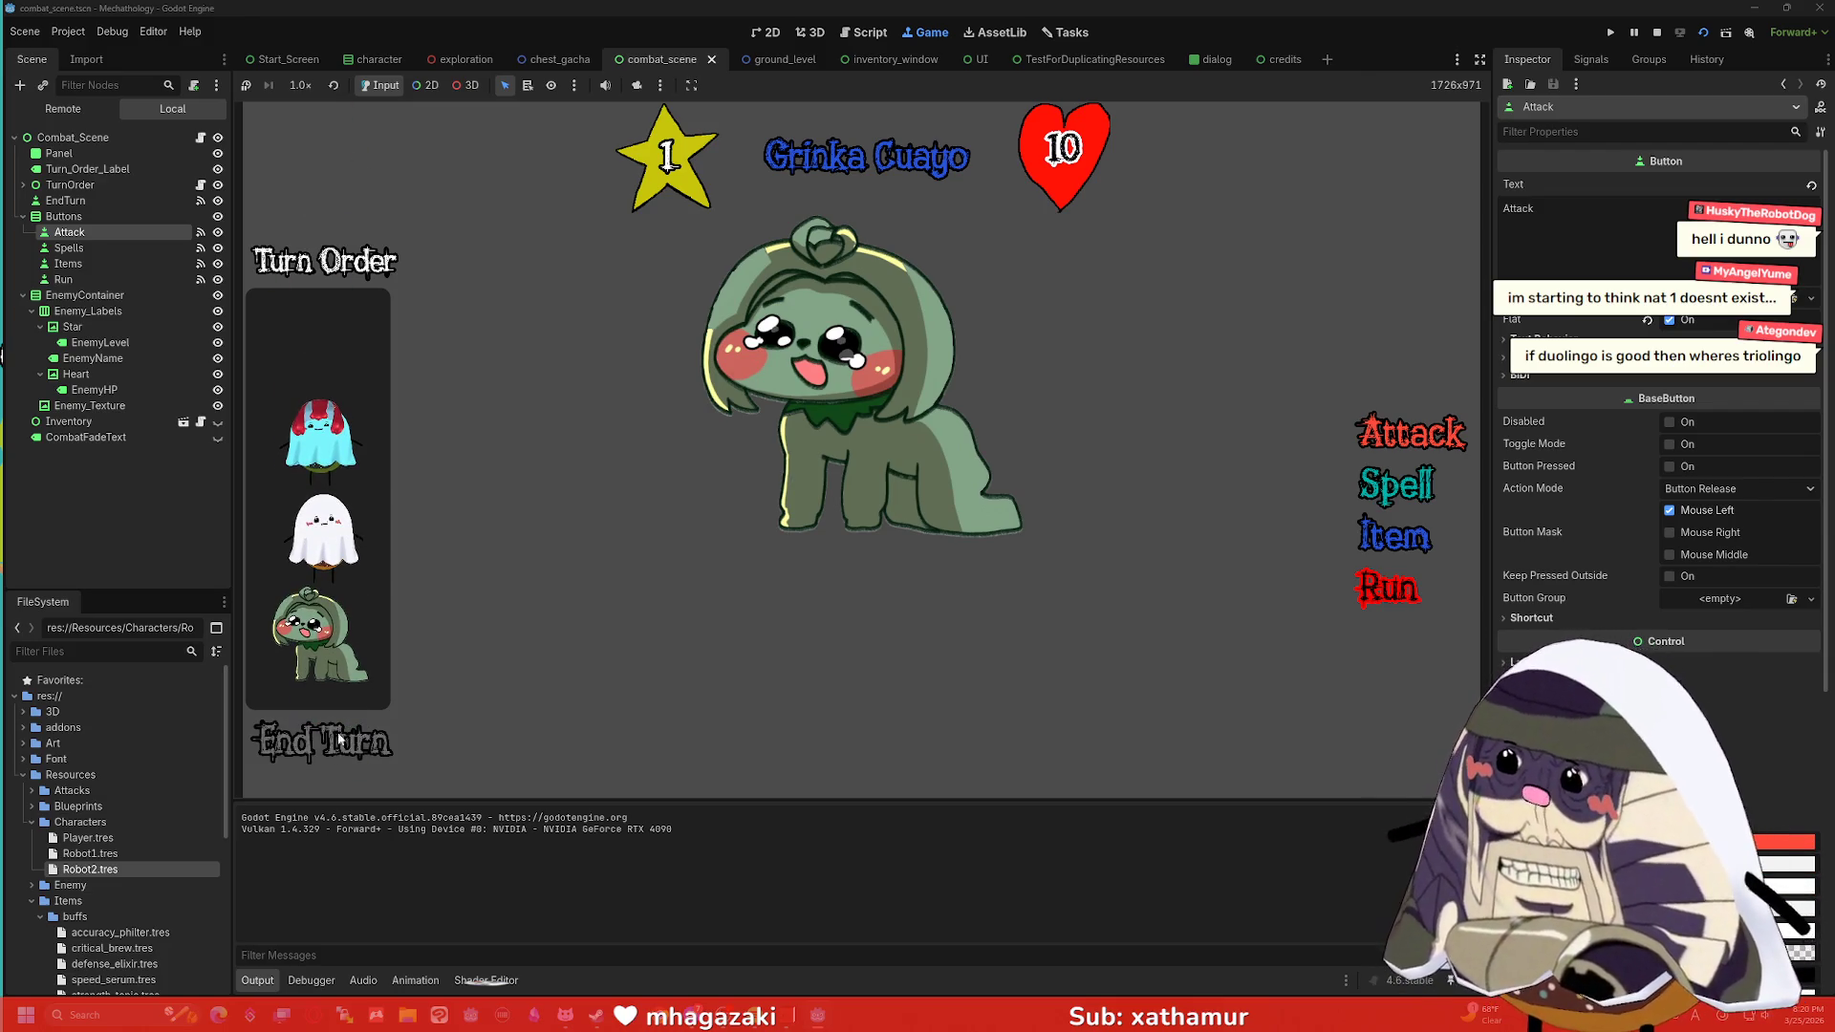
# Attack Grinka Cuayo four times, lowering its HP from 9 to 6, then stop the game.
pyautogui.click(1418, 435)
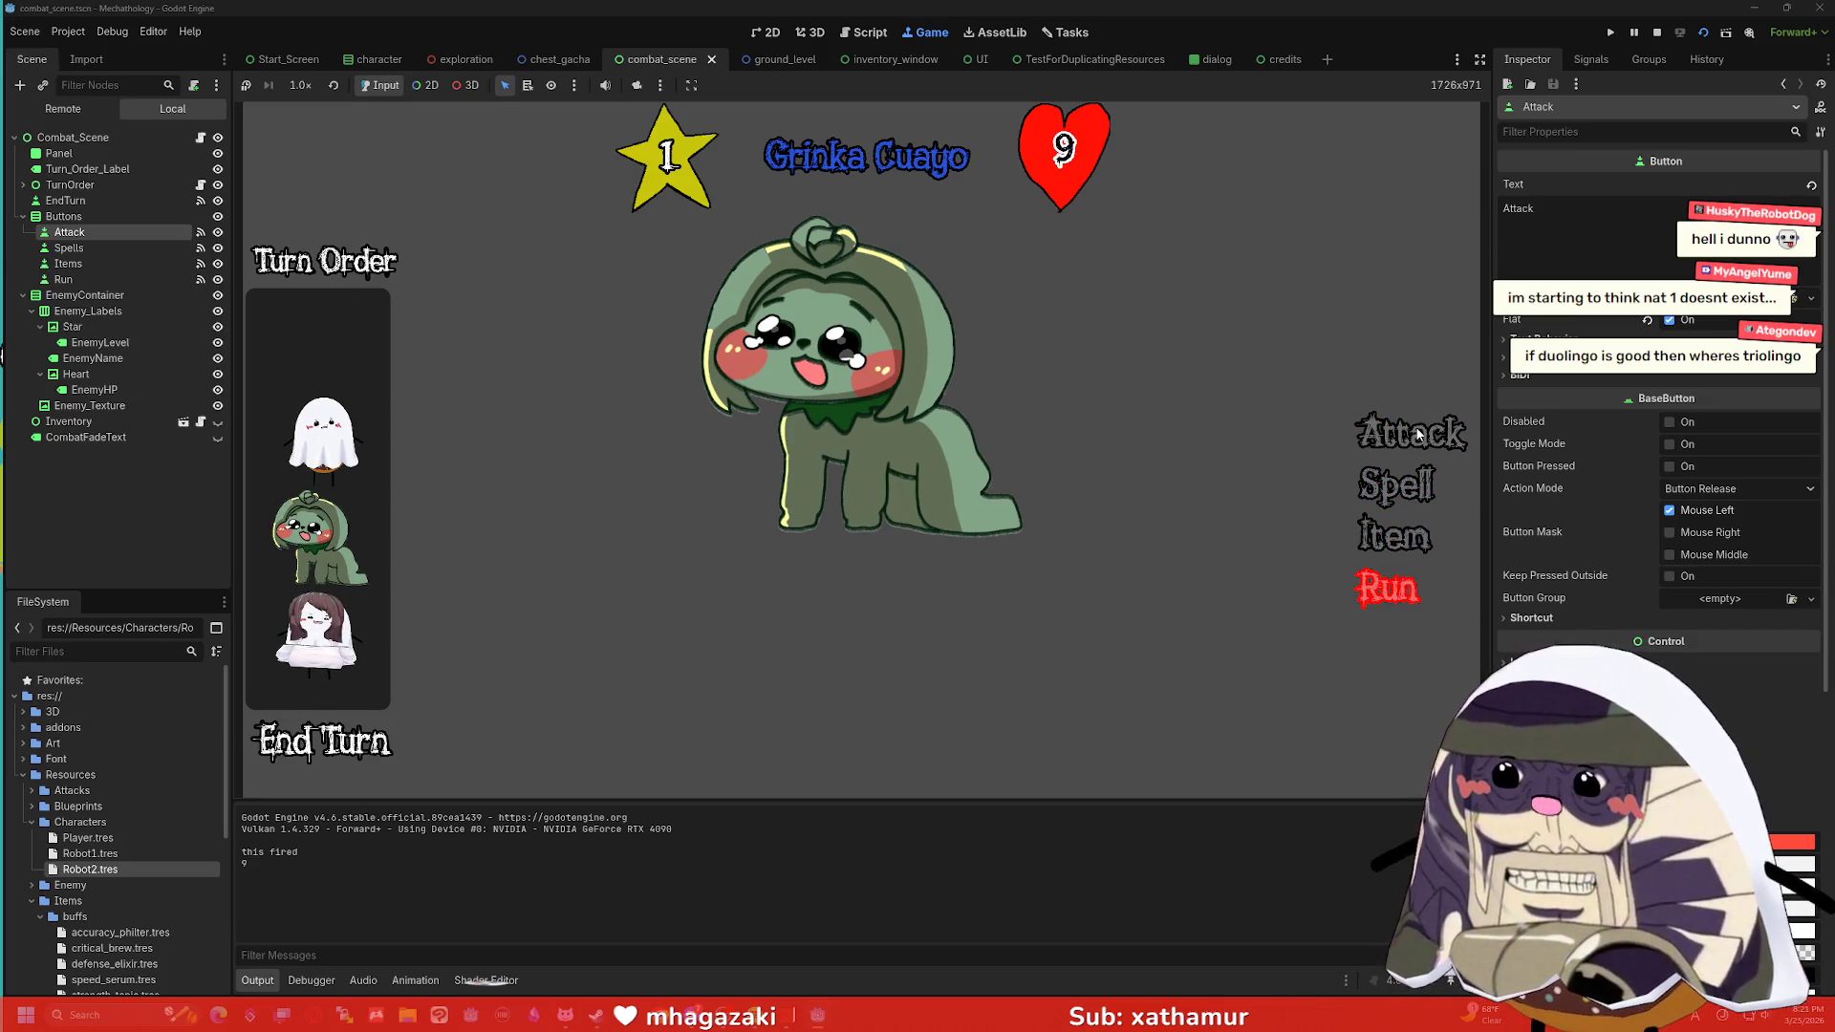
pyautogui.click(1417, 434)
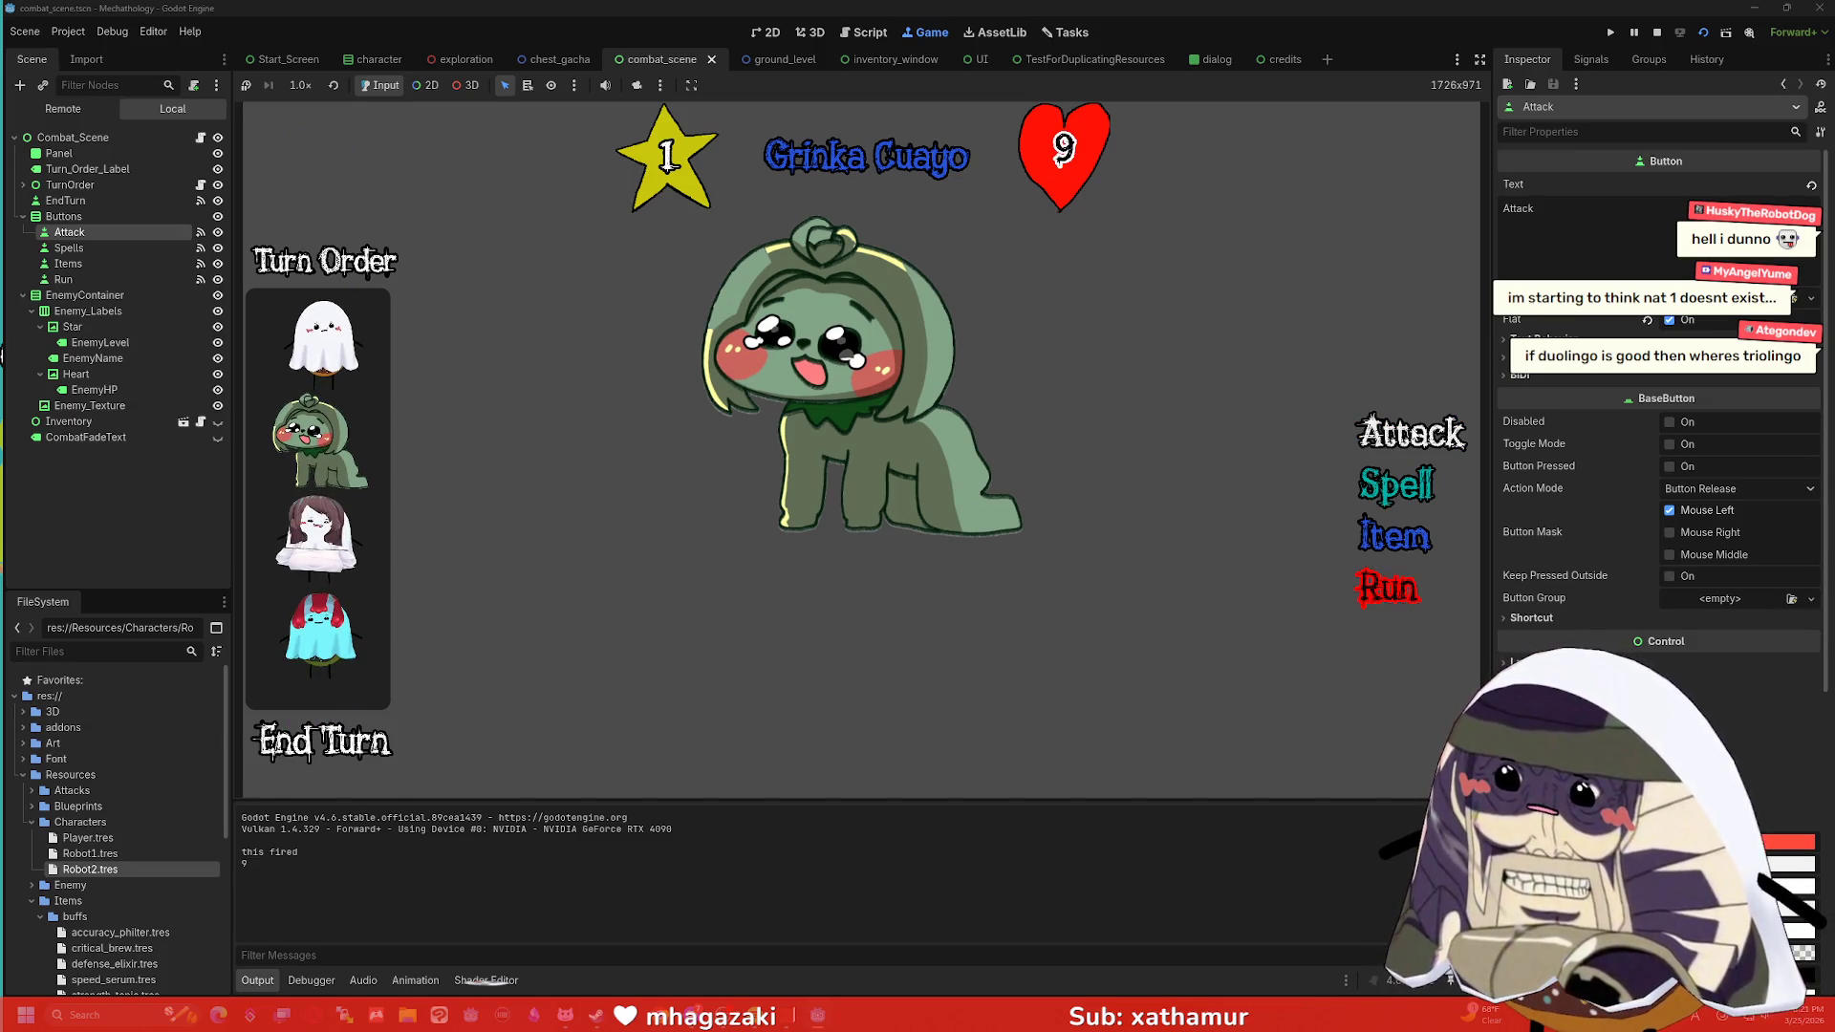
pyautogui.click(1412, 433)
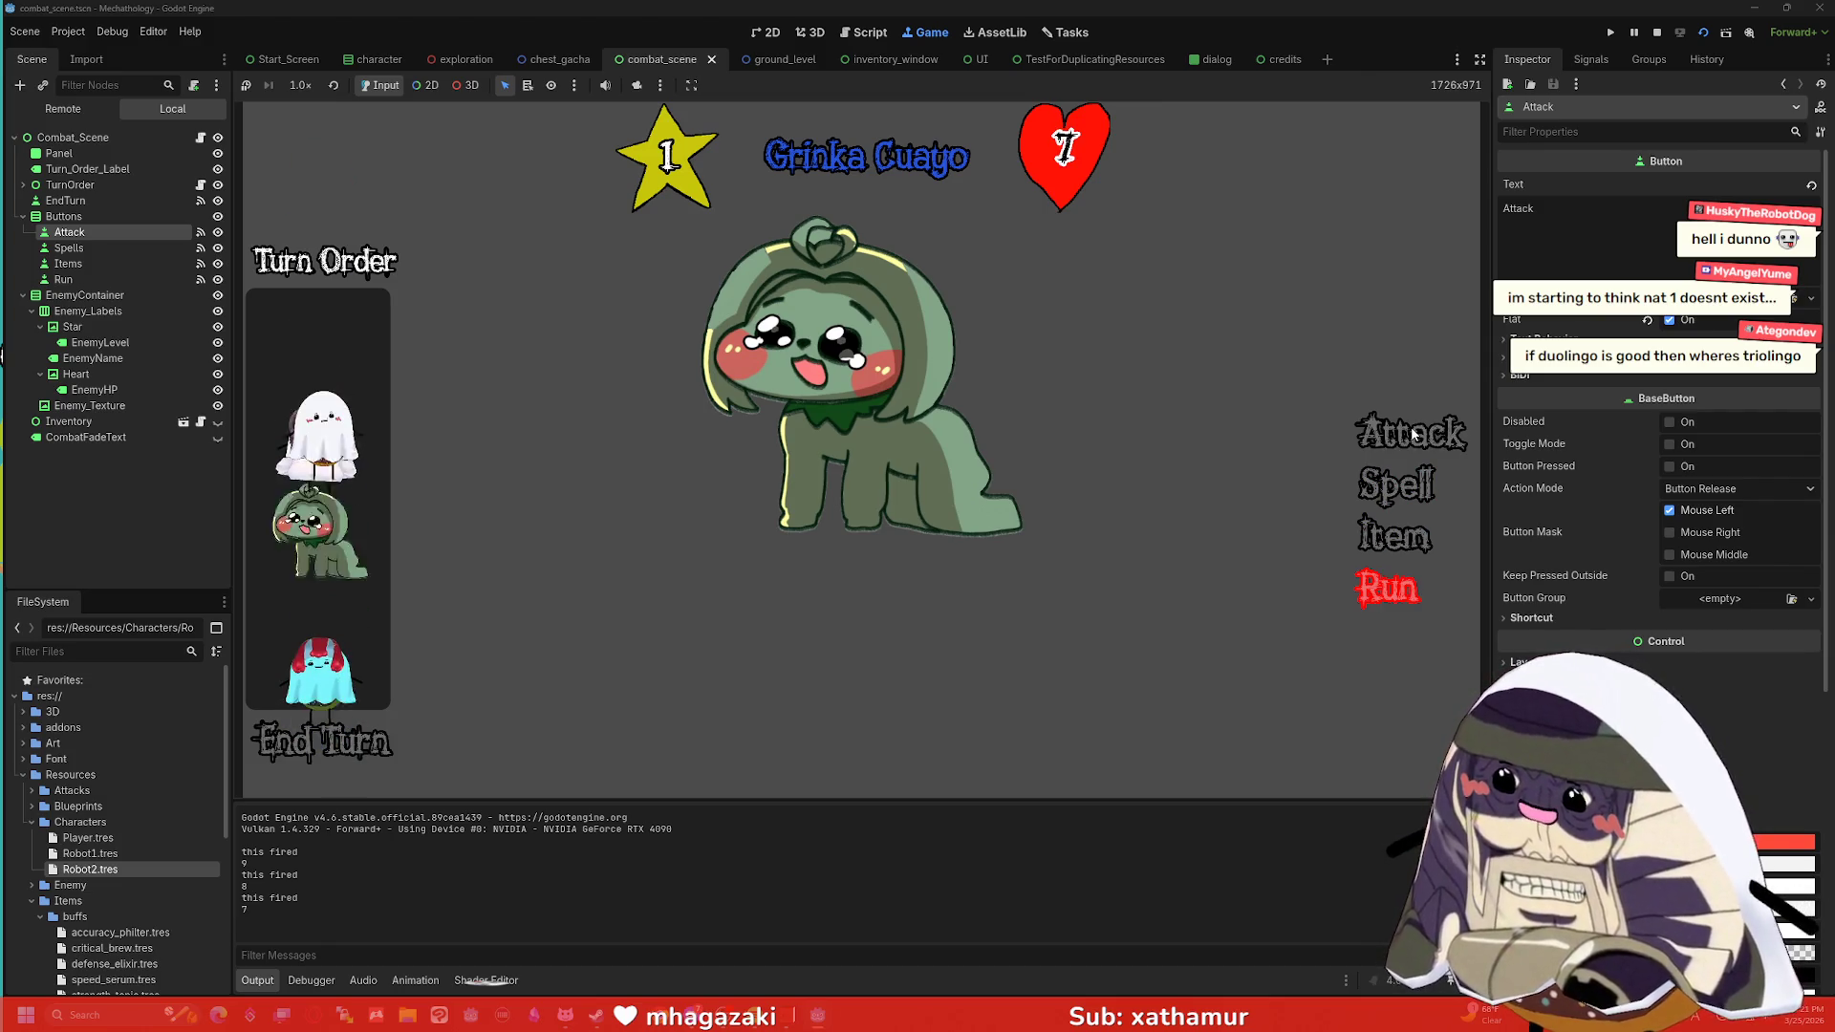
pyautogui.click(1412, 433)
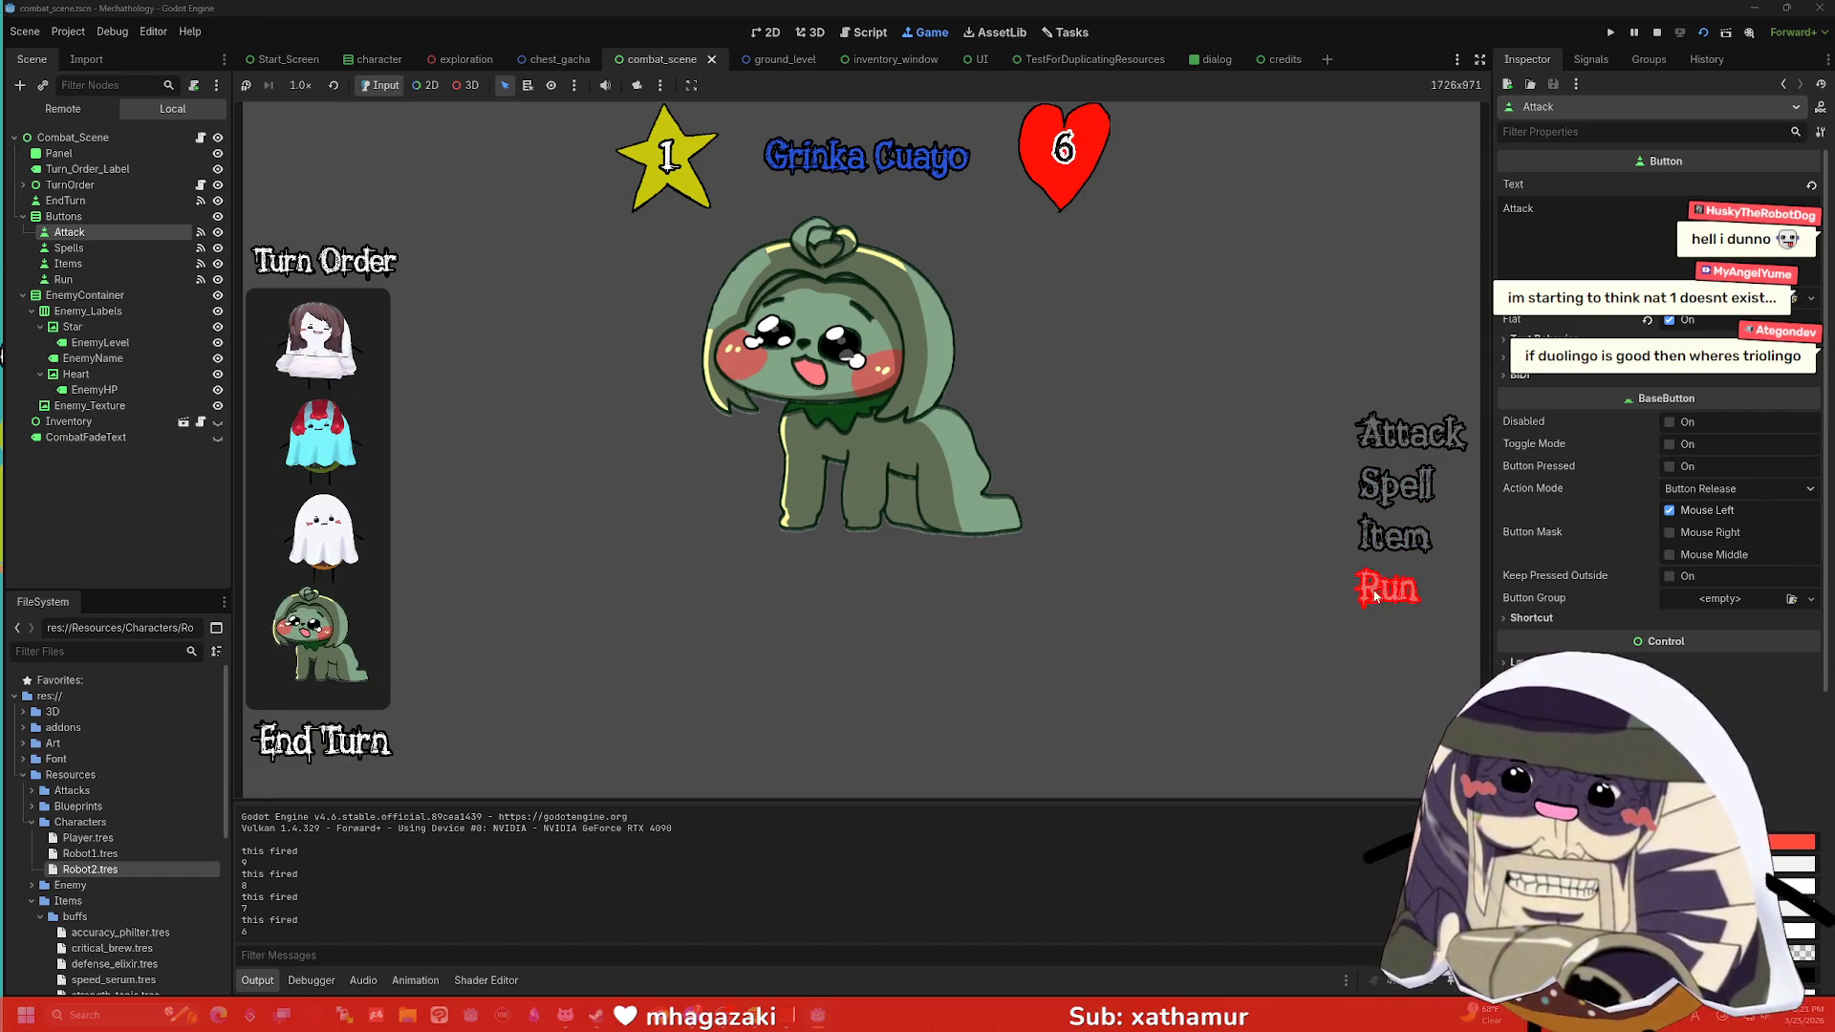
pyautogui.click(1657, 33)
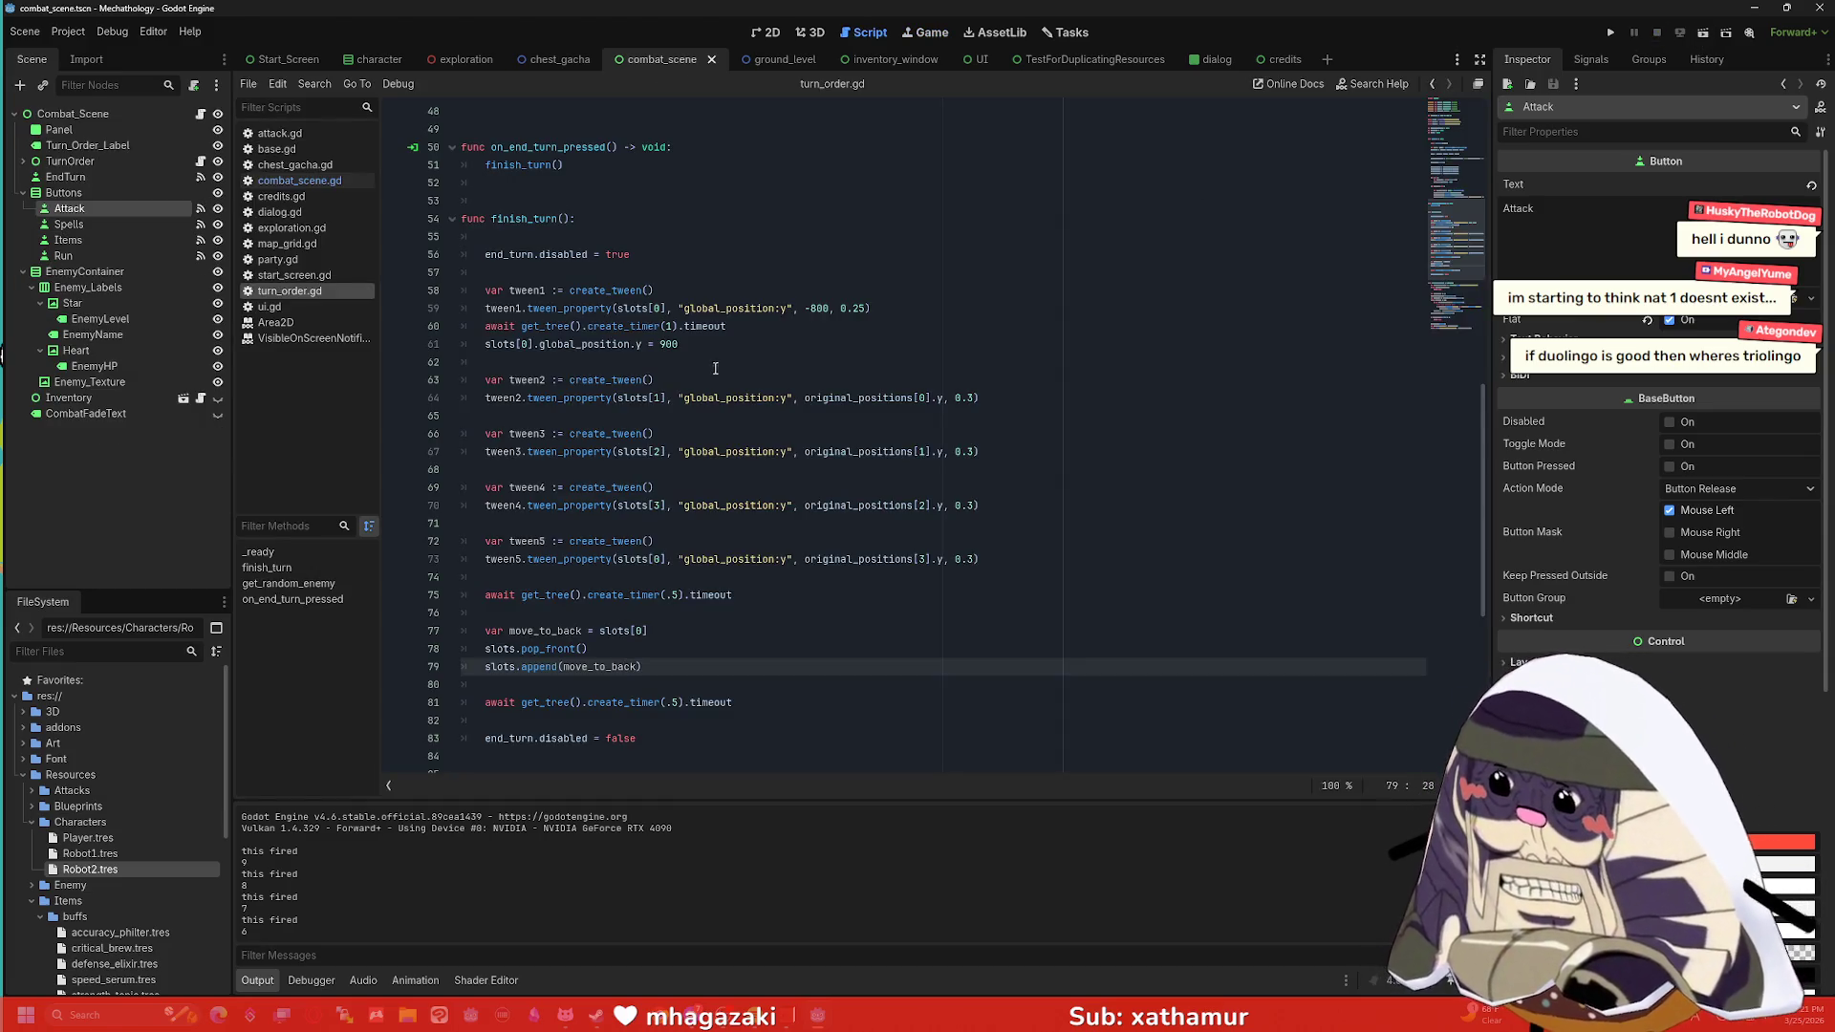
pyautogui.scroll(1, 715, 368)
pyautogui.moveTo(581, 273); pyautogui.dragTo(416, 271)
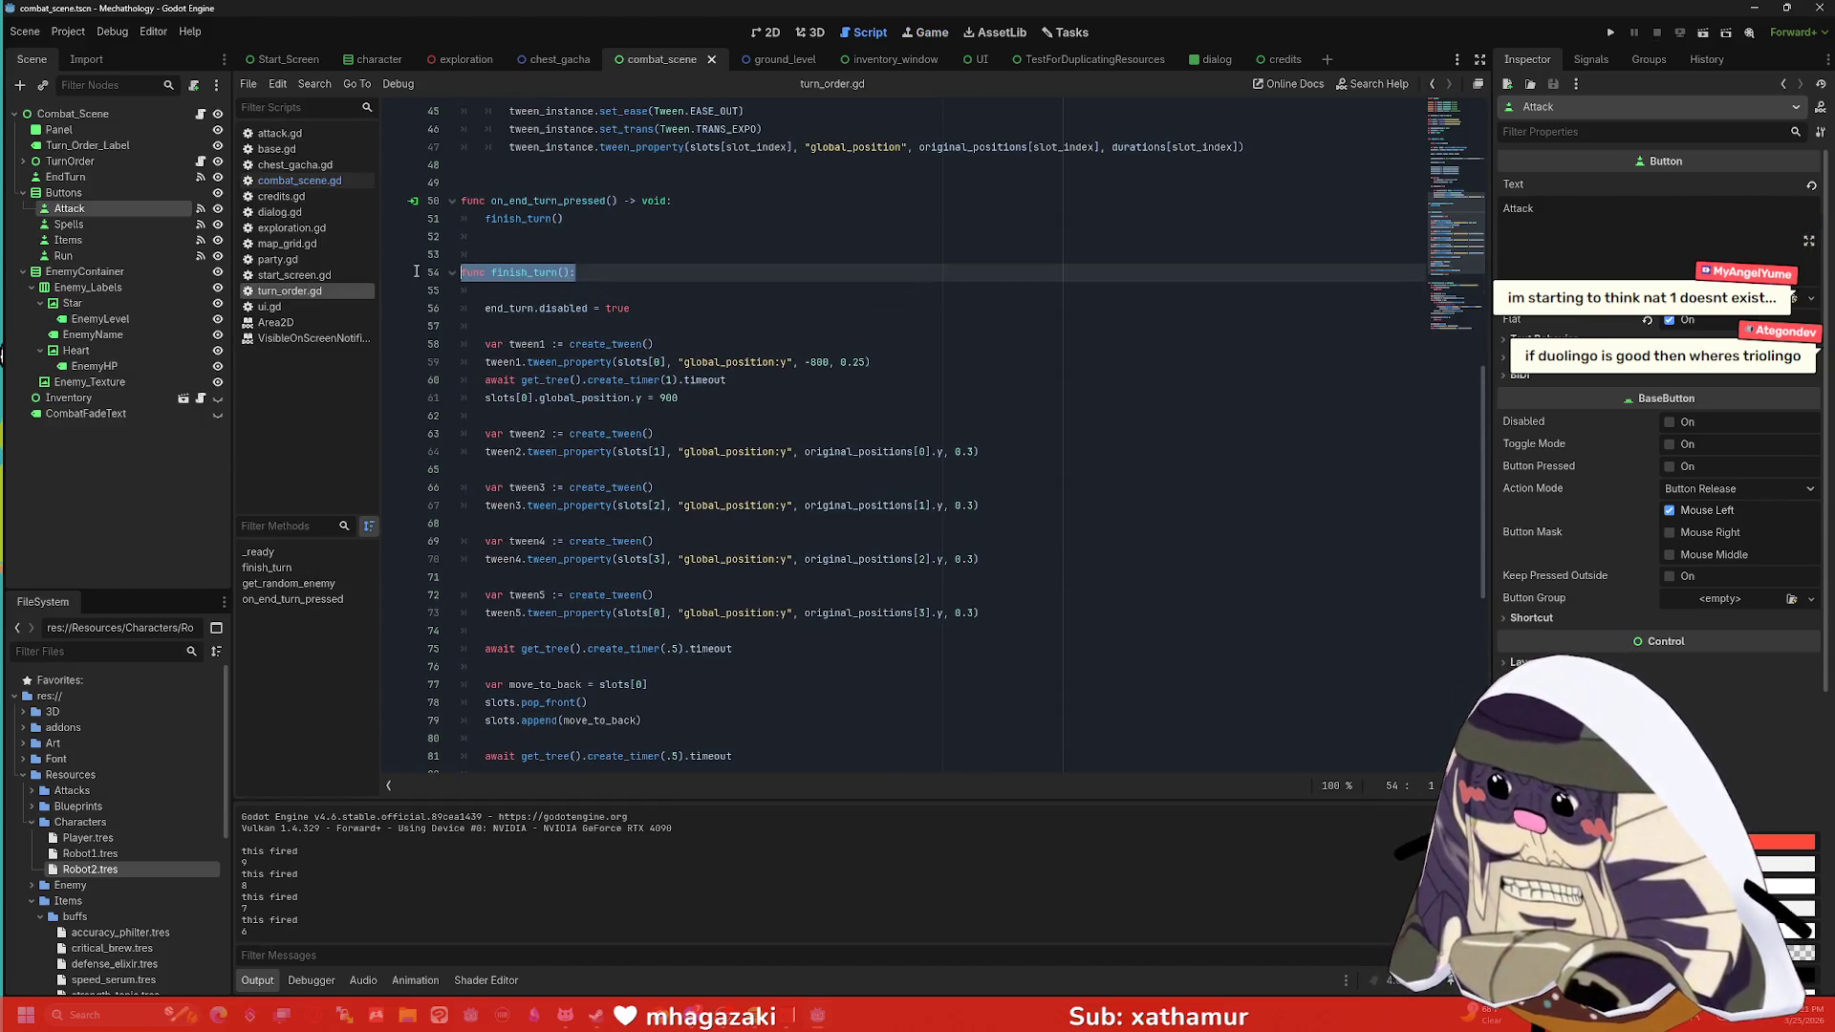
pyautogui.click(656, 293)
pyautogui.scroll(1, 656, 292)
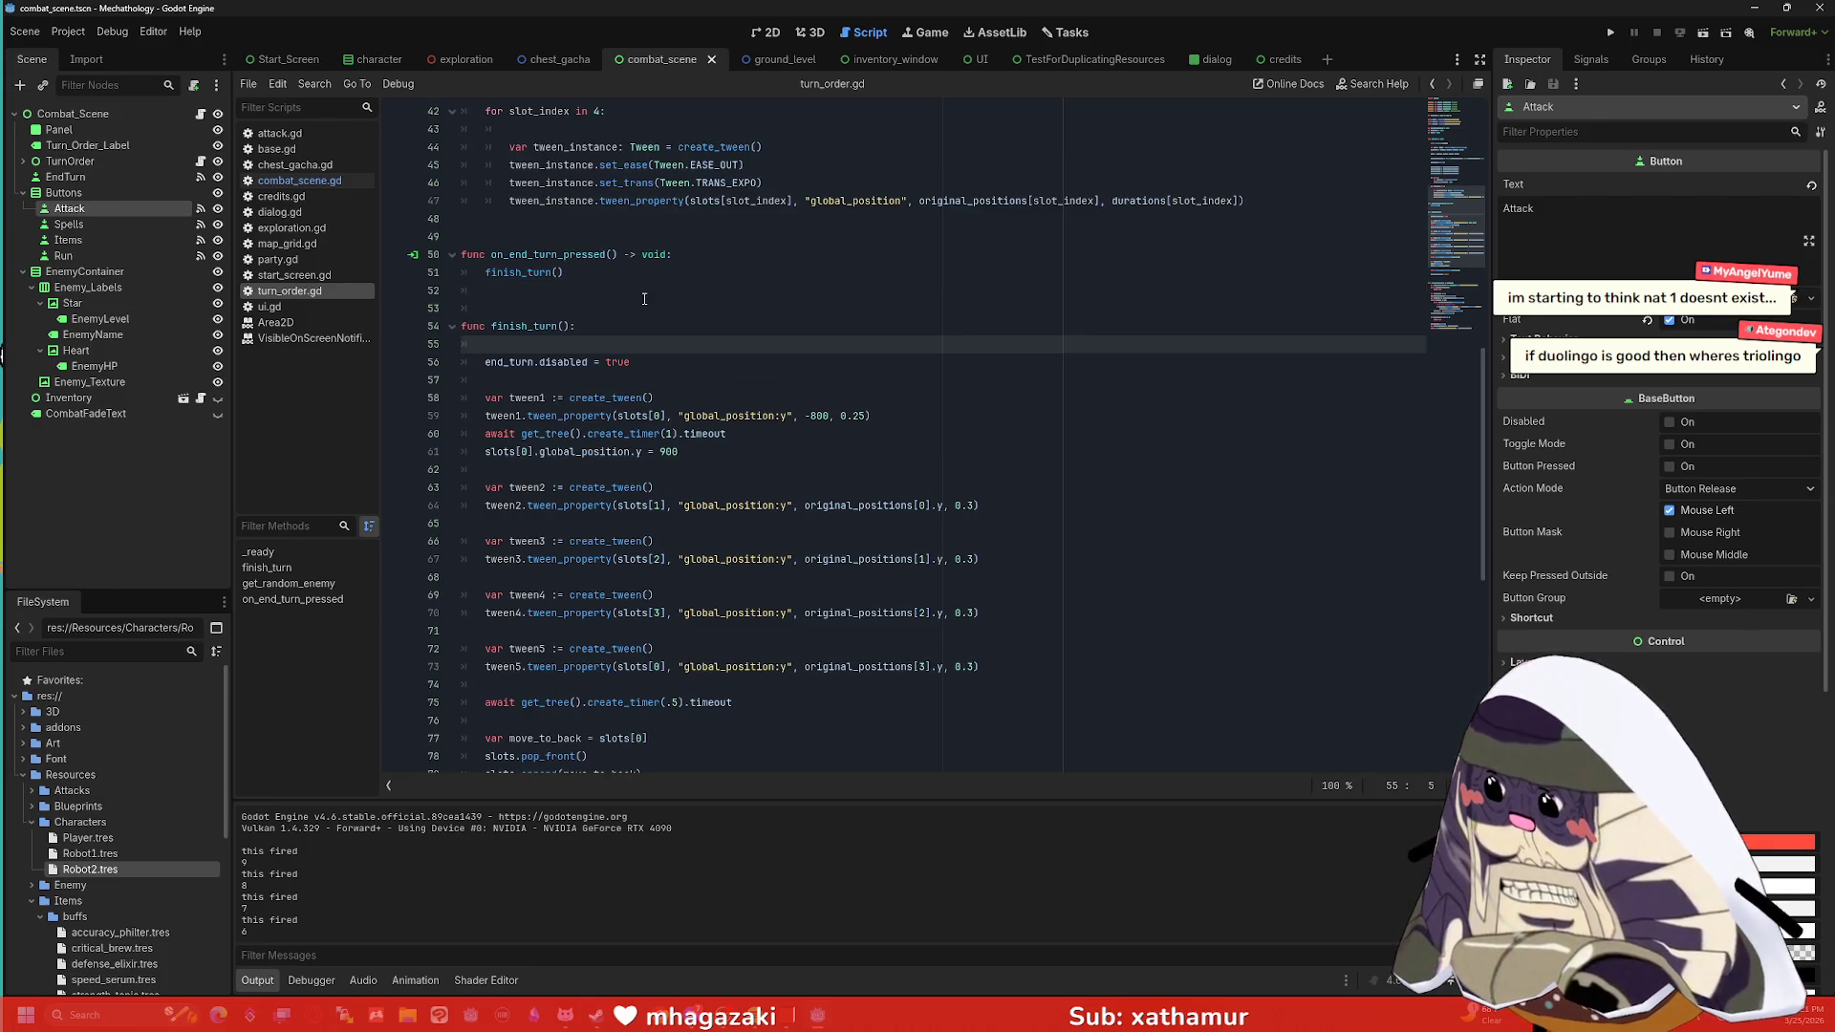
pyautogui.scroll(14, 644, 300)
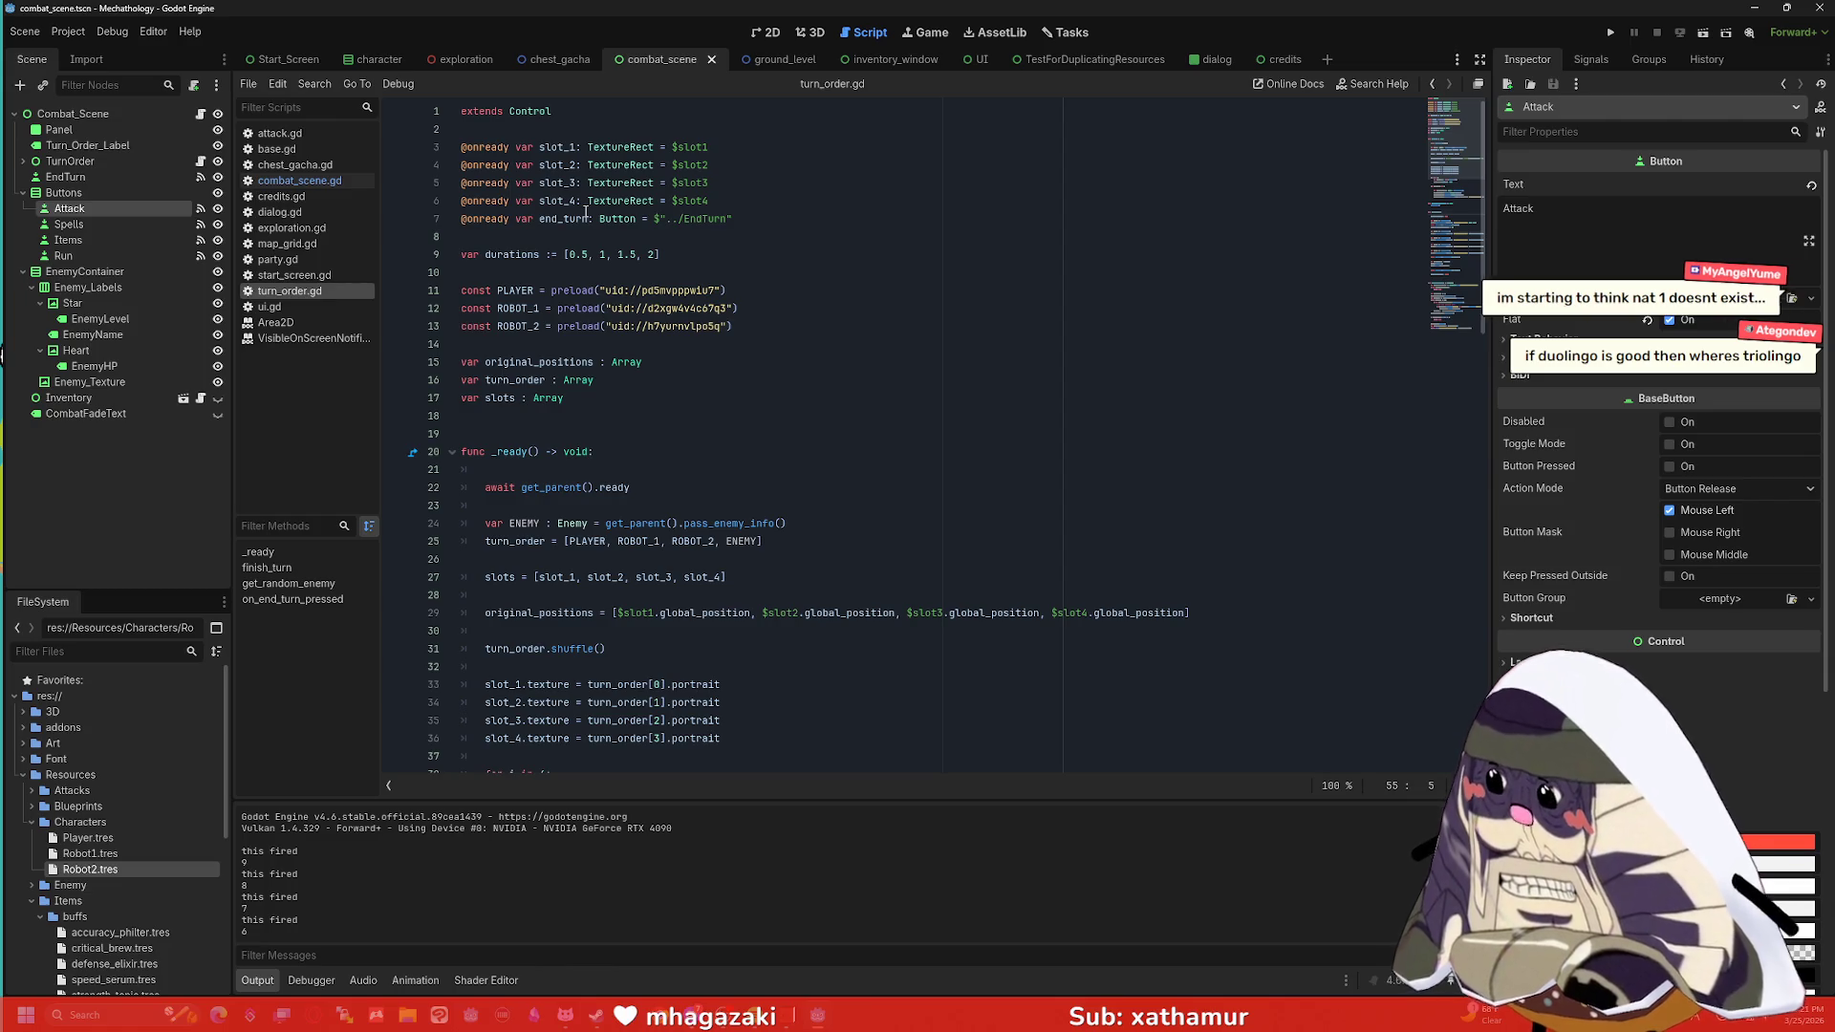
pyautogui.moveTo(734, 219)
pyautogui.mouseDown()
pyautogui.moveTo(651, 183)
pyautogui.moveTo(669, 148)
pyautogui.mouseUp()
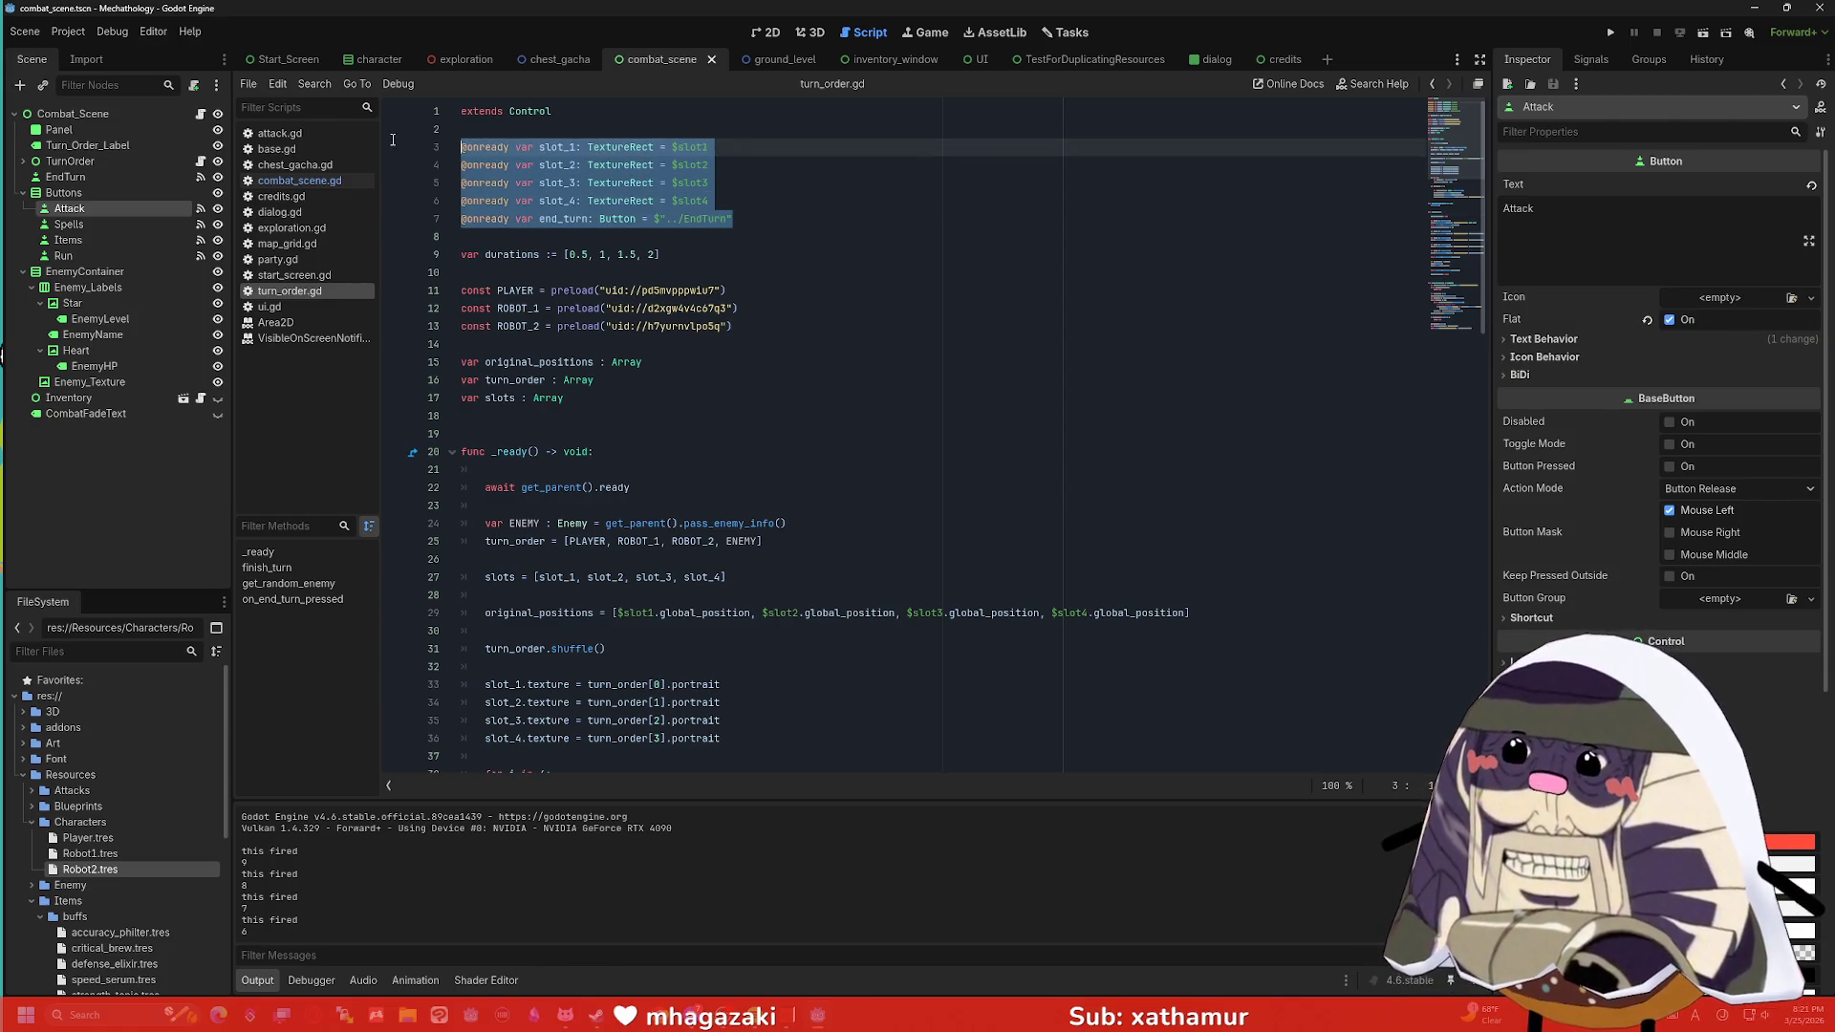
pyautogui.click(822, 165)
pyautogui.scroll(-6, 801, 202)
pyautogui.scroll(-5, 801, 201)
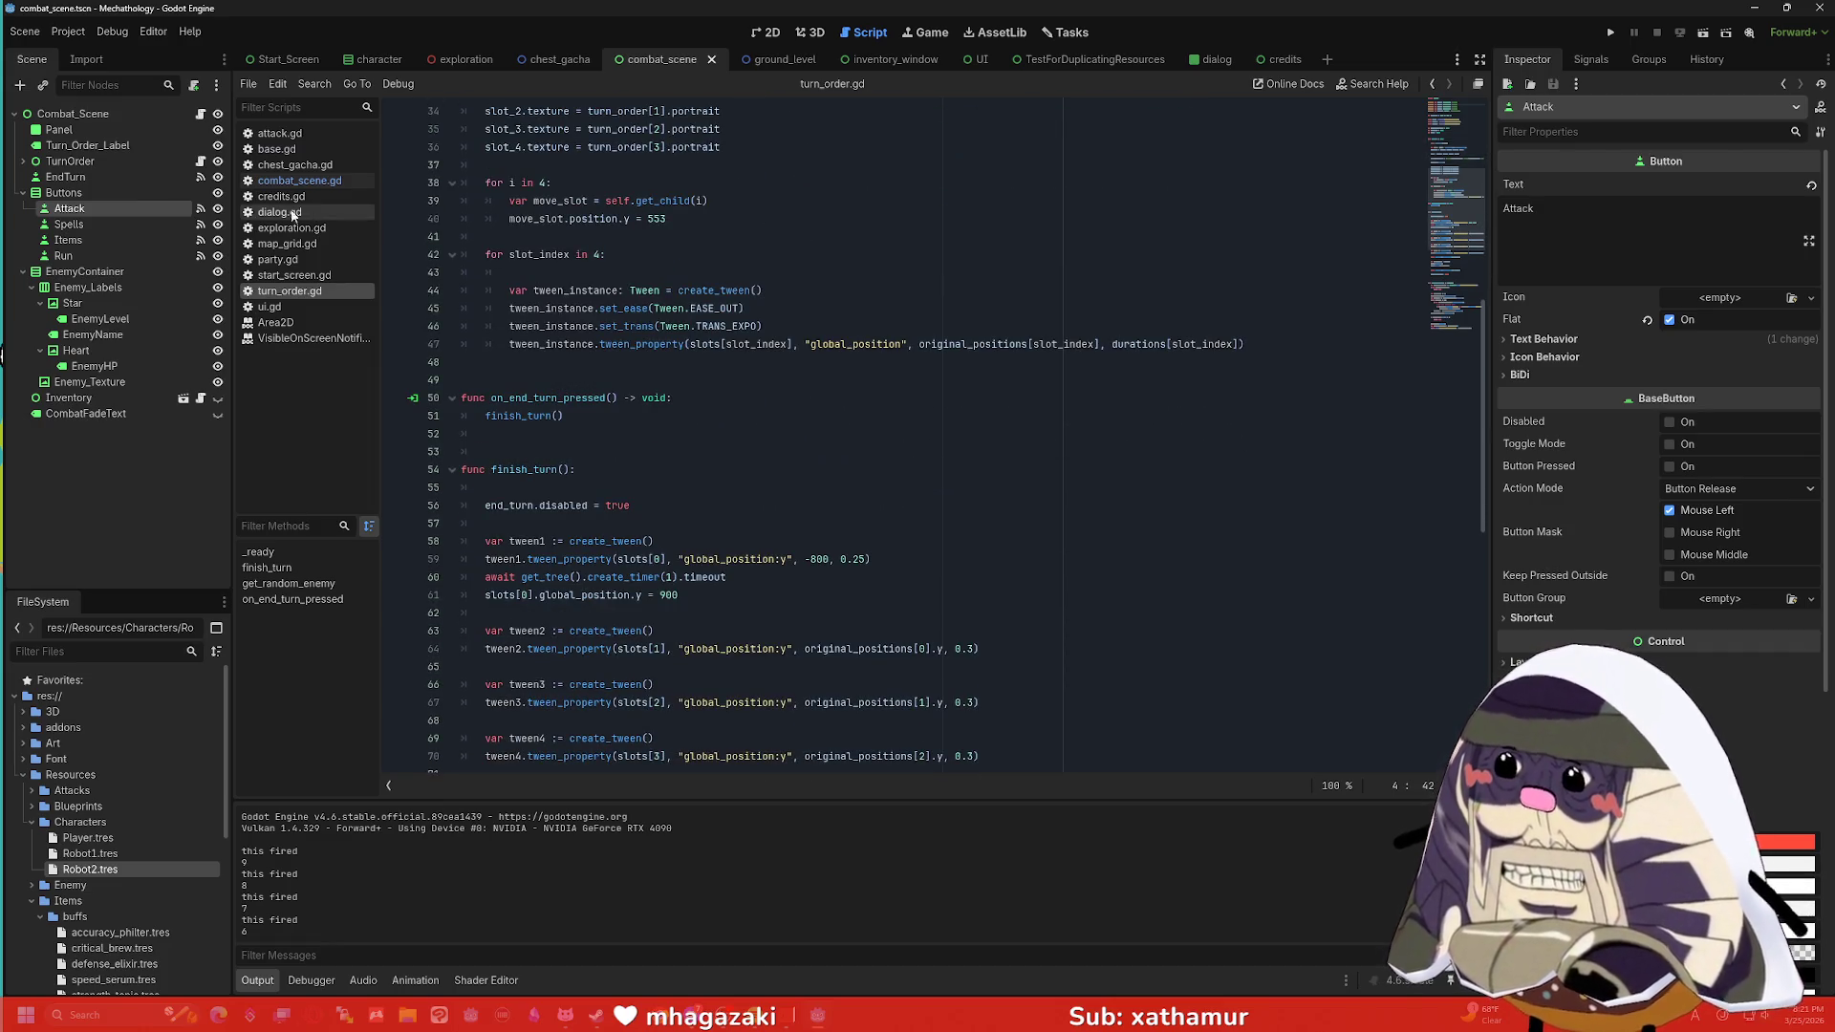
pyautogui.click(24, 162)
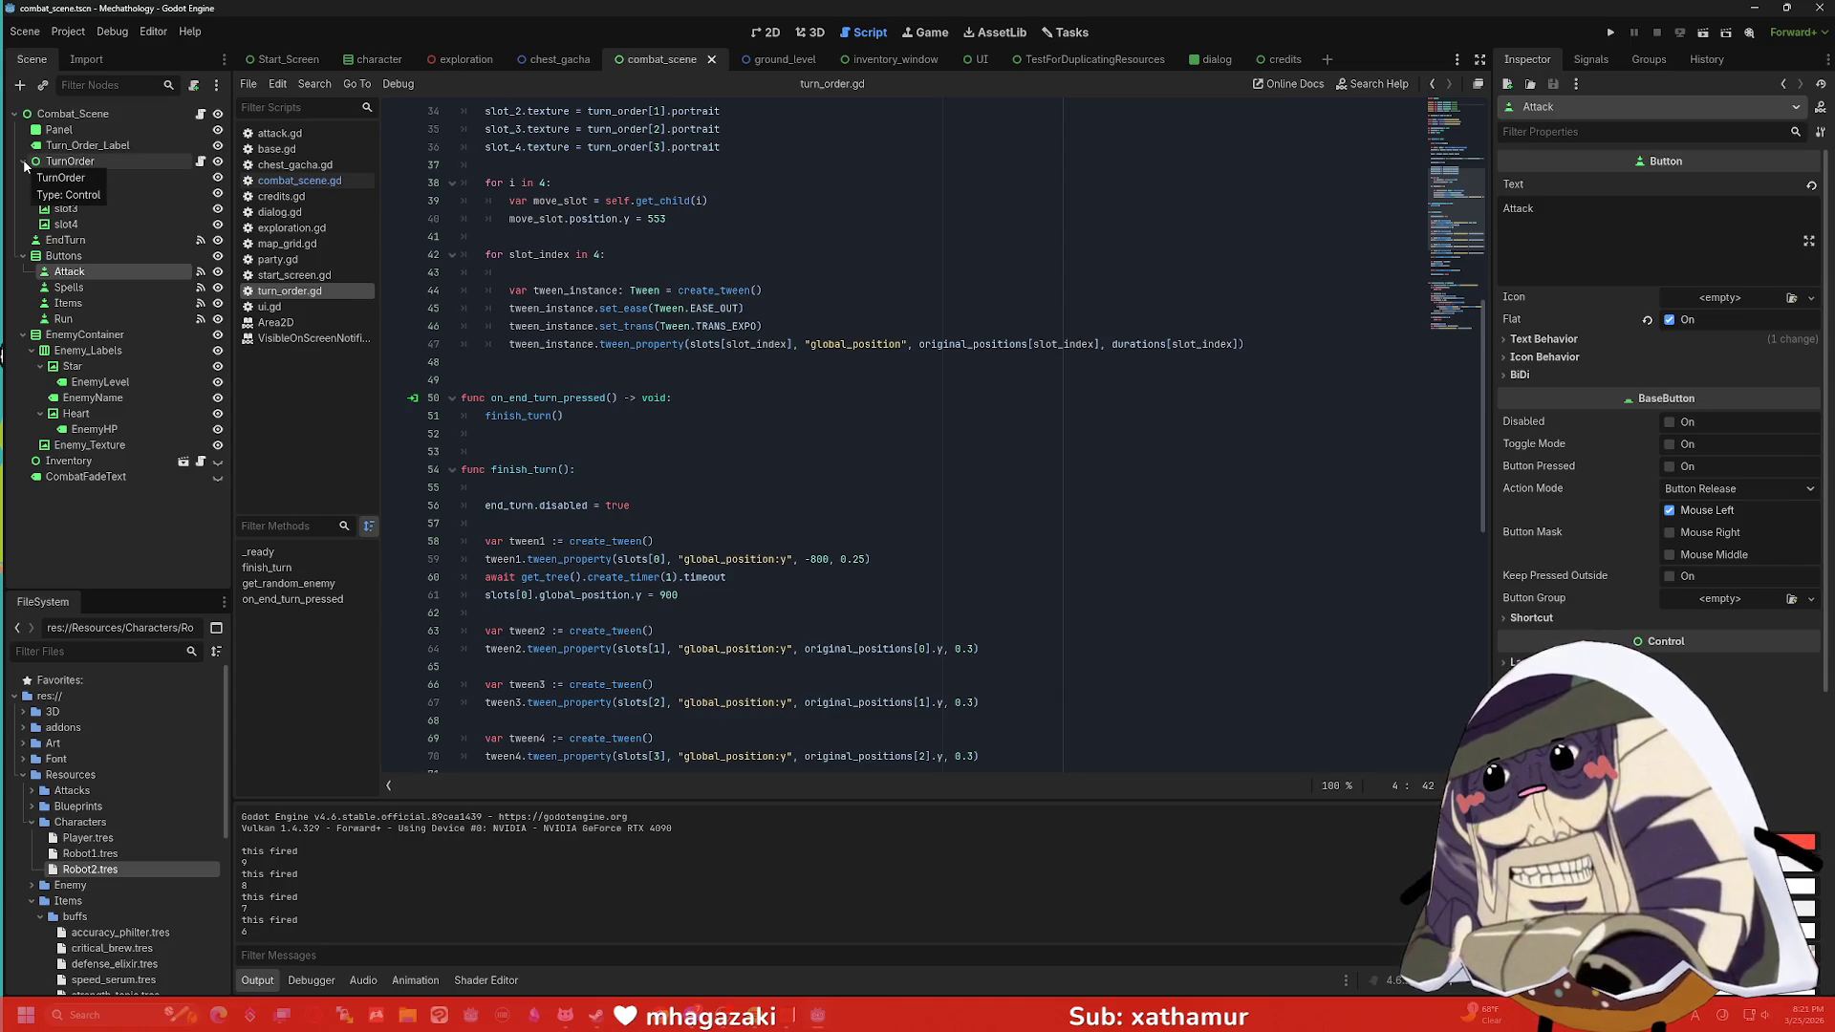
pyautogui.click(24, 161)
pyautogui.scroll(-6, 676, 281)
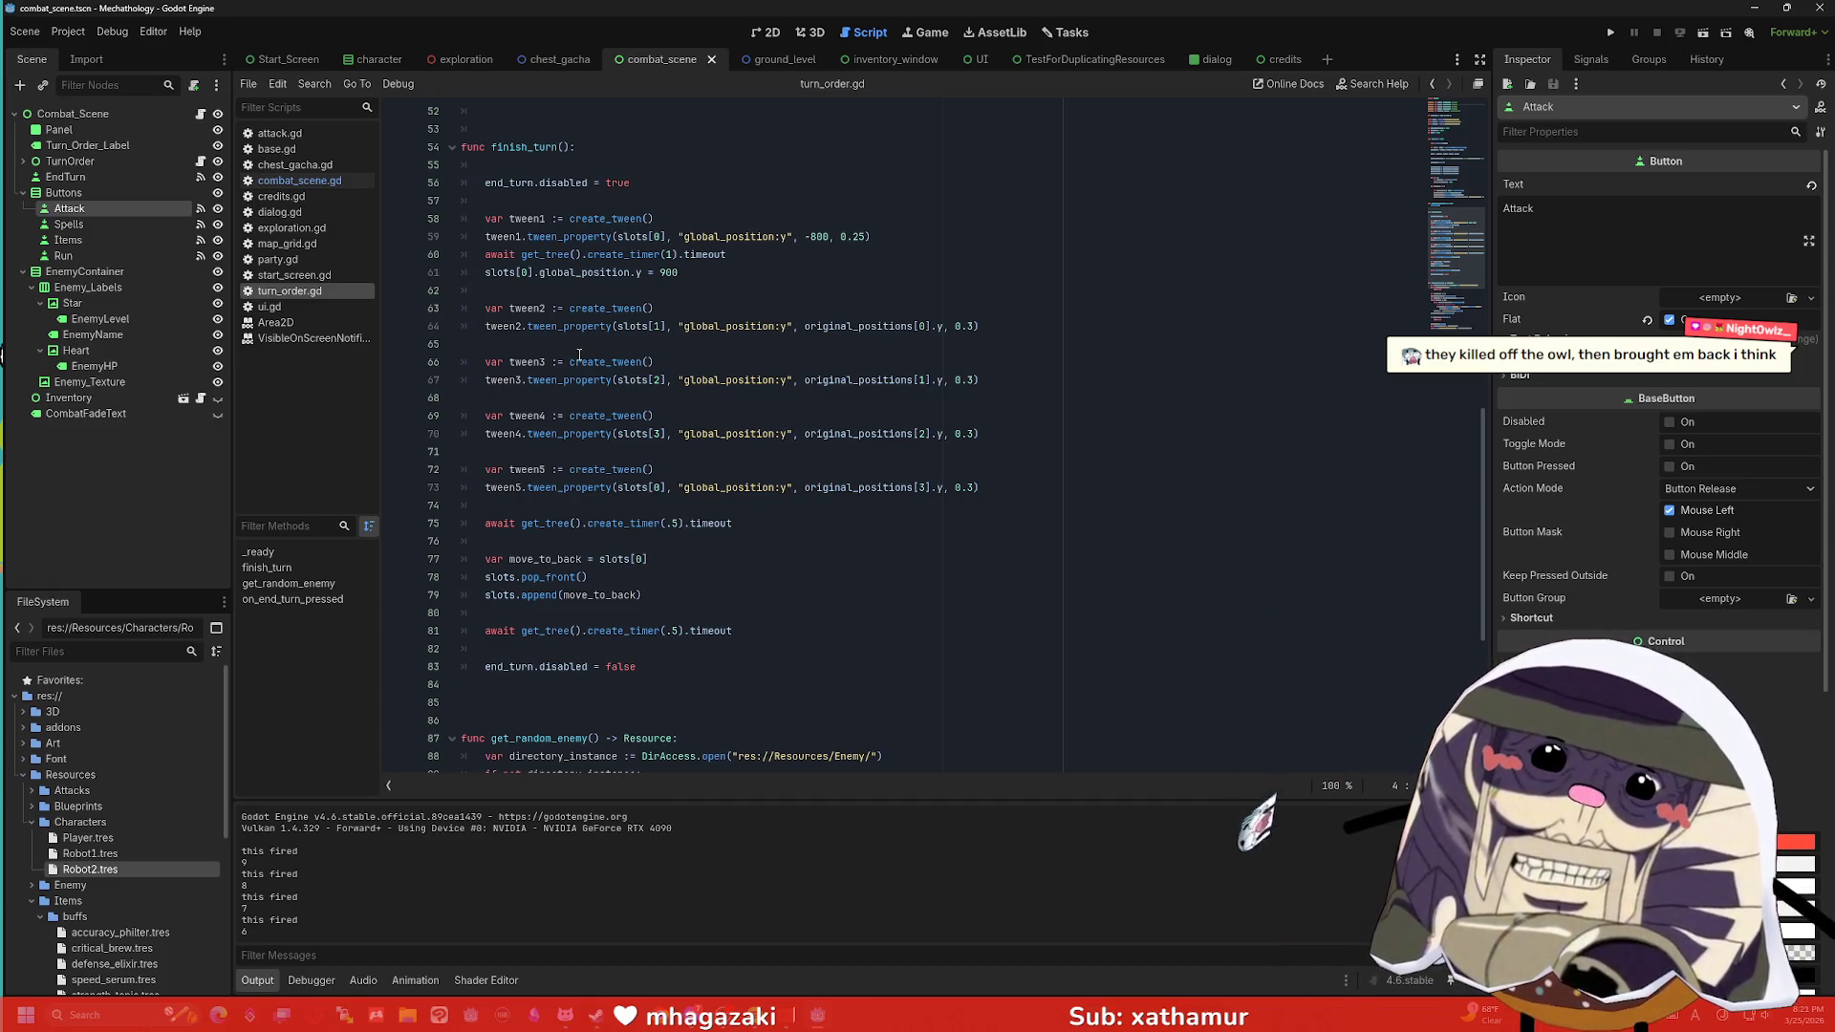
pyautogui.moveTo(589, 357)
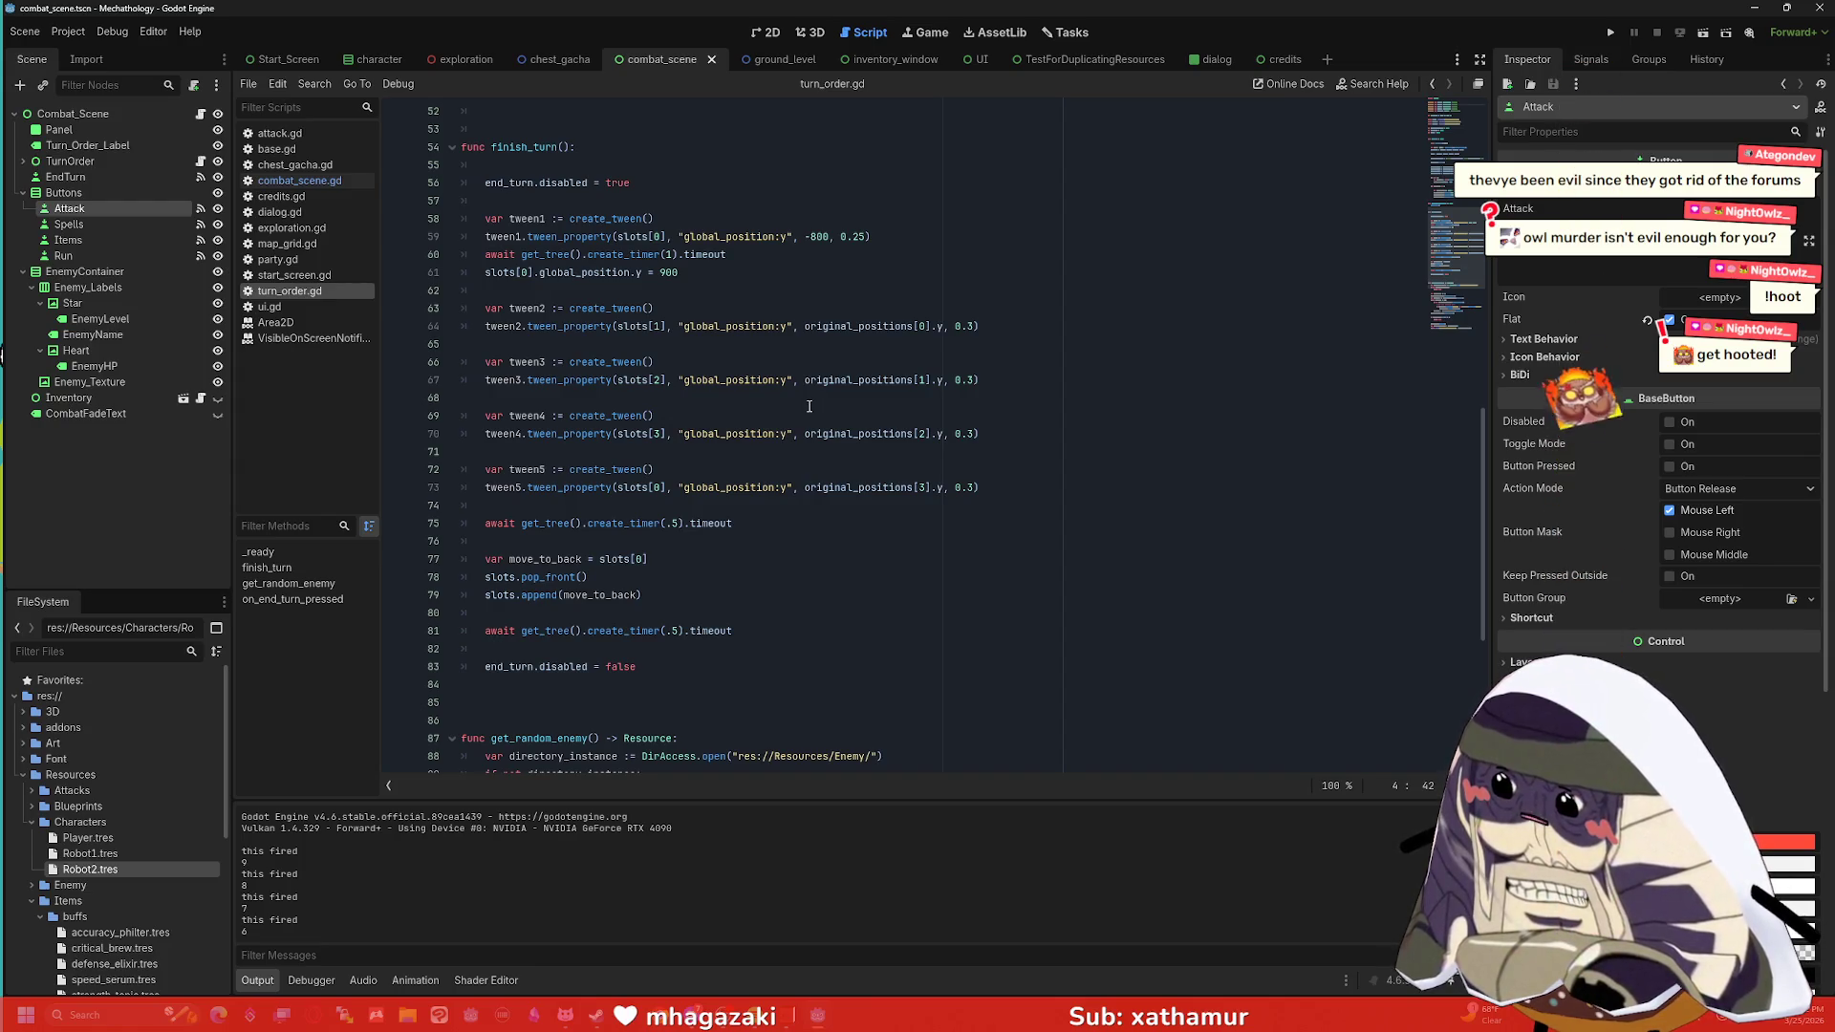
pyautogui.scroll(2, 810, 406)
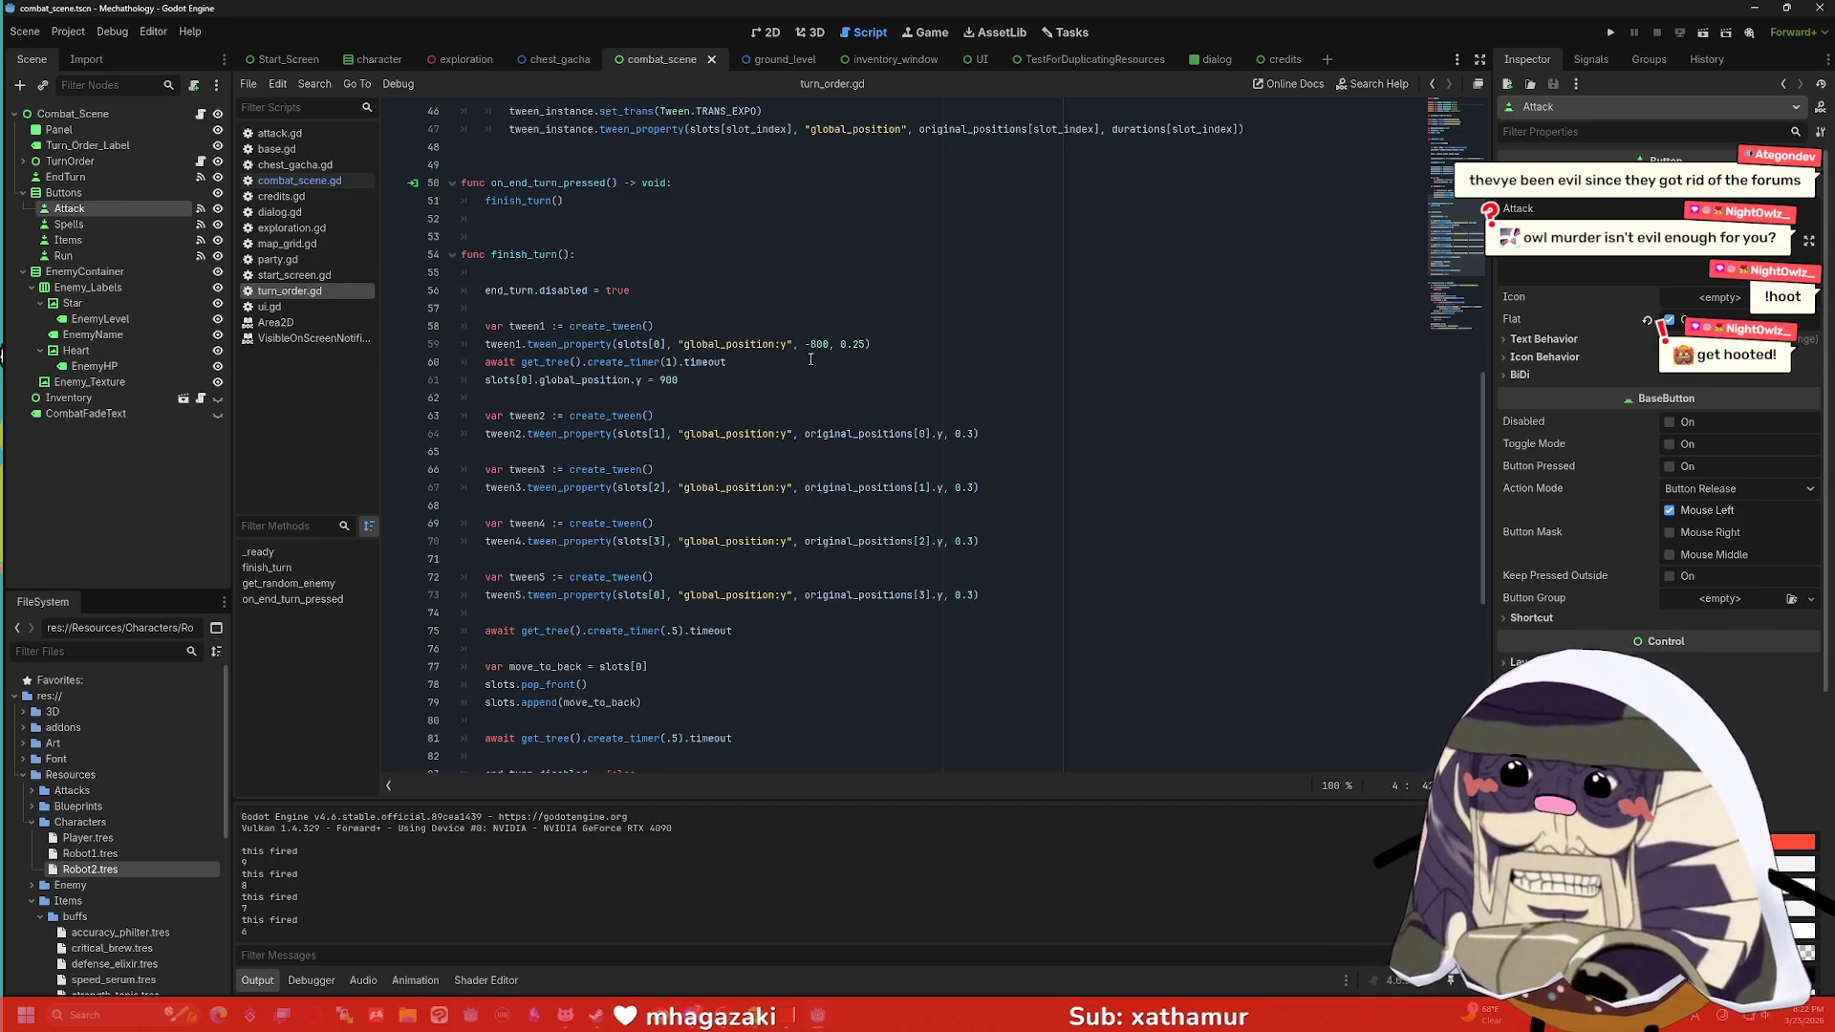
pyautogui.scroll(1, 810, 355)
pyautogui.moveTo(741, 273); pyautogui.dragTo(741, 236)
pyautogui.click(741, 256)
pyautogui.hotkey('ctrl', 'z')
pyautogui.hotkey('ctrl', 'z')
pyautogui.hotkey('ctrl', 'z')
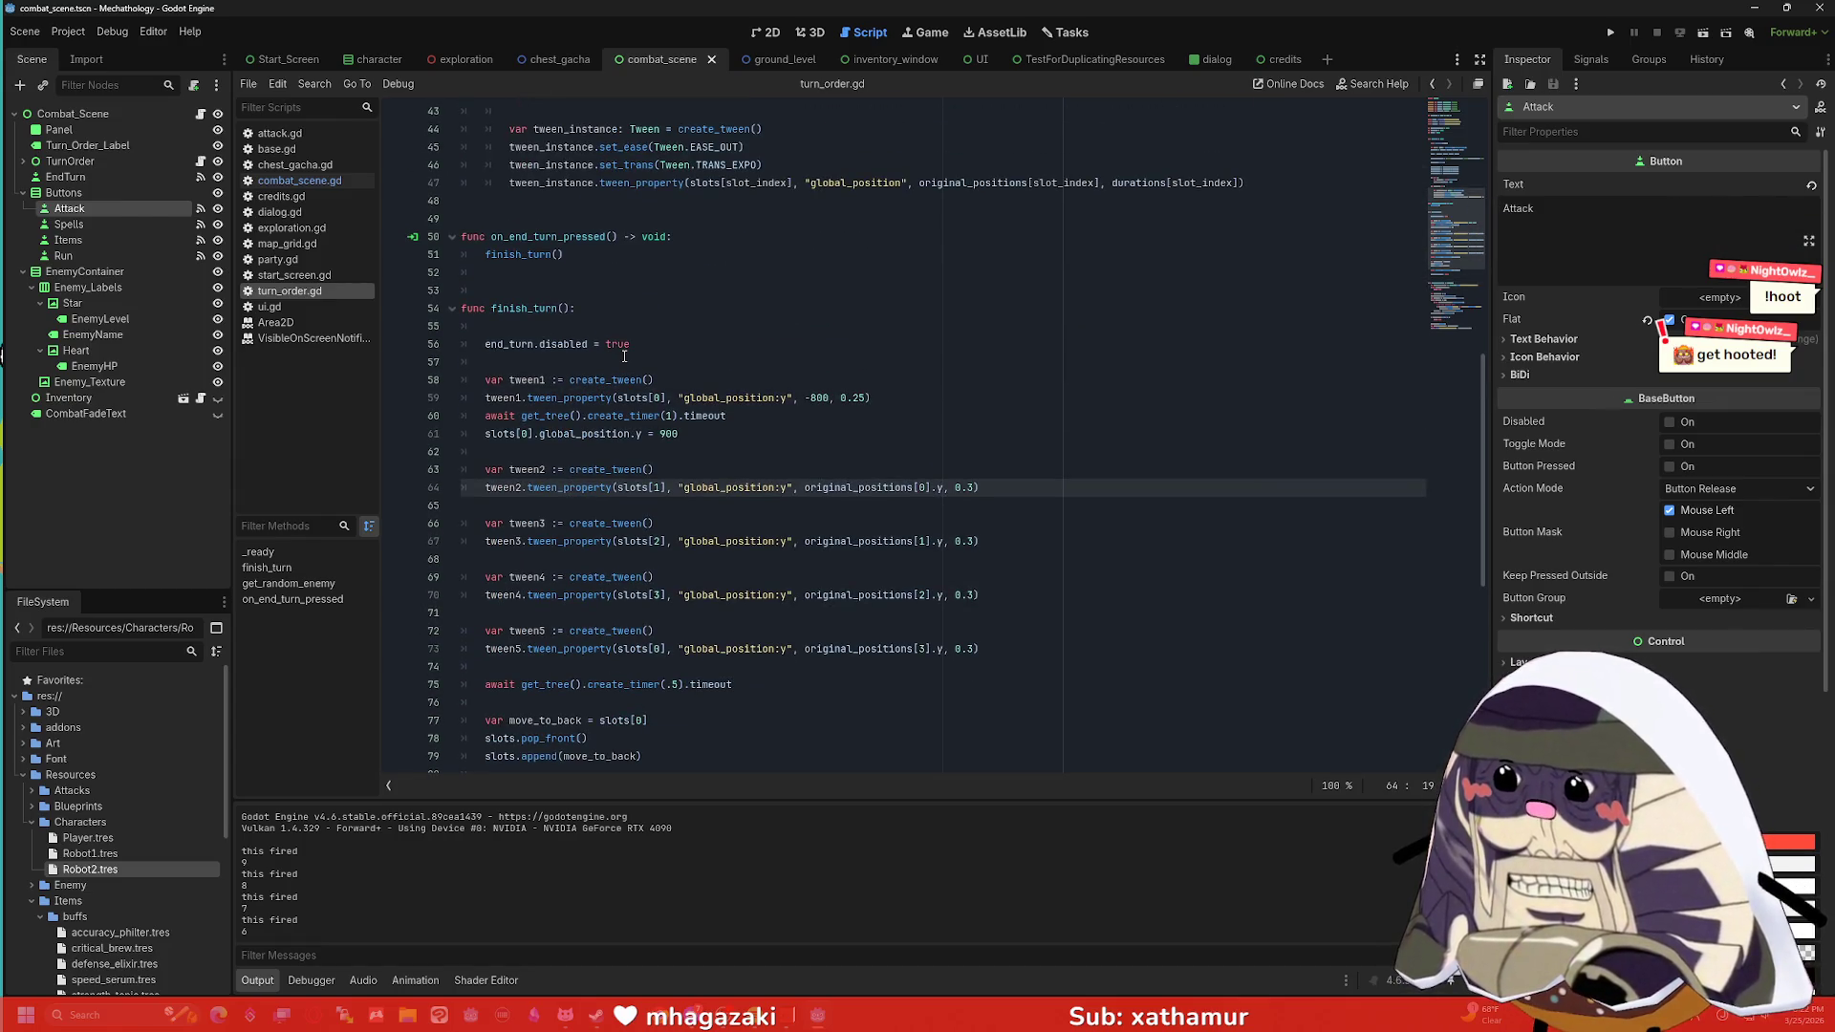
pyautogui.scroll(3, 624, 355)
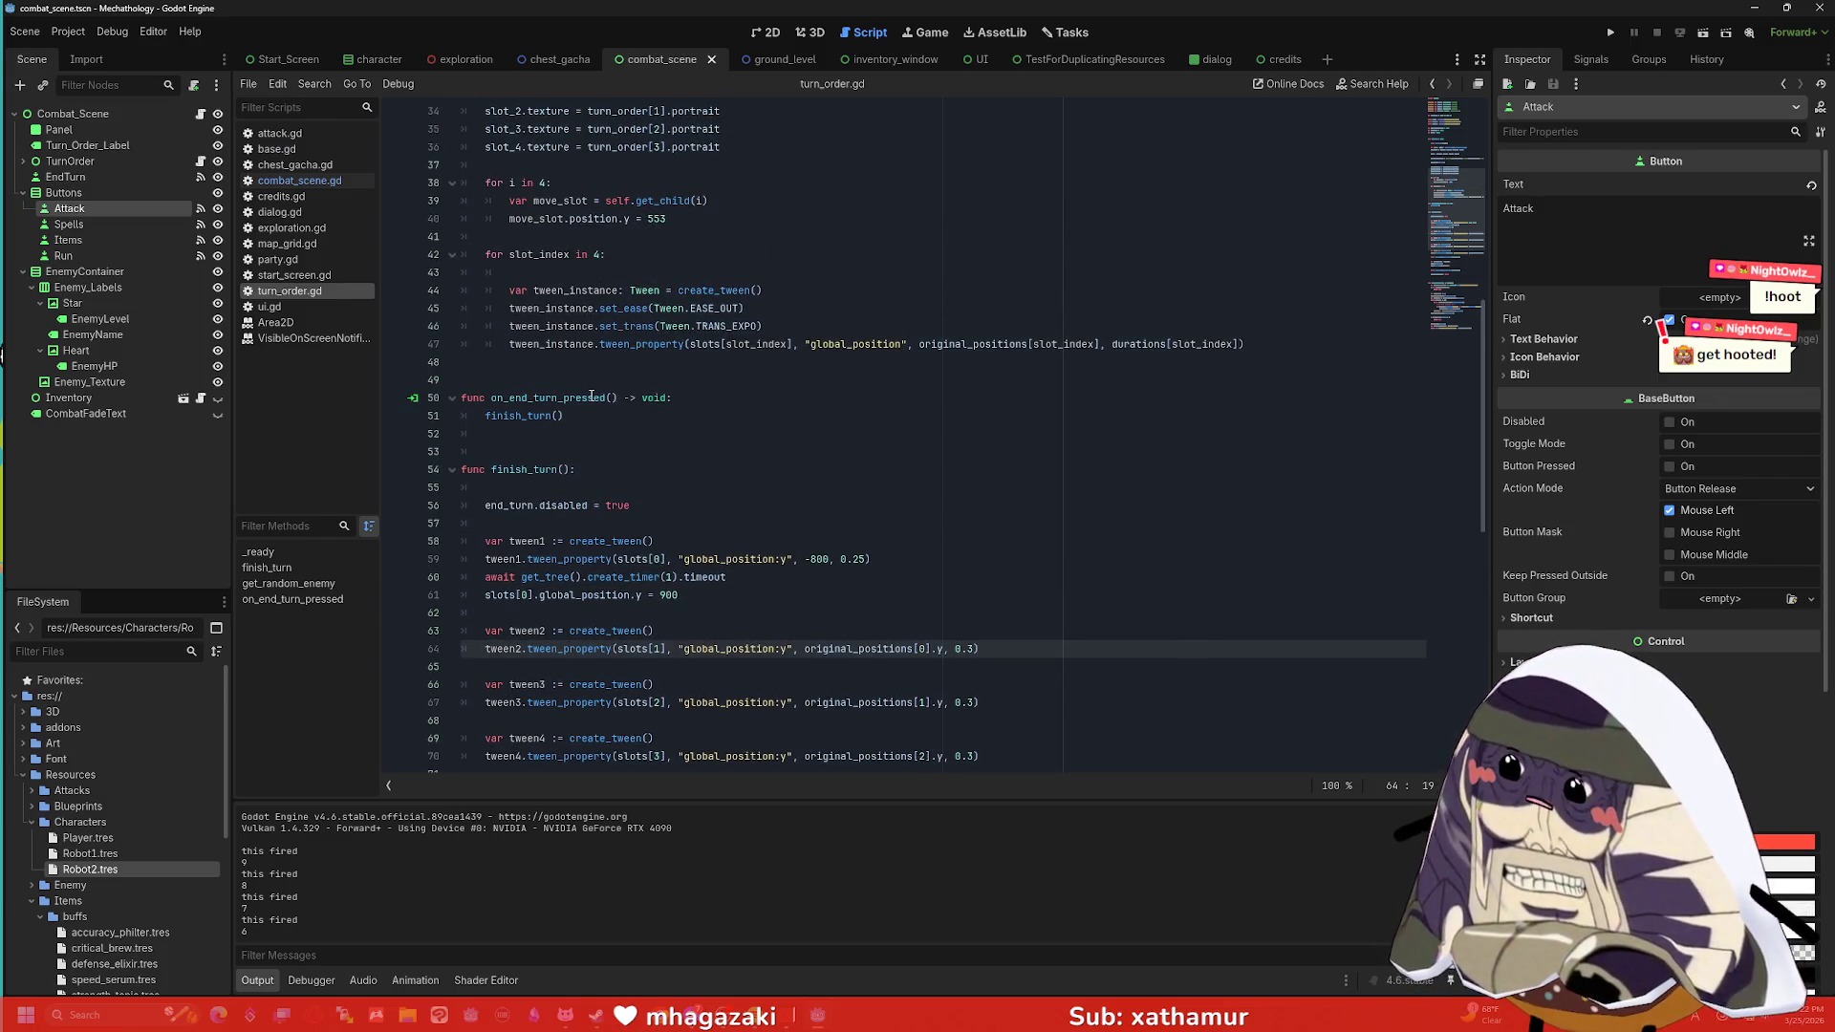
pyautogui.scroll(1, 592, 396)
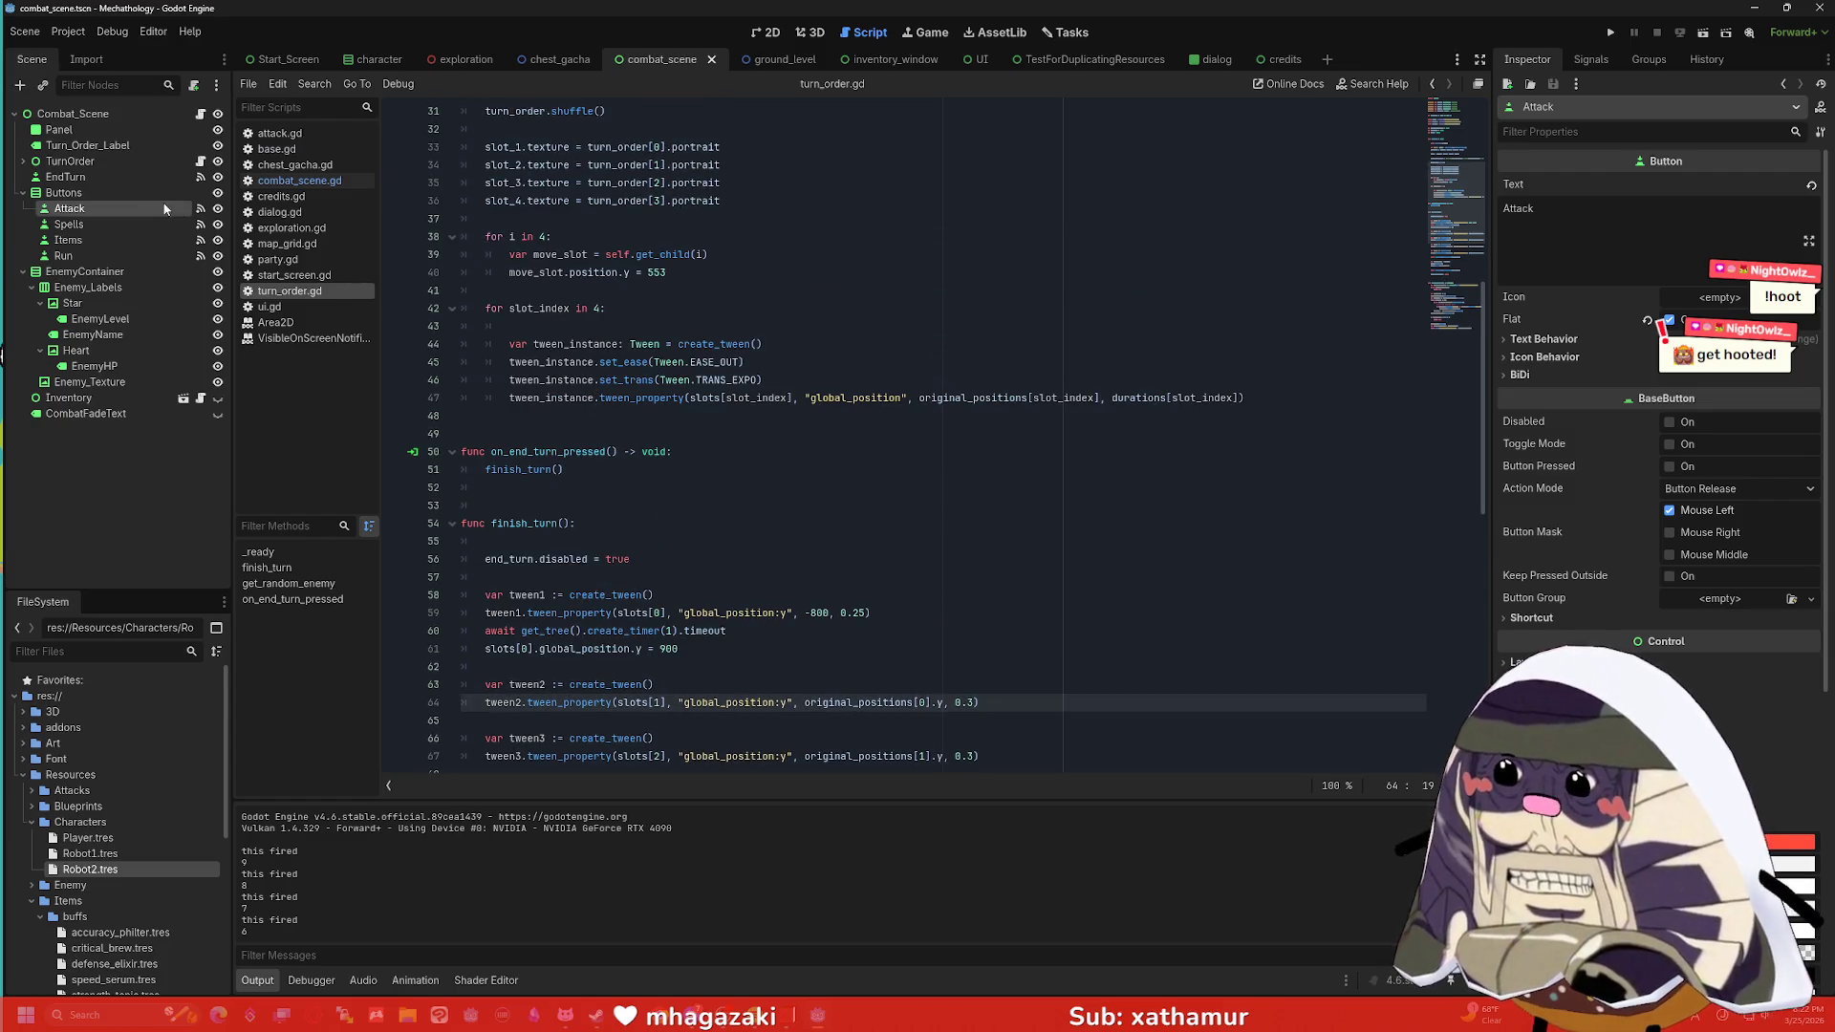
pyautogui.click(113, 166)
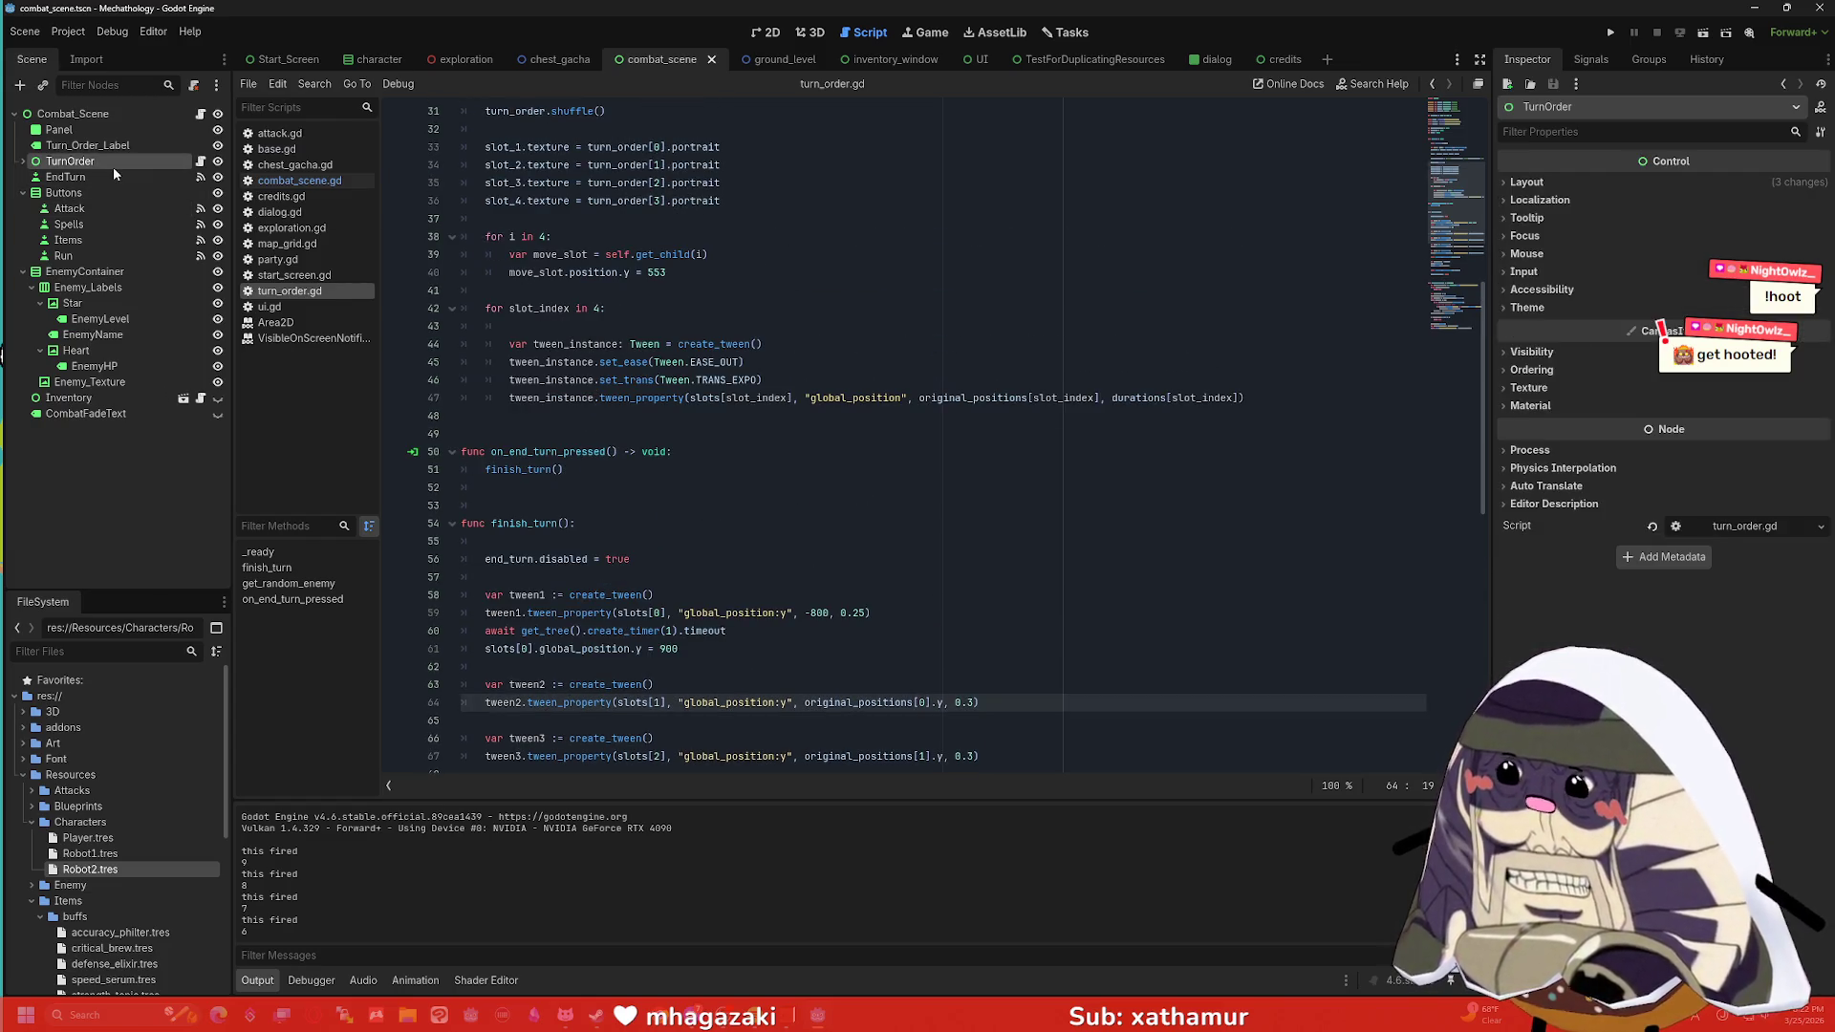
pyautogui.scroll(7, 483, 271)
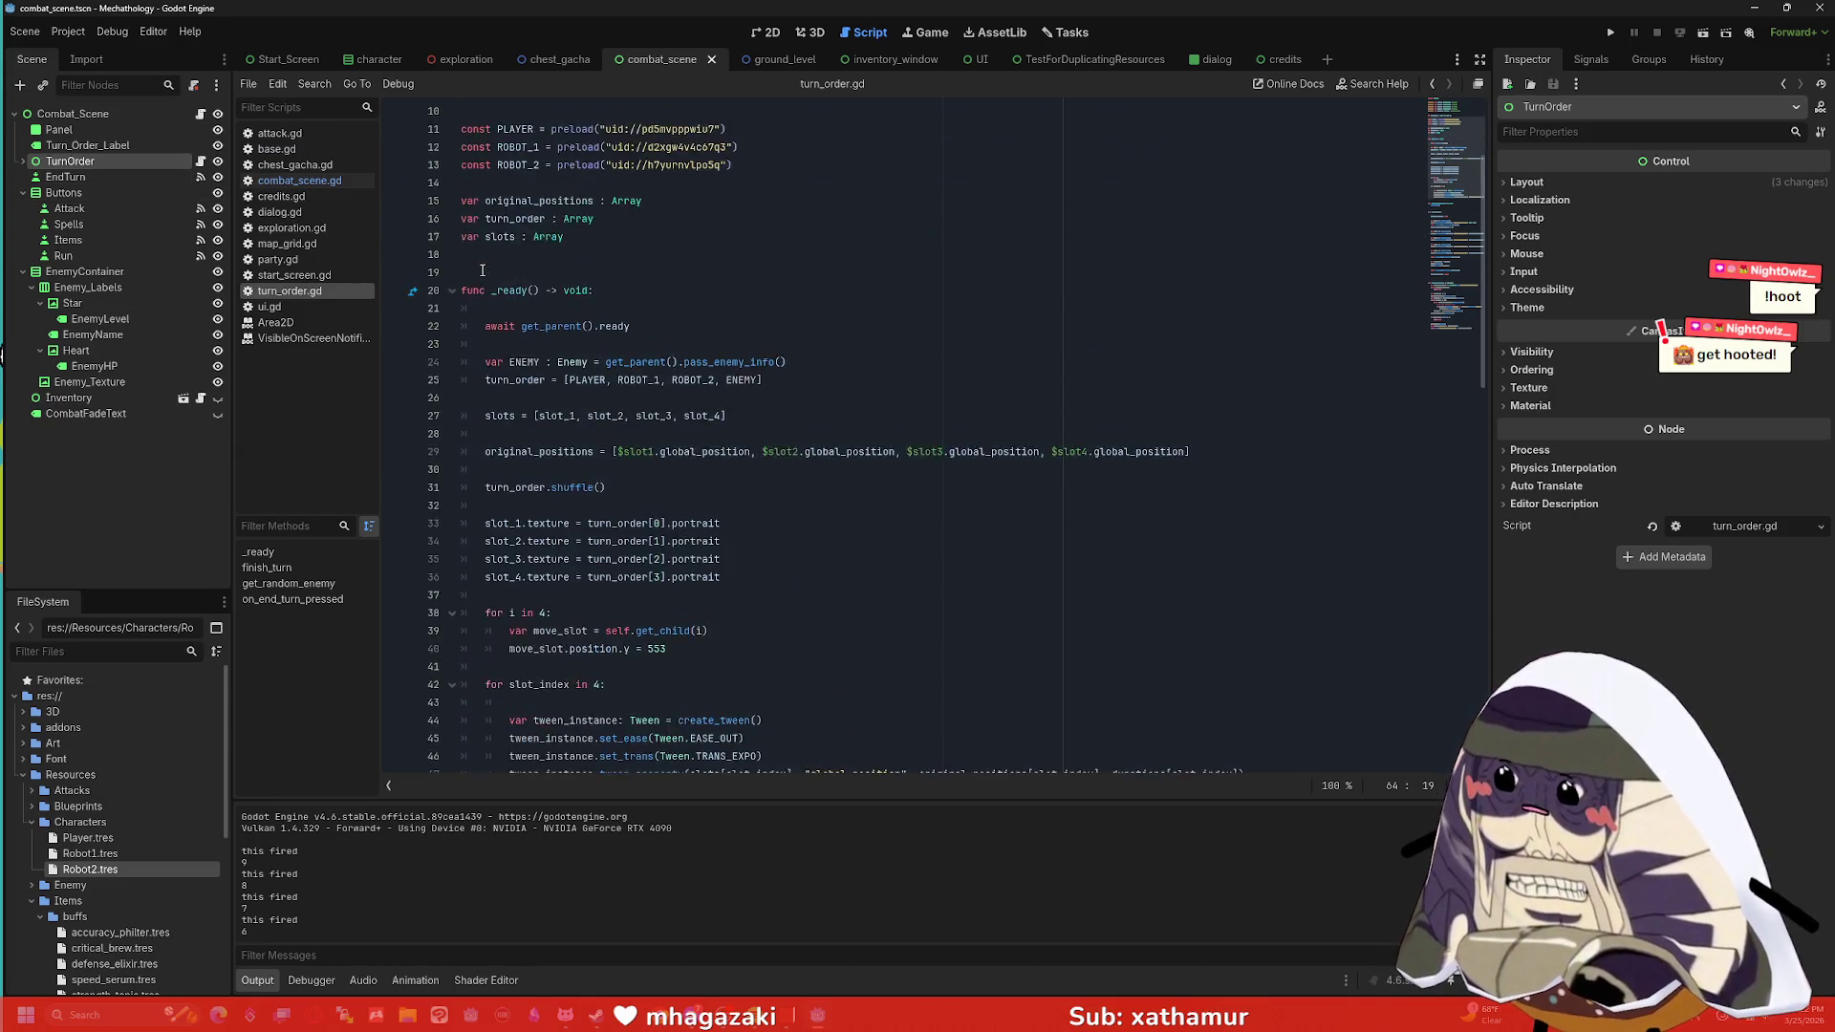
pyautogui.scroll(3, 482, 270)
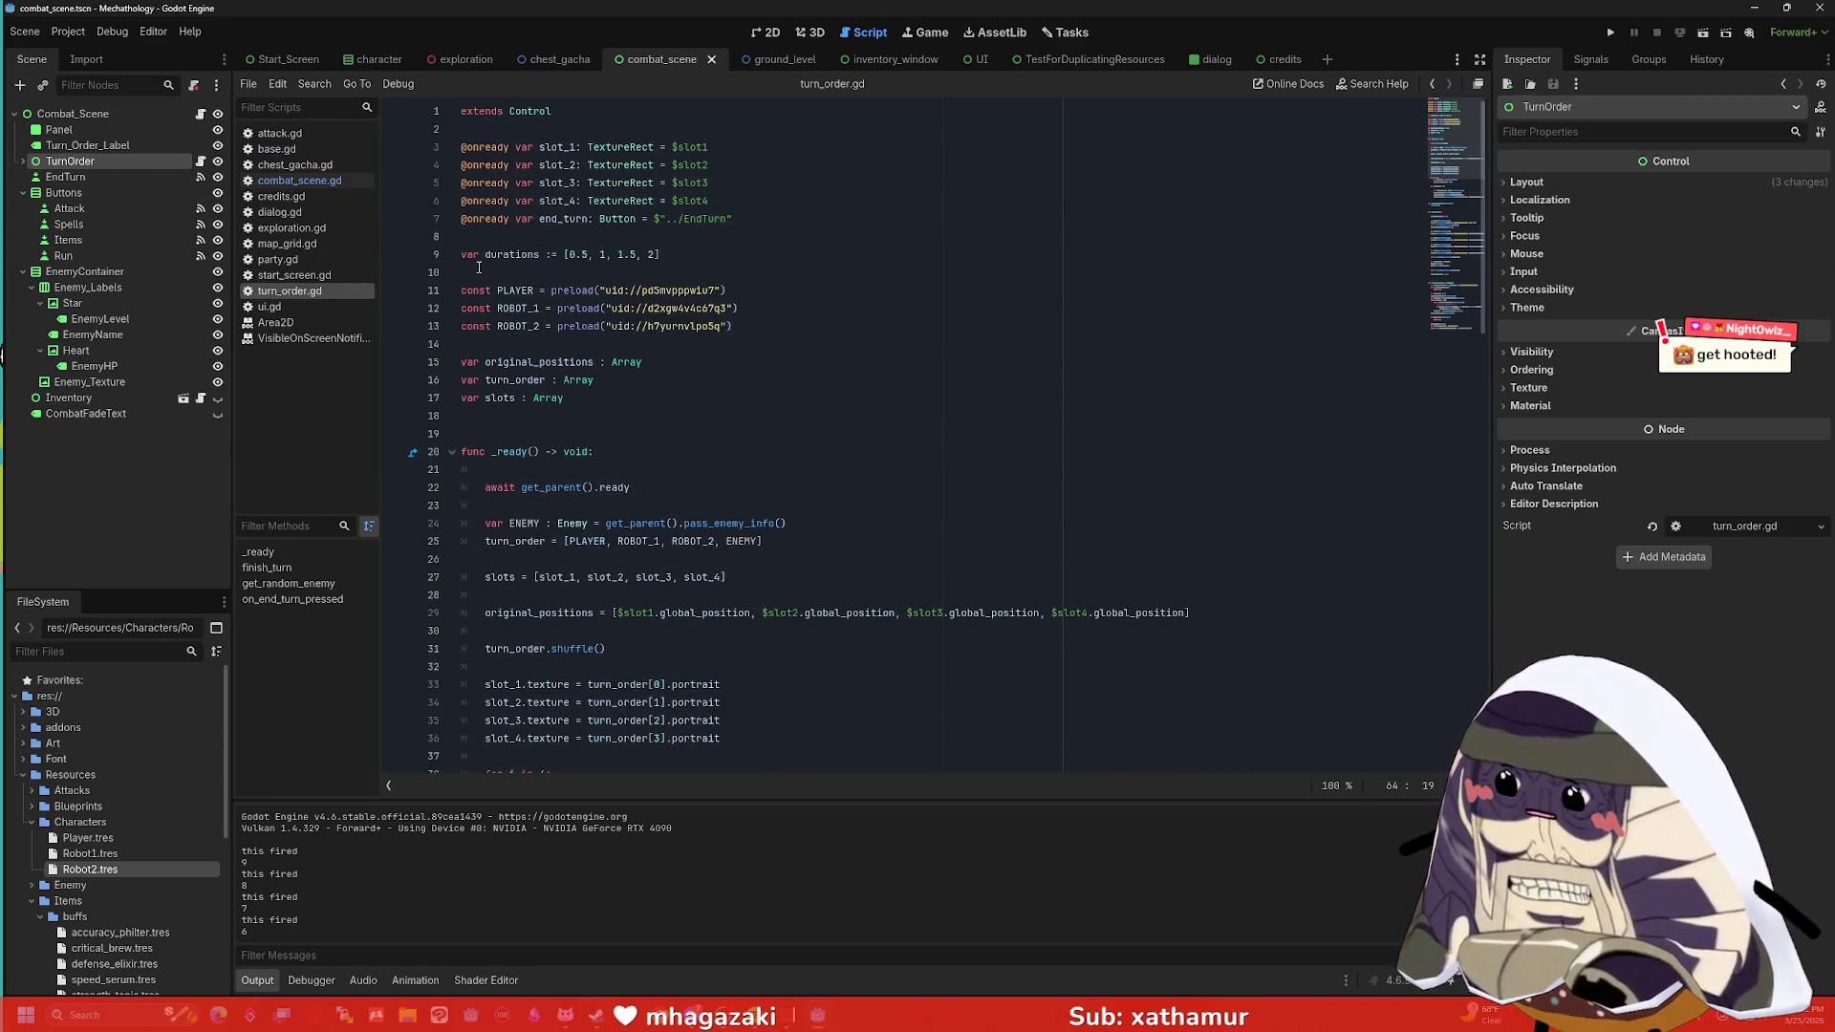
pyautogui.rightClick(485, 255)
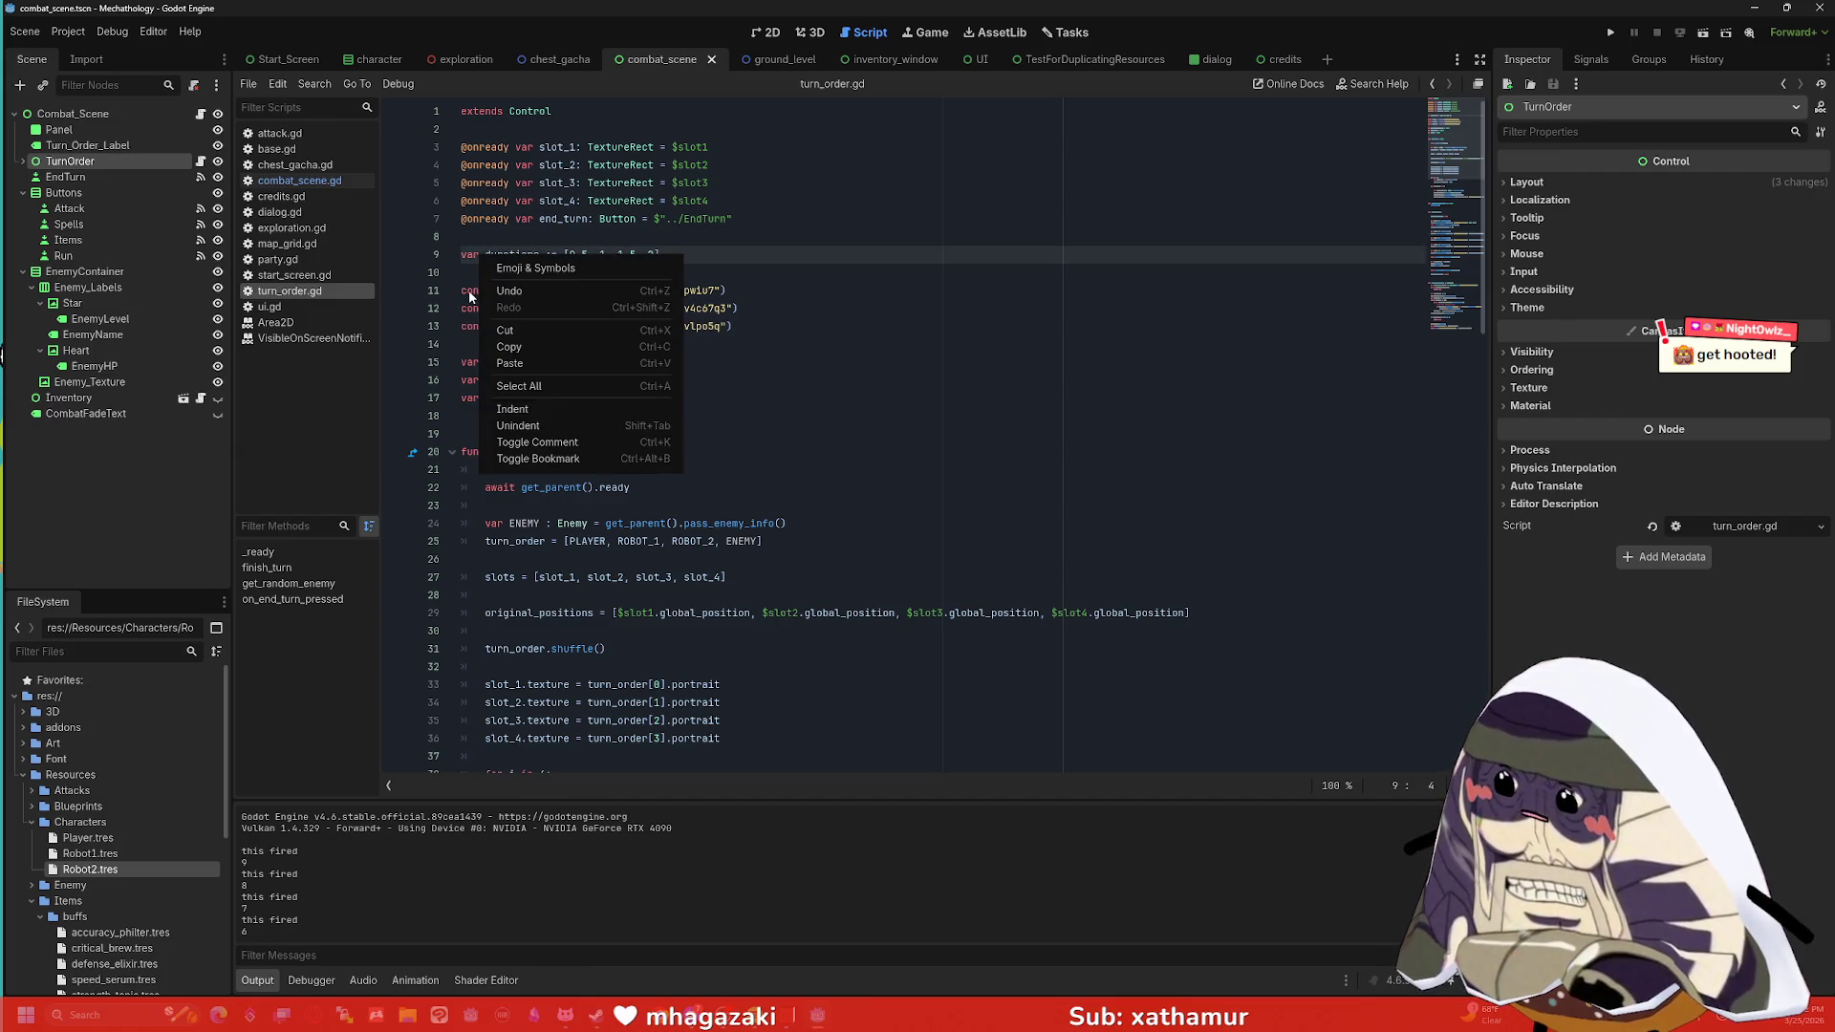
pyautogui.press('Escape')
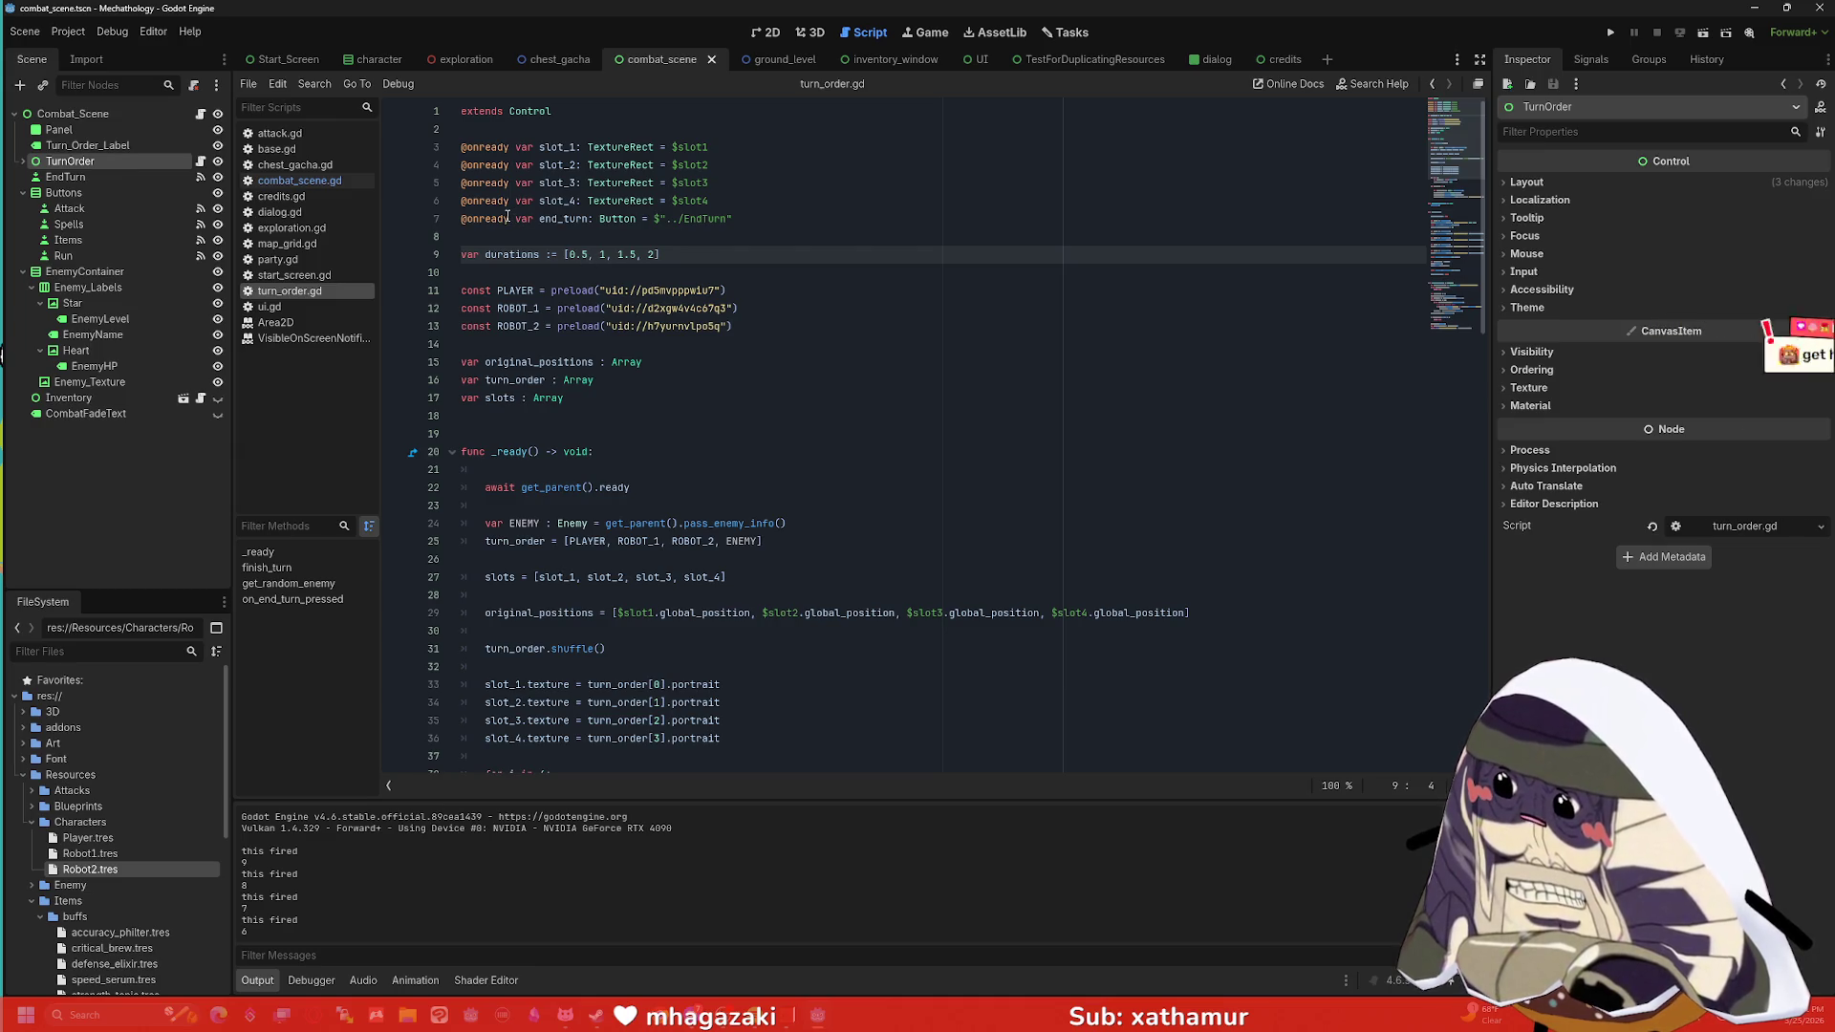
pyautogui.click(111, 180)
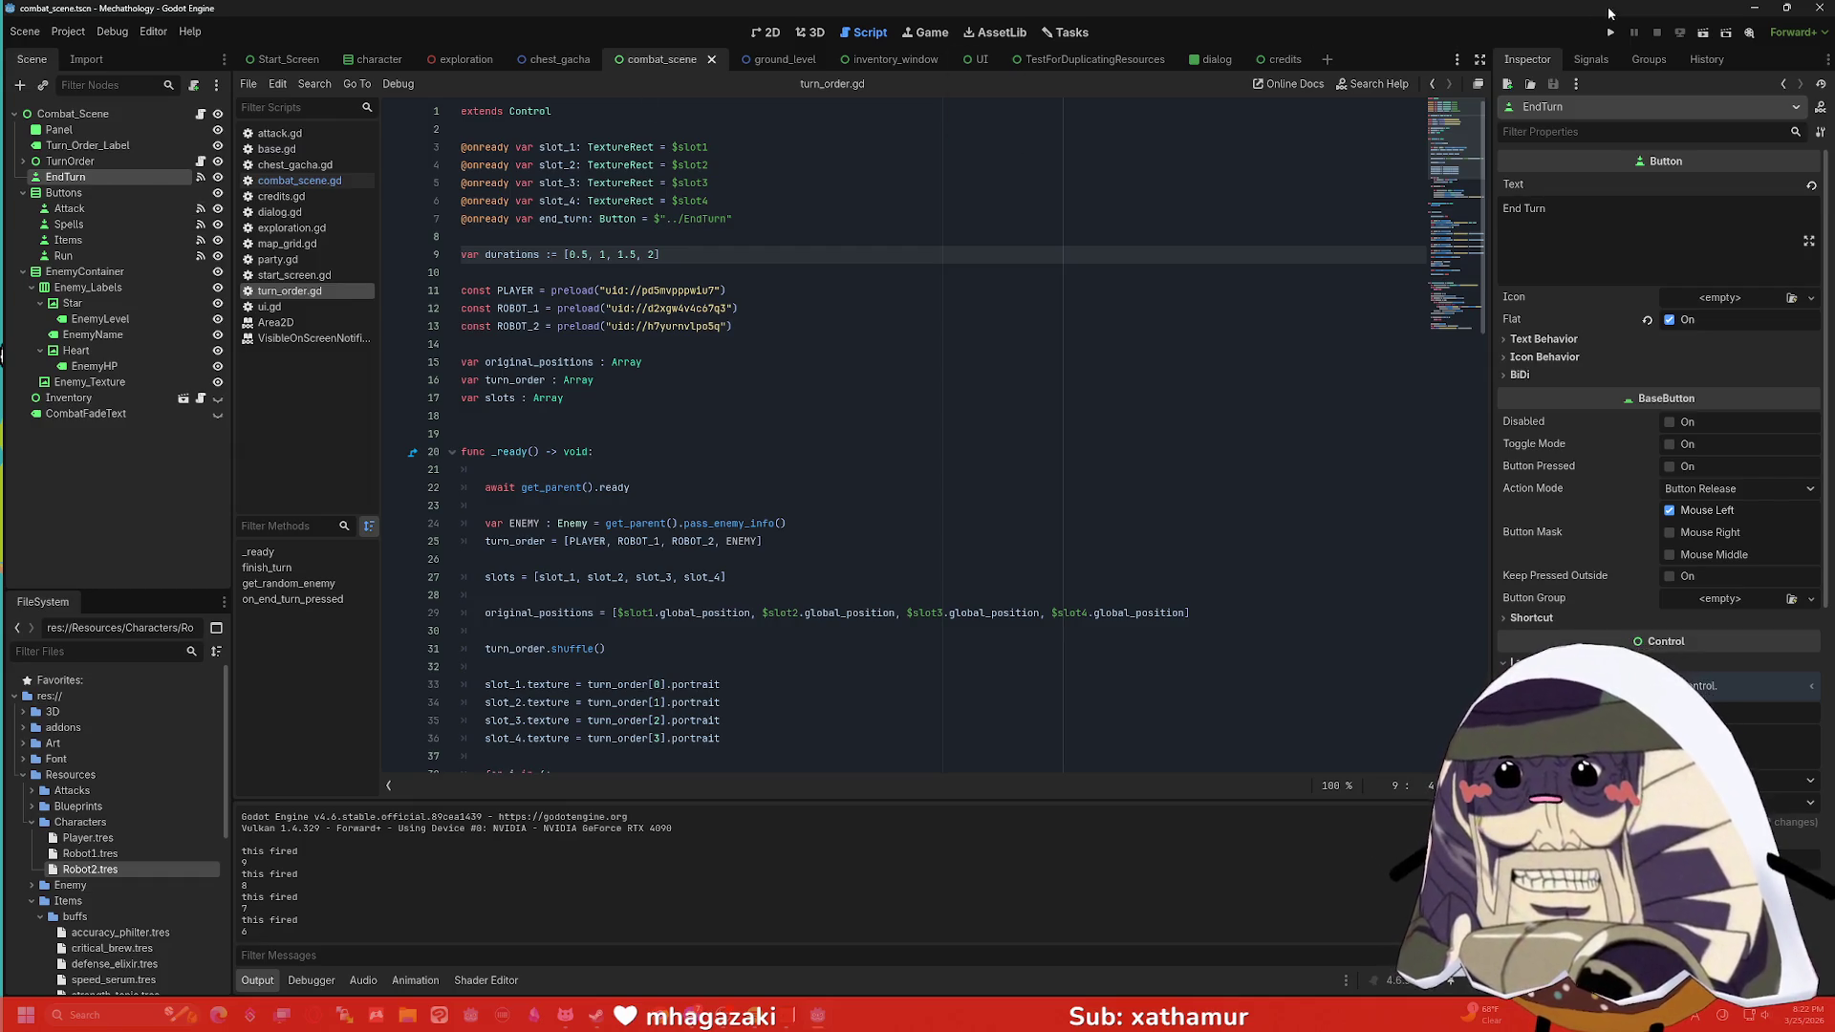
# Run the combat scene and inspect TurnOrder's slot1–slot4 in the live scene tree.
pyautogui.press('F6')
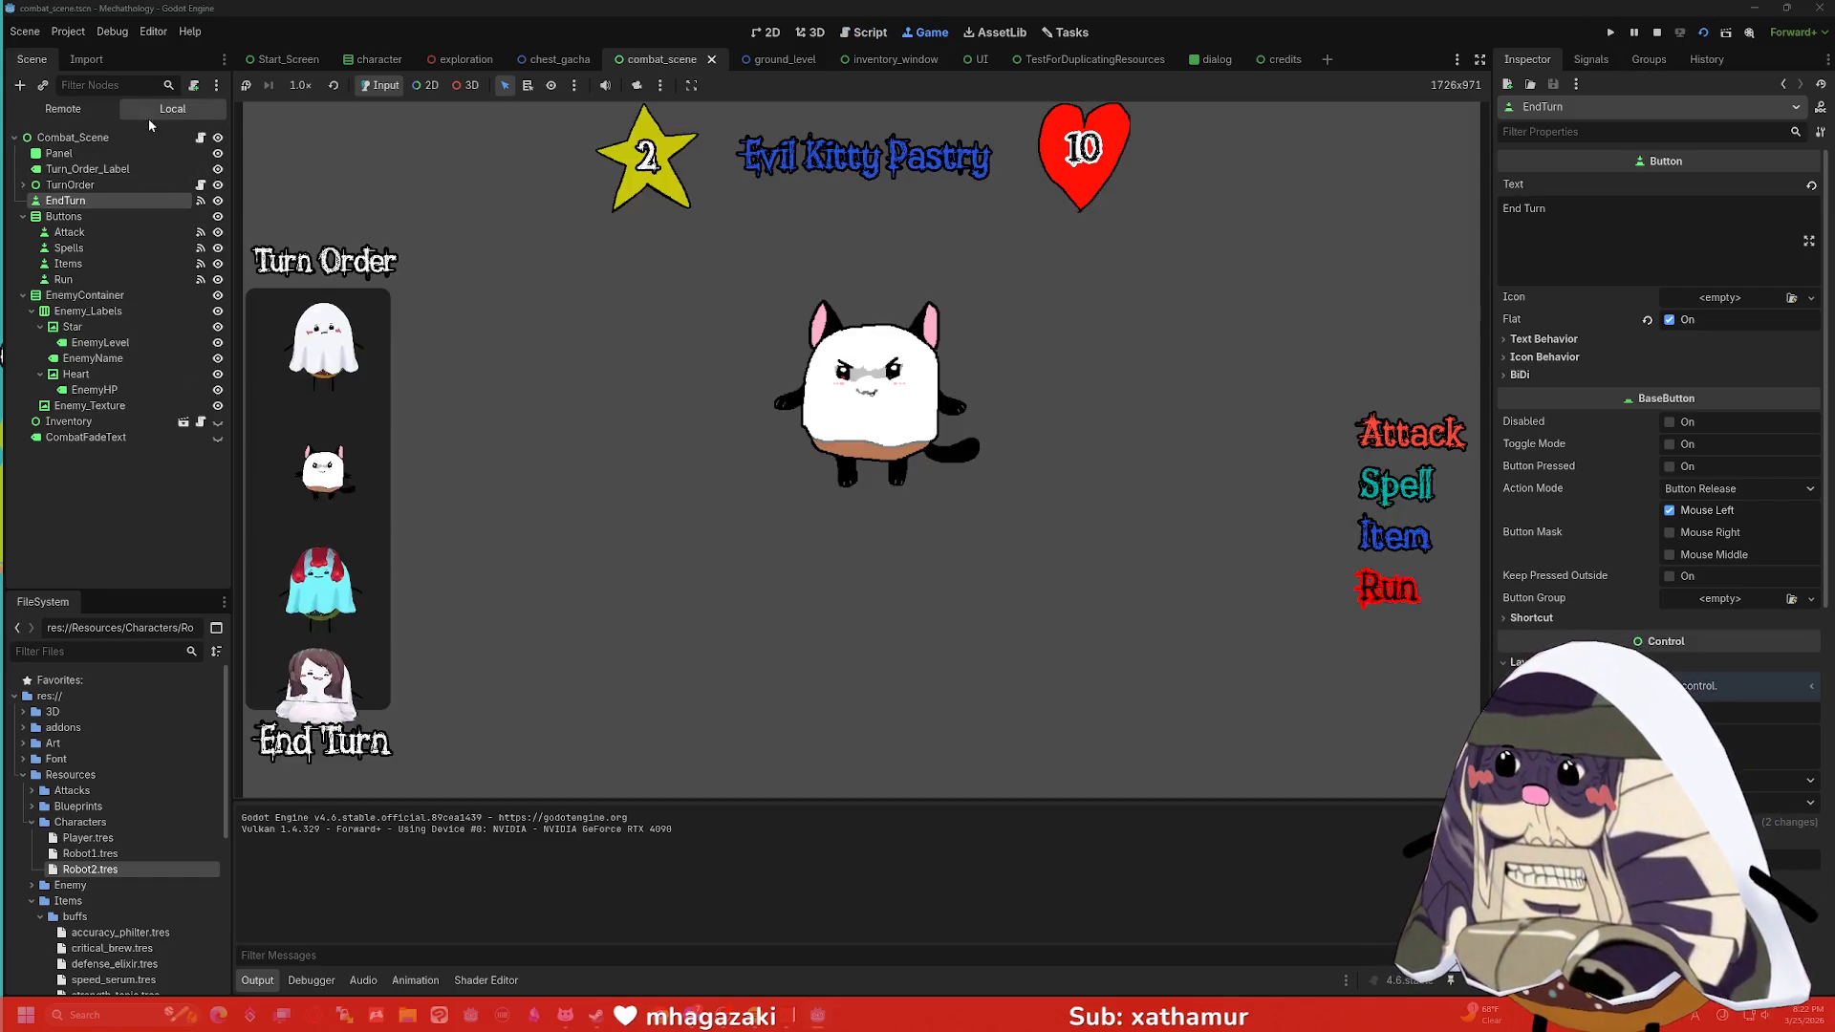
pyautogui.click(82, 109)
pyautogui.click(21, 233)
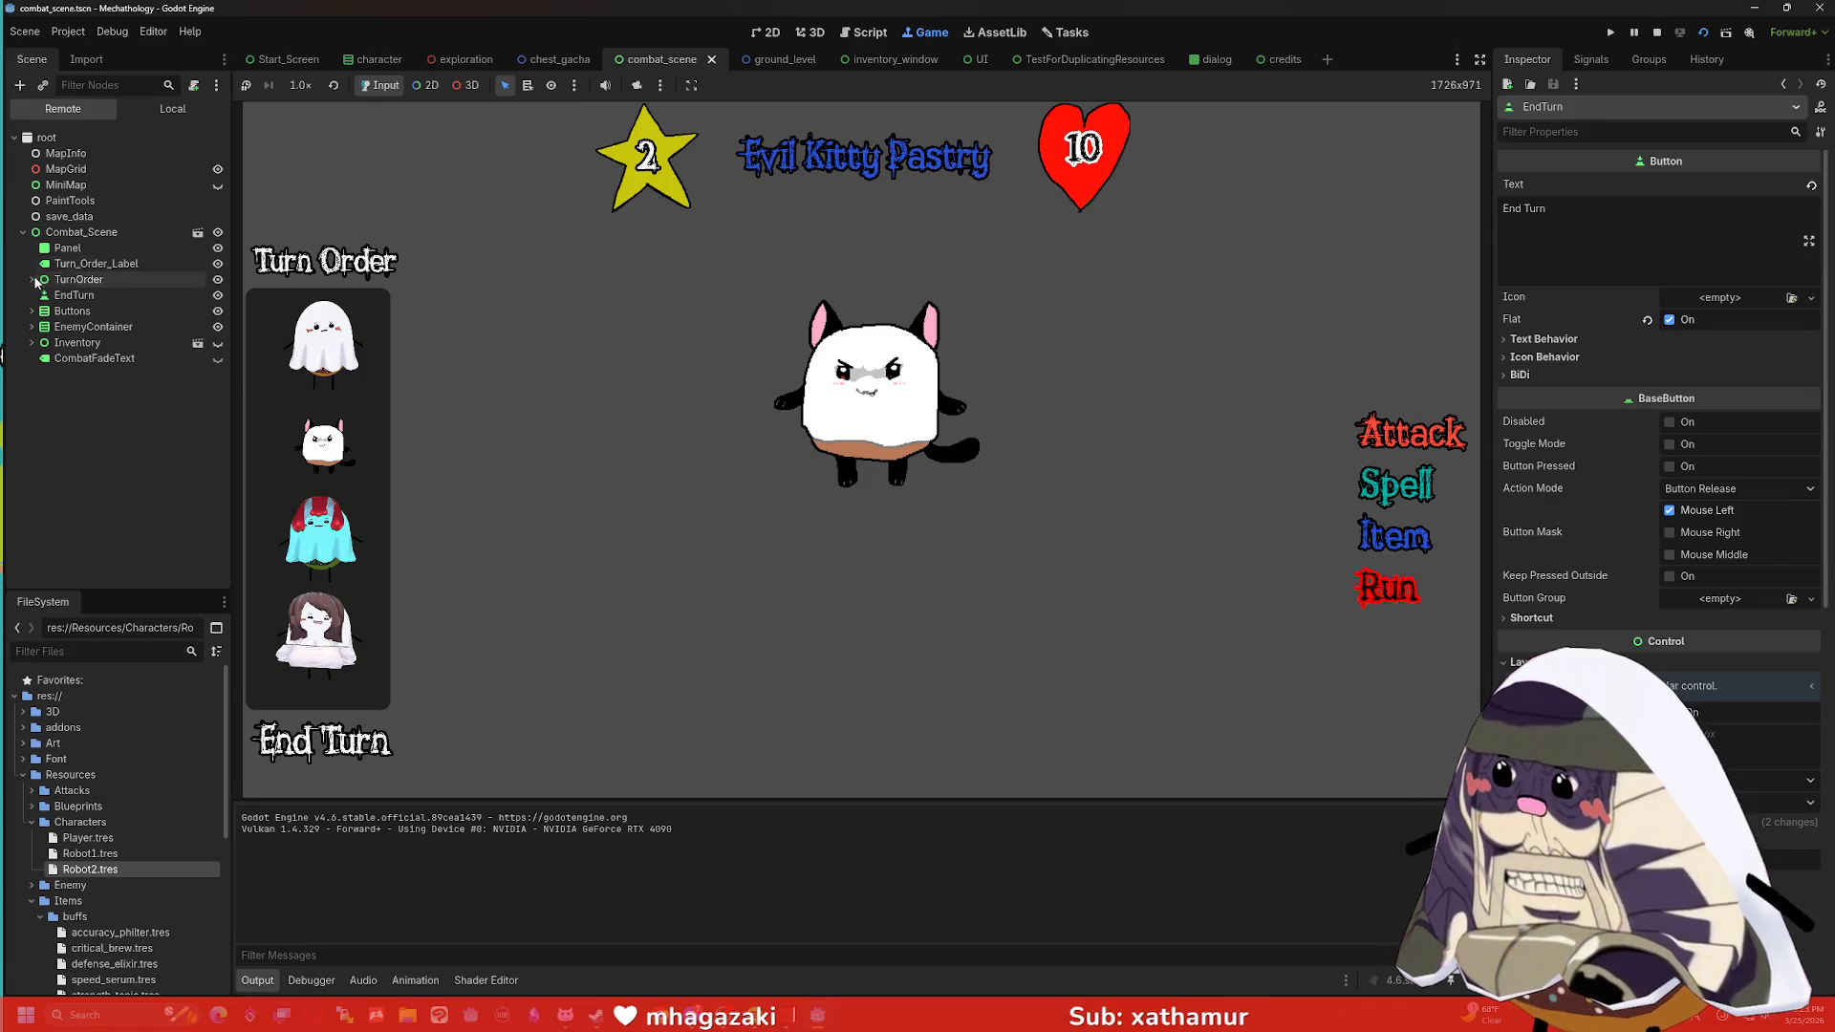
pyautogui.click(33, 279)
pyautogui.click(75, 295)
pyautogui.click(71, 312)
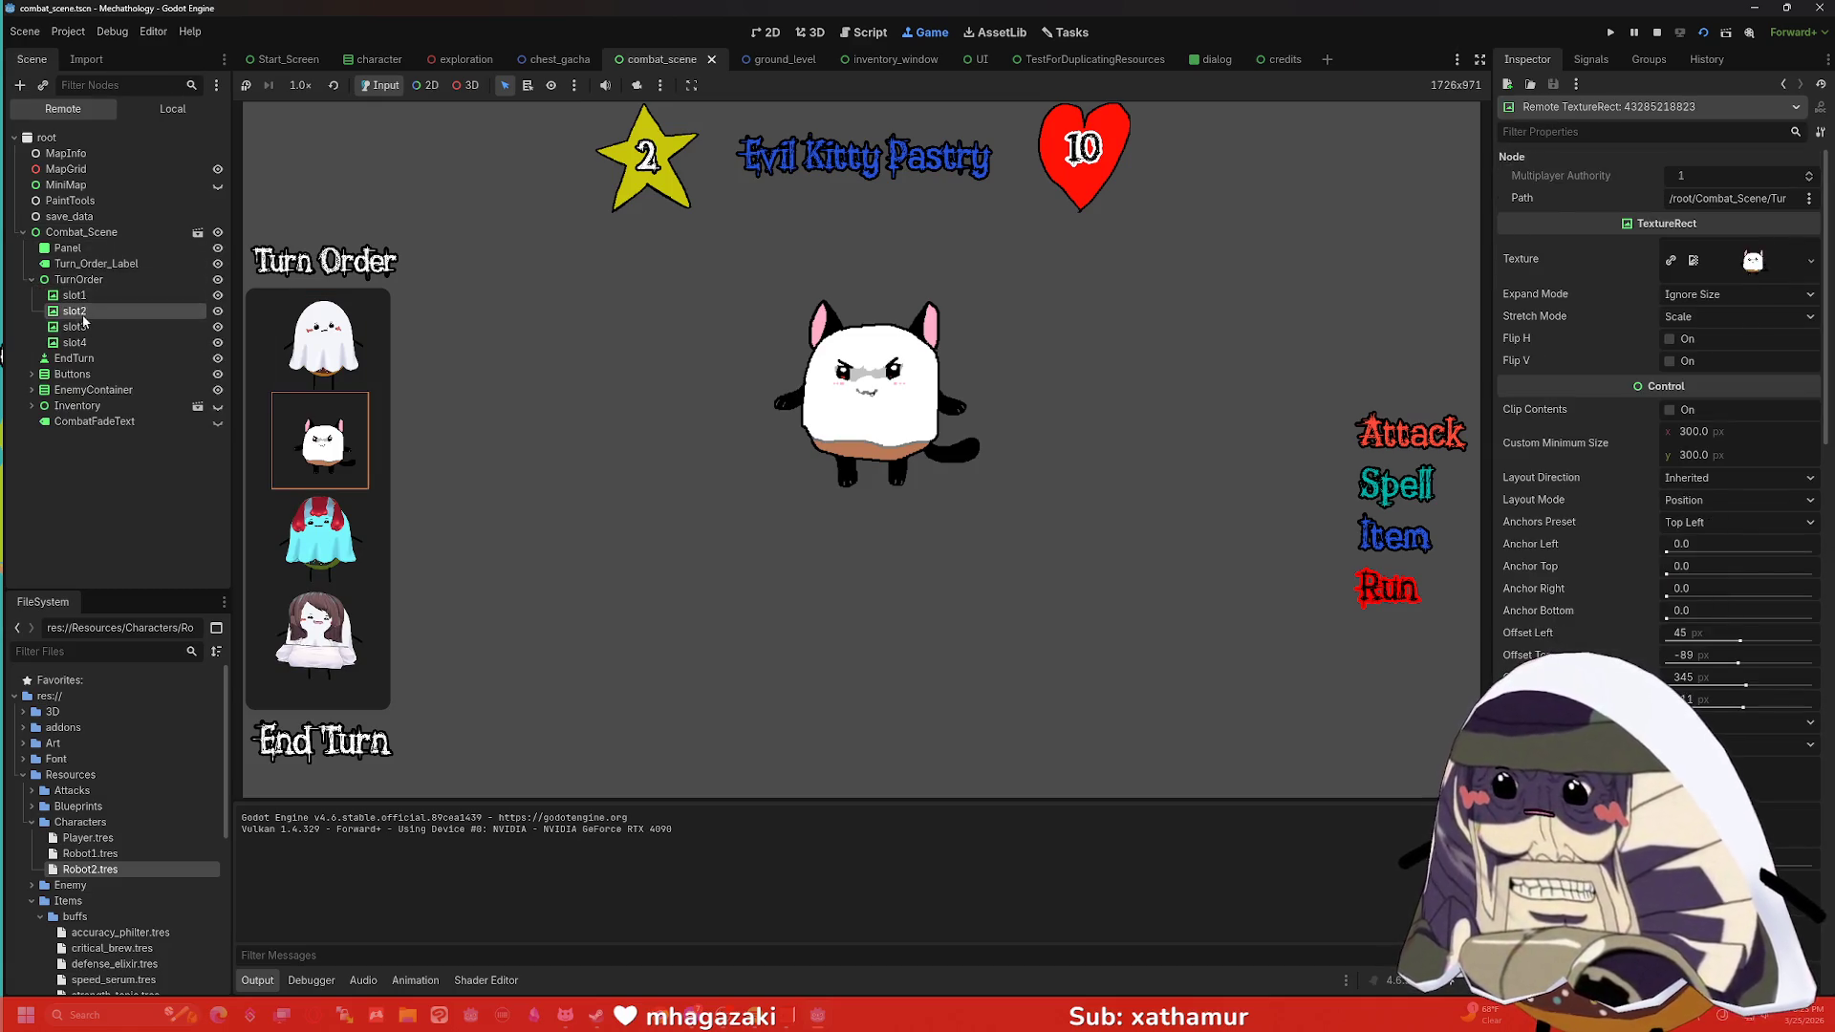
pyautogui.click(91, 327)
pyautogui.click(100, 343)
pyautogui.click(88, 298)
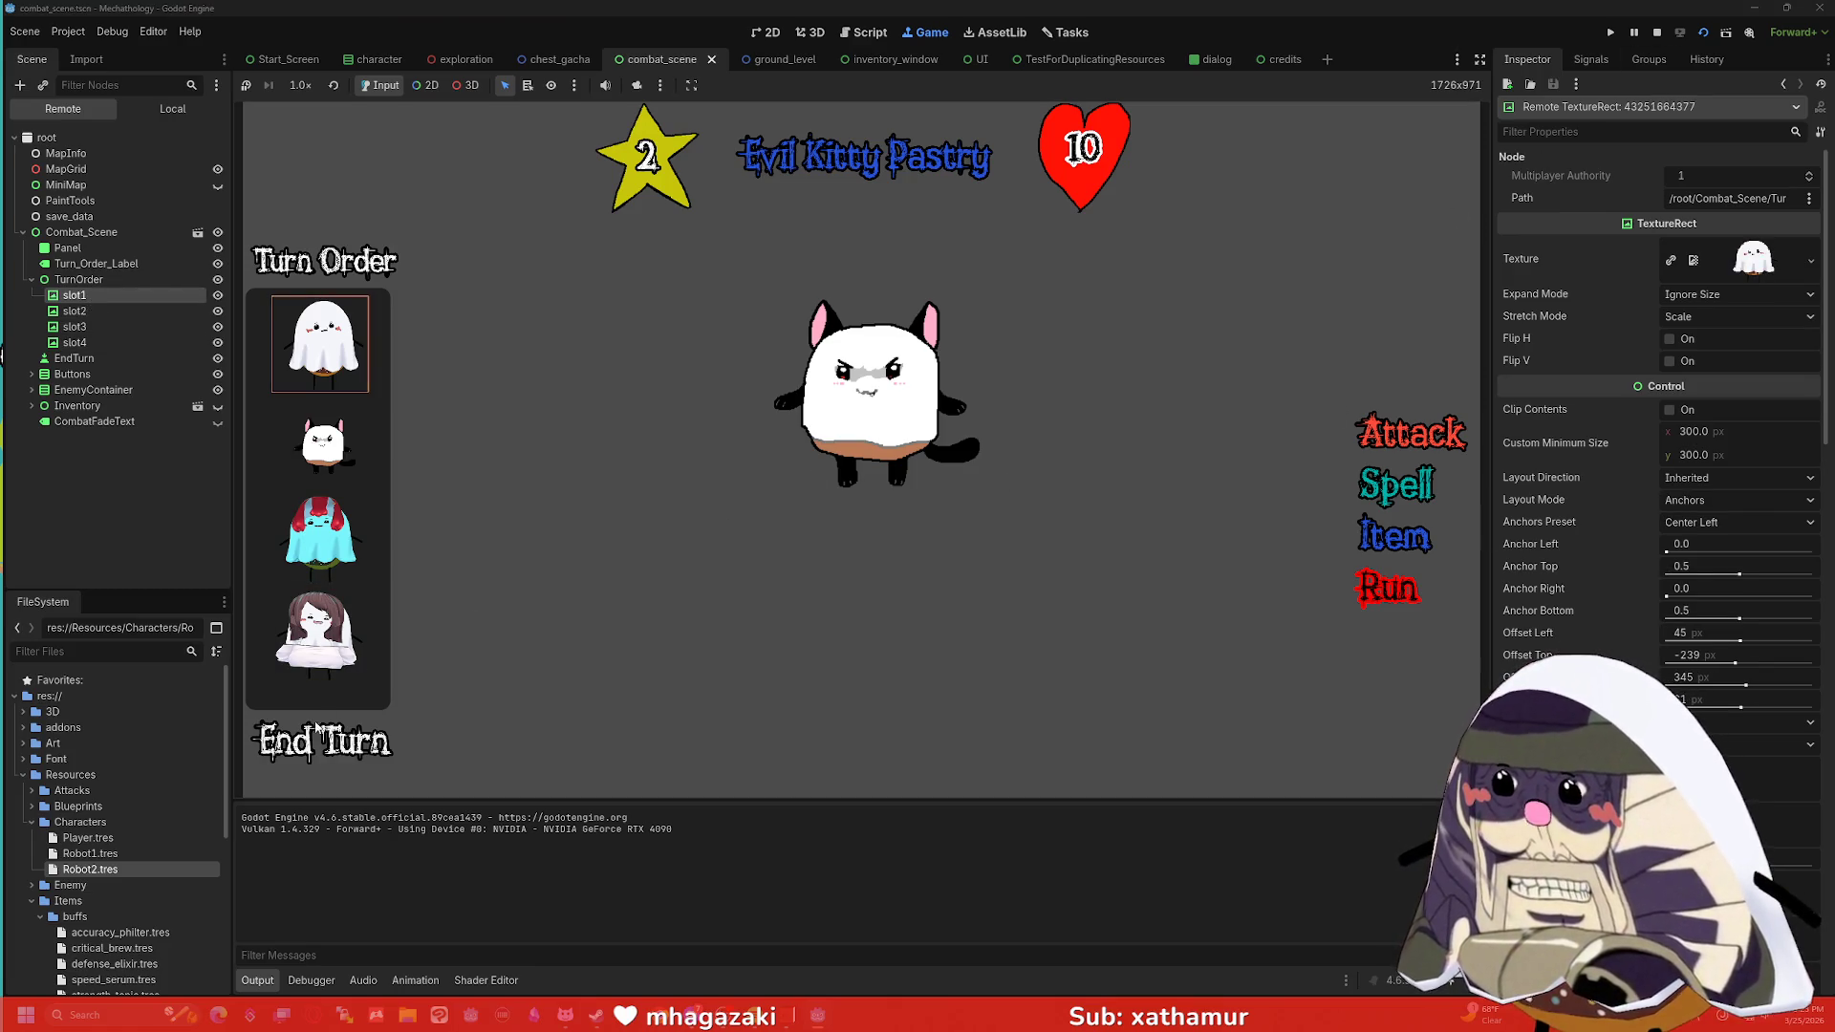
# End the turn and re-inspect each slot's portrait after the turn order advances.
pyautogui.click(320, 741)
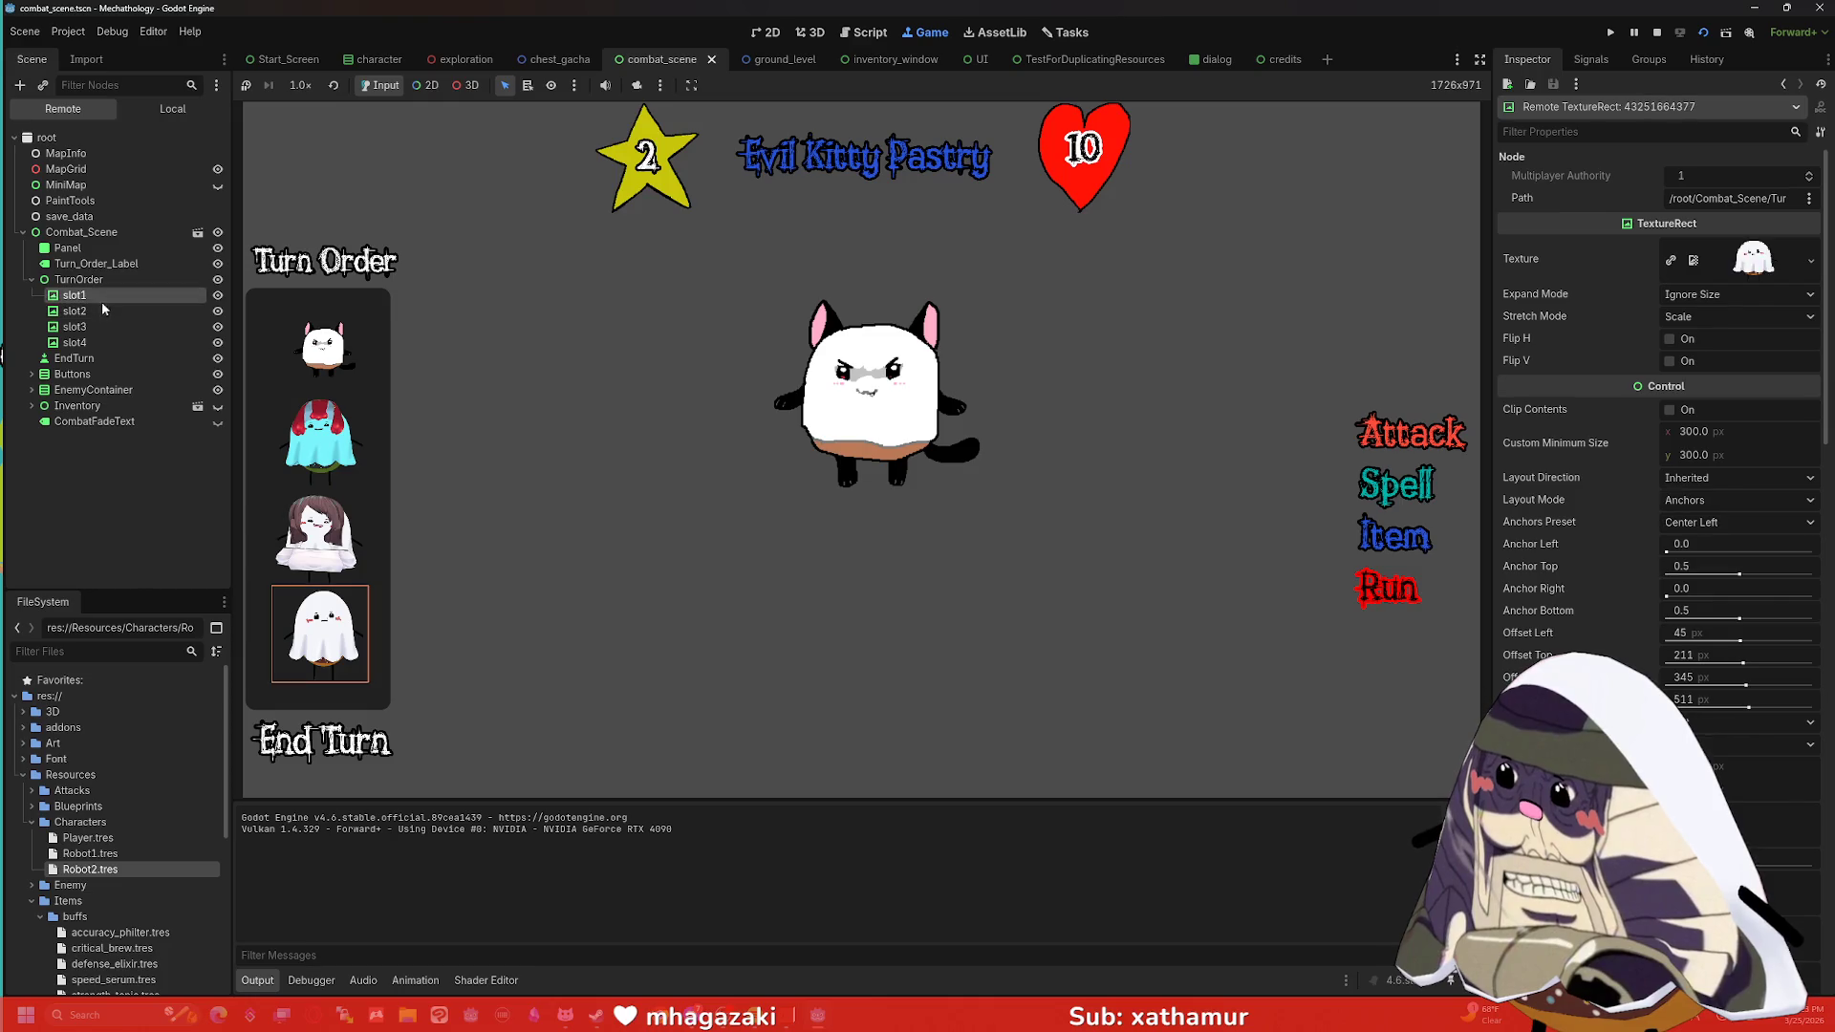
pyautogui.click(99, 326)
pyautogui.click(101, 336)
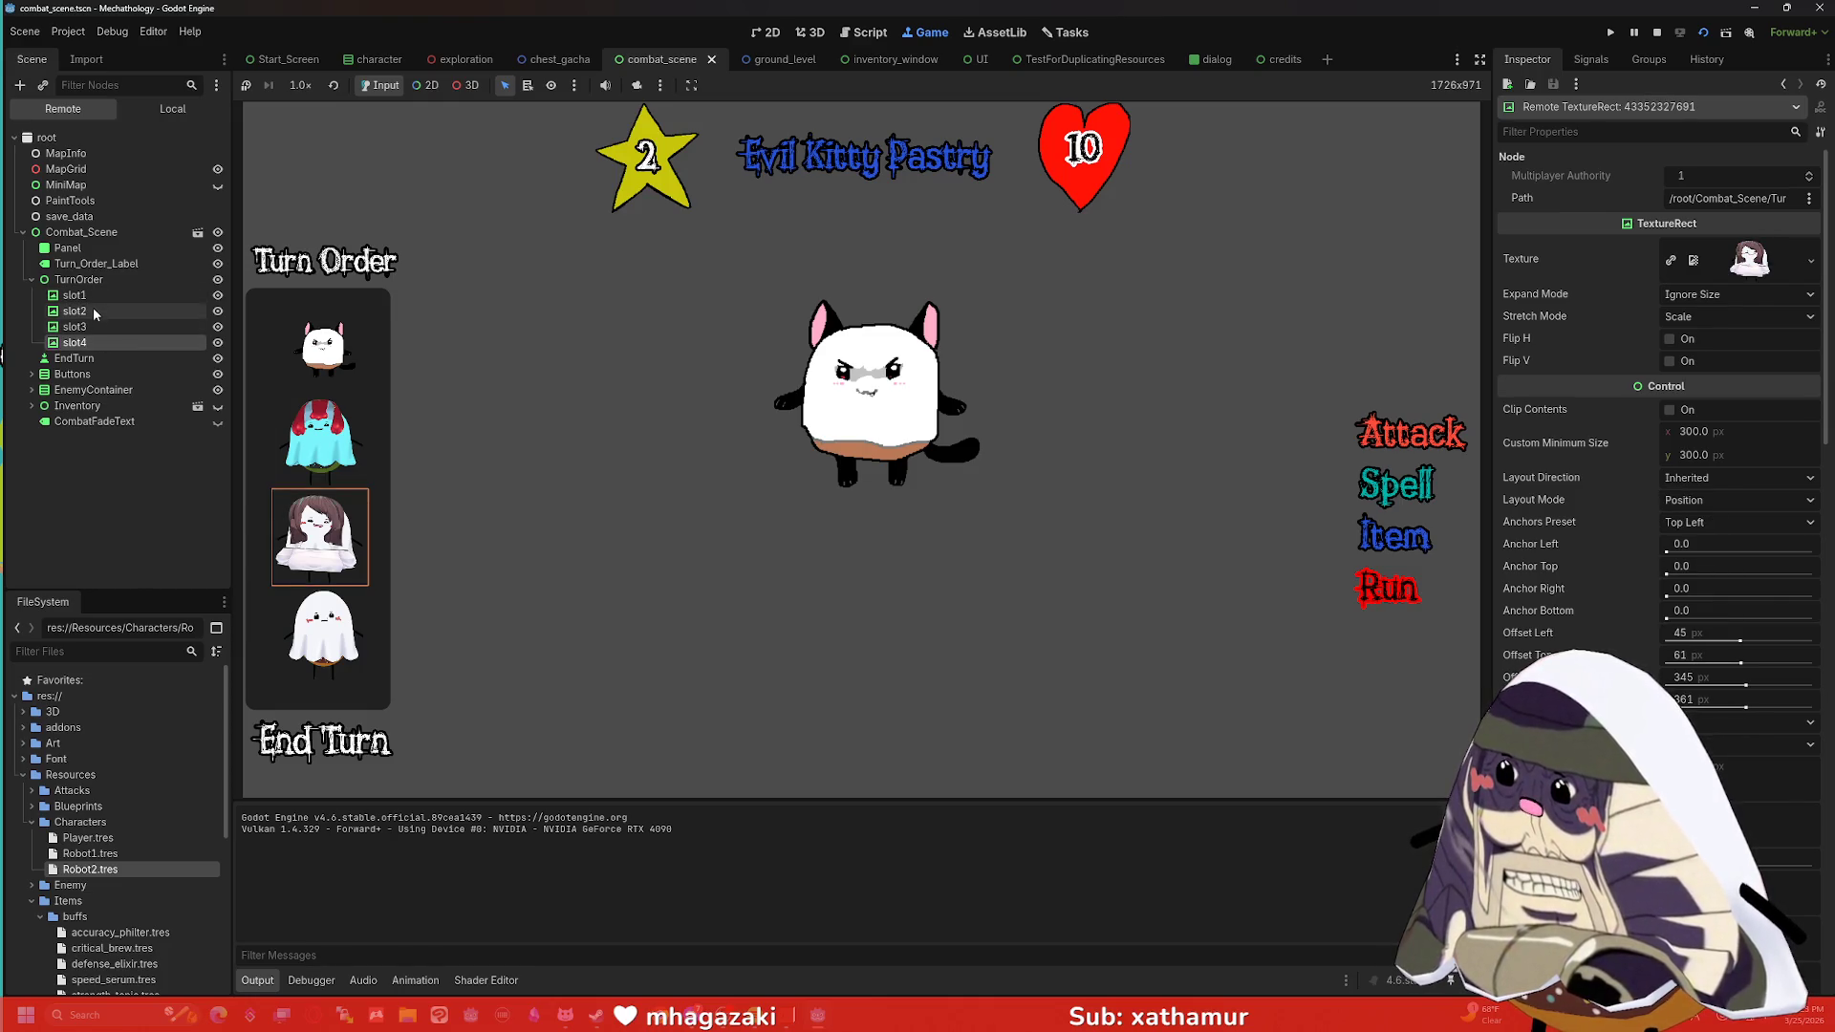
pyautogui.click(95, 296)
pyautogui.click(95, 314)
pyautogui.click(88, 300)
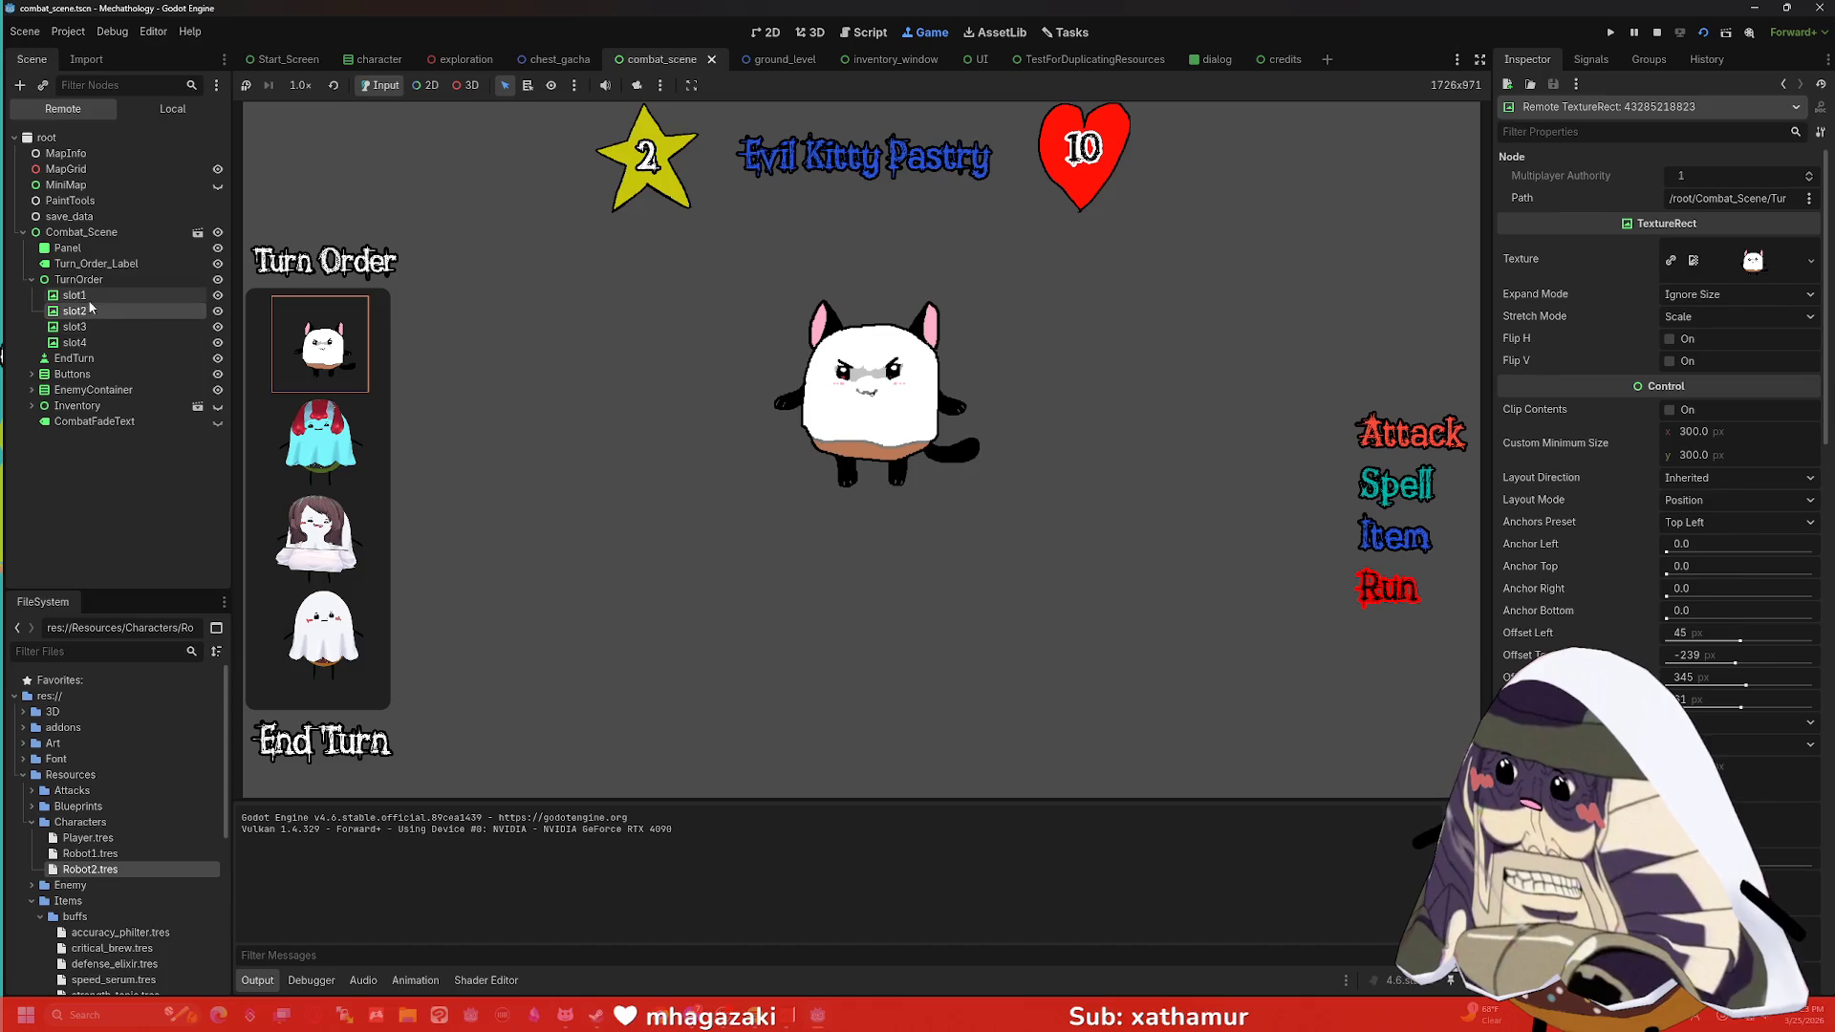
pyautogui.click(92, 309)
pyautogui.click(96, 325)
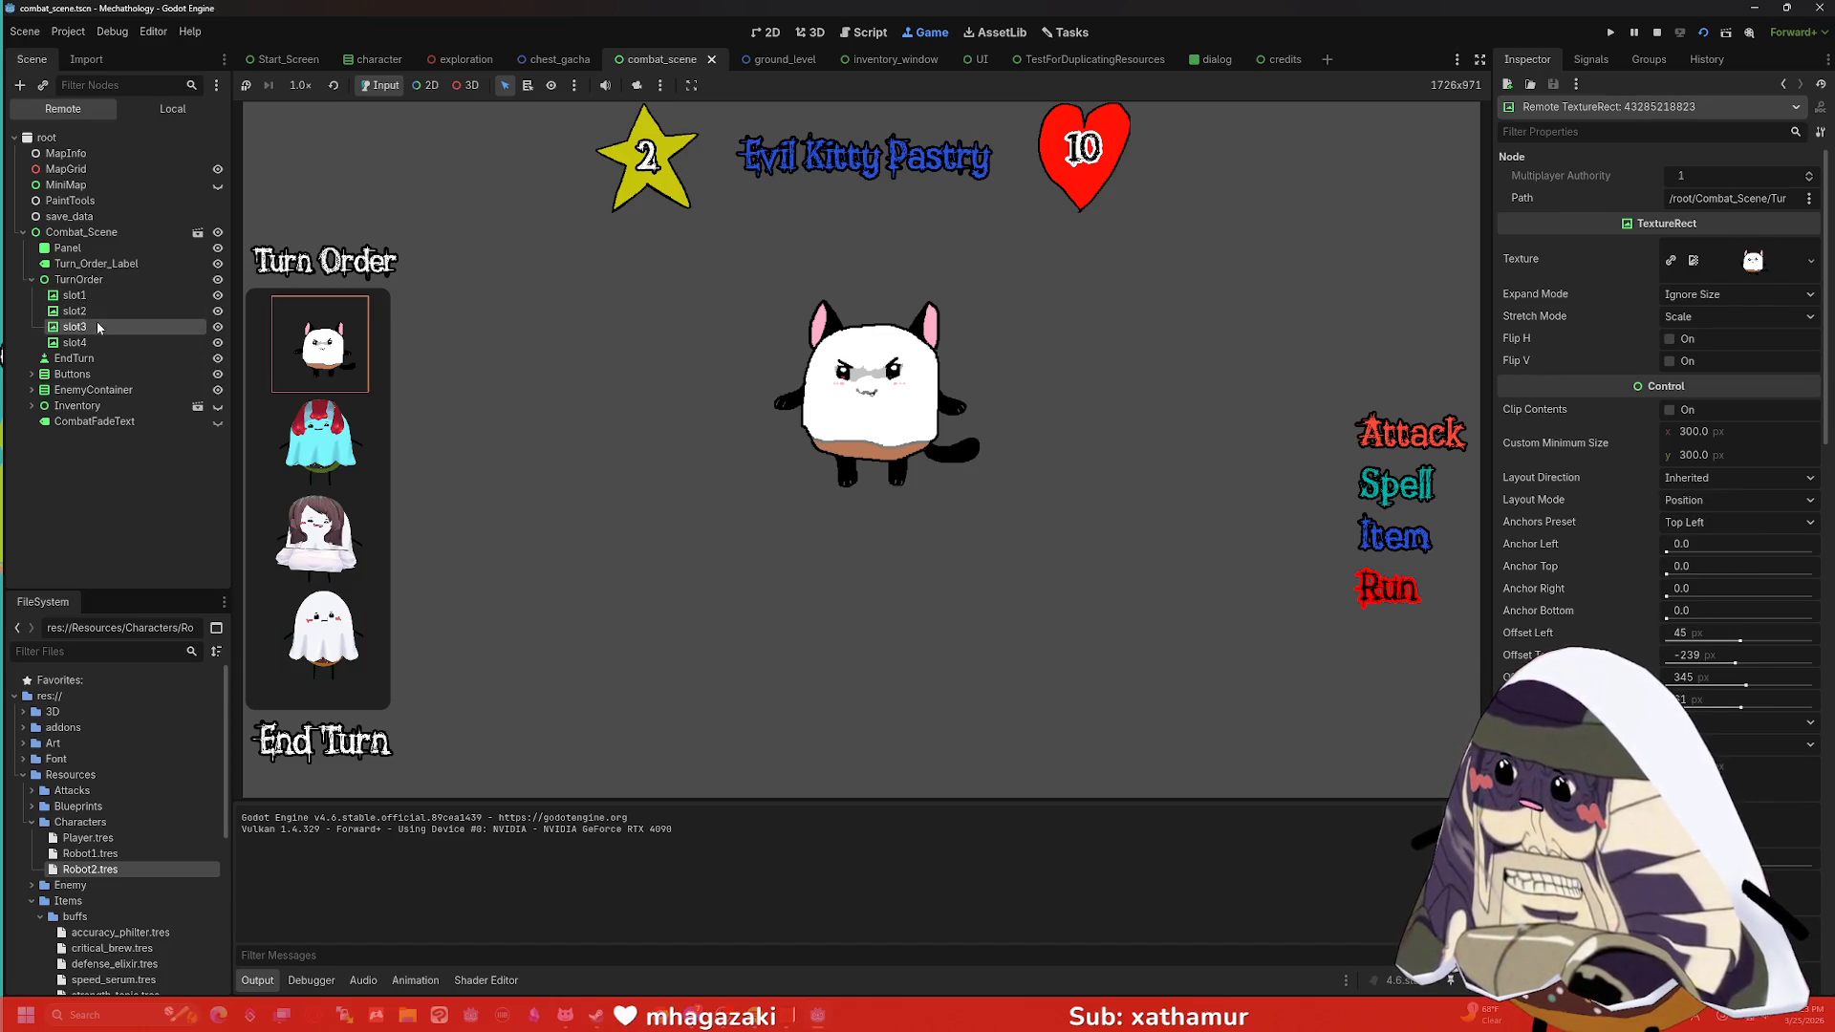
pyautogui.click(99, 341)
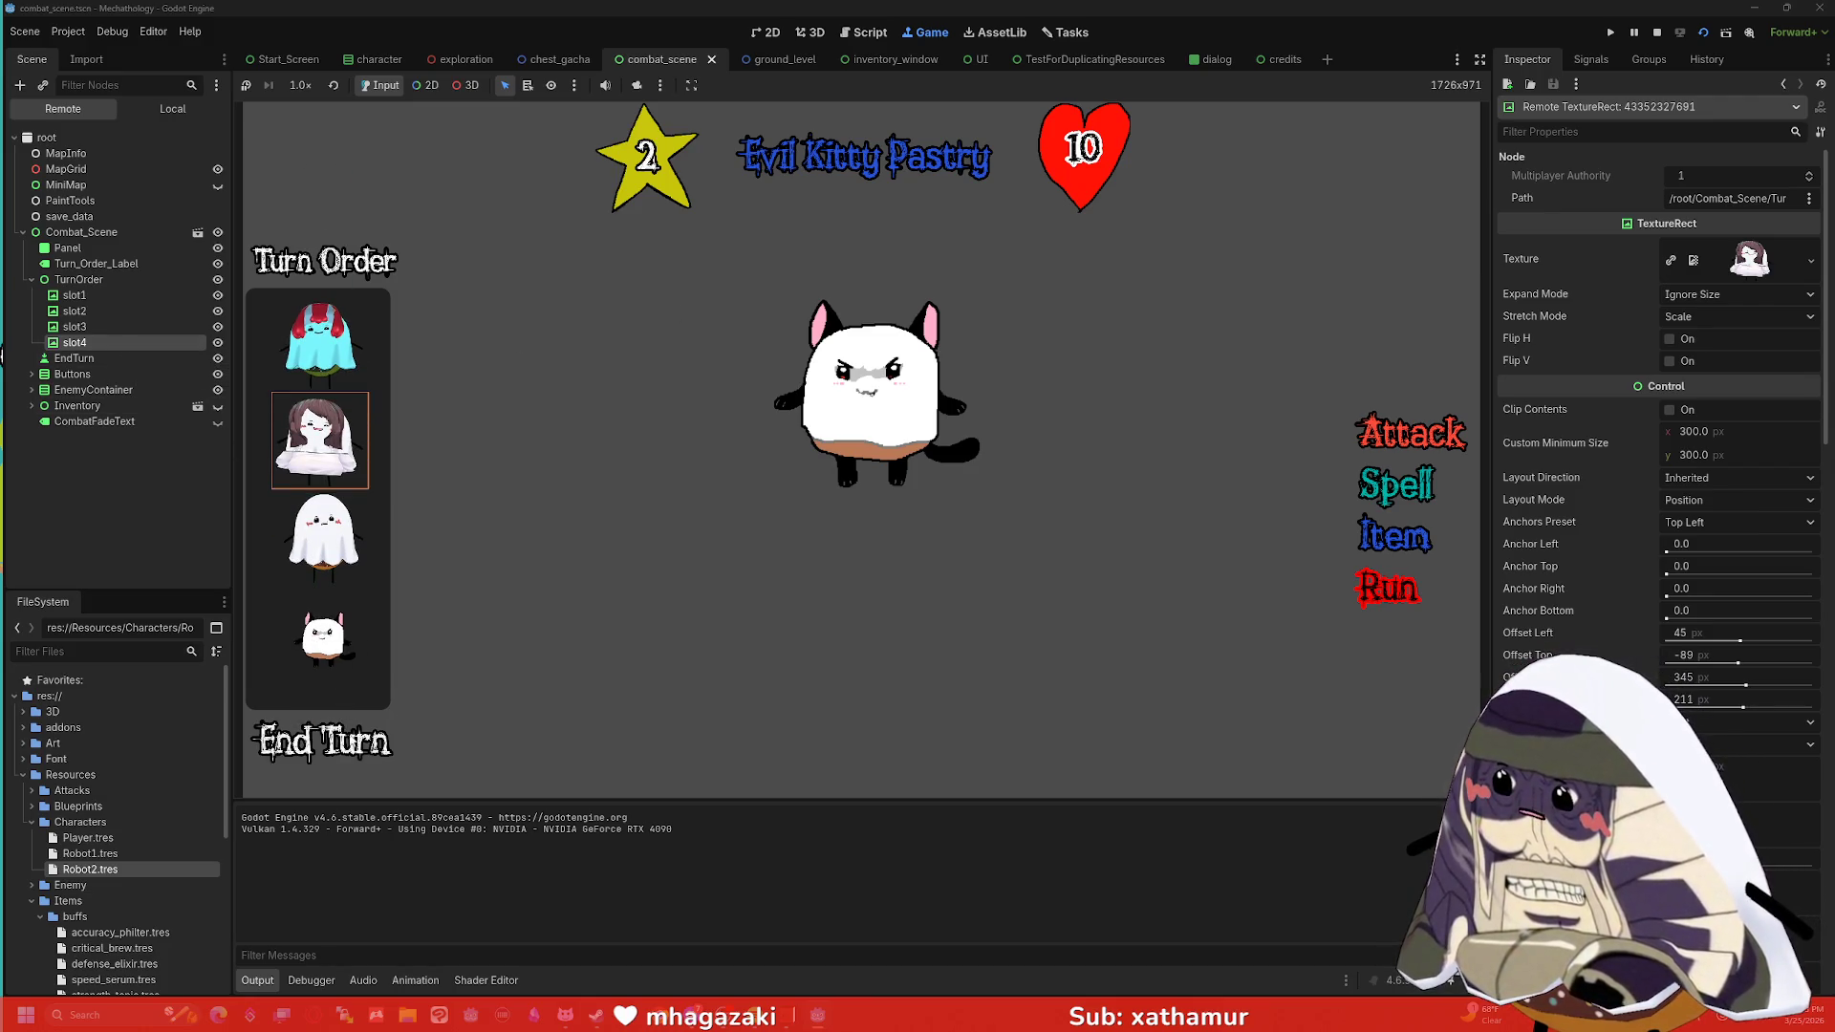
pyautogui.click(353, 740)
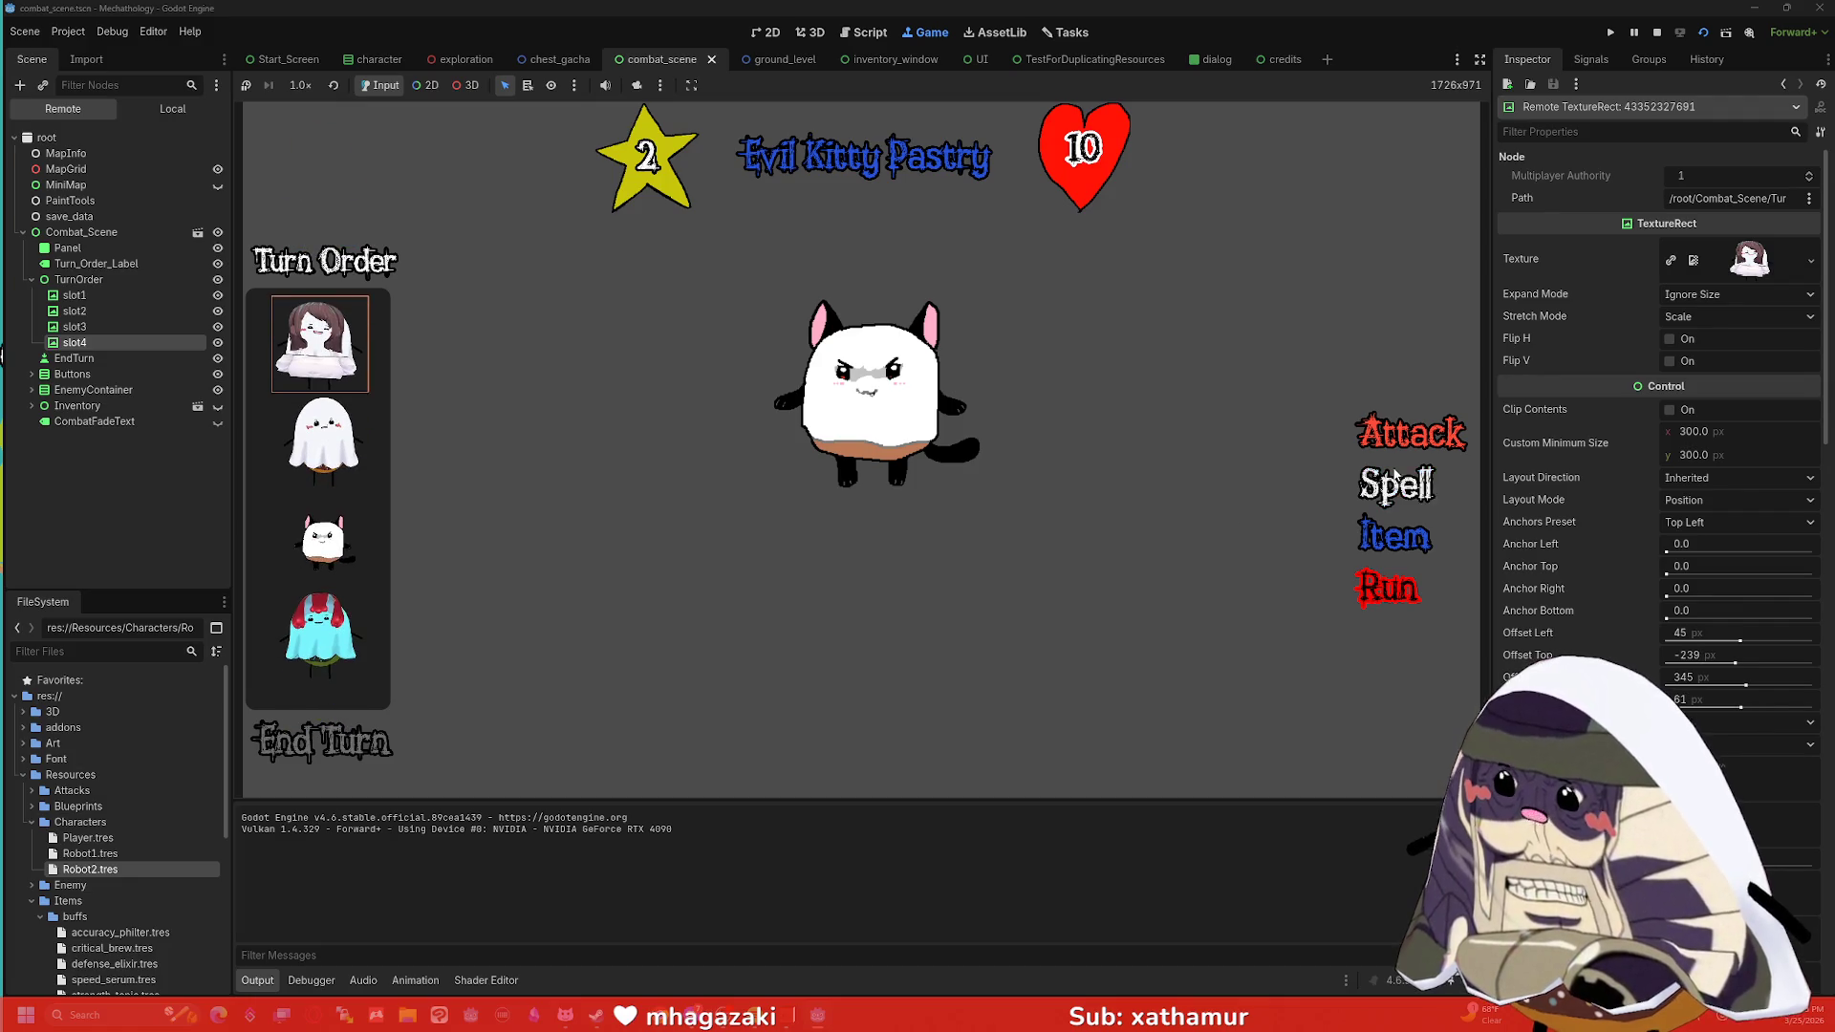
# Attack Evil Kitty Pastry six times until its HP reaches 4, then stop the game.
pyautogui.click(1415, 443)
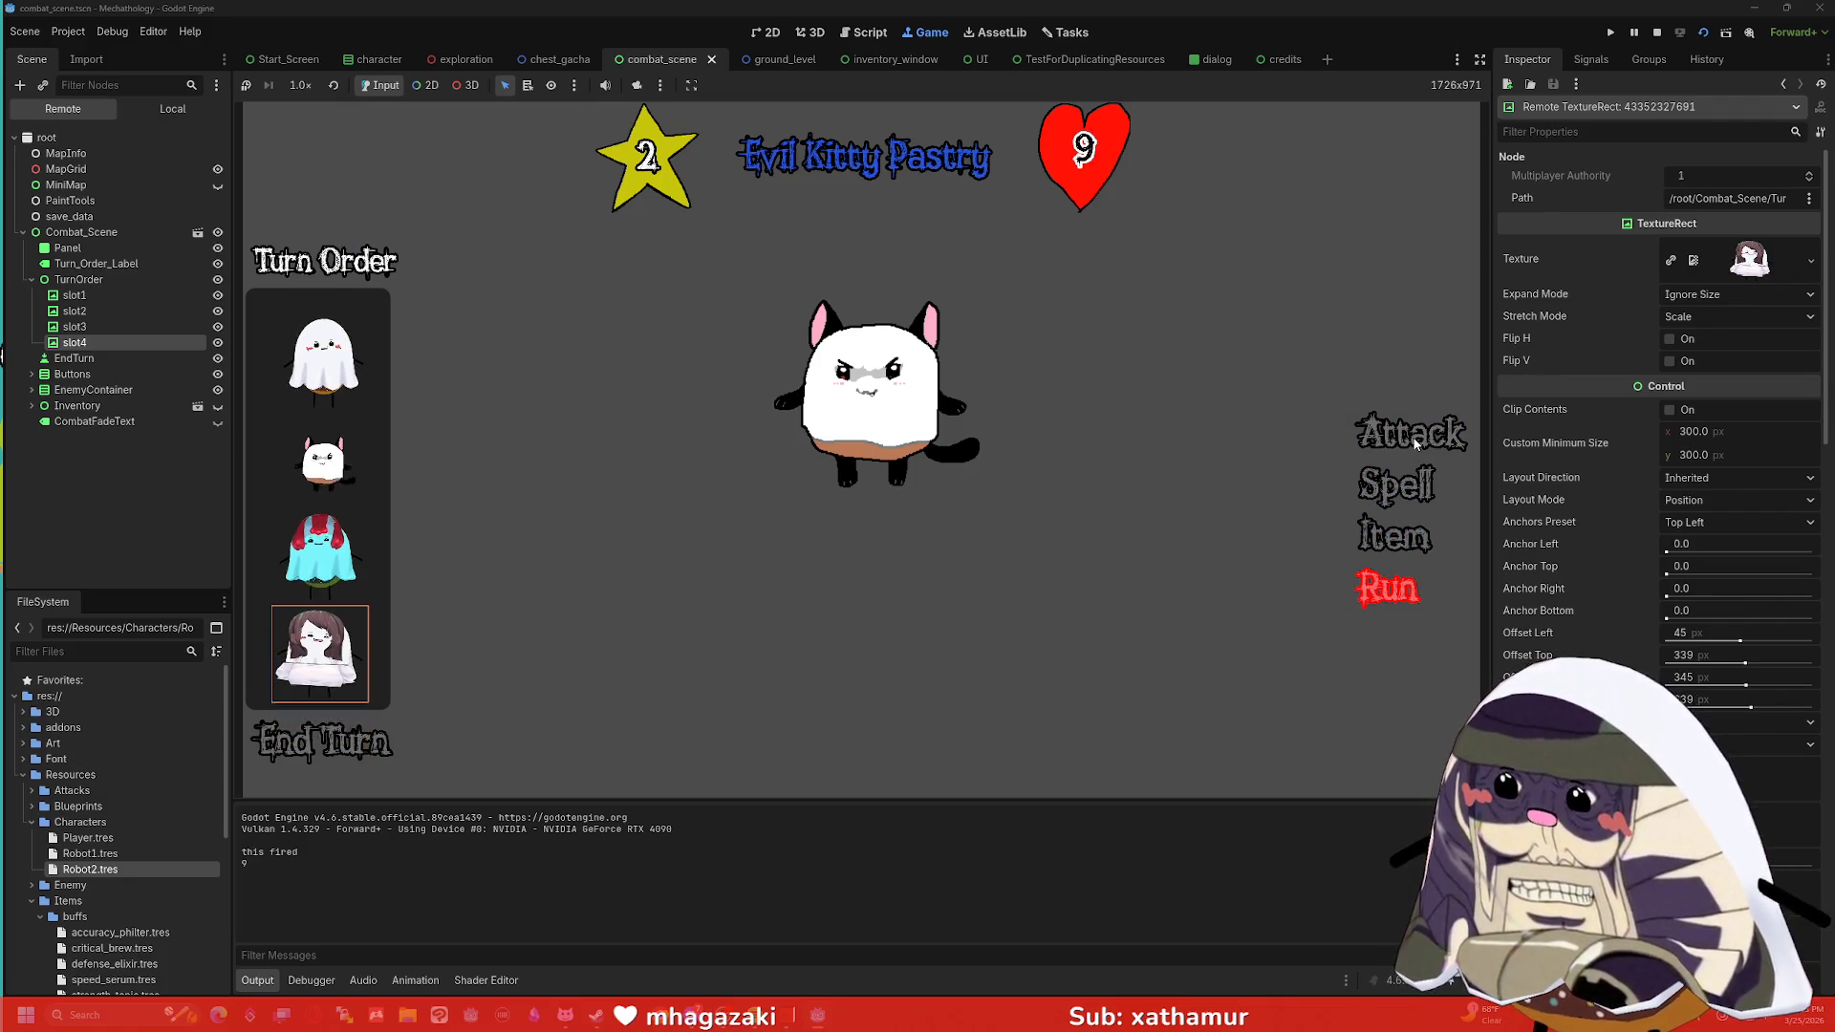
pyautogui.click(1415, 442)
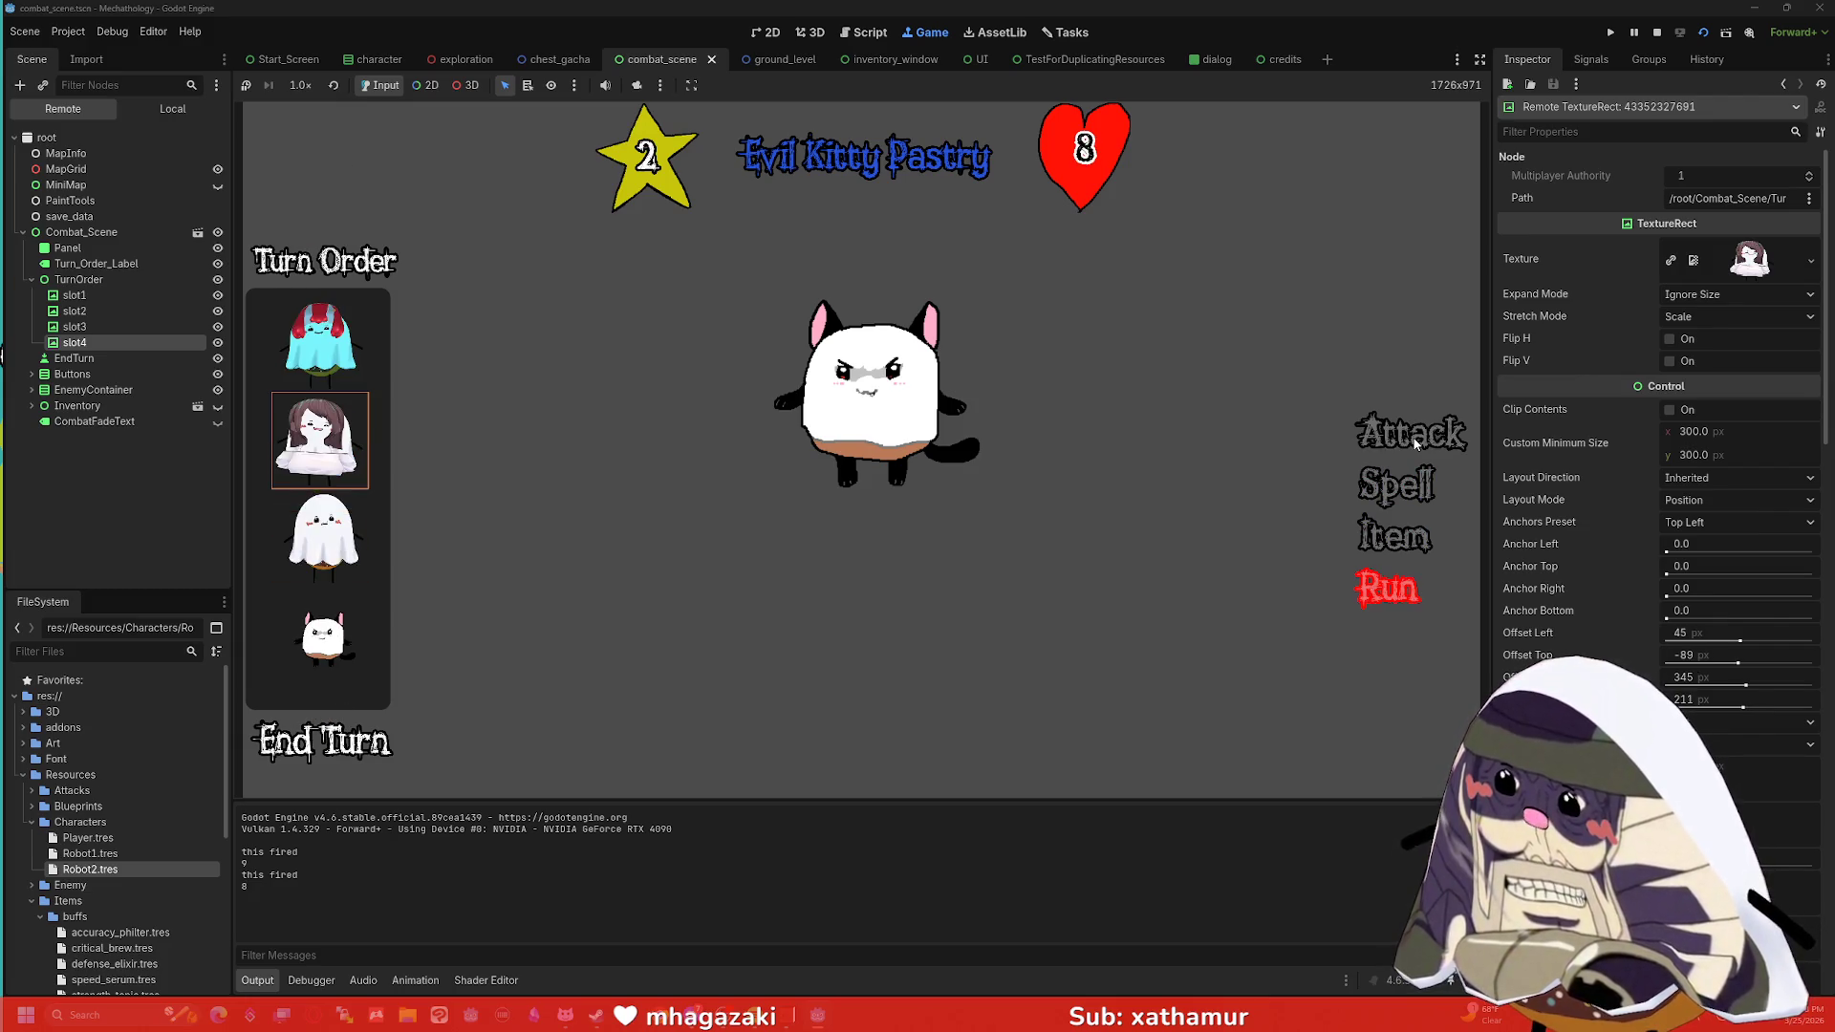
pyautogui.click(1416, 441)
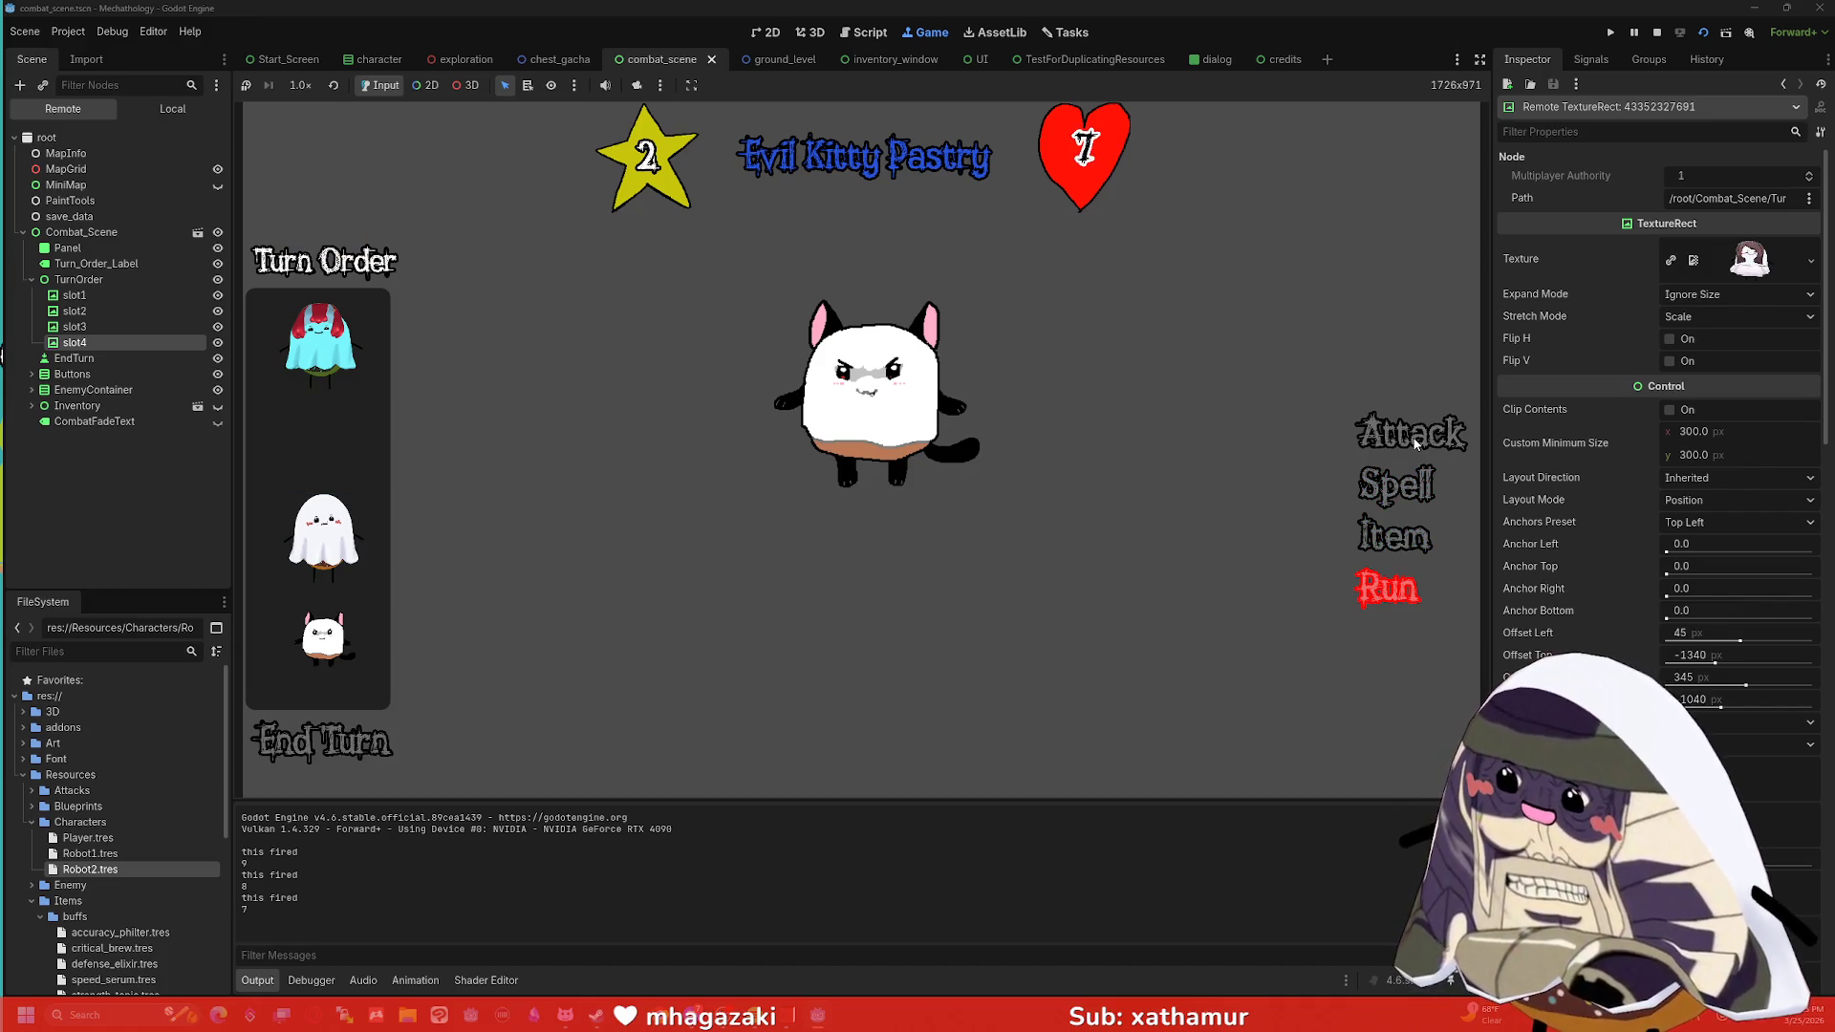
pyautogui.click(1415, 441)
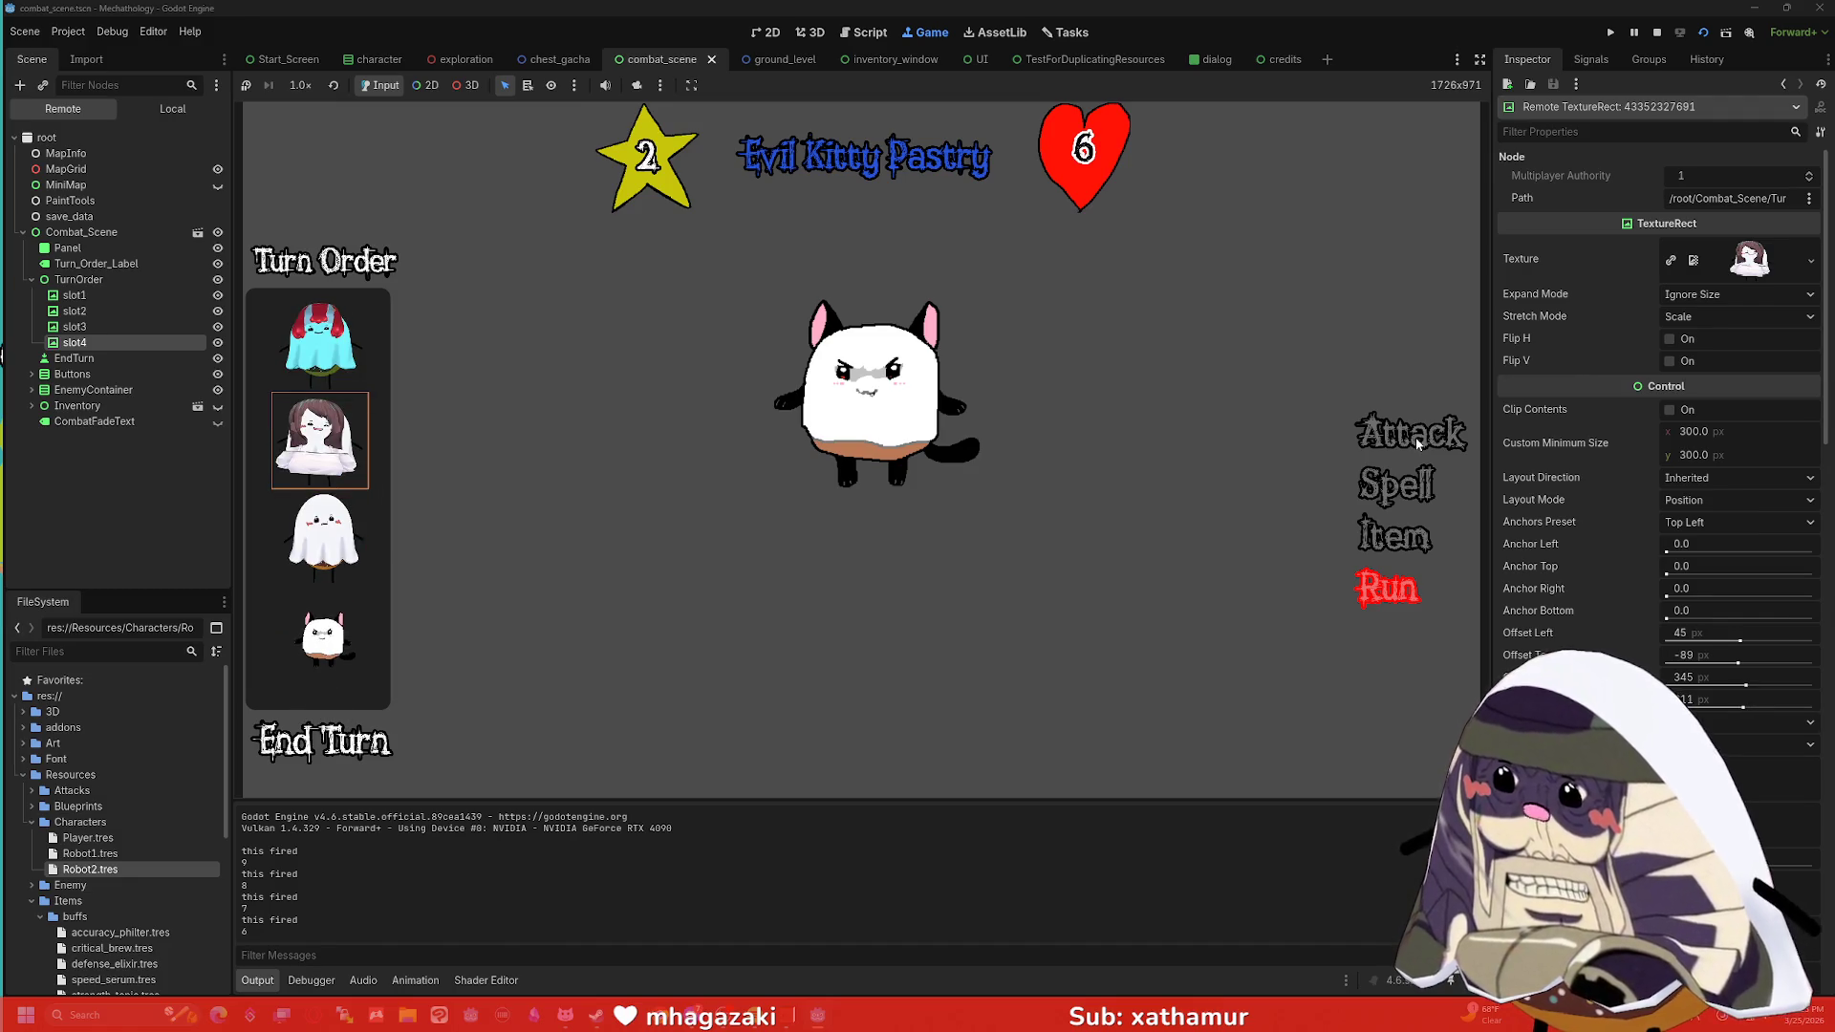
pyautogui.click(1416, 442)
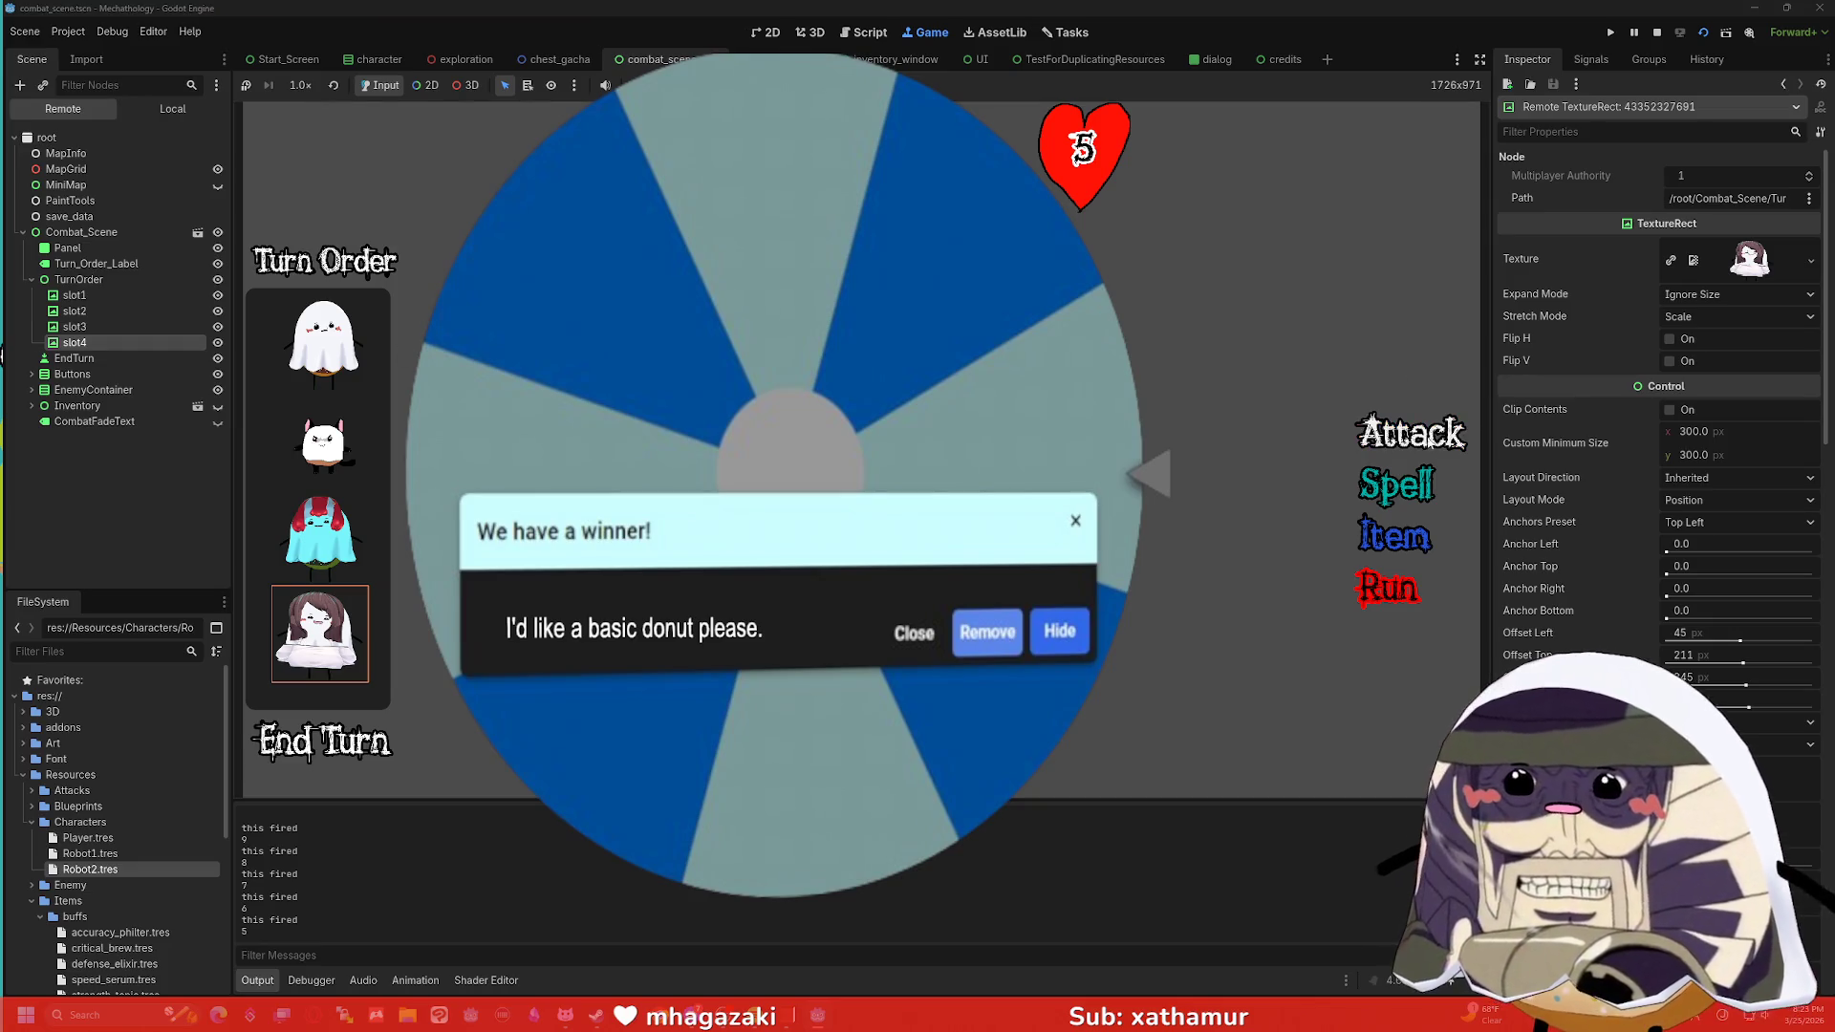
pyautogui.click(1421, 441)
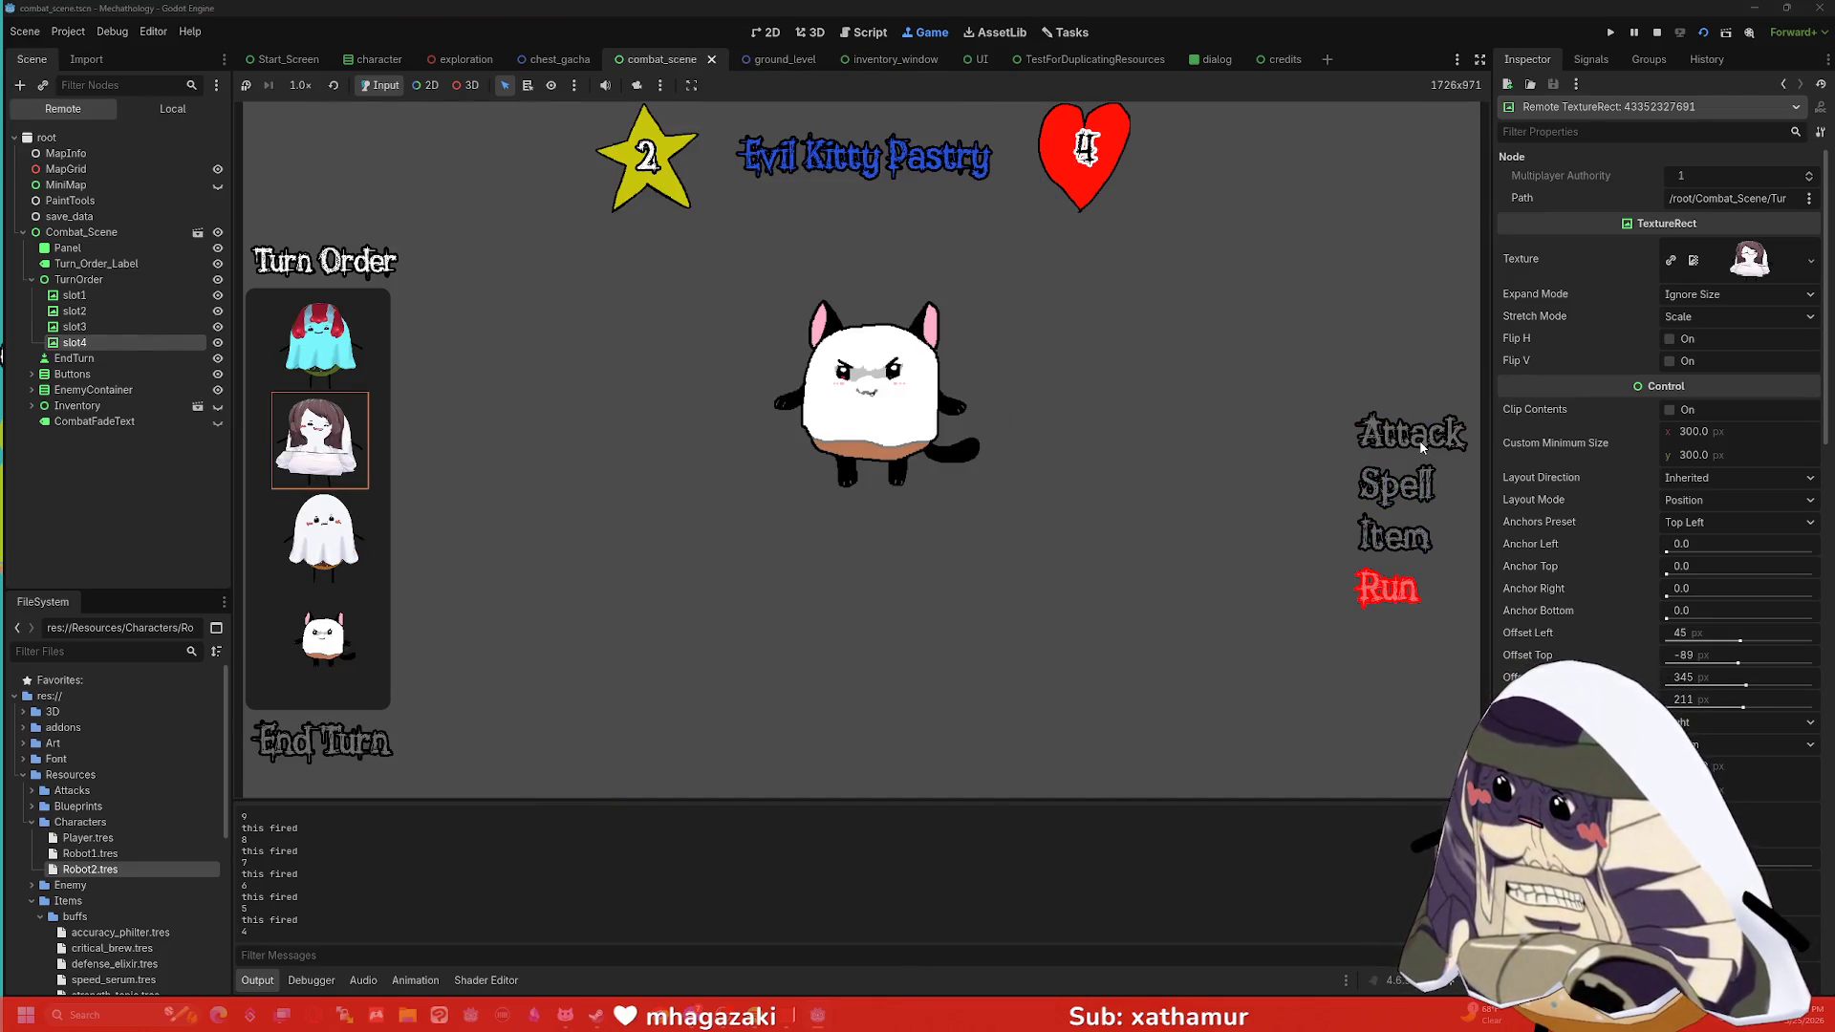
pyautogui.click(1656, 32)
# In combat_scene.gd, change the send_end_turn timer from 2.5 to 1.5 seconds.
pyautogui.scroll(-5, 891, 349)
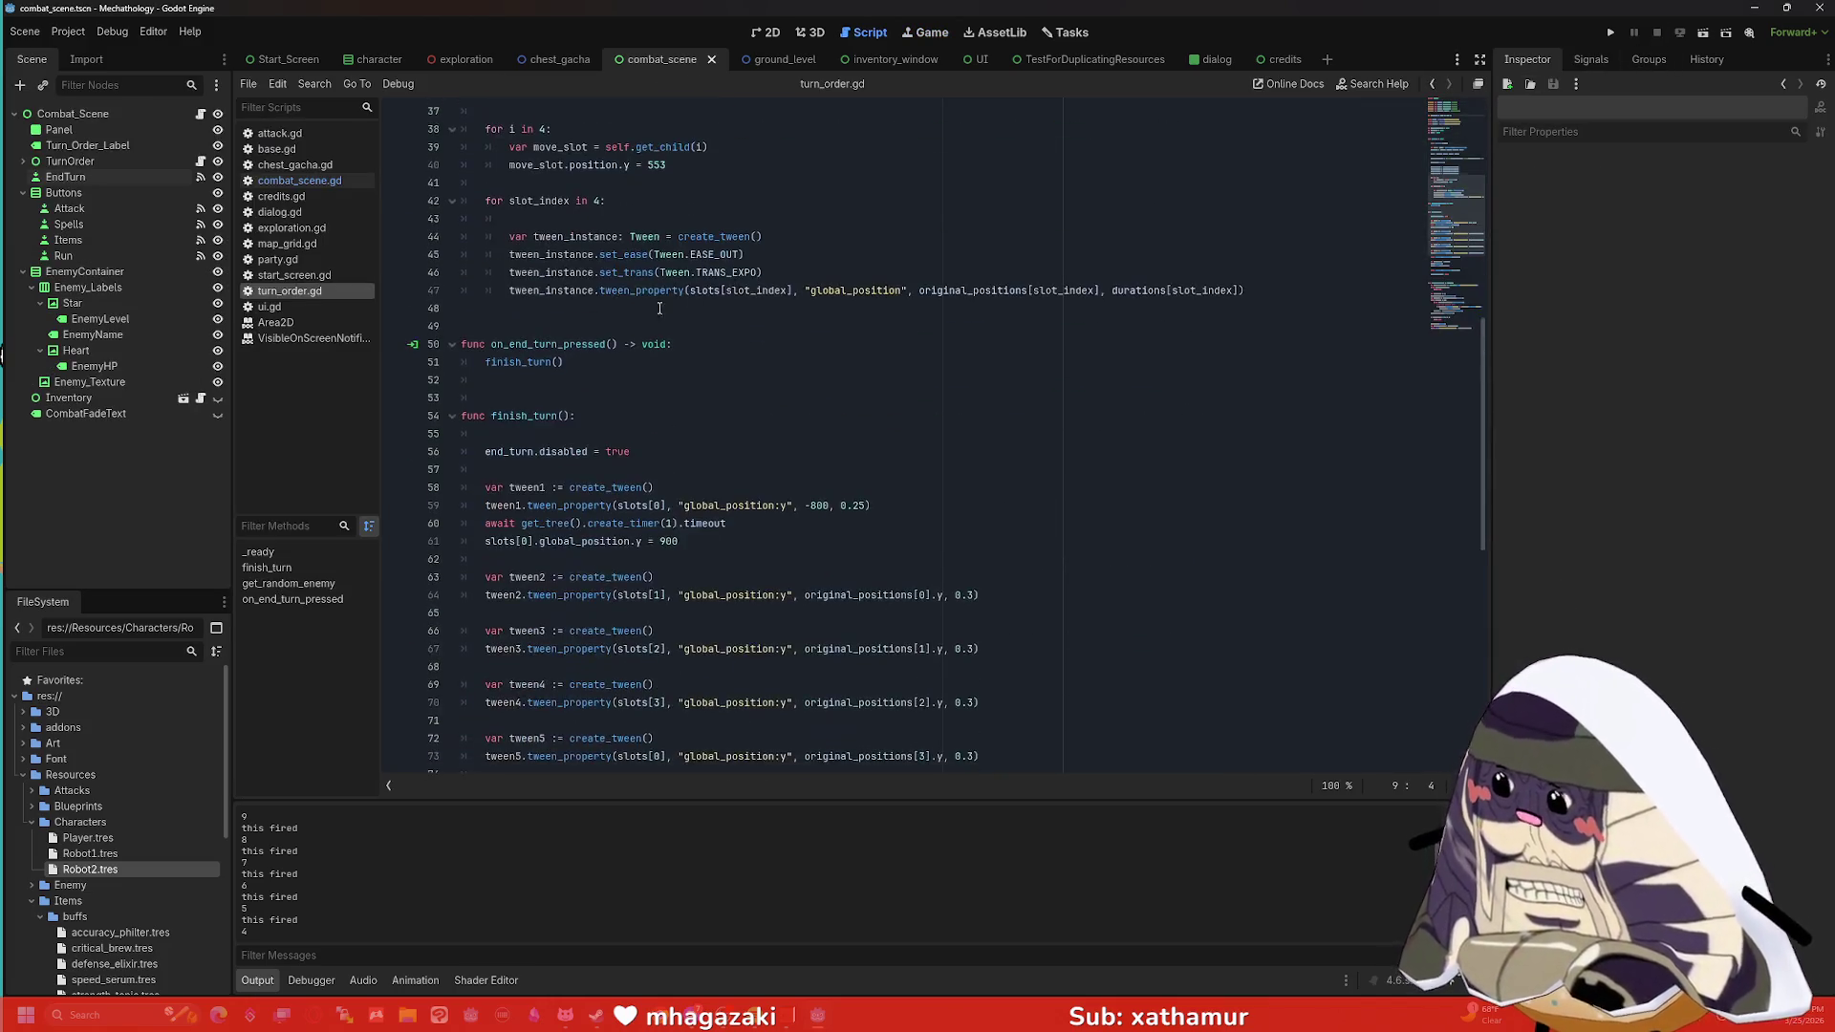
pyautogui.click(302, 181)
pyautogui.scroll(-1, 669, 463)
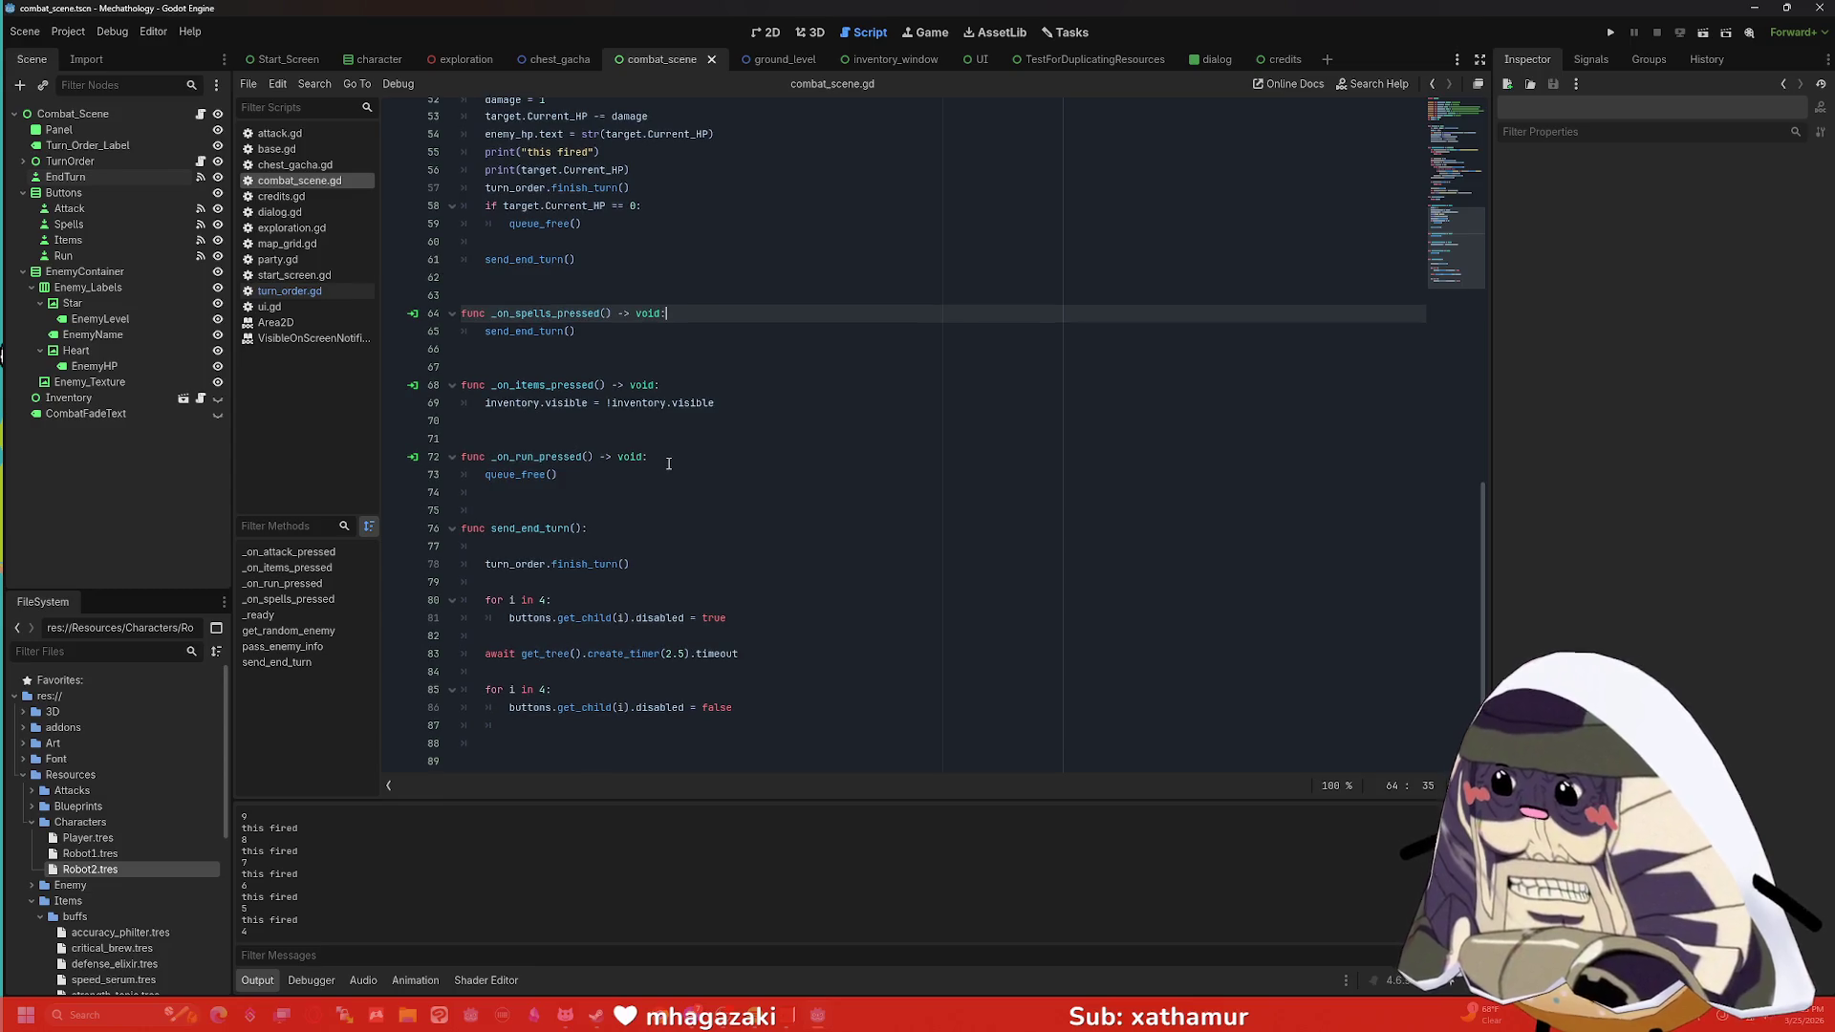
pyautogui.click(670, 566)
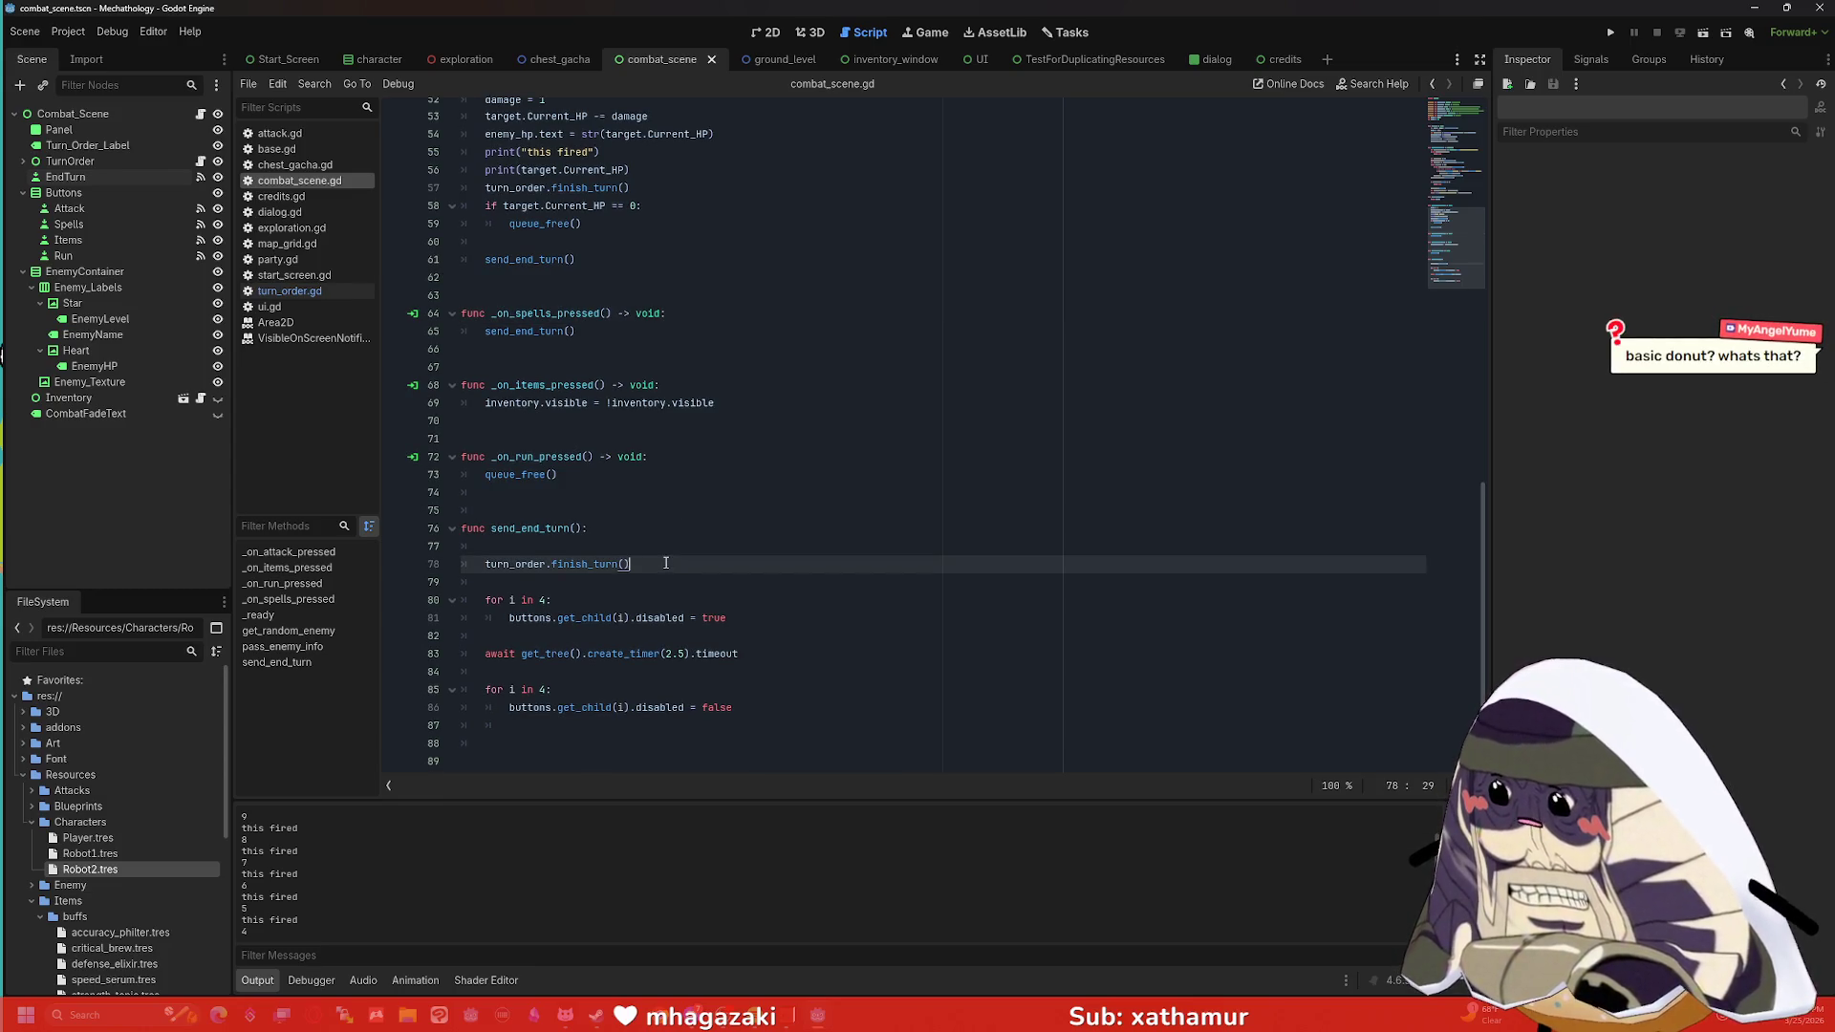
pyautogui.click(667, 654)
pyautogui.doubleClick(667, 654)
pyautogui.write('1')
pyautogui.click(794, 657)
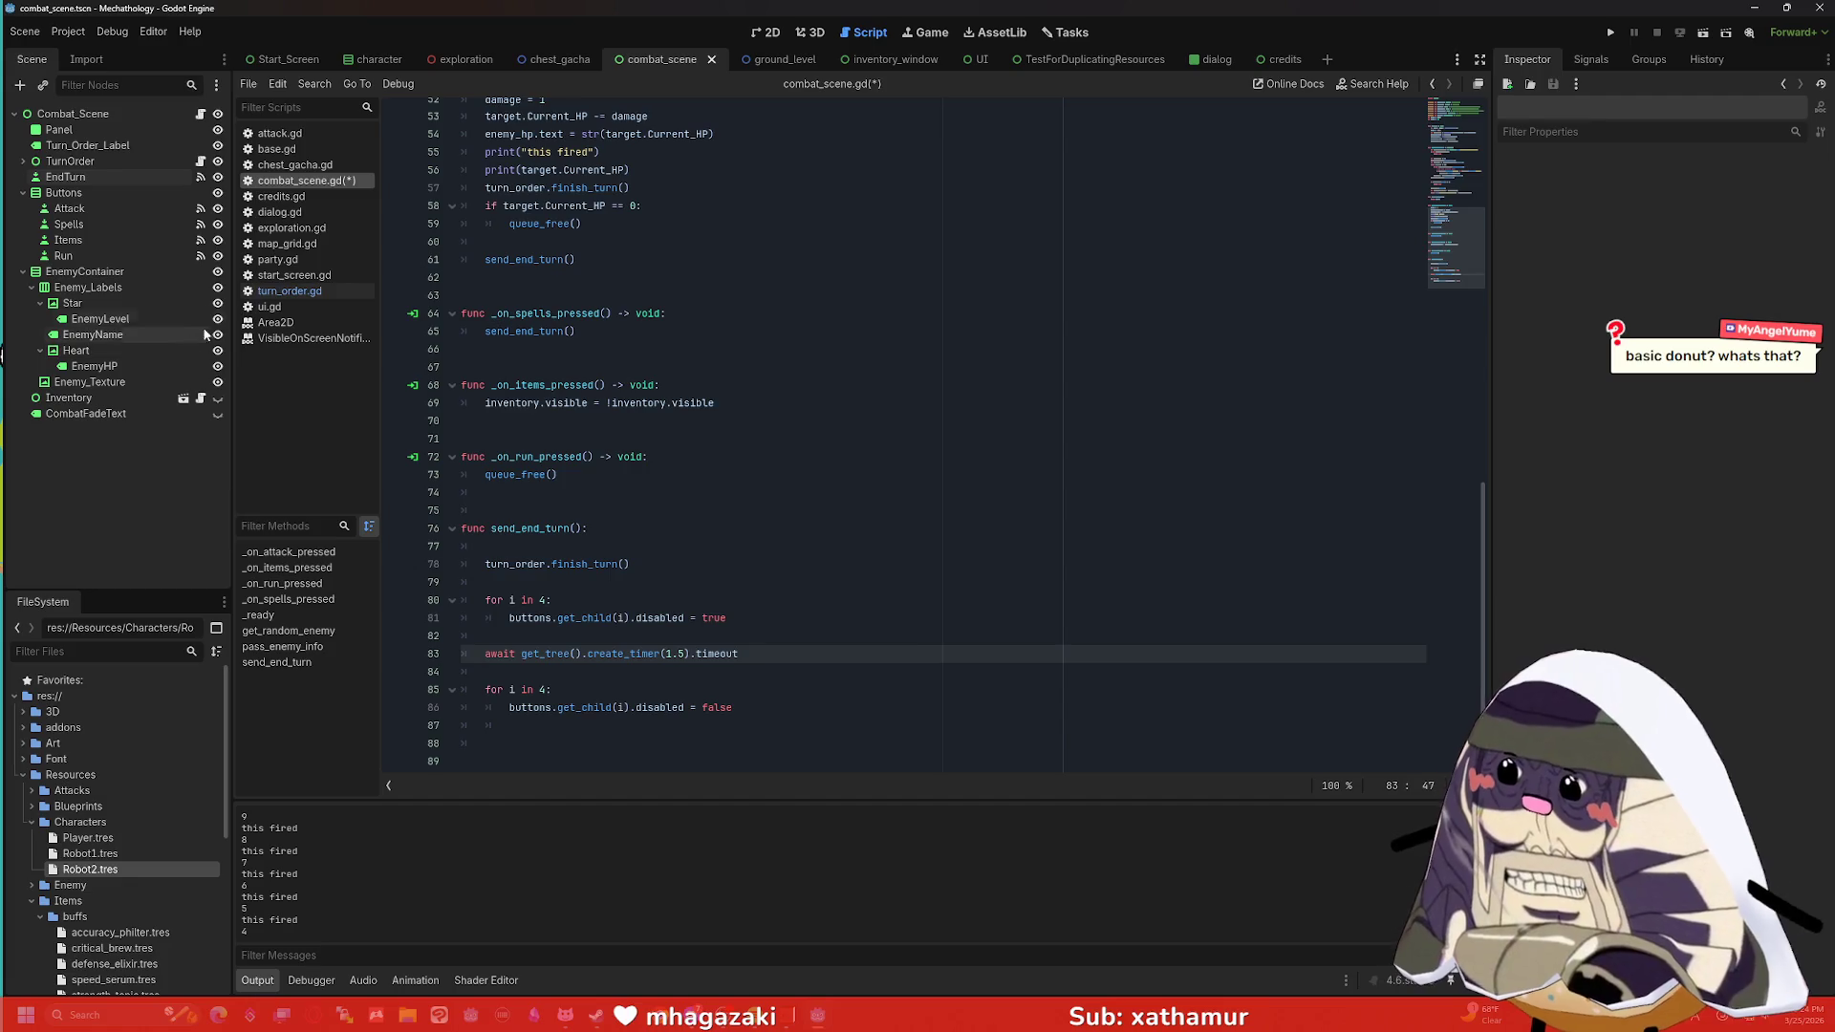
# After comparing with turn_order.gd, set the timer to 2 seconds and run the project.
pyautogui.click(270, 292)
pyautogui.scroll(-6, 663, 391)
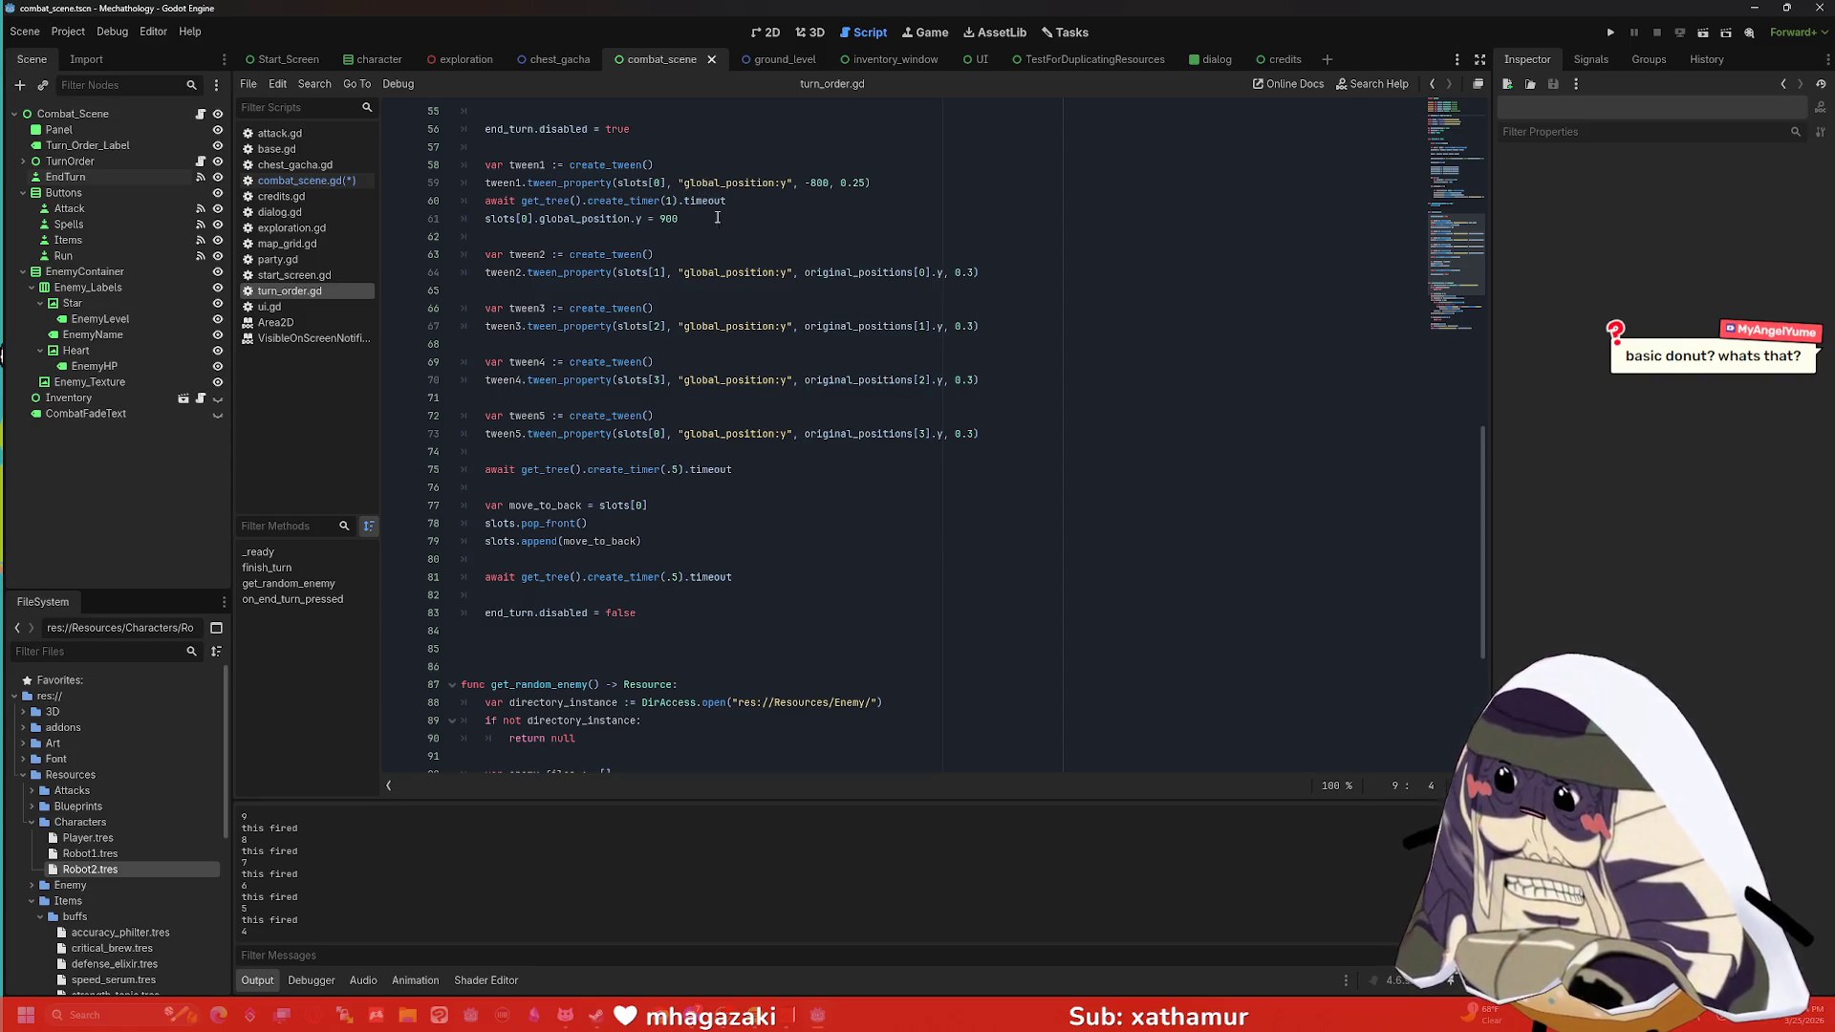
pyautogui.click(306, 181)
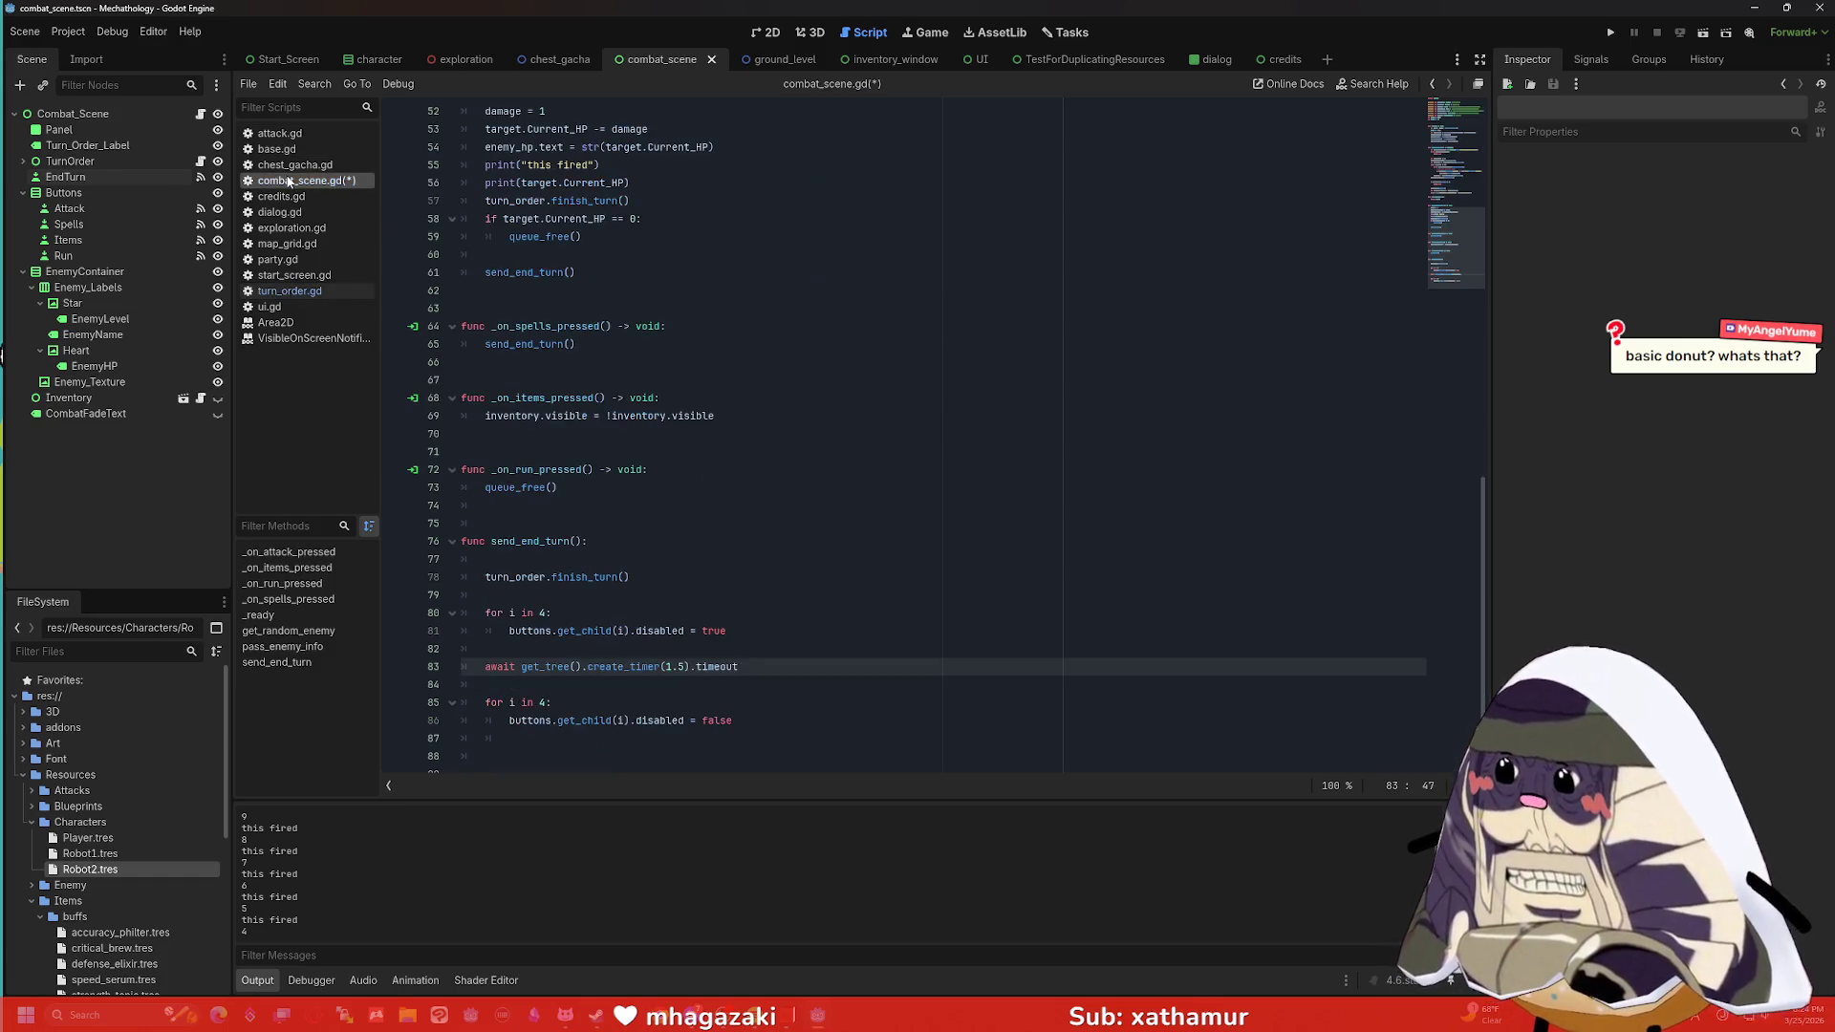
pyautogui.moveTo(687, 666); pyautogui.dragTo(666, 667)
pyautogui.press('BackSpace')
pyautogui.write('1')
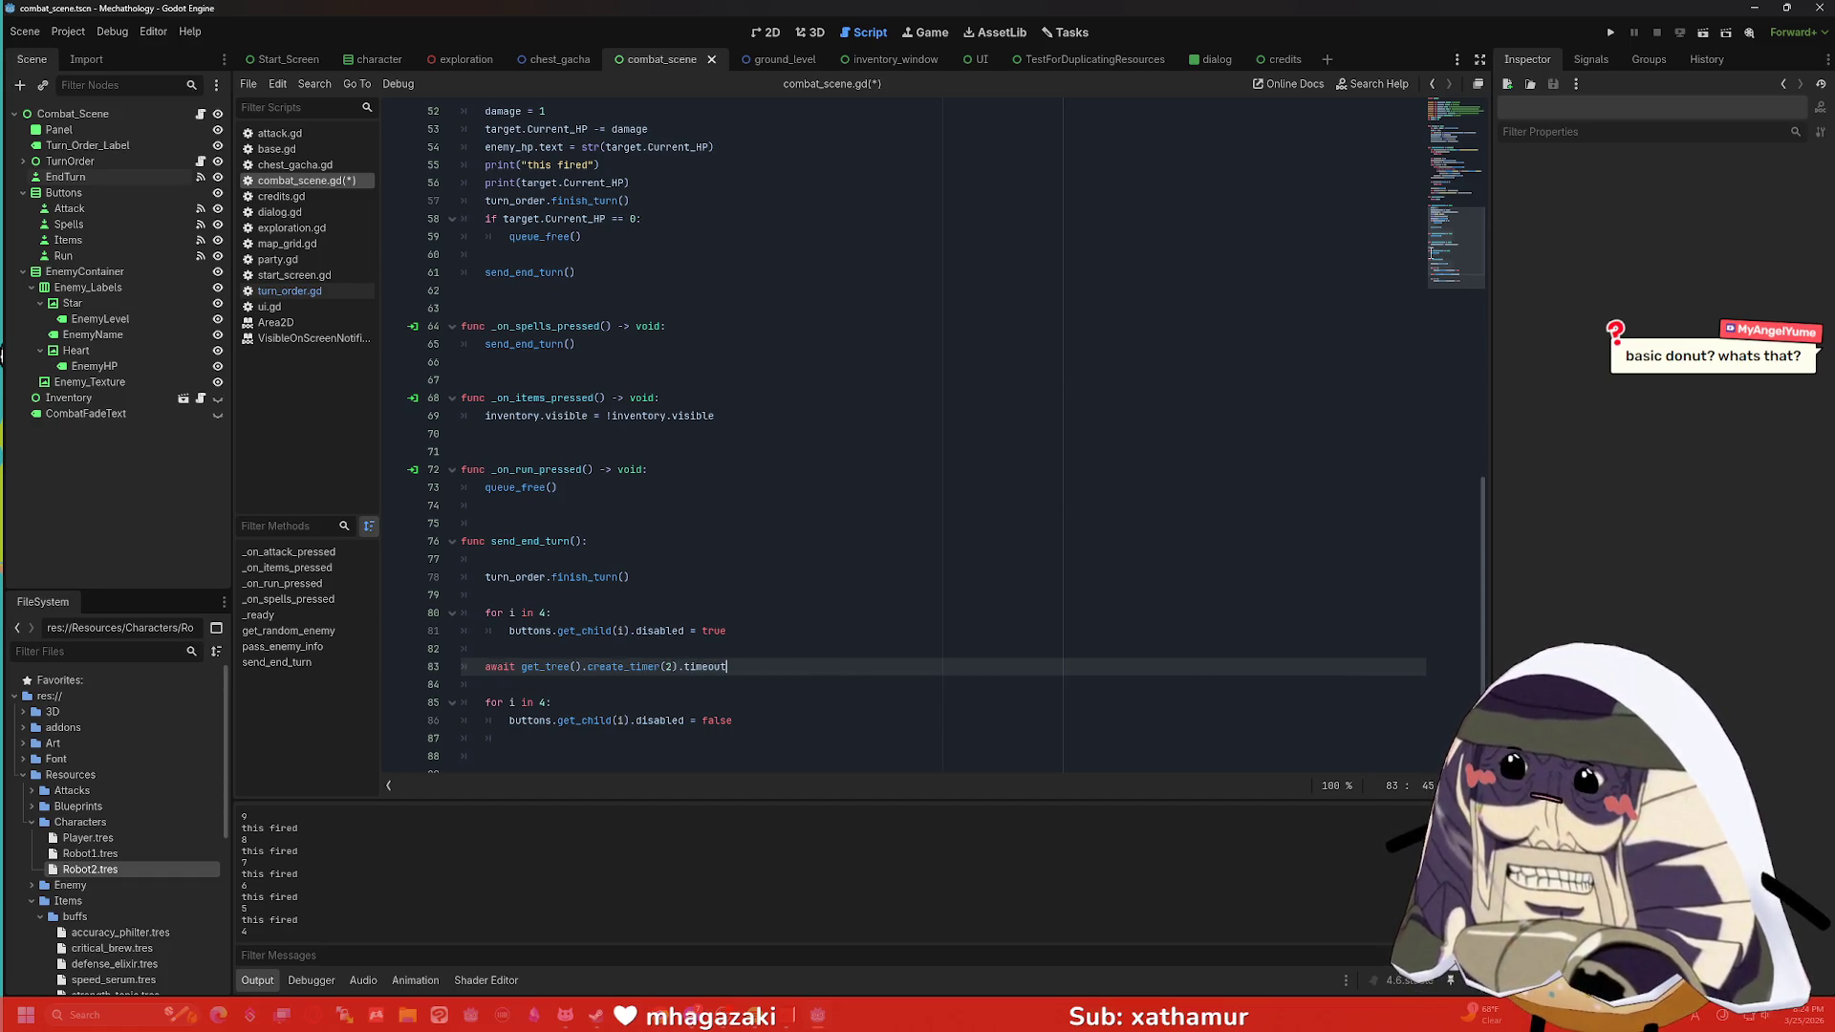
pyautogui.click(1610, 35)
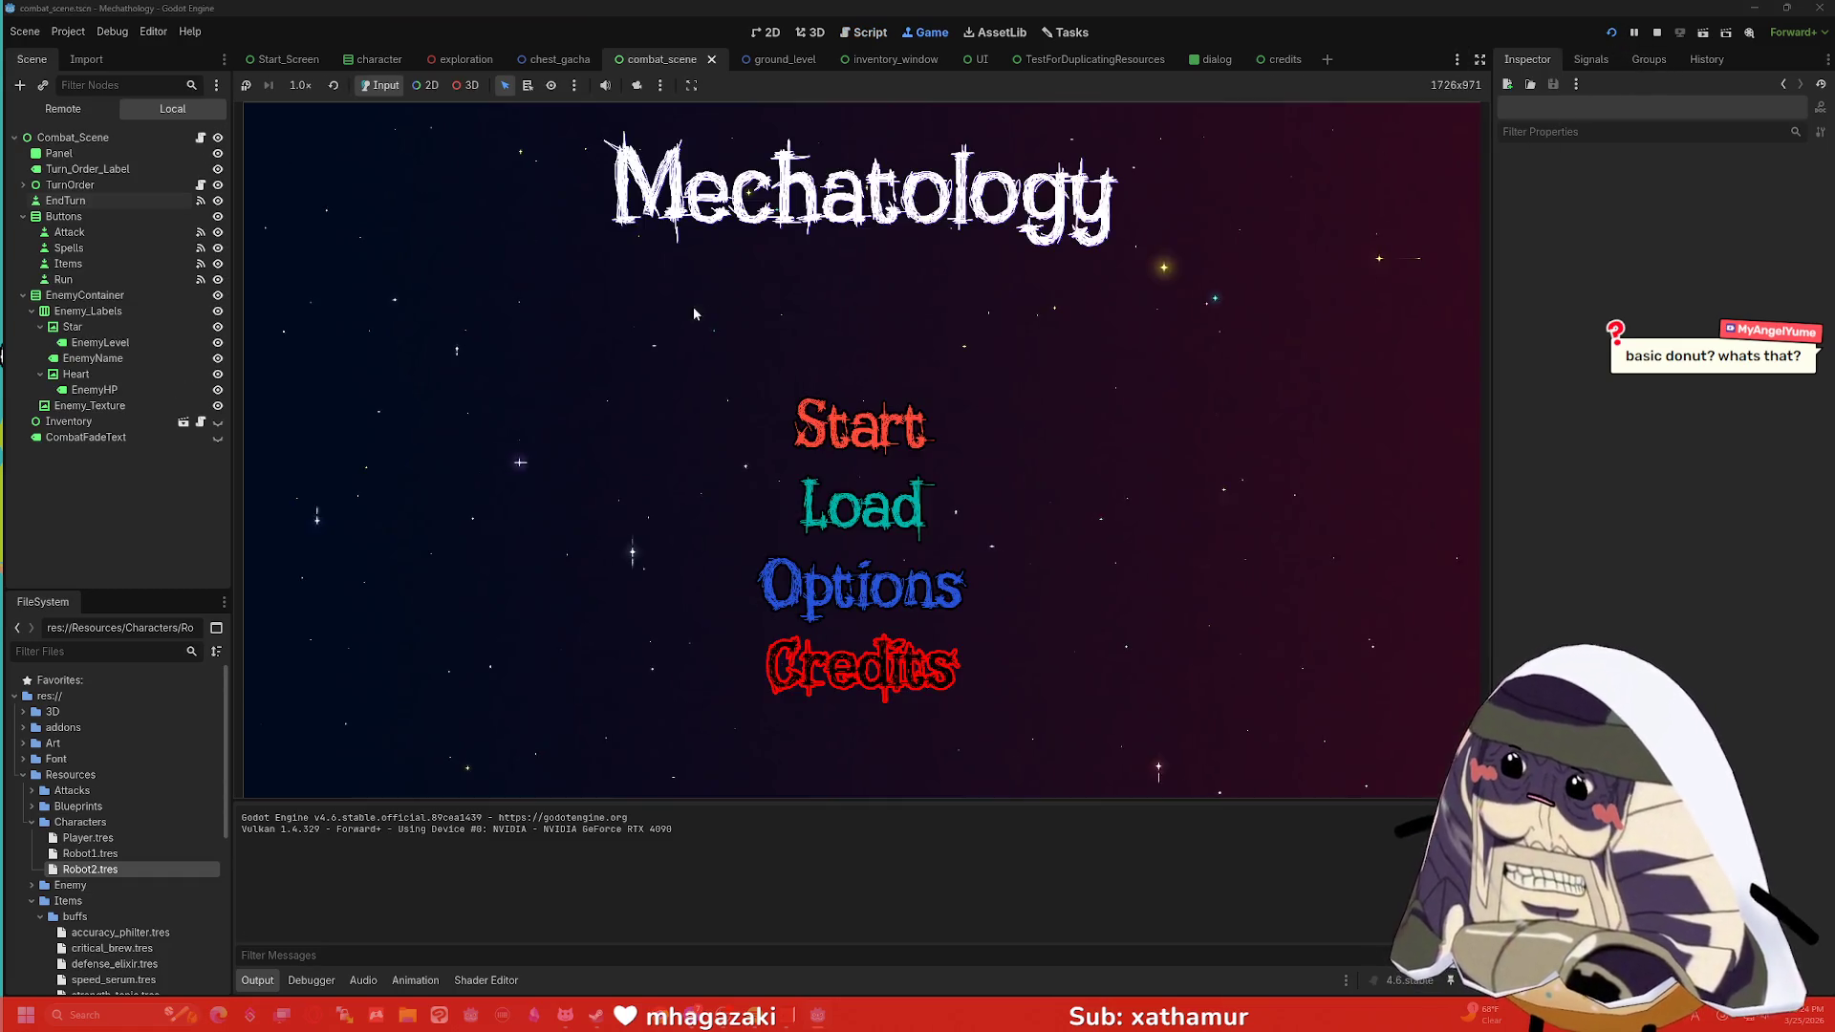
# Restart the project, enter the tower, attack Driderl Guard twice (10 to 8 HP), then stop.
pyautogui.click(1656, 31)
pyautogui.click(1684, 33)
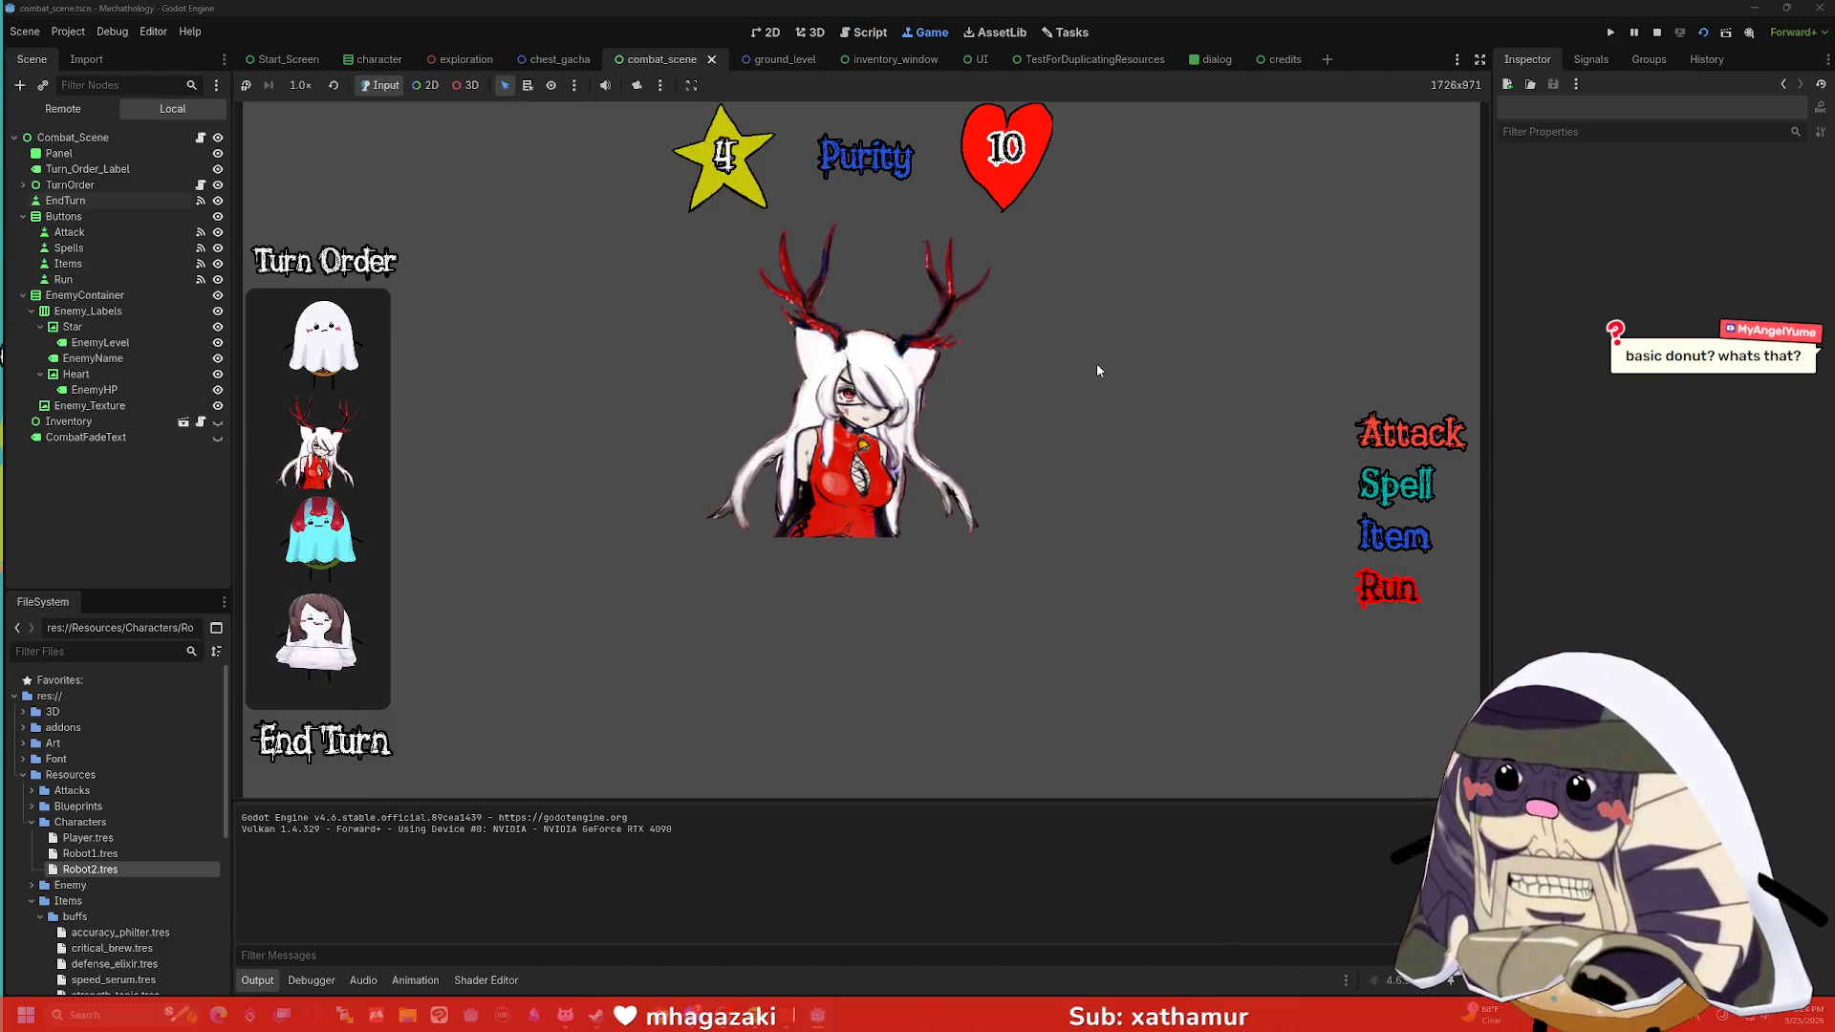
pyautogui.click(1657, 32)
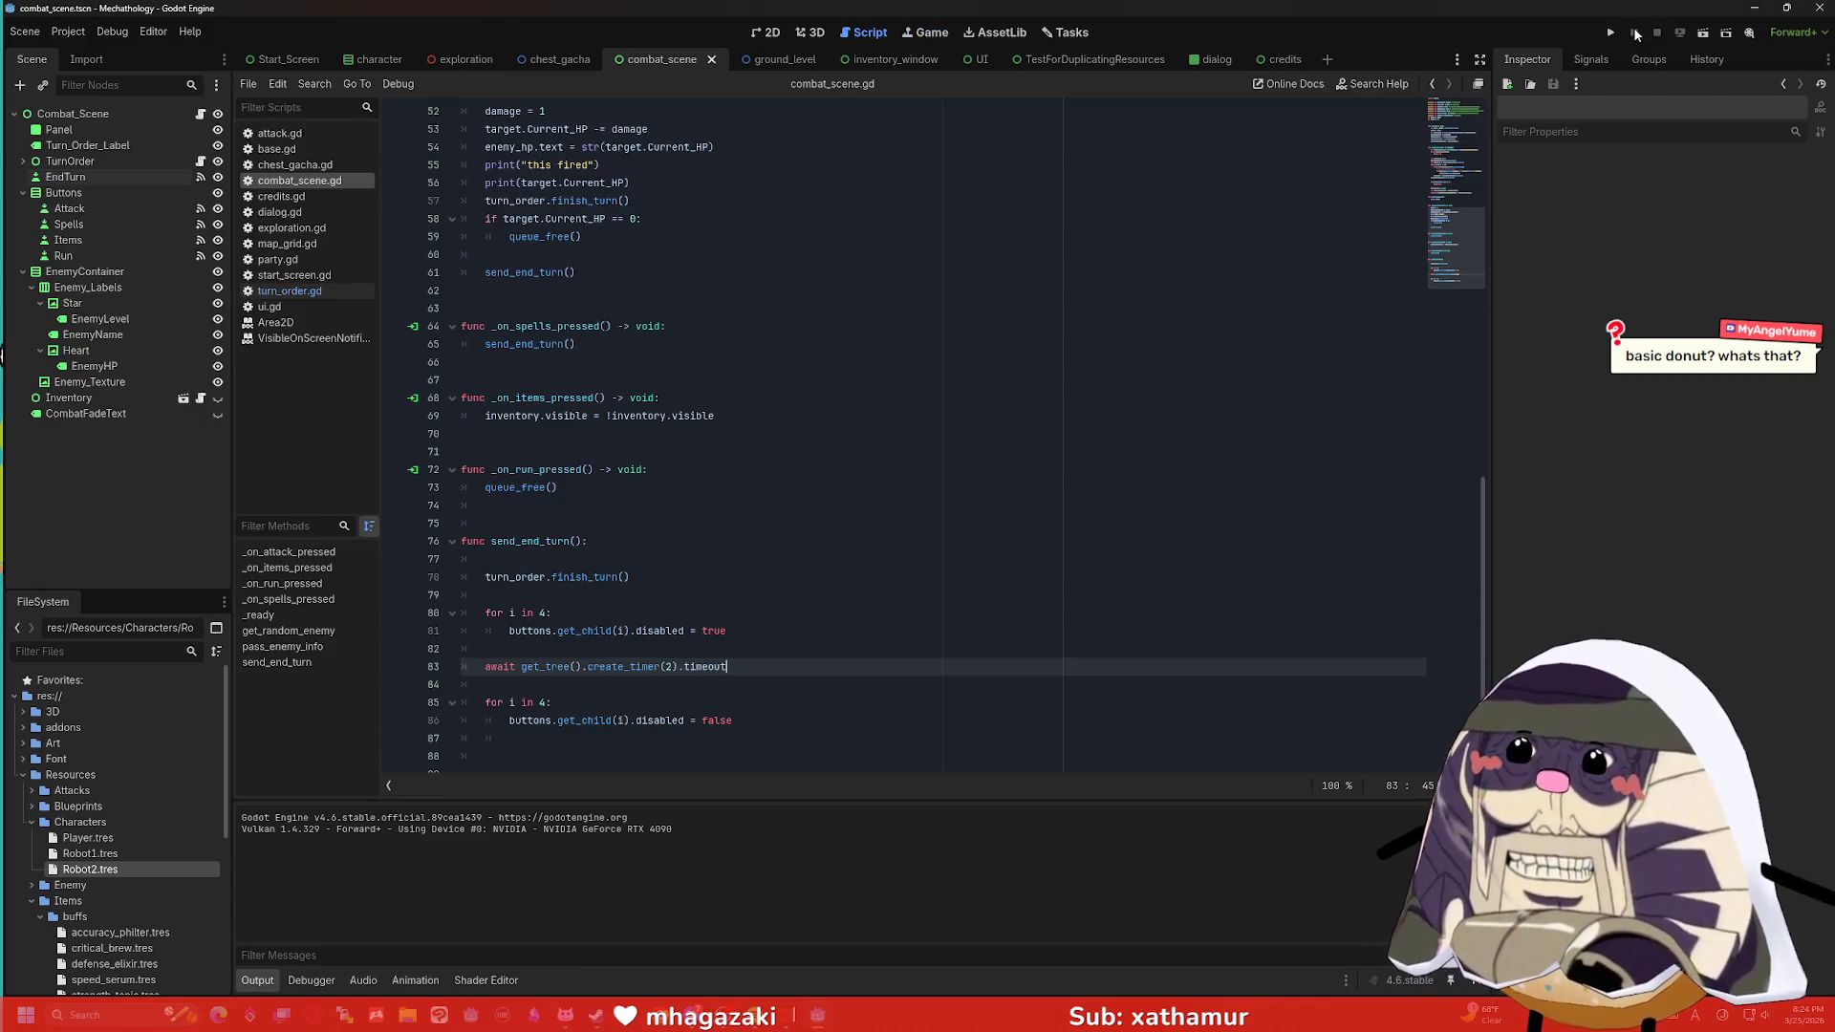
pyautogui.click(1612, 31)
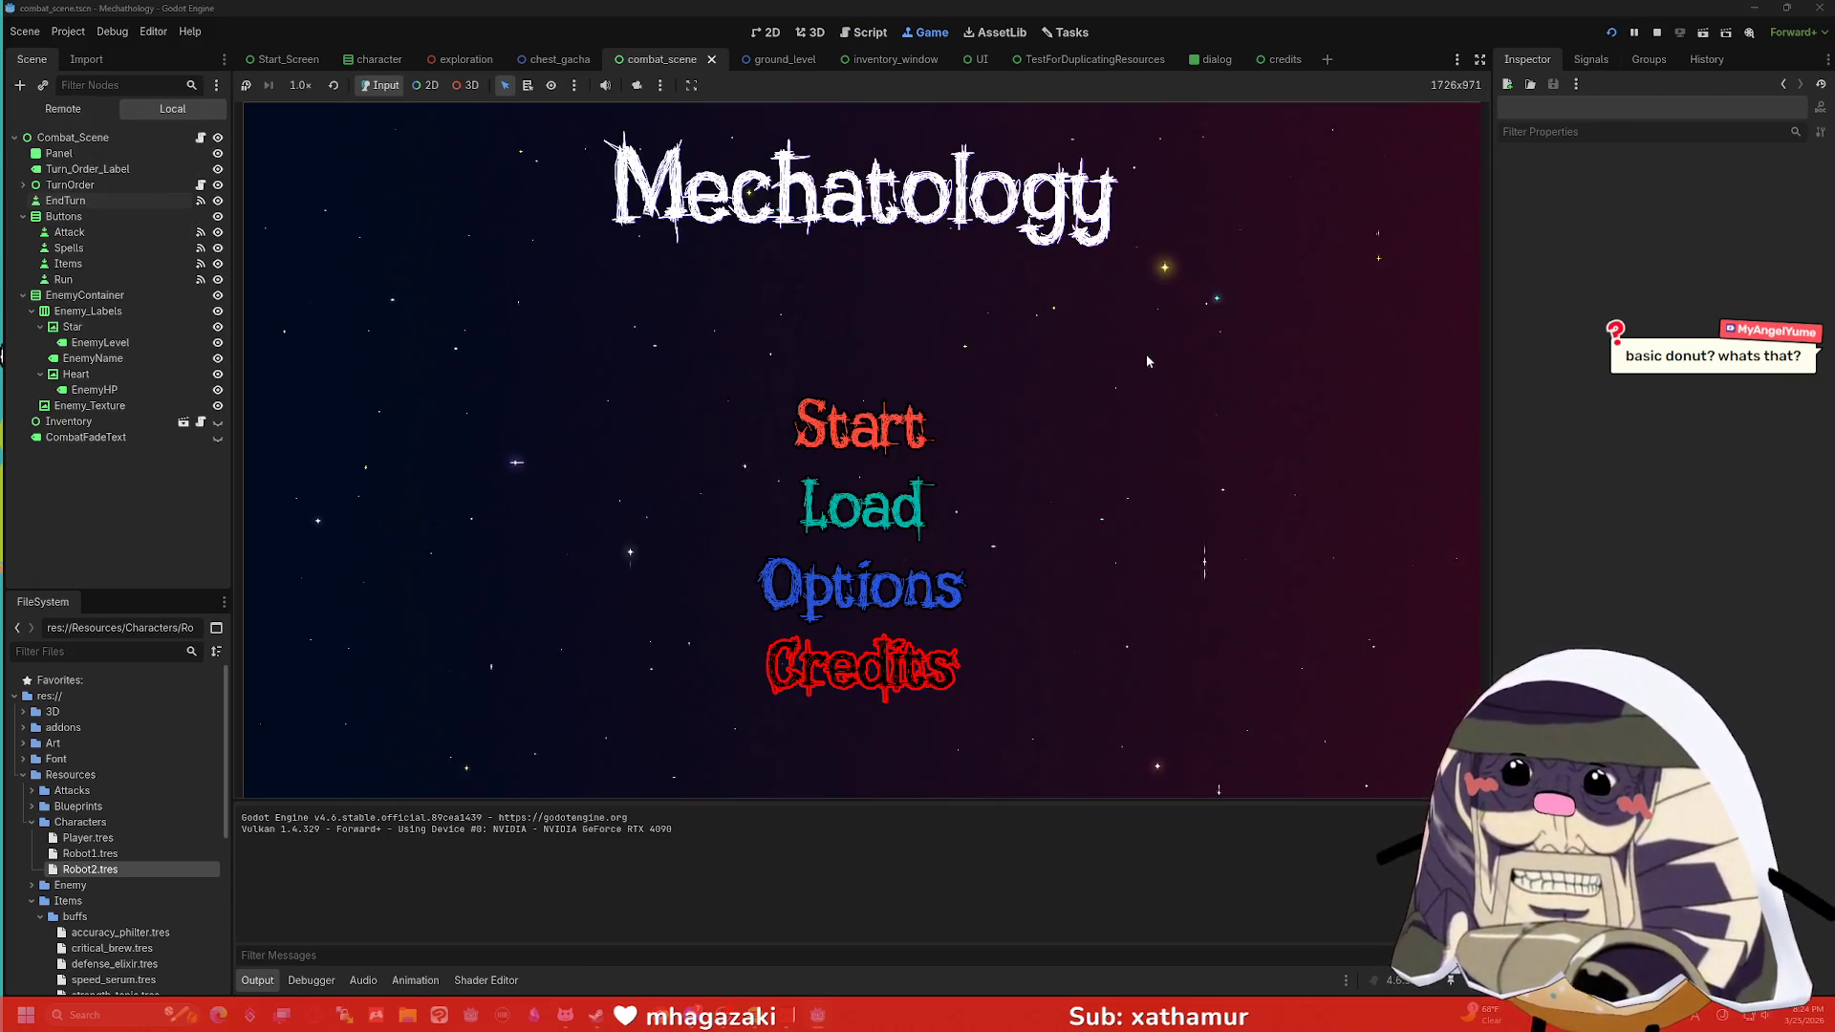
pyautogui.click(901, 437)
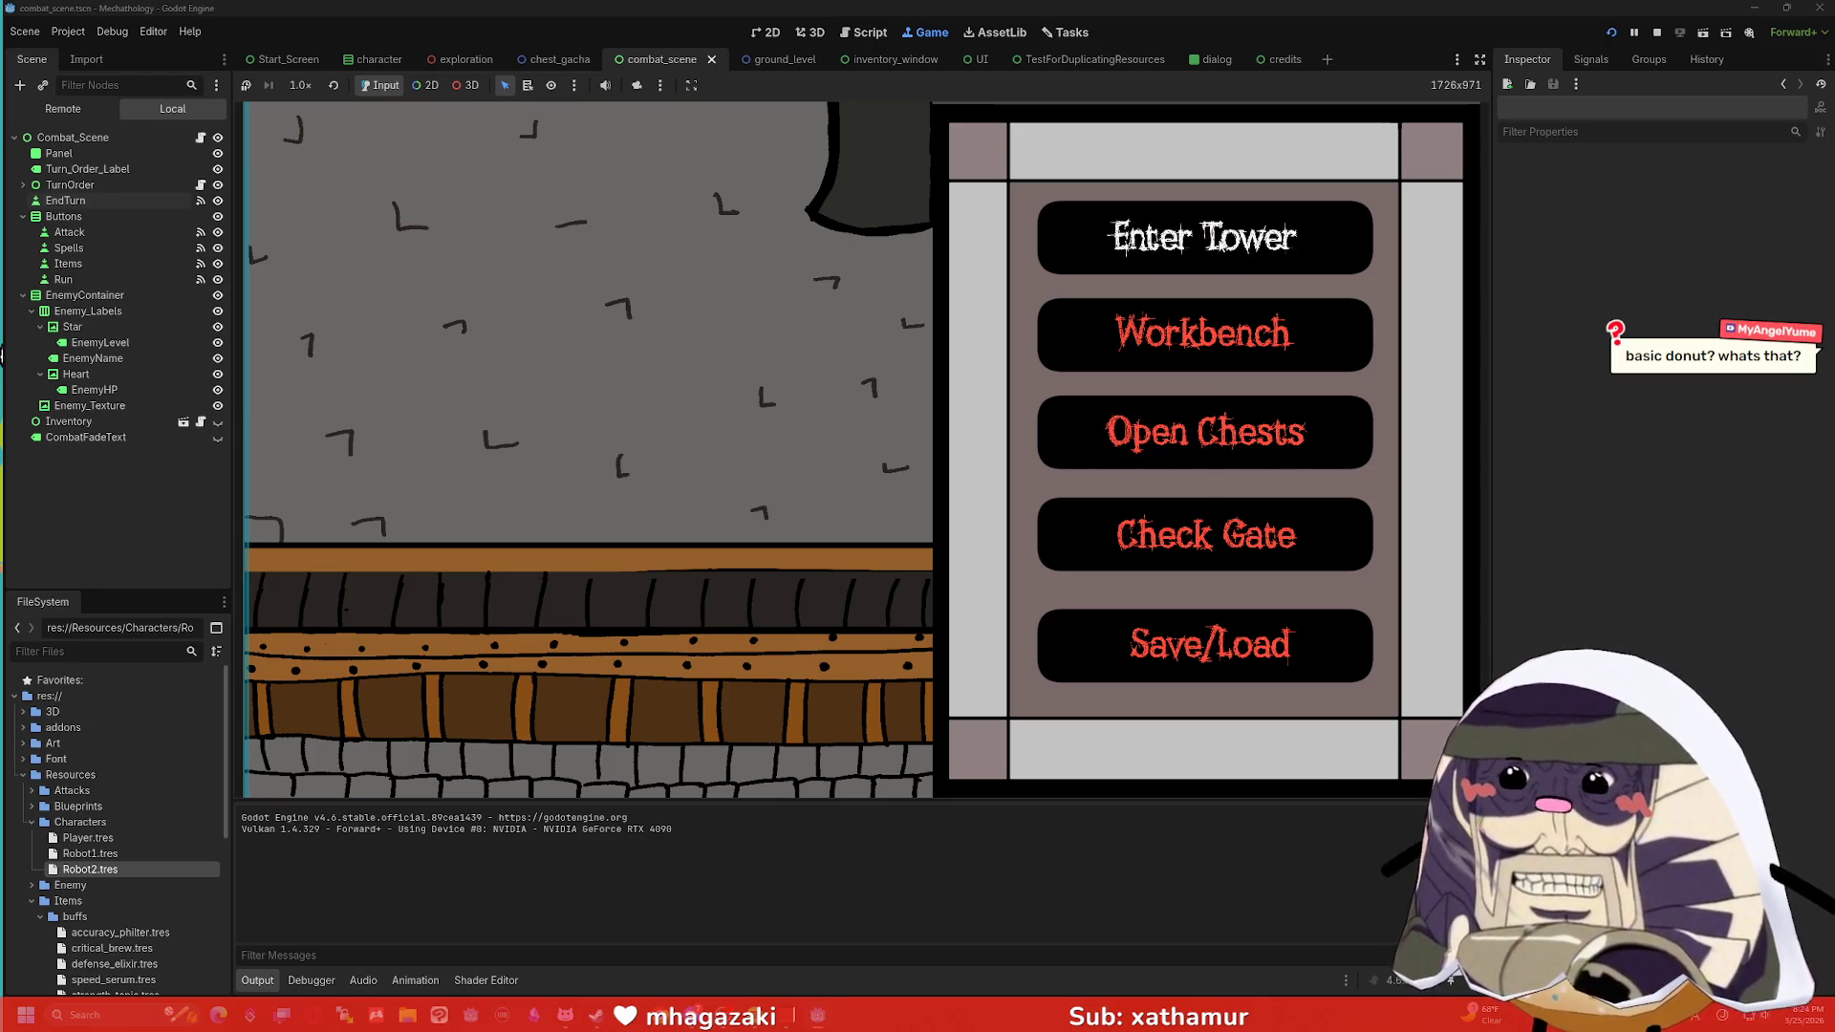
pyautogui.click(1204, 239)
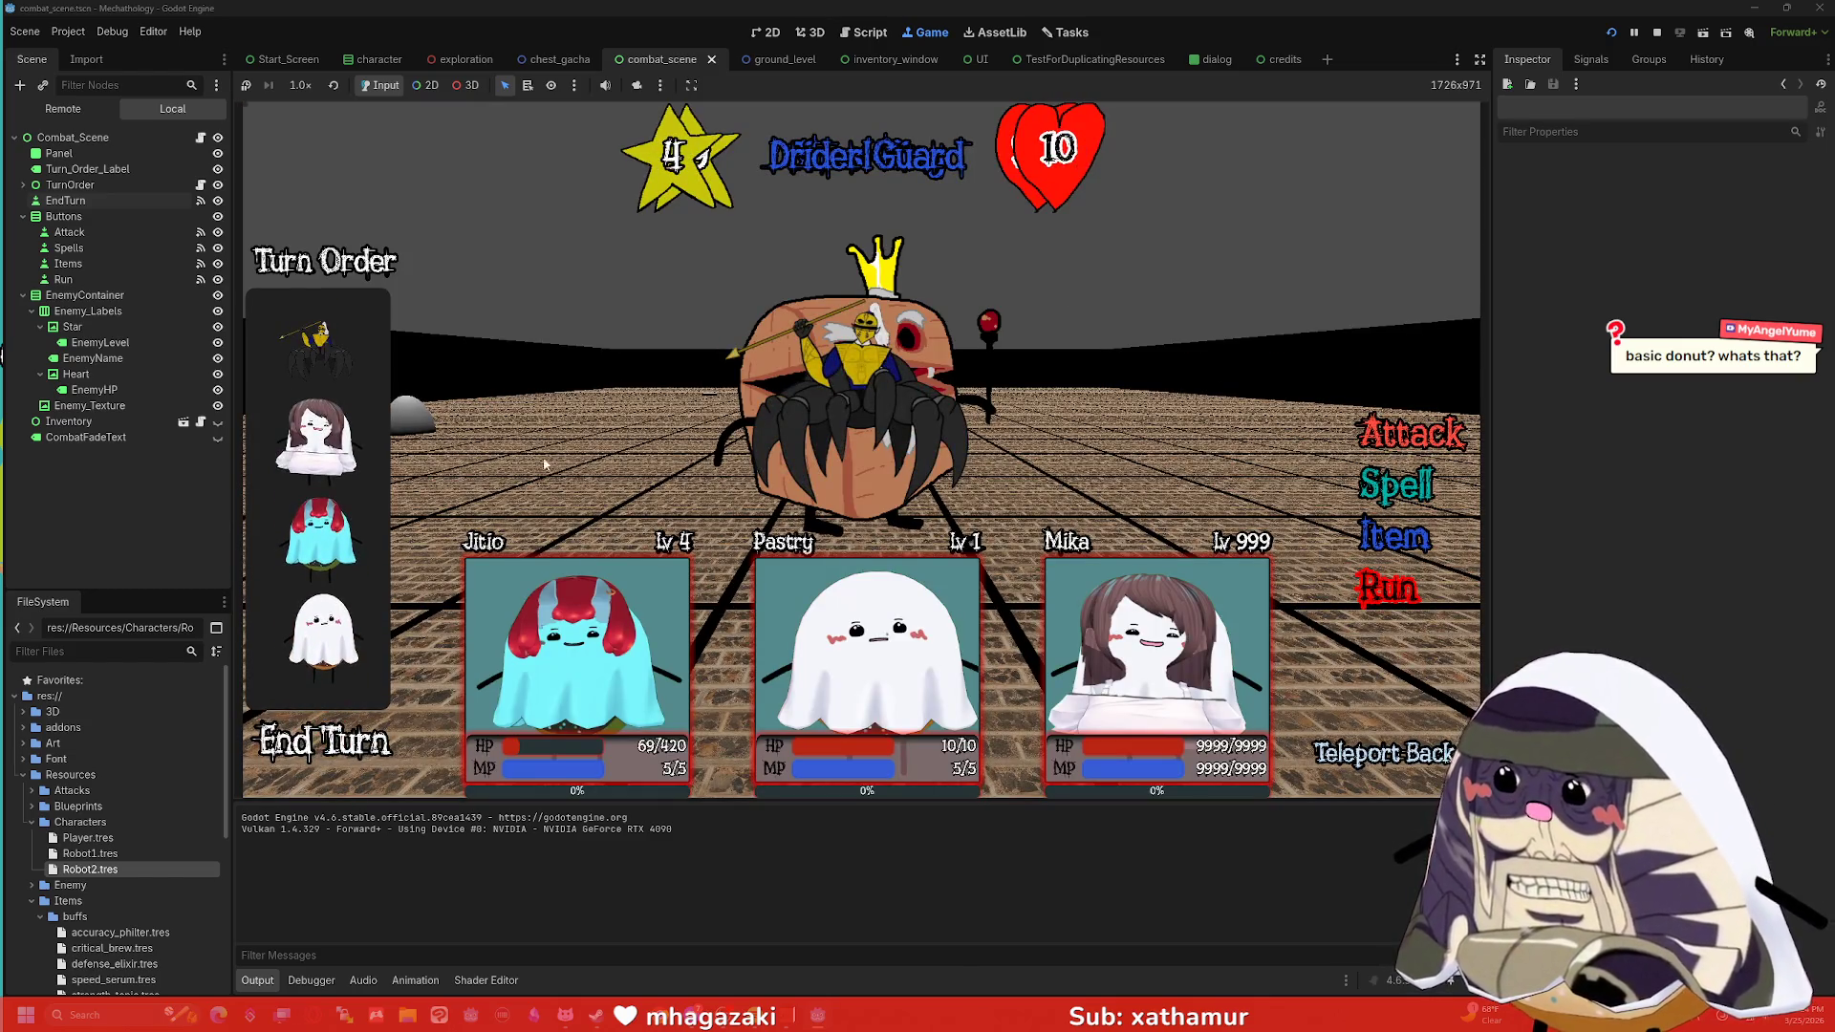
pyautogui.click(1382, 435)
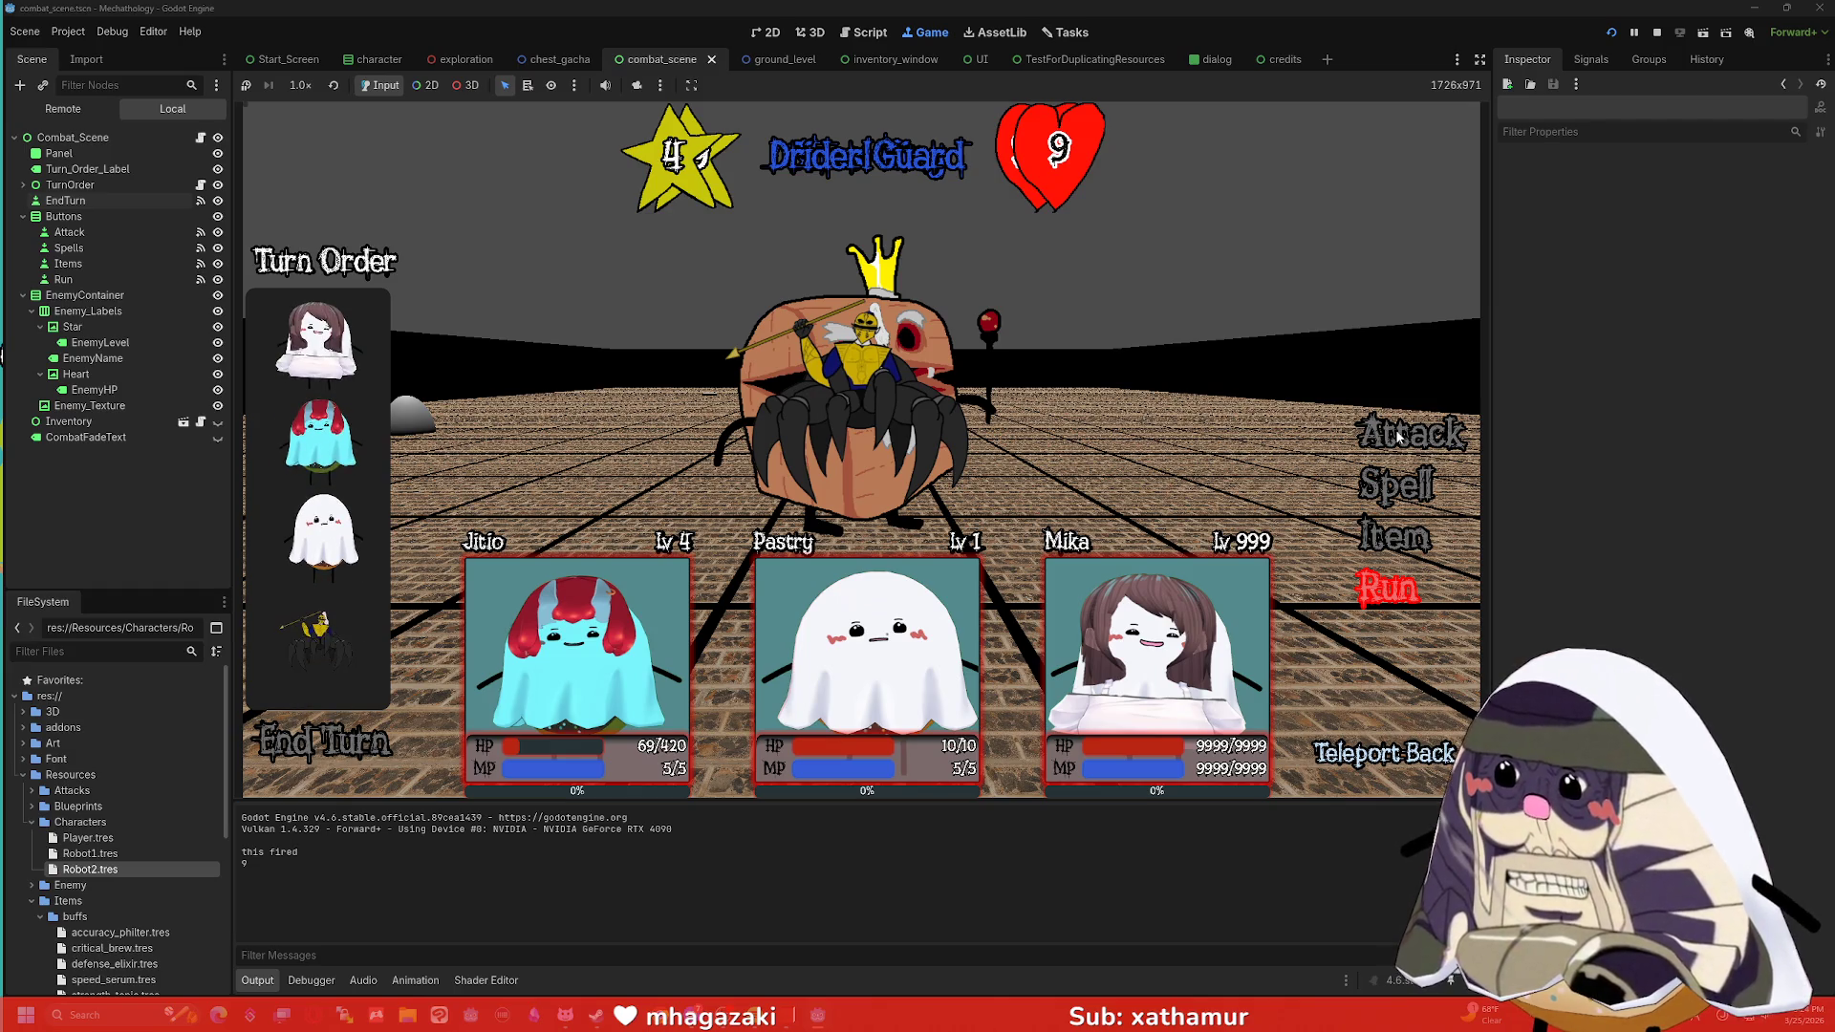
pyautogui.click(1399, 437)
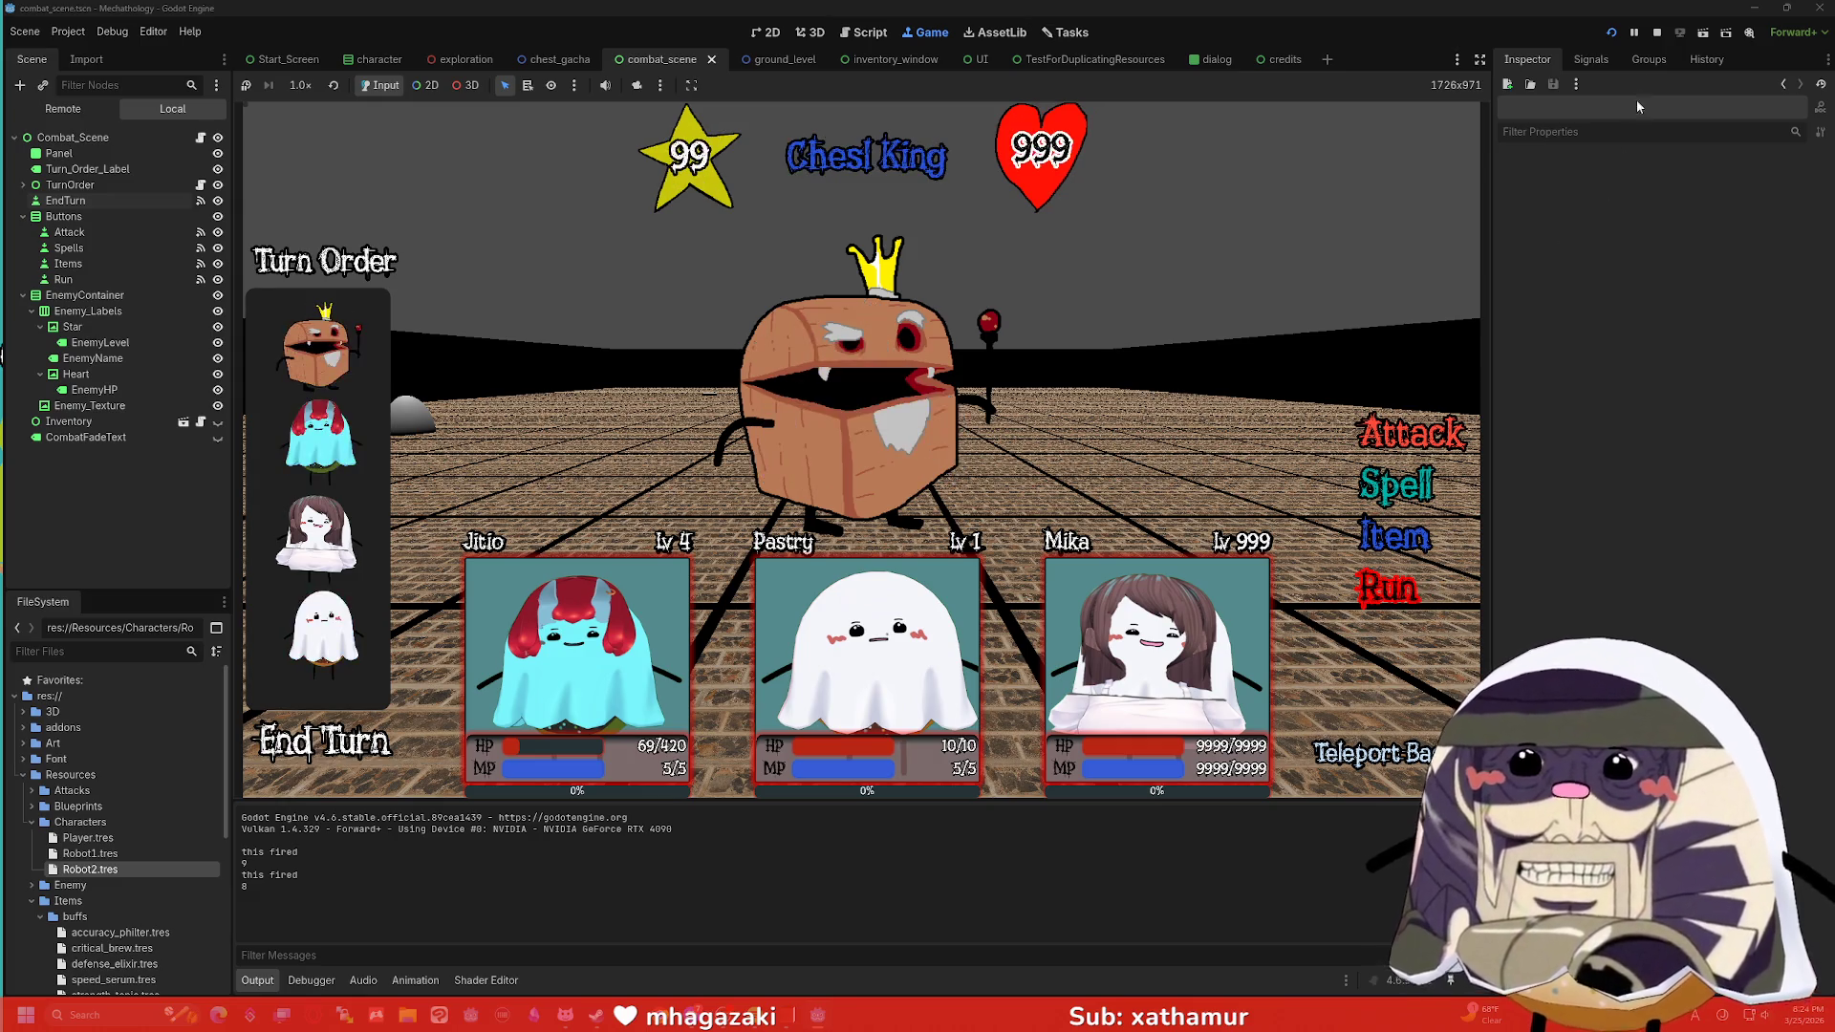
pyautogui.click(1658, 31)
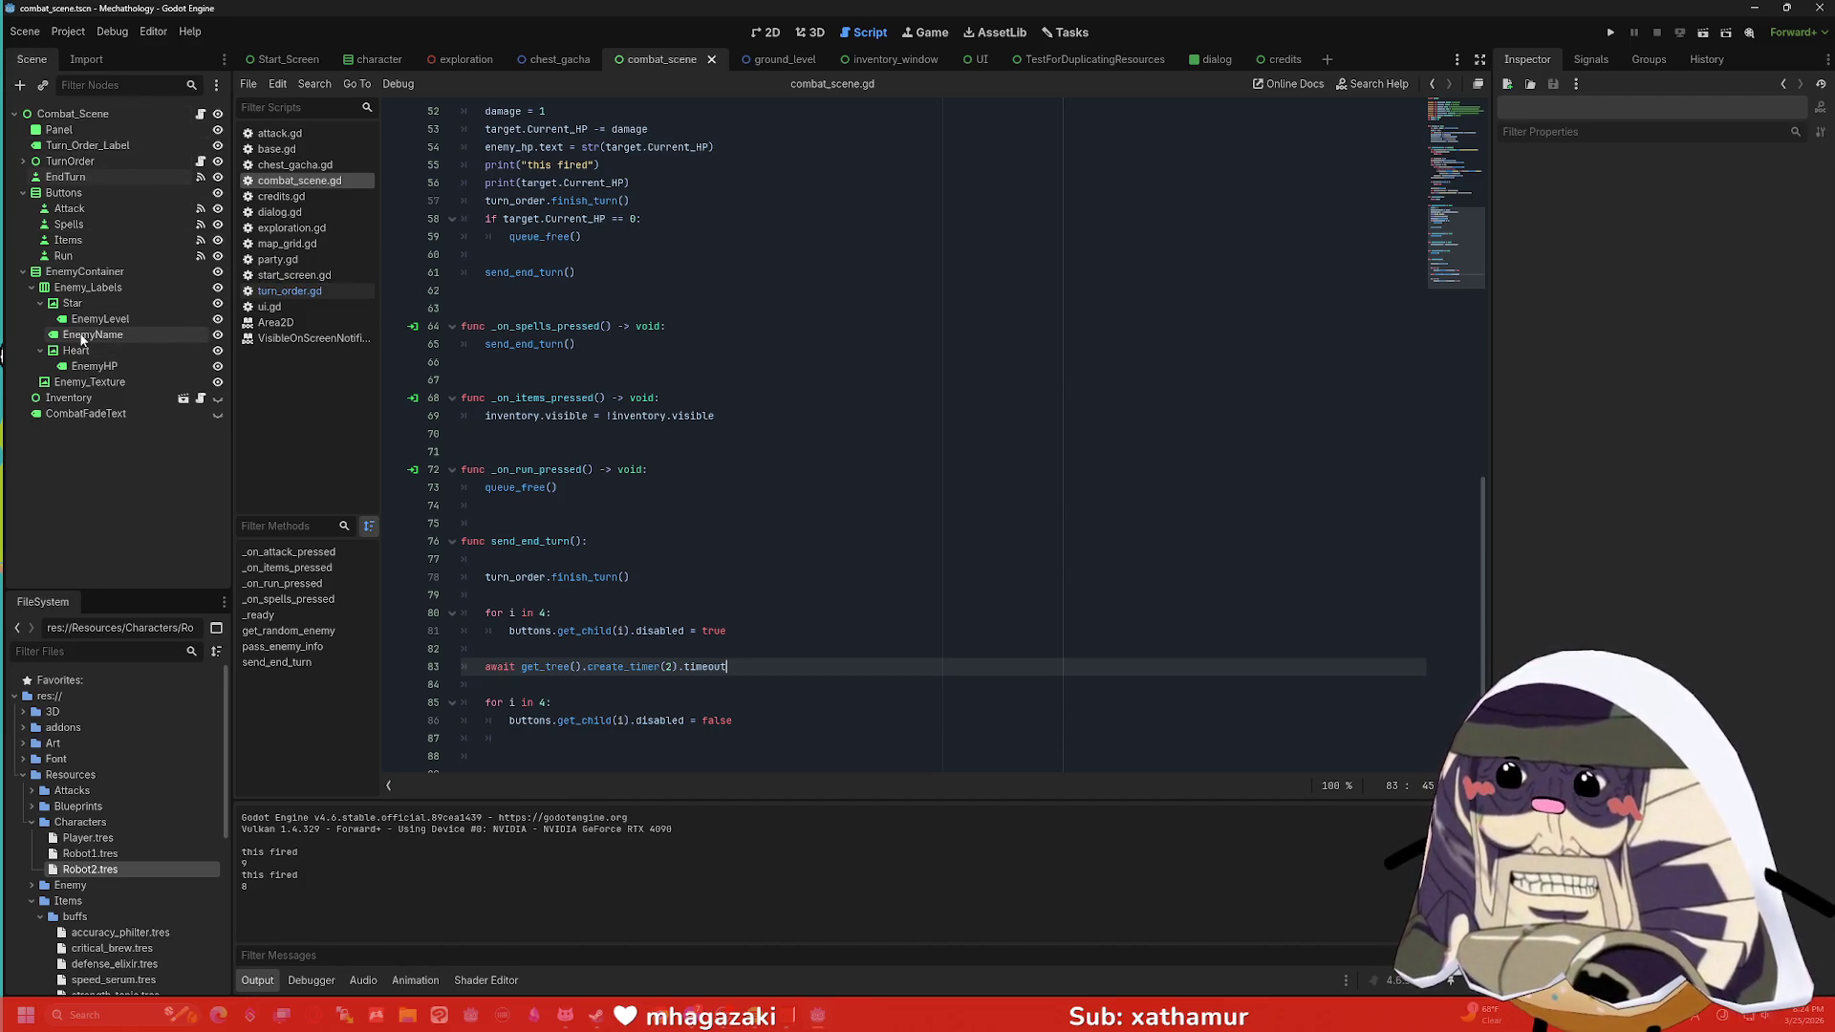
# Select the TurnOrder node, then open turn_order.gd and scroll back to its top.
pyautogui.click(109, 161)
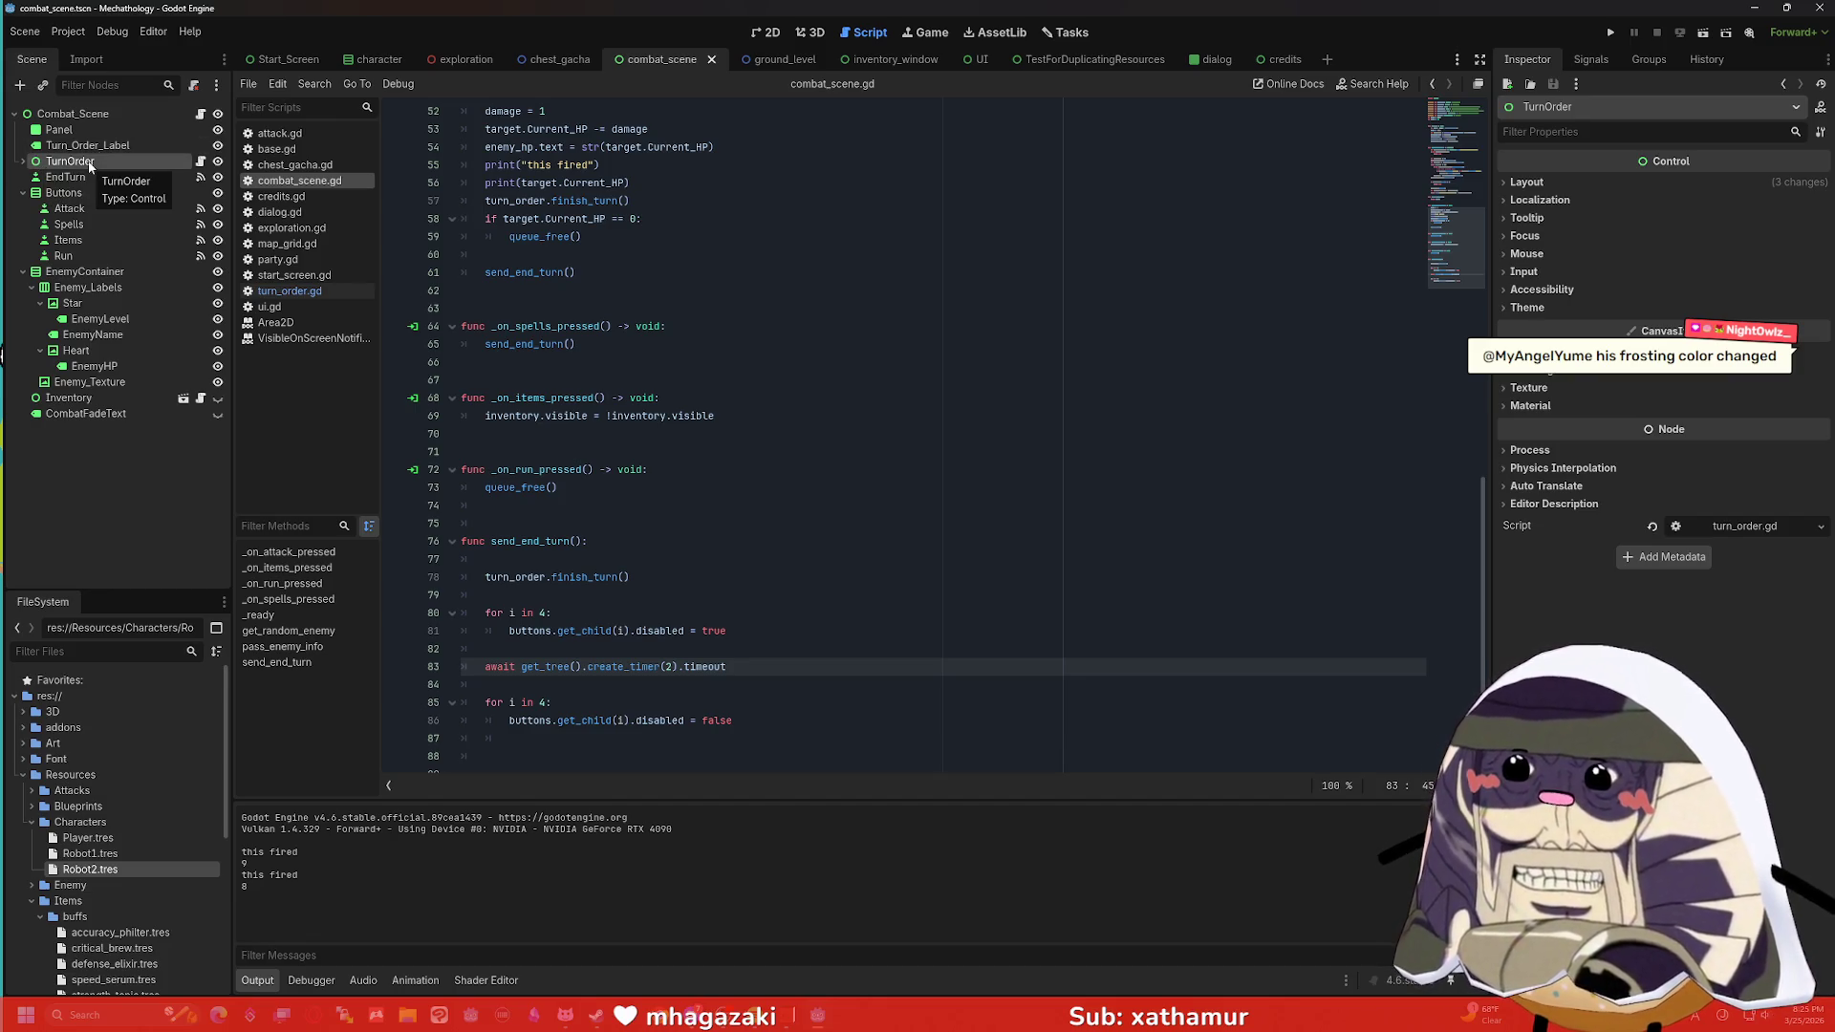
pyautogui.click(297, 292)
pyautogui.scroll(-6, 717, 334)
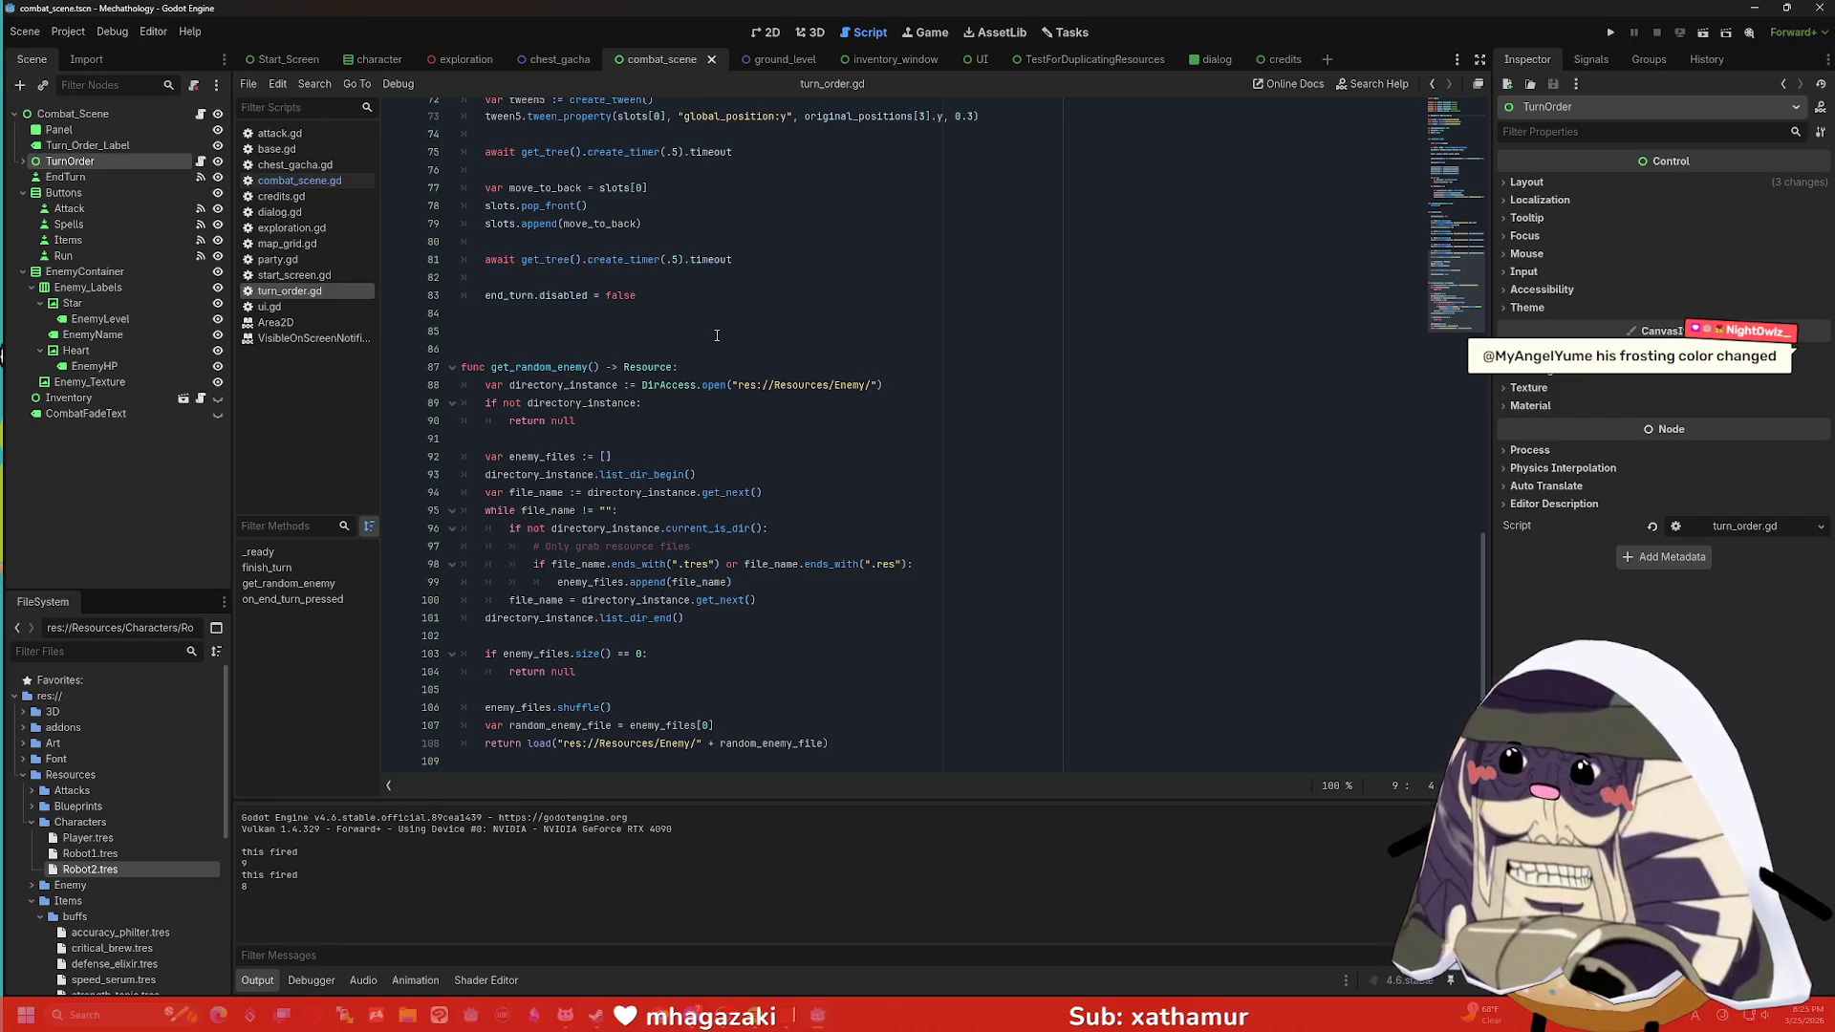
pyautogui.scroll(15, 595, 135)
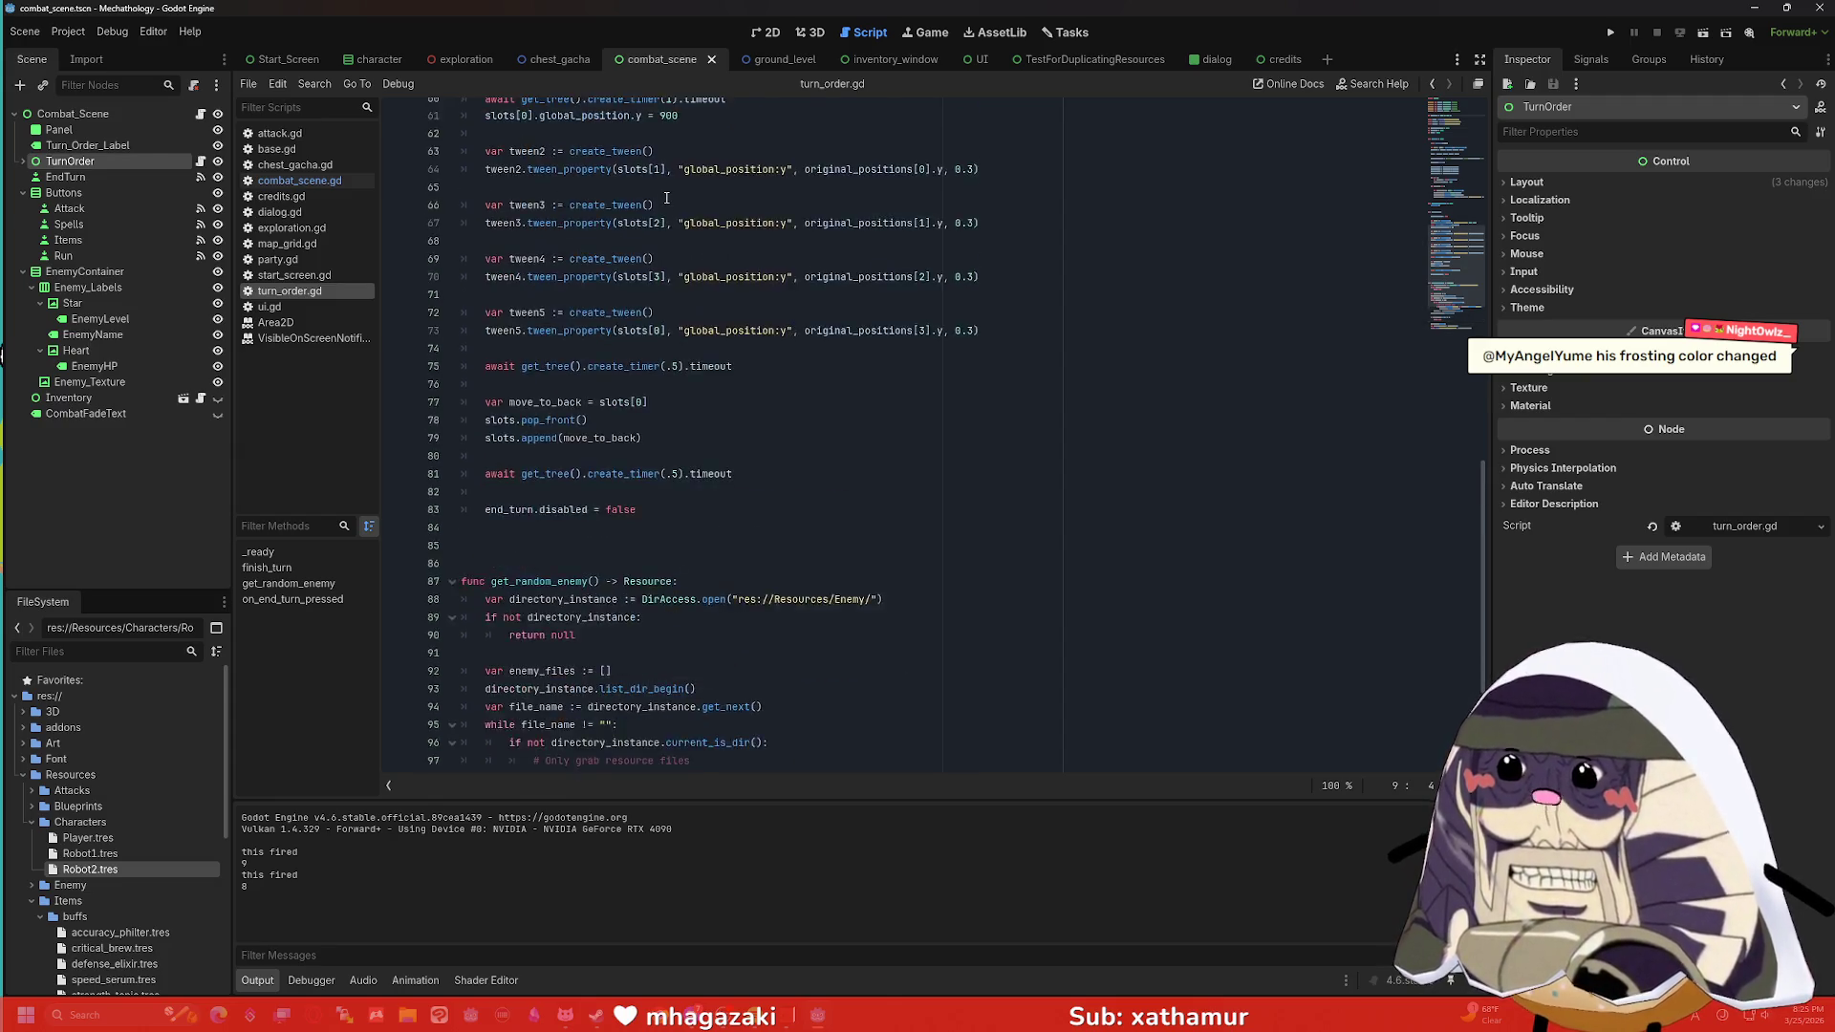
pyautogui.scroll(7, 661, 197)
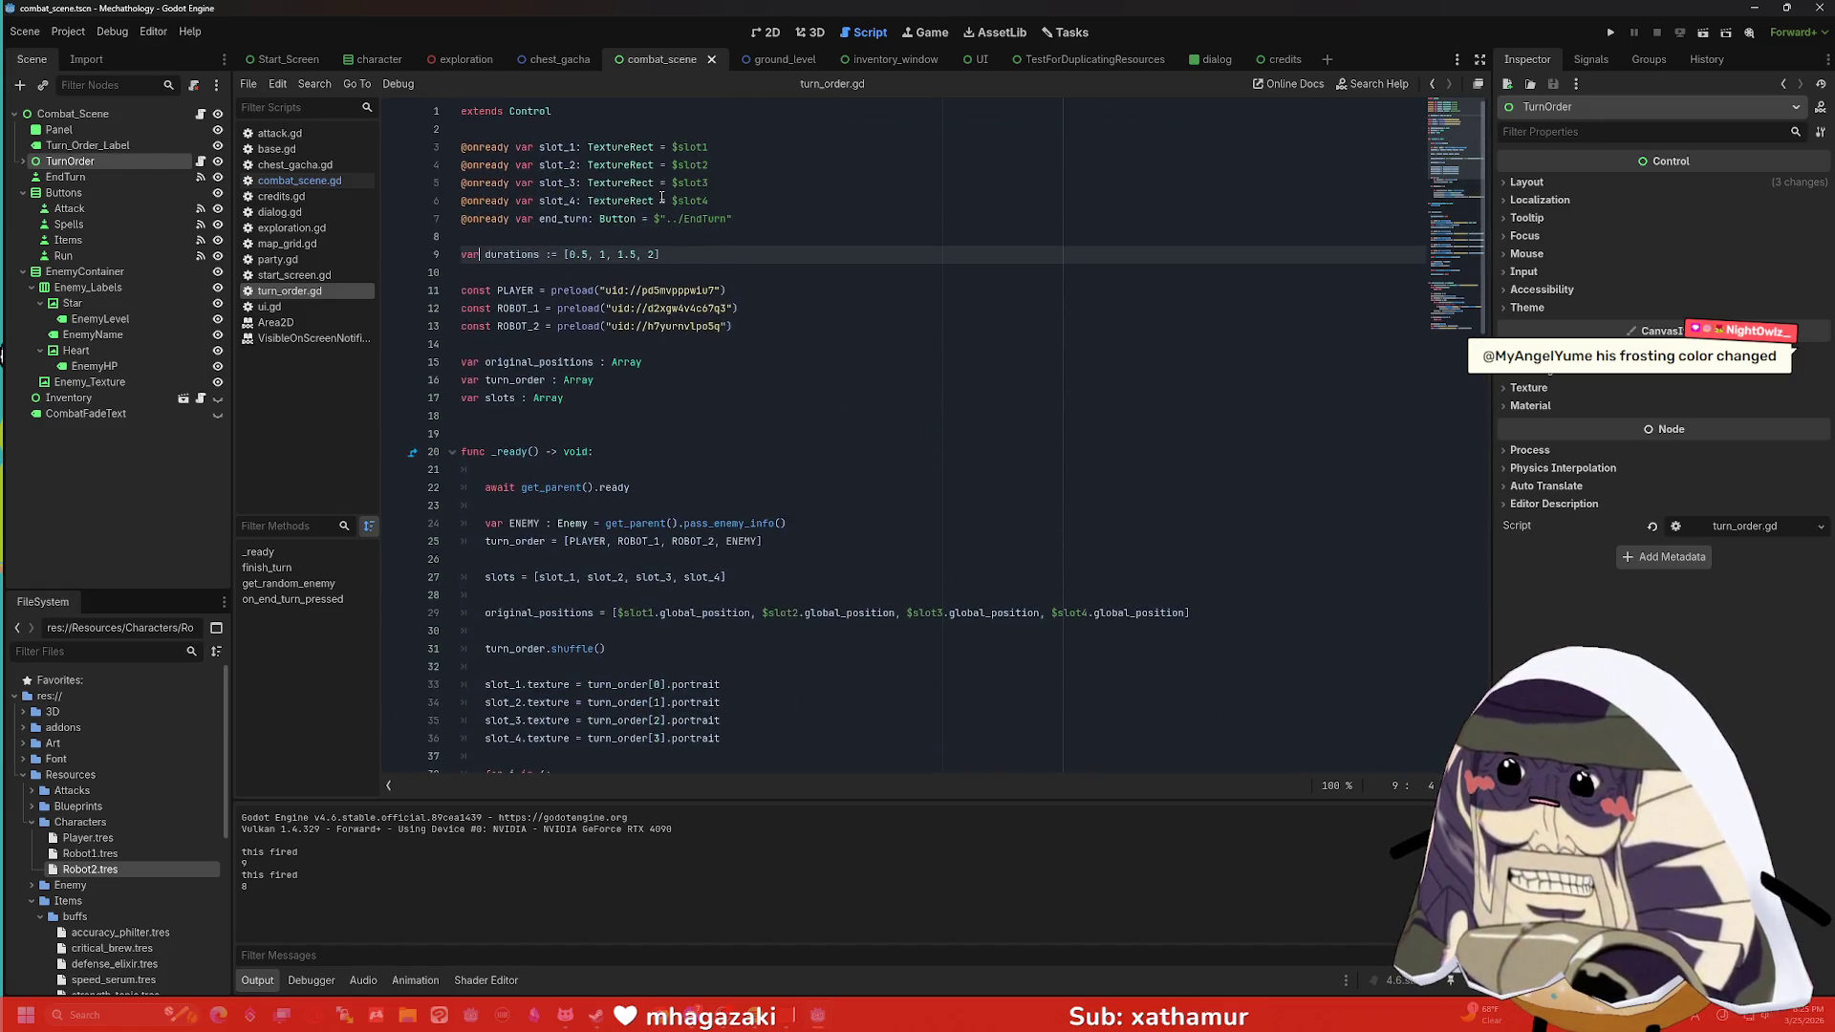
# Look through chest_gacha.gd and credits.gd, return to turn_order.gd, and run the project.
pyautogui.click(341, 163)
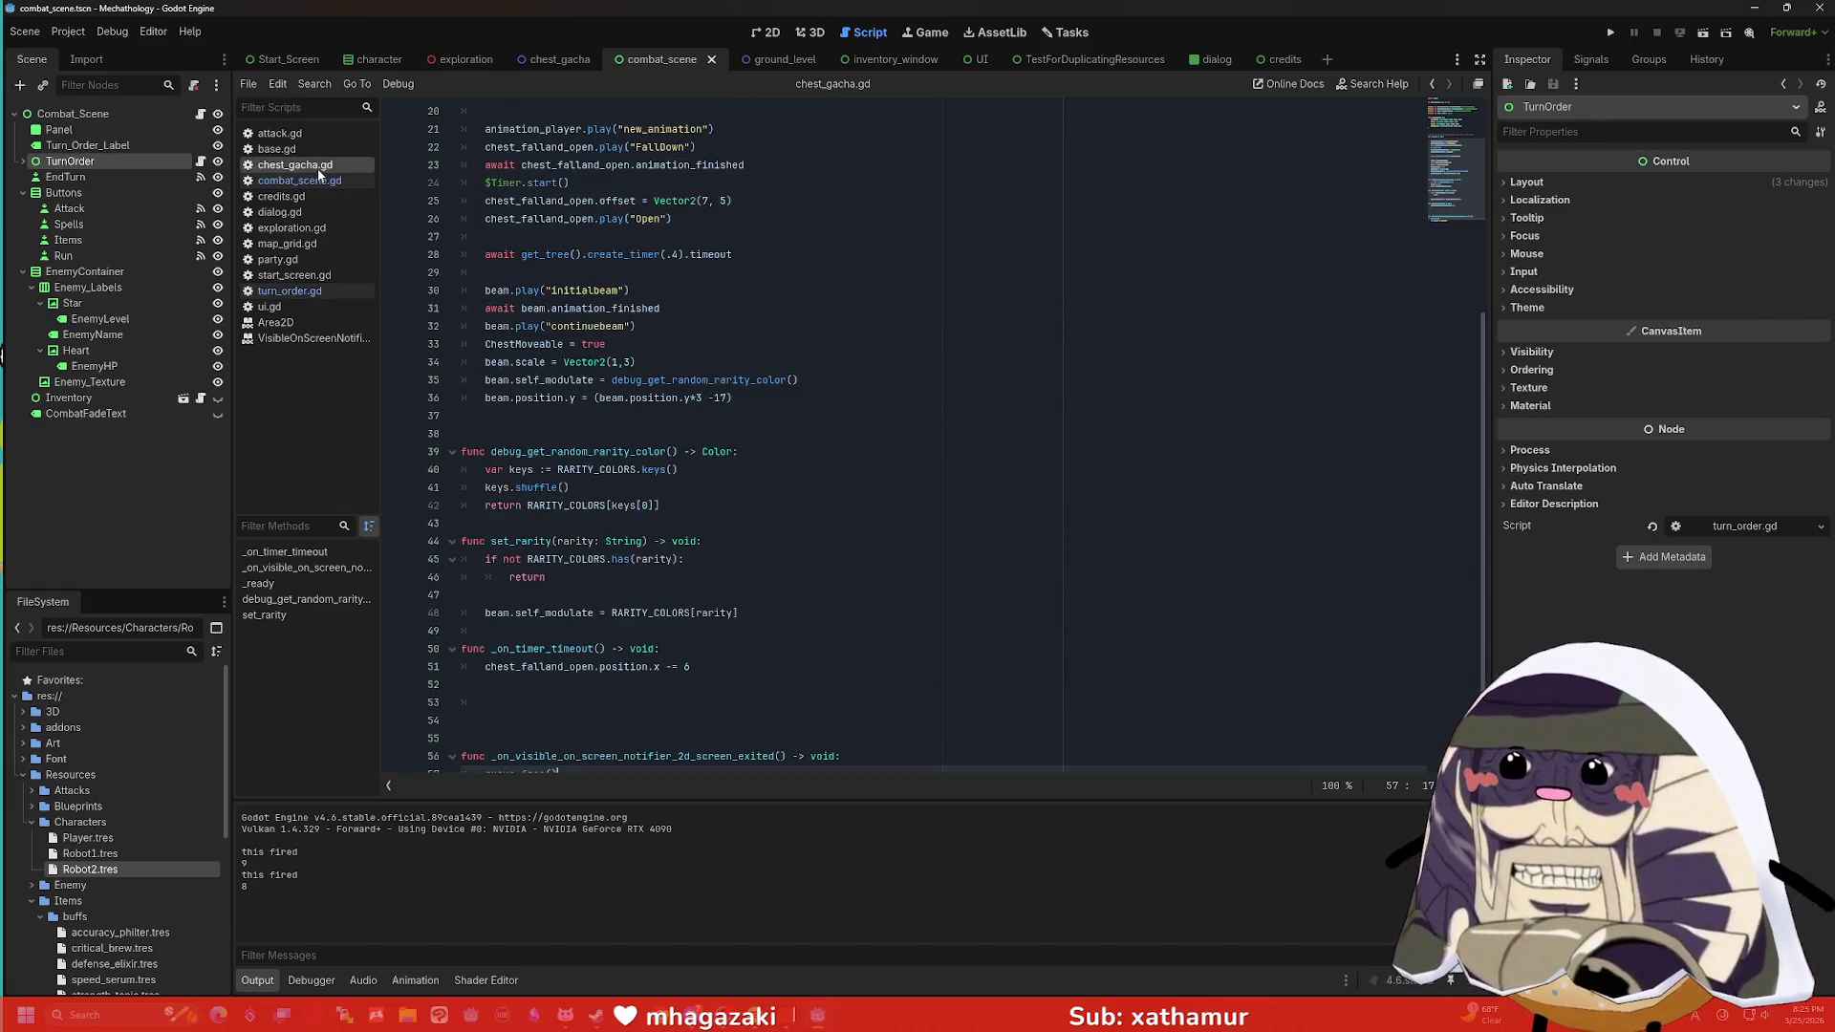
pyautogui.click(322, 196)
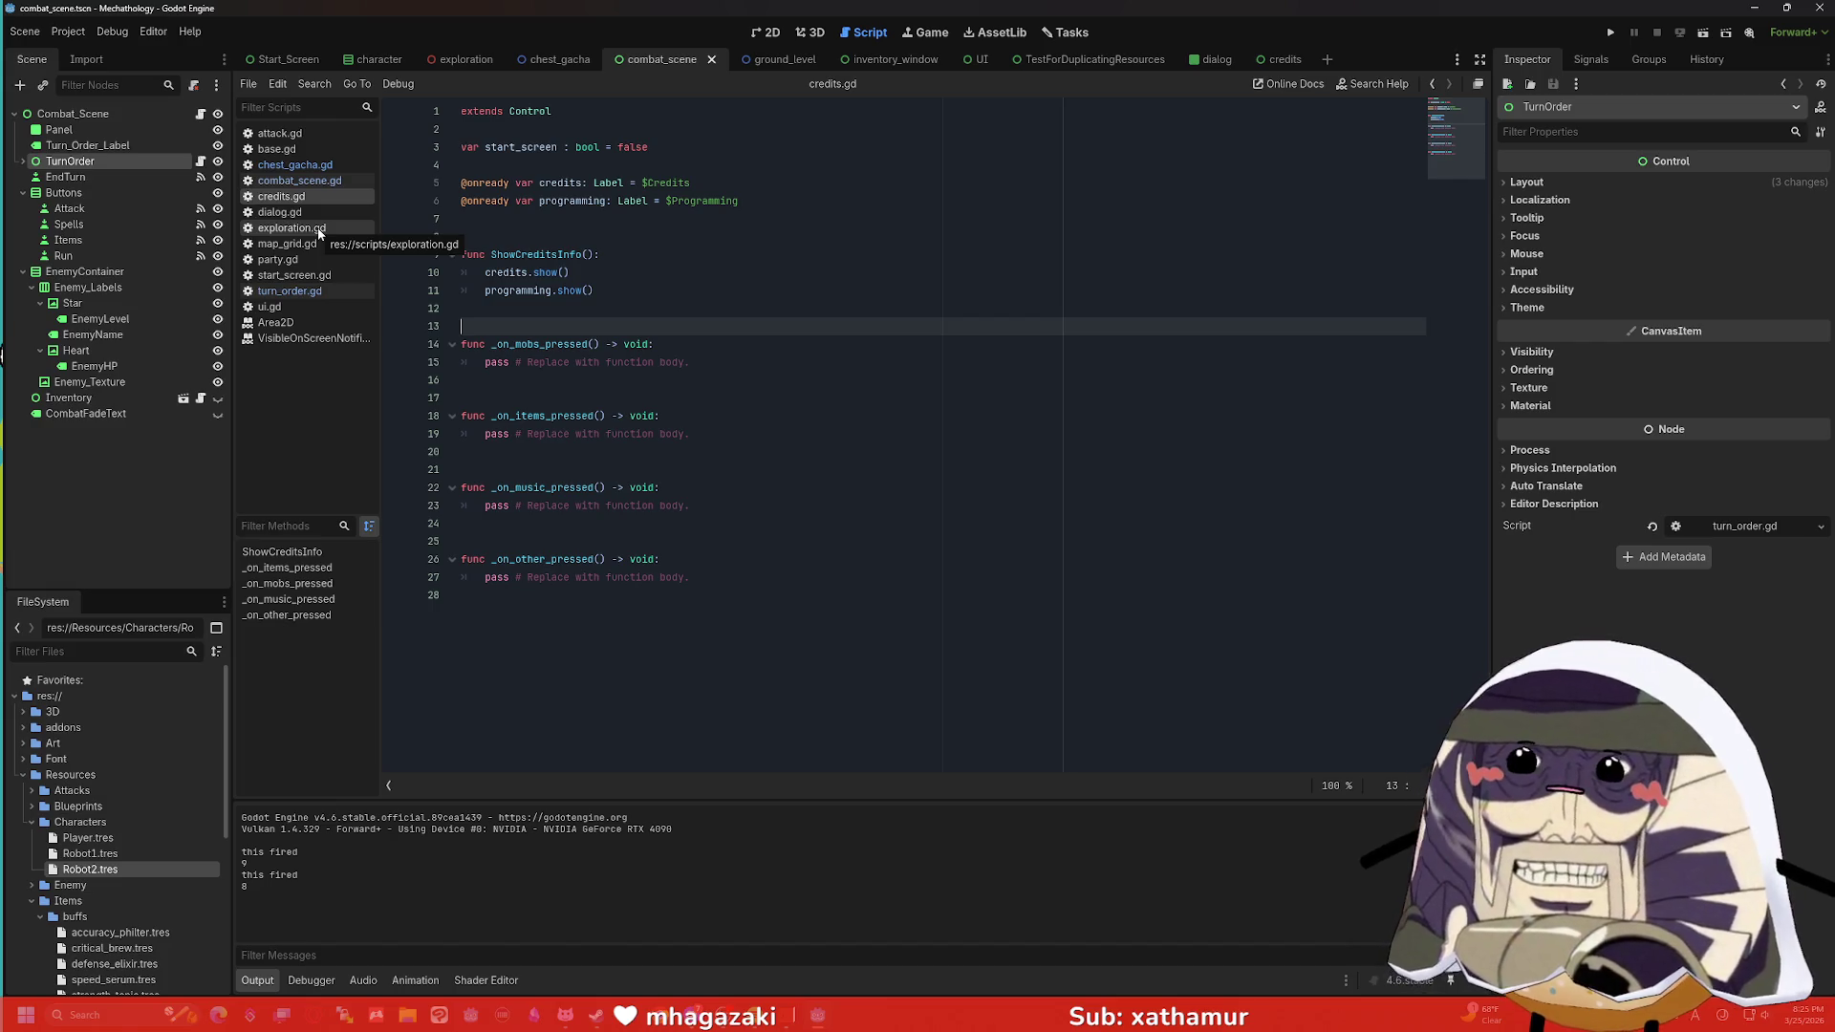
pyautogui.click(316, 290)
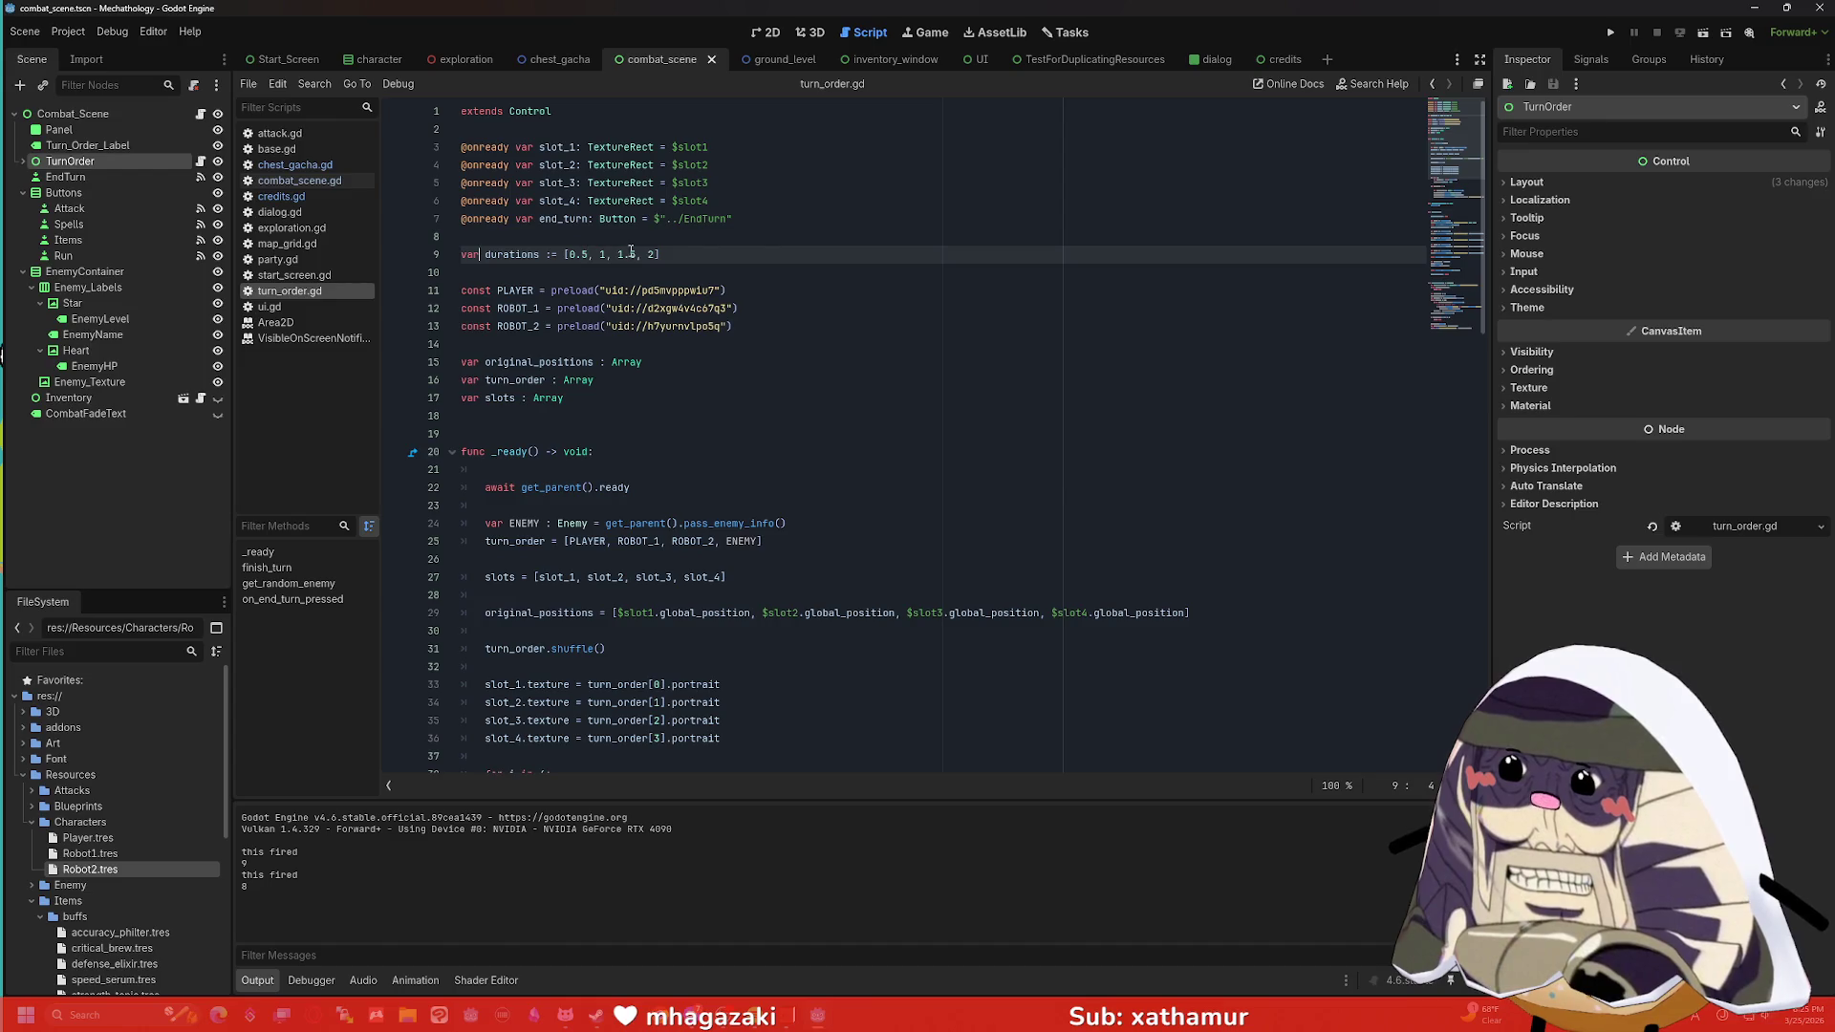
pyautogui.scroll(-18, 668, 250)
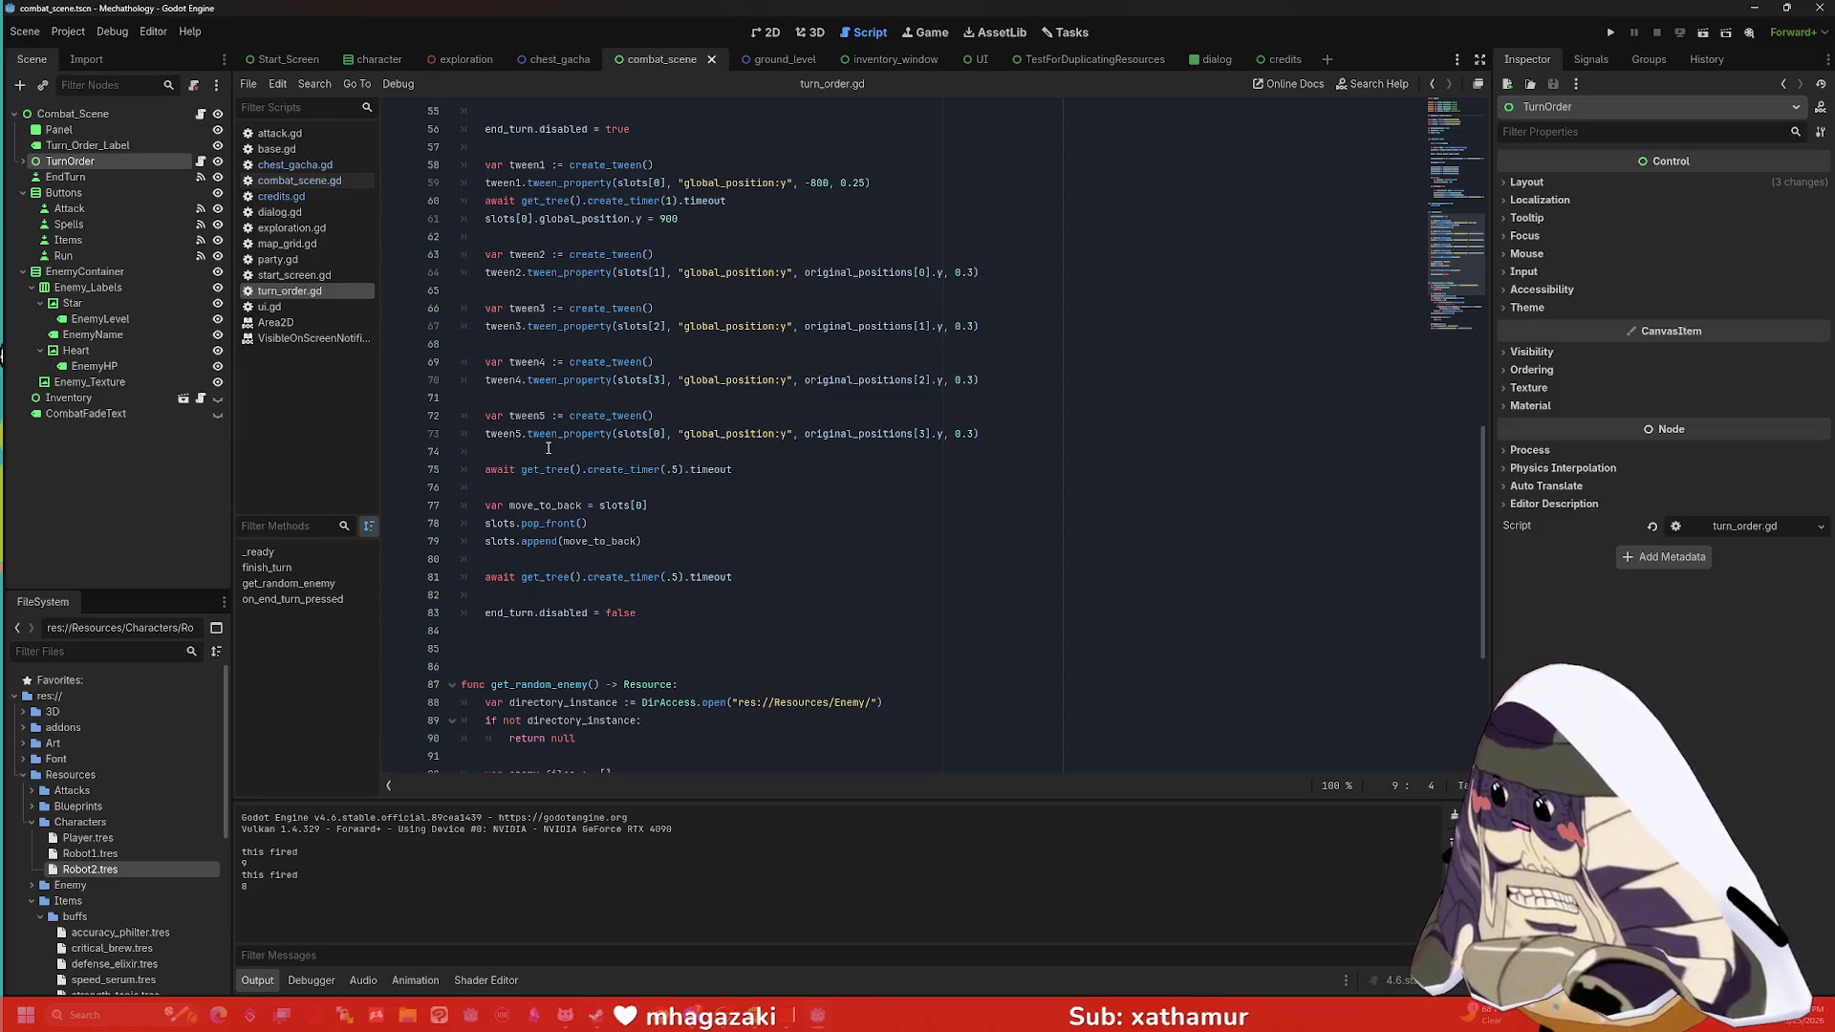
pyautogui.scroll(1, 453, 433)
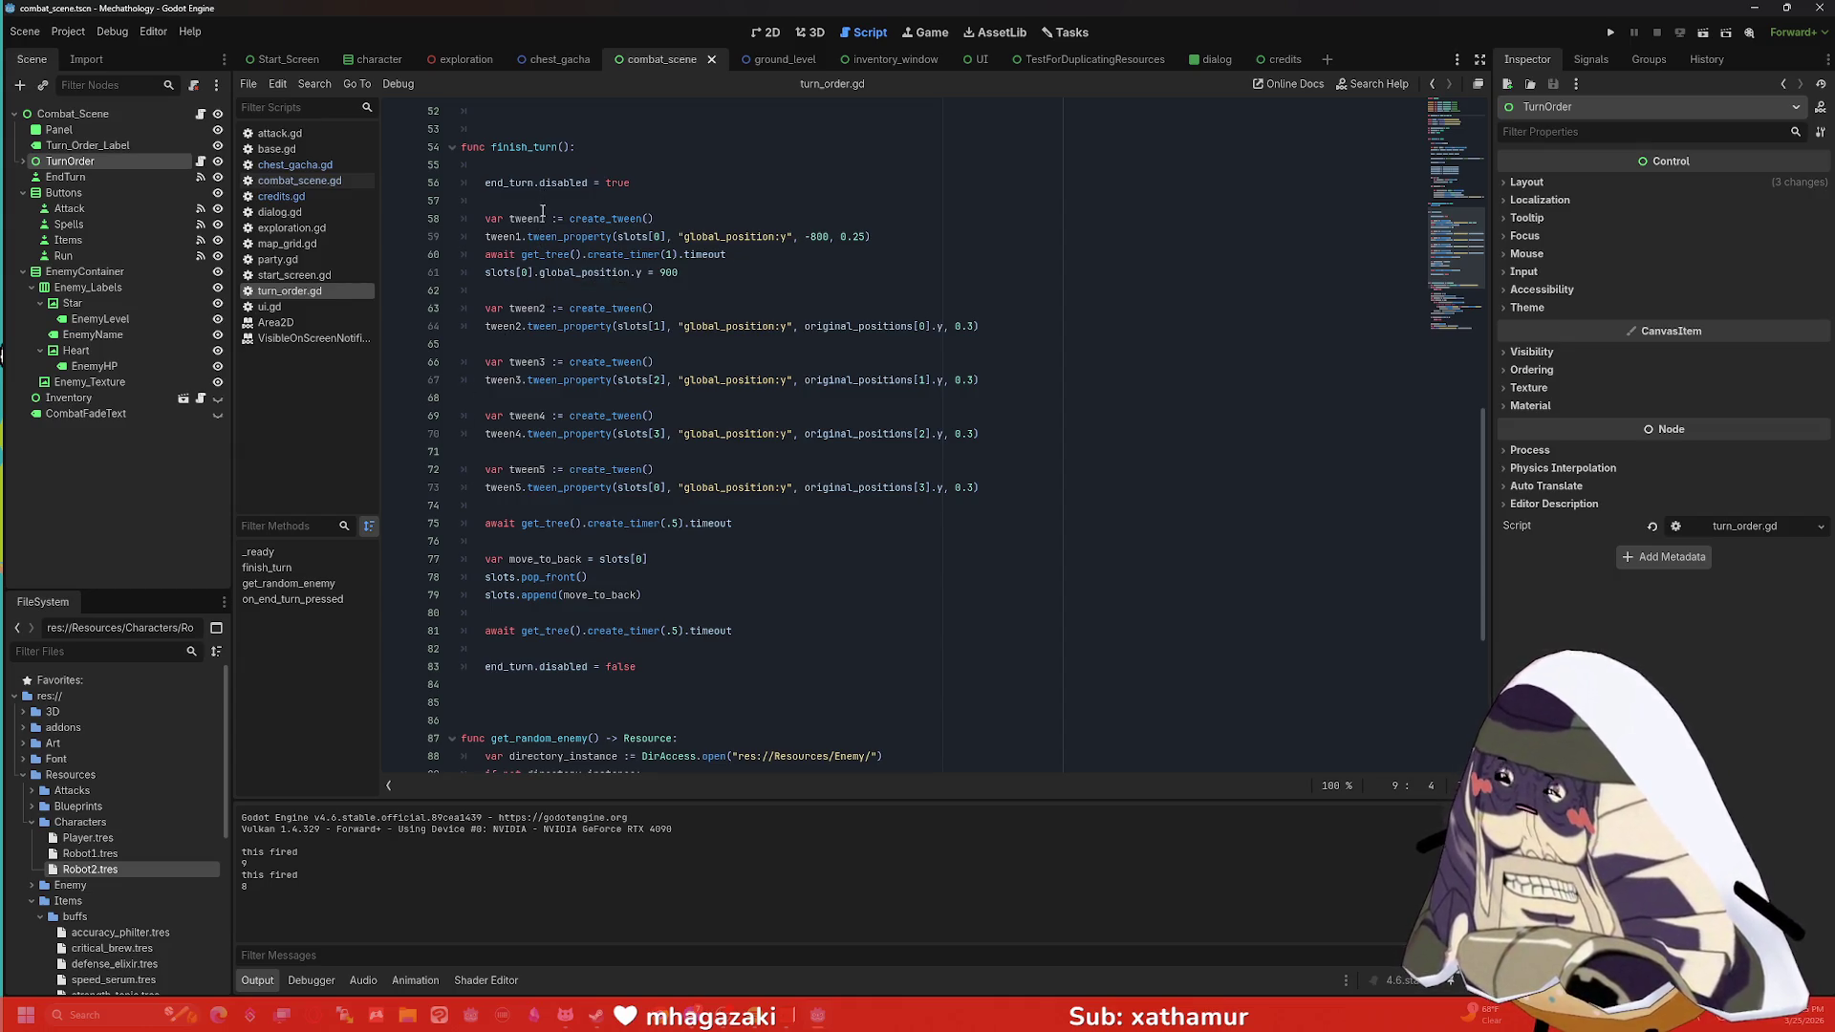
pyautogui.click(1611, 33)
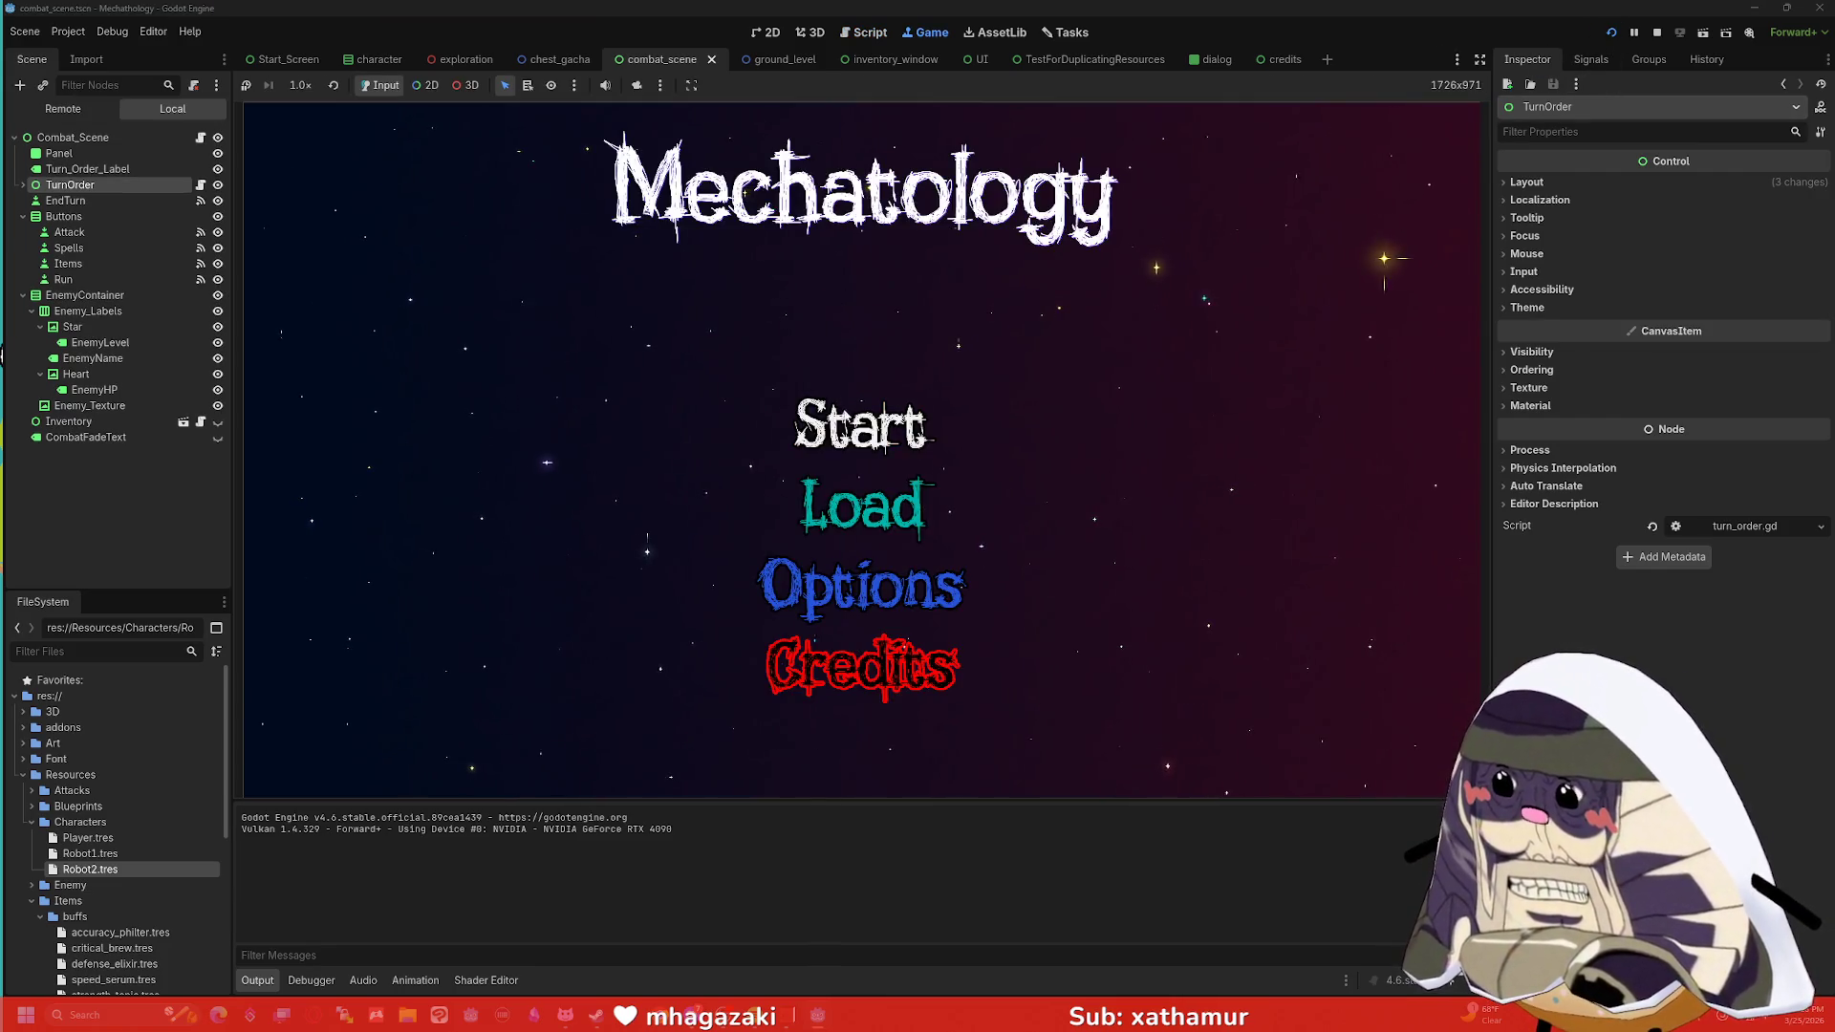
# Start a combat against Purity, end the turn twice to watch the portraits cycle, then stop.
pyautogui.click(843, 423)
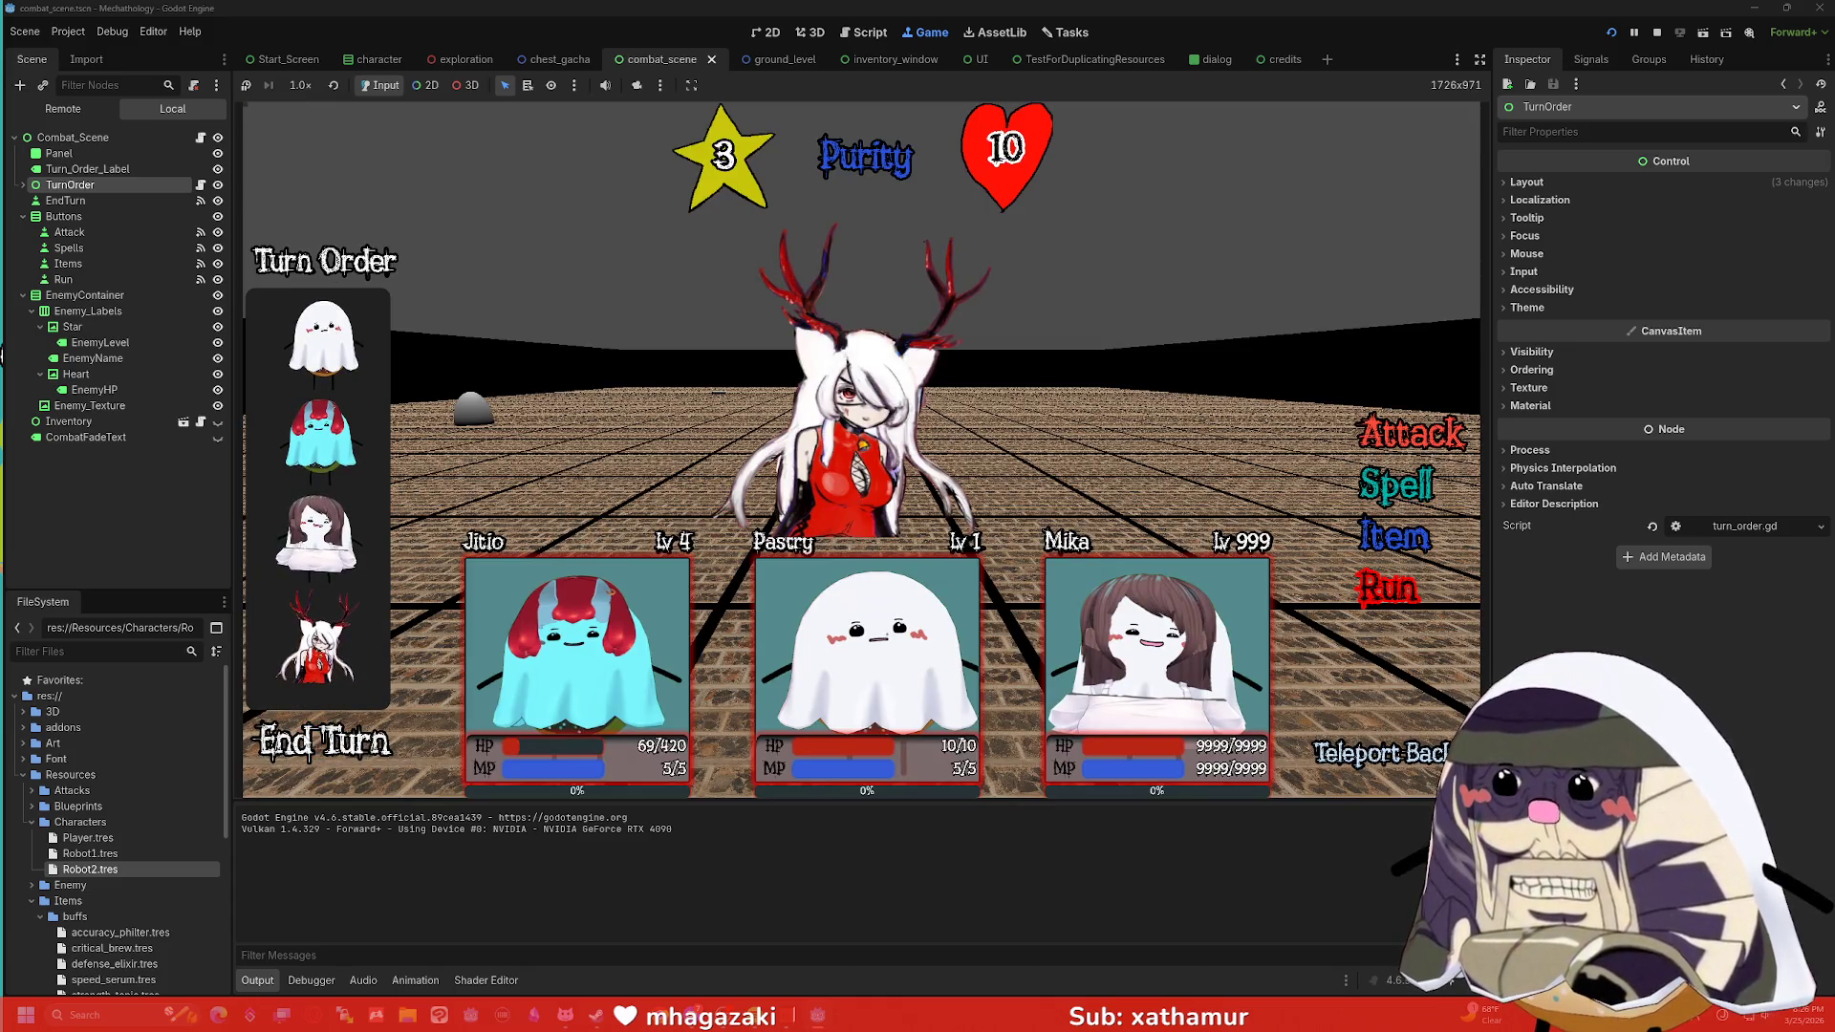
pyautogui.click(301, 744)
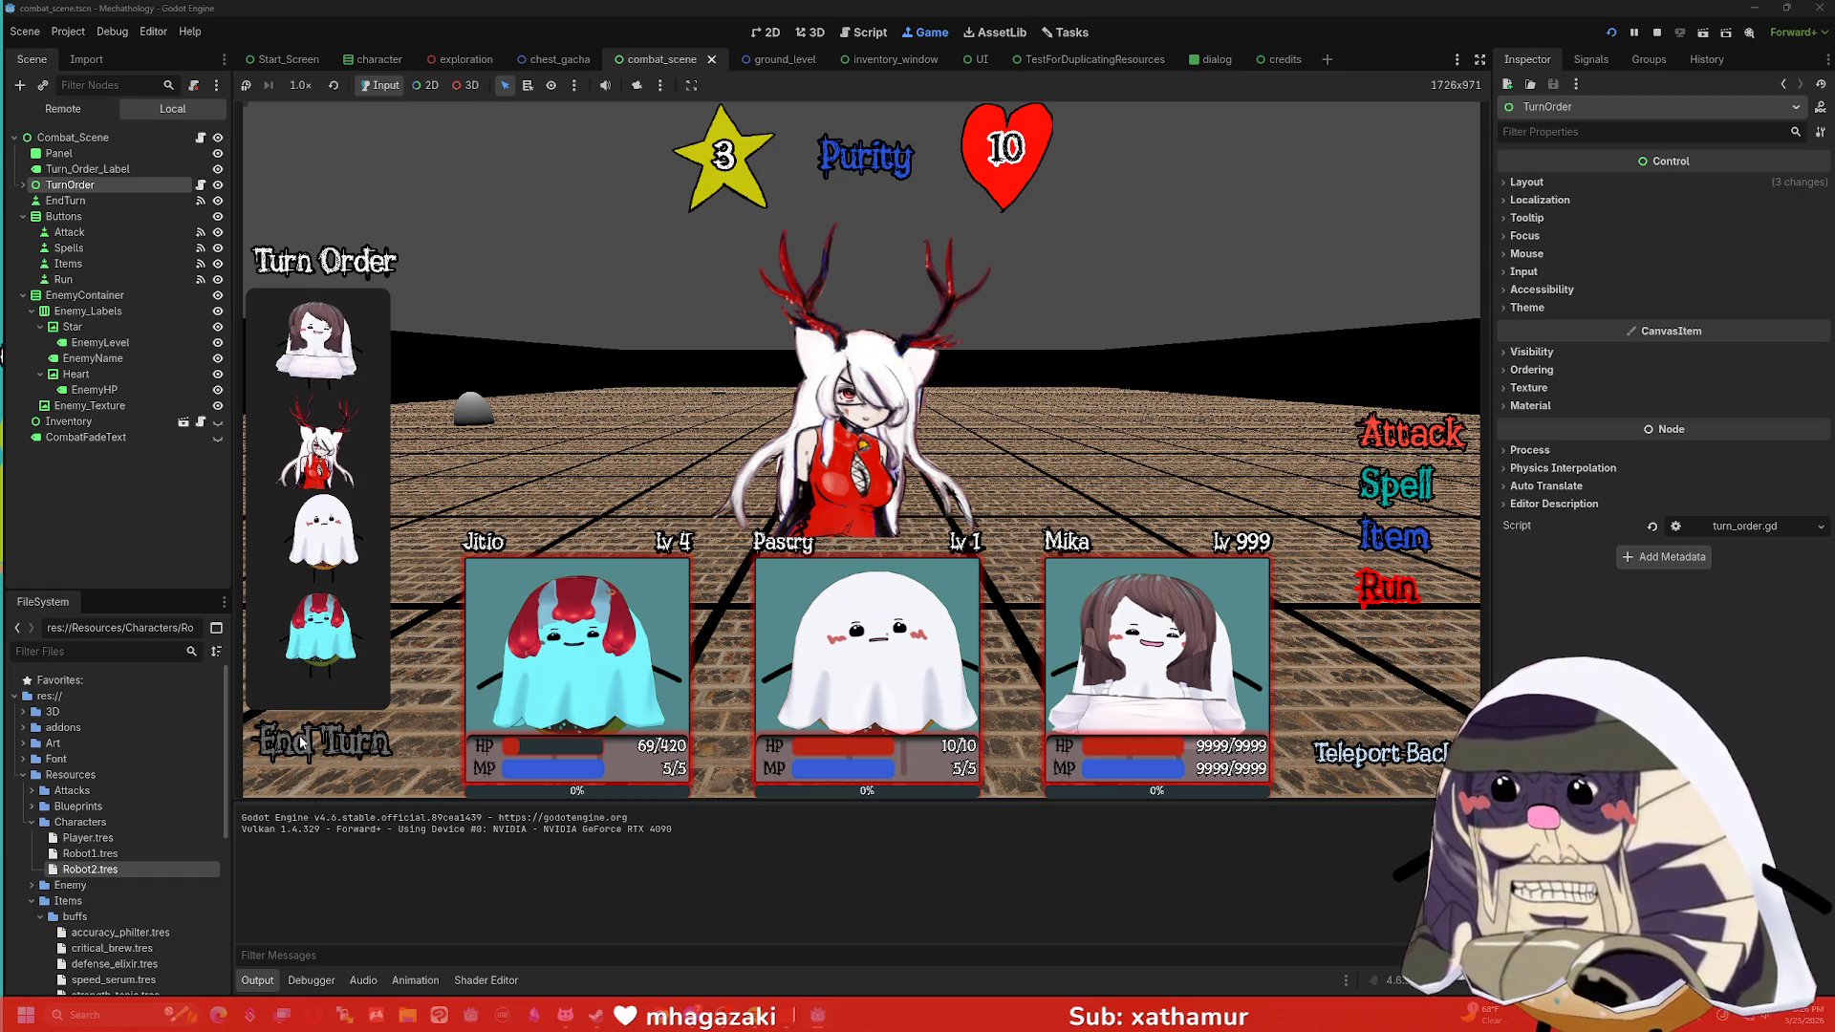
pyautogui.click(301, 744)
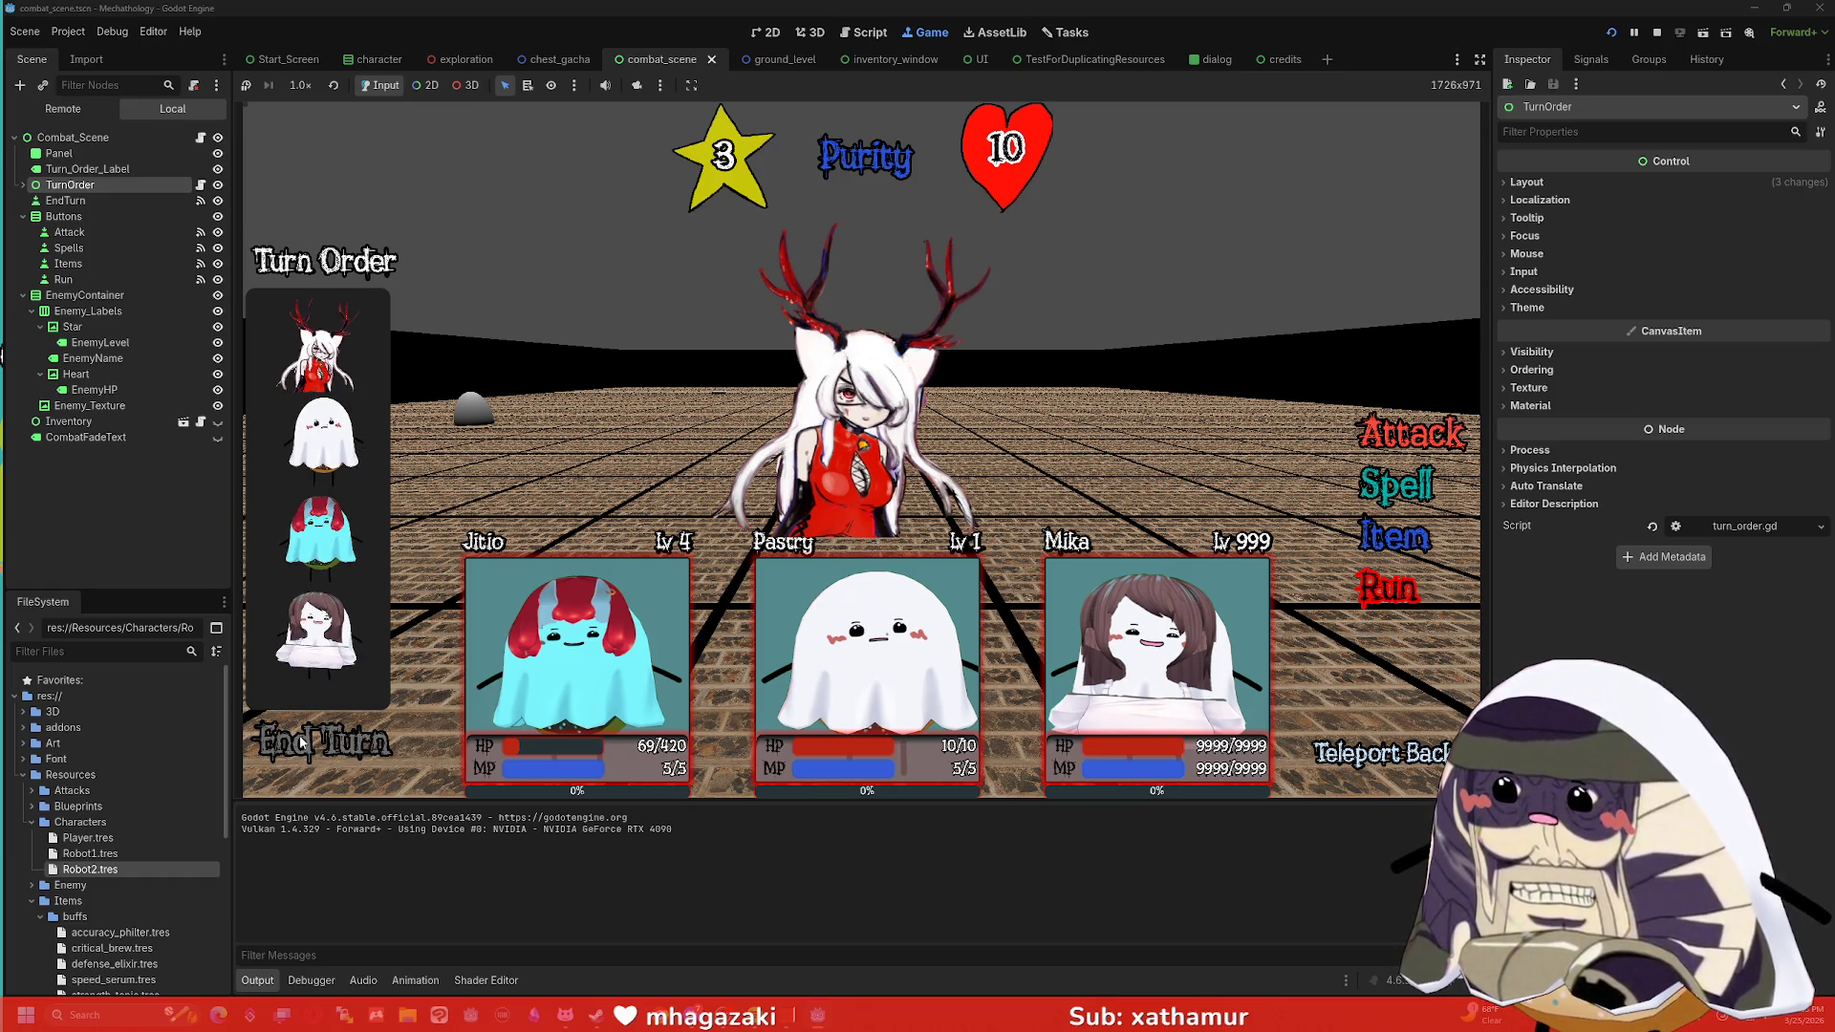
pyautogui.click(1657, 32)
pyautogui.scroll(1, 638, 179)
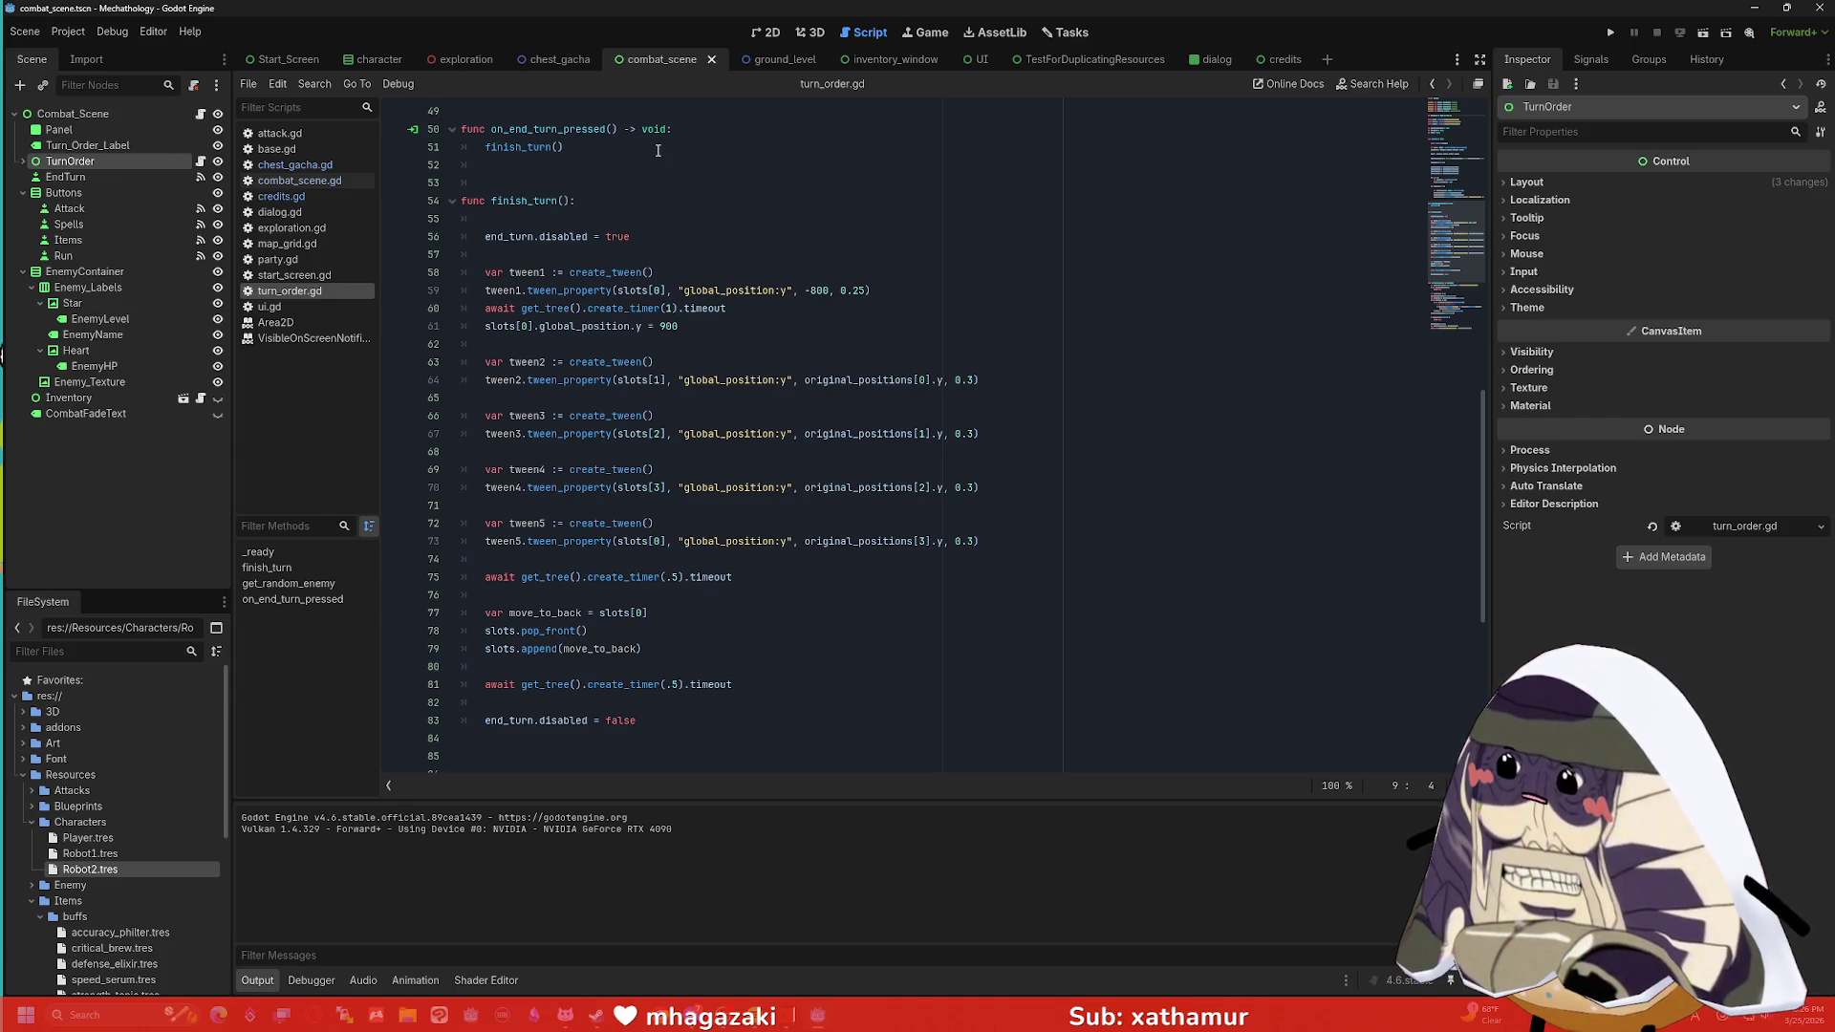
# Add print("finish turn started") on the empty first line of finish_turn.
pyautogui.click(673, 214)
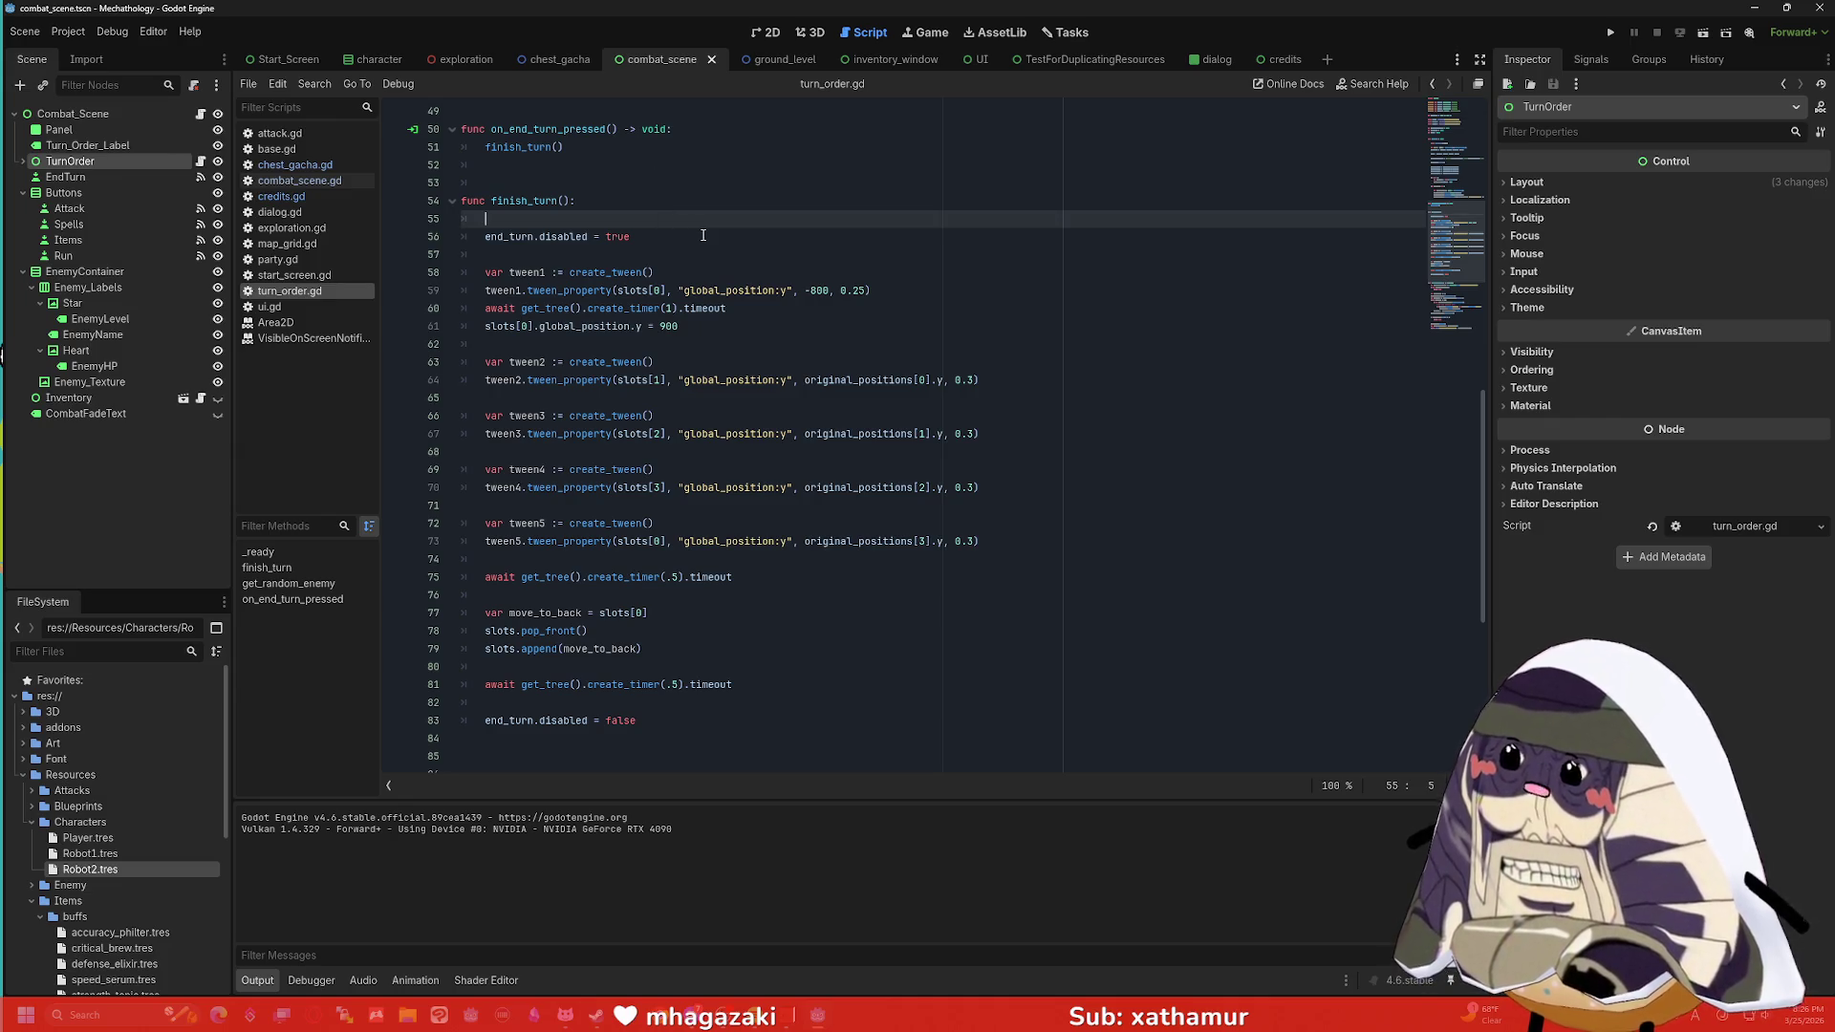
pyautogui.write('print("end turn')
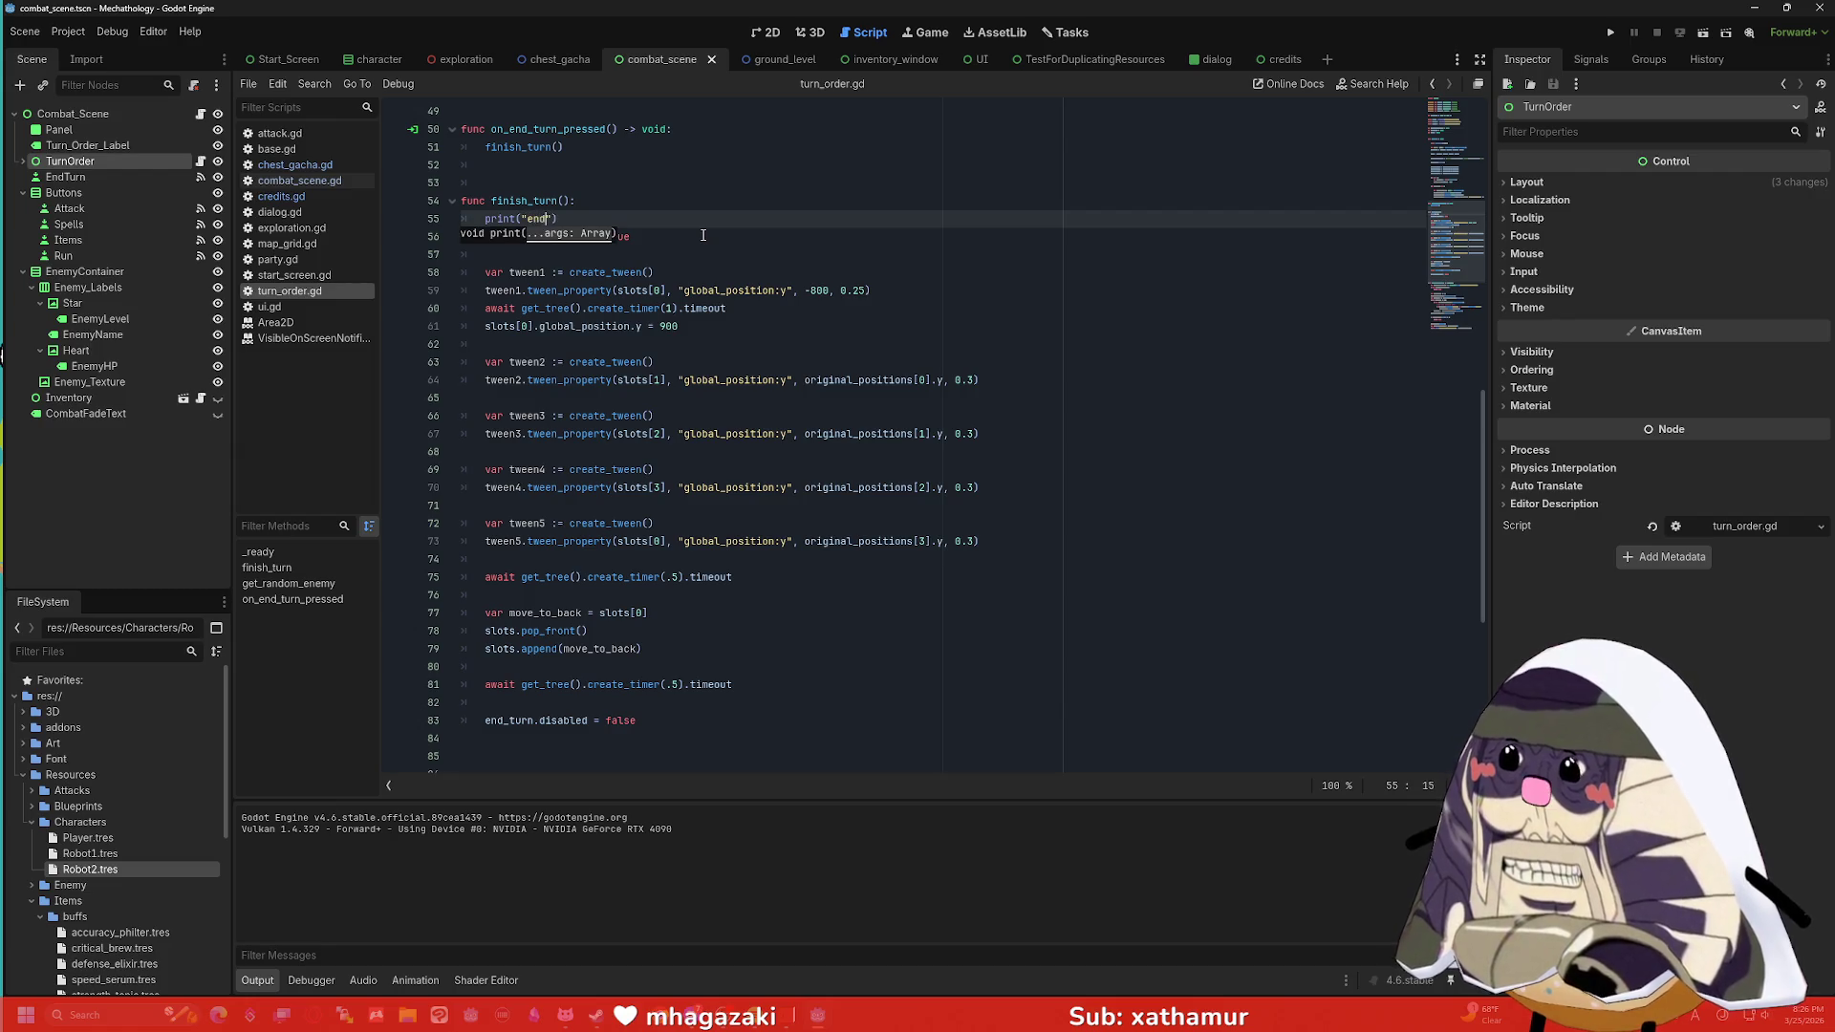
pyautogui.press('BackSpace')
pyautogui.press('BackSpace')
pyautogui.press('BackSpace')
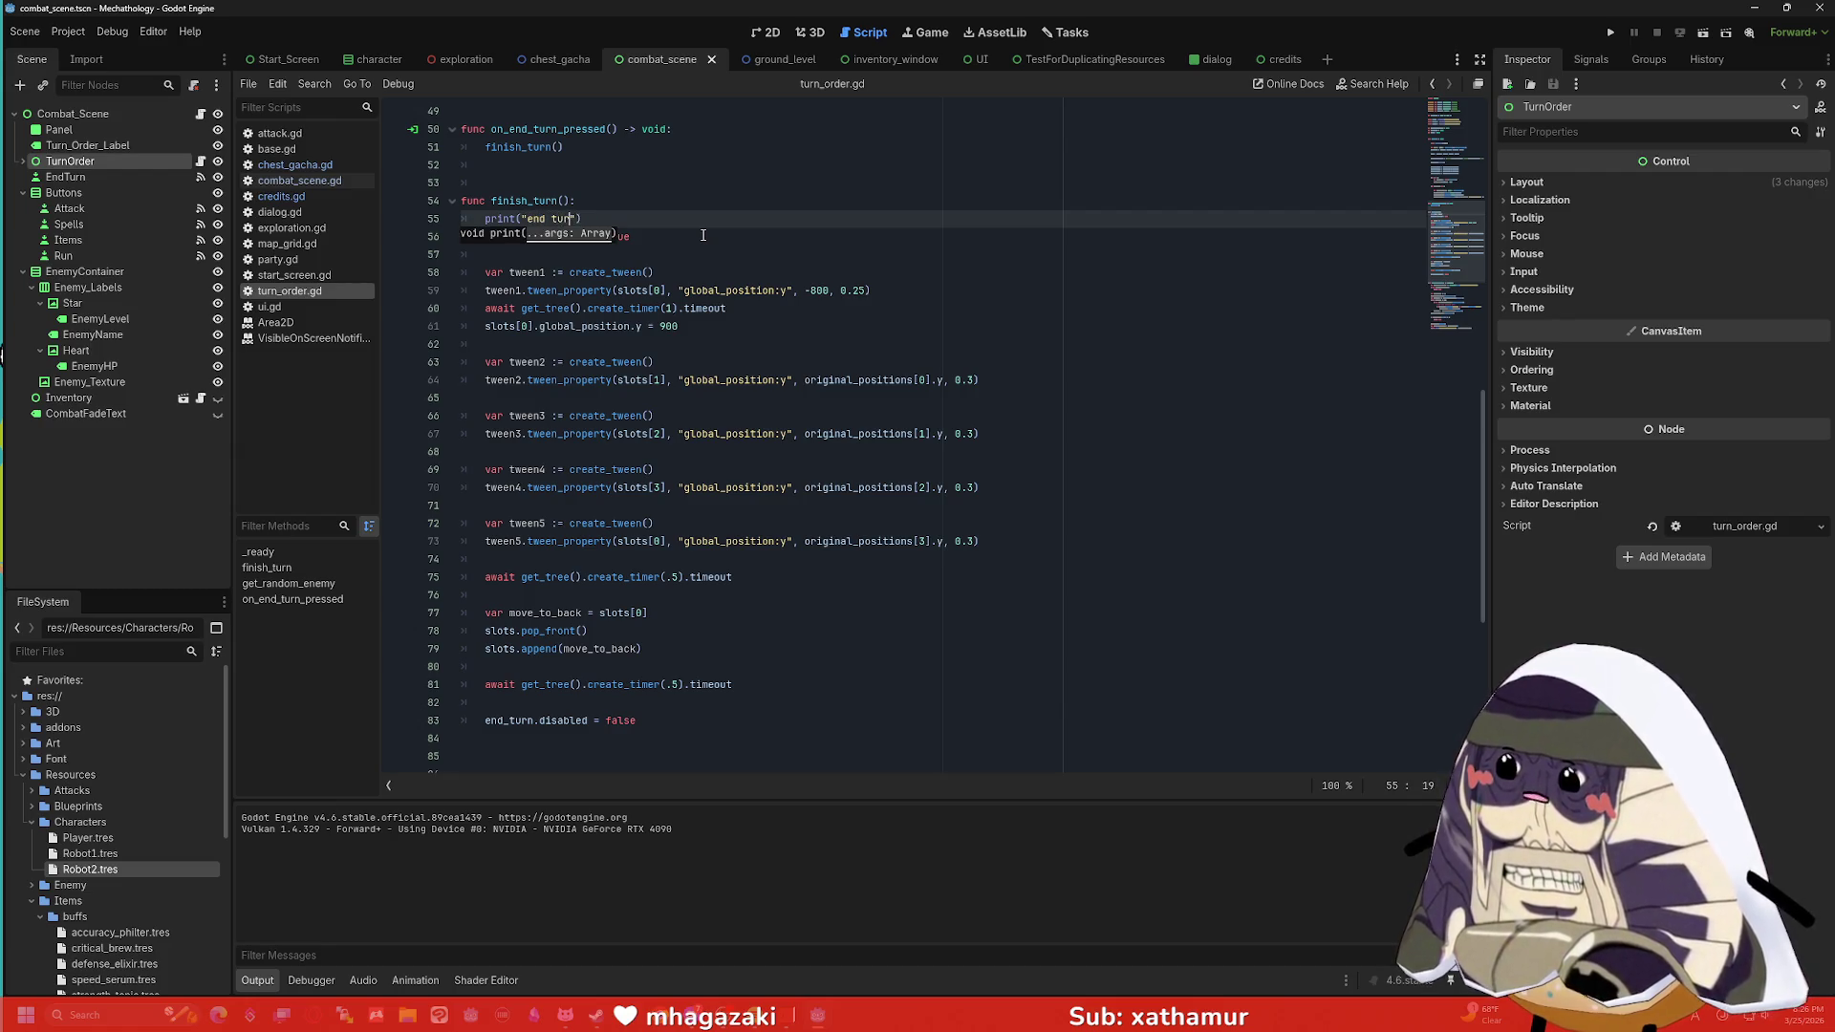
pyautogui.press('BackSpace')
pyautogui.press('BackSpace')
pyautogui.press('BackSpace')
pyautogui.write('finish')
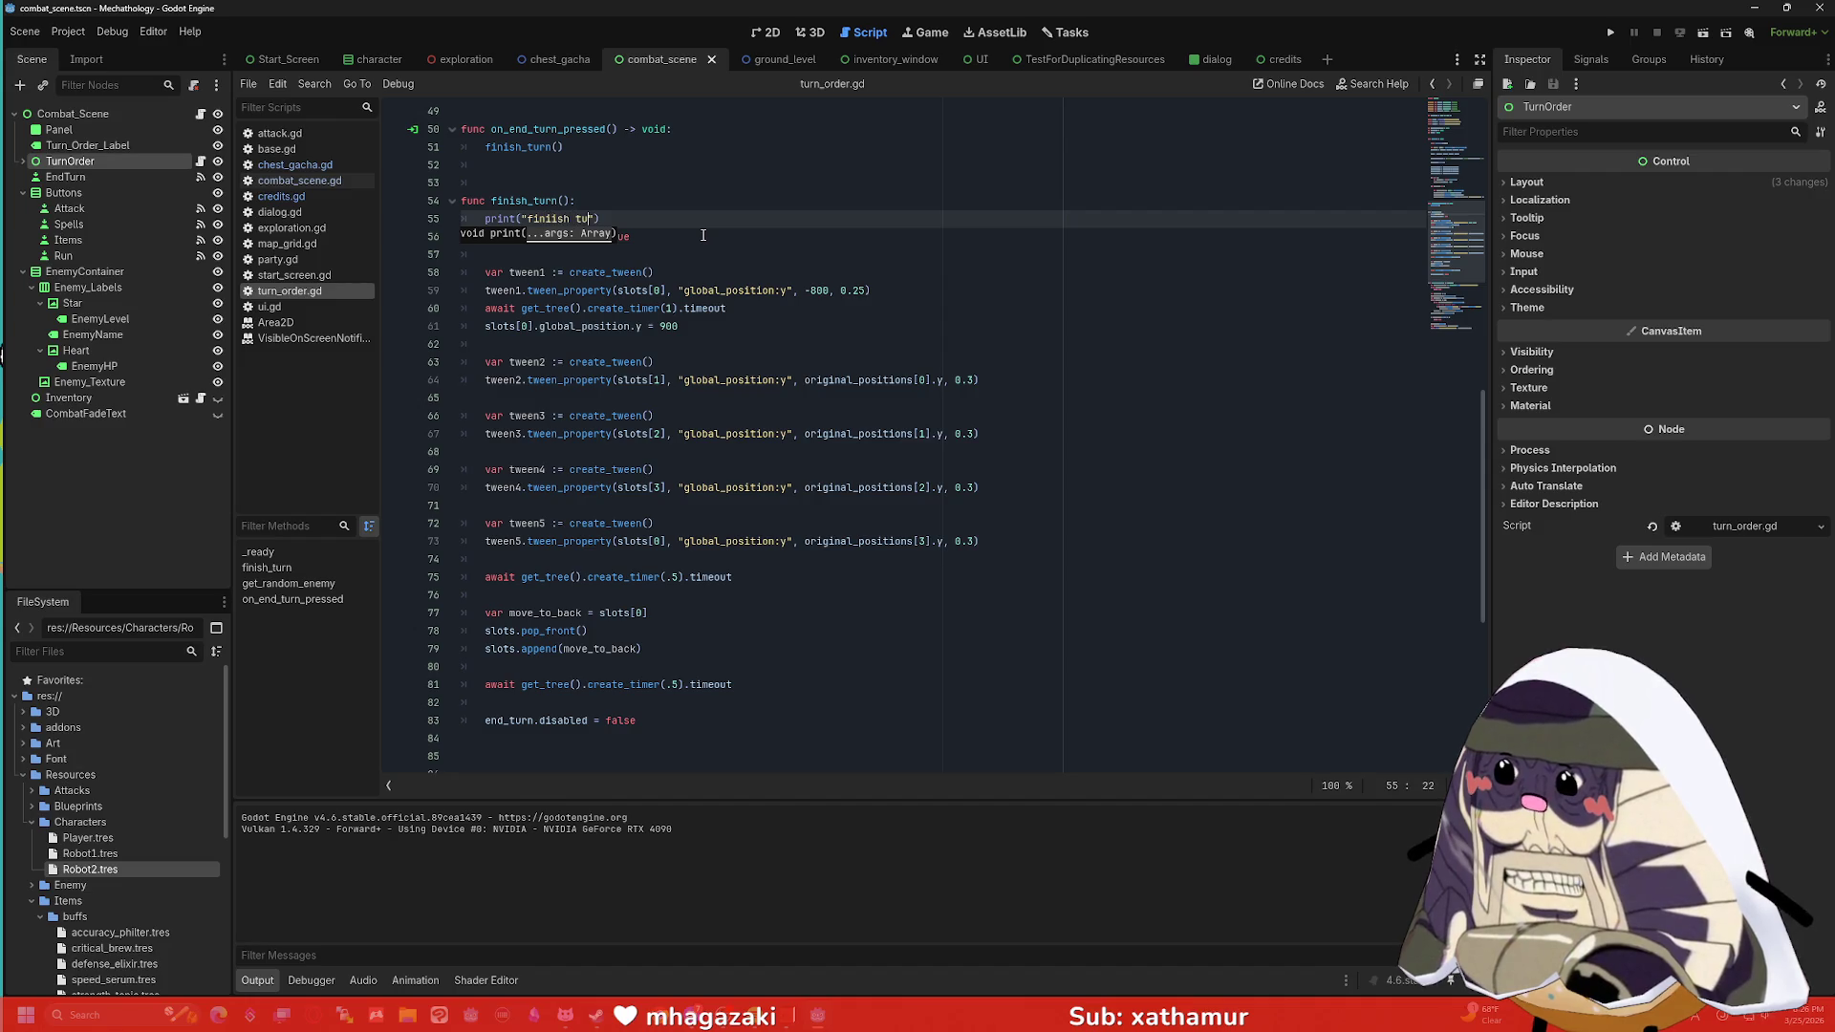
pyautogui.press('BackSpace')
pyautogui.press('BackSpace')
pyautogui.press('BackSpace')
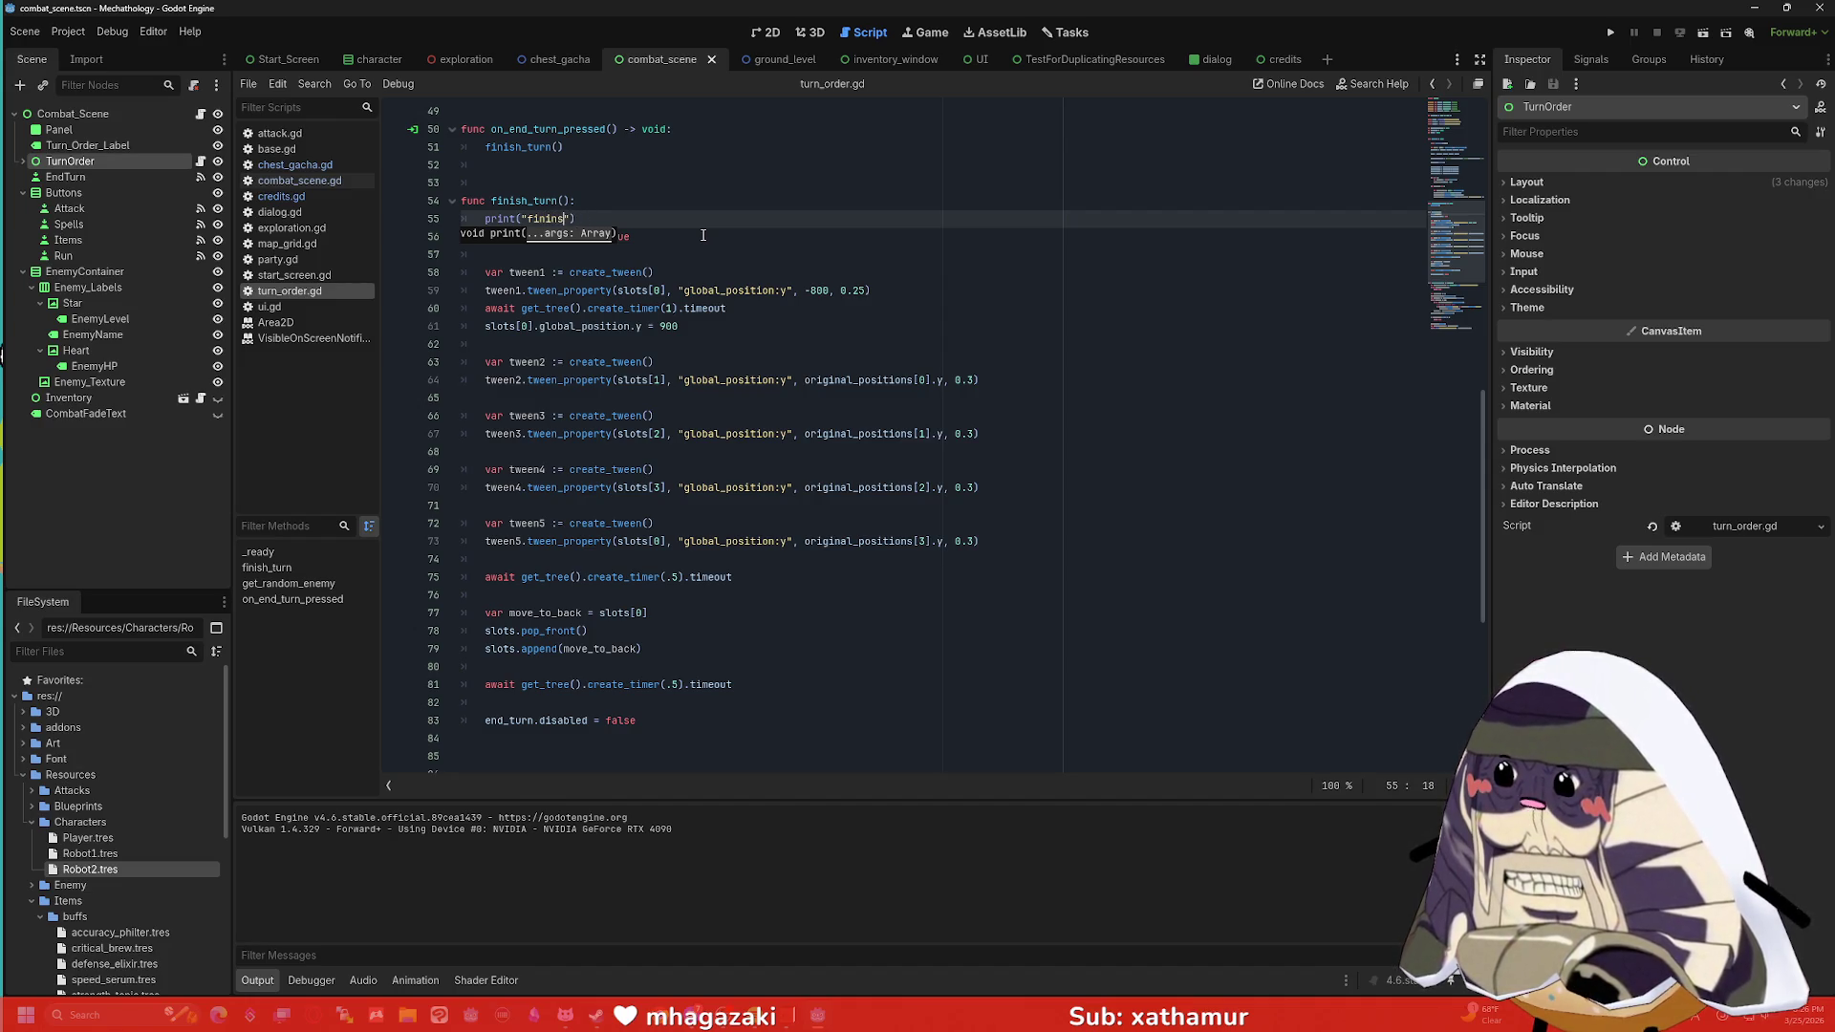
pyautogui.press('BackSpace')
pyautogui.press('BackSpace')
pyautogui.write('ish st')
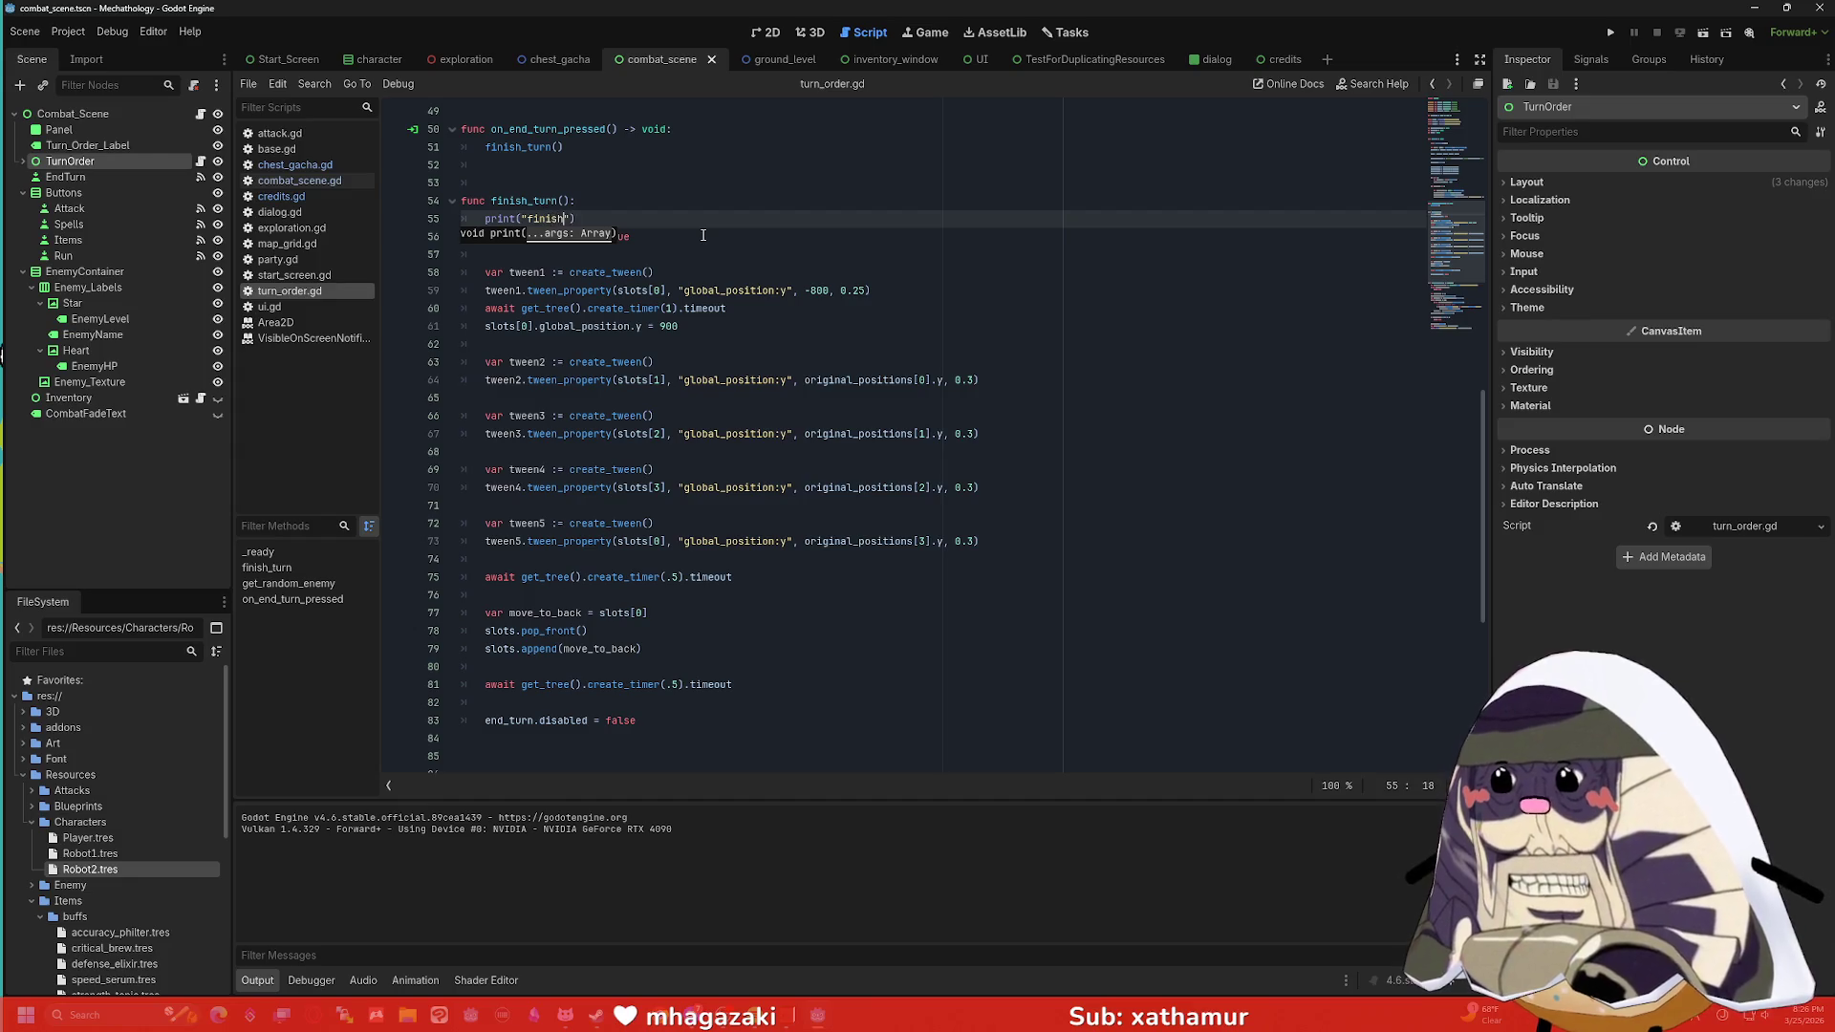
pyautogui.press('BackSpace')
pyautogui.press('BackSpace')
pyautogui.write('tunr st')
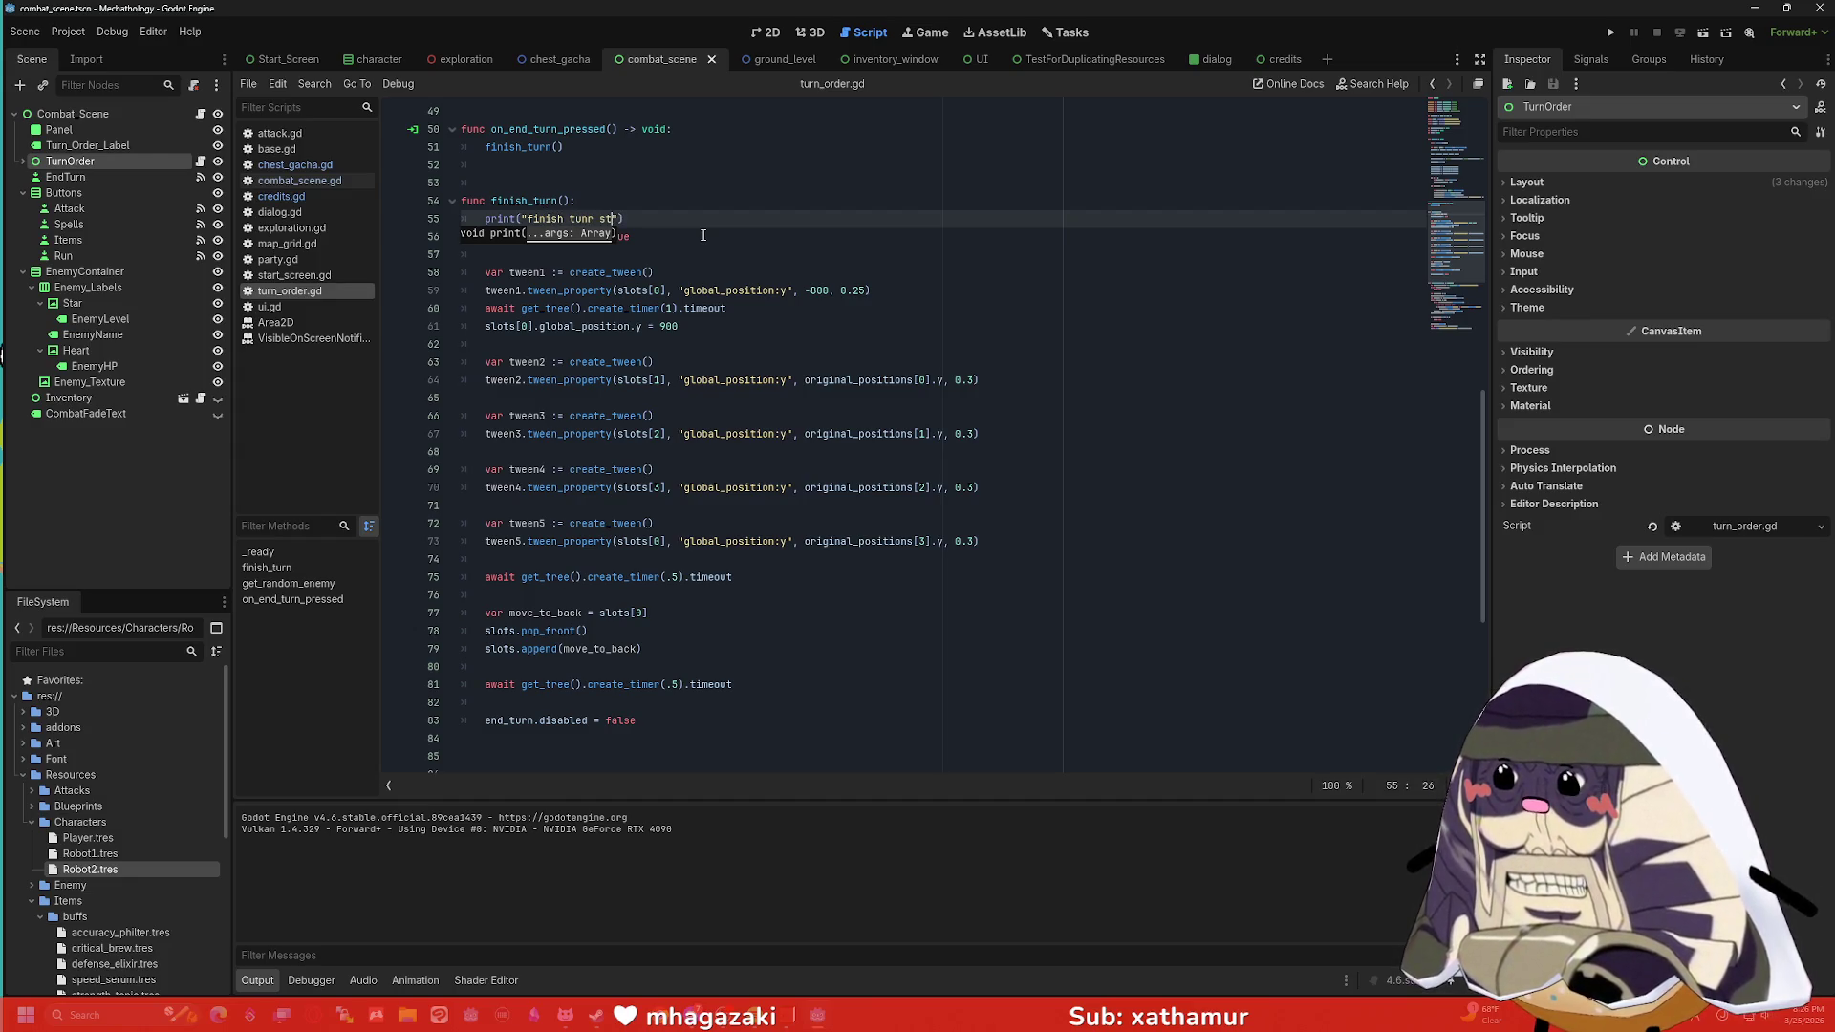
pyautogui.press('BackSpace')
pyautogui.press('BackSpace')
pyautogui.press('BackSpace')
pyautogui.write('urn started')
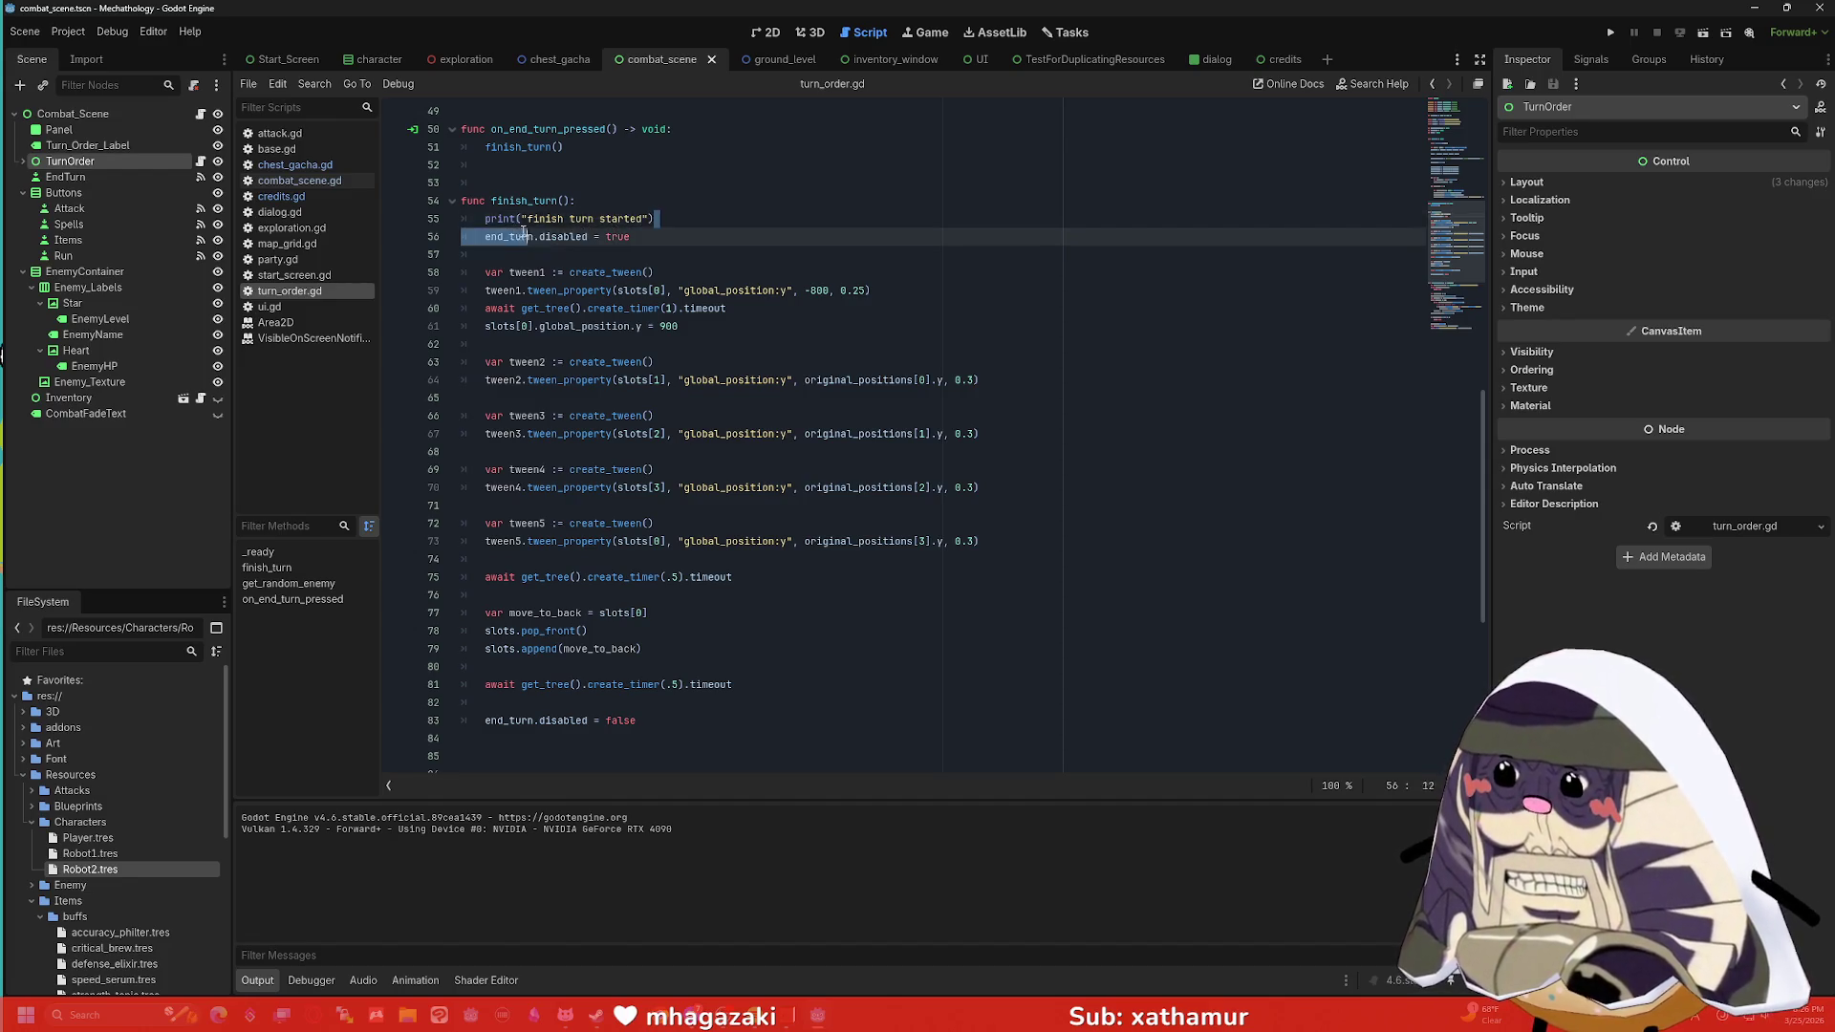
# Add print("finish turn ended") after end_turn.disabled = false, then run the current scene.
pyautogui.hotkey('shift', 'Home')
pyautogui.hotkey('ctrl', 'c')
pyautogui.click(779, 720)
pyautogui.scroll(-2, 777, 722)
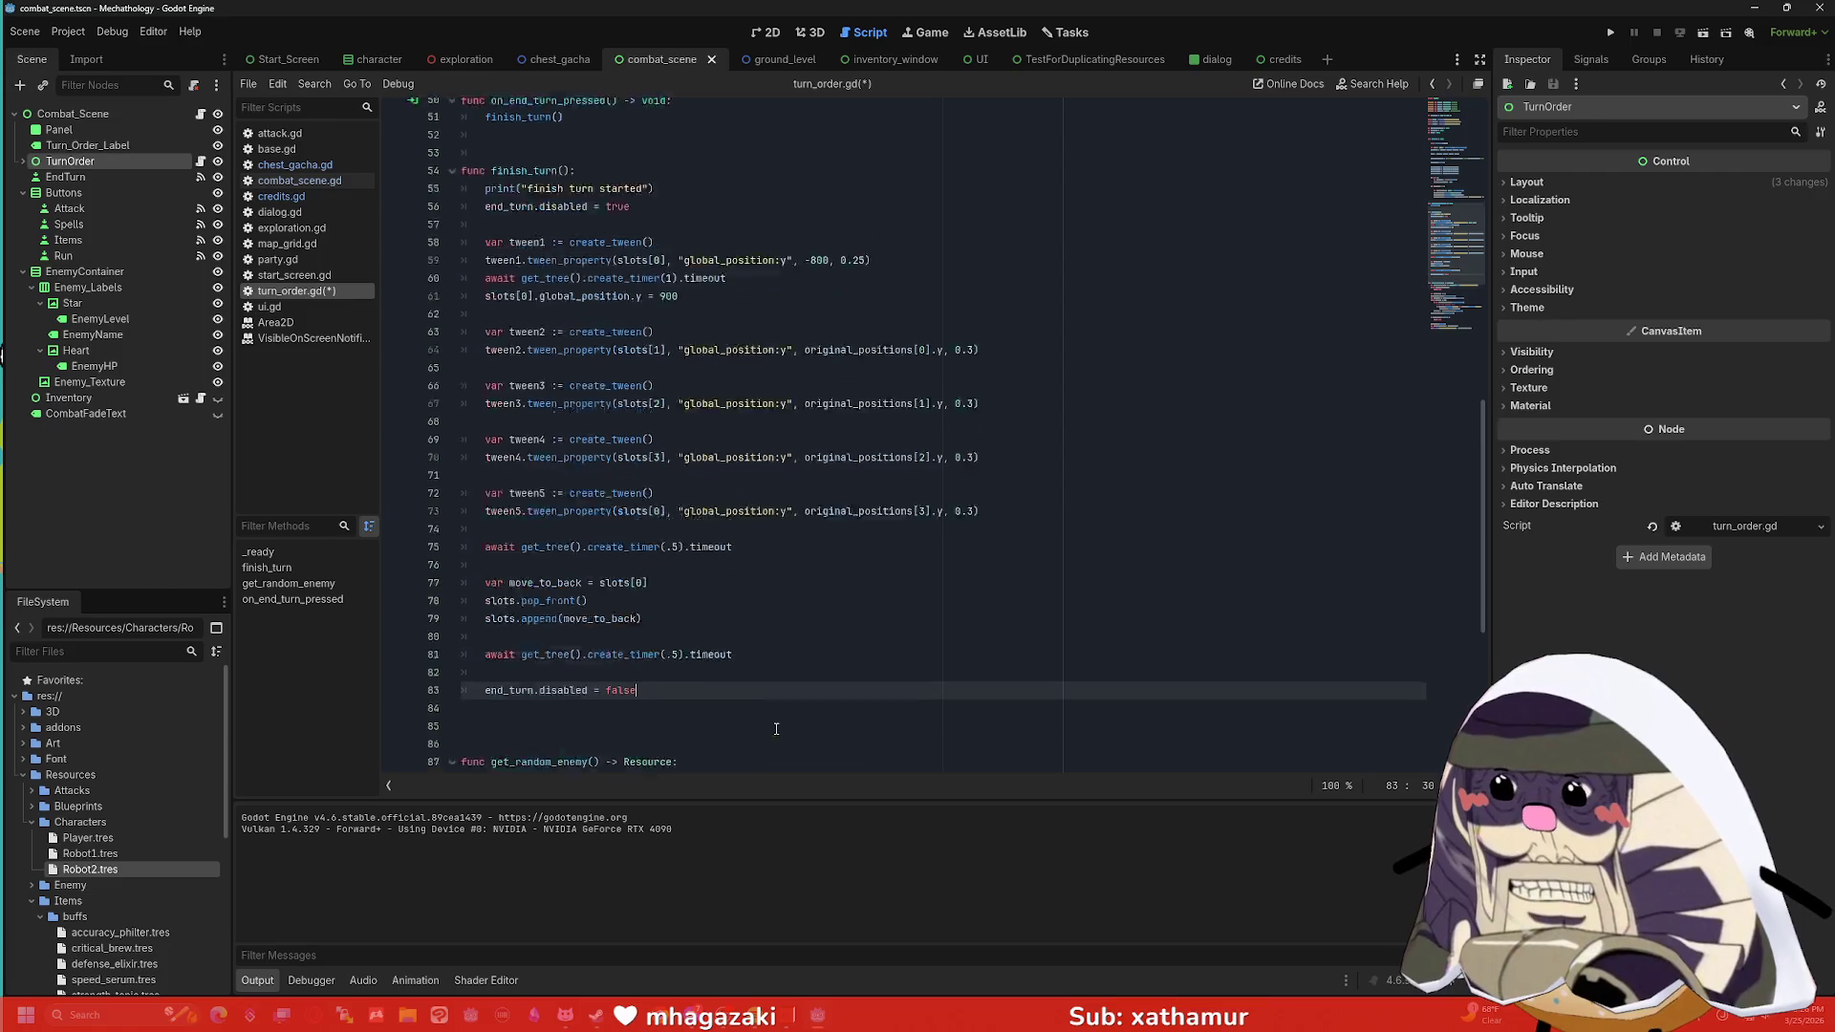
pyautogui.hotkey('ctrl', 'v')
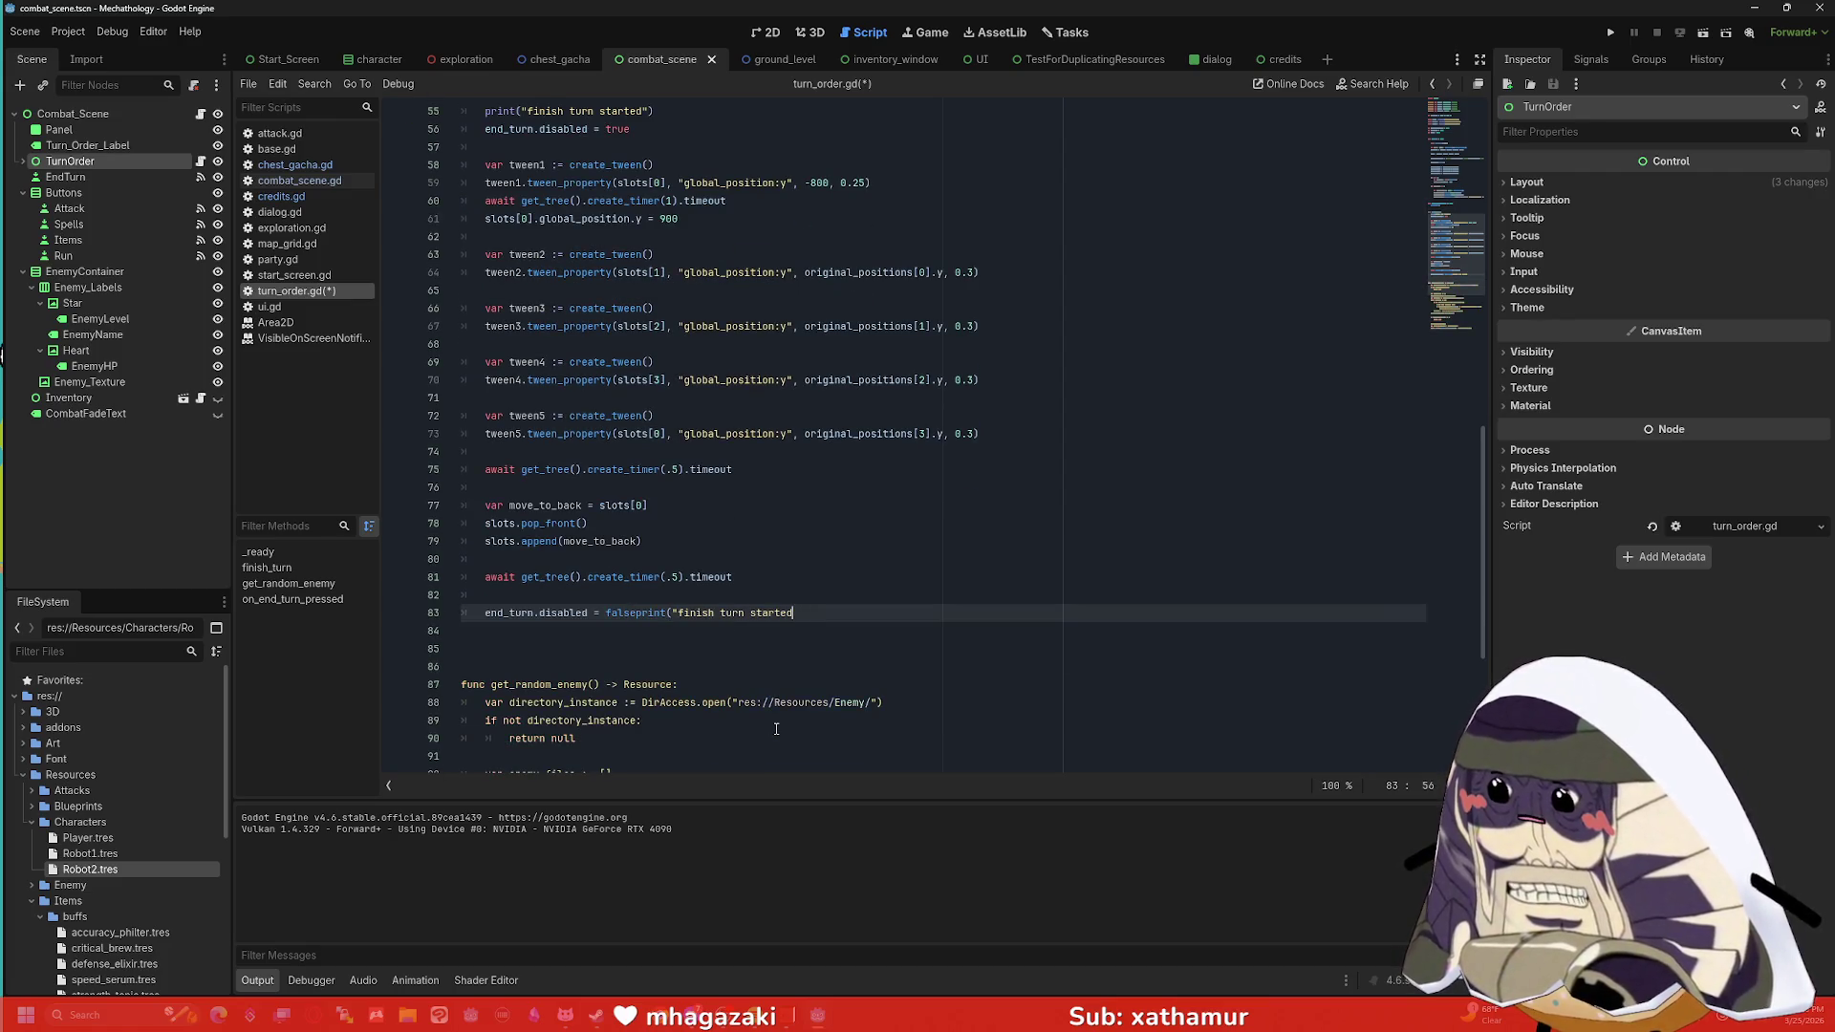
pyautogui.press('BackSpace')
pyautogui.press('BackSpace')
pyautogui.press('BackSpace')
pyautogui.press('BackSpace')
pyautogui.press('BackSpace')
pyautogui.press('BackSpace')
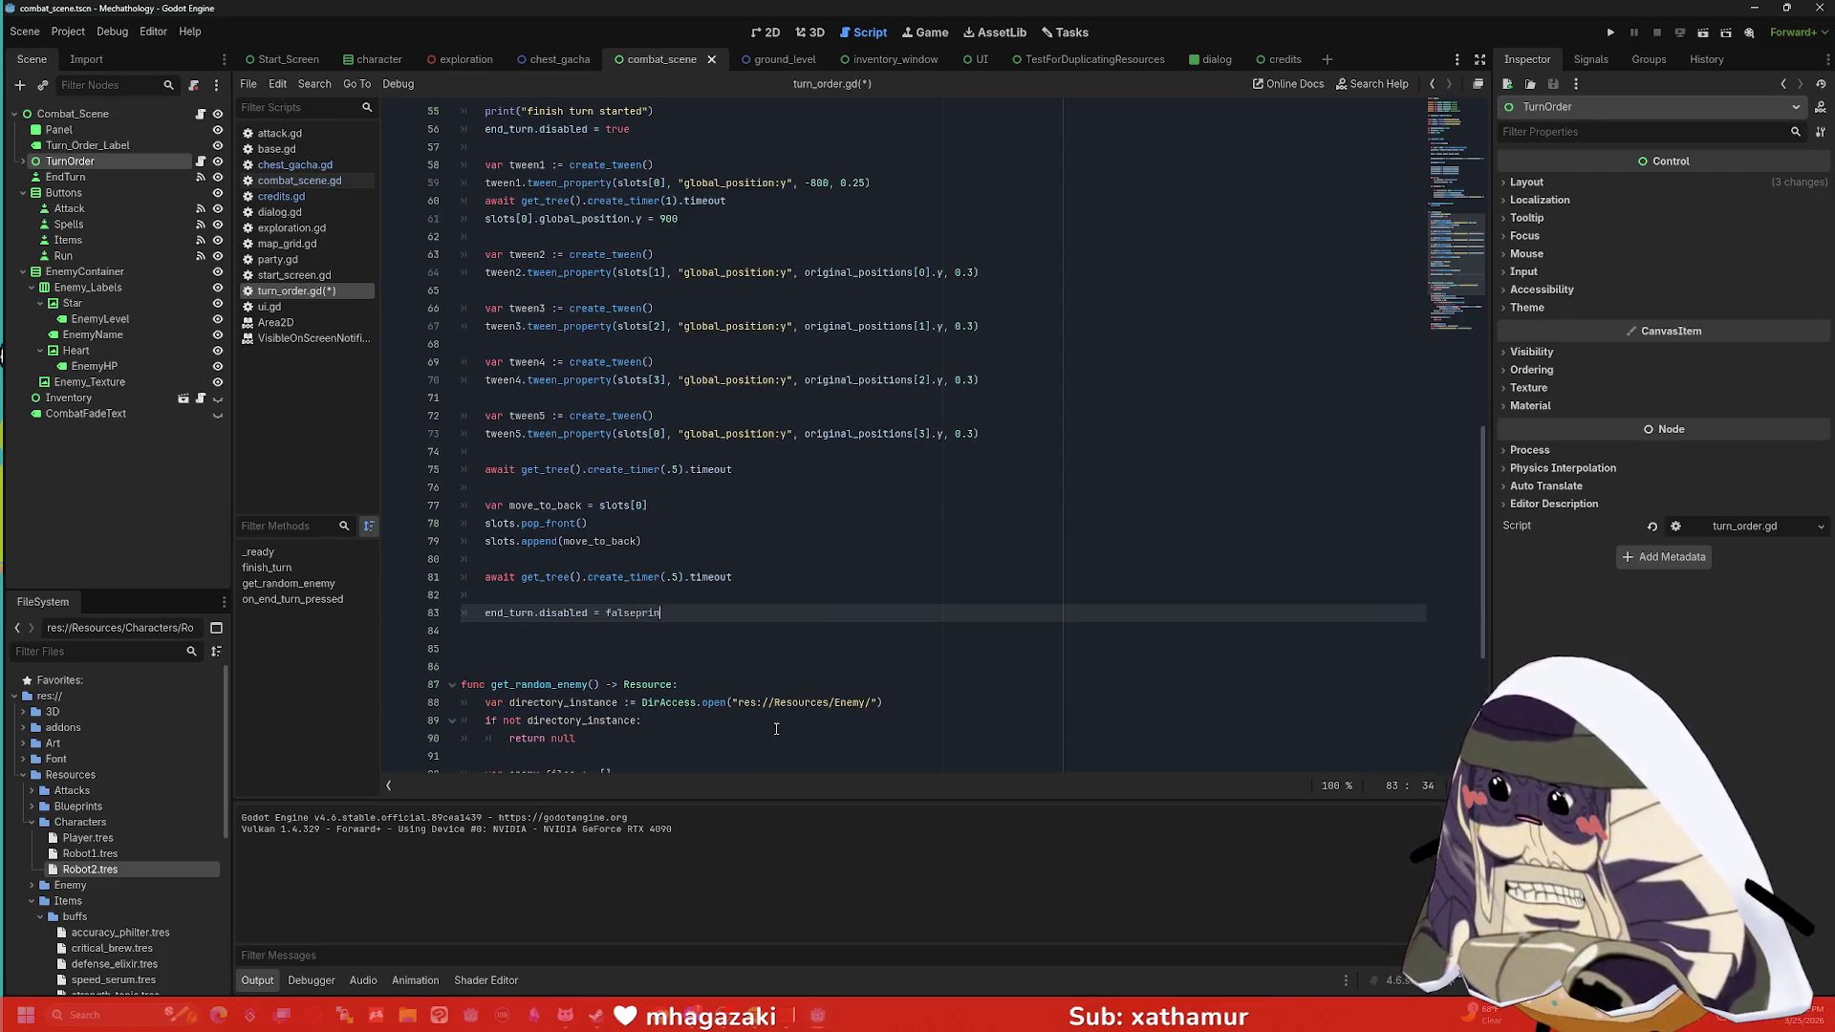
pyautogui.press('Return')
pyautogui.hotkey('ctrl', 'v')
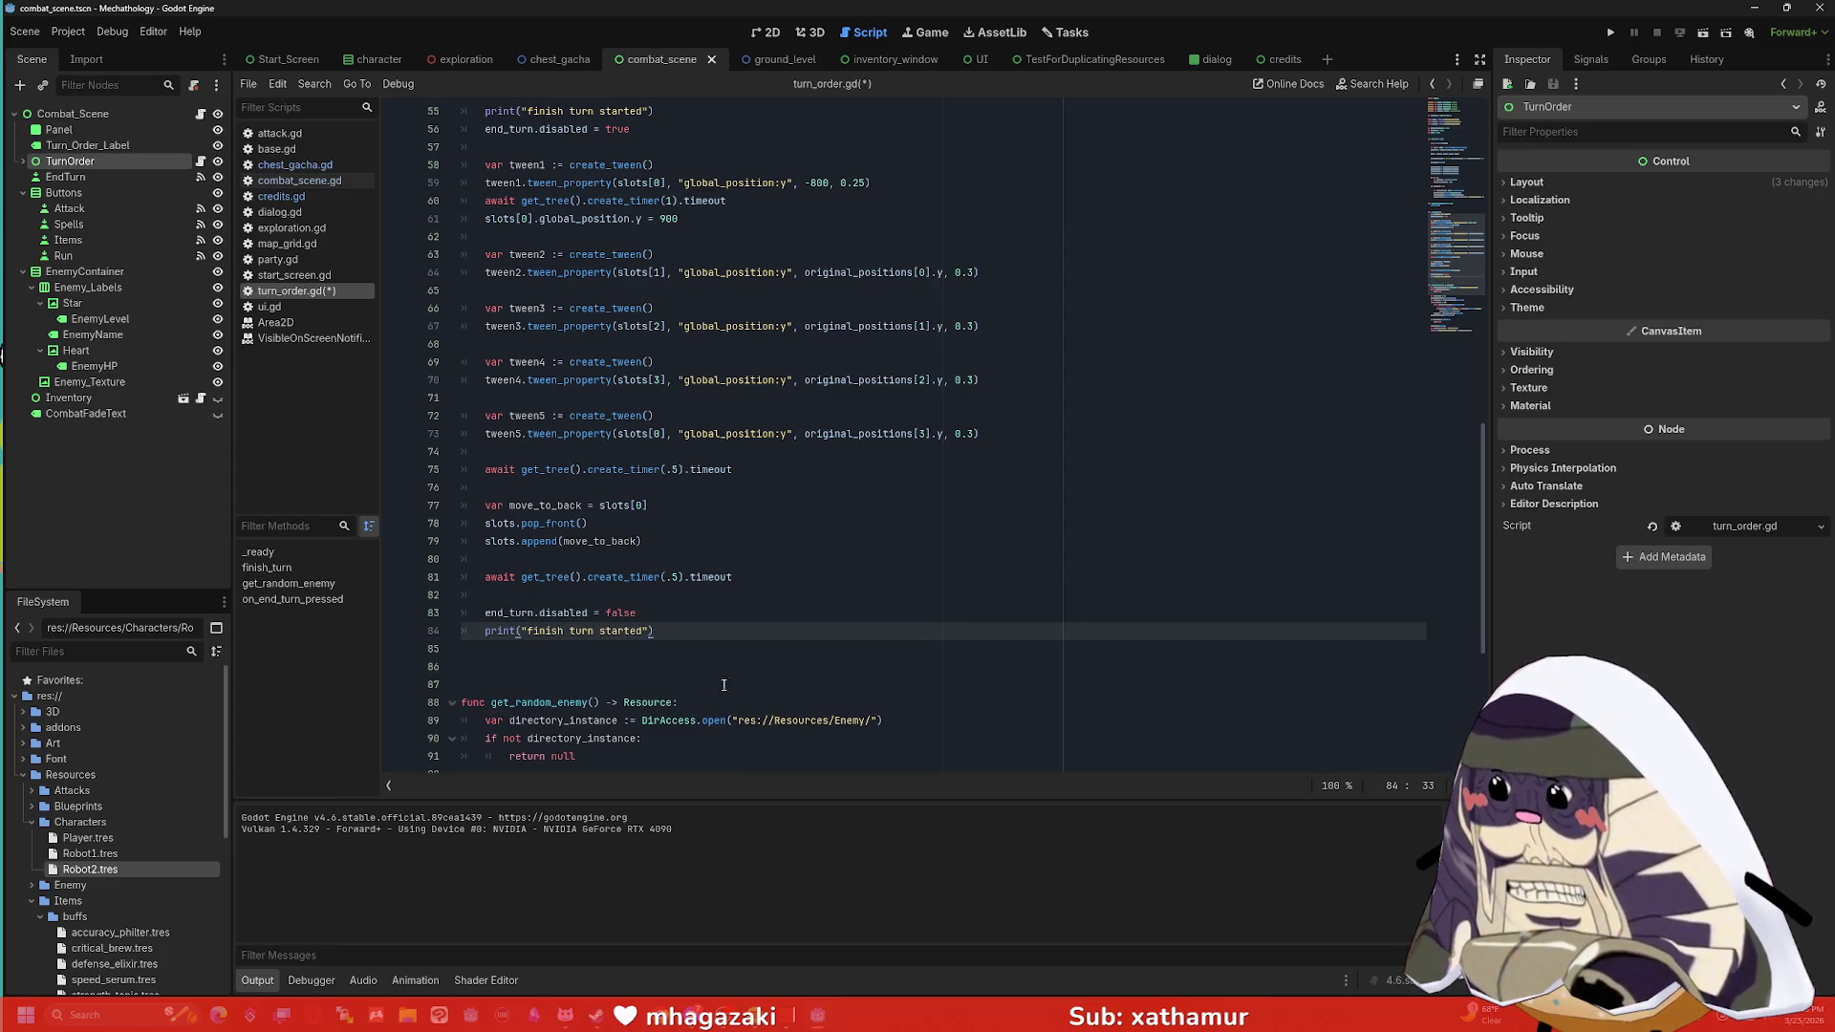
pyautogui.doubleClick(616, 631)
pyautogui.write('ended')
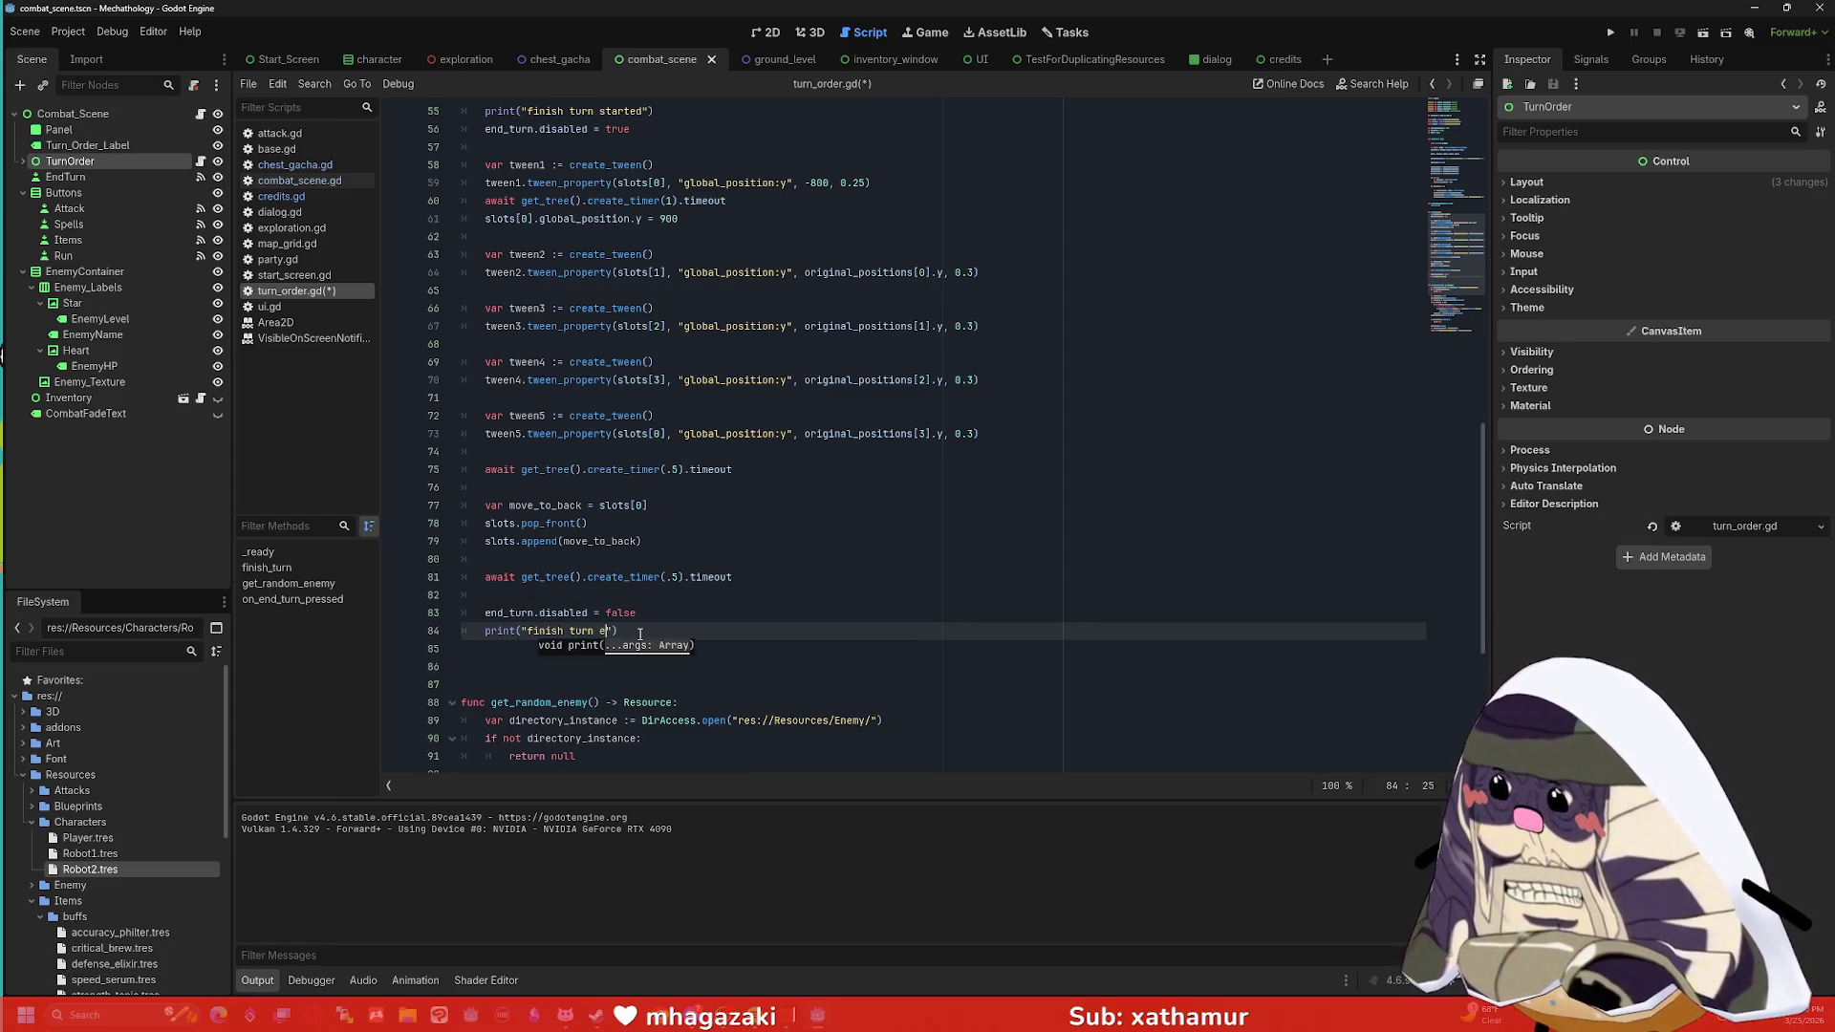
pyautogui.click(1695, 34)
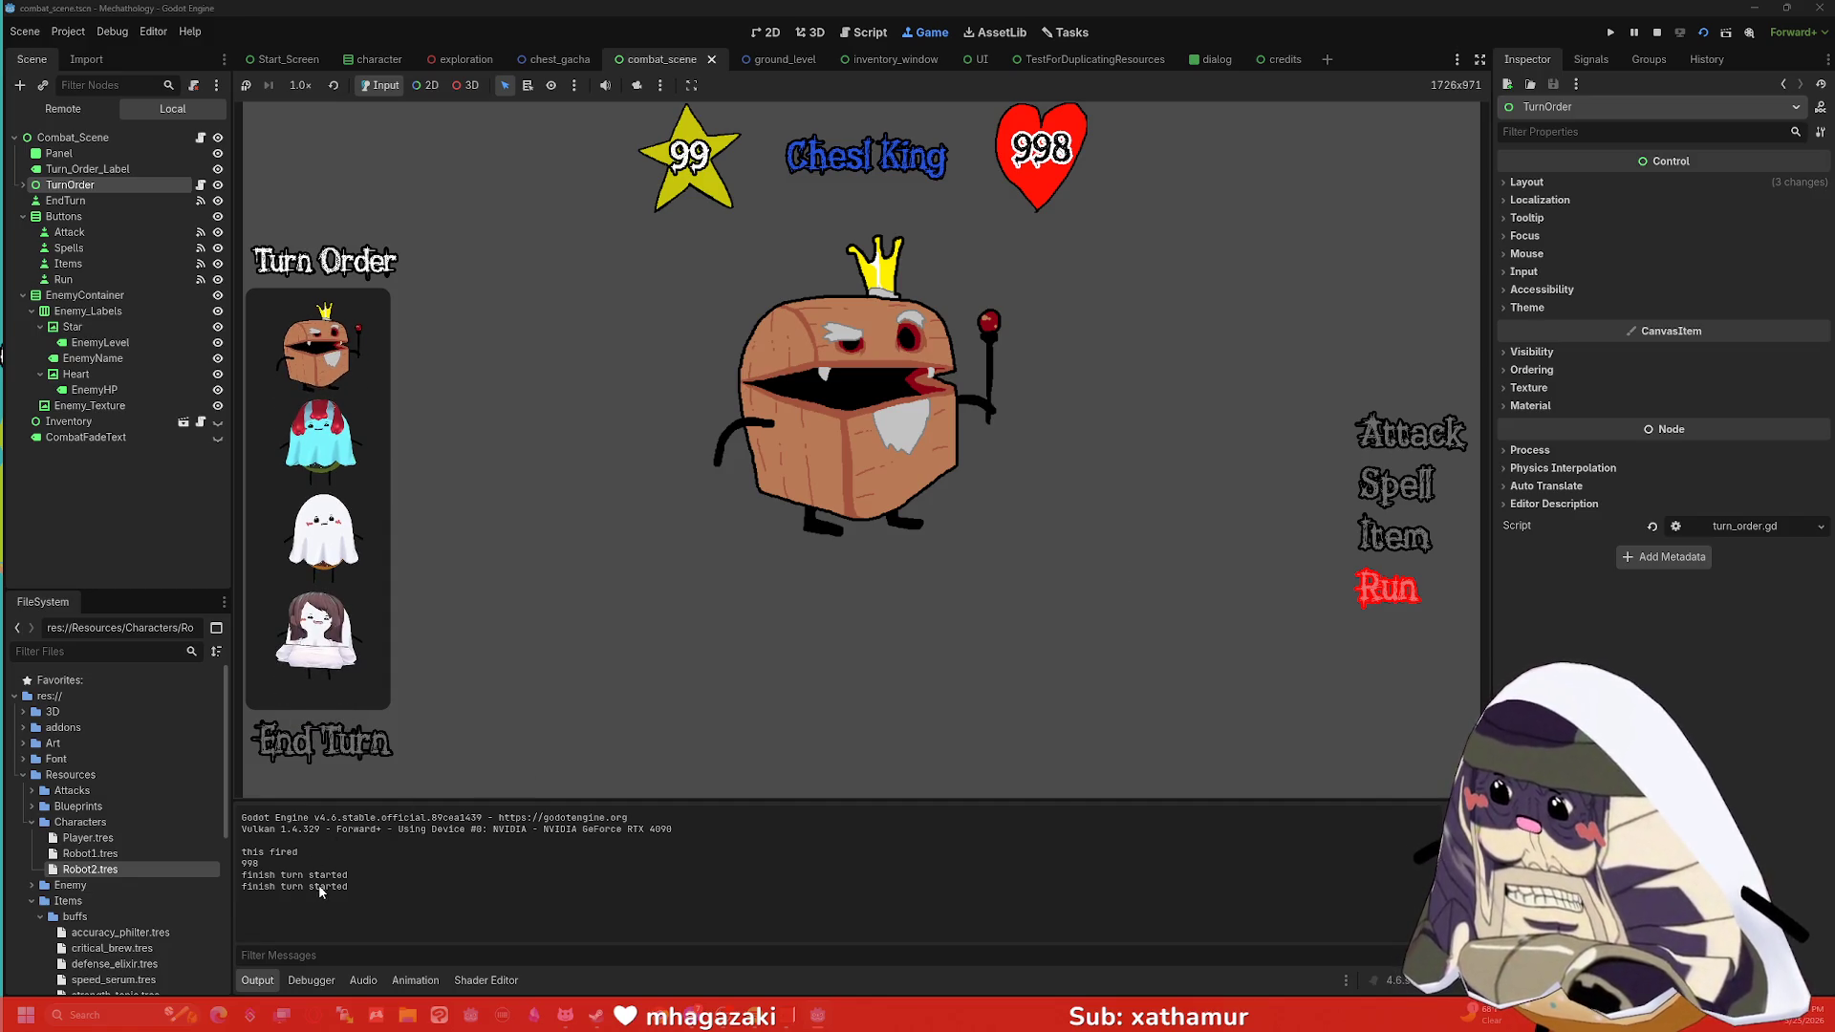
# Stop the running game and switch to combat_scene.gd.
pyautogui.click(1657, 32)
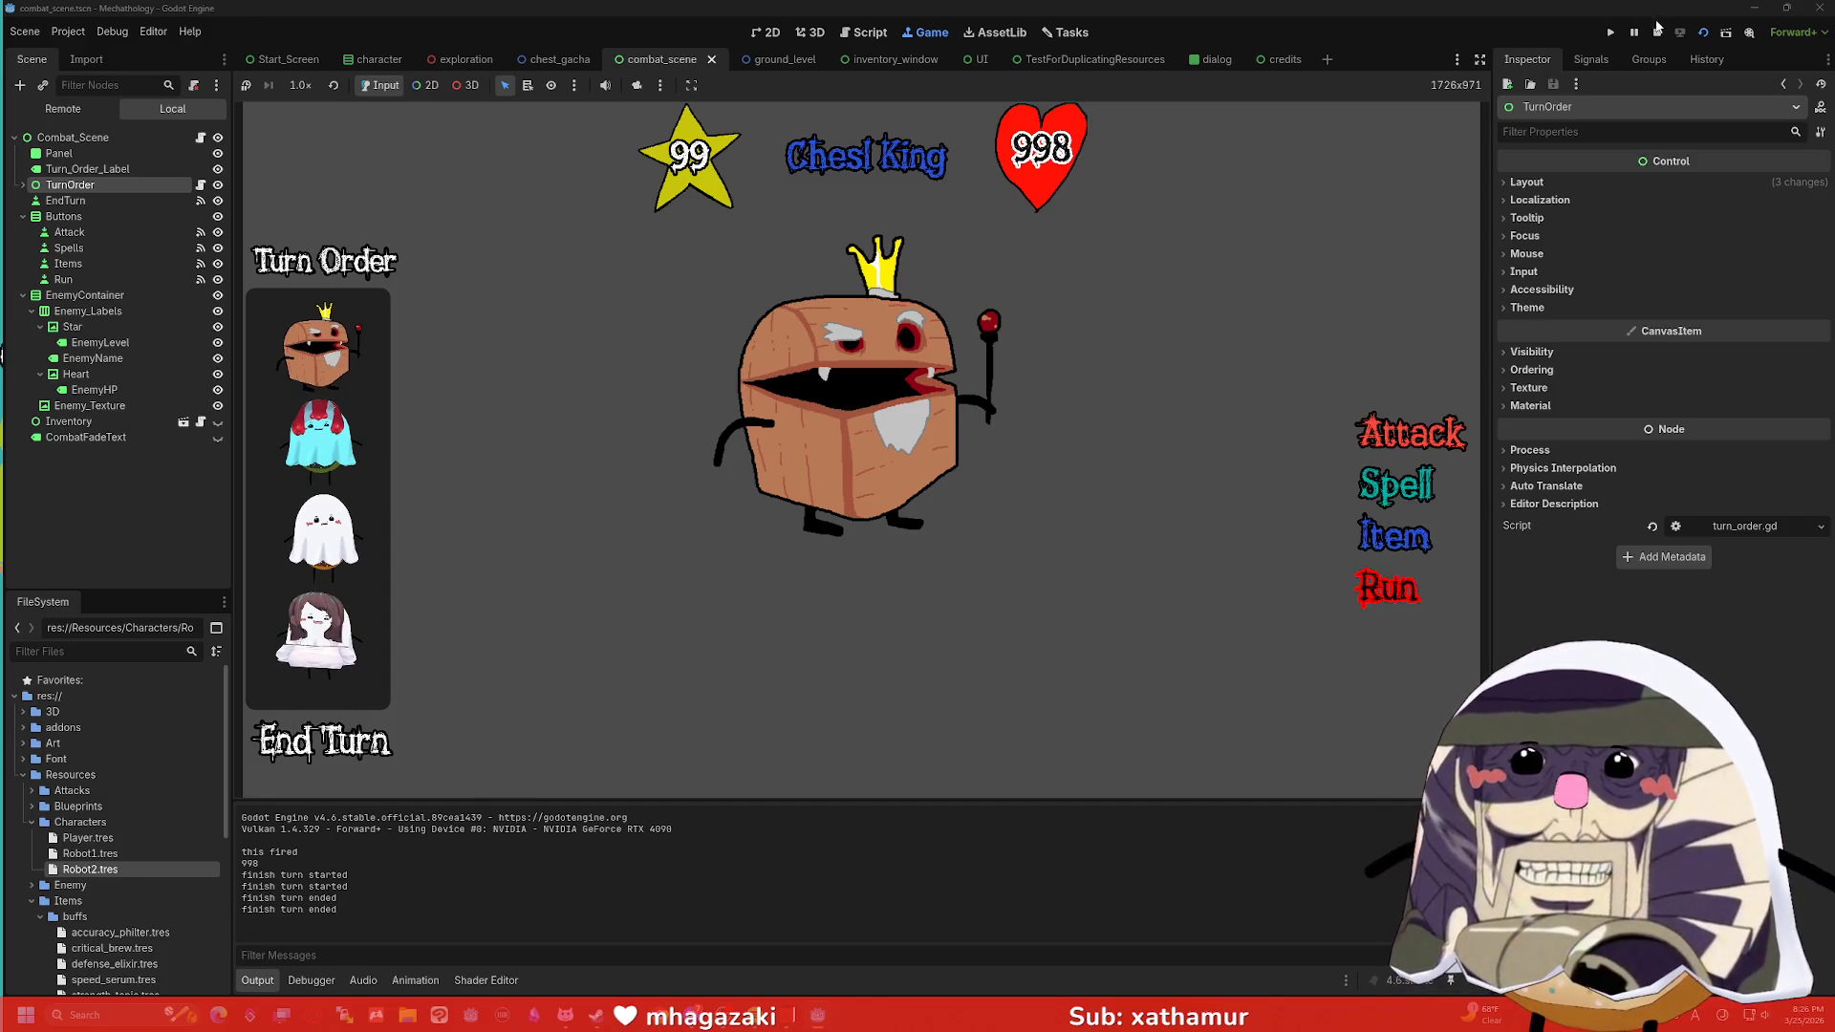
pyautogui.click(301, 181)
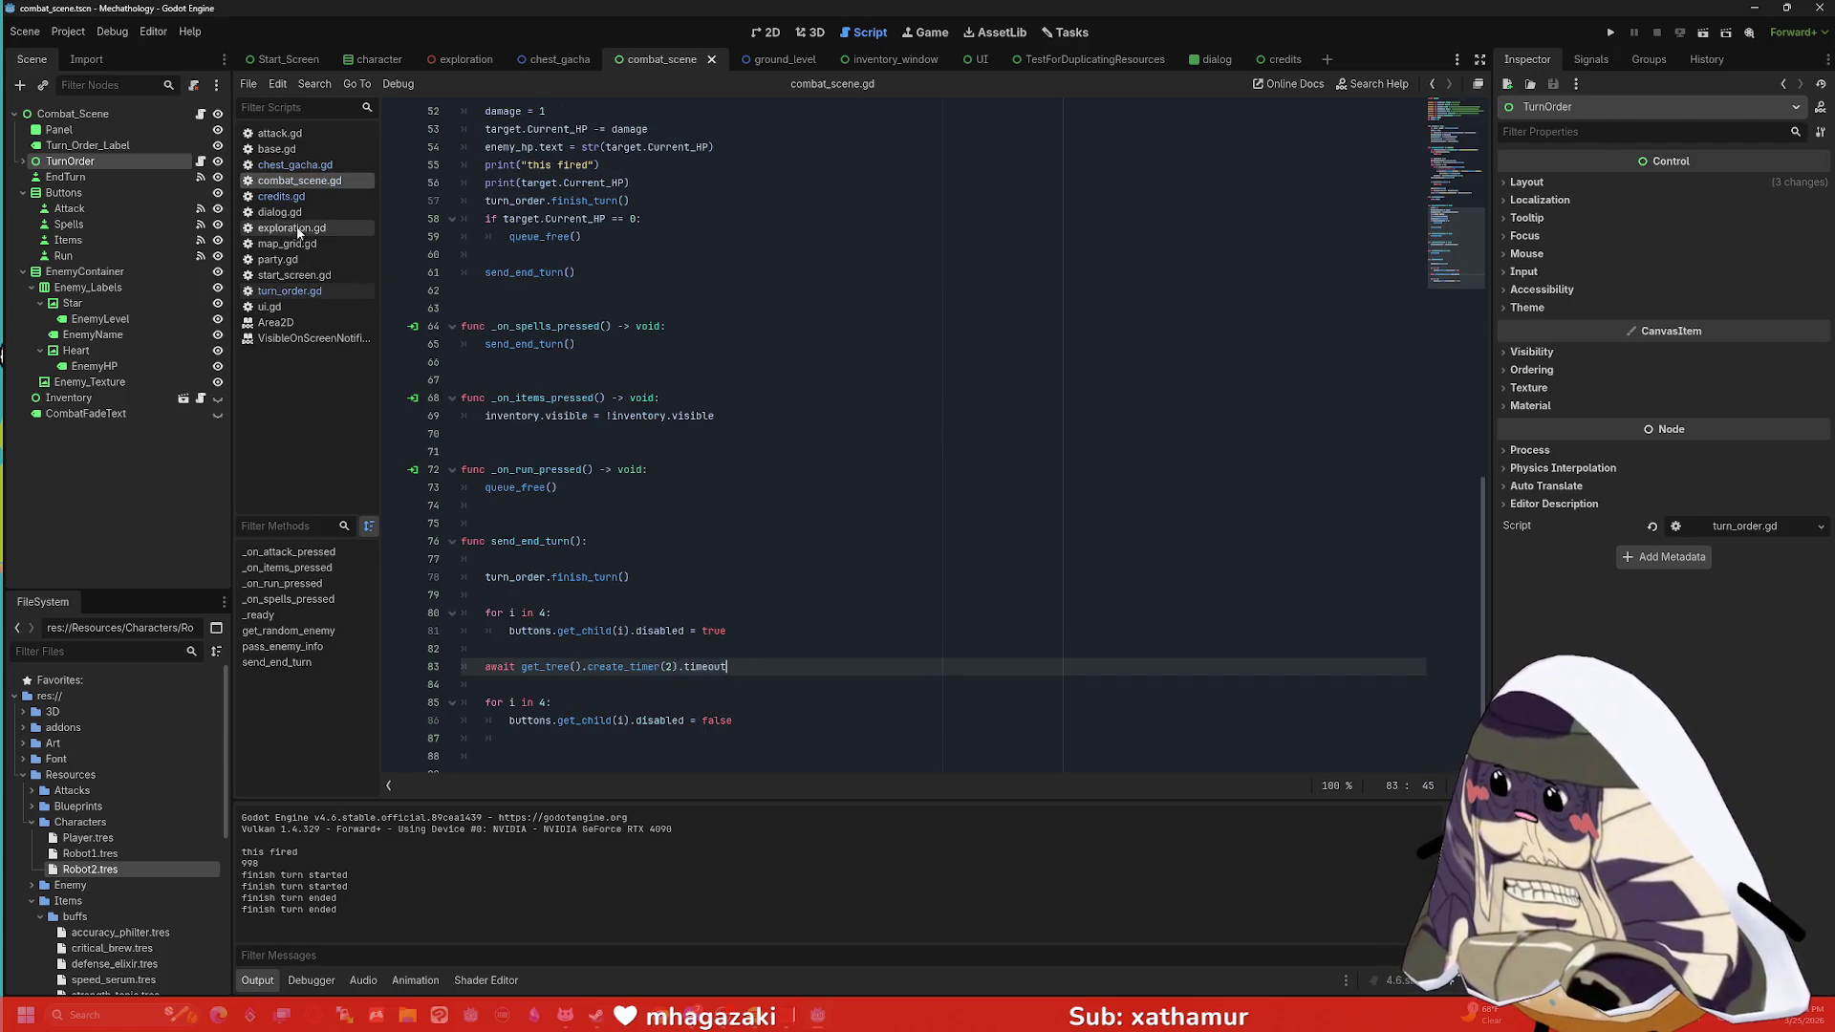
# Inspect send_end_turn's turn_order.finish_turn() call and search the script for other calls.
pyautogui.scroll(3, 786, 349)
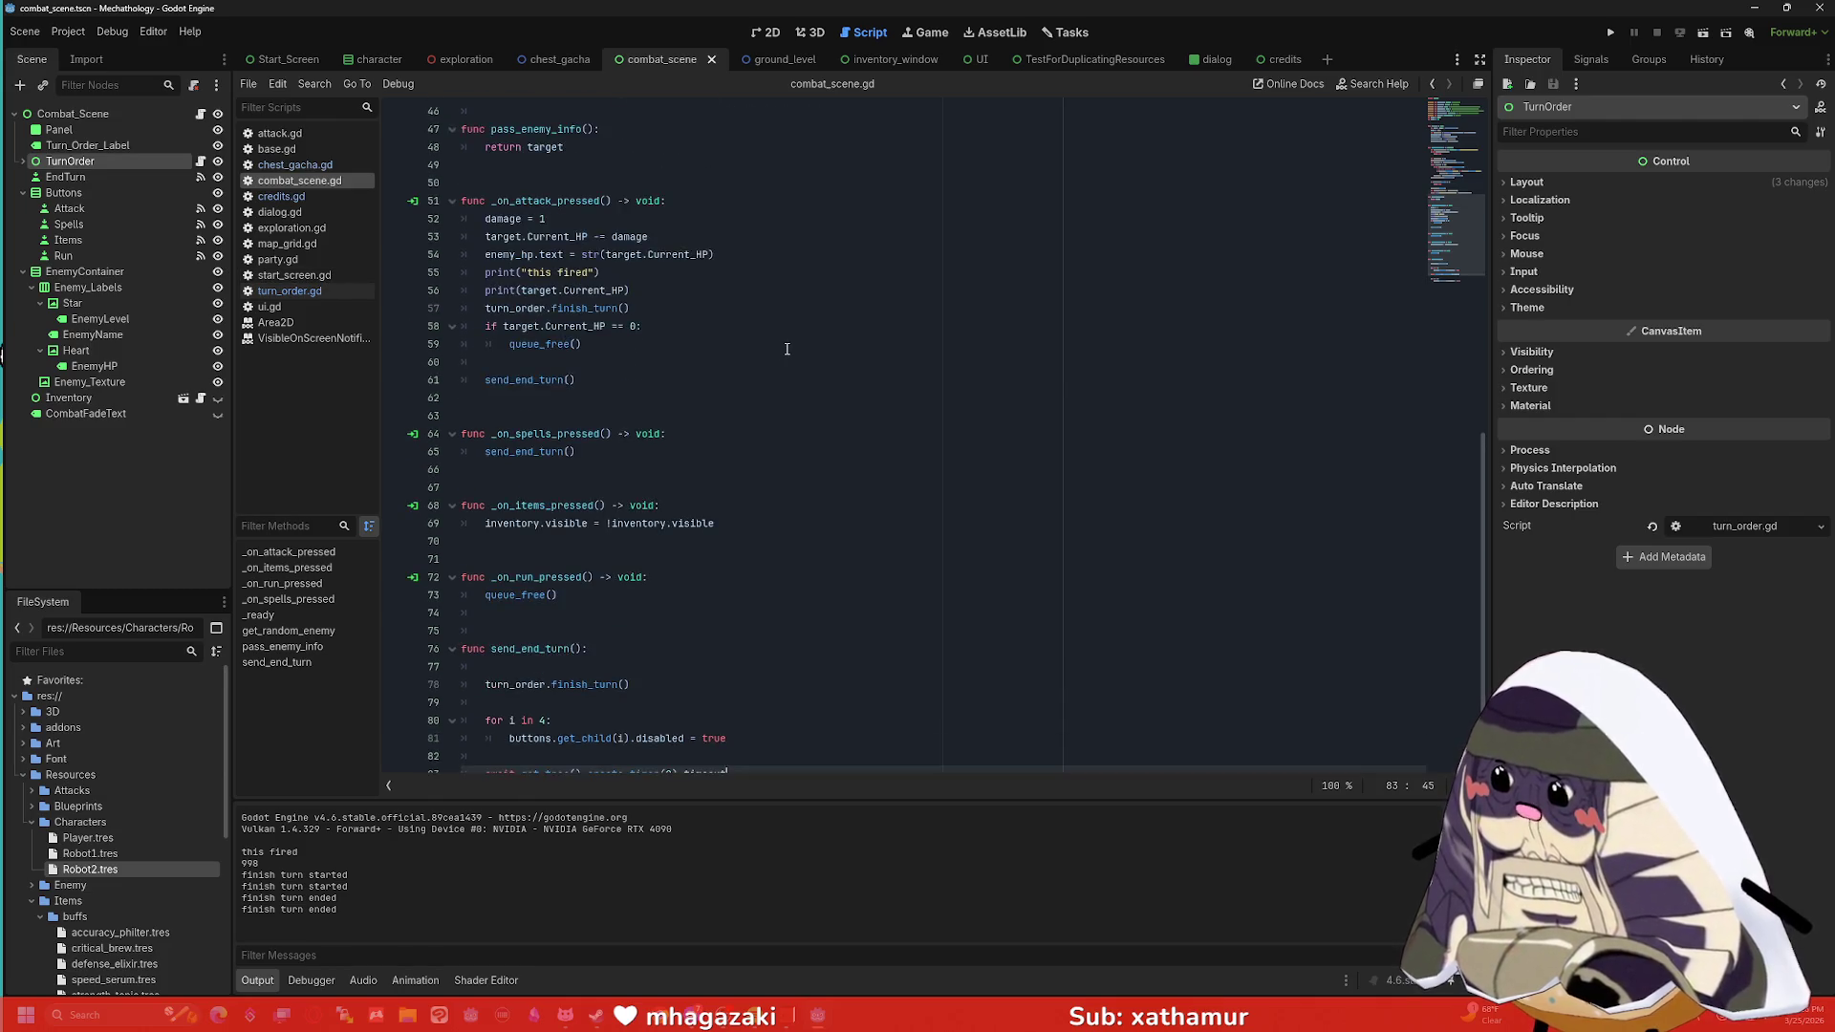
pyautogui.scroll(-3, 764, 349)
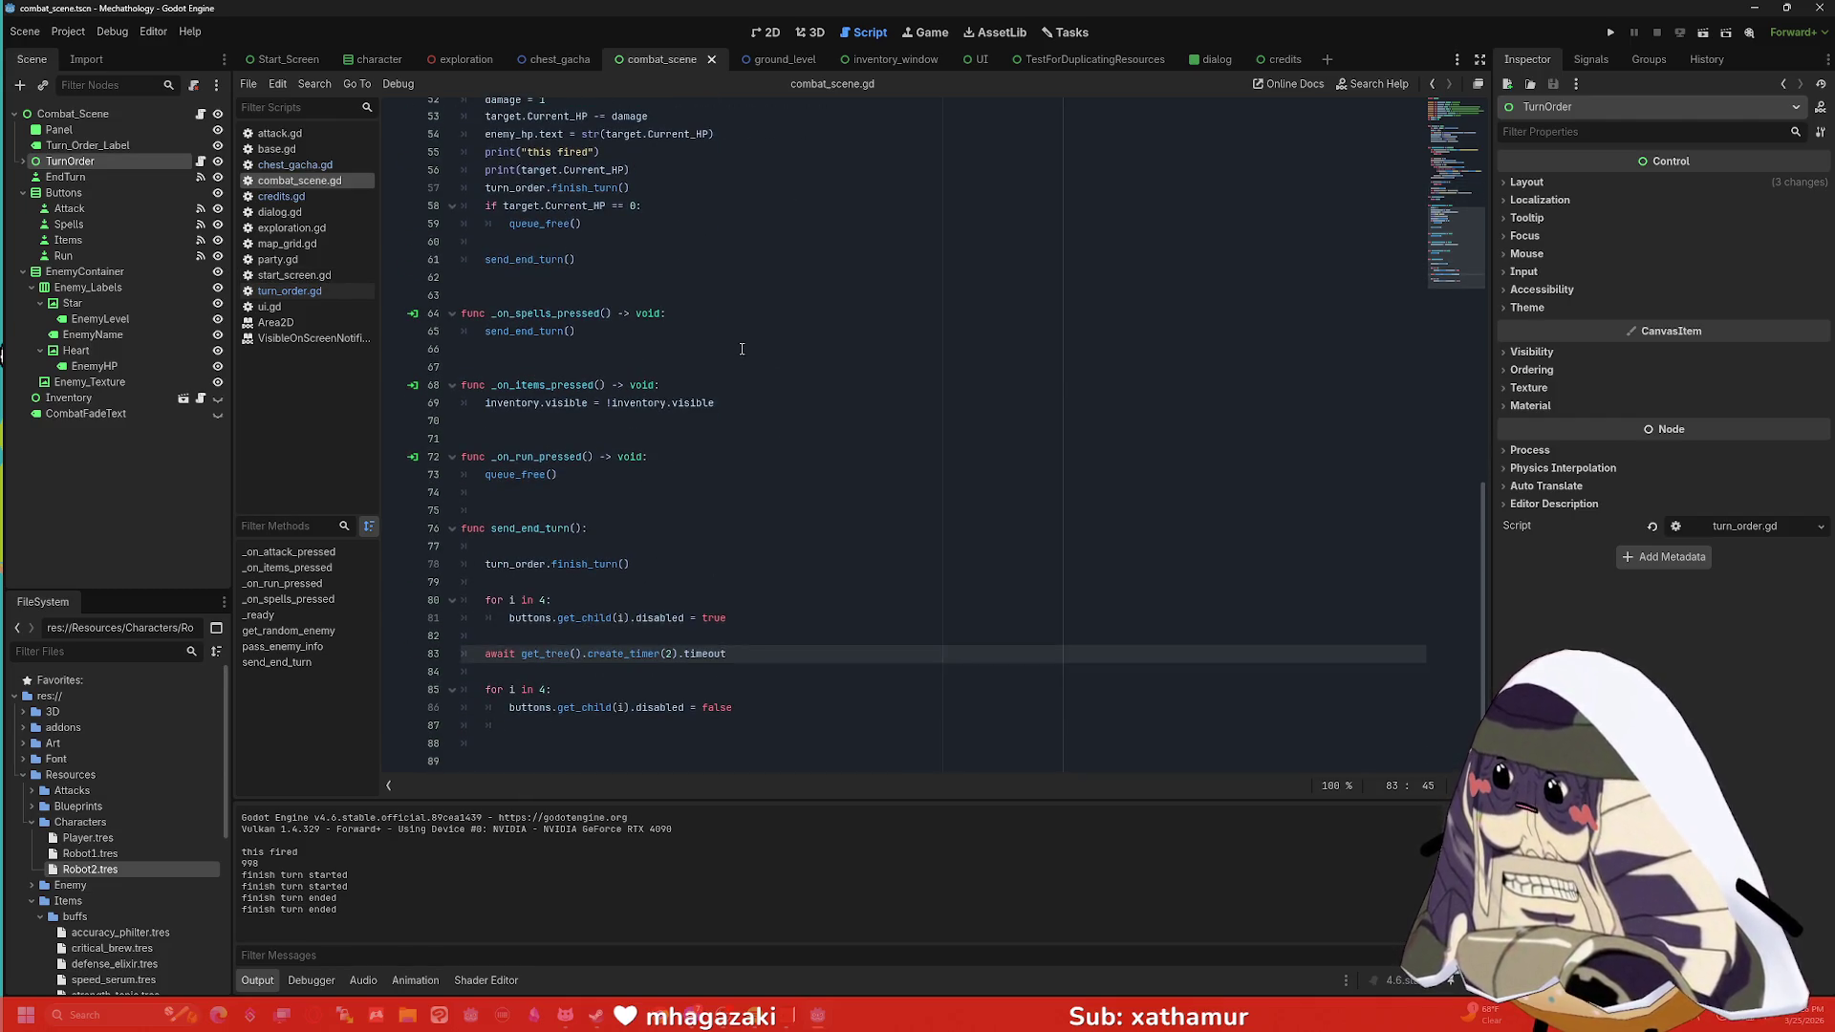
pyautogui.doubleClick(569, 528)
pyautogui.doubleClick(592, 564)
pyautogui.click(678, 565)
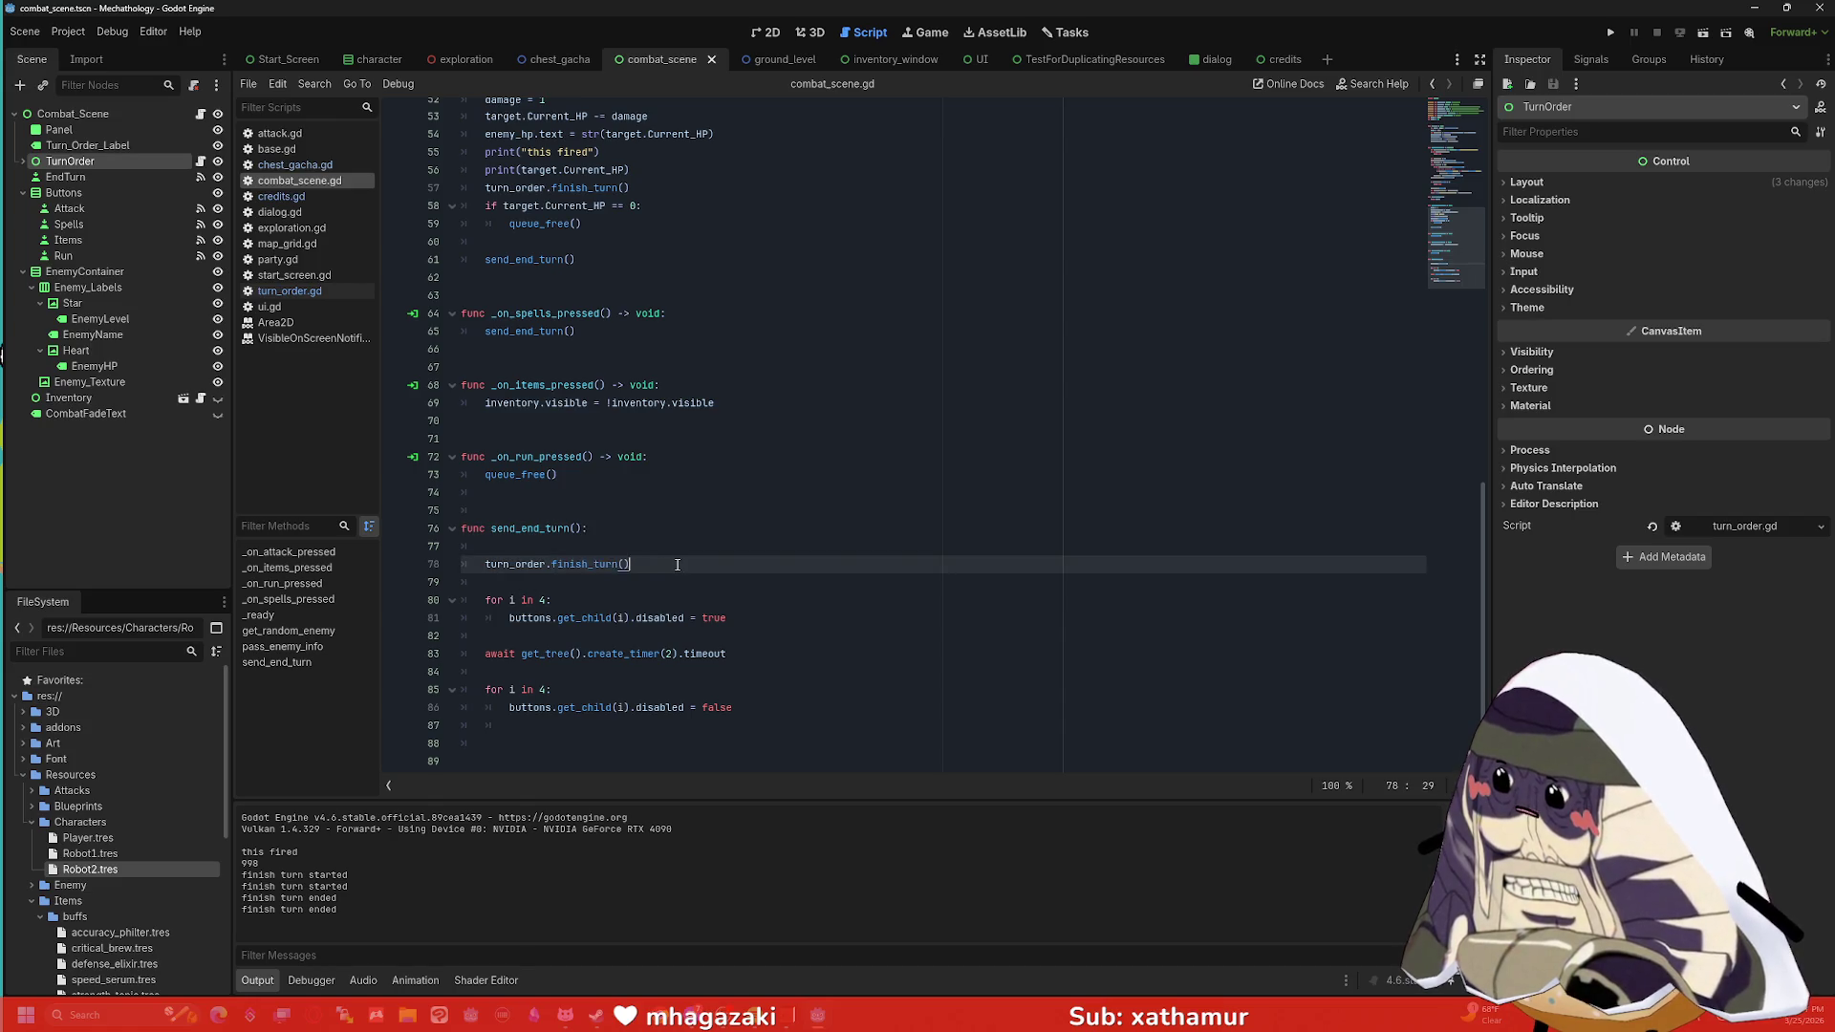
pyautogui.hotkey('shift', 'Home')
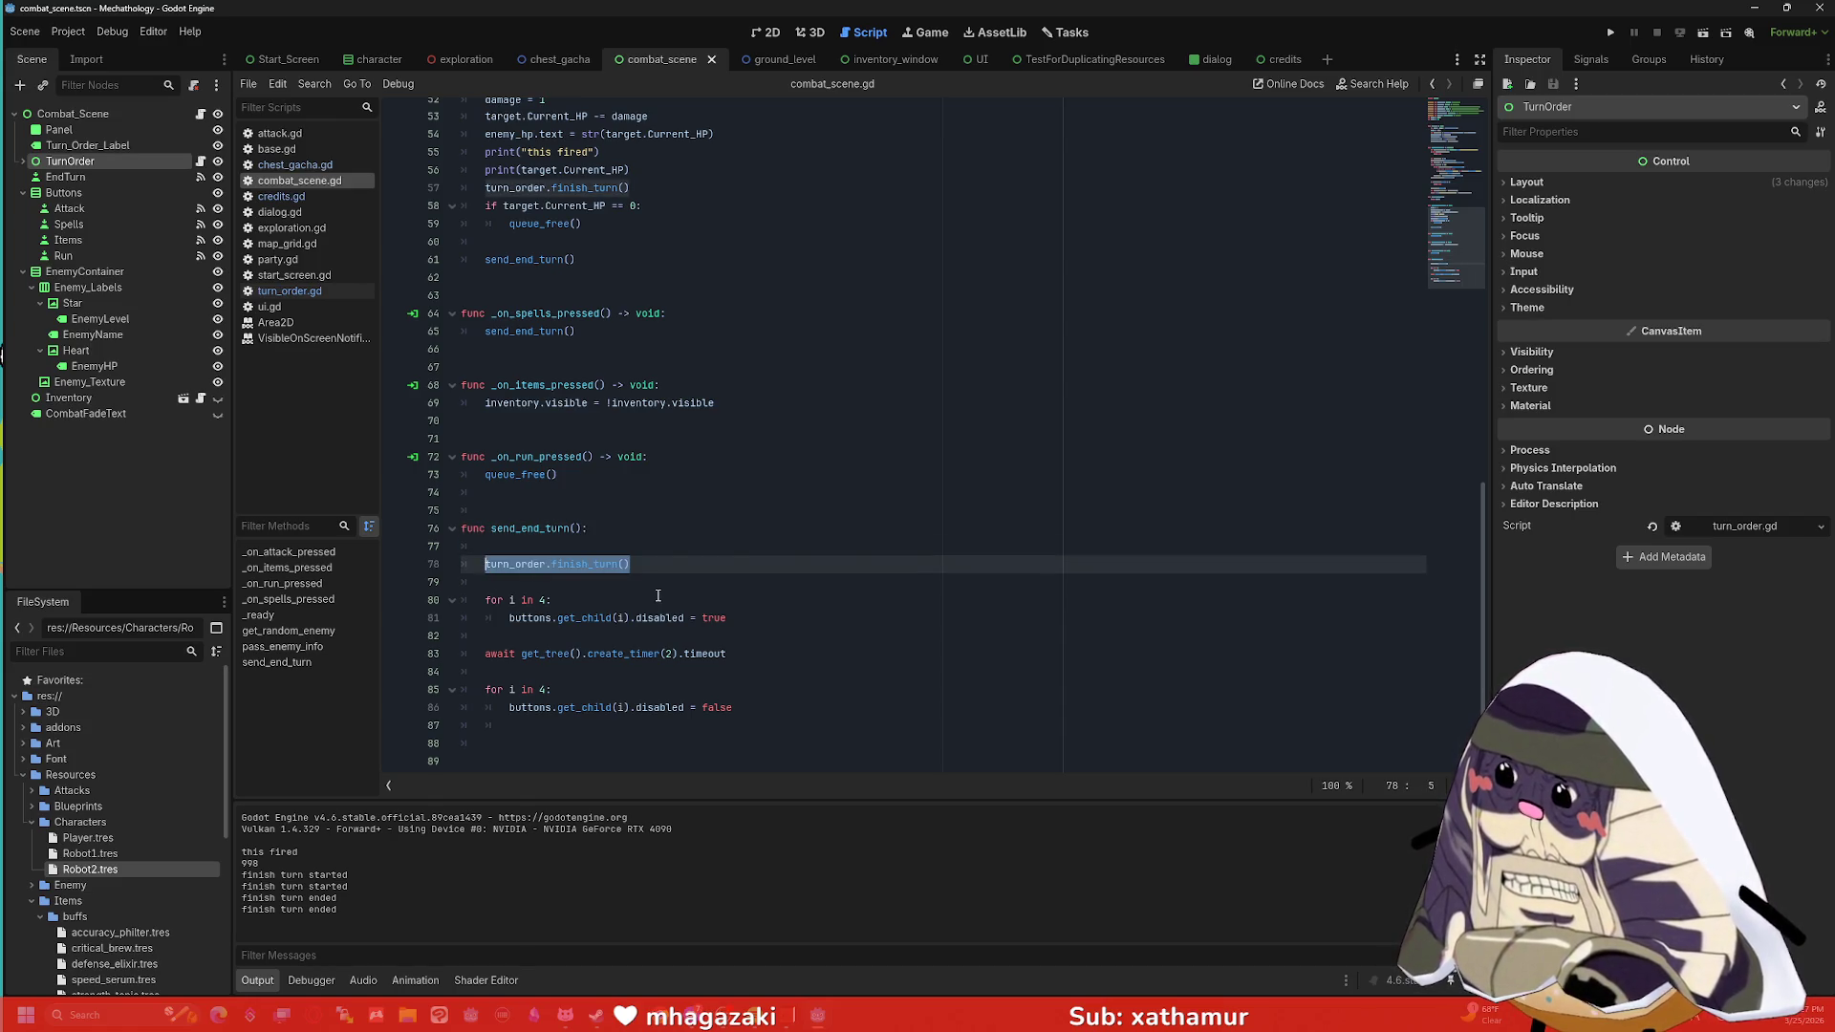
pyautogui.hotkey('ctrl', 'f')
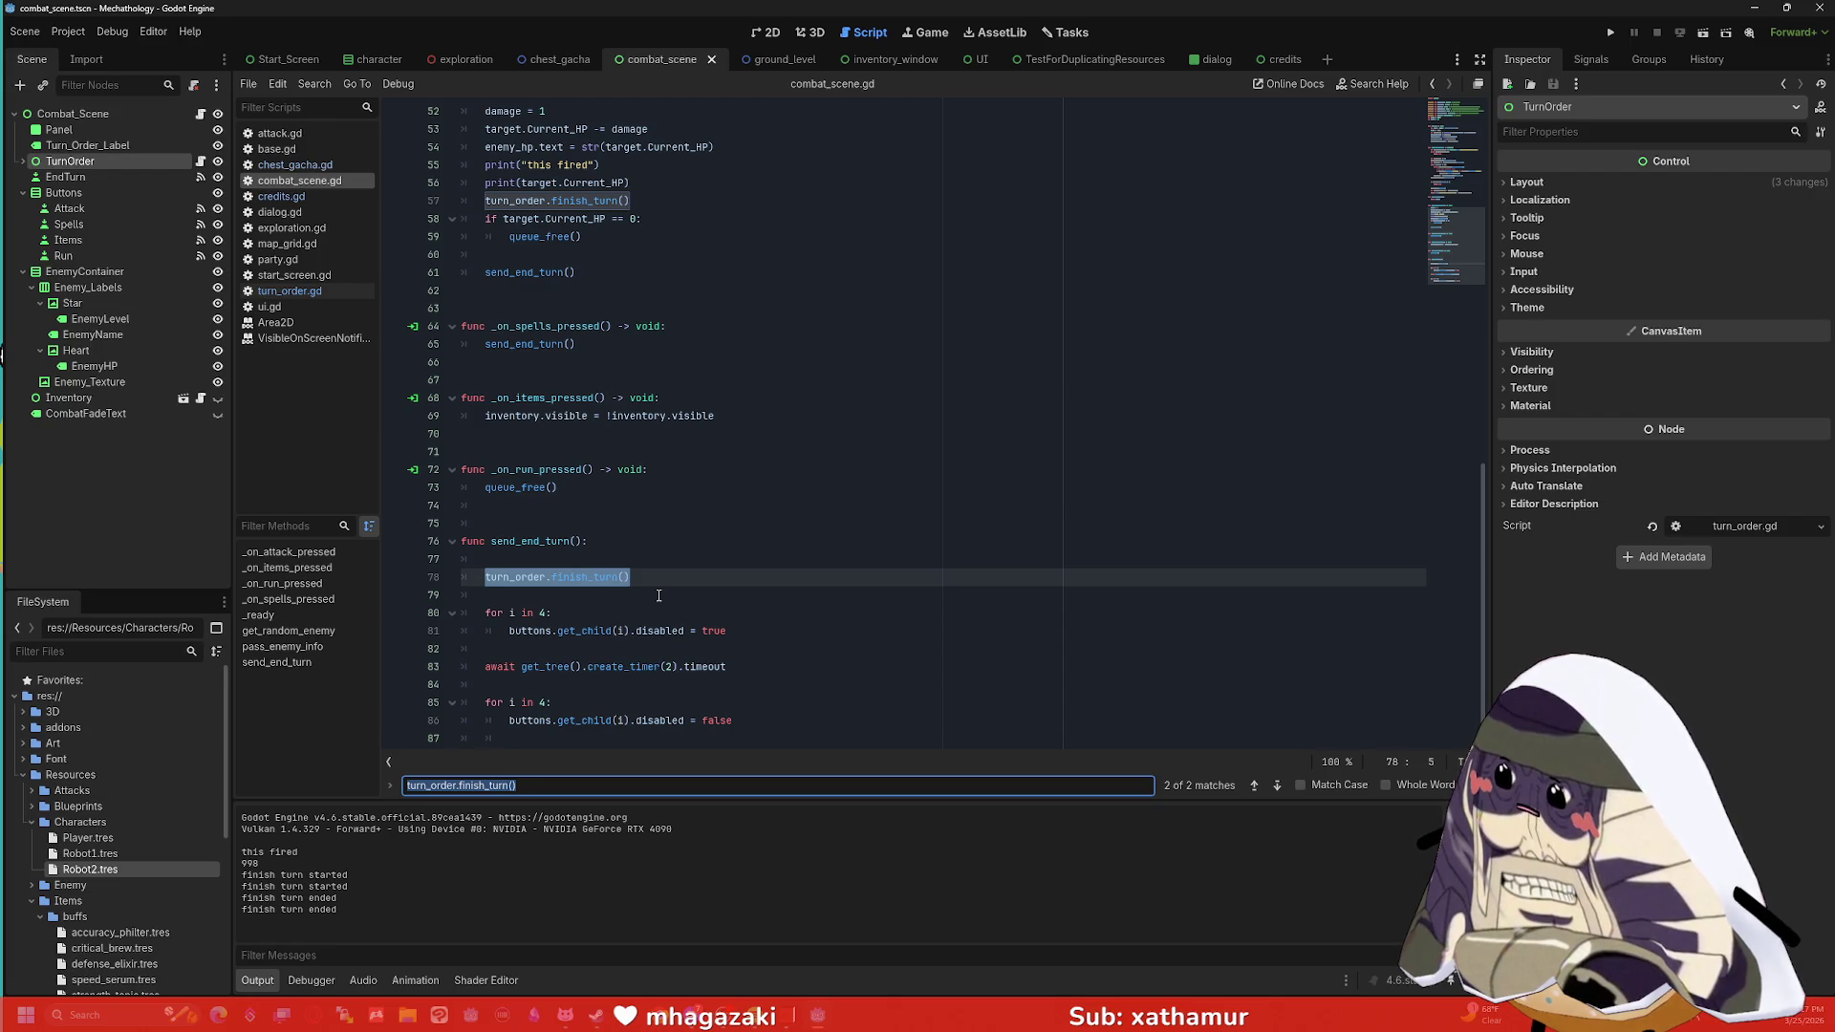
pyautogui.click(659, 596)
pyautogui.moveTo(661, 577); pyautogui.dragTo(458, 562)
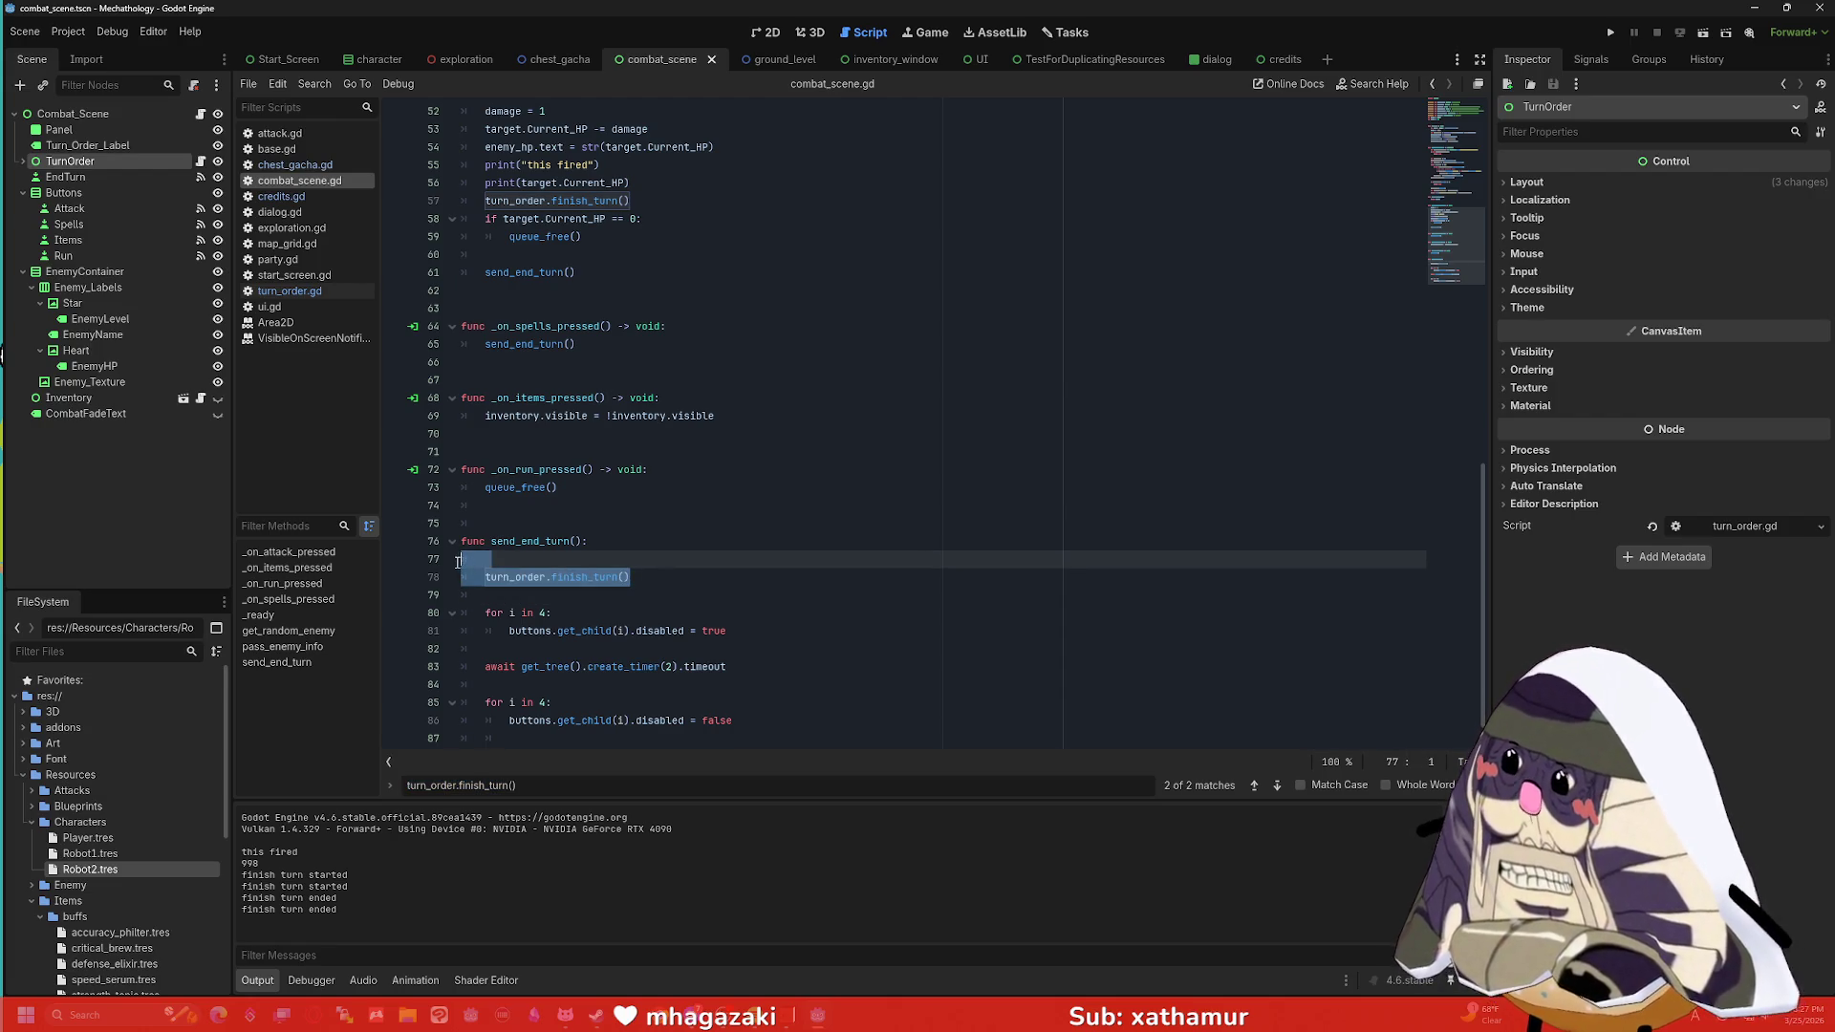
# Delete the duplicate finish_turn() call on line 57 of _on_attack_pressed and run the project.
pyautogui.click(628, 200)
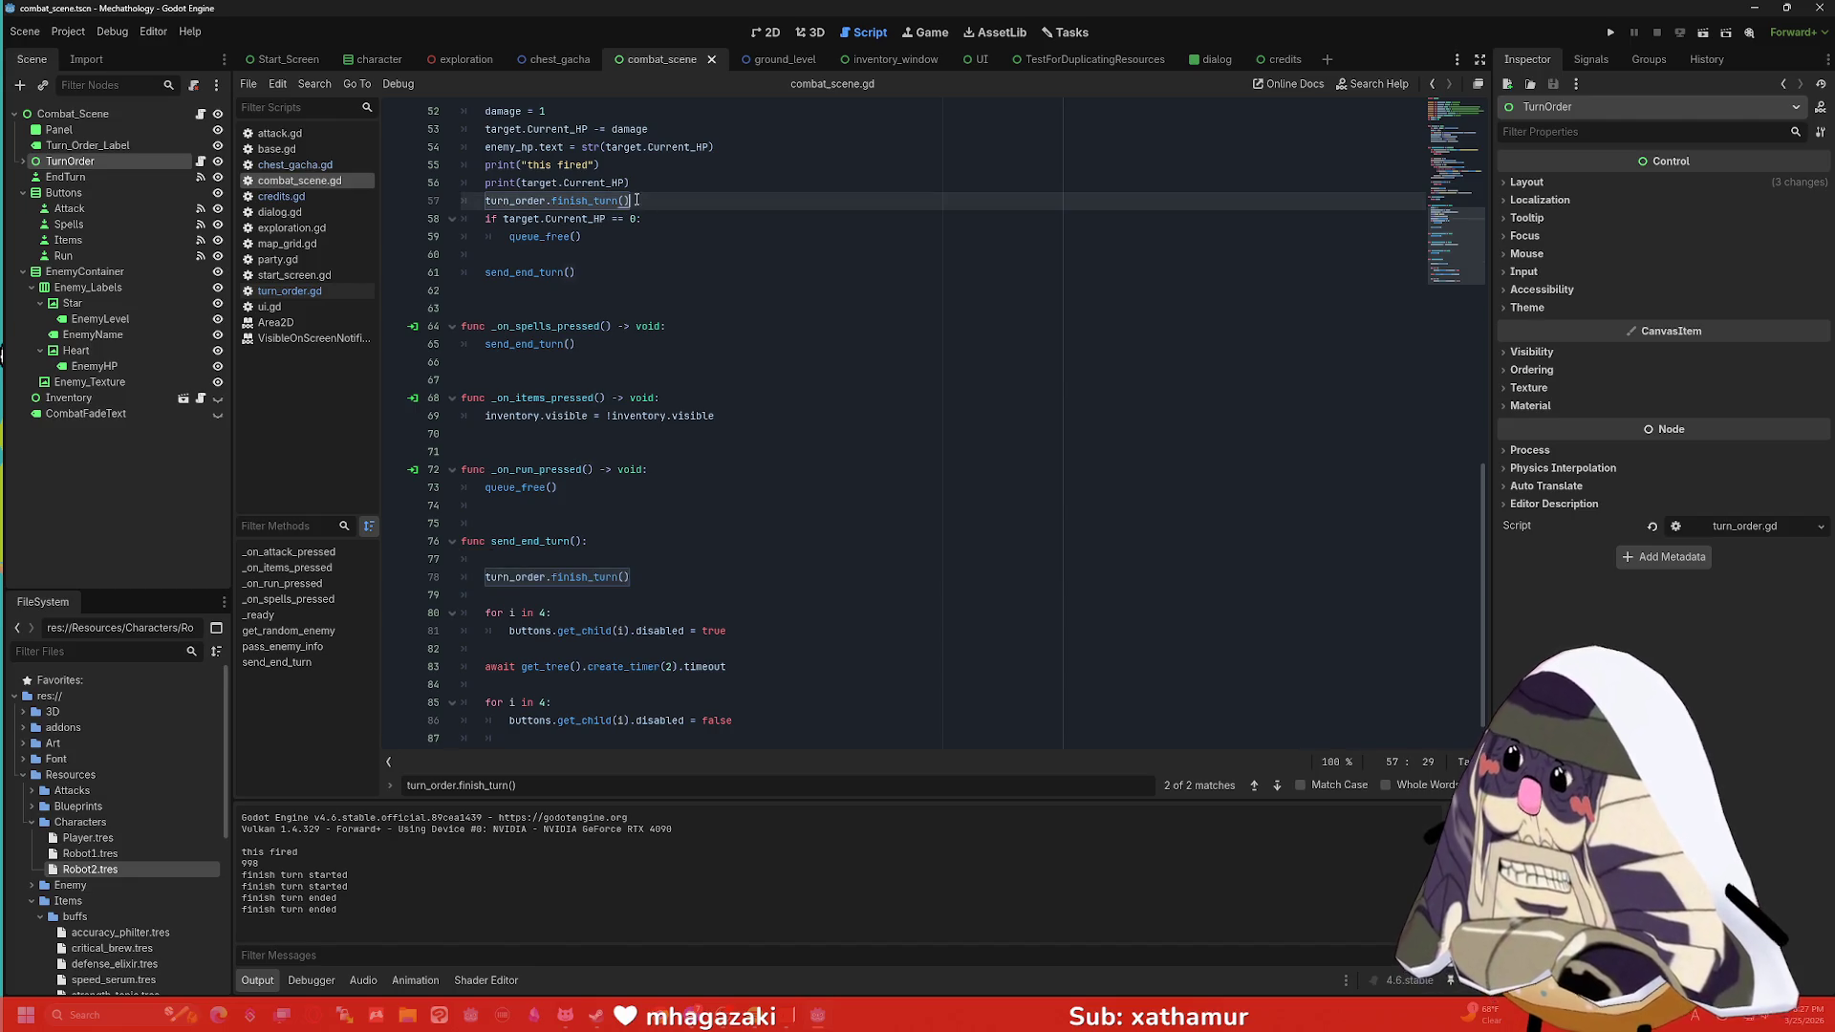
pyautogui.hotkey('shift', 'Home')
pyautogui.press('BackSpace')
pyautogui.press('BackSpace')
pyautogui.scroll(2, 695, 315)
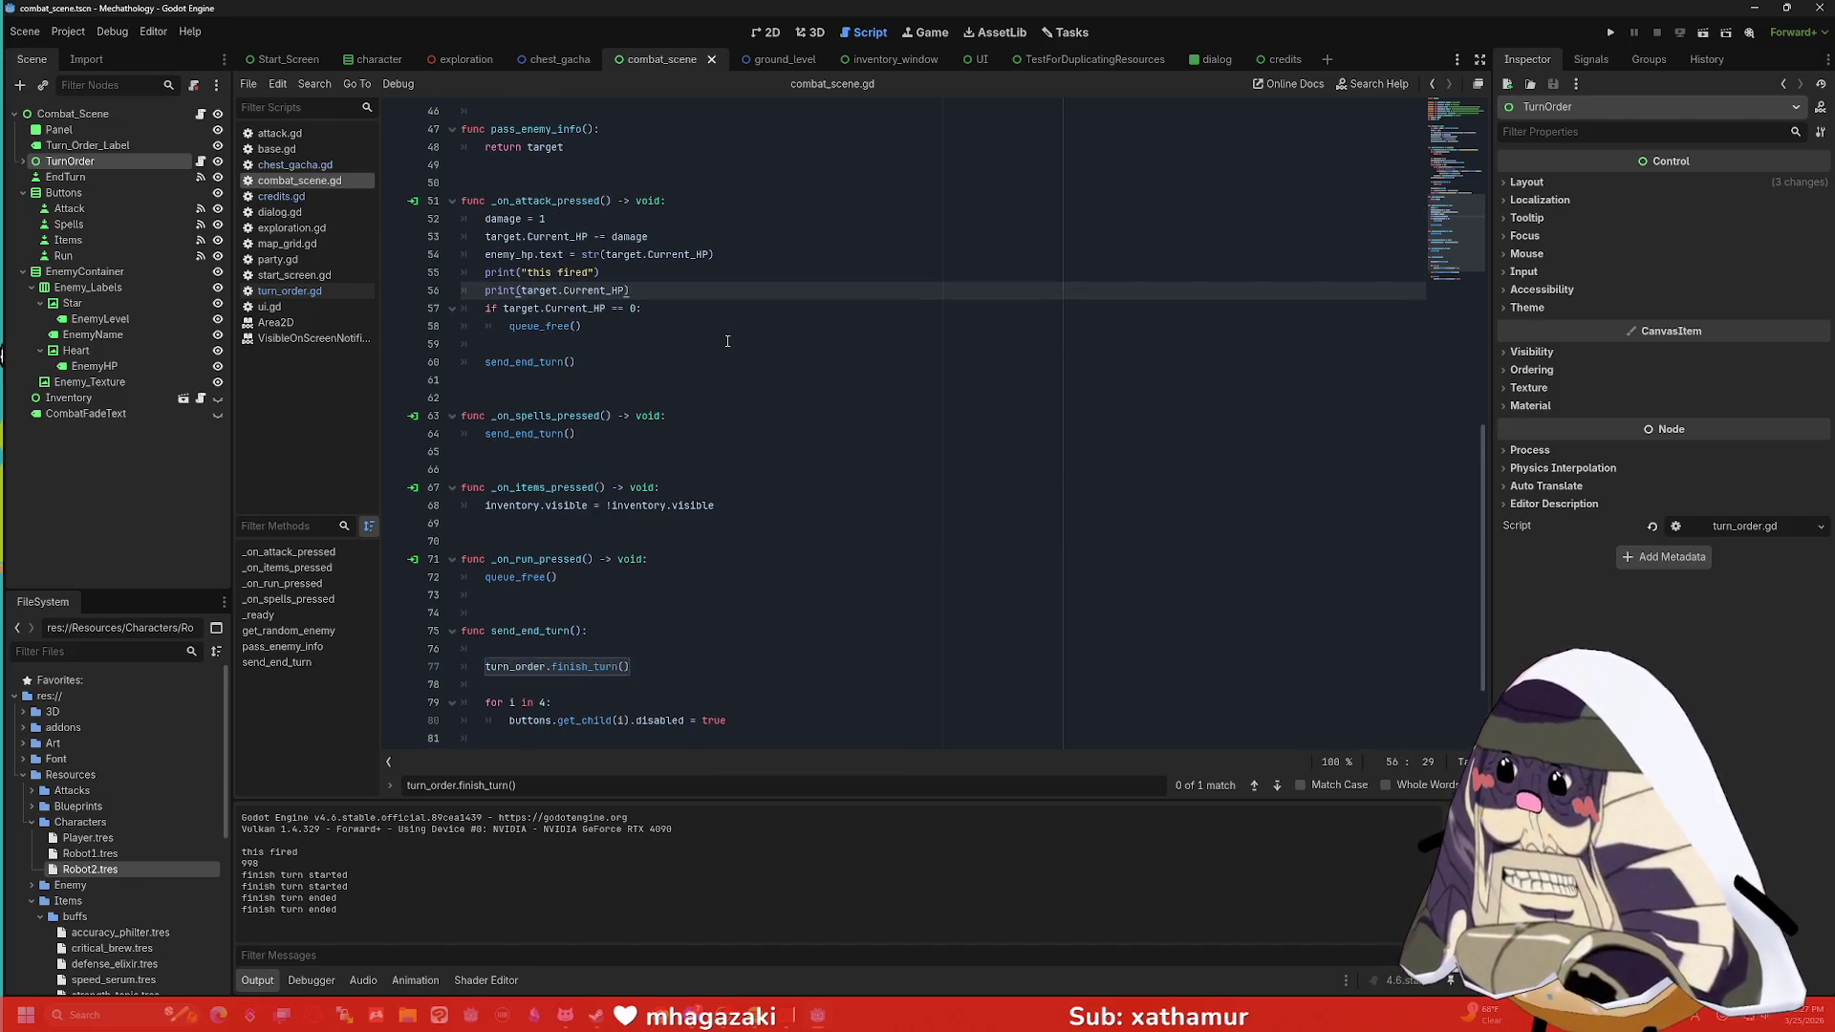
pyautogui.scroll(-2, 727, 341)
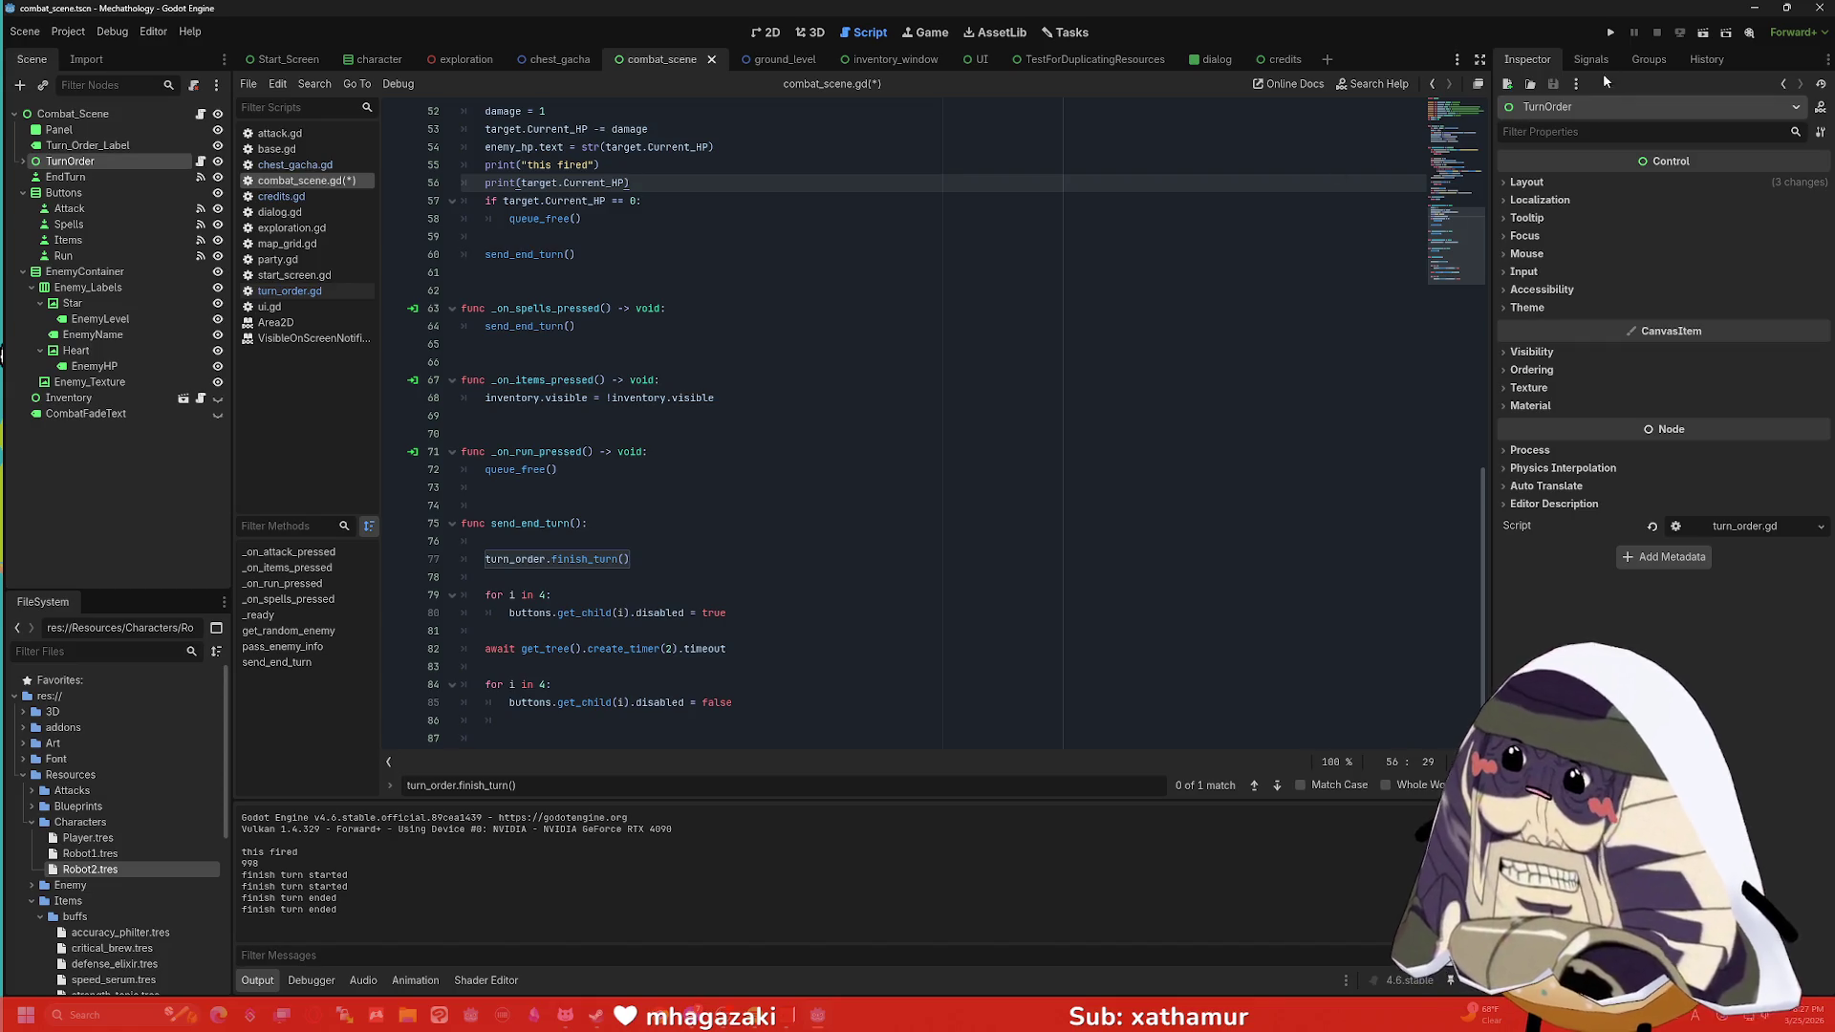
pyautogui.click(1611, 32)
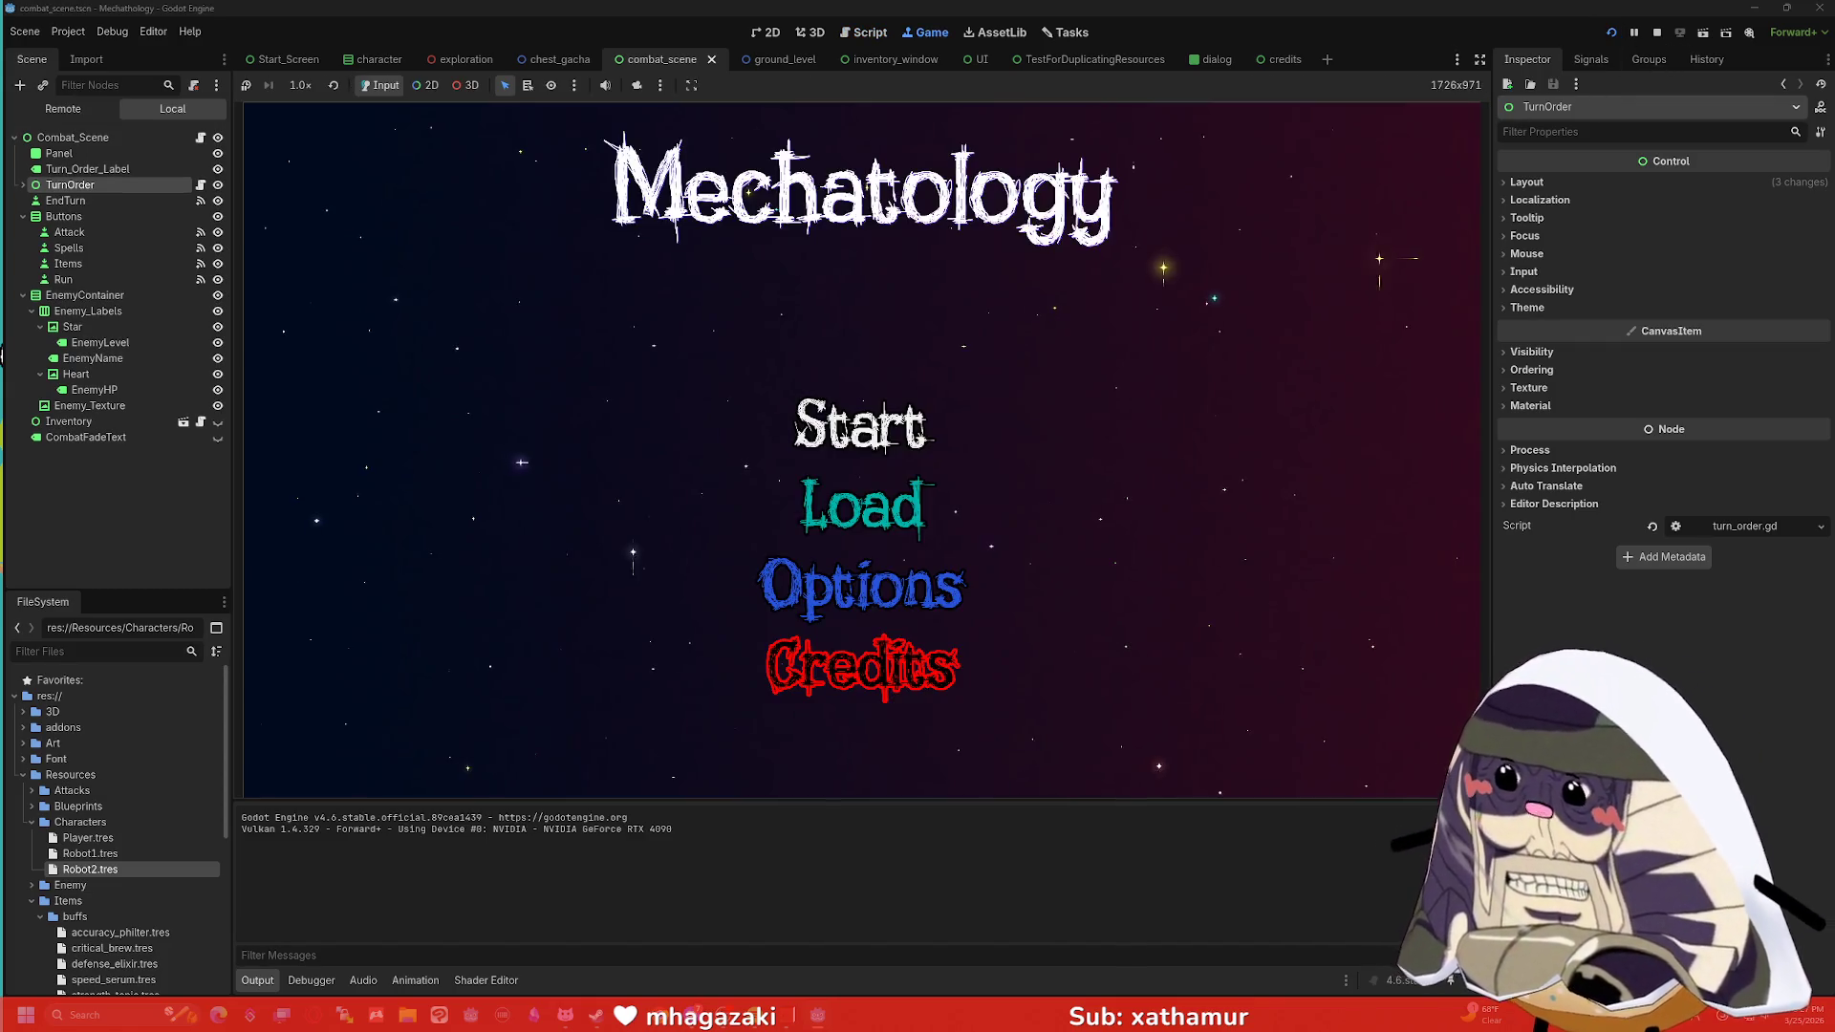
# Fight the Questionable Pastry with repeated attacks until defeated, checking turn rotation, then stop the game.
pyautogui.click(872, 430)
pyautogui.click(1195, 253)
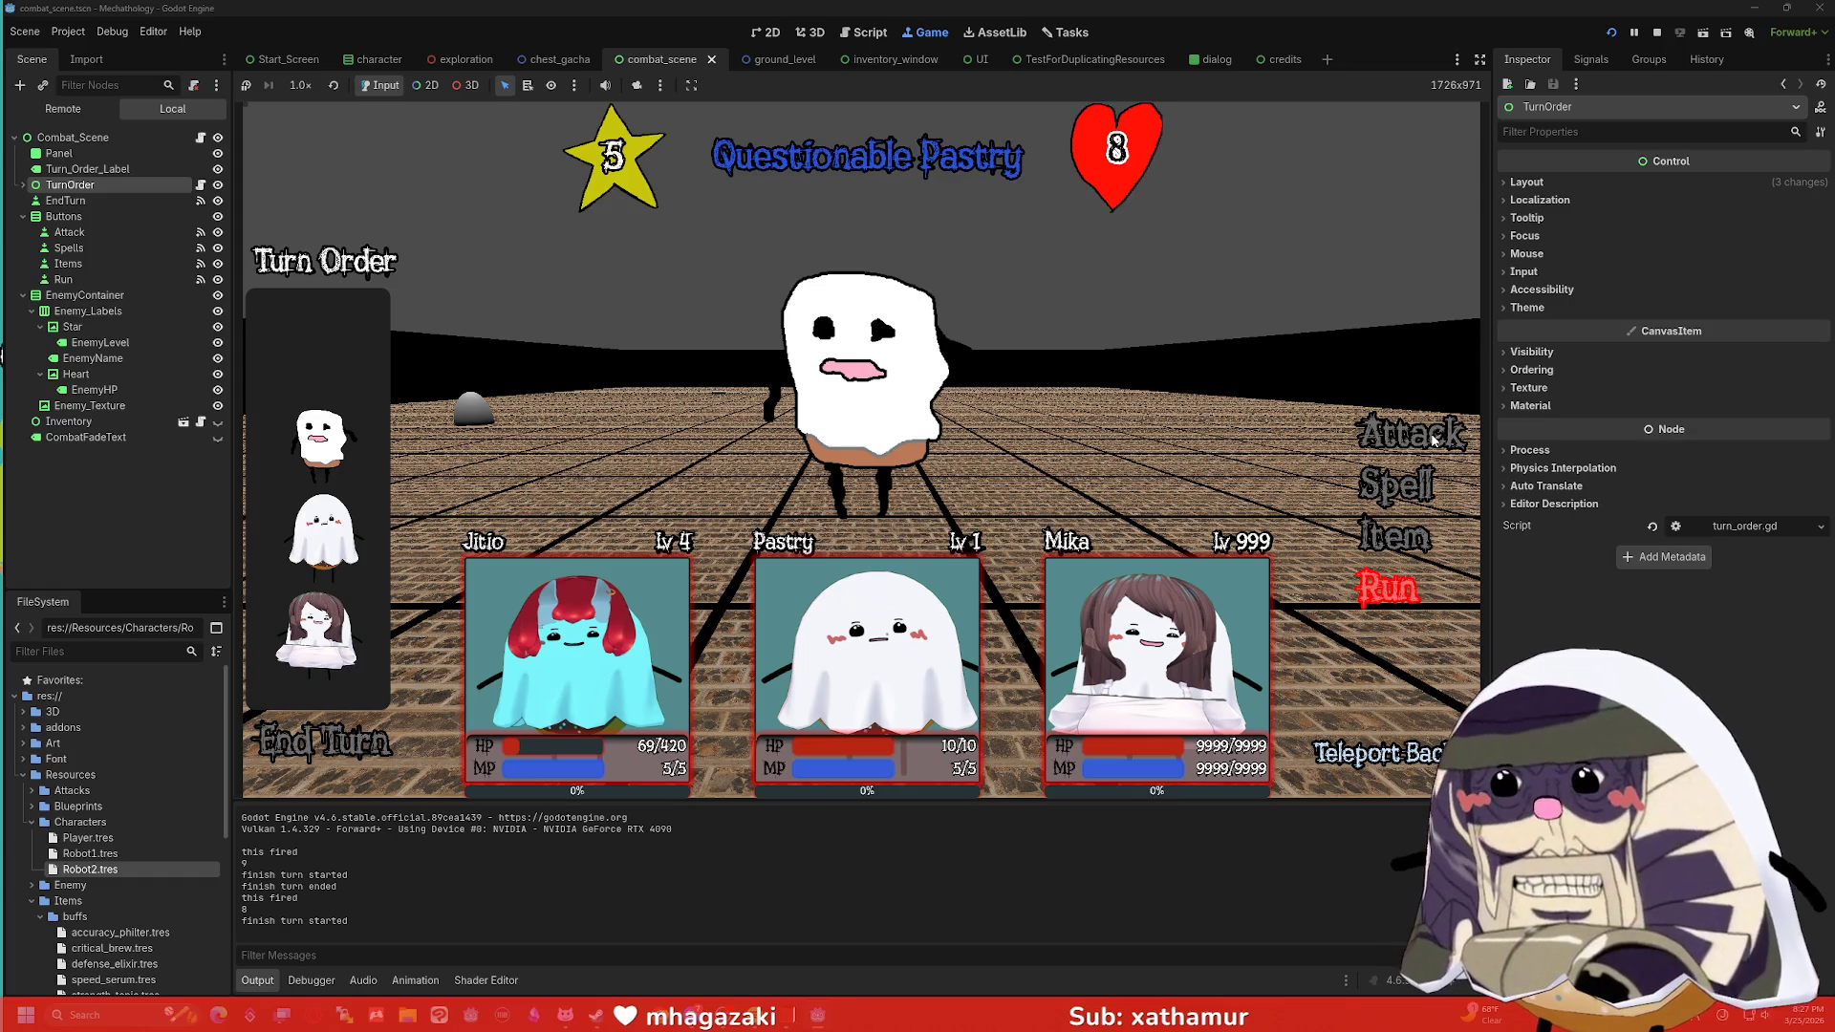
pyautogui.click(1434, 440)
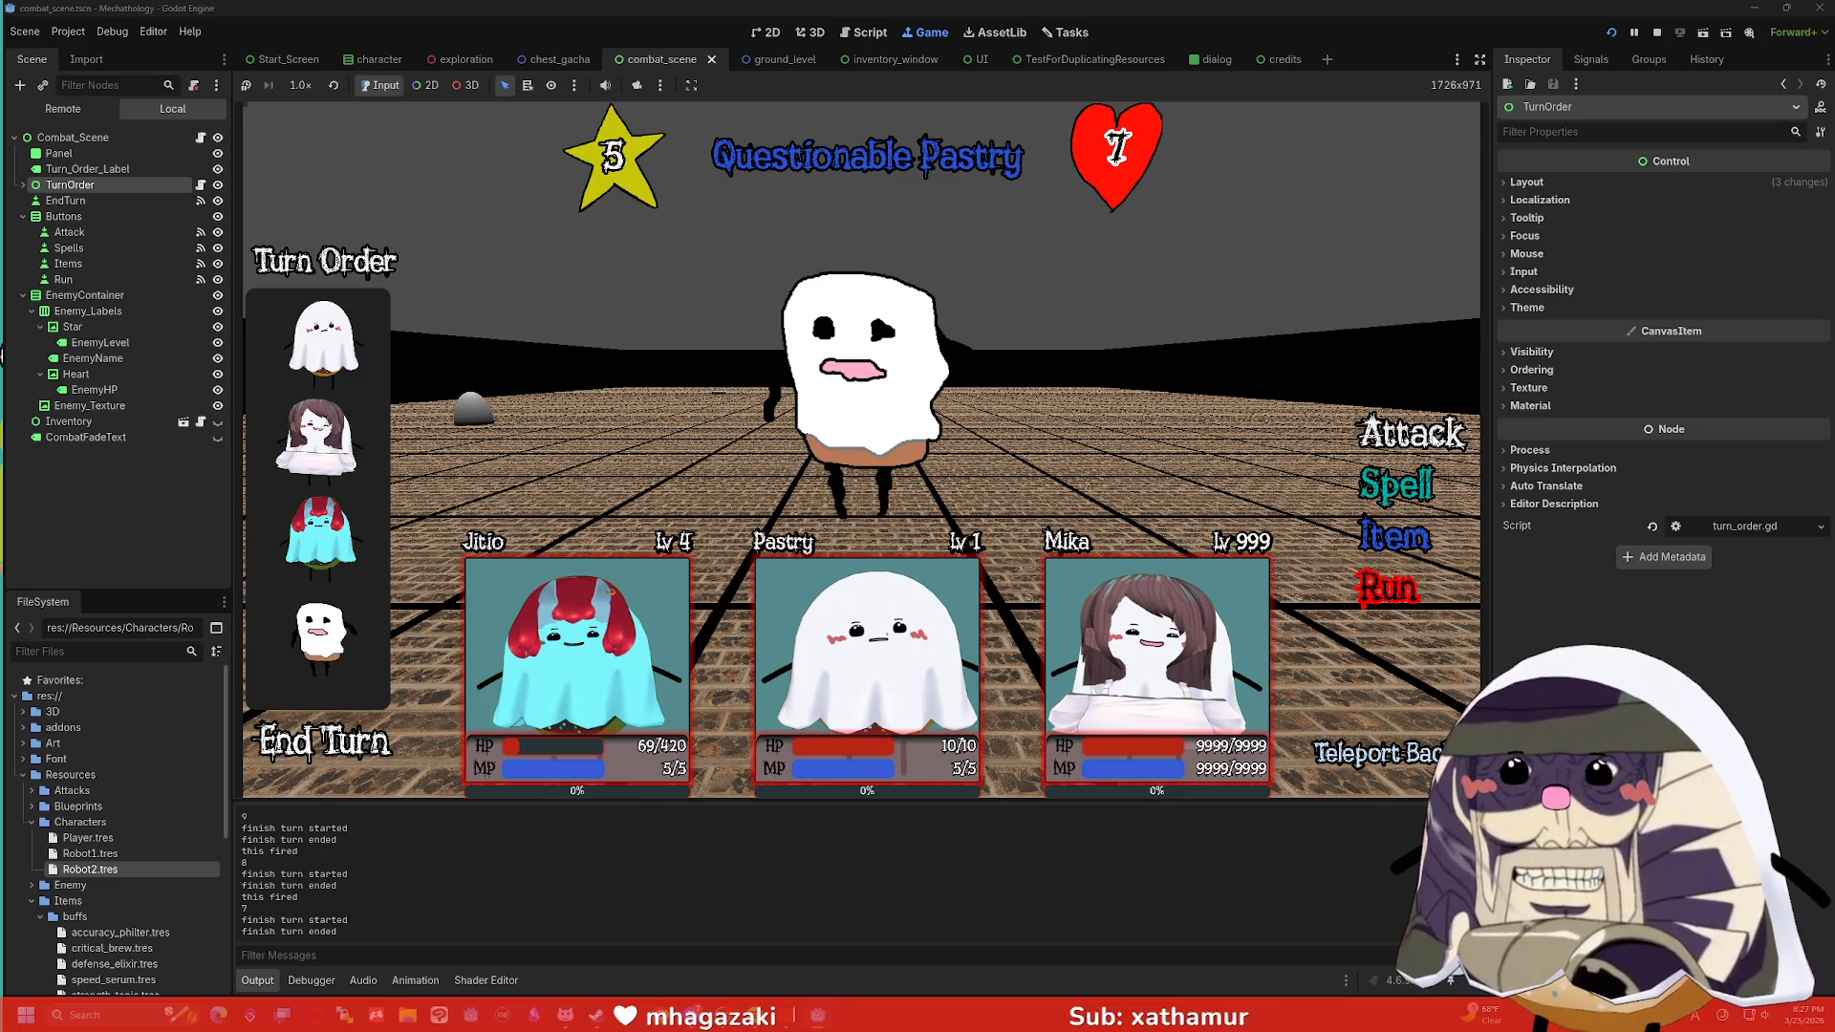
pyautogui.click(1434, 440)
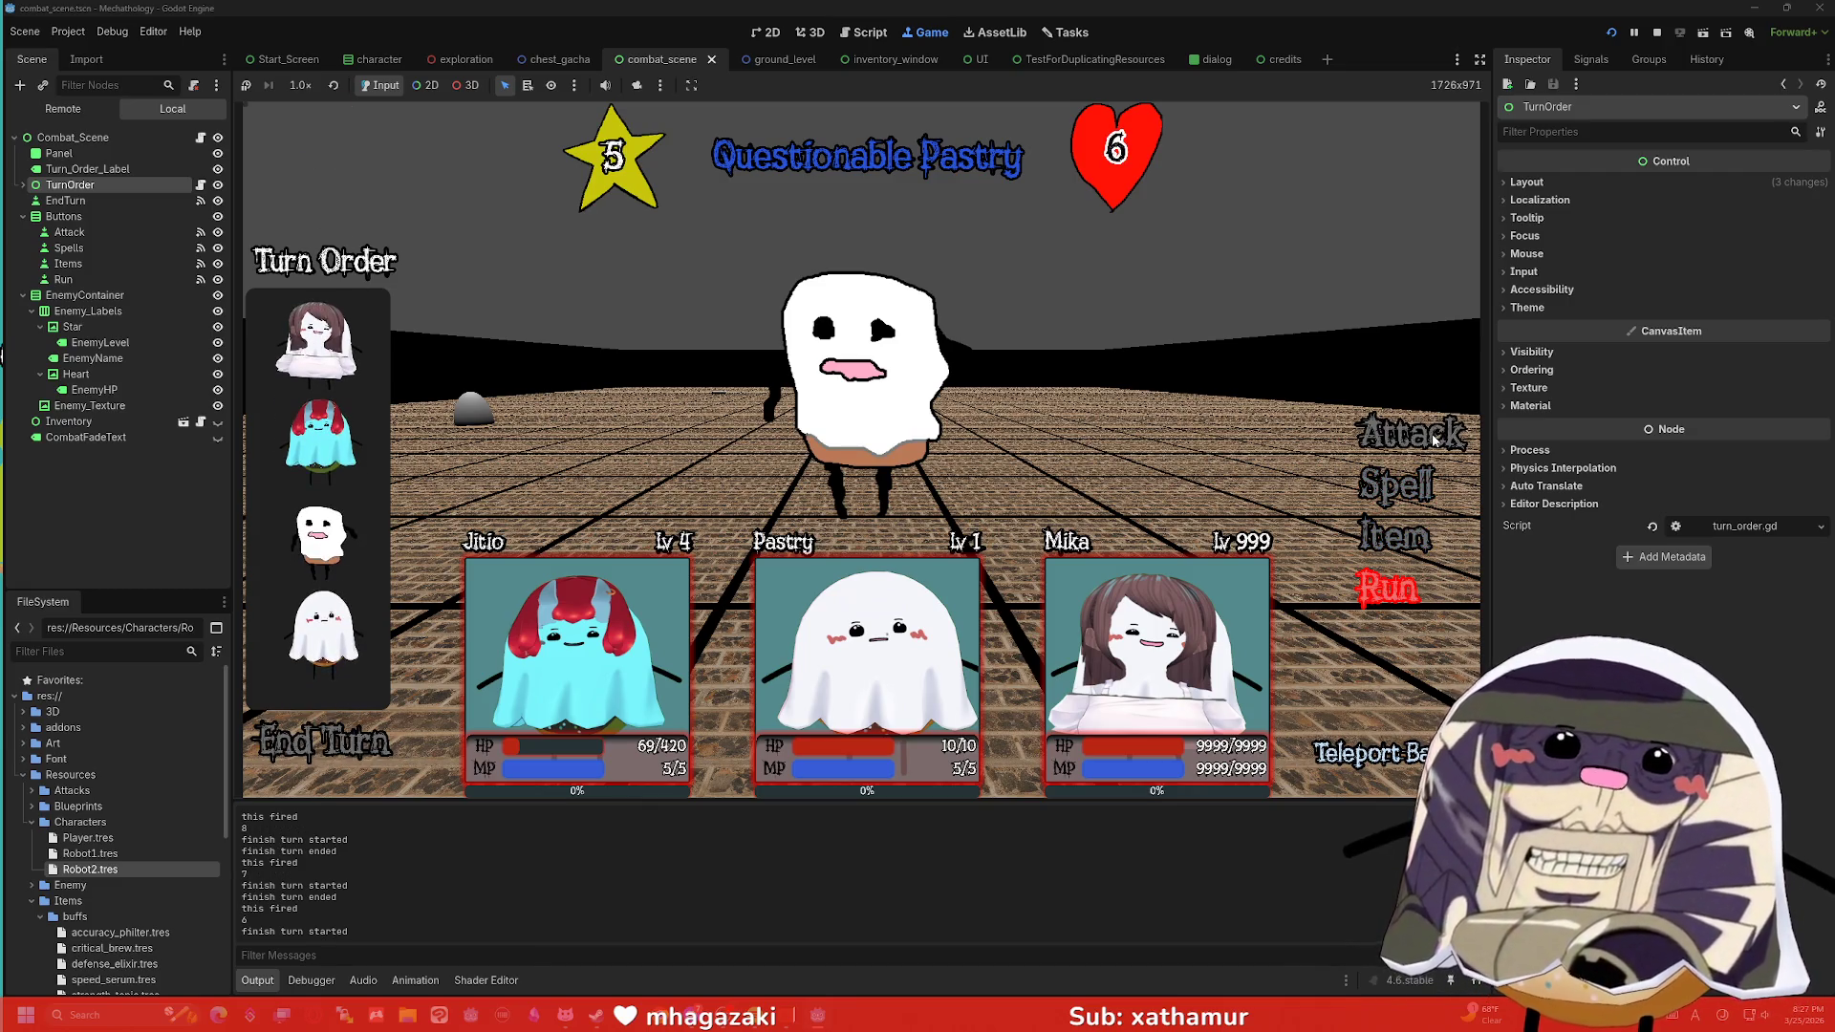
pyautogui.click(1434, 440)
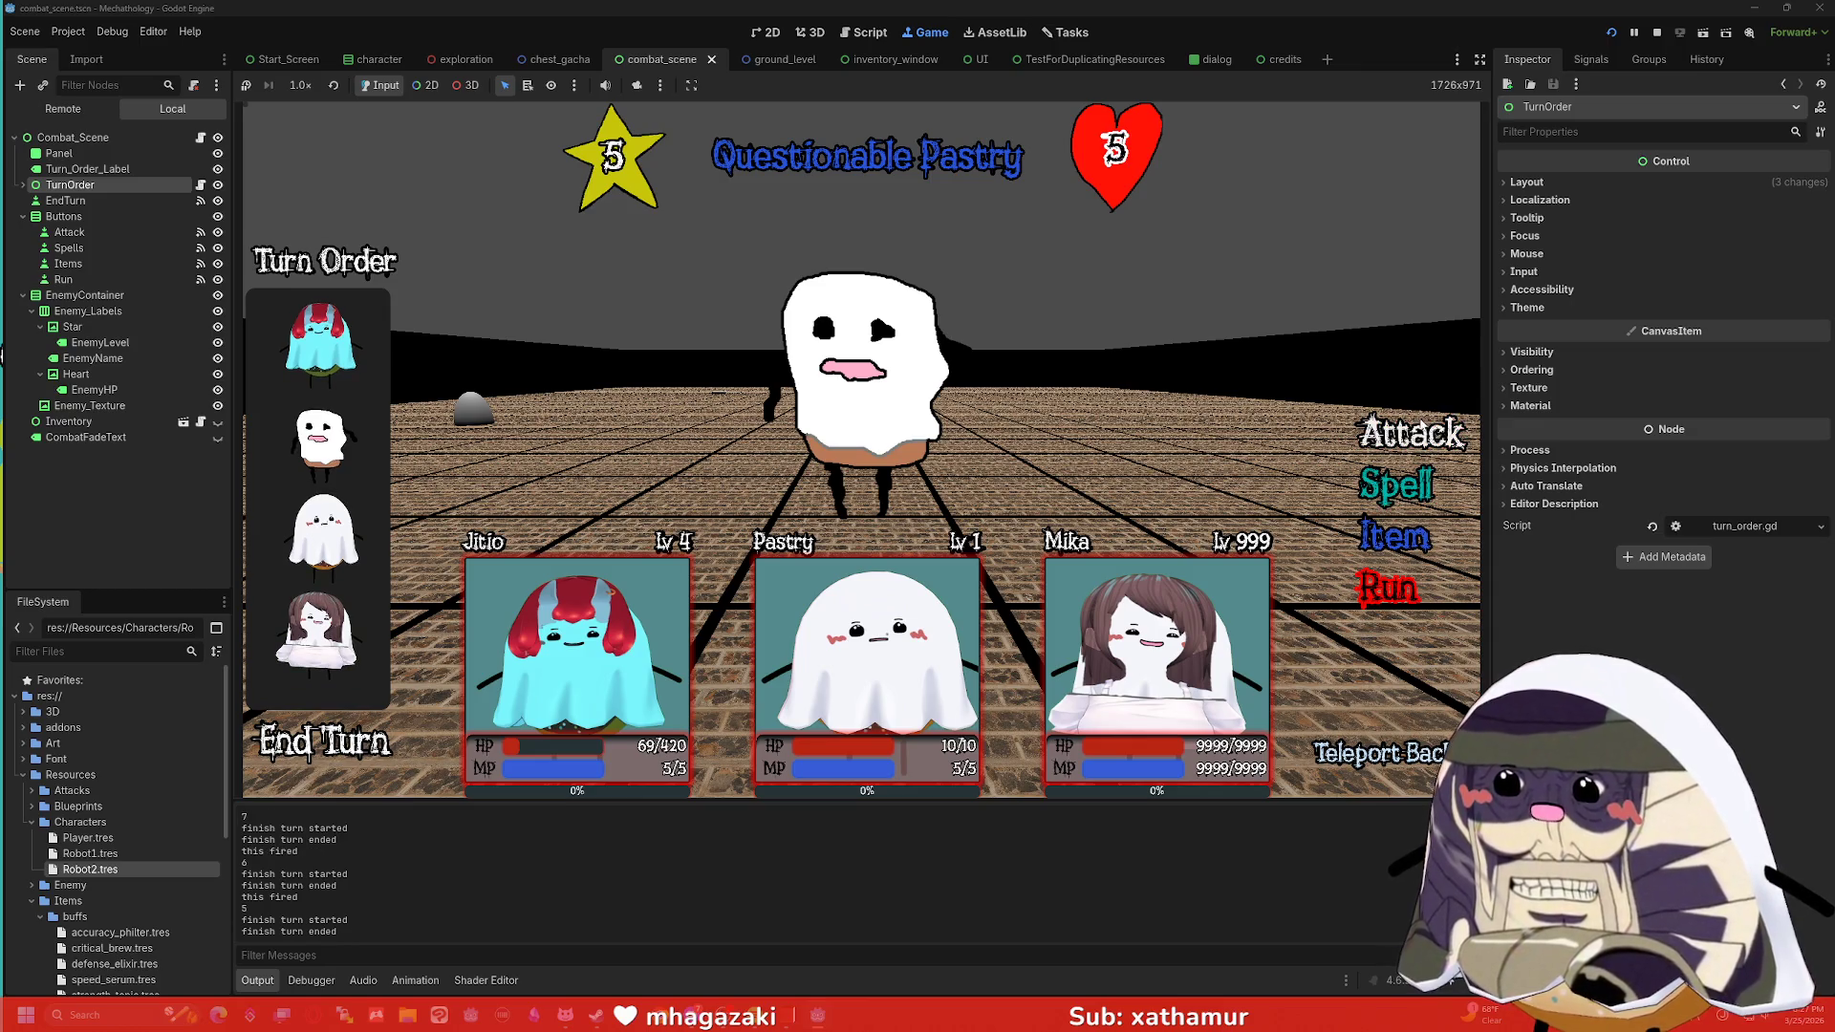
pyautogui.click(1374, 432)
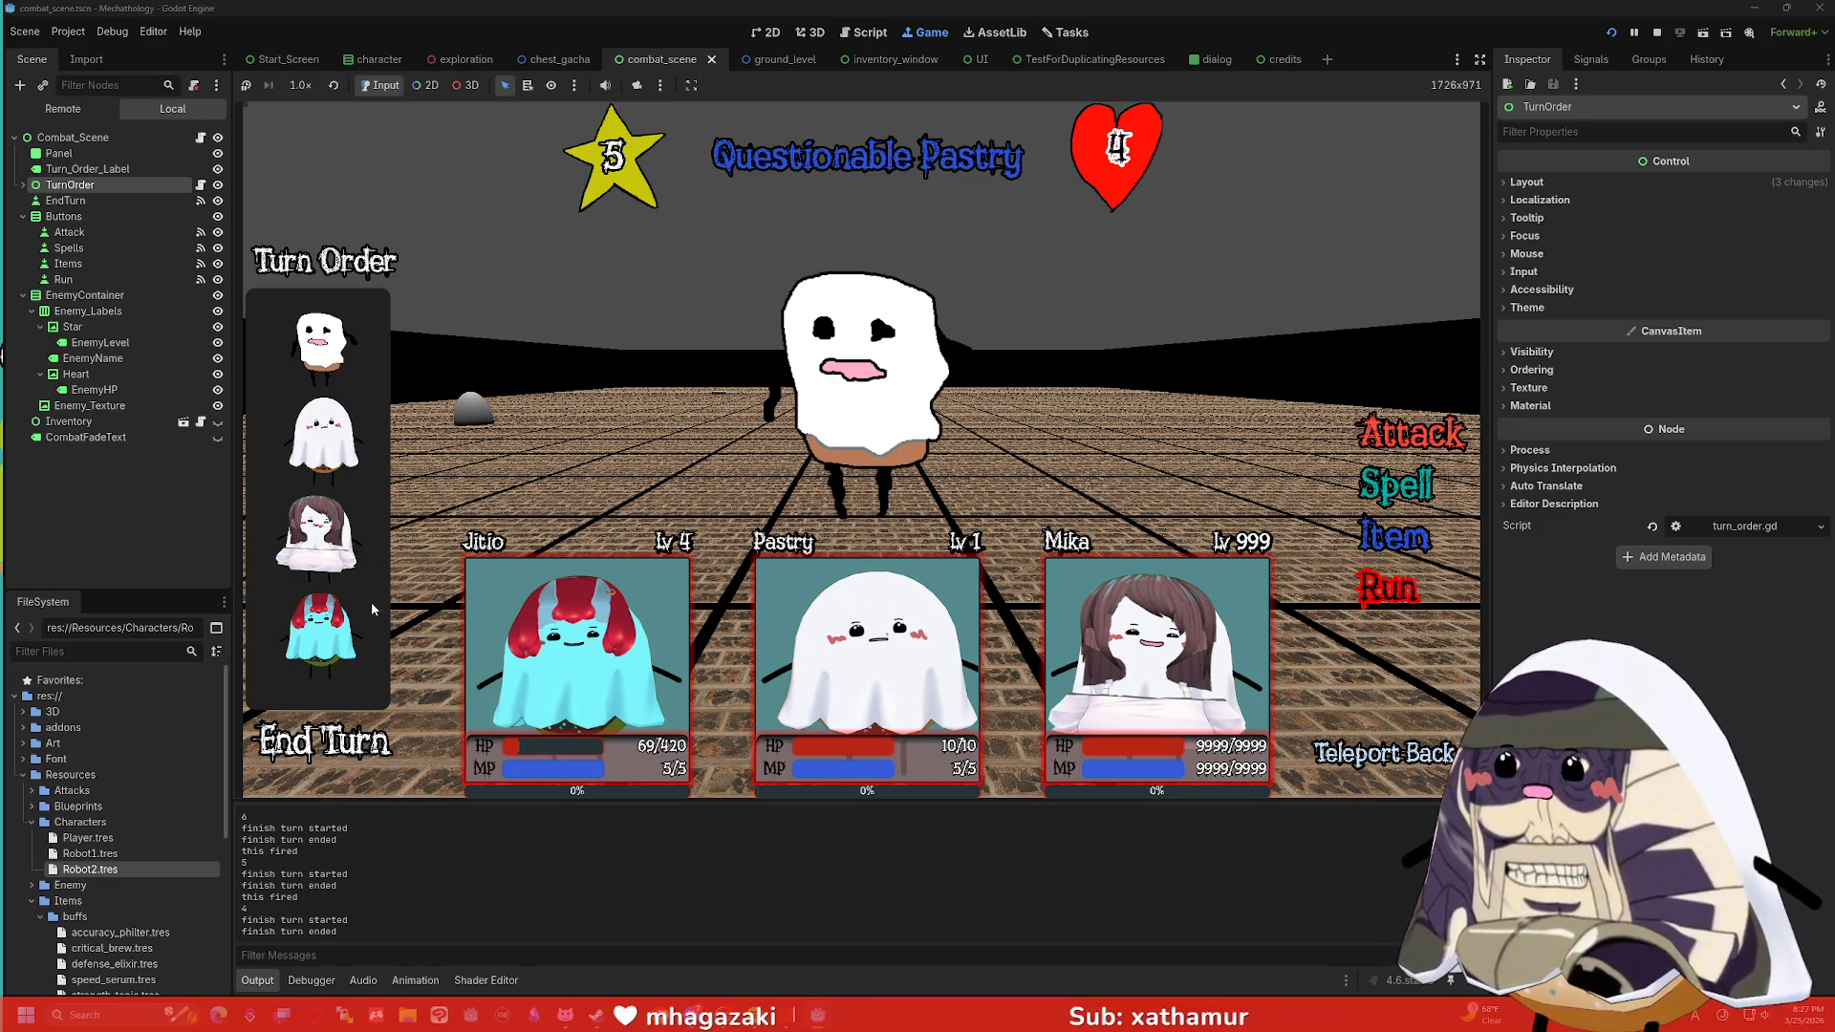
pyautogui.click(1405, 430)
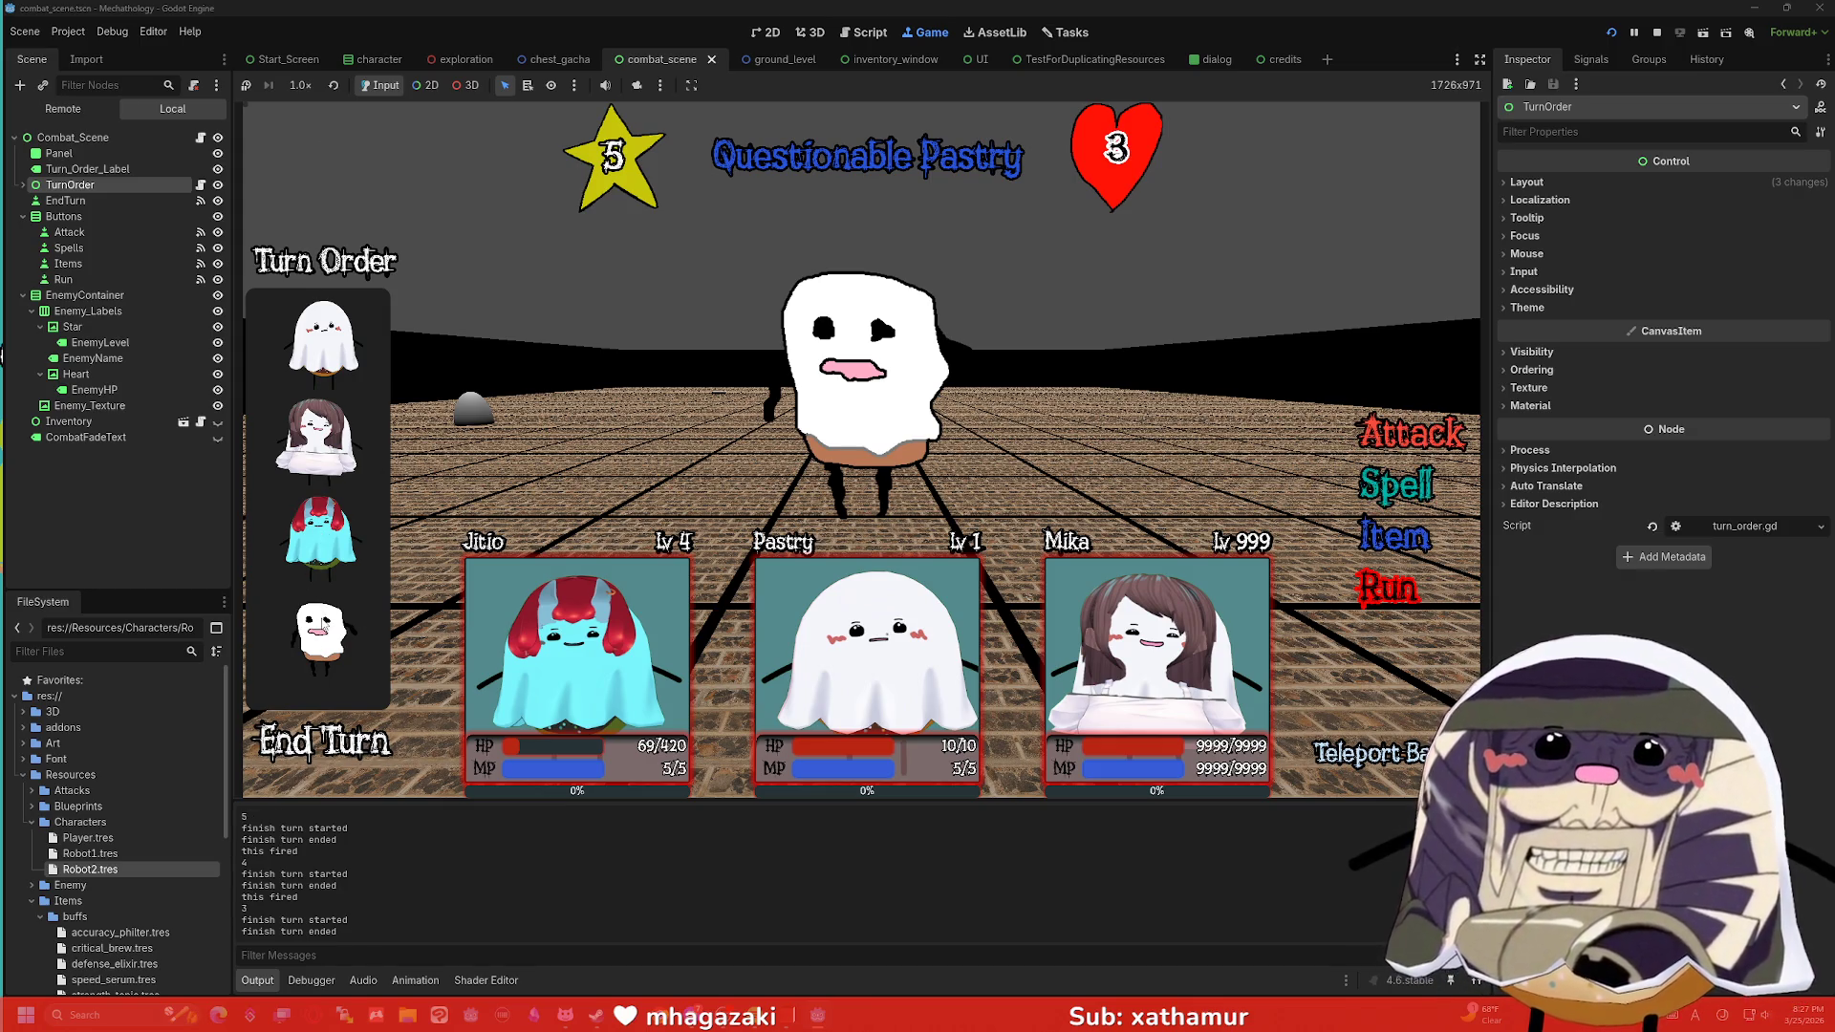
pyautogui.click(1407, 430)
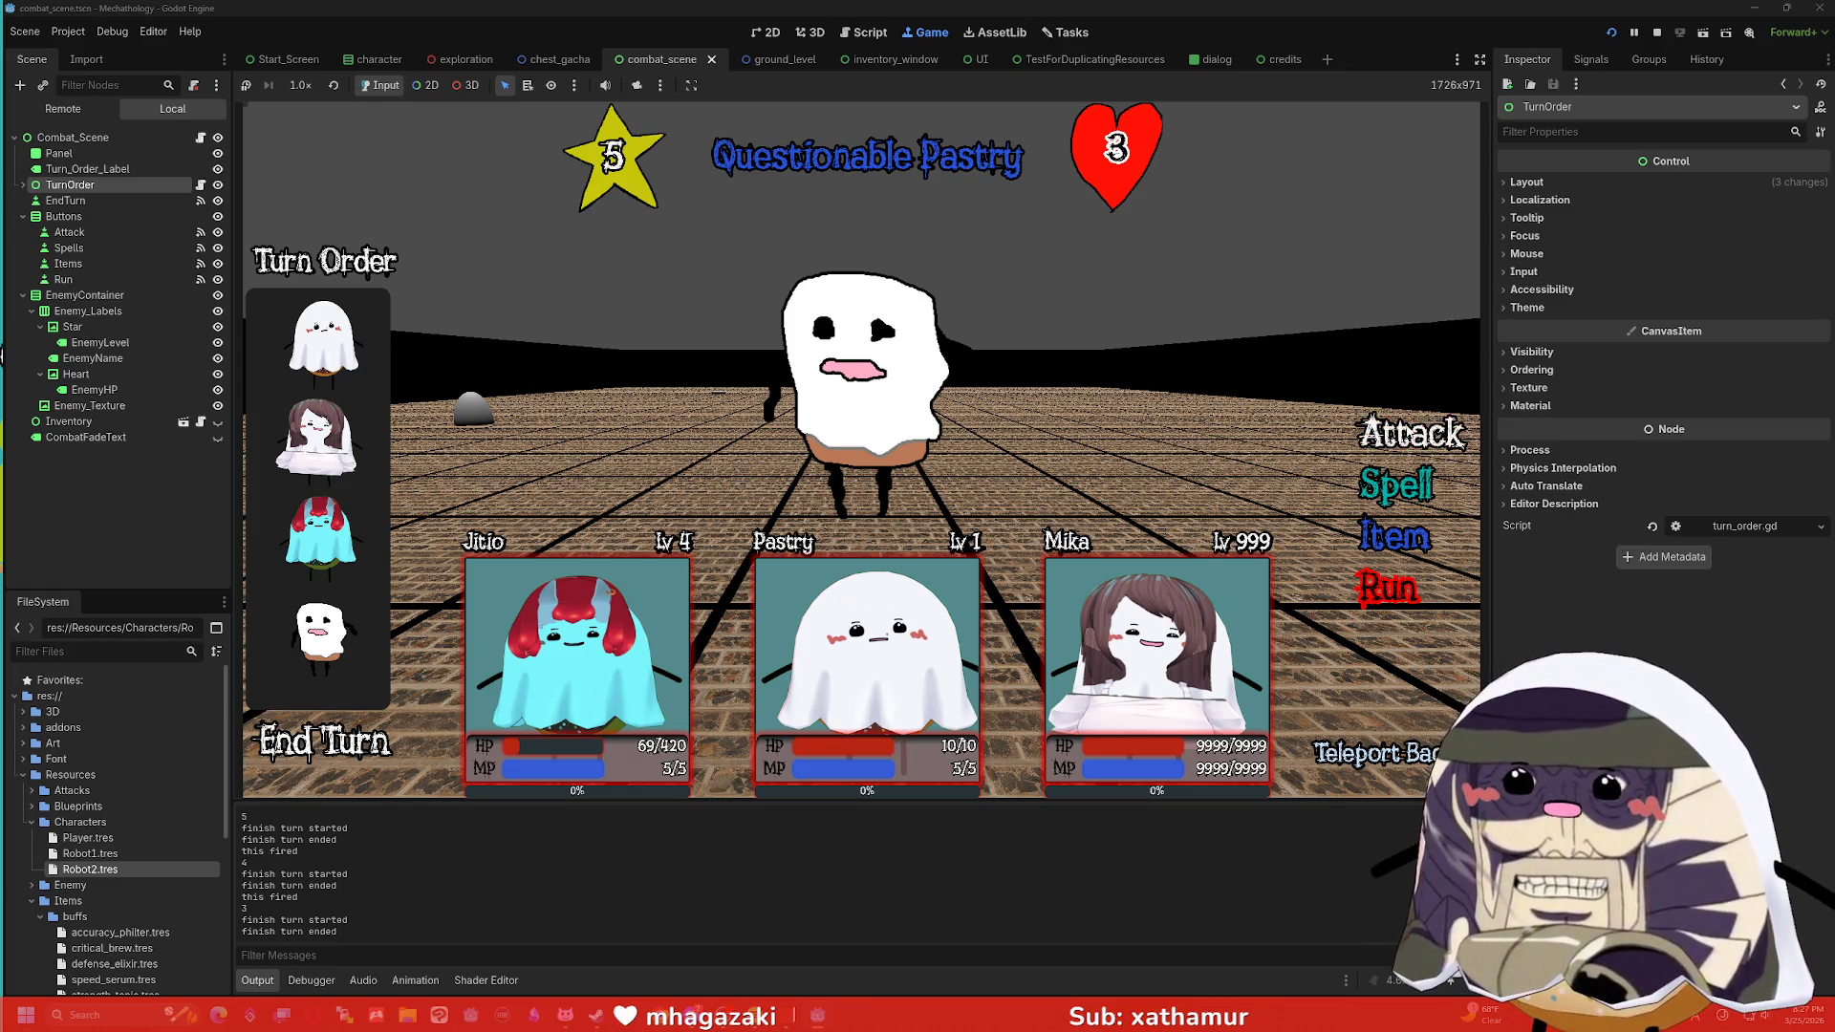
pyautogui.click(1407, 430)
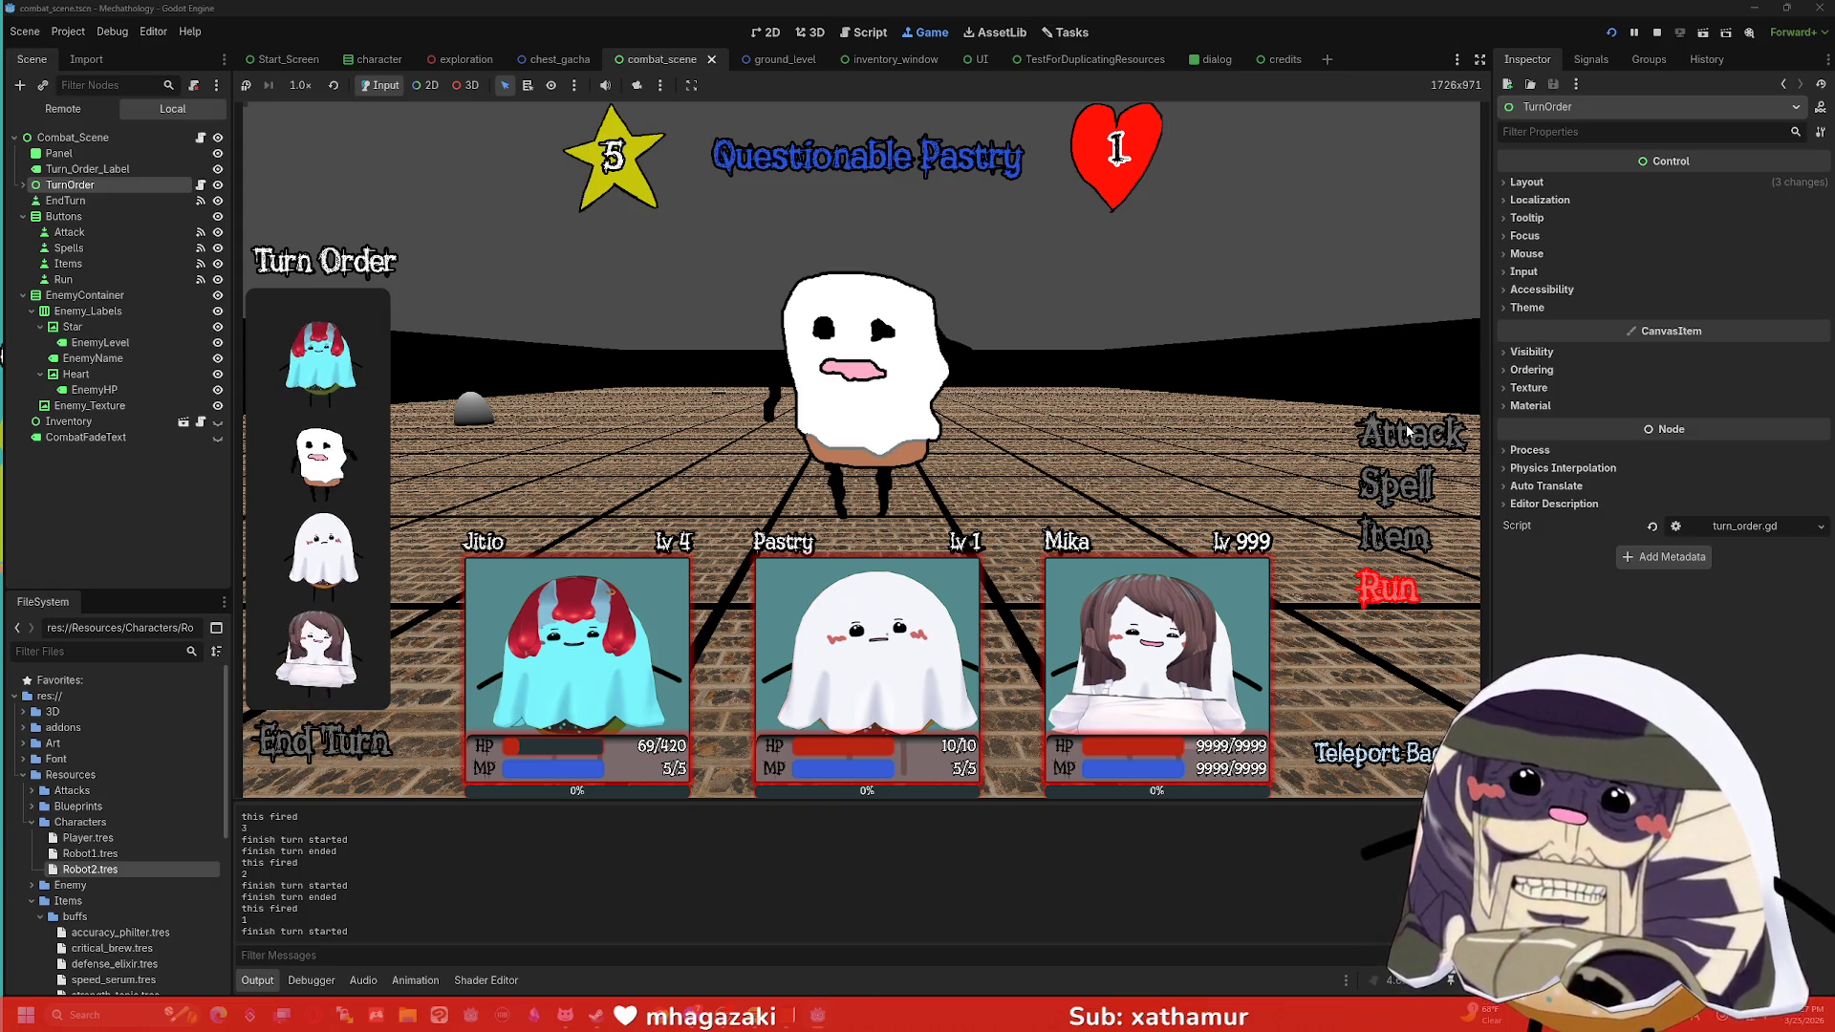
pyautogui.click(1407, 432)
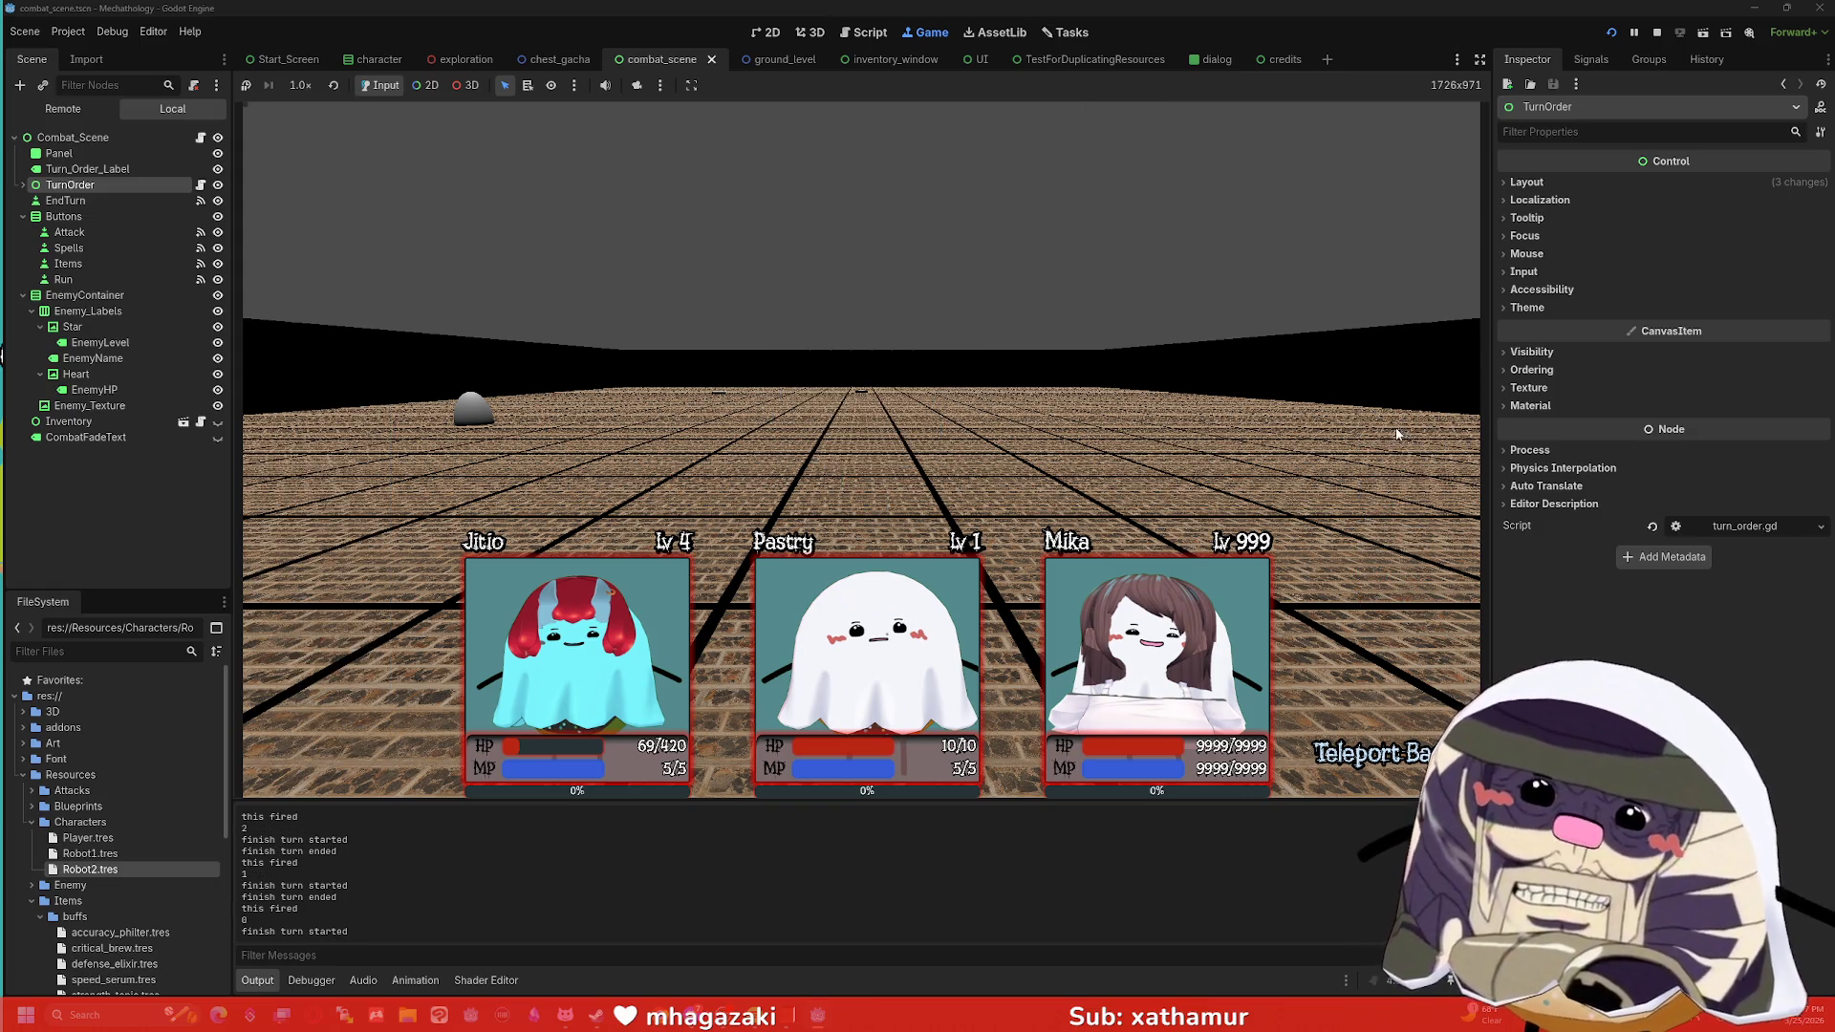
pyautogui.click(1658, 35)
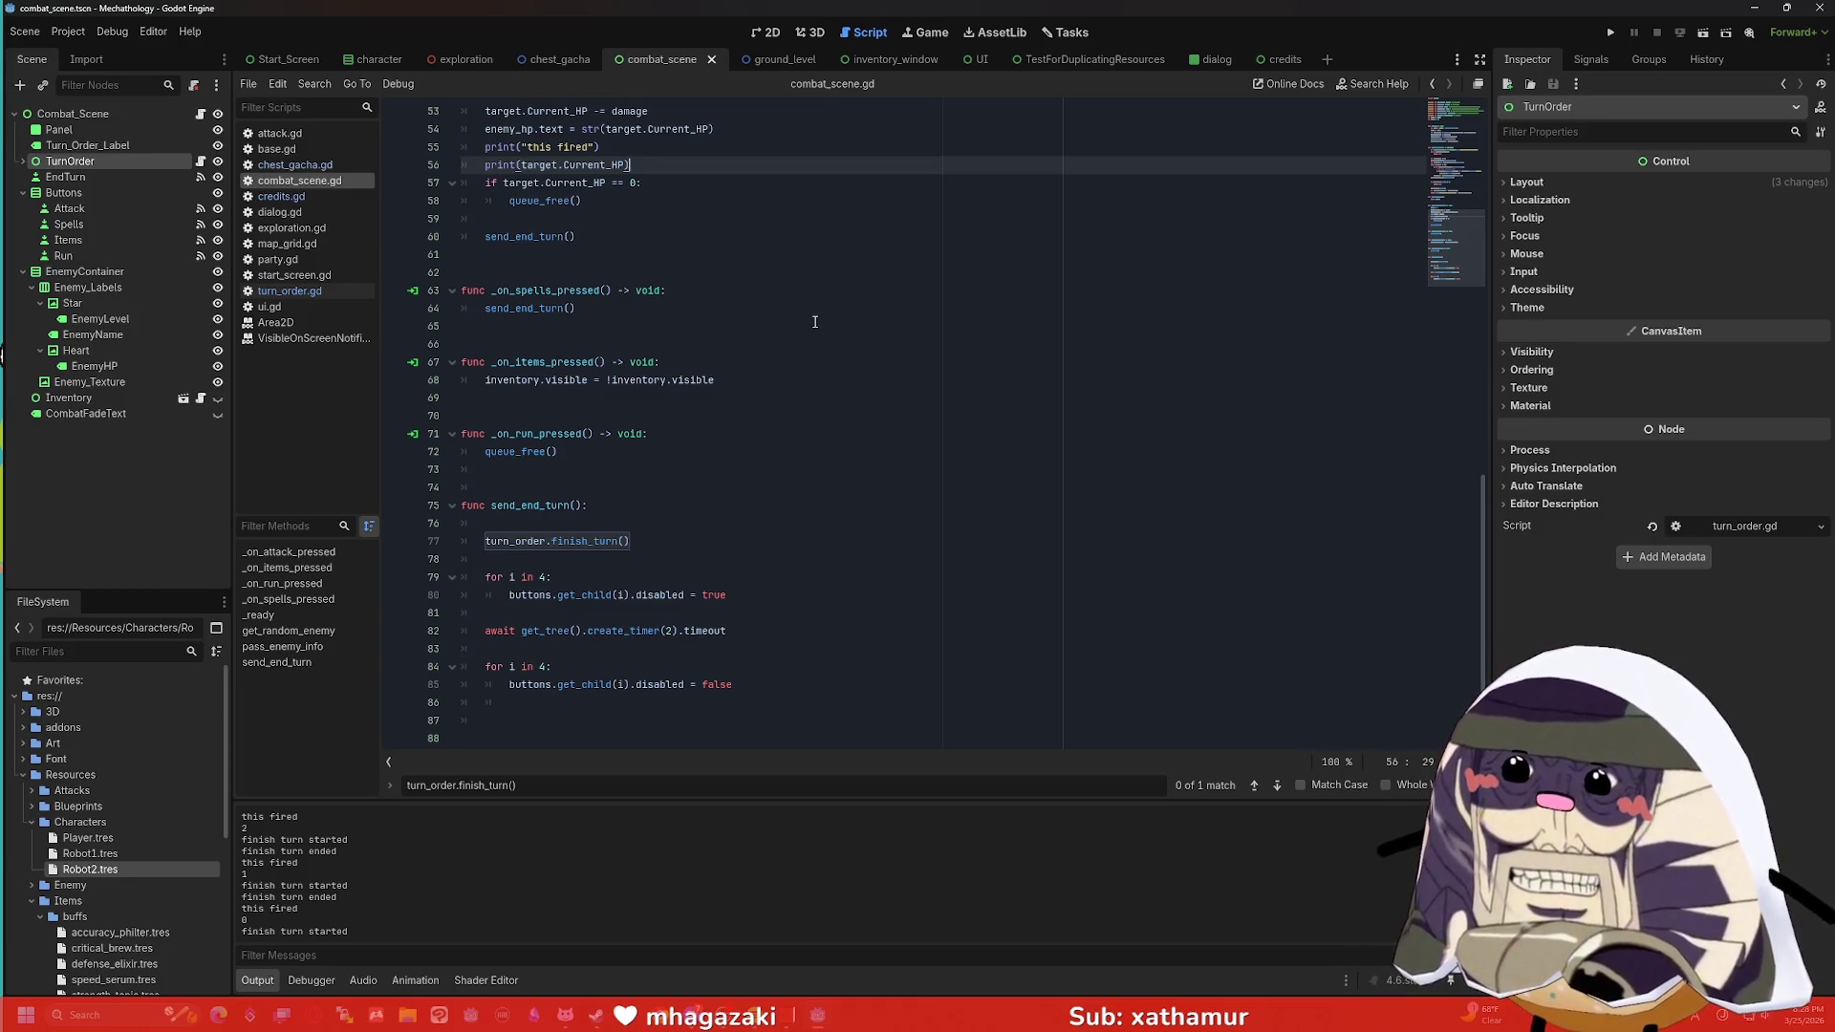
# Review the finish_turn code in turn_order.gd.
pyautogui.click(292, 291)
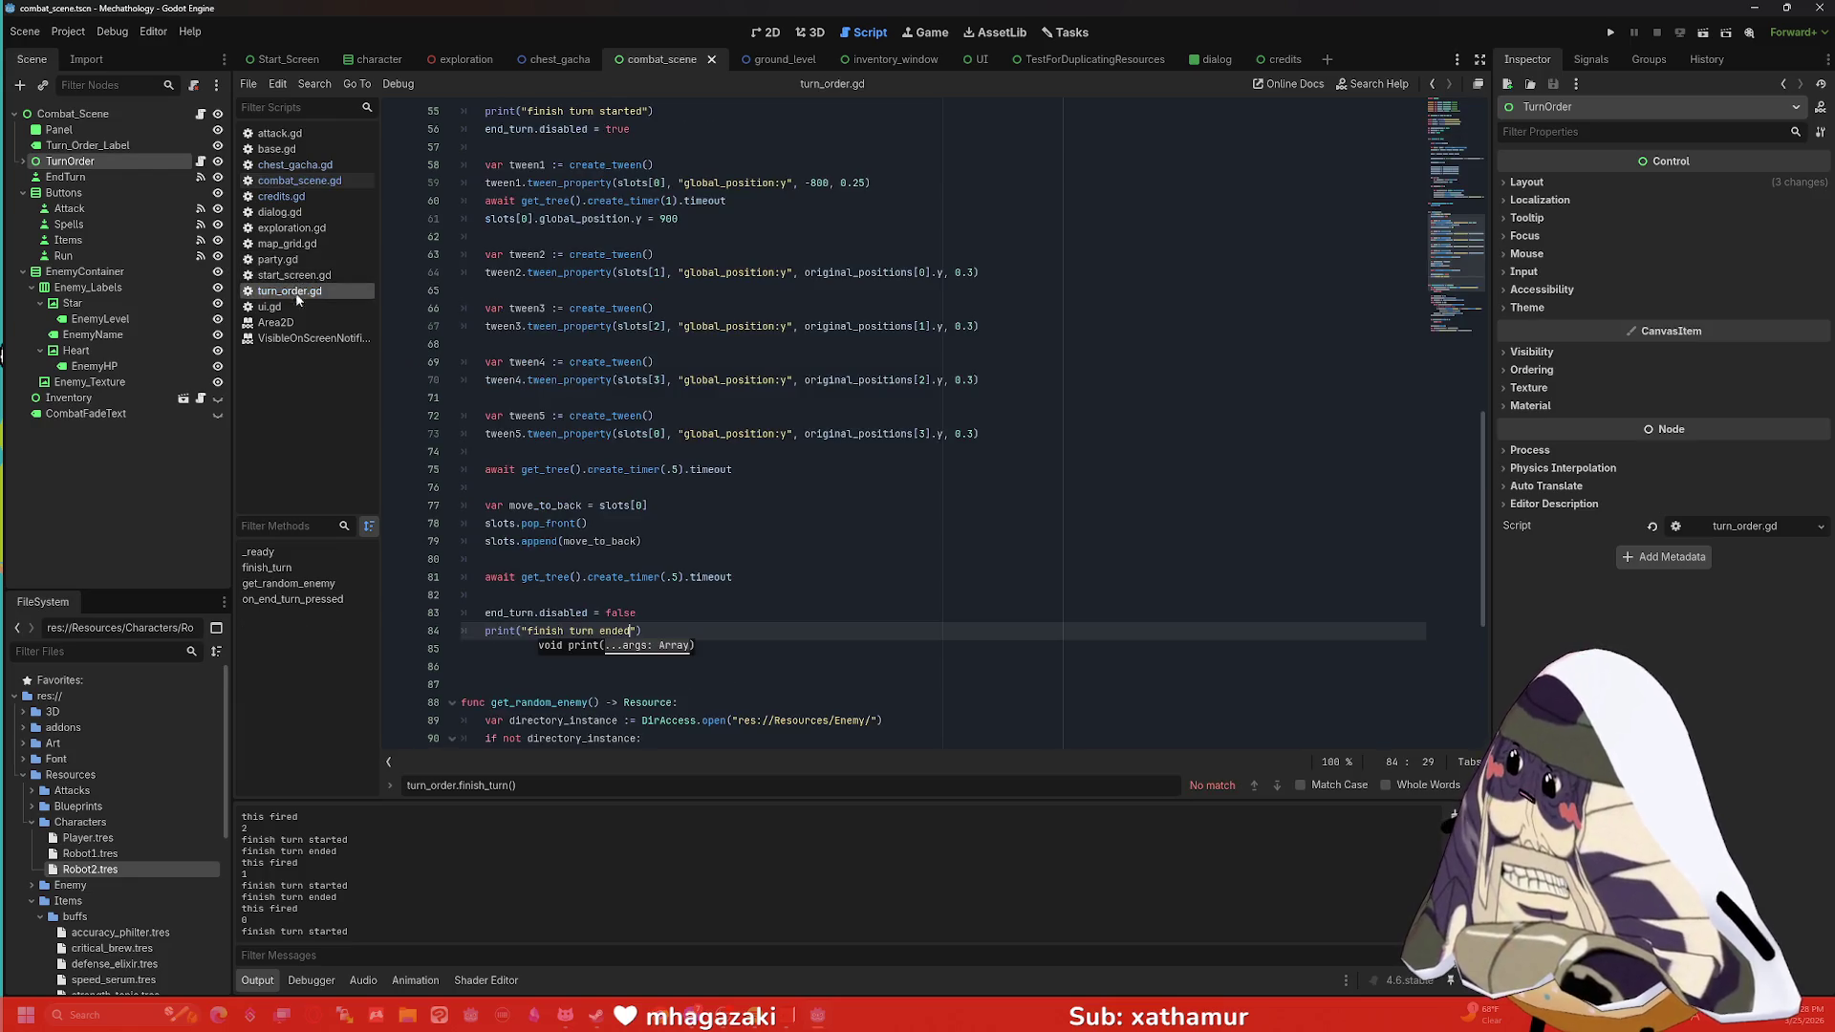
pyautogui.scroll(-4, 770, 401)
pyautogui.click(771, 400)
pyautogui.scroll(-2, 771, 402)
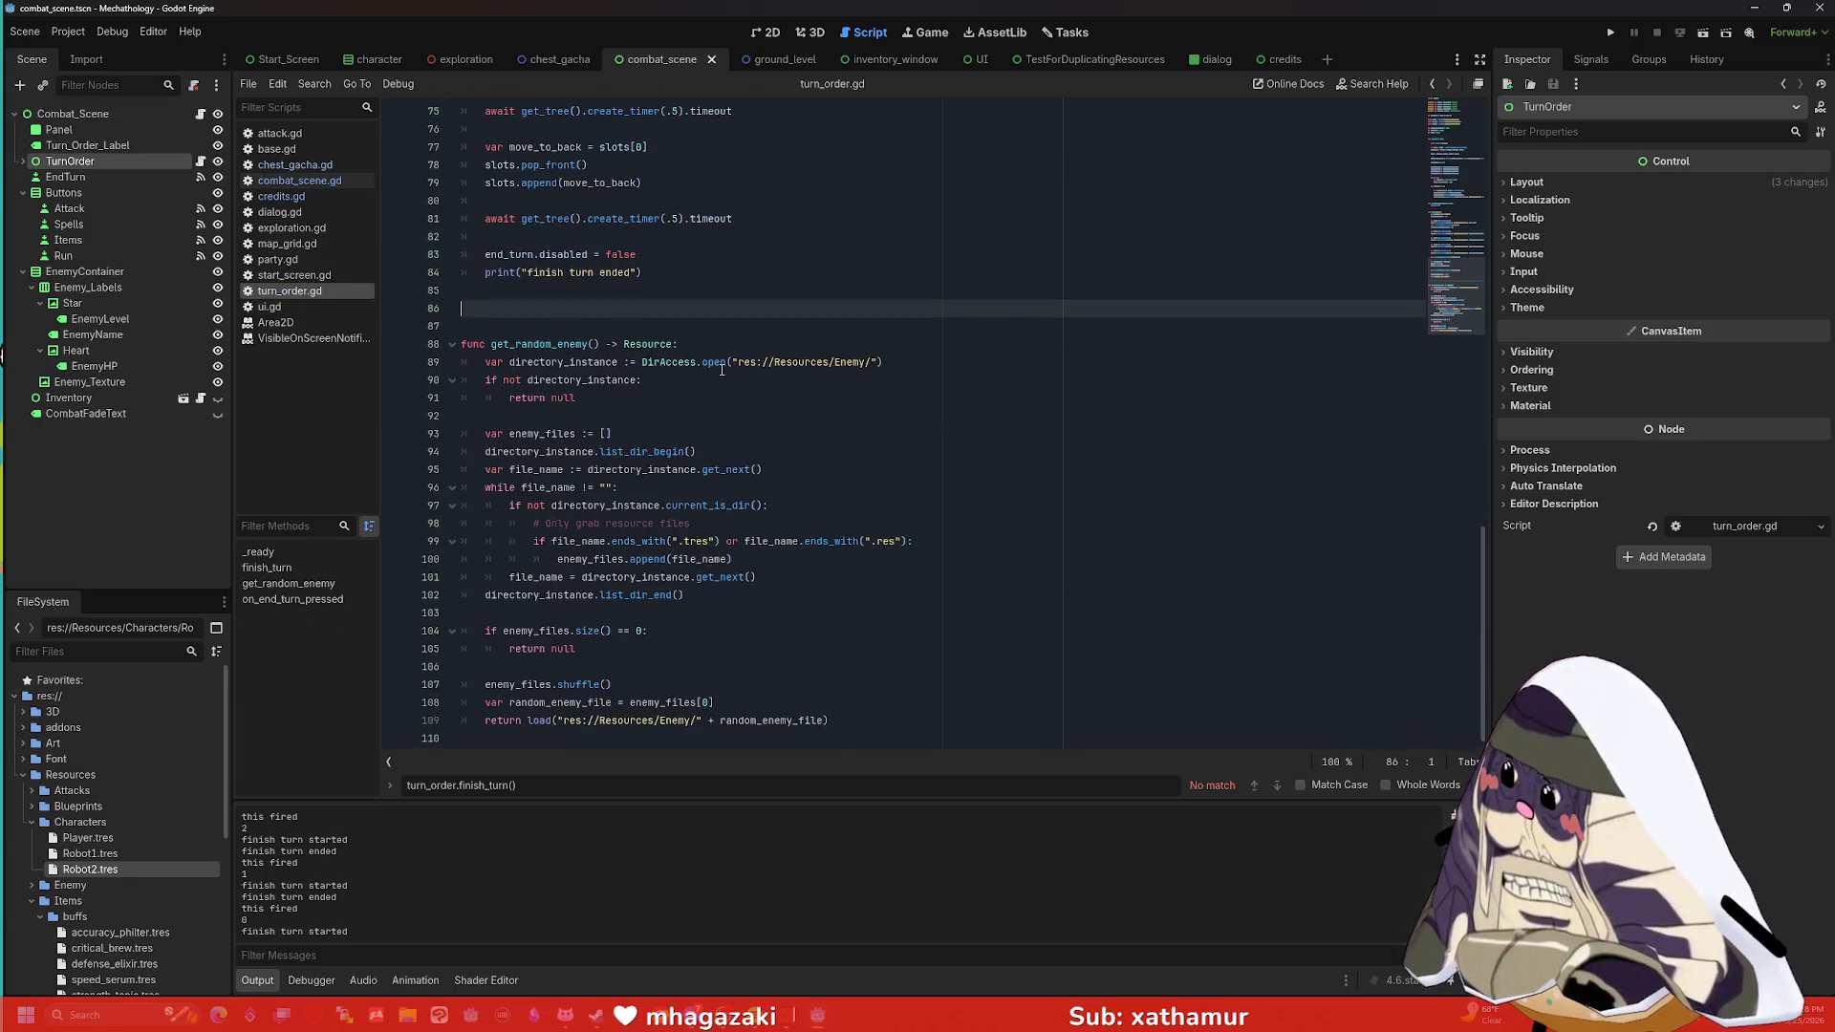
pyautogui.scroll(3, 770, 401)
pyautogui.scroll(-3, 685, 383)
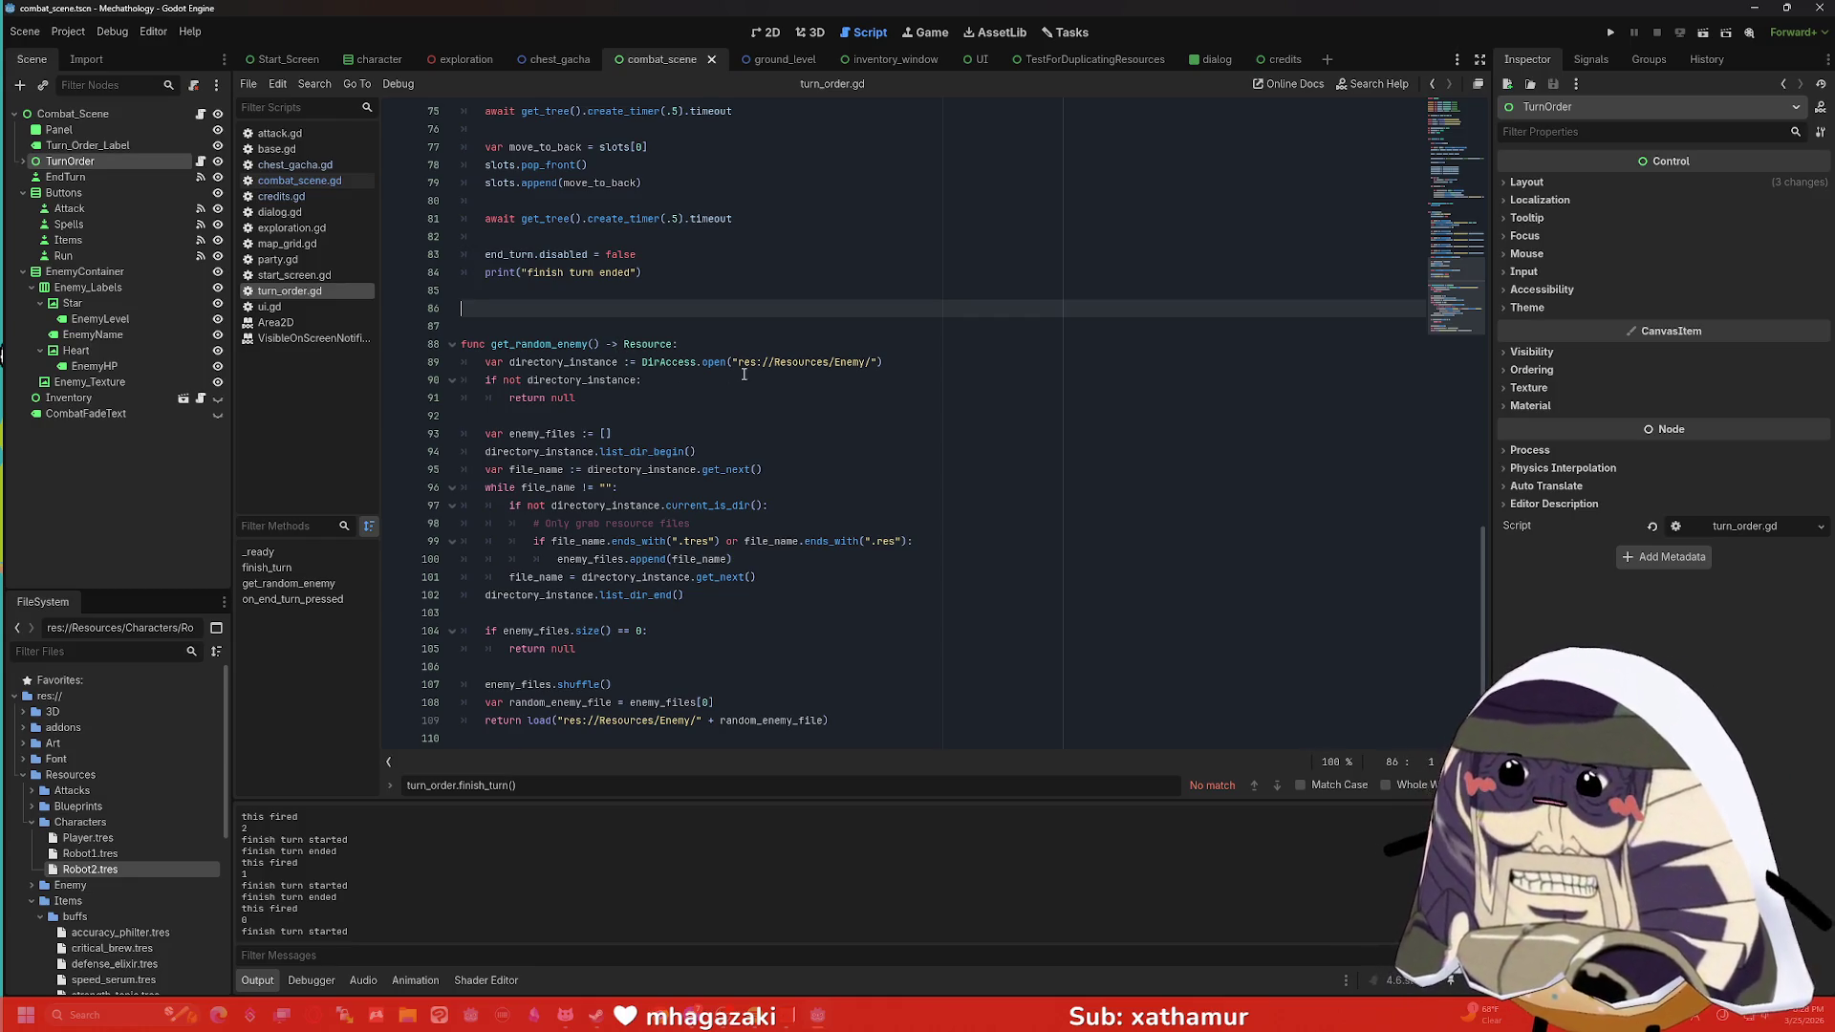
# Browse exploration.gd and combat_scene.gd's attack, items and spells handlers, then return to turn_order.gd.
pyautogui.click(331, 225)
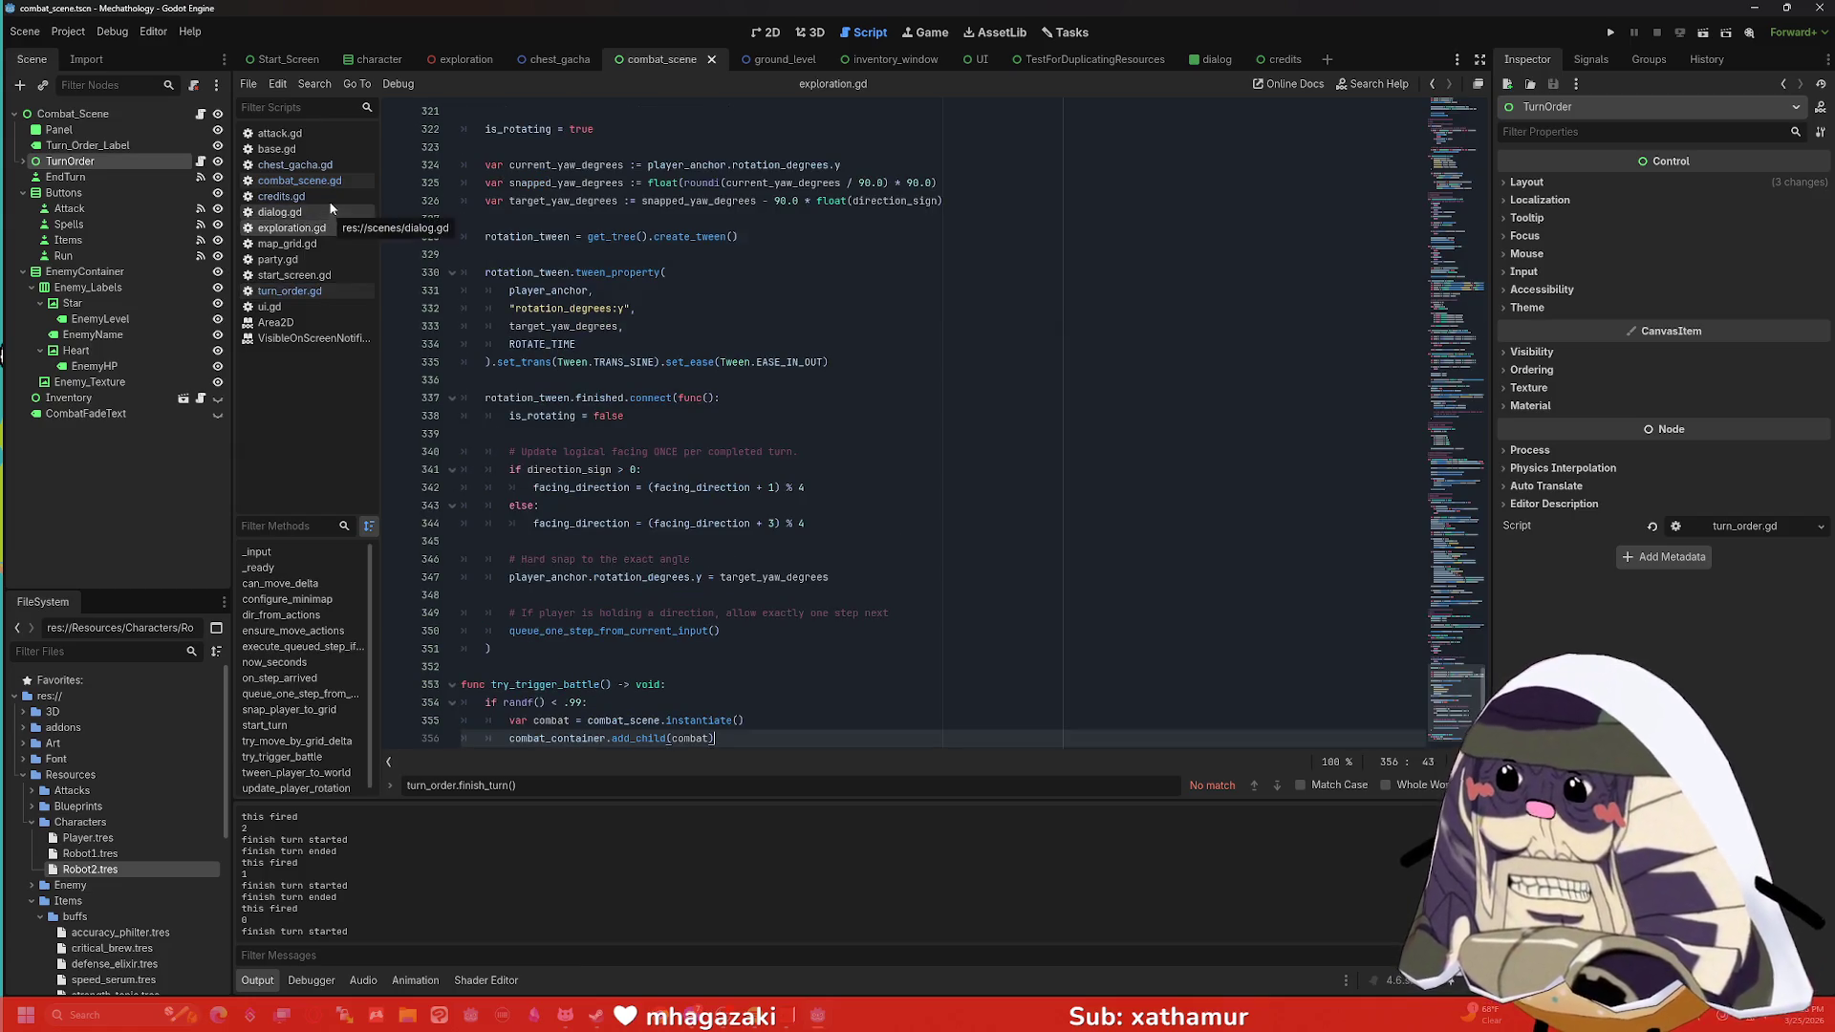
pyautogui.click(325, 182)
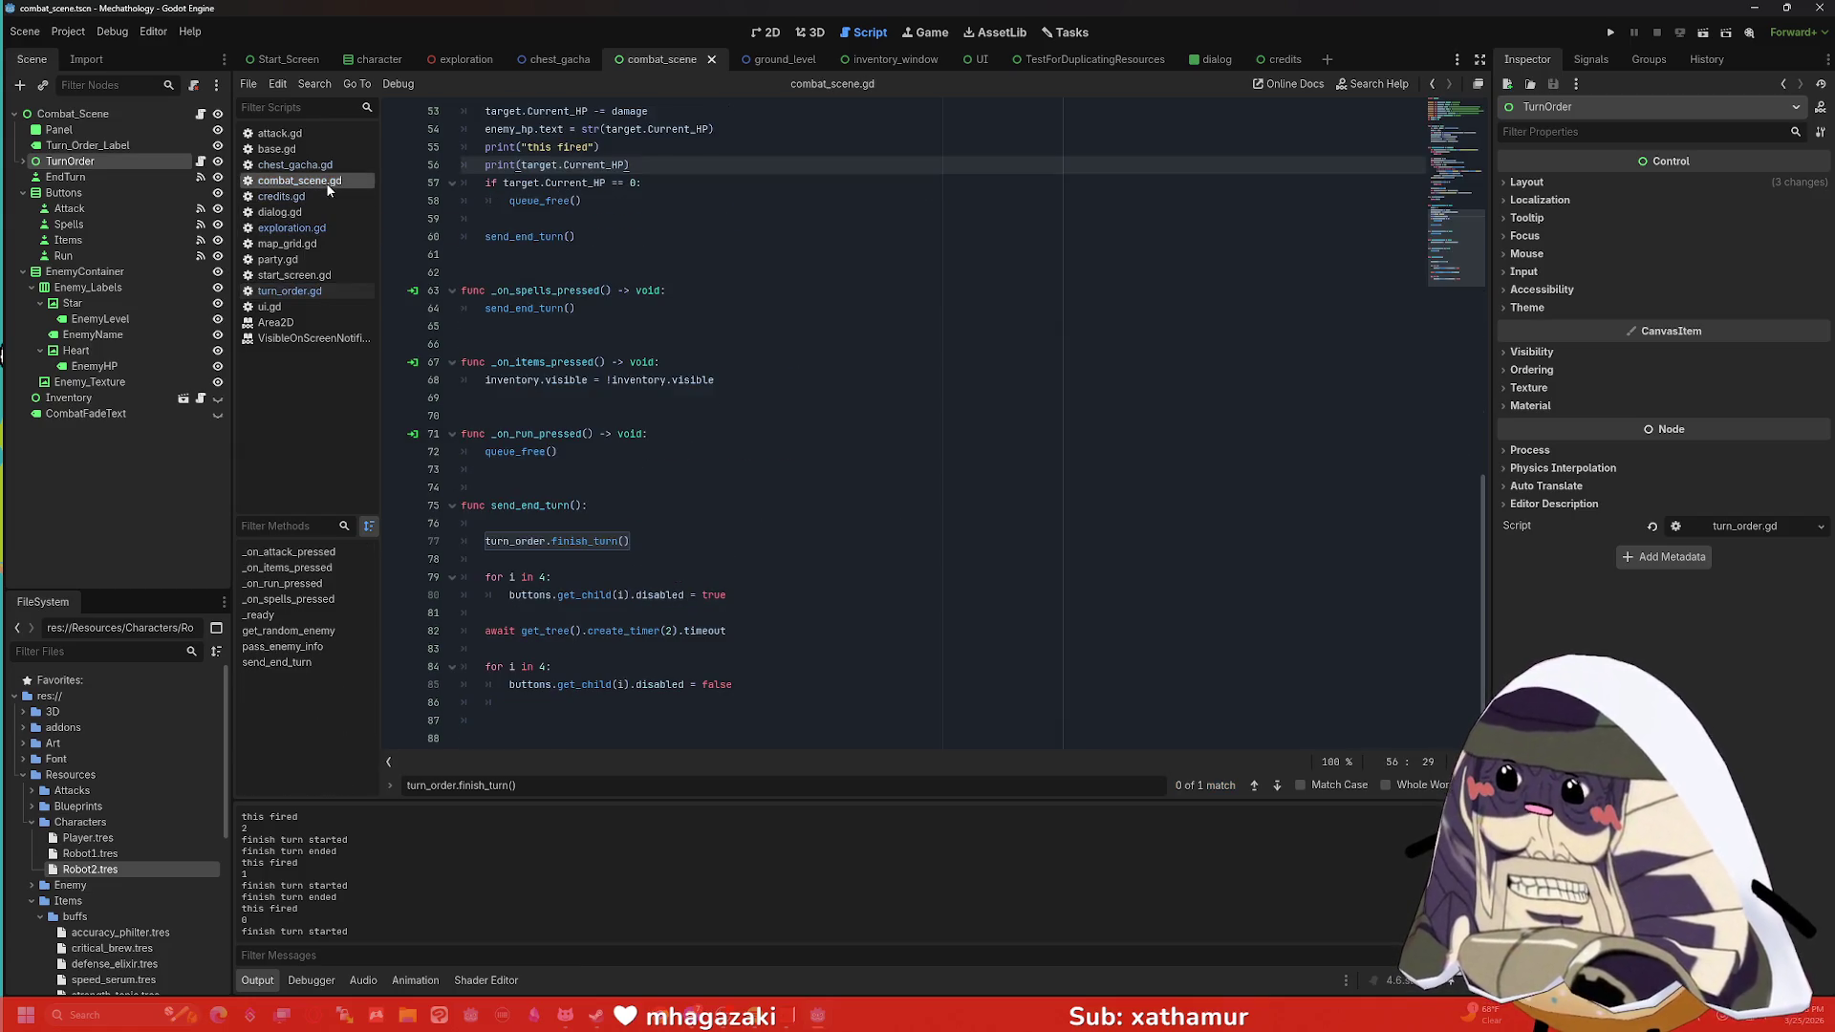
pyautogui.click(695, 214)
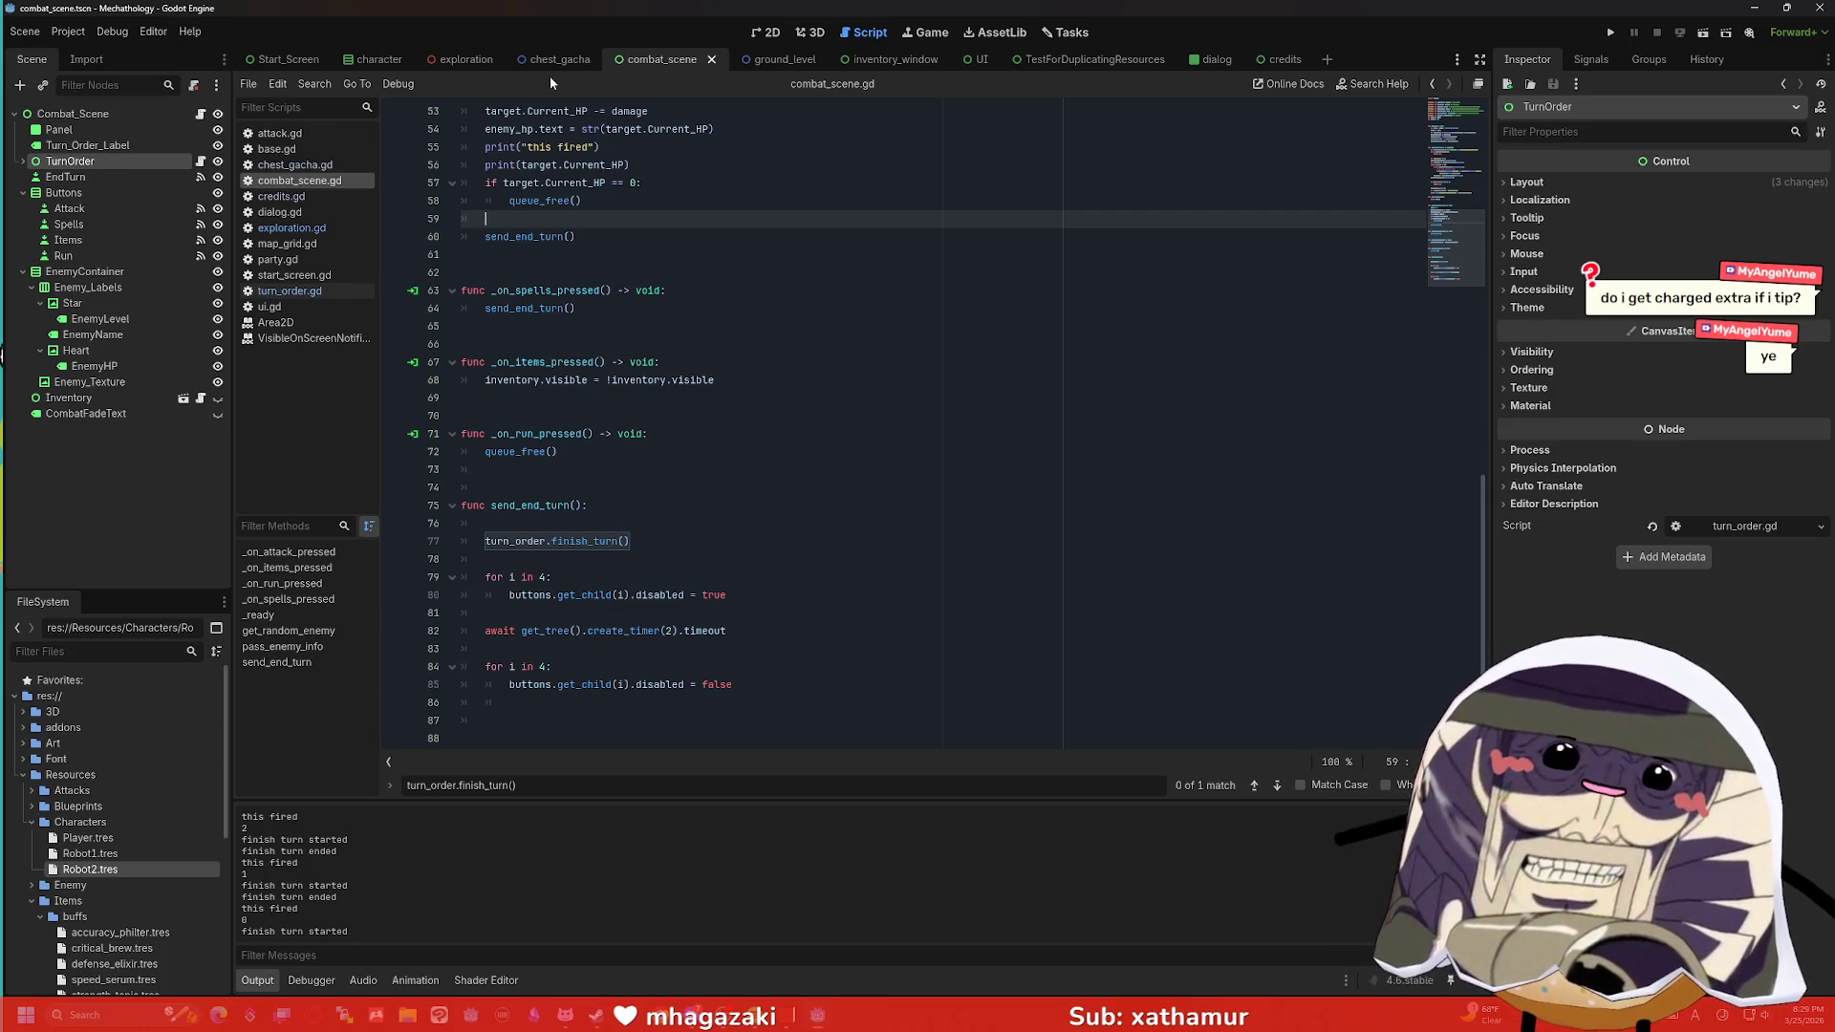
pyautogui.click(638, 271)
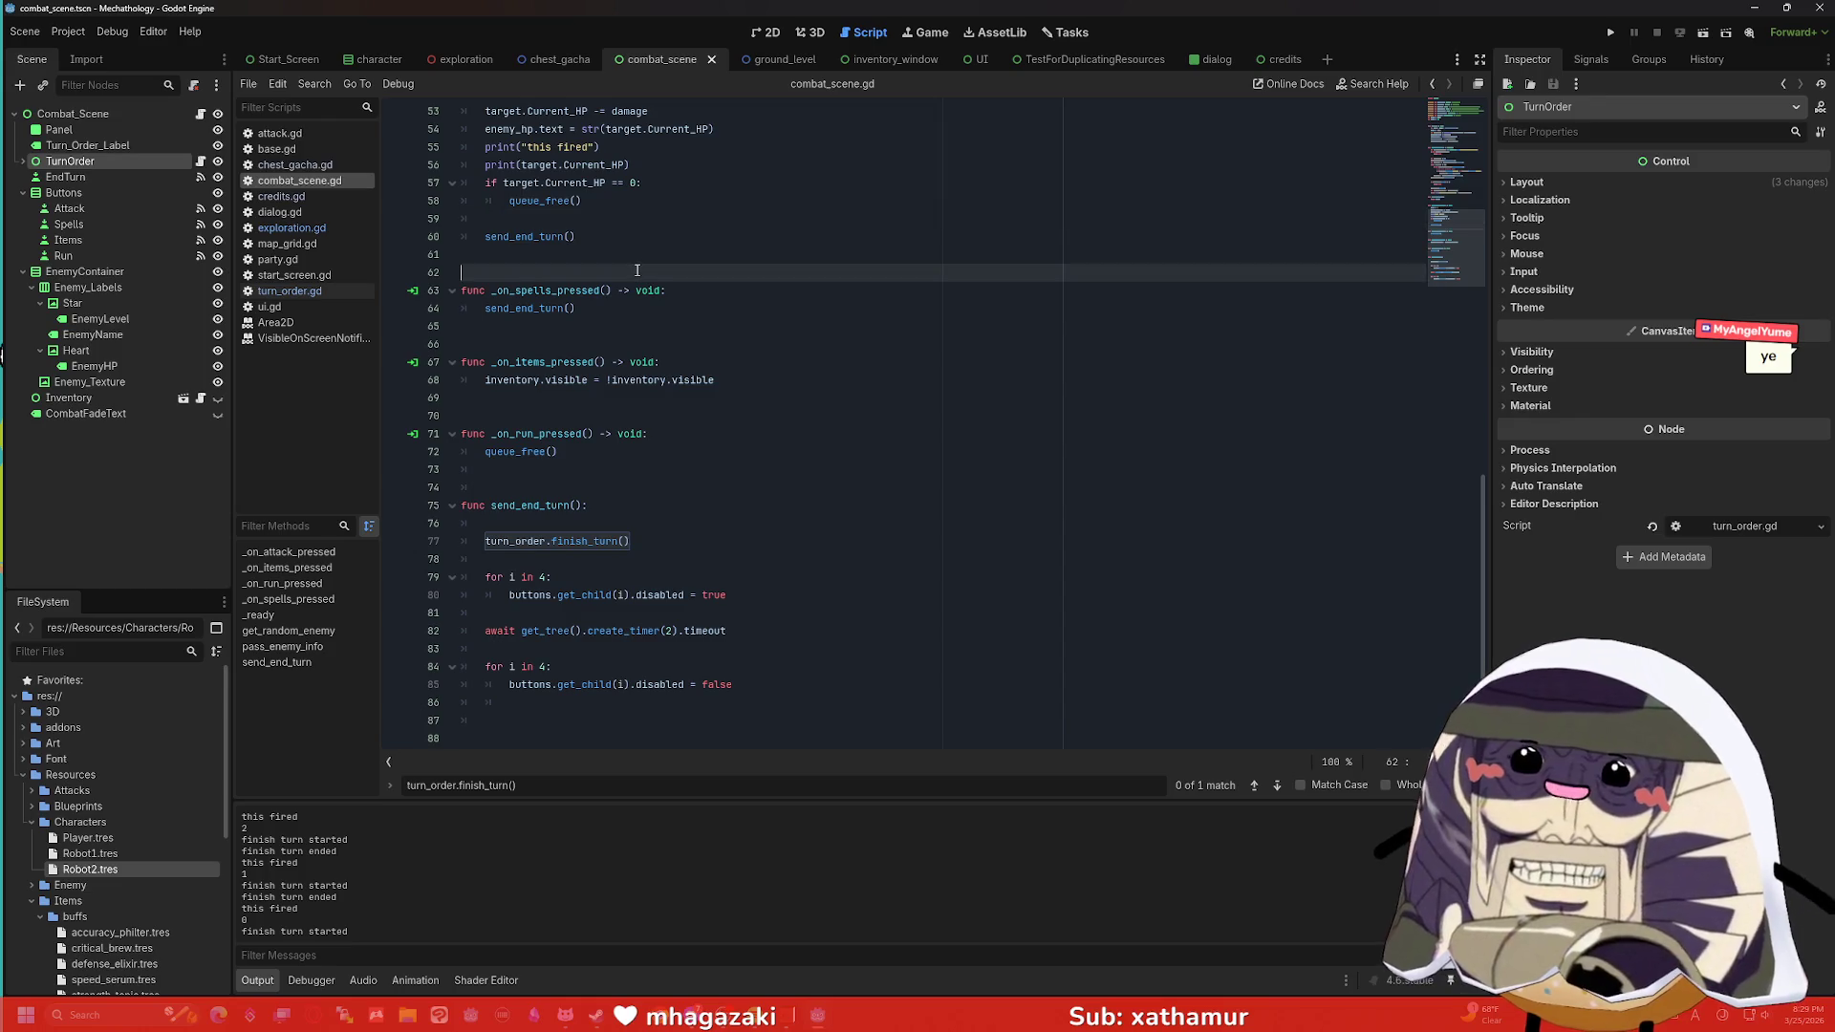
pyautogui.click(631, 344)
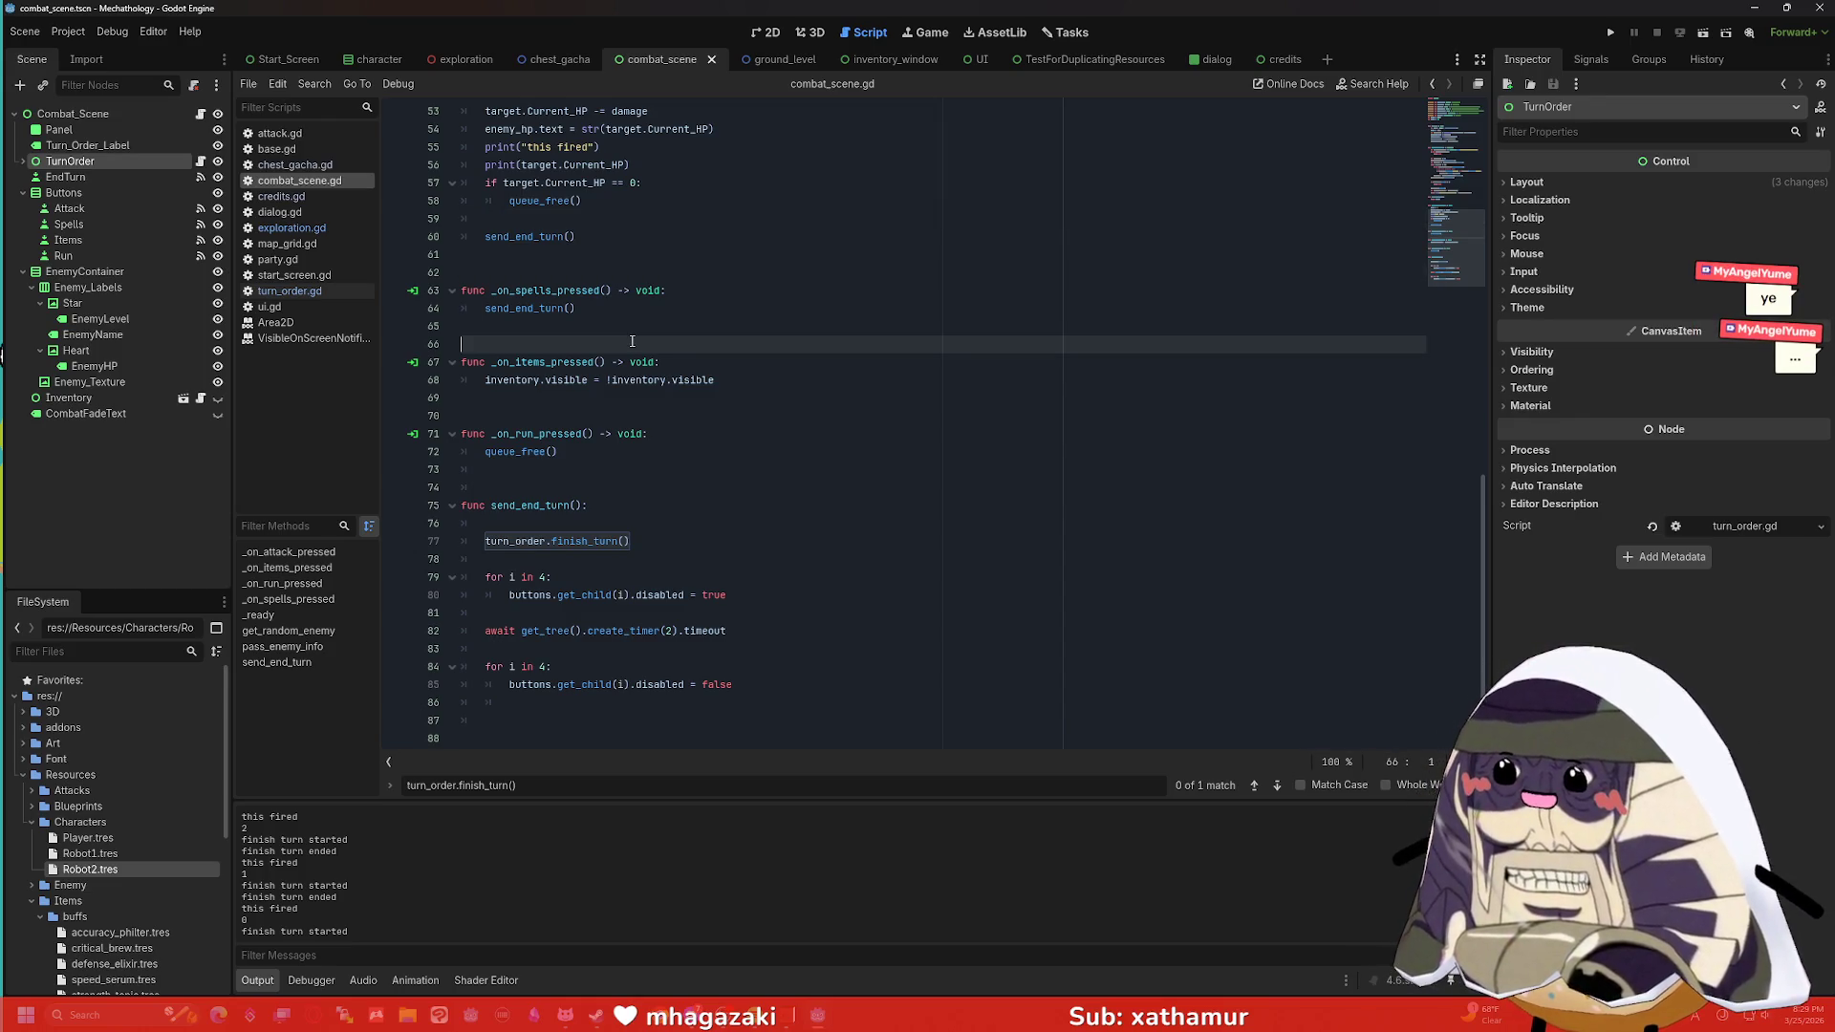
pyautogui.click(631, 571)
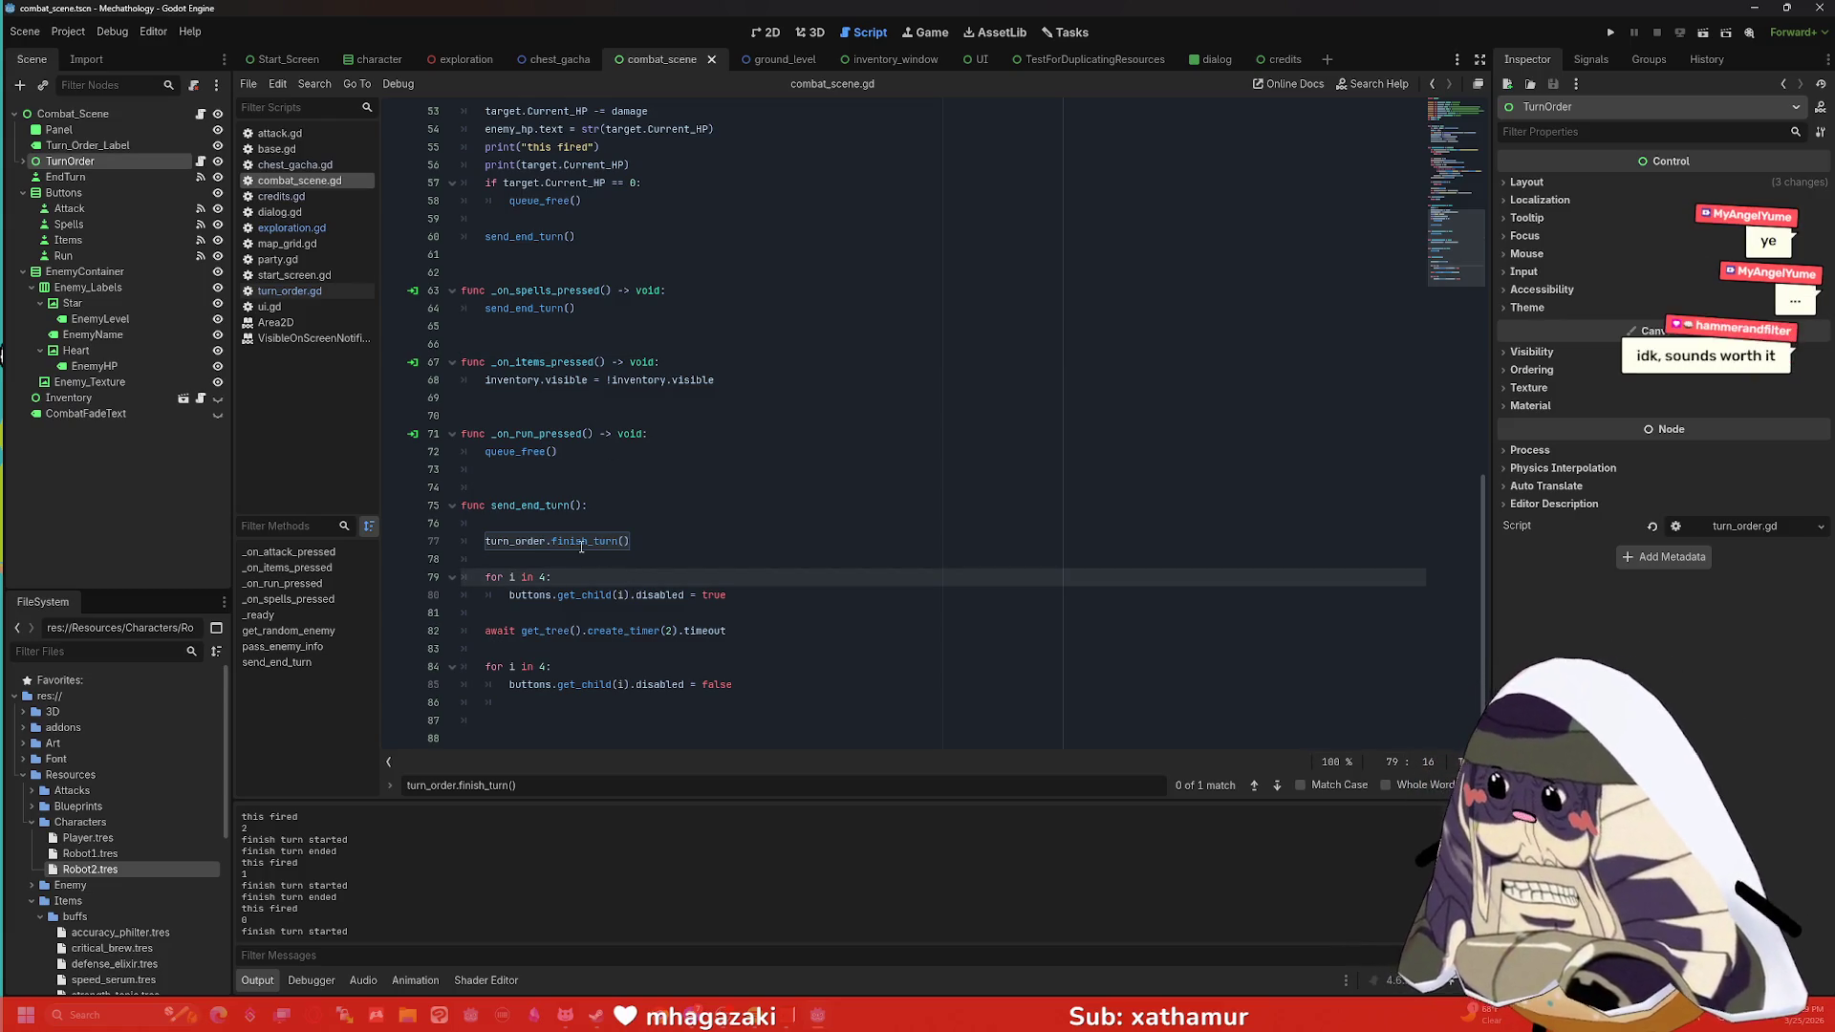
pyautogui.click(572, 332)
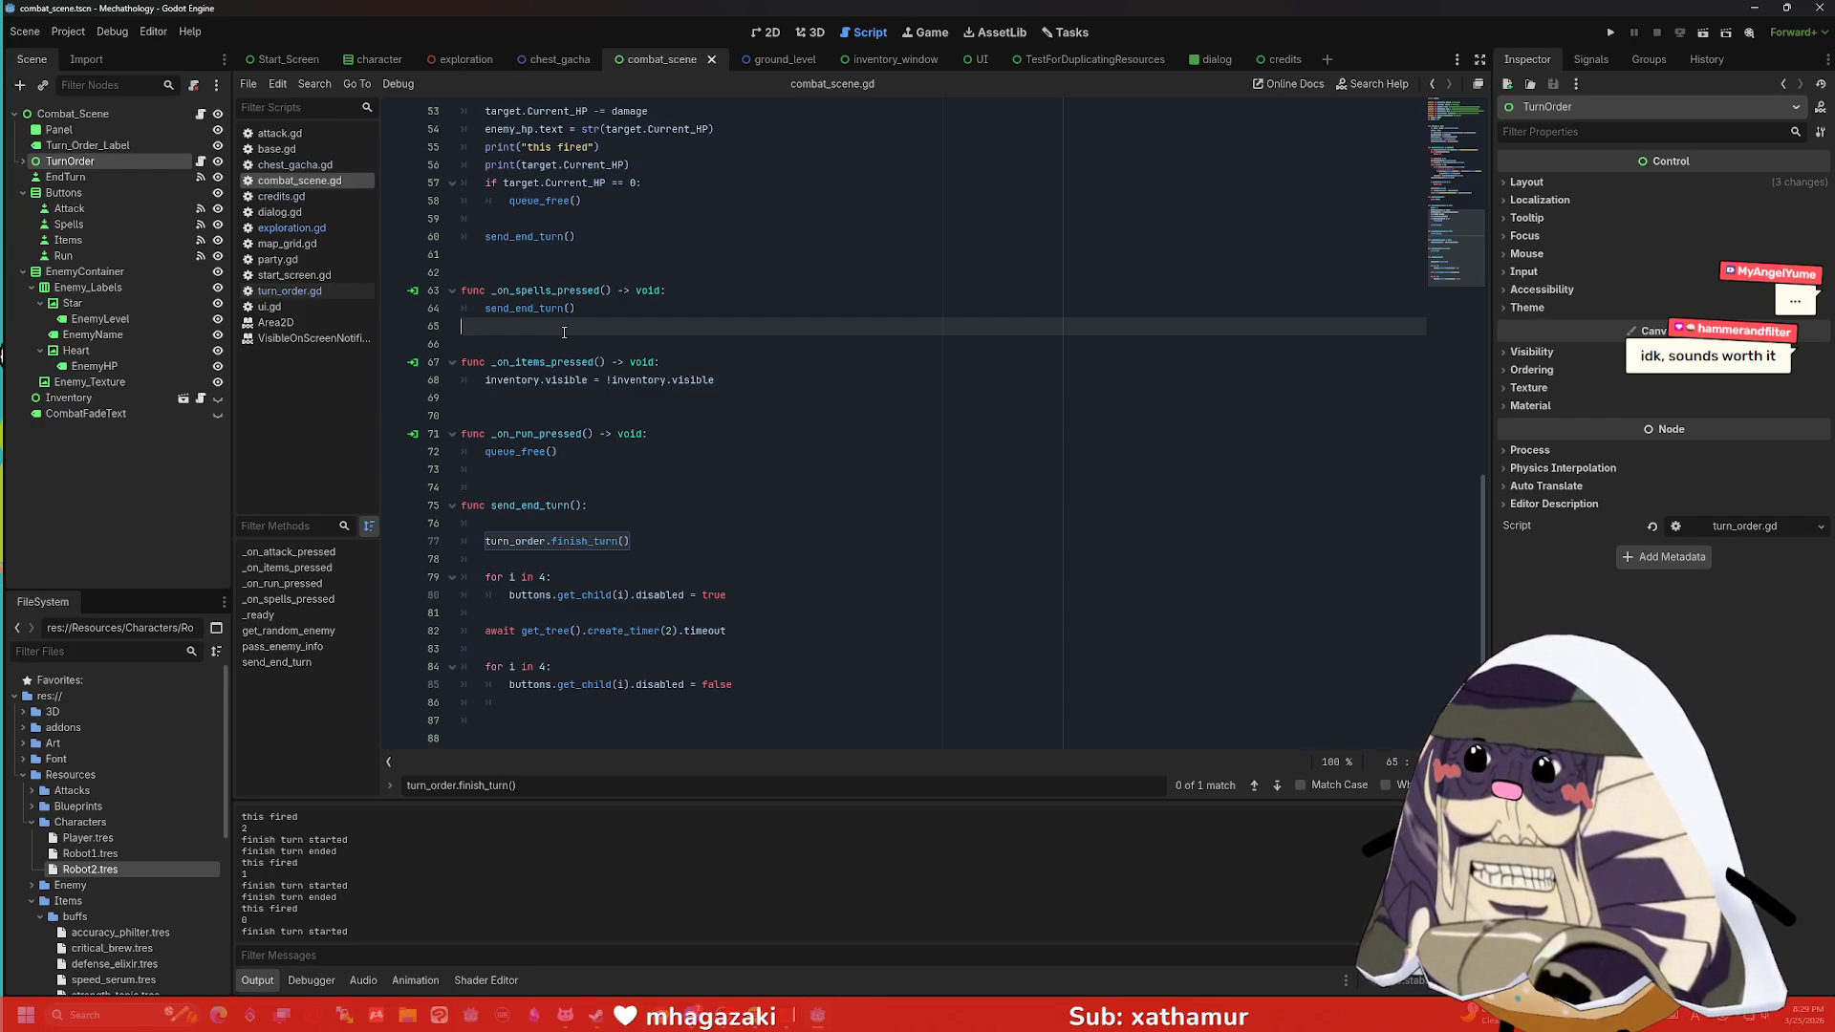
pyautogui.click(290, 291)
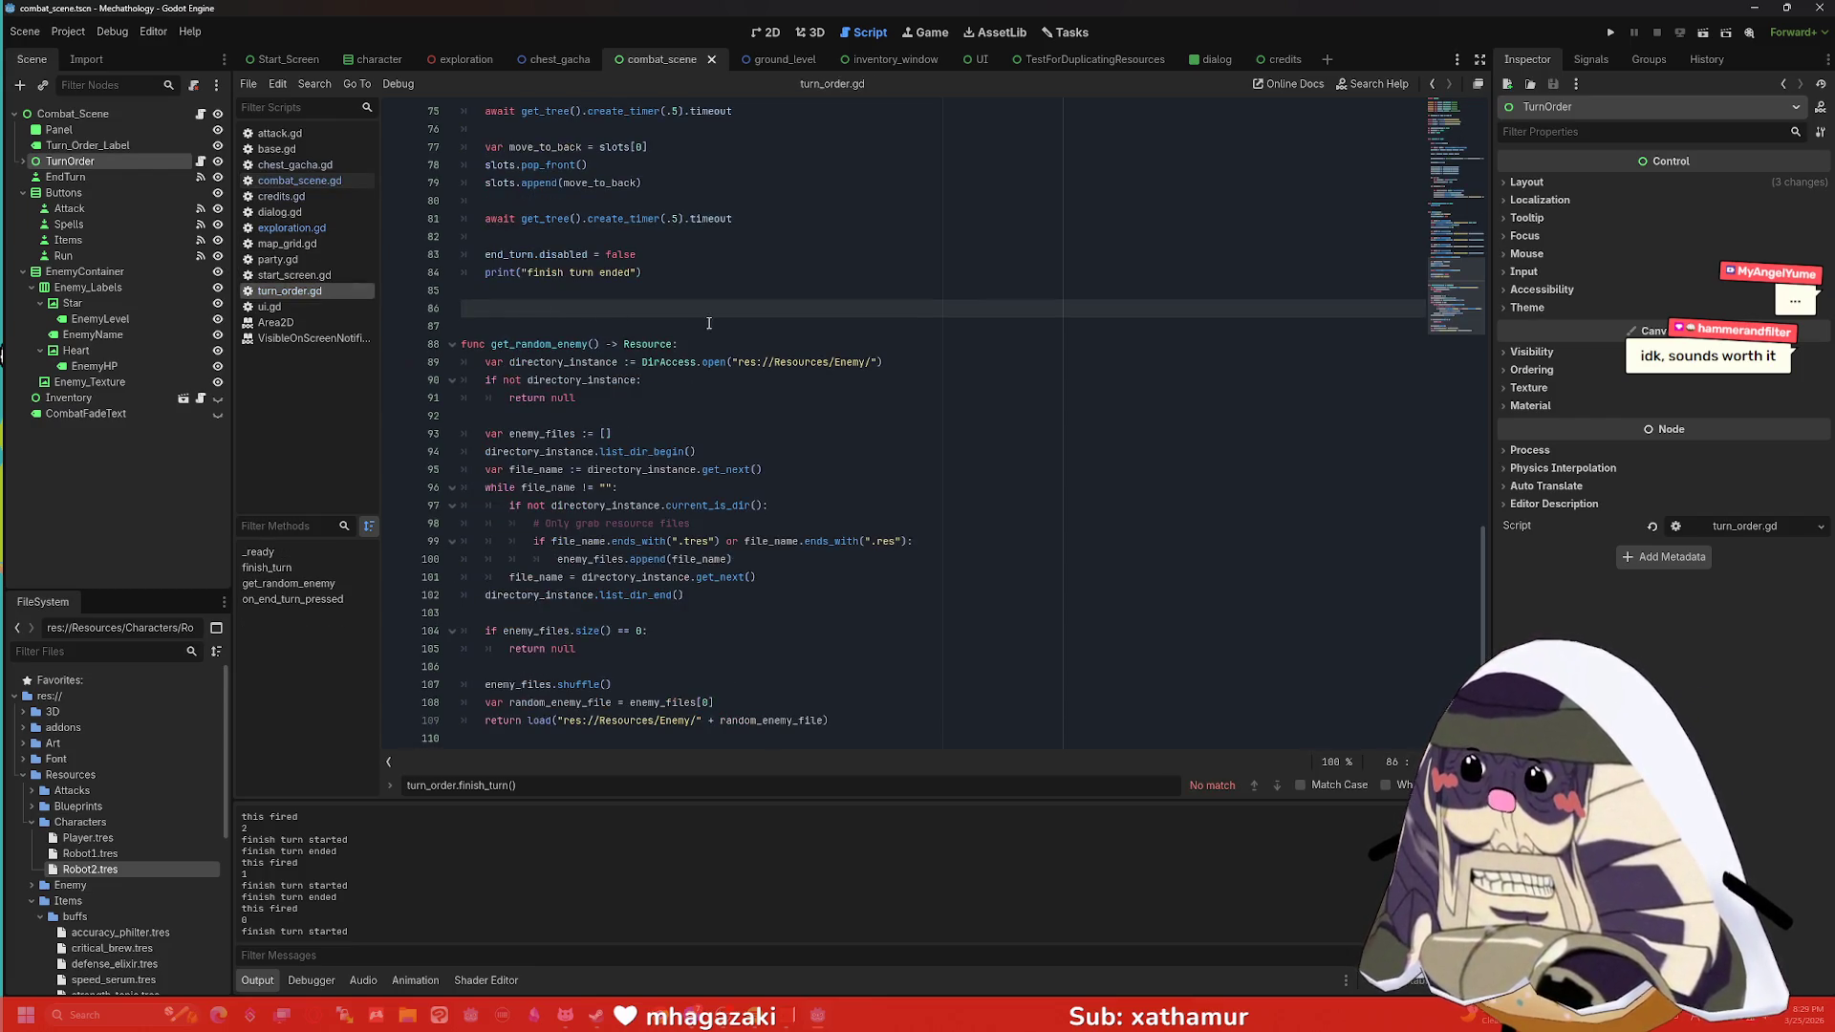
pyautogui.scroll(8, 688, 420)
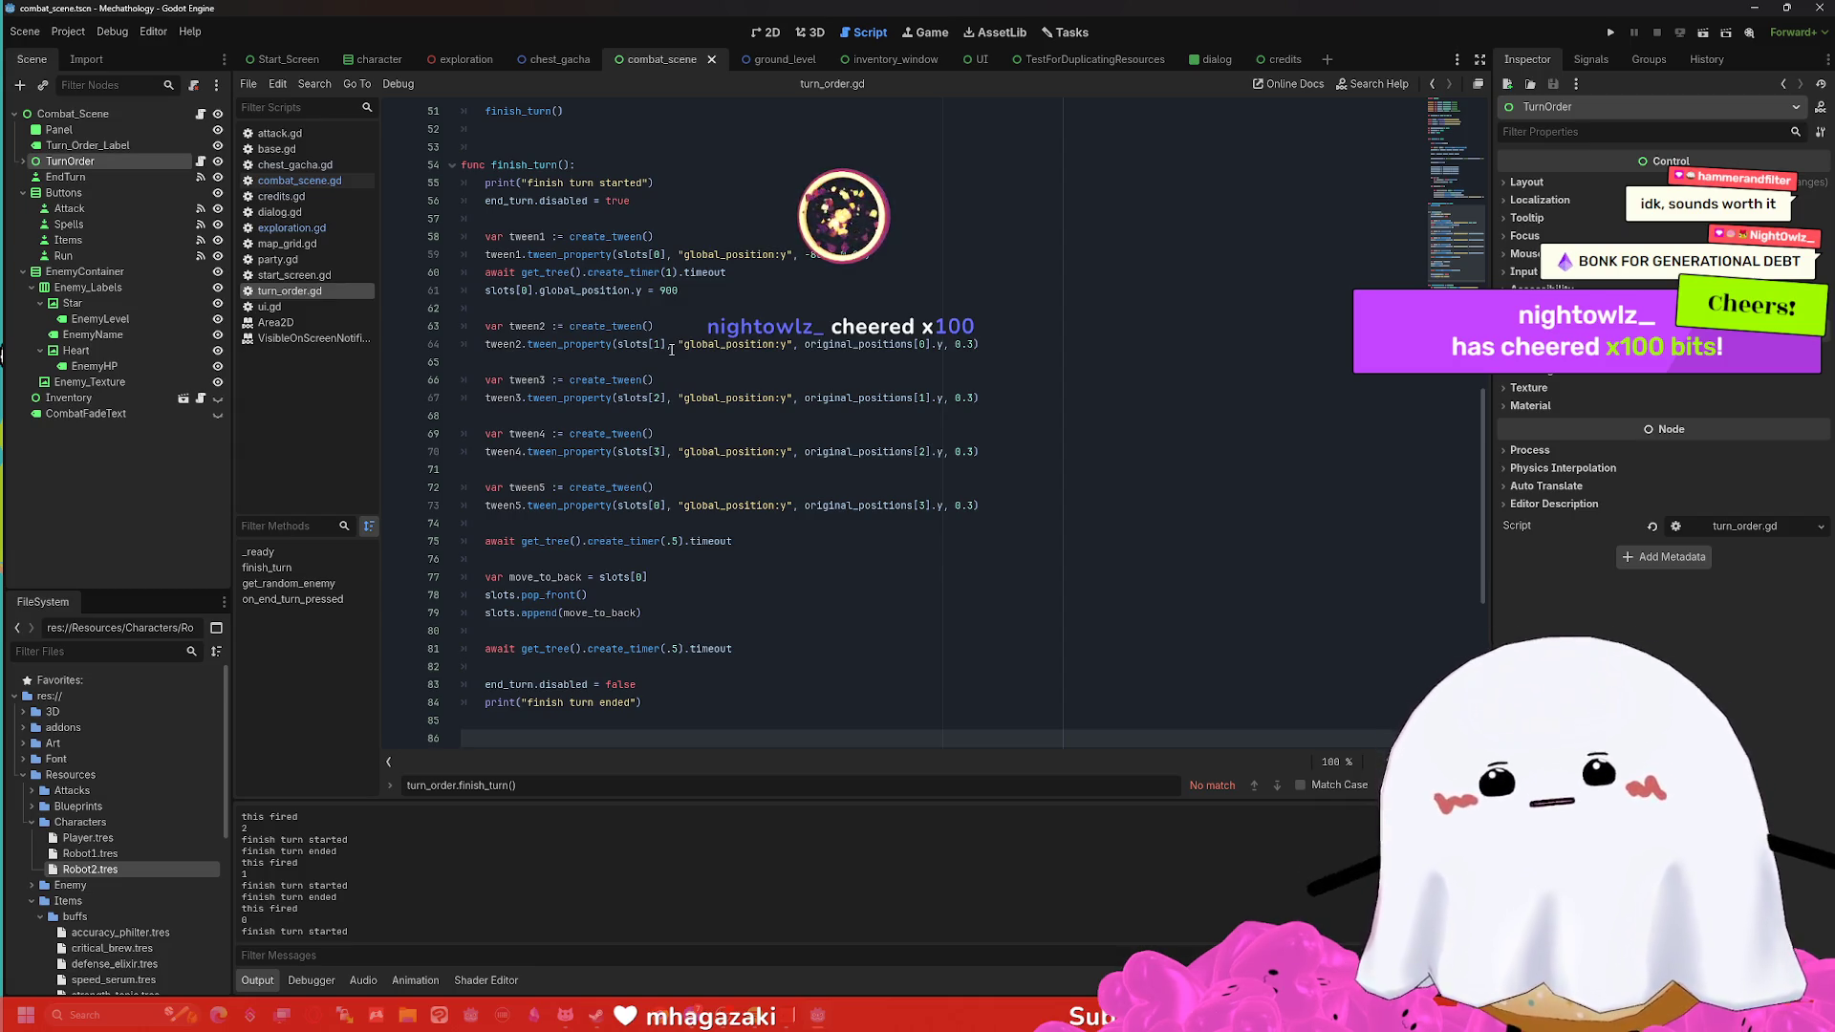
pyautogui.click(611, 314)
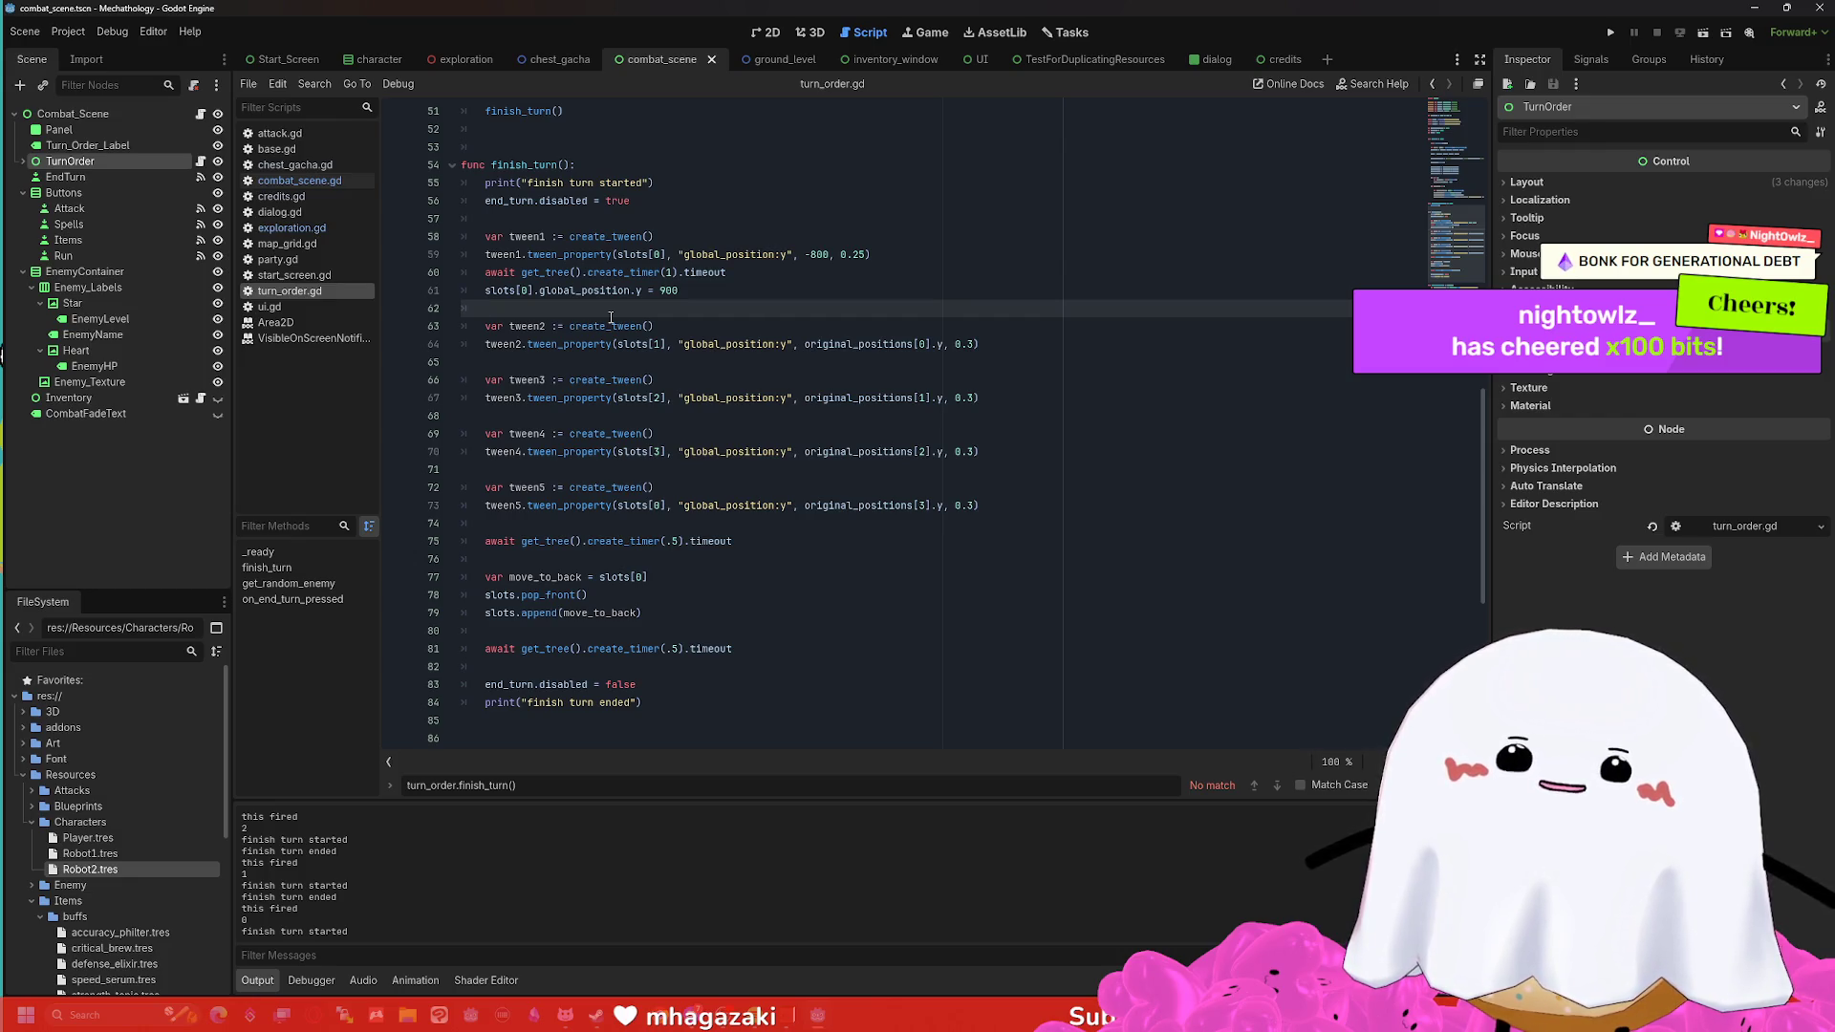
pyautogui.click(619, 319)
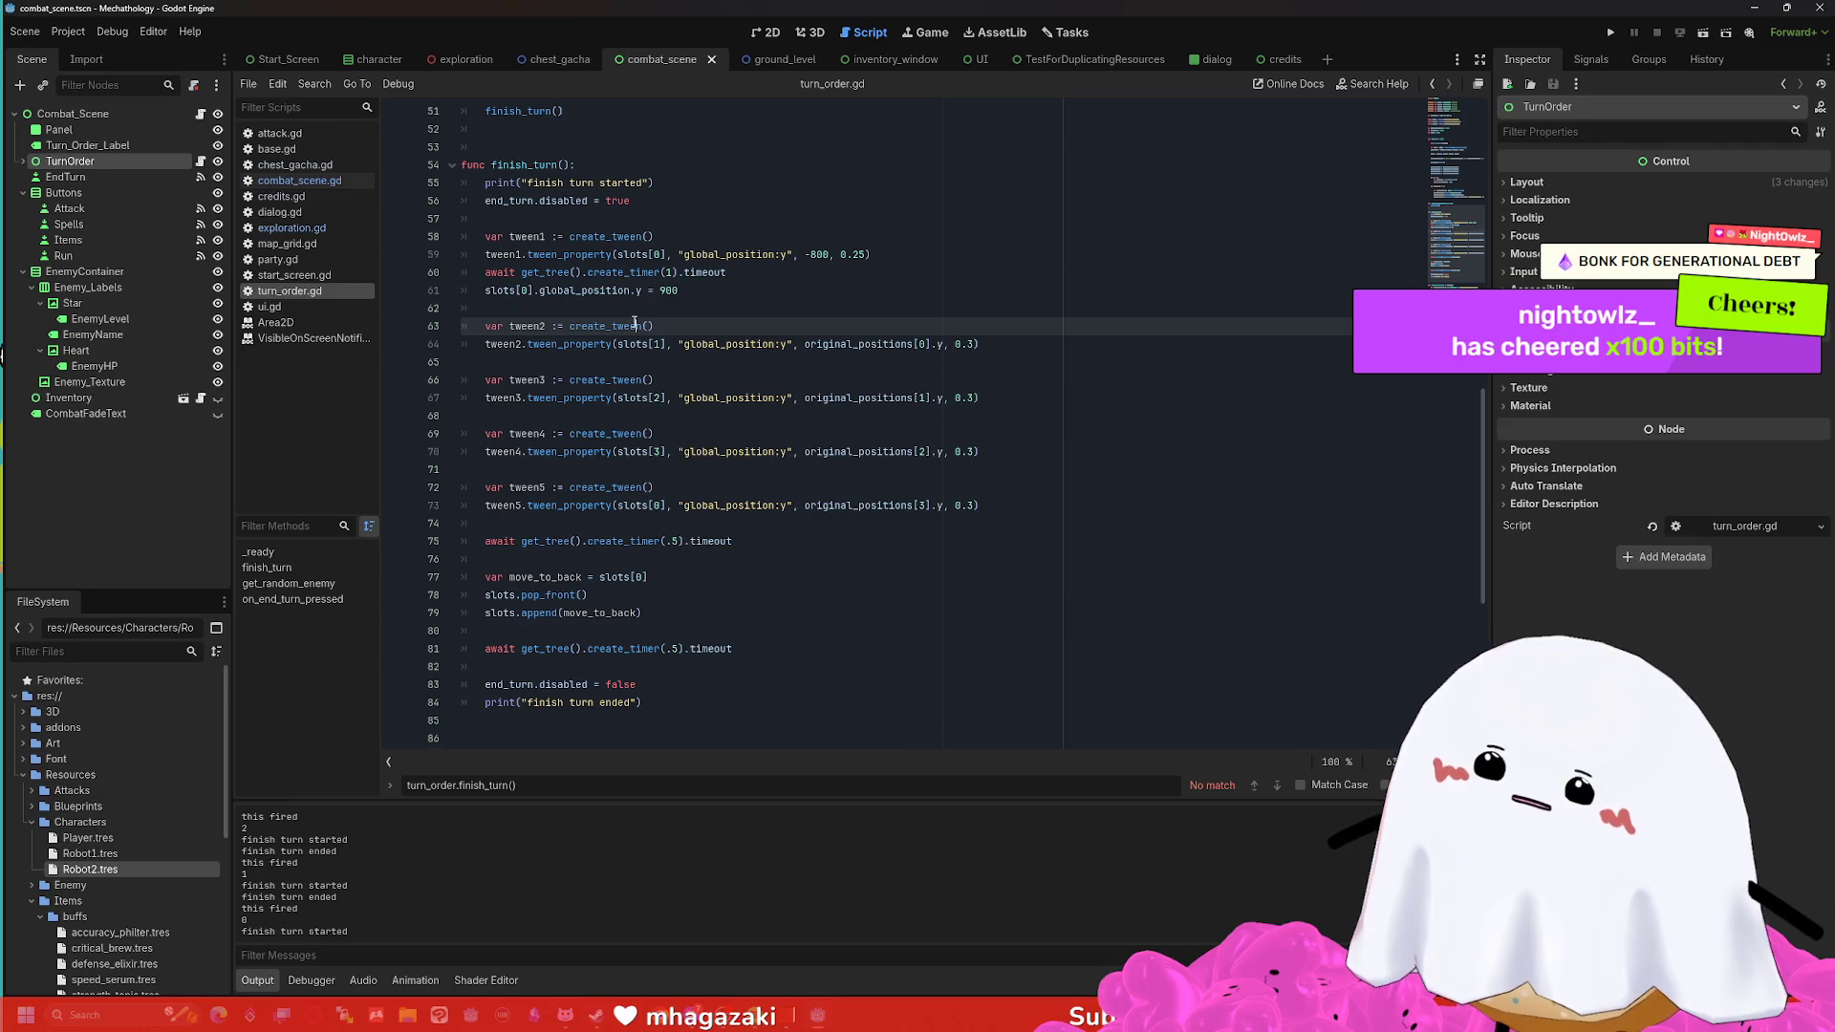
pyautogui.click(637, 308)
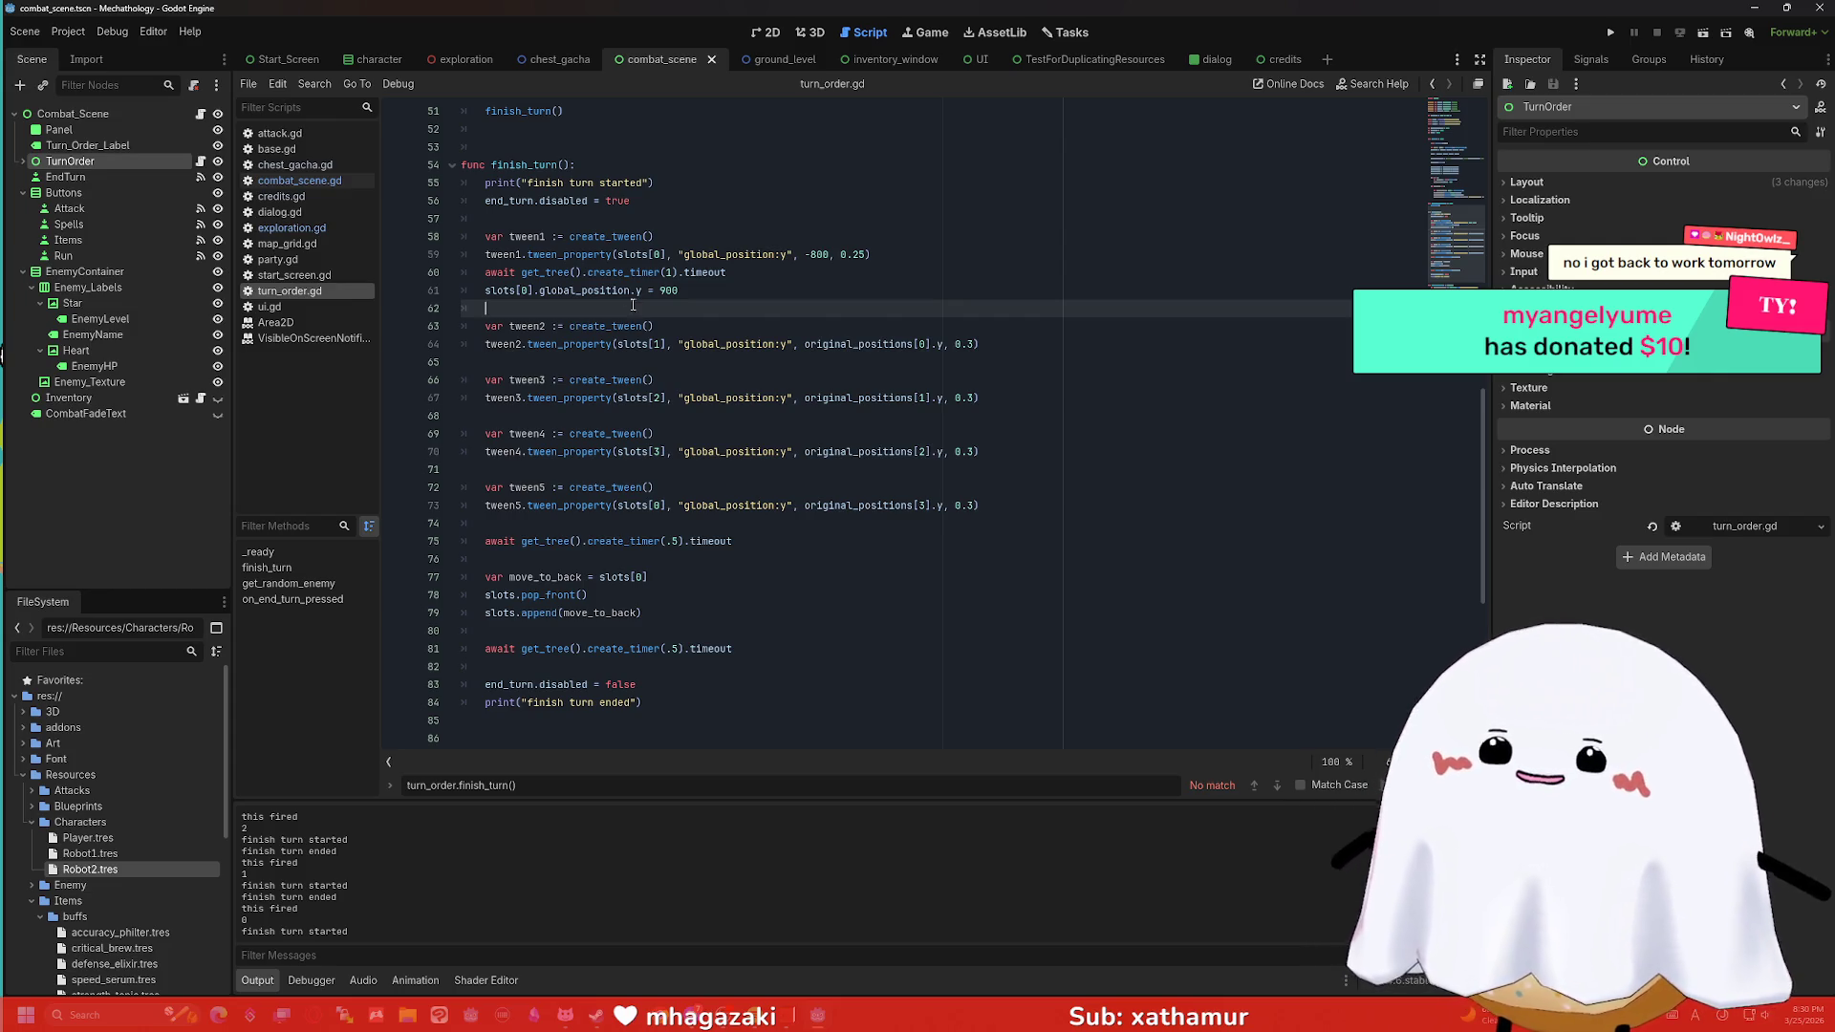
pyautogui.moveTo(597, 344)
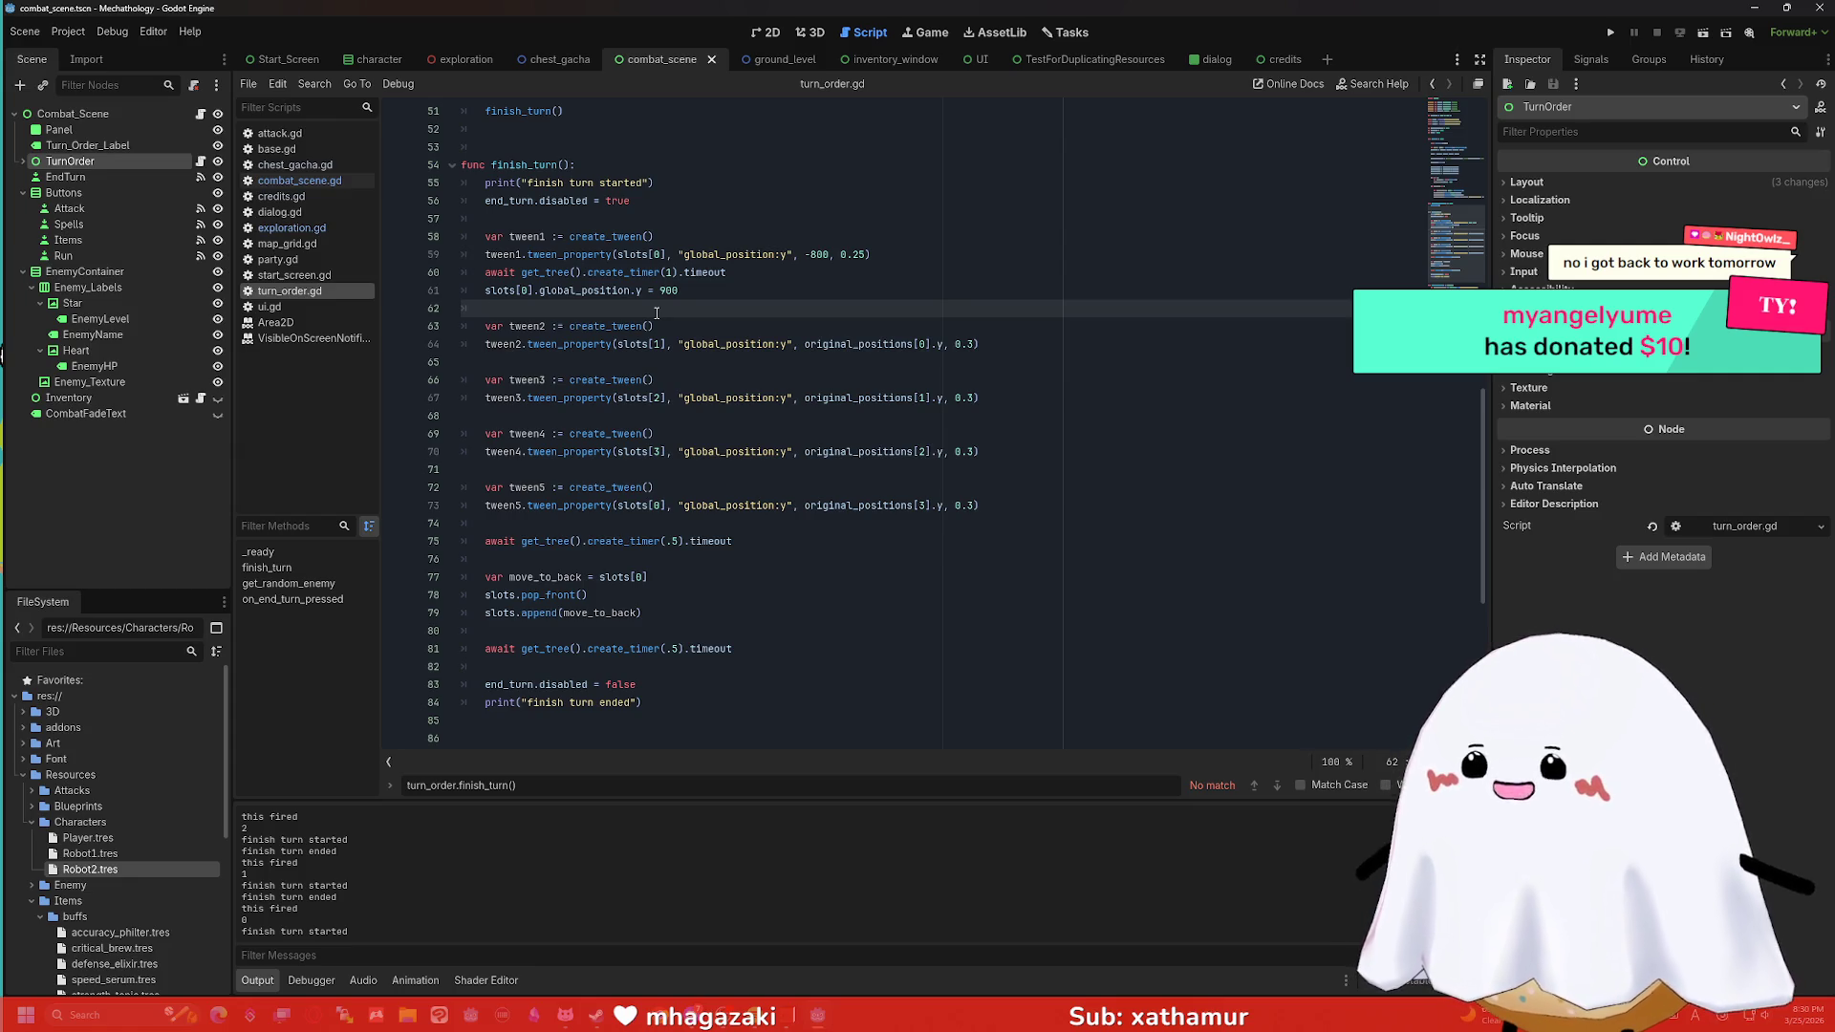
pyautogui.click(674, 325)
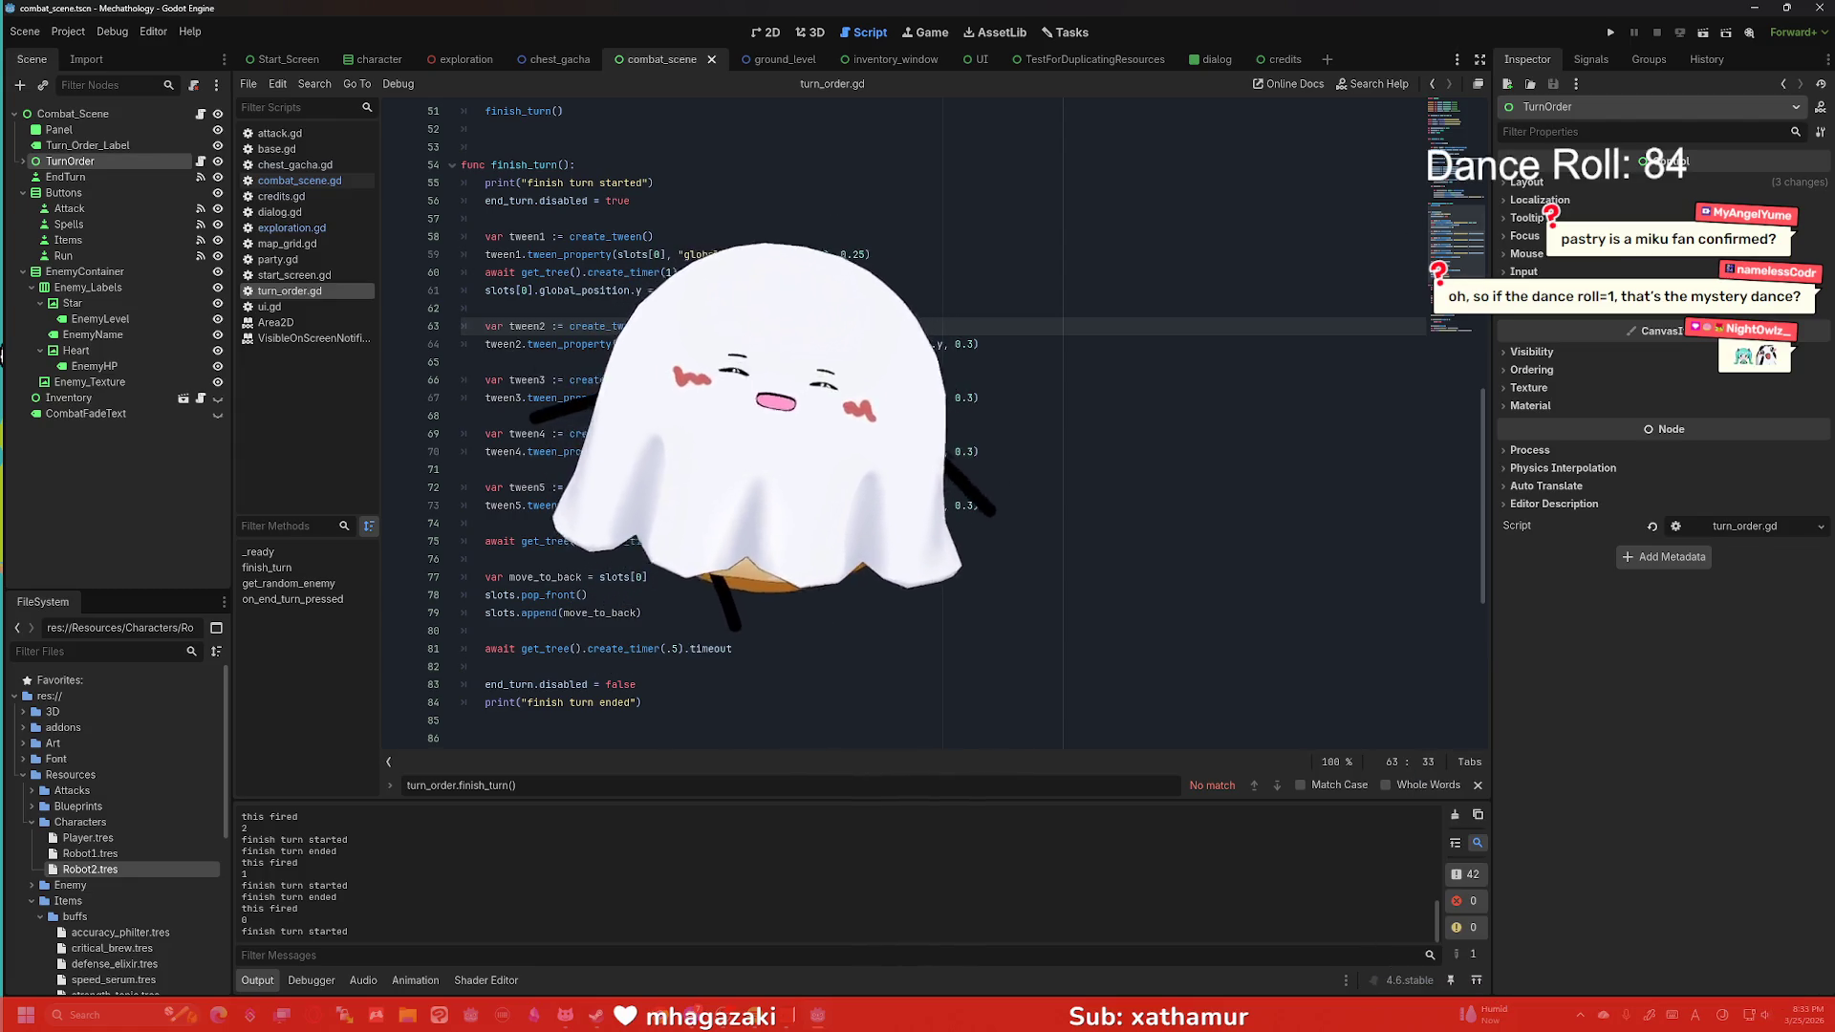
# Move from the 1-second timer await to the line setting slots[0].global_position.y to 900.
pyautogui.click(726, 272)
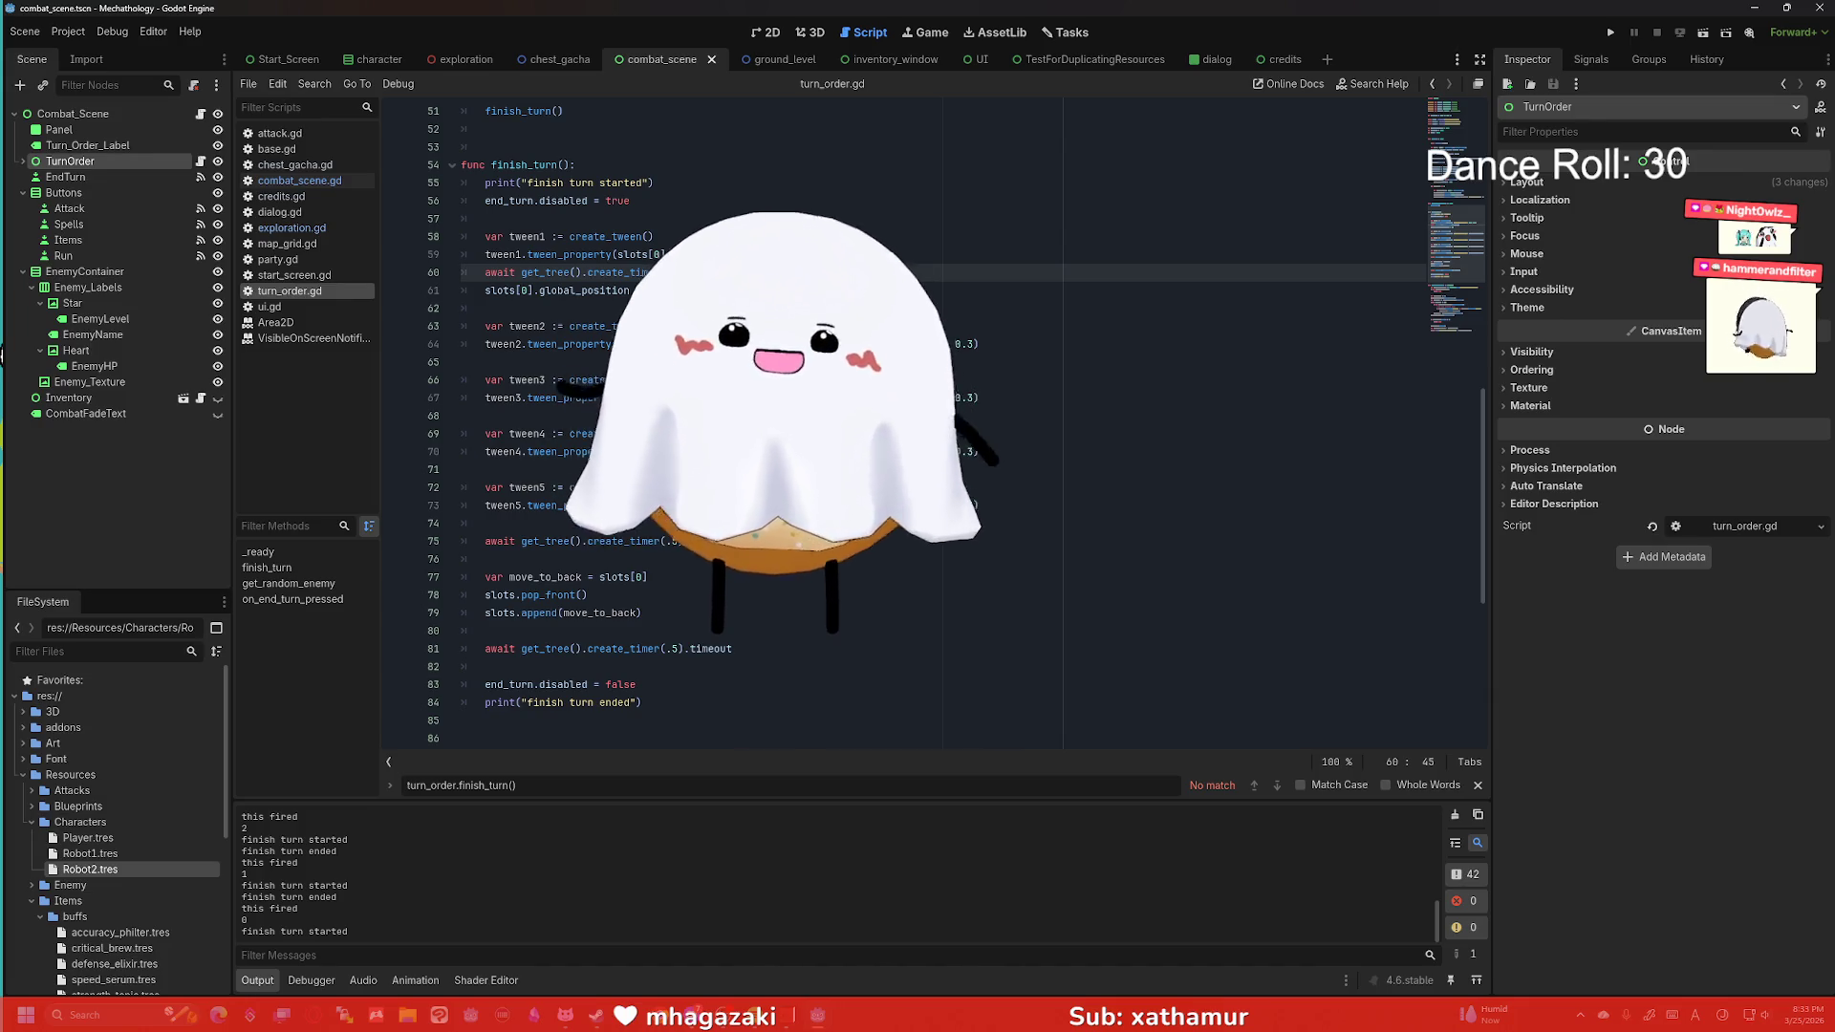
pyautogui.press('Down')
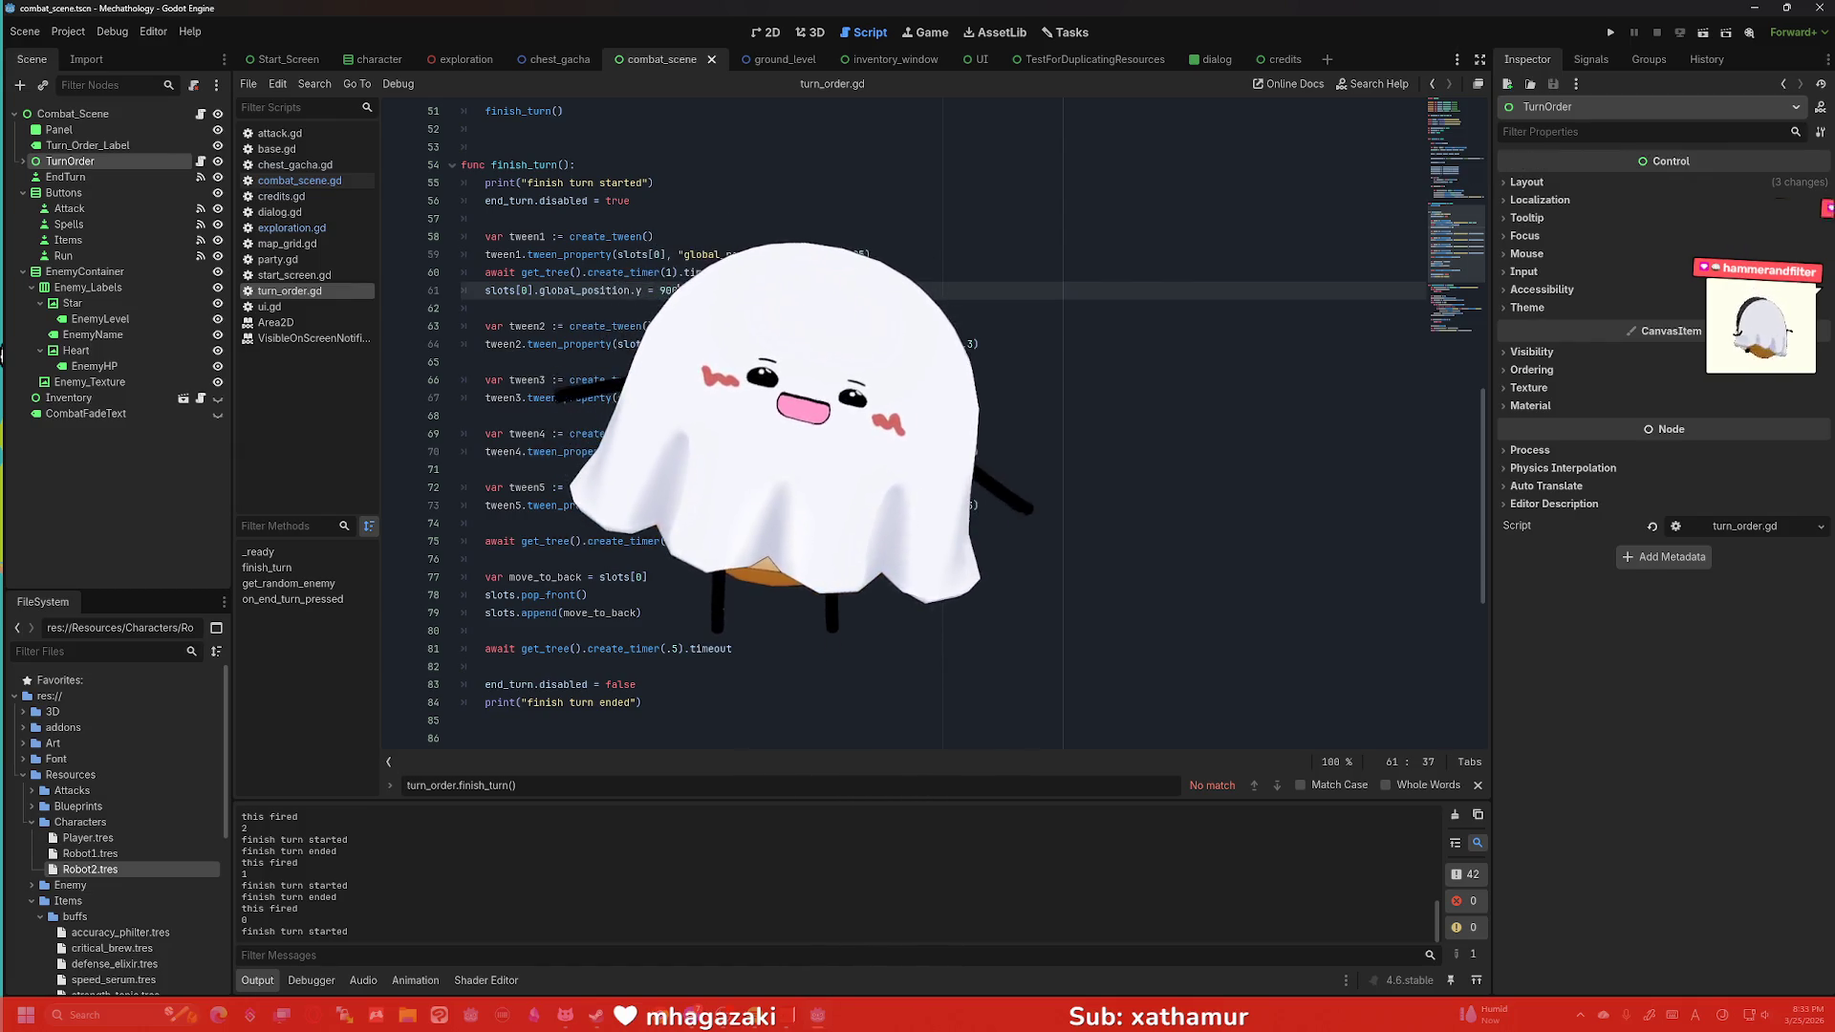
pyautogui.moveTo(696, 272)
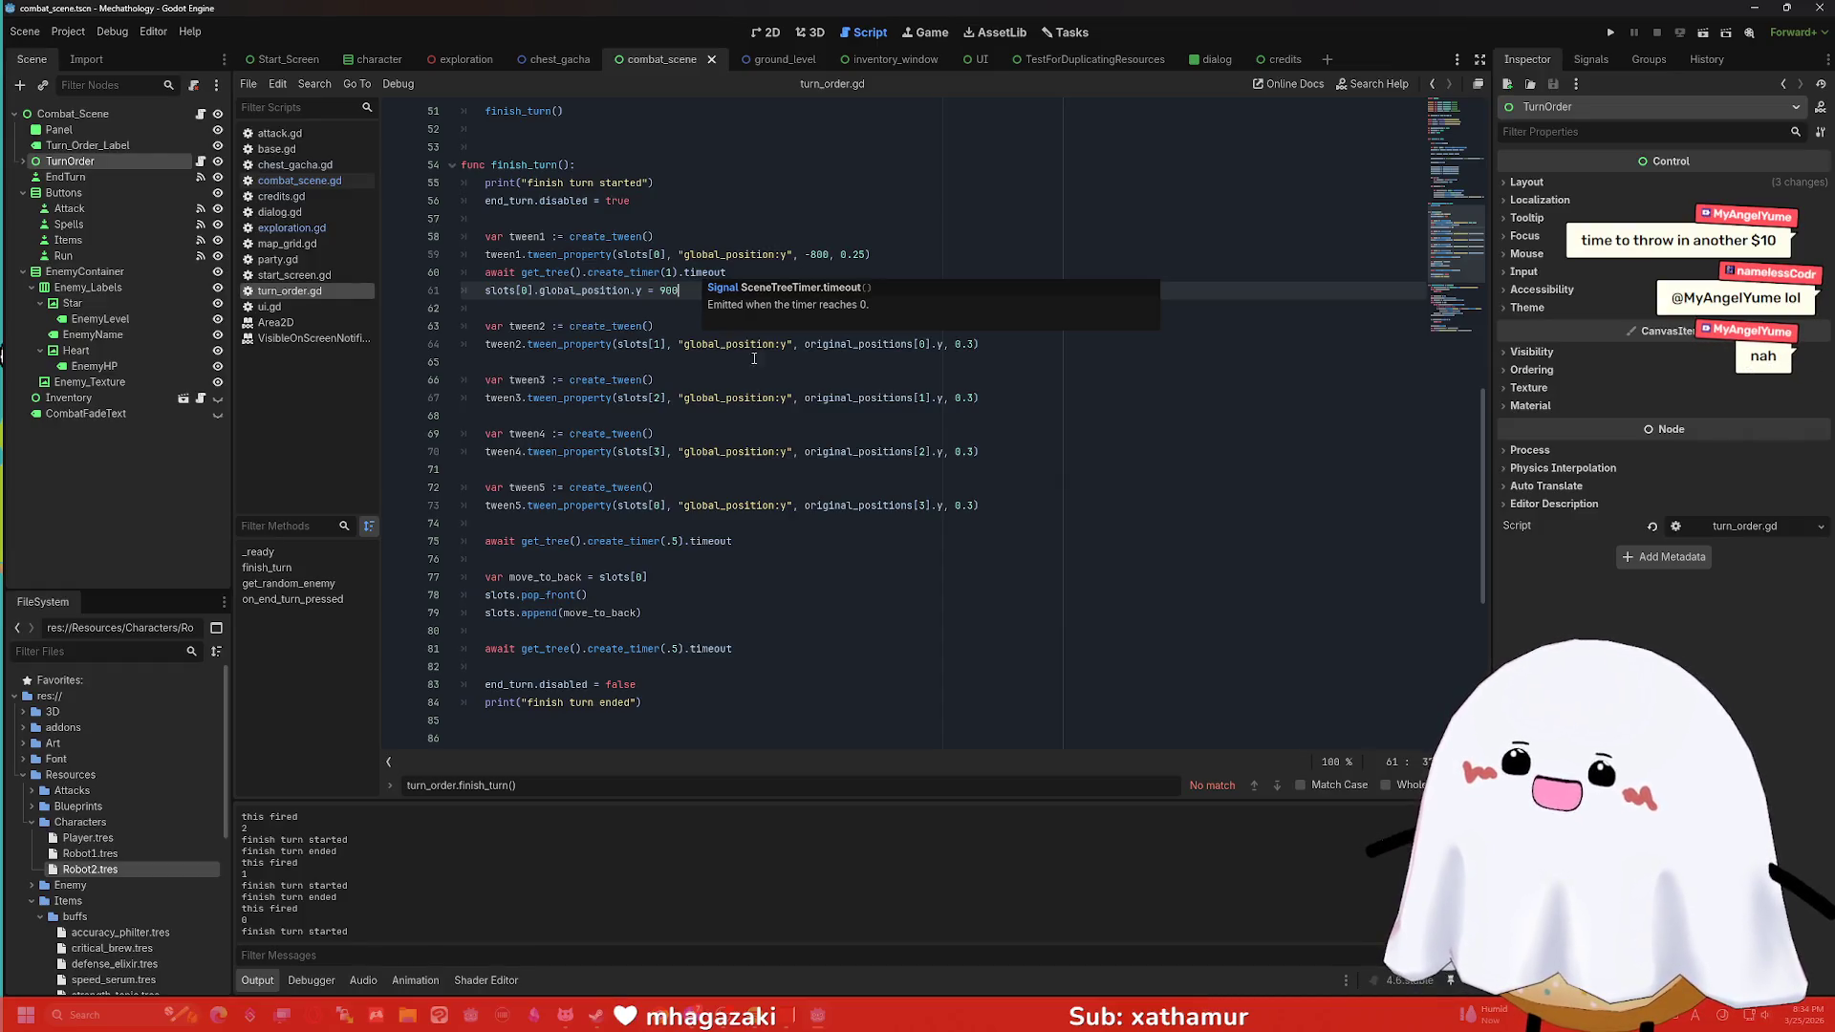
# Review finish_turn's move_to_back and slots.pop_front lines and select the whole function.
pyautogui.click(785, 582)
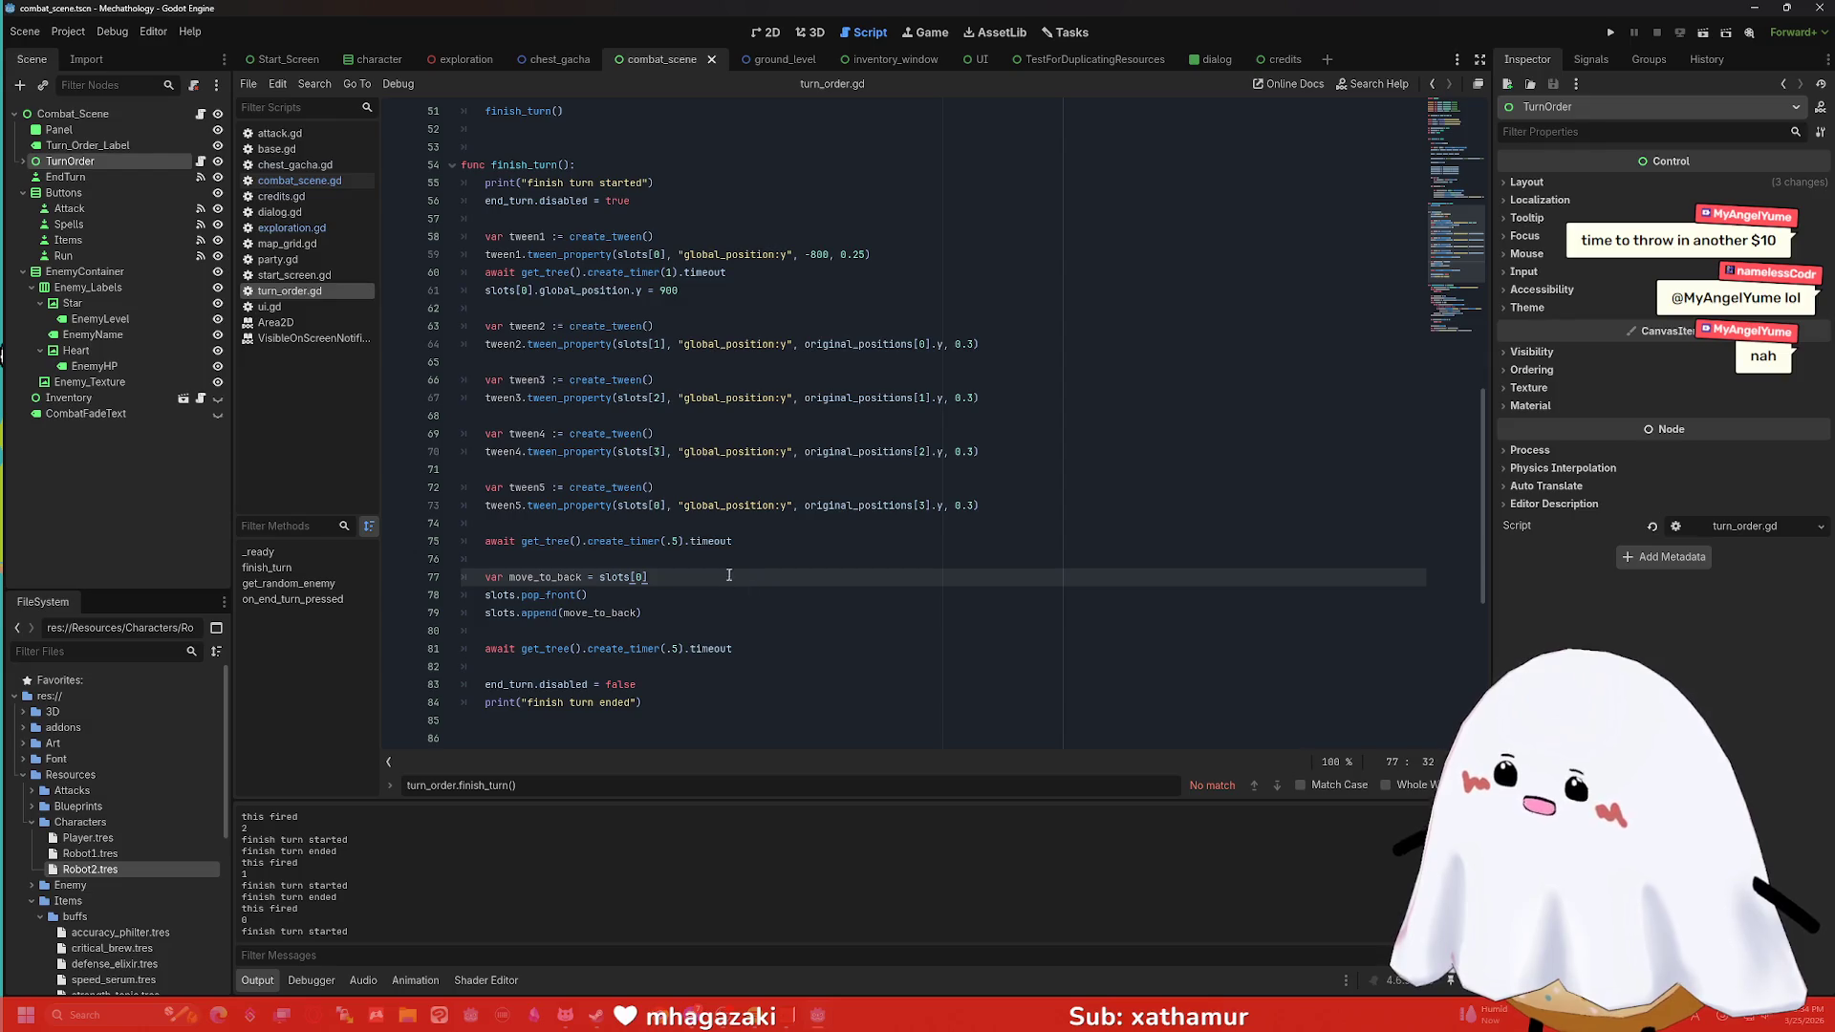
pyautogui.click(654, 594)
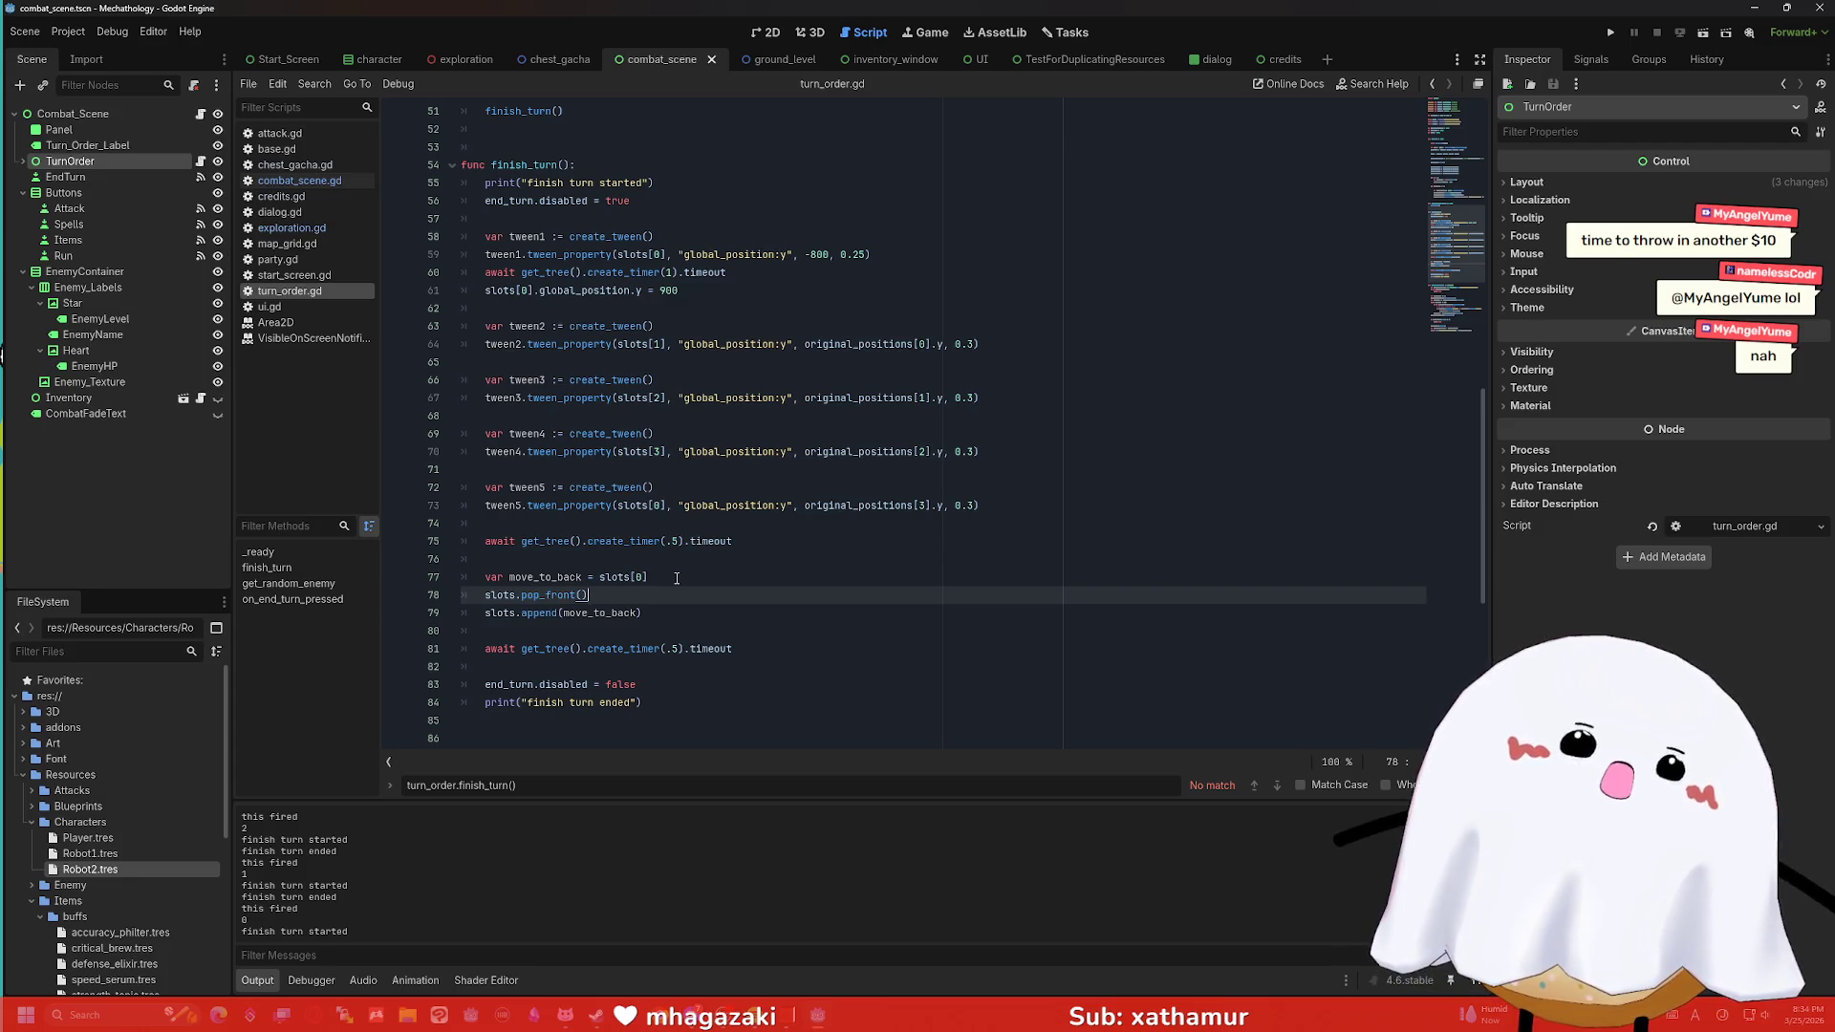
pyautogui.moveTo(823, 679)
pyautogui.mouseDown()
pyautogui.moveTo(784, 626)
pyautogui.moveTo(669, 225)
pyautogui.moveTo(462, 164)
pyautogui.mouseUp()
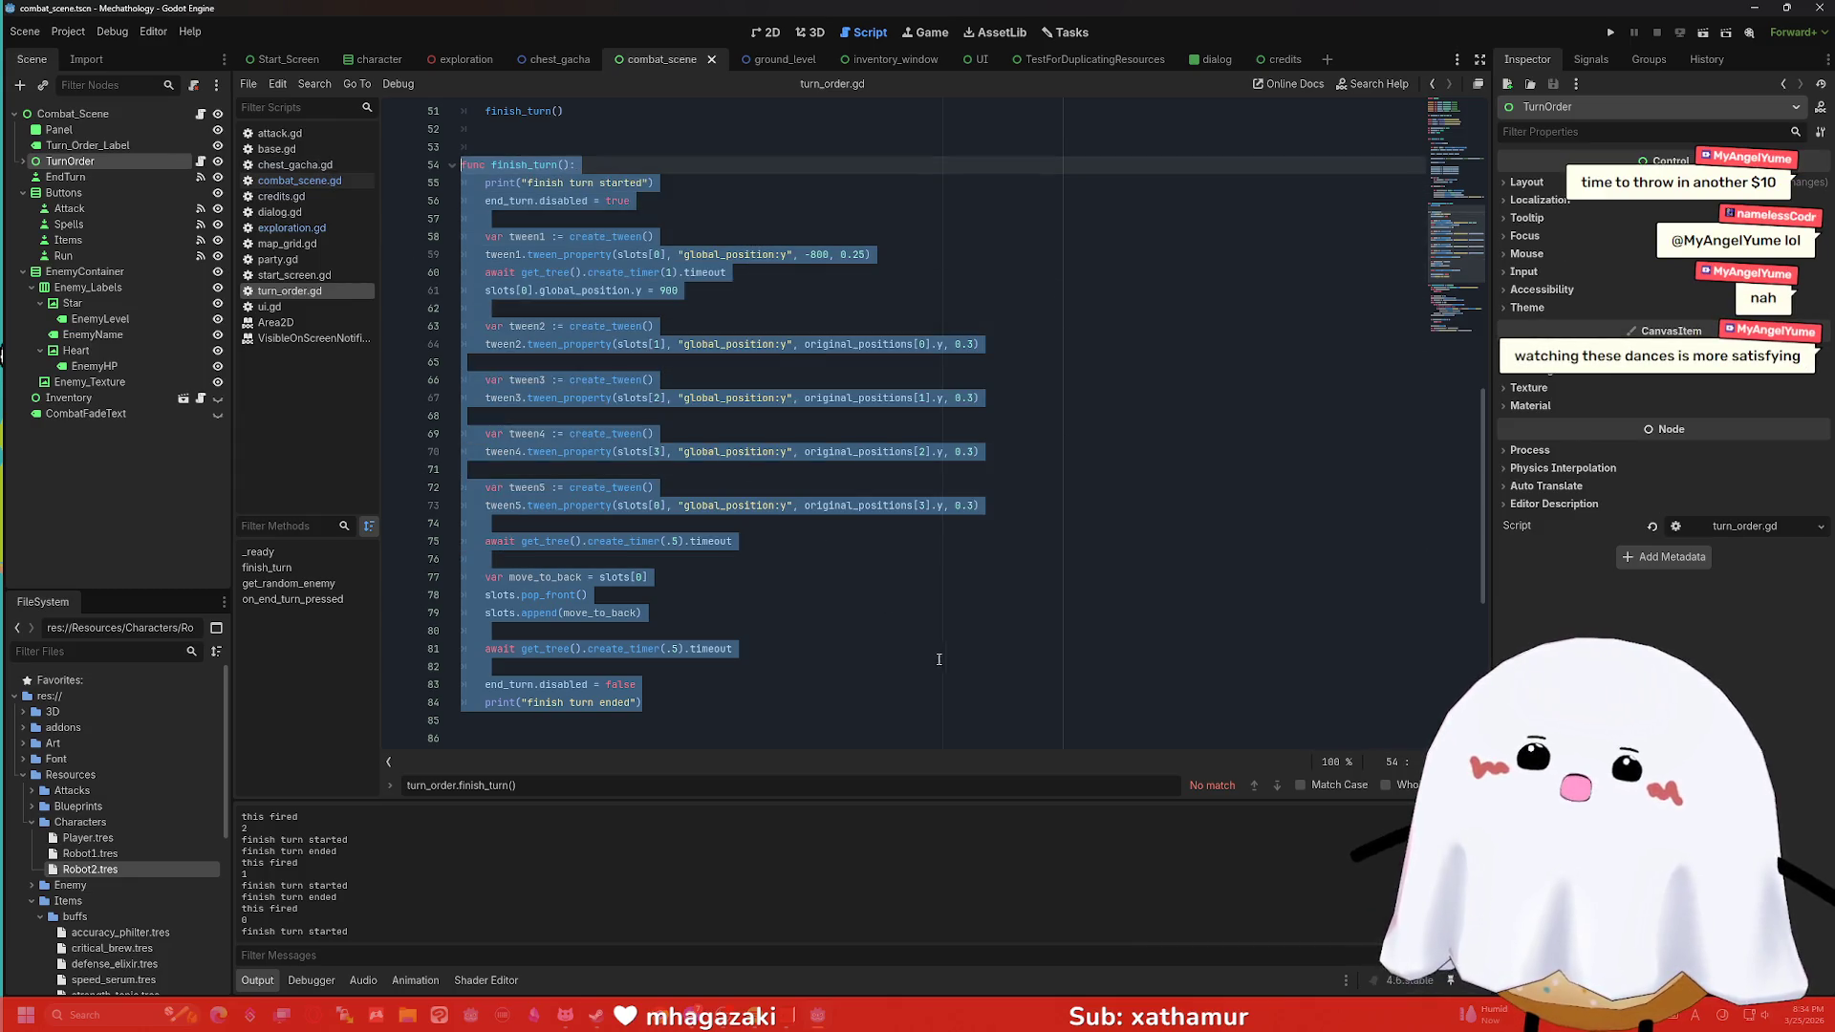
pyautogui.click(816, 678)
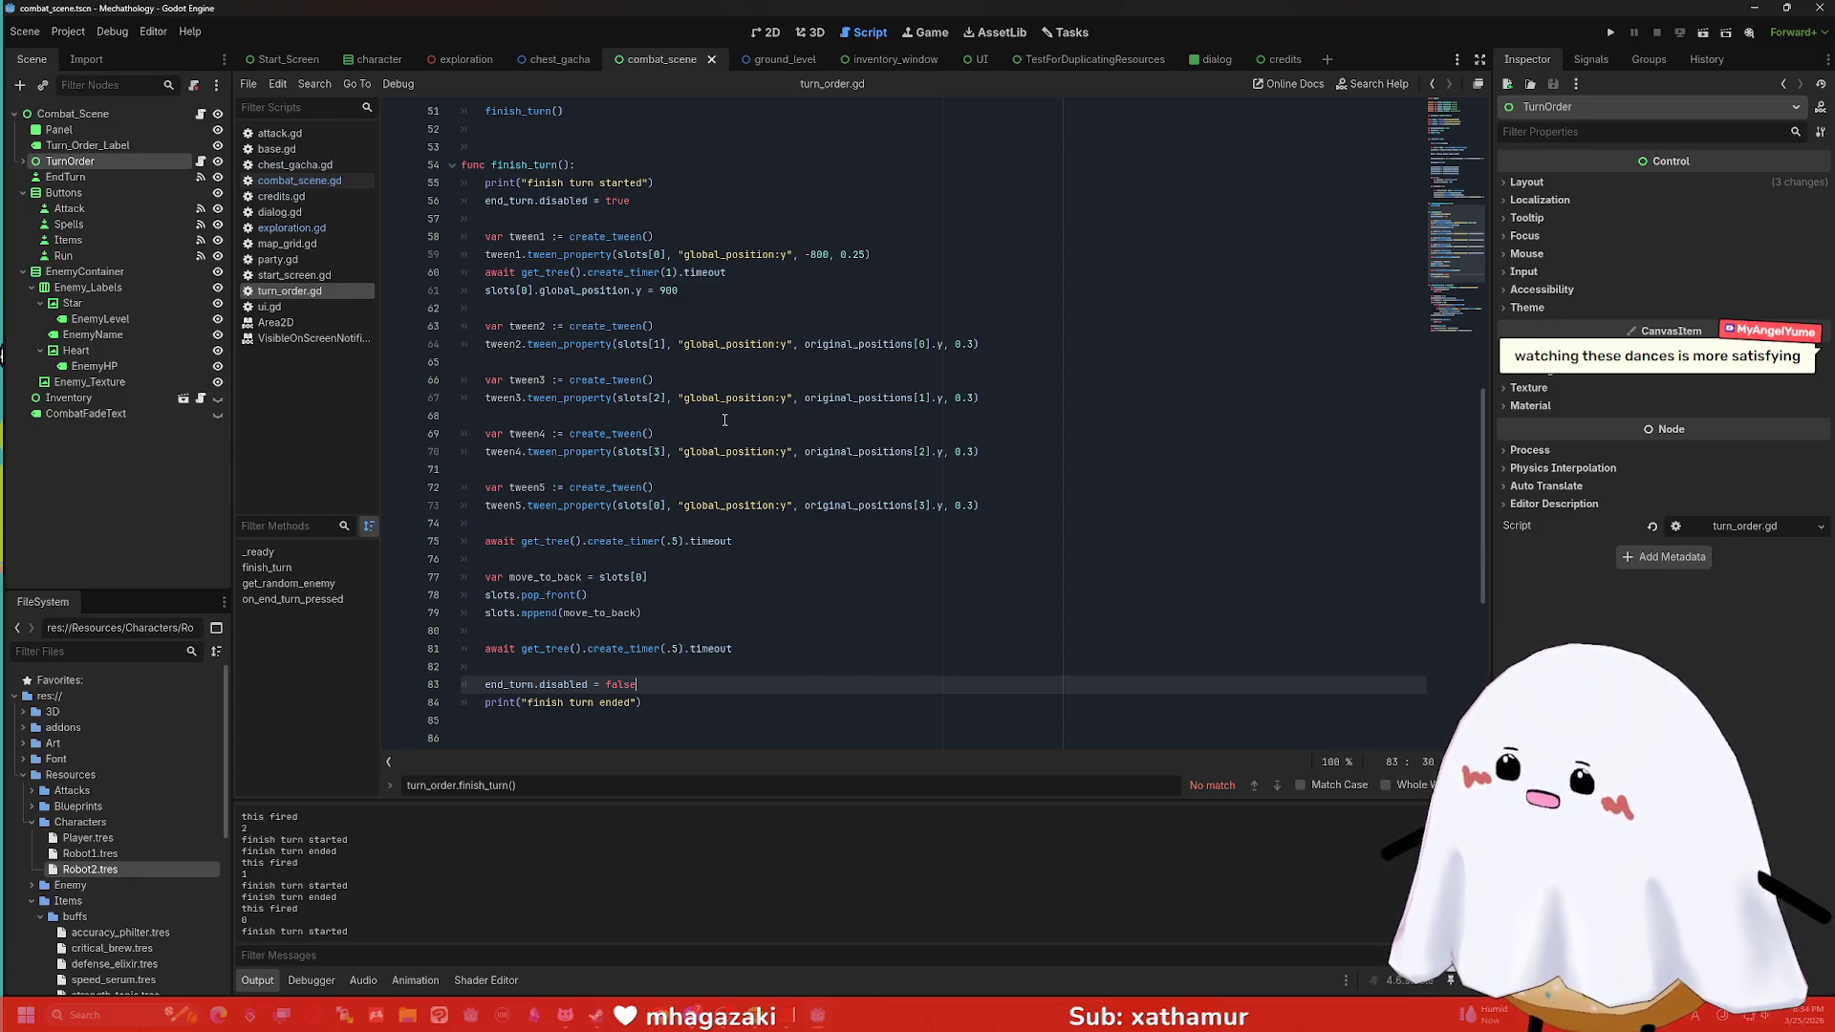
# Remove the 'finish turn ended' and 'finish turn started' debug prints, then open a new Chrome tab.
pyautogui.press('Down')
pyautogui.hotkey('shift', 'Home')
pyautogui.hotkey('shift', 'Home')
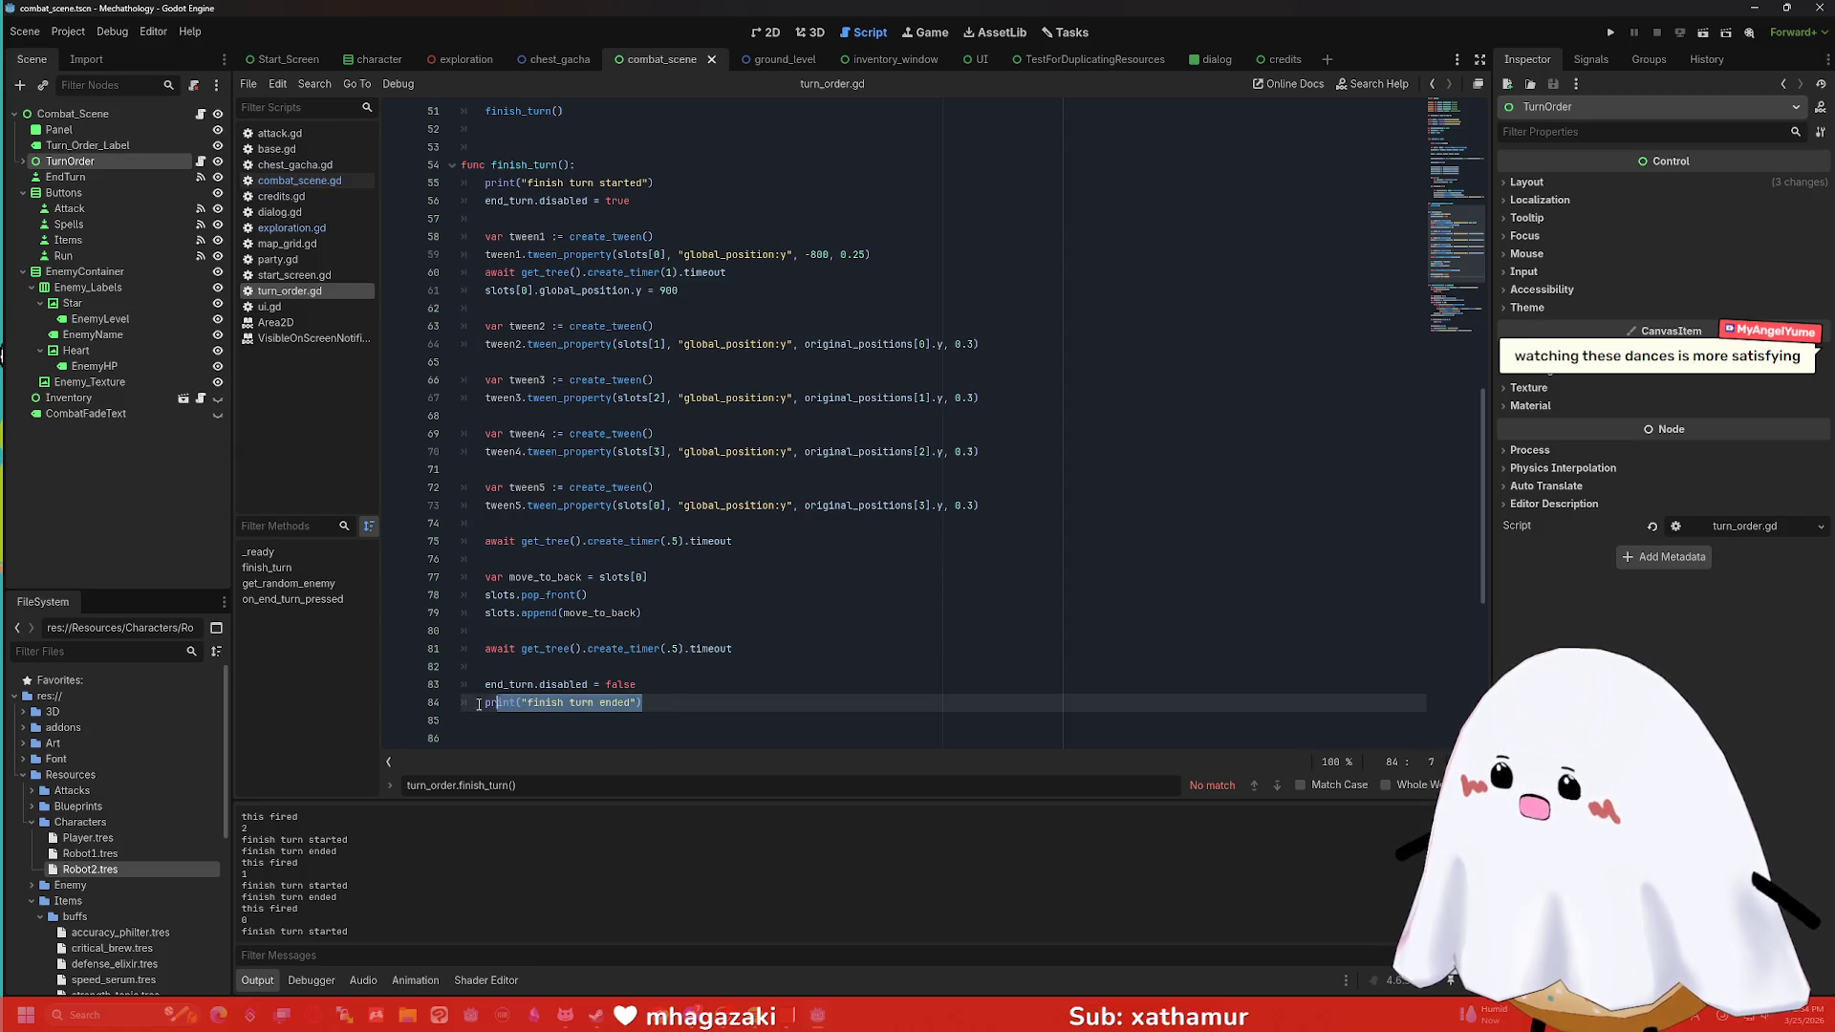
pyautogui.press('BackSpace')
pyautogui.click(667, 186)
pyautogui.hotkey('shift', 'Home')
pyautogui.hotkey('shift', 'Home')
pyautogui.press('BackSpace')
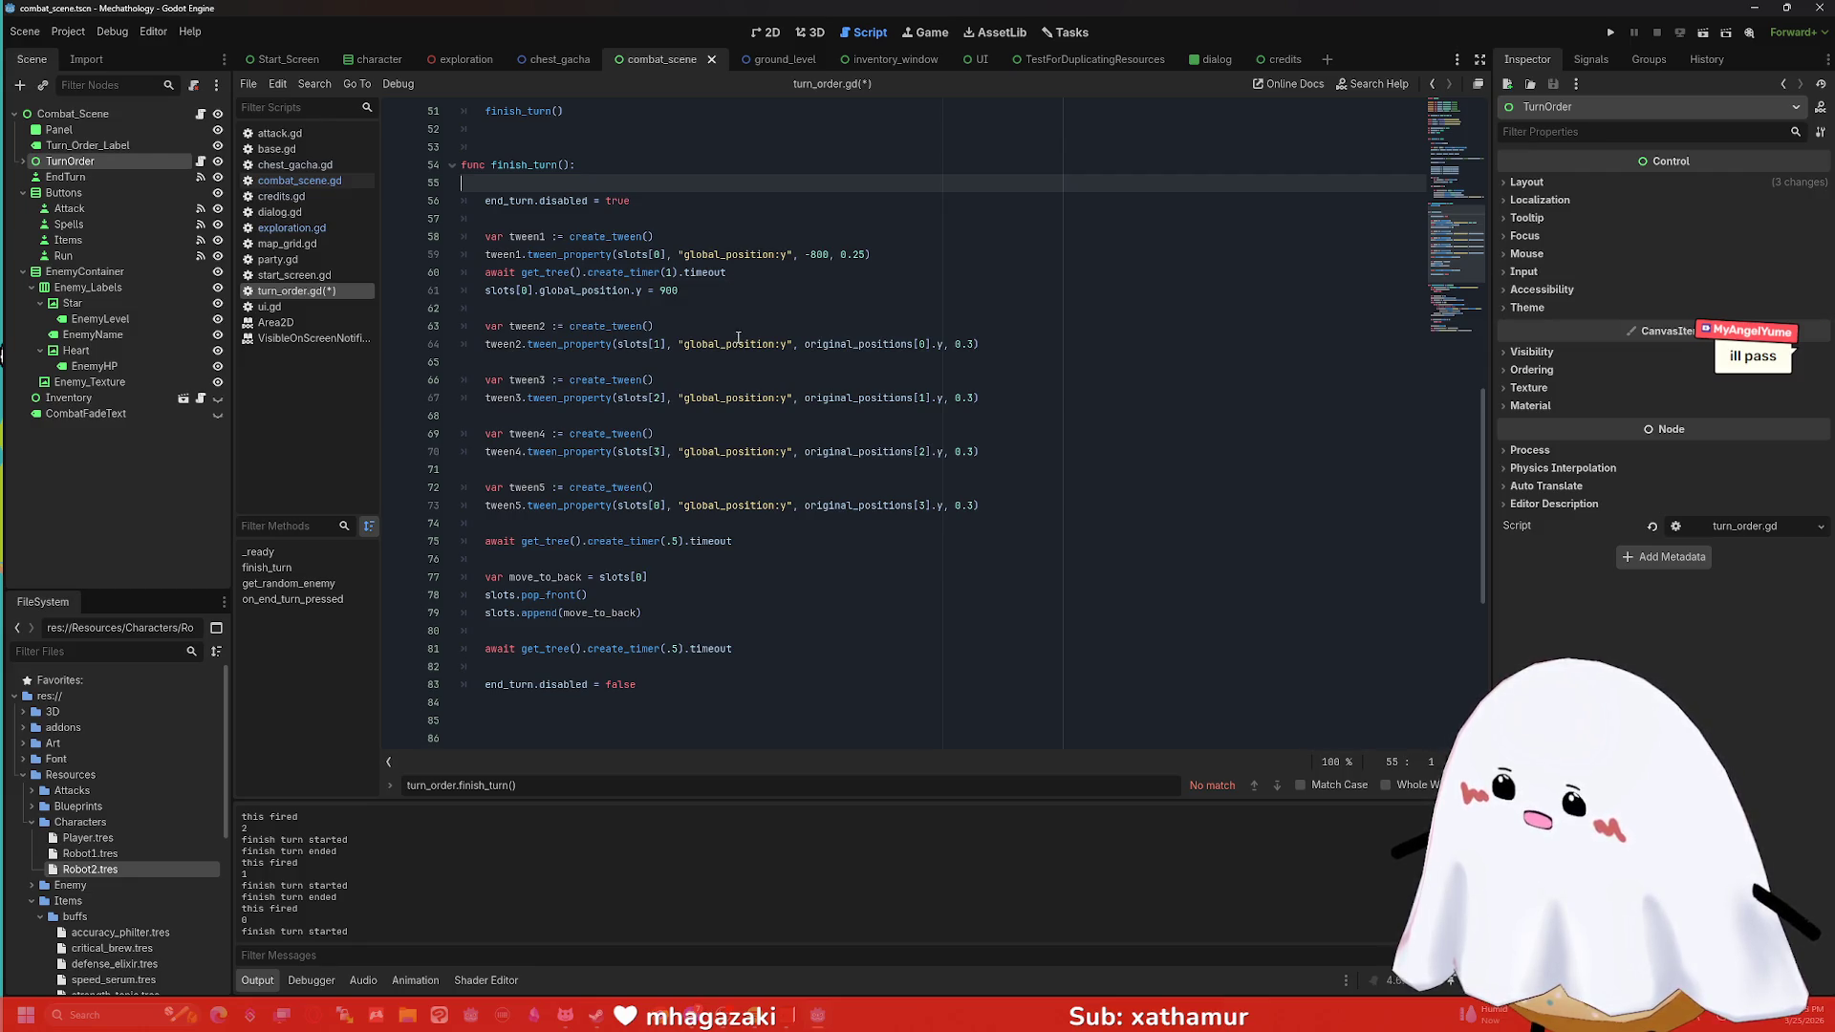
pyautogui.click(616, 356)
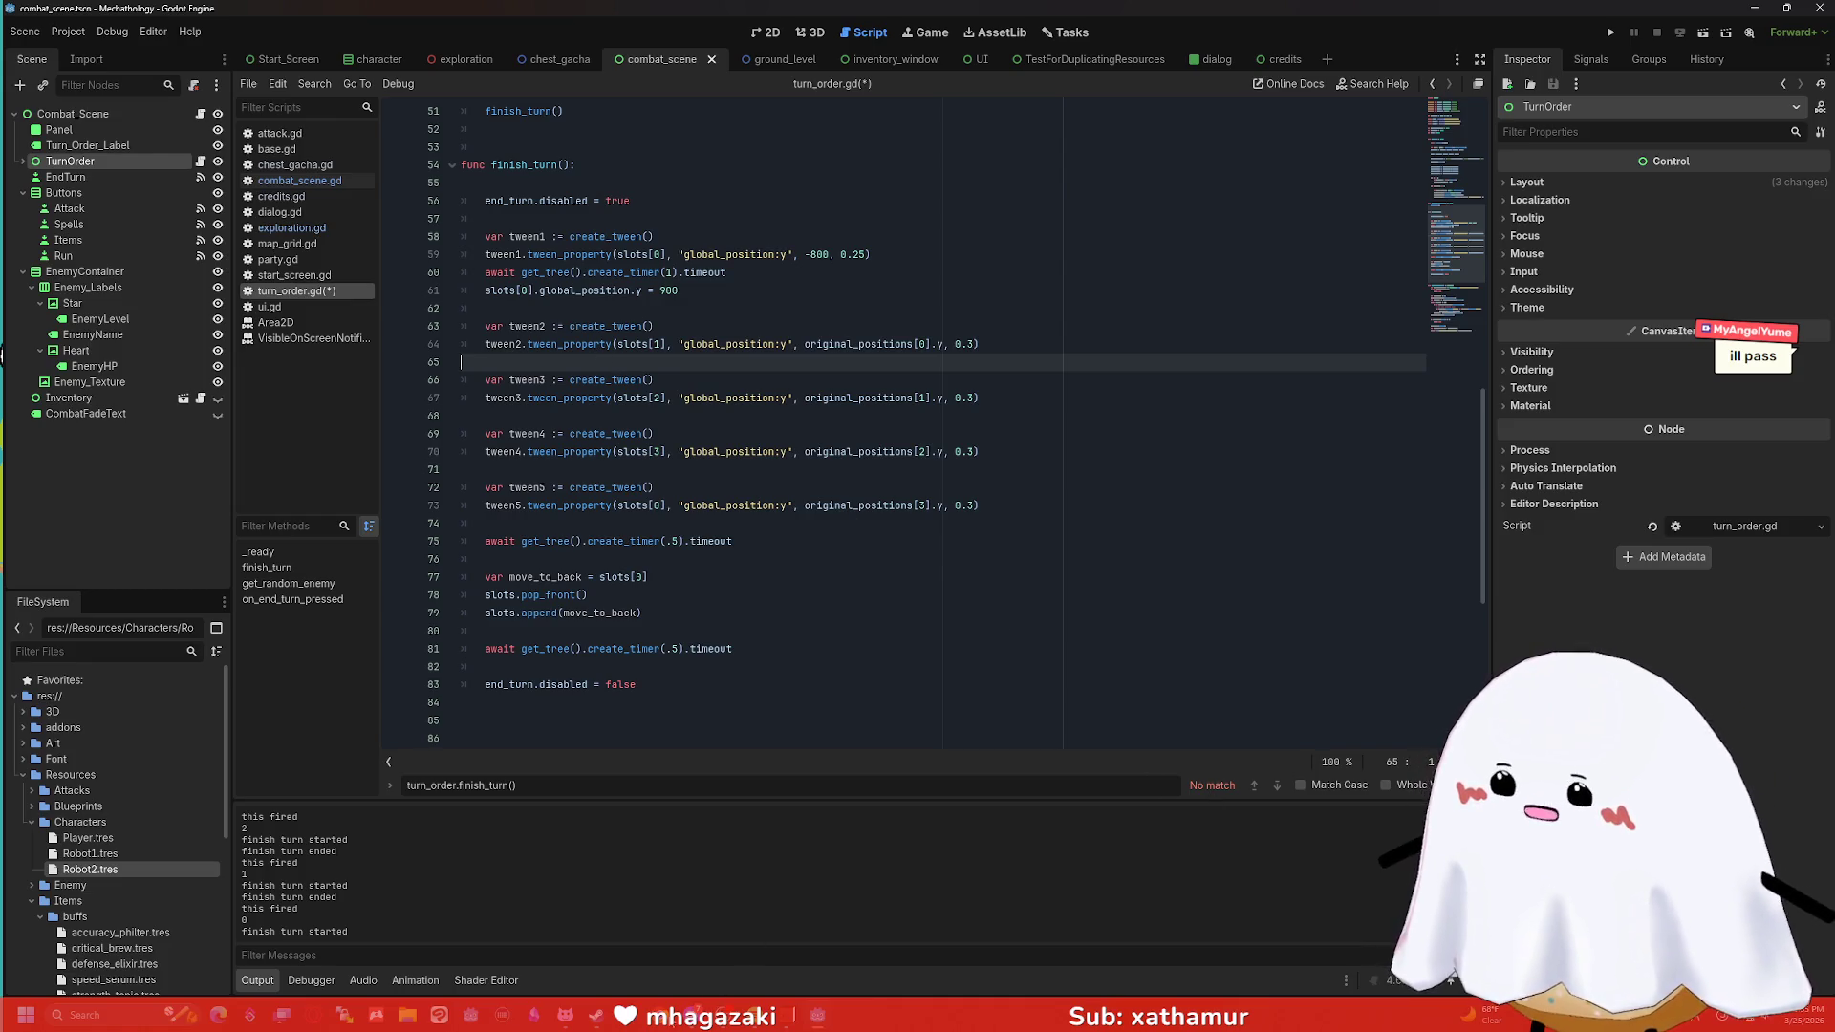
pyautogui.click(650, 1023)
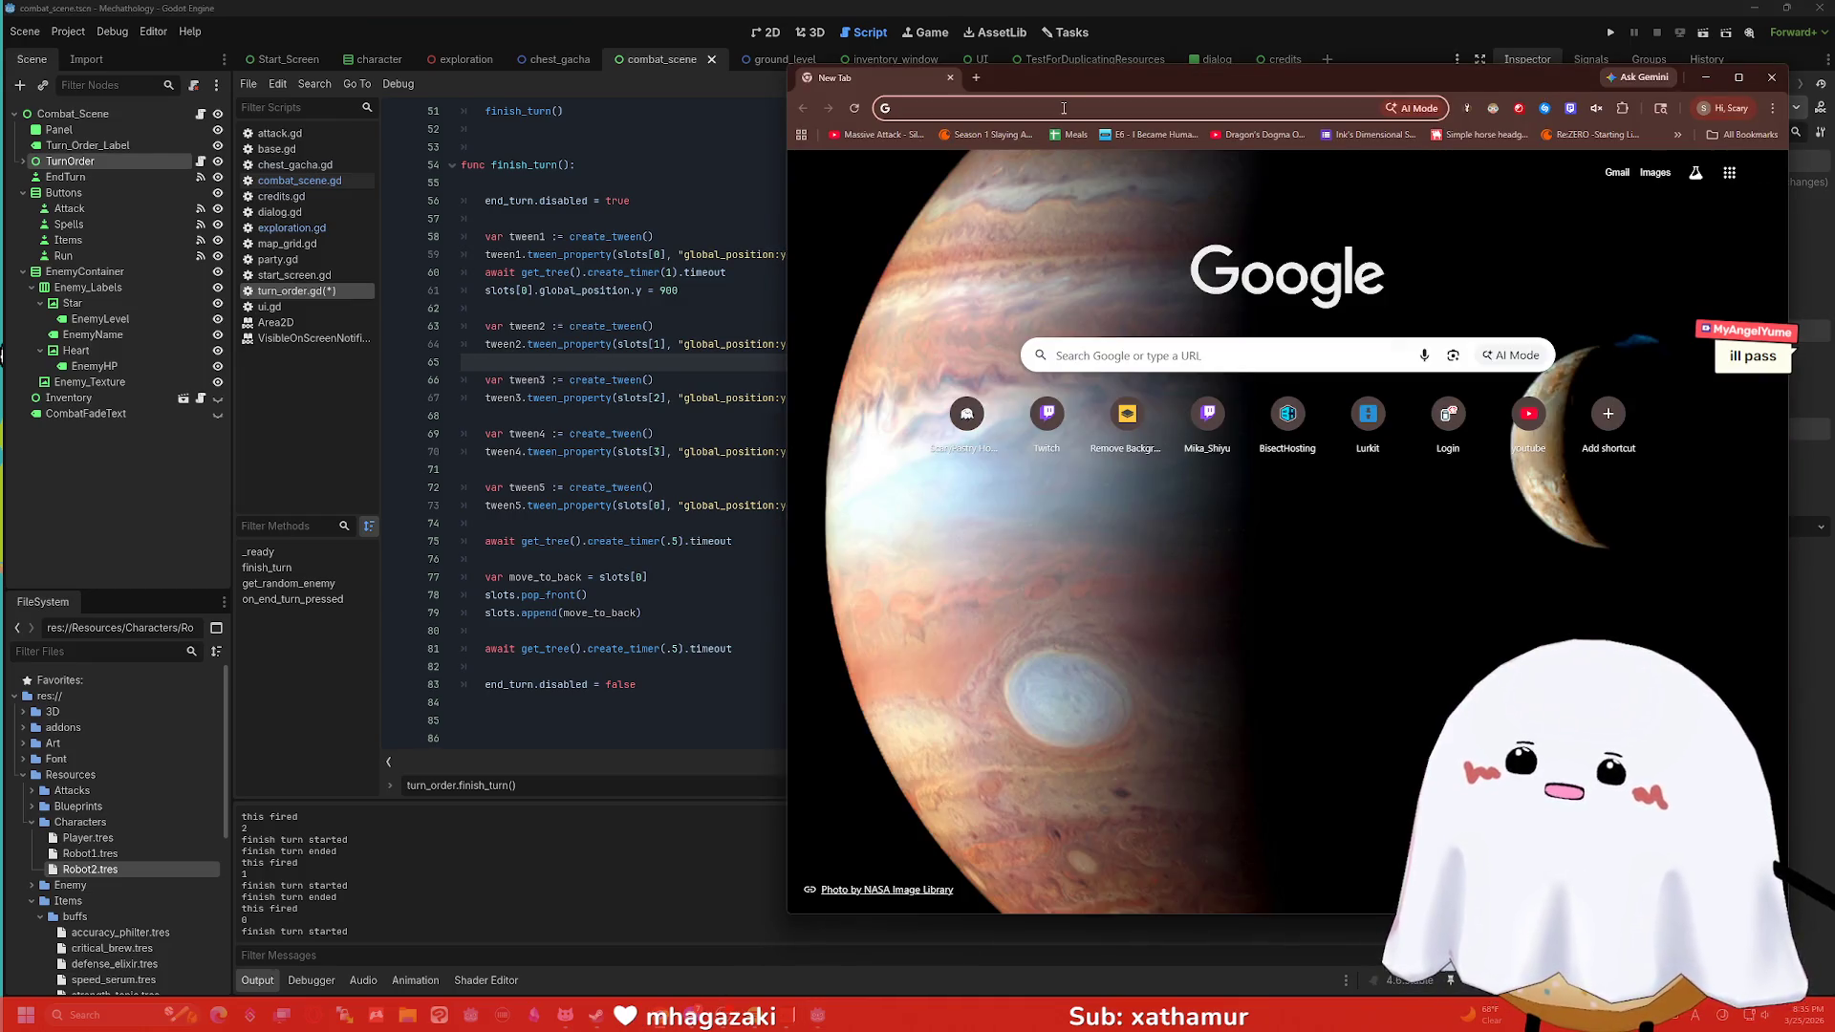
# Google 'godot how to async tweeens', then minimize Chrome and return to turn_order.gd.
pyautogui.click(1064, 108)
pyautogui.write('godot how ')
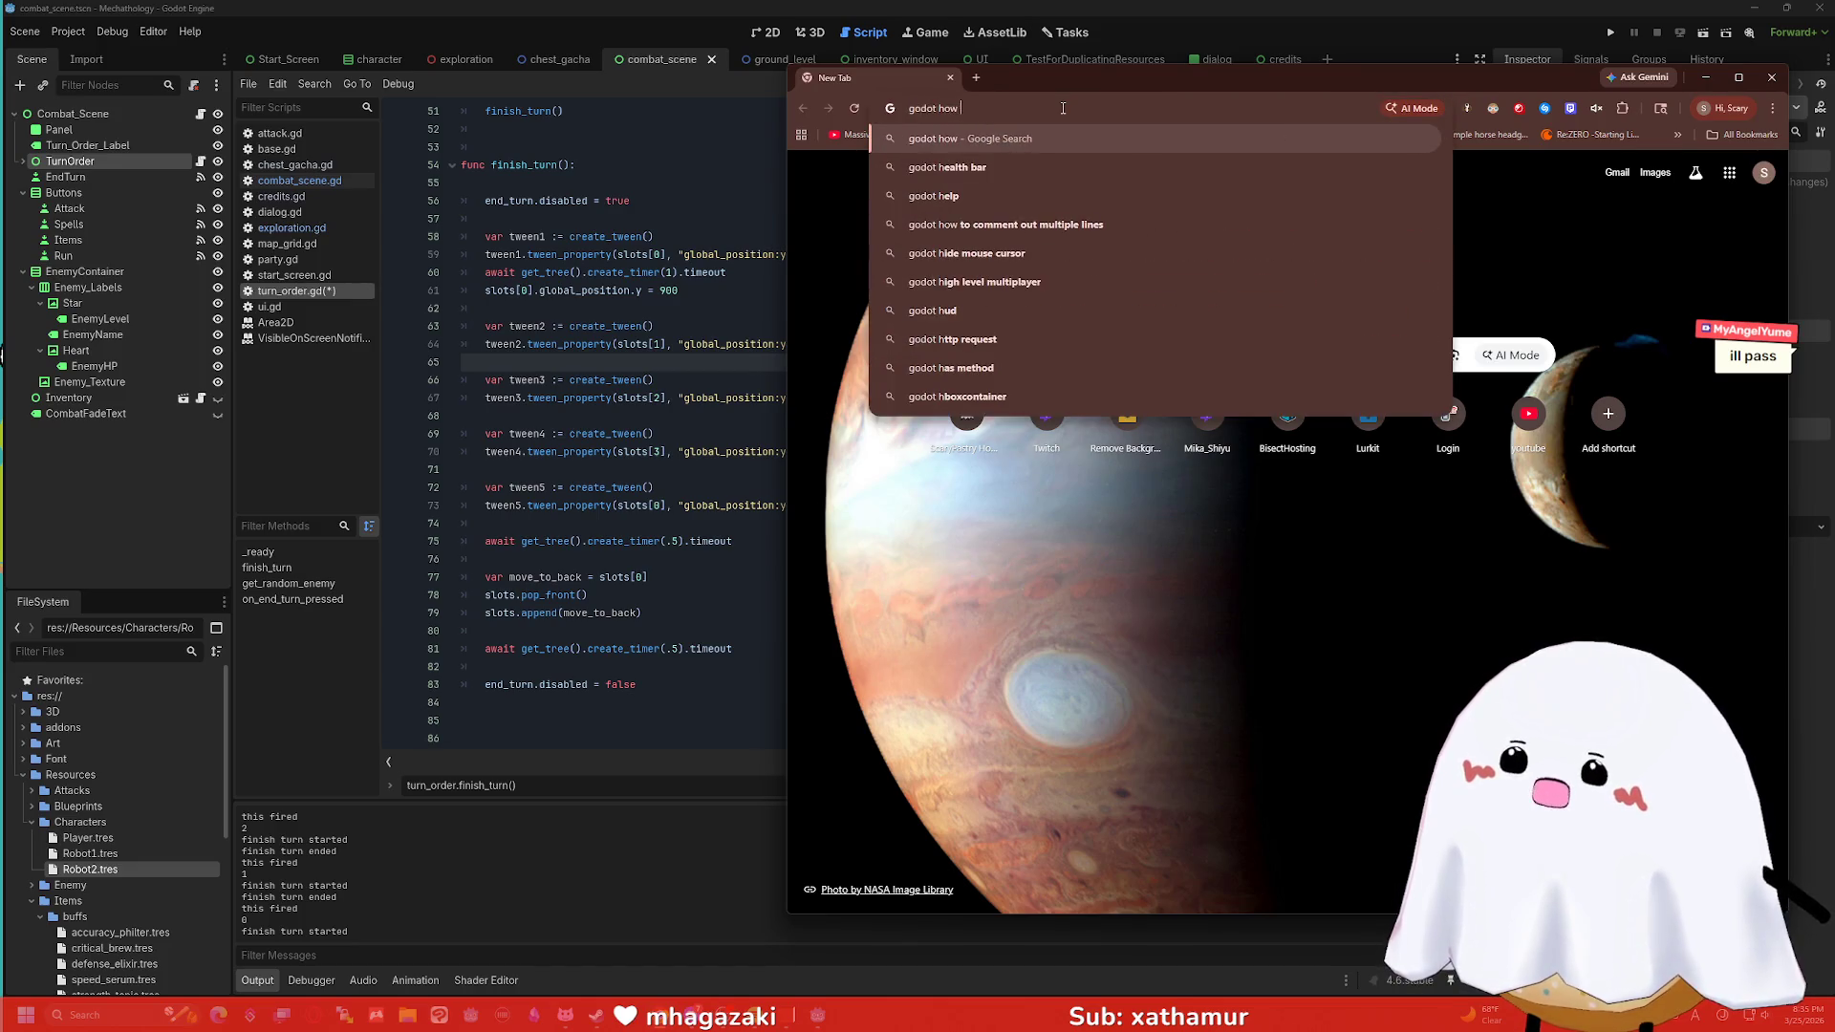
pyautogui.write('to async ')
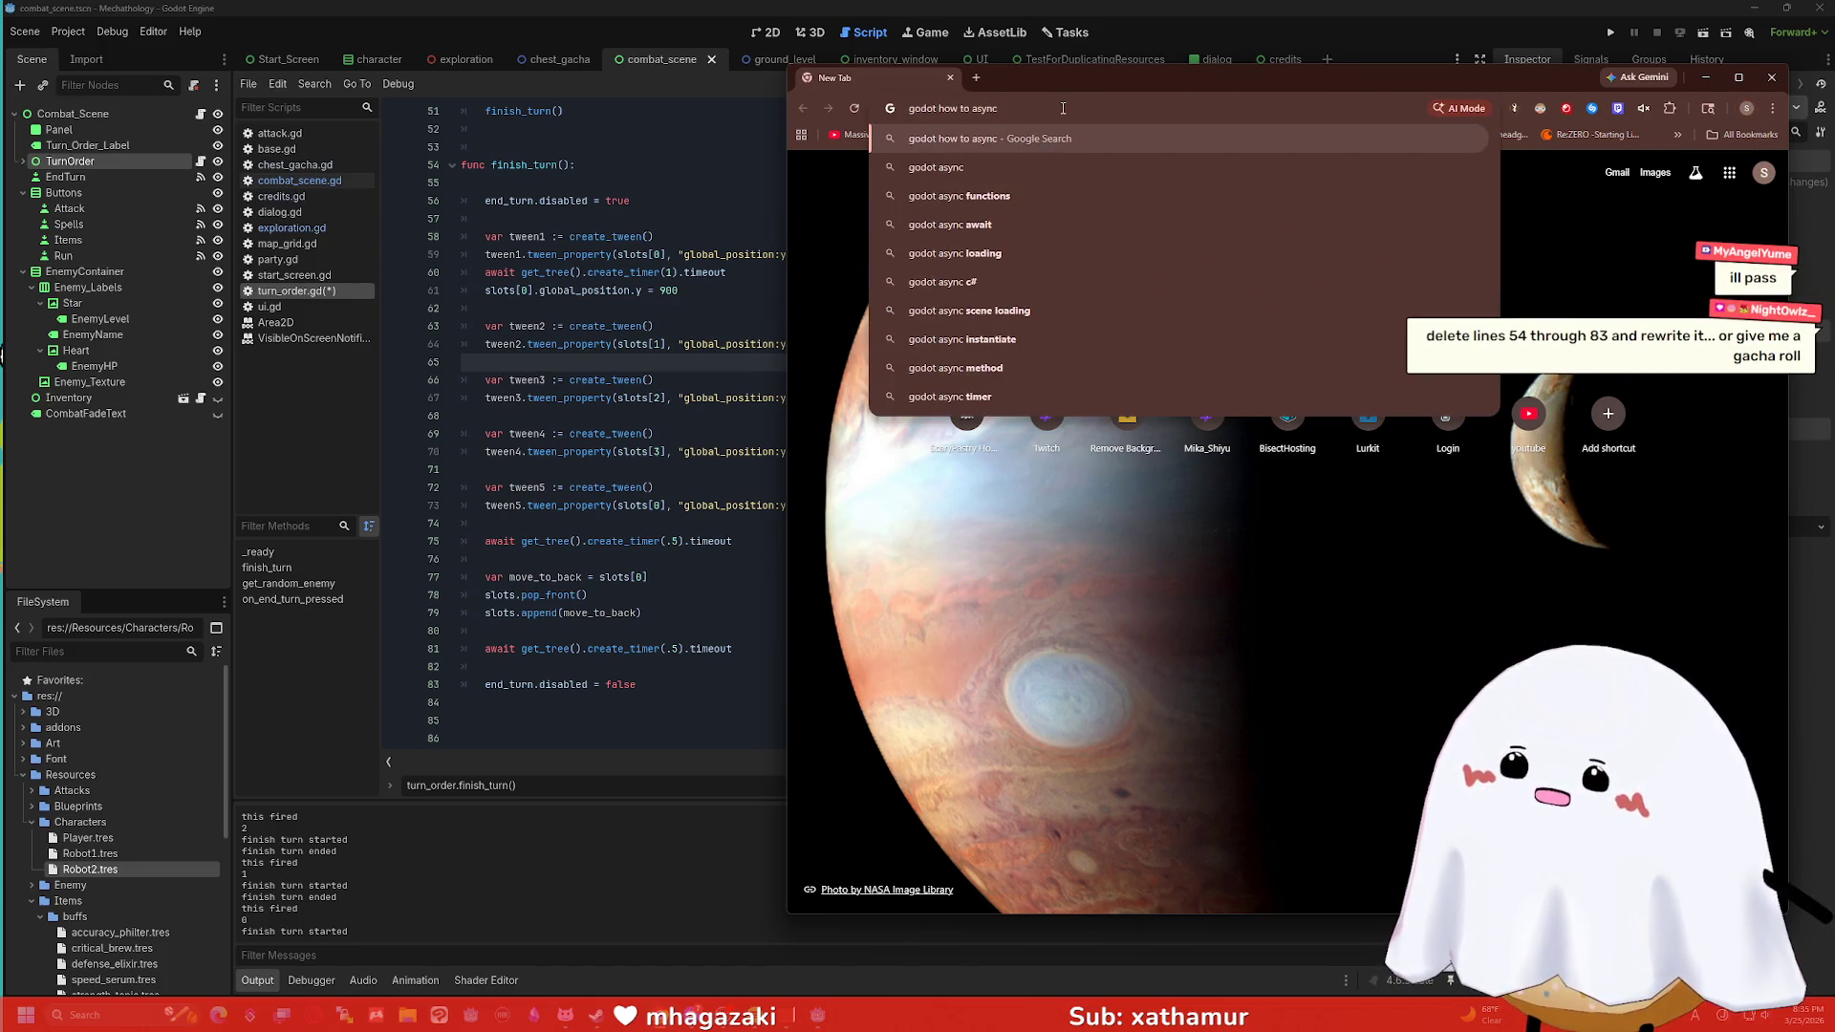
pyautogui.write('tweeens')
pyautogui.press('Return')
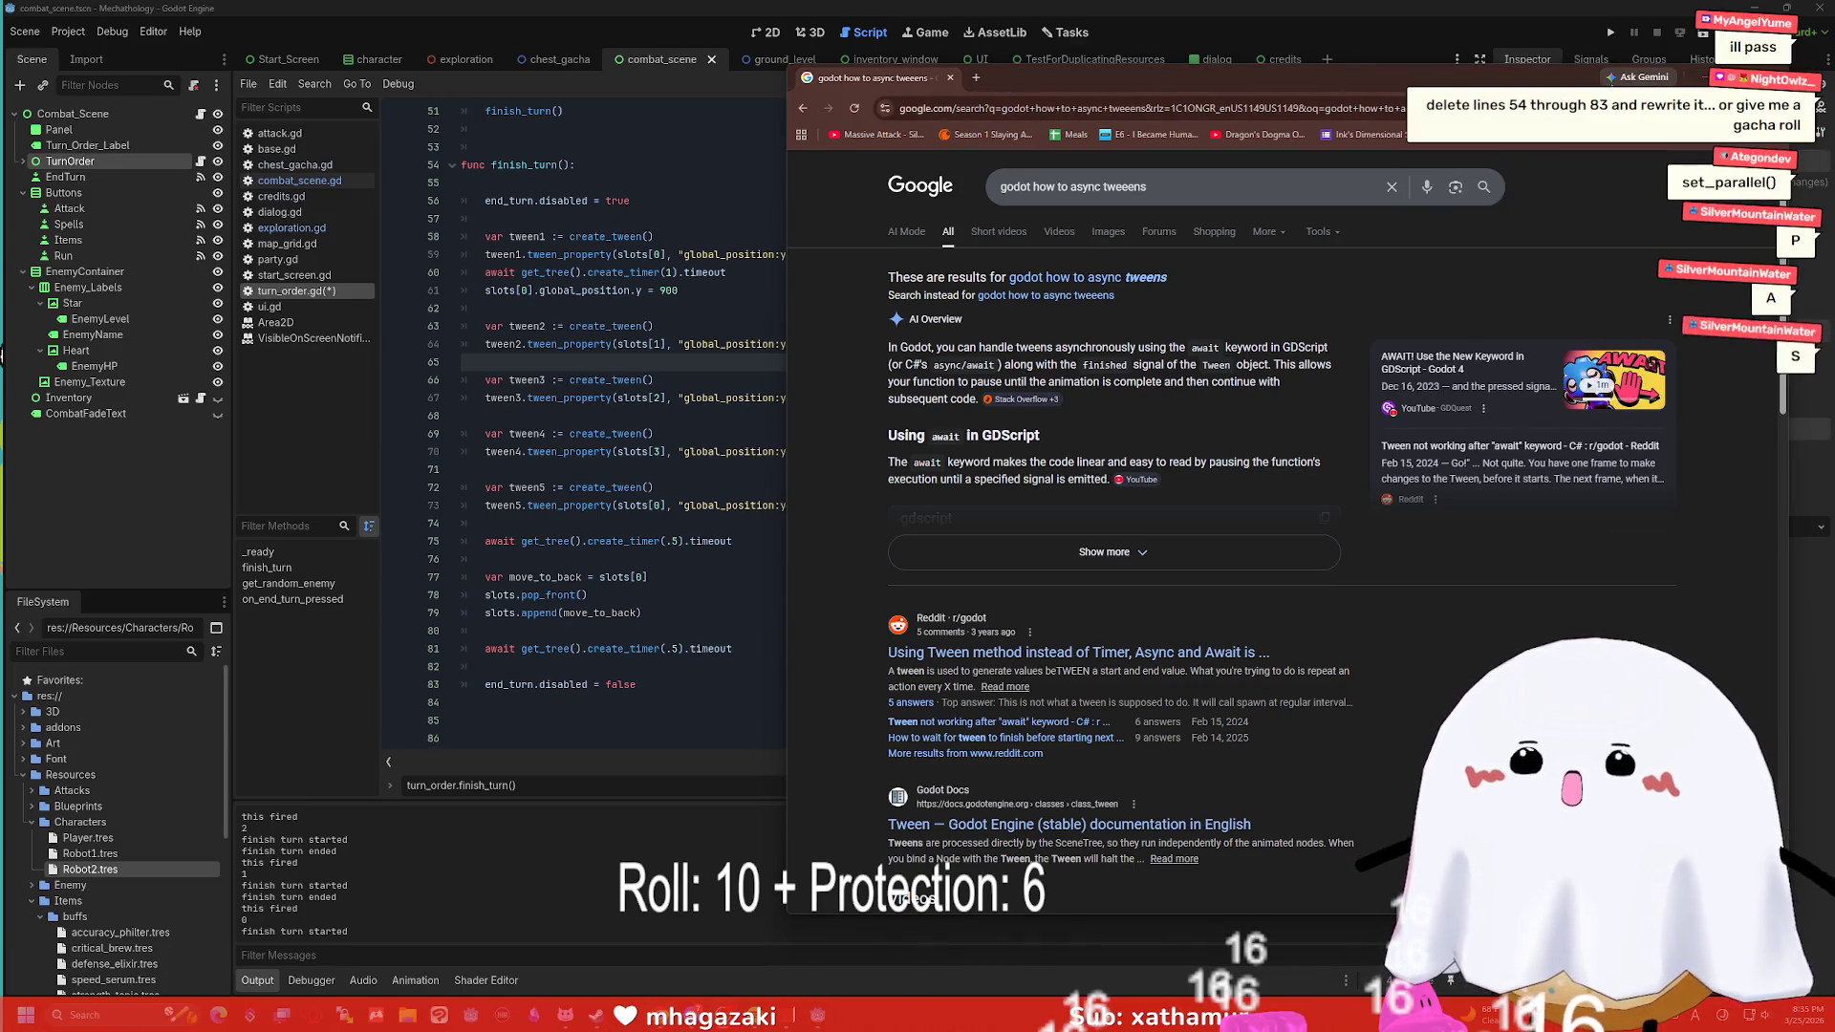
pyautogui.click(1700, 75)
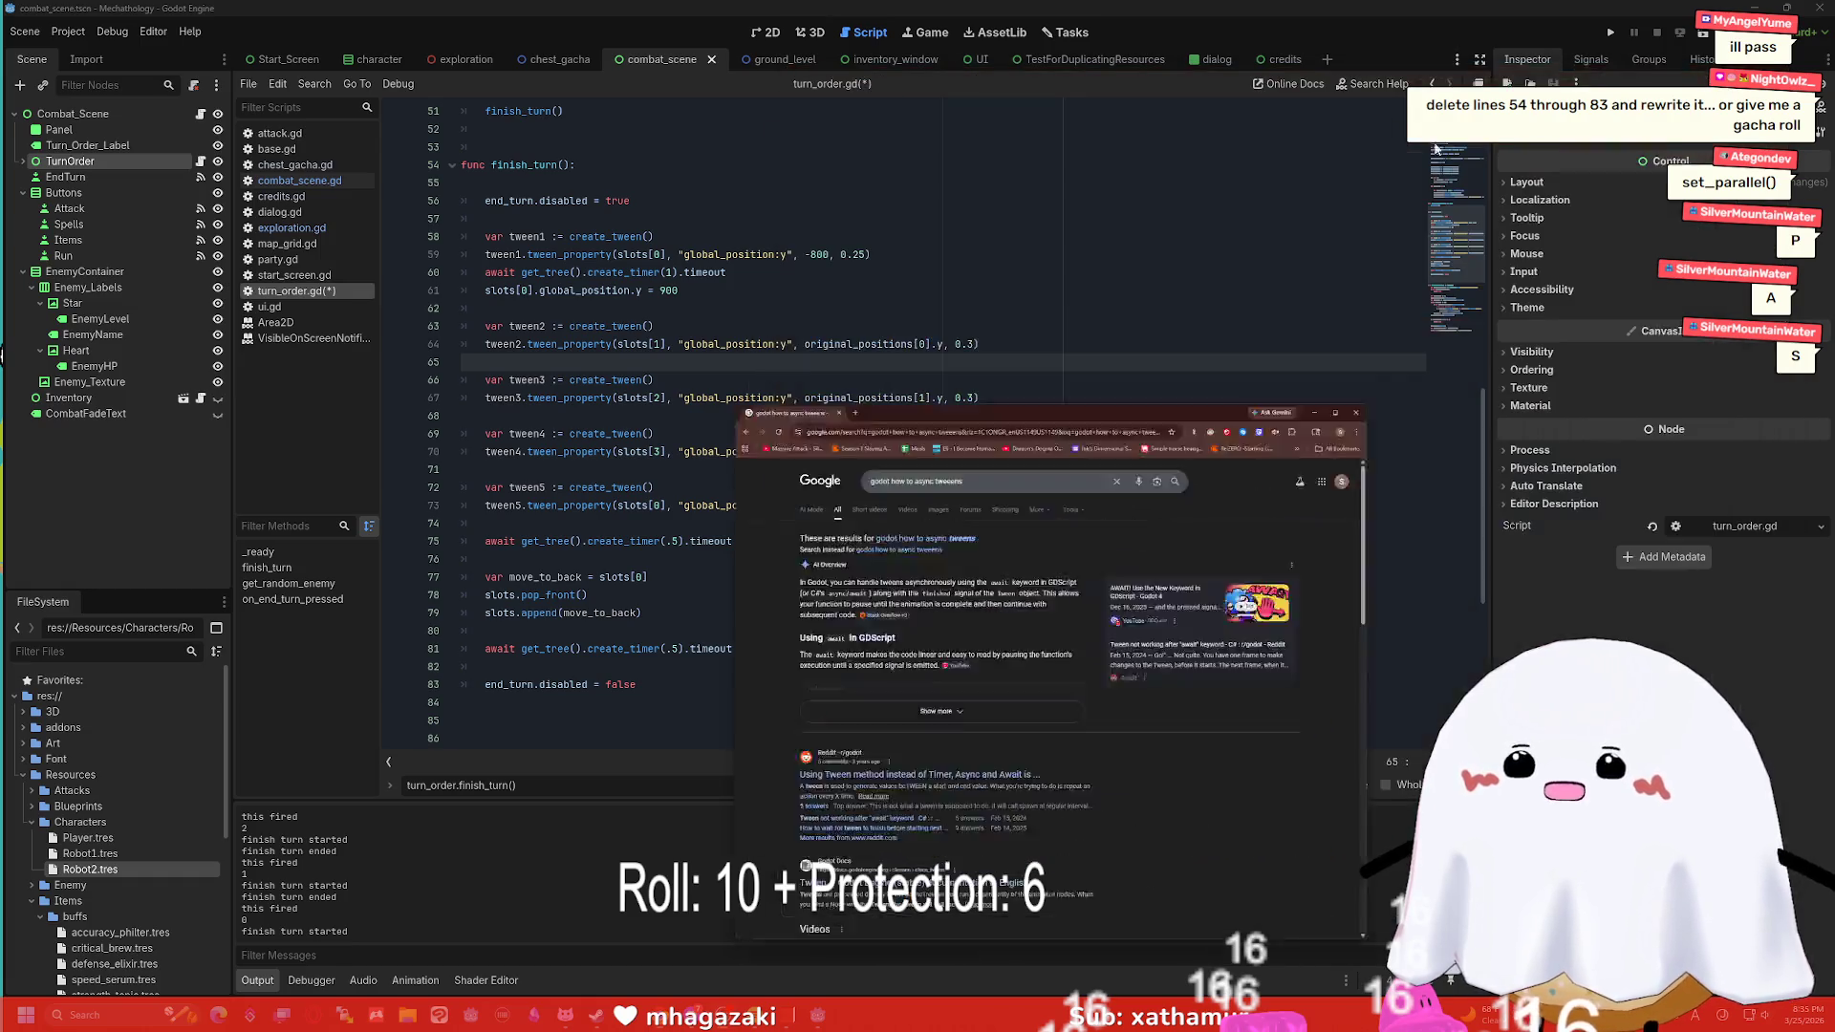
pyautogui.click(1202, 377)
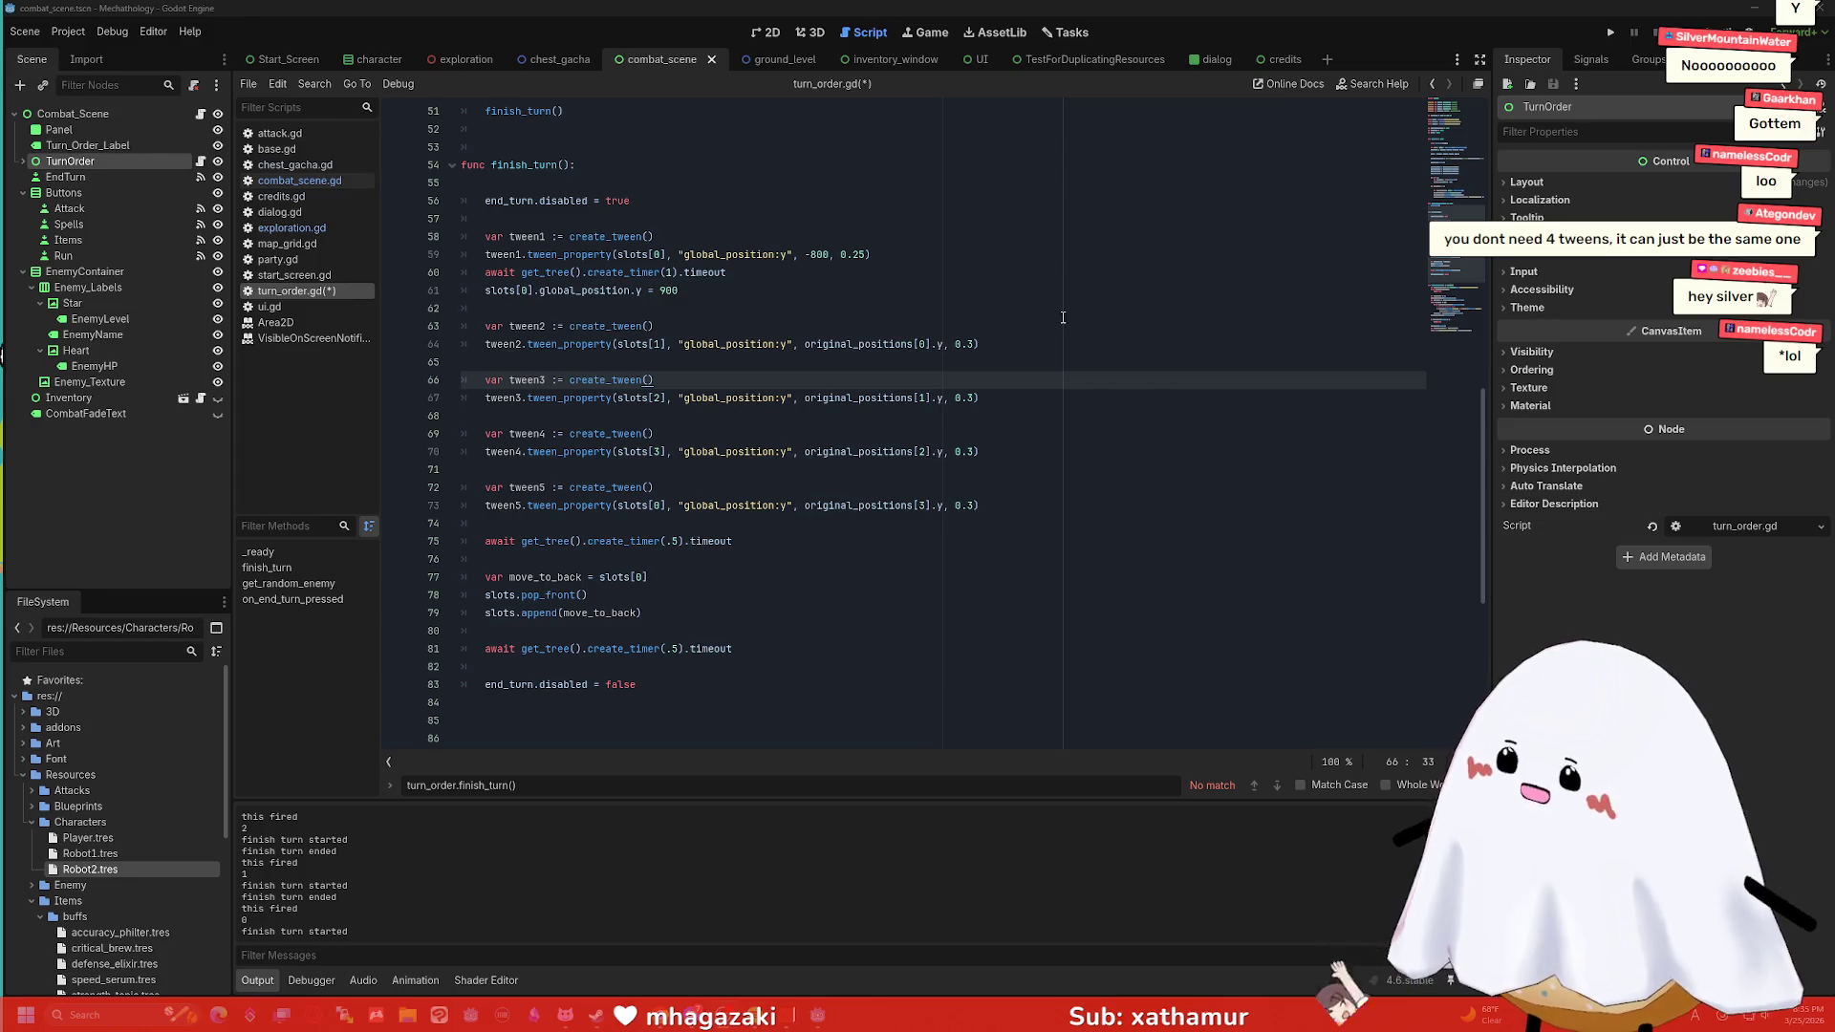
pyautogui.moveTo(582, 379); pyautogui.dragTo(463, 380)
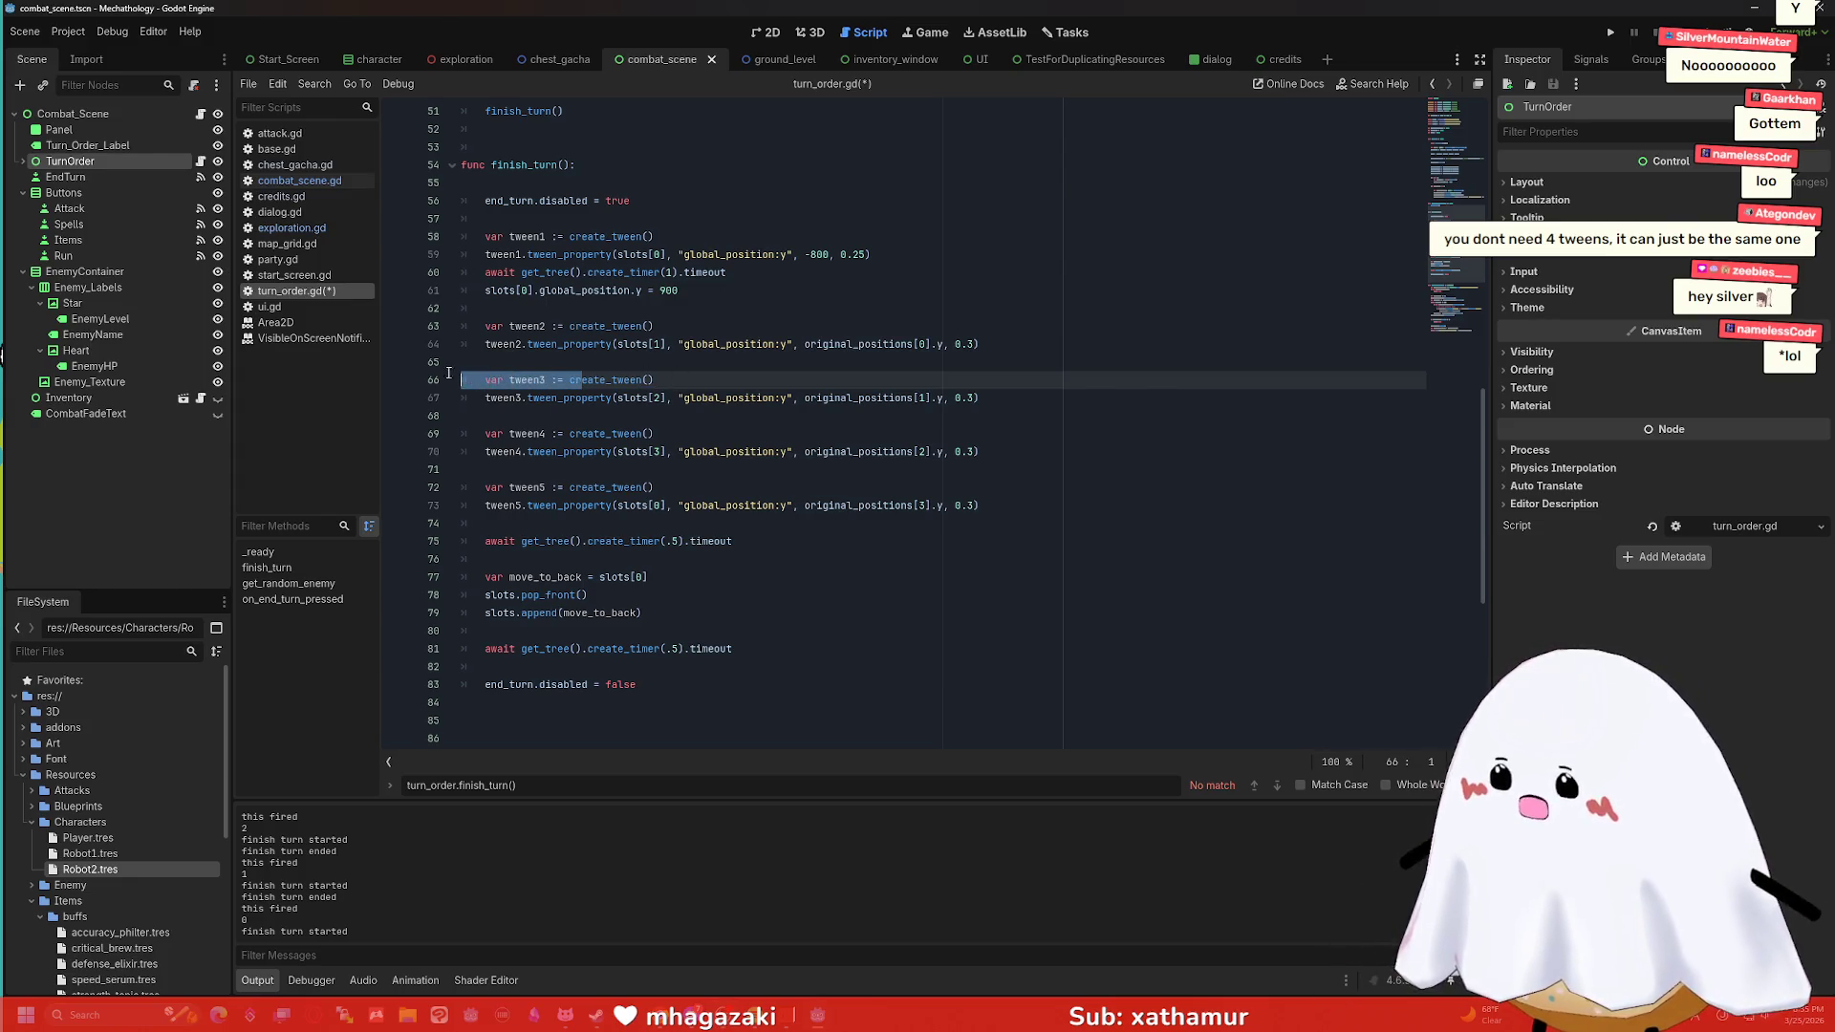
# Delete the tween3 creation line and change its call to tween2.
pyautogui.press('BackSpace')
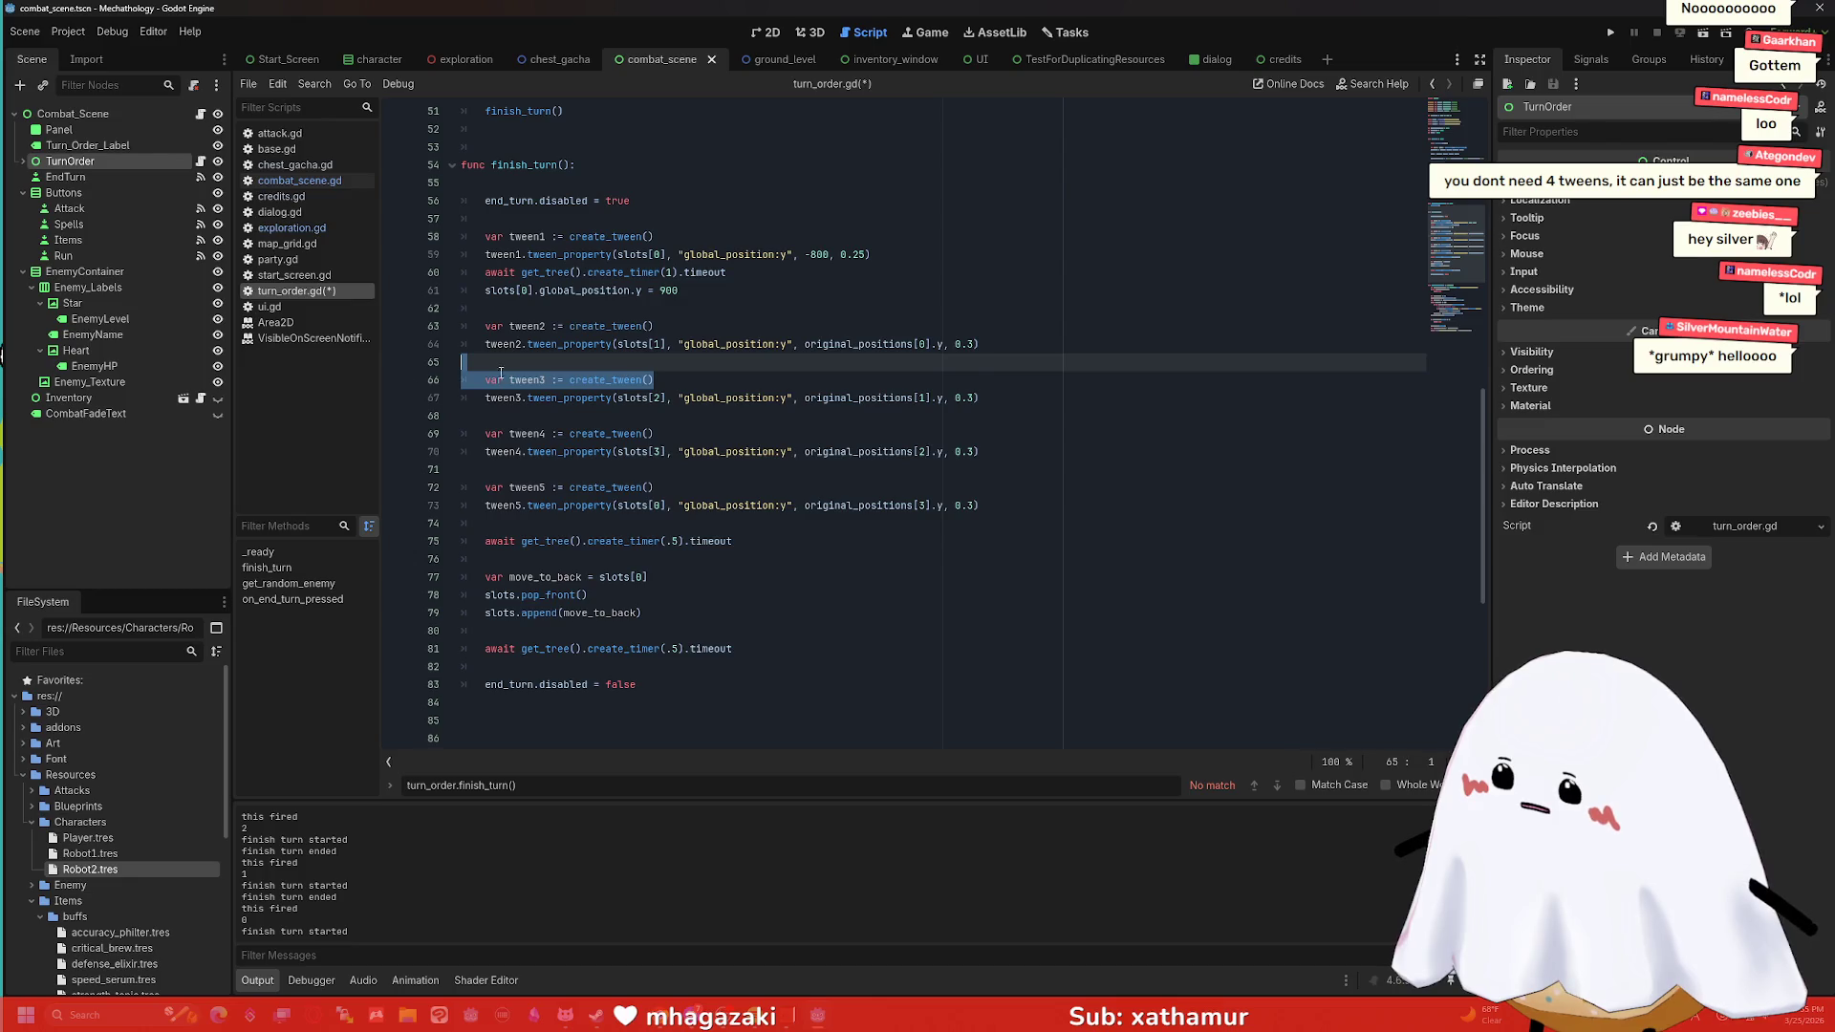
pyautogui.press('BackSpace')
pyautogui.press('BackSpace')
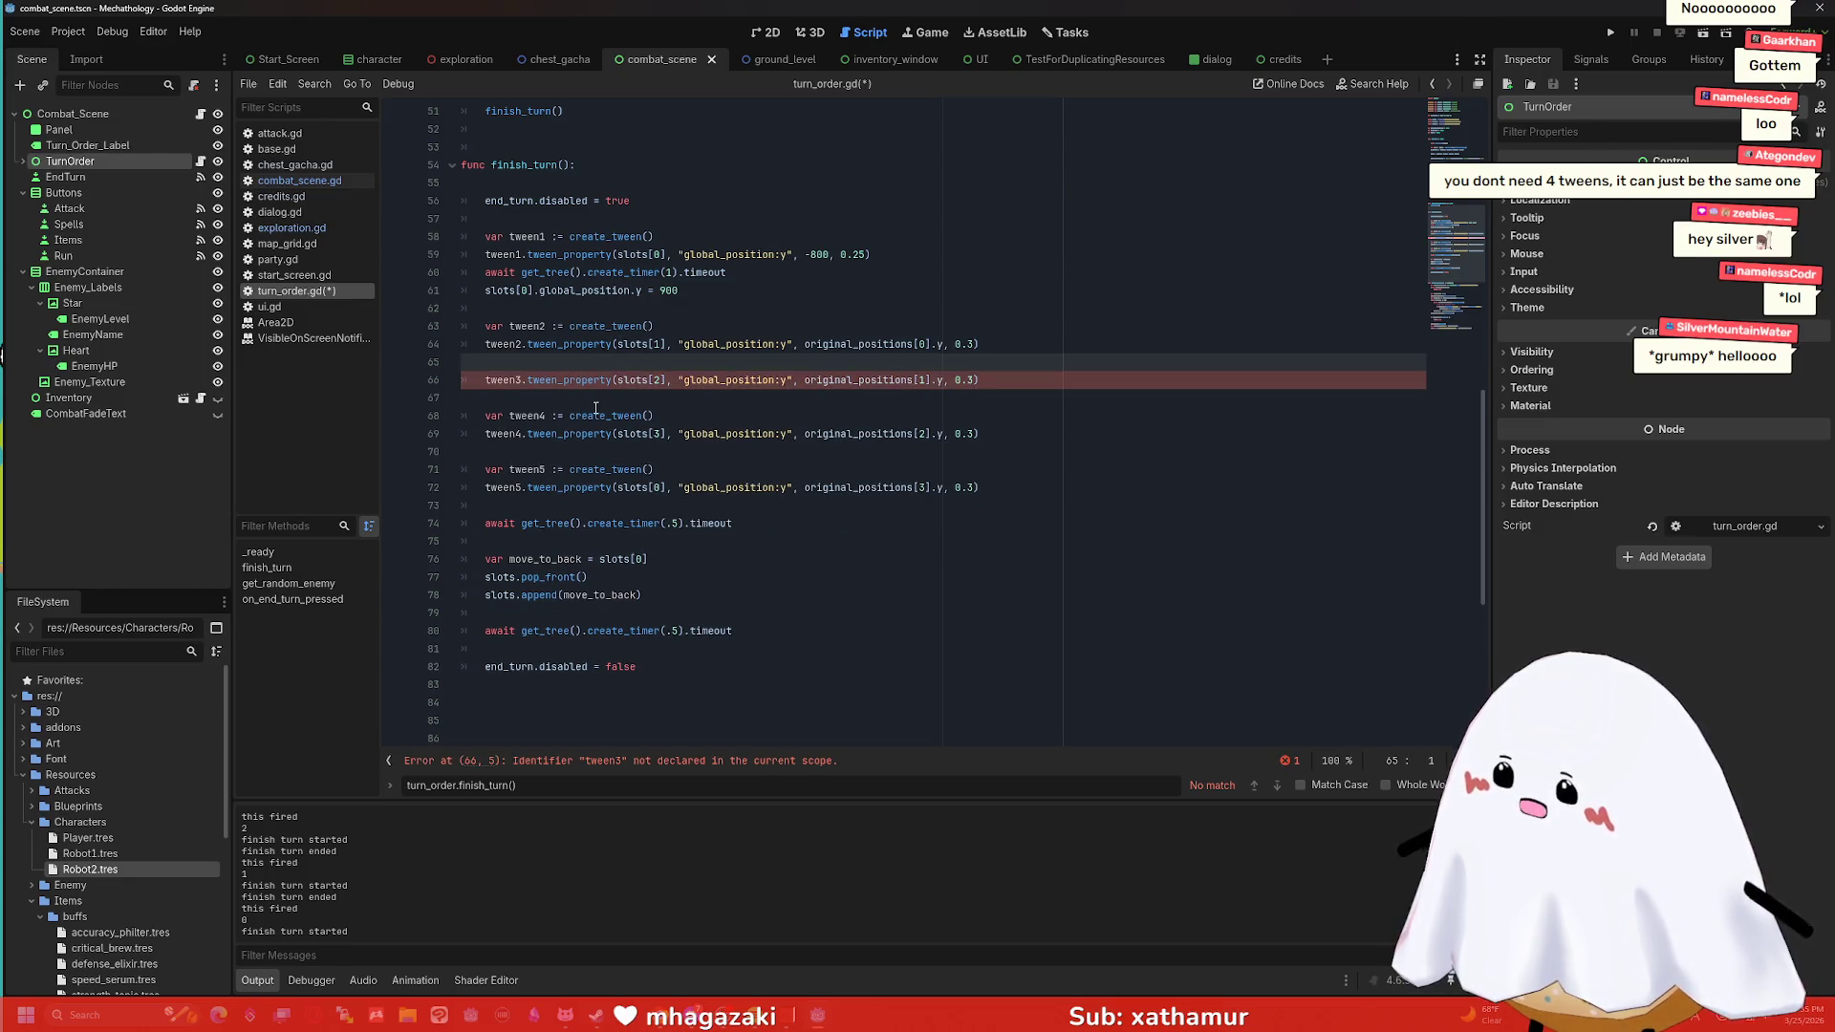
pyautogui.click(531, 362)
# Remove the tween4 creation line and switch its call to tween2.
pyautogui.press('BackSpace')
pyautogui.write('2')
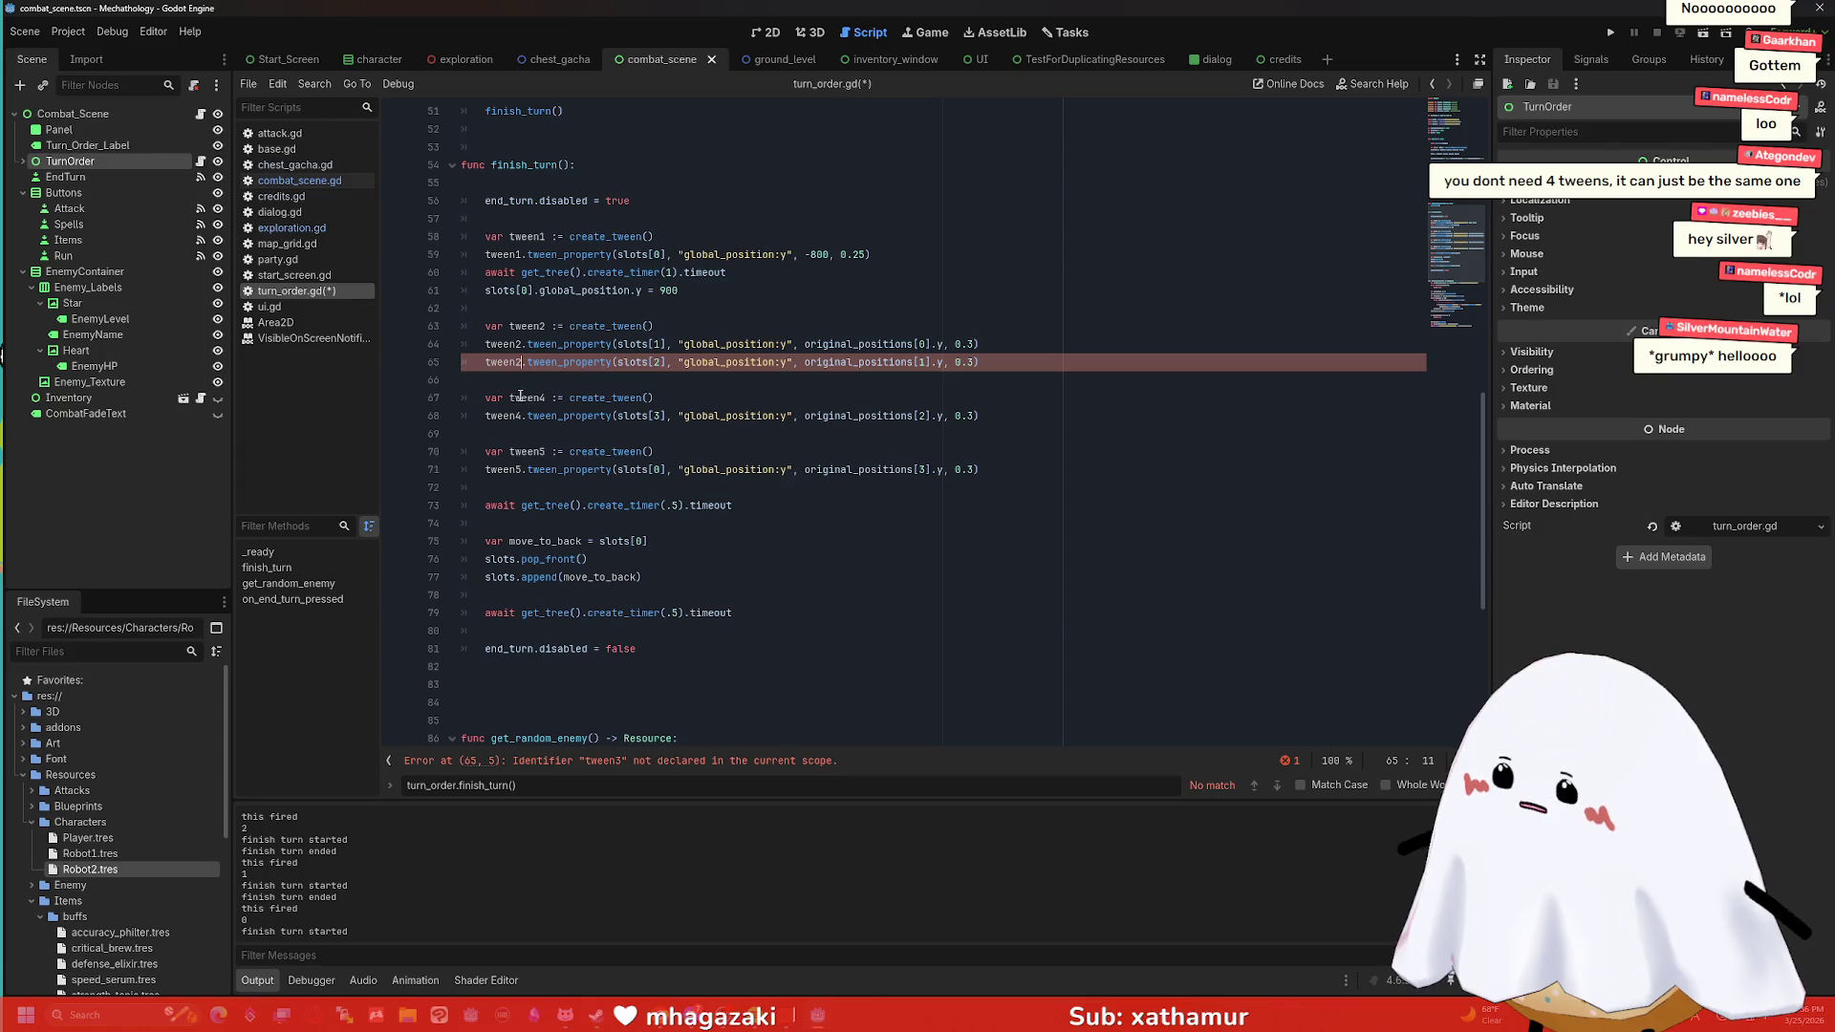
pyautogui.click(544, 398)
pyautogui.press('End')
pyautogui.press('BackSpace')
pyautogui.press('BackSpace')
pyautogui.press('BackSpace')
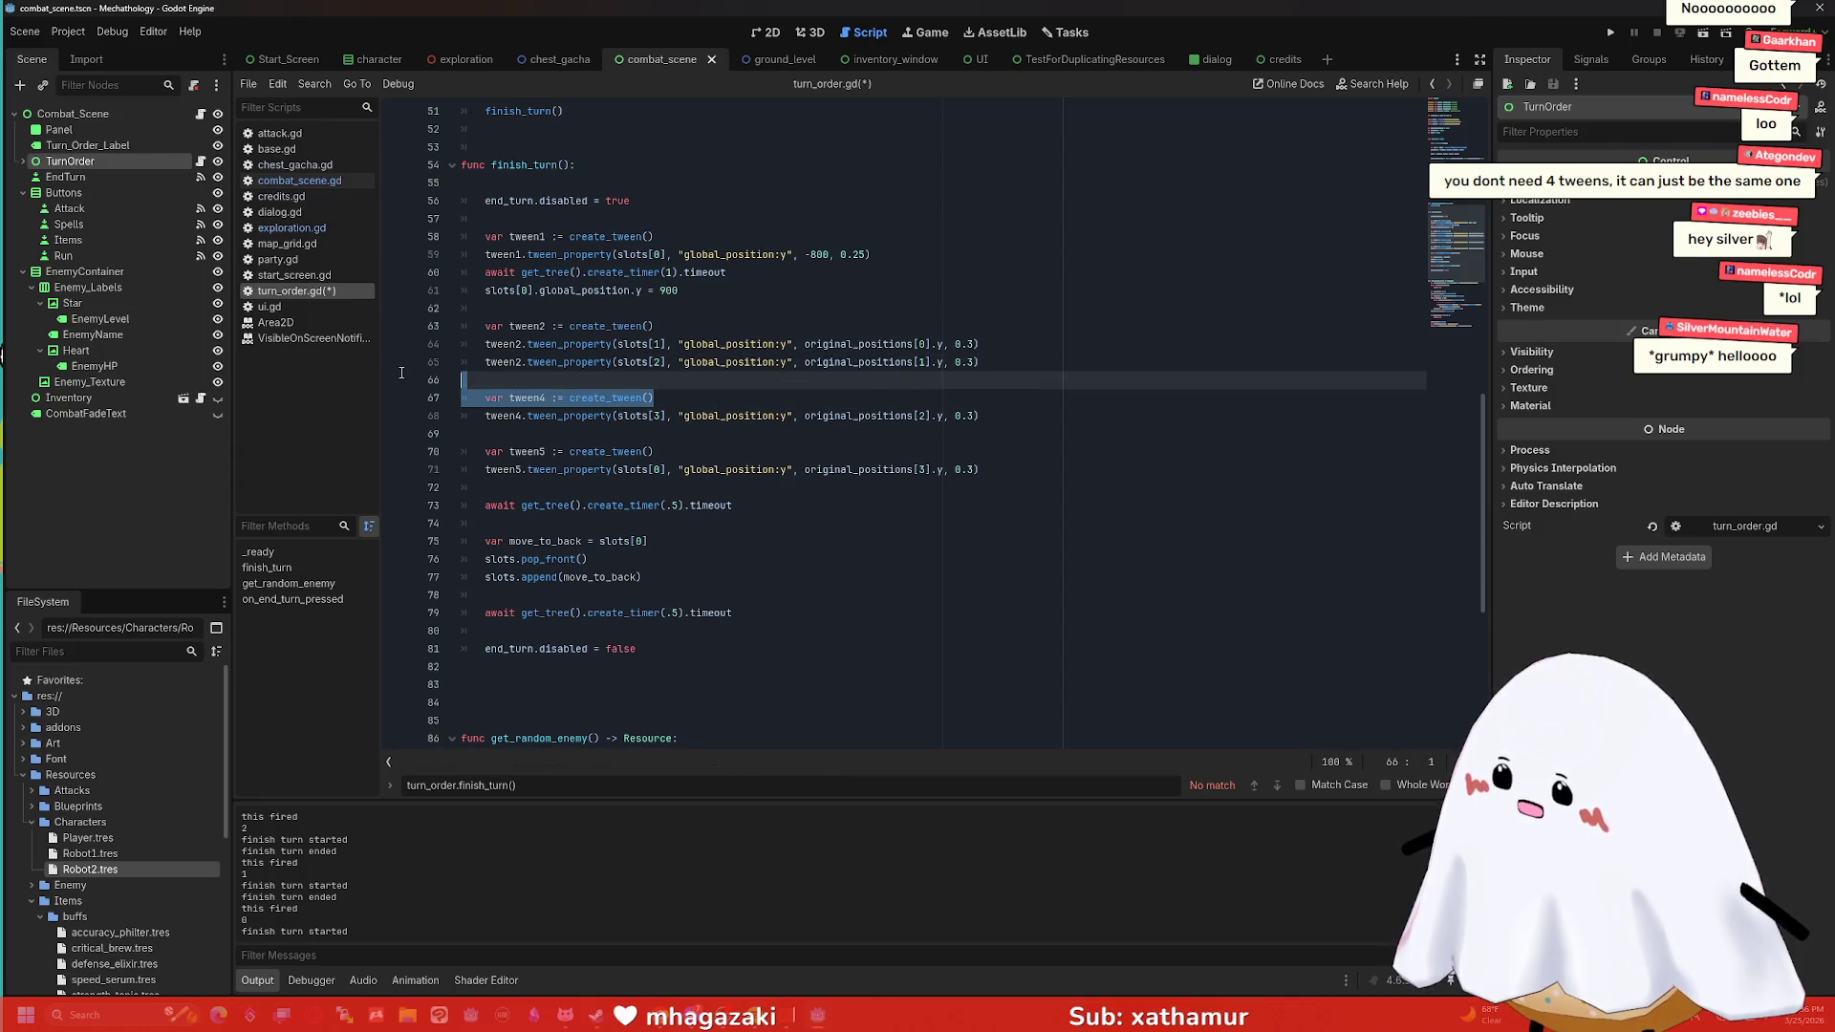
pyautogui.click(526, 381)
# Drop the tween5 declaration, point its call at tween2, and run the combat scene with F6.
pyautogui.press('BackSpace')
pyautogui.write('2')
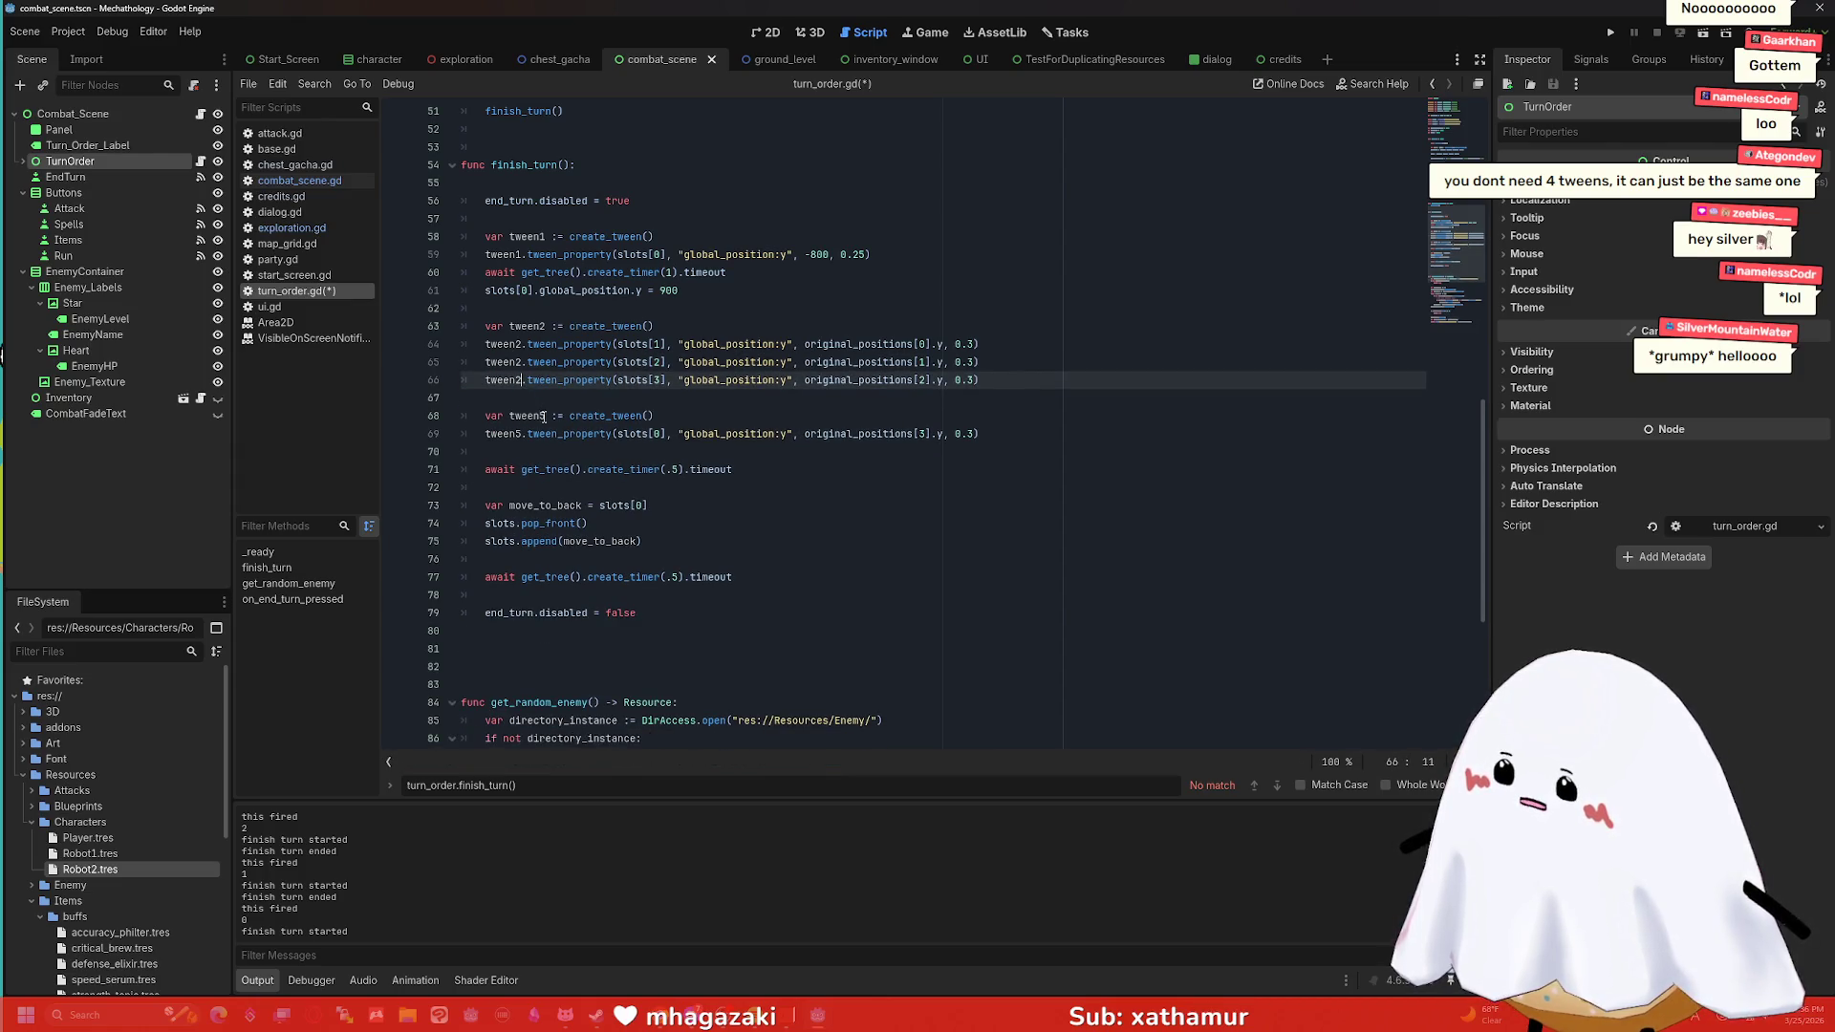
pyautogui.click(681, 415)
pyautogui.press('BackSpace')
pyautogui.press('BackSpace')
pyautogui.press('BackSpace')
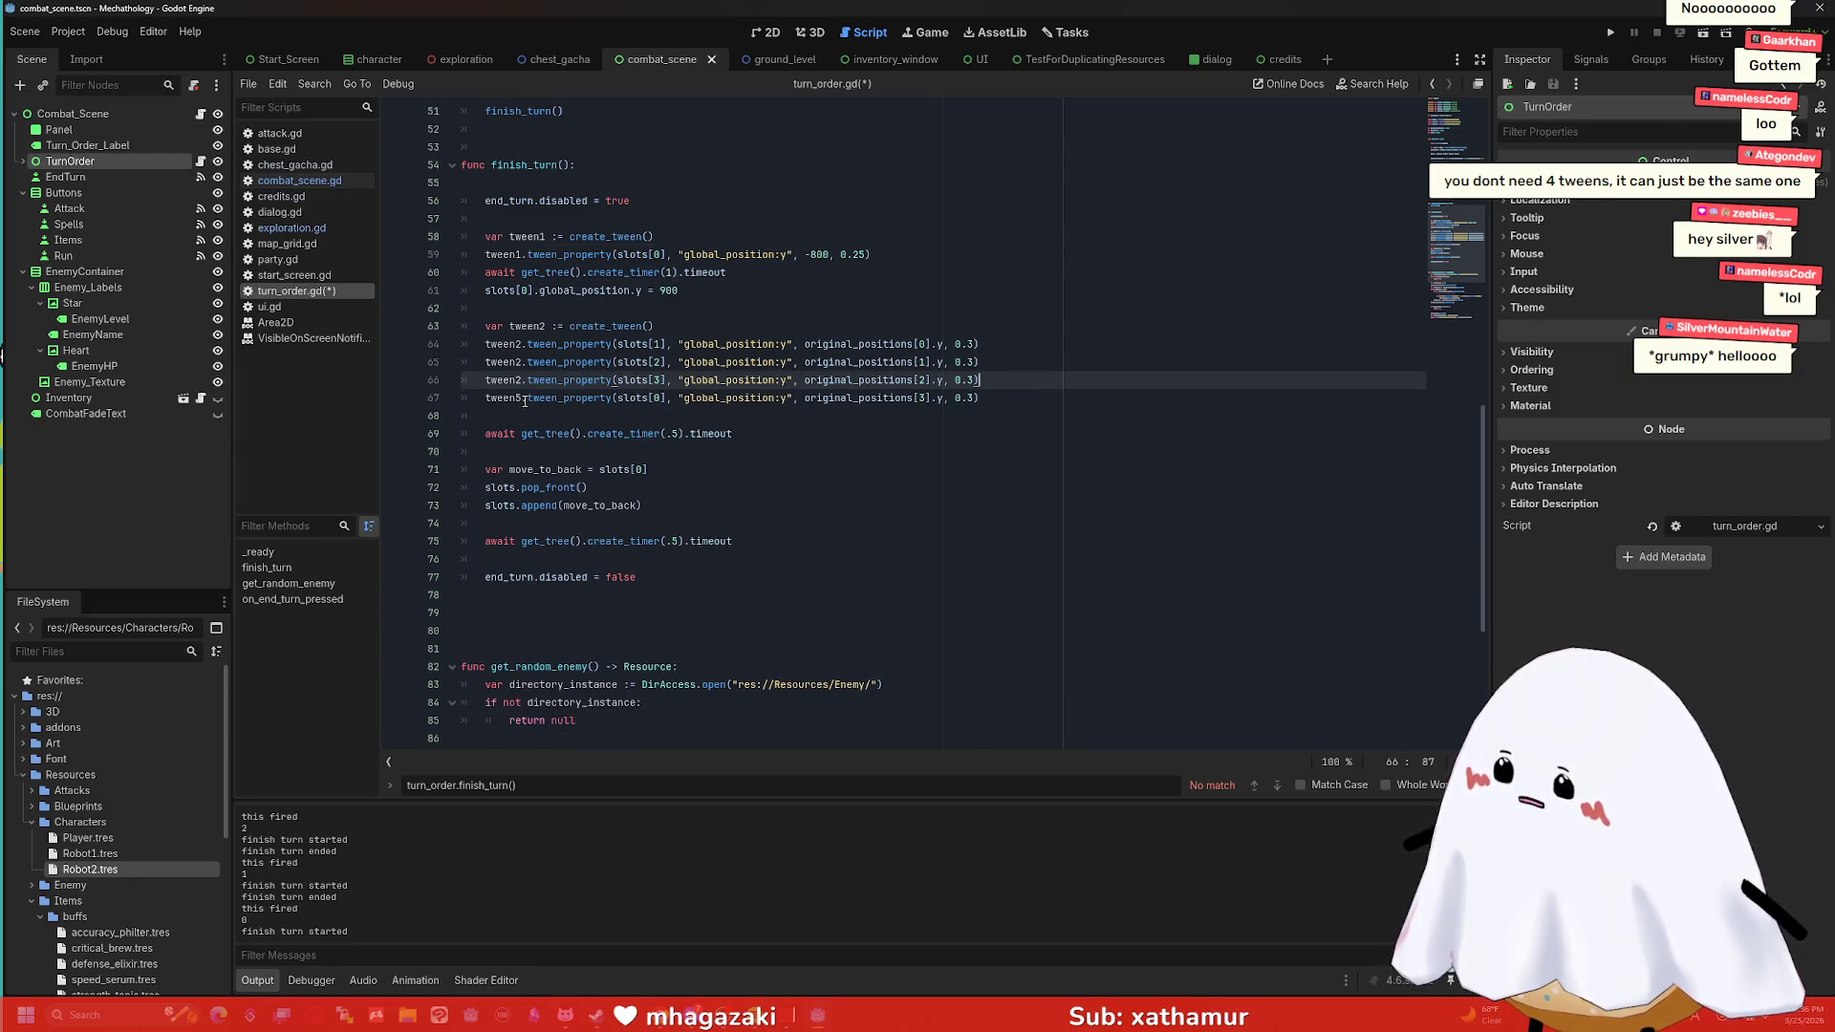
pyautogui.click(521, 399)
pyautogui.press('BackSpace')
pyautogui.write('2')
pyautogui.moveTo(733, 434); pyautogui.dragTo(388, 412)
pyautogui.click(593, 417)
pyautogui.click(589, 432)
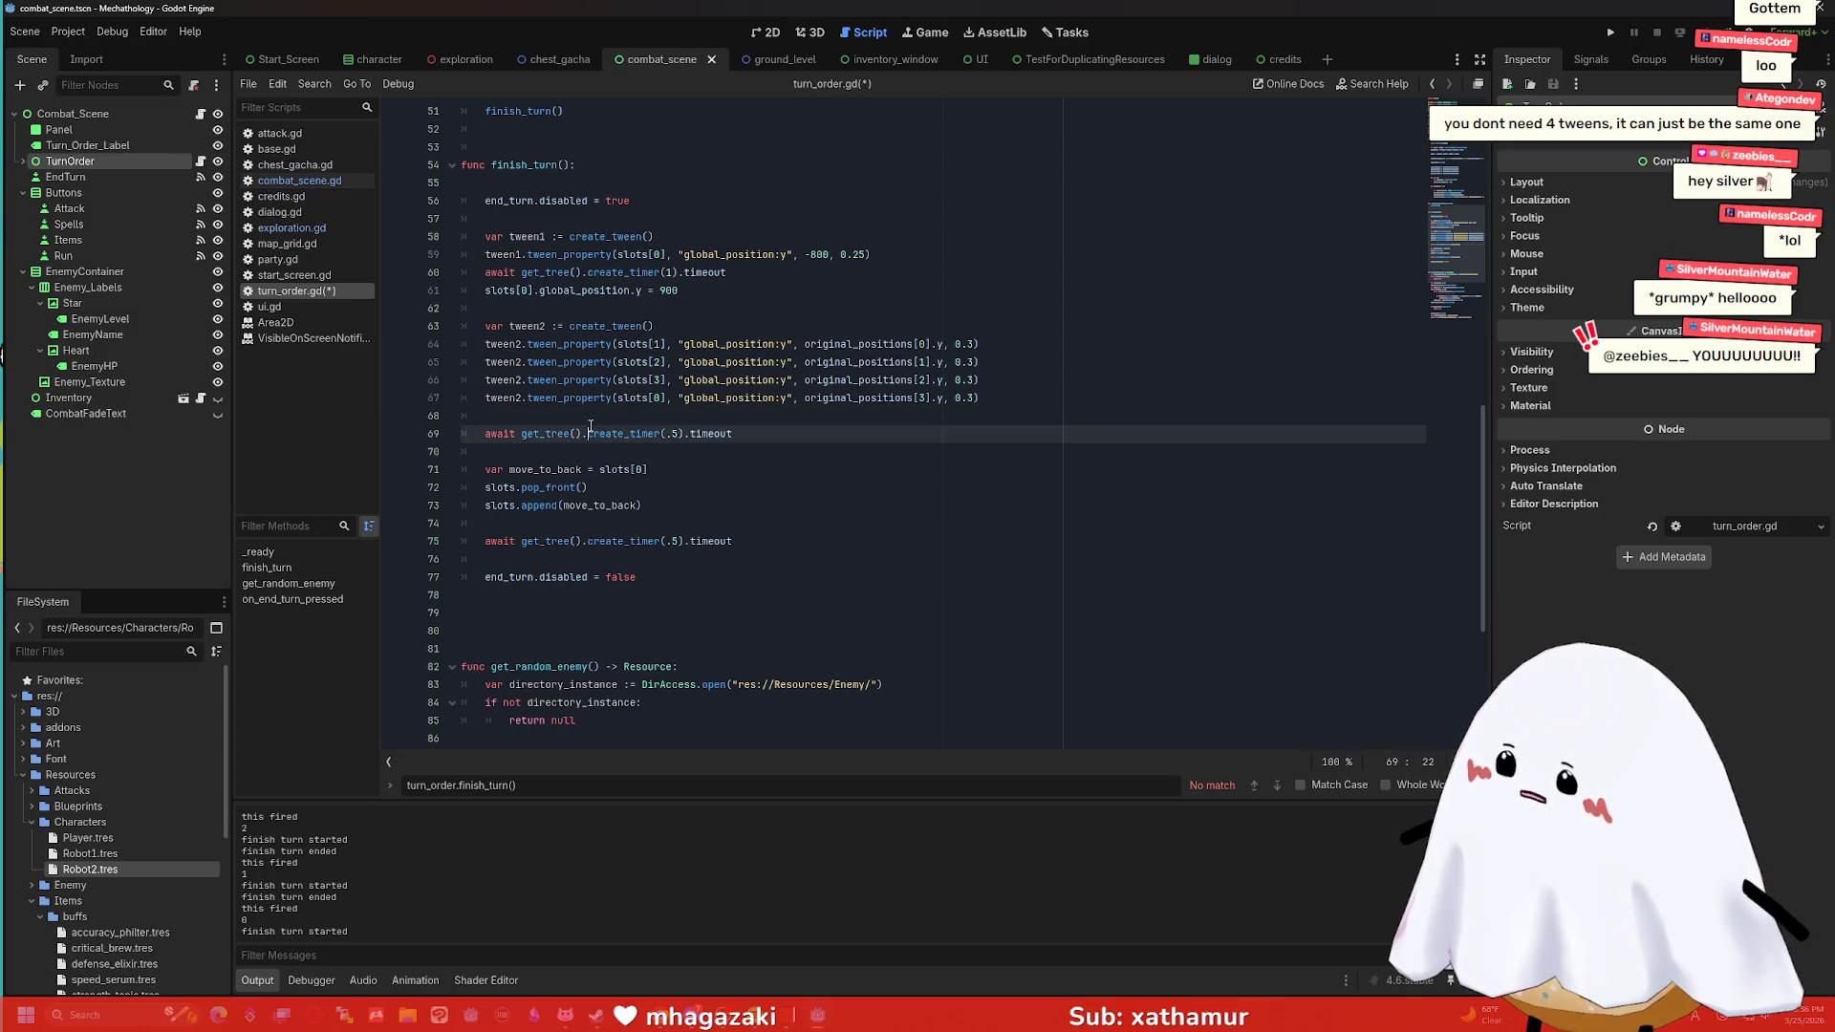
pyautogui.click(612, 418)
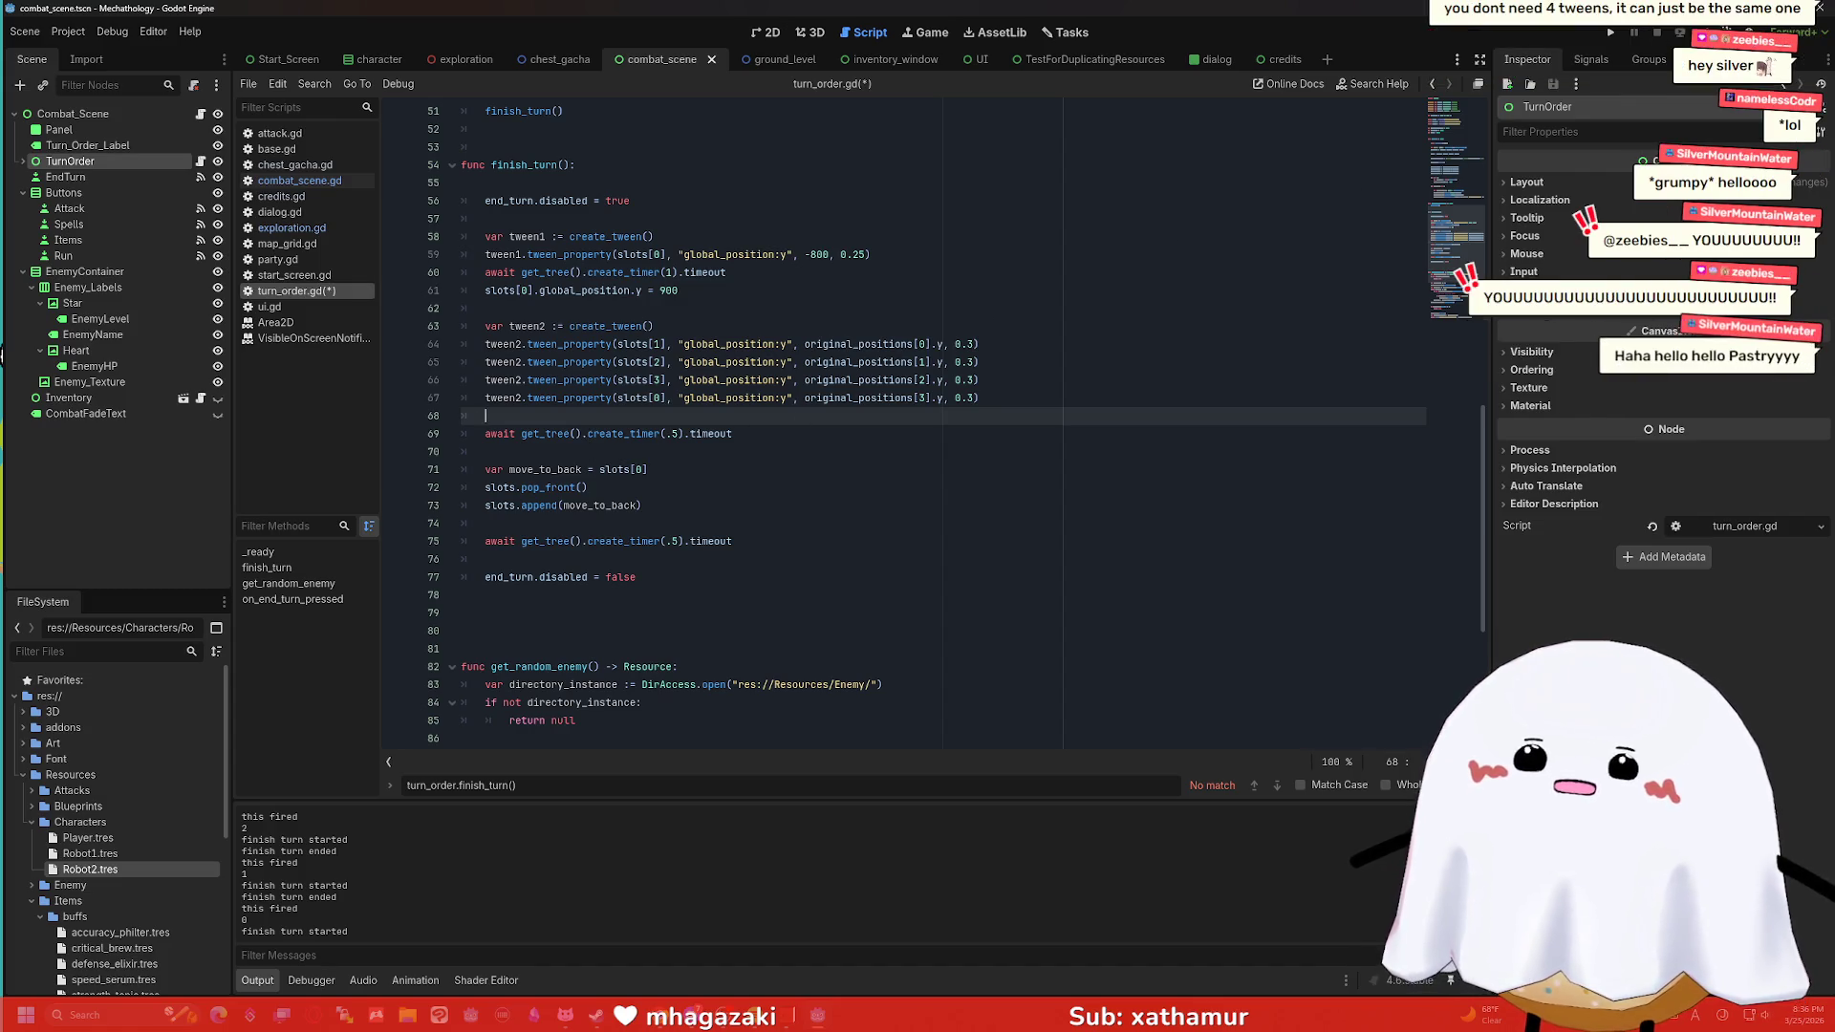
pyautogui.press('F6')
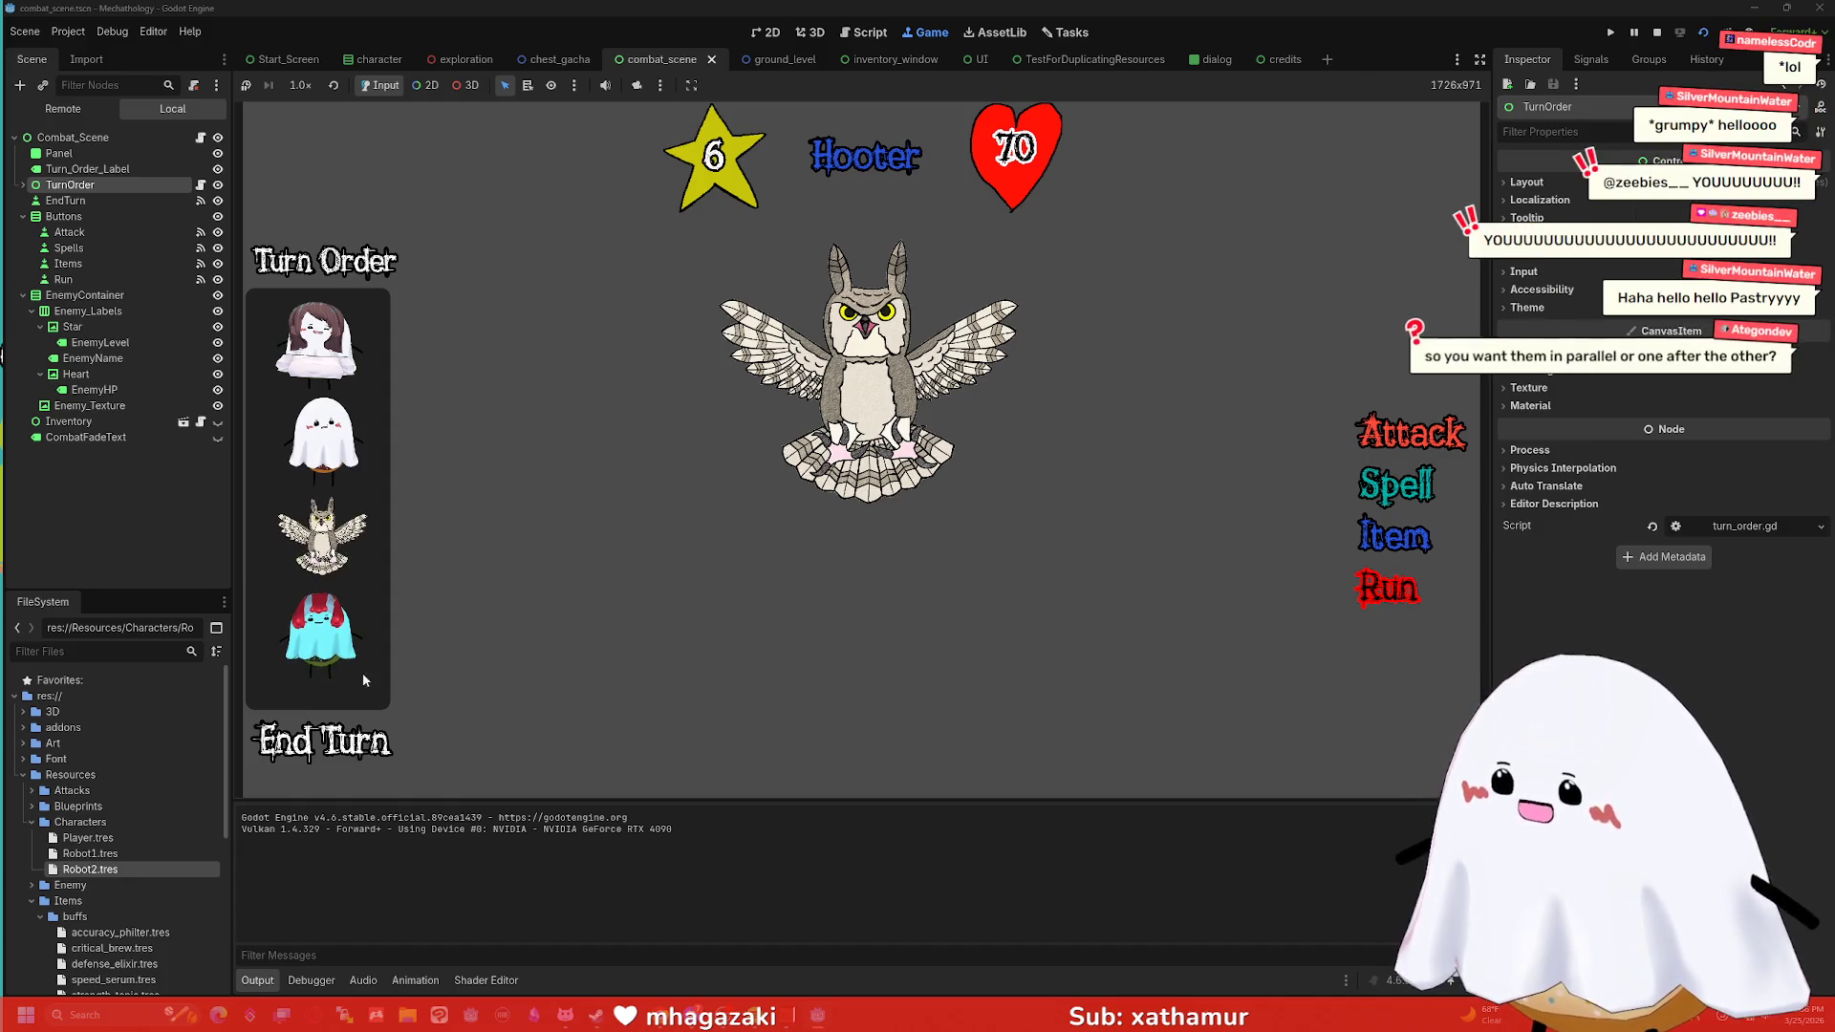
# End one turn to watch the turn-order portraits shift up, then stop the game.
pyautogui.click(346, 745)
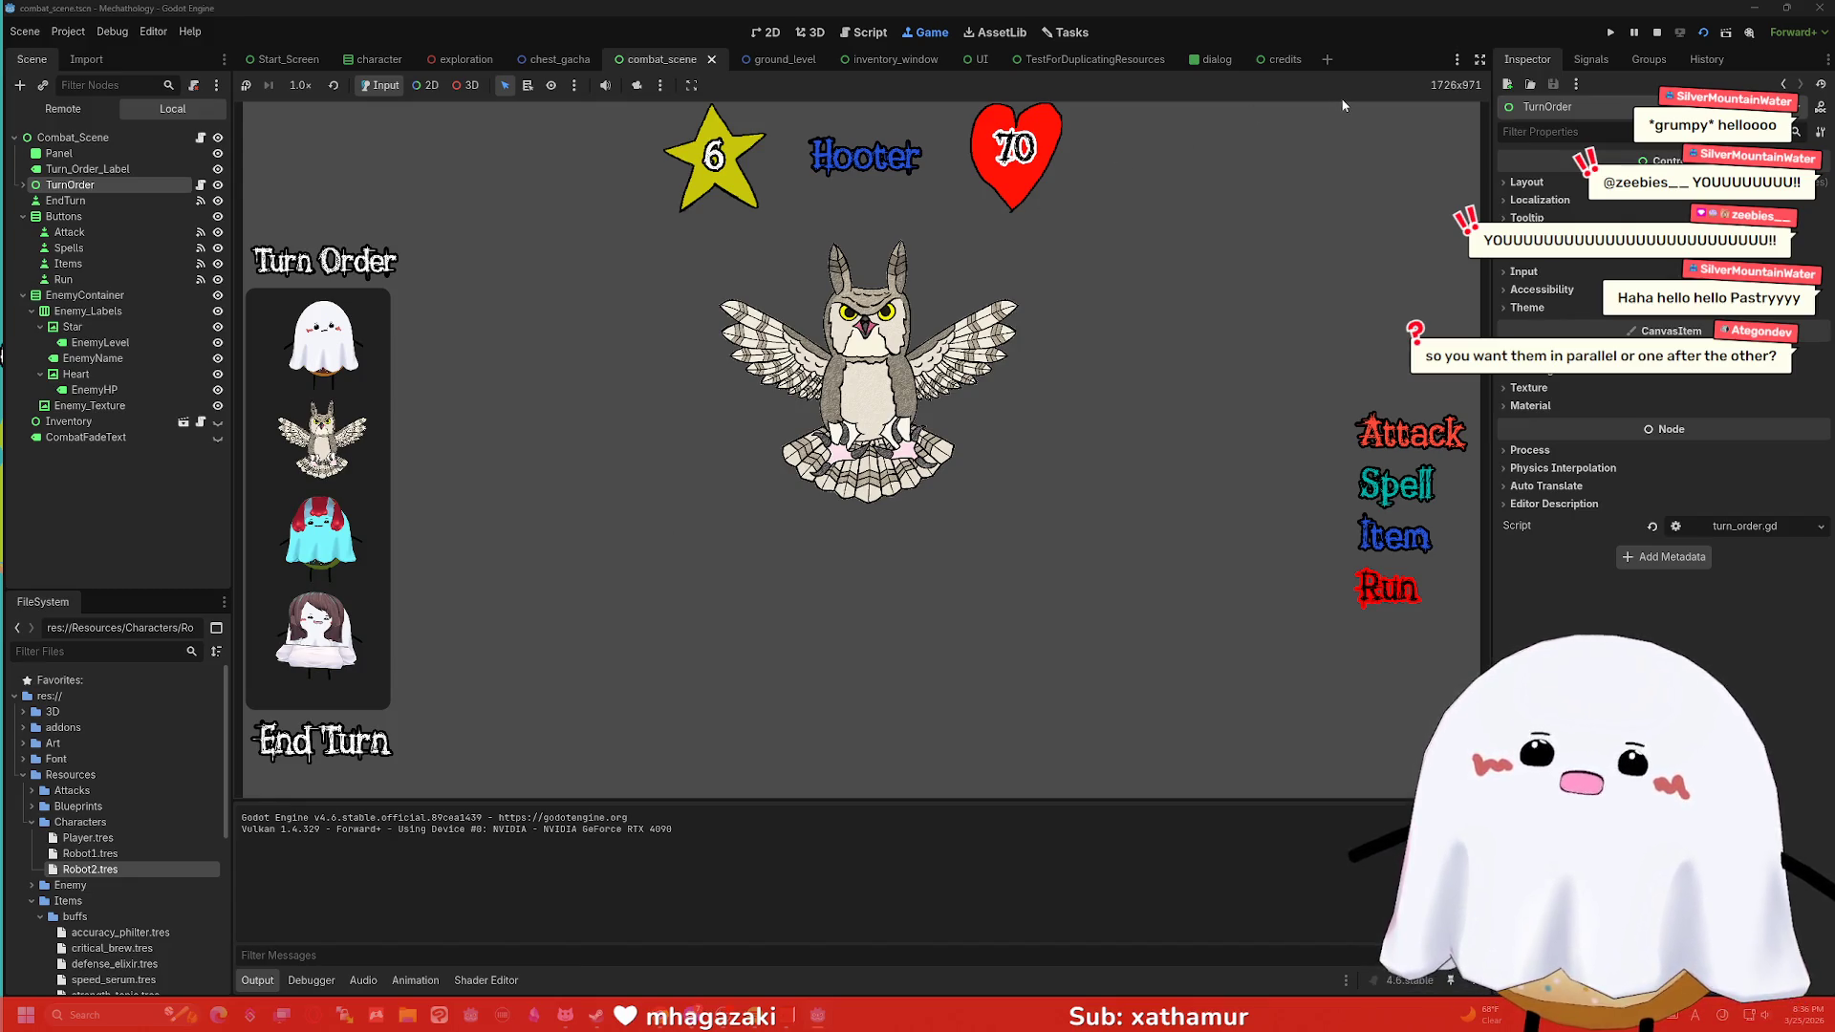
pyautogui.click(1656, 32)
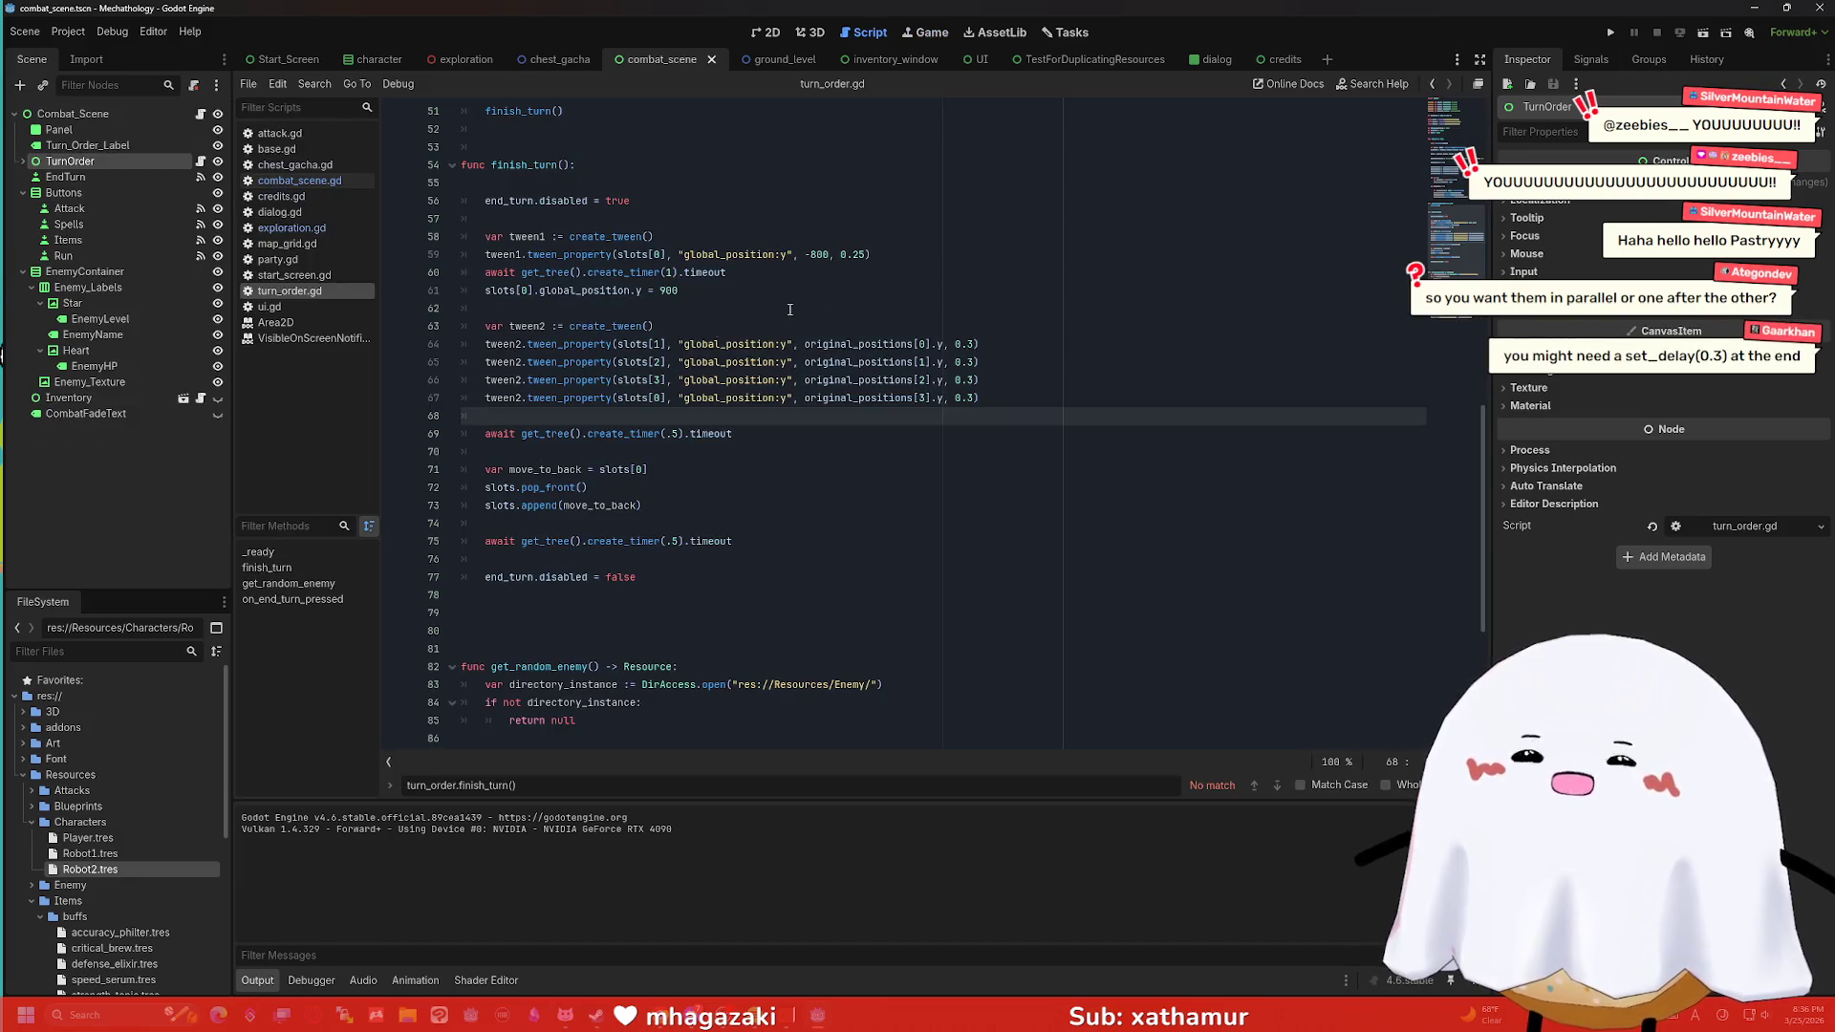
pyautogui.moveTo(581, 400)
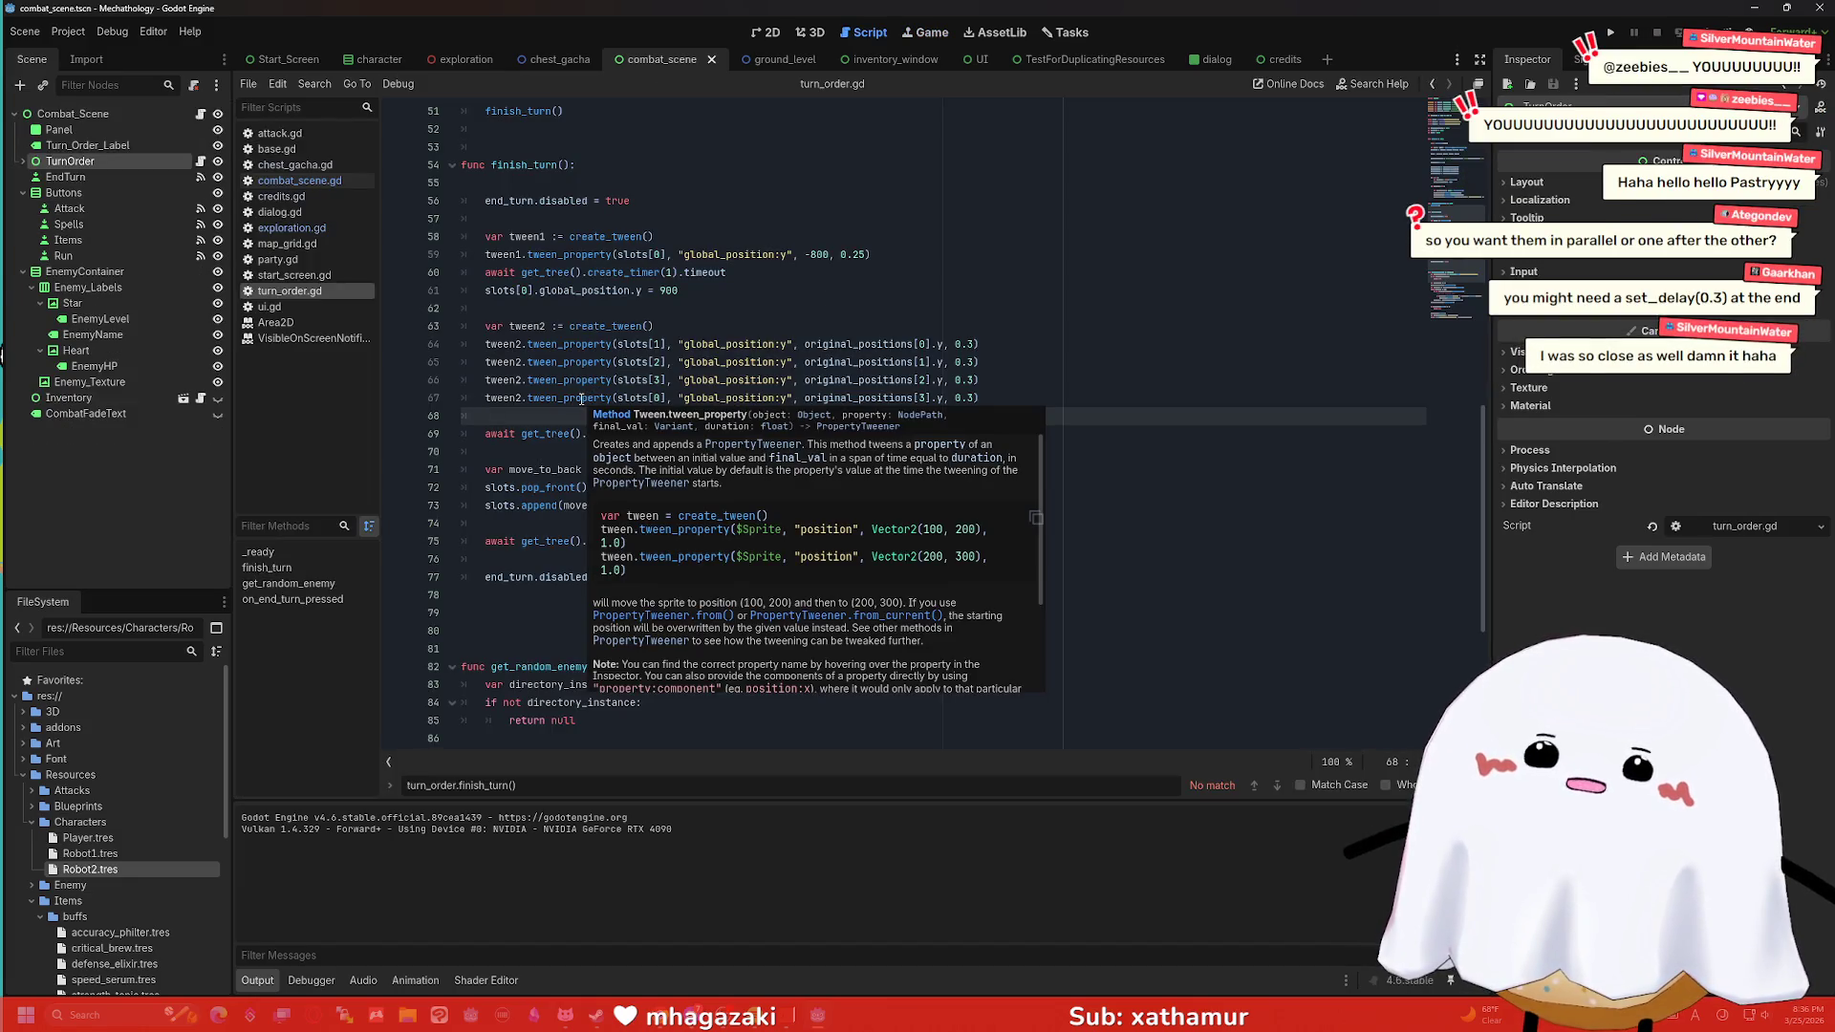
# Add tween2.set_parallel(true) below the tween2 declaration and run the scene with F5.
pyautogui.click(573, 450)
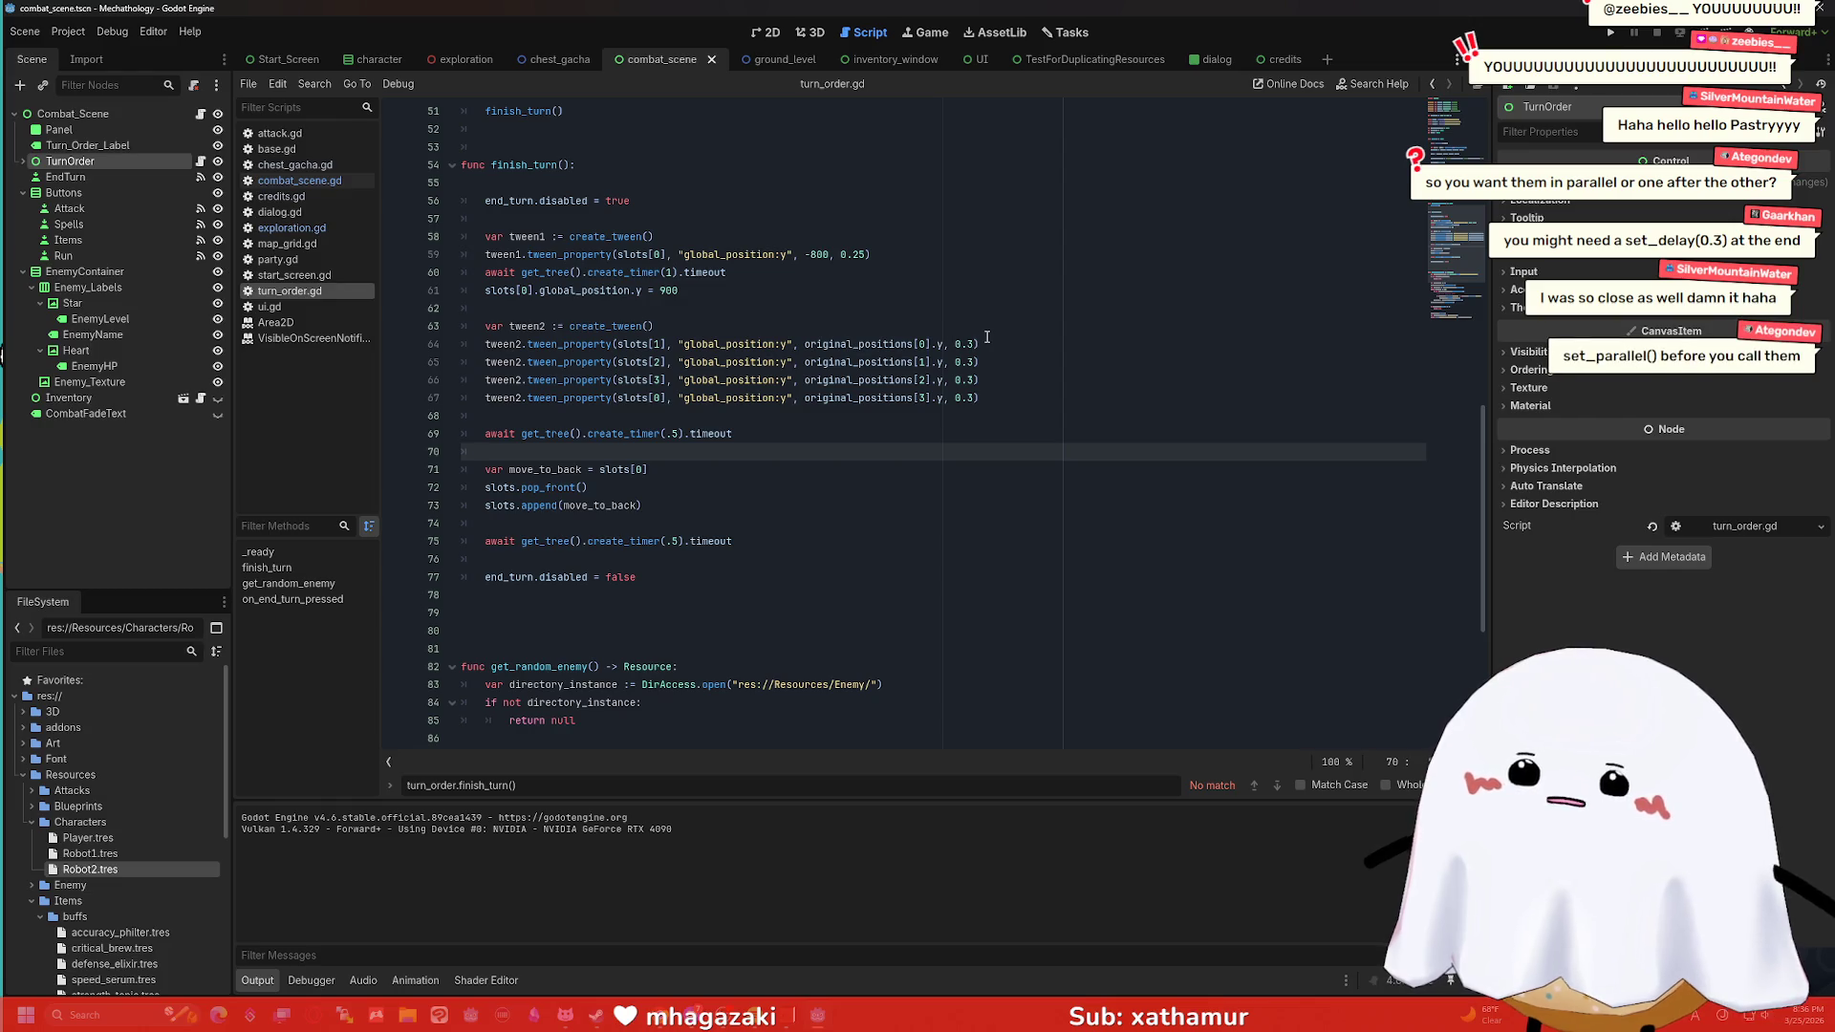
pyautogui.click(702, 325)
pyautogui.press('Return')
pyautogui.write('set')
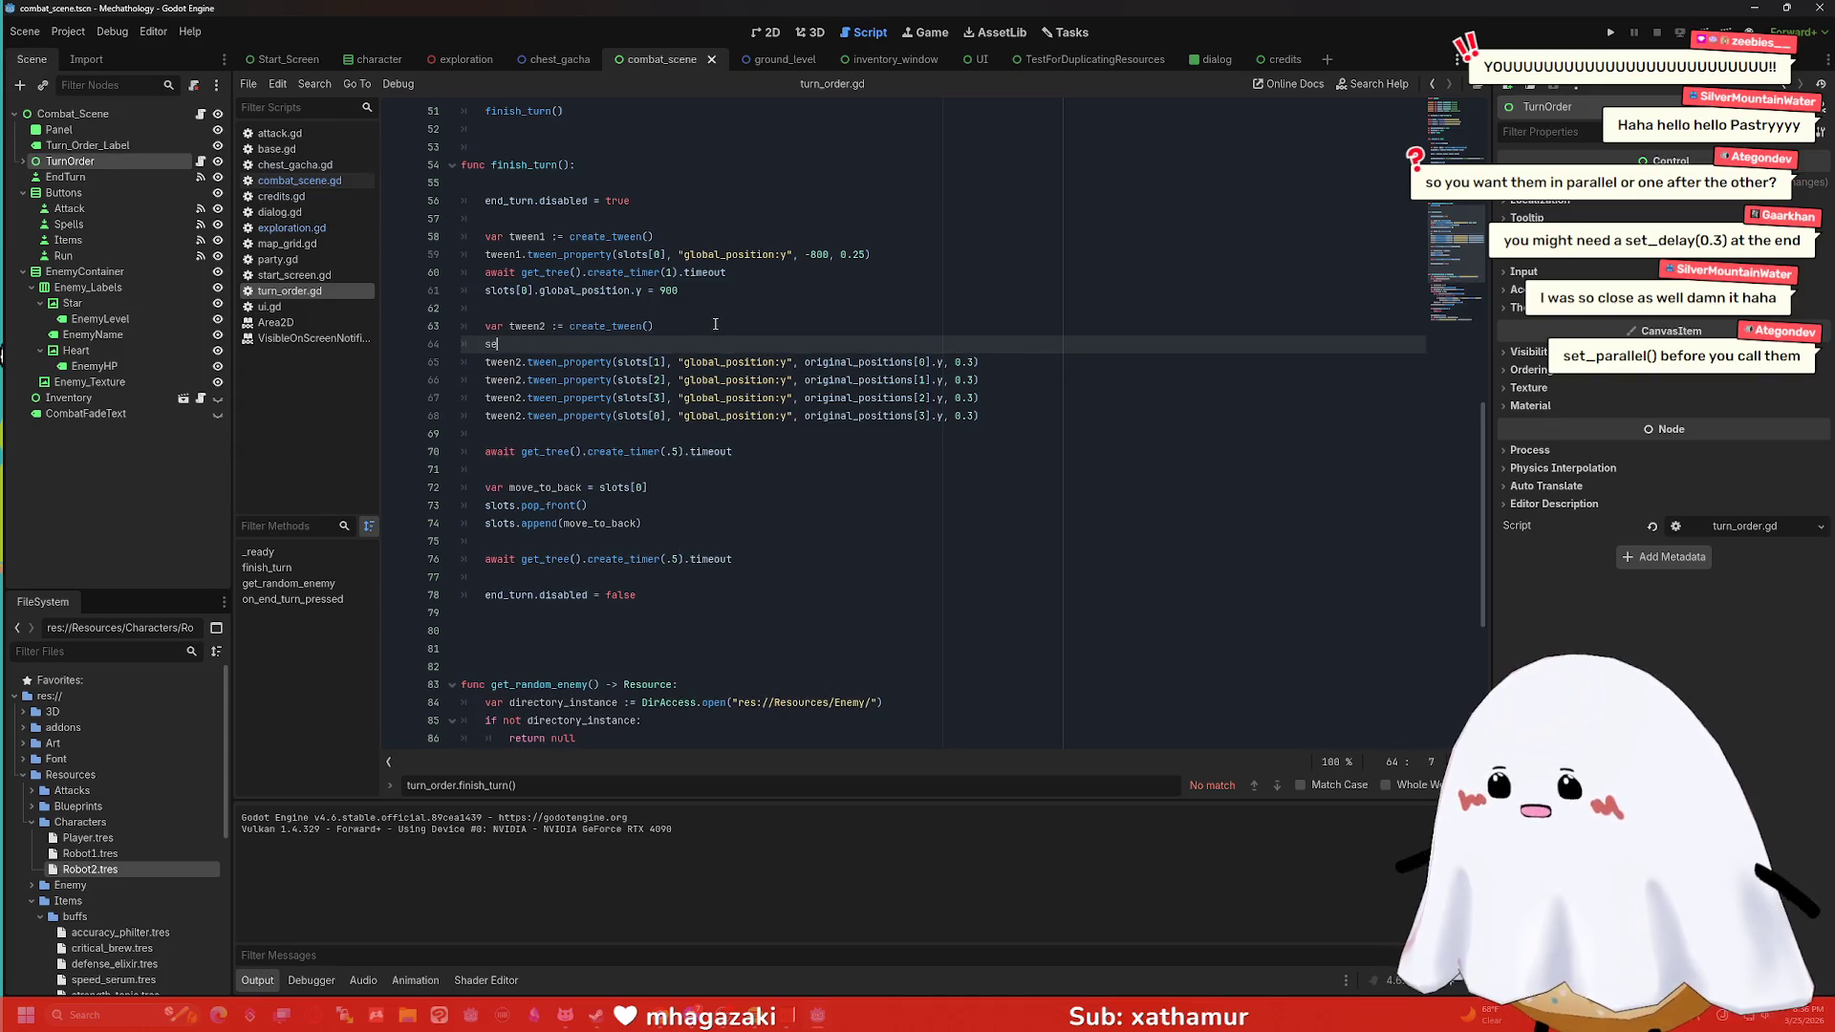
pyautogui.press('BackSpace')
pyautogui.press('BackSpace')
pyautogui.press('BackSpace')
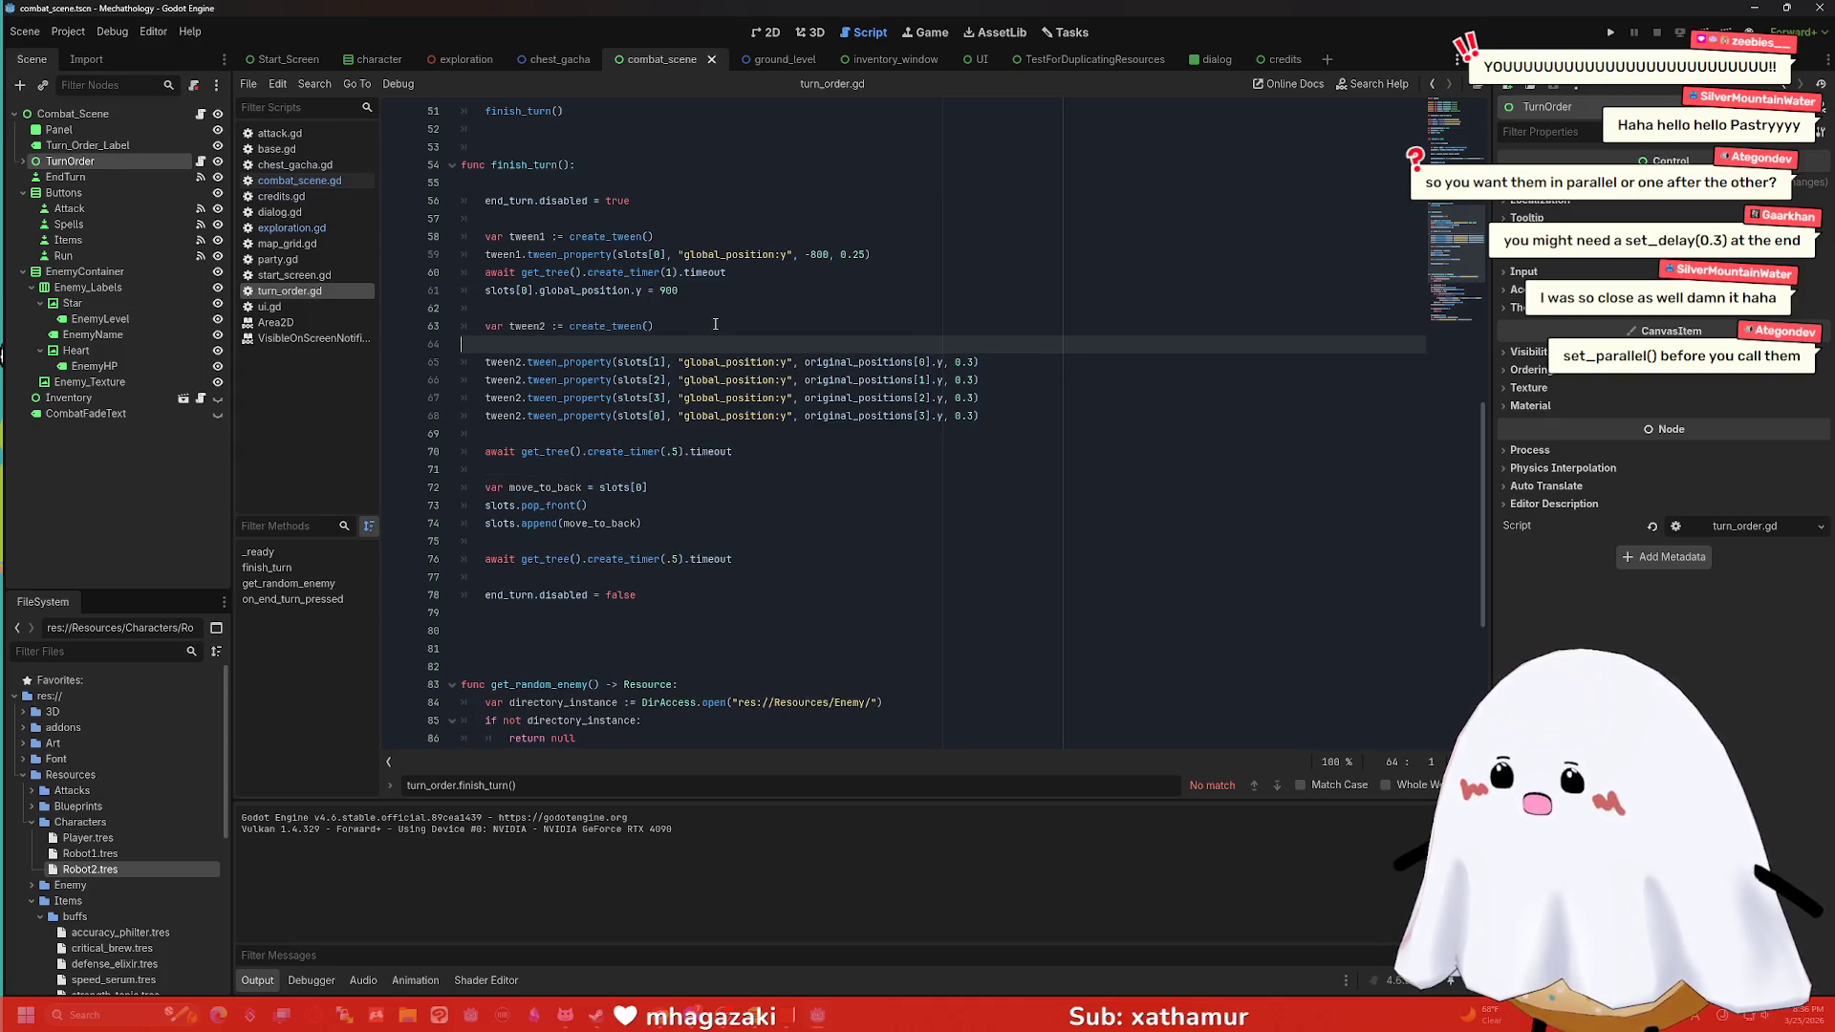
pyautogui.write('tween2.')
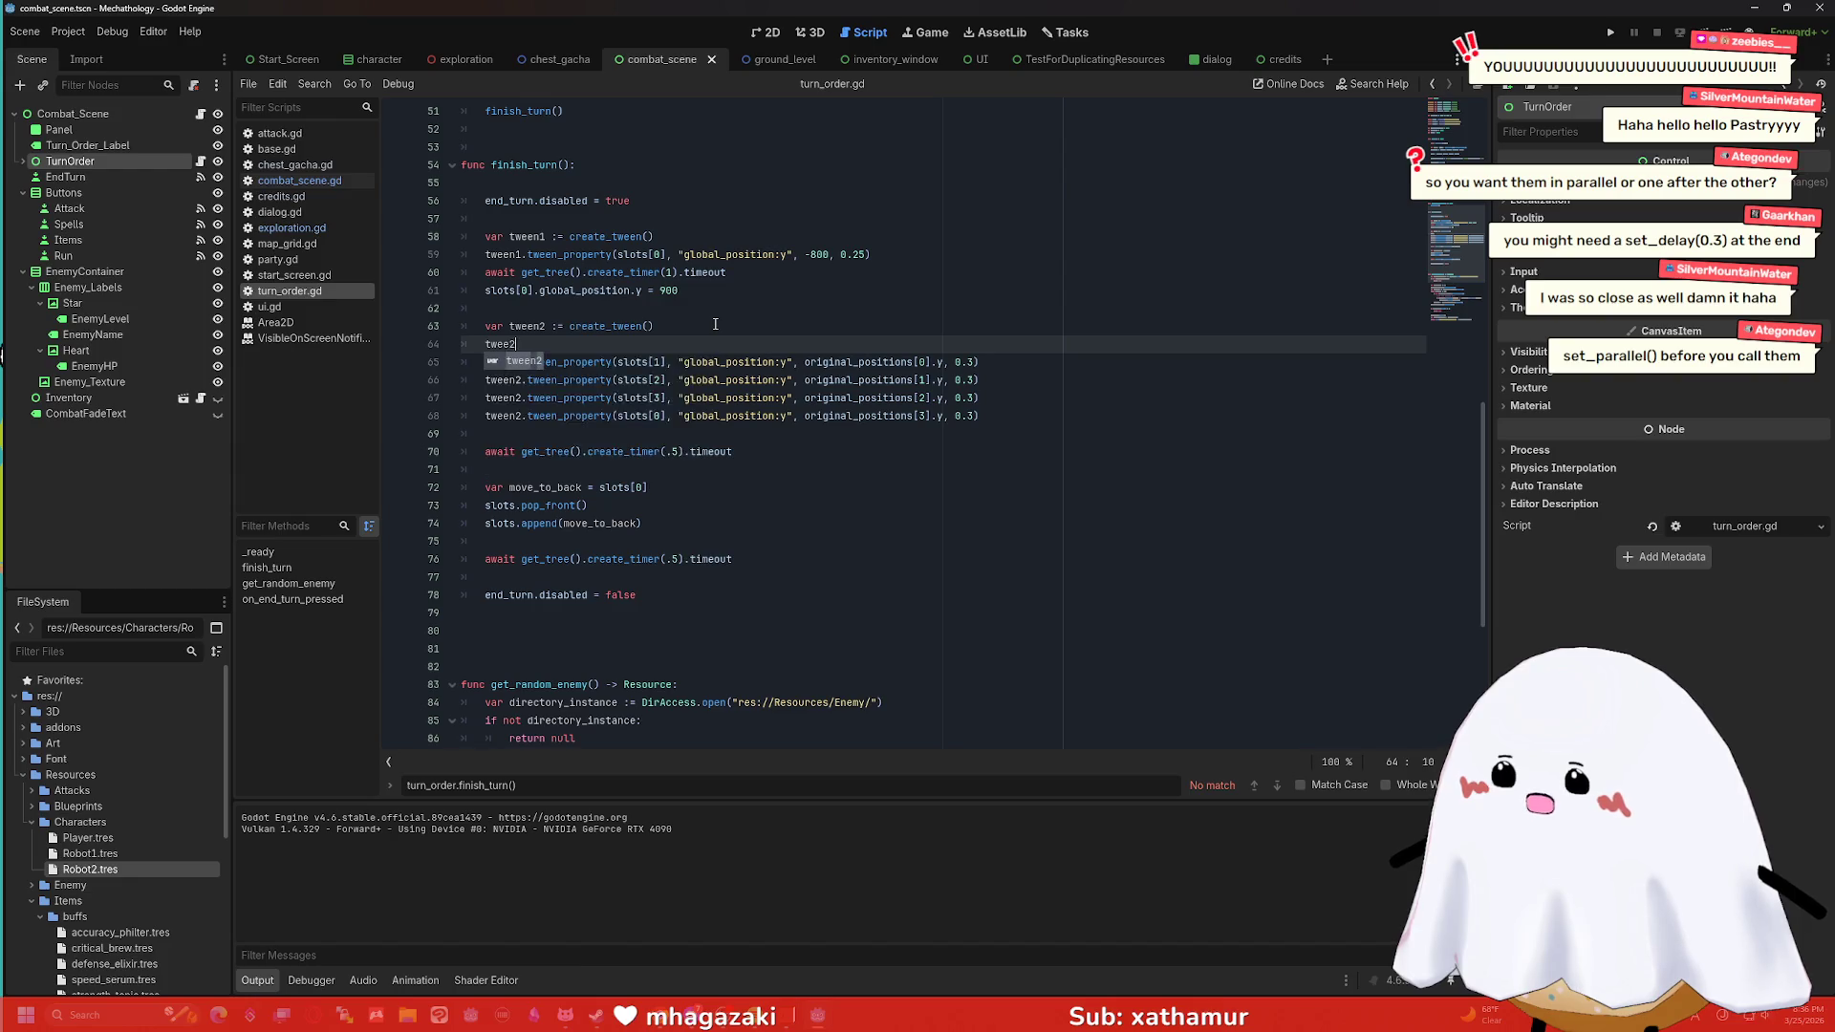
pyautogui.write('set')
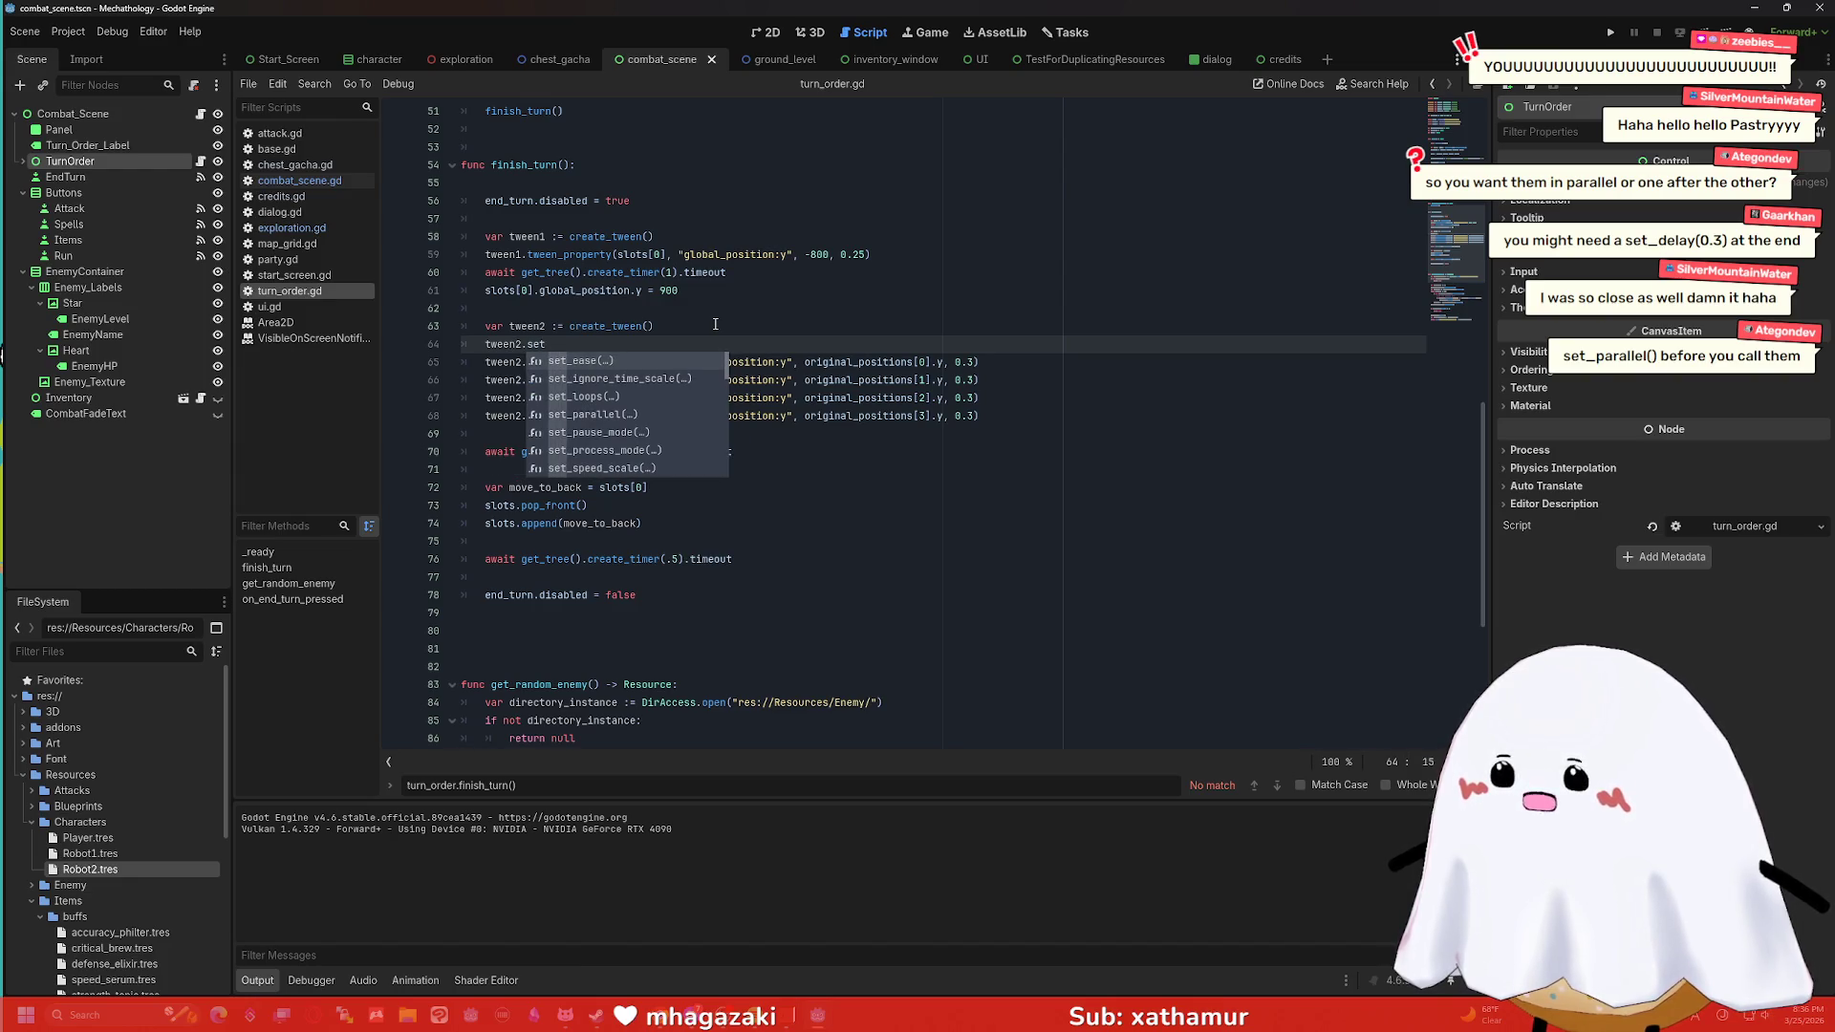
pyautogui.write('_par')
pyautogui.press('Return')
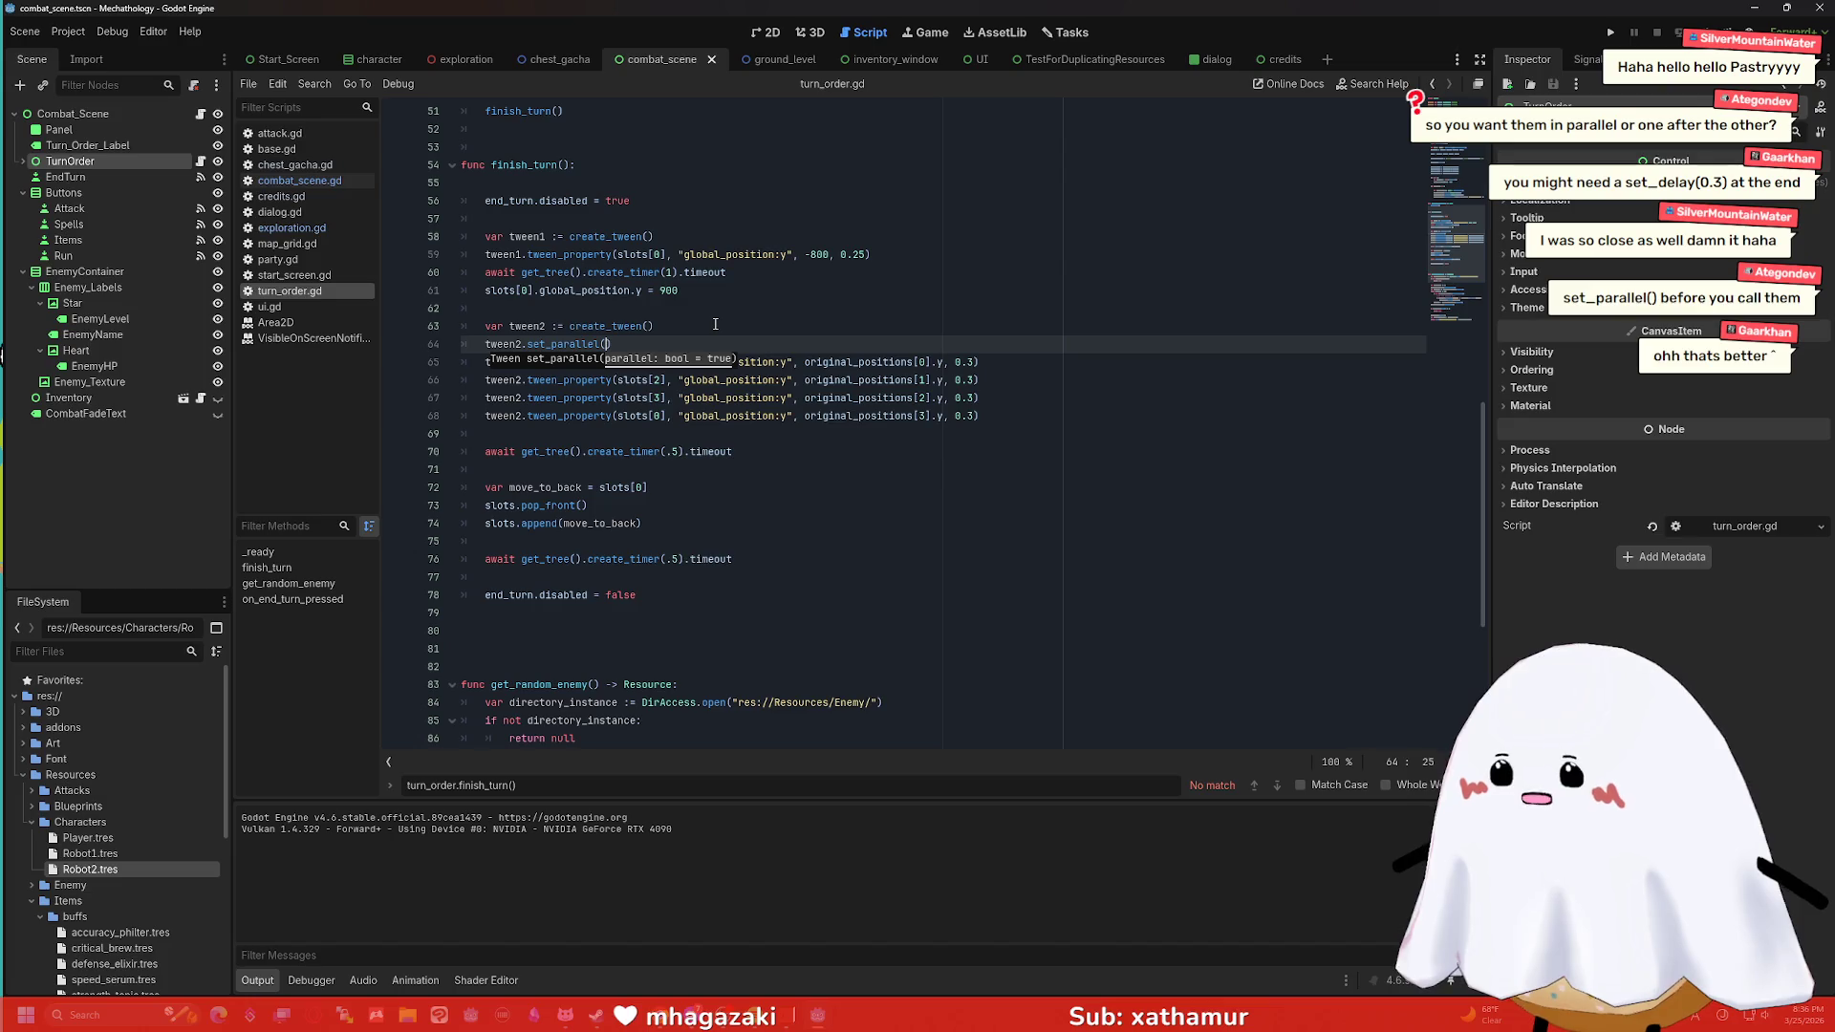
pyautogui.write('true')
pyautogui.press('F5')
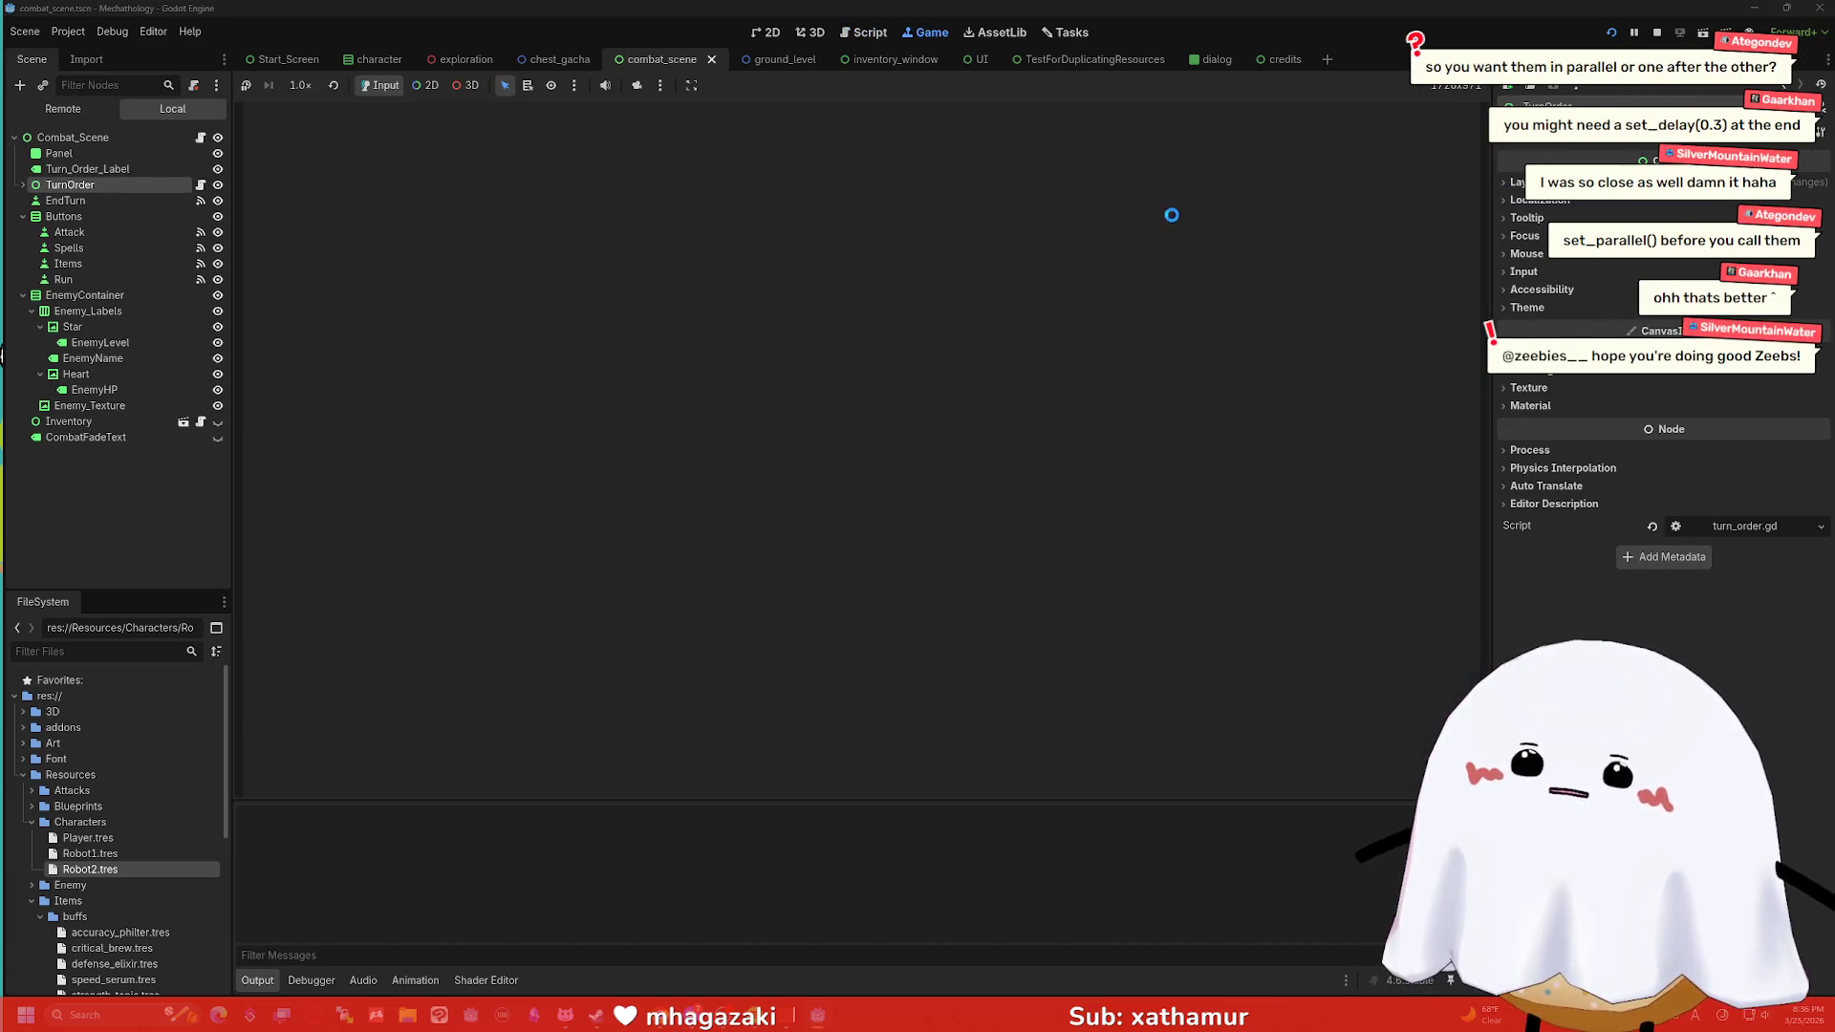
# Restart the game, end a turn to check the parallel portrait slide, then stop with F8.
pyautogui.press('F5')
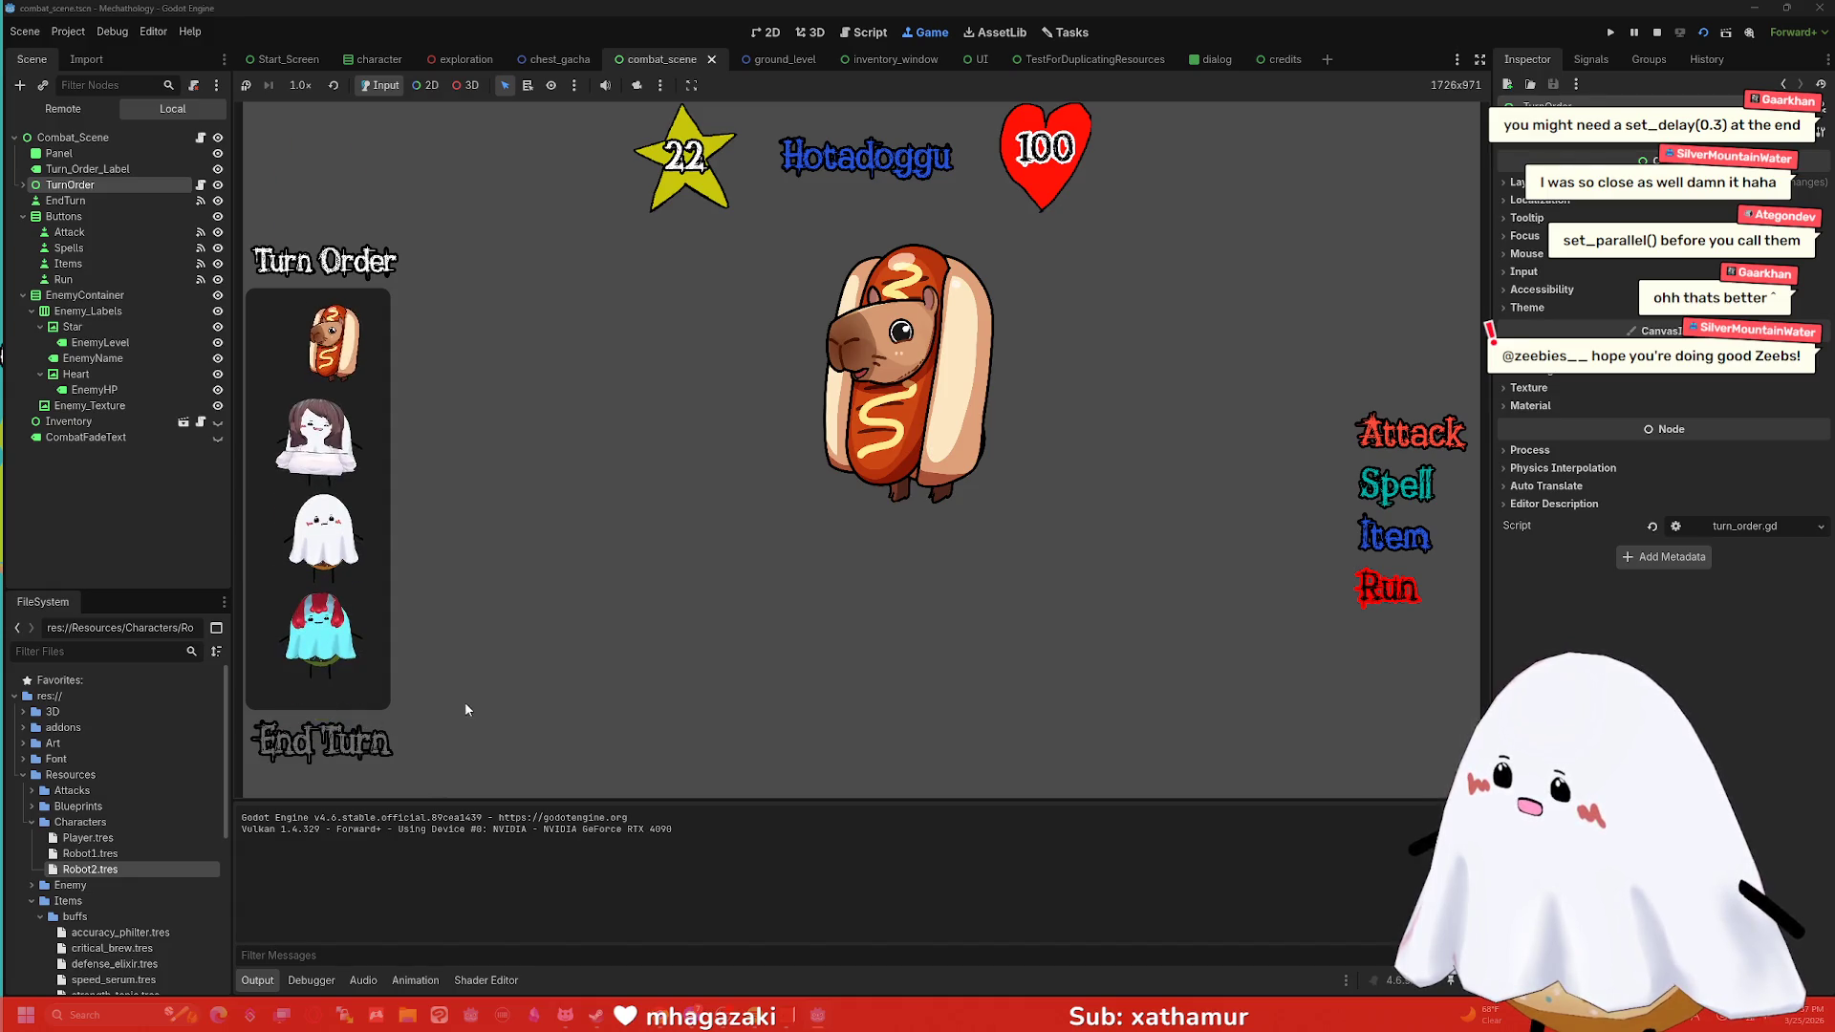
pyautogui.click(392, 745)
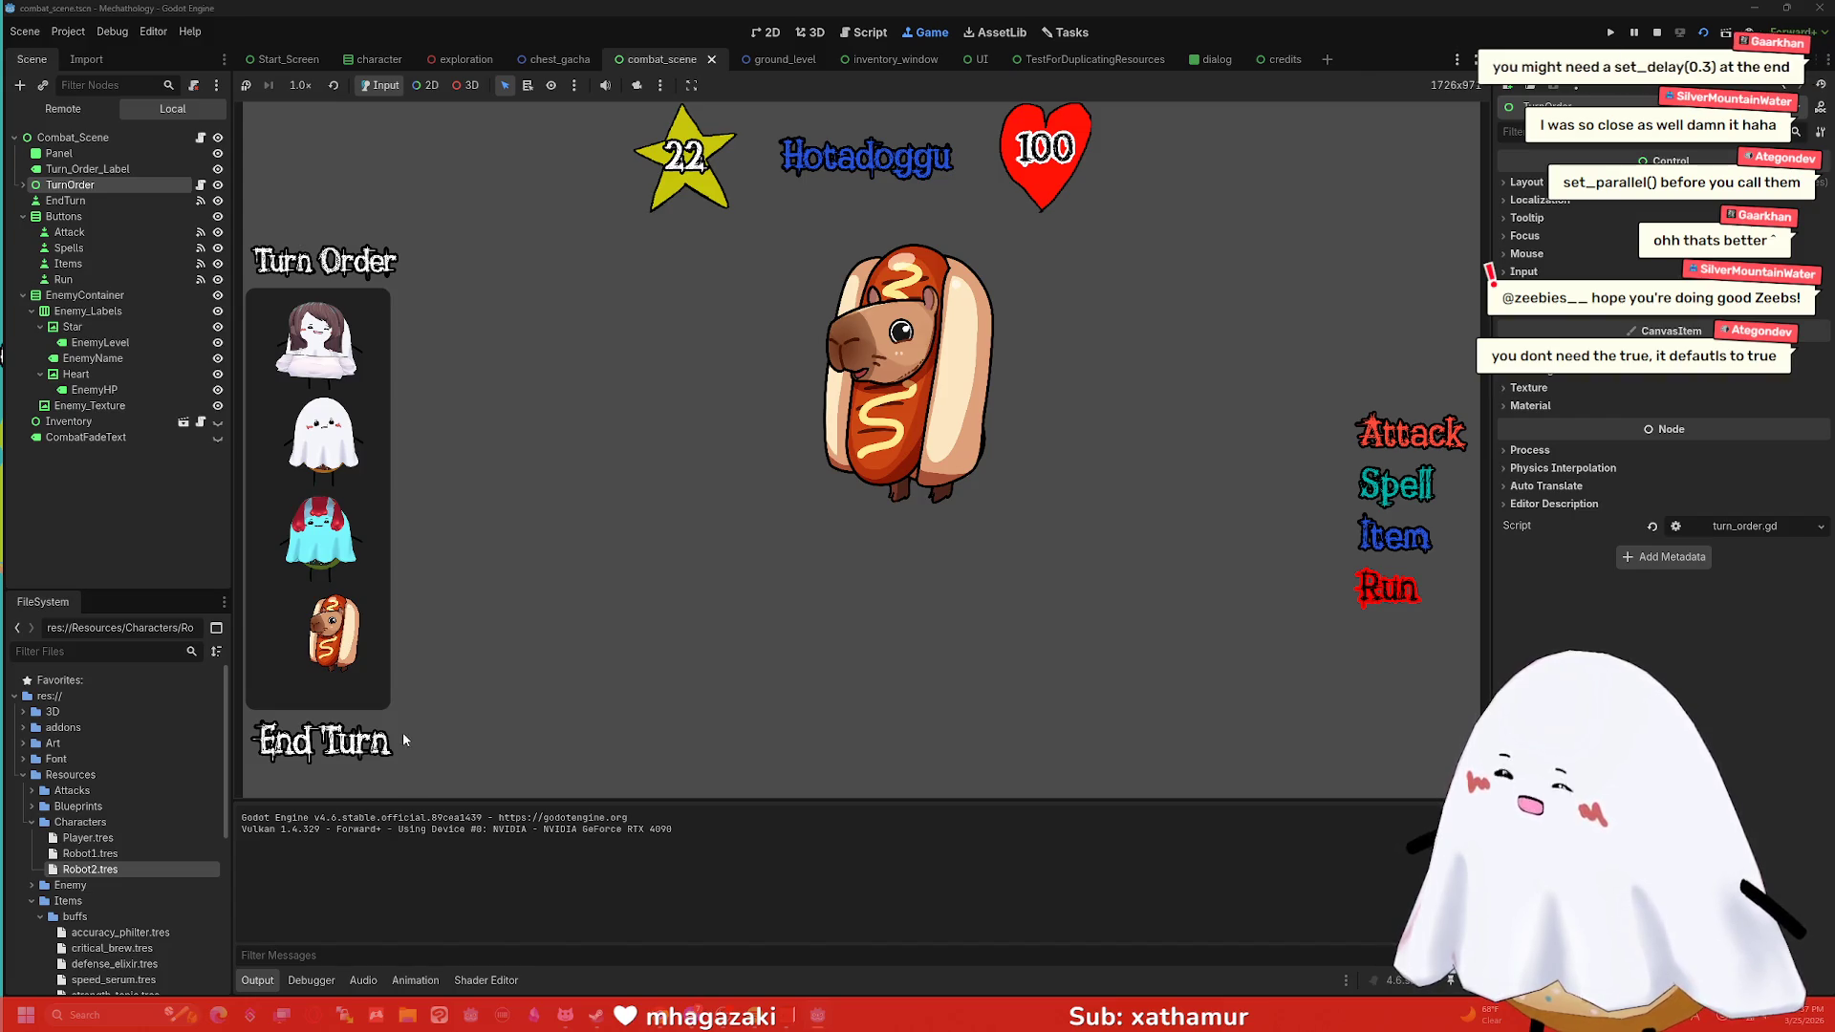
pyautogui.press('F8')
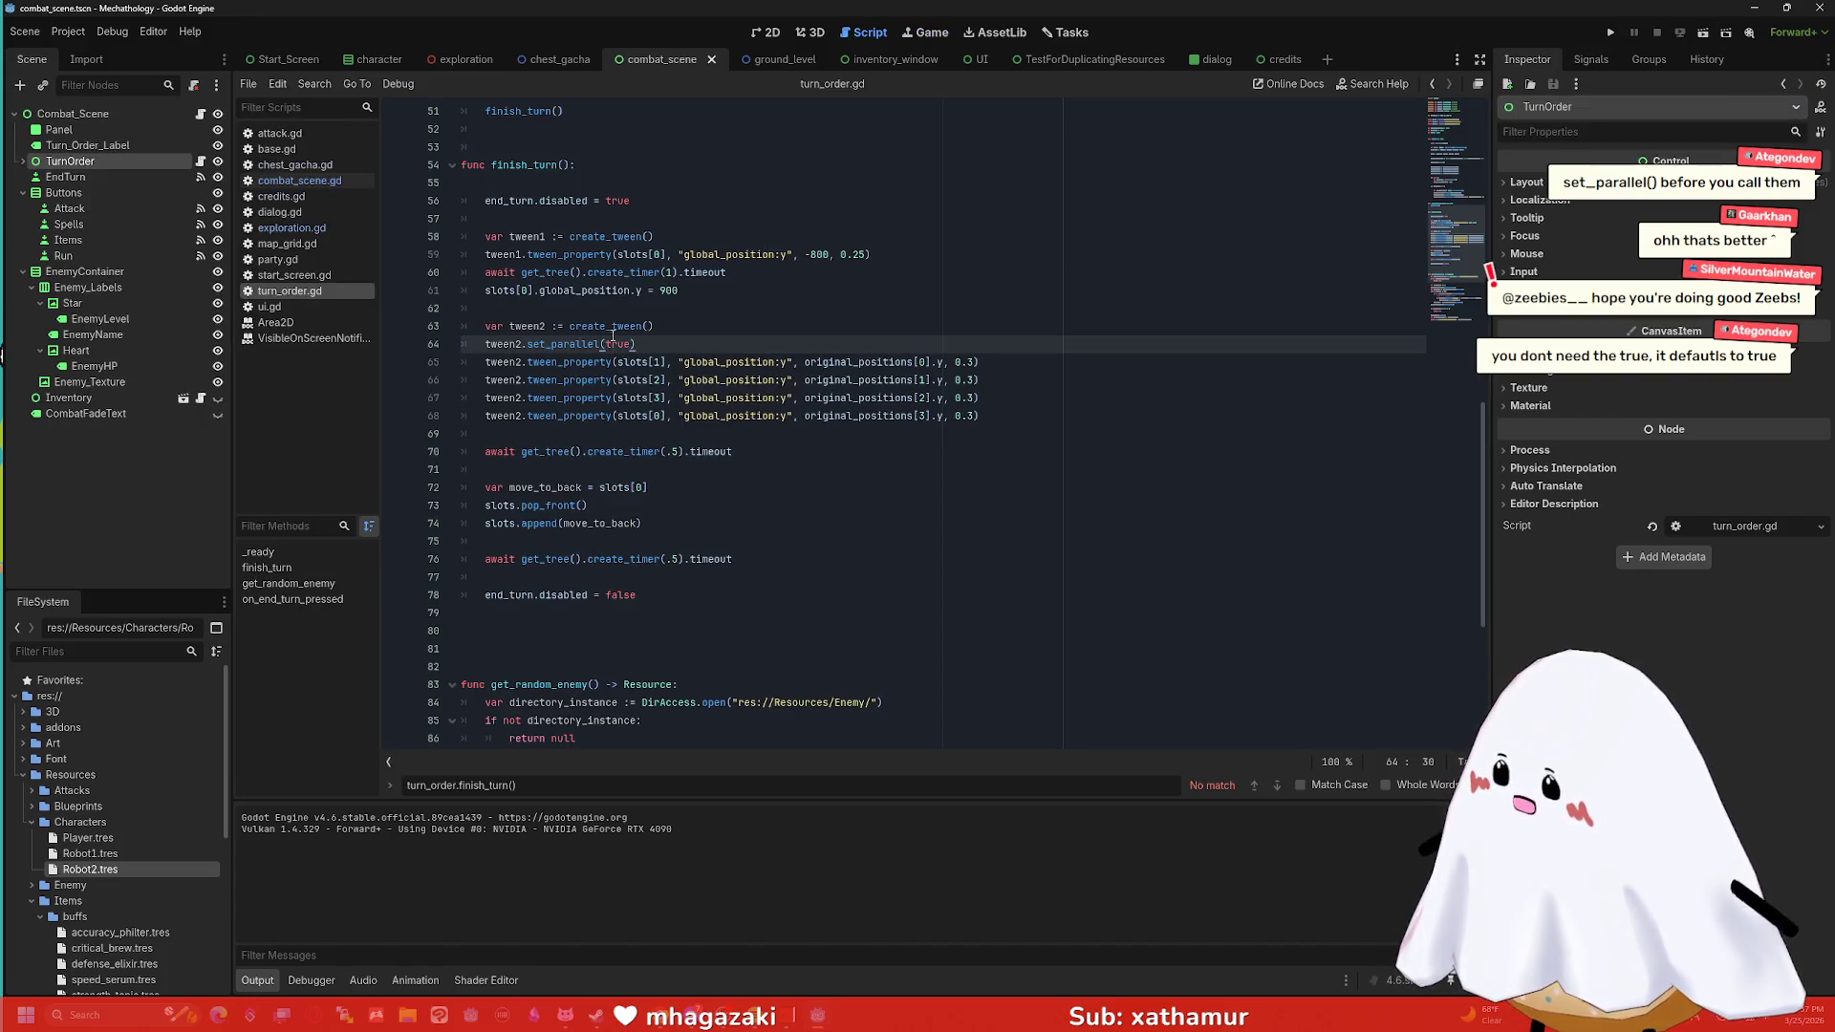
# Rename the tween2 set_parallel and tween_property calls to tween1.
pyautogui.moveTo(749, 271); pyautogui.dragTo(457, 272)
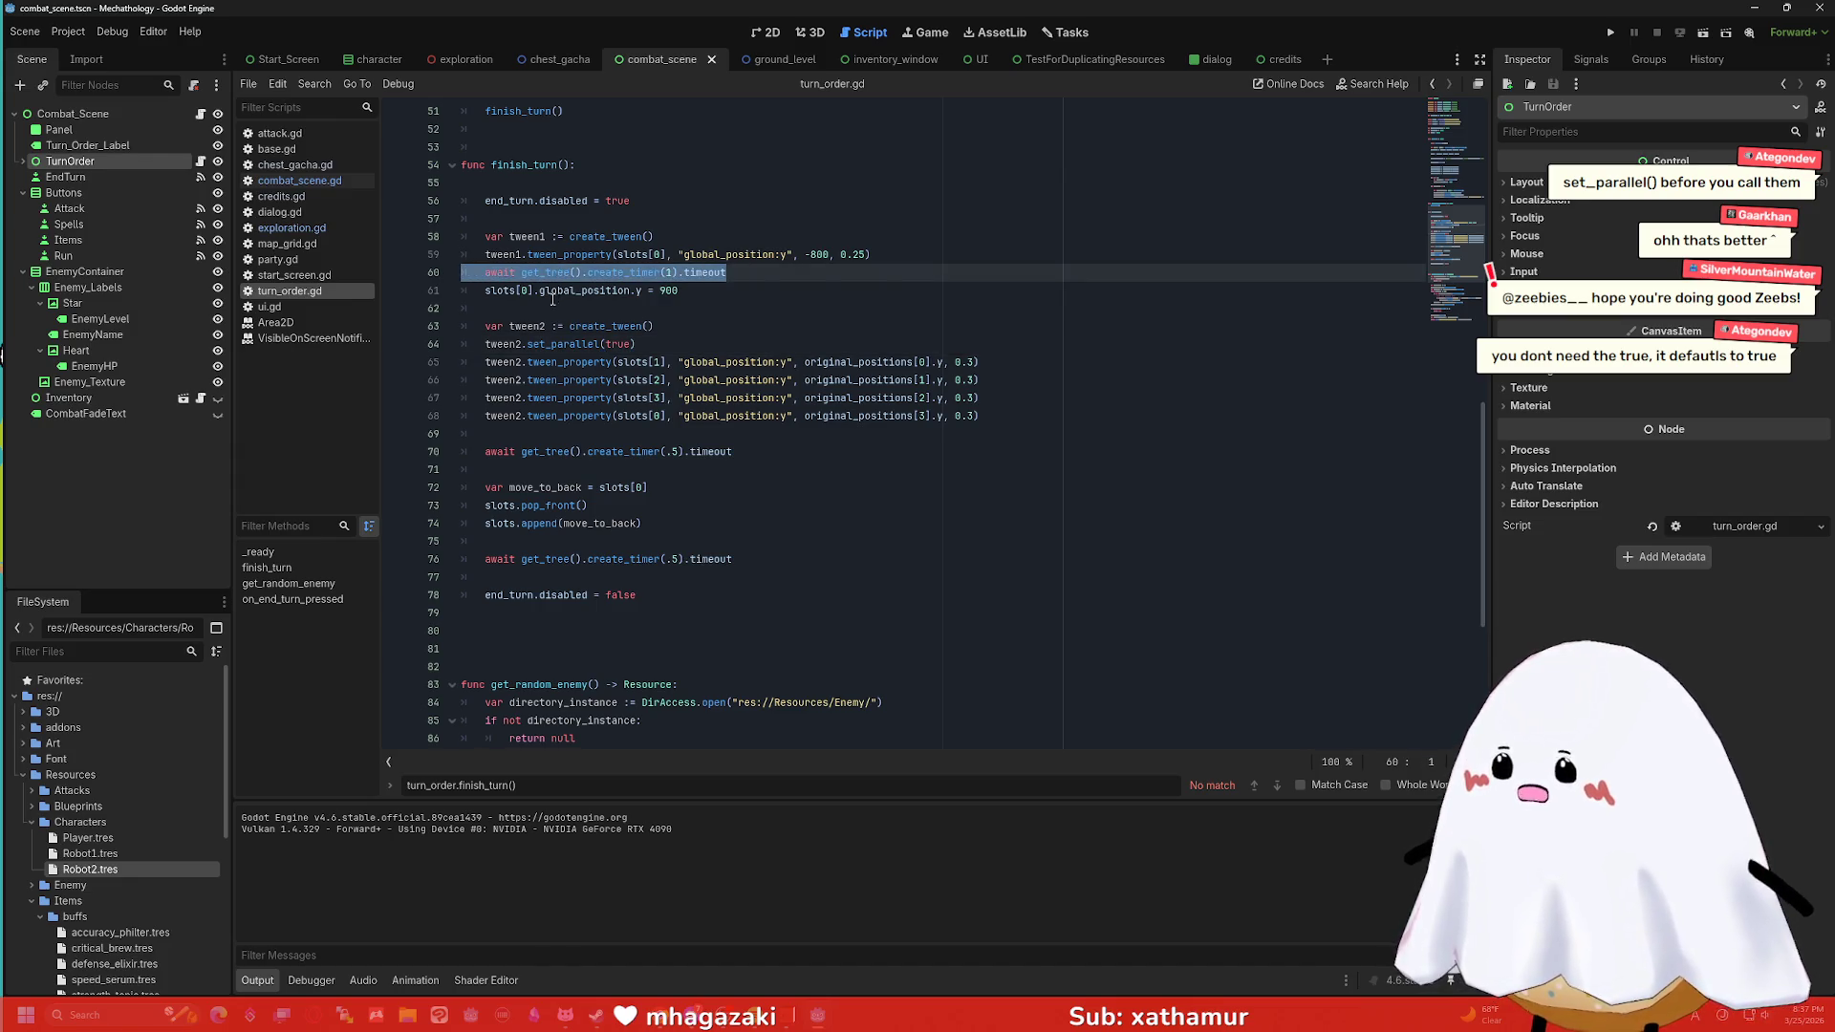
pyautogui.click(532, 345)
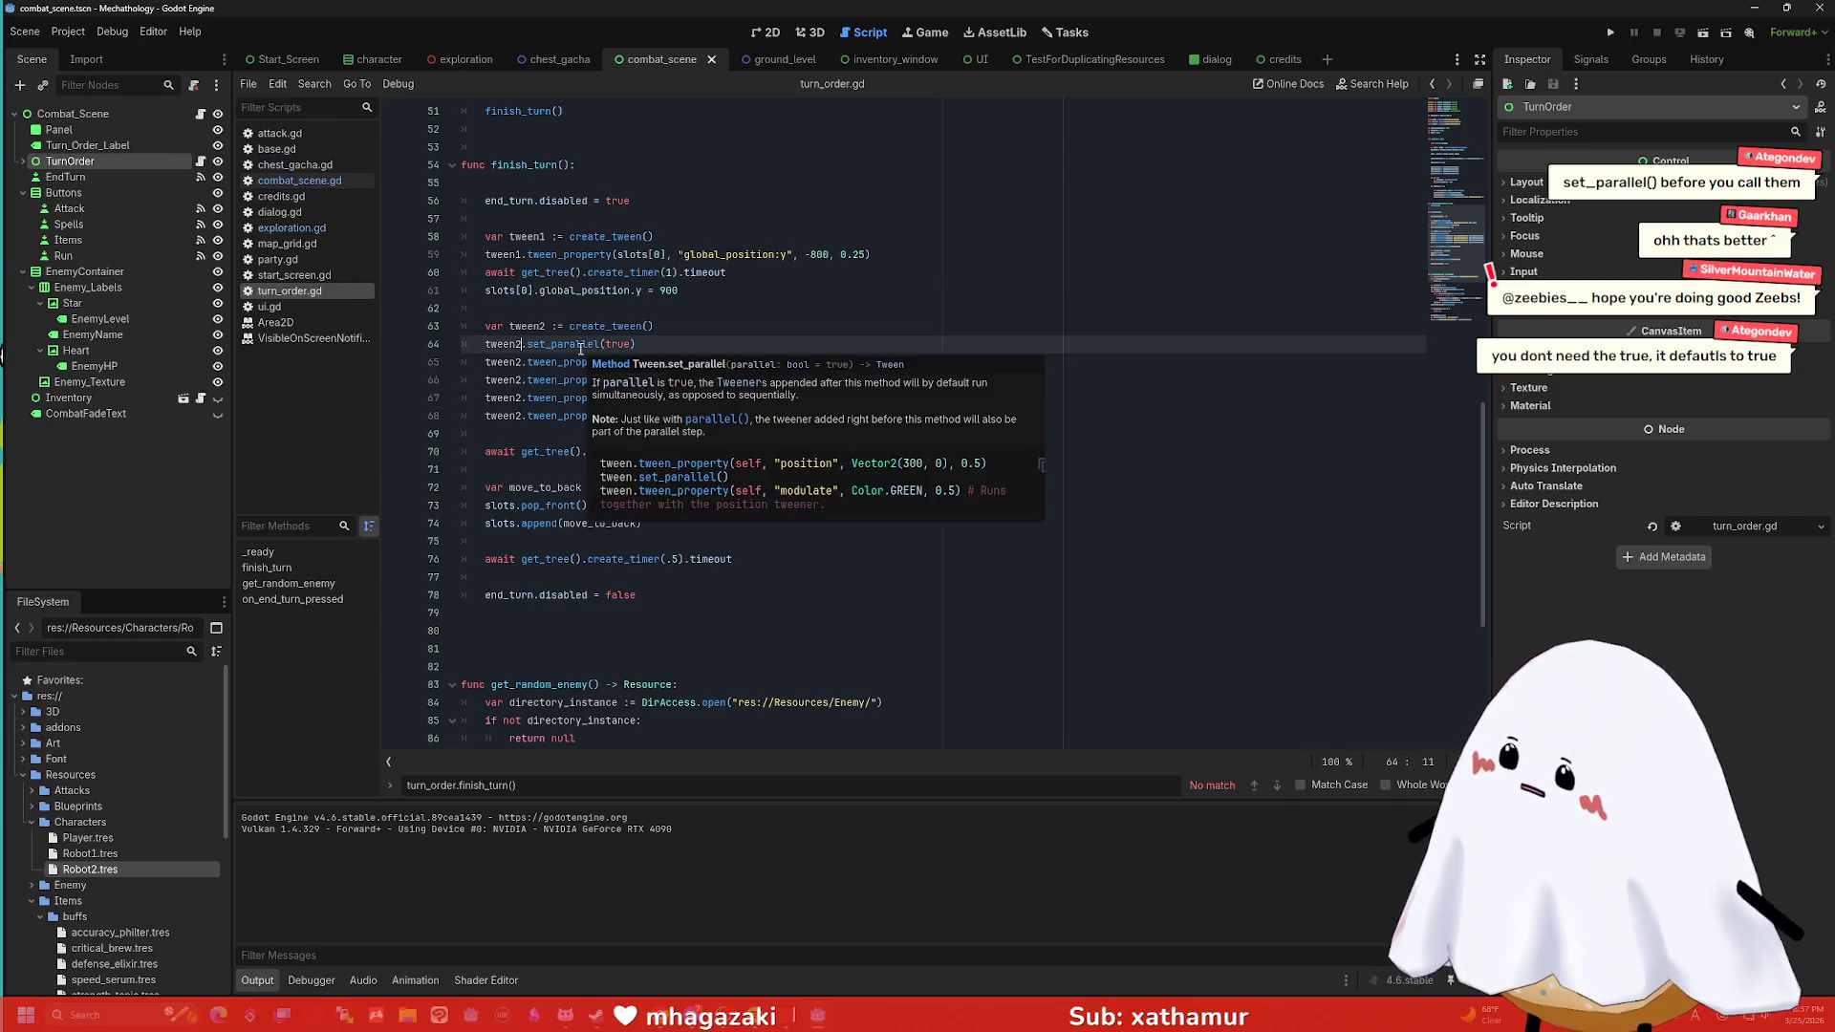
pyautogui.press('BackSpace')
pyautogui.write('1')
pyautogui.press('Down')
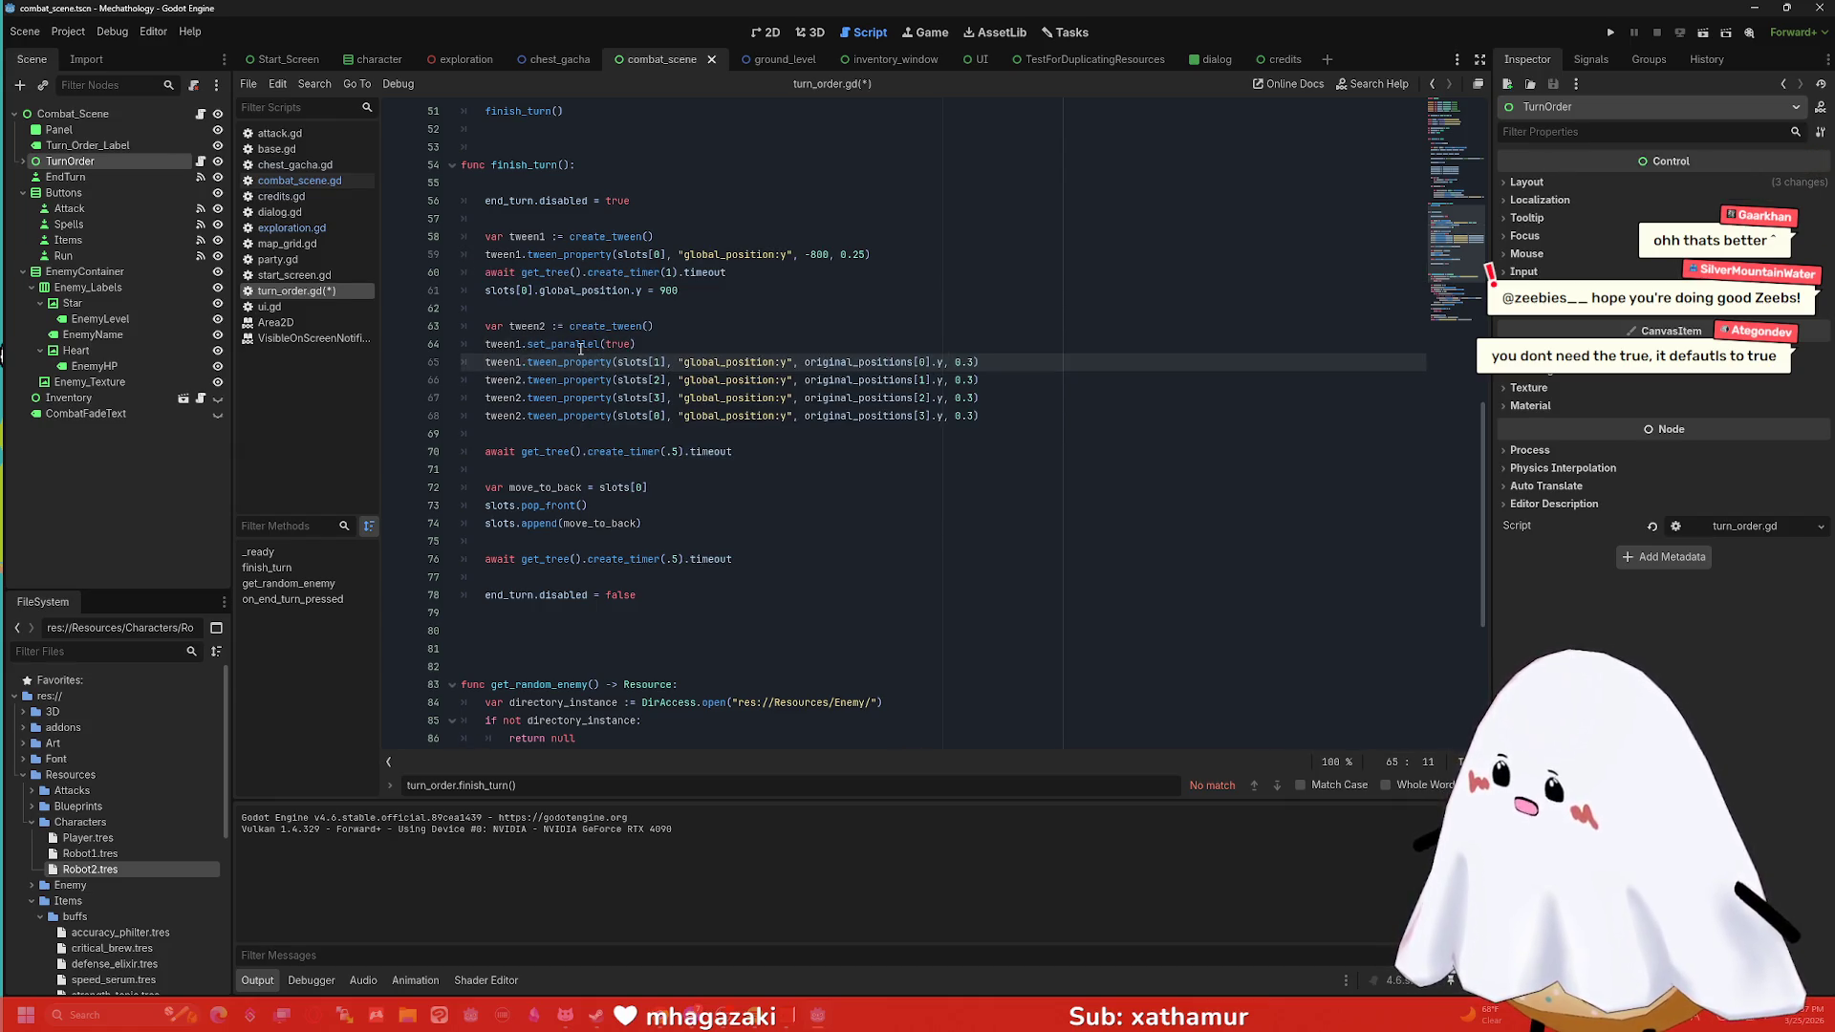
pyautogui.press('Down')
pyautogui.press('BackSpace')
pyautogui.write('1')
pyautogui.press('Down')
pyautogui.press('Down')
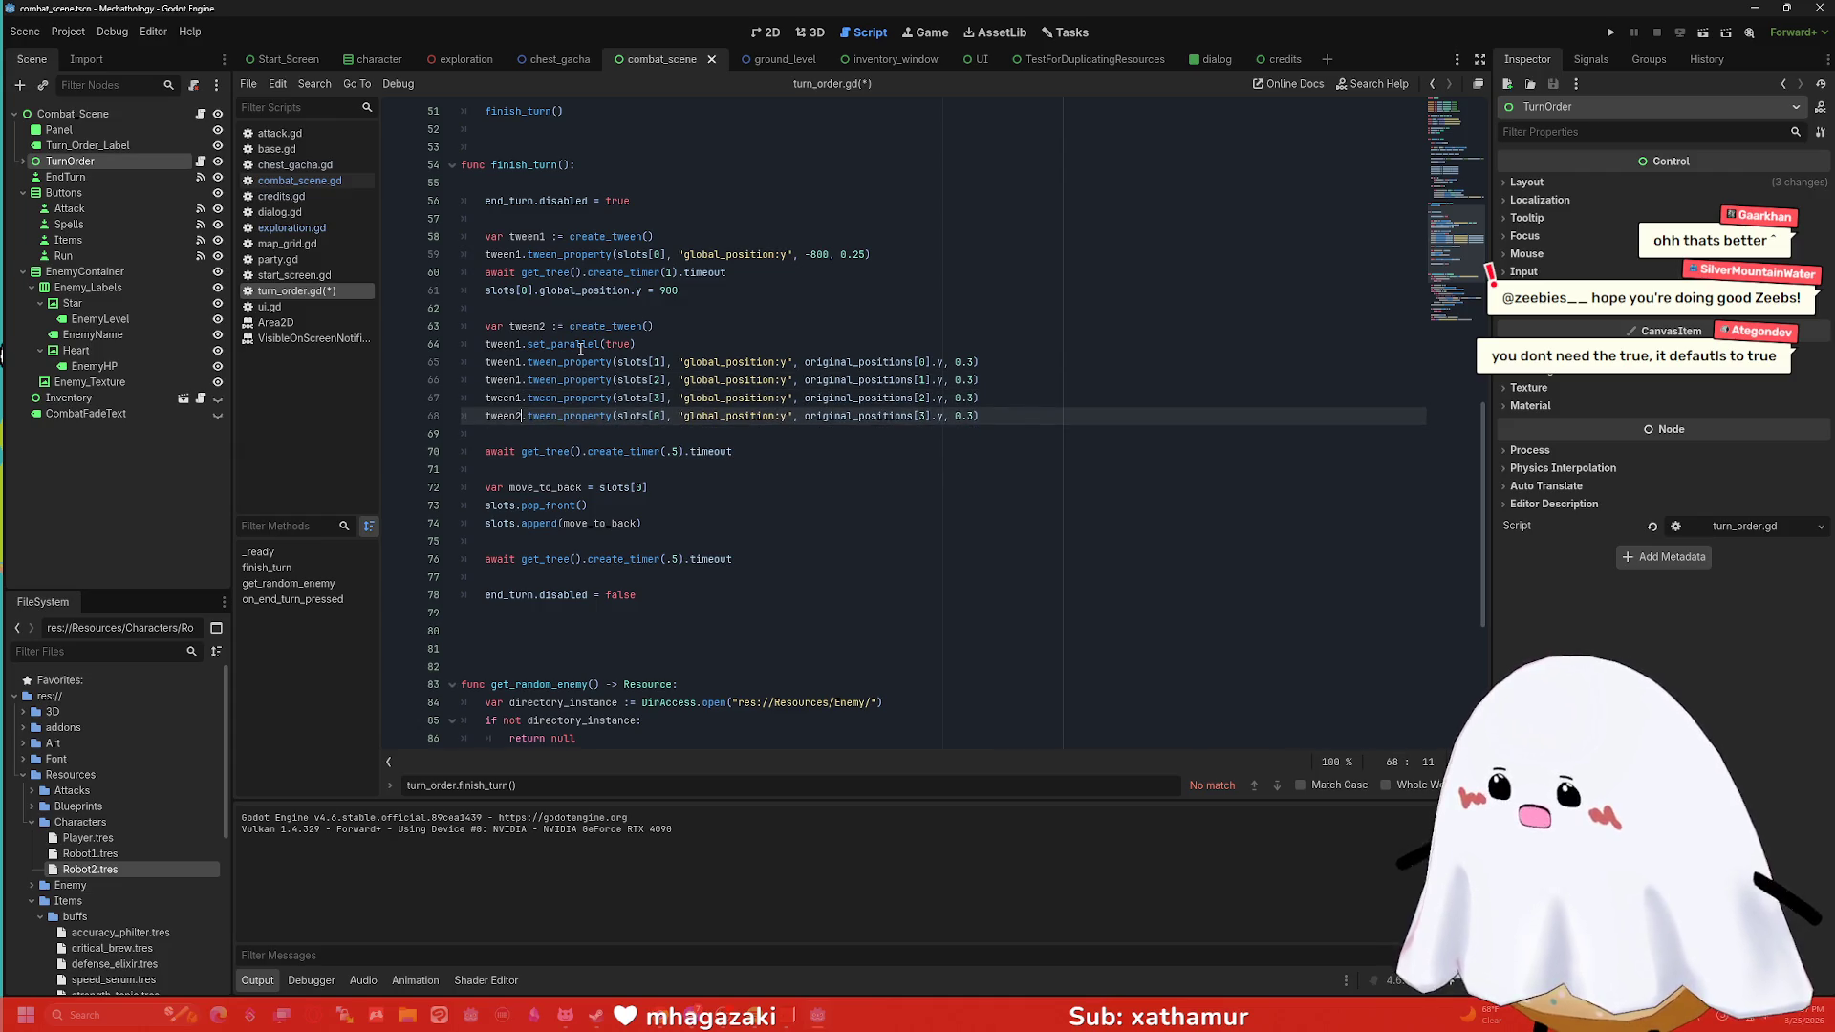
# Delete the tween2 declaration and the one-second timer await, then run the scene with F6.
pyautogui.tripleClick(558, 326)
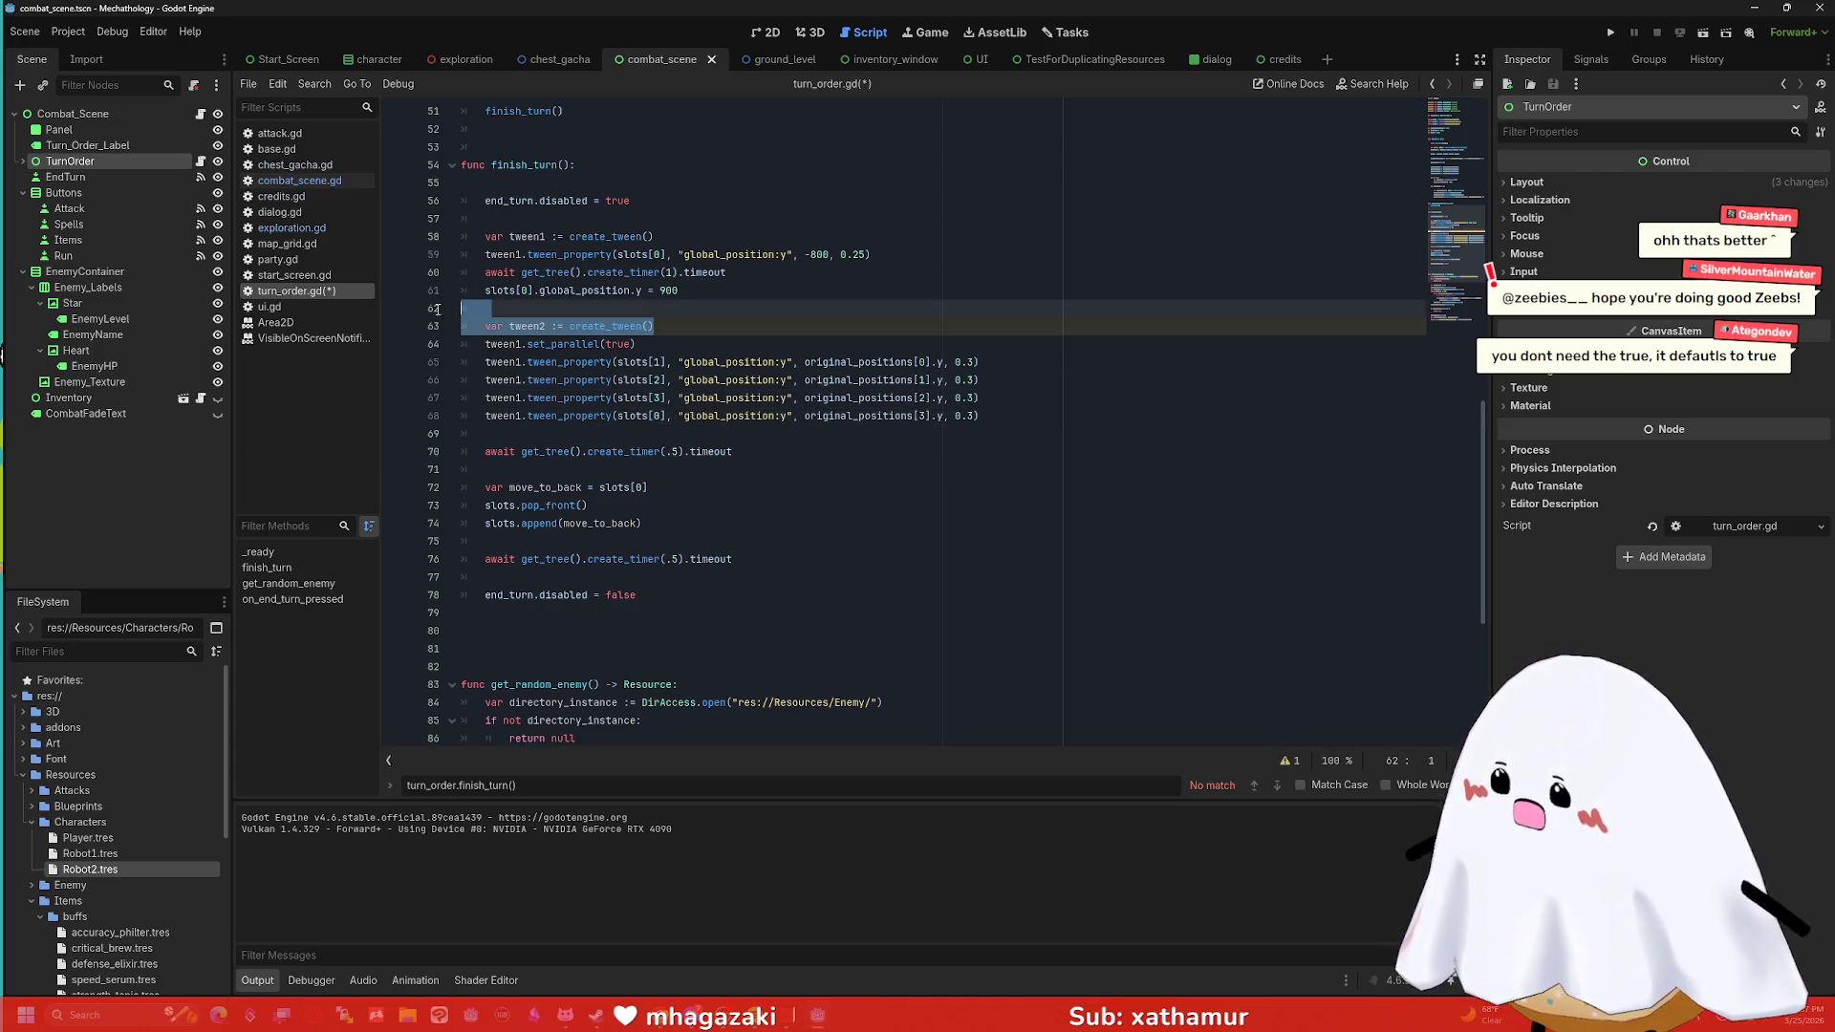
pyautogui.press('BackSpace')
pyautogui.press('BackSpace')
pyautogui.press('BackSpace')
pyautogui.tripleClick(712, 274)
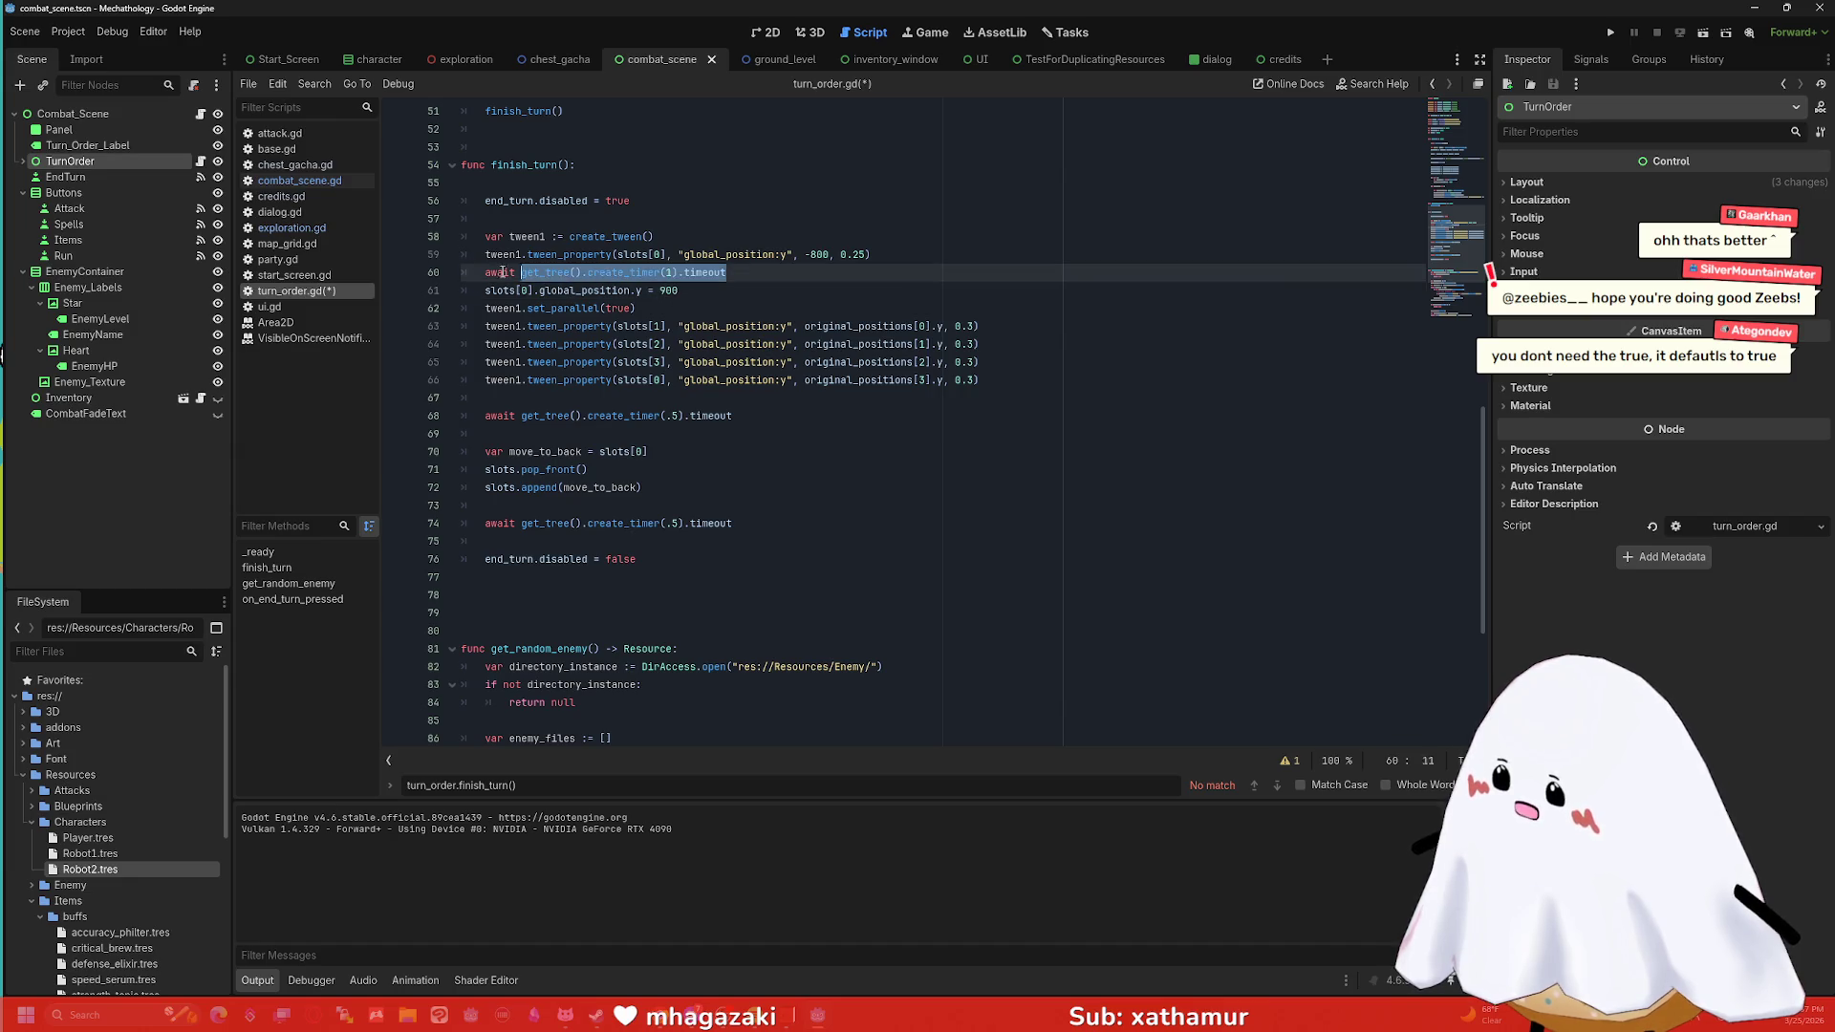
pyautogui.press('BackSpace')
pyautogui.press('BackSpace')
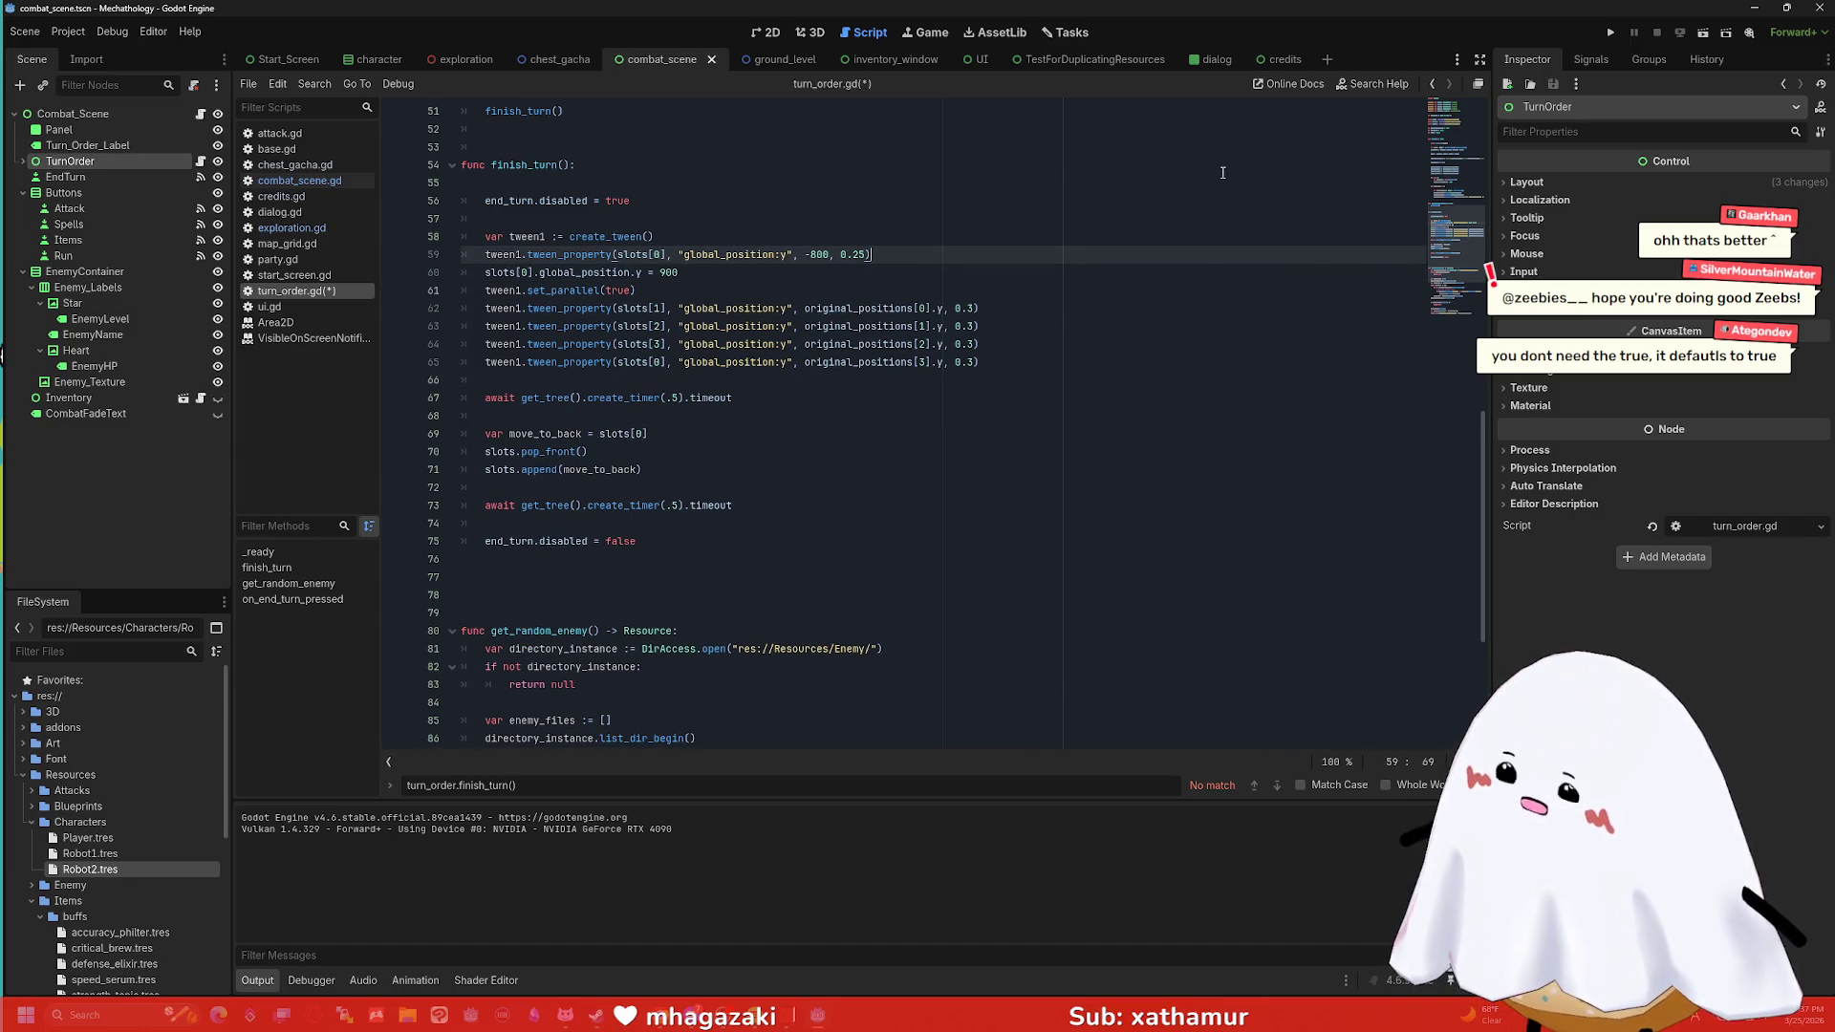
pyautogui.press('F6')
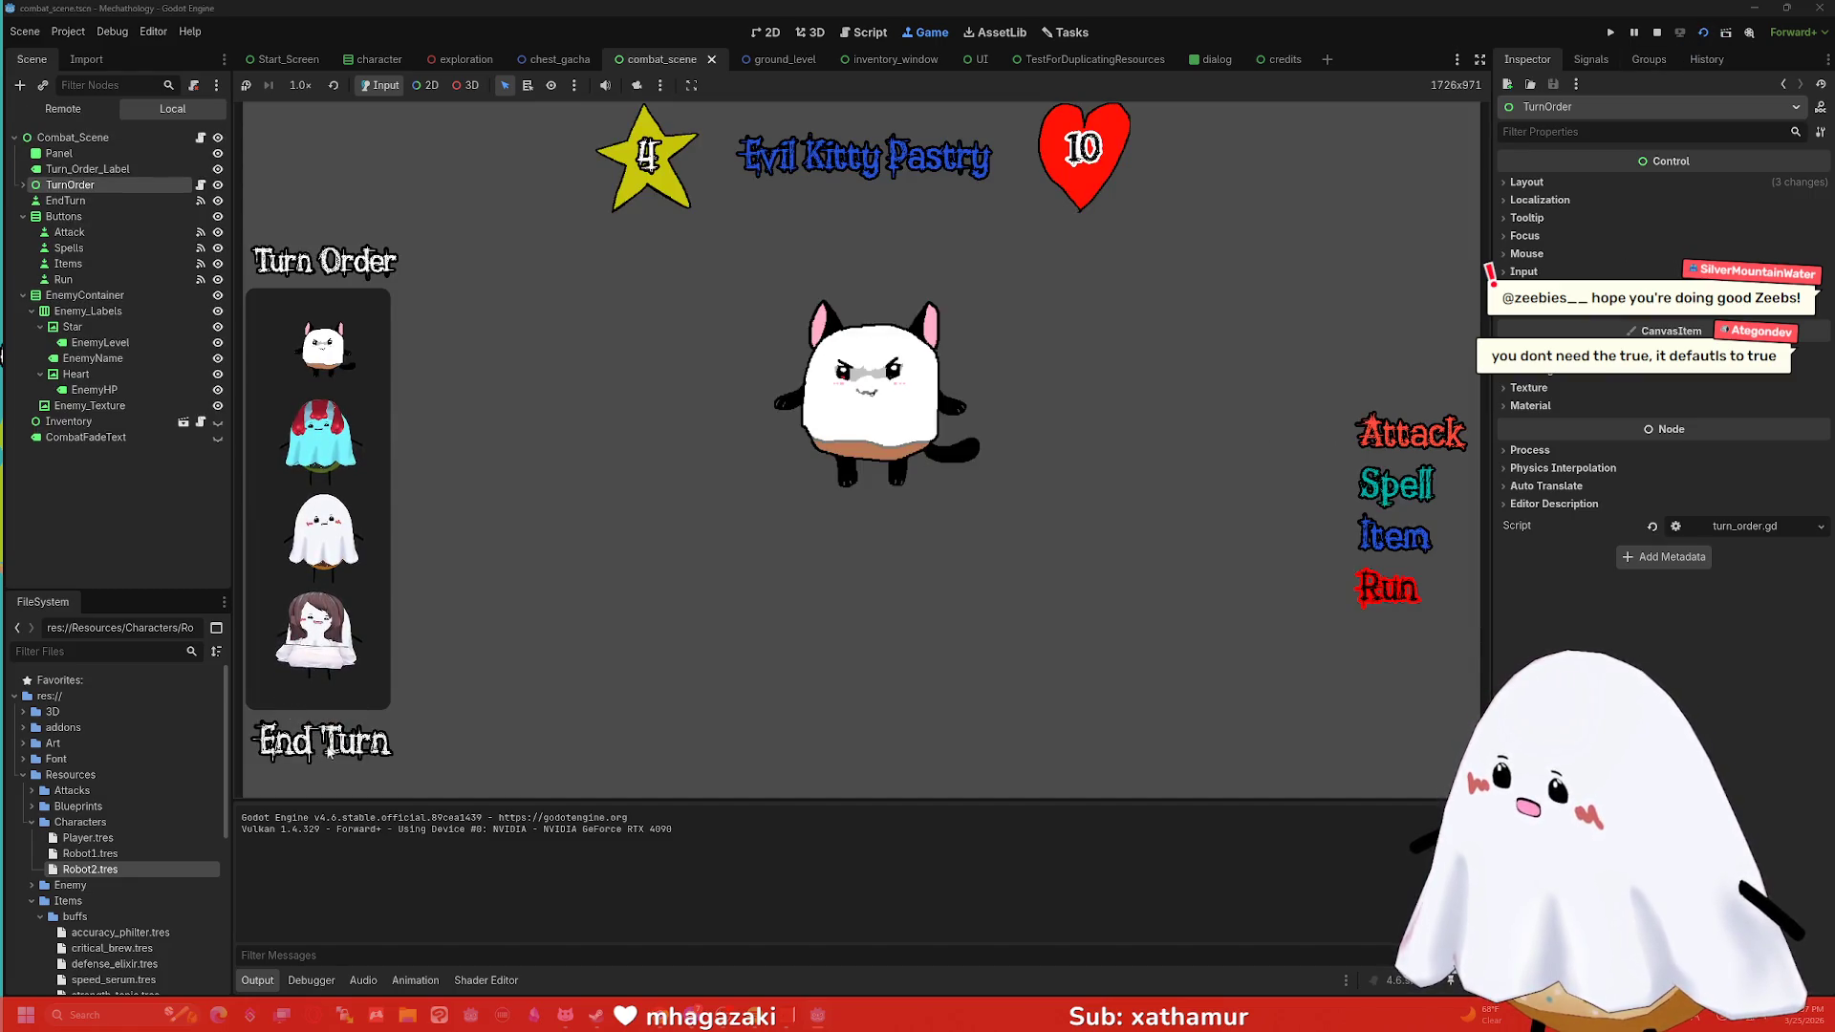
# End twenty turns against Evil Kitty Pastry to watch the portraits rotate, then stop the game.
pyautogui.click(332, 752)
pyautogui.click(332, 752)
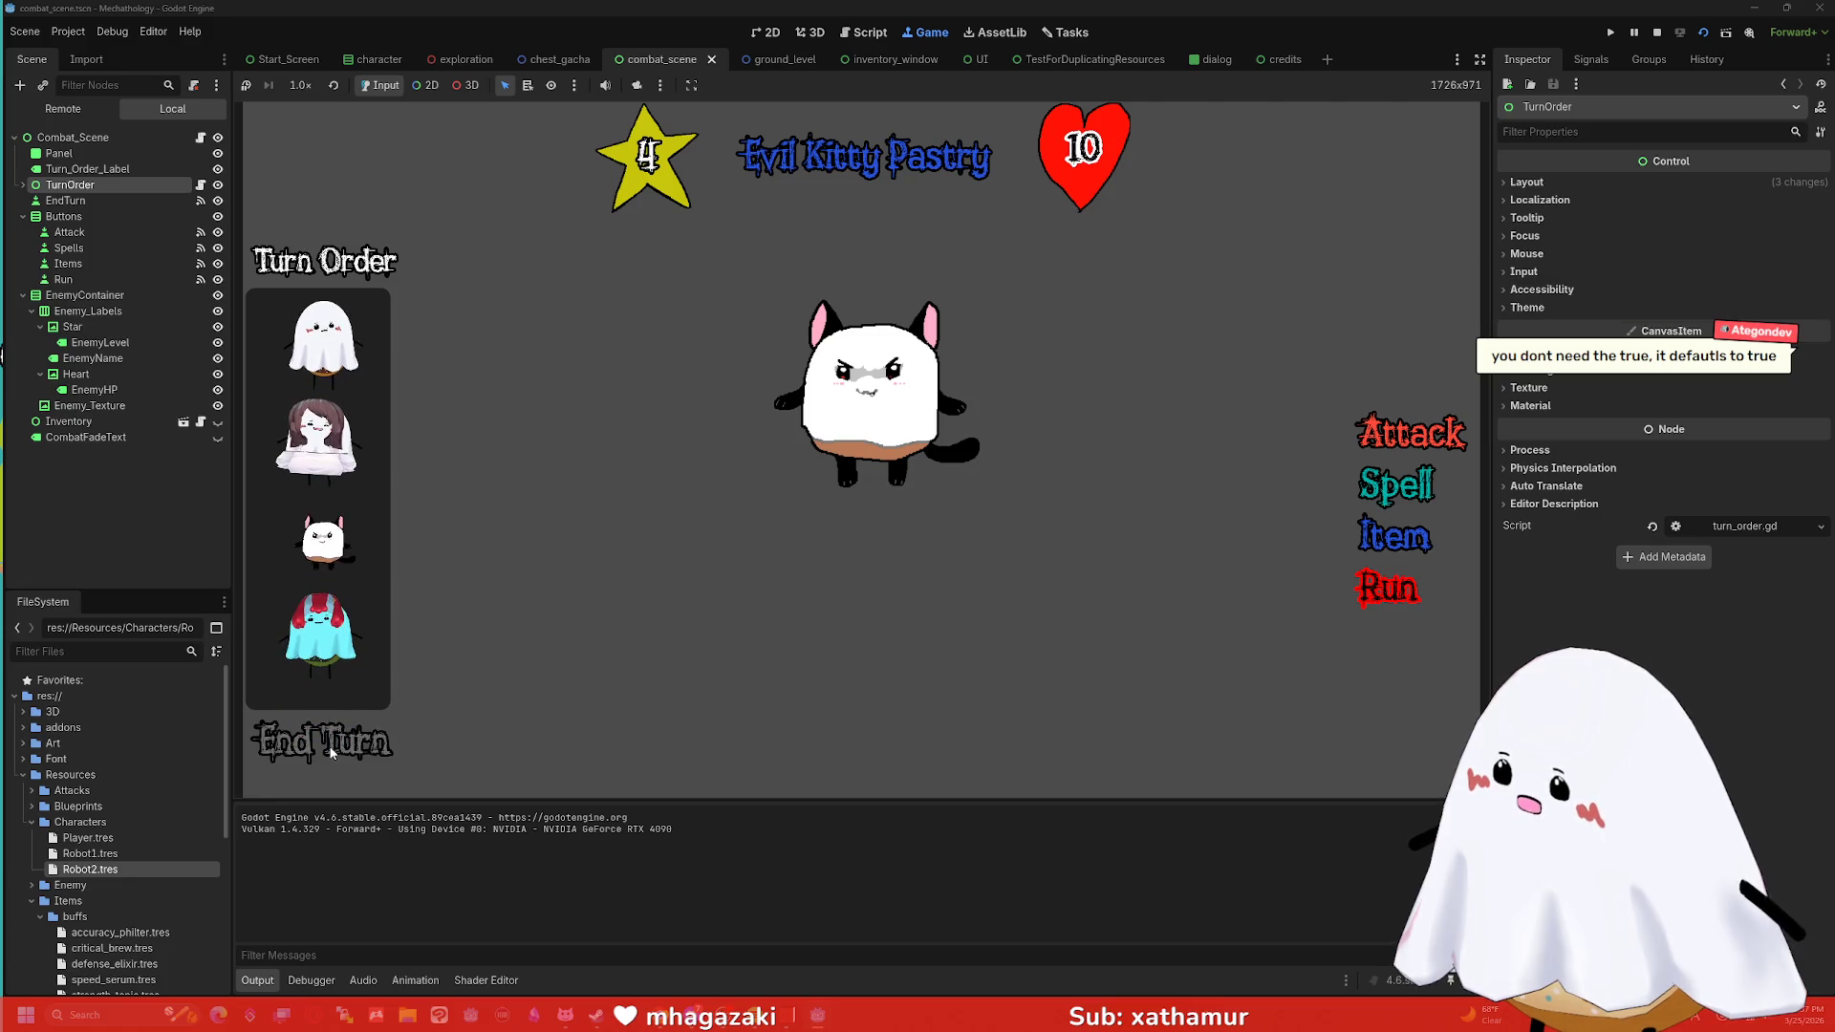
pyautogui.click(332, 752)
pyautogui.click(334, 752)
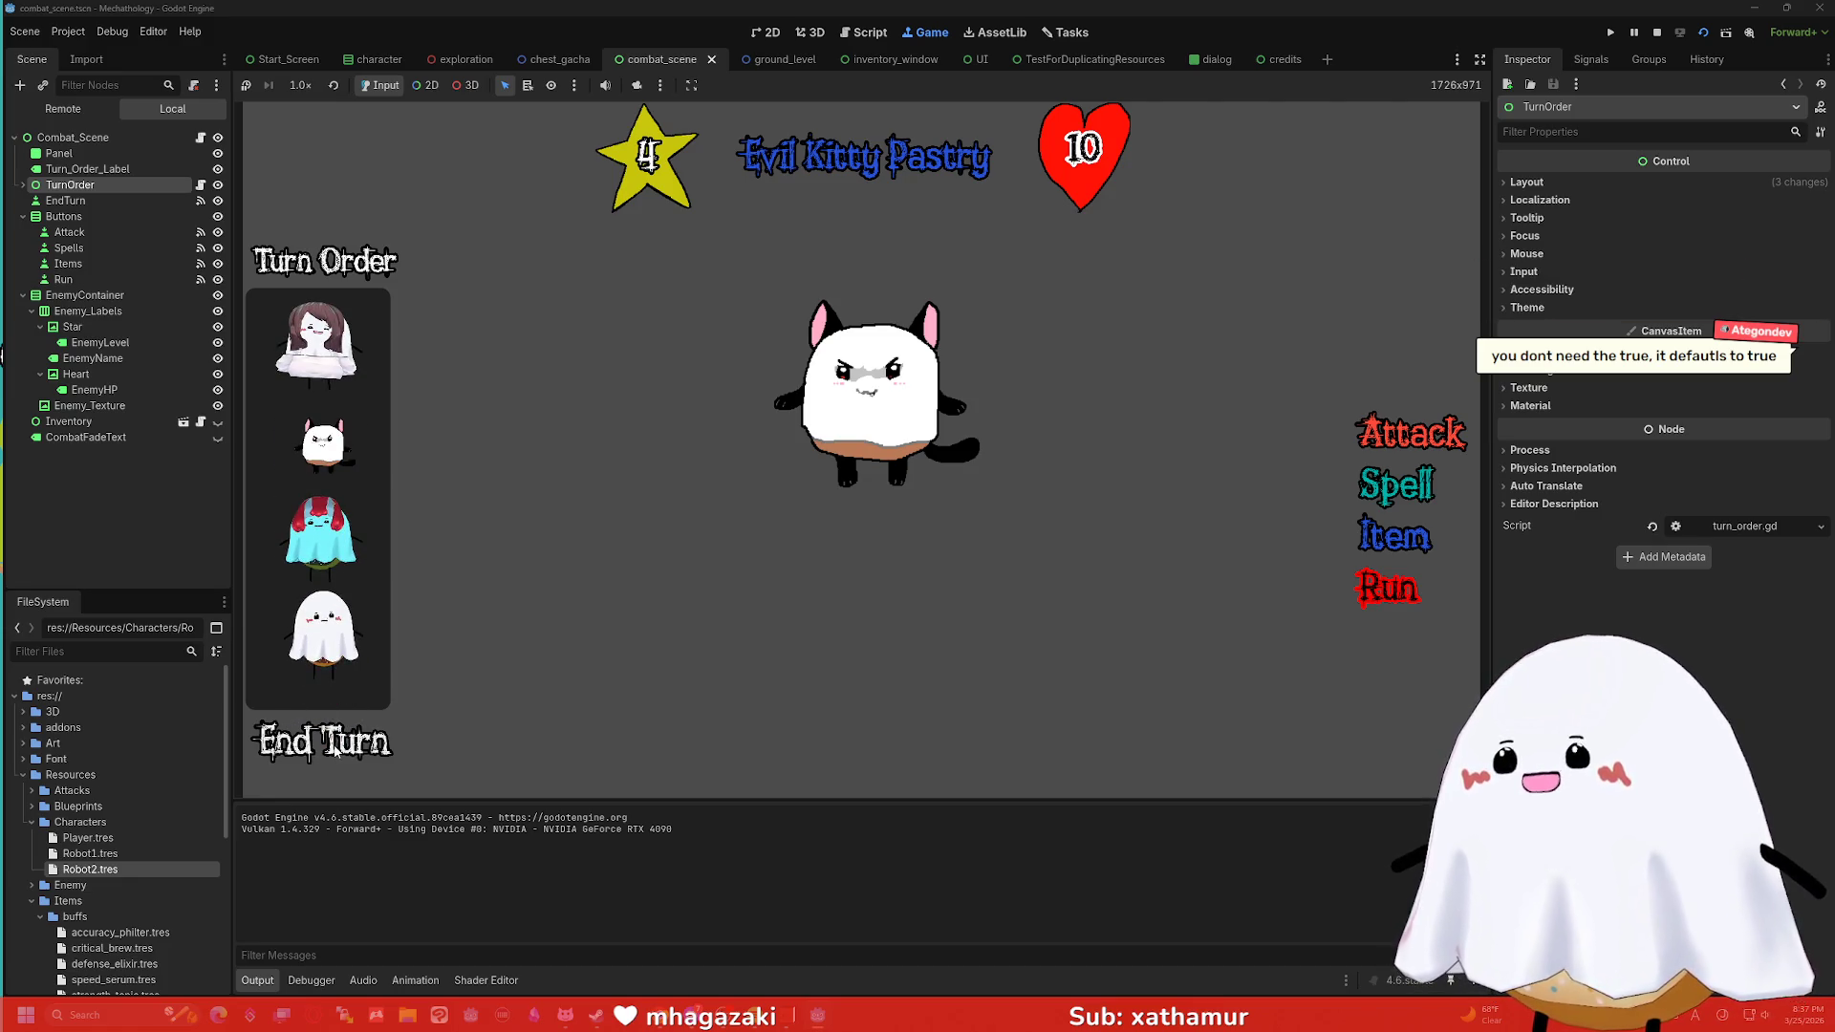
pyautogui.click(333, 752)
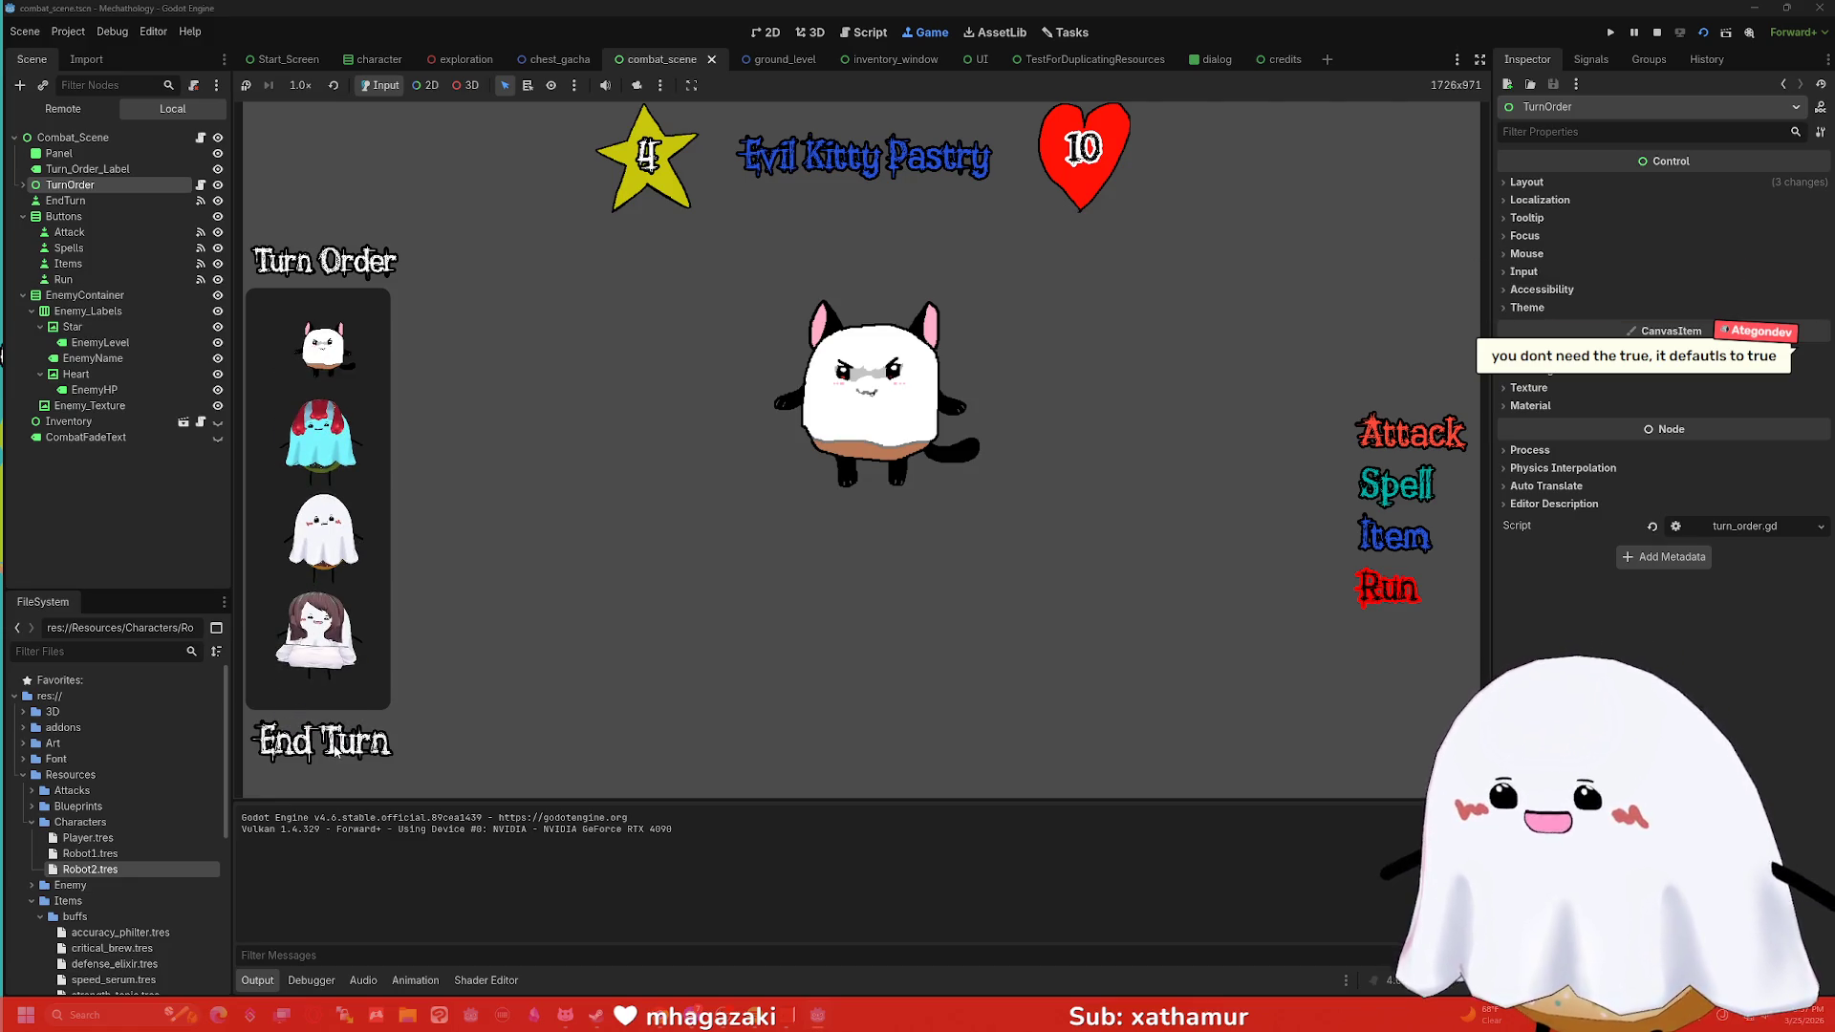
pyautogui.click(334, 752)
pyautogui.click(334, 752)
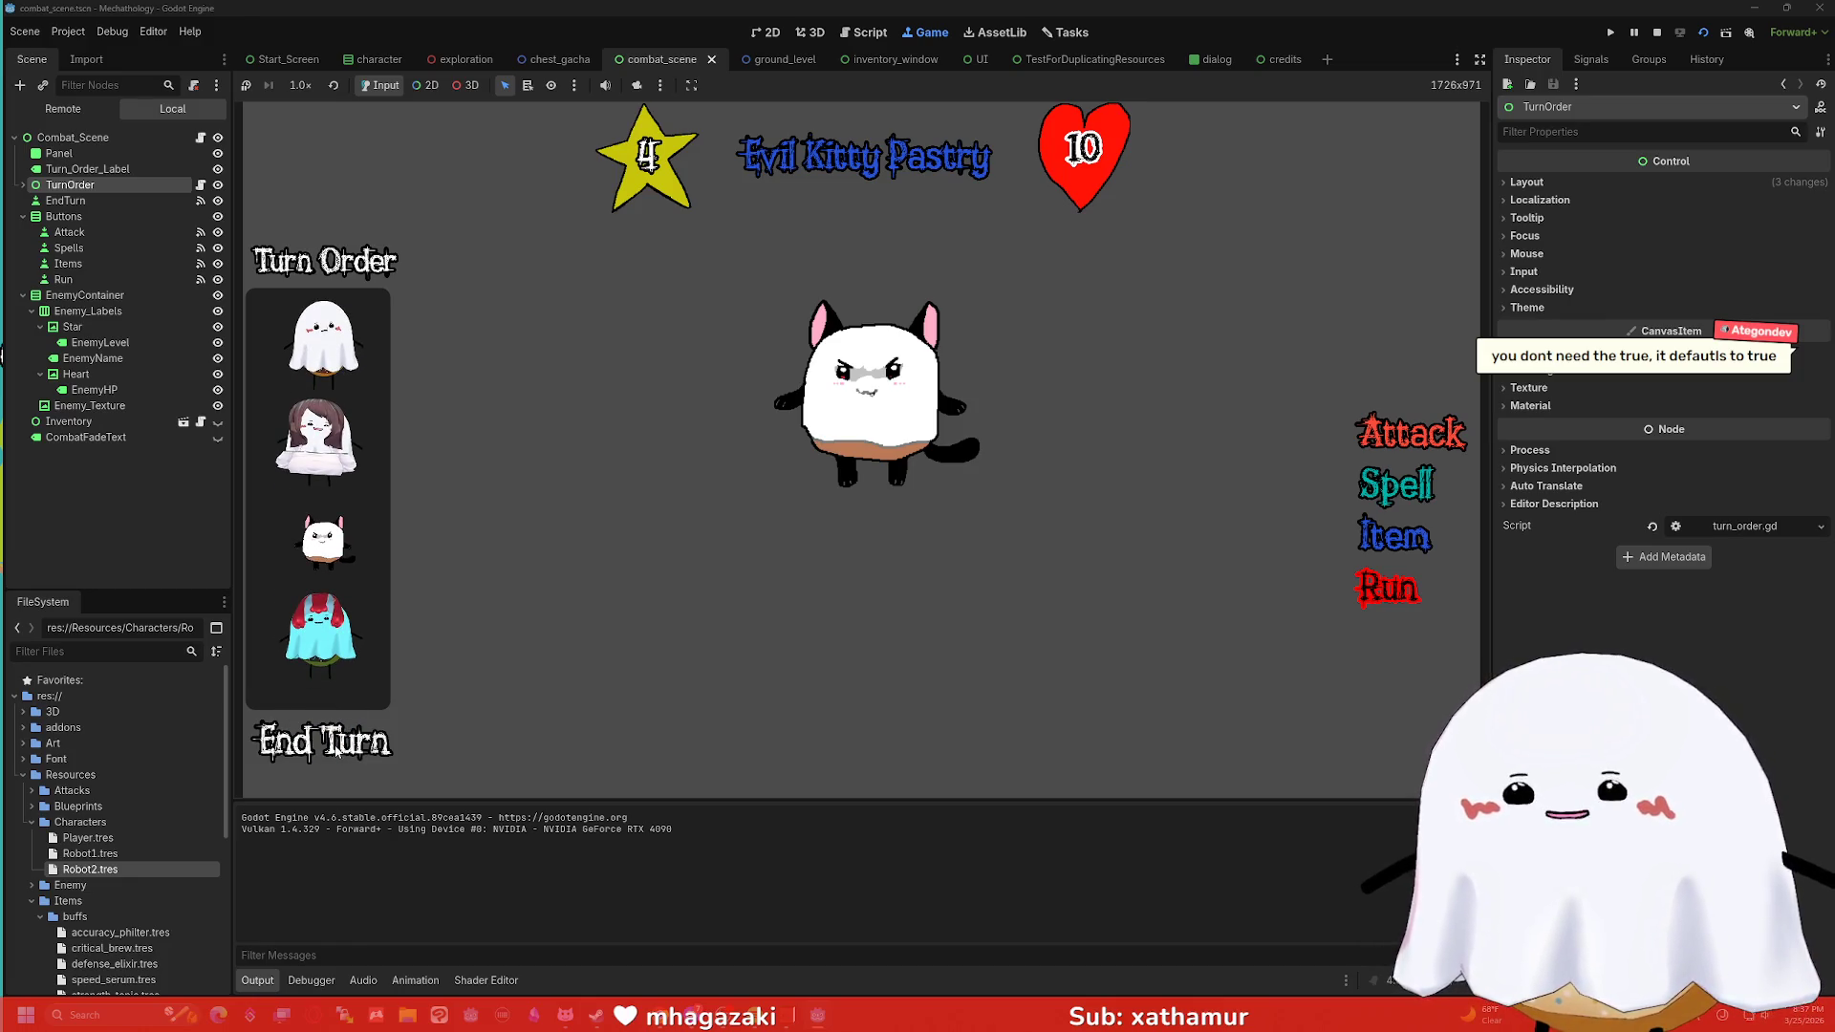
pyautogui.click(336, 753)
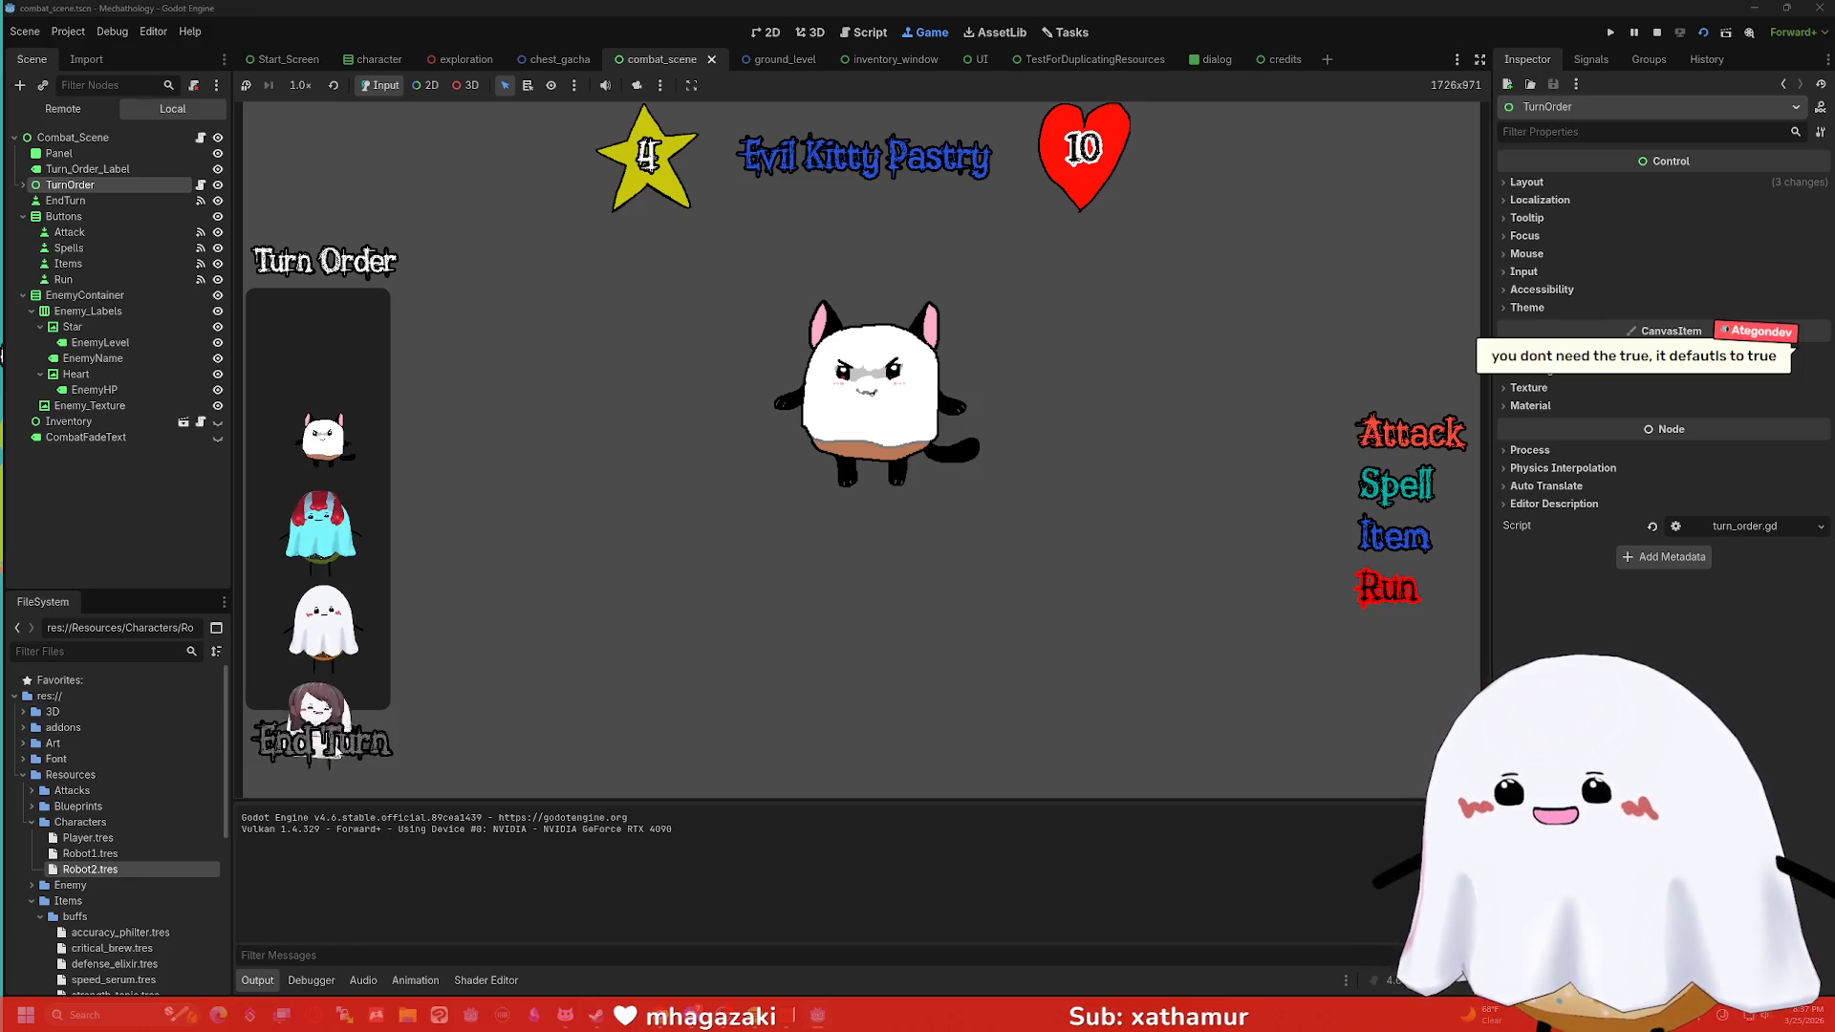
pyautogui.click(335, 752)
pyautogui.click(335, 753)
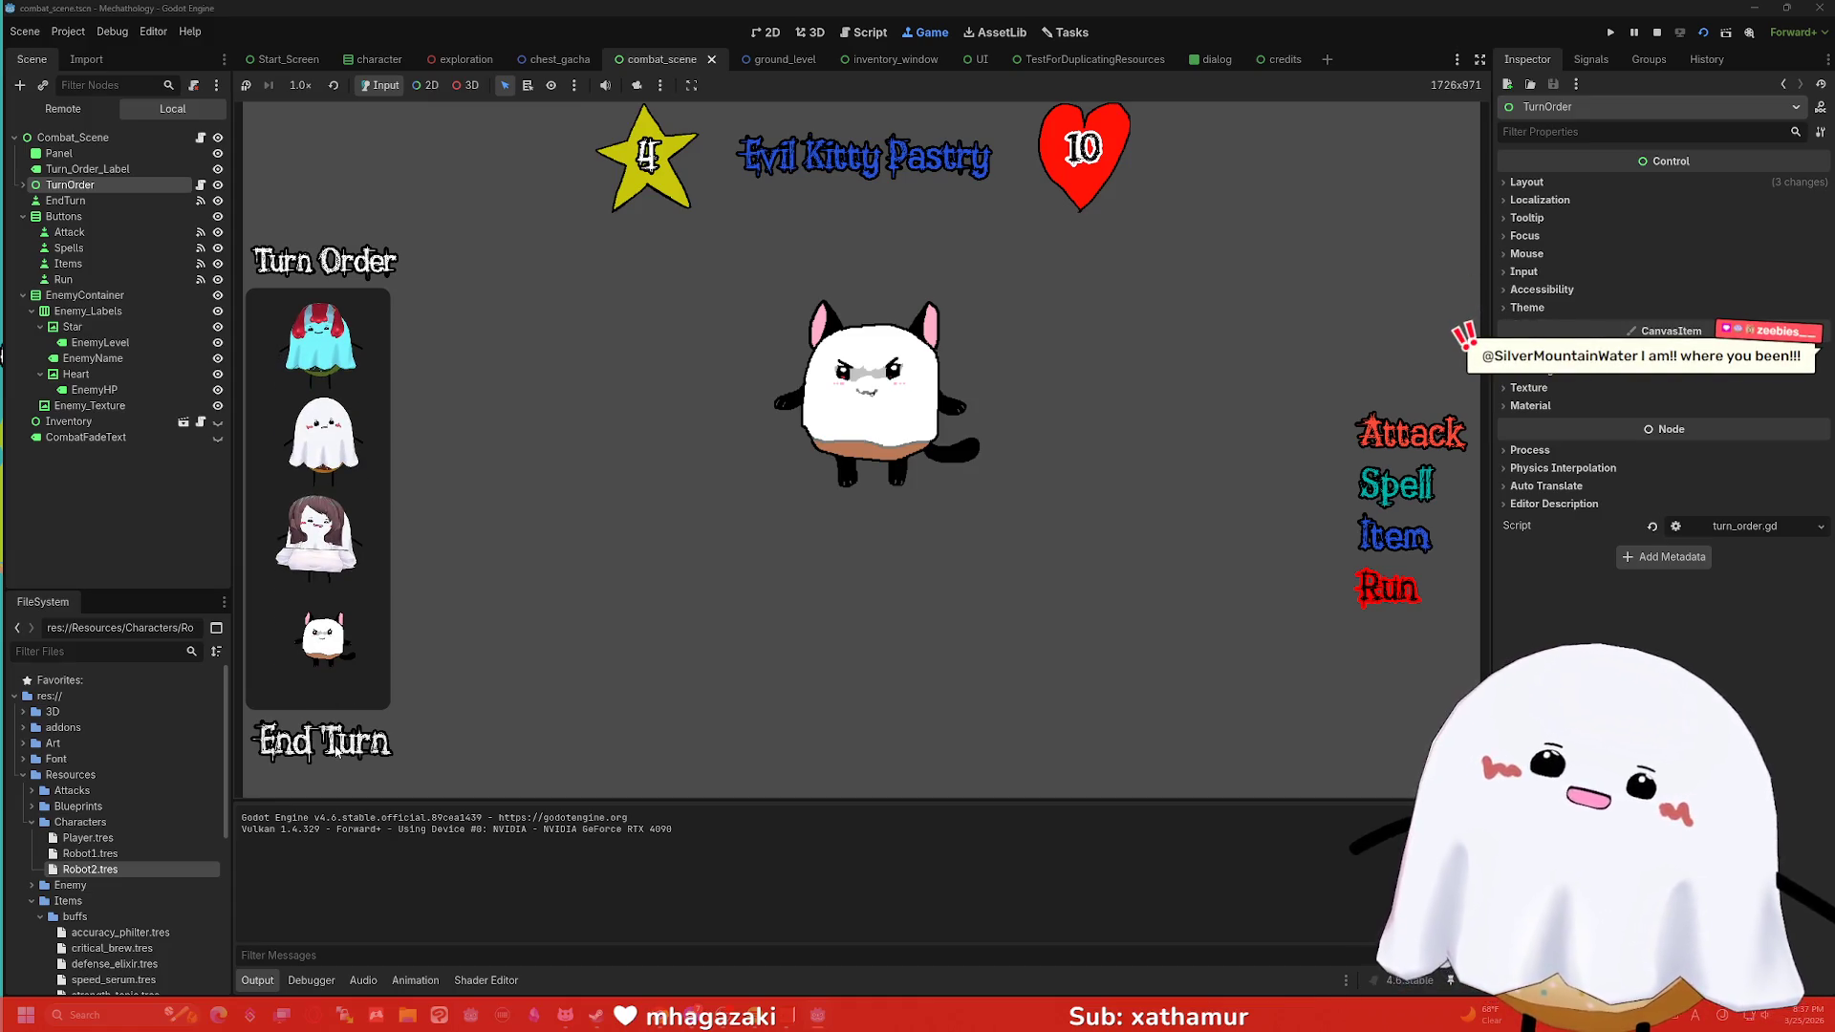
pyautogui.click(336, 751)
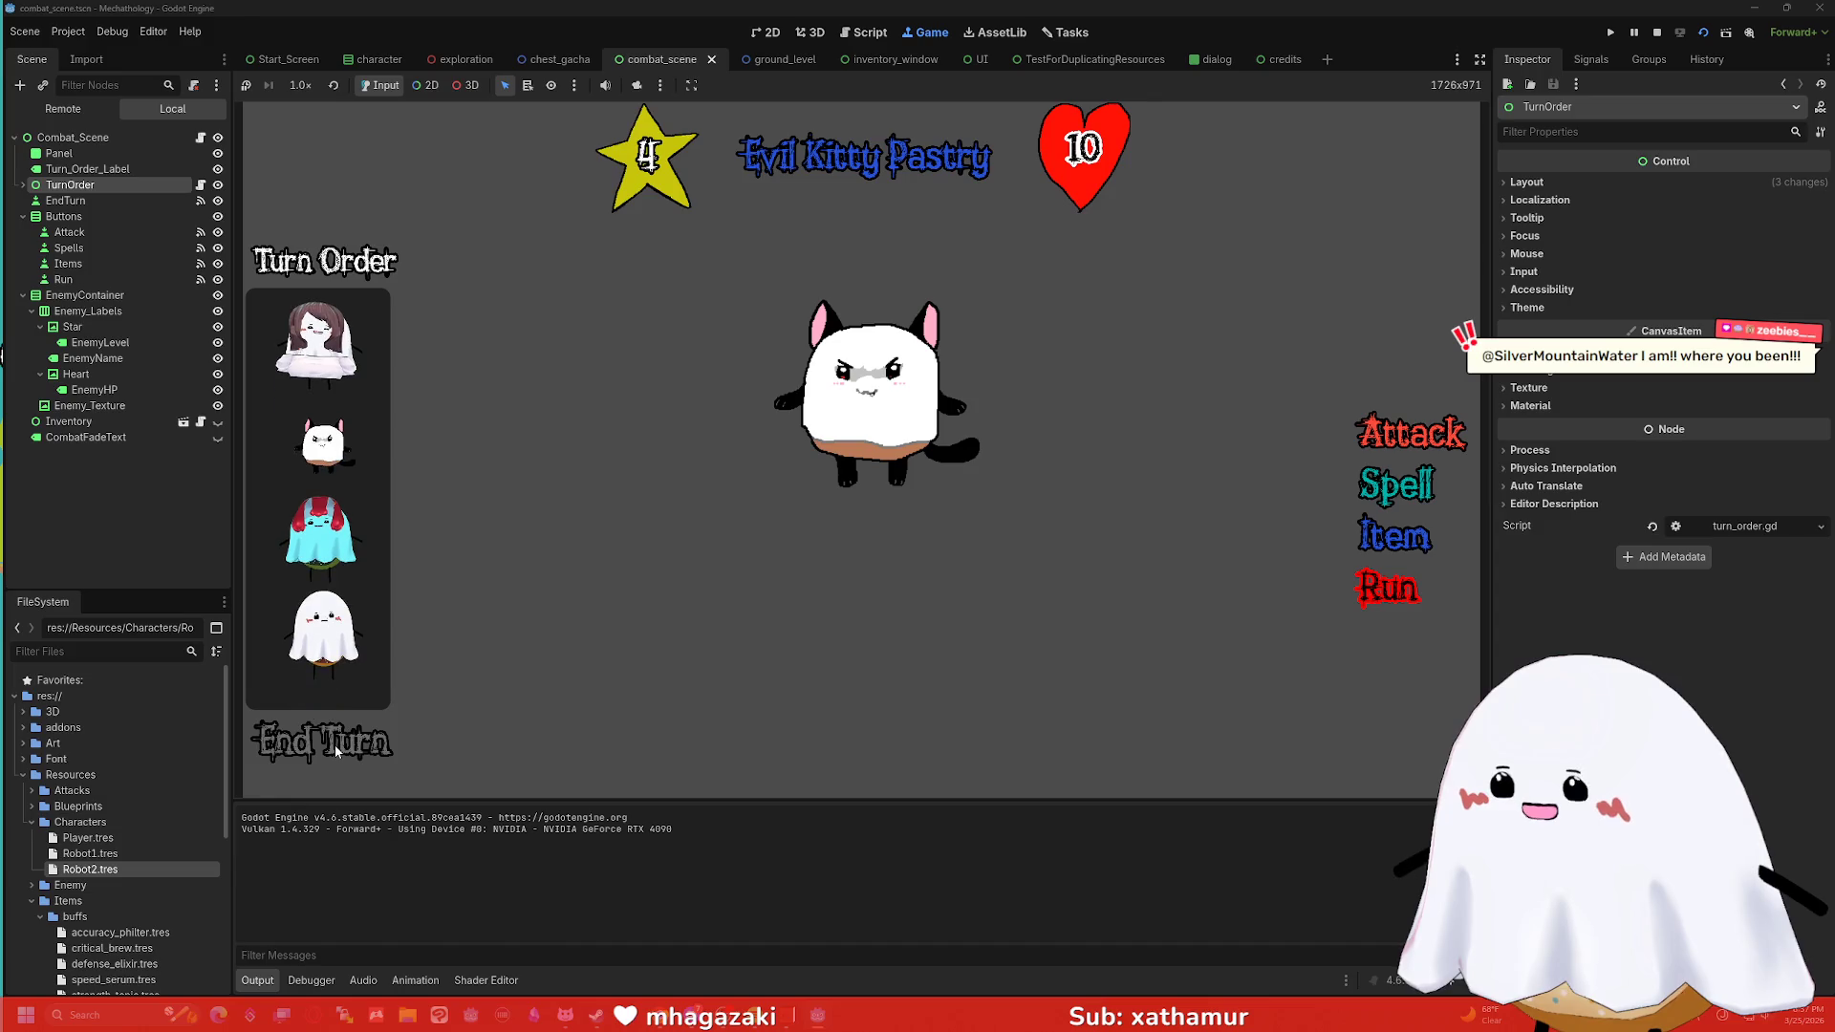
pyautogui.click(337, 751)
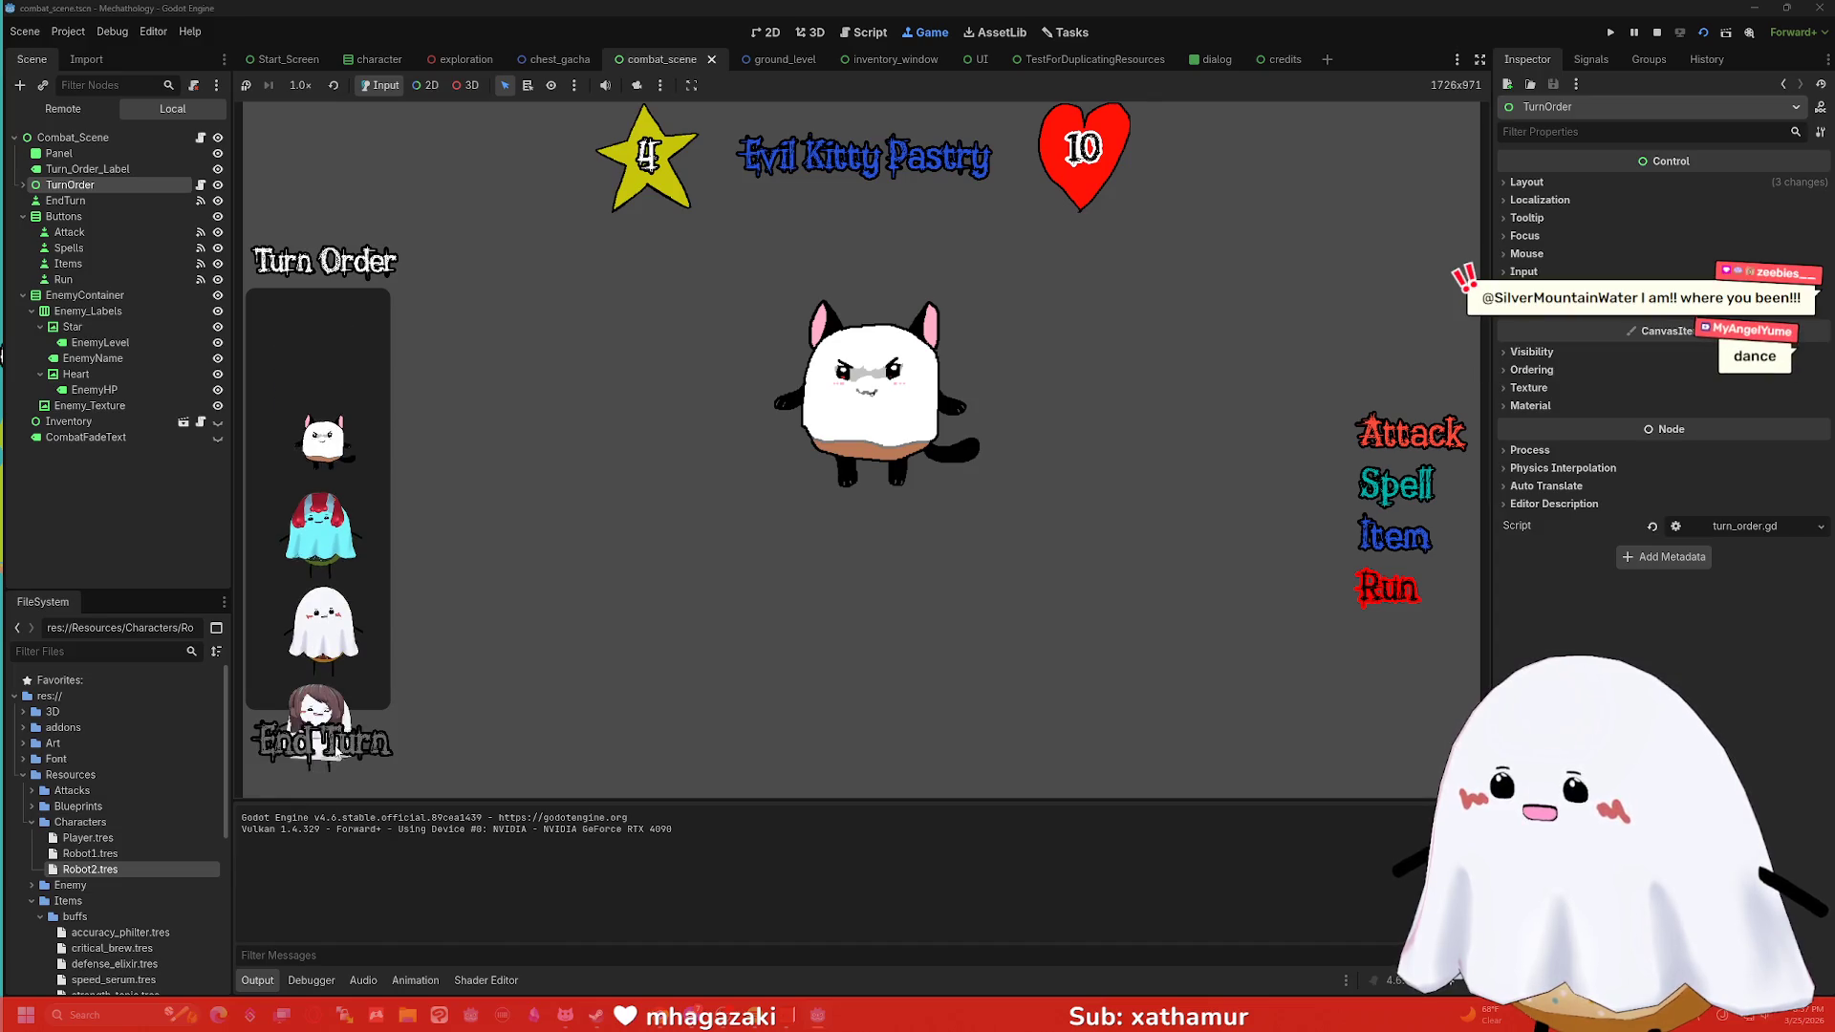
pyautogui.click(336, 752)
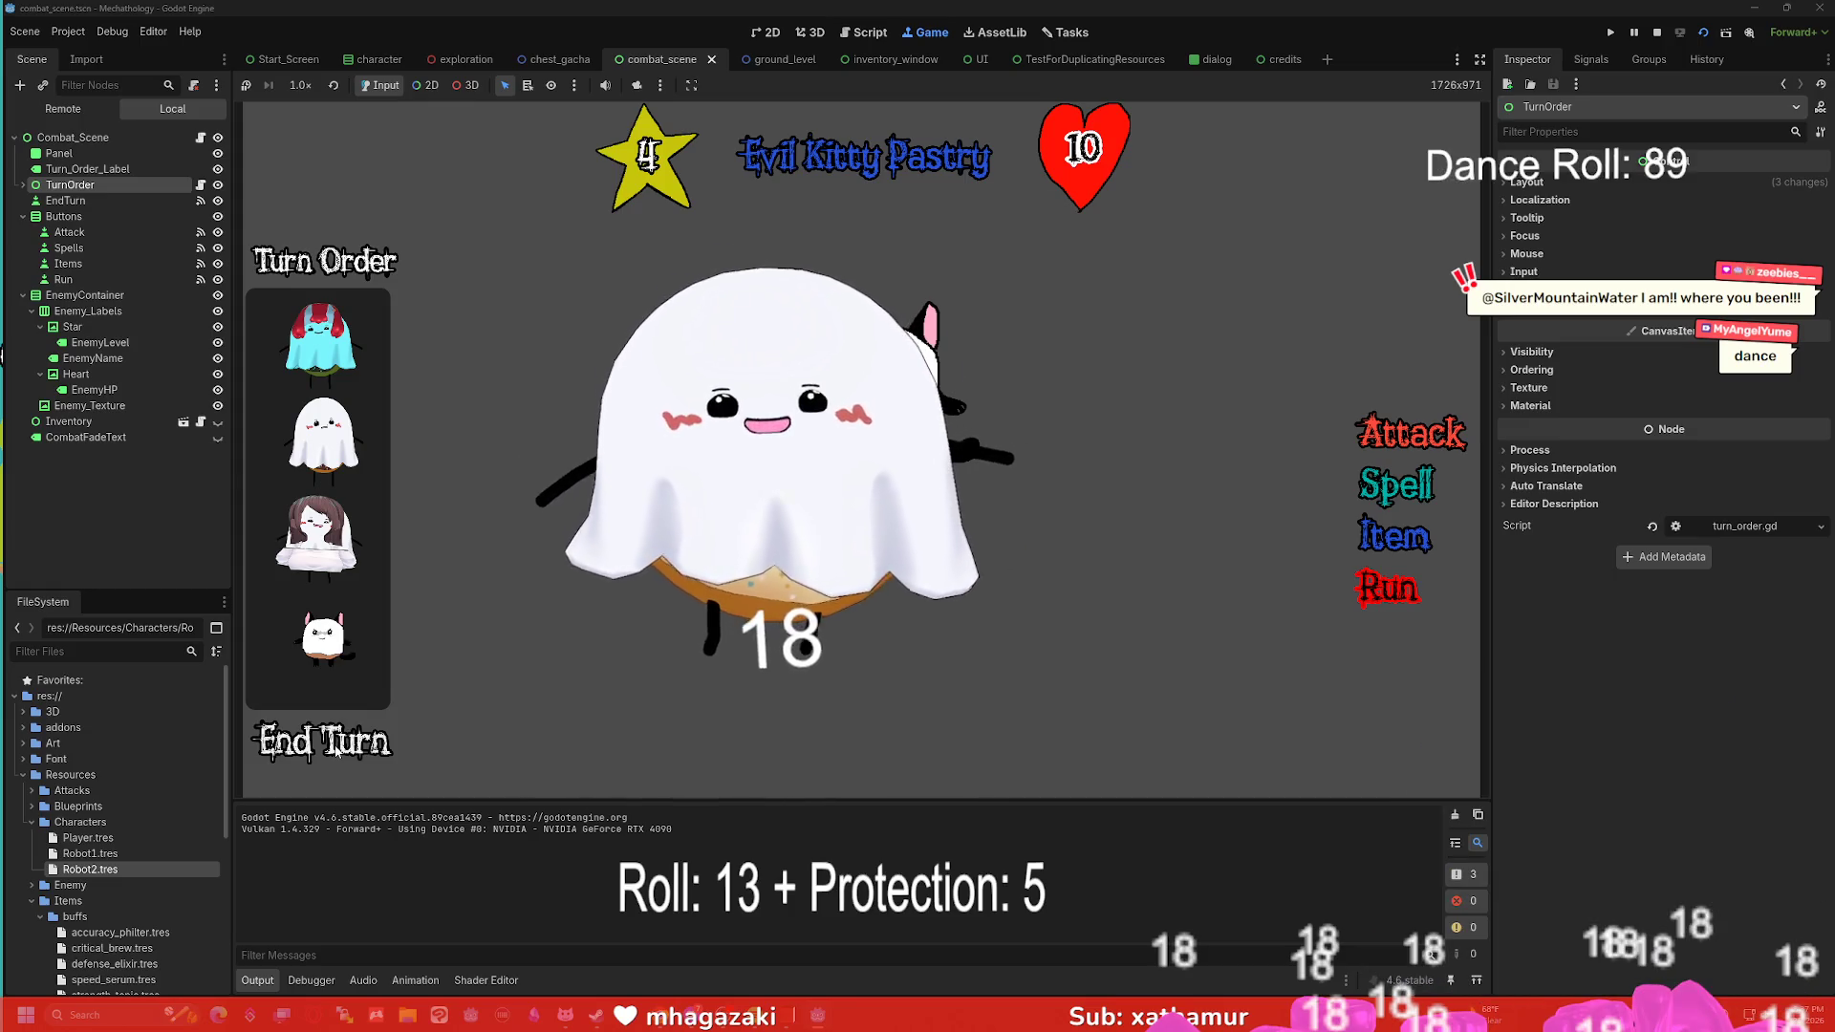
pyautogui.click(336, 751)
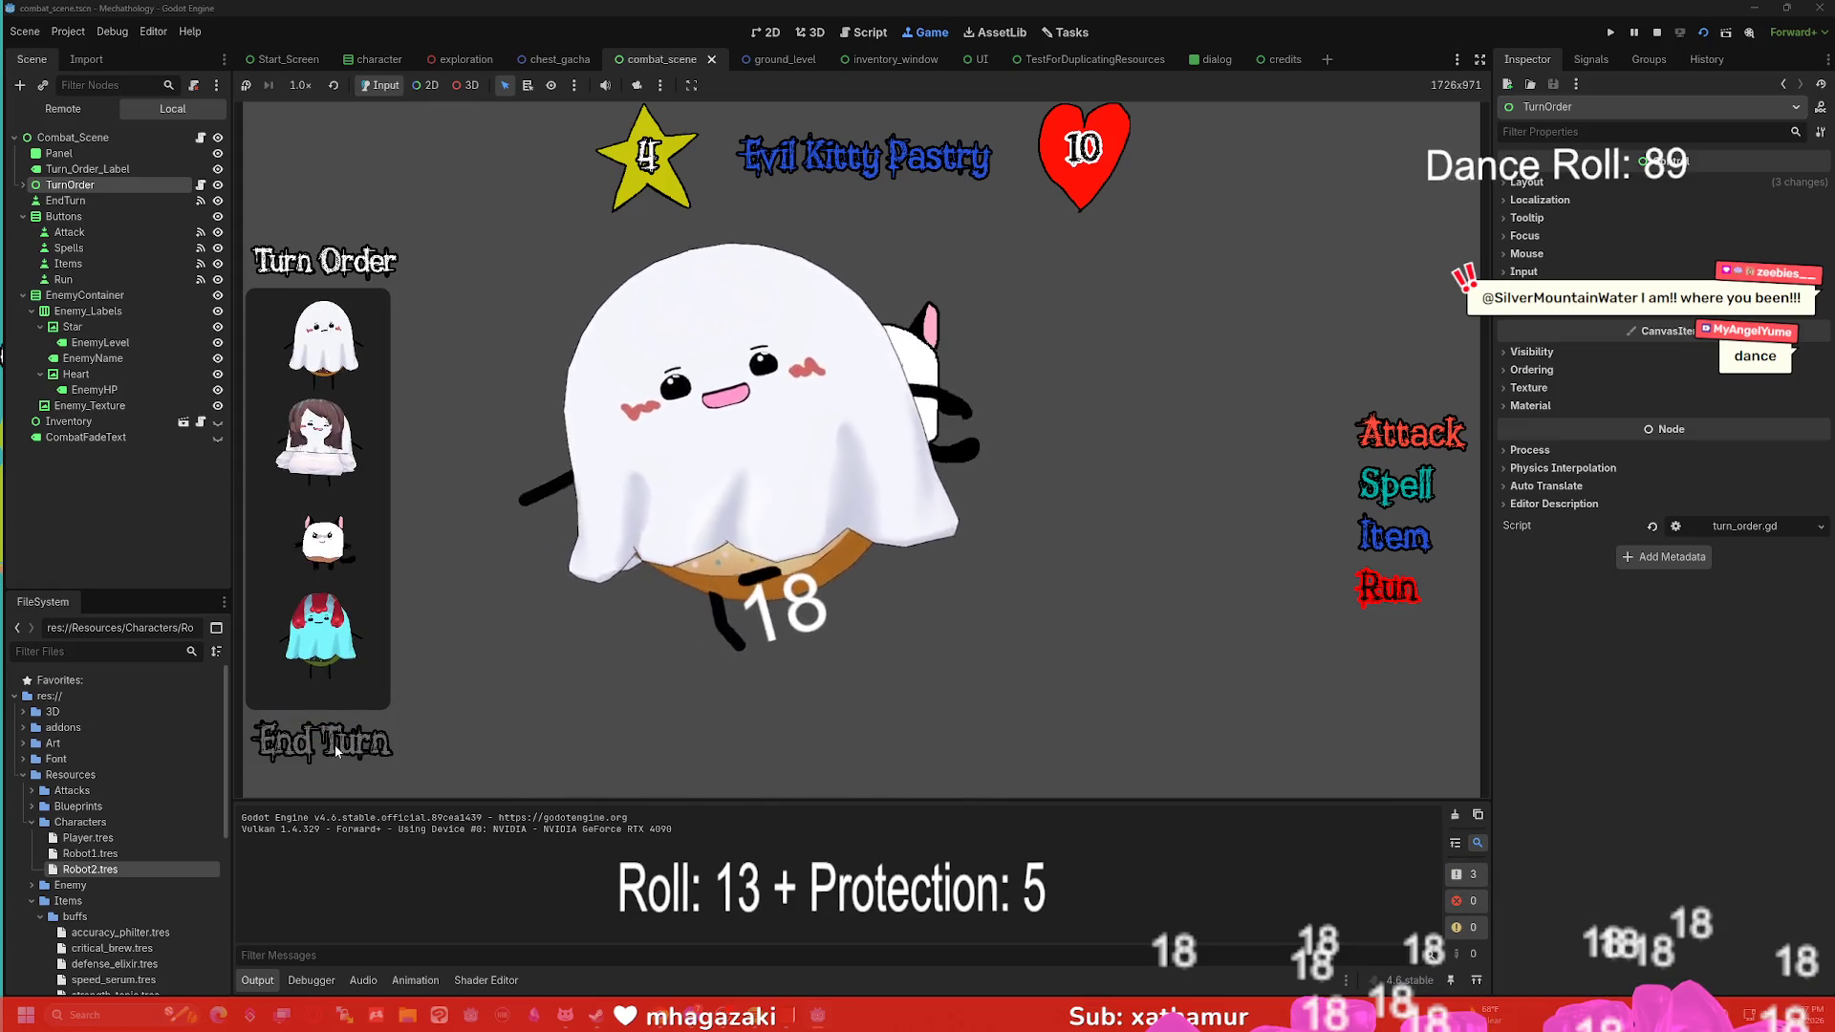
pyautogui.click(336, 752)
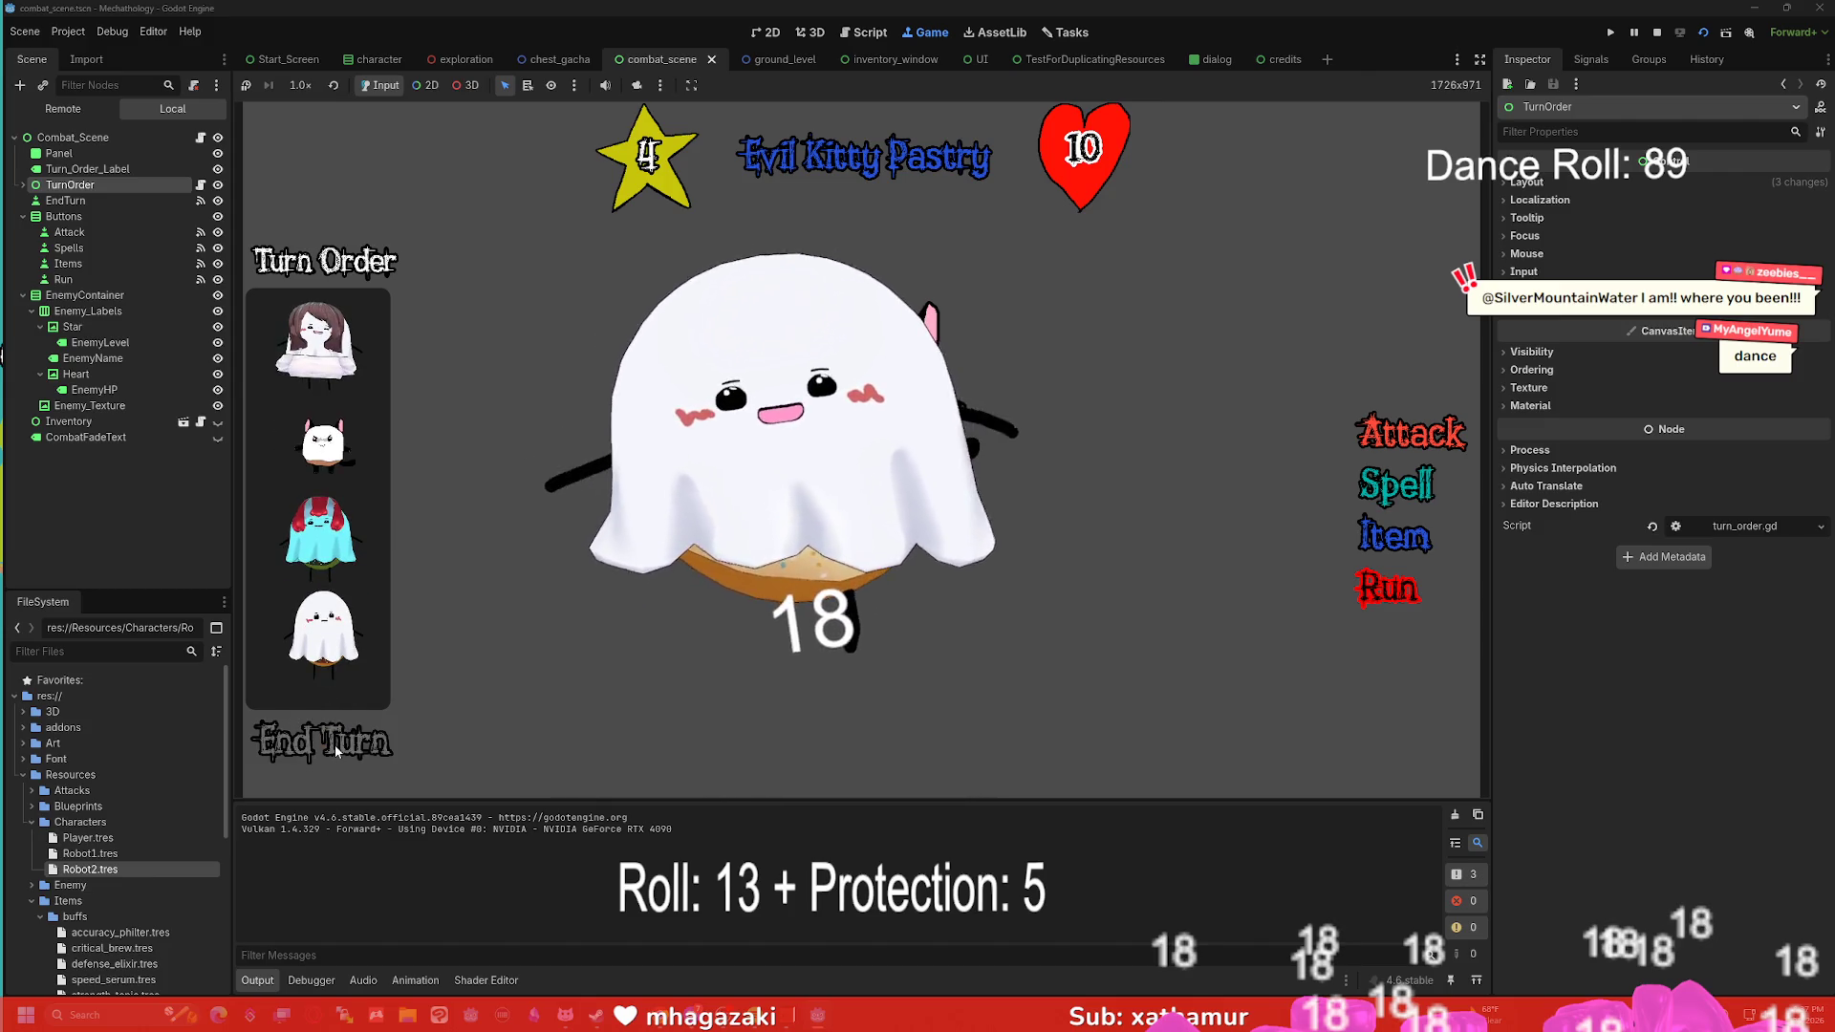
pyautogui.click(337, 751)
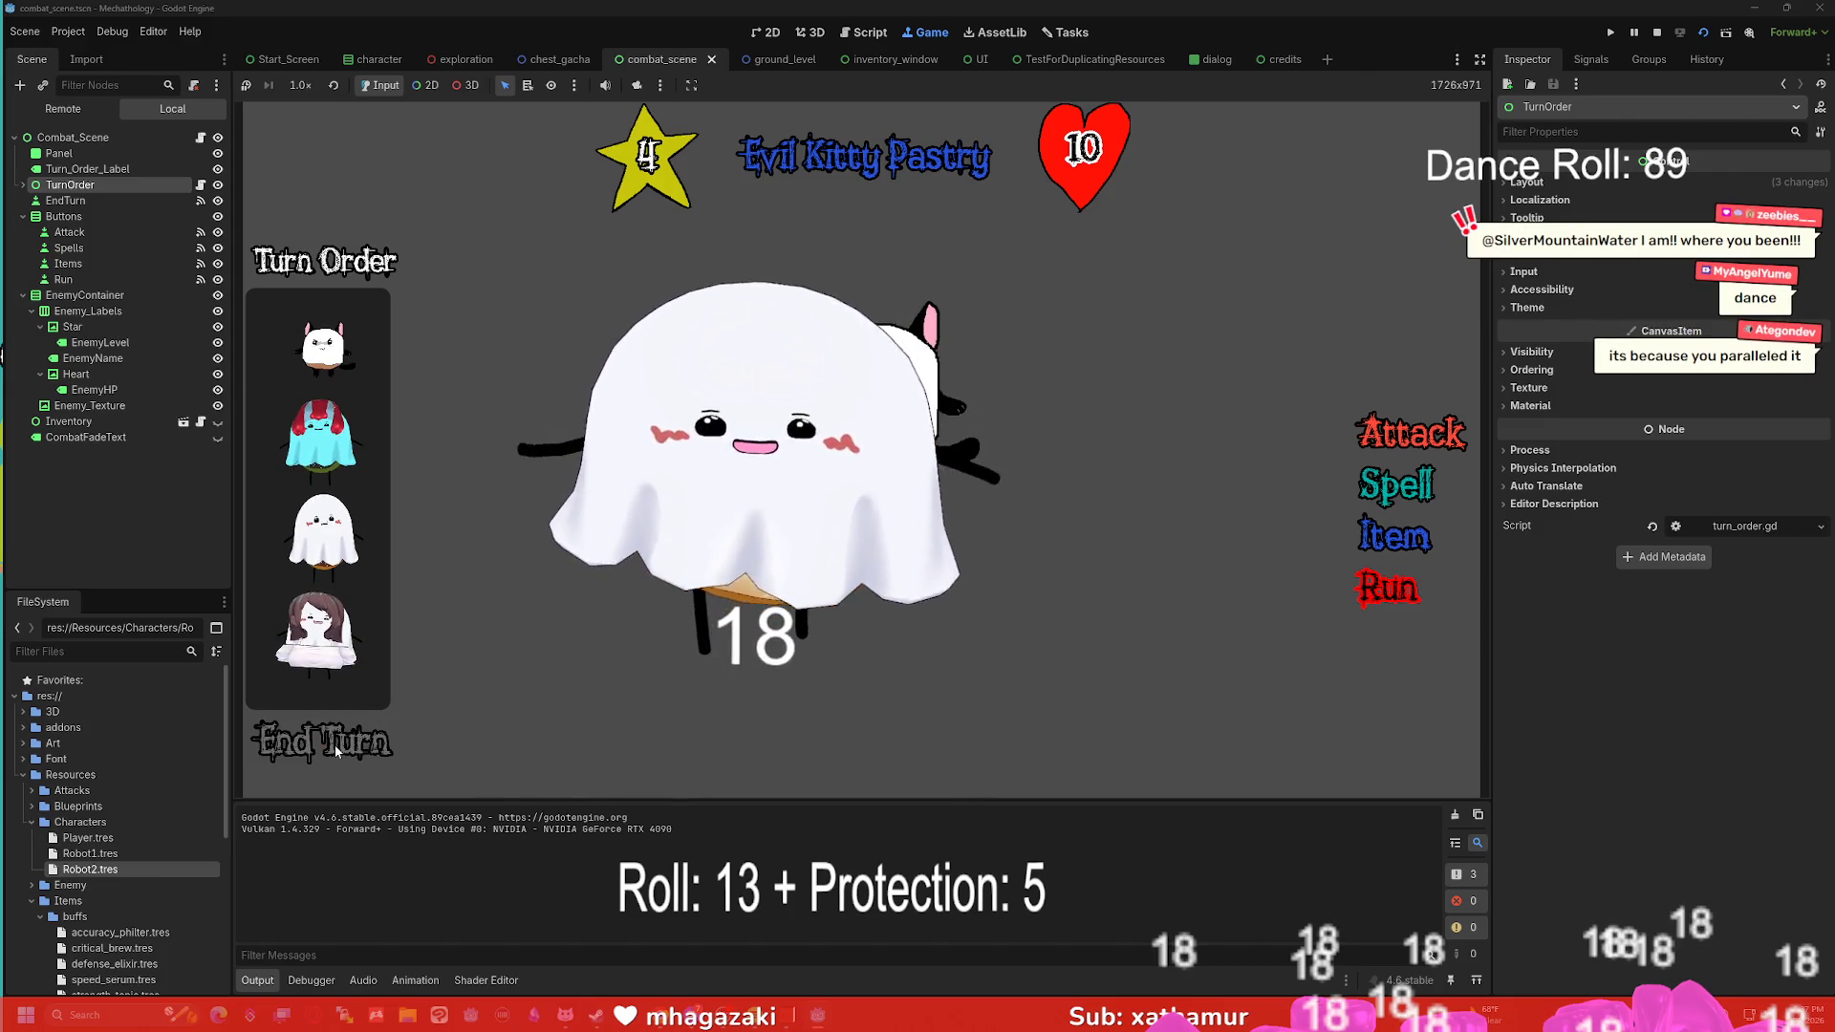
pyautogui.click(337, 751)
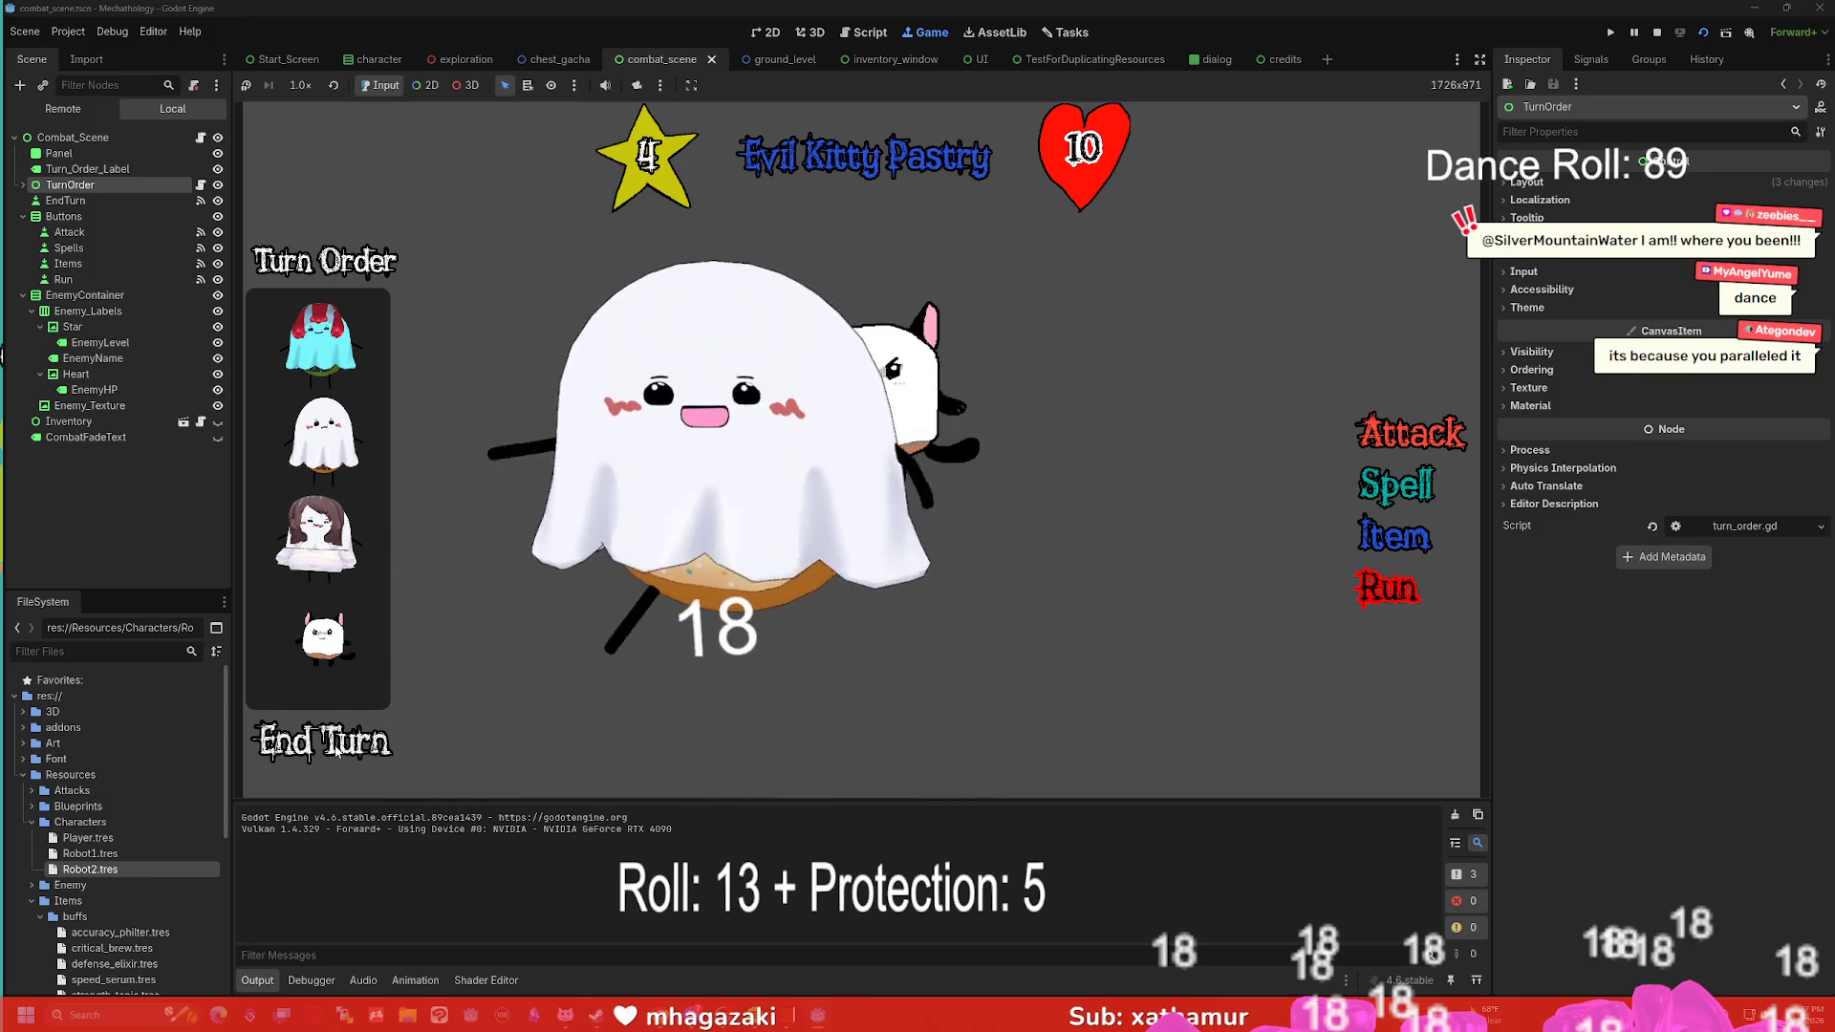
pyautogui.click(337, 751)
pyautogui.click(337, 751)
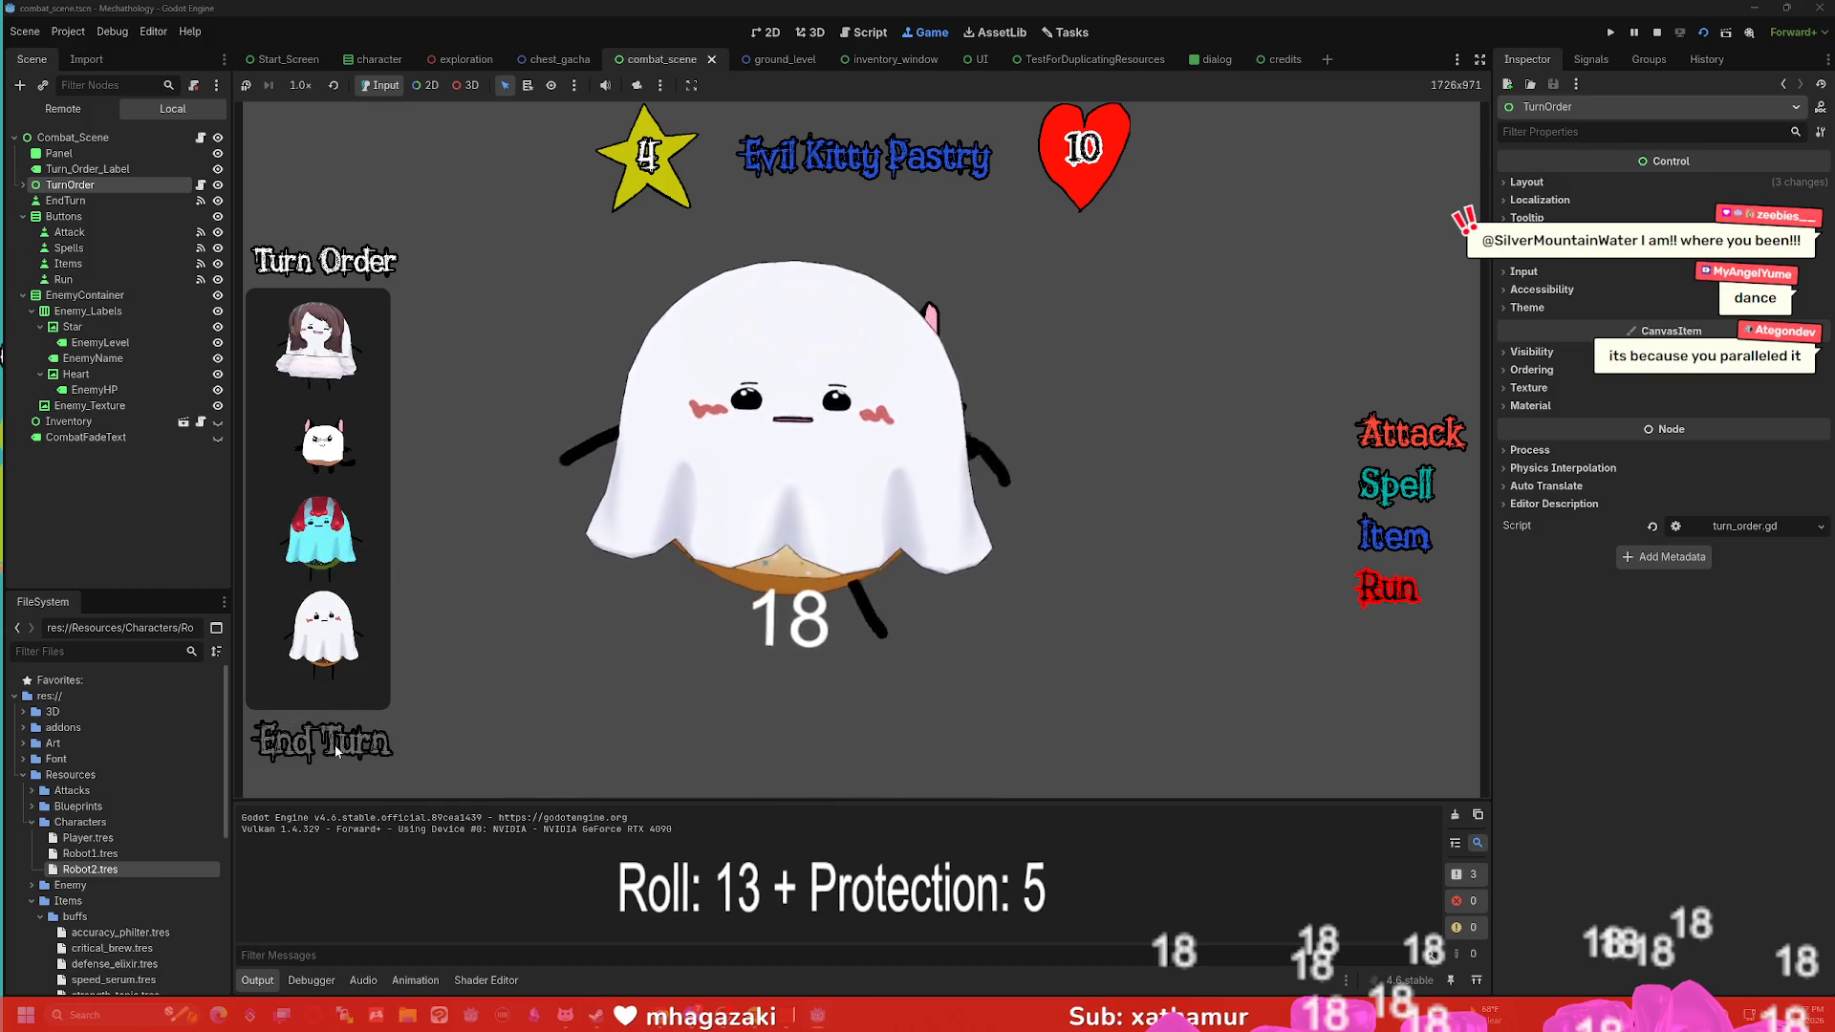
pyautogui.click(336, 752)
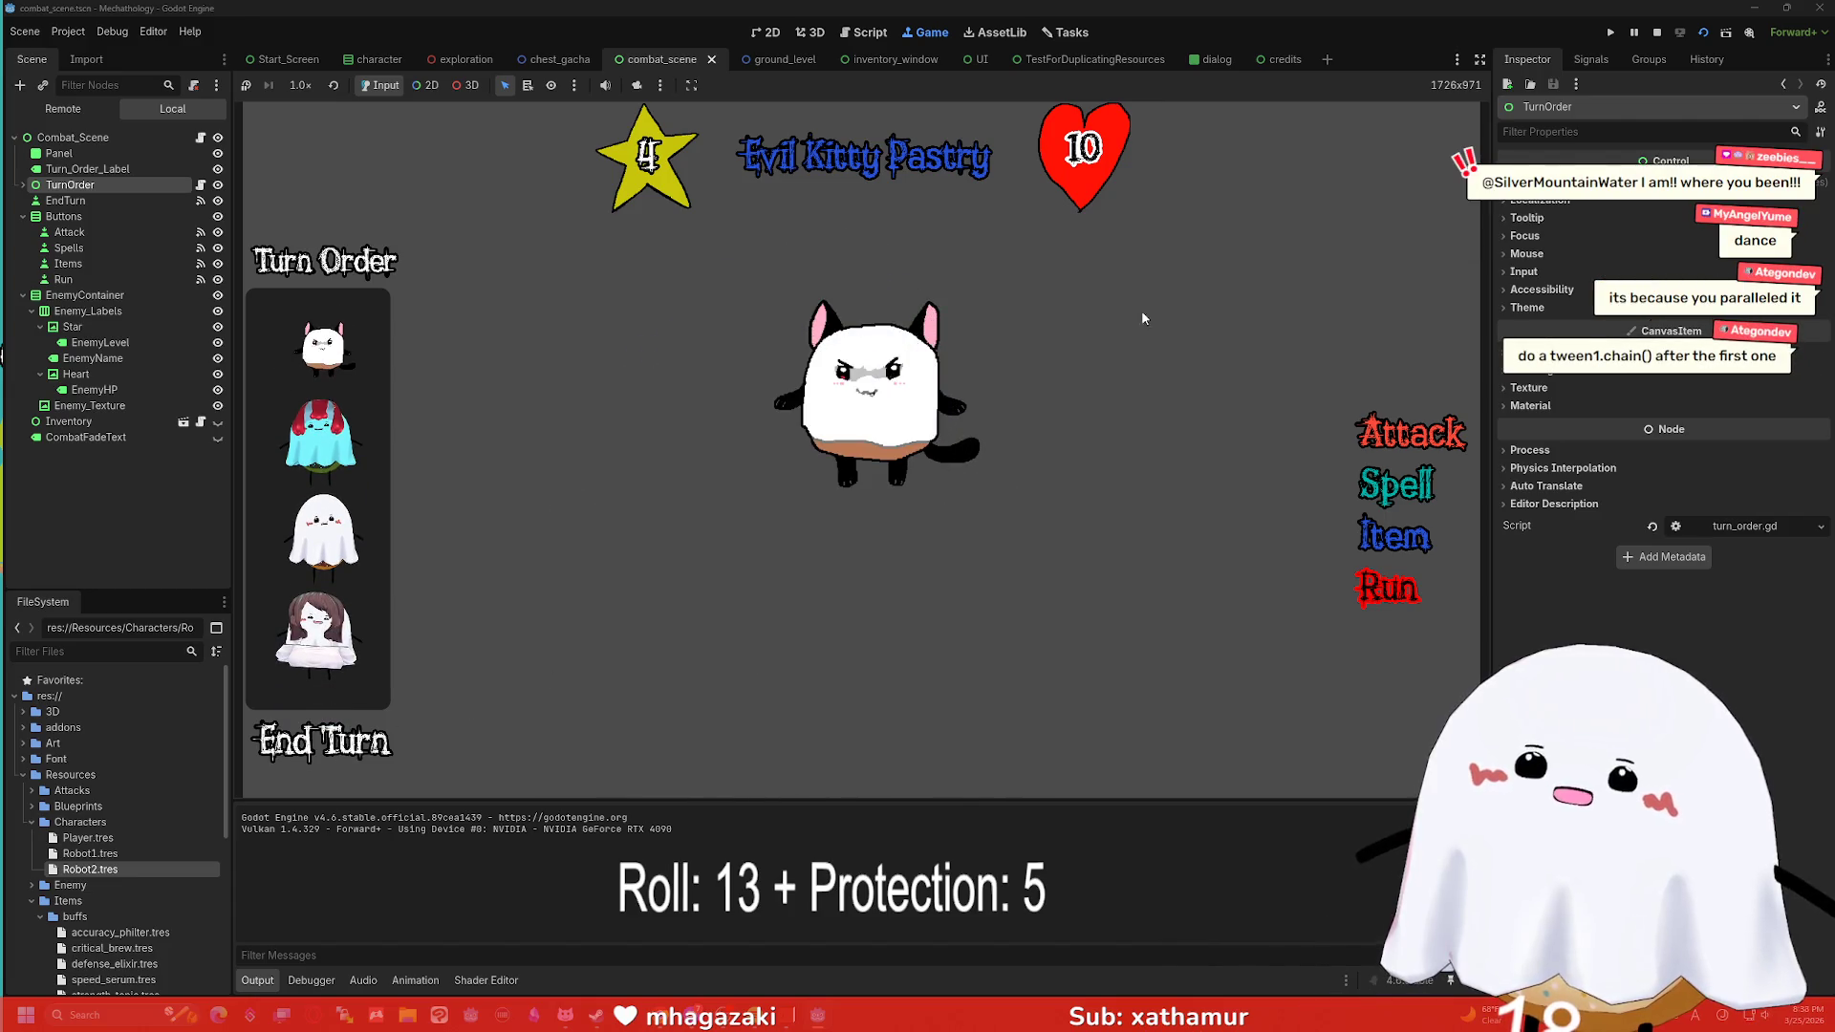
pyautogui.click(1658, 32)
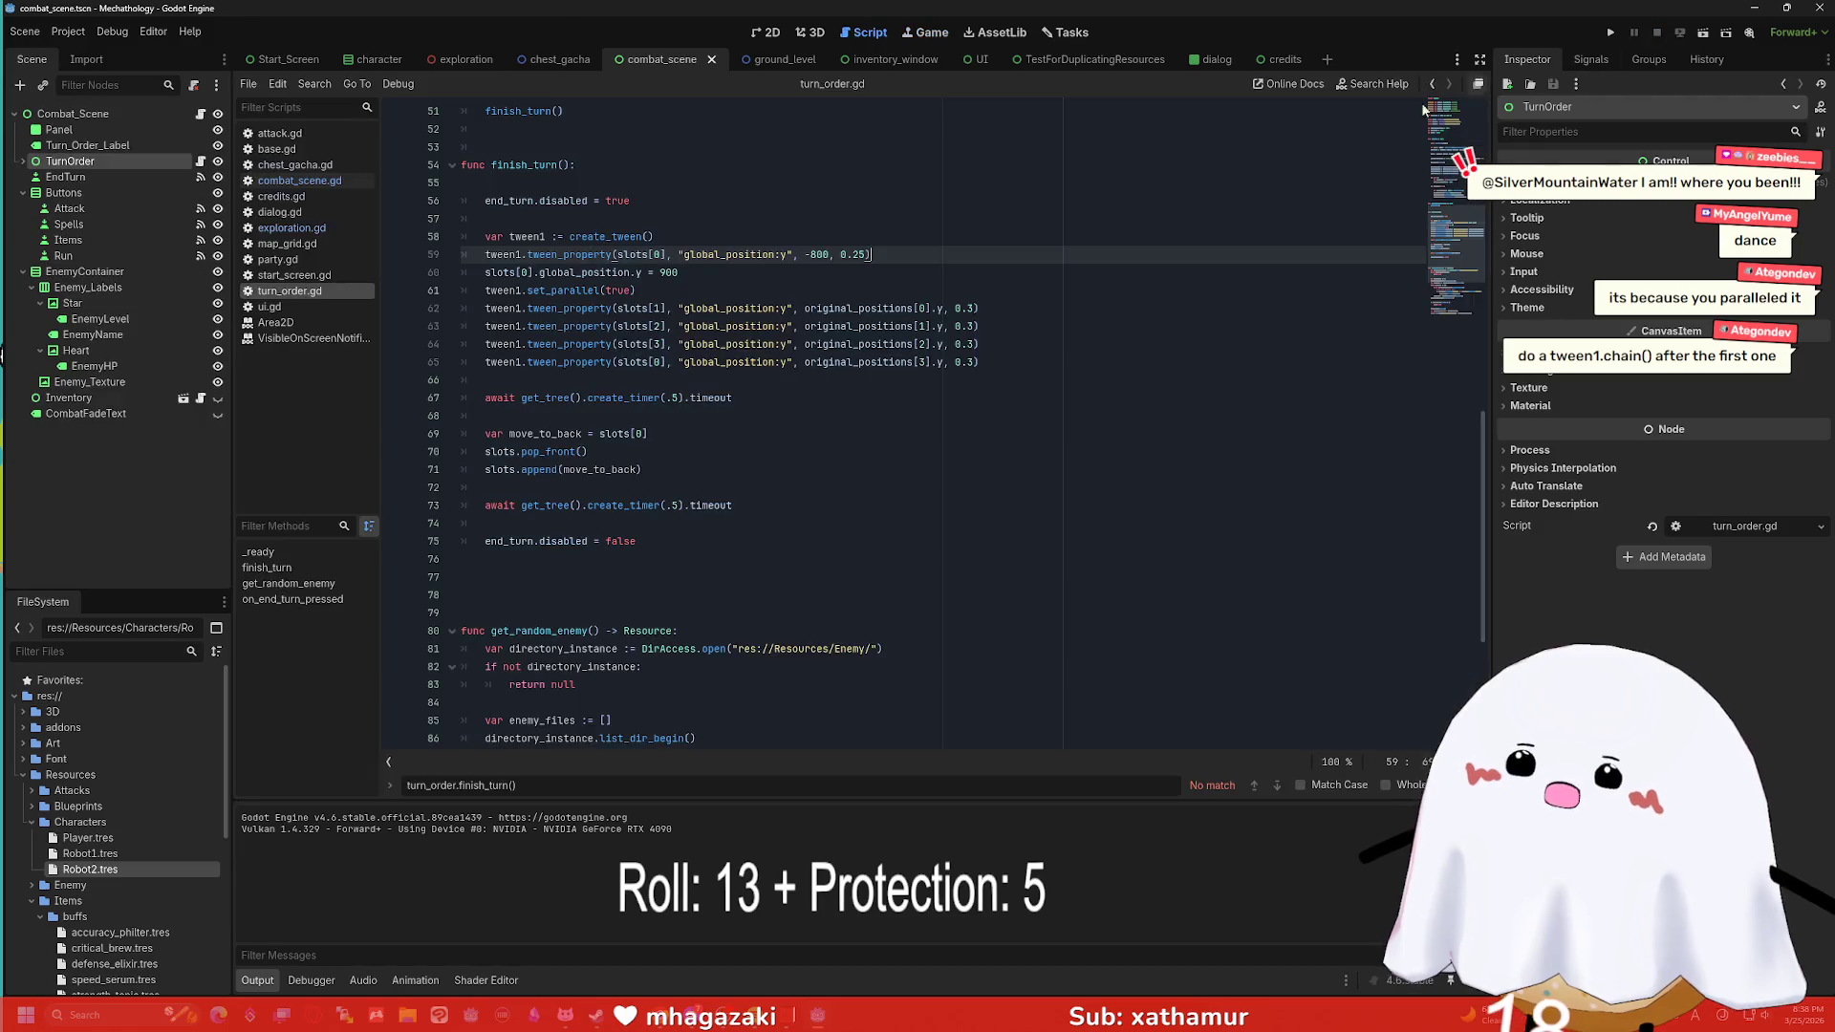
# Replace set_parallel(true) with chain() on line 61 and relaunch the combat scene.
pyautogui.click(596, 290)
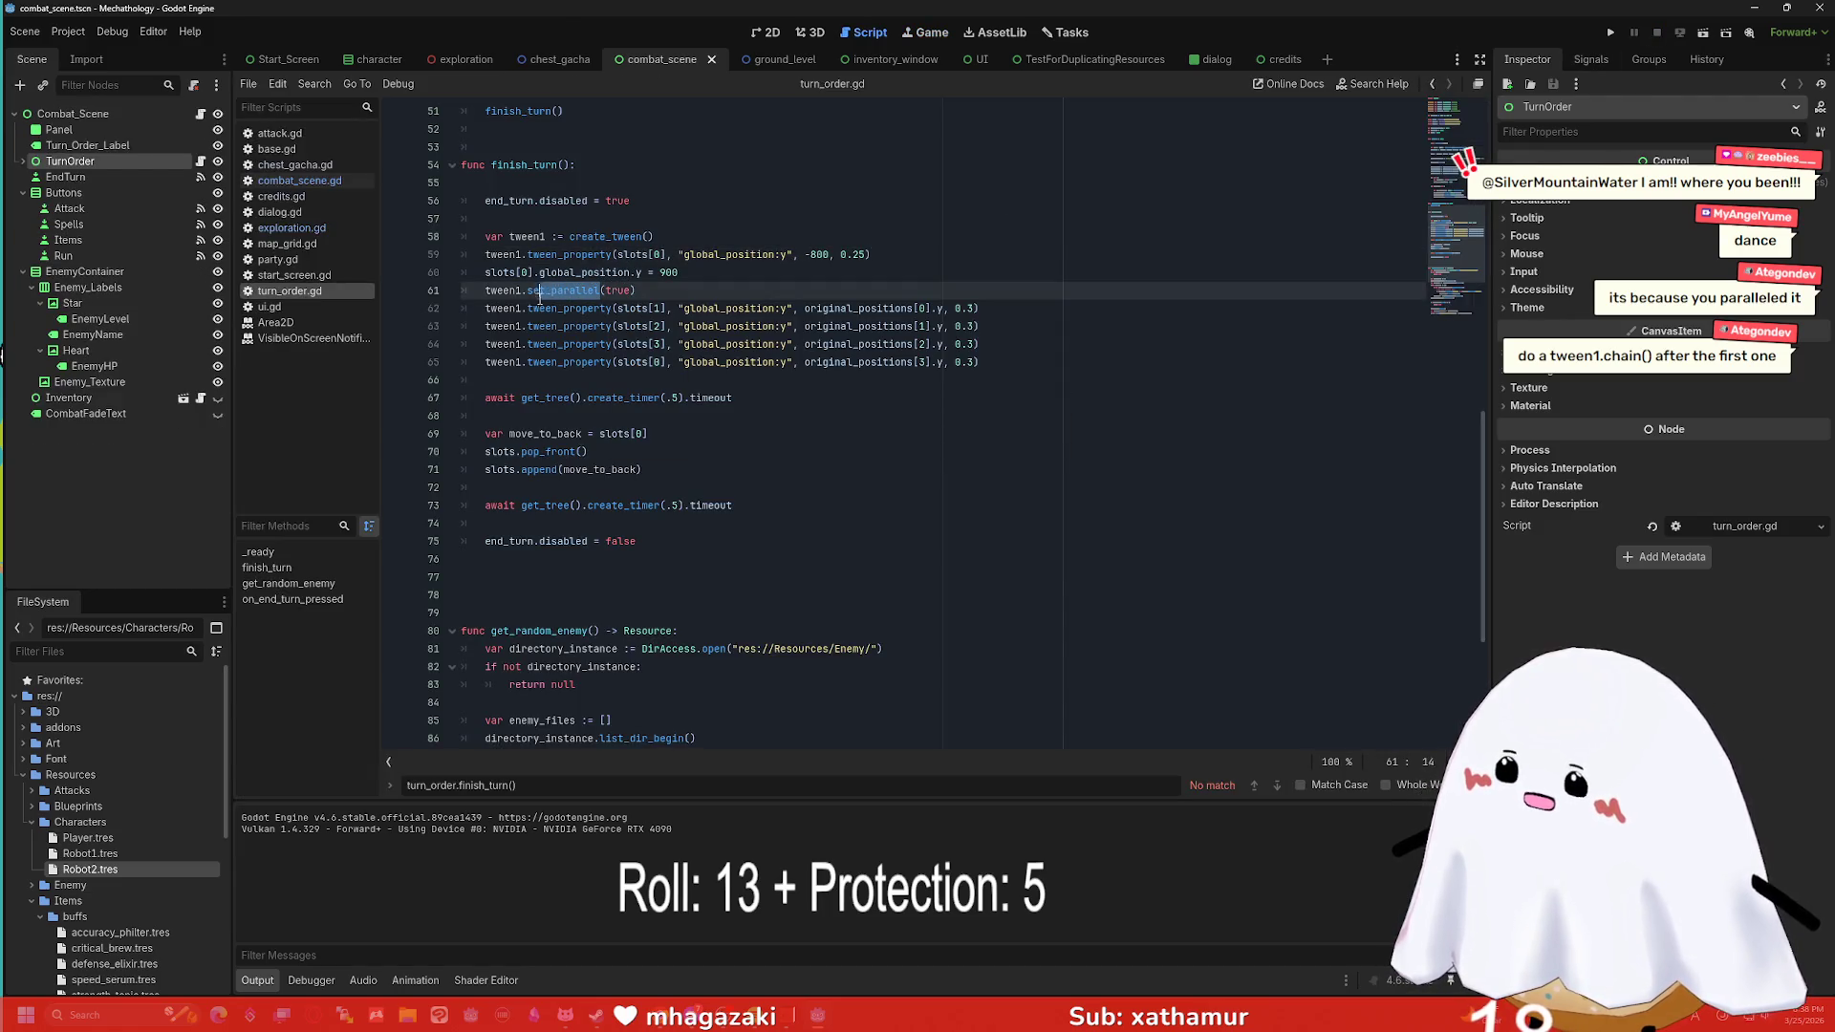
pyautogui.press('Delete')
pyautogui.press('Delete')
pyautogui.press('Delete')
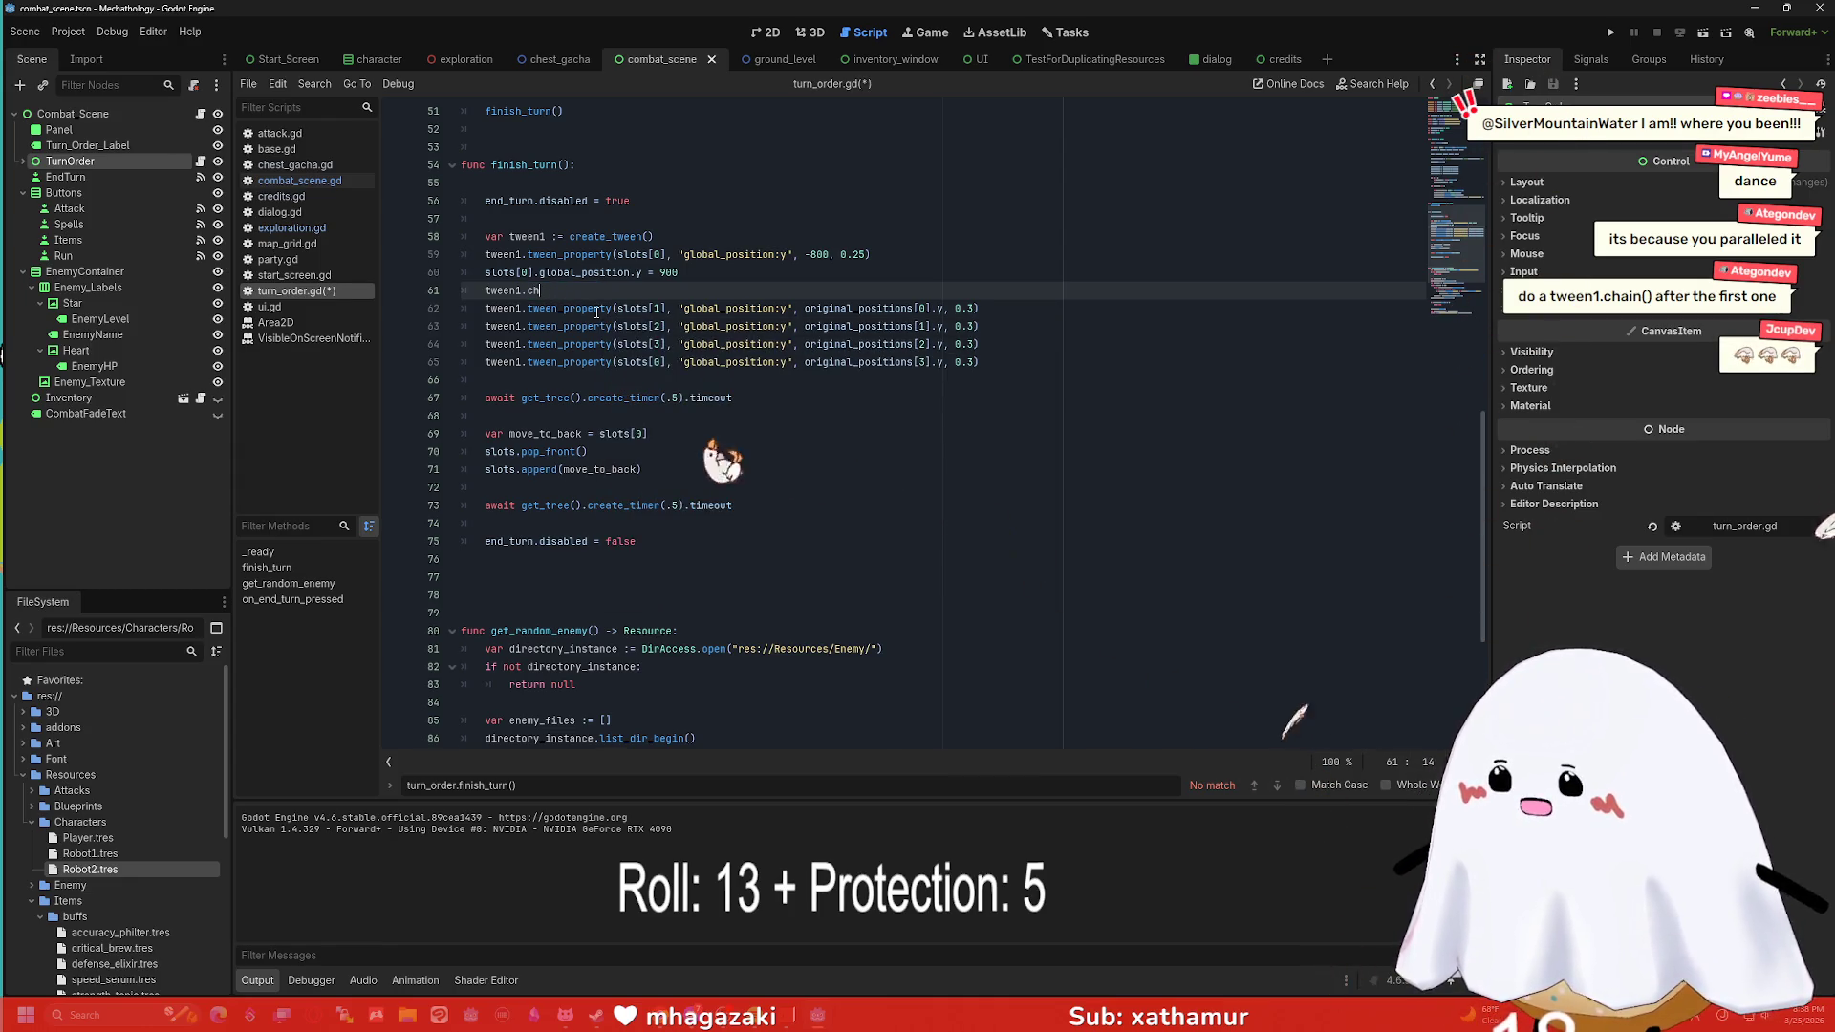
pyautogui.write('ain(')
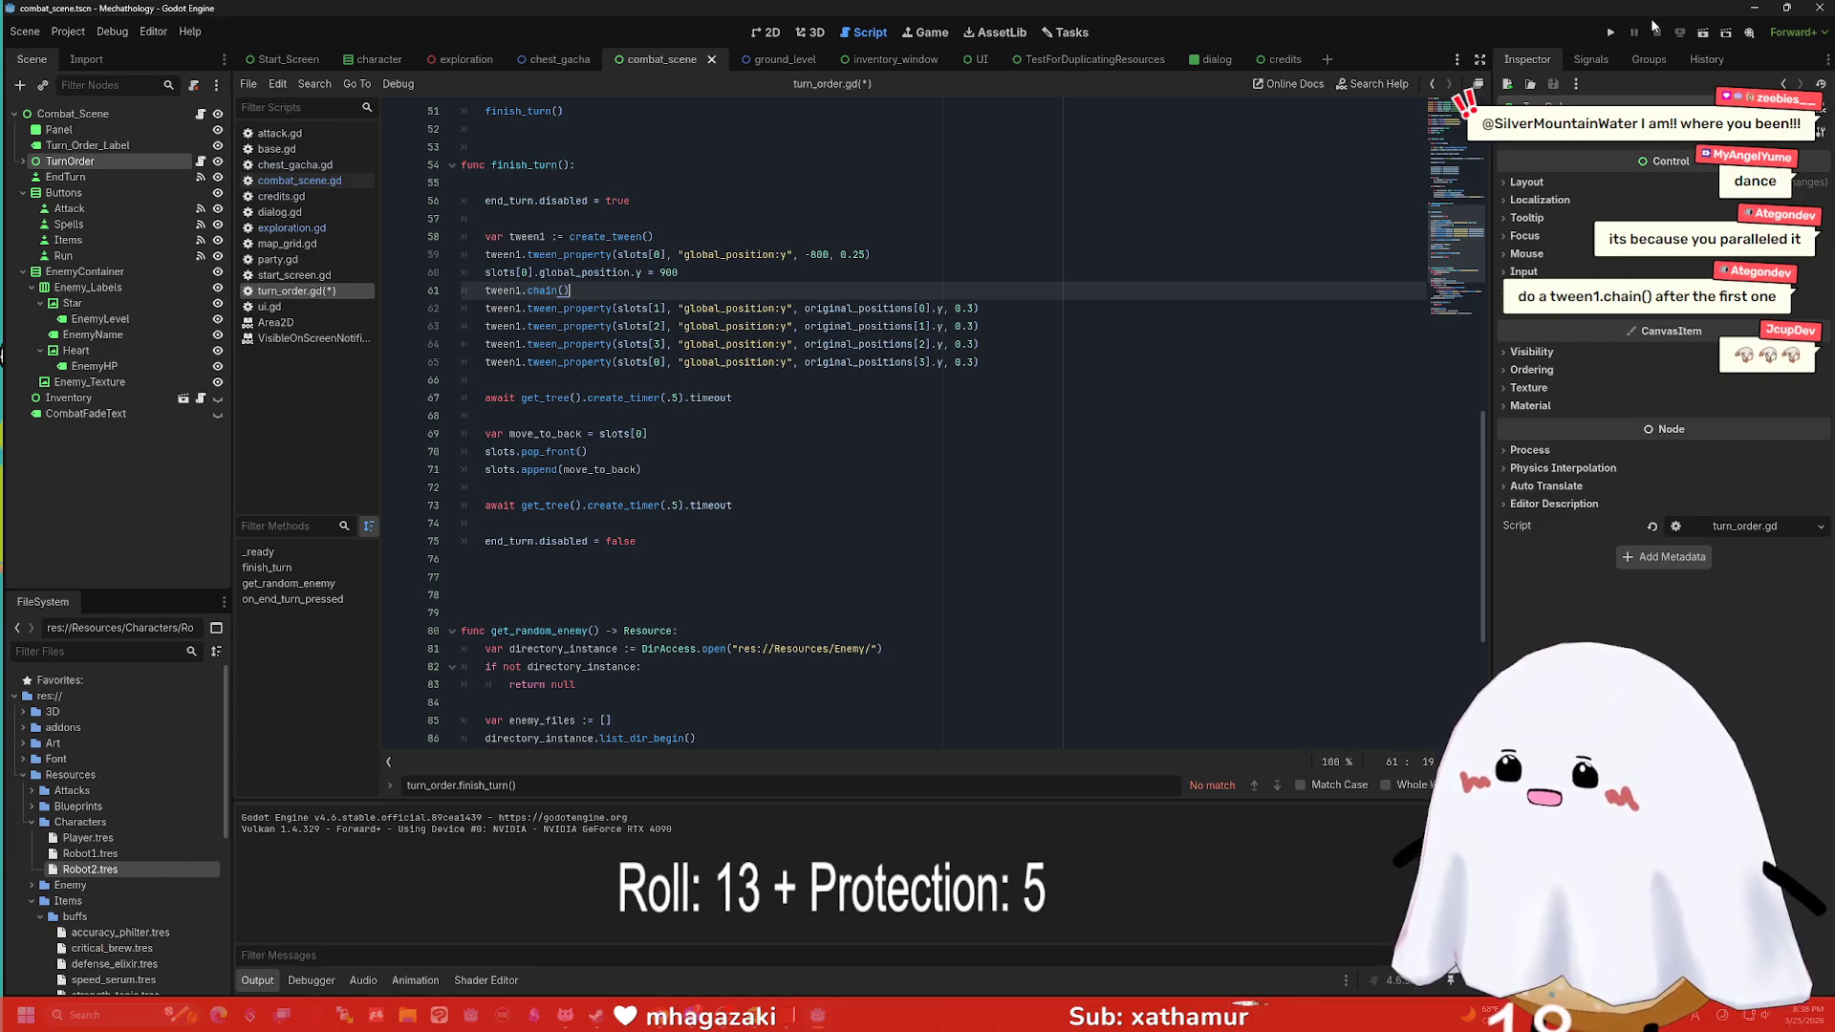
pyautogui.click(1702, 34)
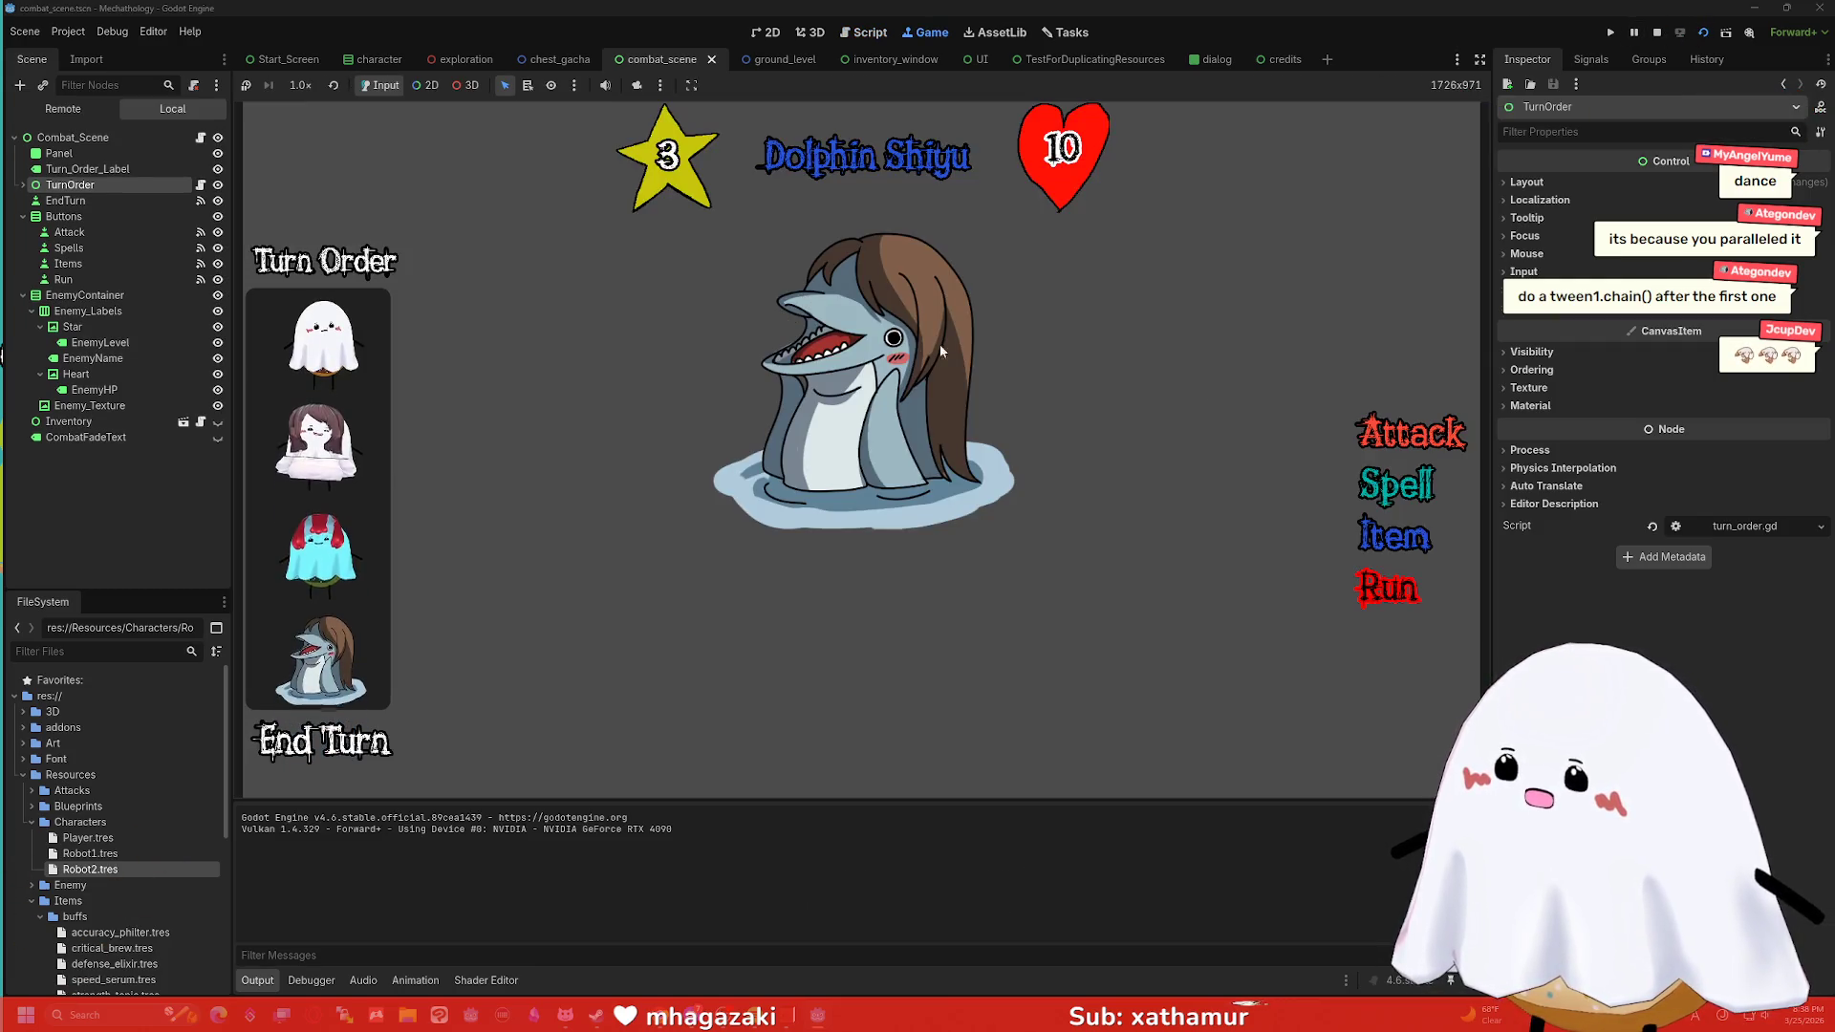
# End a turn against Dolphin Shiyu to see the ghost portrait drop to the bottom.
pyautogui.click(356, 734)
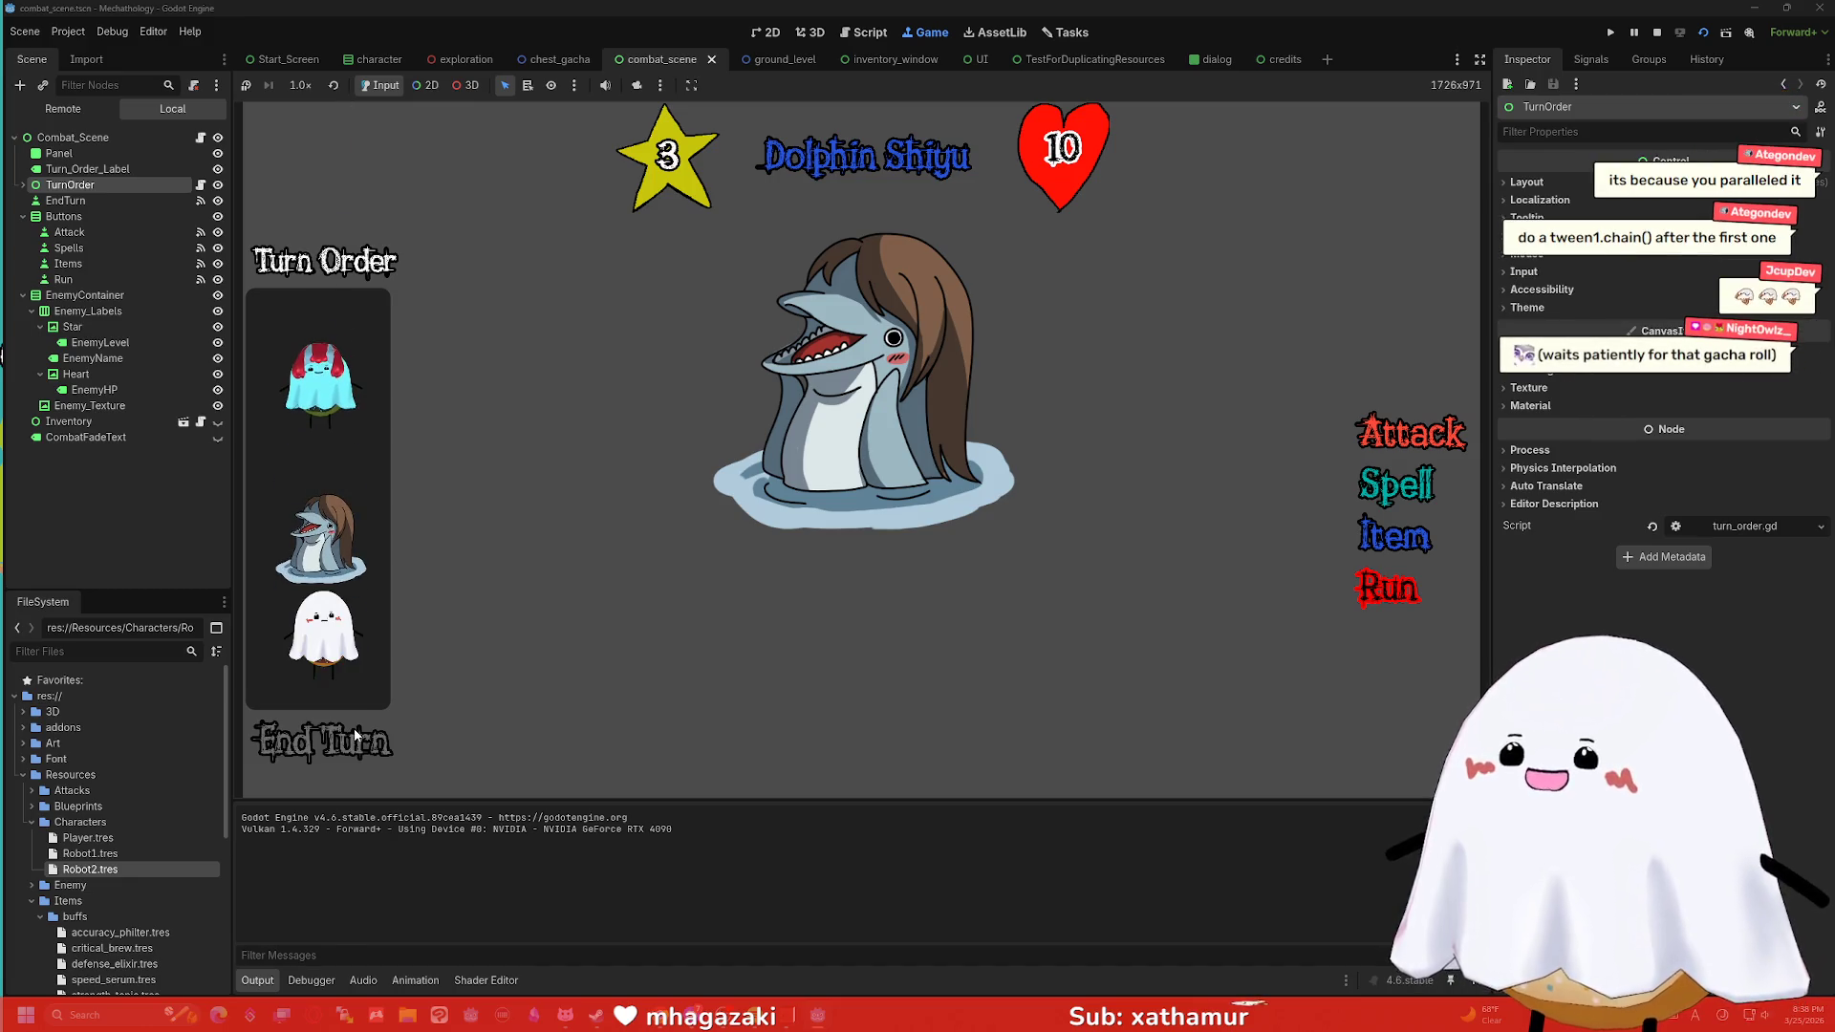
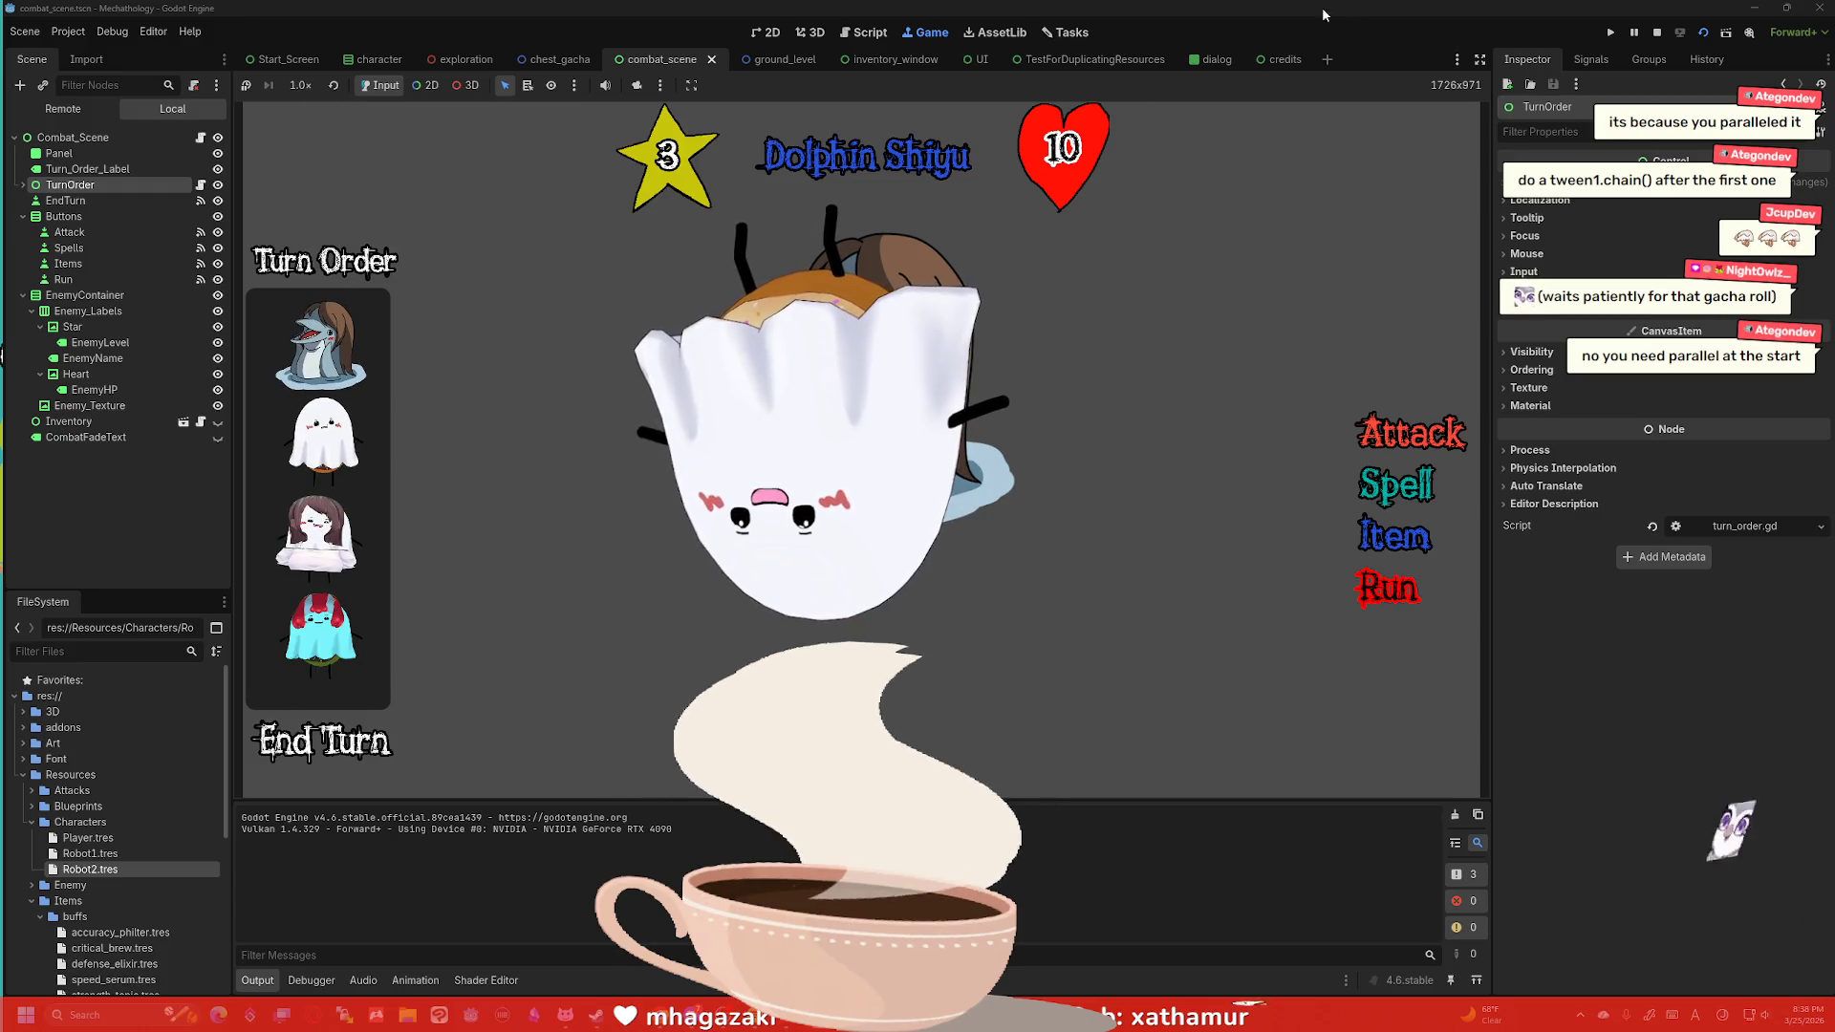
# Stop the game and add a tween1.parallel() call right after create_tween() in finish_turn.
pyautogui.click(1656, 33)
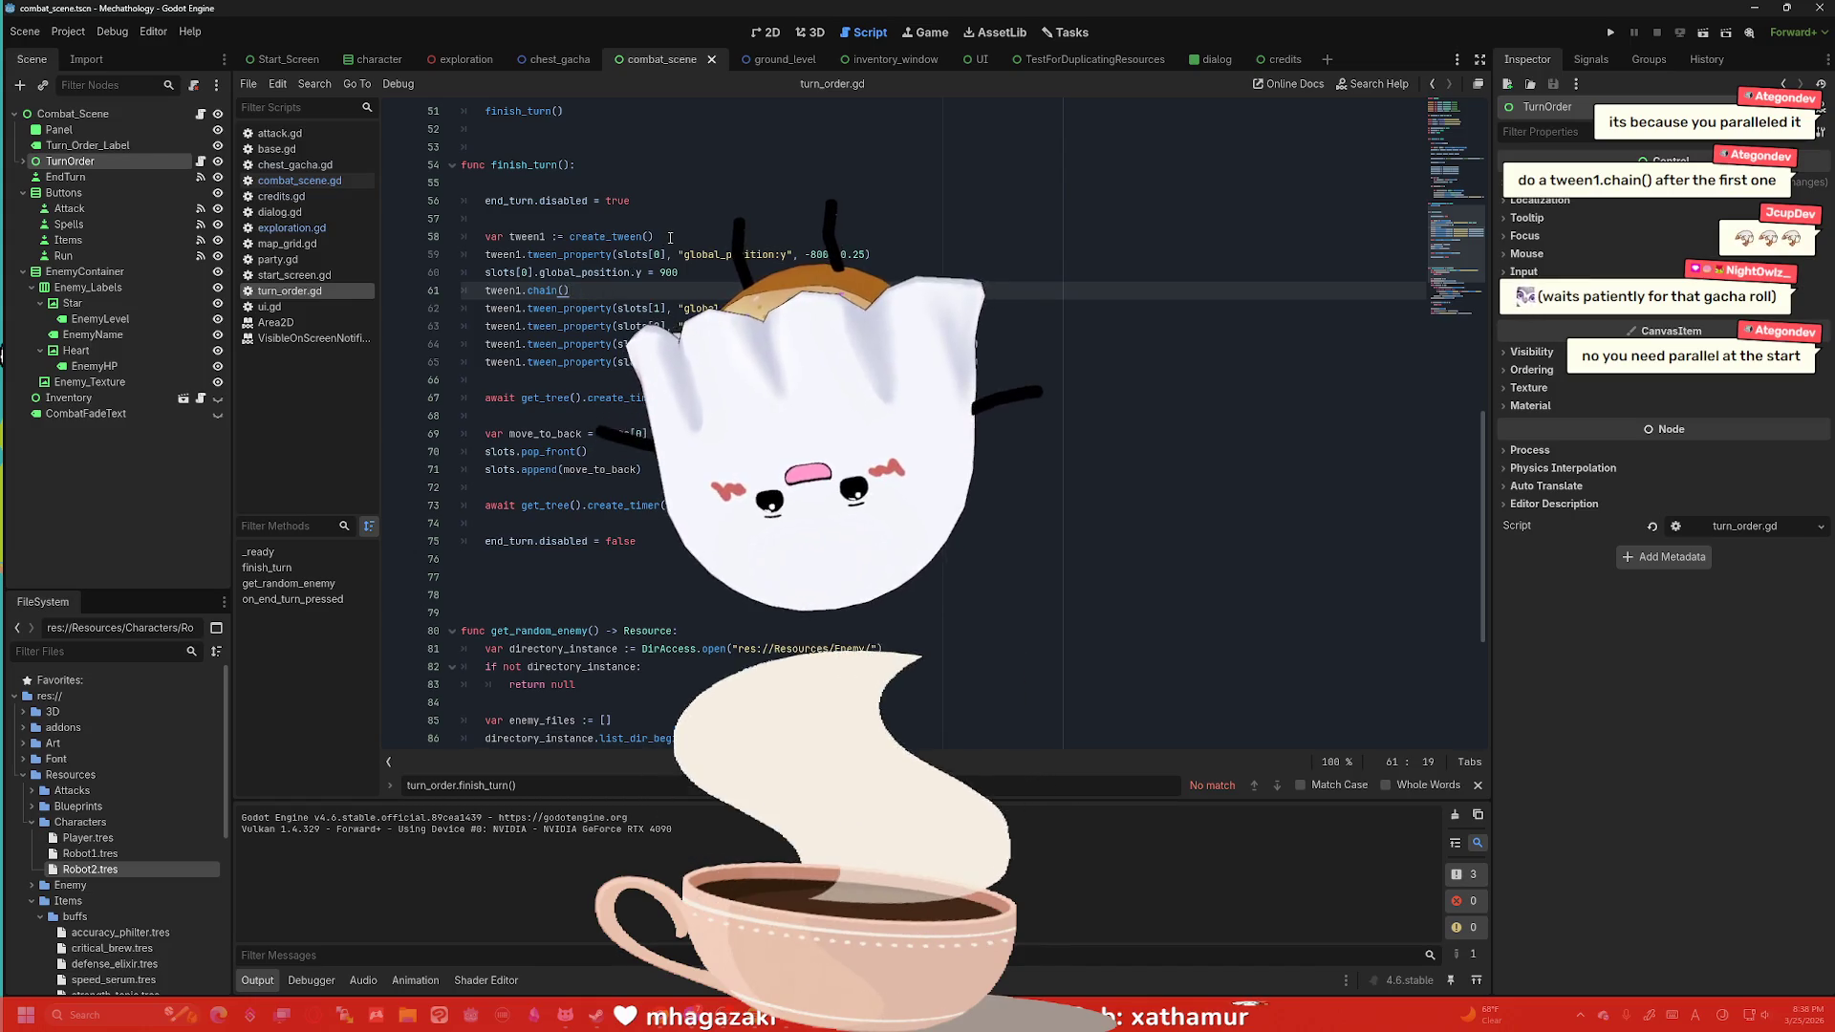
pyautogui.click(764, 237)
pyautogui.press('Return')
pyautogui.write('en')
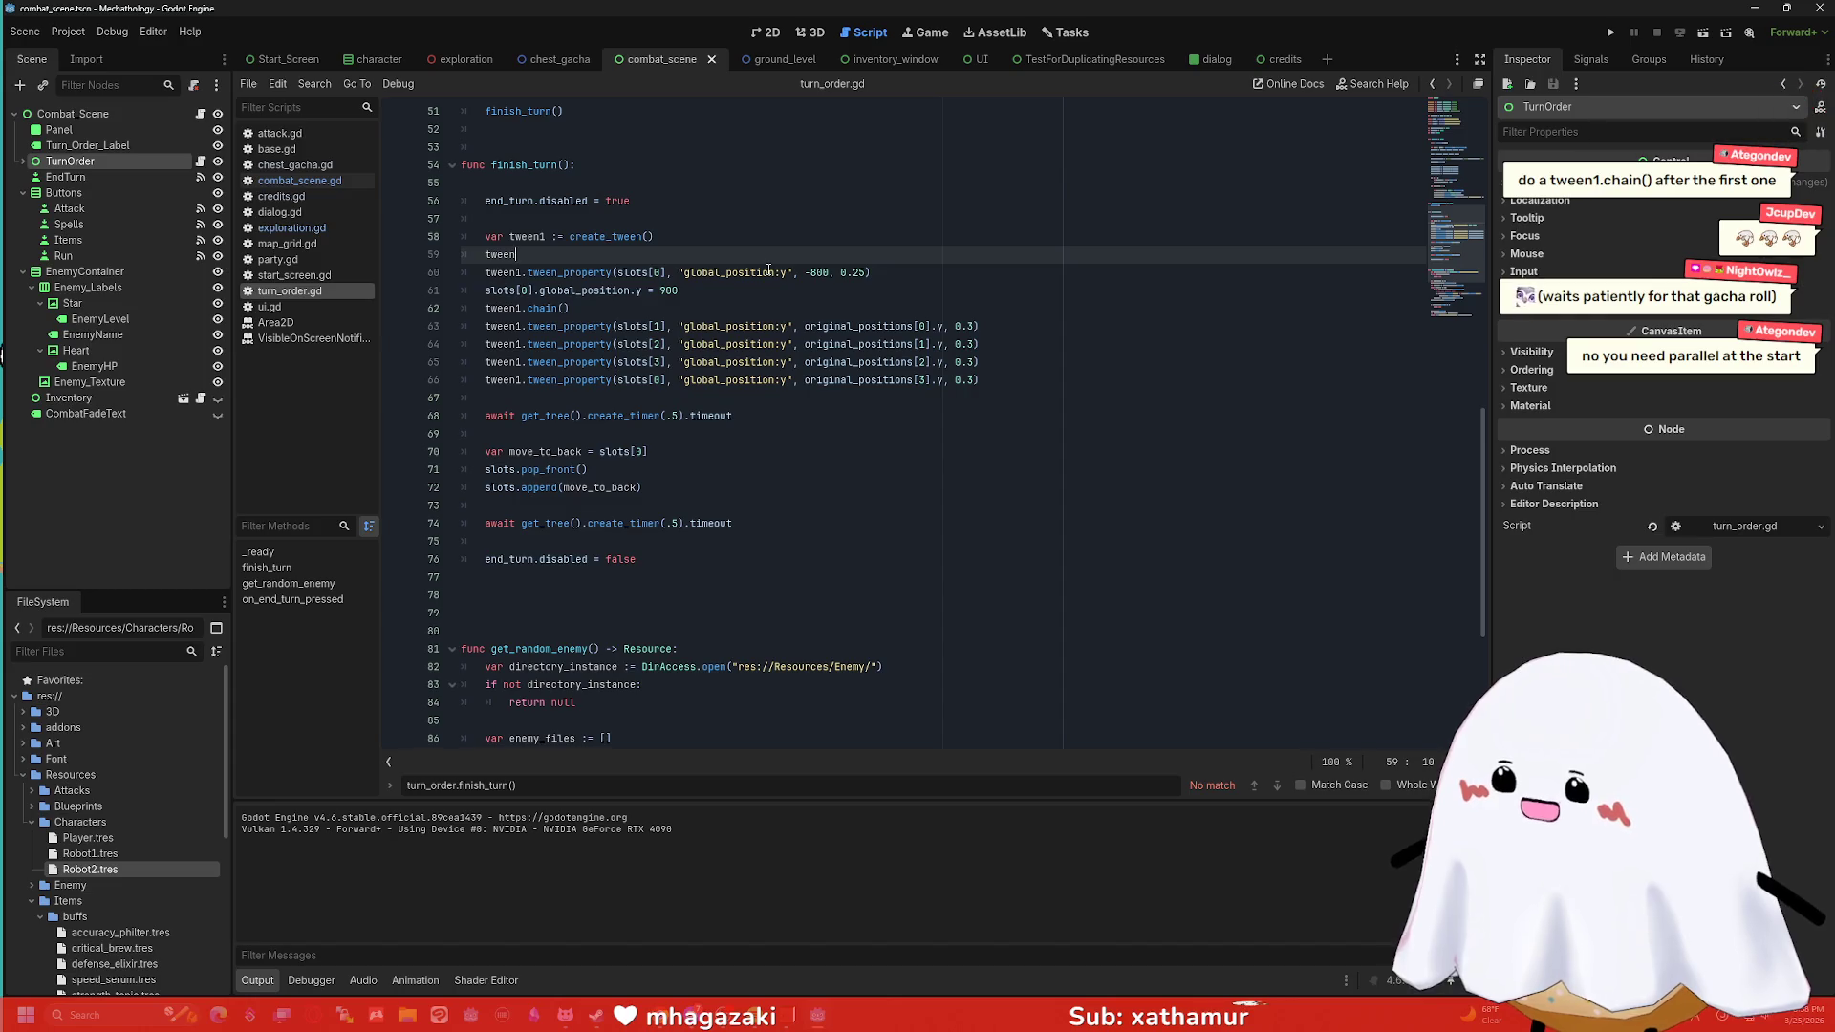
pyautogui.write('1.parr')
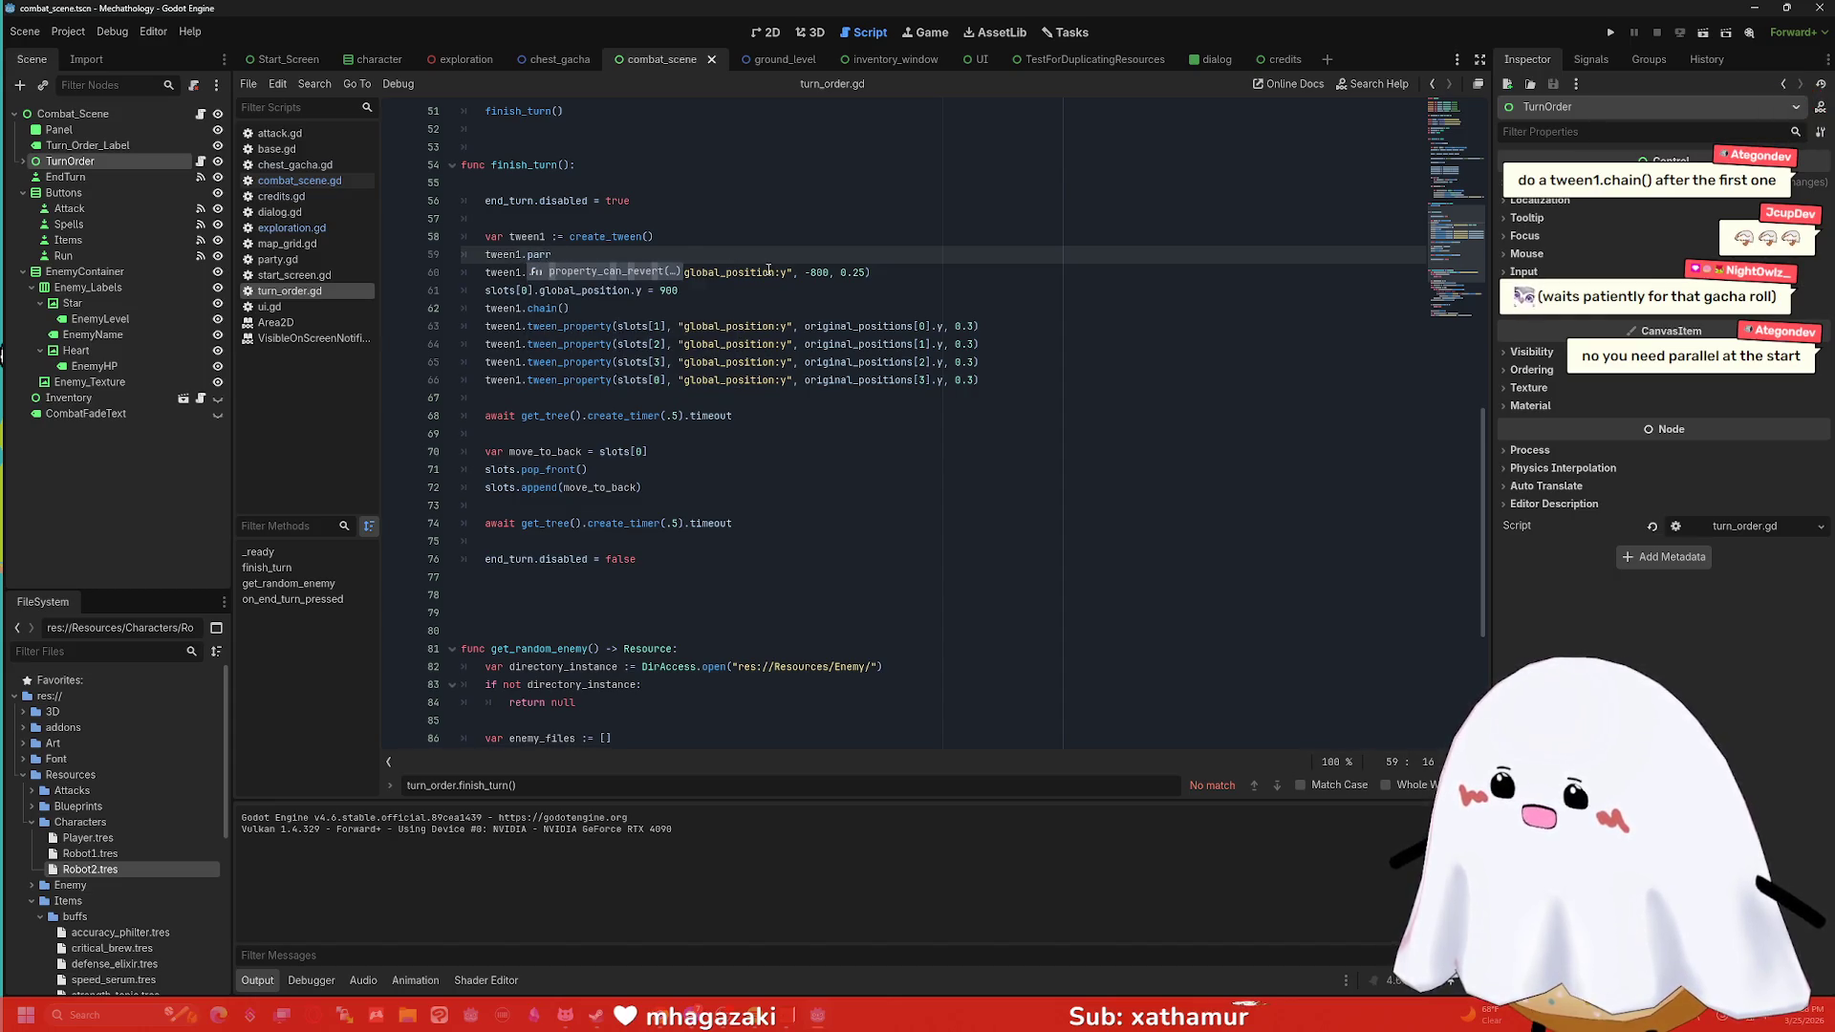
pyautogui.press('BackSpace')
pyautogui.write('ell')
pyautogui.press('Return')
pyautogui.press('BackSpace')
pyautogui.press('BackSpace')
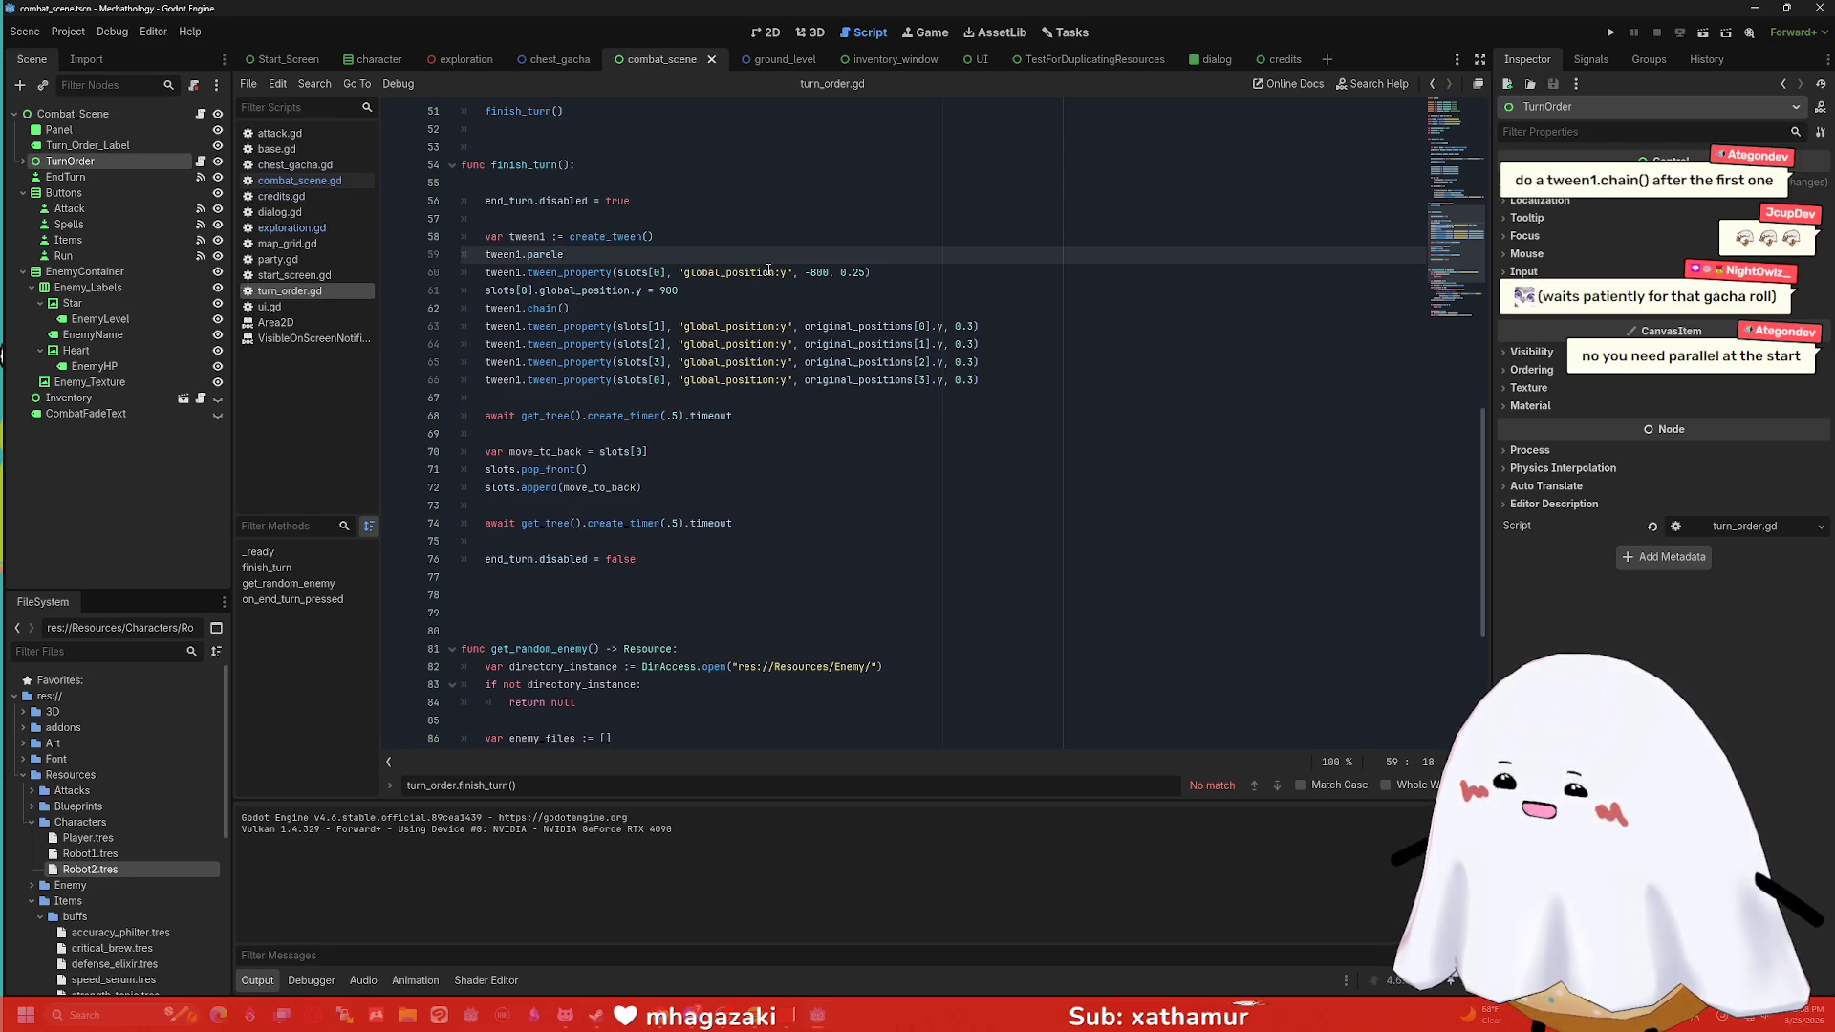
pyautogui.press('BackSpace')
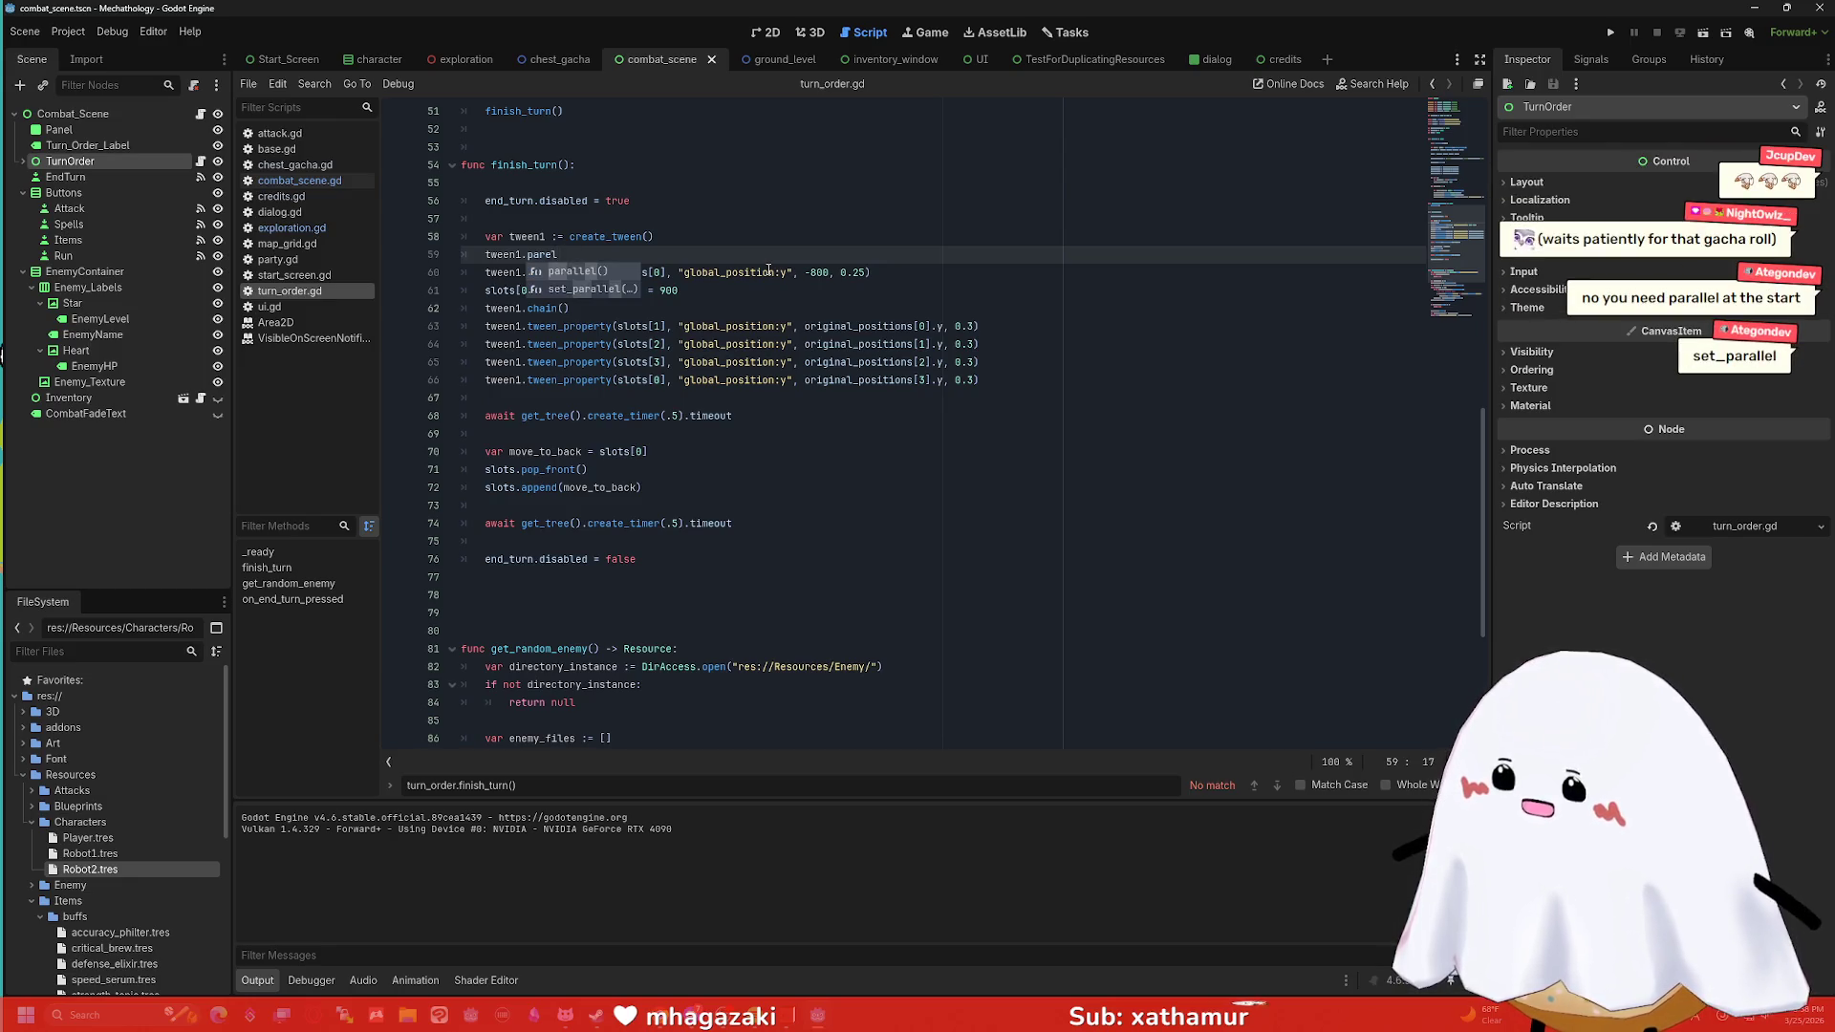
pyautogui.press('Return')
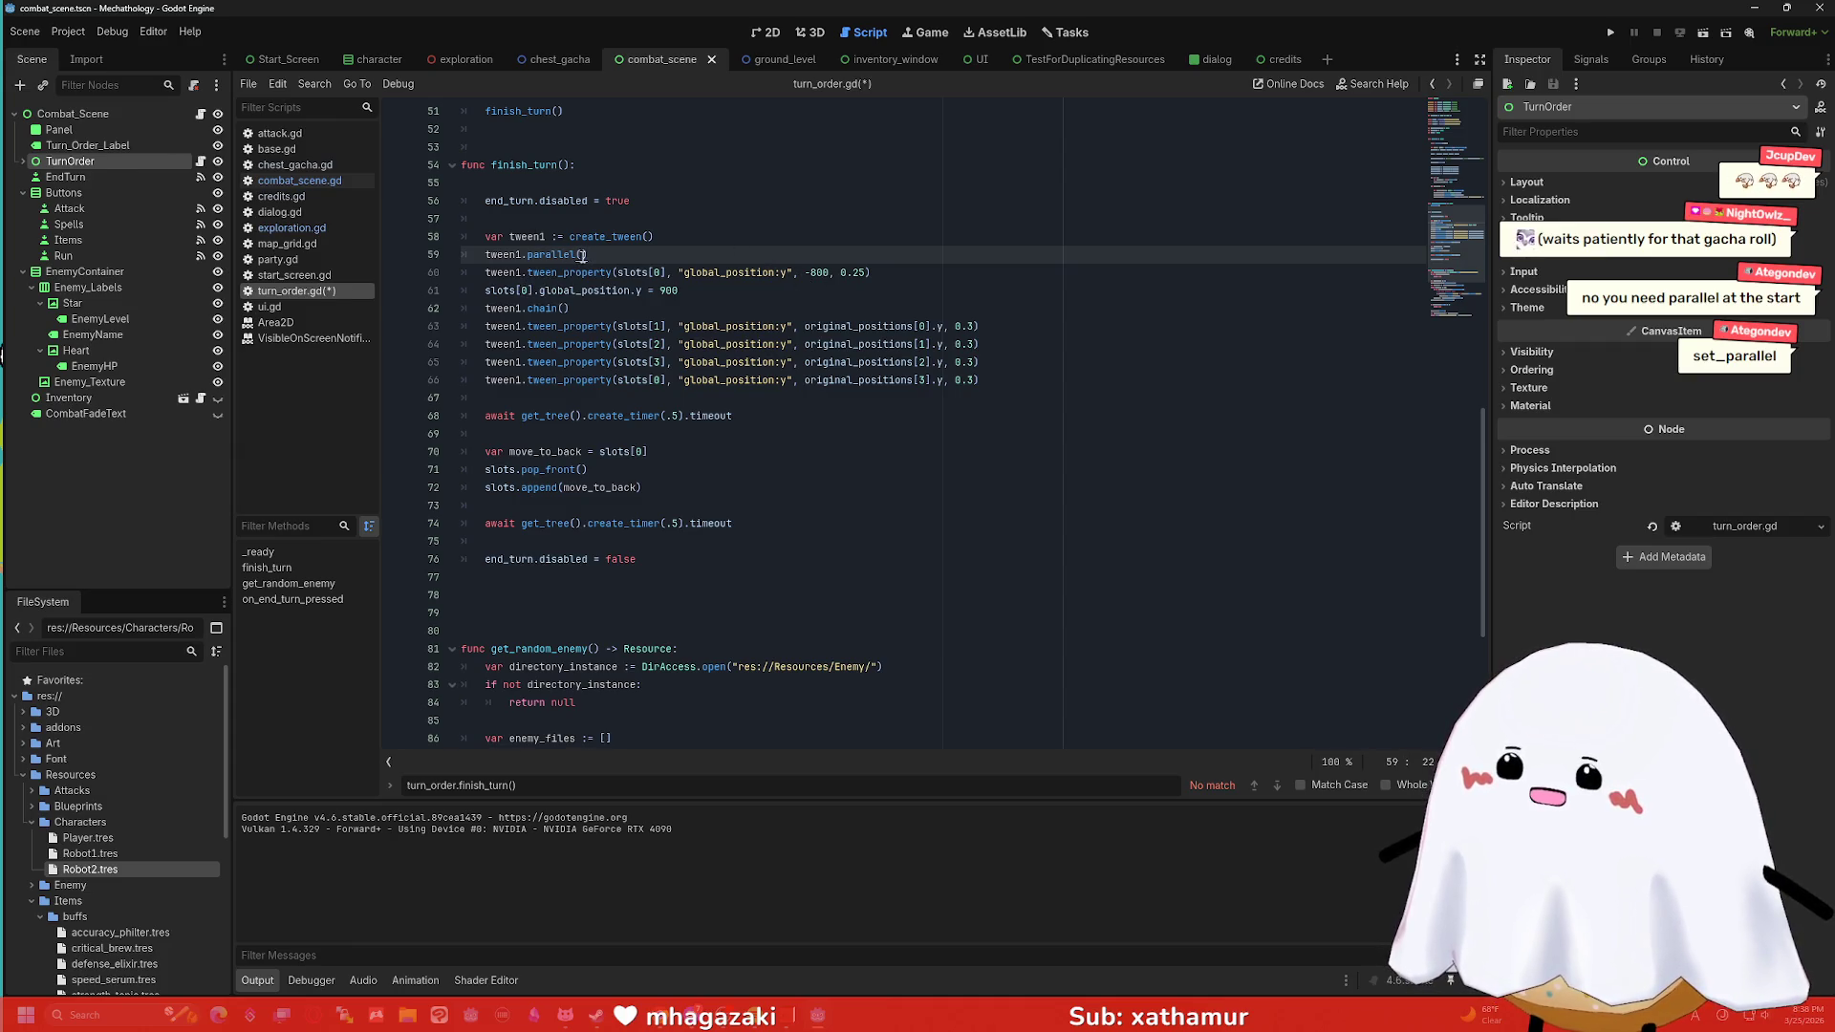
# After a quick test run, correct the call to tween1.set_parallel(true).
pyautogui.click(1612, 31)
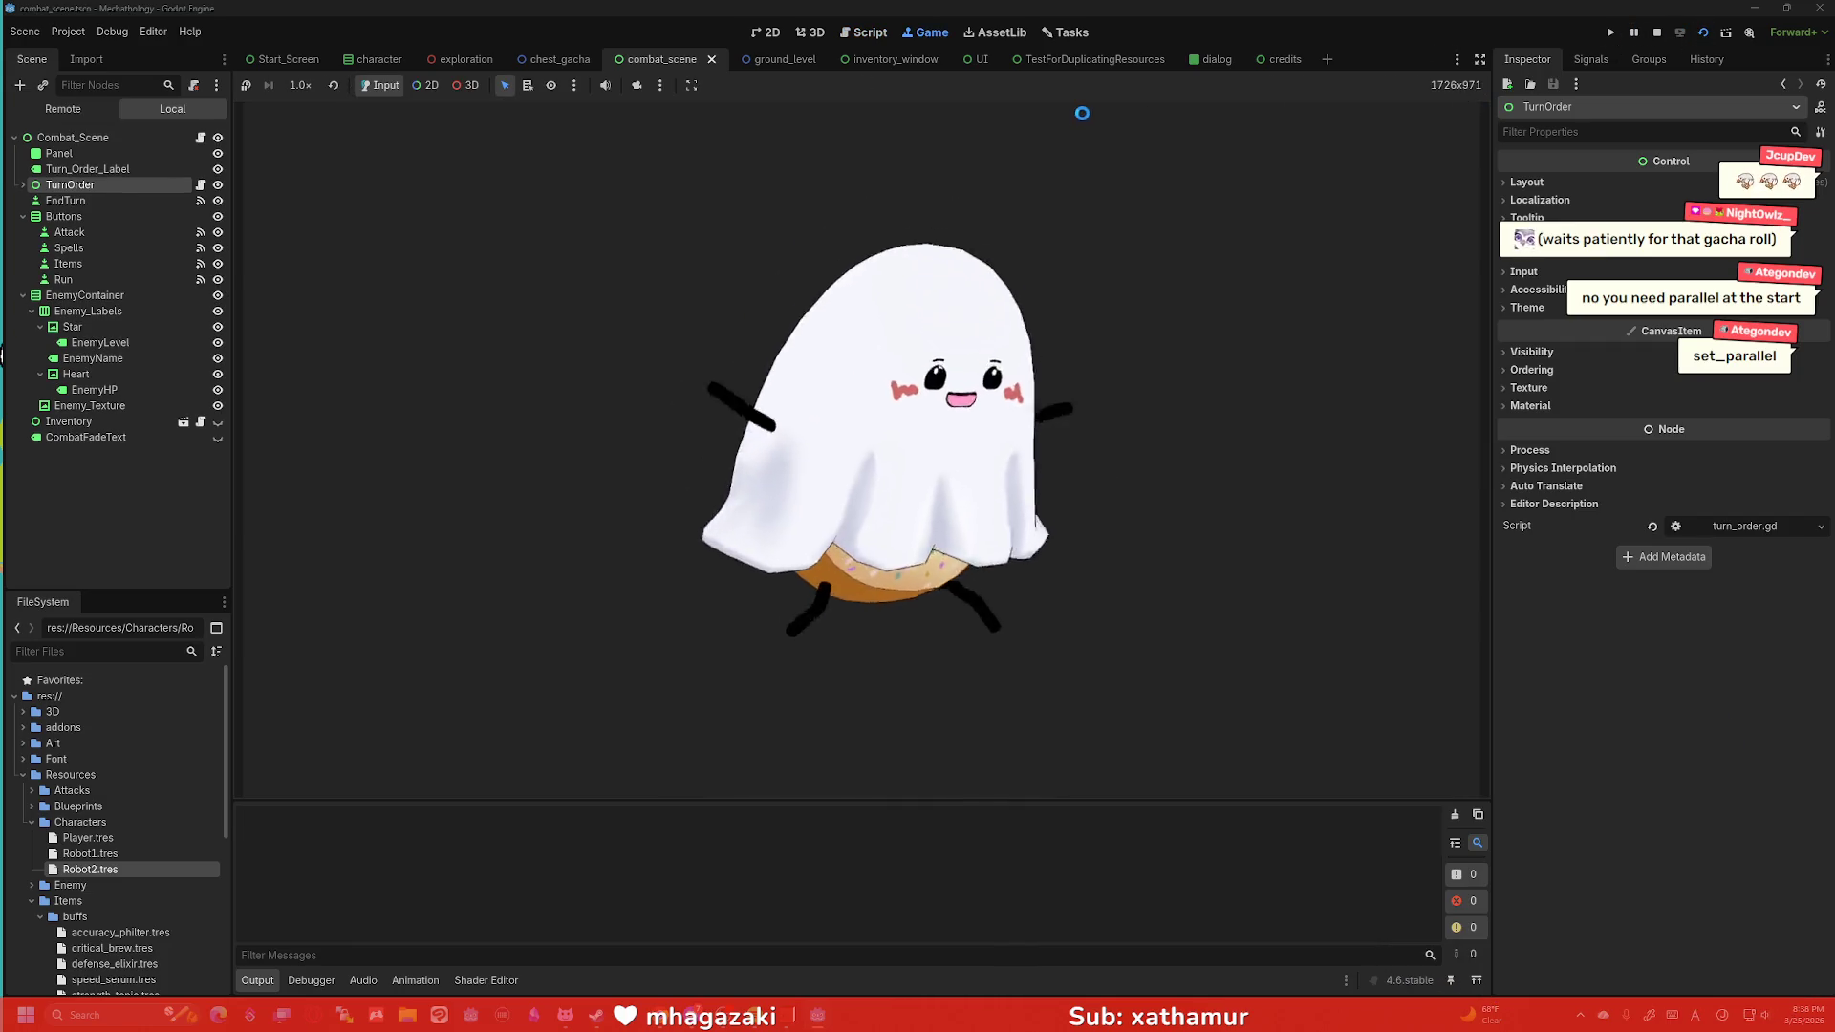
pyautogui.press('F8')
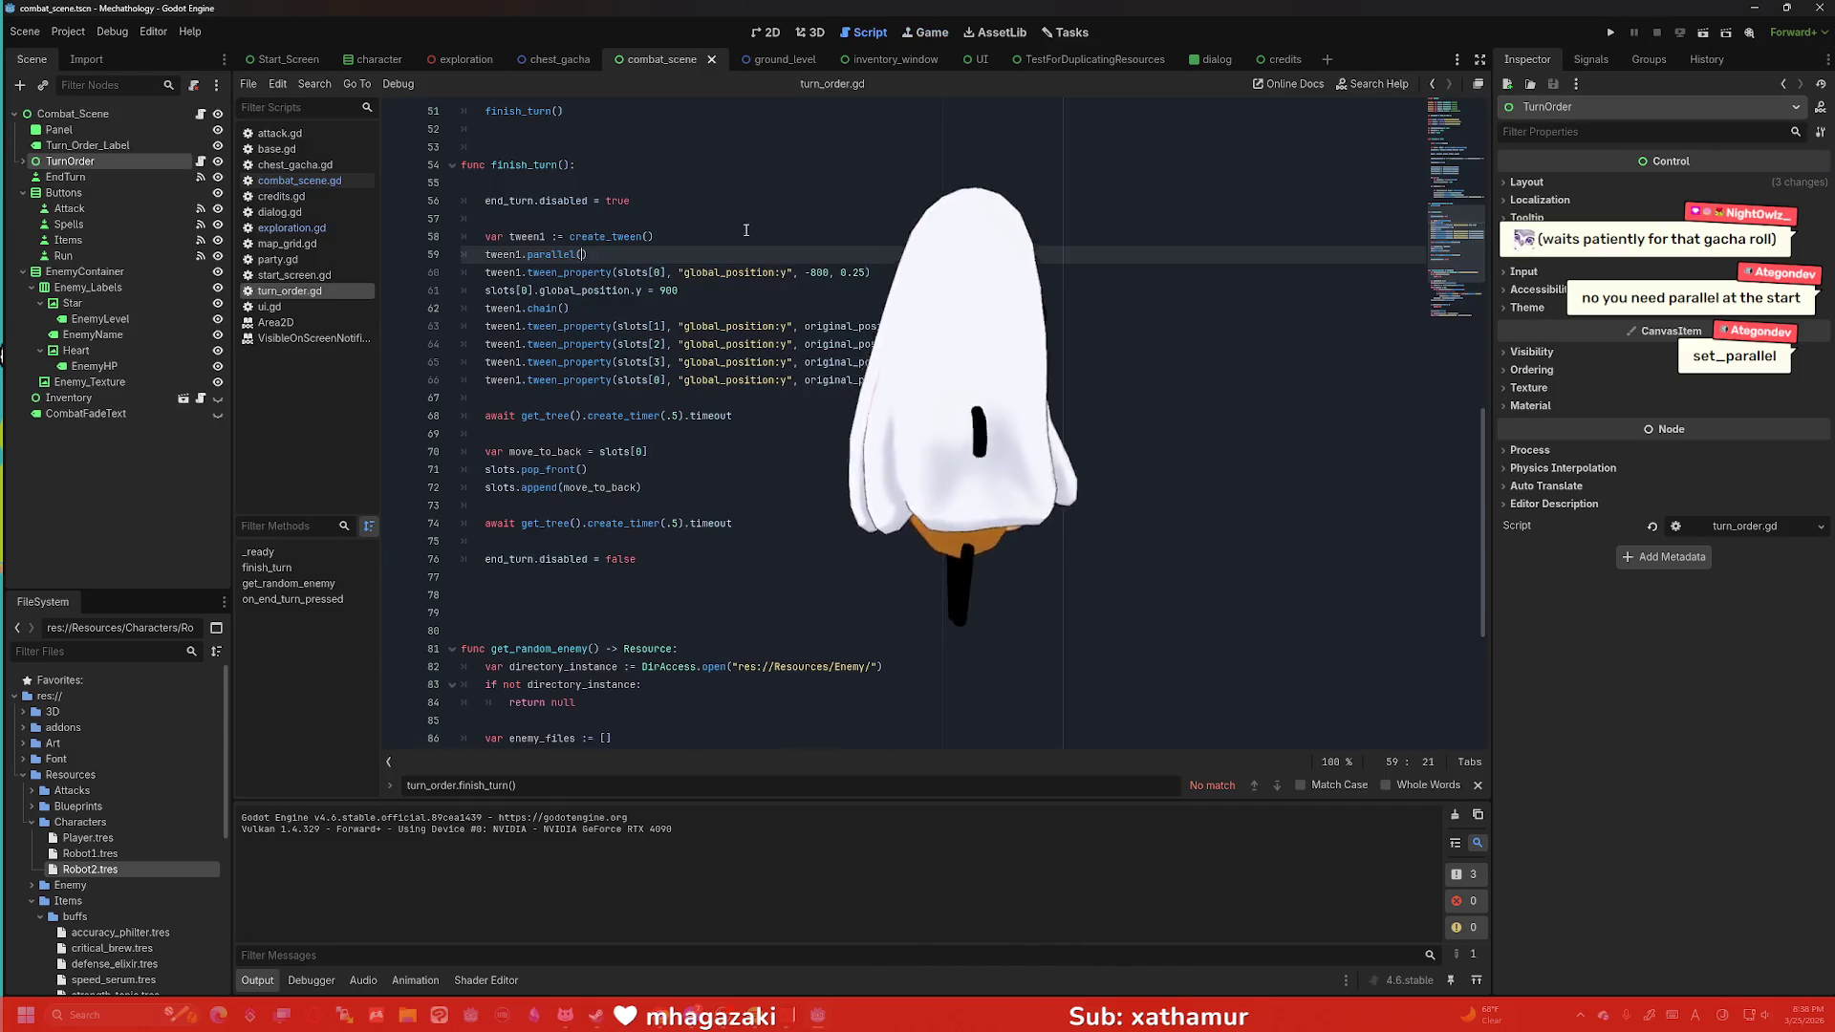
pyautogui.click(528, 254)
pyautogui.write('set_')
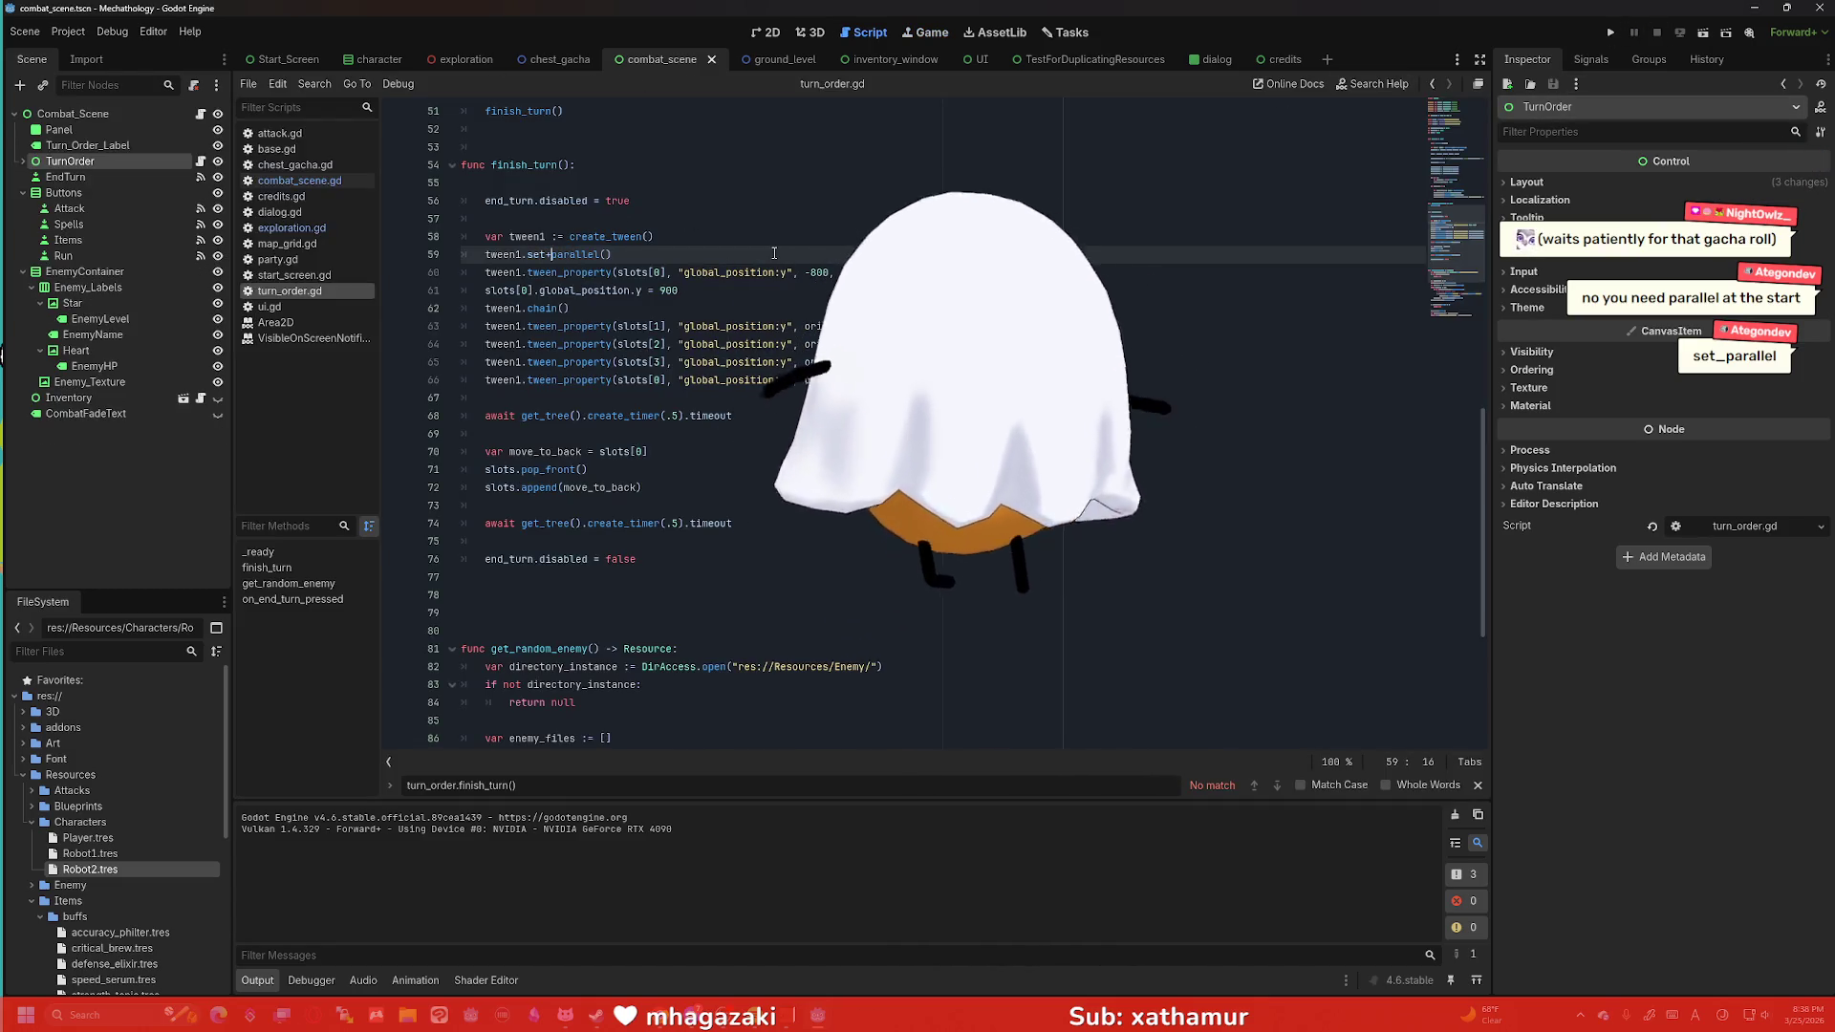
pyautogui.press('End')
pyautogui.press('Left')
pyautogui.write('t')
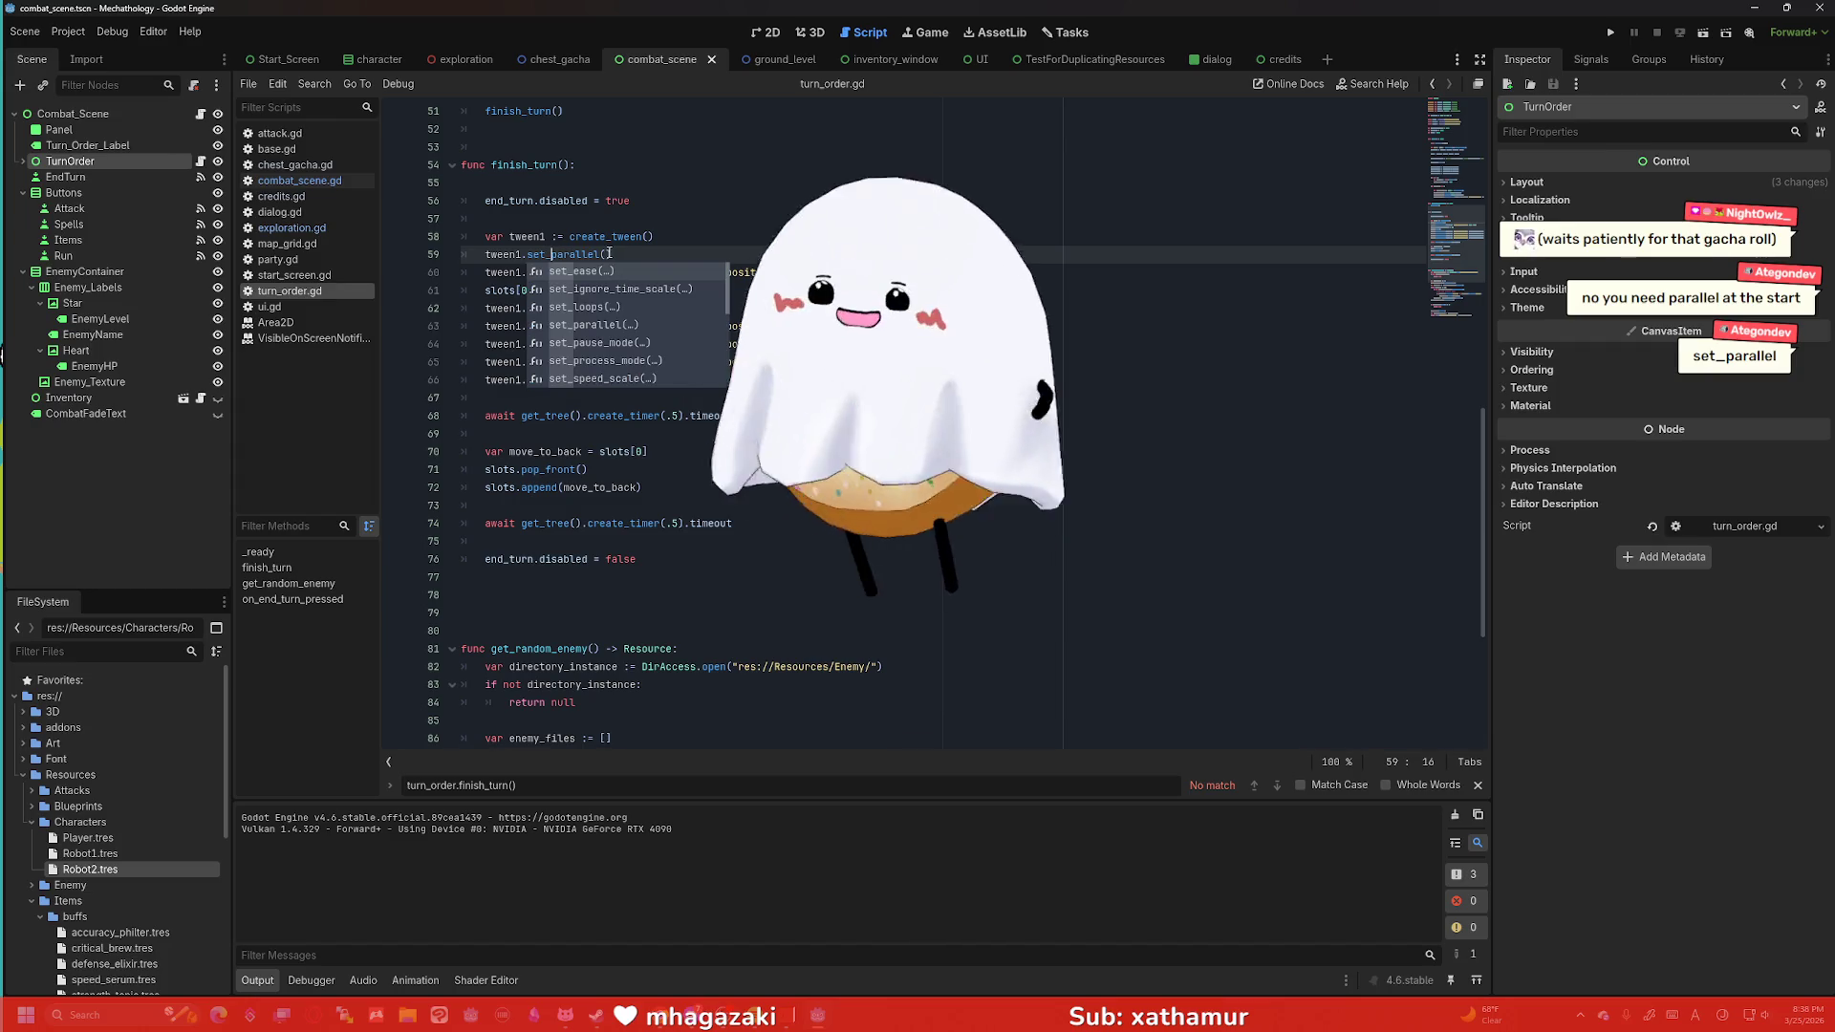
pyautogui.write('rue)')
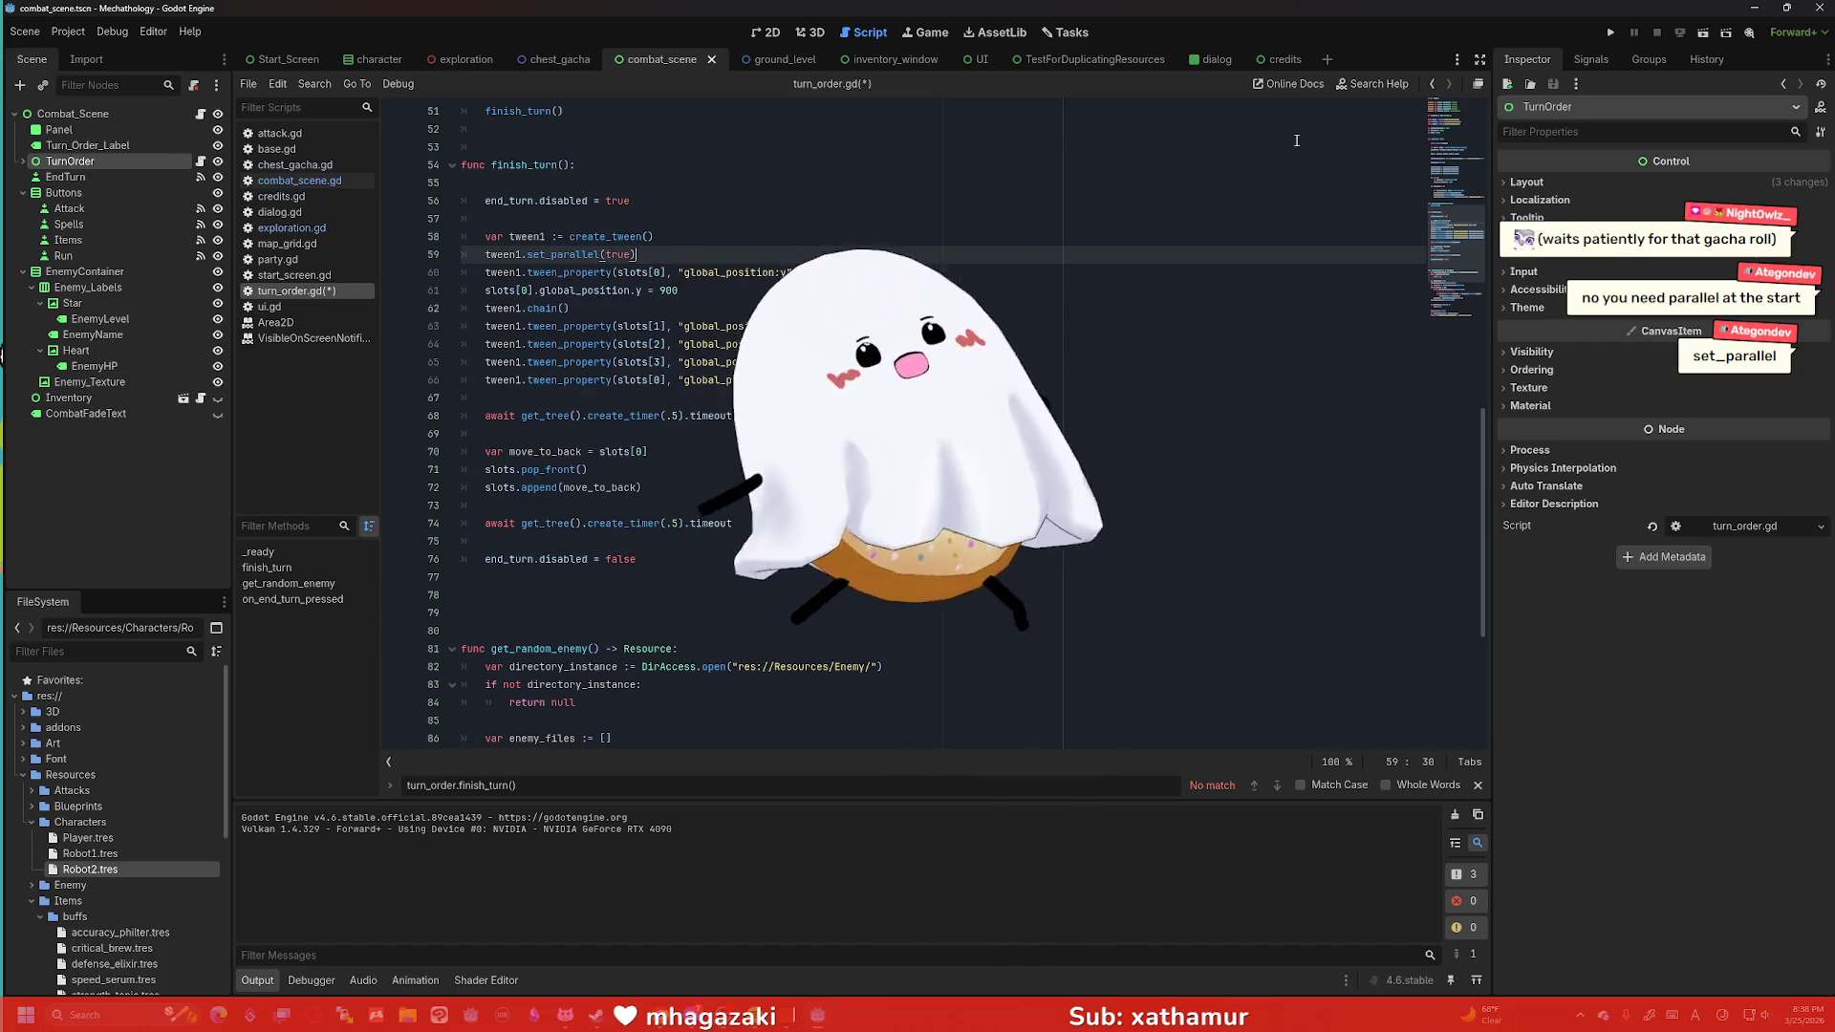
# Run the combat scene, end three turns to watch the portraits rotate, then stop.
pyautogui.click(1680, 35)
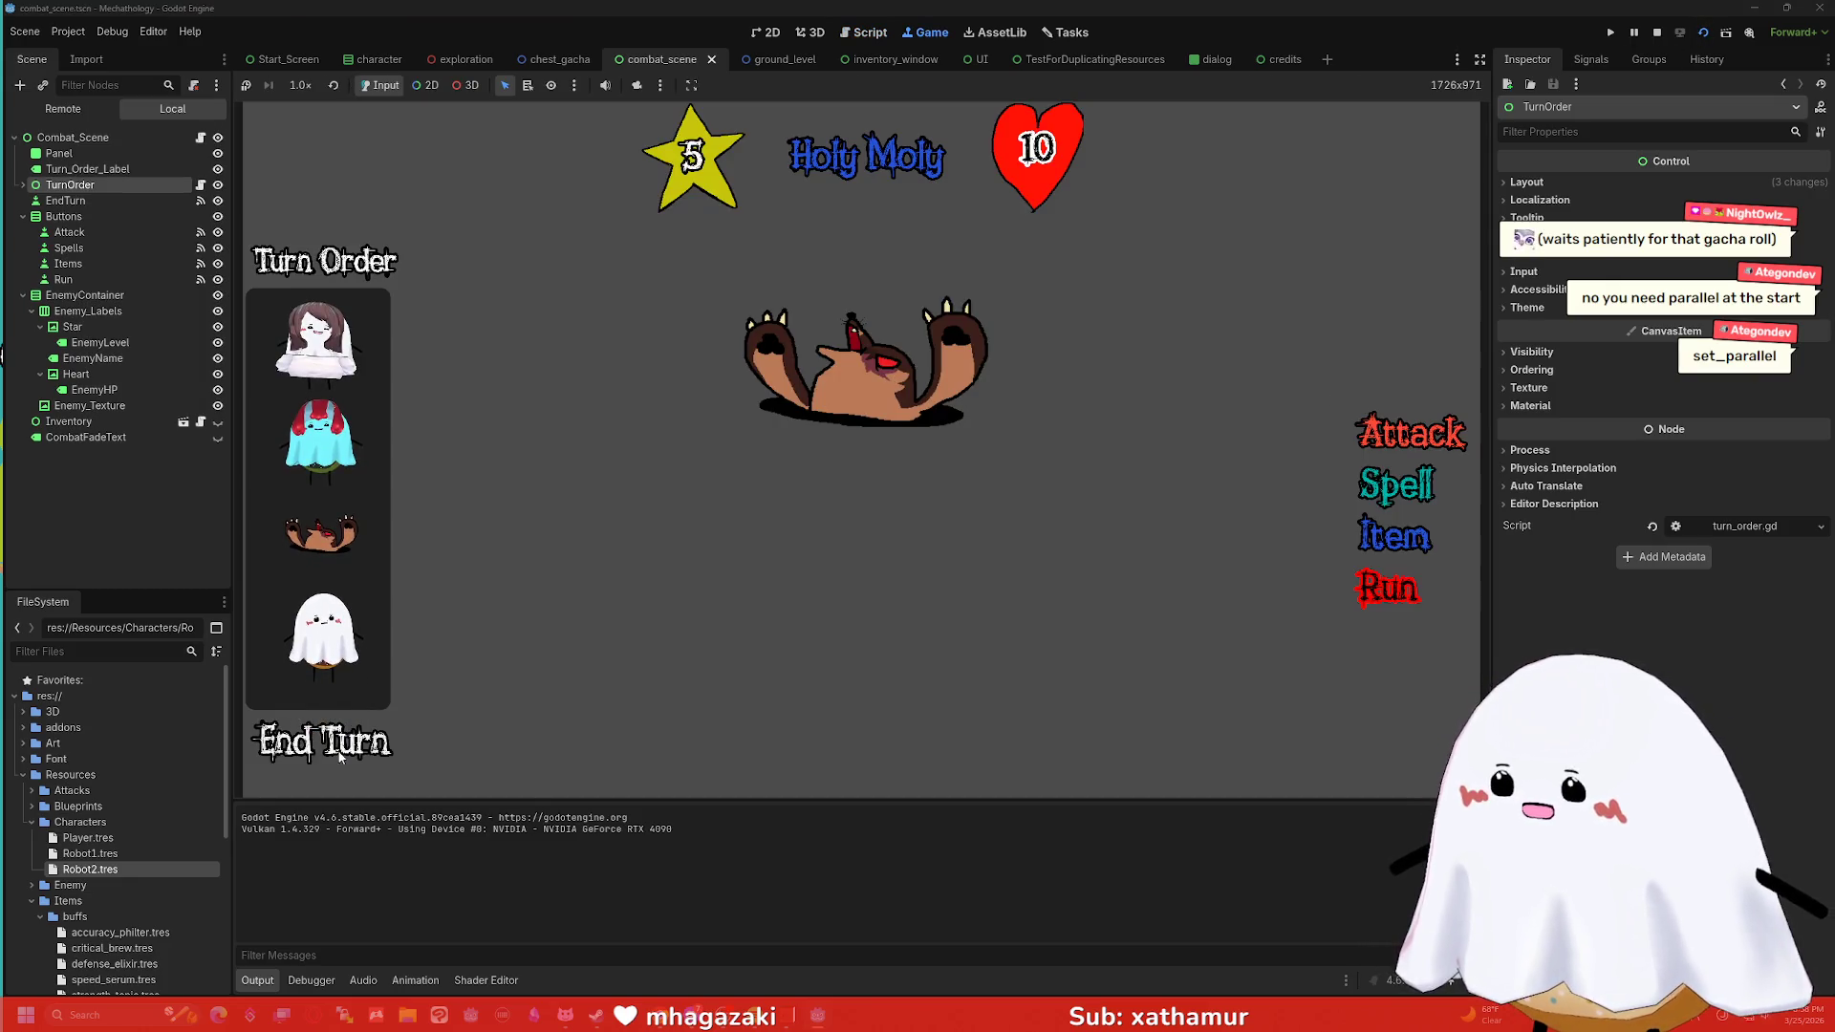
pyautogui.click(353, 748)
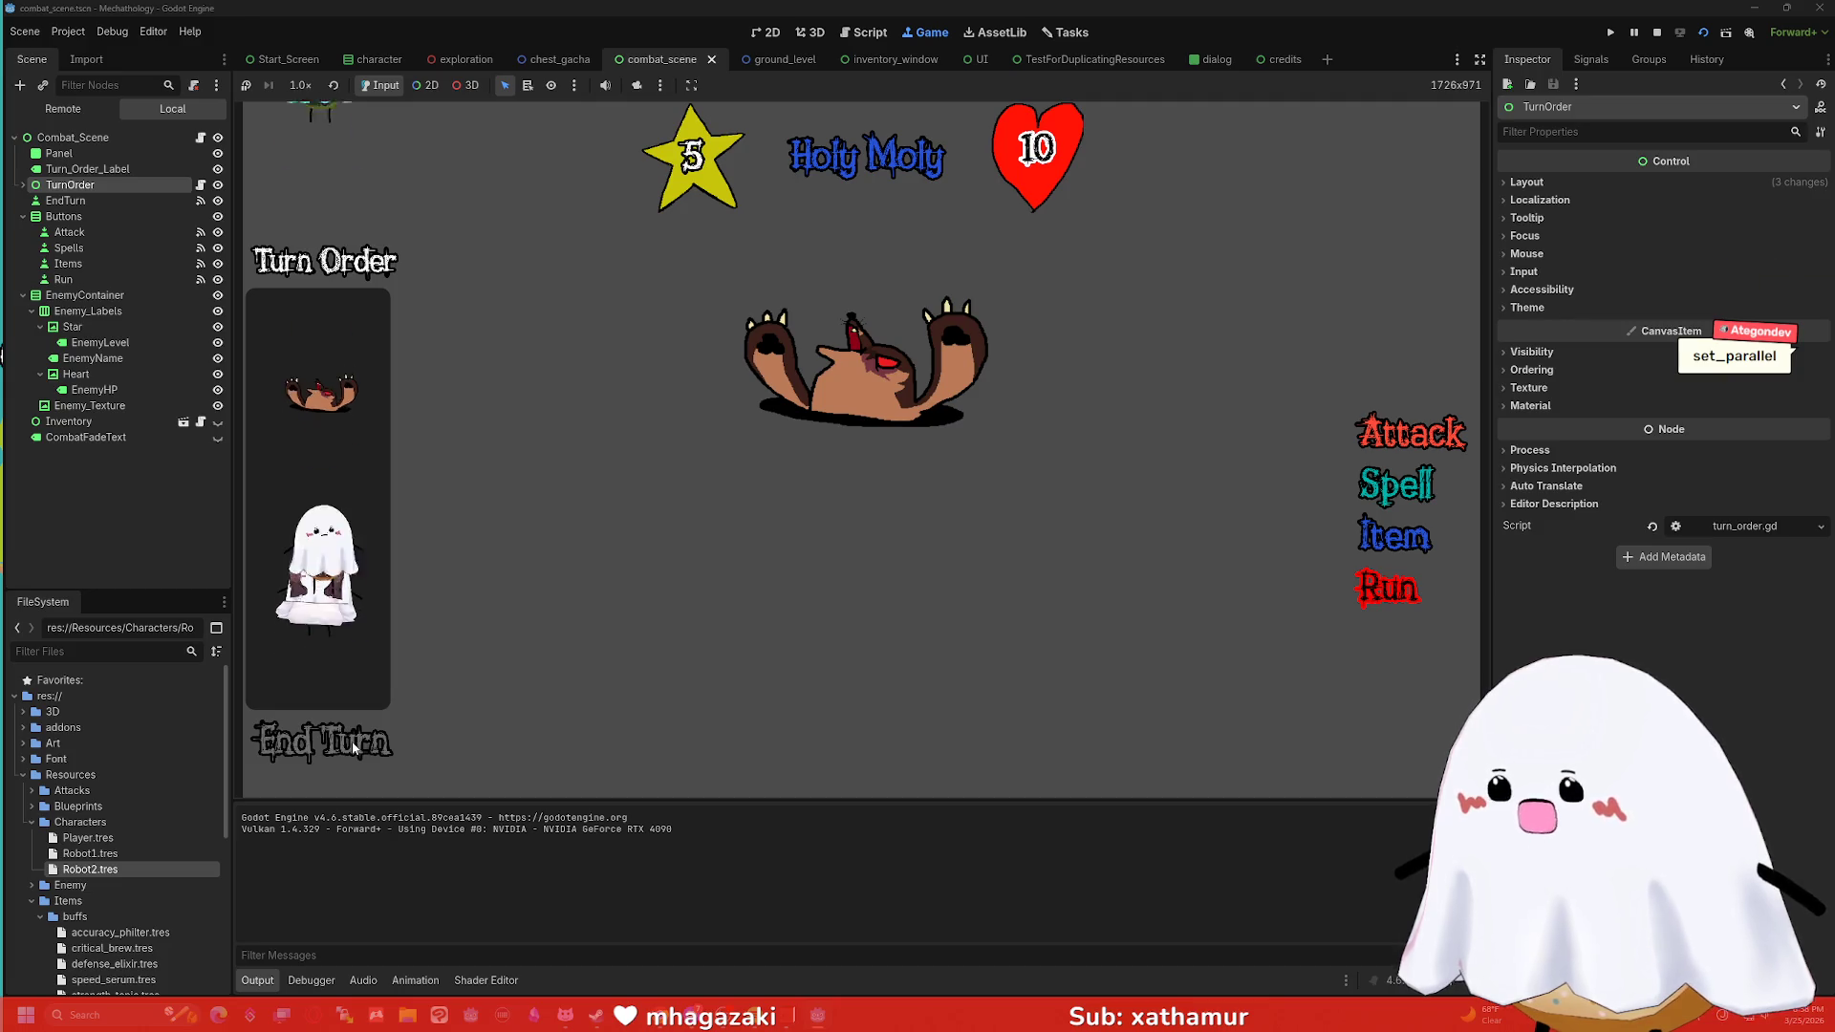
pyautogui.click(353, 748)
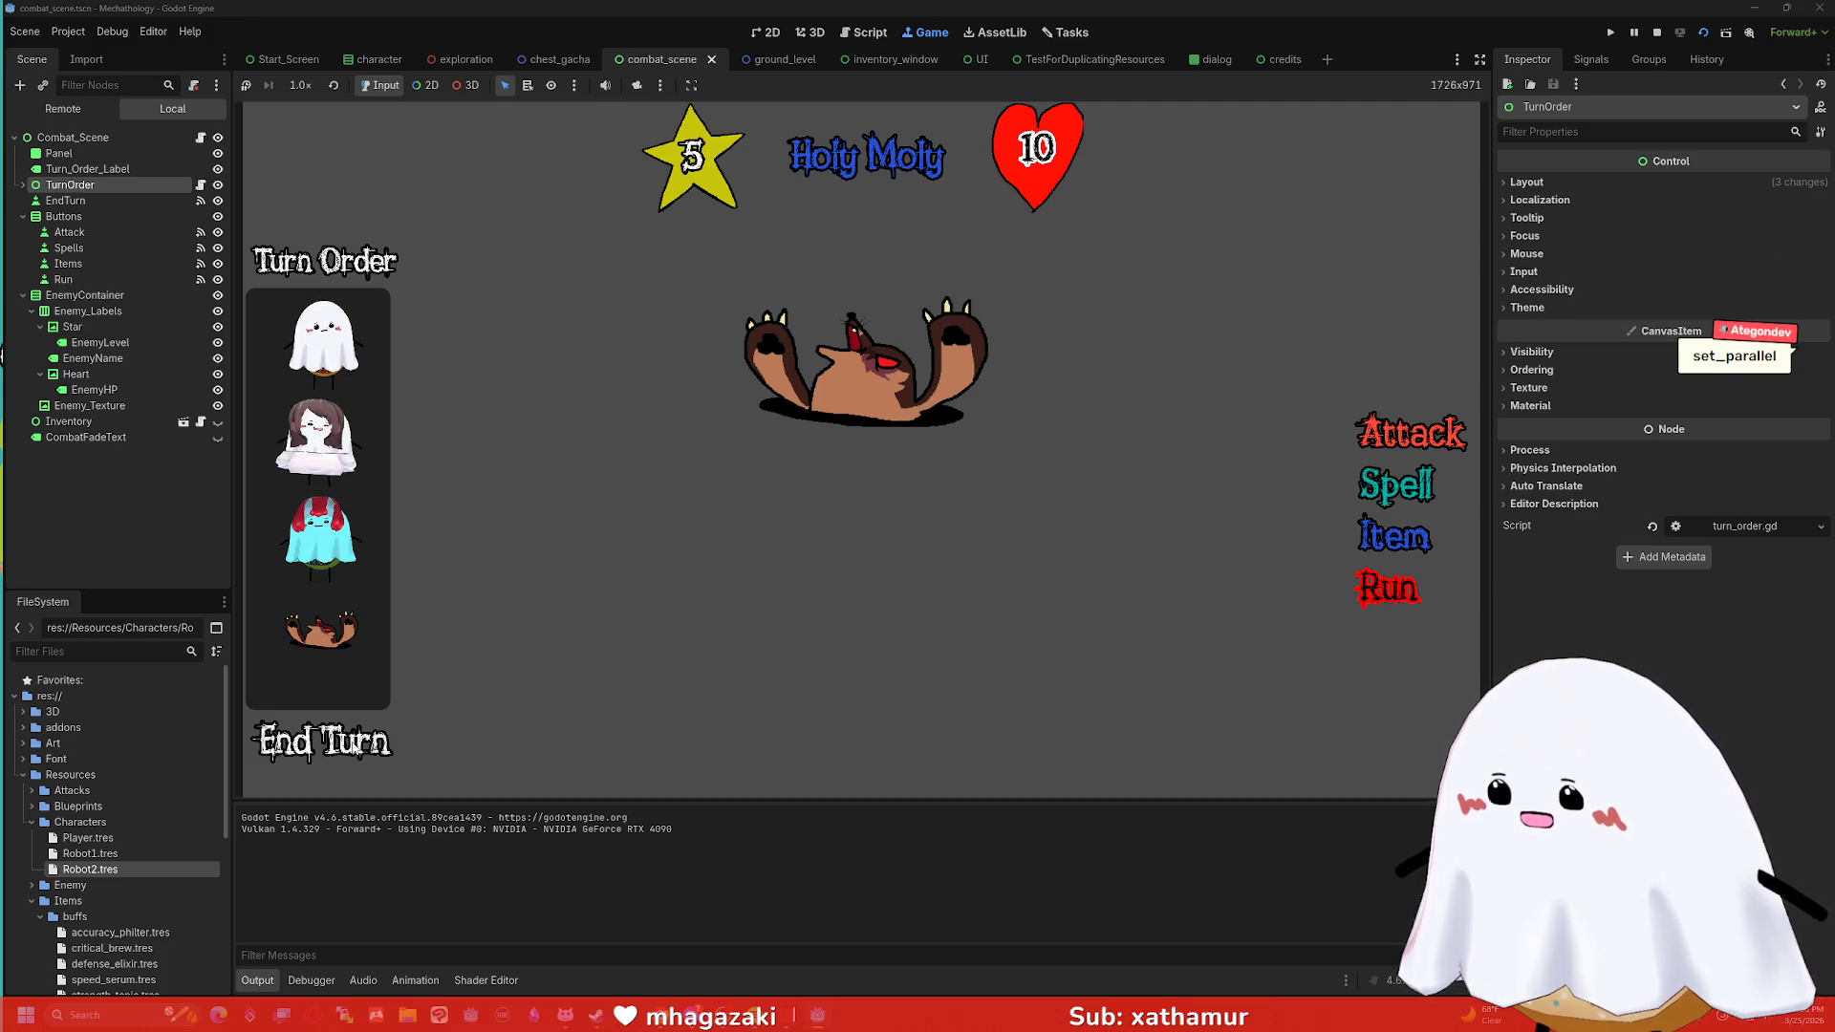
pyautogui.click(352, 748)
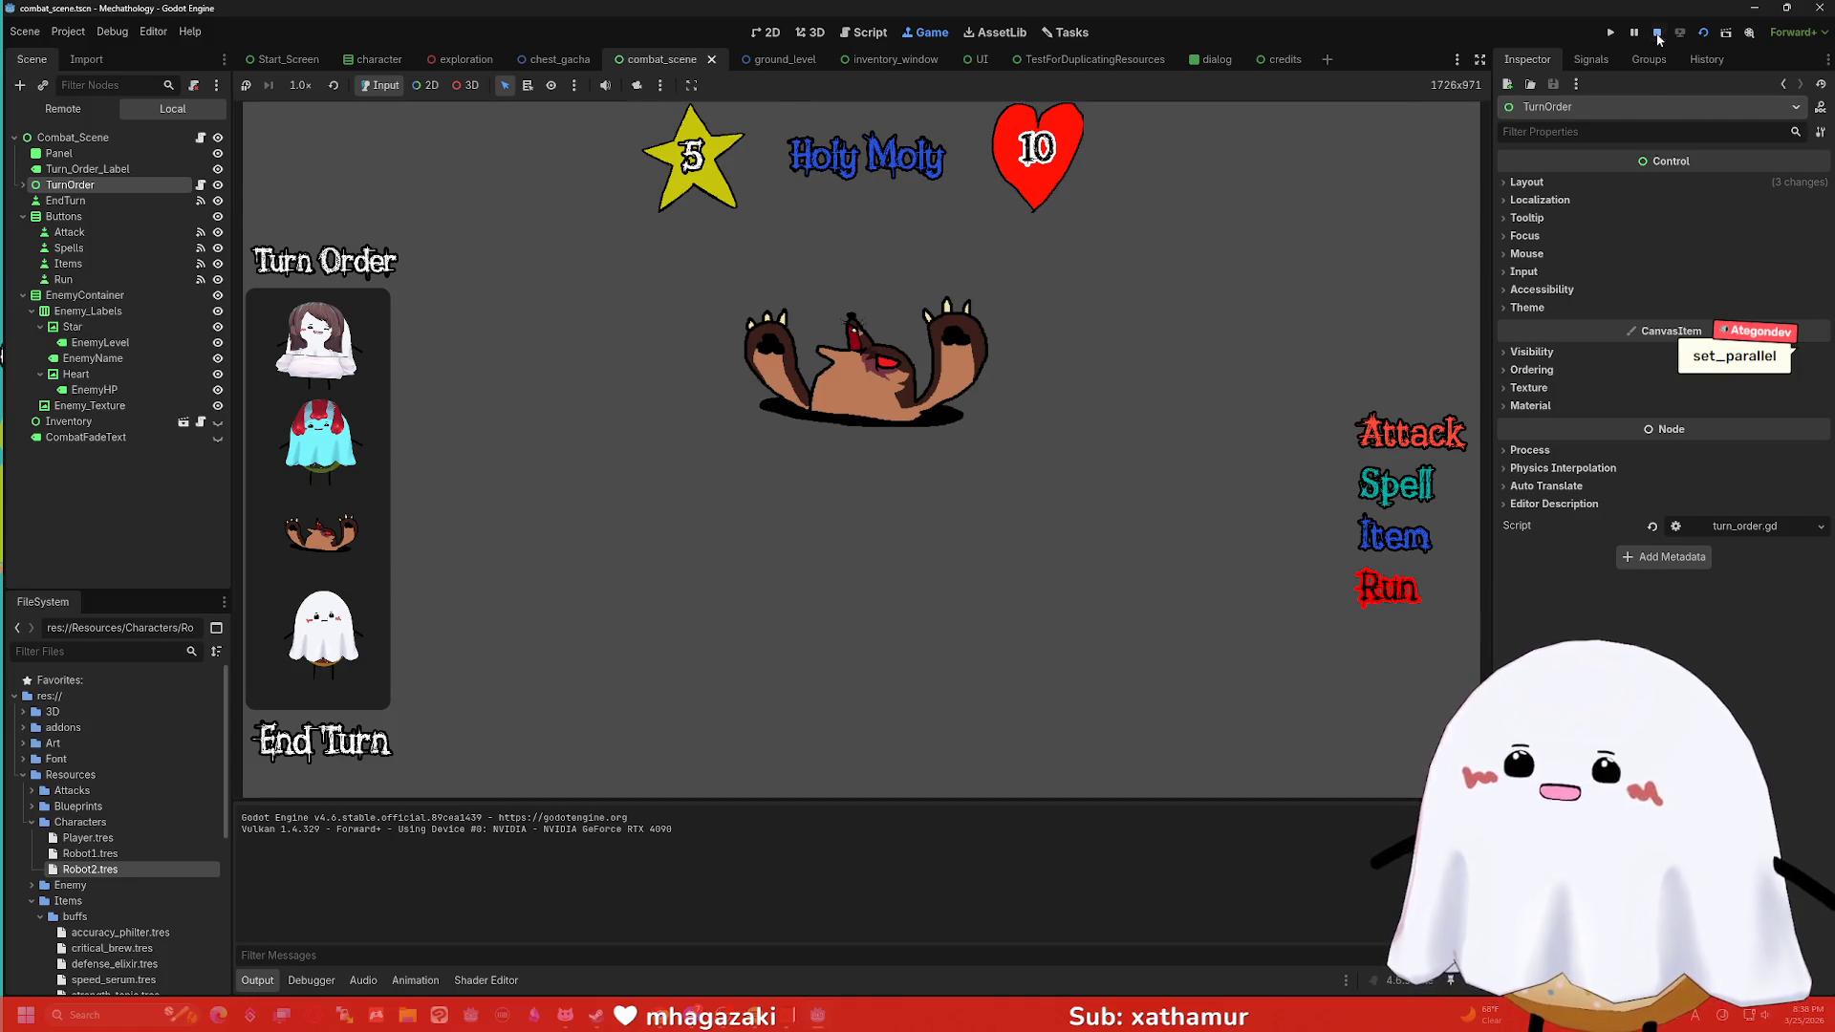
pyautogui.click(1658, 34)
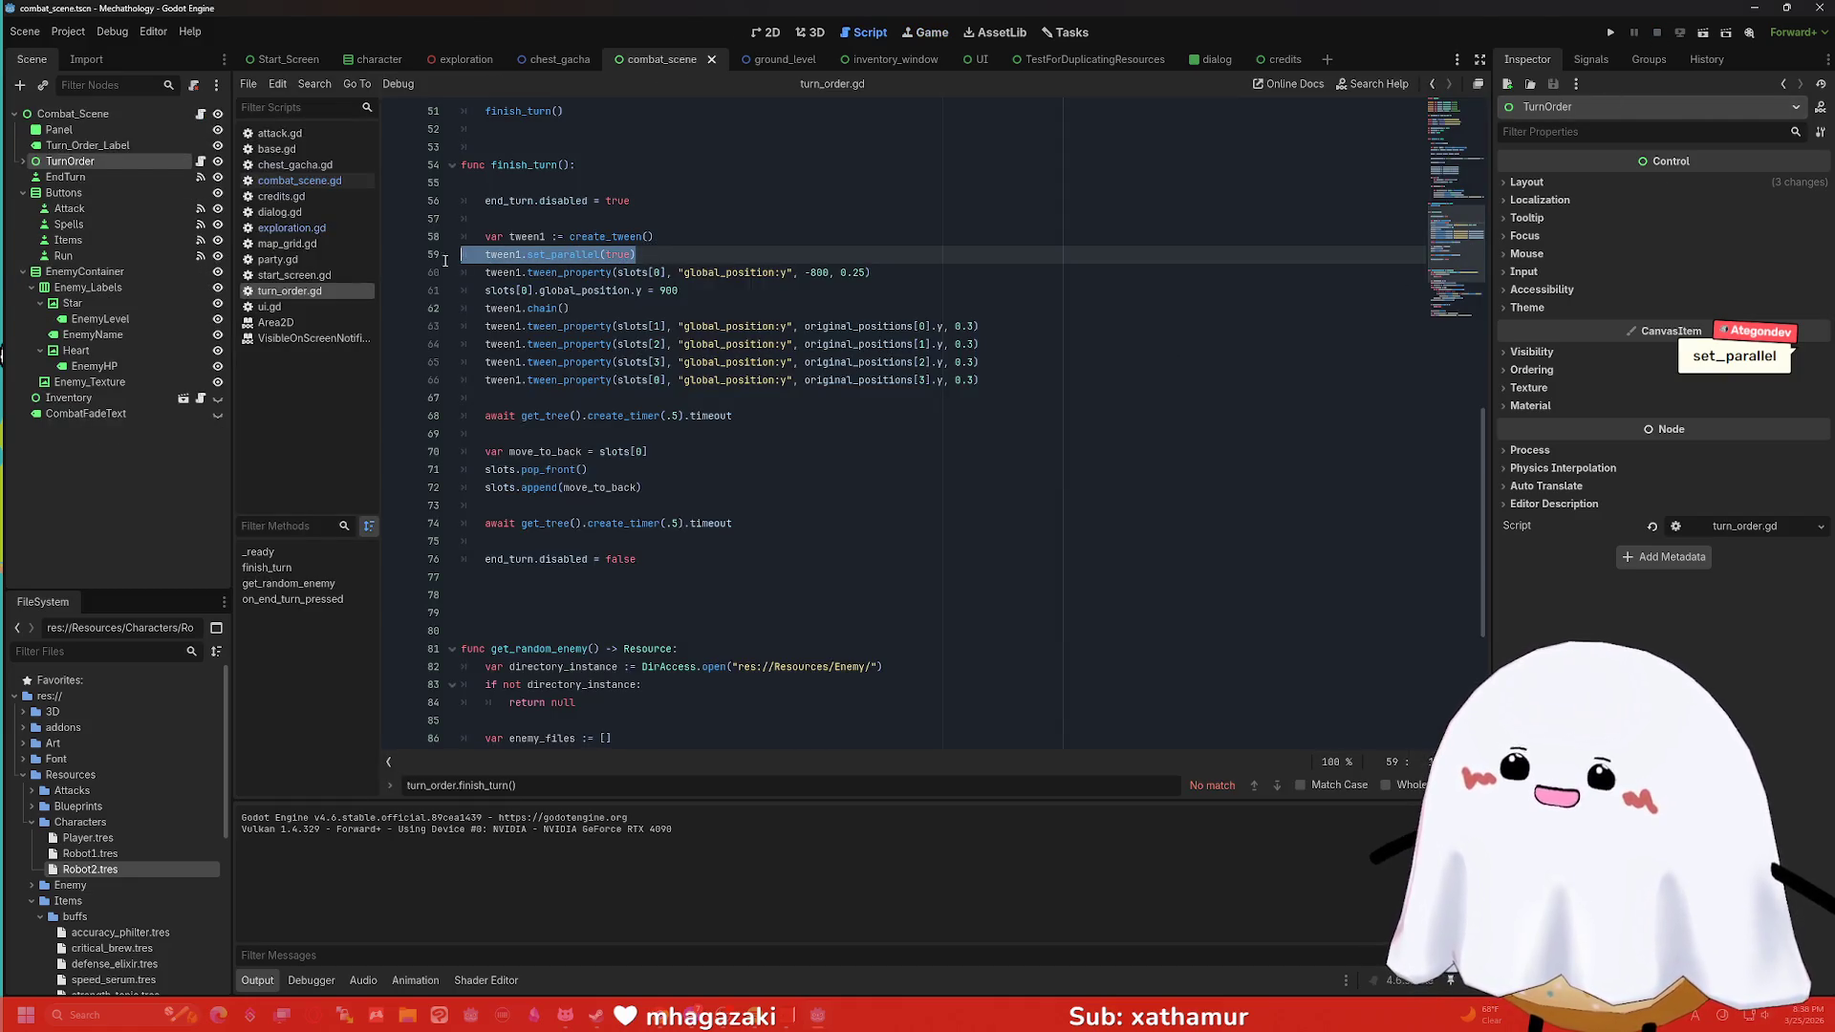
# Undo recent edits so set_parallel(true) replaces chain() after the slots[0] tween.
pyautogui.click(562, 308)
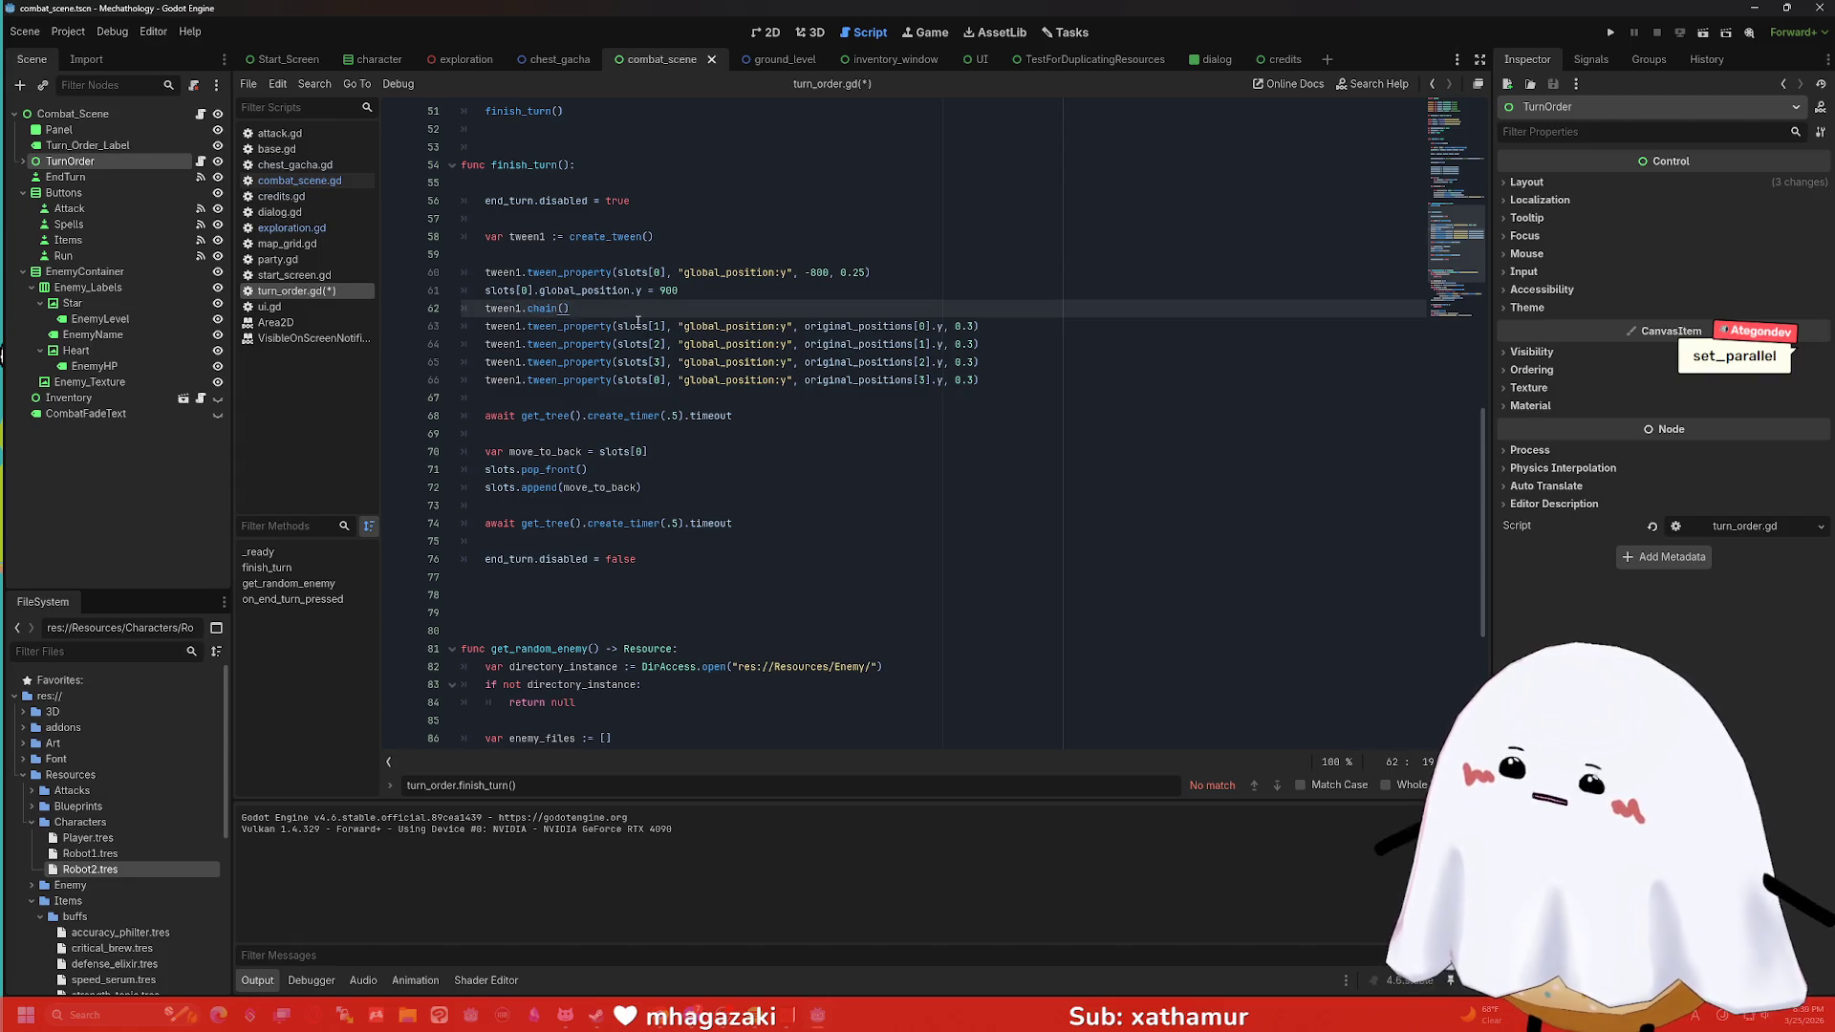
pyautogui.hotkey('ctrl', 'z')
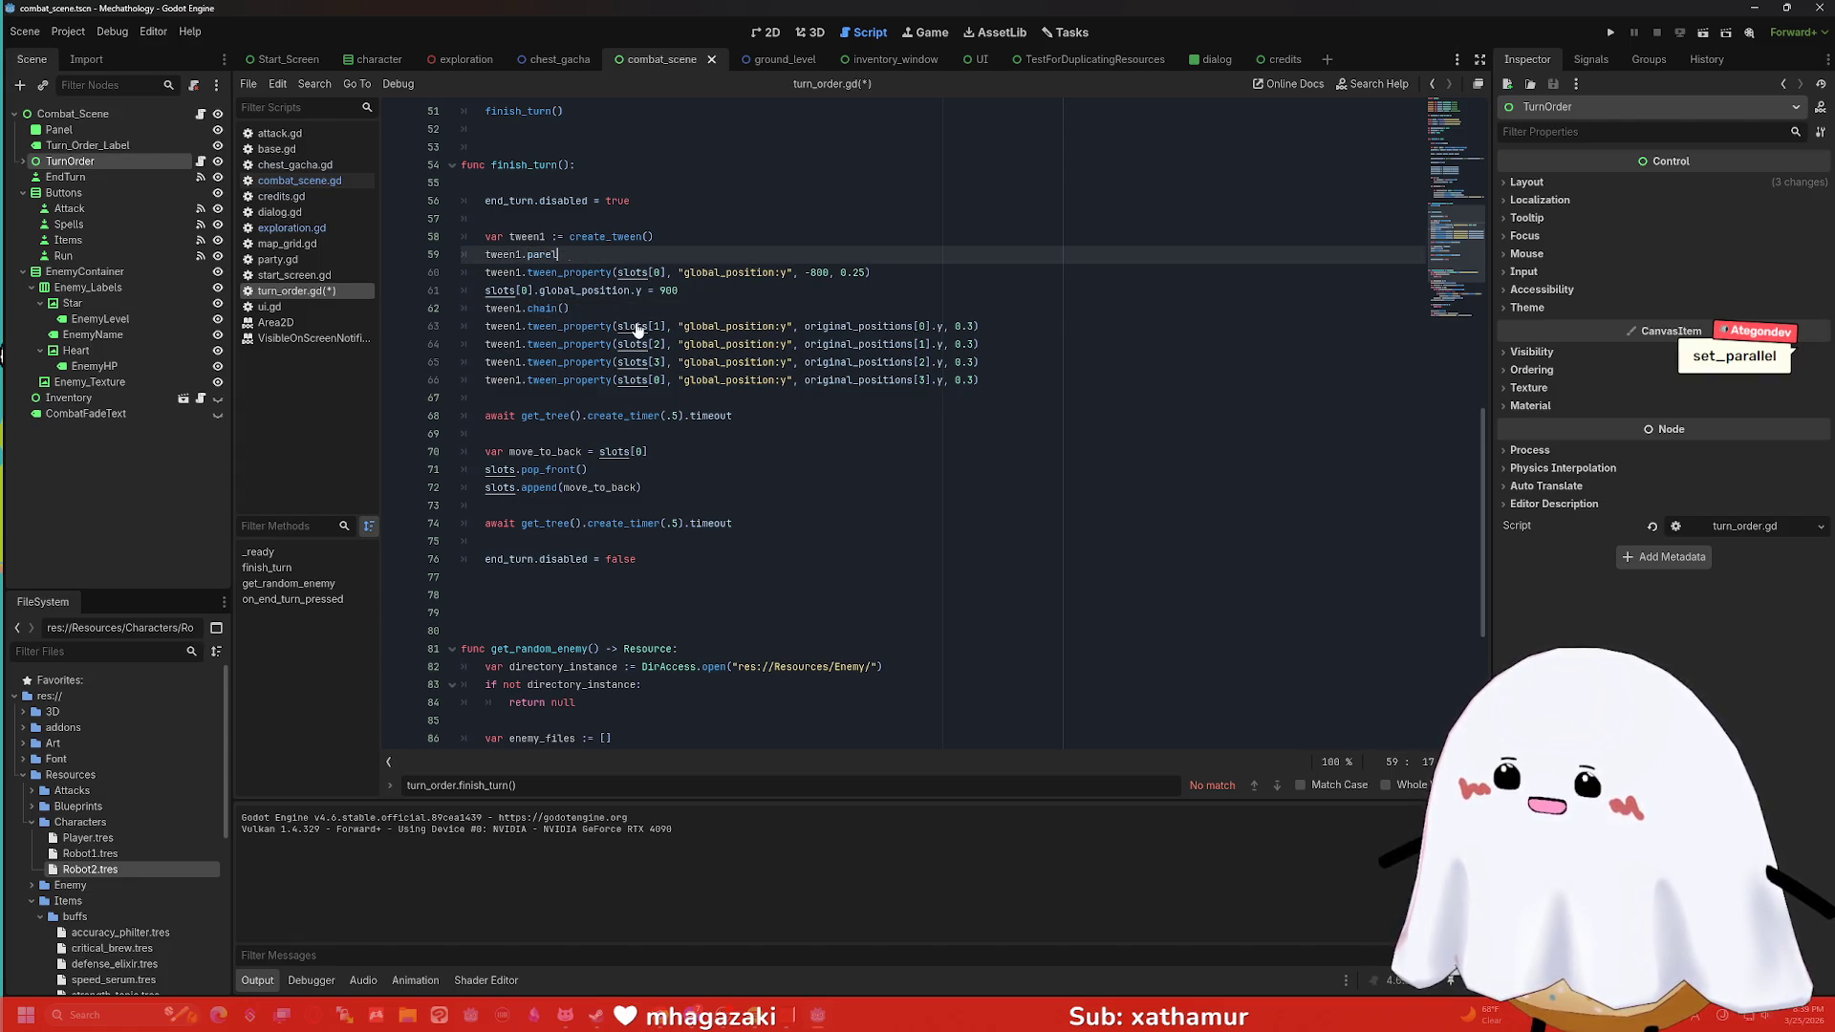
pyautogui.hotkey('ctrl', 'z')
pyautogui.hotkey('ctrl', 'z')
pyautogui.hotkey('ctrl', 'z')
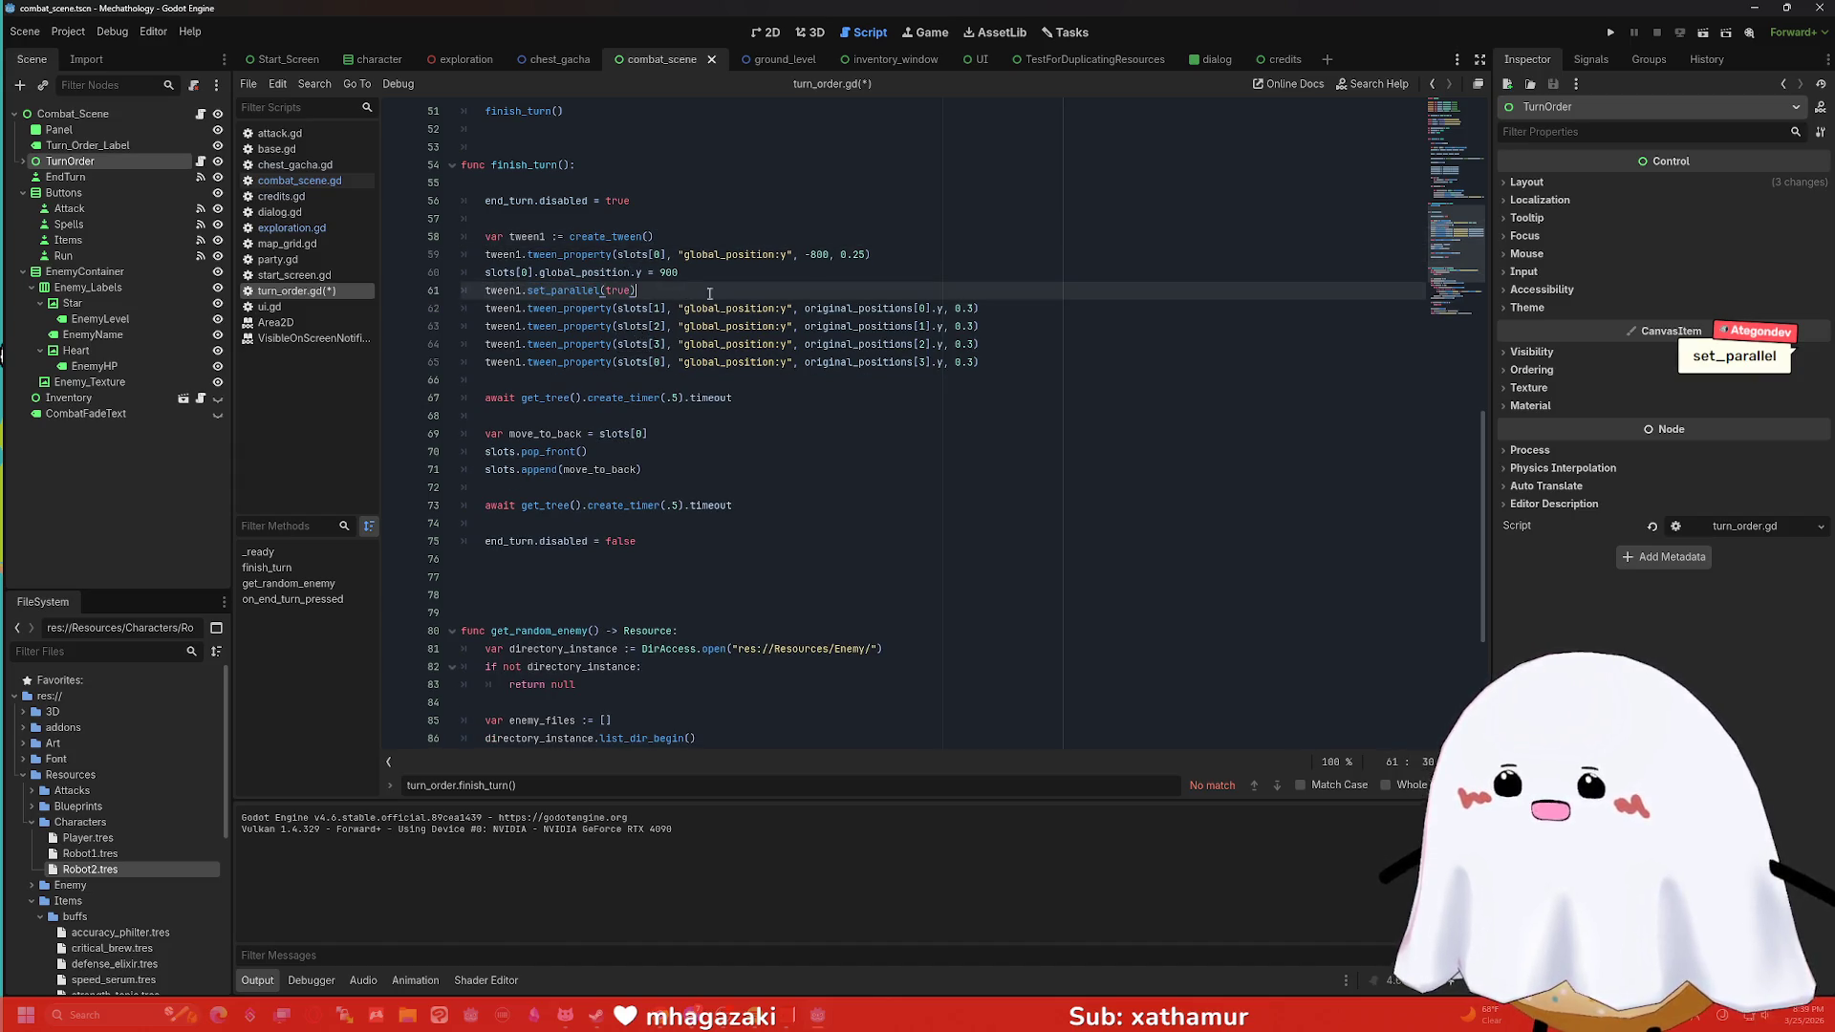
pyautogui.moveTo(679, 272); pyautogui.dragTo(637, 272)
pyautogui.press('BackSpace')
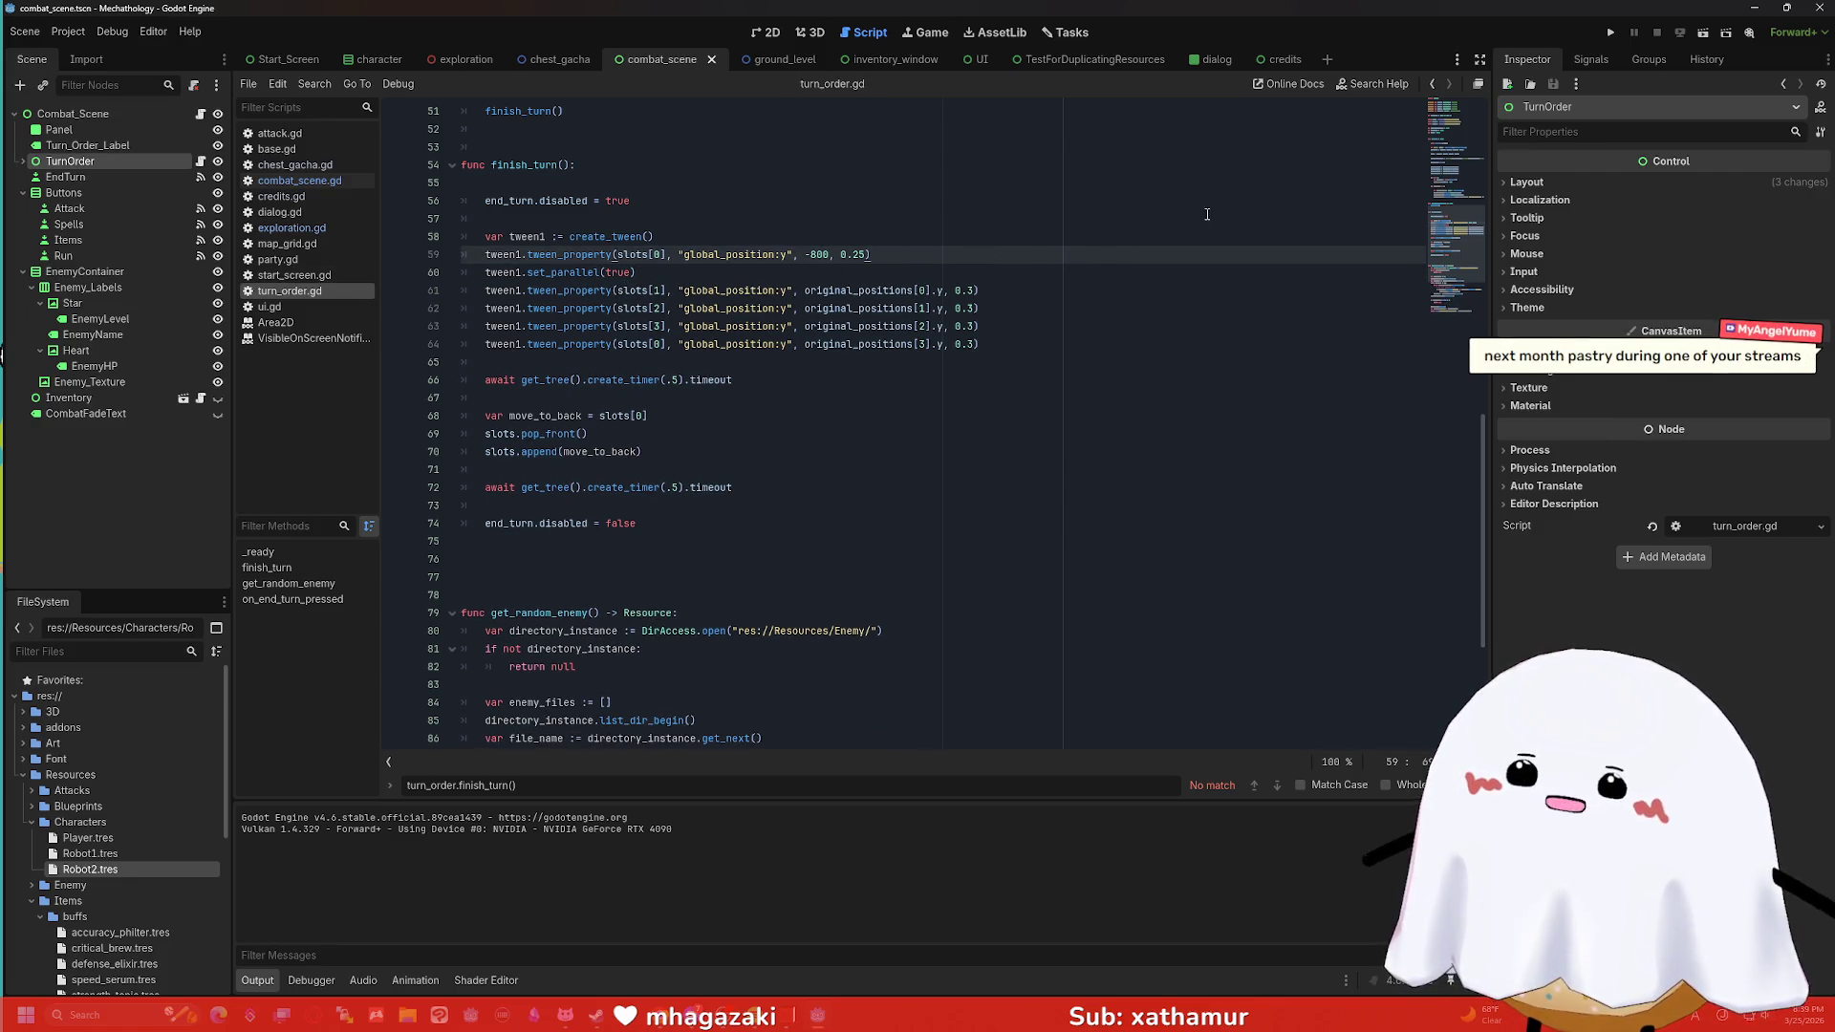
# Test the scene twice, ending turns to check the portrait rotation, then stop the game.
pyautogui.click(1679, 33)
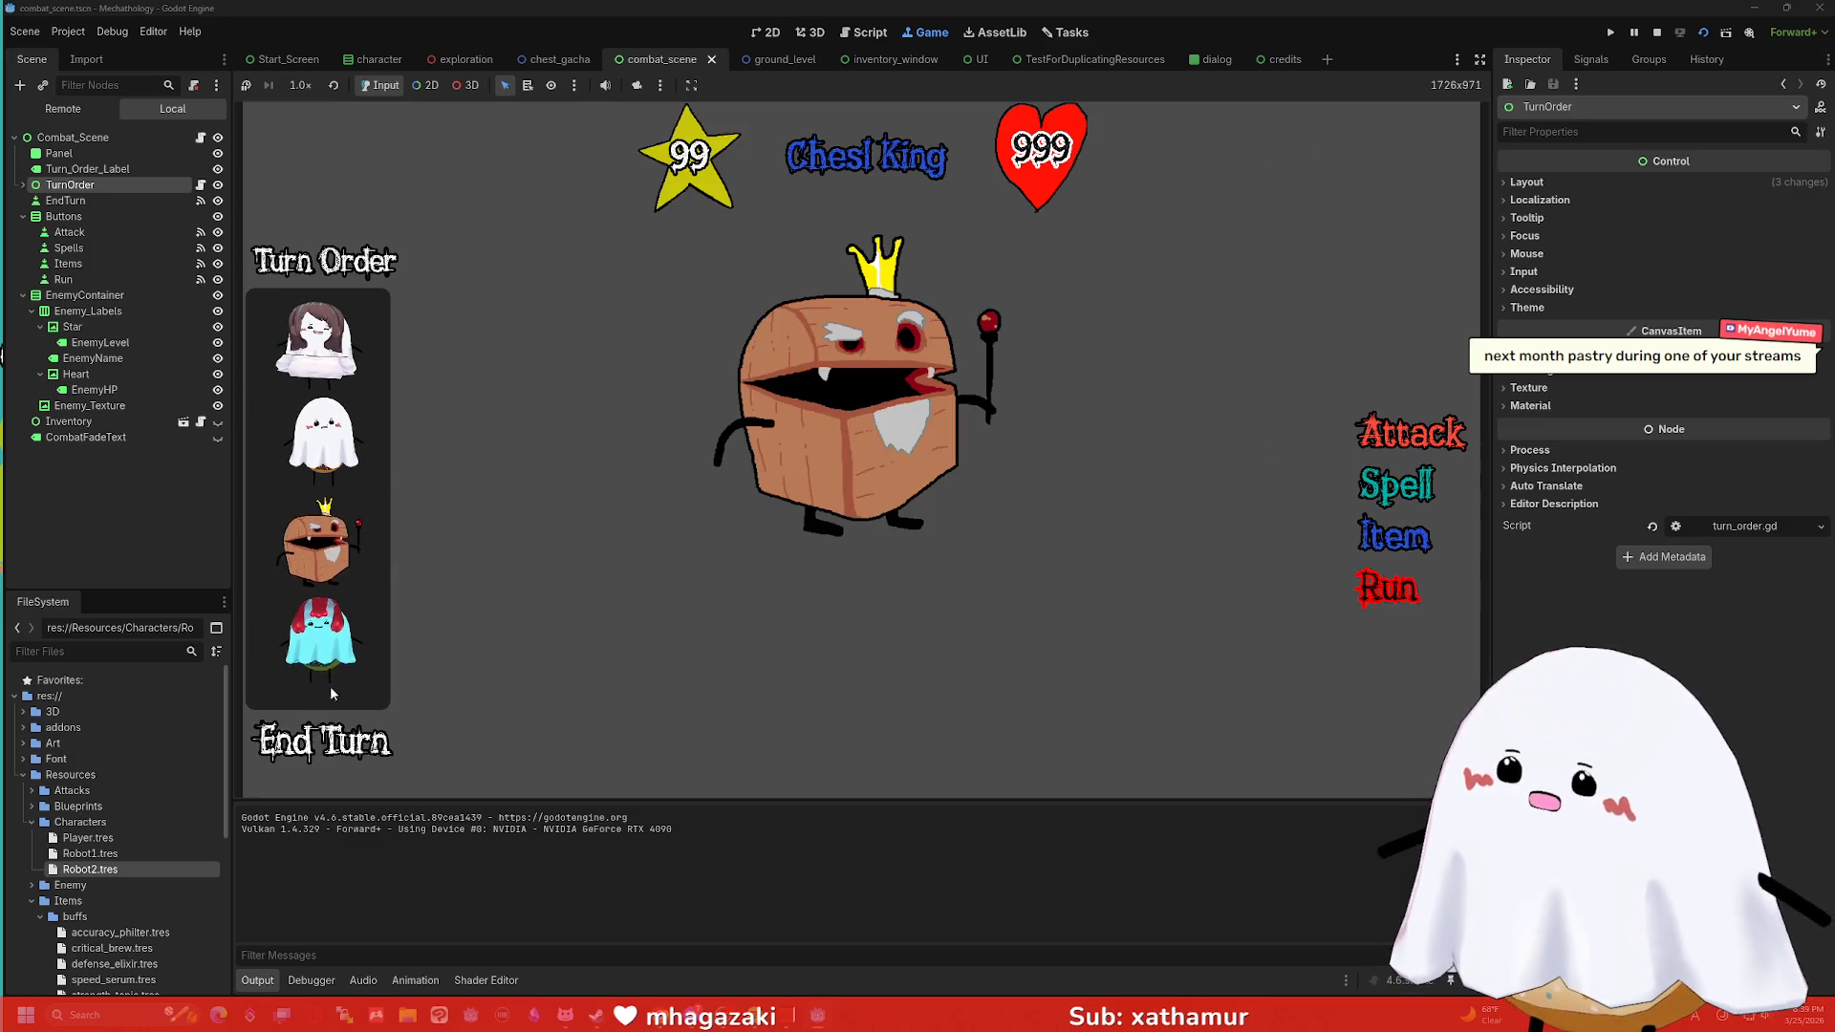
pyautogui.click(346, 739)
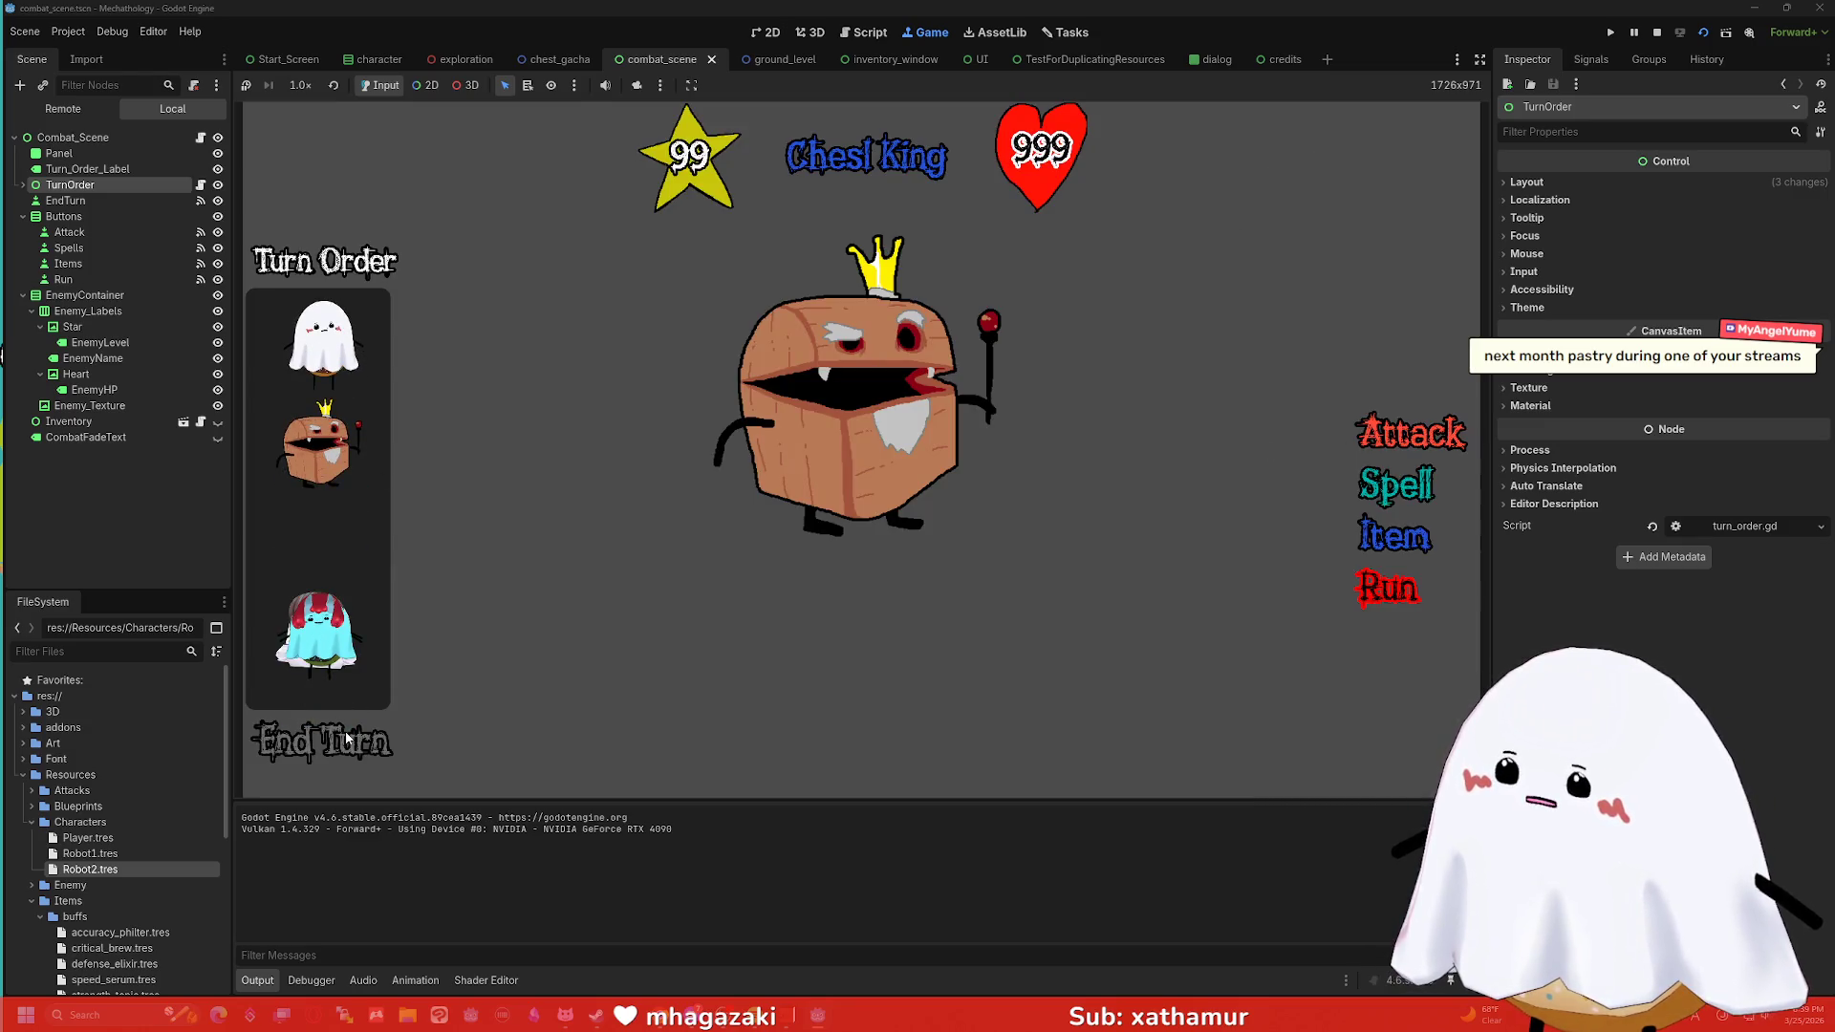
pyautogui.click(1657, 33)
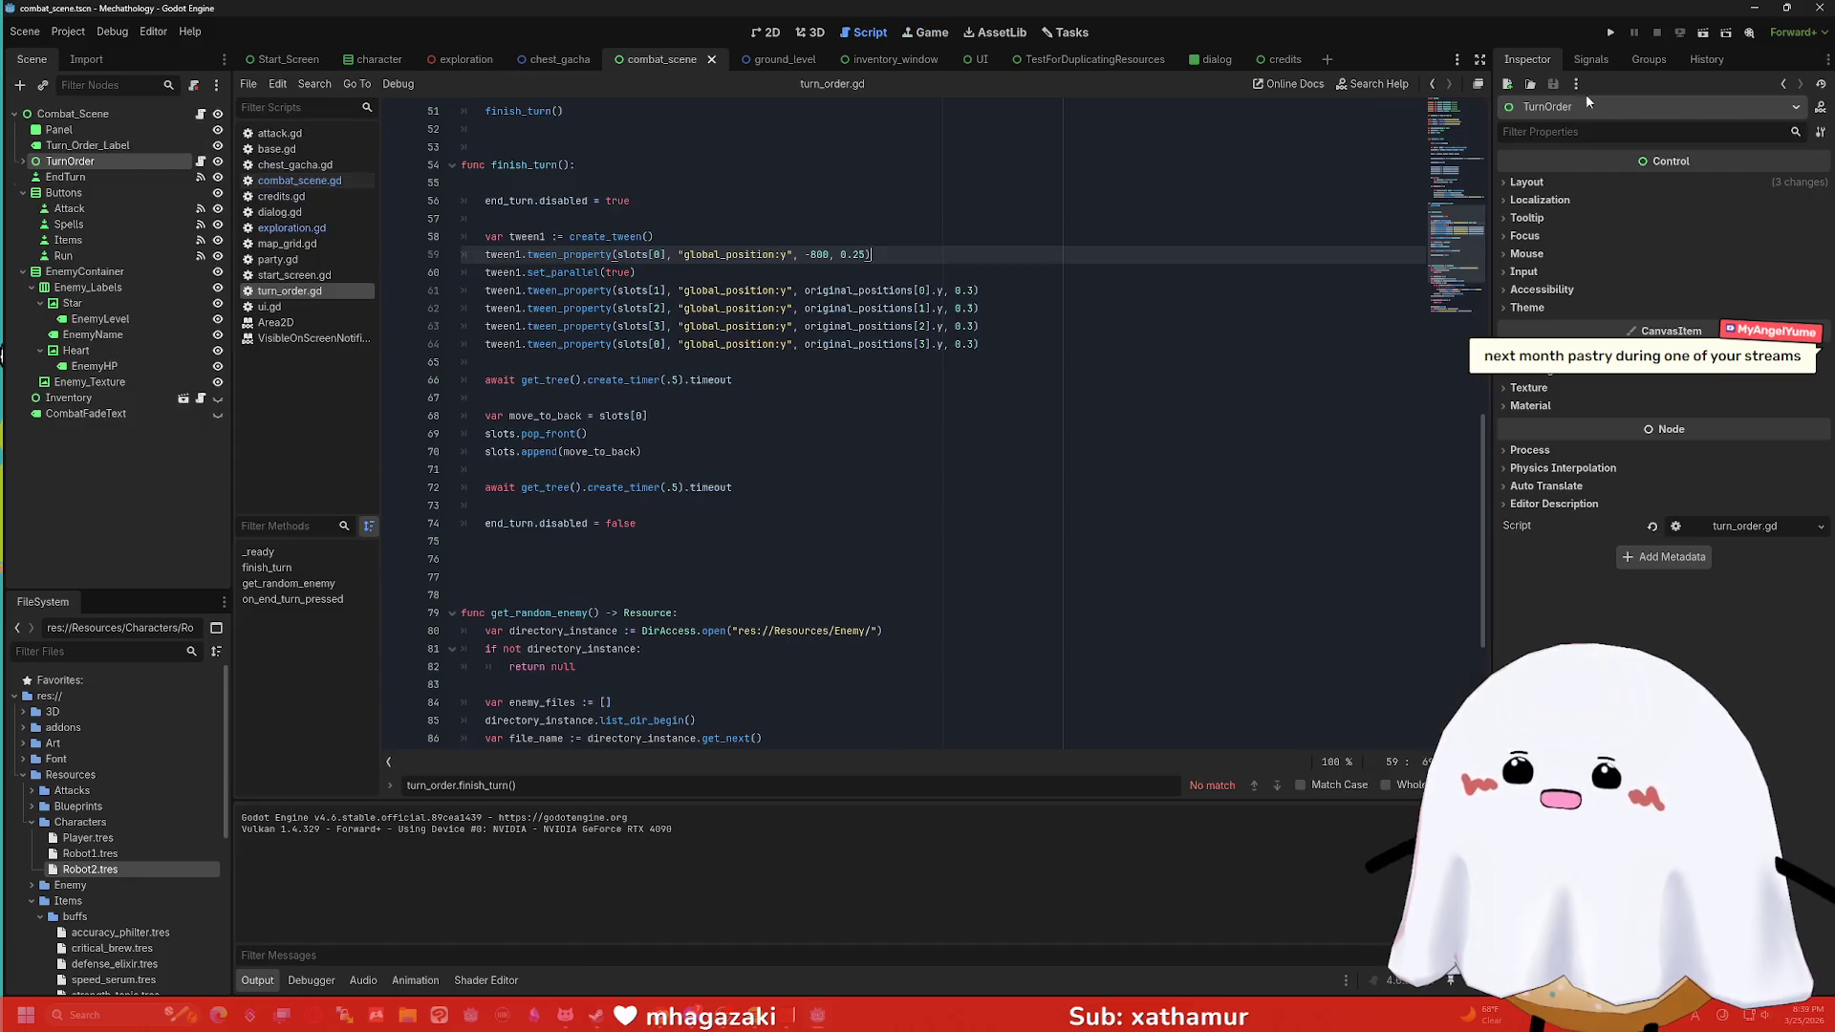
pyautogui.click(1727, 33)
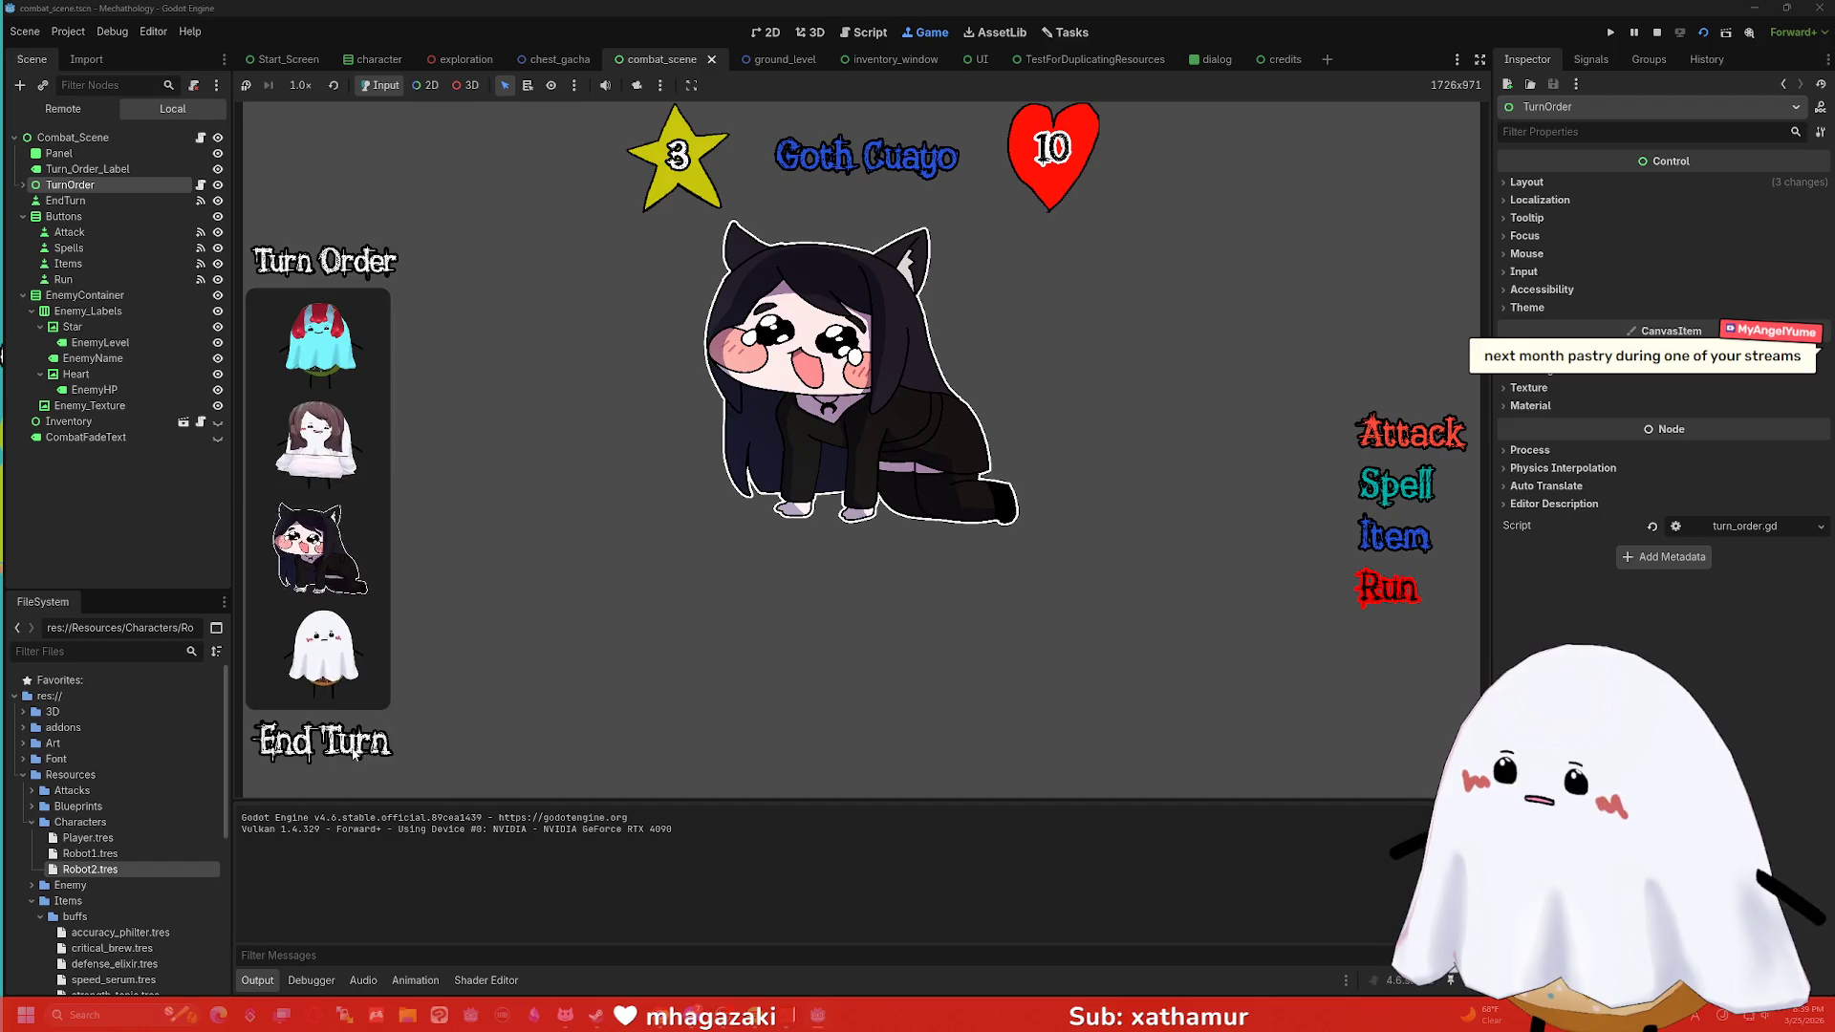
pyautogui.click(354, 751)
pyautogui.click(354, 750)
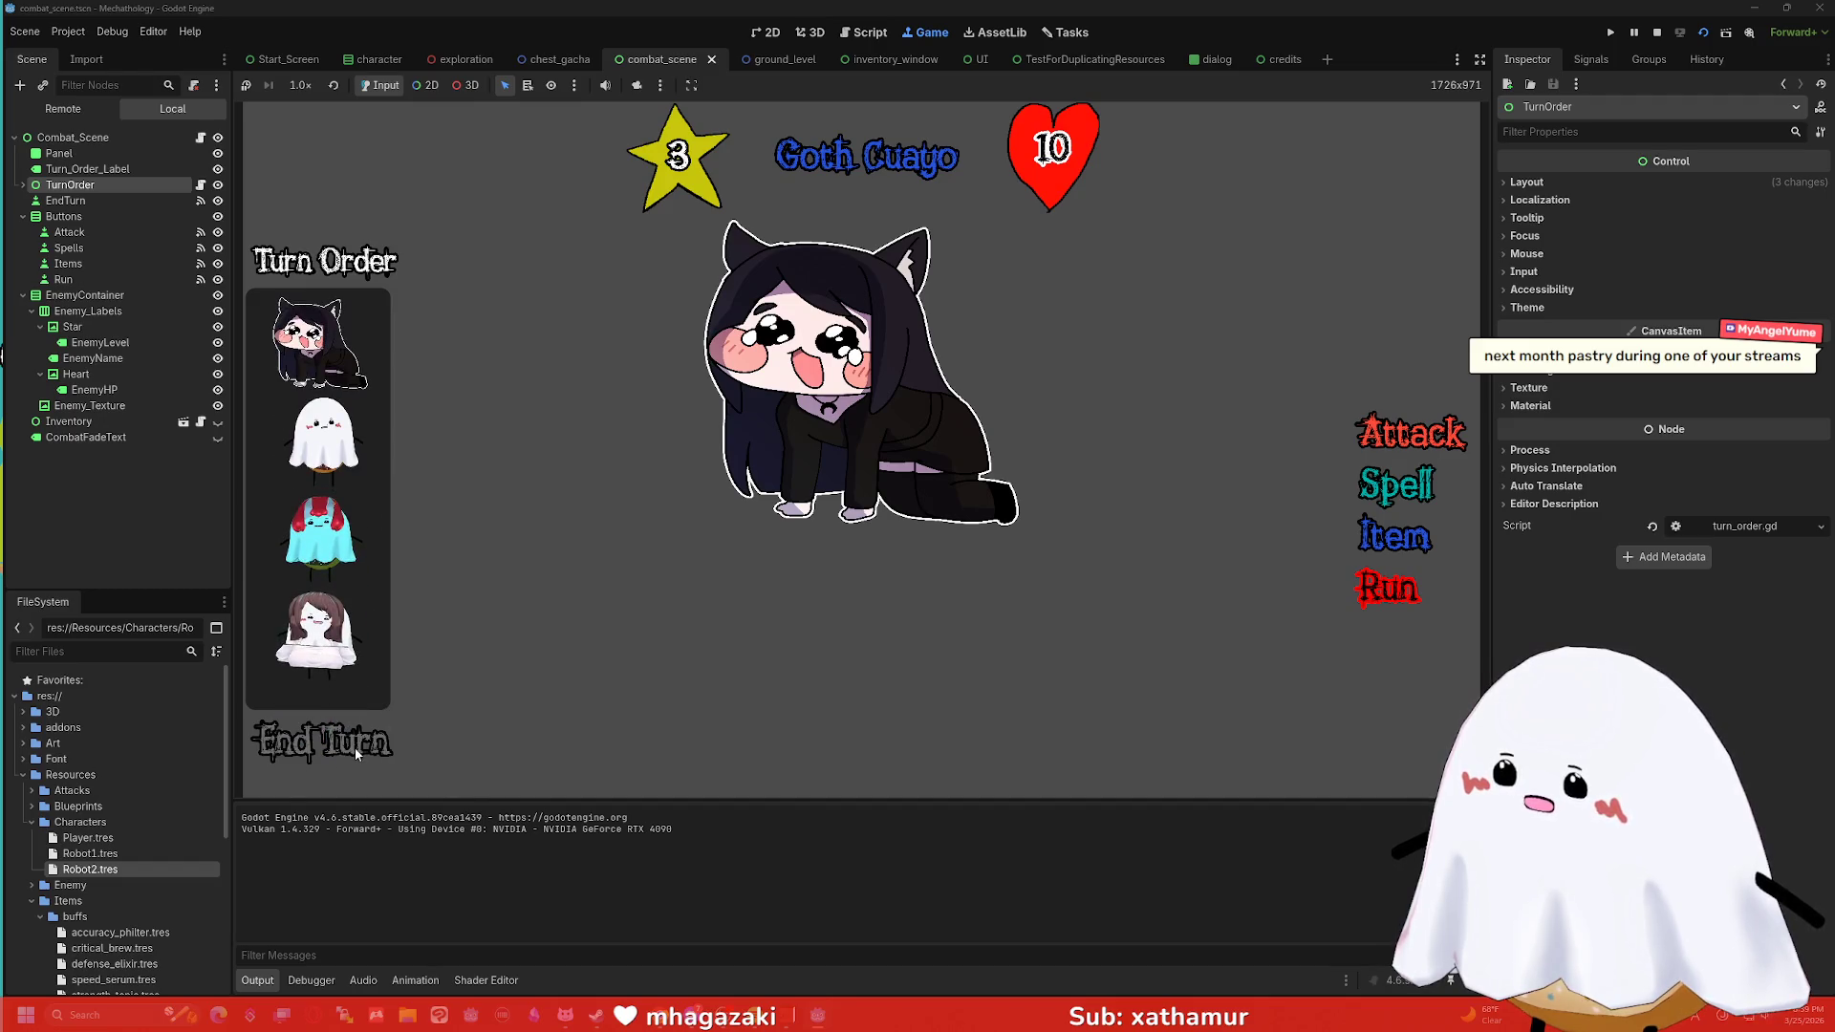
pyautogui.click(1657, 33)
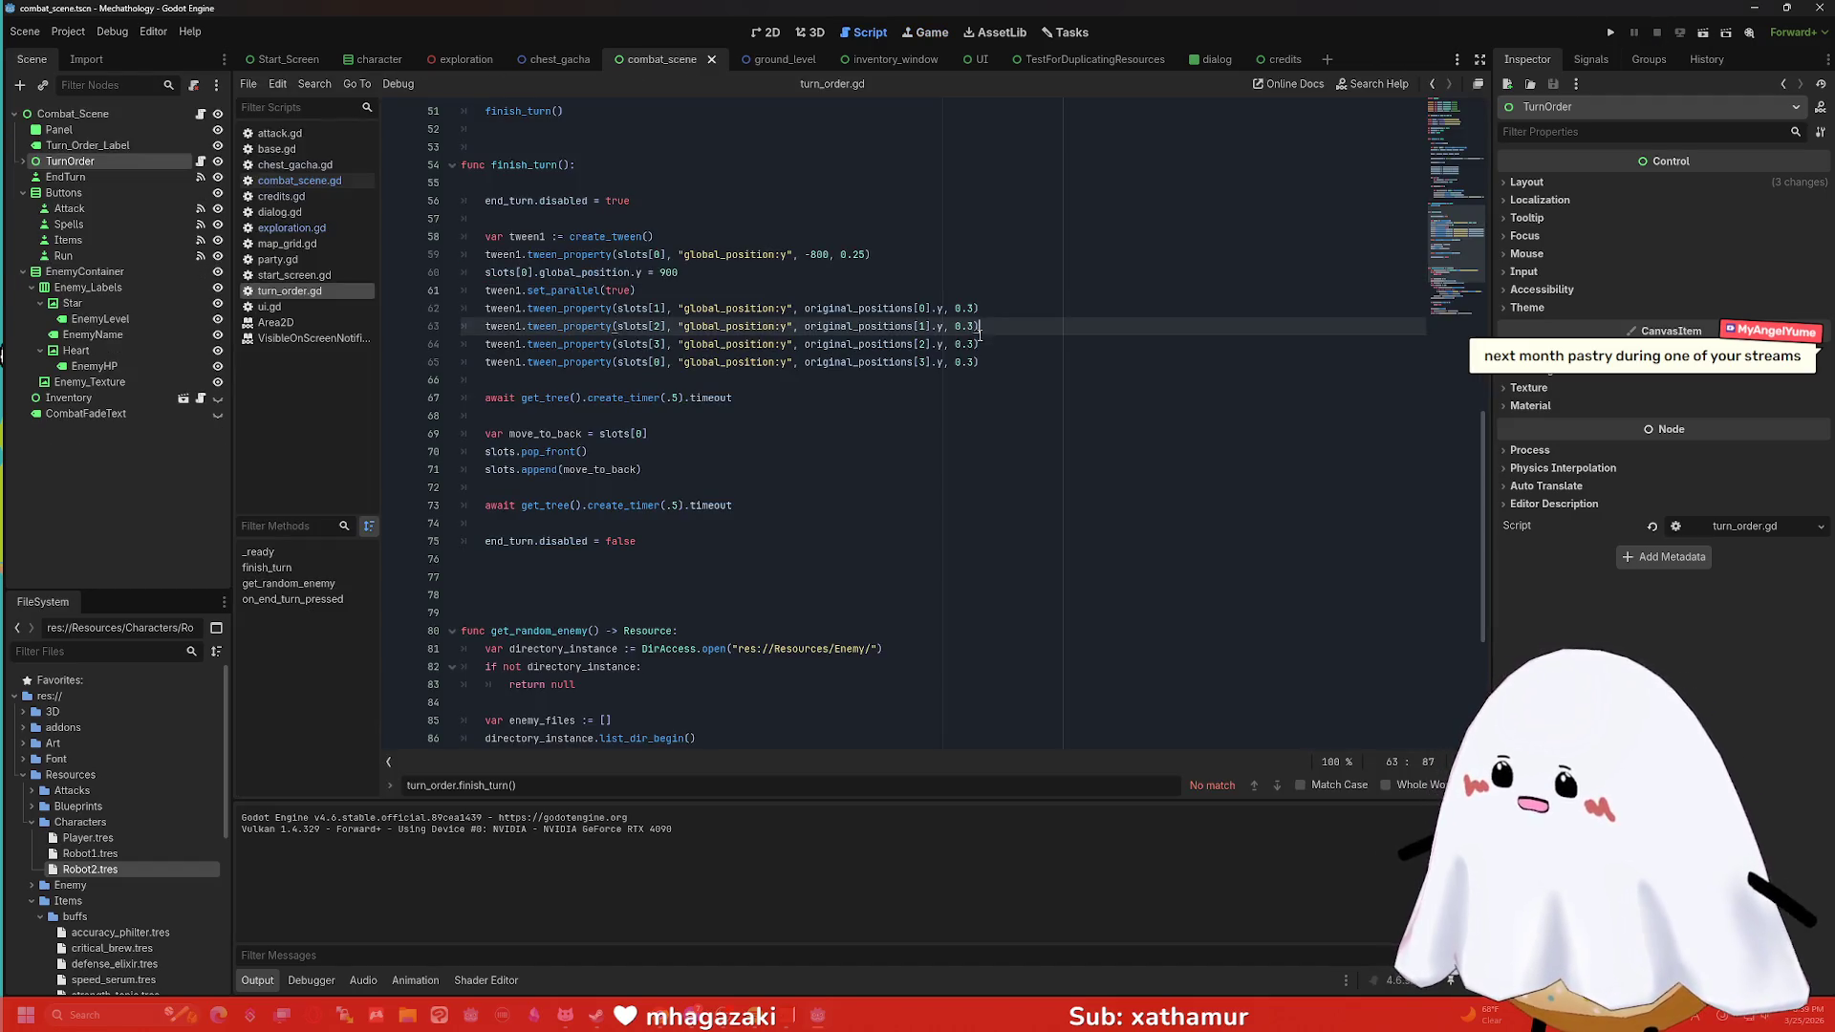
# Remove the one-second await after the slots[0] tween and run the combat scene with F6.
pyautogui.hotkey('ctrl', 'z')
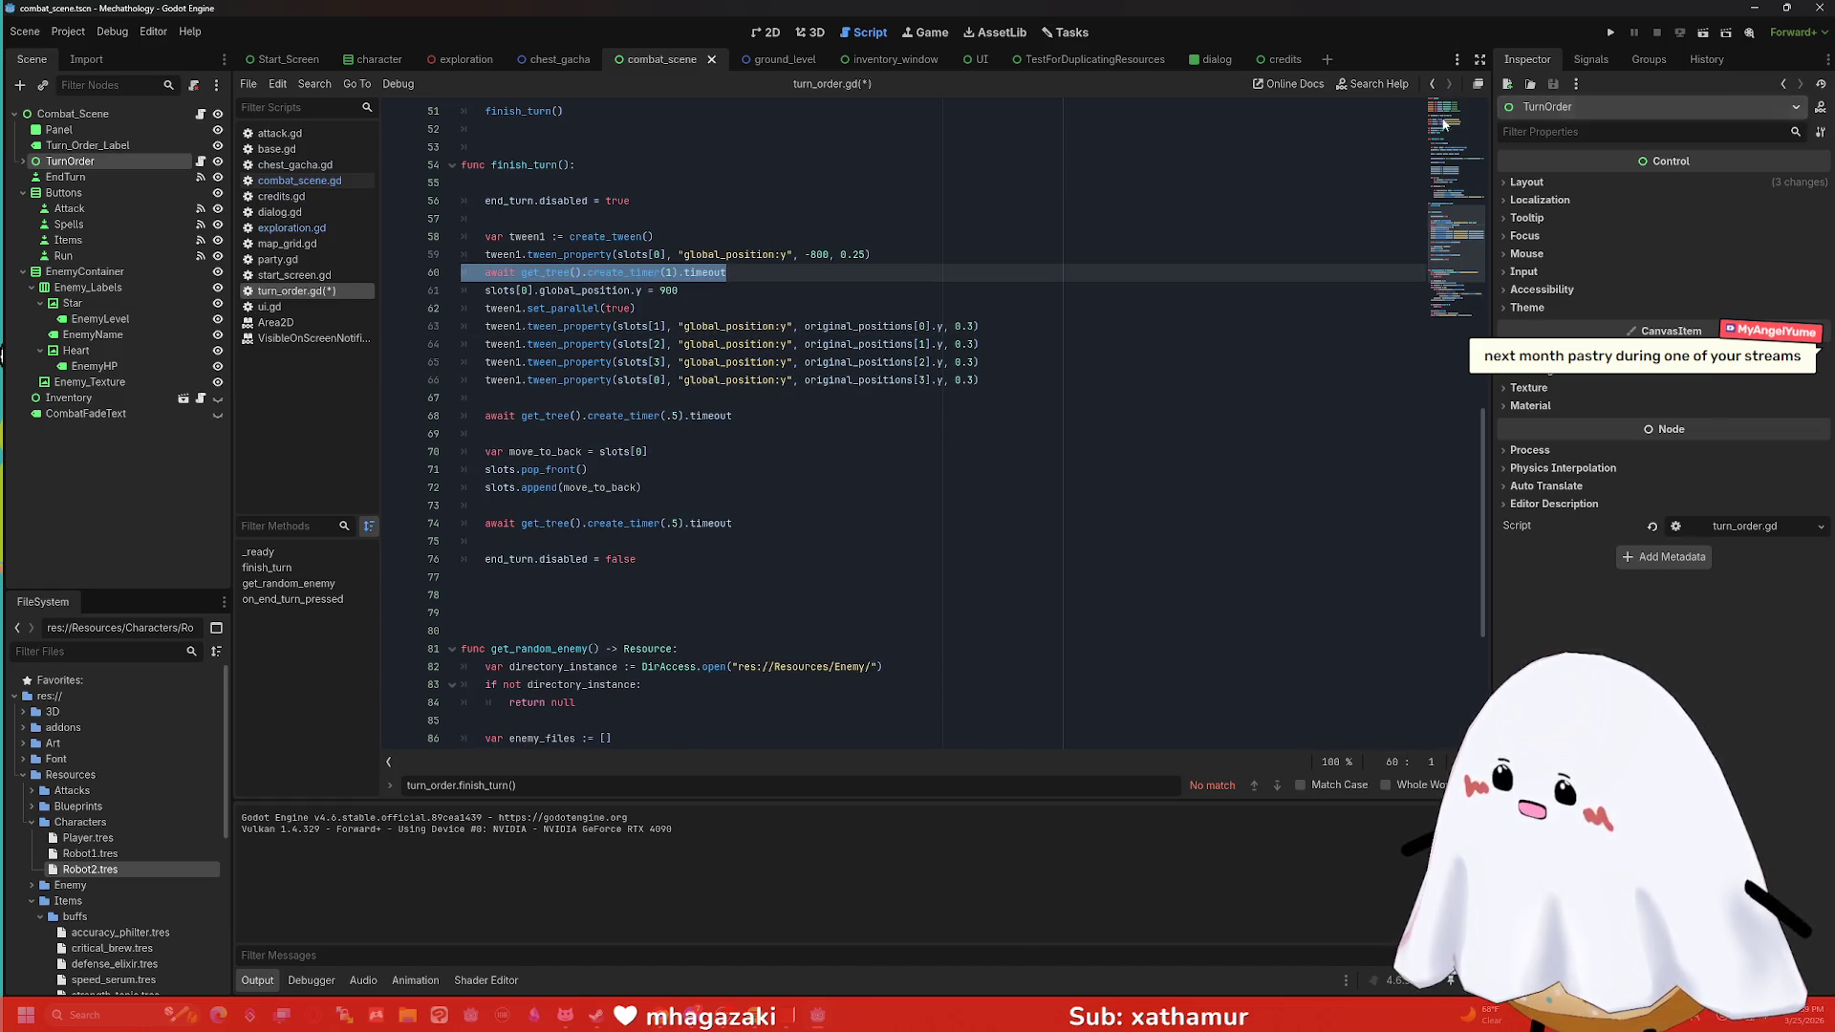
pyautogui.hotkey('ctrl', 'shift', 'z')
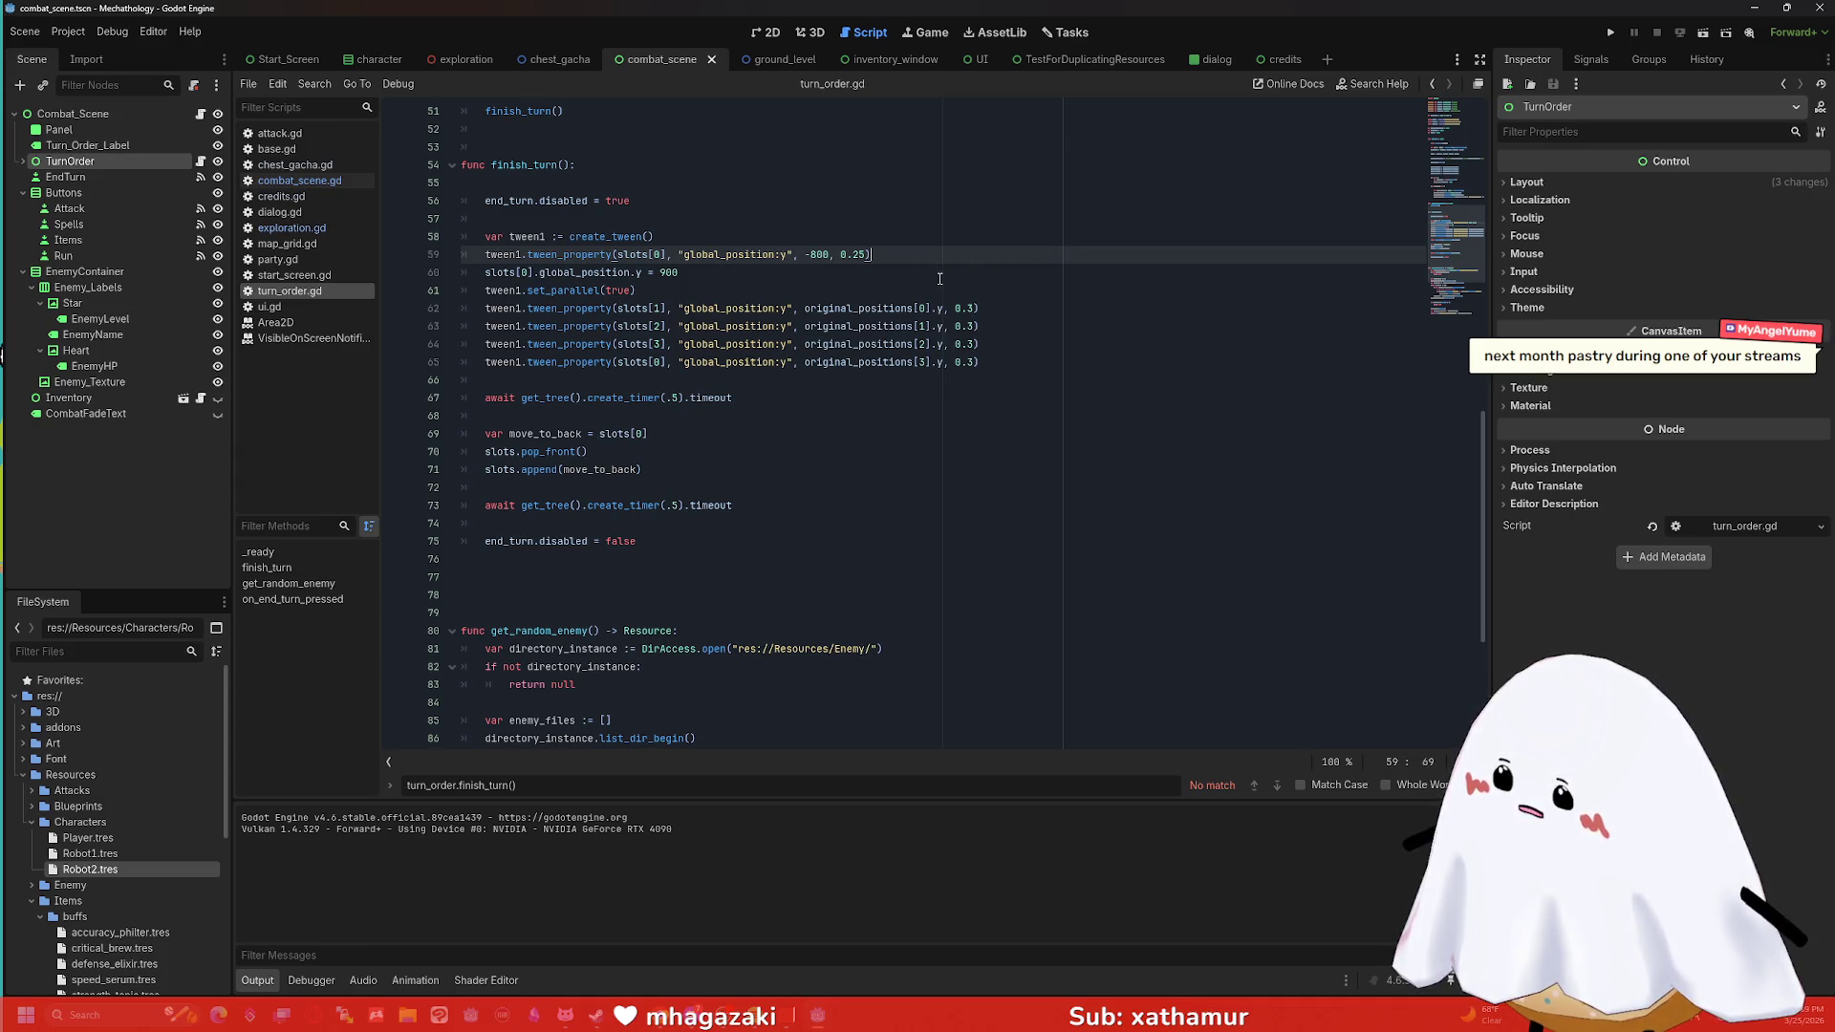
pyautogui.click(715, 385)
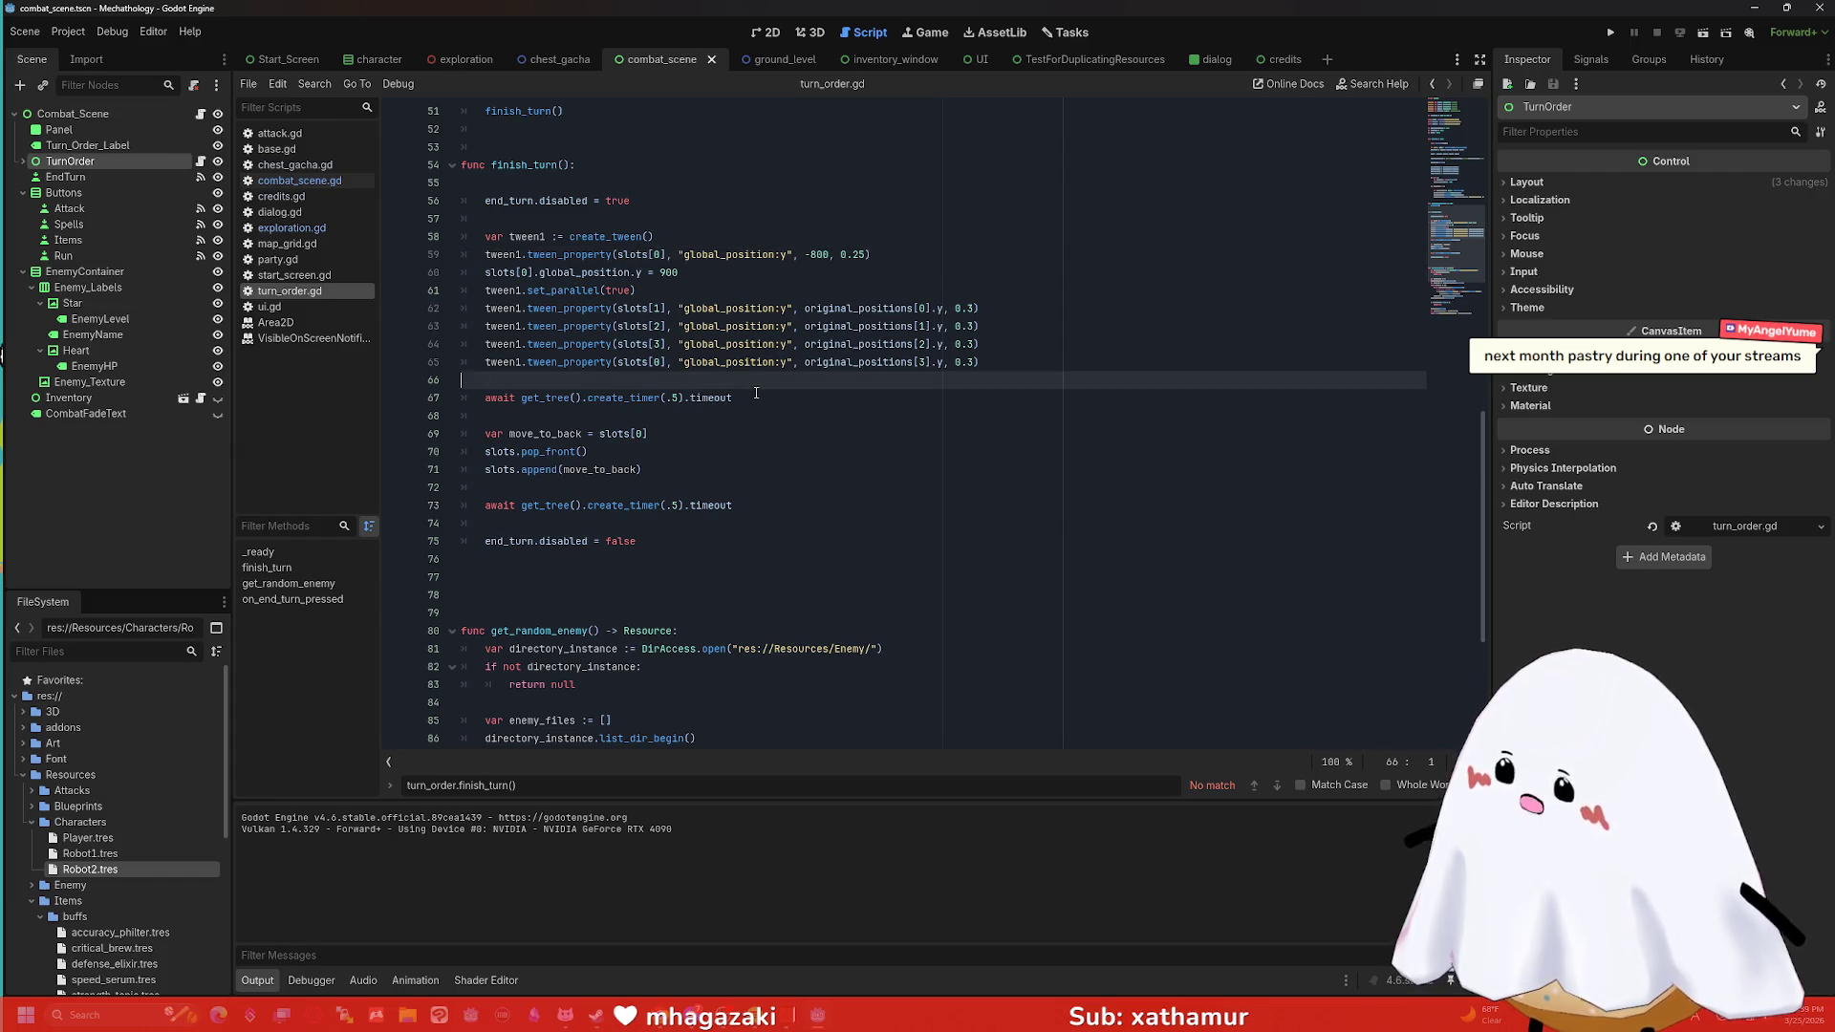
pyautogui.press('F6')
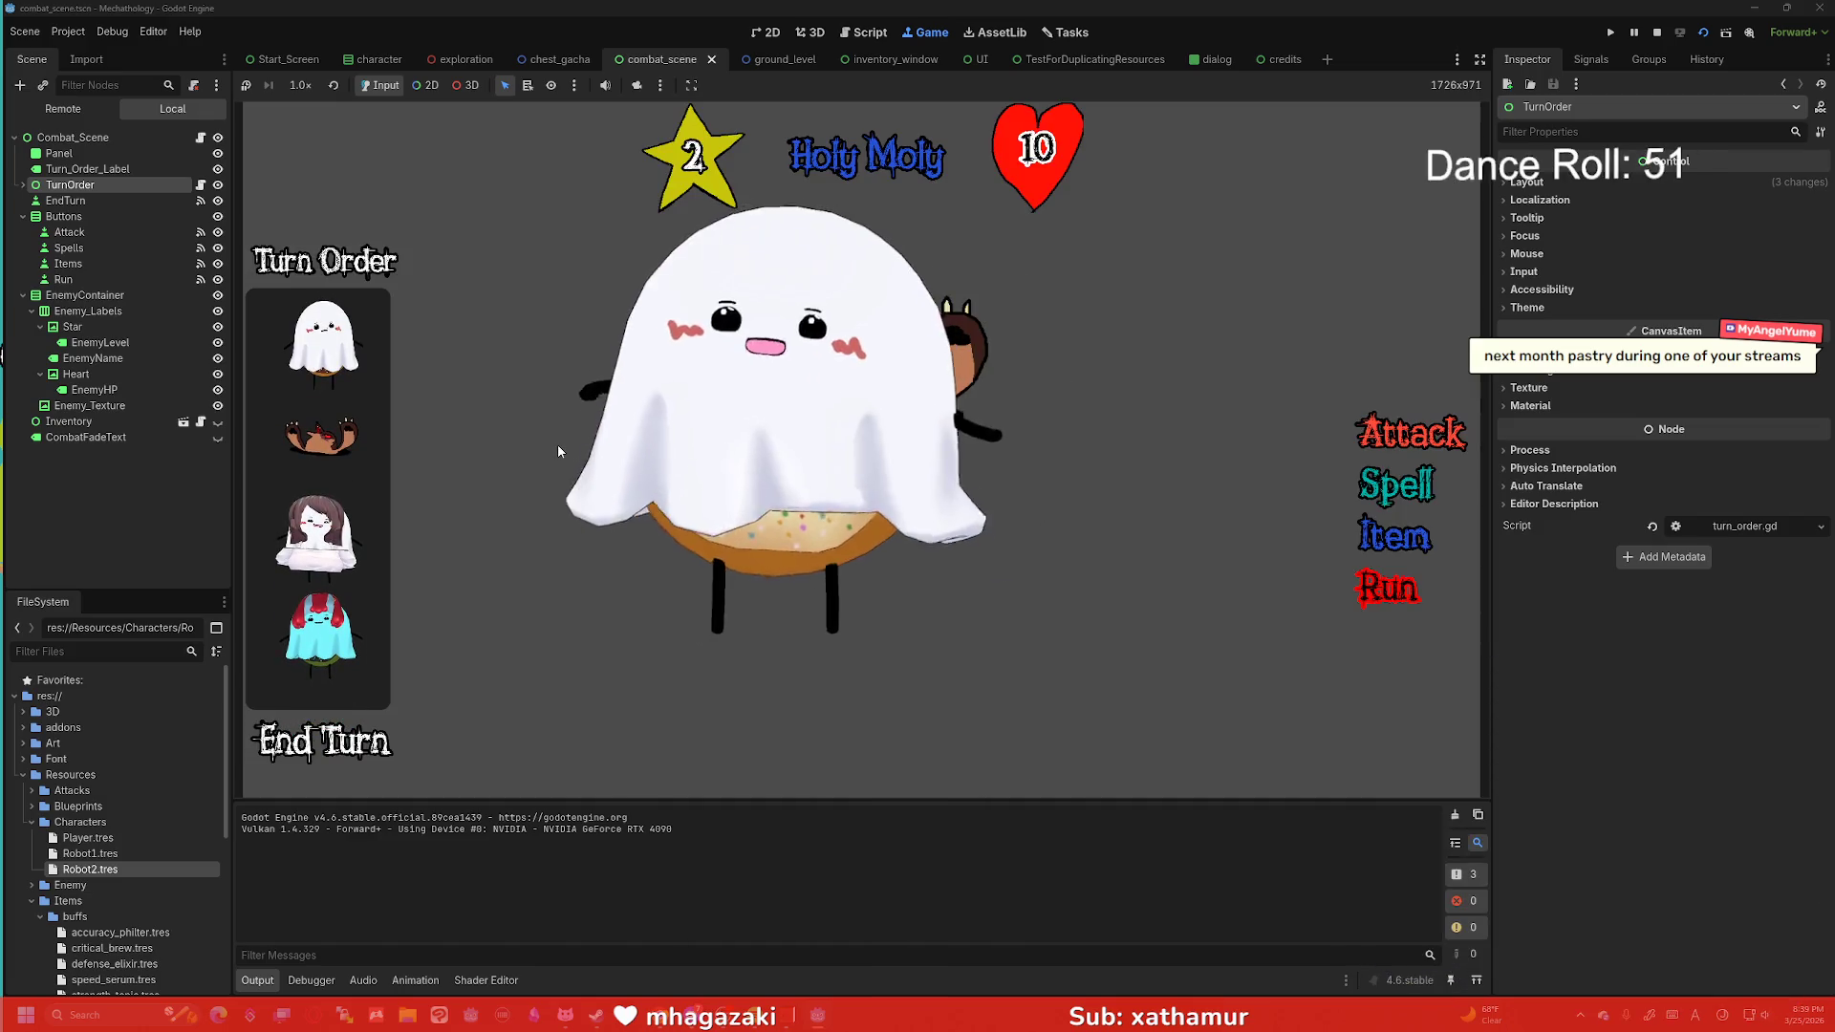
# End turn twelve times in a row to watch the turn-order portraits cycle.
pyautogui.click(315, 741)
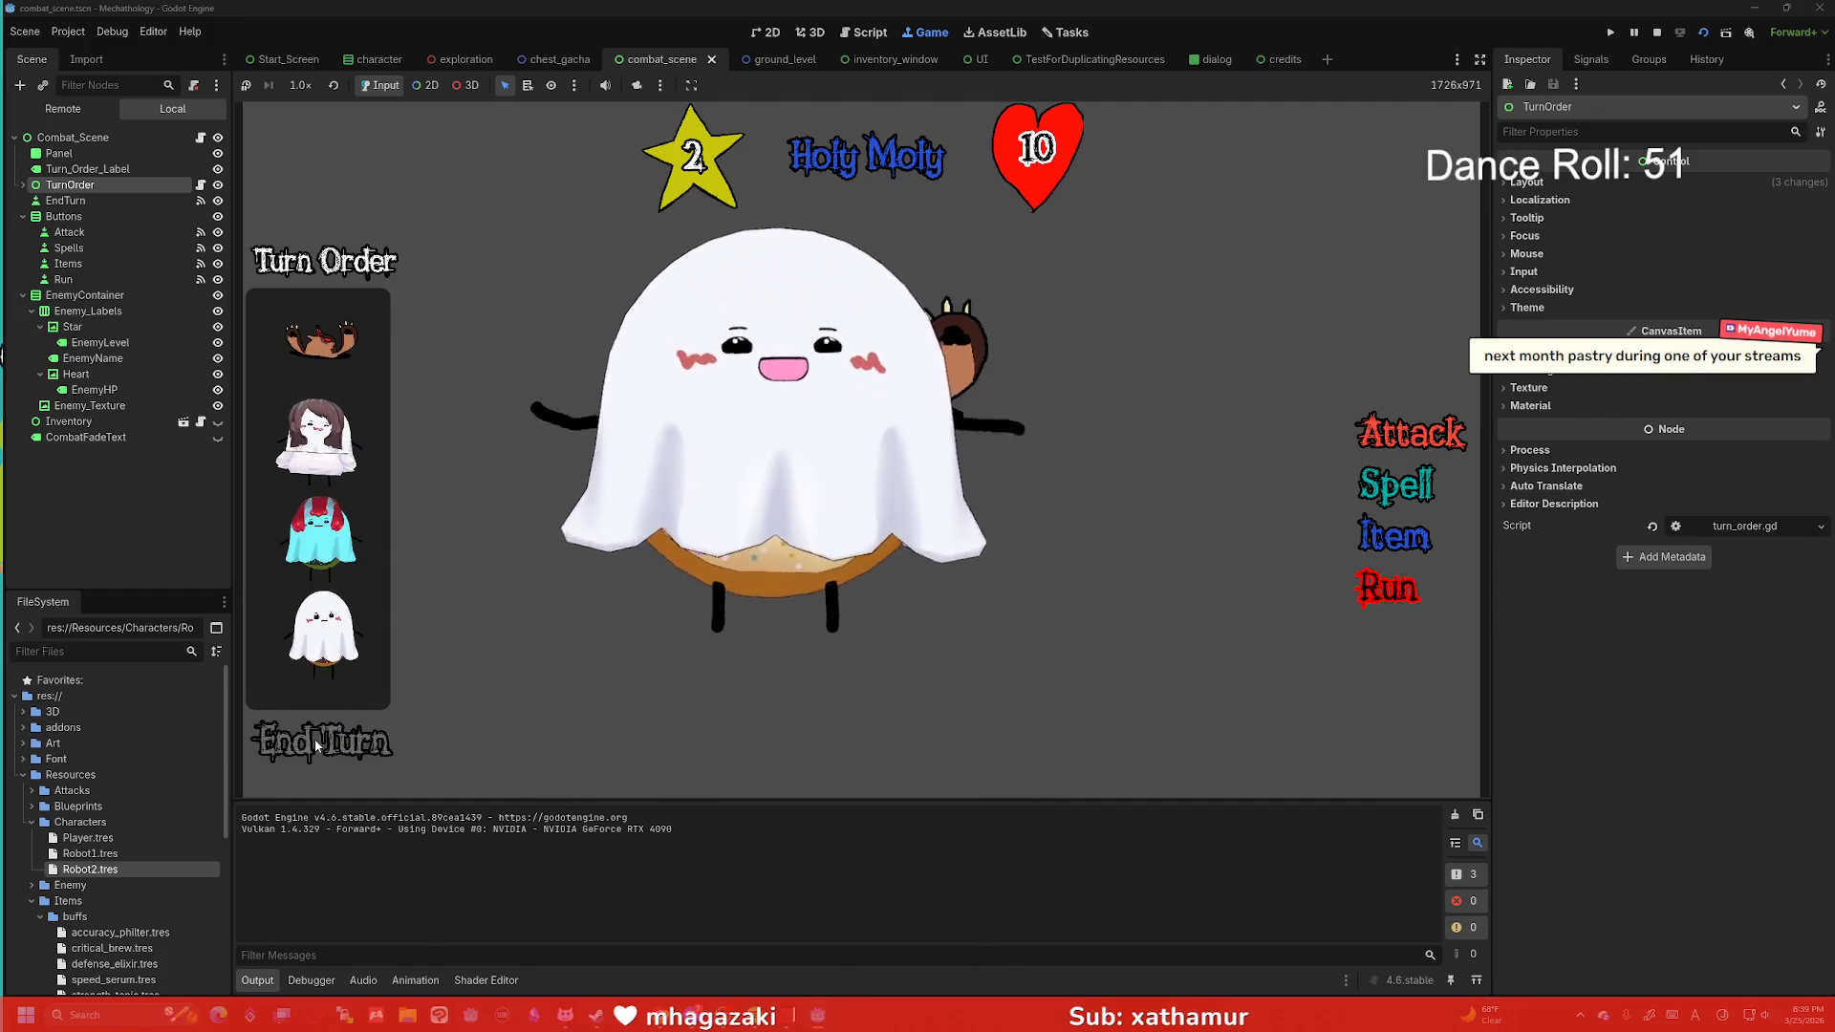
pyautogui.click(315, 744)
pyautogui.click(316, 744)
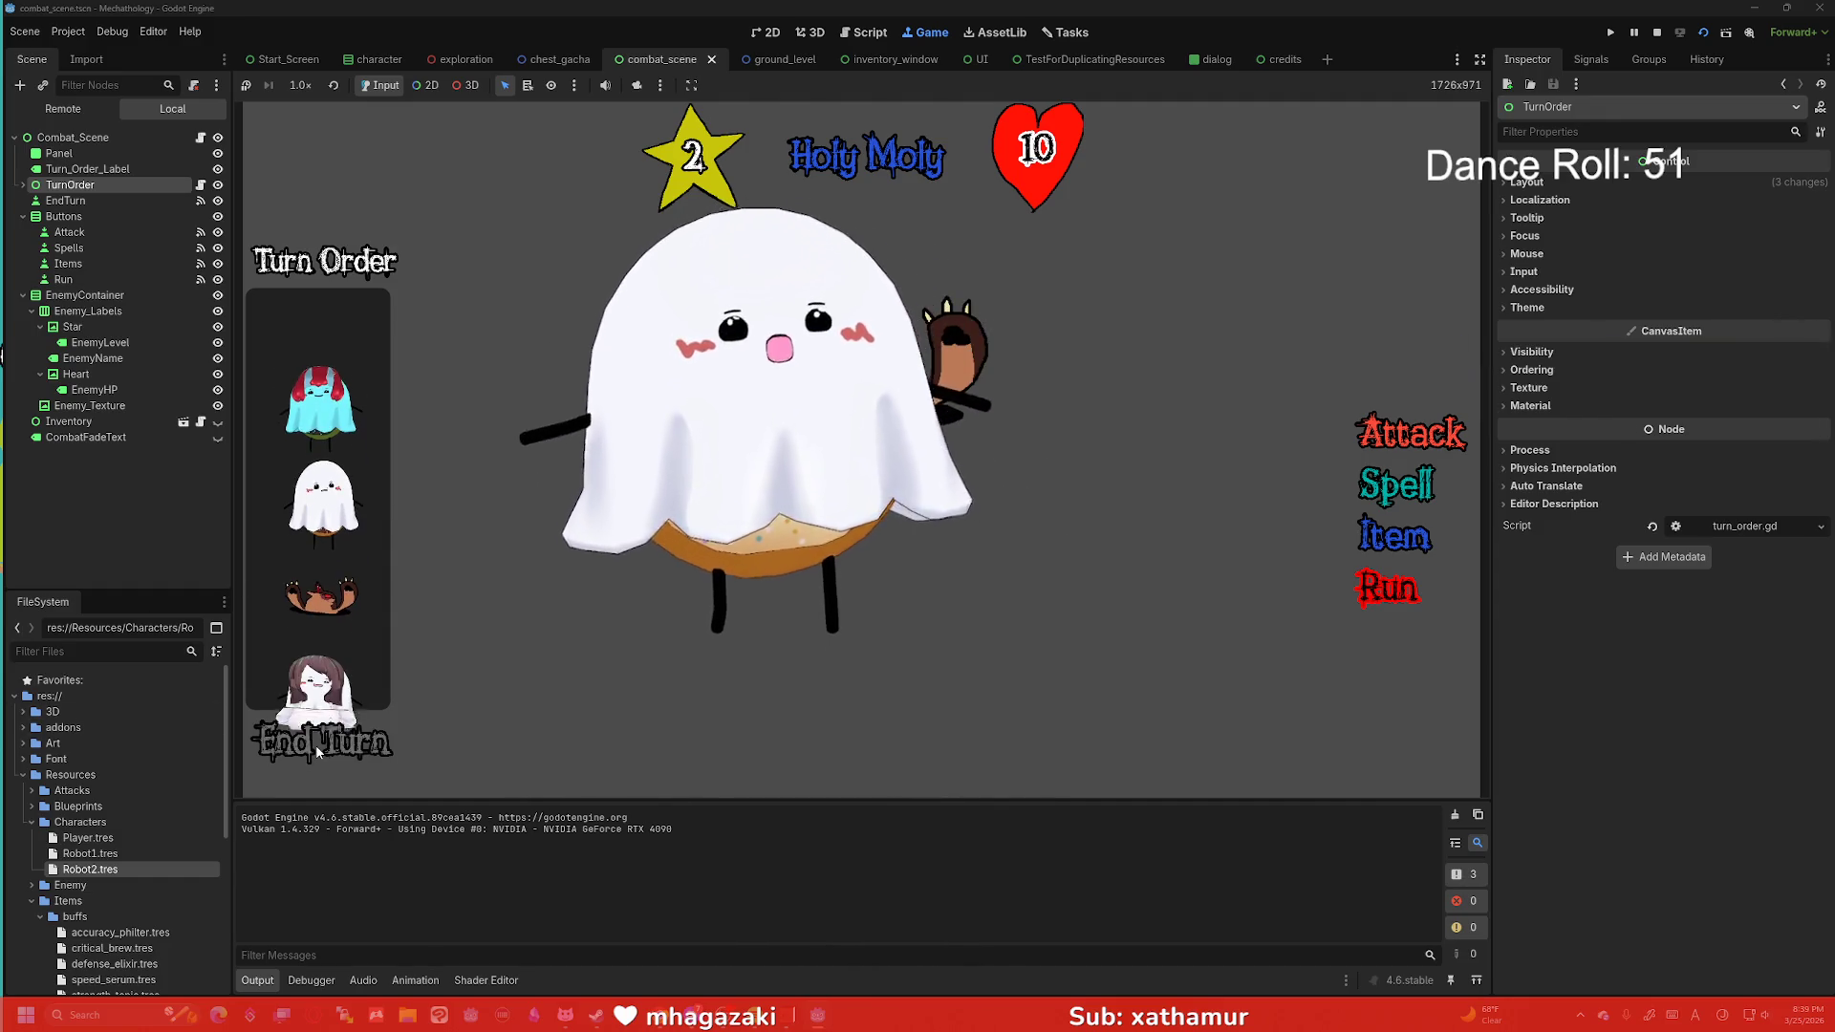
pyautogui.click(317, 750)
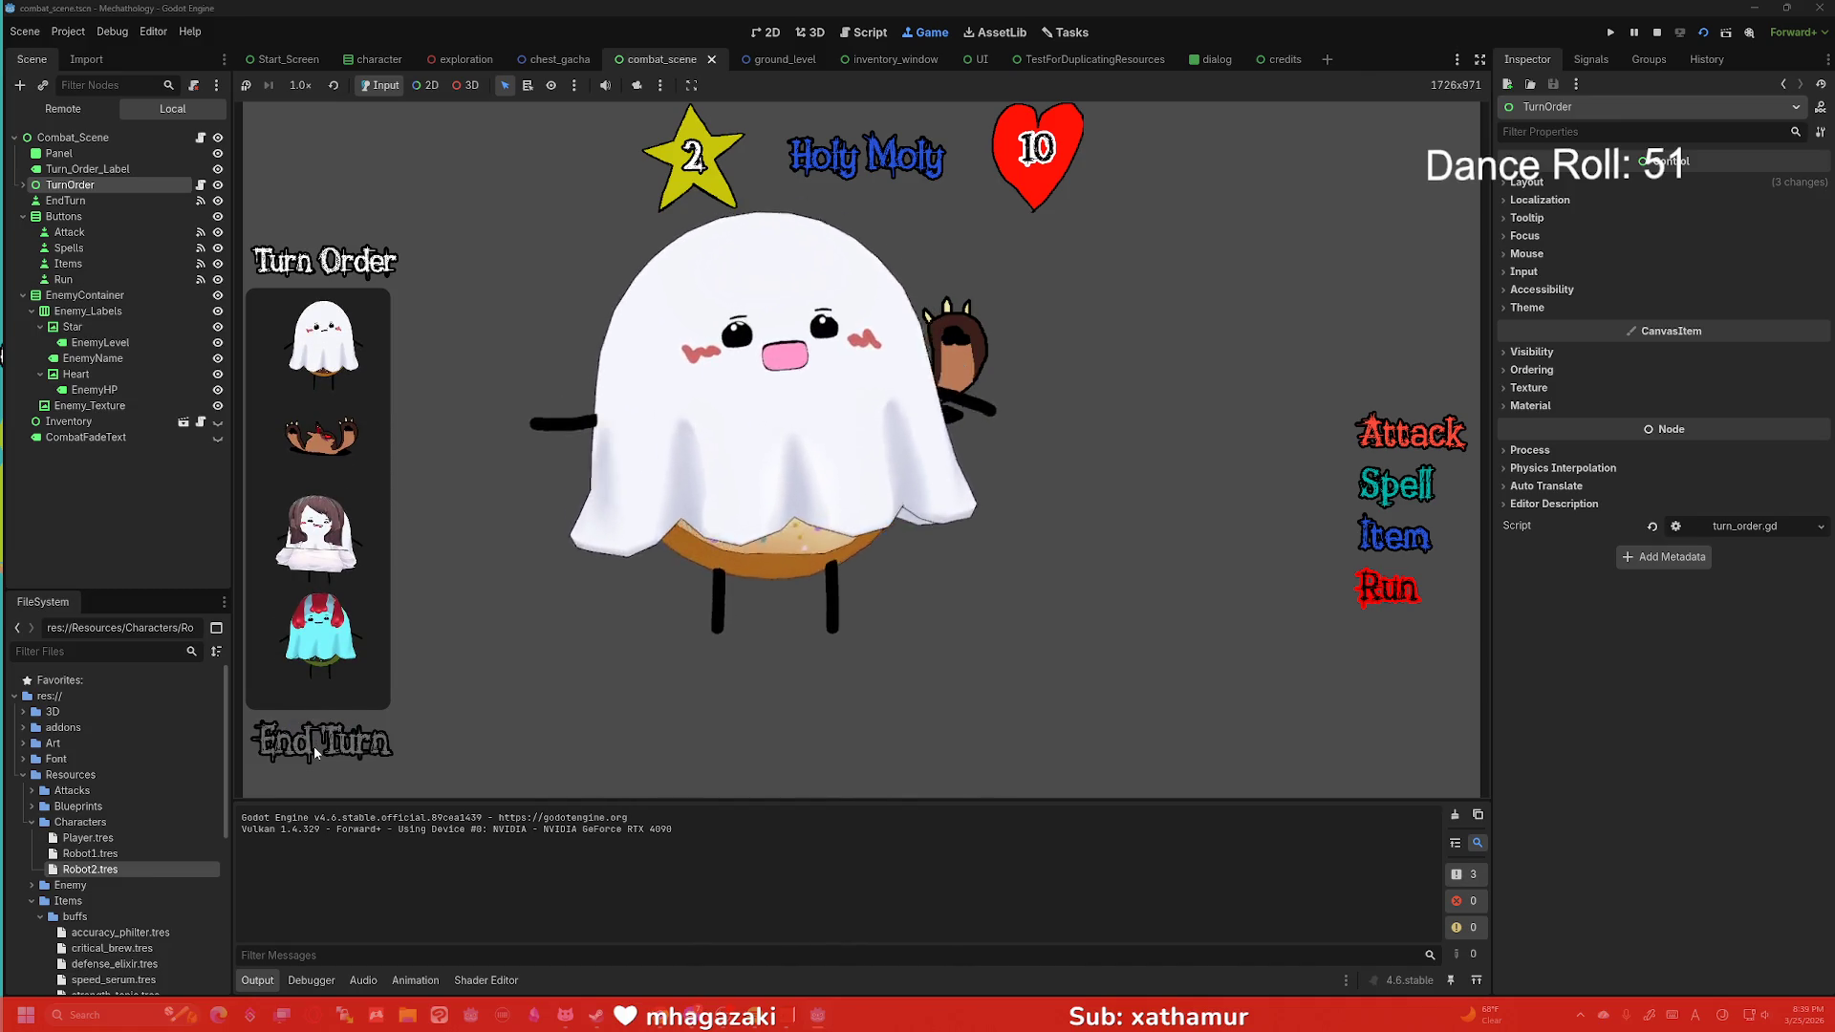
pyautogui.click(315, 751)
pyautogui.click(314, 751)
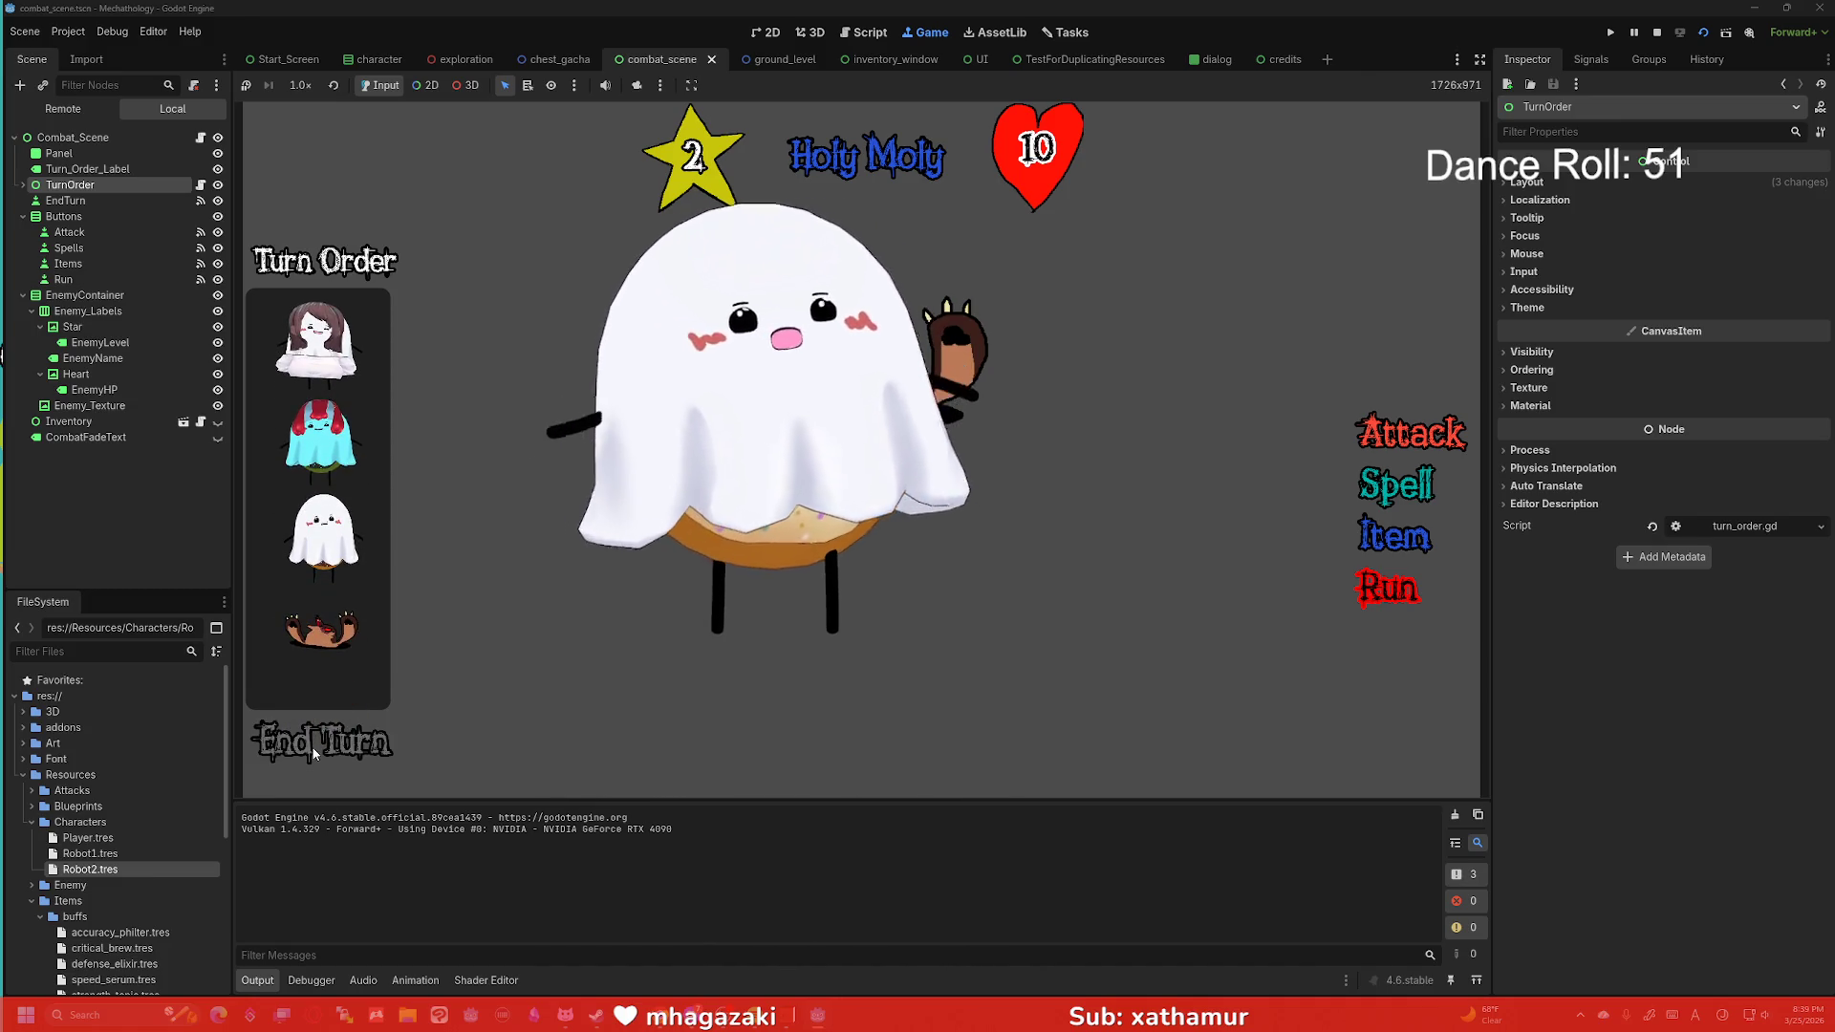
pyautogui.click(314, 753)
pyautogui.click(313, 753)
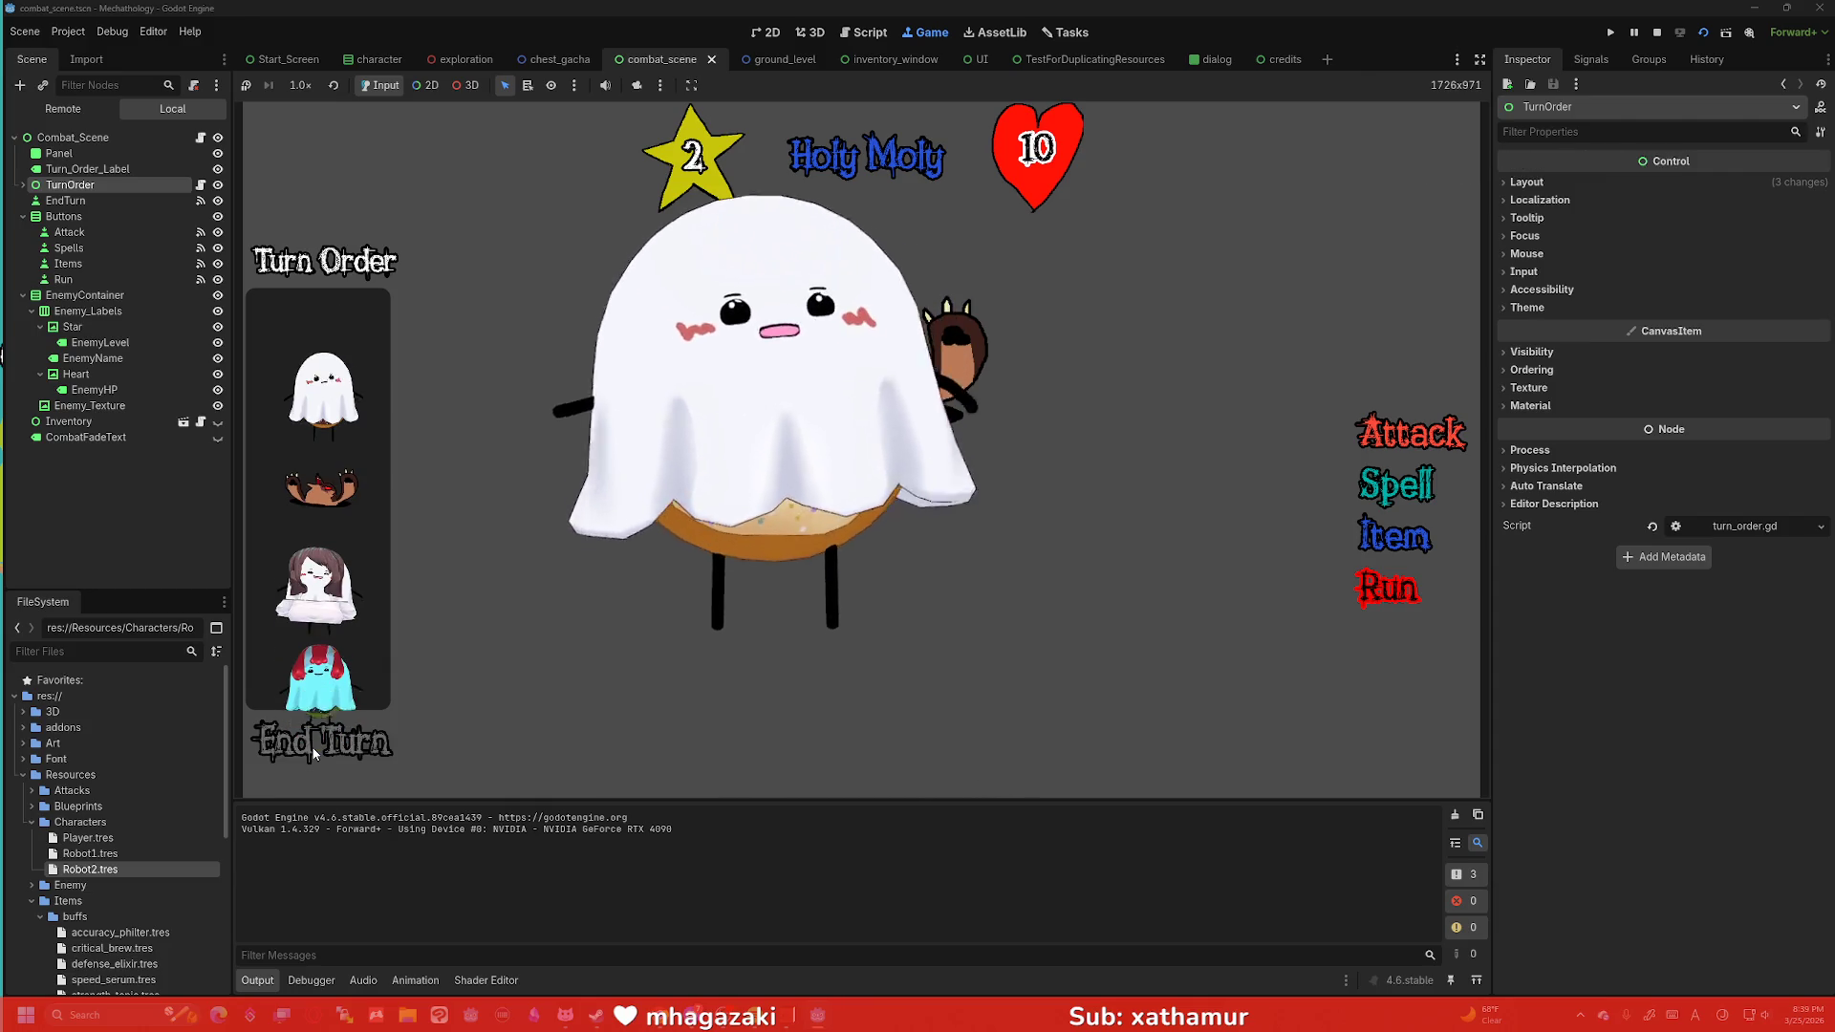
pyautogui.click(314, 754)
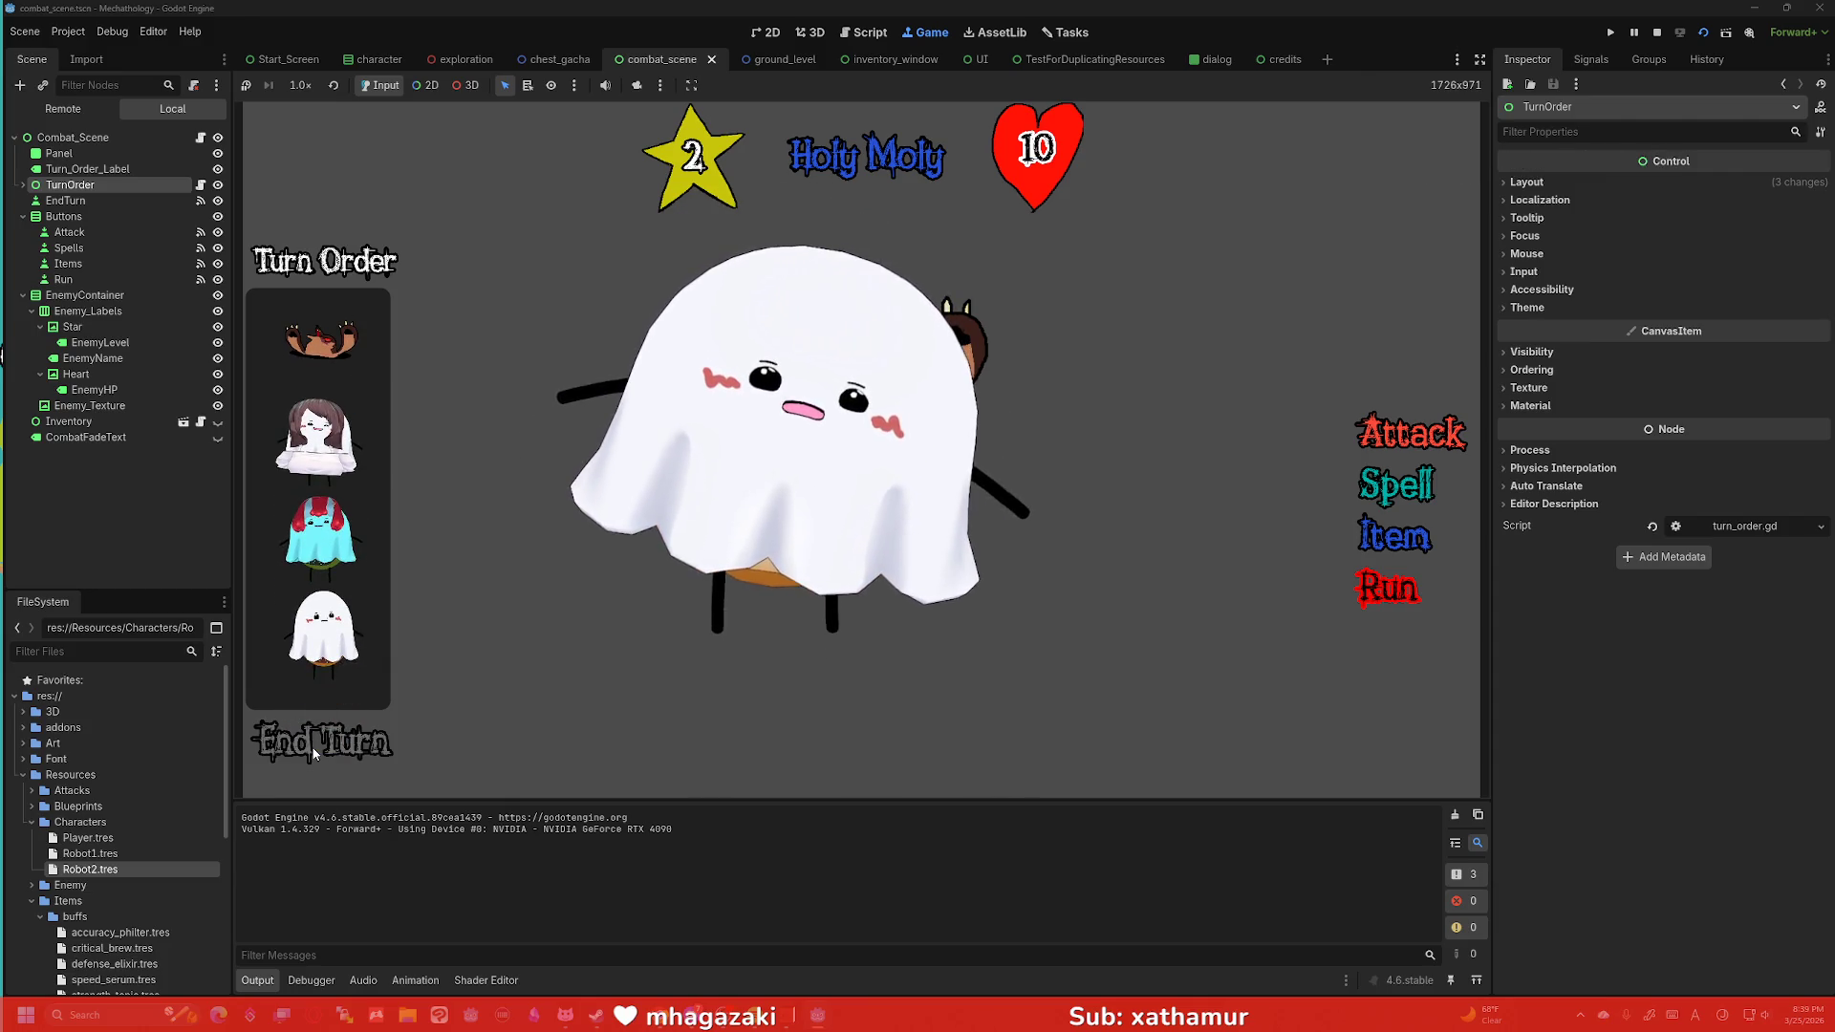
pyautogui.click(314, 753)
pyautogui.click(314, 751)
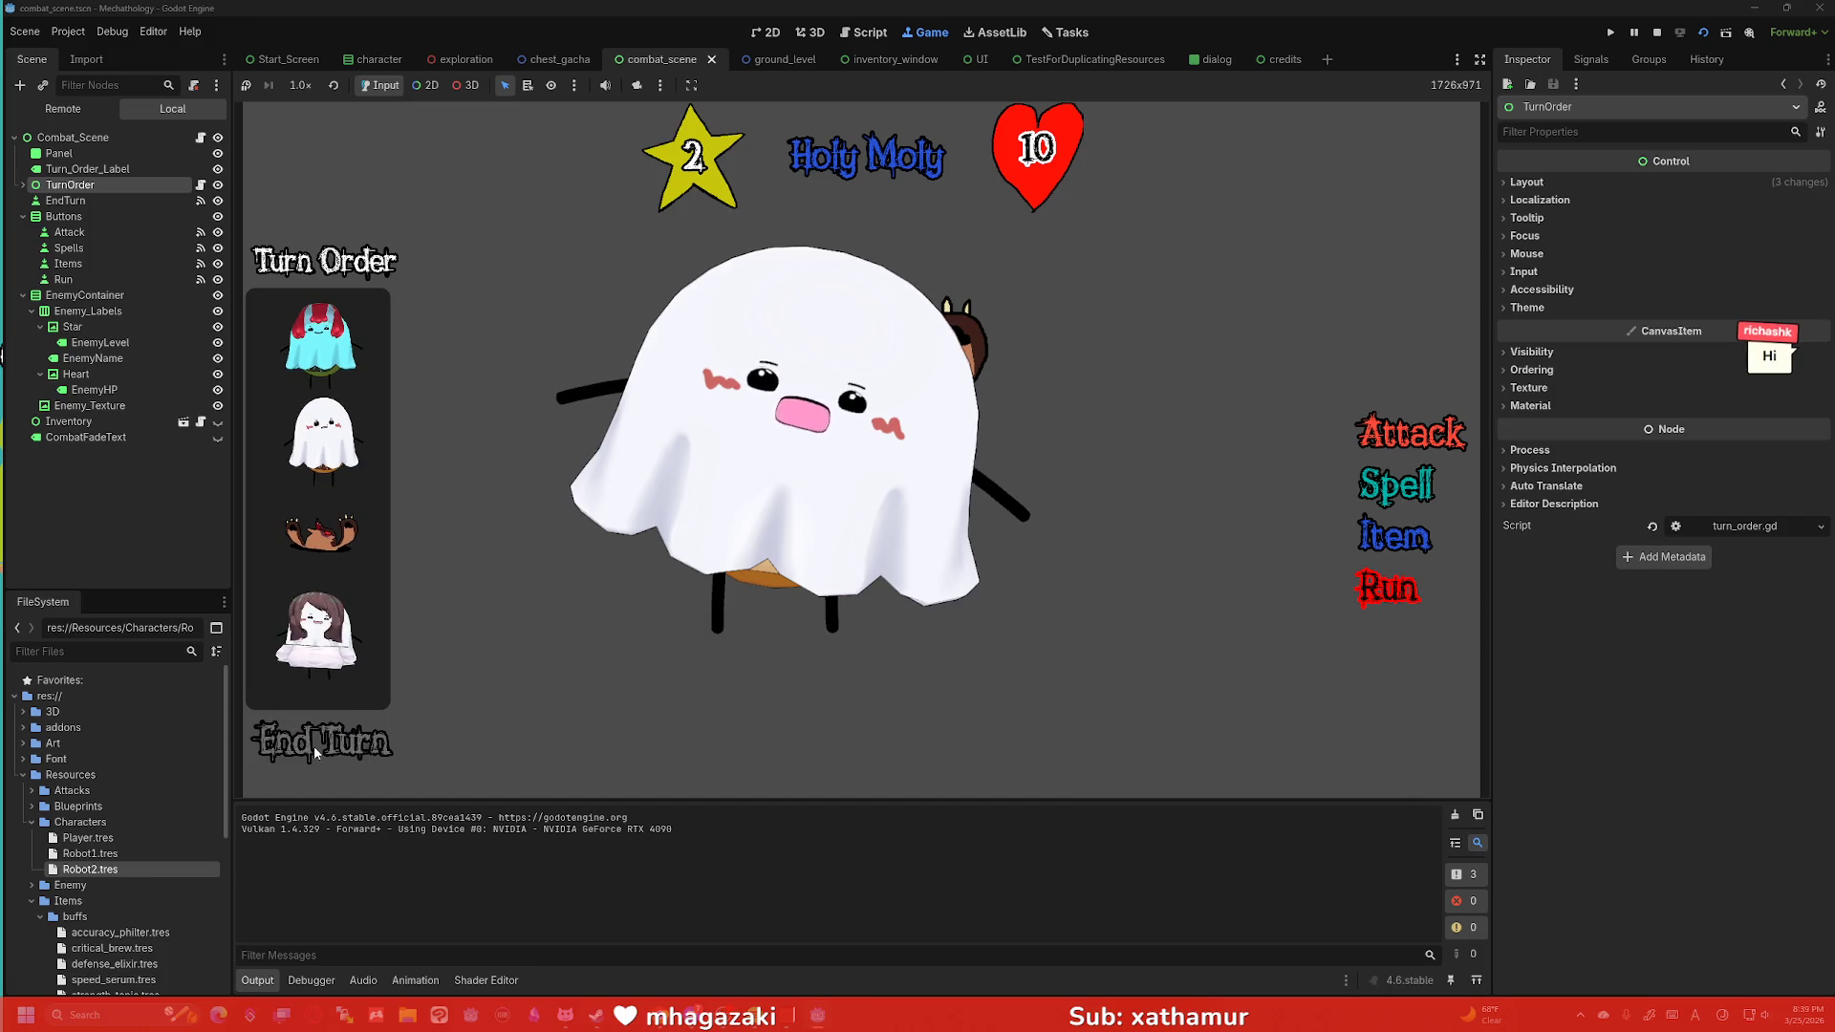
pyautogui.click(313, 751)
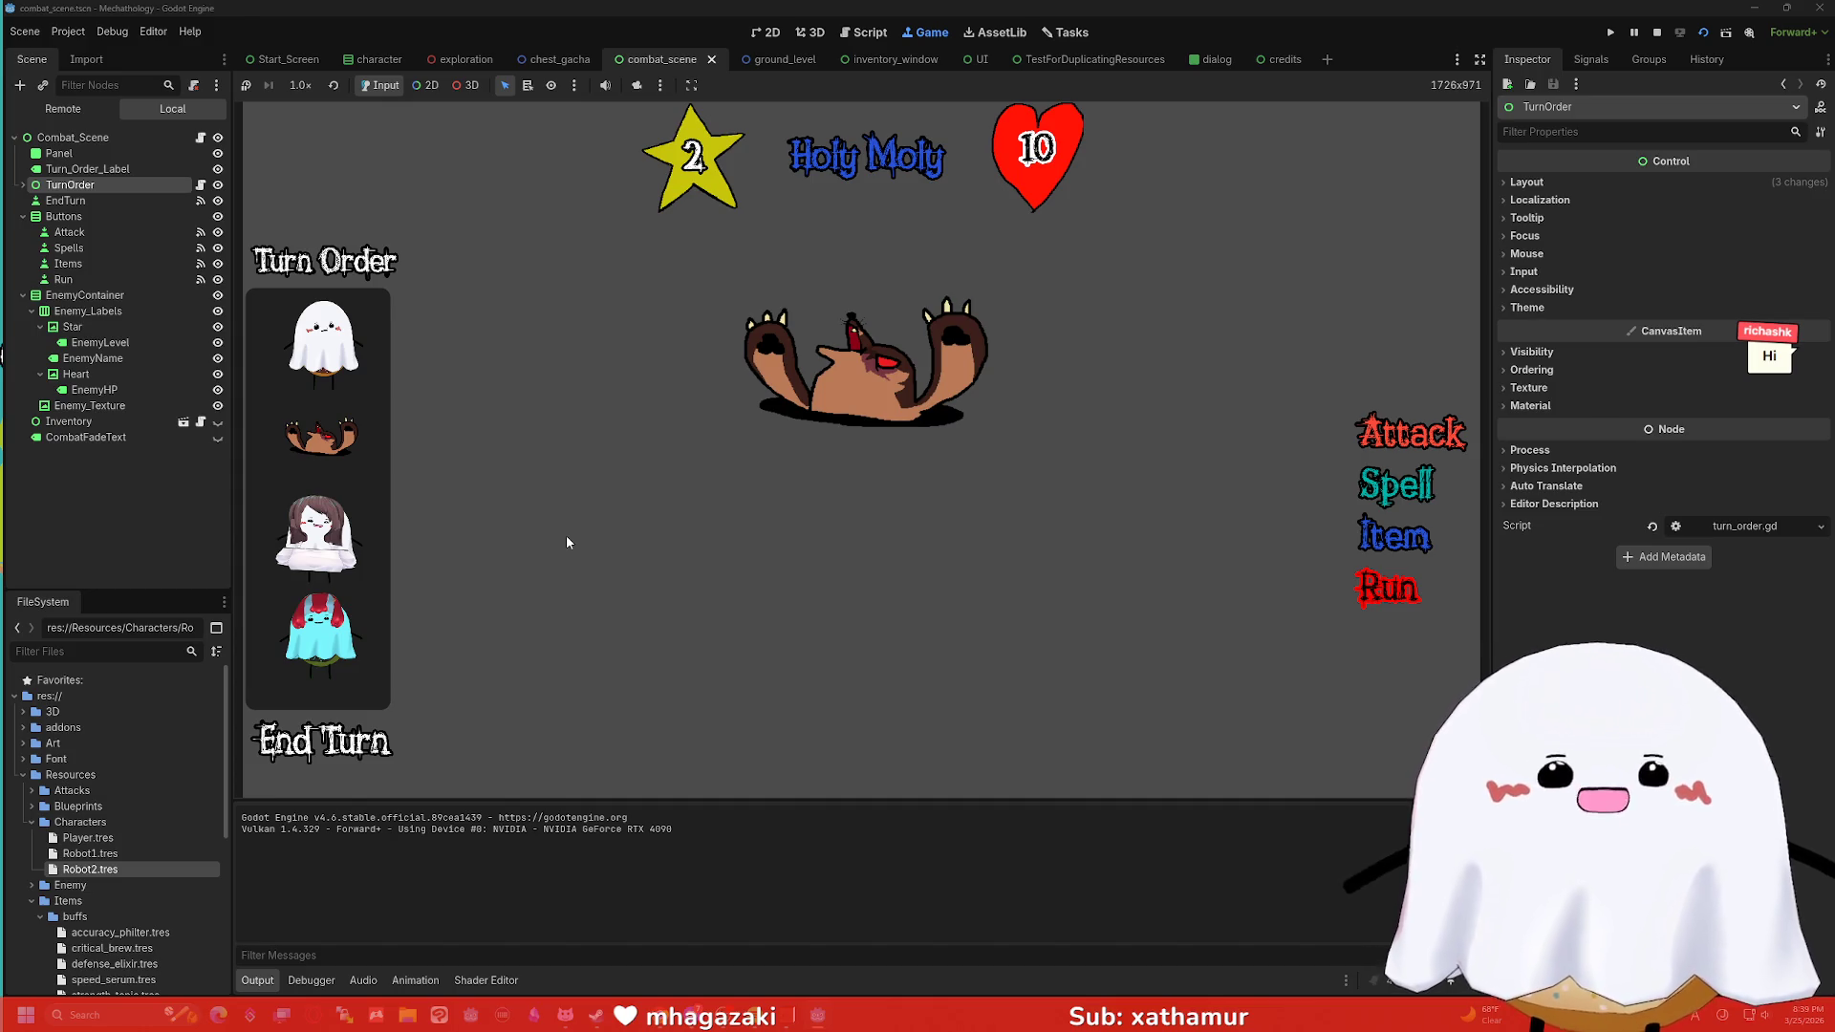
# End a turn against the new enemy, attack it twice down to 8 HP, then stop.
pyautogui.click(294, 744)
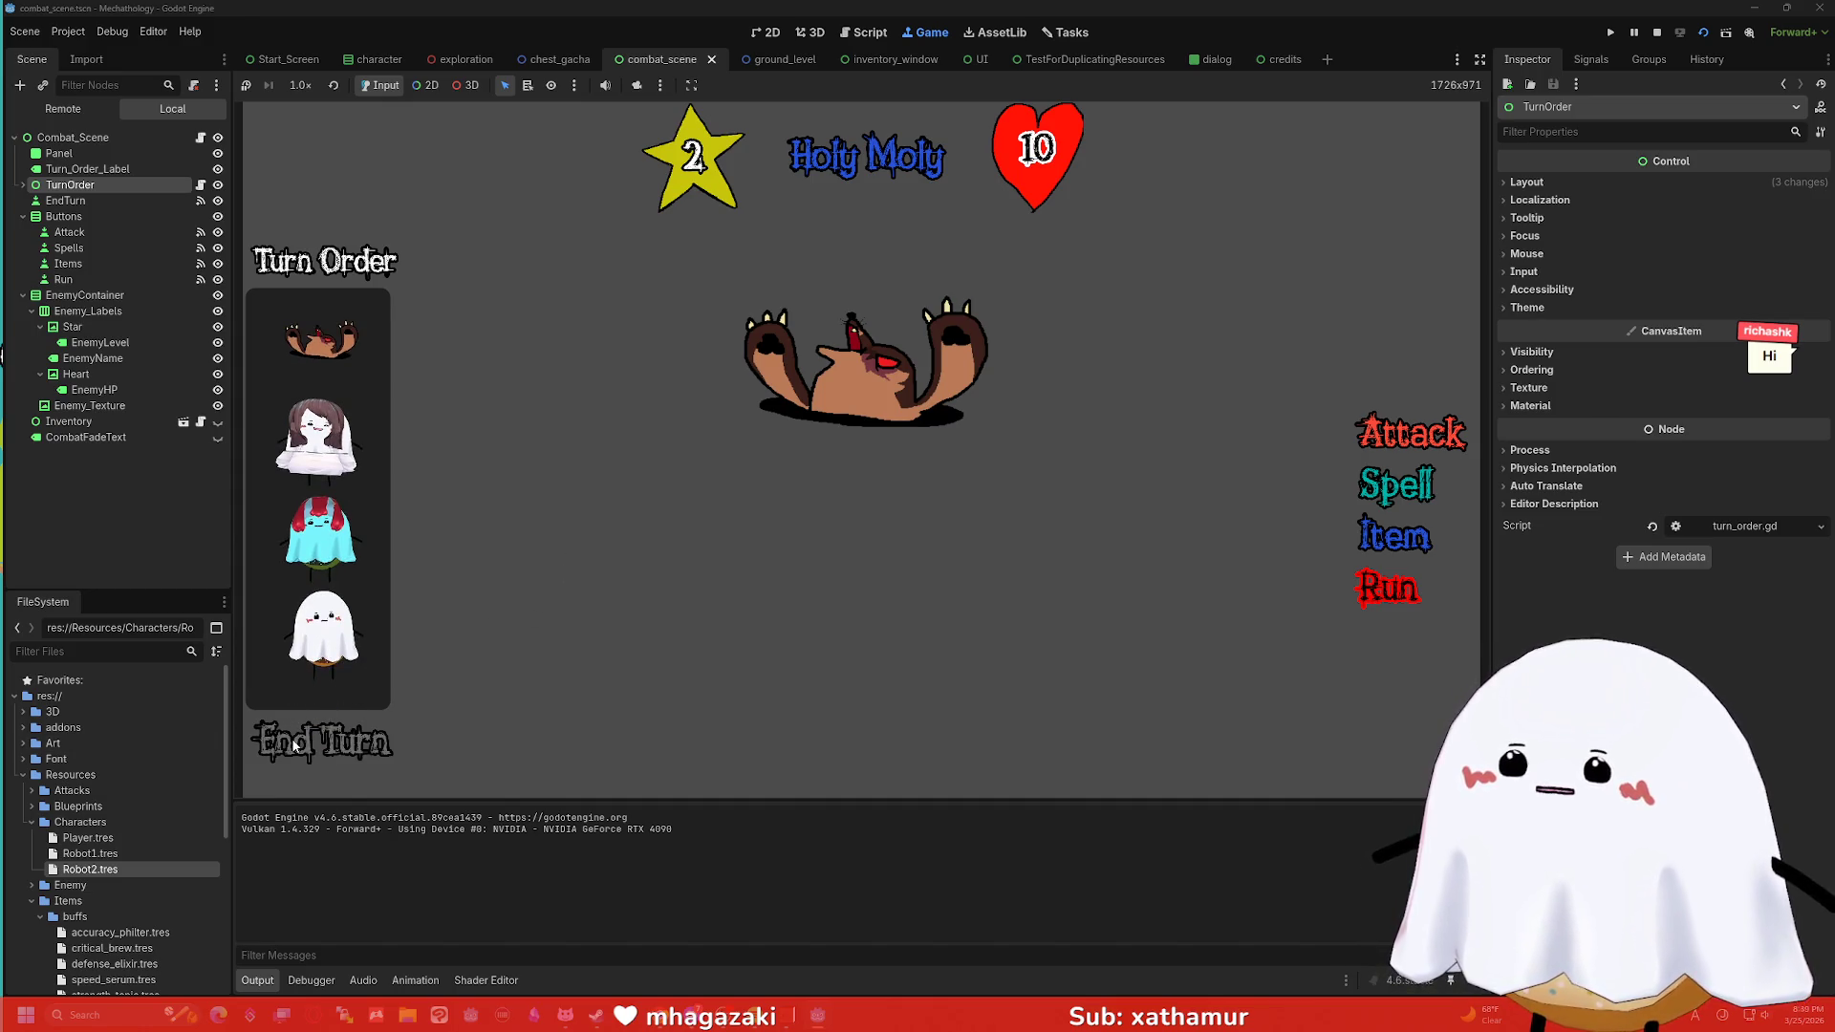
pyautogui.click(1422, 437)
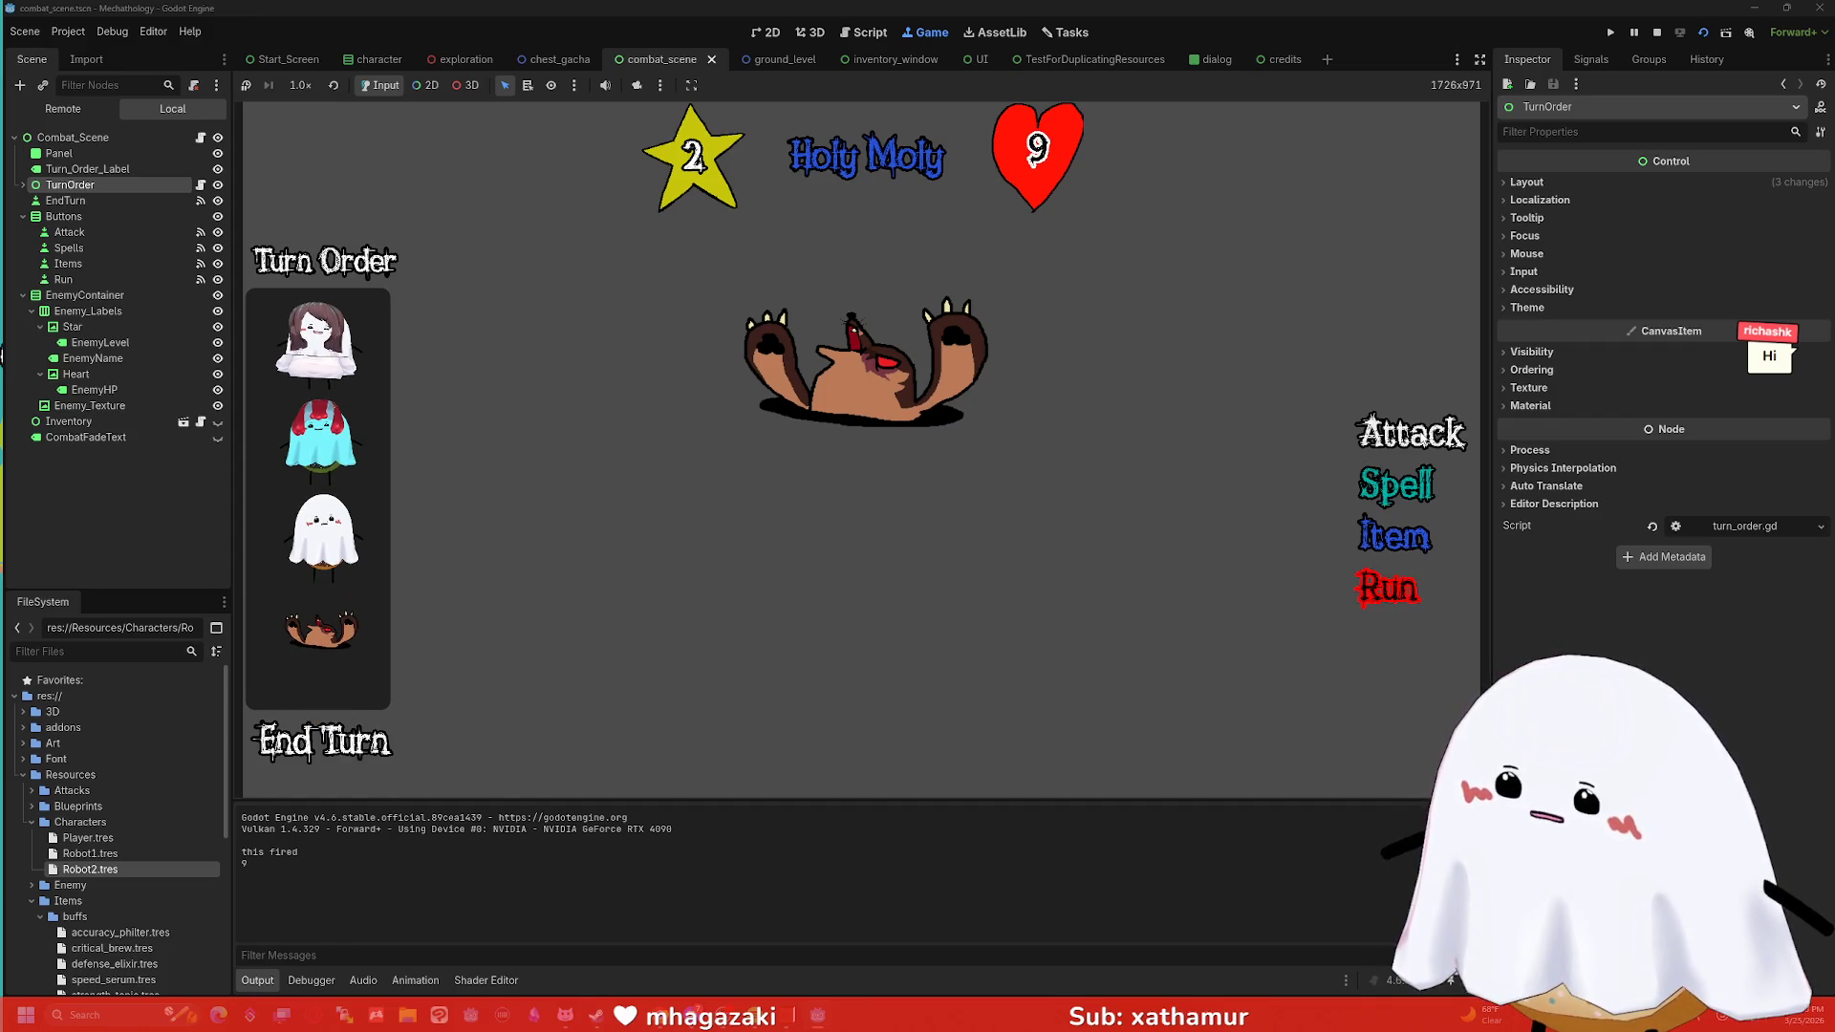
pyautogui.click(1422, 438)
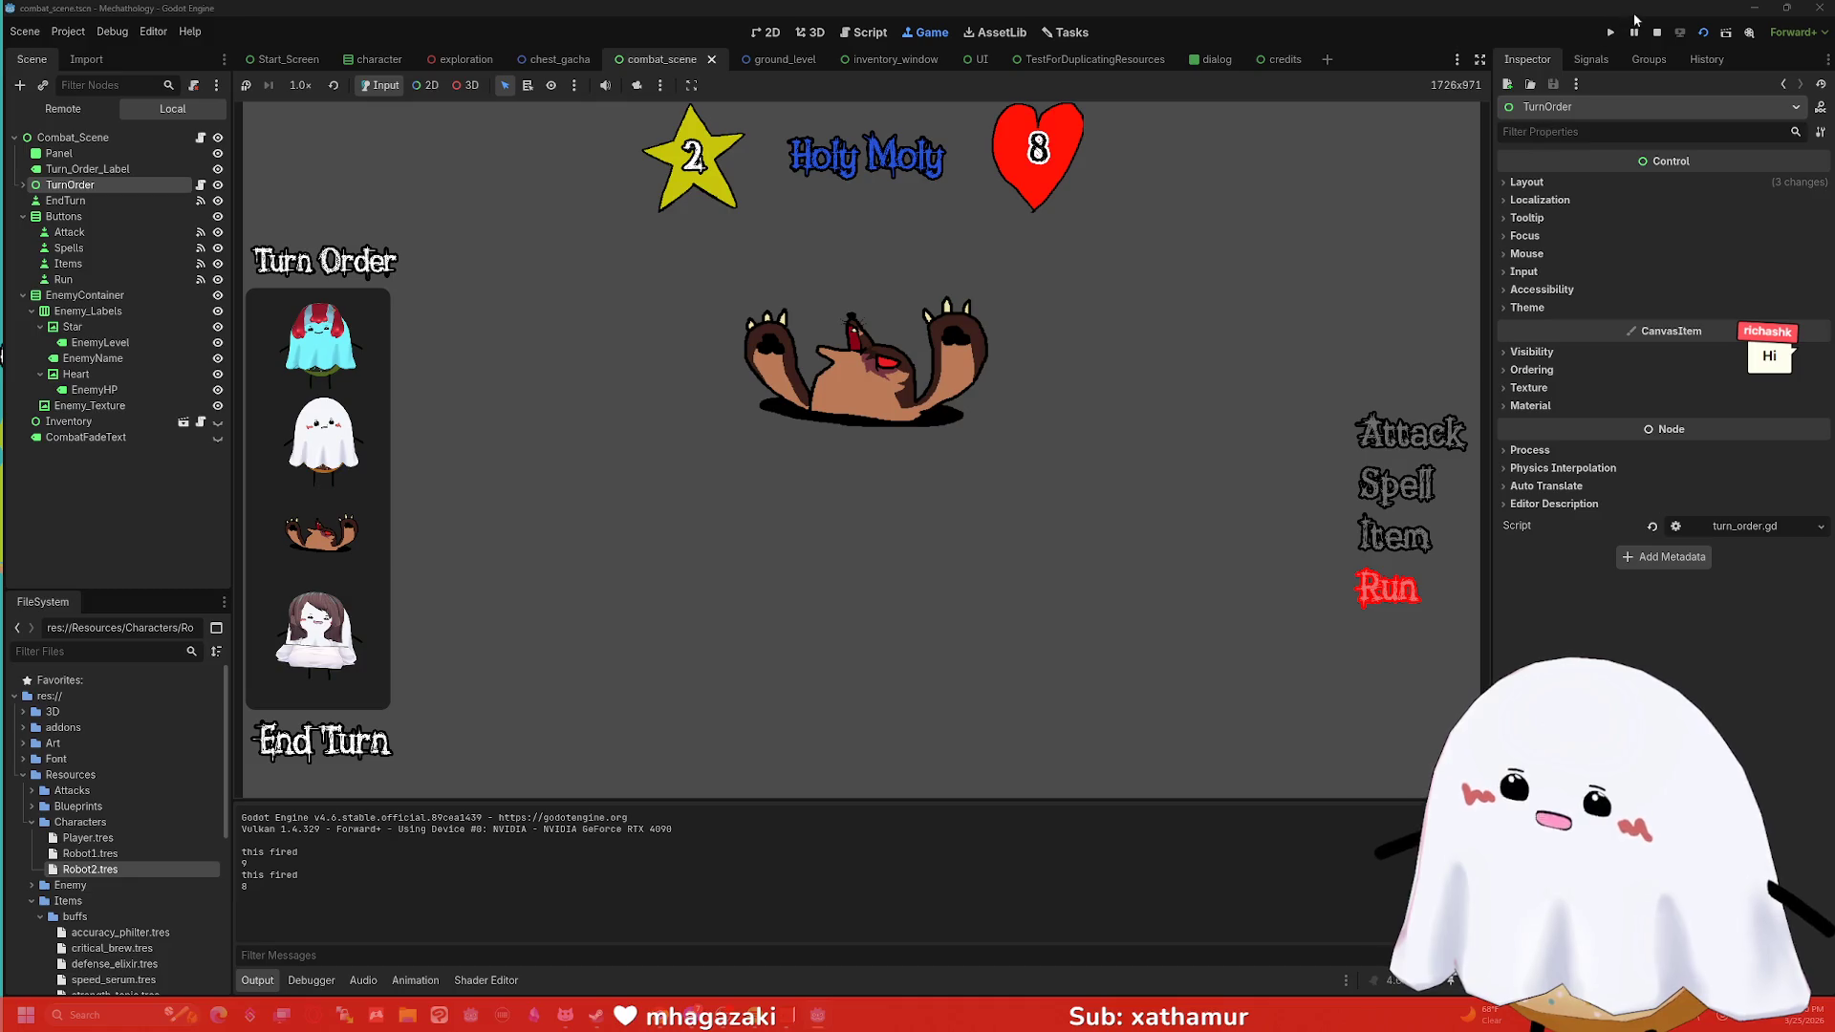
pyautogui.click(1658, 34)
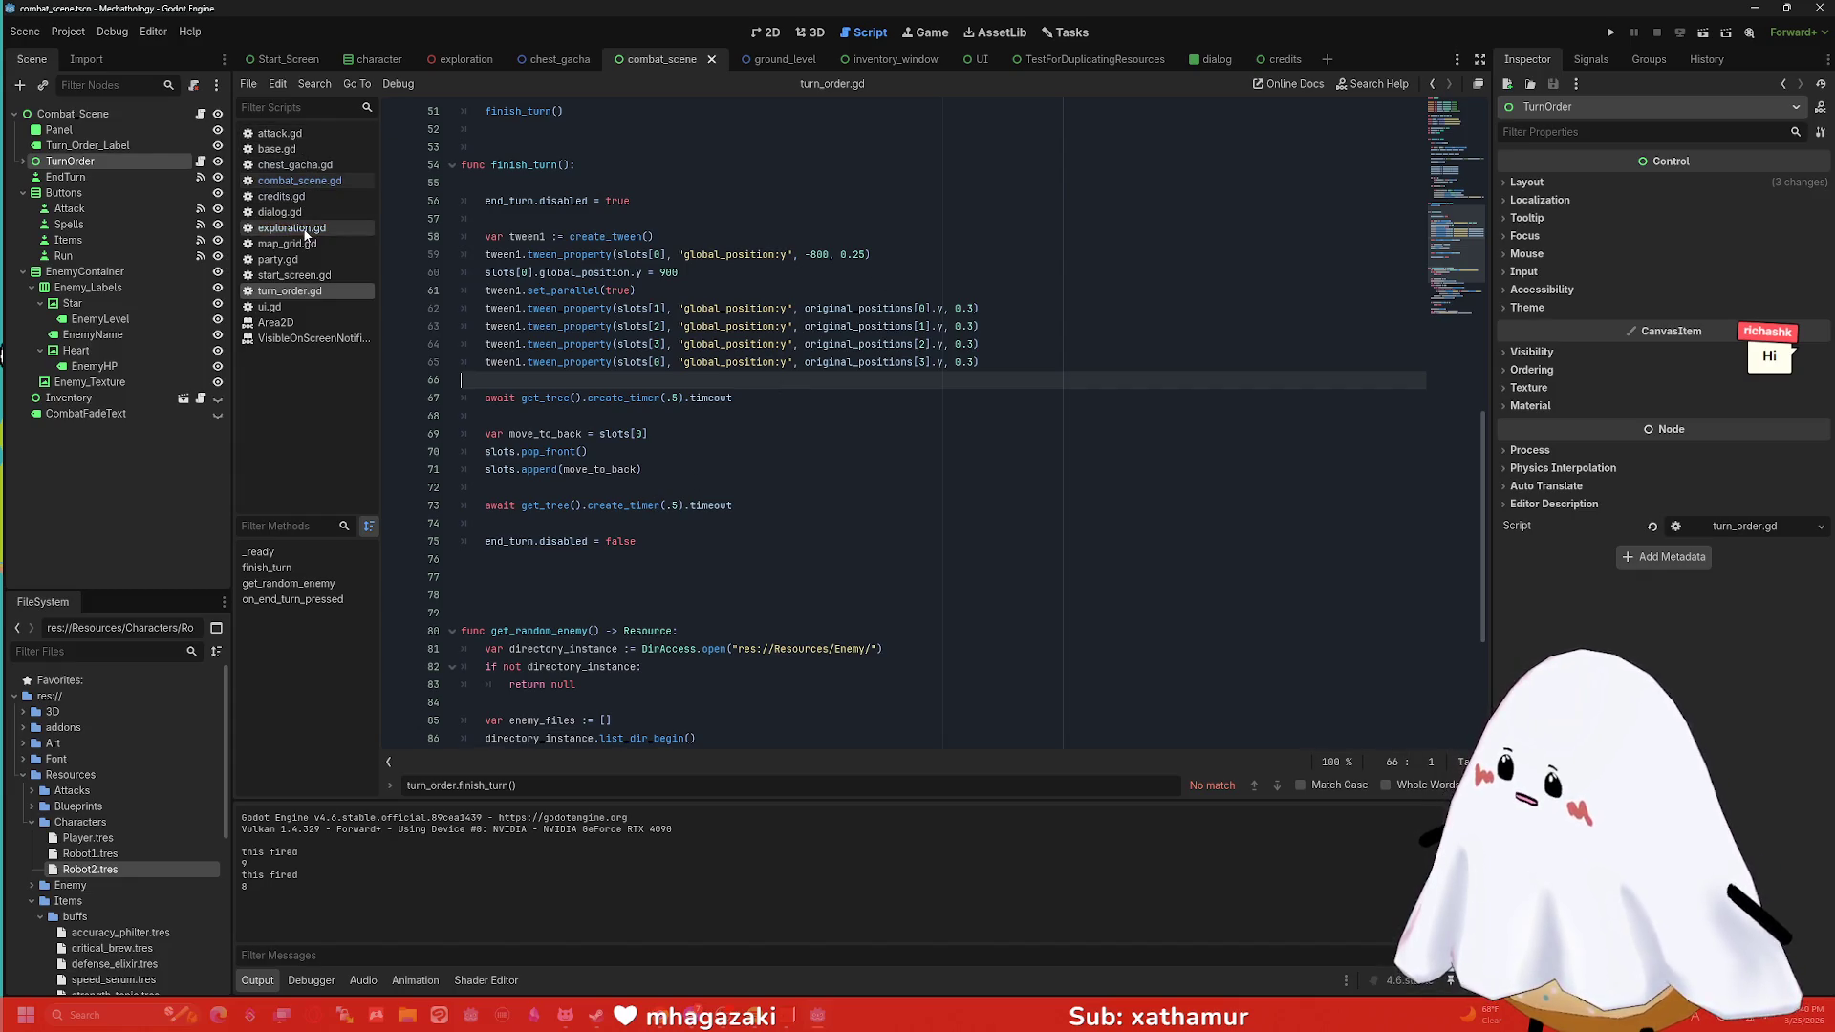
# In combat_scene.gd, change send_end_turn's create_timer(2) to create_timer(1).
pyautogui.click(309, 276)
pyautogui.click(306, 291)
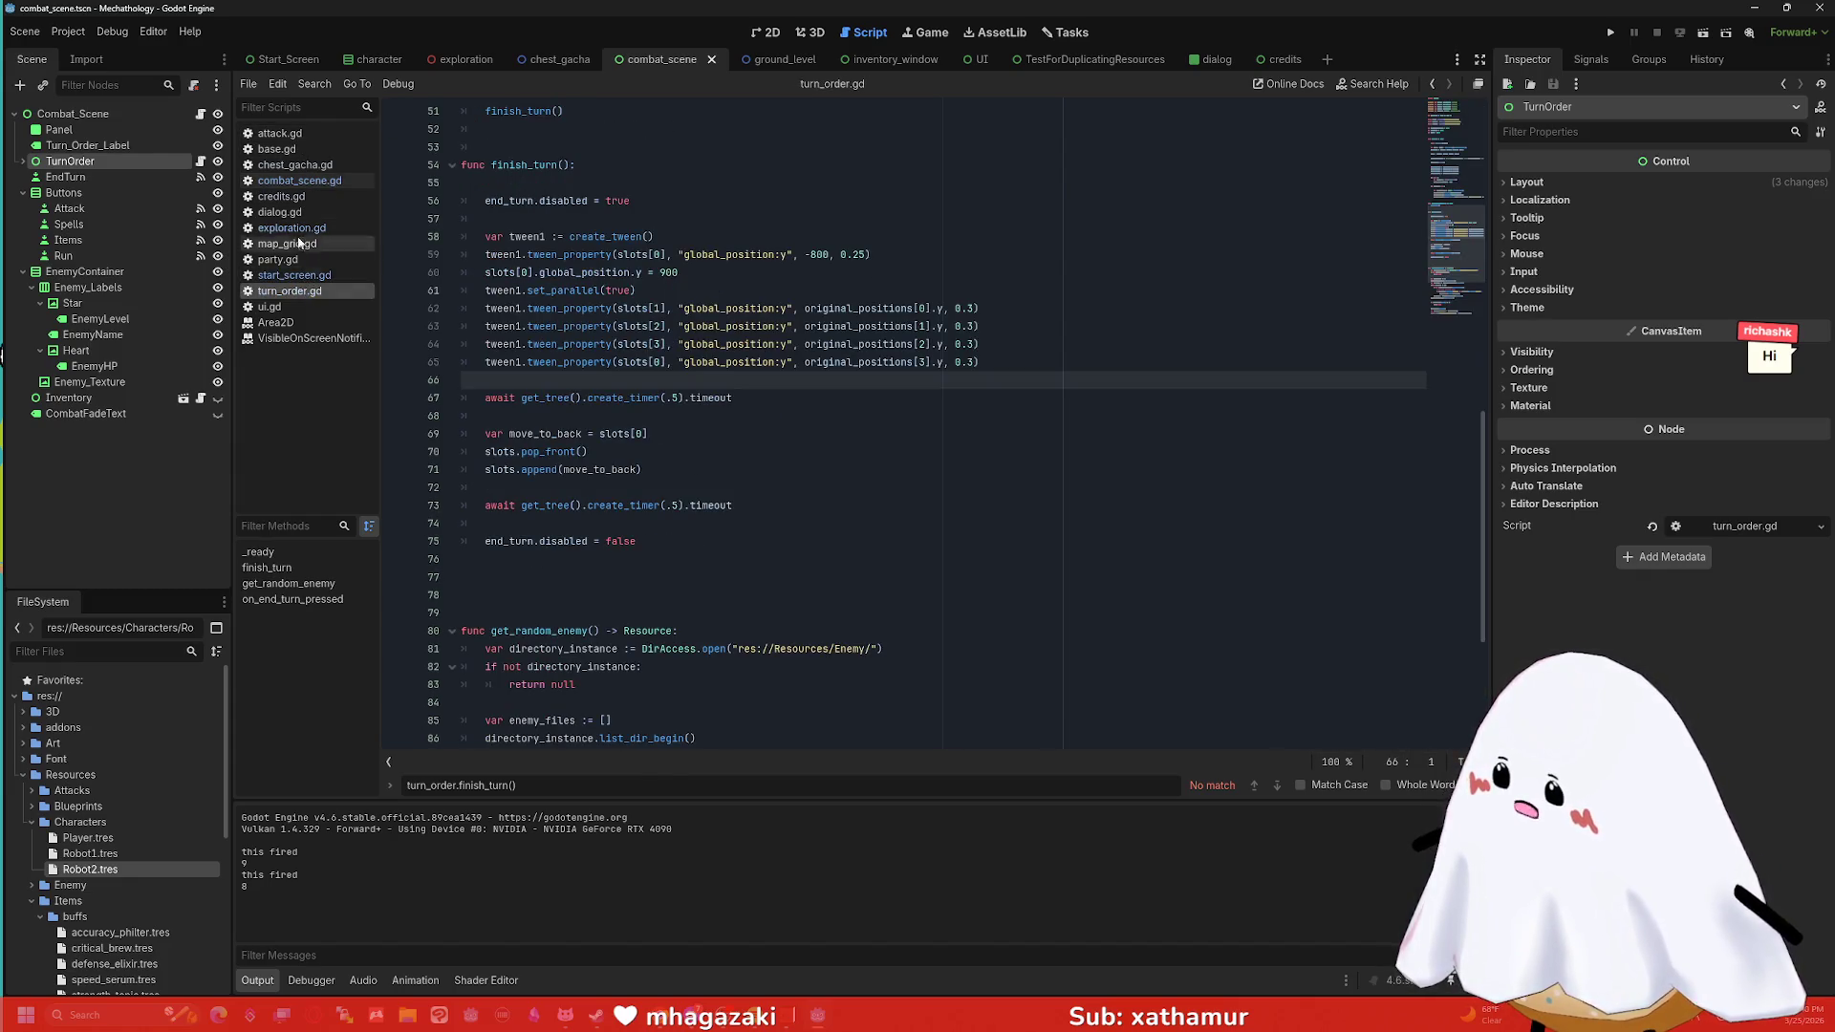
pyautogui.click(304, 182)
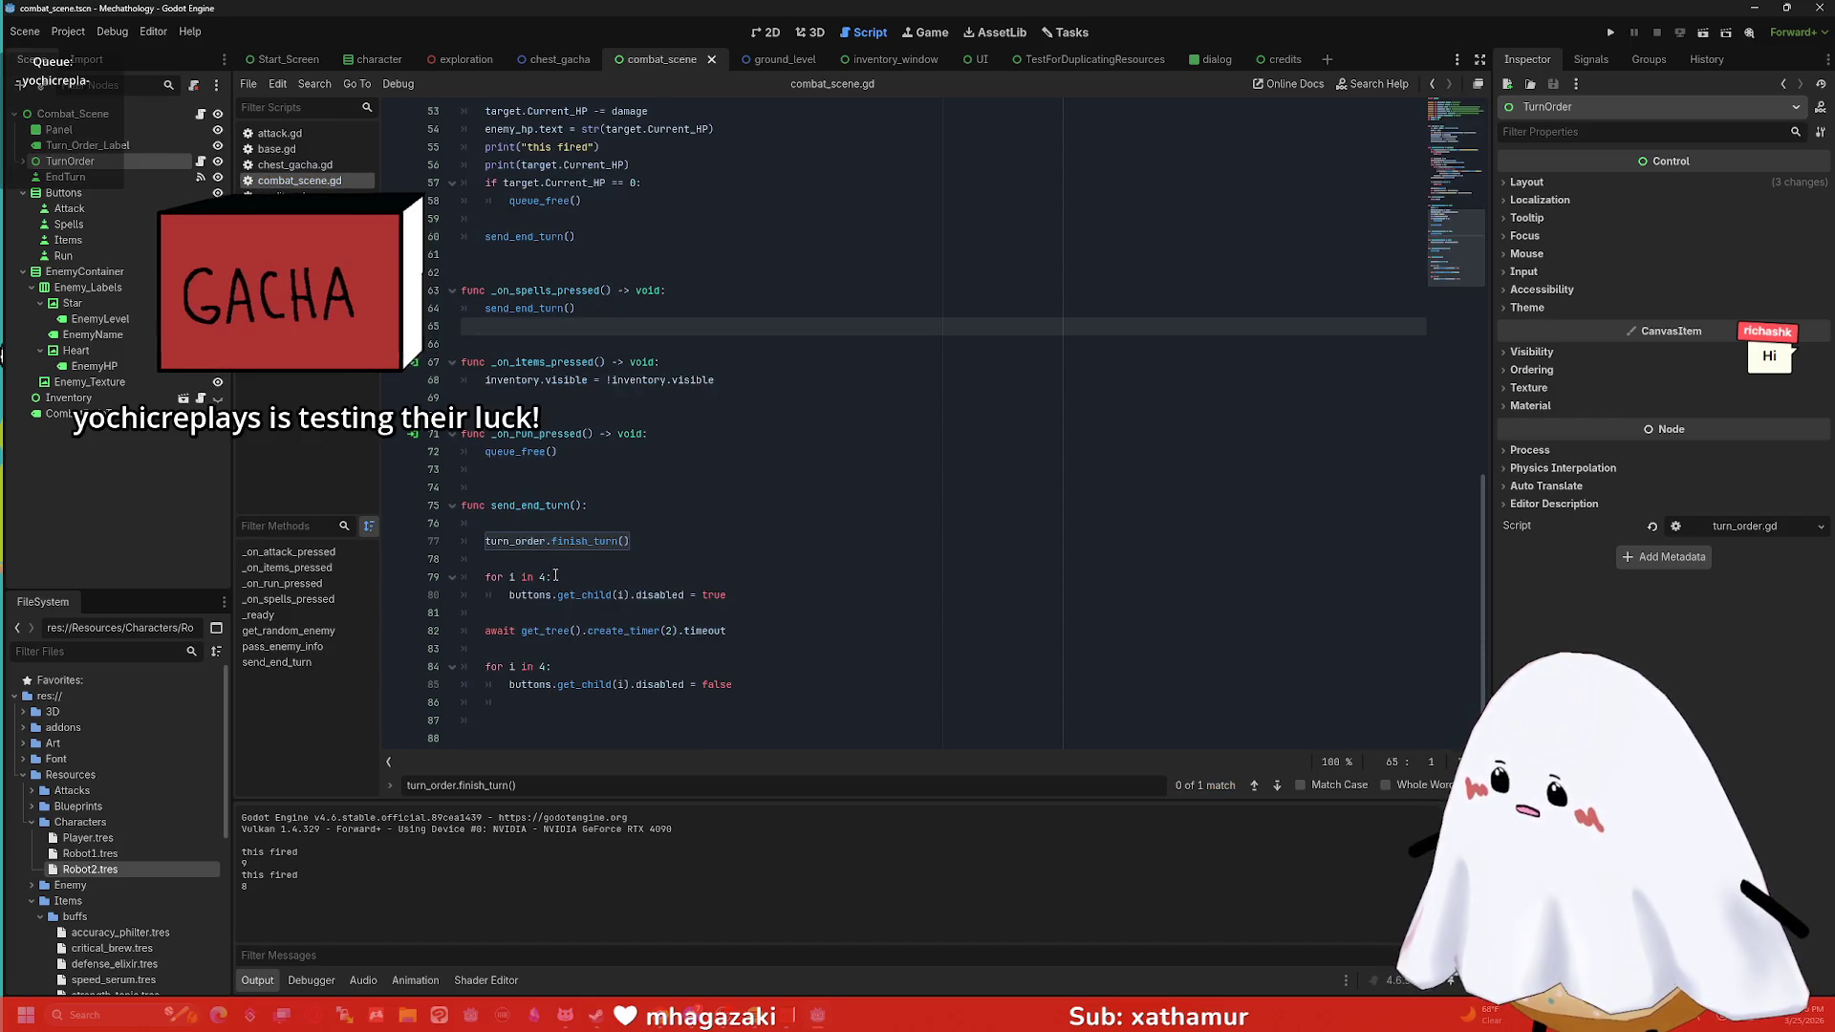
pyautogui.doubleClick(671, 631)
pyautogui.write('1')
# Run the scene and attack King Drider repeatedly from 9 HP down to 1 HP.
pyautogui.click(1702, 31)
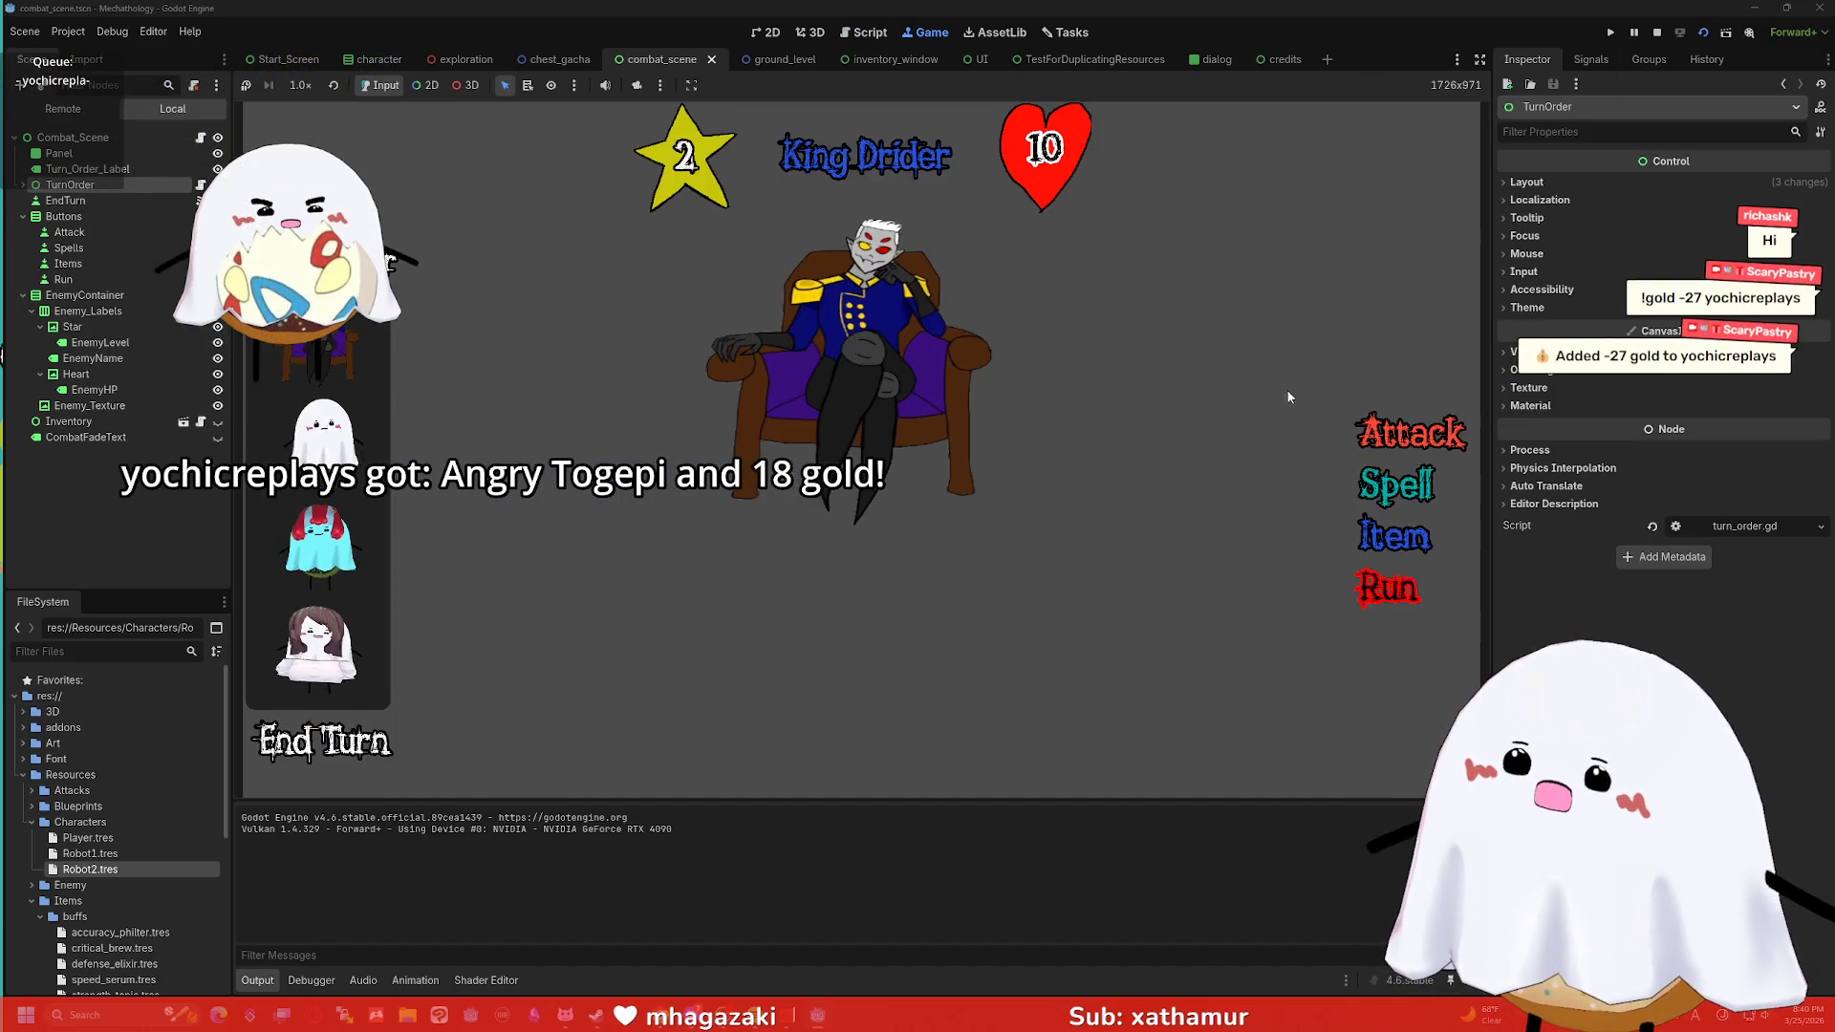
pyautogui.click(1397, 428)
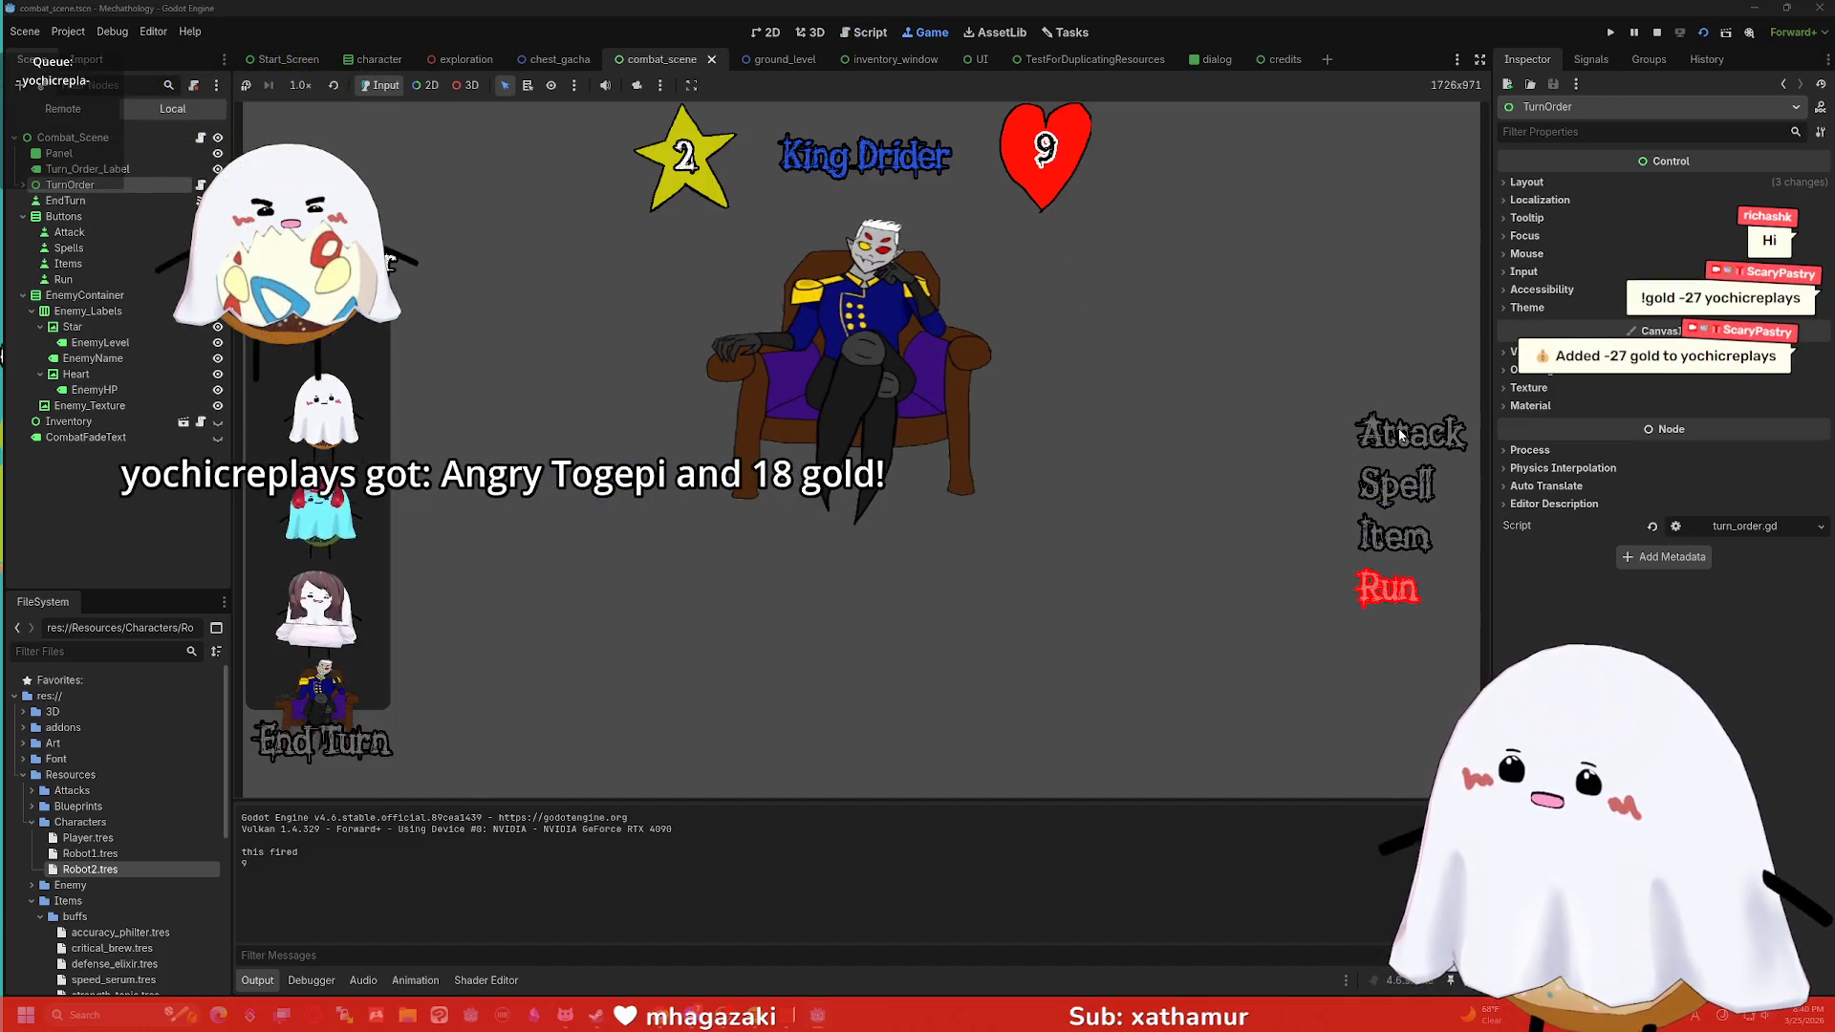
pyautogui.click(1398, 428)
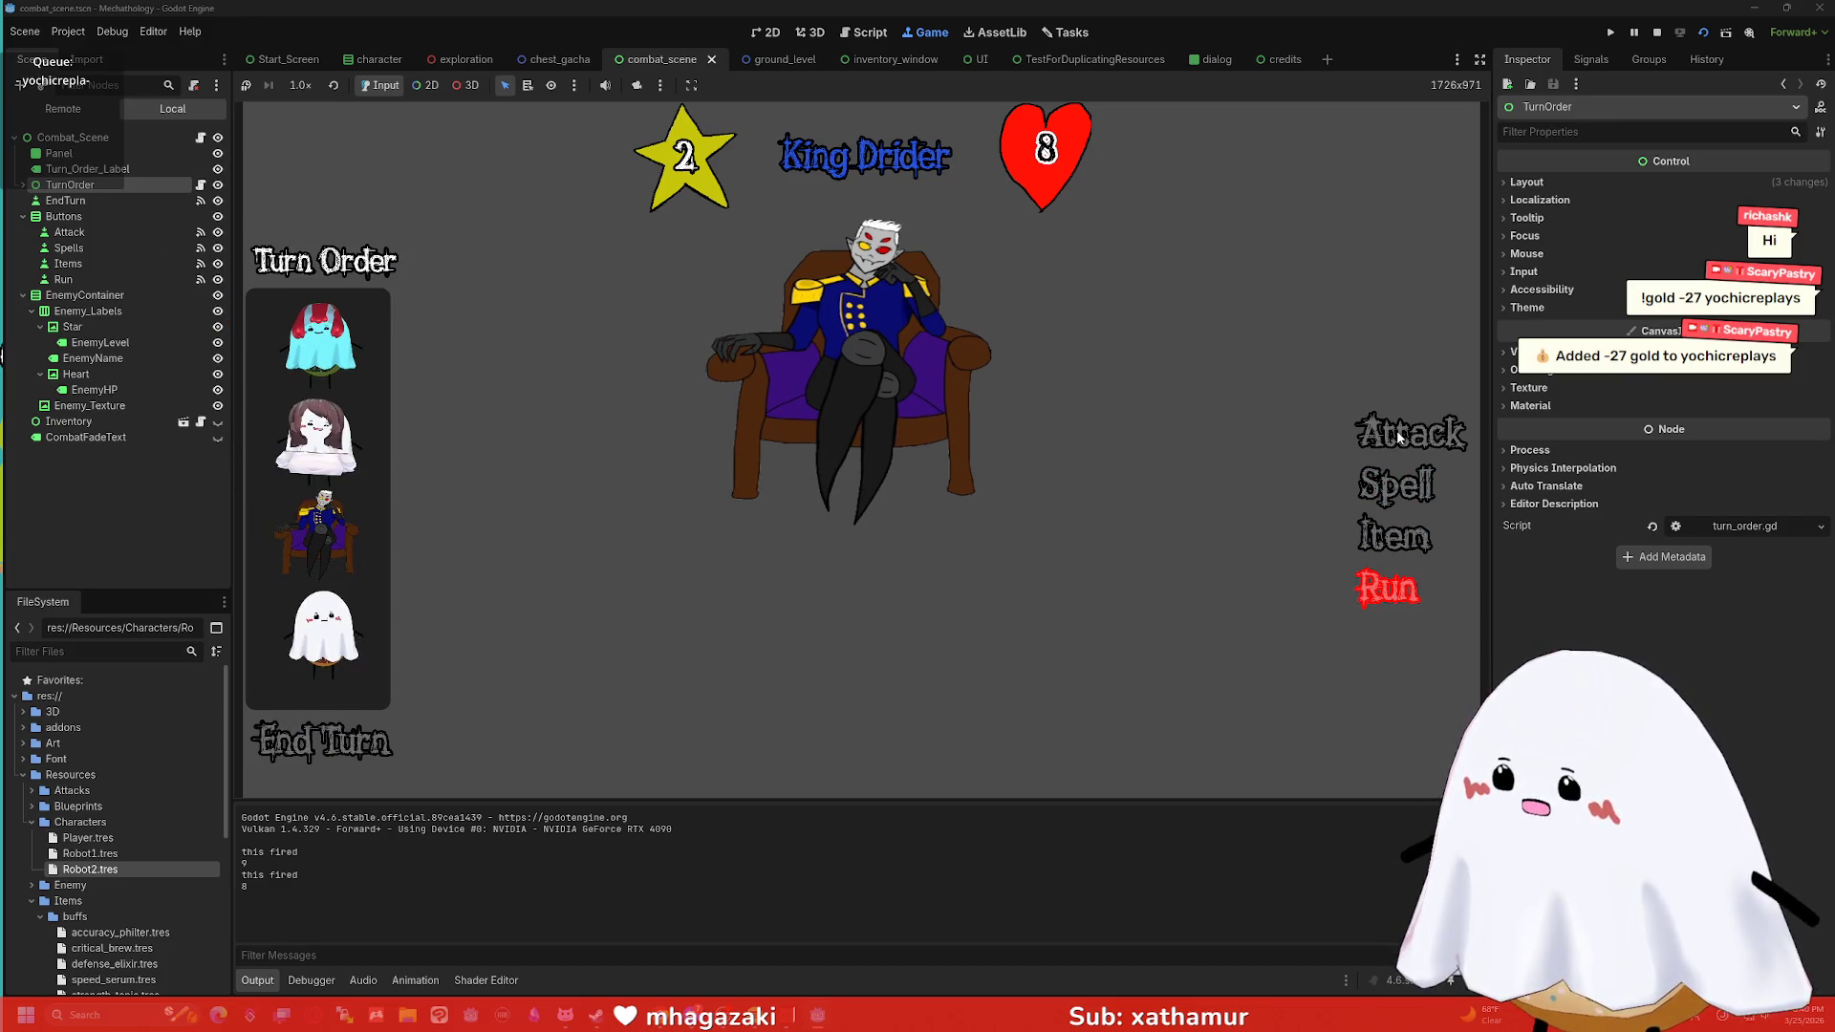
pyautogui.click(1400, 435)
pyautogui.click(1398, 435)
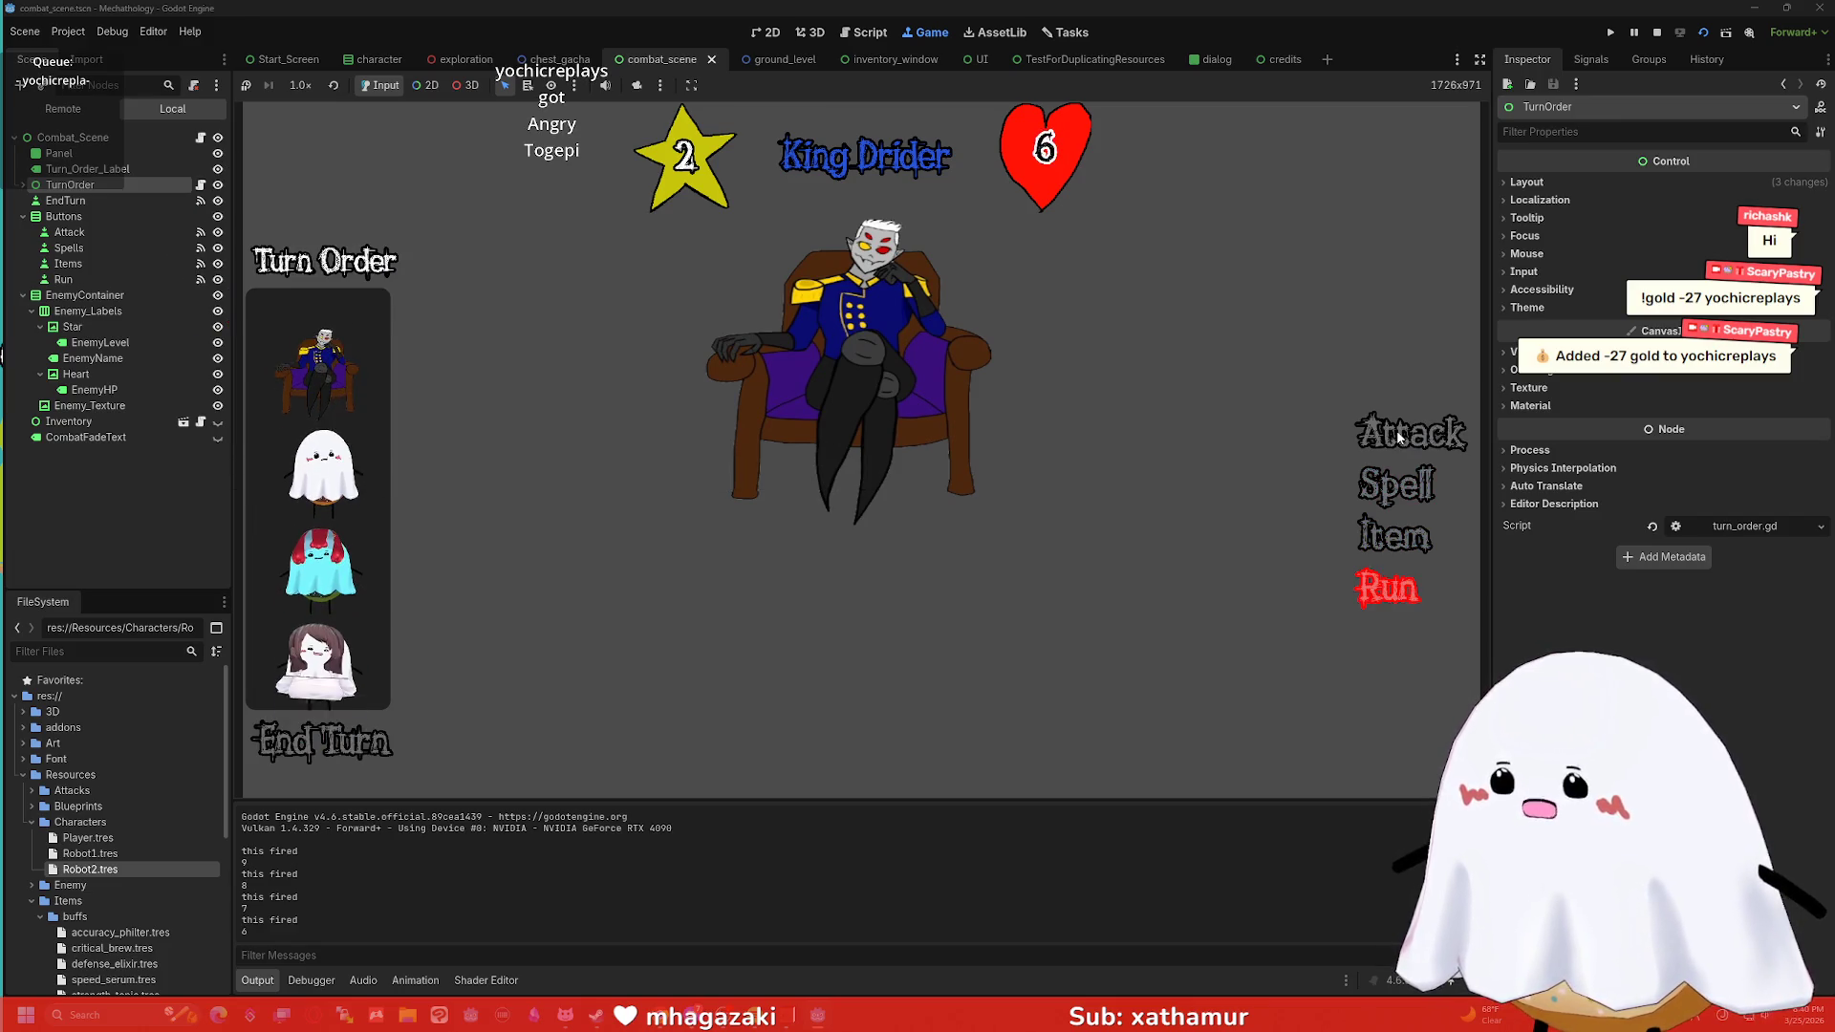
pyautogui.click(1397, 435)
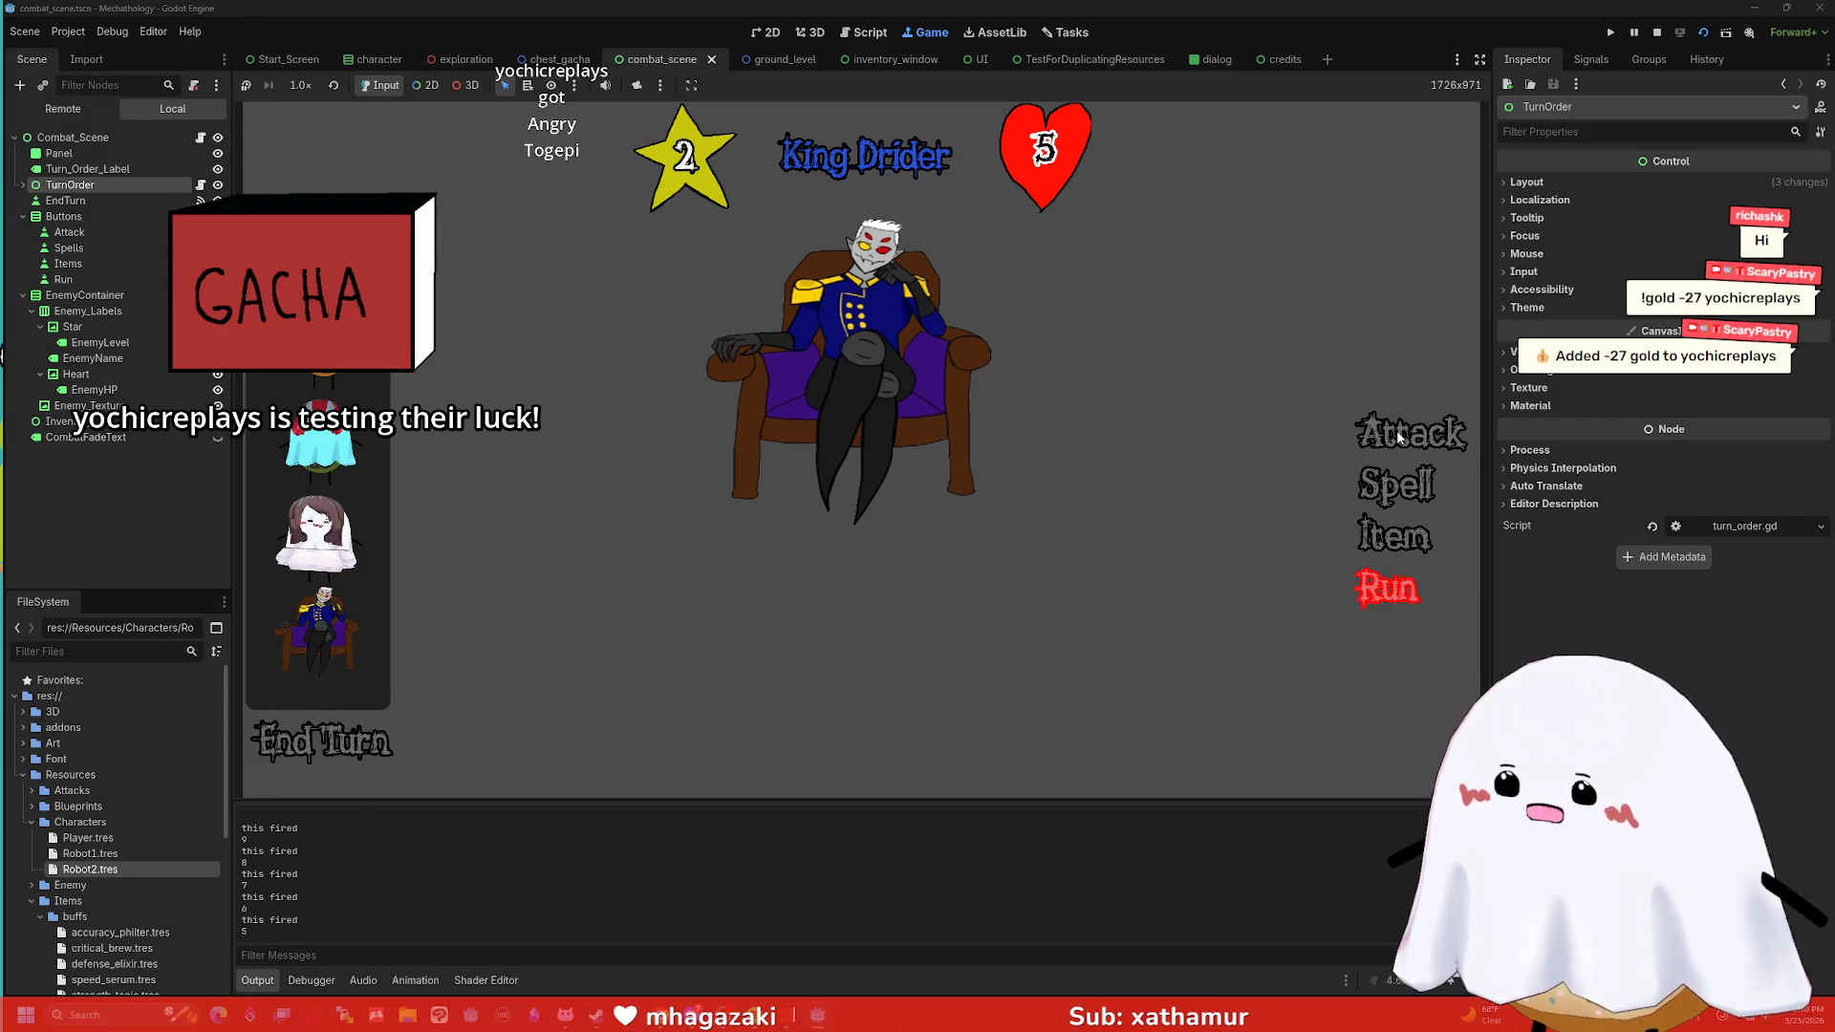
pyautogui.click(1397, 435)
pyautogui.click(1397, 435)
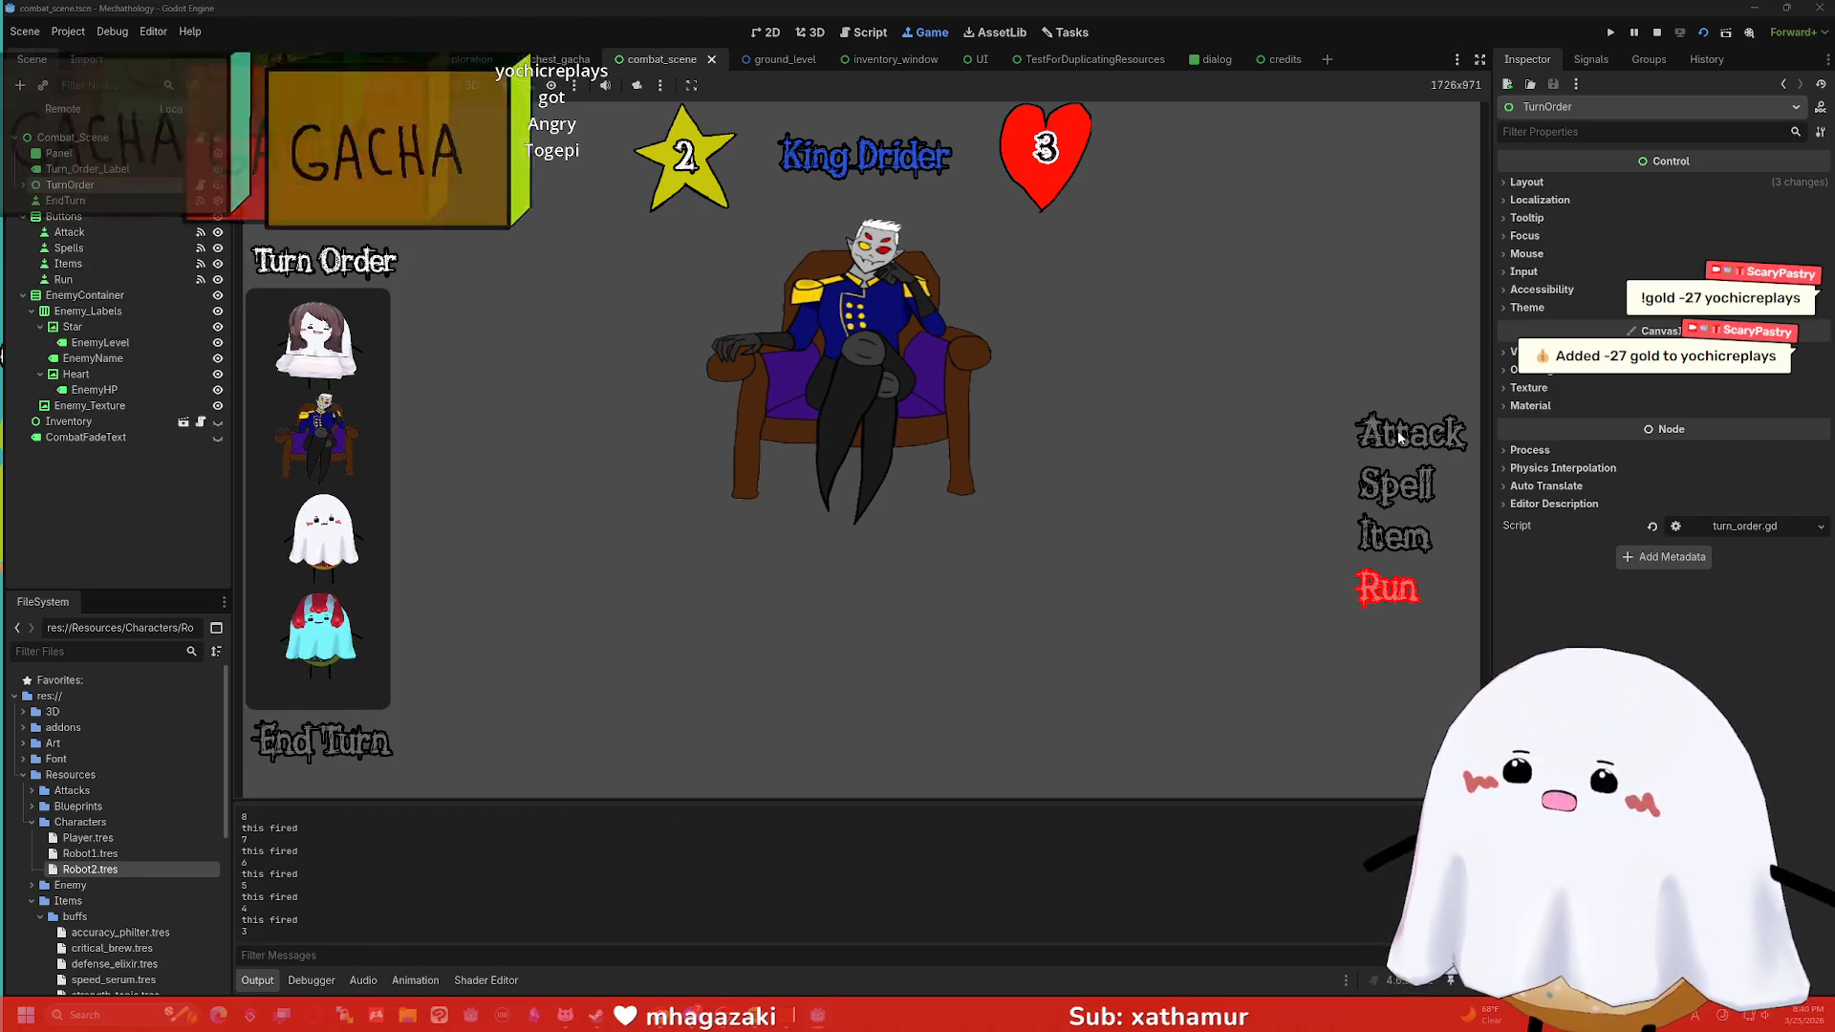
pyautogui.click(1397, 434)
pyautogui.click(1397, 435)
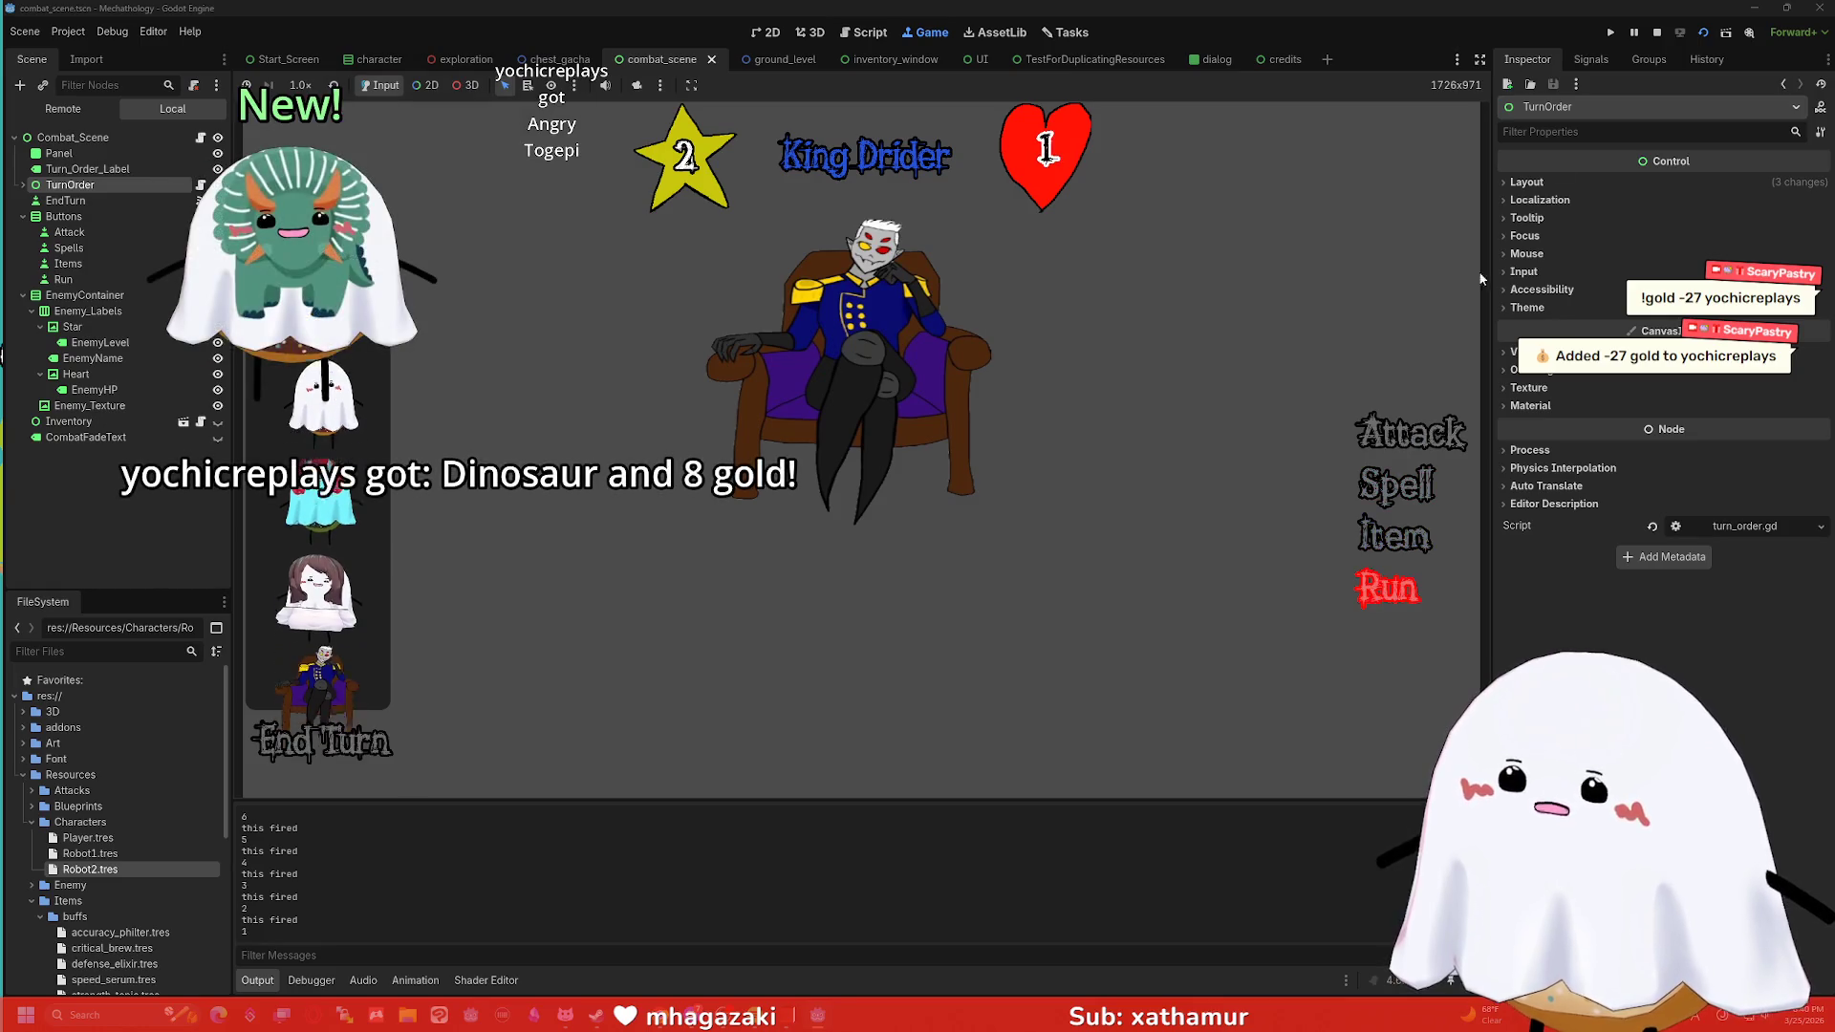
pyautogui.scroll(6, 709, 226)
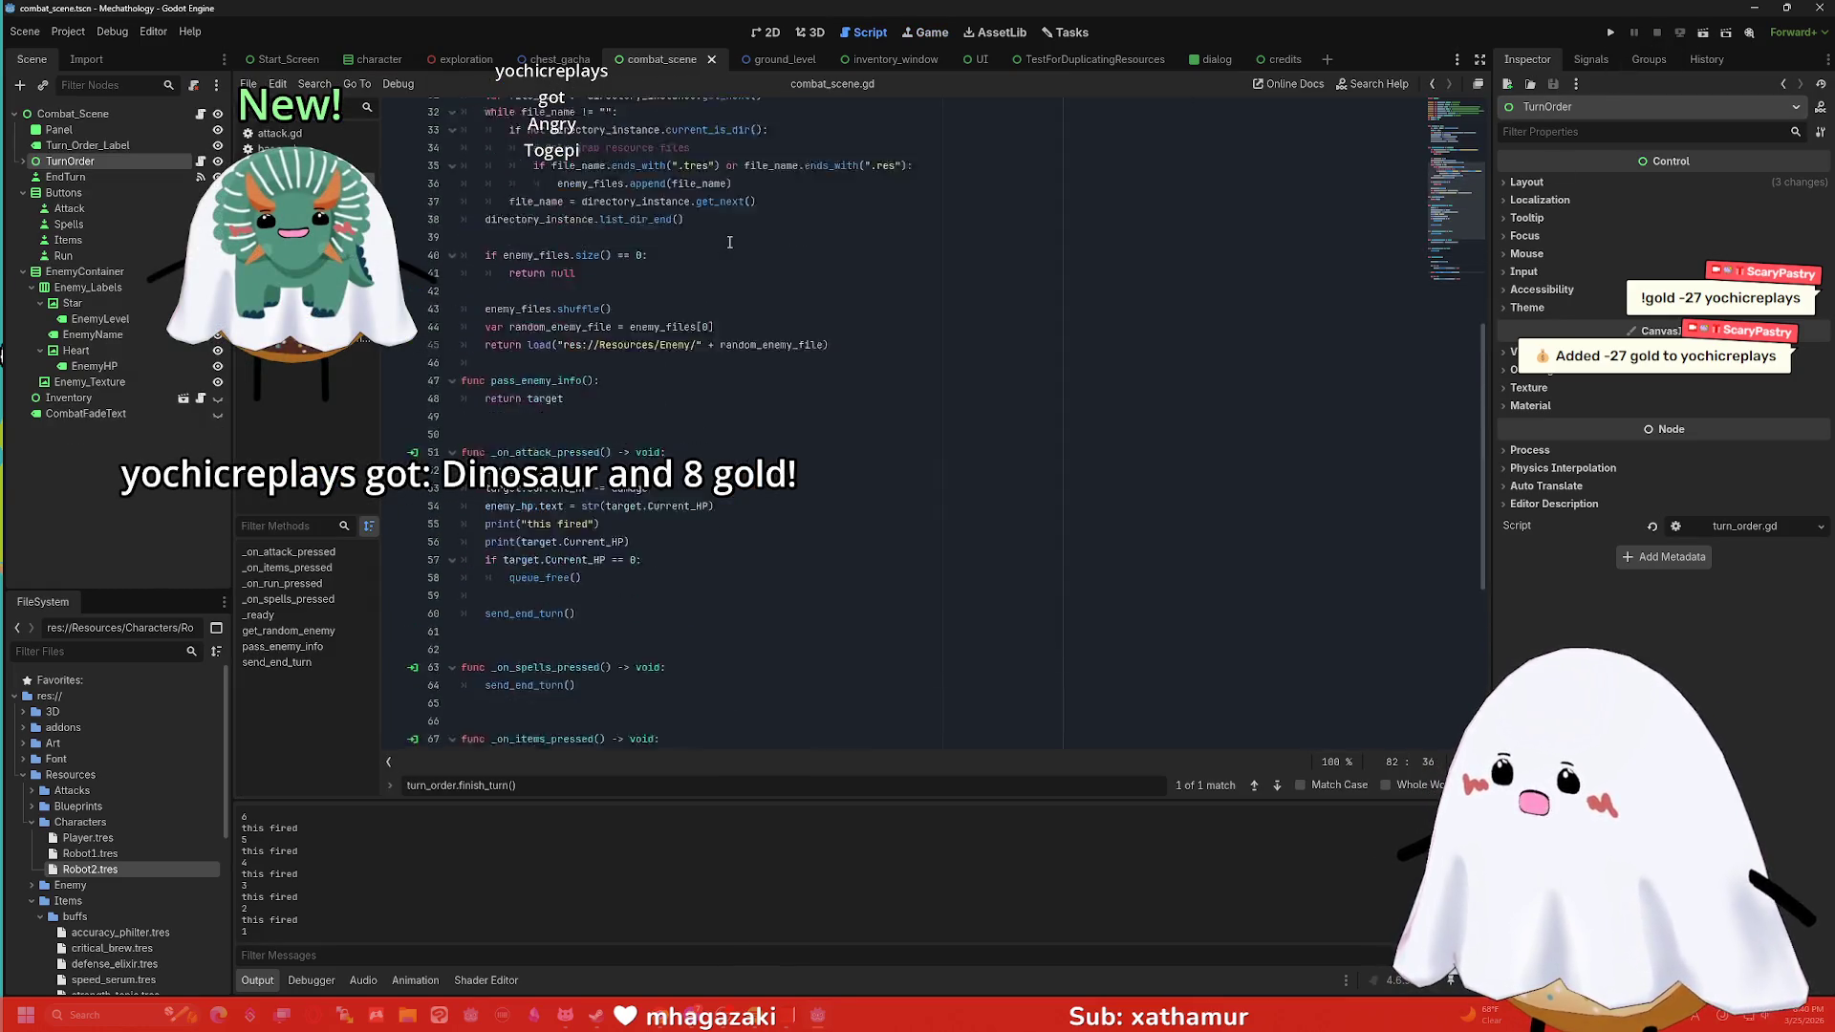
# In turn_order.gd, rework the lines around create_tween() and set_parallel(true), removing a leftover blank line.
pyautogui.click(296, 292)
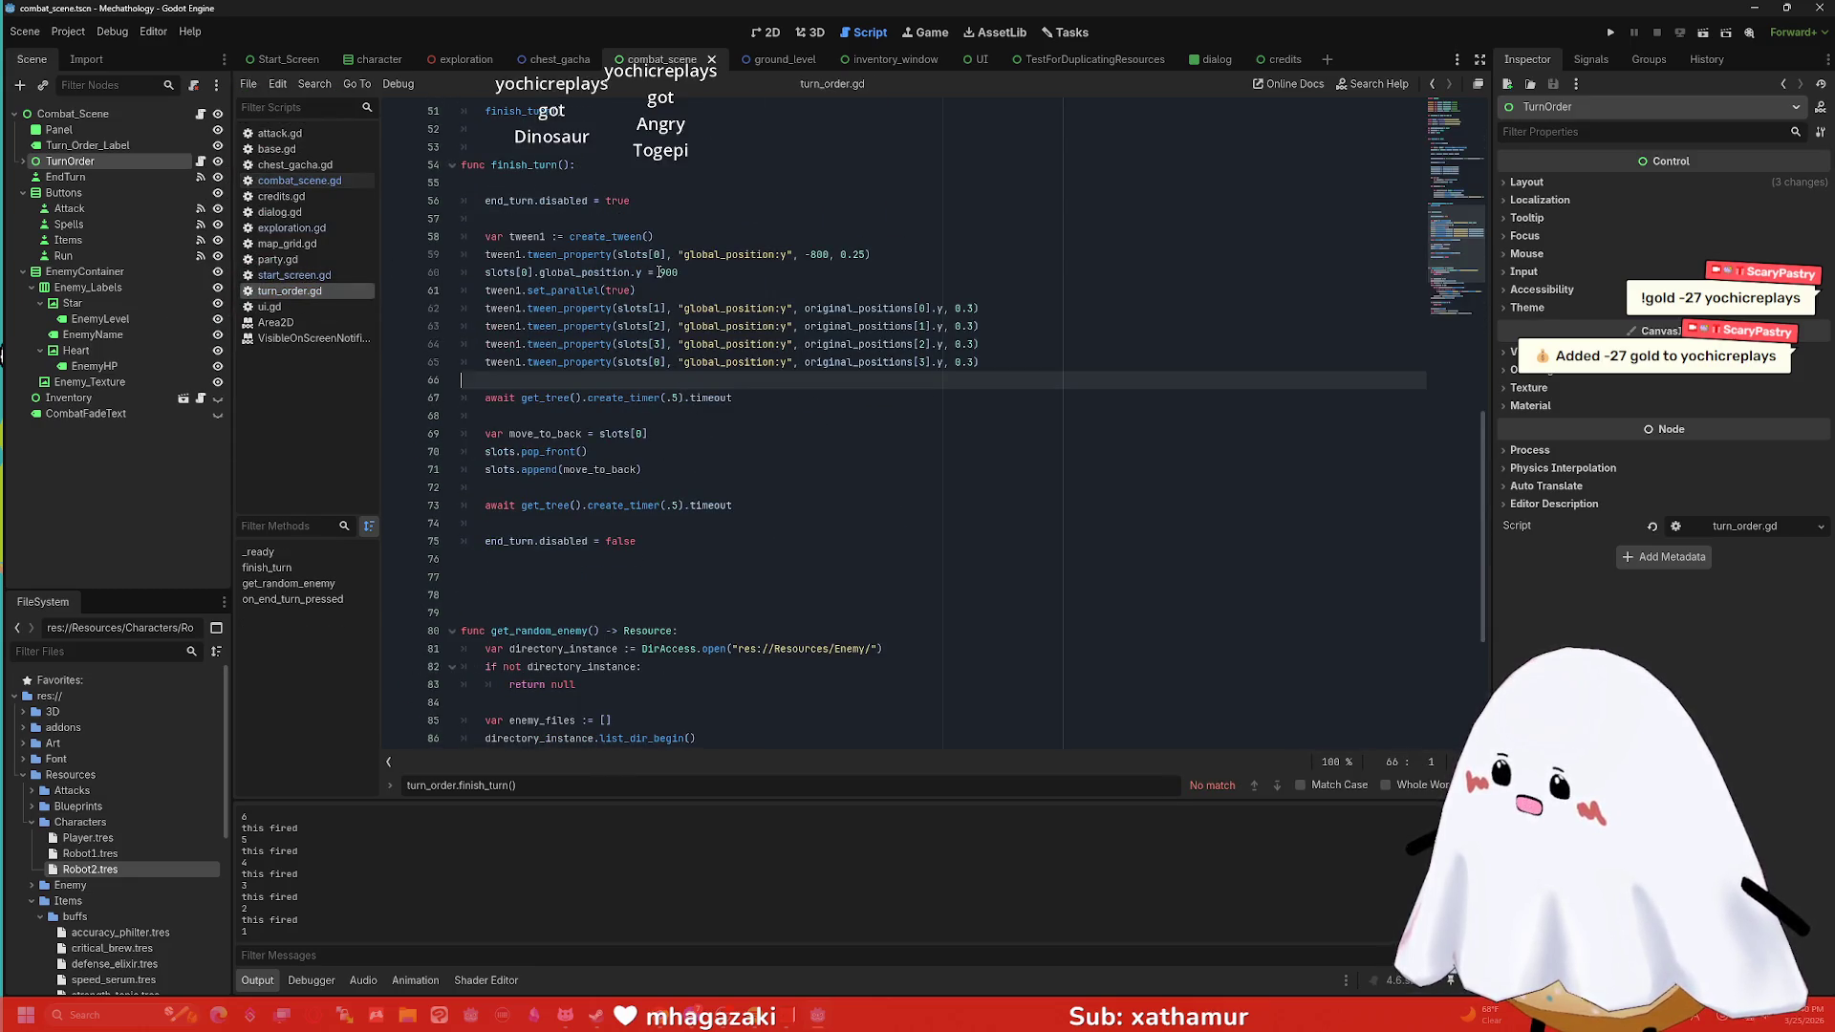
pyautogui.moveTo(636, 290); pyautogui.dragTo(549, 290)
pyautogui.click(742, 239)
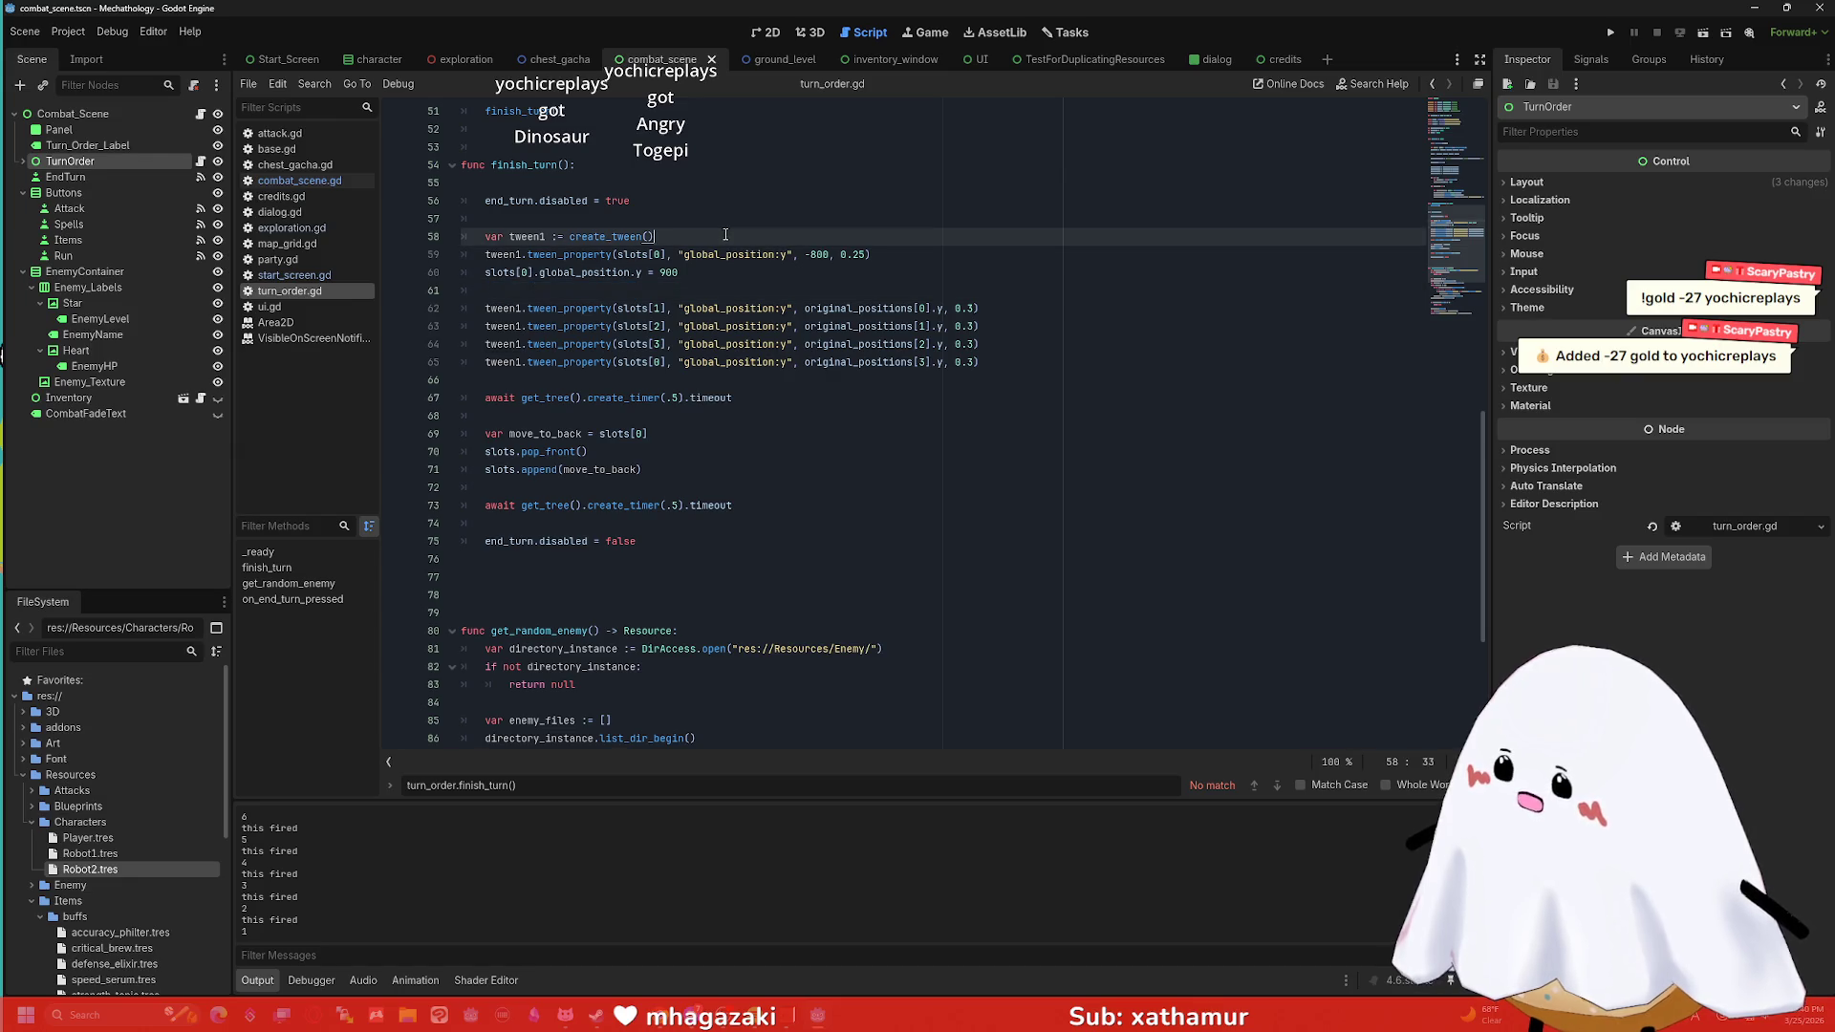
pyautogui.press('Return')
pyautogui.click(607, 308)
pyautogui.press('BackSpace')
pyautogui.press('BackSpace')
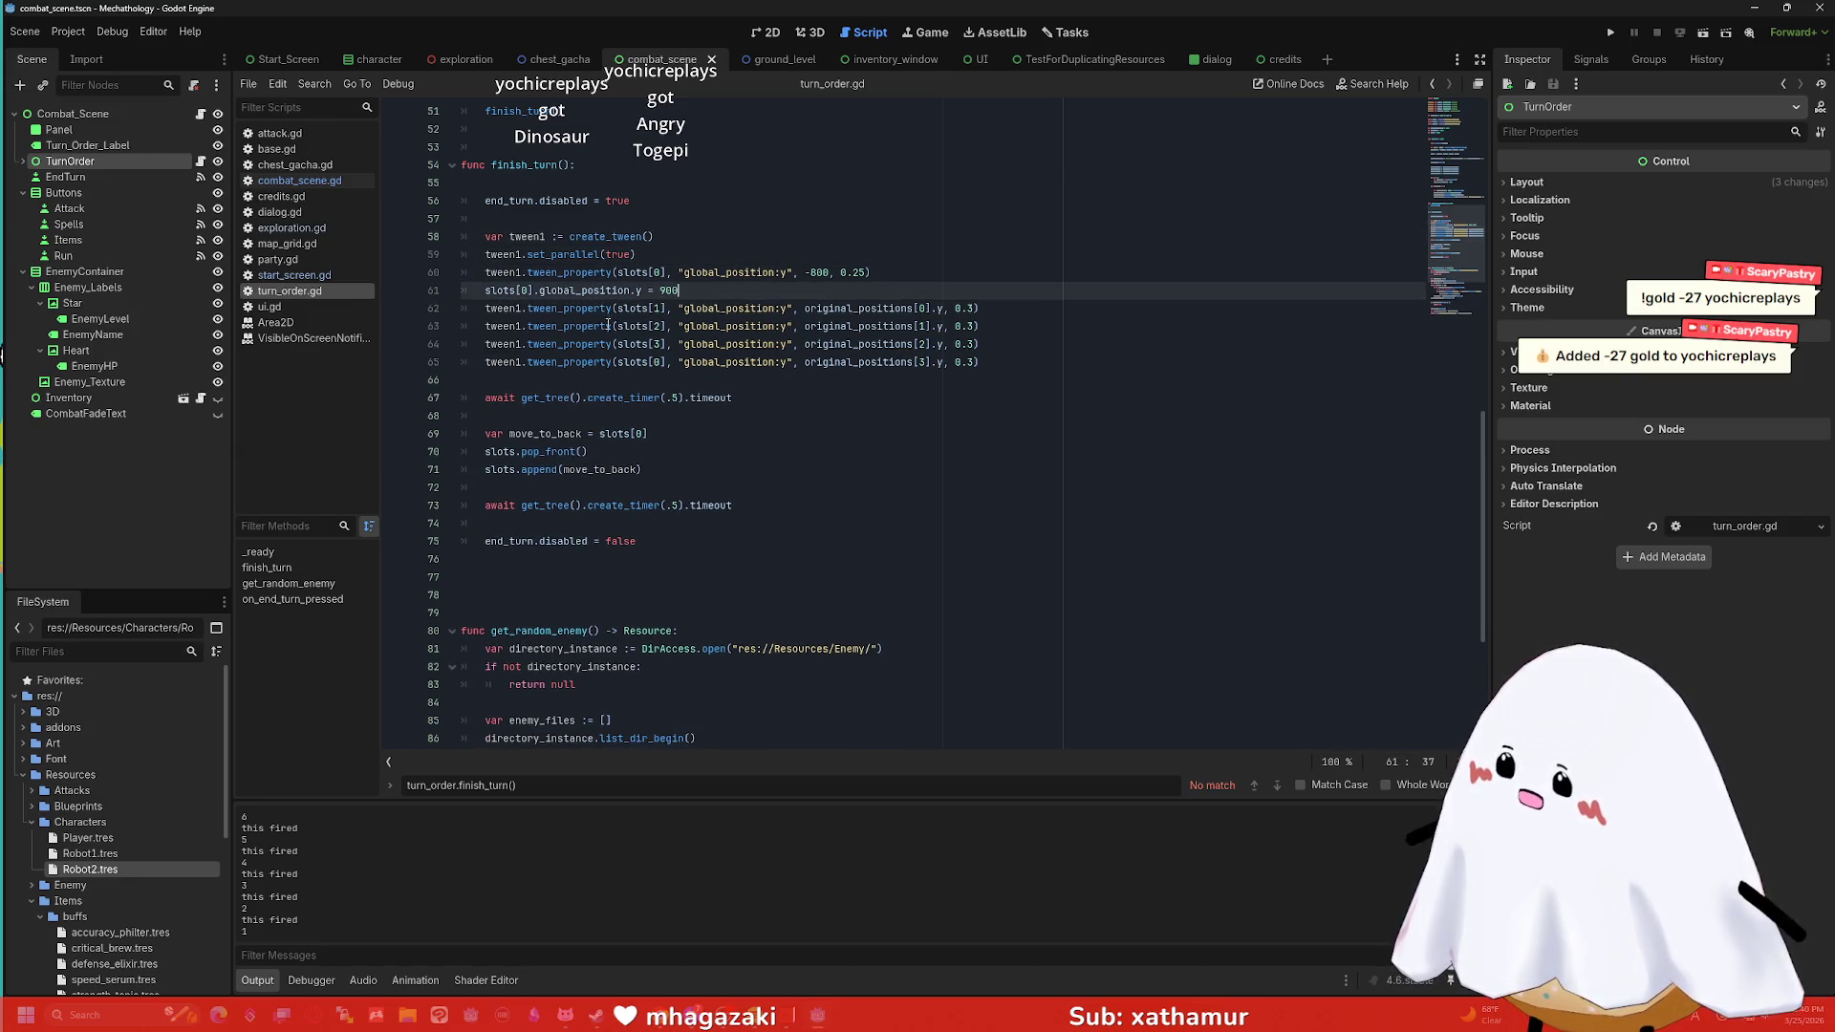
# Run the scene against Drider Guard (10 HP), end three turns, then stop.
pyautogui.click(1701, 33)
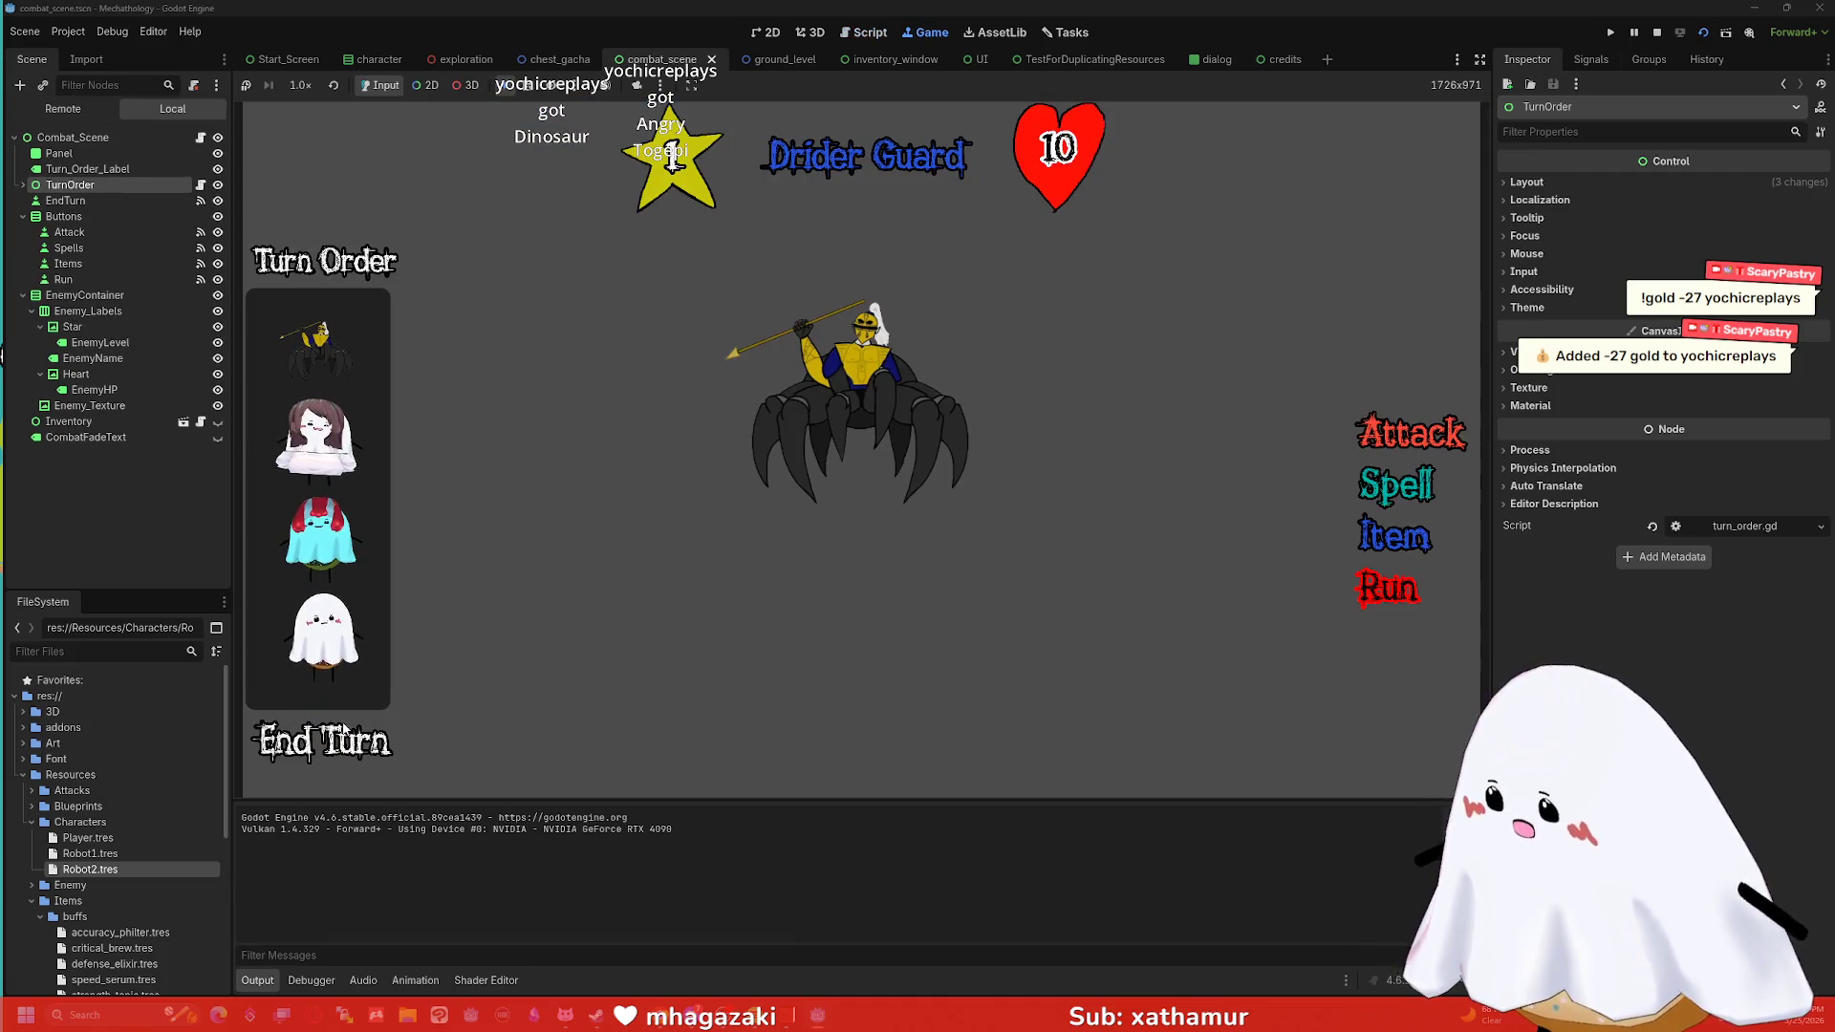
pyautogui.click(342, 743)
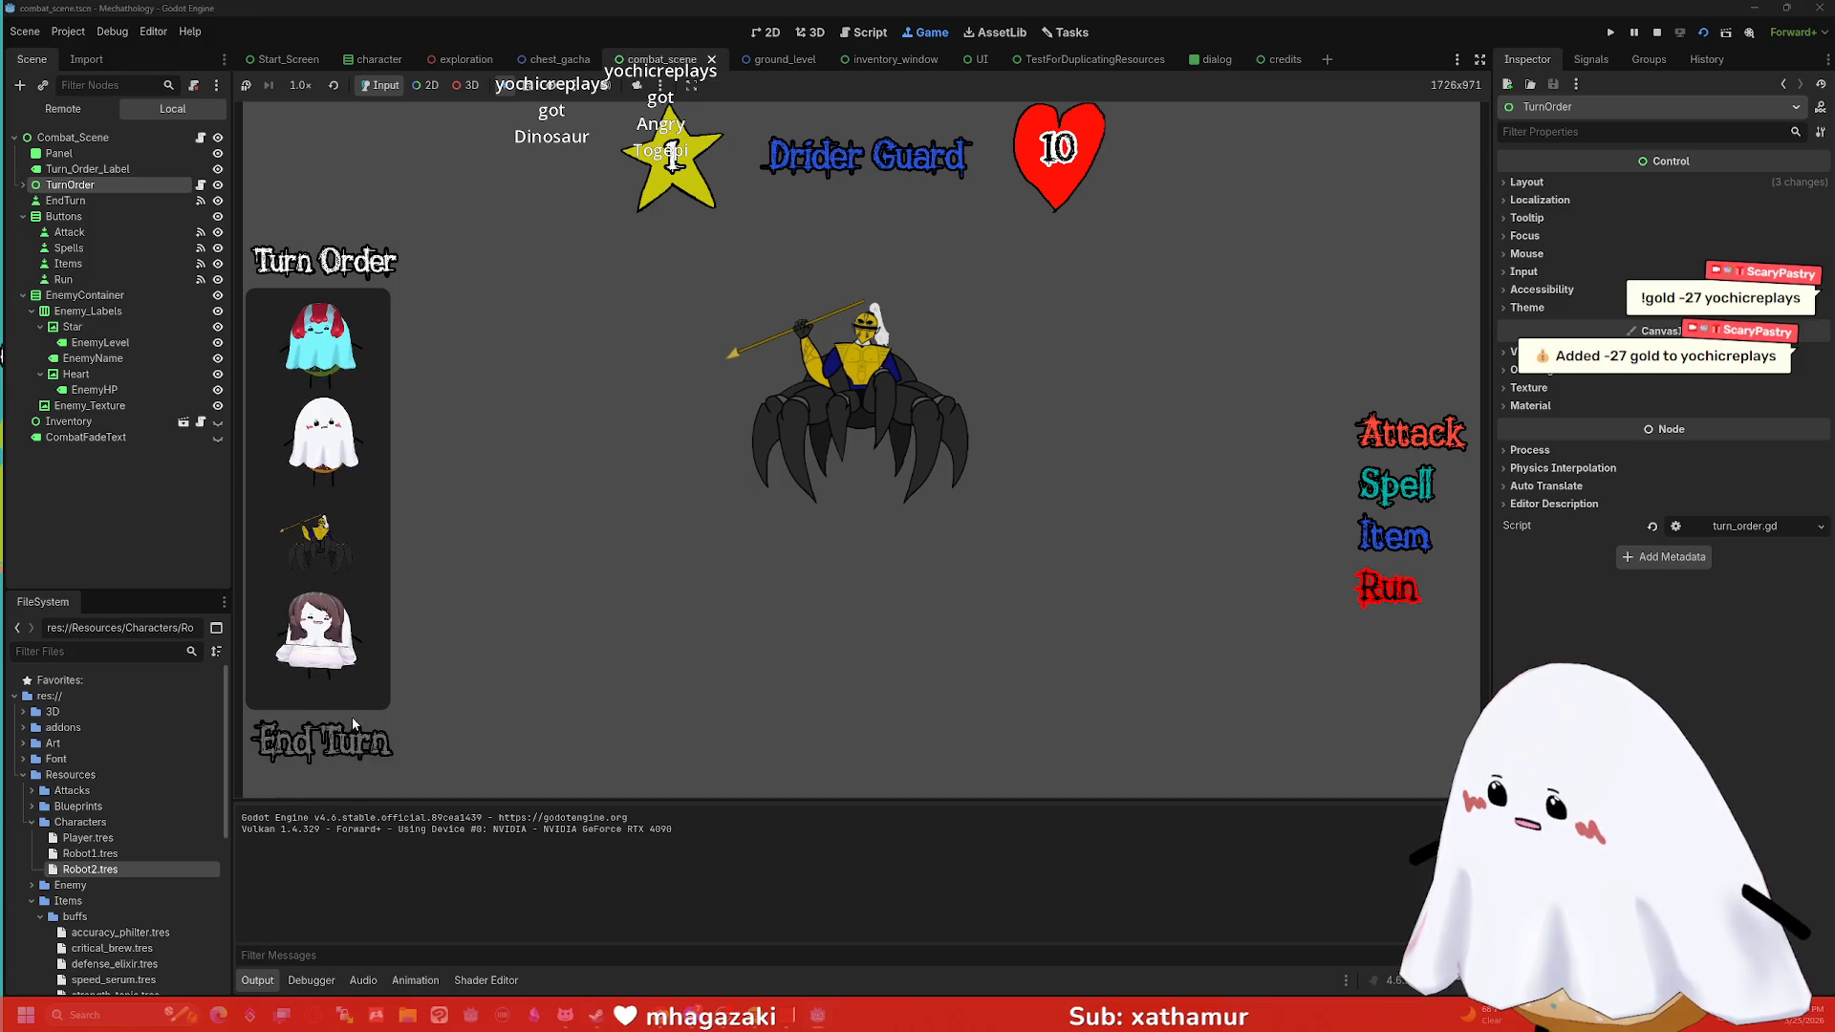
pyautogui.click(364, 742)
pyautogui.click(340, 741)
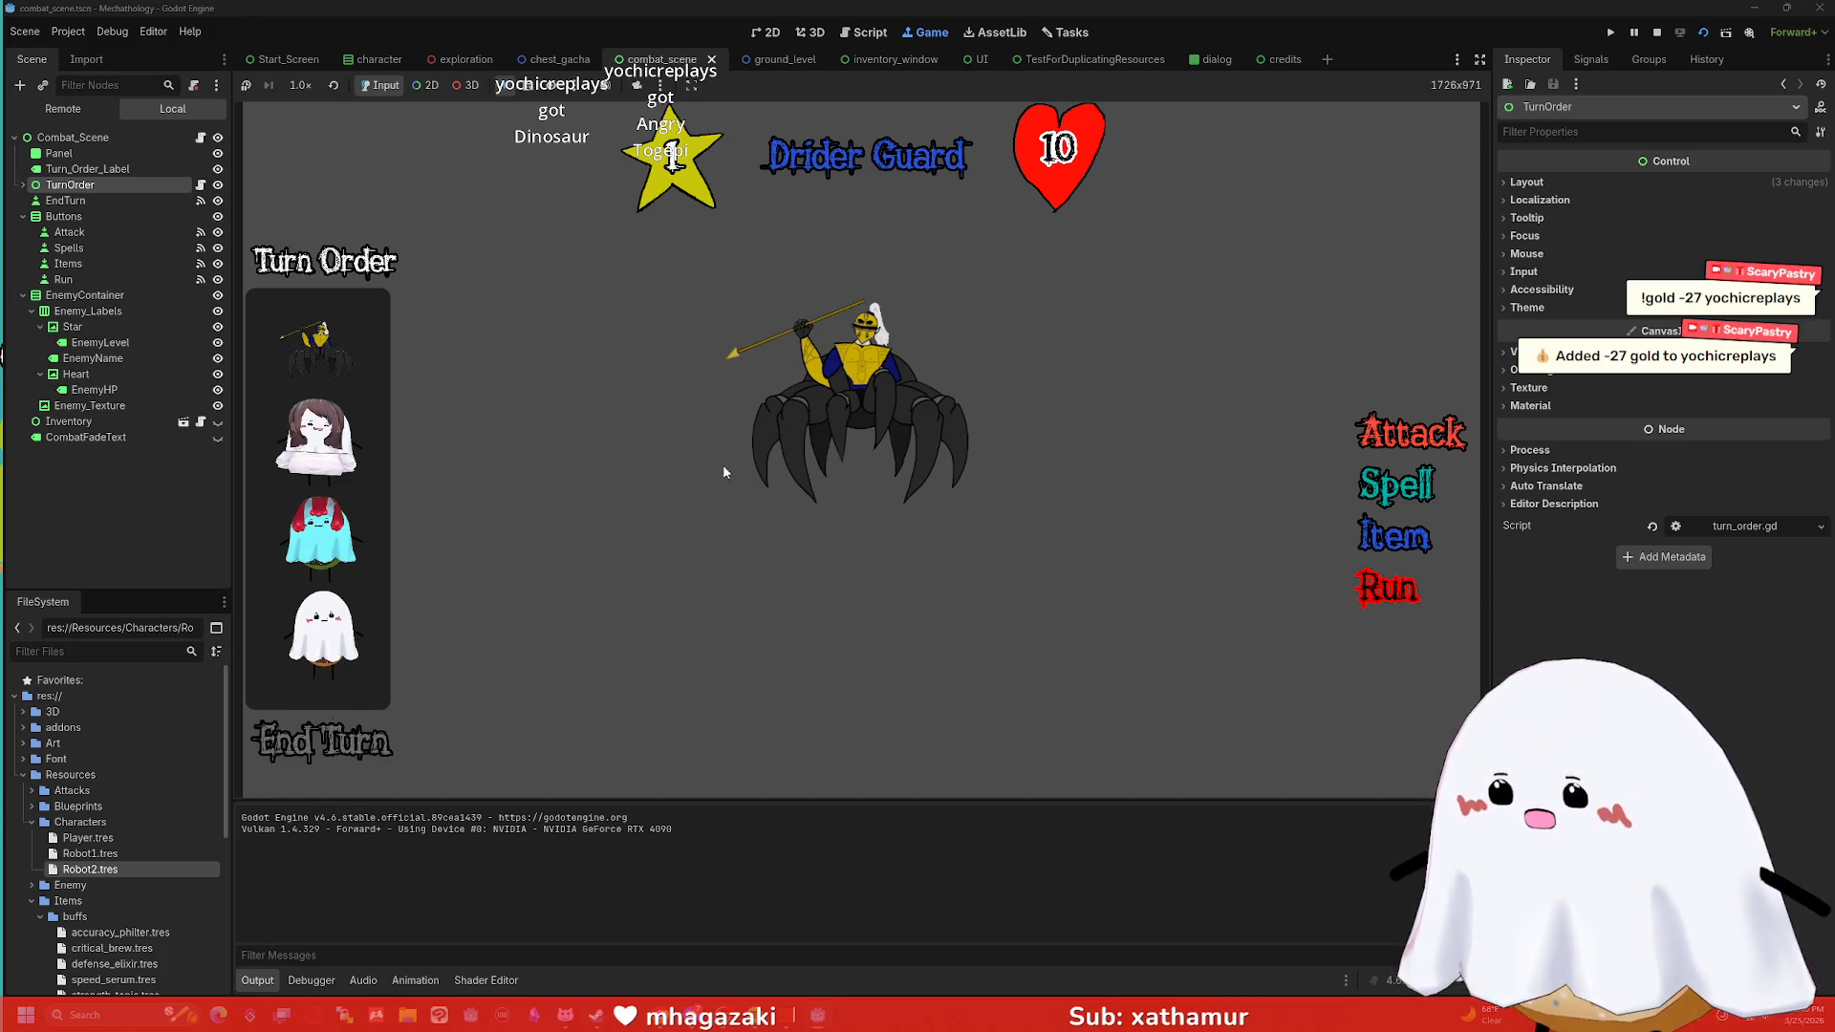
pyautogui.click(1659, 32)
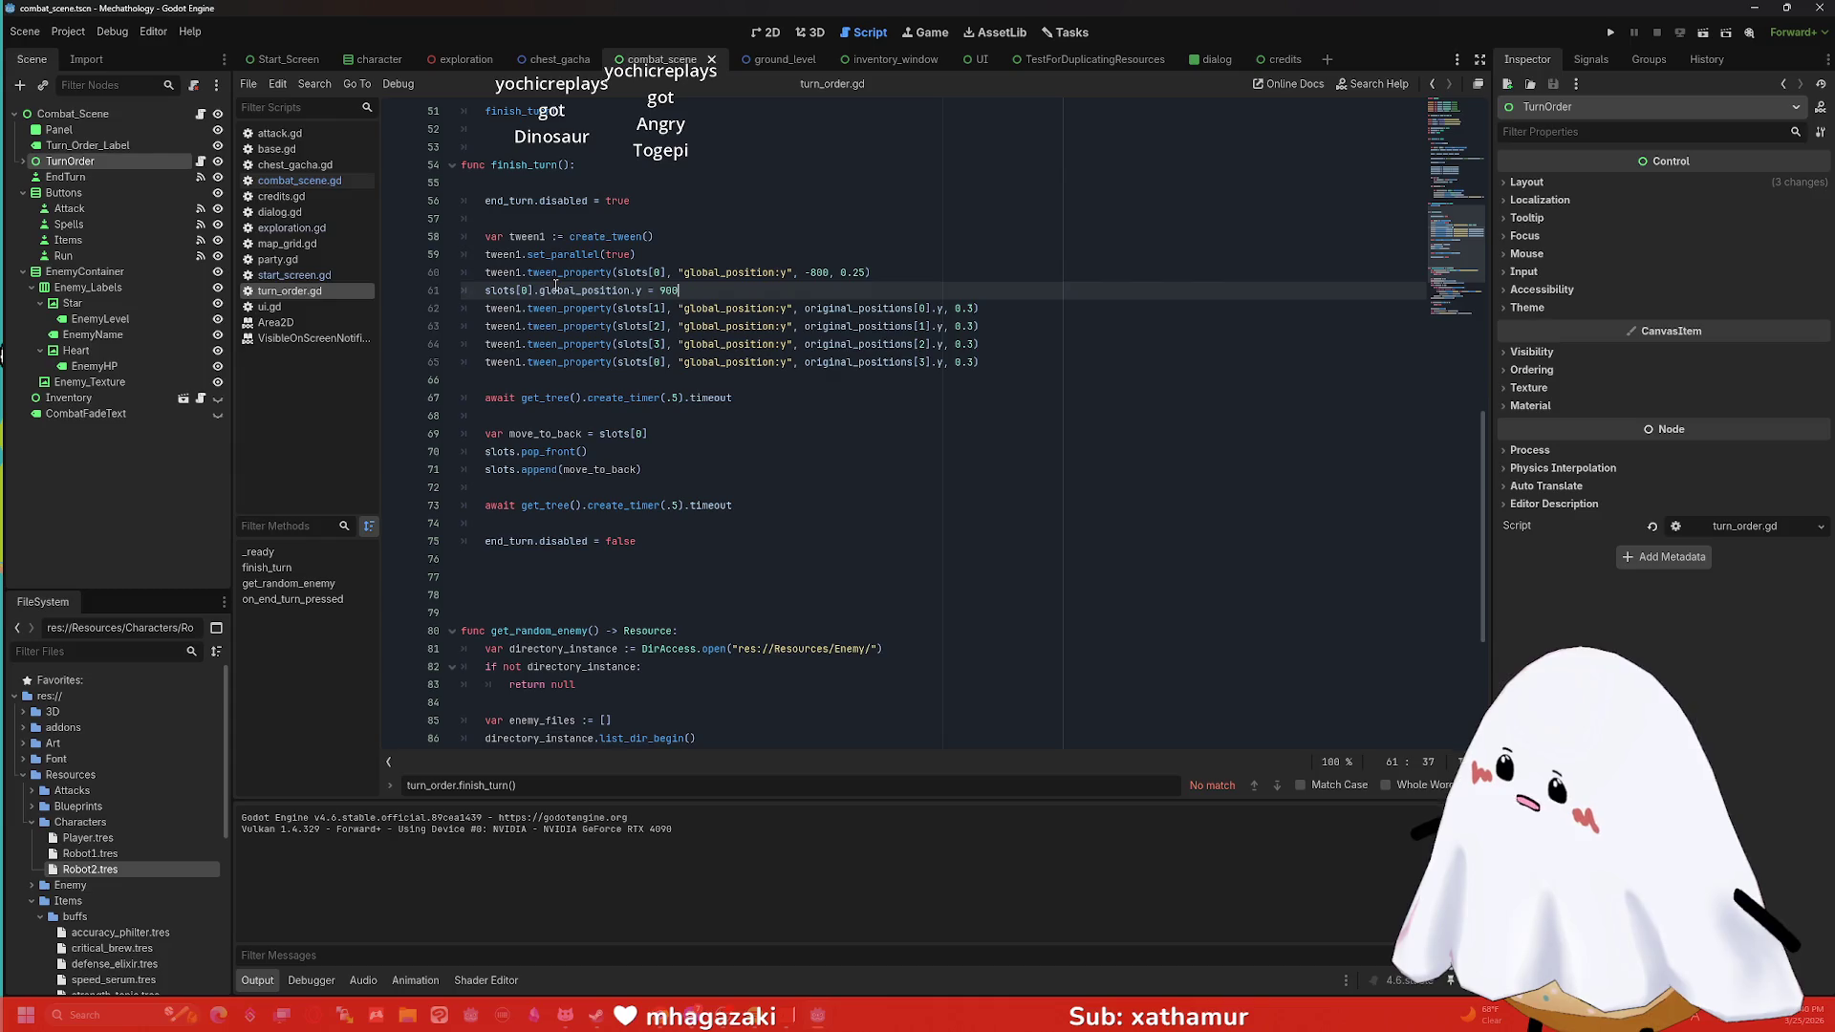
# Delete lines 60–61: the slots[0] tween to -800 and its y = 900 reset.
pyautogui.moveTo(677, 289); pyautogui.dragTo(478, 297)
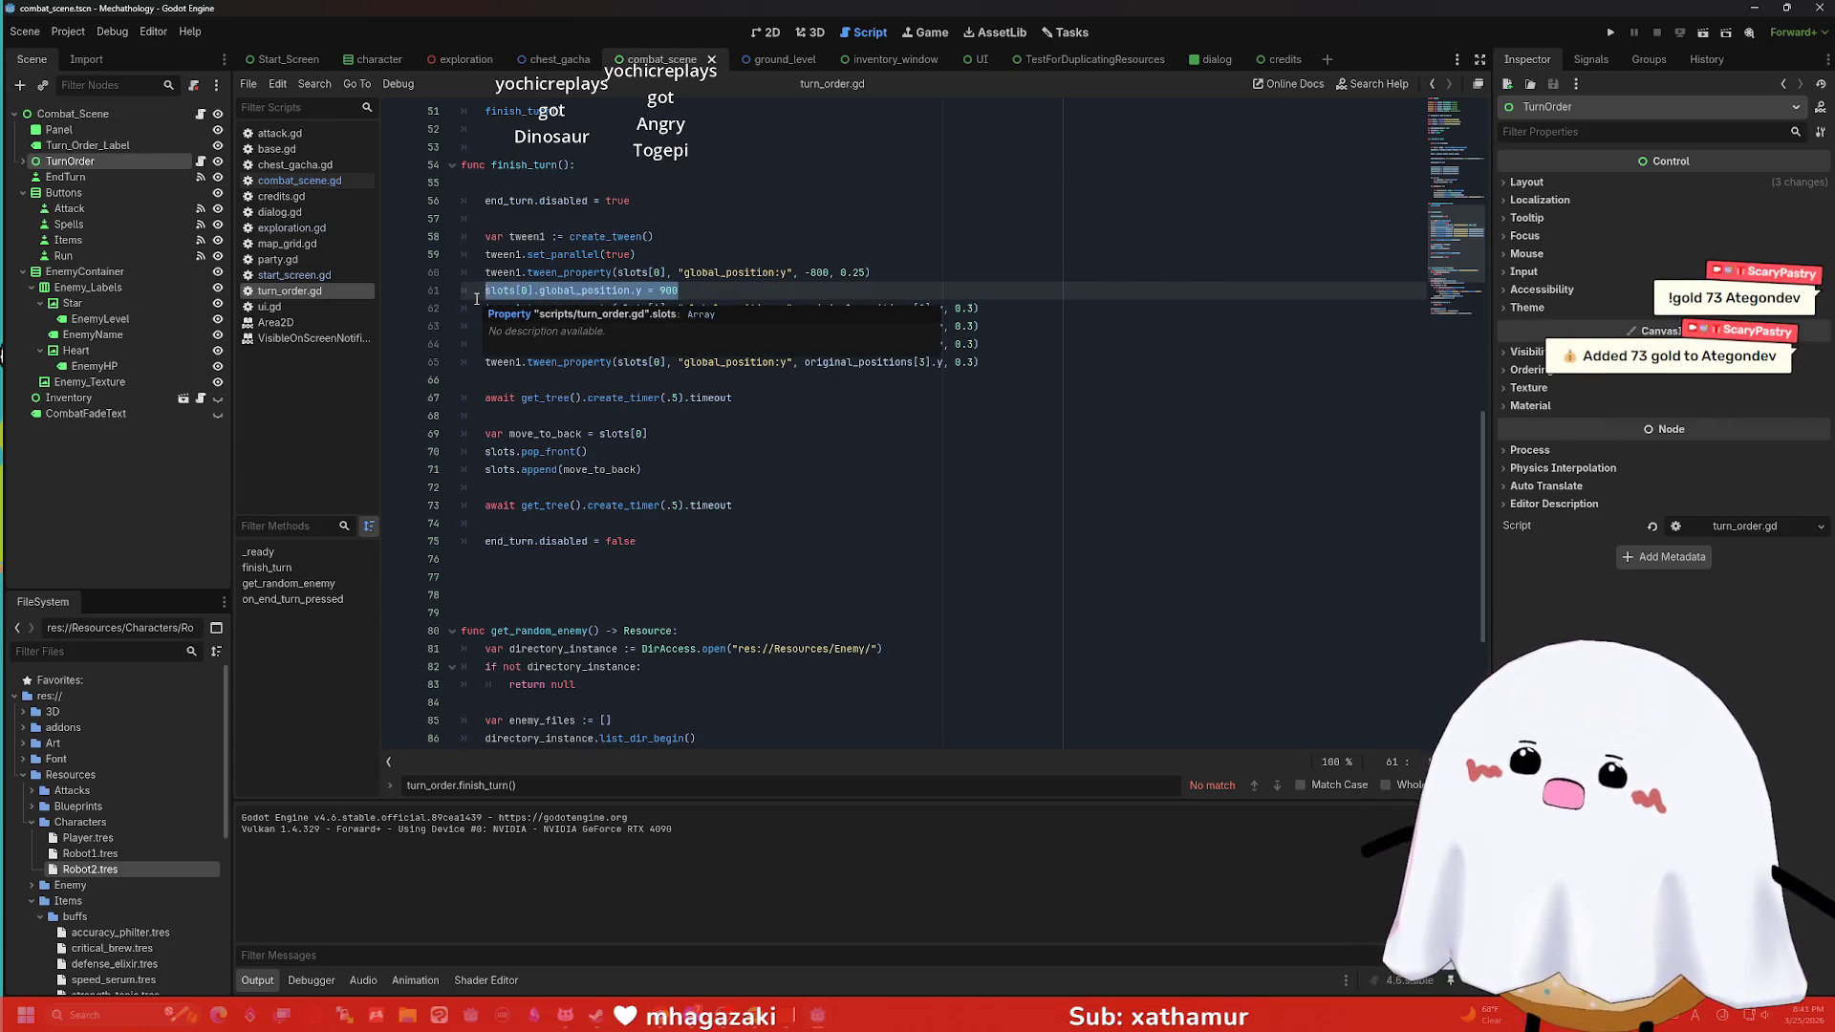
pyautogui.click(671, 290)
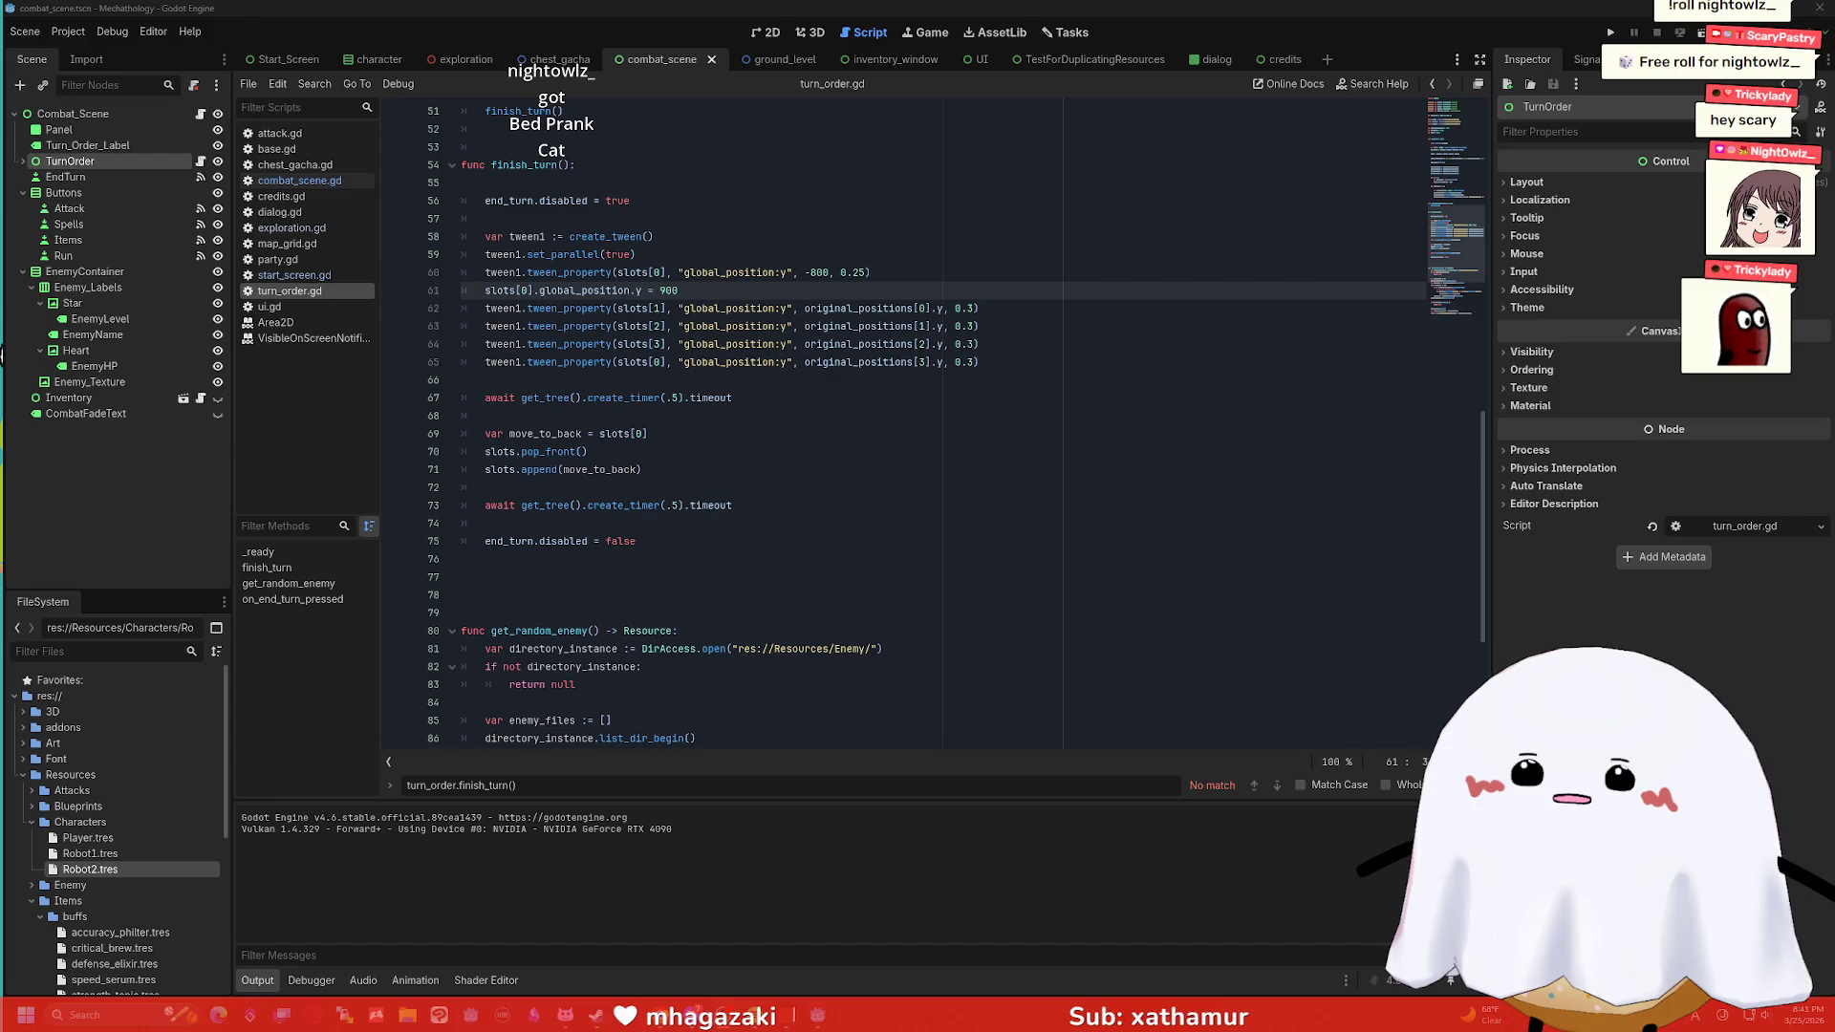
pyautogui.click(1030, 300)
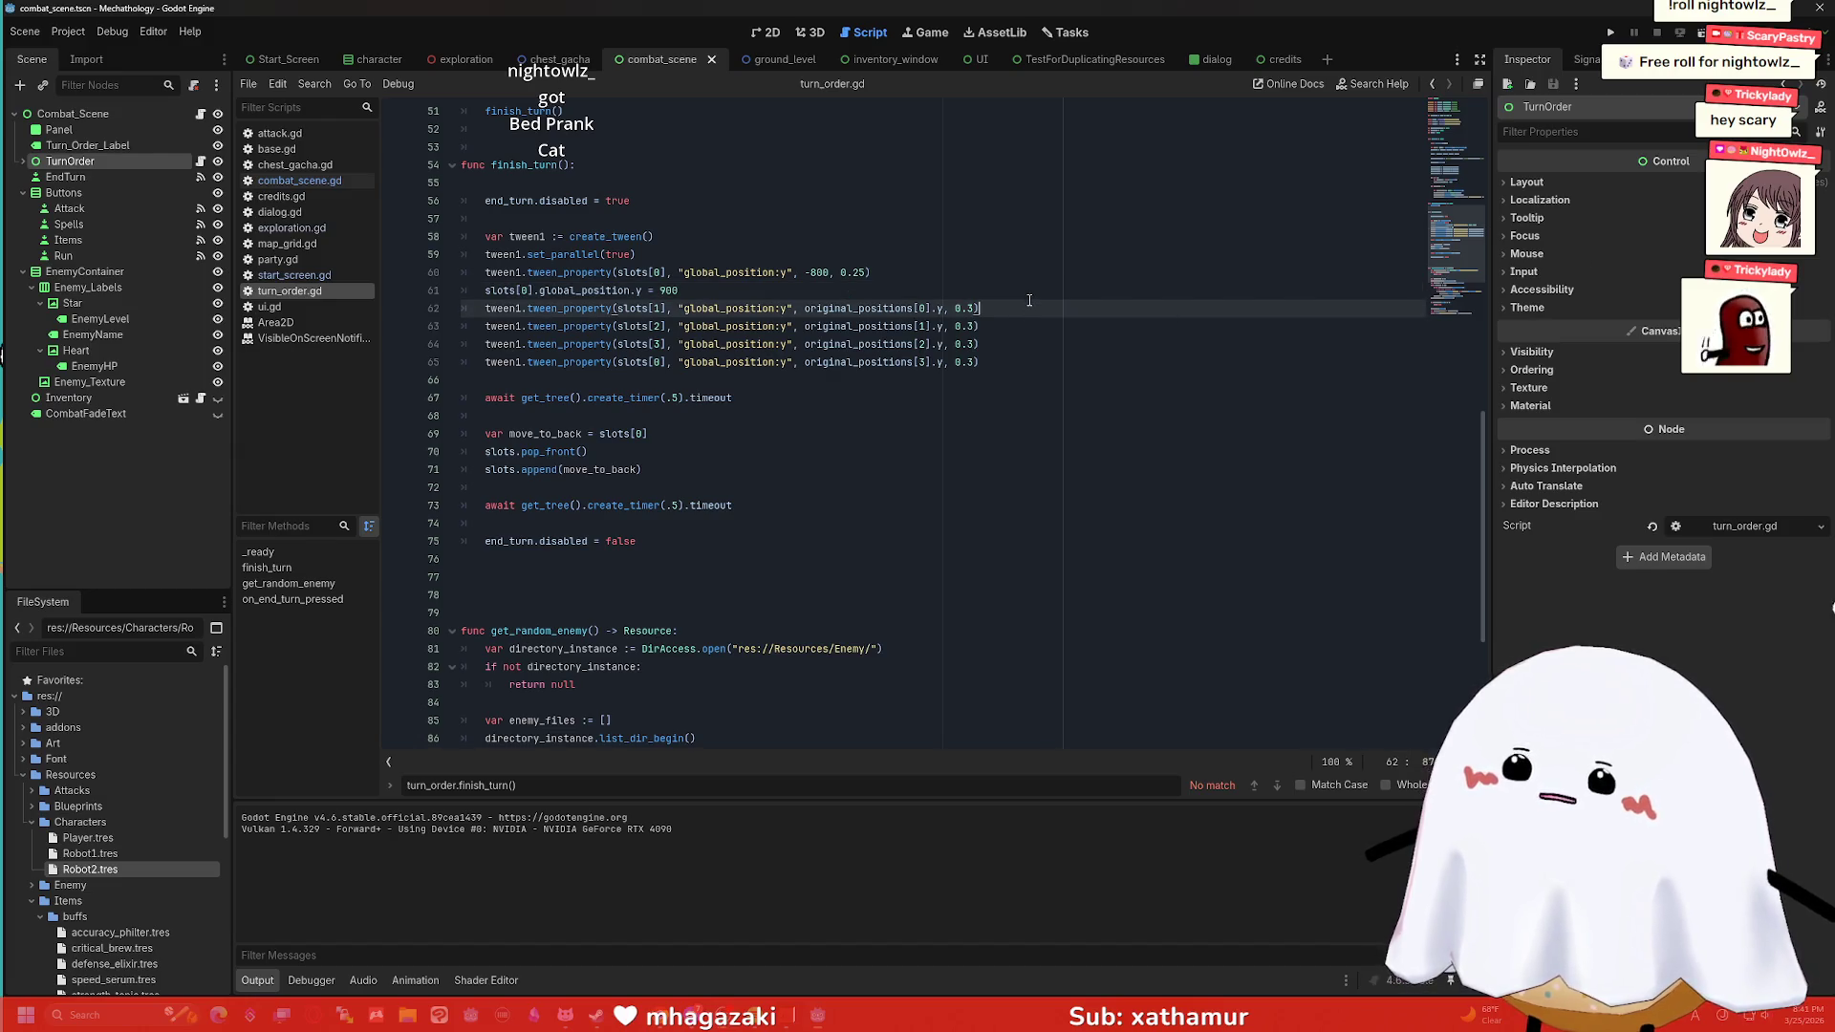
pyautogui.click(702, 250)
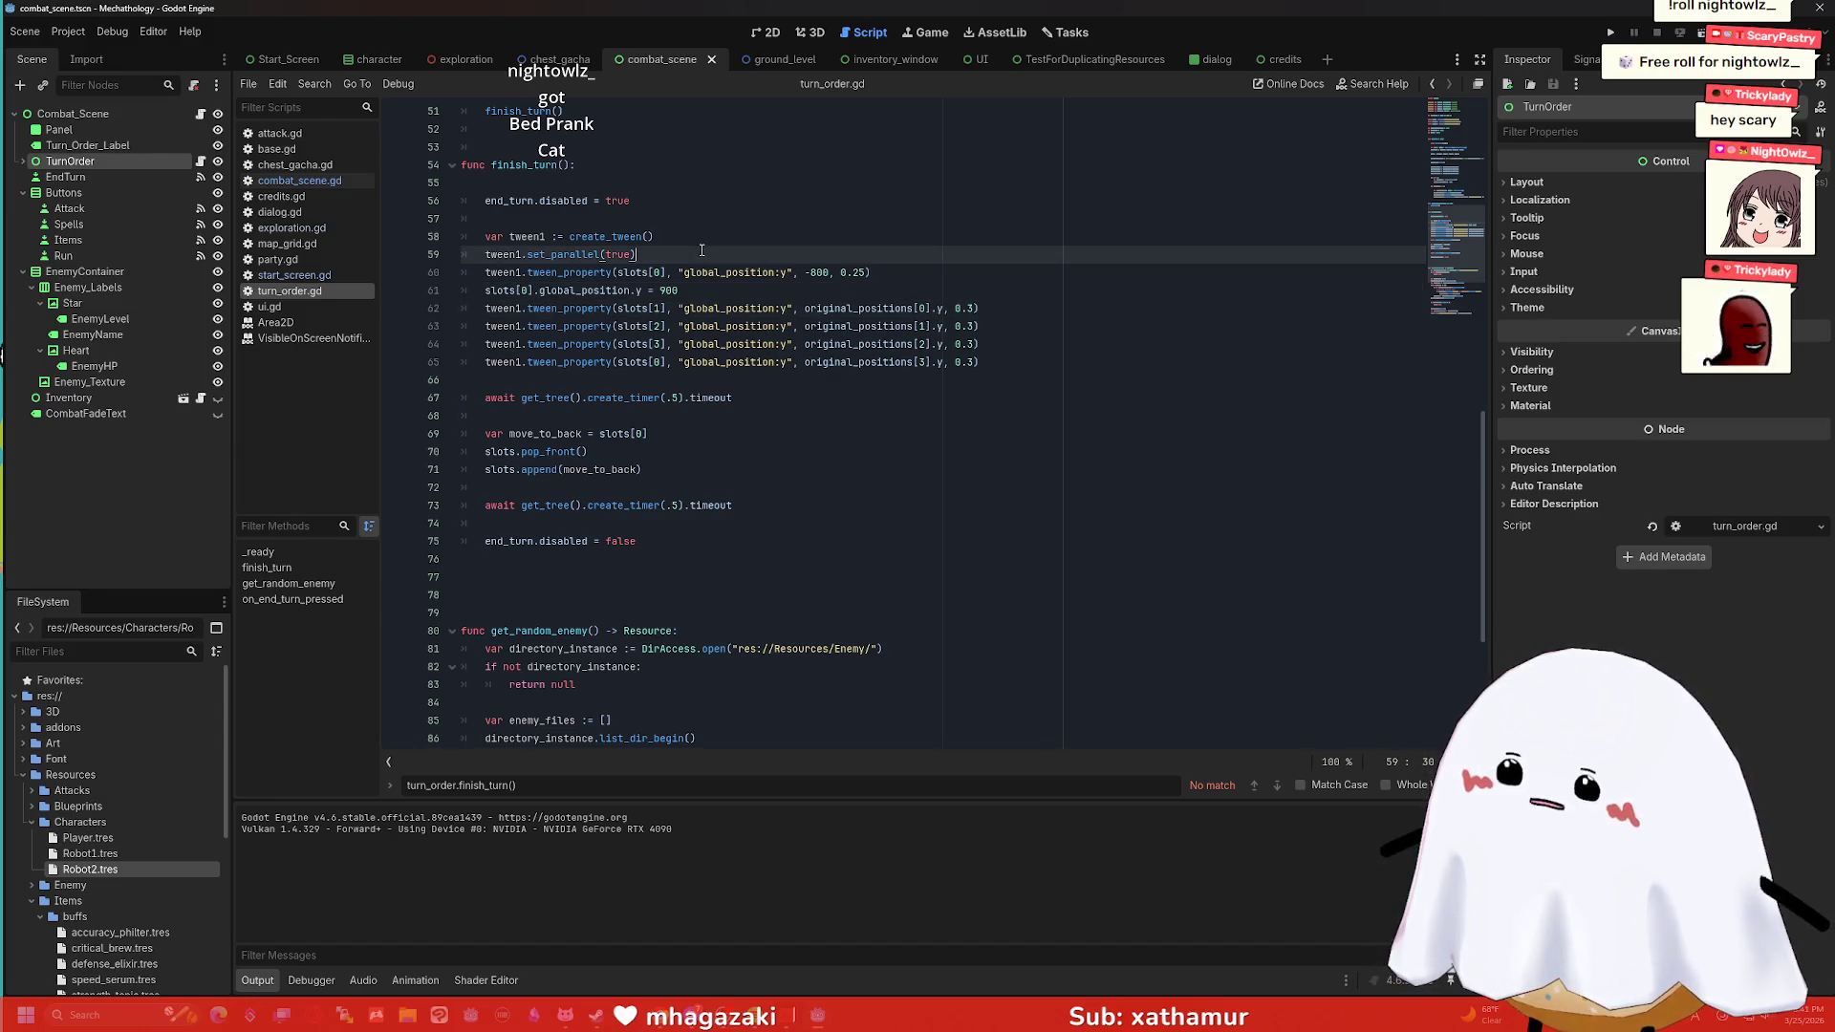
pyautogui.click(755, 277)
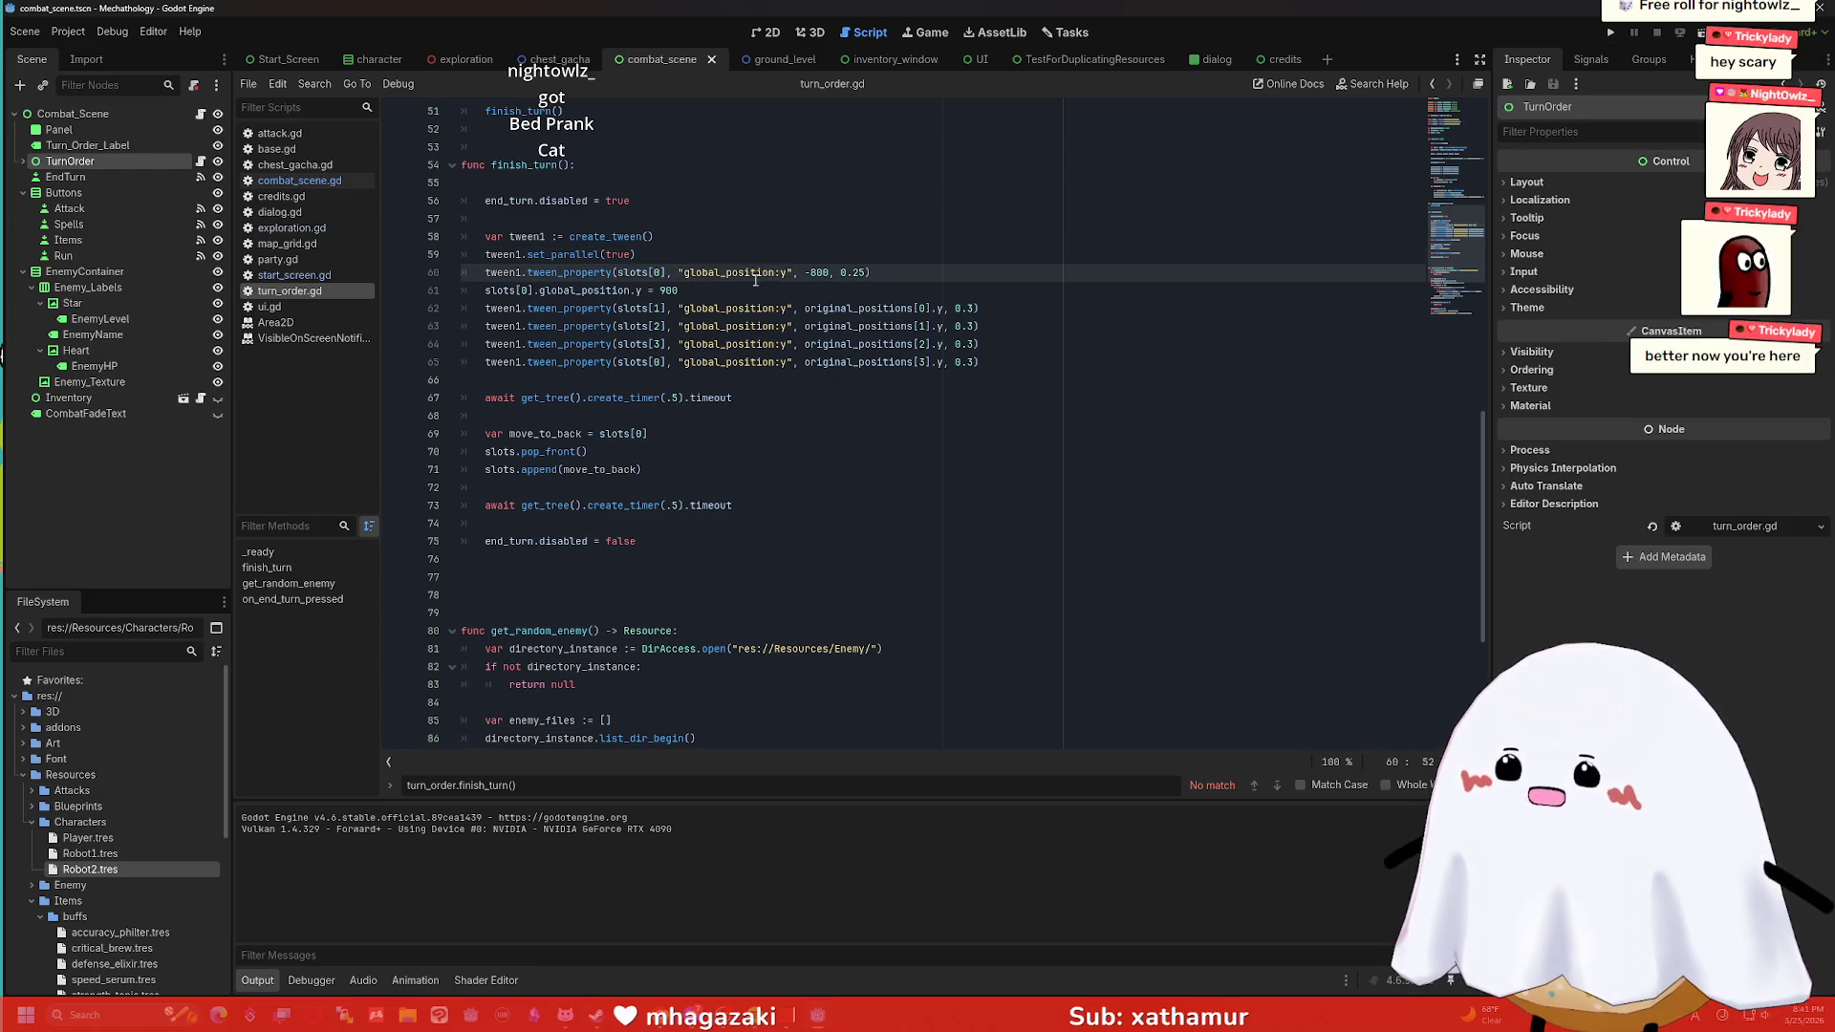
pyautogui.tripleClick(755, 278)
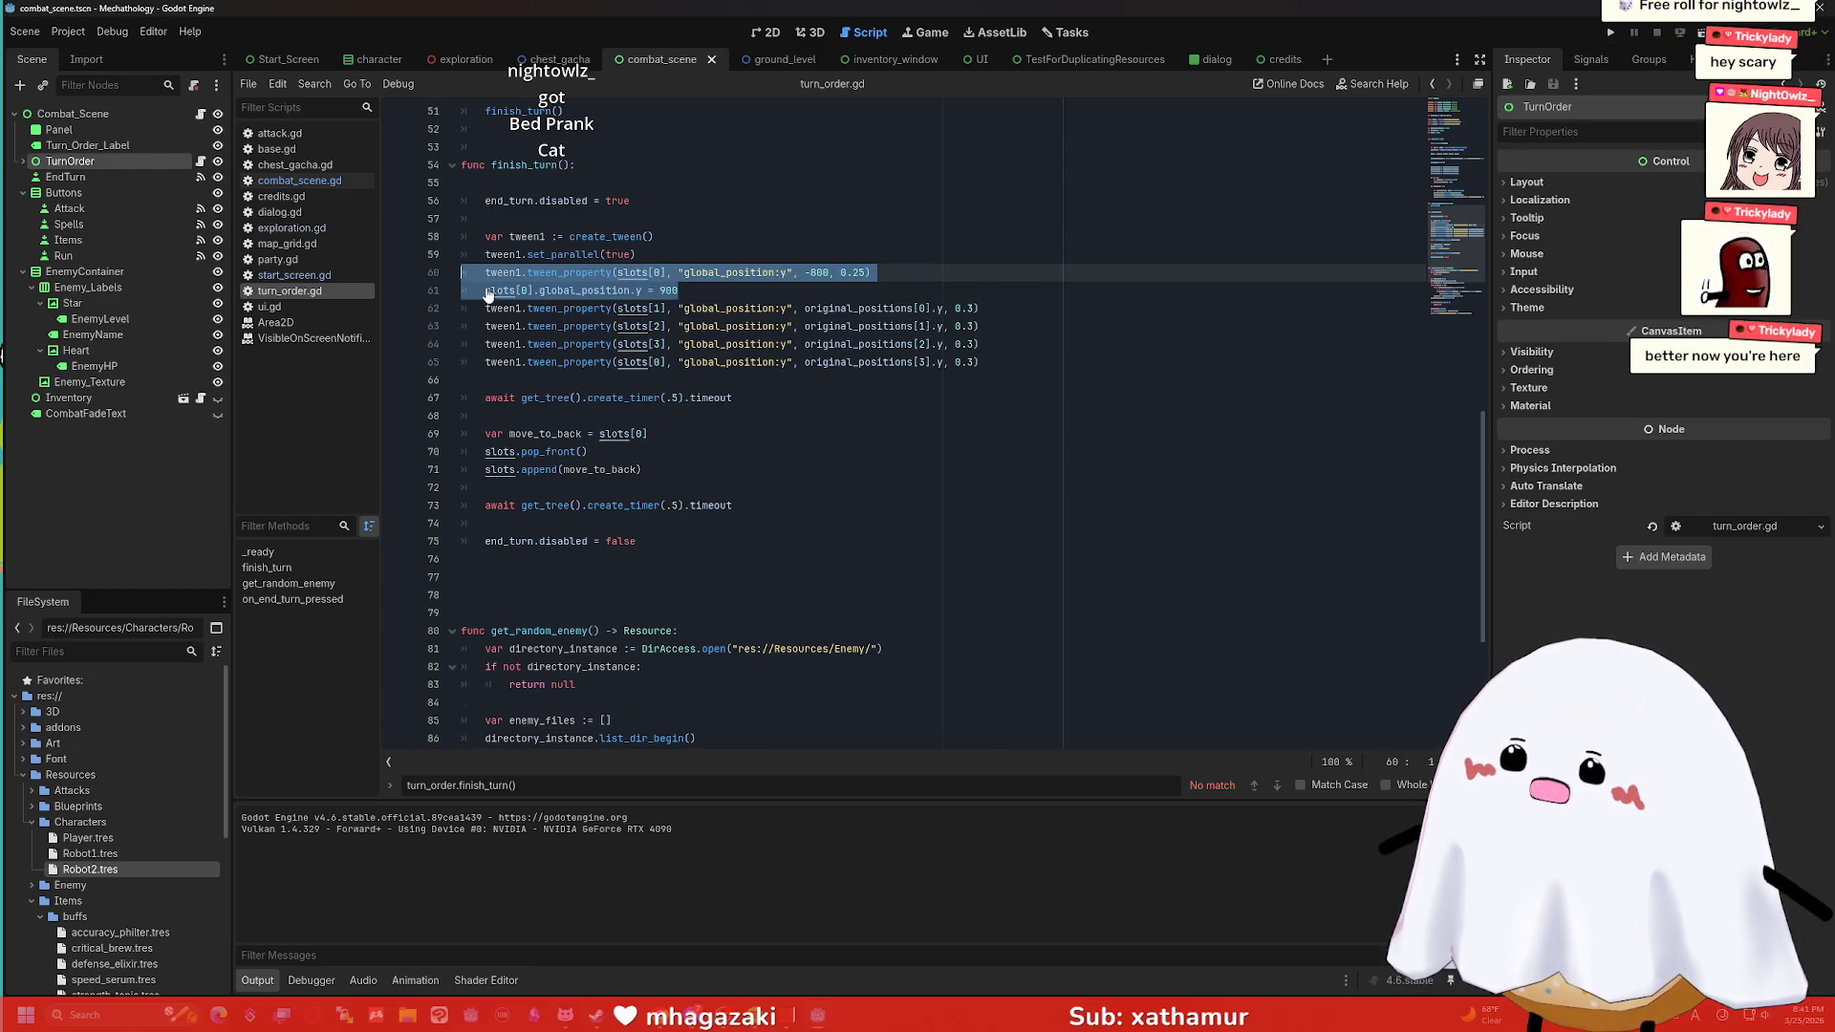
pyautogui.press('BackSpace')
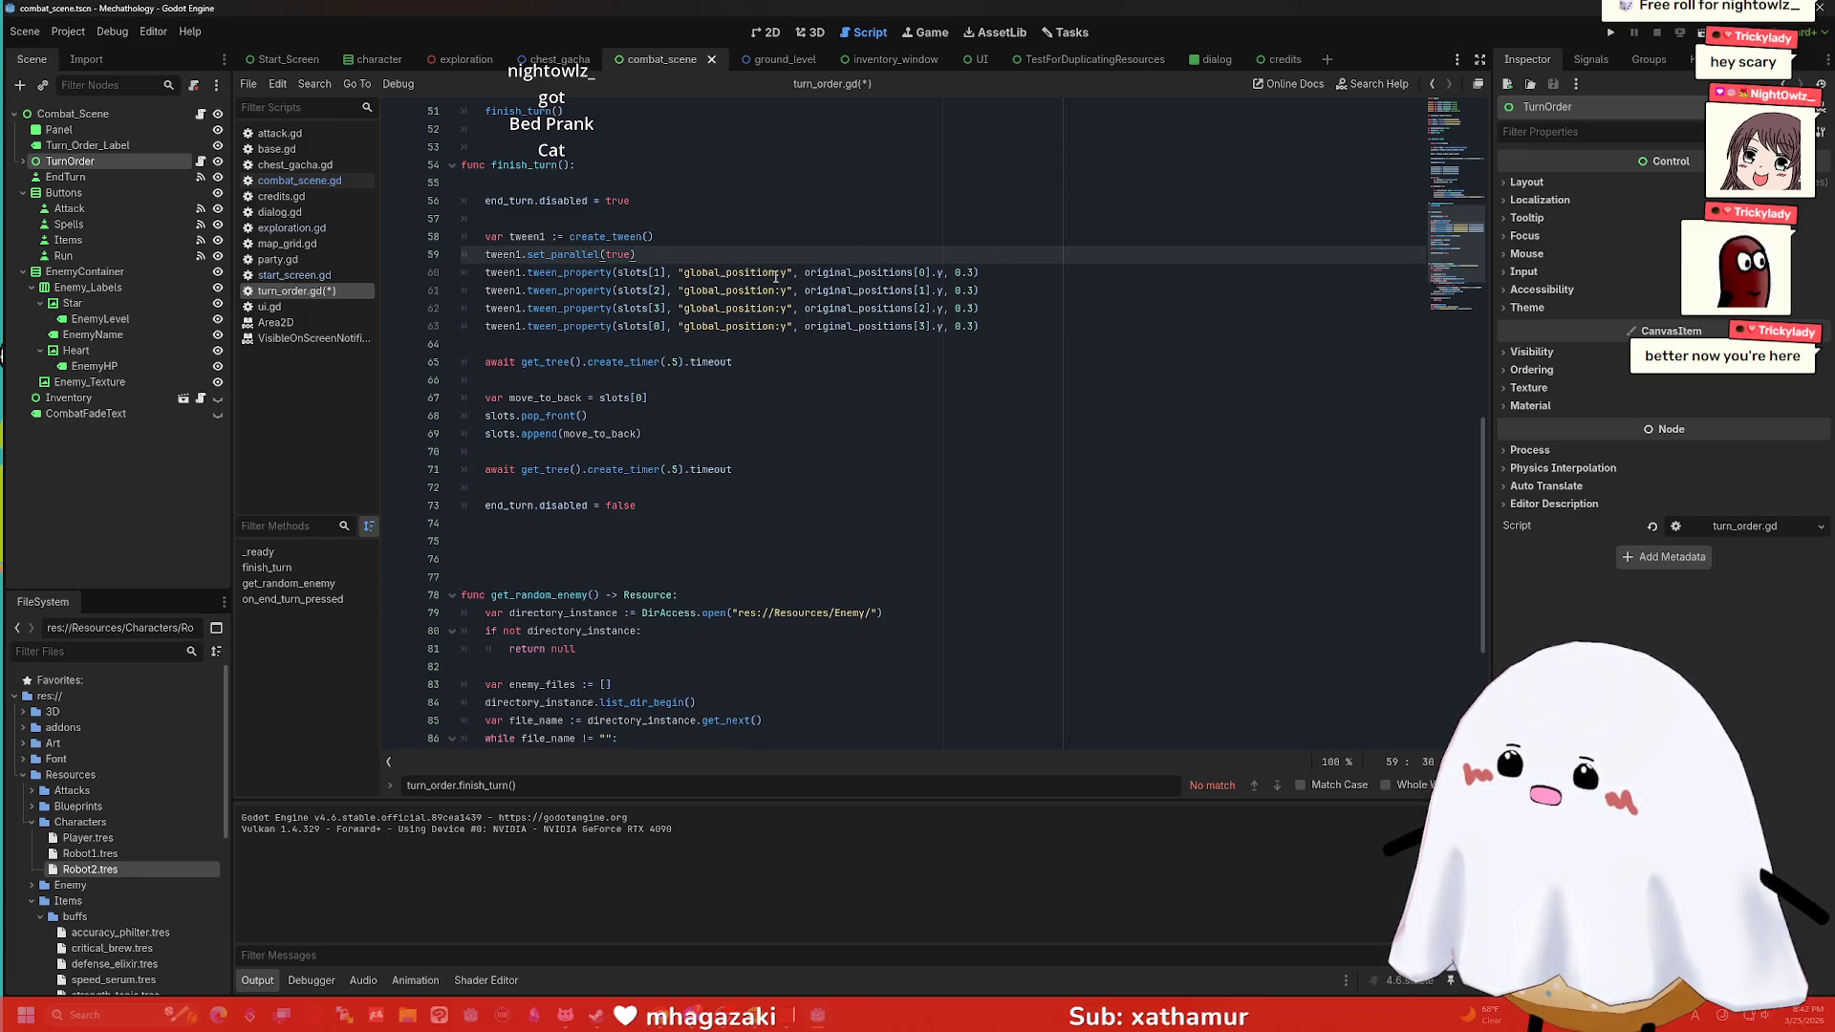
# Run with F6, end four turns against Grinka Cuayo, then stop the game.
pyautogui.press('F6')
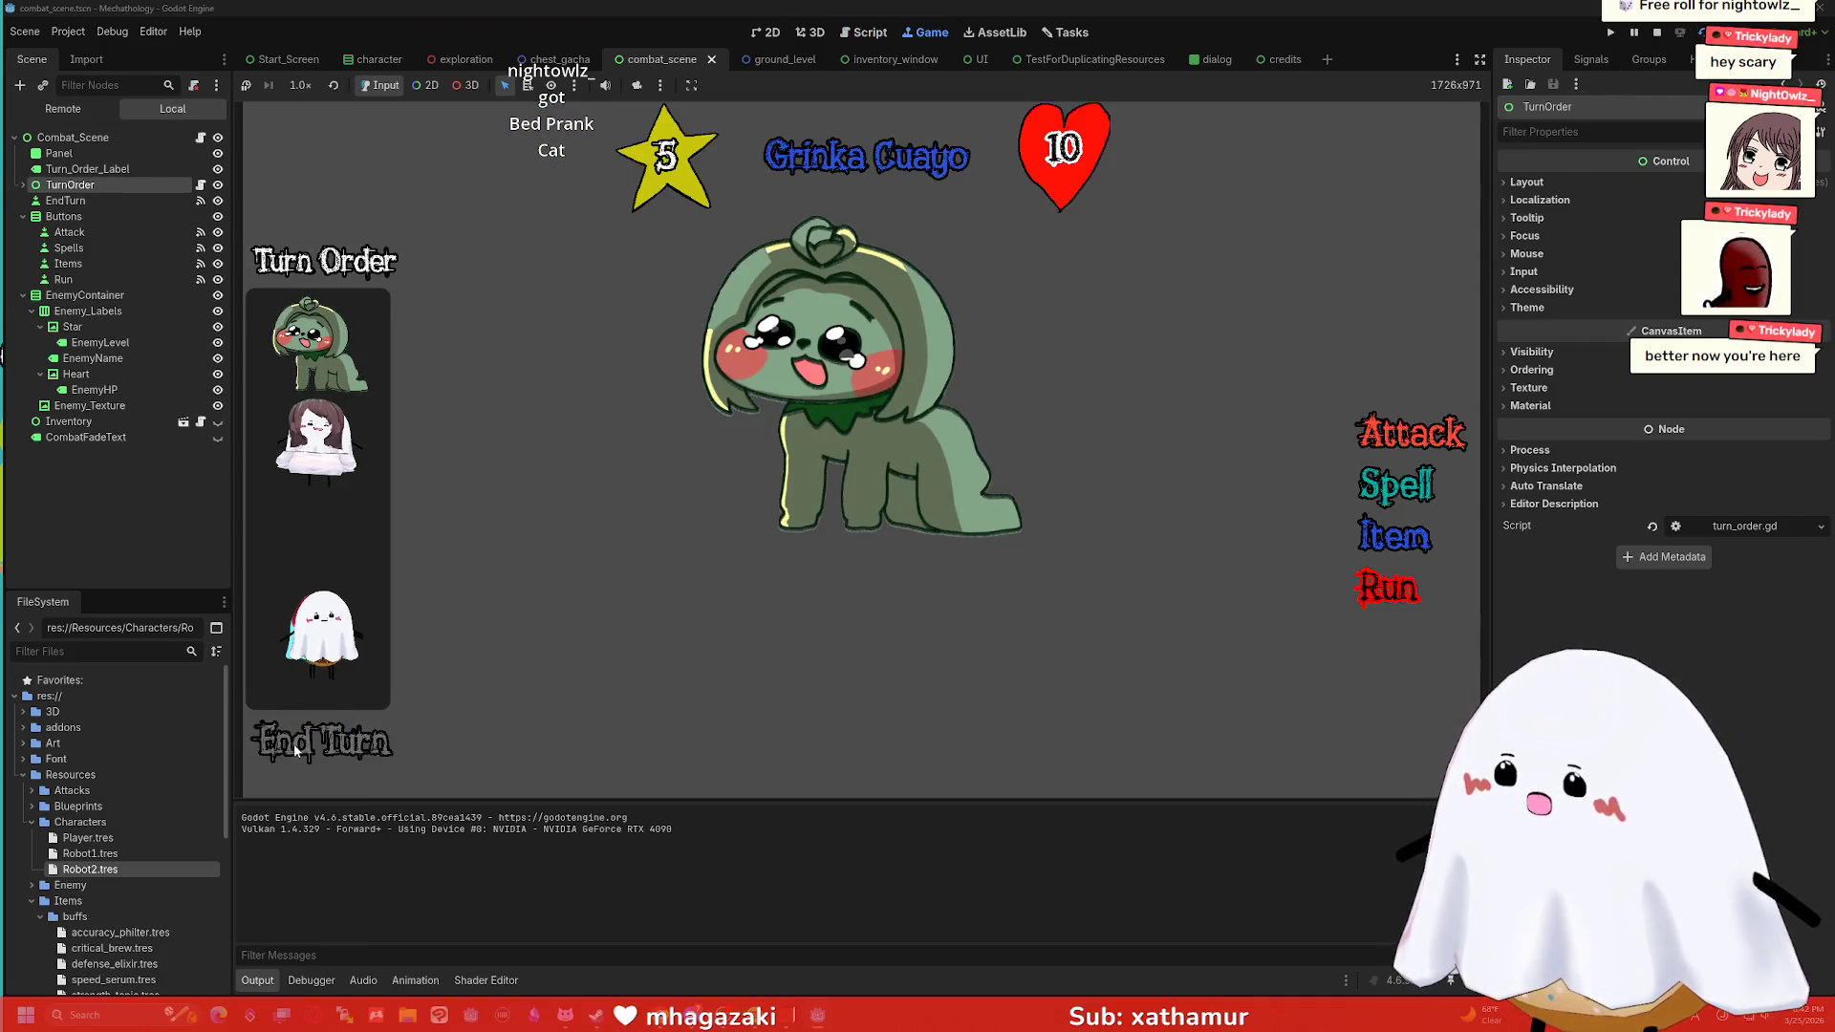
pyautogui.click(294, 744)
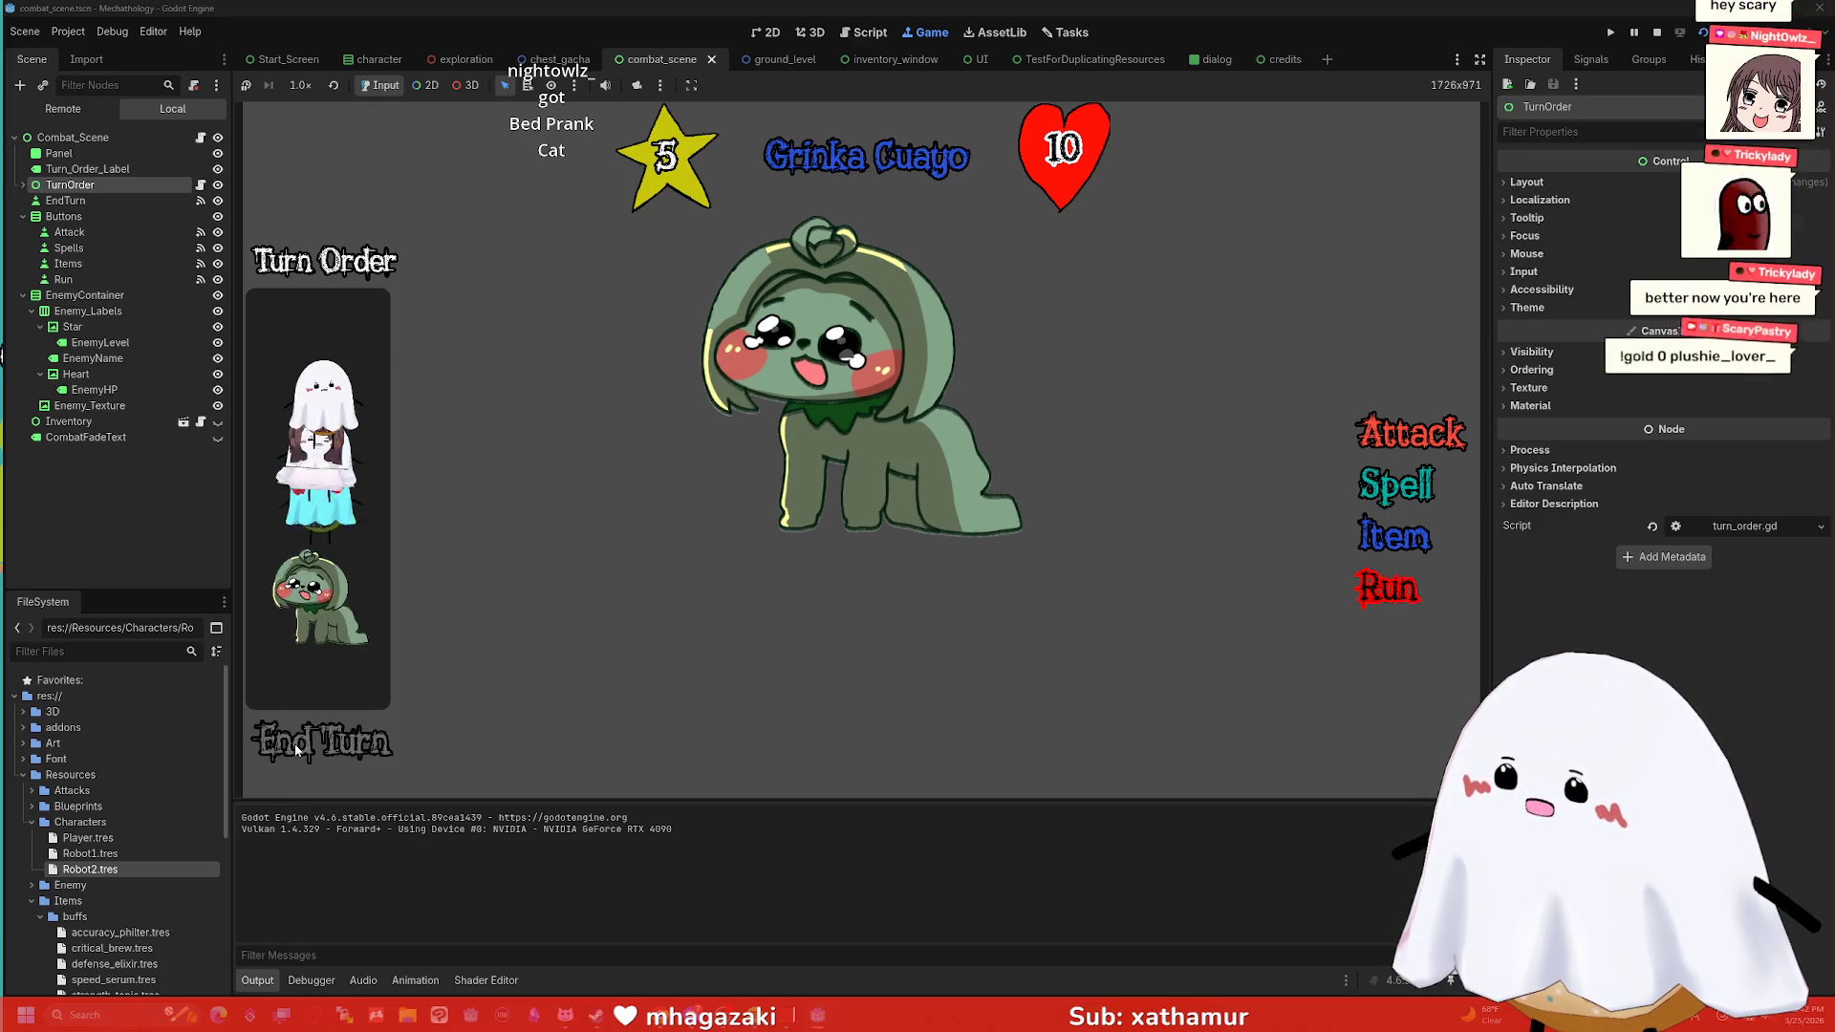
pyautogui.click(295, 744)
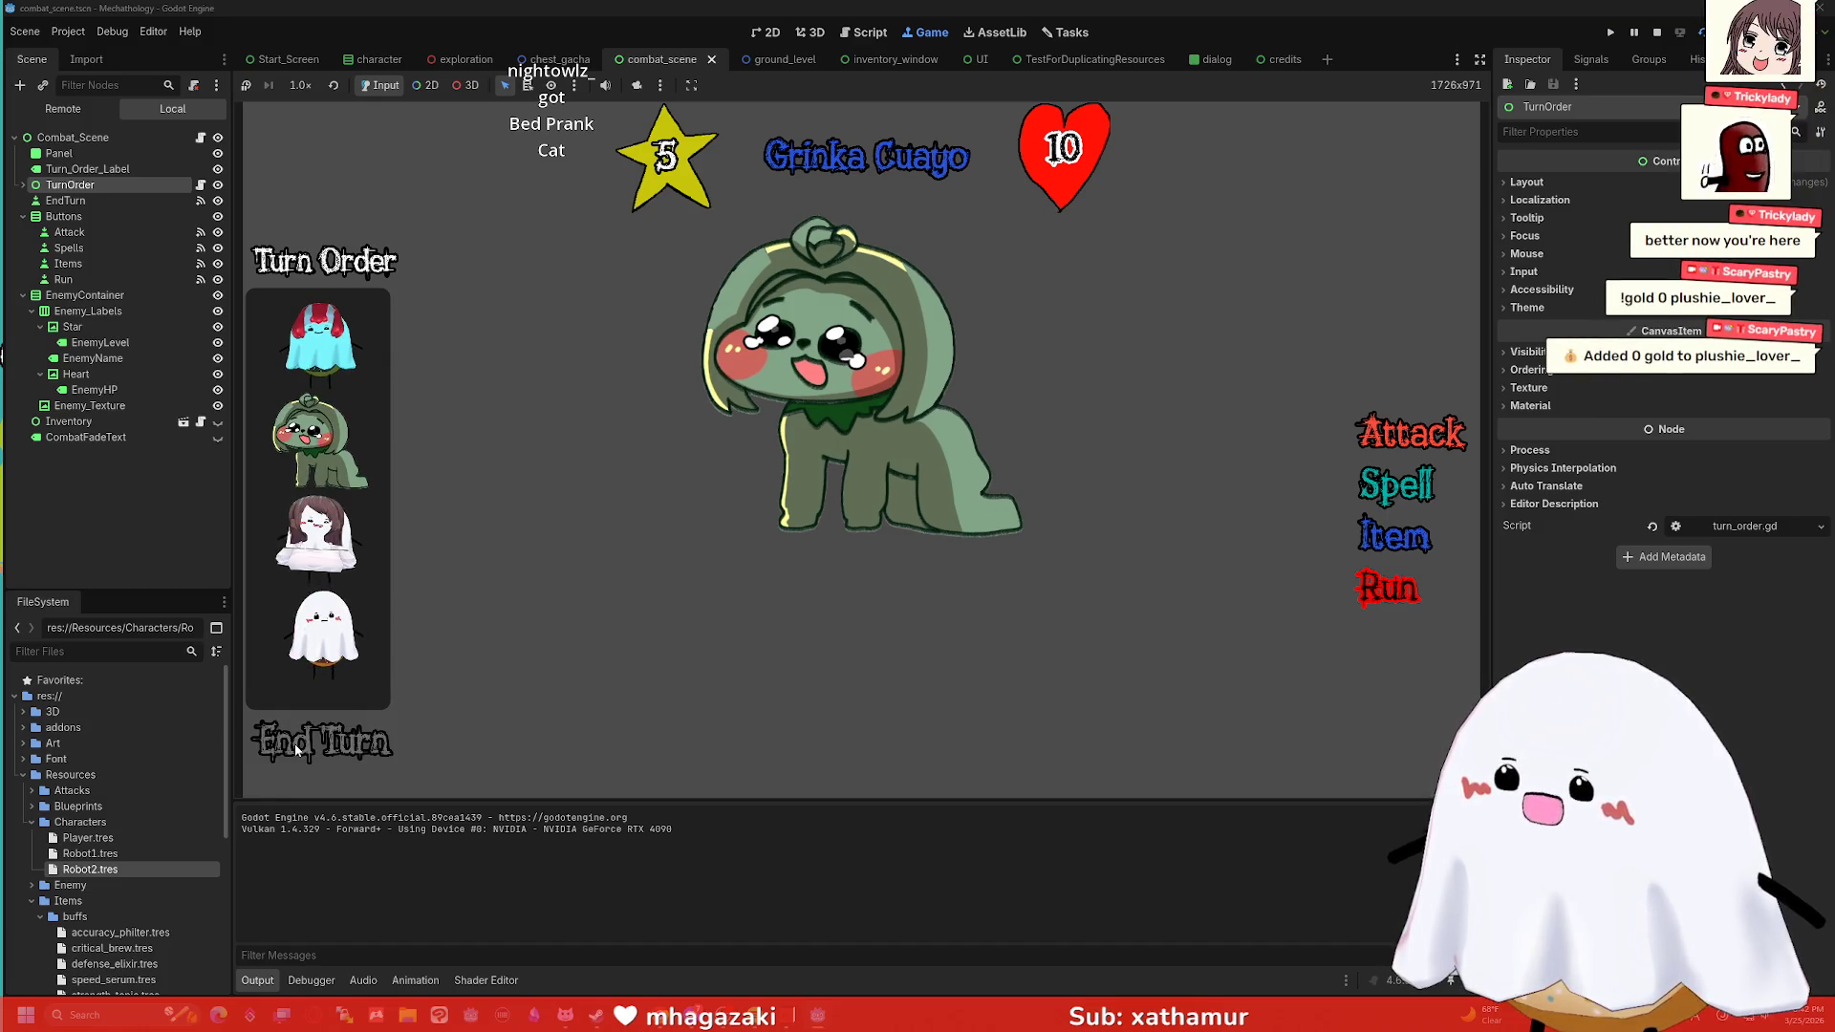
pyautogui.click(295, 744)
pyautogui.click(294, 743)
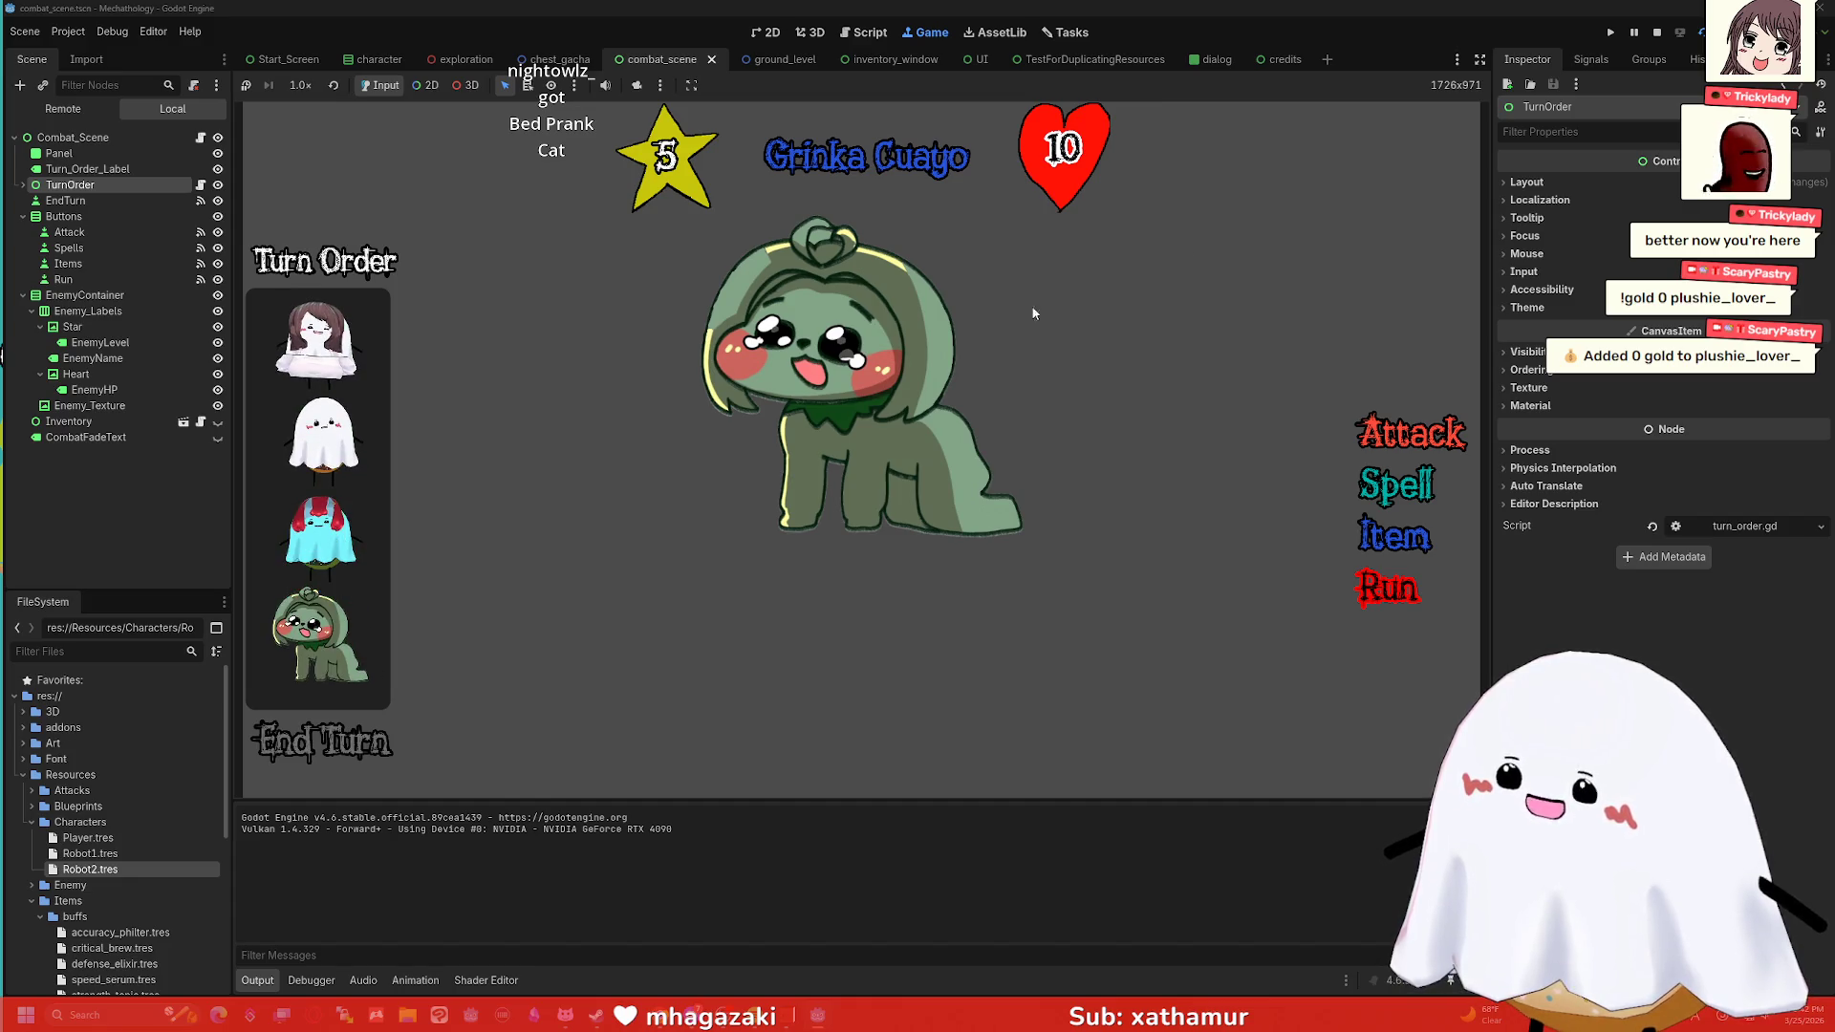
pyautogui.click(1649, 35)
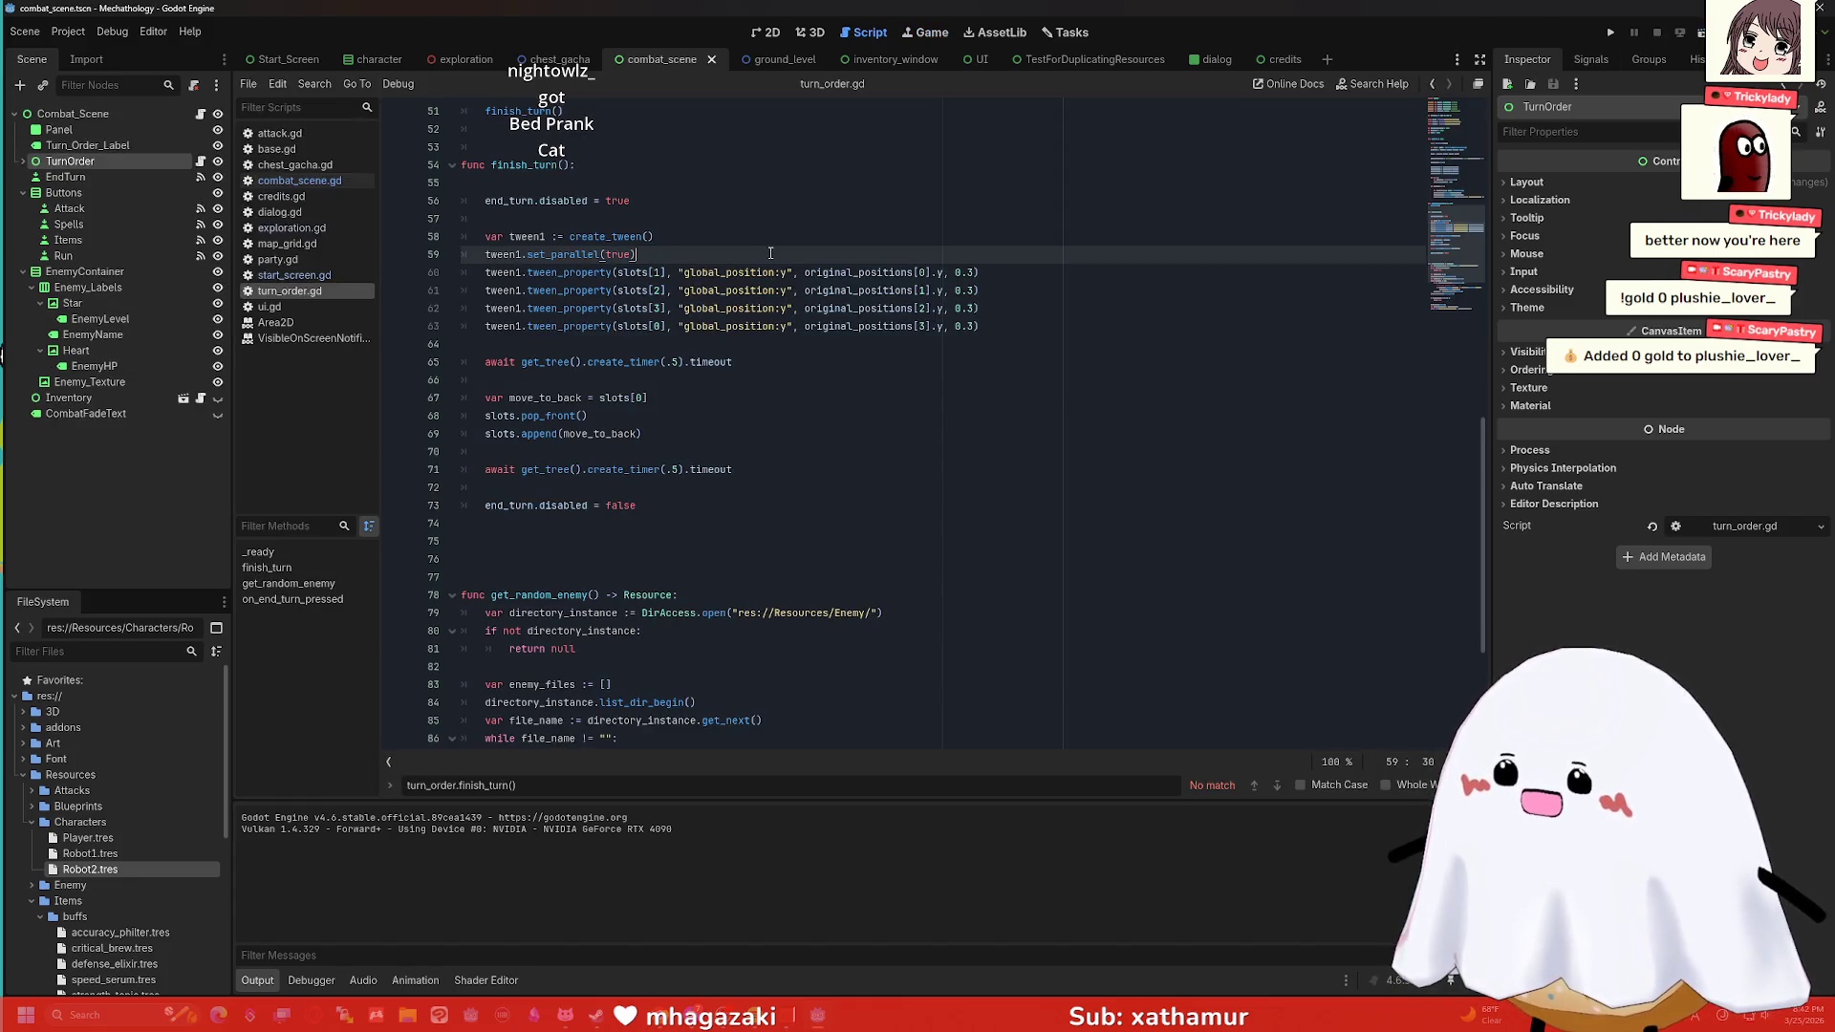
# Re-add tween1.tween_property(slots[0], "global_position:y", -800, 0.25) without the y = 900 line.
pyautogui.press('Return')
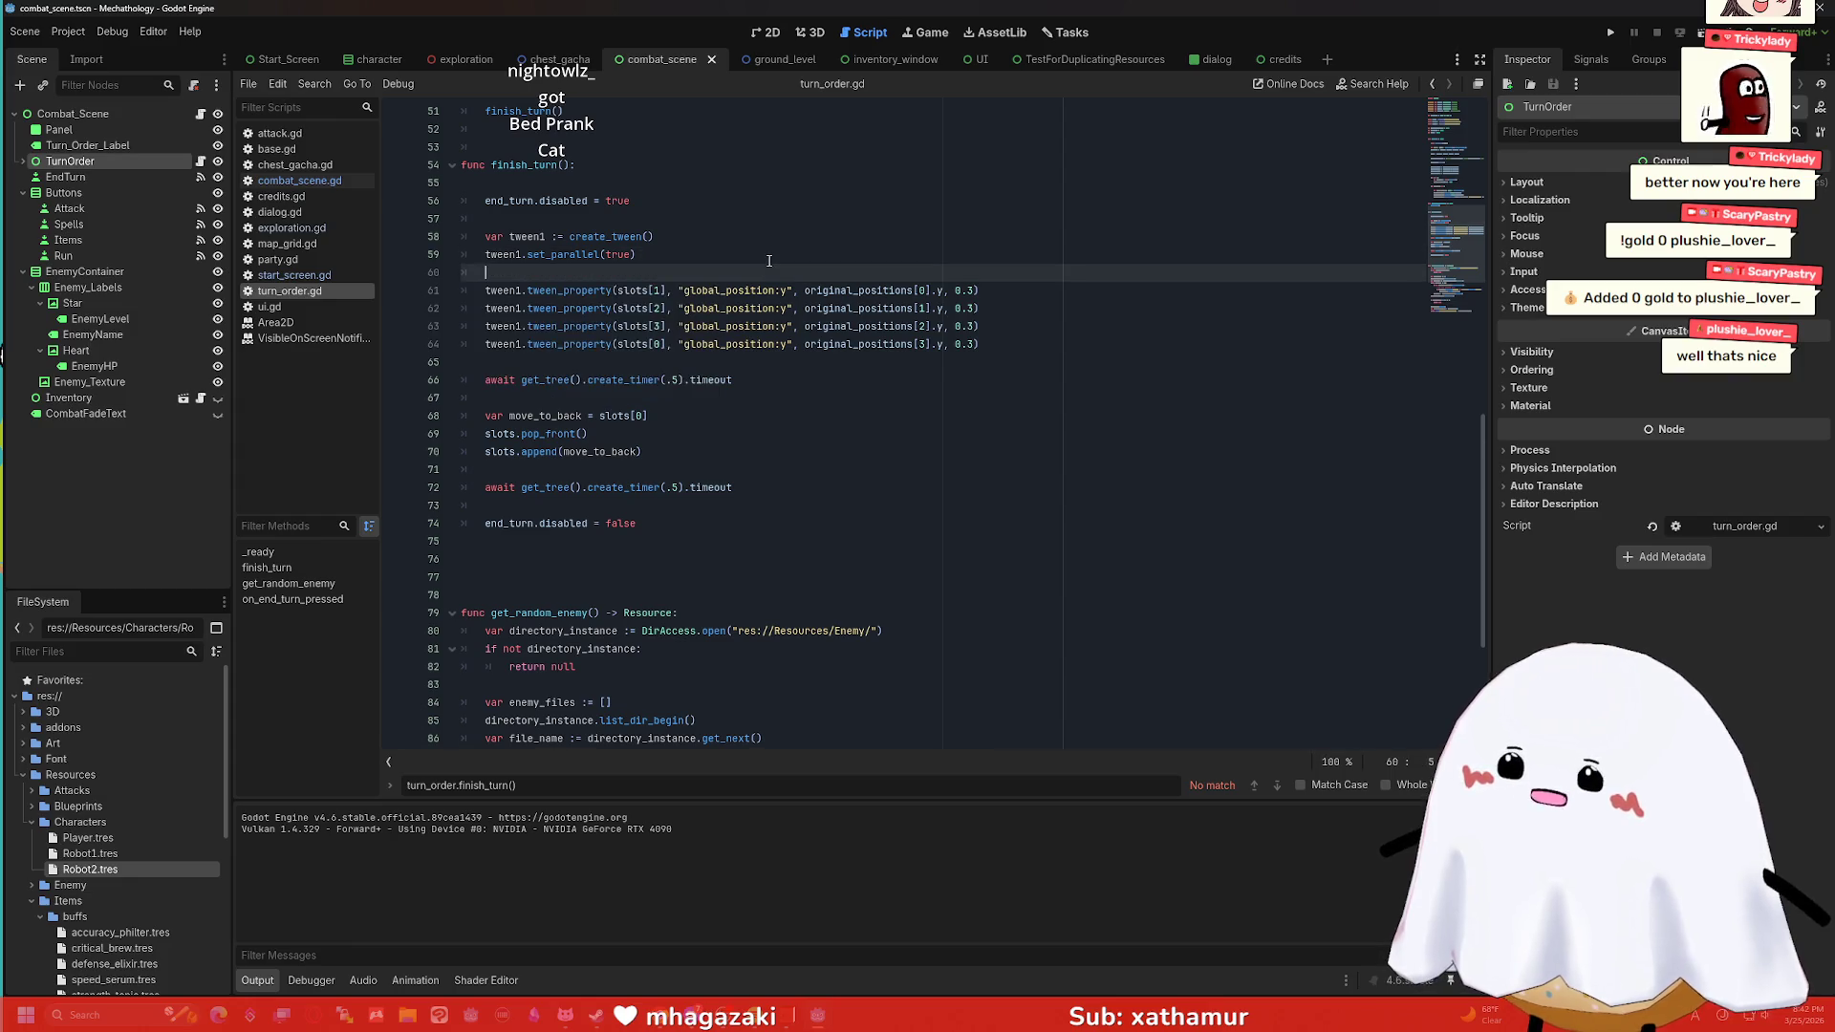
pyautogui.write('tween1.tween_property(slots[0], "global_position:y", -800, 0.25)')
pyautogui.press('Return')
pyautogui.write('slots[0].global_position.y = 900')
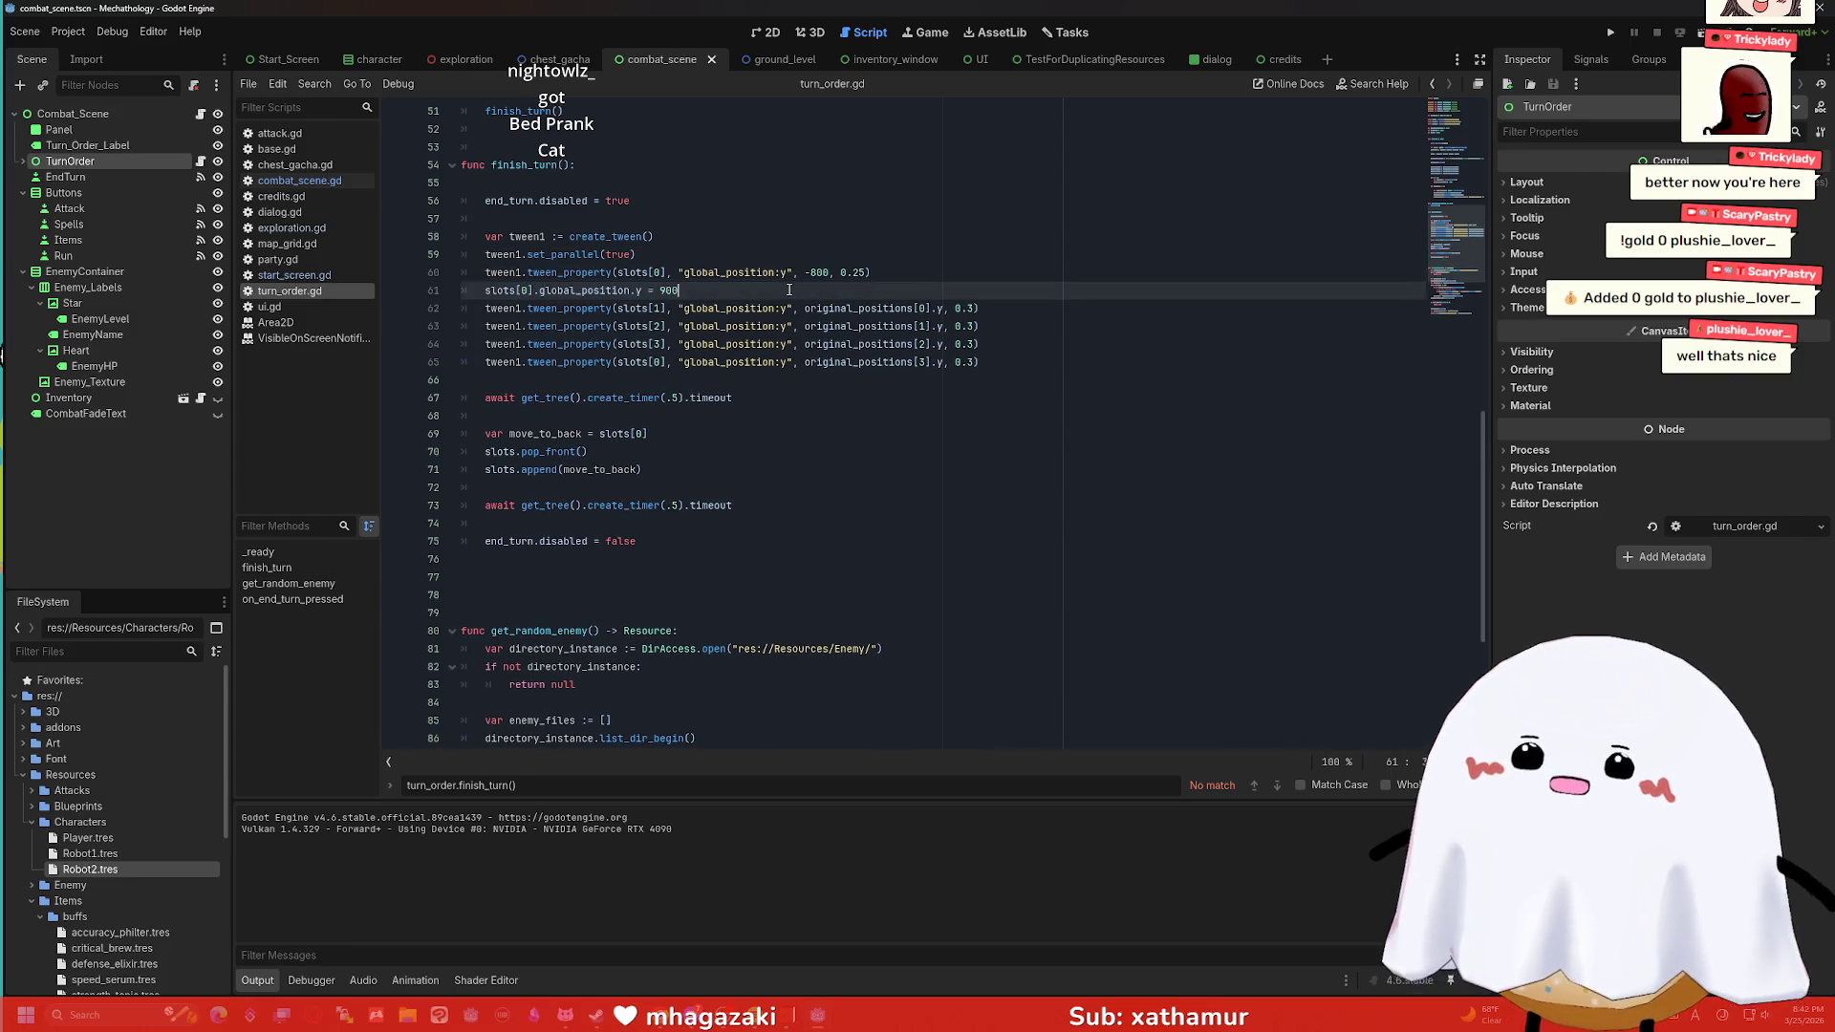
pyautogui.moveTo(679, 291); pyautogui.dragTo(451, 292)
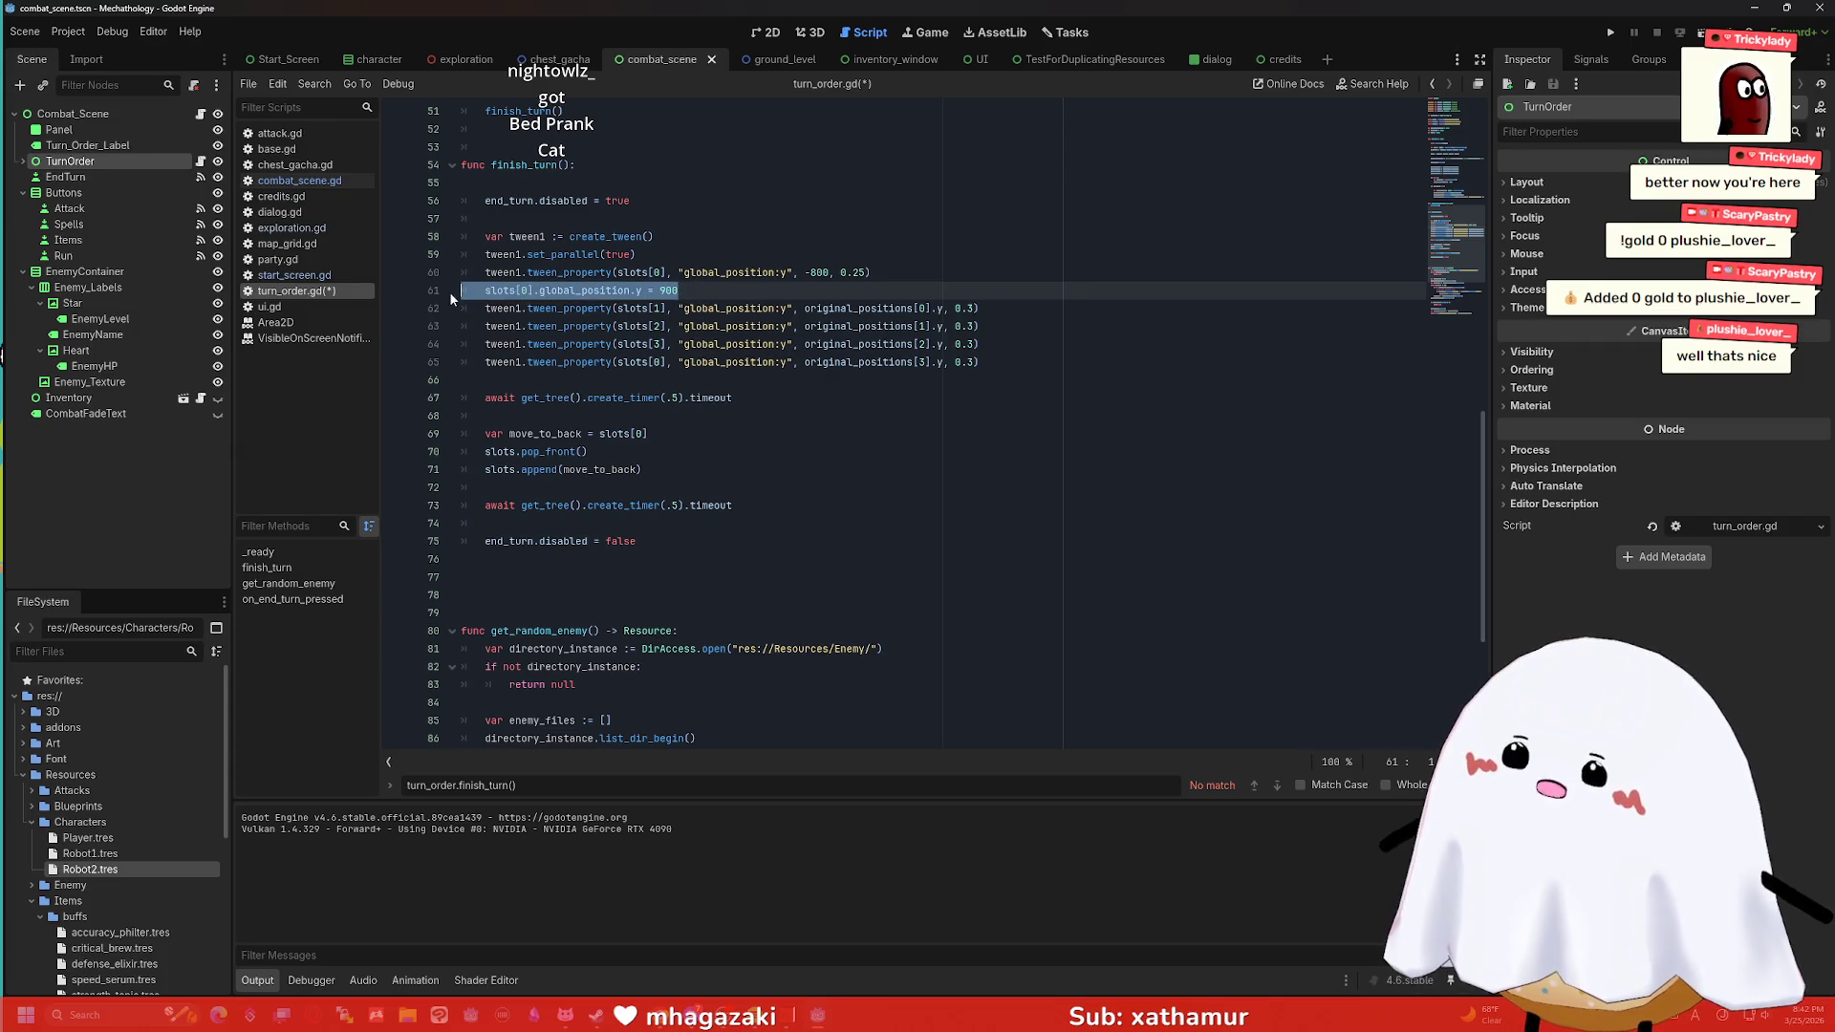
pyautogui.hotkey('alt', 'Up')
# Run with F5, end four turns against Lil Chicken Nuggie, then stop.
pyautogui.press('F5')
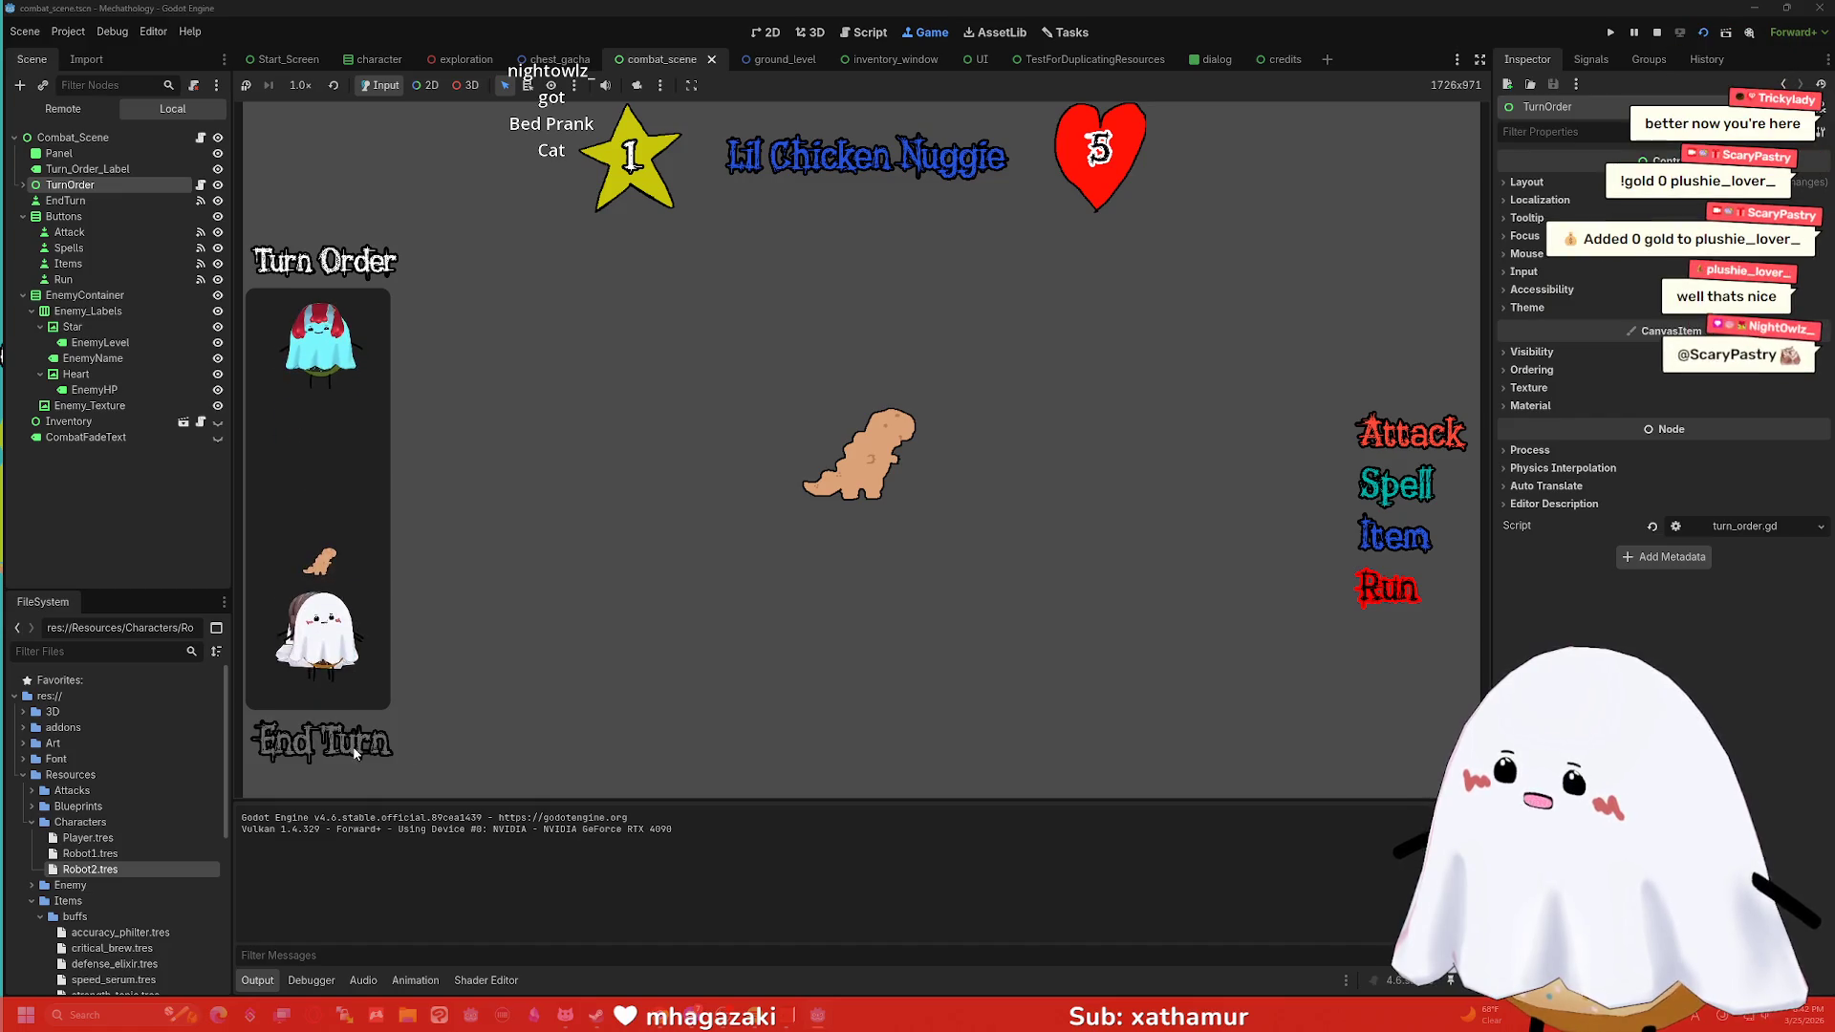
pyautogui.click(356, 753)
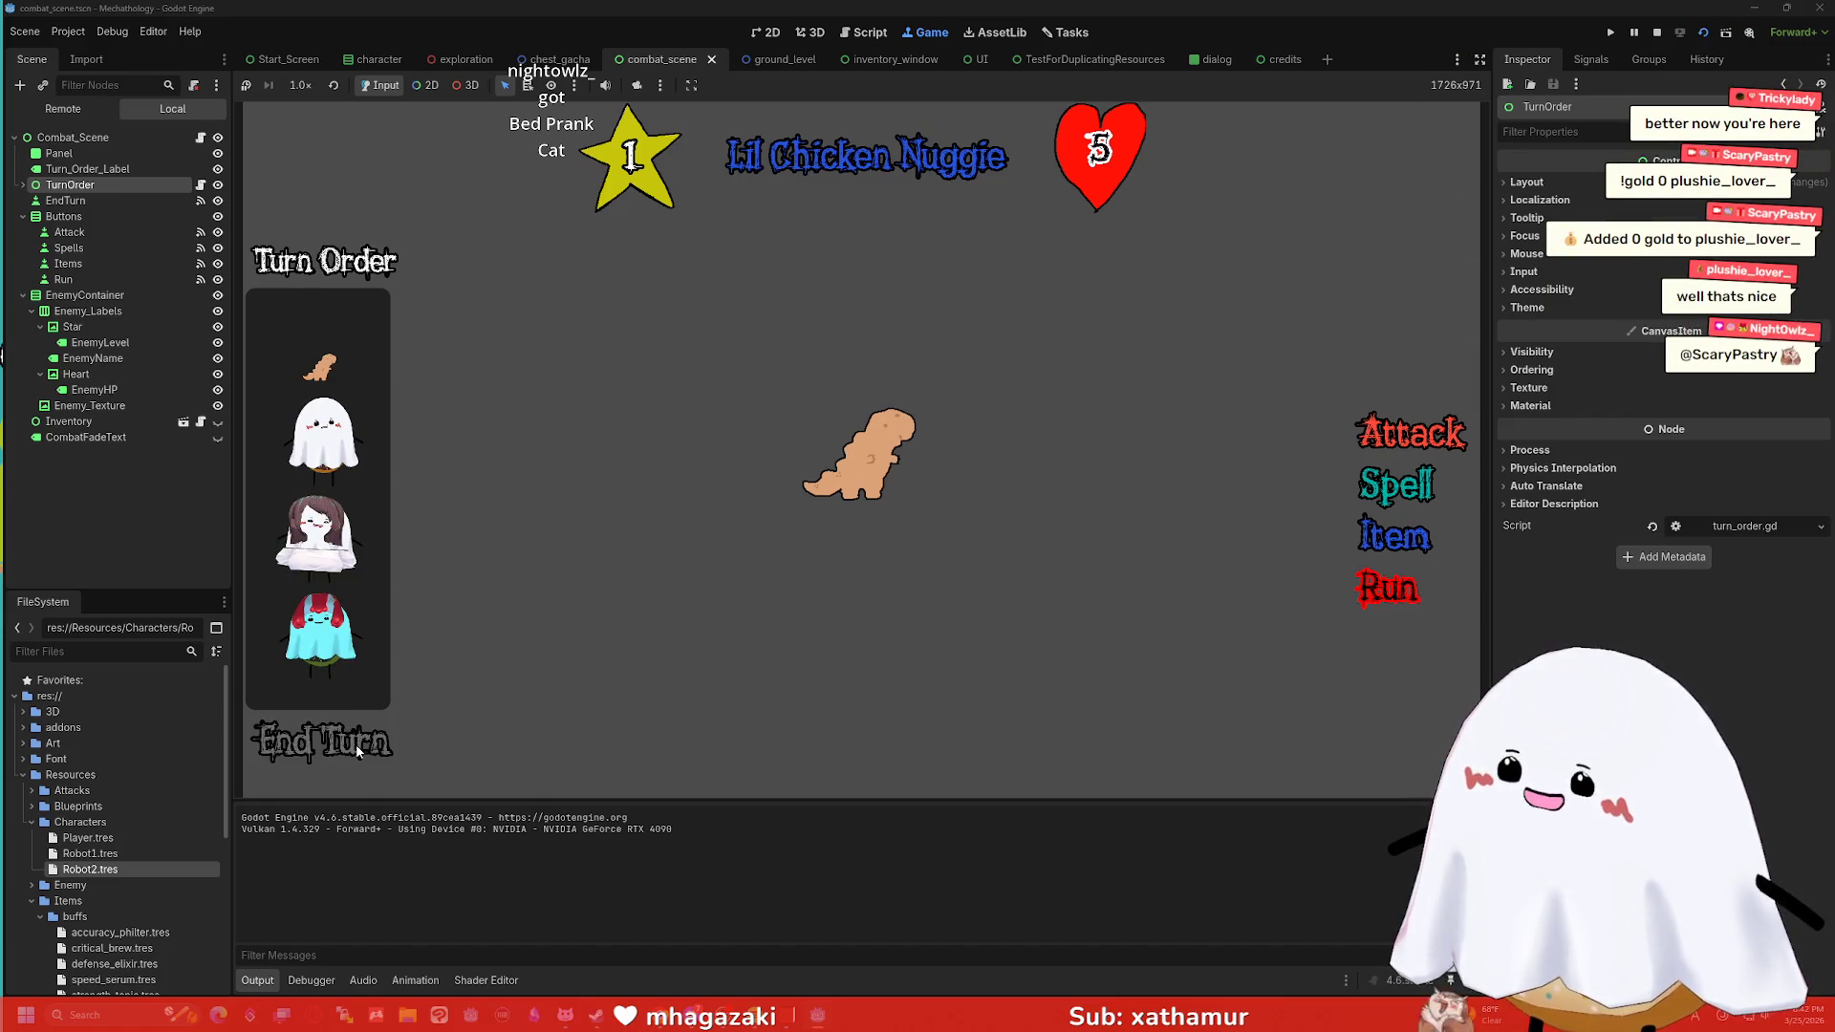
pyautogui.click(356, 753)
pyautogui.click(359, 752)
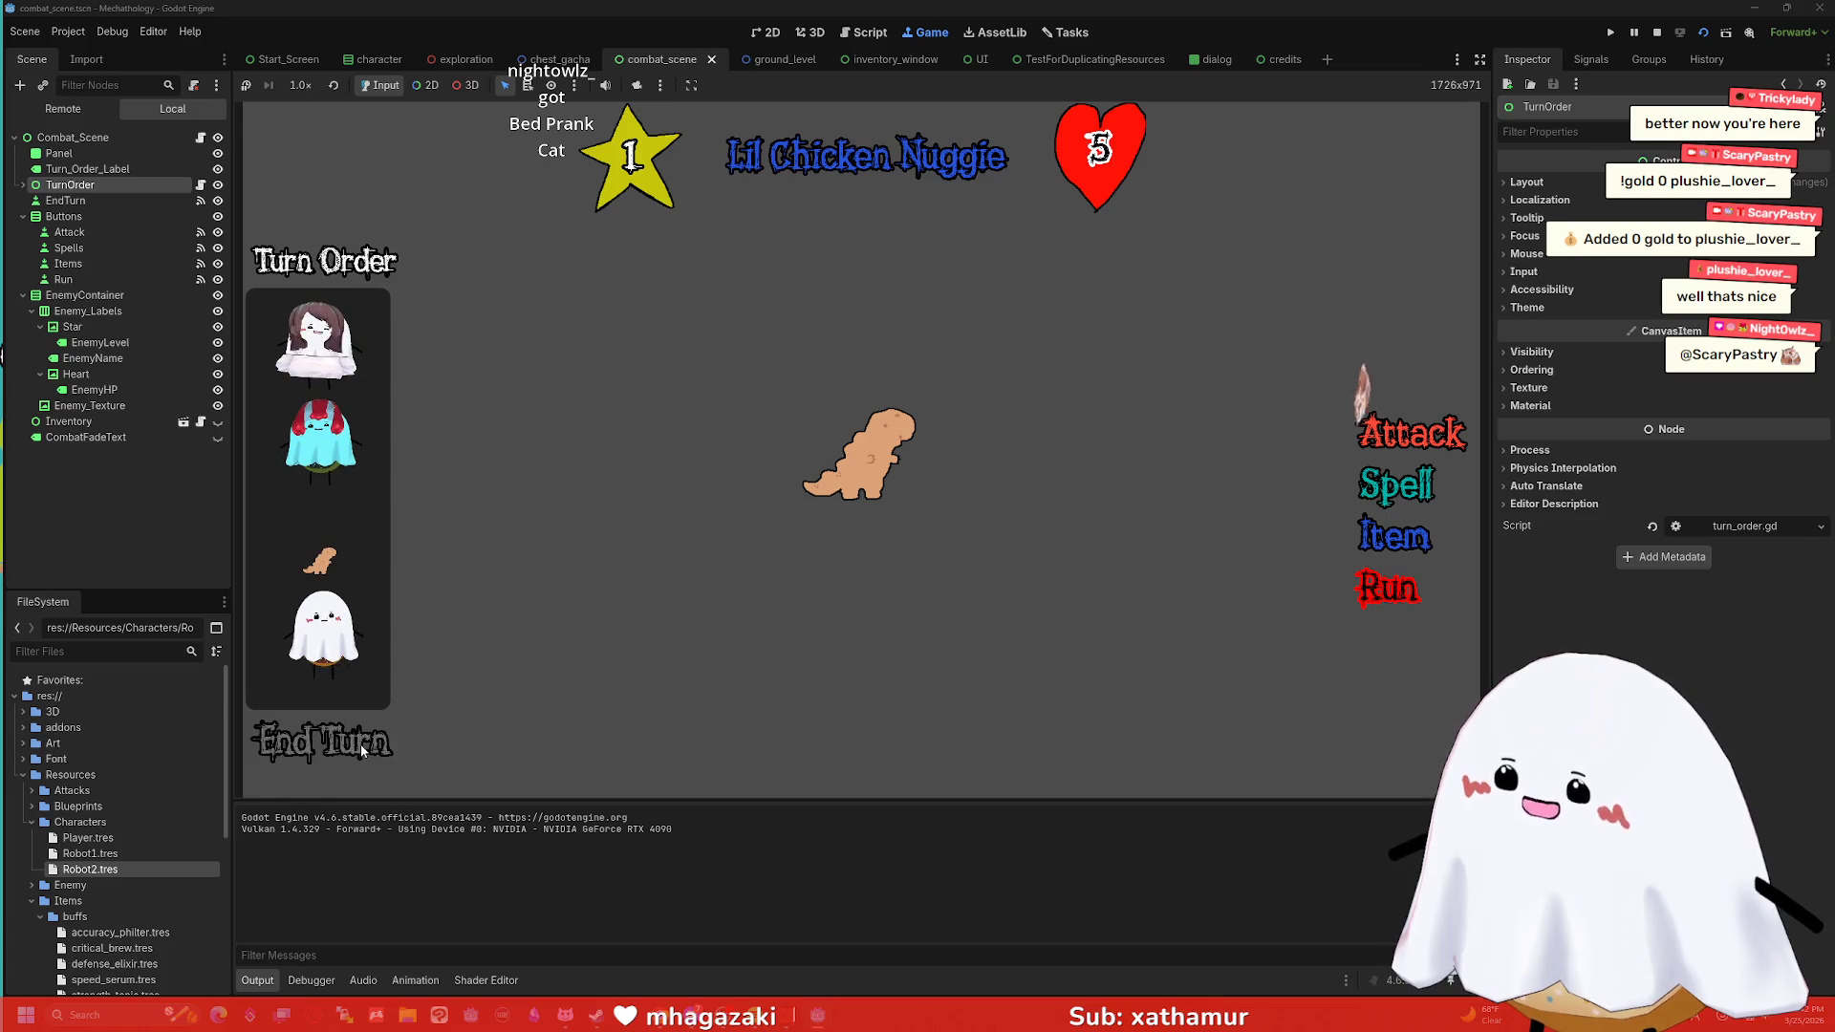
pyautogui.click(360, 744)
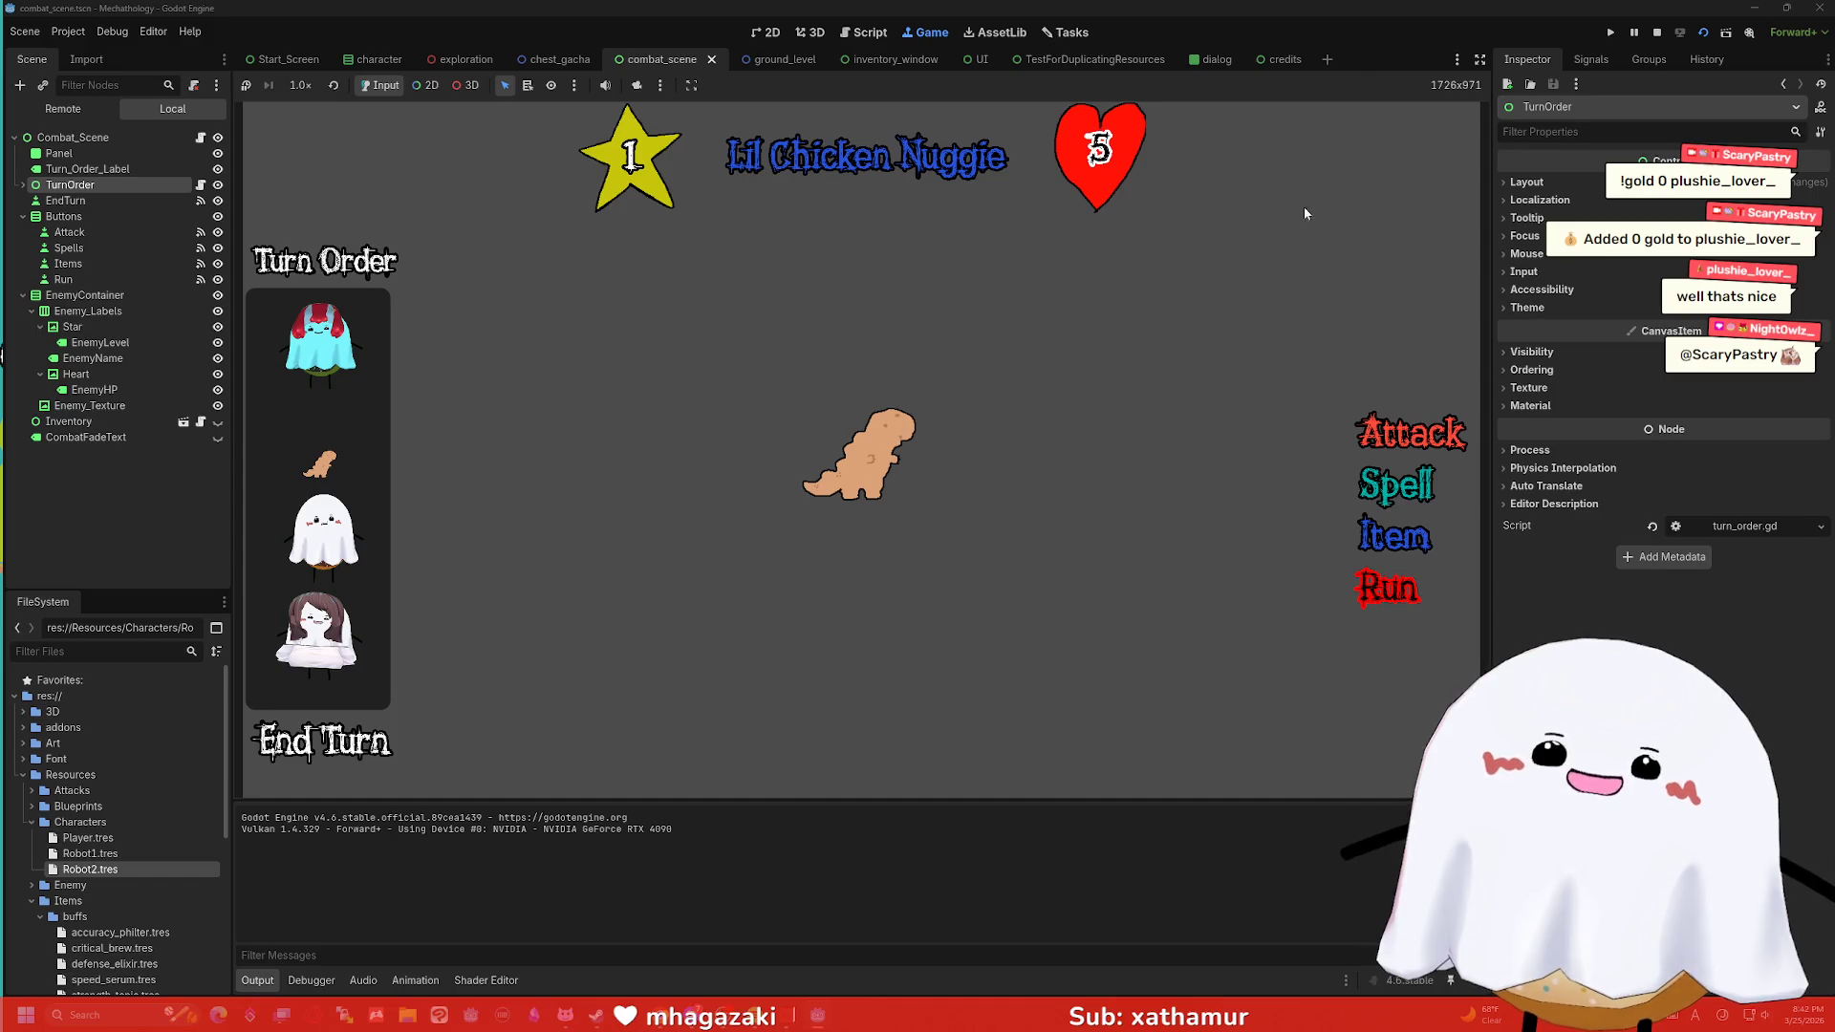
pyautogui.click(1657, 32)
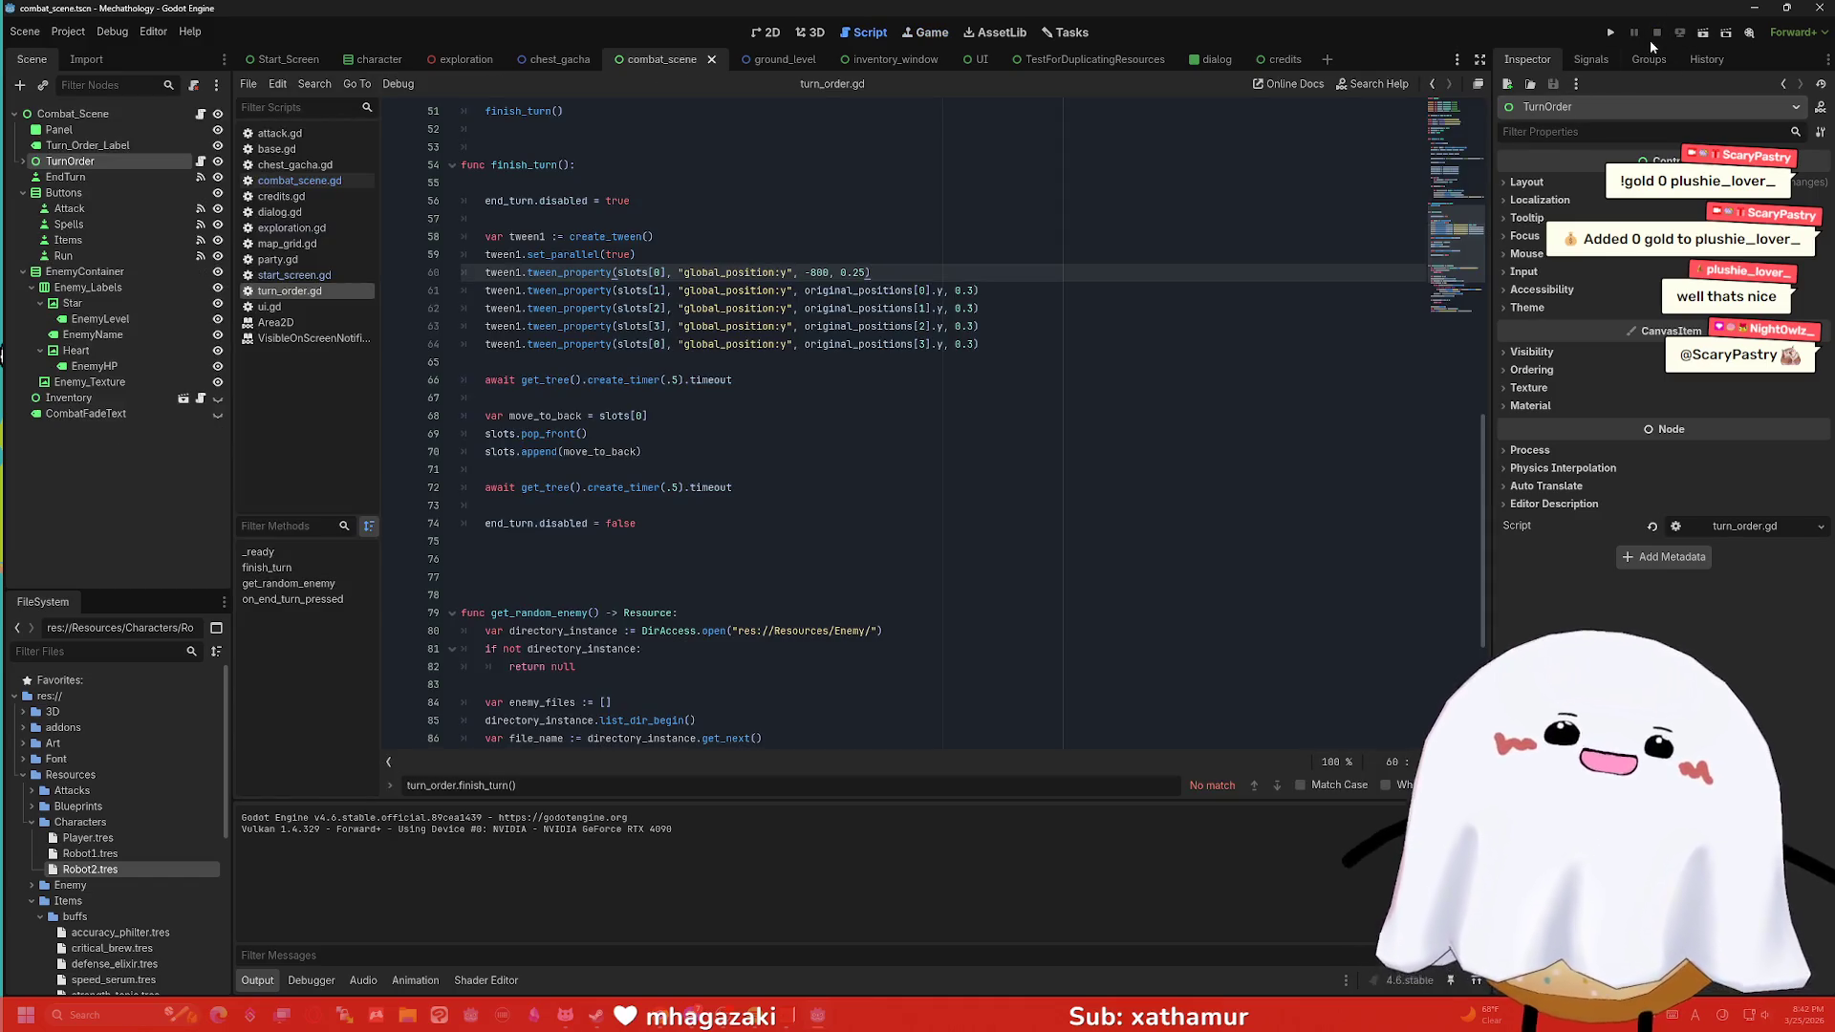
# Re-add slots[0].global_position.y = 900 after the slots[0] tween.
pyautogui.press('Return')
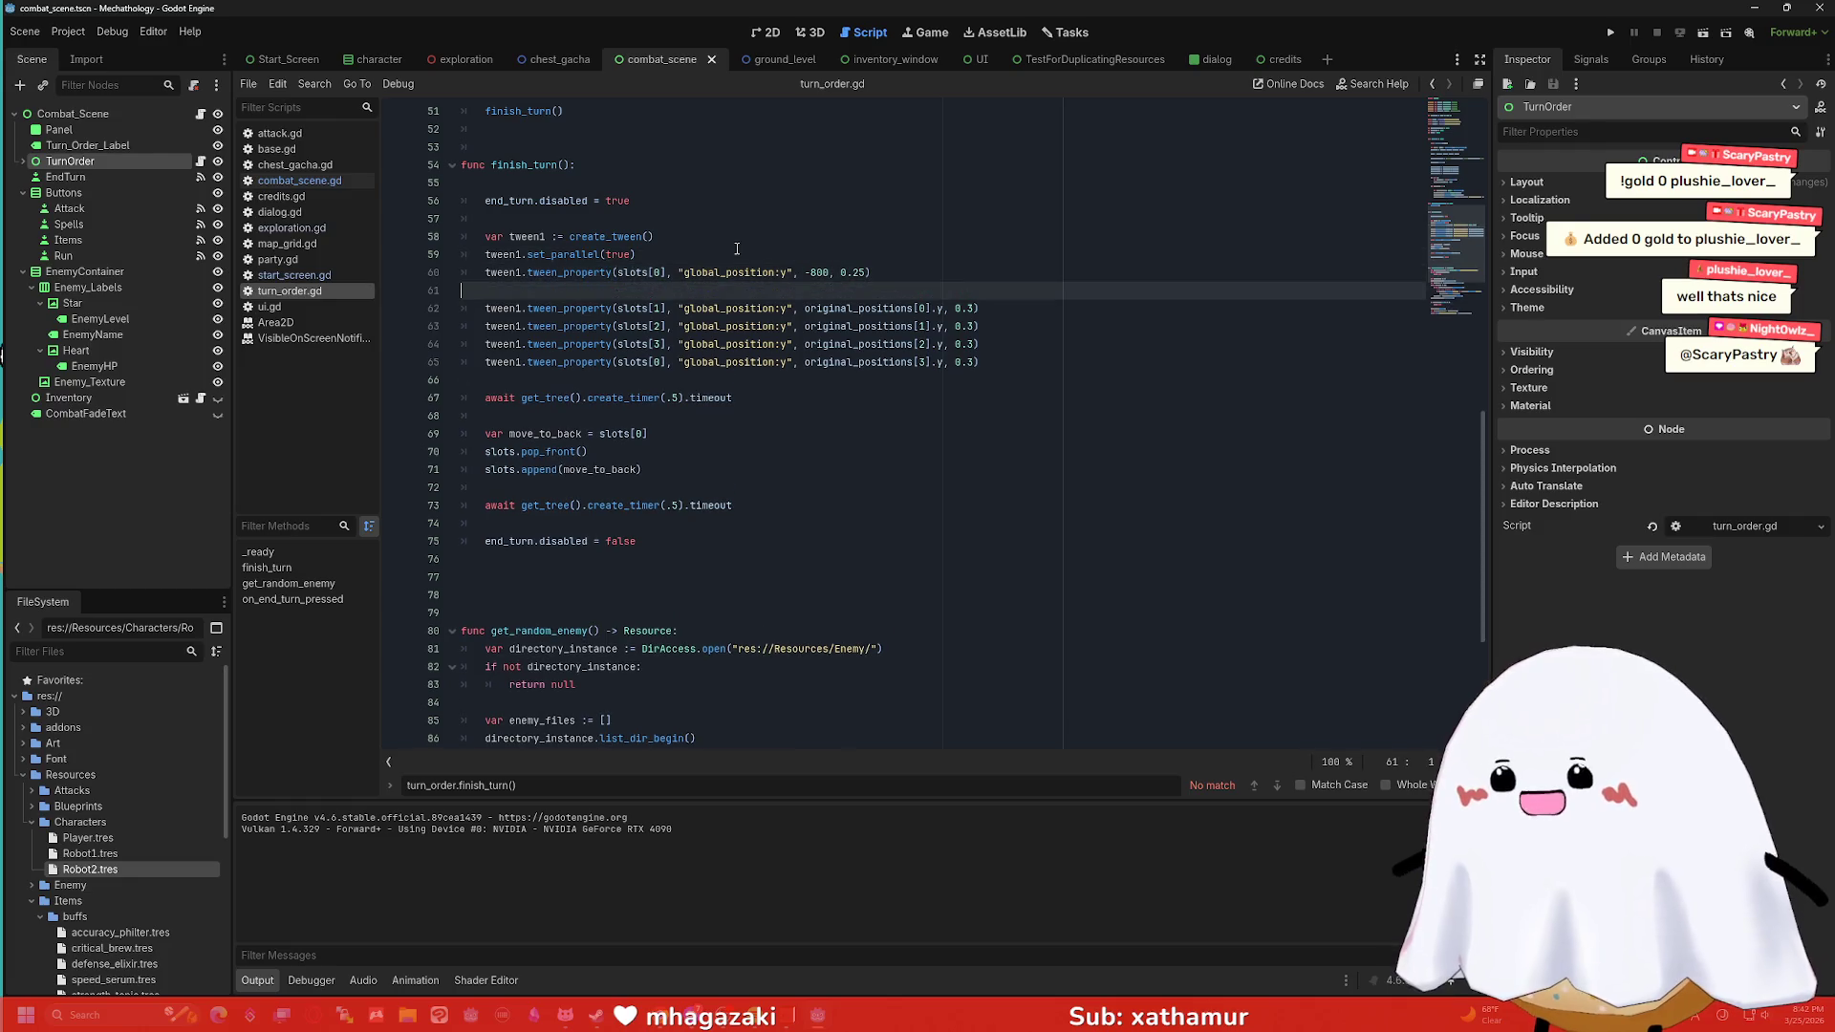
pyautogui.write('slots[0].global_position.y = 900')
pyautogui.press('Return')
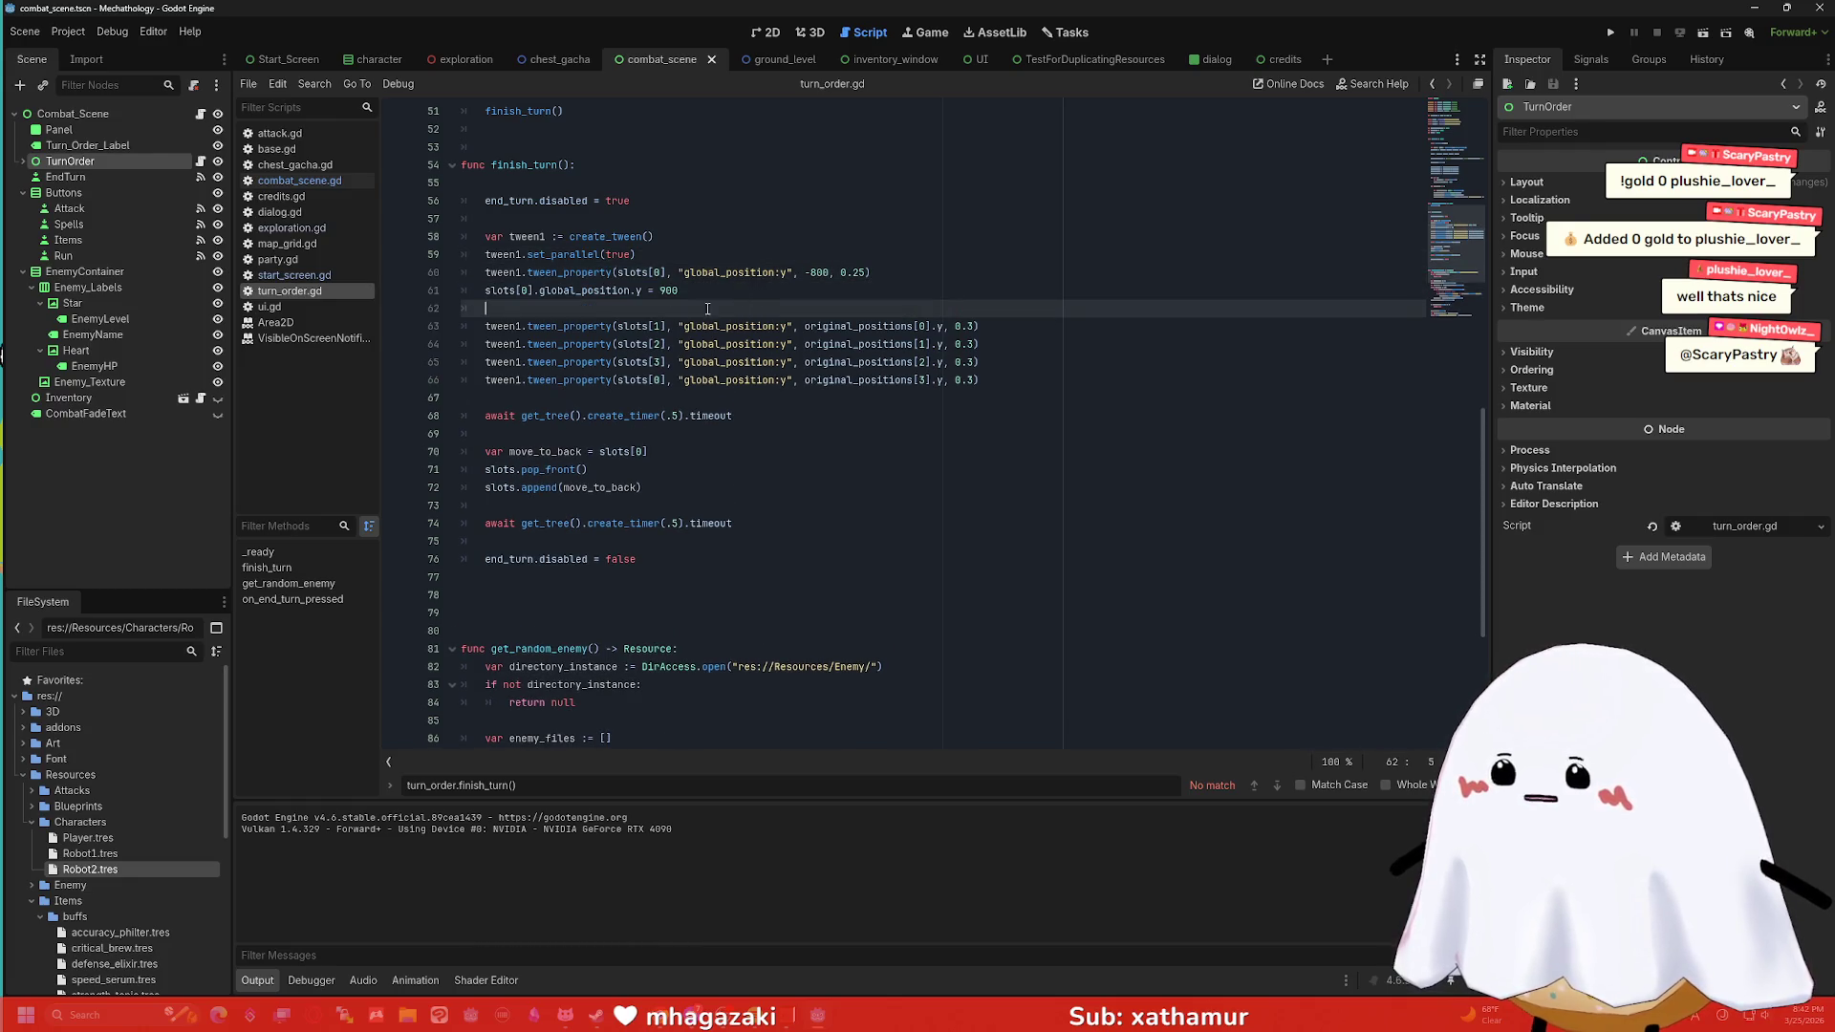
pyautogui.press('Delete')
pyautogui.press('Delete')
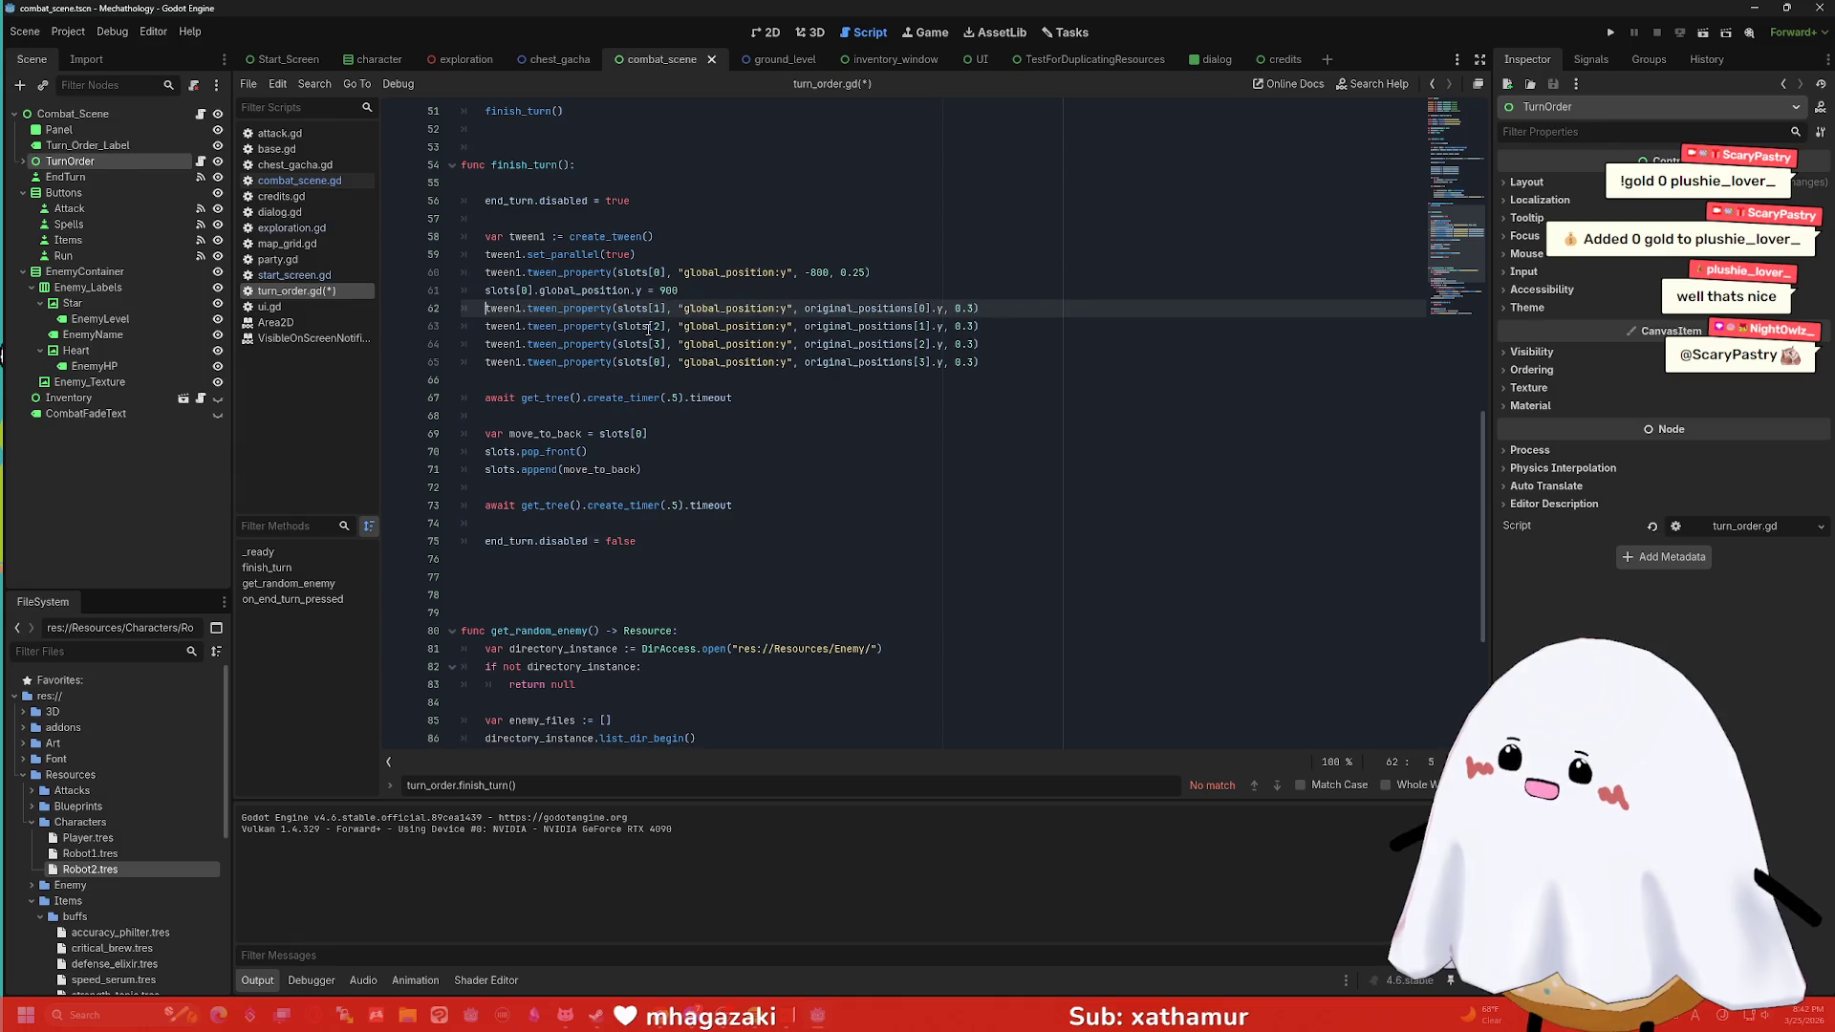
# Copy the await create_timer(.5) line below line 61, save turn_order.gd and launch the scene.
pyautogui.click(755, 275)
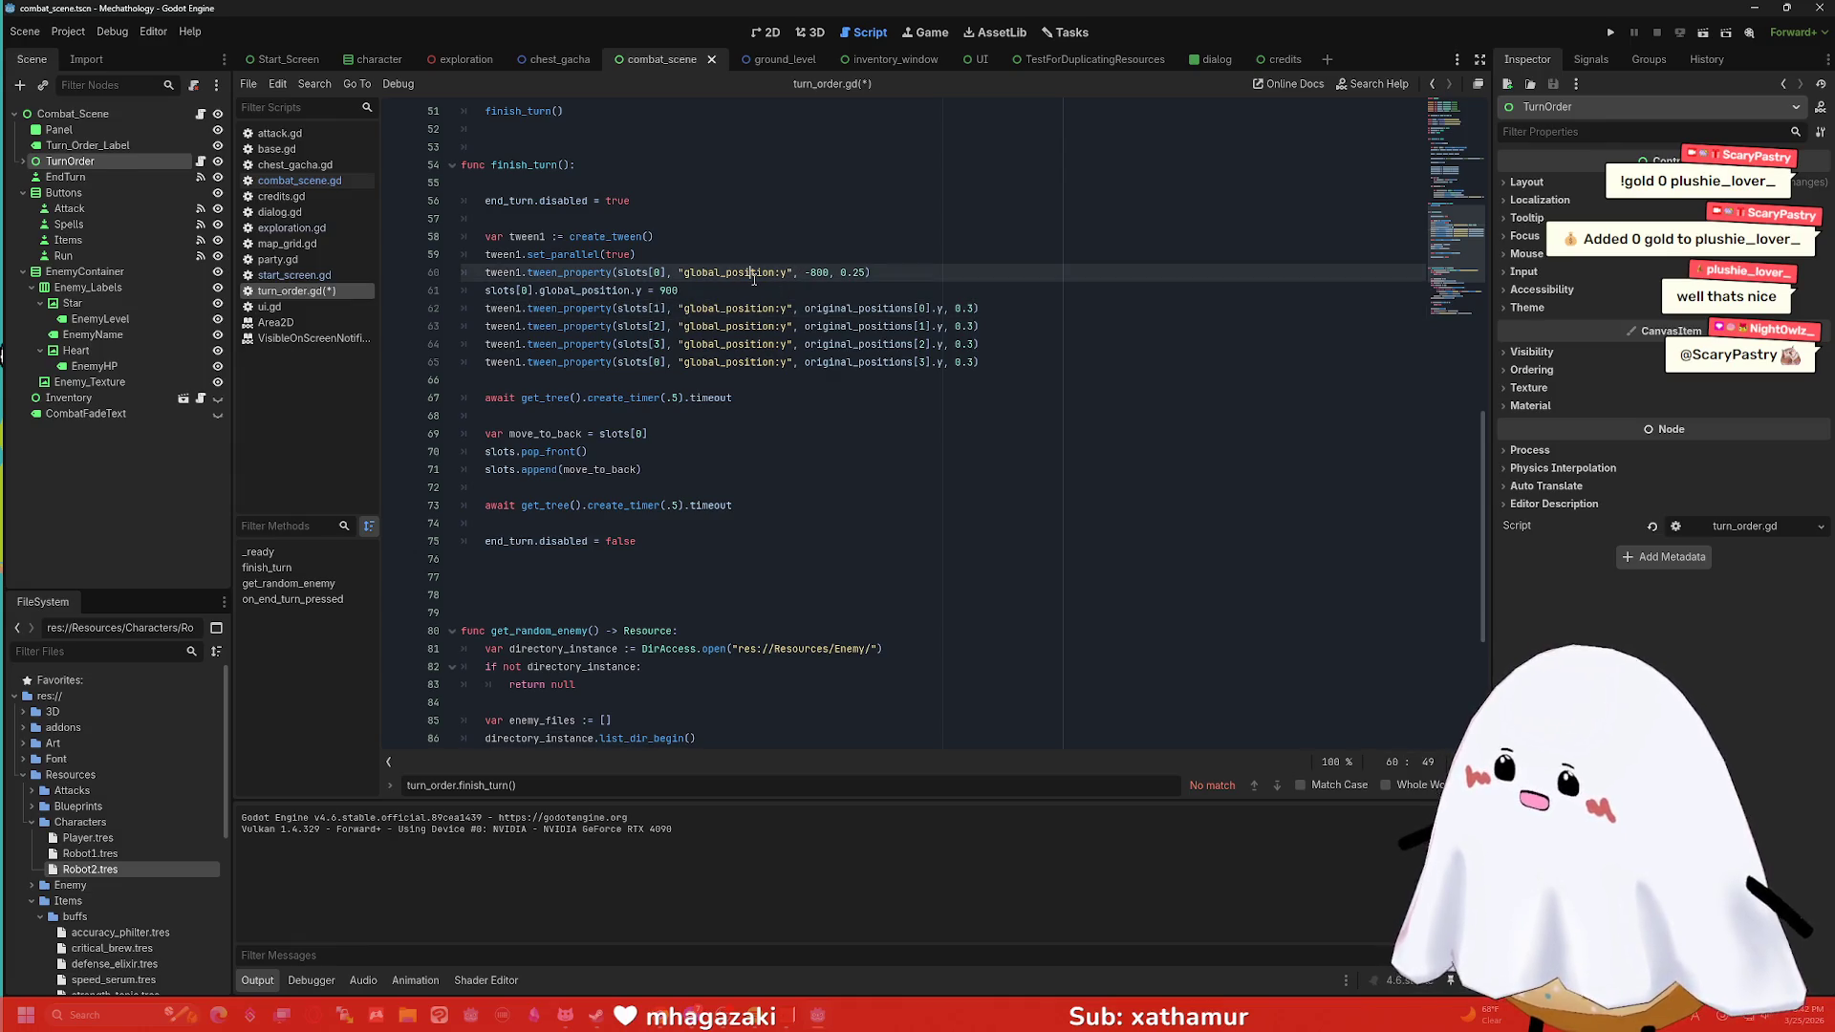
pyautogui.click(760, 290)
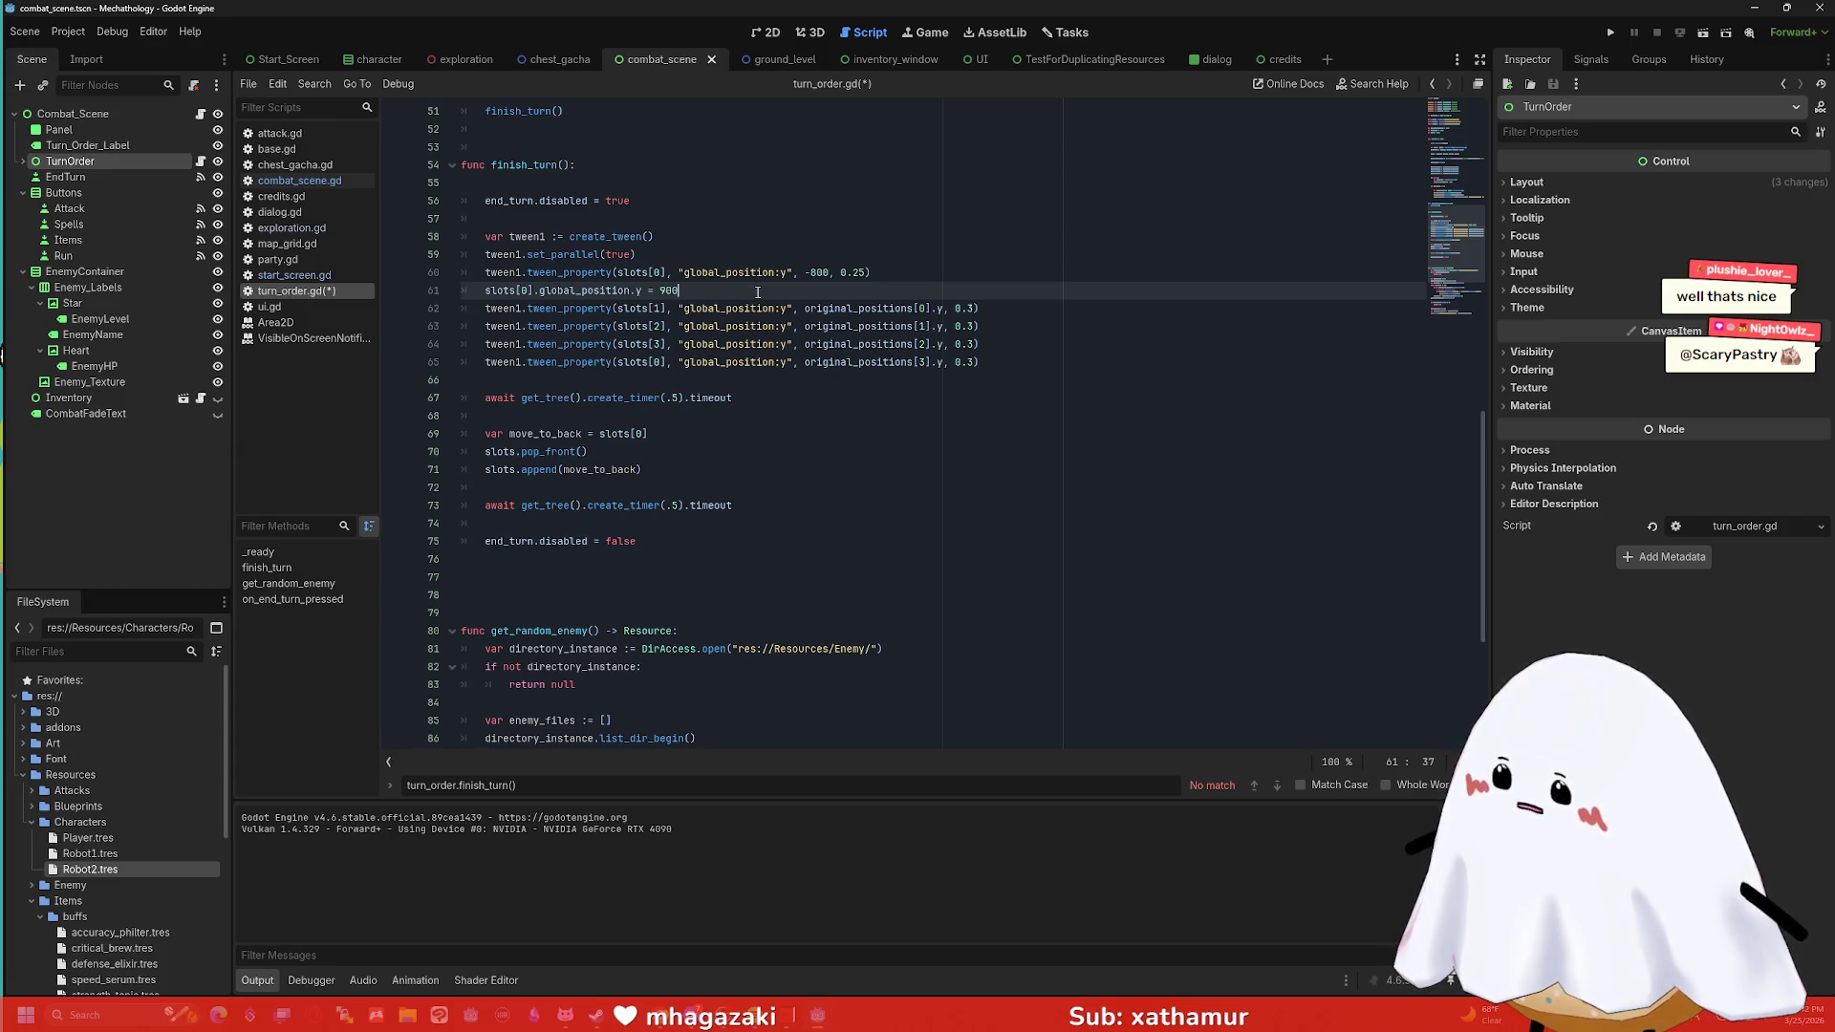
pyautogui.click(808, 399)
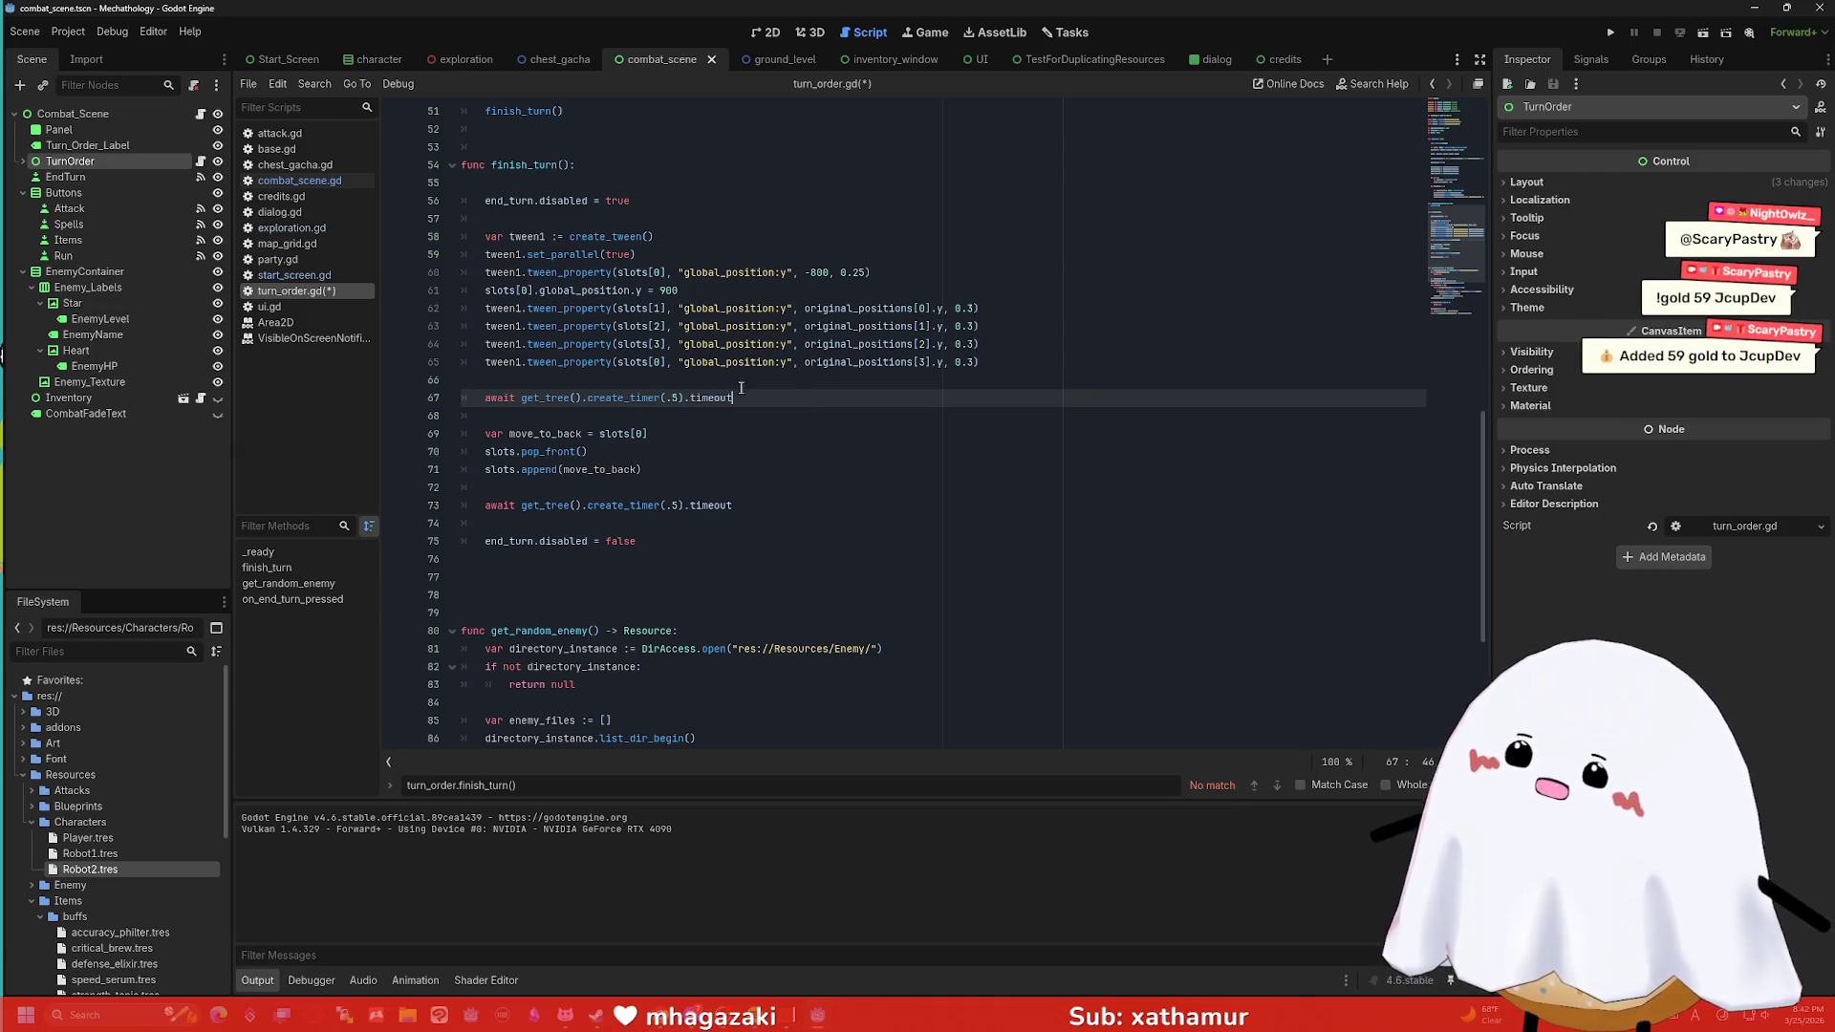
pyautogui.moveTo(745, 397); pyautogui.dragTo(482, 397)
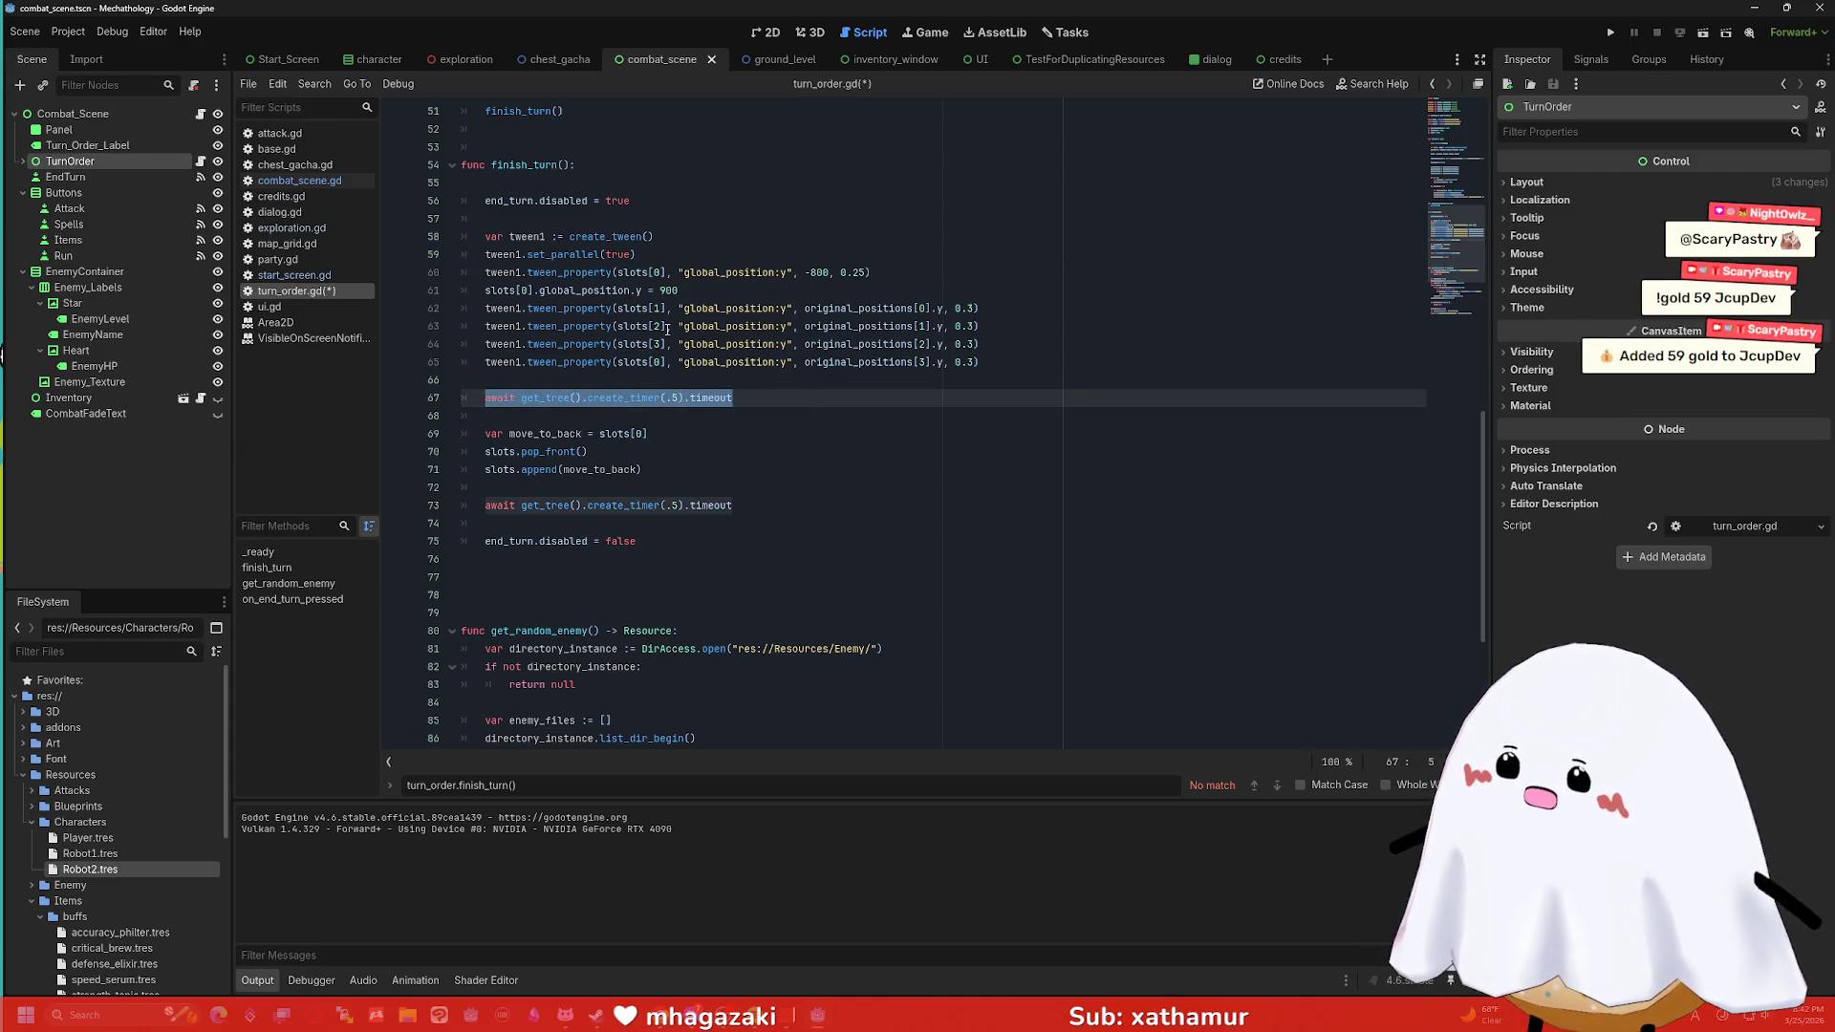
pyautogui.hotkey('ctrl', 'c')
pyautogui.click(755, 290)
pyautogui.press('Return')
pyautogui.hotkey('ctrl', 'v')
pyautogui.hotkey('ctrl', 's')
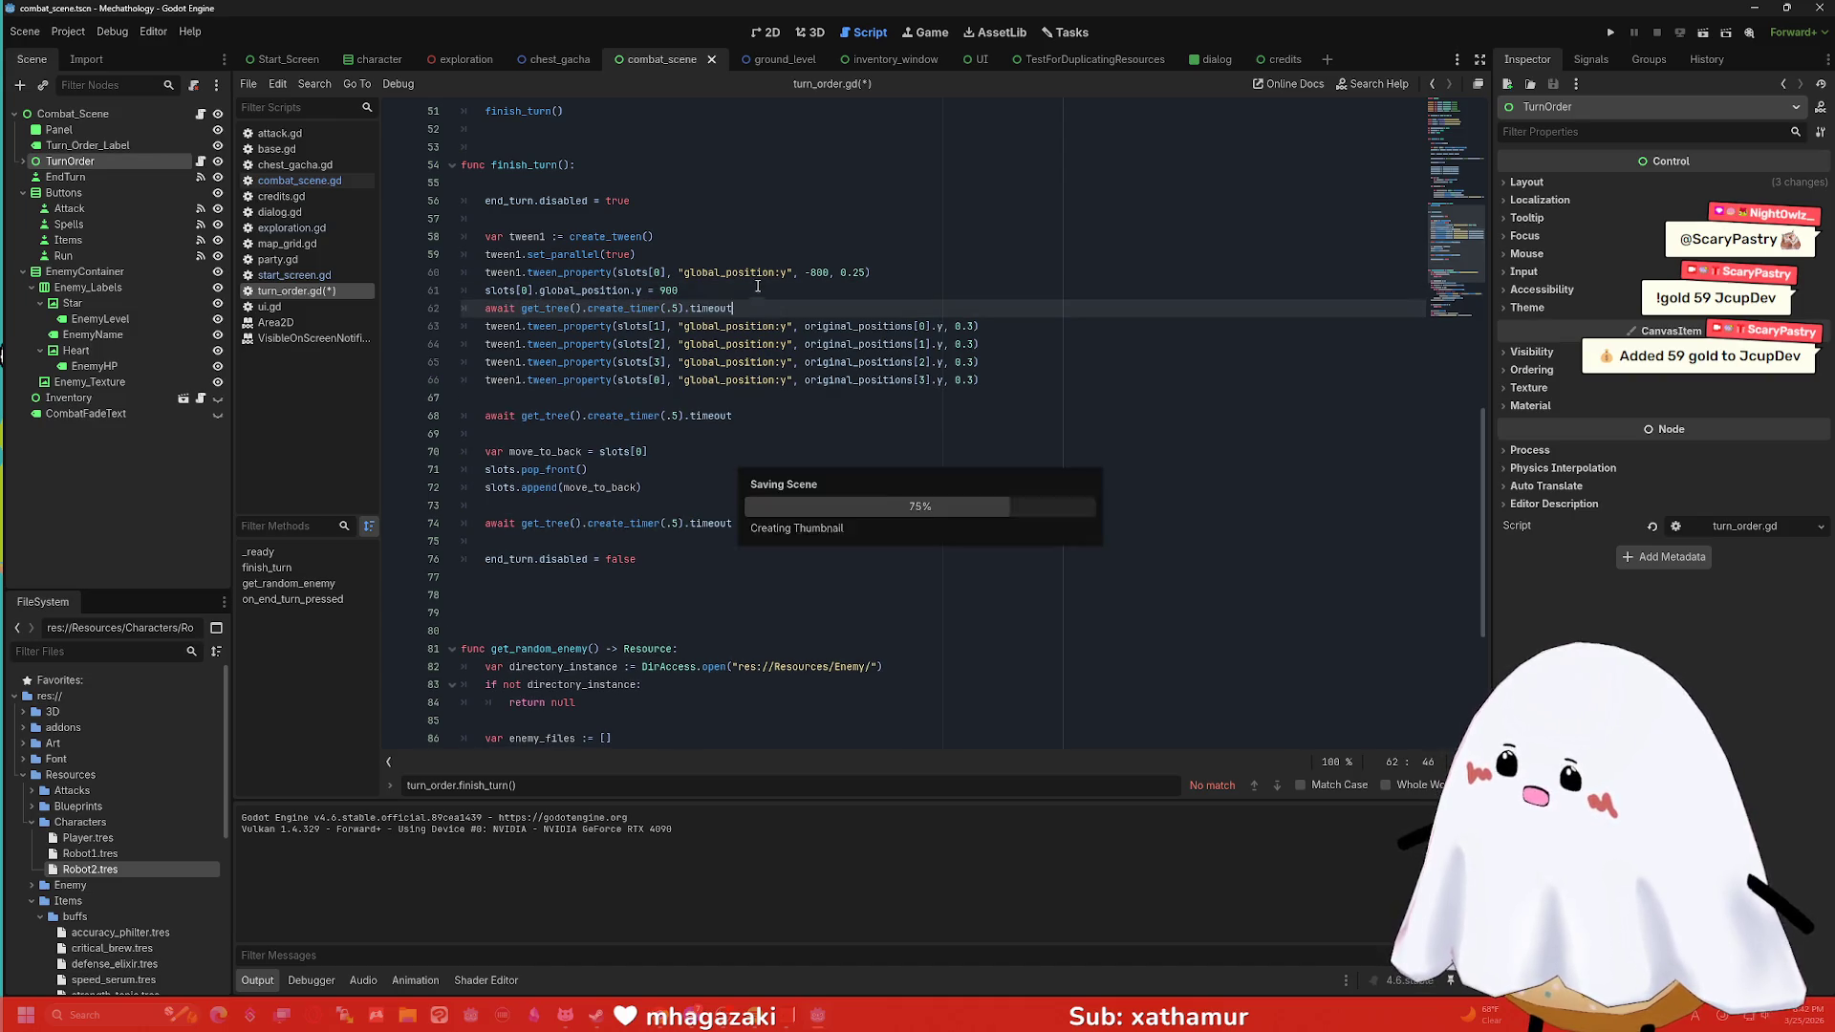
pyautogui.click(1703, 33)
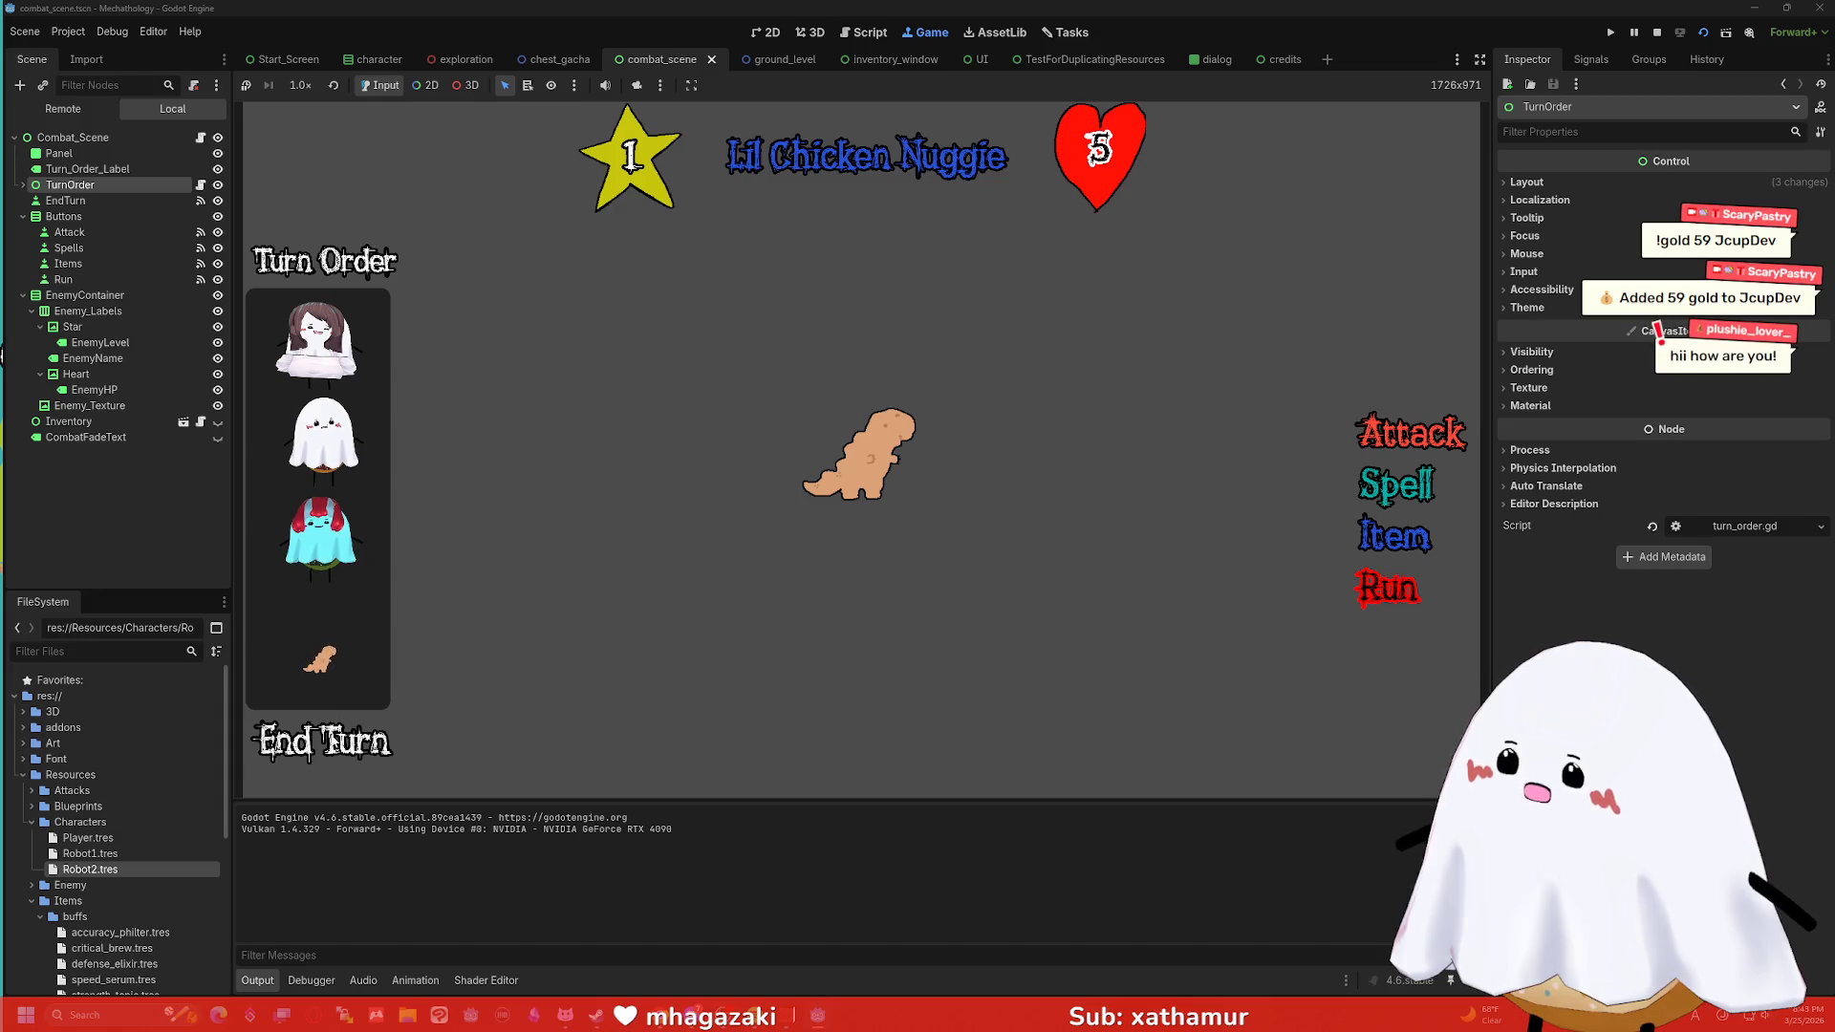
# End three turns against Lil Chicken Nuggie until the turn-order panel empties, then stop.
pyautogui.click(330, 747)
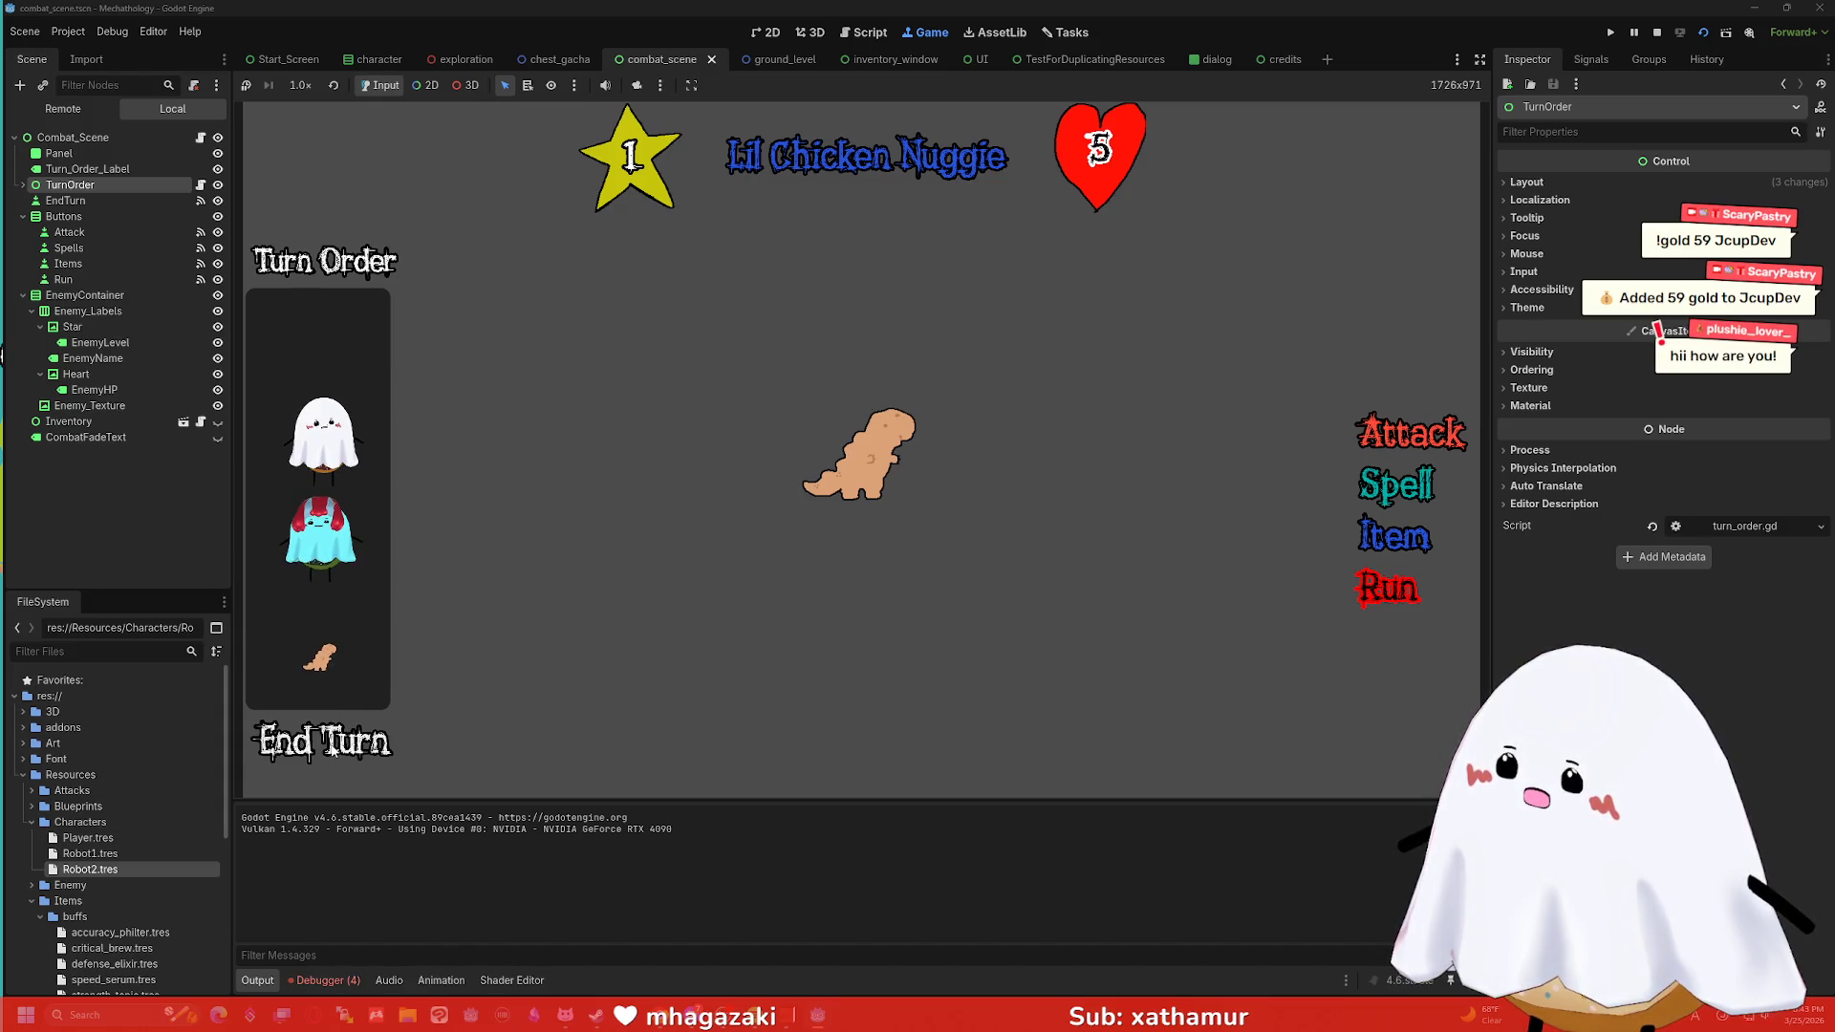
pyautogui.click(334, 746)
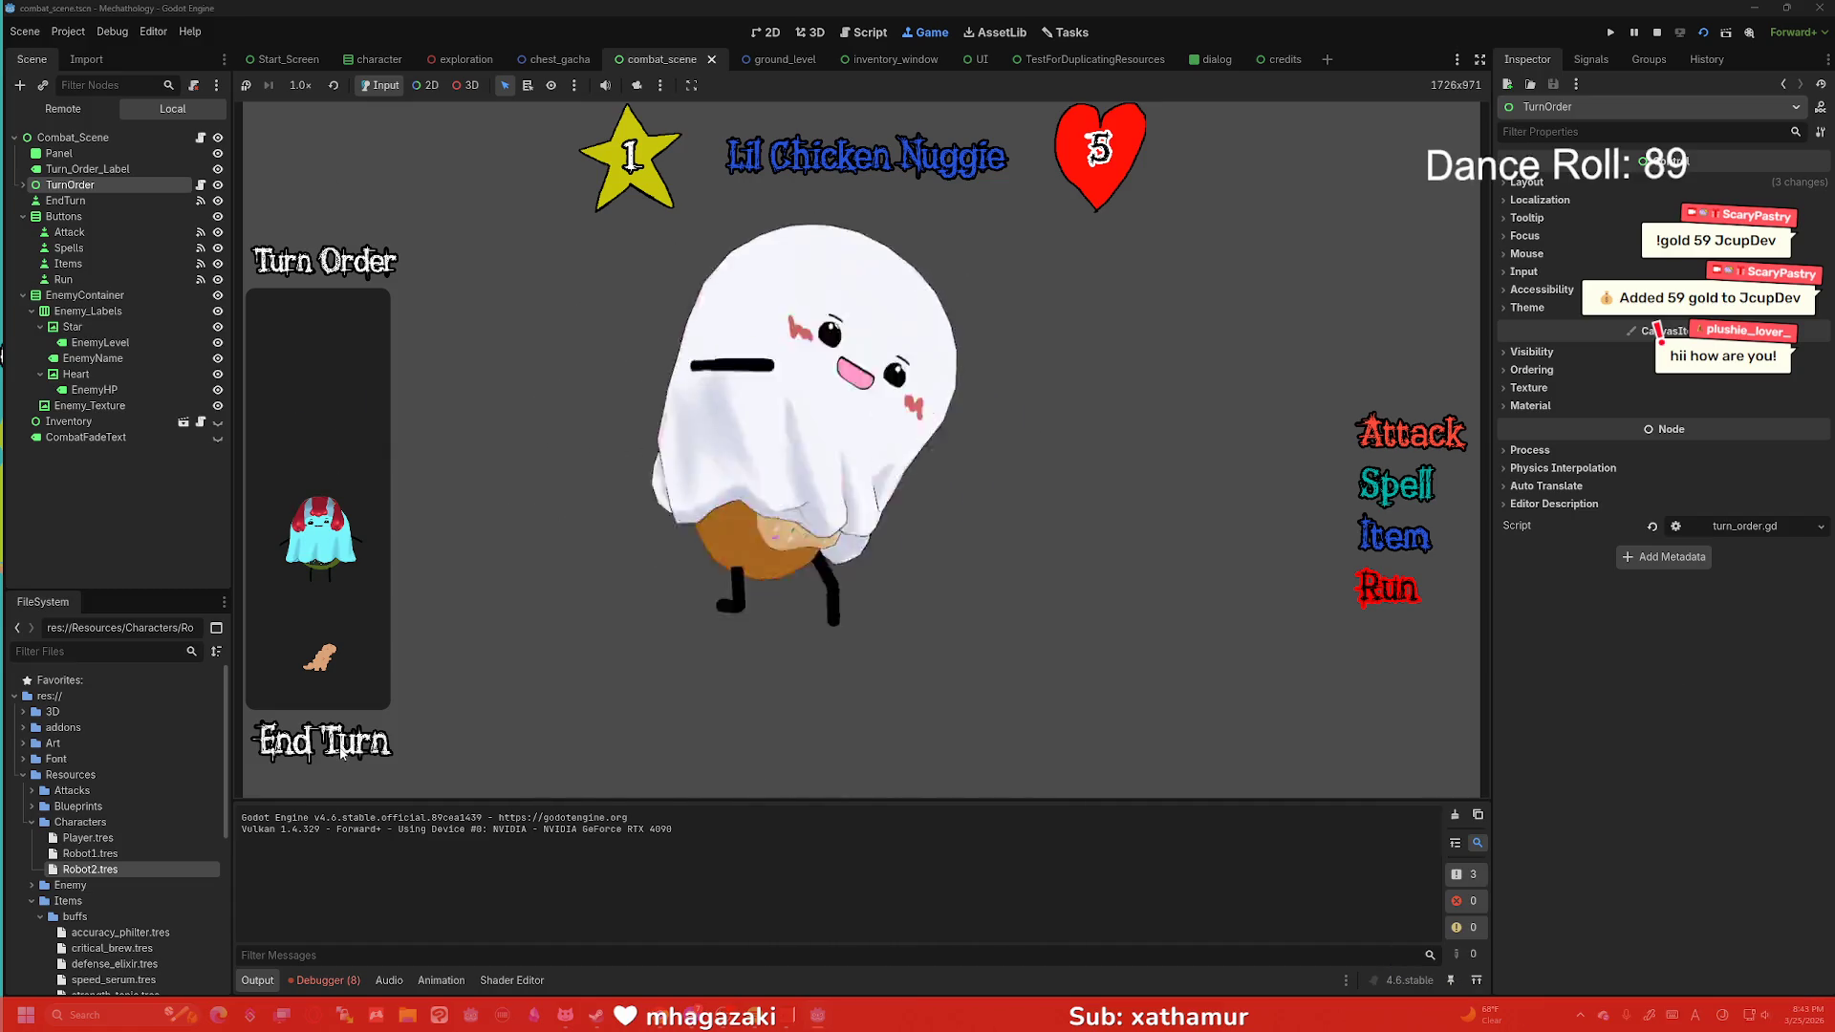
pyautogui.click(340, 750)
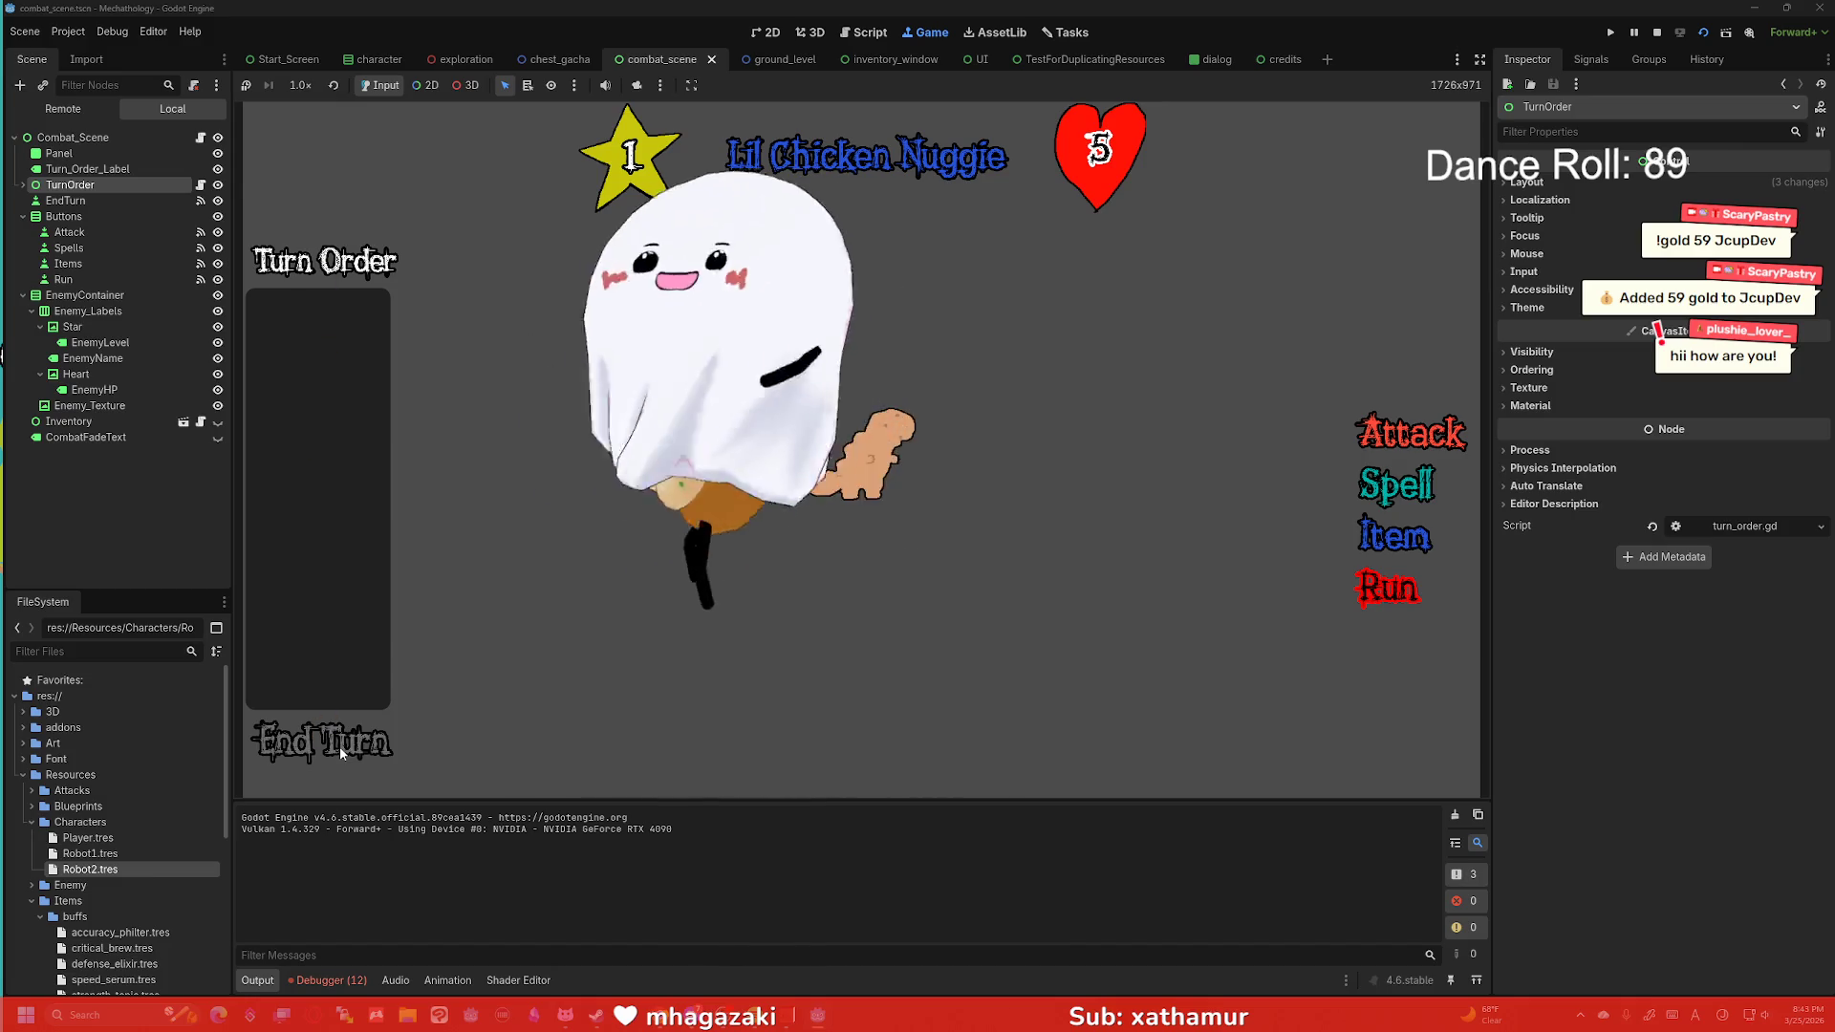
pyautogui.click(1658, 34)
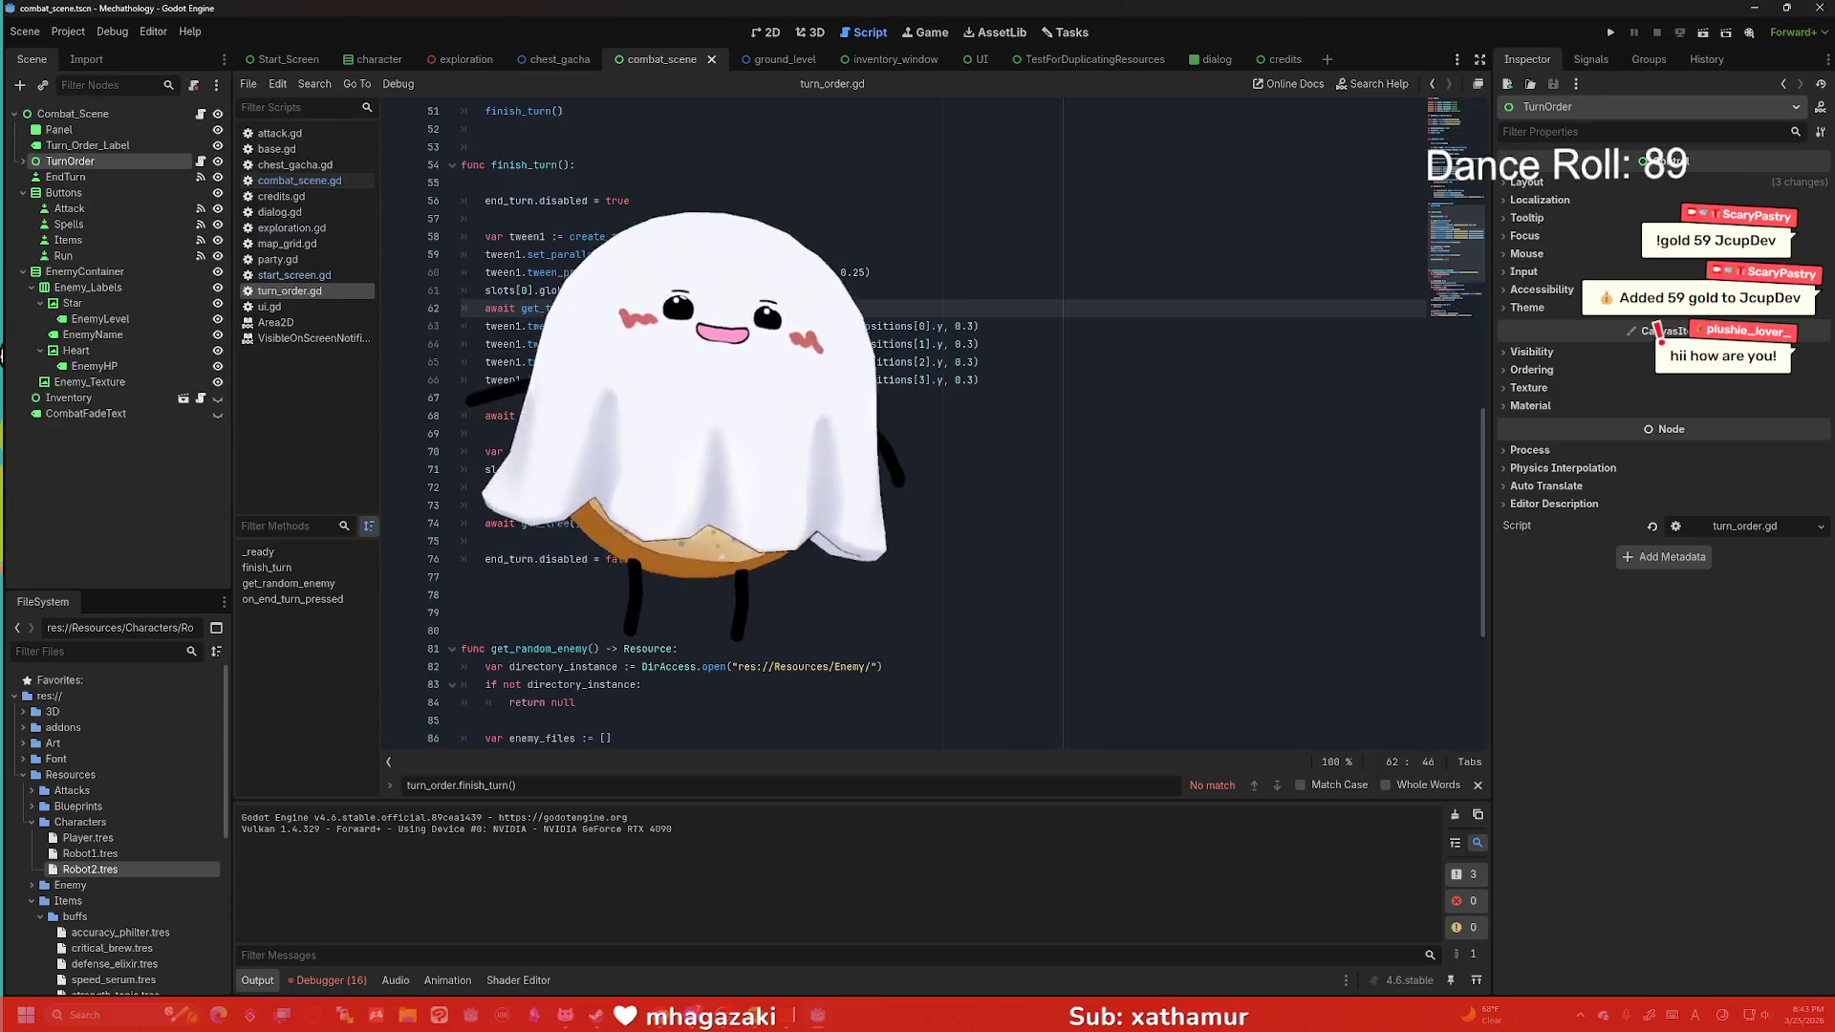
# Delete the duplicated await on line 62, then select lines 67–74 of finish_turn().
pyautogui.press('Home')
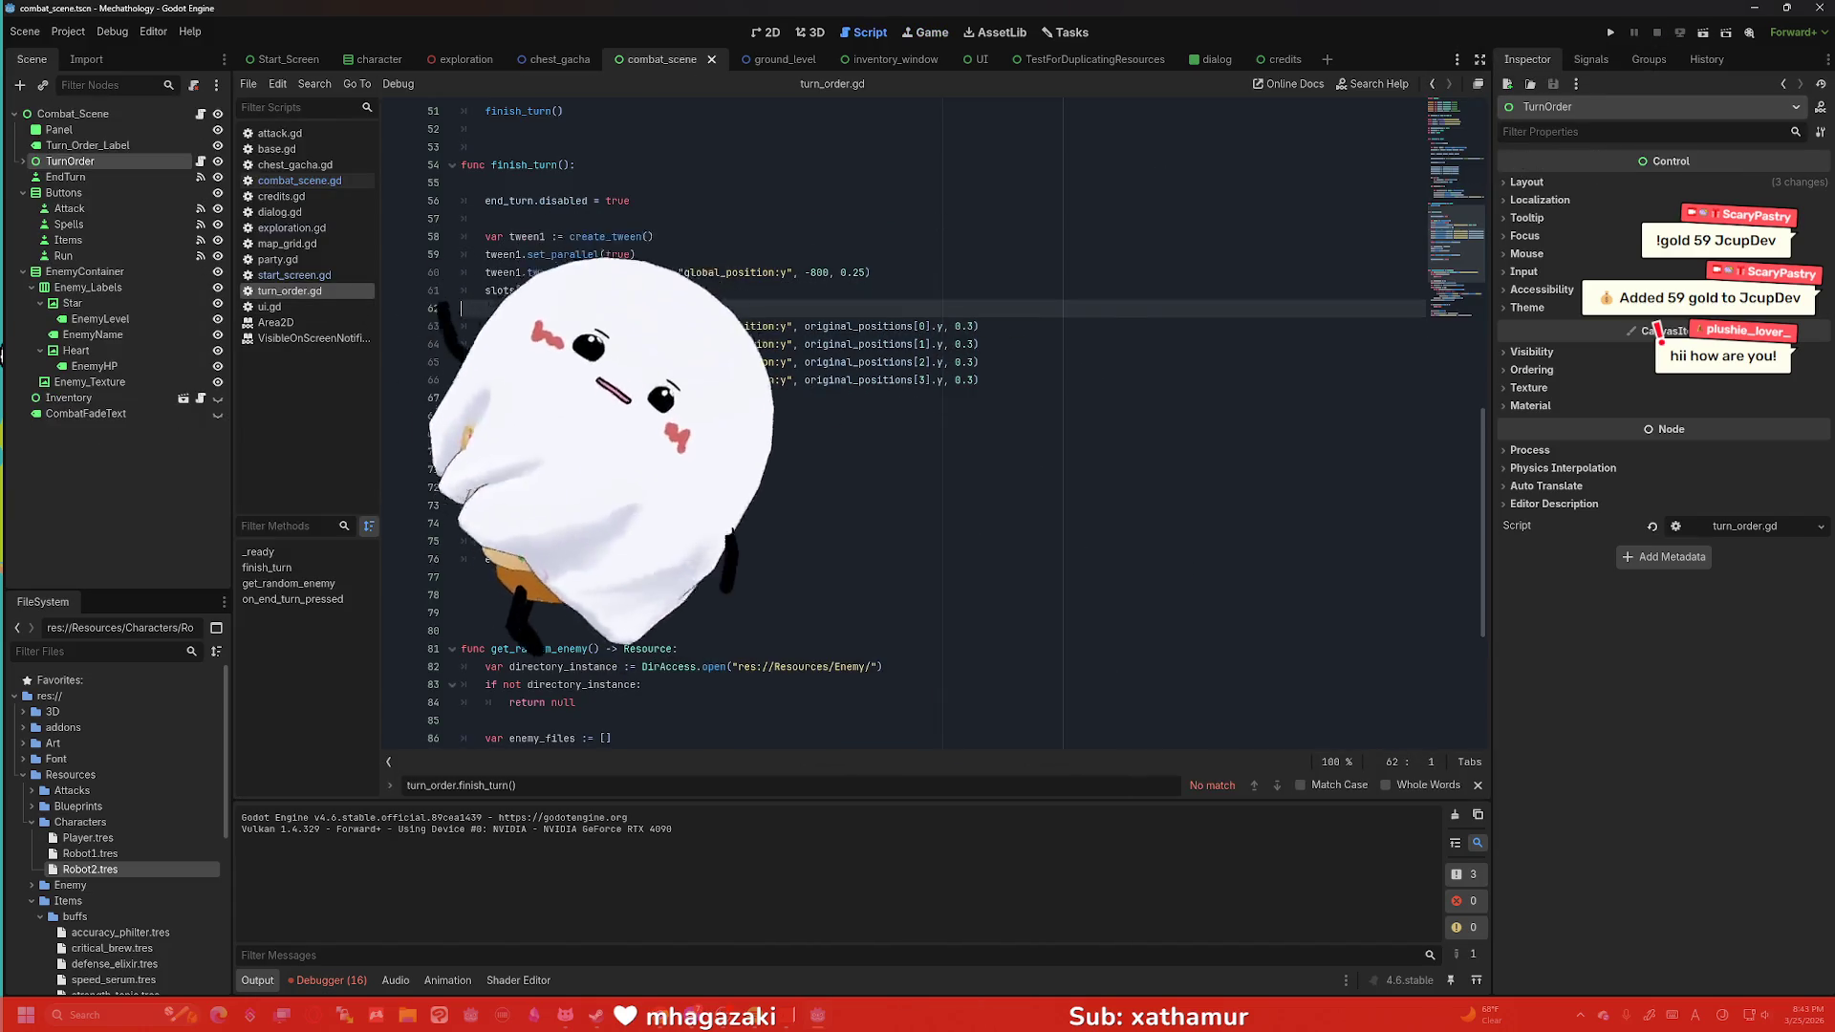
pyautogui.press('BackSpace')
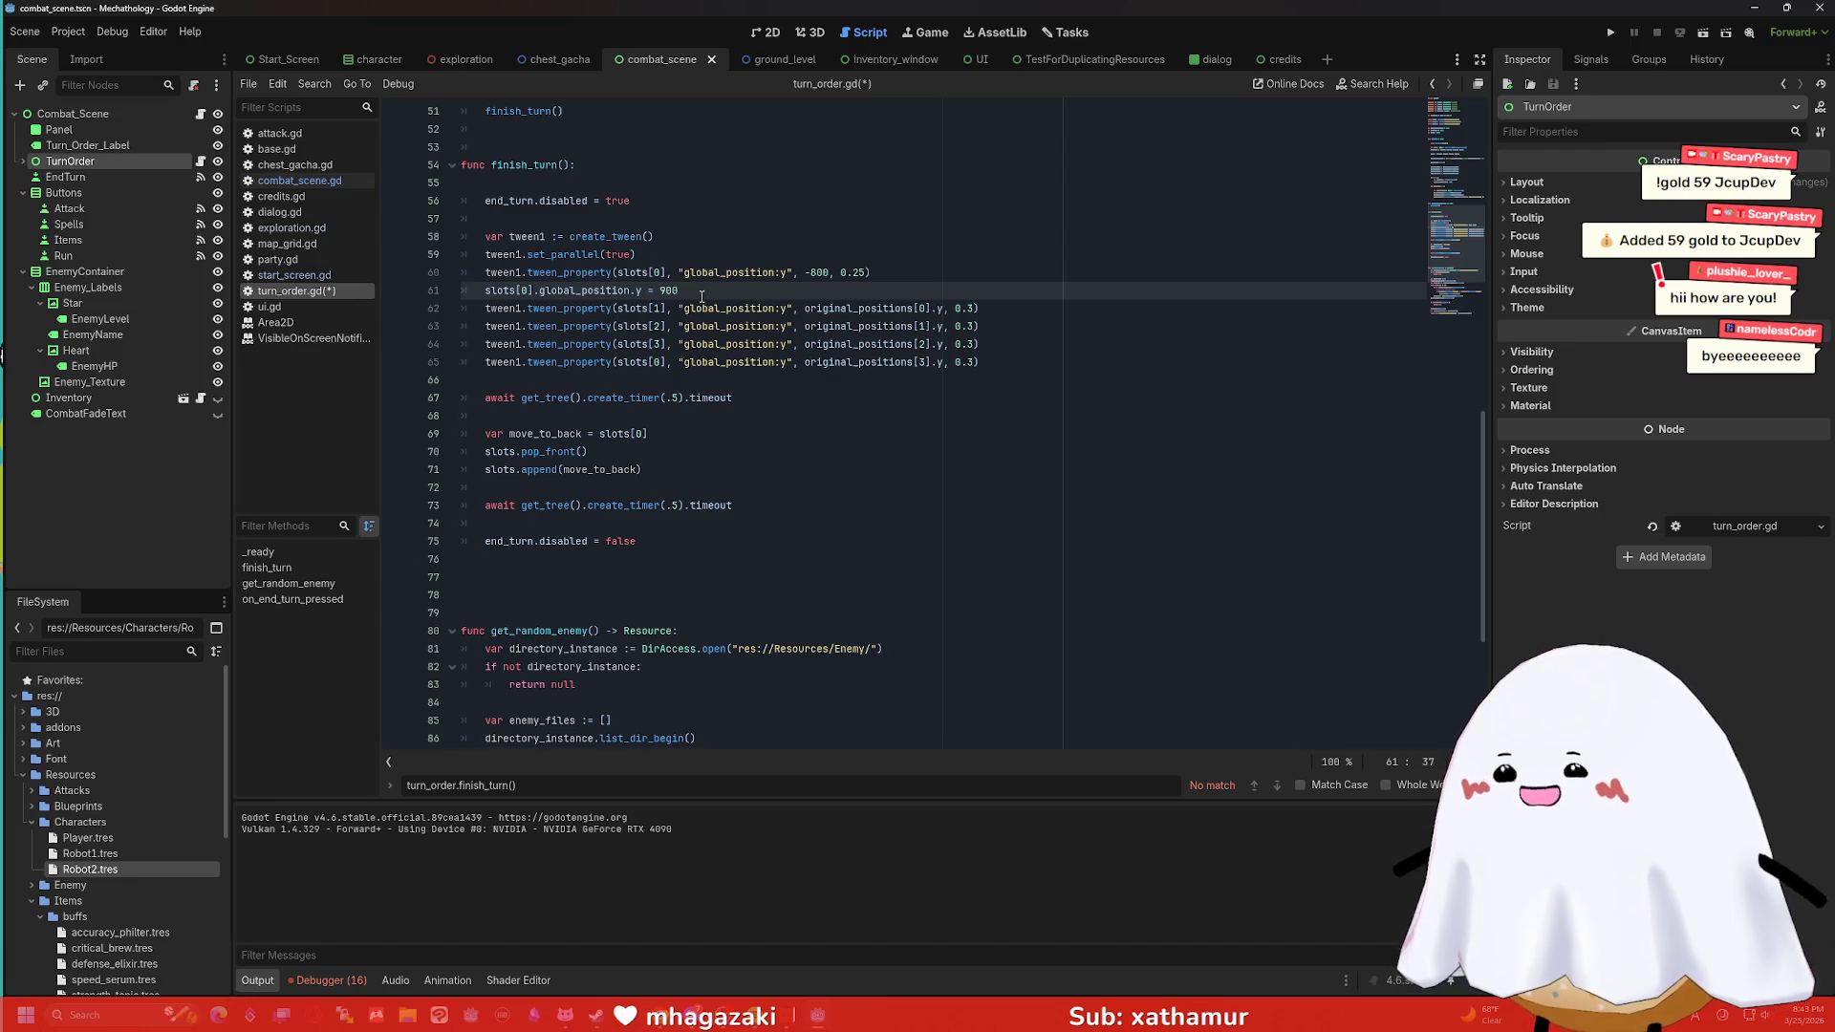
pyautogui.click(641, 418)
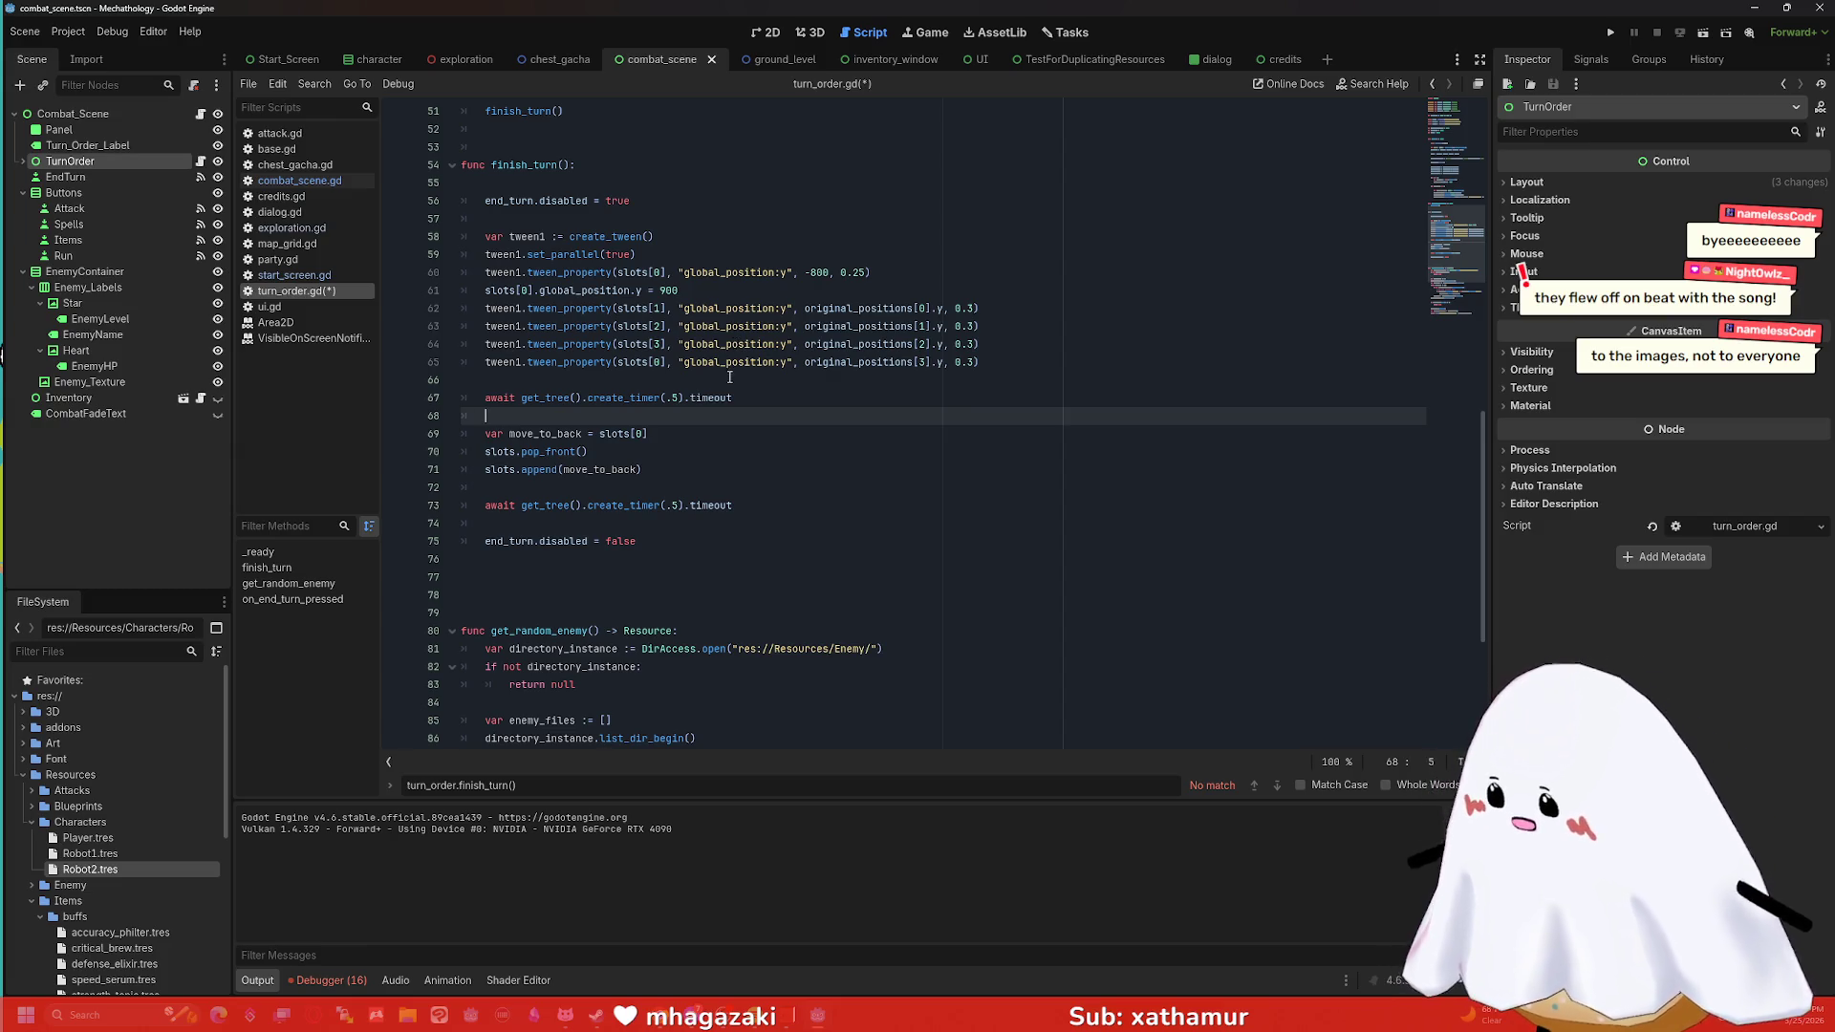
pyautogui.moveTo(750, 523); pyautogui.dragTo(376, 396)
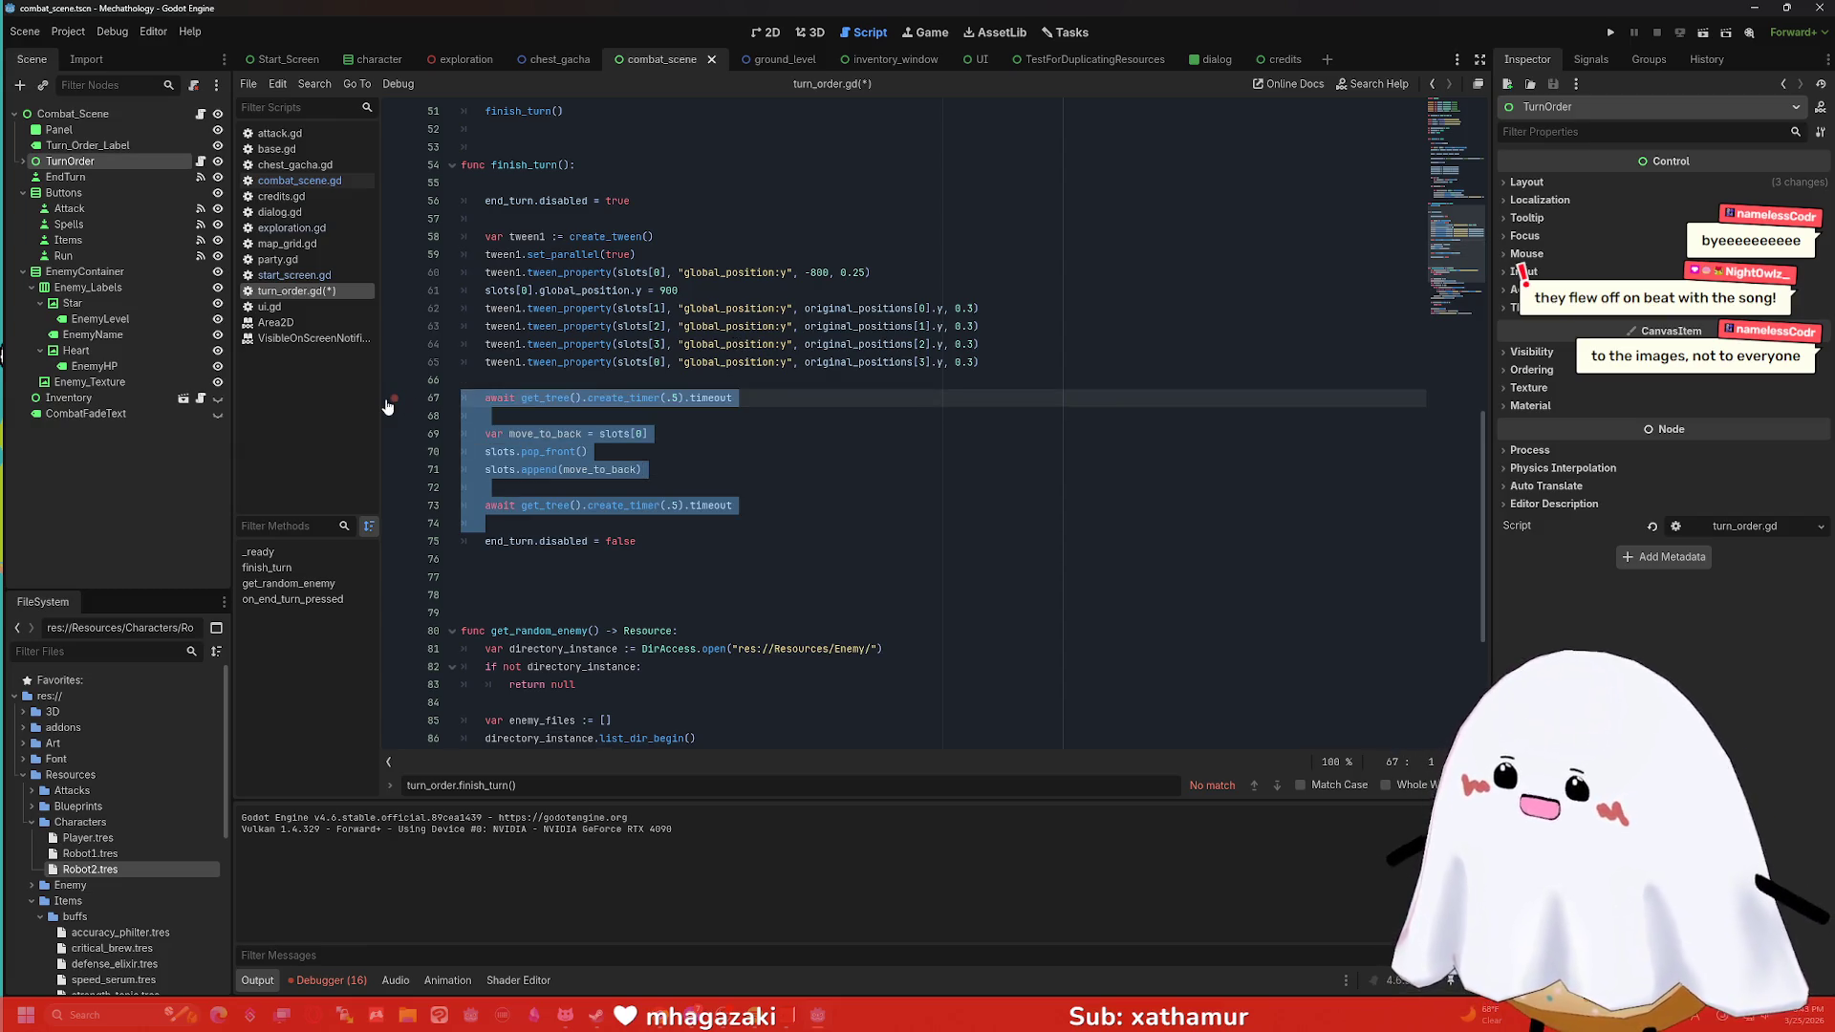
# Comment out lines 67–74 with Ctrl+K, then test-run the combat scene for one turn.
pyautogui.hotkey('ctrl', 'k')
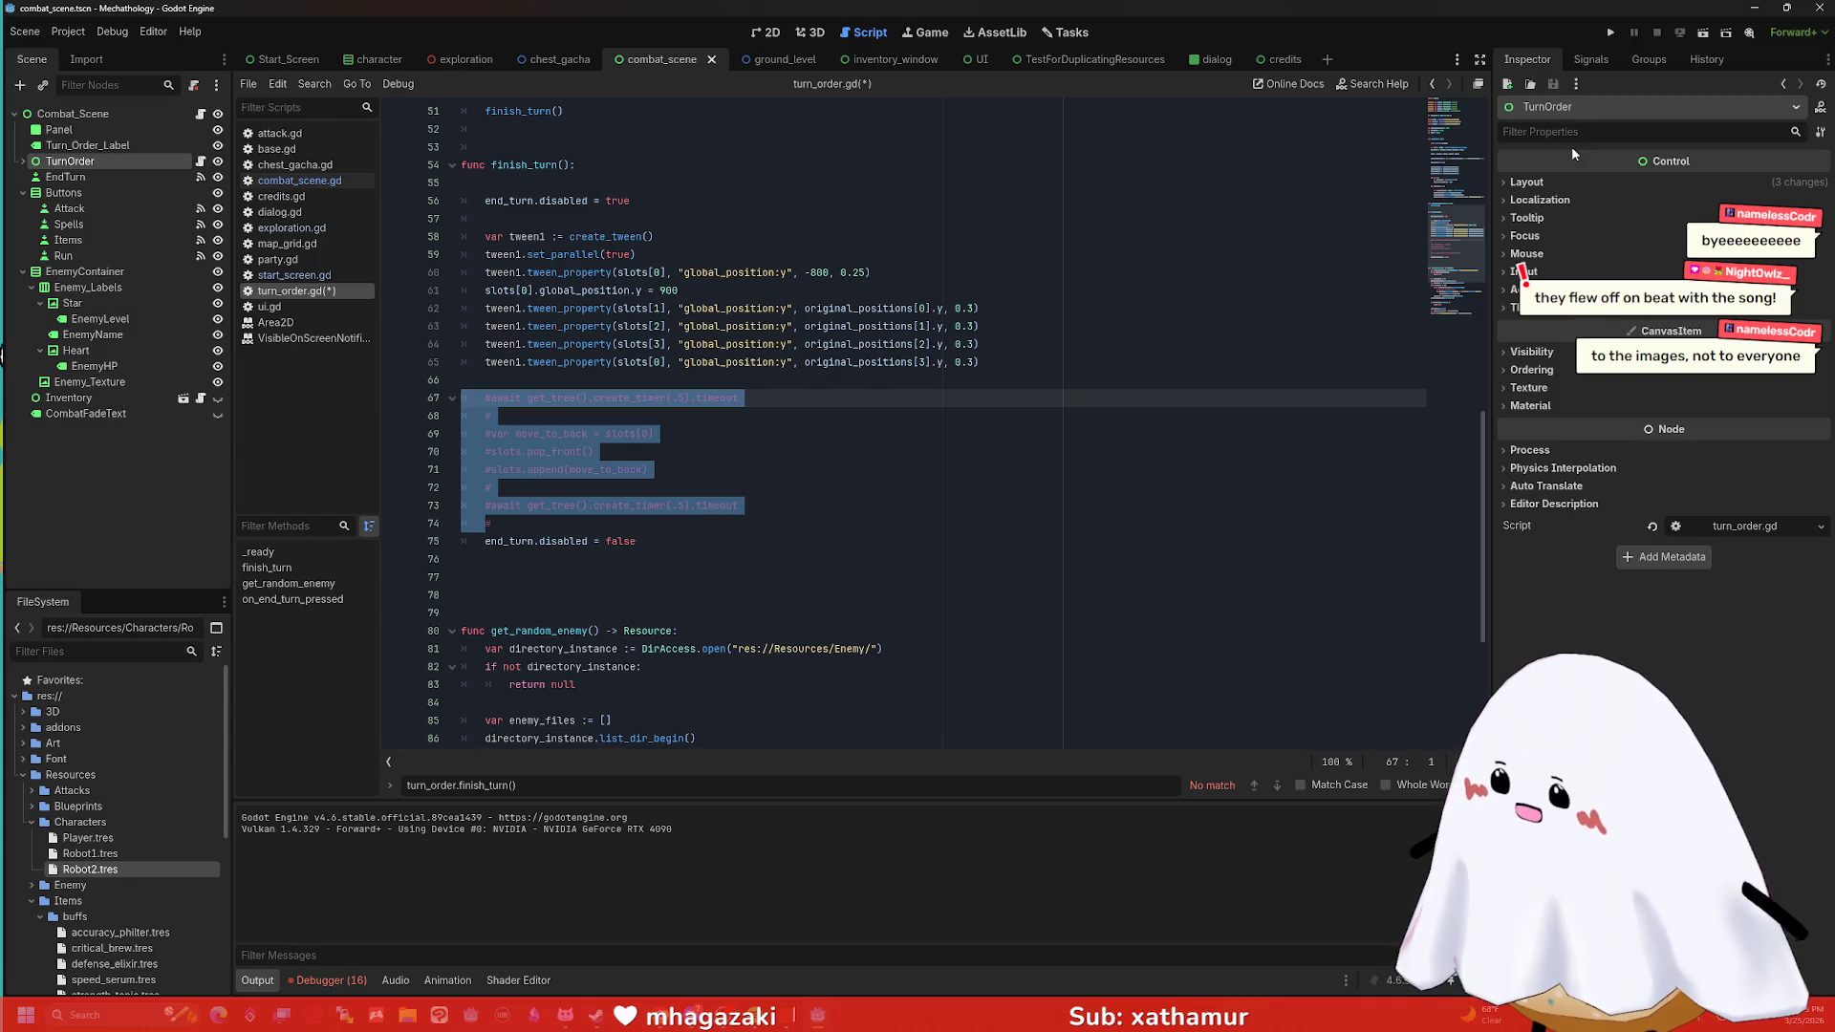
pyautogui.click(1702, 34)
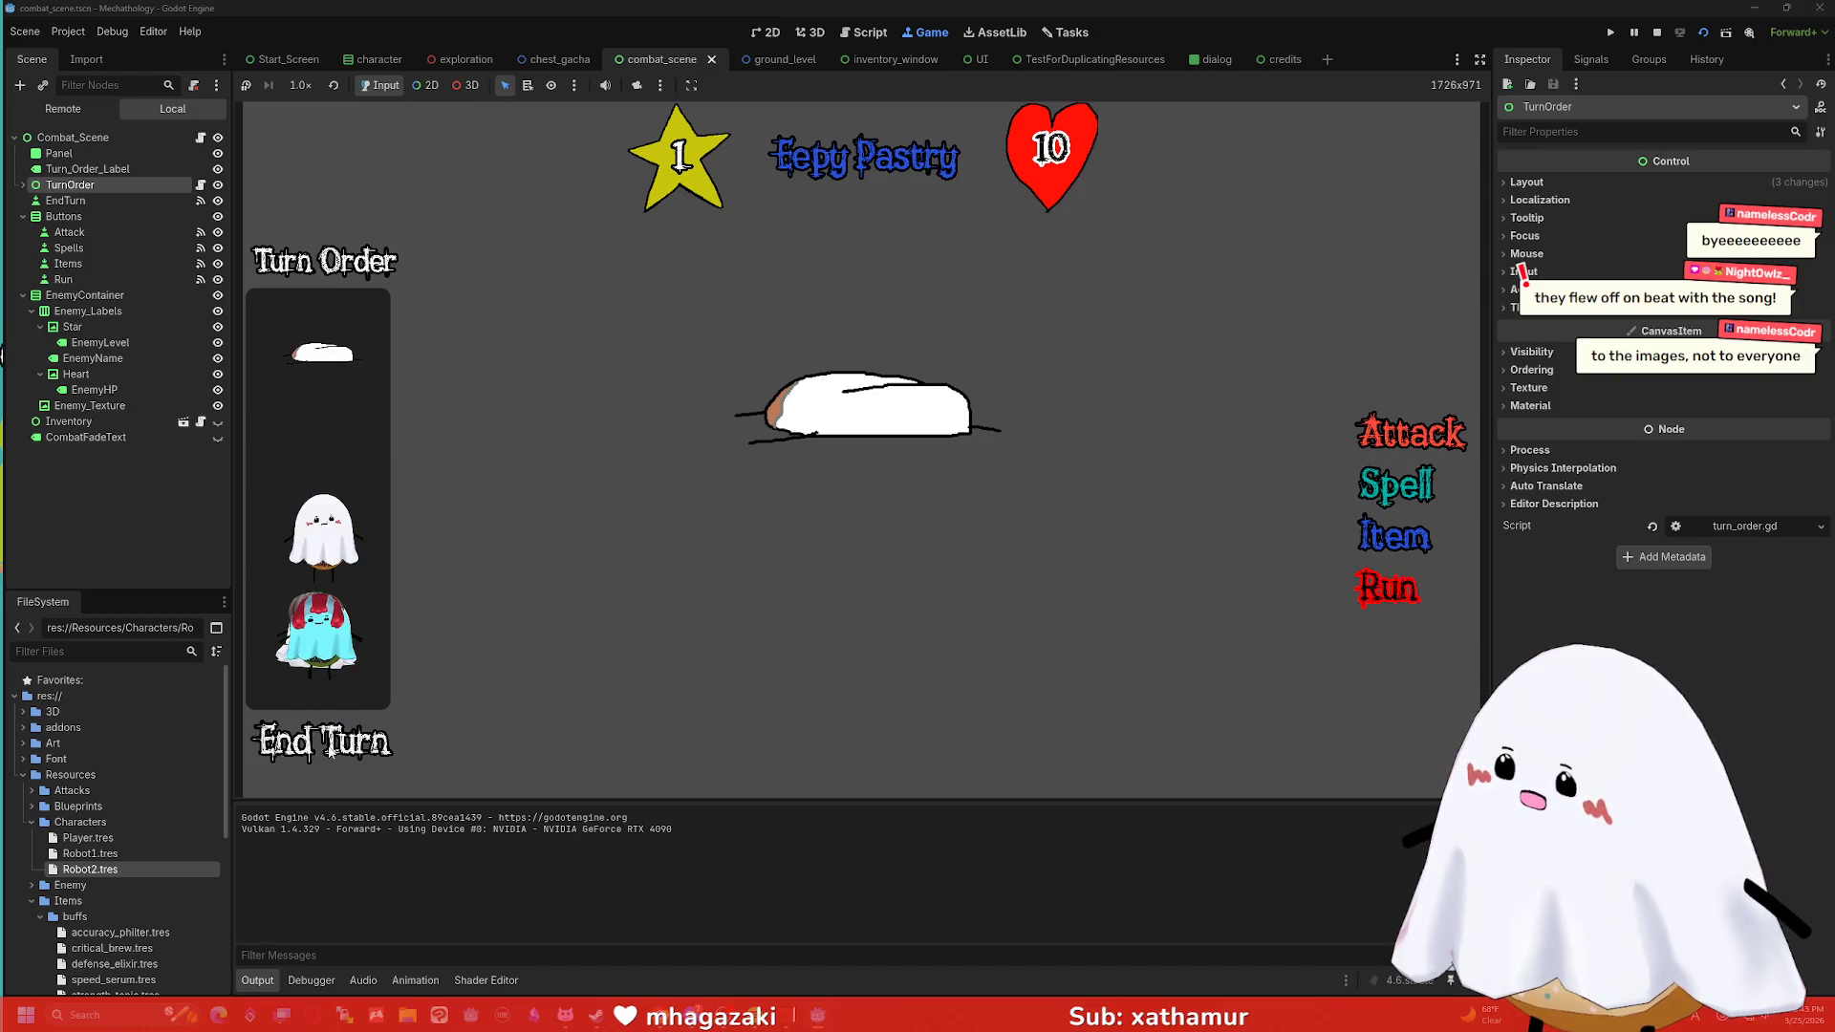
pyautogui.click(328, 750)
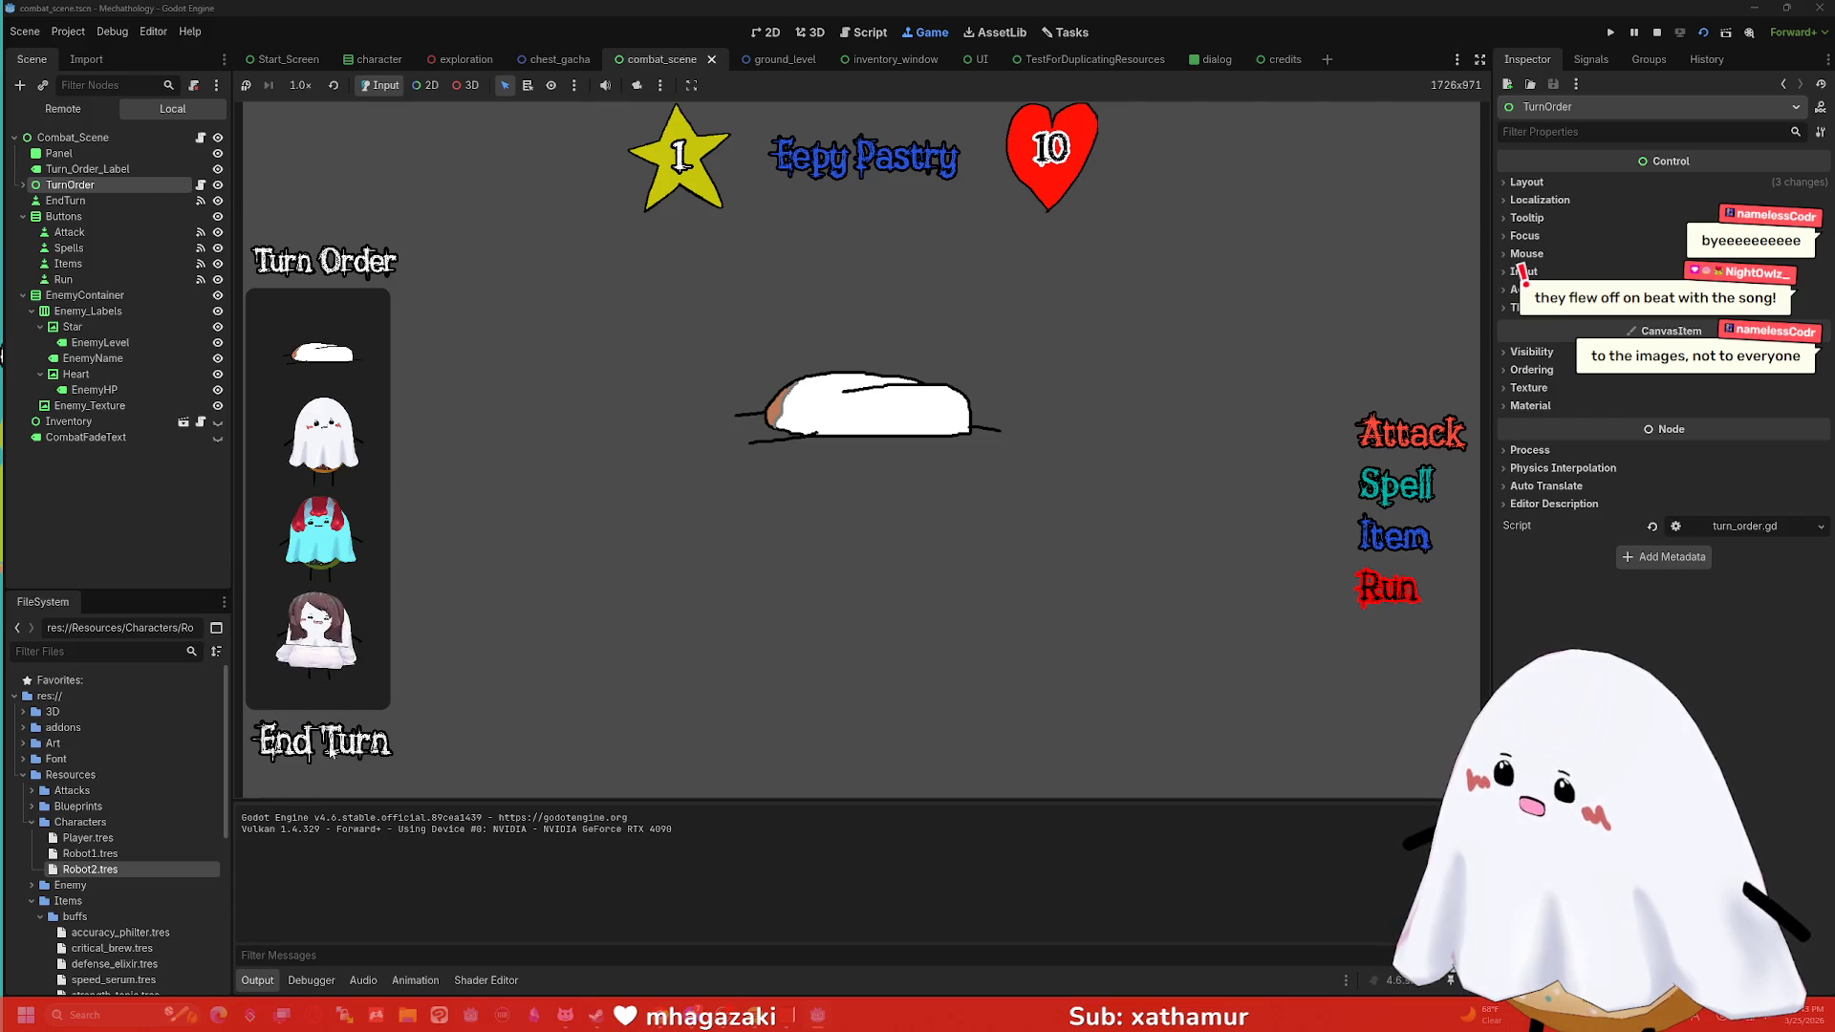
pyautogui.click(1656, 31)
pyautogui.click(818, 433)
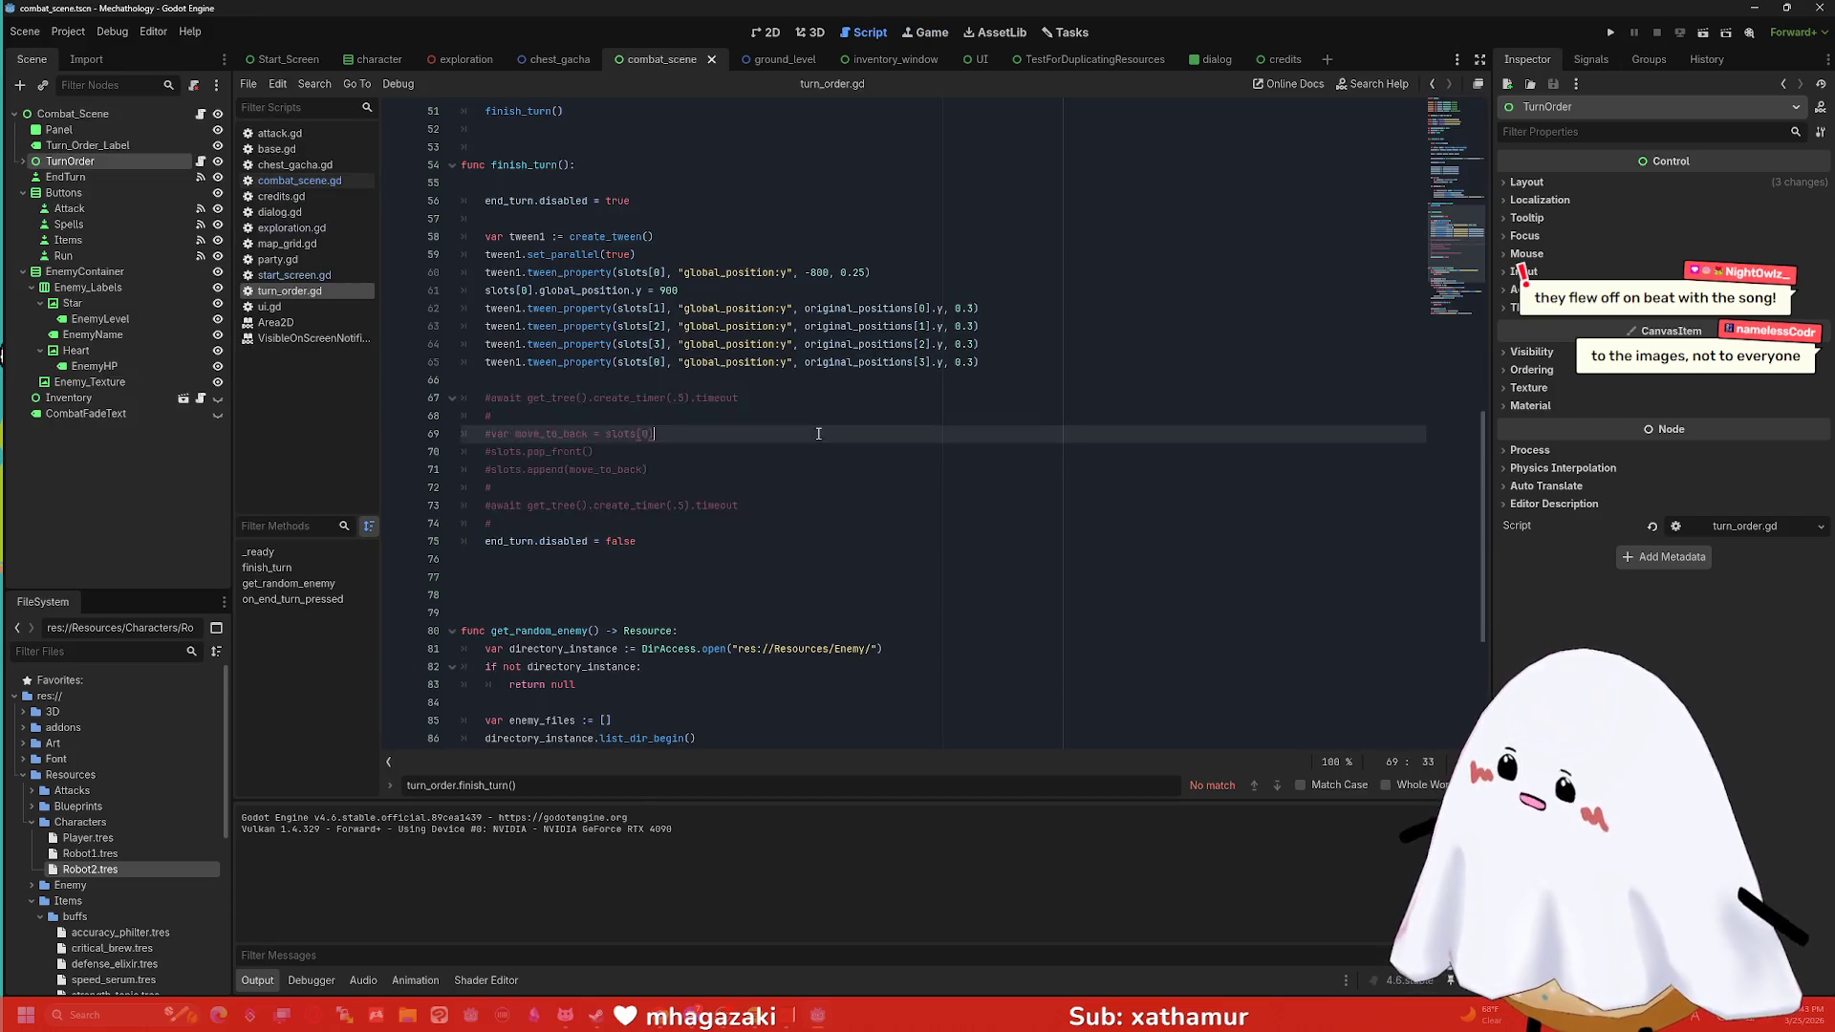
# Uncomment lines 67–74, review the move_to_back and pop_front lines, and launch the combat scene.
pyautogui.moveTo(755, 398); pyautogui.dragTo(755, 523)
pyautogui.hotkey('ctrl', 'k')
pyautogui.click(748, 440)
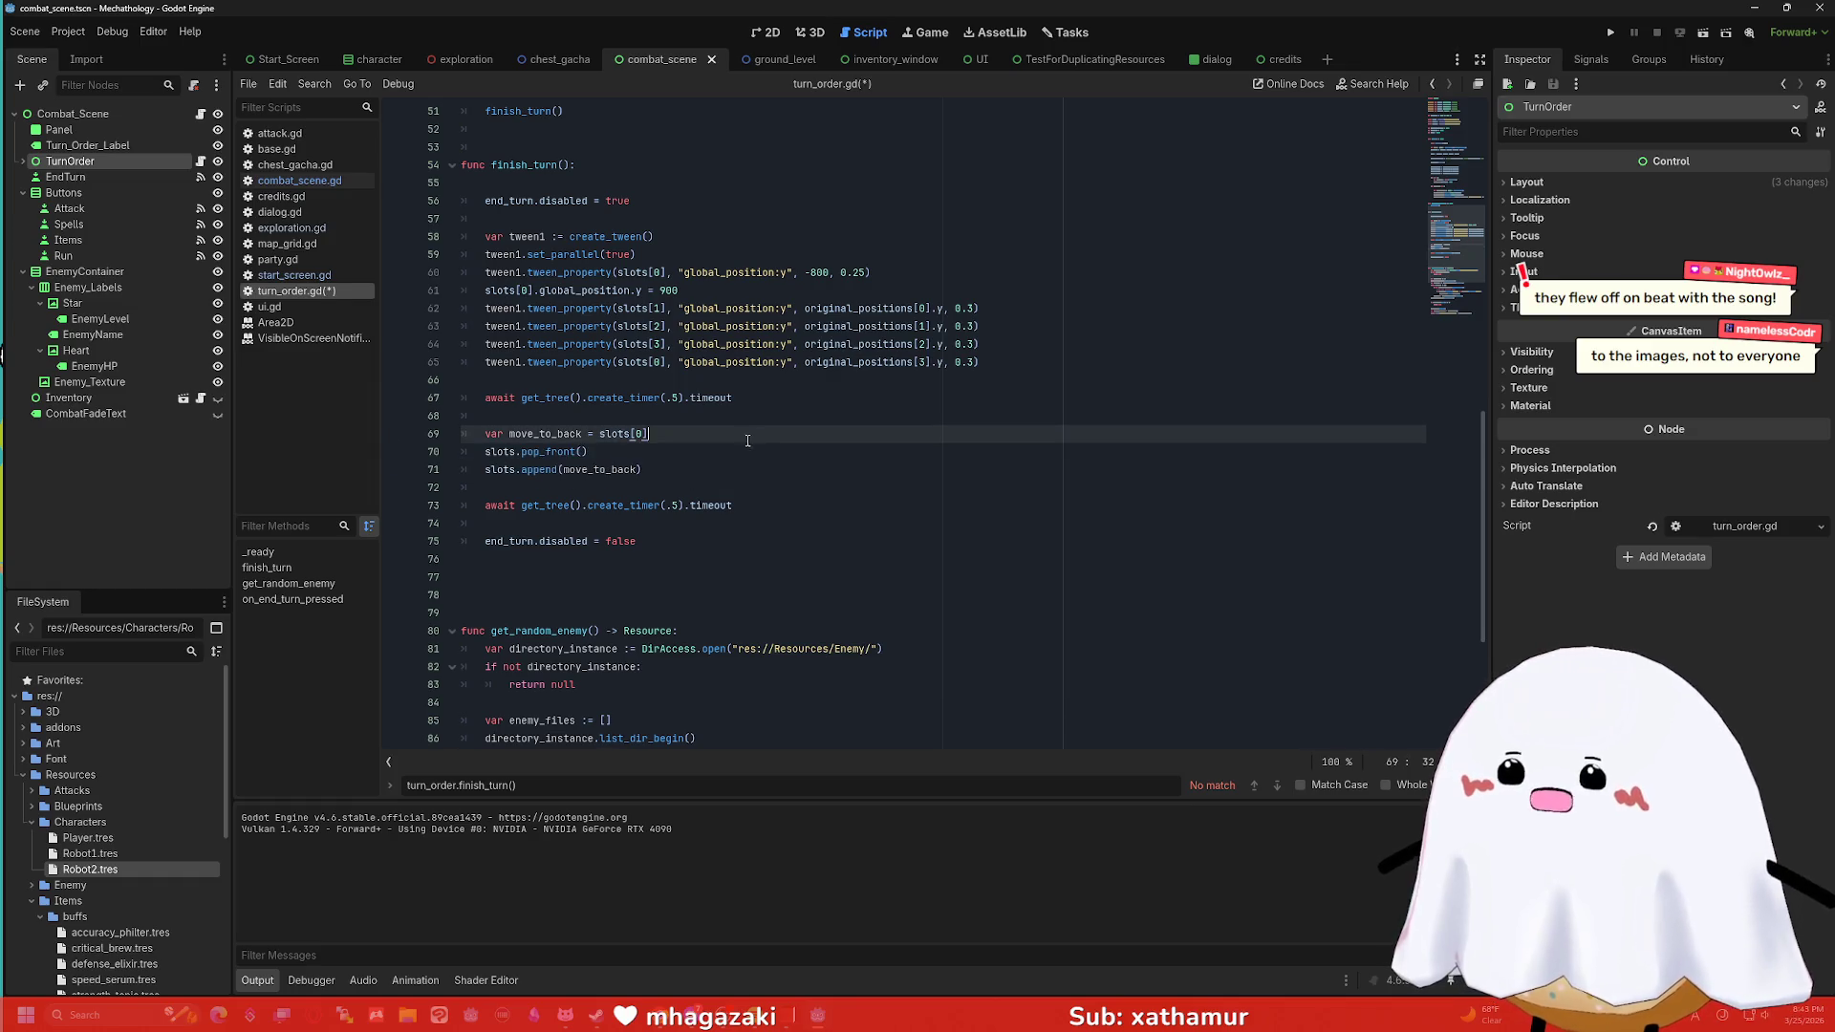
pyautogui.tripleClick(722, 436)
pyautogui.click(674, 441)
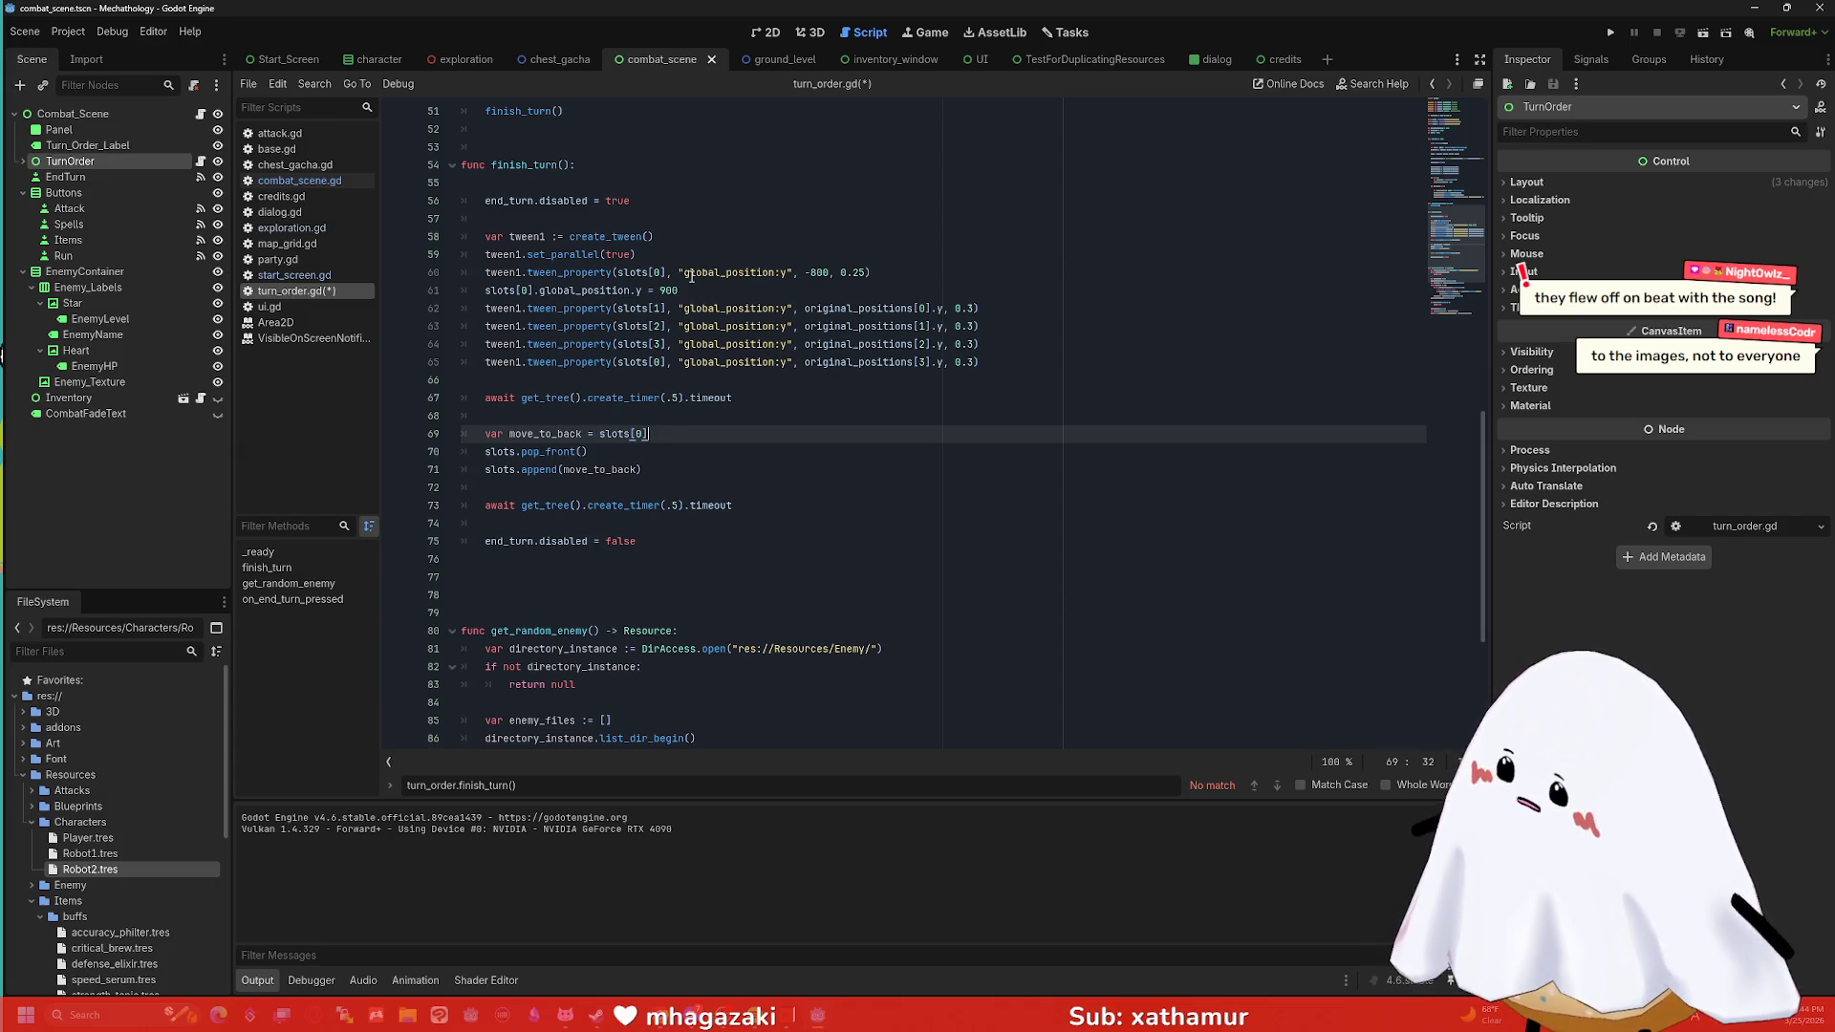
pyautogui.click(731, 456)
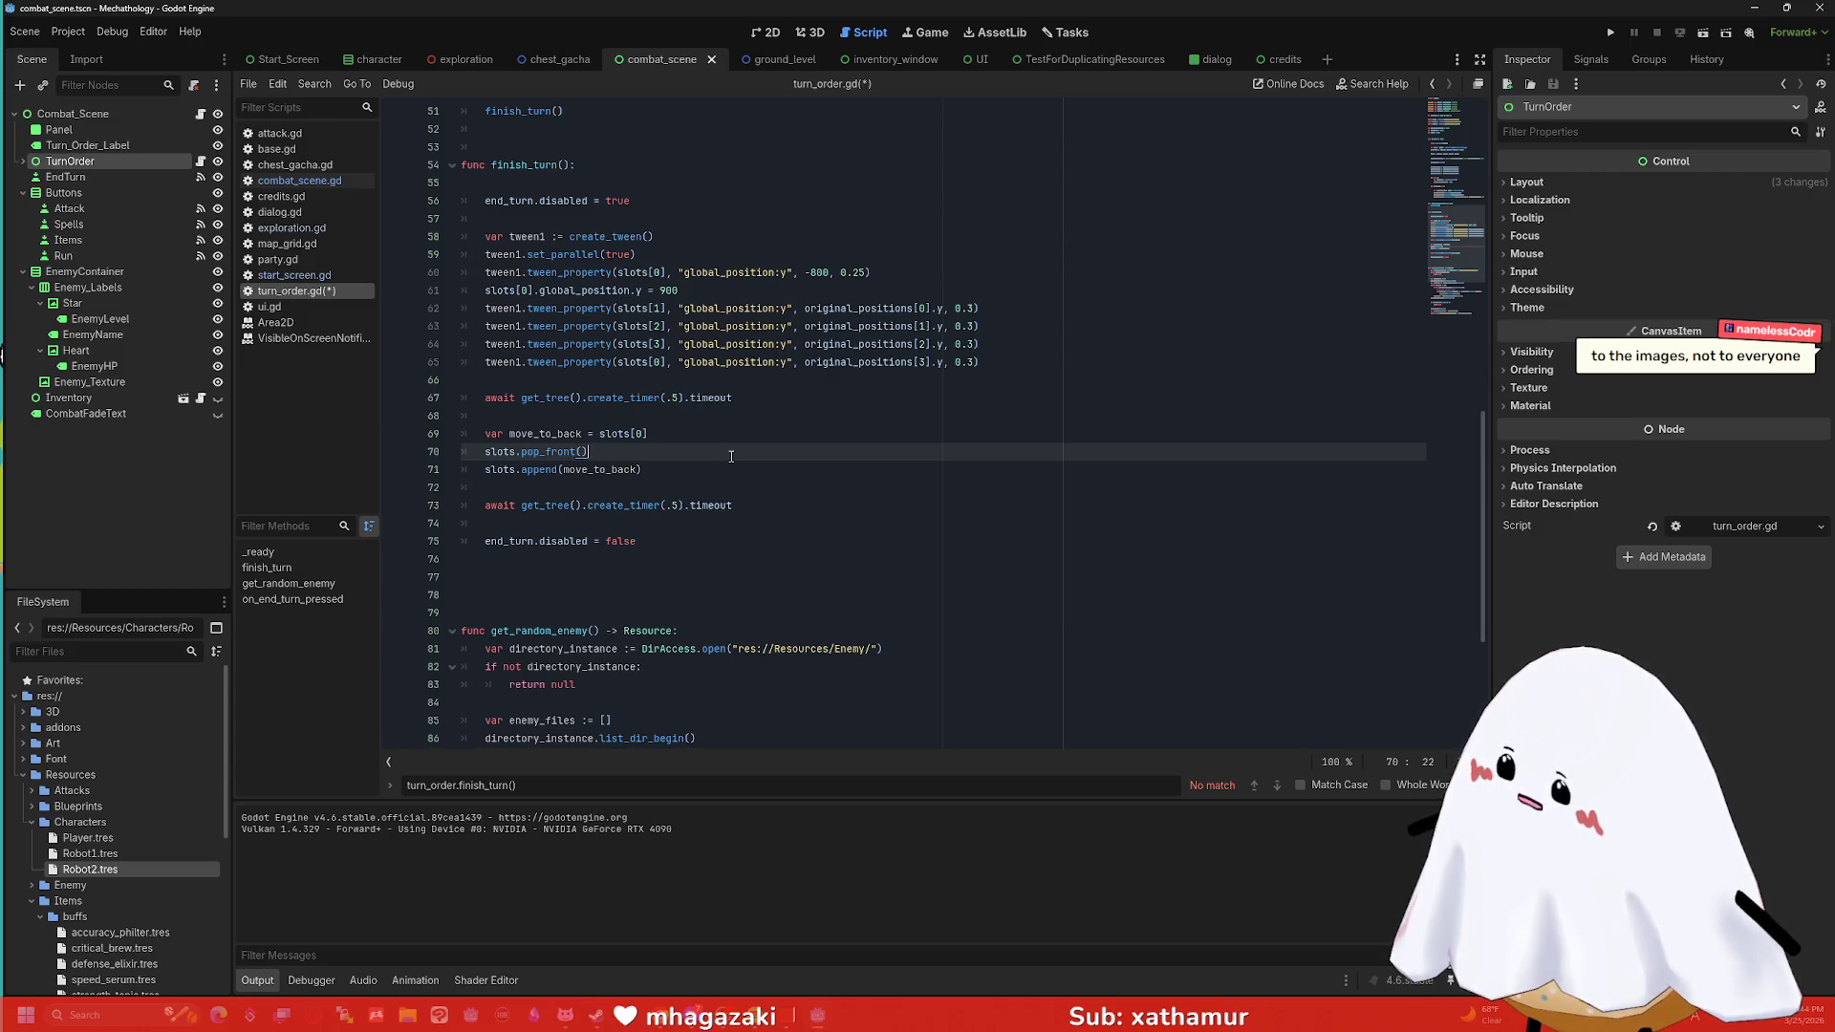
pyautogui.scroll(1, 732, 456)
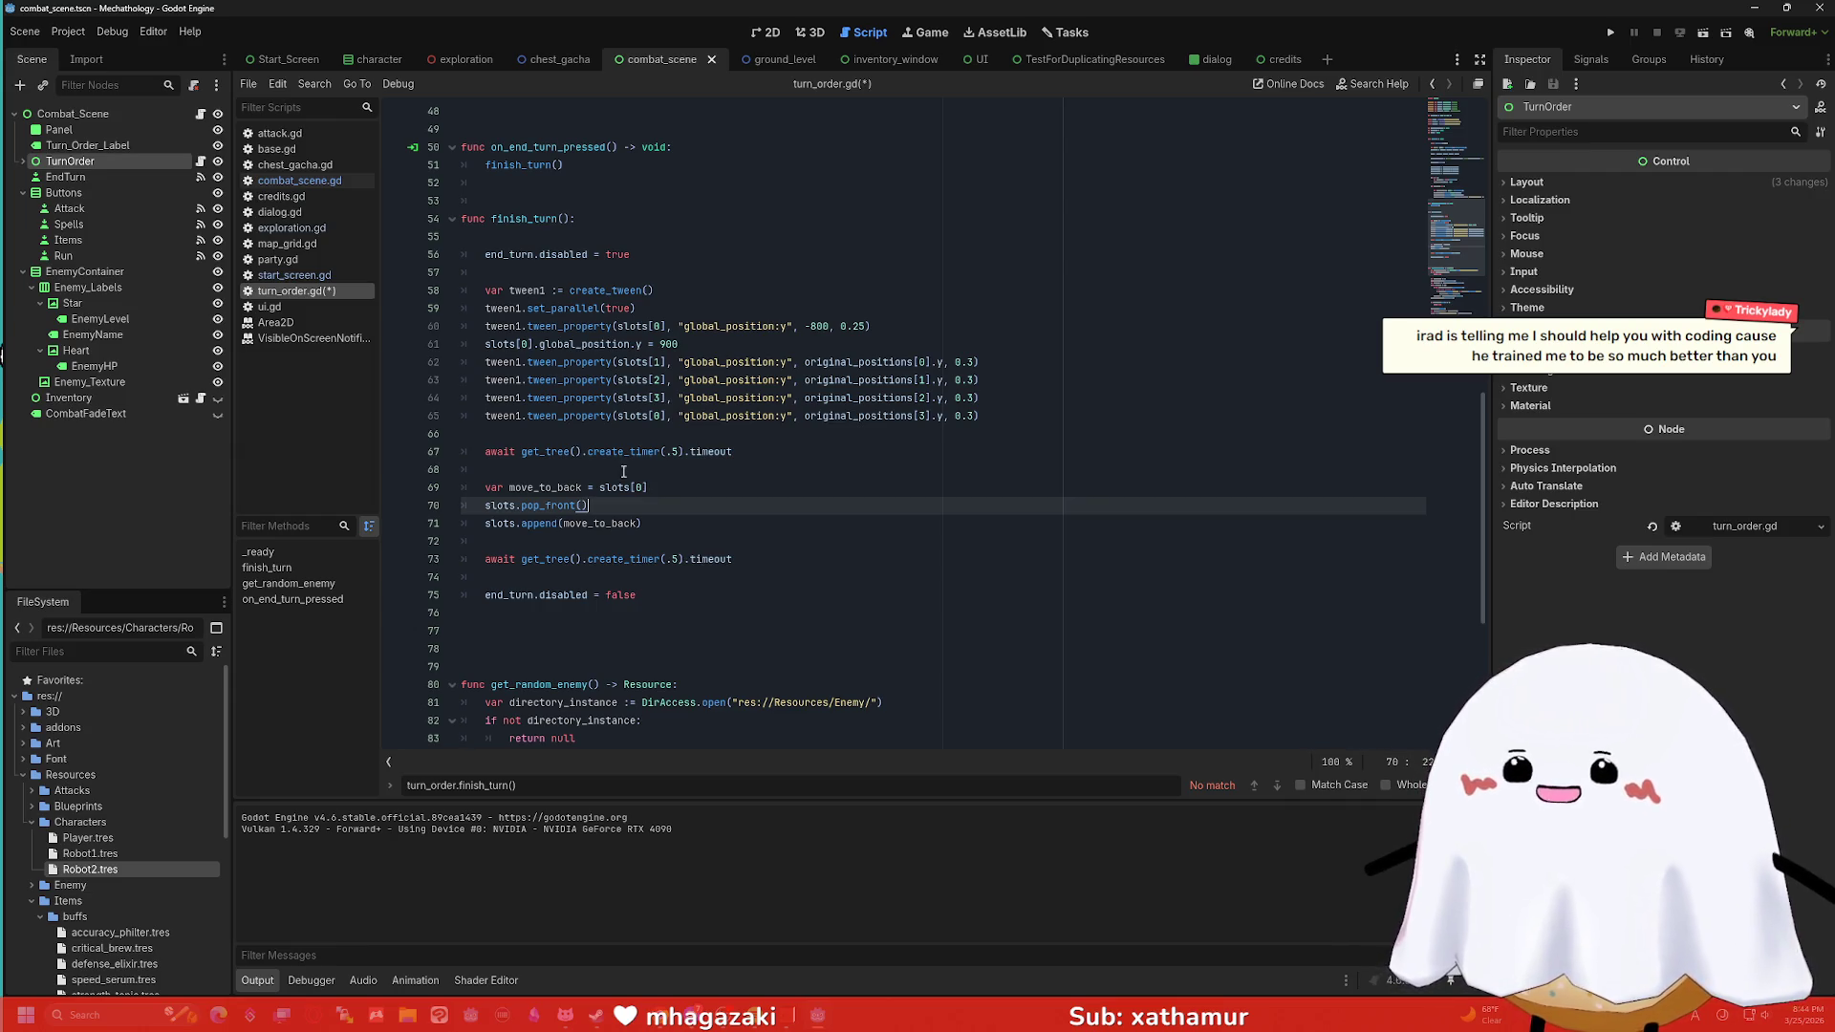
pyautogui.click(1706, 38)
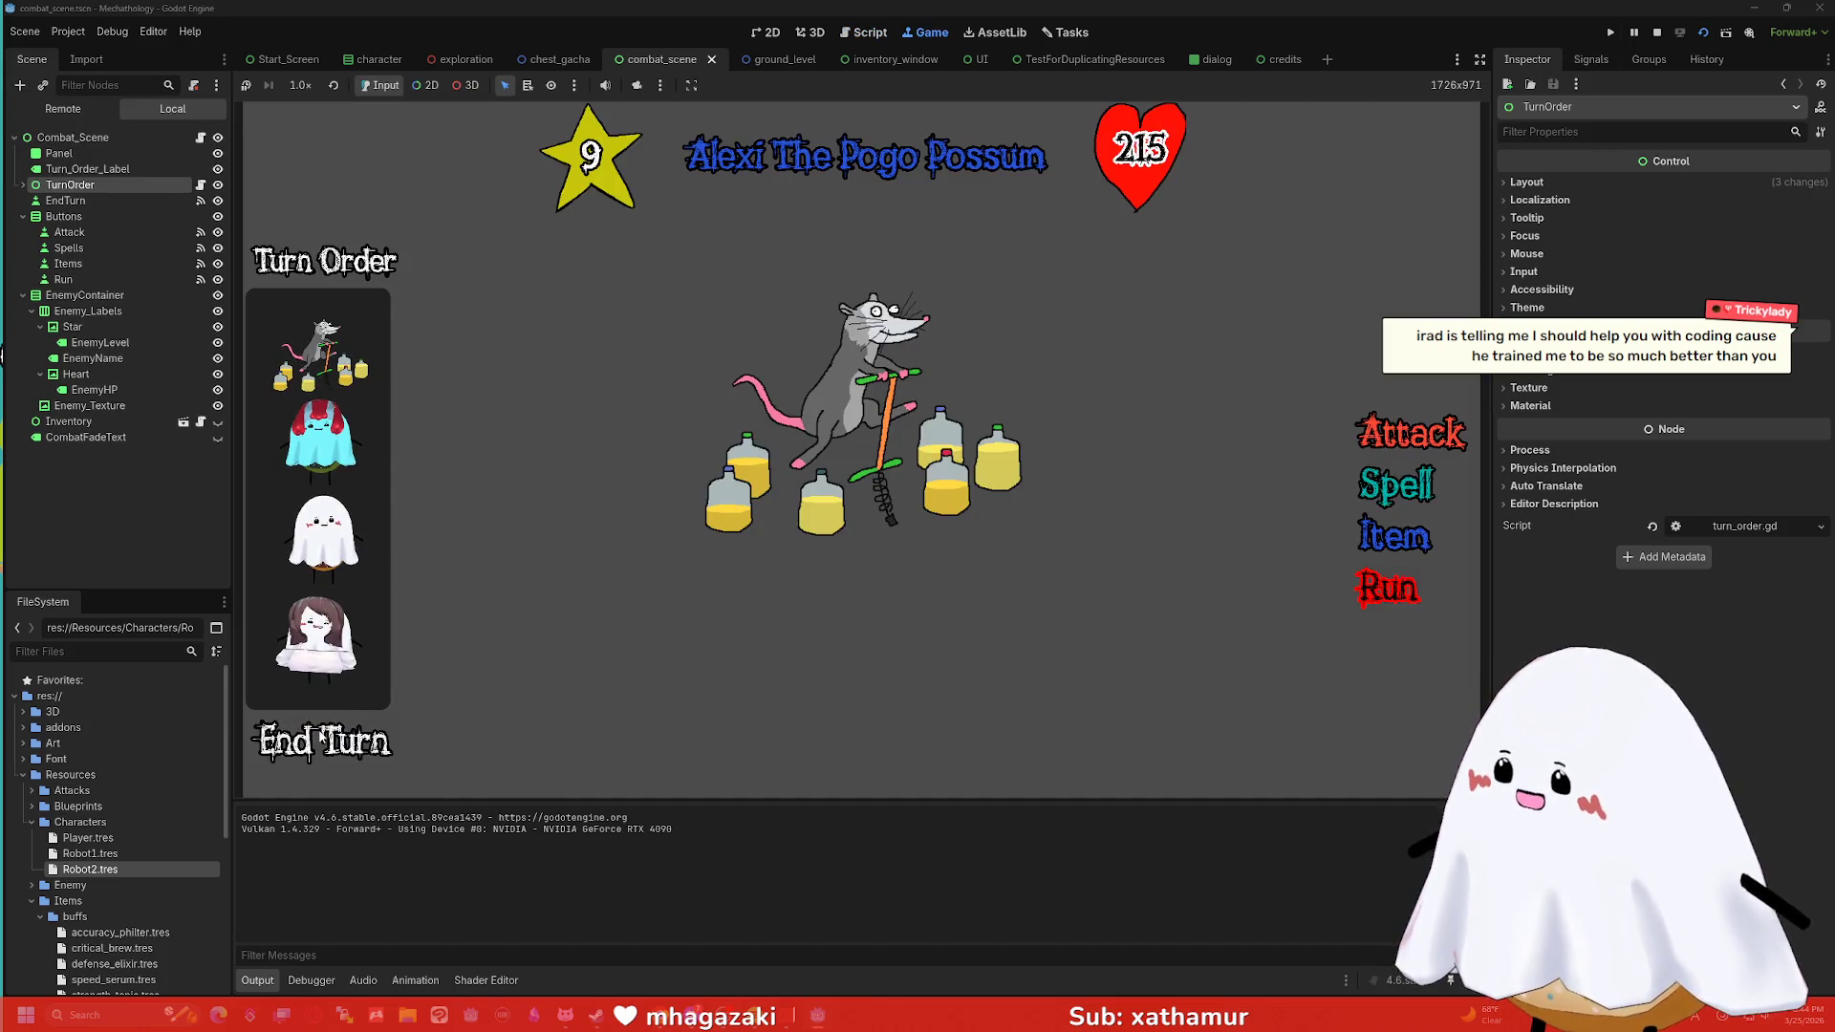
# End eight turns against Alexi The Pogo Possum to watch the portraits rotate, then stop.
pyautogui.click(322, 742)
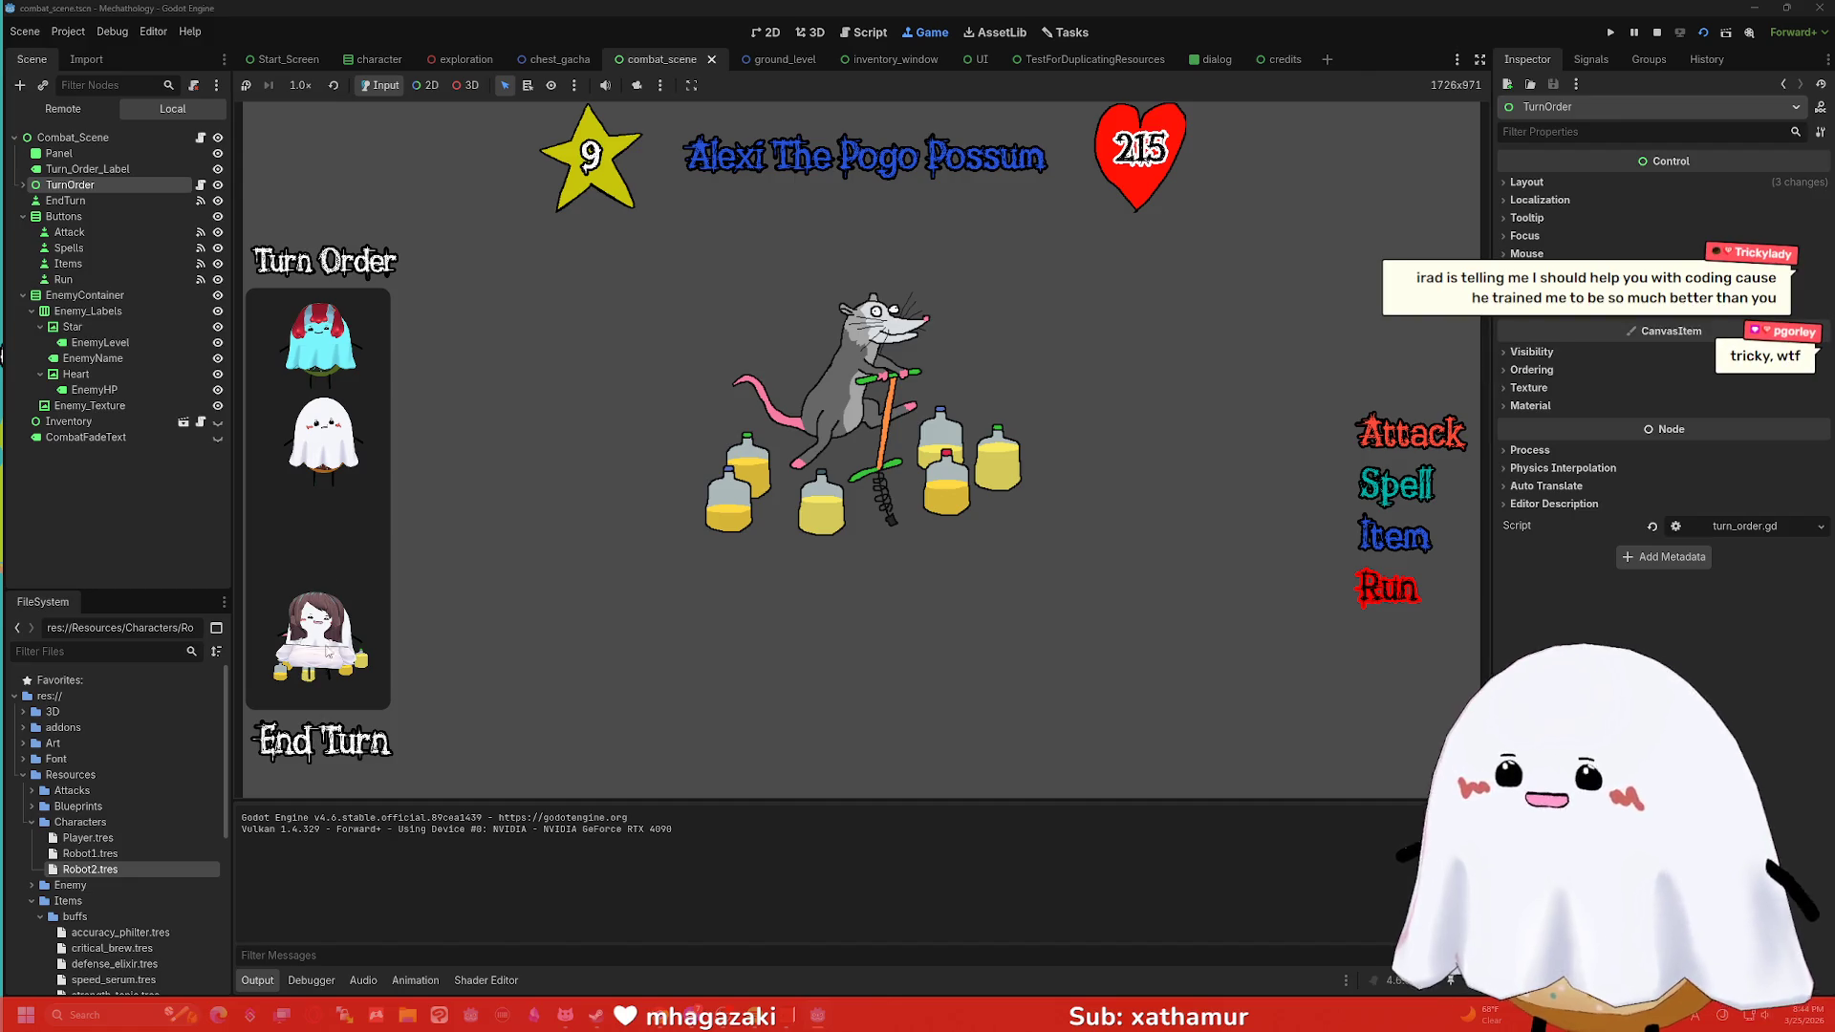
pyautogui.click(351, 742)
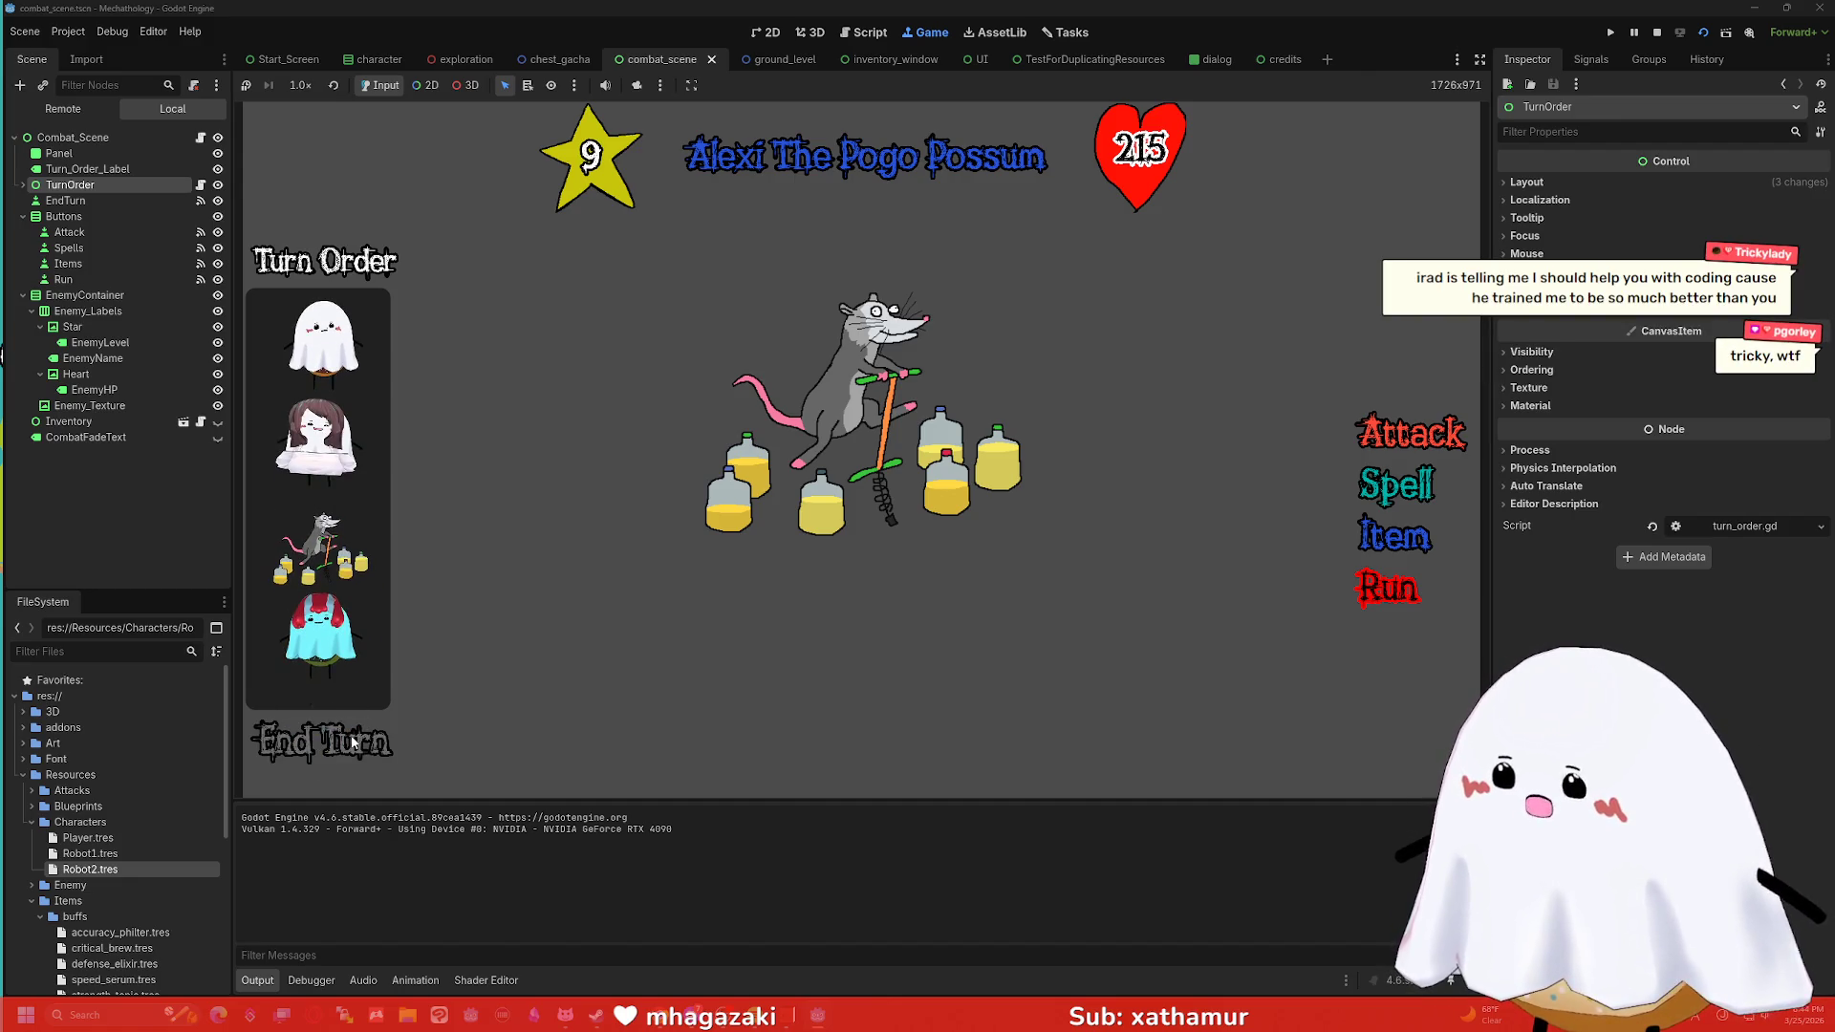
pyautogui.click(352, 742)
pyautogui.click(351, 741)
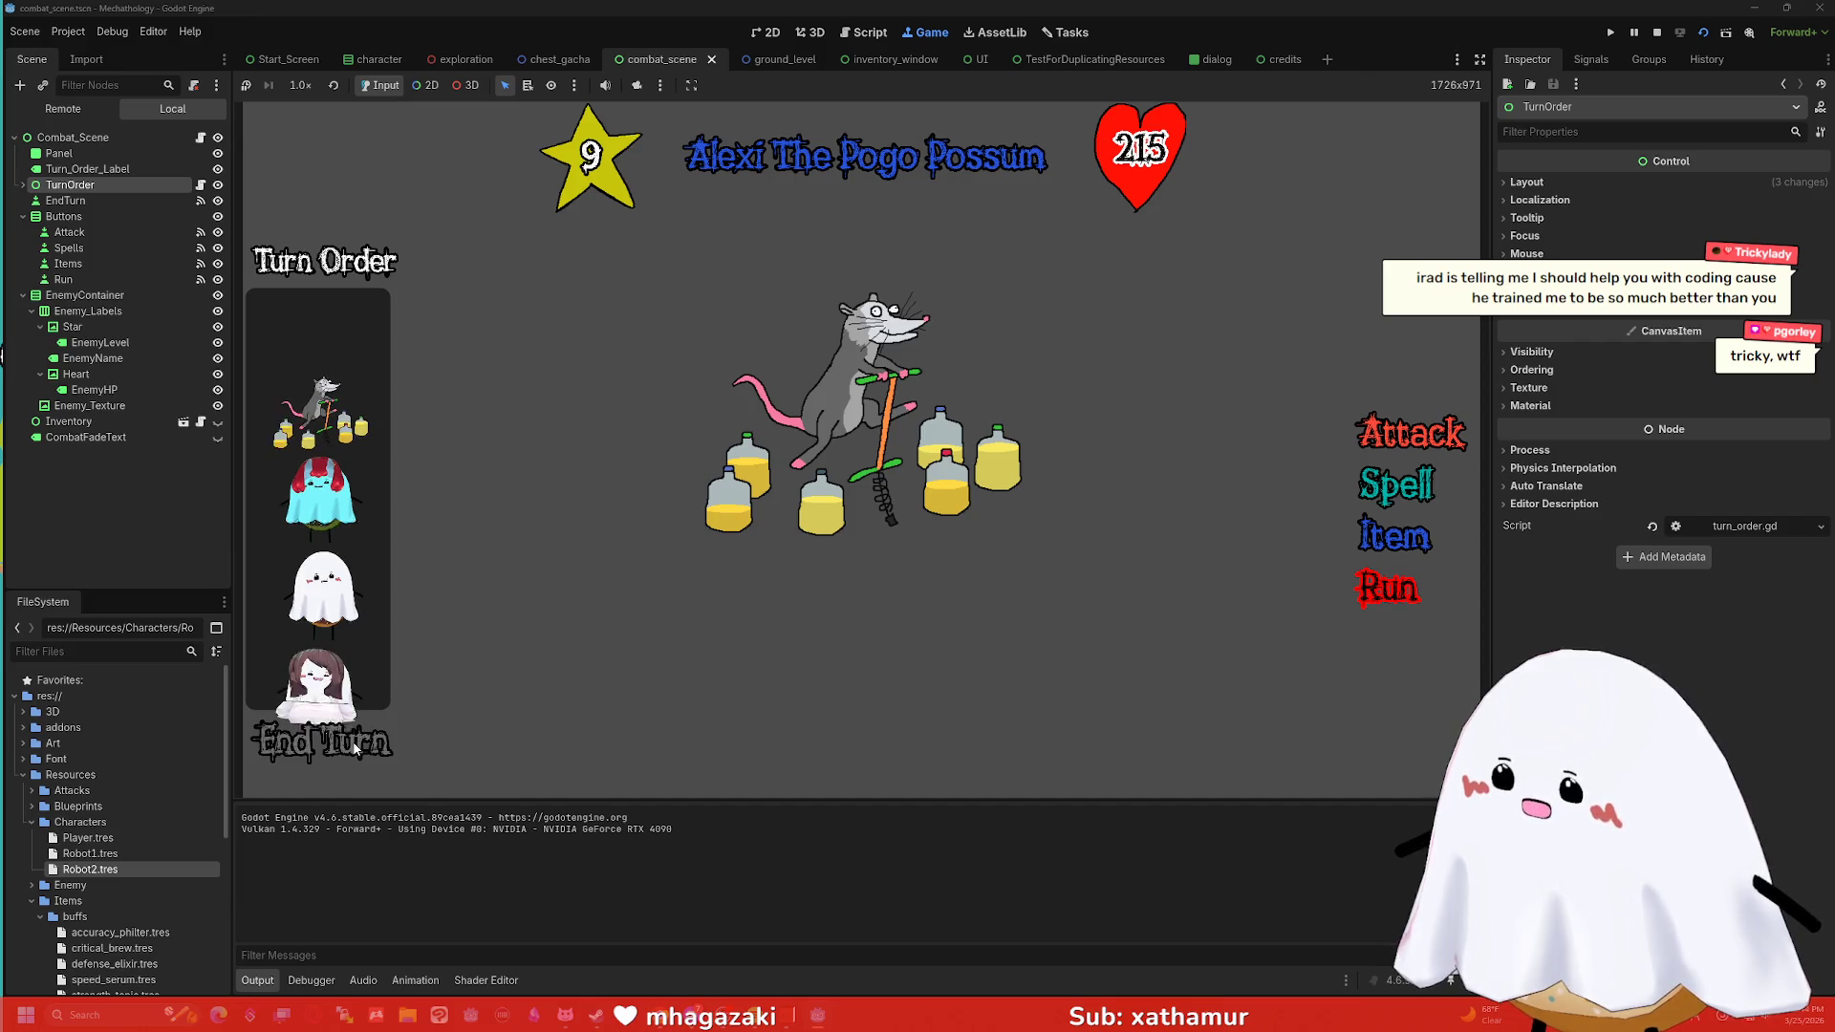
pyautogui.click(354, 743)
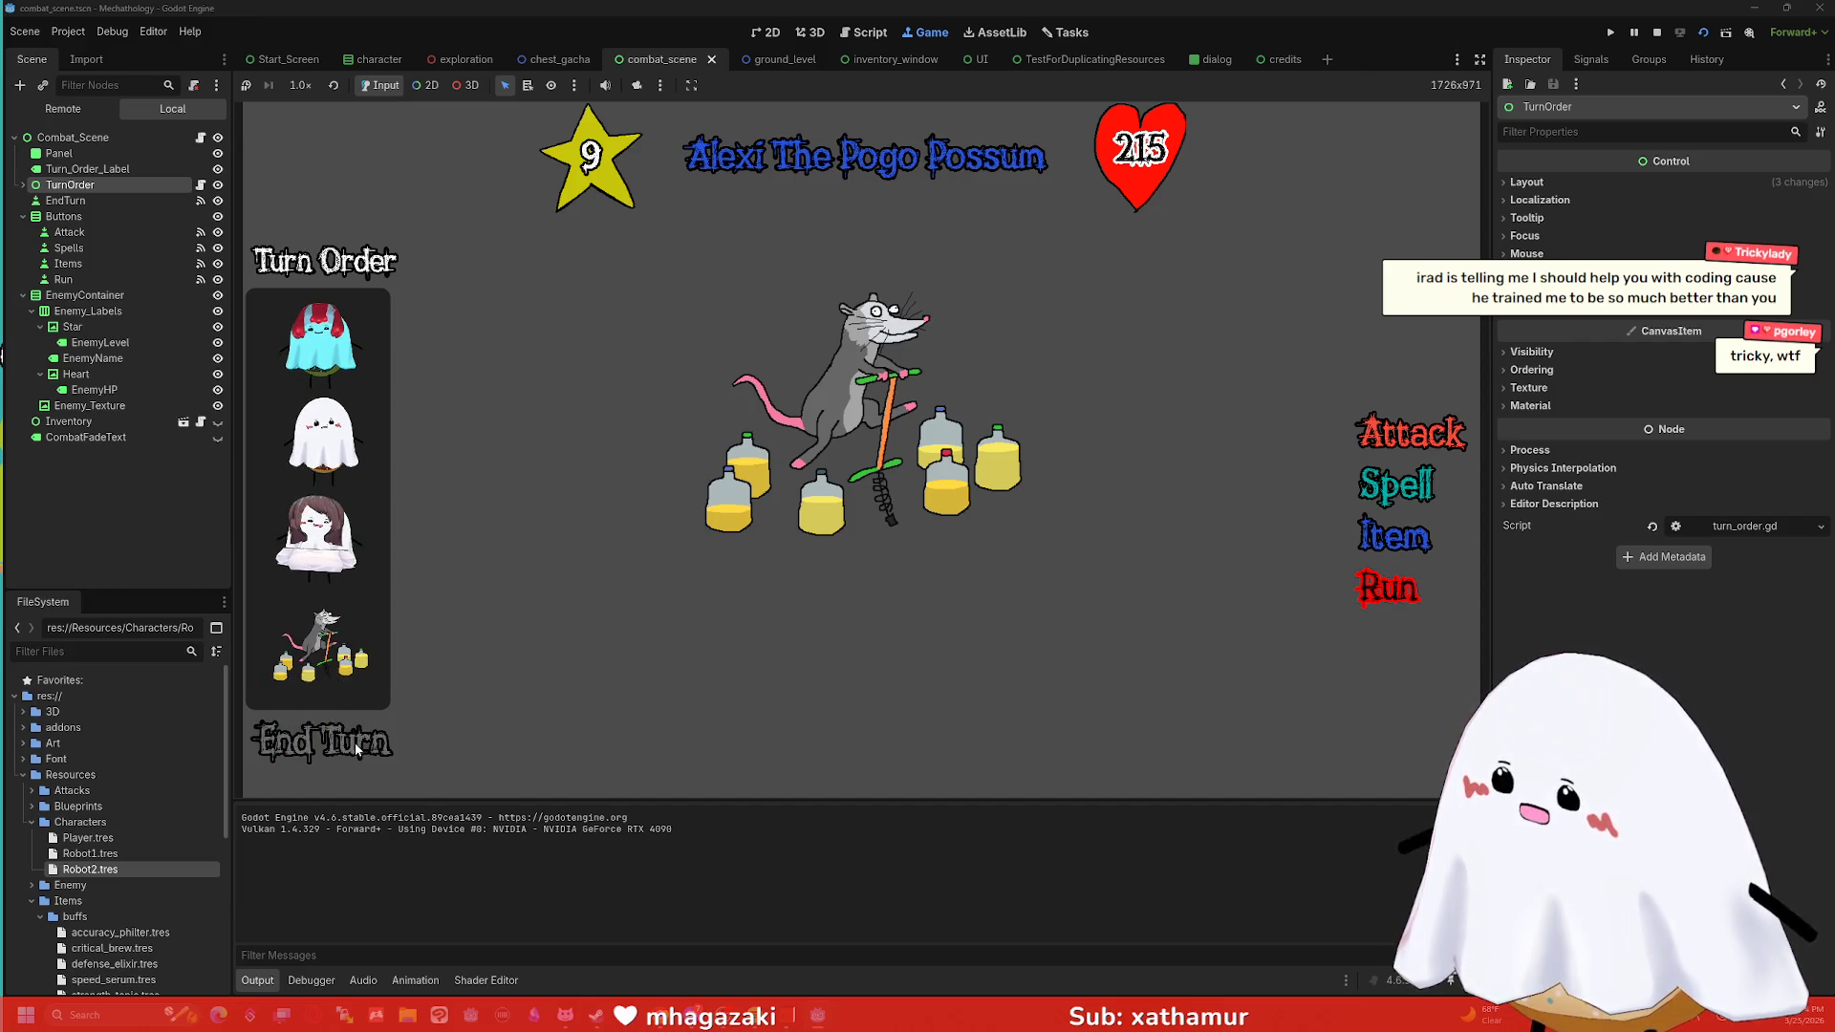
pyautogui.click(353, 742)
pyautogui.click(353, 742)
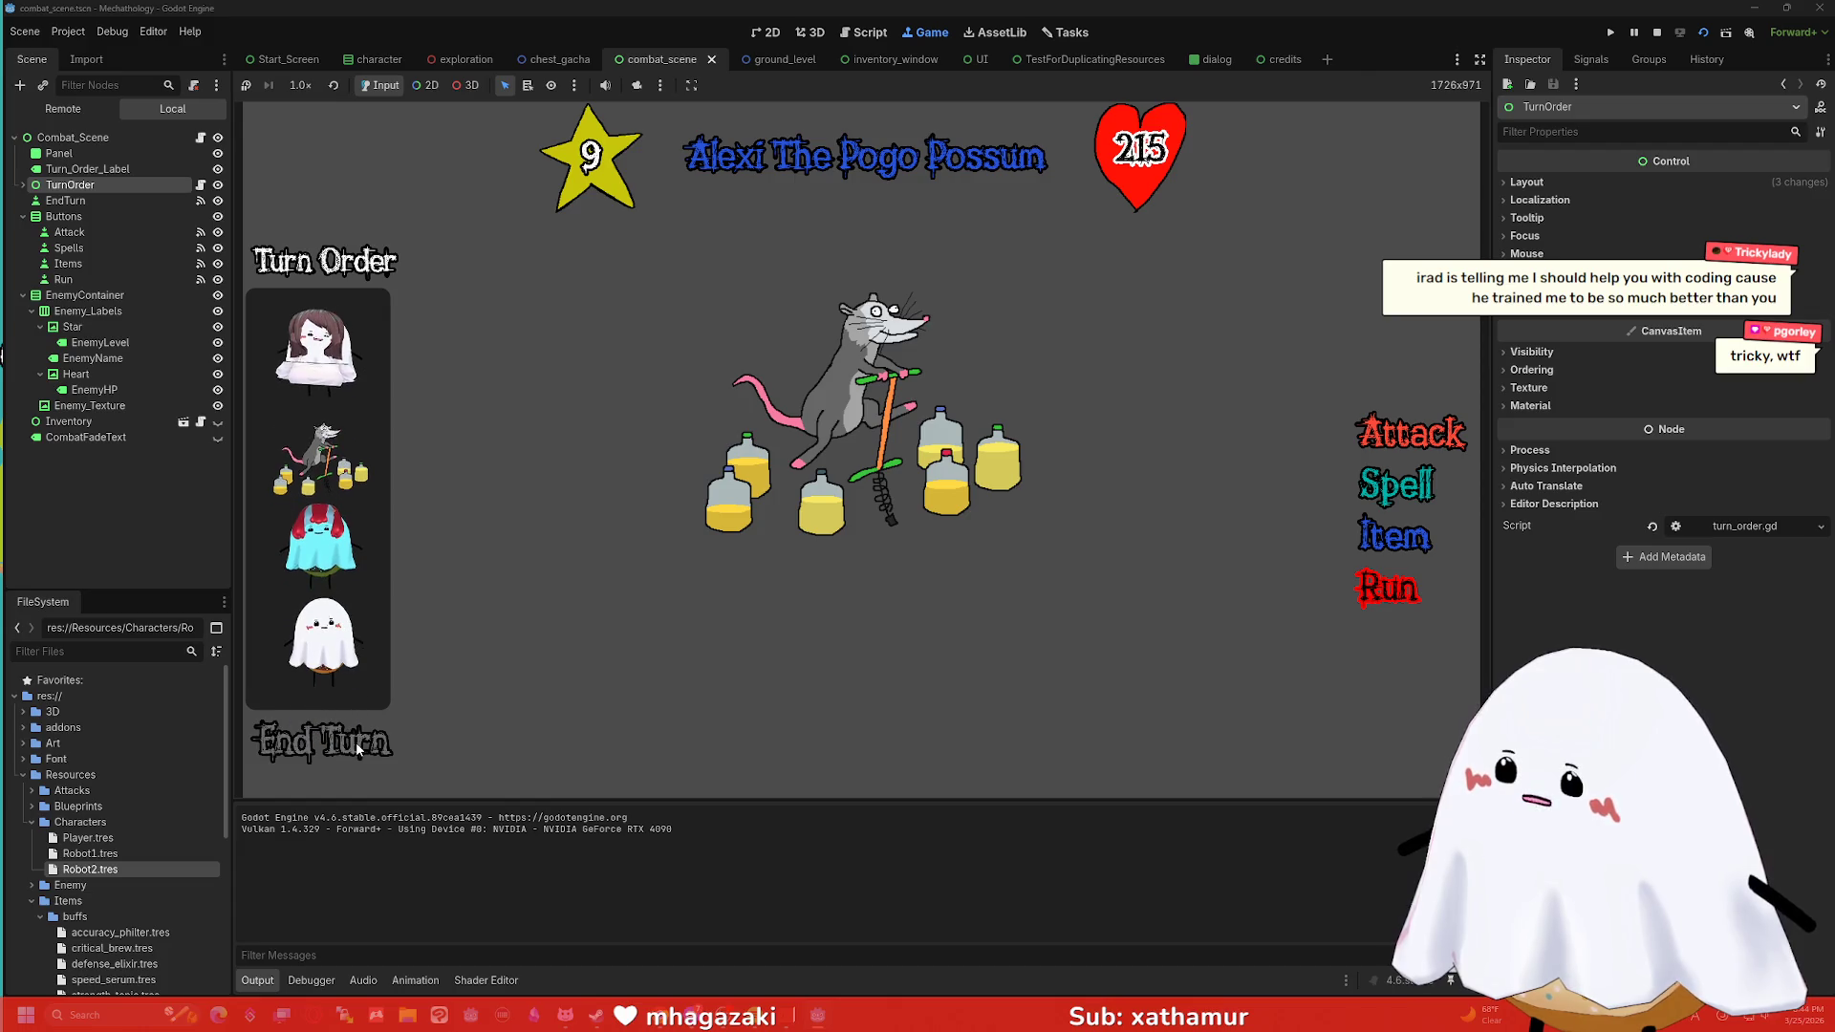
pyautogui.click(358, 744)
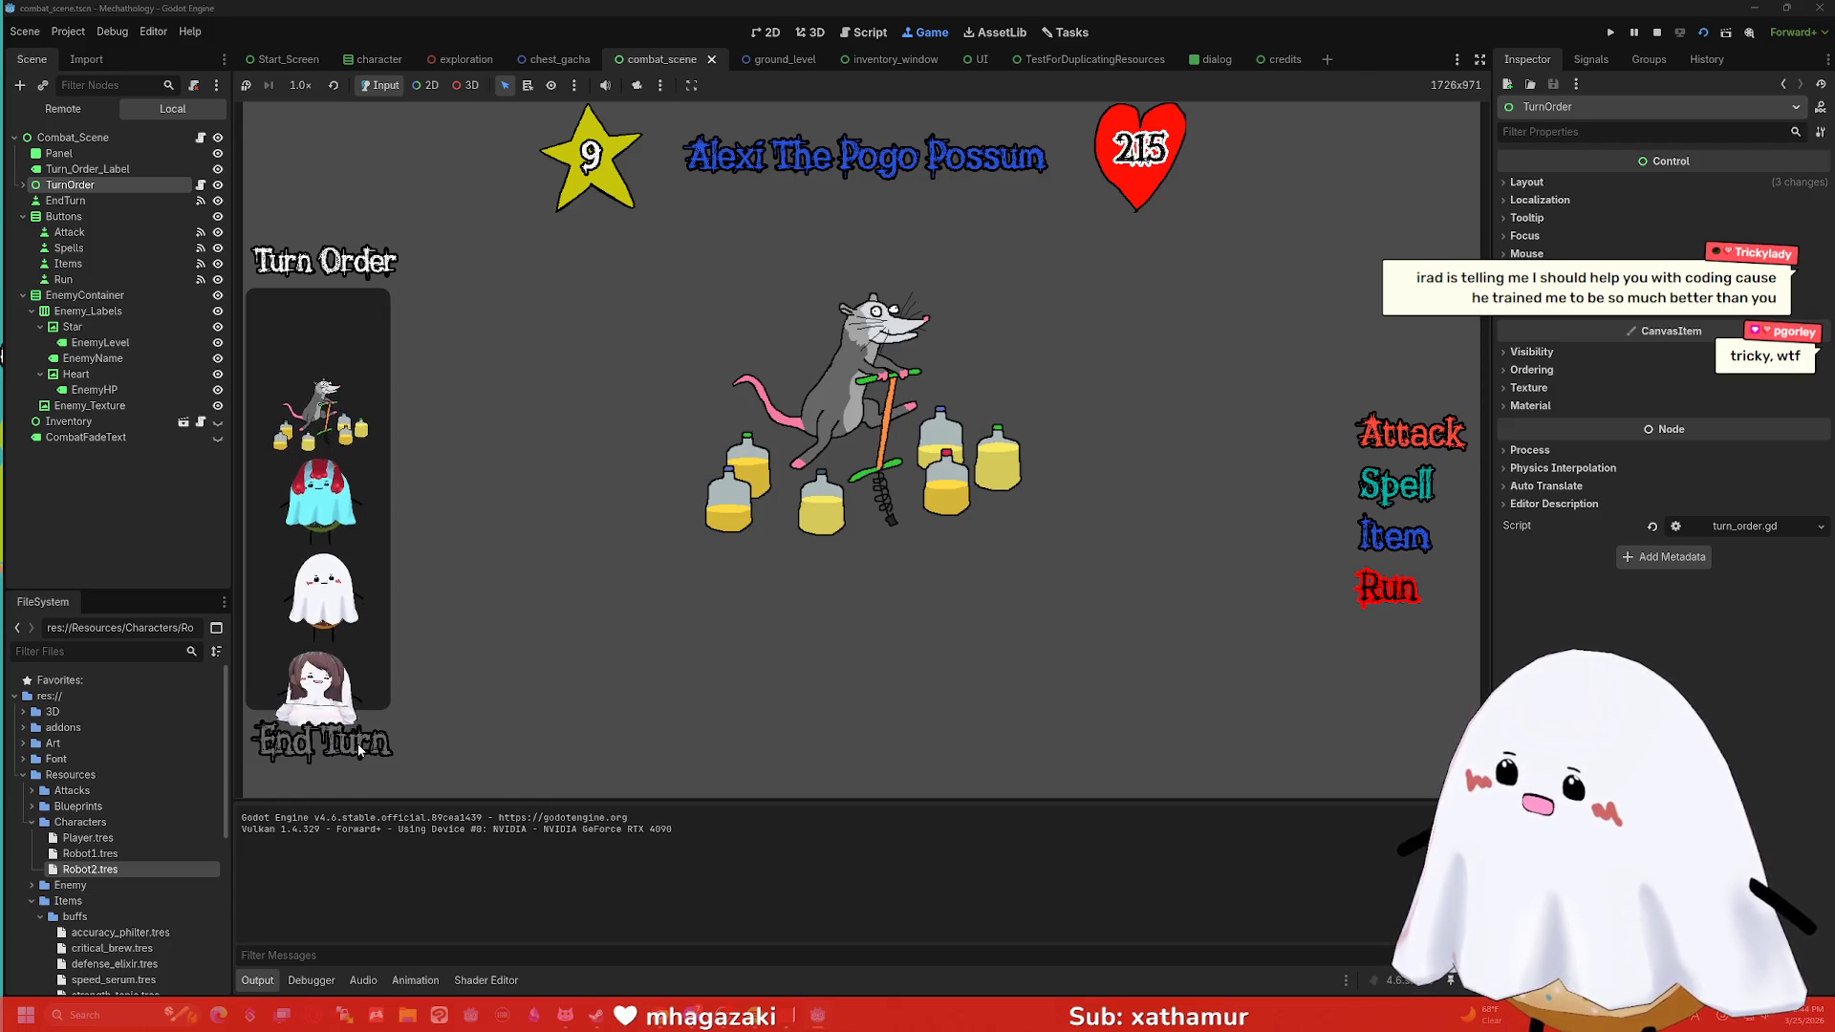
pyautogui.click(1658, 38)
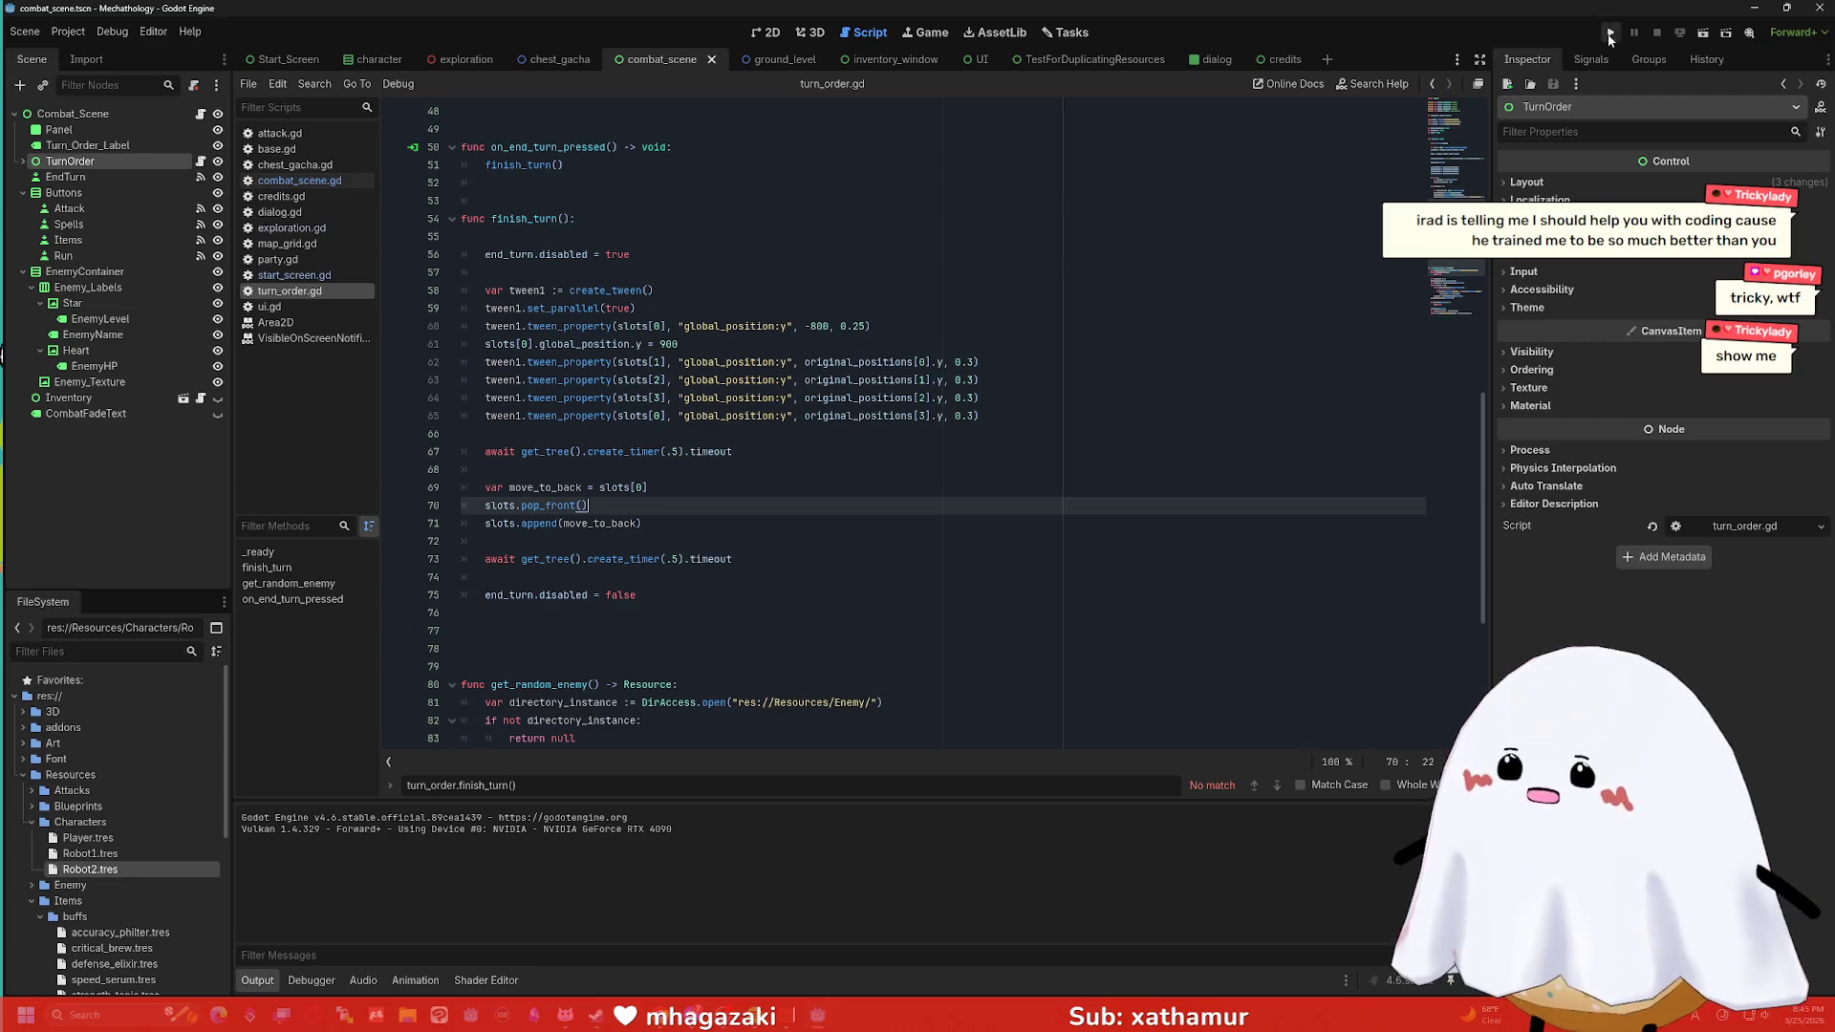
# Run and stop the full project, then run the combat scene and view its Remote tree.
pyautogui.click(1611, 32)
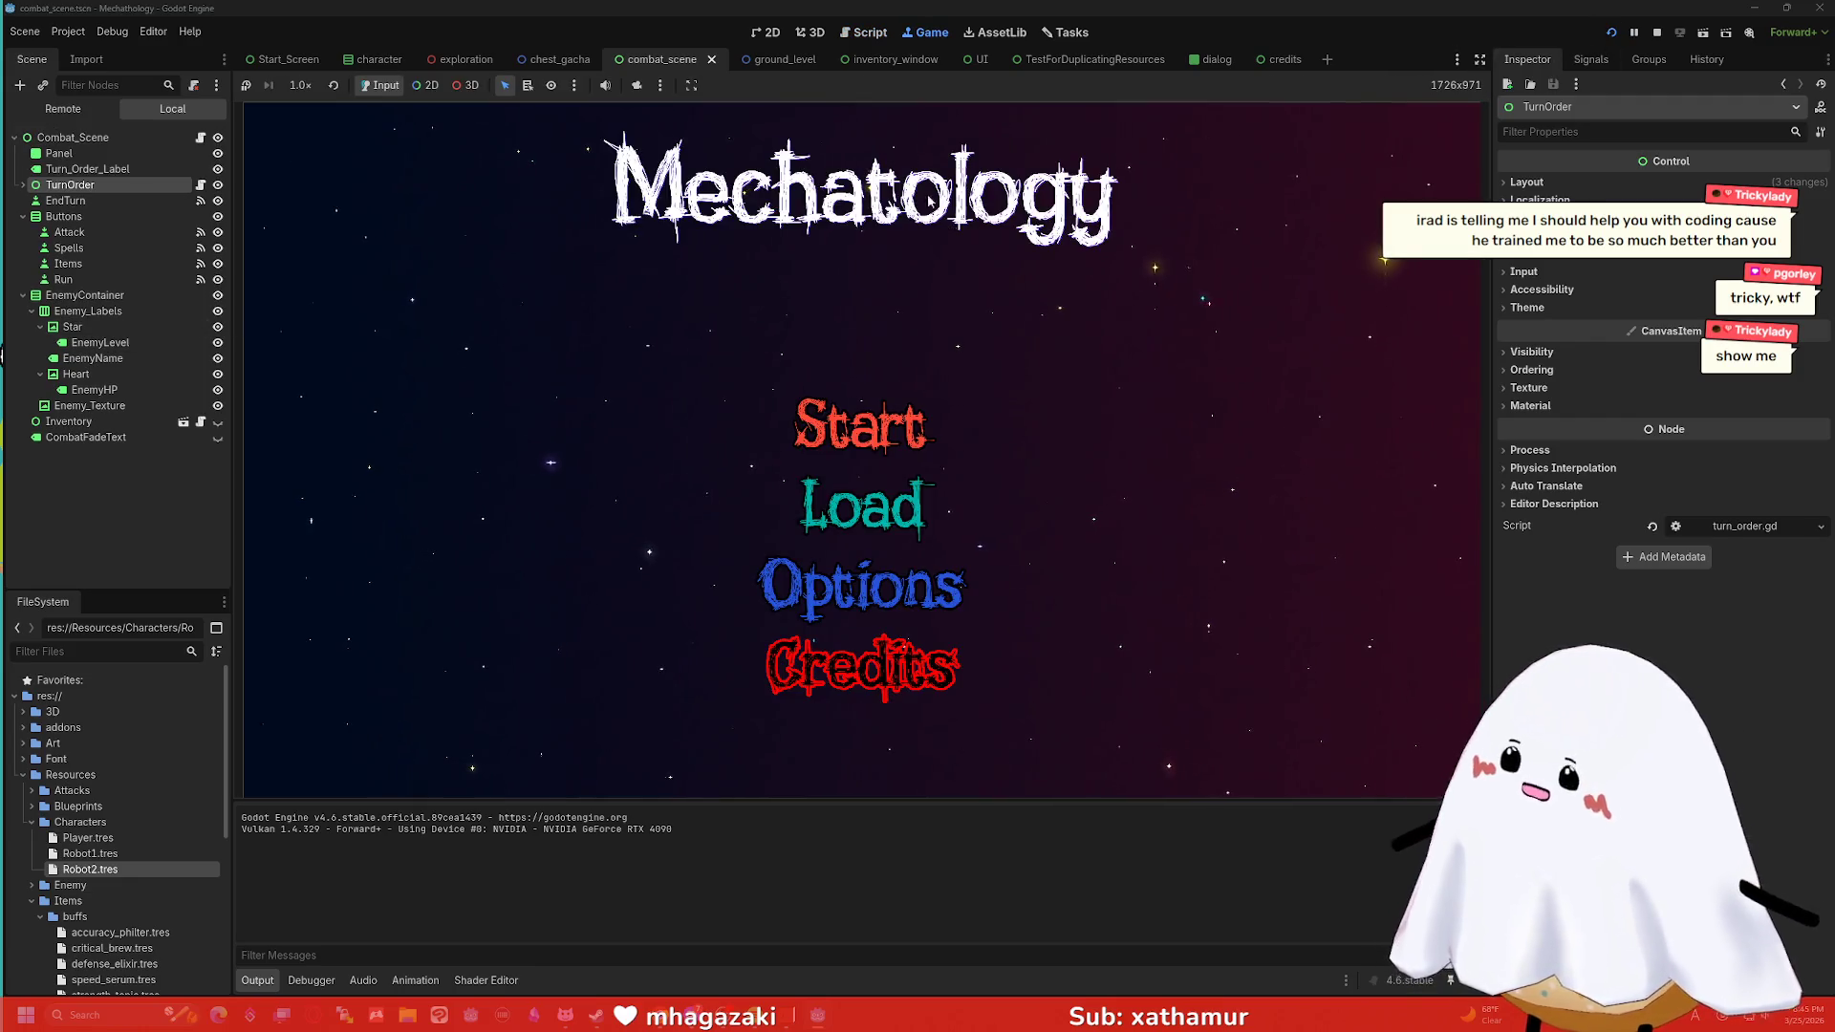
pyautogui.click(1657, 33)
pyautogui.click(1700, 35)
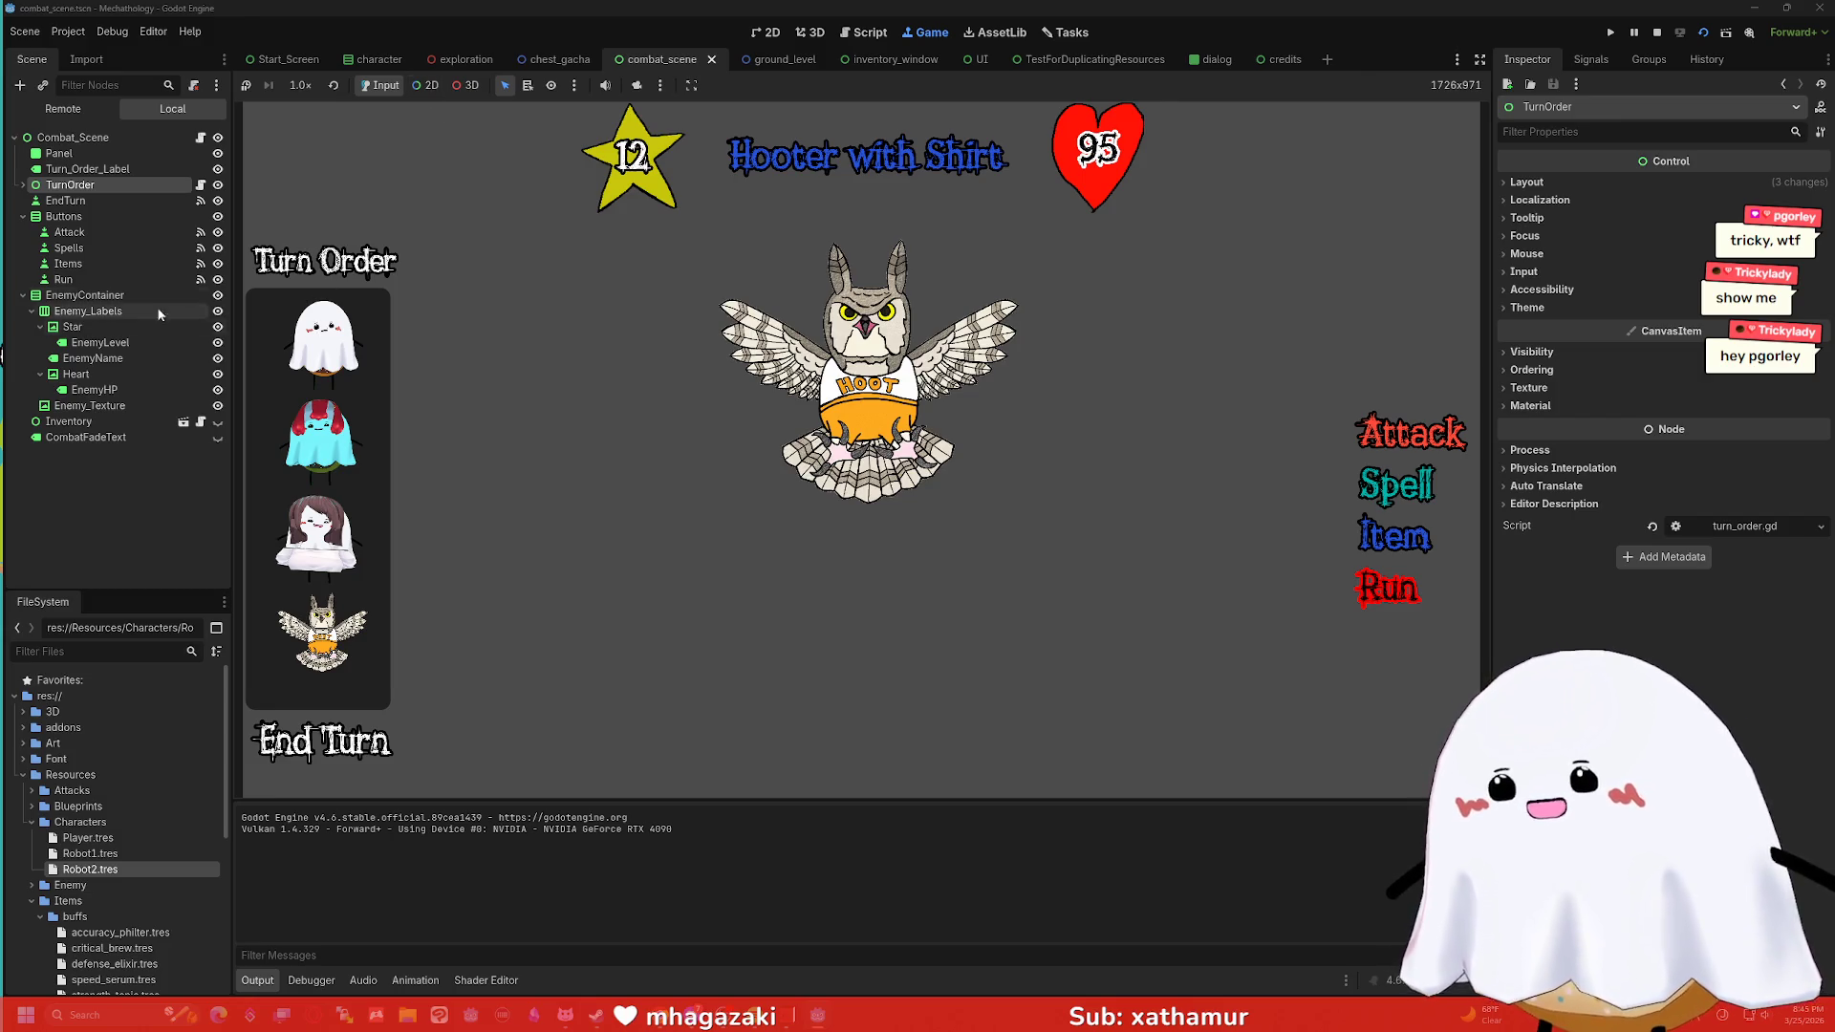
pyautogui.click(101, 108)
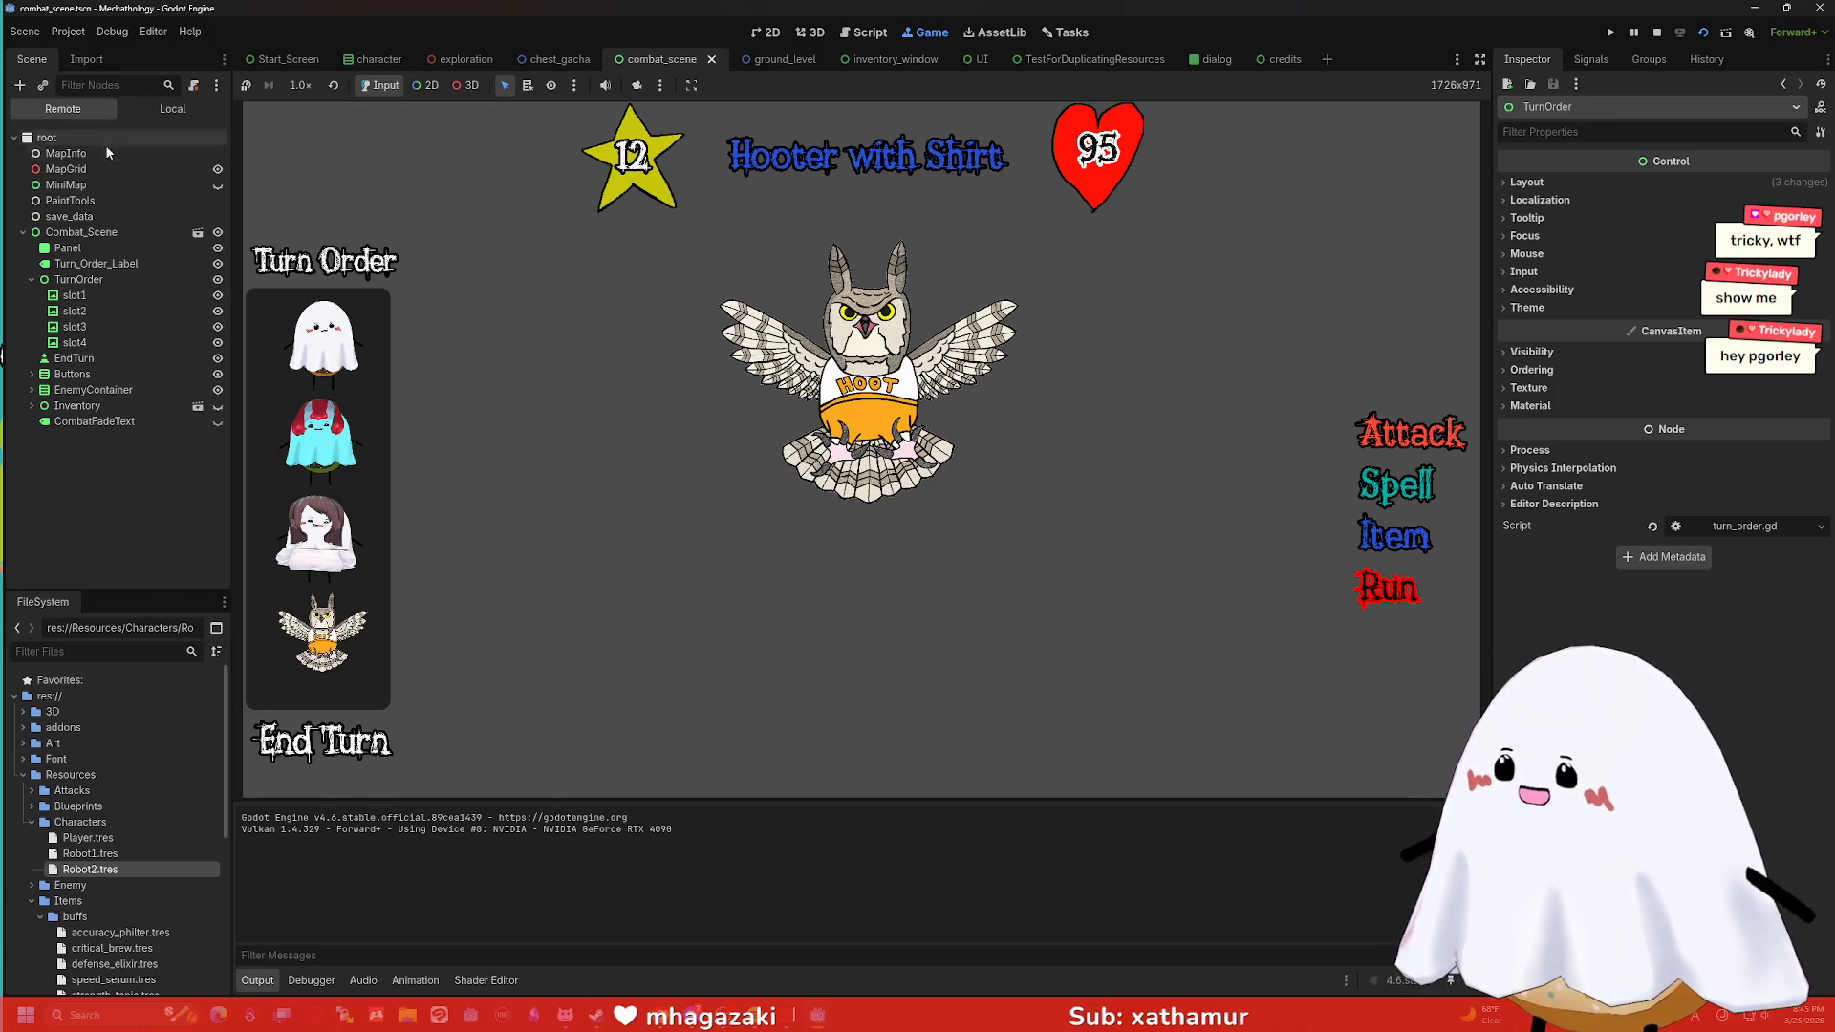
# Inspect remote slot1 and end ten turns to watch the portrait tween.
pyautogui.click(97, 298)
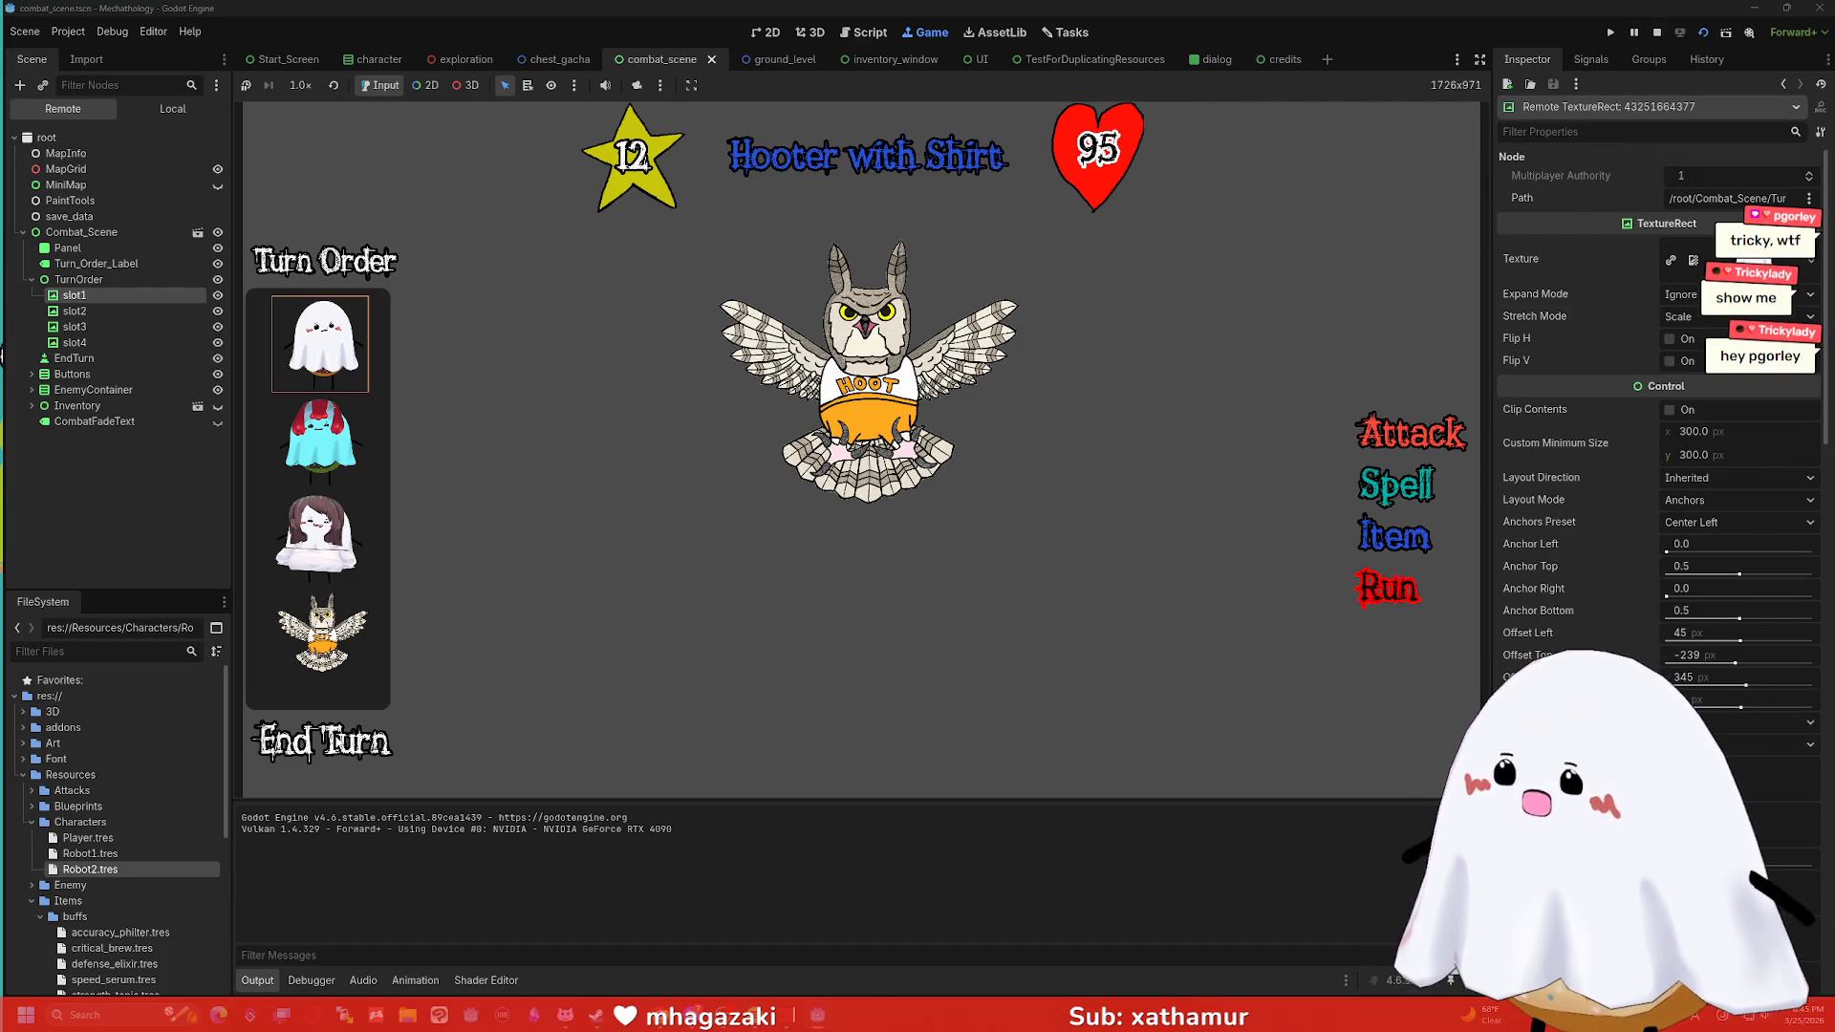
pyautogui.click(337, 742)
pyautogui.click(337, 742)
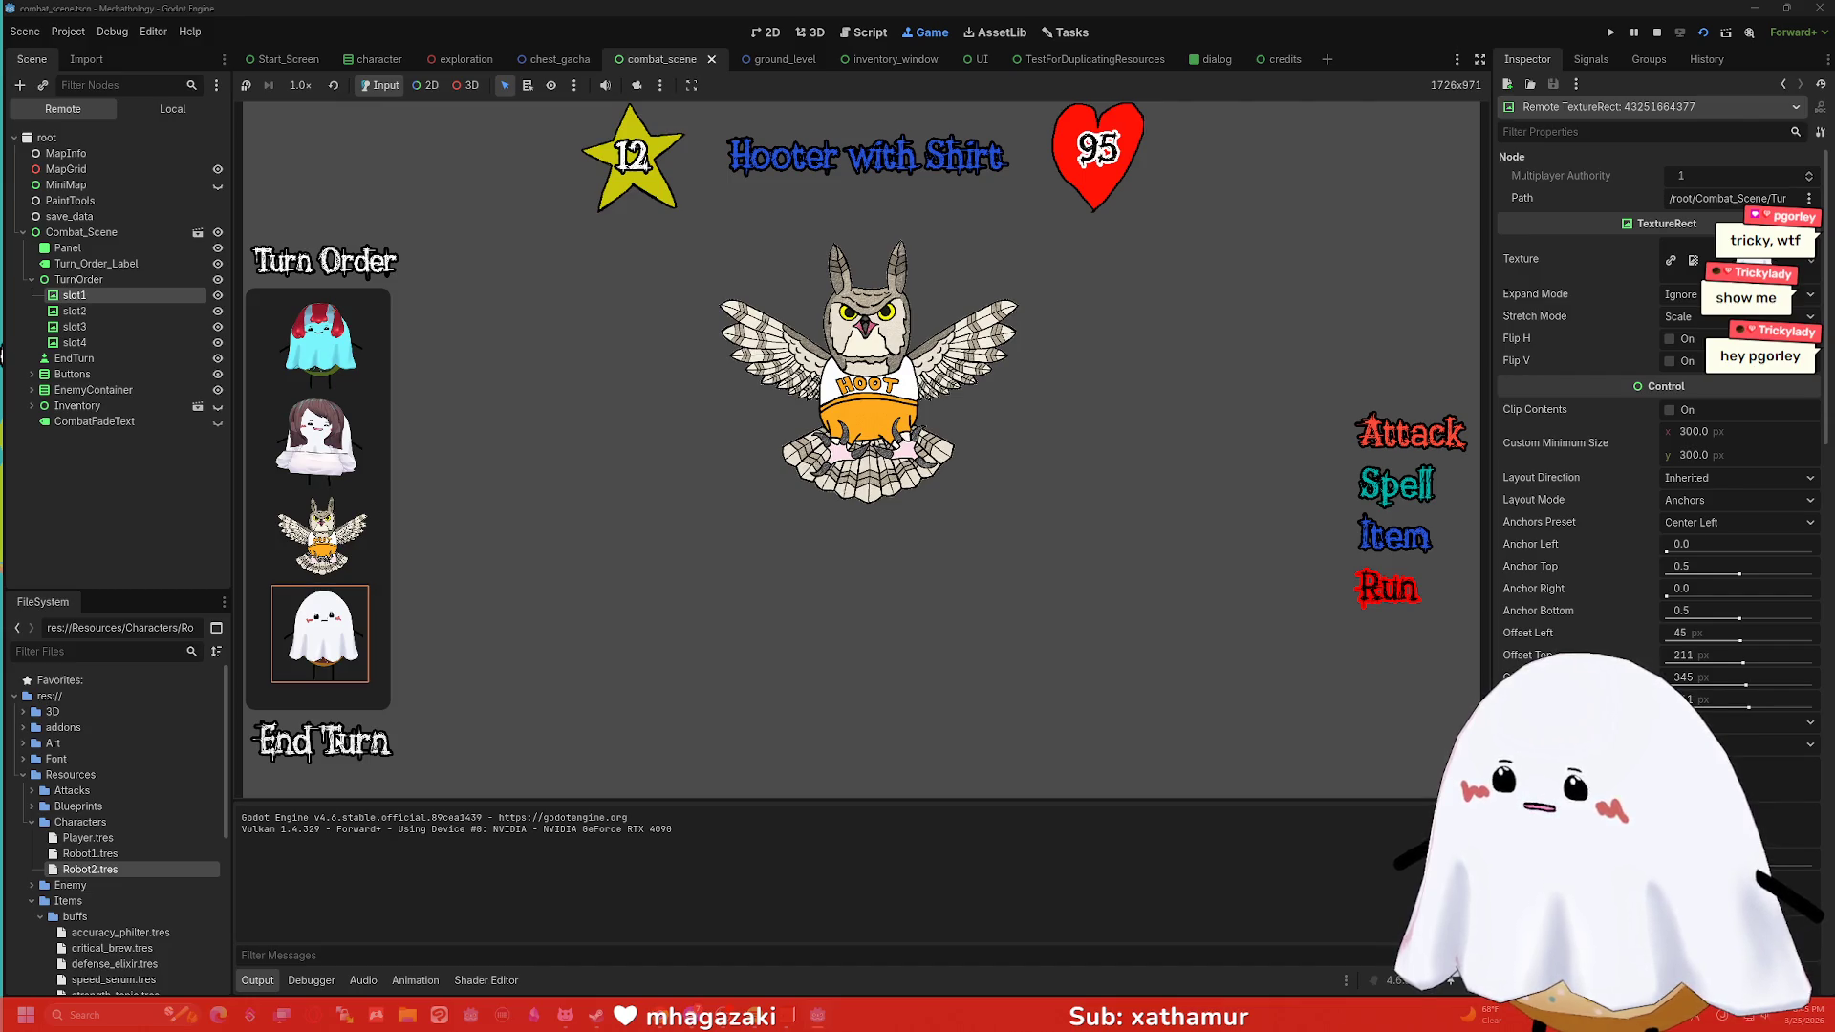
pyautogui.click(337, 743)
pyautogui.click(336, 743)
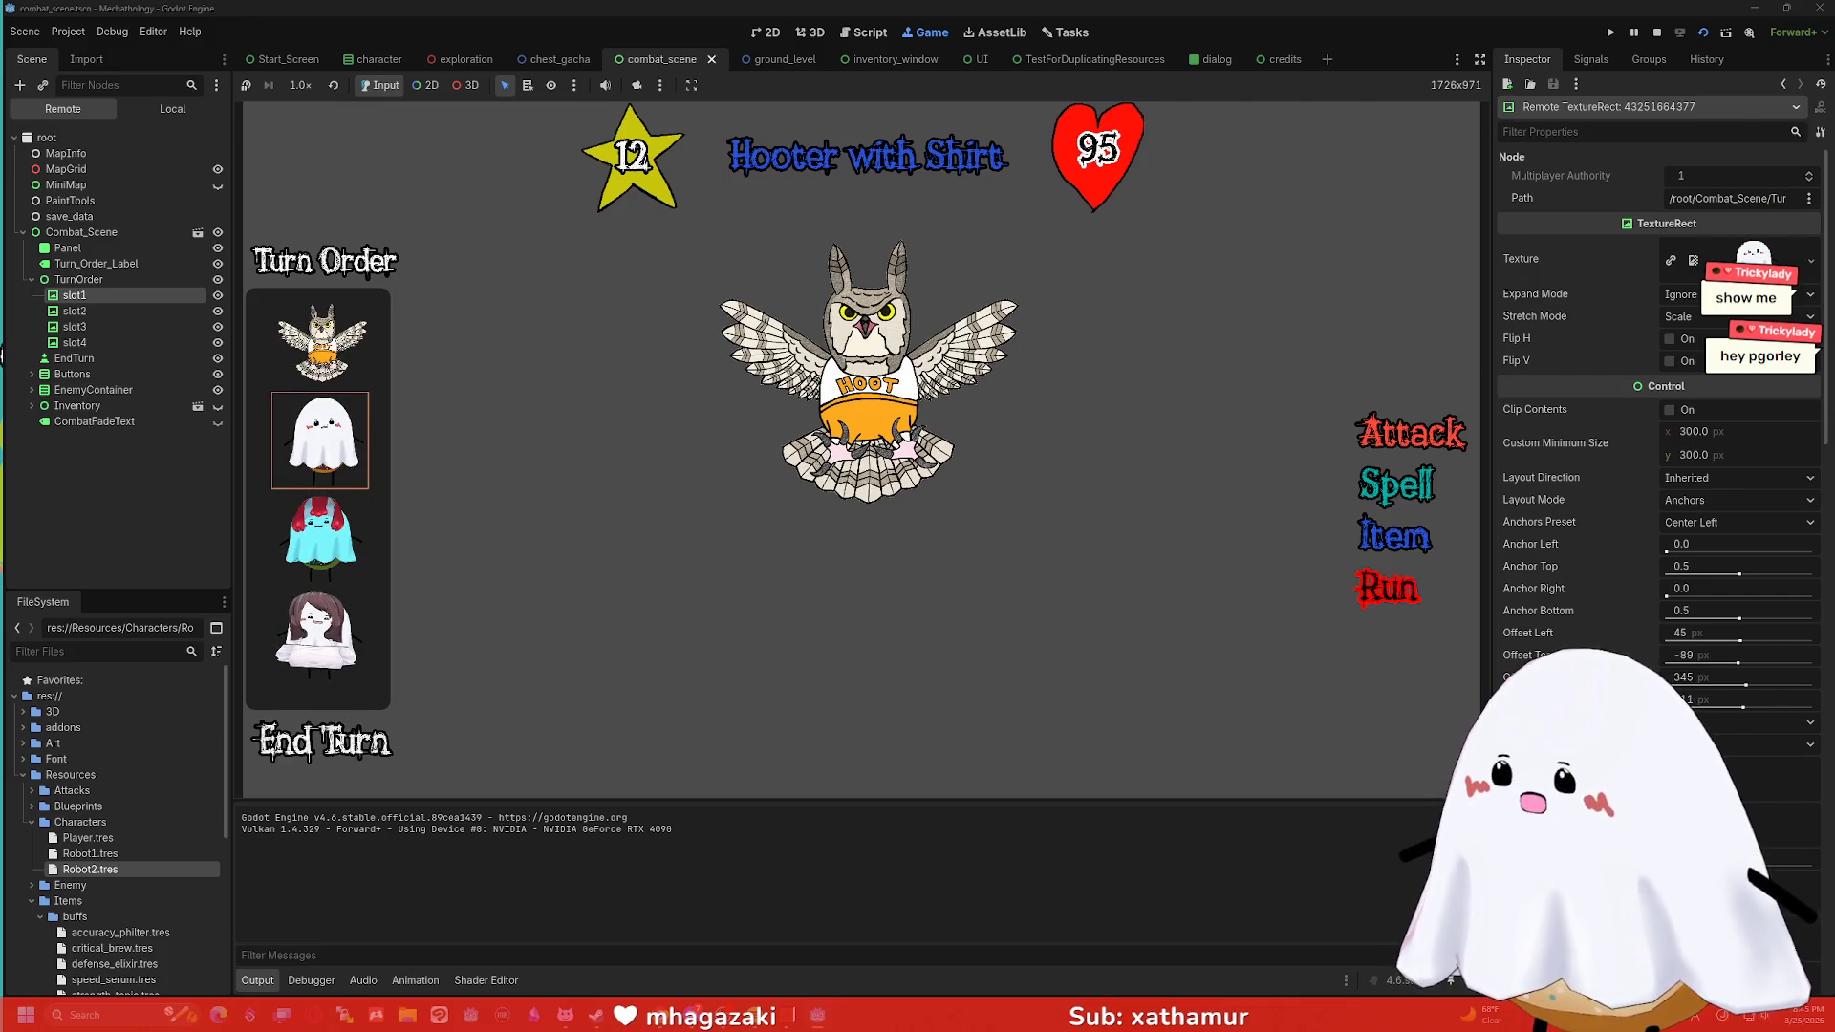
pyautogui.click(336, 743)
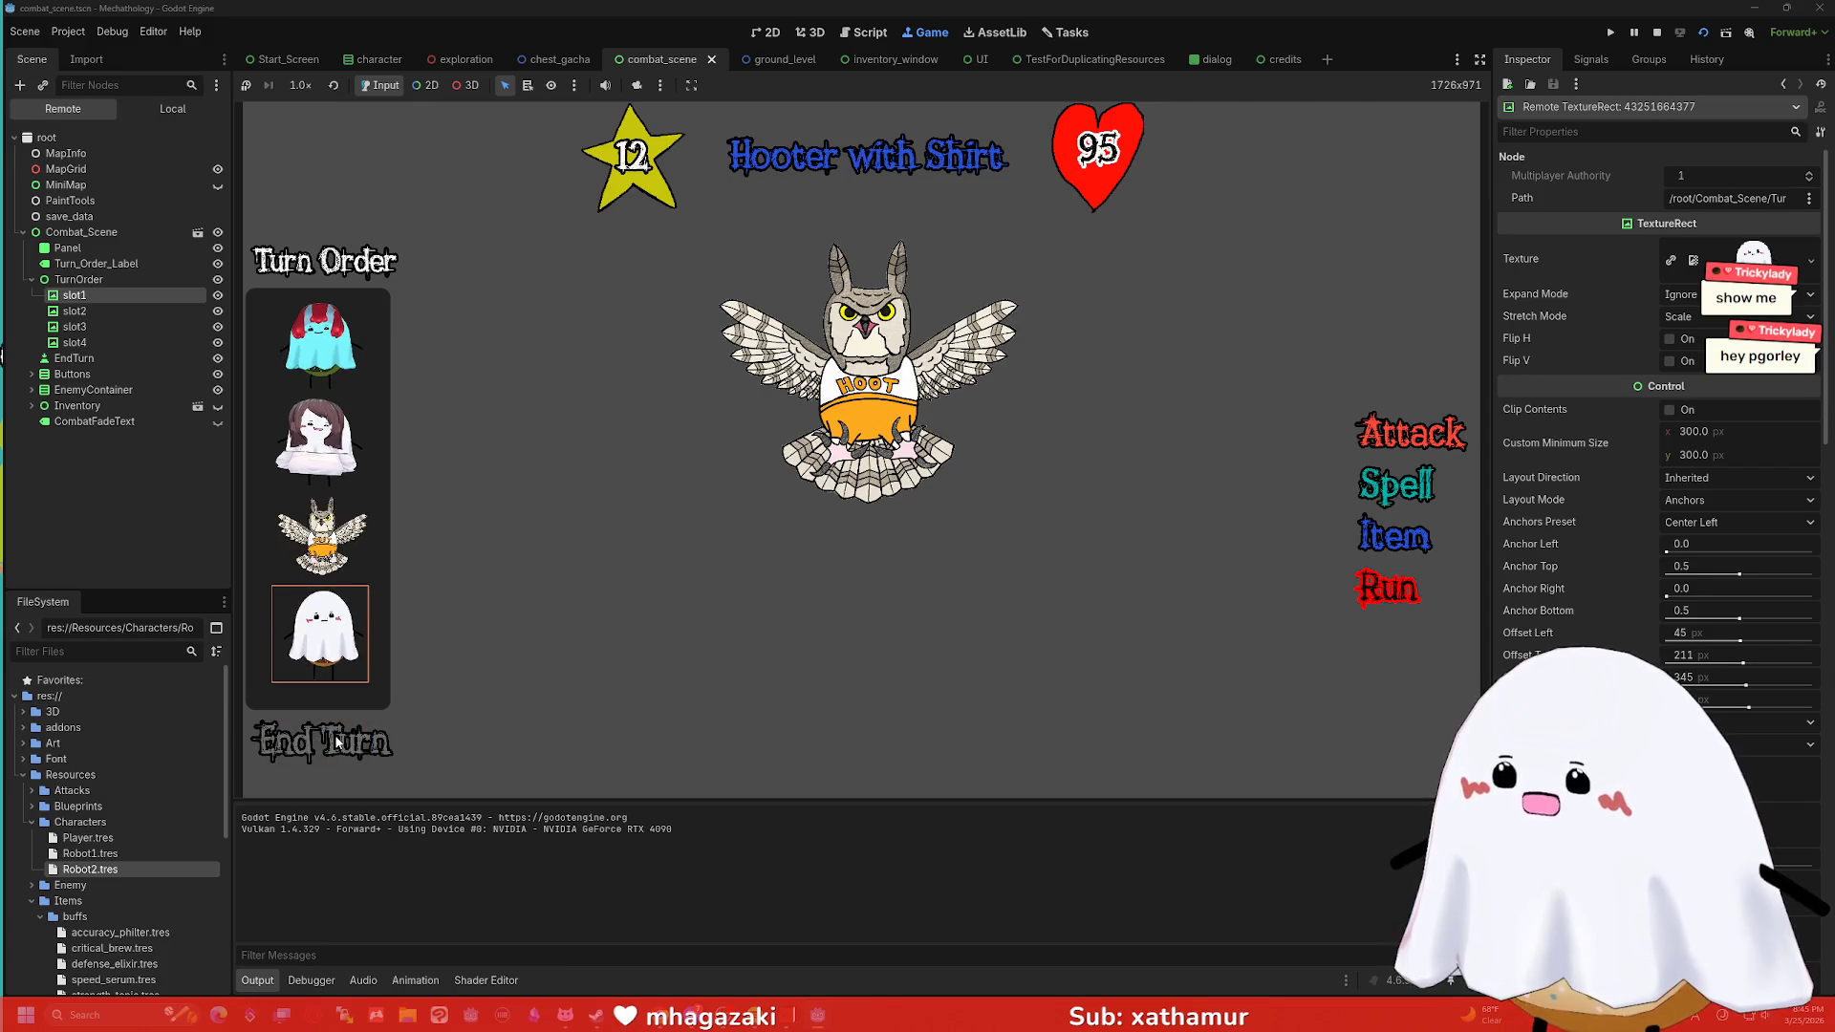
pyautogui.click(336, 743)
pyautogui.click(1384, 422)
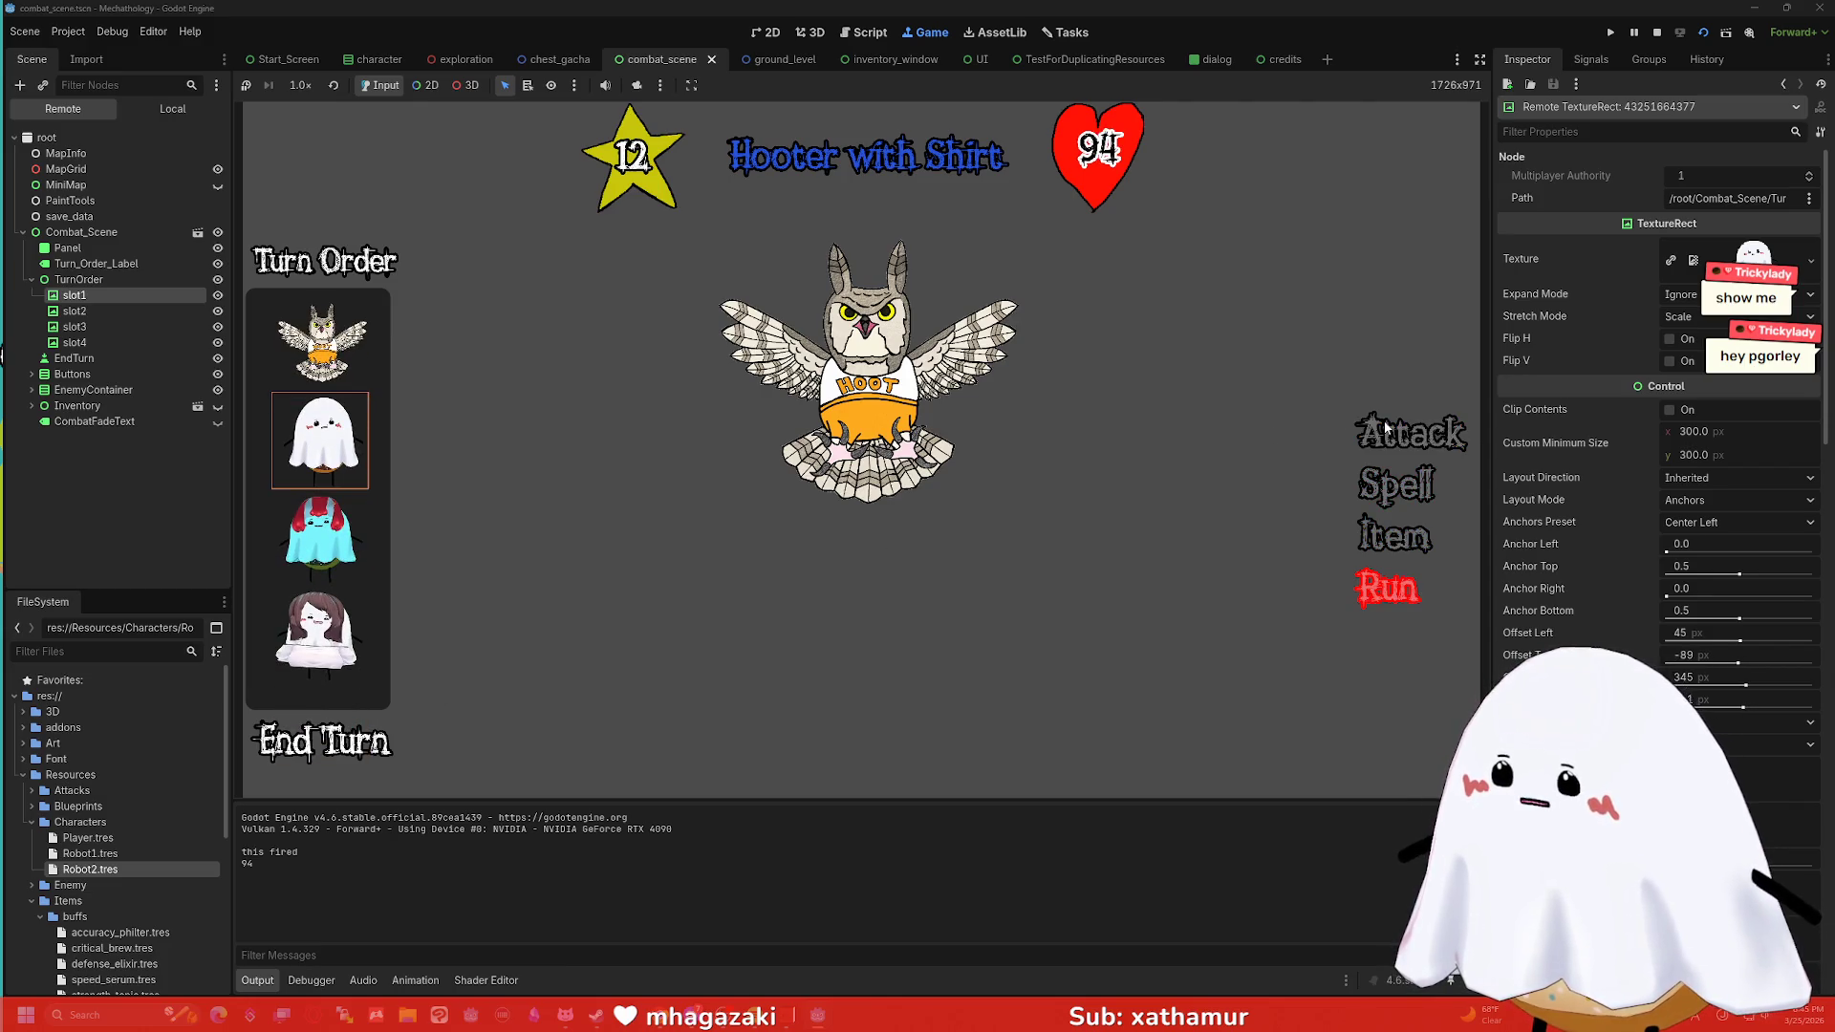
pyautogui.click(1384, 423)
pyautogui.click(1380, 421)
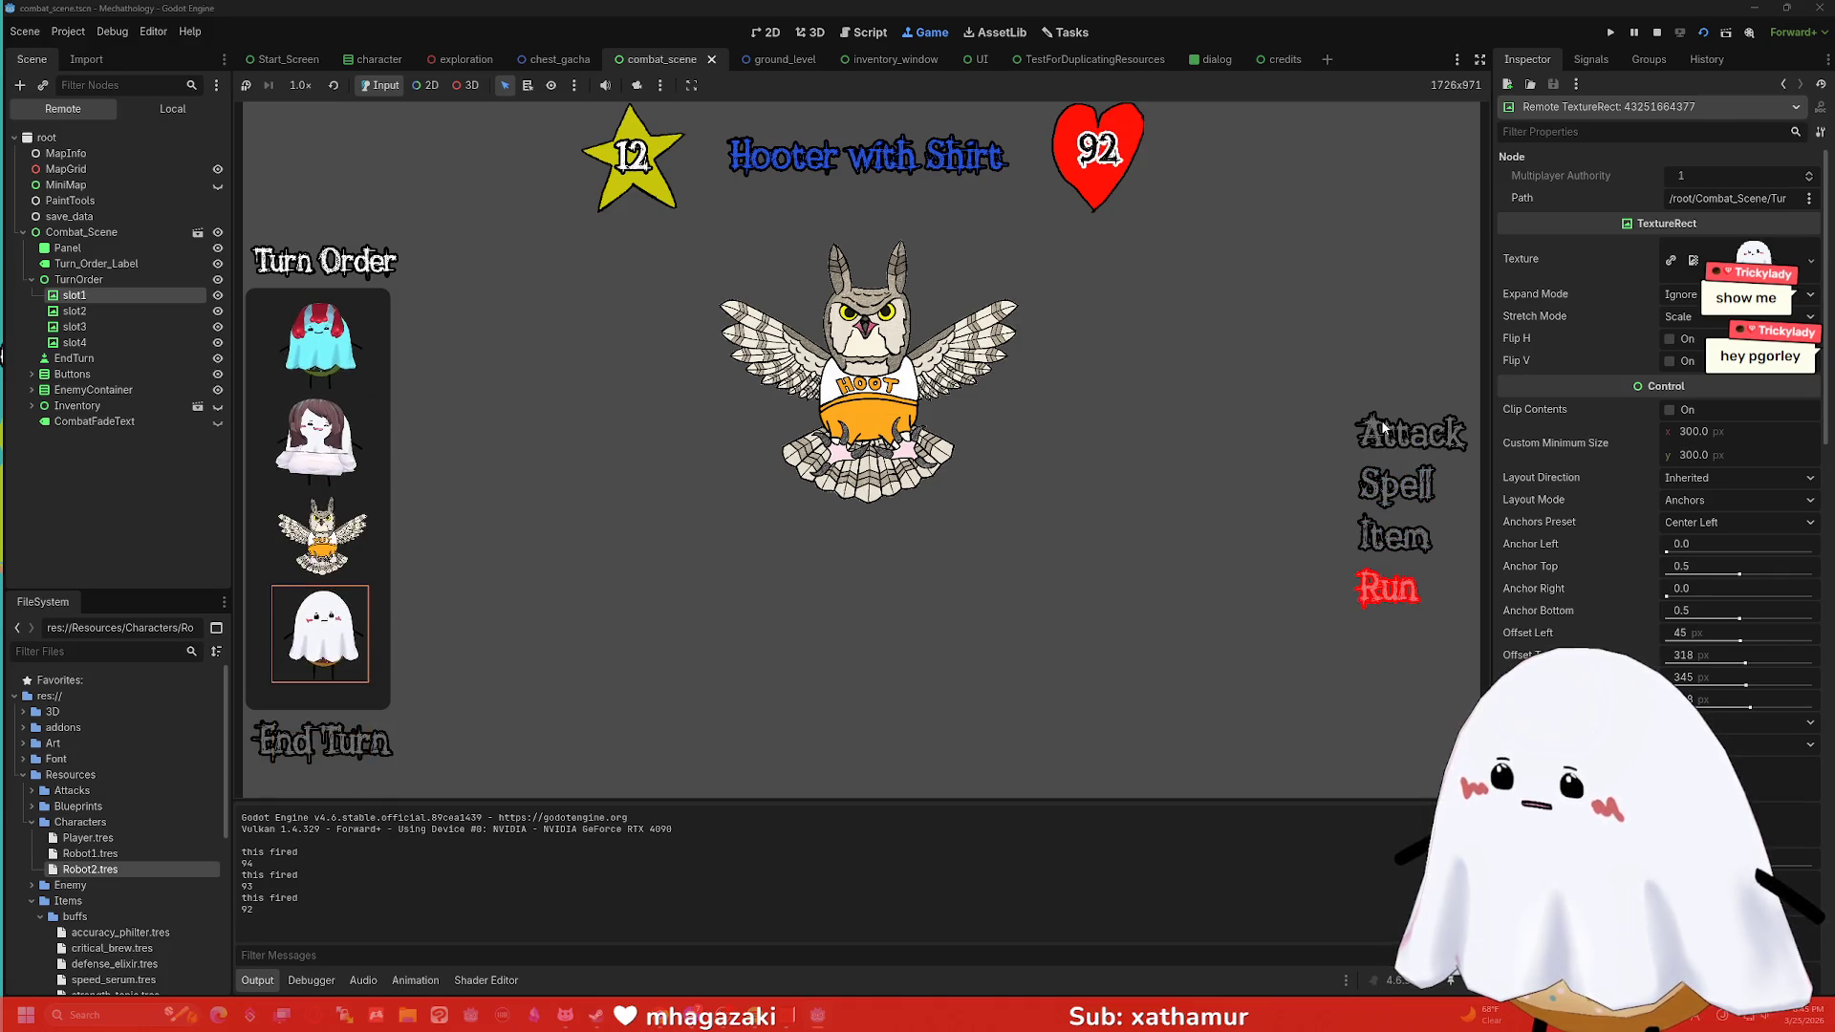
pyautogui.click(1380, 420)
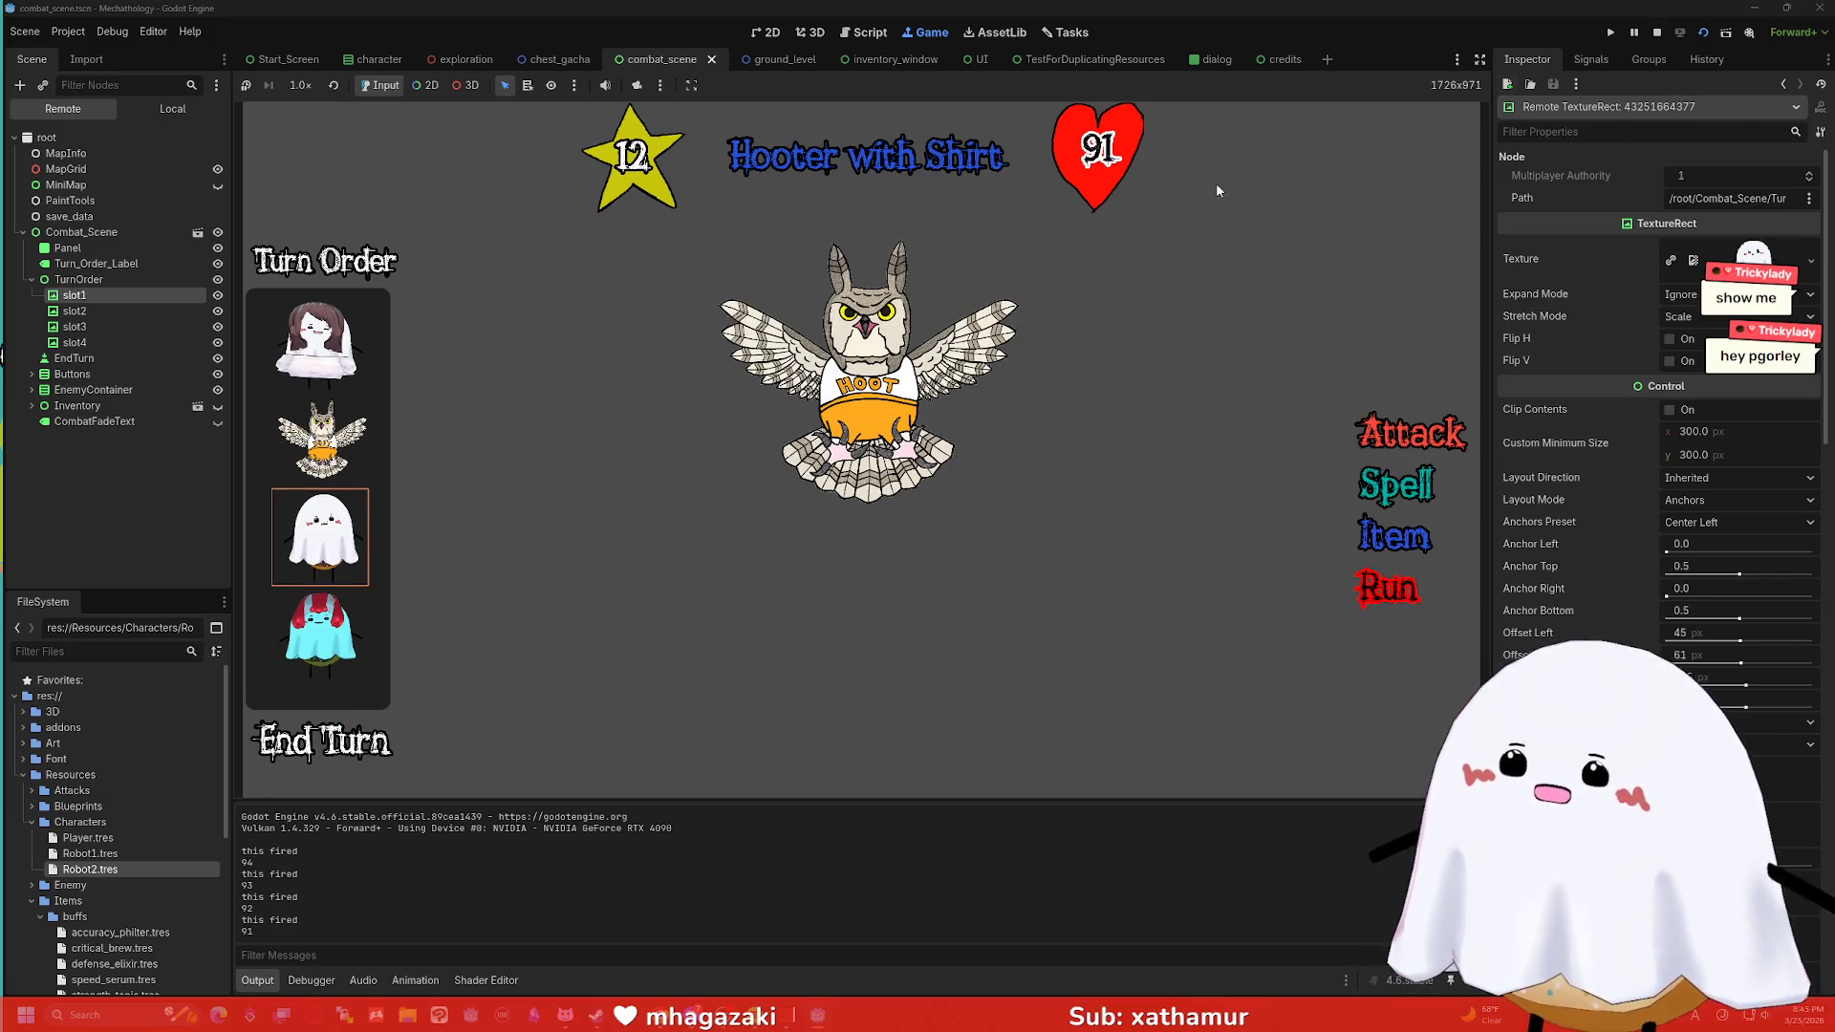
# Restart the scene with F6, inspect slot1 again, and end six more turns.
pyautogui.press('F6')
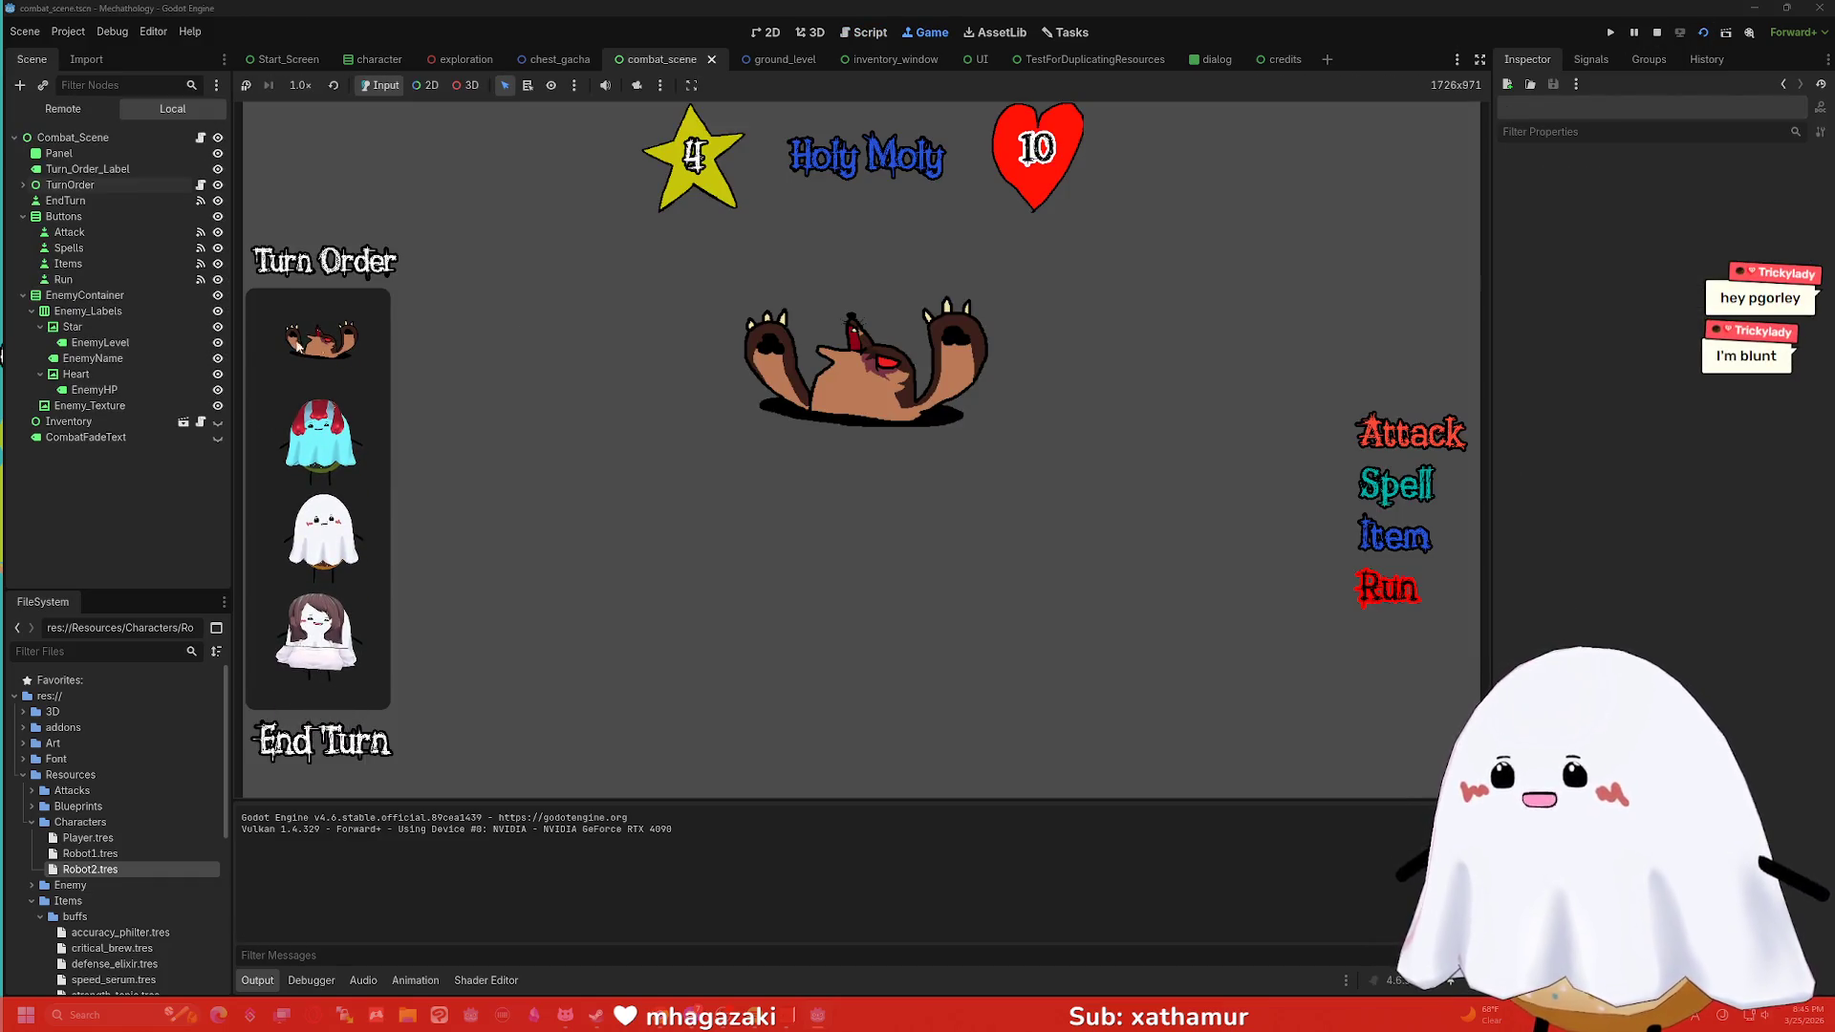
pyautogui.click(119, 296)
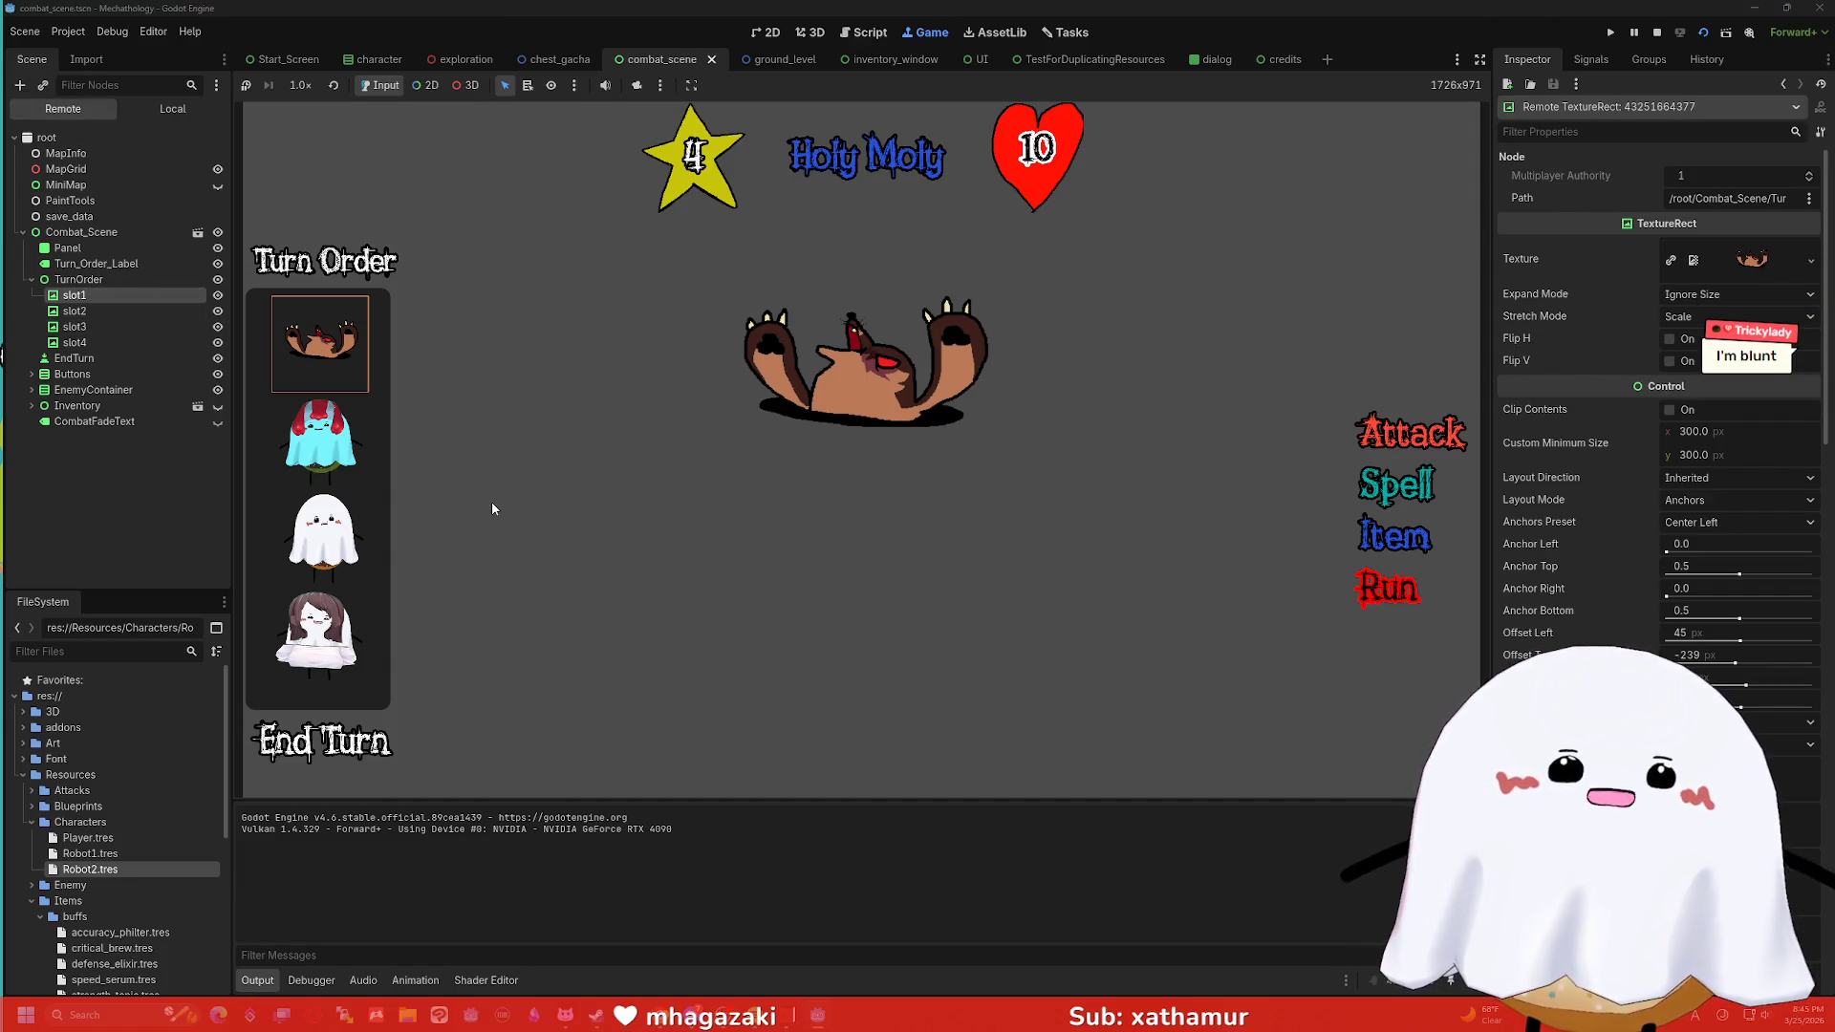
pyautogui.click(341, 732)
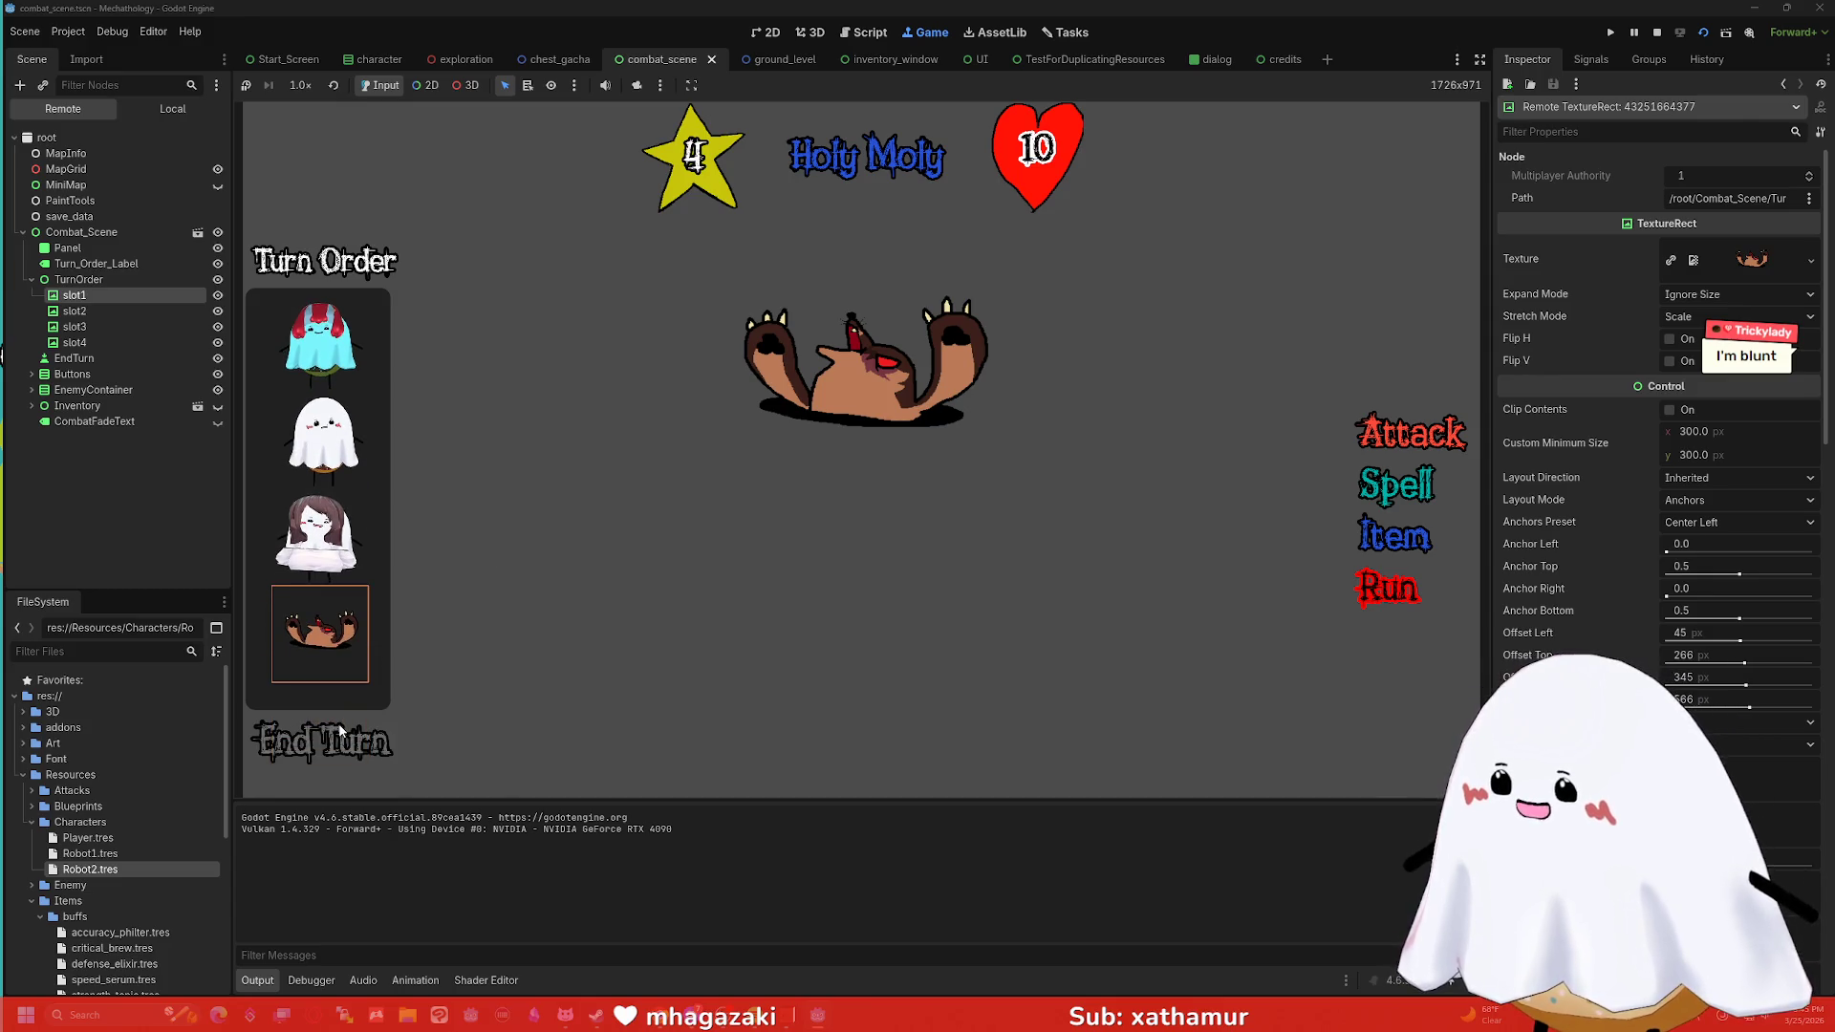
pyautogui.click(341, 733)
pyautogui.click(350, 733)
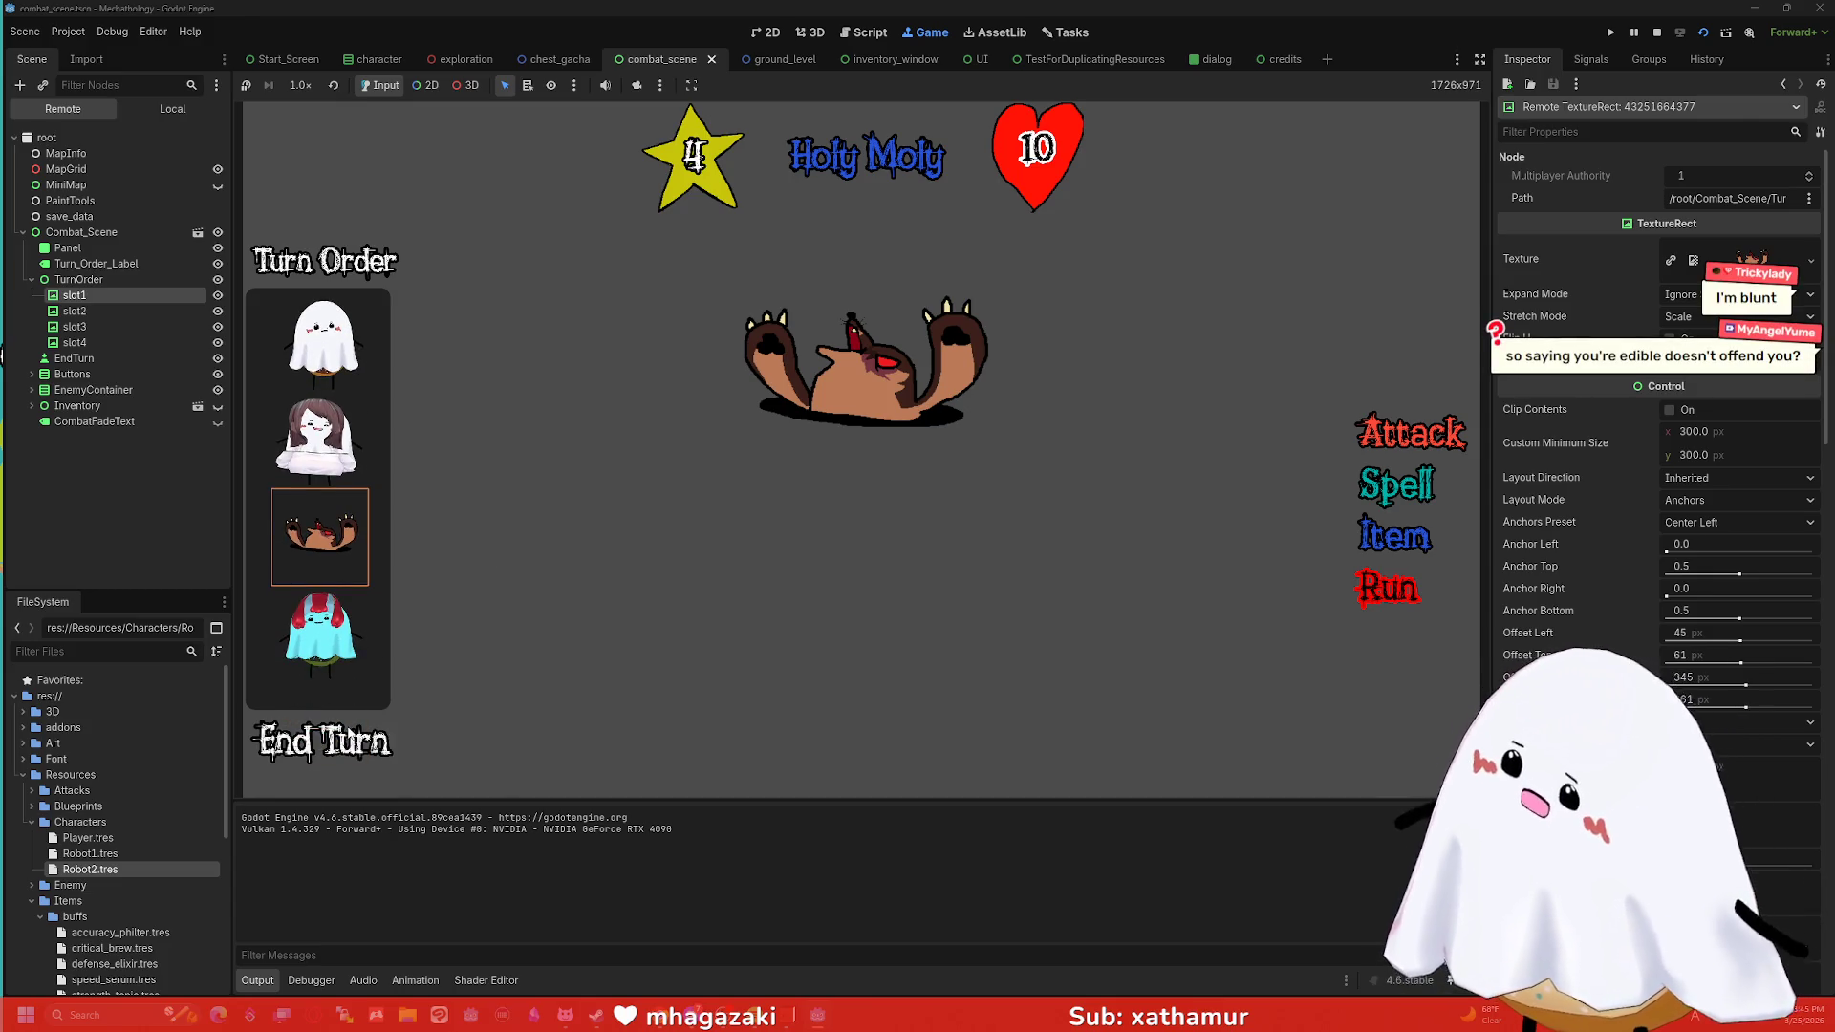
pyautogui.click(352, 733)
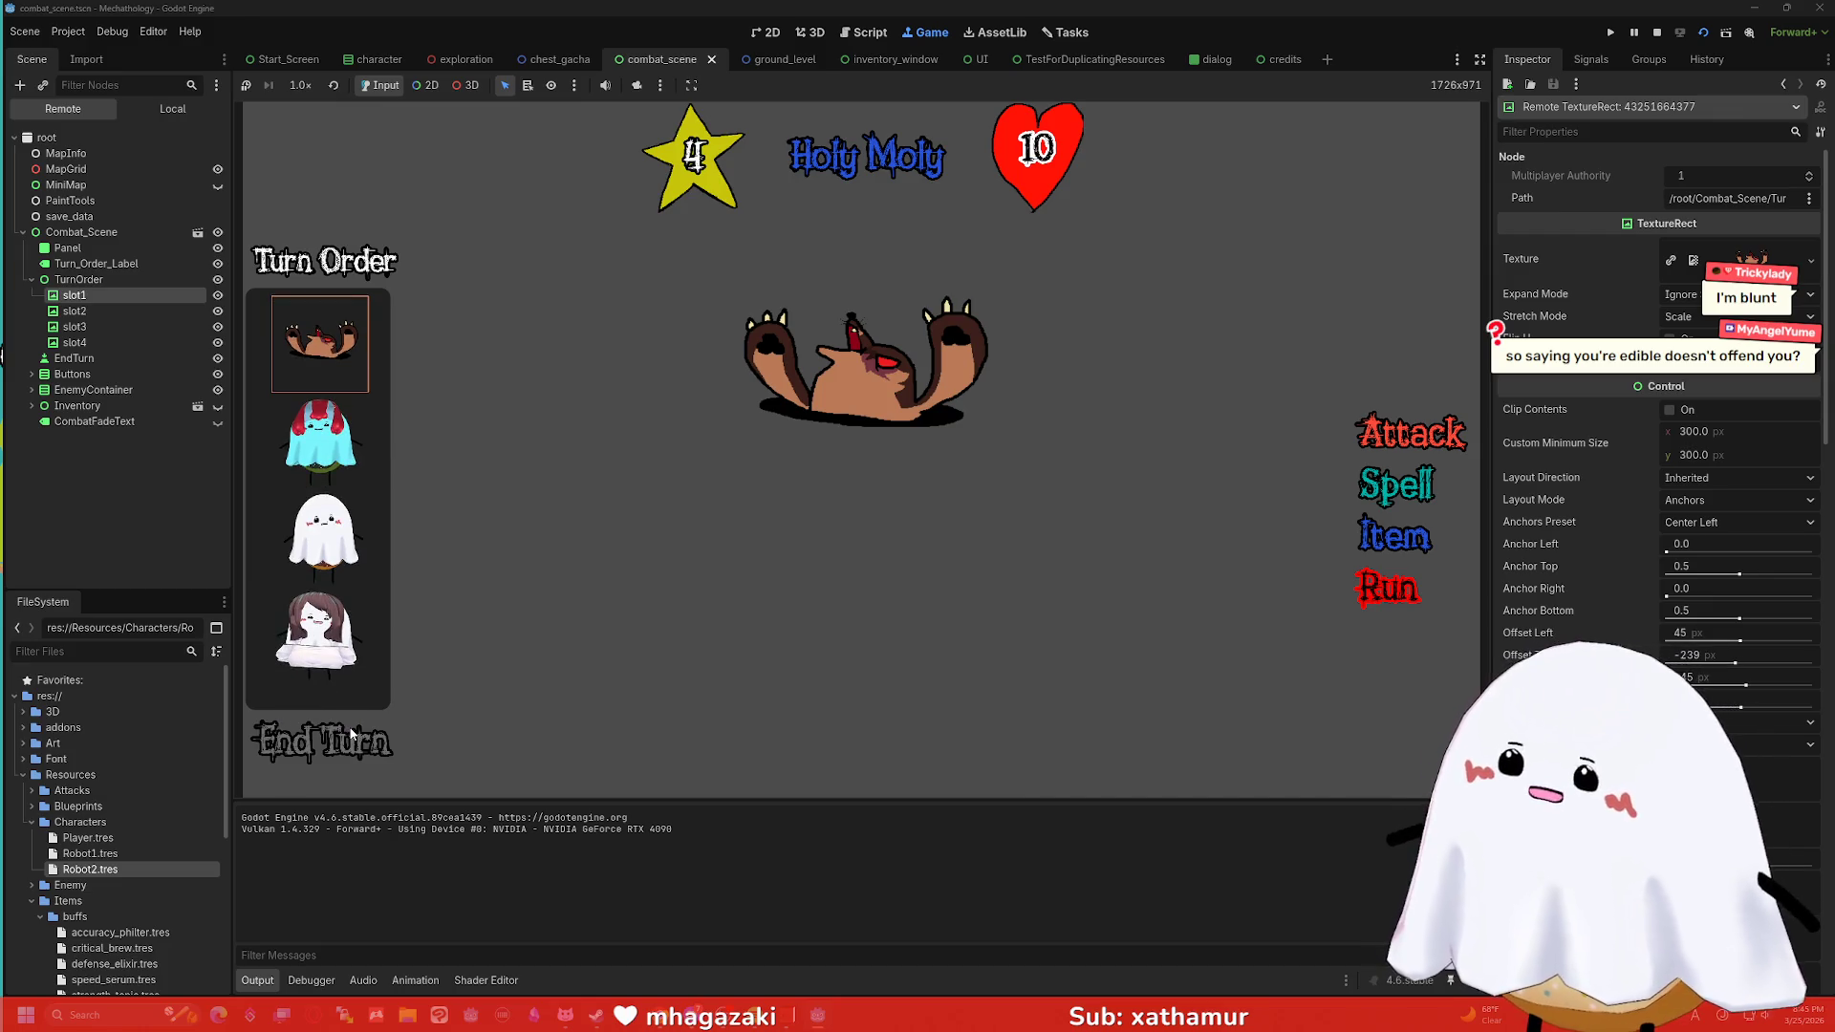
pyautogui.click(352, 733)
pyautogui.click(352, 733)
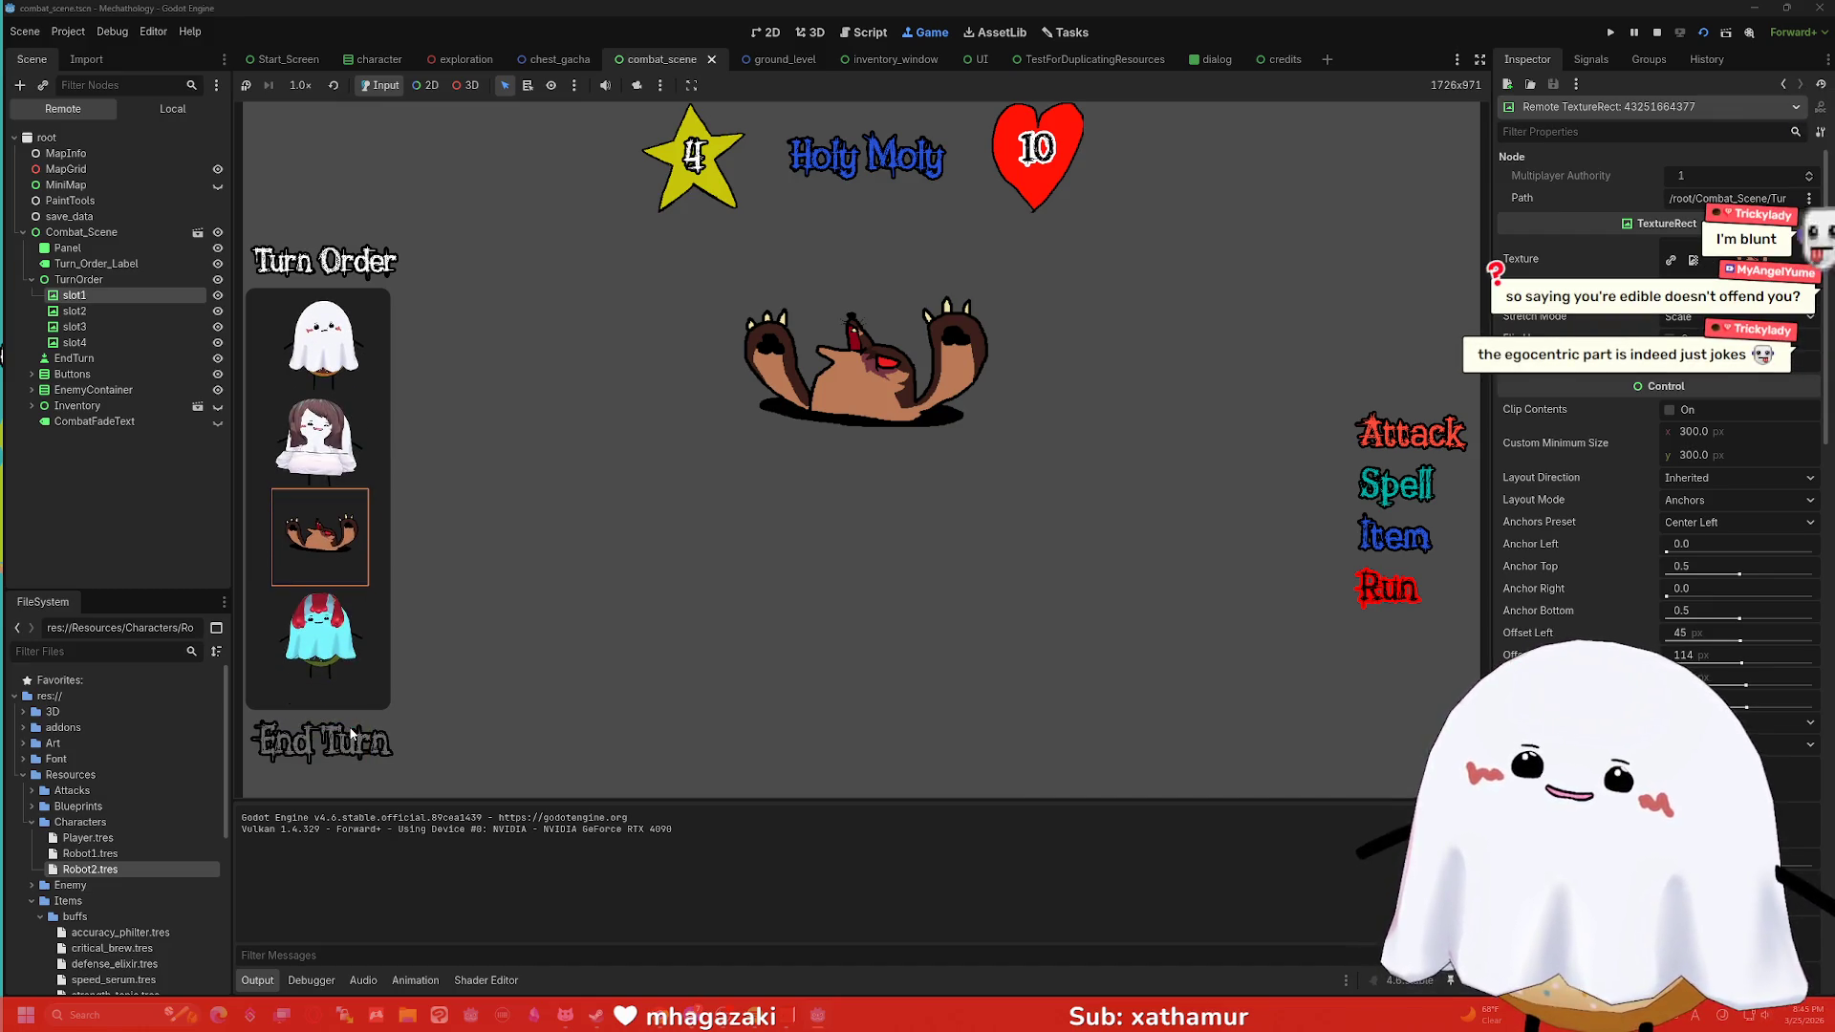
# Stop the game, end one turn in a relaunched battle, and stop again.
pyautogui.click(1659, 31)
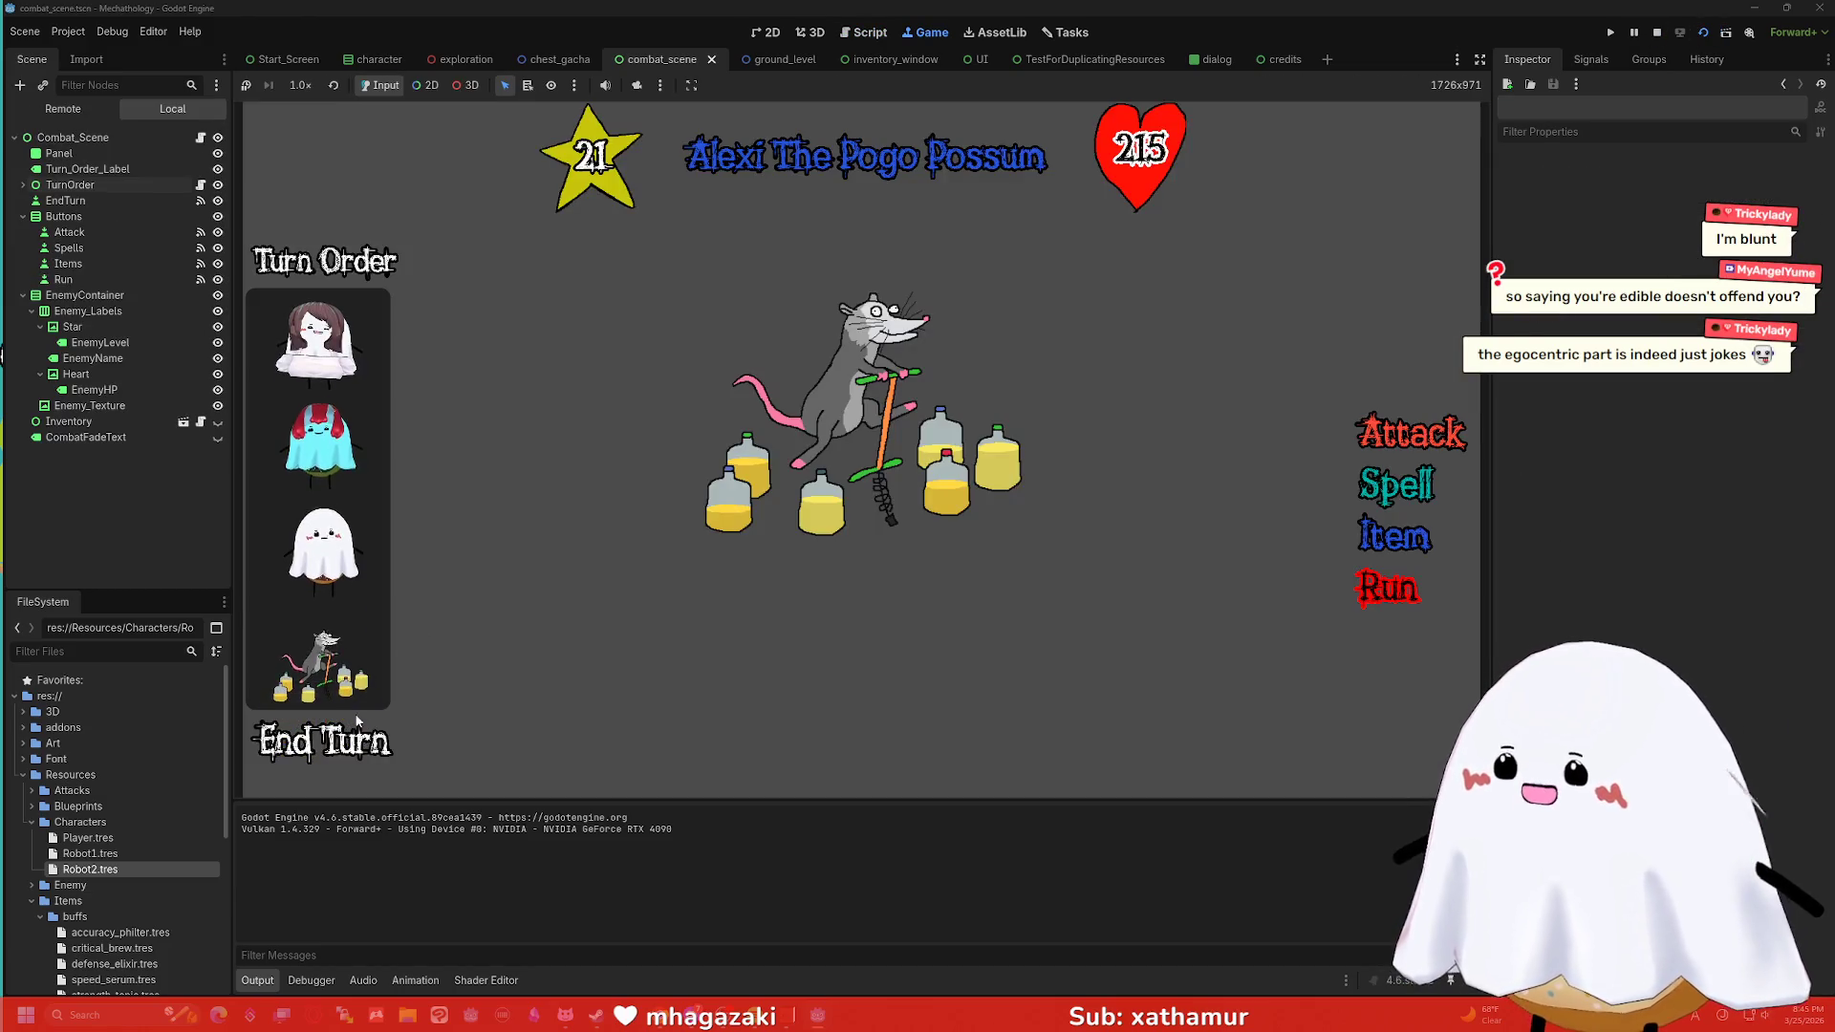
pyautogui.click(344, 752)
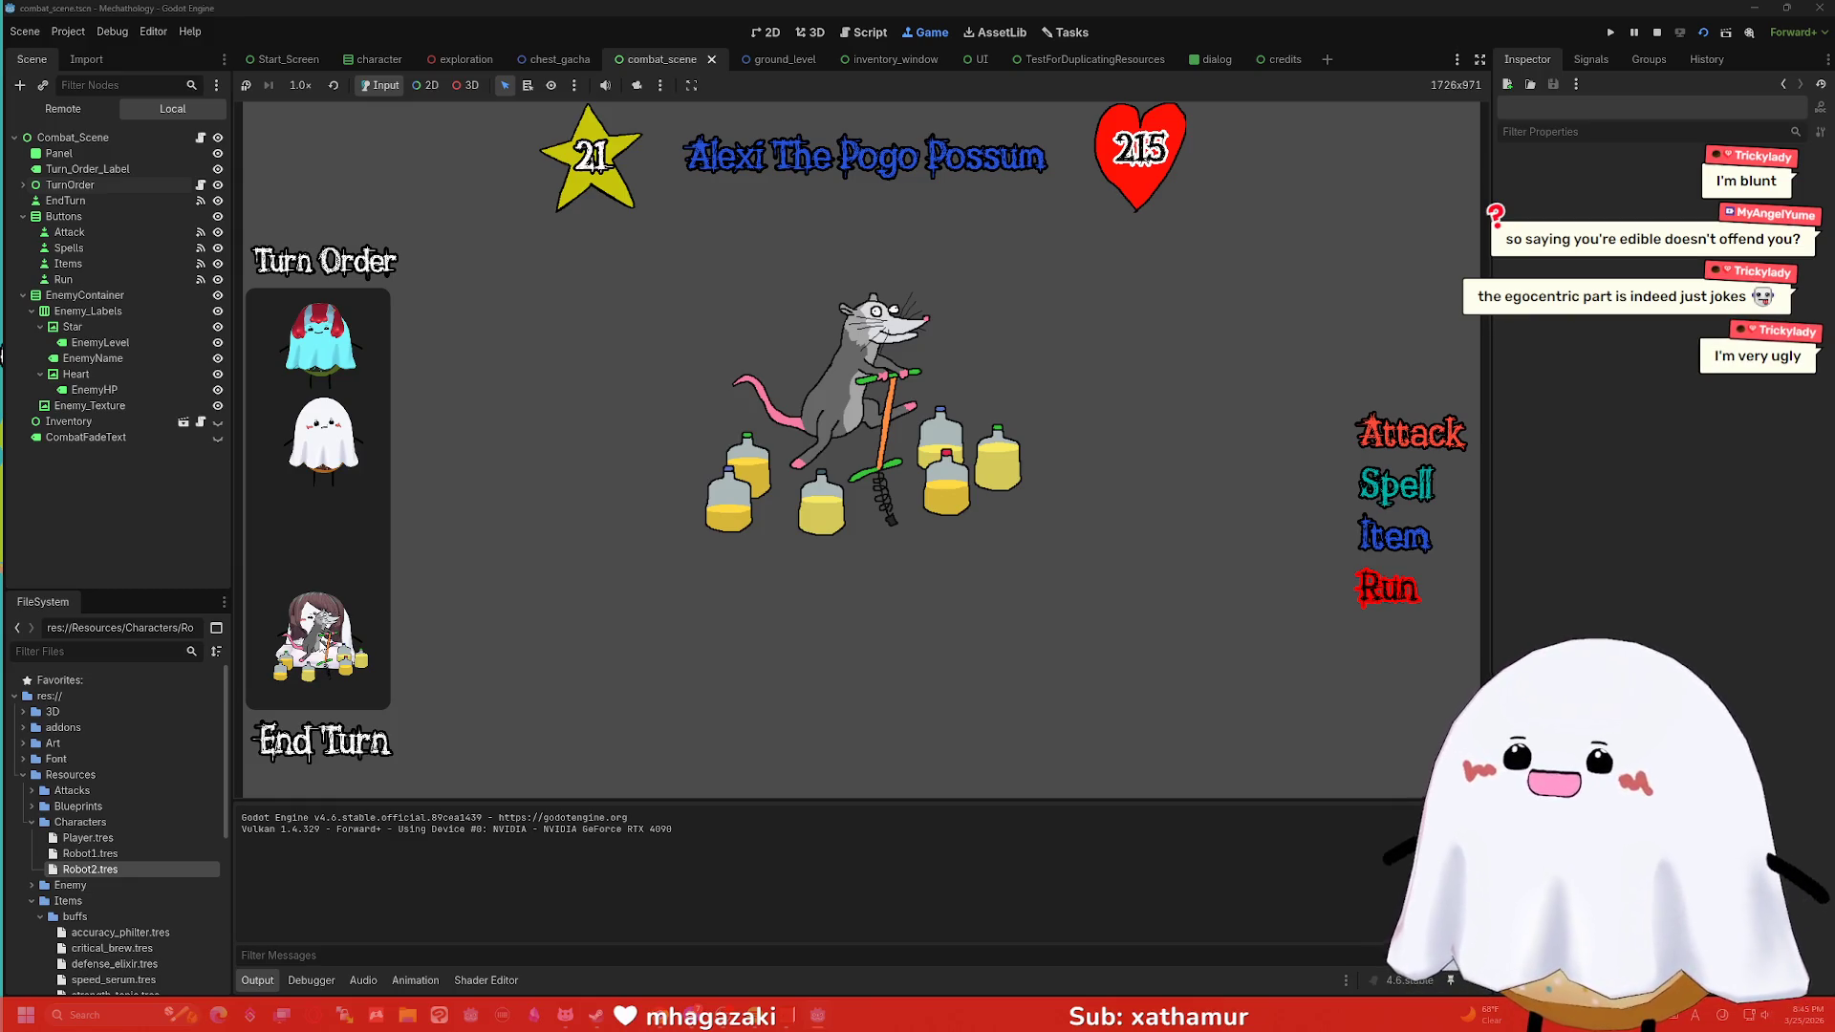
pyautogui.click(1657, 32)
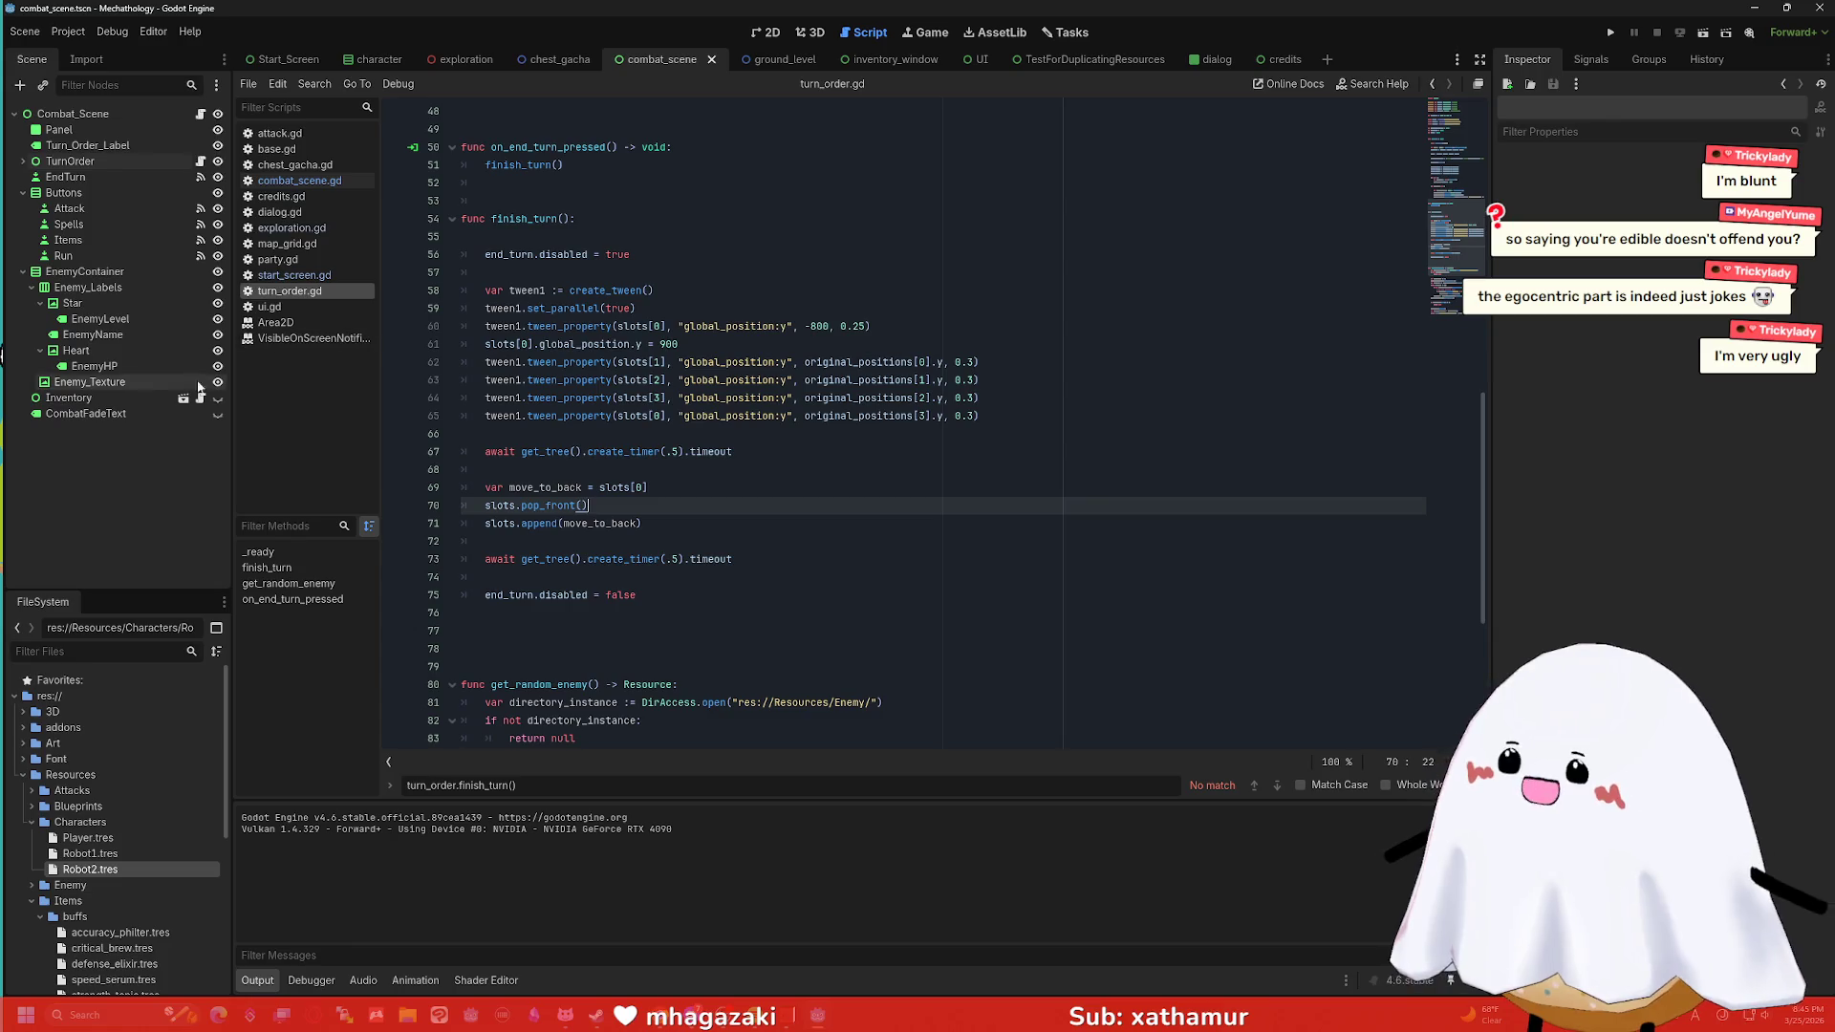
pyautogui.click(1603, 33)
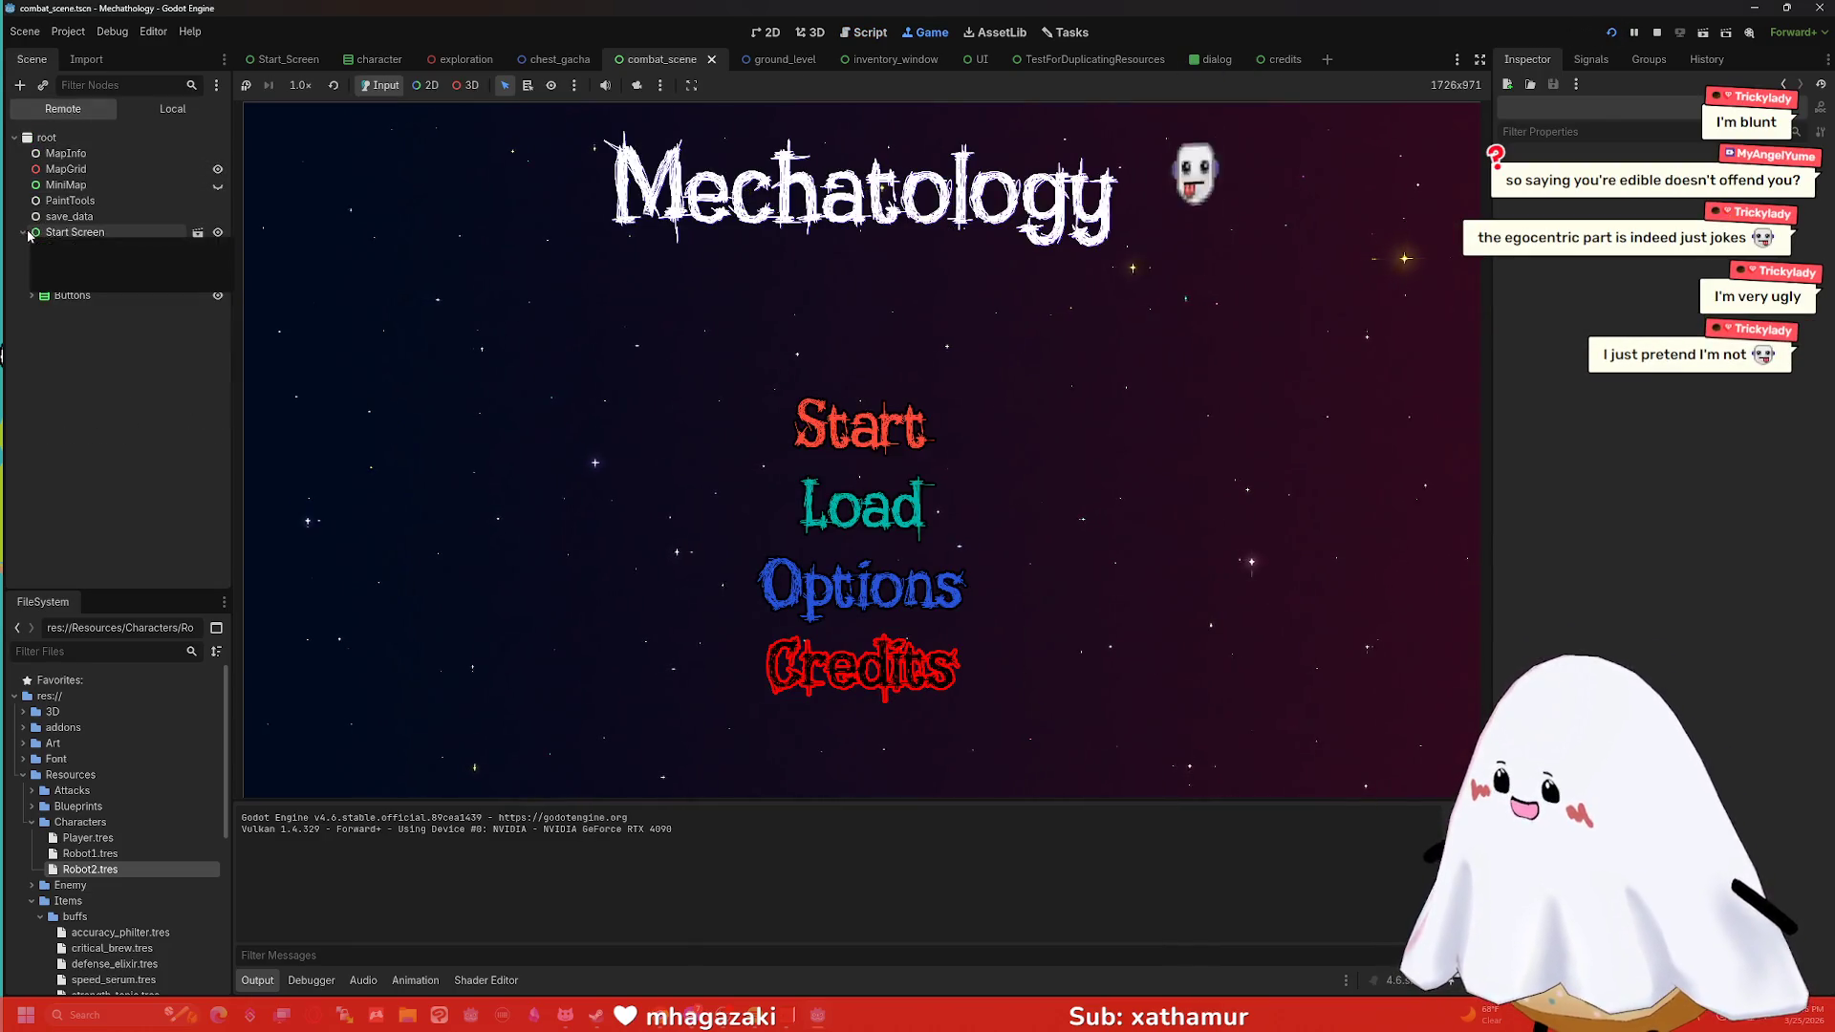
pyautogui.click(1654, 34)
pyautogui.press('F6')
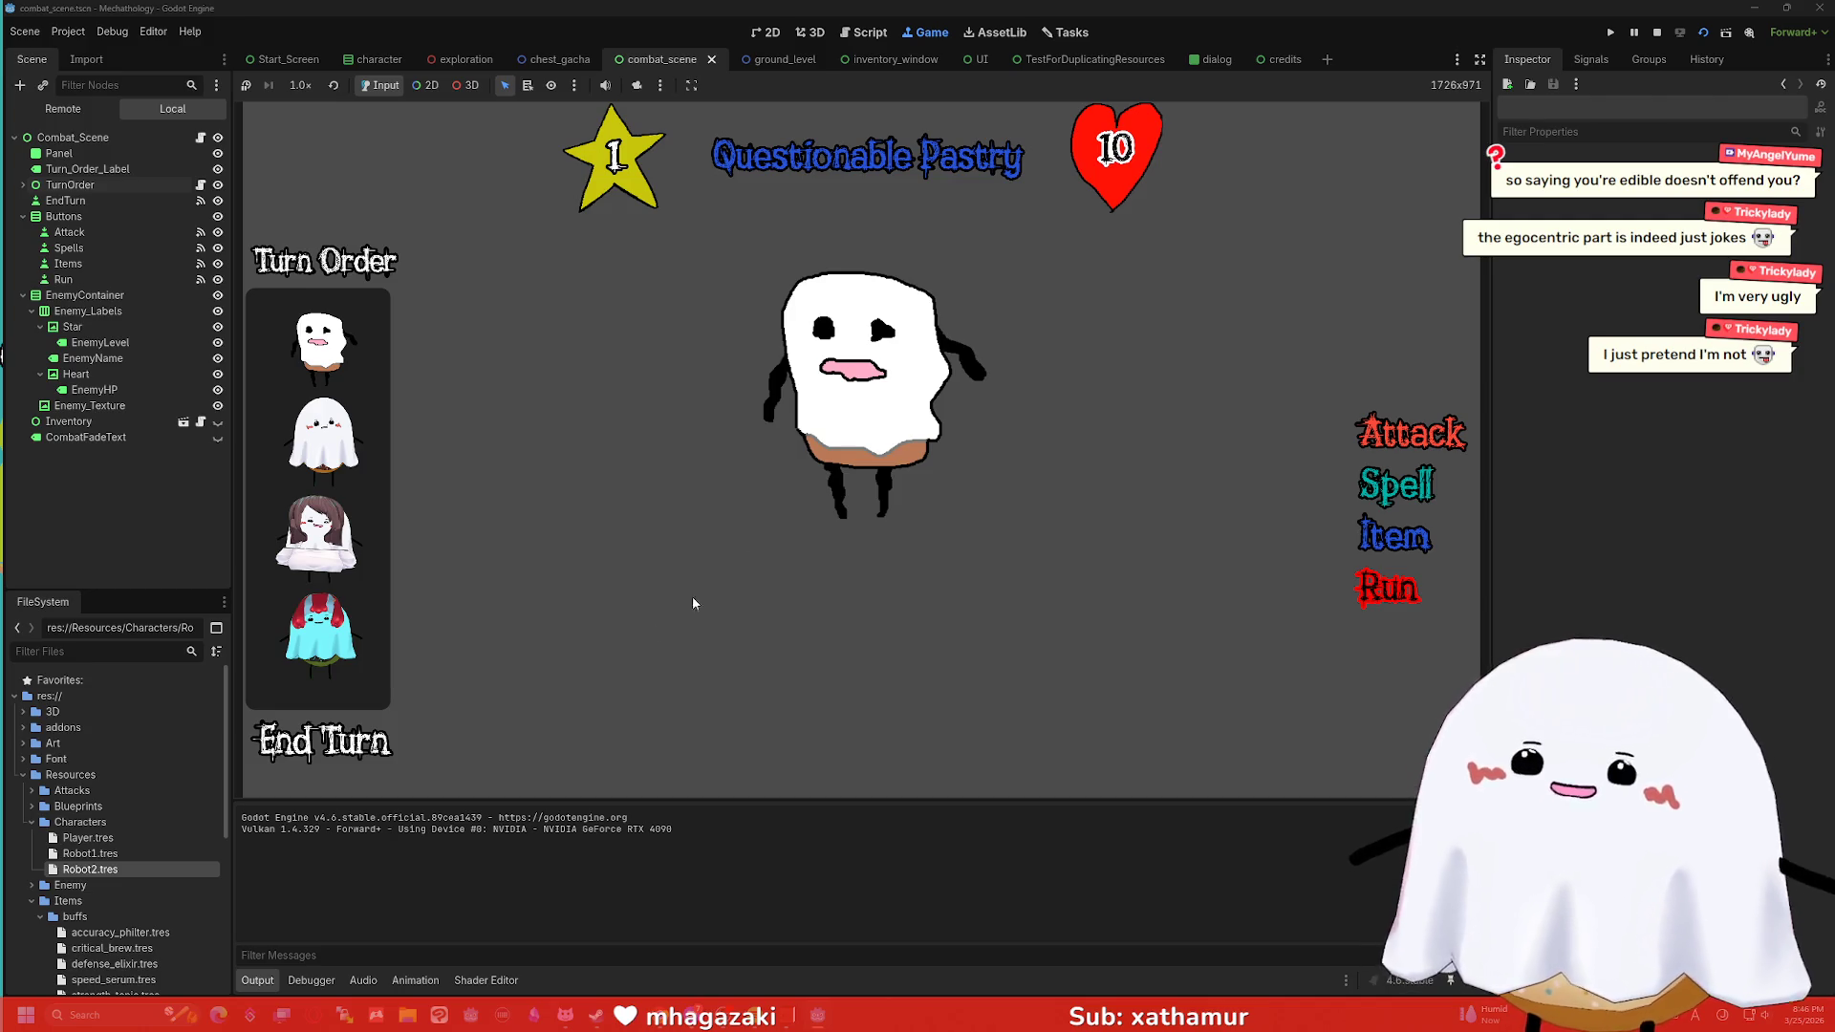
pyautogui.click(304, 754)
pyautogui.click(303, 754)
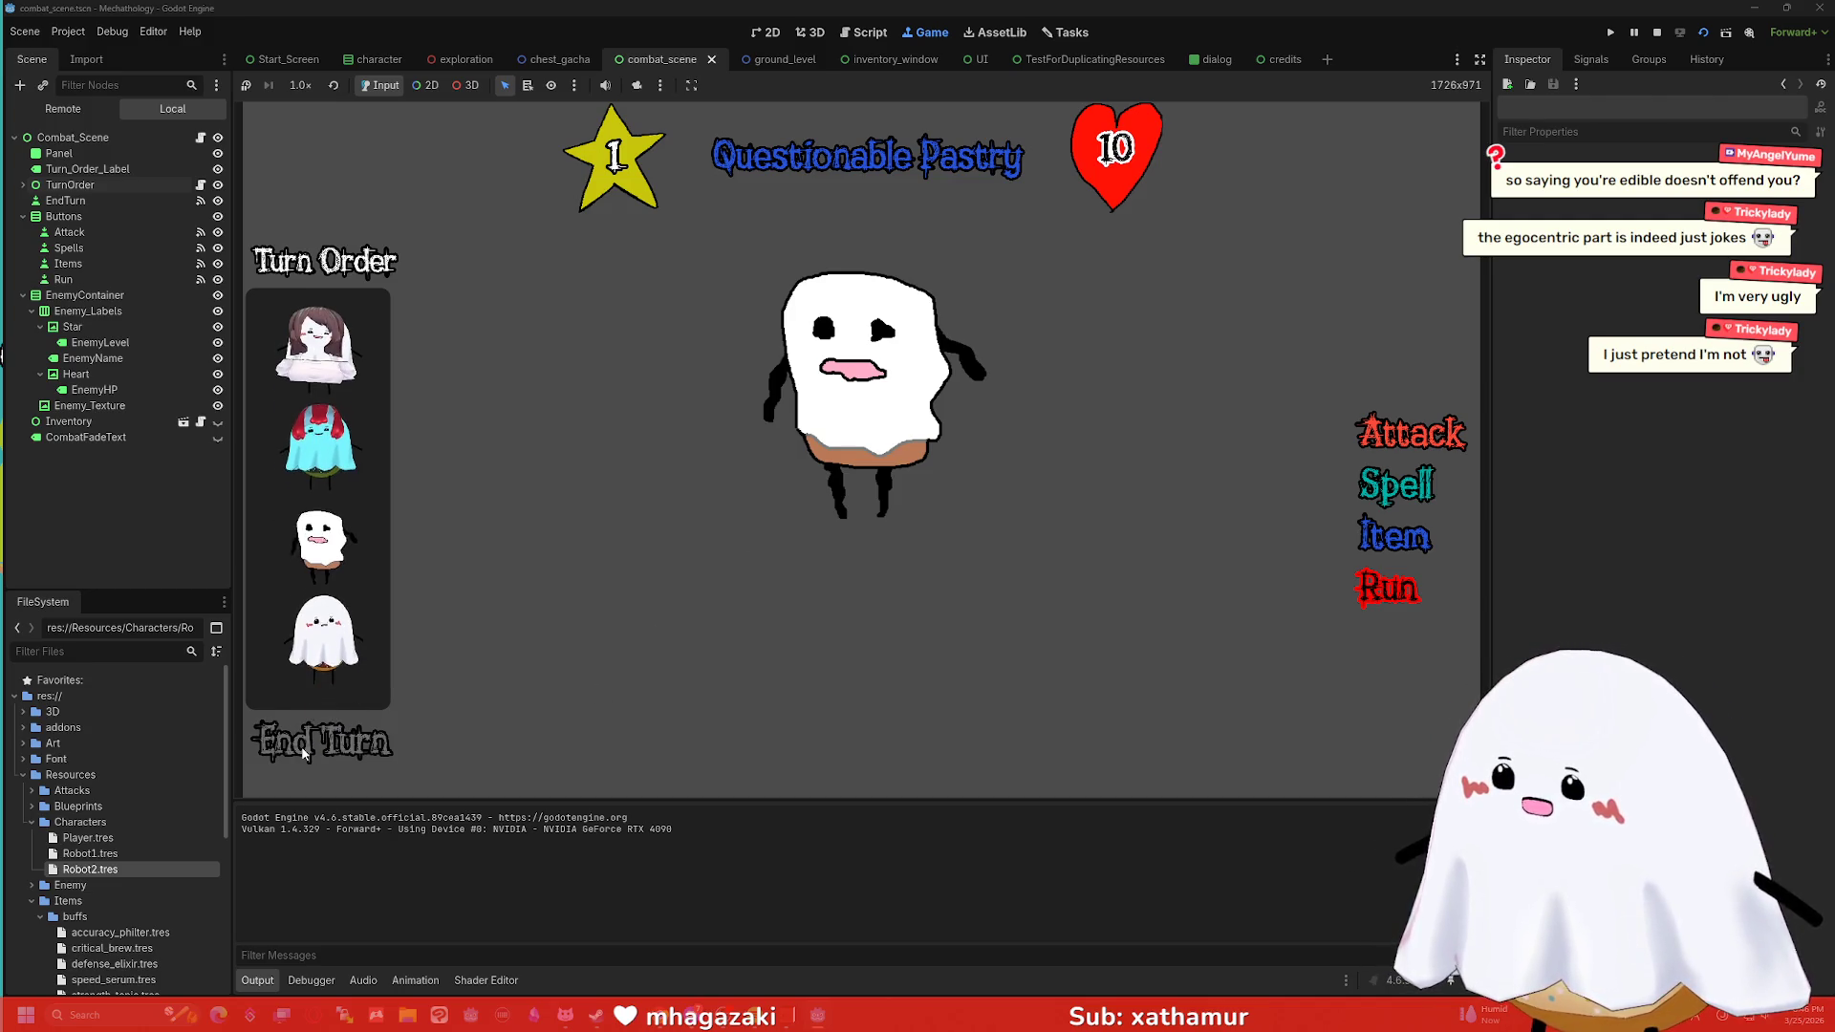
pyautogui.click(303, 754)
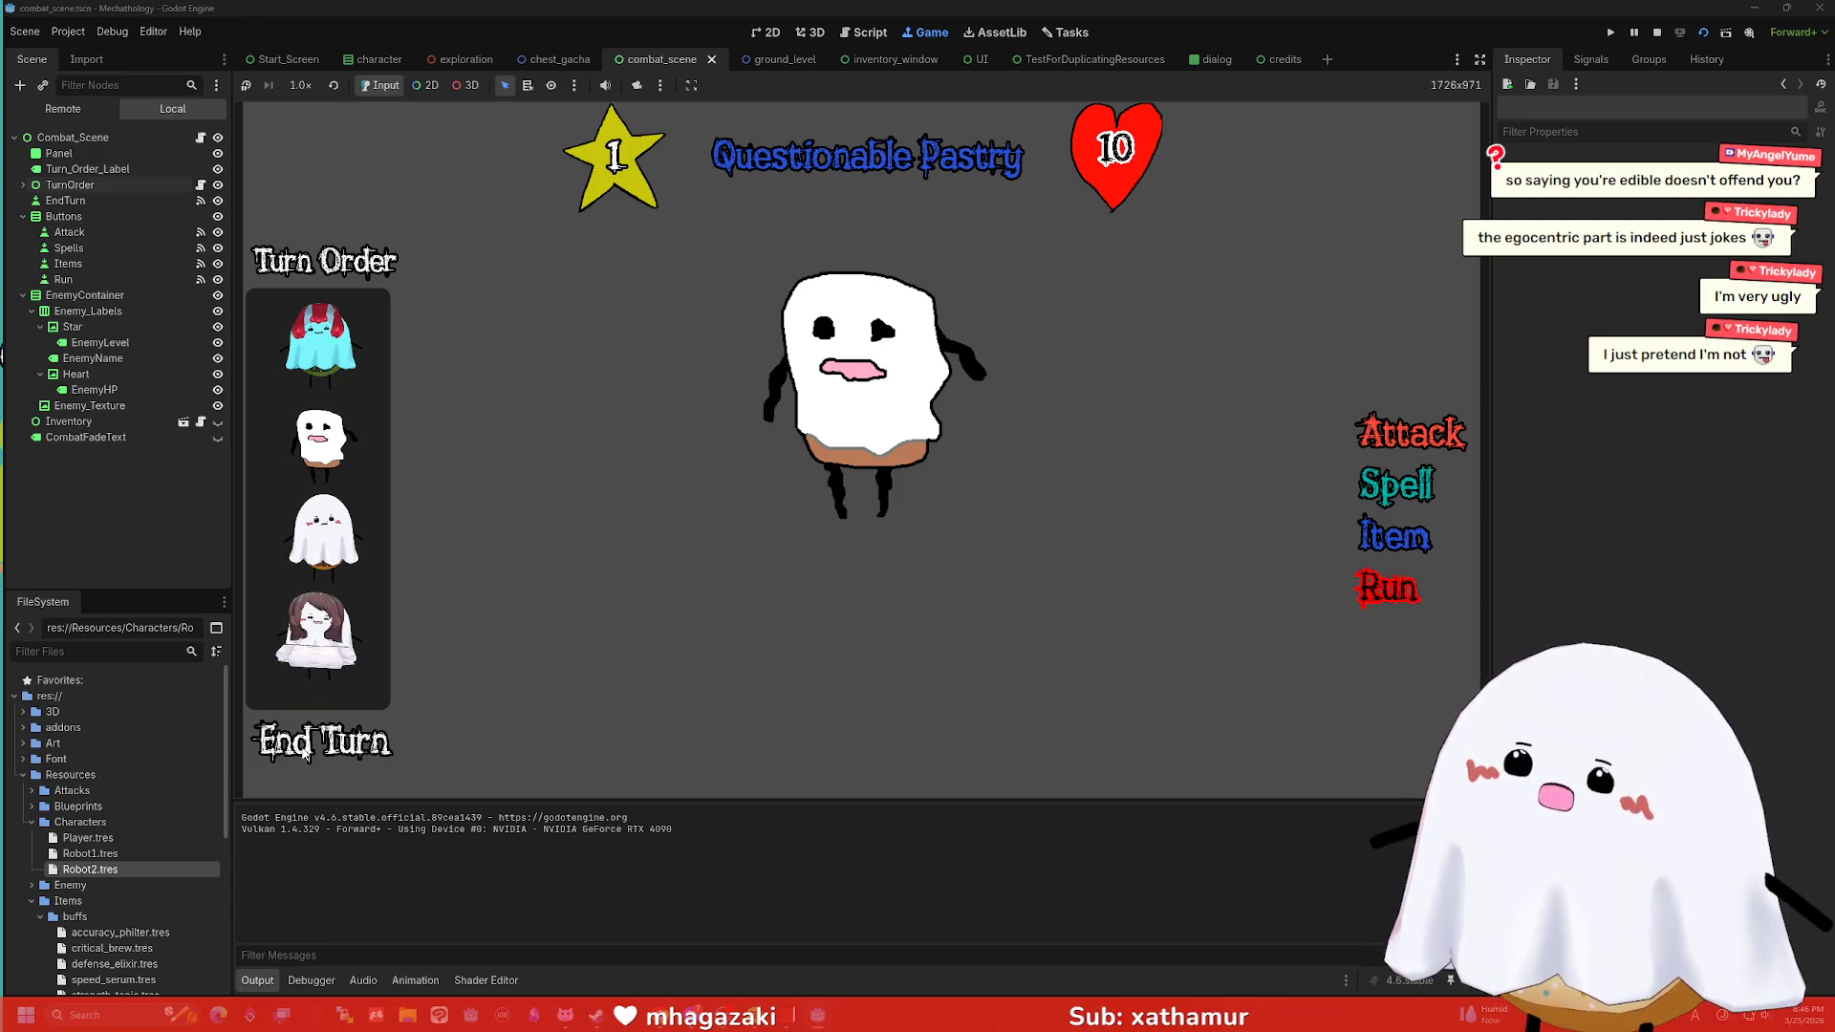
pyautogui.click(304, 754)
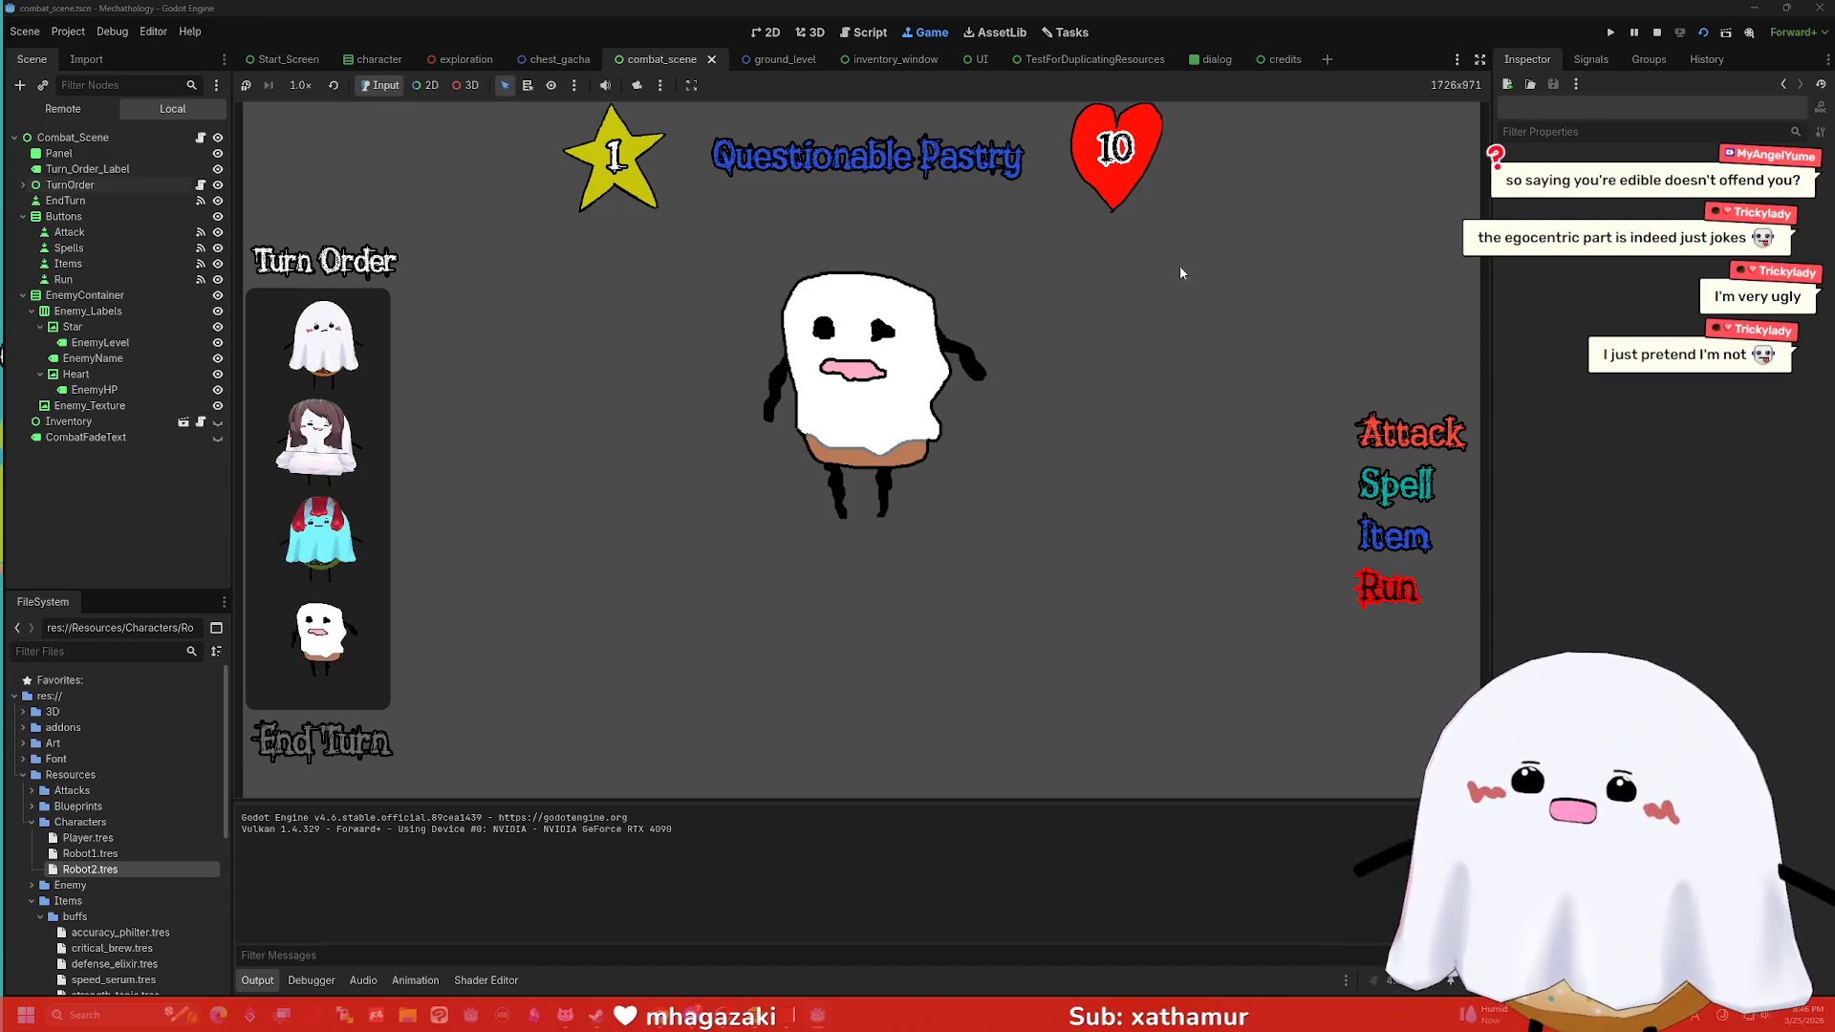
pyautogui.click(1657, 34)
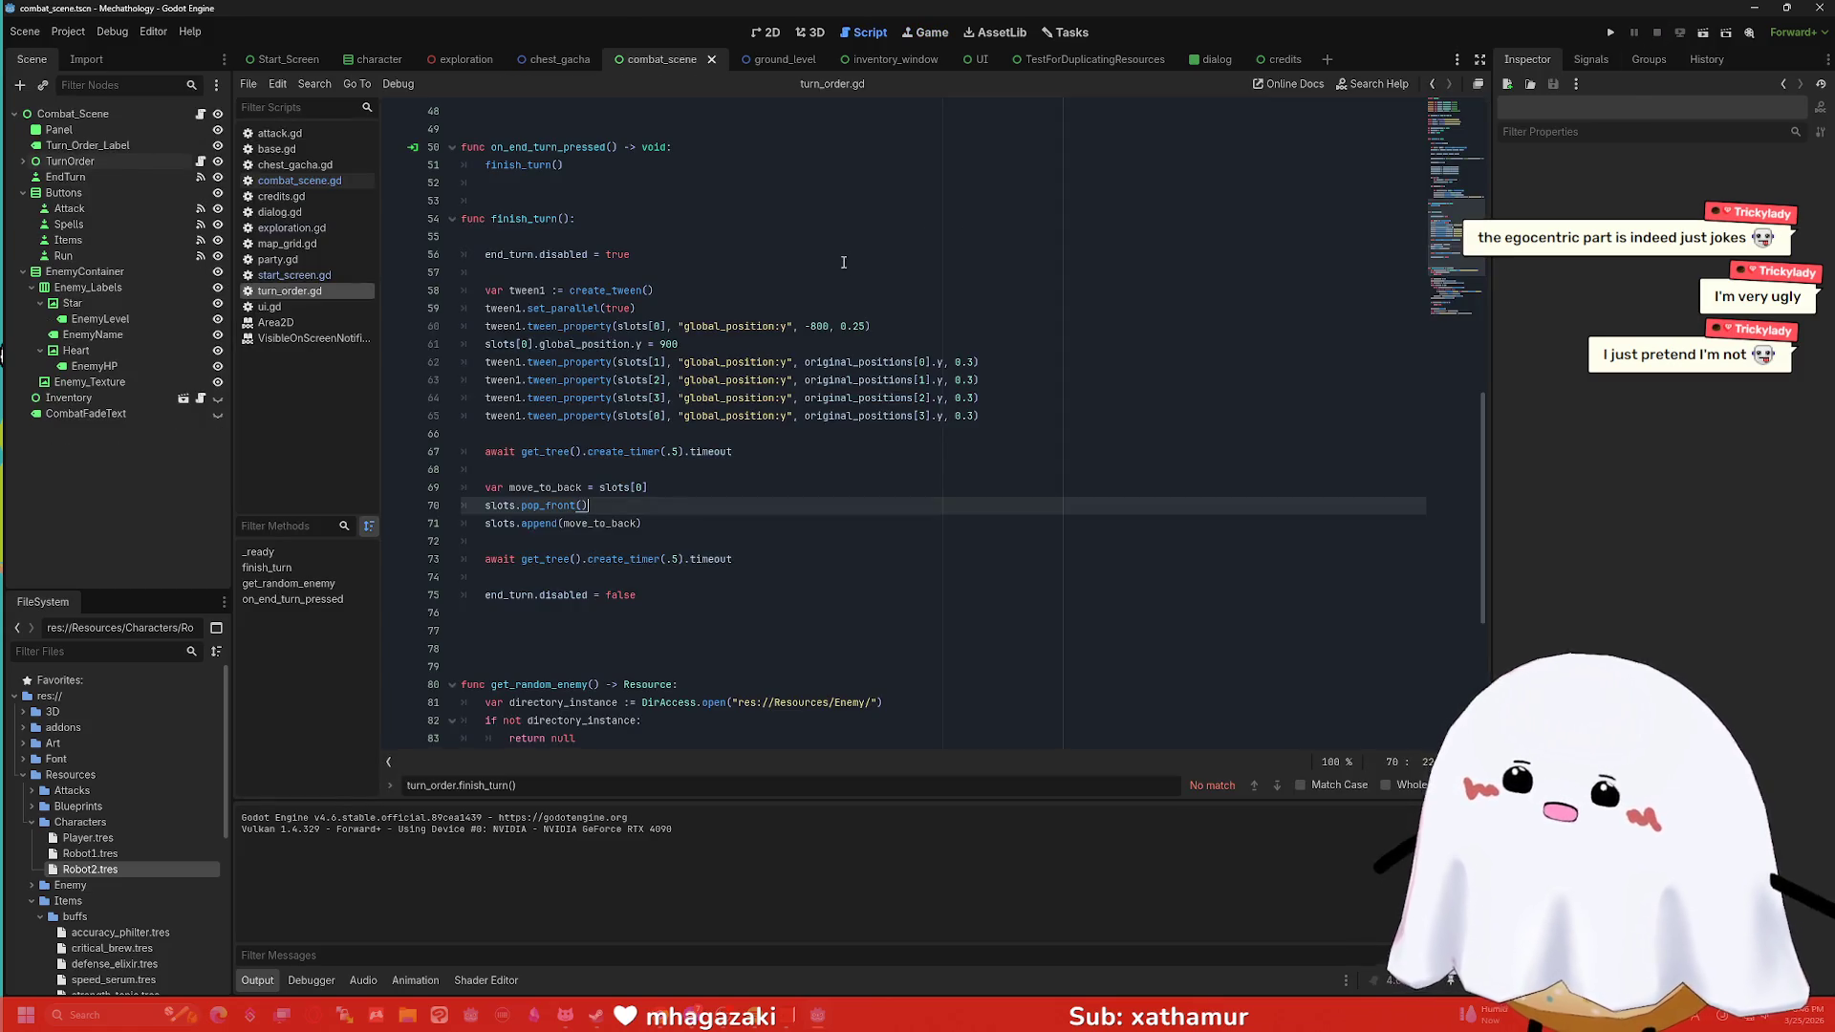
# Review the durations and original_positions declarations in turn_order.gd, then run the whole project.
pyautogui.scroll(15, 844, 261)
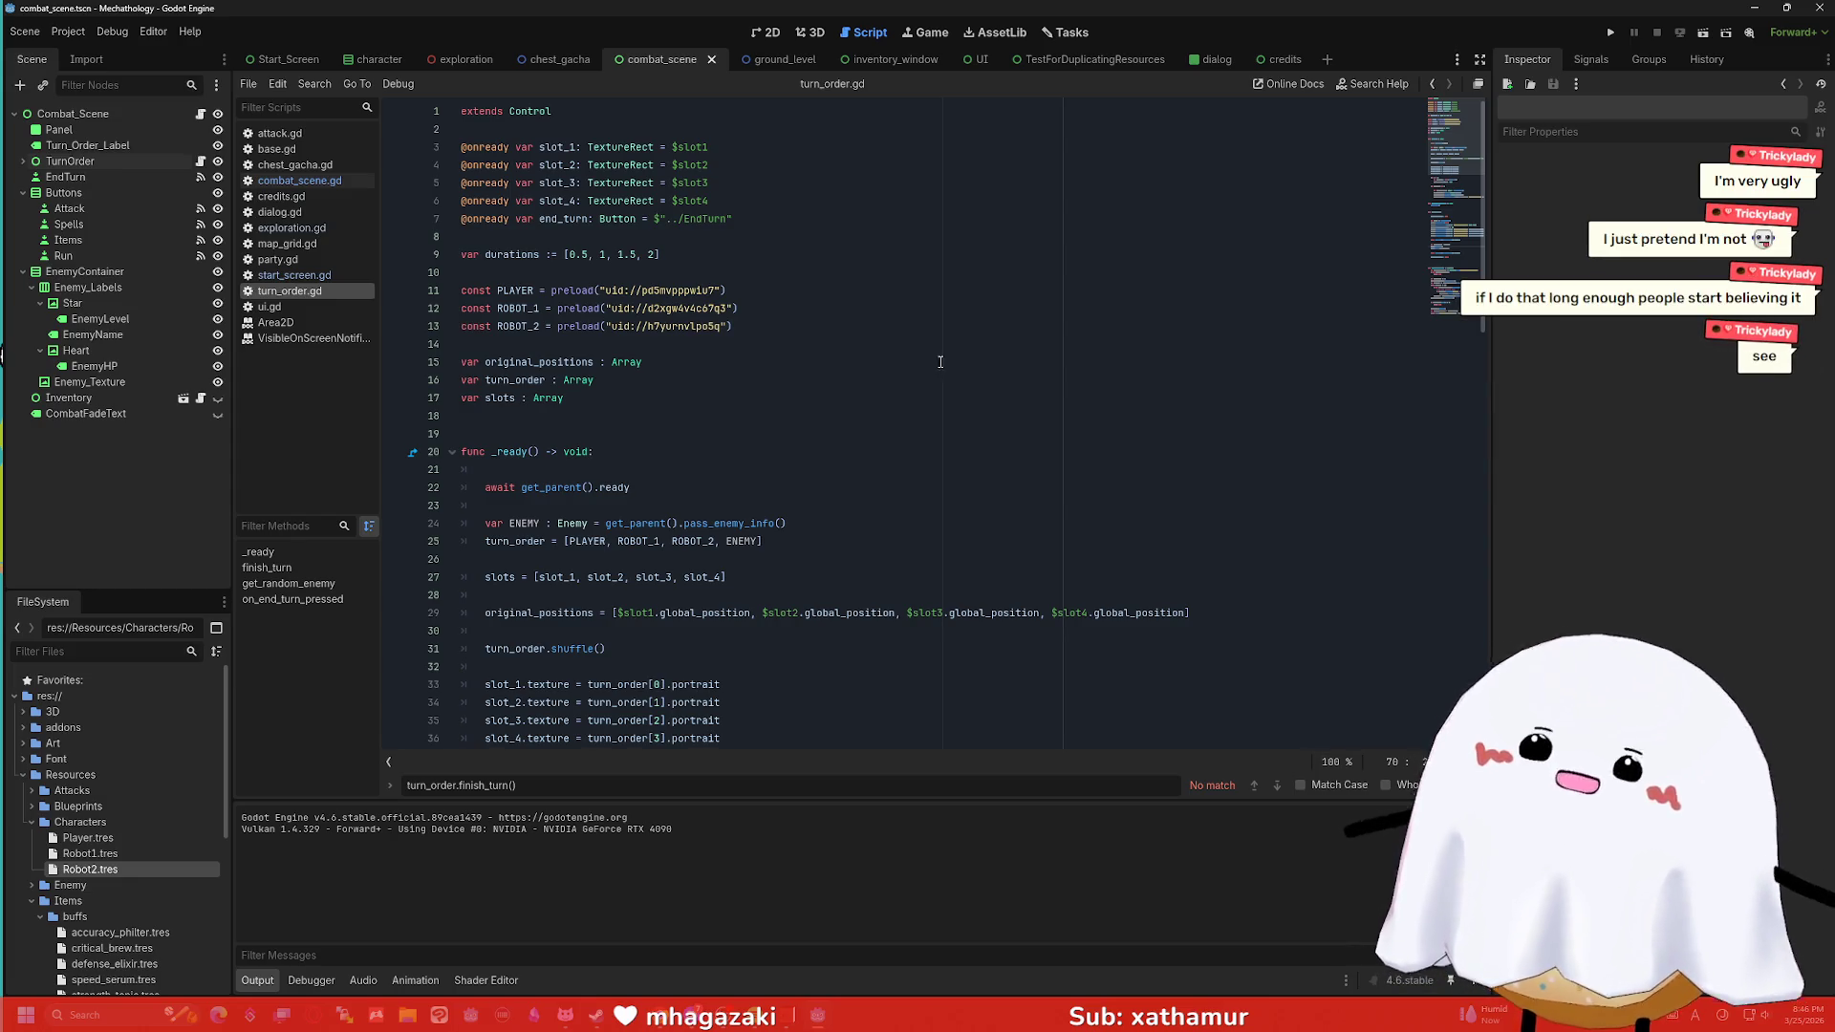
pyautogui.click(682, 256)
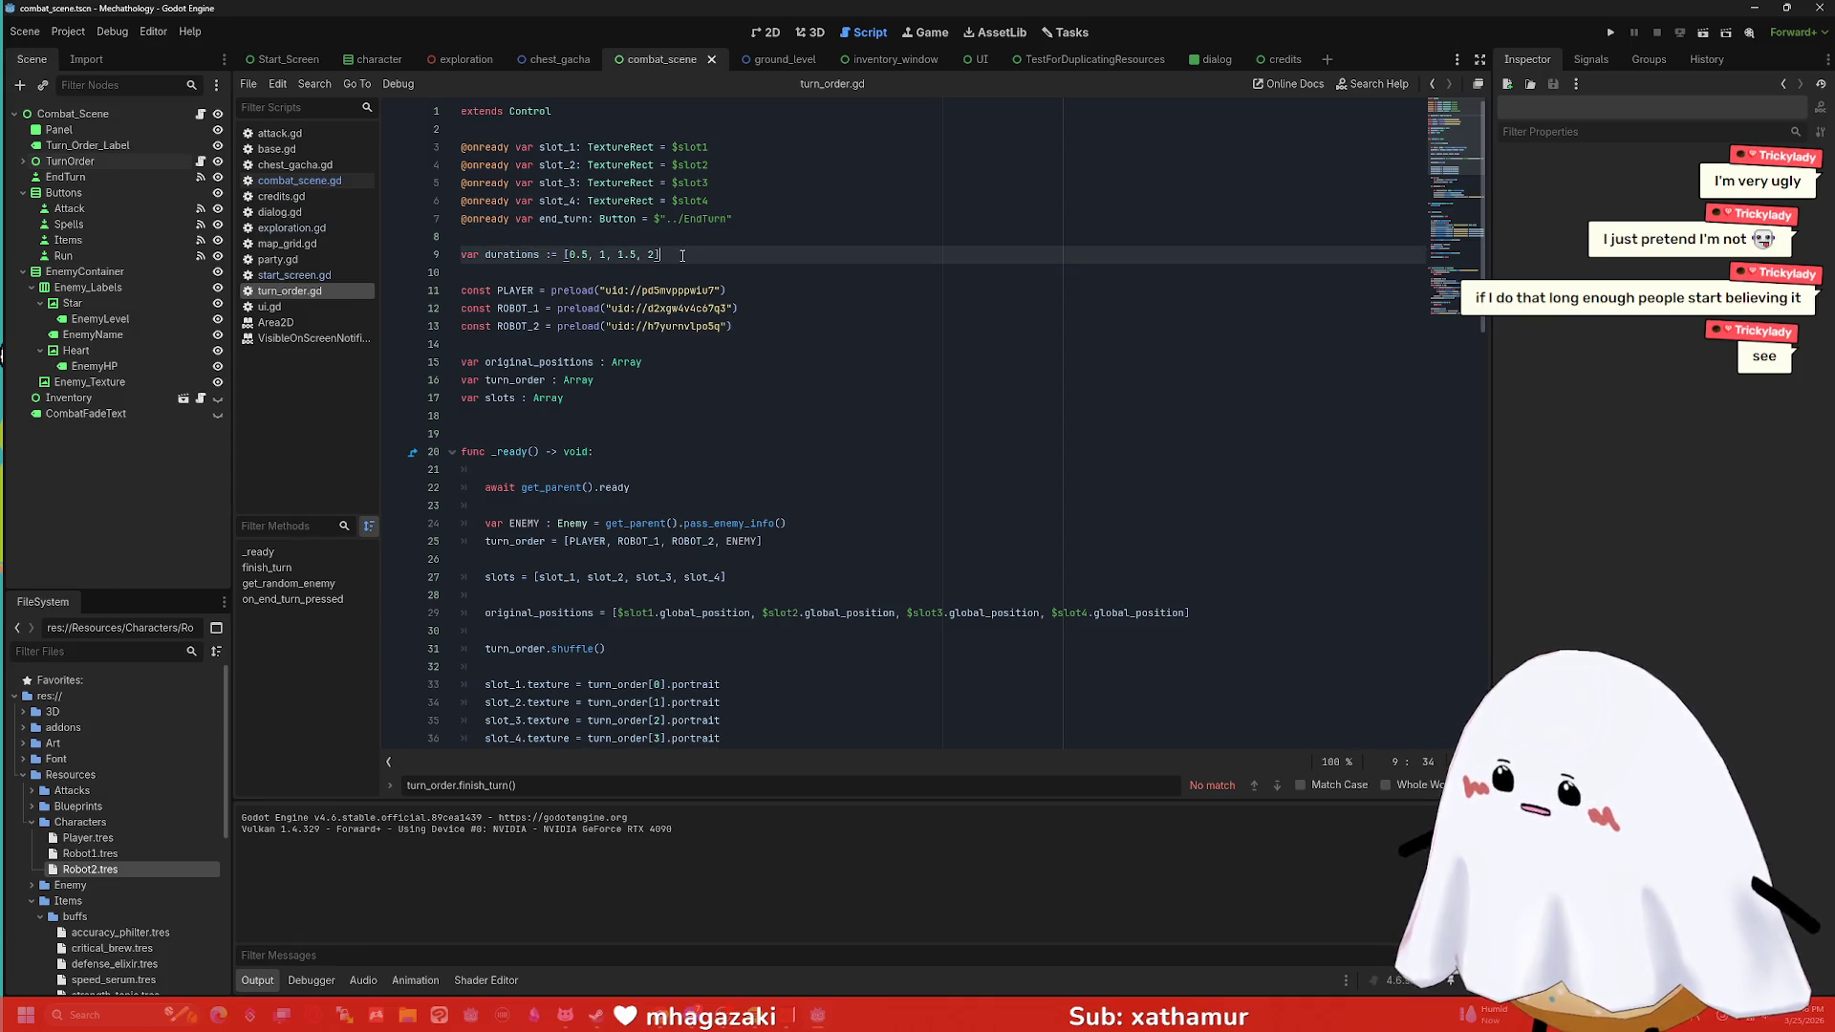
pyautogui.click(639, 363)
pyautogui.scroll(-6, 639, 369)
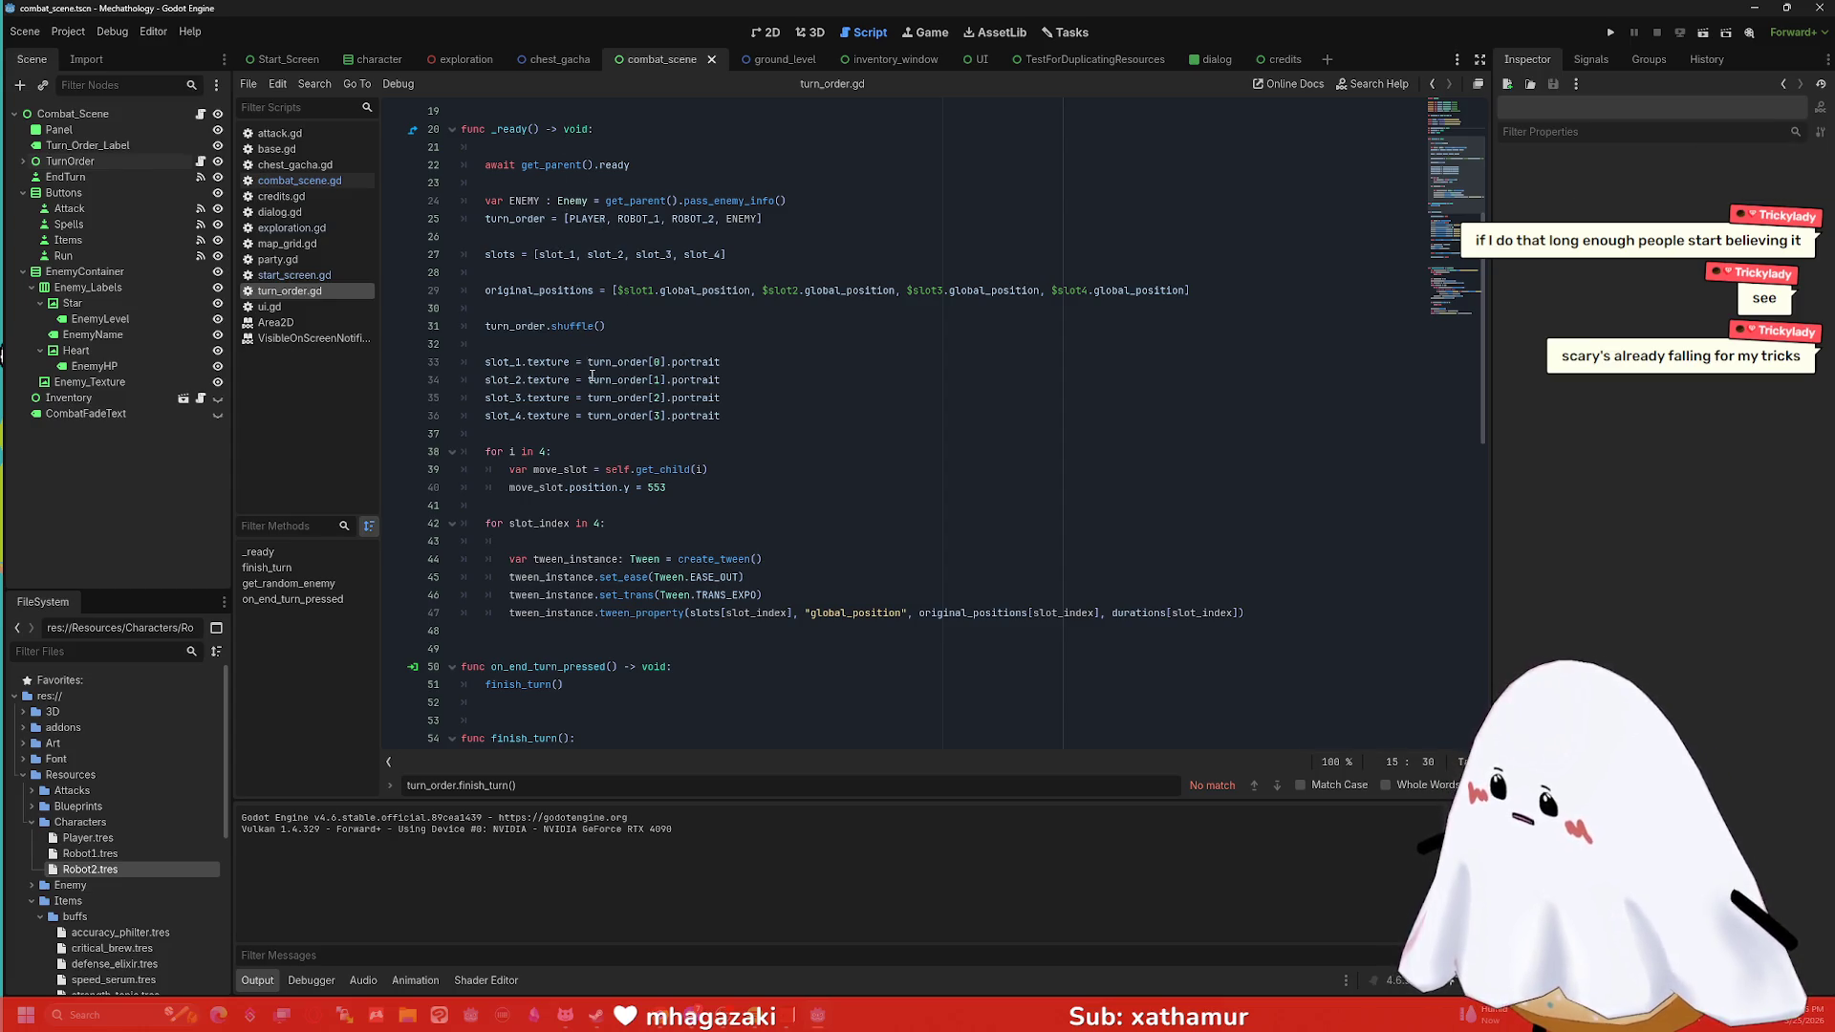
pyautogui.click(1604, 34)
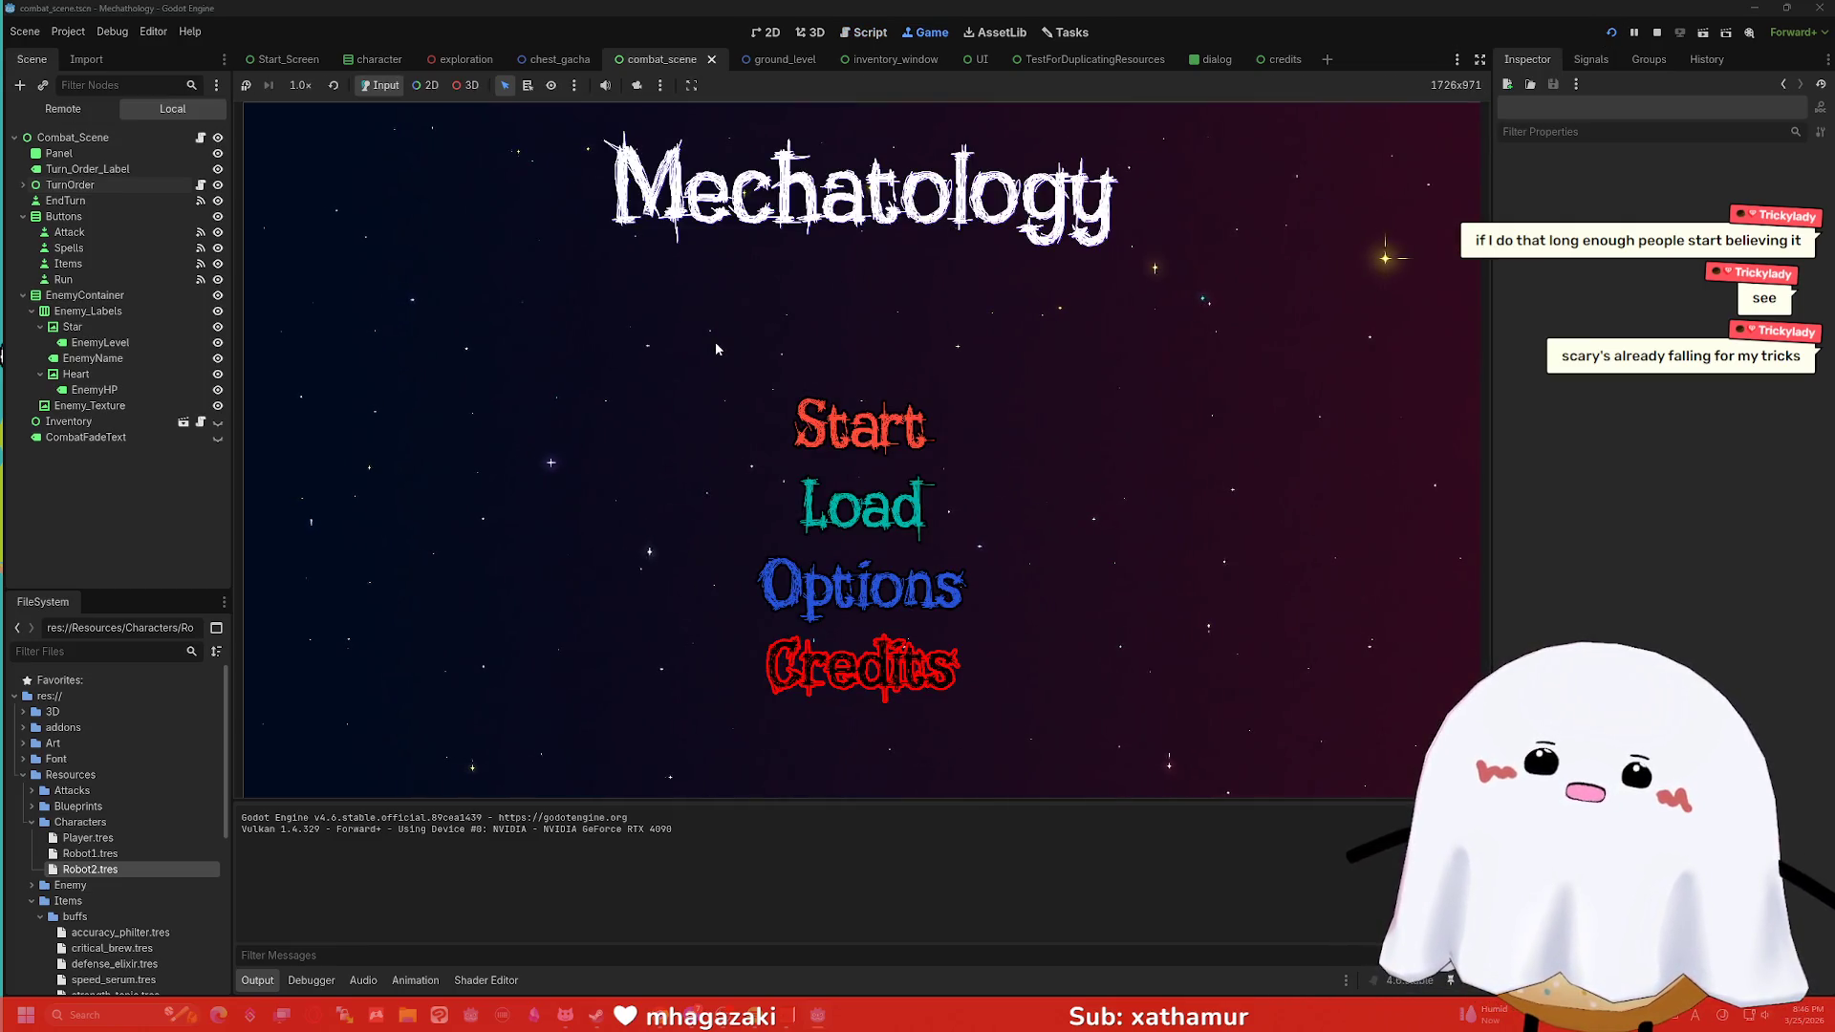
# Start a game, enter the tower battle, and end five turns to watch portraits rotate.
pyautogui.click(860, 425)
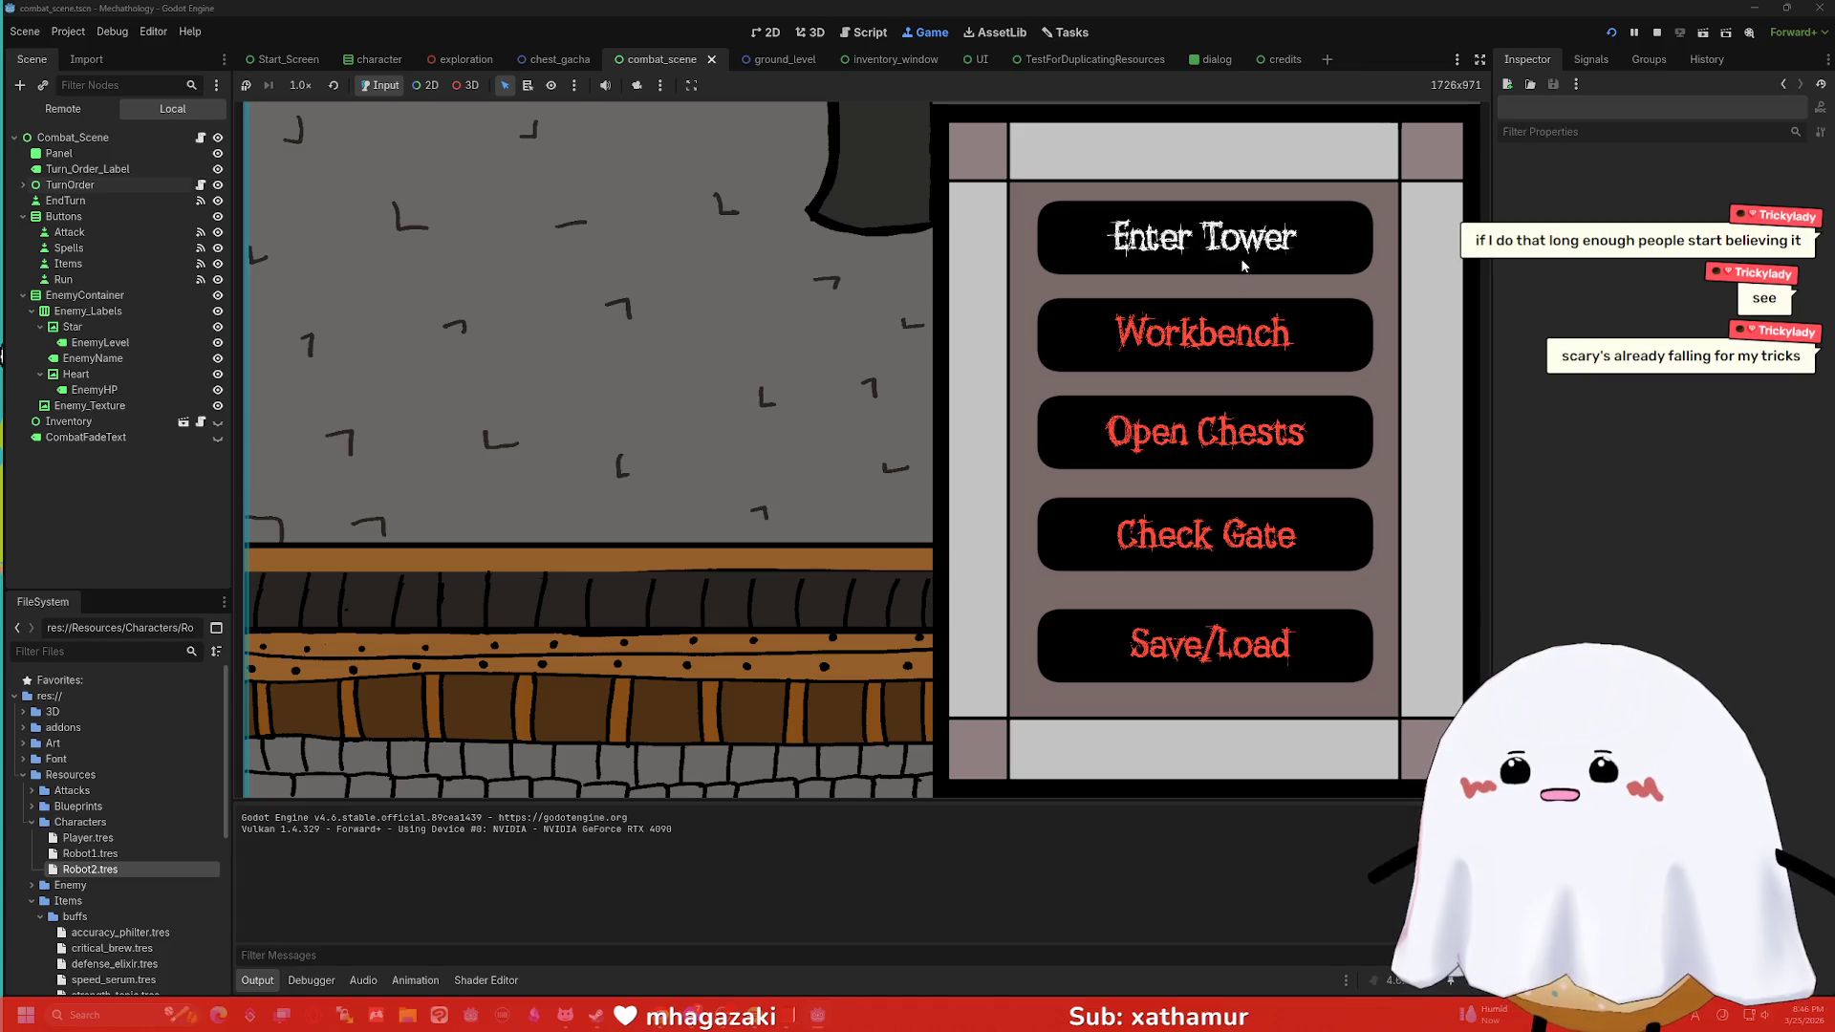
pyautogui.press('Return')
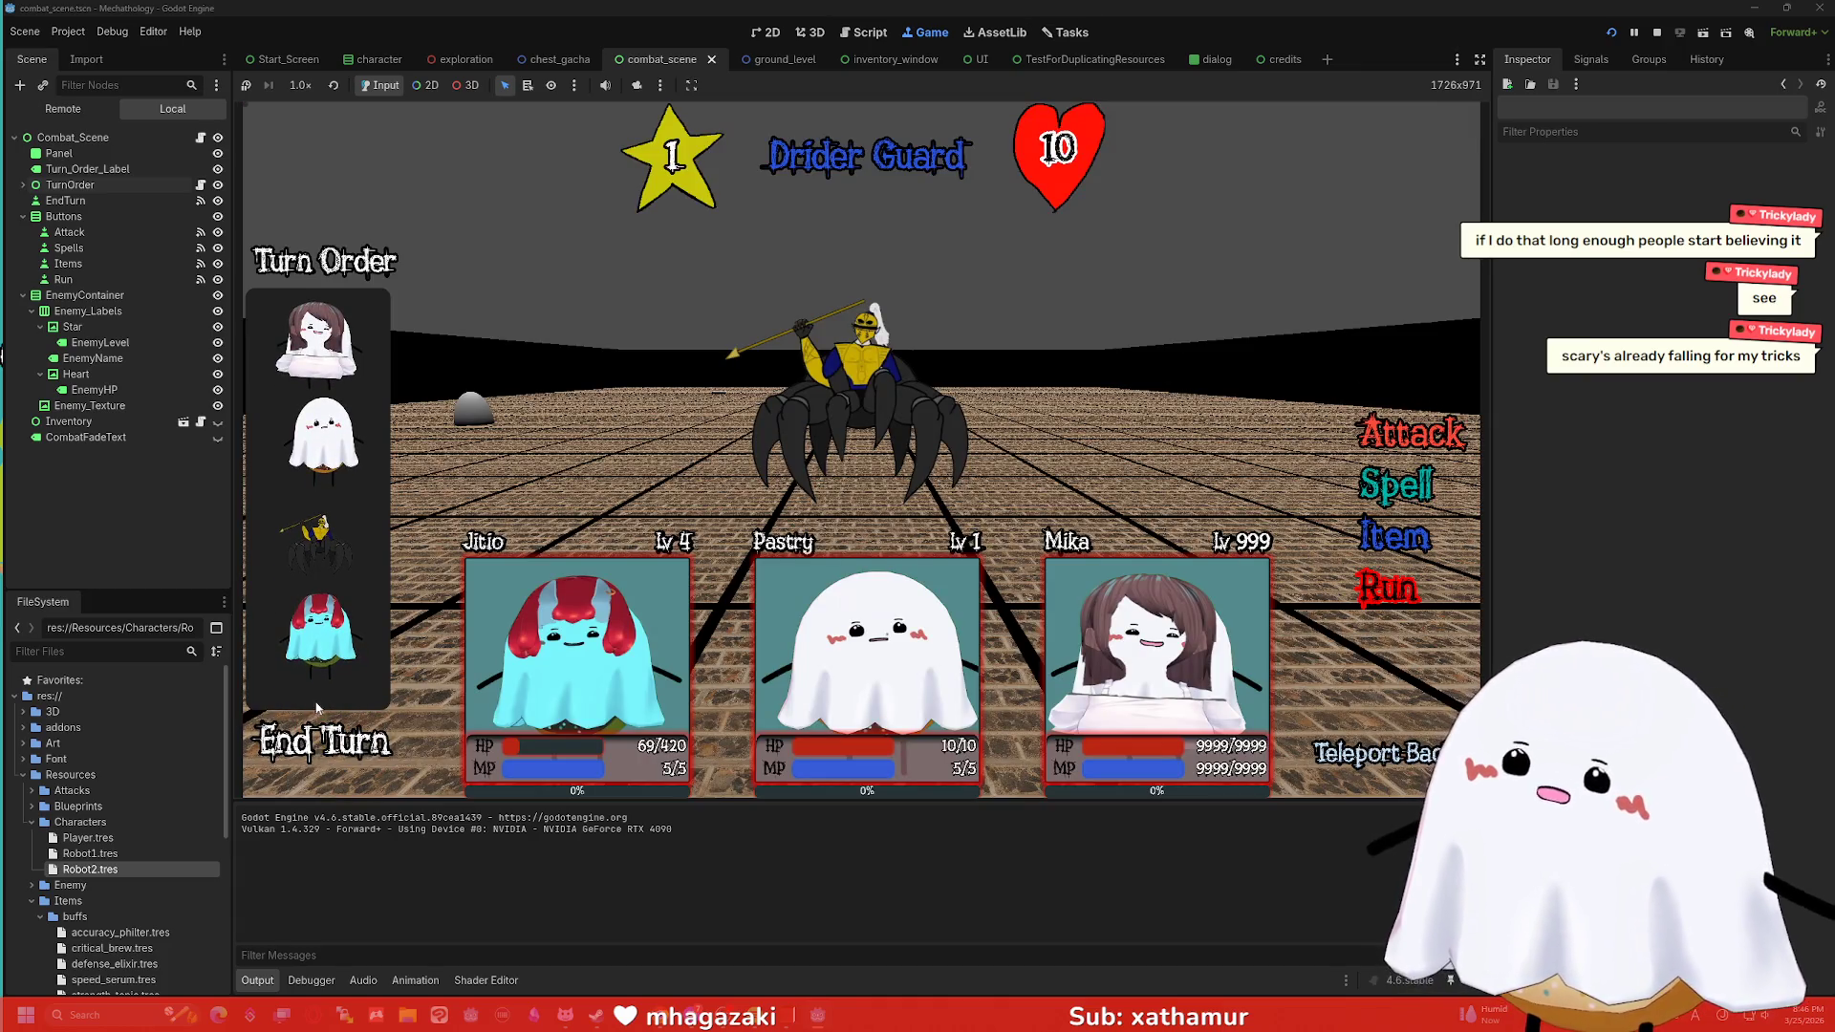
pyautogui.click(355, 753)
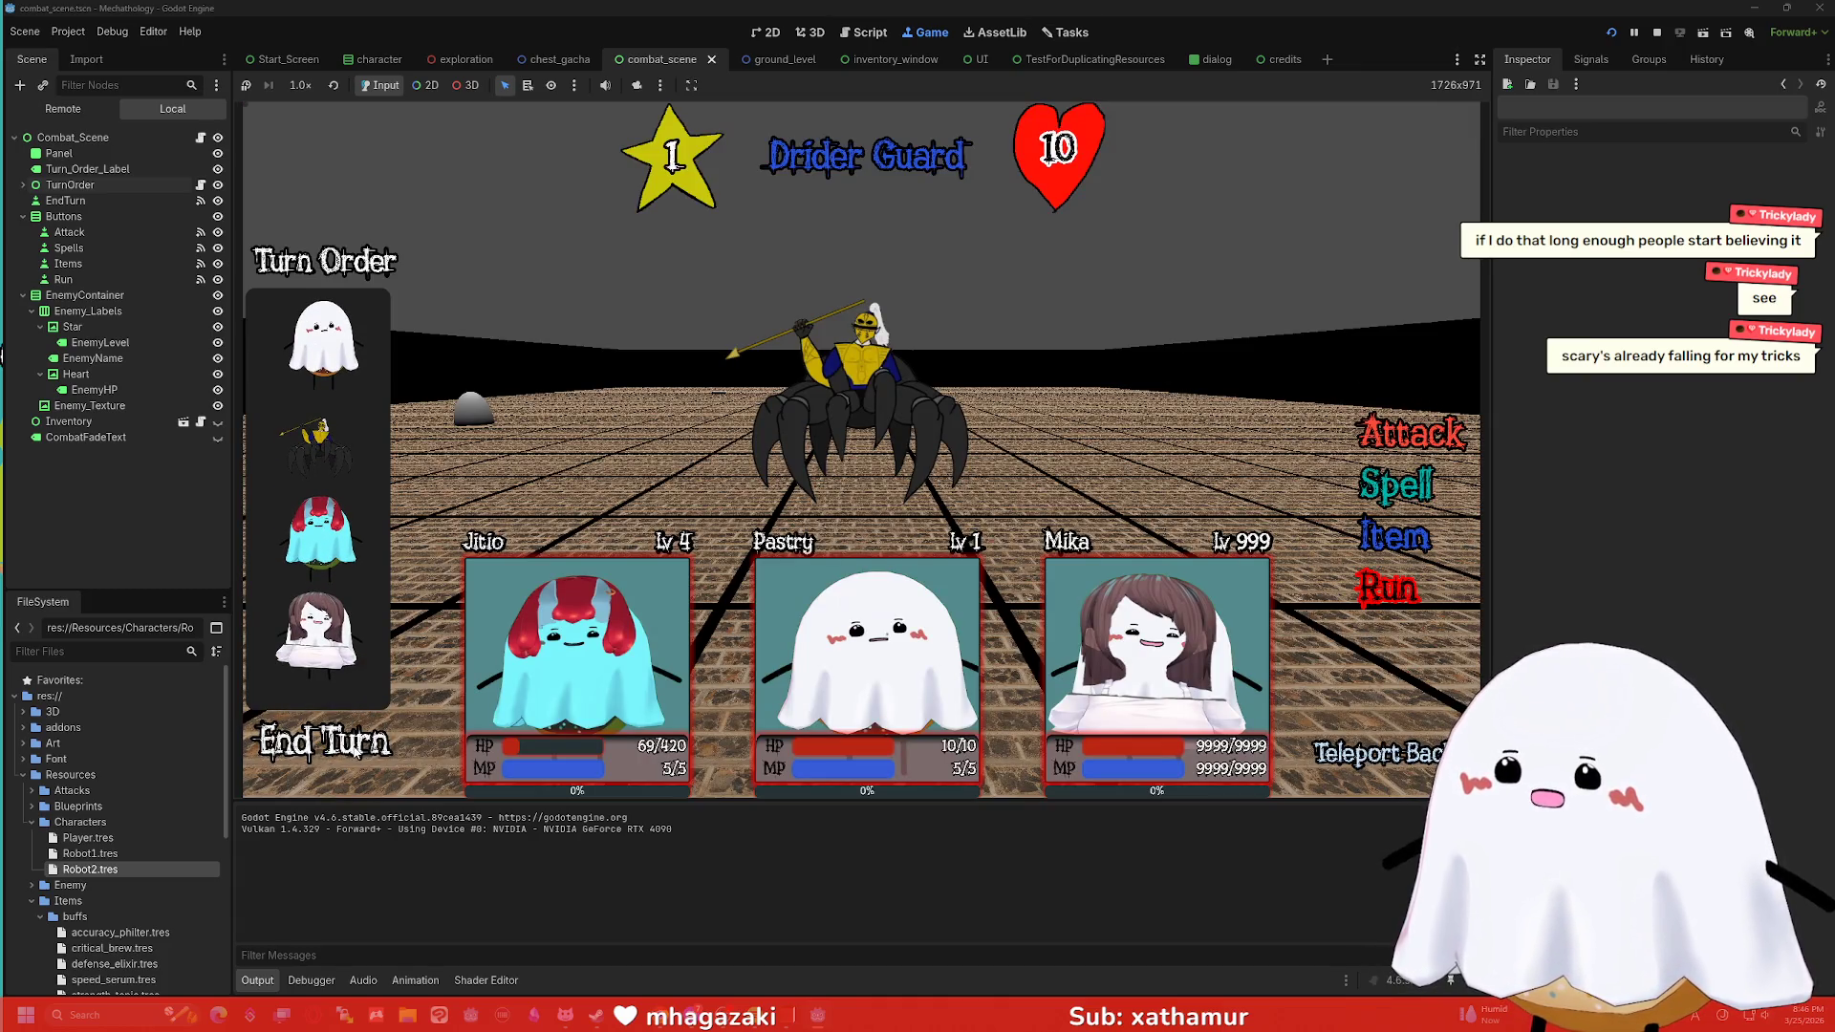
pyautogui.click(353, 752)
pyautogui.click(353, 753)
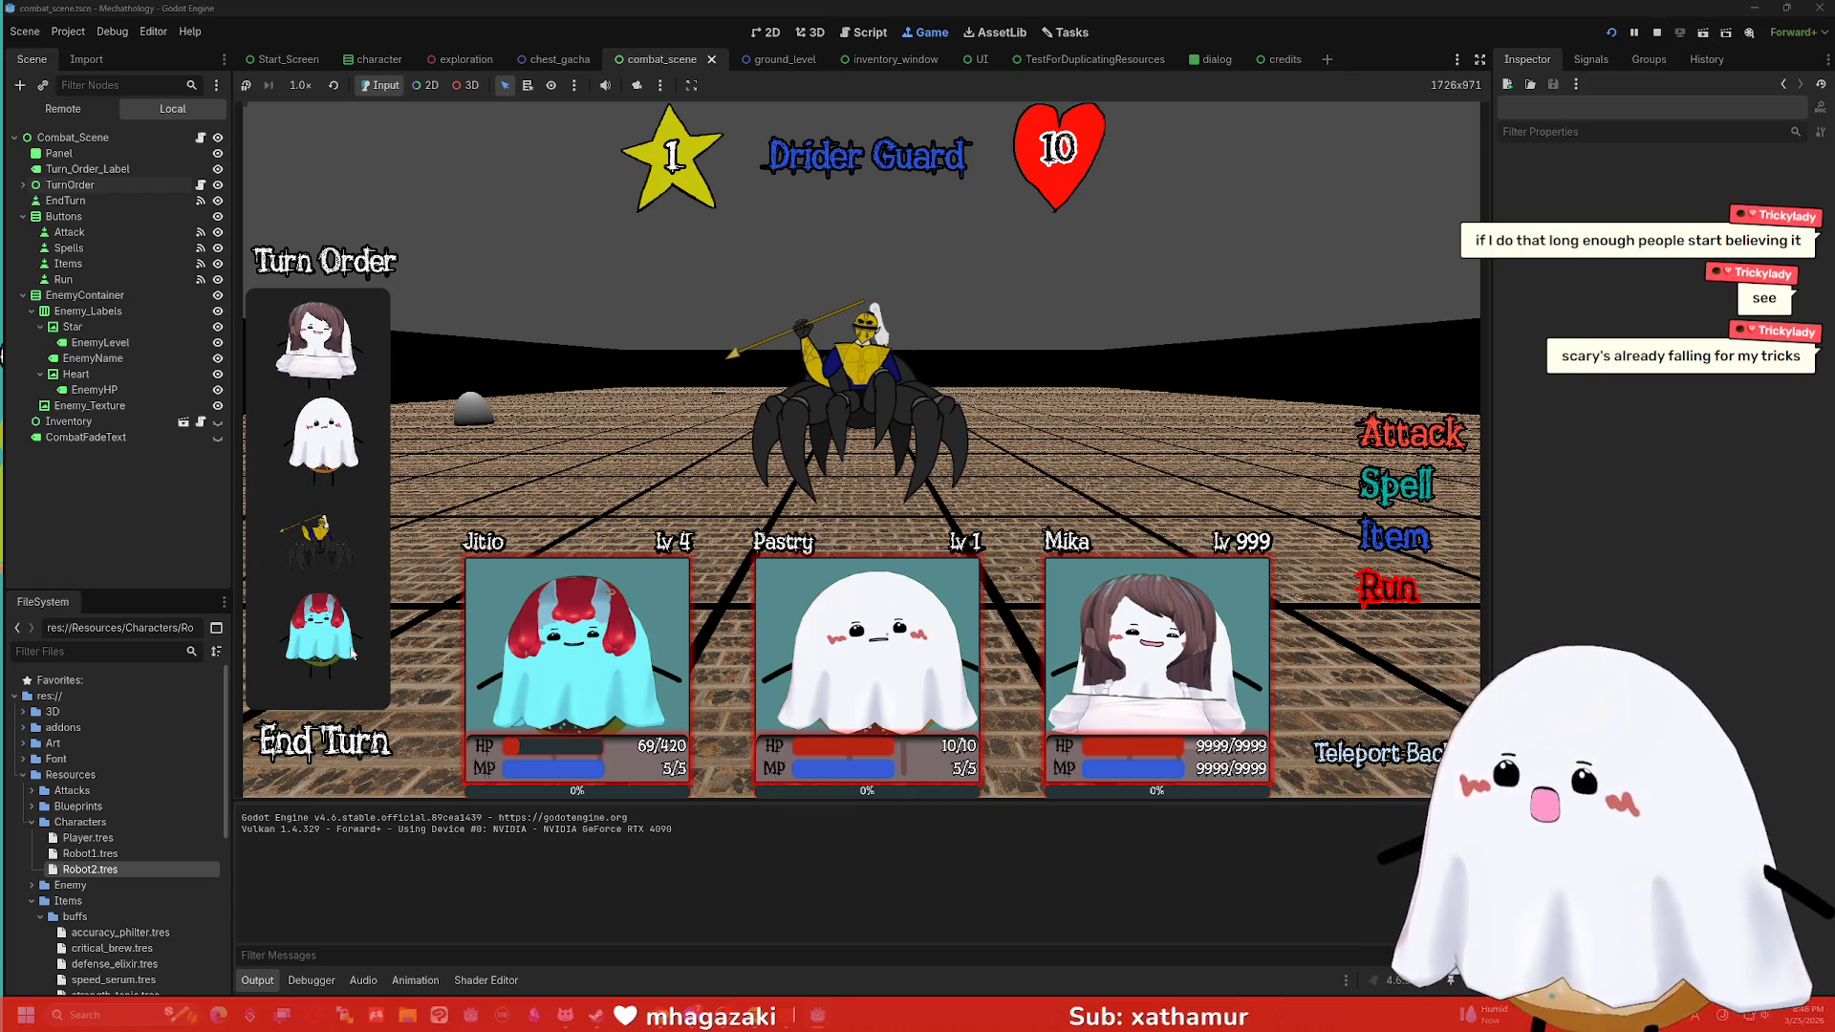
pyautogui.click(330, 734)
pyautogui.click(329, 734)
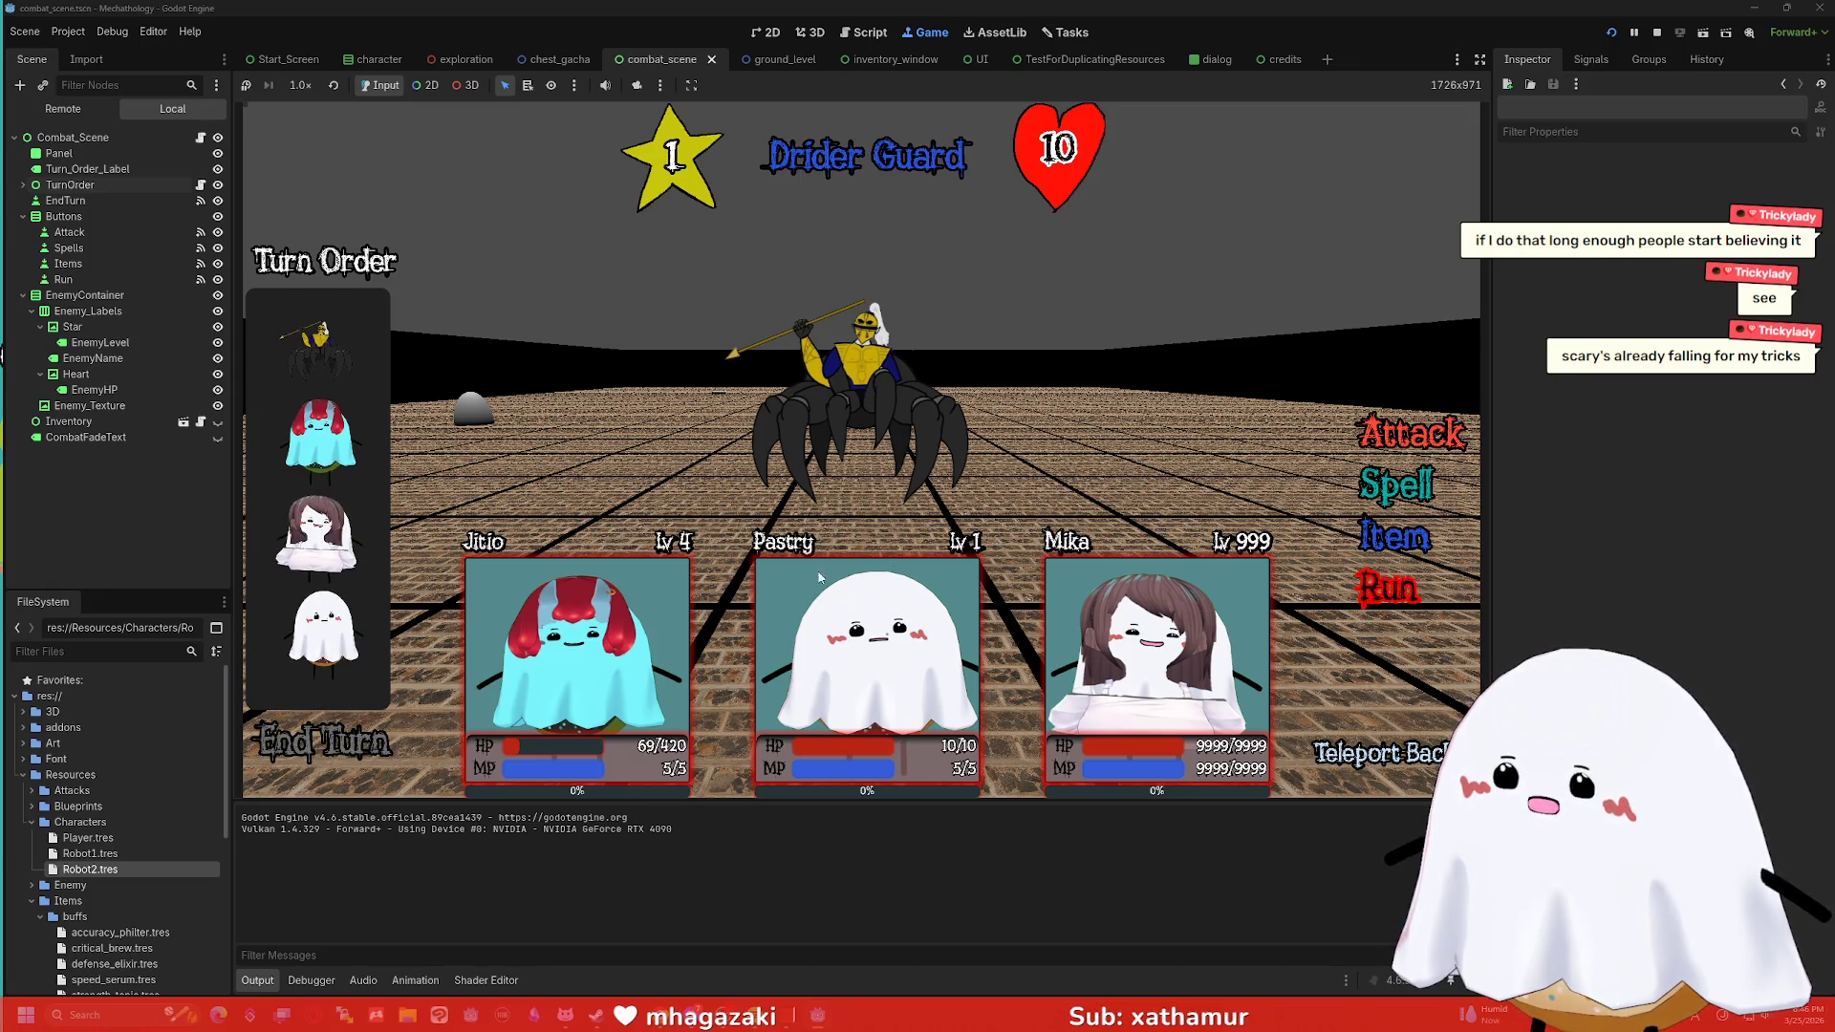
# Attack the Drider Guard repeatedly until its HP reaches 0, then stop the game.
pyautogui.click(1405, 433)
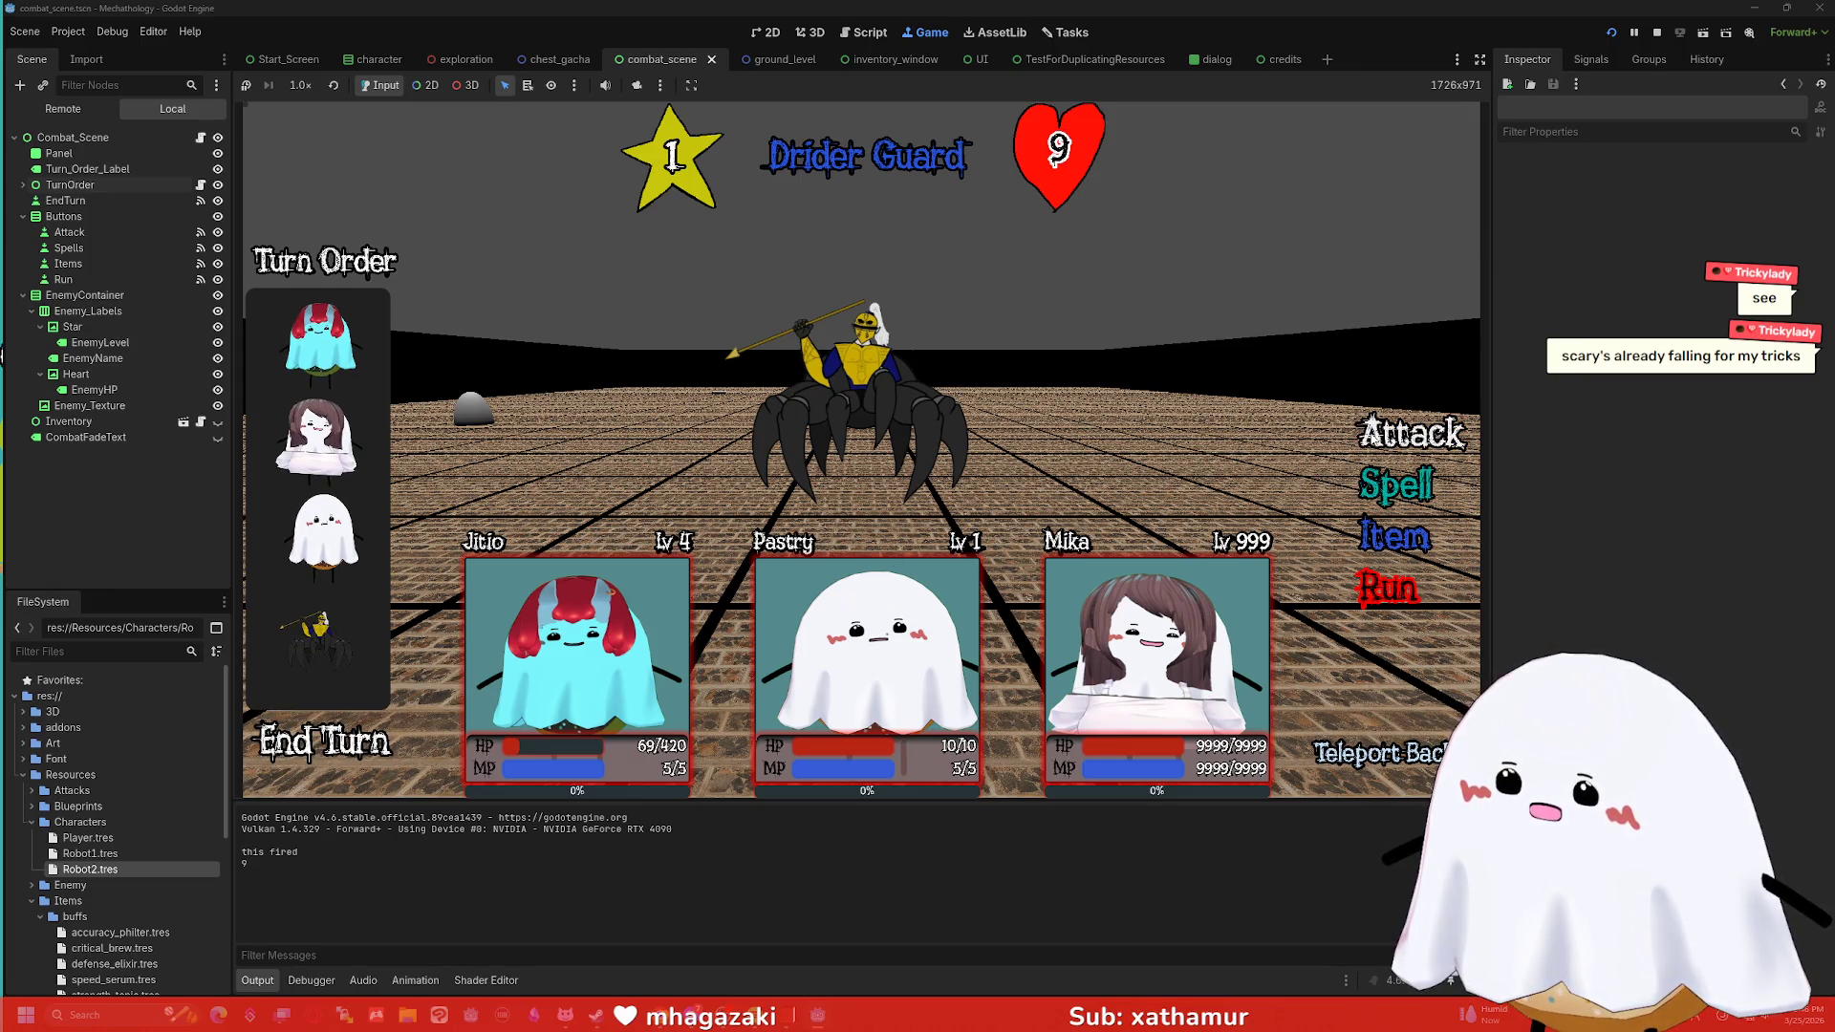
pyautogui.click(1405, 433)
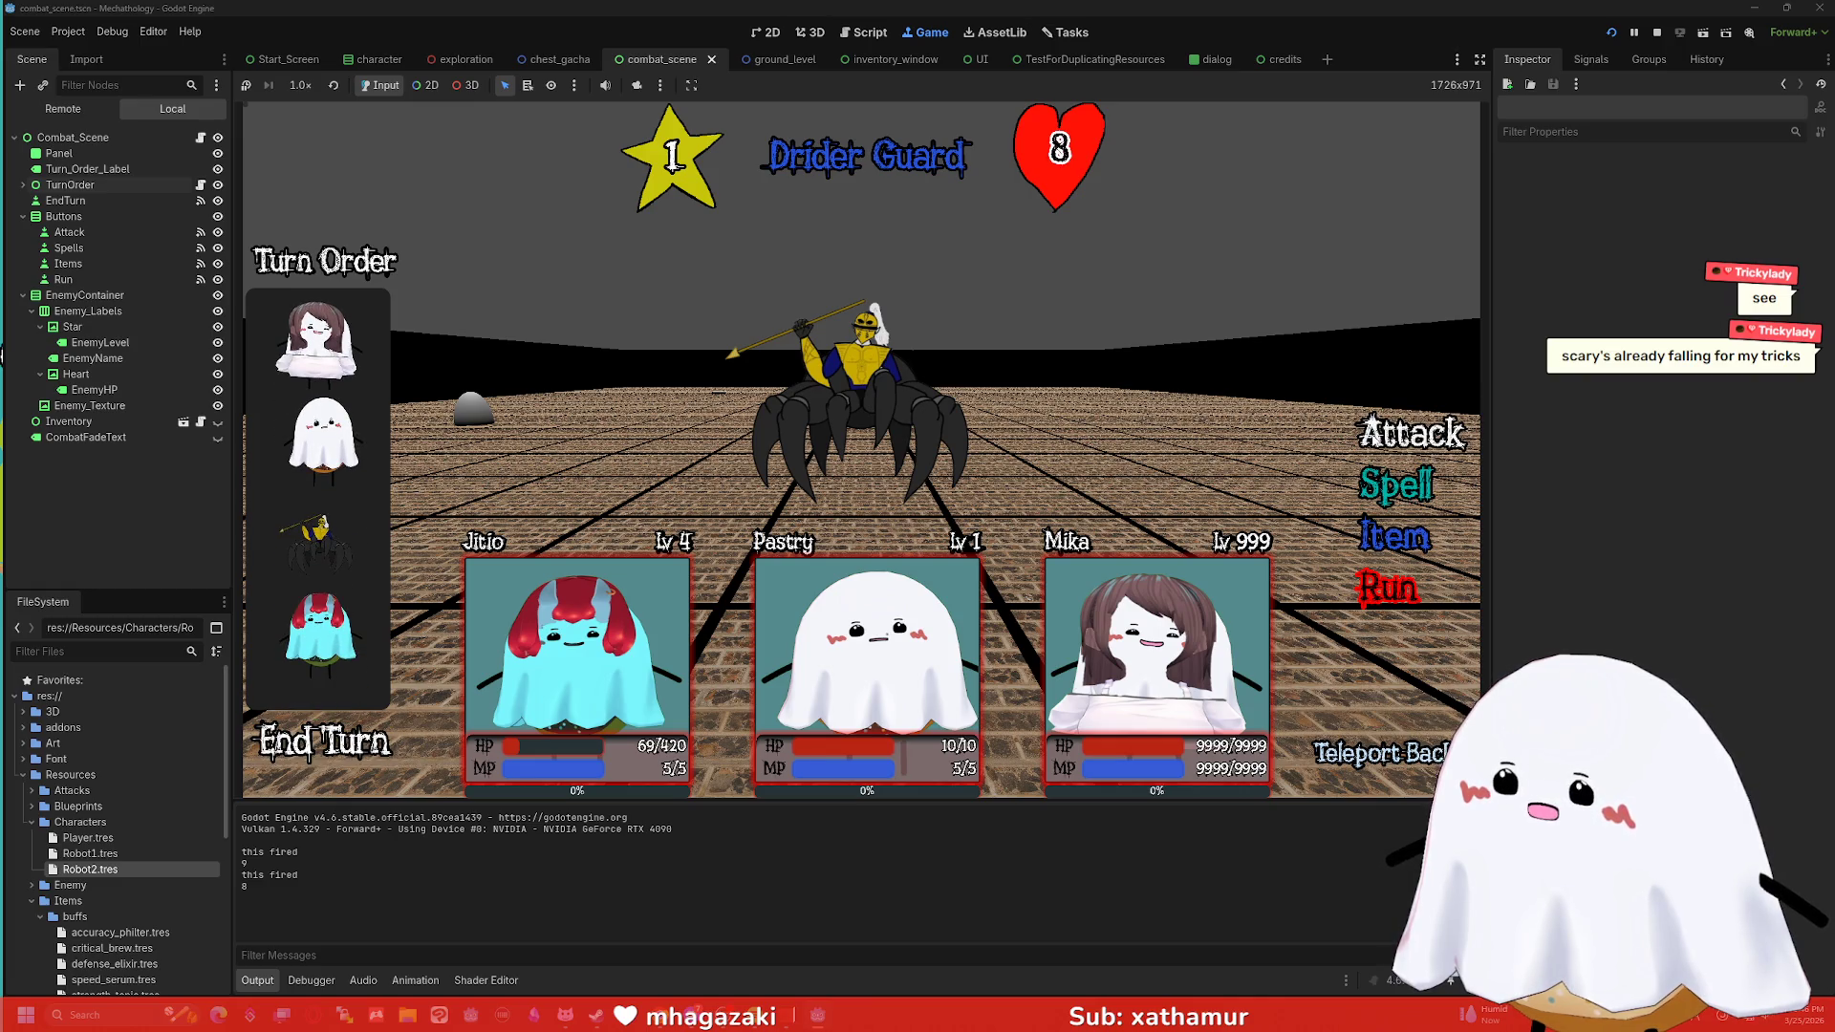
pyautogui.click(1374, 439)
pyautogui.click(1373, 439)
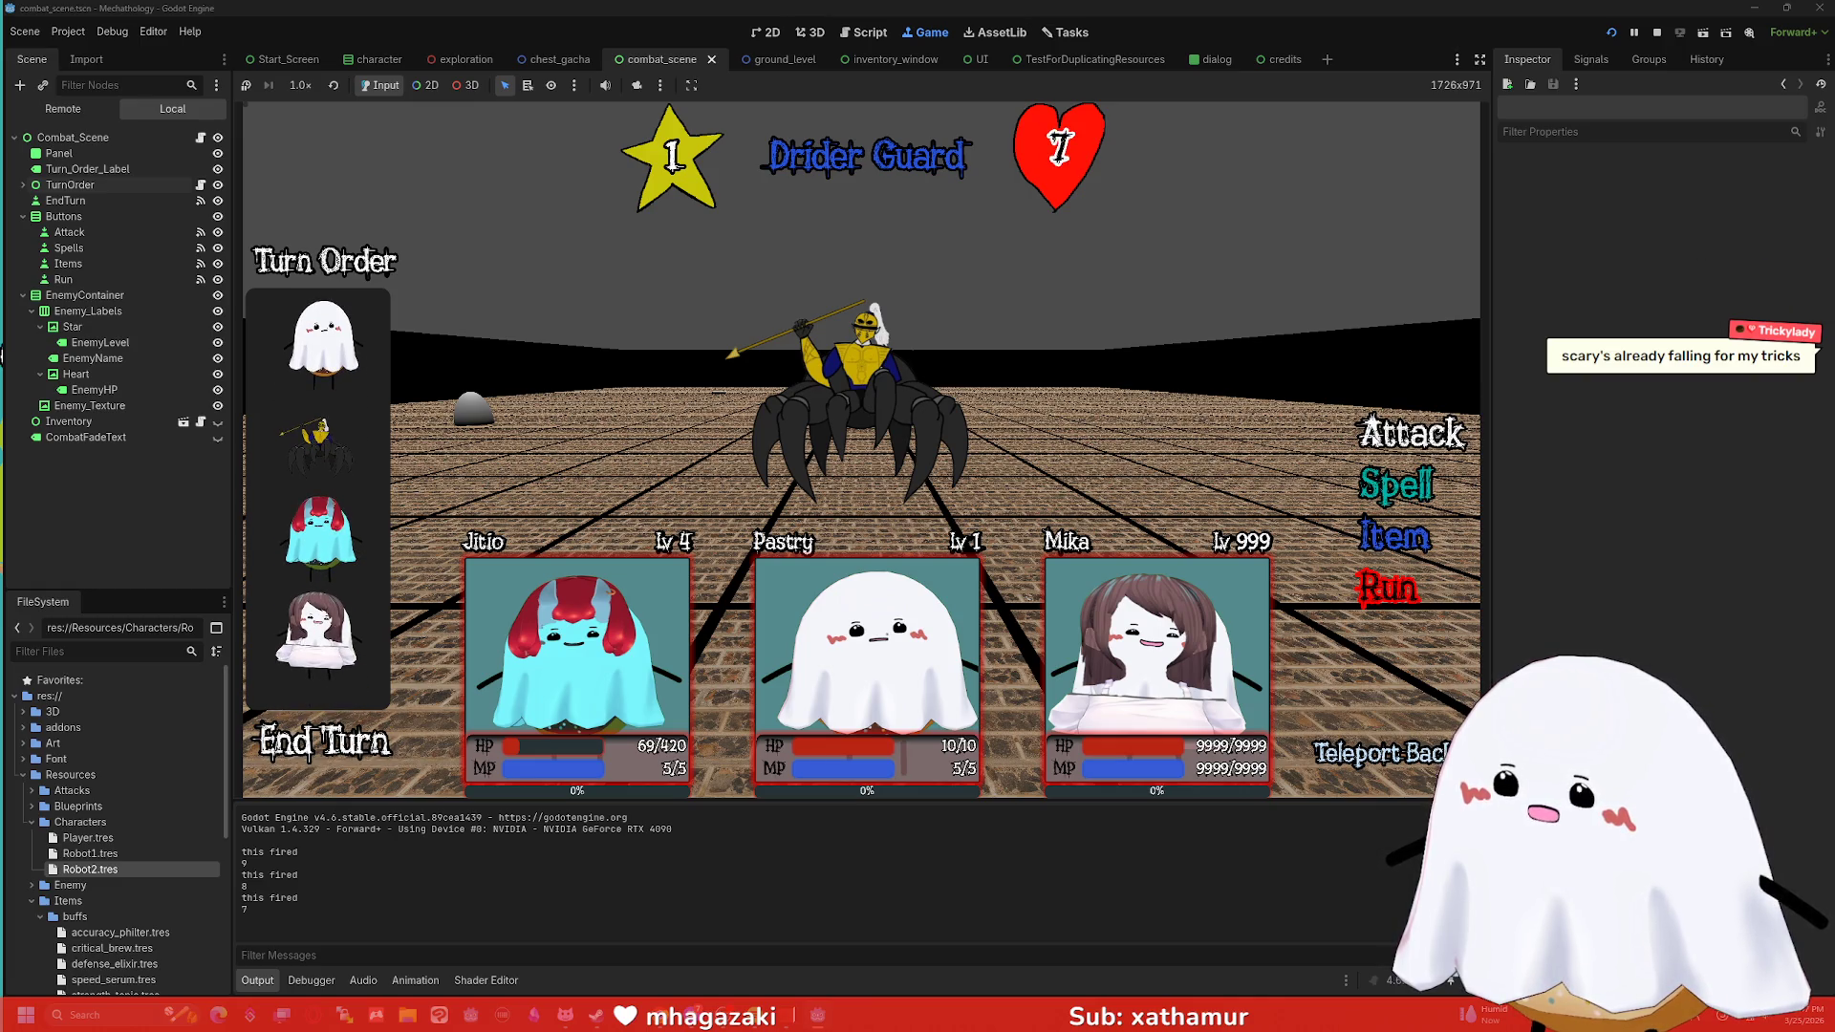
pyautogui.click(1374, 439)
pyautogui.click(1374, 439)
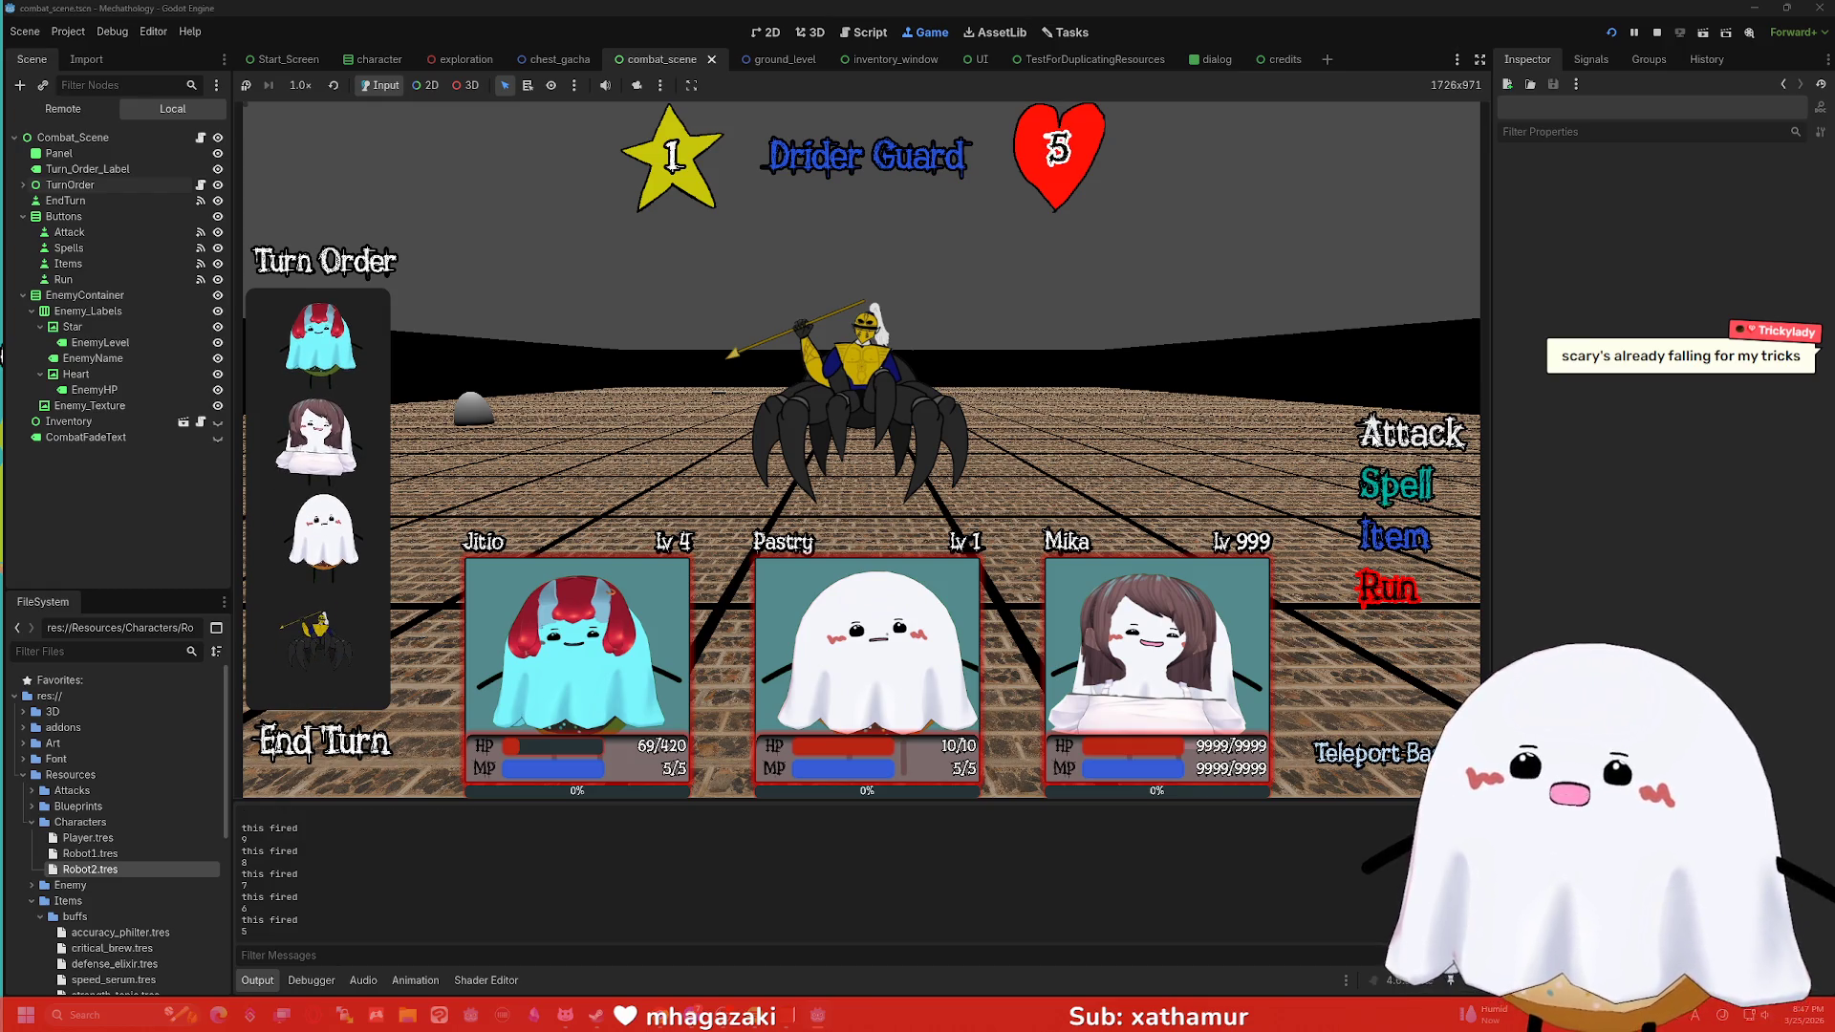
pyautogui.click(1373, 439)
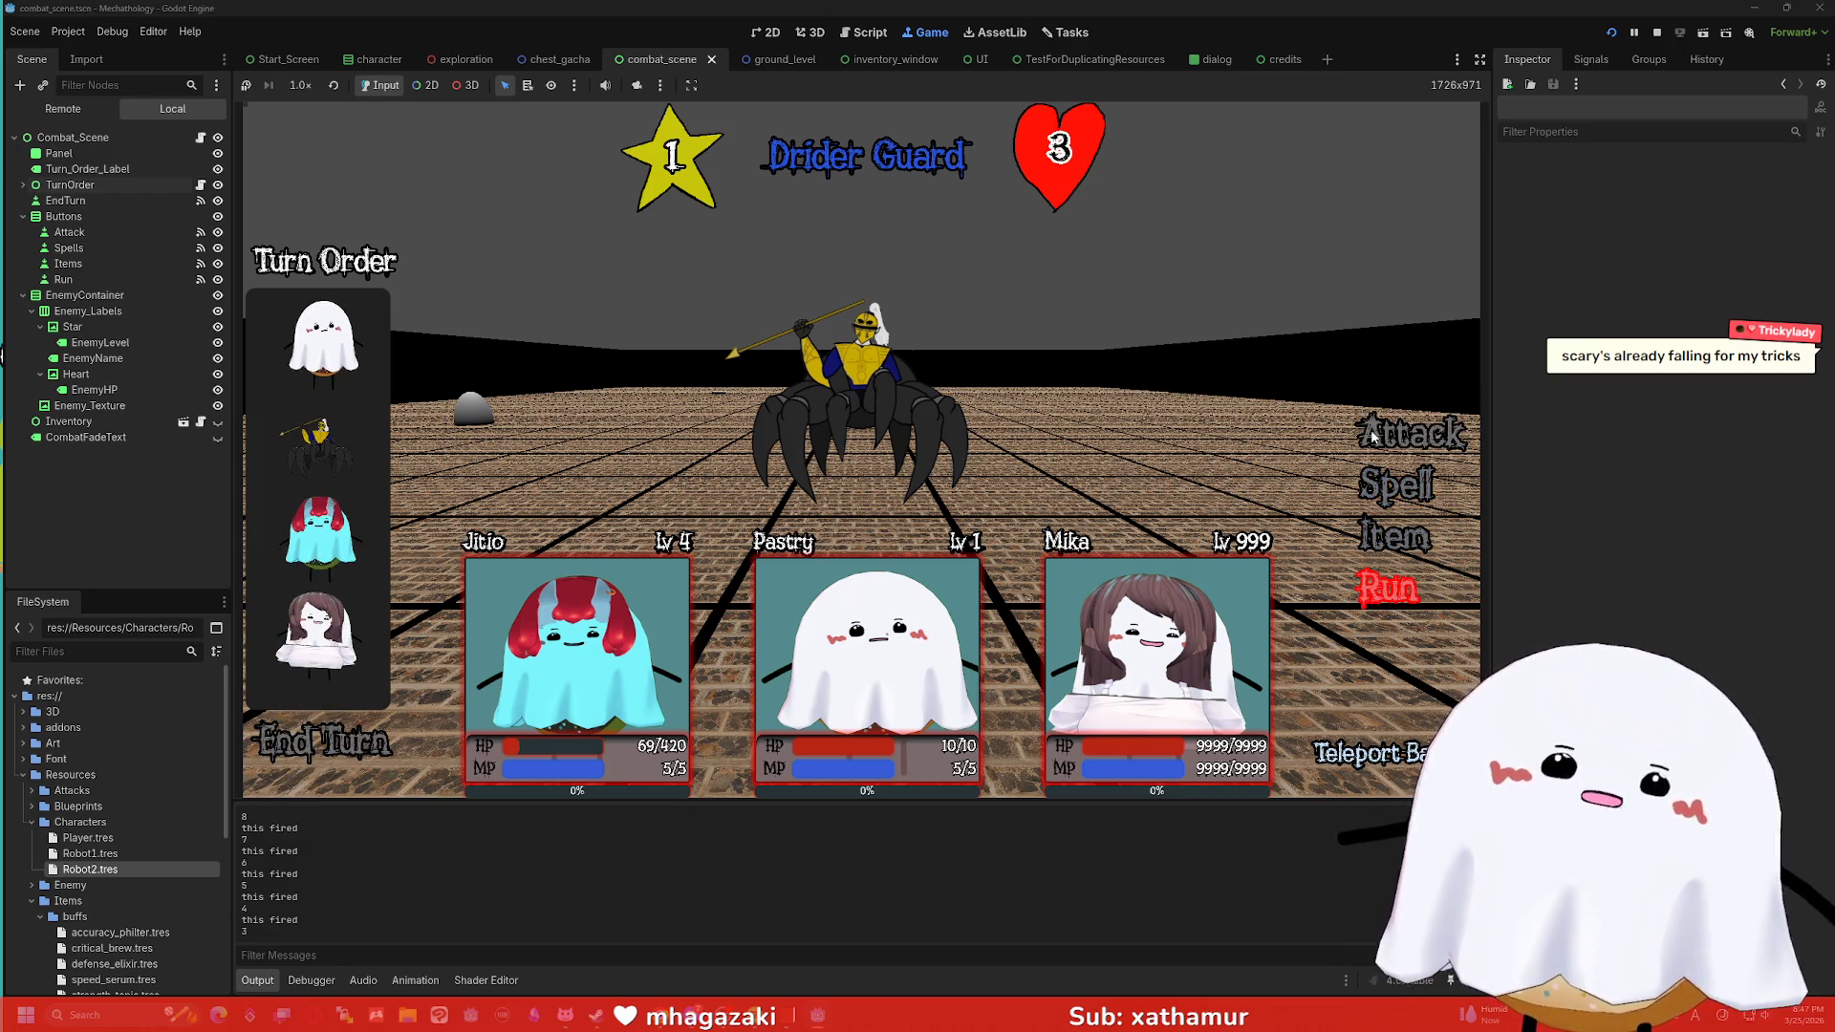
pyautogui.click(1374, 439)
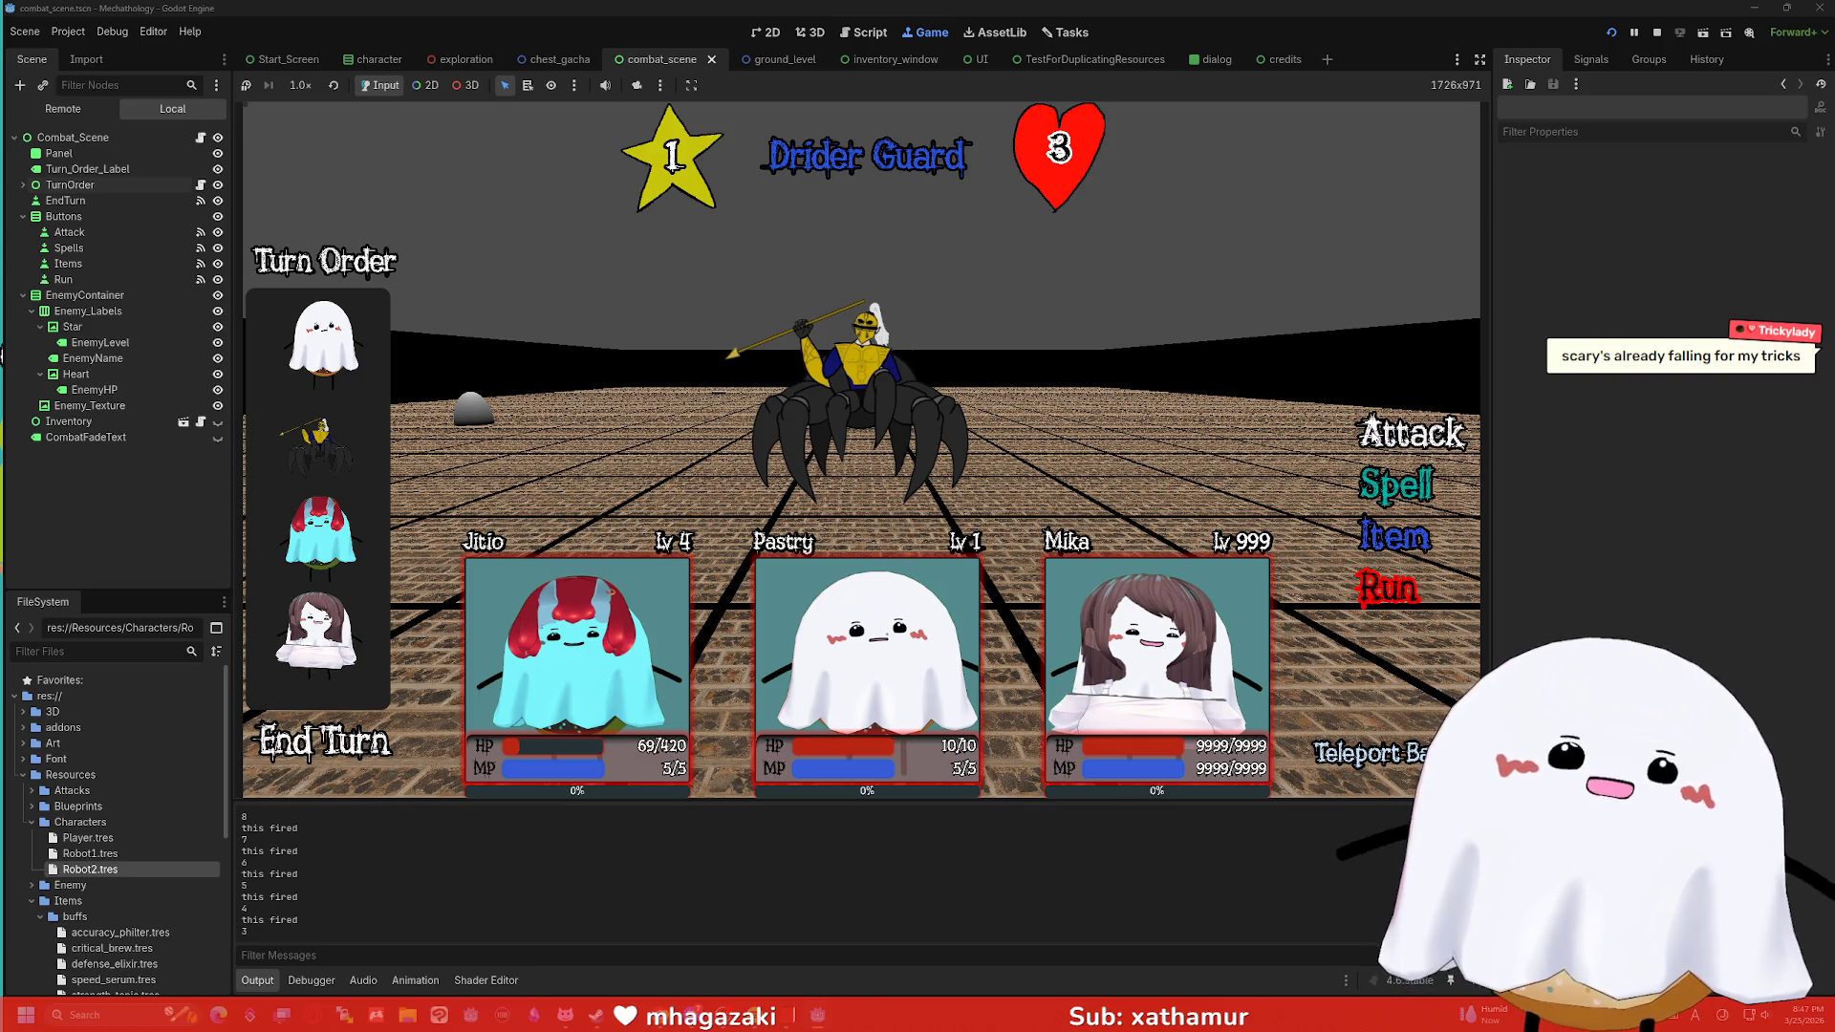
pyautogui.click(1373, 438)
pyautogui.click(1373, 438)
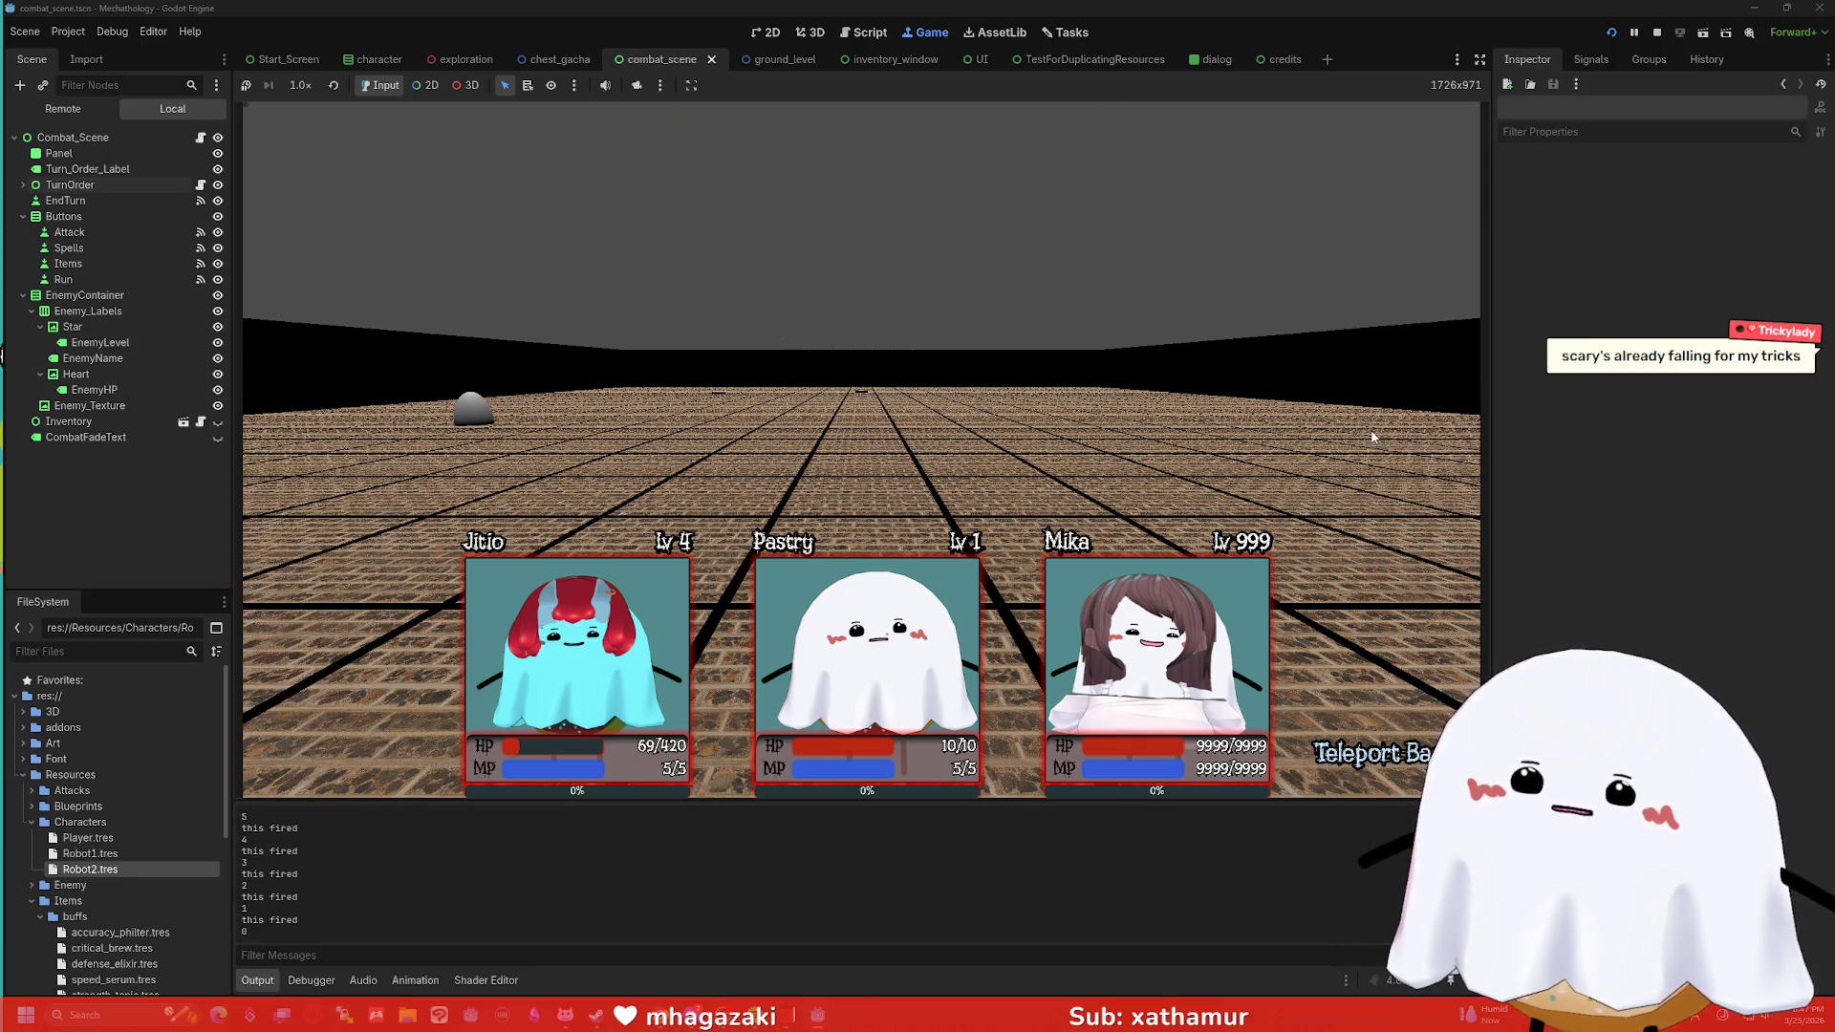
pyautogui.click(1657, 32)
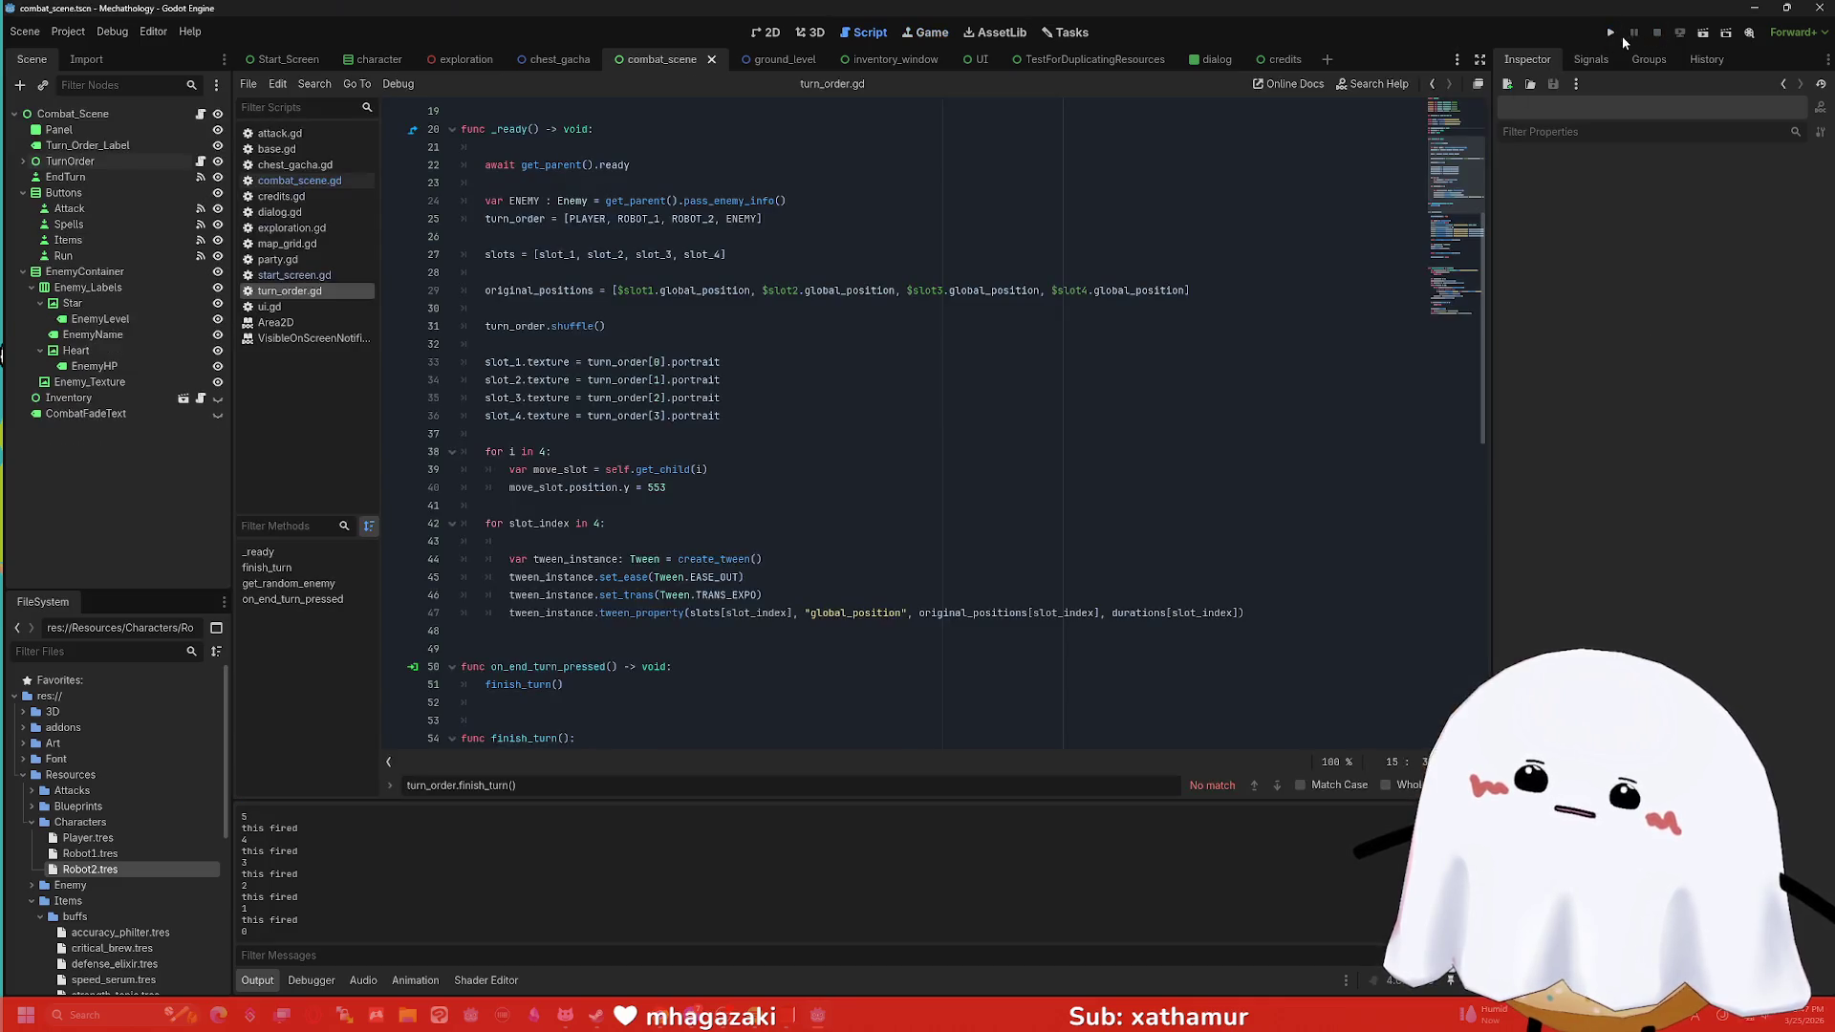
pyautogui.scroll(-10, 855, 244)
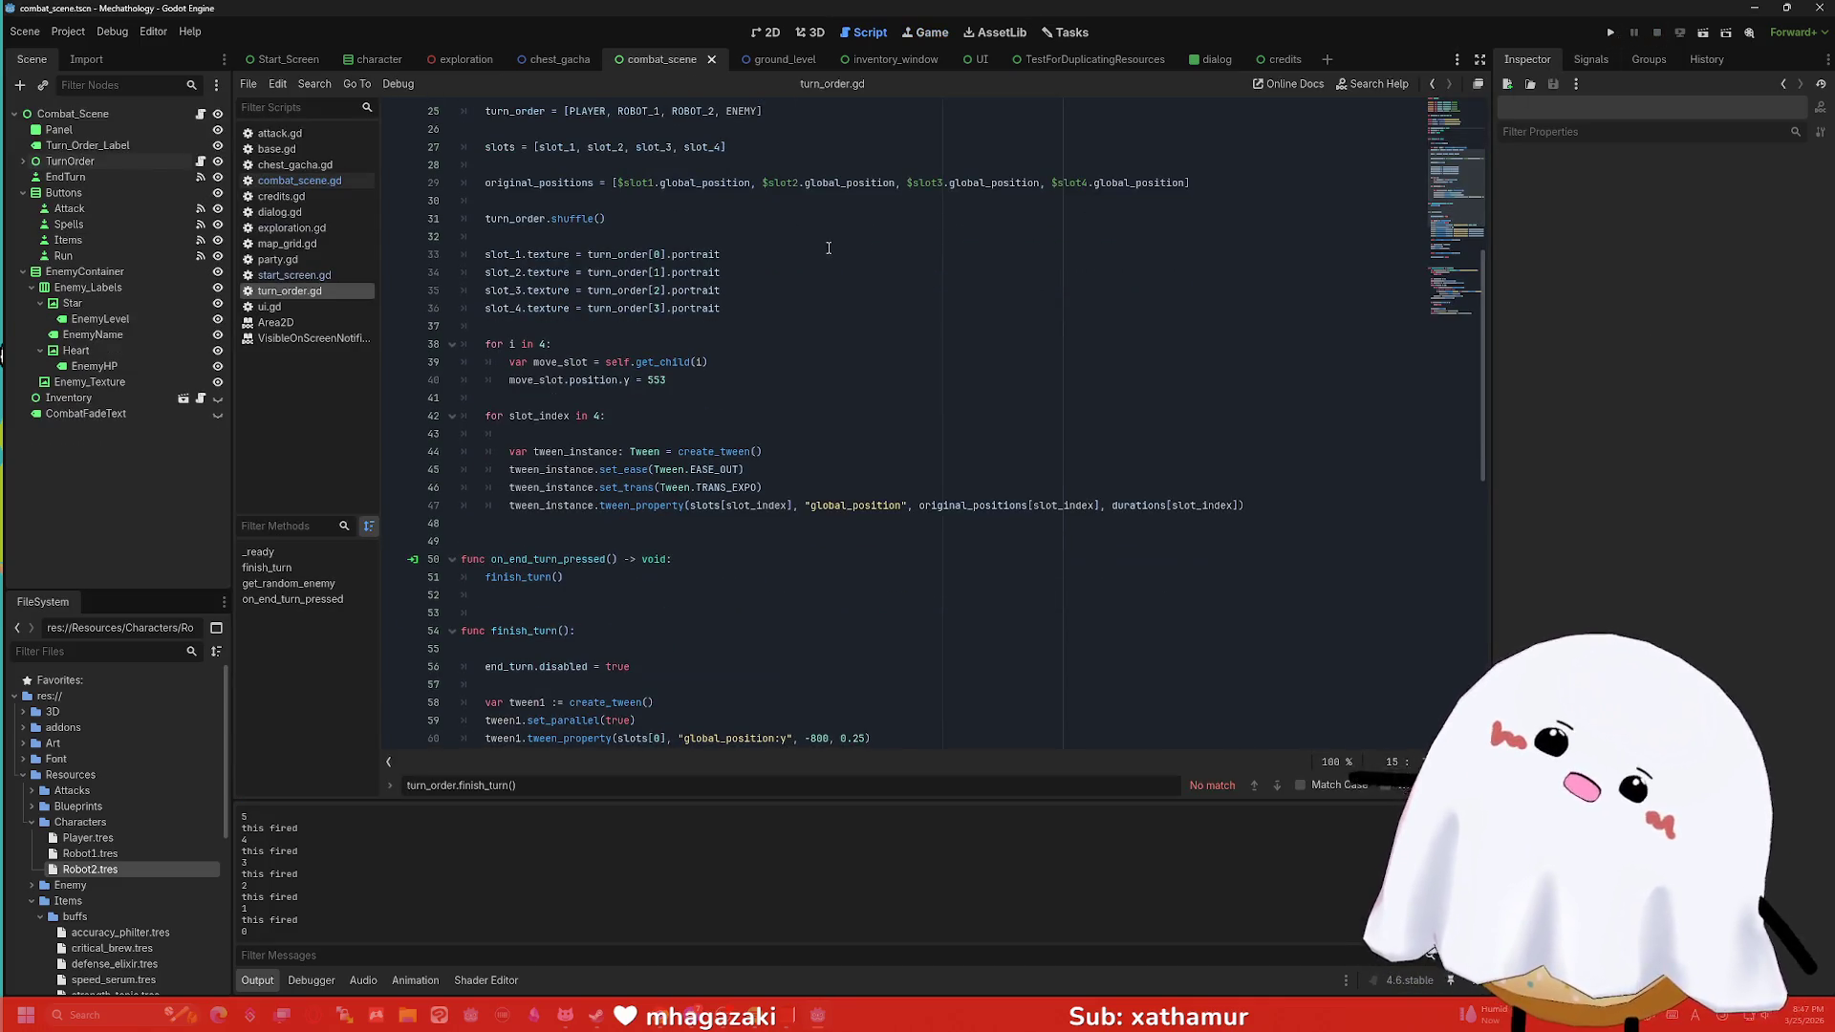
pyautogui.scroll(-2, 700, 304)
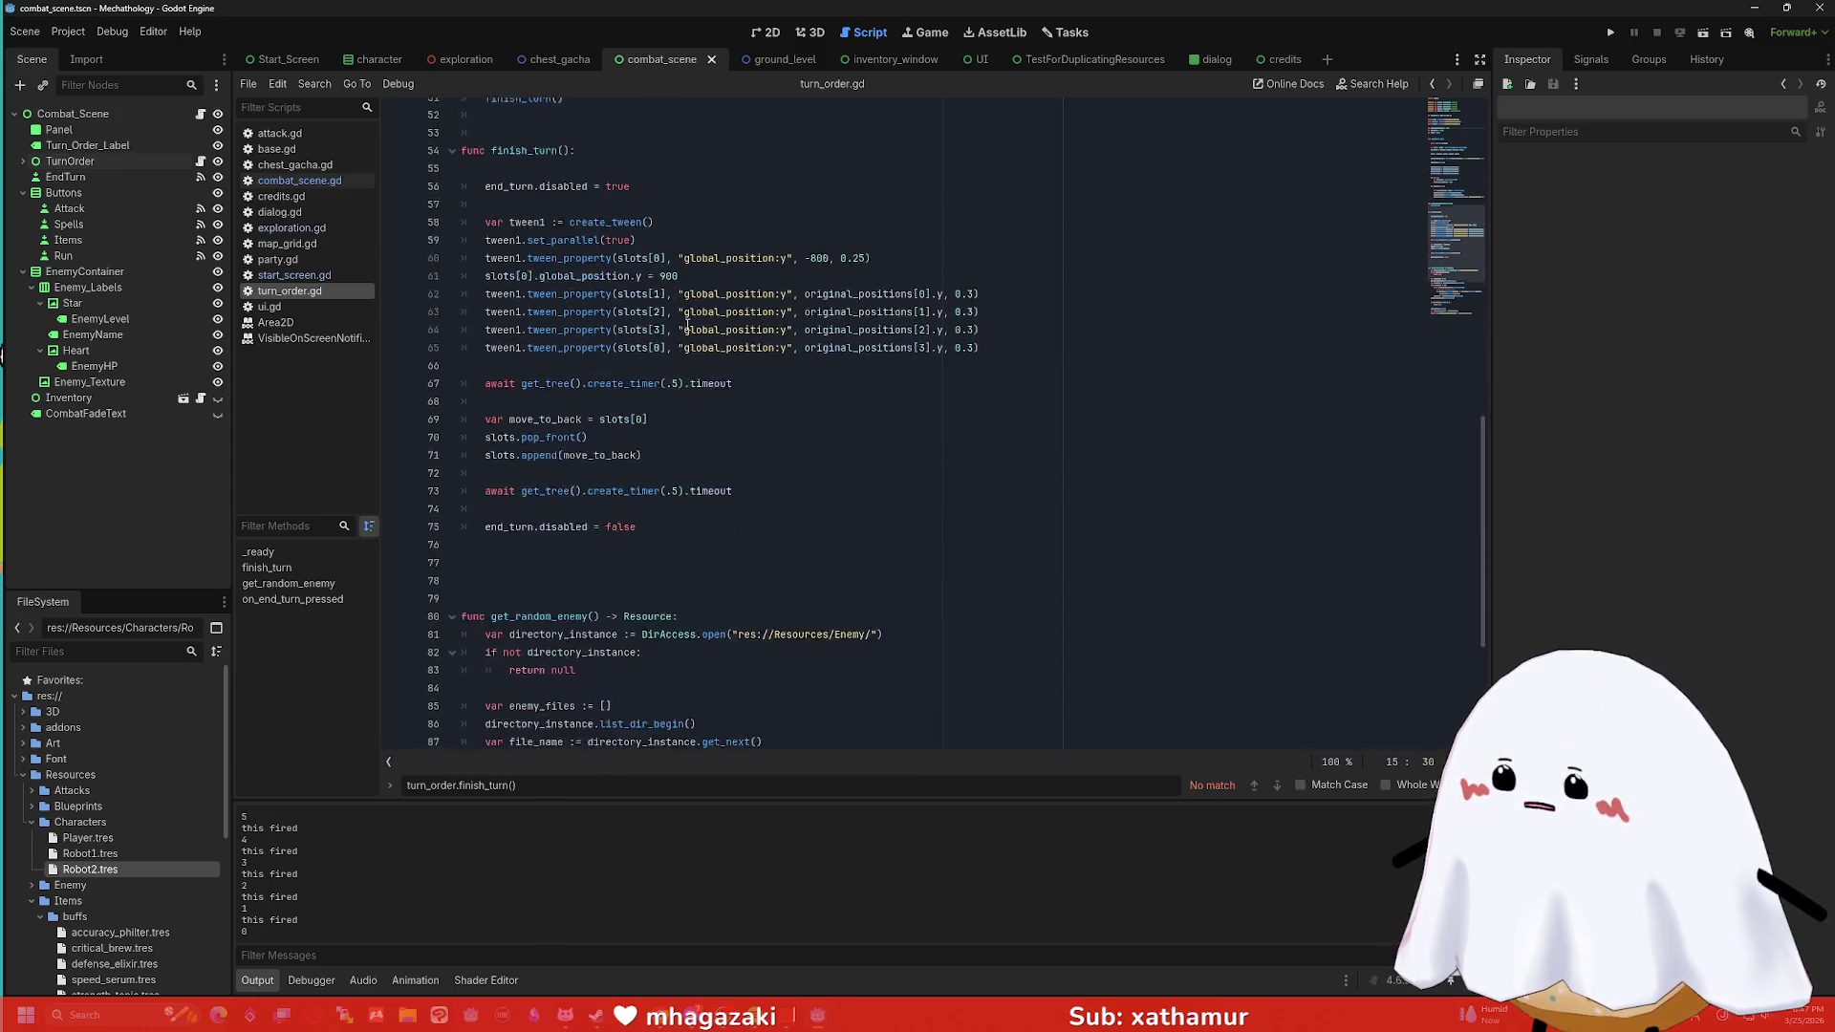
pyautogui.click(1610, 33)
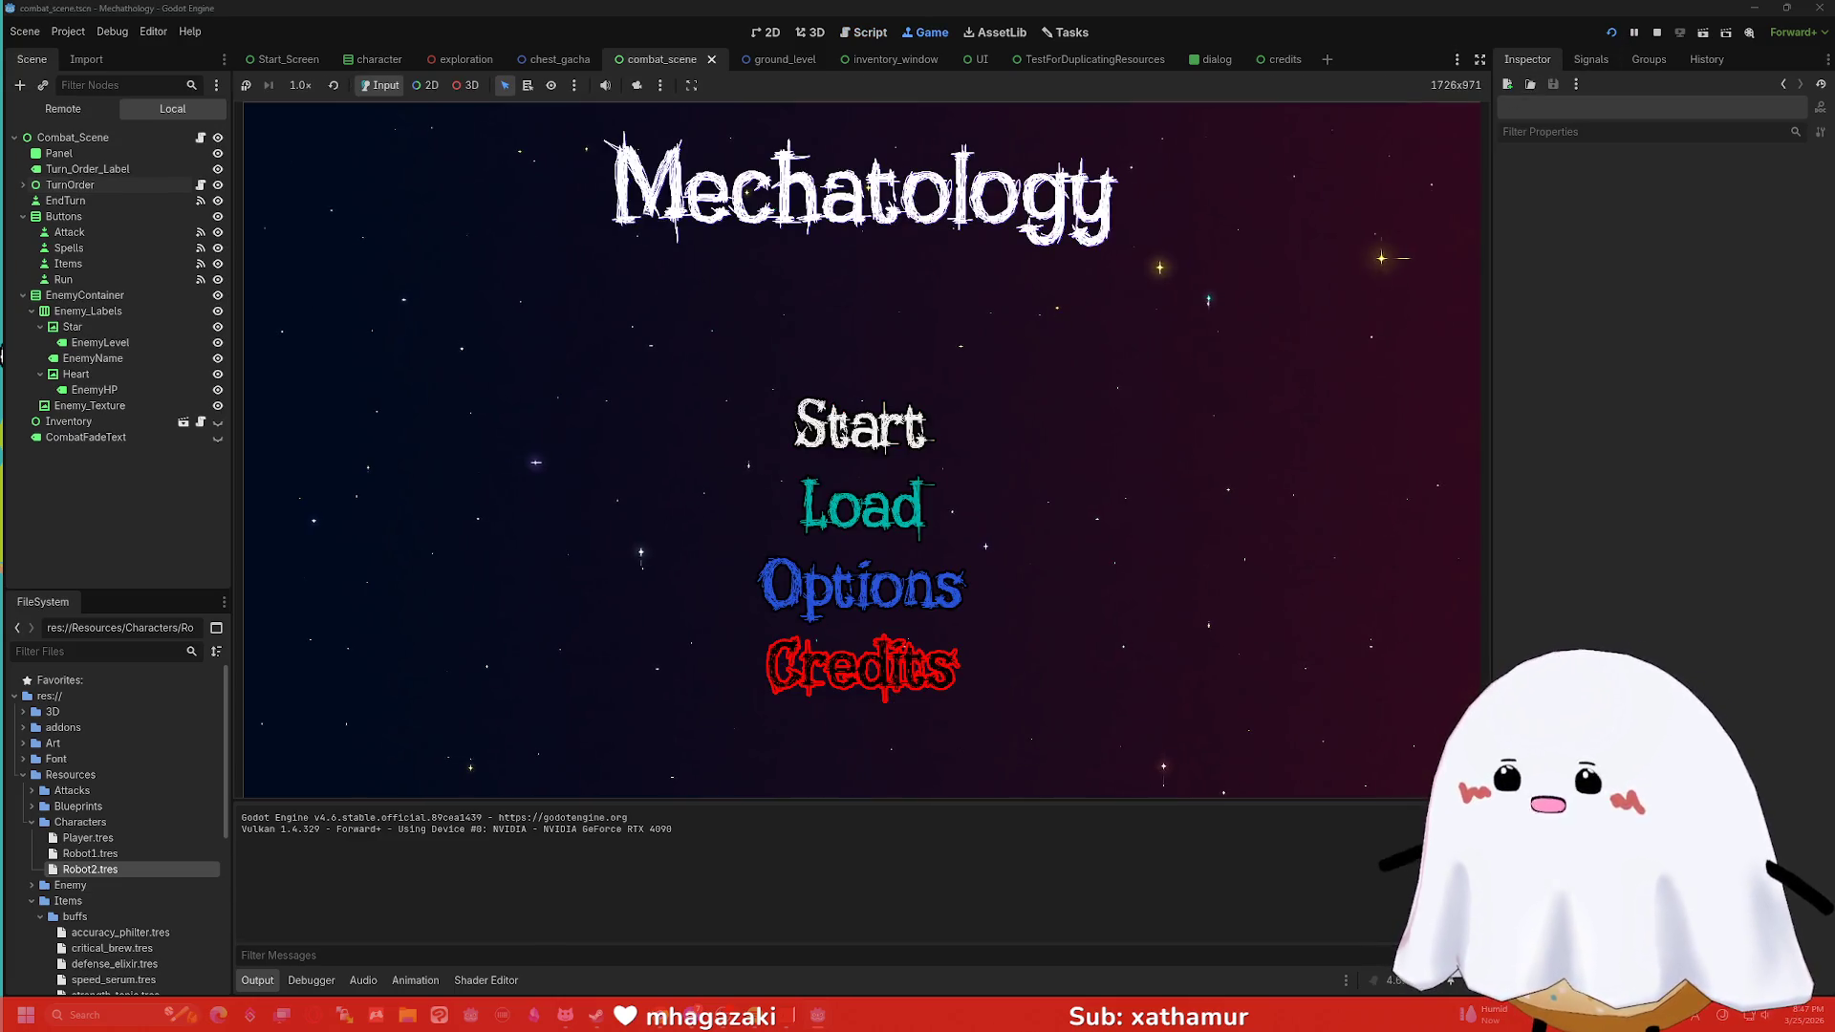
pyautogui.click(865, 430)
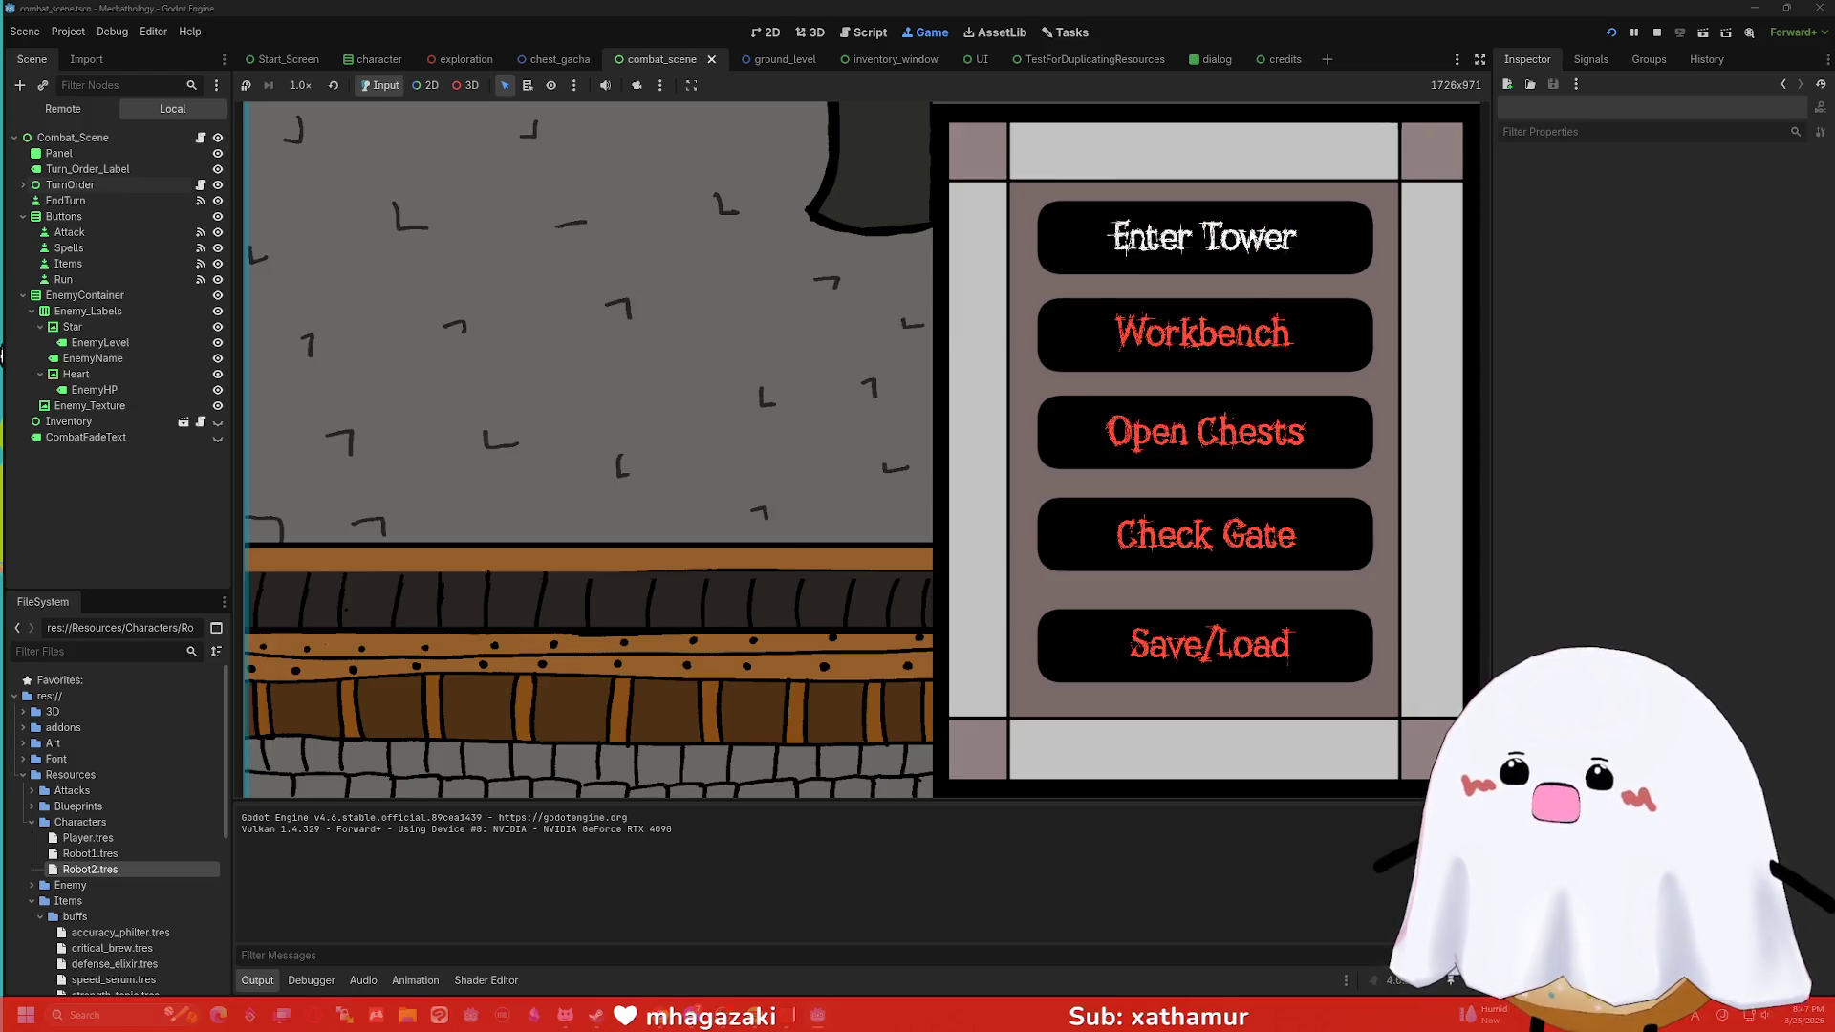
pyautogui.click(1099, 239)
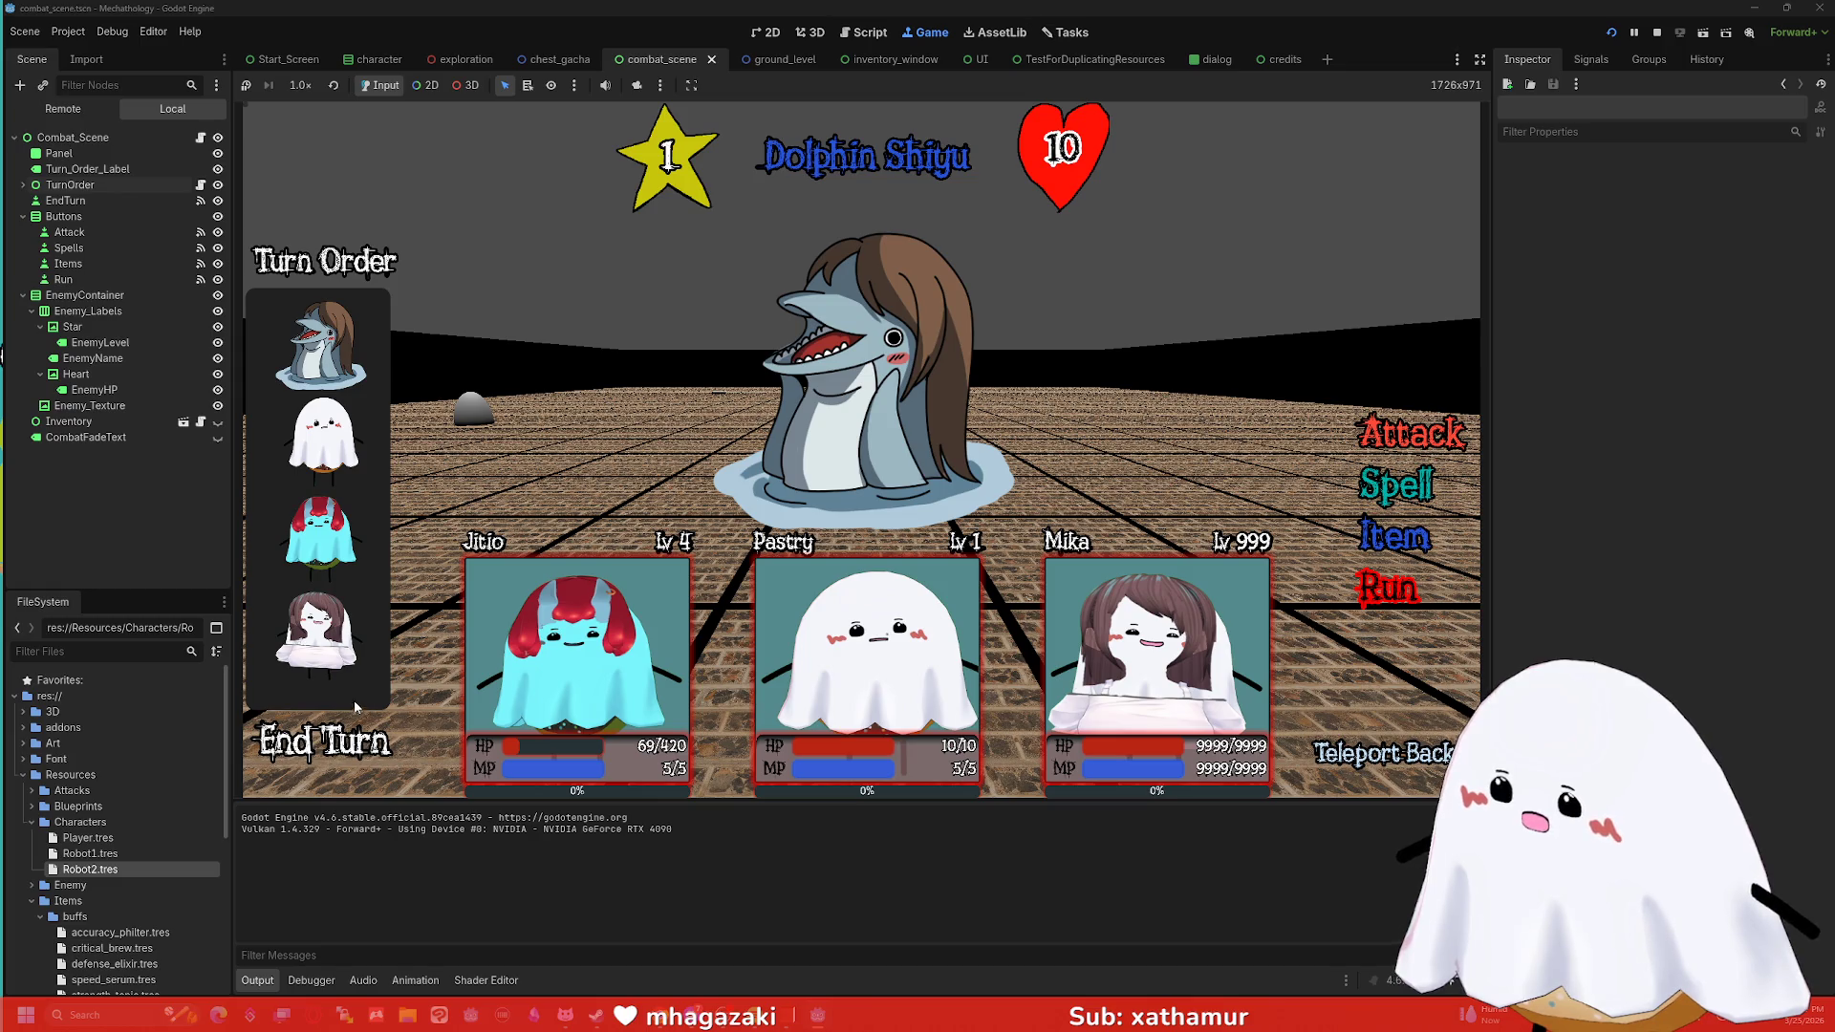
pyautogui.click(1657, 34)
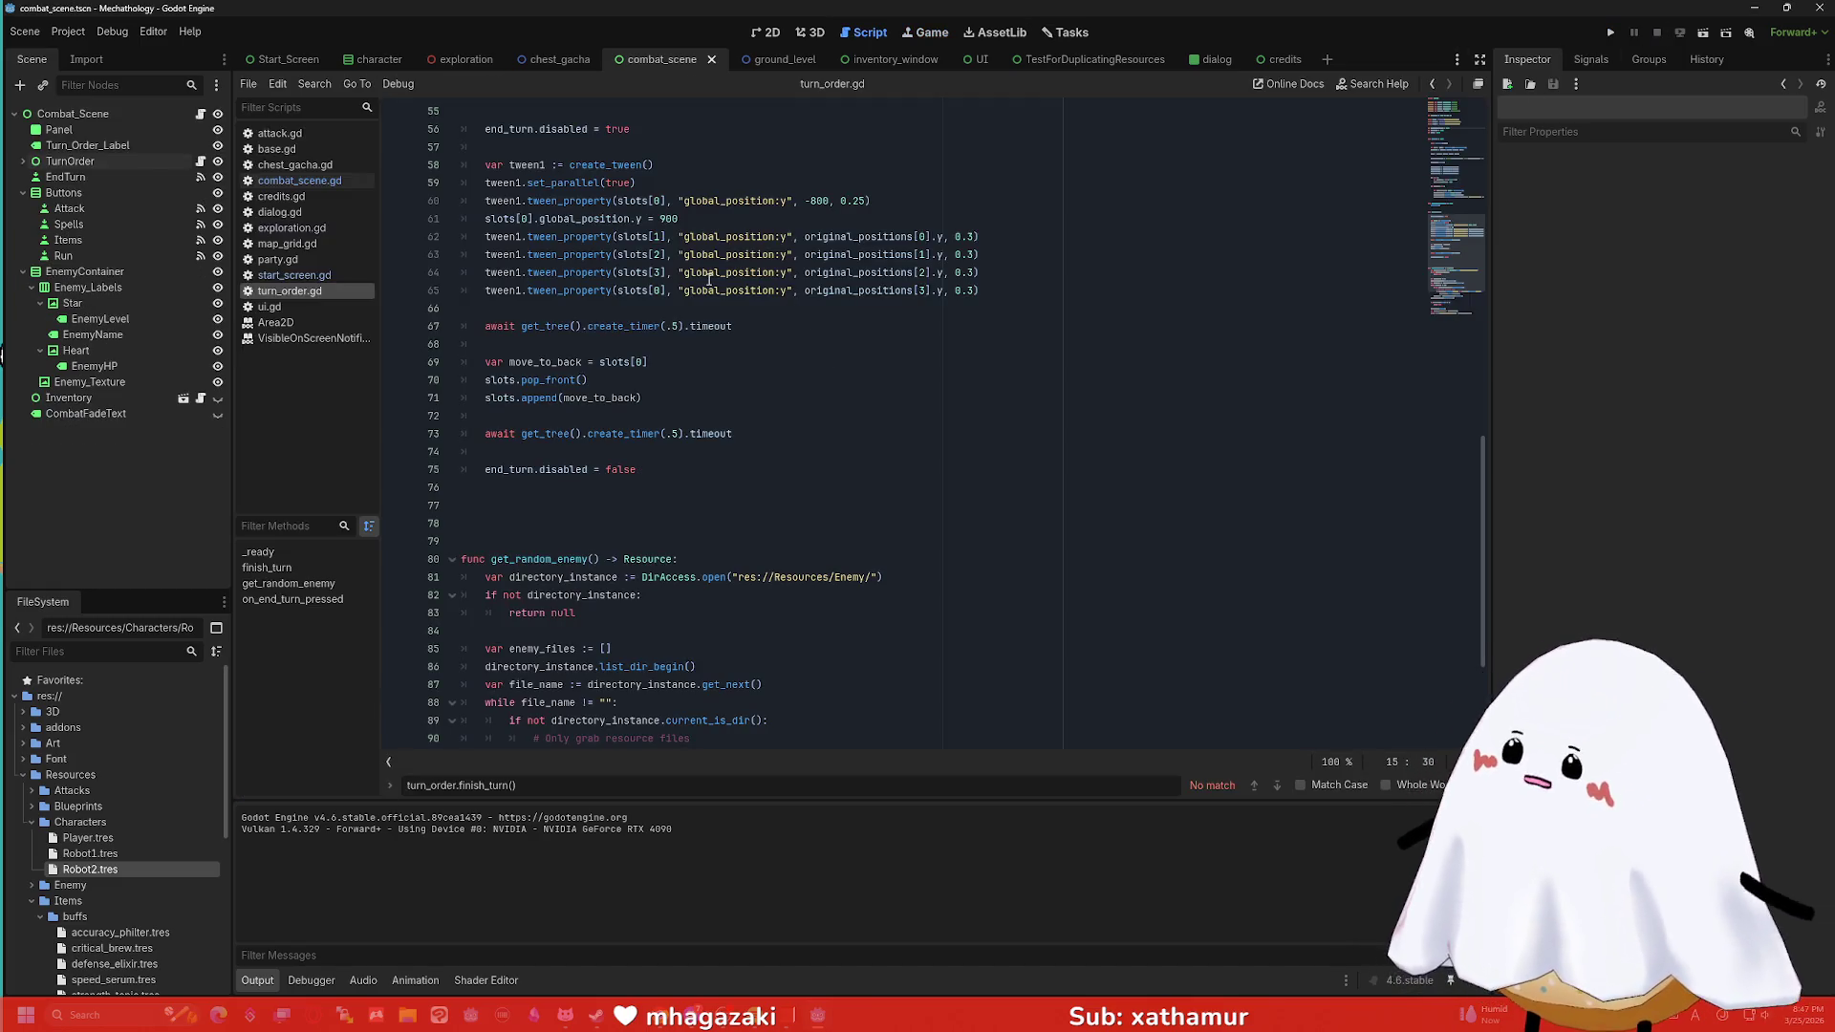
# Delete the first await get_tree().create_timer(.5).timeout line and run the combat scene.
pyautogui.scroll(-4, 709, 280)
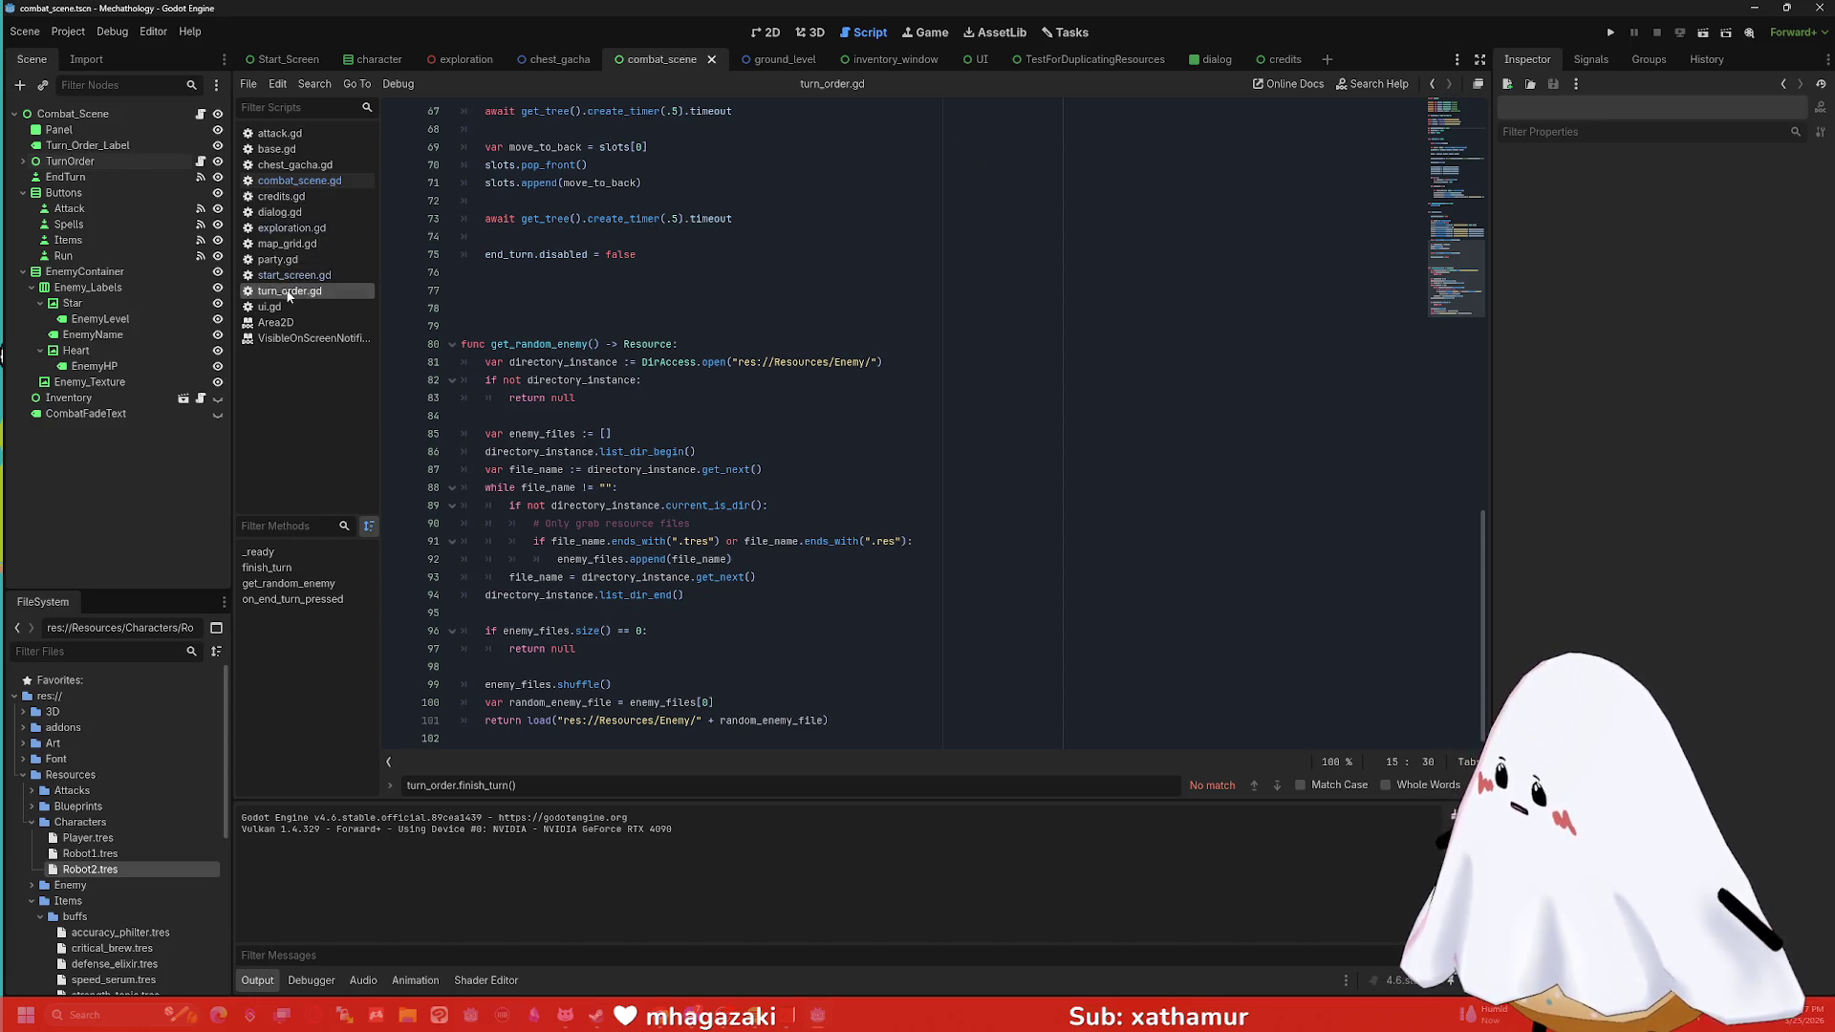
pyautogui.scroll(6, 660, 380)
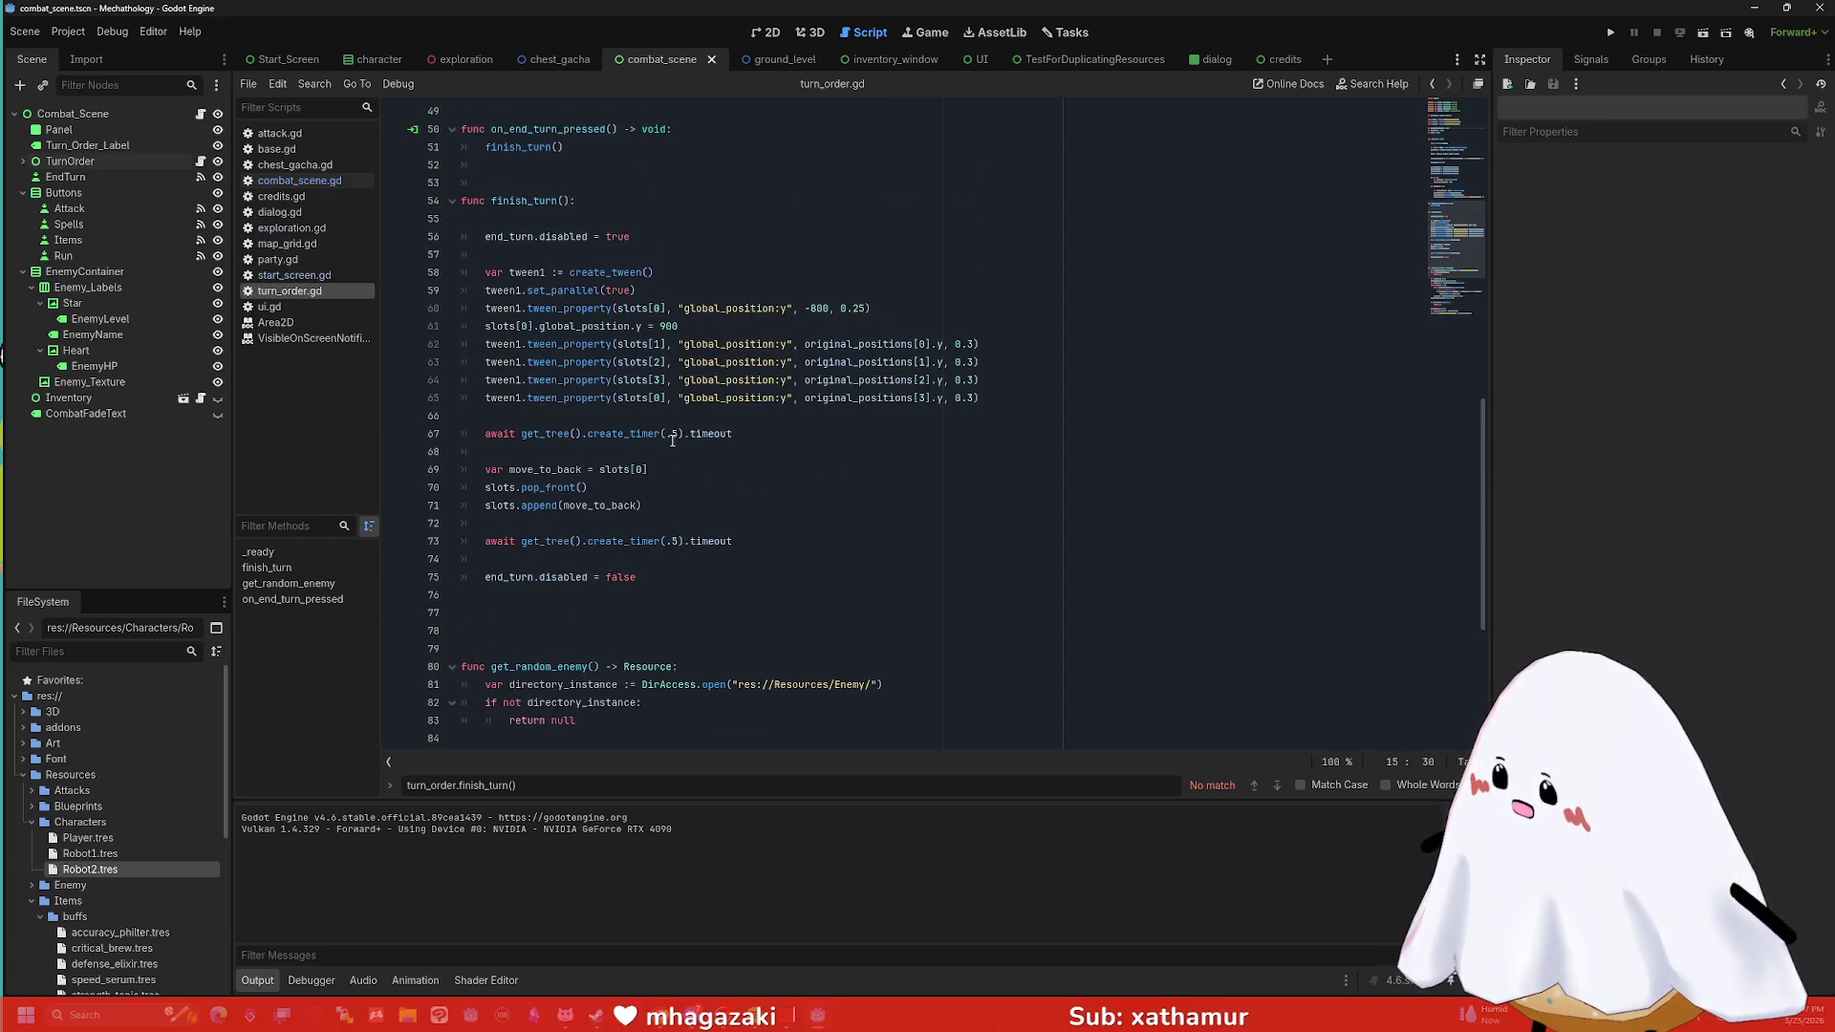
pyautogui.scroll(1, 677, 442)
pyautogui.moveTo(742, 483); pyautogui.dragTo(399, 478)
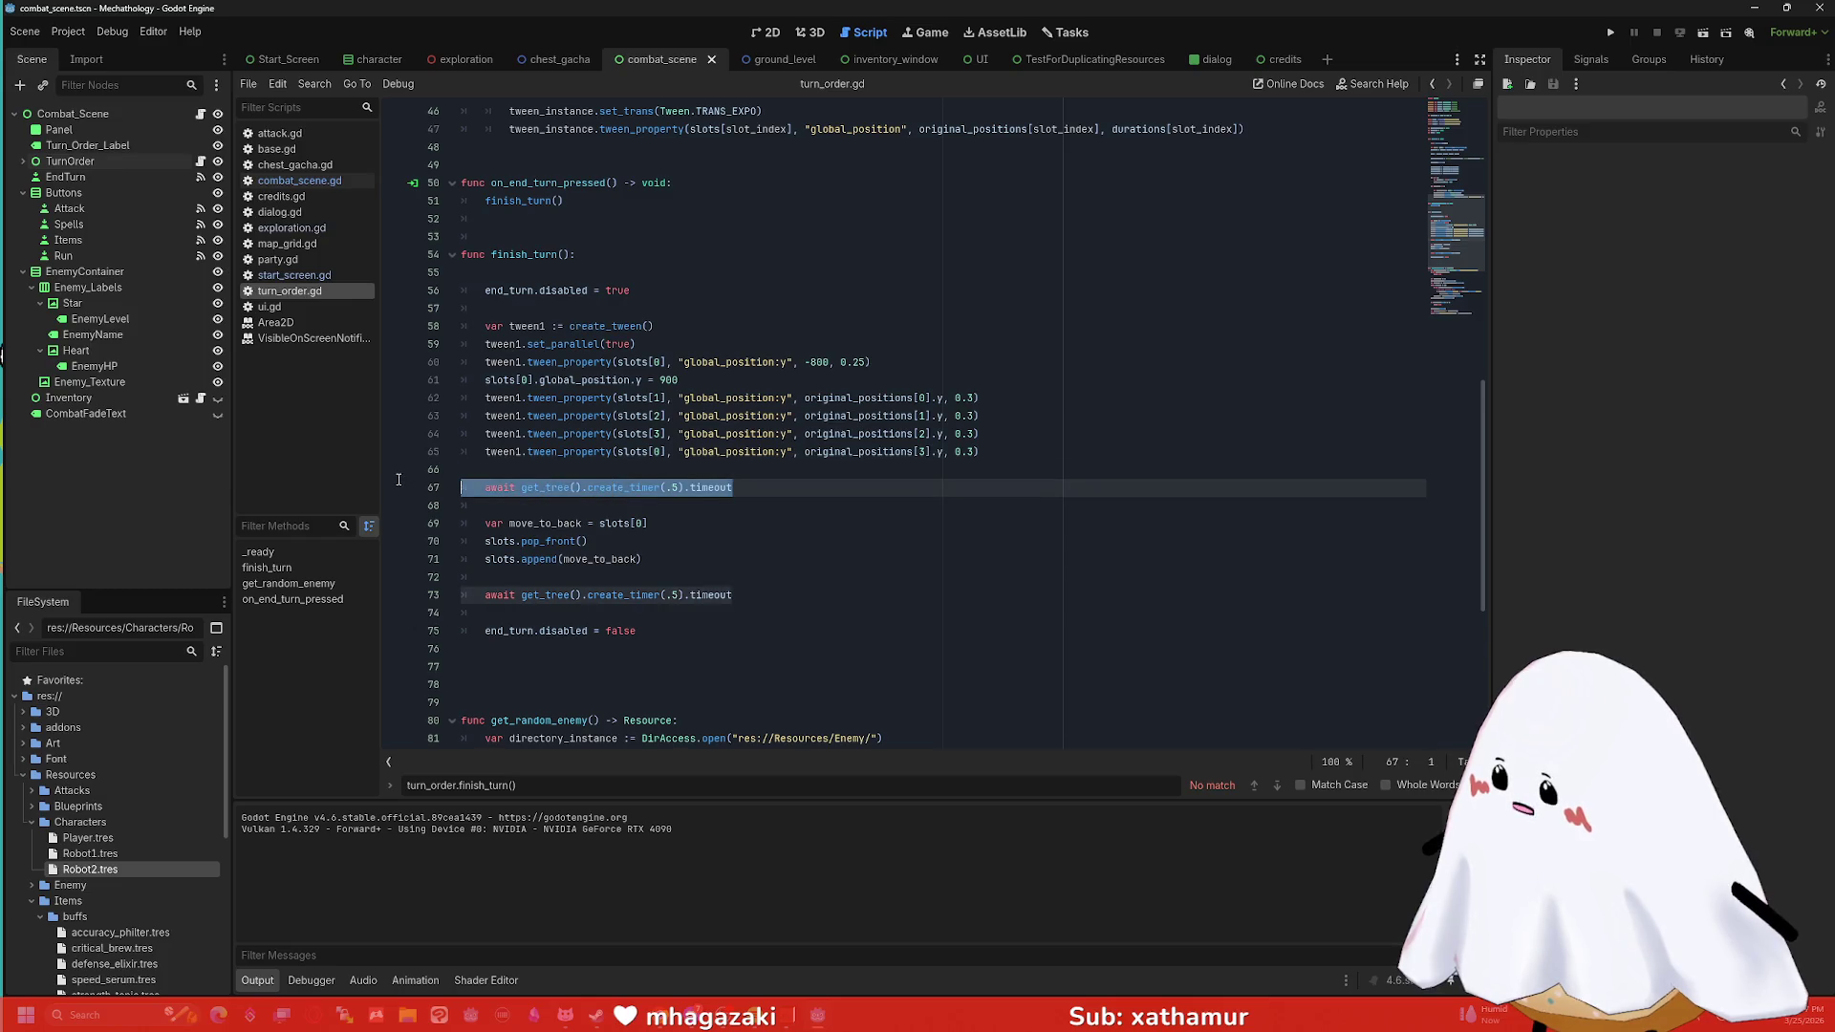
pyautogui.press('BackSpace')
pyautogui.press('BackSpace')
pyautogui.press('BackSpace')
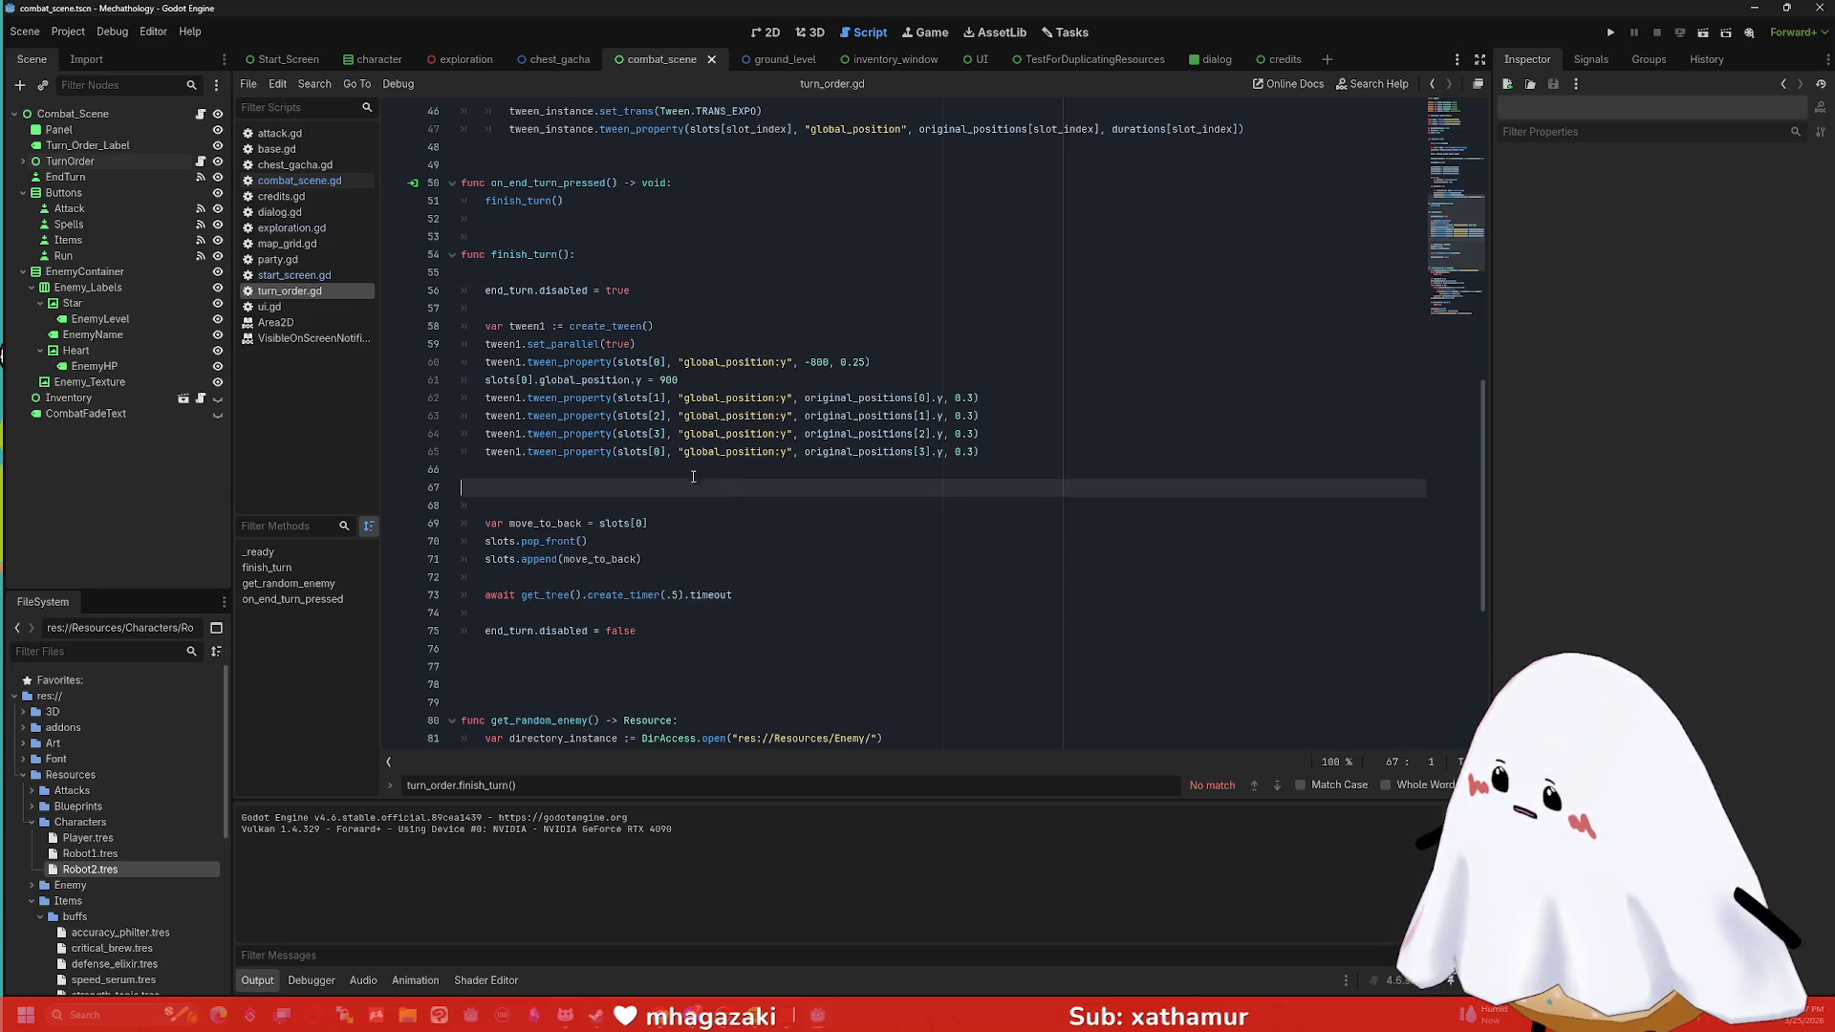
pyautogui.click(1704, 33)
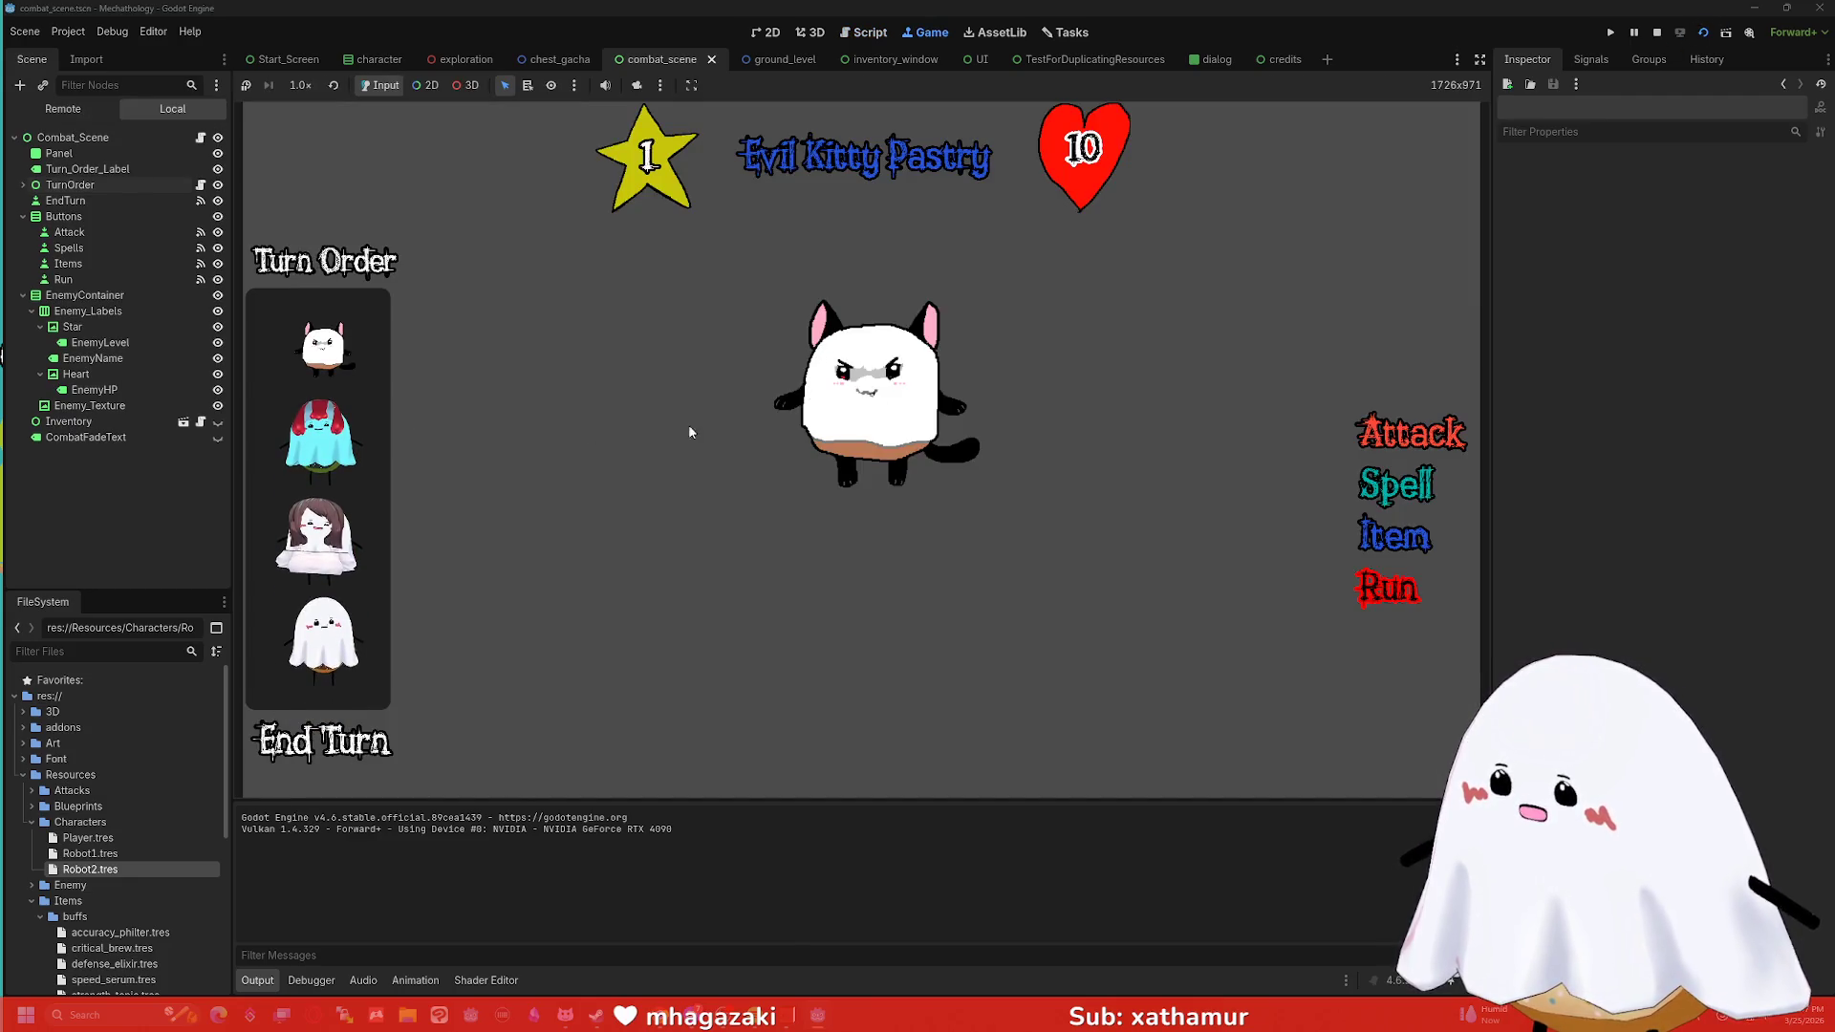
# End one turn, then restart with F5 and enter the tower to start a fresh battle.
pyautogui.click(308, 754)
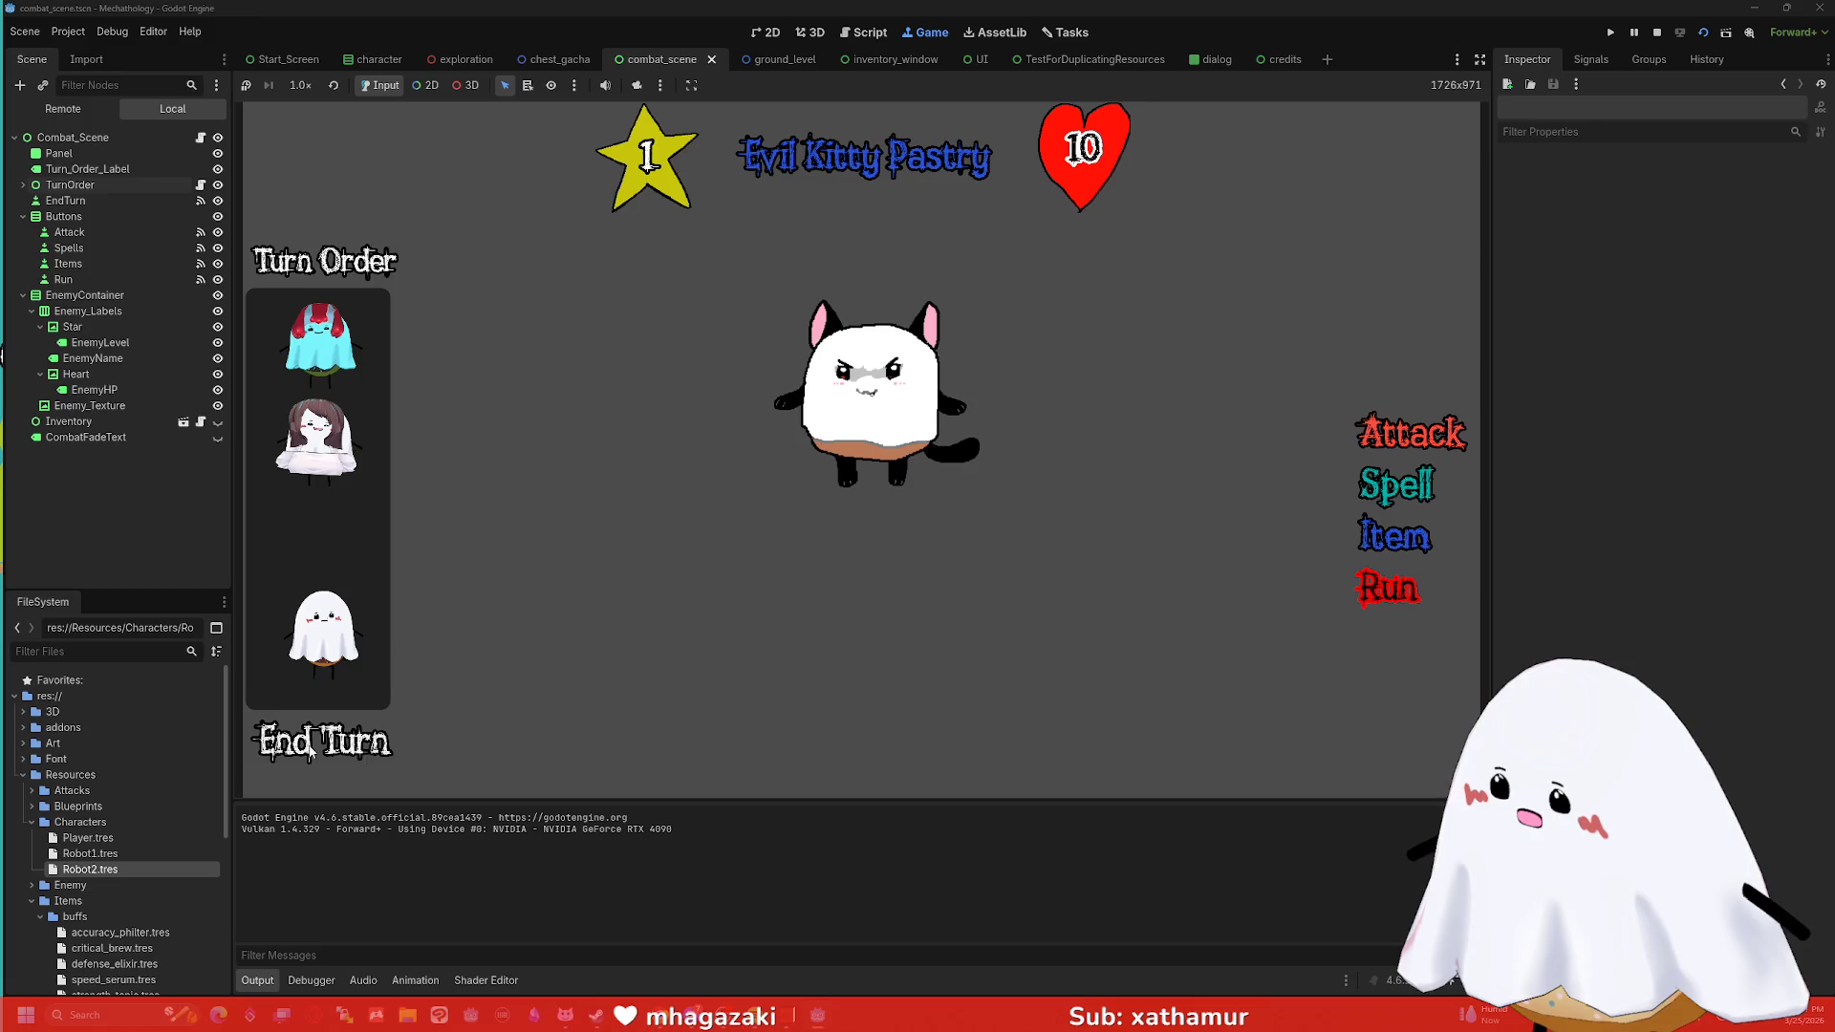
pyautogui.press('F5')
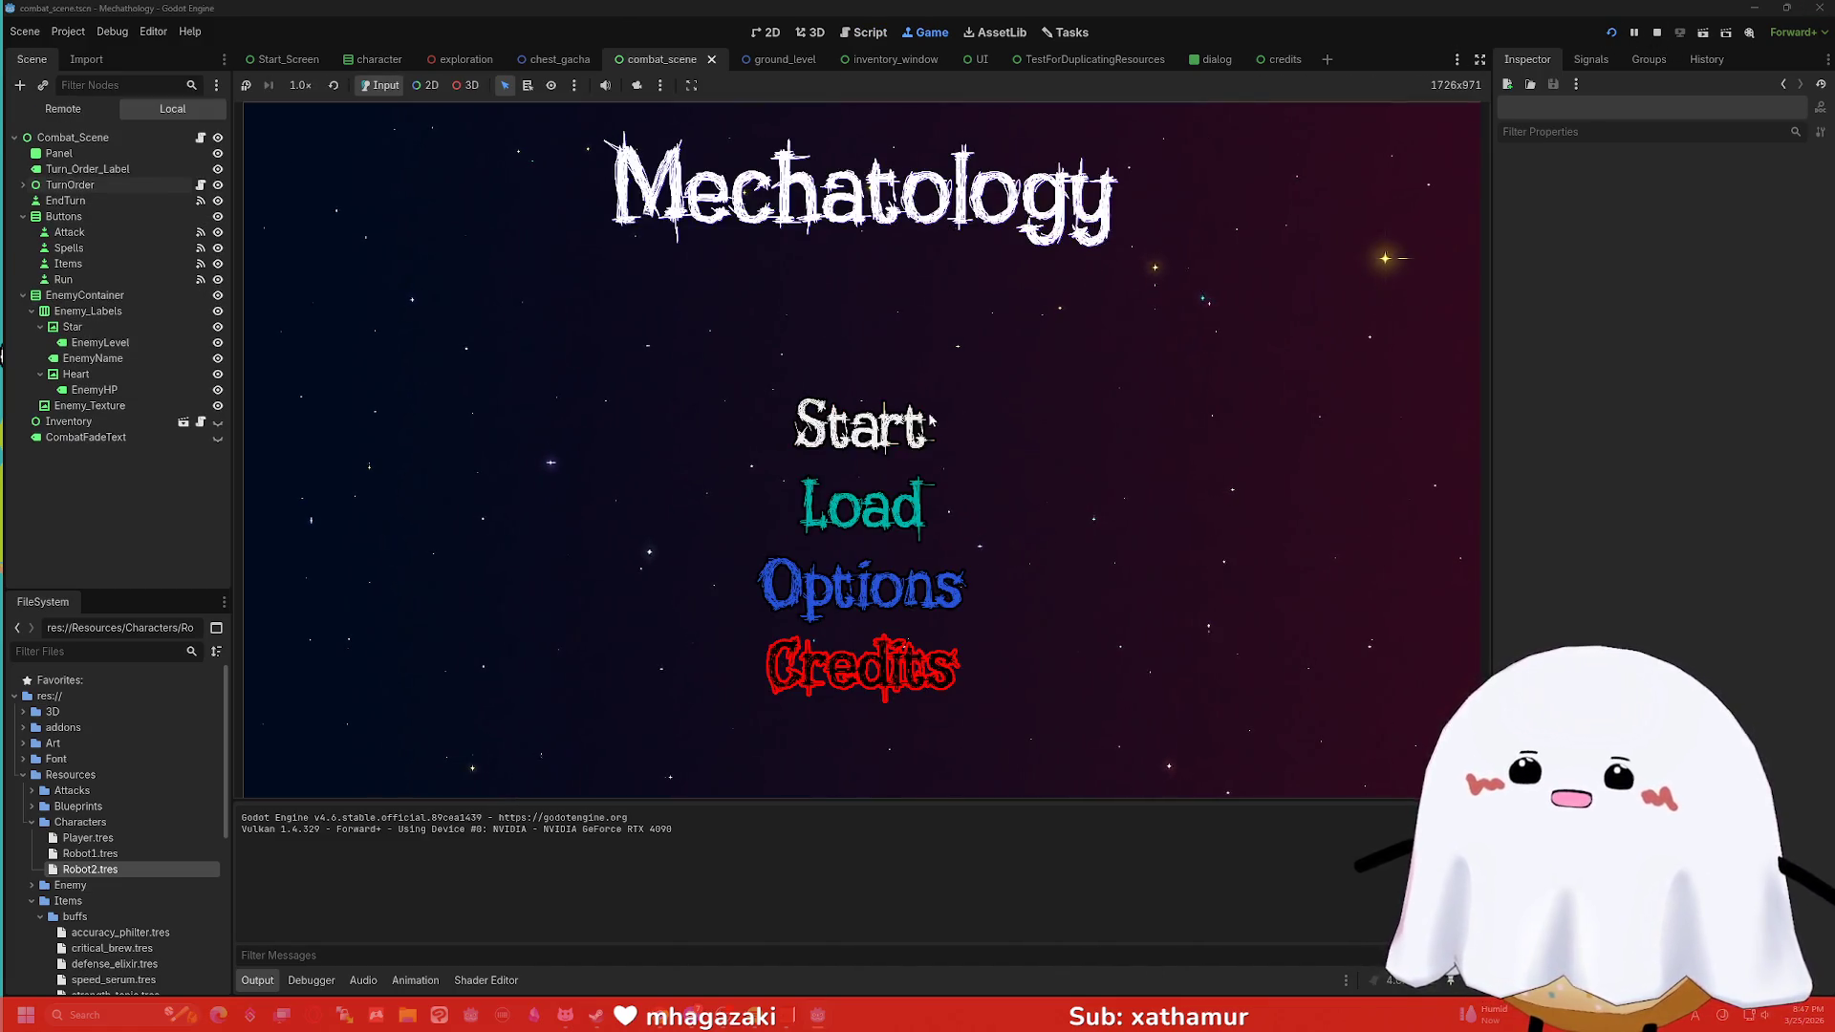
pyautogui.click(926, 423)
pyautogui.click(1193, 260)
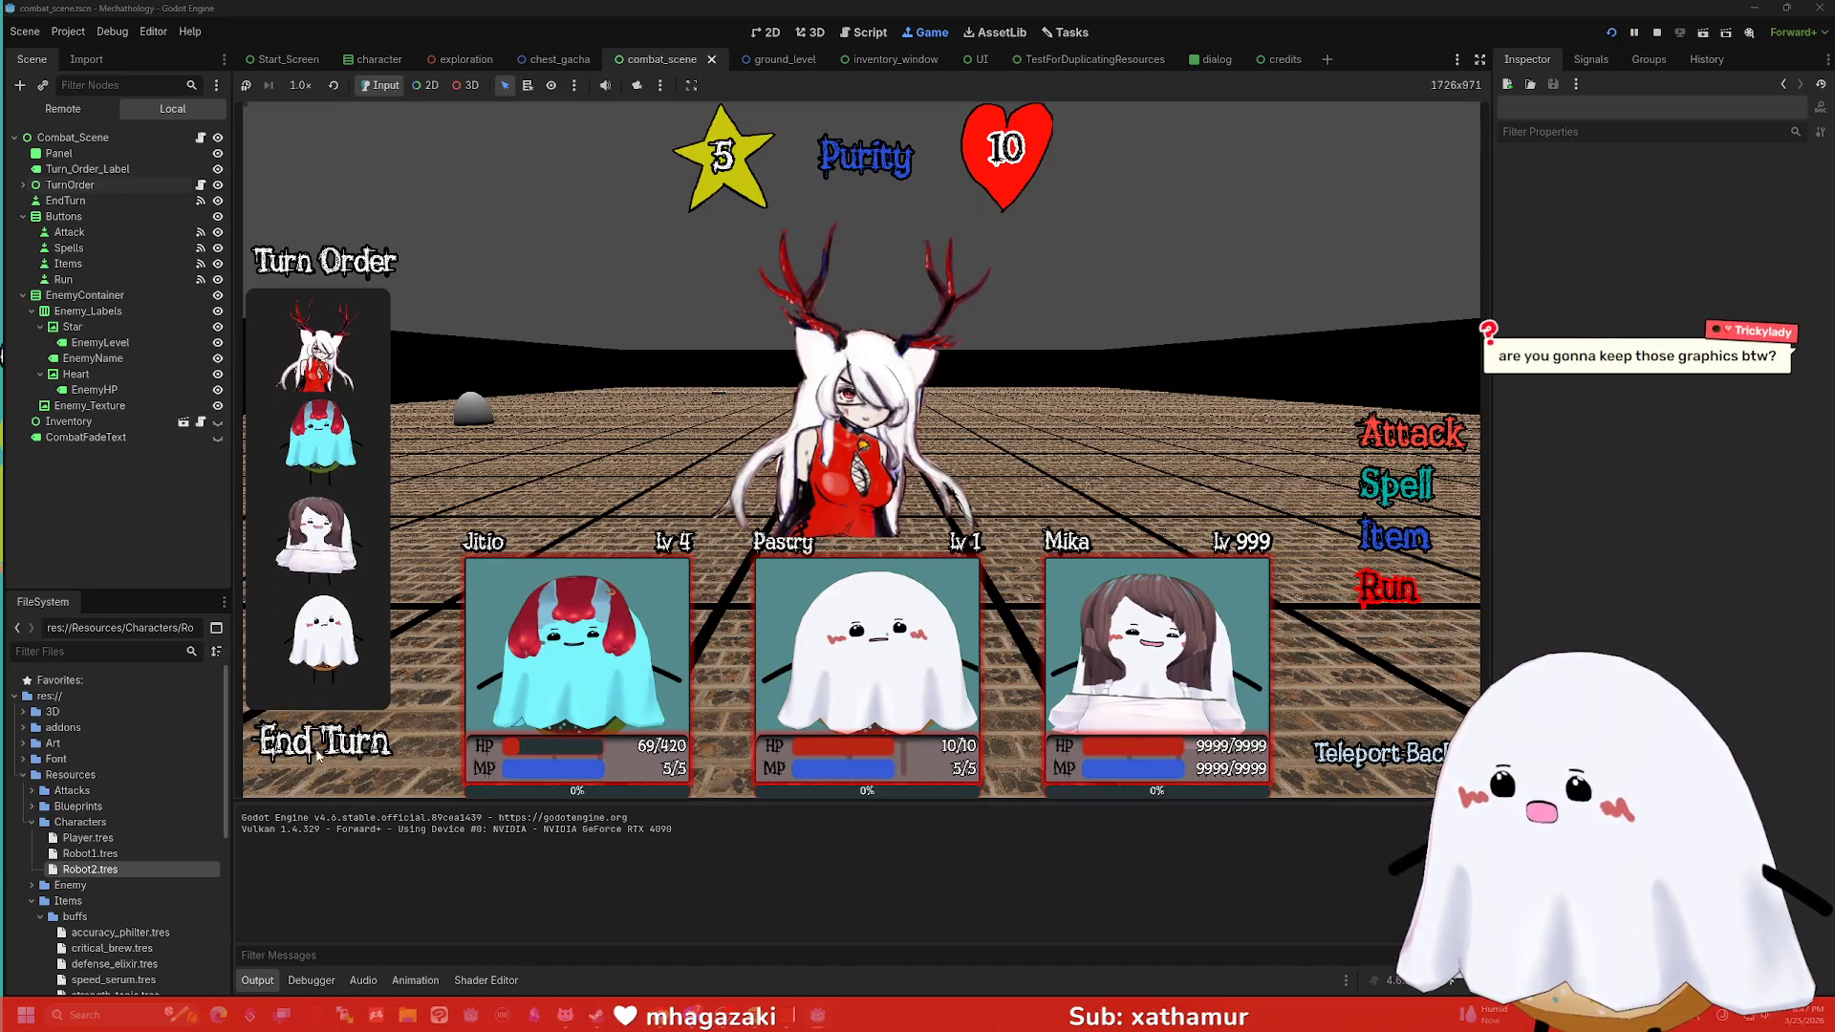
# End eight turns in quick succession to stress-test the portrait rotation.
pyautogui.click(319, 755)
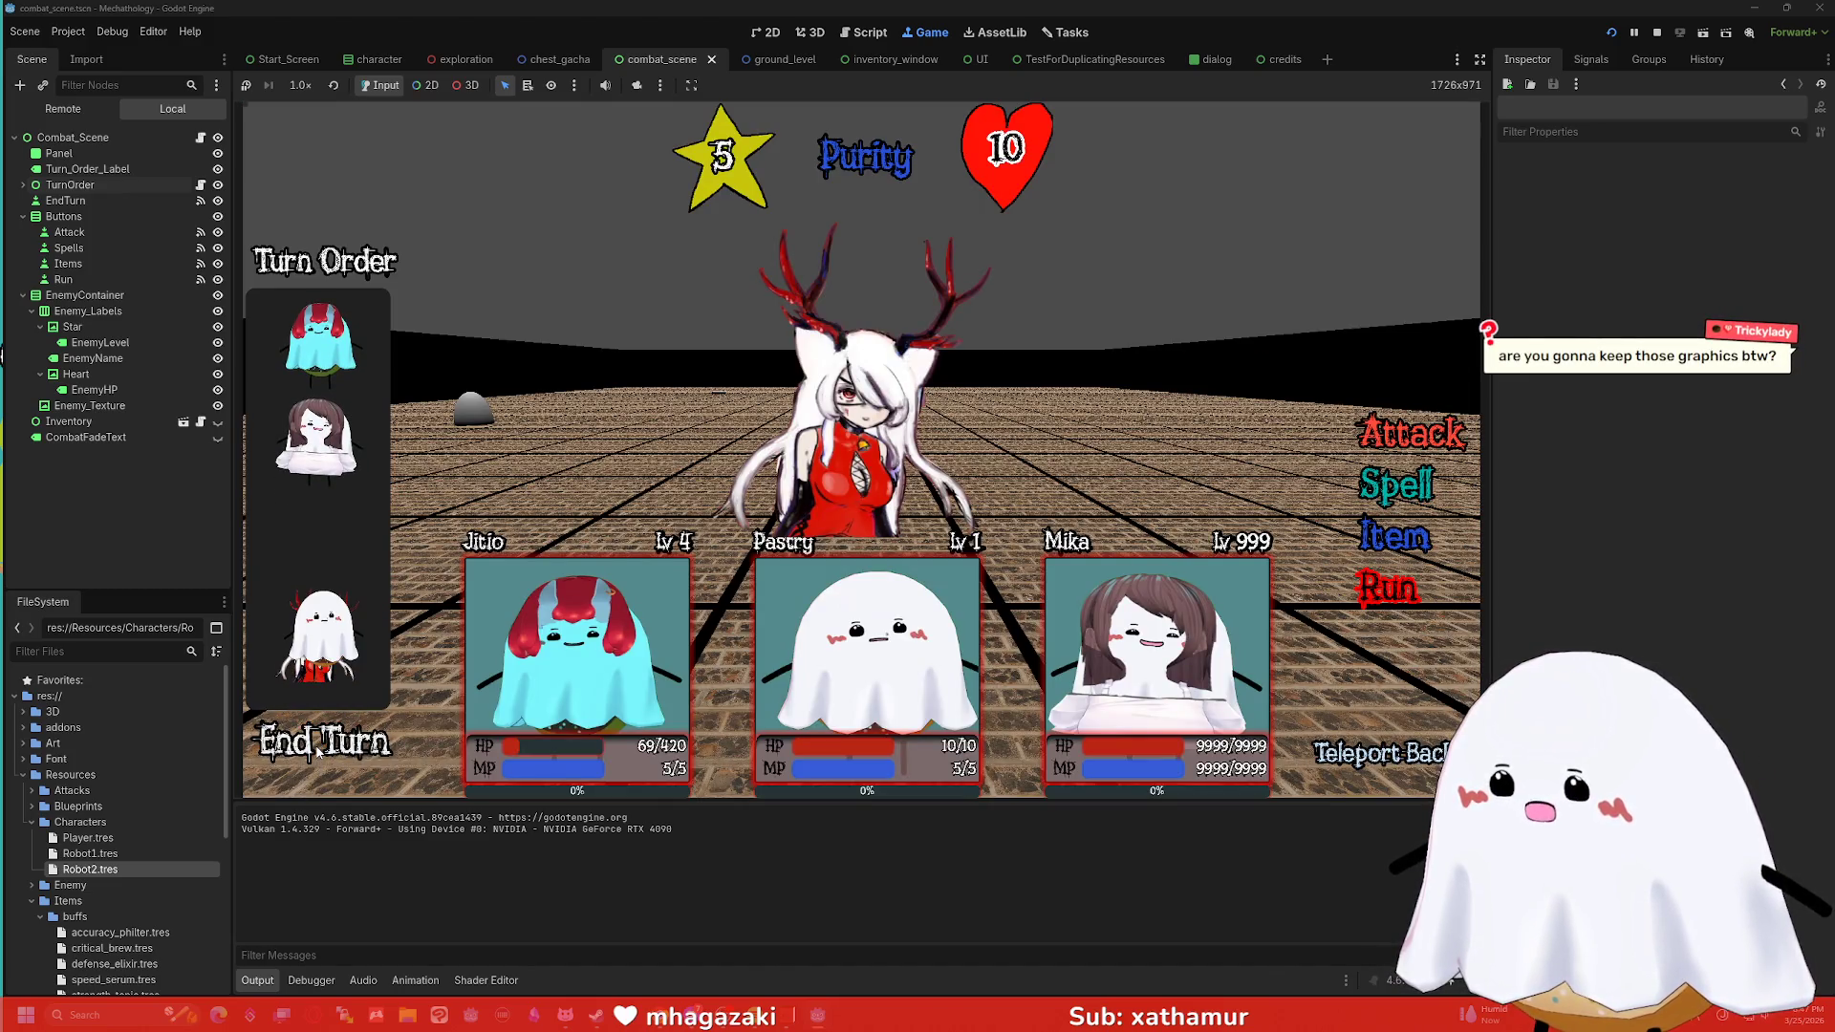
pyautogui.click(315, 752)
pyautogui.click(315, 752)
pyautogui.click(316, 752)
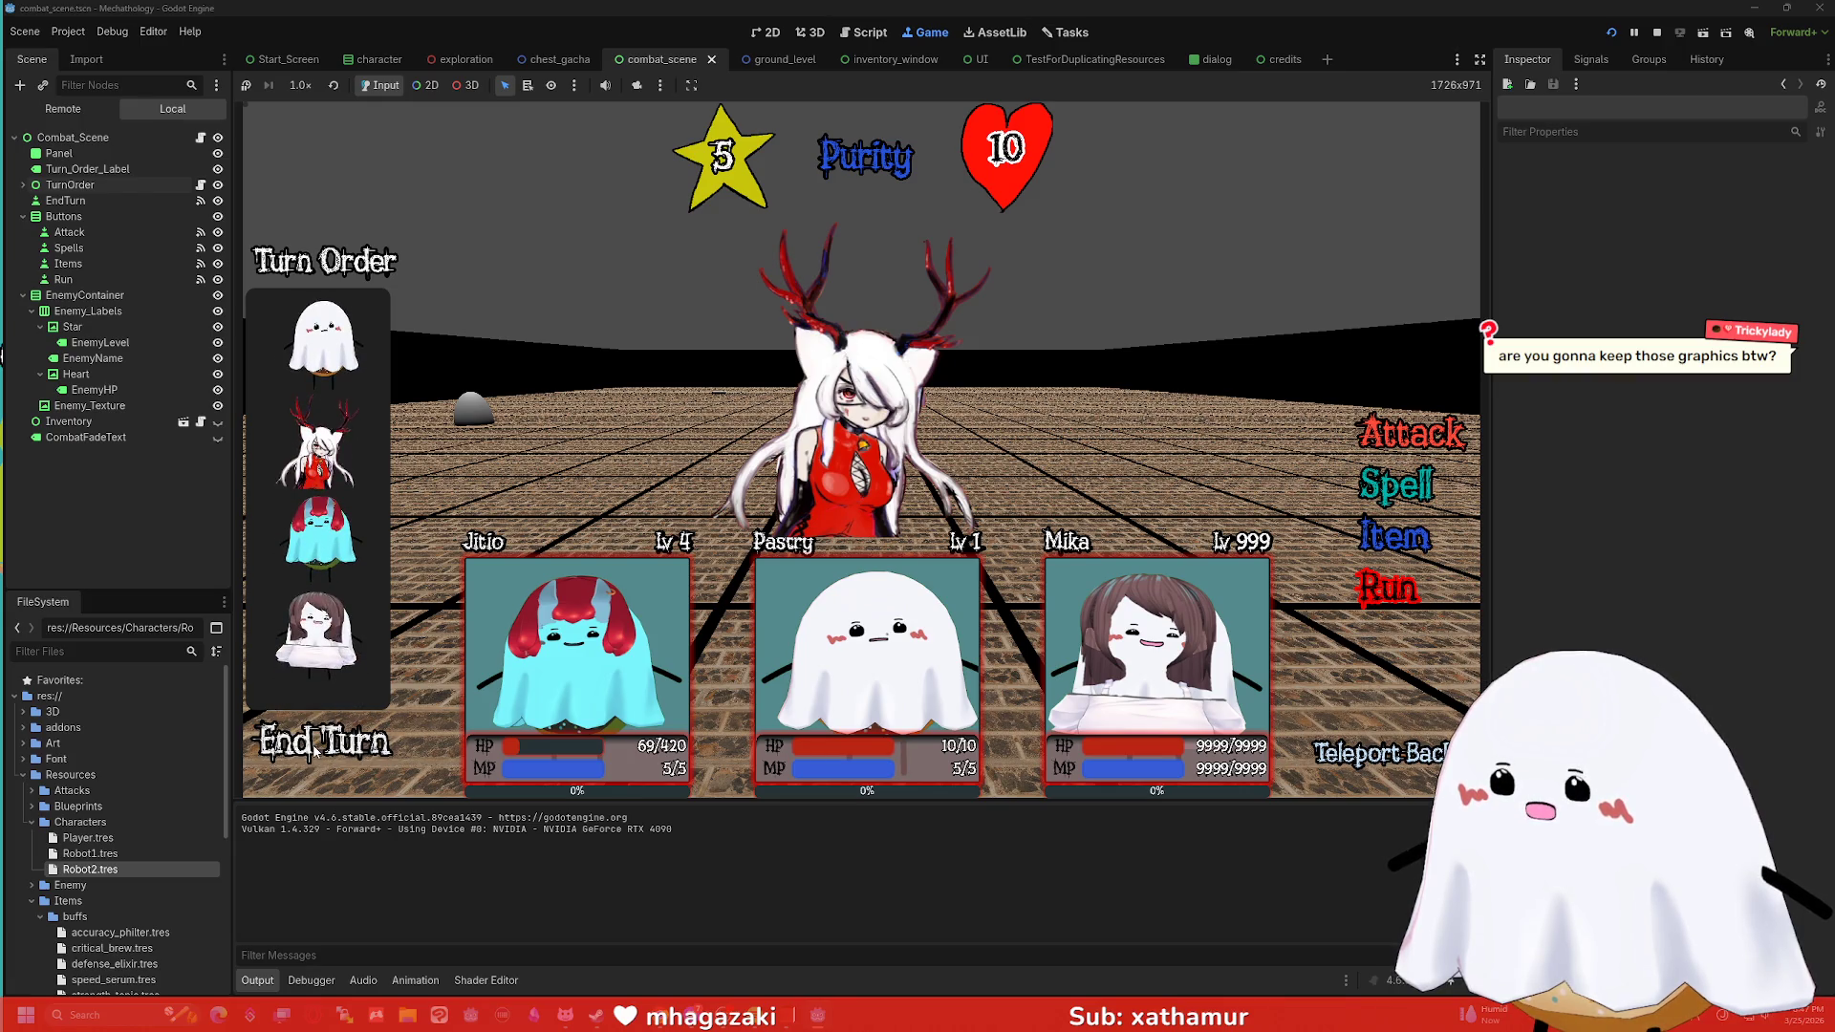
pyautogui.click(316, 752)
pyautogui.click(313, 752)
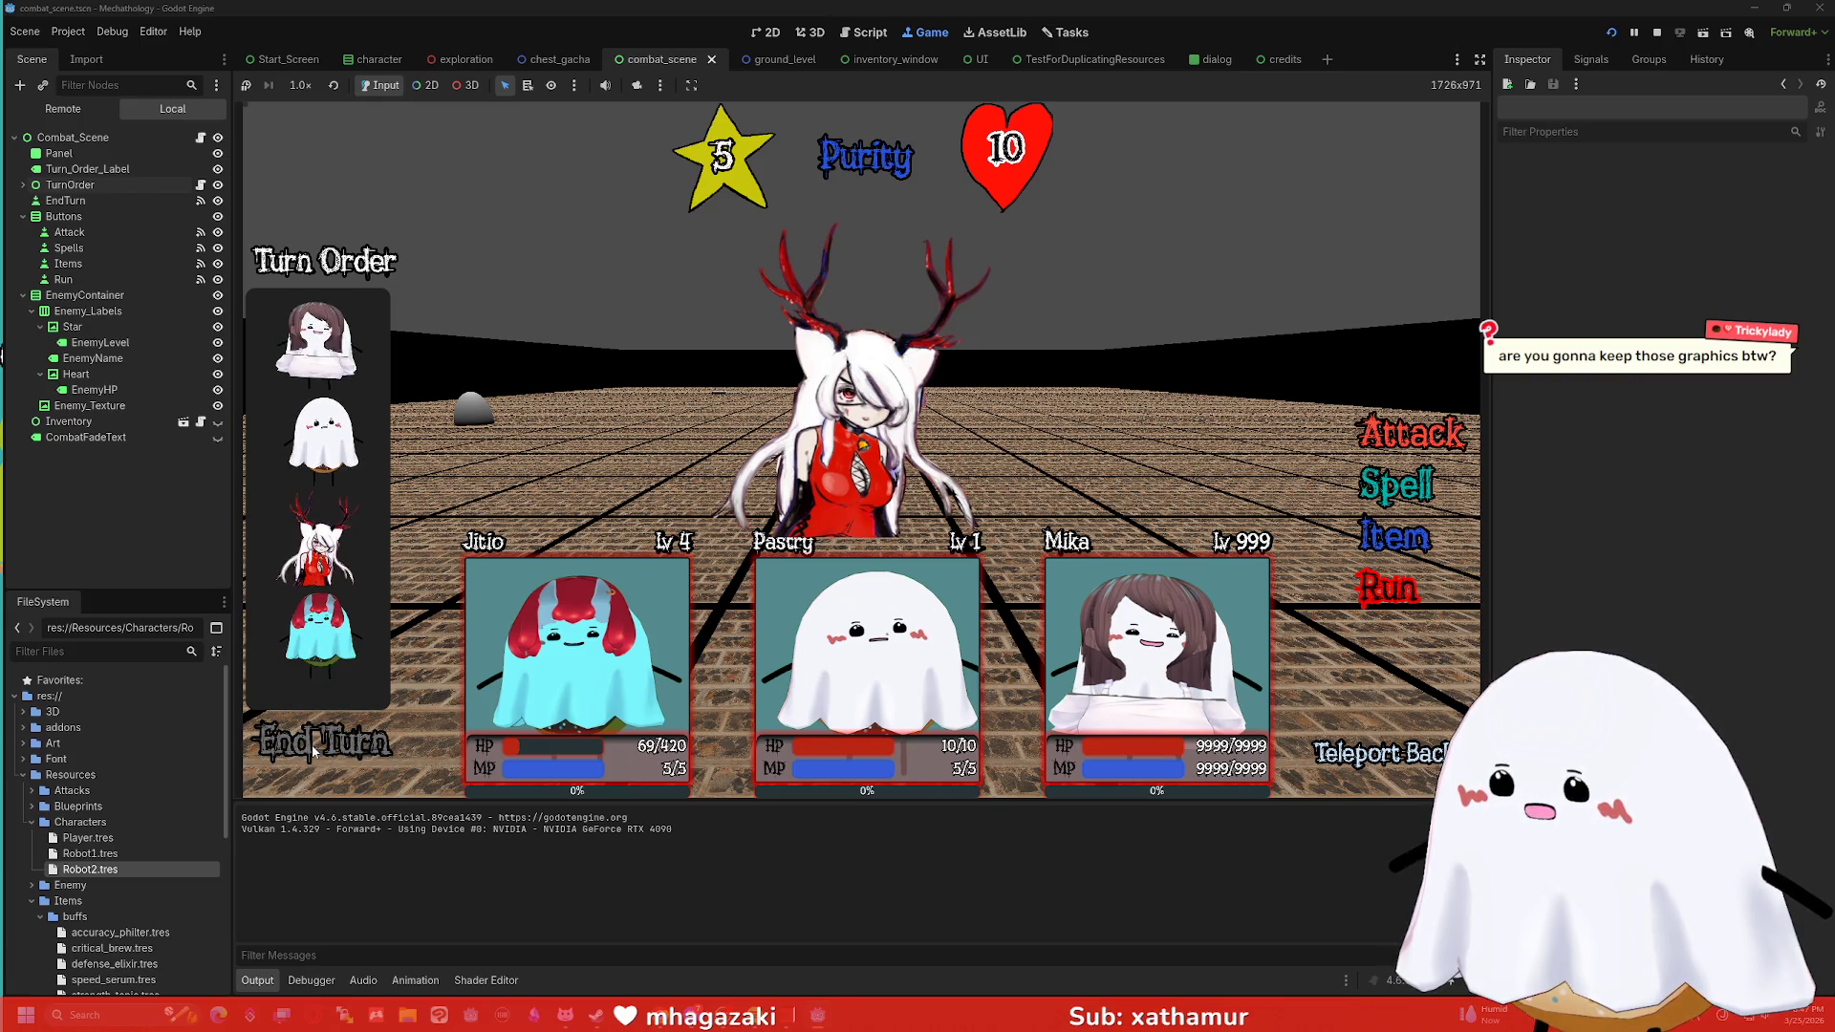
pyautogui.click(313, 752)
pyautogui.click(314, 752)
# Attack the enemy Purity until its HP drops to 8, then stop the game.
pyautogui.click(313, 752)
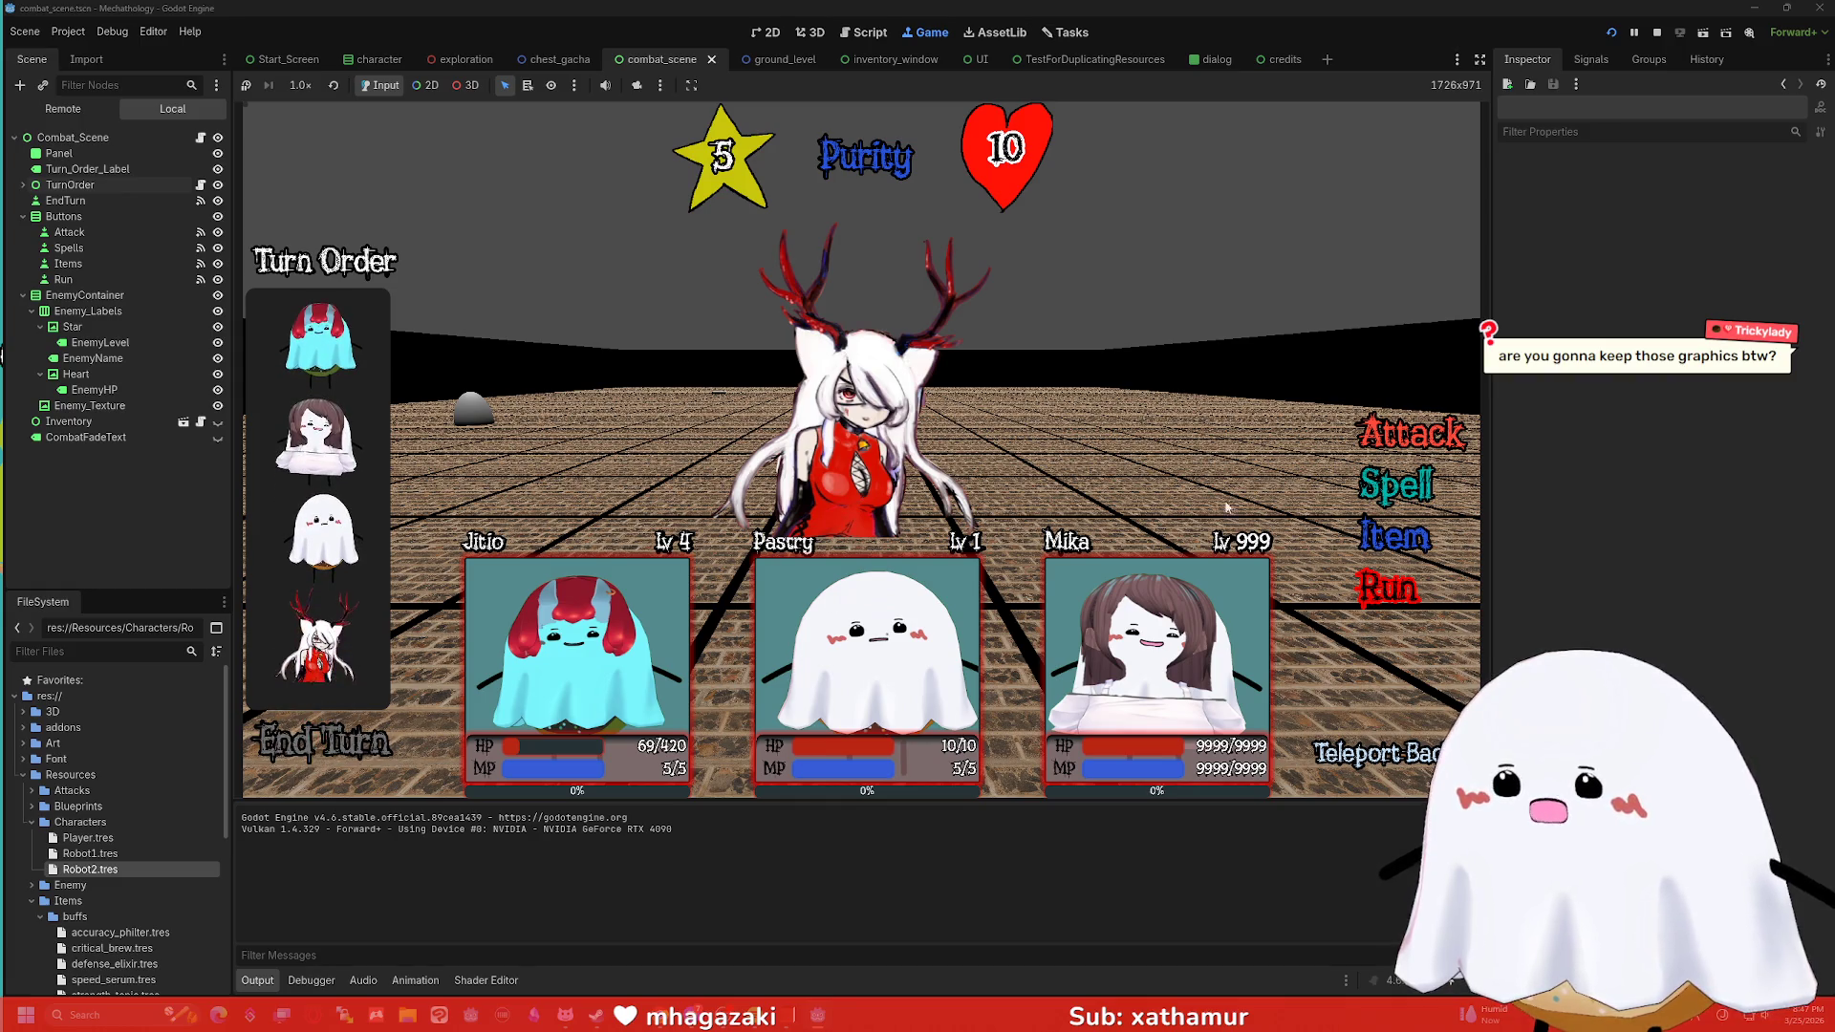
pyautogui.click(314, 753)
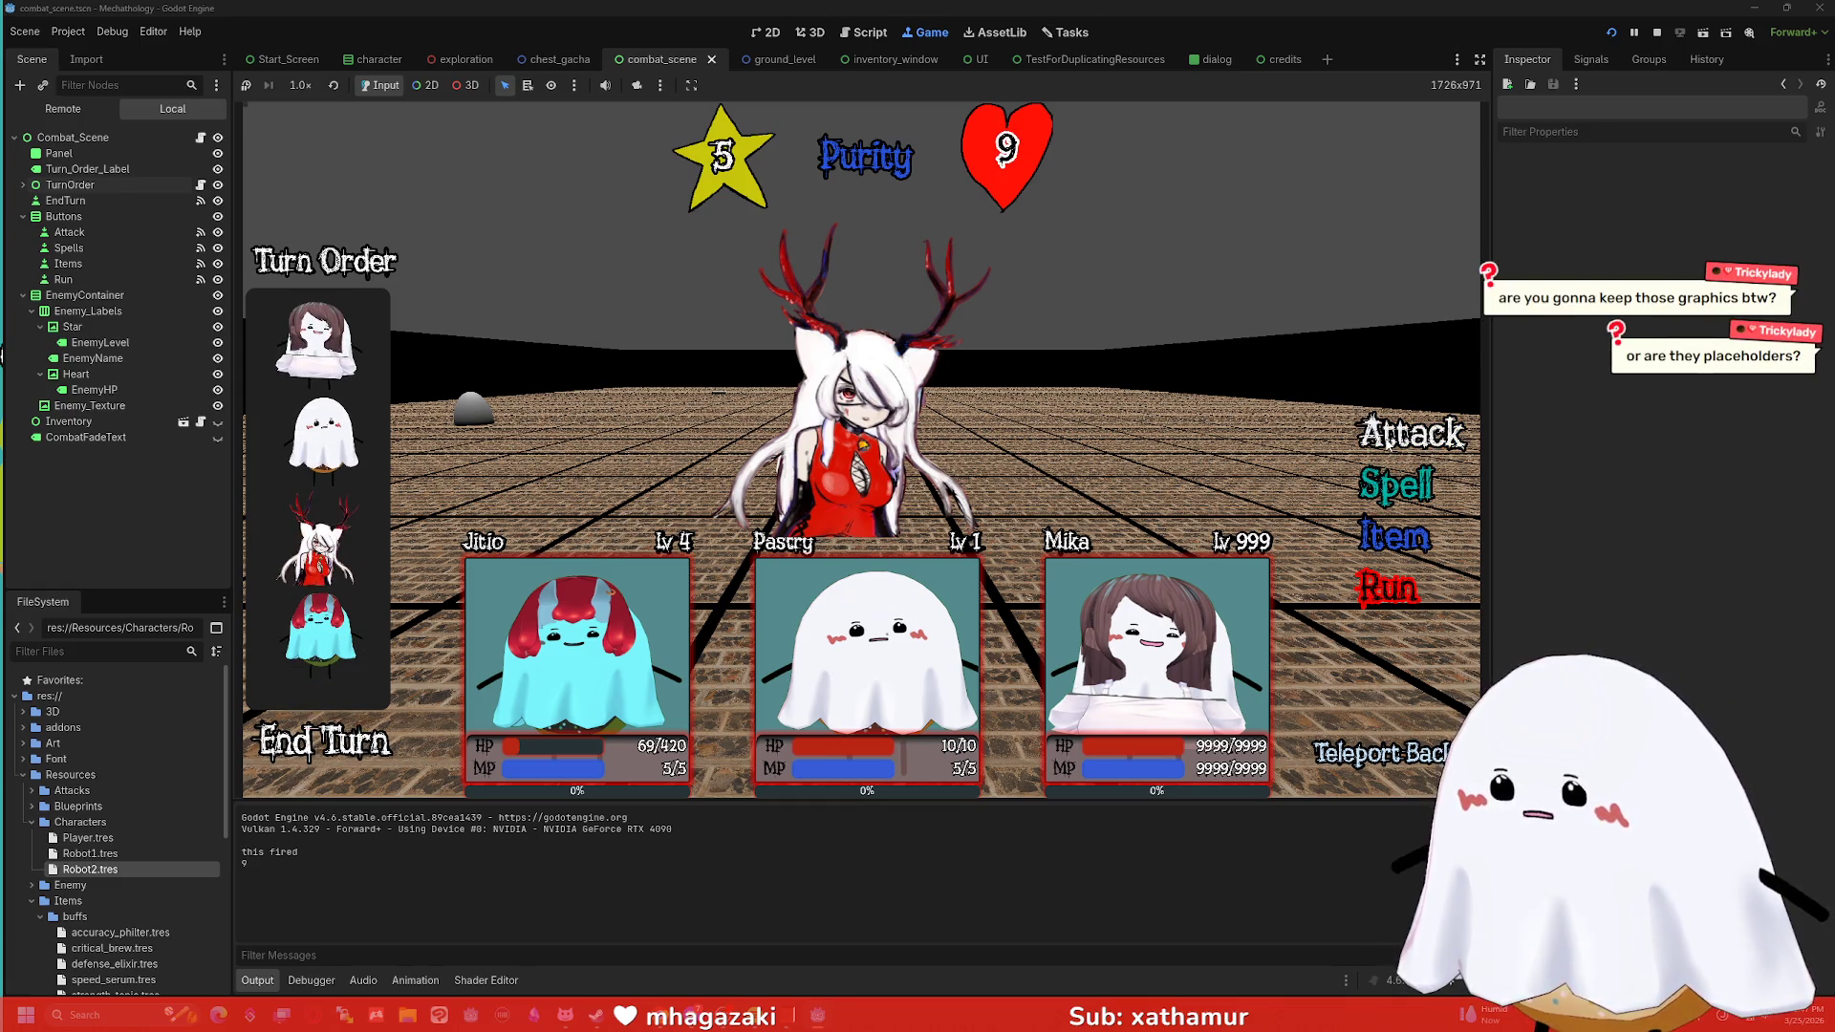
pyautogui.click(1374, 427)
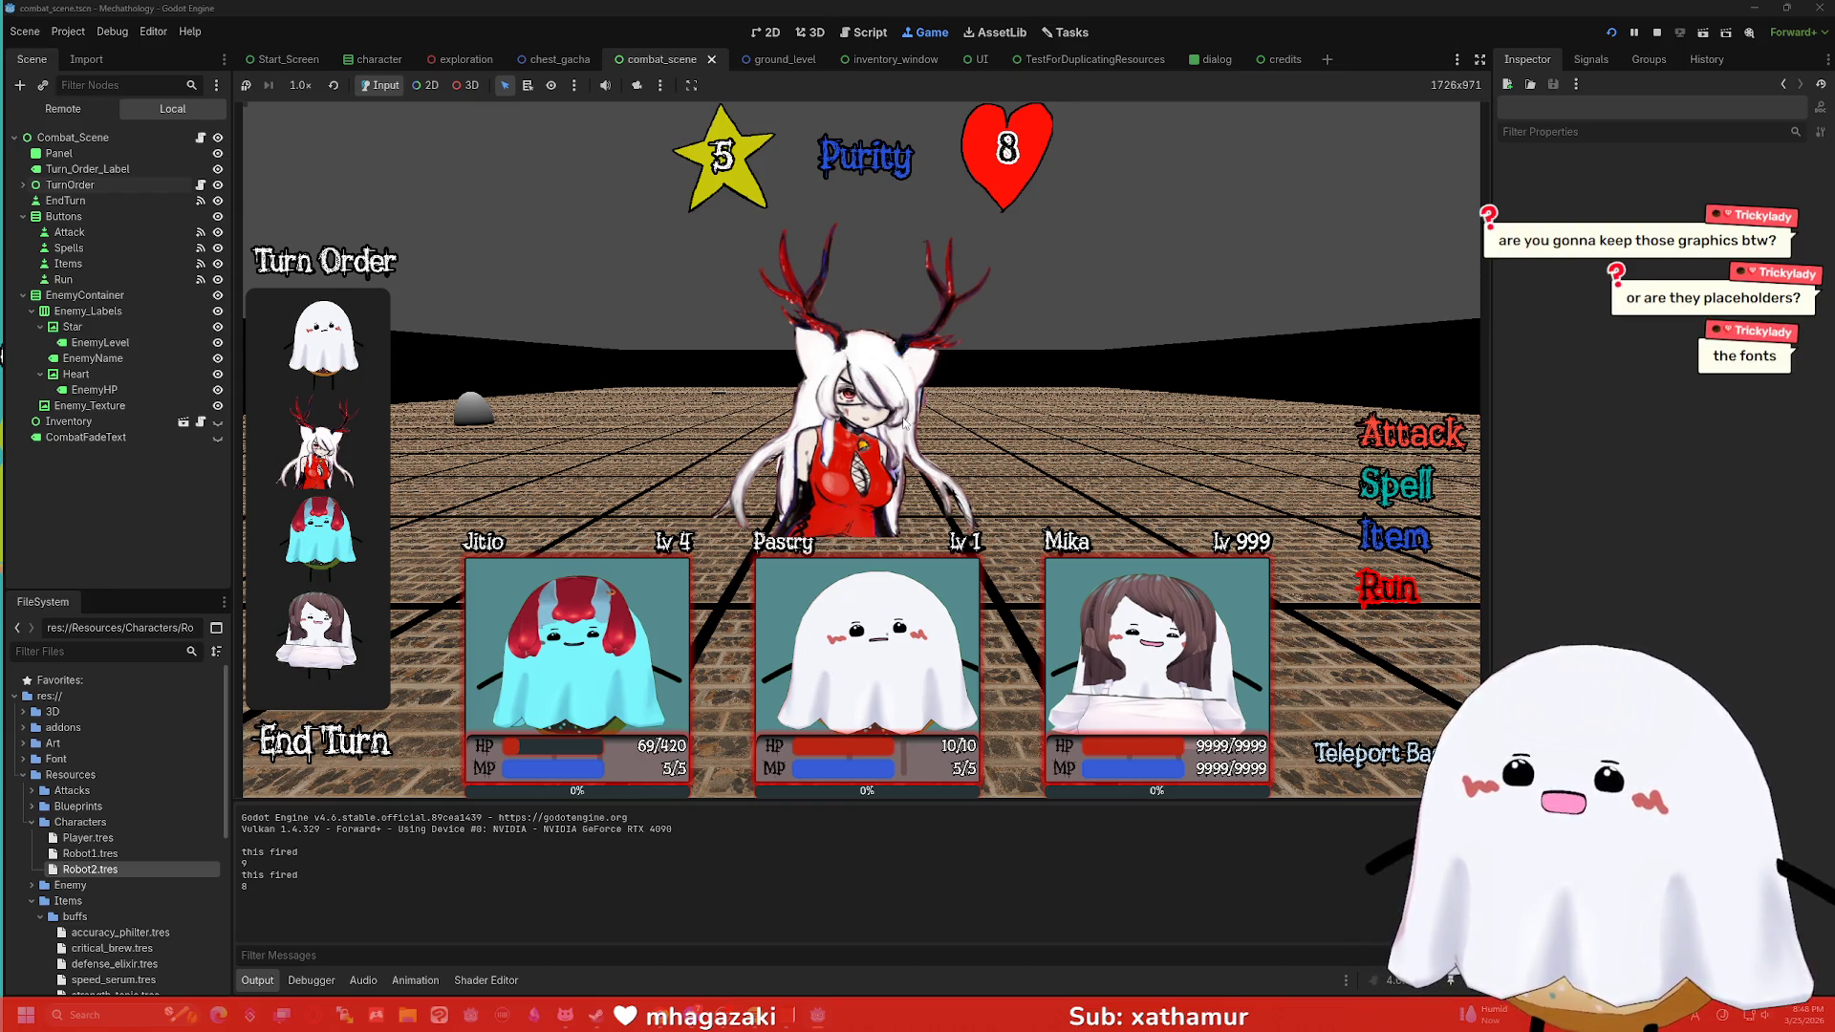
pyautogui.click(1658, 33)
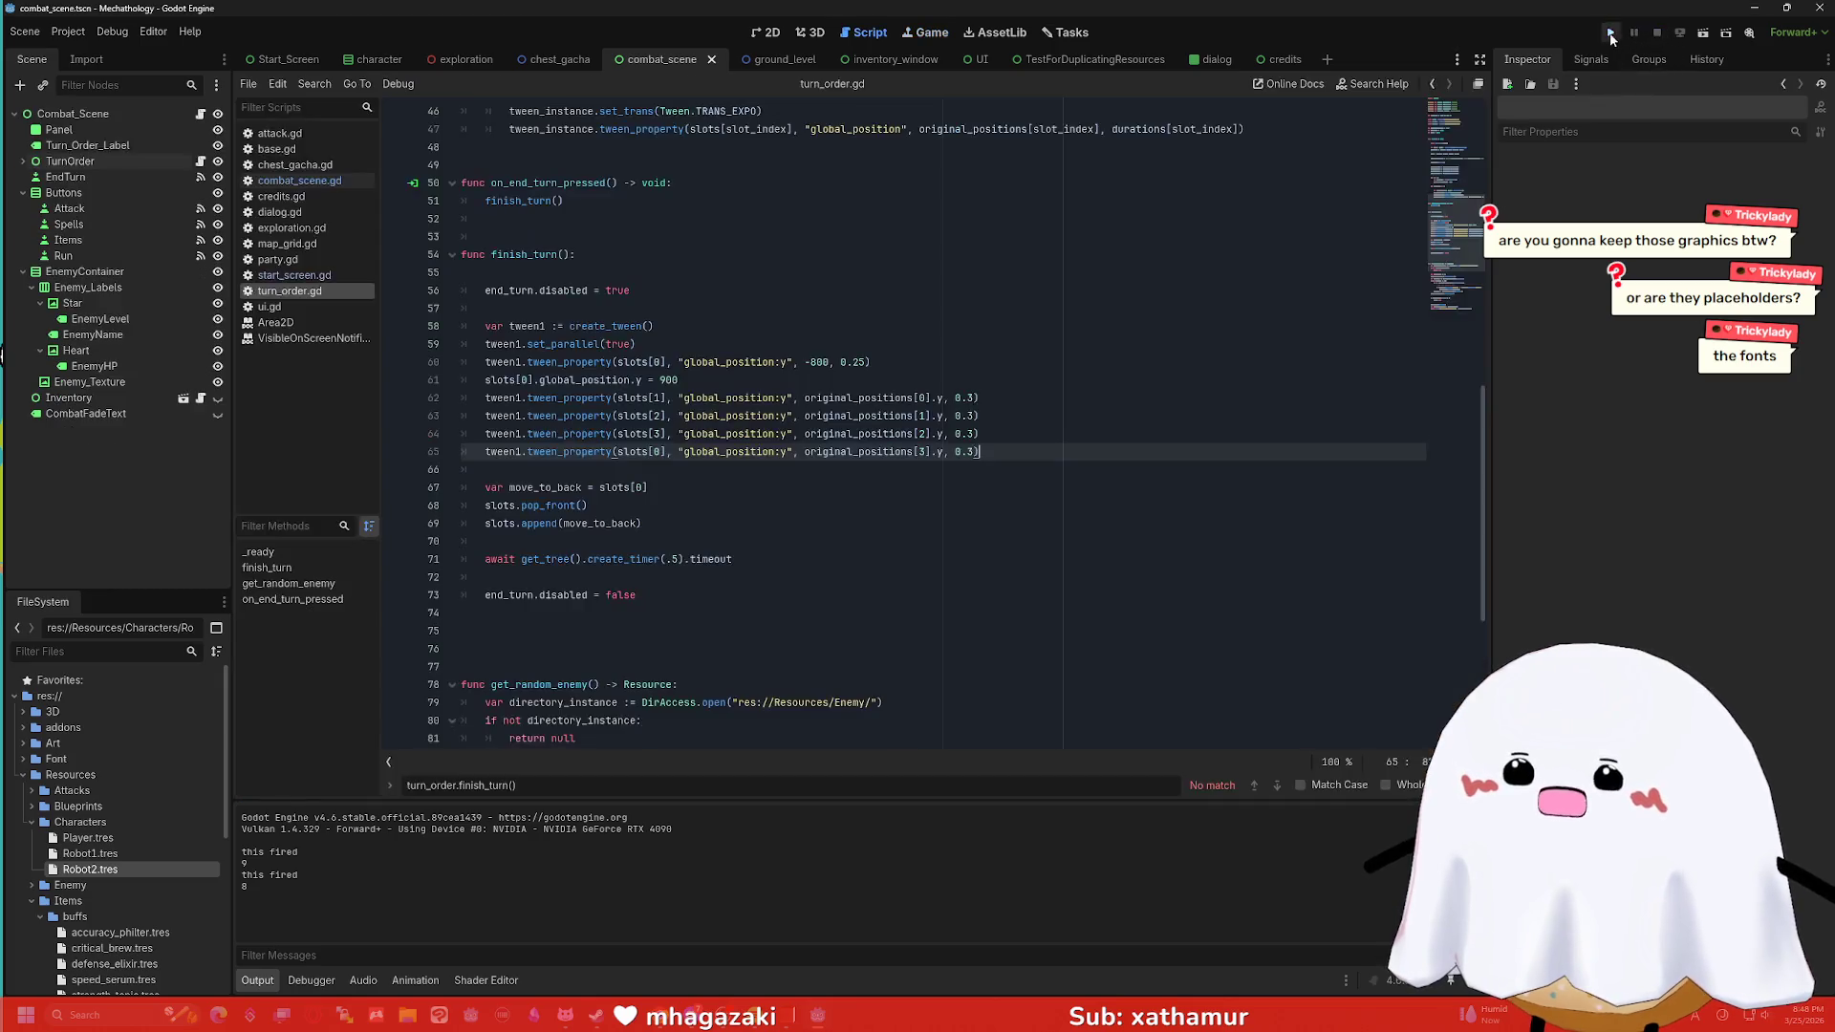
# Rerun the game and go from the title screen into tower combat against the chest king.
pyautogui.press('F5')
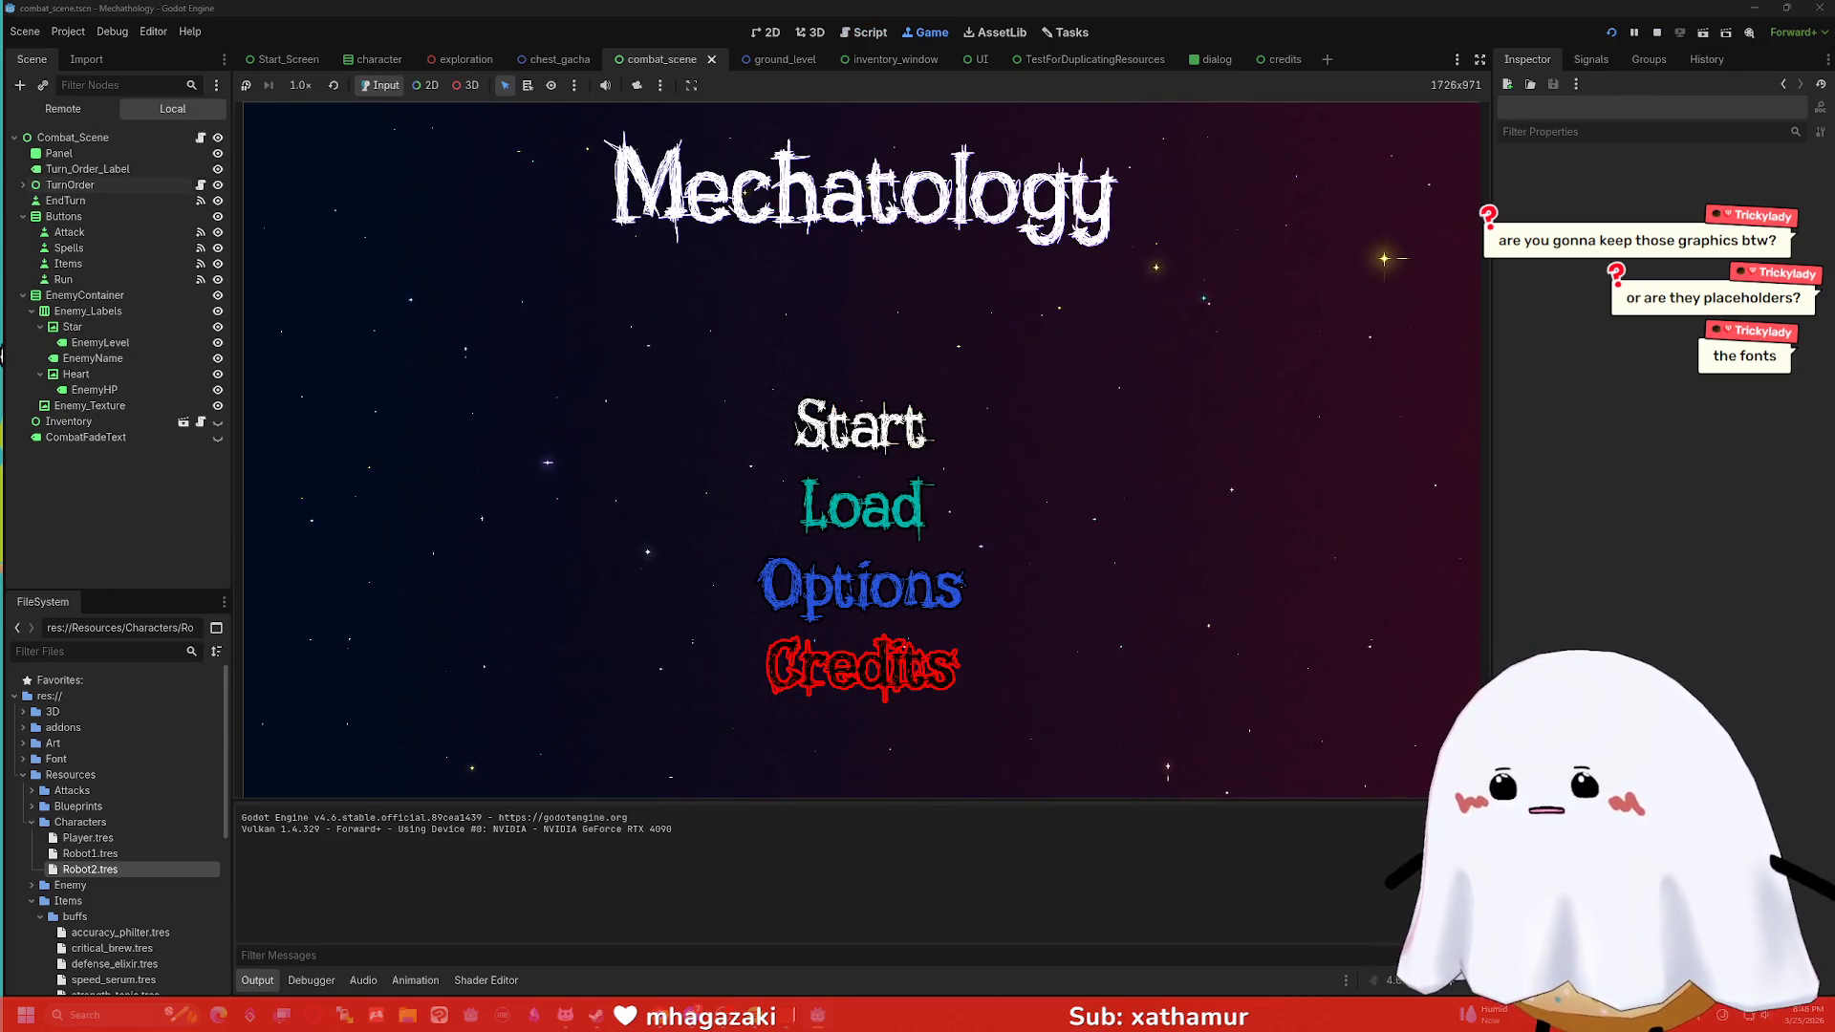
pyautogui.click(860, 425)
pyautogui.click(1233, 244)
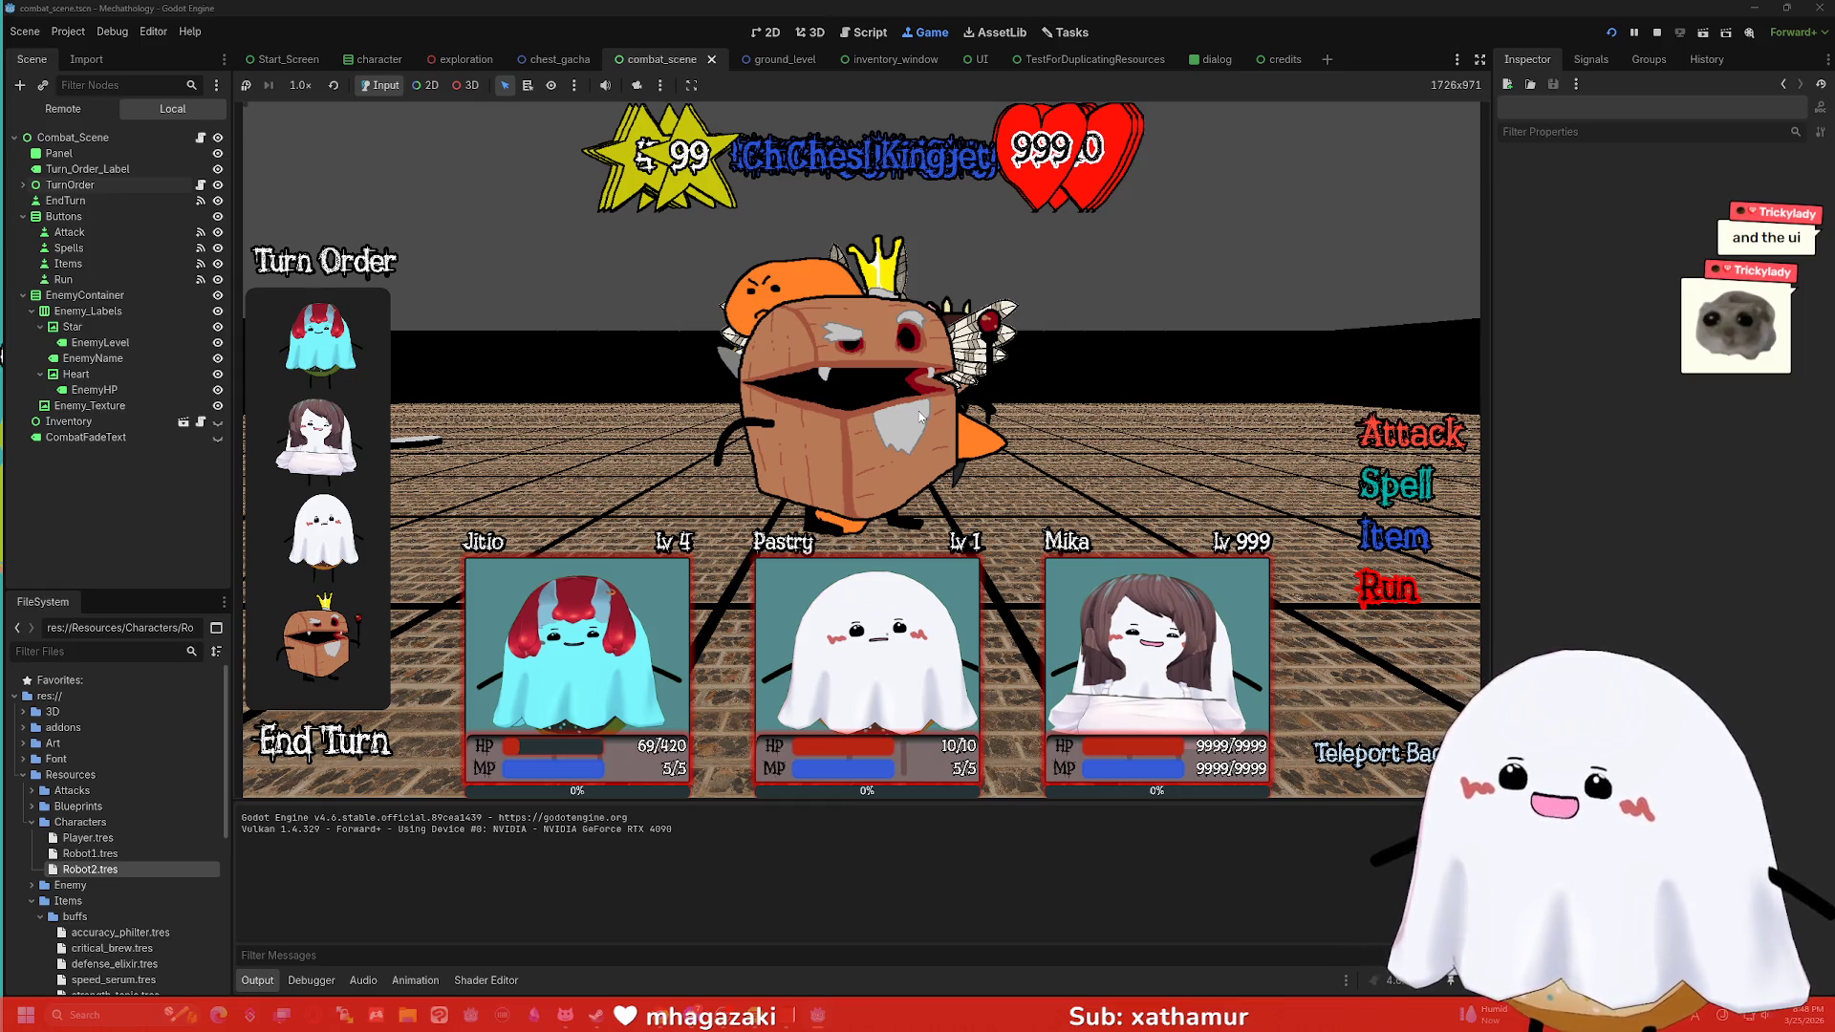
# Flee three times to reroll the enemy to Evil Kitty Pastry, then switch to Chrome.
pyautogui.click(1388, 588)
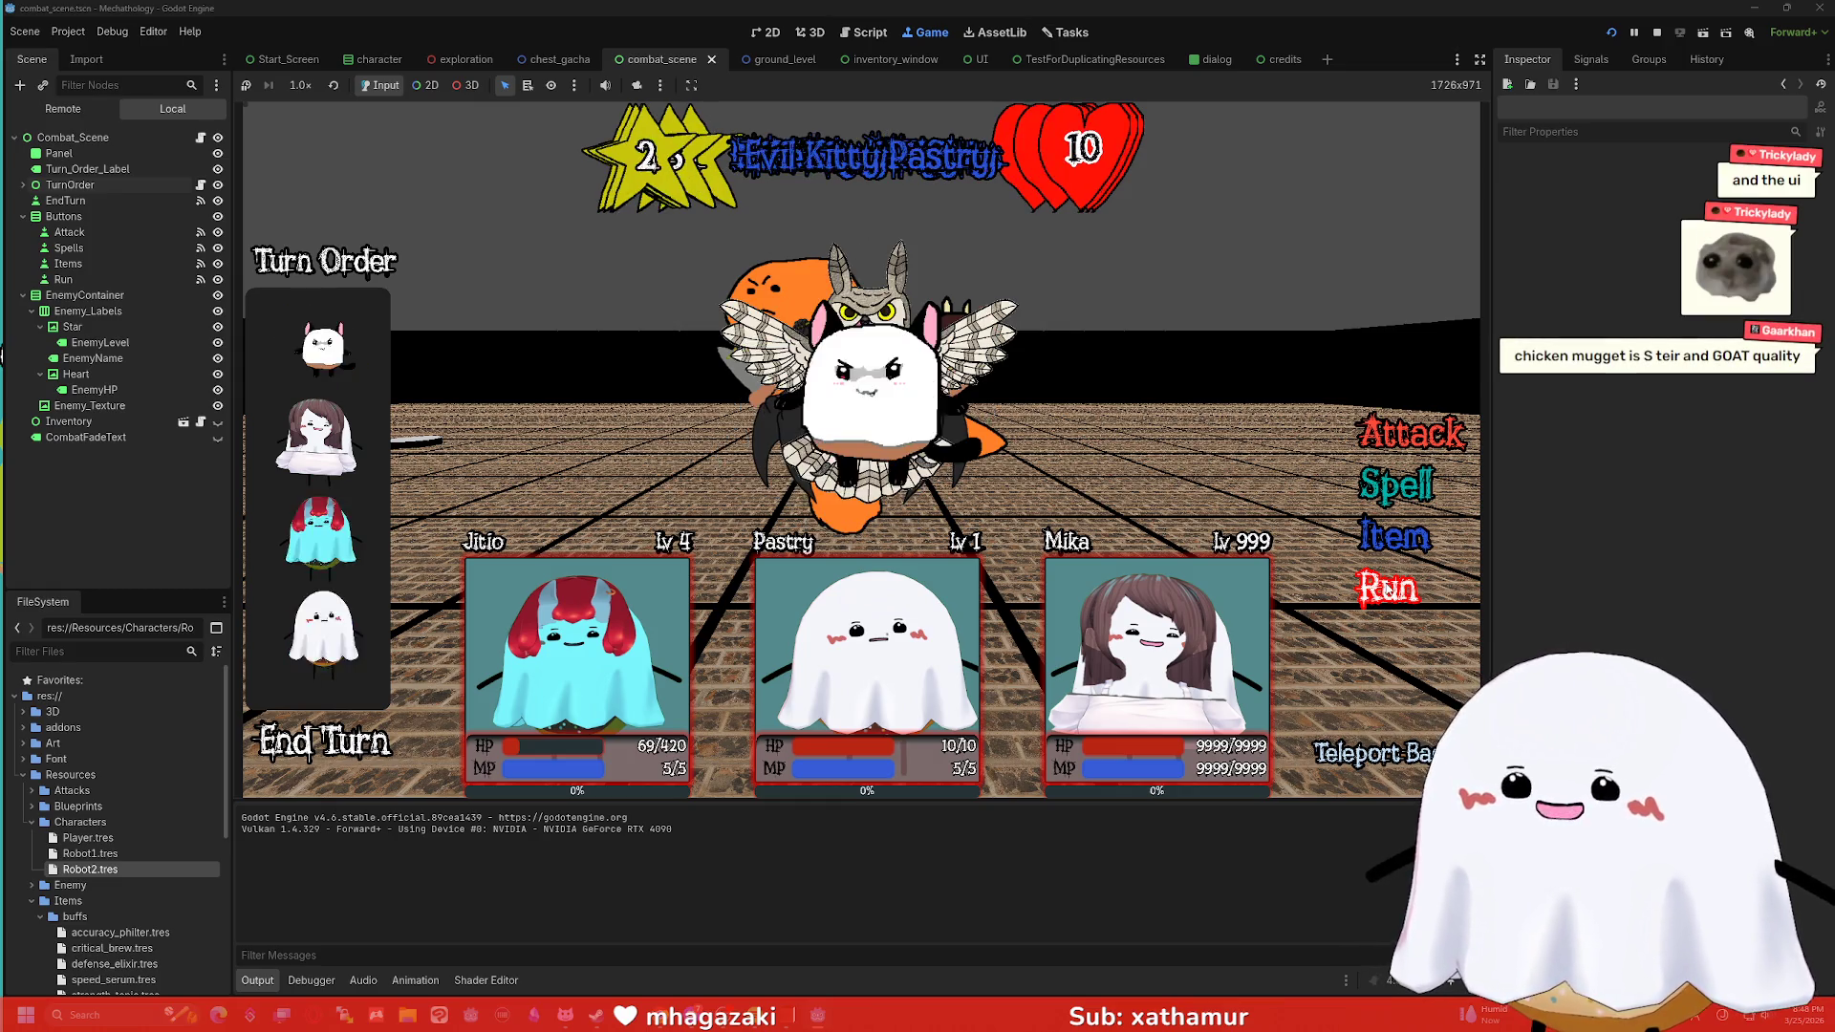
pyautogui.click(1388, 588)
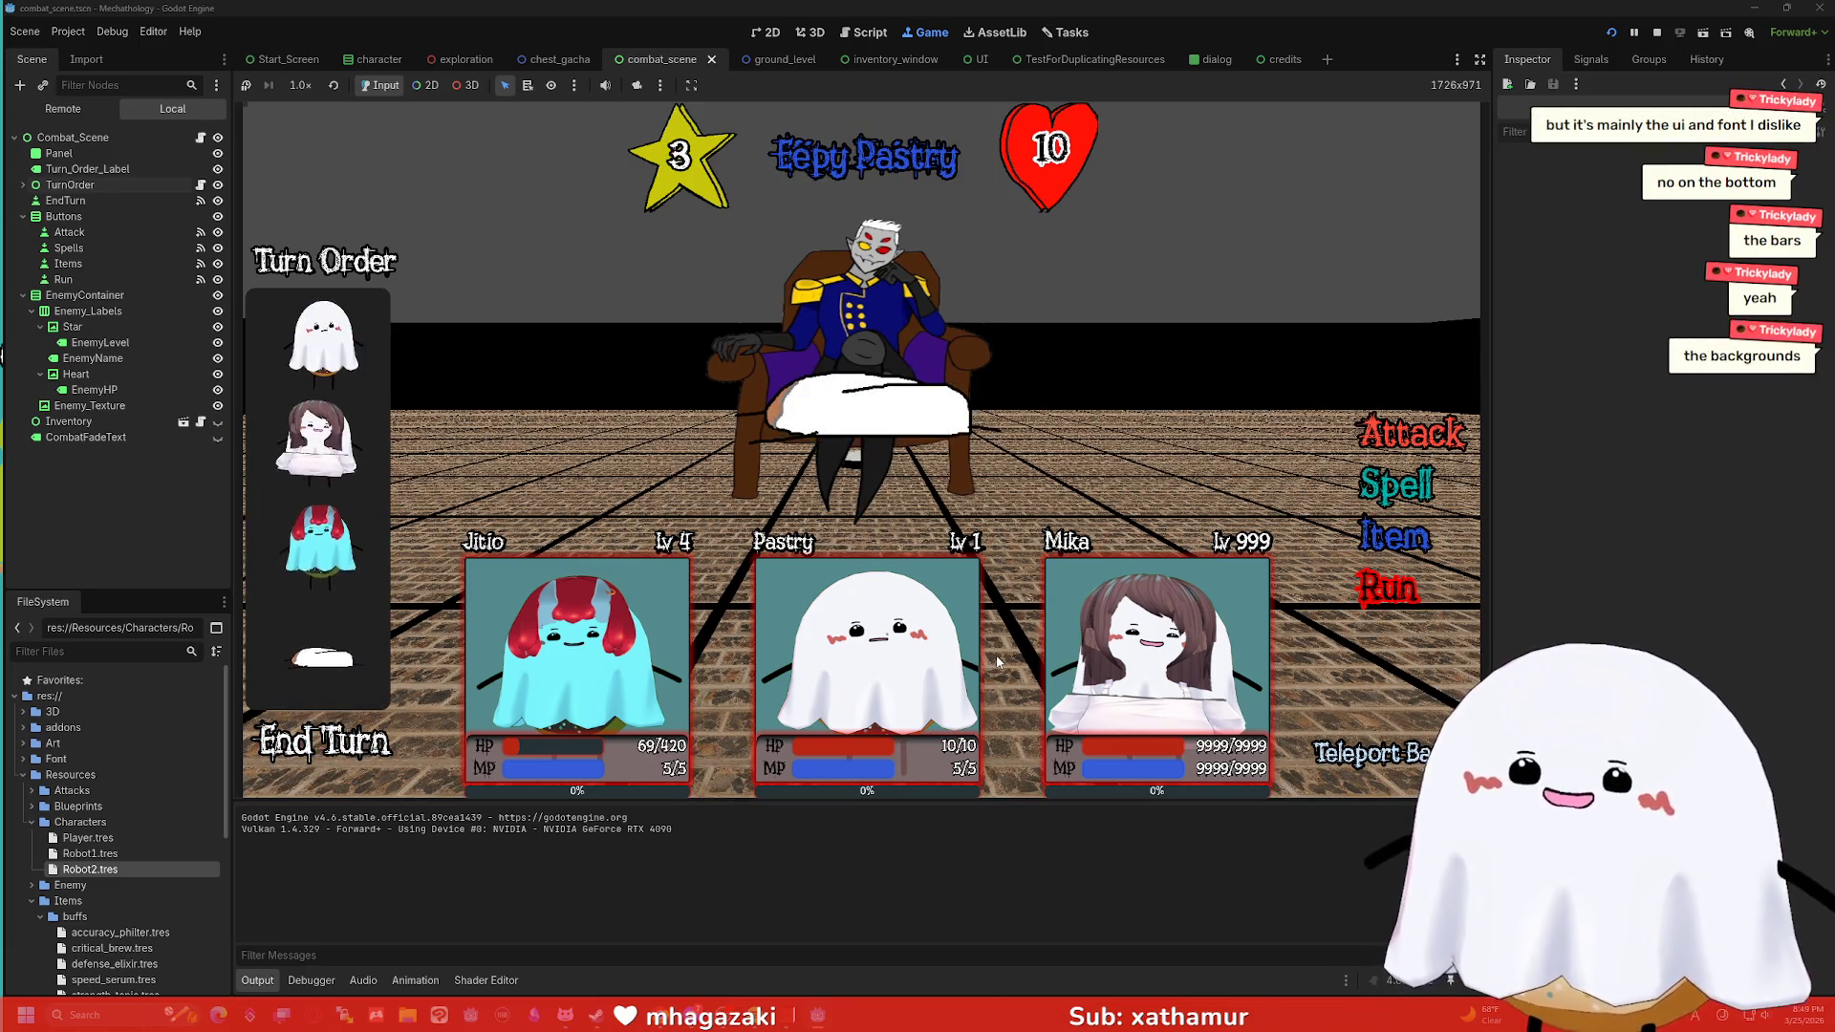
pyautogui.click(1391, 590)
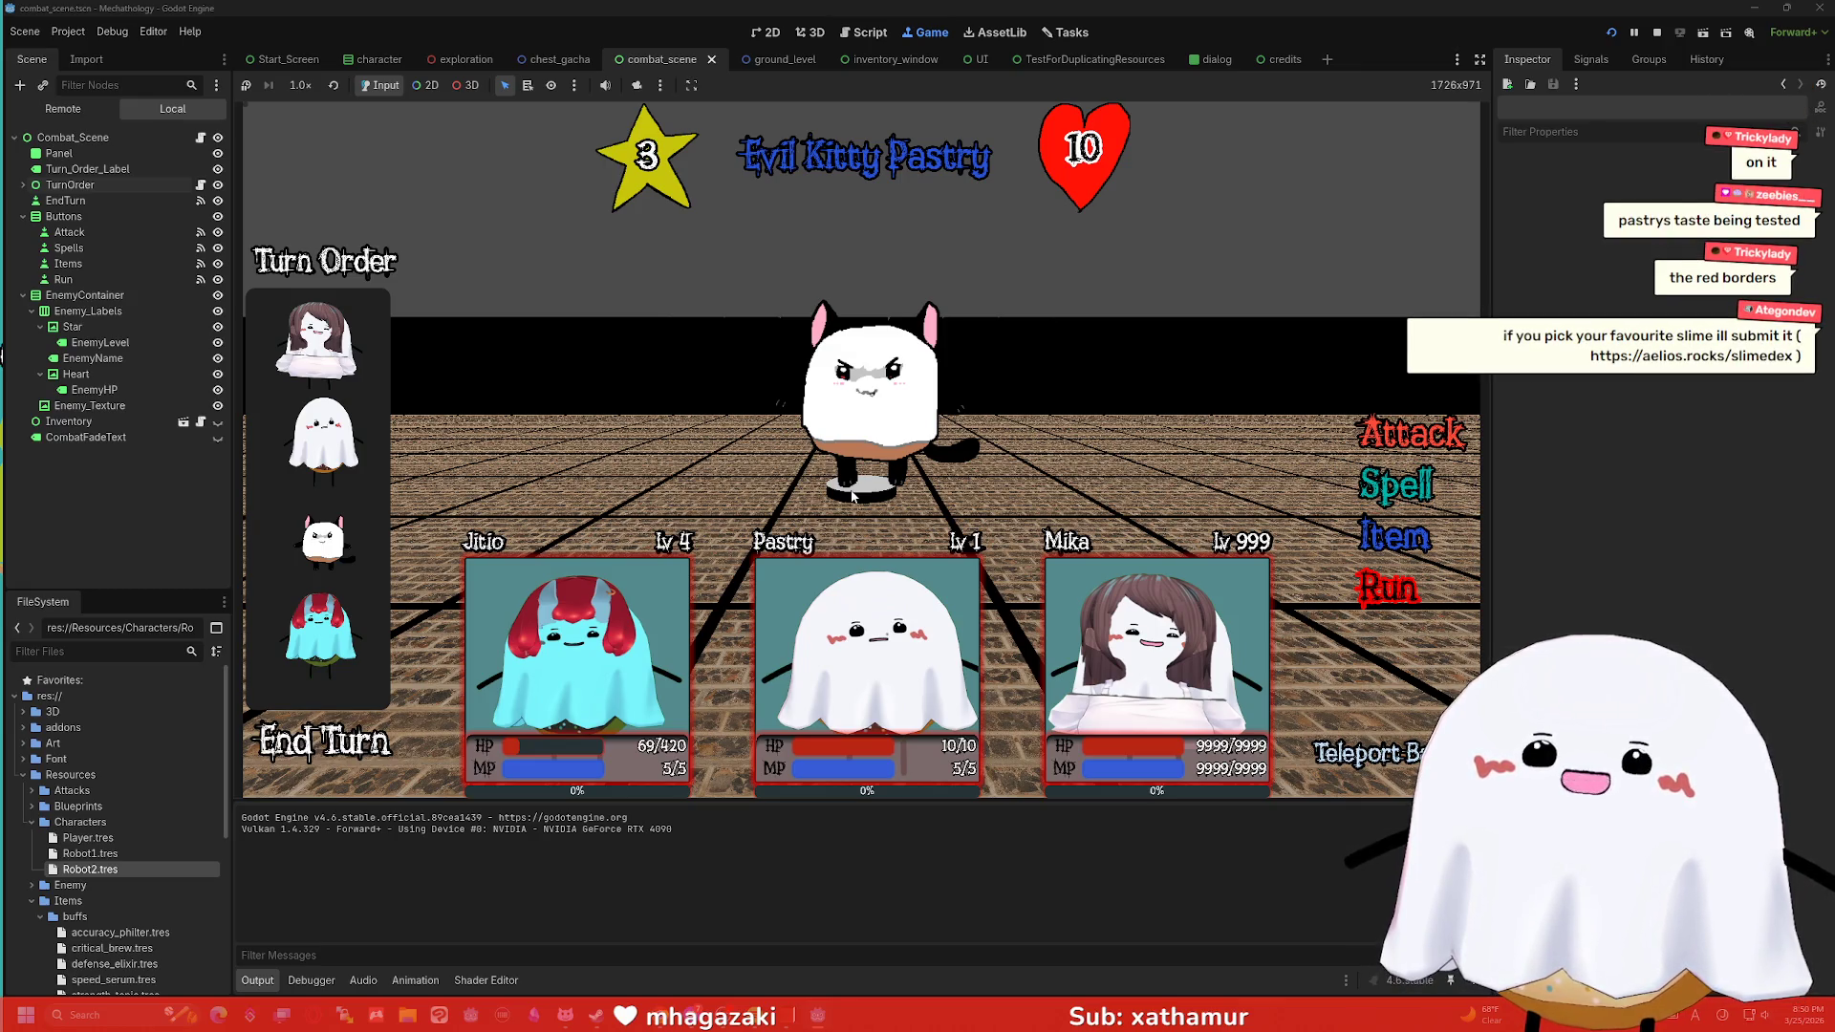
pyautogui.hotkey('alt', 'Tab')
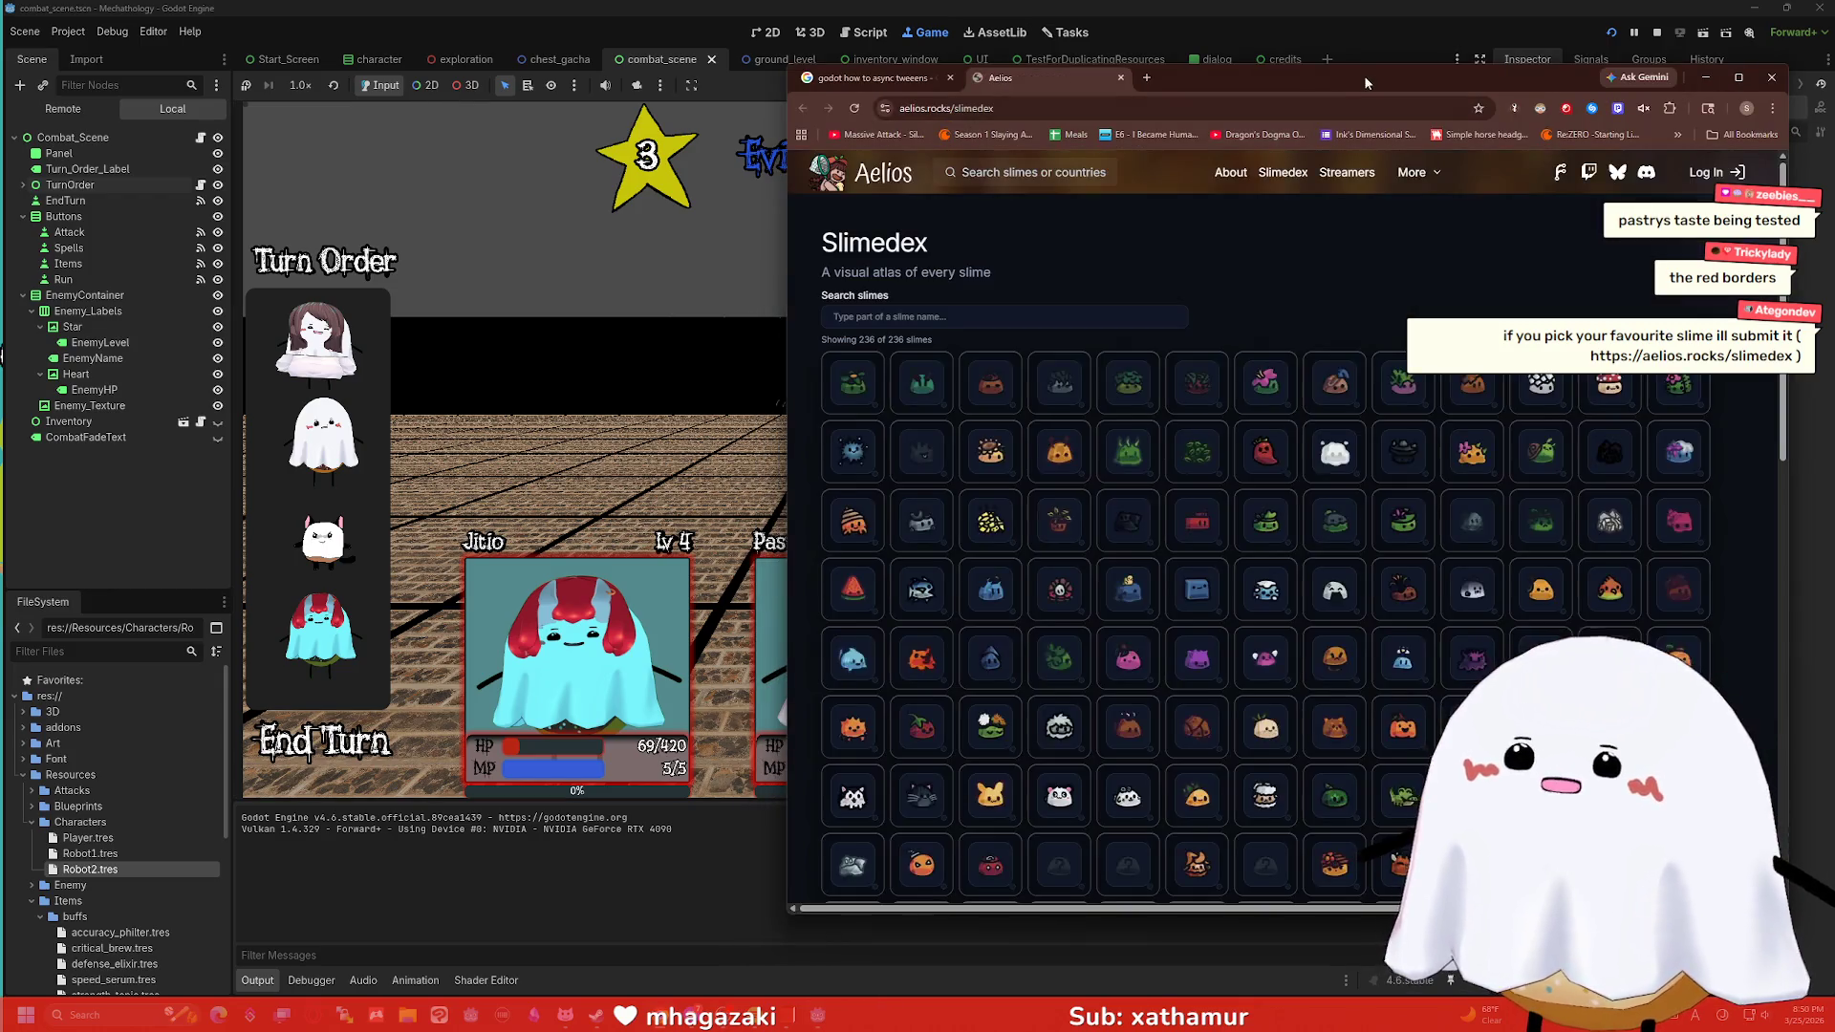
# Move and maximize the Chrome window and zoom the Slimedex page in twice.
pyautogui.moveTo(1367, 83); pyautogui.dragTo(1027, 56)
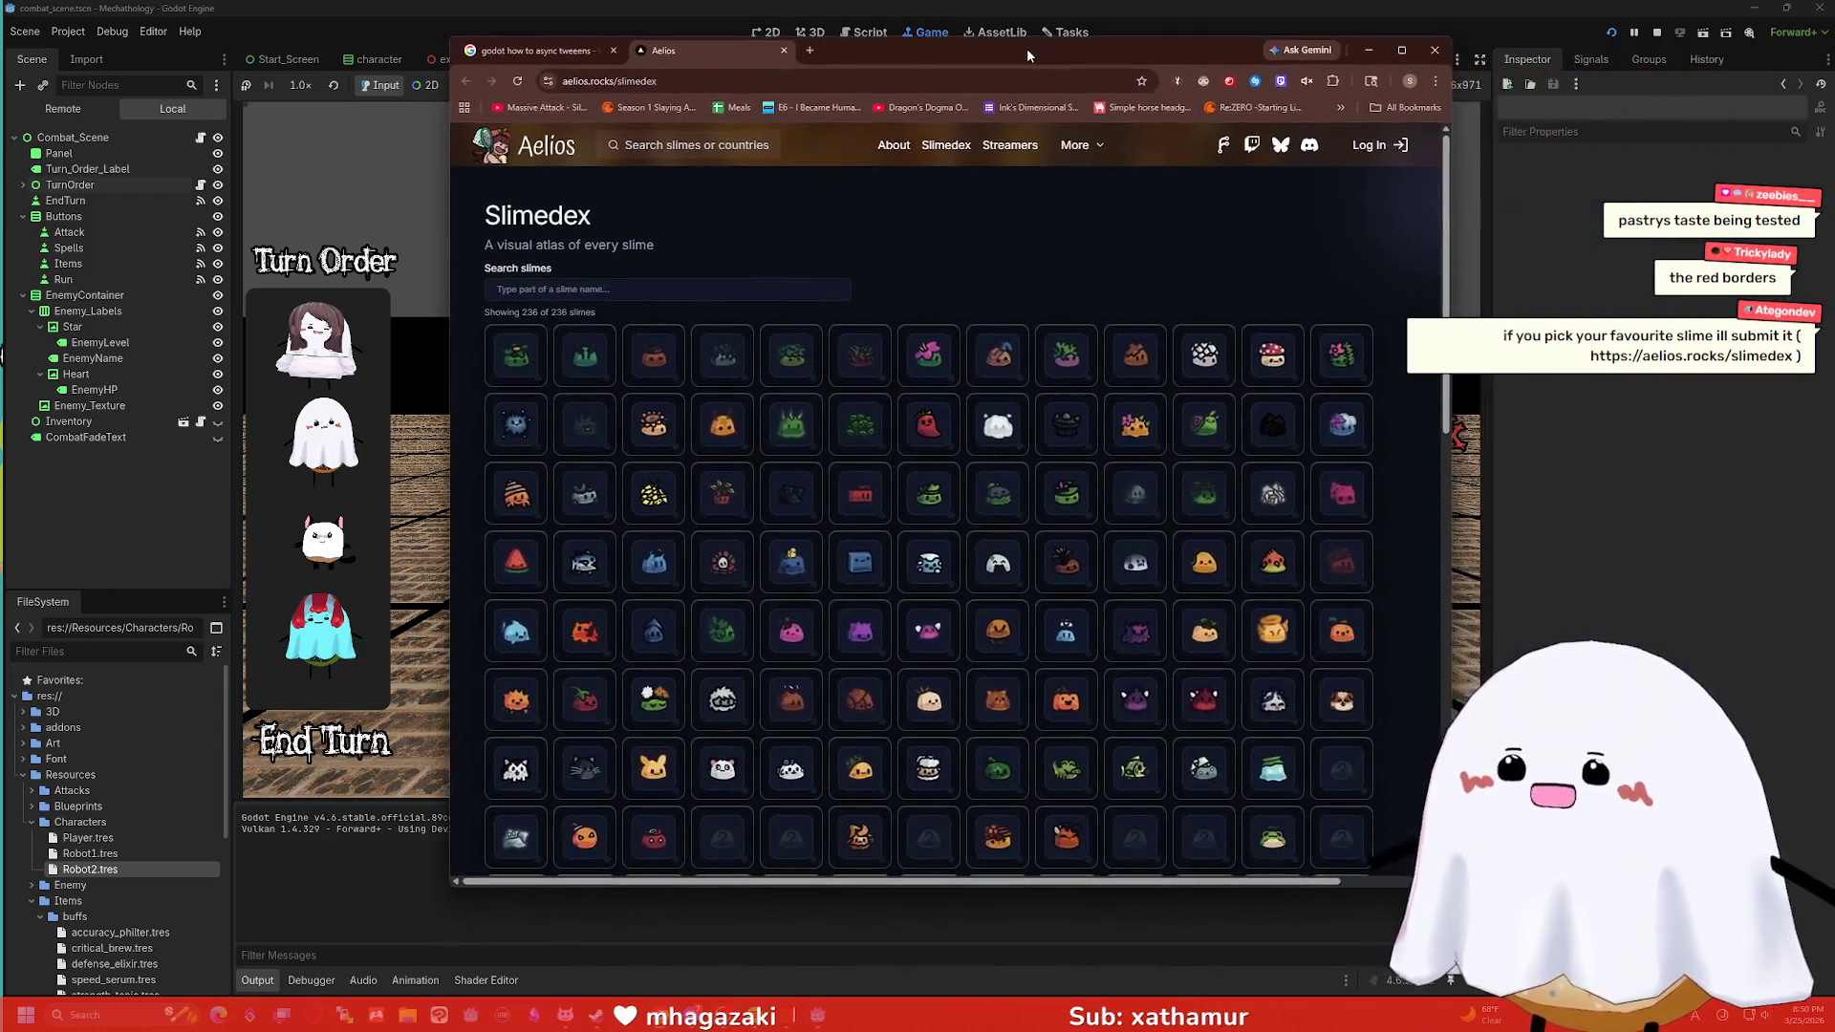
pyautogui.scroll(-3, 1051, 335)
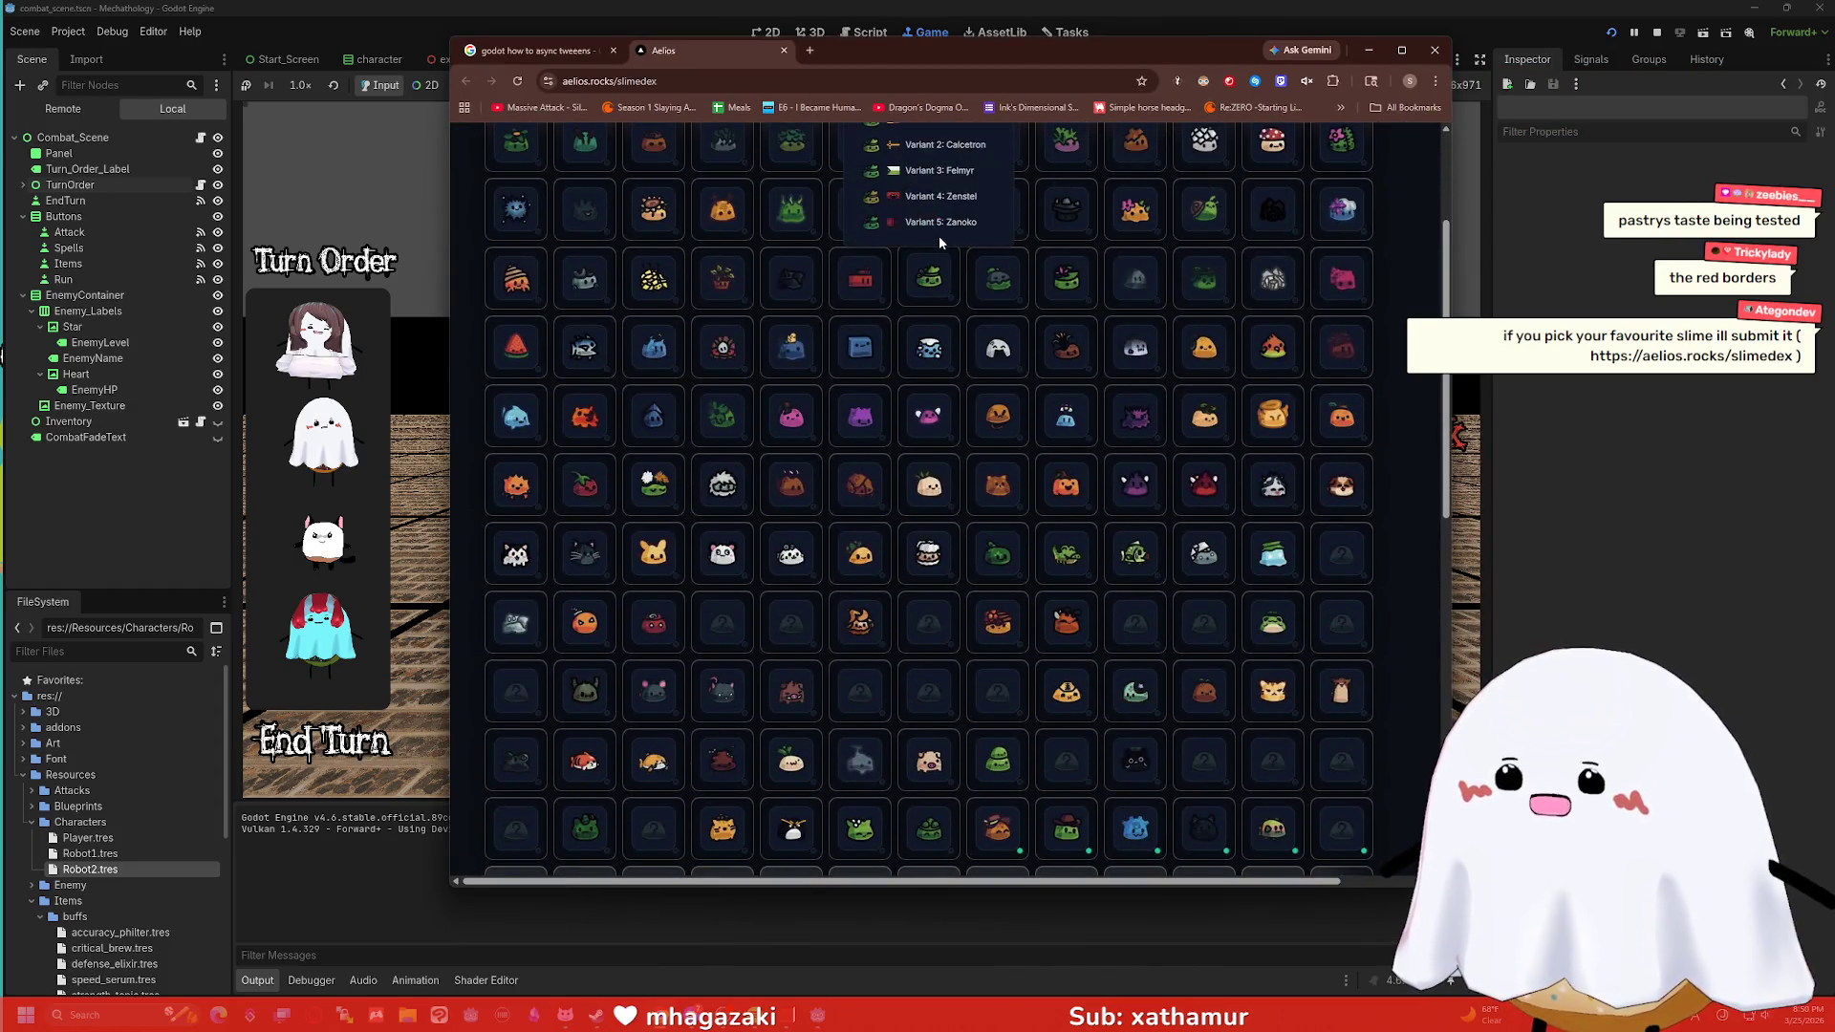
pyautogui.hotkey('ctrl', '+')
pyautogui.hotkey('ctrl', '+')
pyautogui.hotkey('ctrl', '+')
pyautogui.click(1399, 54)
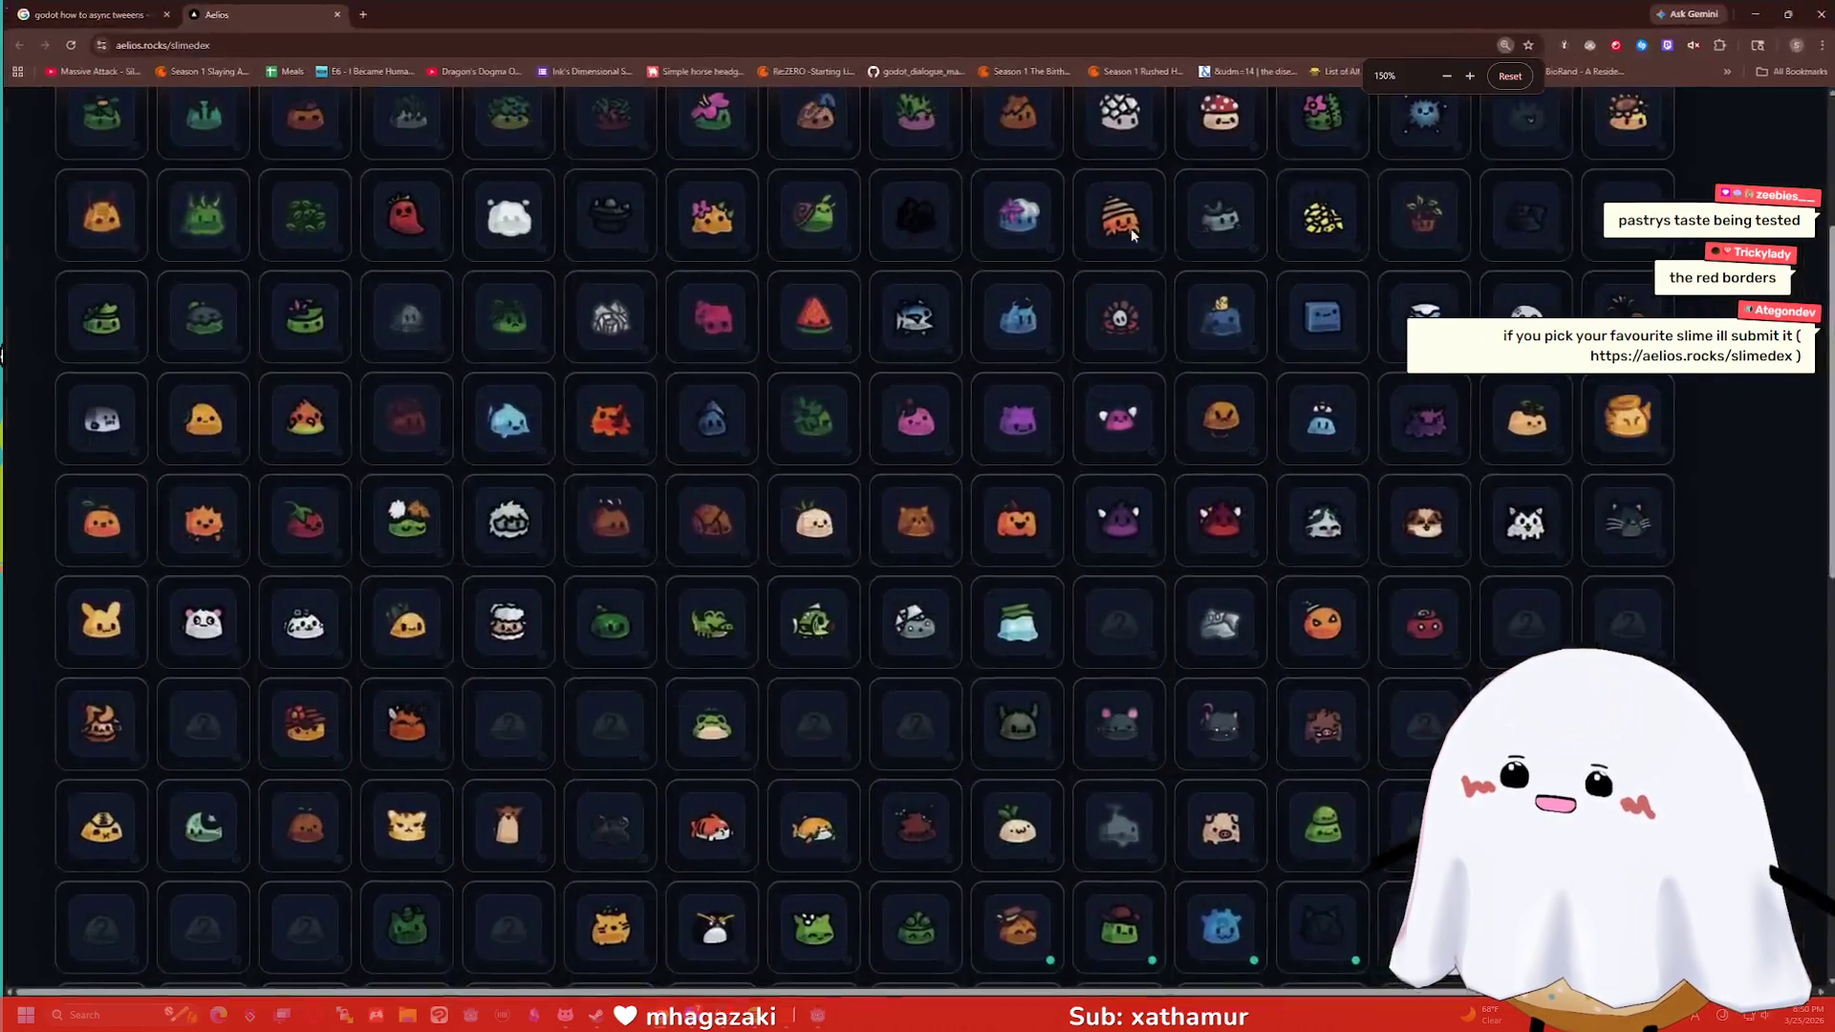
pyautogui.hotkey('ctrl', '+')
pyautogui.hotkey('ctrl', '+')
pyautogui.hotkey('ctrl', '+')
# Scroll down the enlarged slime grid to the frog slime and its variants.
pyautogui.scroll(8, 1013, 239)
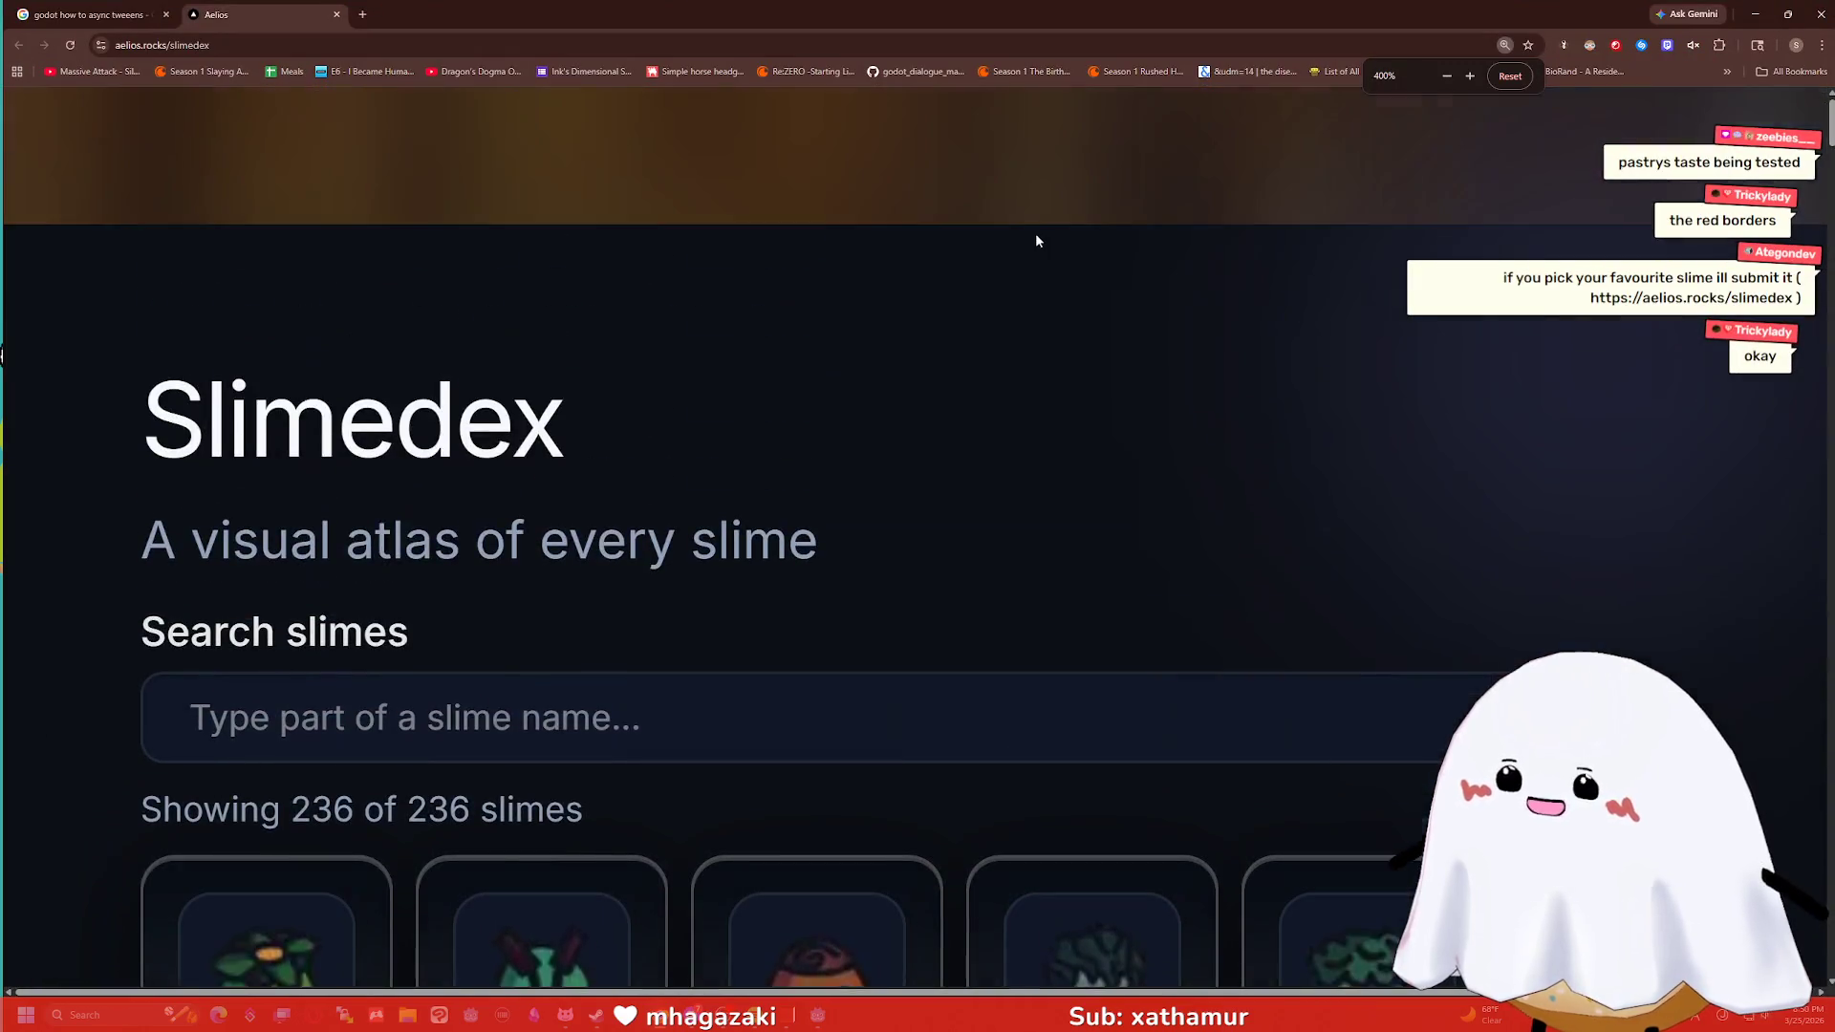
pyautogui.scroll(-6, 1040, 249)
pyautogui.scroll(-7, 1257, 267)
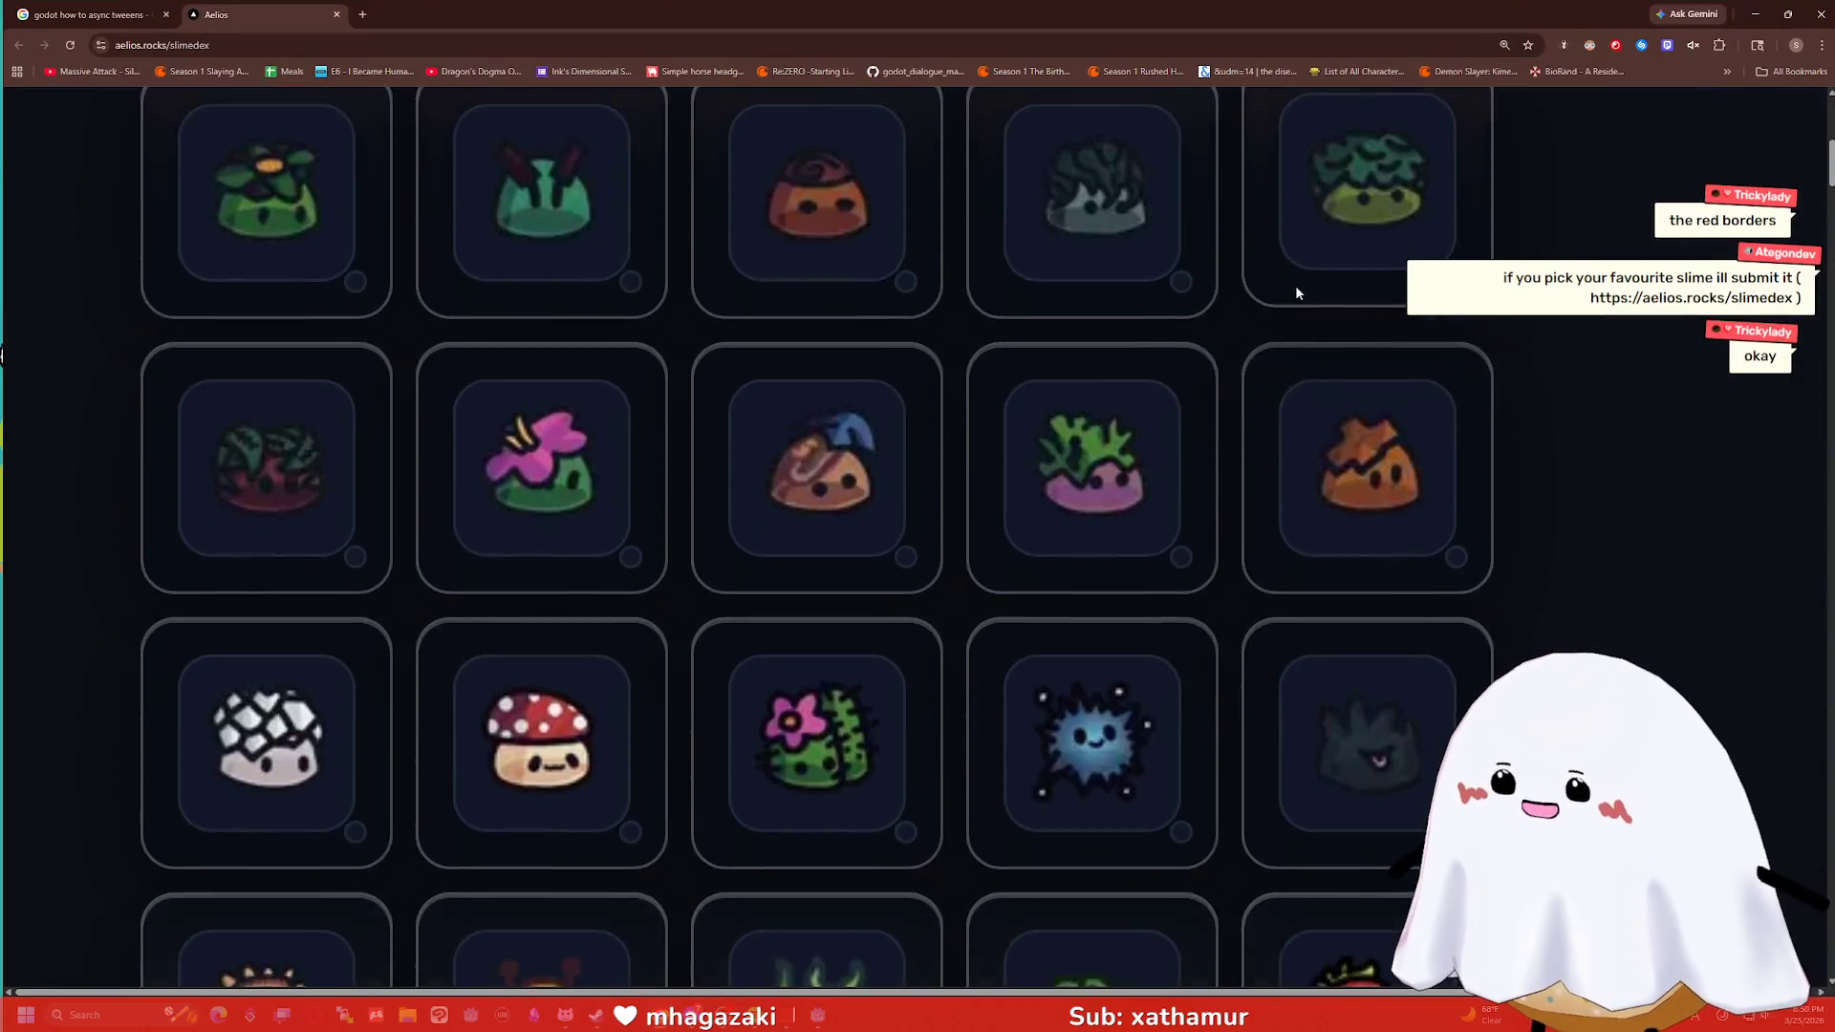
pyautogui.scroll(-11, 1322, 279)
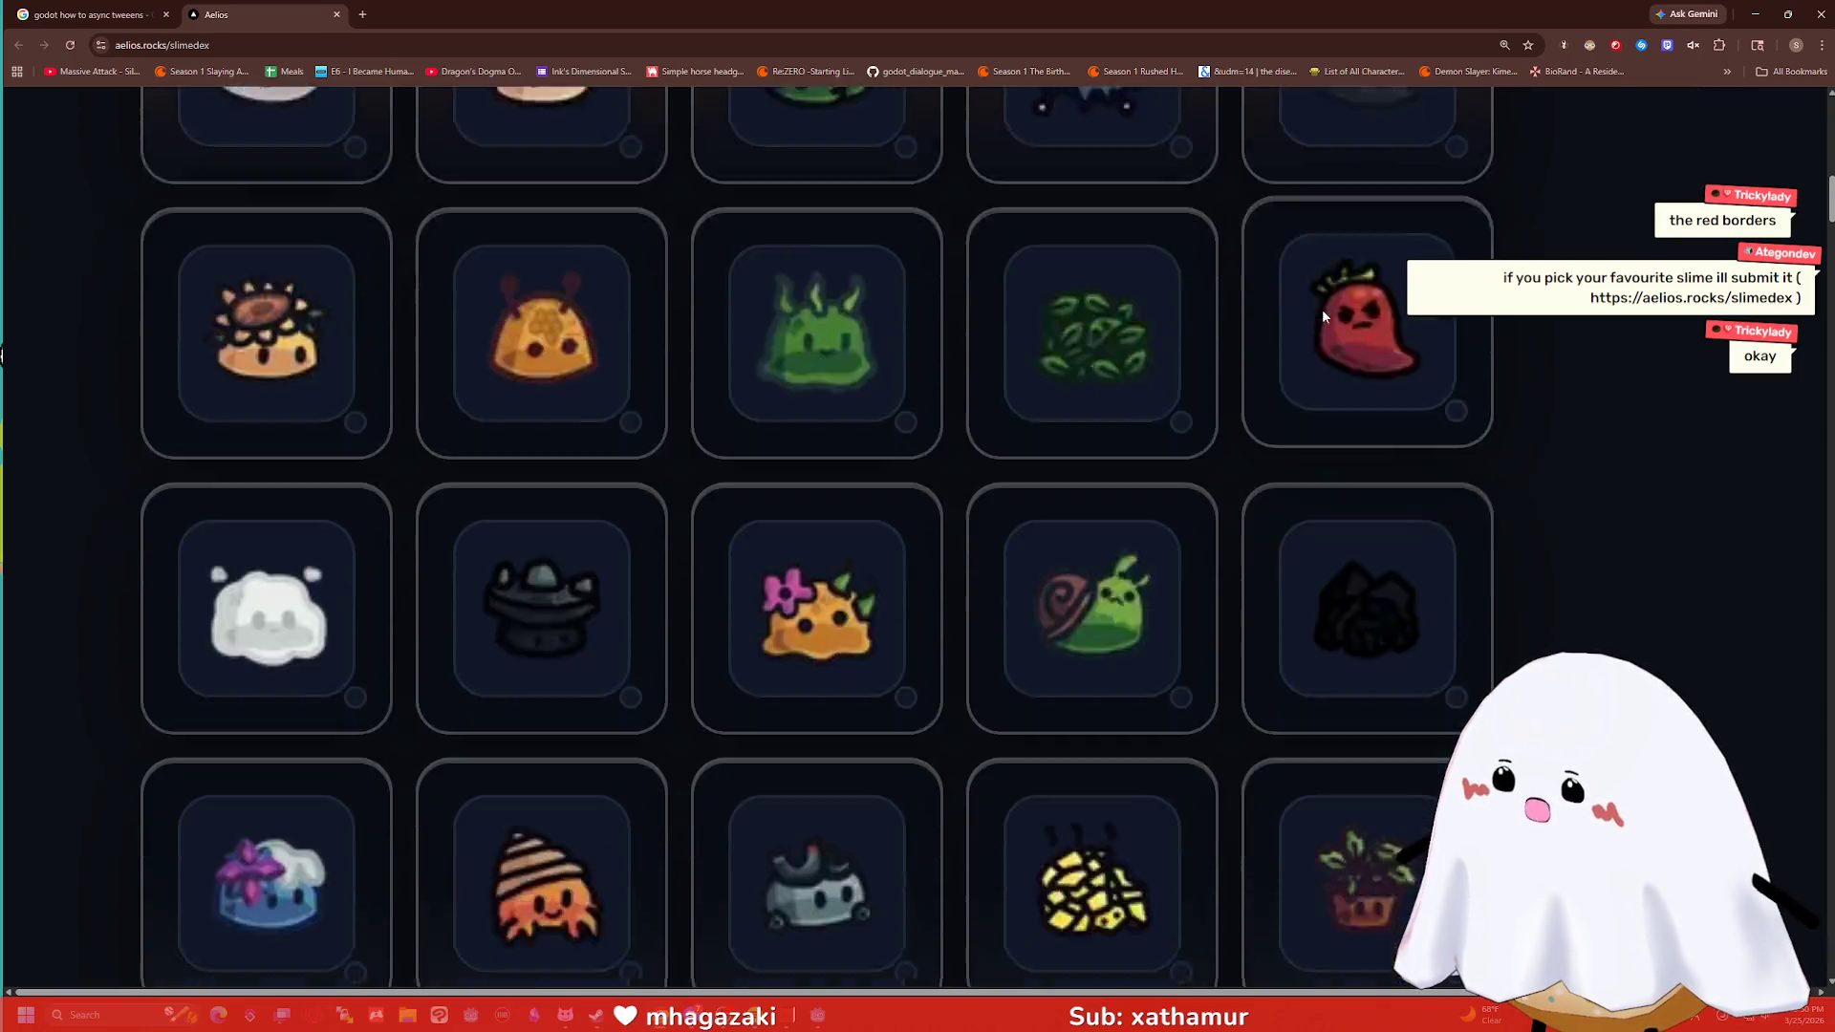
pyautogui.scroll(-10, 1528, 356)
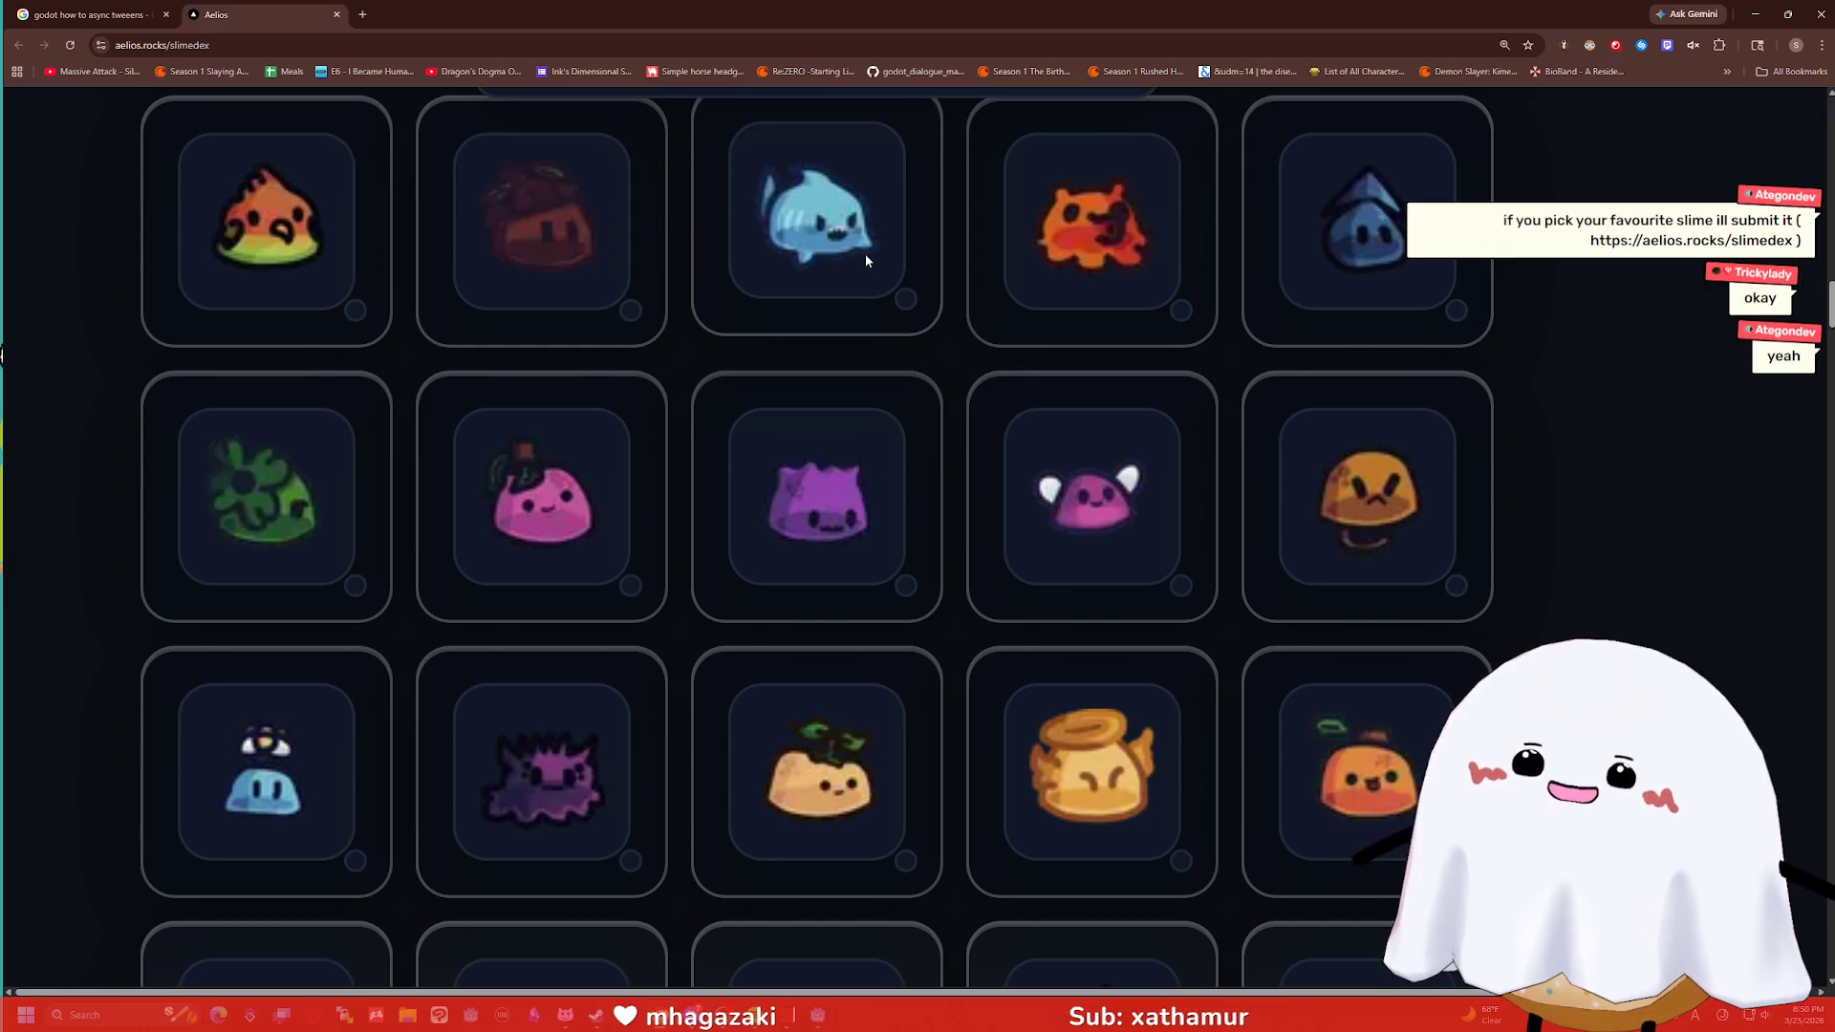
pyautogui.scroll(-6, 864, 255)
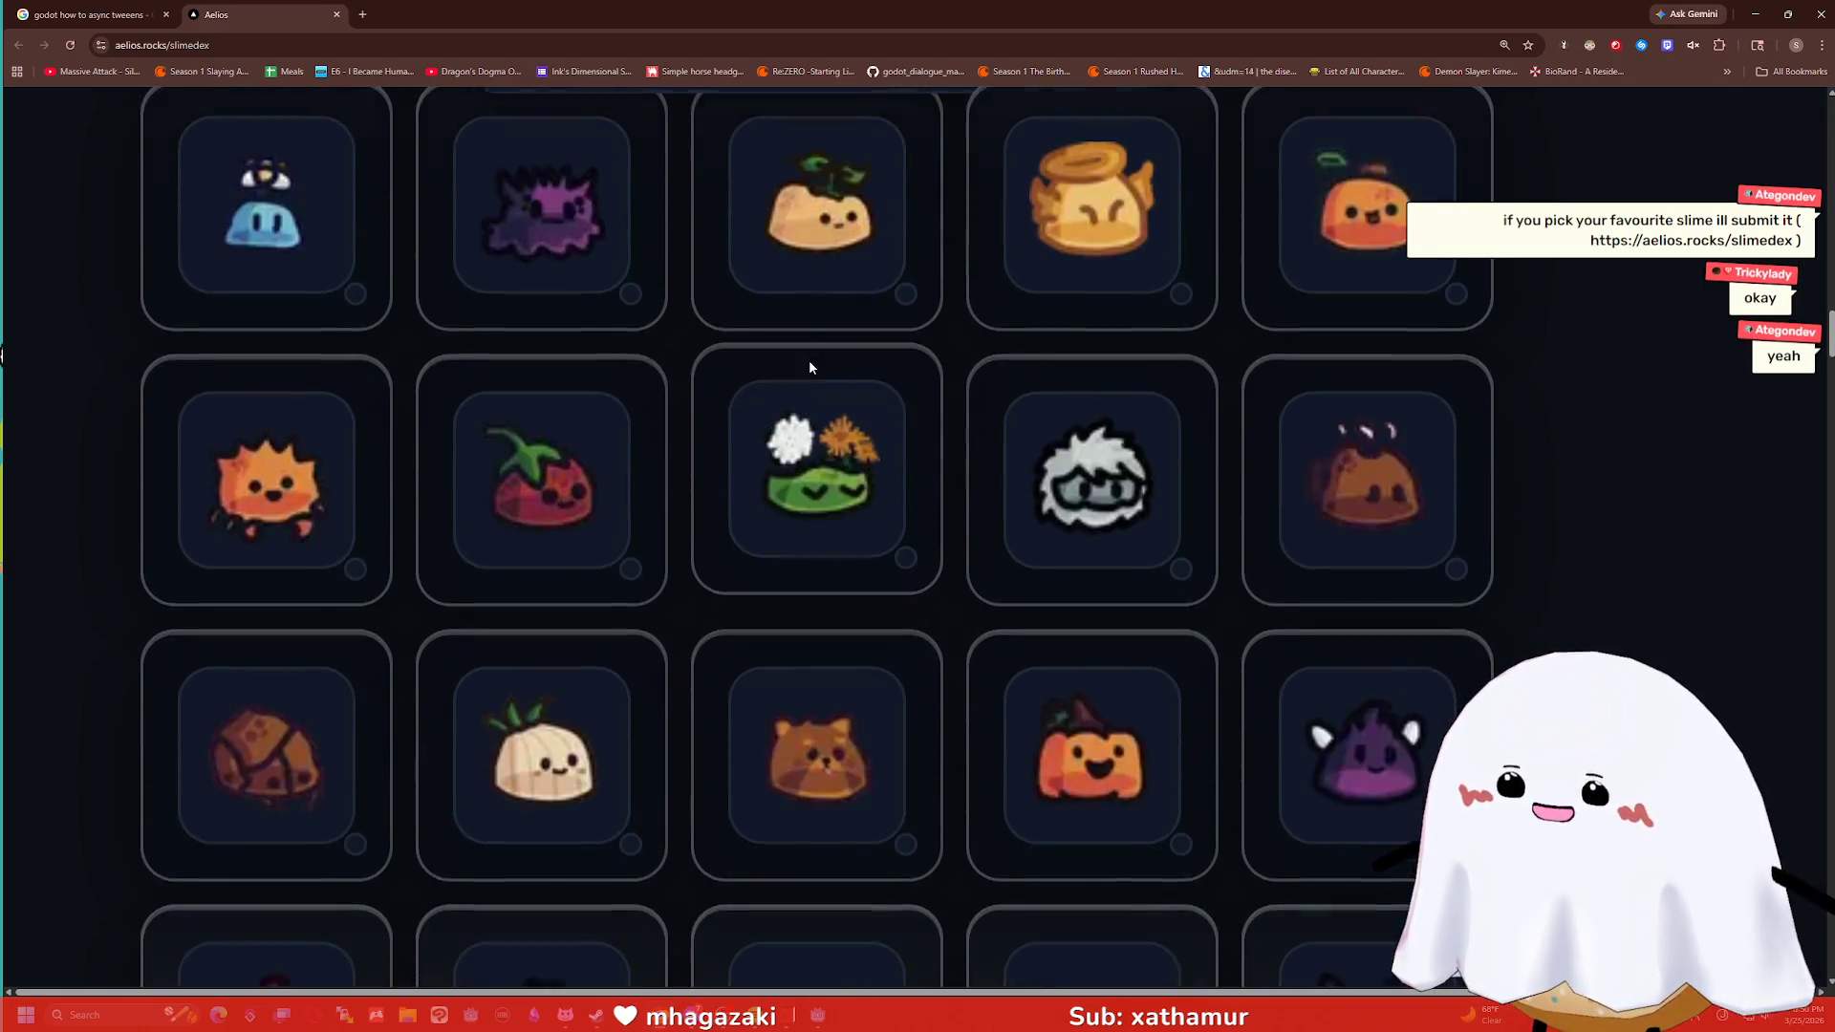
pyautogui.scroll(-5, 818, 358)
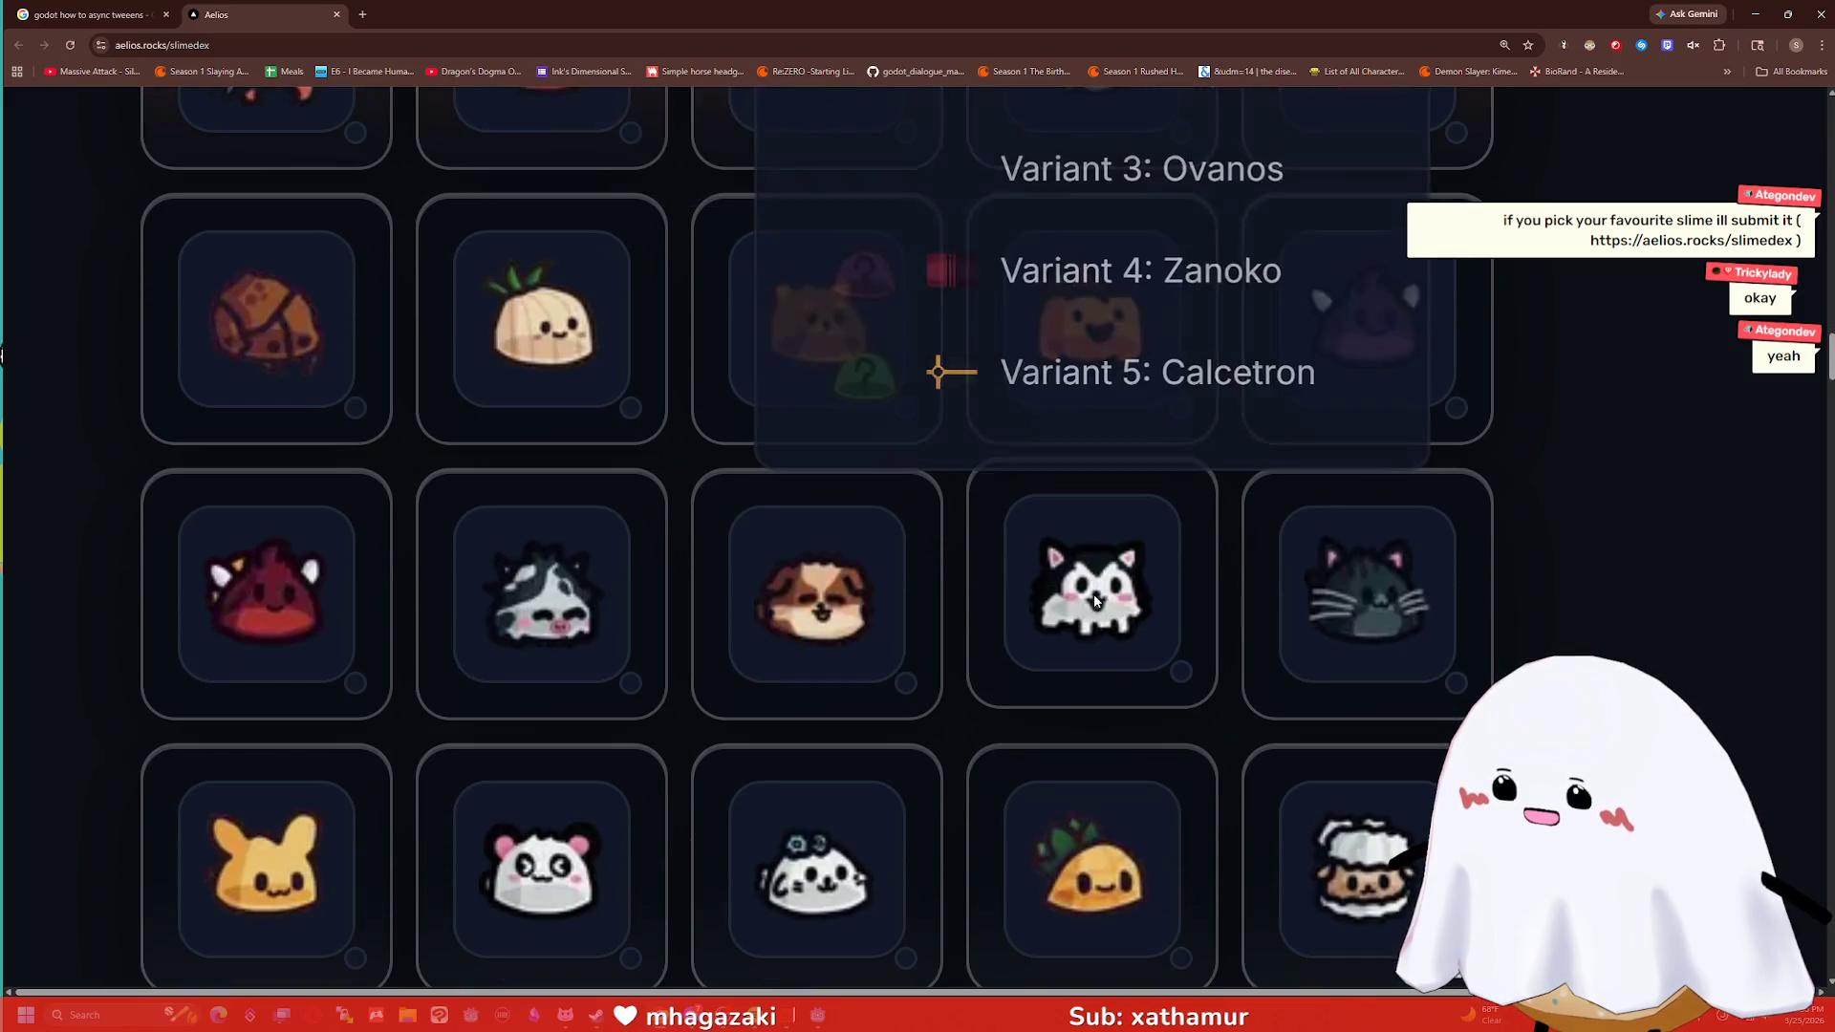
pyautogui.scroll(4, 1085, 597)
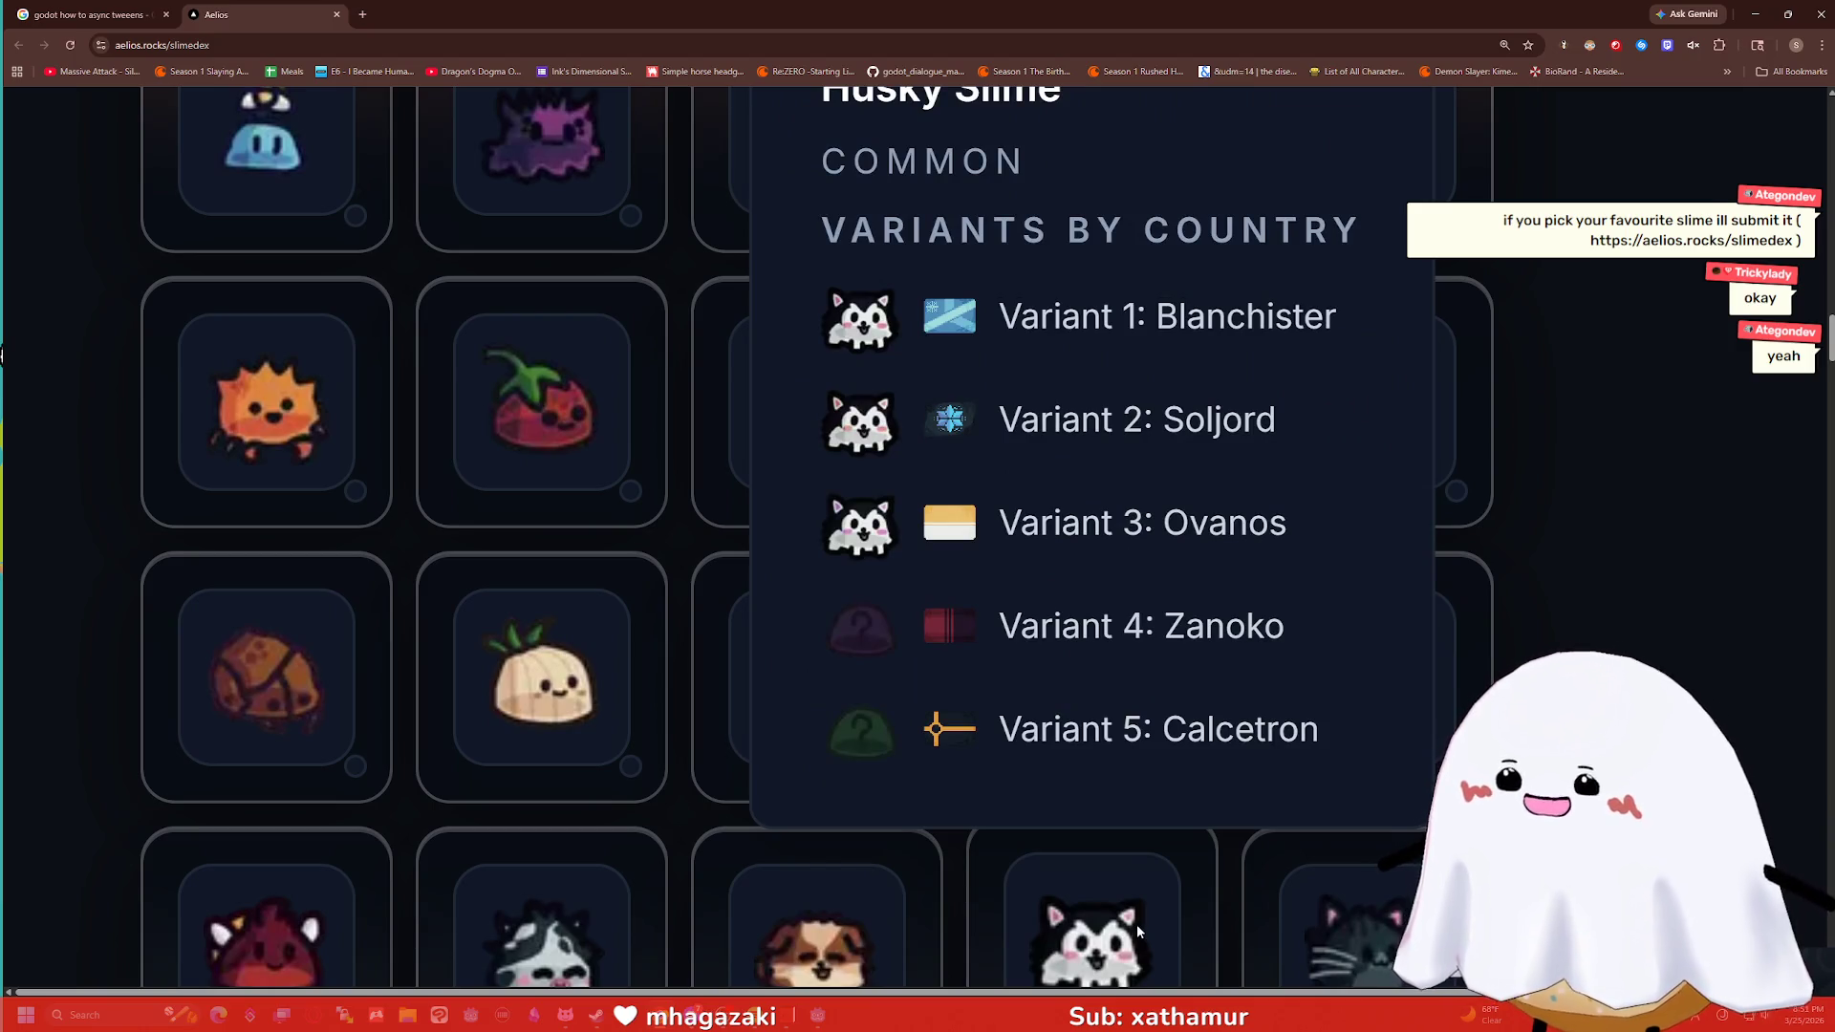
pyautogui.scroll(-5, 1156, 904)
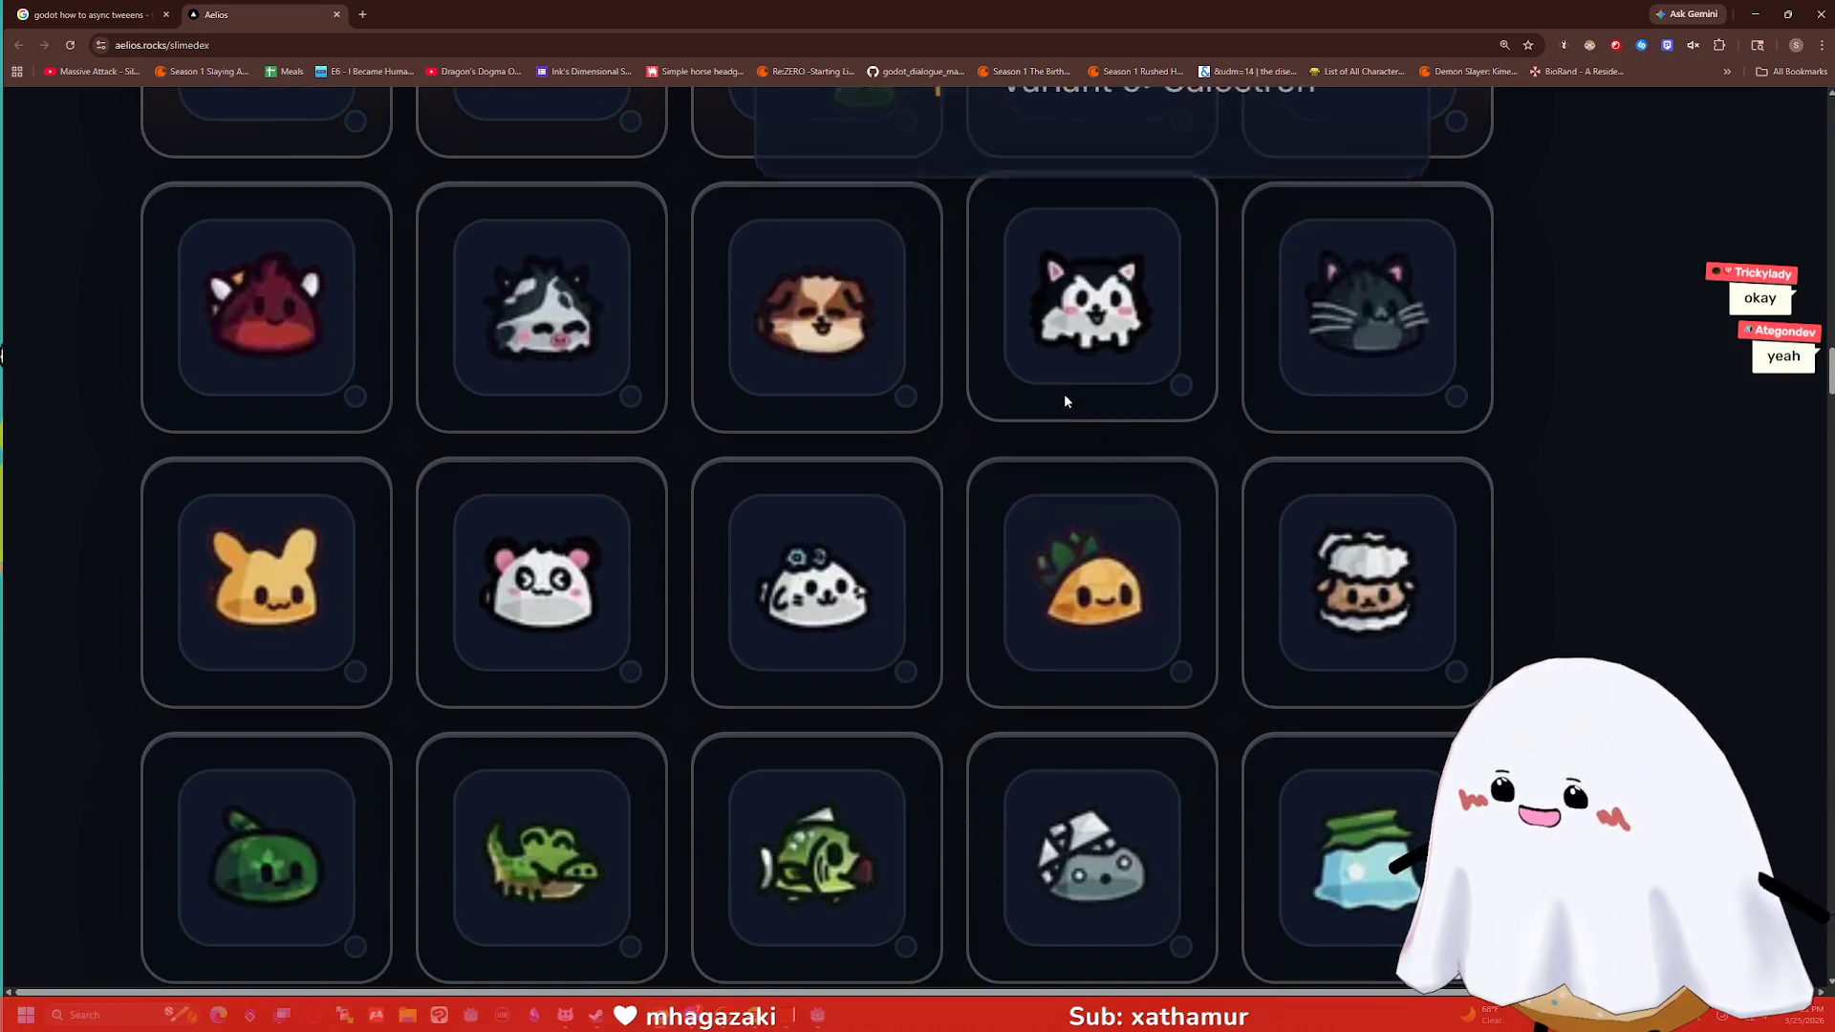
pyautogui.scroll(-1, 1066, 396)
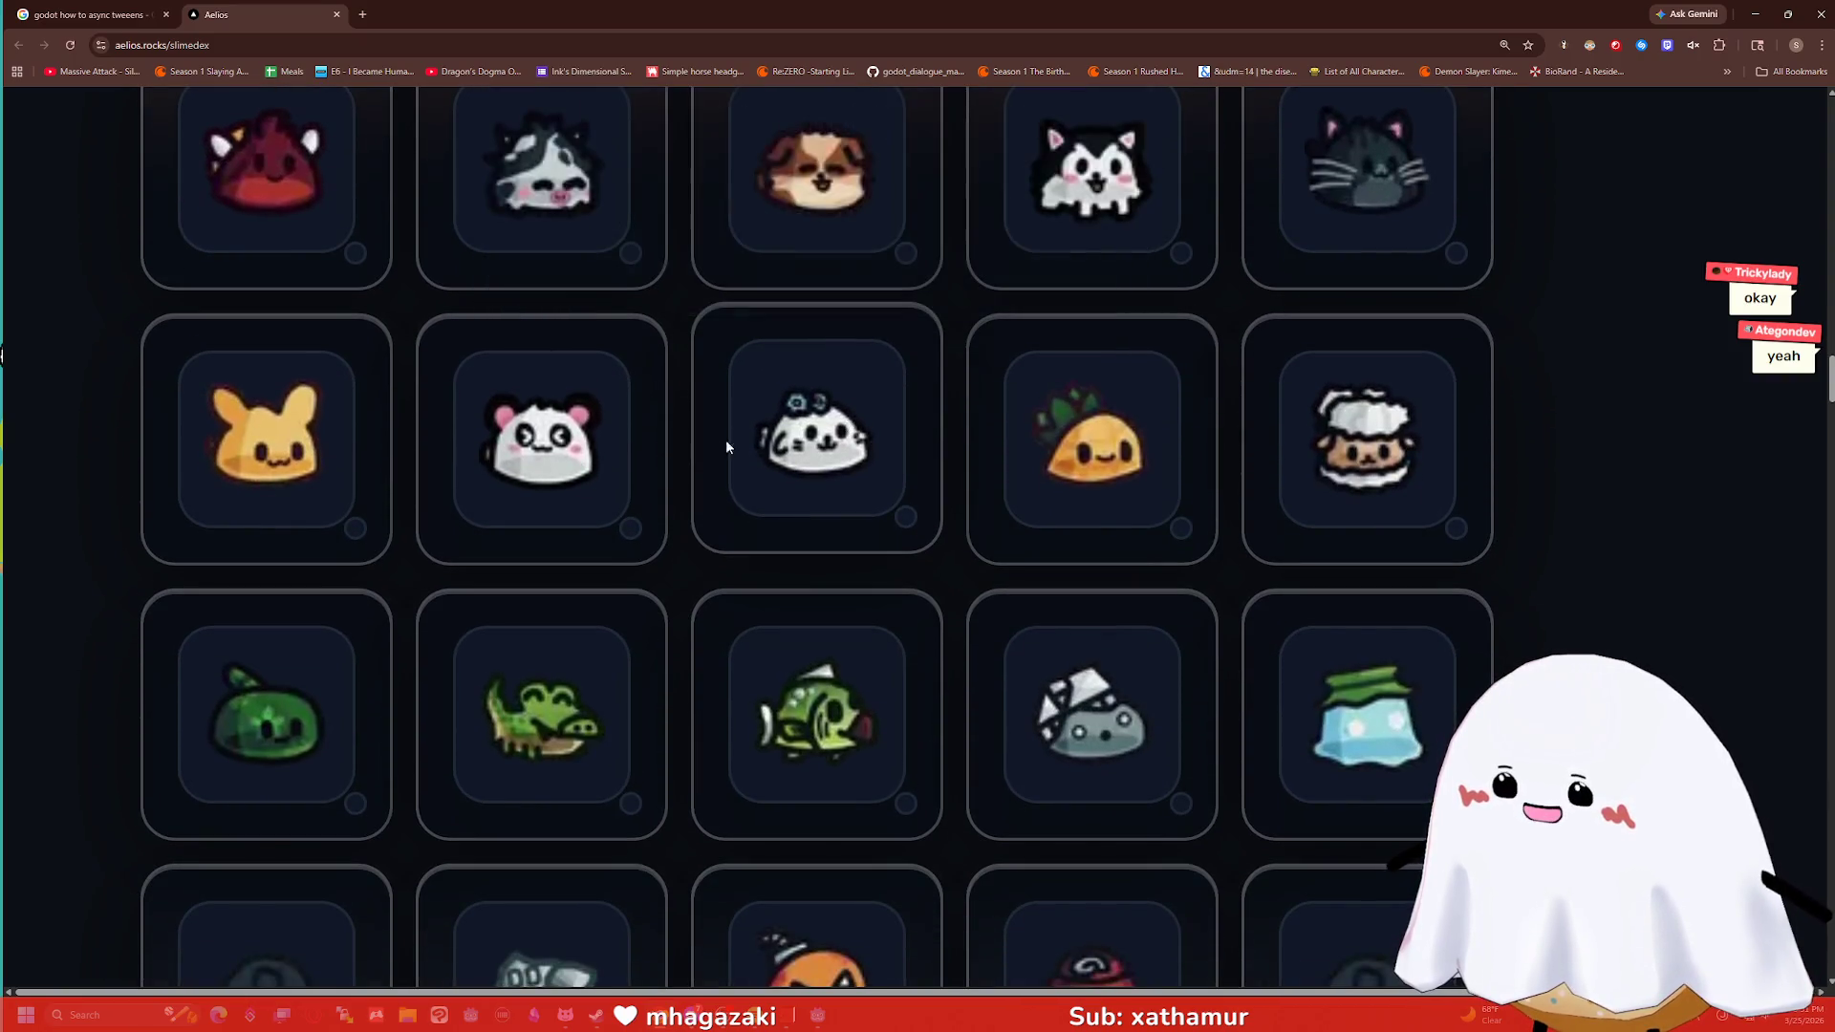
pyautogui.scroll(-6, 776, 428)
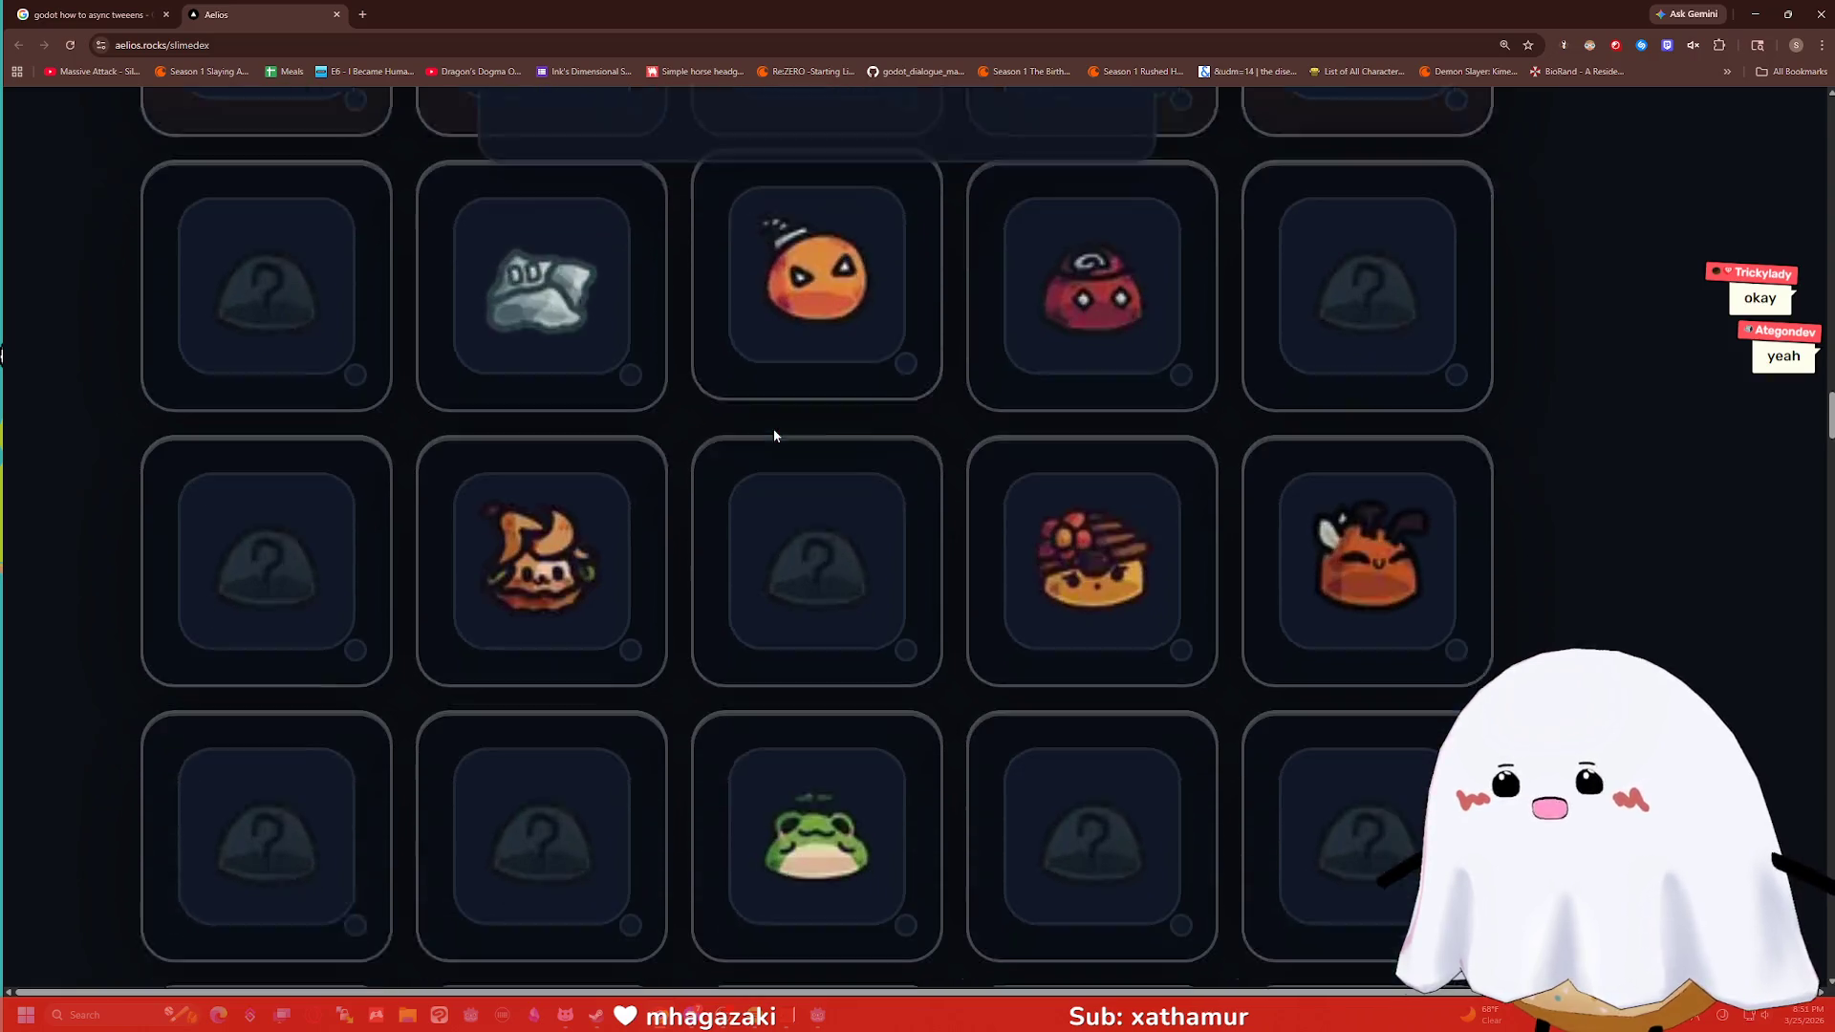
pyautogui.scroll(-2, 776, 430)
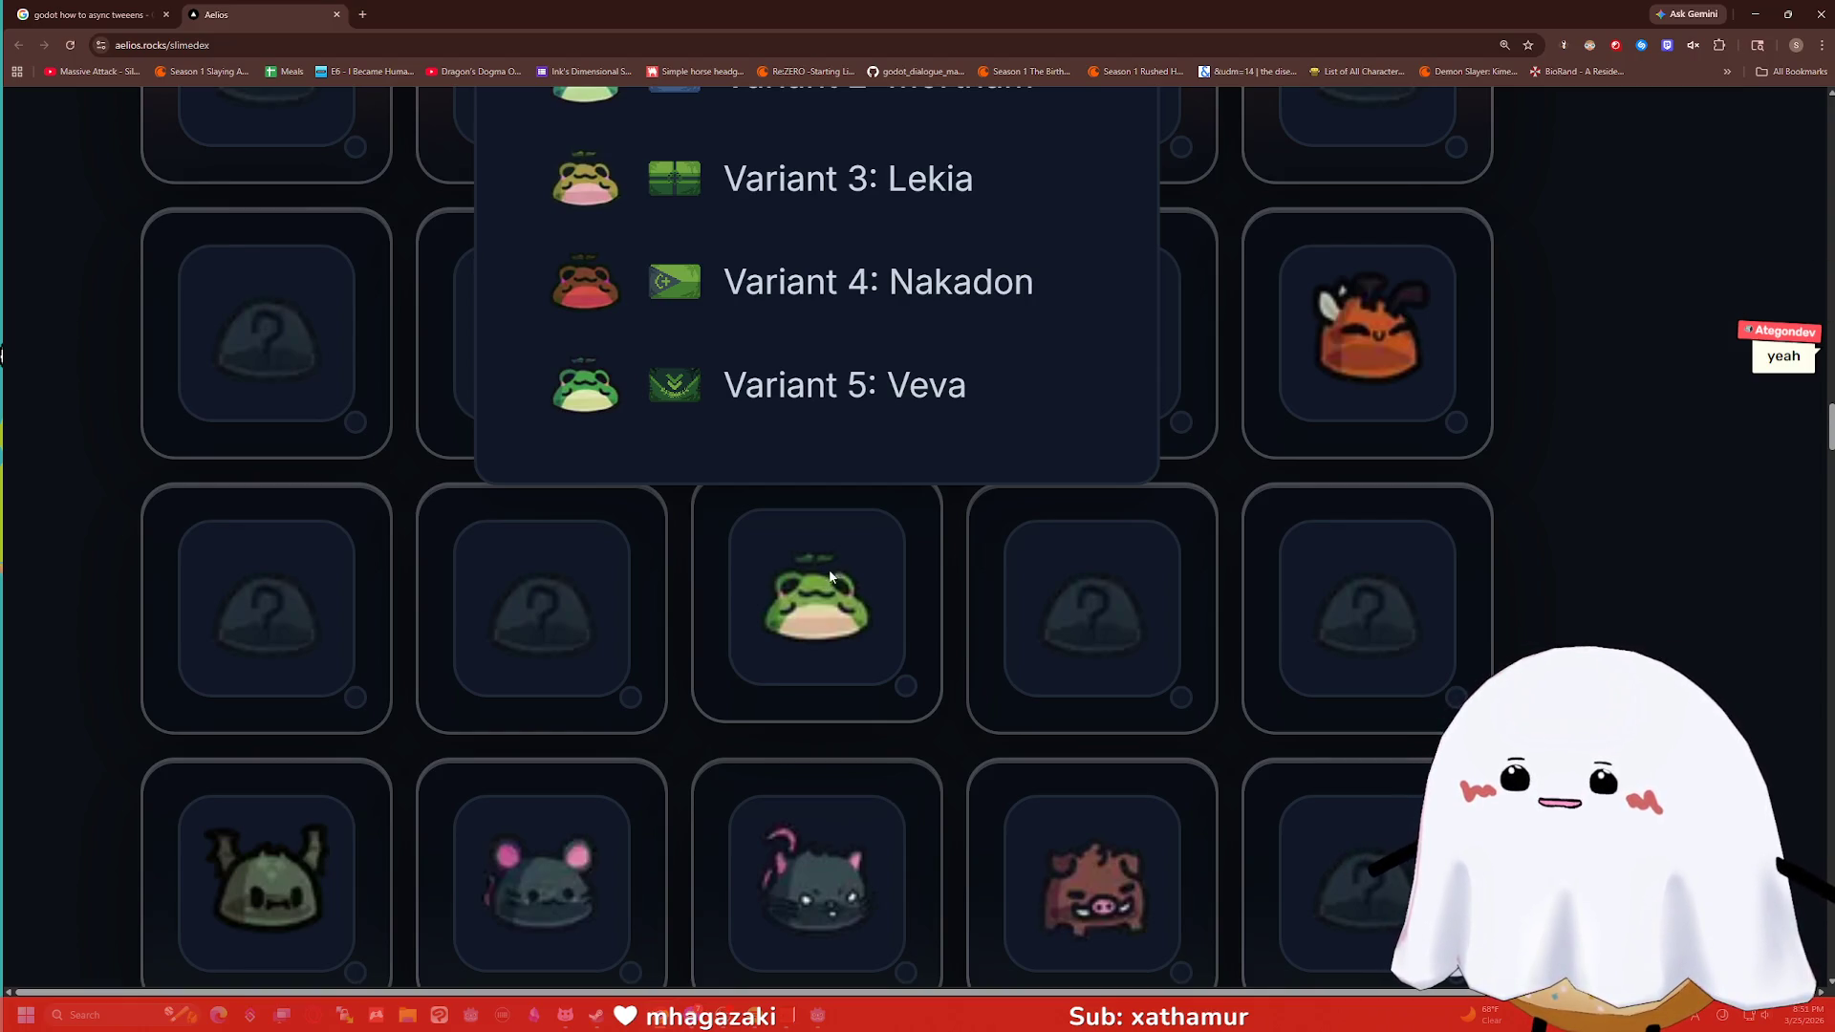
# Save the red fish slime's image from the Slimedex grid.
pyautogui.scroll(-1, 958, 533)
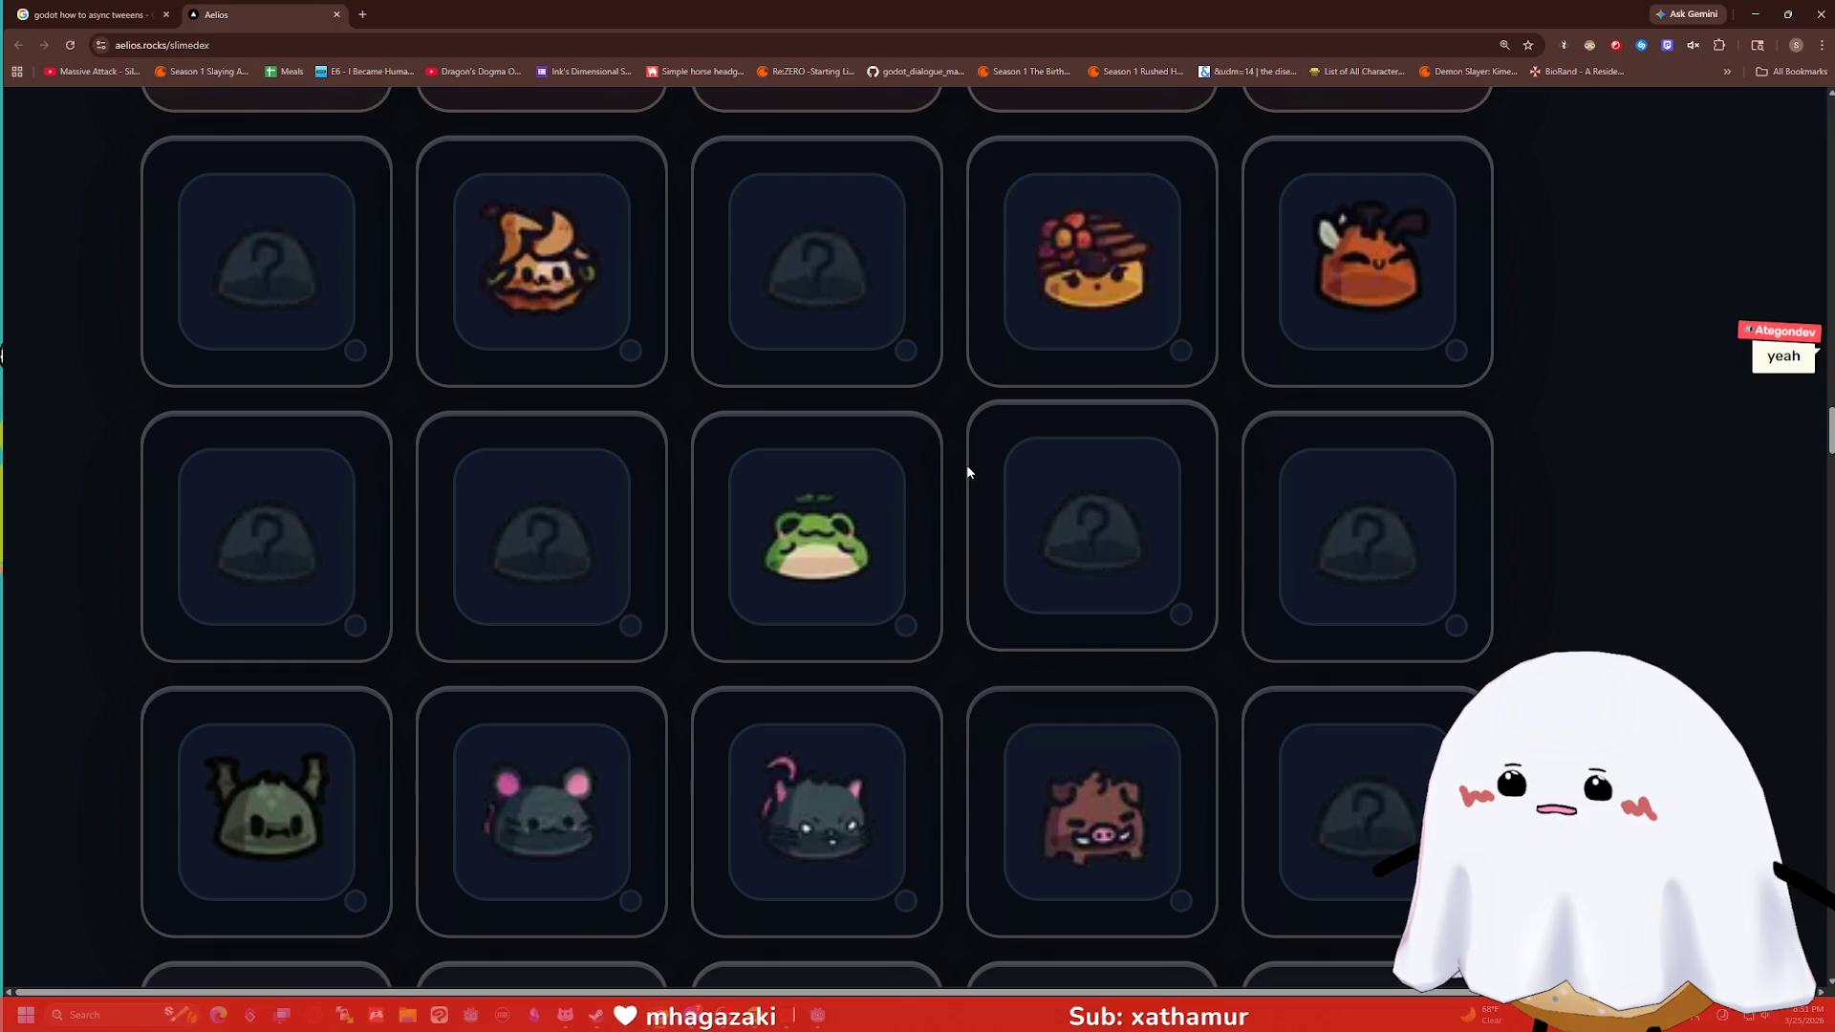
pyautogui.scroll(-6, 960, 463)
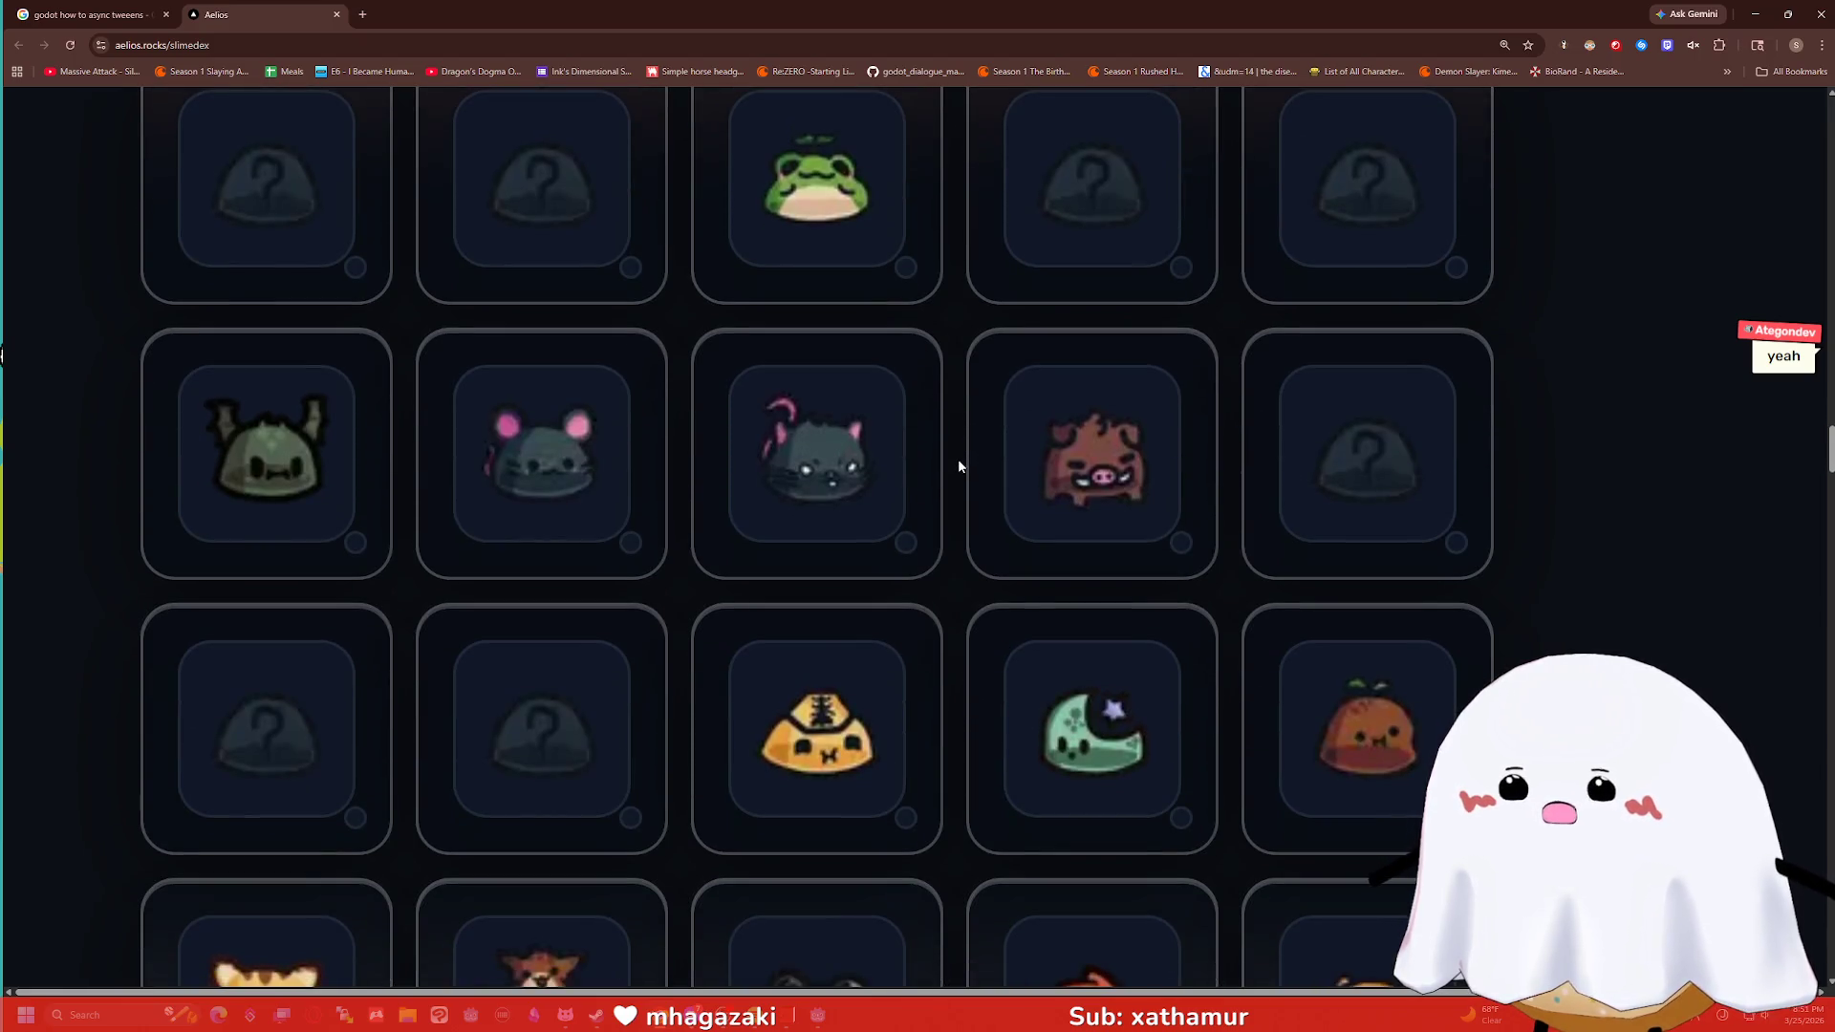
pyautogui.scroll(-2, 956, 459)
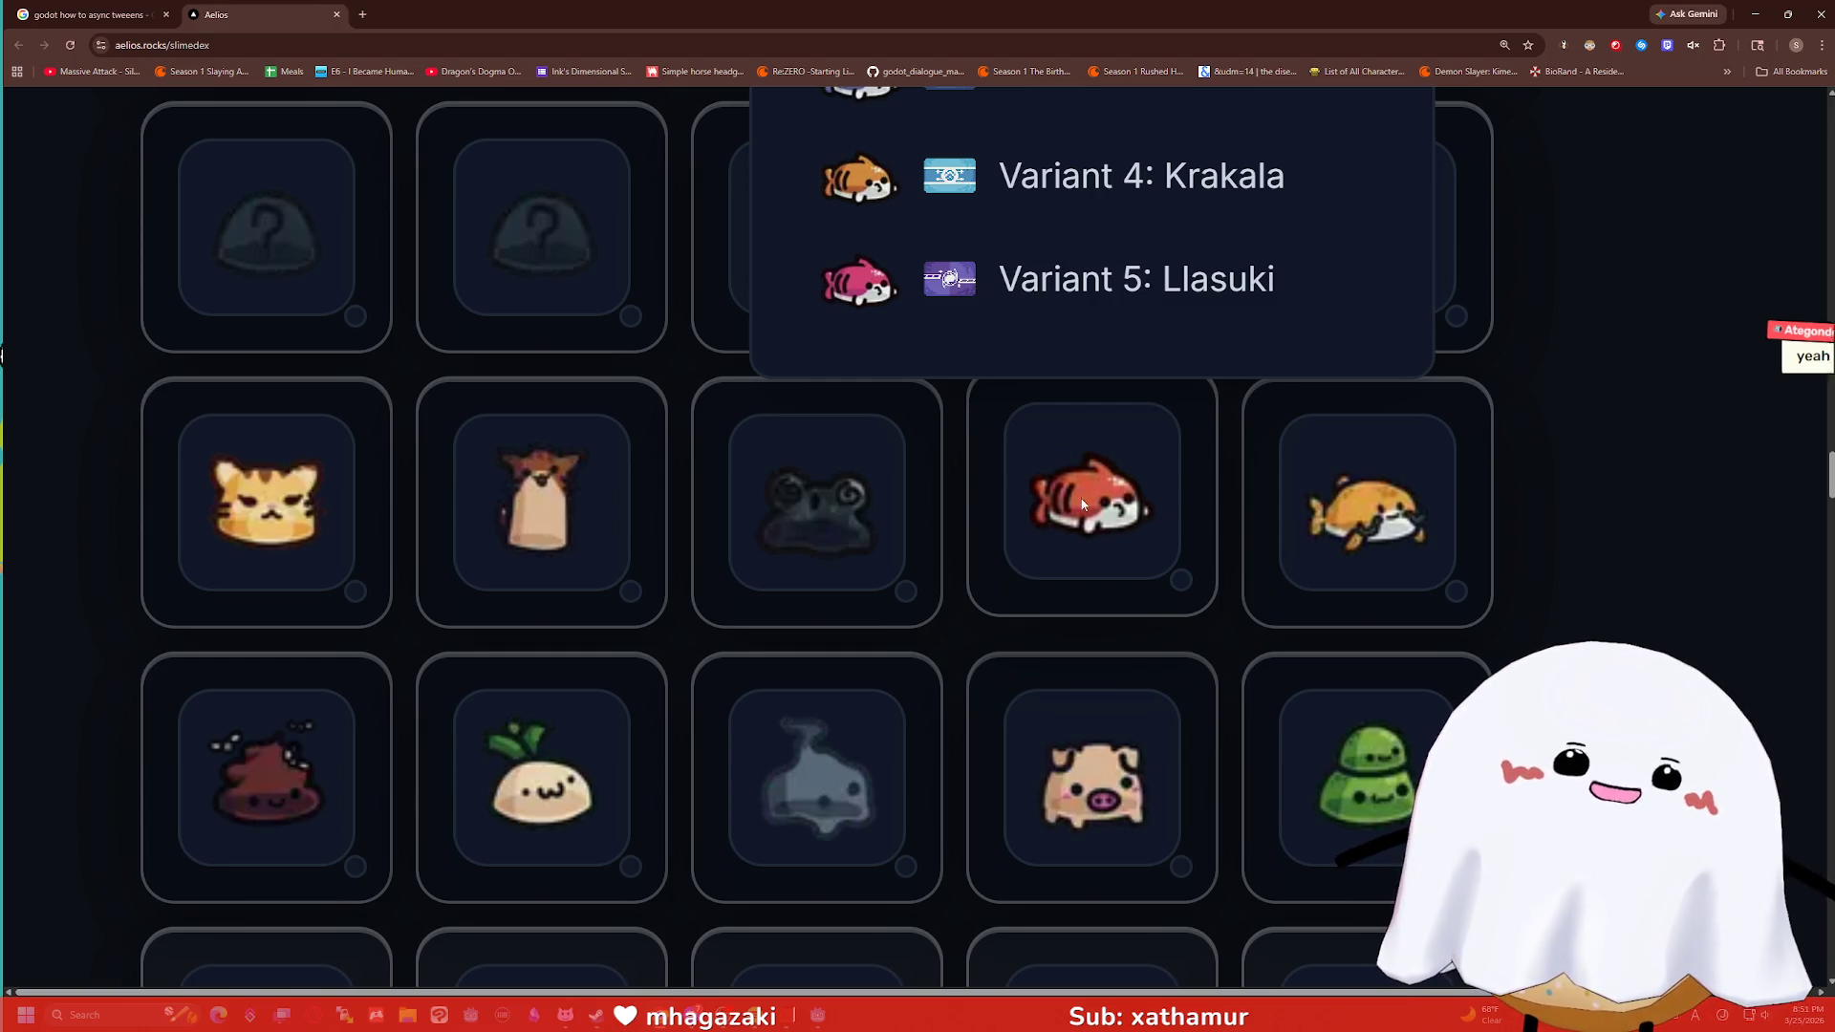
pyautogui.rightClick(1077, 516)
pyautogui.click(1118, 549)
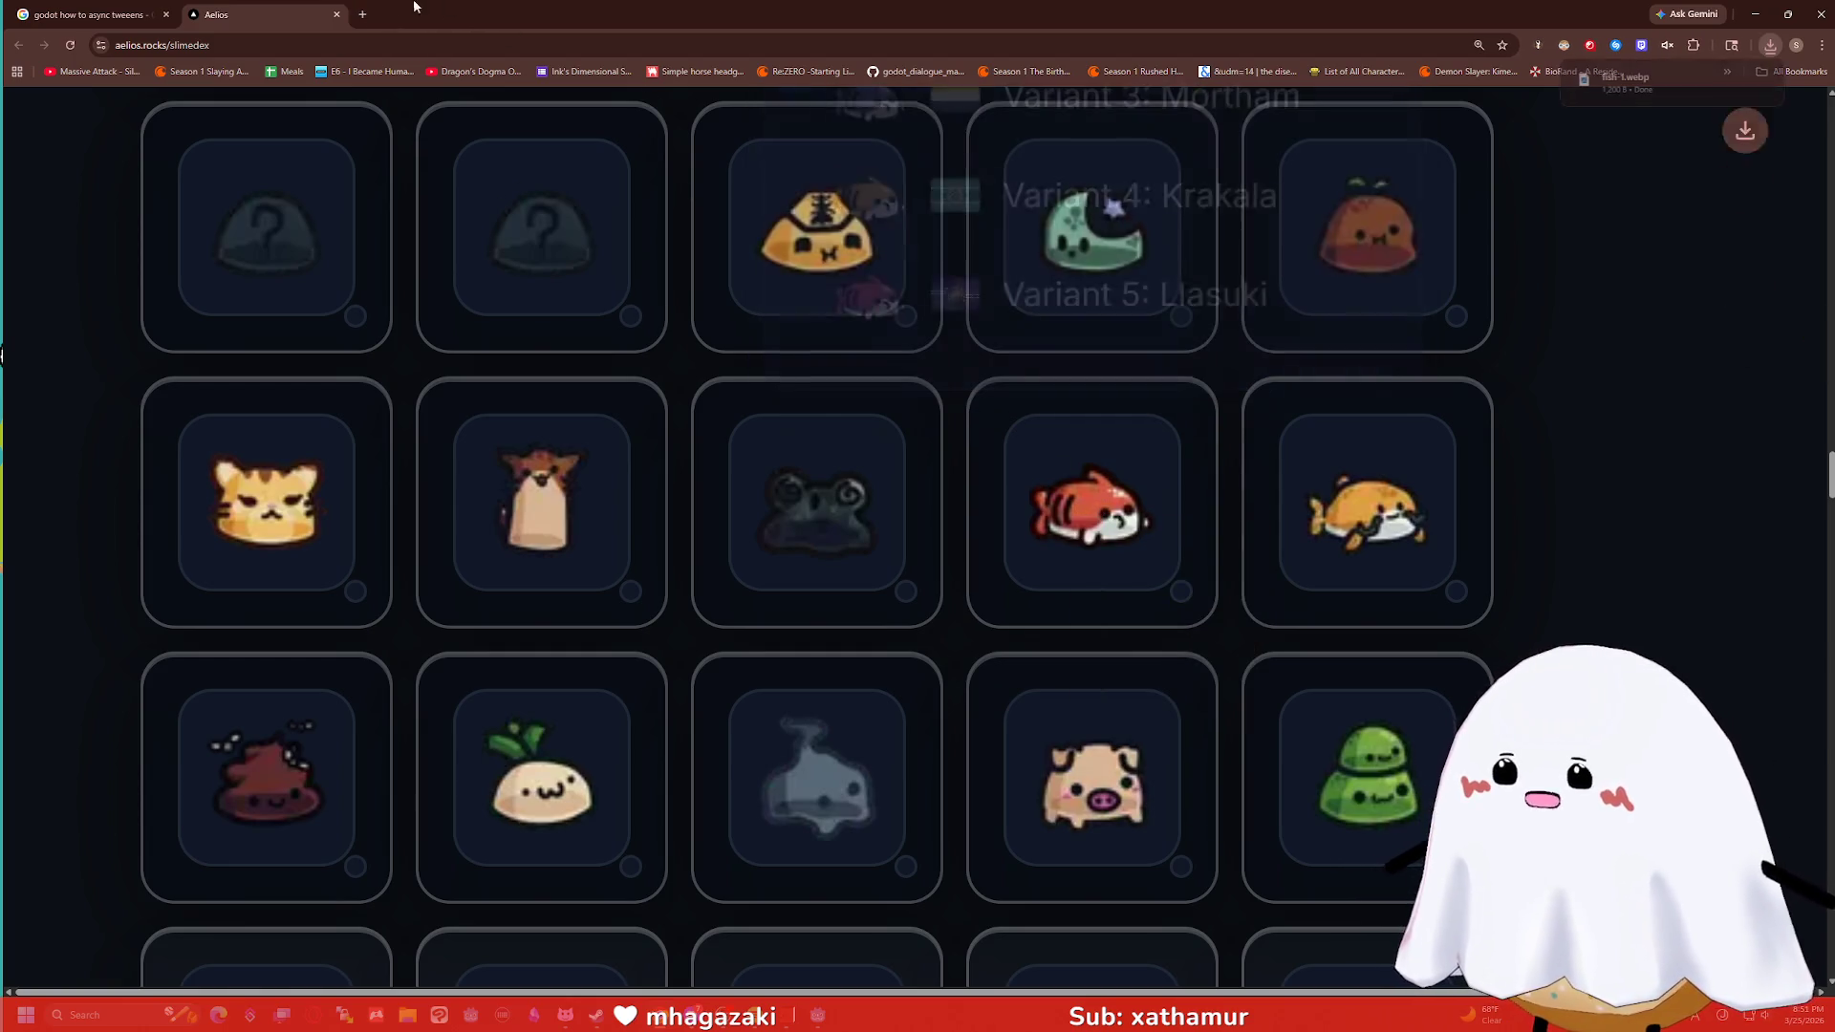
pyautogui.moveTo(1644, 87)
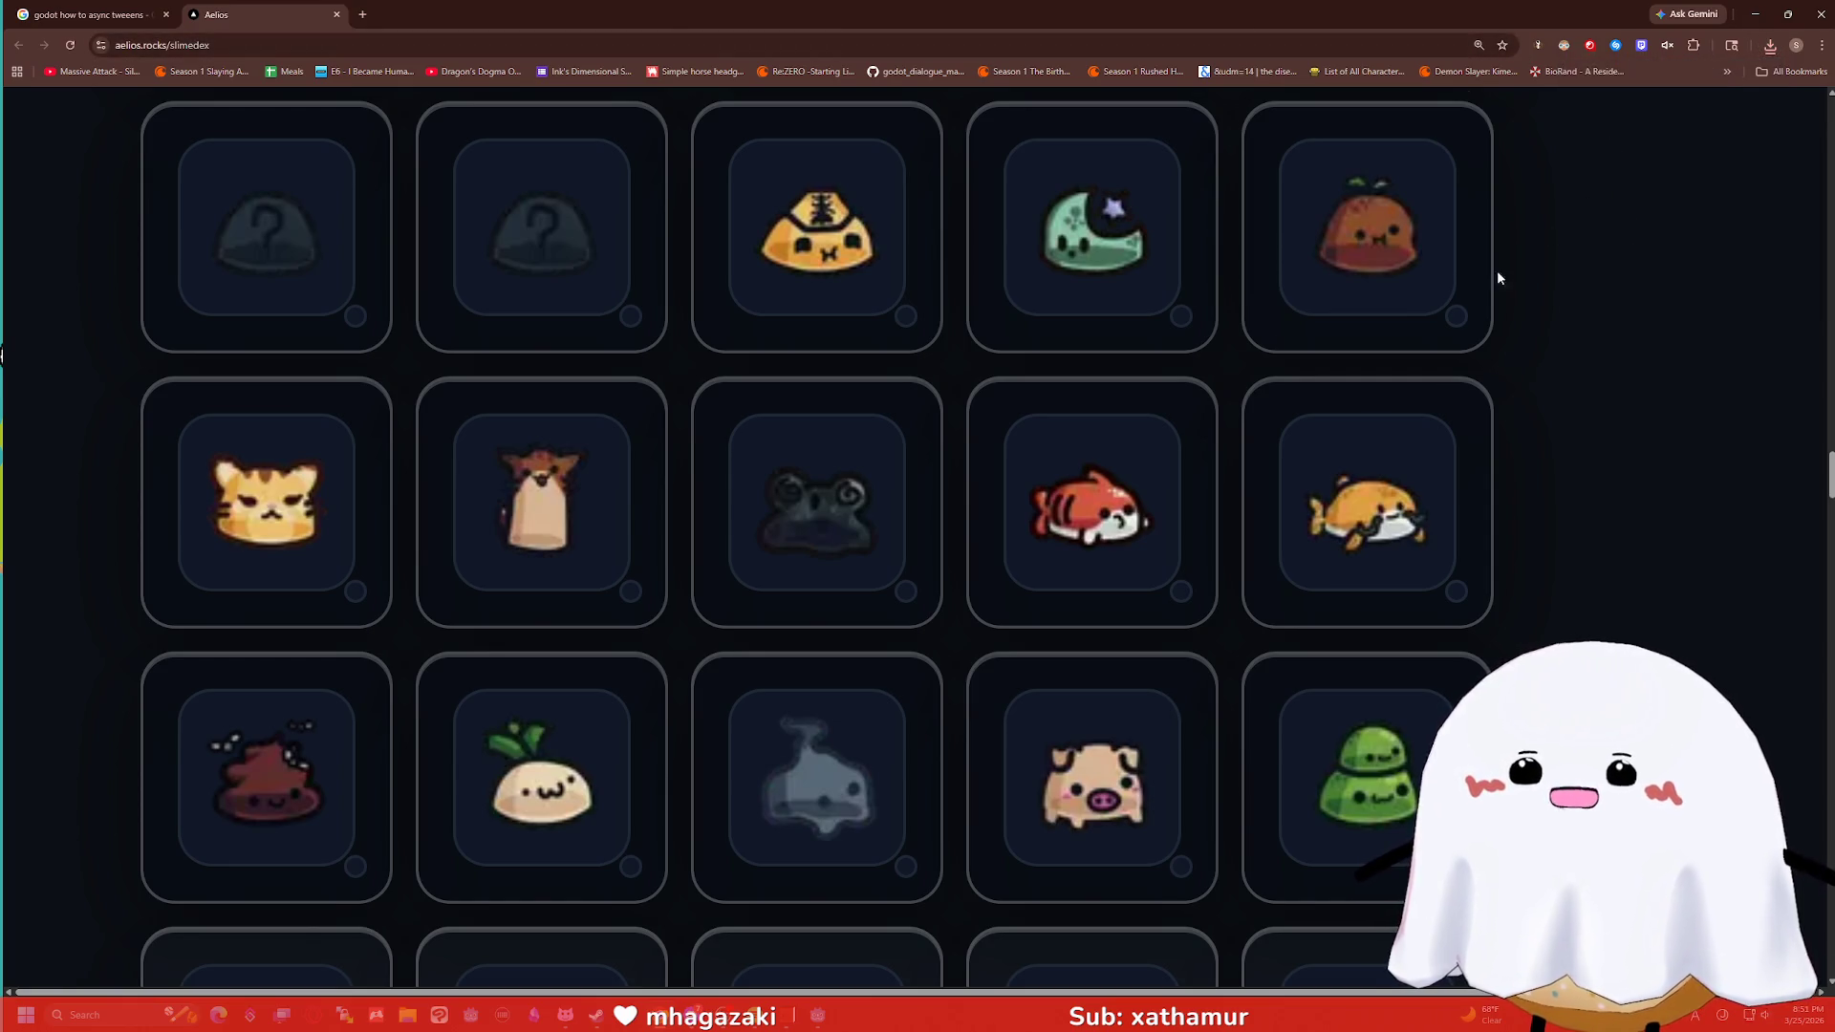
pyautogui.rightClick(1088, 492)
pyautogui.click(1573, 443)
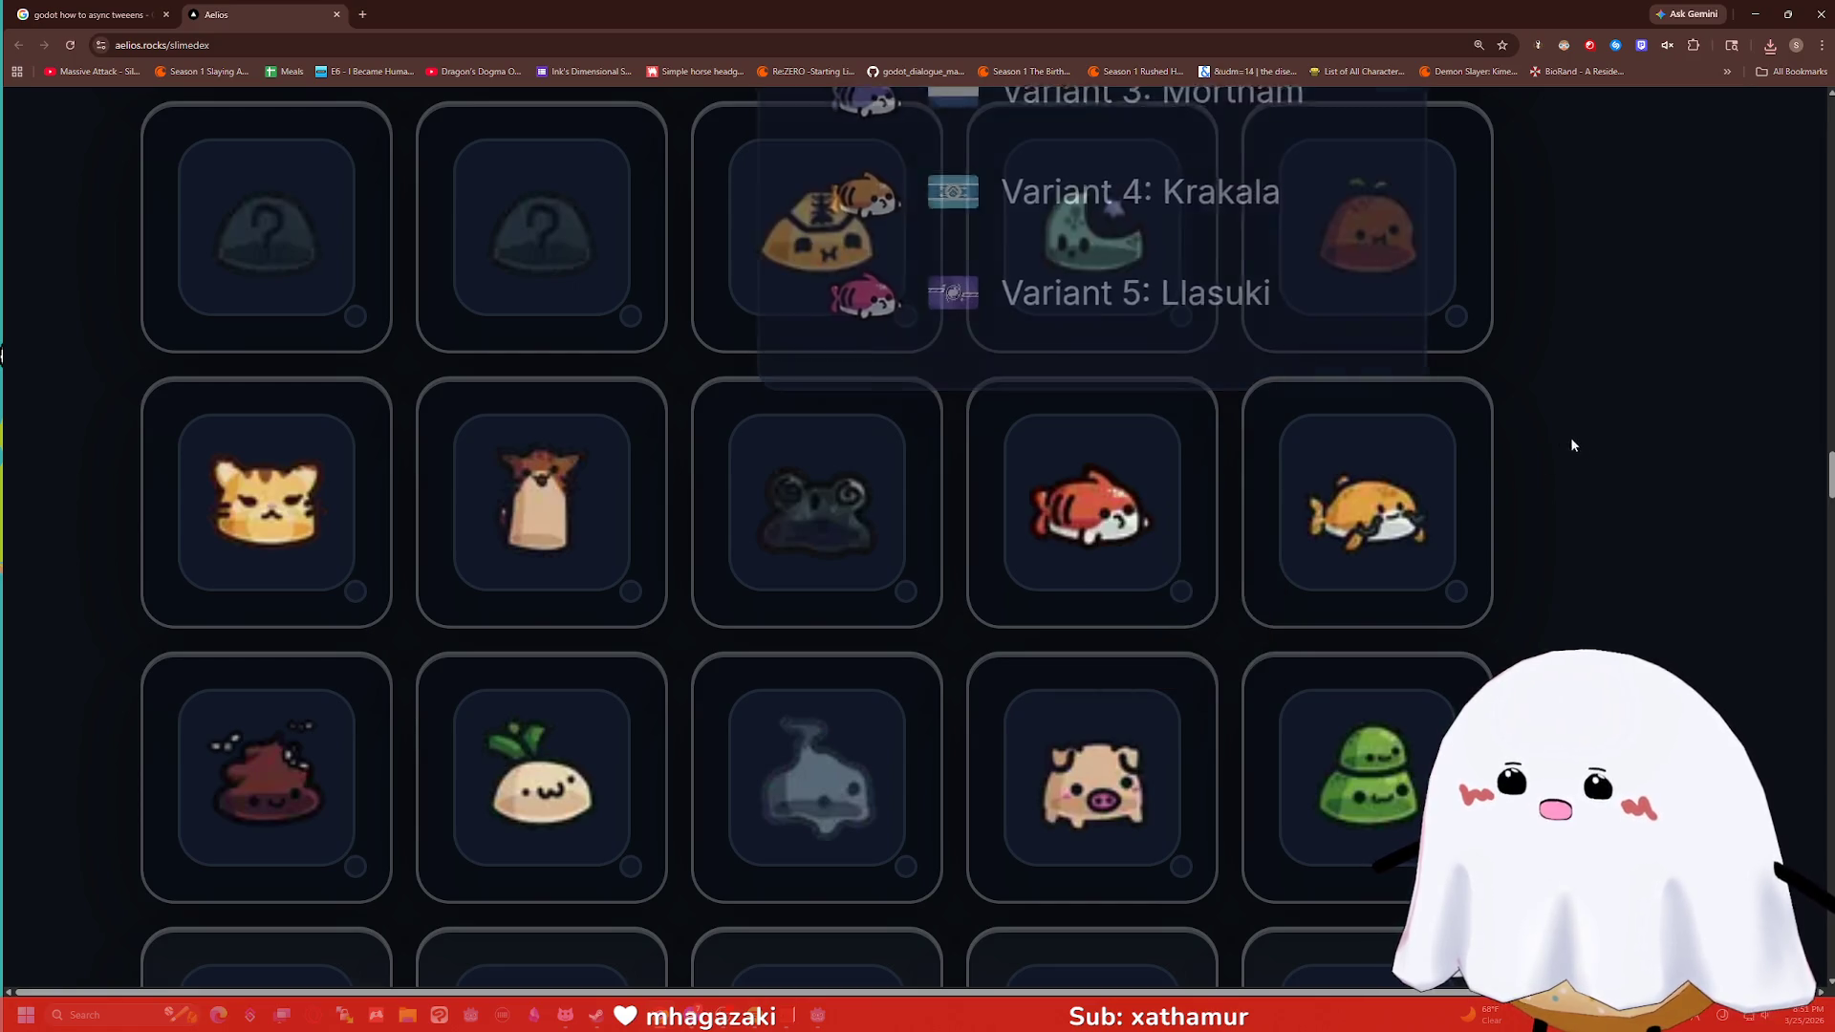
# Scroll further down through the slime grid, browsing the portraits.
pyautogui.scroll(-5, 1154, 356)
pyautogui.scroll(-6, 1003, 277)
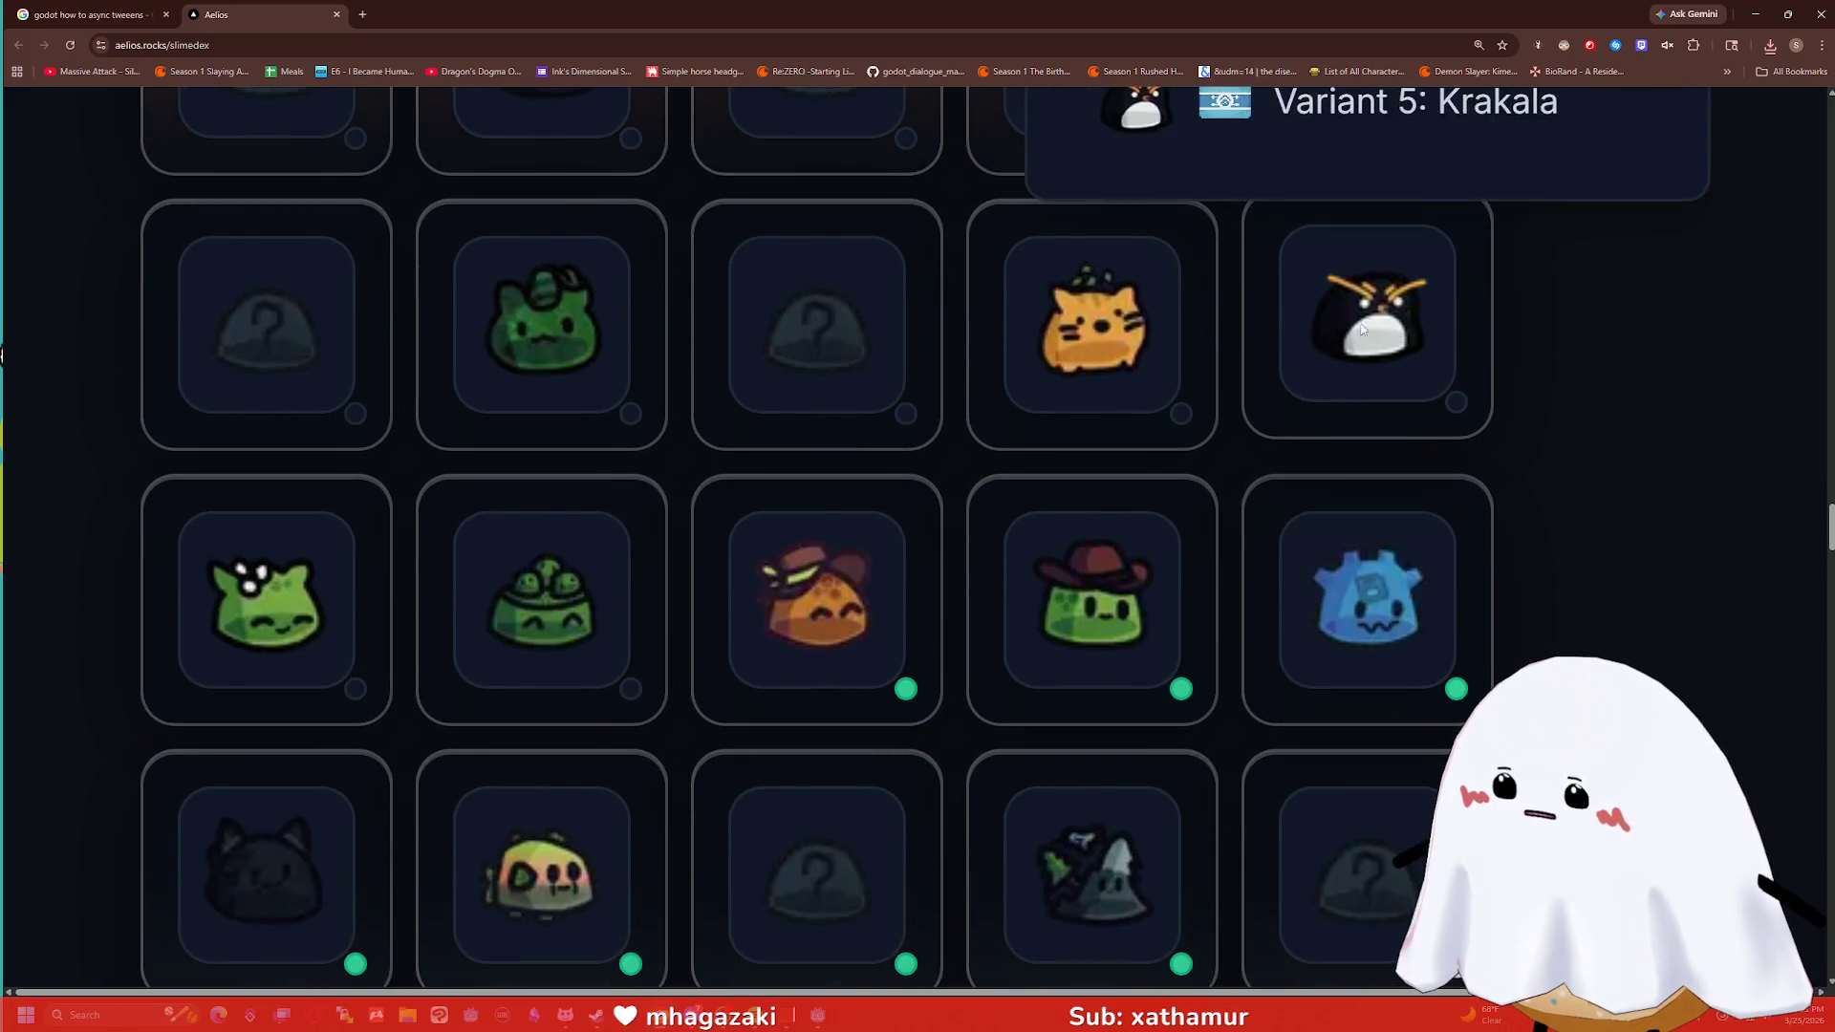
pyautogui.scroll(-4, 1051, 317)
pyautogui.scroll(-5, 1069, 302)
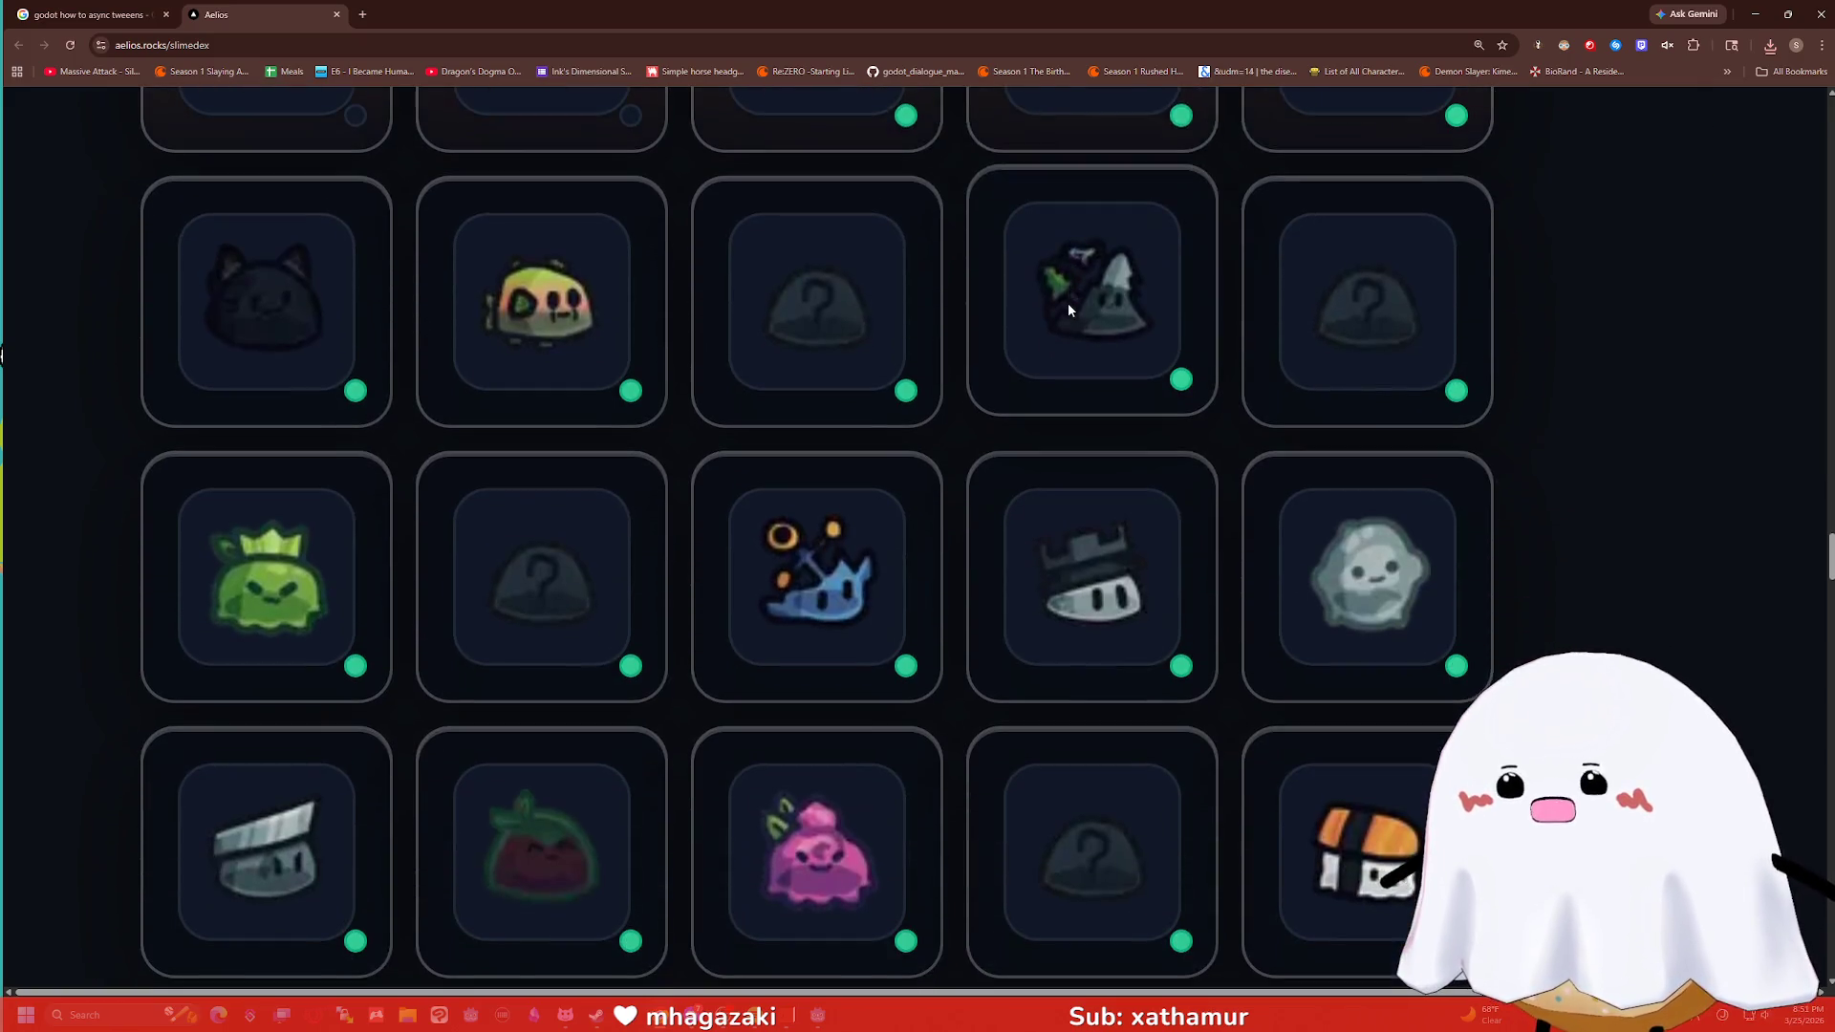
pyautogui.scroll(-4, 663, 325)
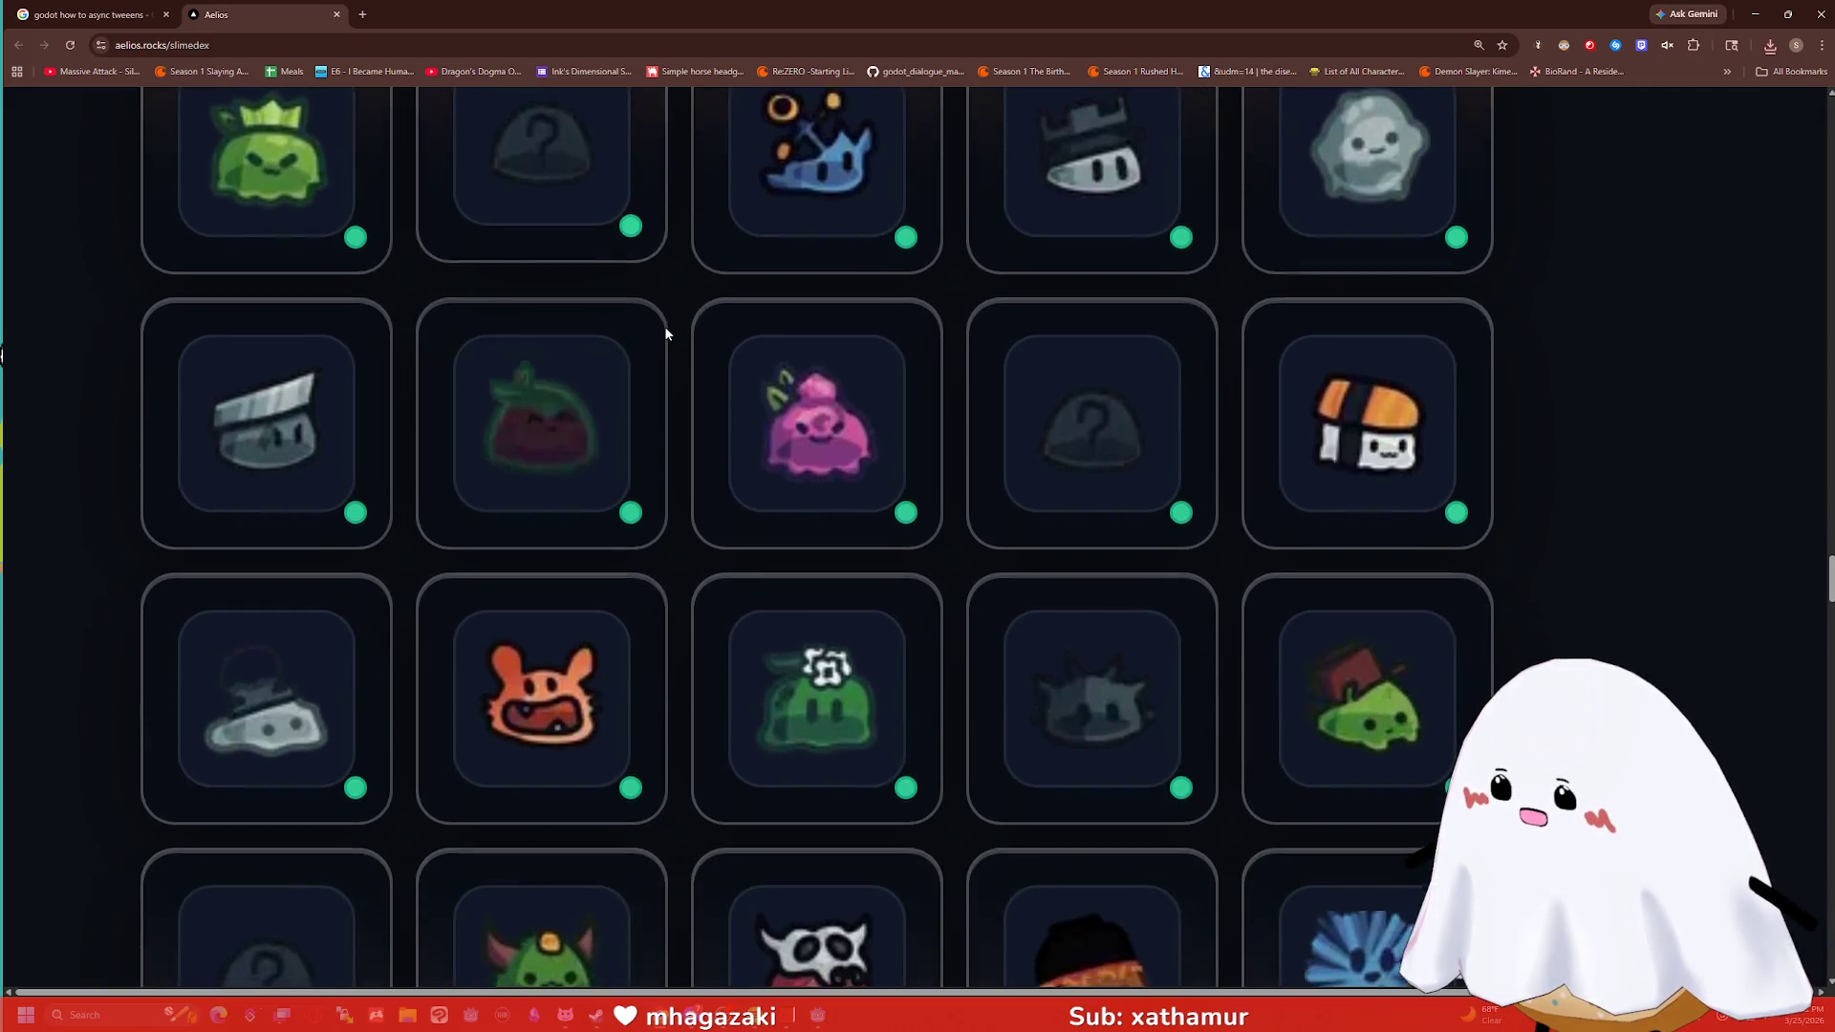
pyautogui.scroll(-2, 673, 325)
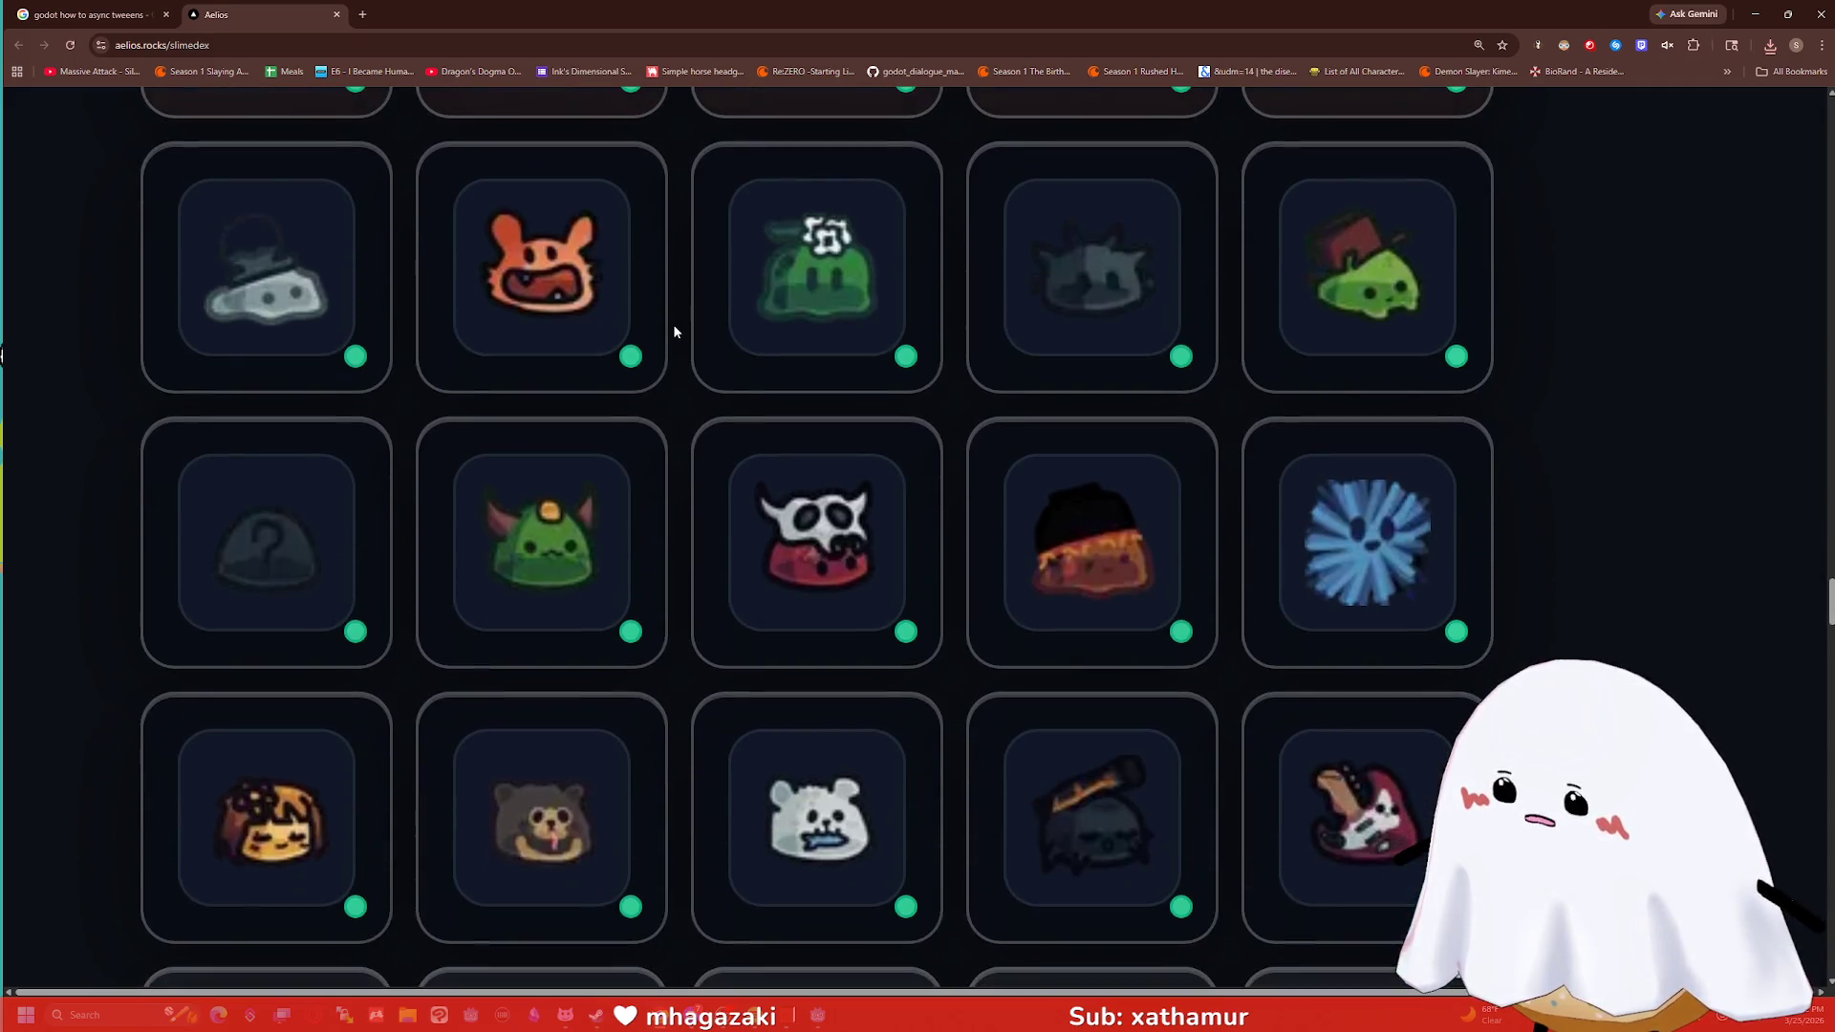
pyautogui.moveTo(820, 456)
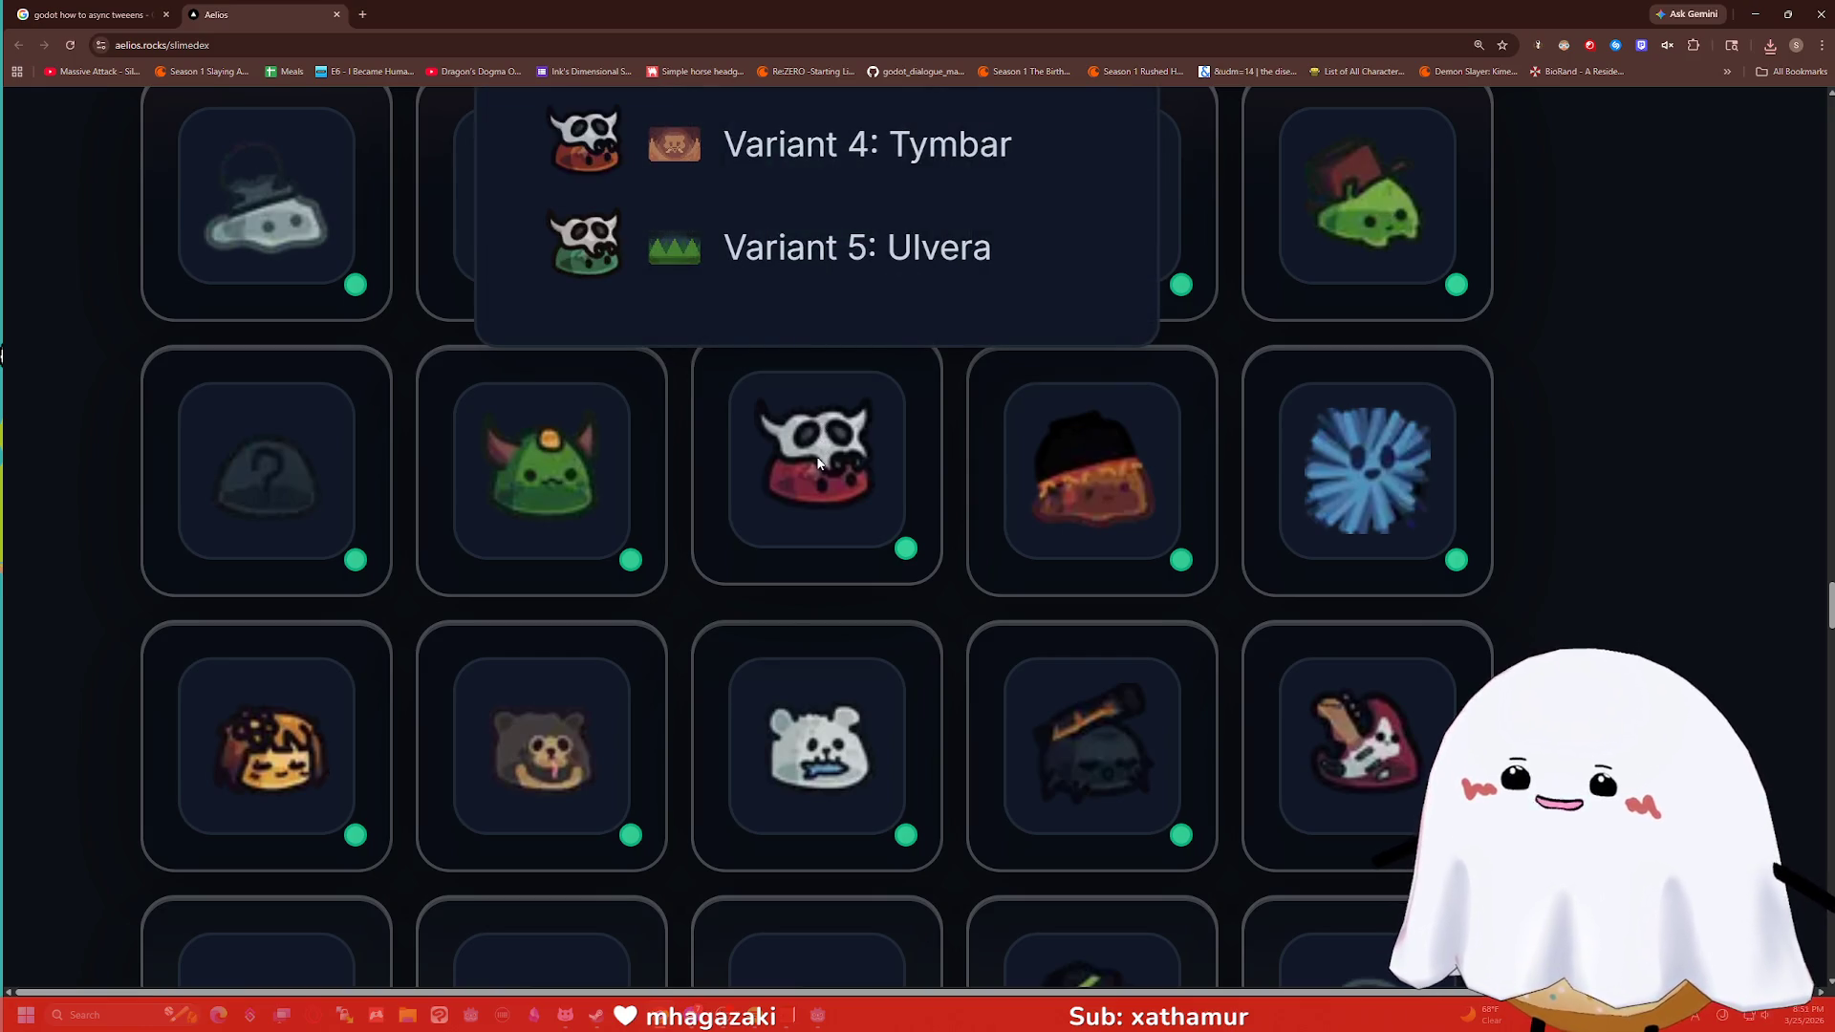
pyautogui.scroll(-5, 819, 462)
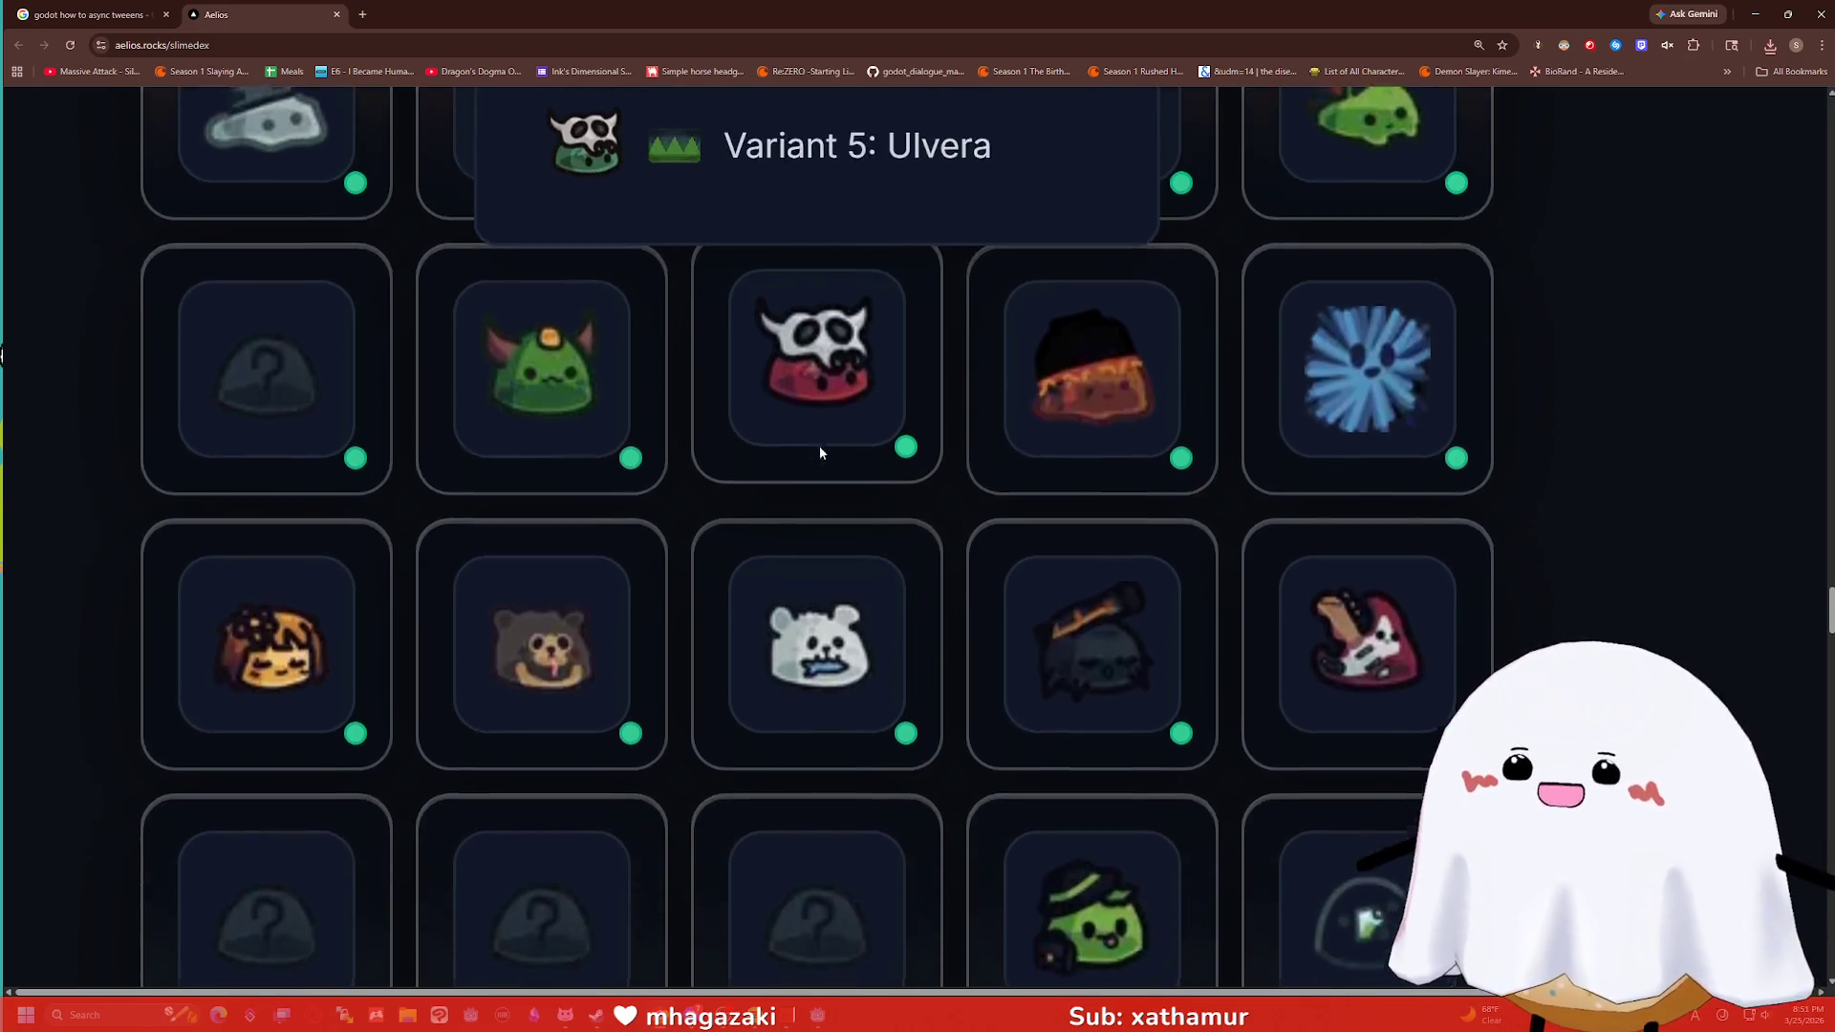
pyautogui.scroll(-2, 865, 372)
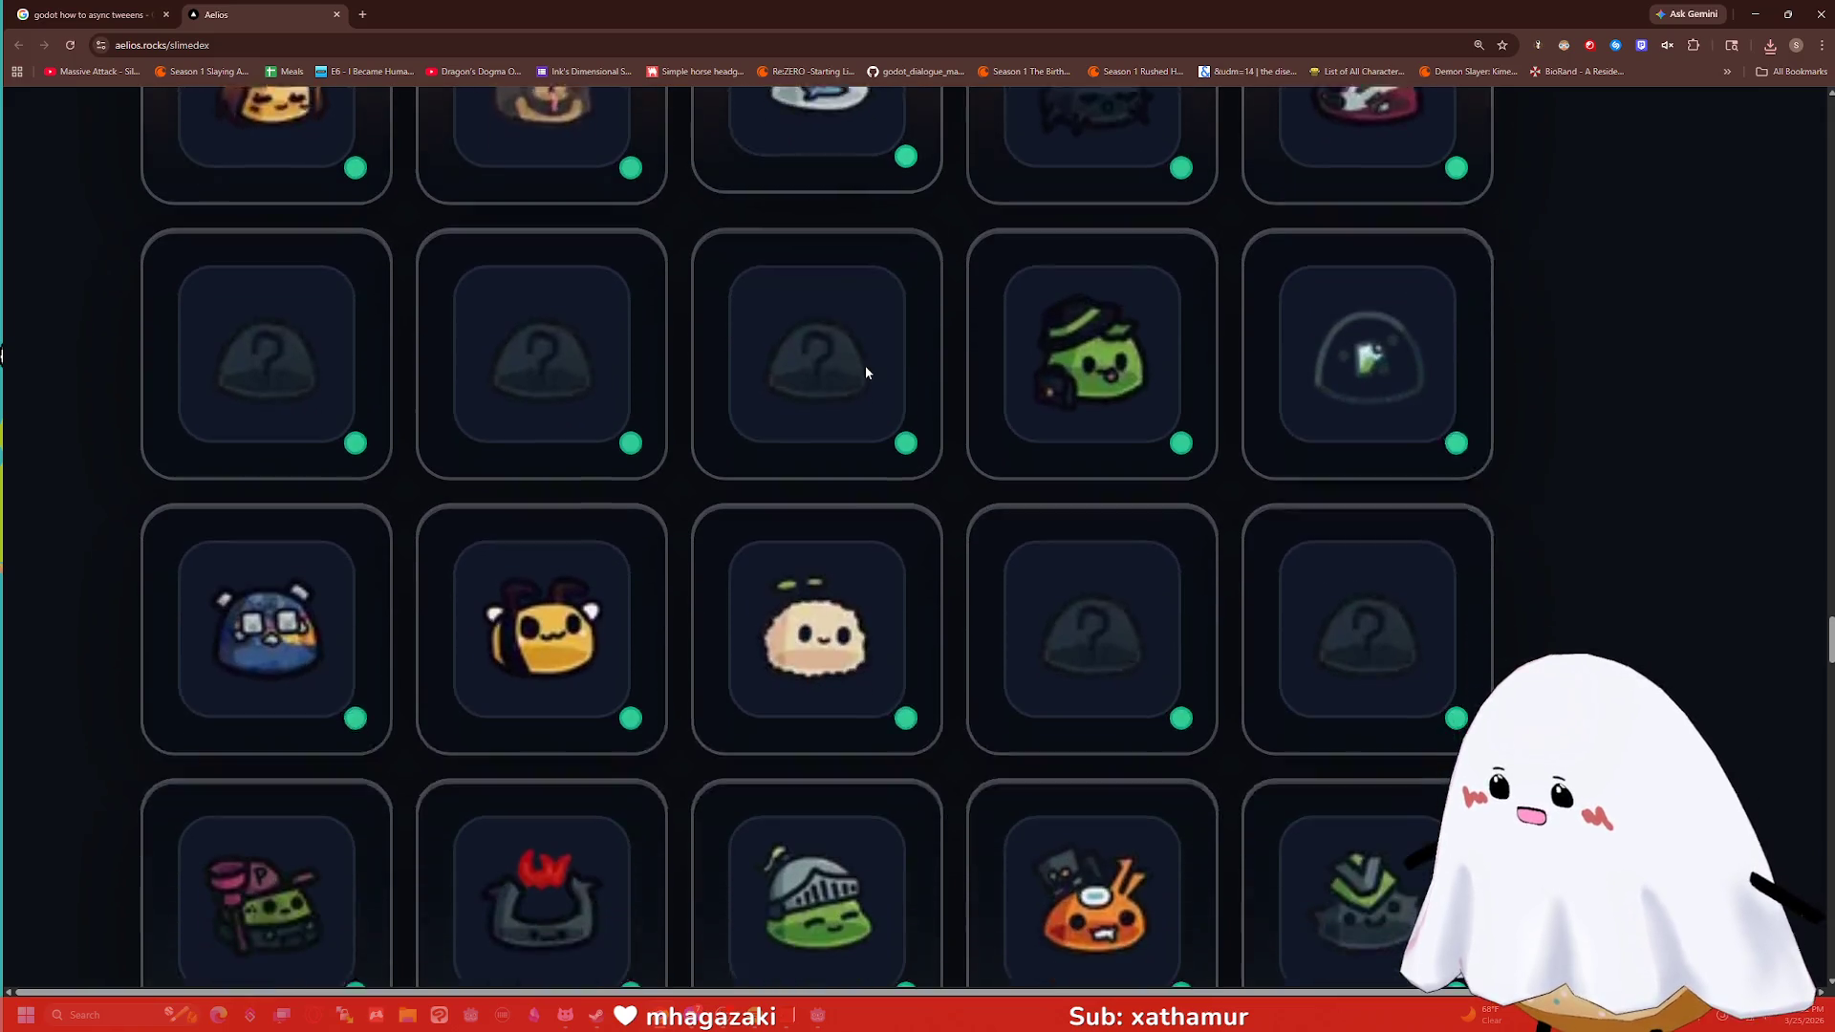
pyautogui.moveTo(304, 574)
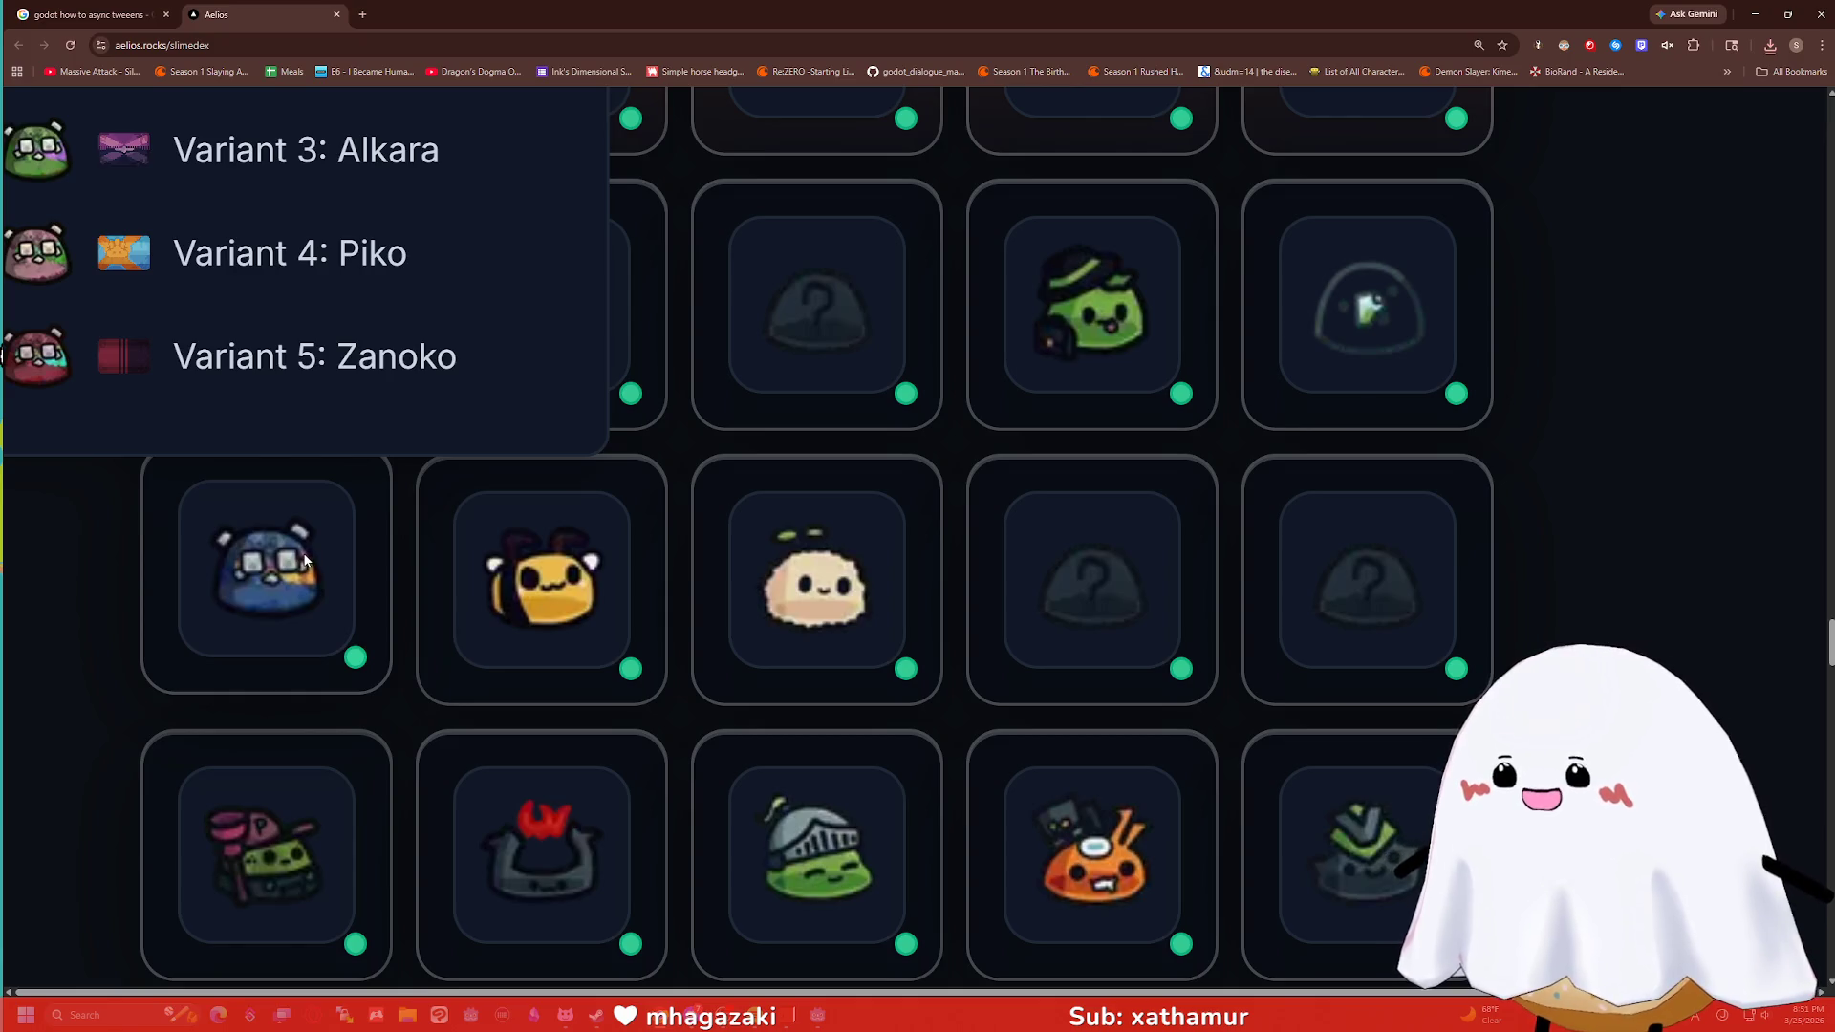
pyautogui.scroll(-4, 375, 513)
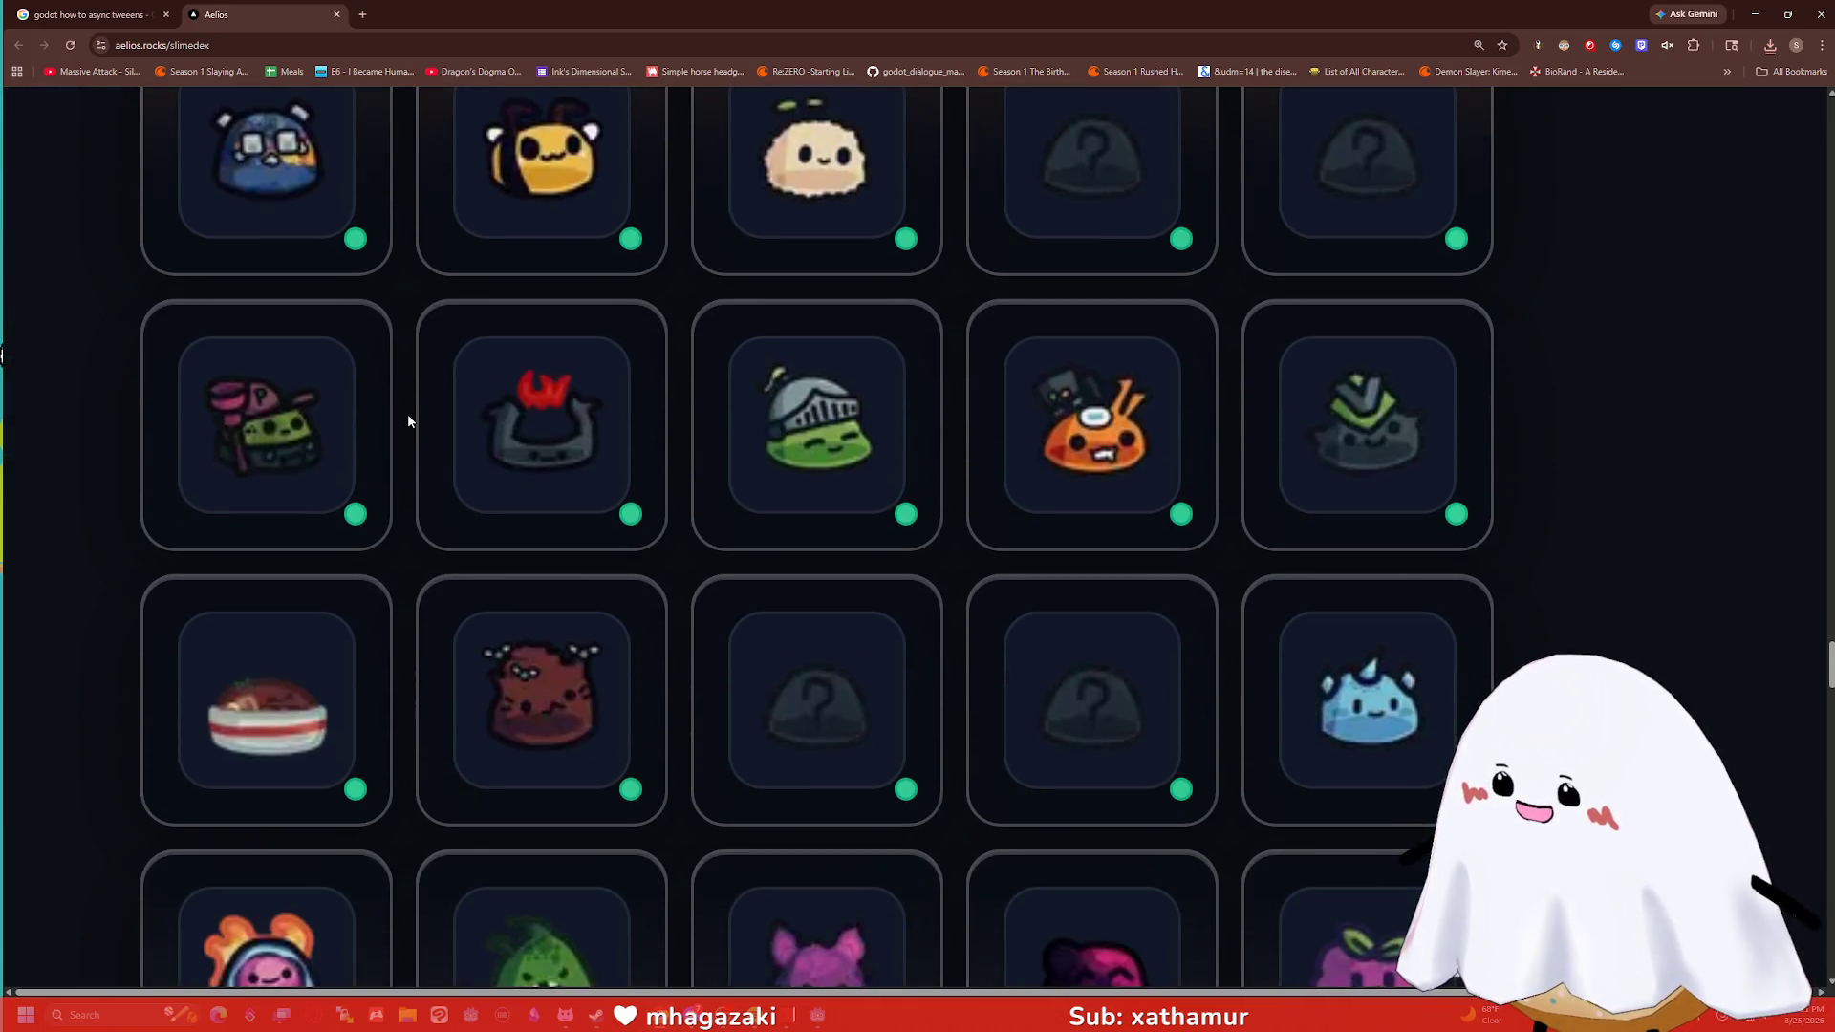
pyautogui.moveTo(468, 416)
pyautogui.scroll(-1, 472, 415)
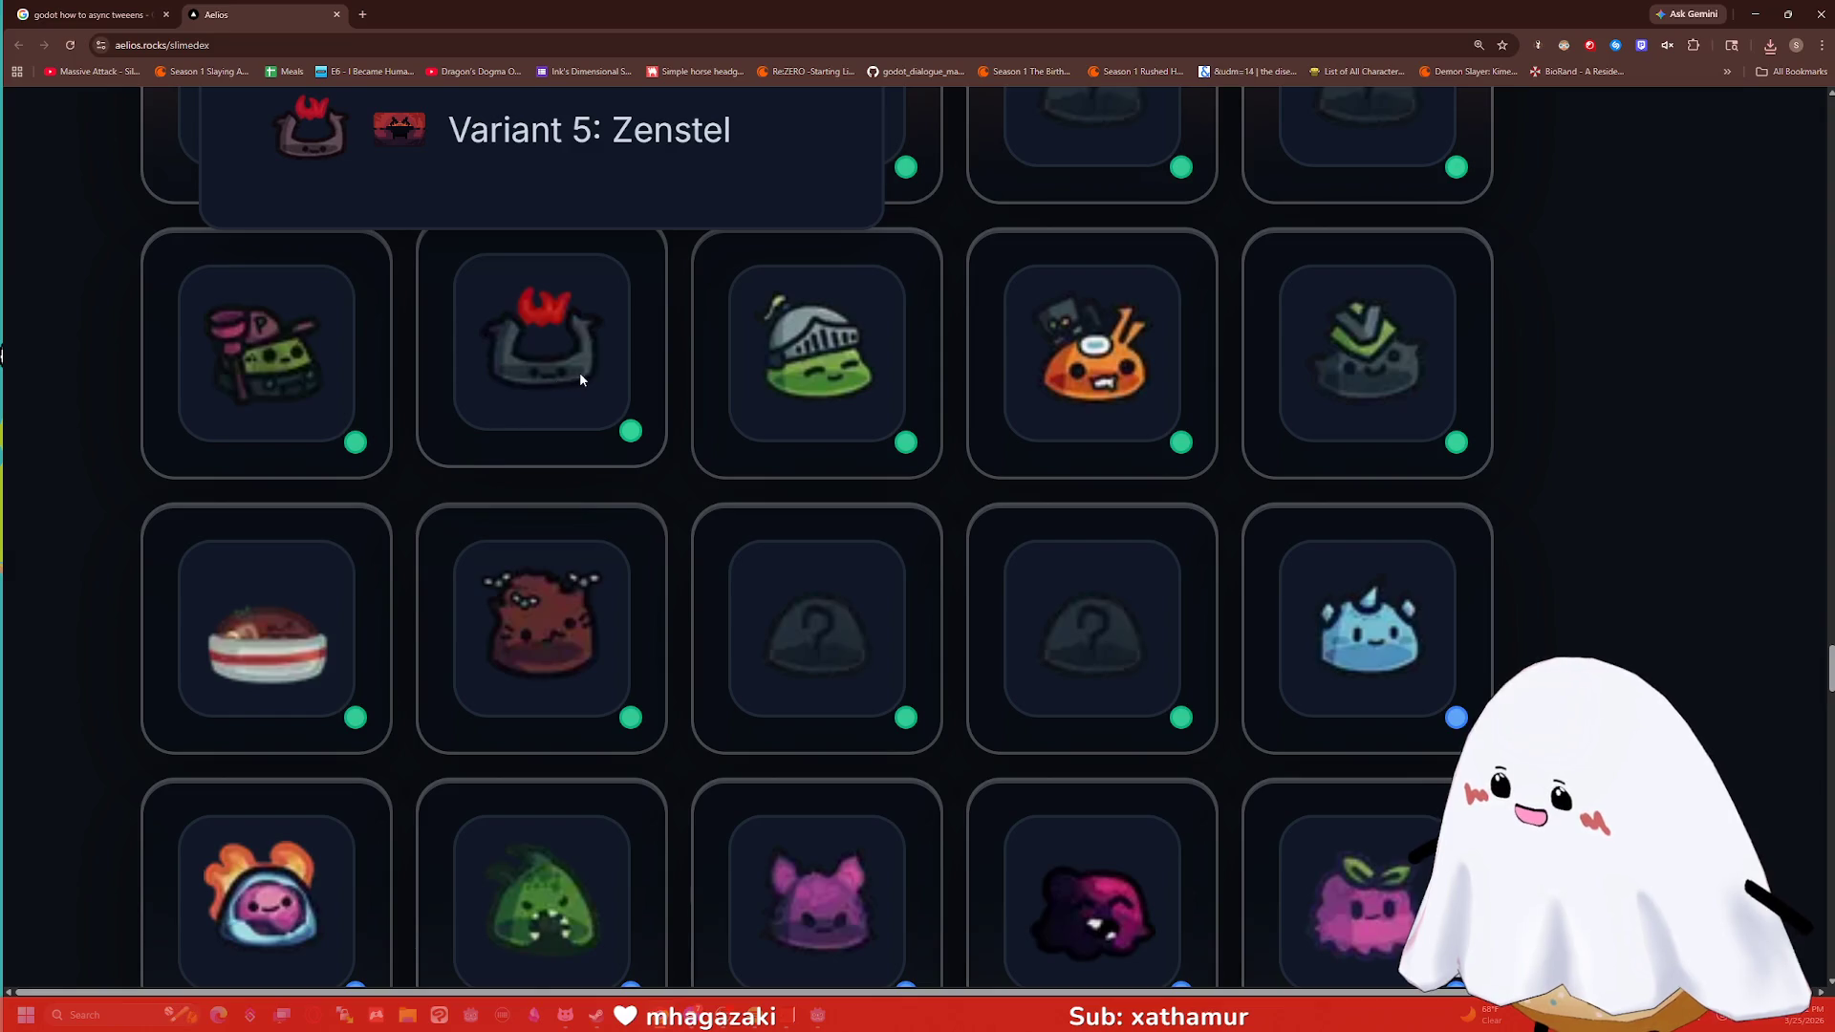
pyautogui.moveTo(292, 391)
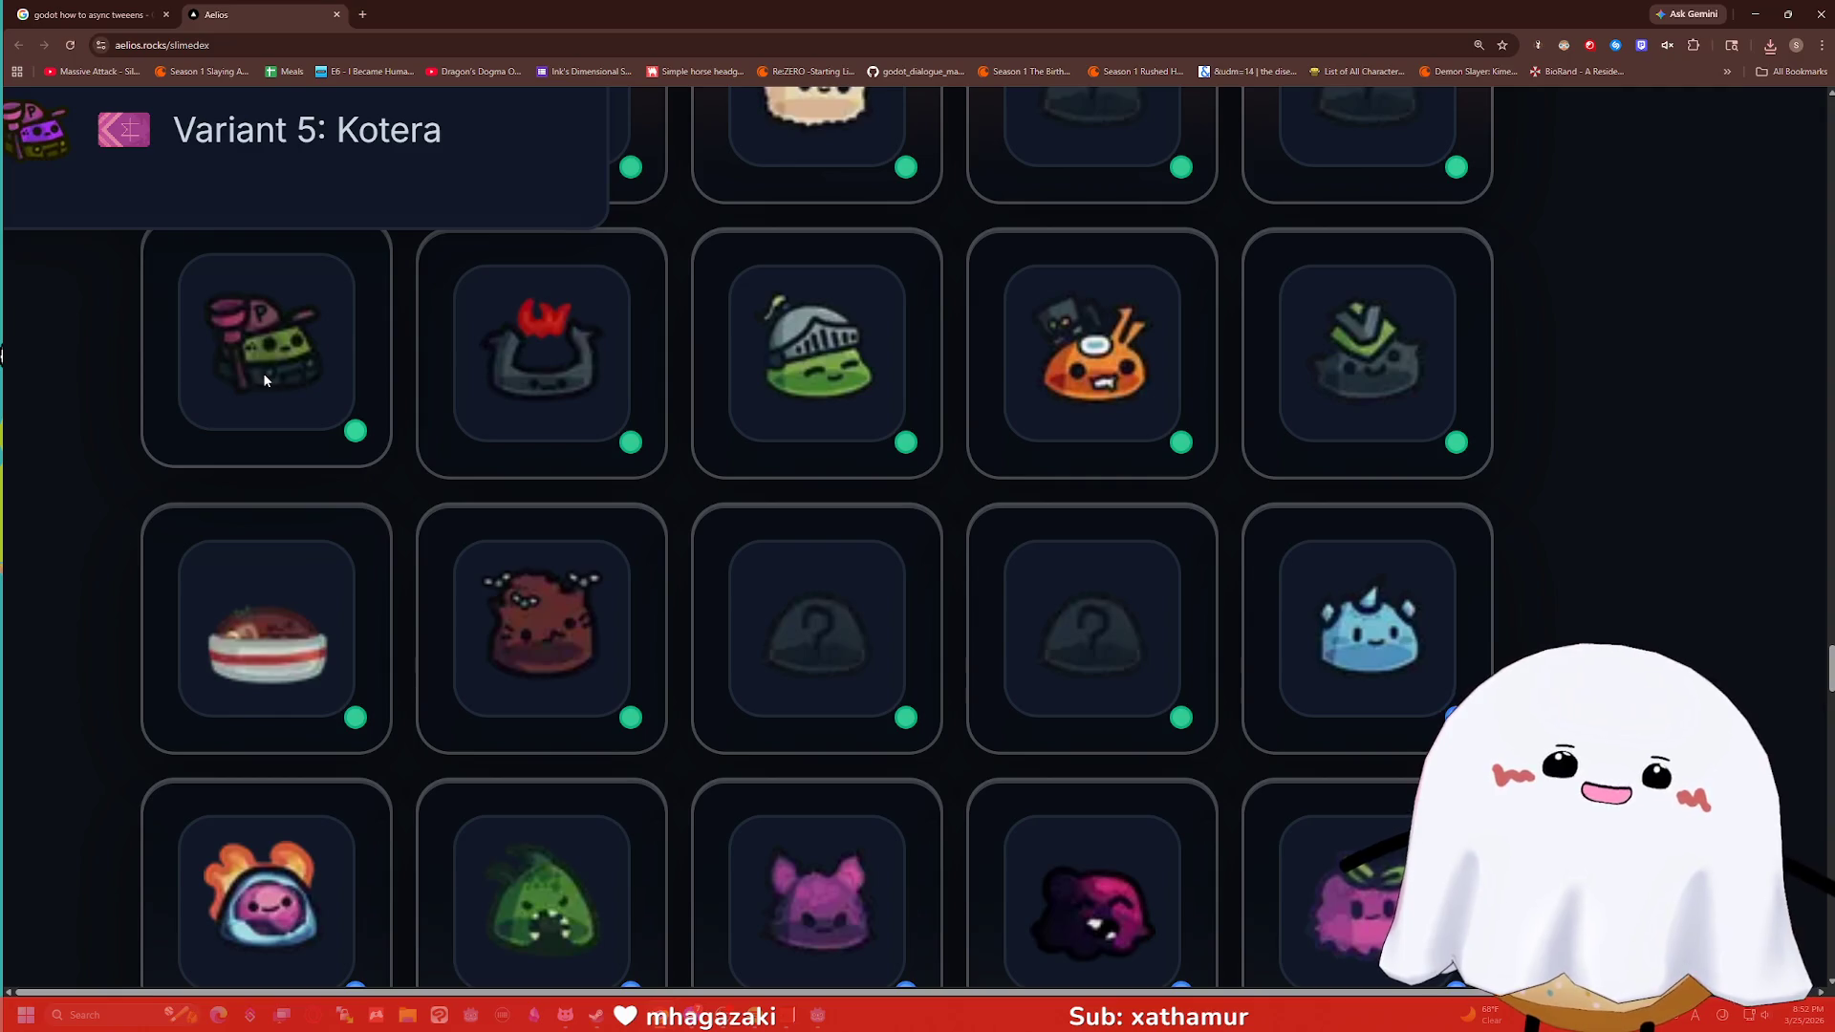
pyautogui.scroll(-4, 592, 330)
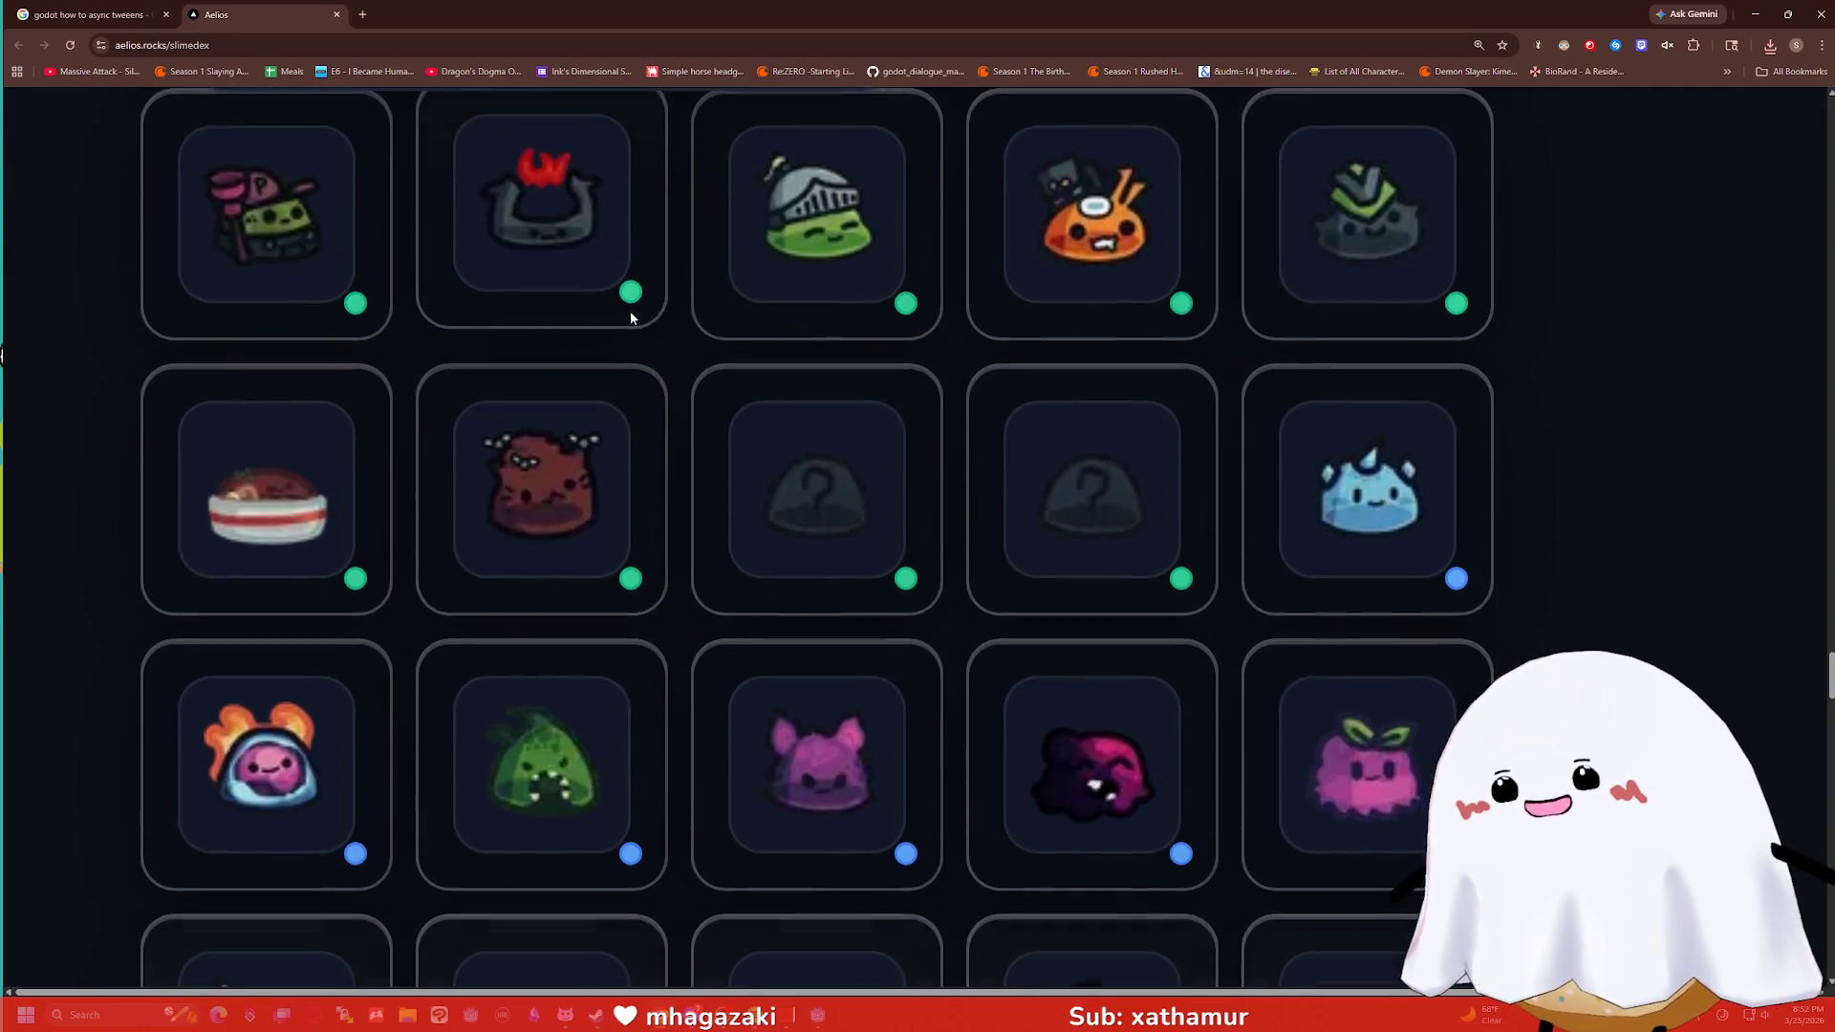
pyautogui.scroll(-3, 665, 282)
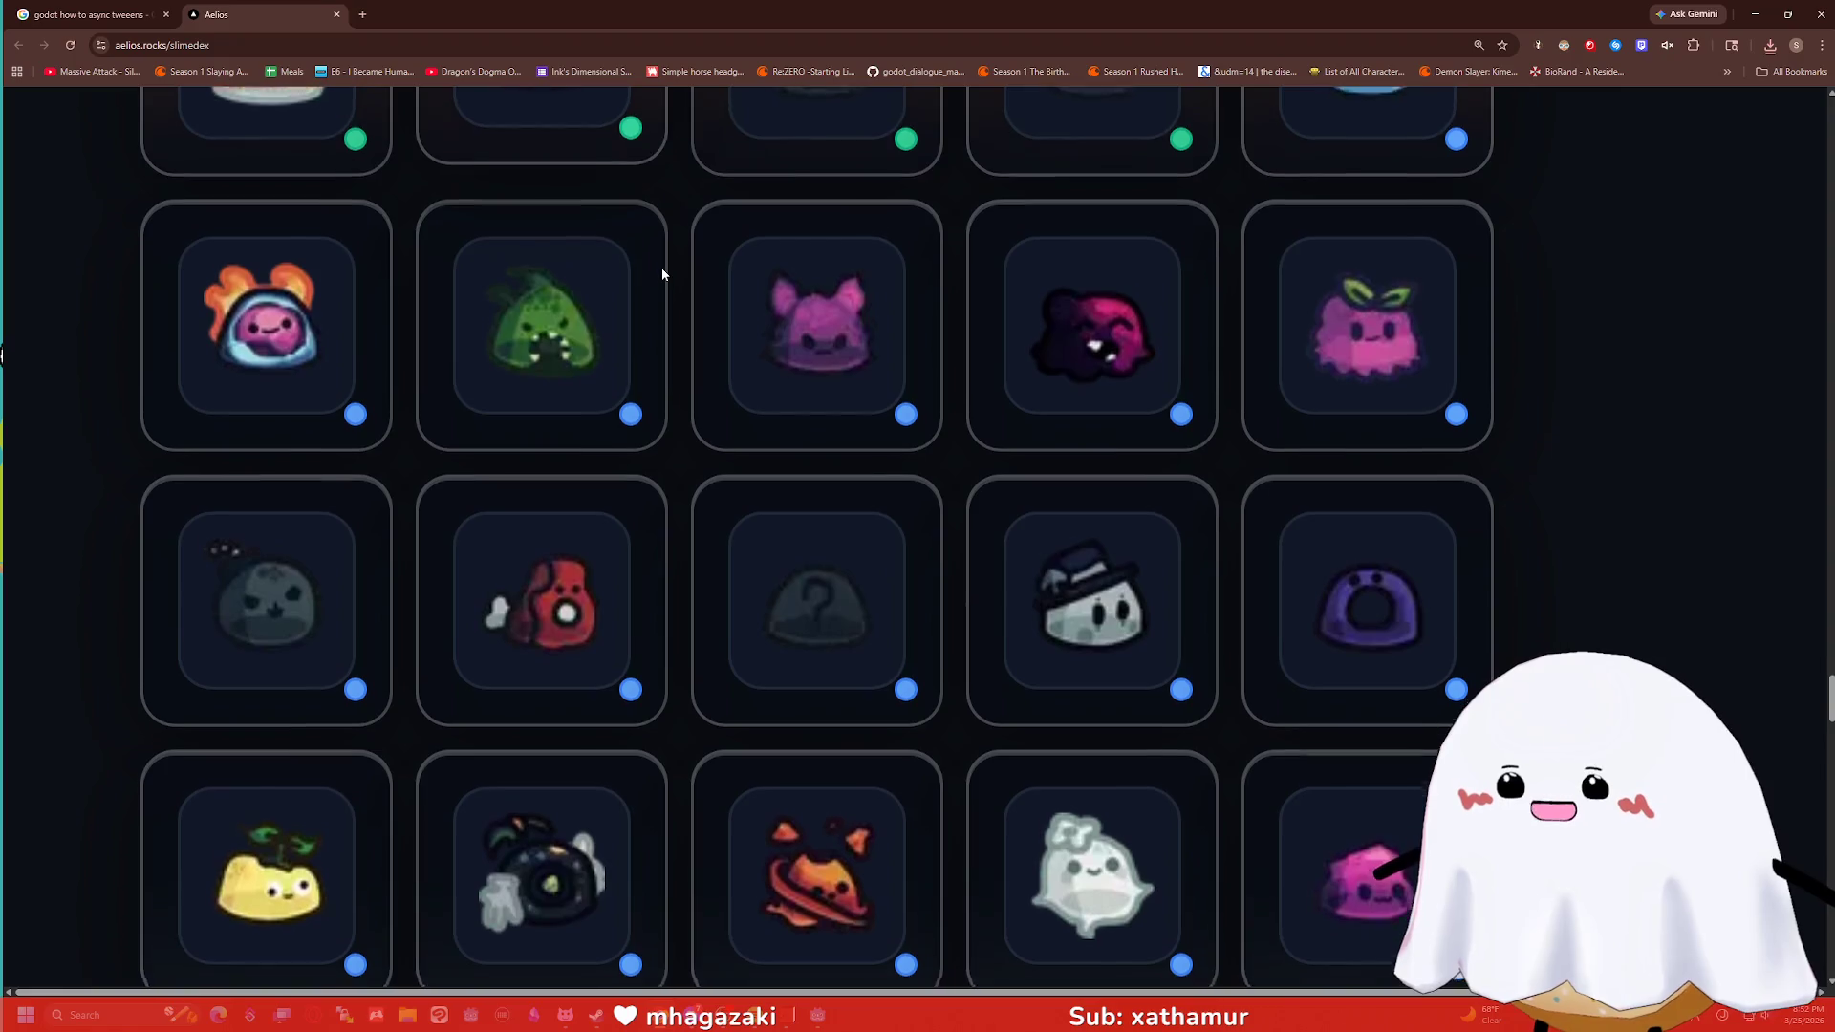
pyautogui.scroll(-2, 662, 274)
pyautogui.moveTo(1089, 584)
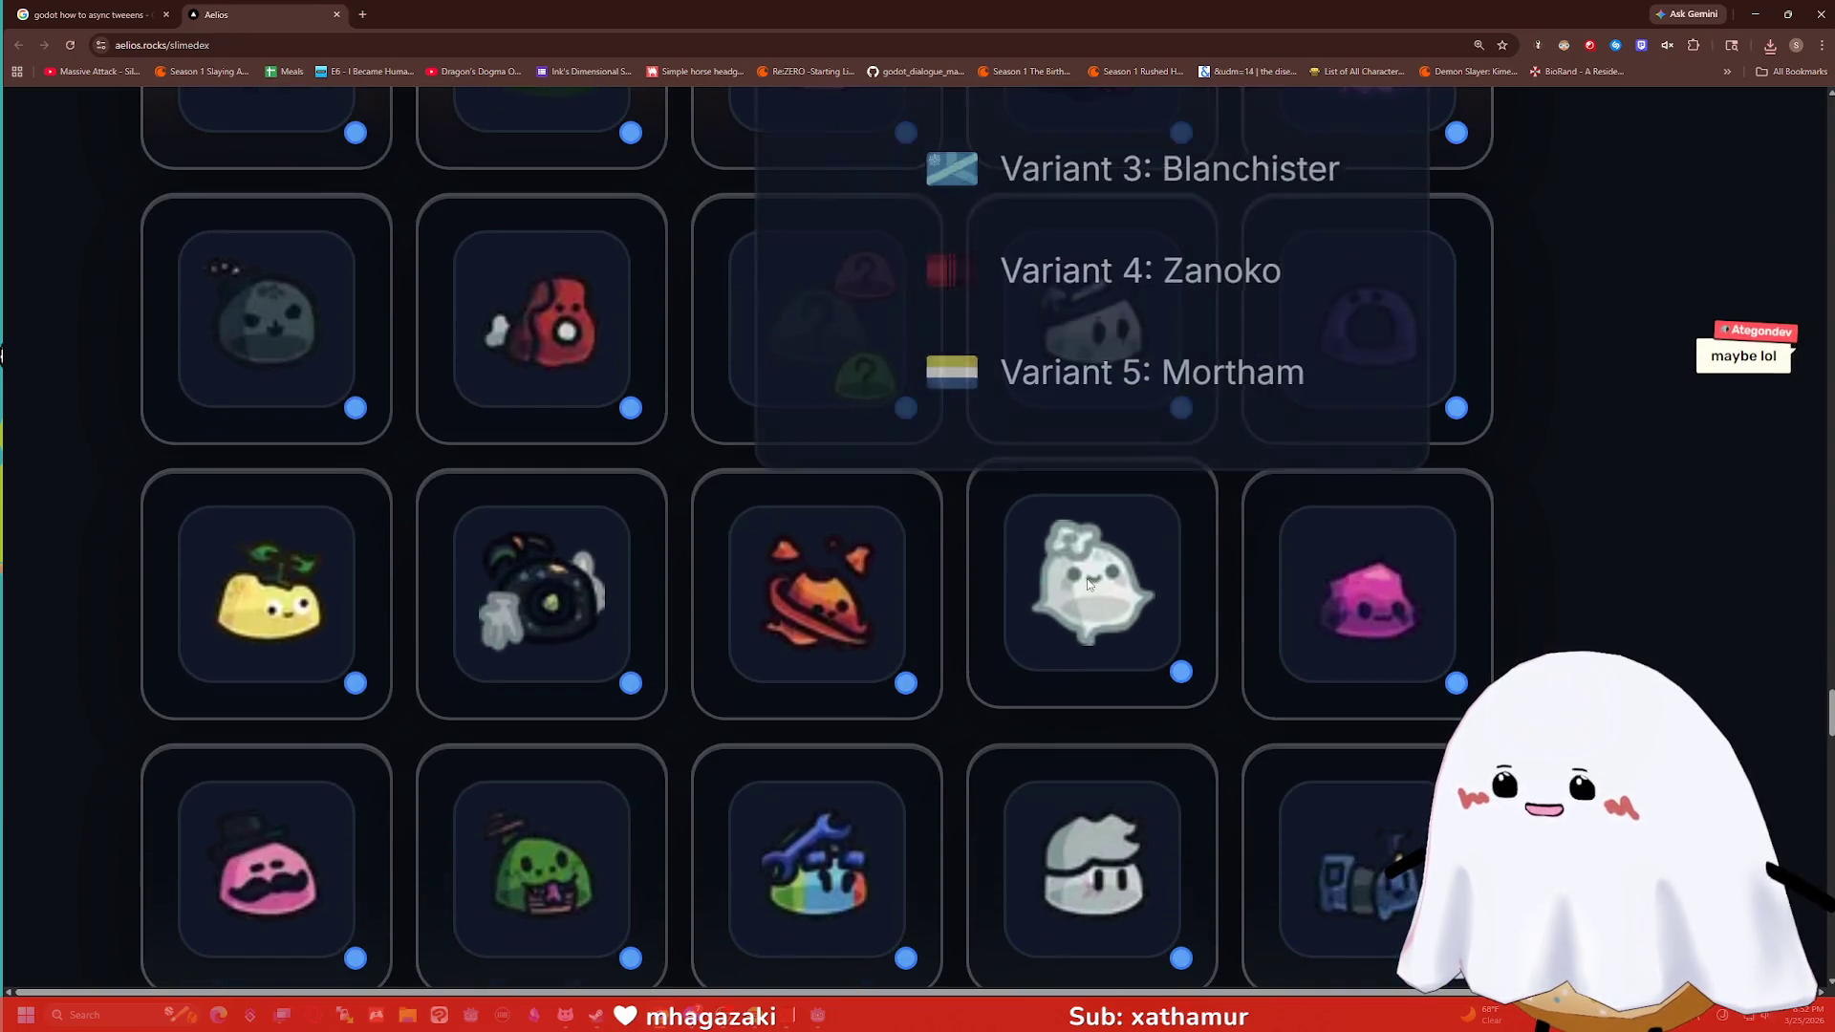
pyautogui.scroll(3, 1089, 585)
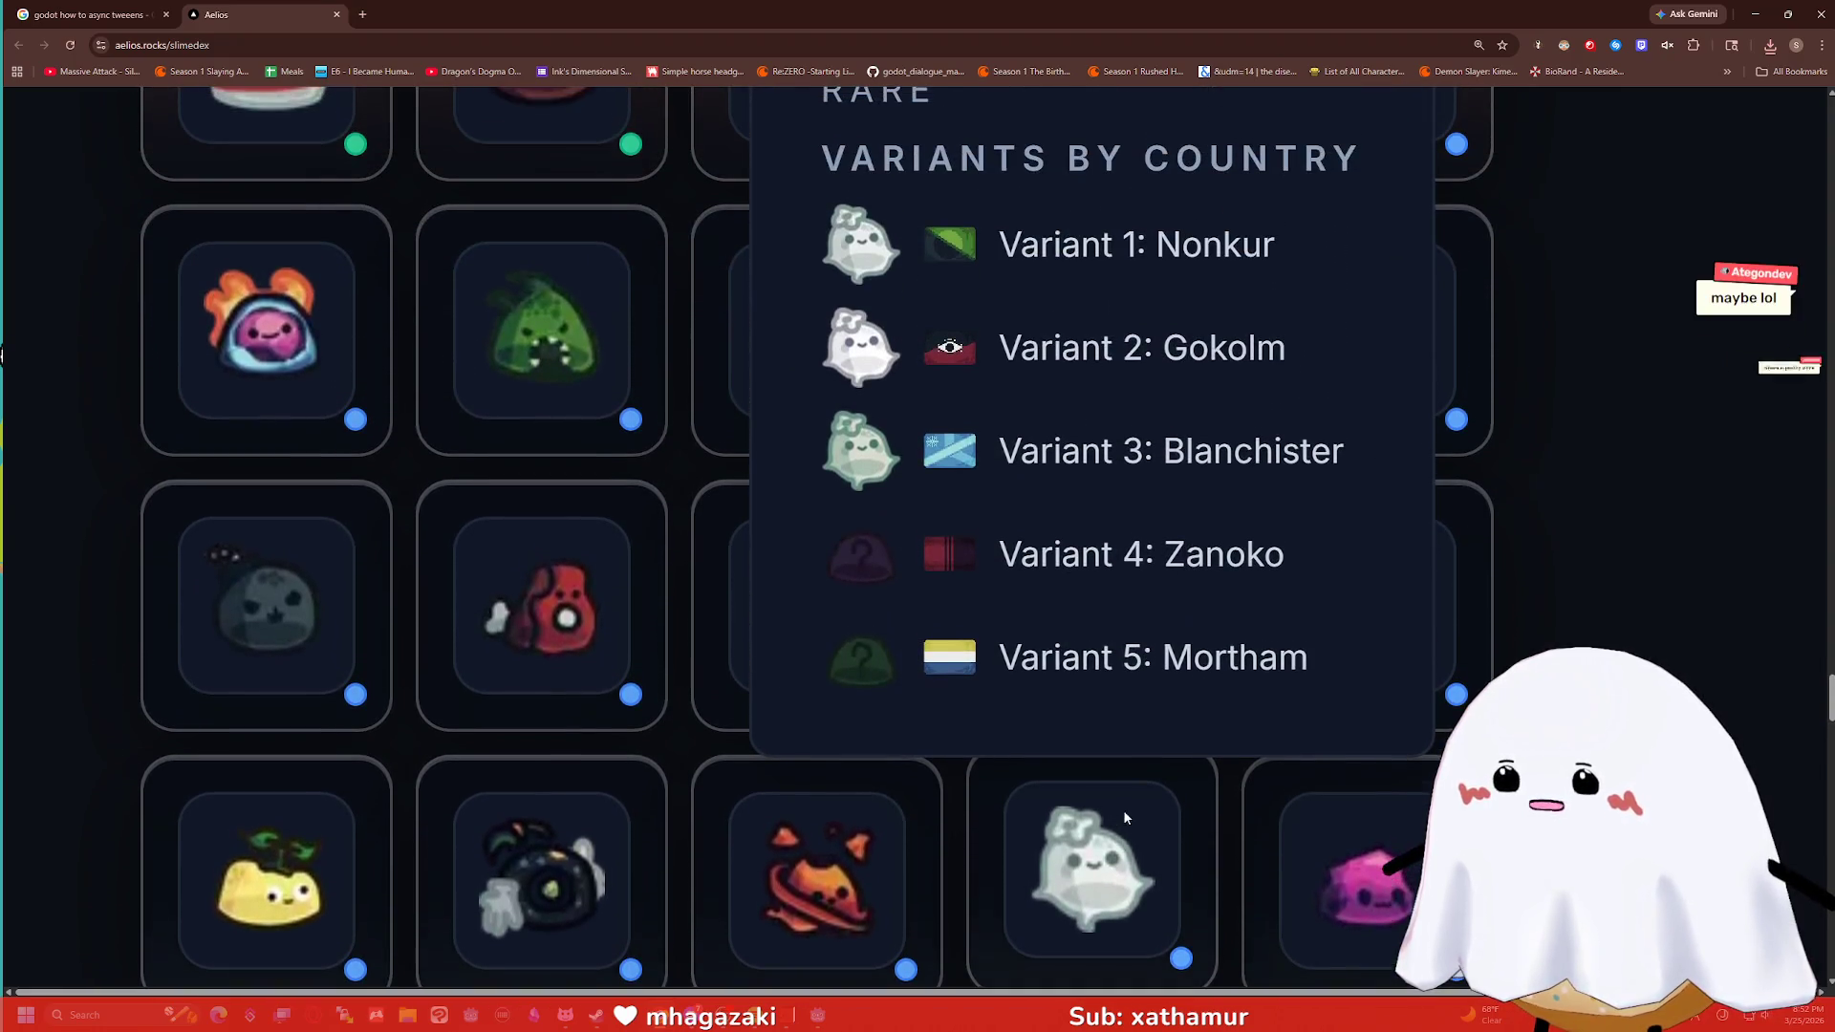
pyautogui.scroll(-2, 1094, 616)
pyautogui.scroll(-6, 914, 325)
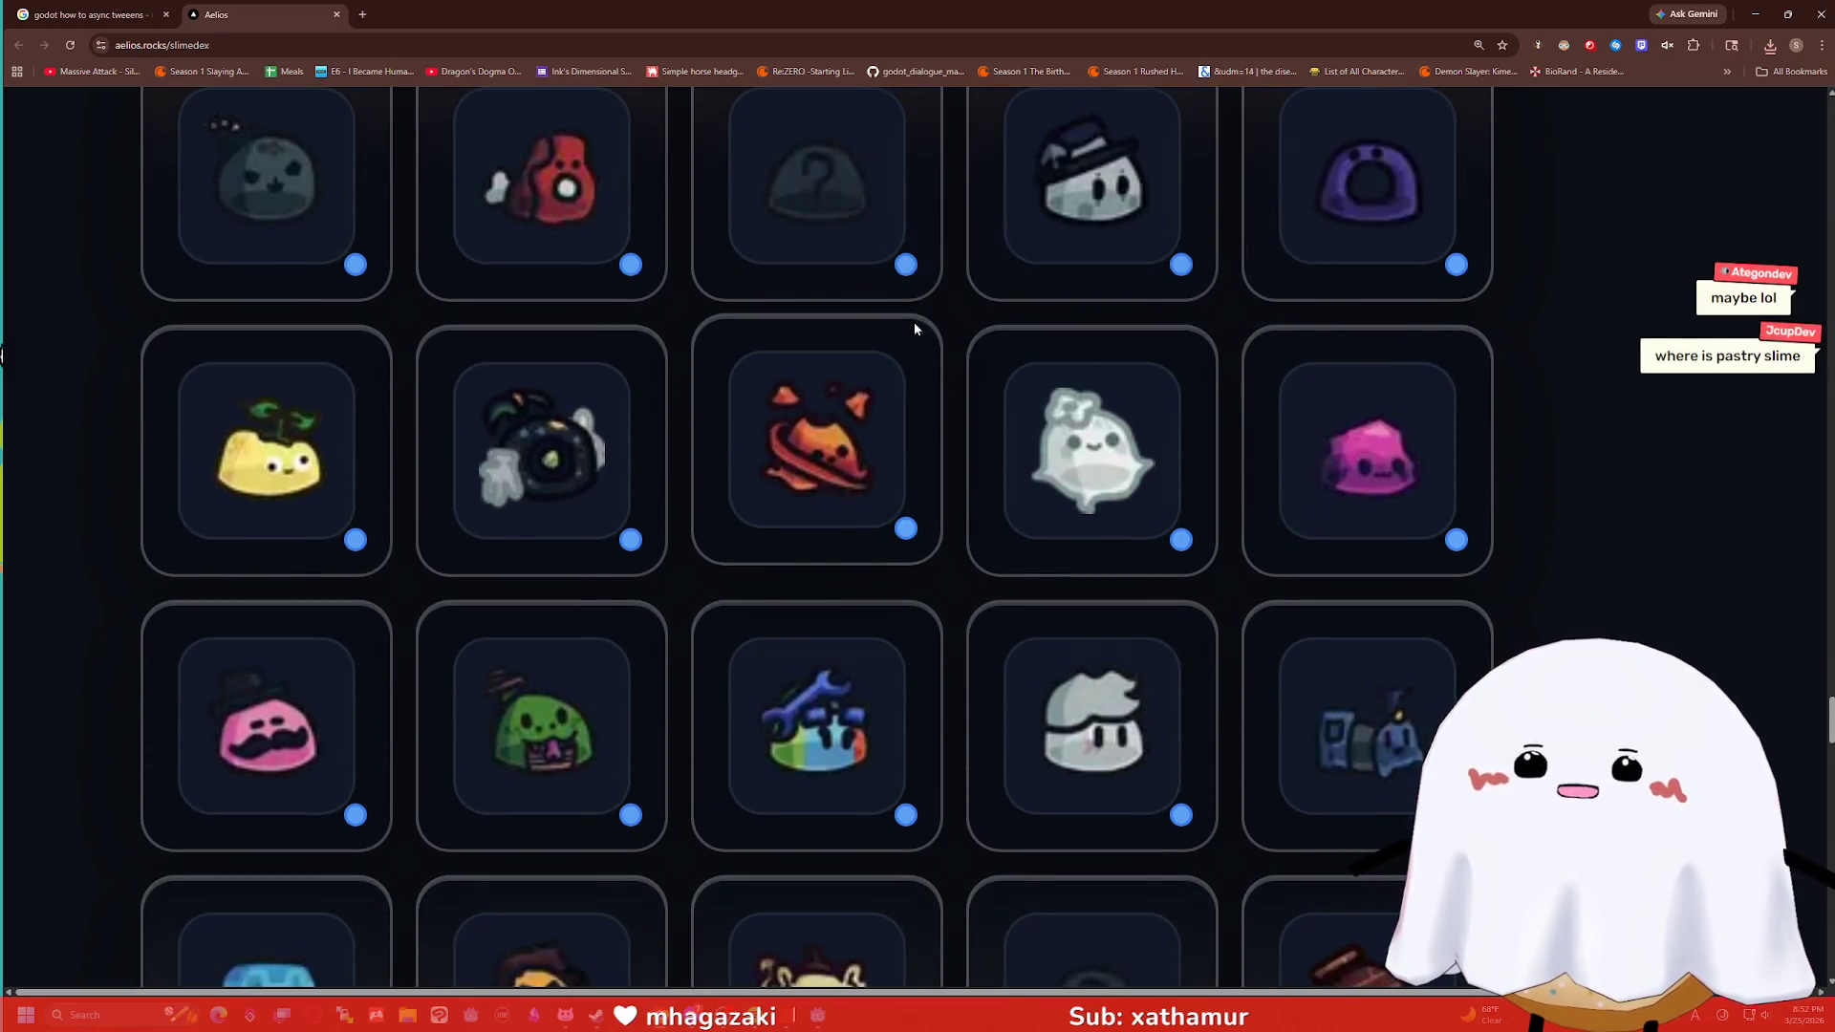
pyautogui.scroll(-3, 913, 325)
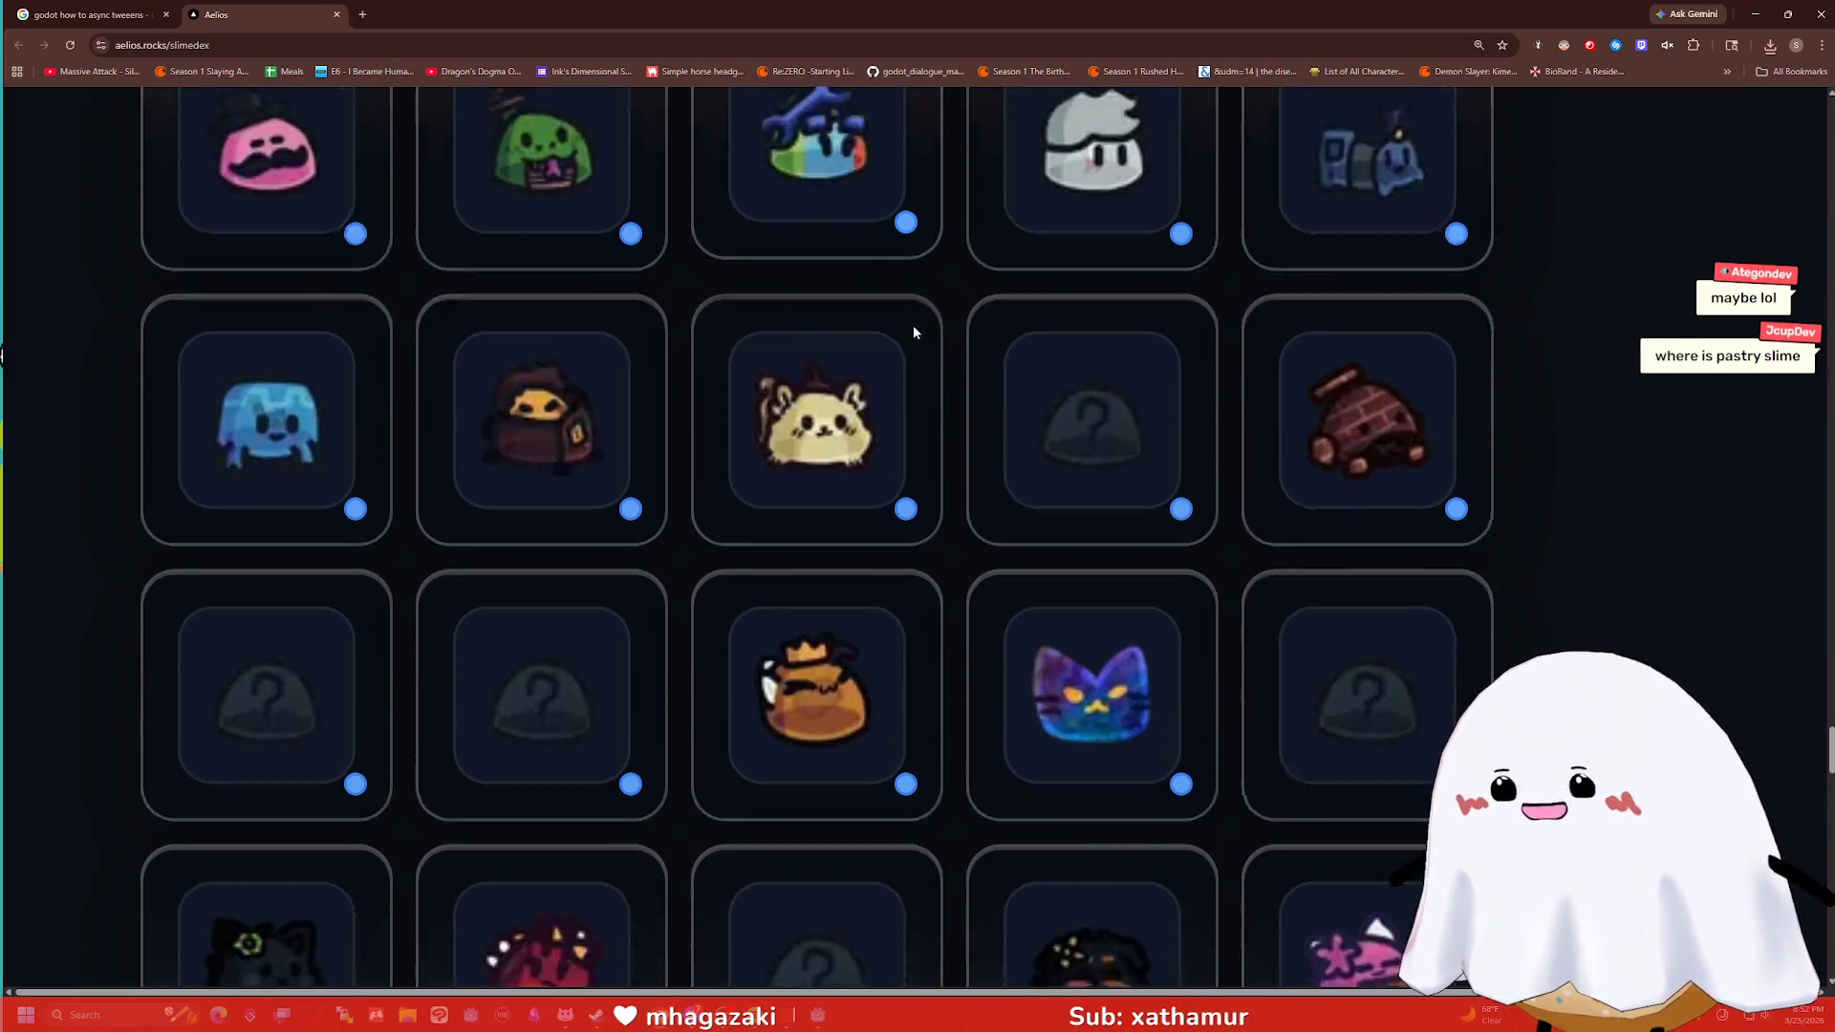
pyautogui.moveTo(861, 422)
pyautogui.scroll(-6, 861, 423)
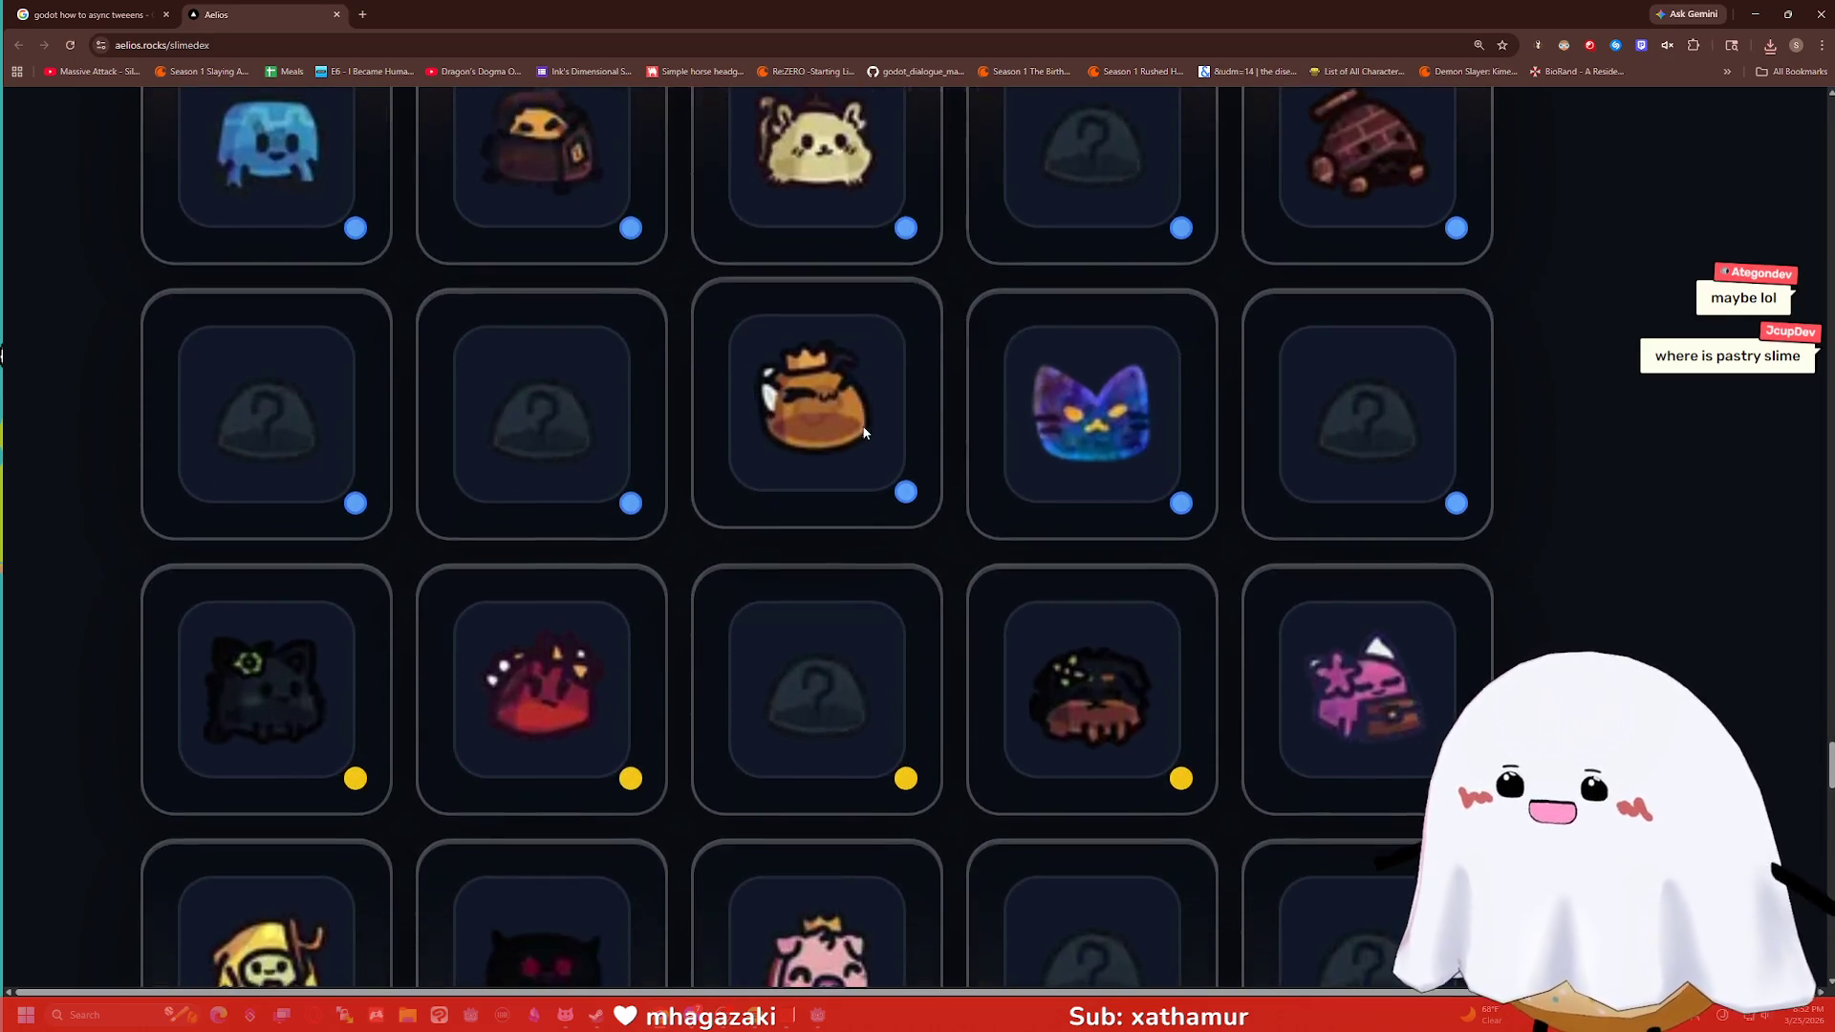
pyautogui.scroll(-3, 866, 420)
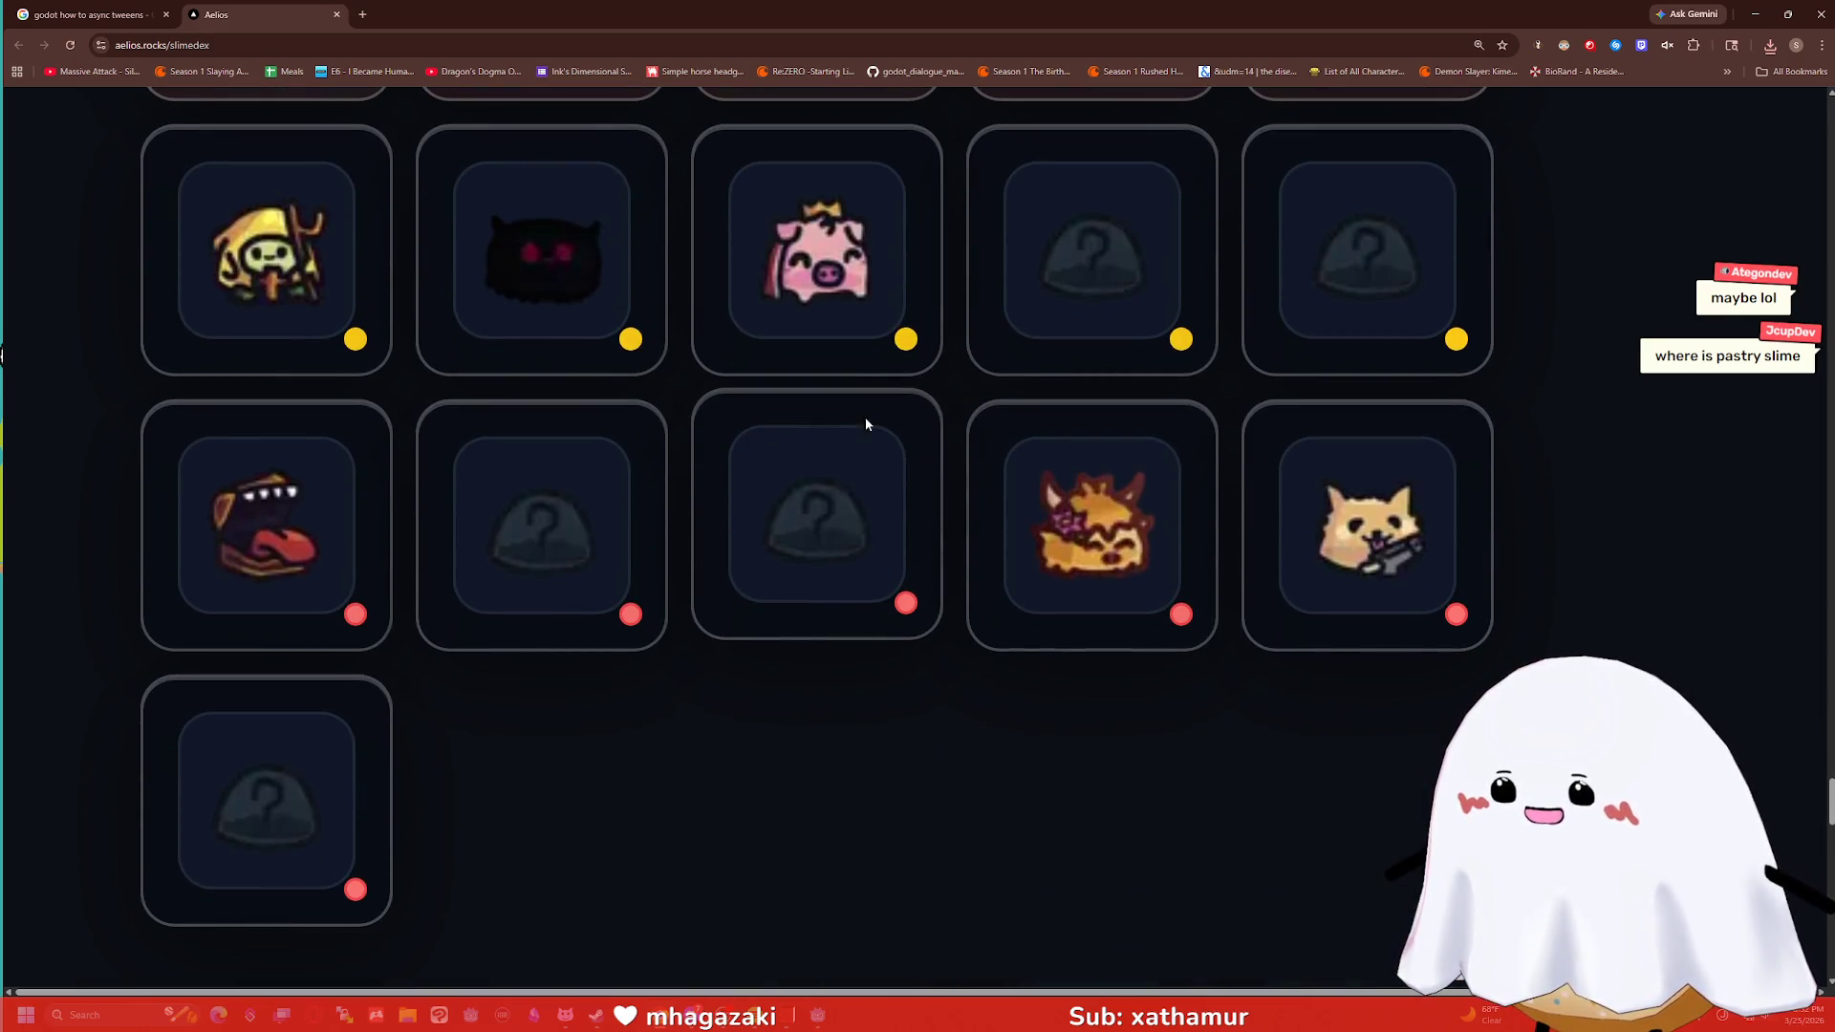
pyautogui.moveTo(307, 512)
# Scroll back up the Slimedex and open Chrome's find-in-page search.
pyautogui.scroll(10, 753, 415)
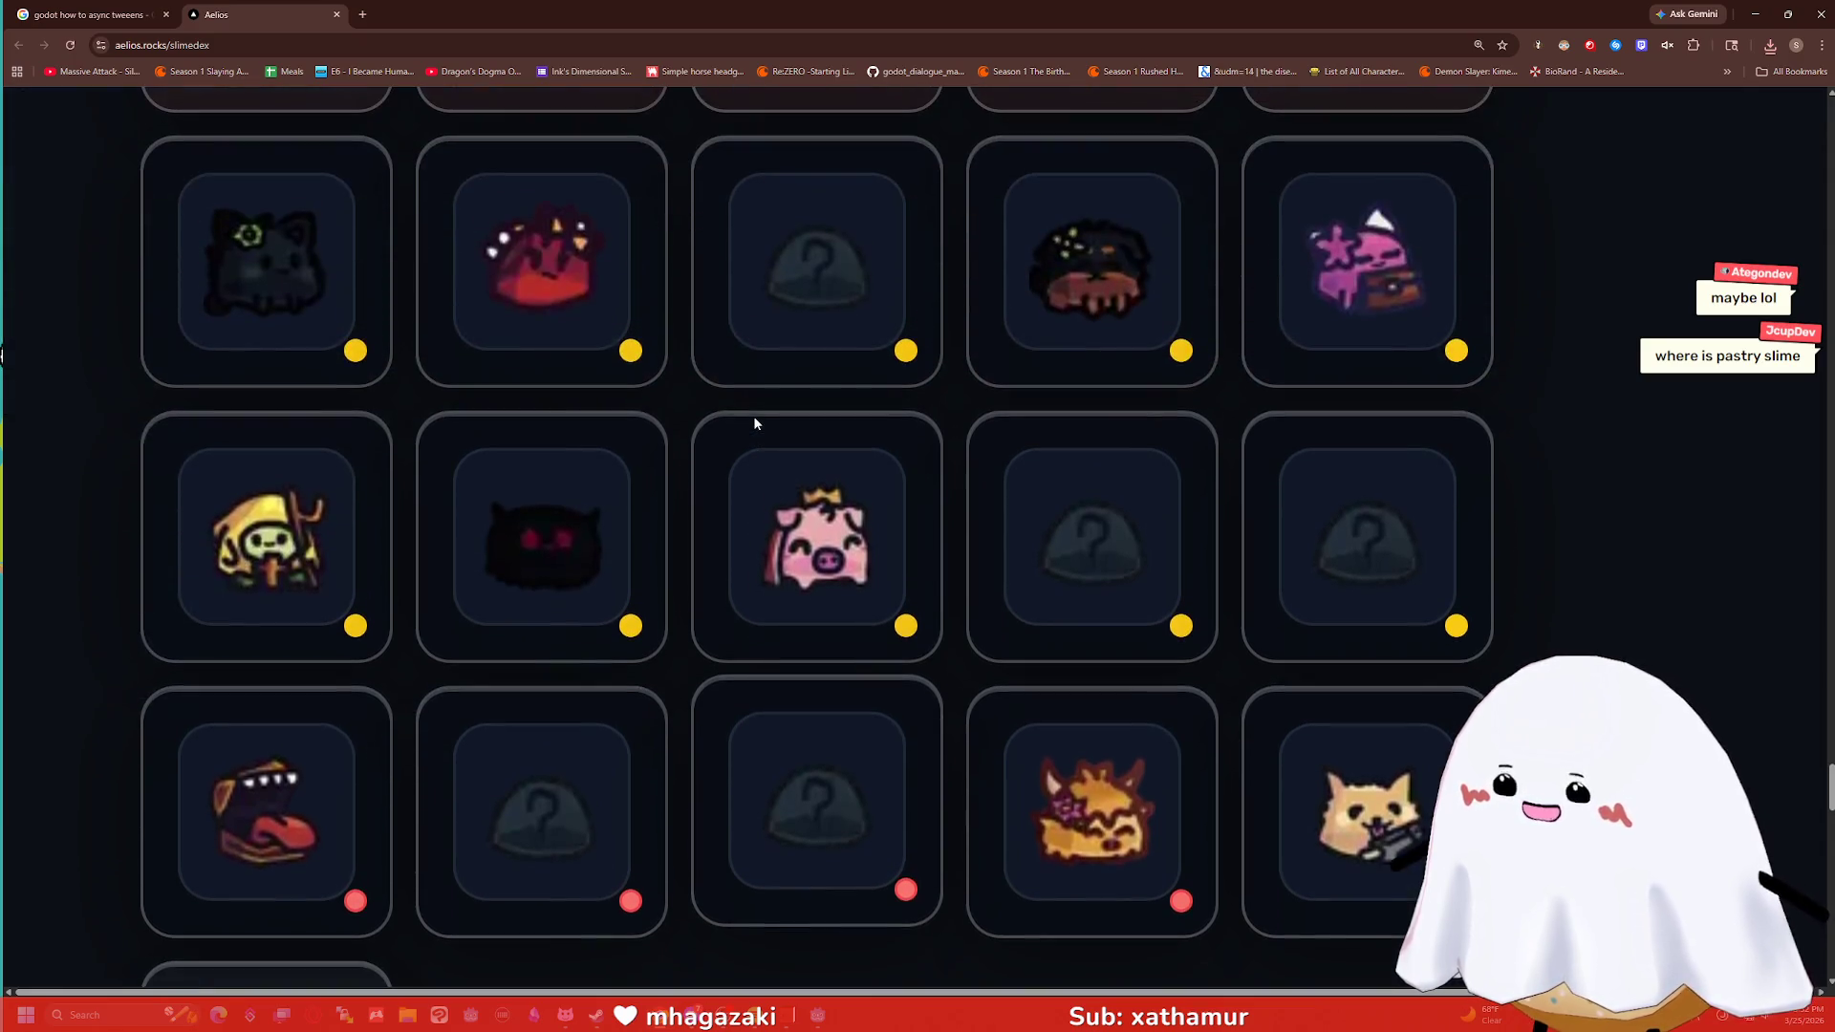
pyautogui.scroll(5, 762, 425)
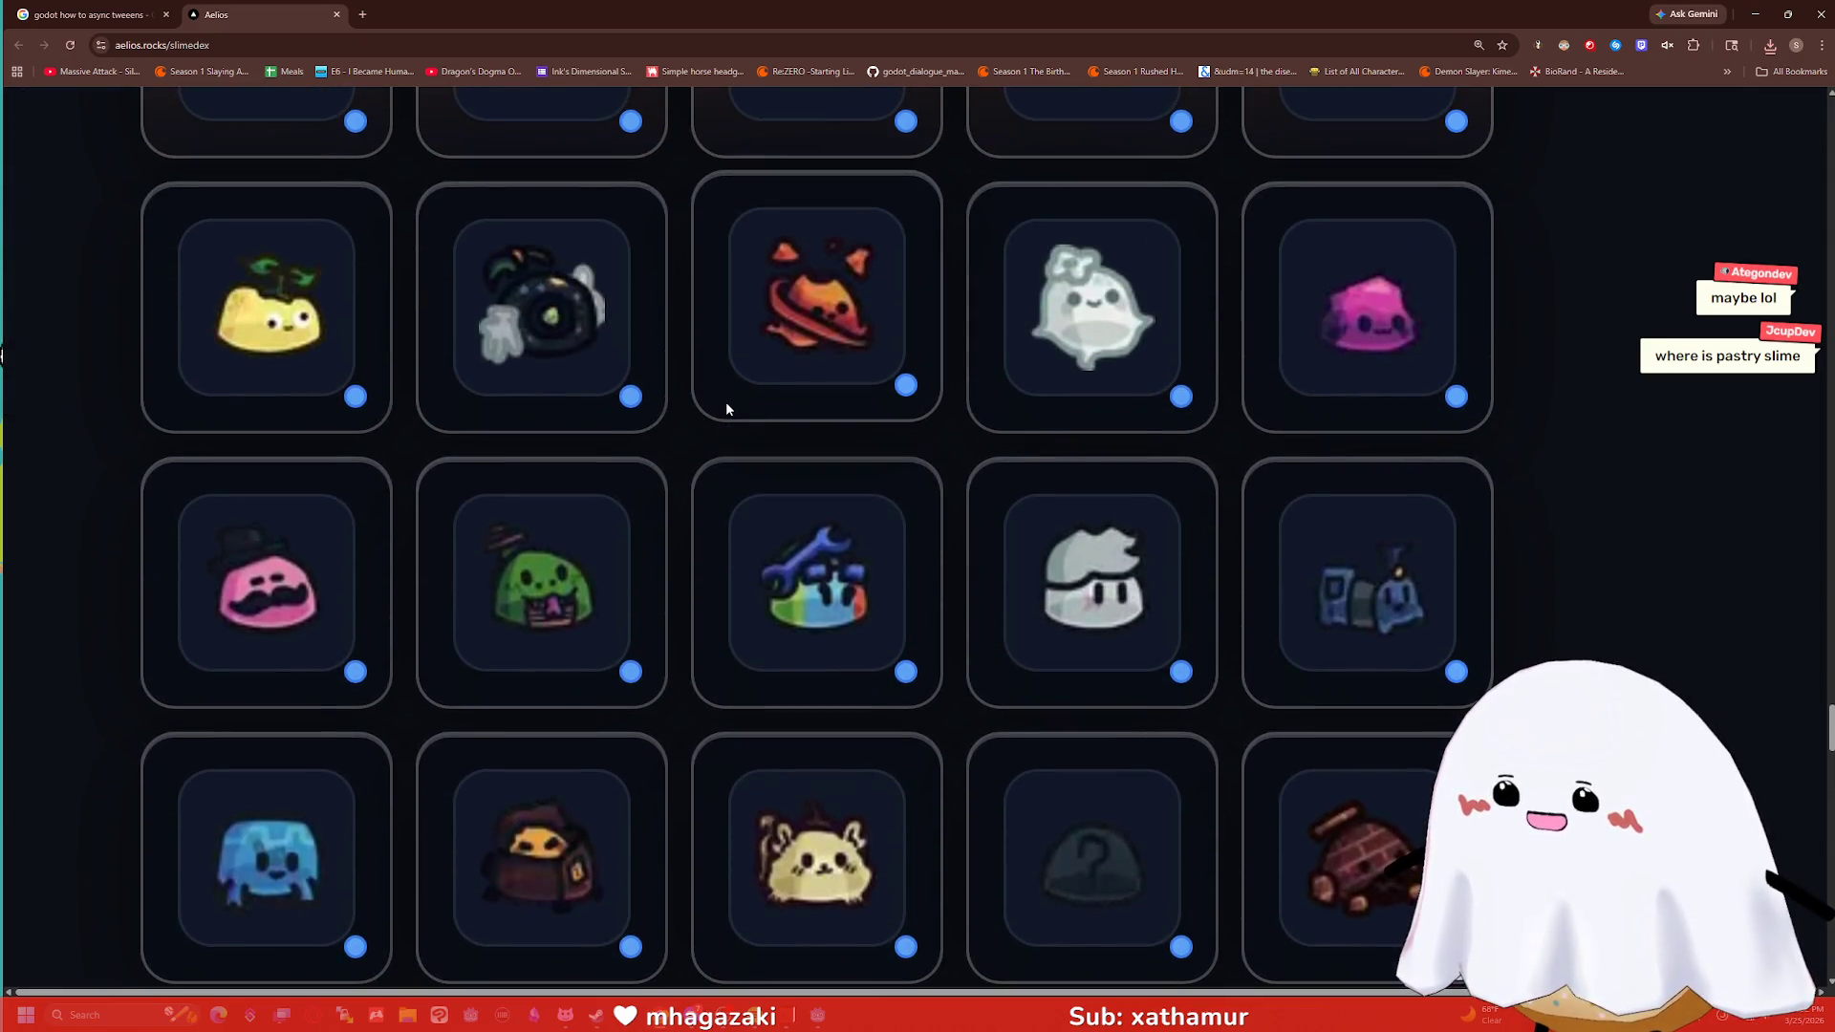
pyautogui.scroll(11, 777, 441)
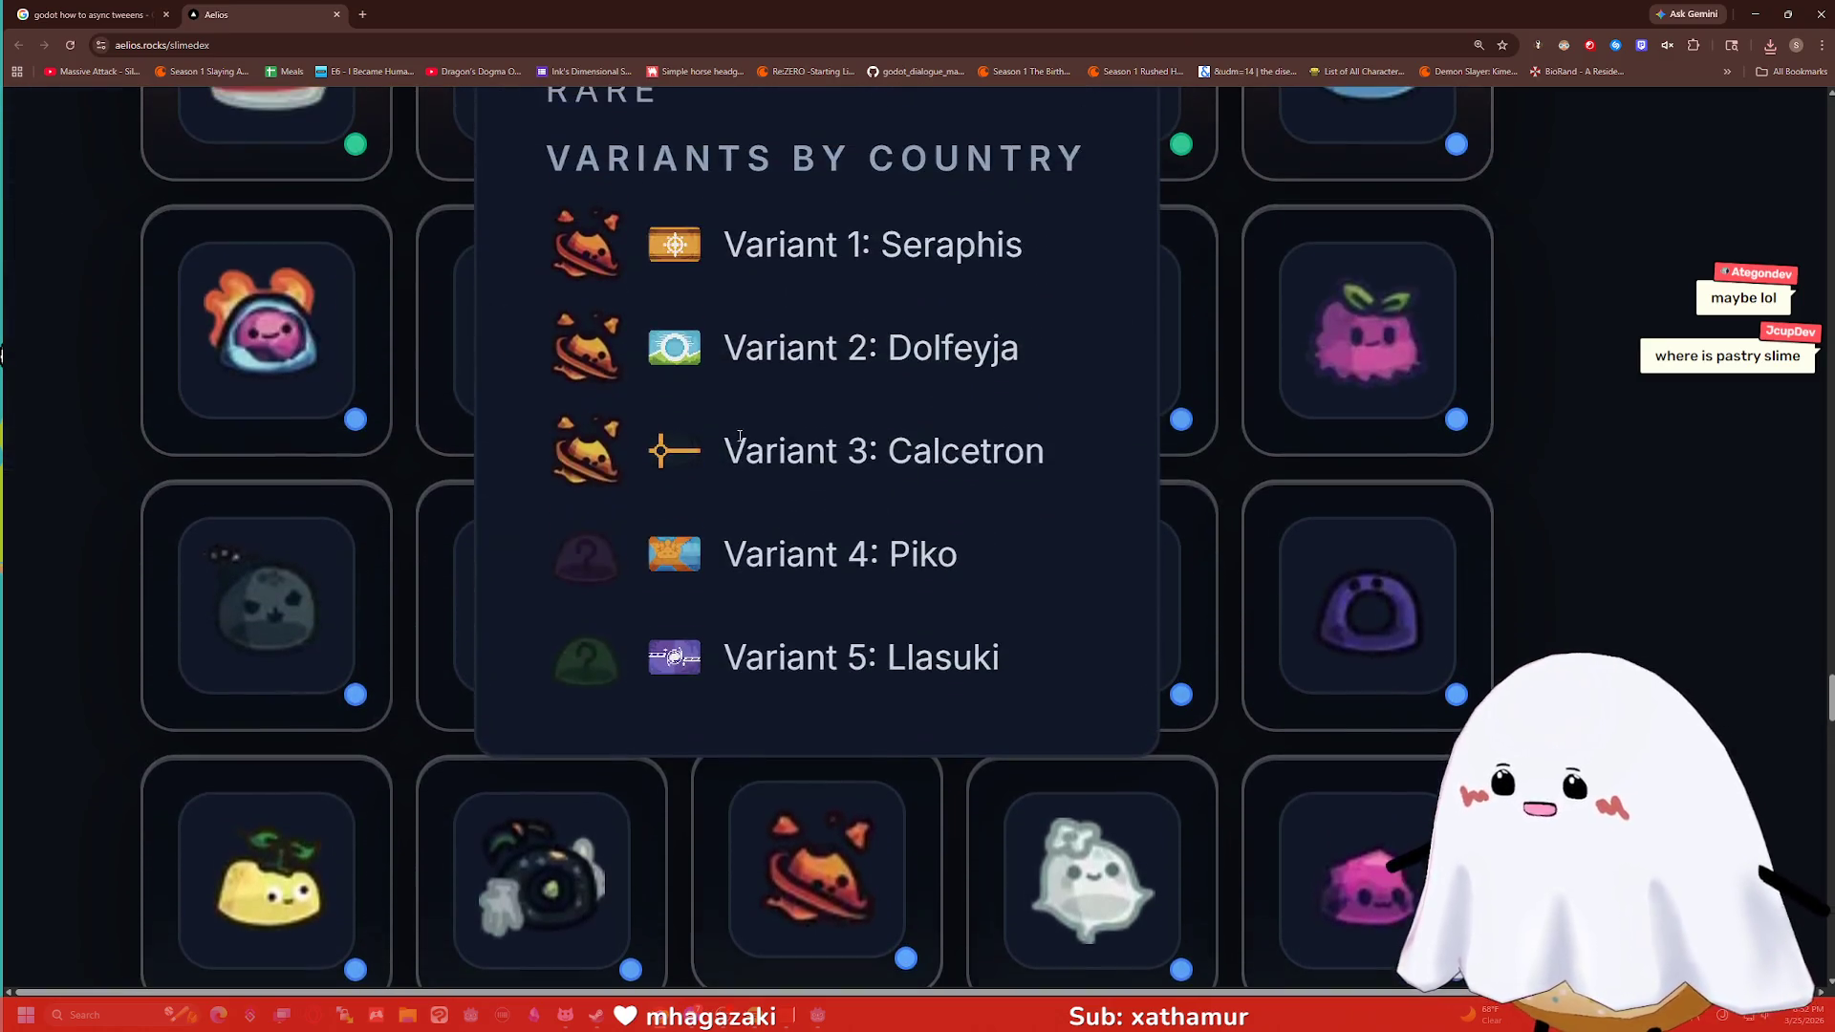
pyautogui.moveTo(1398, 255)
pyautogui.scroll(10, 1229, 334)
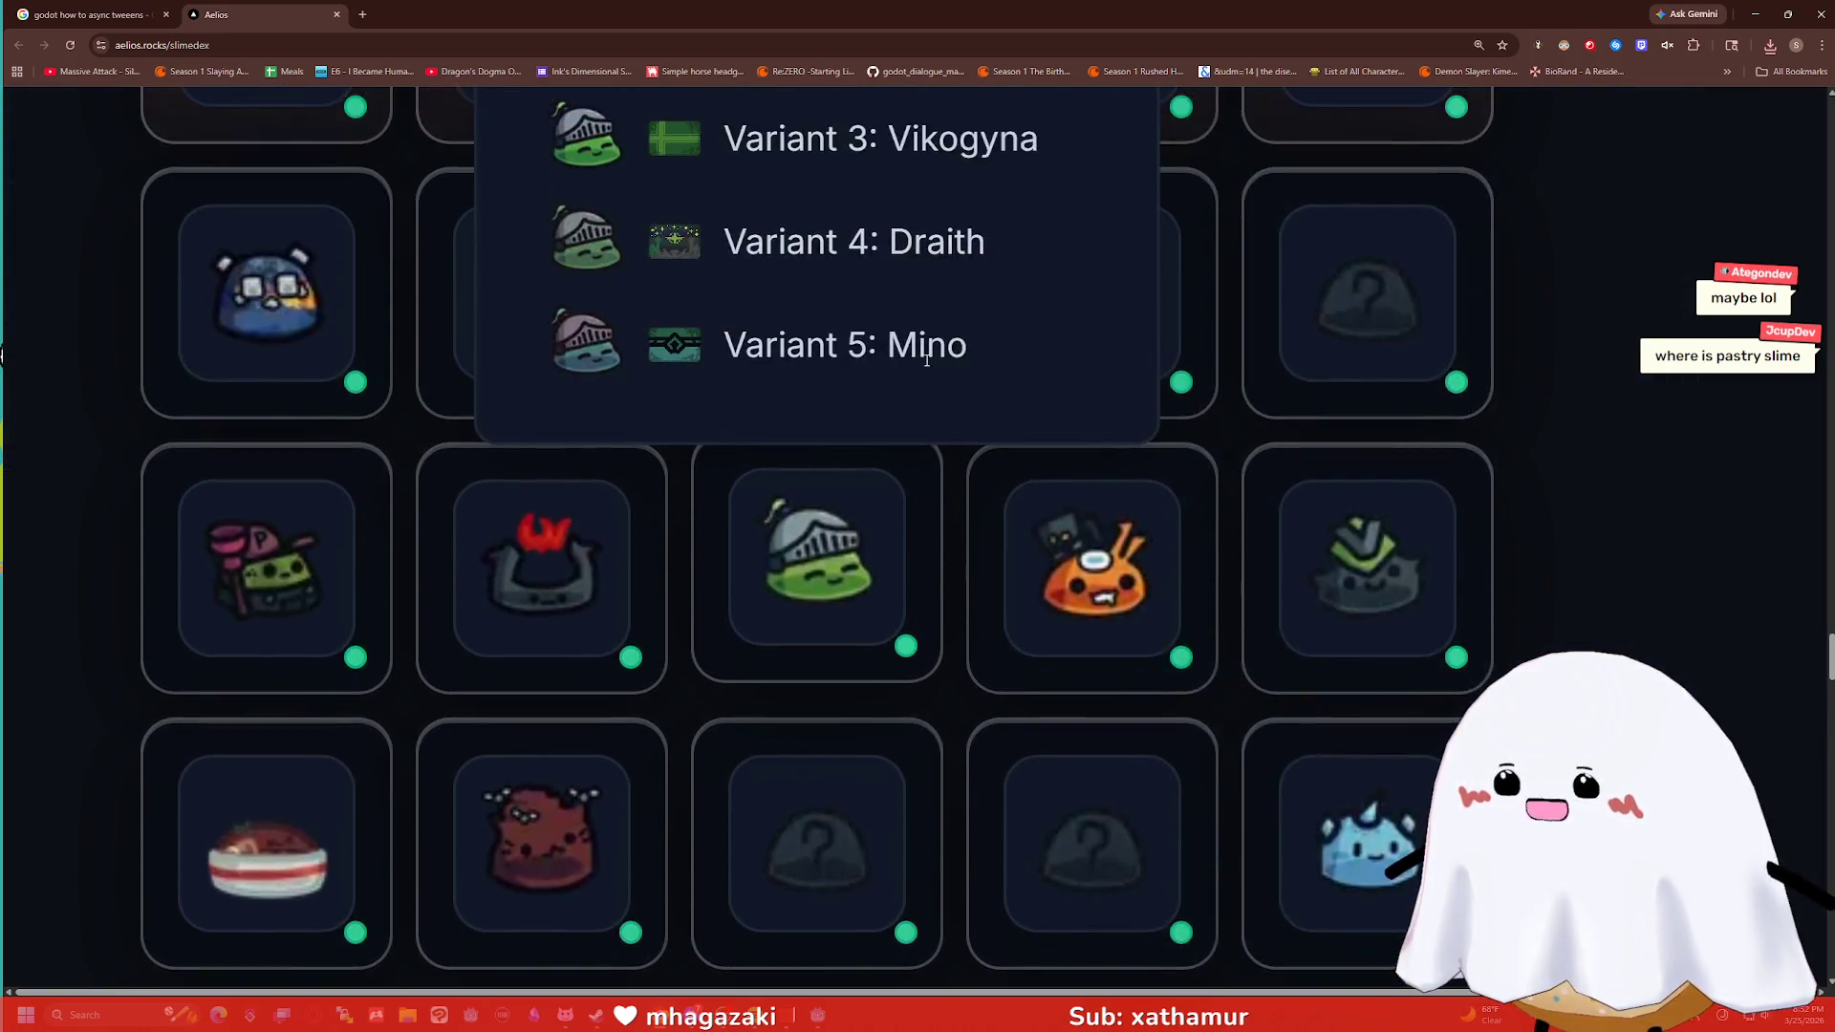
pyautogui.scroll(19, 1640, 339)
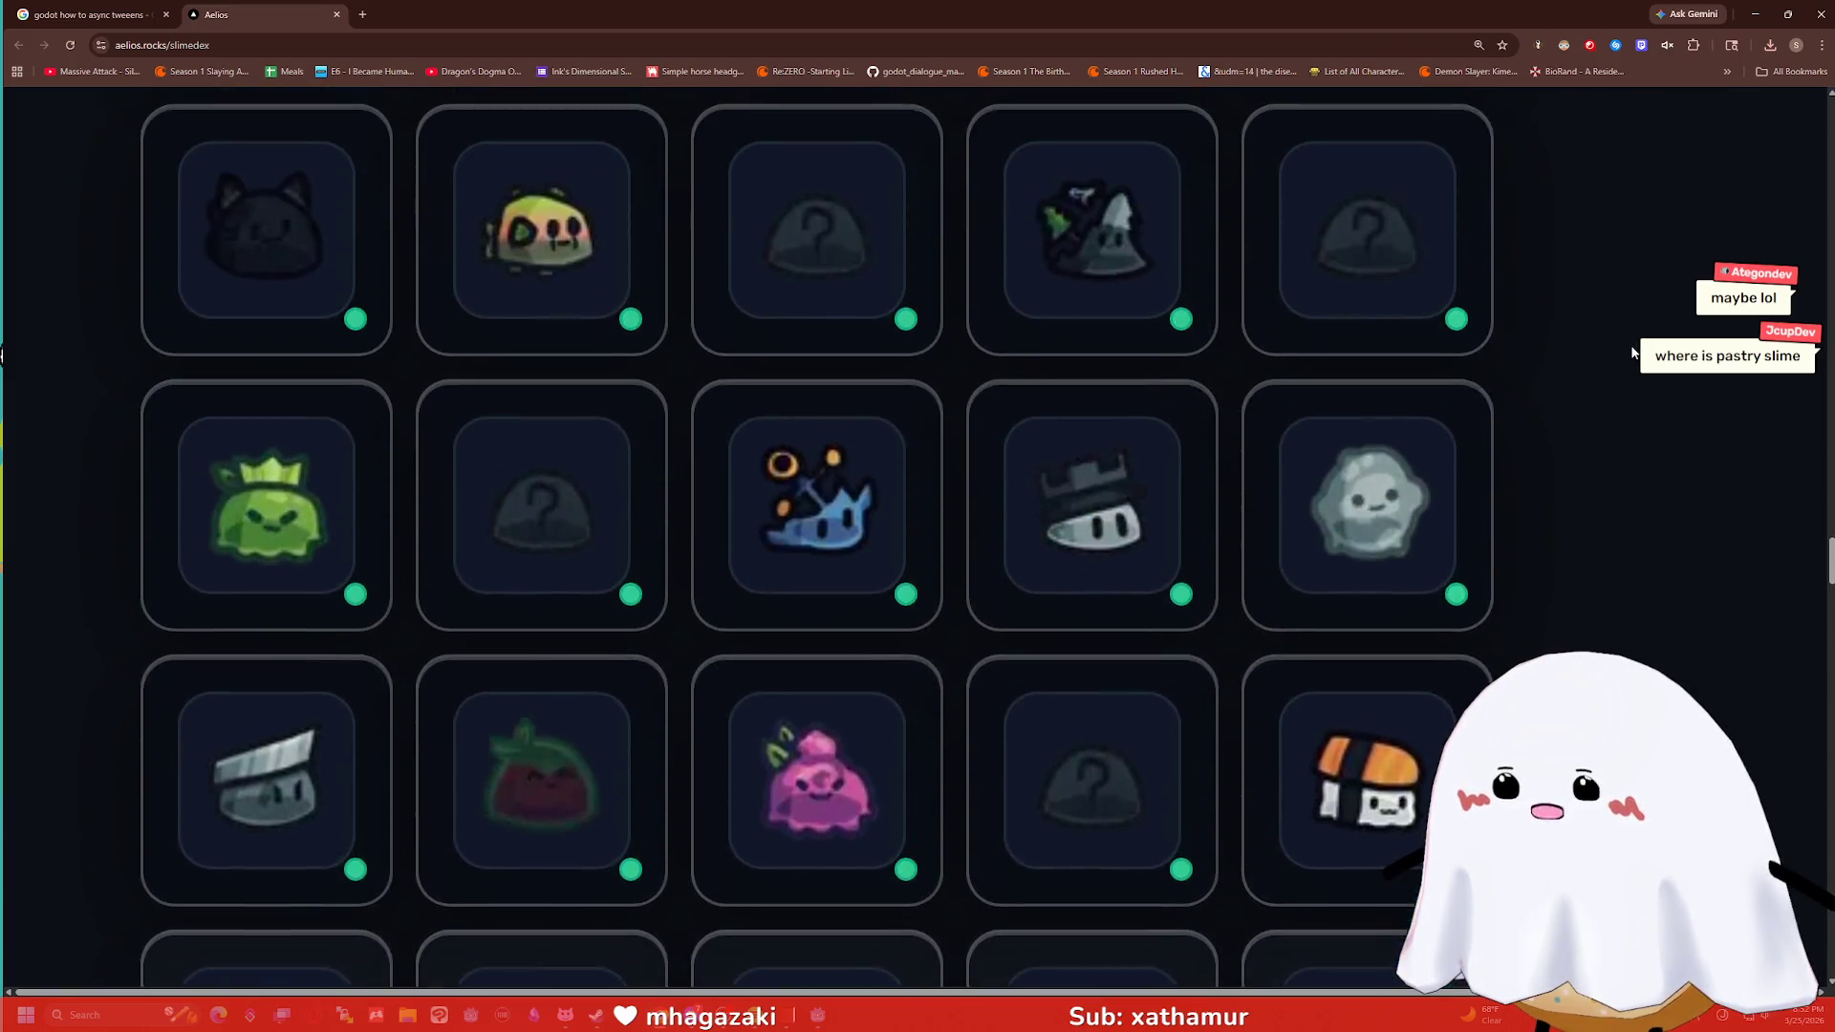
pyautogui.scroll(12, 1625, 346)
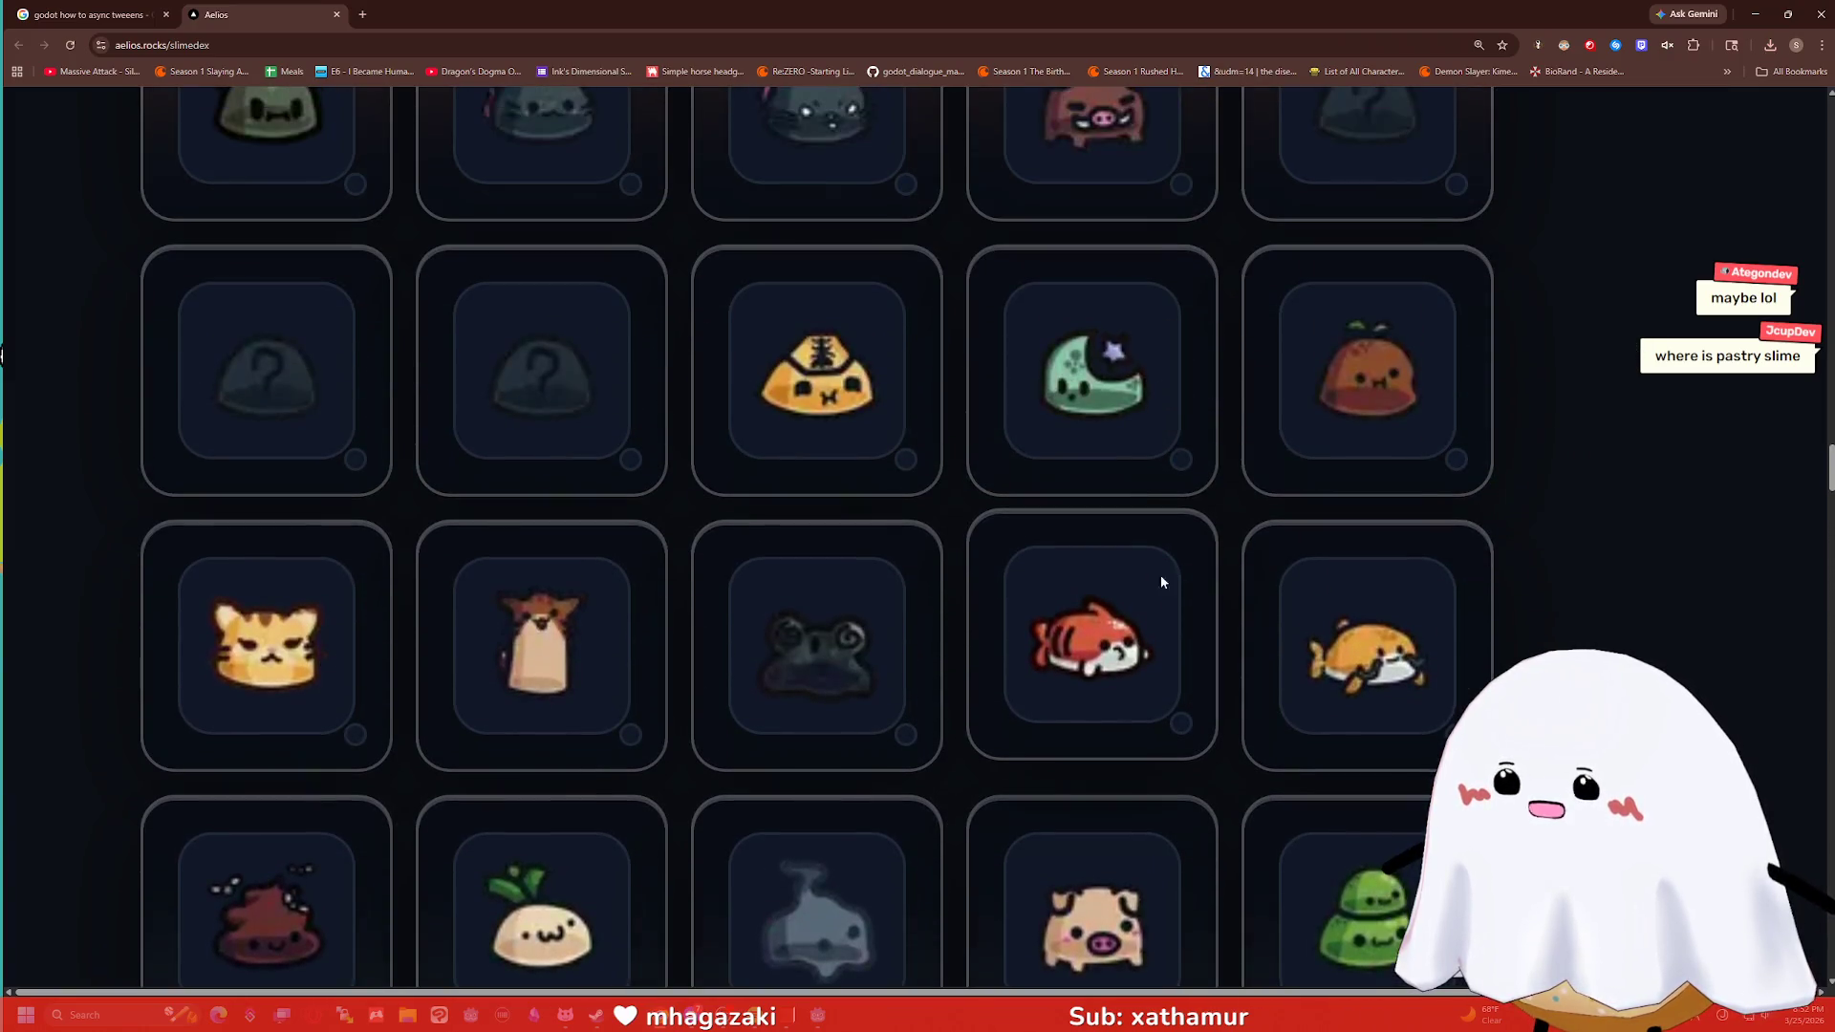
pyautogui.moveTo(1115, 617)
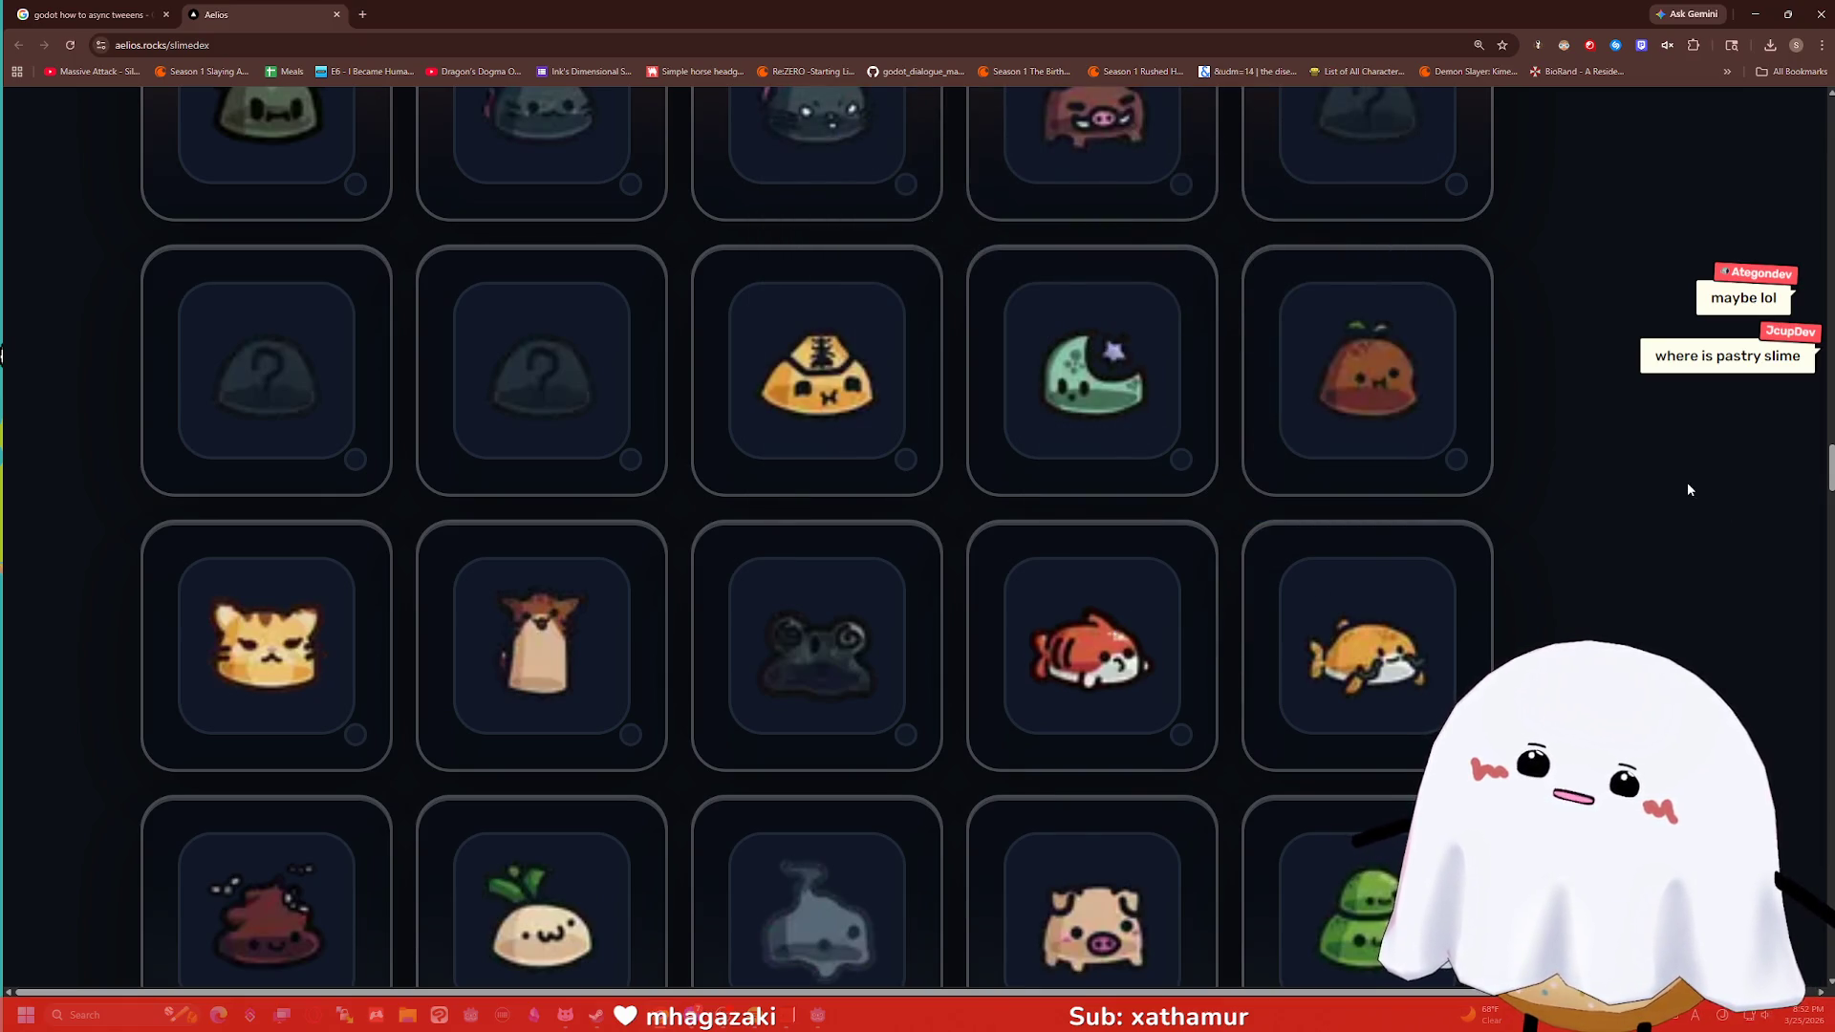
pyautogui.scroll(9, 1688, 484)
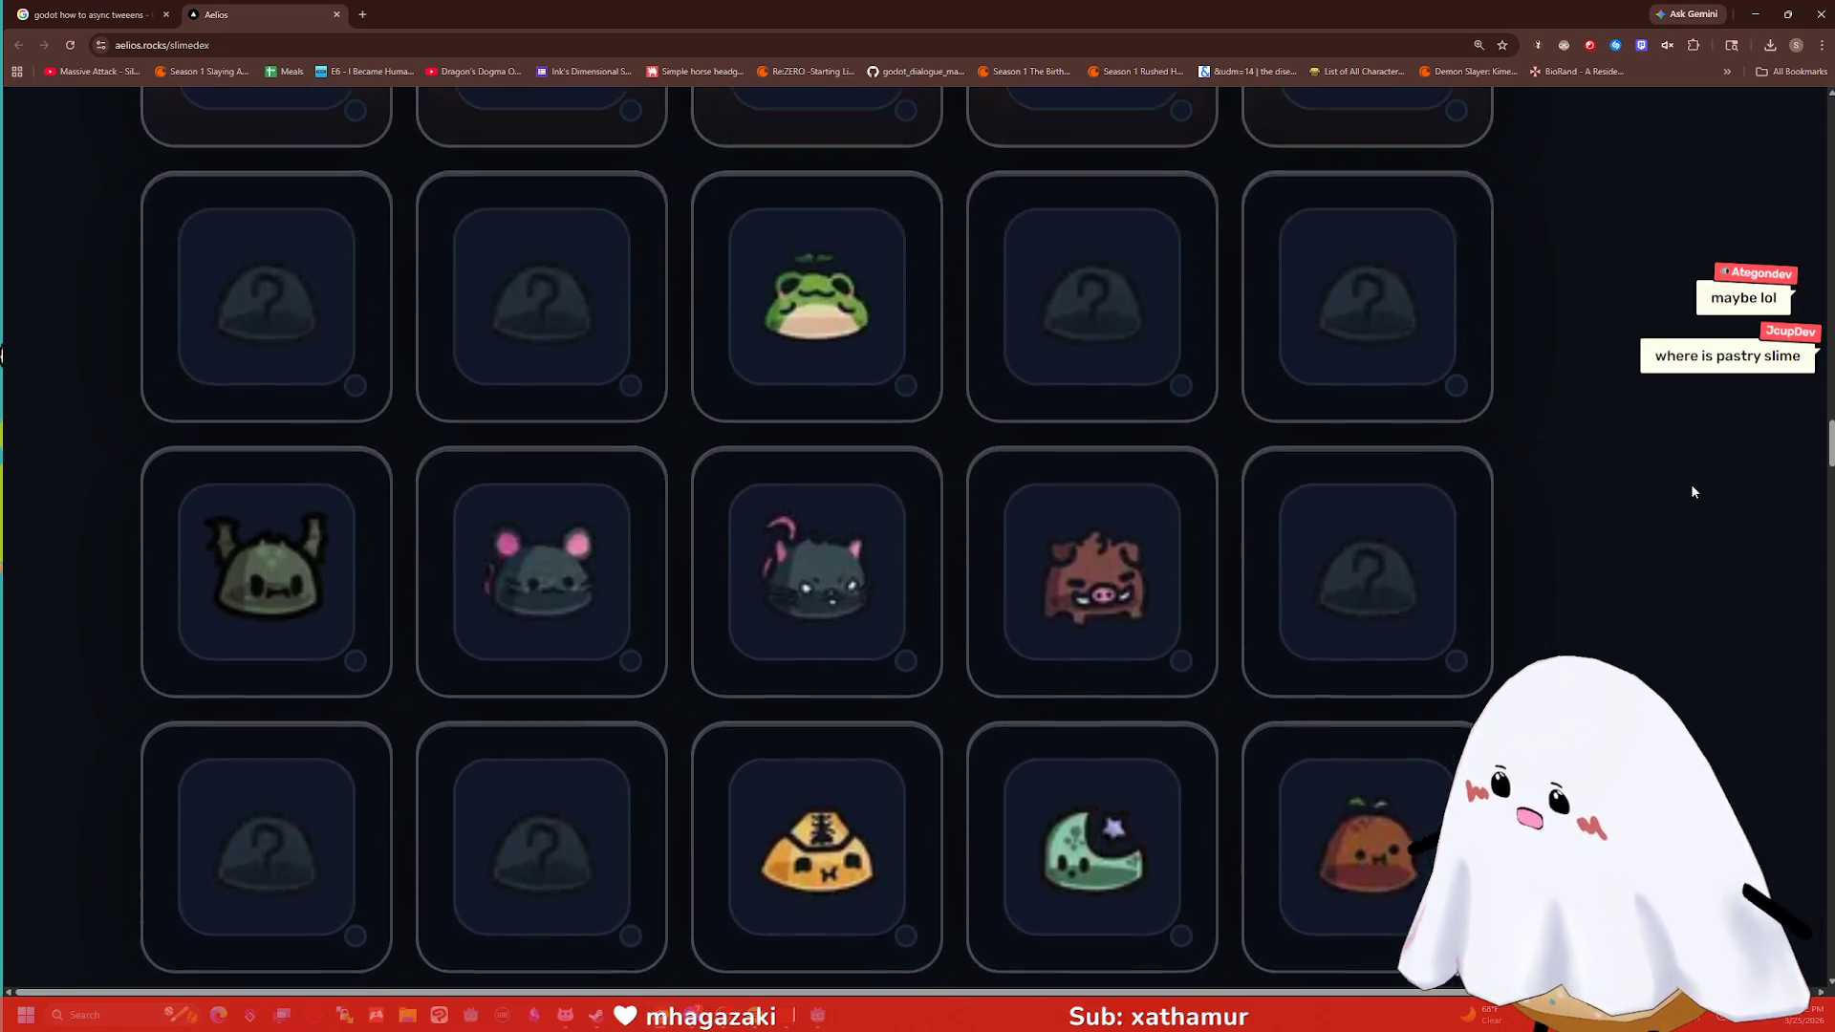
pyautogui.scroll(6, 1697, 493)
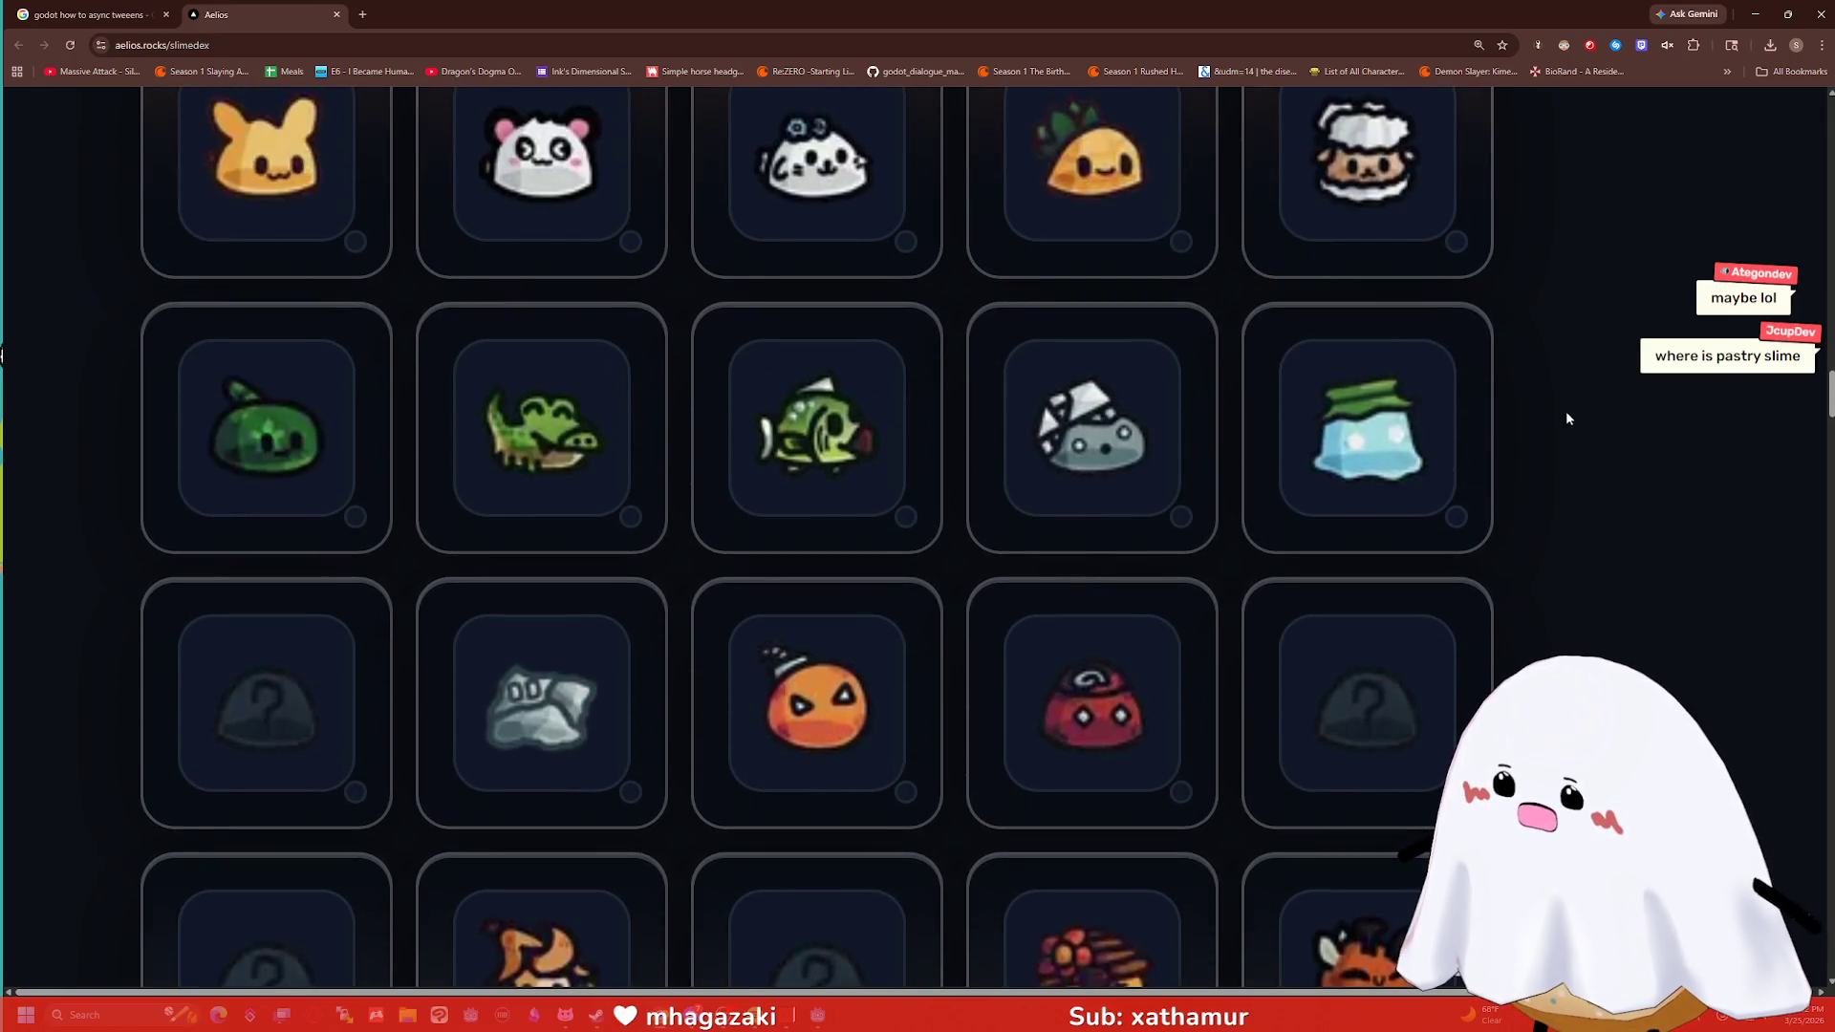
pyautogui.scroll(7, 1567, 419)
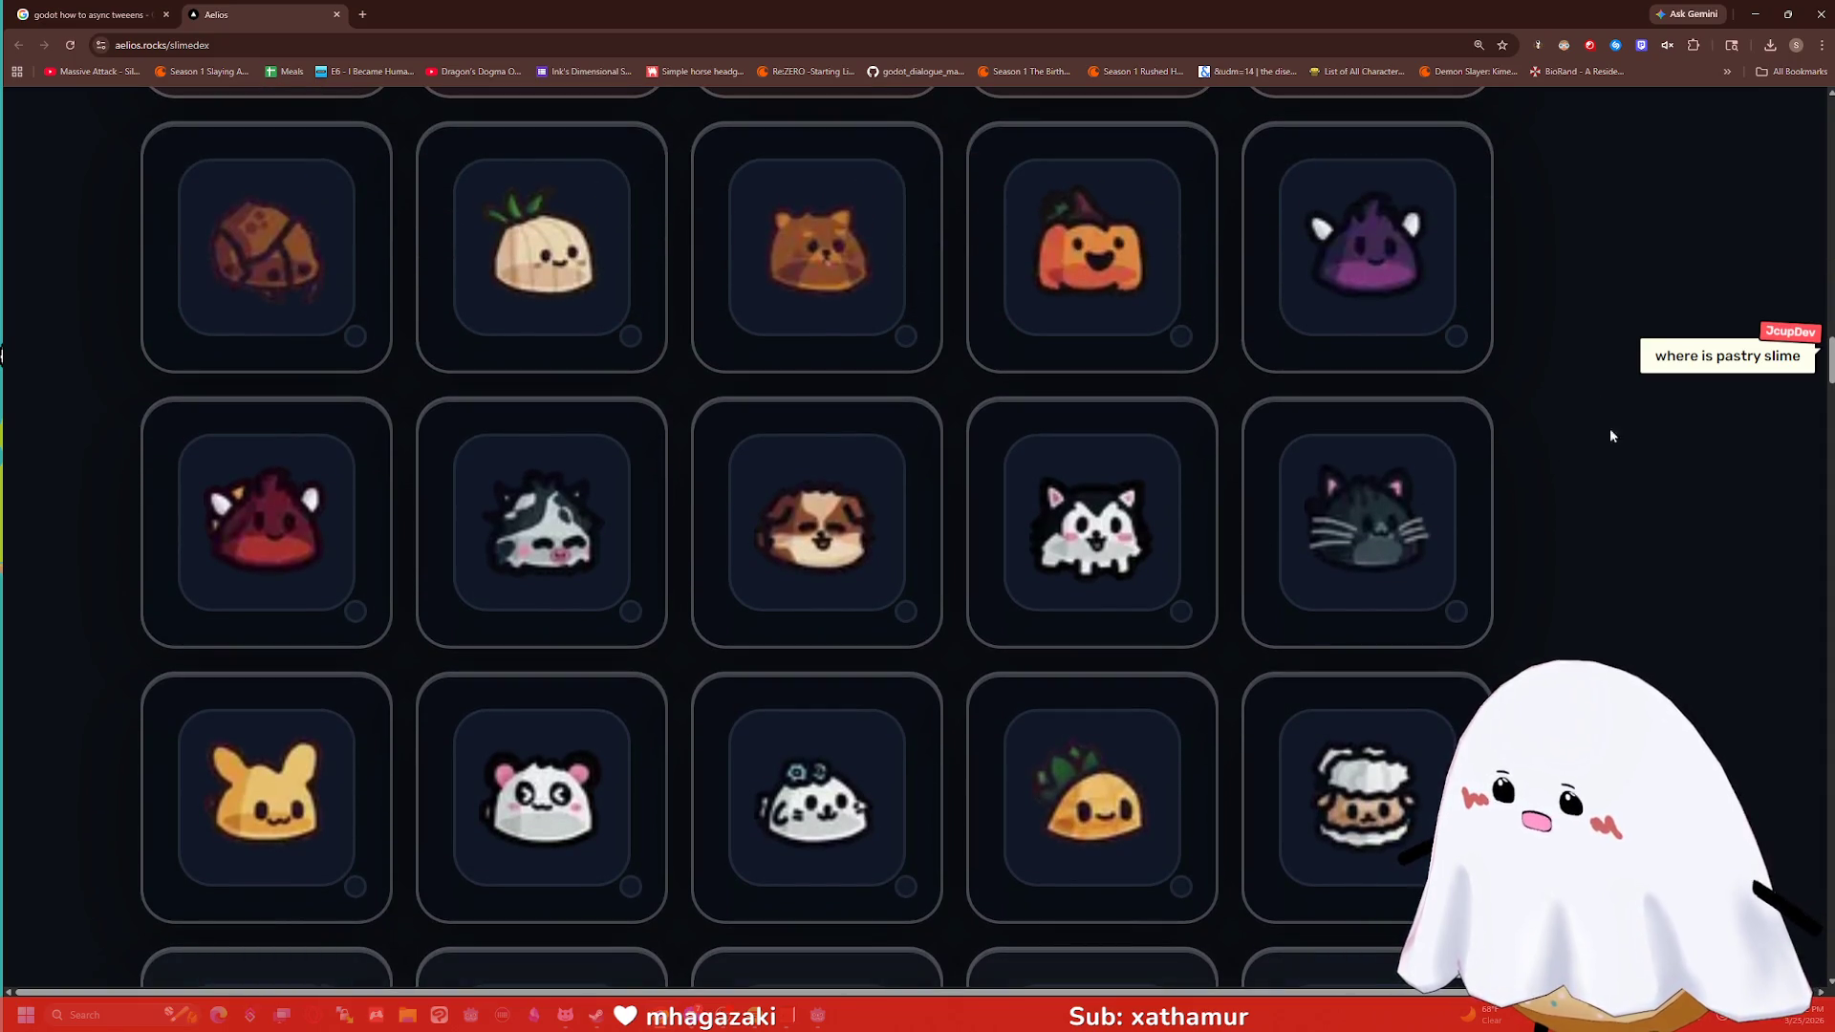
pyautogui.scroll(2, 1636, 415)
pyautogui.scroll(7, 1636, 415)
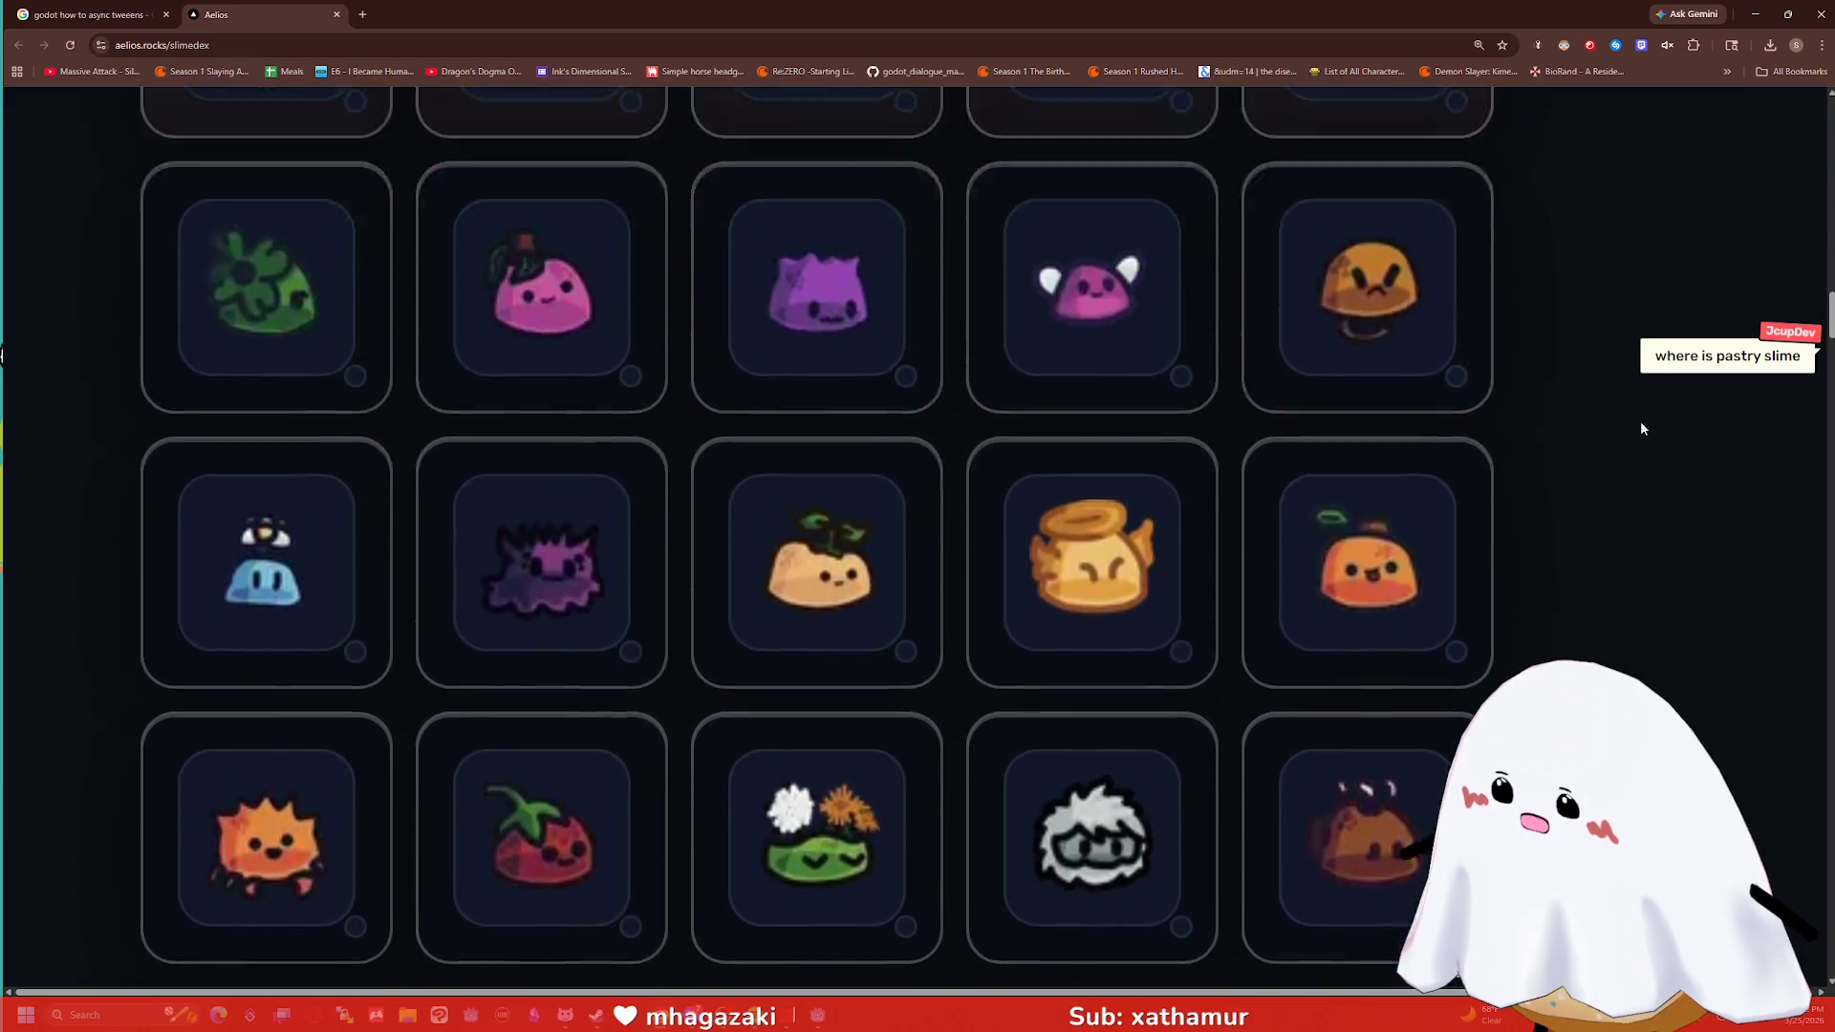
pyautogui.scroll(9, 1640, 429)
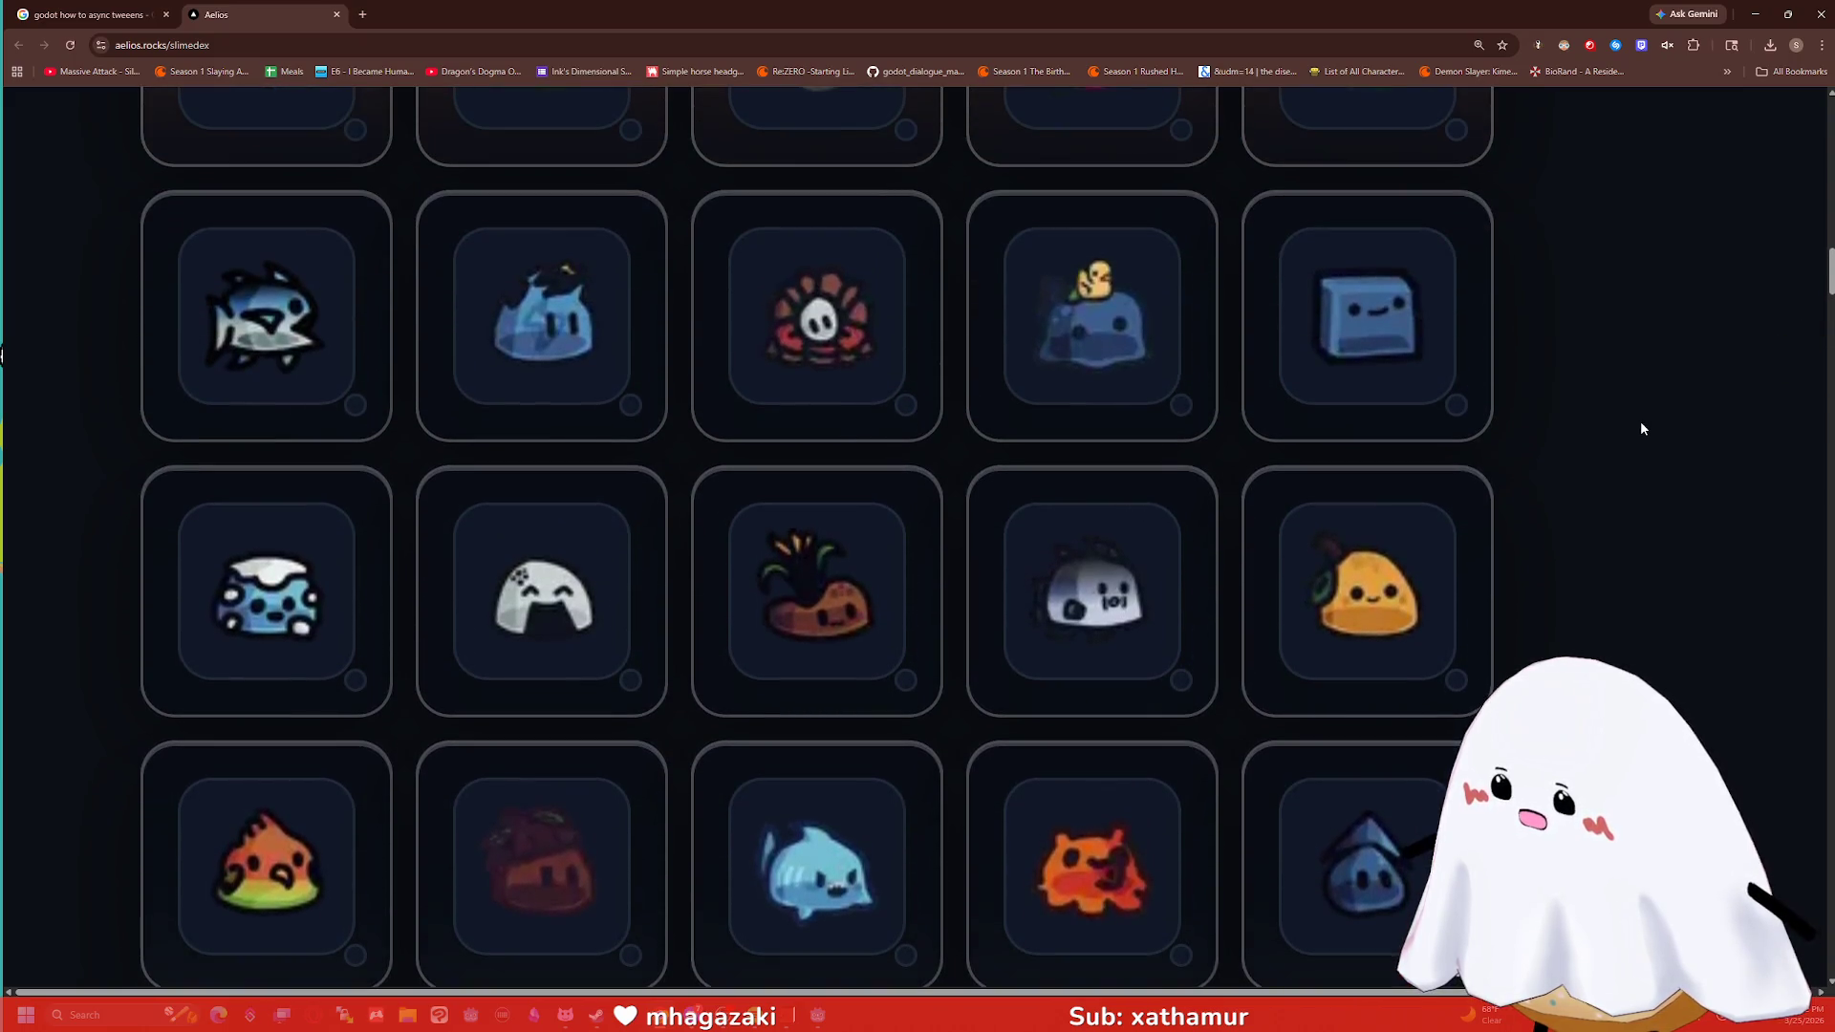
pyautogui.scroll(3, 1640, 426)
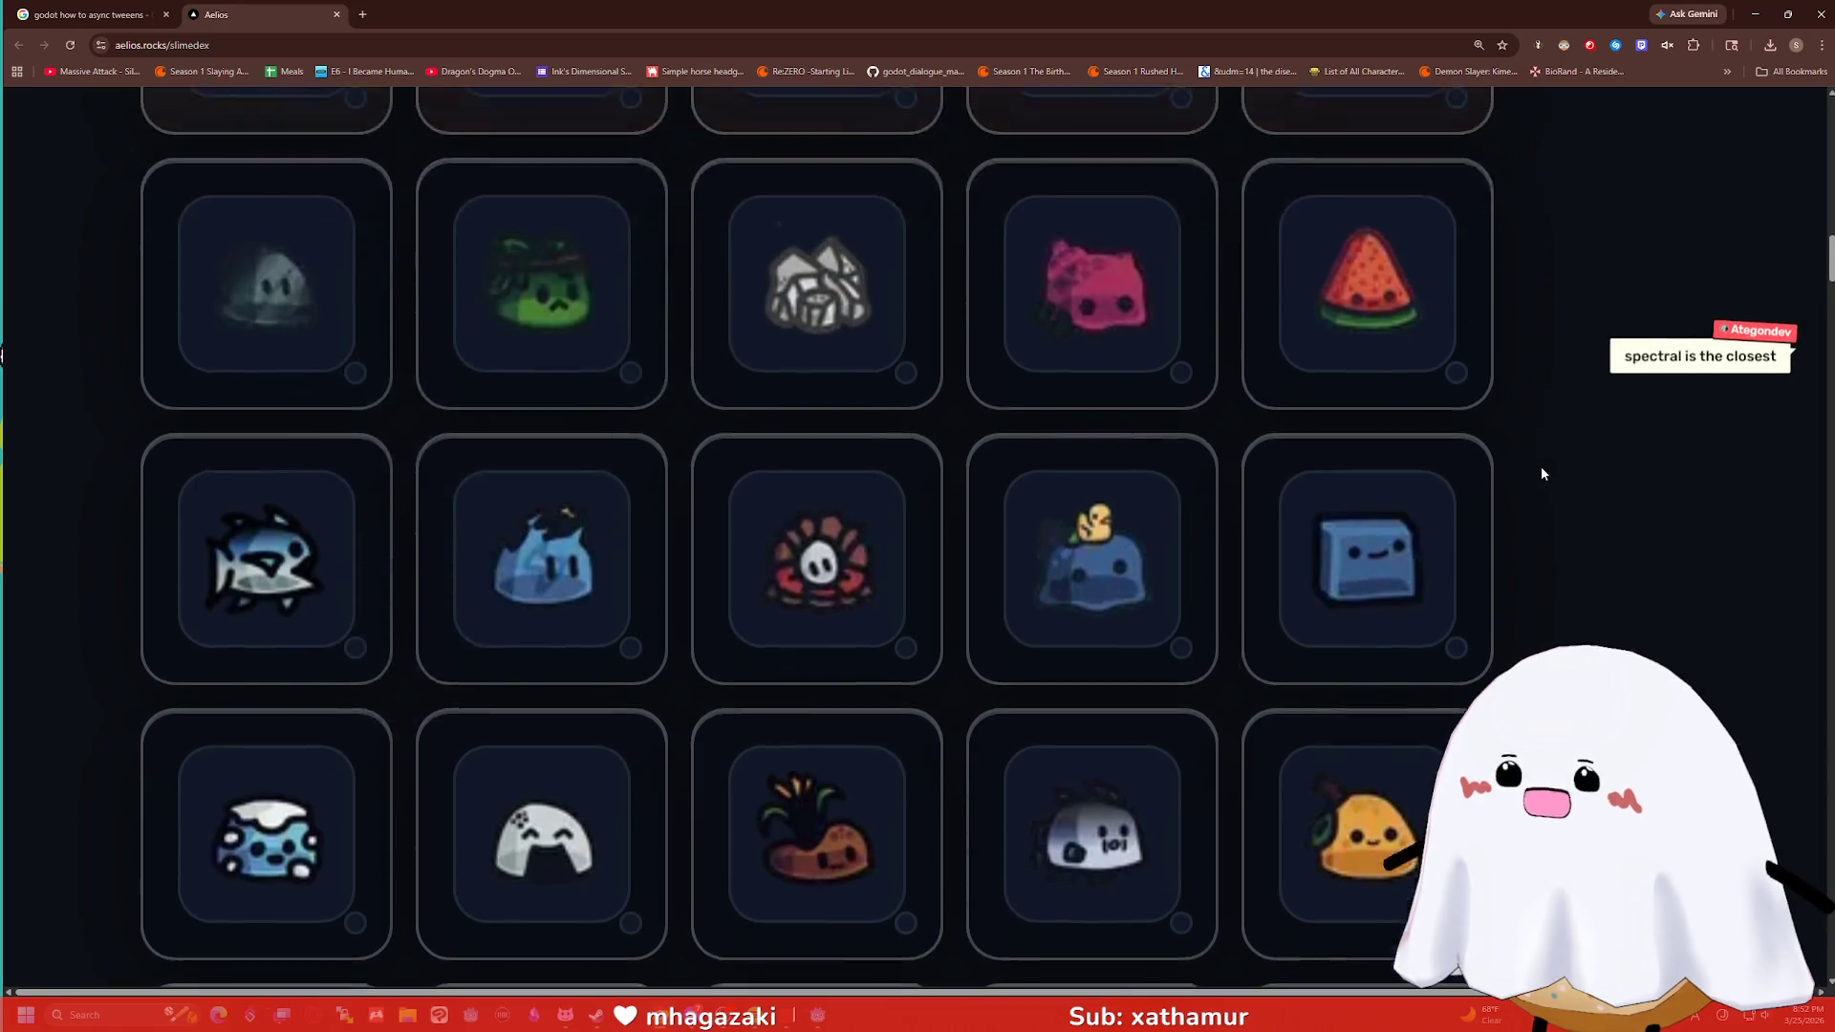
pyautogui.scroll(9, 1541, 473)
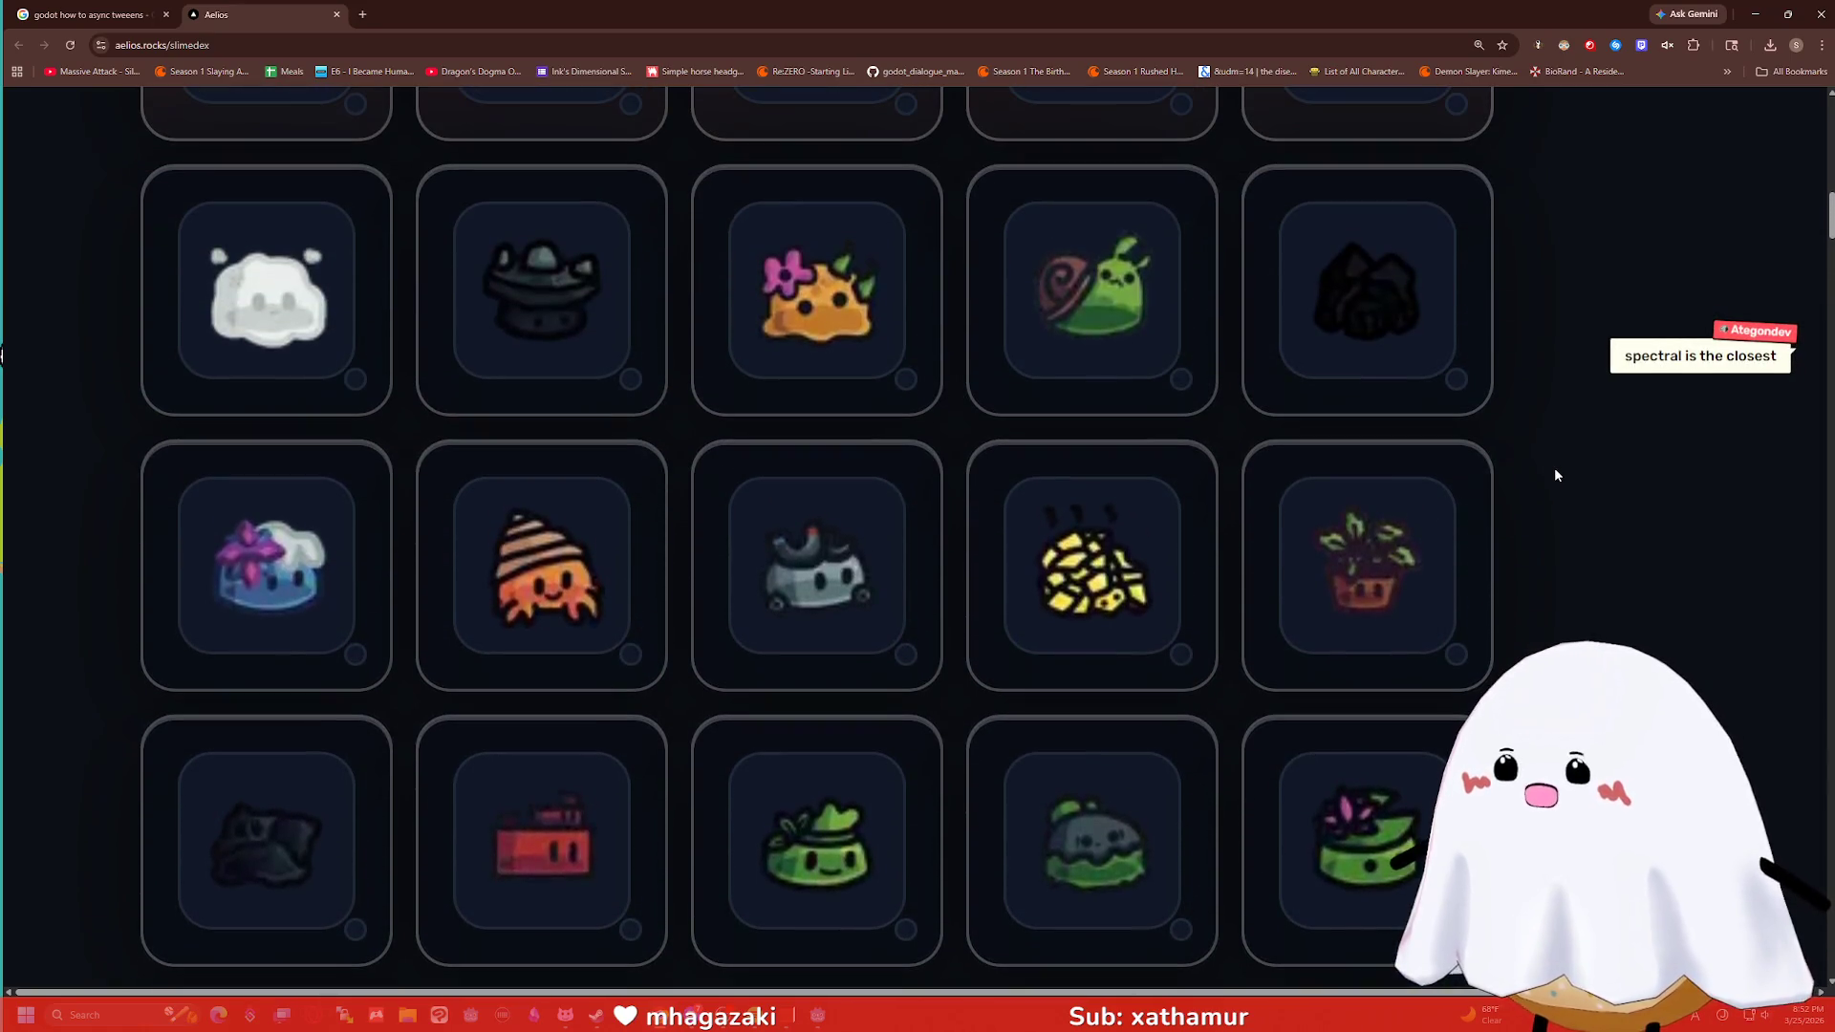
pyautogui.hotkey('ctrl', 'f')
# Try 'speca' in Chrome's find bar, close it, and return to the page top.
pyautogui.write('speca')
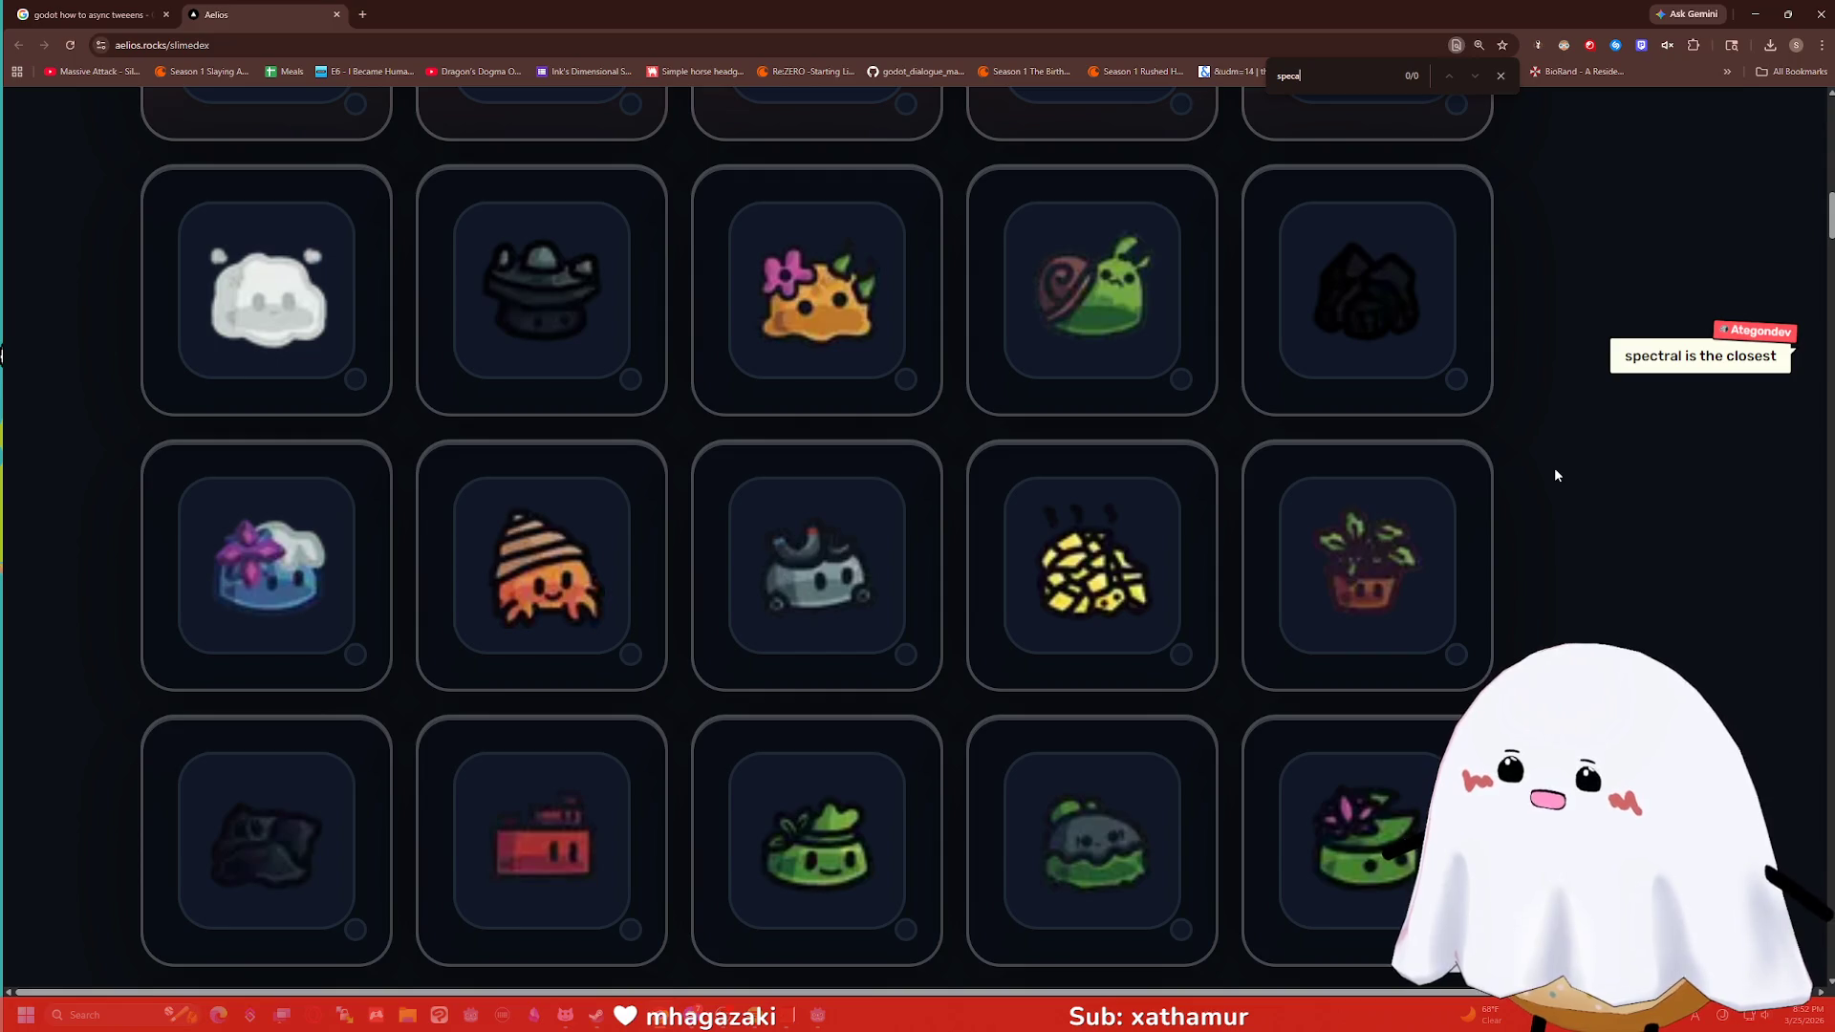
pyautogui.press('Escape')
pyautogui.scroll(3, 1521, 405)
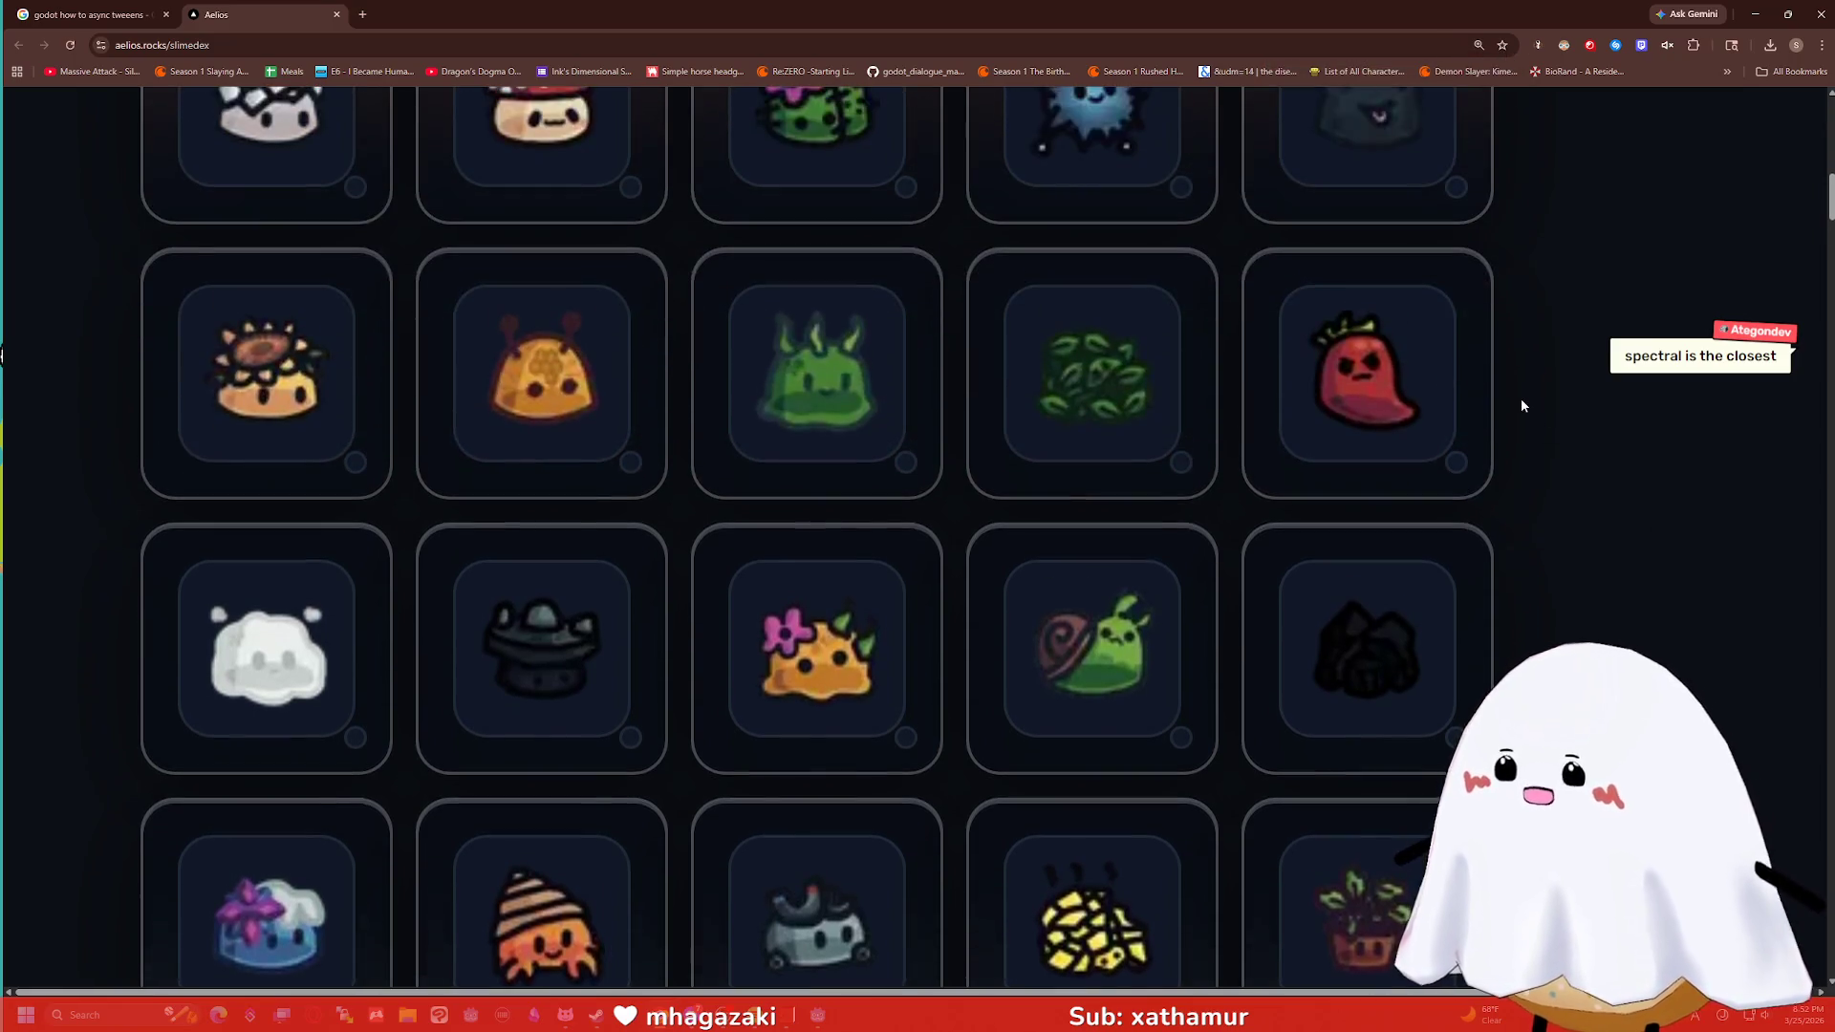
pyautogui.scroll(13, 1522, 405)
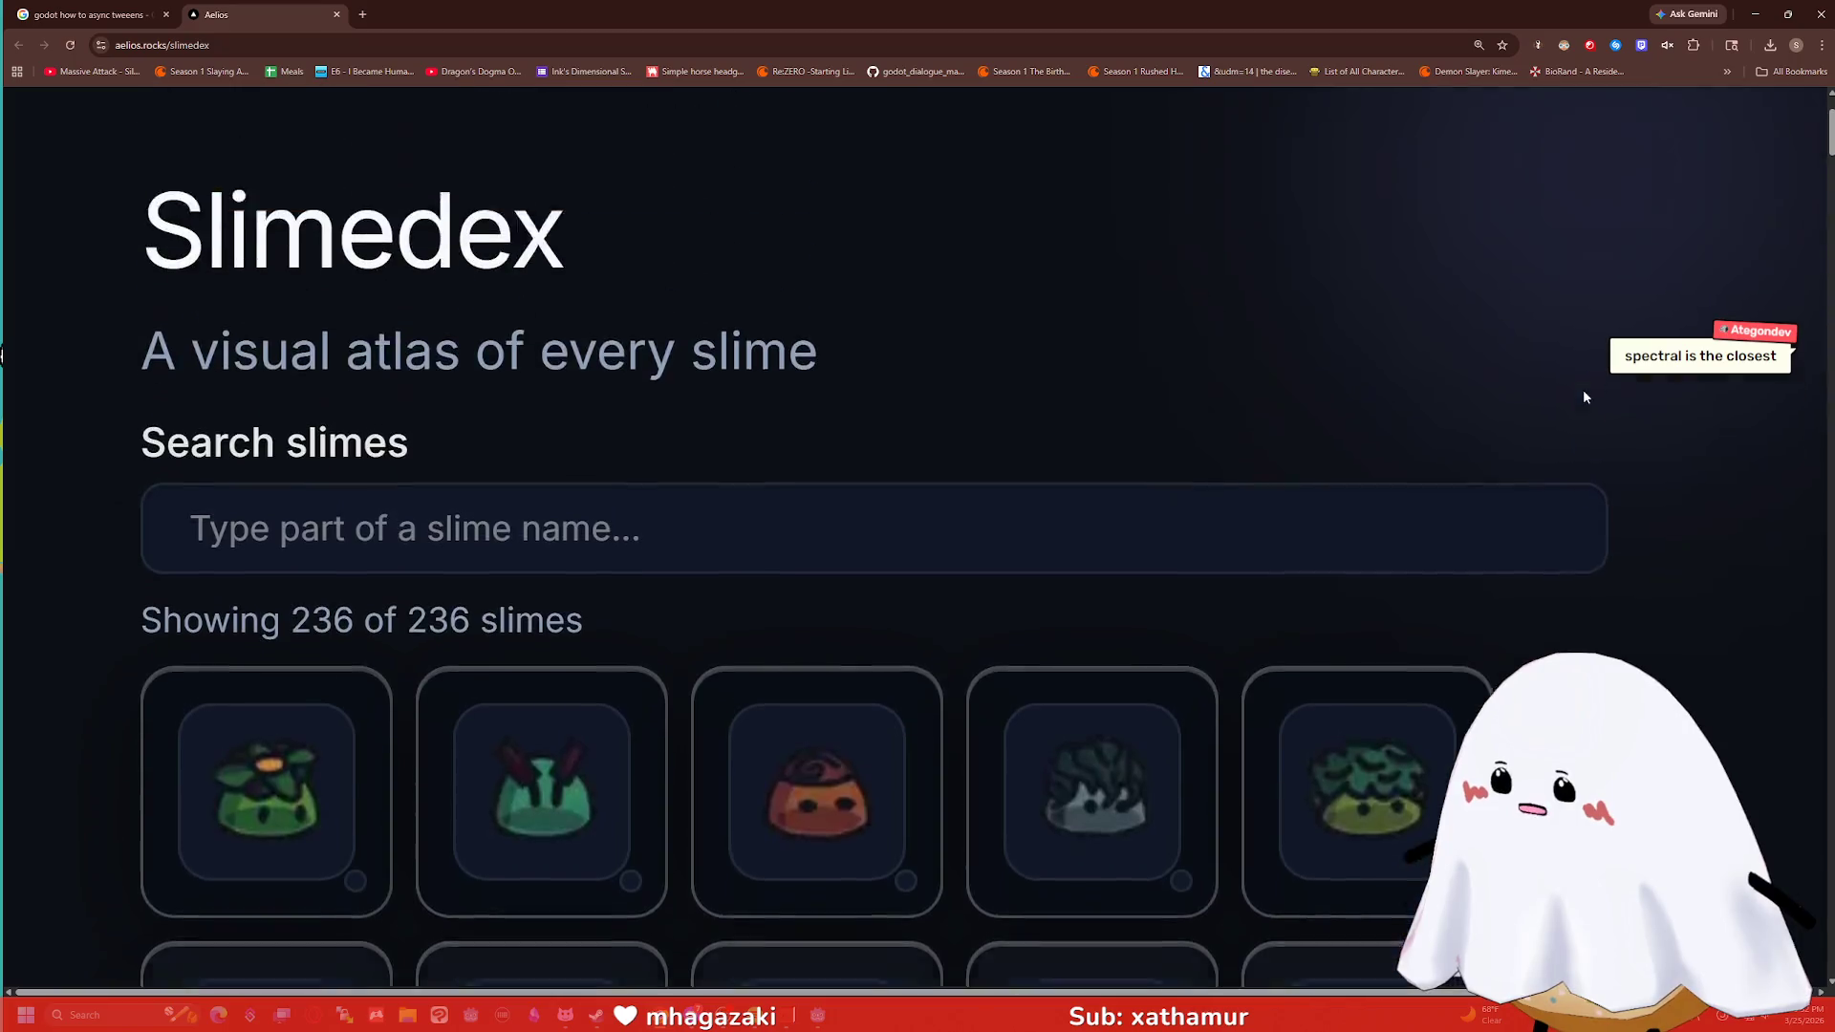
pyautogui.scroll(-3, 1577, 383)
pyautogui.scroll(1, 1571, 369)
# Filter the Slimedex search box by 'spec' to show only the Spectral Slime.
pyautogui.click(897, 231)
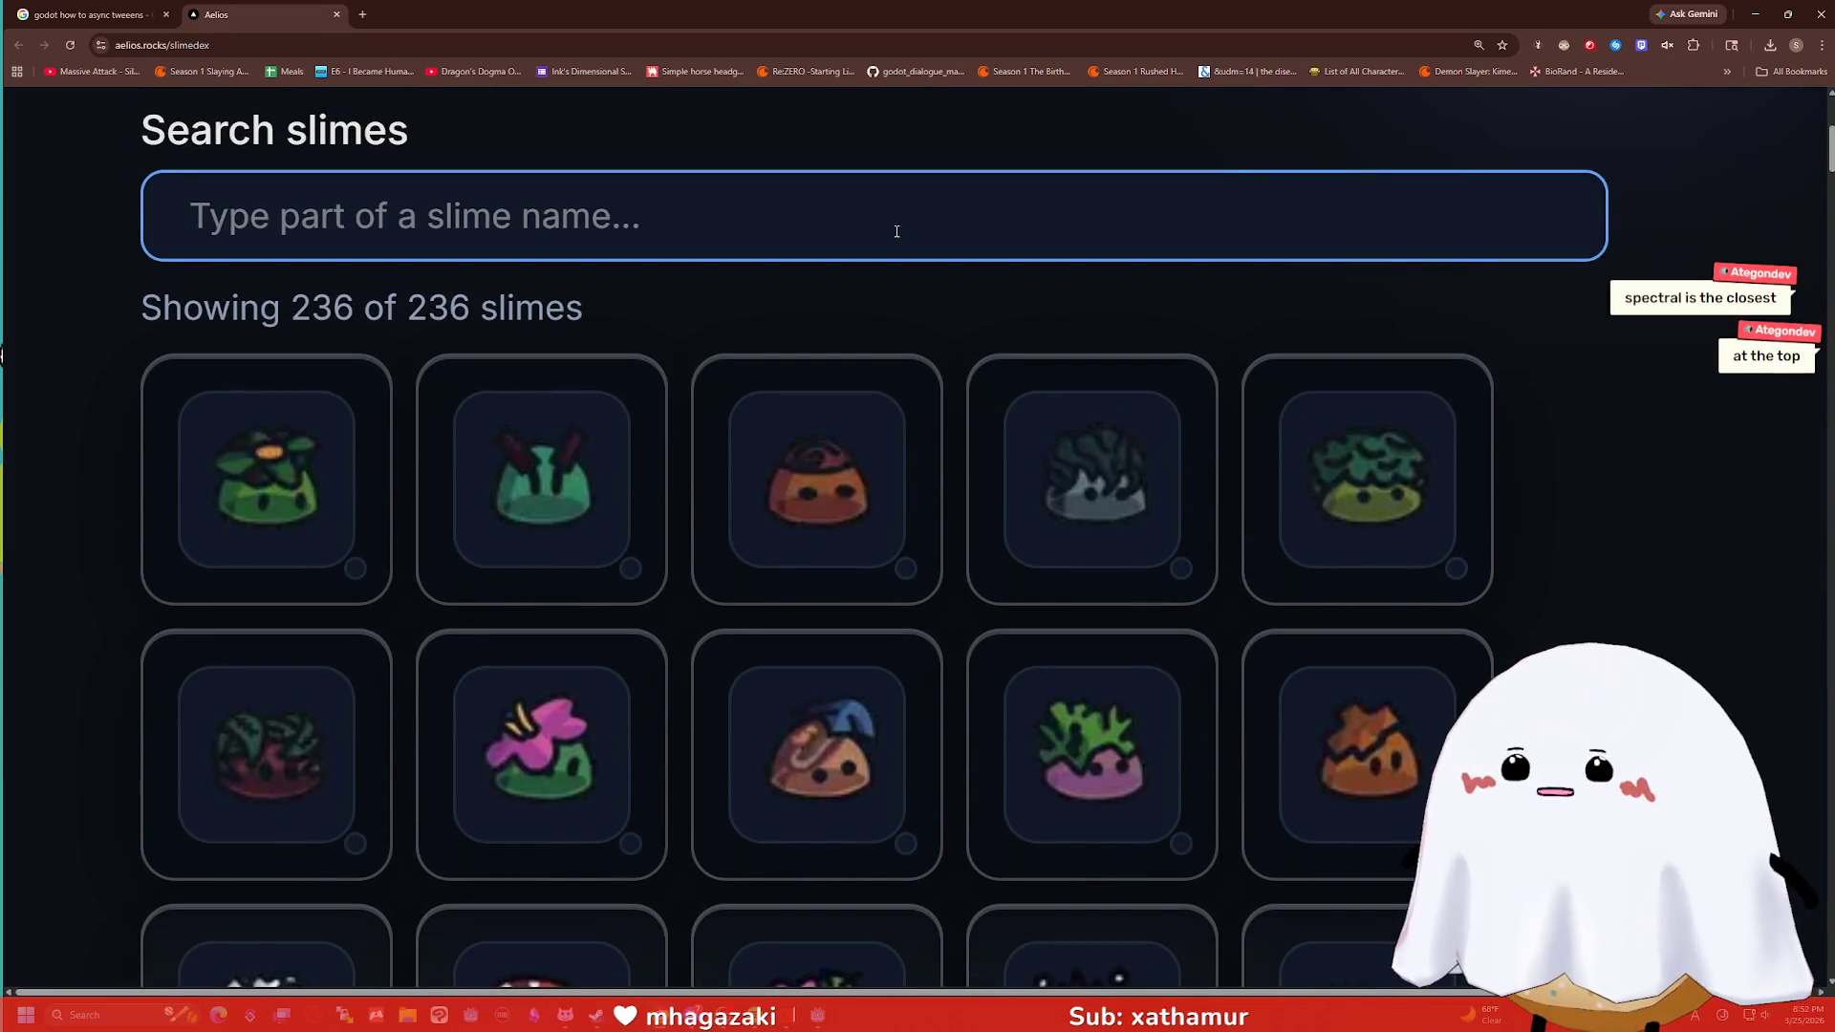
pyautogui.write('spec')
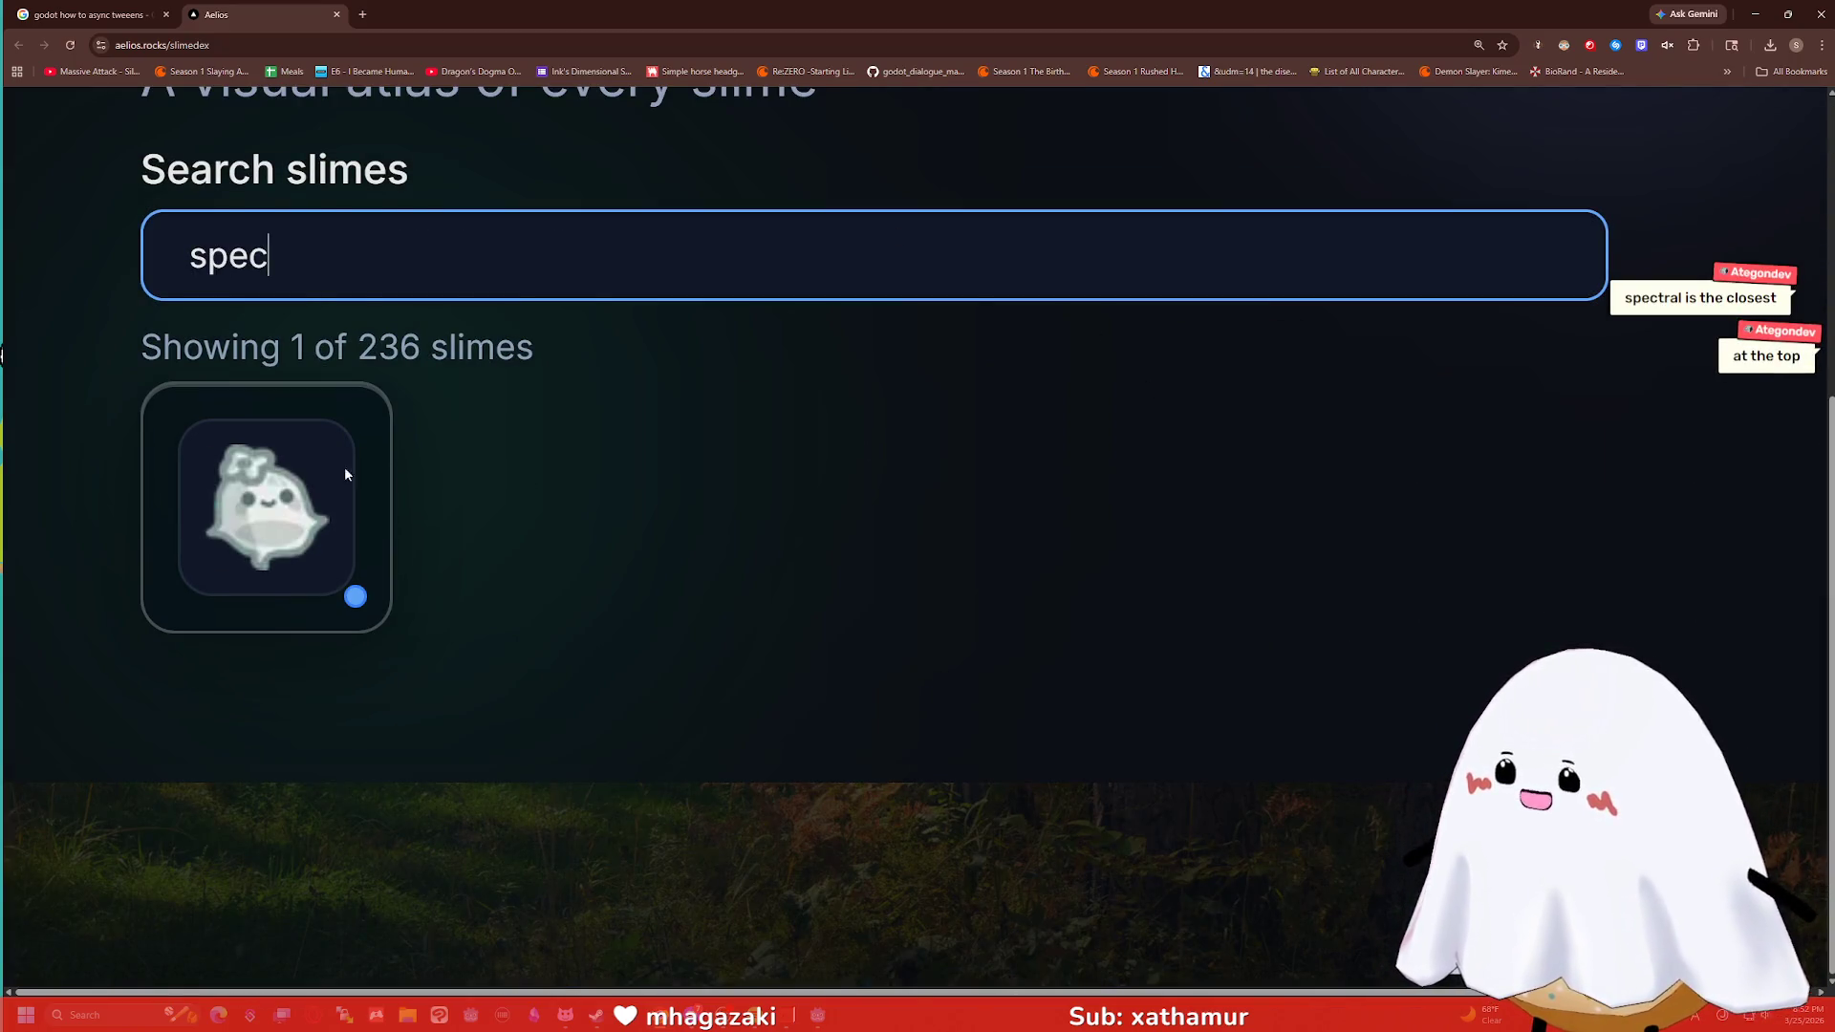
pyautogui.scroll(3, 337, 555)
pyautogui.scroll(2, 277, 779)
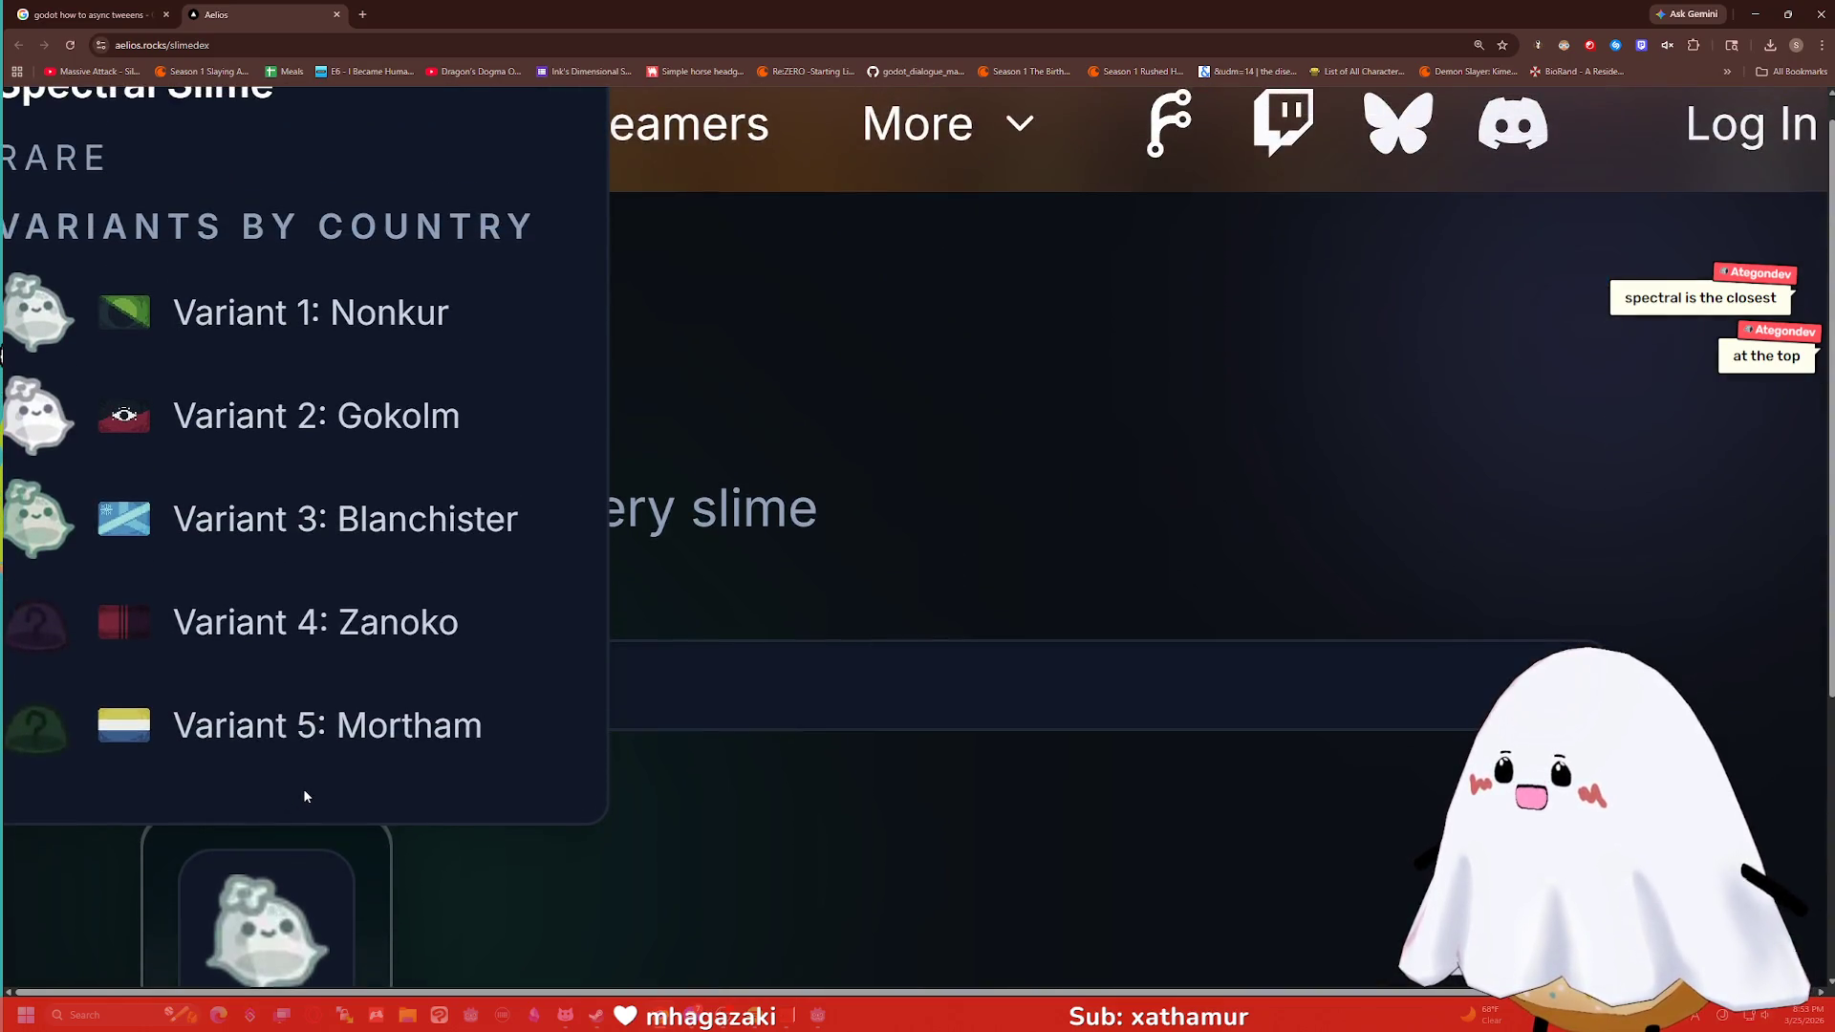
pyautogui.scroll(-3, 302, 788)
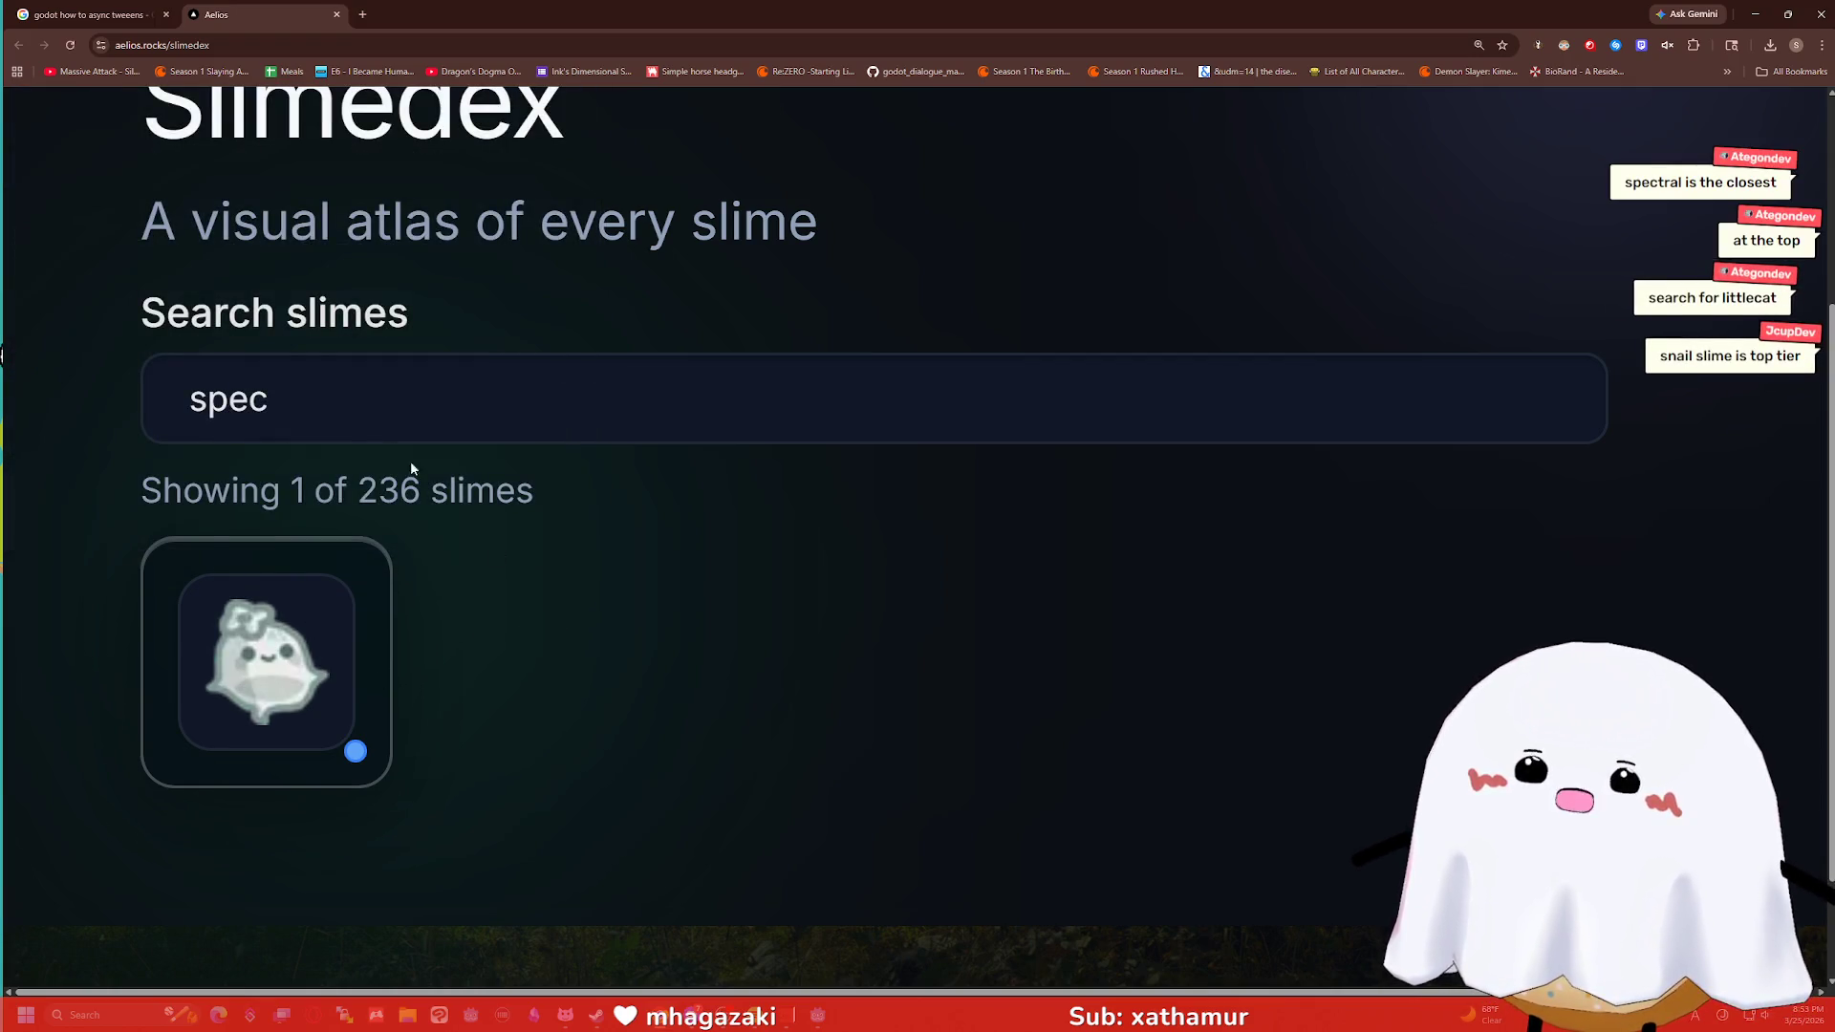
pyautogui.doubleClick(336, 406)
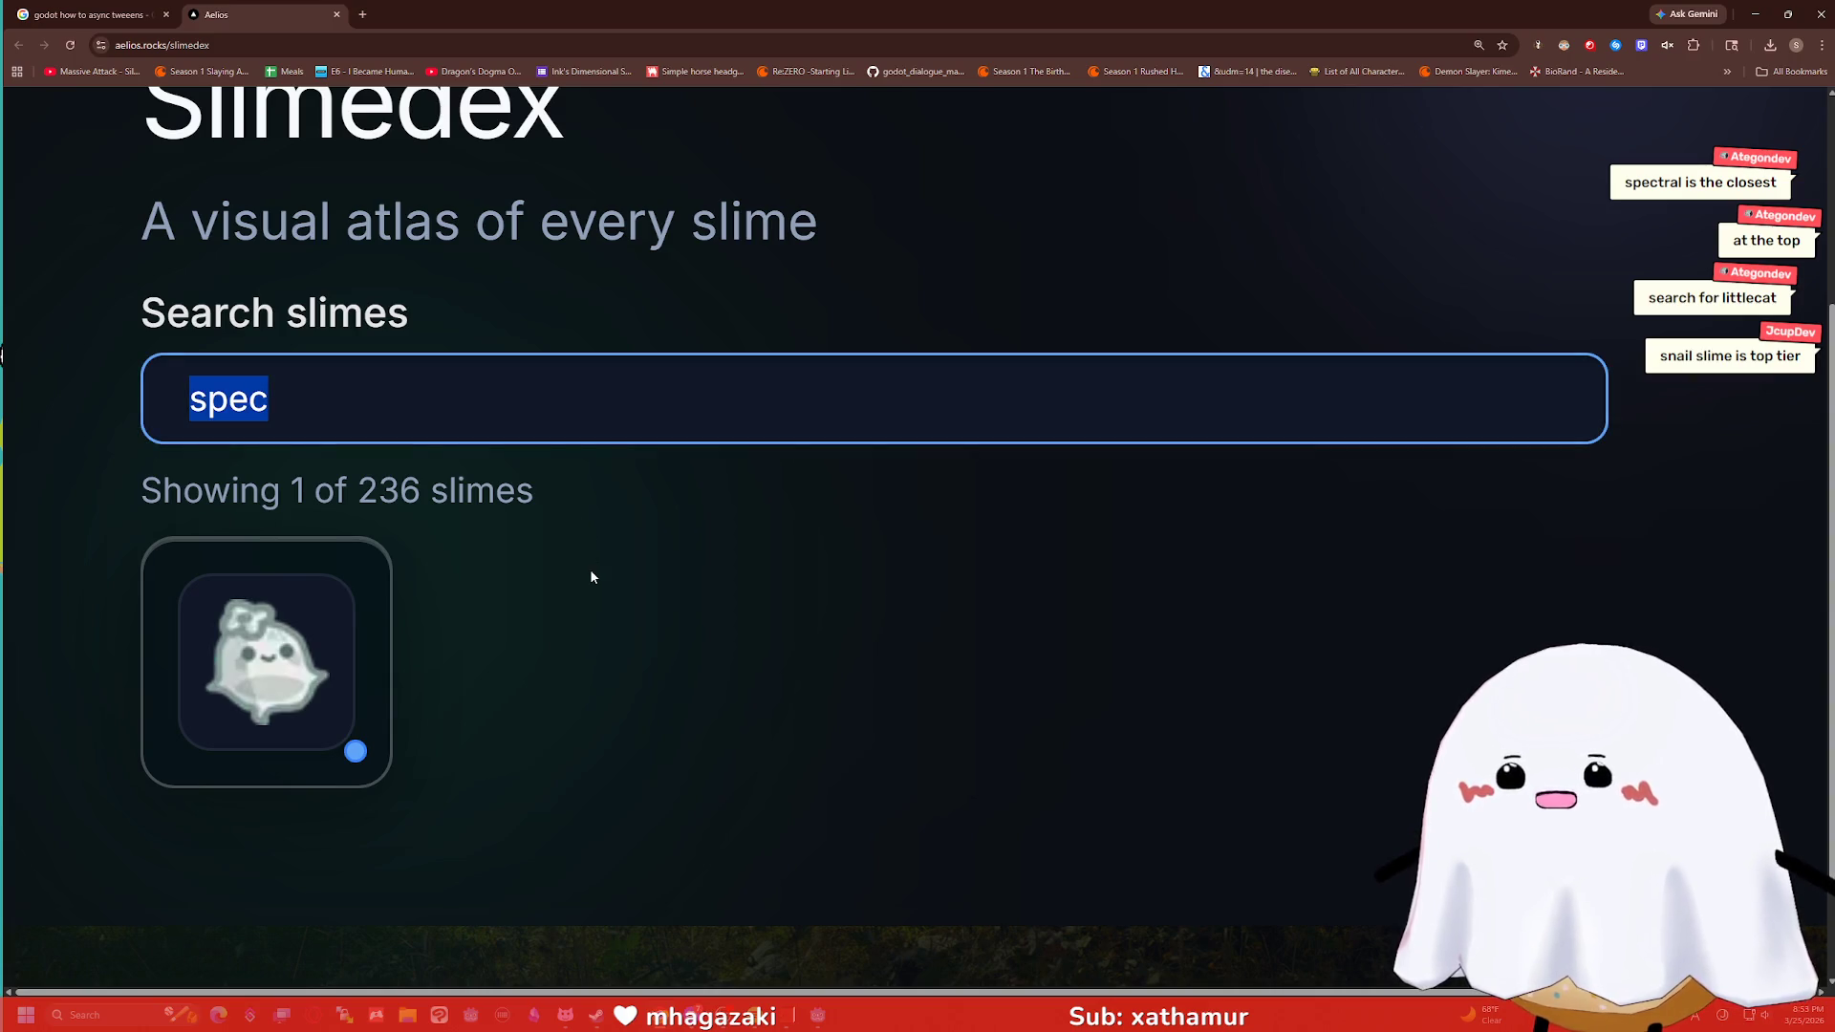
# Replace the filter with 'snail' to view the snail slime, then clear it to list all 236.
pyautogui.press('BackSpace')
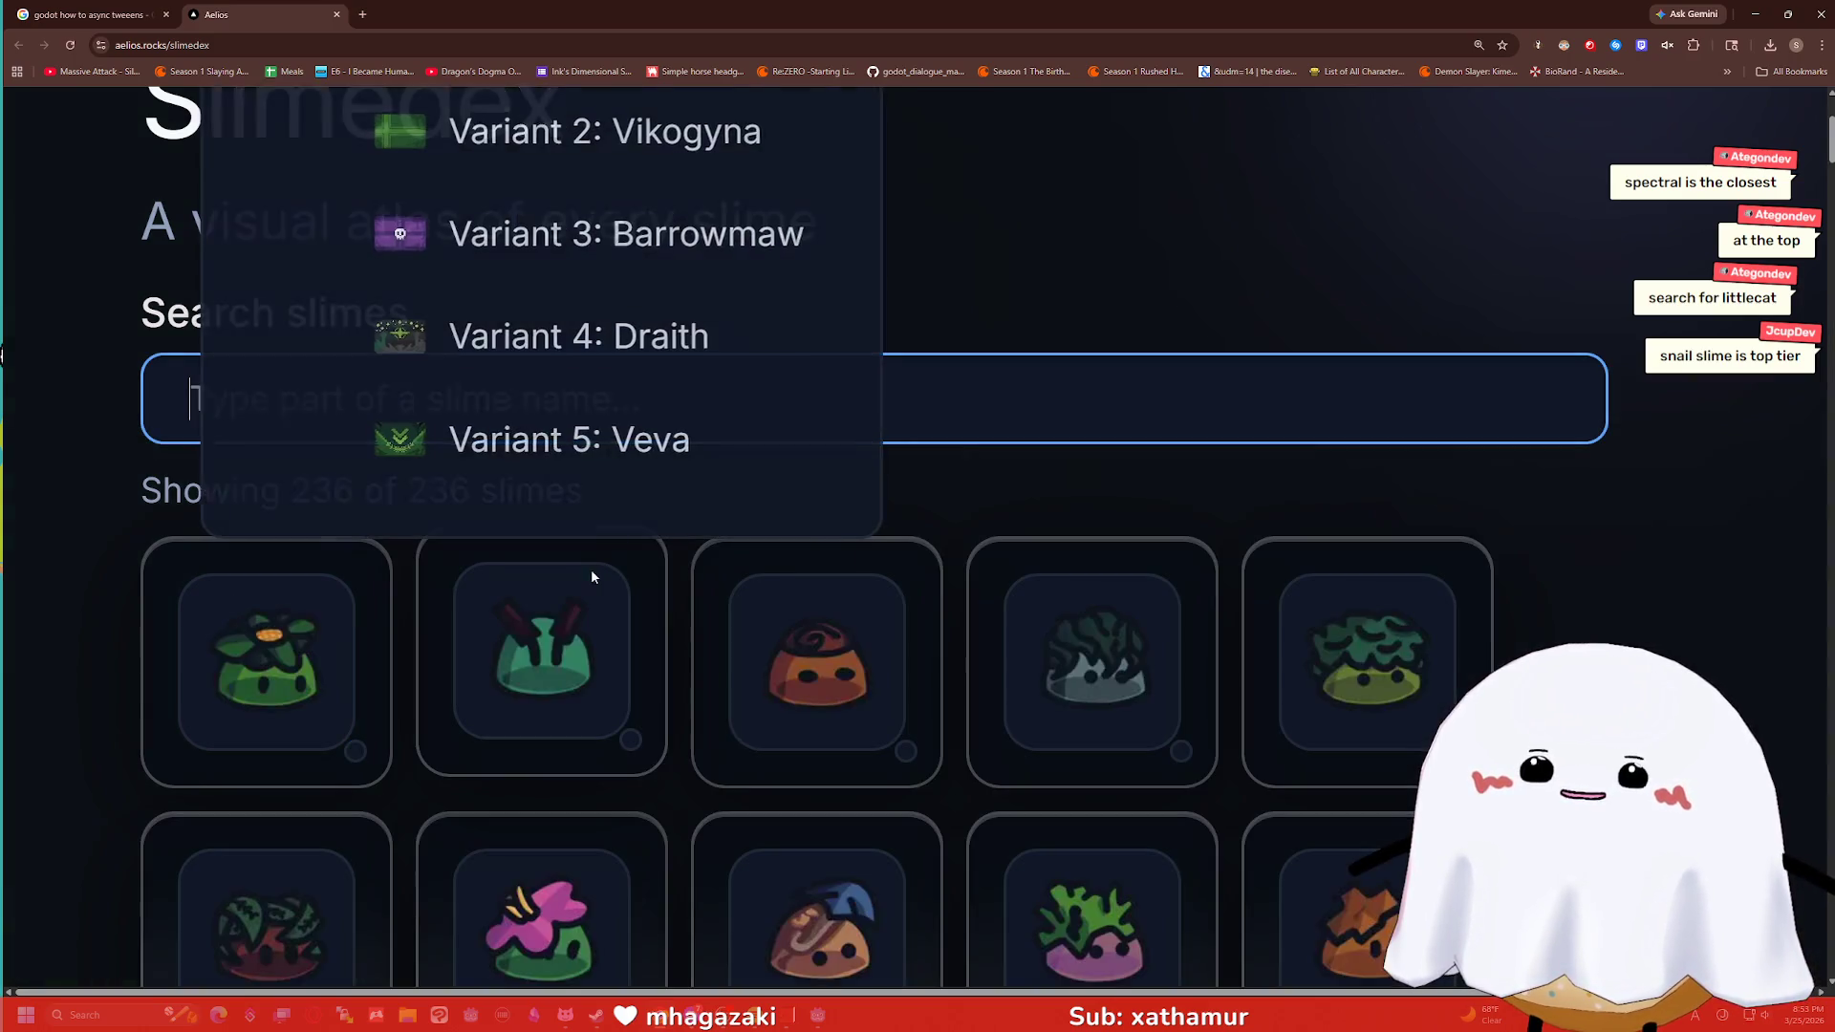
pyautogui.write('snail')
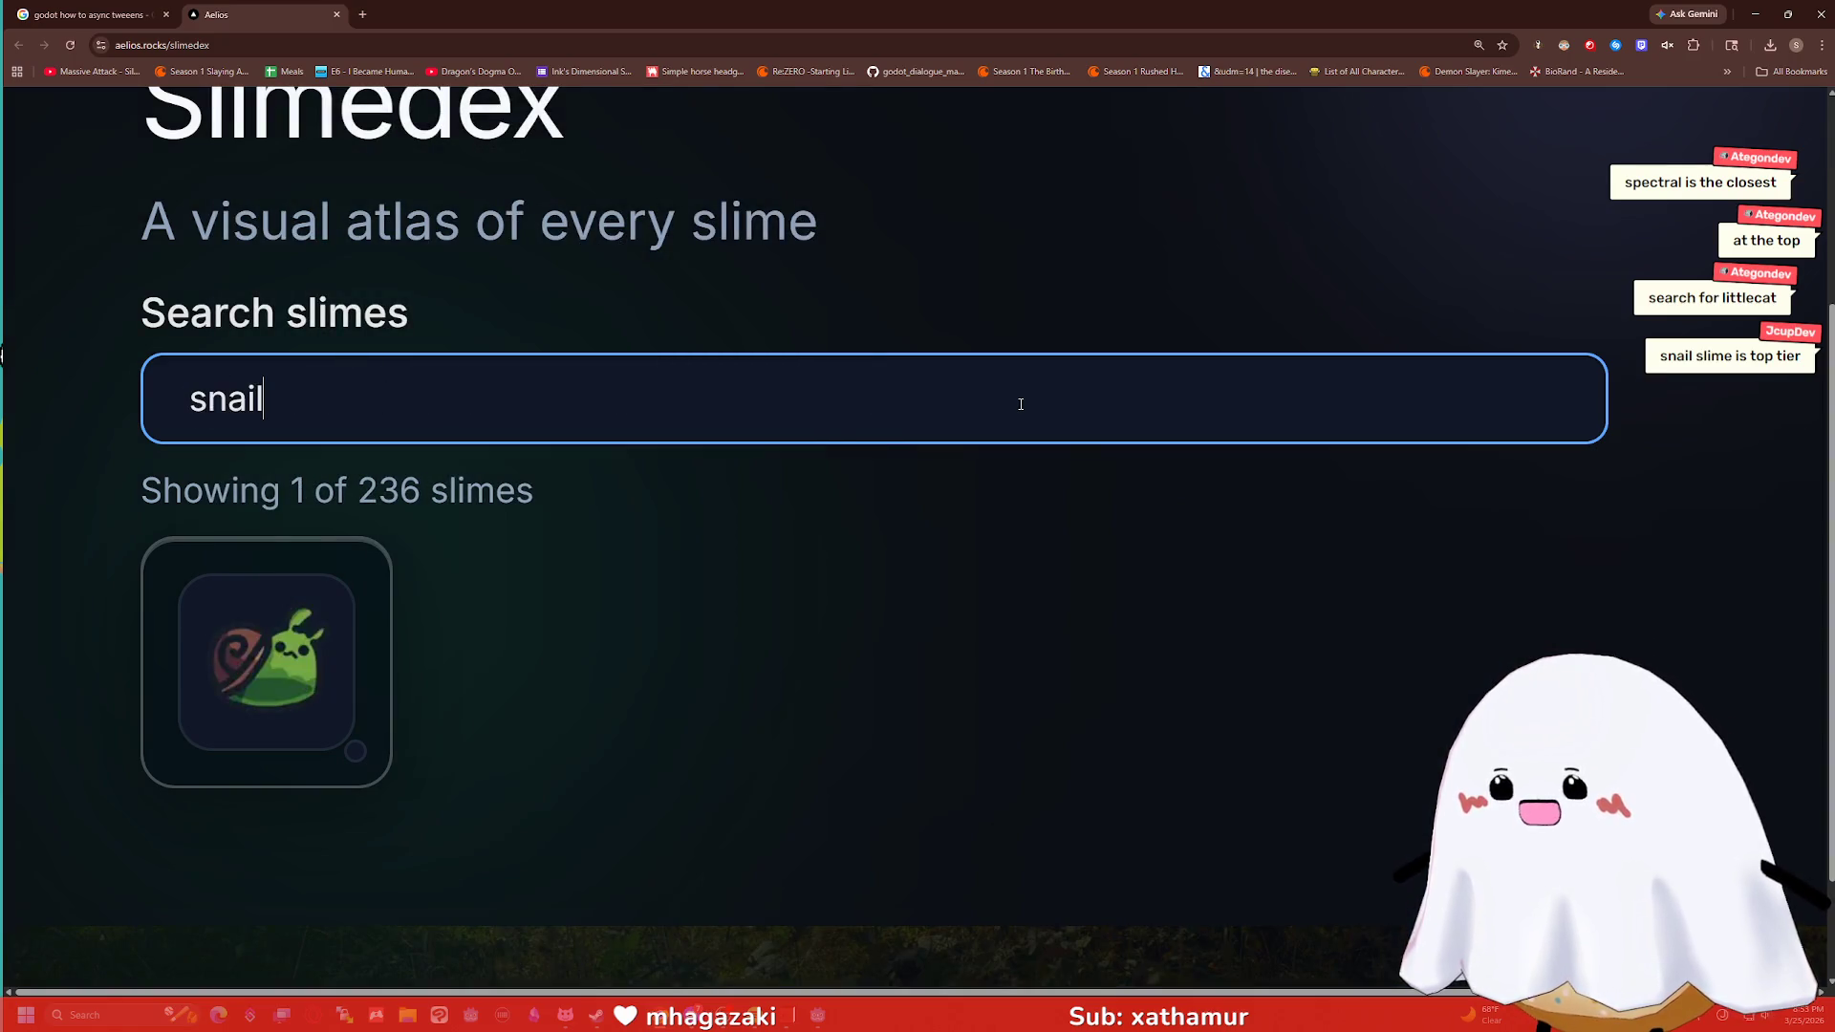
pyautogui.moveTo(334, 688)
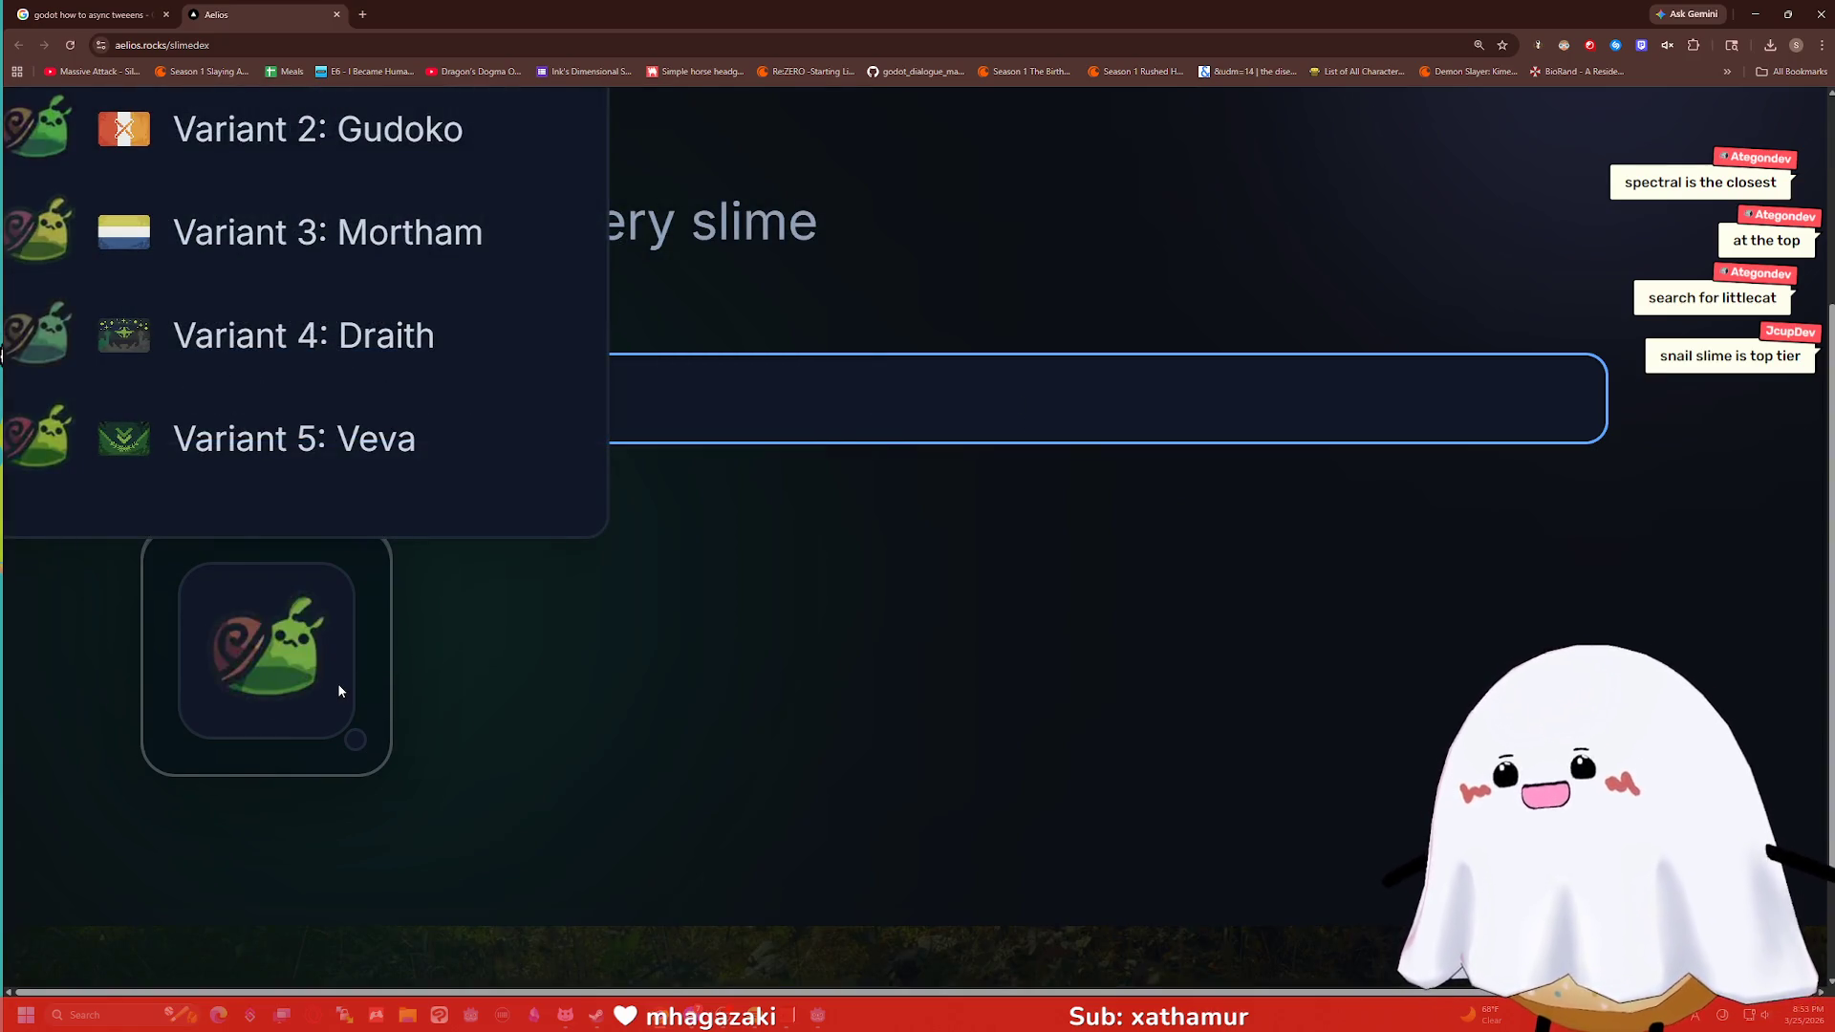
pyautogui.hotkey('ctrl', 'a')
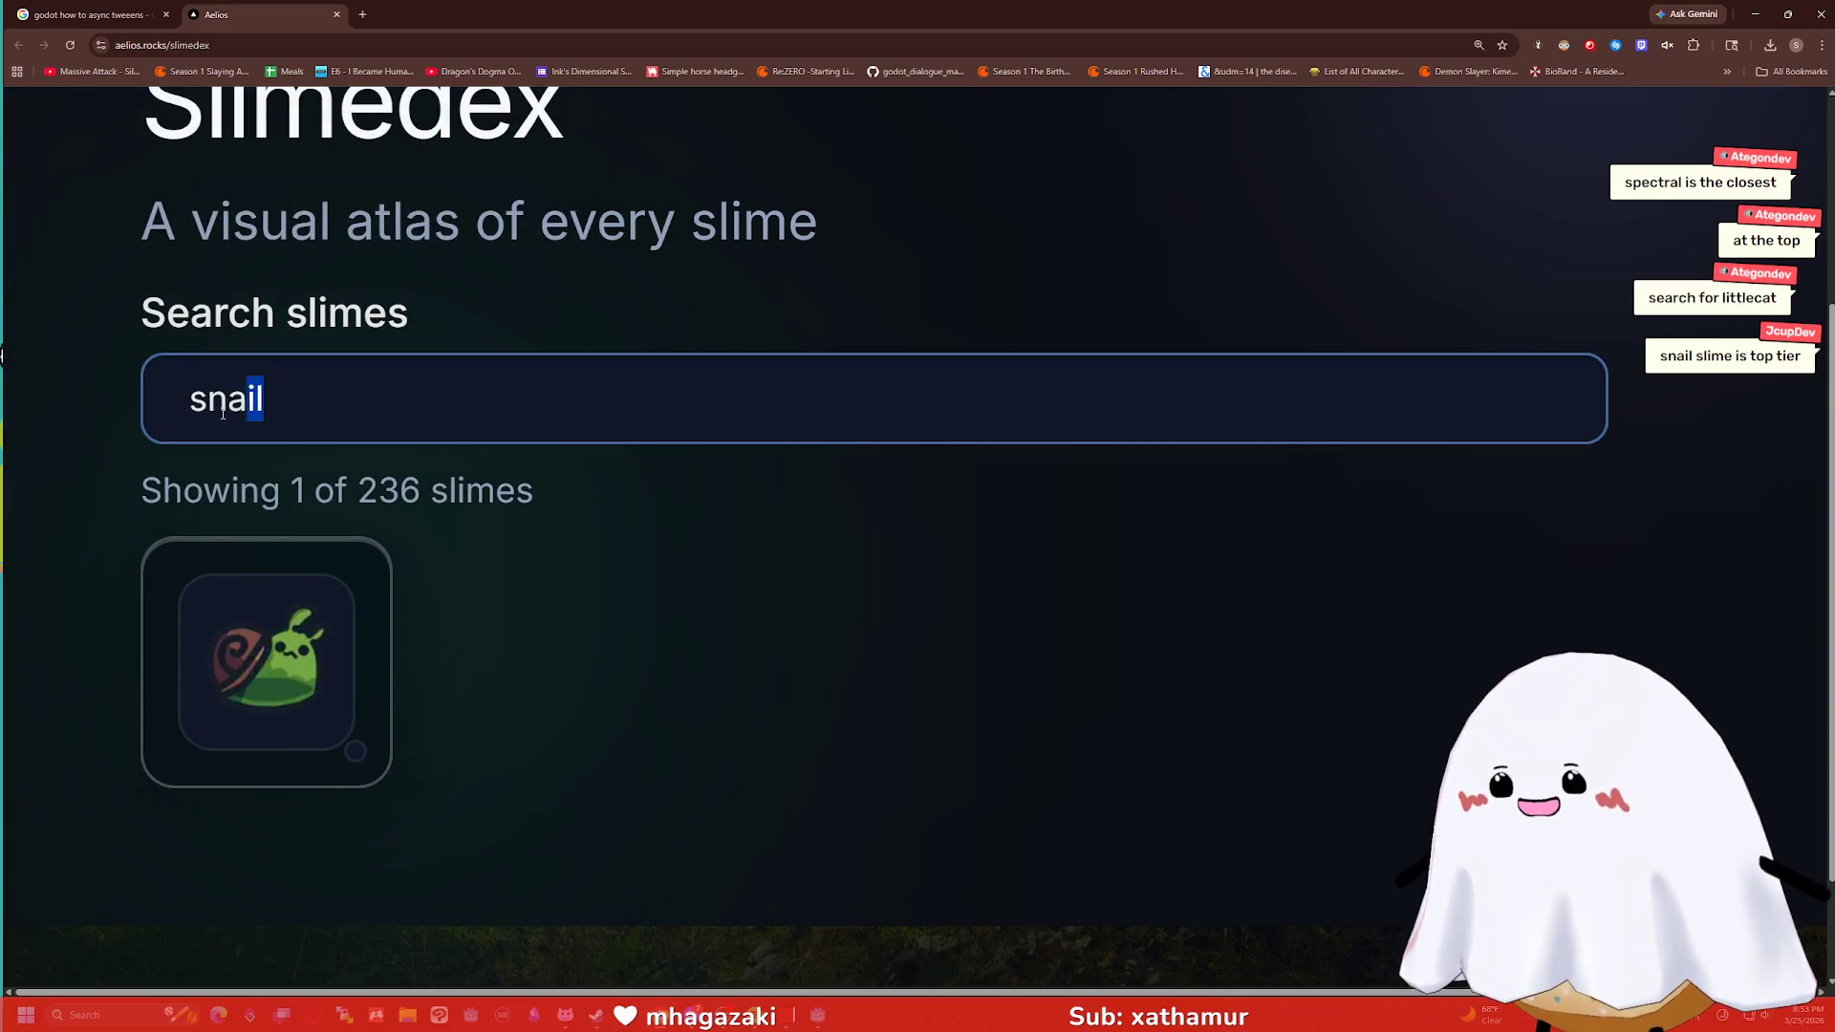
pyautogui.press('BackSpace')
pyautogui.scroll(-12, 847, 504)
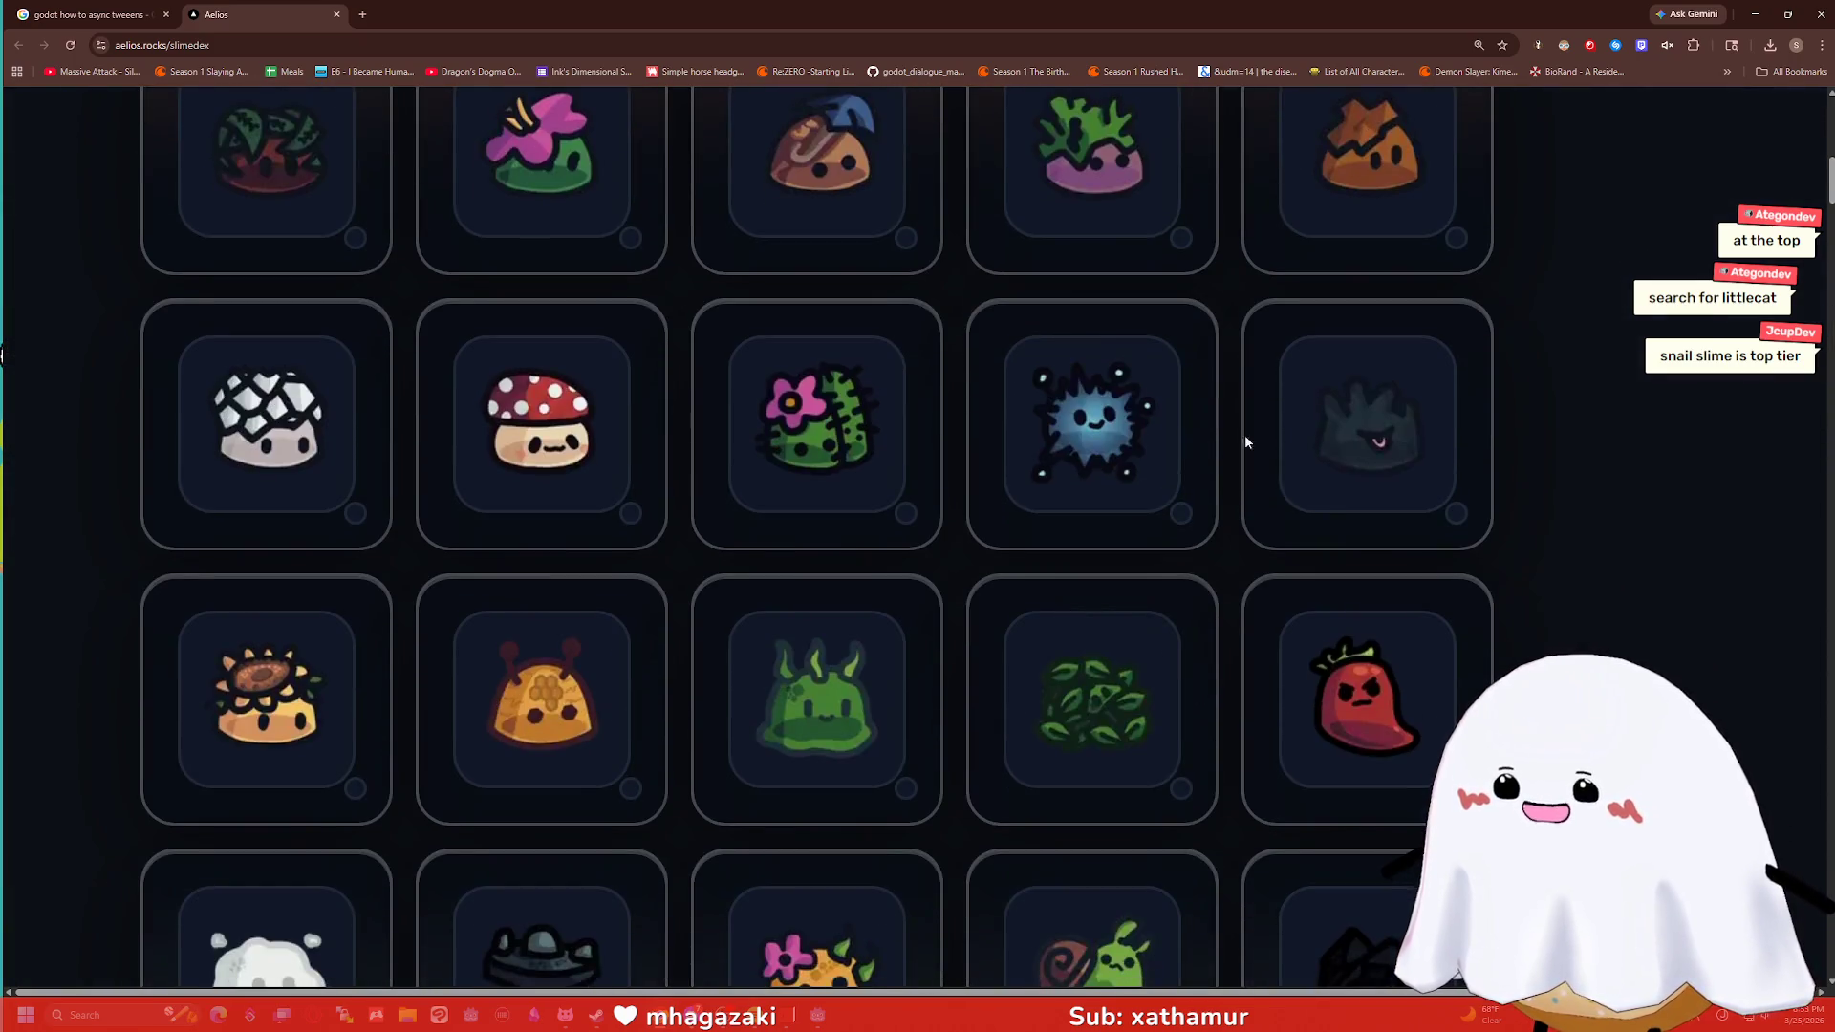
pyautogui.scroll(-5, 1453, 434)
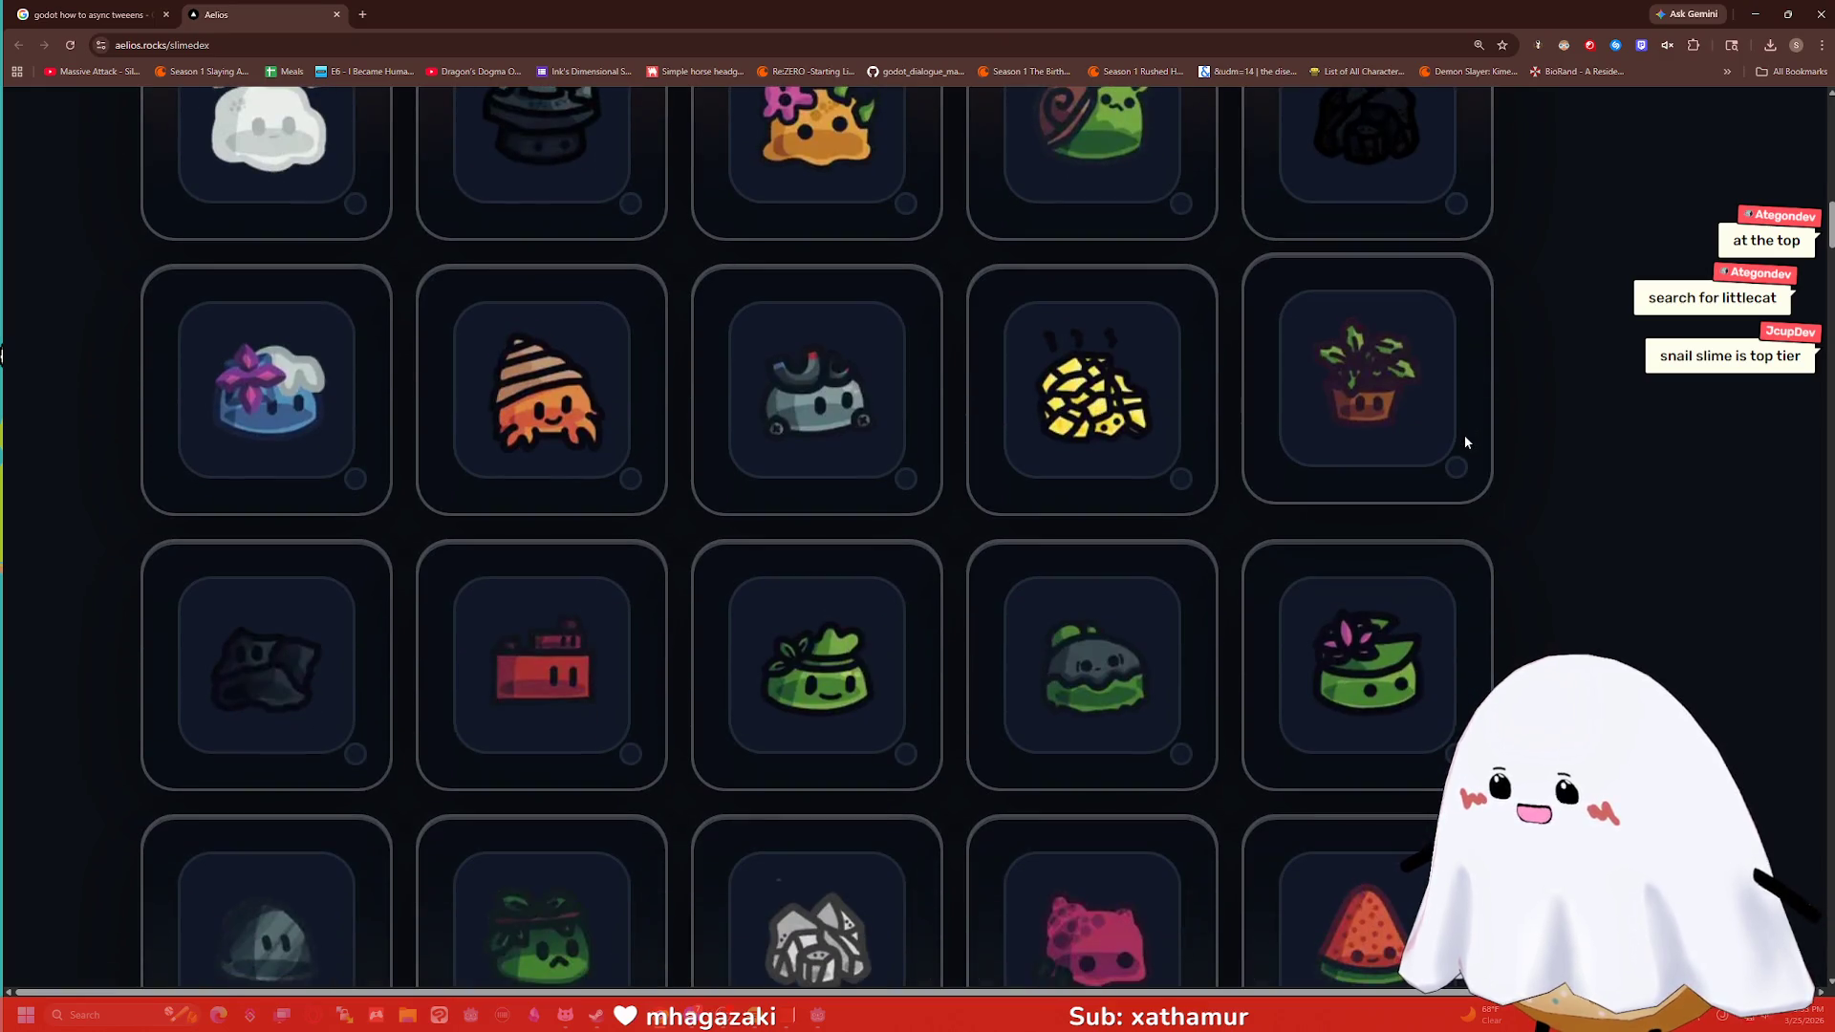
pyautogui.scroll(-3, 1468, 438)
pyautogui.scroll(-3, 1470, 439)
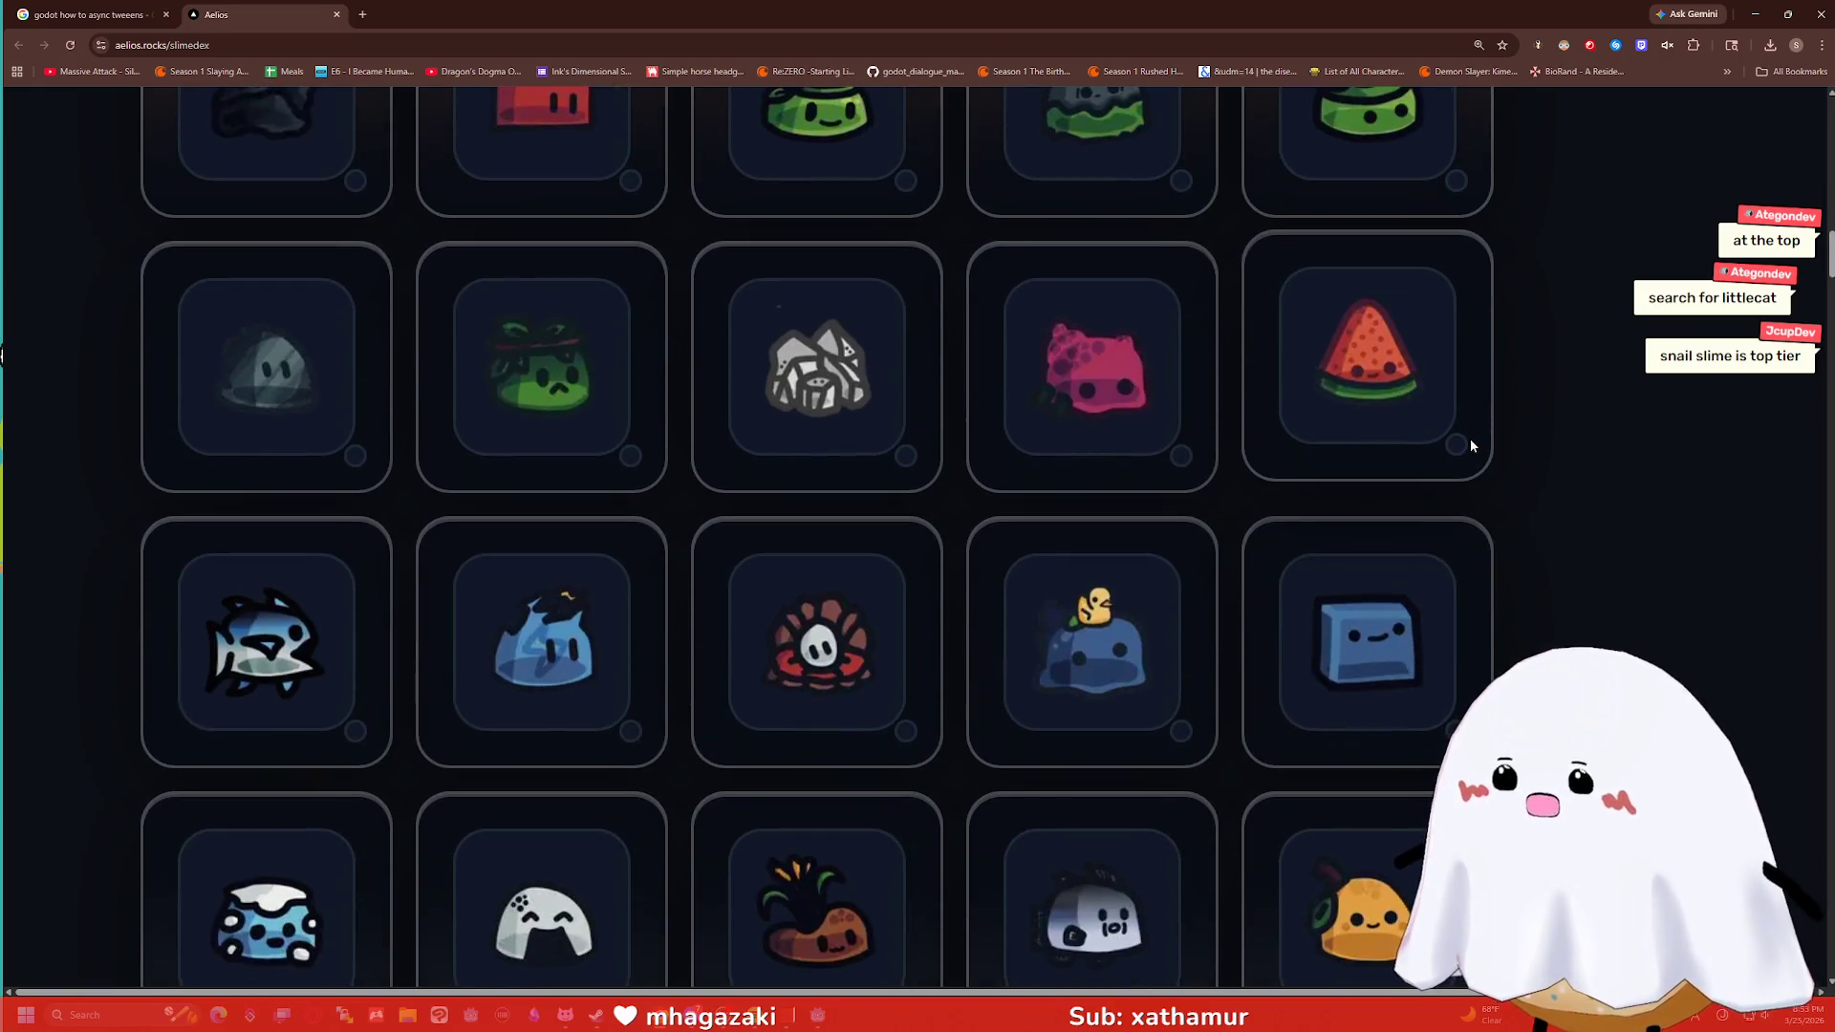
pyautogui.scroll(-5, 1306, 516)
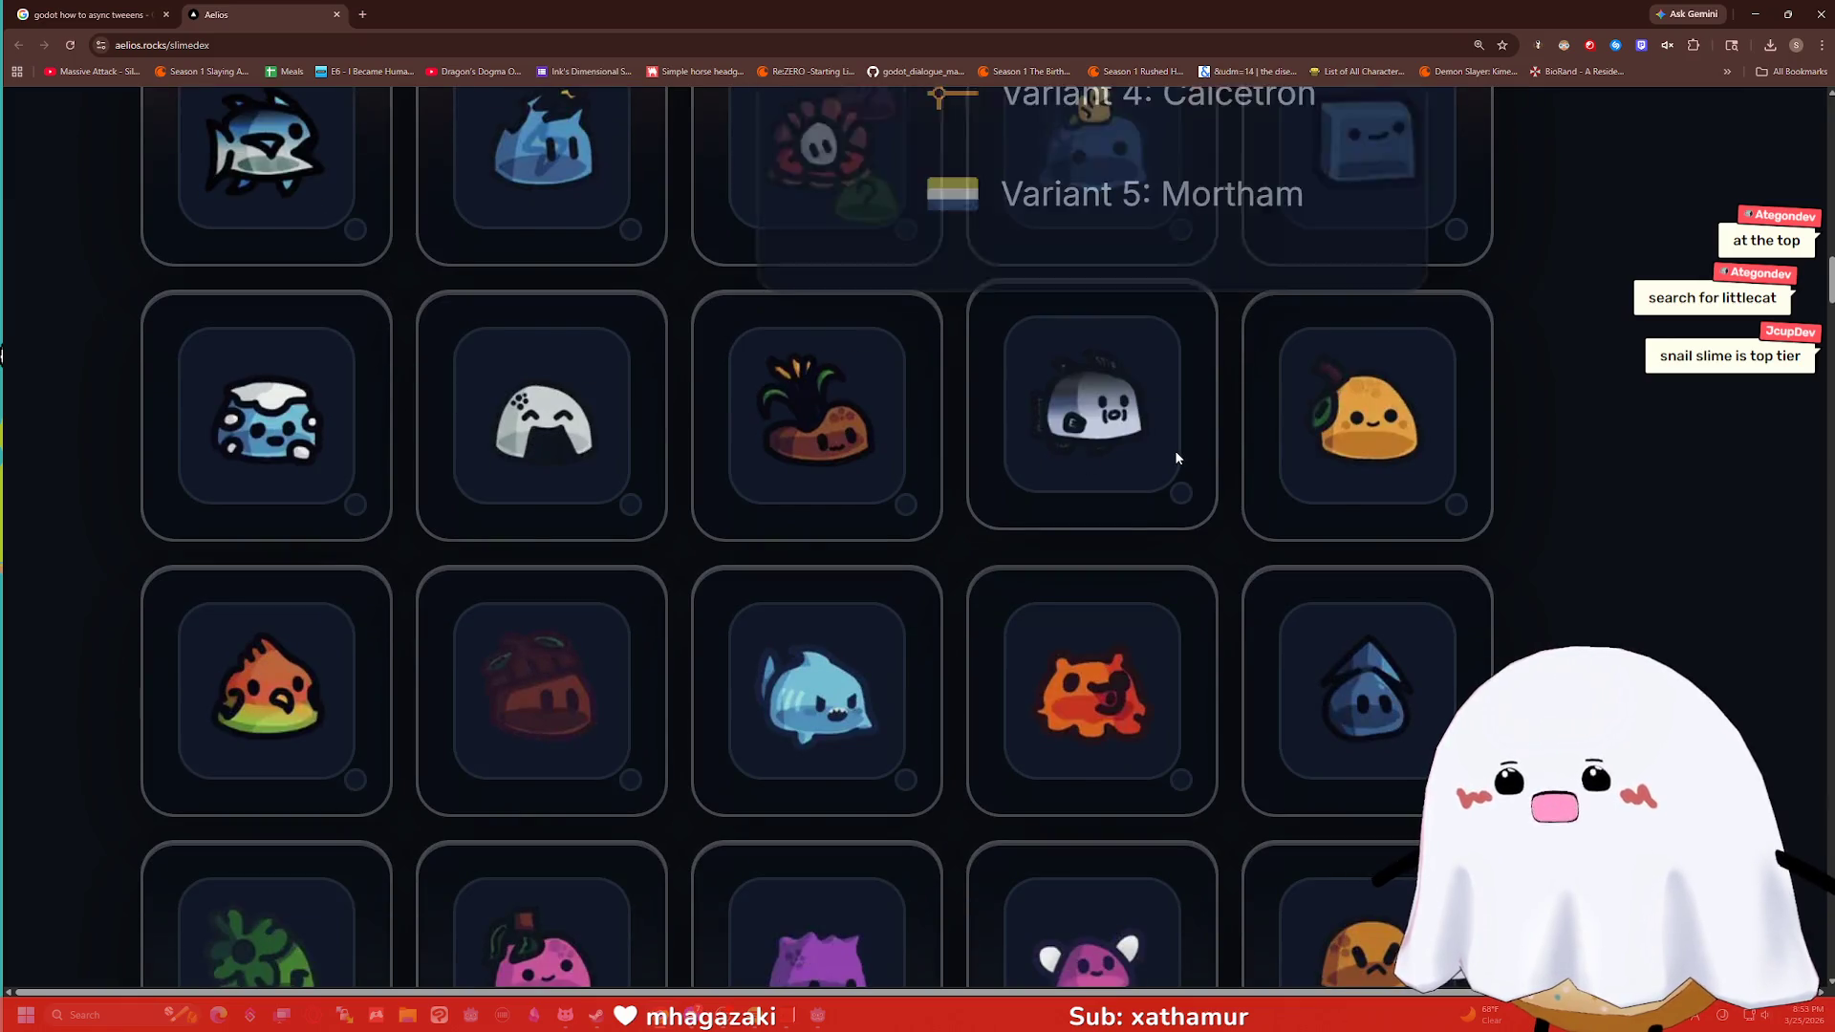
pyautogui.scroll(-2, 1167, 464)
pyautogui.scroll(-4, 1158, 463)
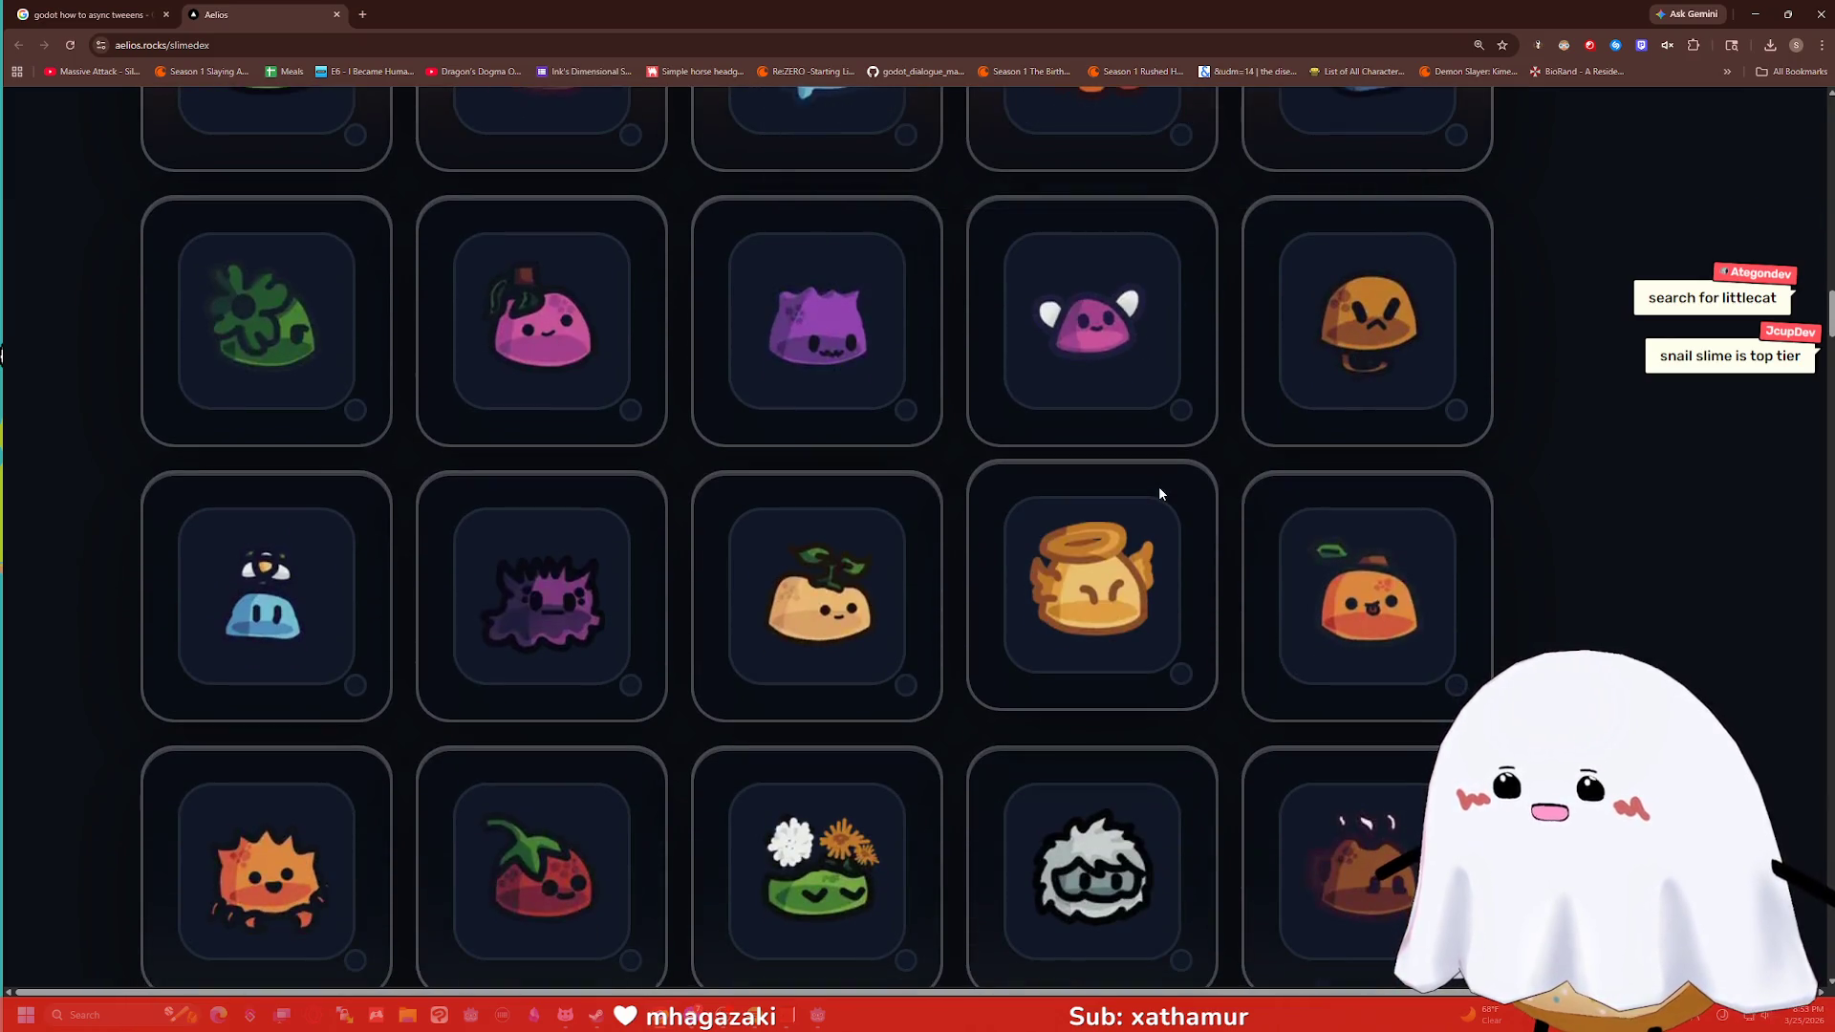
pyautogui.scroll(-2, 1158, 486)
pyautogui.scroll(4, 1102, 516)
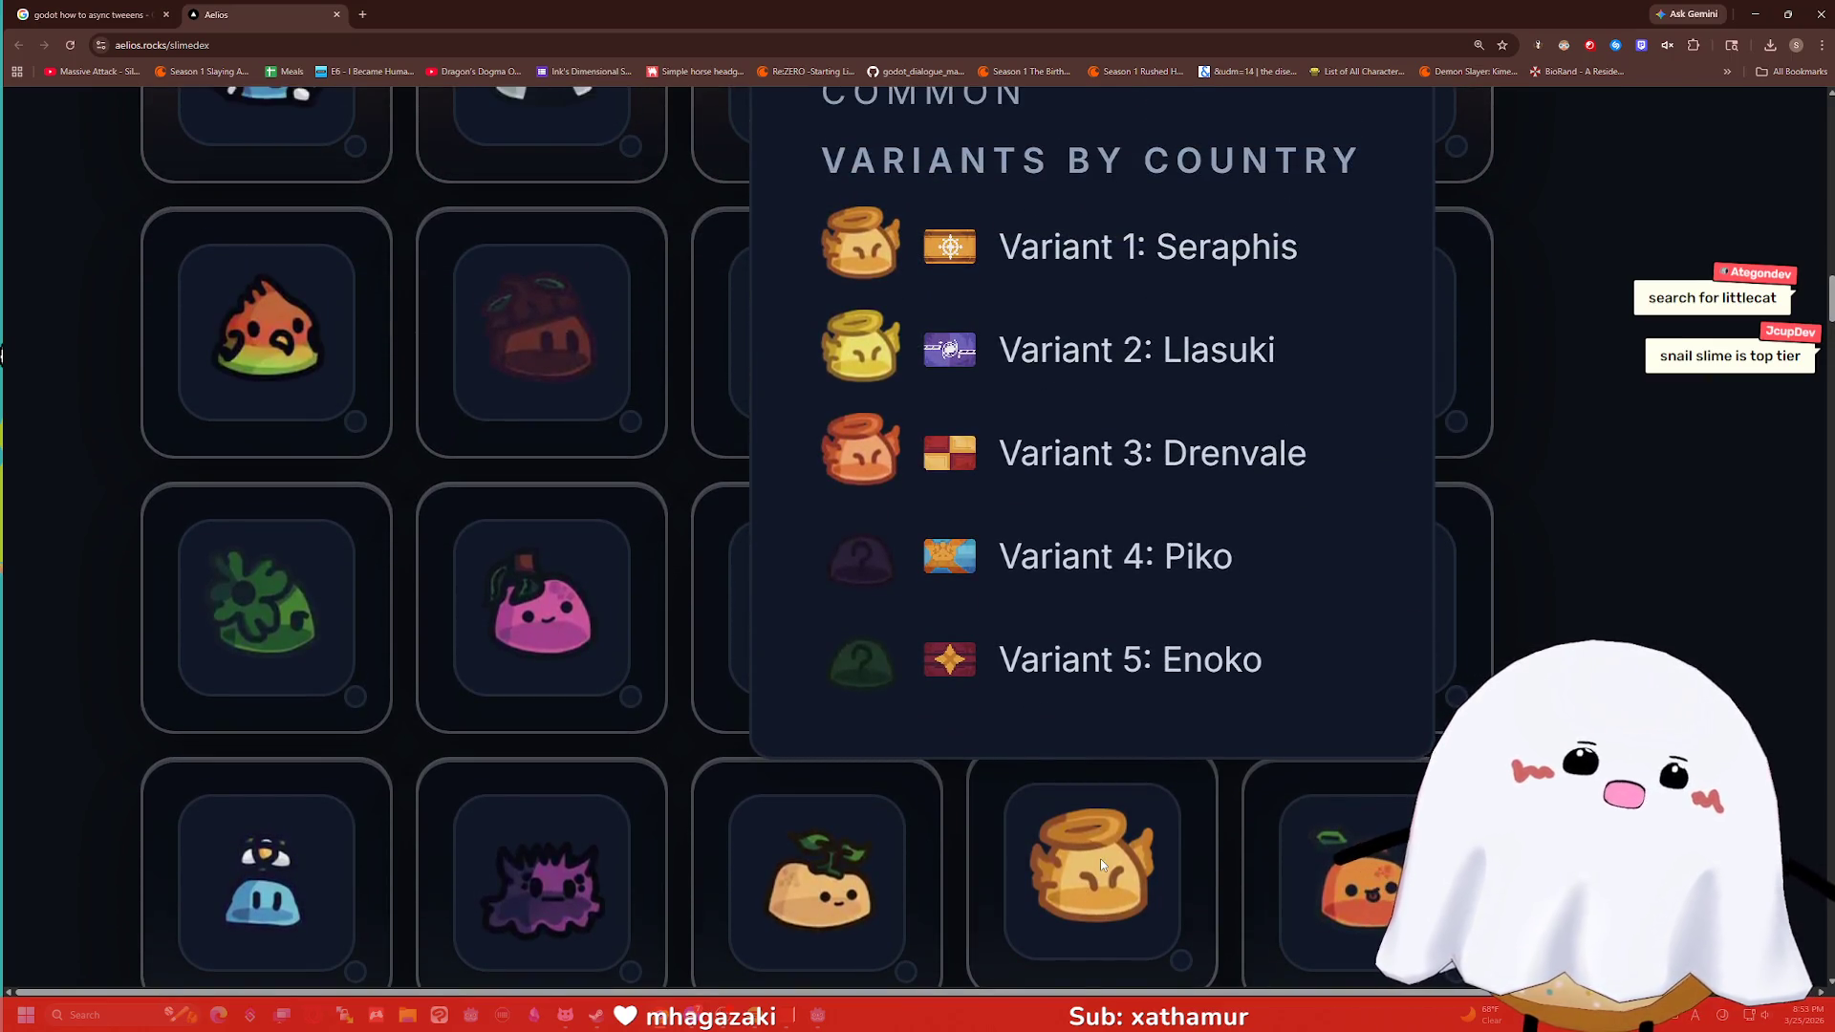
pyautogui.scroll(-7, 1100, 859)
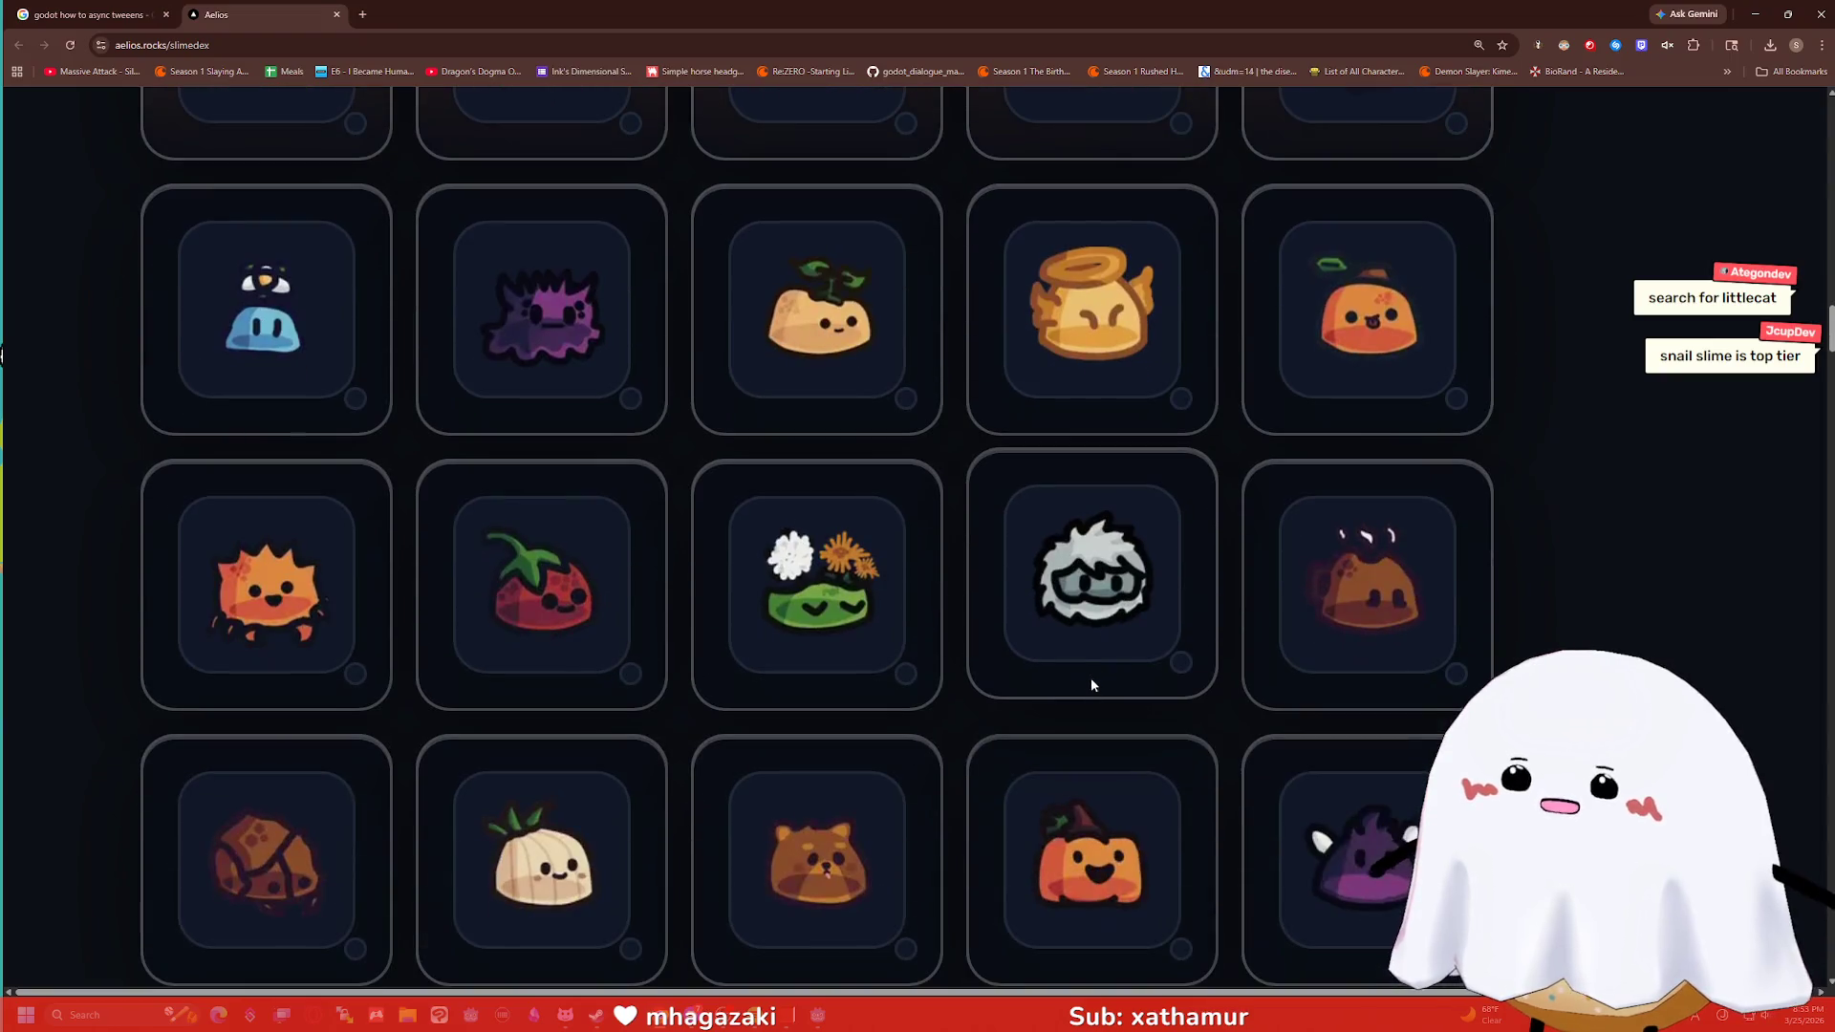
pyautogui.scroll(-4, 1070, 599)
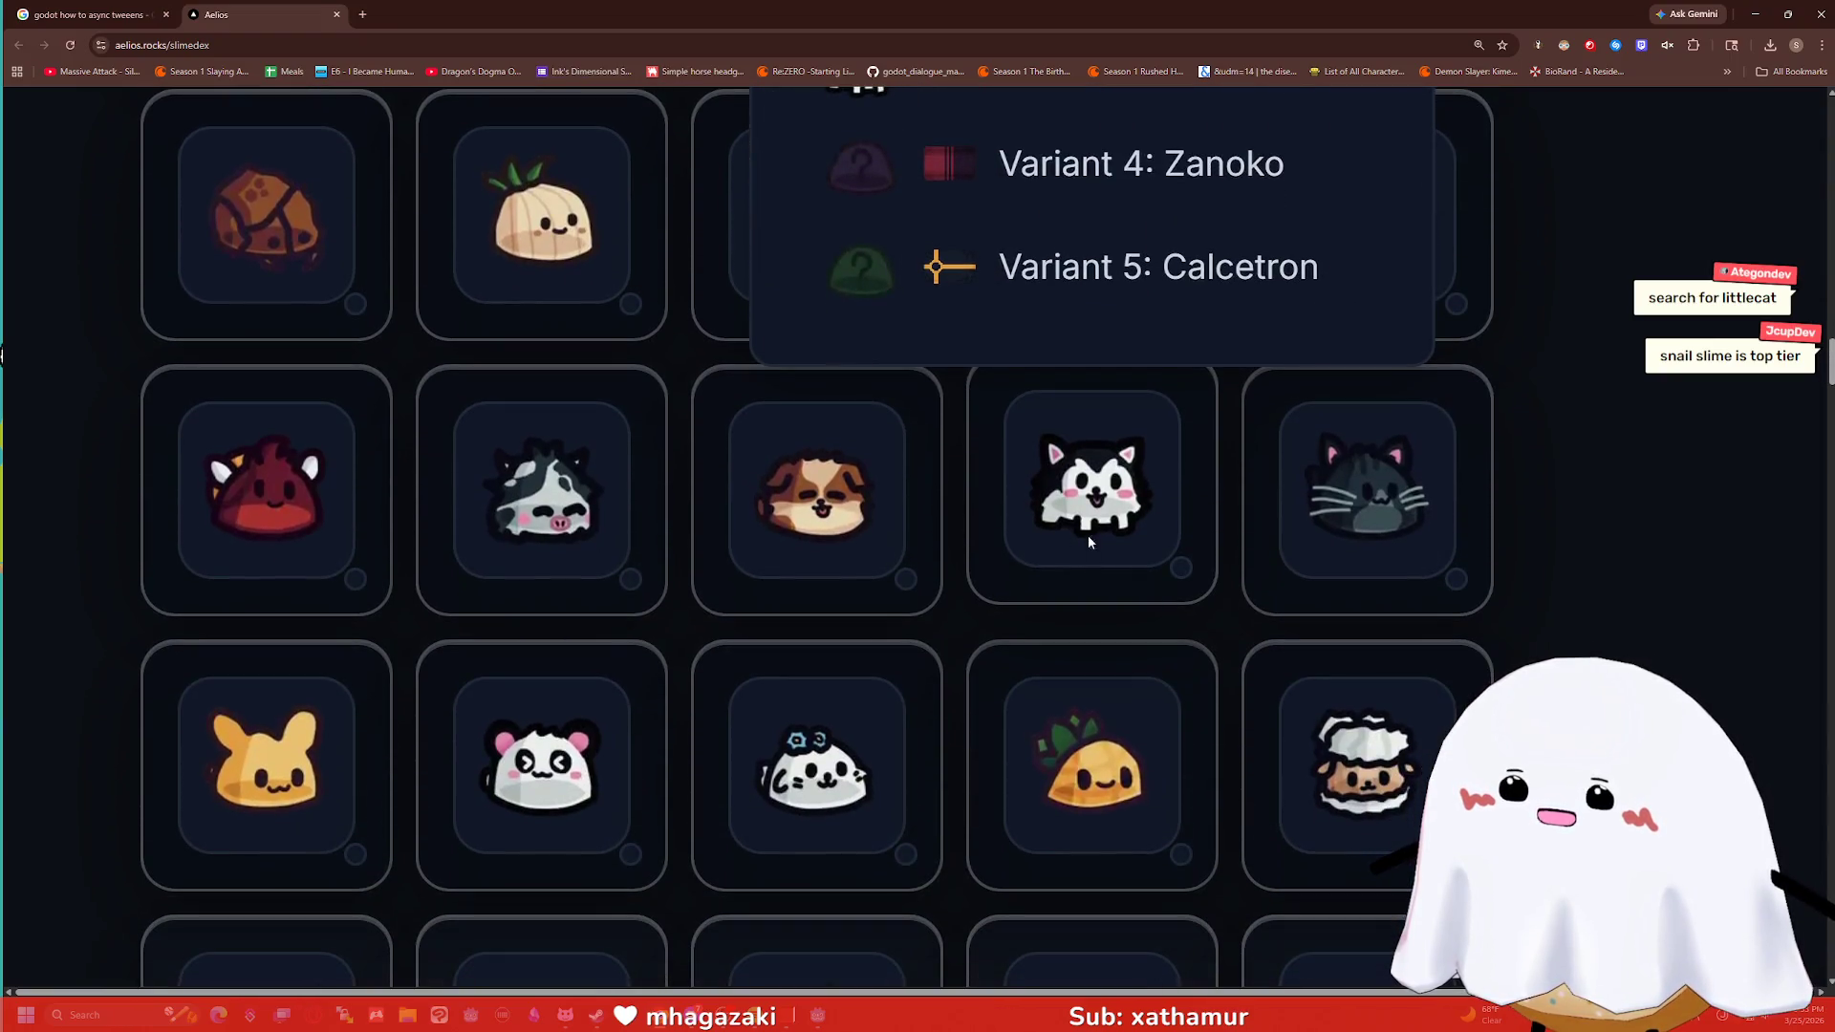
pyautogui.scroll(4, 1058, 507)
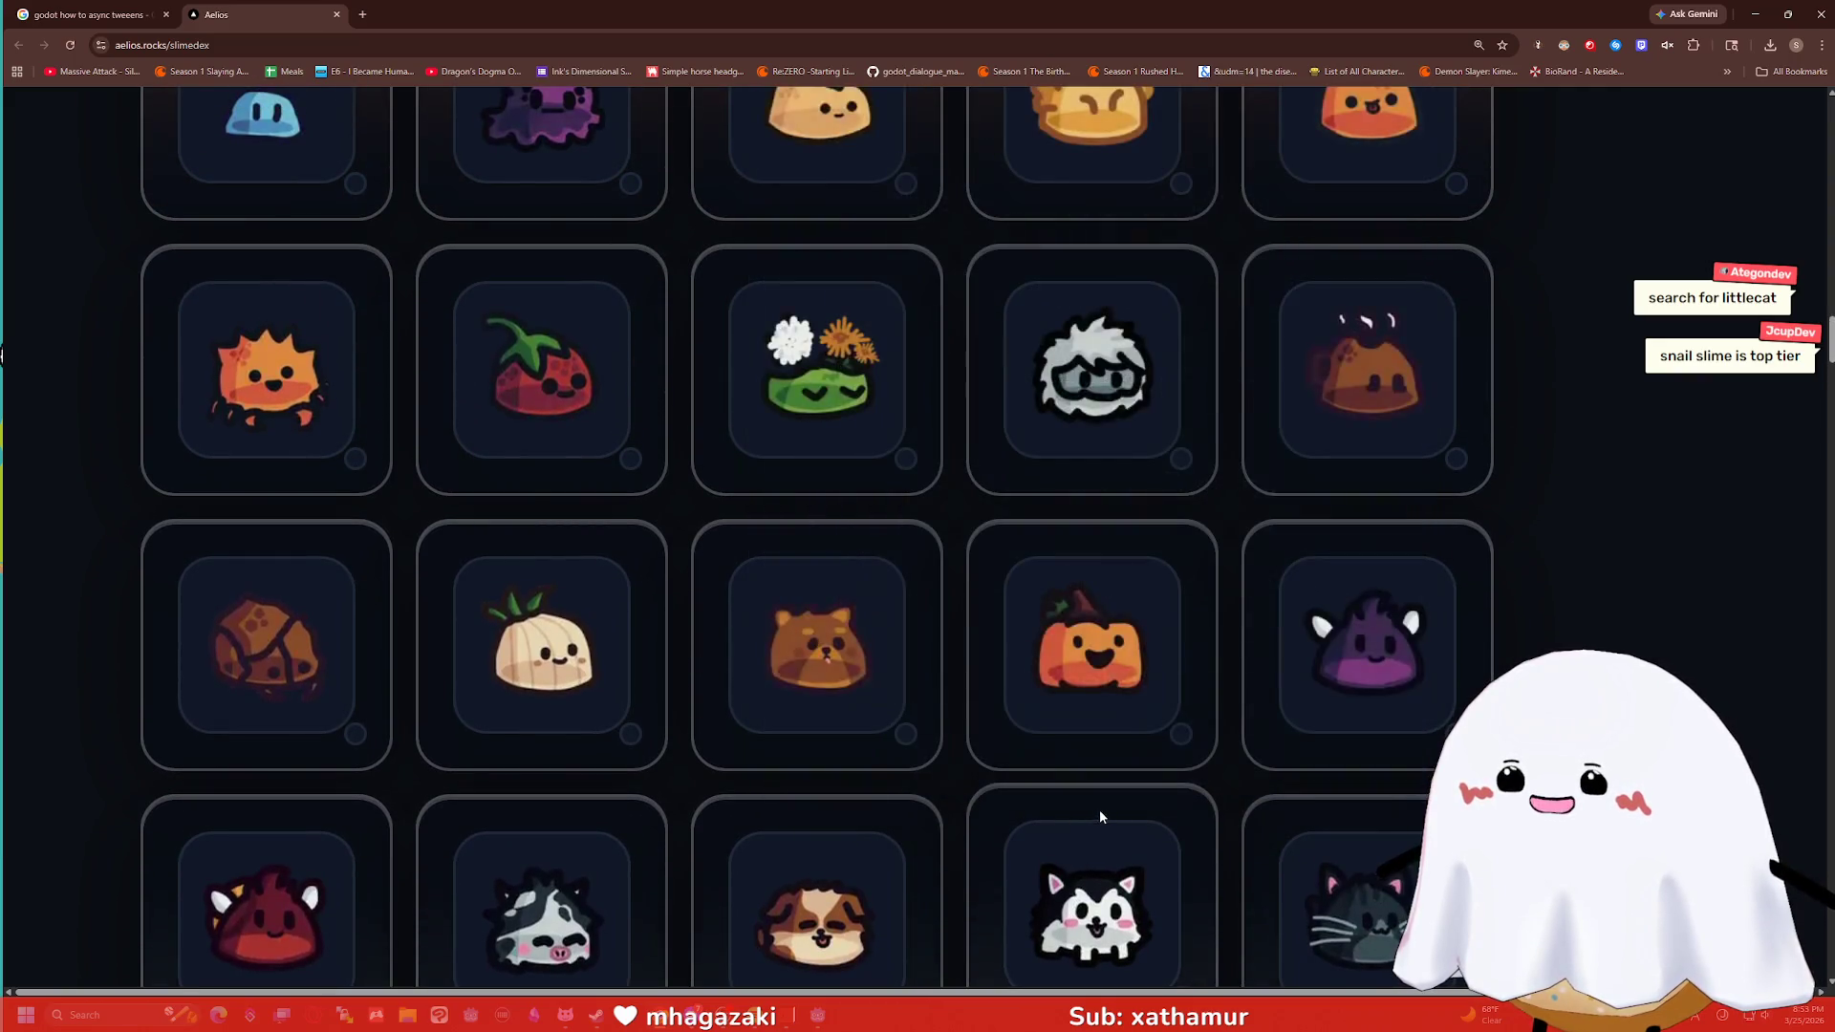
pyautogui.scroll(-6, 1058, 366)
pyautogui.scroll(-5, 1051, 373)
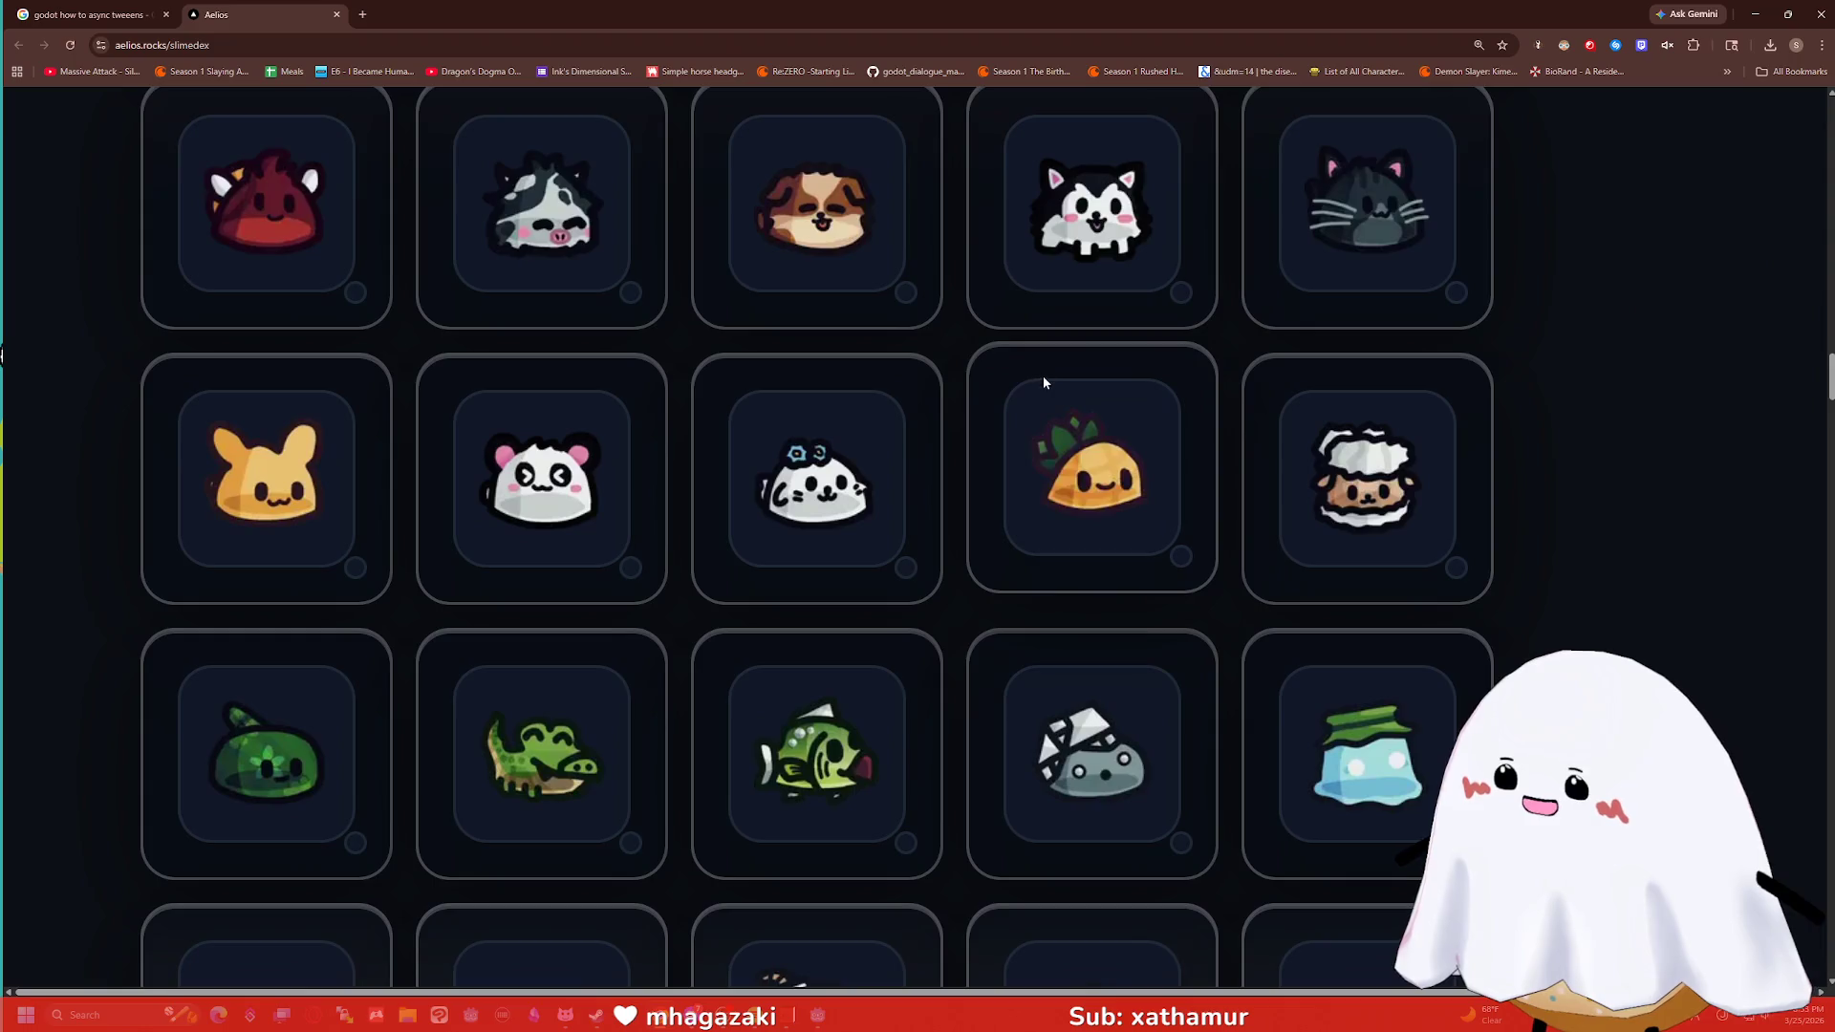
pyautogui.scroll(-7, 994, 430)
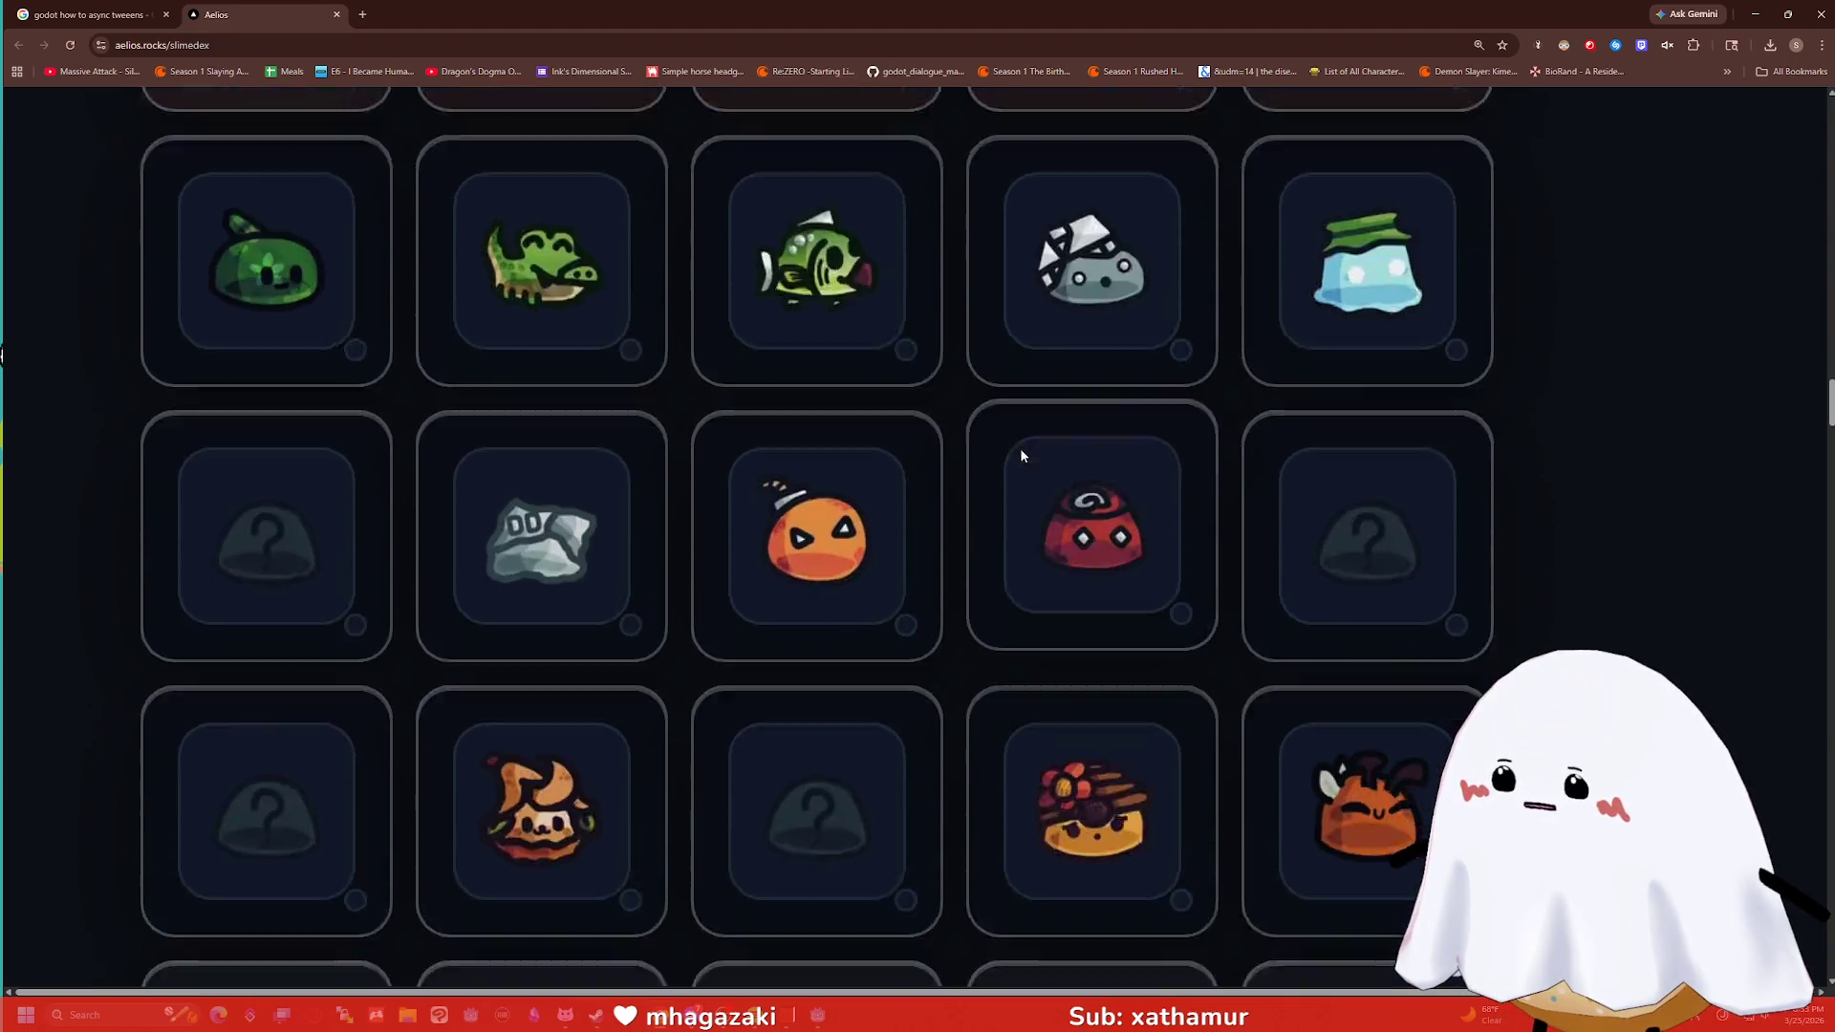
pyautogui.scroll(-3, 1008, 430)
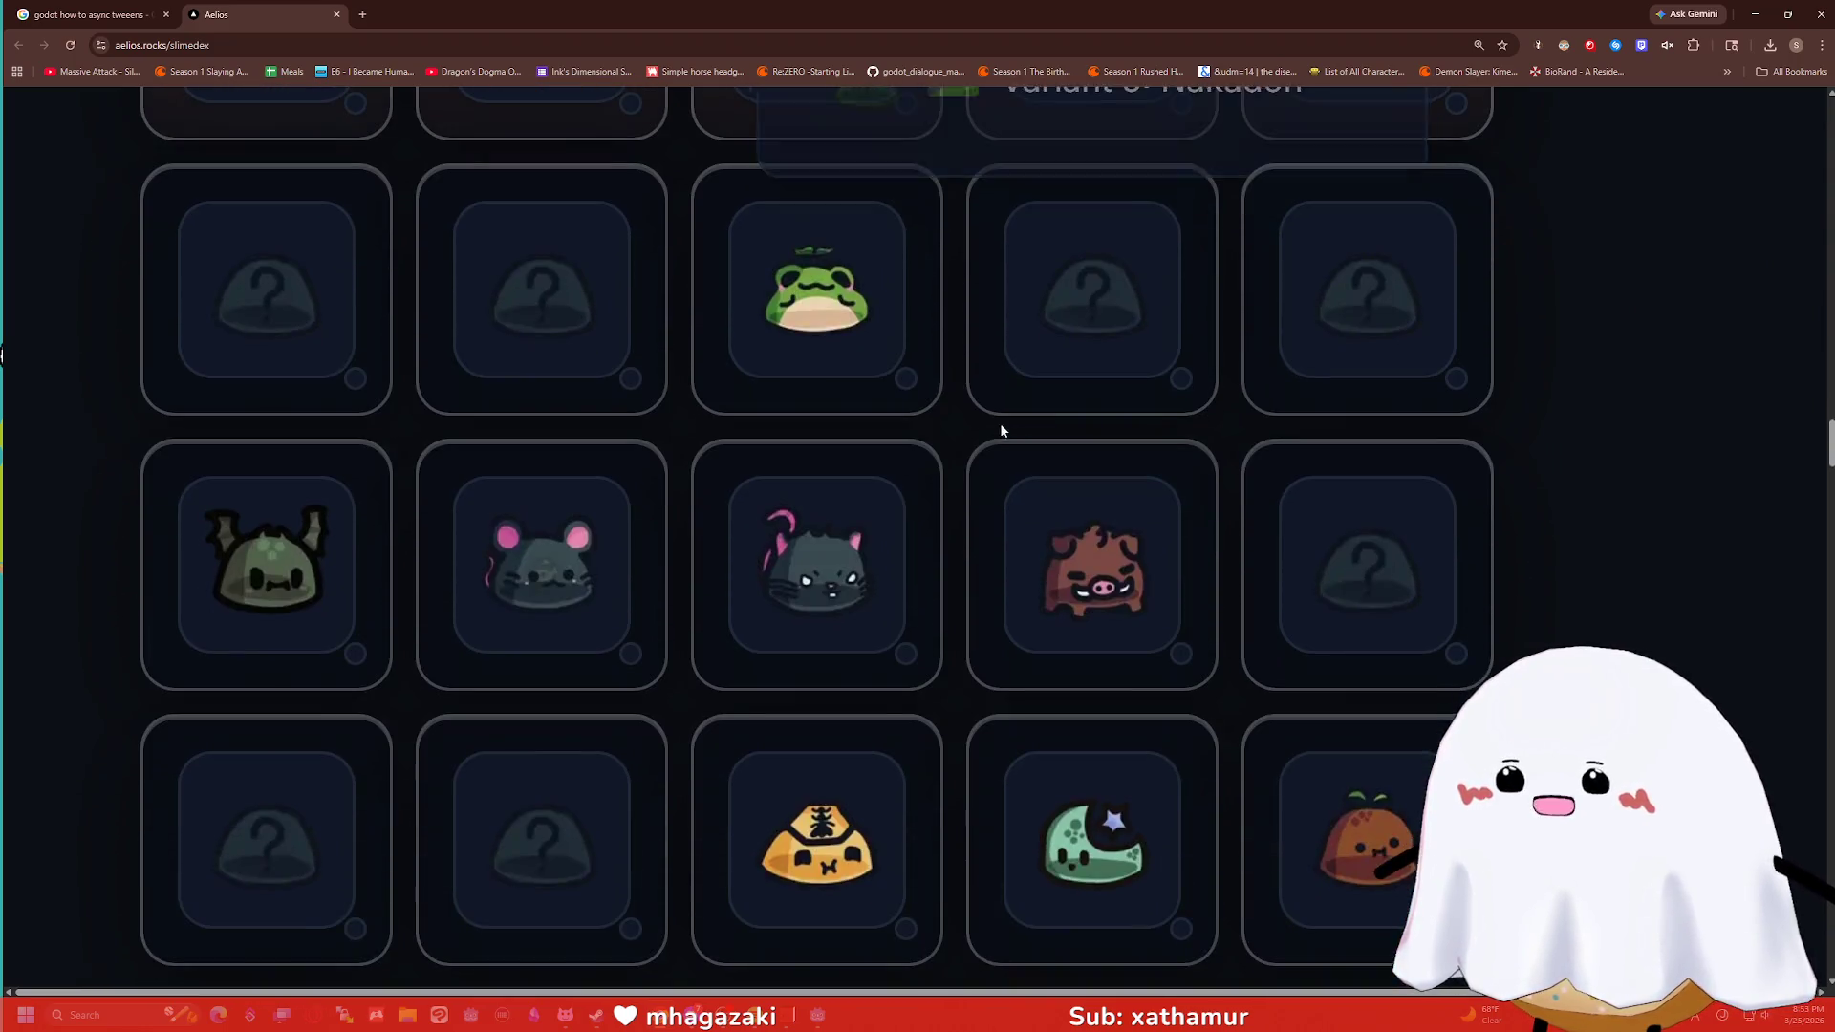
pyautogui.scroll(-2, 978, 440)
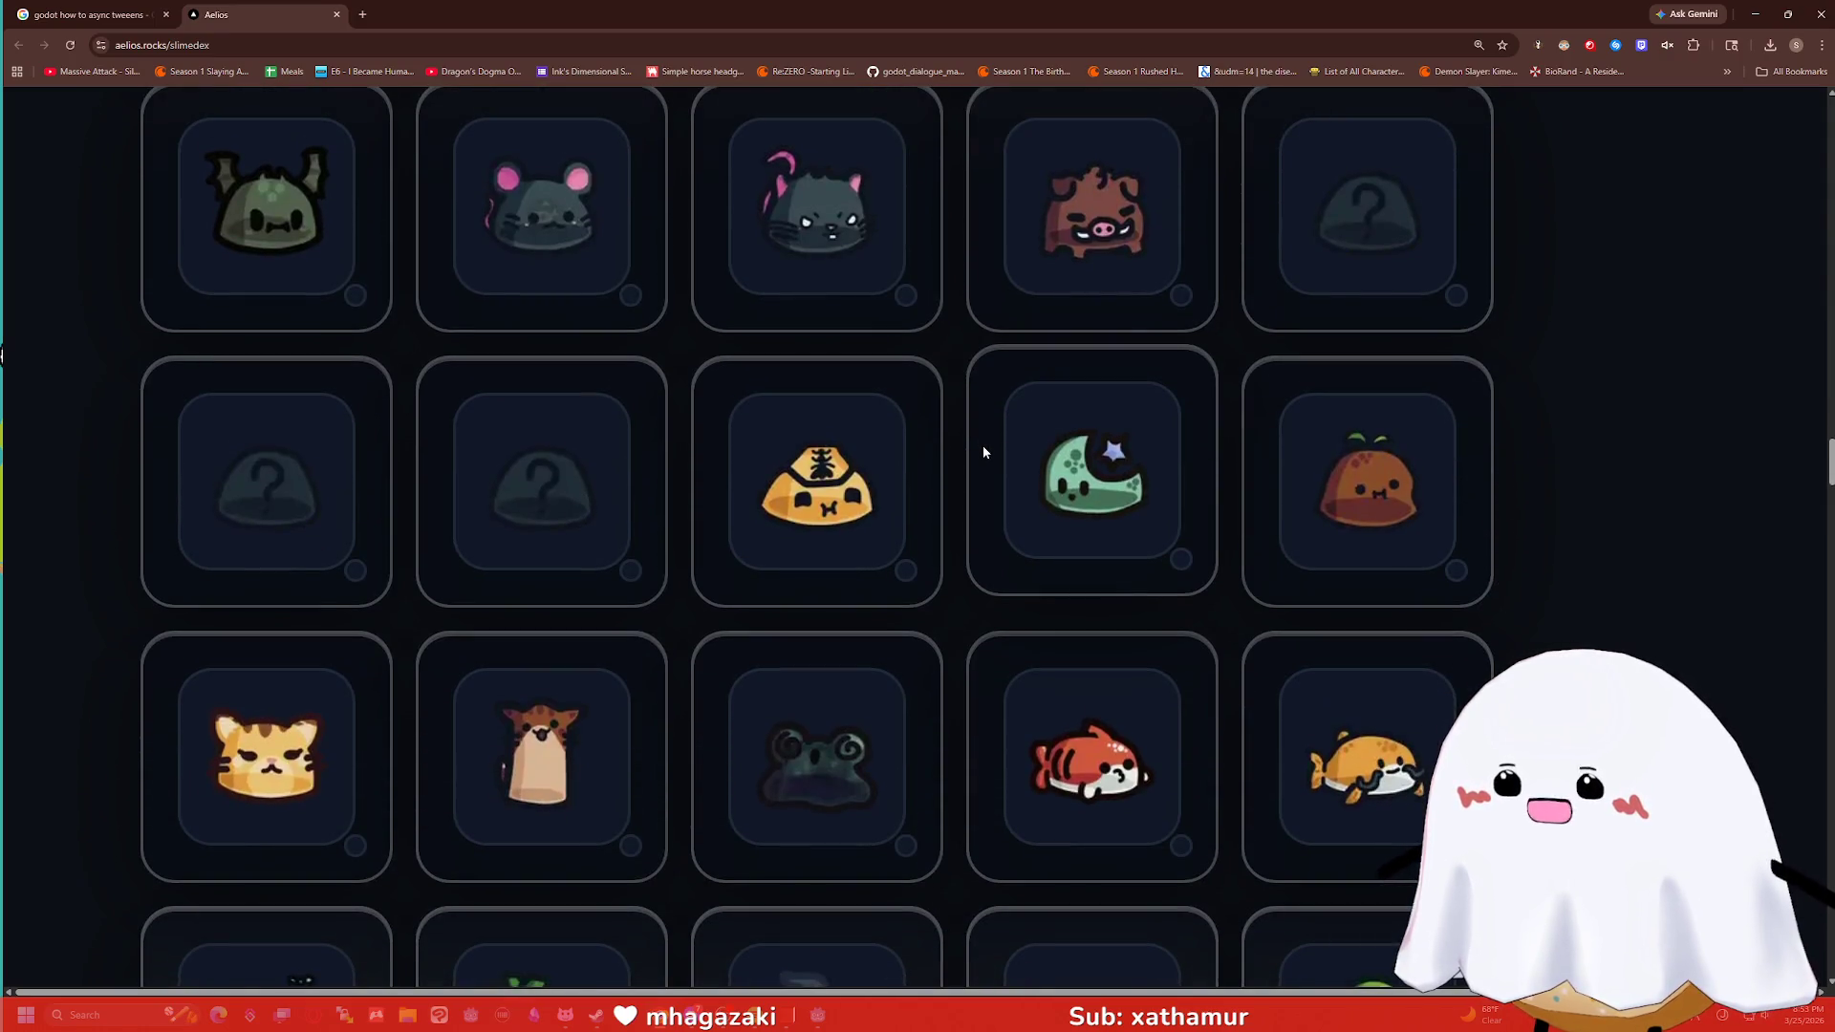
pyautogui.scroll(-3, 982, 447)
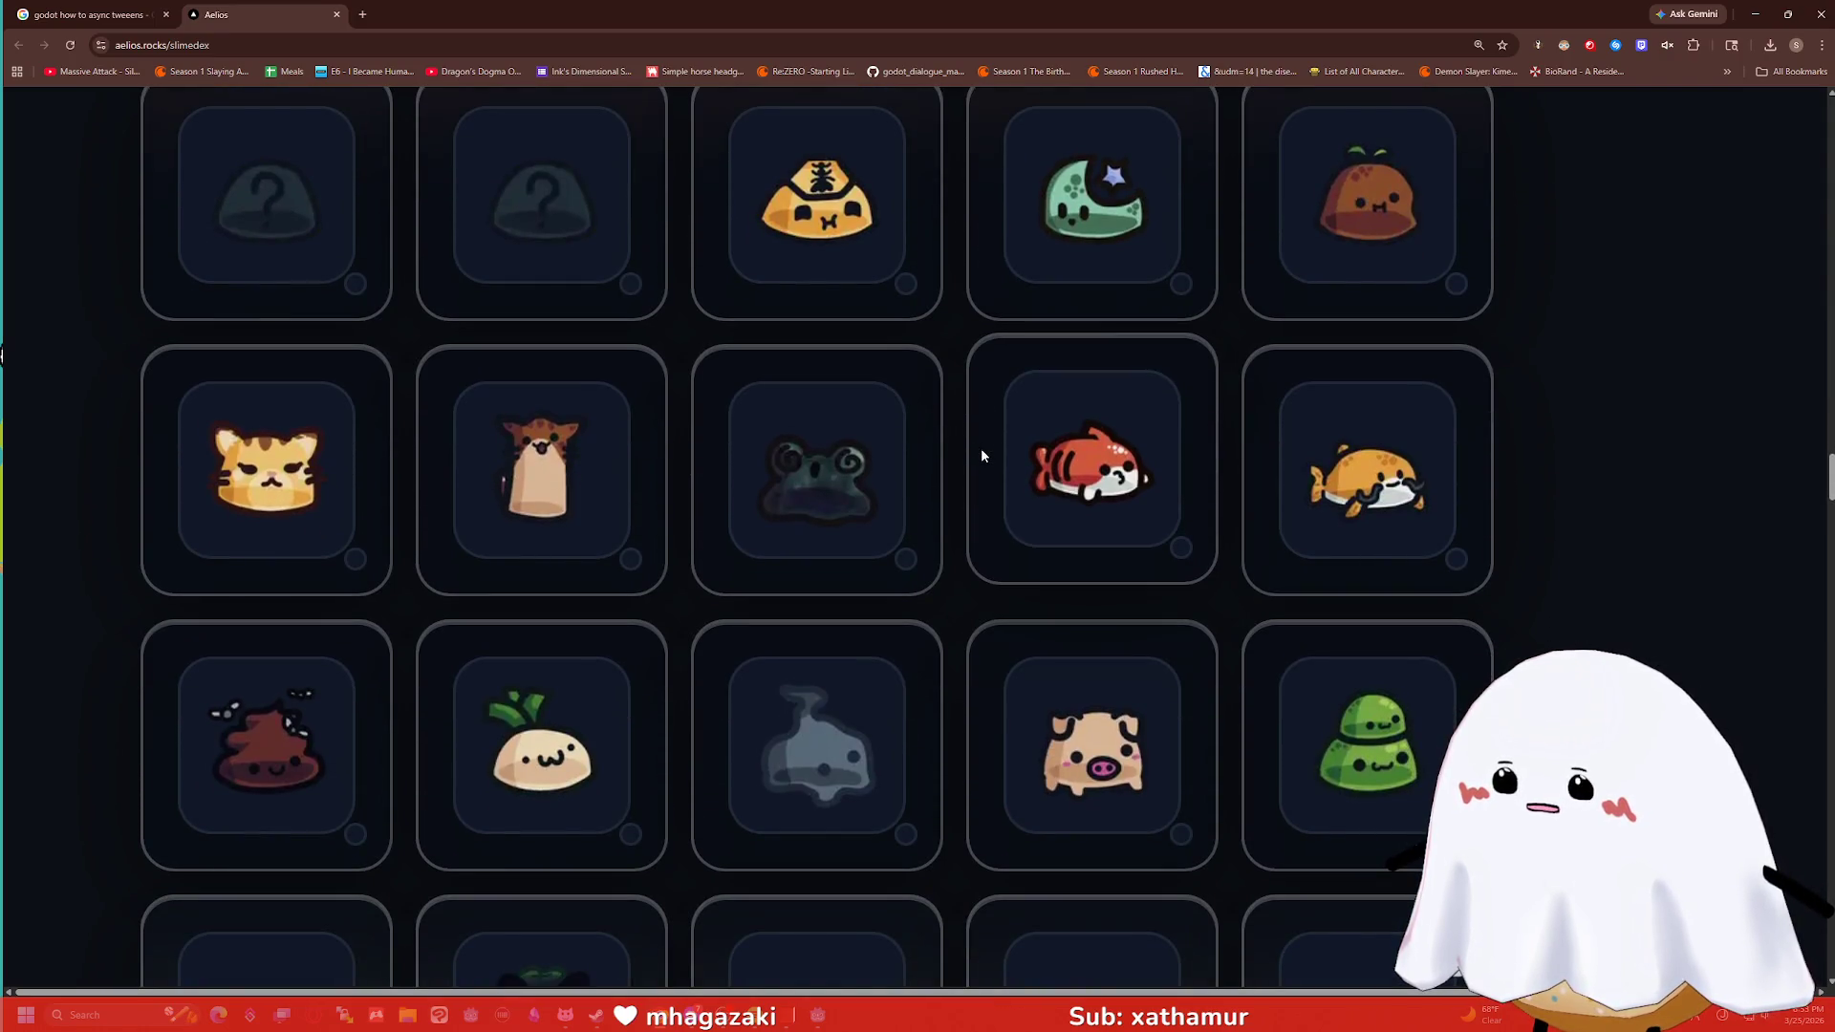
pyautogui.moveTo(1044, 478)
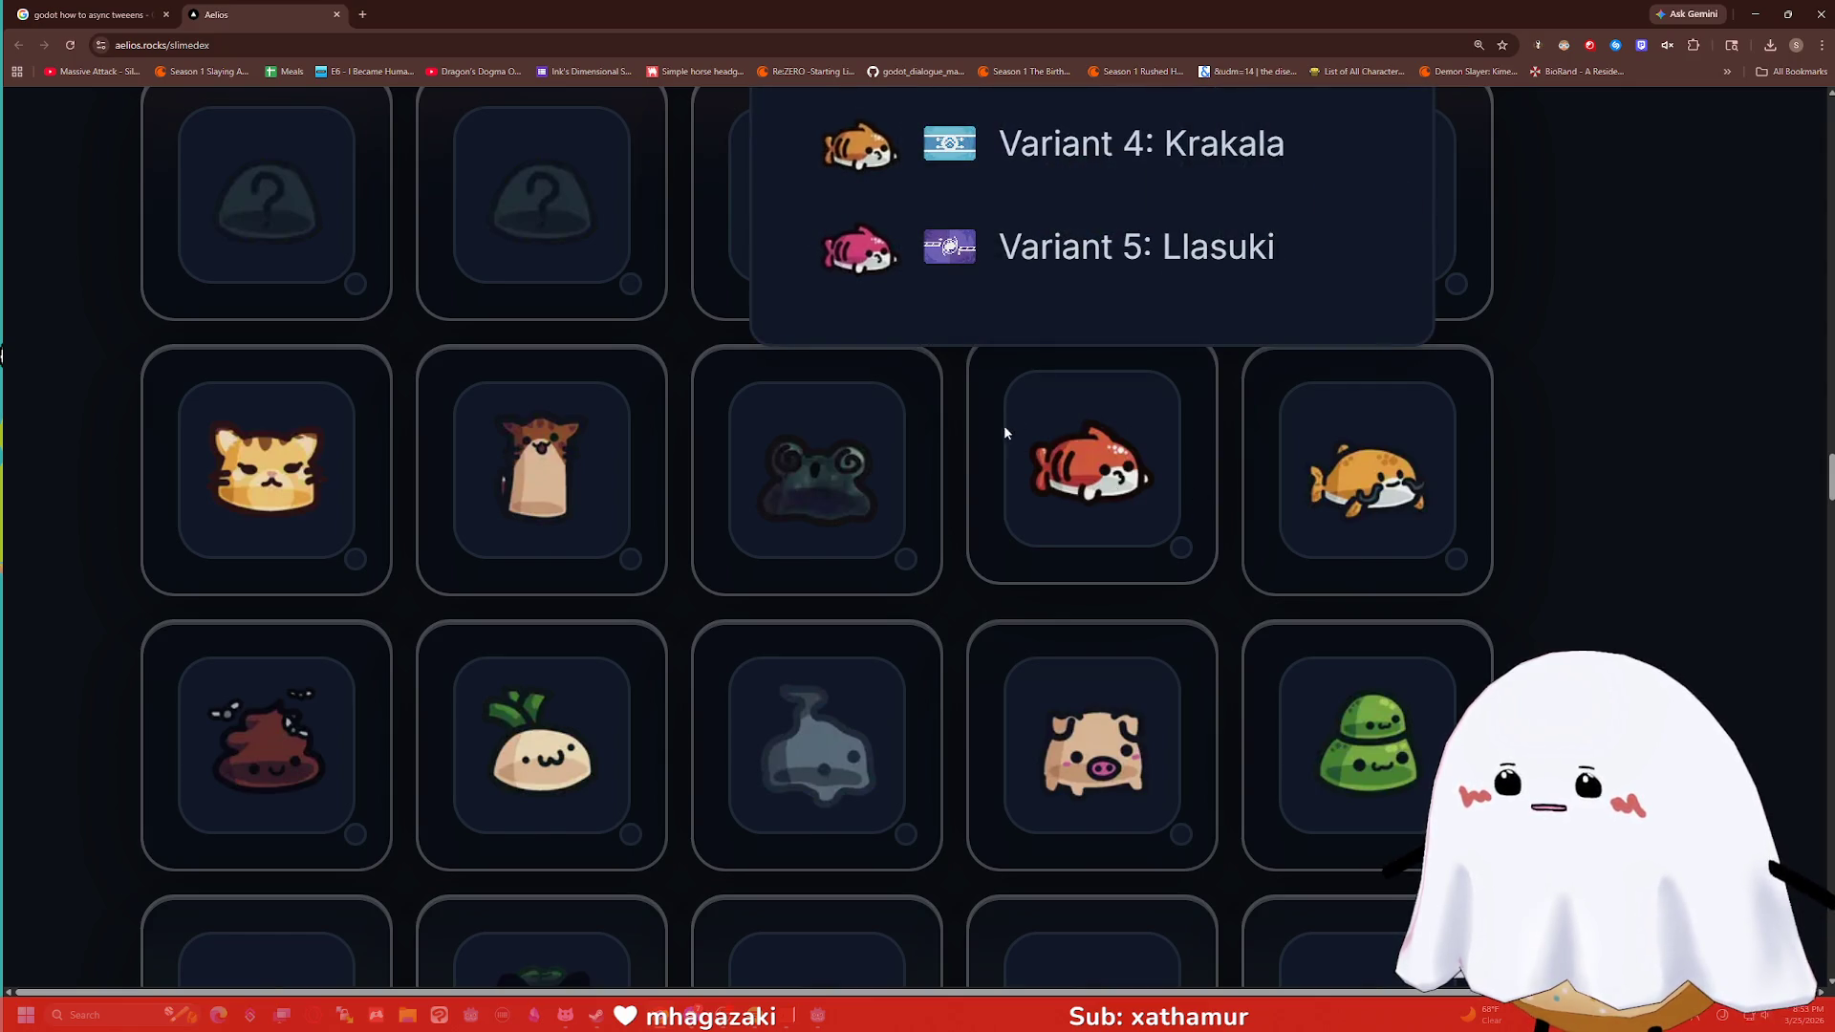
pyautogui.scroll(-6, 999, 439)
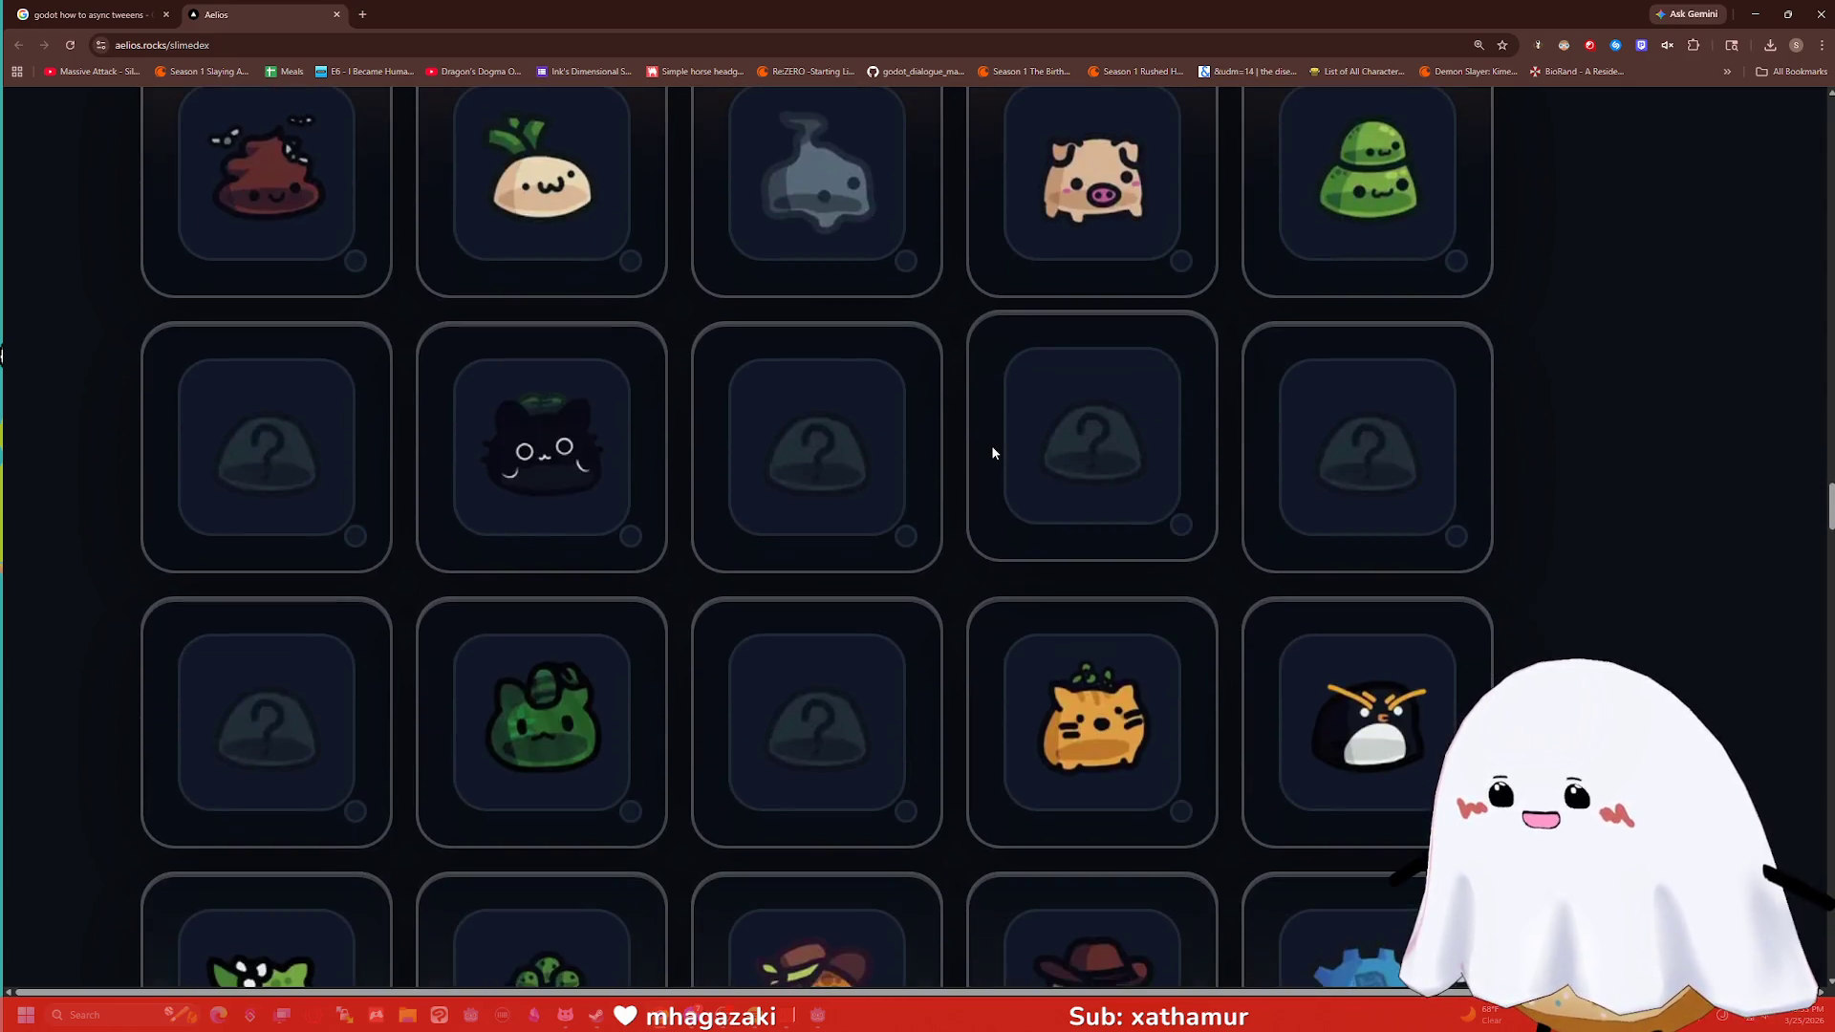
pyautogui.moveTo(578, 461)
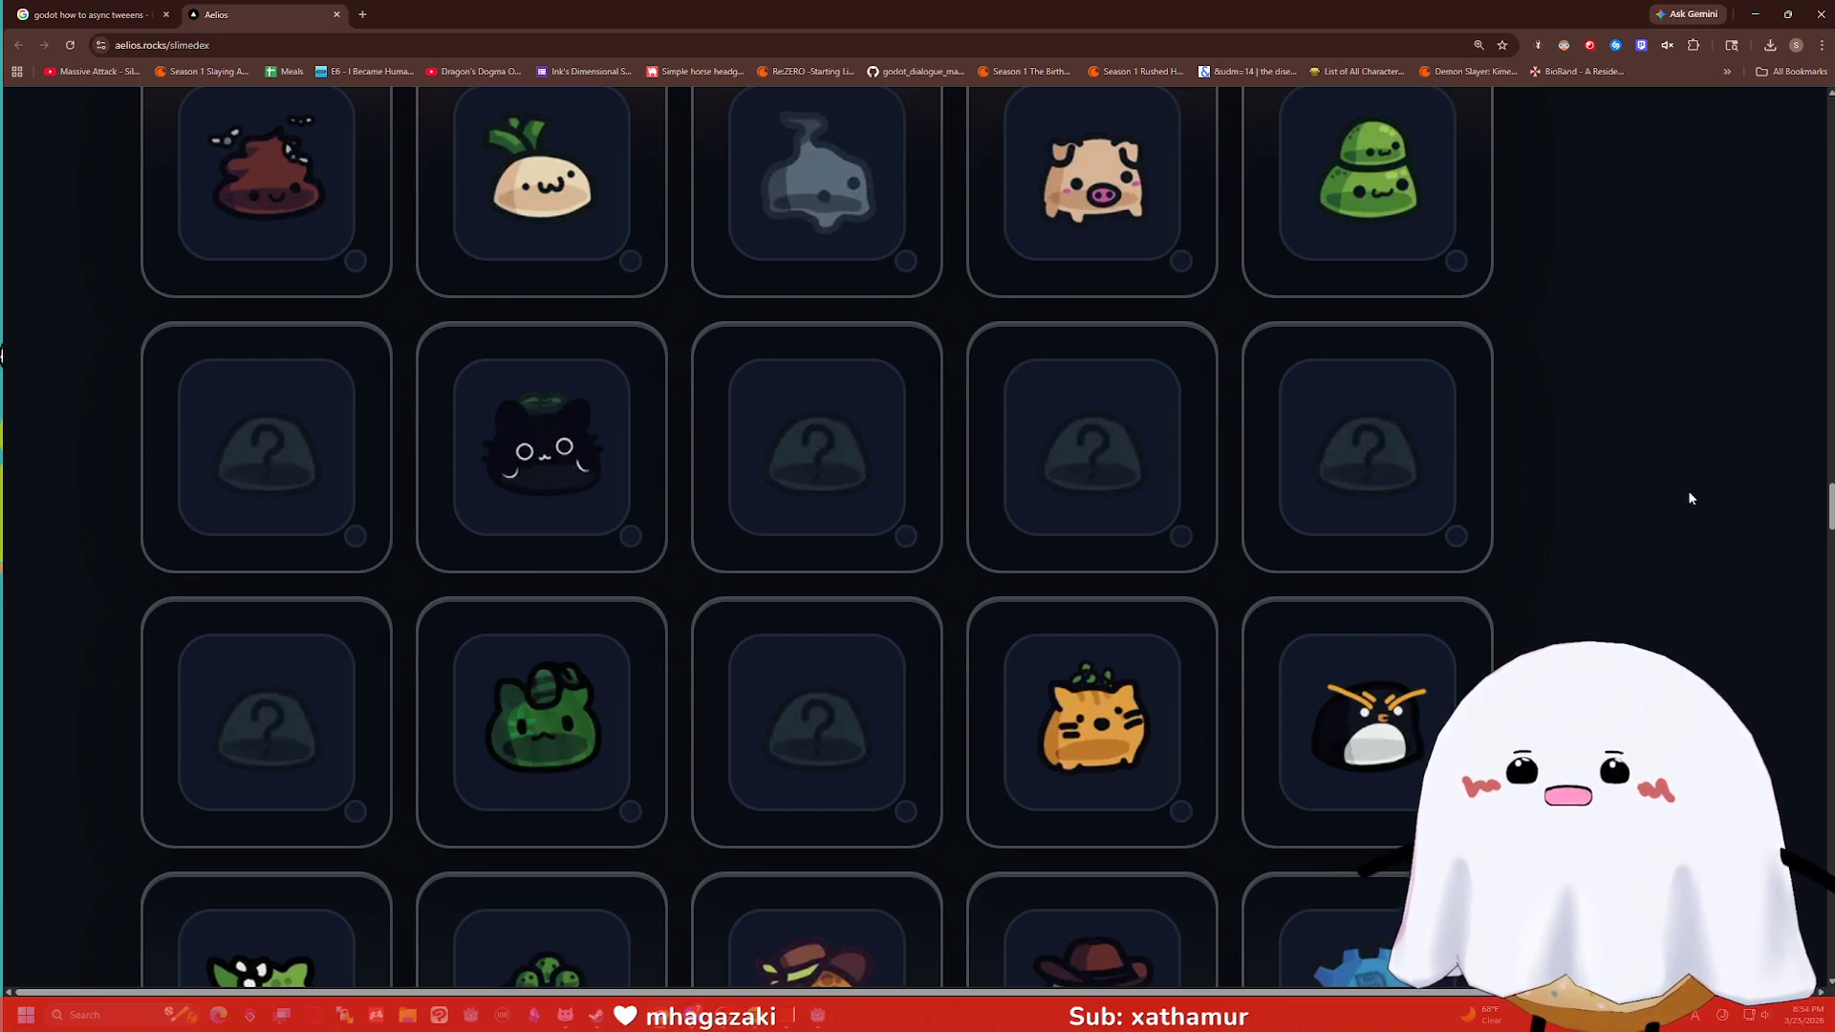
pyautogui.moveTo(1830, 516)
pyautogui.mouseDown()
pyautogui.moveTo(1828, 115)
pyautogui.moveTo(1819, 266)
pyautogui.mouseUp()
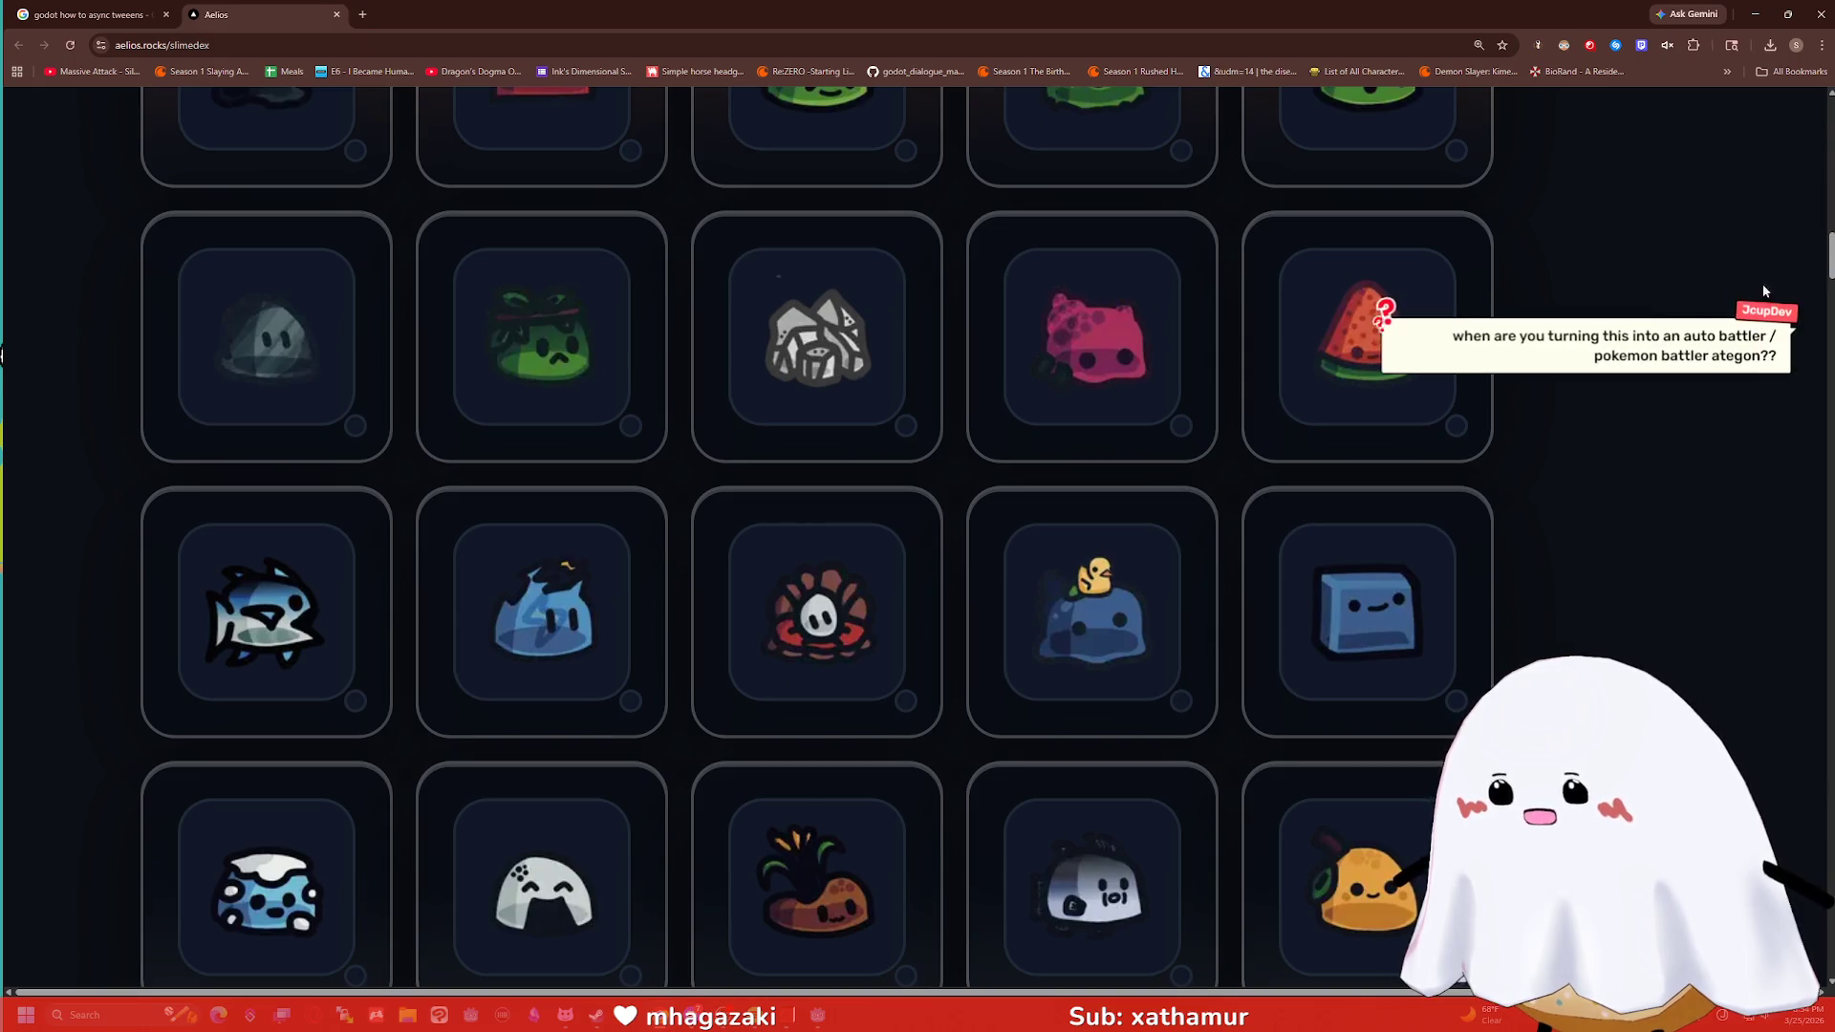
pyautogui.scroll(-3, 941, 627)
pyautogui.scroll(-3, 942, 627)
pyautogui.scroll(-9, 941, 627)
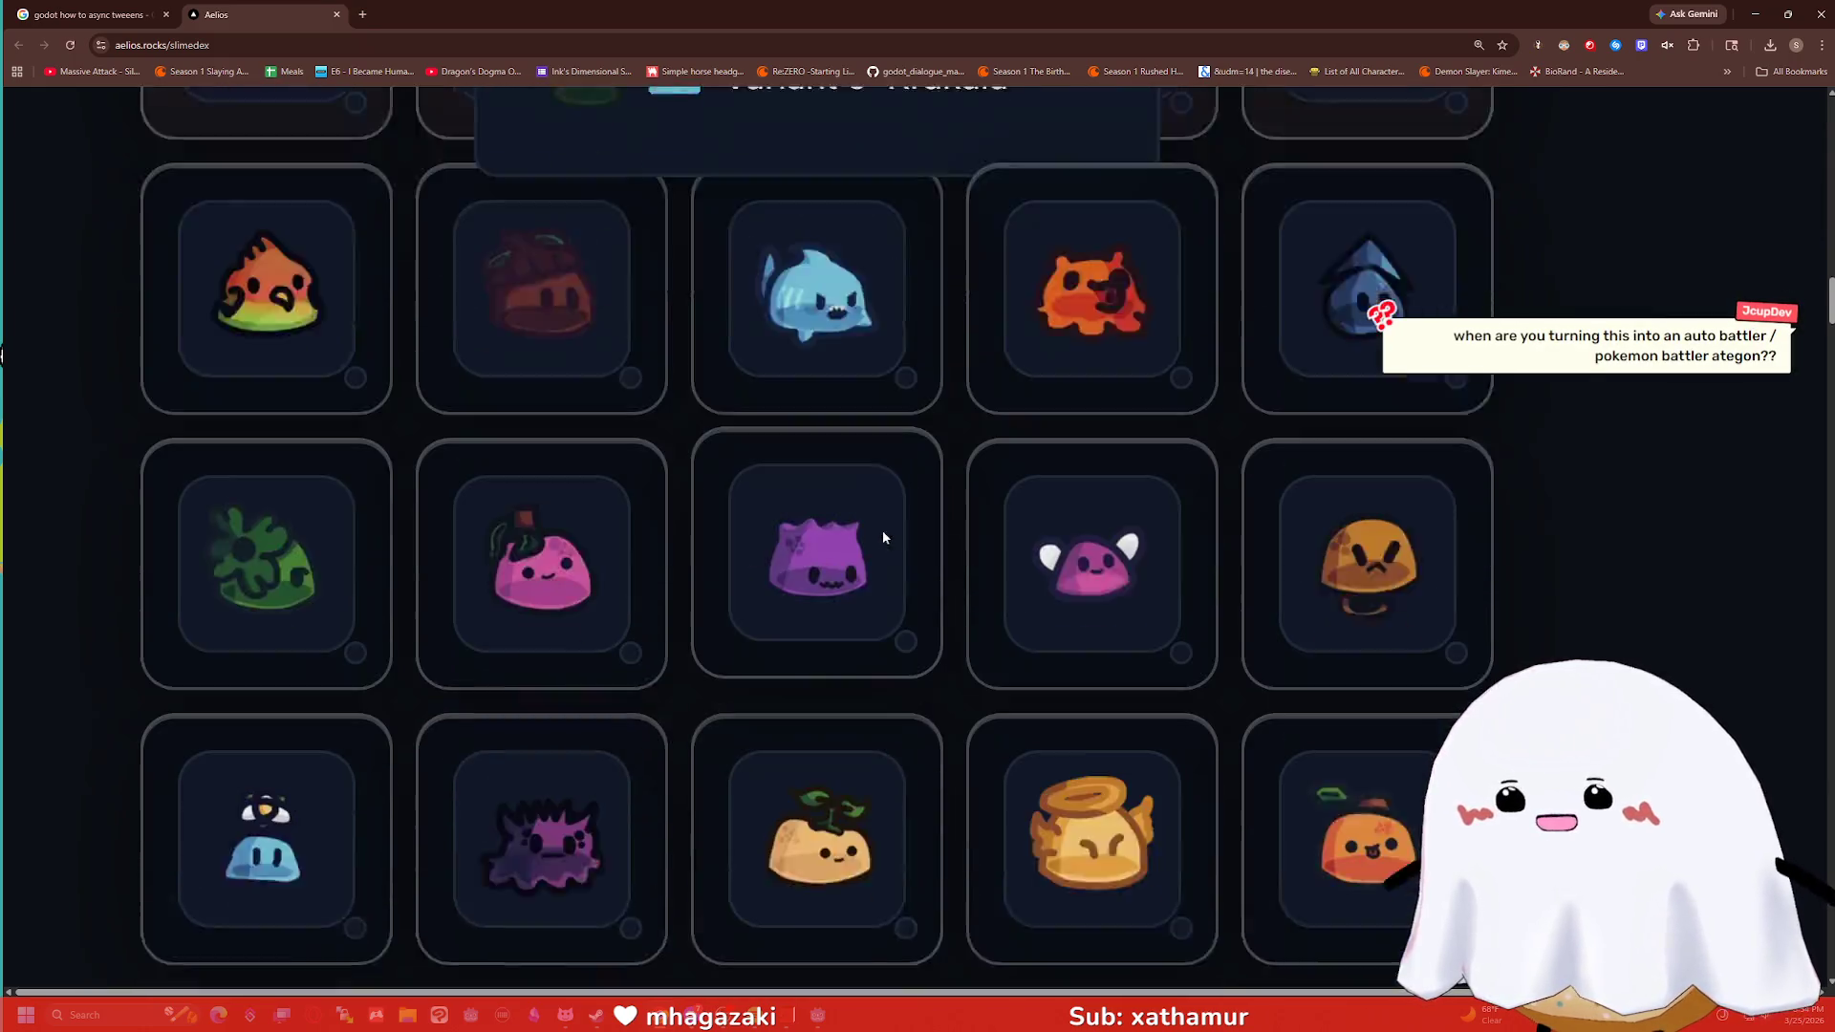
pyautogui.scroll(-5, 994, 369)
pyautogui.scroll(-3, 975, 359)
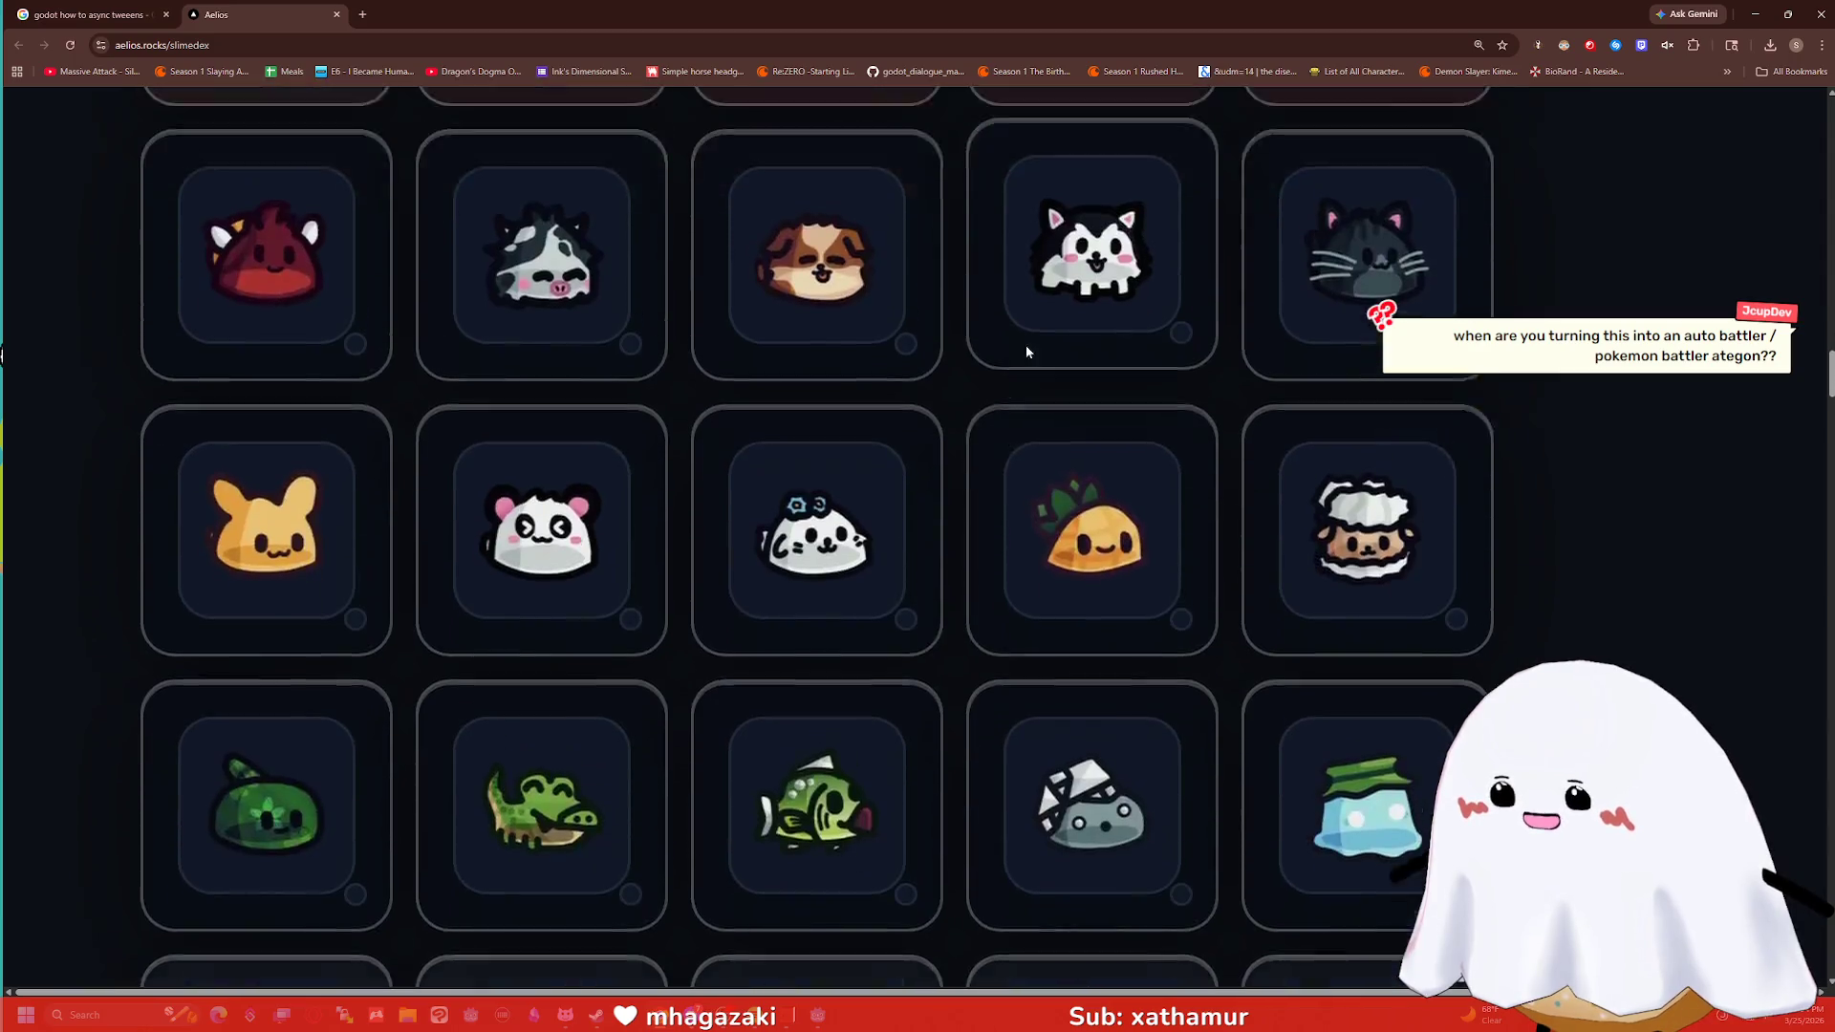
pyautogui.scroll(2, 1025, 346)
pyautogui.scroll(-4, 948, 325)
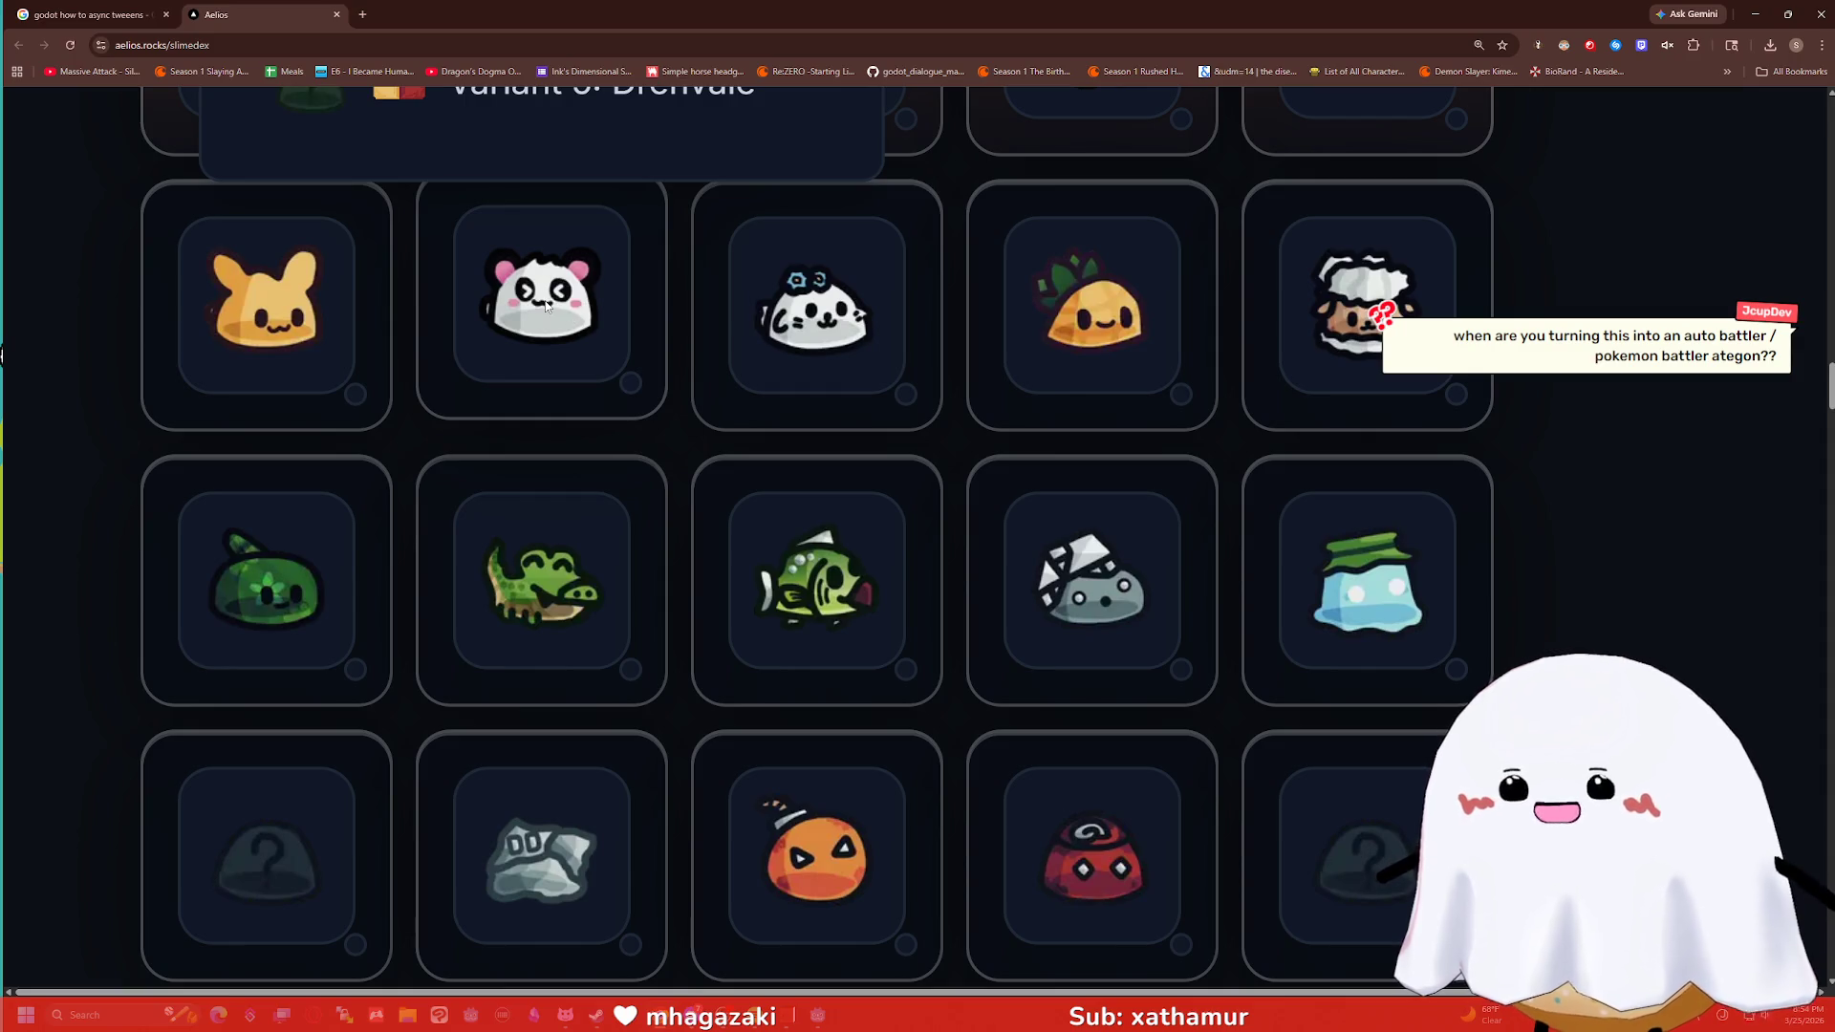
pyautogui.scroll(-12, 920, 342)
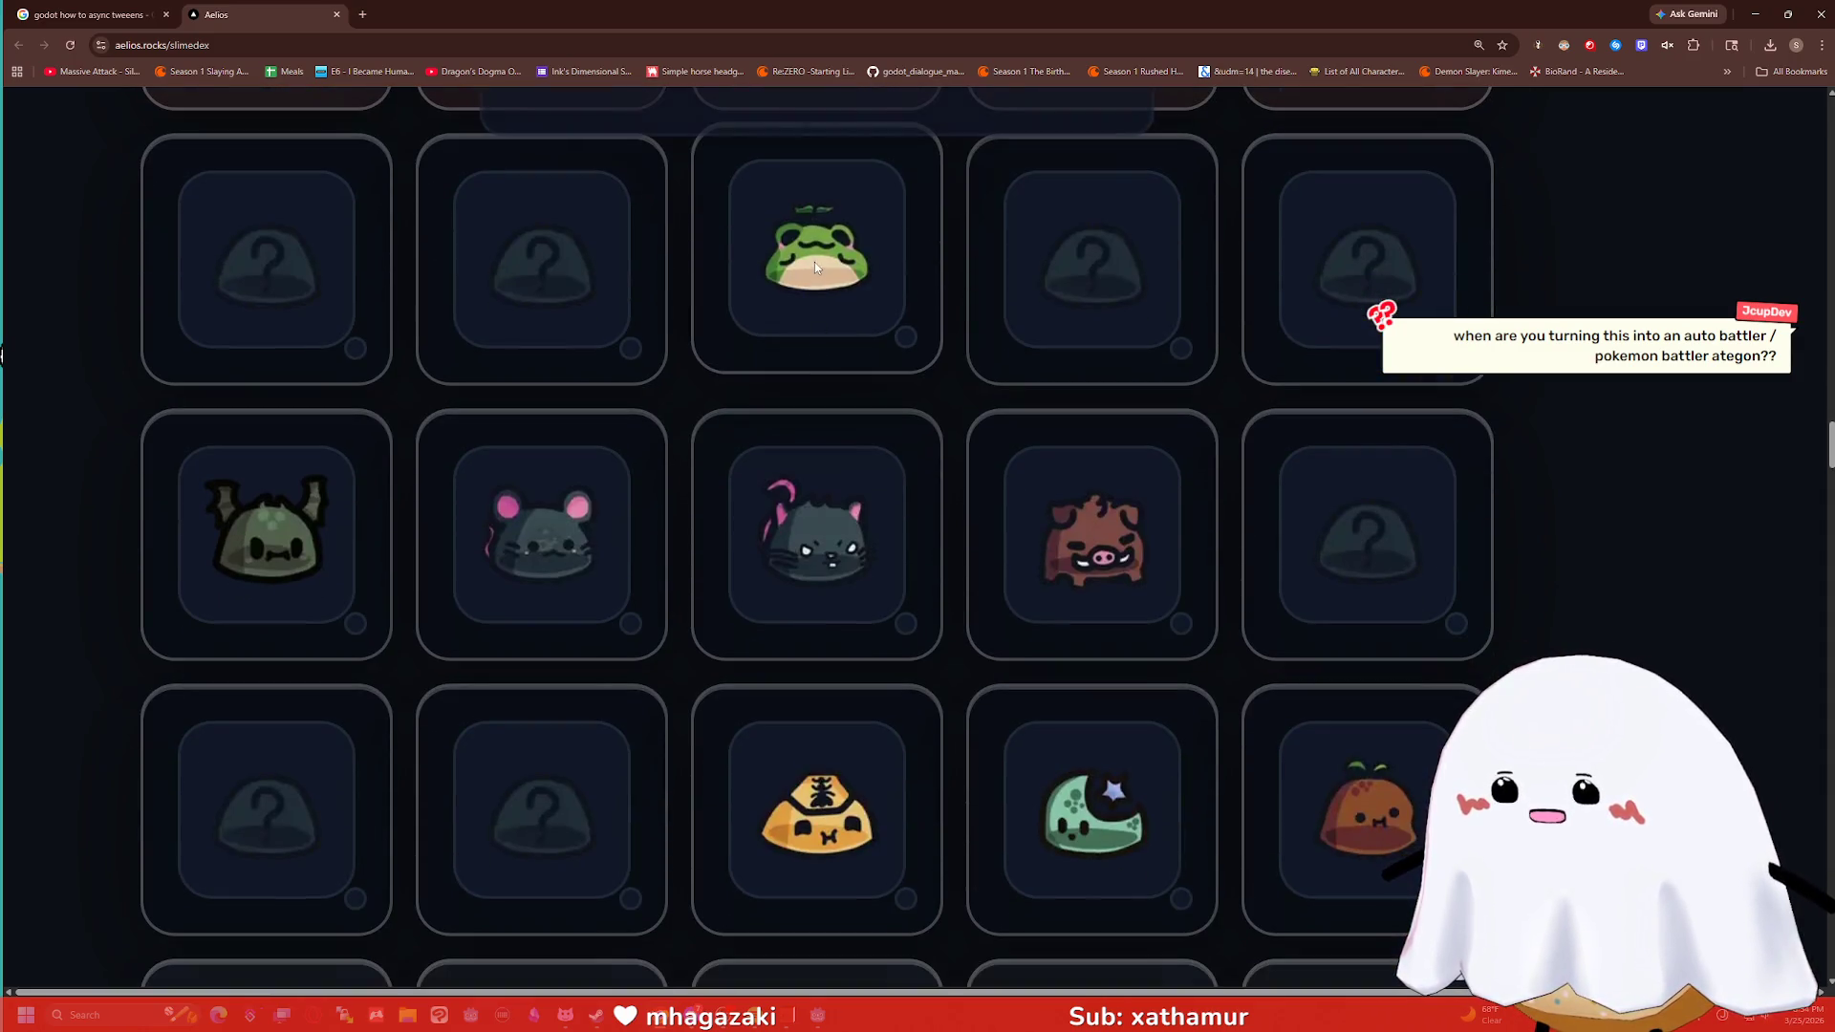
pyautogui.scroll(-7, 829, 251)
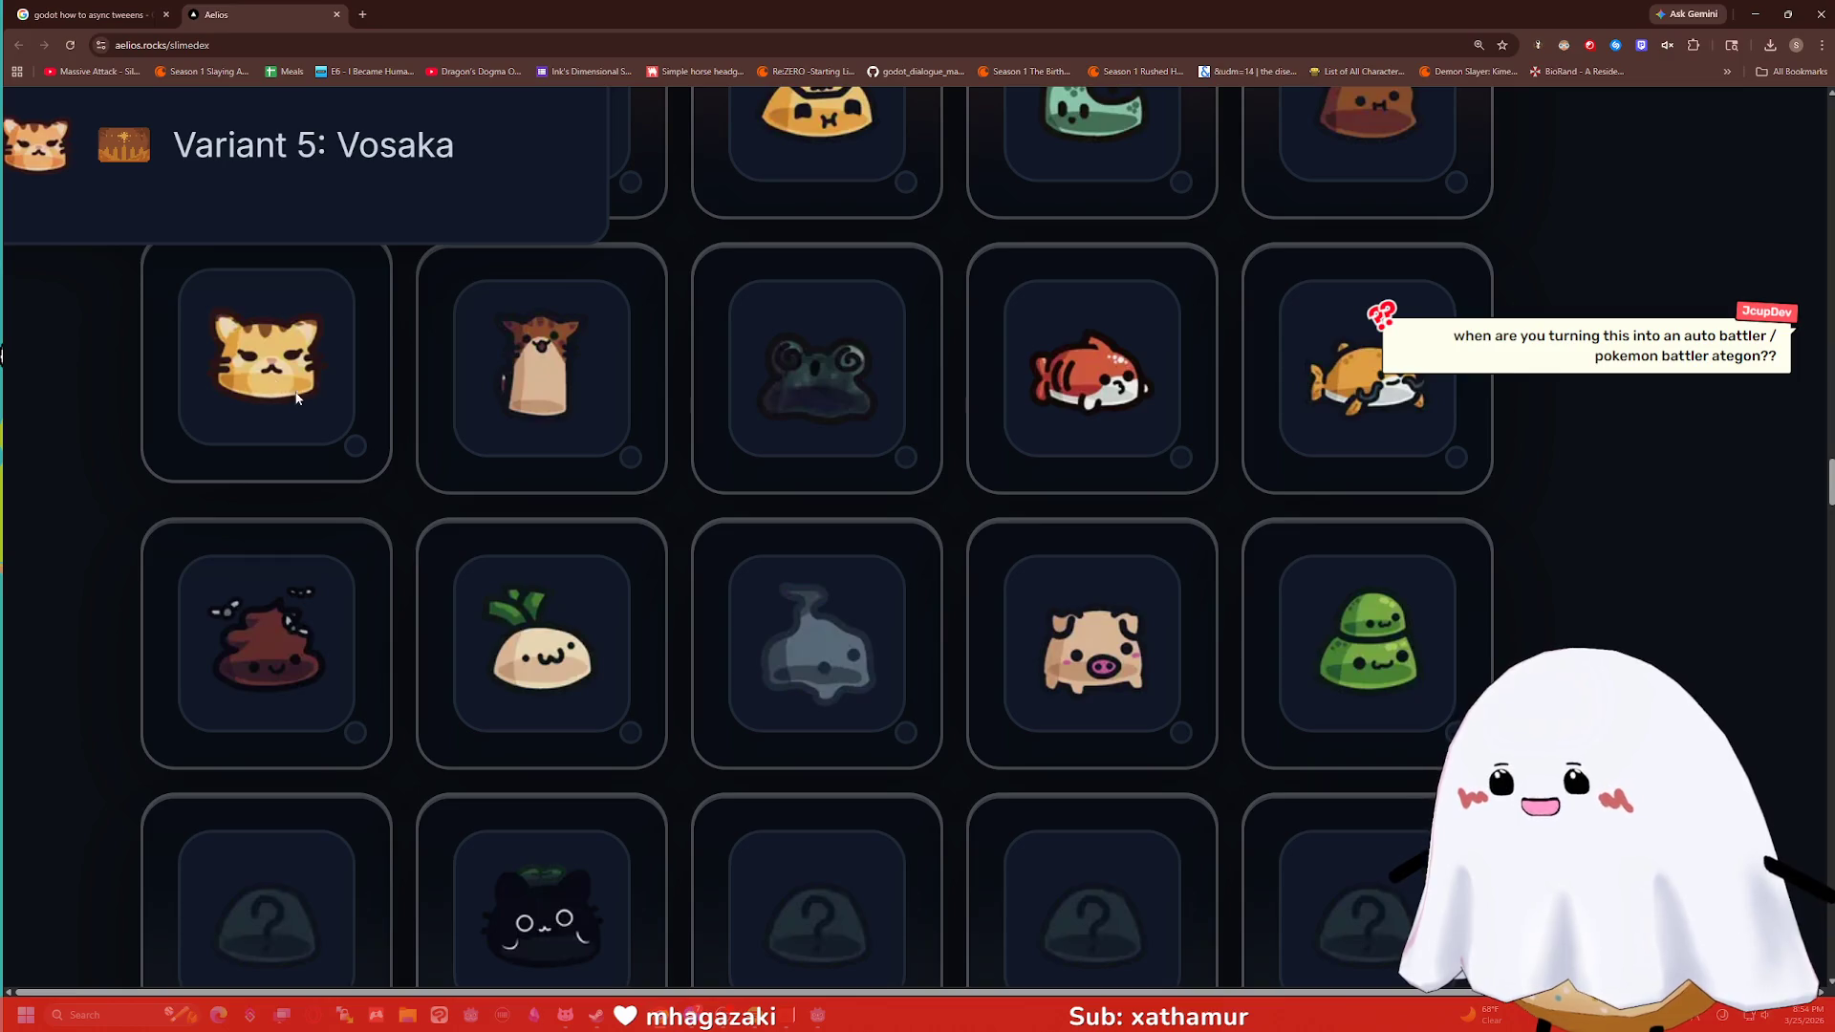
pyautogui.scroll(-5, 784, 365)
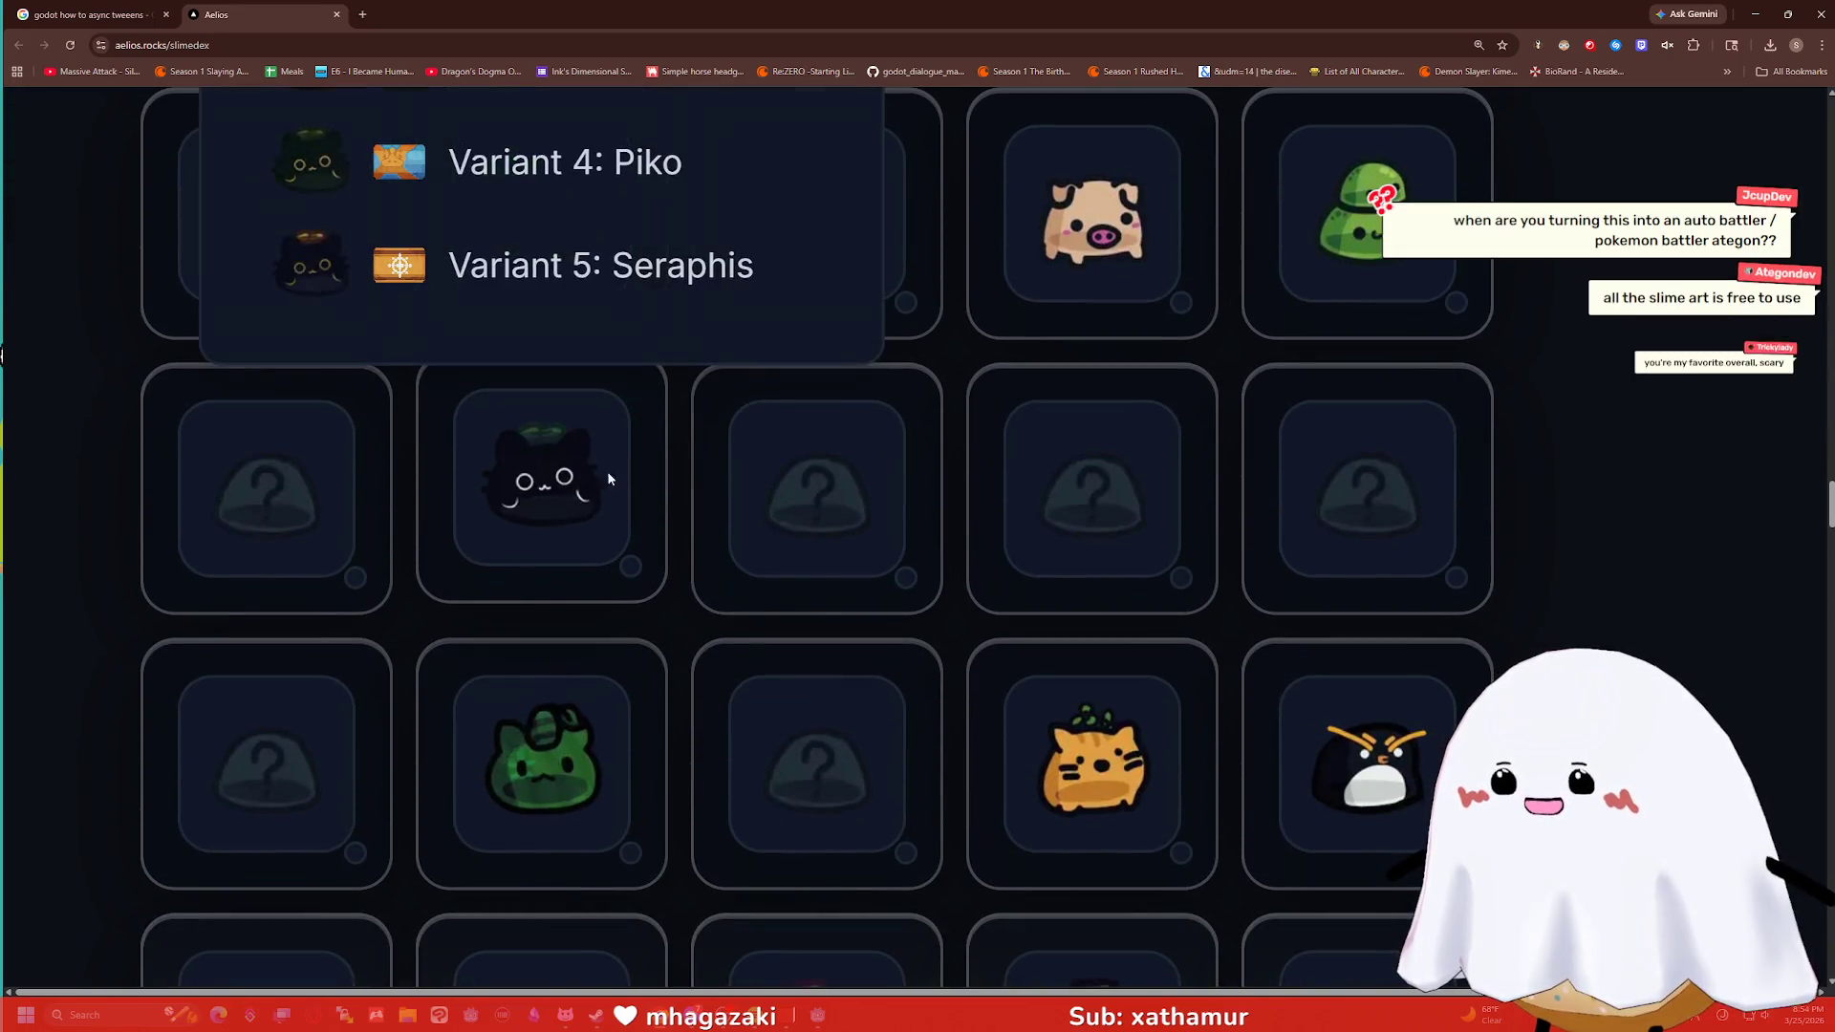
pyautogui.scroll(-4, 589, 360)
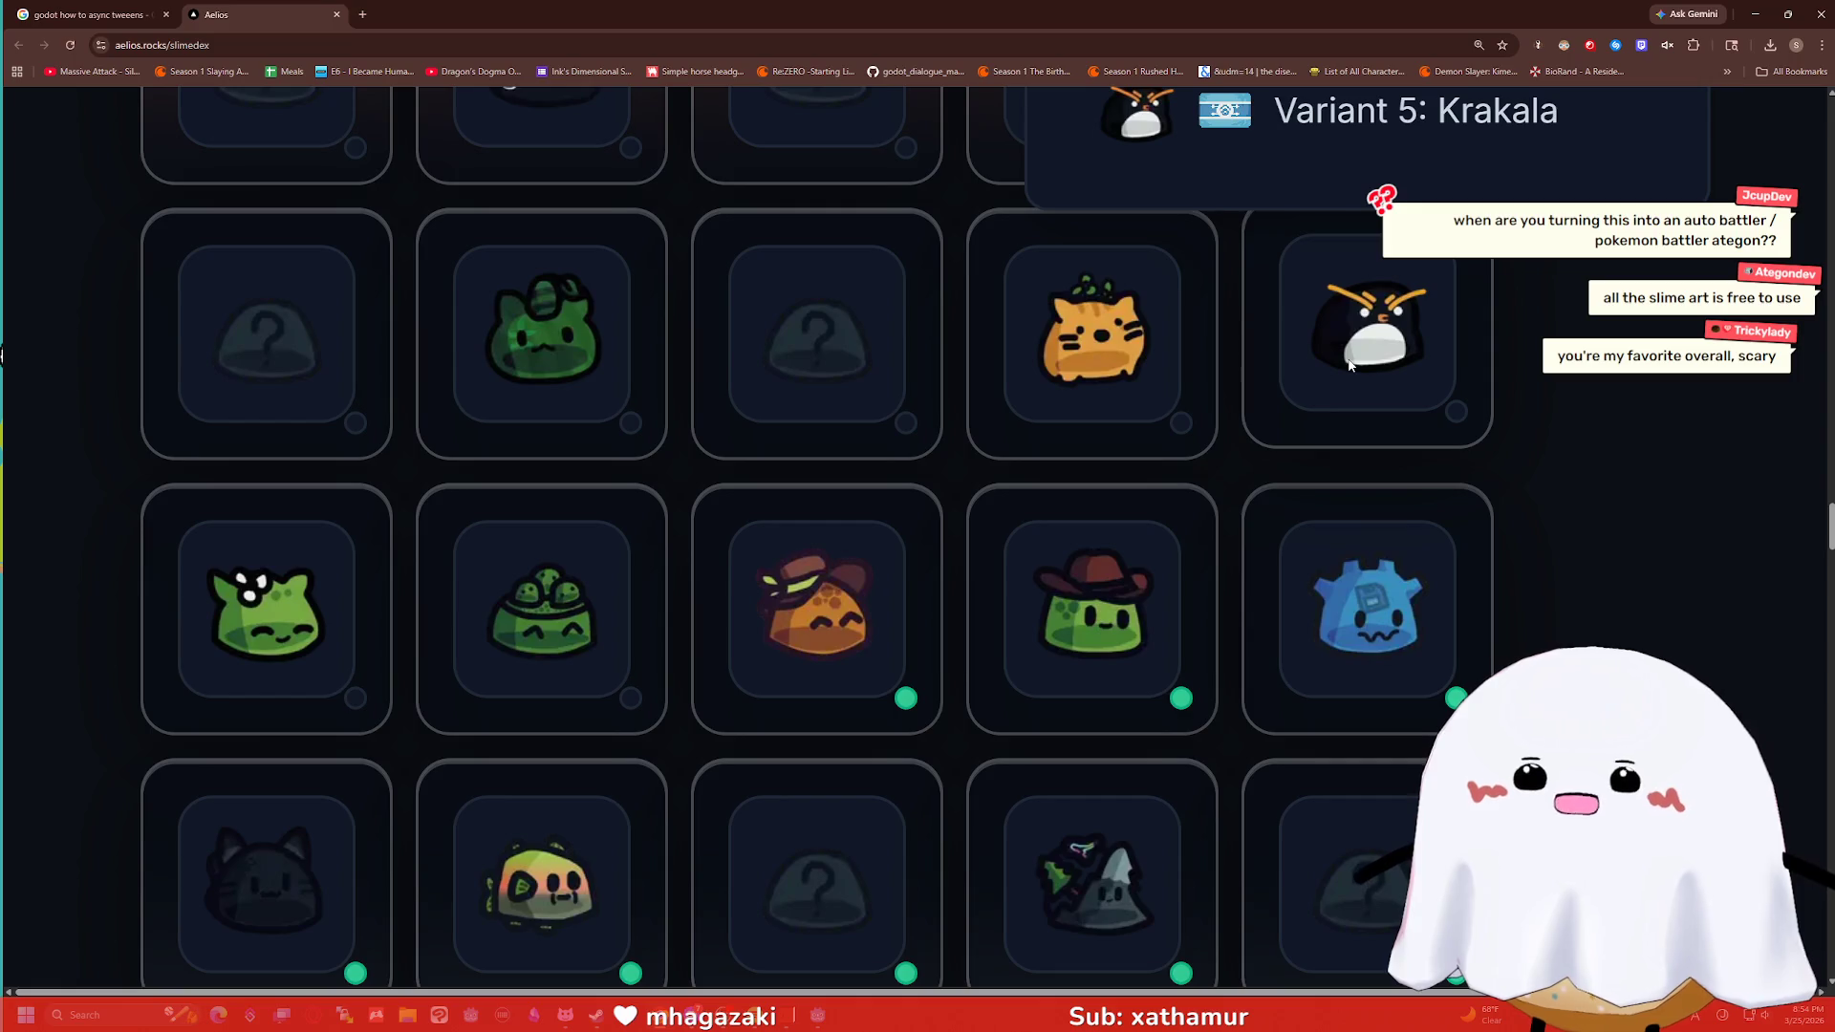
pyautogui.scroll(-4, 1338, 363)
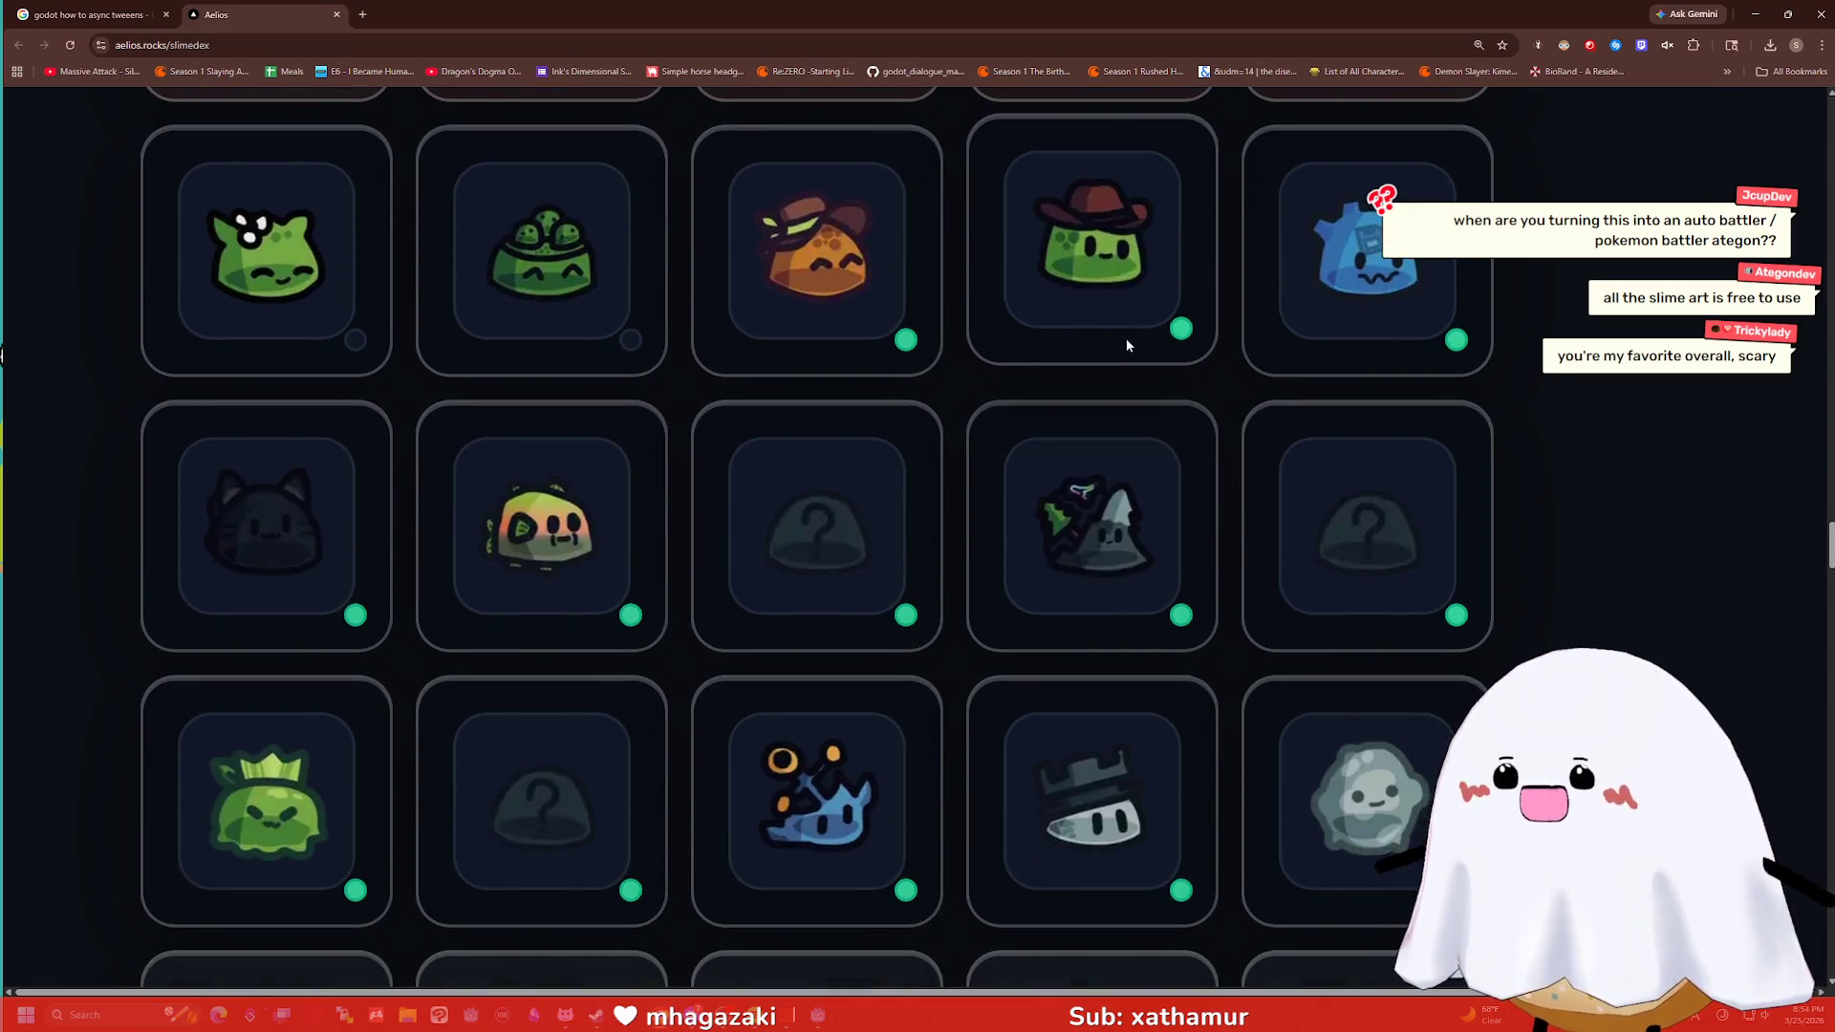
pyautogui.scroll(-2, 1128, 340)
pyautogui.scroll(-3, 1167, 348)
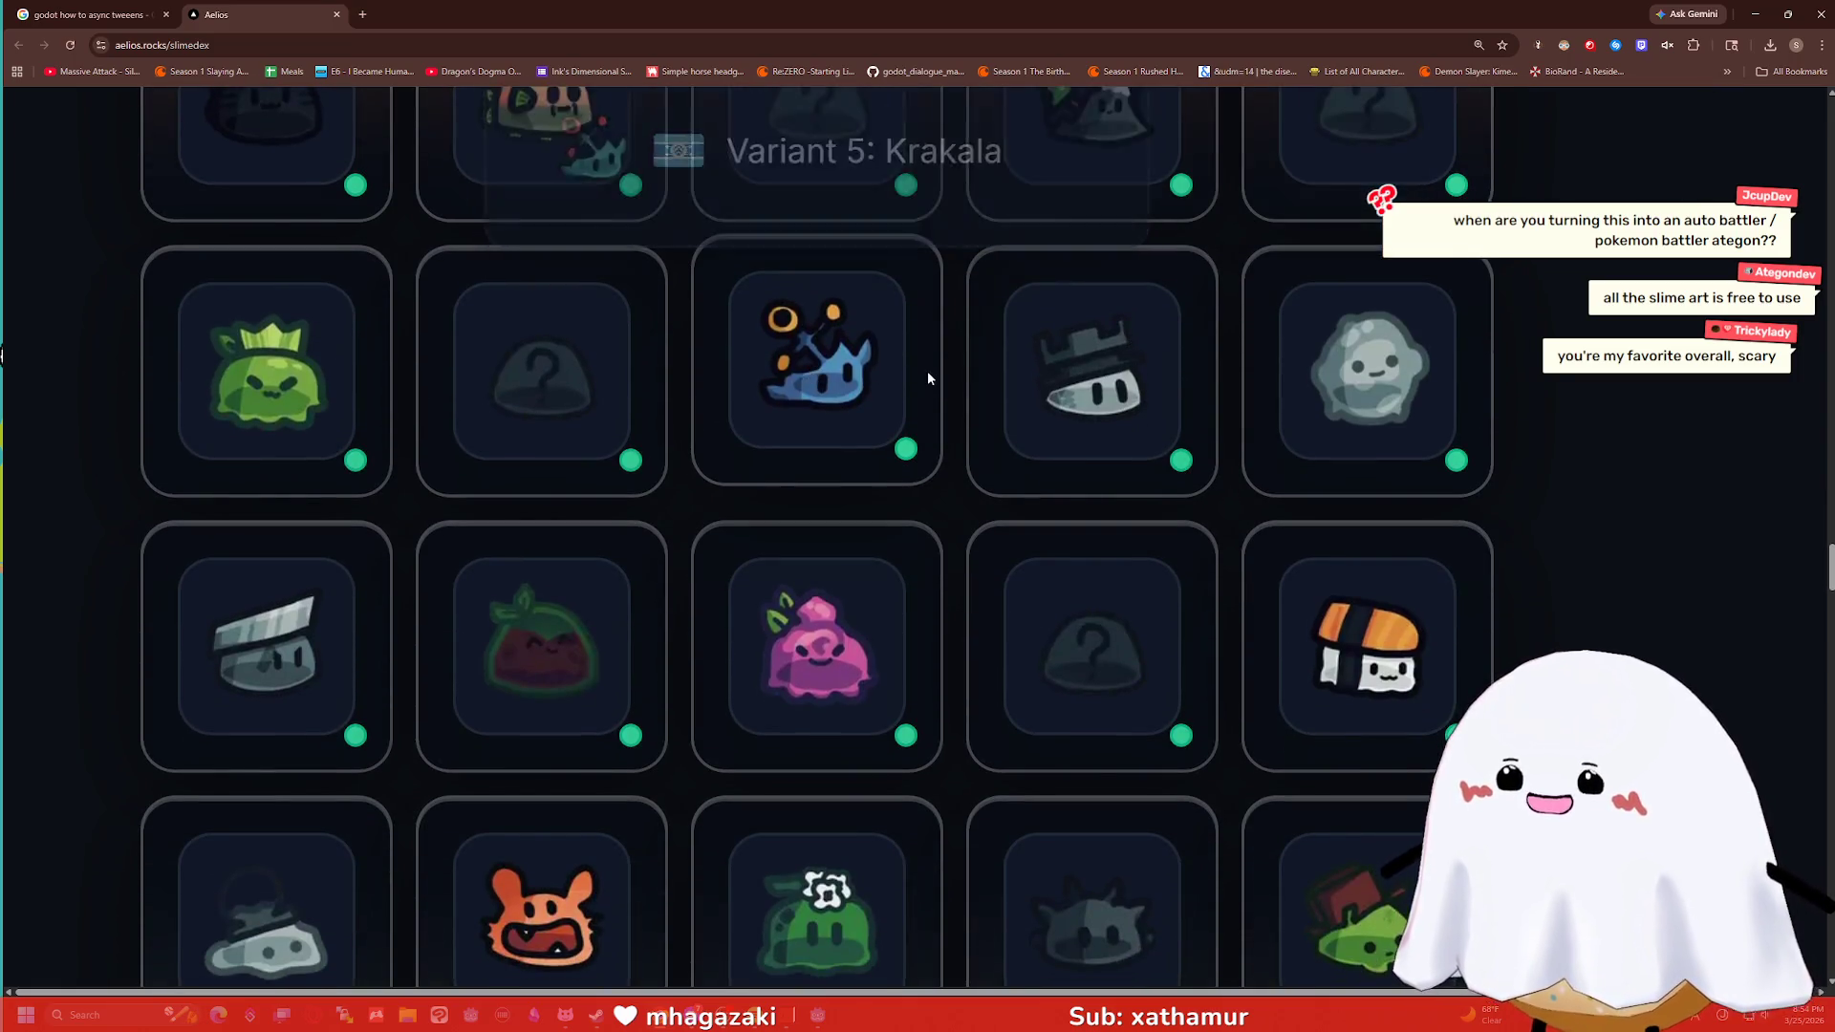
pyautogui.scroll(-2, 926, 372)
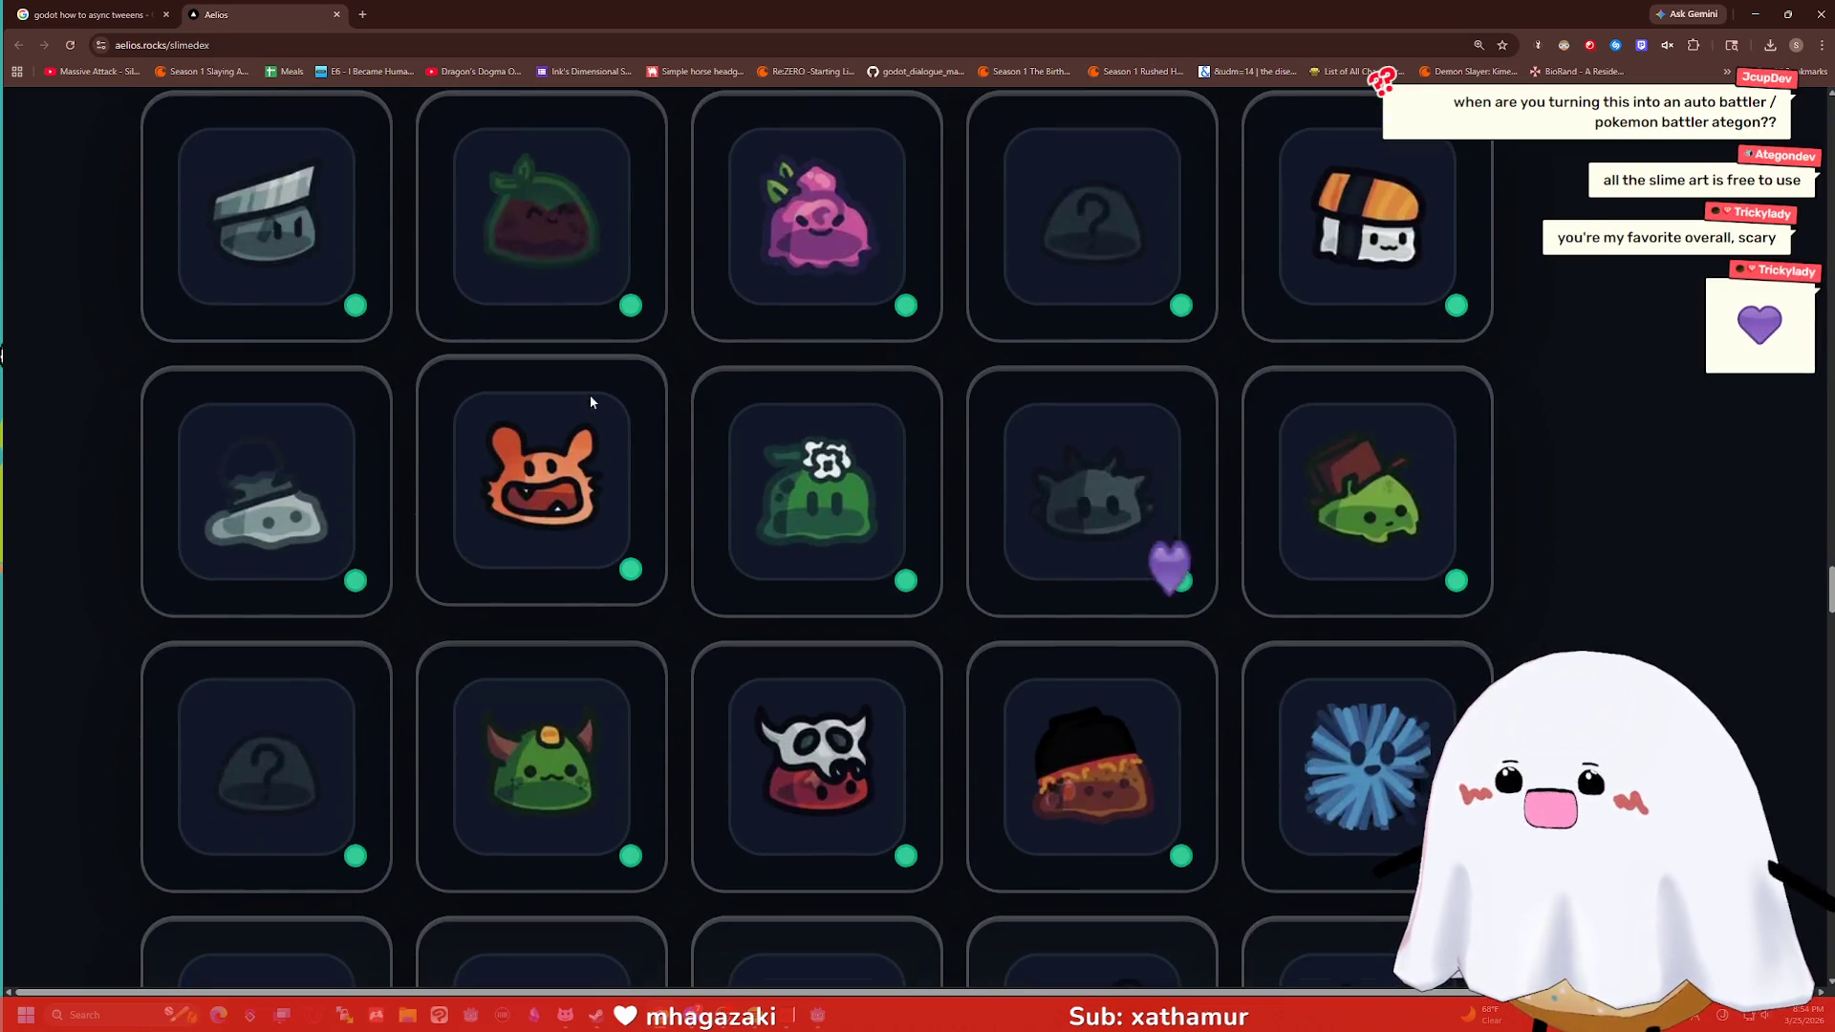
pyautogui.scroll(-2, 946, 435)
pyautogui.scroll(-3, 965, 440)
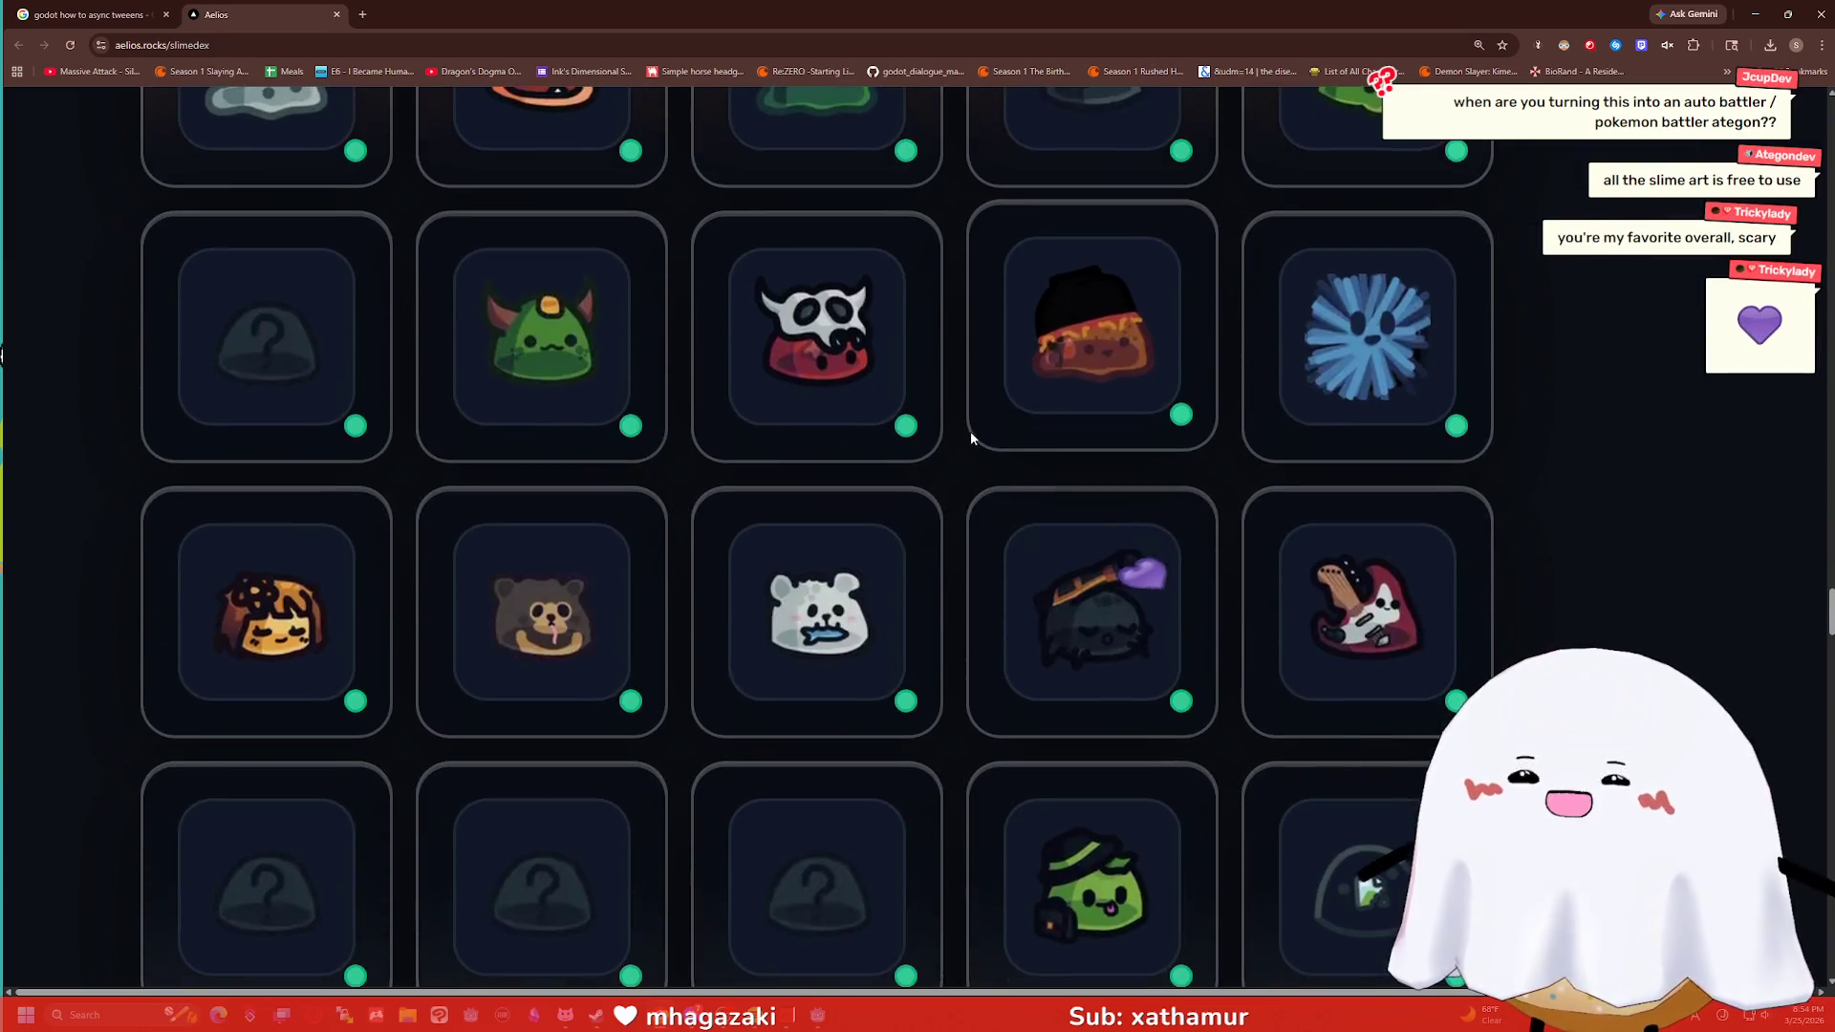
pyautogui.scroll(-2, 941, 425)
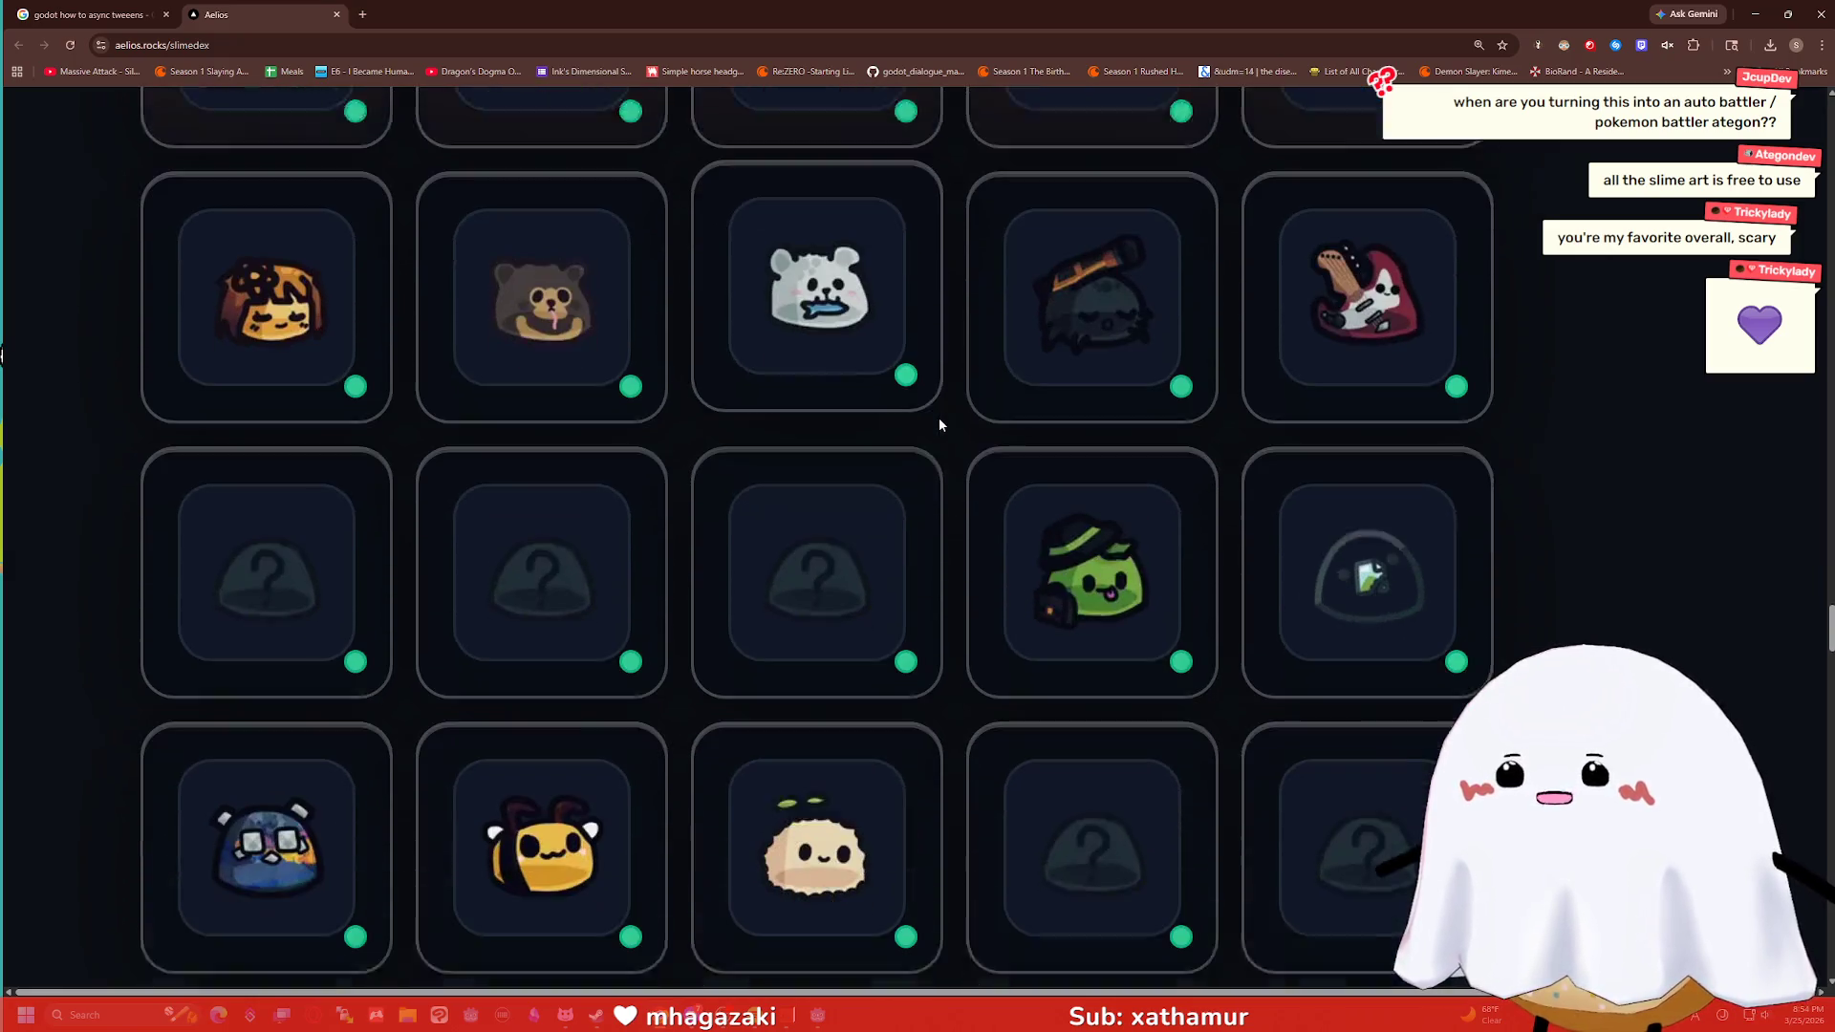
pyautogui.scroll(-1, 941, 425)
pyautogui.scroll(-2, 941, 426)
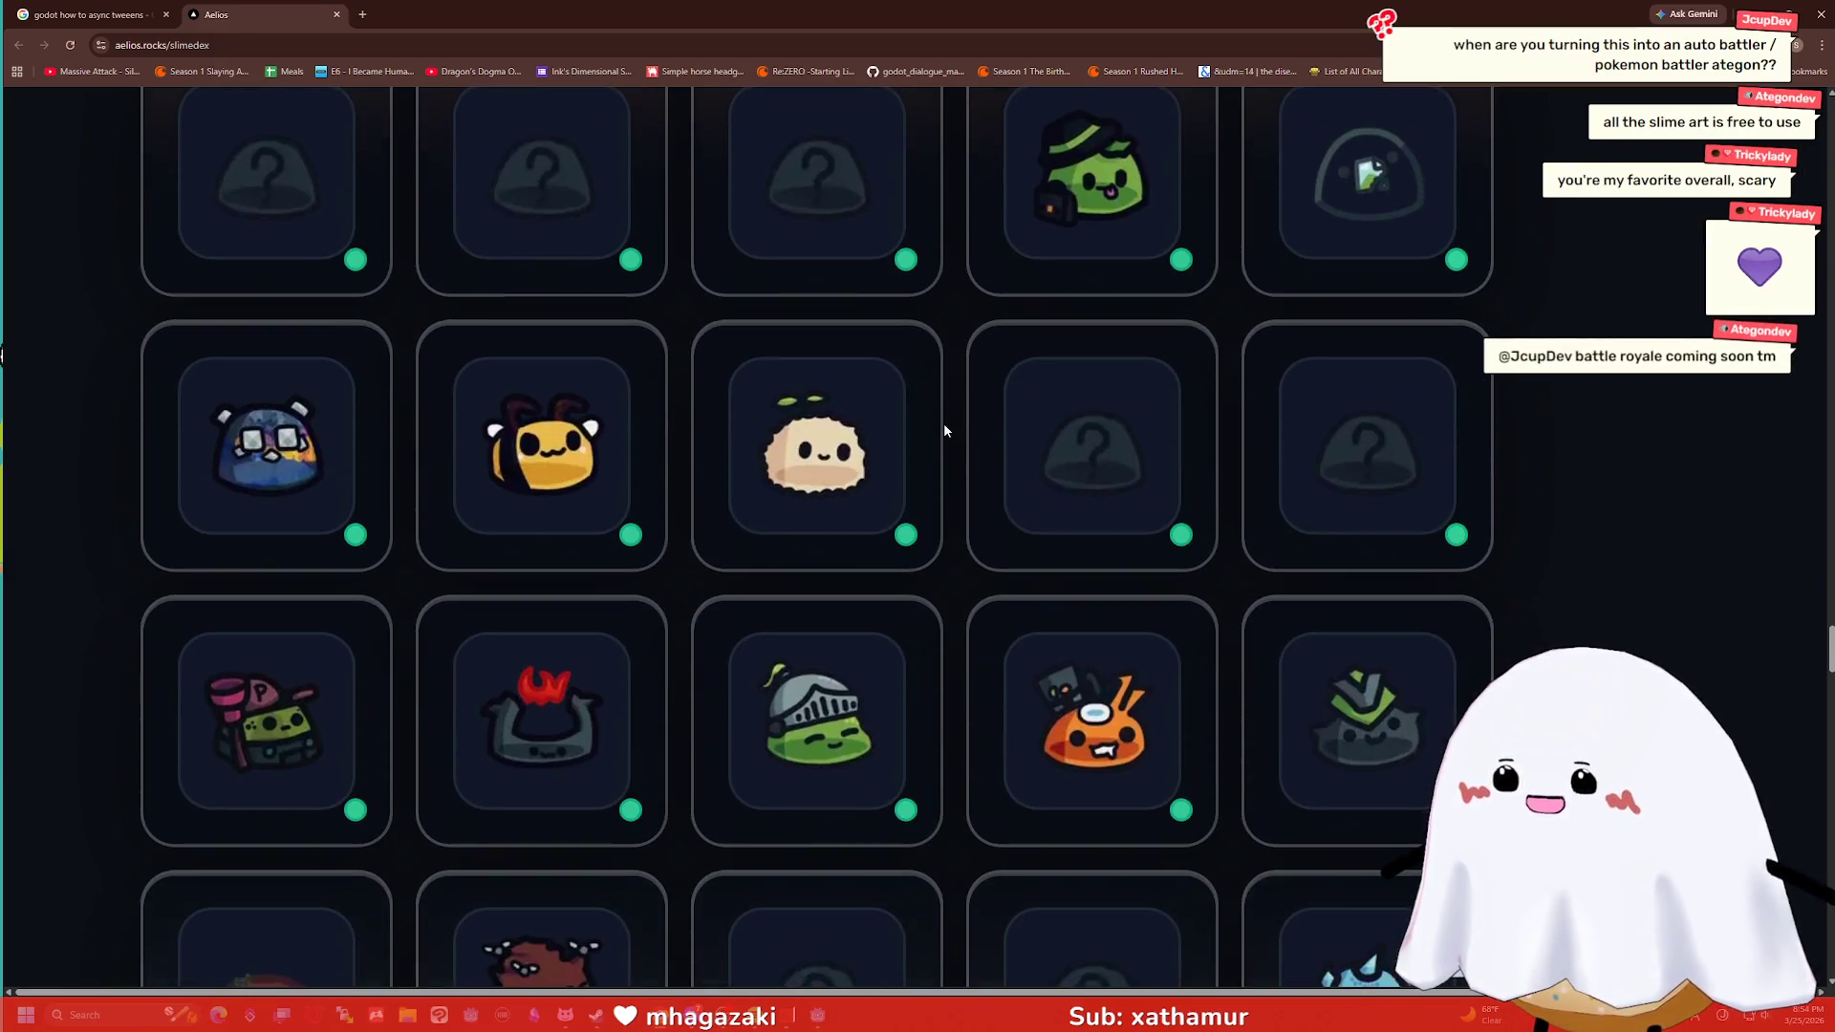
pyautogui.scroll(-3, 943, 427)
pyautogui.scroll(-8, 944, 427)
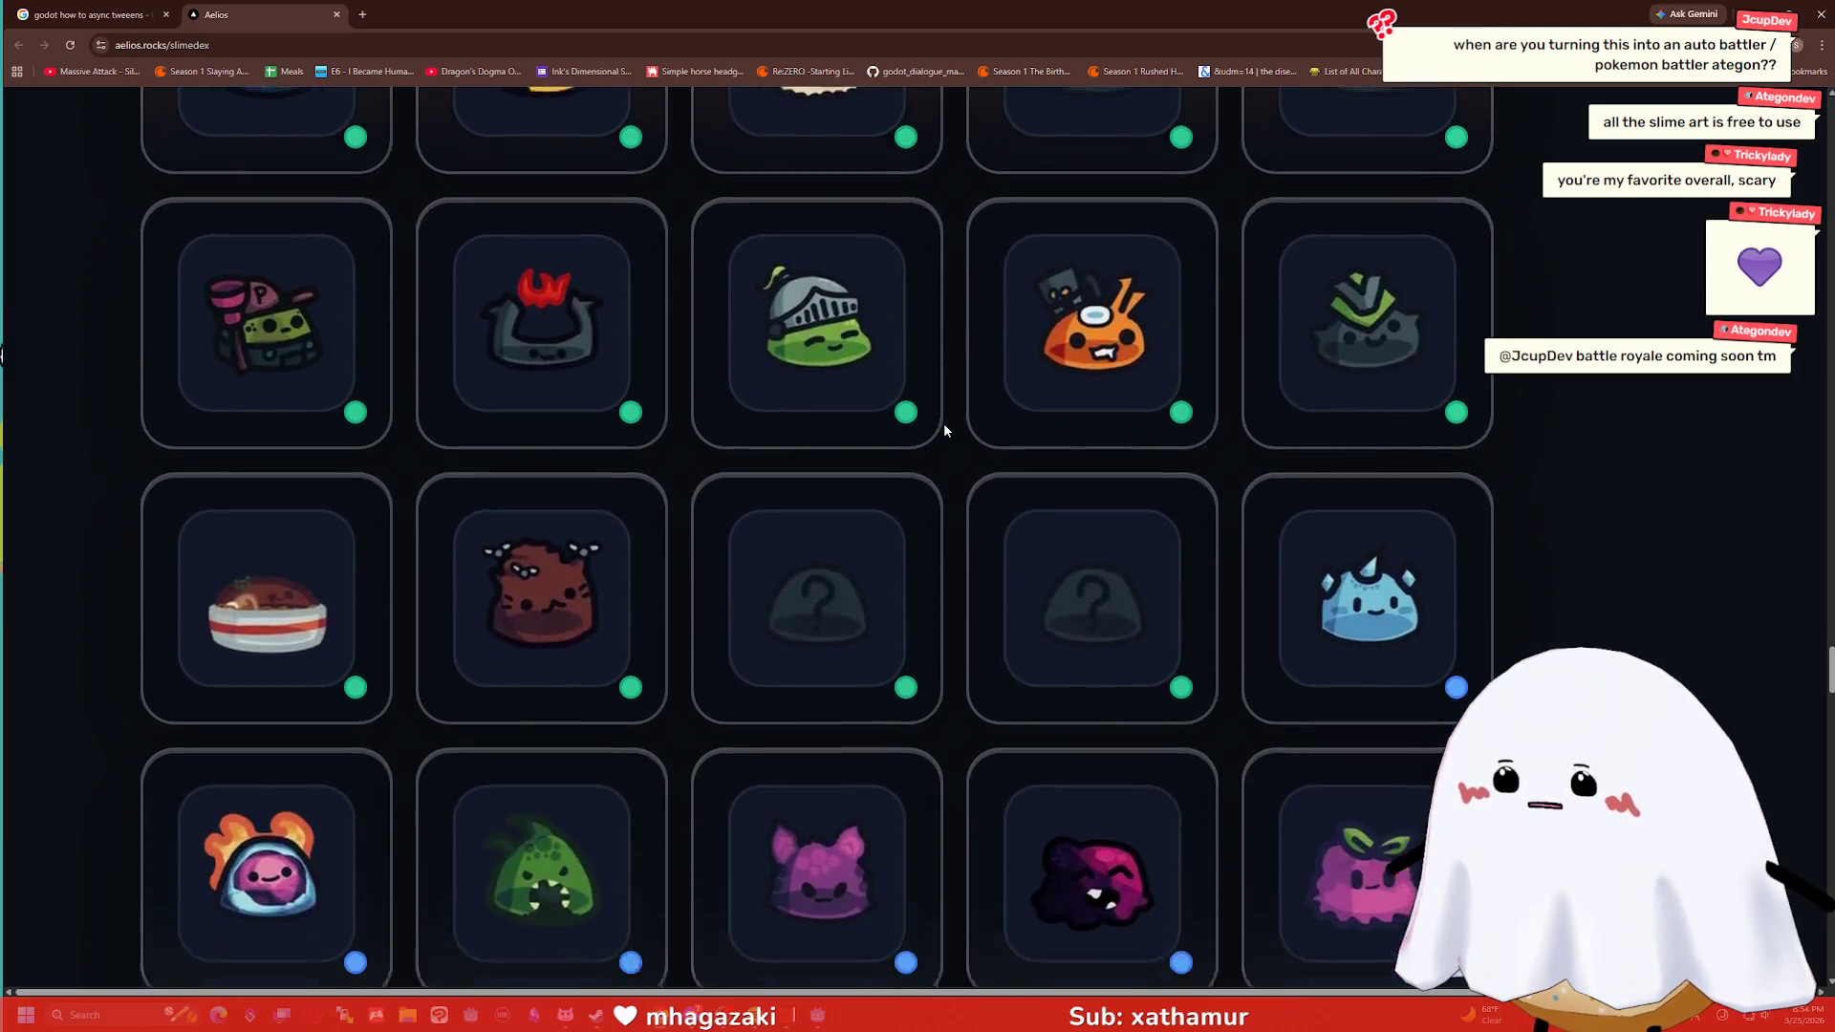
pyautogui.scroll(-3, 944, 431)
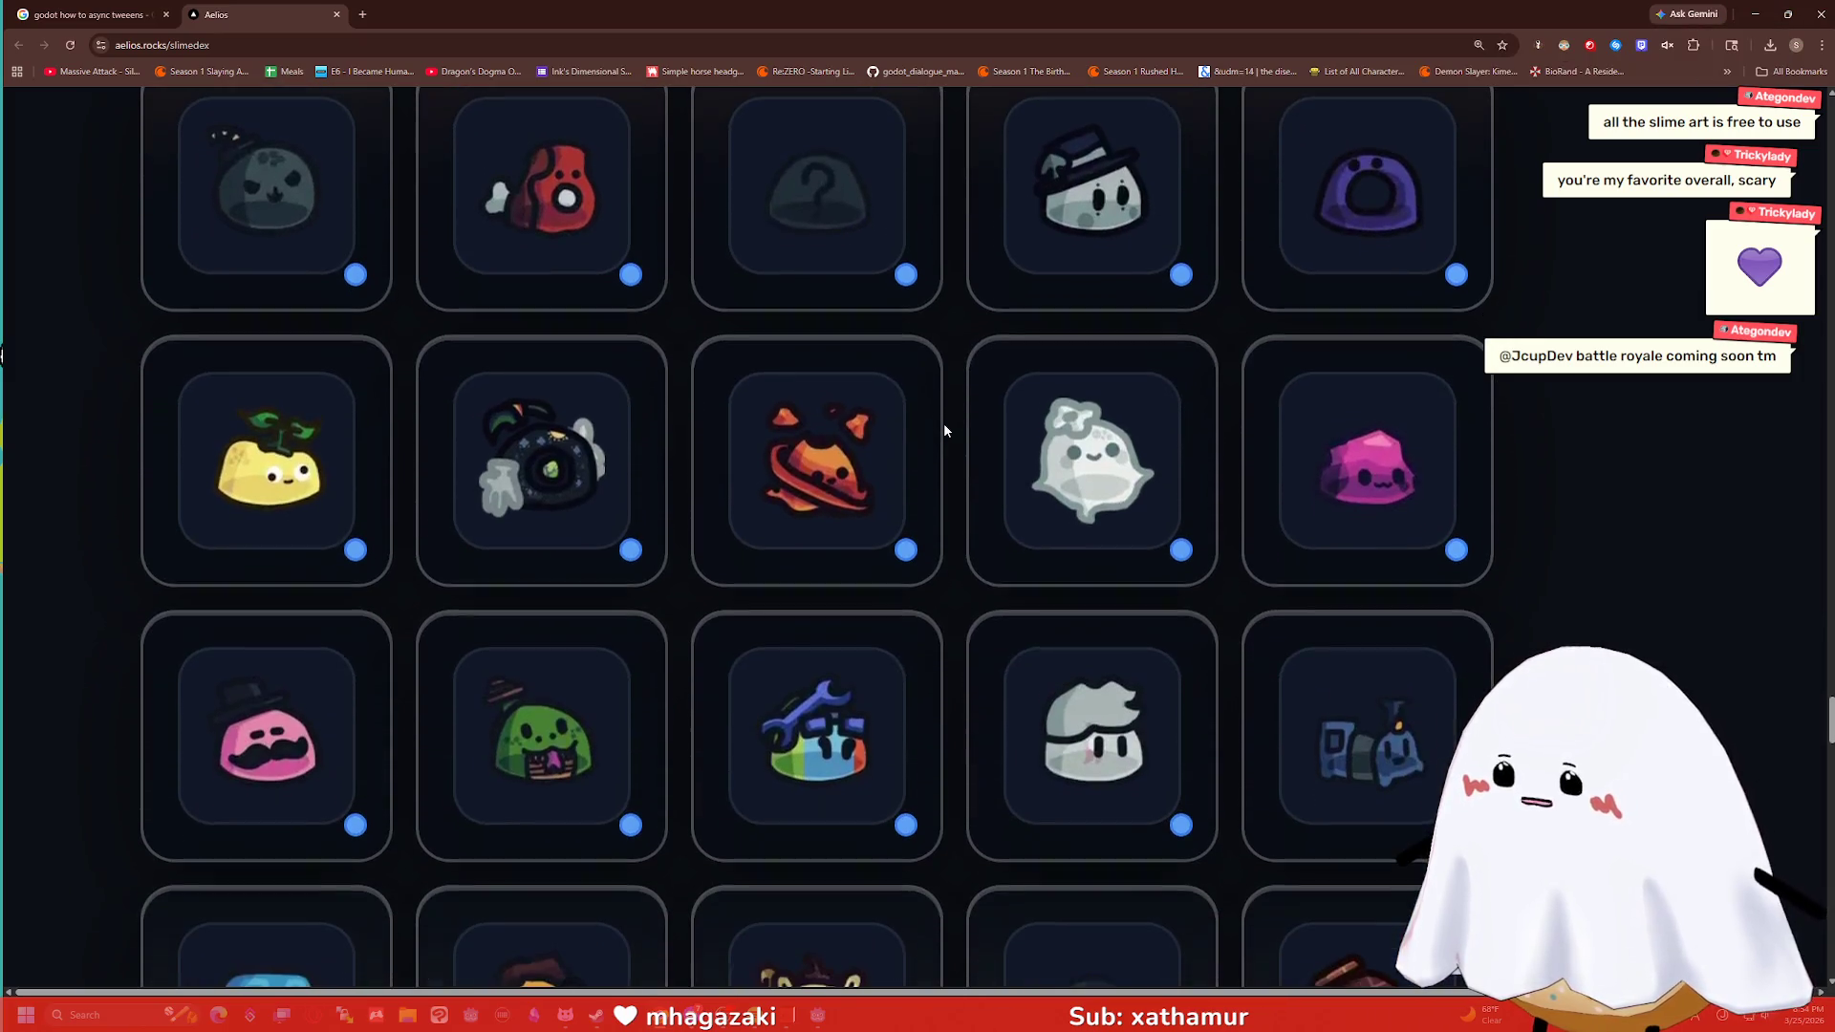
pyautogui.scroll(-2, 943, 431)
pyautogui.scroll(-2, 944, 431)
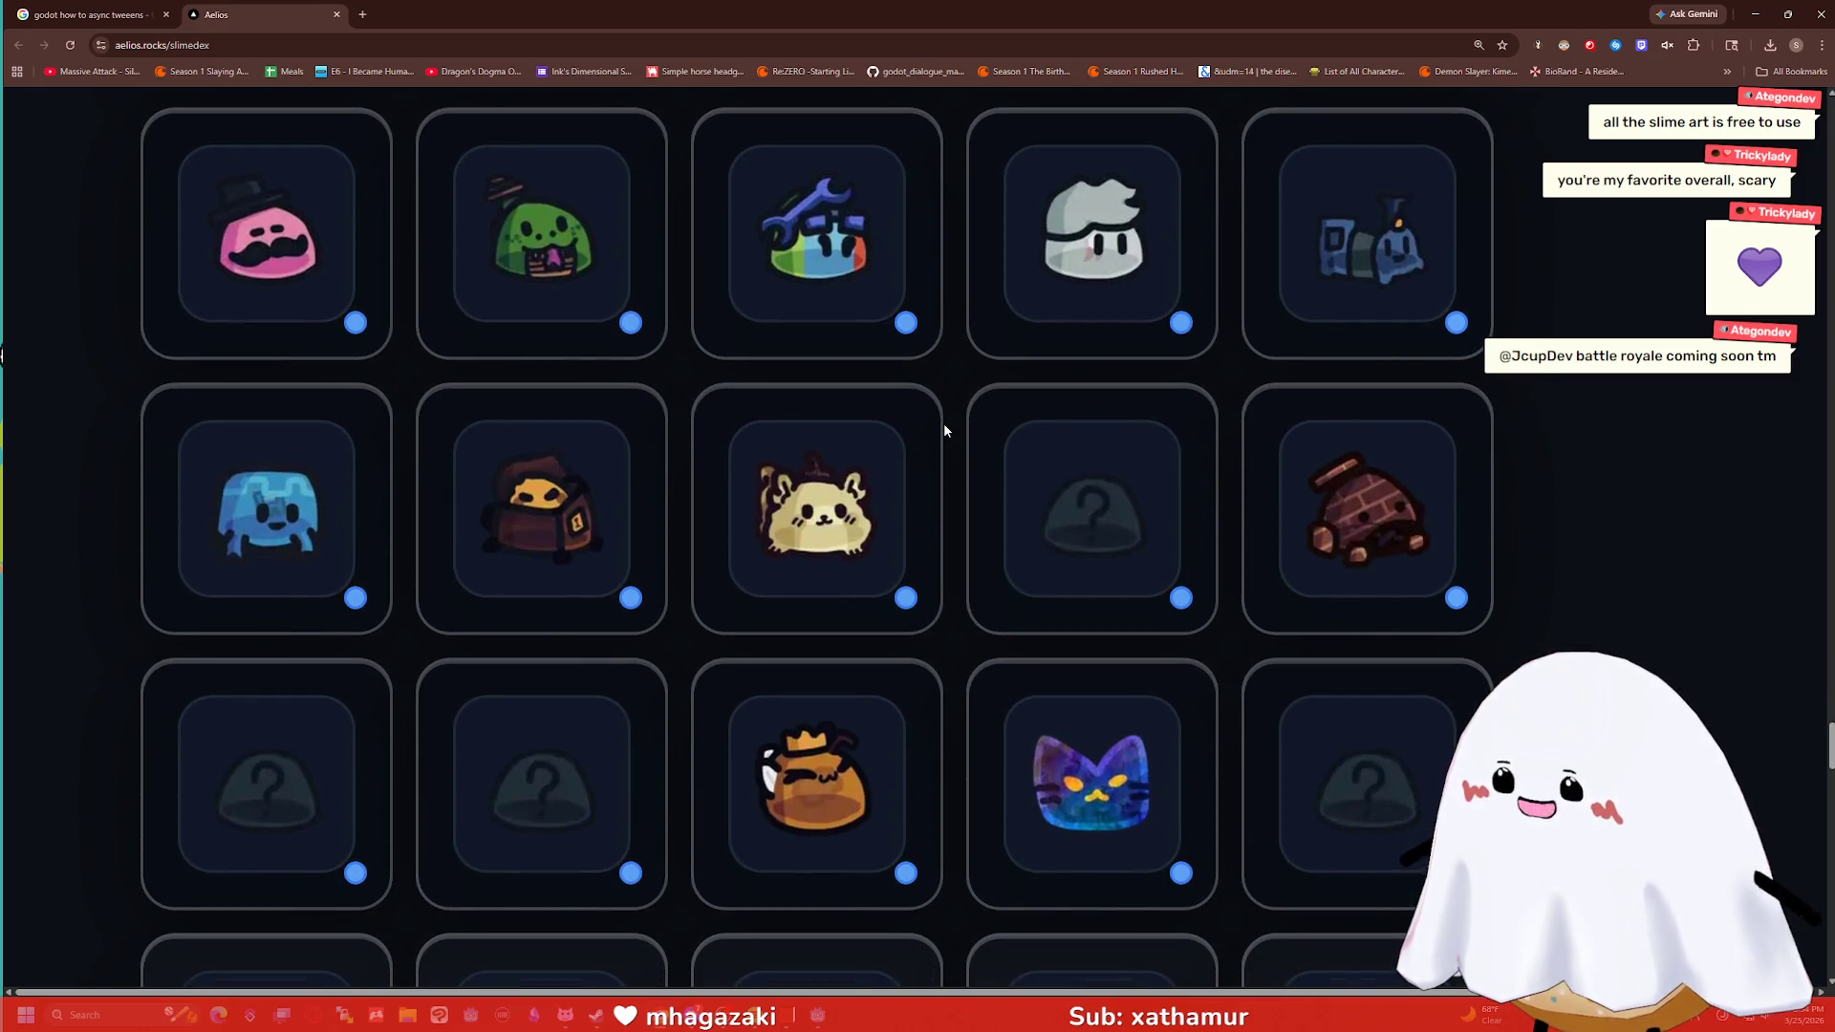
pyautogui.scroll(-4, 945, 431)
pyautogui.scroll(-4, 947, 433)
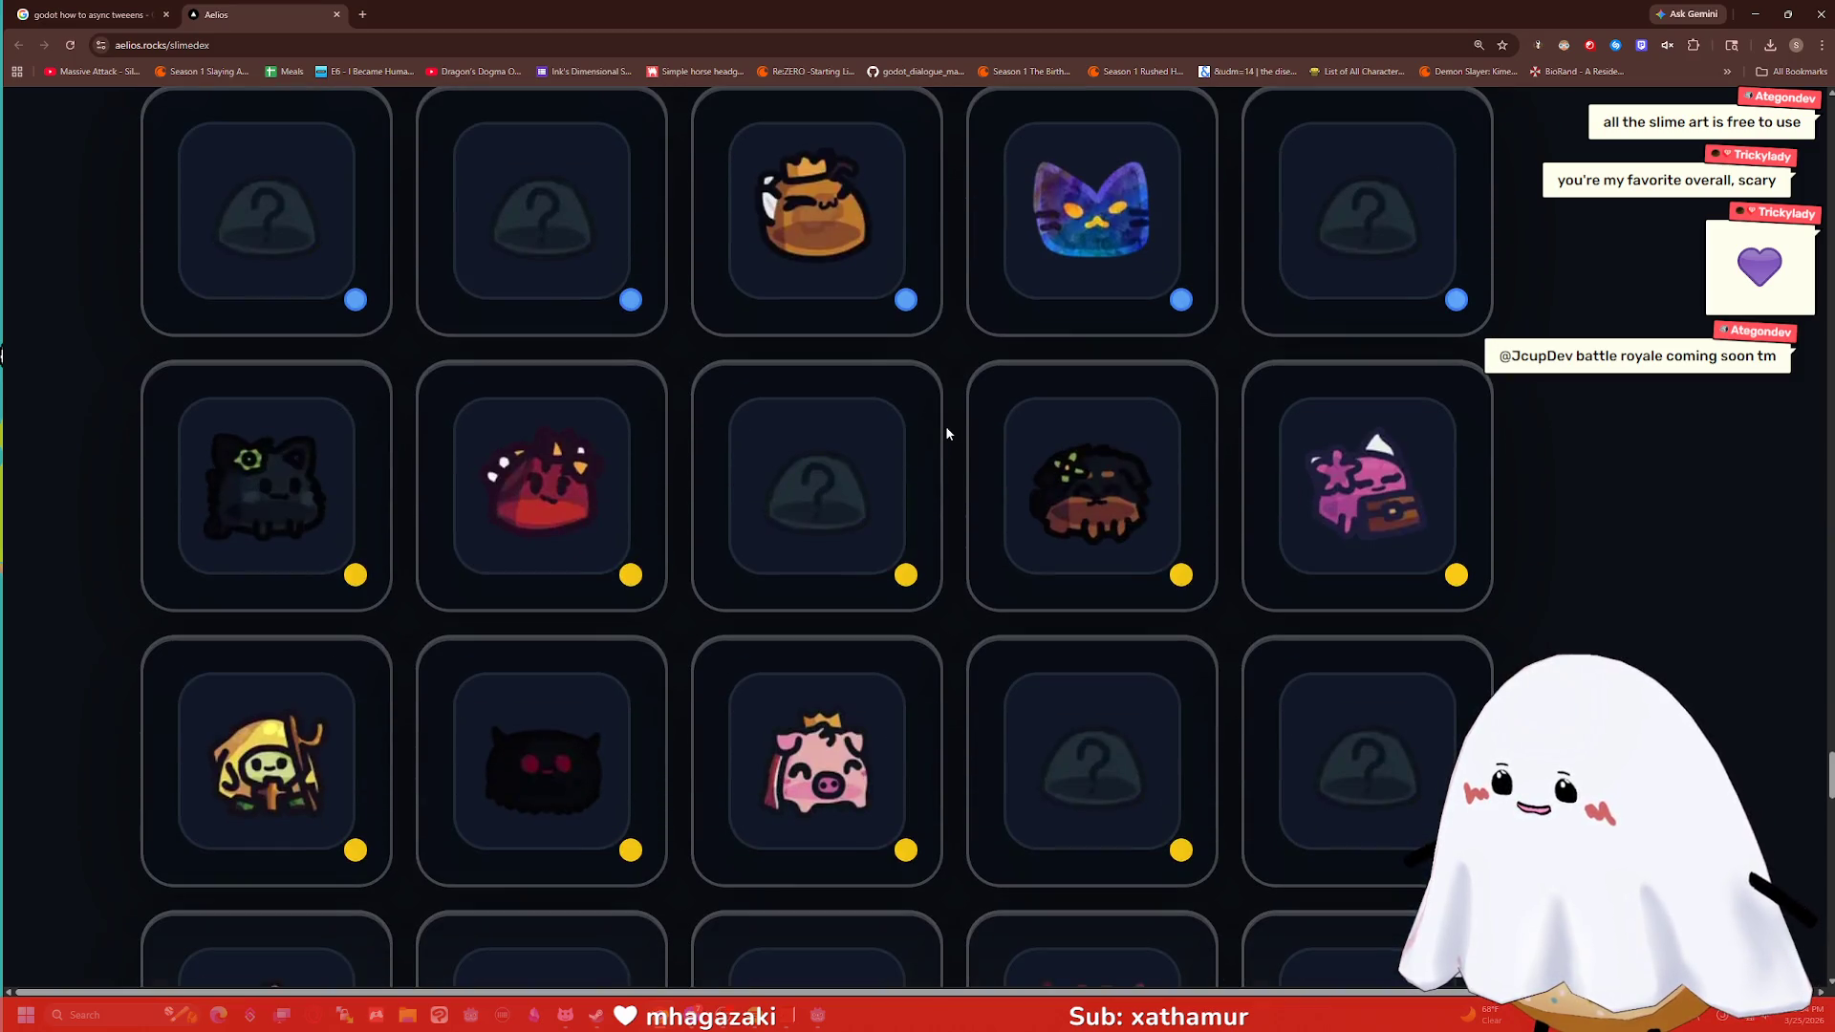
pyautogui.scroll(-2, 947, 433)
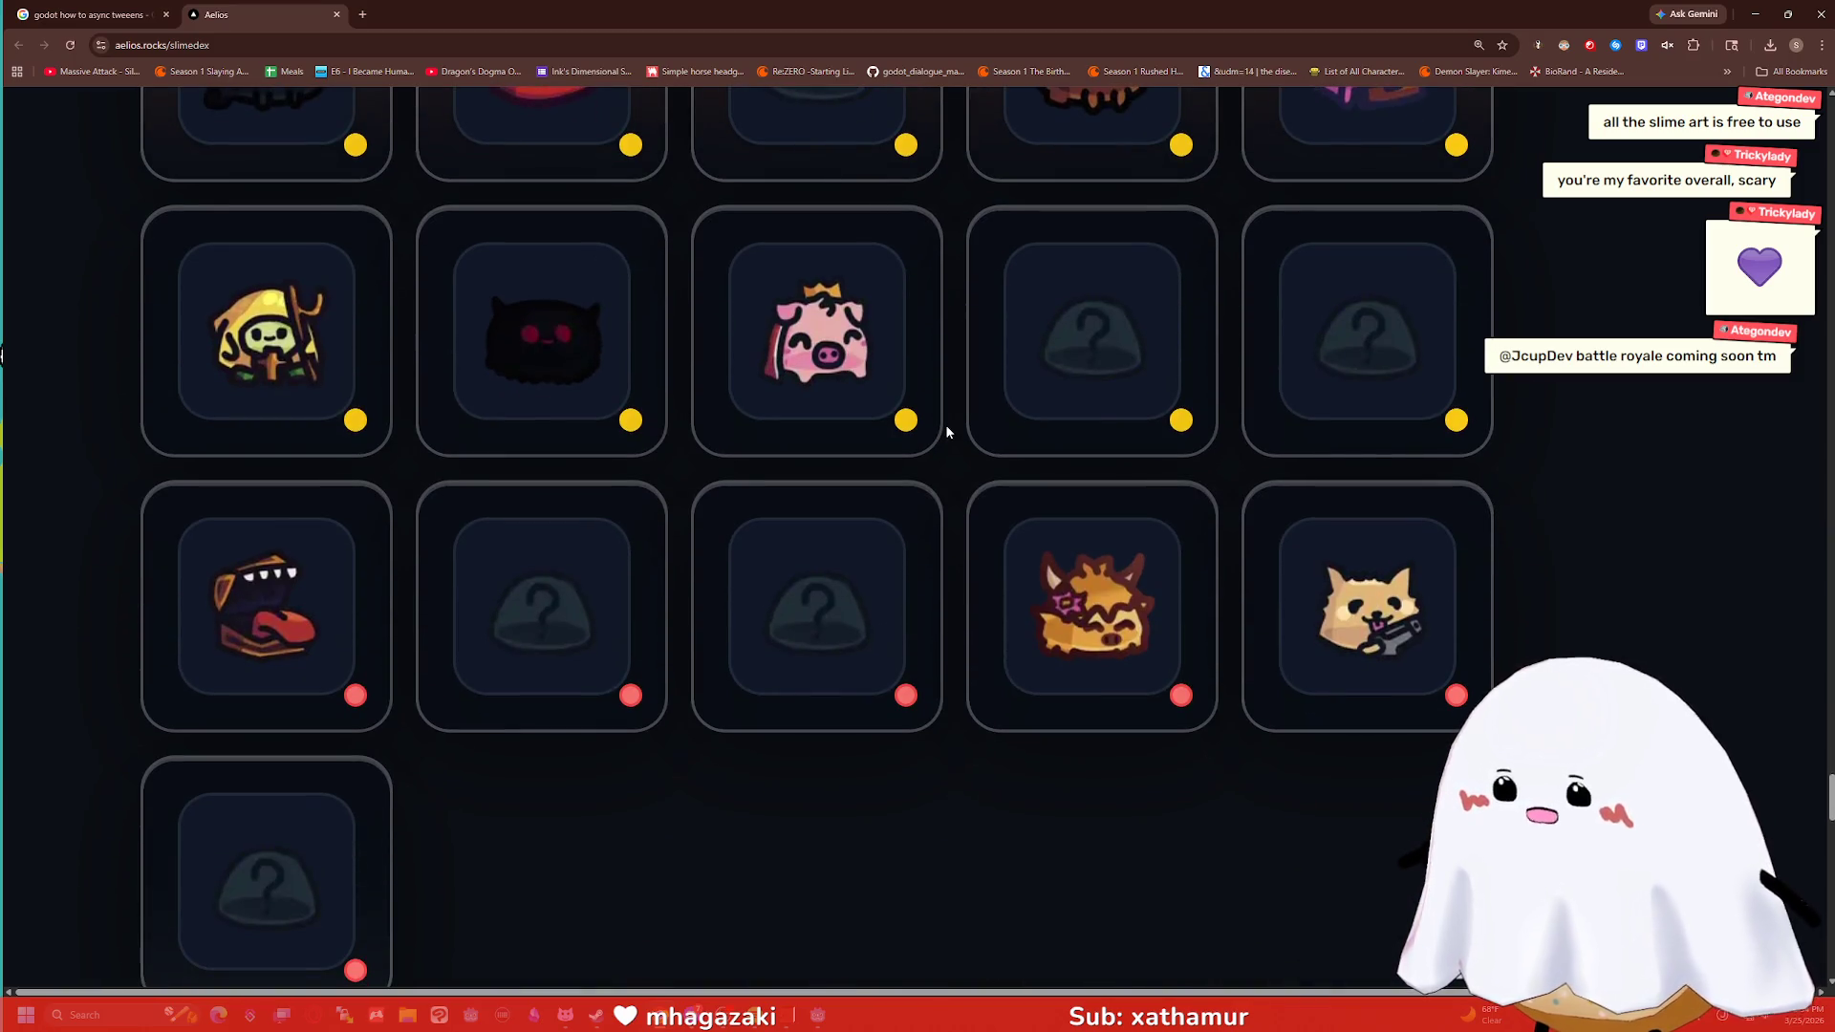
pyautogui.moveTo(1380, 654)
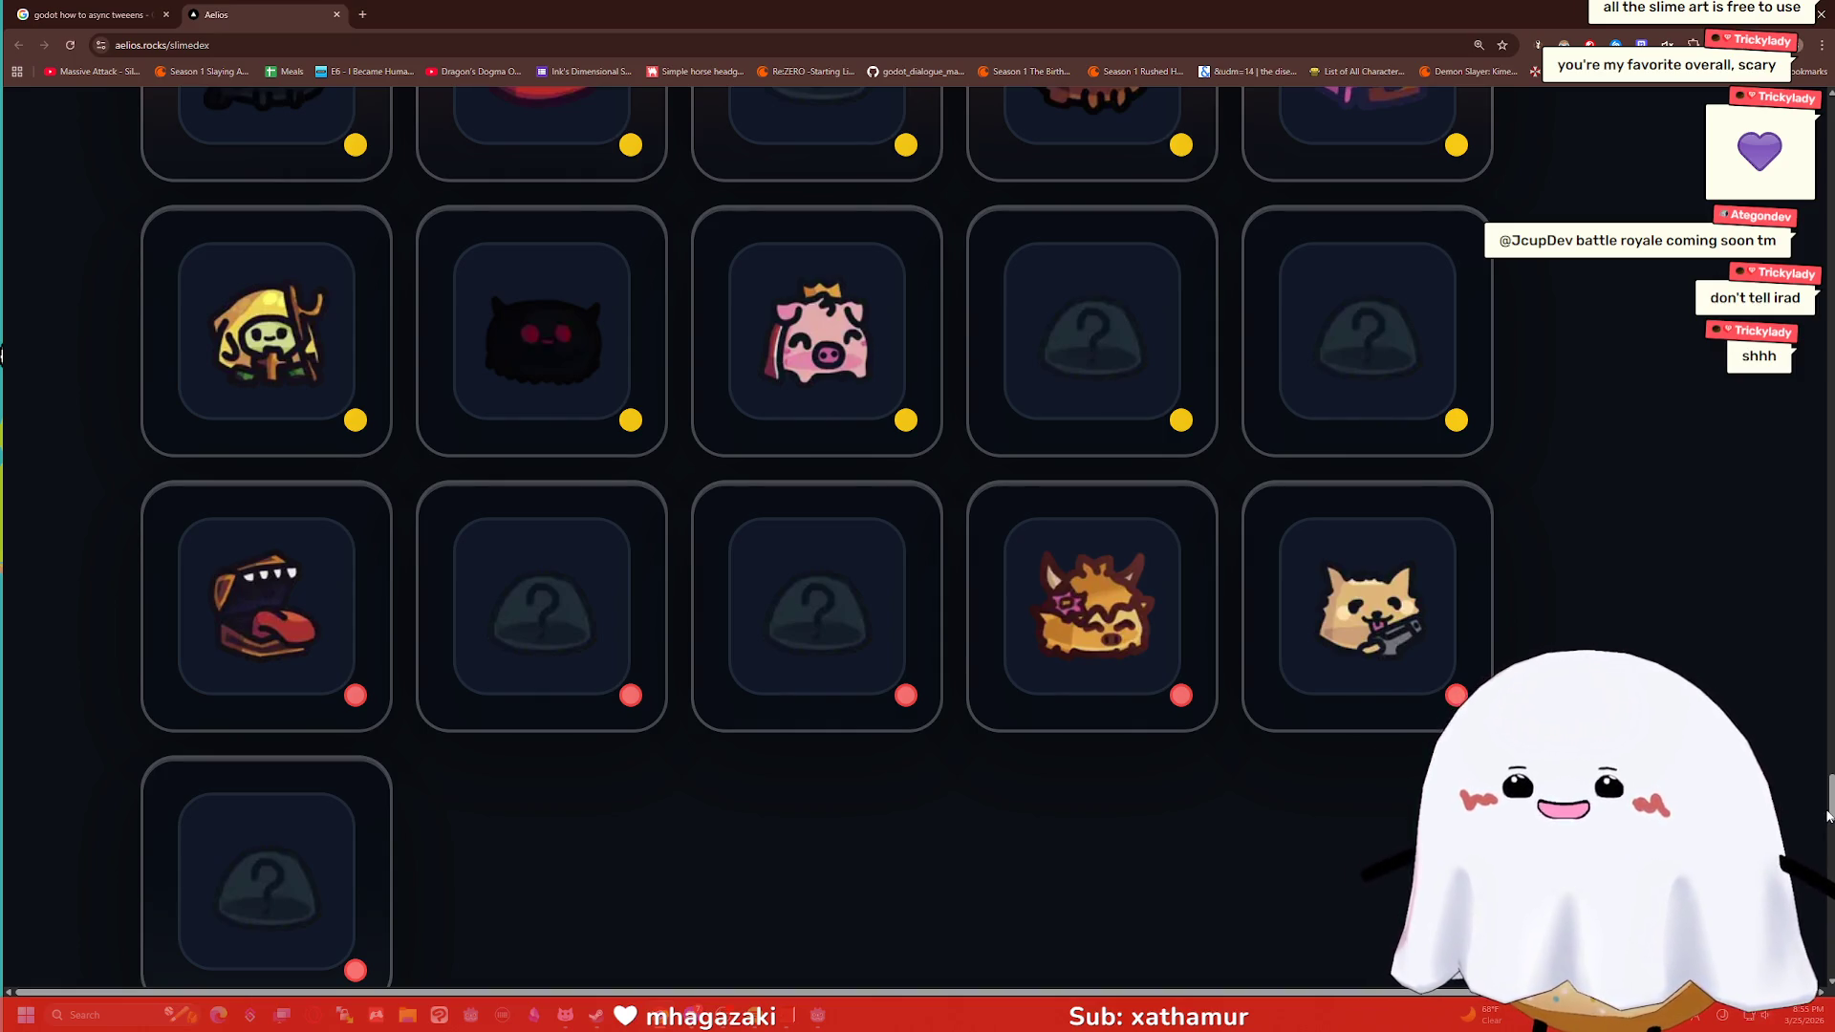
pyautogui.scroll(-2, 1386, 766)
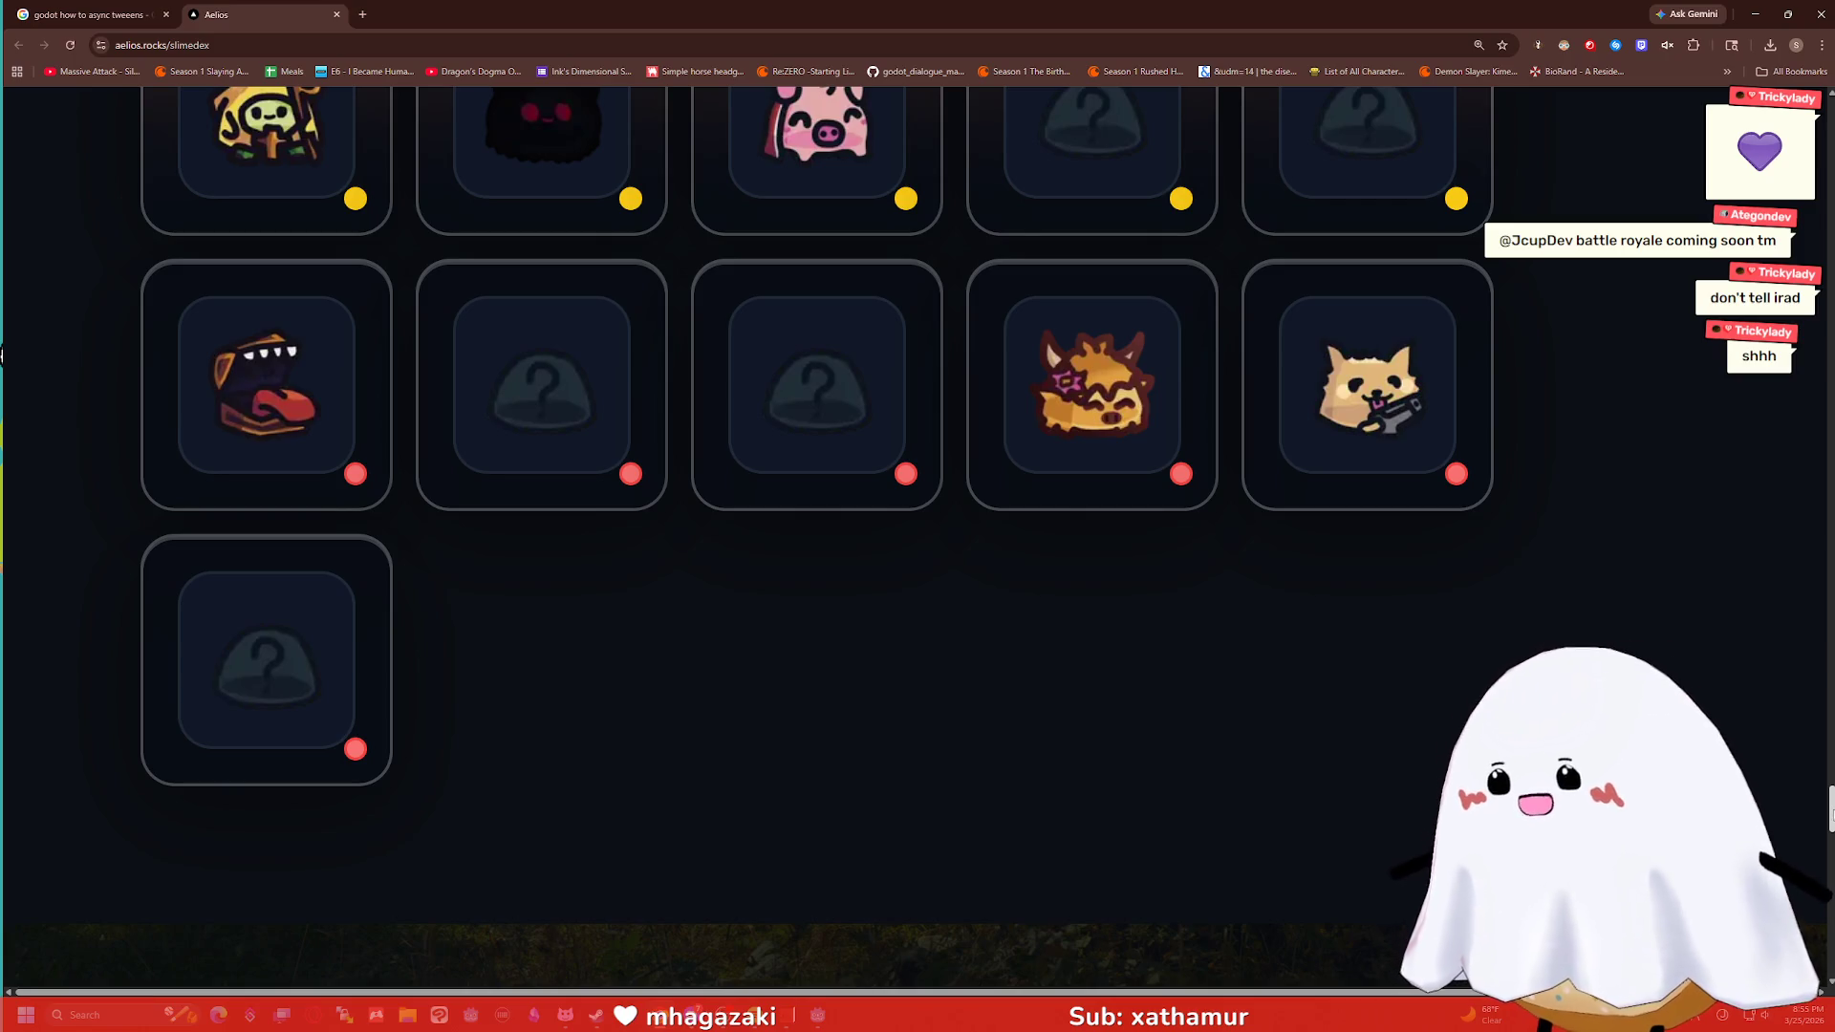
pyautogui.scroll(6, 765, 535)
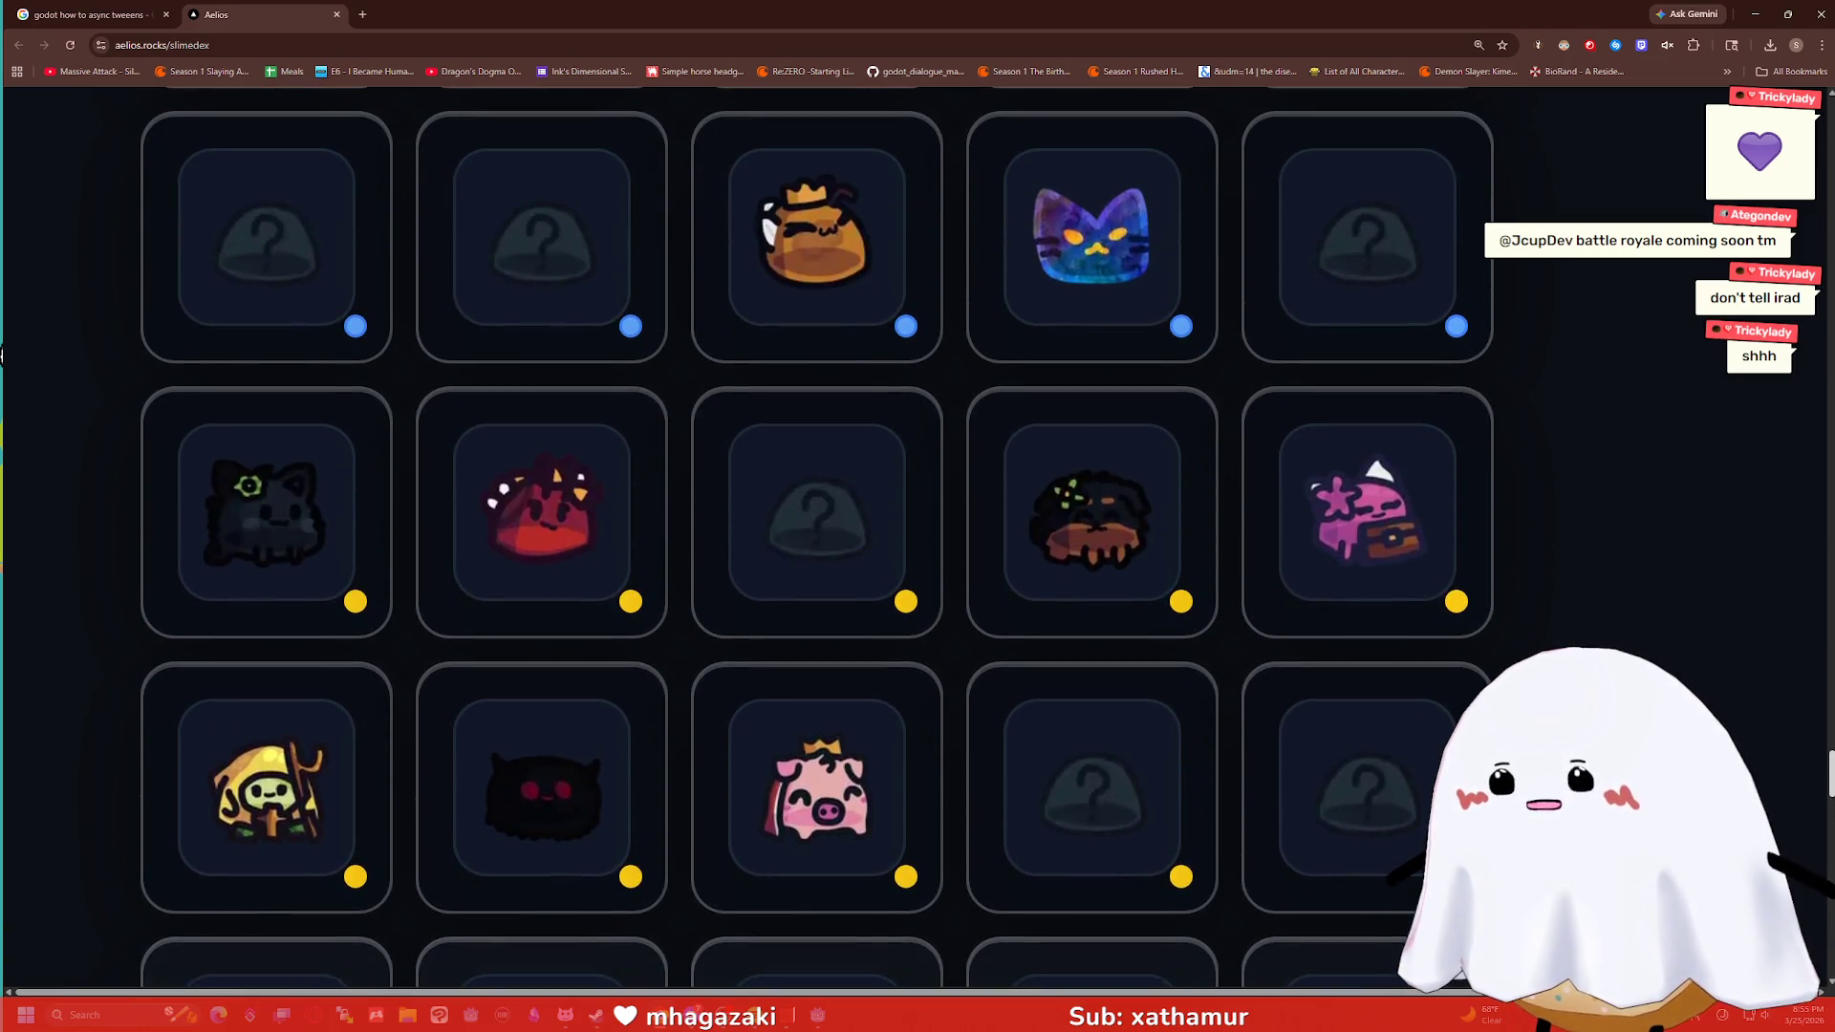
pyautogui.scroll(5, 3, 356)
pyautogui.scroll(2, 3, 355)
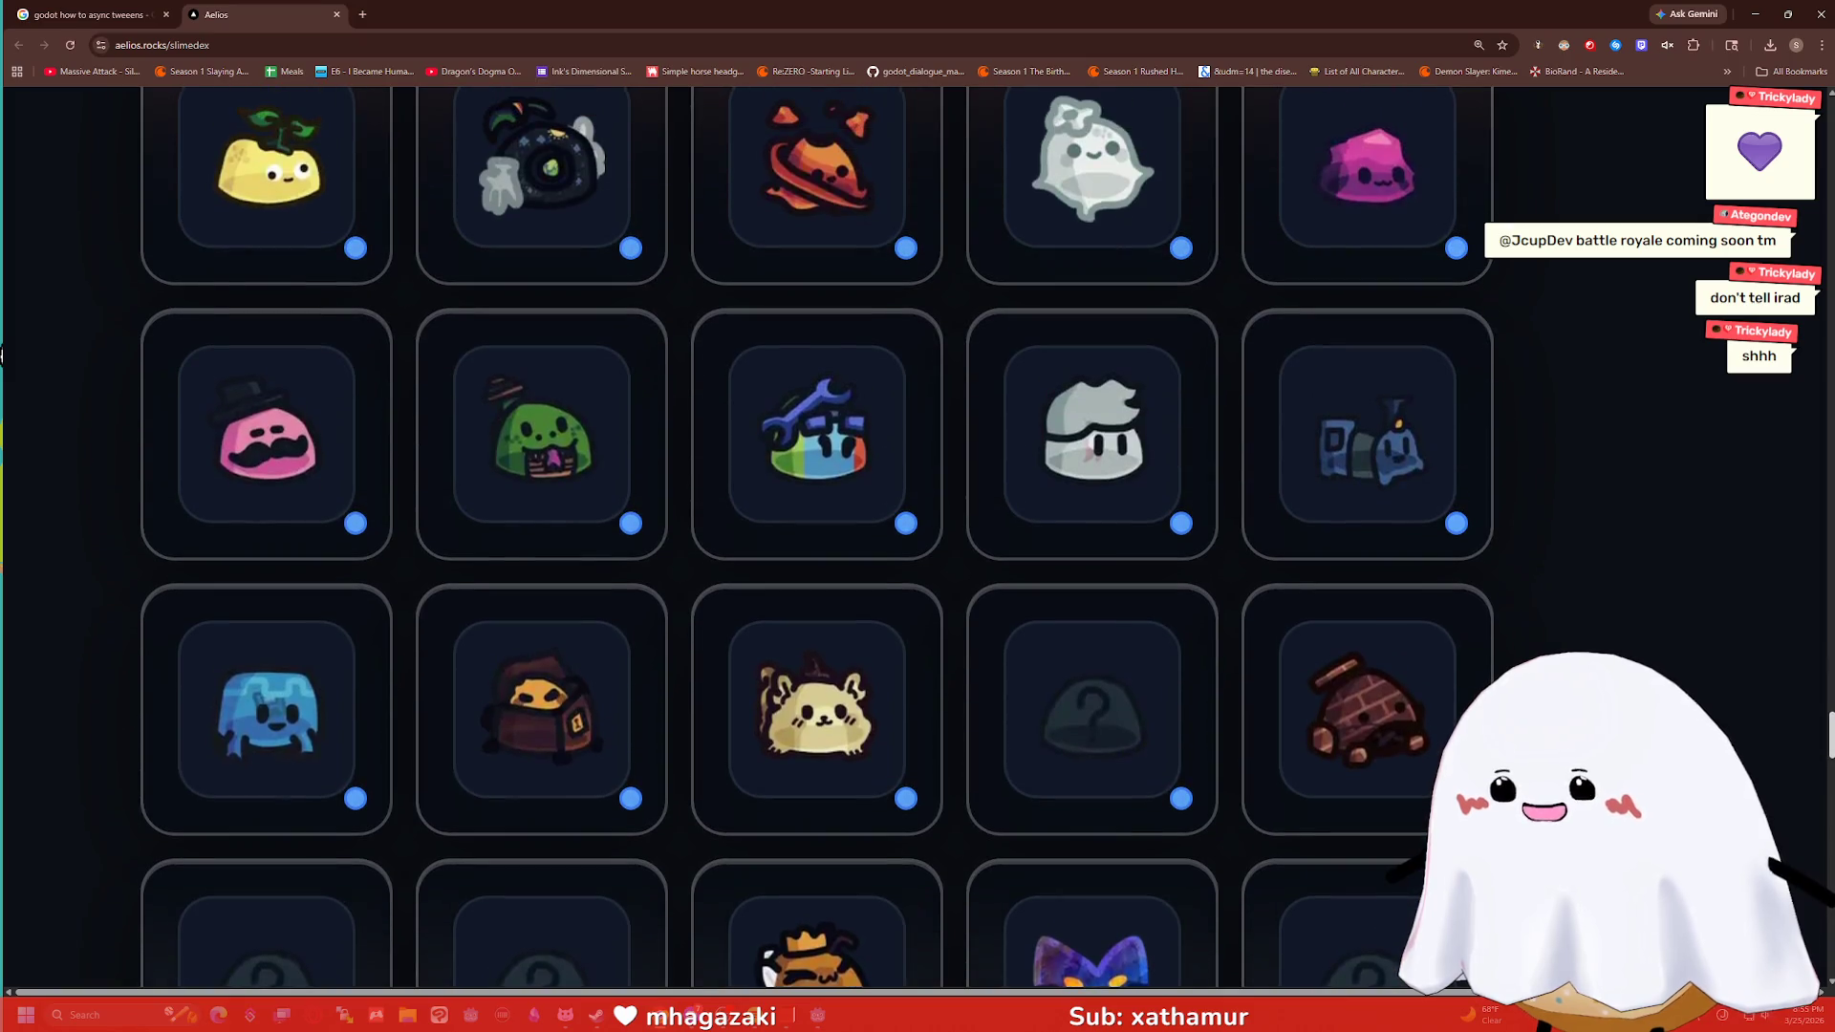
pyautogui.moveTo(579, 796)
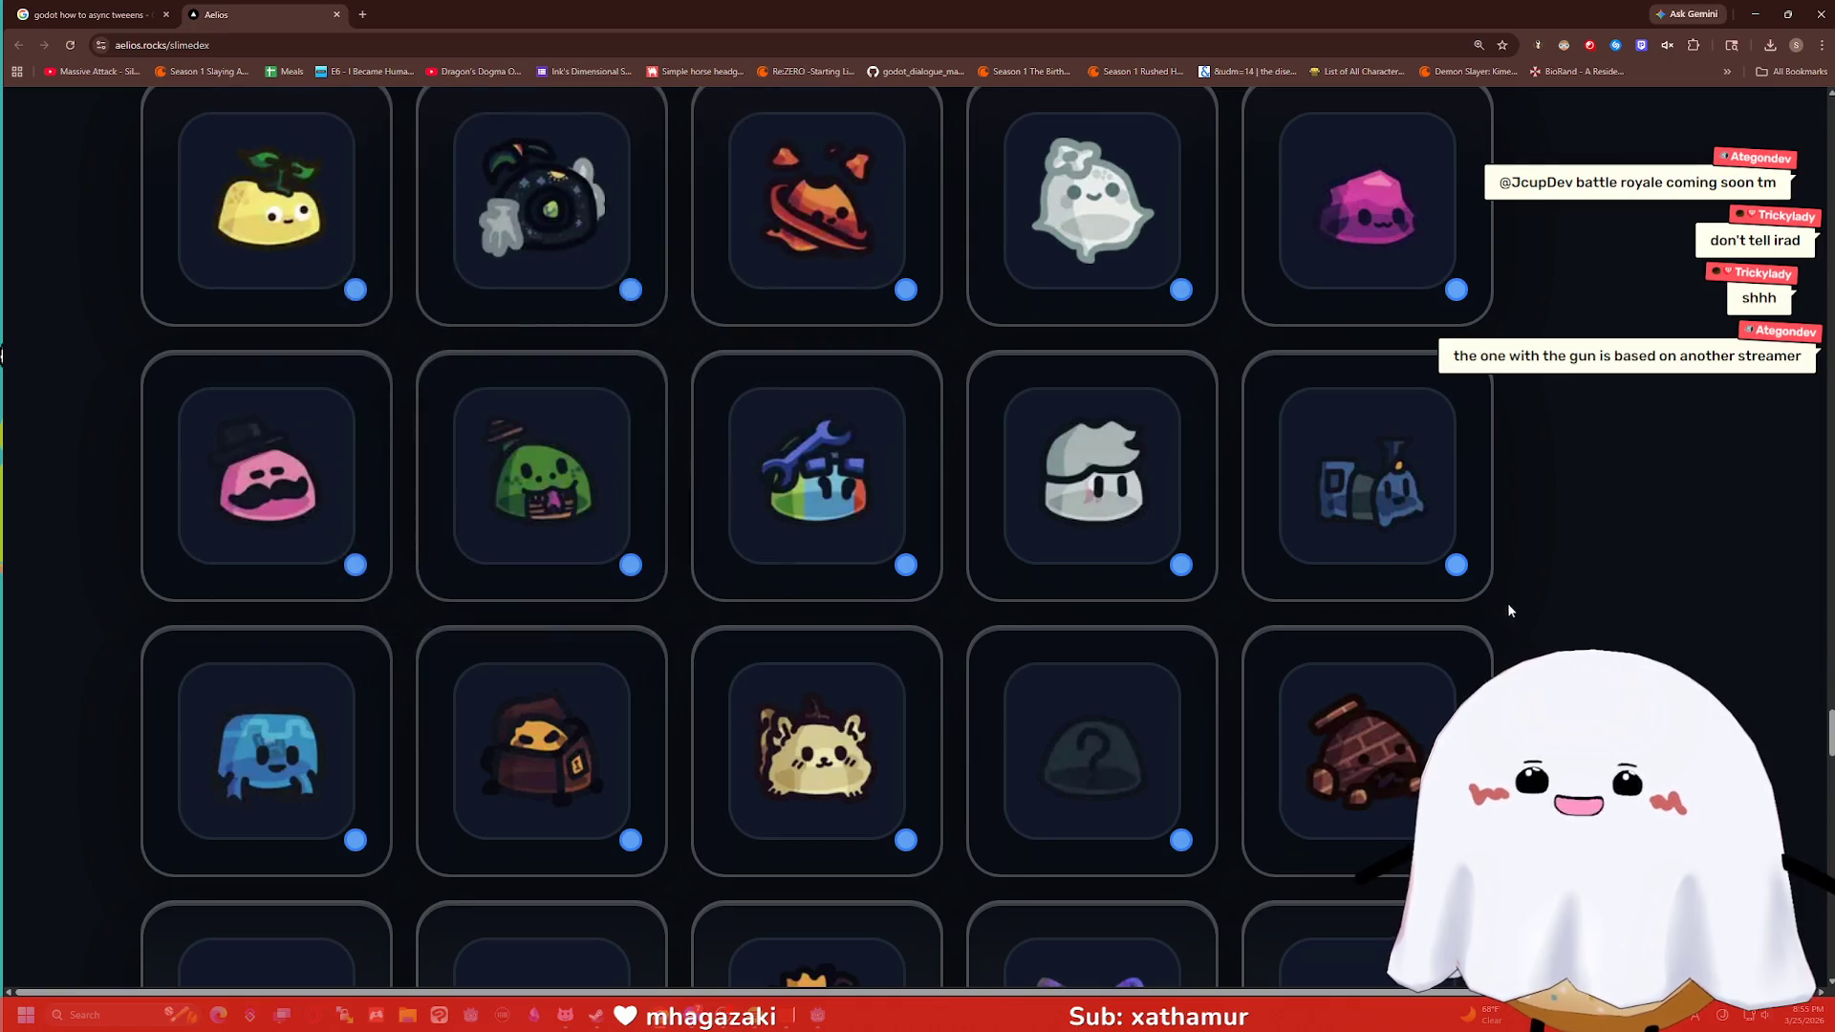
pyautogui.scroll(-3, 1560, 553)
pyautogui.scroll(-3, 1561, 558)
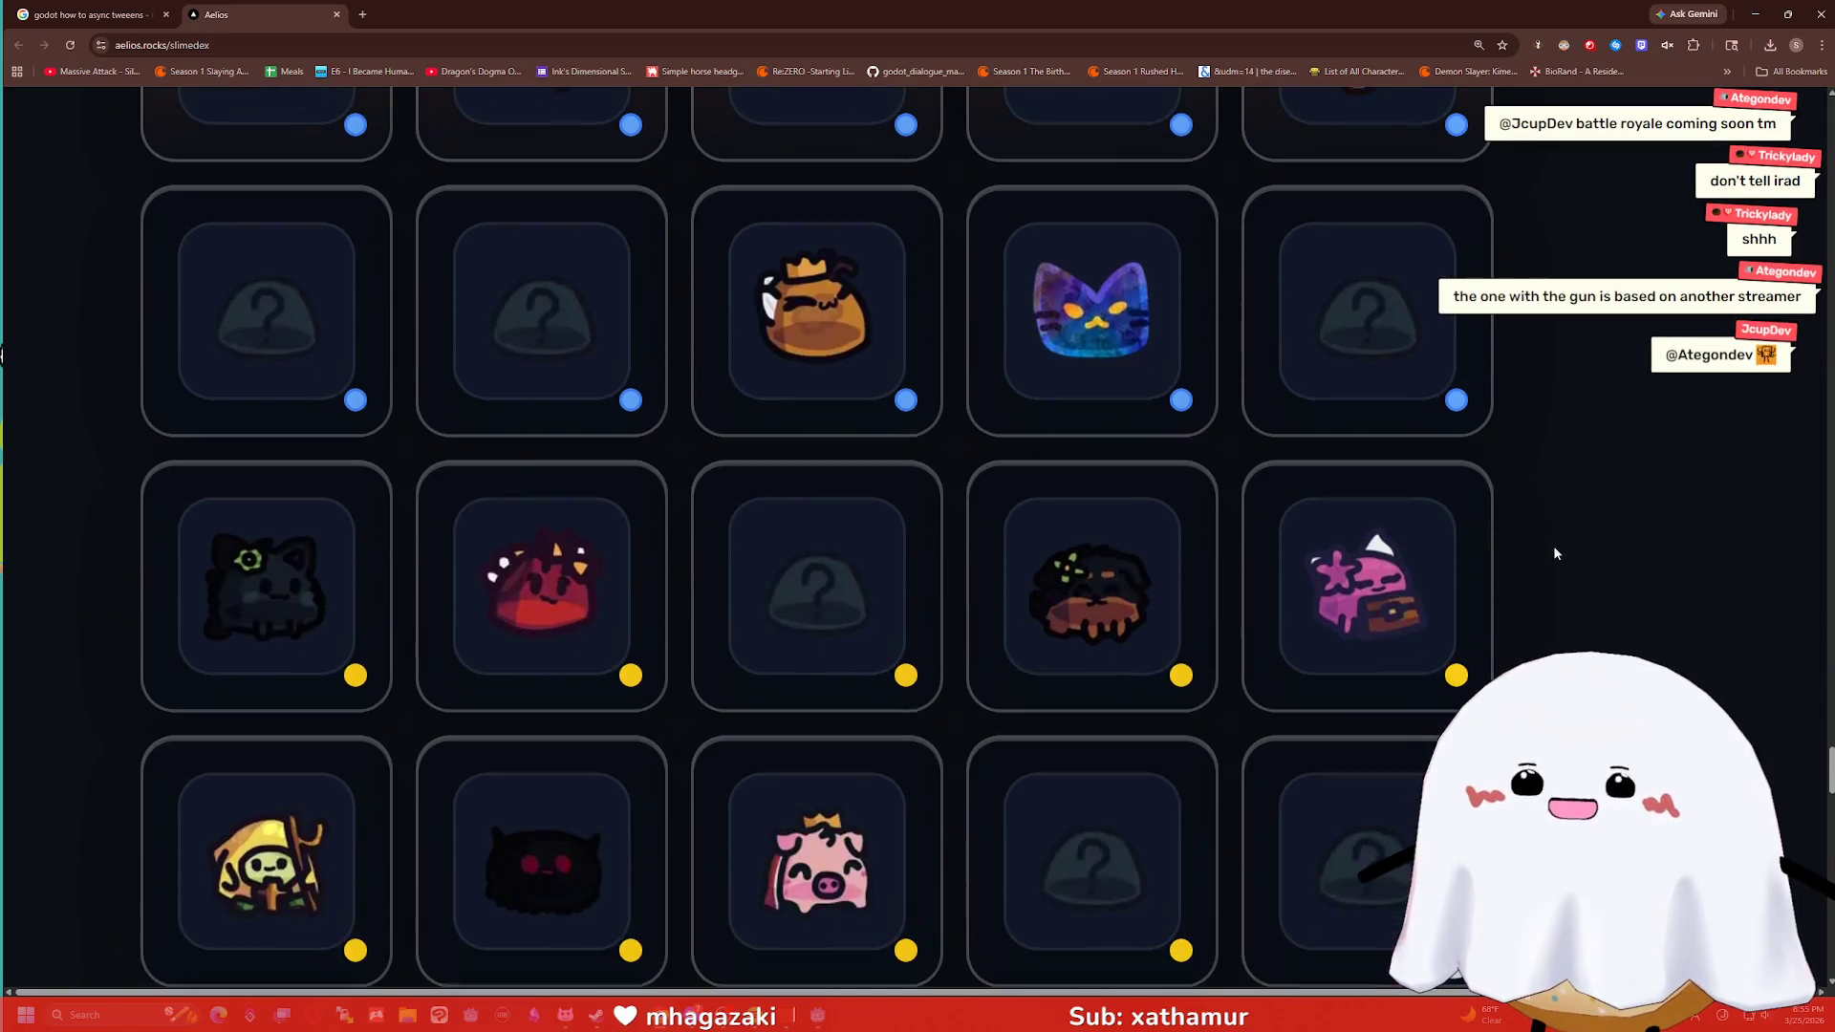
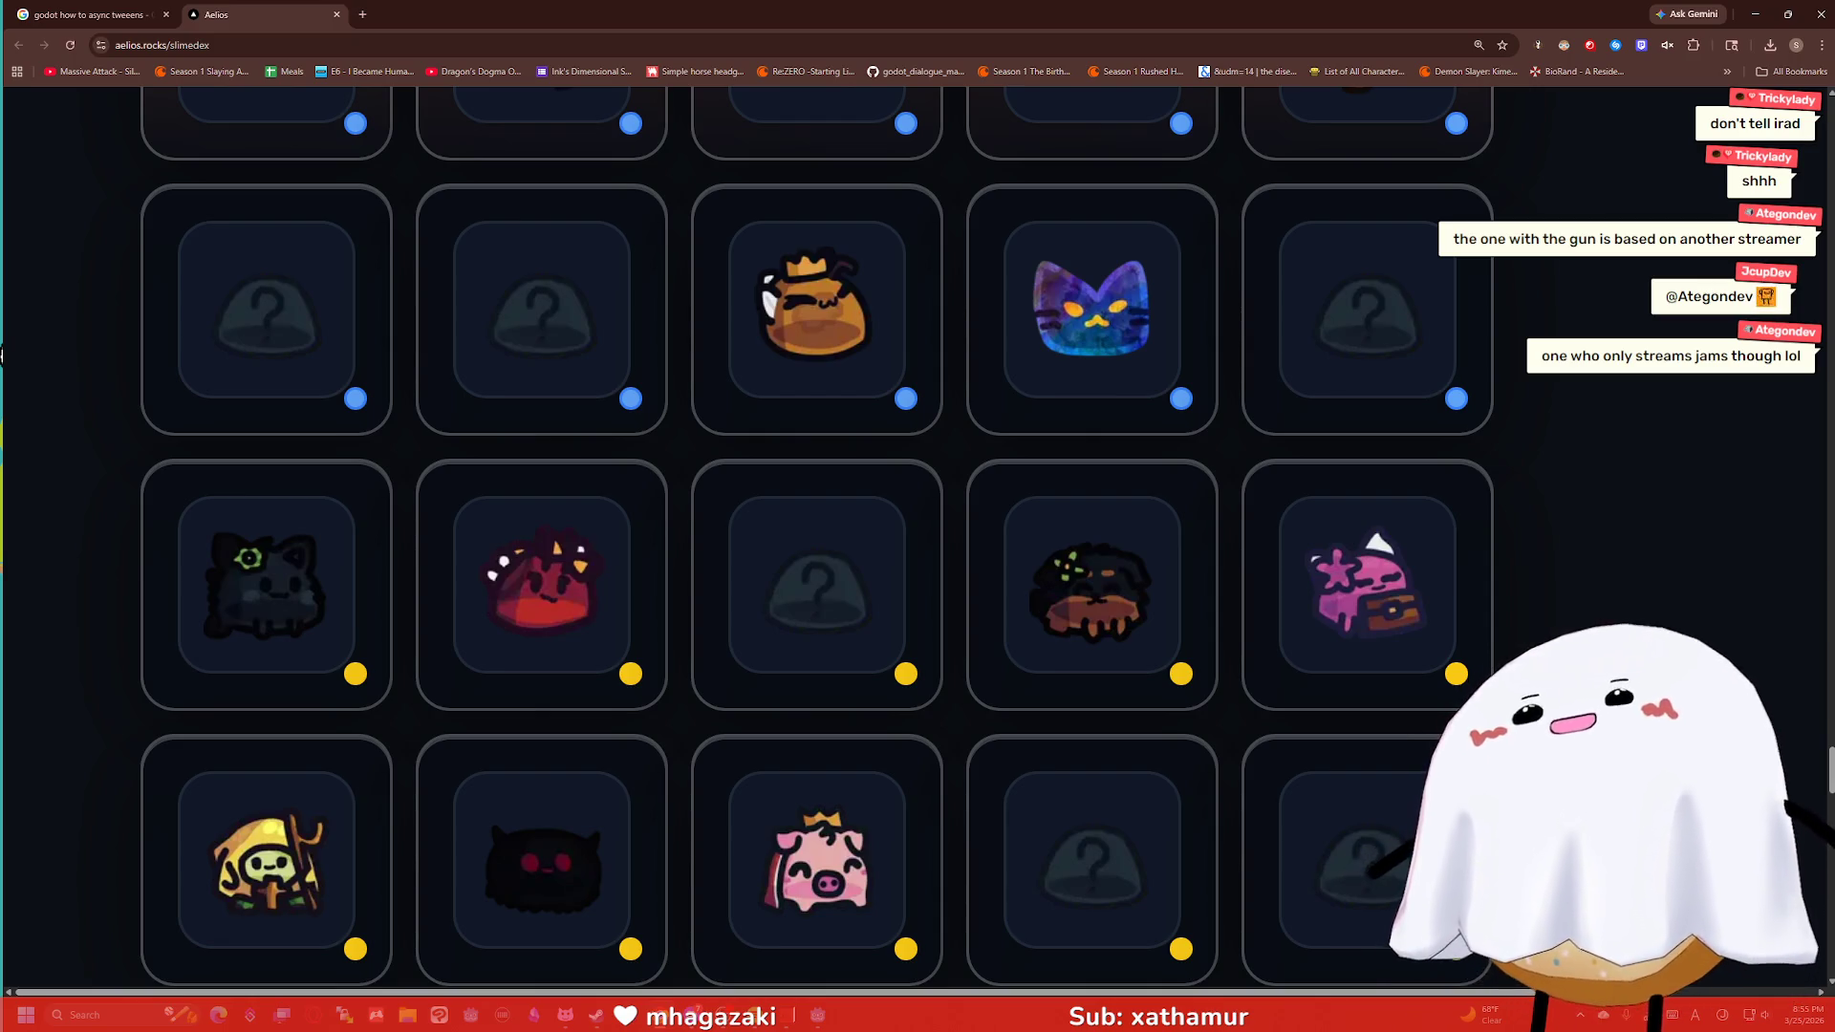
# Zoom out on the Slimedex grid, close the slime atlas tab, and move Chrome over Godot.
pyautogui.scroll(-5, 1577, 287)
pyautogui.scroll(15, 1554, 289)
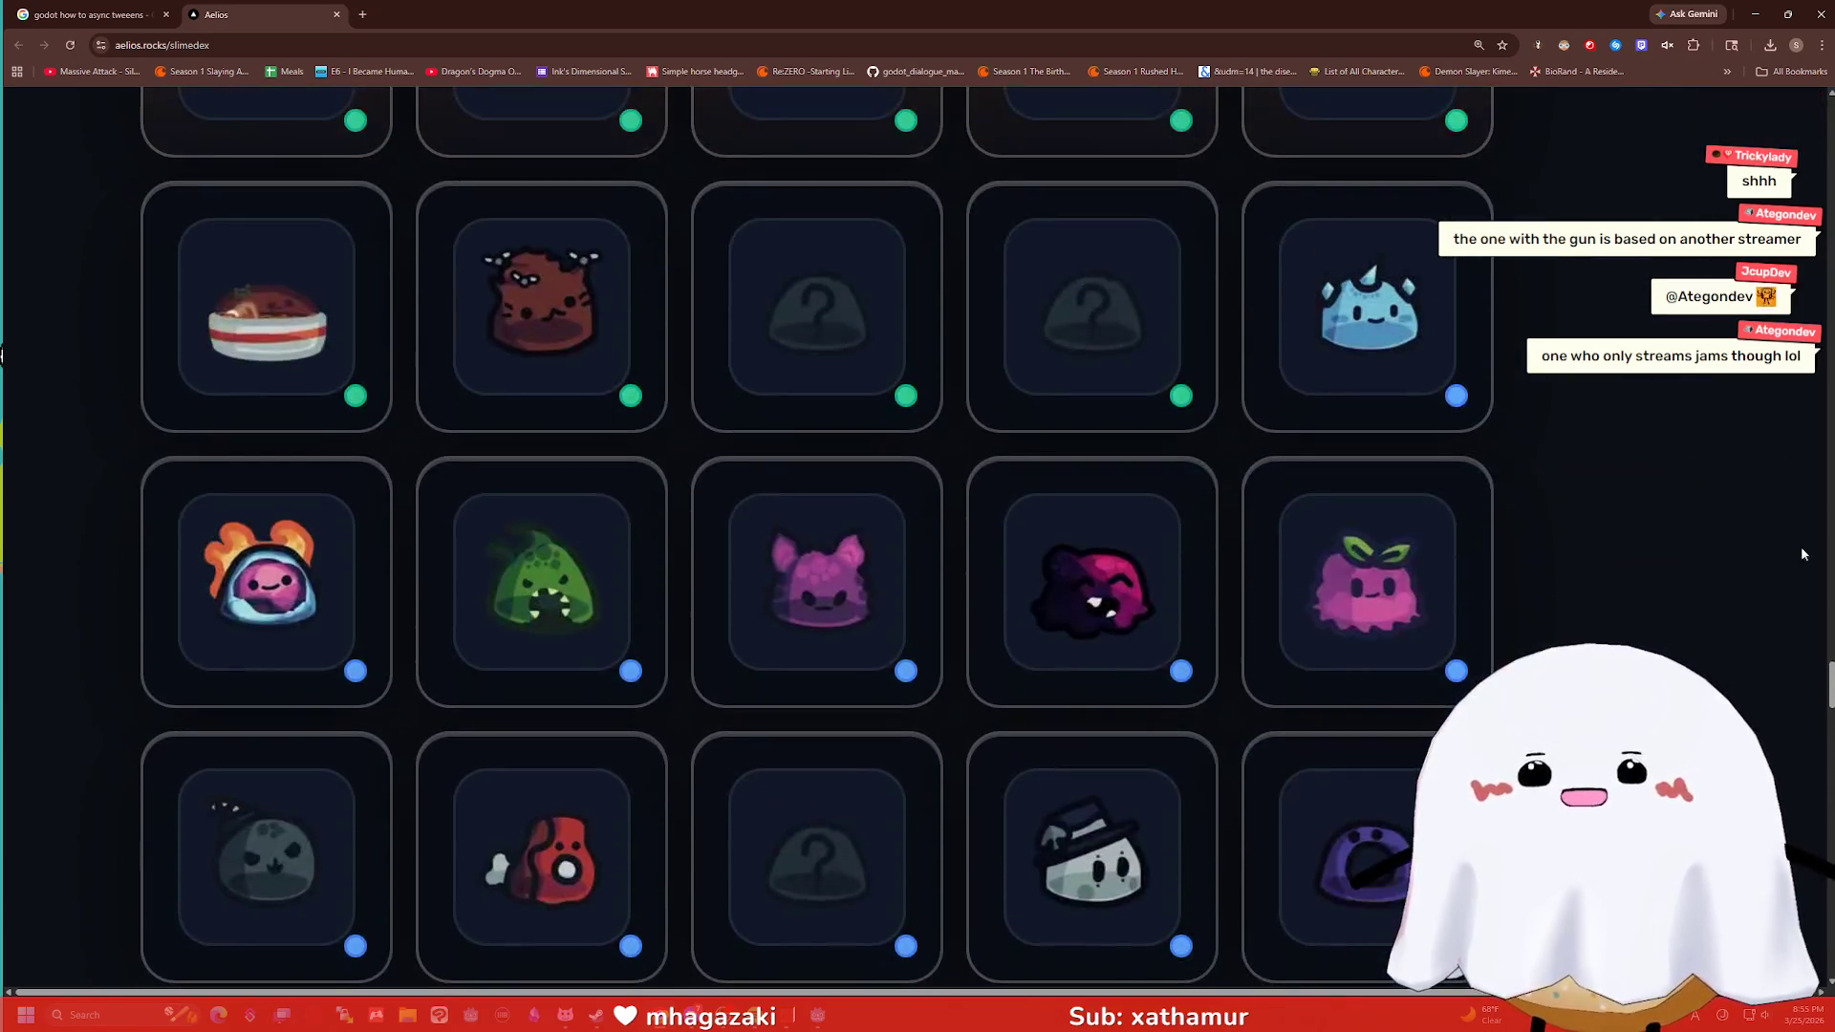
pyautogui.scroll(2, 1432, 397)
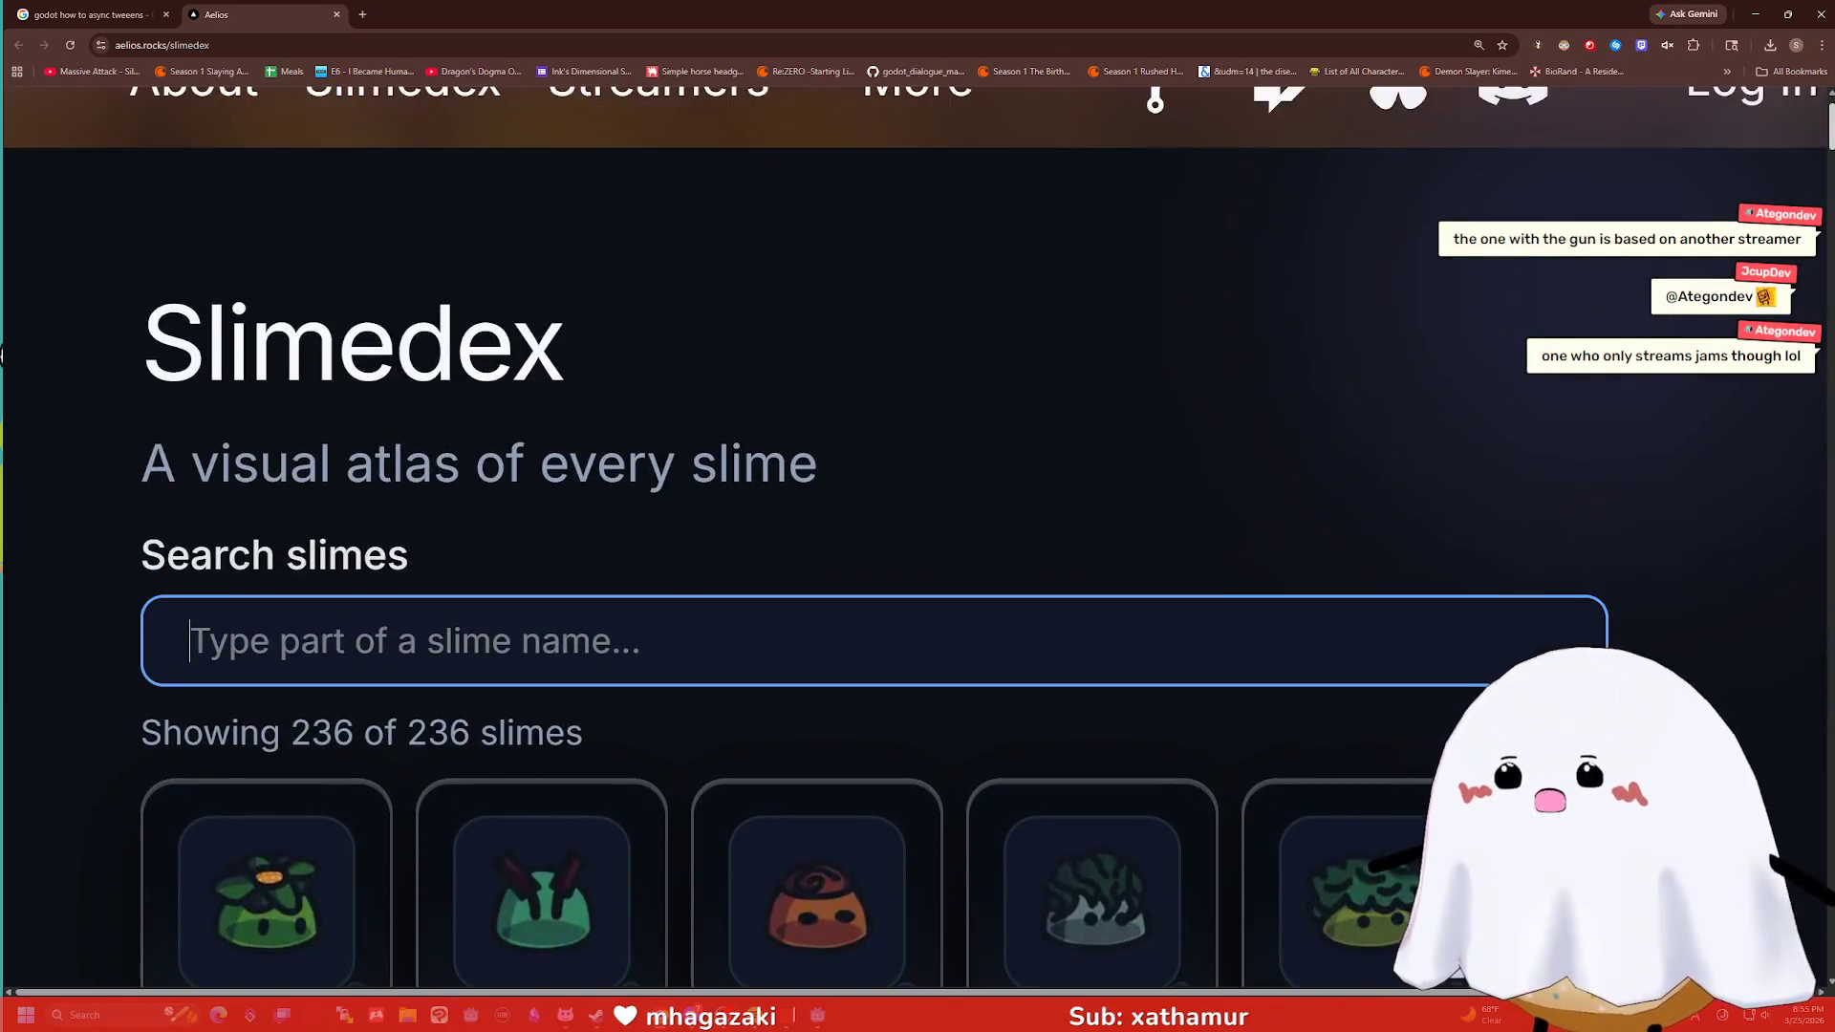
pyautogui.hotkey('ctrl', '-')
pyautogui.hotkey('ctrl', '-')
pyautogui.hotkey('ctrl', '-')
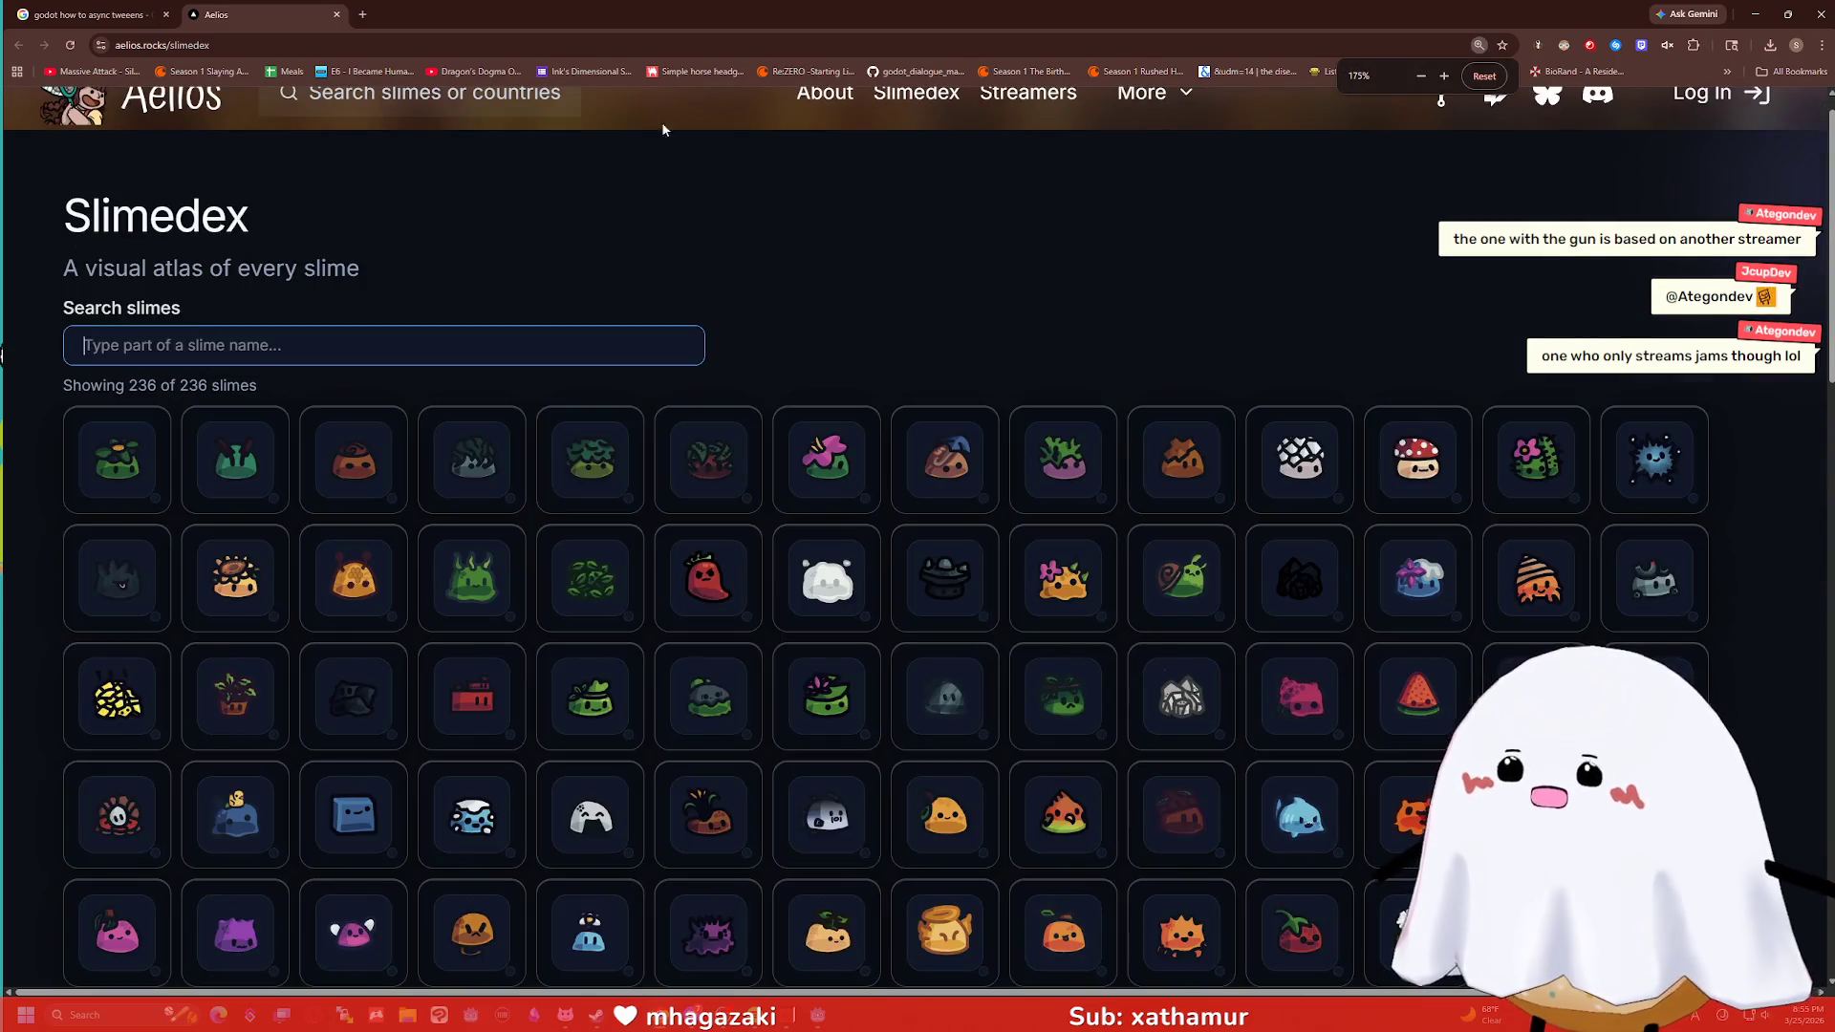
pyautogui.click(336, 14)
pyautogui.moveTo(640, 14)
pyautogui.mouseDown()
pyautogui.moveTo(637, 64)
pyautogui.moveTo(700, 96)
pyautogui.mouseUp()
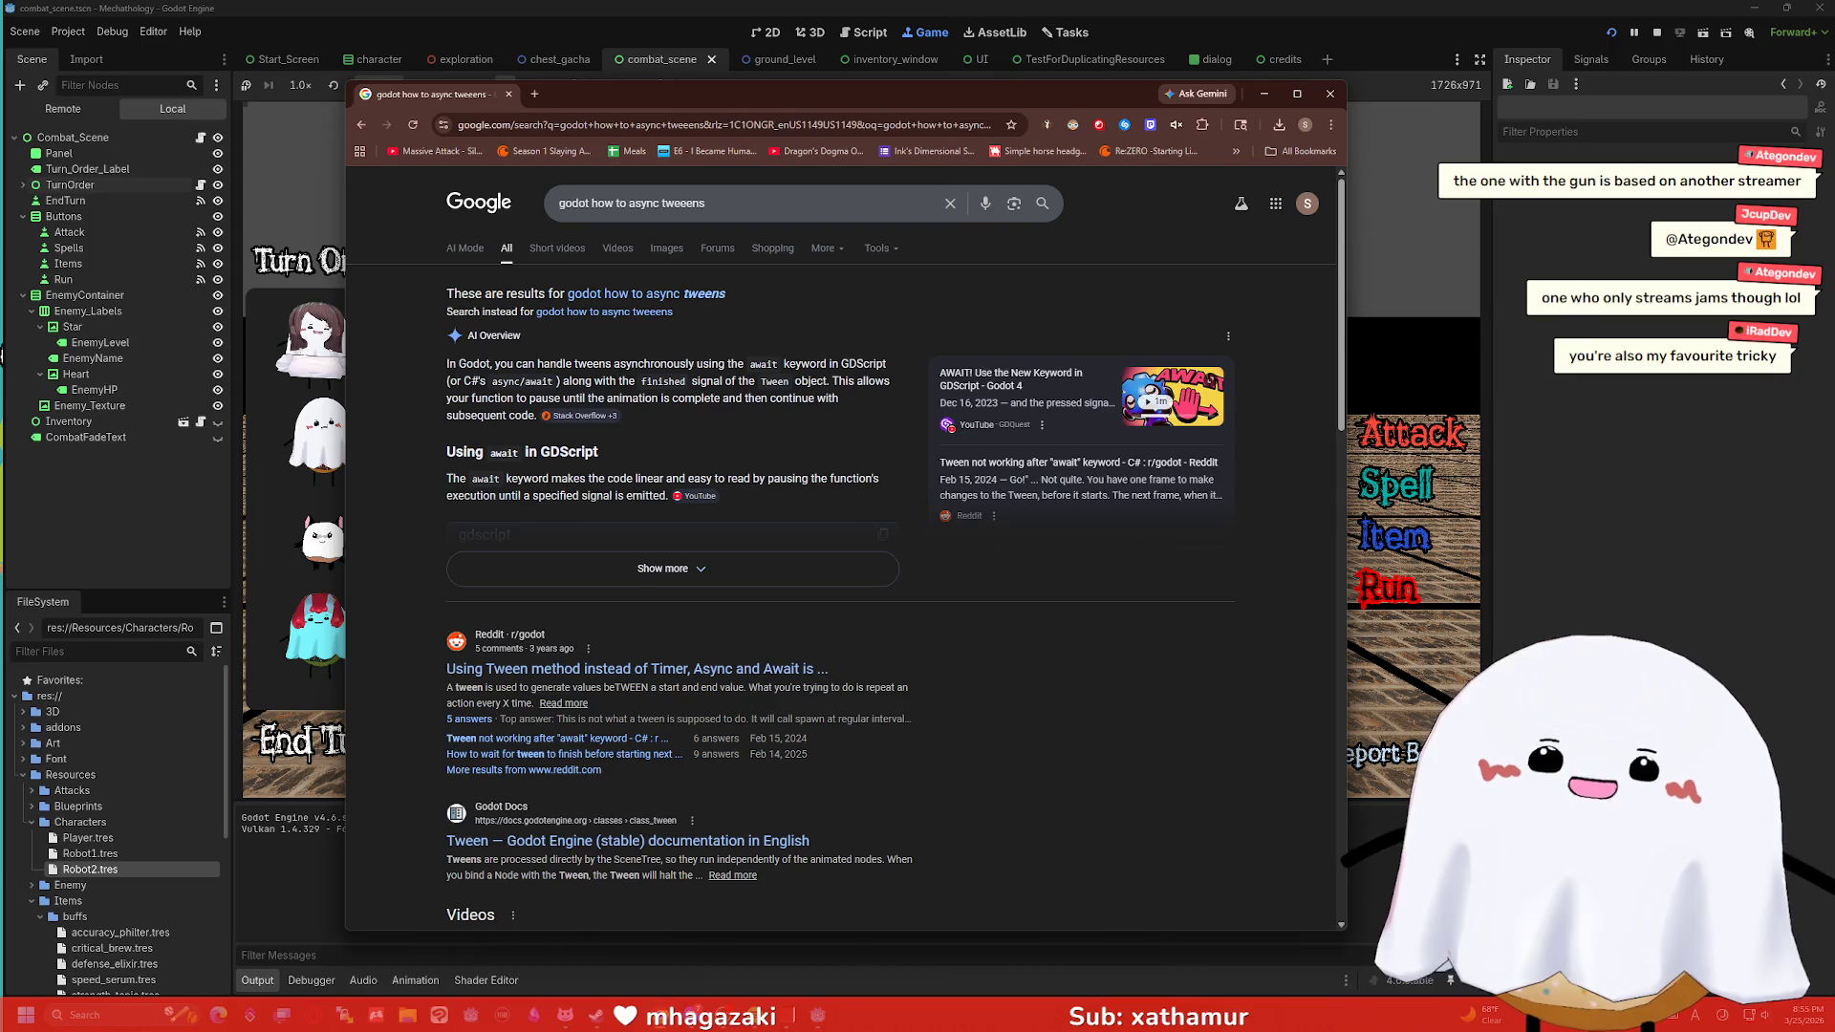
# Focus the Godot editor and switch away from Chrome to reveal the running combat scene.
pyautogui.click(3, 354)
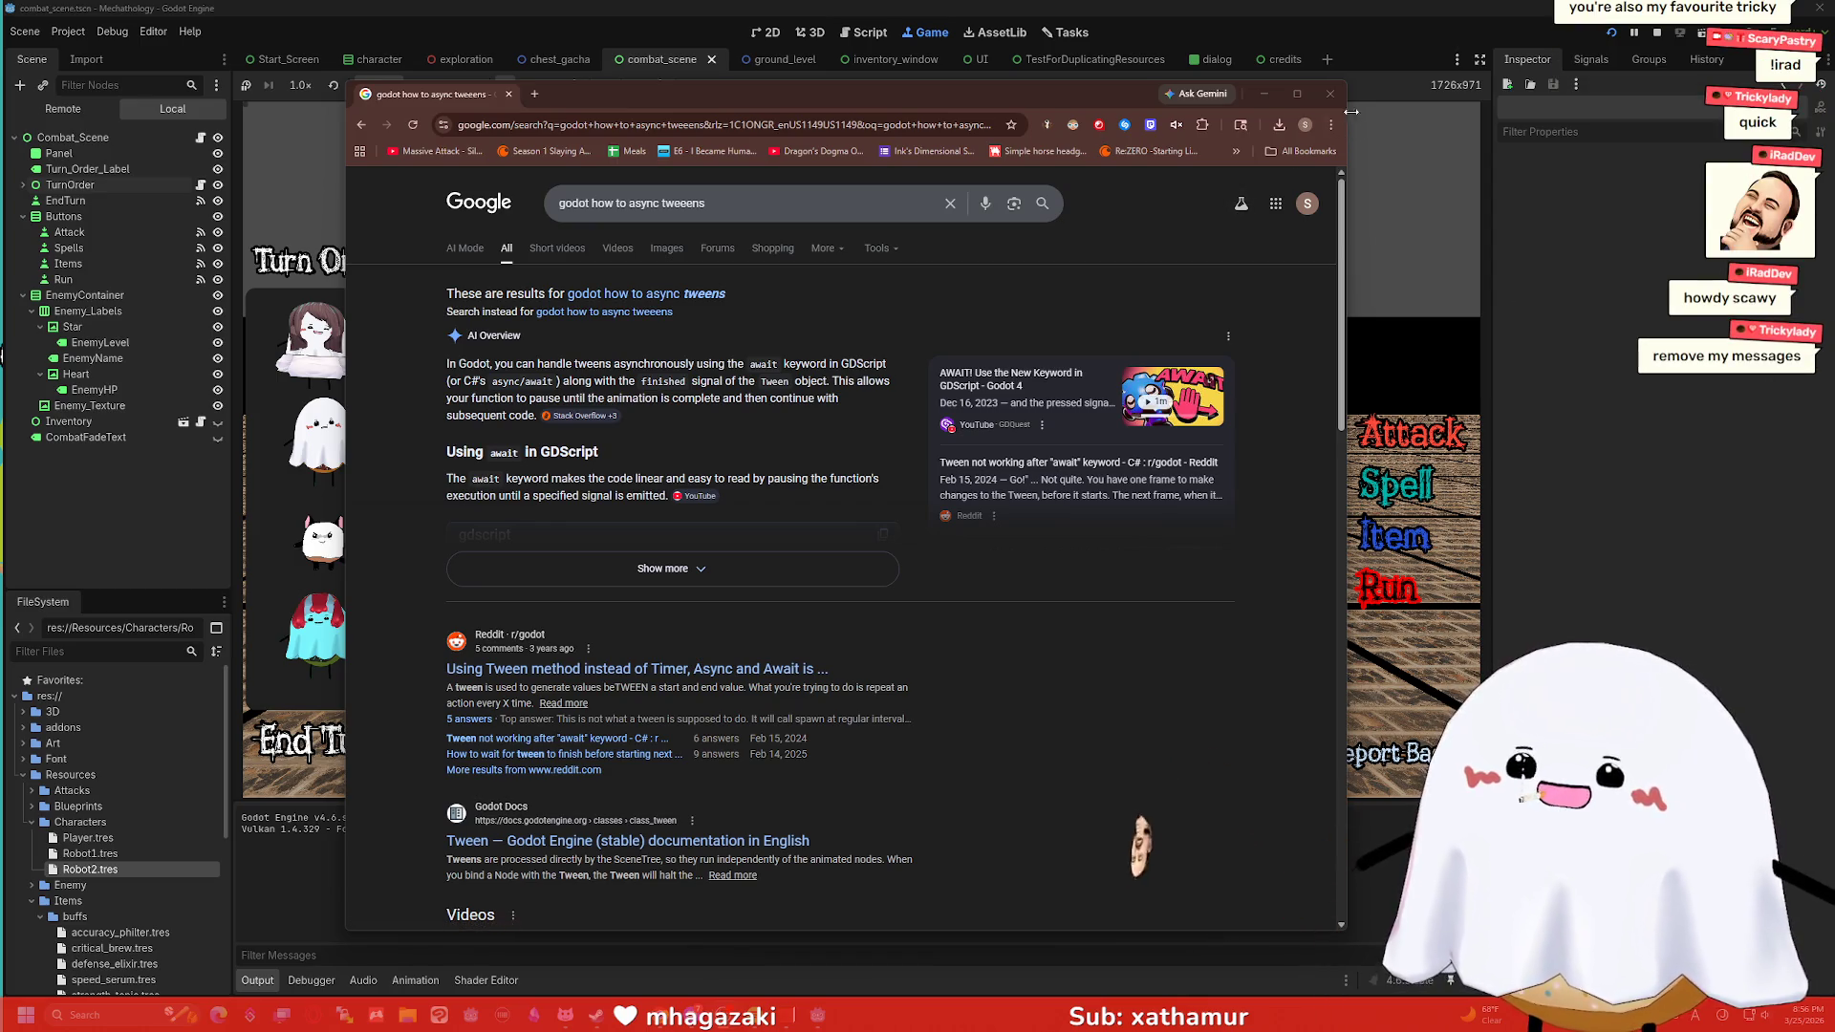
pyautogui.hotkey('alt', 'Tab')
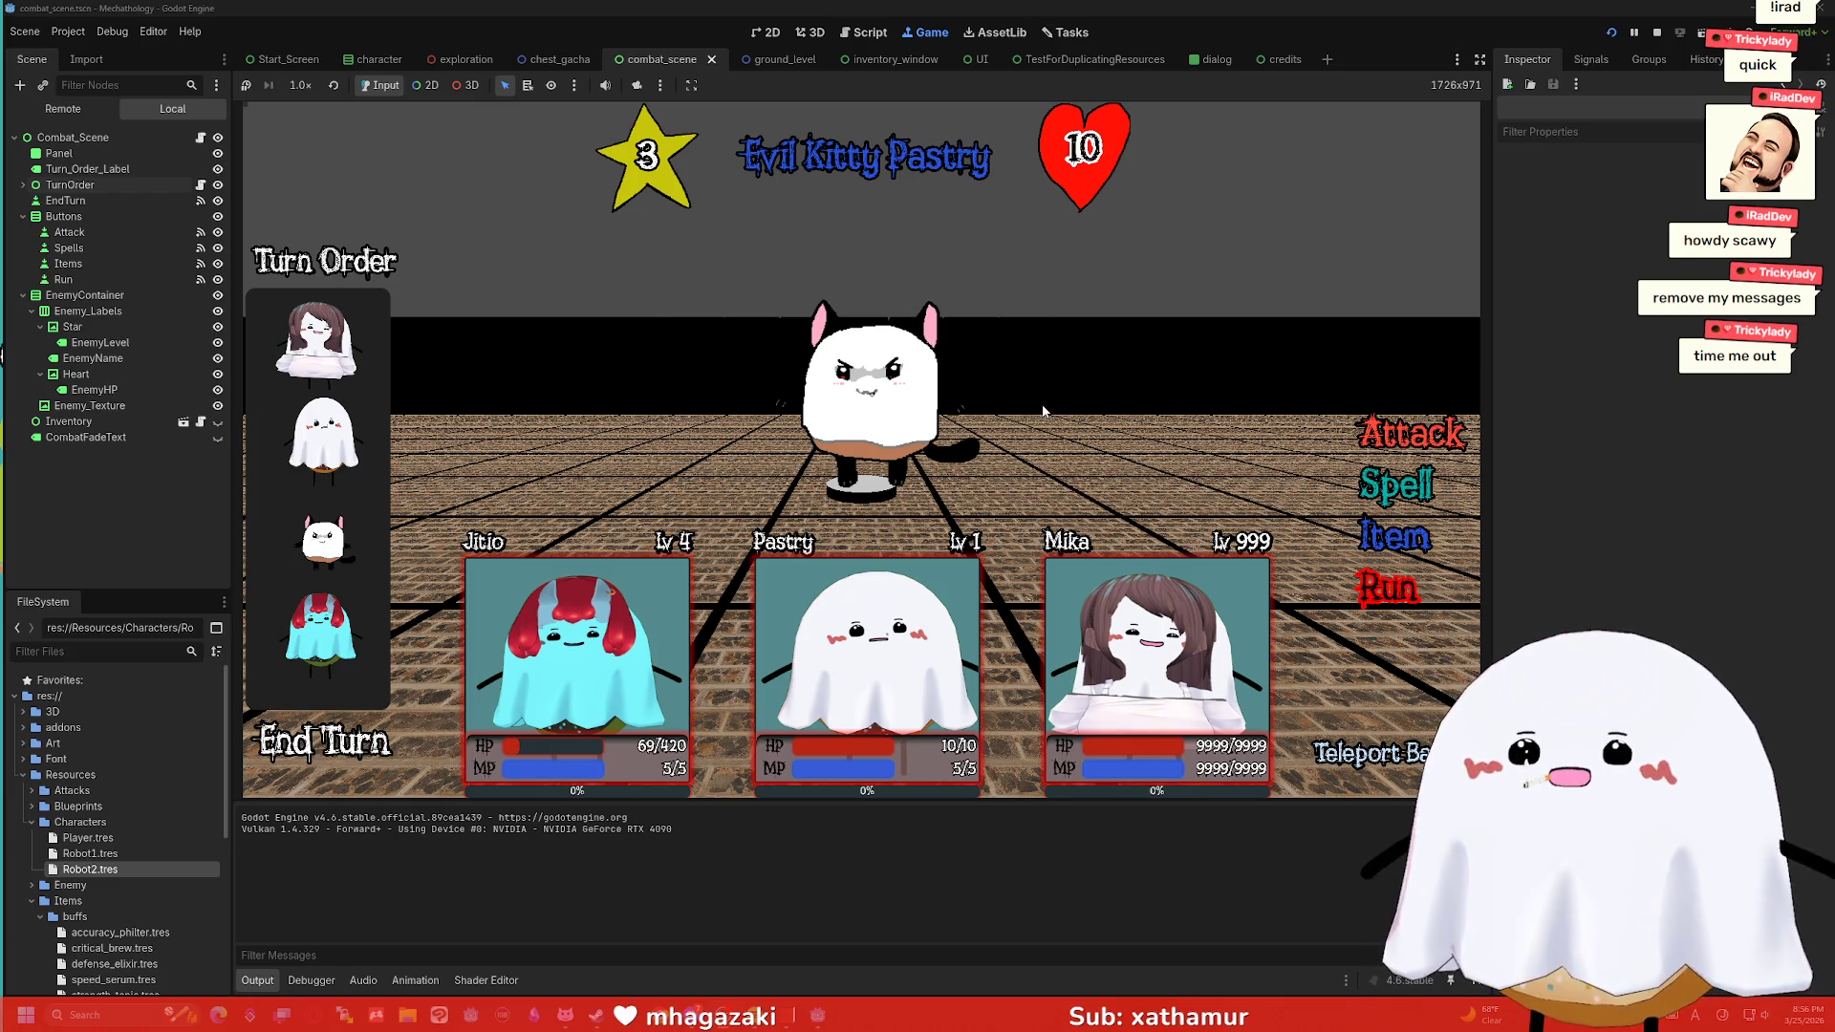
# Test one End Turn, stop the game, and open combat_scene.gd.
pyautogui.click(306, 768)
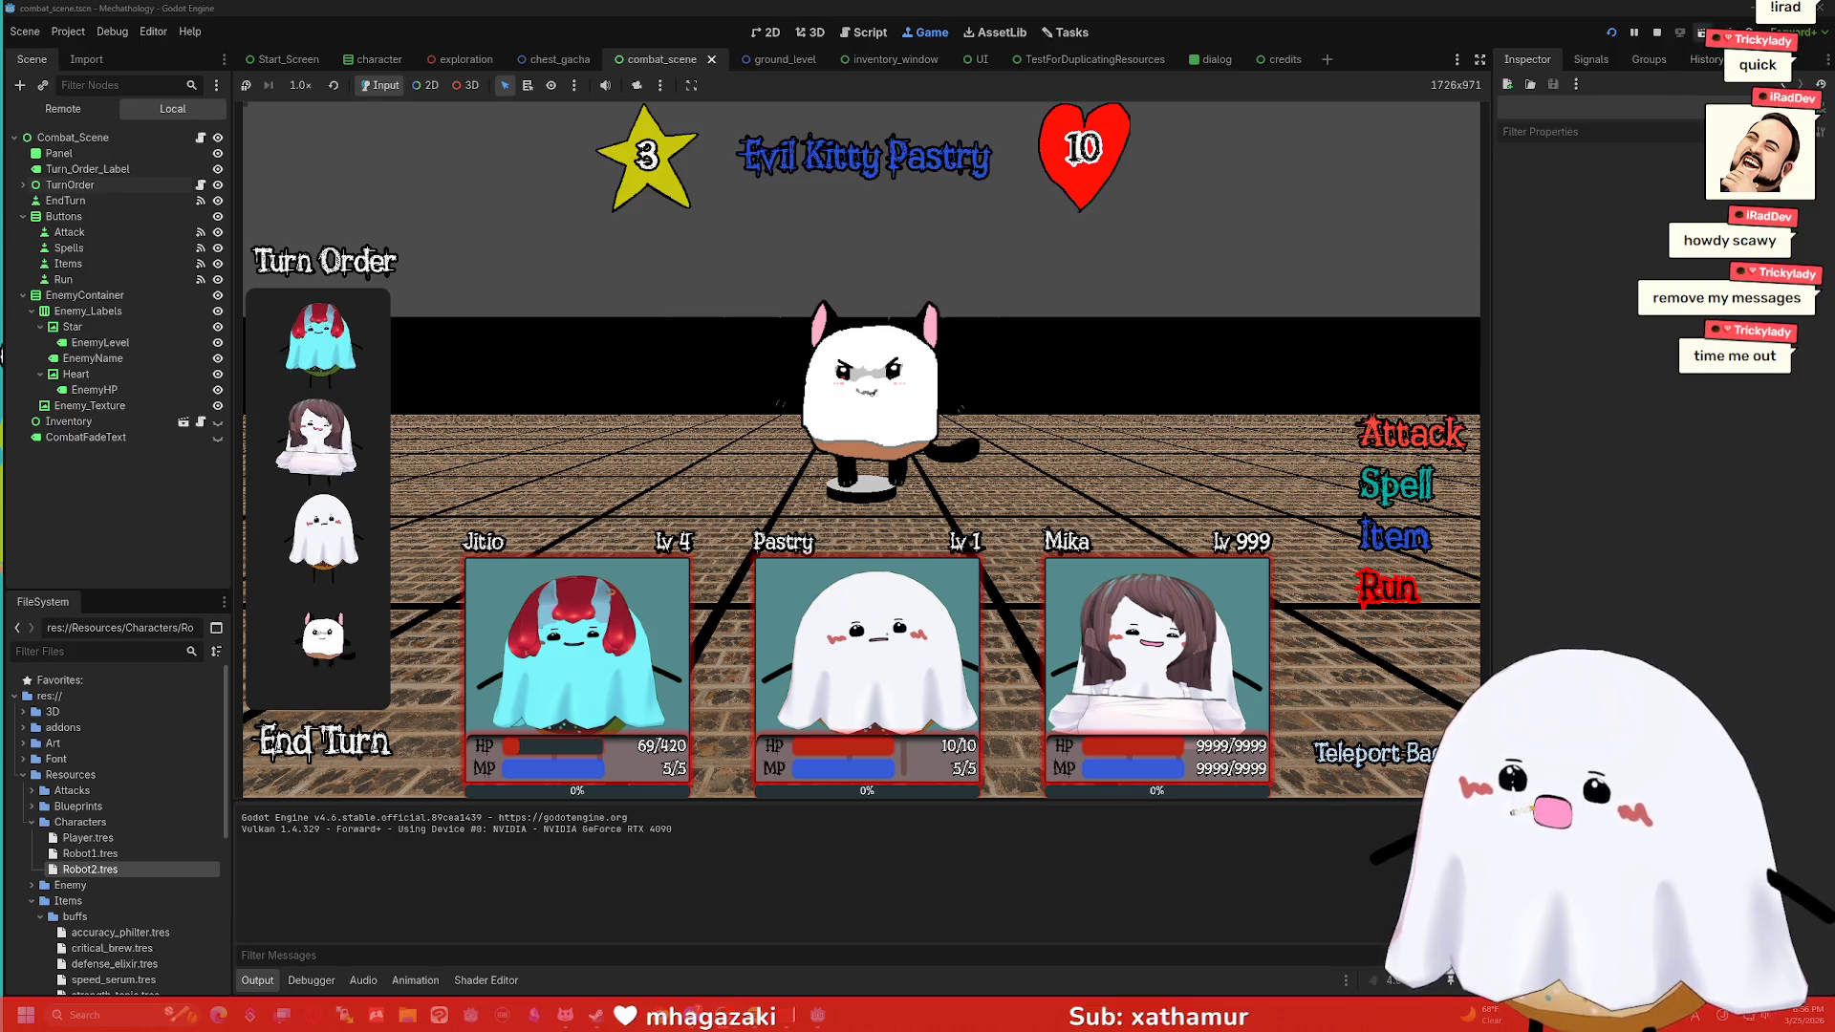
pyautogui.press('F8')
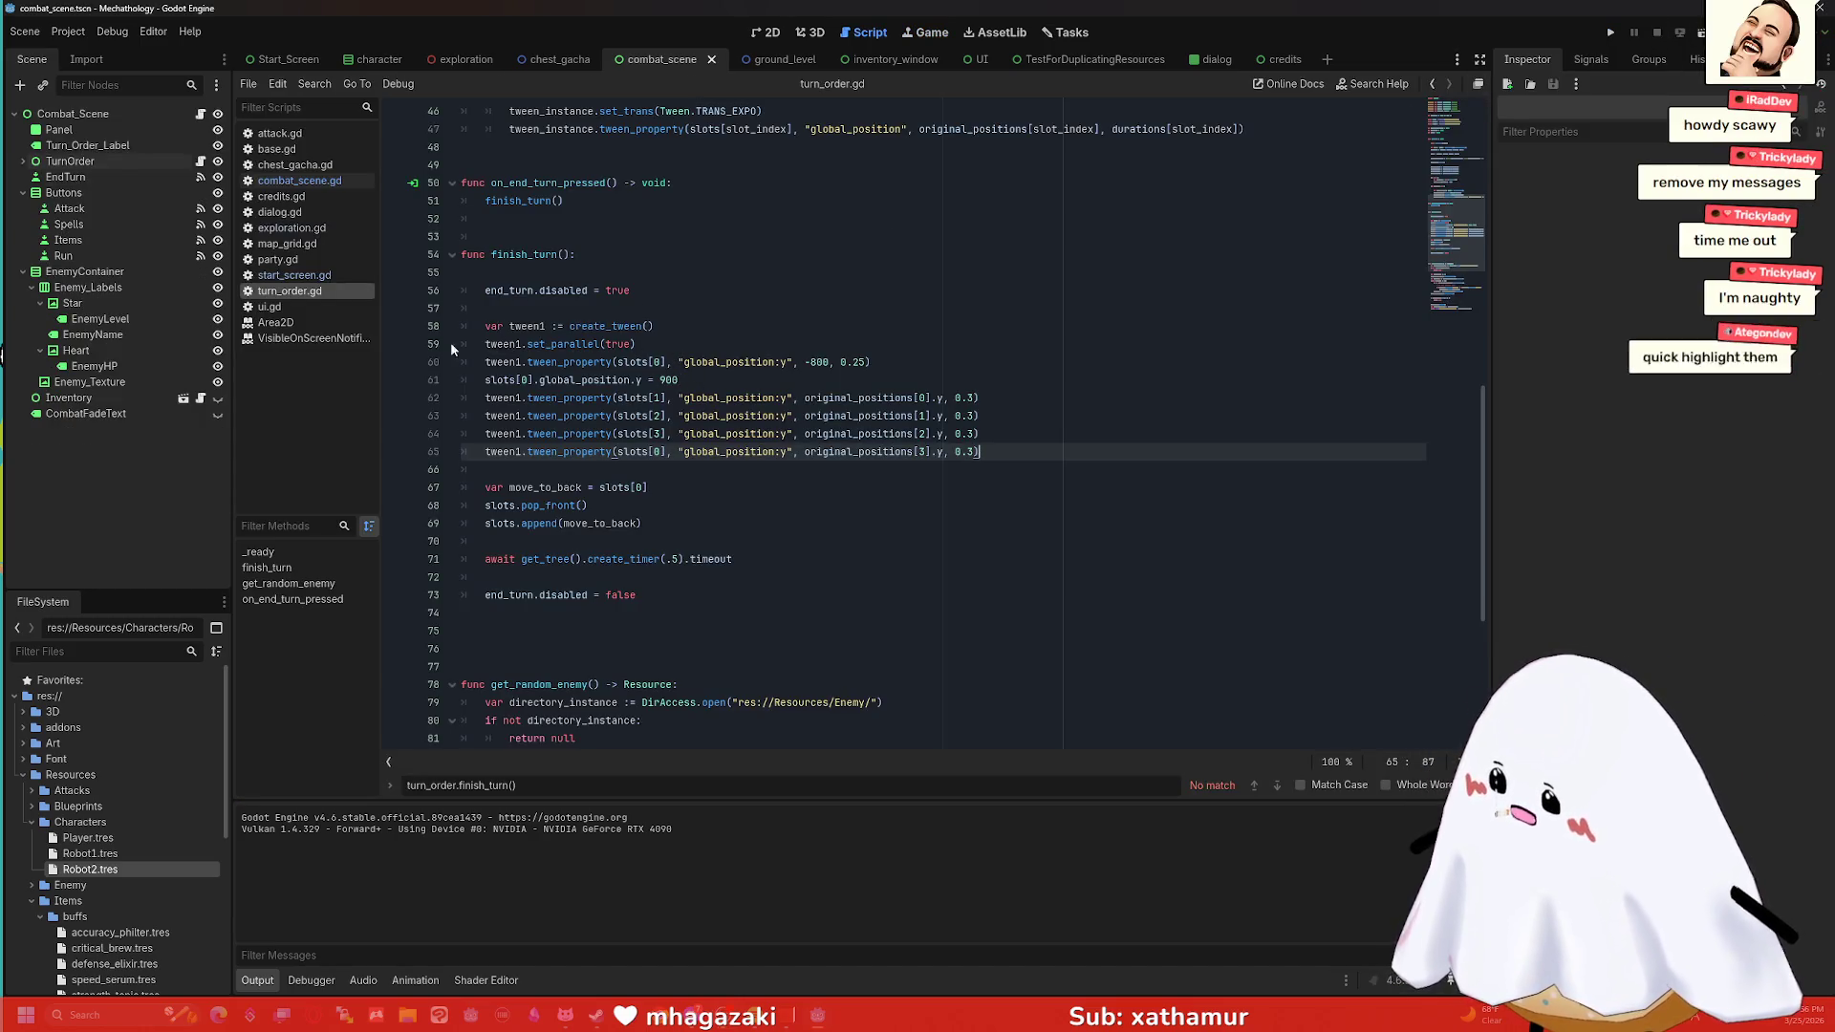
pyautogui.click(299, 180)
# Review the send_end_turn timer in combat_scene.gd and run the project again.
pyautogui.scroll(-4, 715, 442)
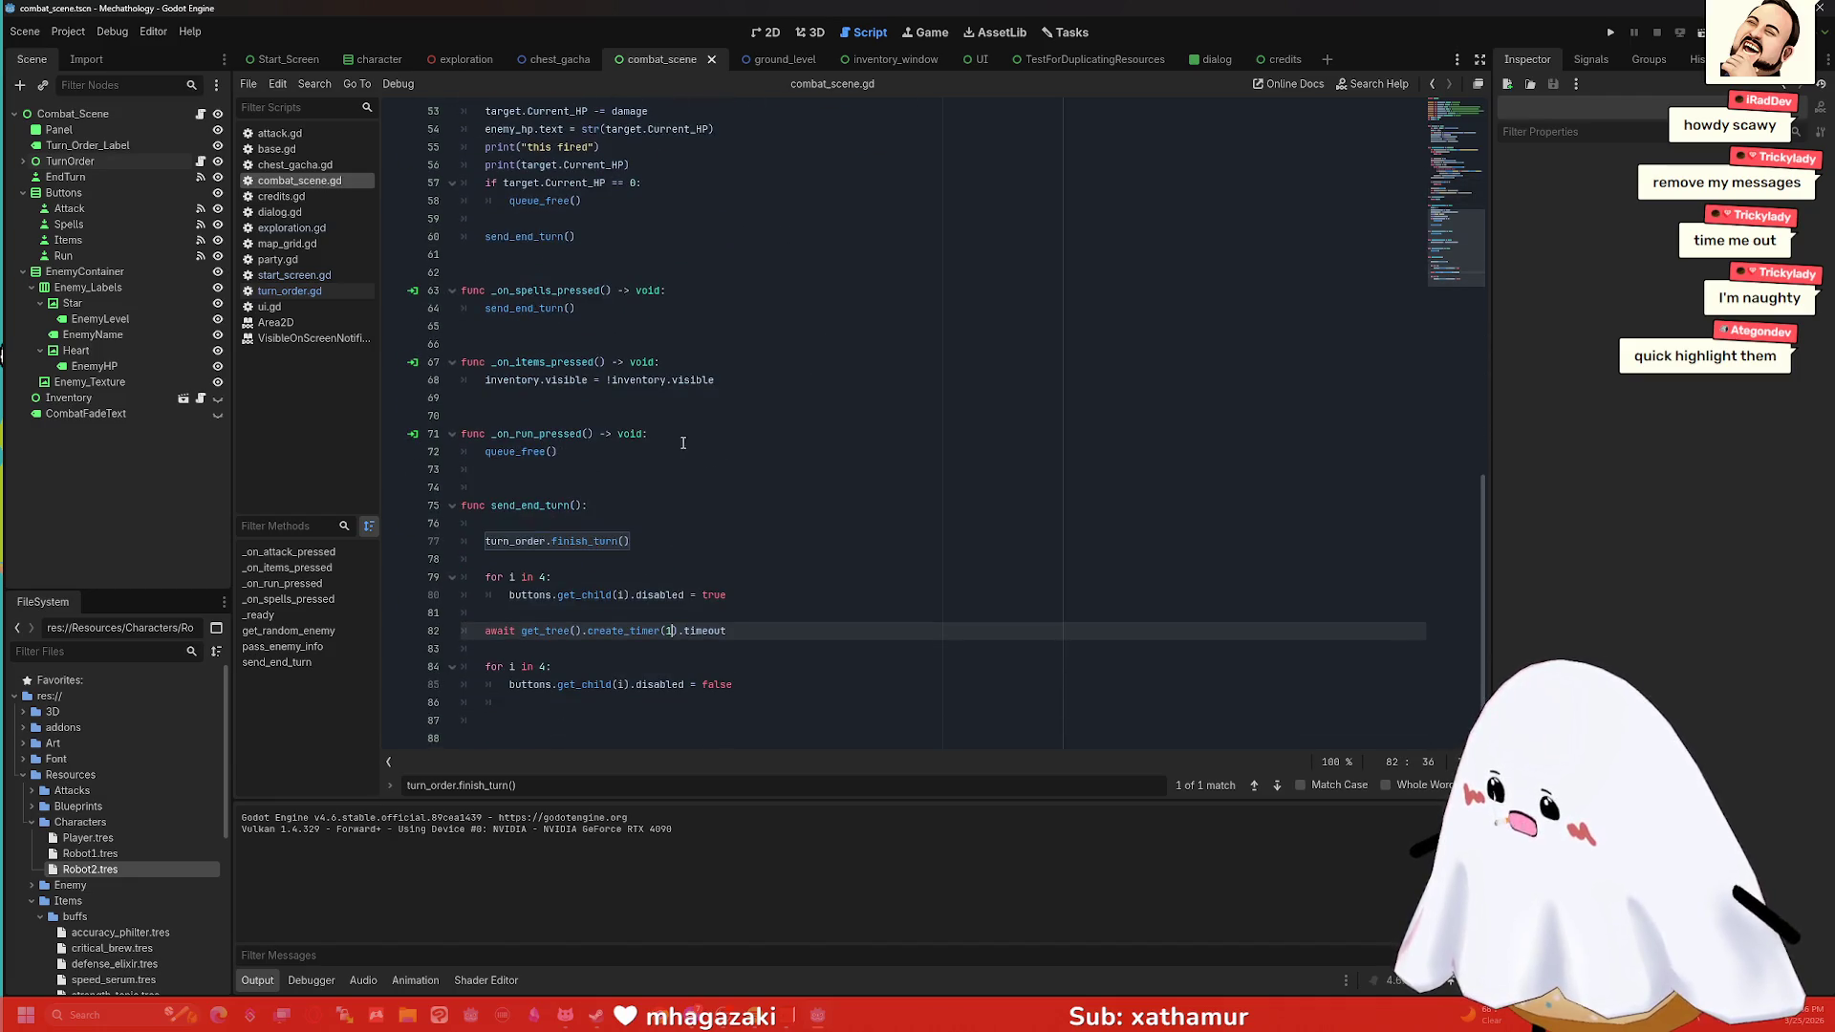
pyautogui.scroll(3, 634, 472)
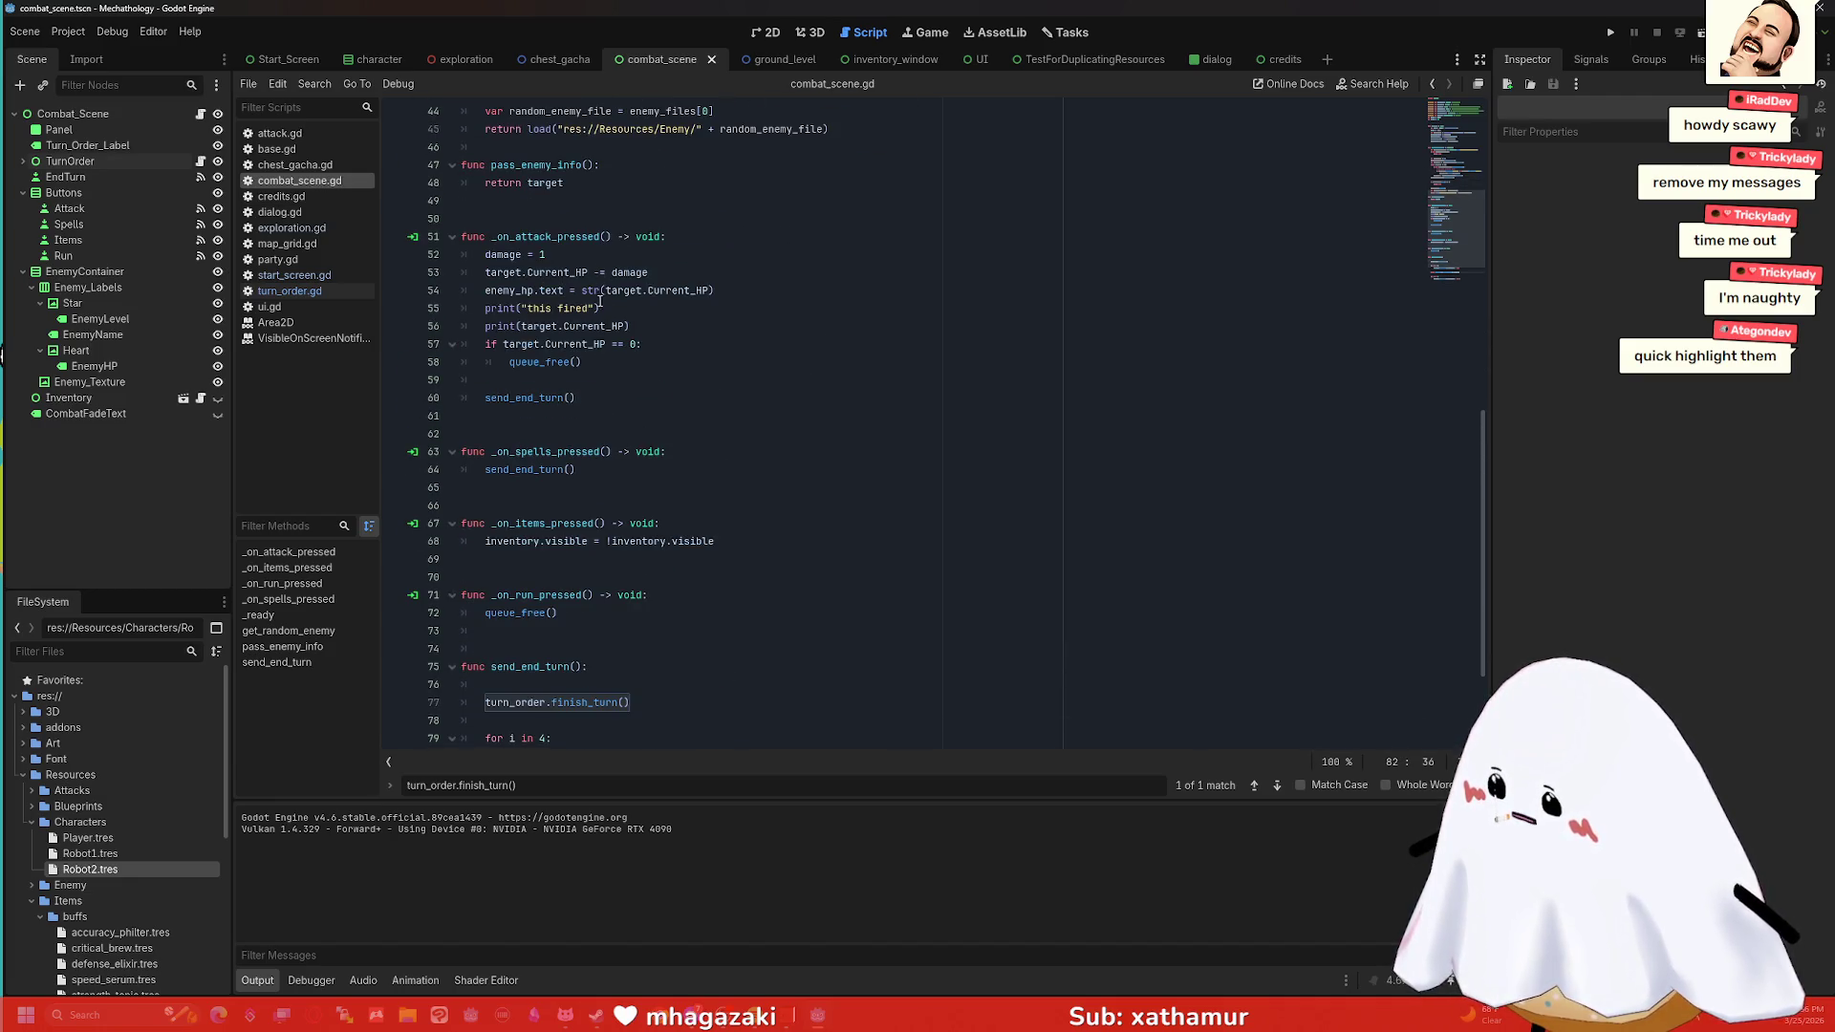
pyautogui.scroll(3, 600, 304)
pyautogui.scroll(-6, 651, 352)
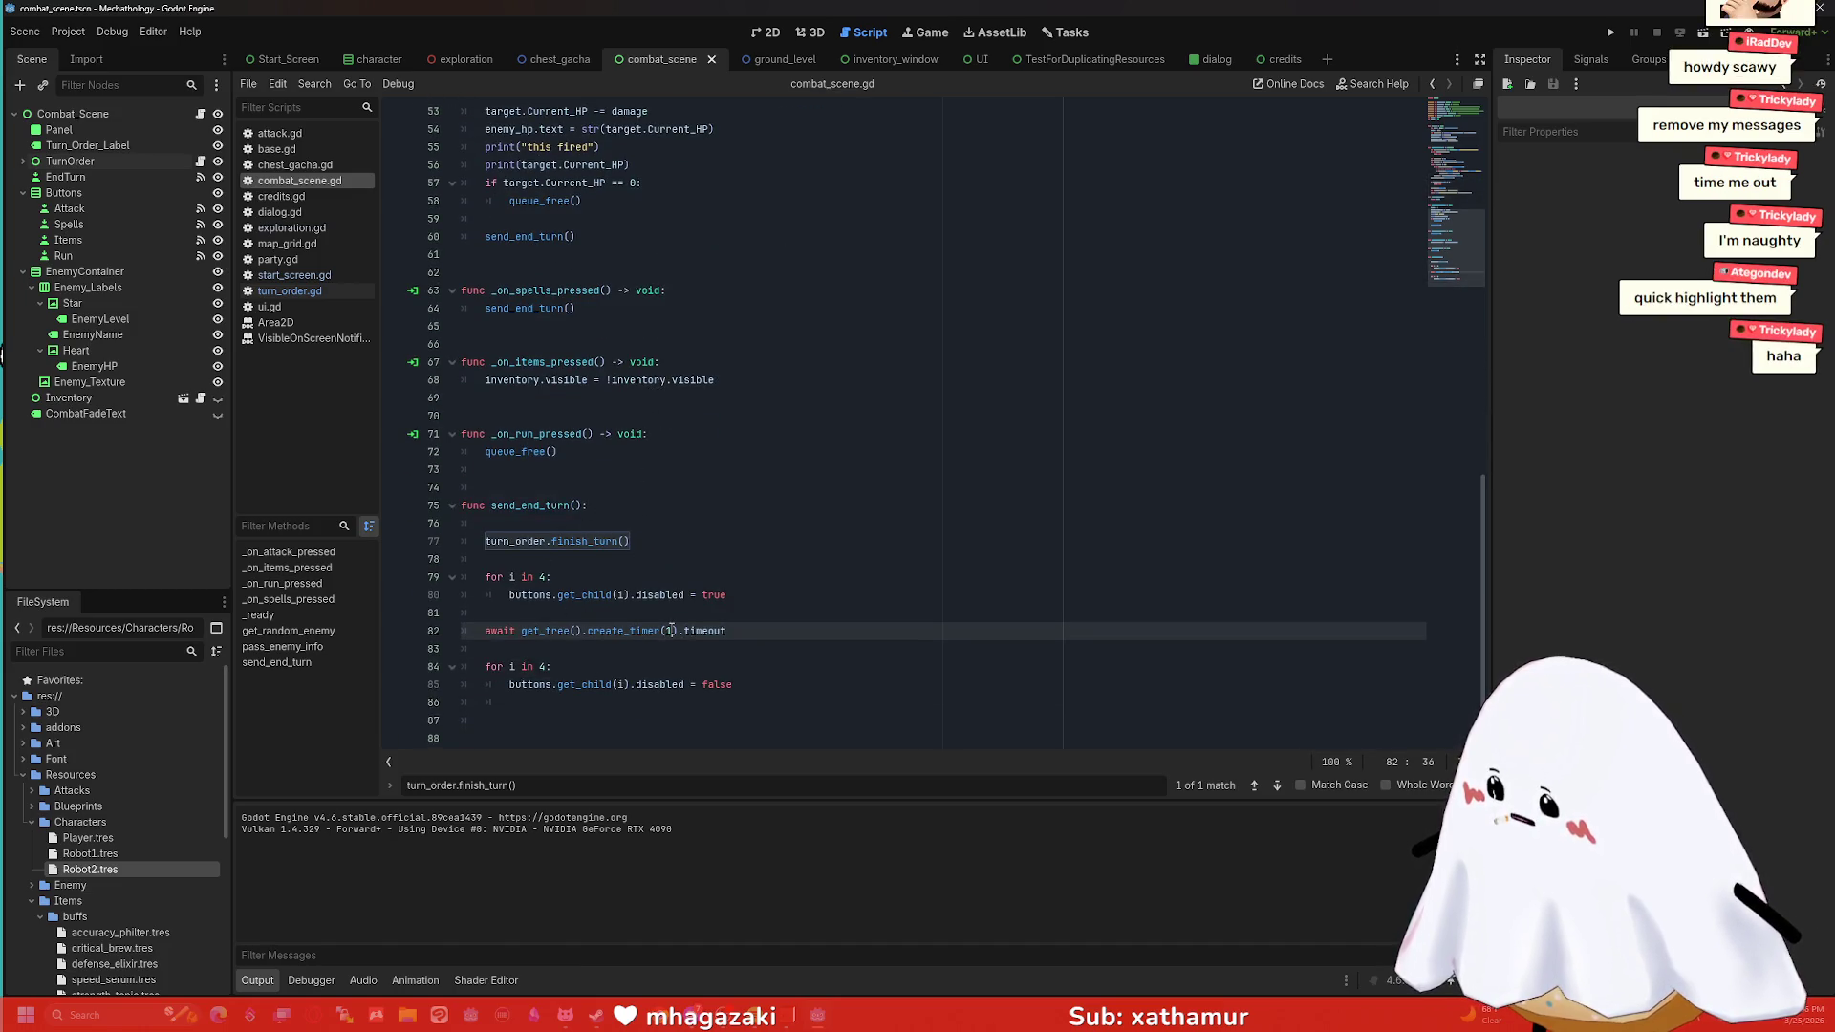
pyautogui.click(1611, 33)
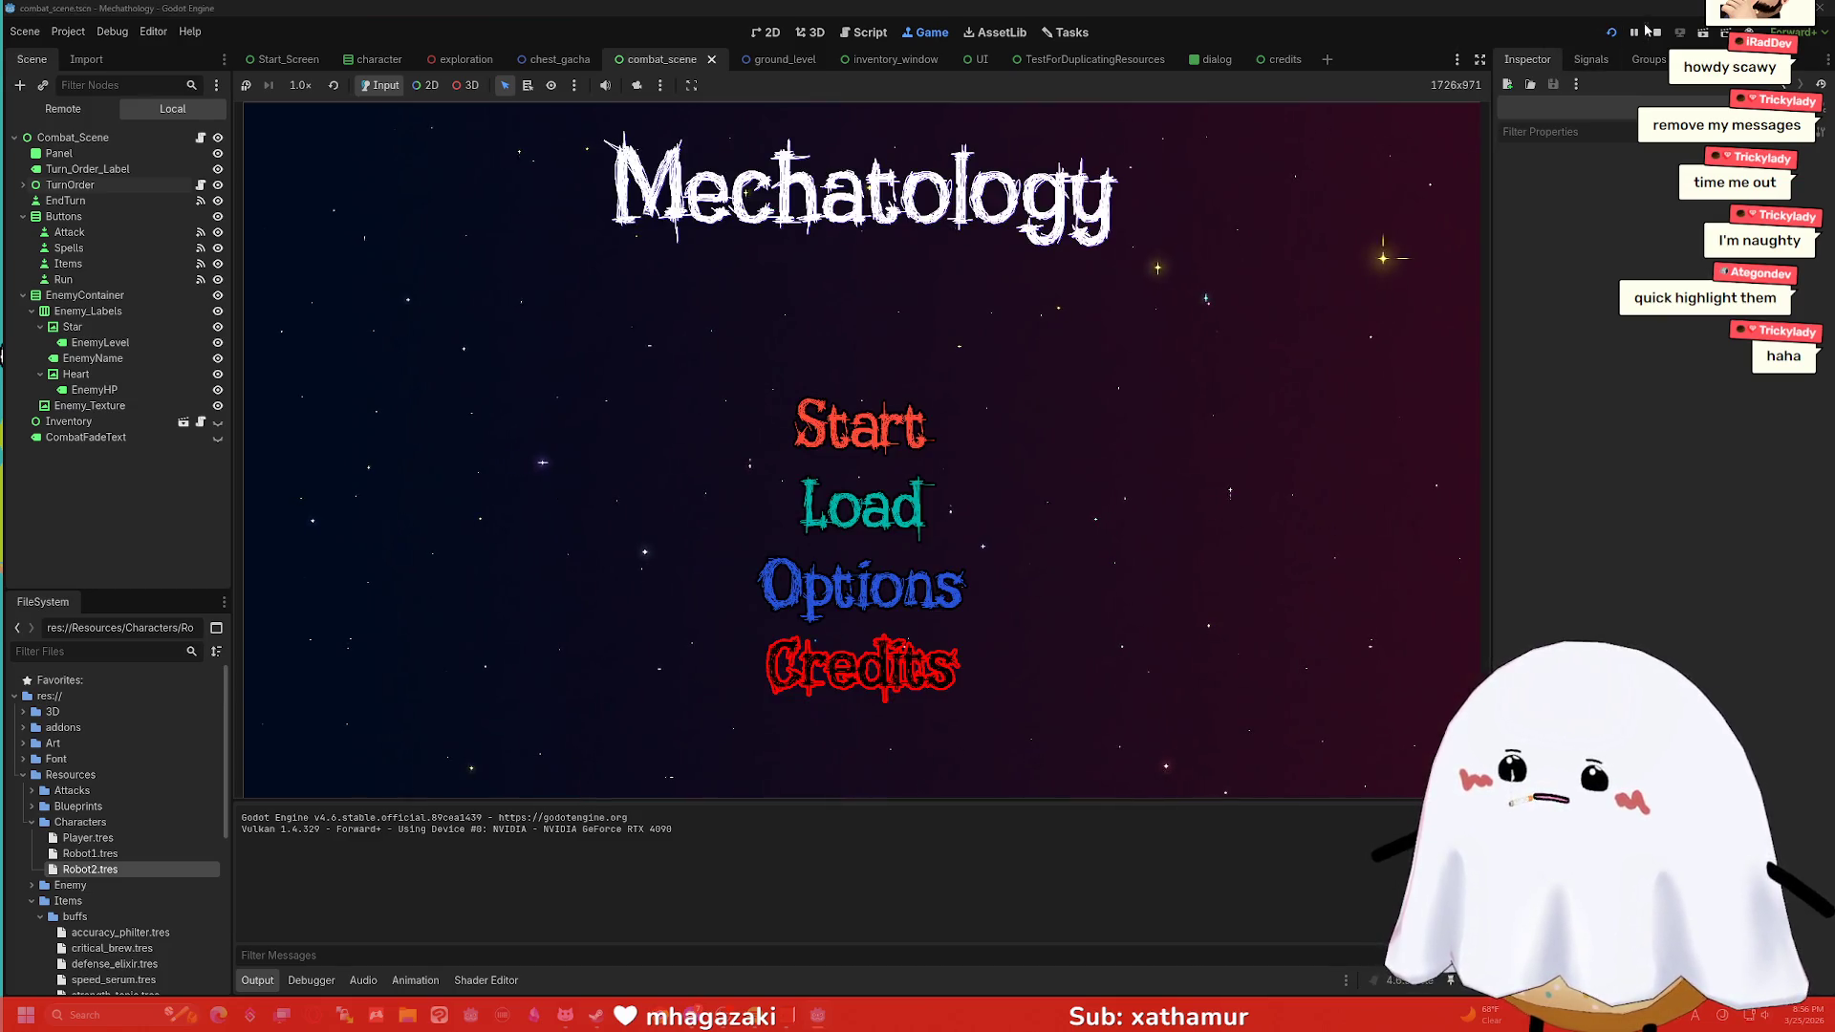
# Run only the combat scene, attack the Hooter enemy four times, then stop the game.
pyautogui.click(1648, 32)
pyautogui.click(1703, 33)
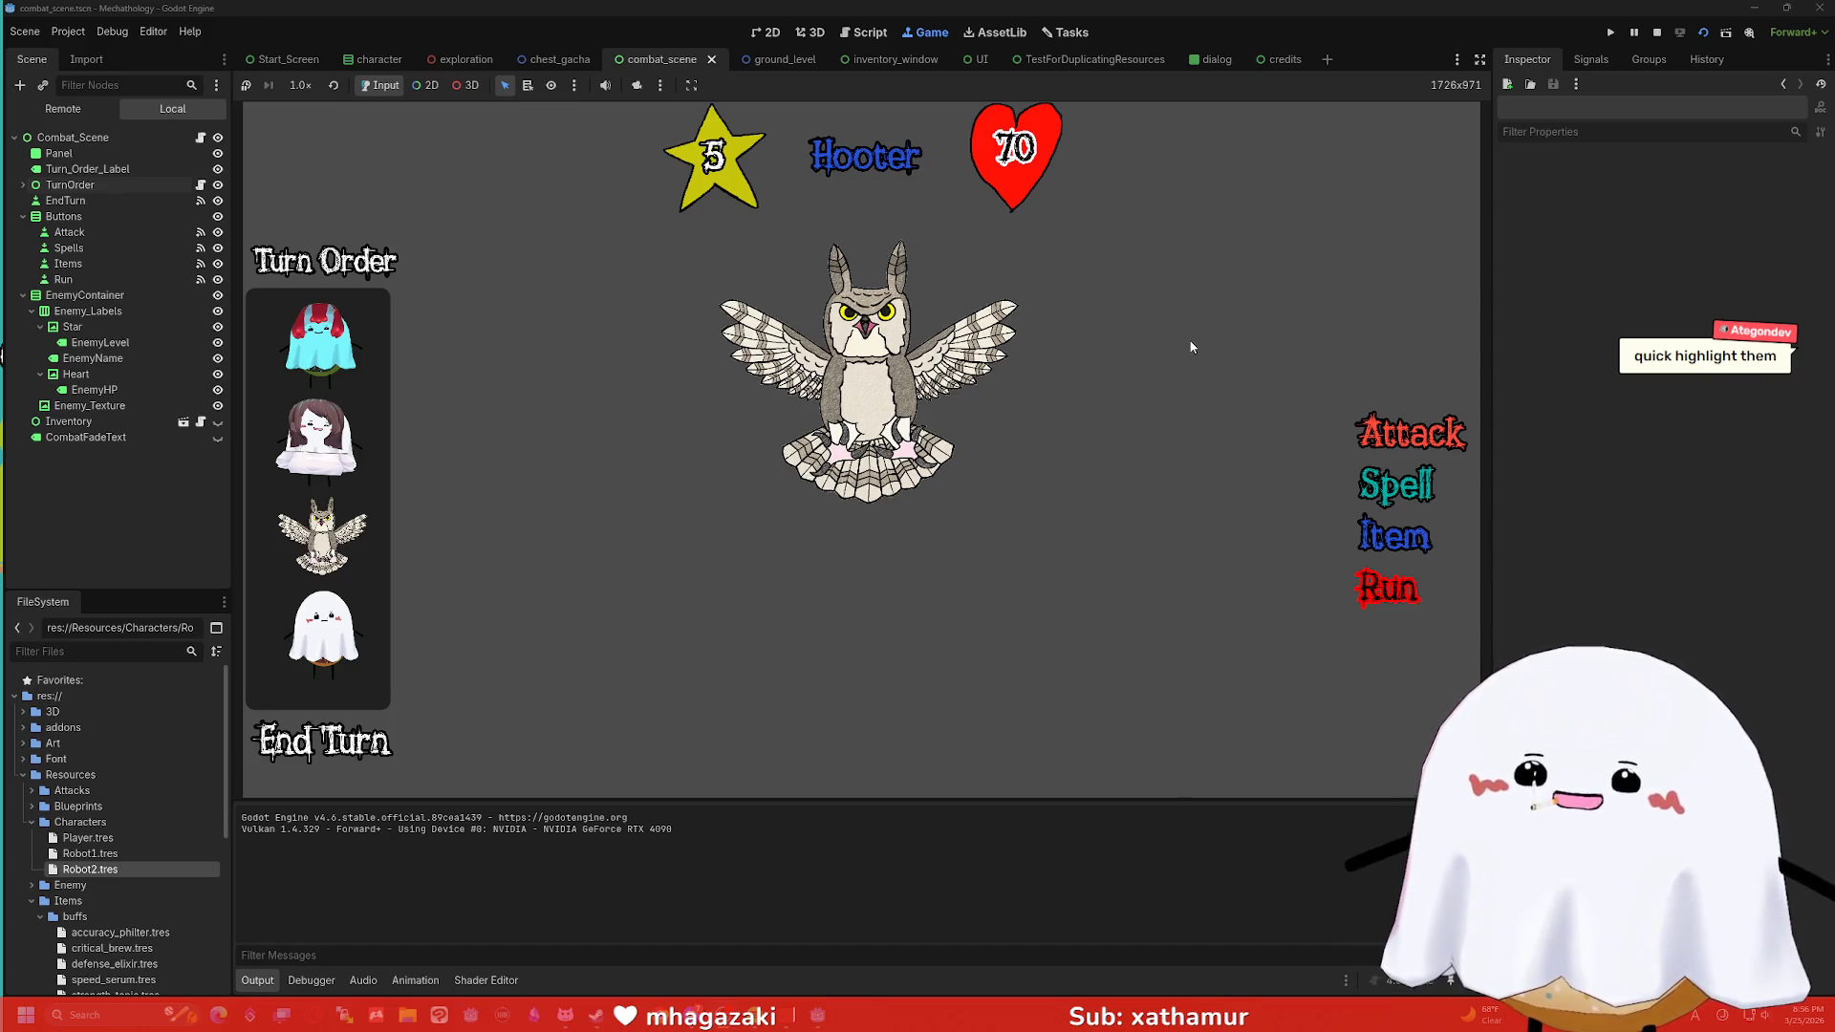
pyautogui.click(1401, 439)
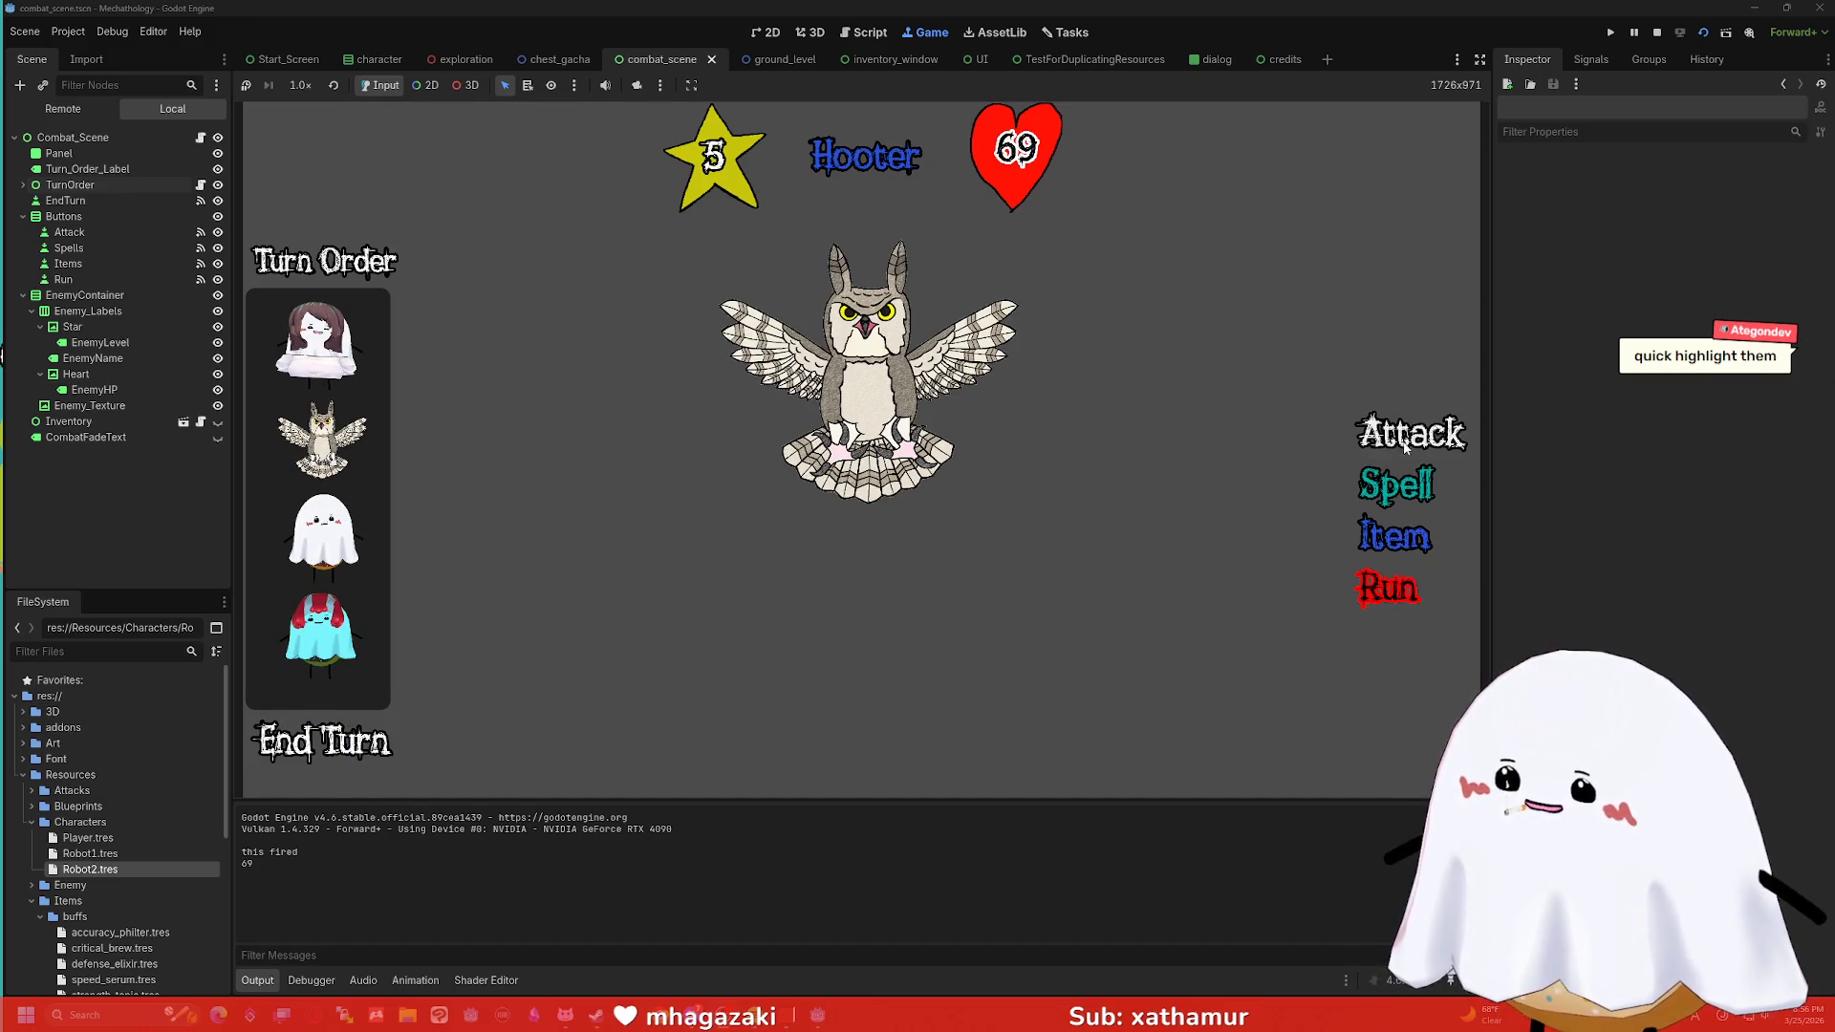
pyautogui.click(1405, 445)
pyautogui.click(1402, 442)
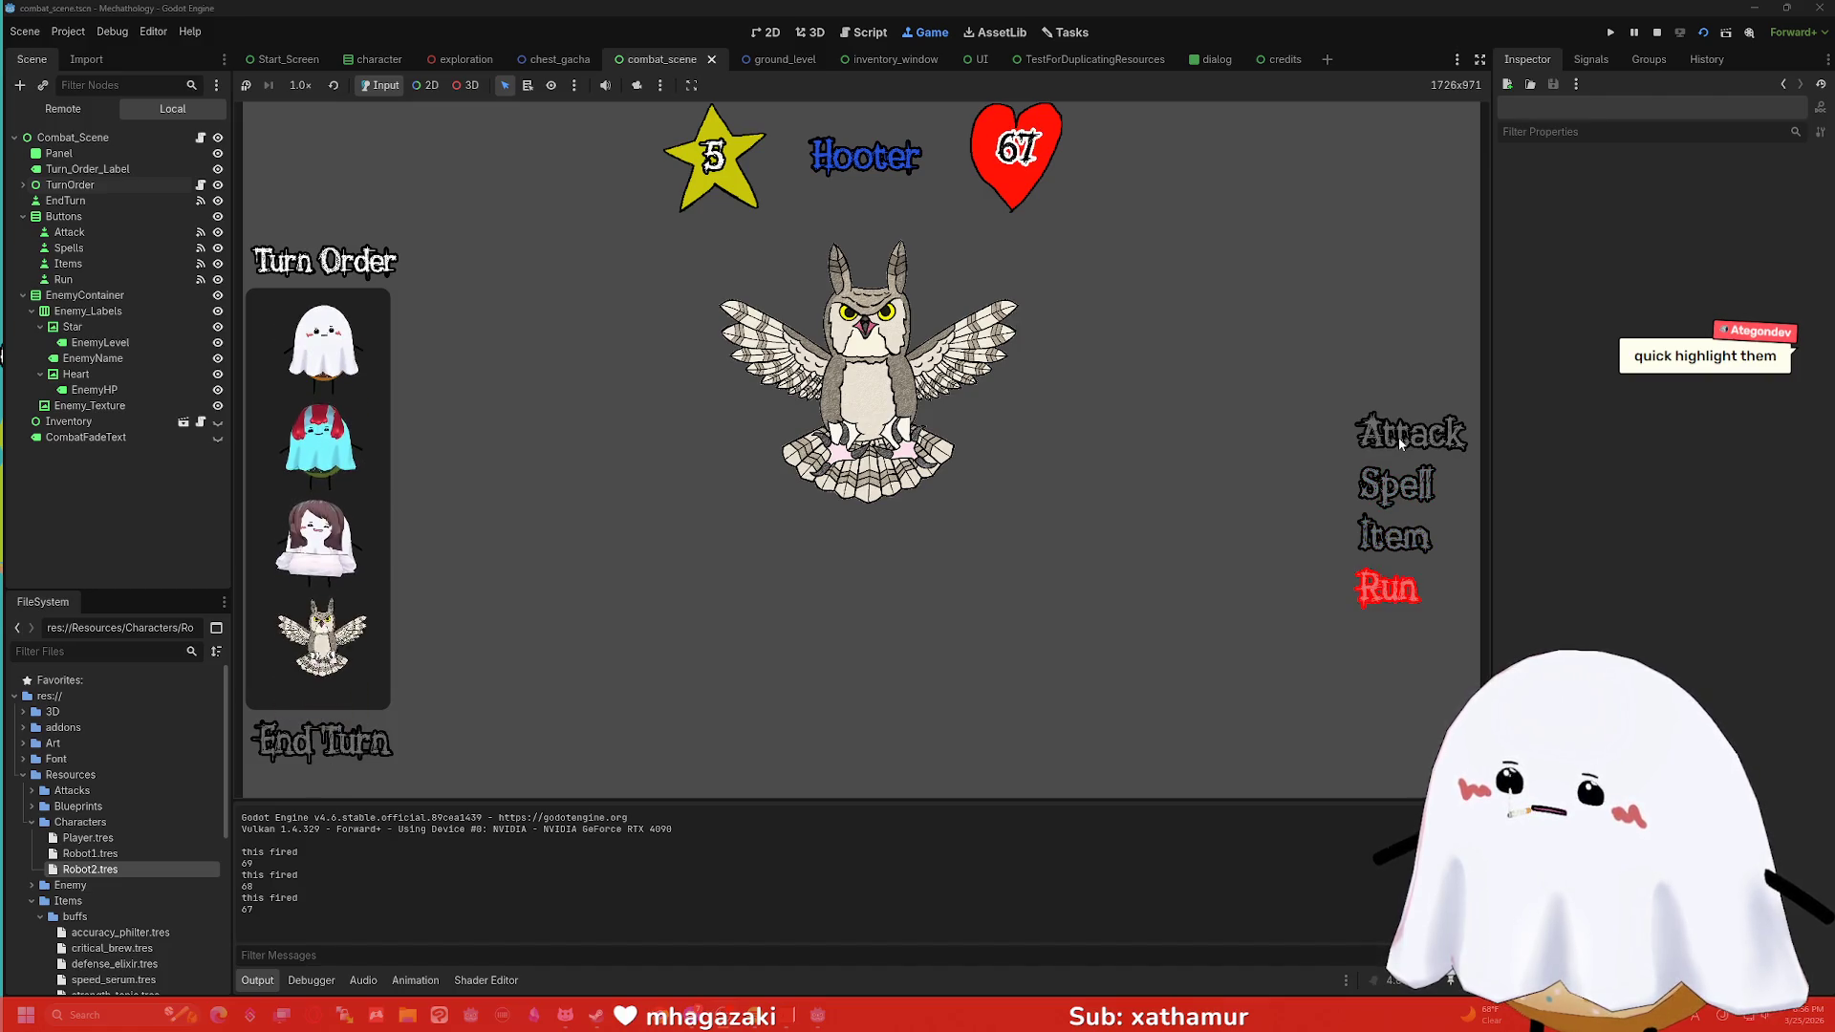
pyautogui.click(1402, 442)
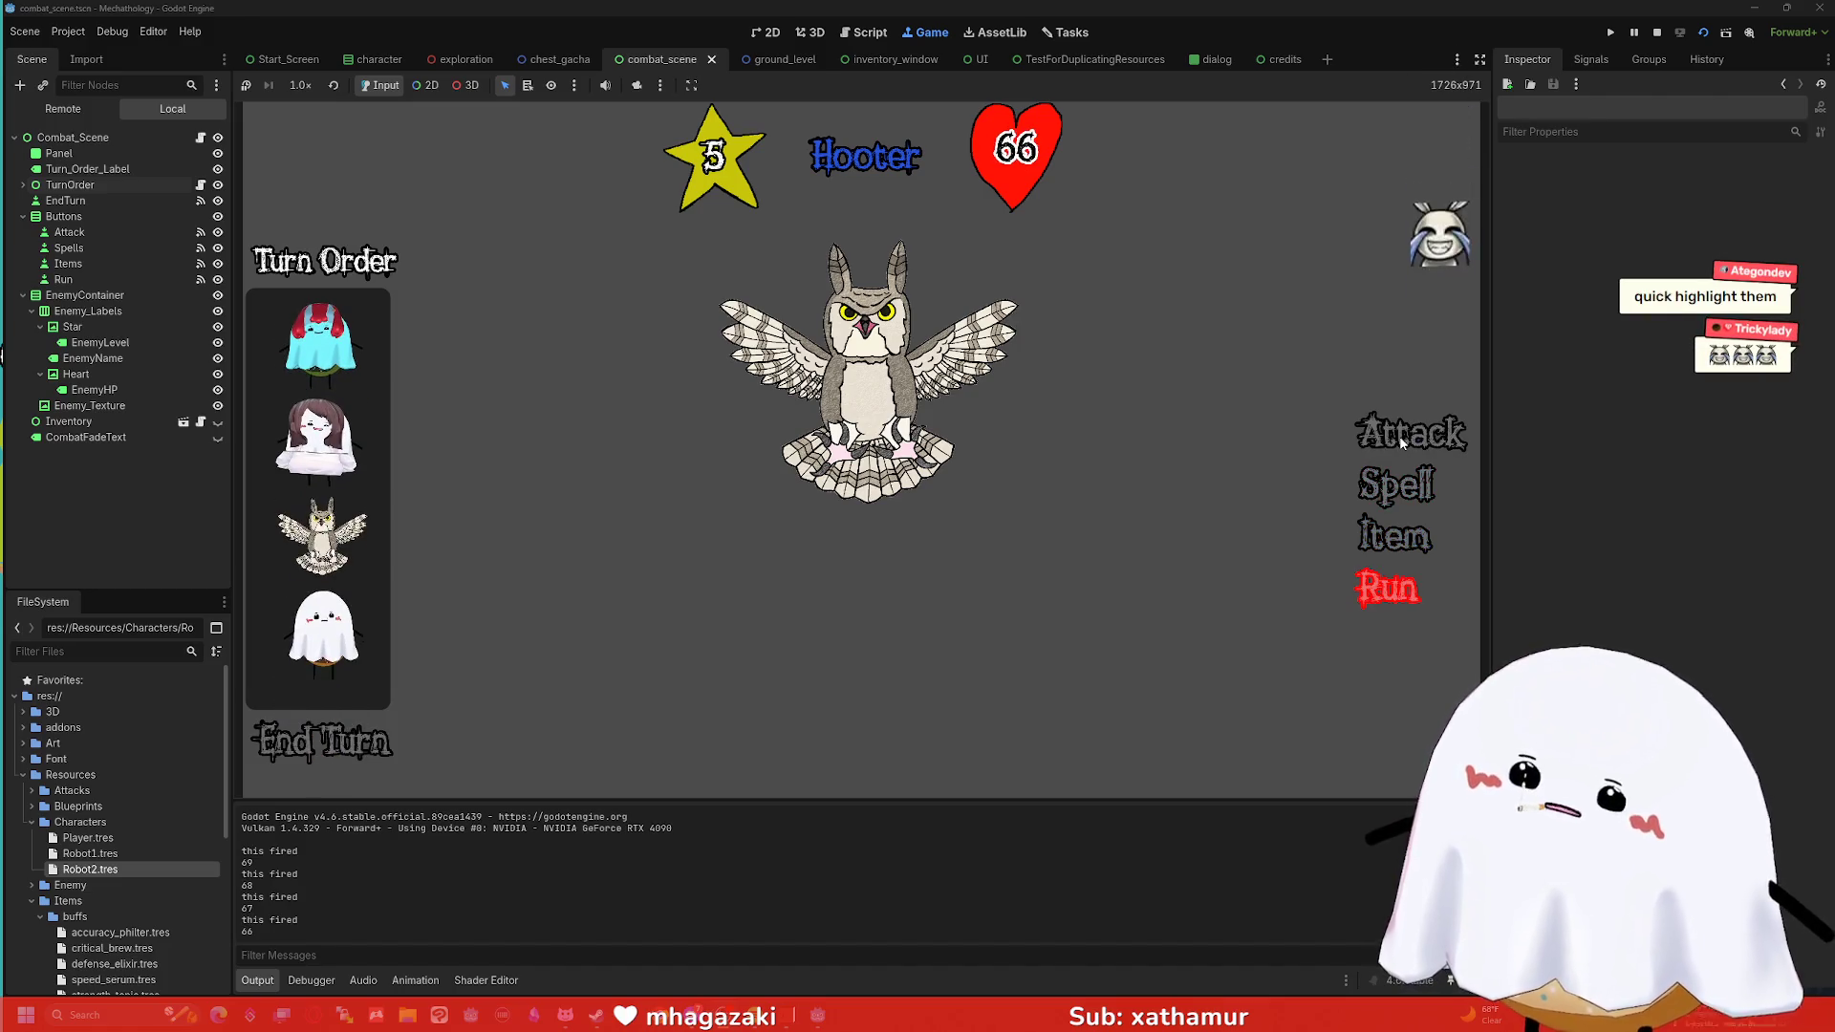
pyautogui.click(1659, 33)
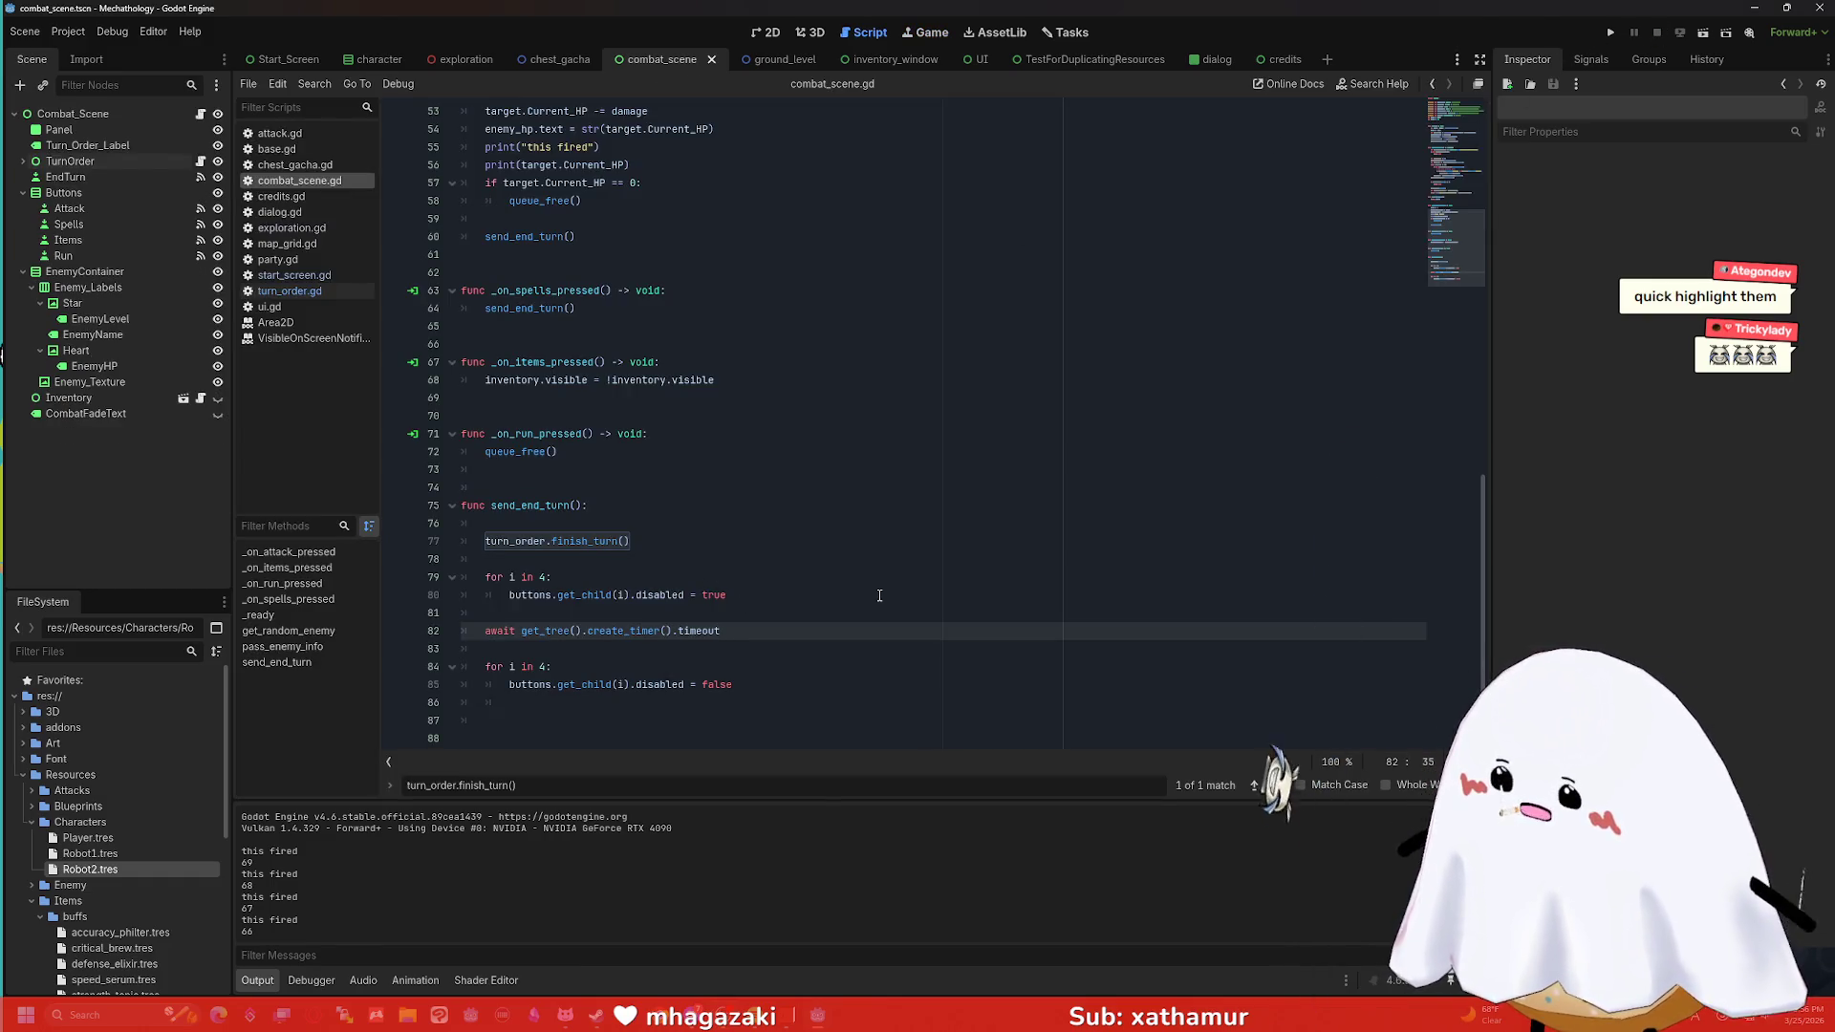
# Rerun the combat scene, attack Nice Kitty Pastry from 9 HP down to 0, then stop.
pyautogui.click(1703, 33)
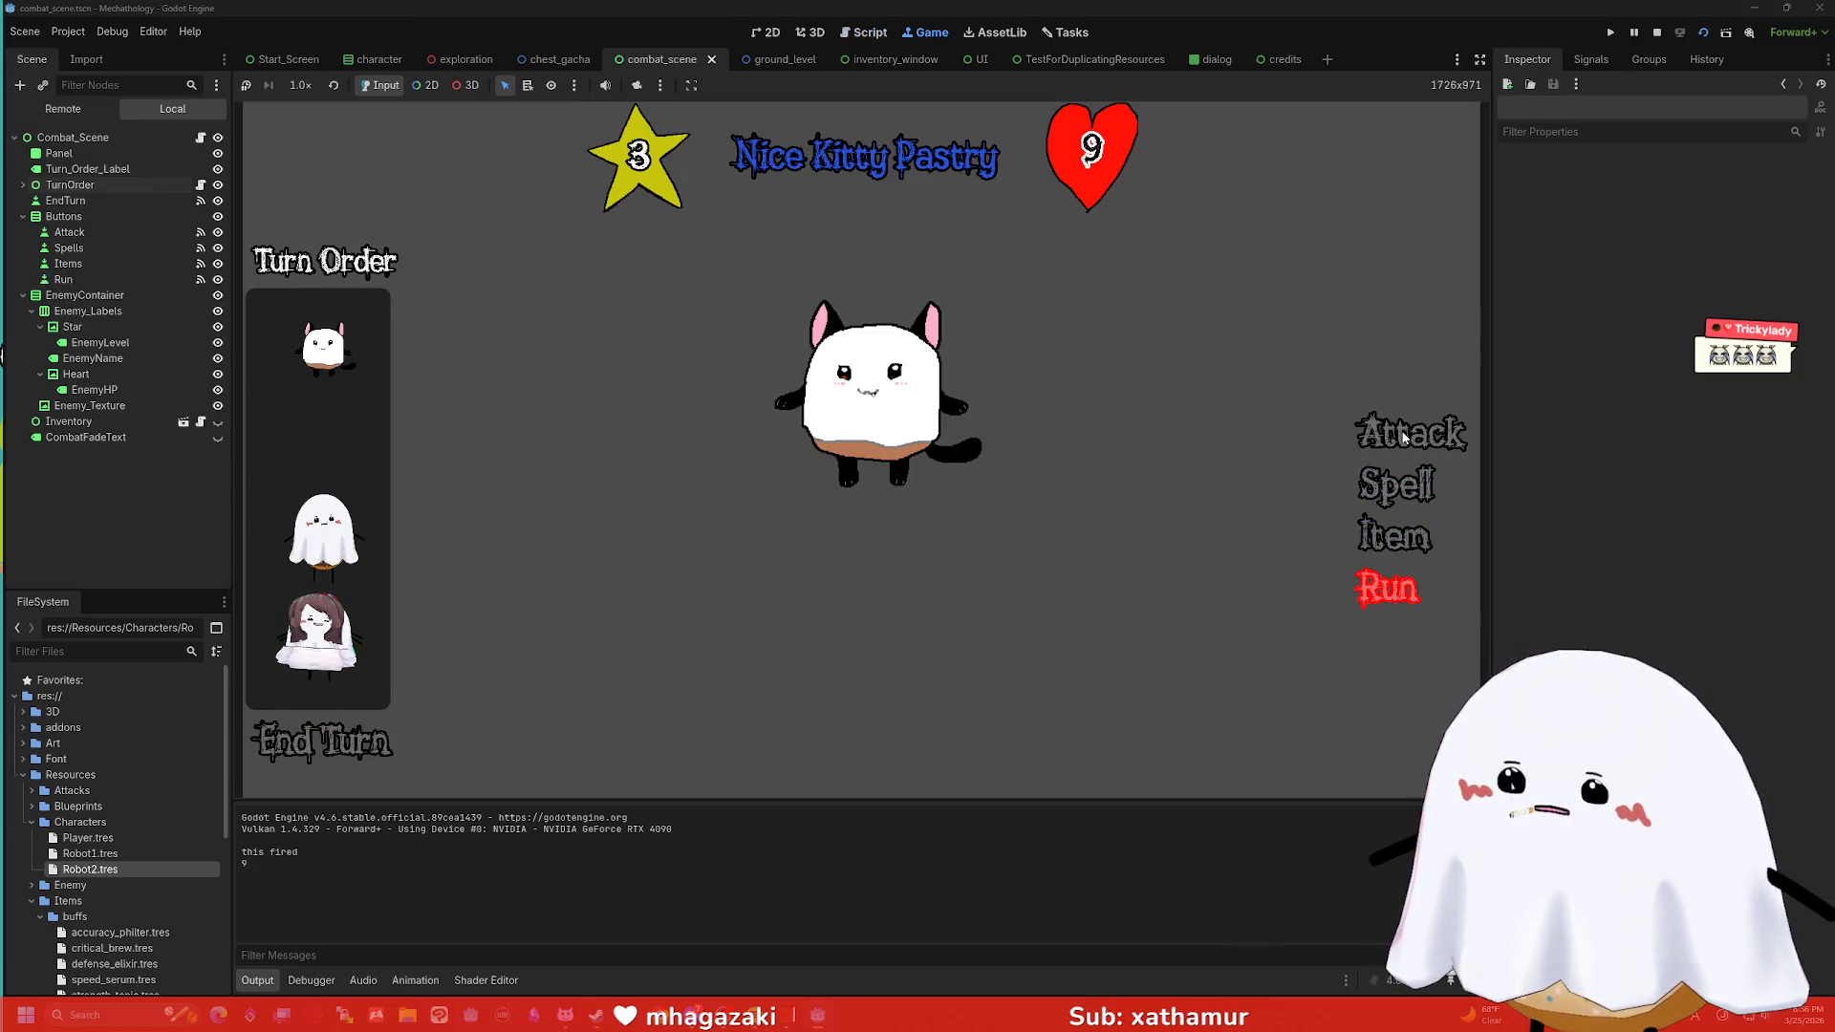
pyautogui.click(1402, 436)
pyautogui.click(1400, 436)
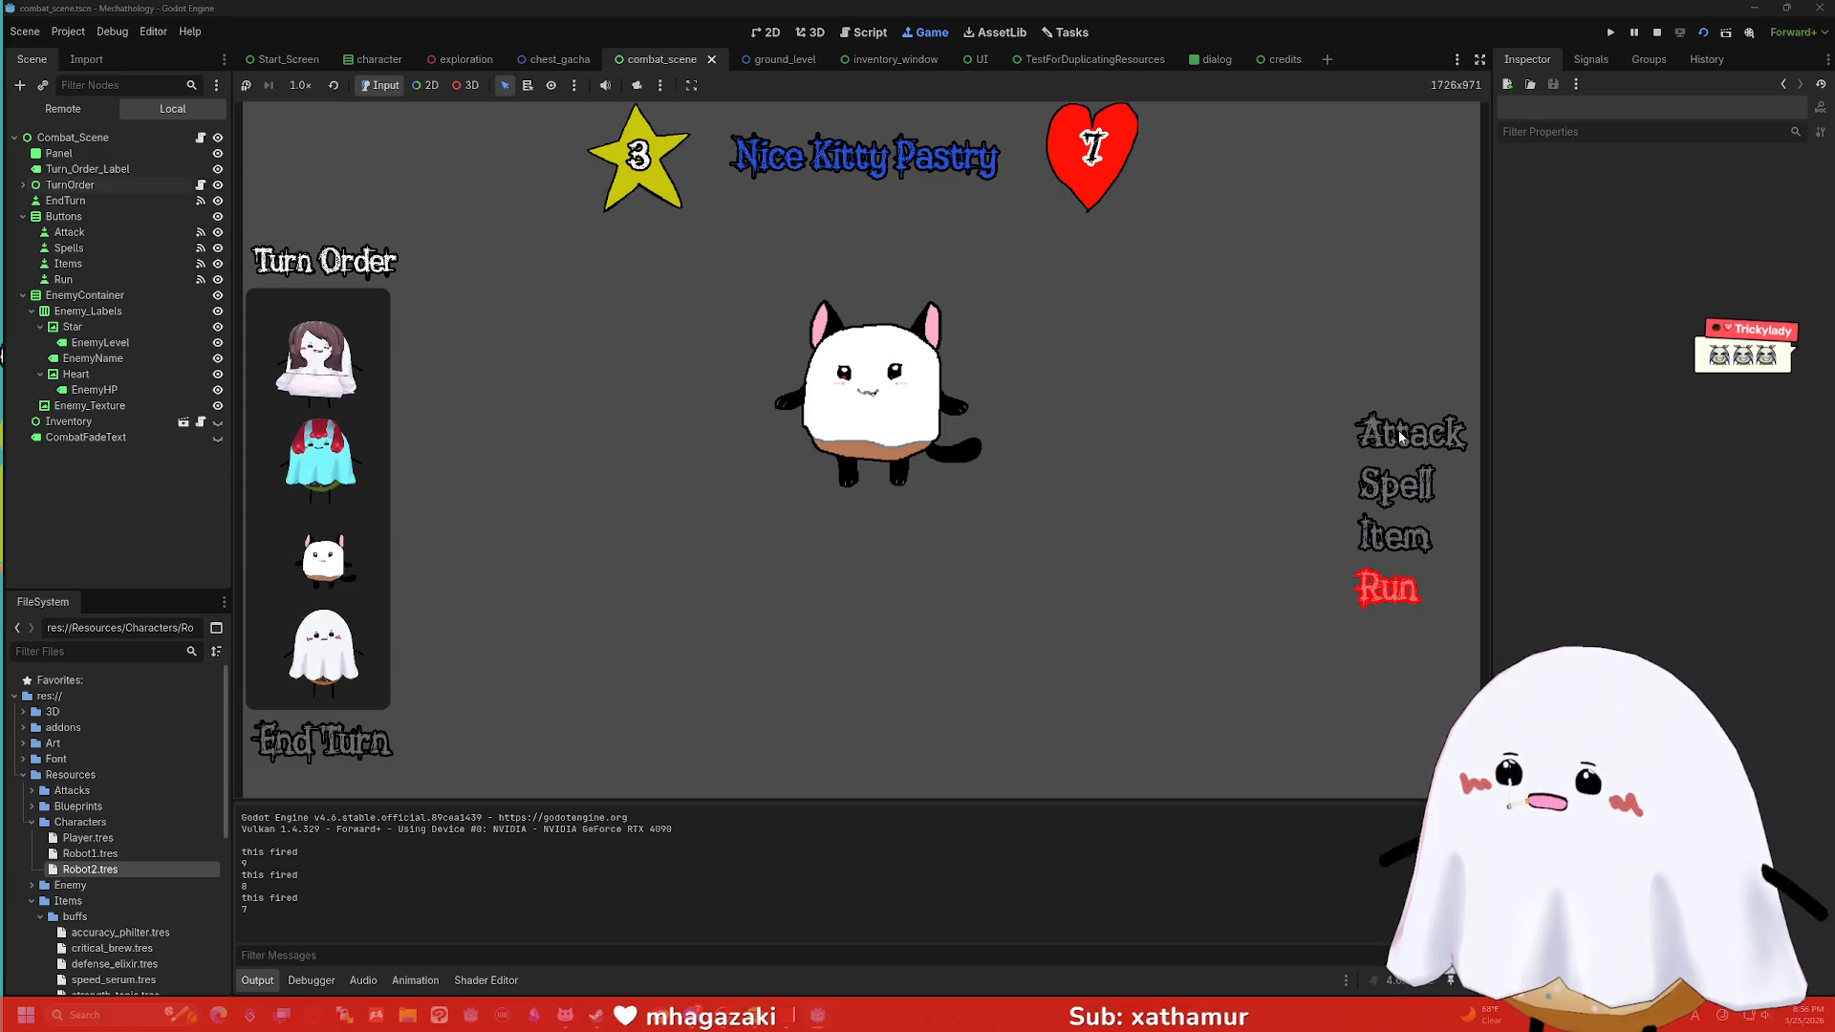
pyautogui.click(1400, 436)
pyautogui.click(1400, 436)
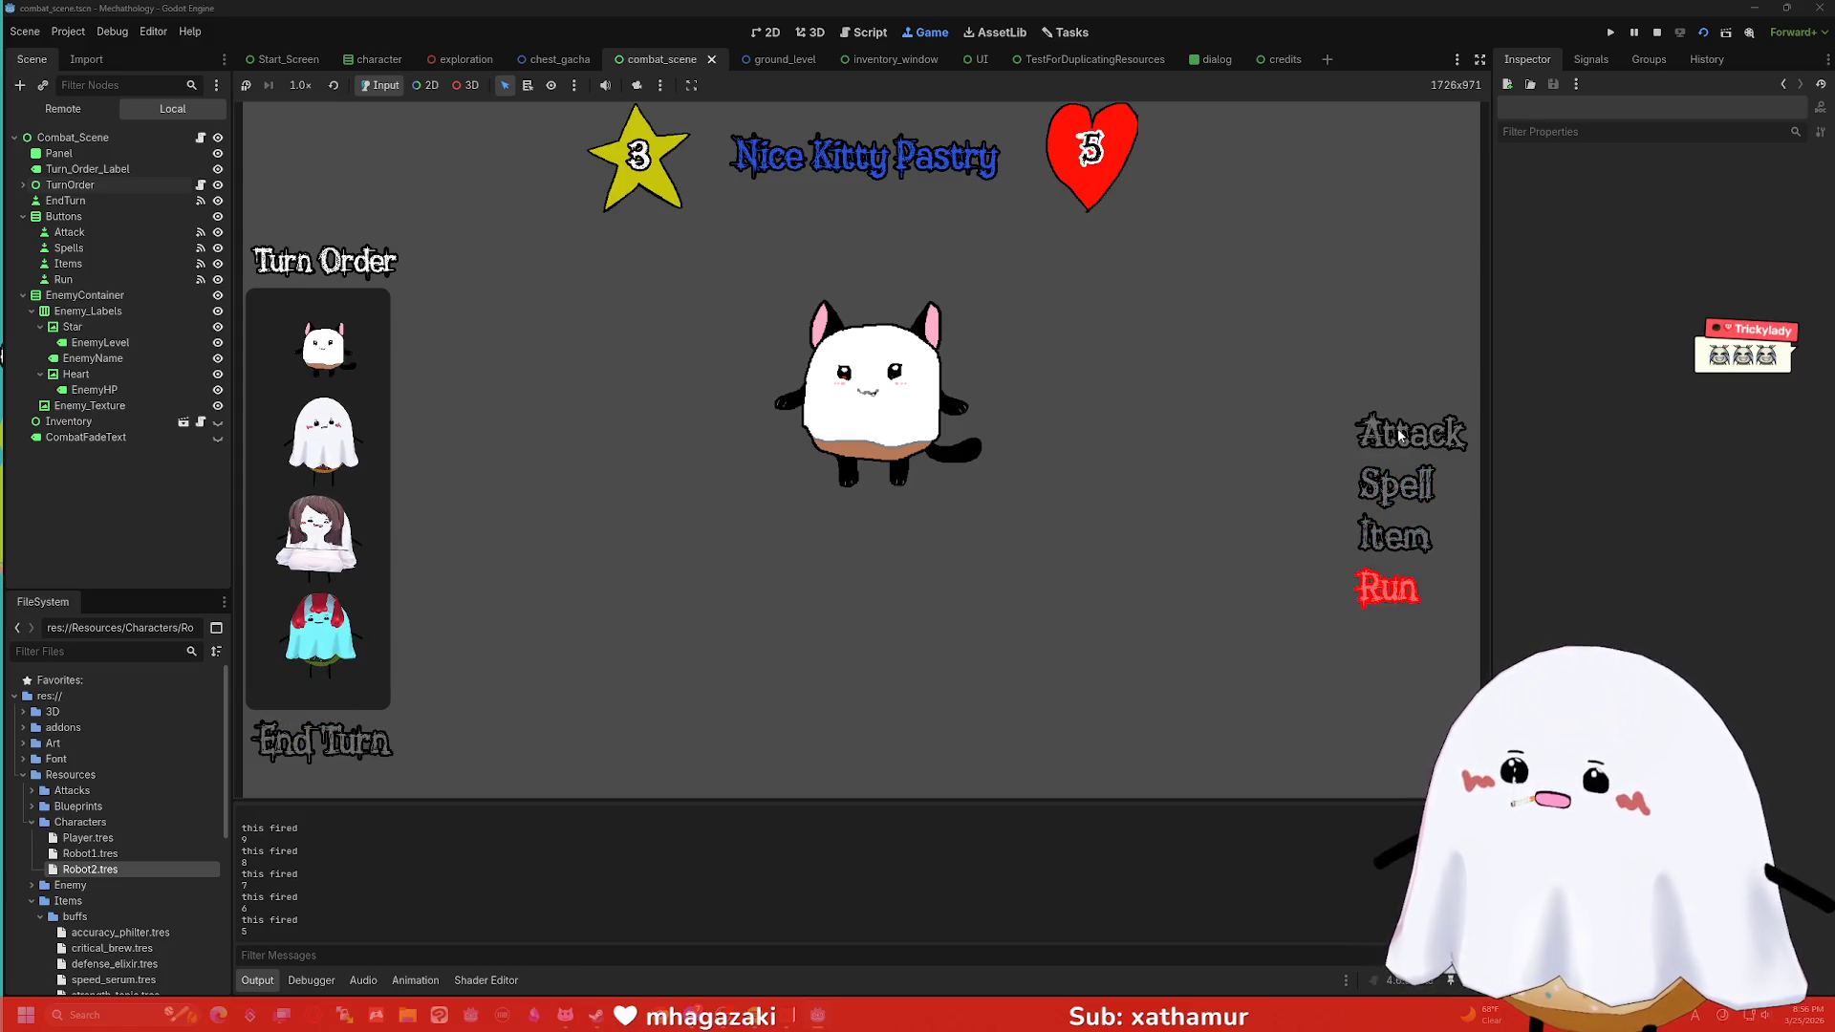
pyautogui.click(1400, 435)
pyautogui.click(1400, 436)
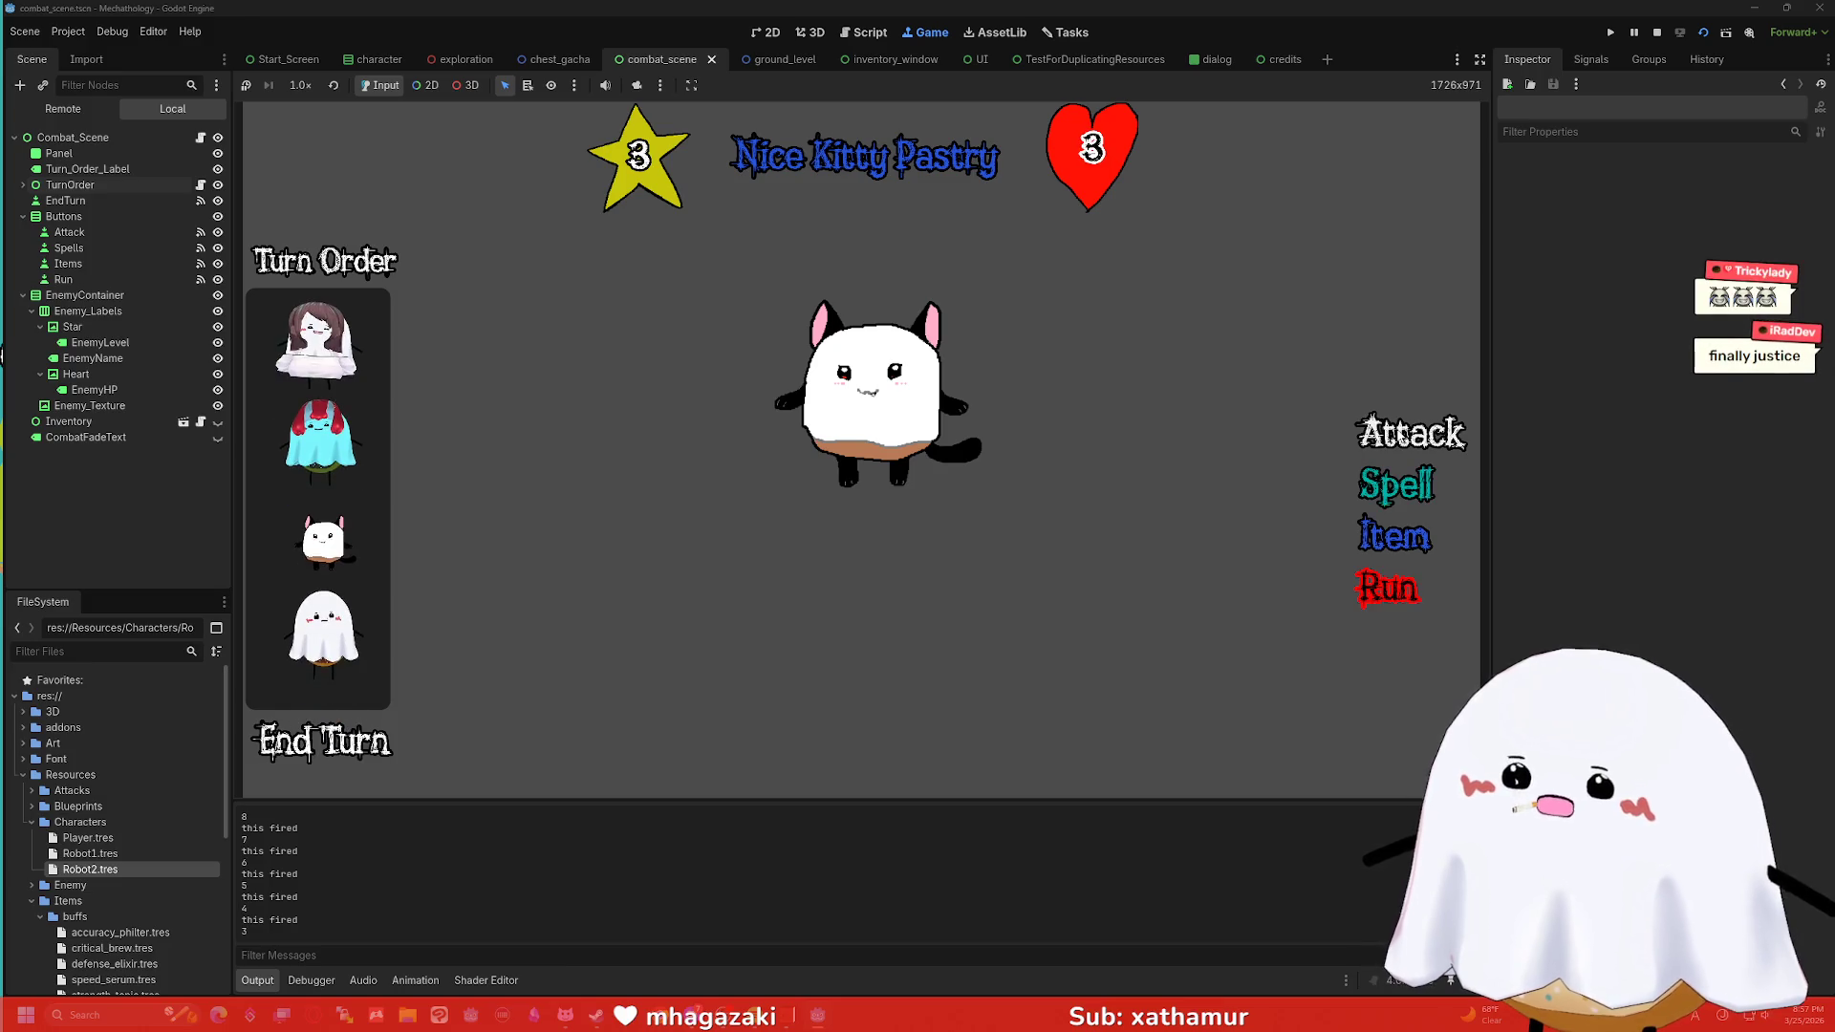
pyautogui.click(1400, 436)
pyautogui.click(1400, 436)
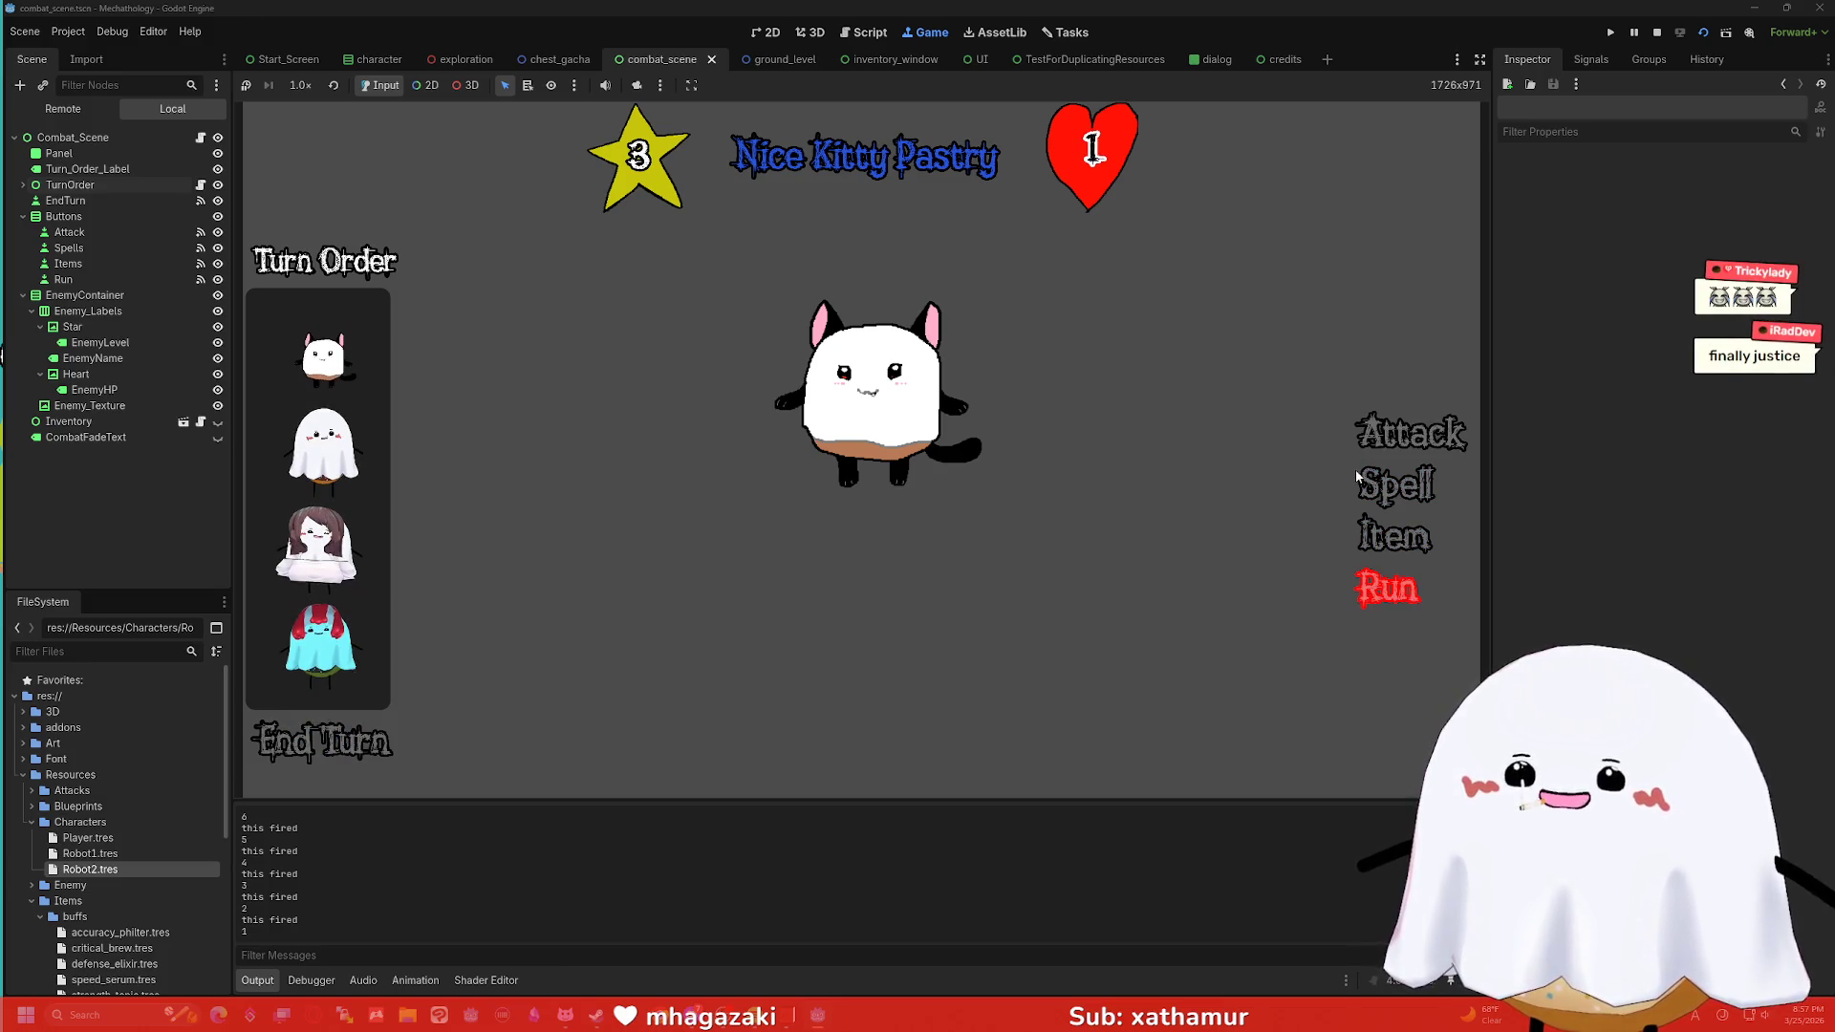
pyautogui.click(1422, 428)
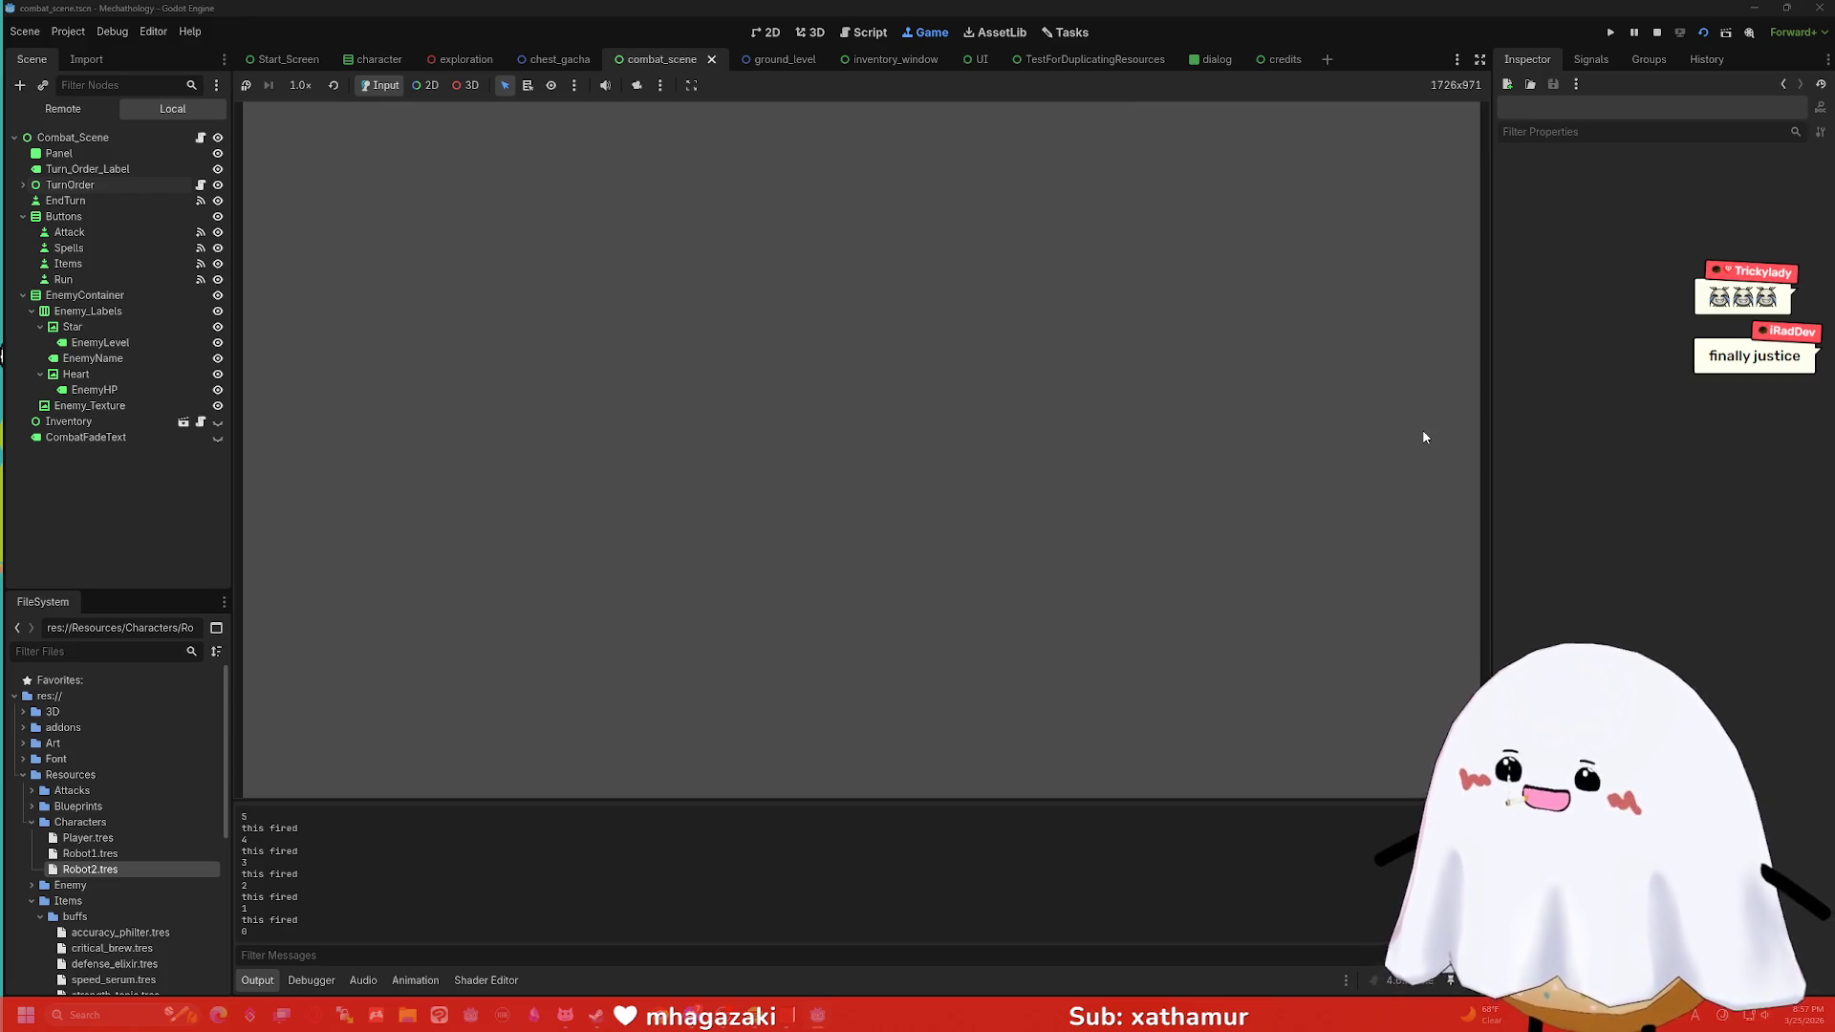
pyautogui.press('F8')
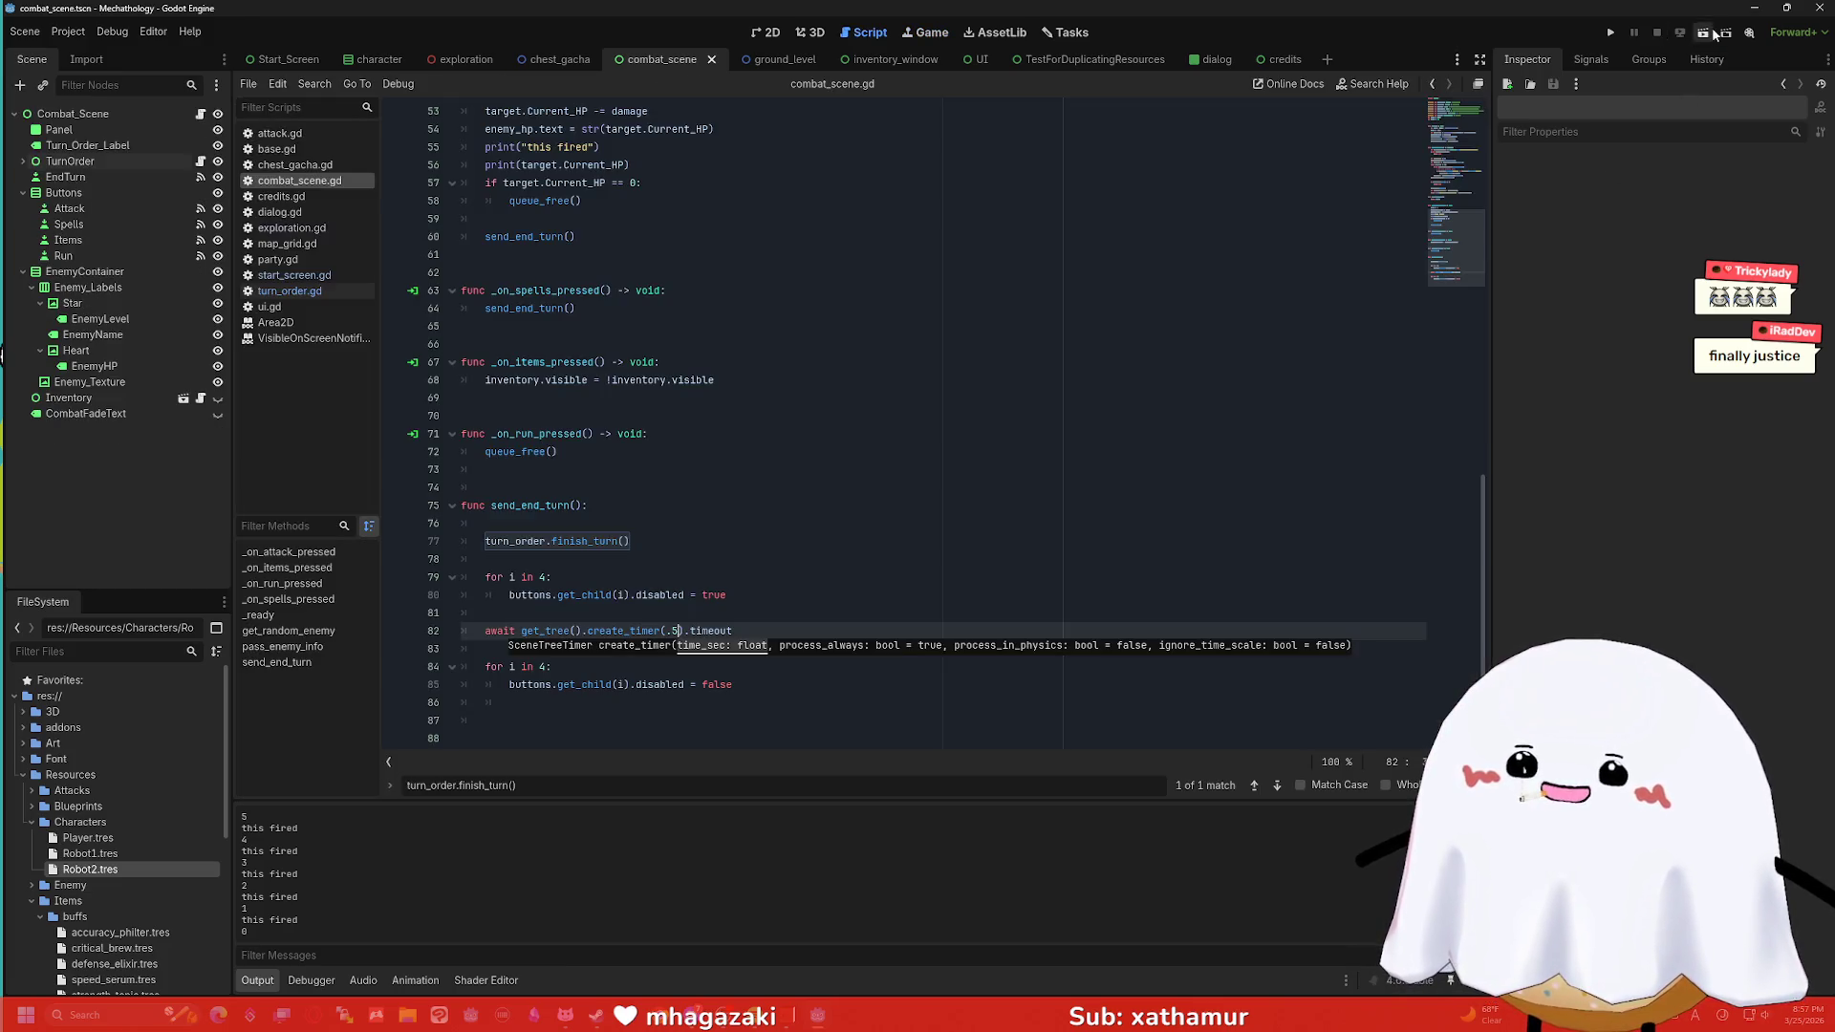
pyautogui.click(1704, 32)
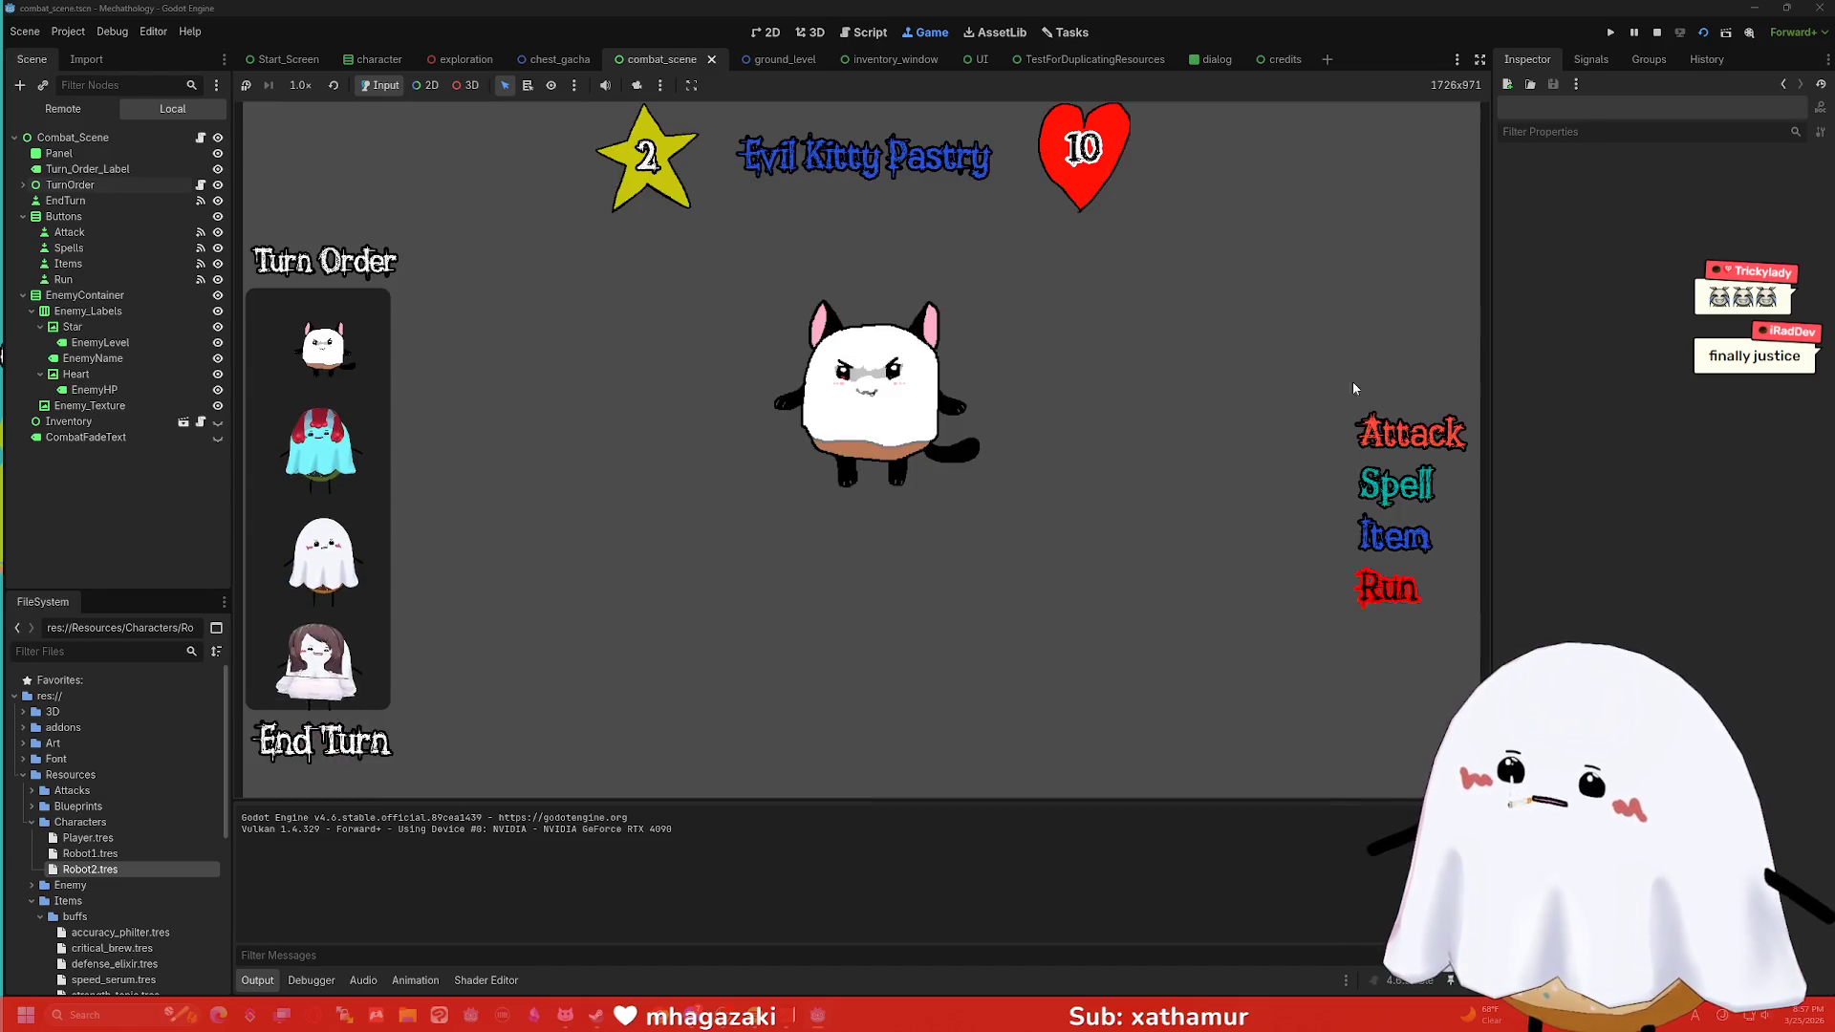
pyautogui.click(1385, 427)
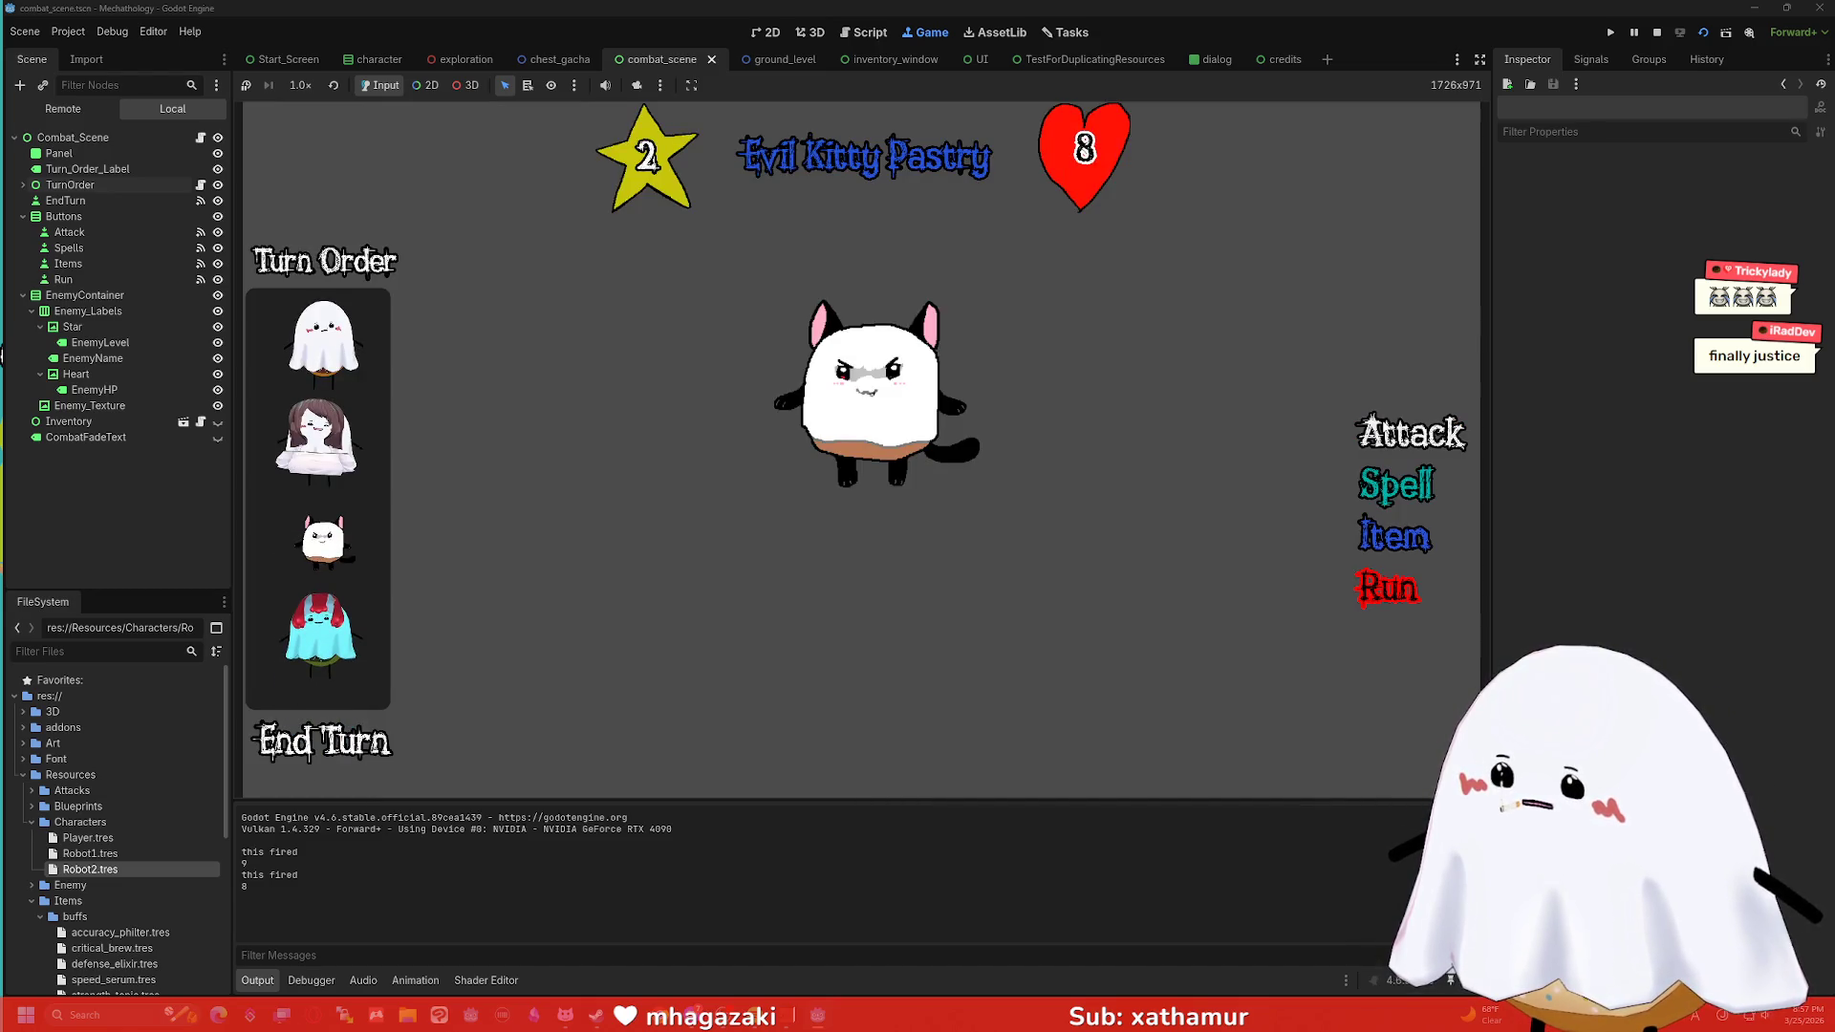
pyautogui.click(1384, 427)
pyautogui.click(1385, 427)
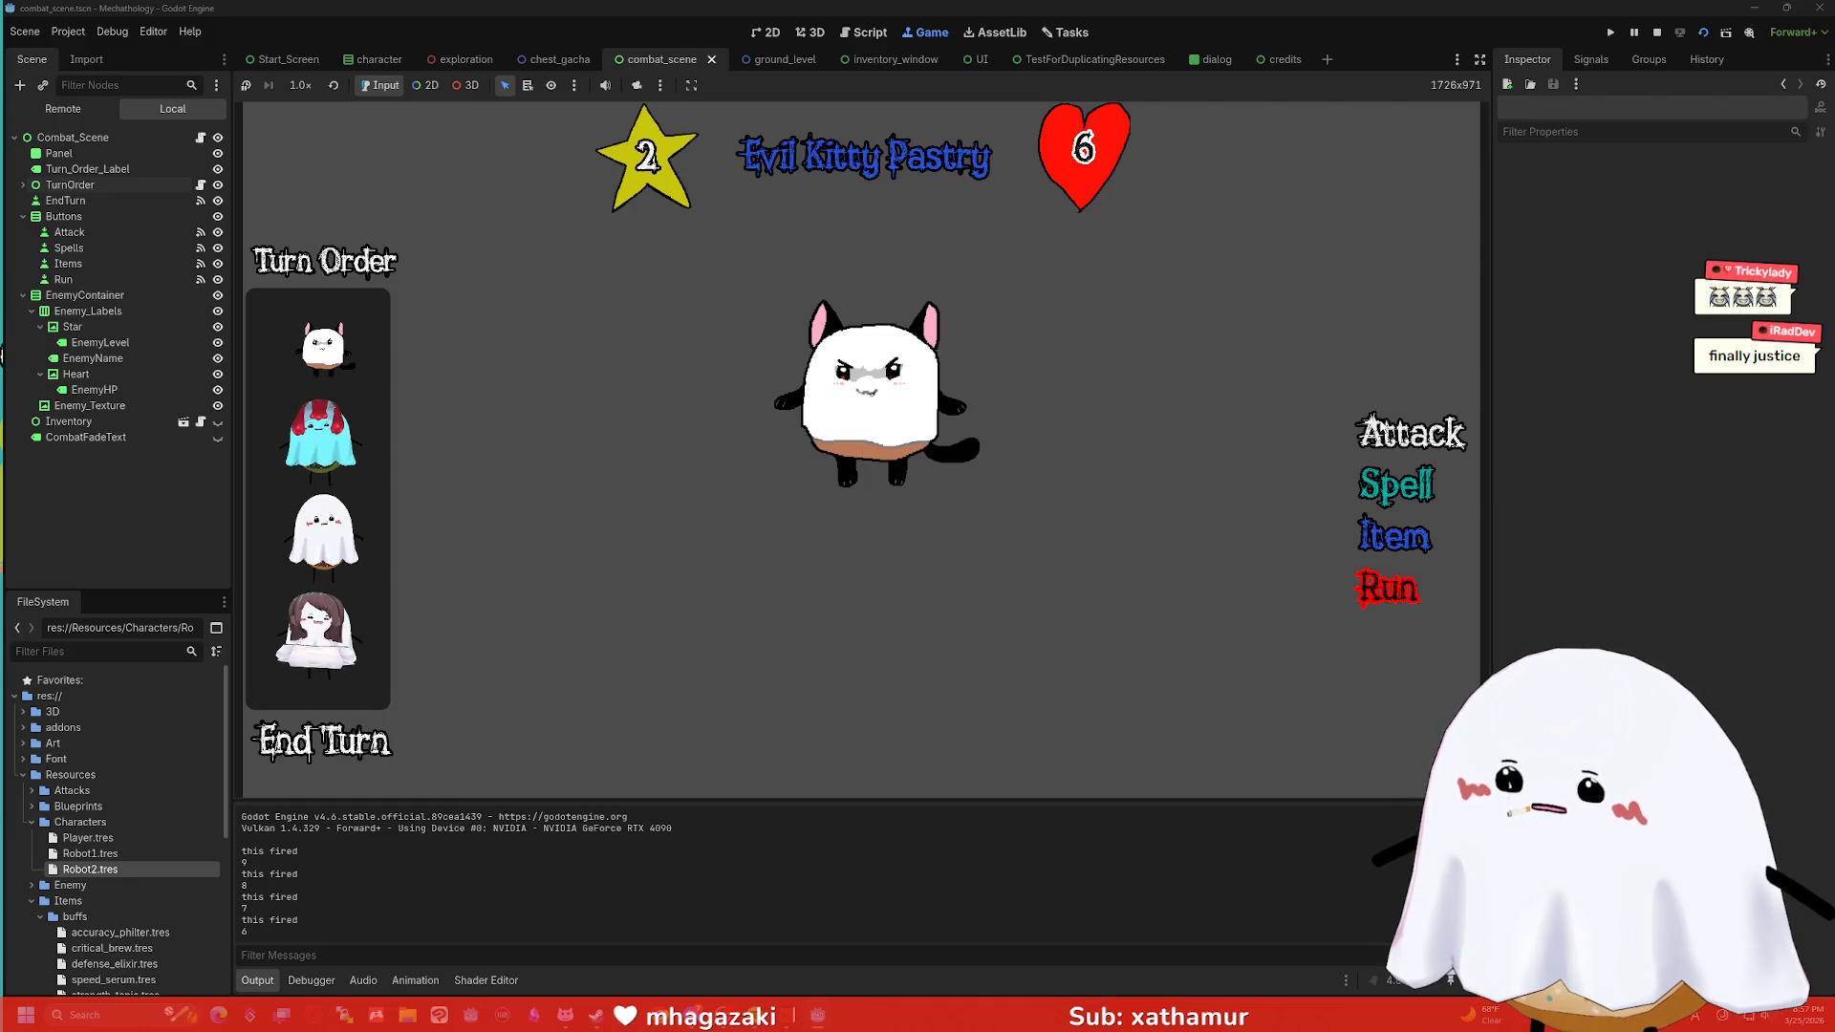
pyautogui.click(1390, 586)
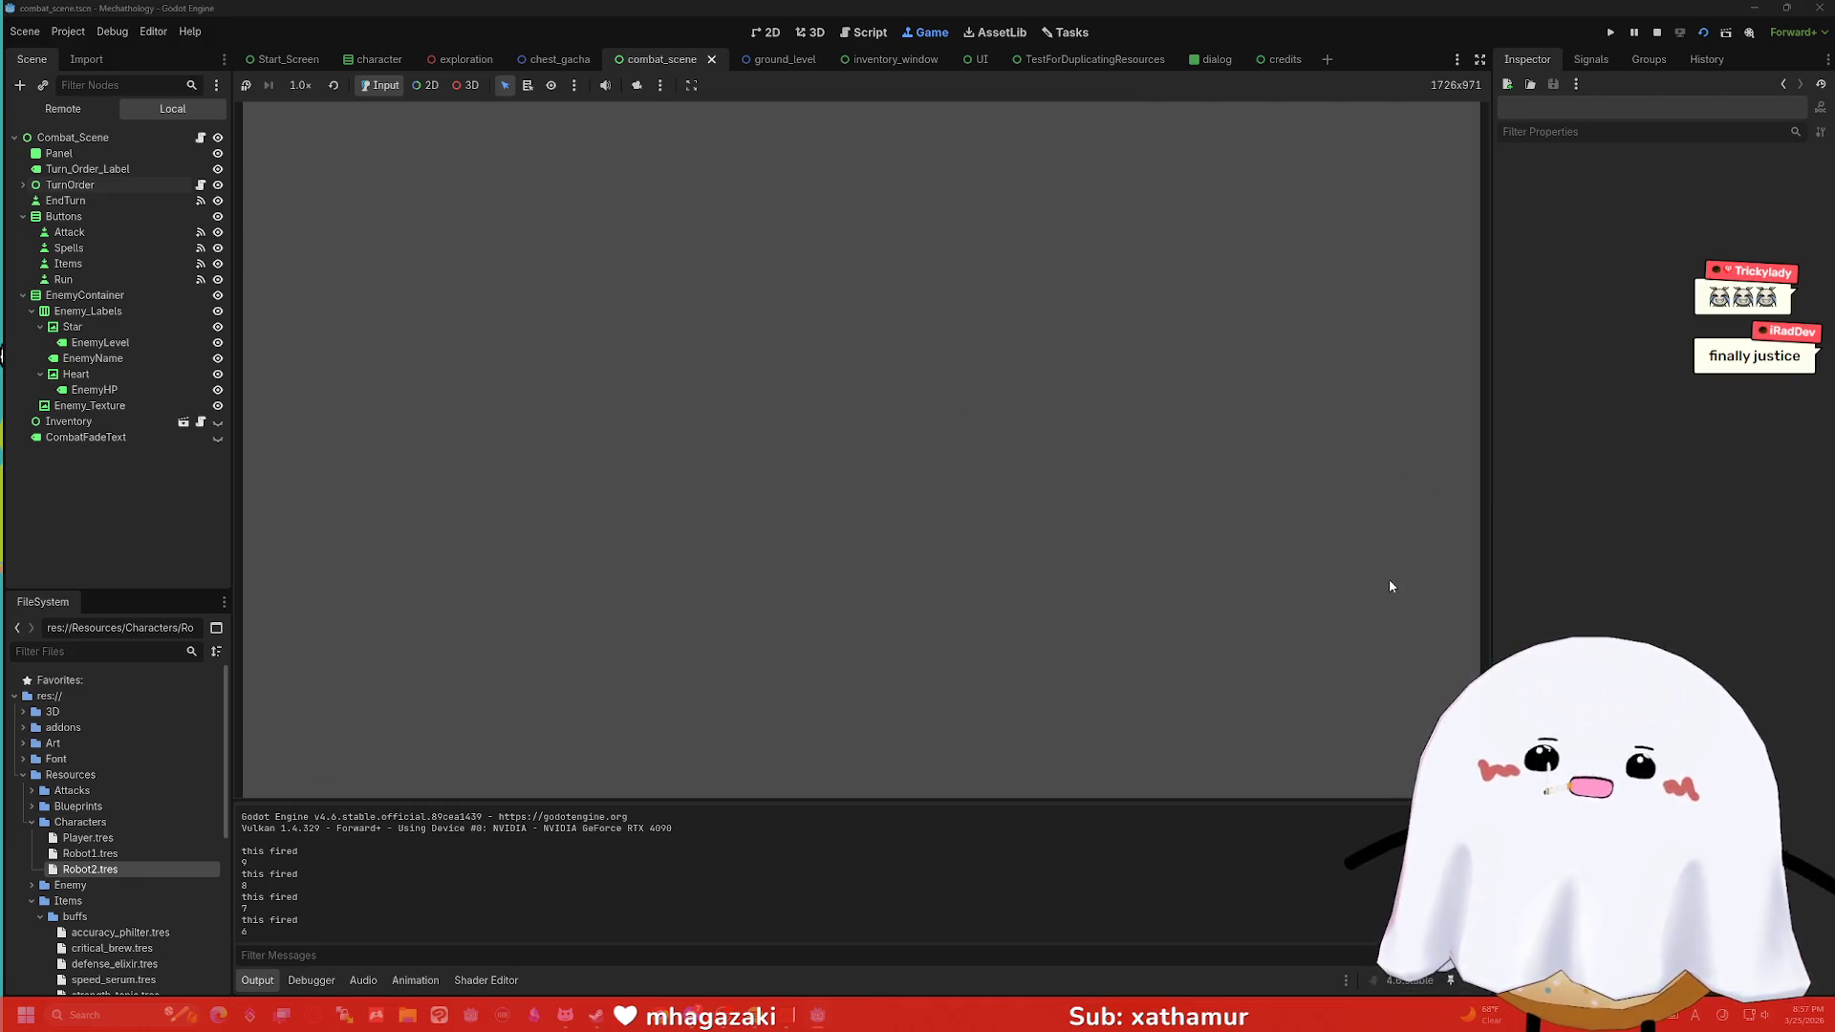
pyautogui.click(1659, 33)
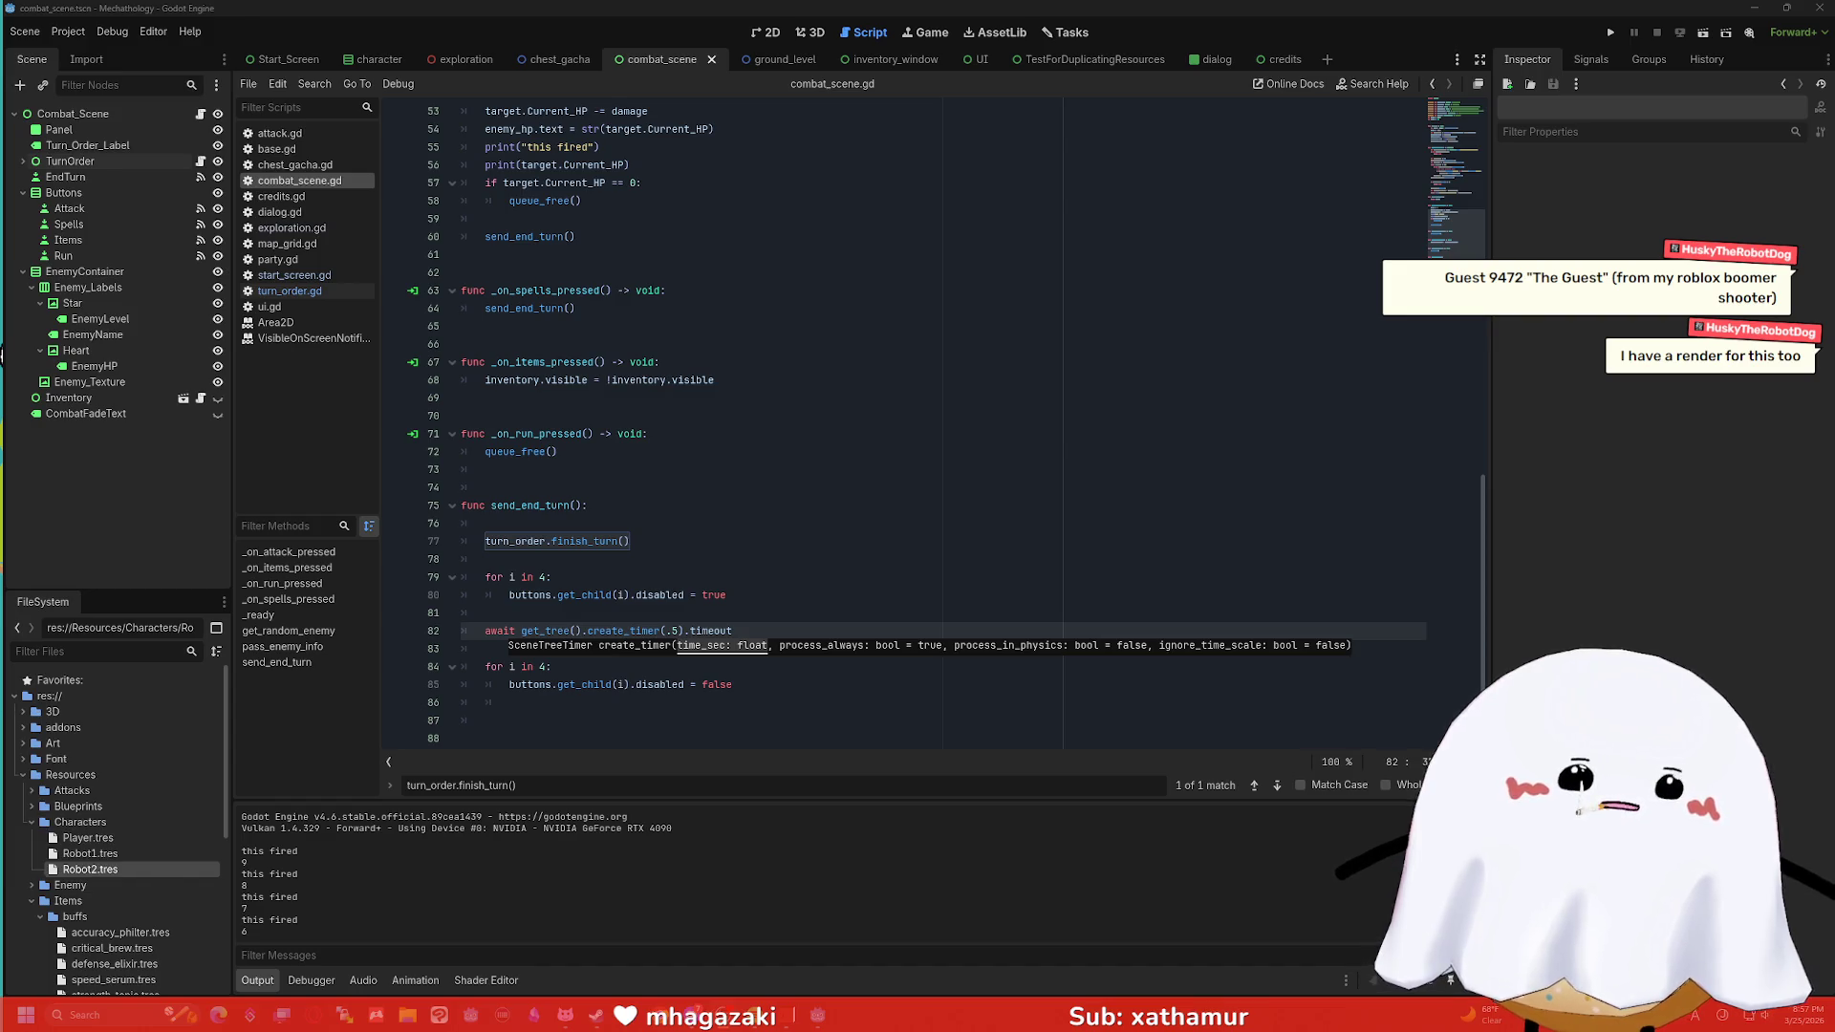
pyautogui.click(1351, 330)
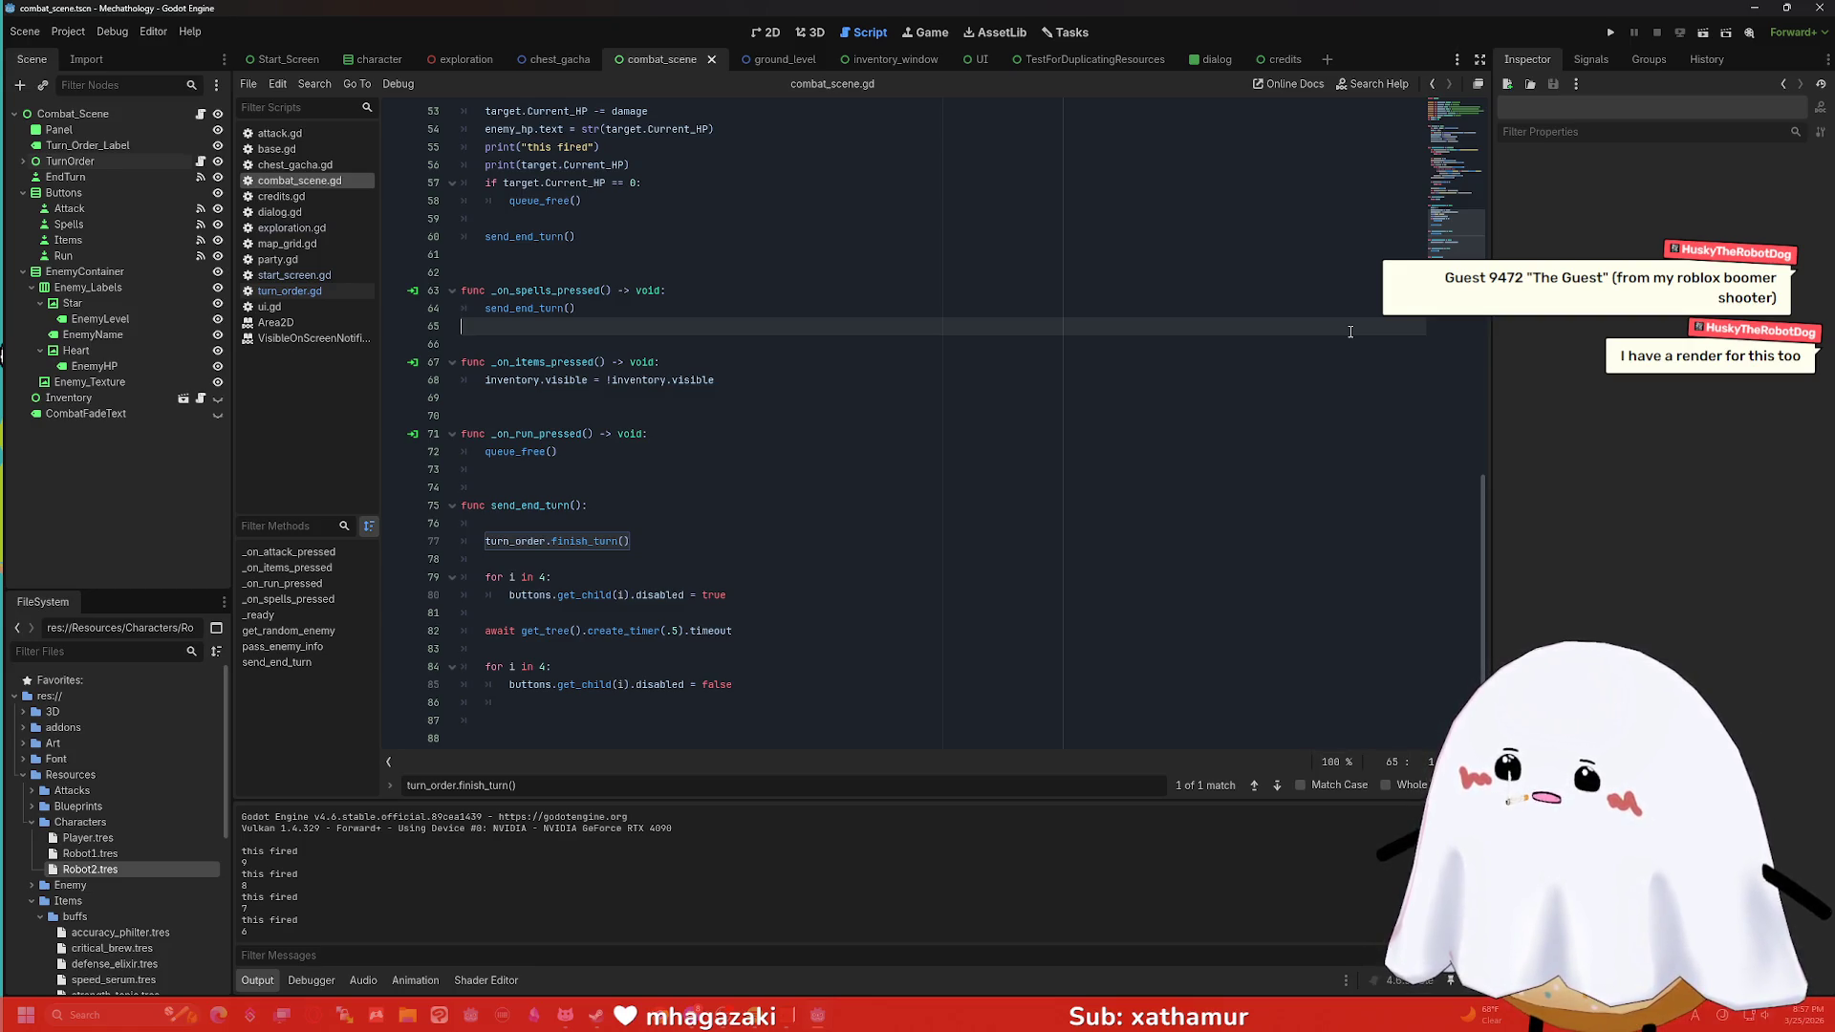
pyautogui.click(803, 295)
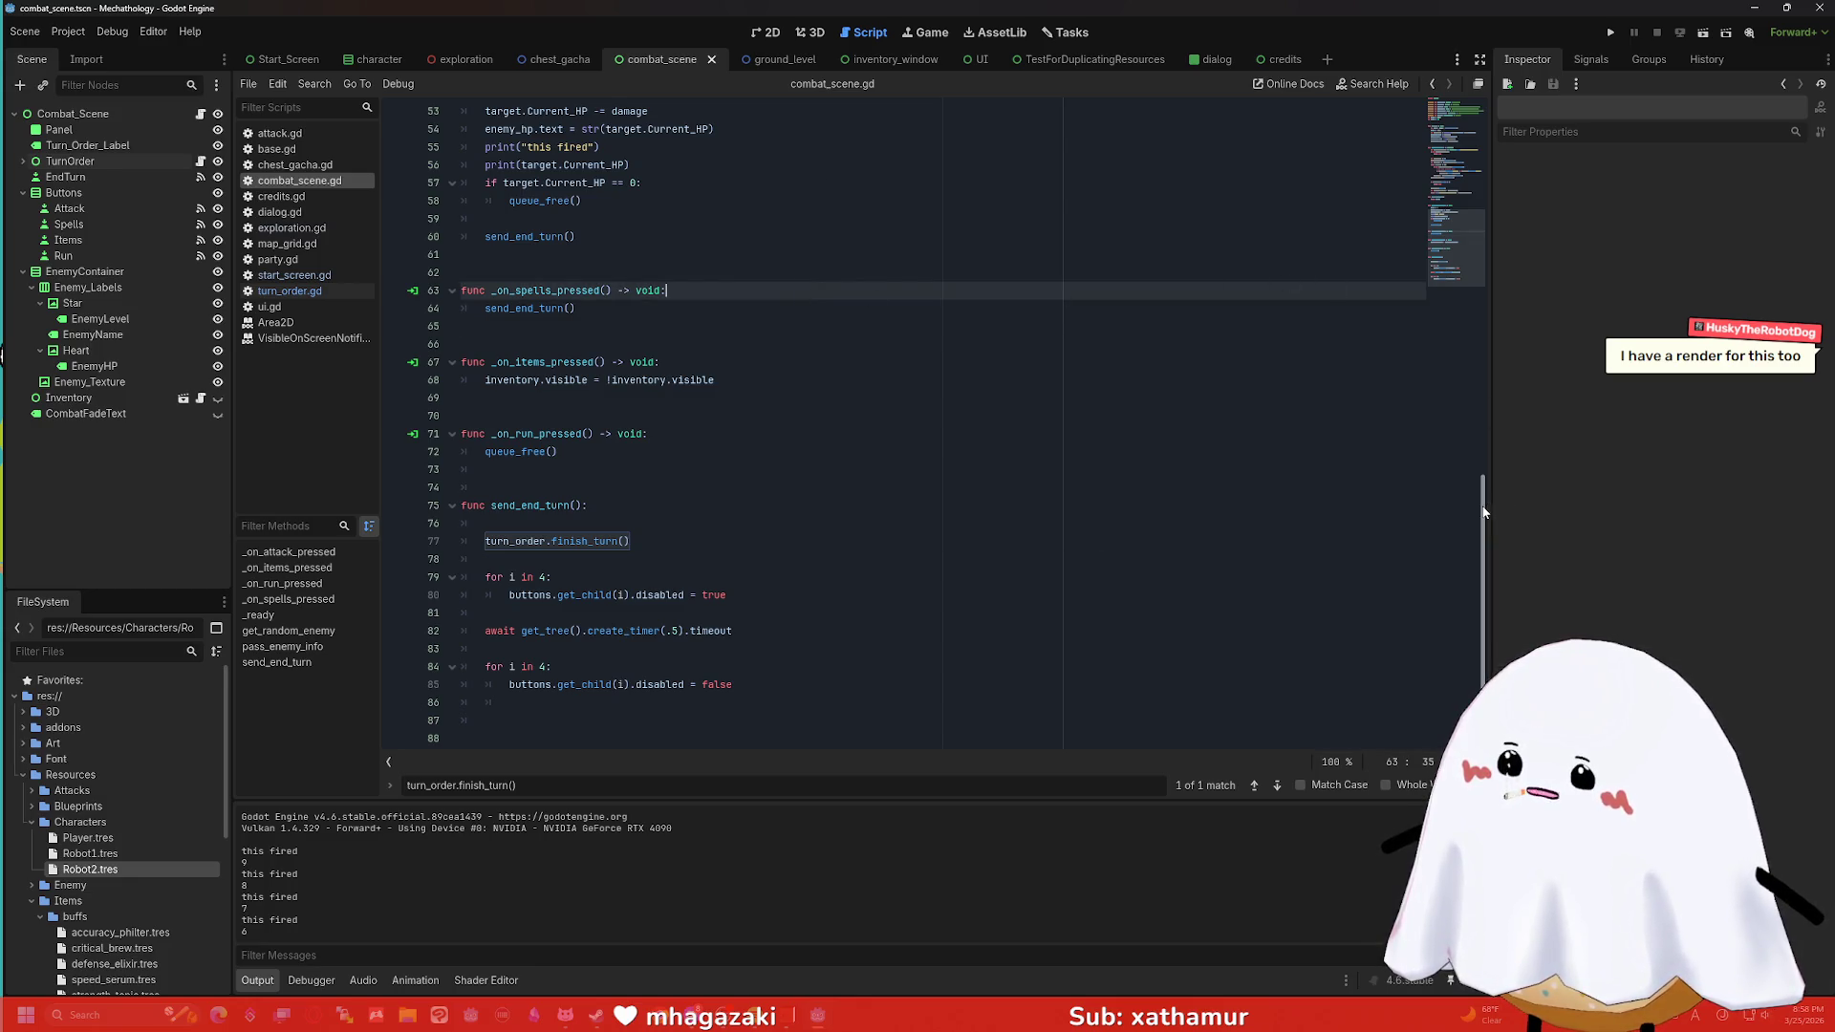
pyautogui.moveTo(1488, 507)
pyautogui.mouseDown()
pyautogui.moveTo(1486, 172)
pyautogui.moveTo(1497, 323)
pyautogui.moveTo(1518, 354)
pyautogui.moveTo(1504, 547)
pyautogui.moveTo(1512, 158)
pyautogui.moveTo(1575, 59)
pyautogui.mouseUp()
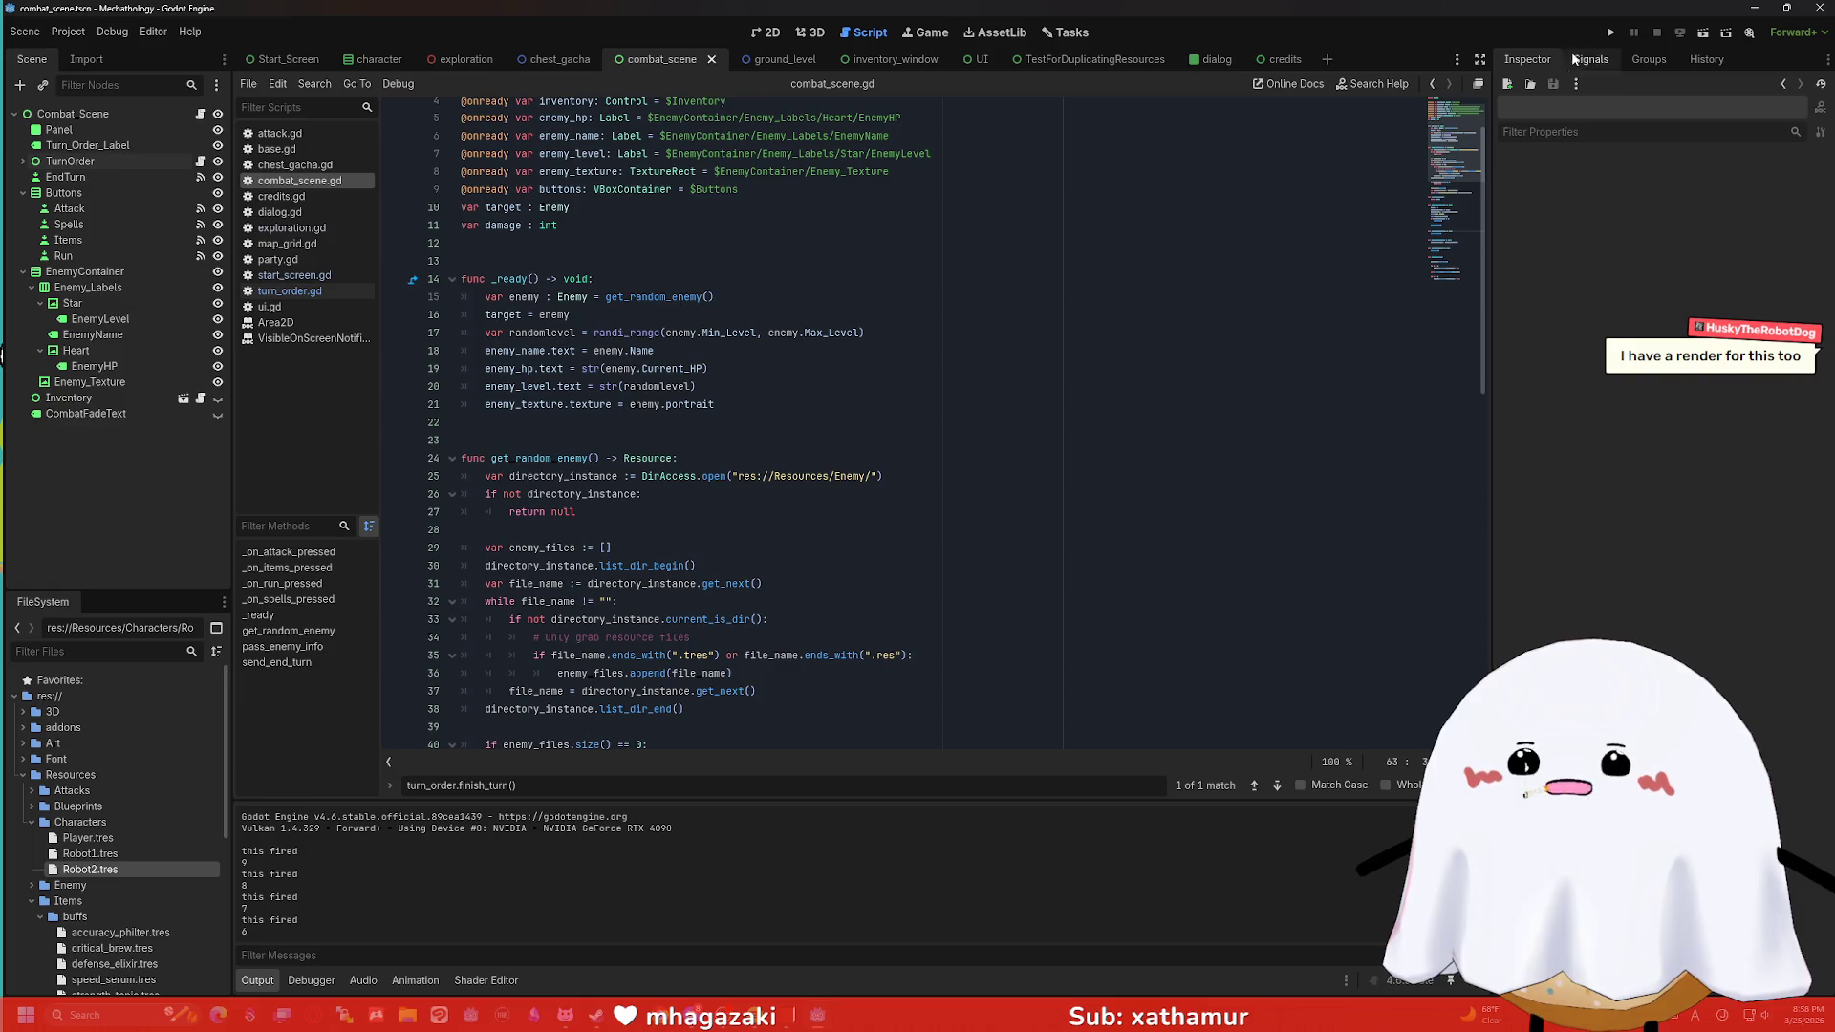
# Cycle through the 2D, 3D and Game workspaces, then return to combat_scene.gd and scroll through it.
pyautogui.click(772, 33)
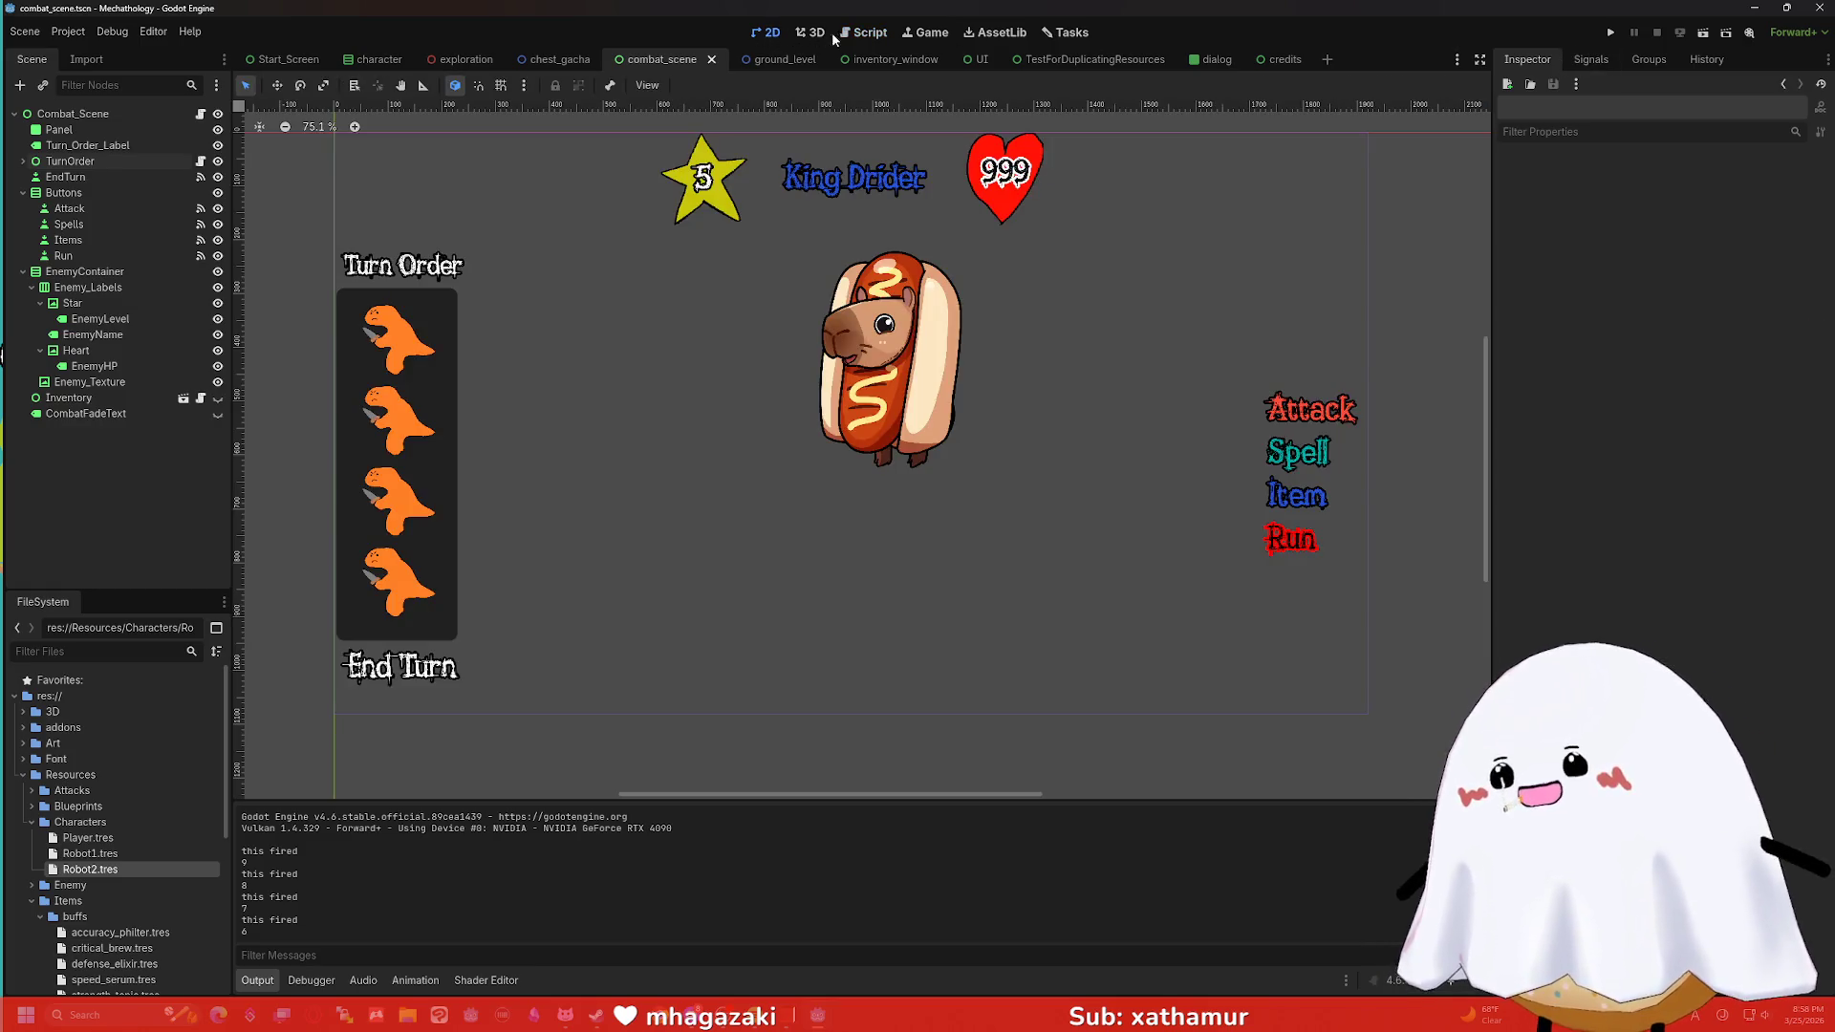
pyautogui.click(868, 33)
pyautogui.click(810, 33)
pyautogui.click(879, 36)
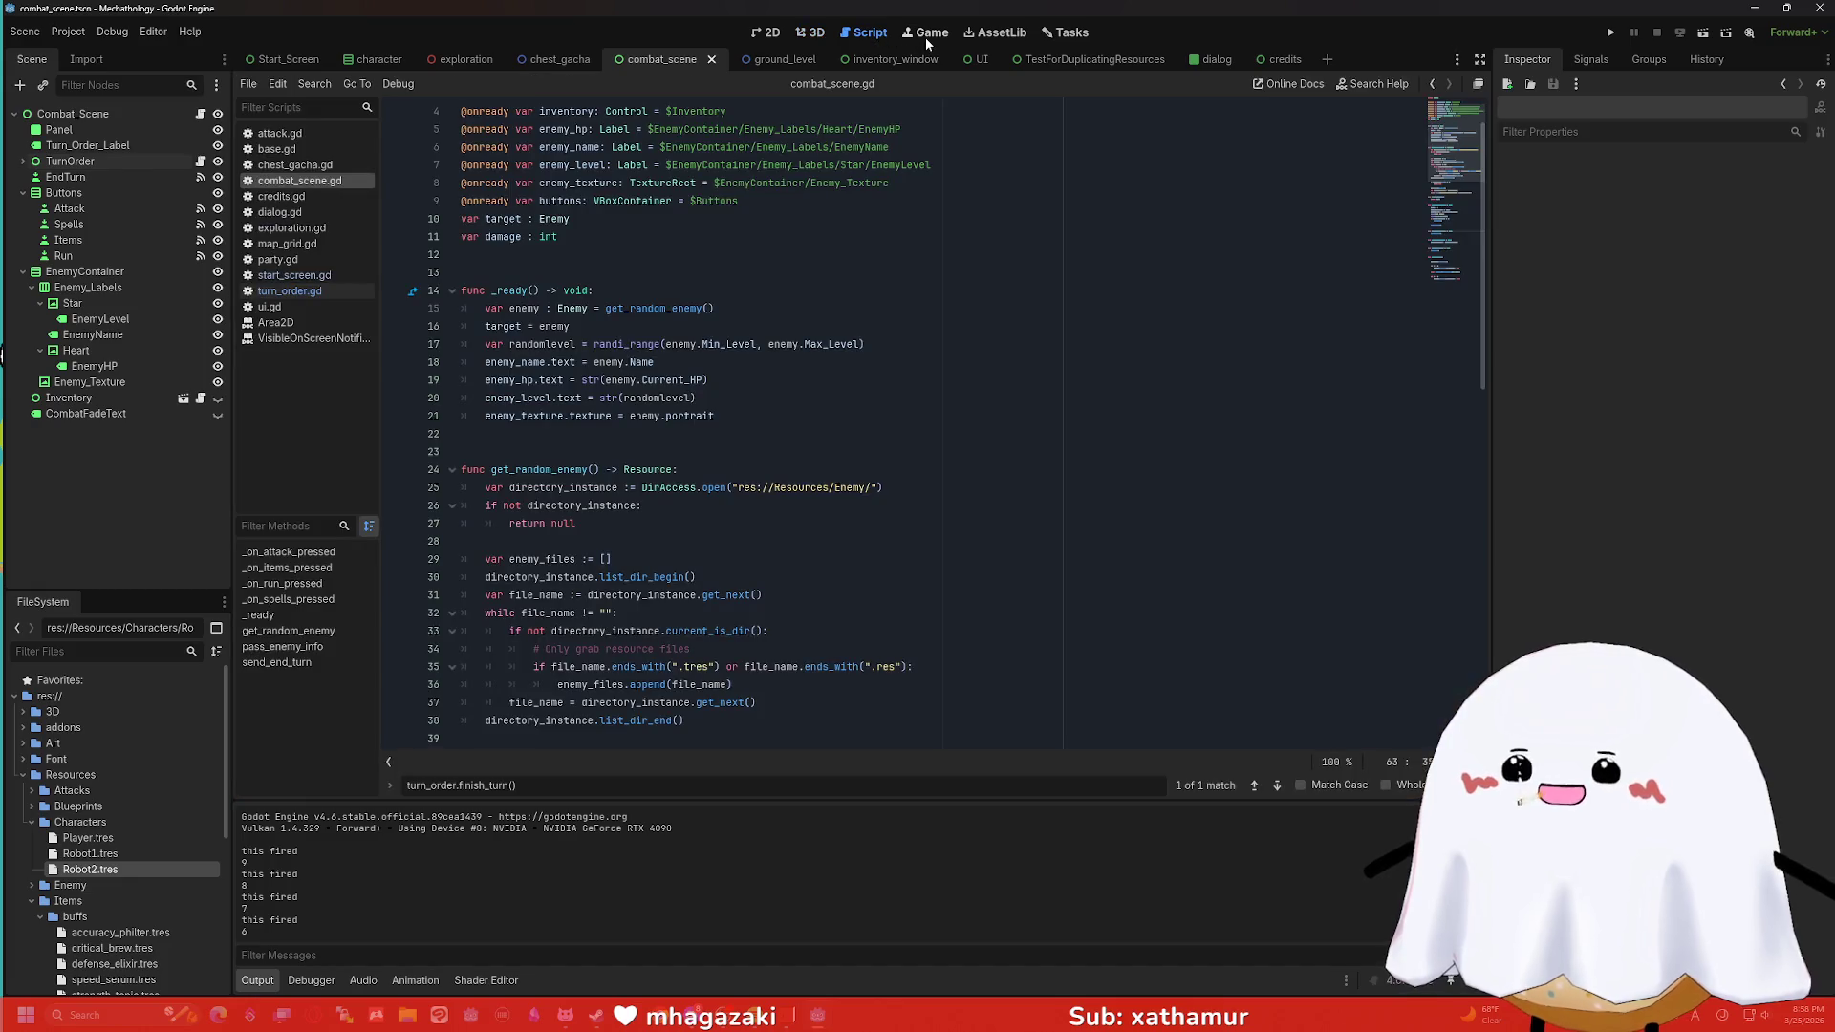
pyautogui.click(925, 38)
pyautogui.click(881, 36)
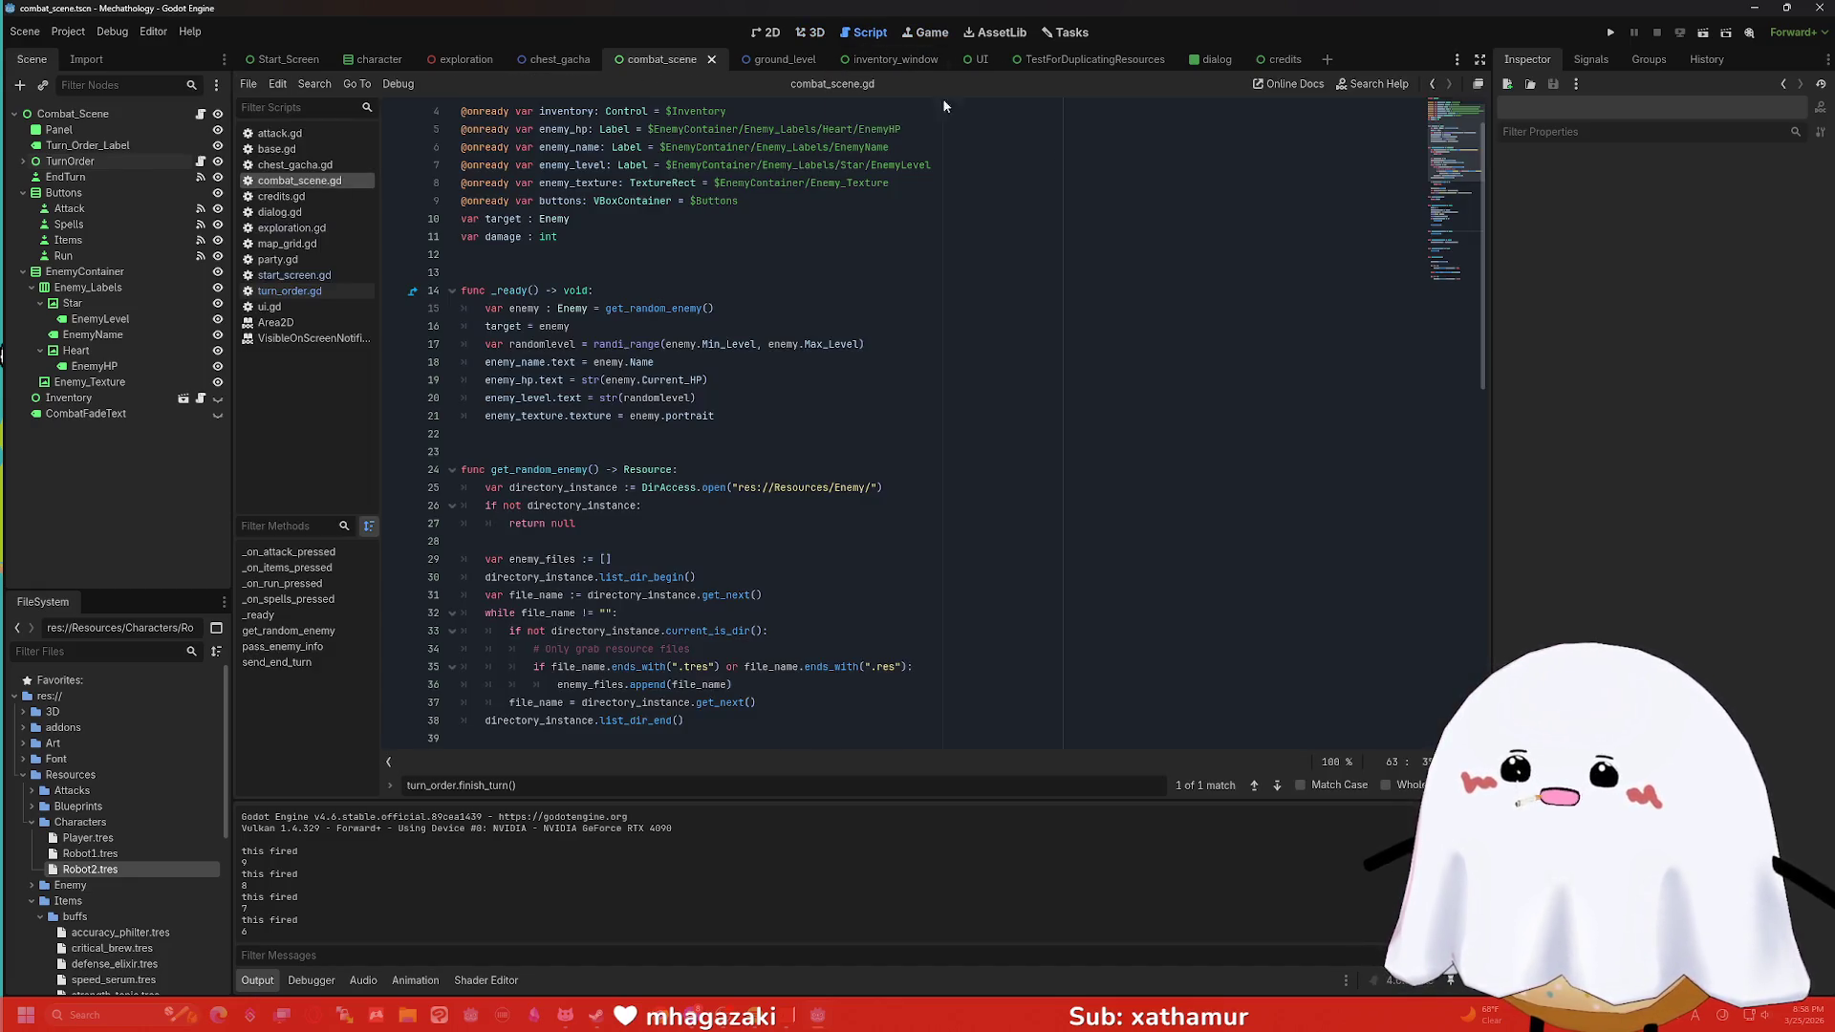
pyautogui.scroll(-5, 1489, 342)
pyautogui.moveTo(1494, 381); pyautogui.dragTo(1455, 674)
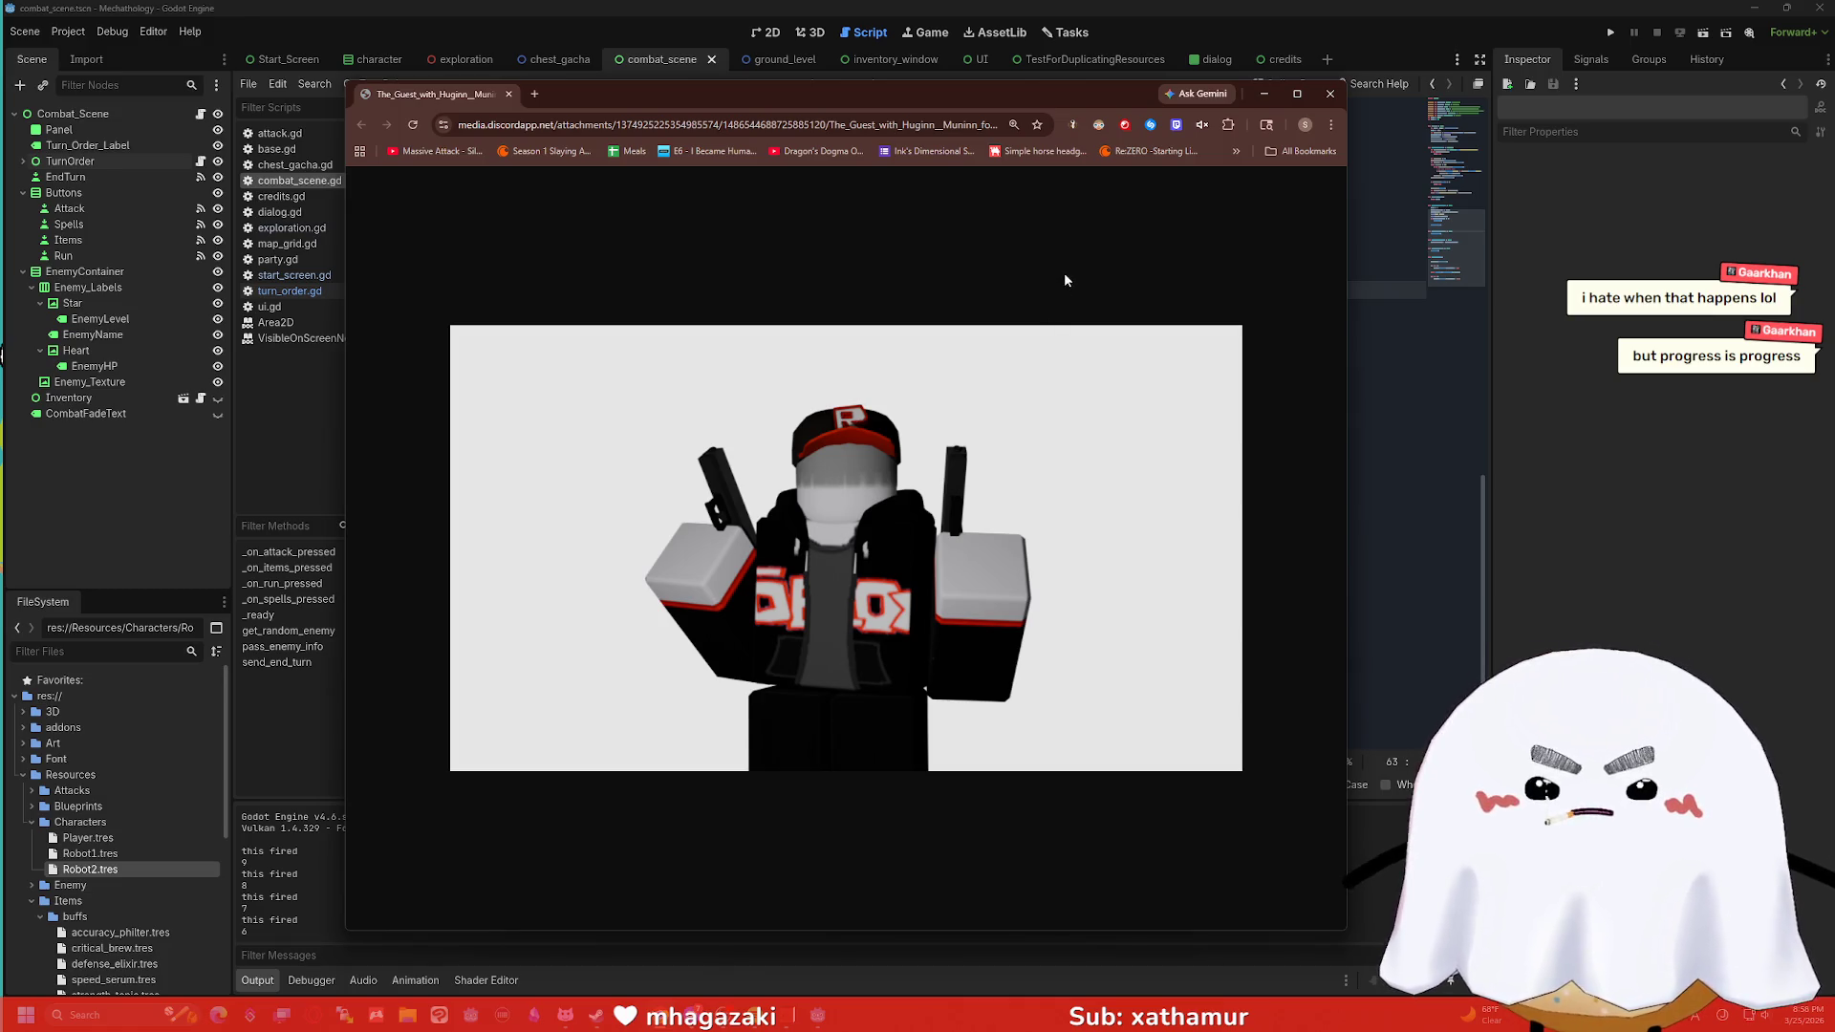
# Close the character render window and place the caret on empty line 69 of combat_scene.gd.
pyautogui.click(1340, 90)
pyautogui.click(869, 396)
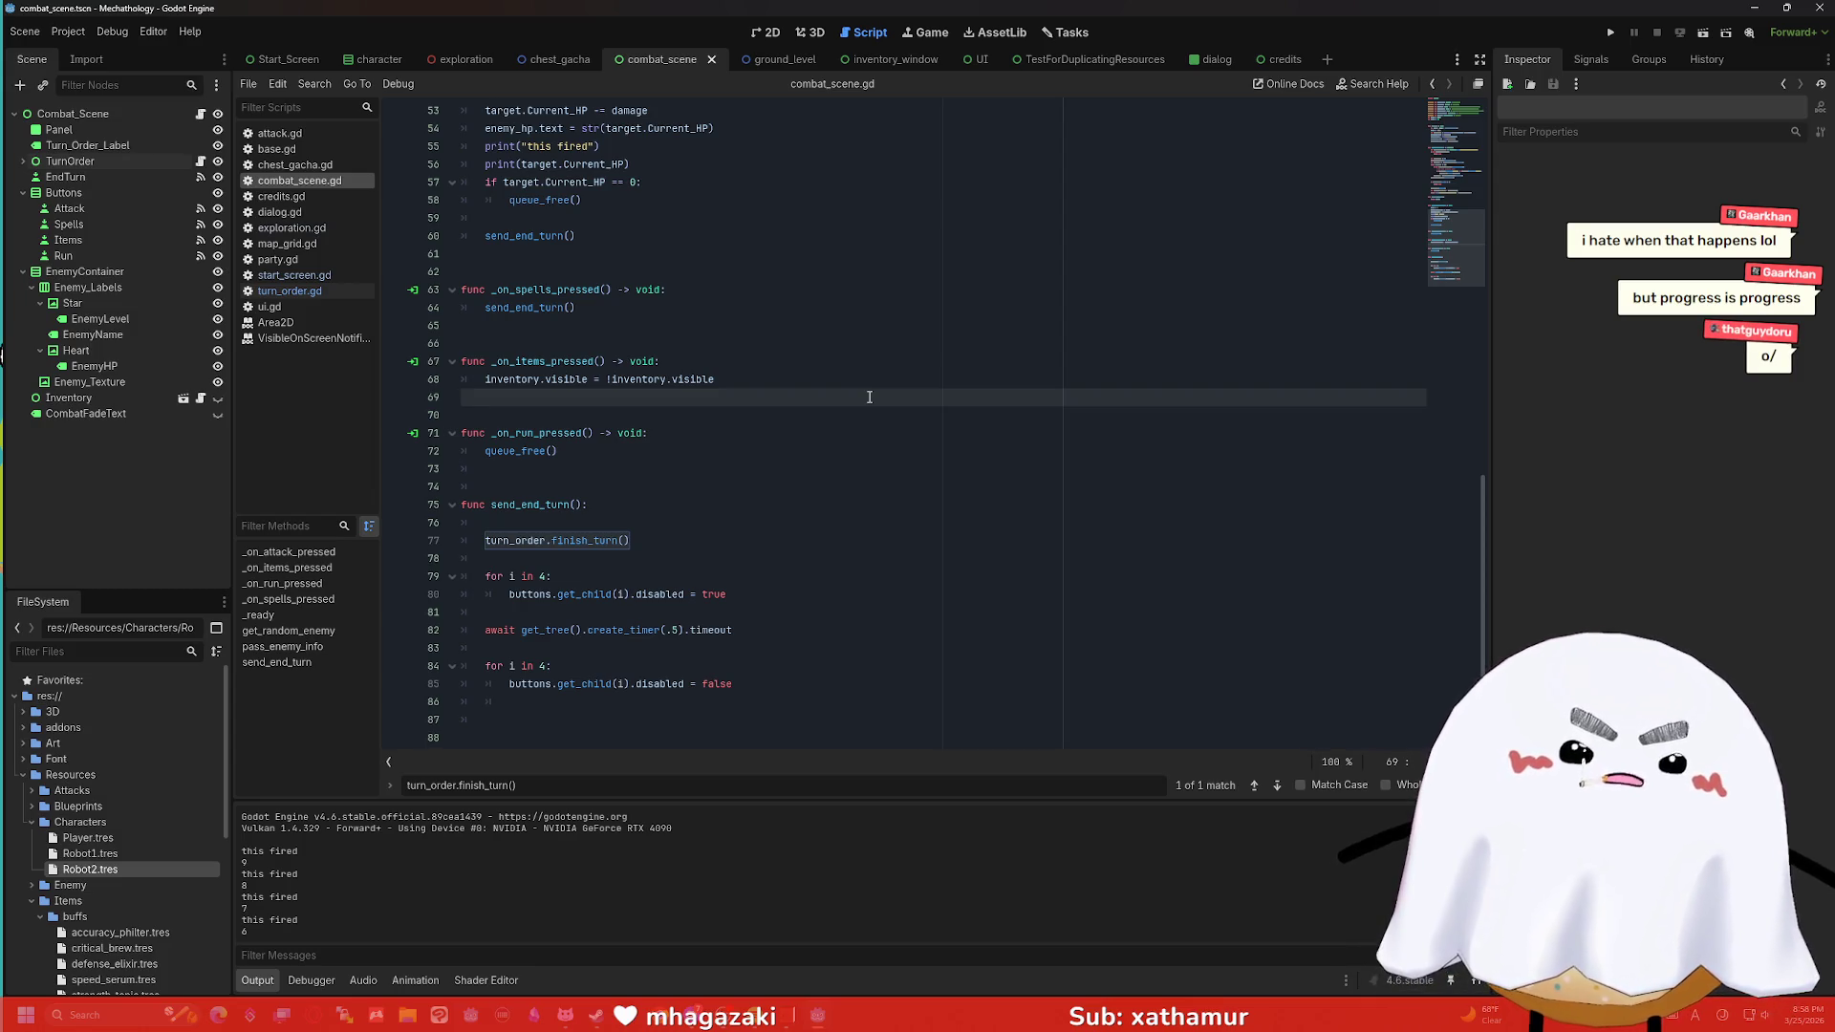
pyautogui.click(673, 436)
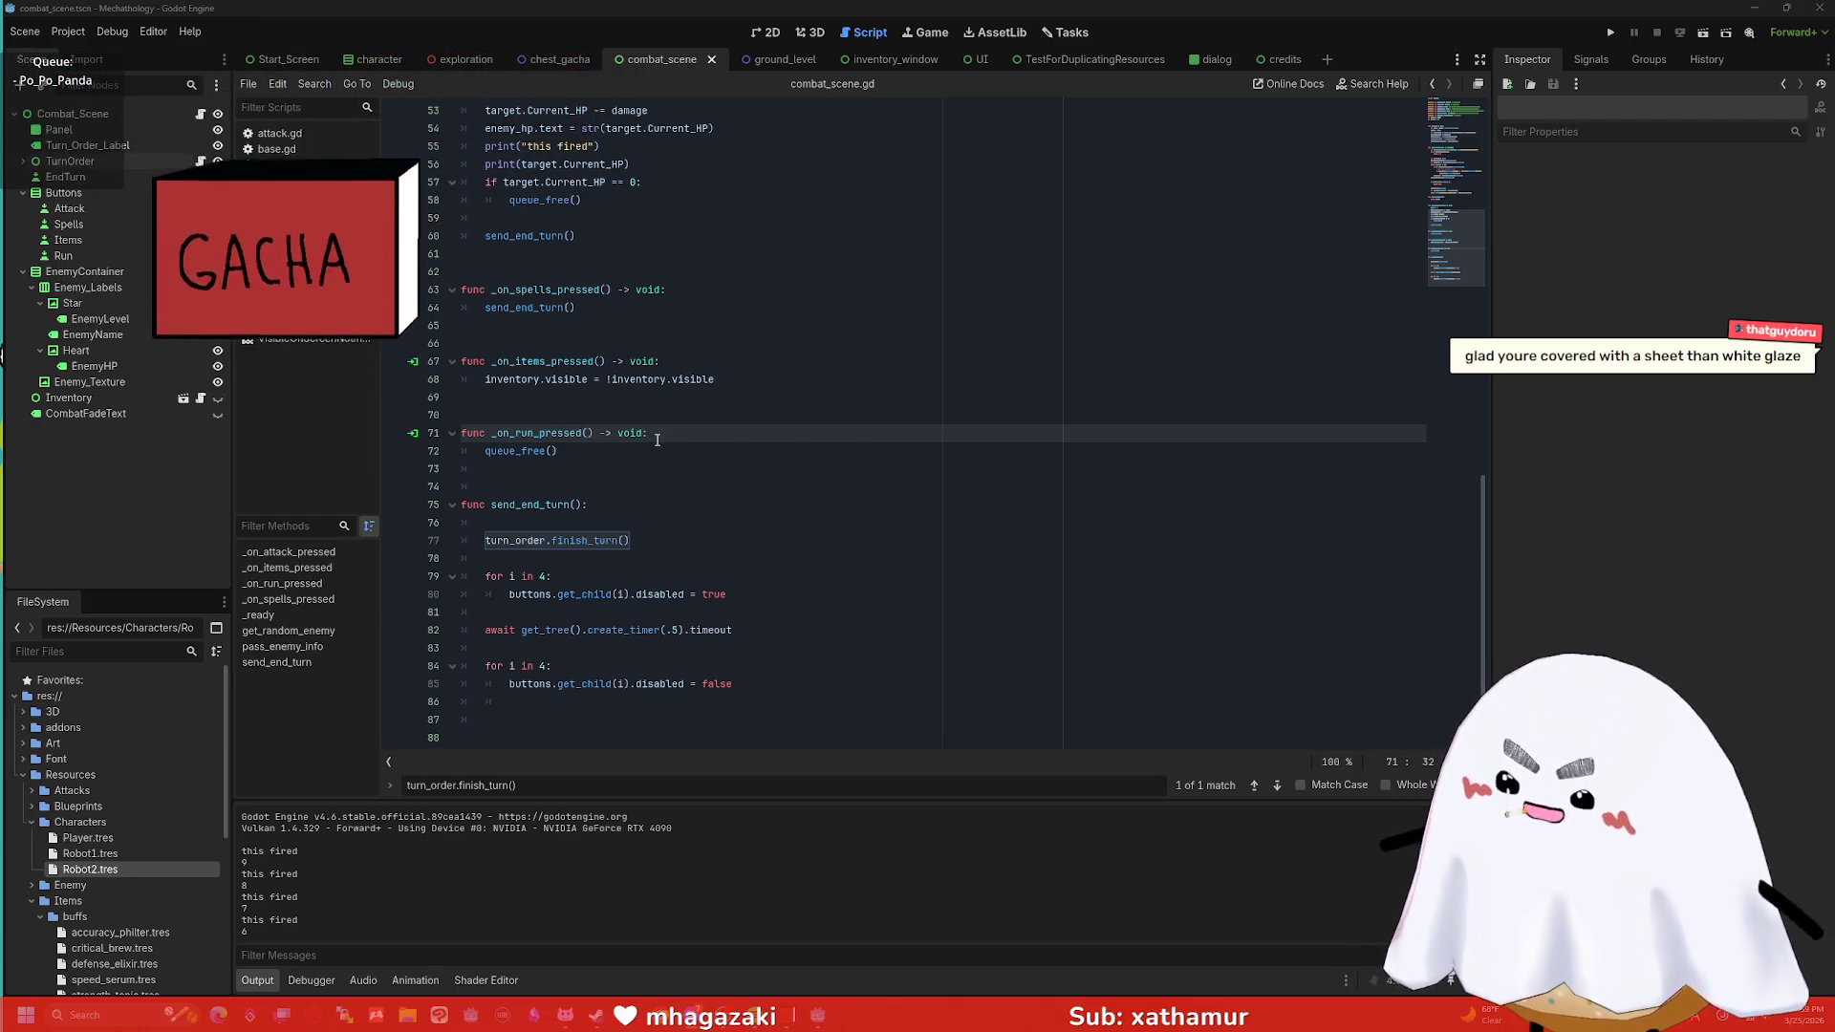
pyautogui.click(659, 455)
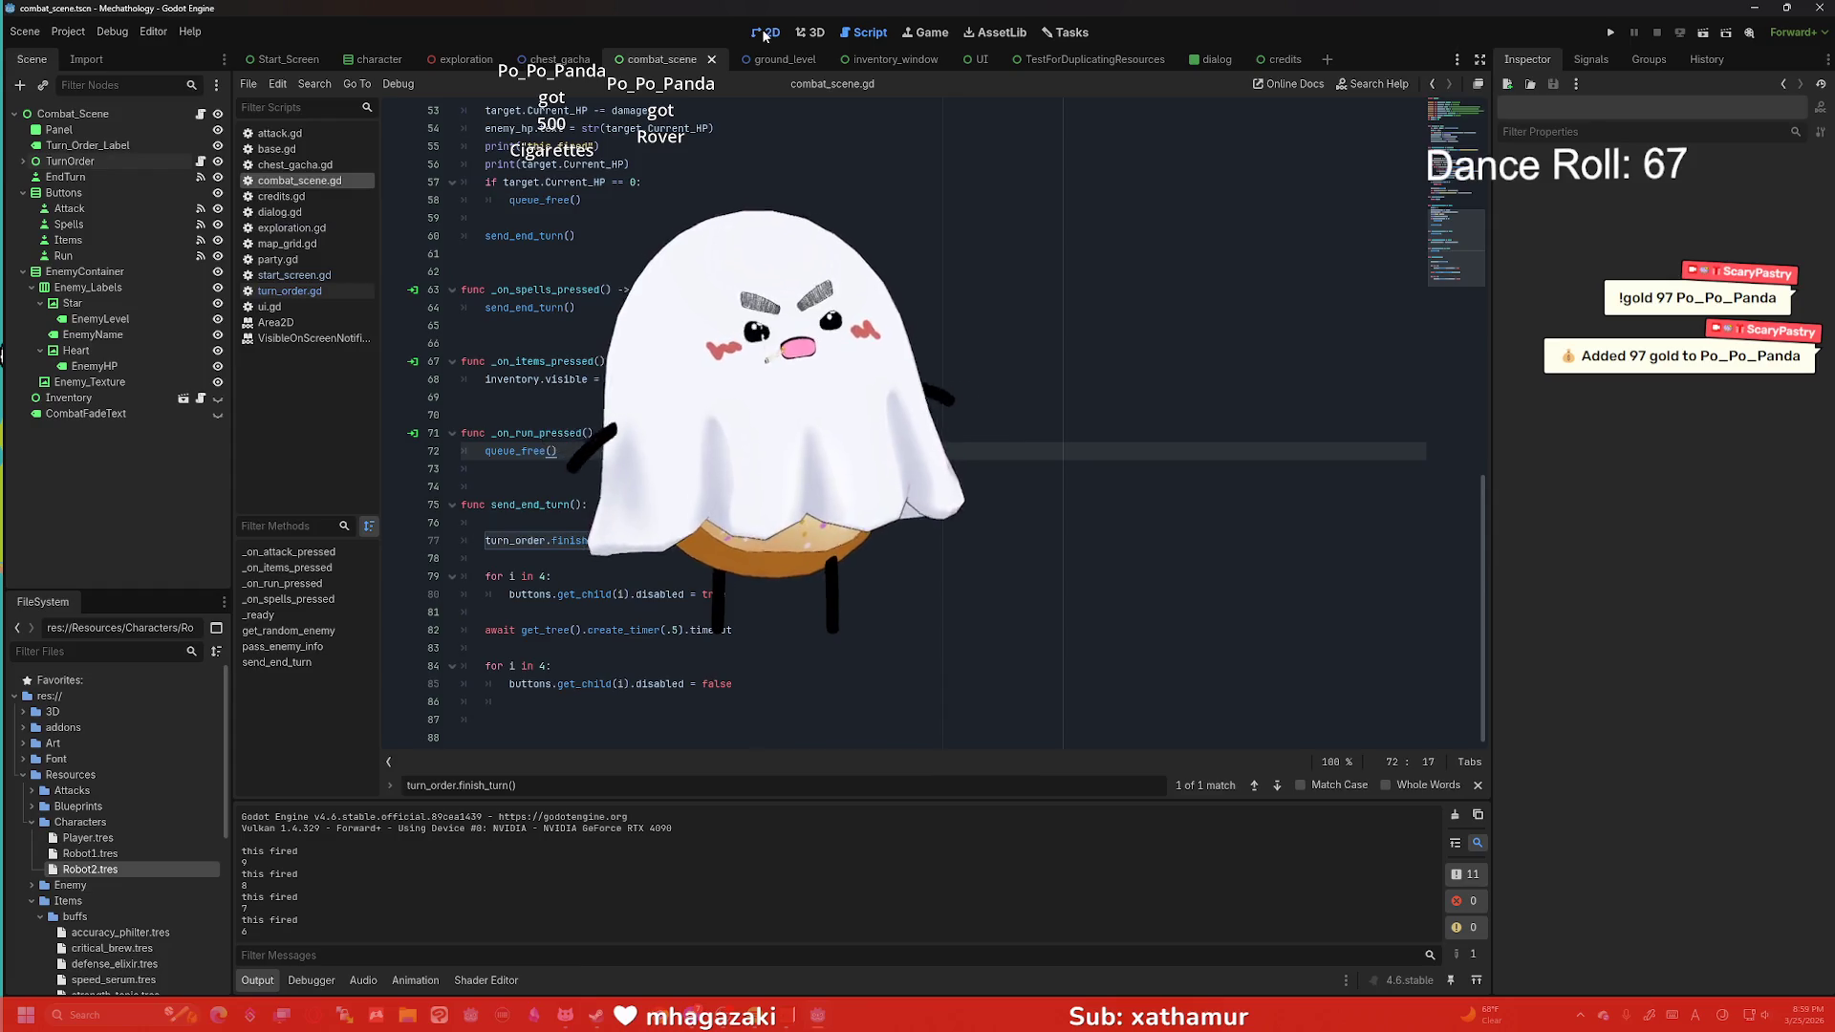
pyautogui.click(766, 32)
pyautogui.click(812, 33)
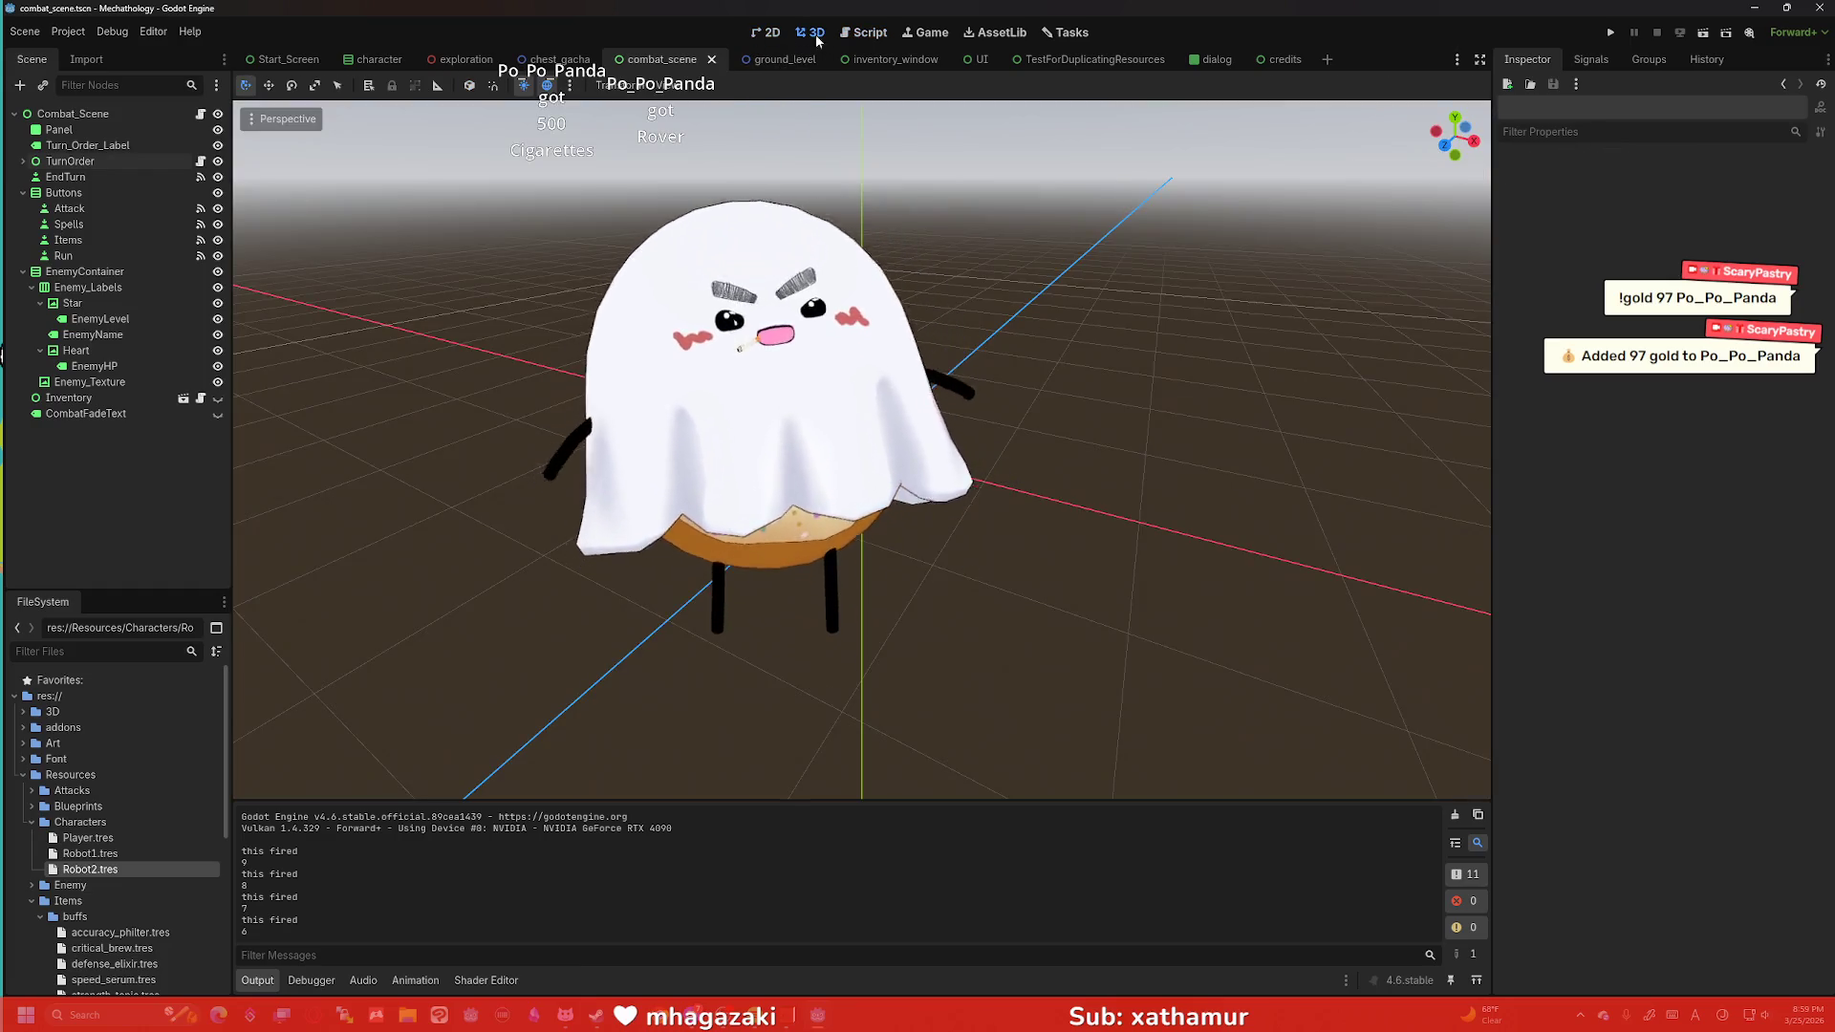
pyautogui.click(863, 32)
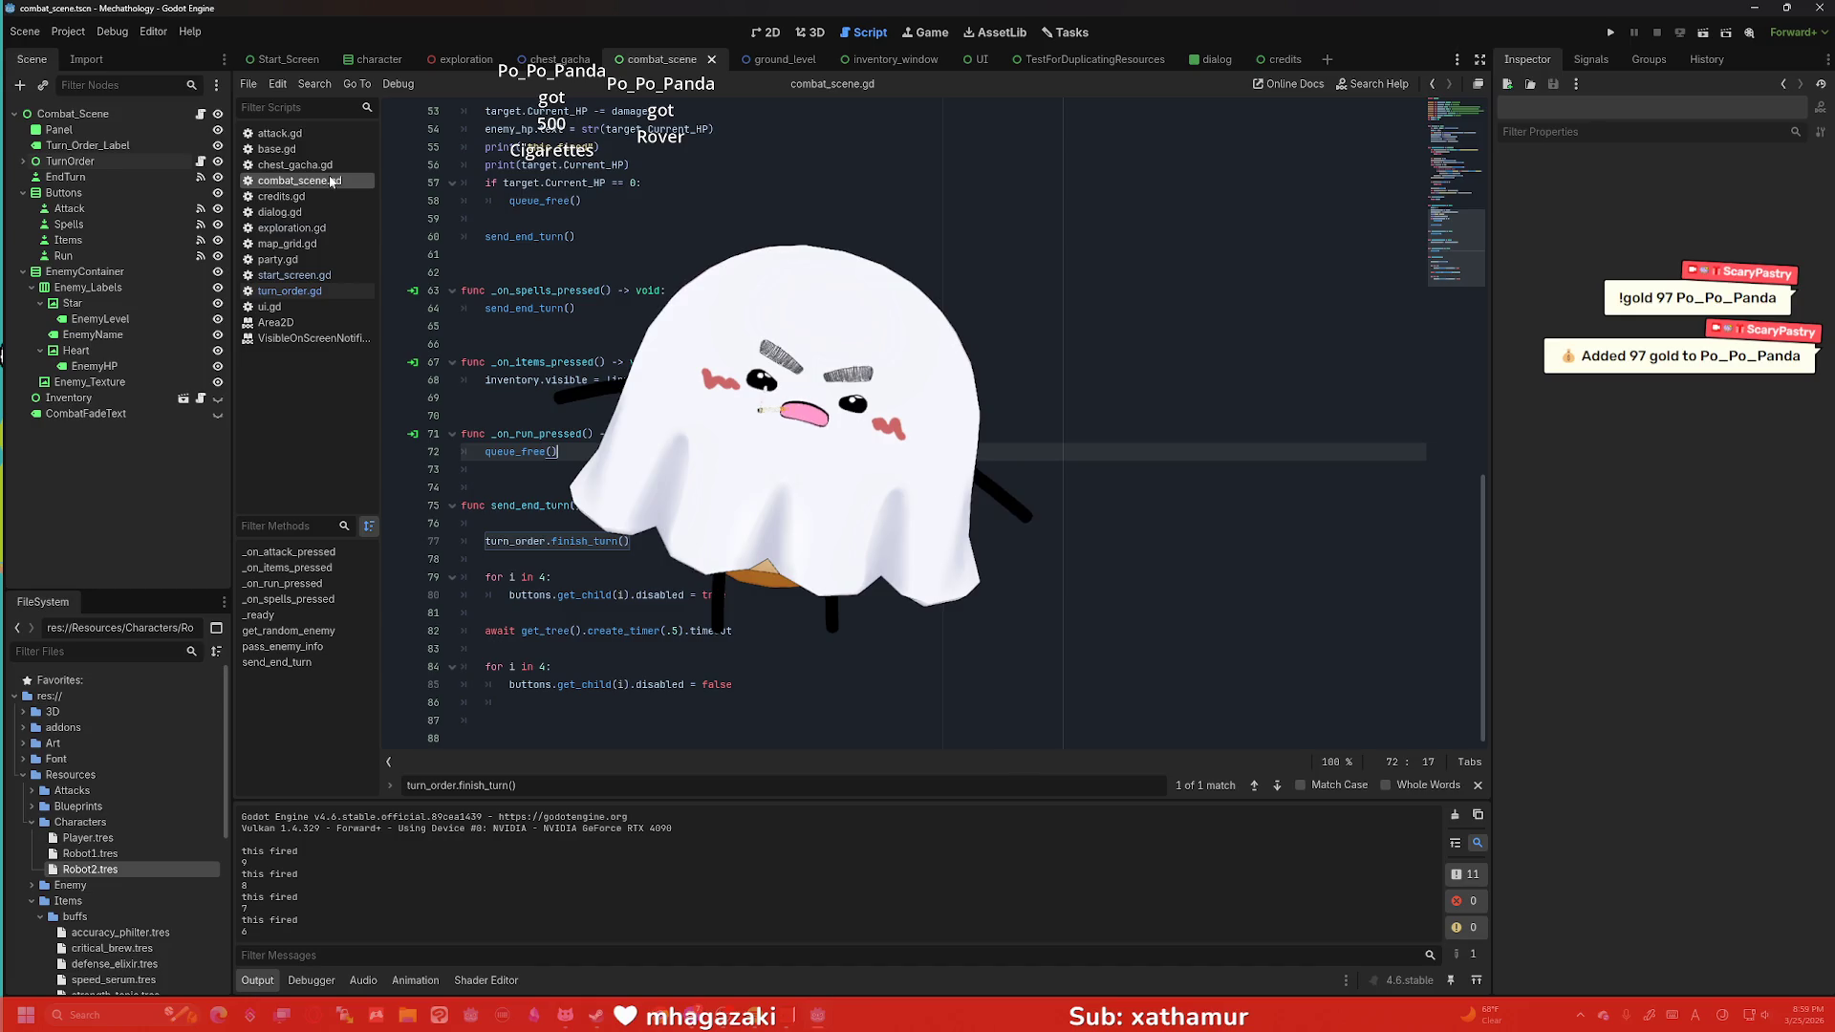
pyautogui.scroll(15, 777, 216)
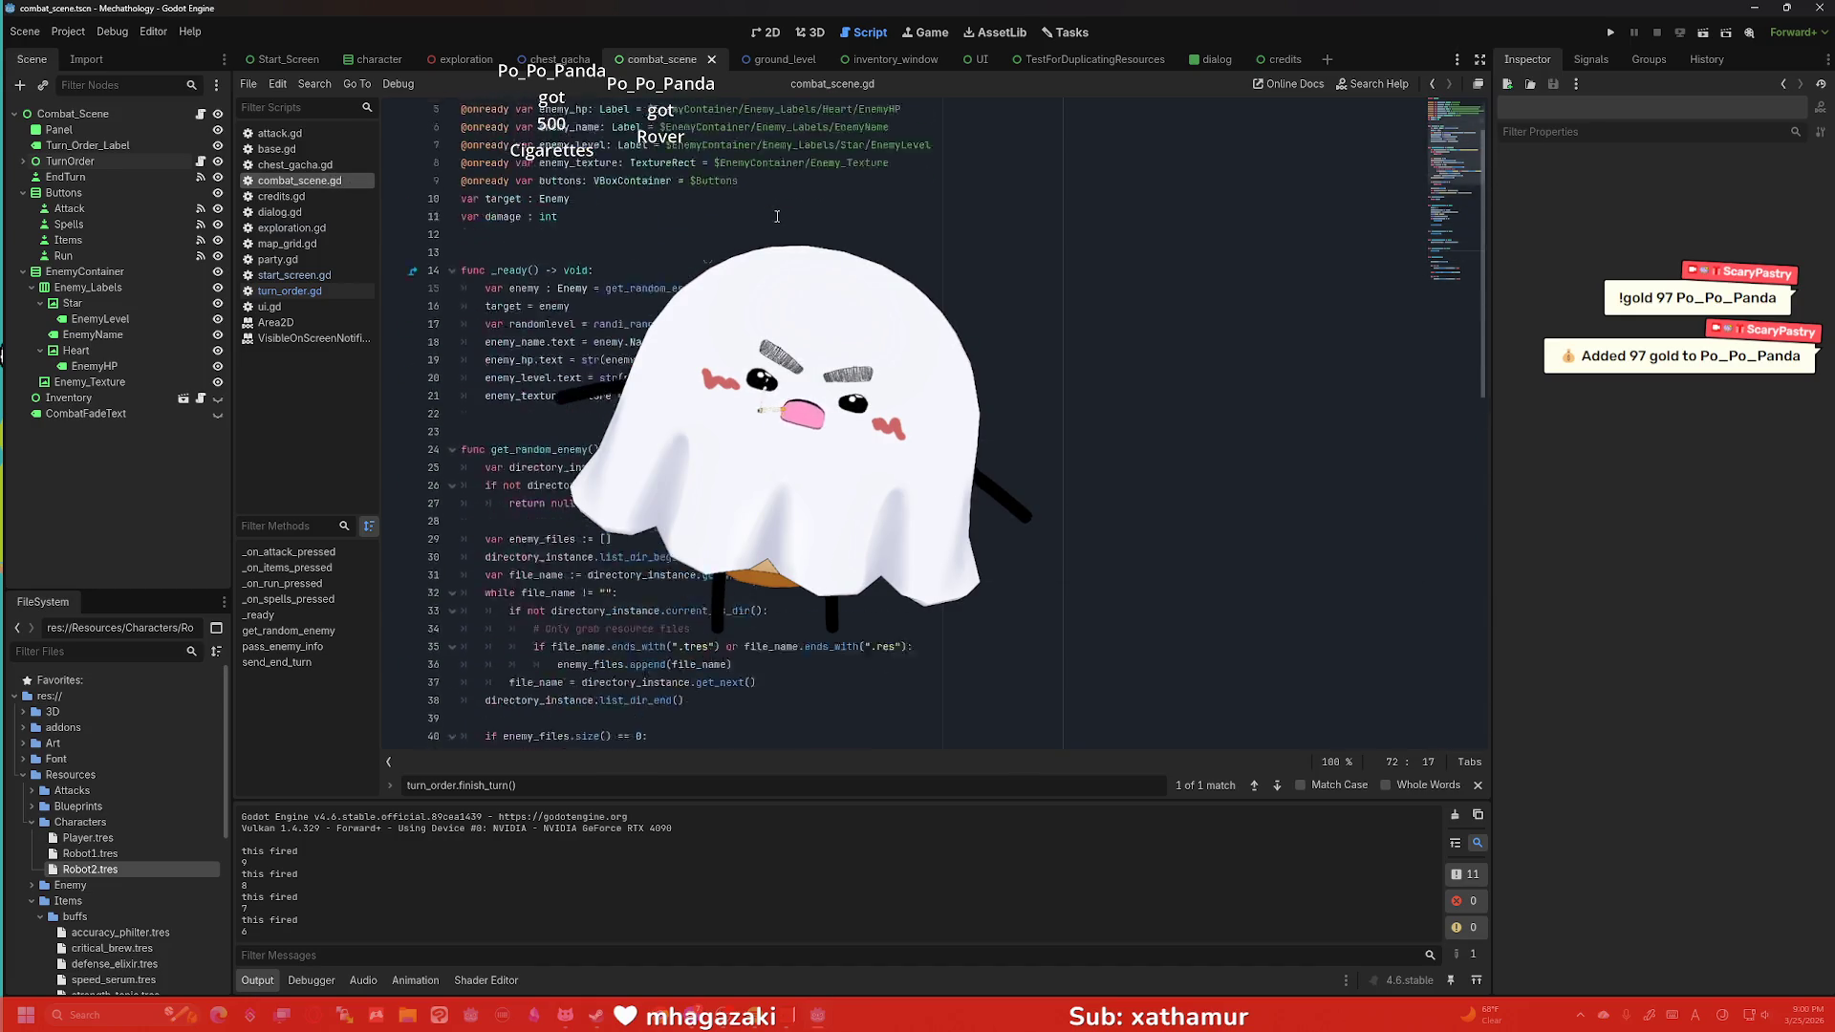
pyautogui.scroll(-6, 756, 229)
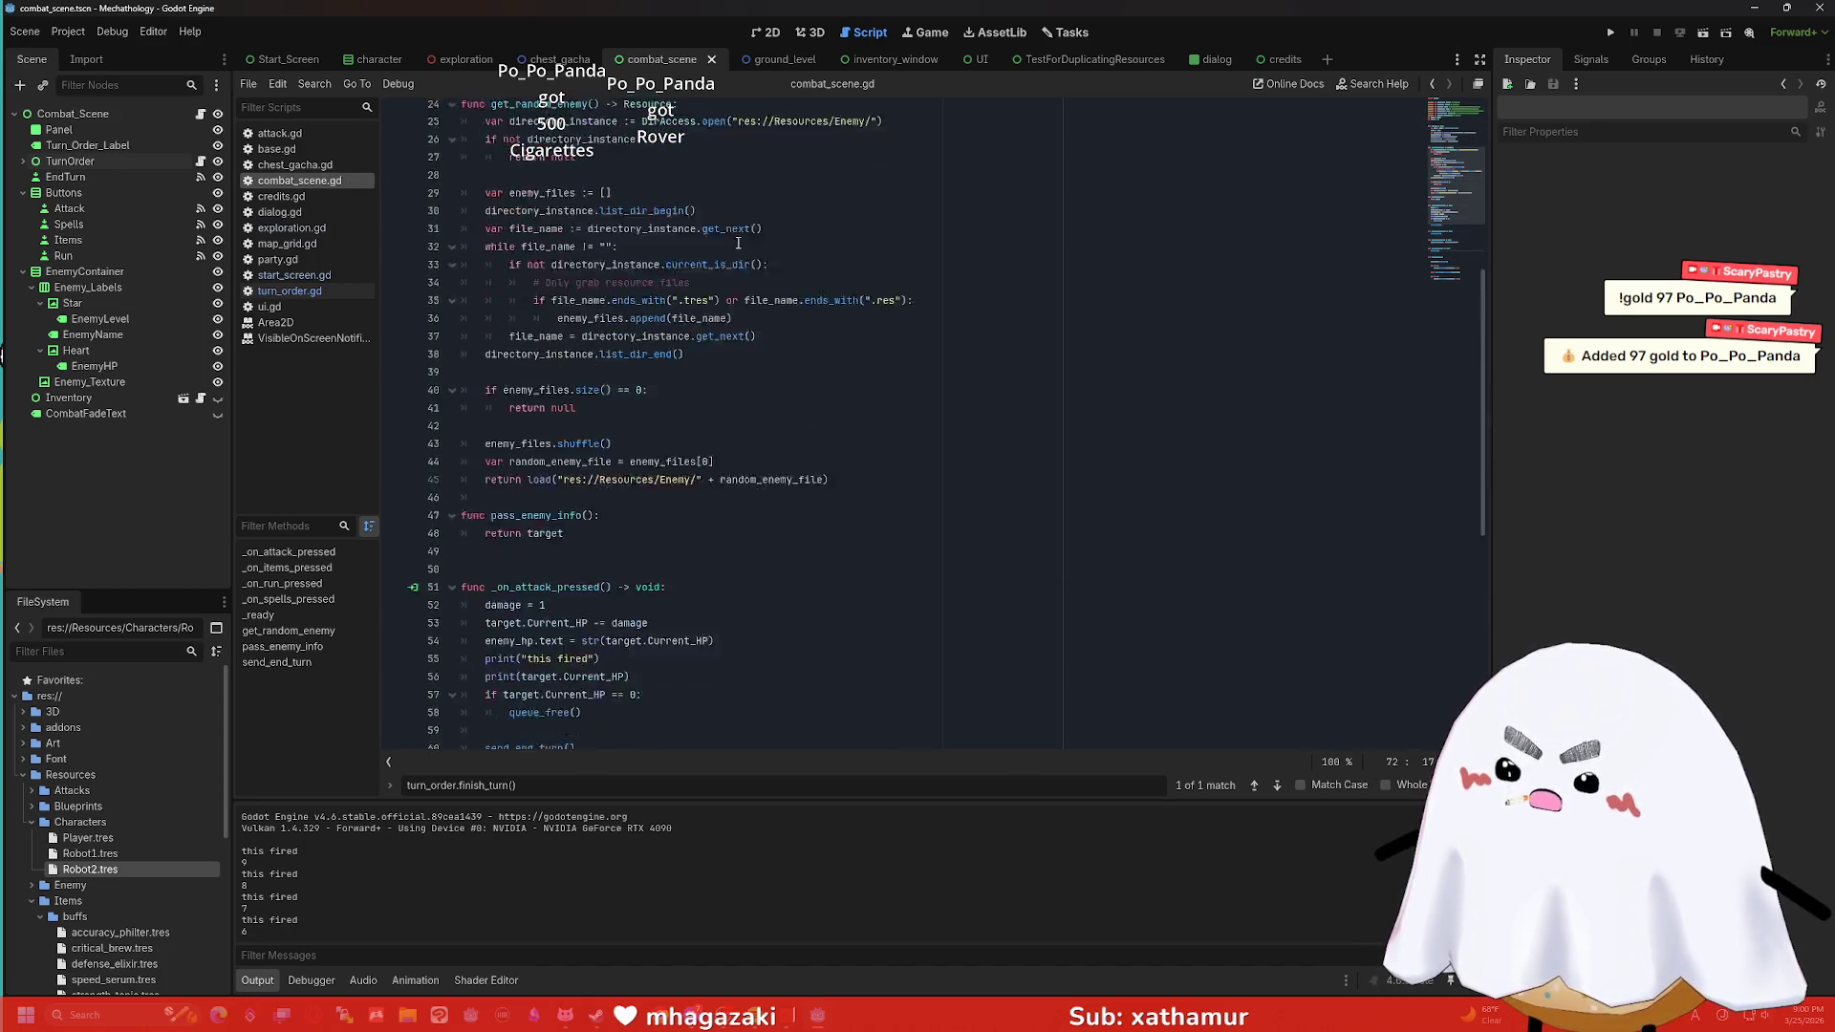
pyautogui.scroll(-7, 726, 246)
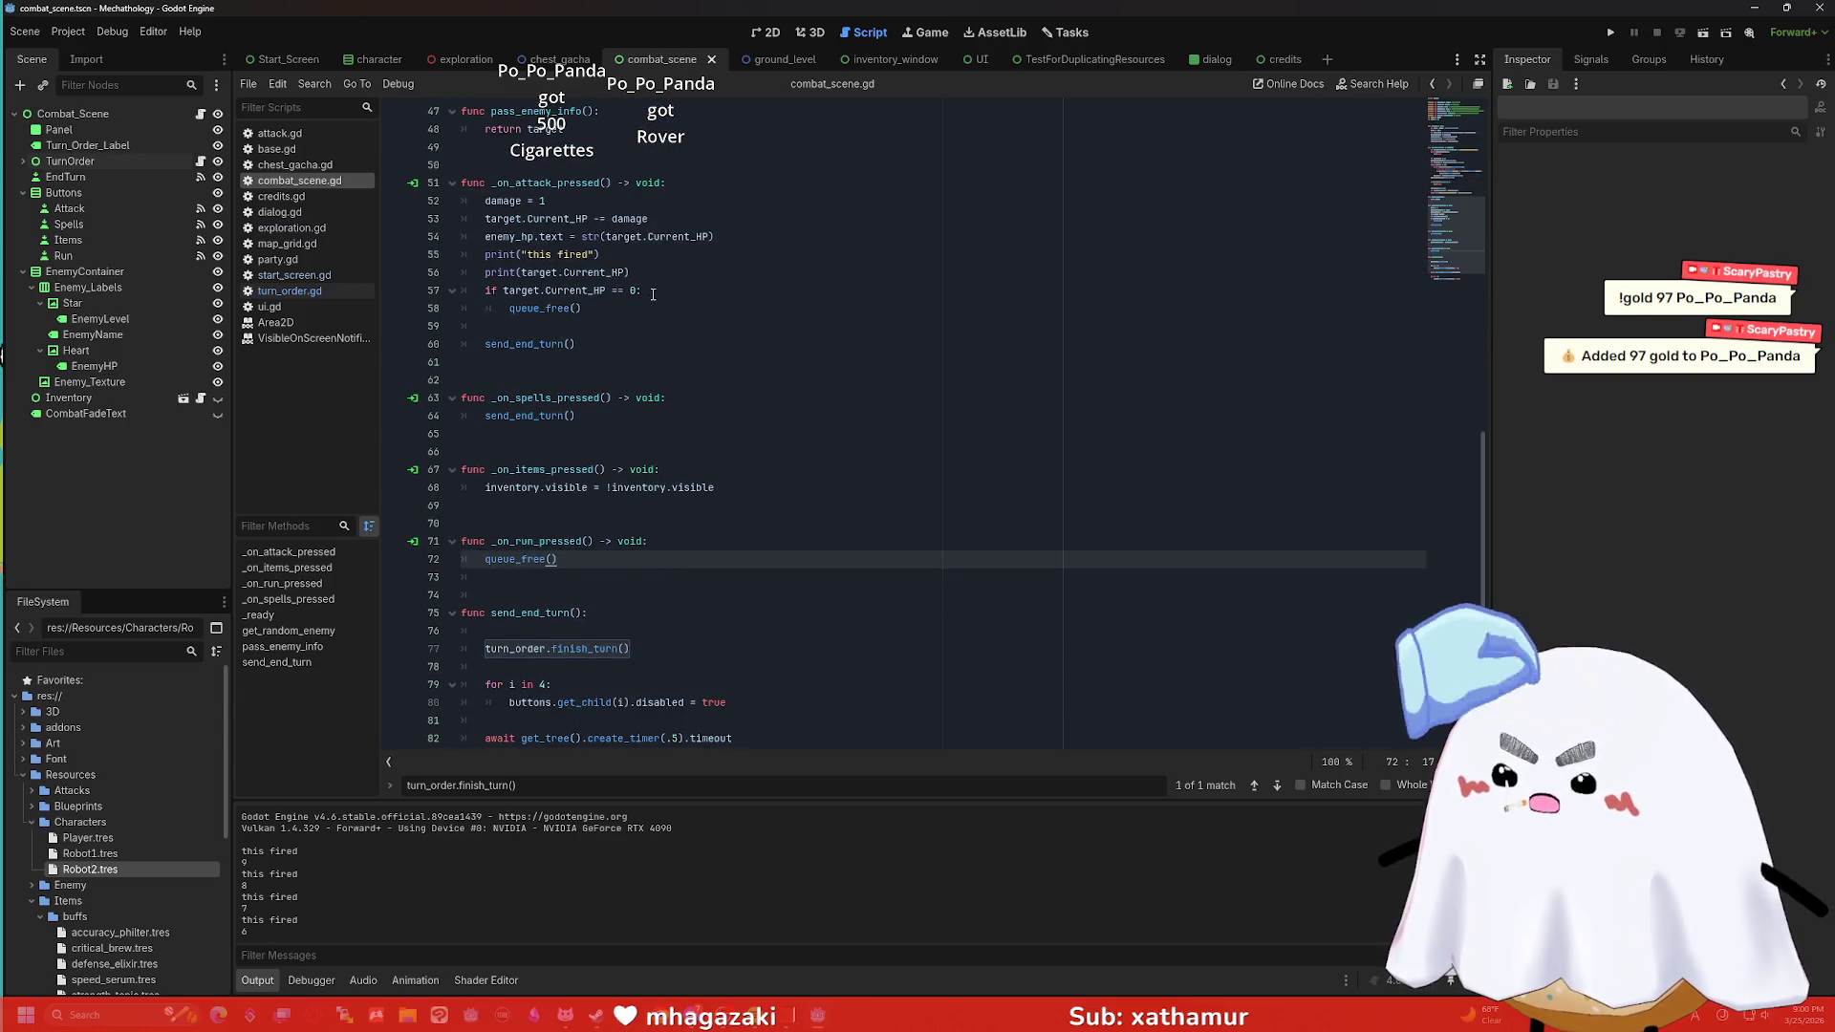
pyautogui.moveTo(484, 201); pyautogui.dragTo(572, 199)
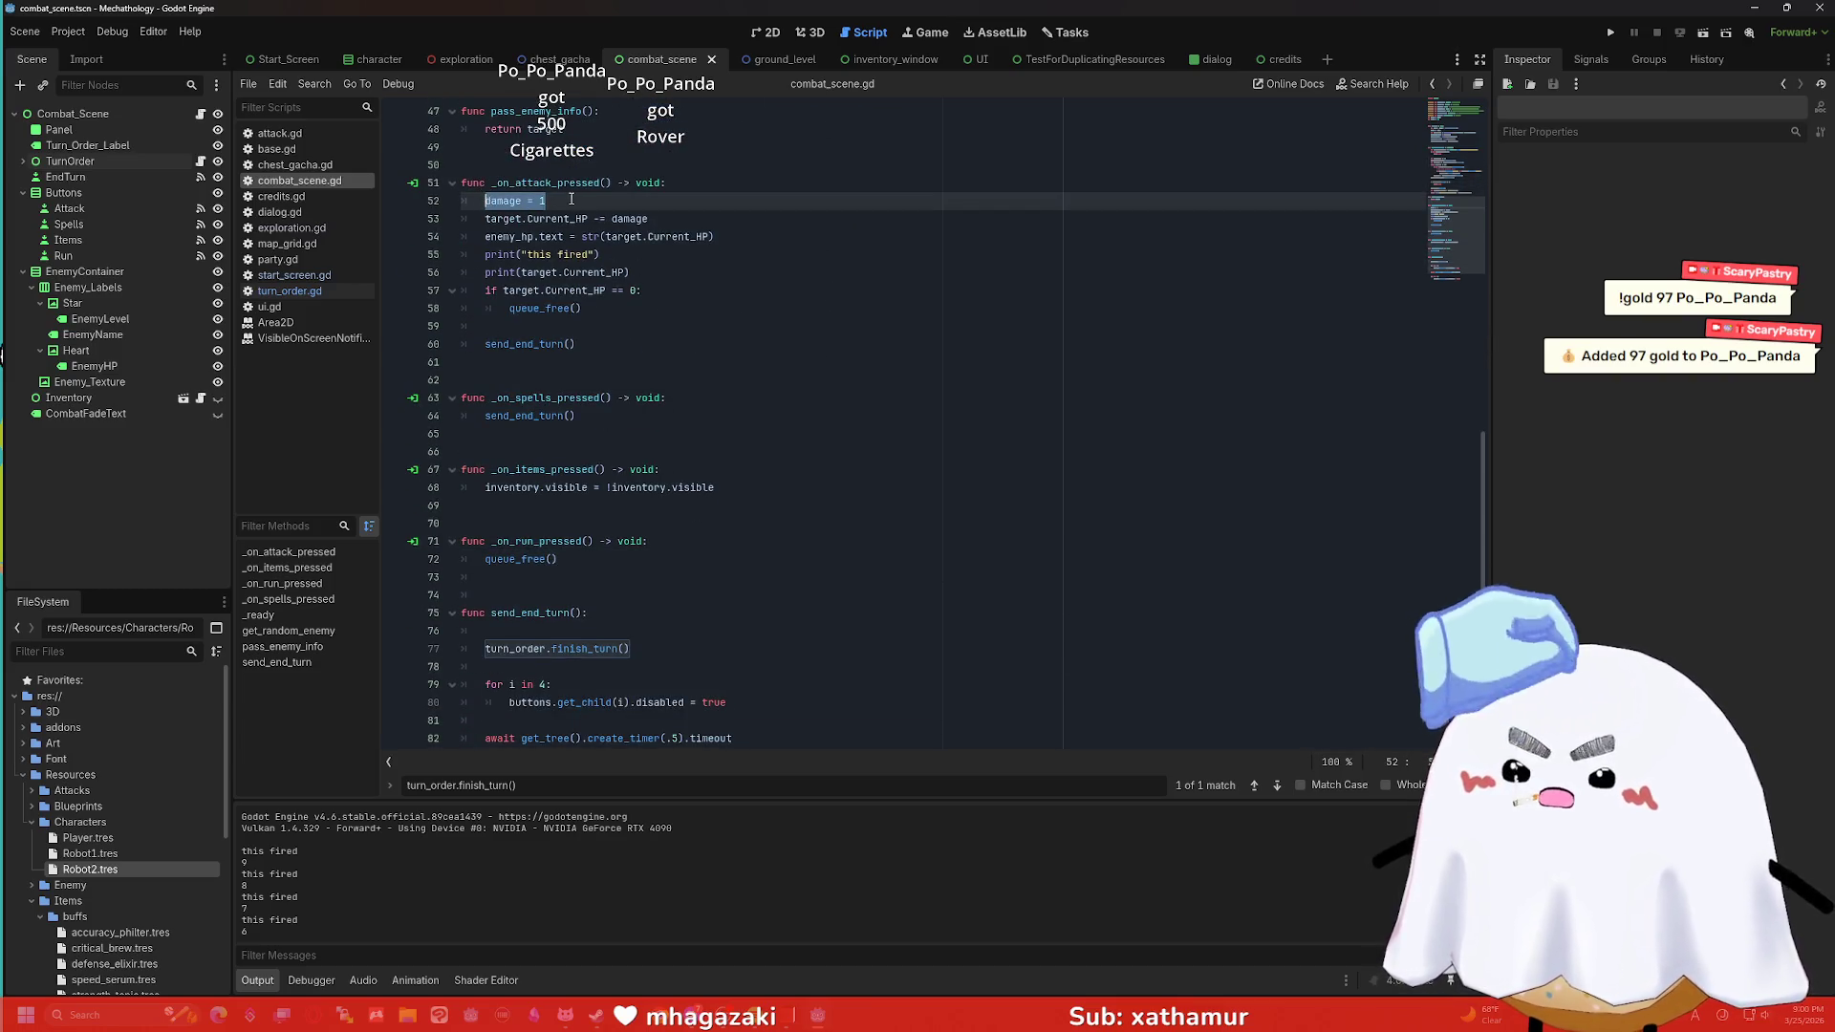
pyautogui.scroll(3, 744, 201)
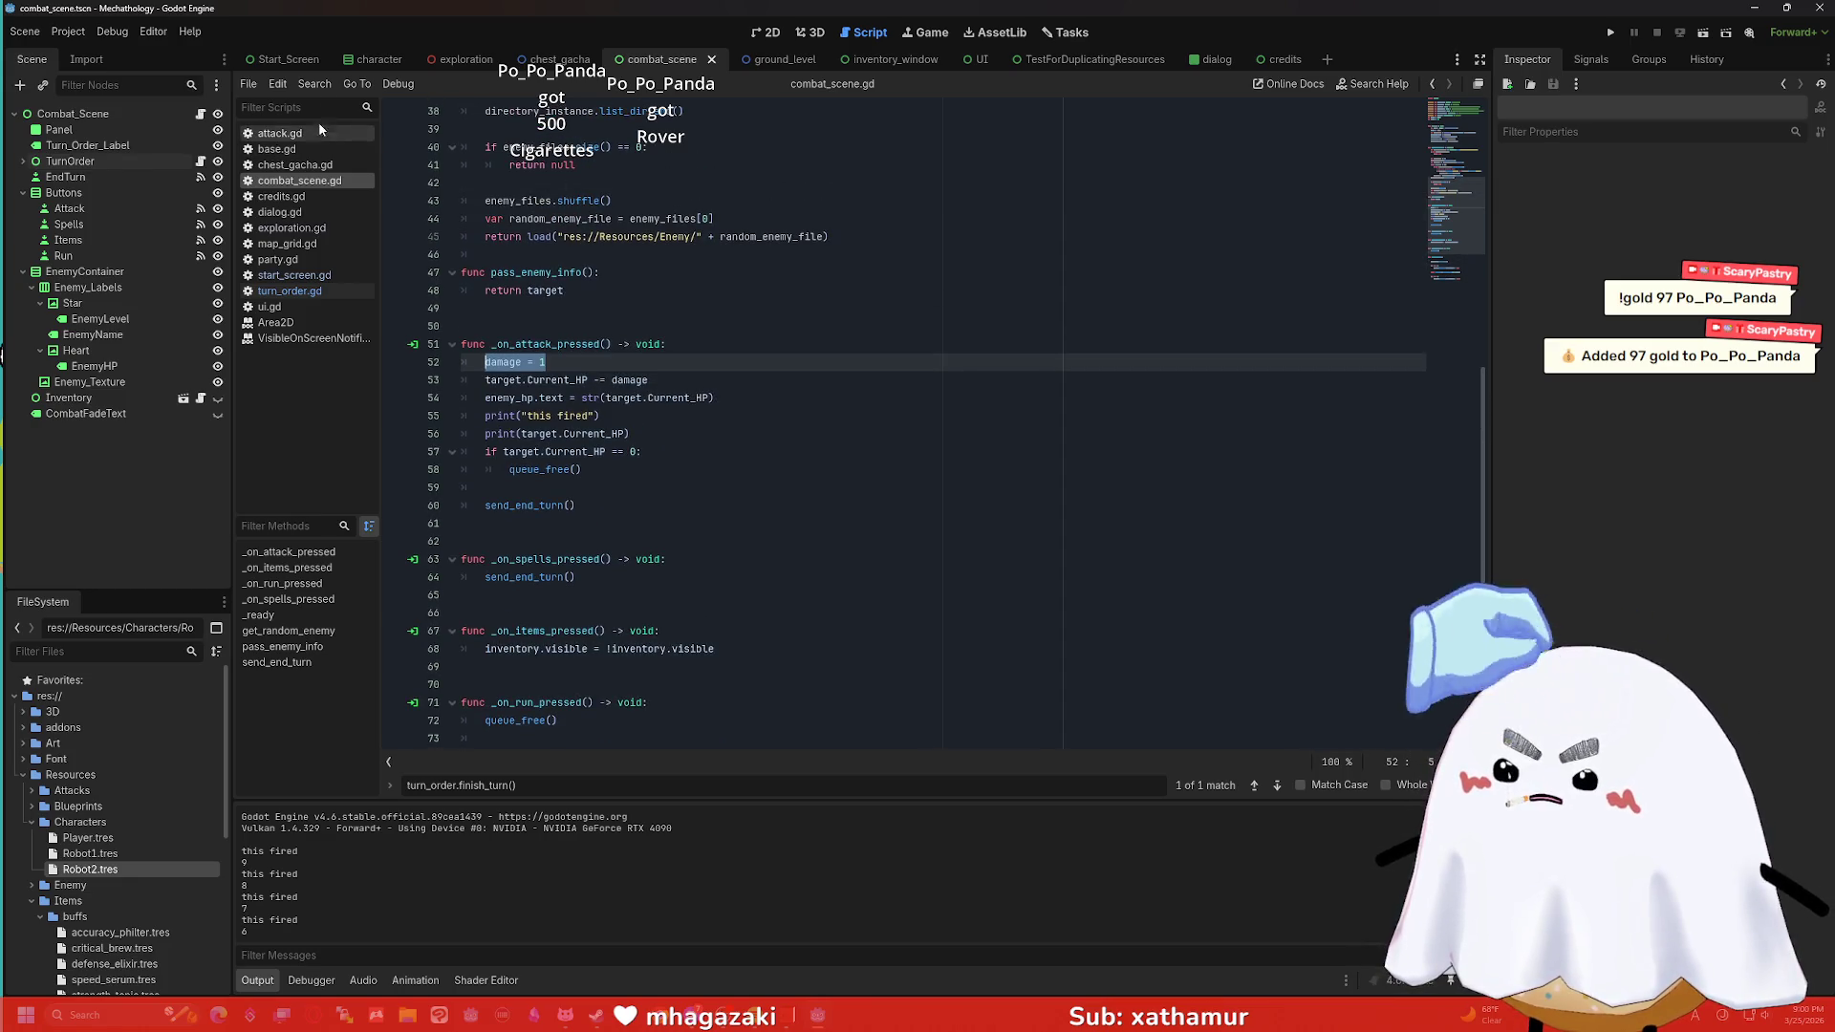
pyautogui.scroll(12, 678, 304)
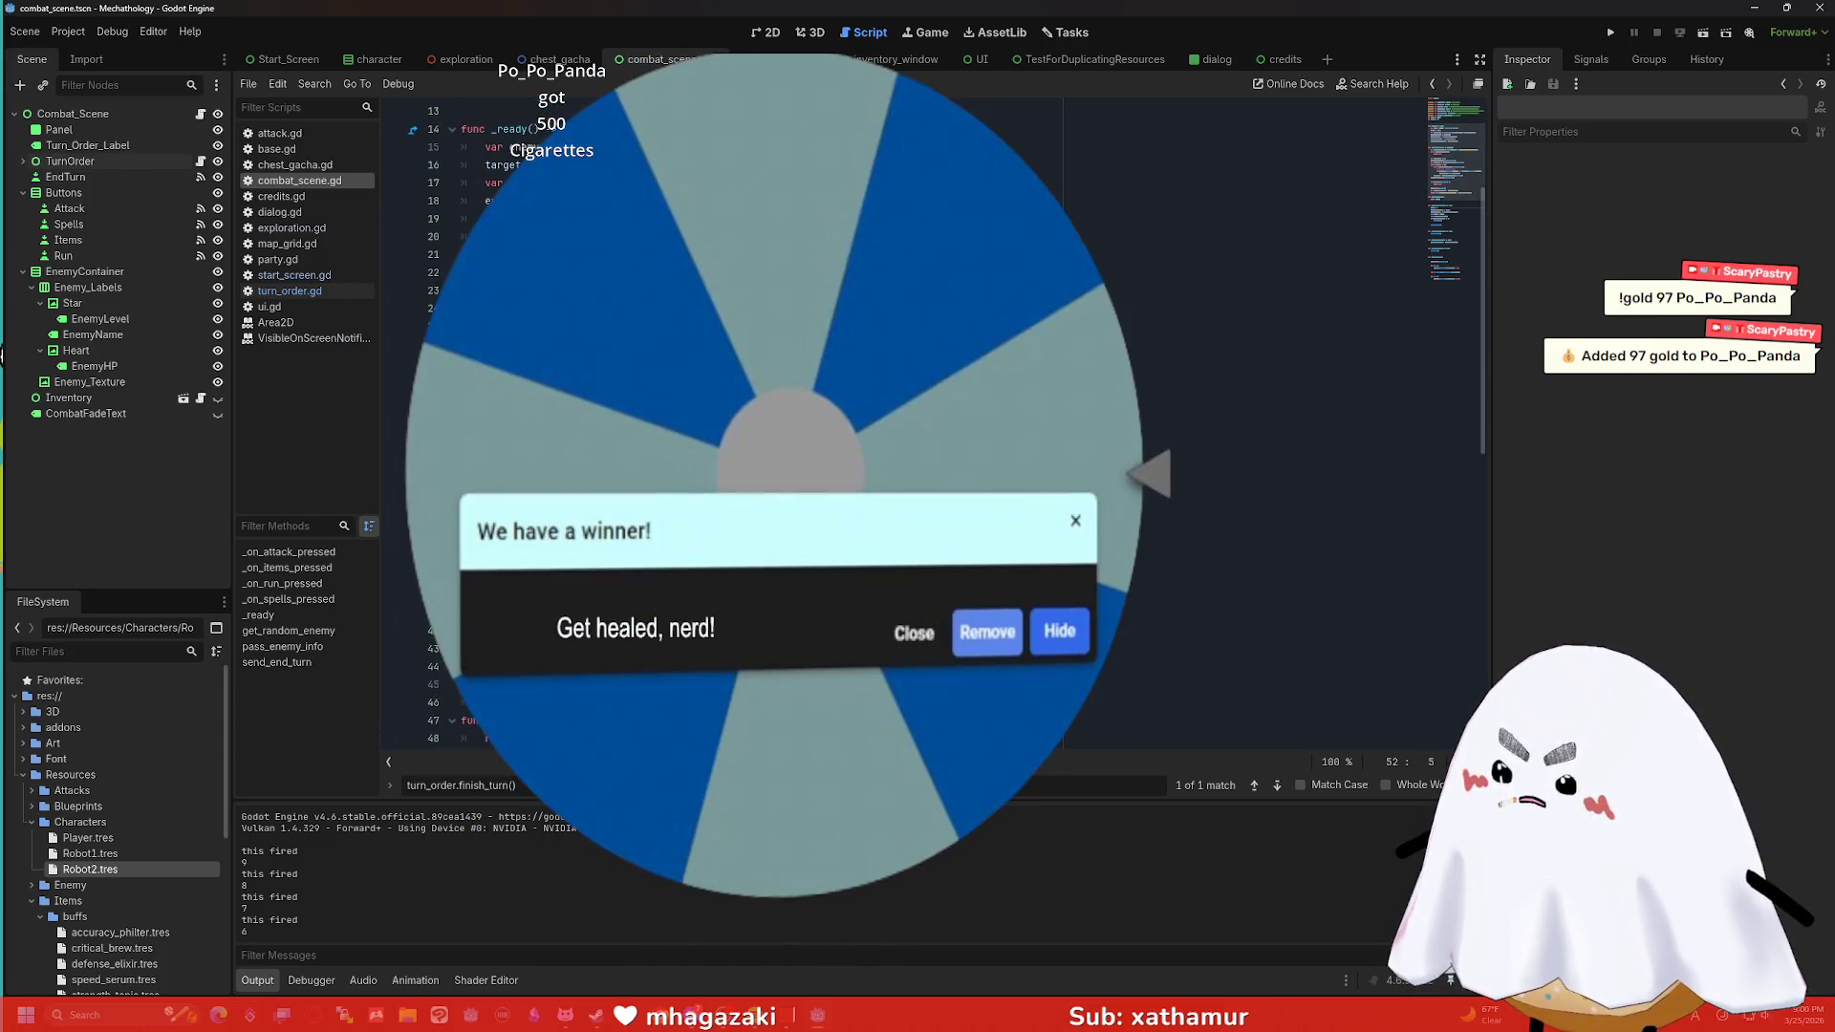
pyautogui.scroll(-6, 765, 421)
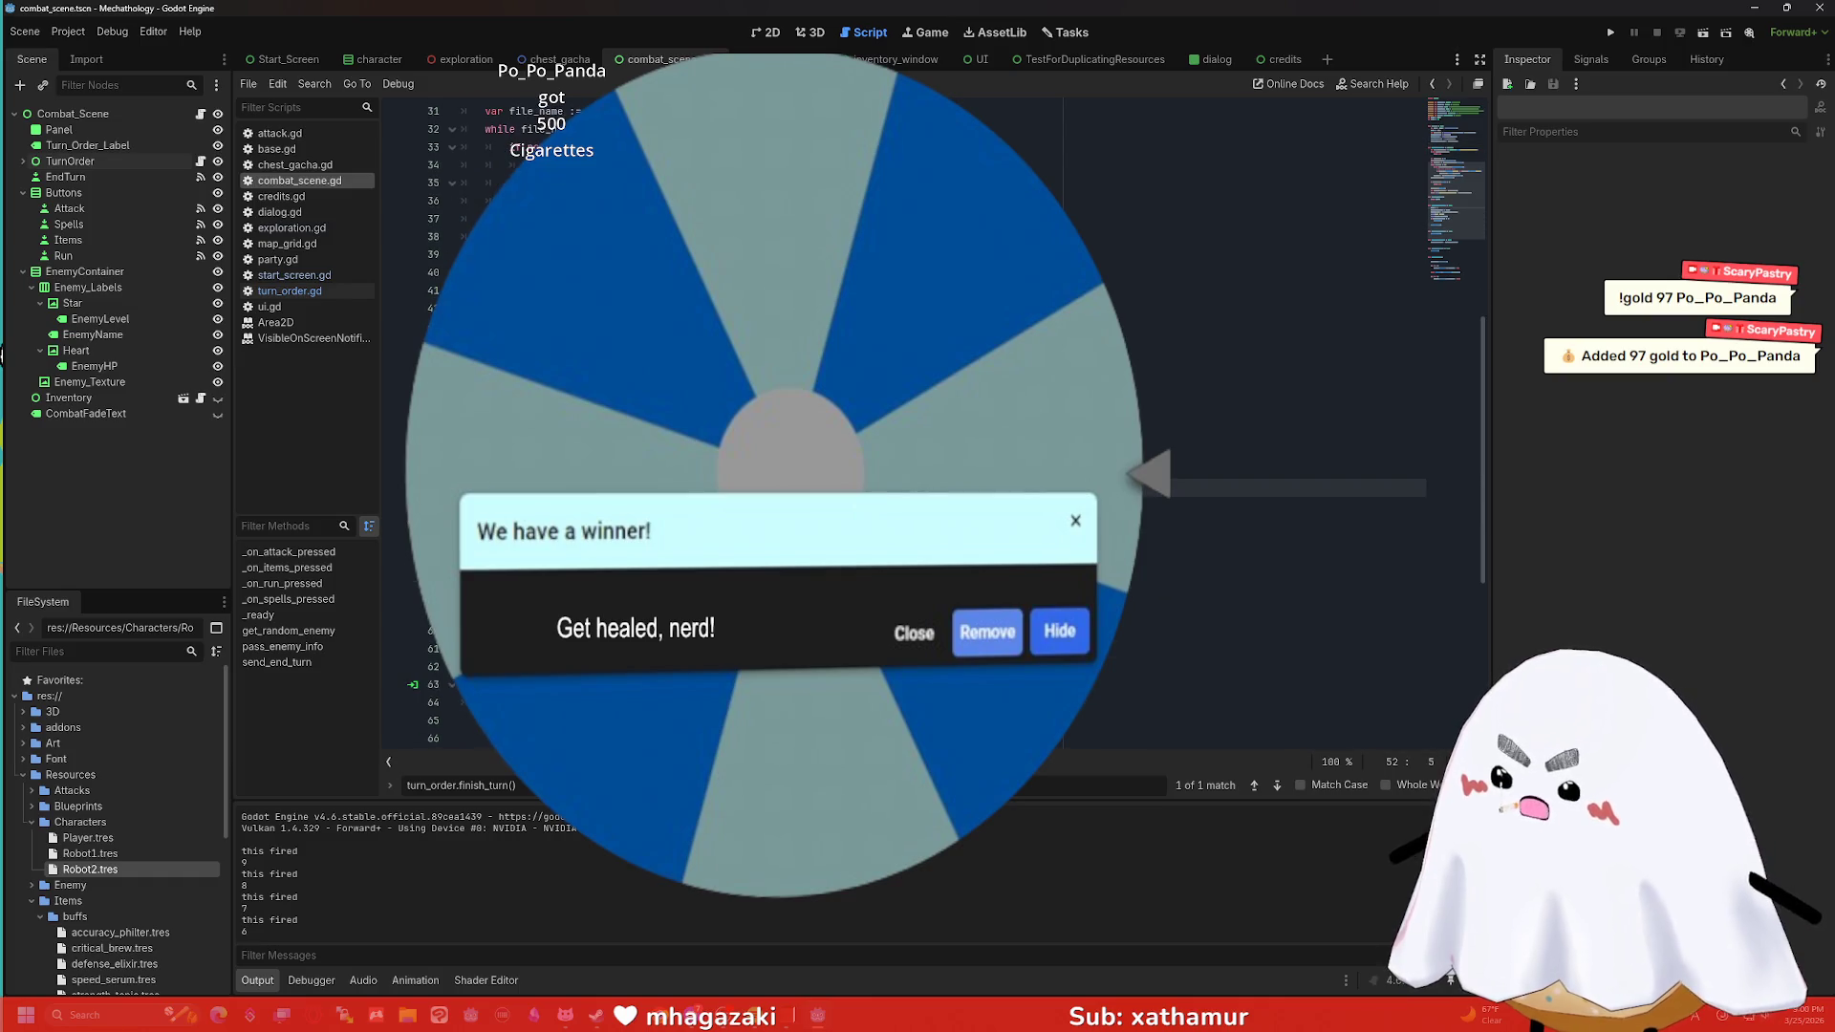
pyautogui.scroll(-2, 765, 421)
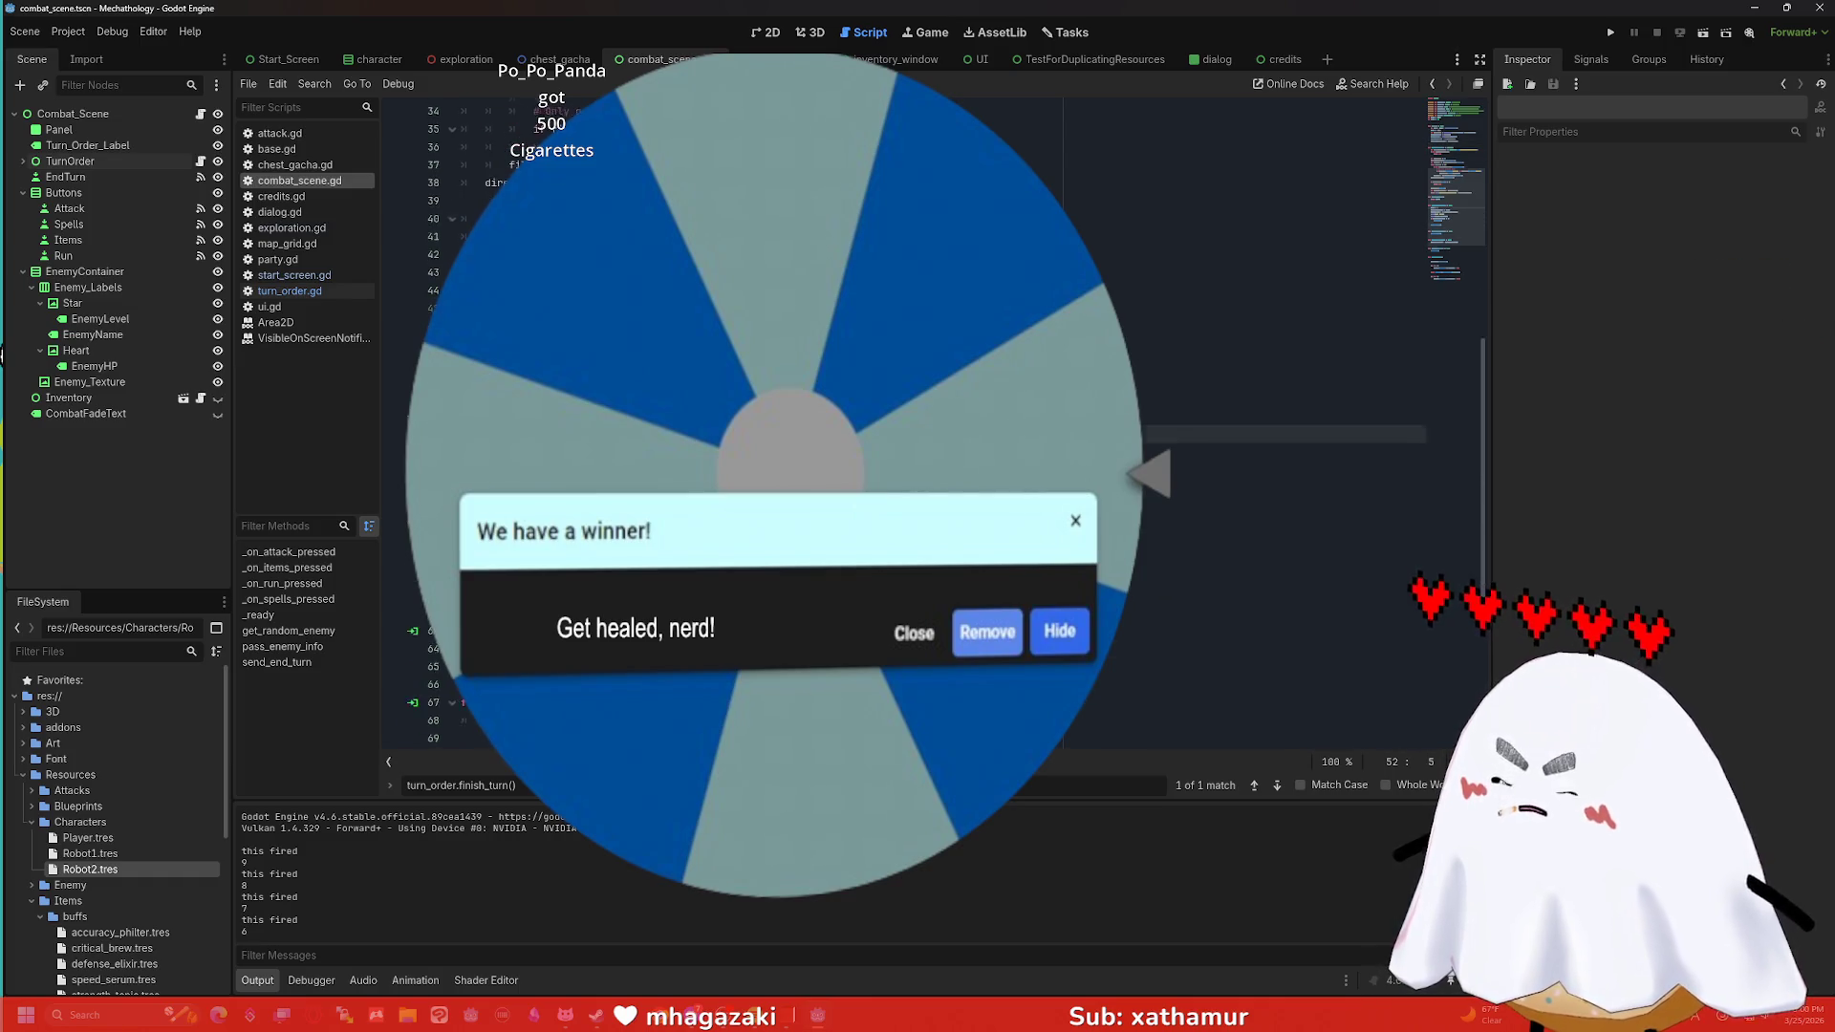
pyautogui.scroll(-2, 765, 421)
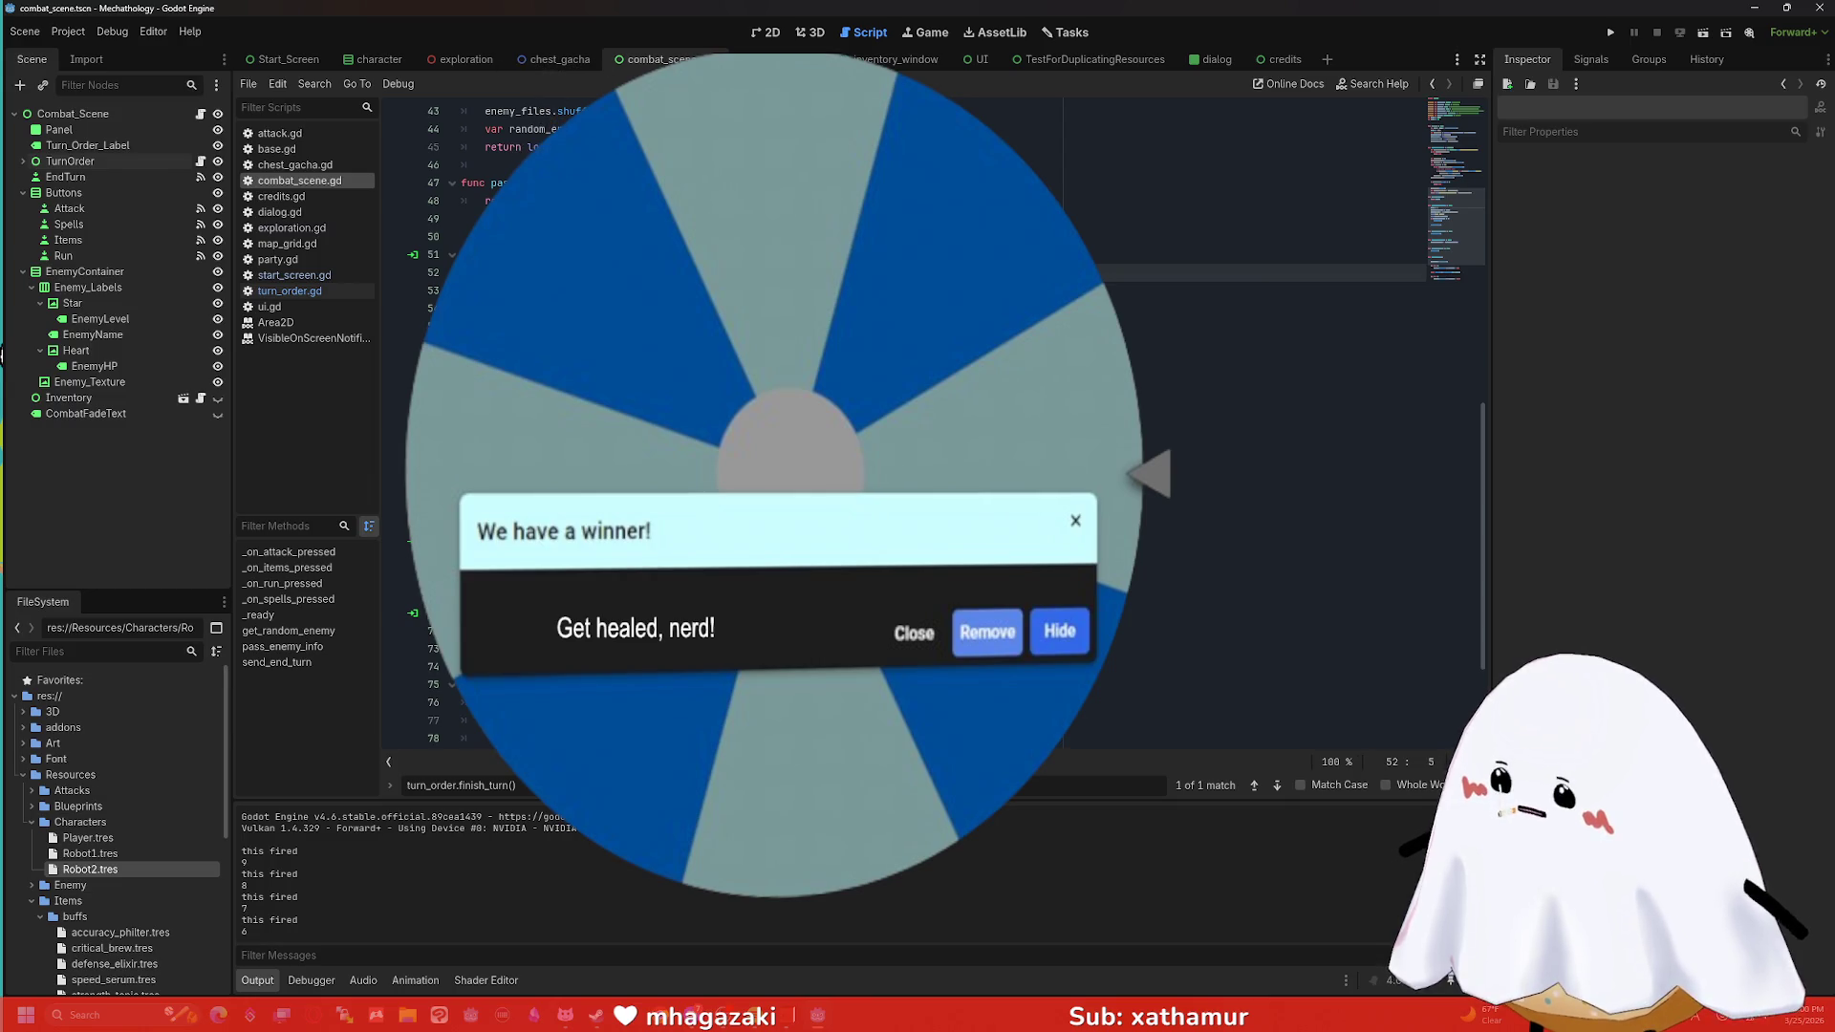
pyautogui.scroll(14, 765, 421)
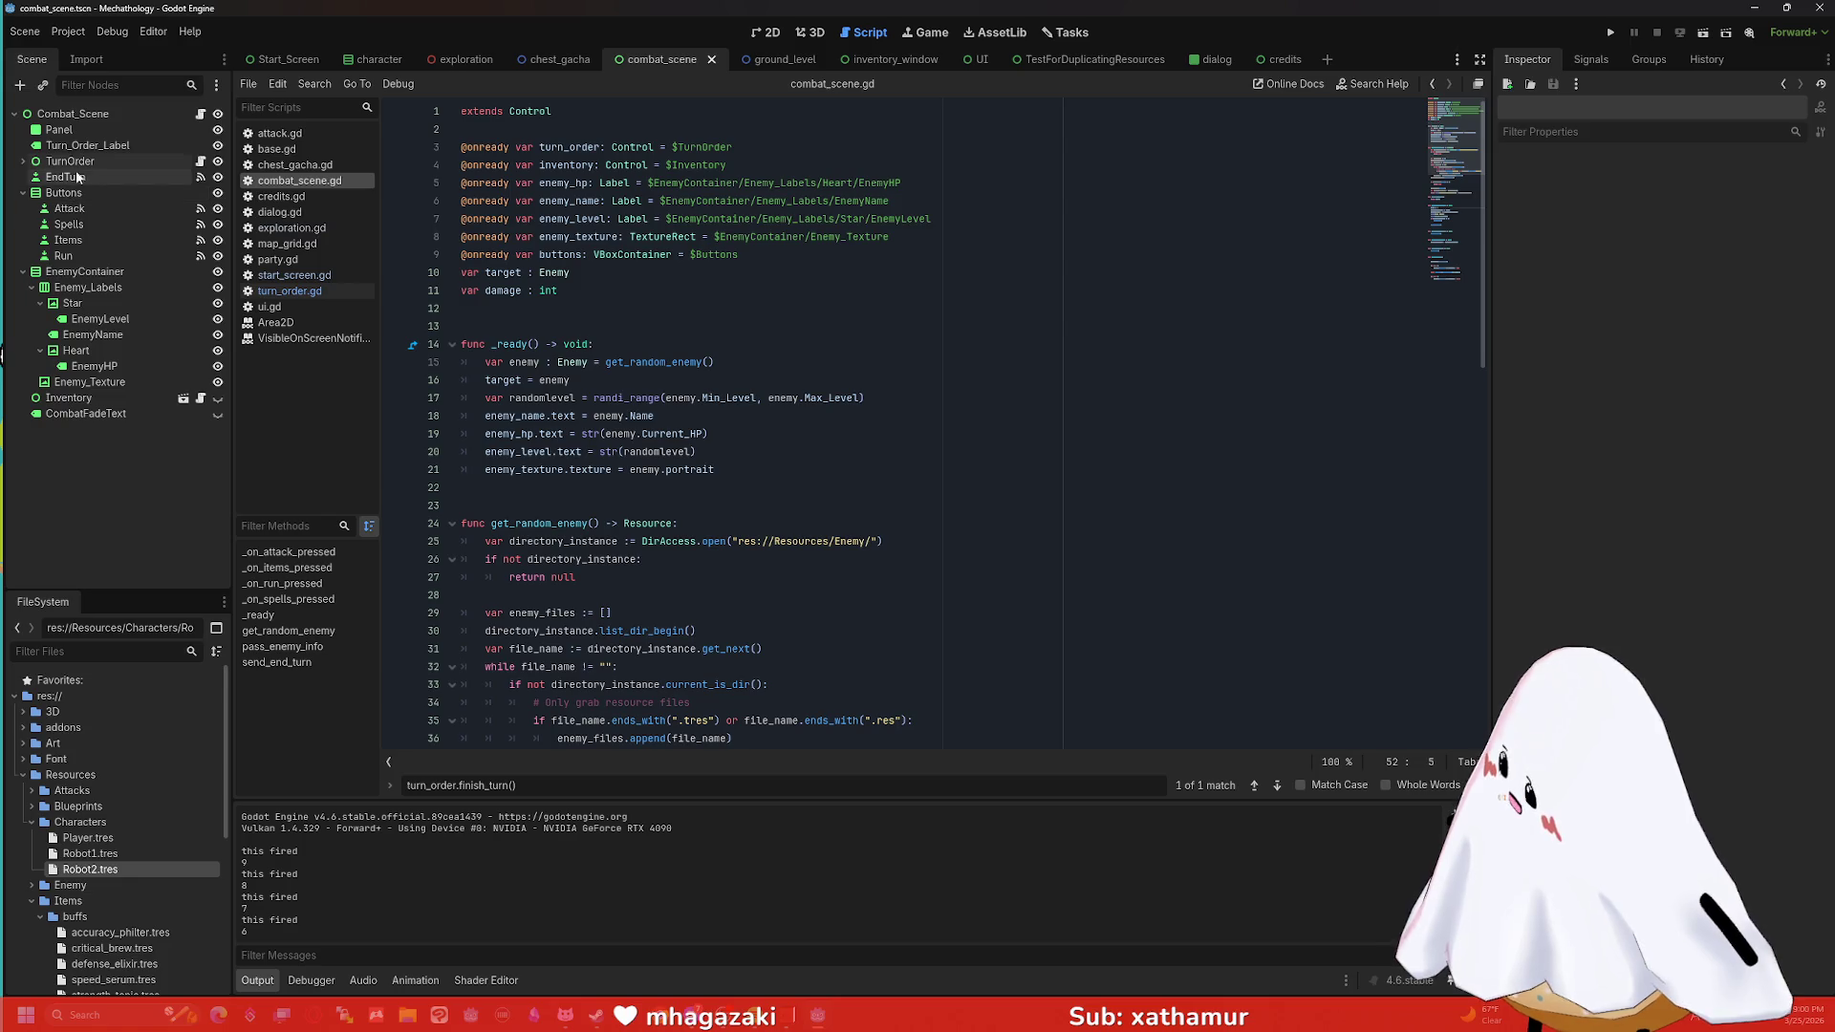
pyautogui.click(767, 32)
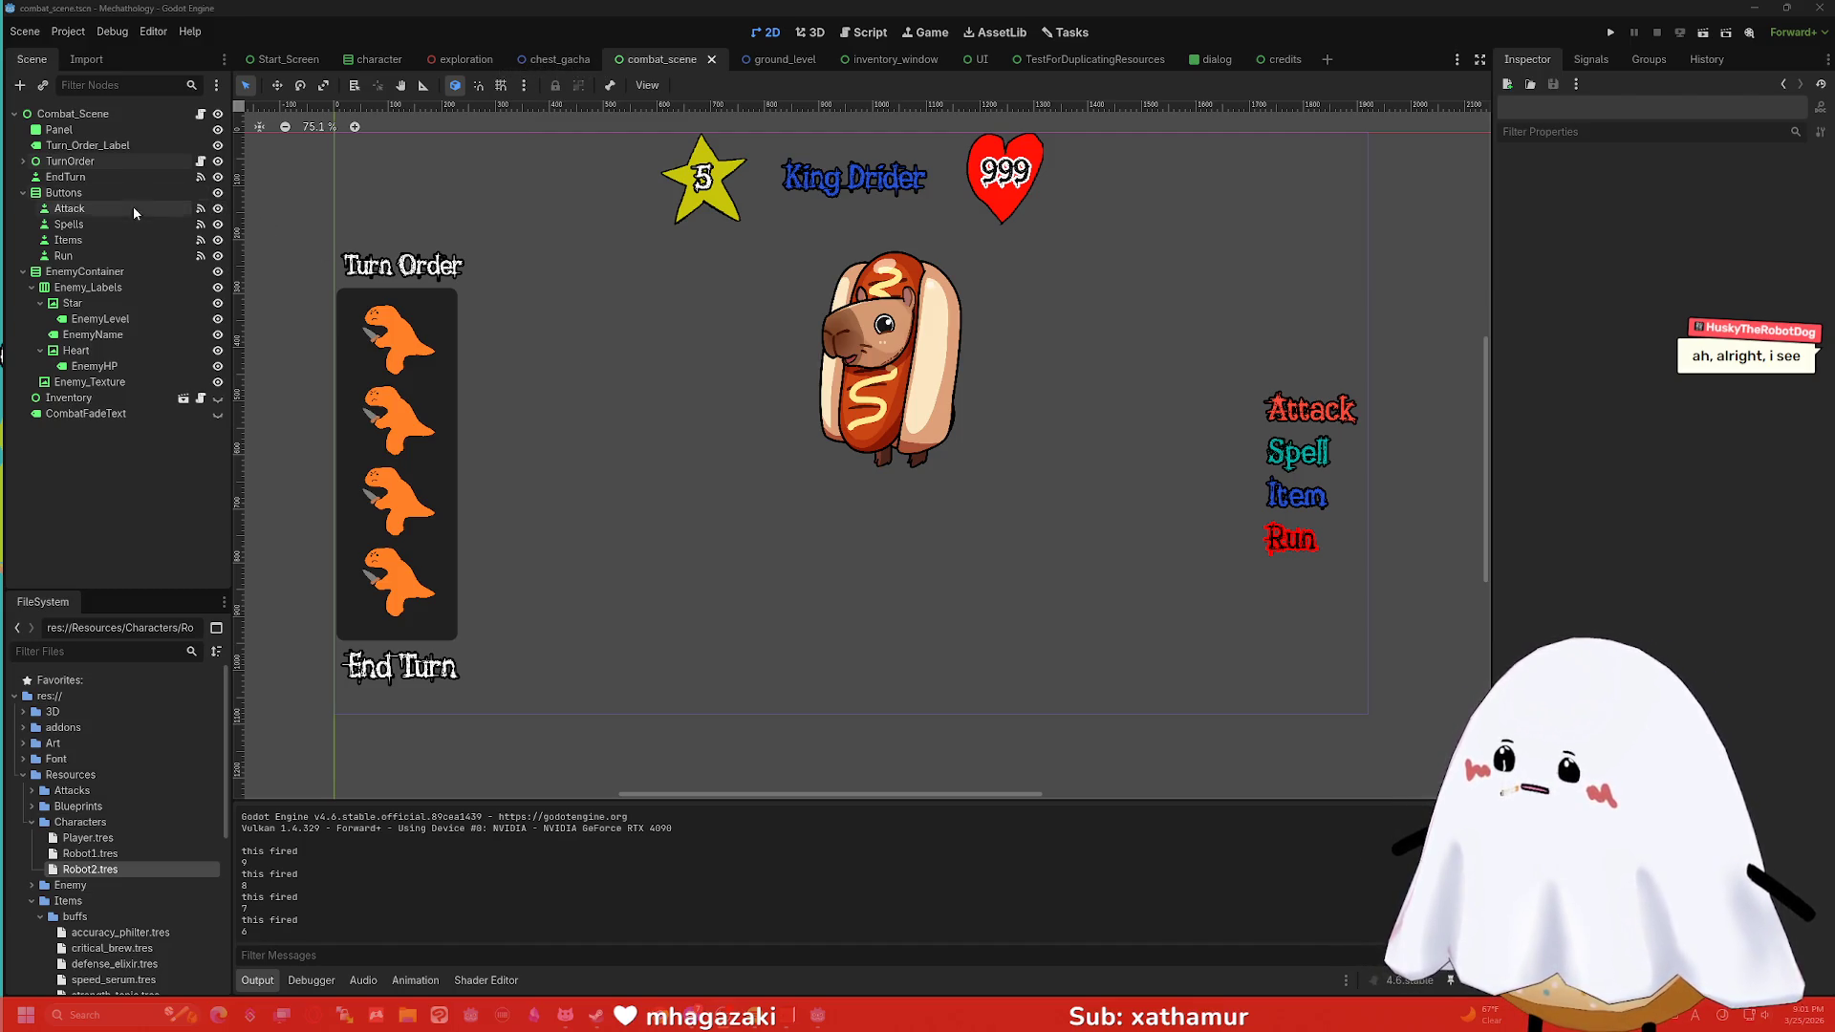
# Select the Items button node to inspect its 'Item' text and Button Release trigger.
pyautogui.click(117, 244)
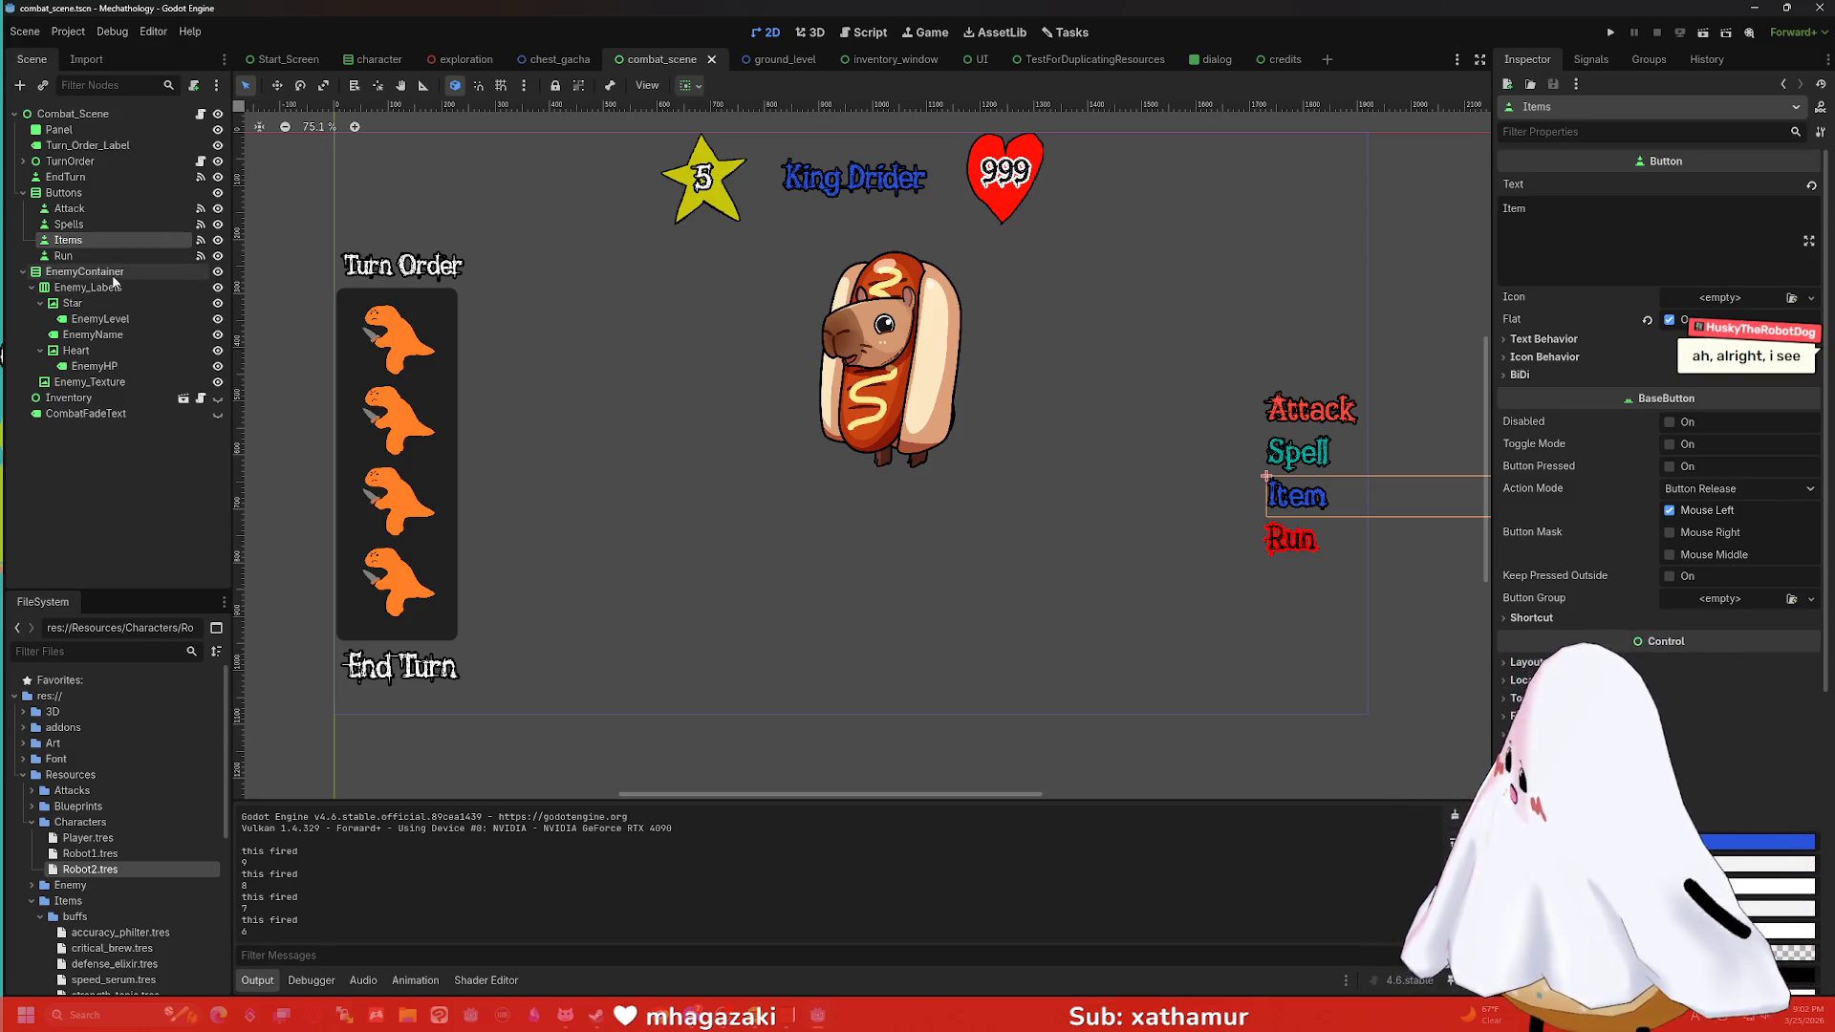
# Inspect the Run button and Combat_Scene root nodes, then return to the combat_scene.gd script.
pyautogui.click(91, 257)
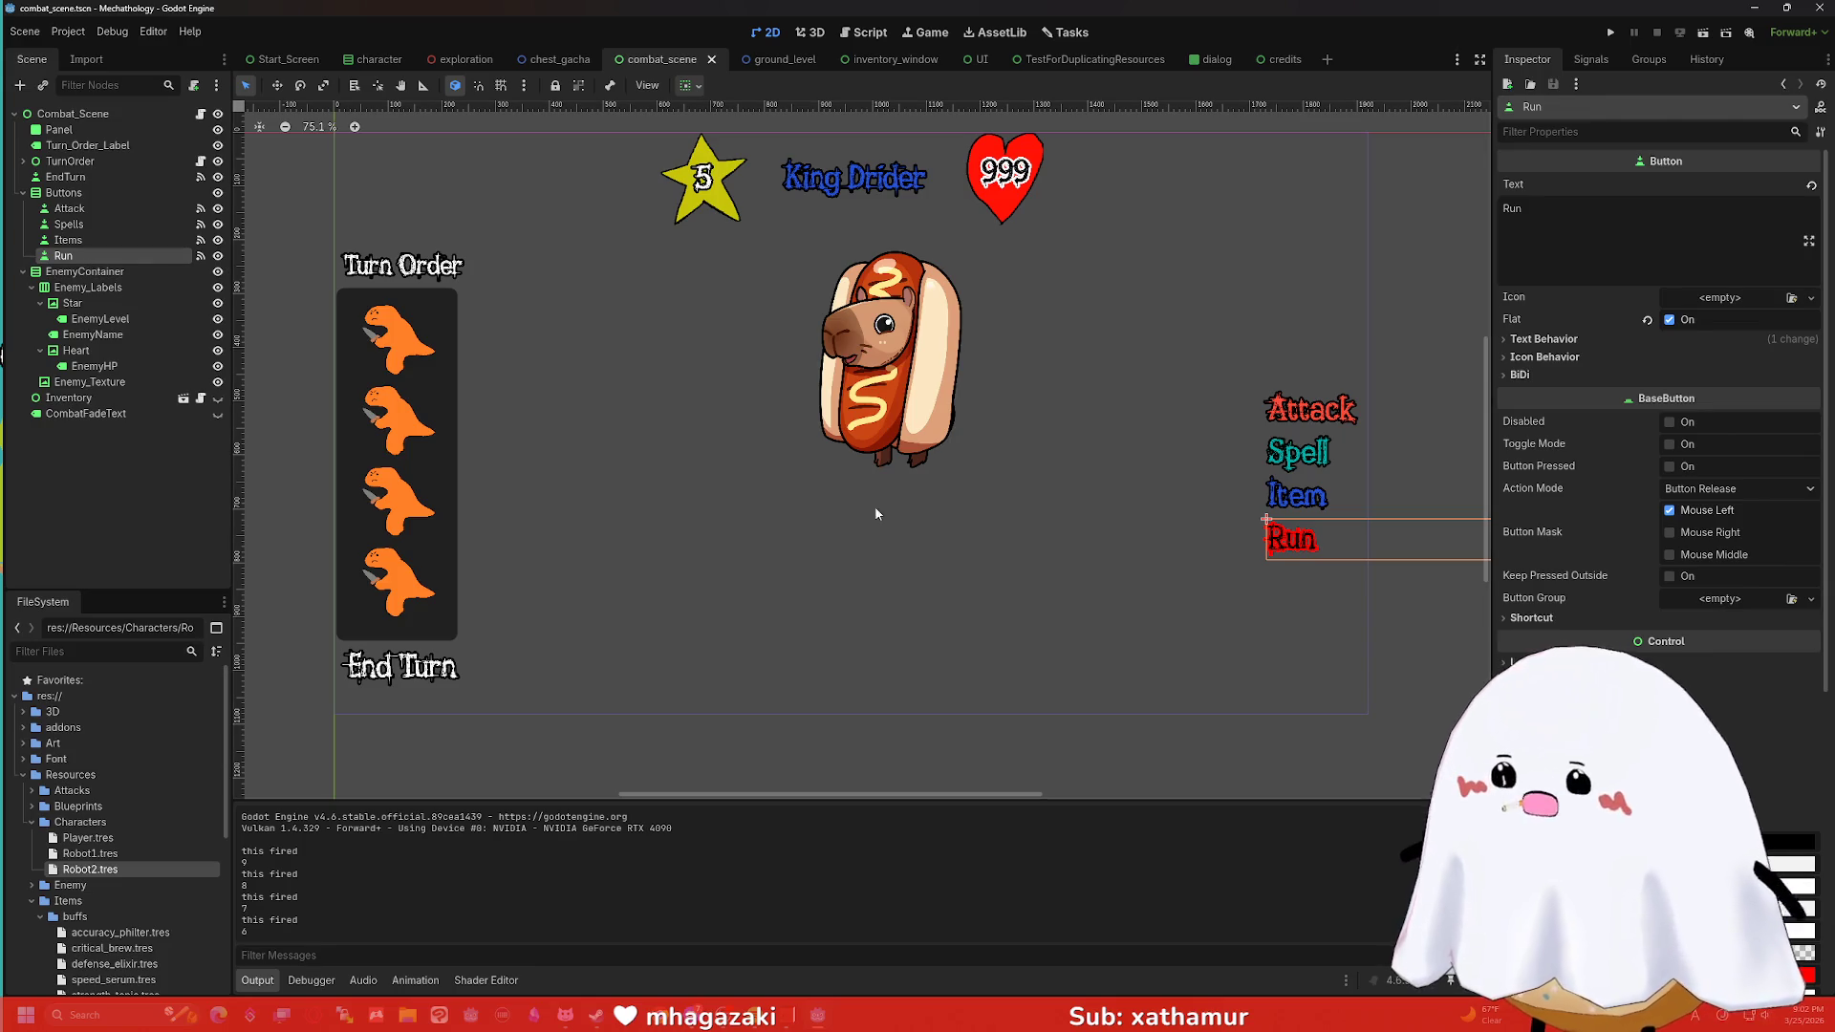
pyautogui.click(960, 554)
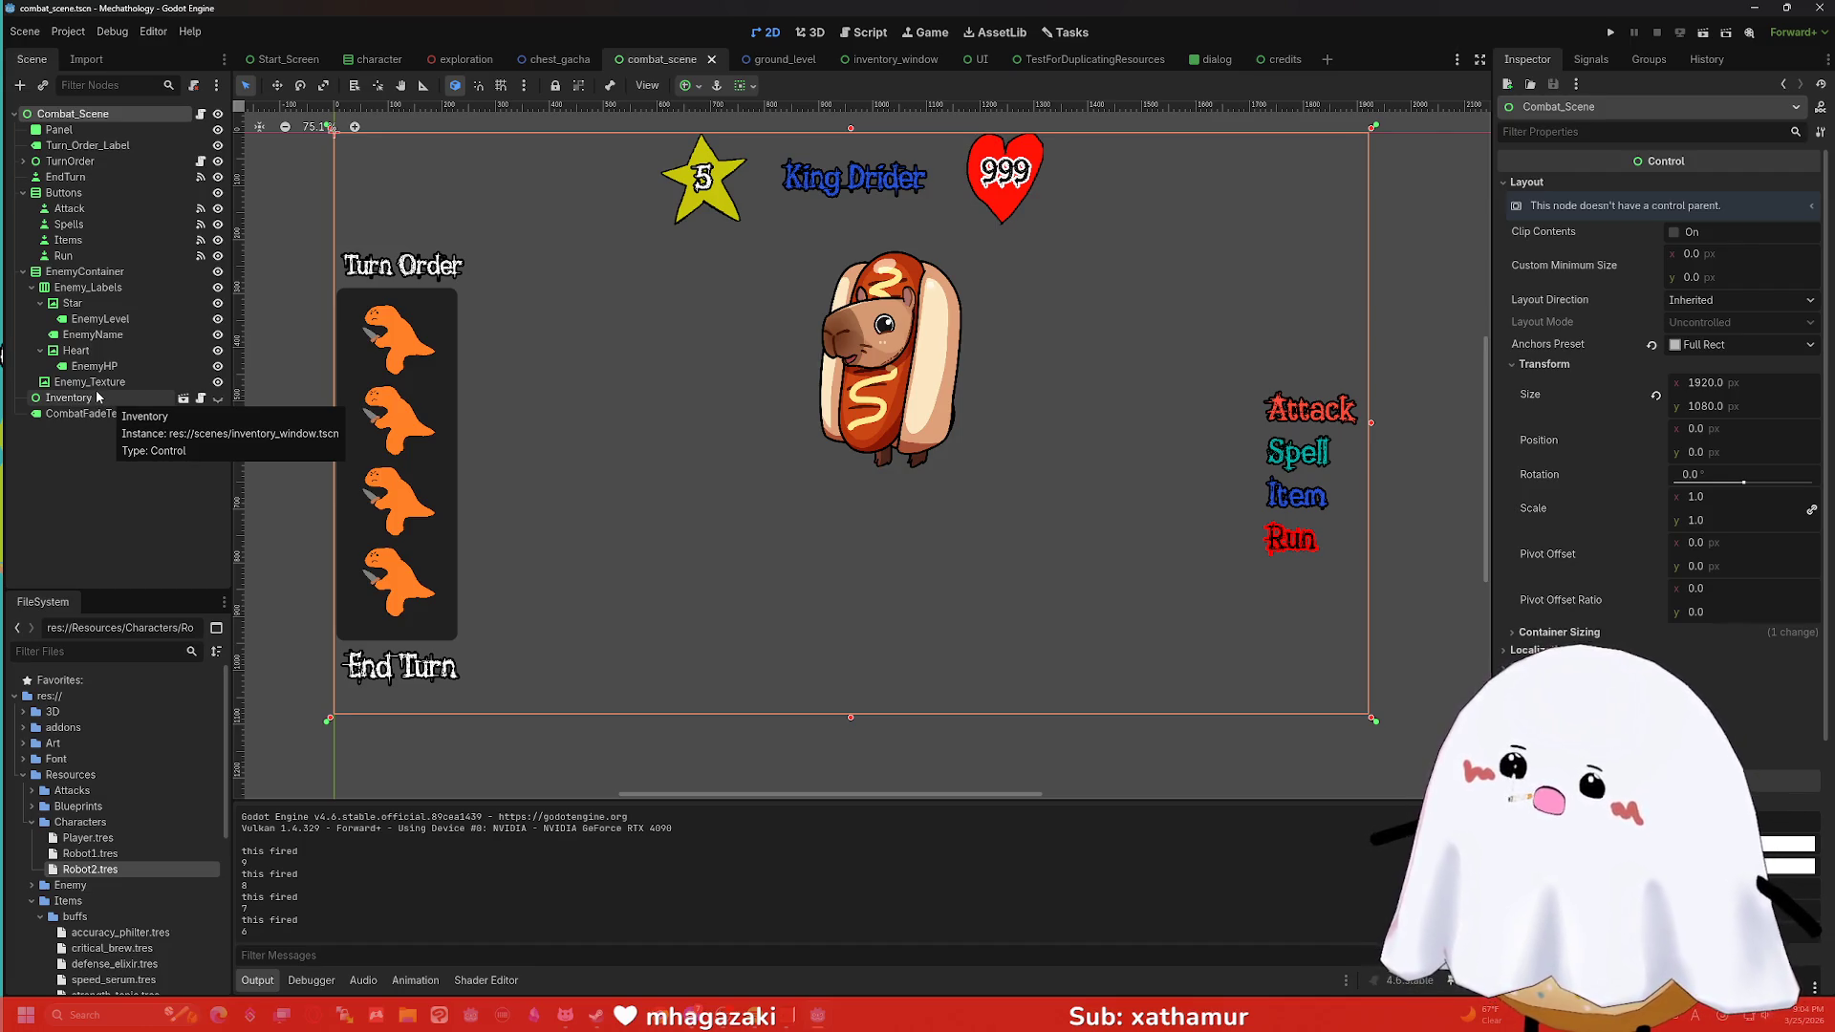
pyautogui.click(865, 33)
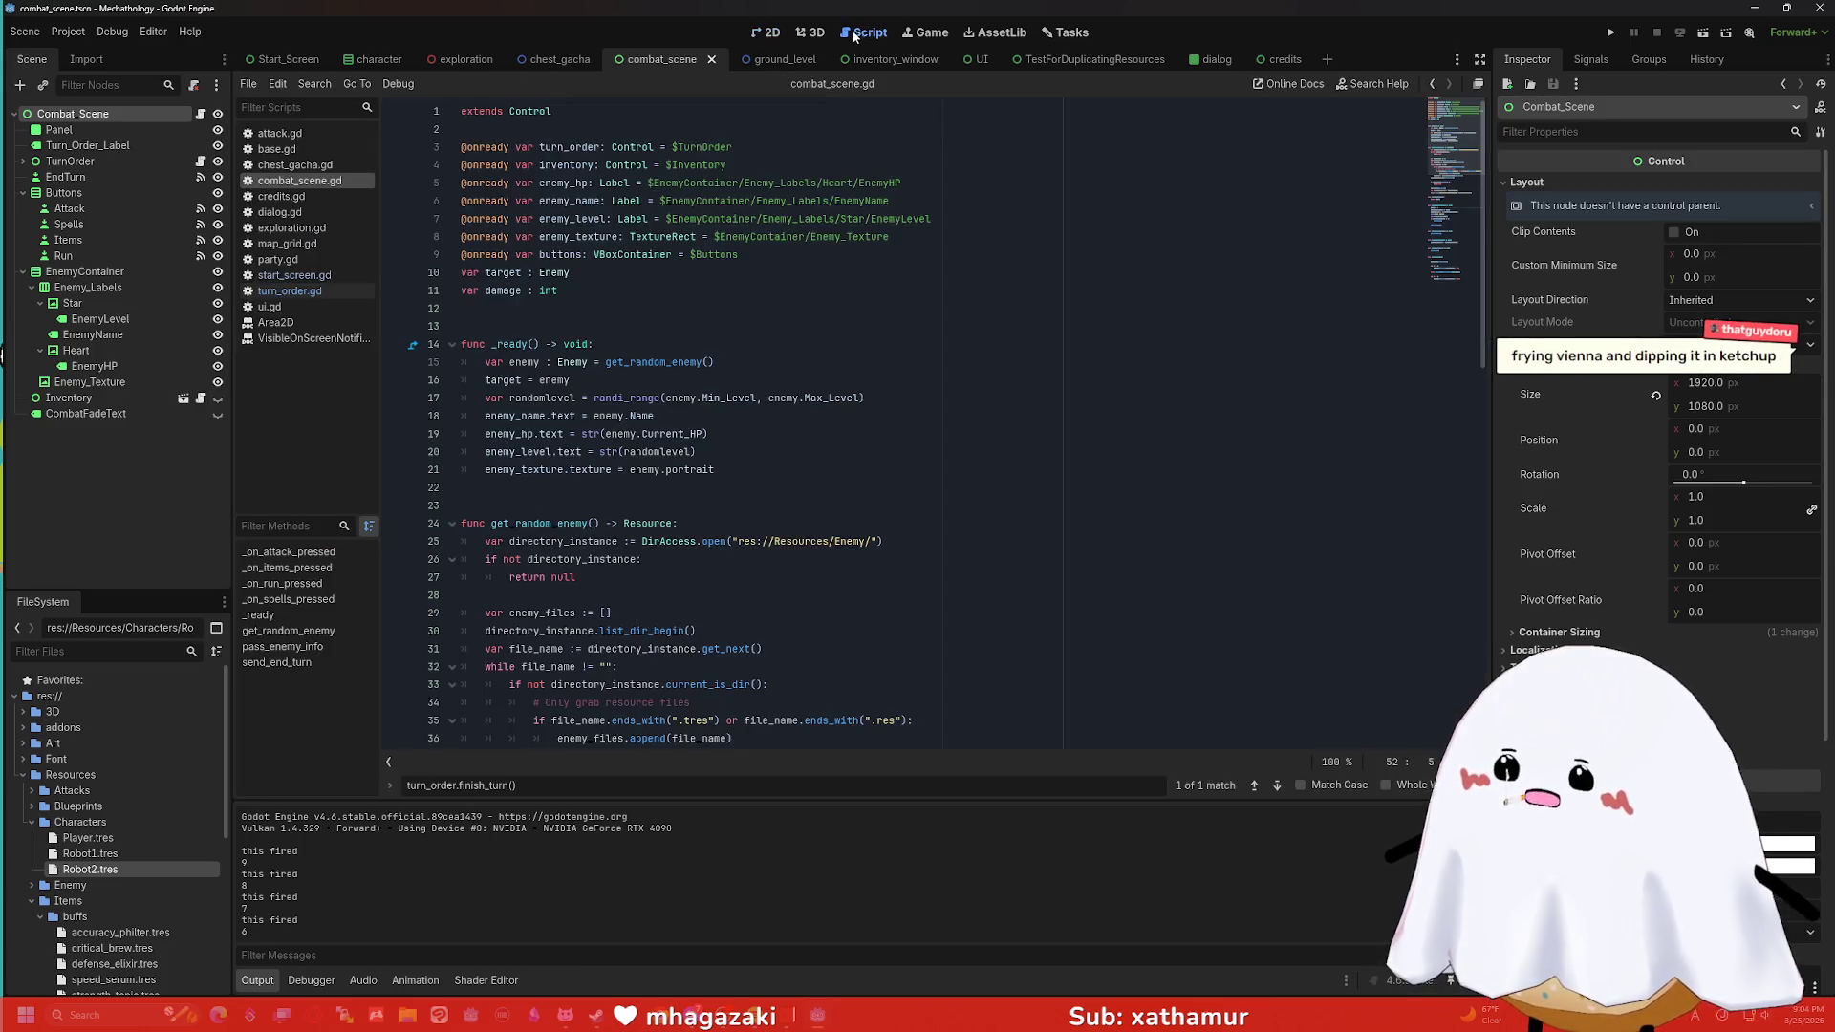
# Glance at the inventory_window scene in 2D, then switch back to editing combat_scene.gd.
pyautogui.click(811, 32)
pyautogui.click(873, 58)
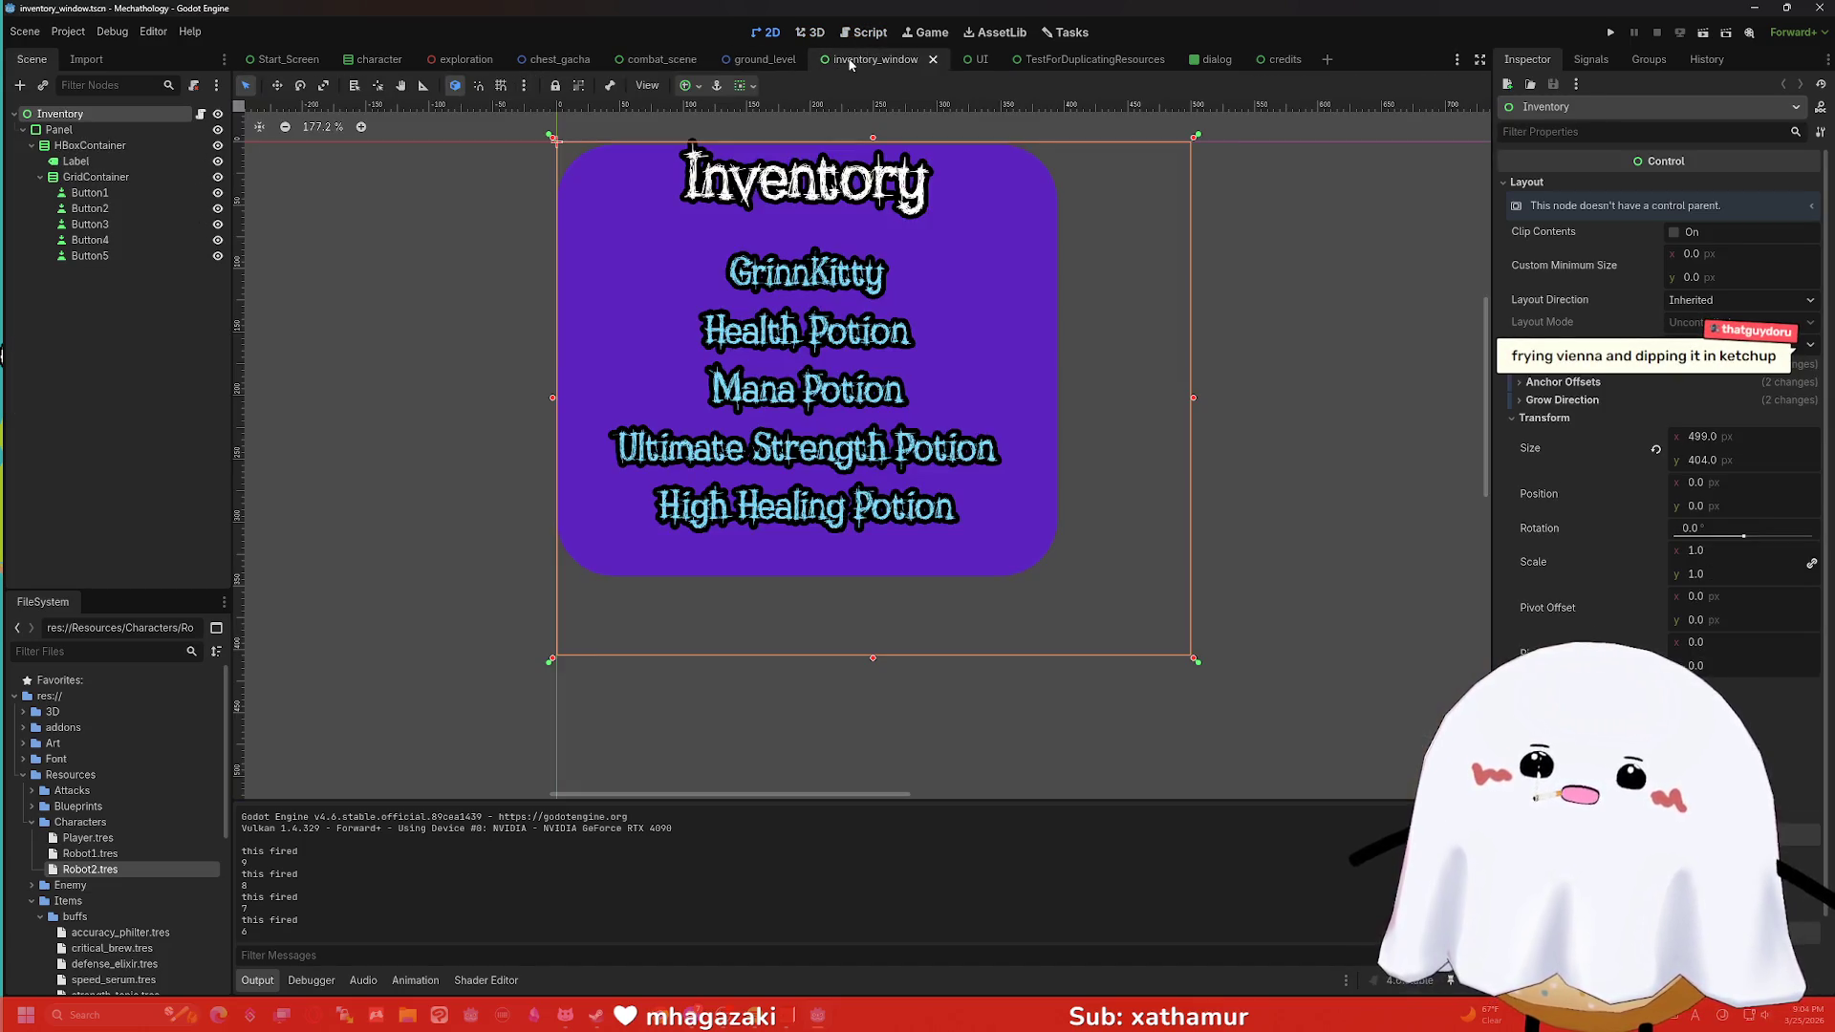
pyautogui.click(865, 32)
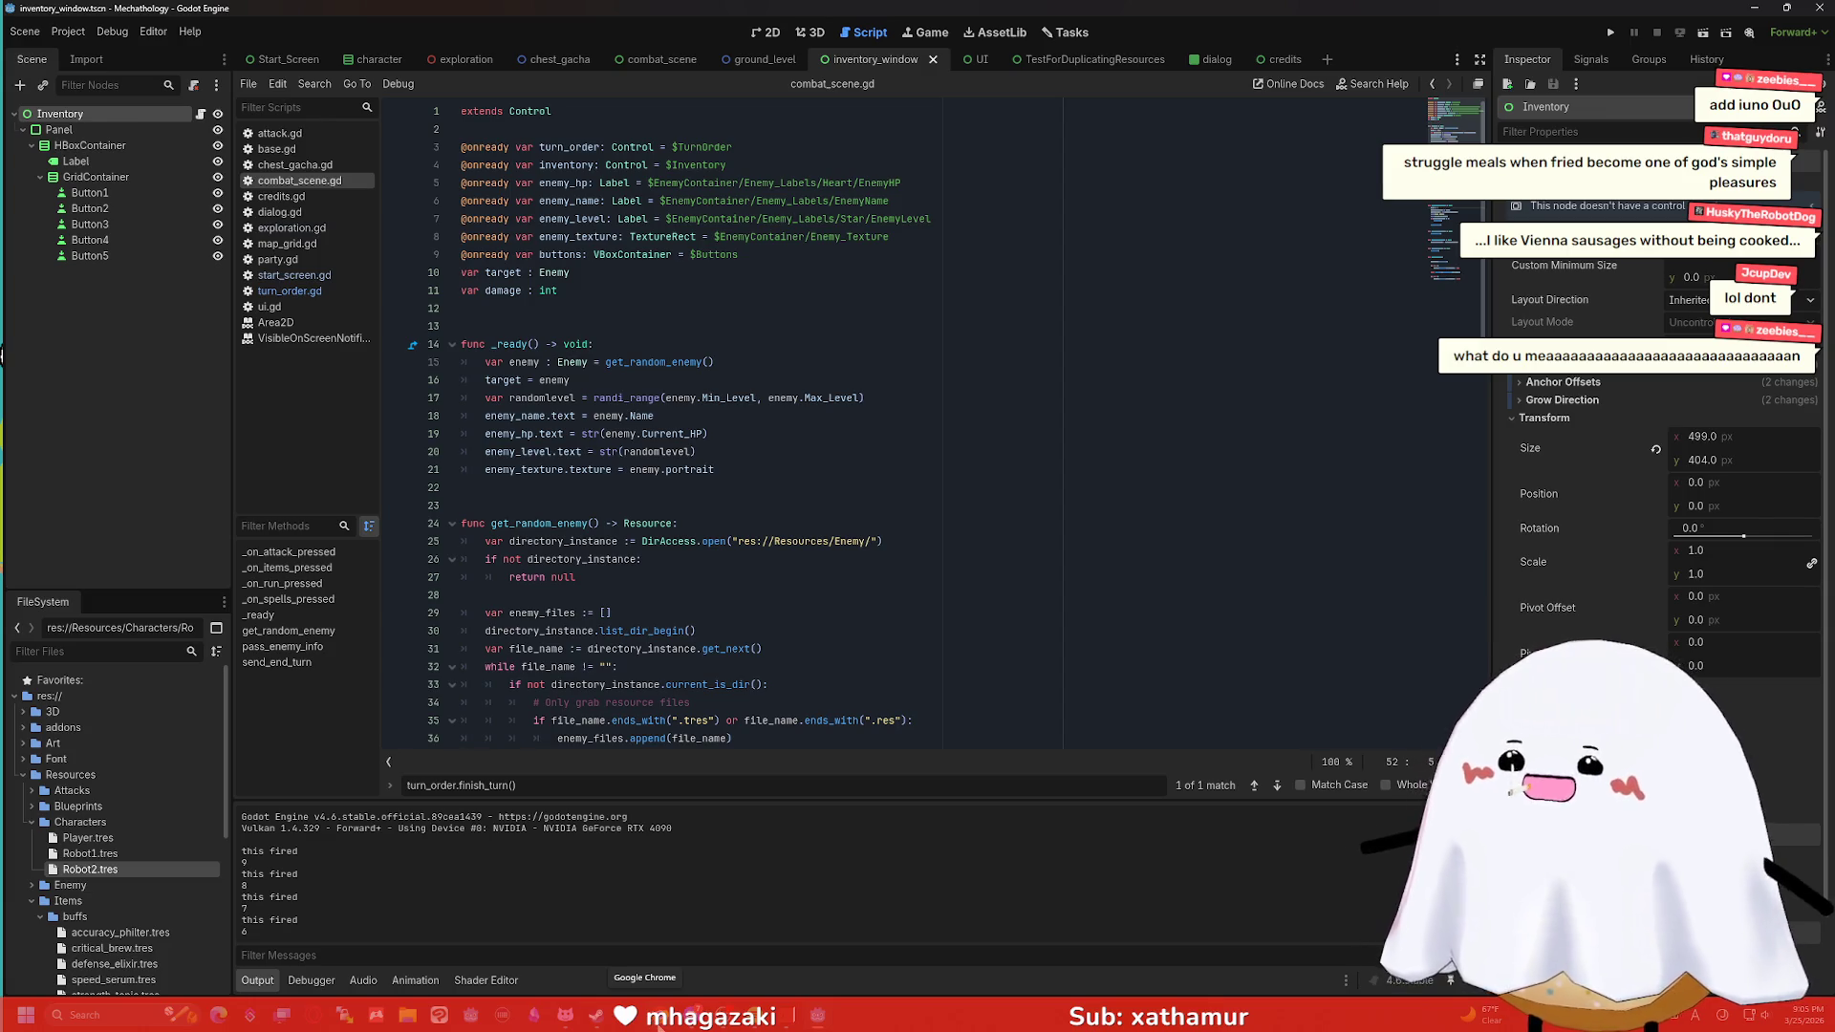
# Bring Clip Studio Paint to the front and shift its window to the right.
pyautogui.click(408, 1015)
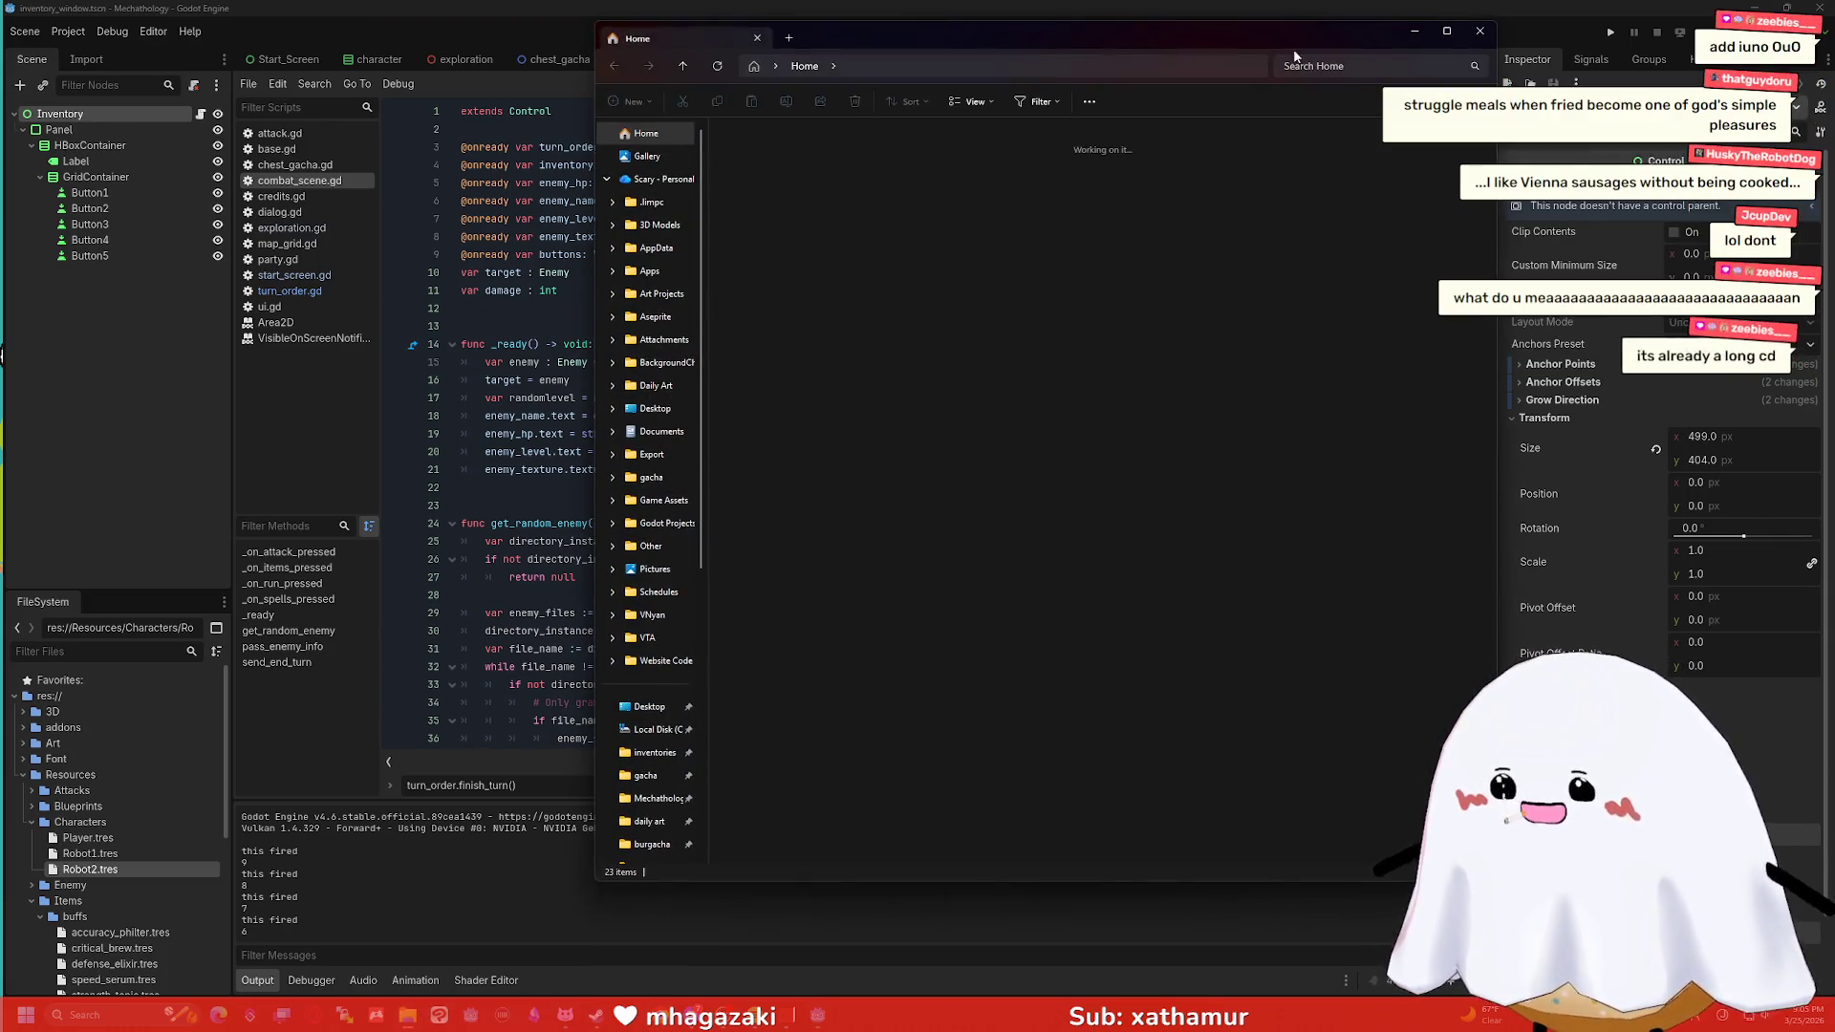
pyautogui.click(408, 1015)
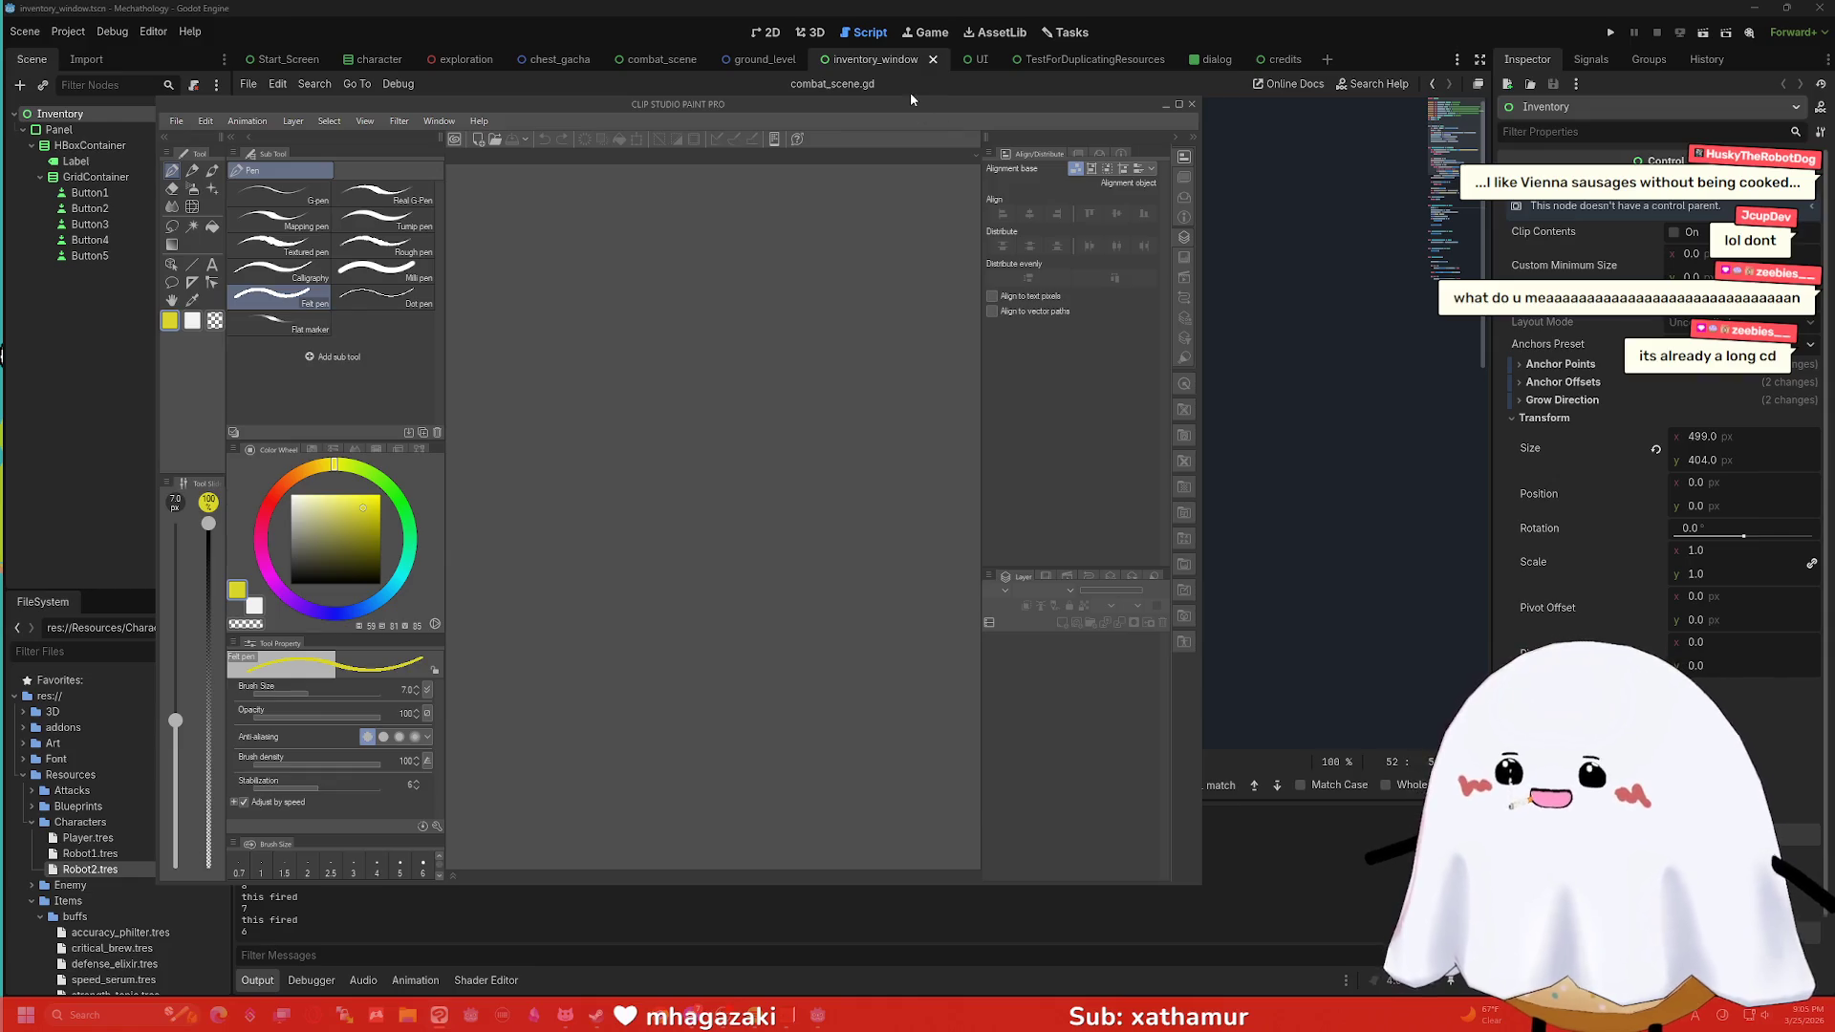
pyautogui.click(910, 93)
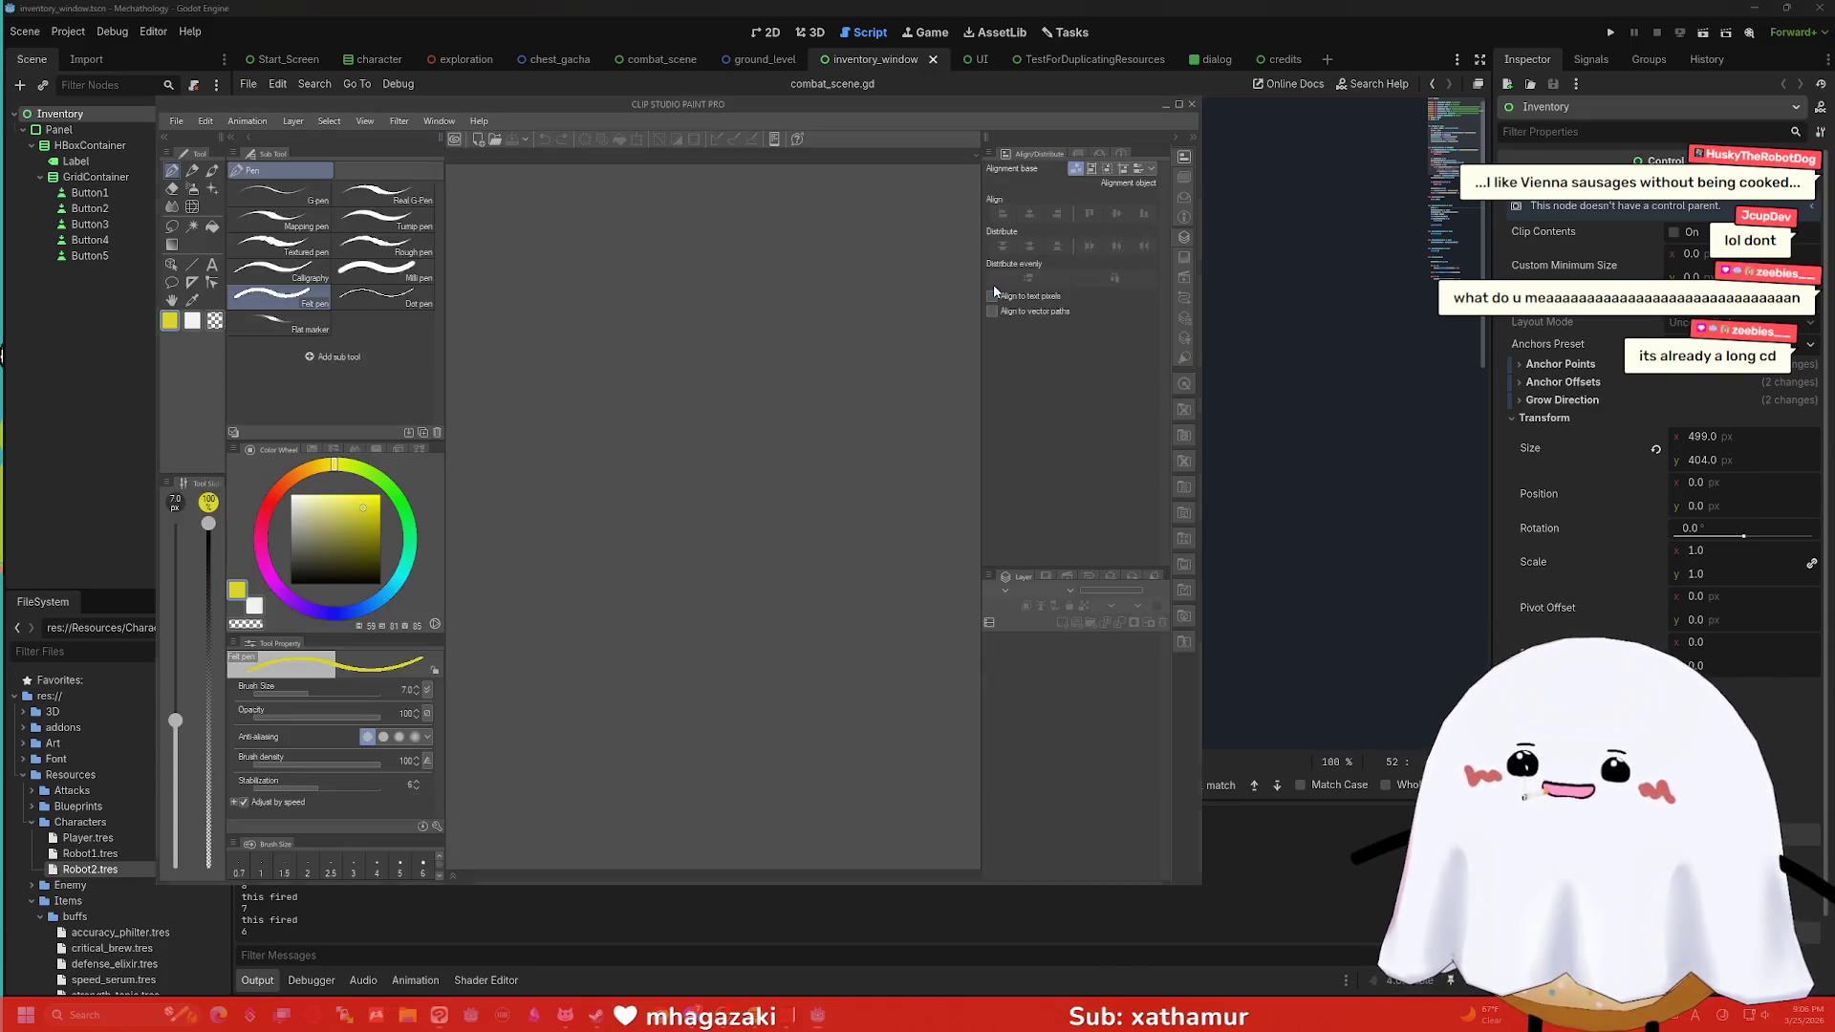
pyautogui.click(874, 85)
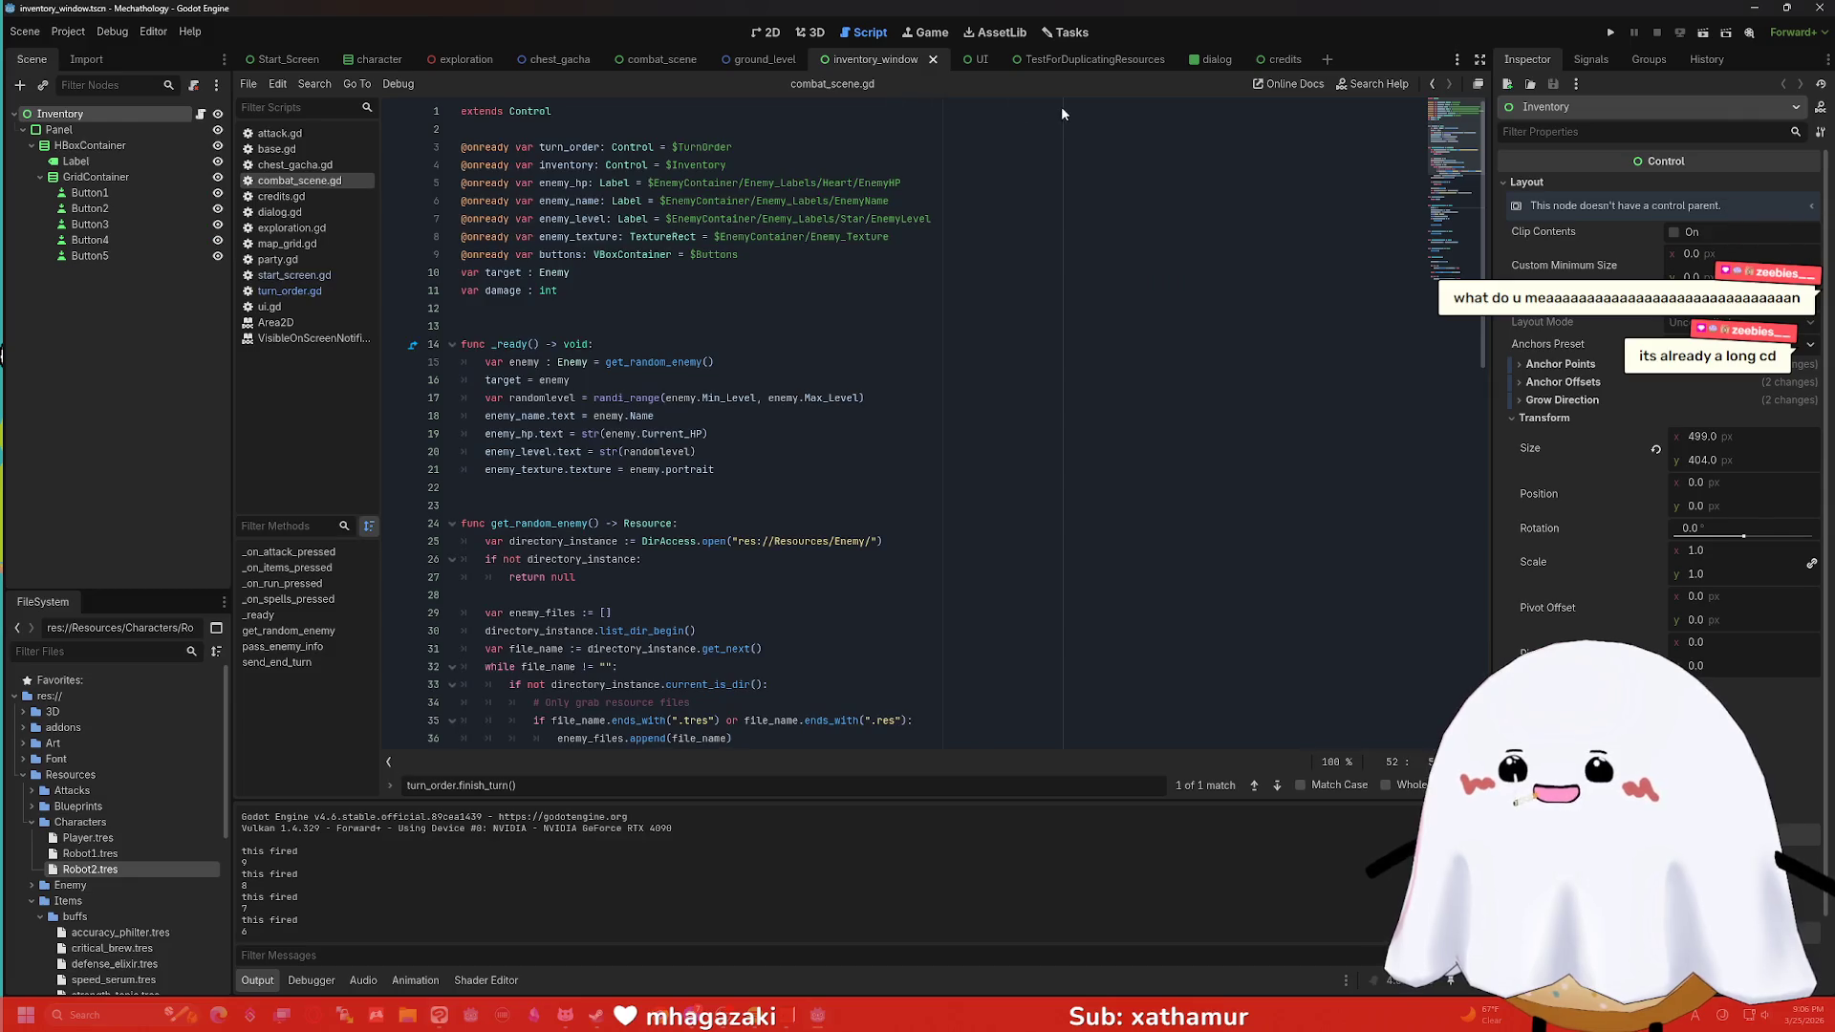
pyautogui.hotkey('alt', 'Tab')
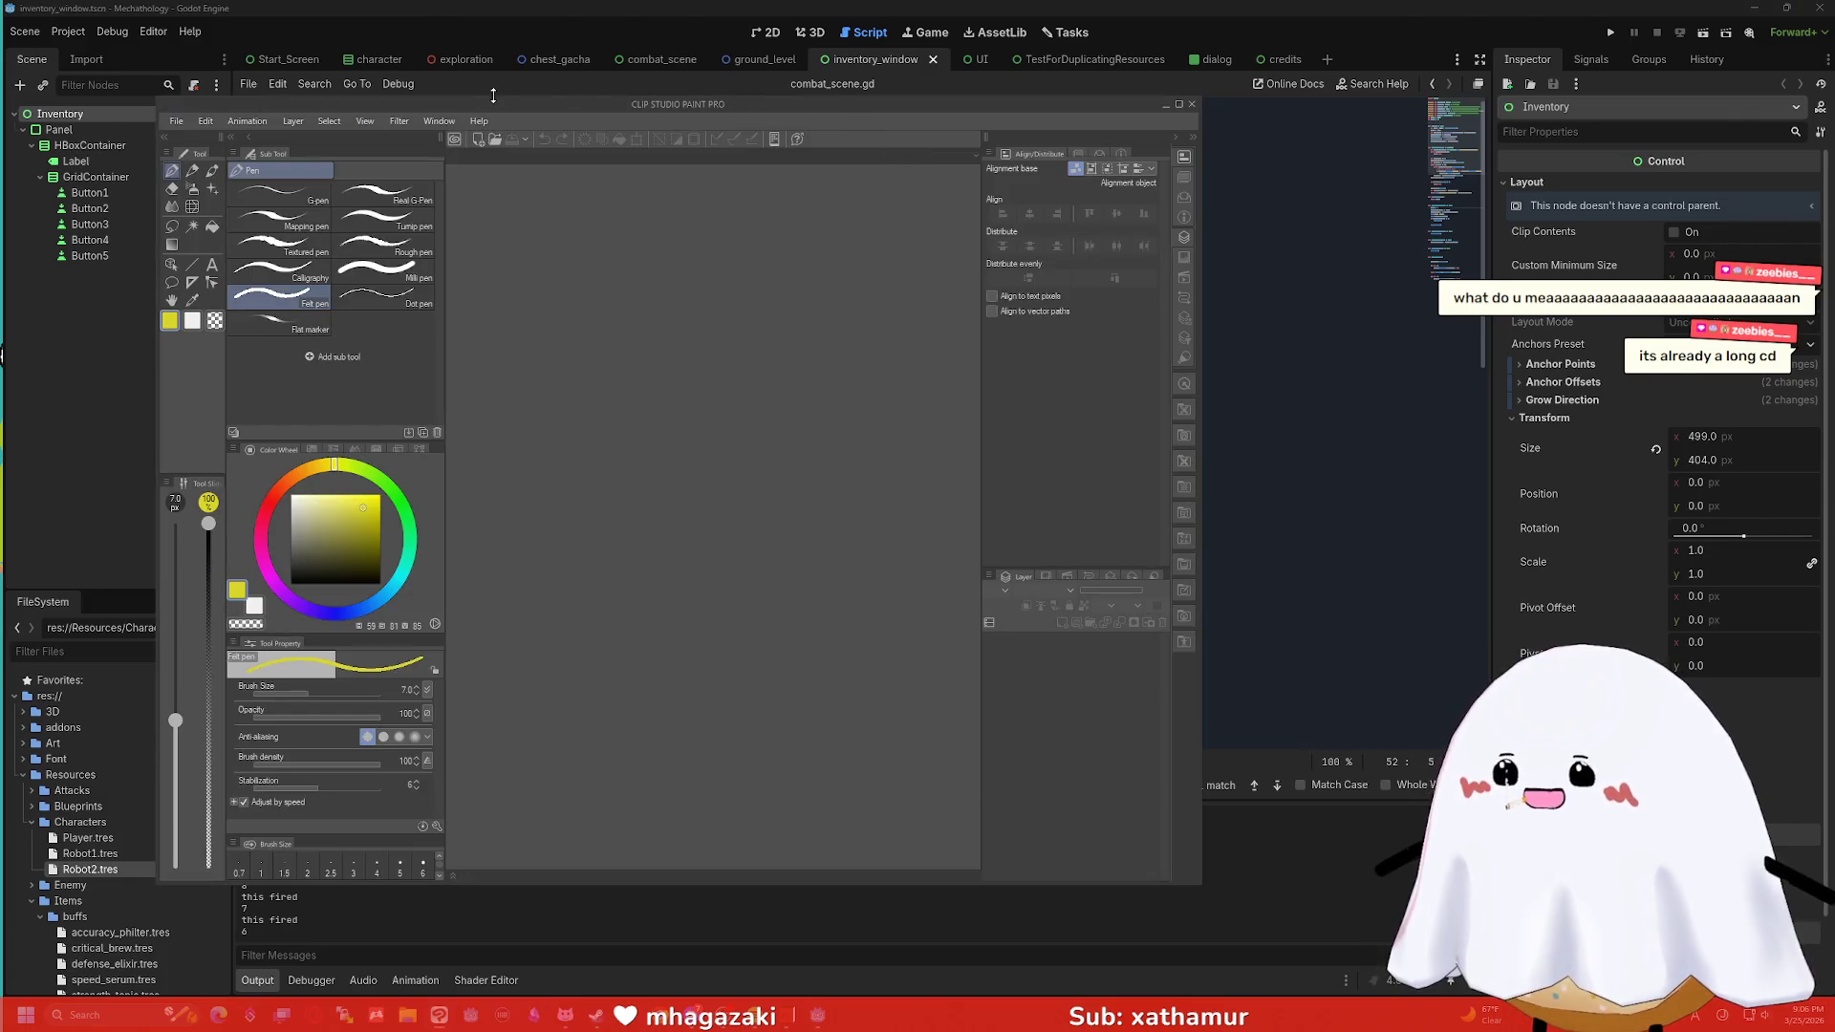
pyautogui.moveTo(499, 103); pyautogui.dragTo(915, 101)
# Open BackgroundForTwitch.png from the BackgroundCheck folder and maximize Clip Studio Paint.
pyautogui.click(594, 116)
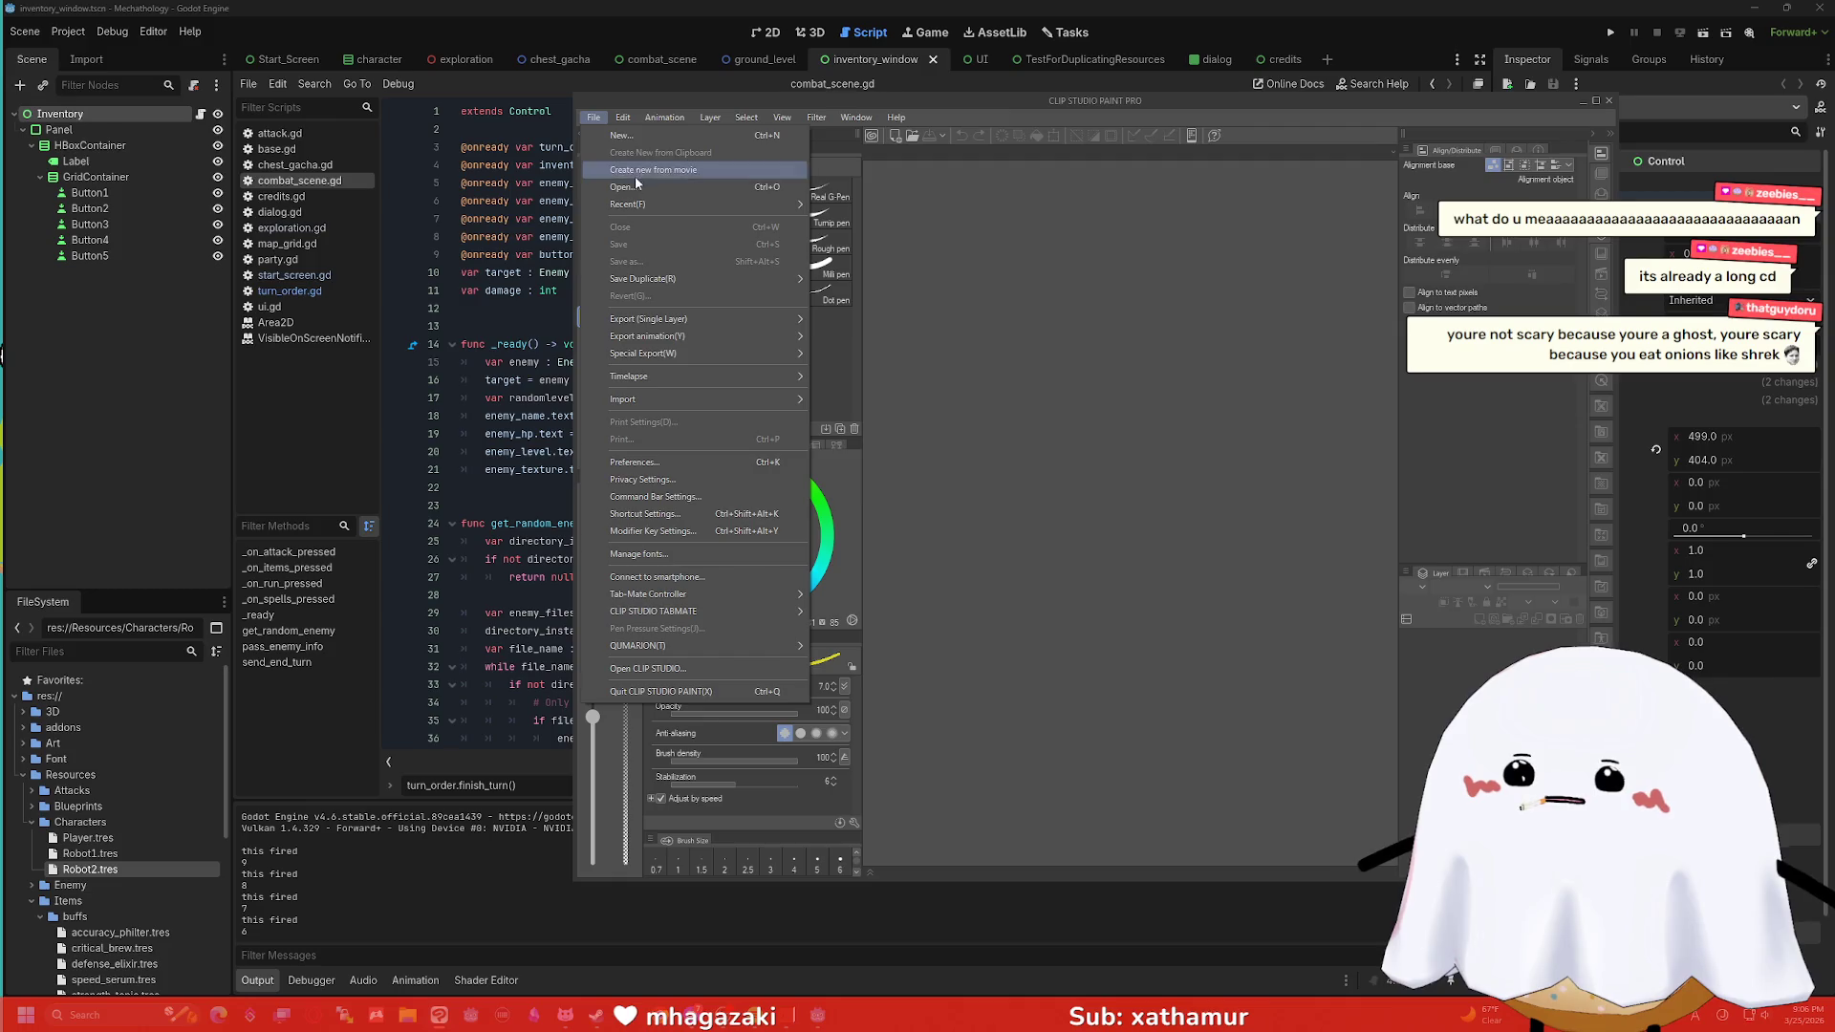
pyautogui.click(637, 185)
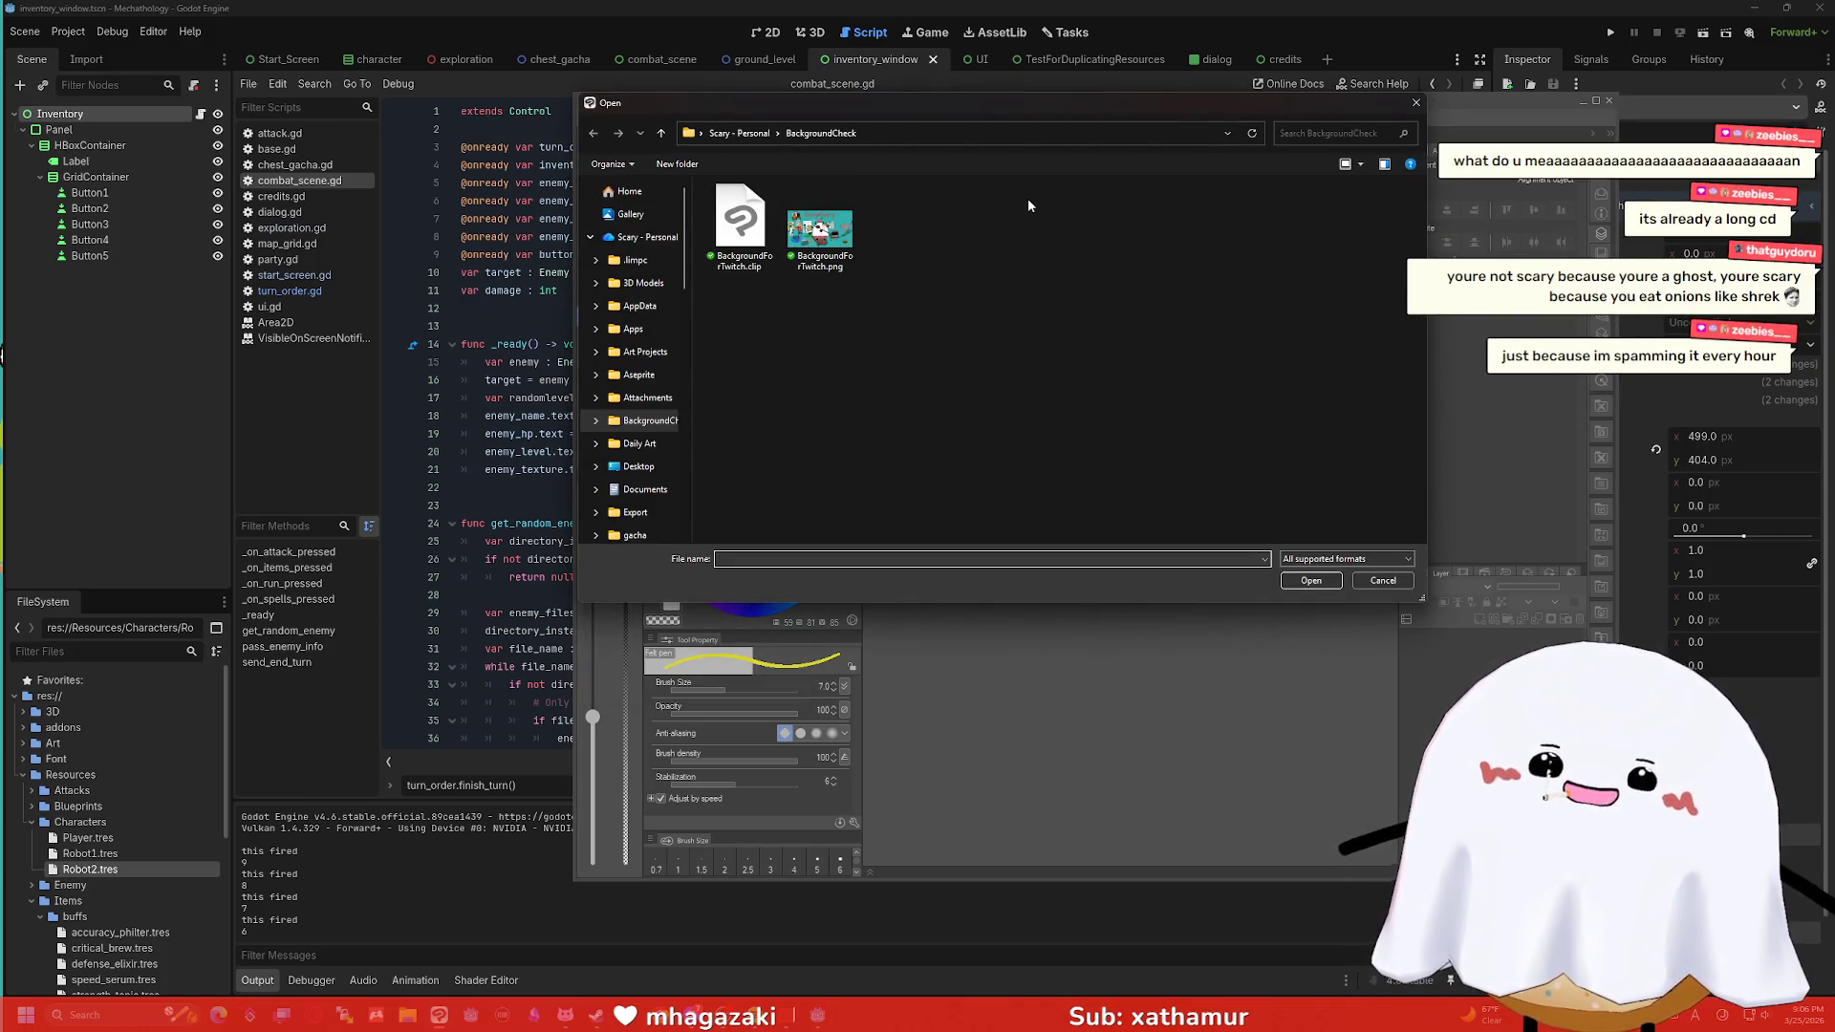
pyautogui.doubleClick(819, 229)
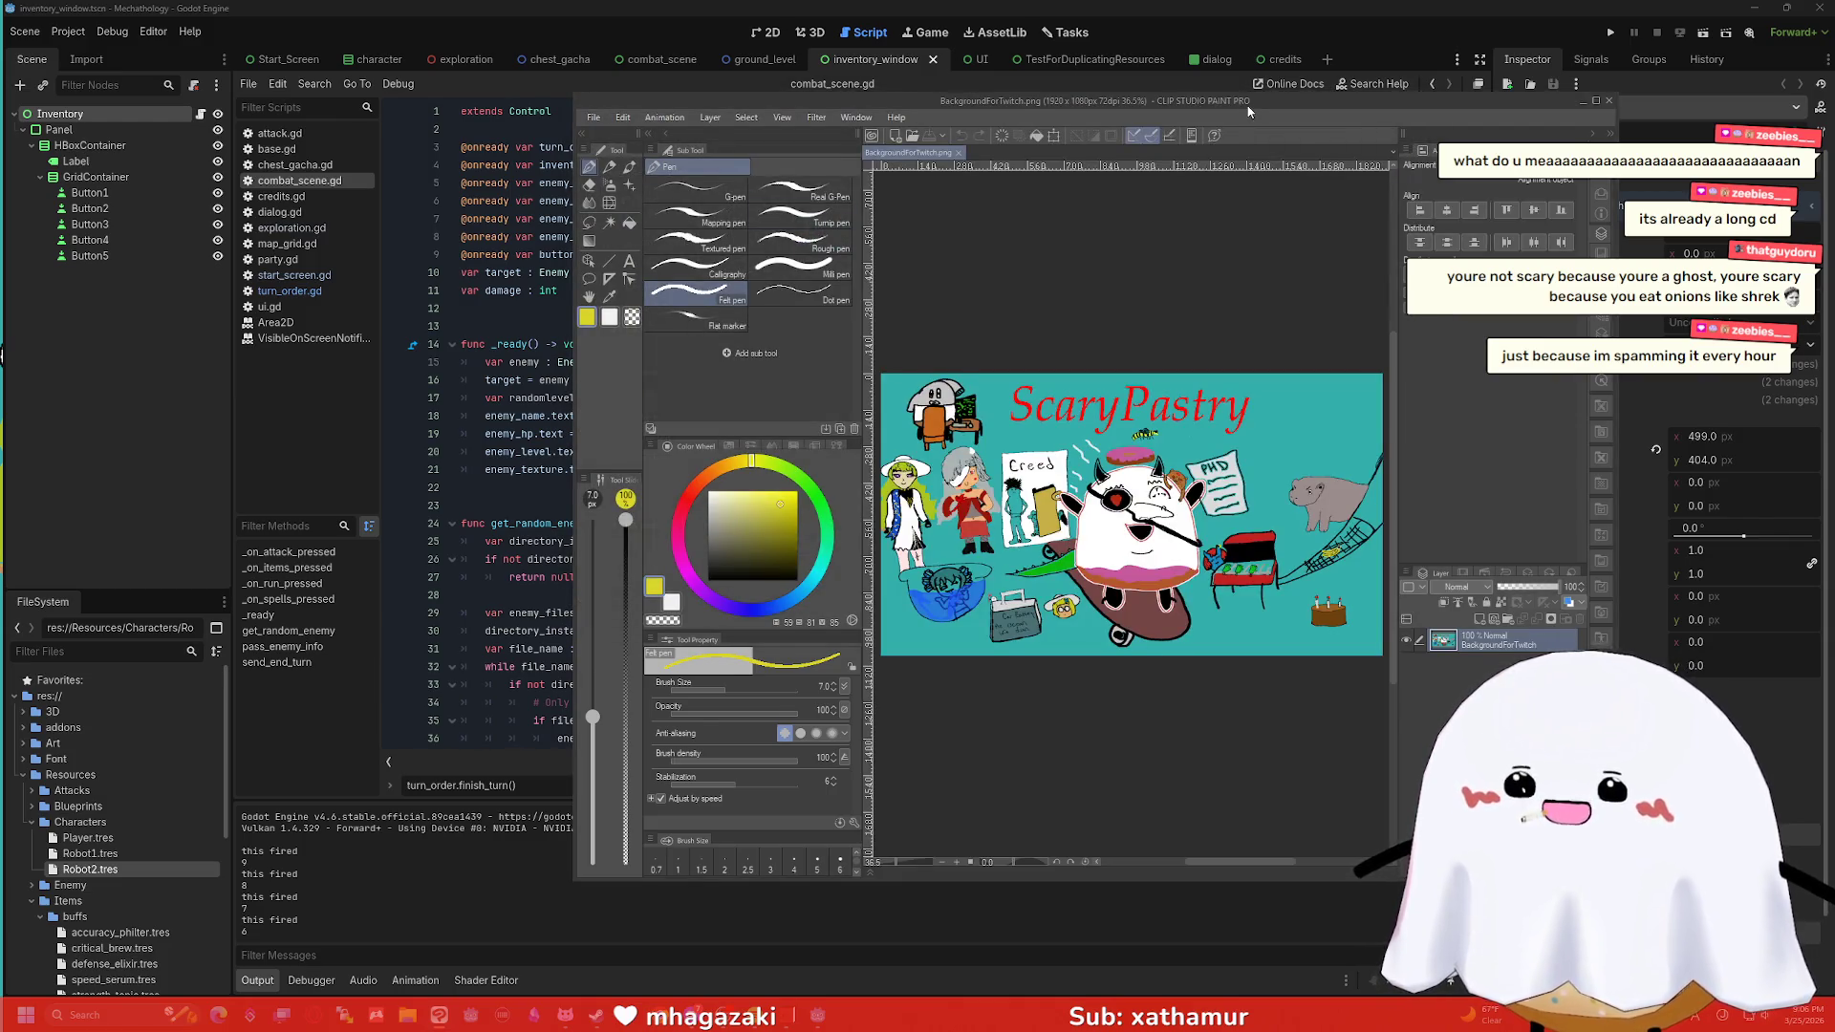
pyautogui.doubleClick(1243, 101)
pyautogui.scroll(2, 918, 510)
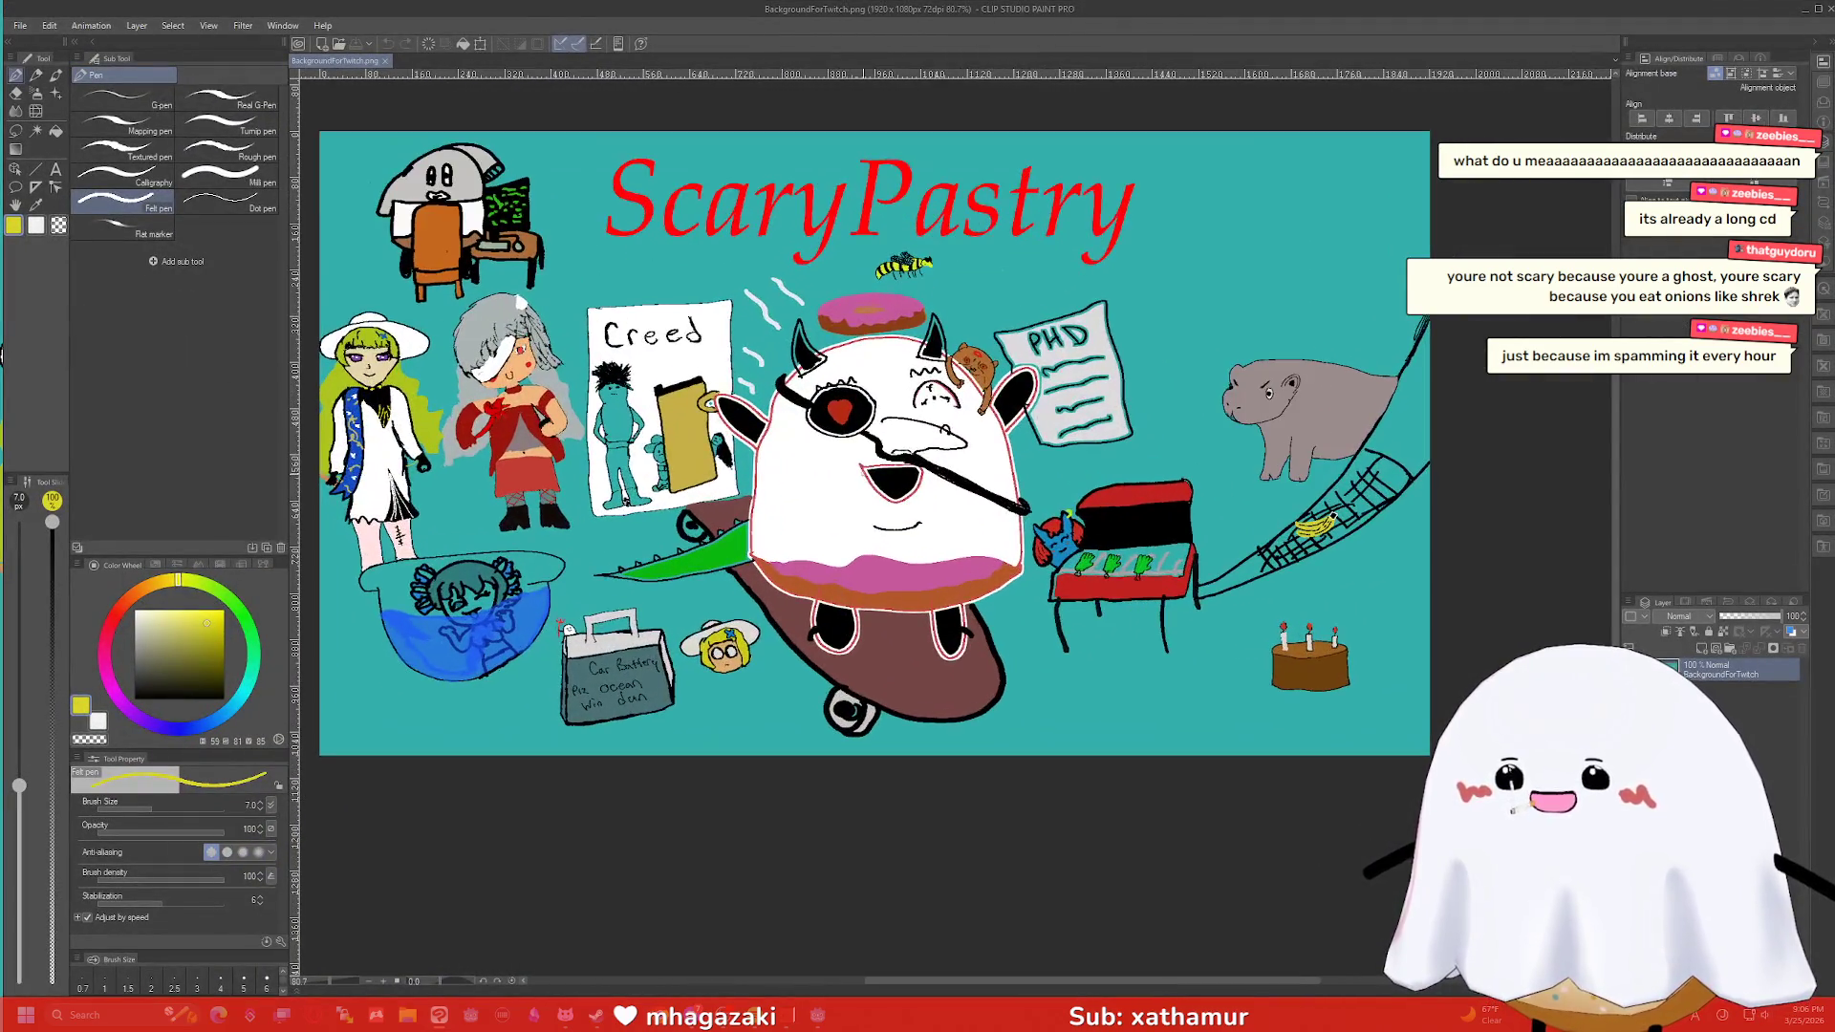
pyautogui.scroll(-1, 743, 457)
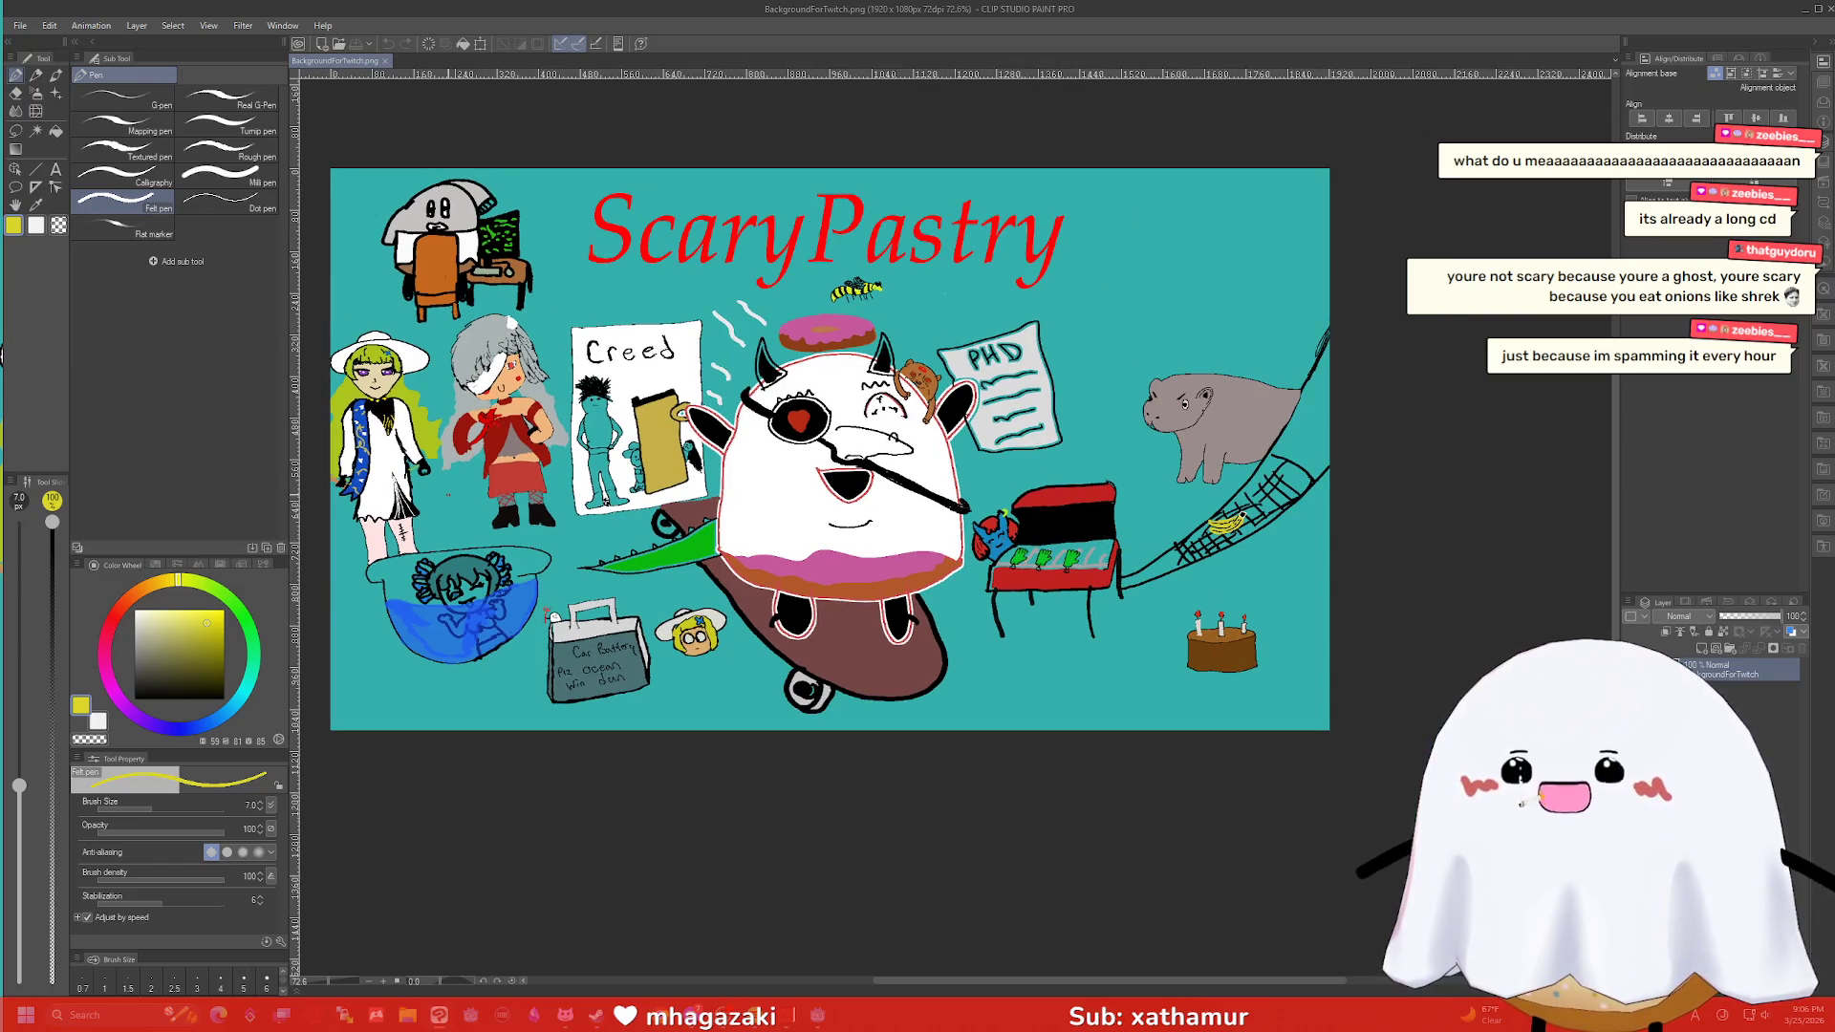
pyautogui.click(218, 1015)
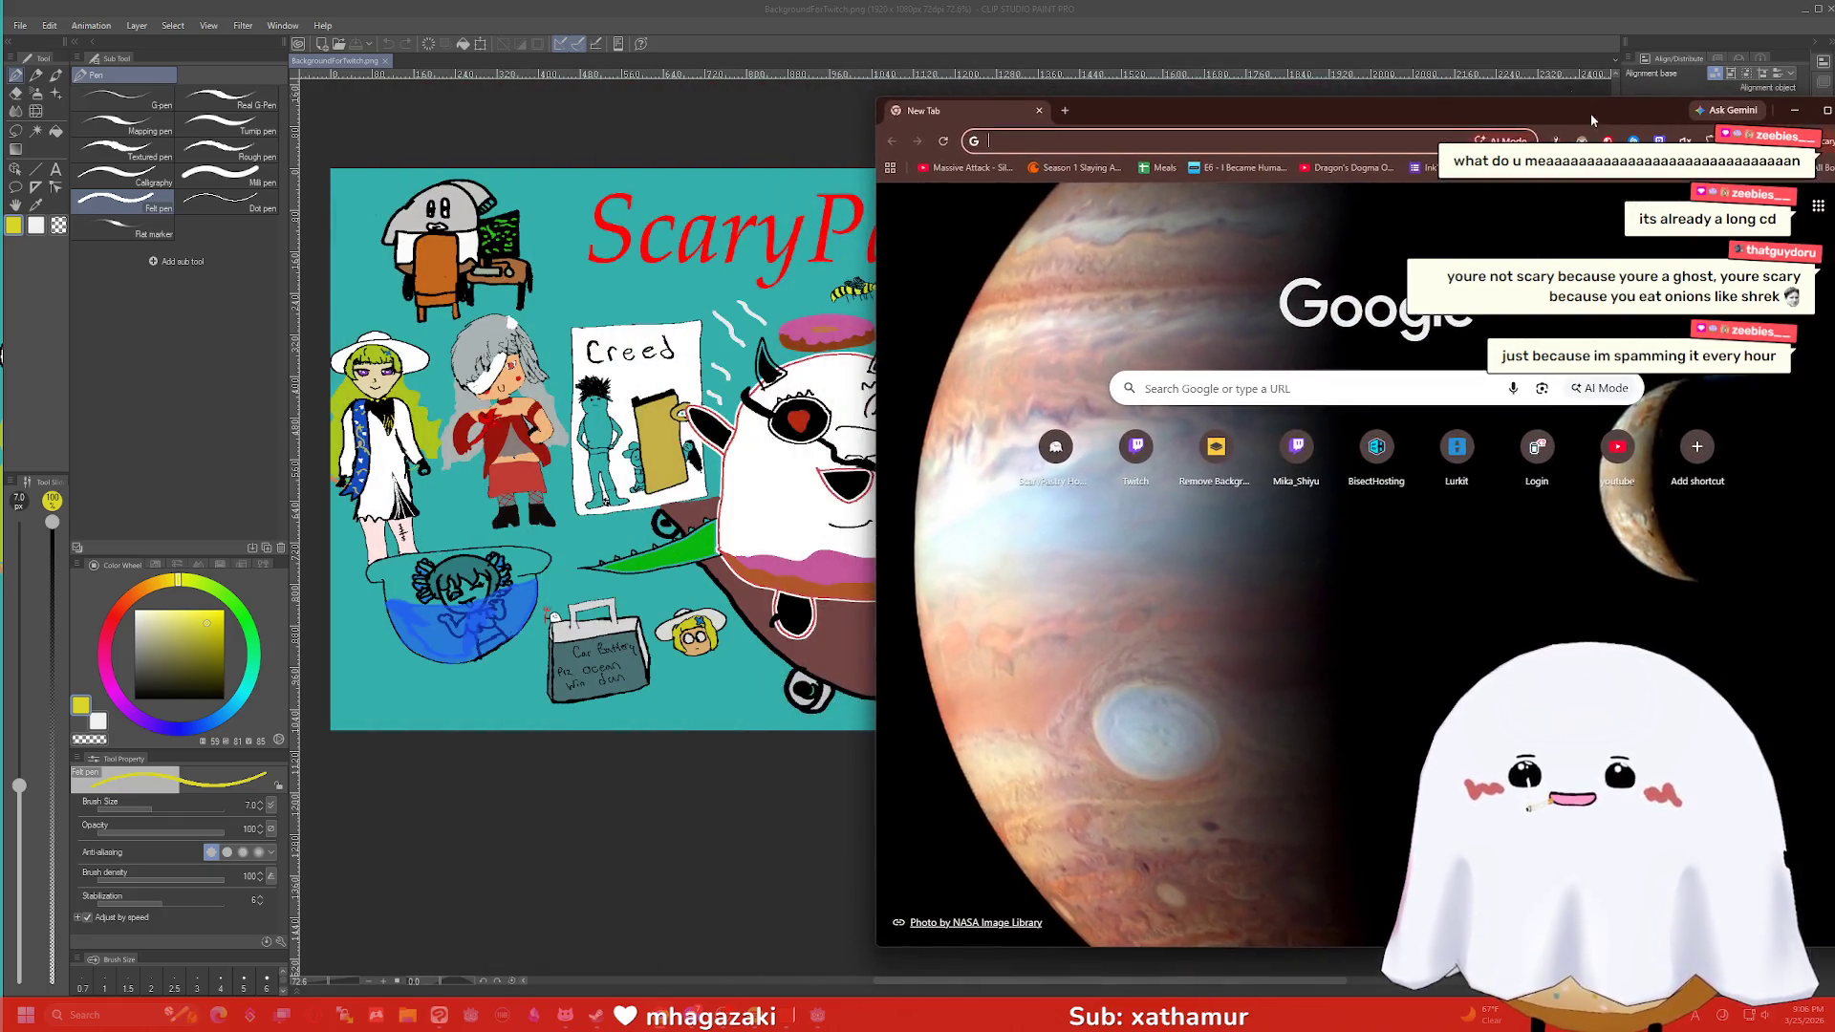
# Tile Clip Studio Paint on the left half of the screen with Chrome on the right.
pyautogui.moveTo(1233, 8)
pyautogui.mouseDown()
pyautogui.moveTo(735, 120)
pyautogui.moveTo(168, 31)
pyautogui.moveTo(2, 192)
pyautogui.mouseUp()
pyautogui.scroll(-3, 589, 430)
pyautogui.click(1277, 209)
# Search Google Images for 'iuno wuwa' and preview a Wuthering Waves result.
pyautogui.click(1266, 45)
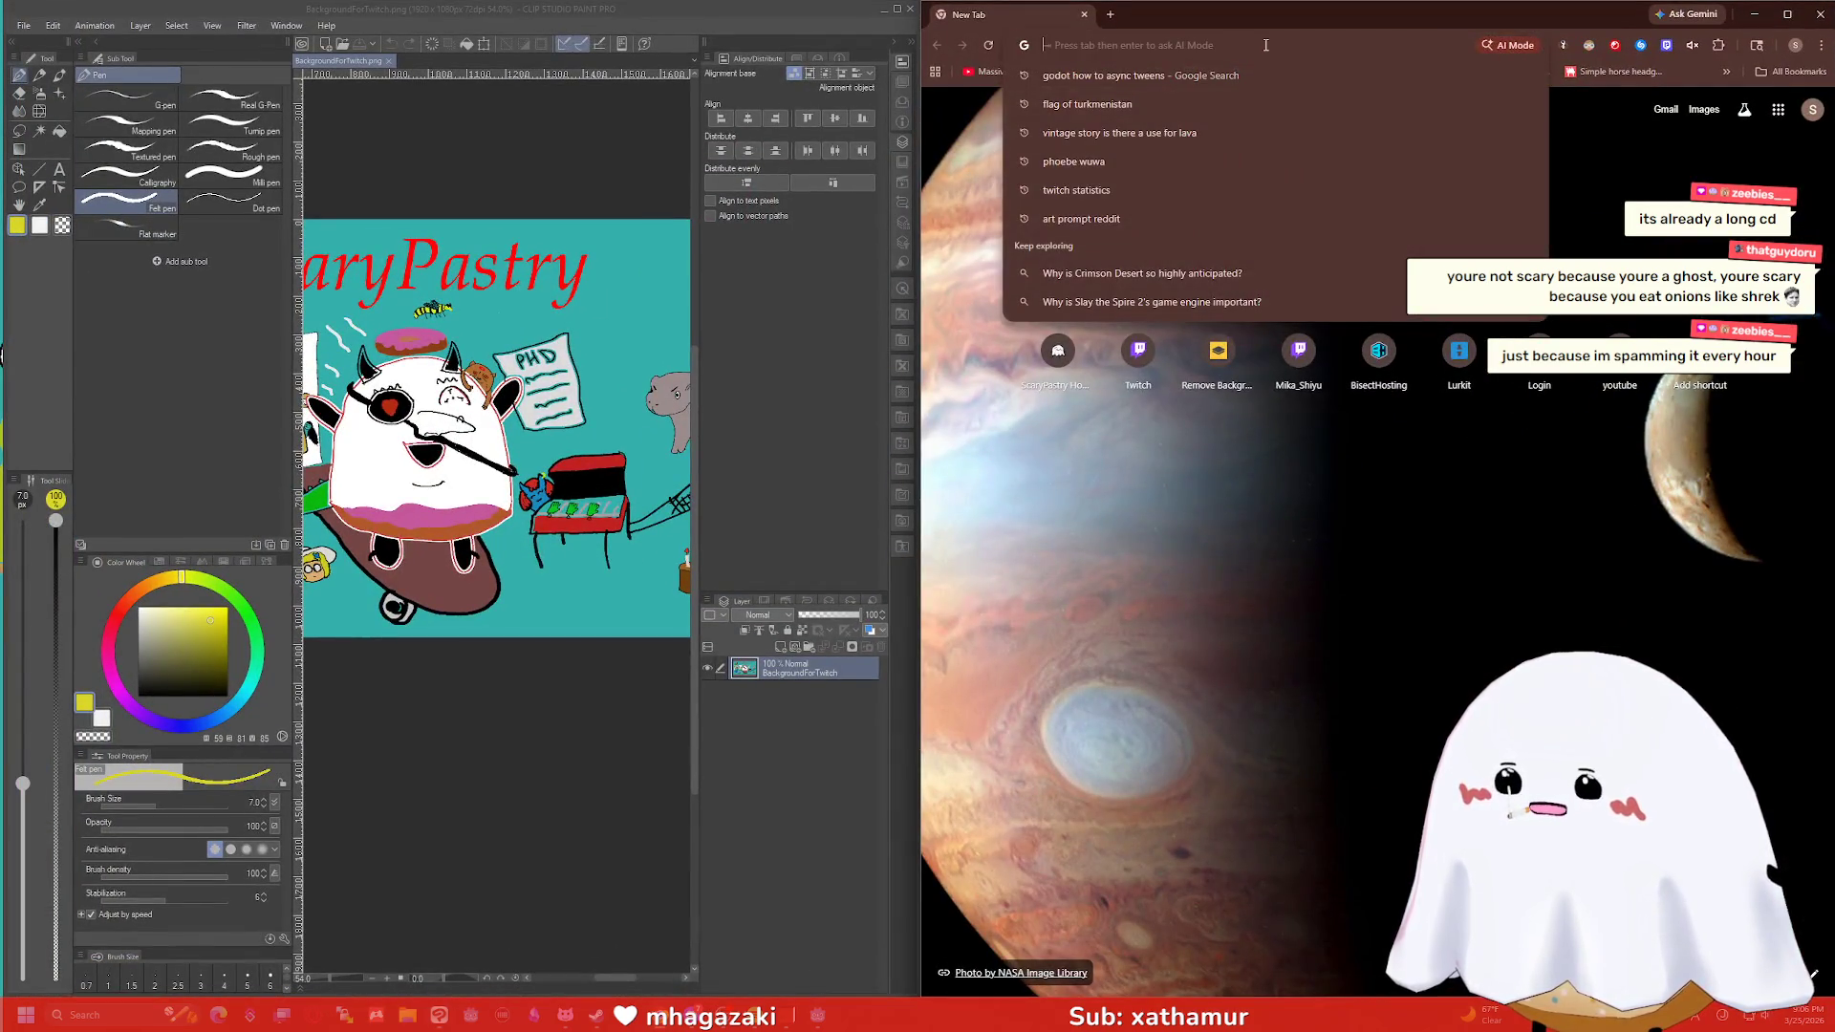
pyautogui.write('iuno wuwa')
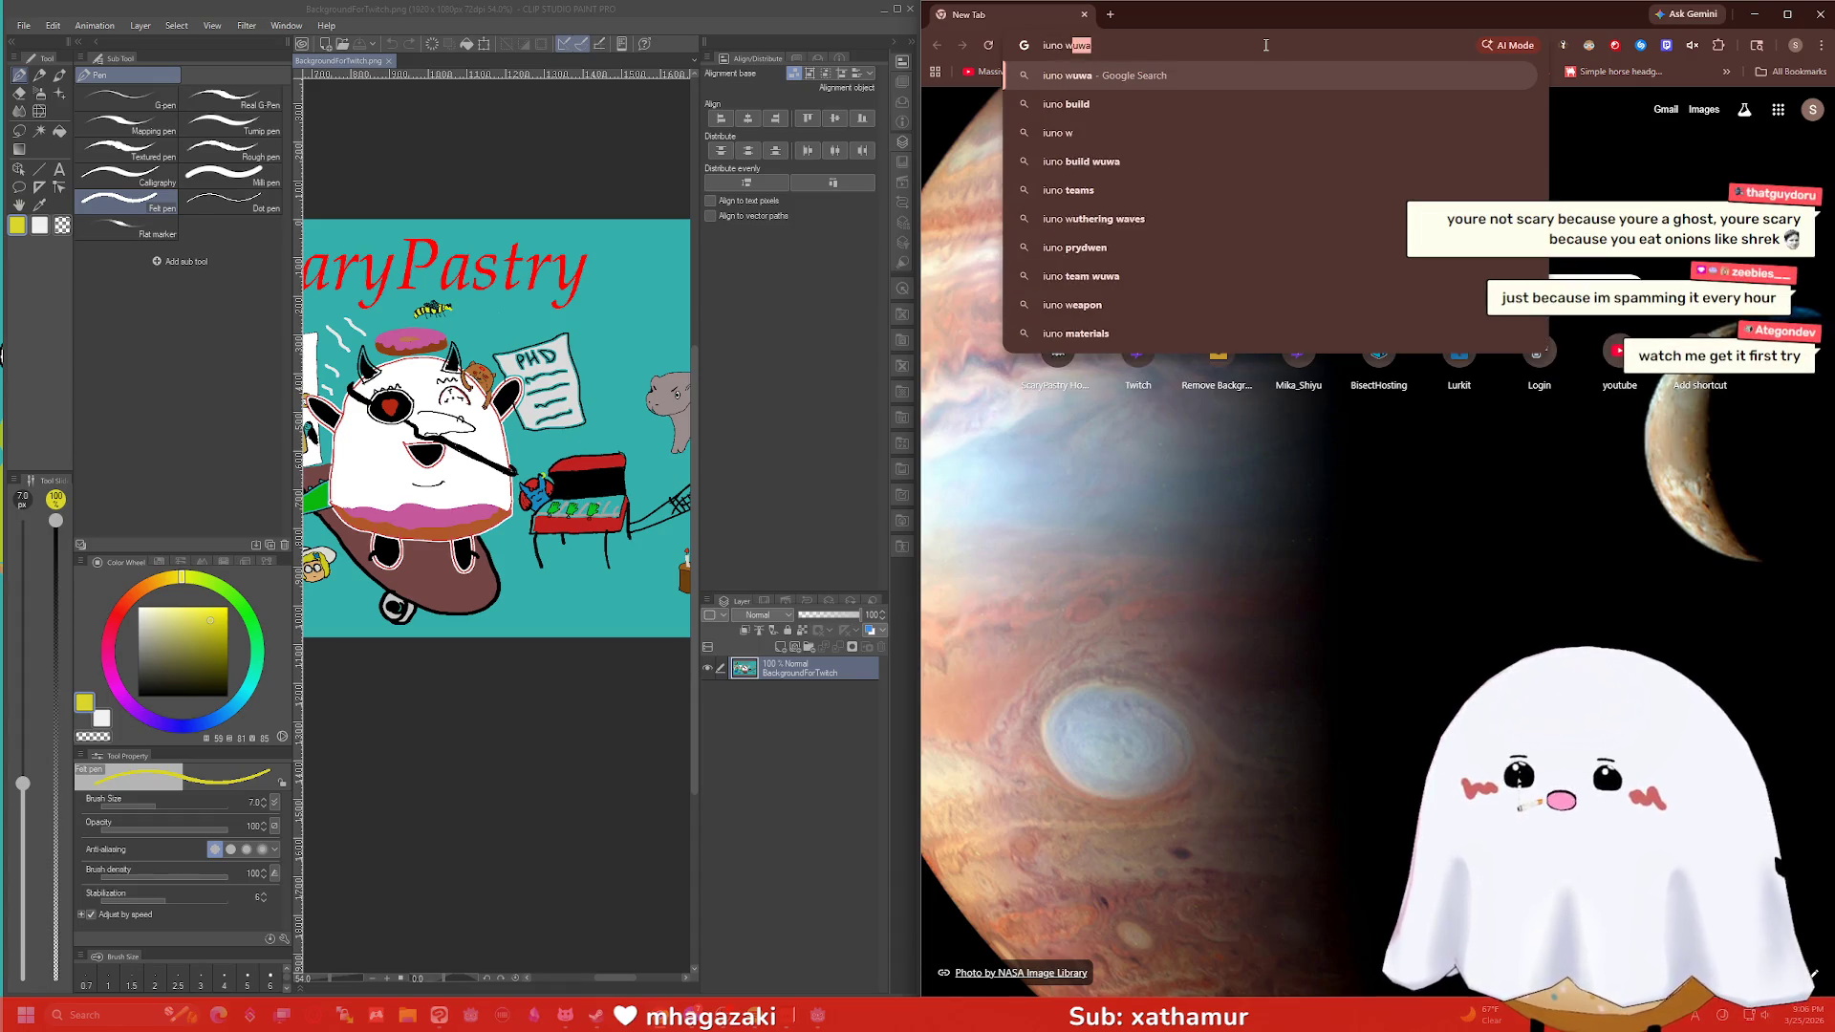
pyautogui.press('Return')
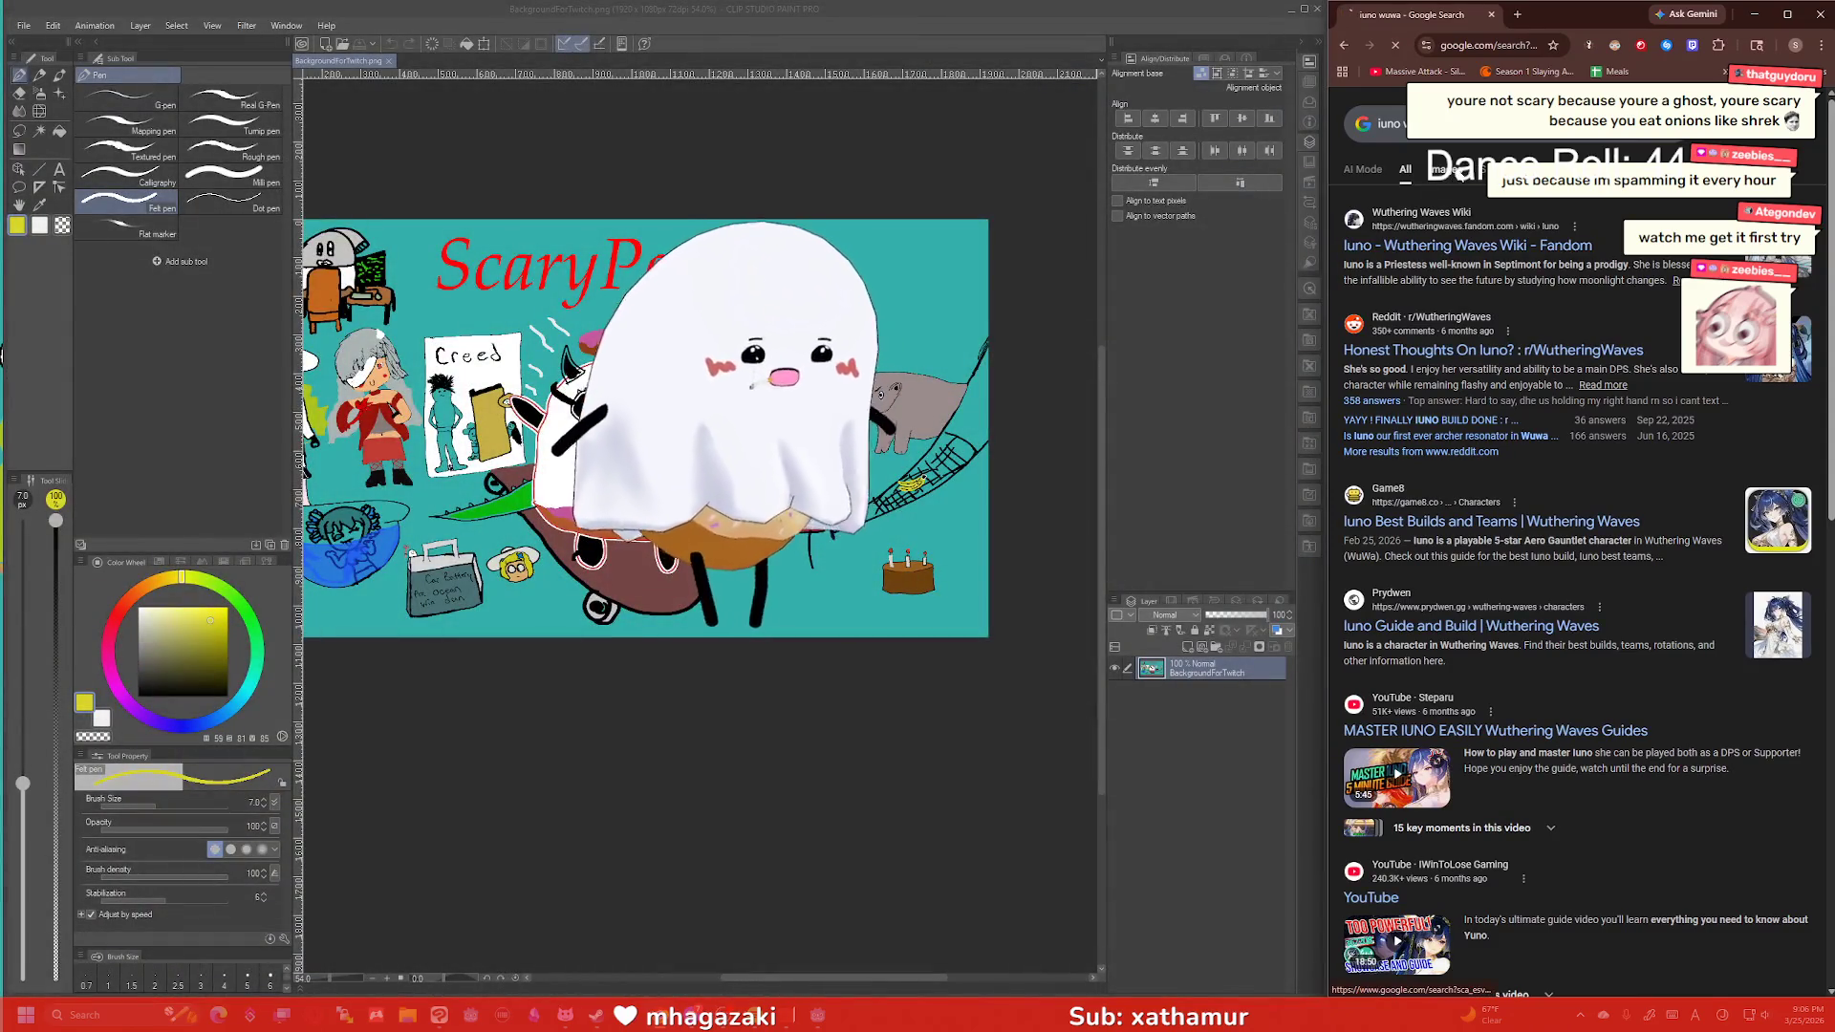
pyautogui.click(1451, 170)
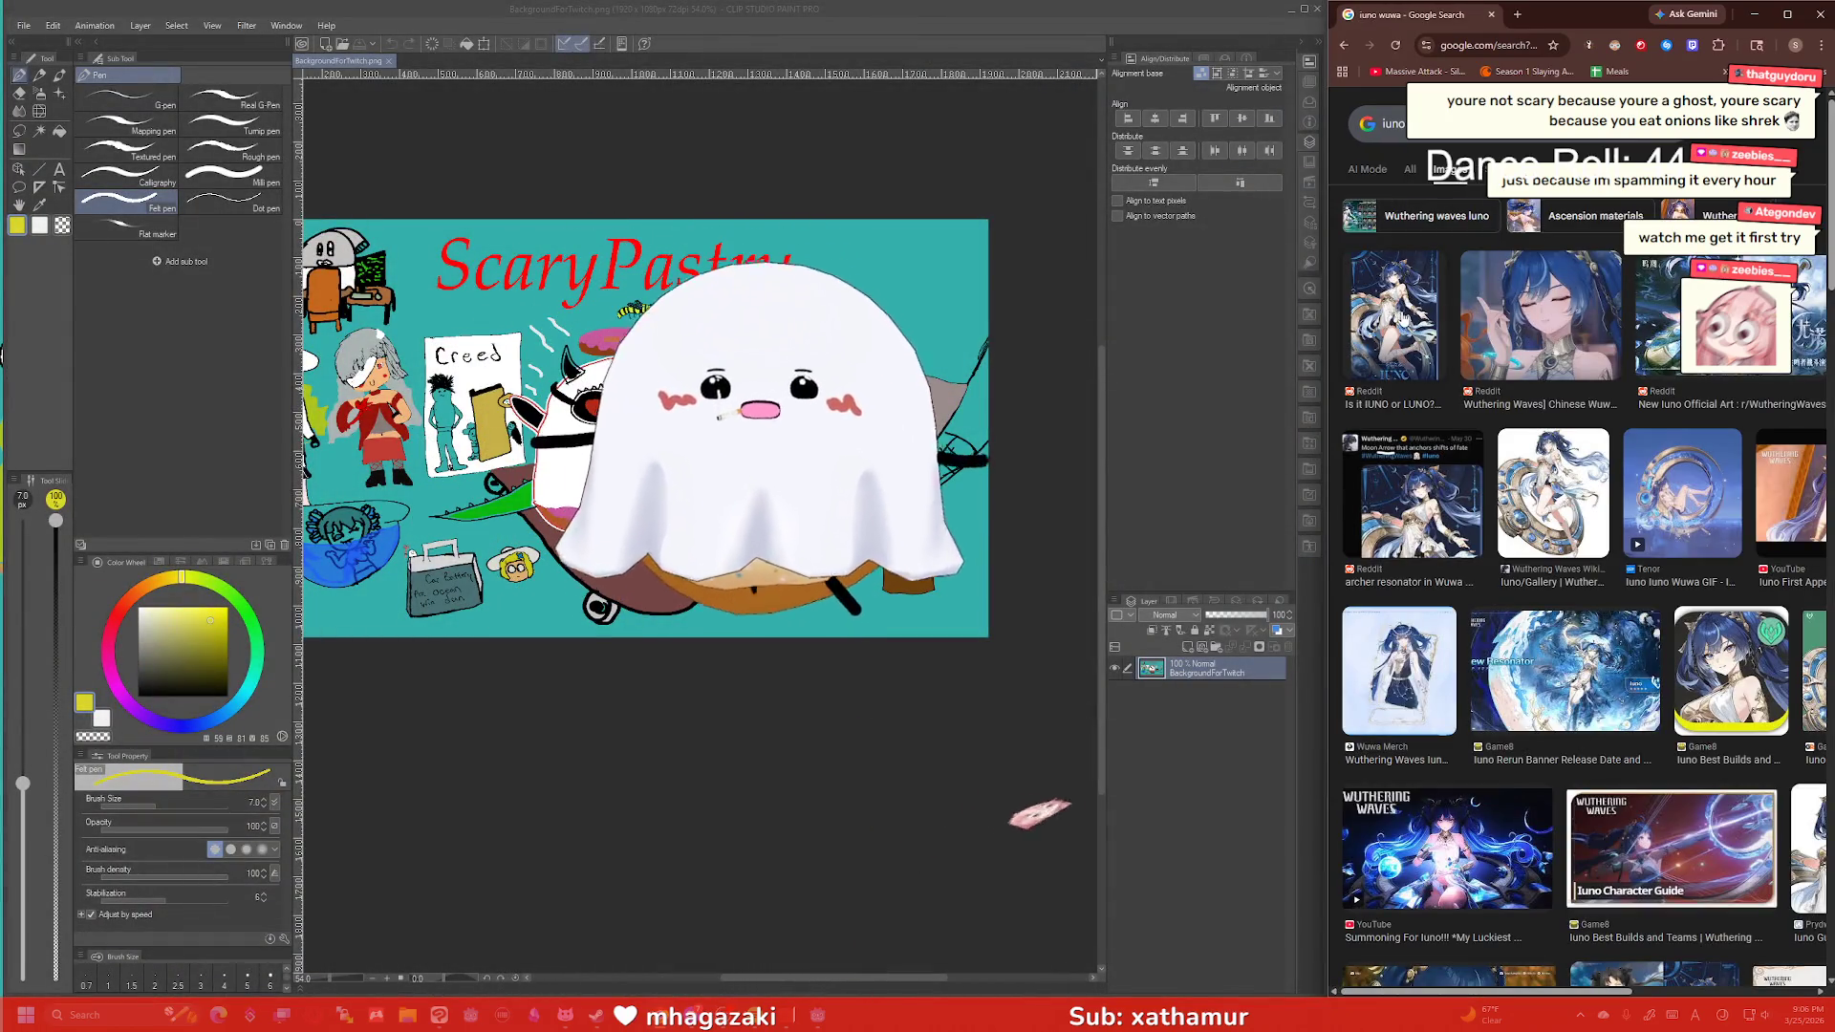
pyautogui.click(1479, 303)
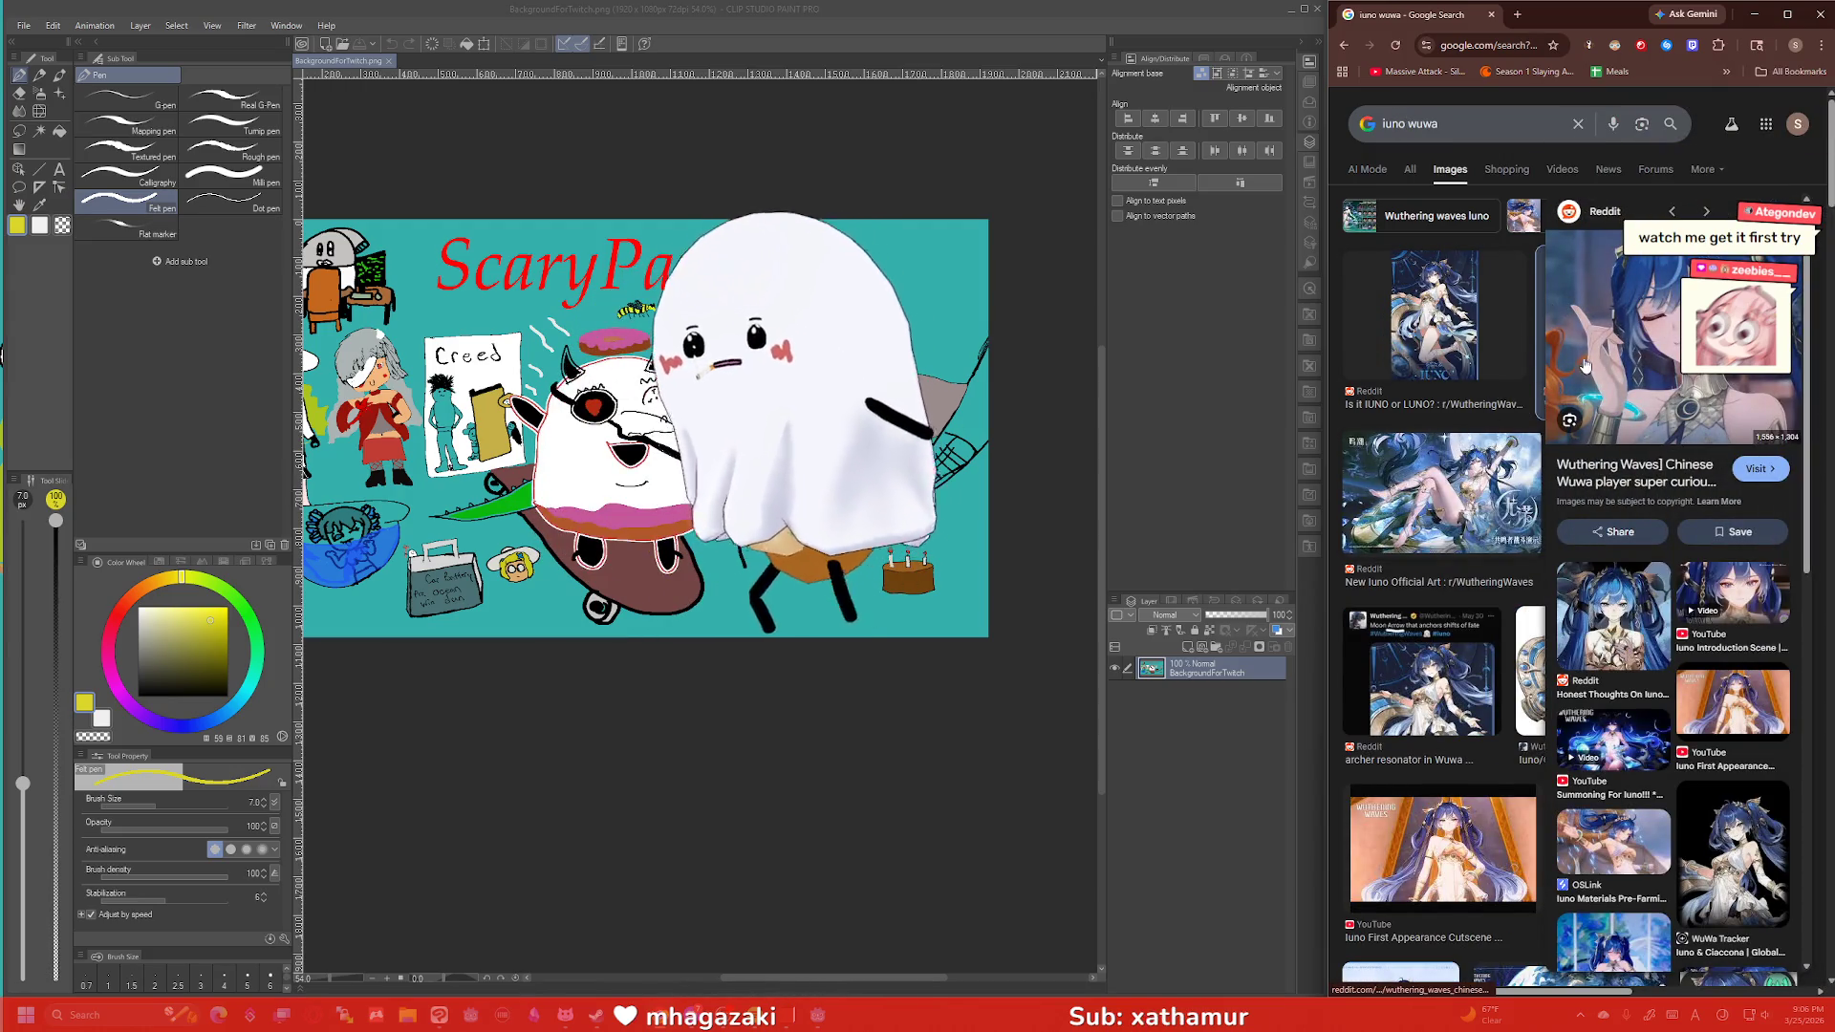
# In Clip Studio, shrink the pen to size 4, hatch the white dress, and add a new layer.
pyautogui.click(1051, 265)
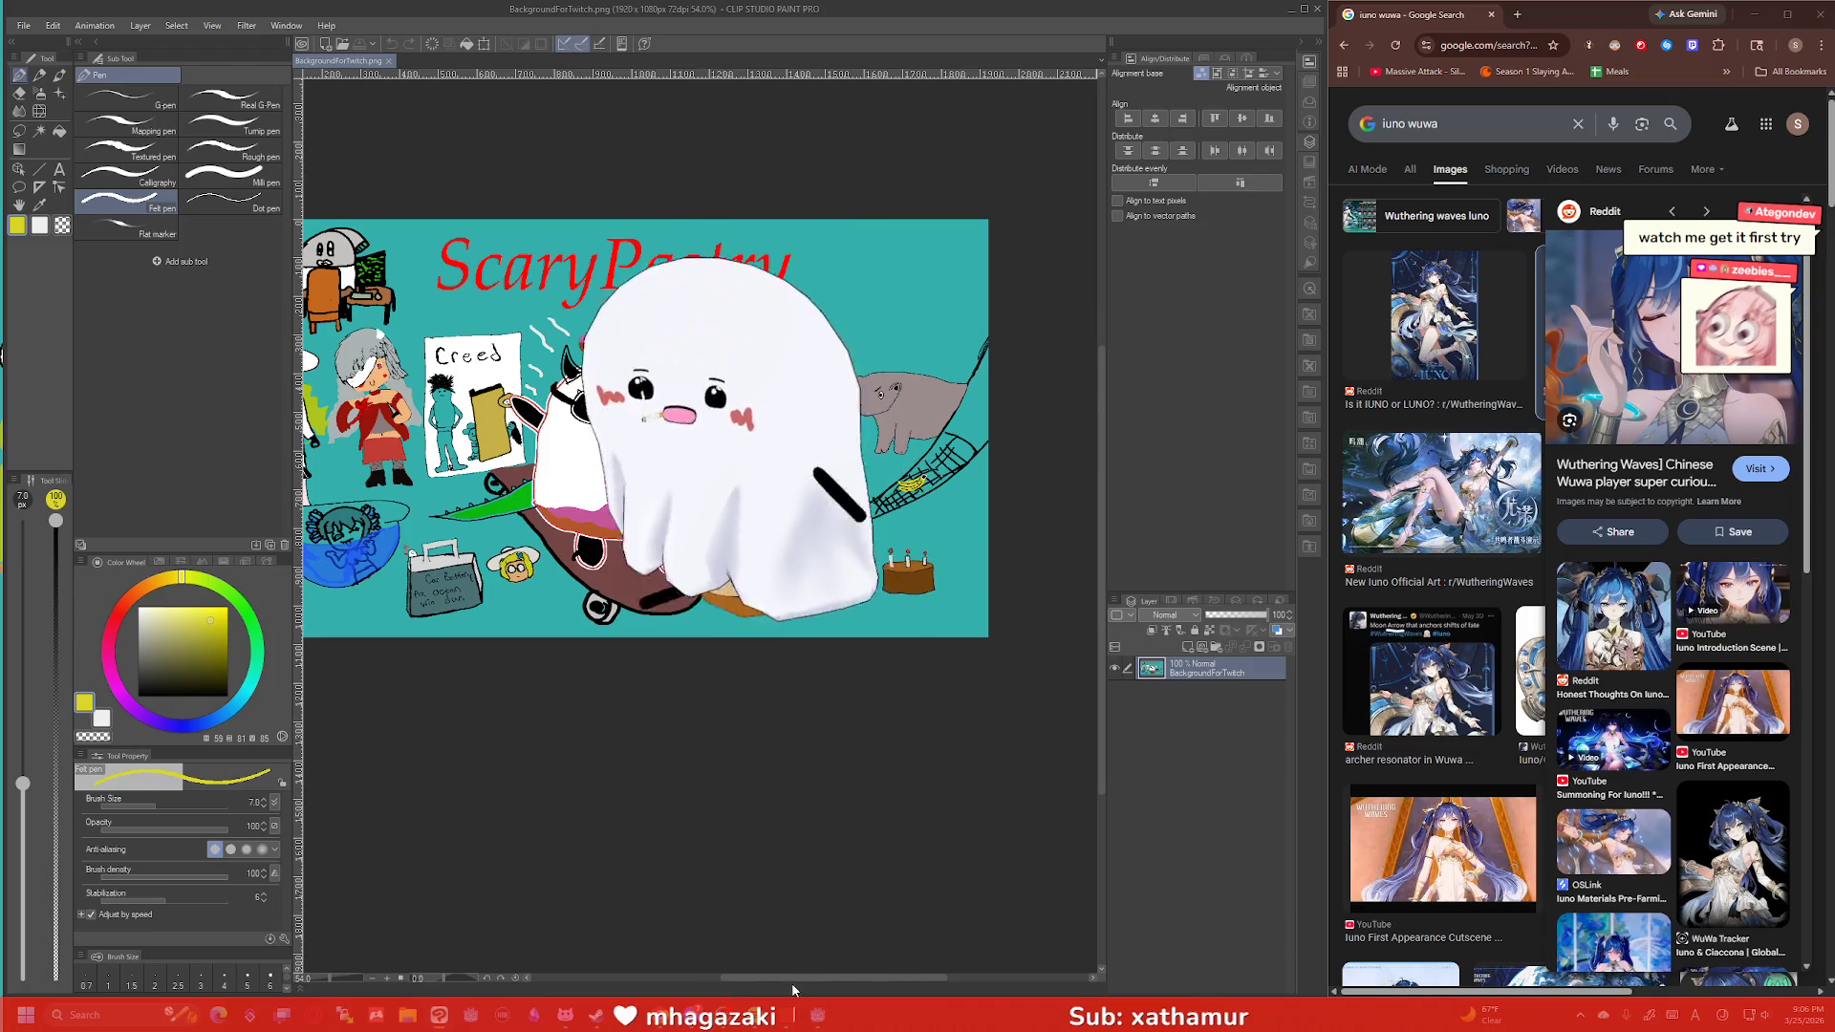
pyautogui.scroll(5, 459, 430)
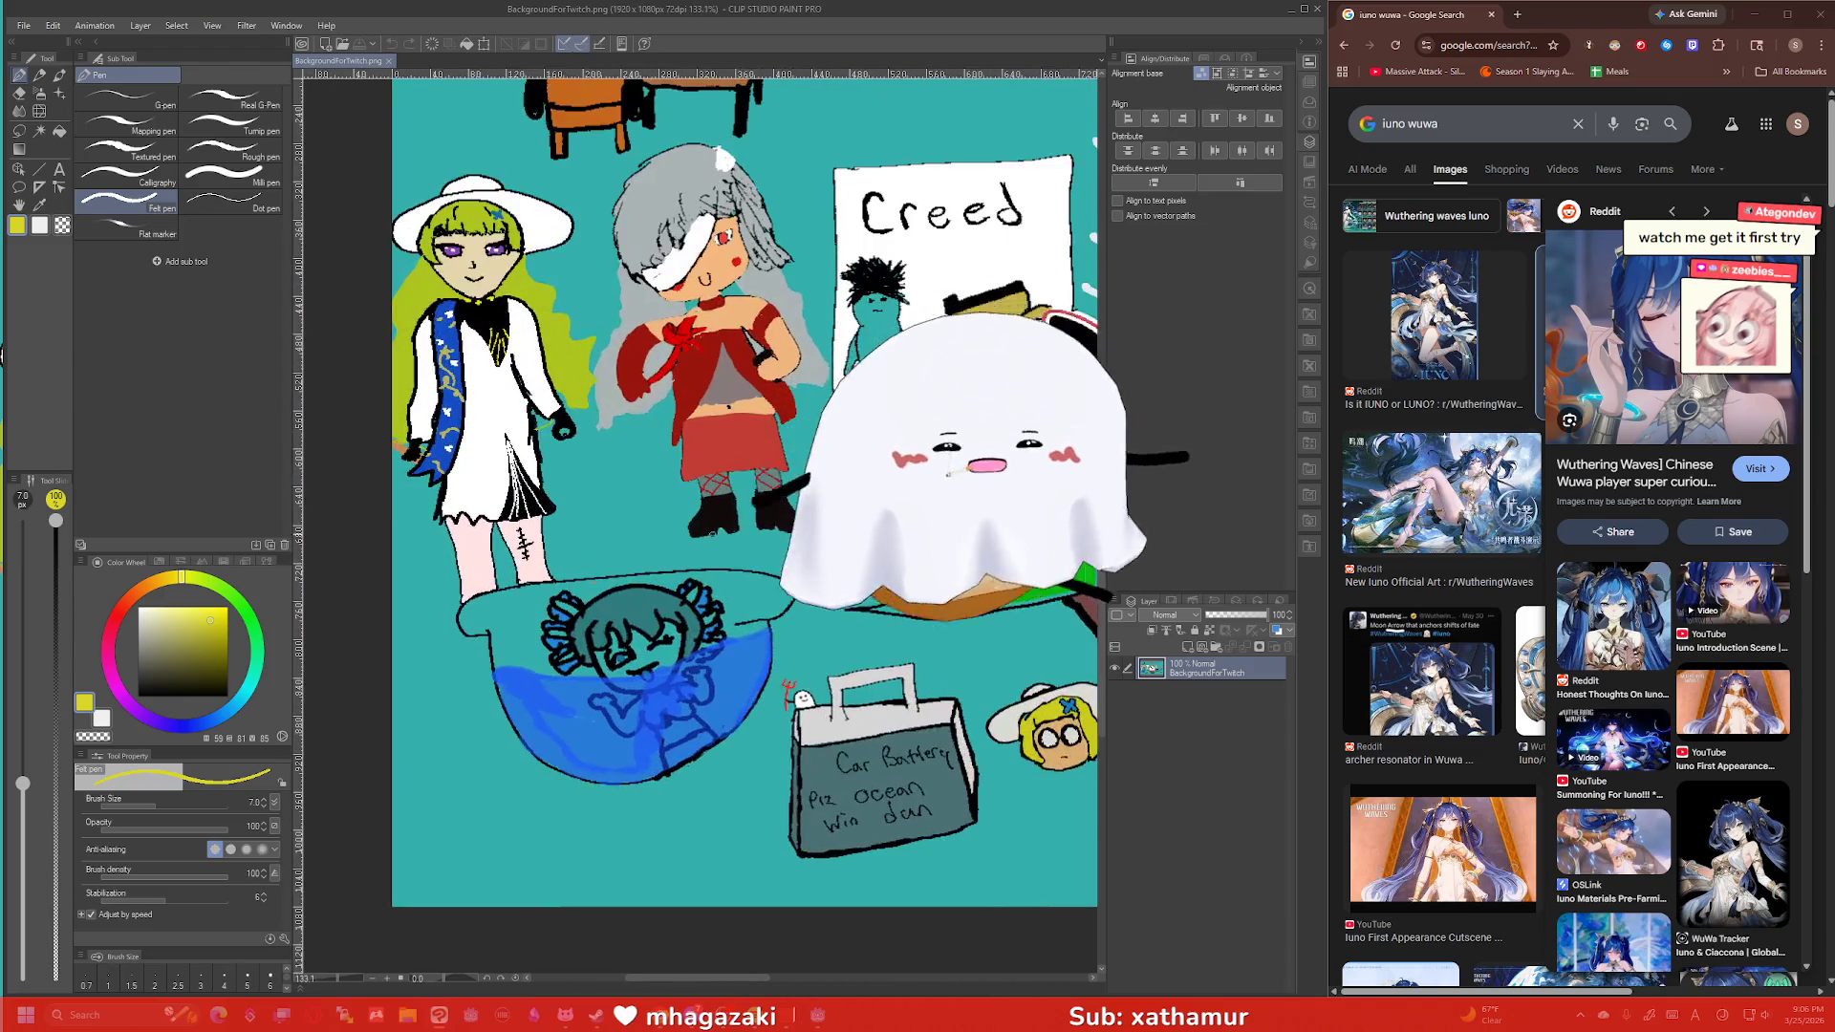
pyautogui.scroll(2, 666, 540)
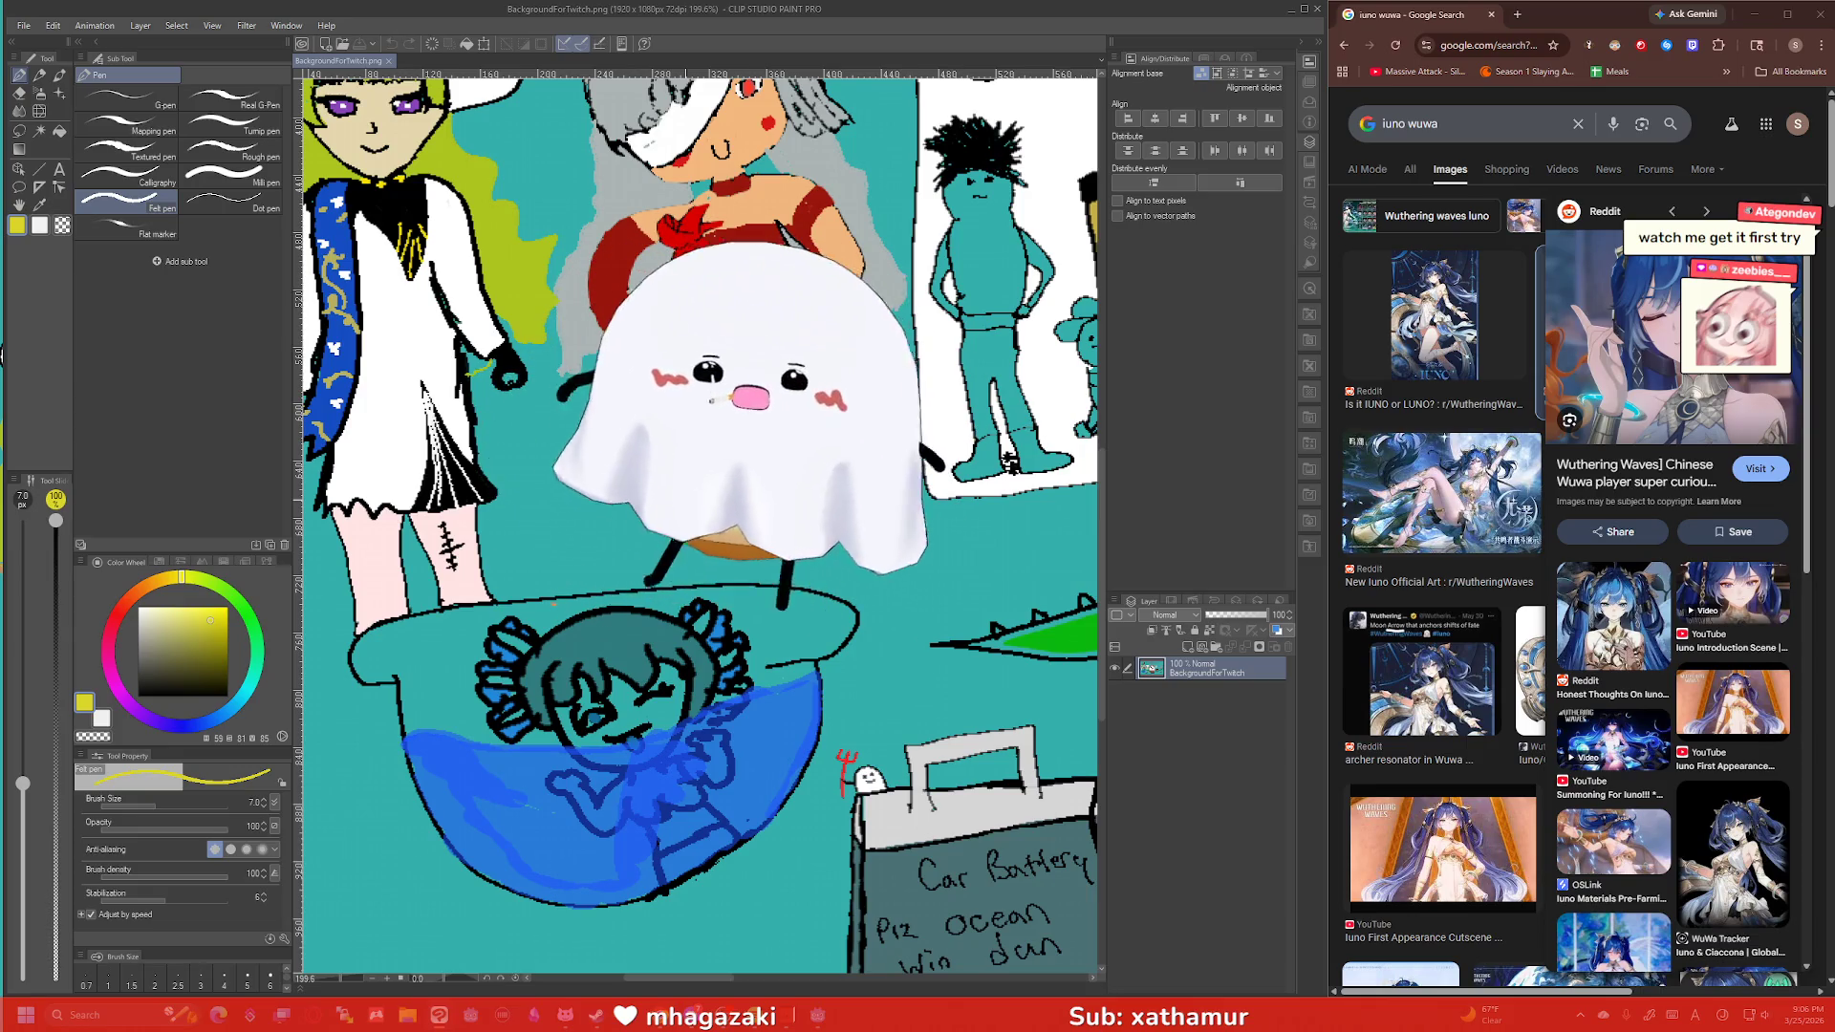
pyautogui.press('[')
pyautogui.press('[')
pyautogui.press('[')
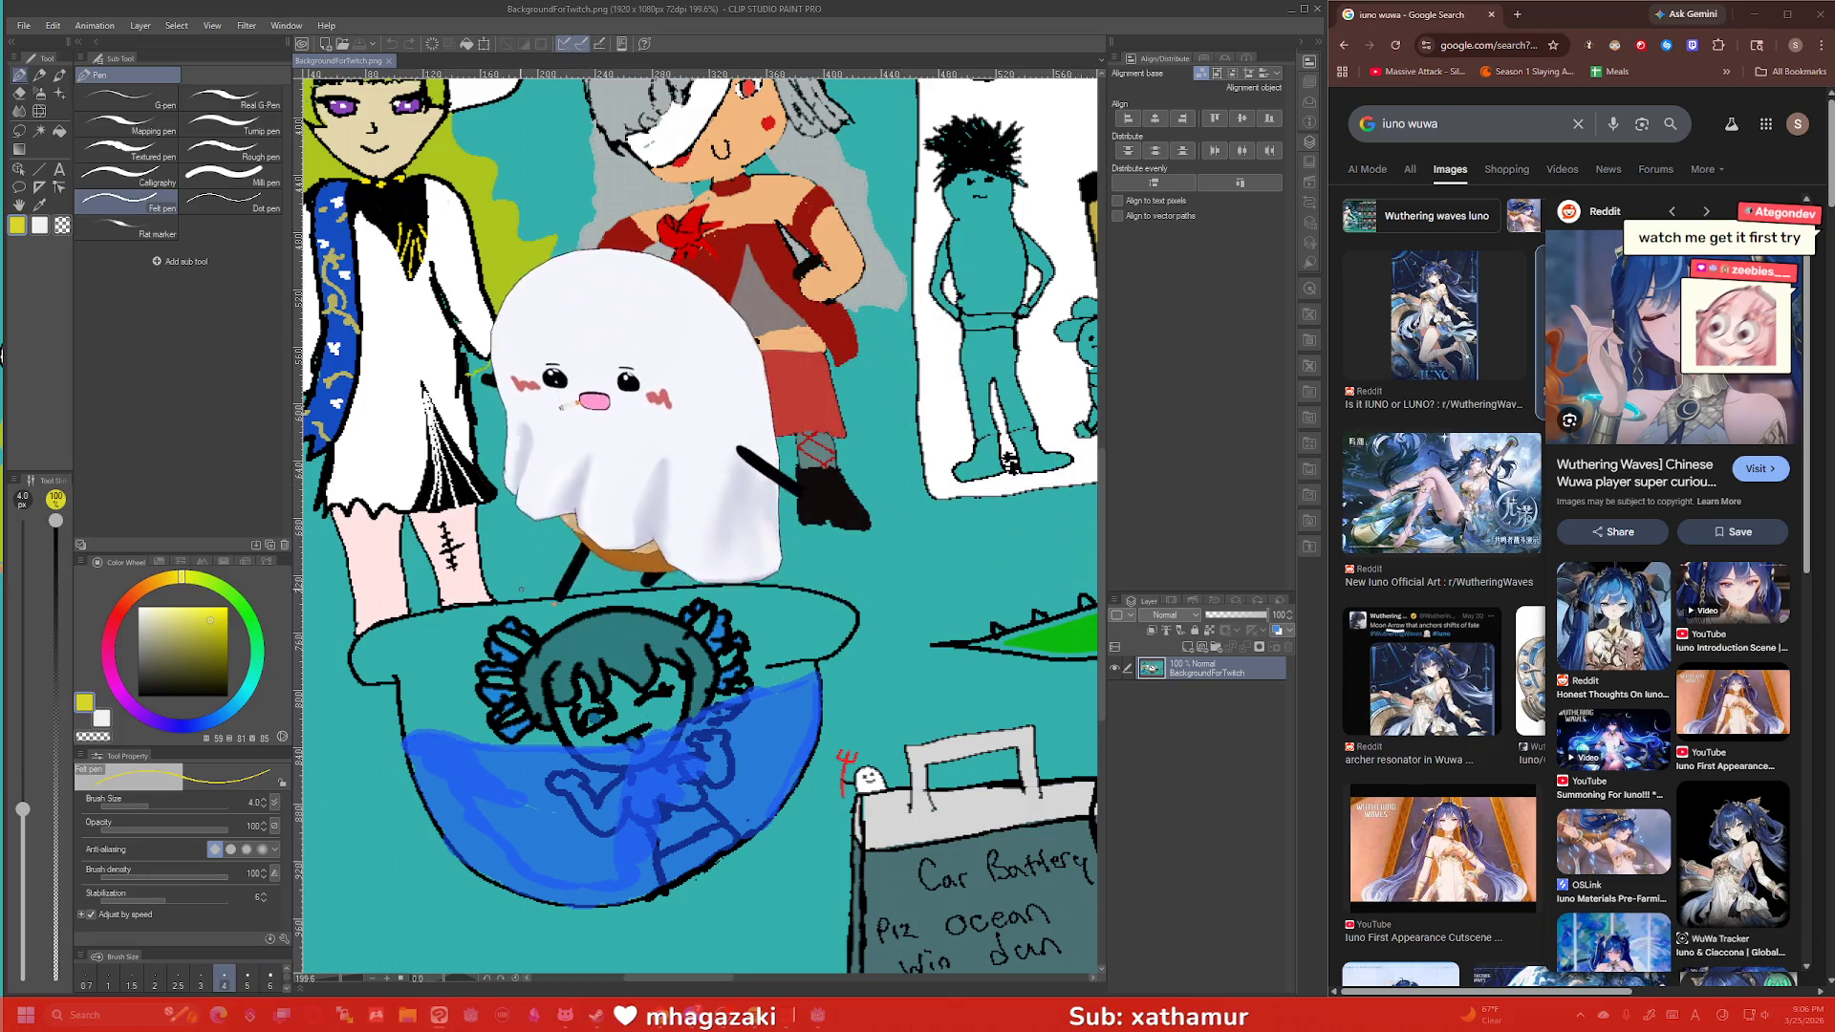
pyautogui.moveTo(425, 387); pyautogui.dragTo(483, 497)
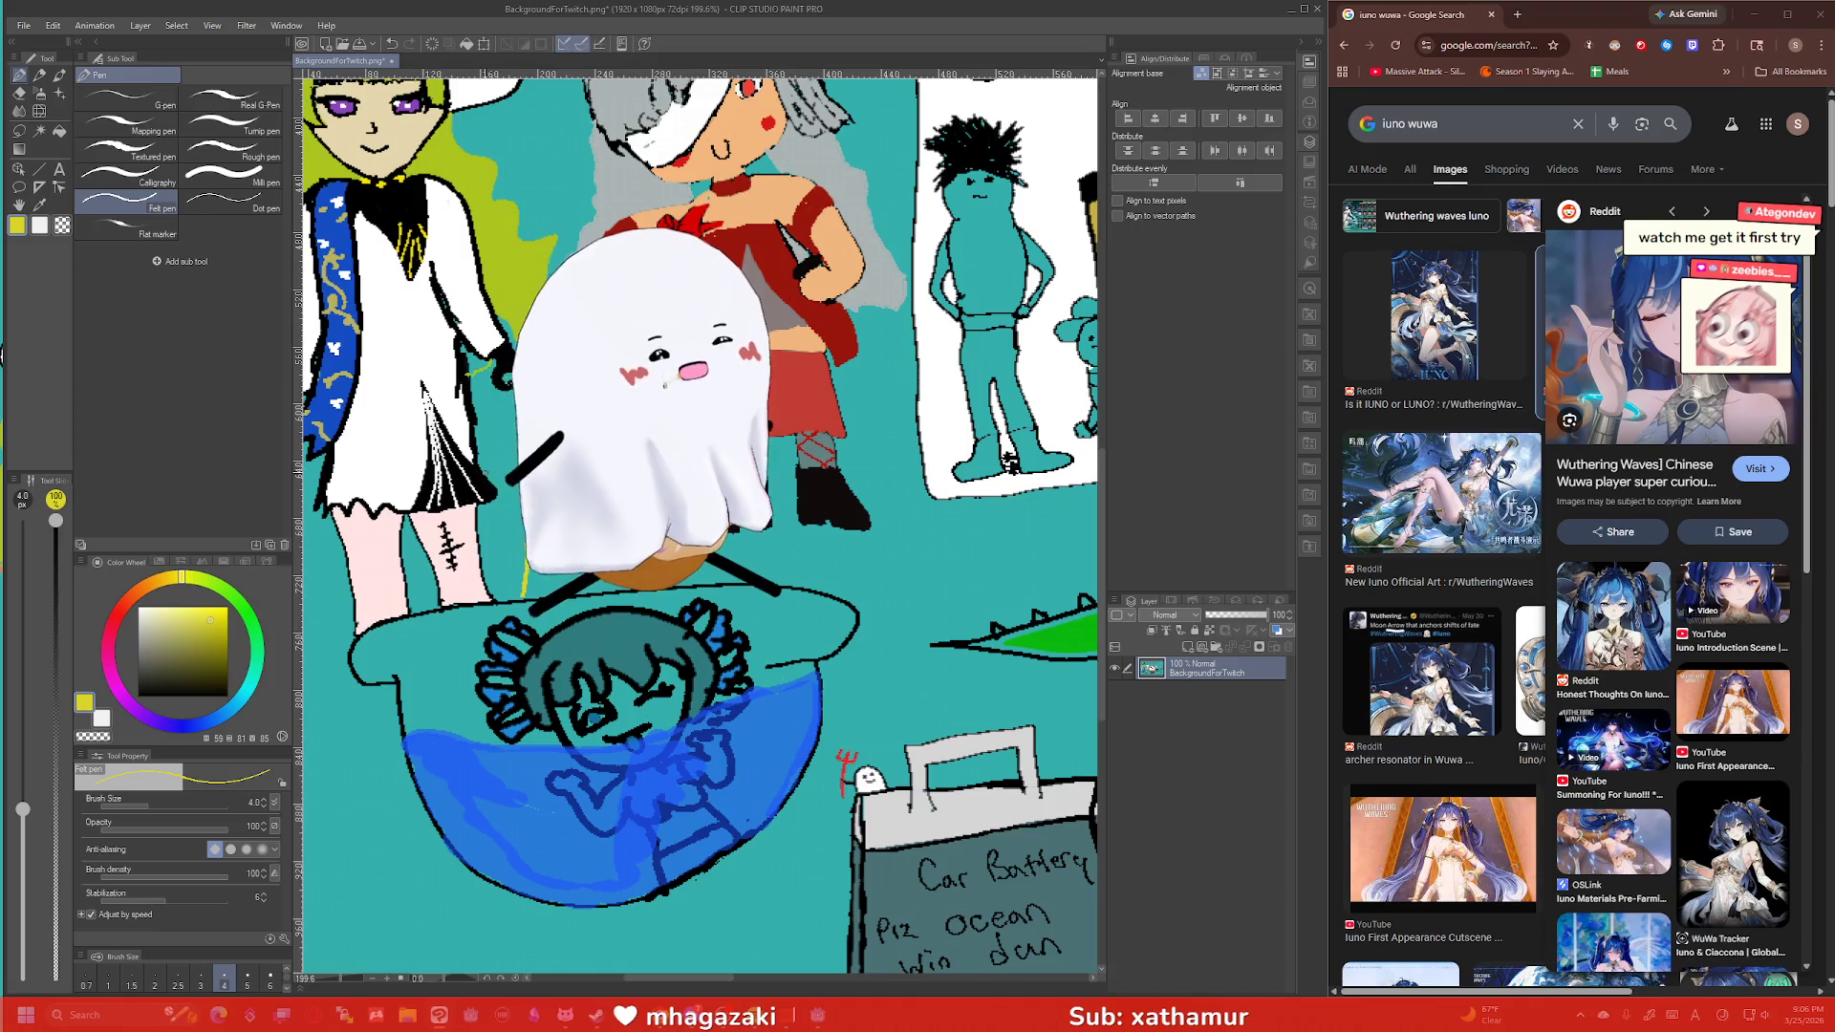
pyautogui.hotkey('ctrl', 'shift', 'n')
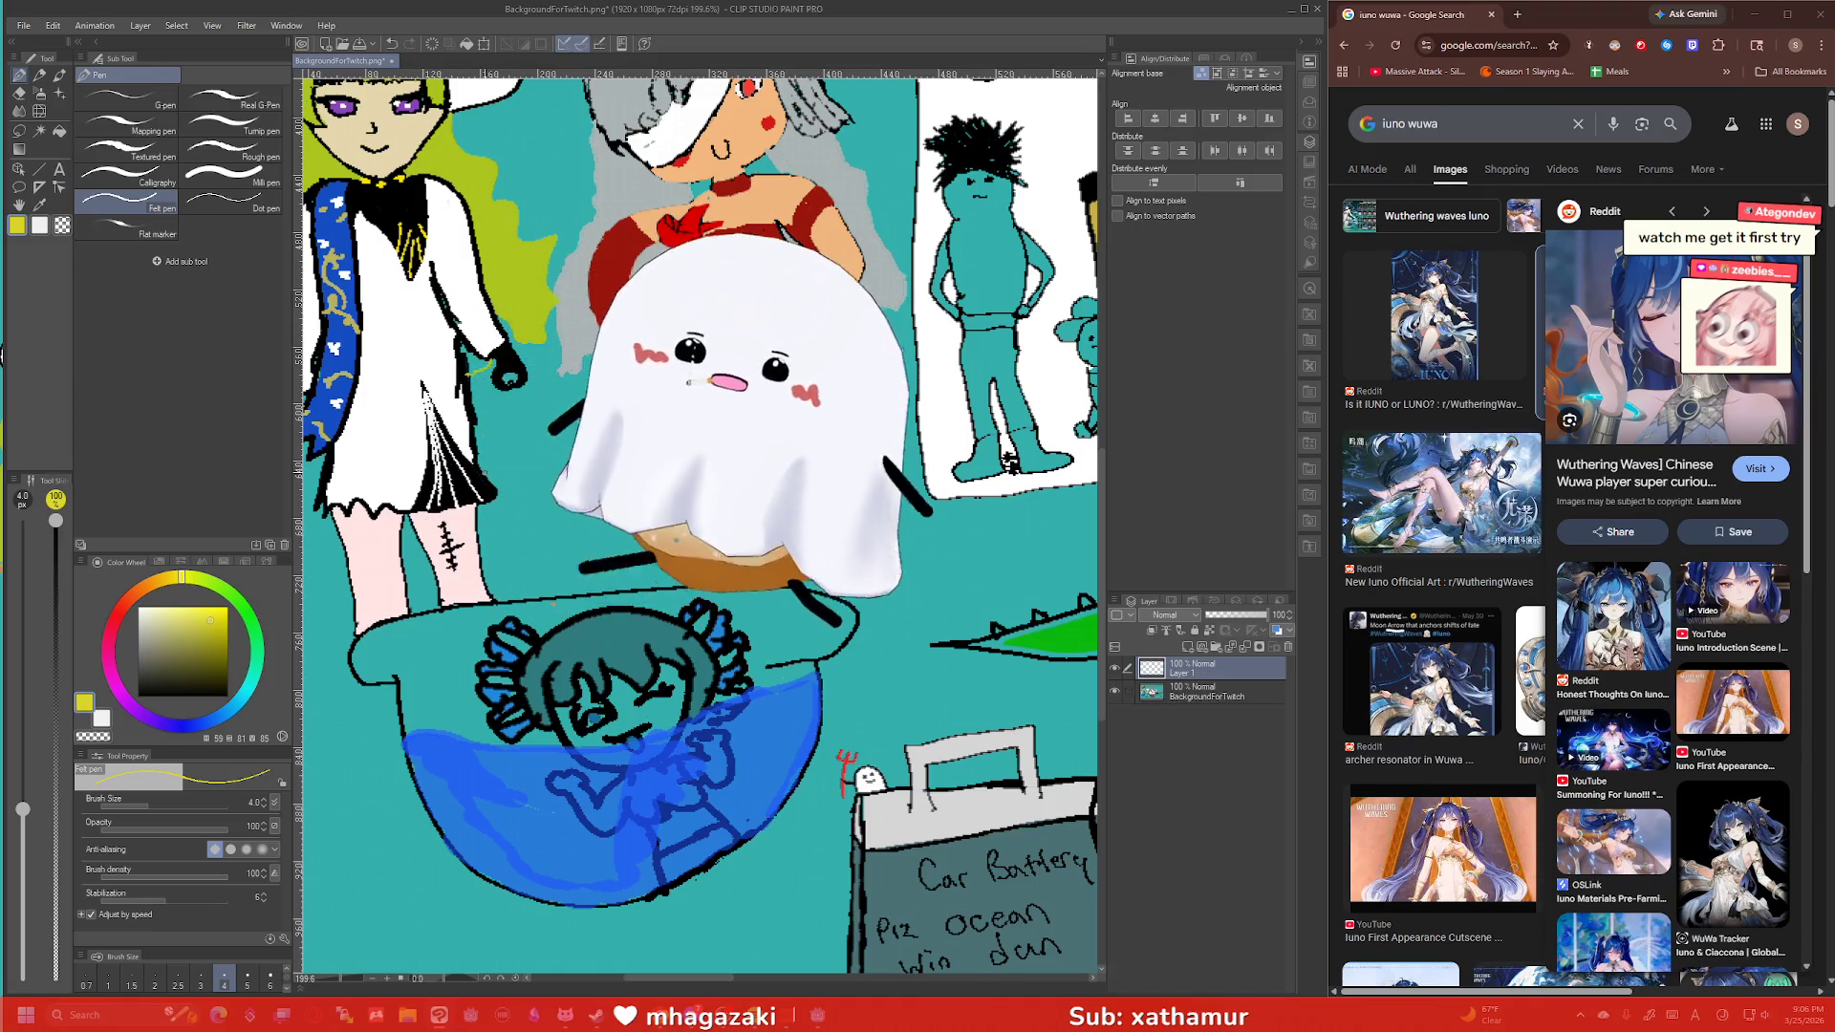
# In black, sketch a head outline and hair strokes on Layer 1.
pyautogui.click(215, 696)
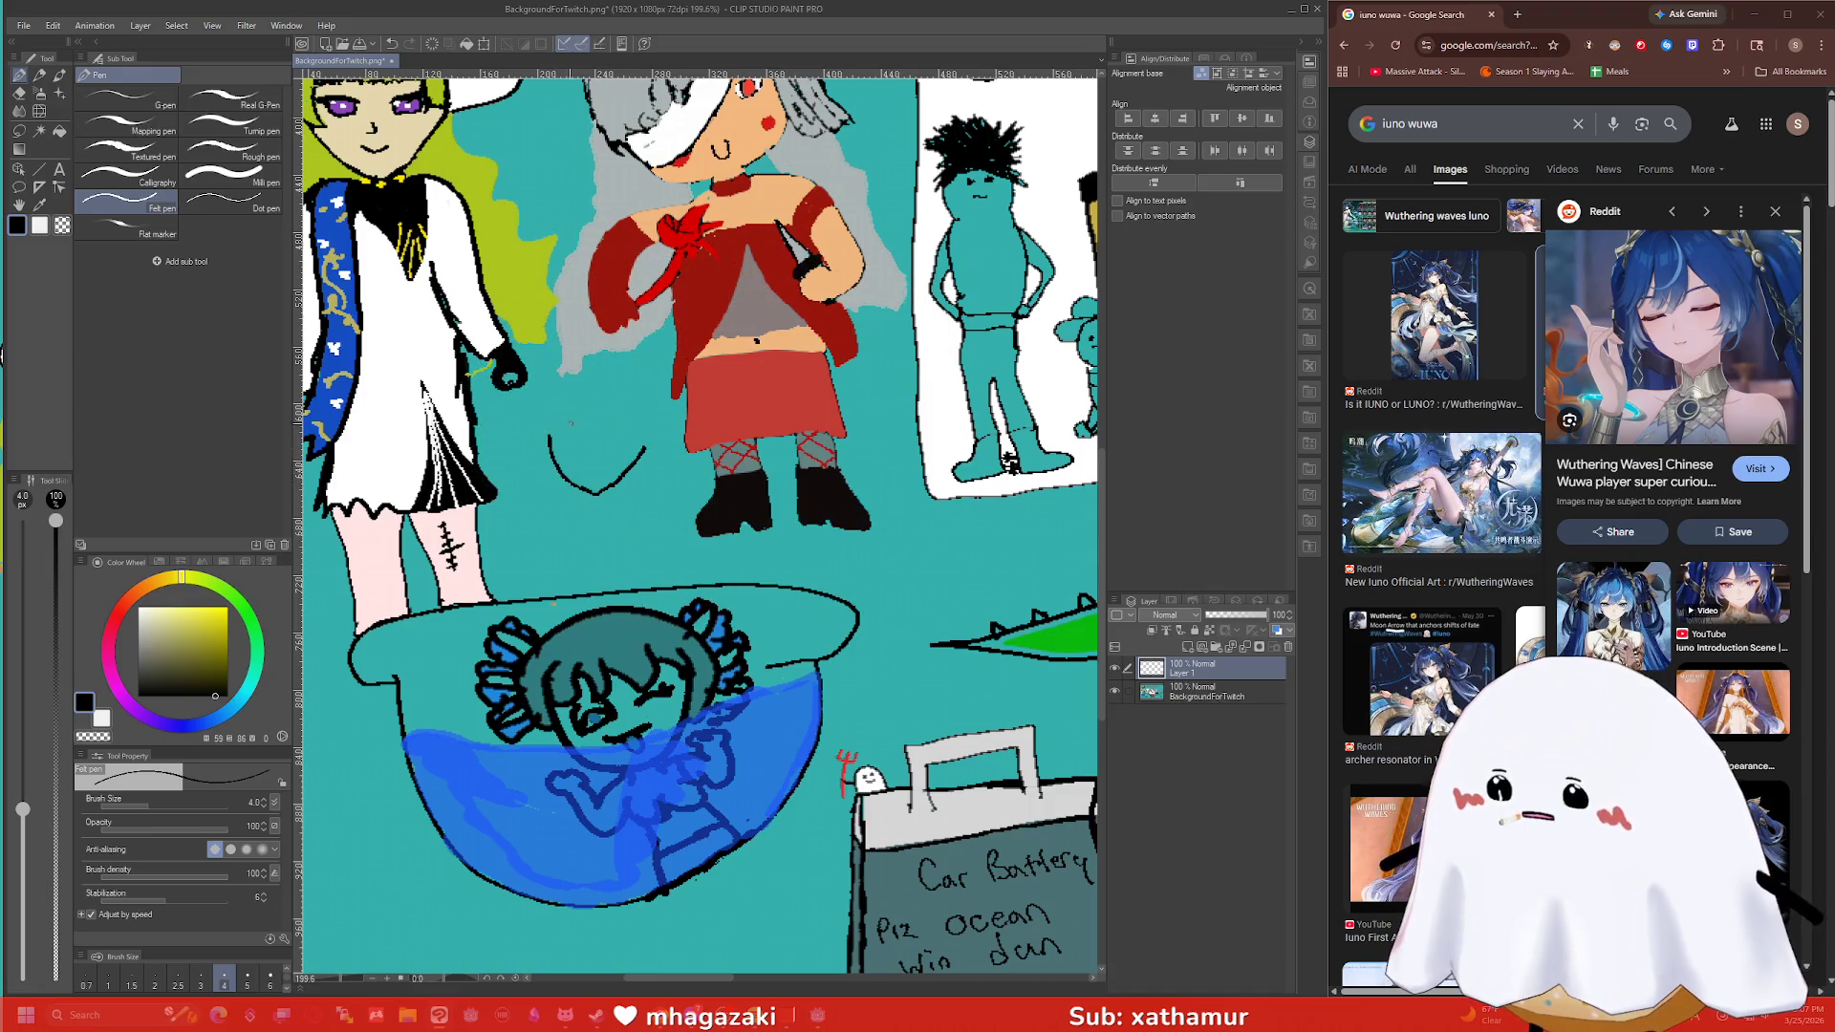
pyautogui.moveTo(645, 450)
pyautogui.mouseDown()
pyautogui.moveTo(649, 419)
pyautogui.moveTo(544, 412)
pyautogui.mouseUp()
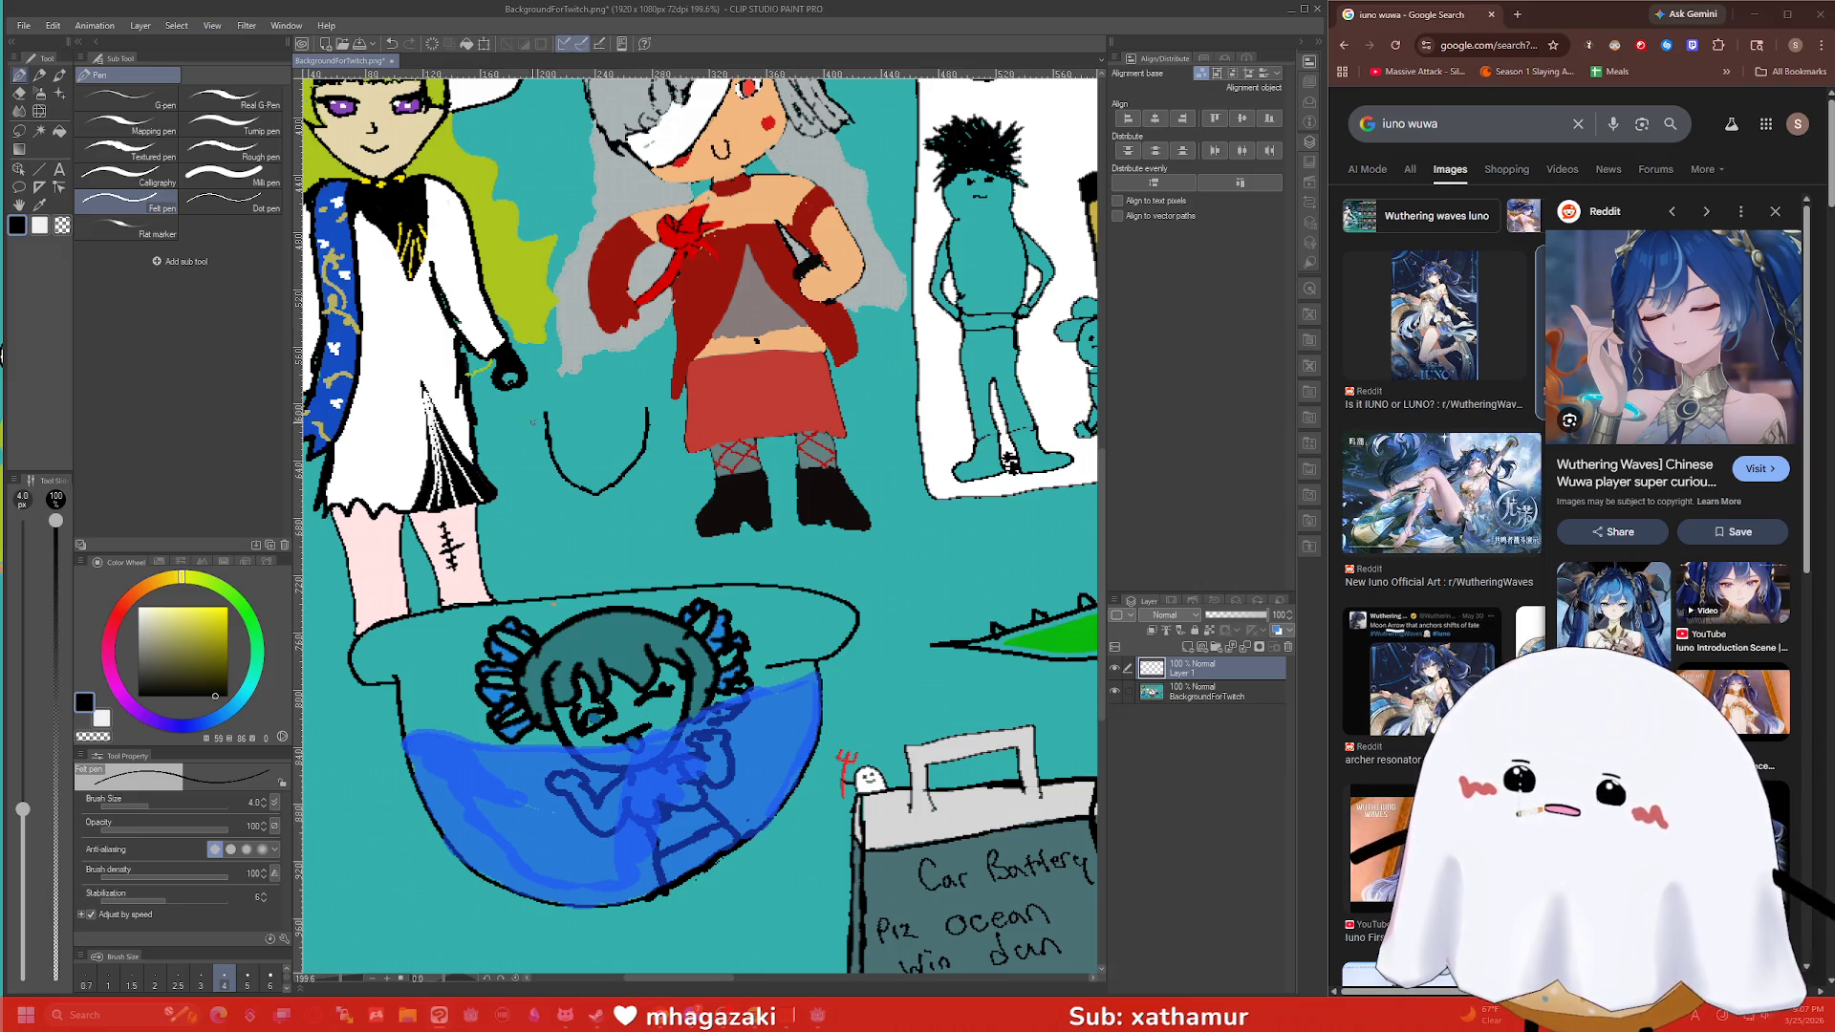
pyautogui.moveTo(594, 398)
pyautogui.mouseDown()
pyautogui.moveTo(581, 430)
pyautogui.moveTo(544, 413)
pyautogui.moveTo(577, 381)
pyautogui.moveTo(621, 400)
pyautogui.moveTo(629, 381)
pyautogui.moveTo(631, 425)
pyautogui.moveTo(656, 439)
pyautogui.moveTo(672, 402)
pyautogui.moveTo(653, 367)
pyautogui.mouseUp()
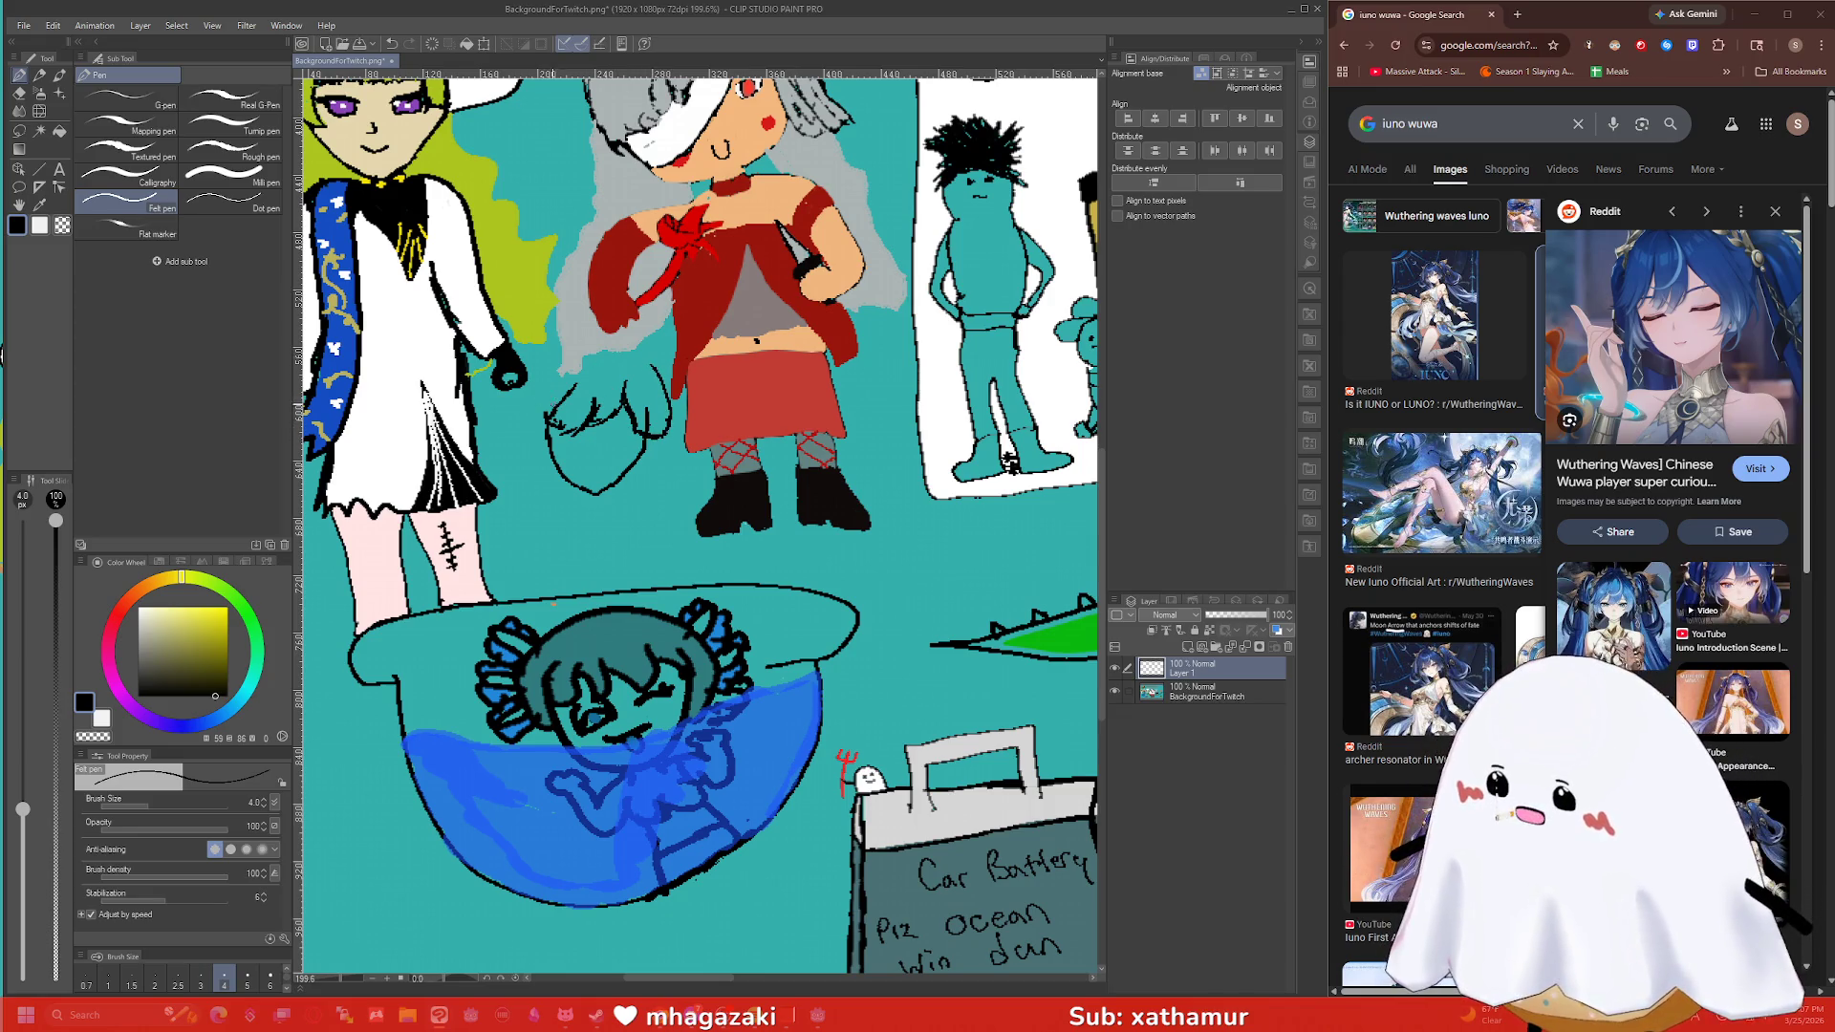
pyautogui.moveTo(552, 423)
pyautogui.mouseDown()
pyautogui.moveTo(531, 421)
pyautogui.moveTo(549, 375)
pyautogui.mouseUp()
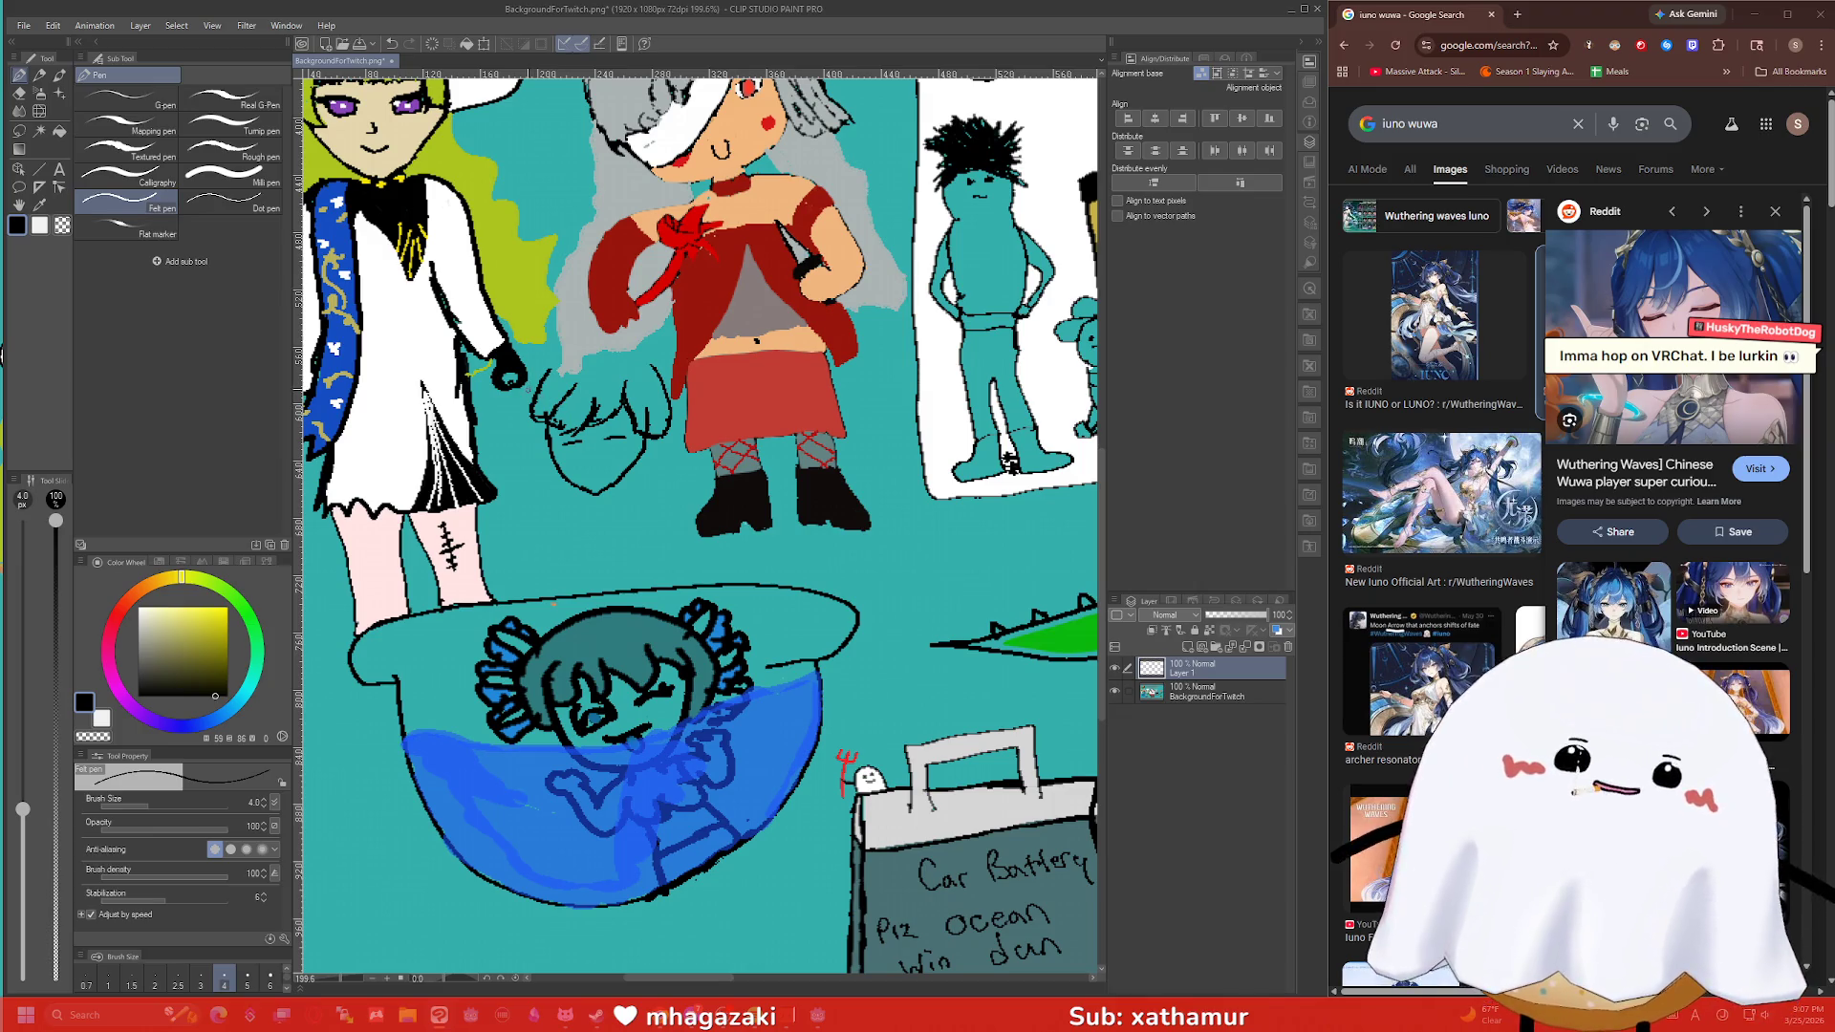
# Undo four head strokes and redraw a short stroke inside the head.
pyautogui.hotkey('ctrl', 'z')
pyautogui.hotkey('ctrl', 'z')
pyautogui.hotkey('ctrl', 'z')
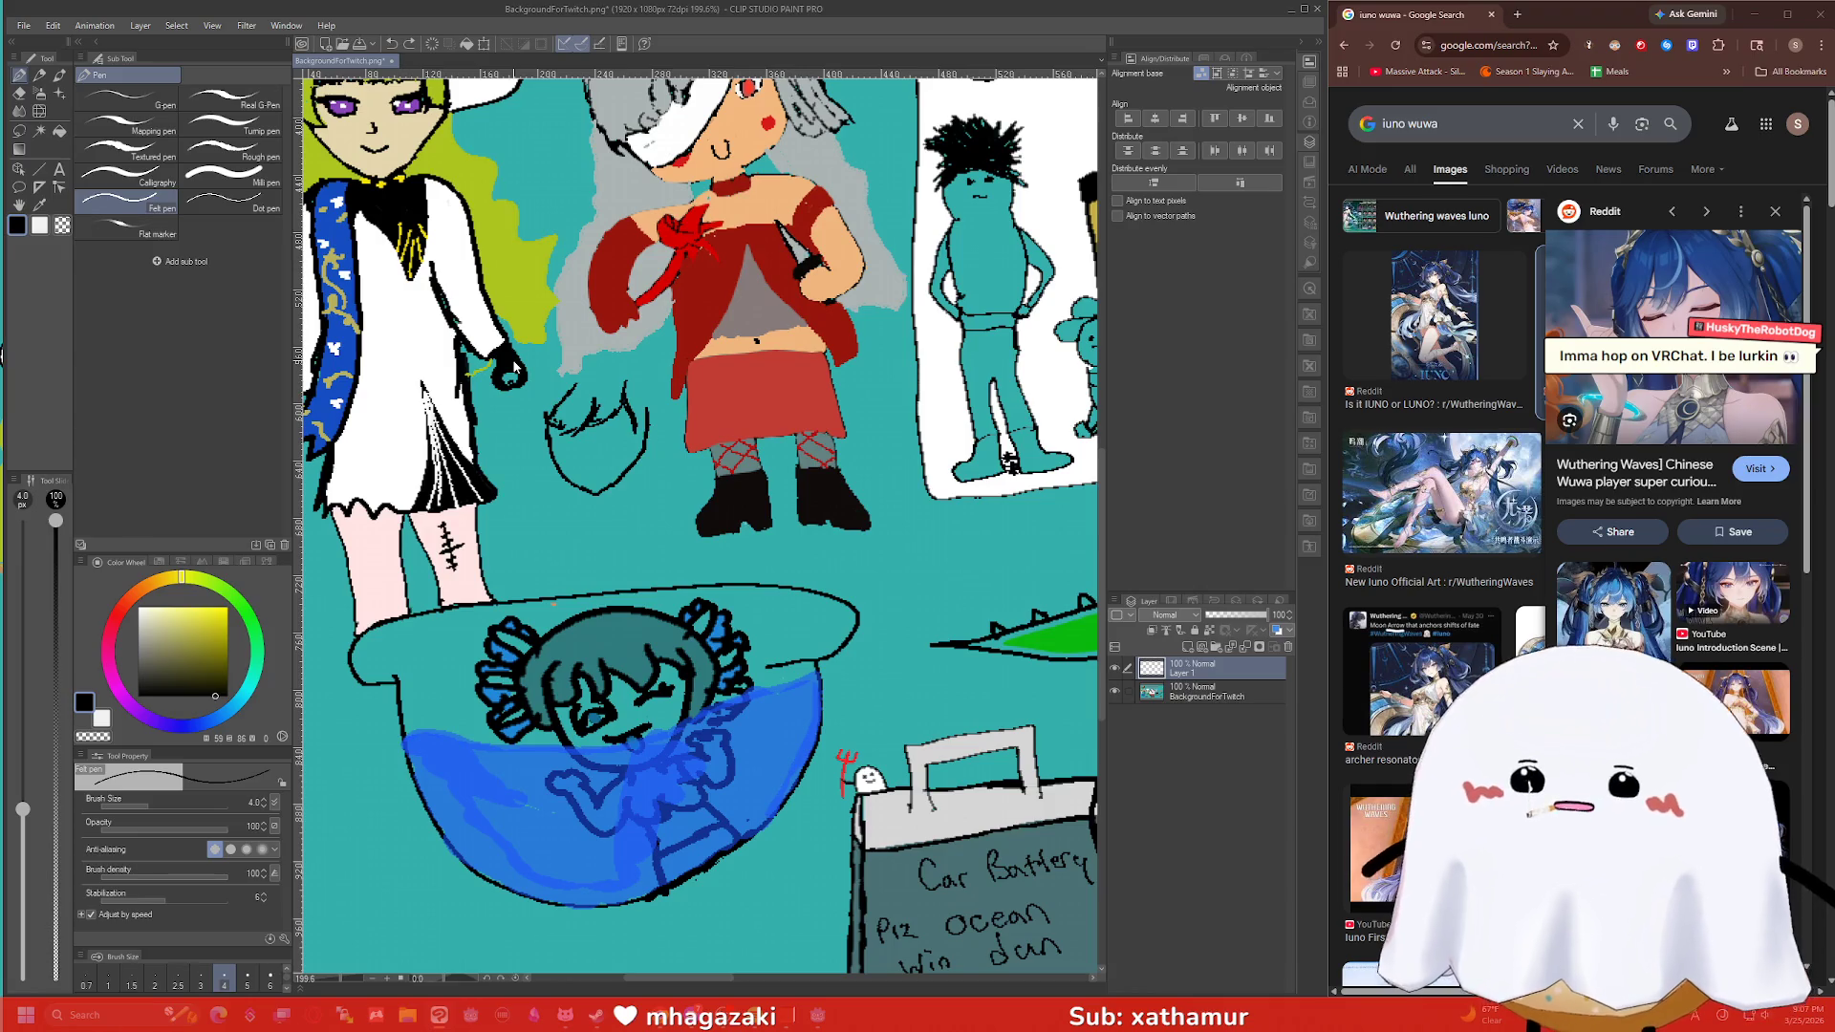
pyautogui.hotkey('ctrl', 'z')
pyautogui.hotkey('ctrl', 'z')
pyautogui.hotkey('ctrl', 'z')
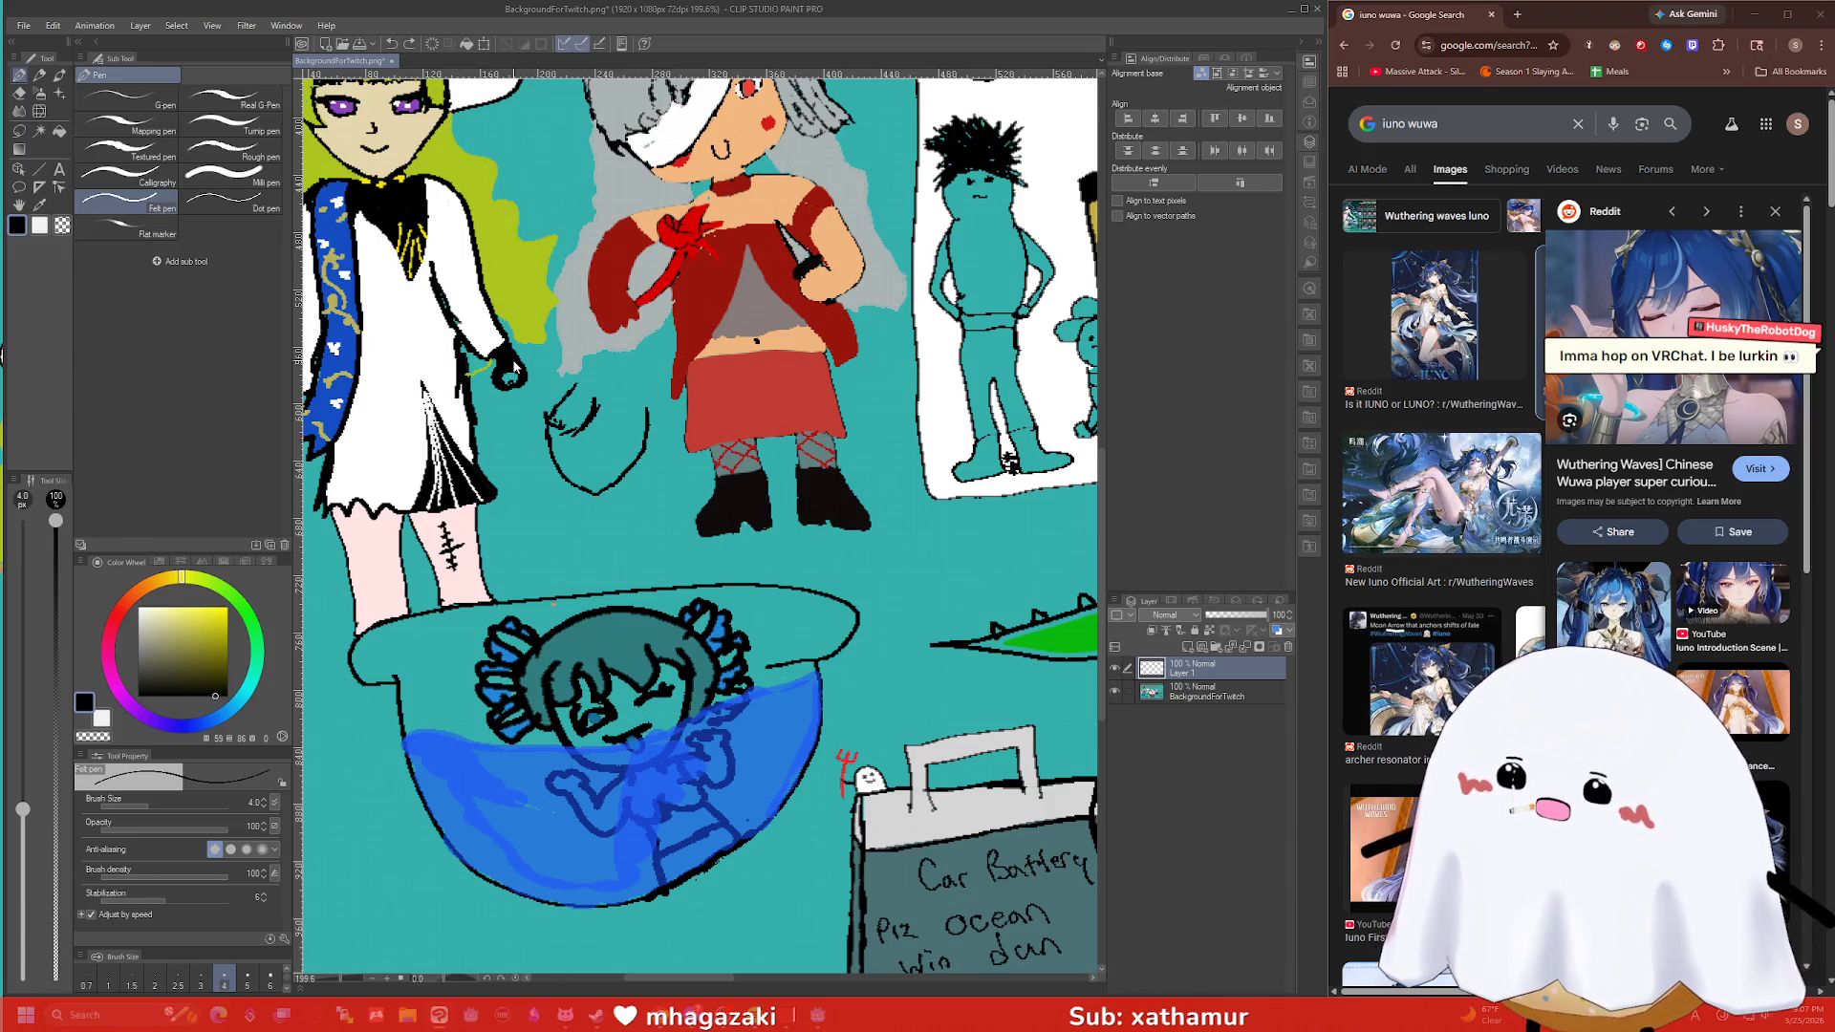
pyautogui.hotkey('ctrl', 'z')
pyautogui.hotkey('ctrl', 'z')
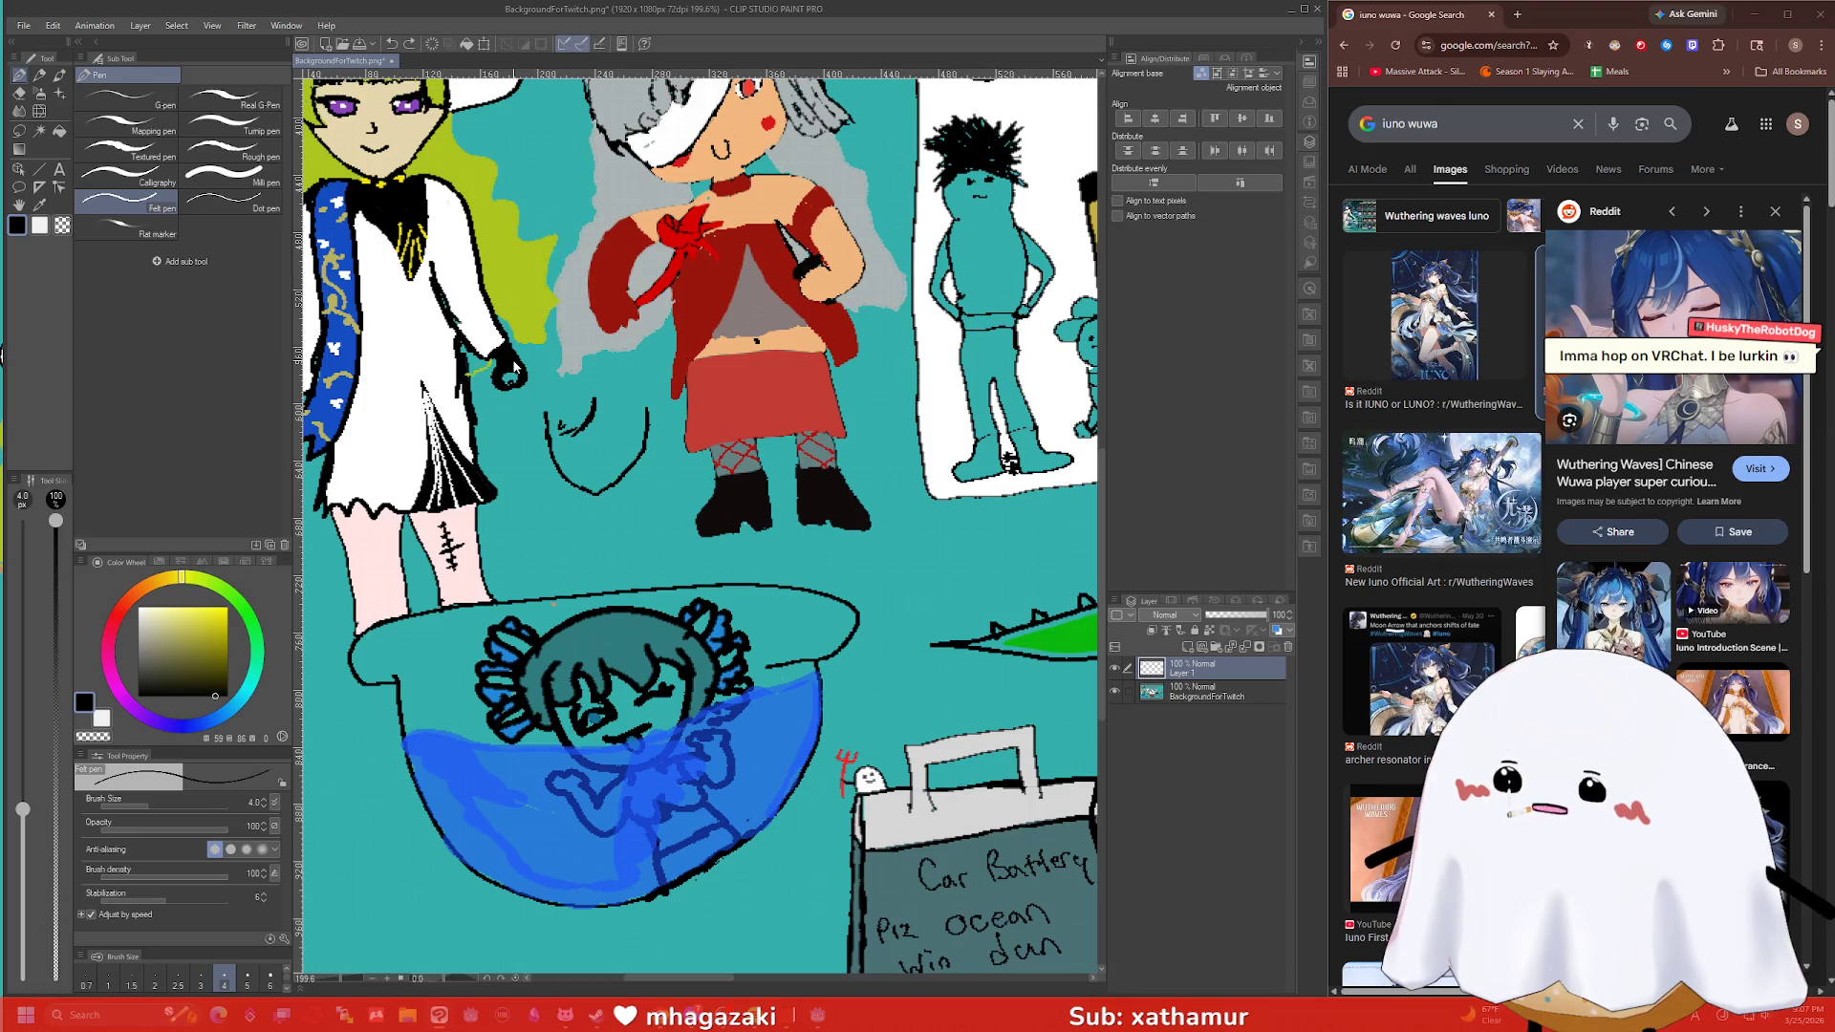
pyautogui.hotkey('ctrl', 'z')
pyautogui.hotkey('ctrl', 'z')
pyautogui.hotkey('ctrl', 'z')
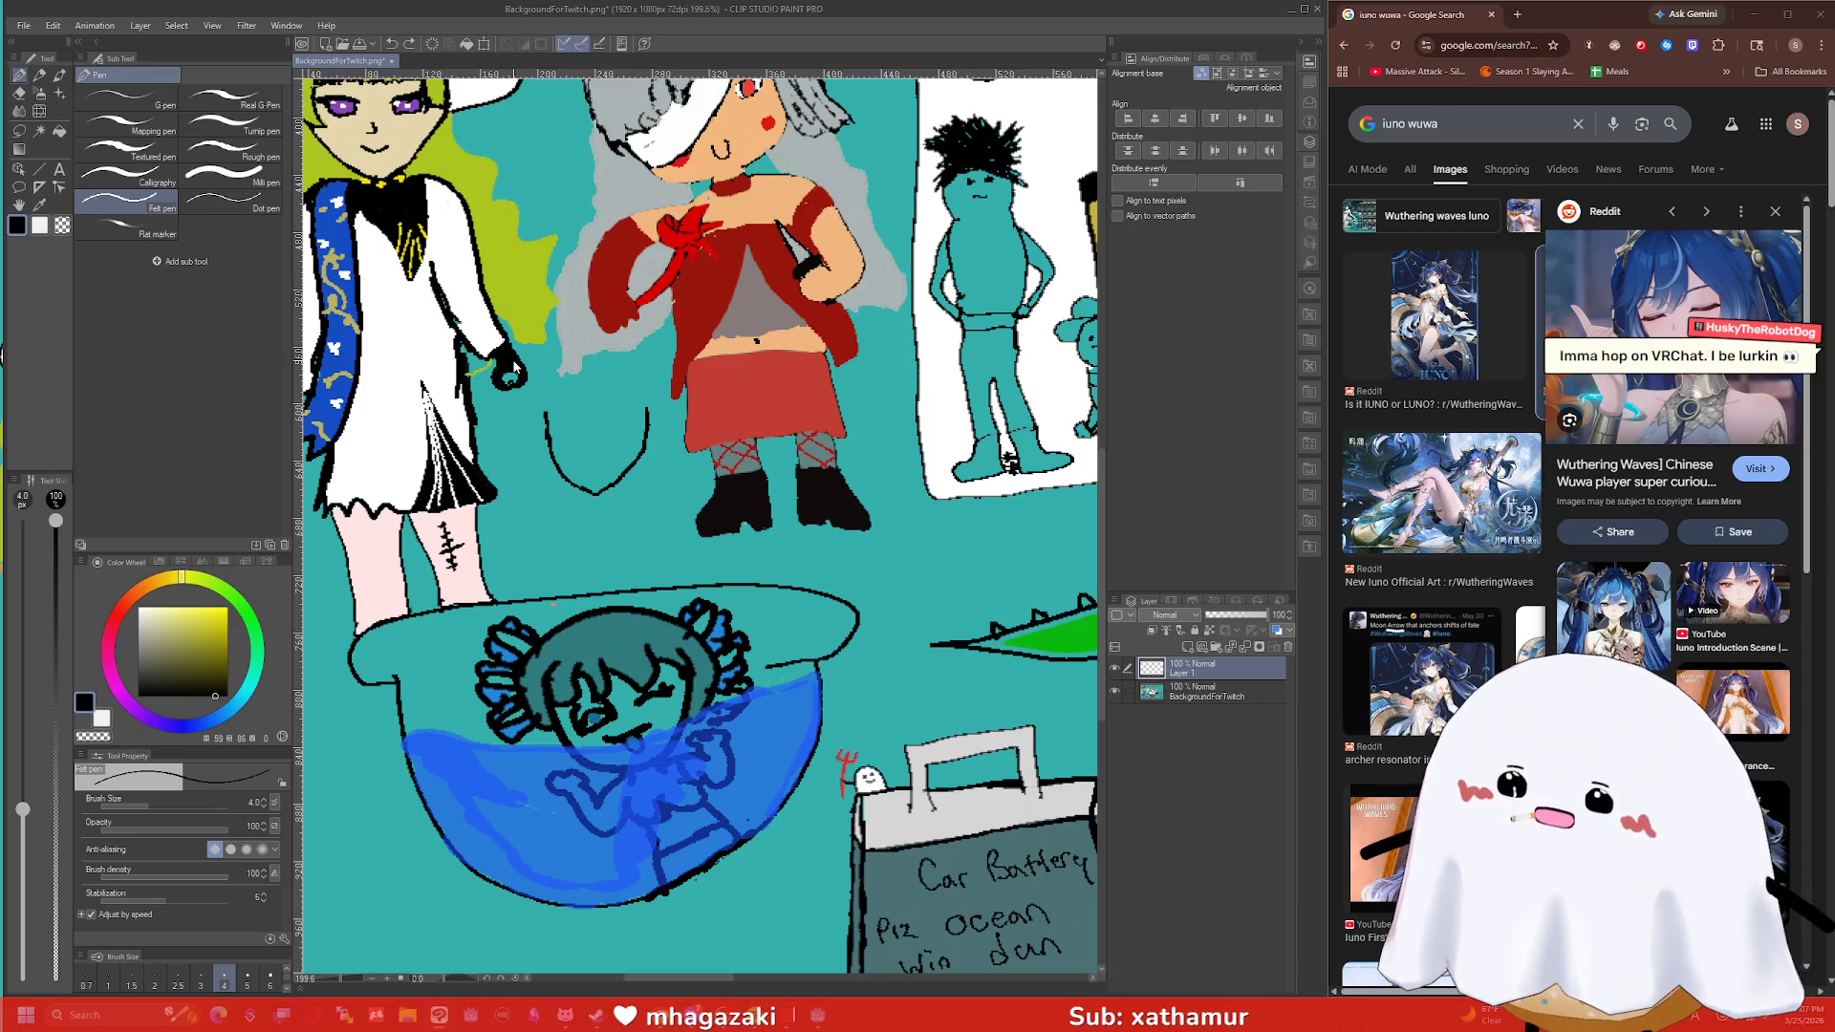
pyautogui.moveTo(562, 431); pyautogui.dragTo(630, 426)
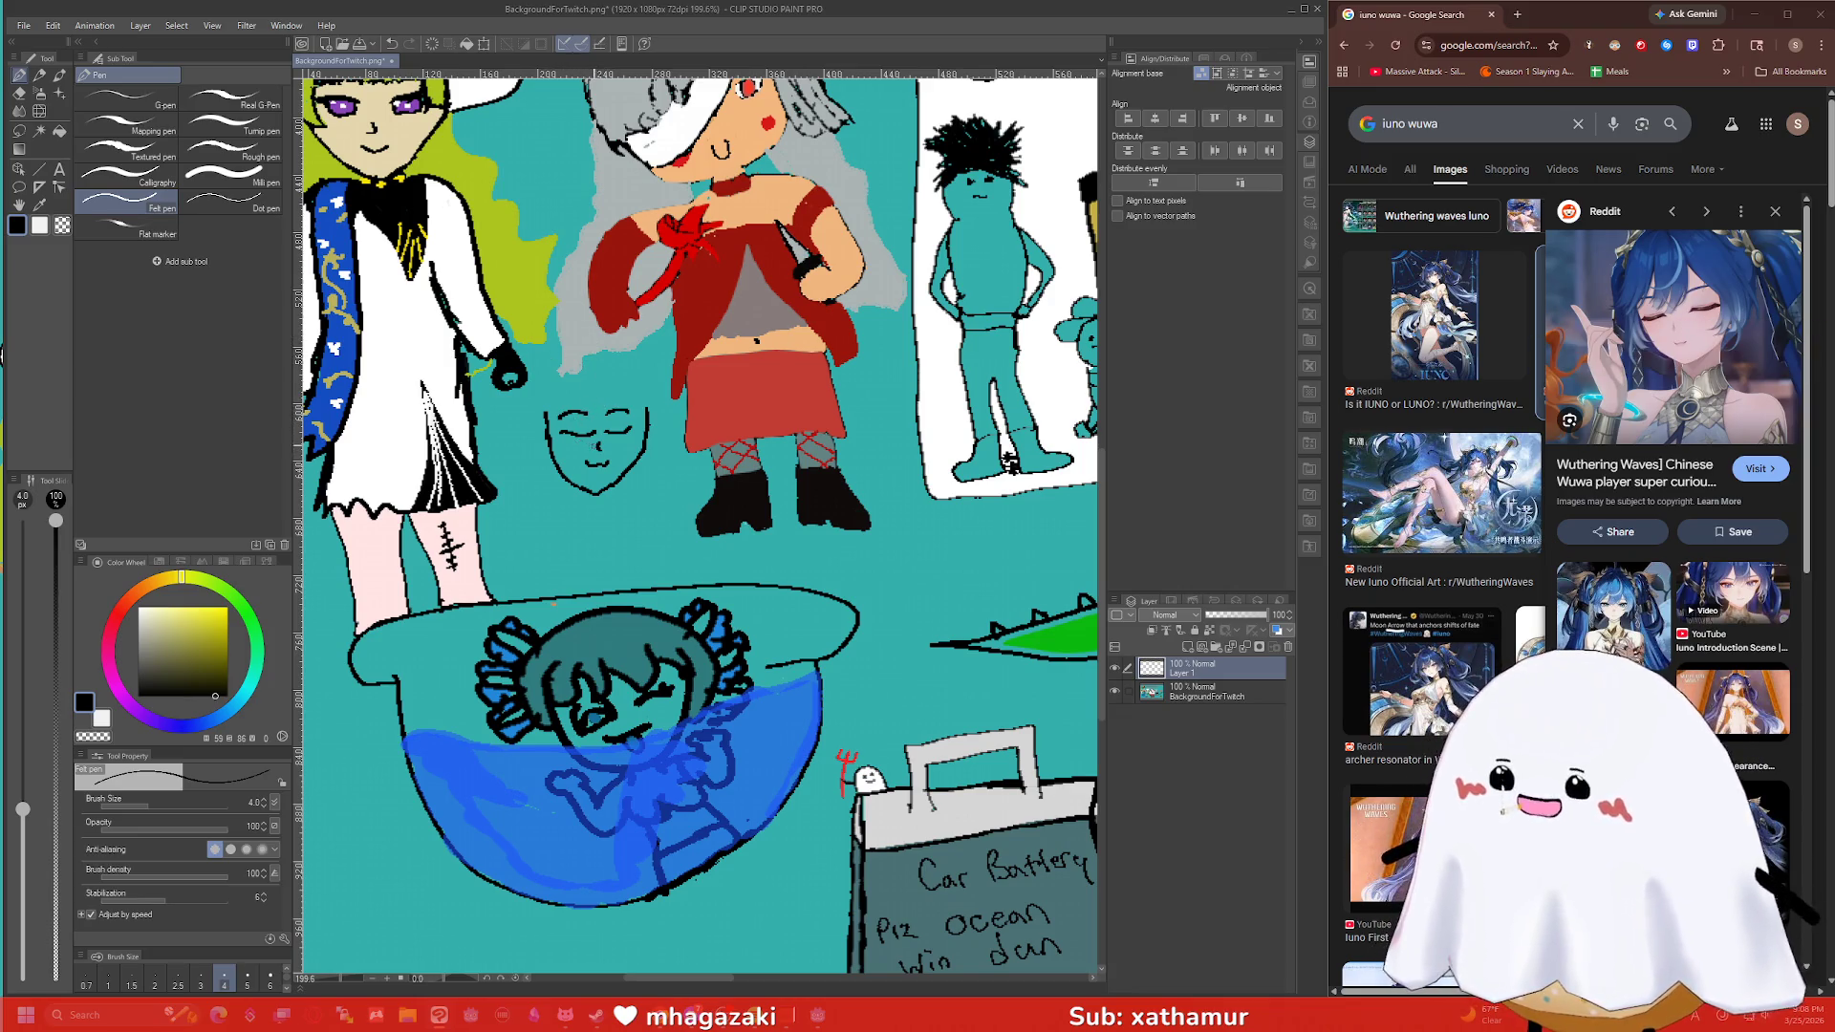
# Erase the stray mark beside the eye, then draw hair strands on the forehead, right side and below the chin.
pyautogui.press('e')
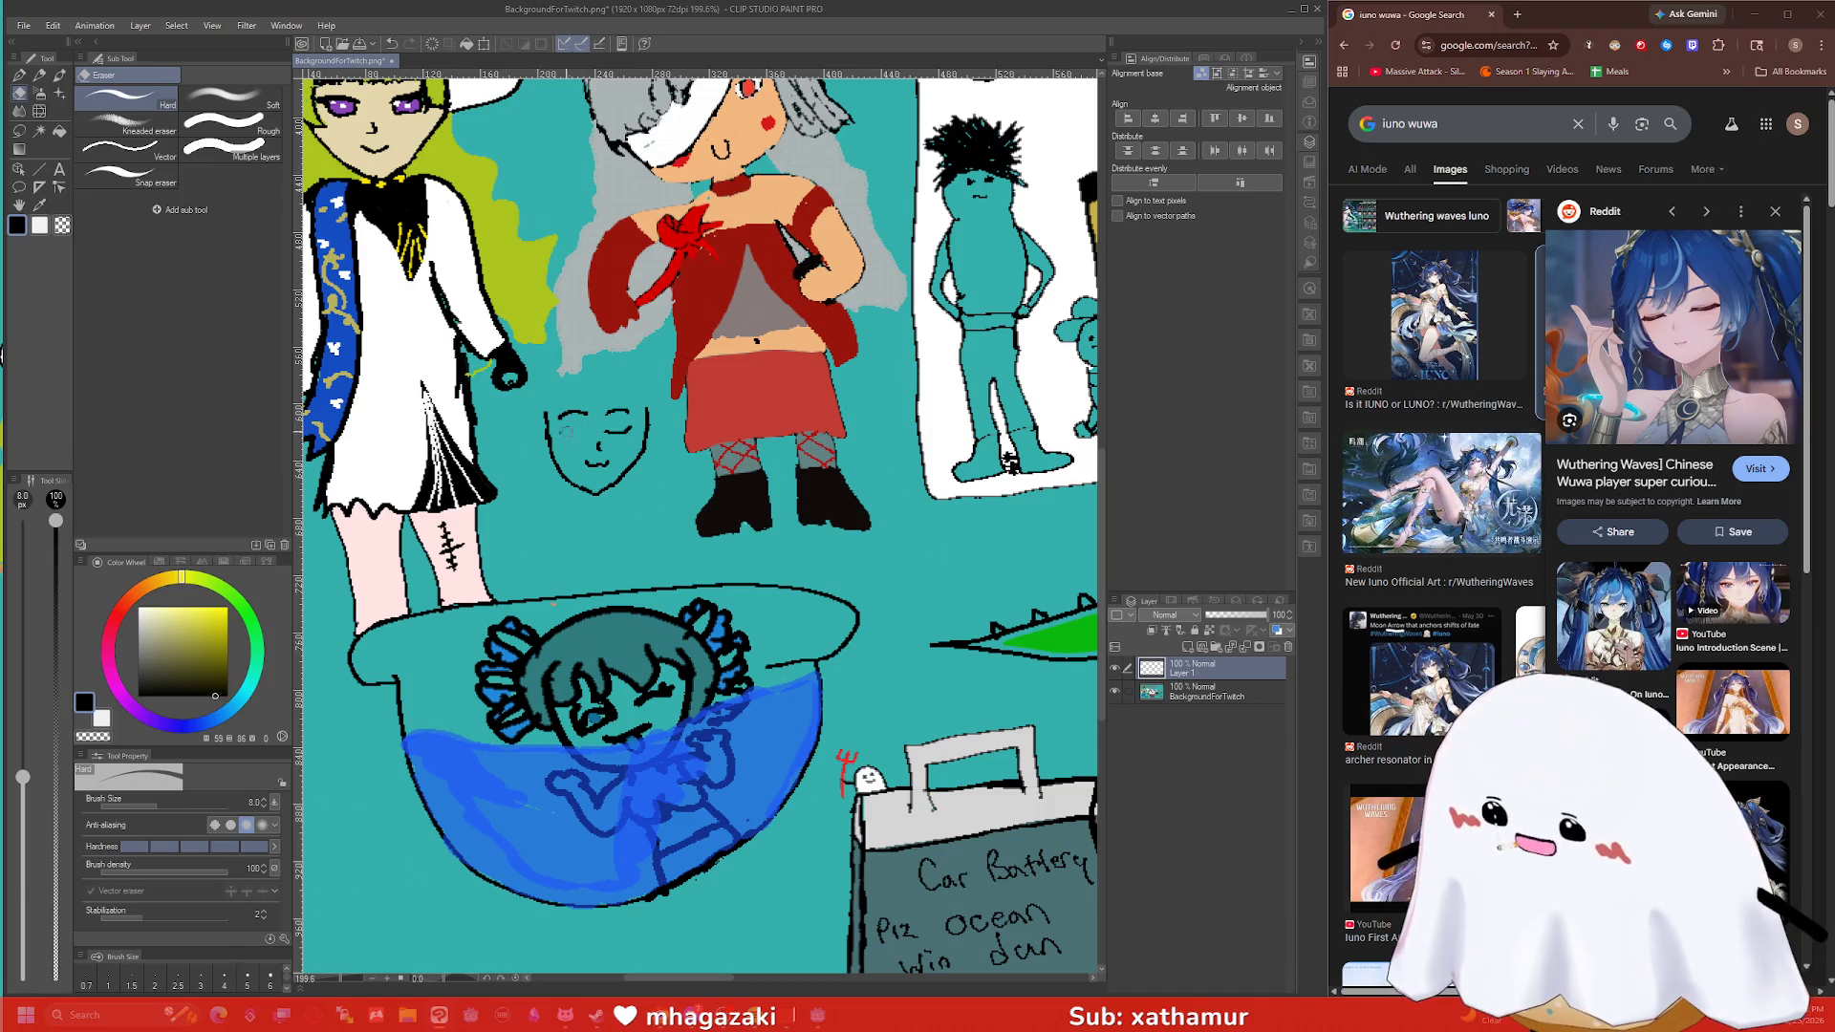
pyautogui.moveTo(629, 426)
pyautogui.mouseDown()
pyautogui.moveTo(562, 430)
pyautogui.moveTo(641, 422)
pyautogui.mouseUp()
pyautogui.press('p')
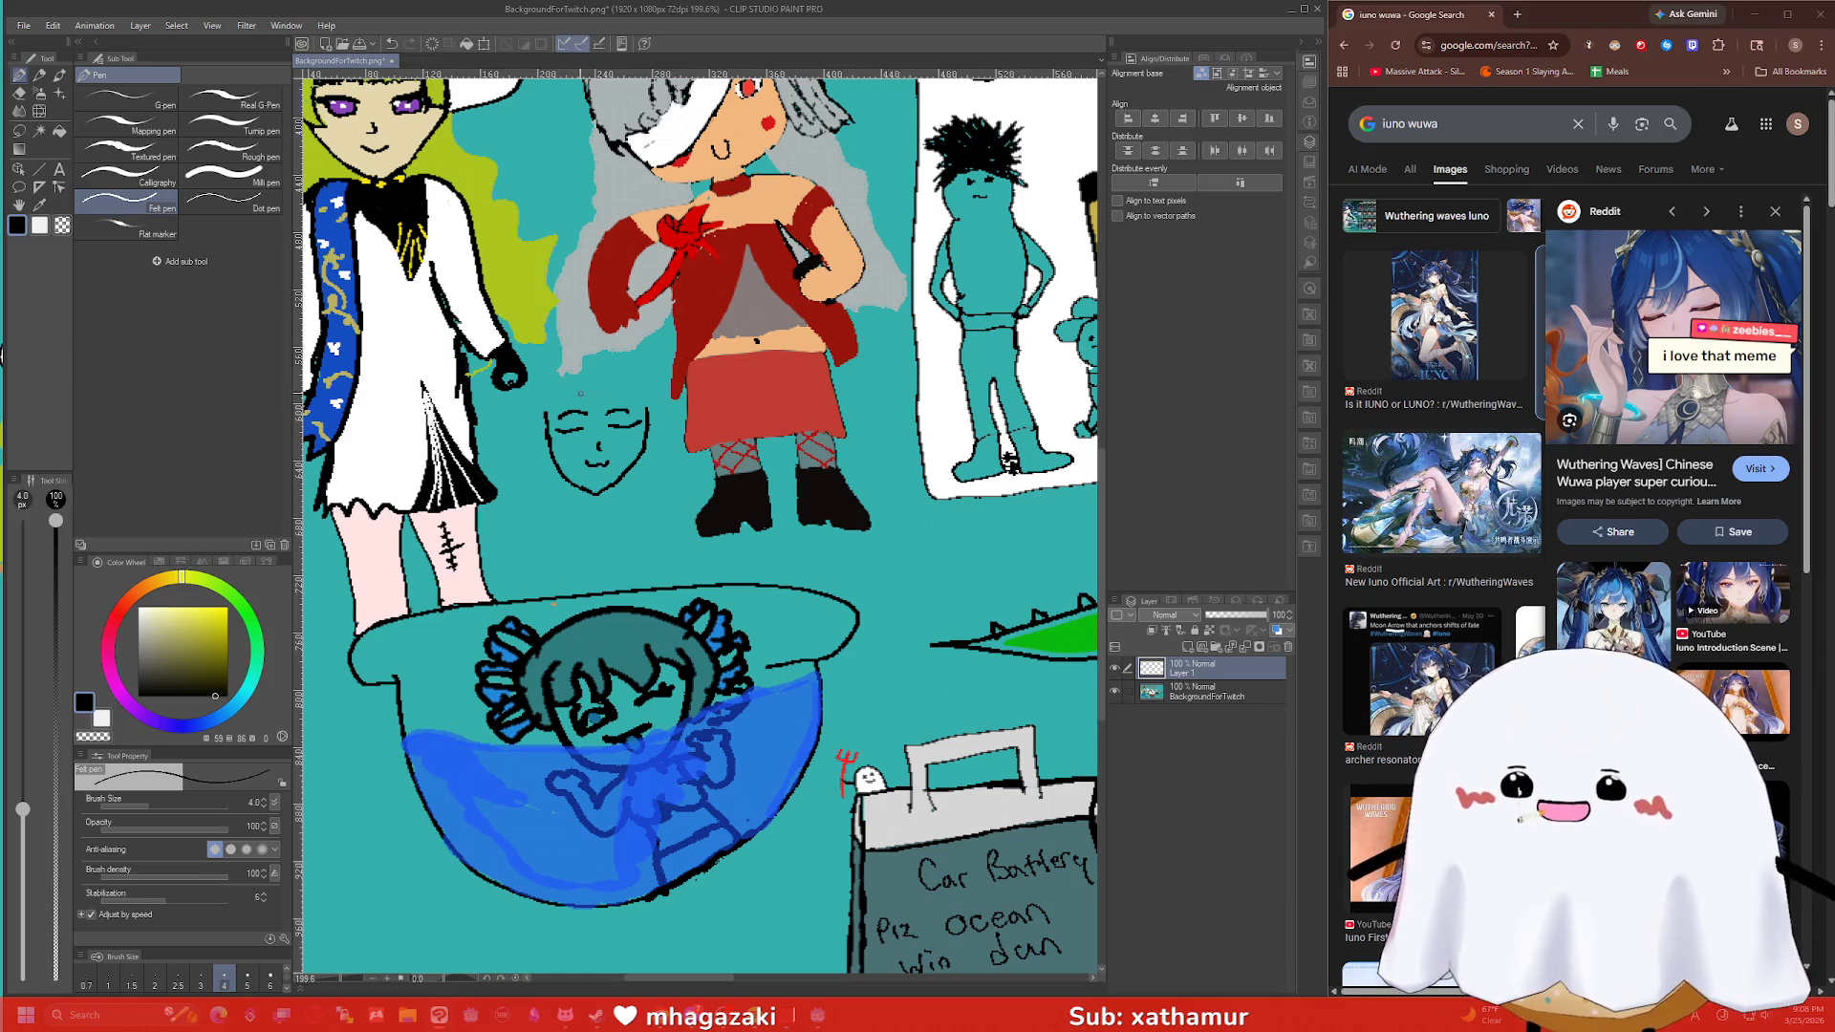
pyautogui.moveTo(599, 394)
pyautogui.mouseDown()
pyautogui.moveTo(600, 421)
pyautogui.moveTo(572, 415)
pyautogui.moveTo(576, 389)
pyautogui.moveTo(529, 426)
pyautogui.moveTo(516, 409)
pyautogui.moveTo(507, 552)
pyautogui.moveTo(540, 560)
pyautogui.moveTo(546, 435)
pyautogui.mouseUp()
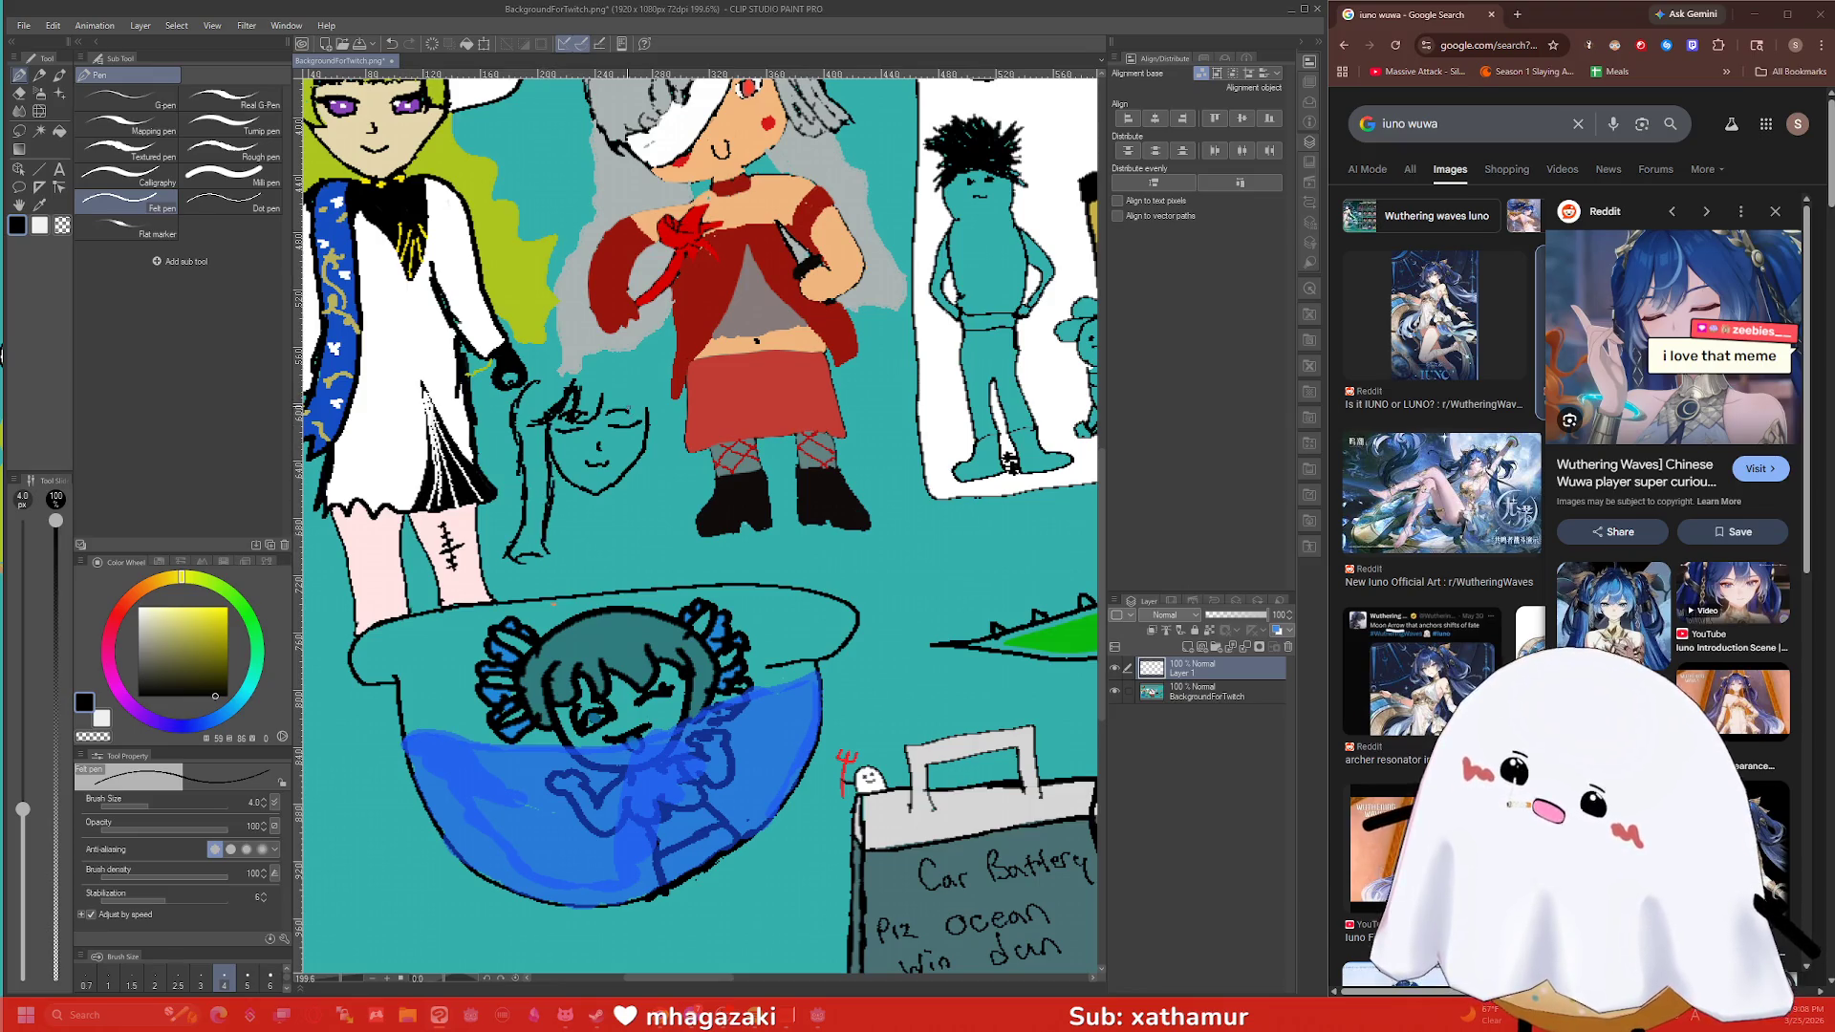
pyautogui.moveTo(637, 380)
pyautogui.mouseDown()
pyautogui.moveTo(678, 541)
pyautogui.moveTo(661, 377)
pyautogui.moveTo(554, 361)
pyautogui.moveTo(617, 359)
pyautogui.mouseUp()
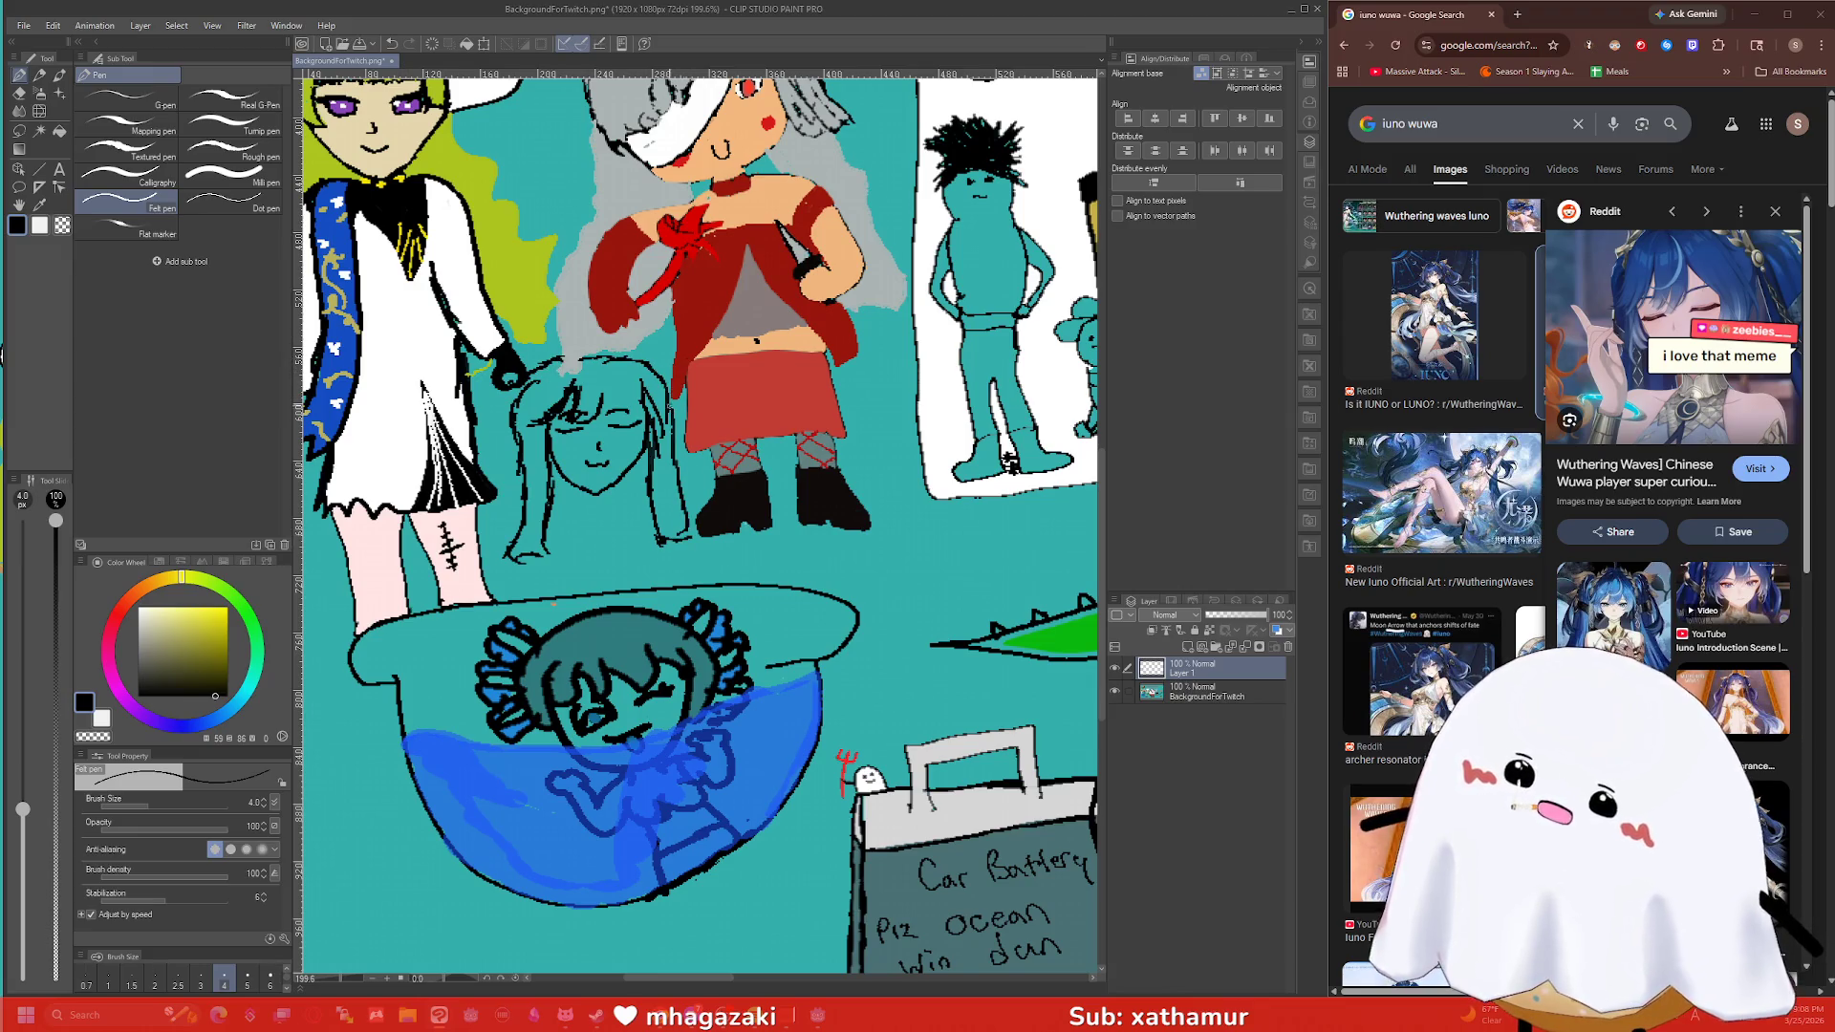
pyautogui.moveTo(579, 486)
pyautogui.mouseDown()
pyautogui.moveTo(577, 529)
pyautogui.moveTo(623, 522)
pyautogui.mouseUp()
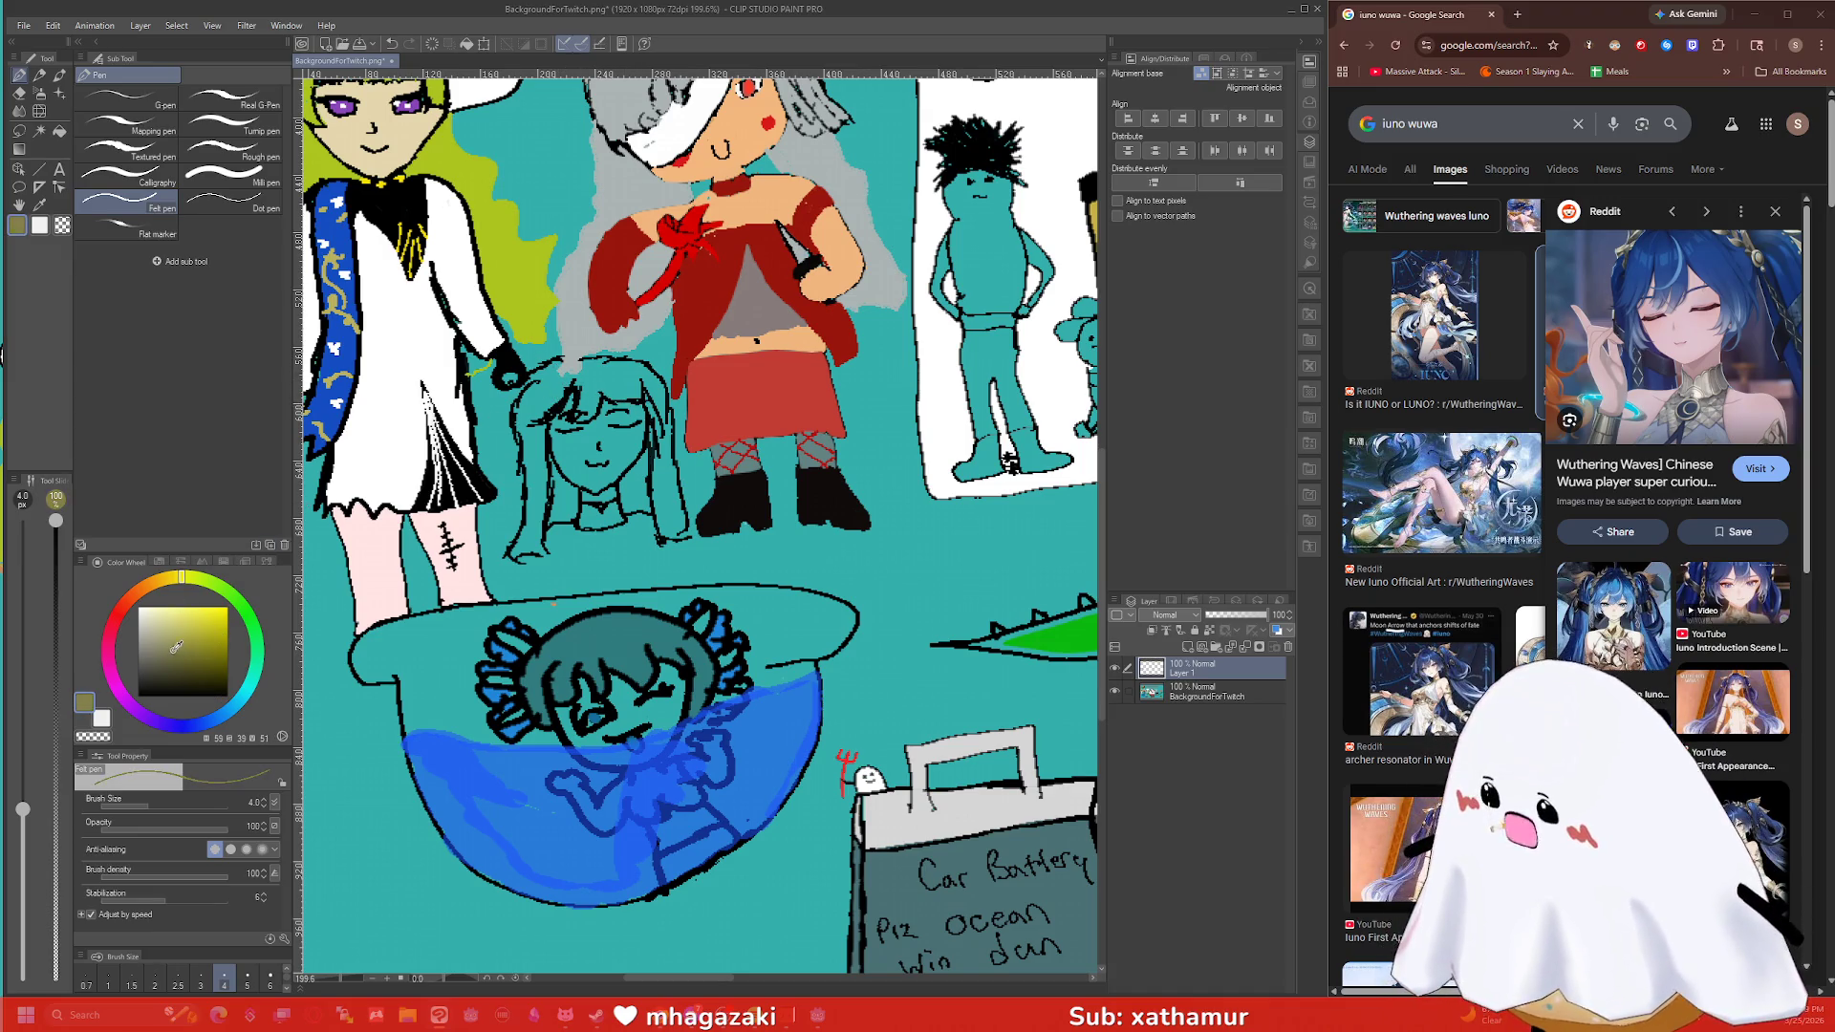
# Pick blue and bucket-fill around the sketched head twice, undoing each fill.
pyautogui.moveTo(231, 711); pyautogui.dragTo(211, 721)
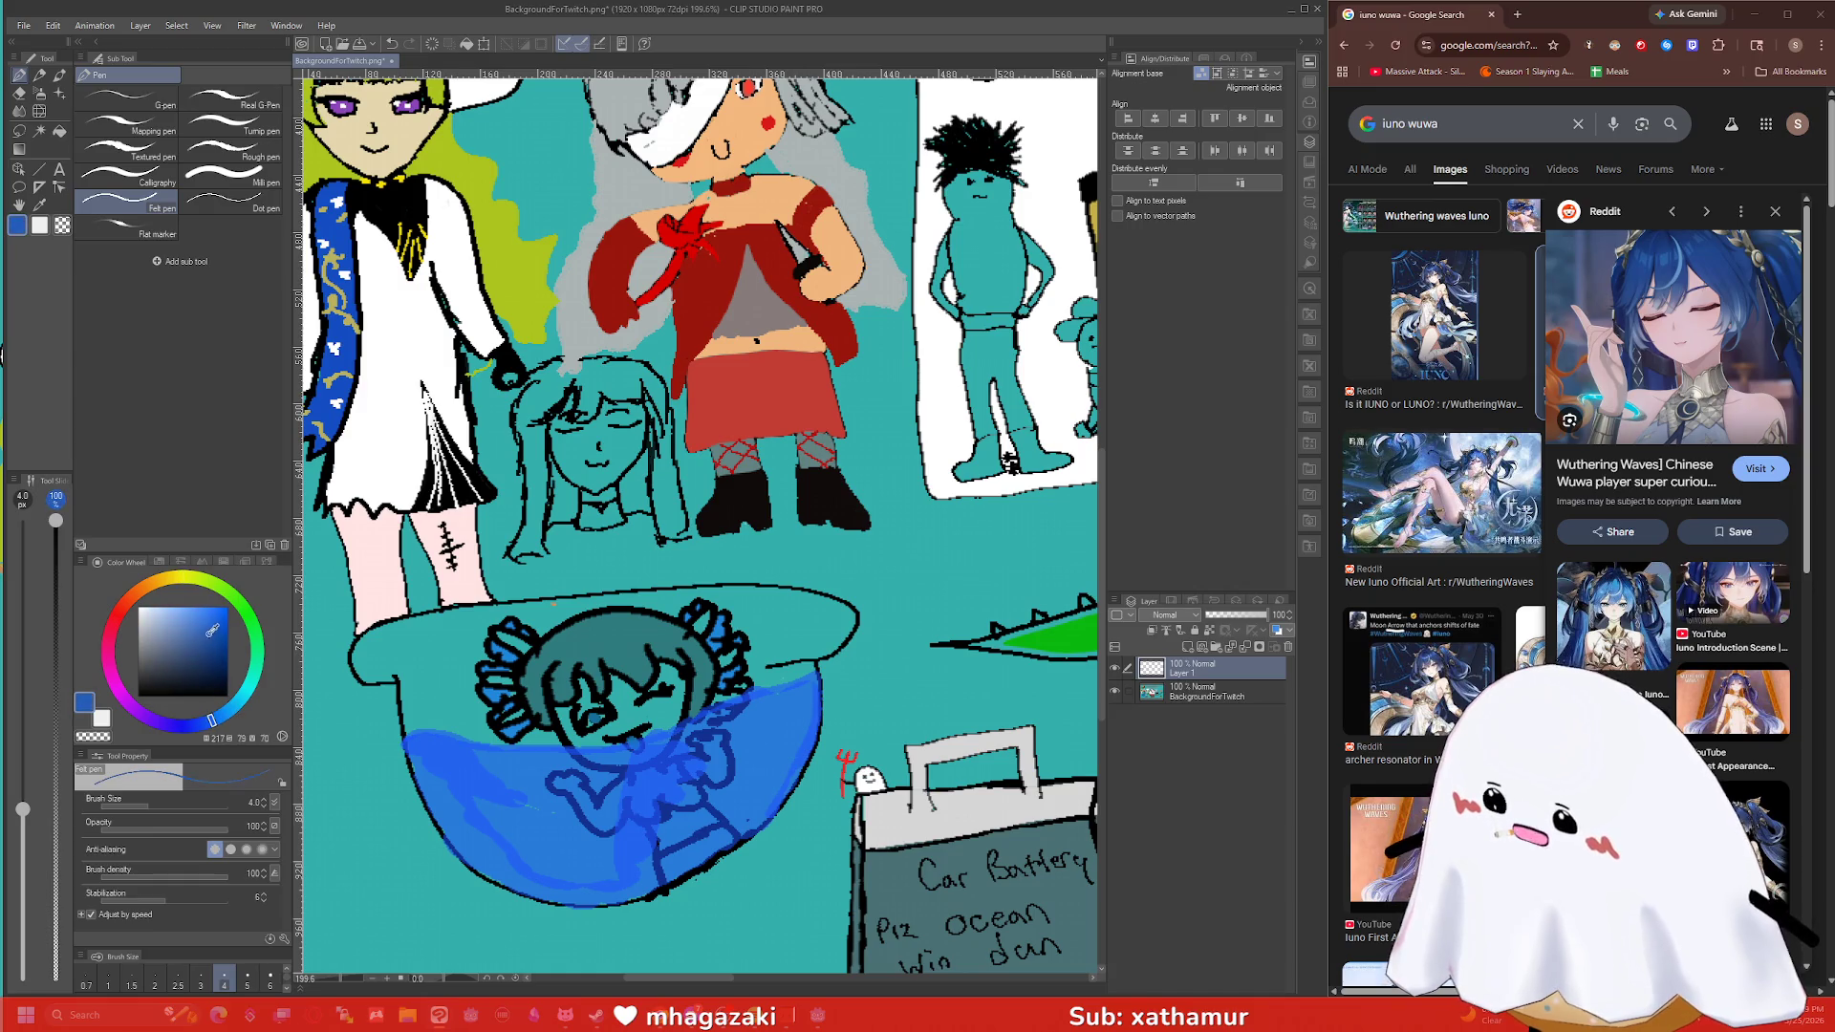
pyautogui.press('g')
pyautogui.click(537, 385)
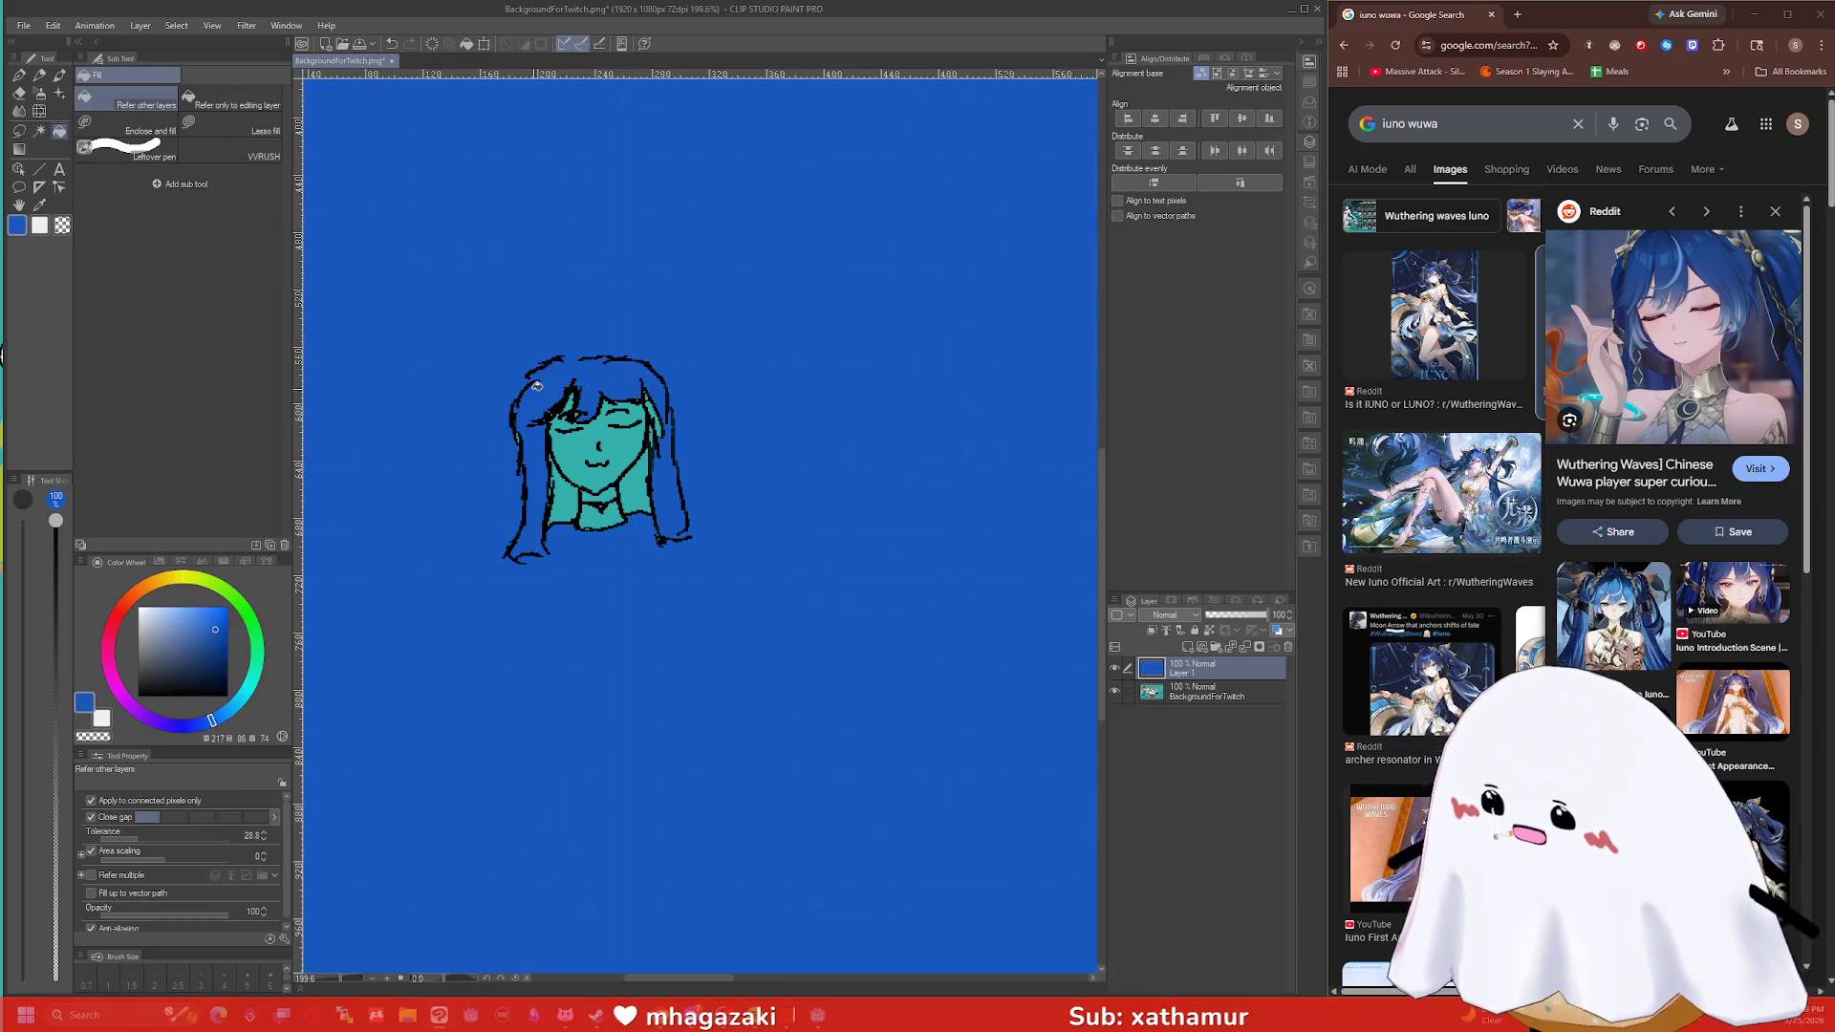
pyautogui.hotkey('ctrl', 'z')
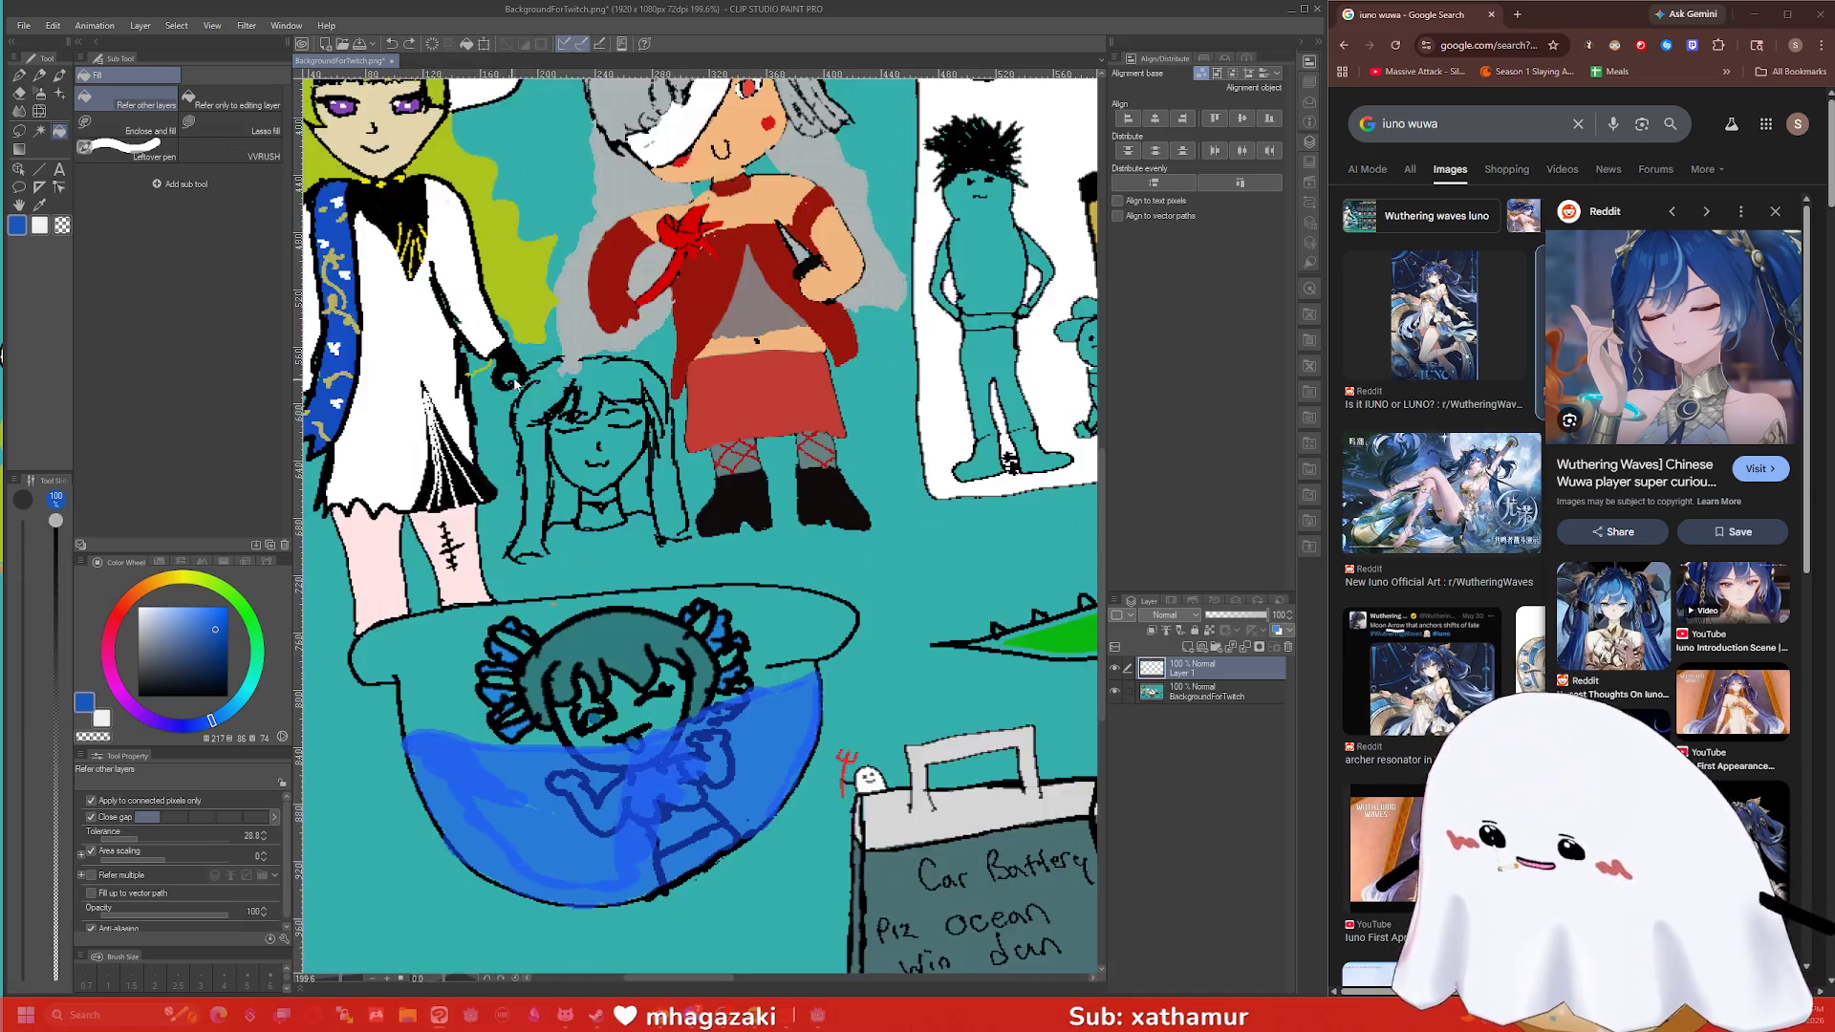
pyautogui.press('p')
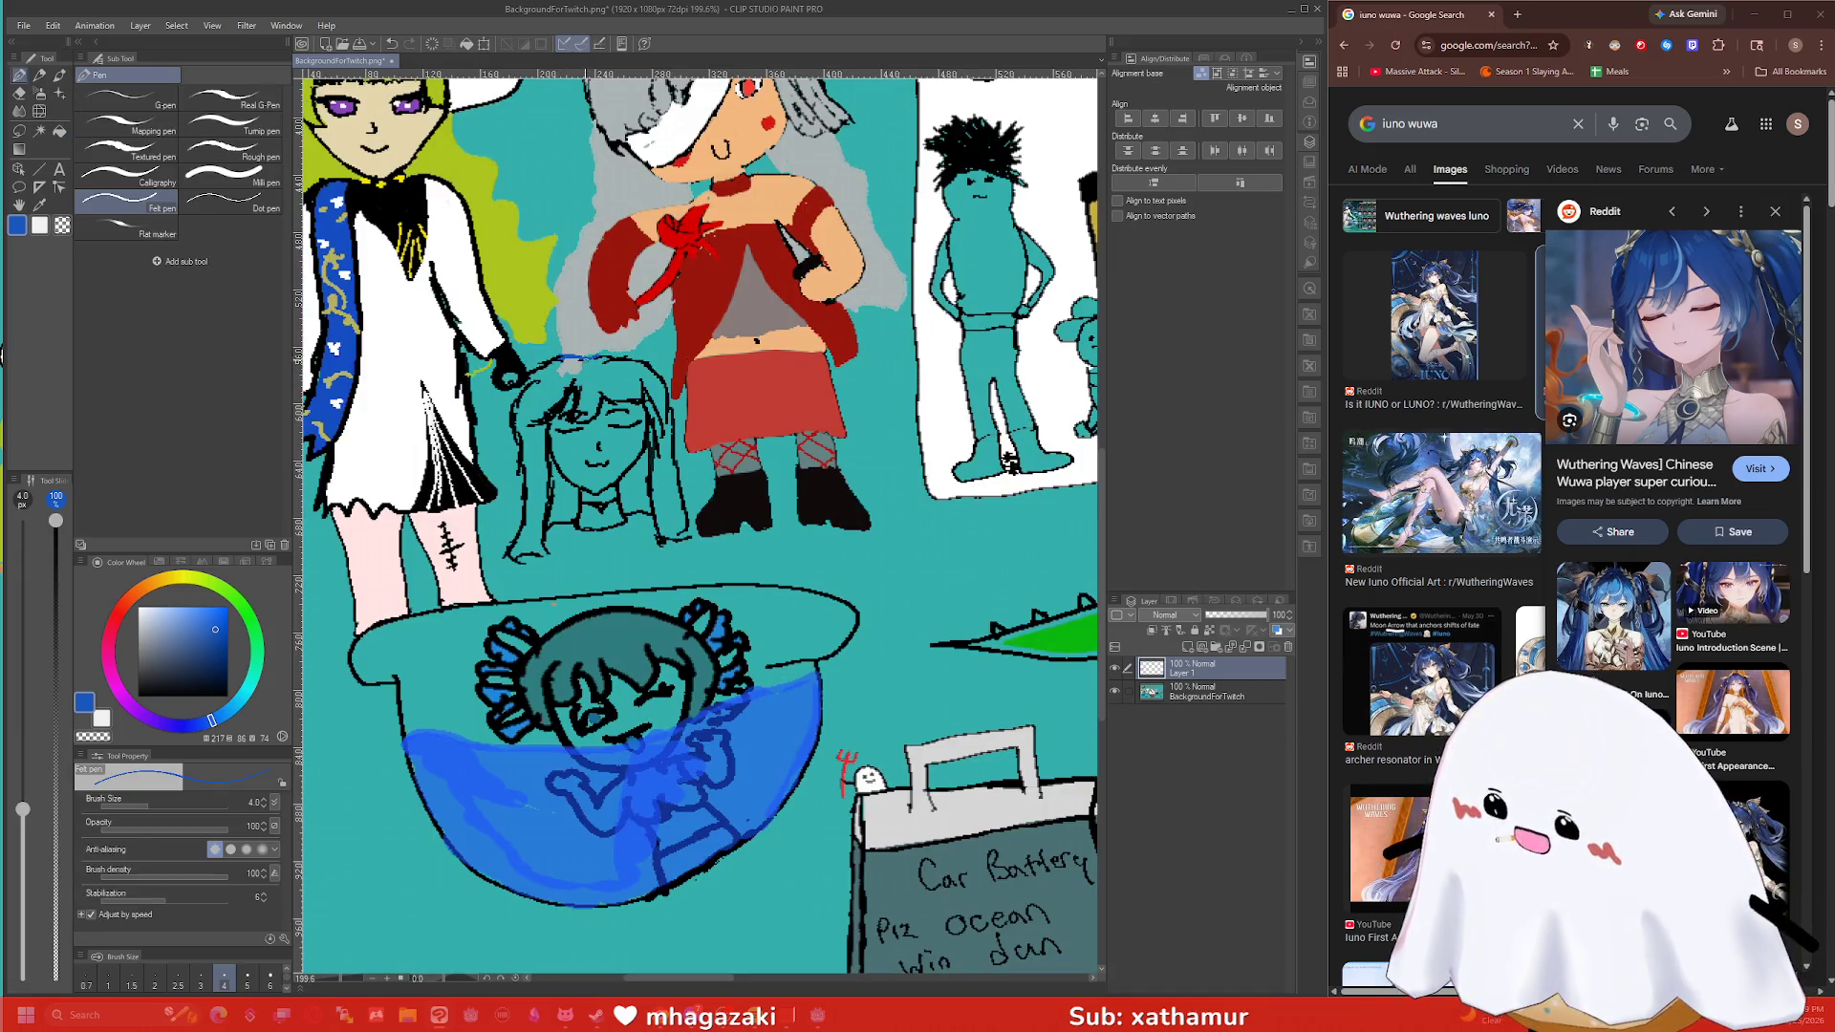
pyautogui.press('g')
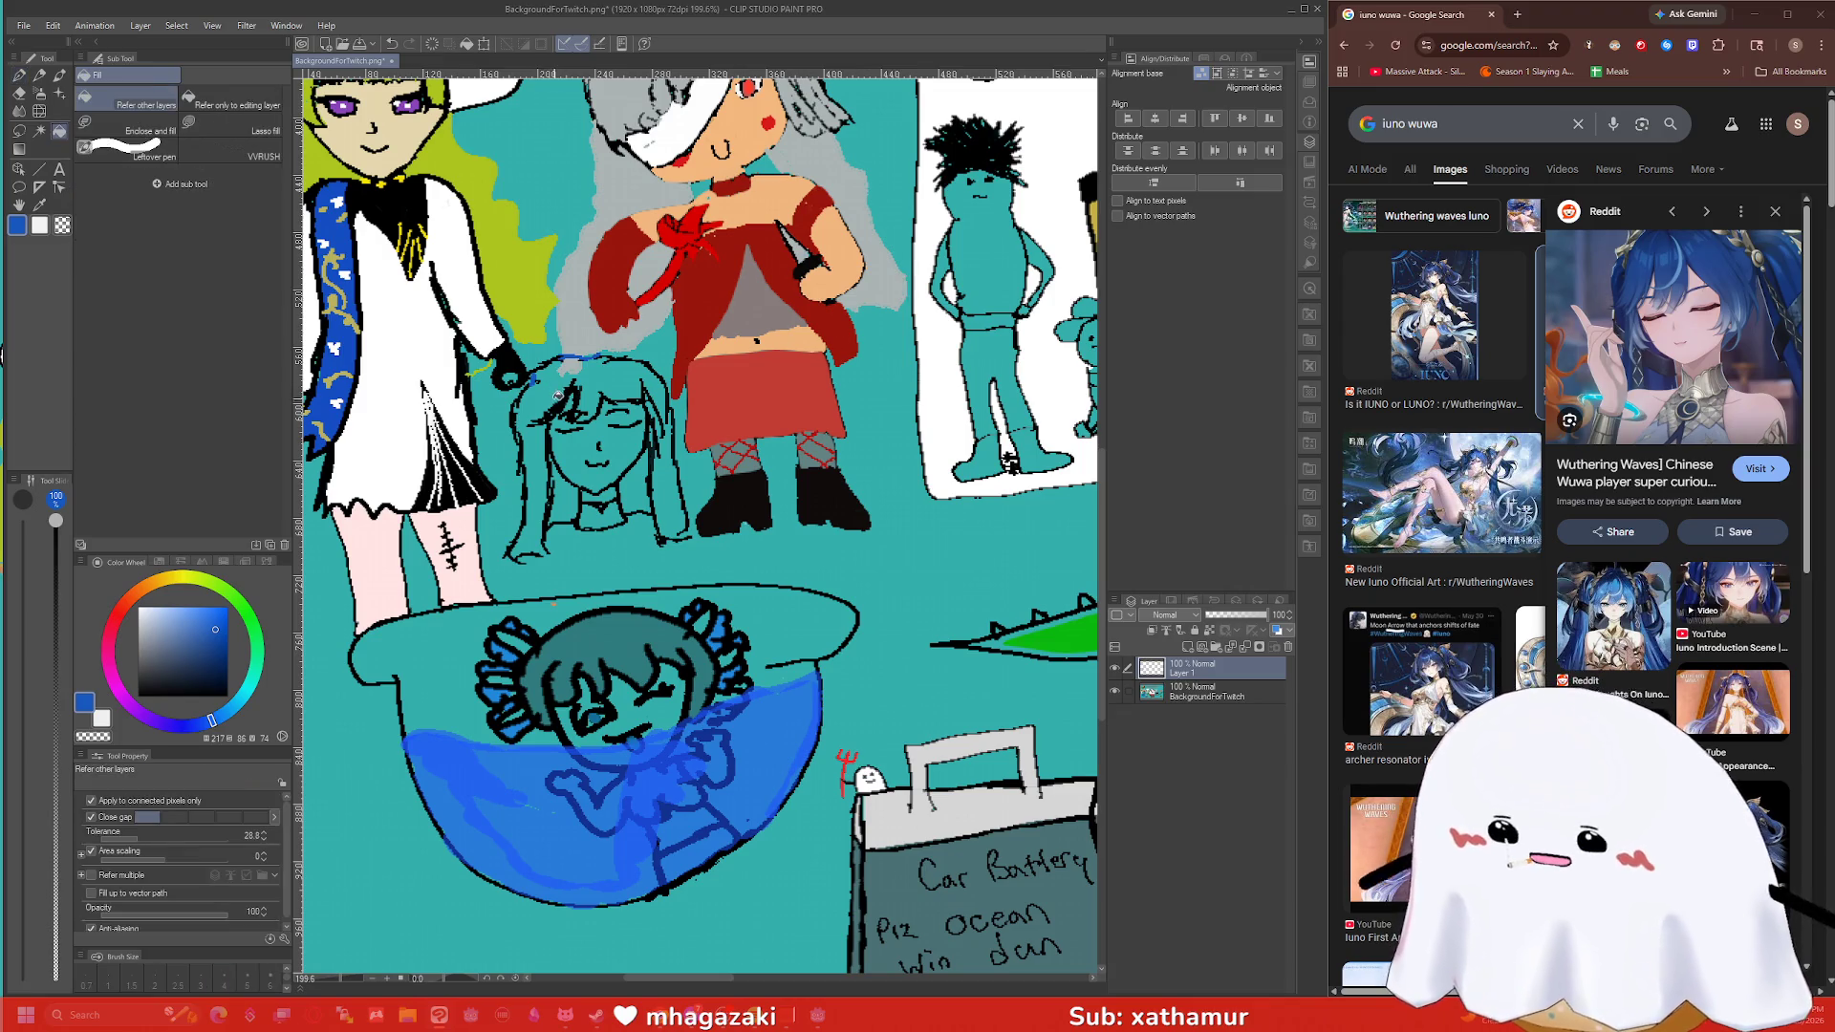
pyautogui.click(540, 382)
pyautogui.hotkey('ctrl', 'z')
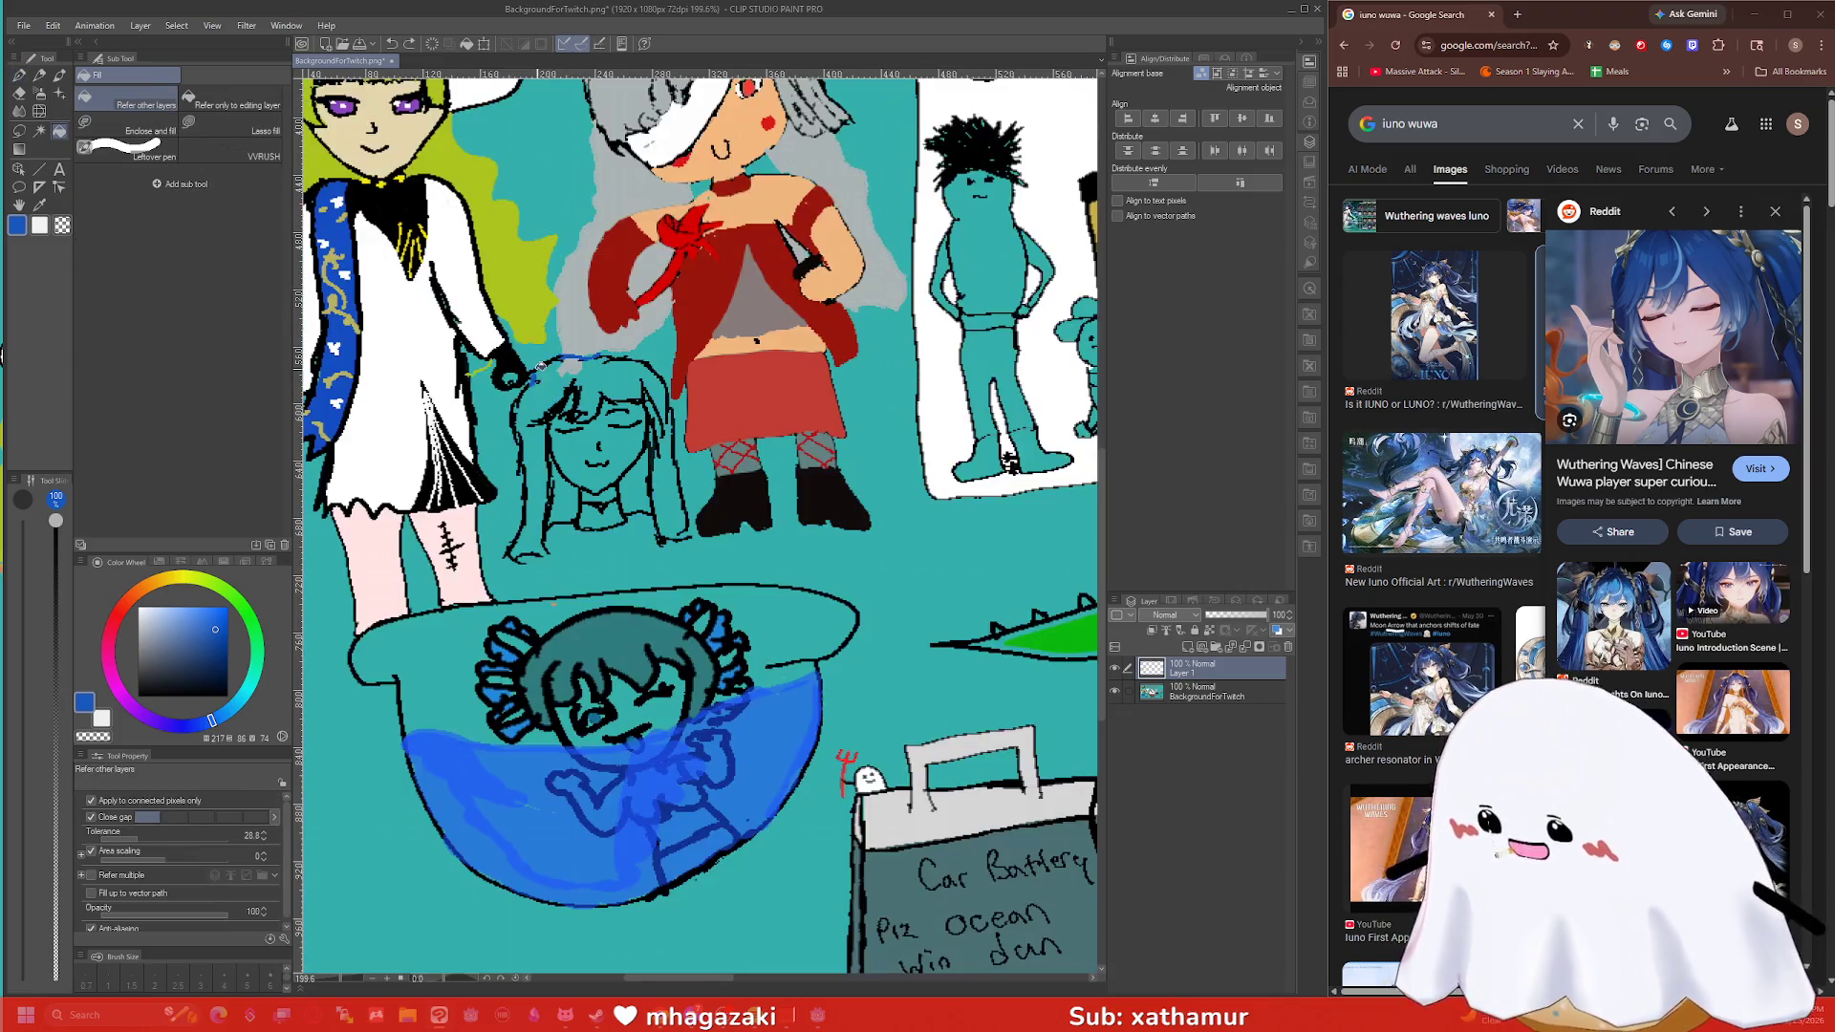
pyautogui.press('p')
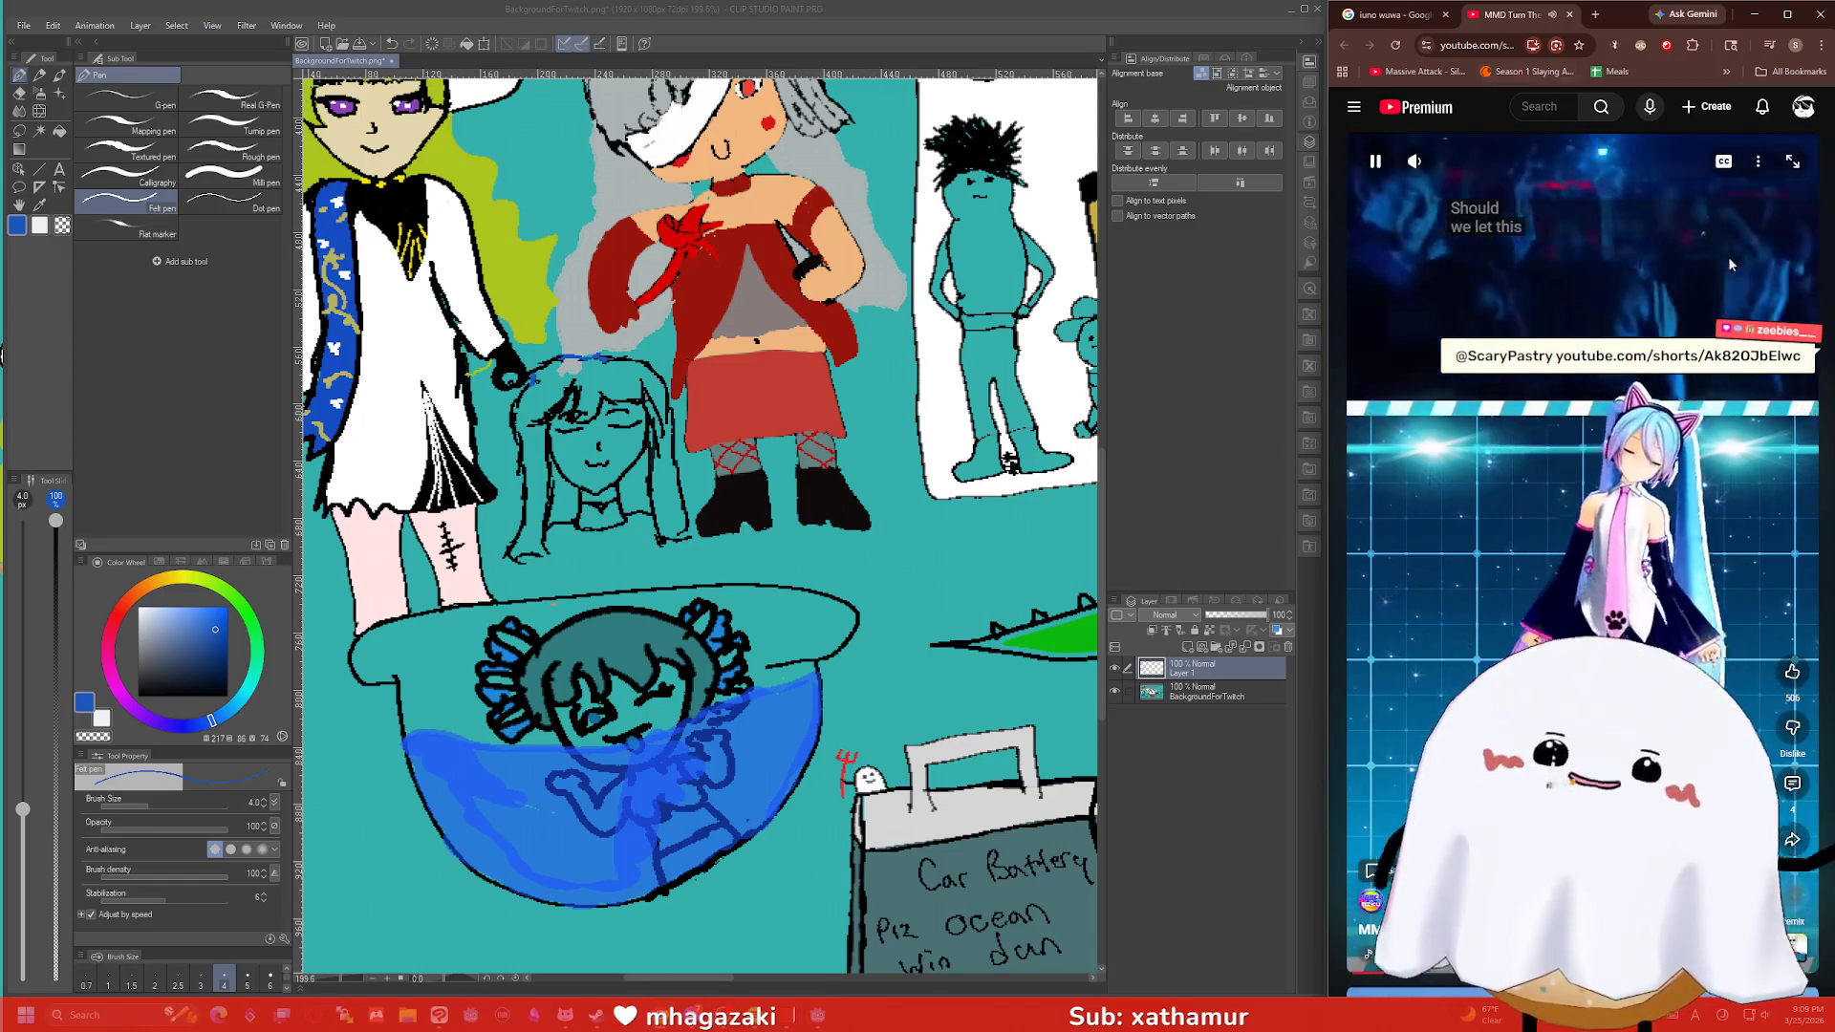
# Pause the Short, widen the browser leftward over the drawing, and resume playback.
pyautogui.click(1721, 397)
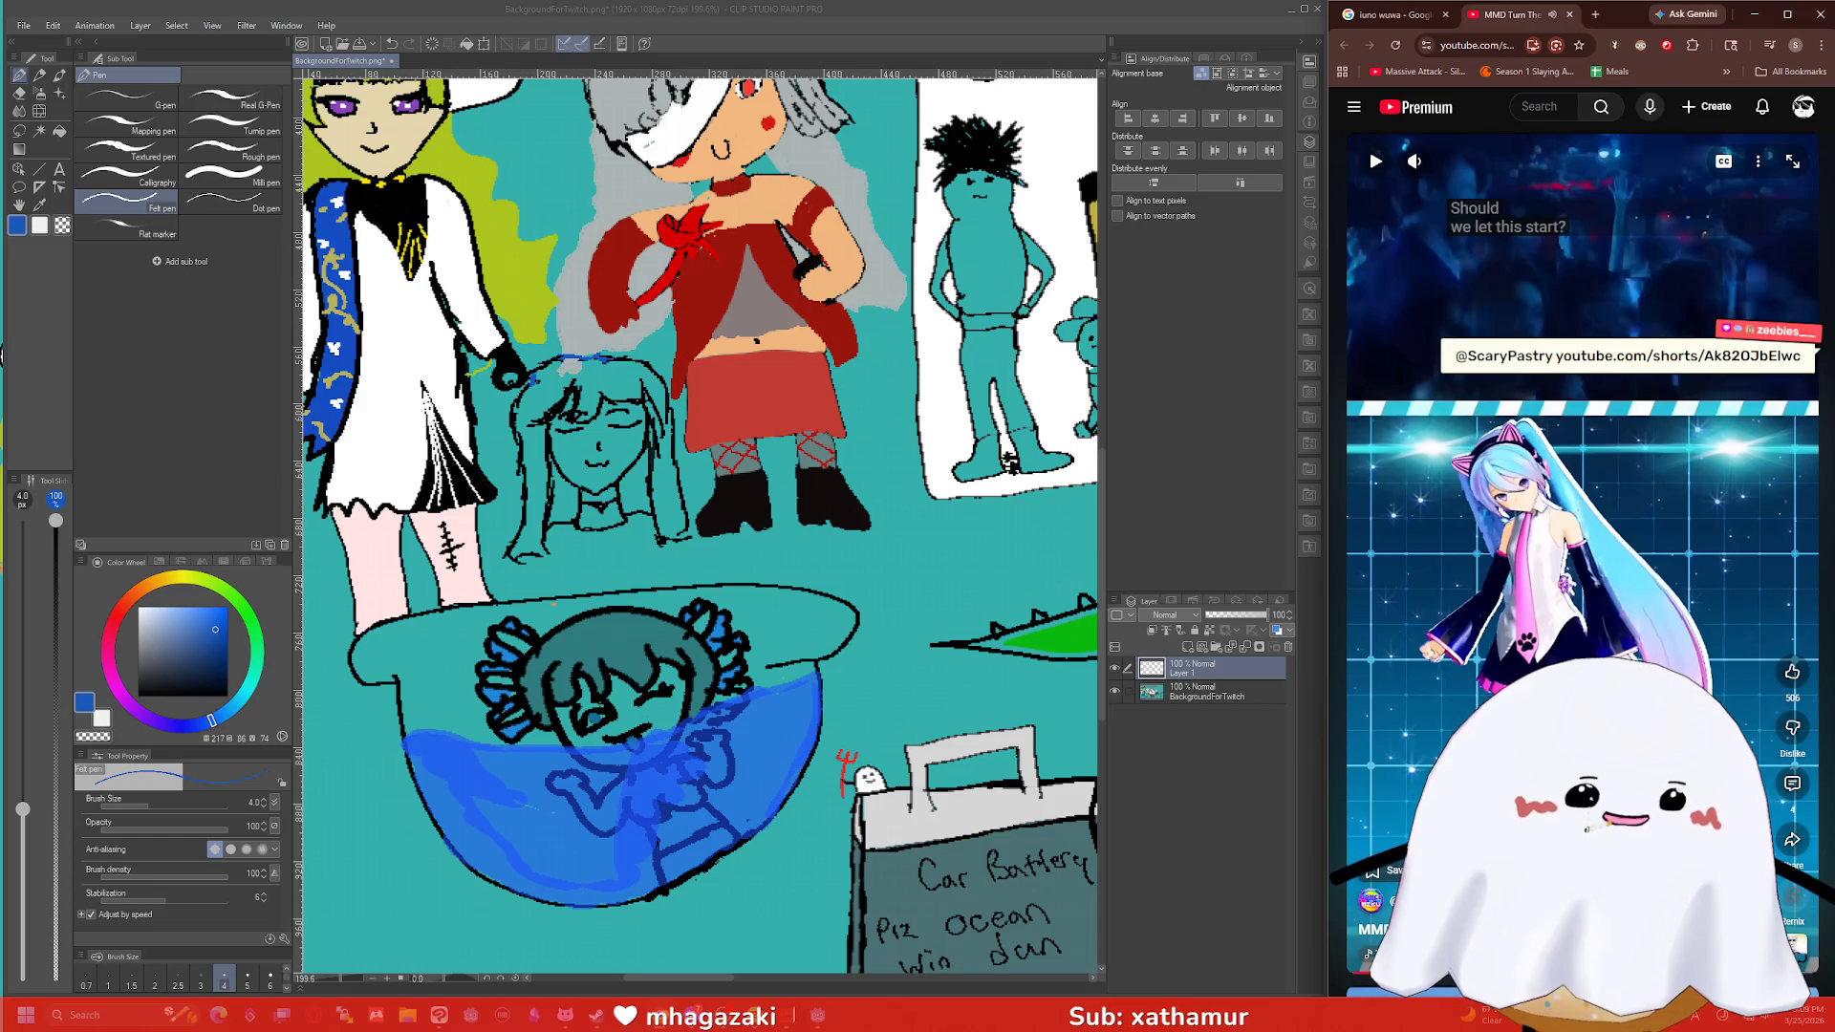
pyautogui.click(2, 356)
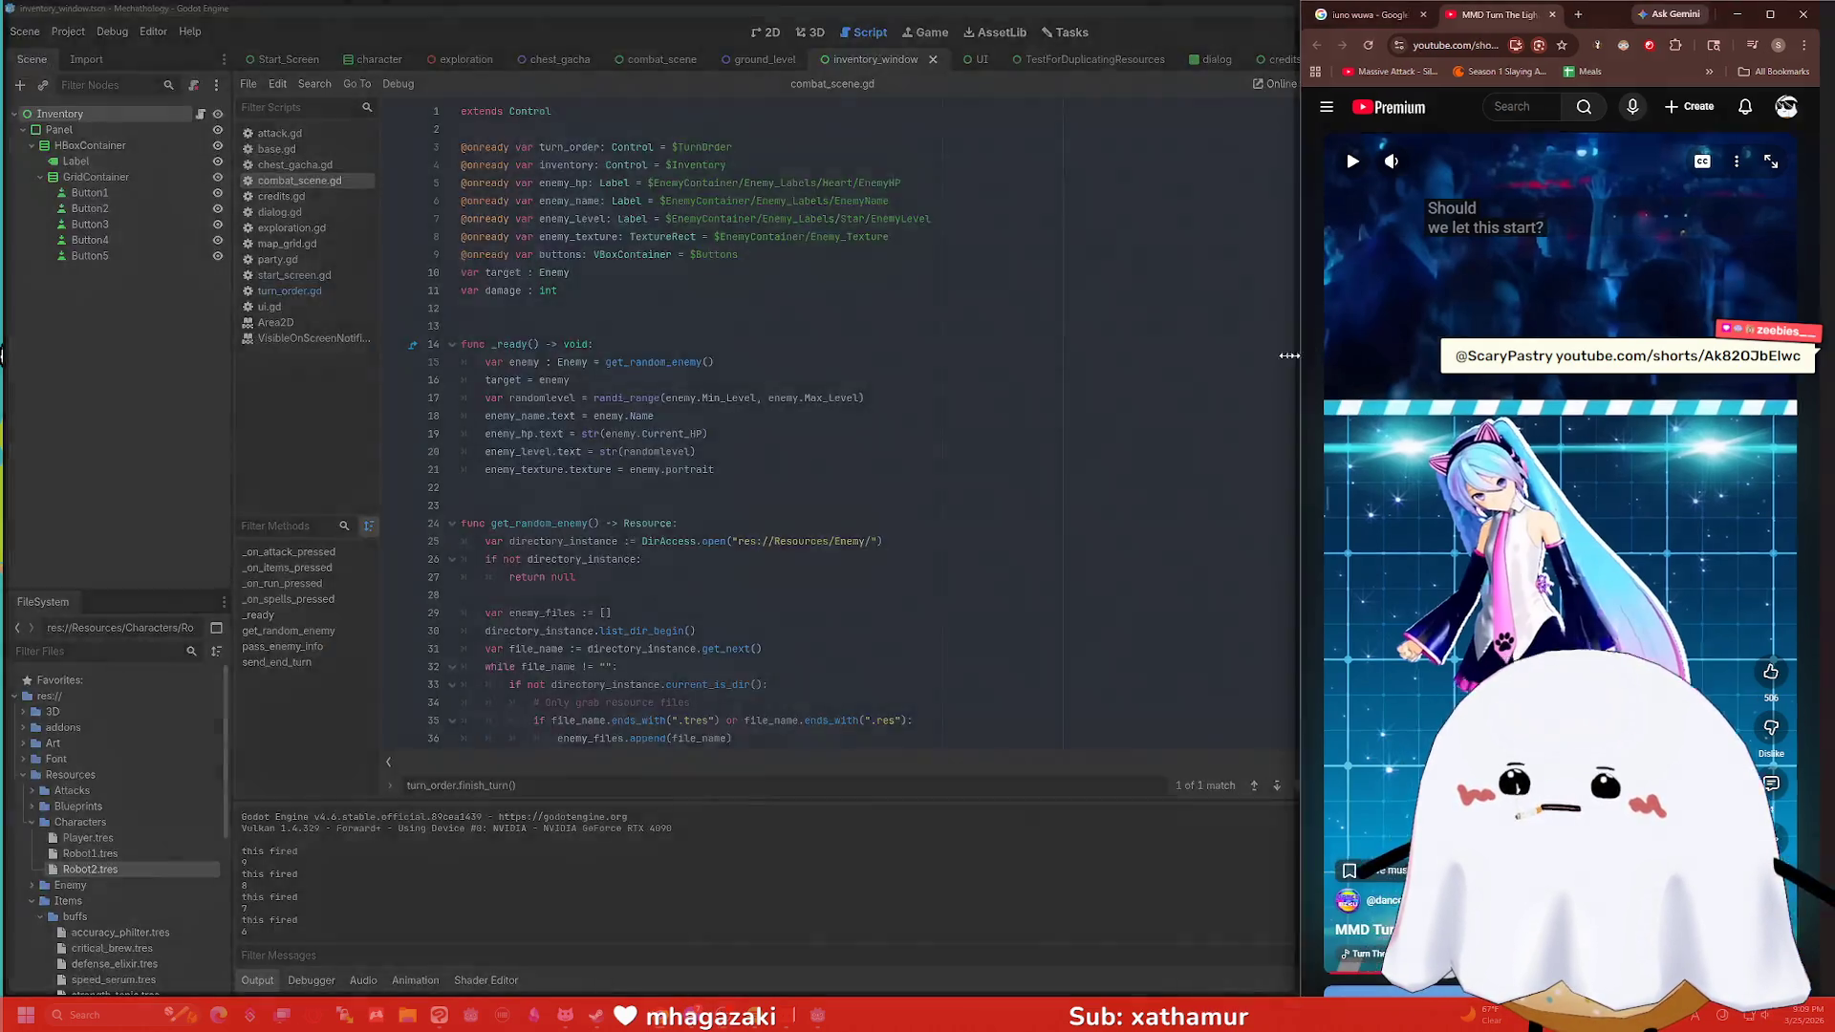
pyautogui.moveTo(1328, 352); pyautogui.dragTo(521, 382)
pyautogui.click(1171, 405)
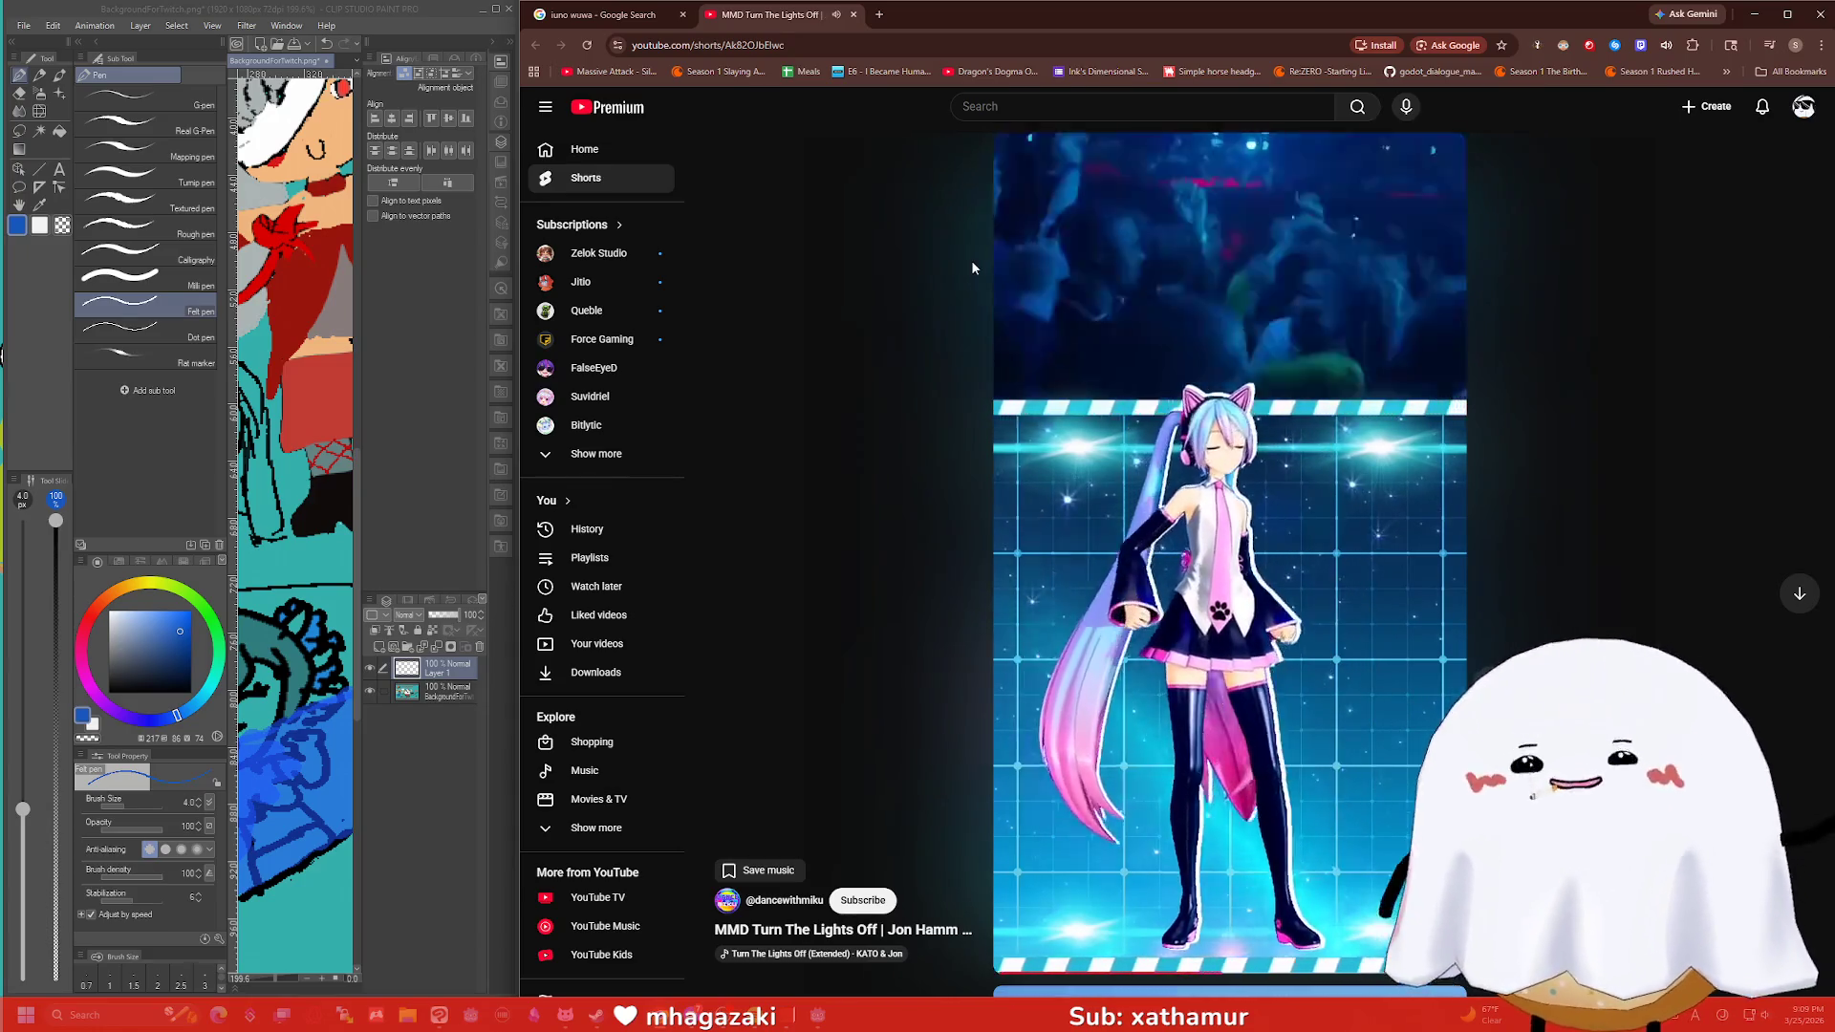
# Open the Short's description and load the pasted Ko-fi motion link in a new tab.
pyautogui.click(1278, 409)
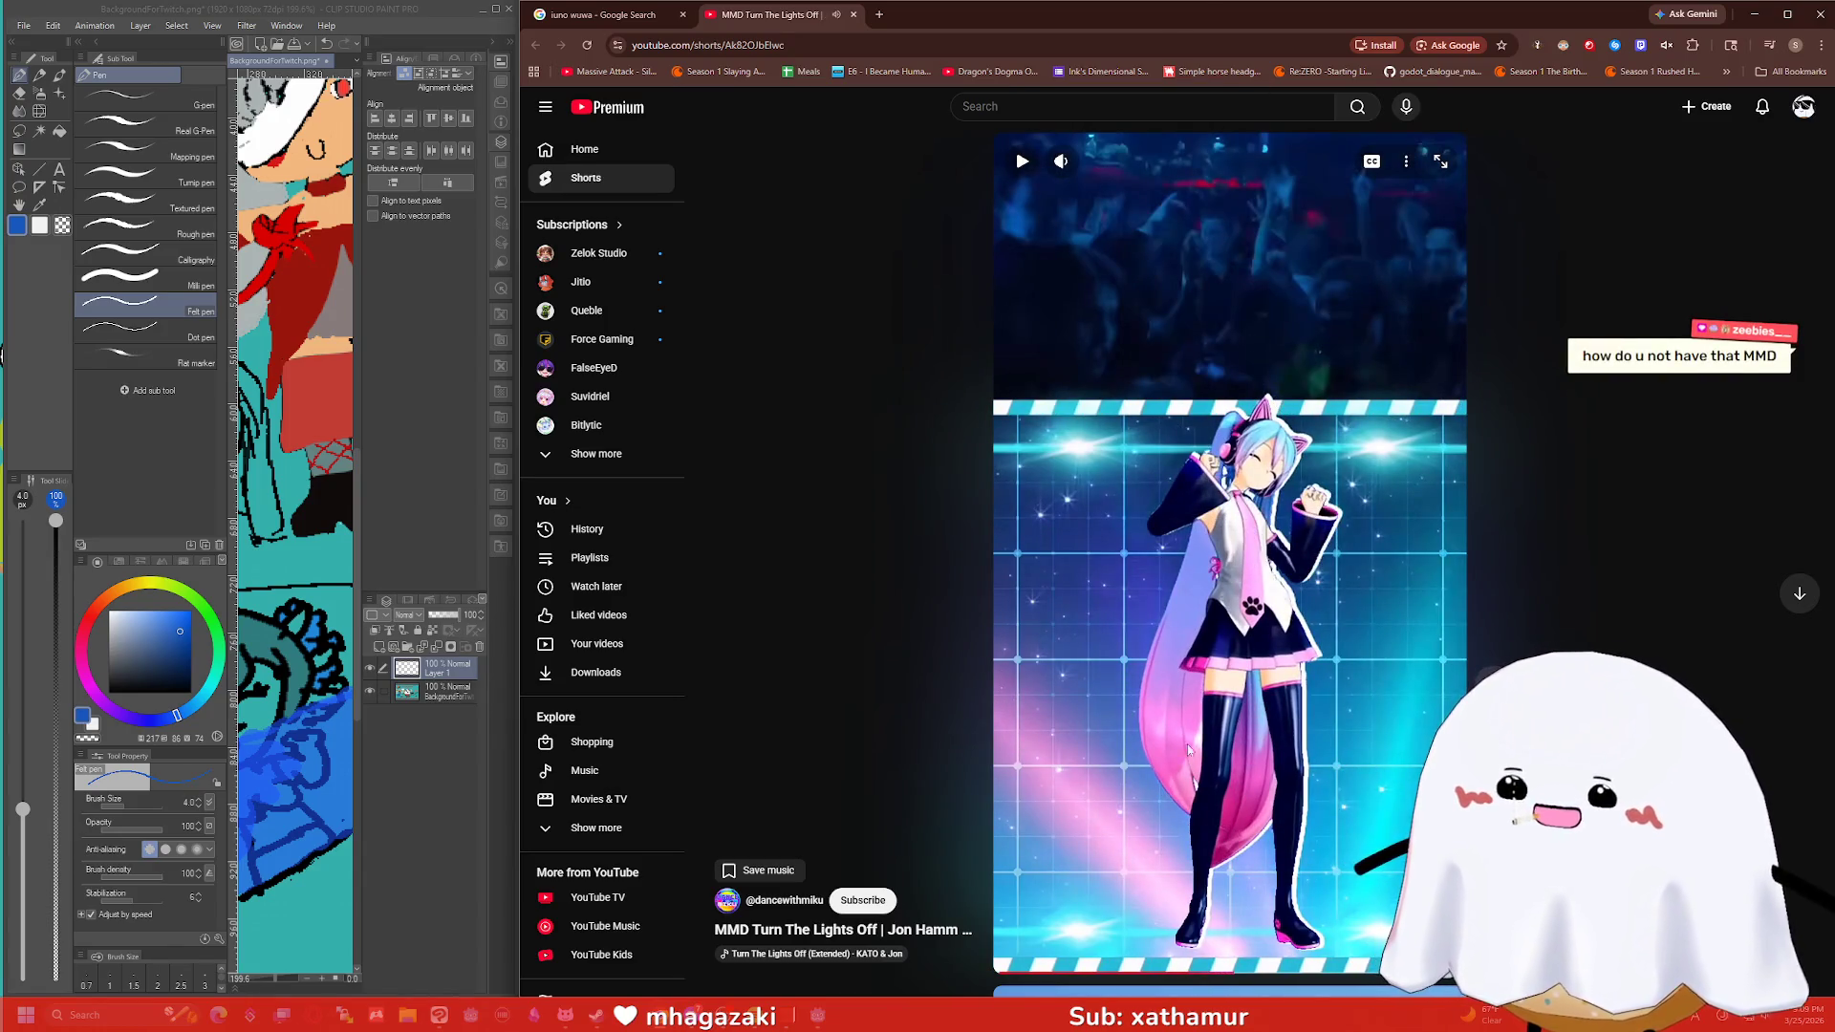
pyautogui.click(783, 932)
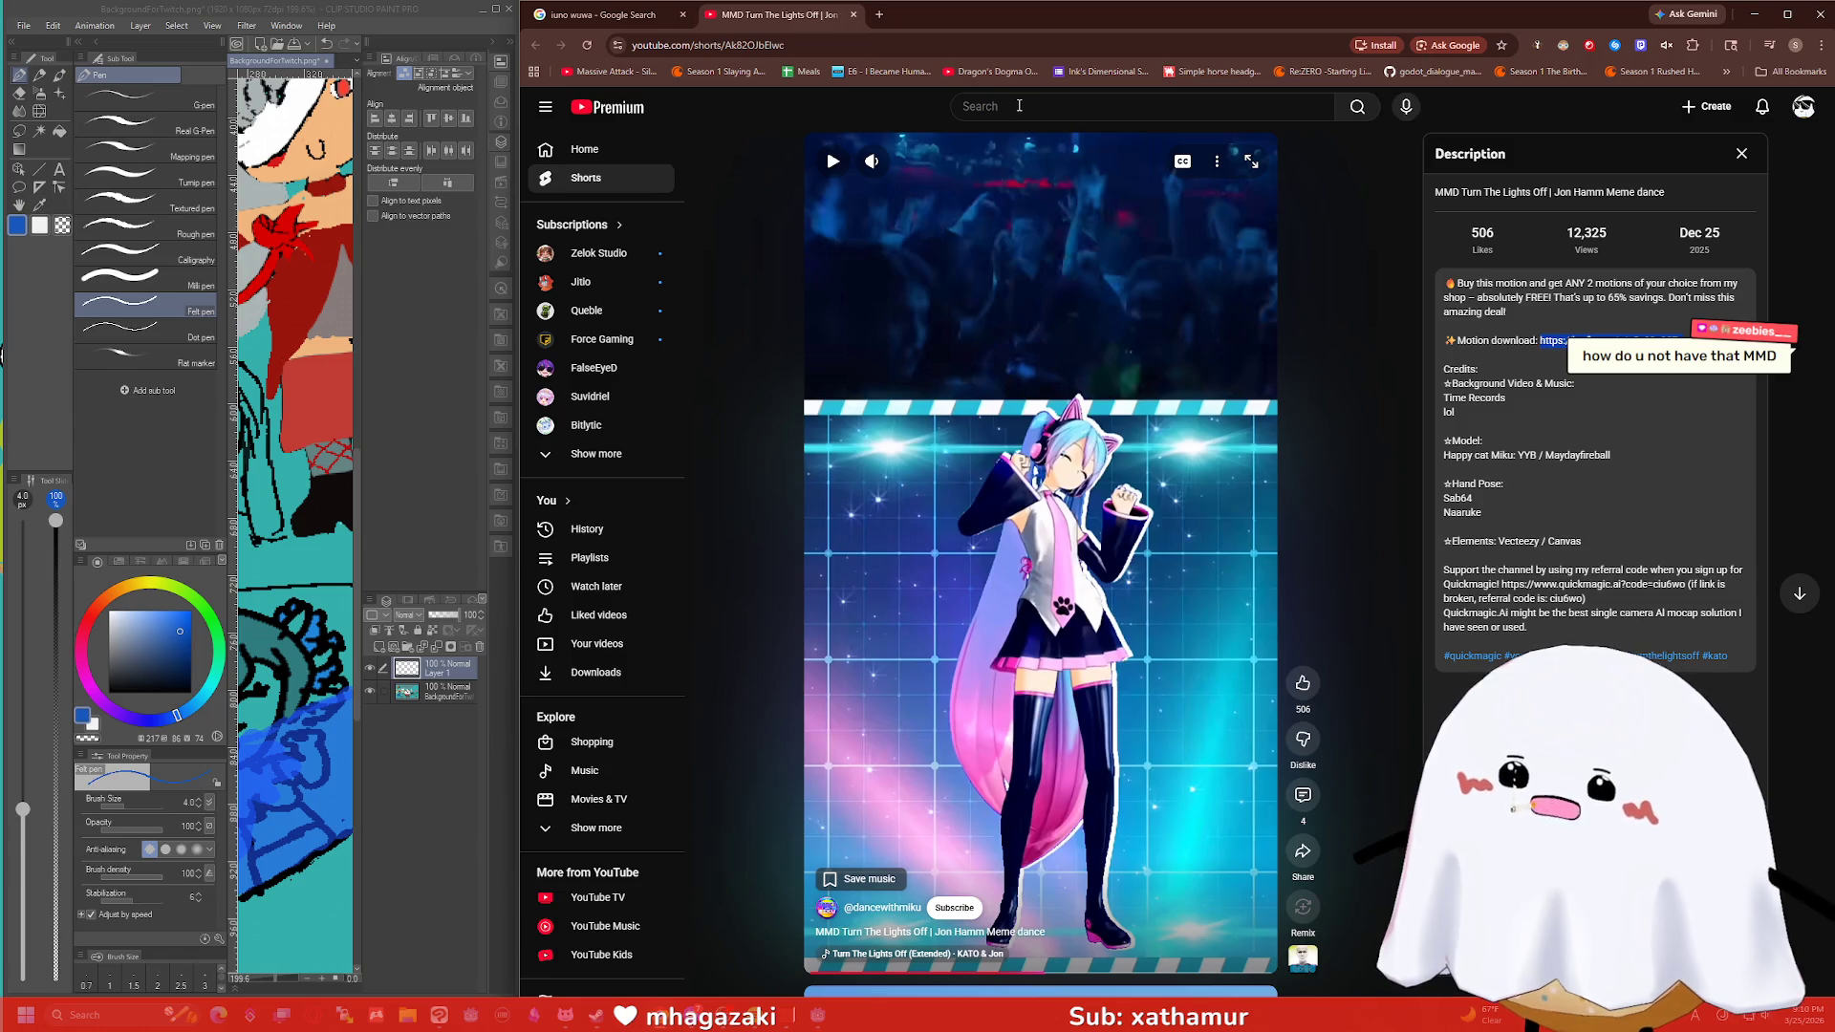
pyautogui.click(878, 21)
pyautogui.hotkey('ctrl', 'v')
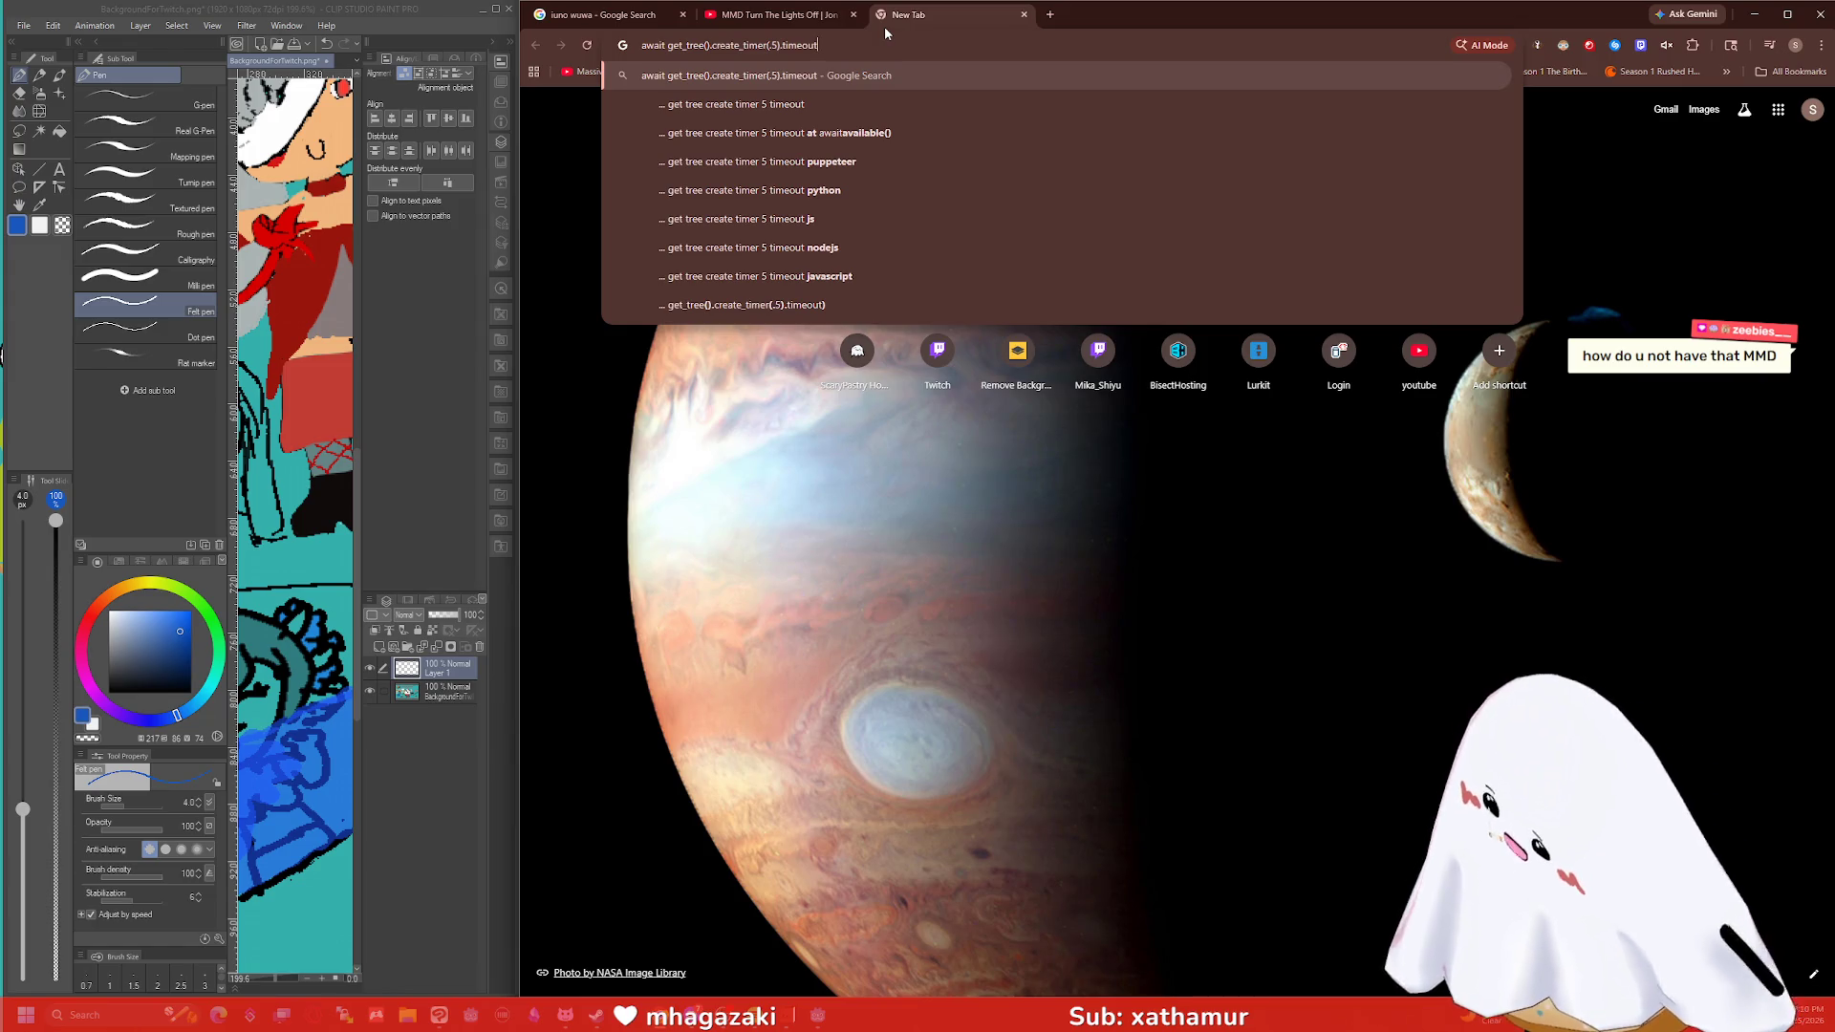
pyautogui.hotkey('ctrl', 'shift', 'Tab')
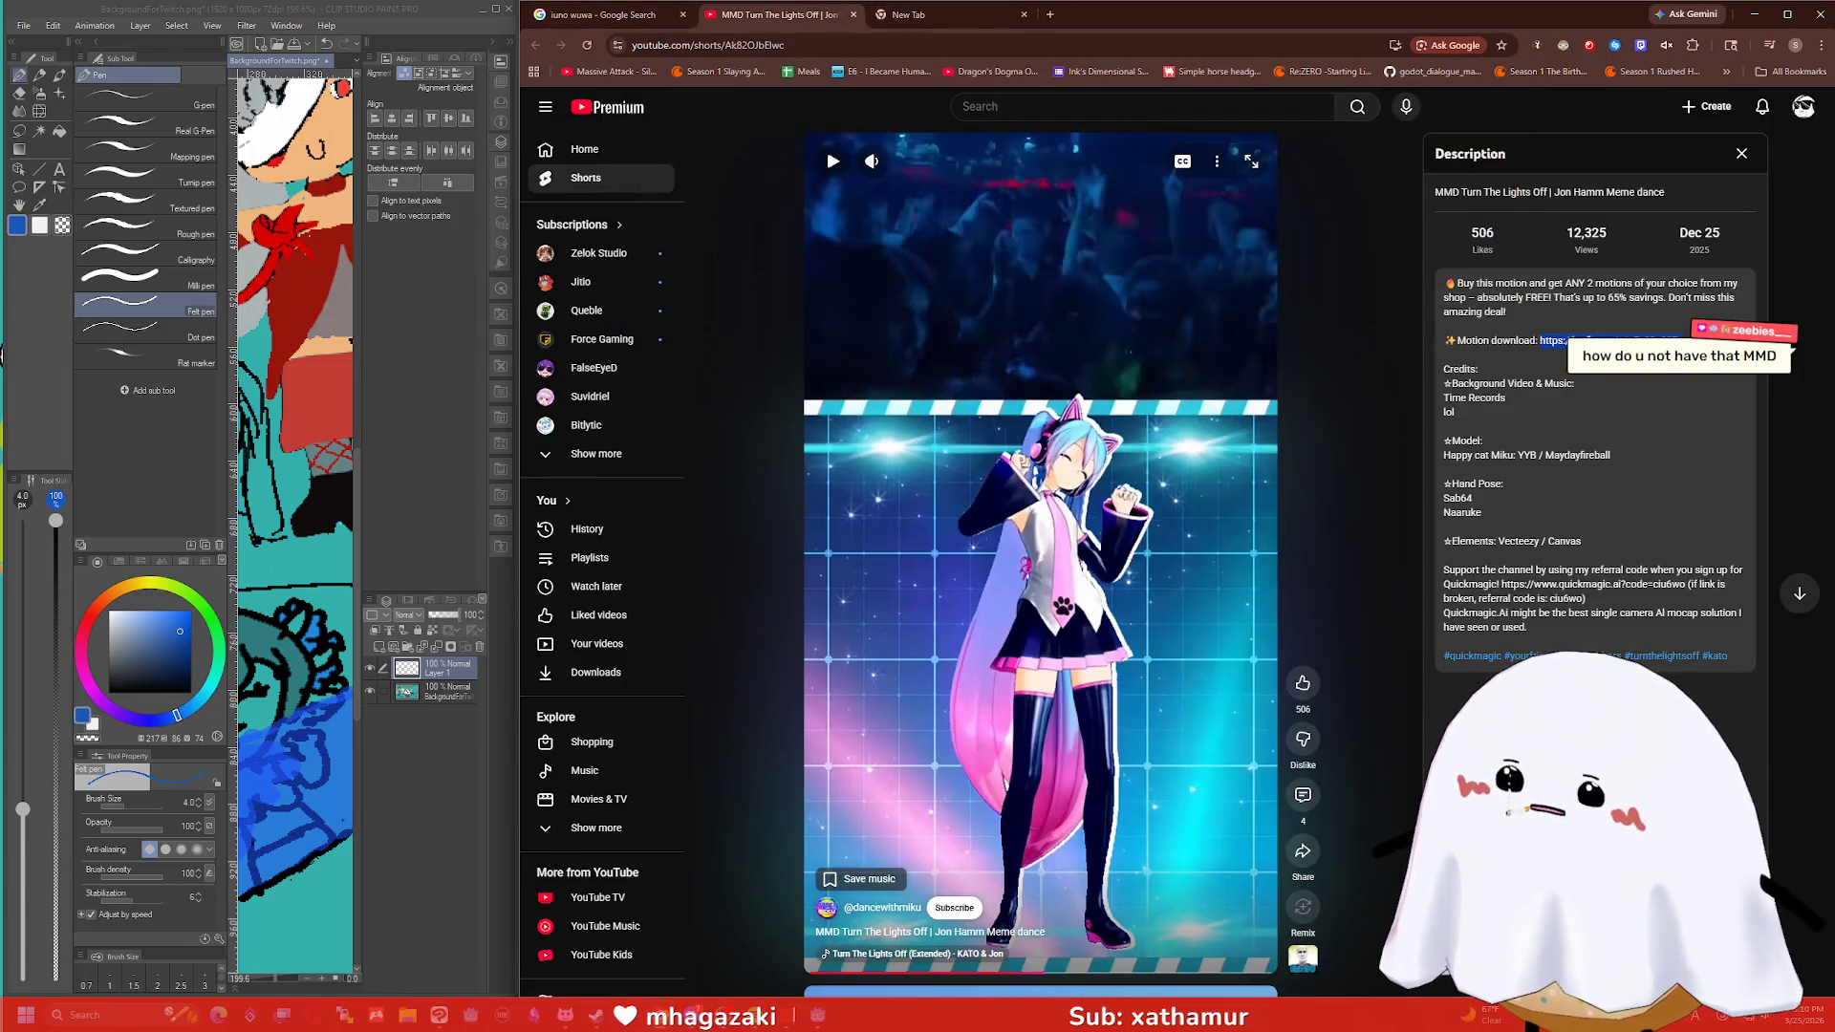
pyautogui.hotkey('ctrl', 'Tab')
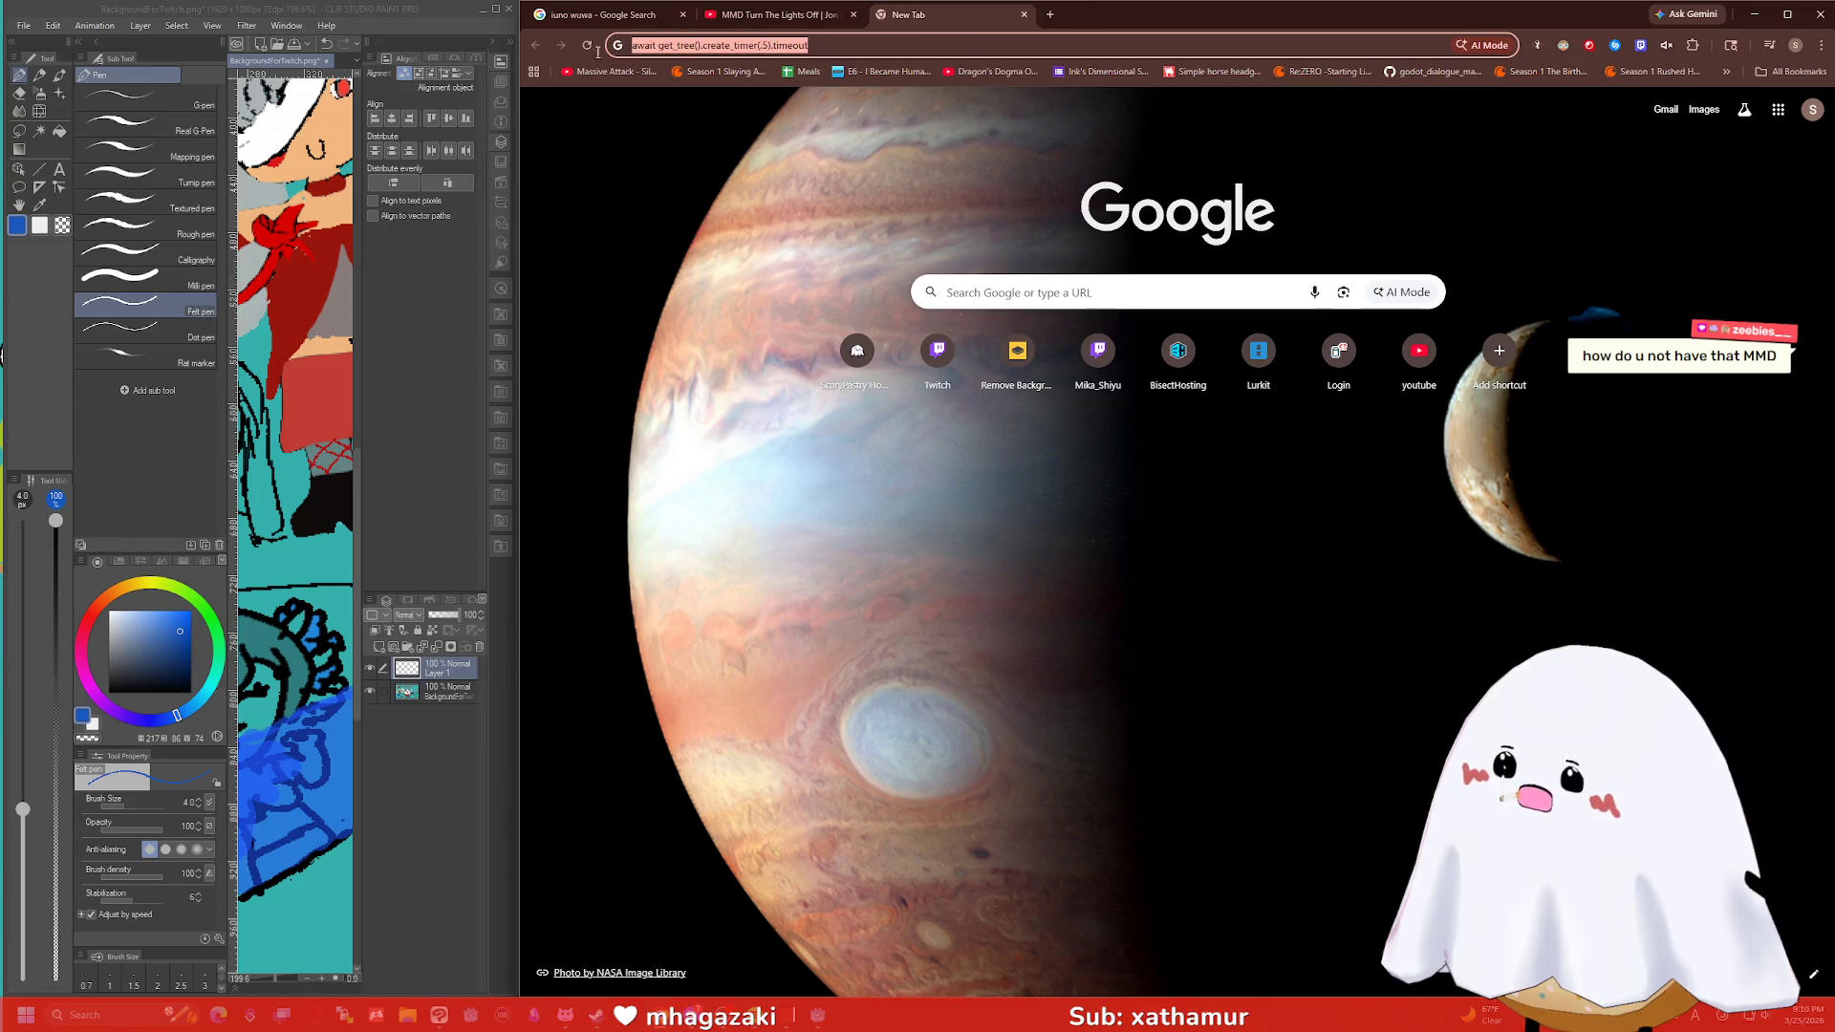
pyautogui.write('https://ko-fi.com/s/a5a23a387c')
pyautogui.press('Return')
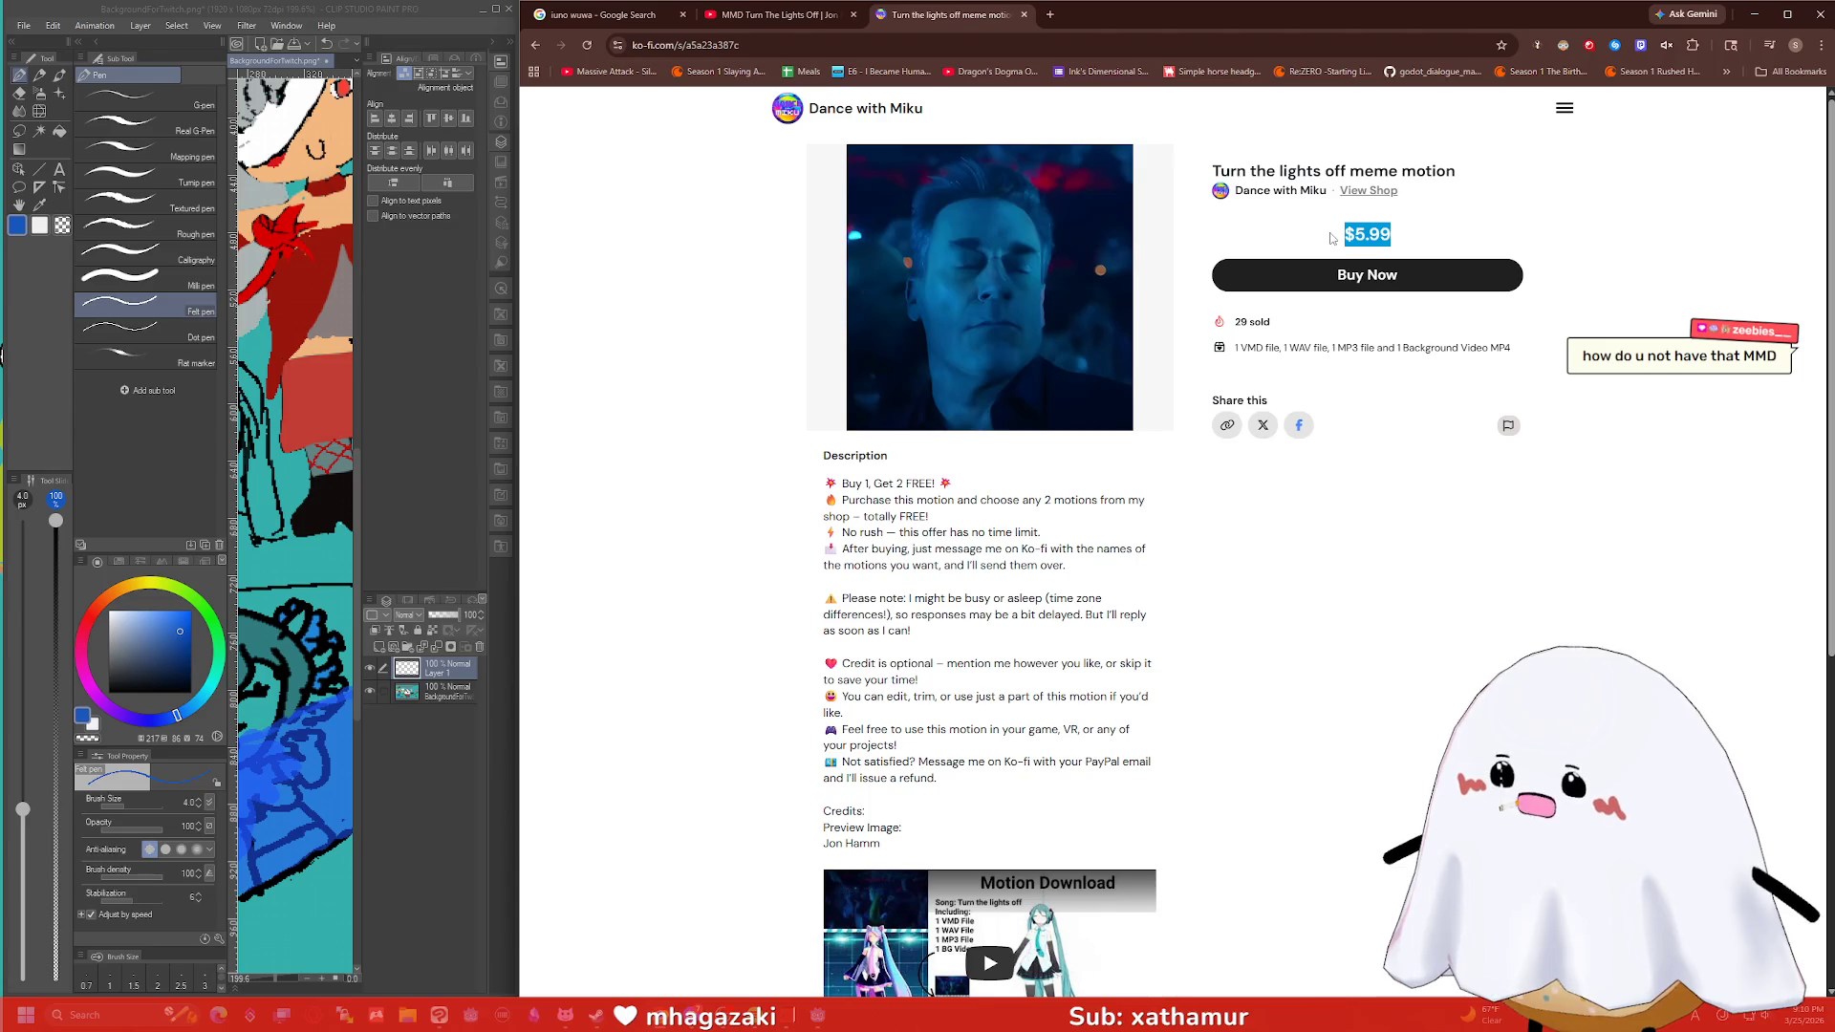
# Back on the Short, skip to about 0:40, pause, and minimize the browser.
pyautogui.click(788, 21)
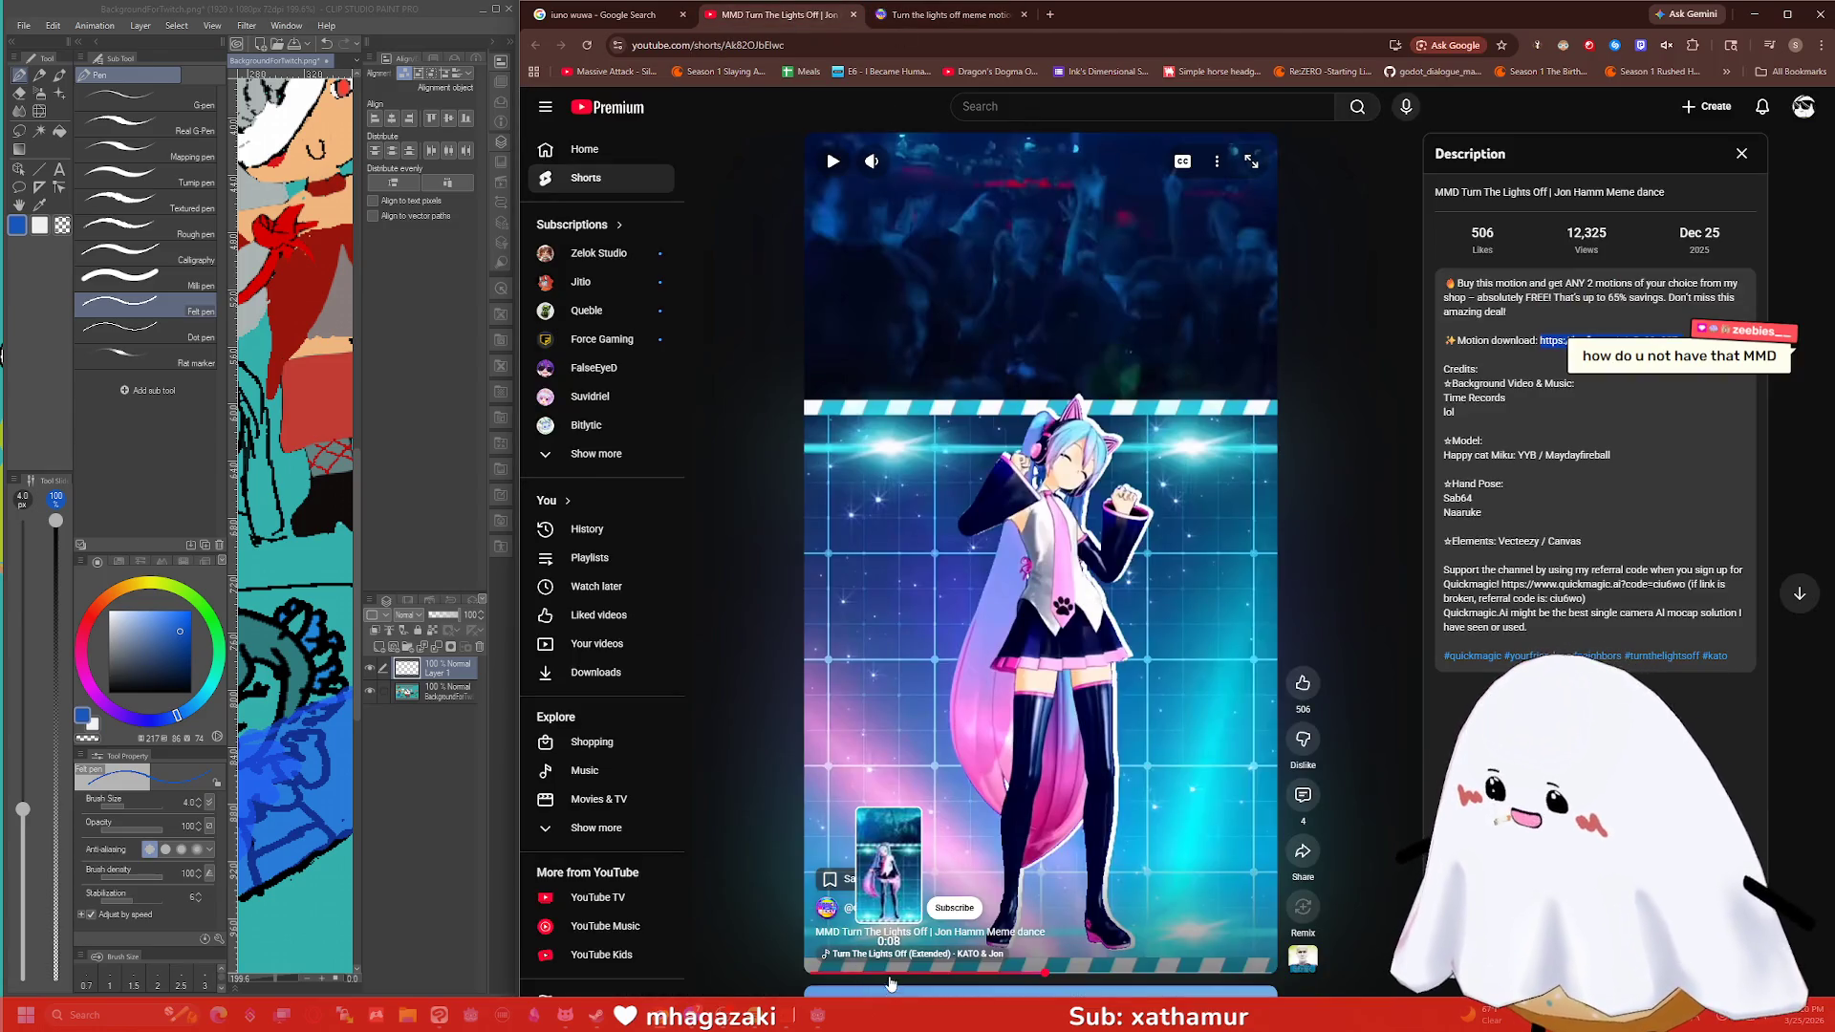
pyautogui.click(1056, 592)
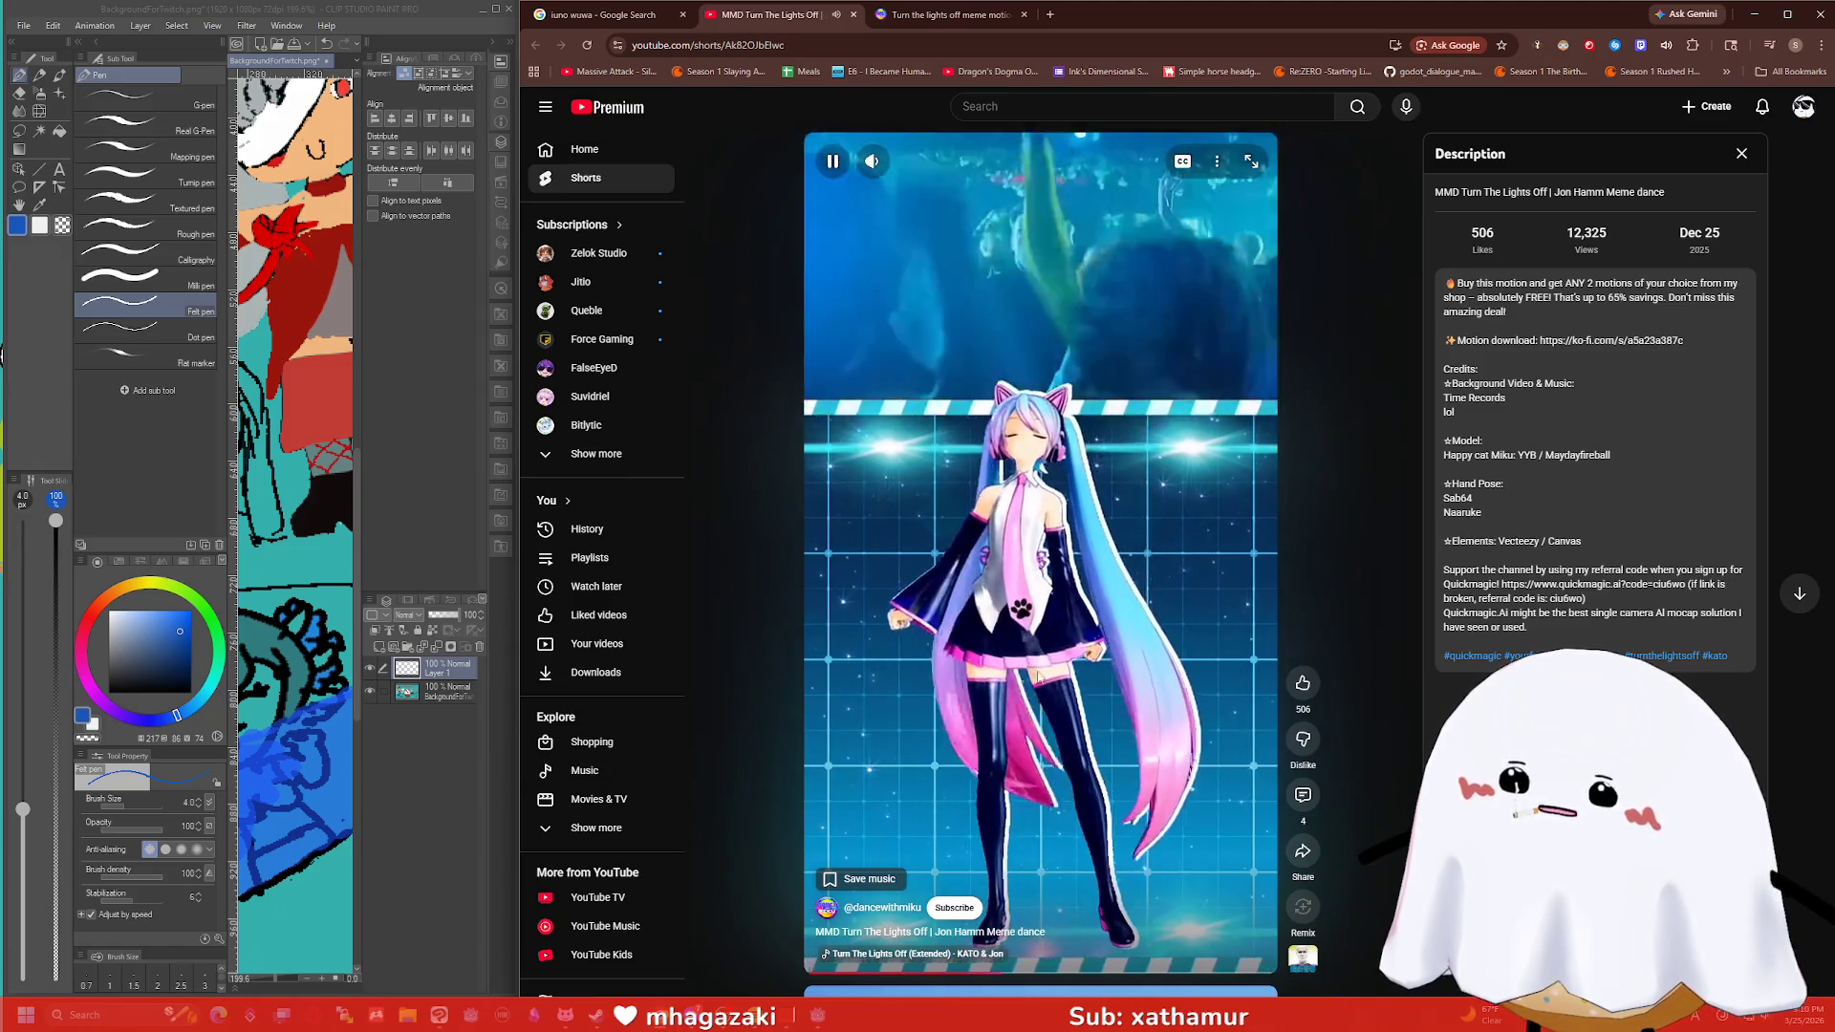
pyautogui.click(1190, 975)
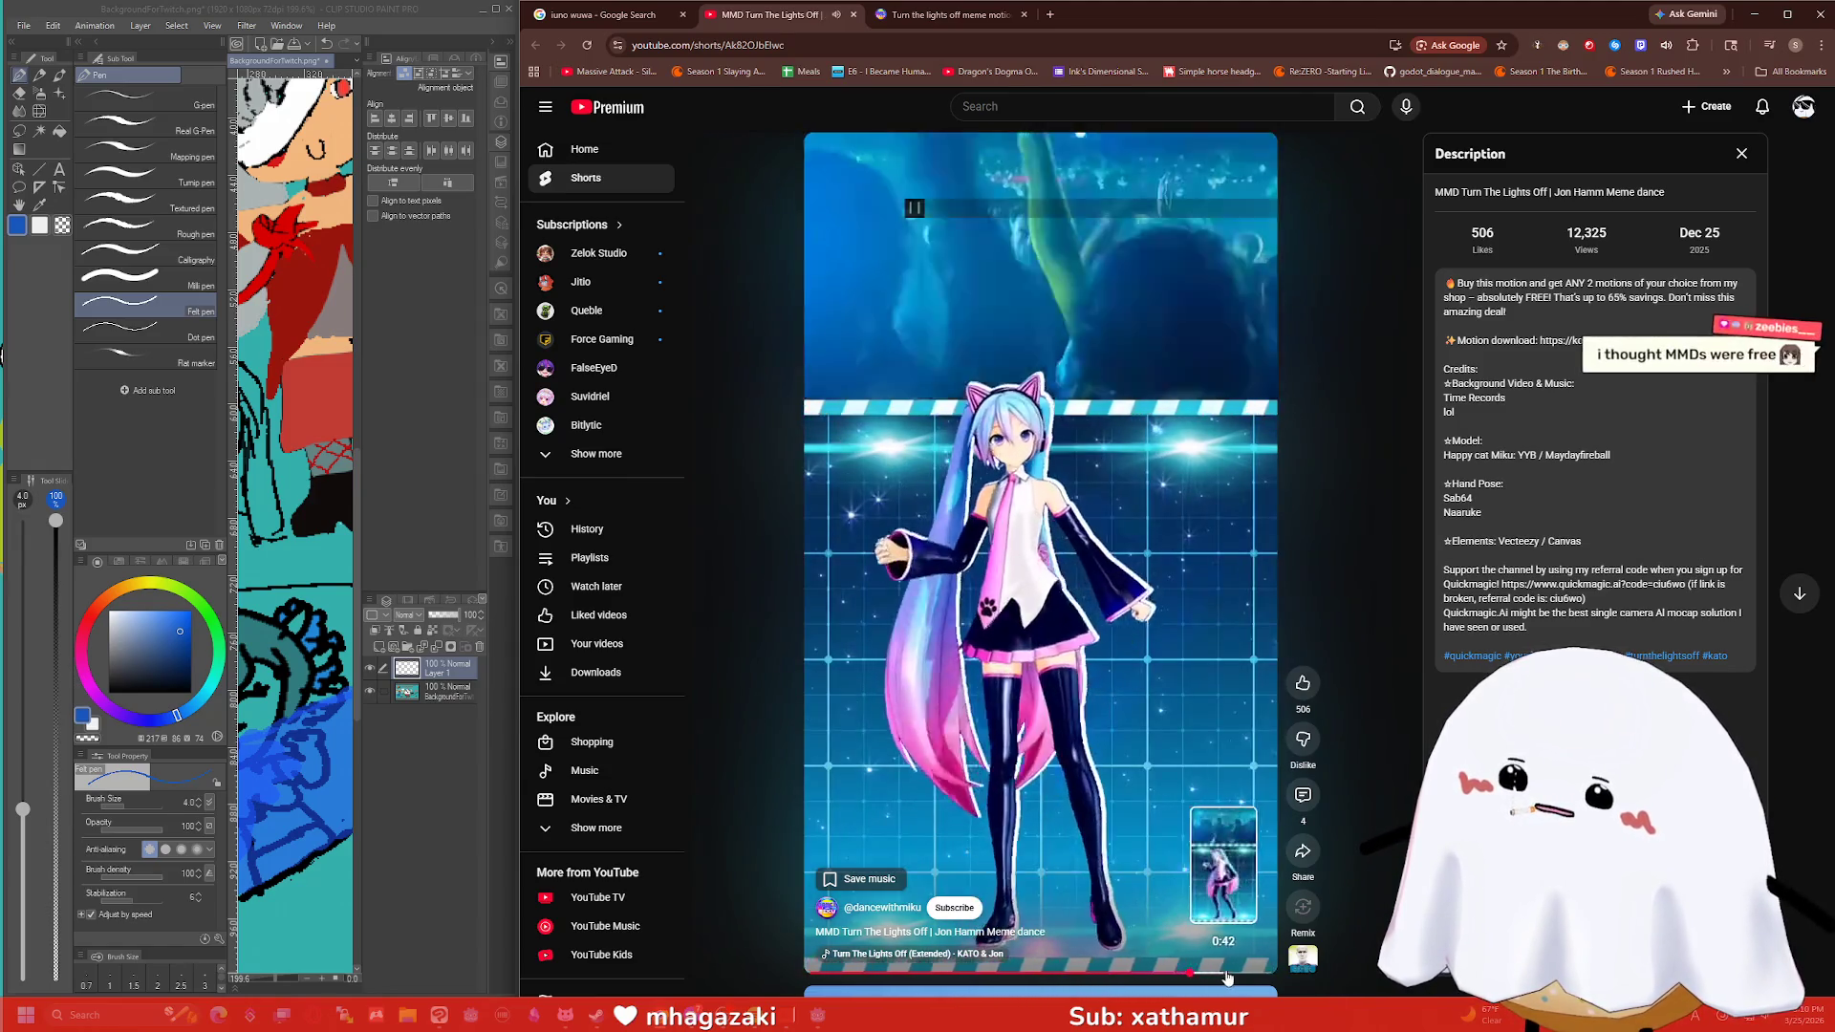
pyautogui.click(1099, 370)
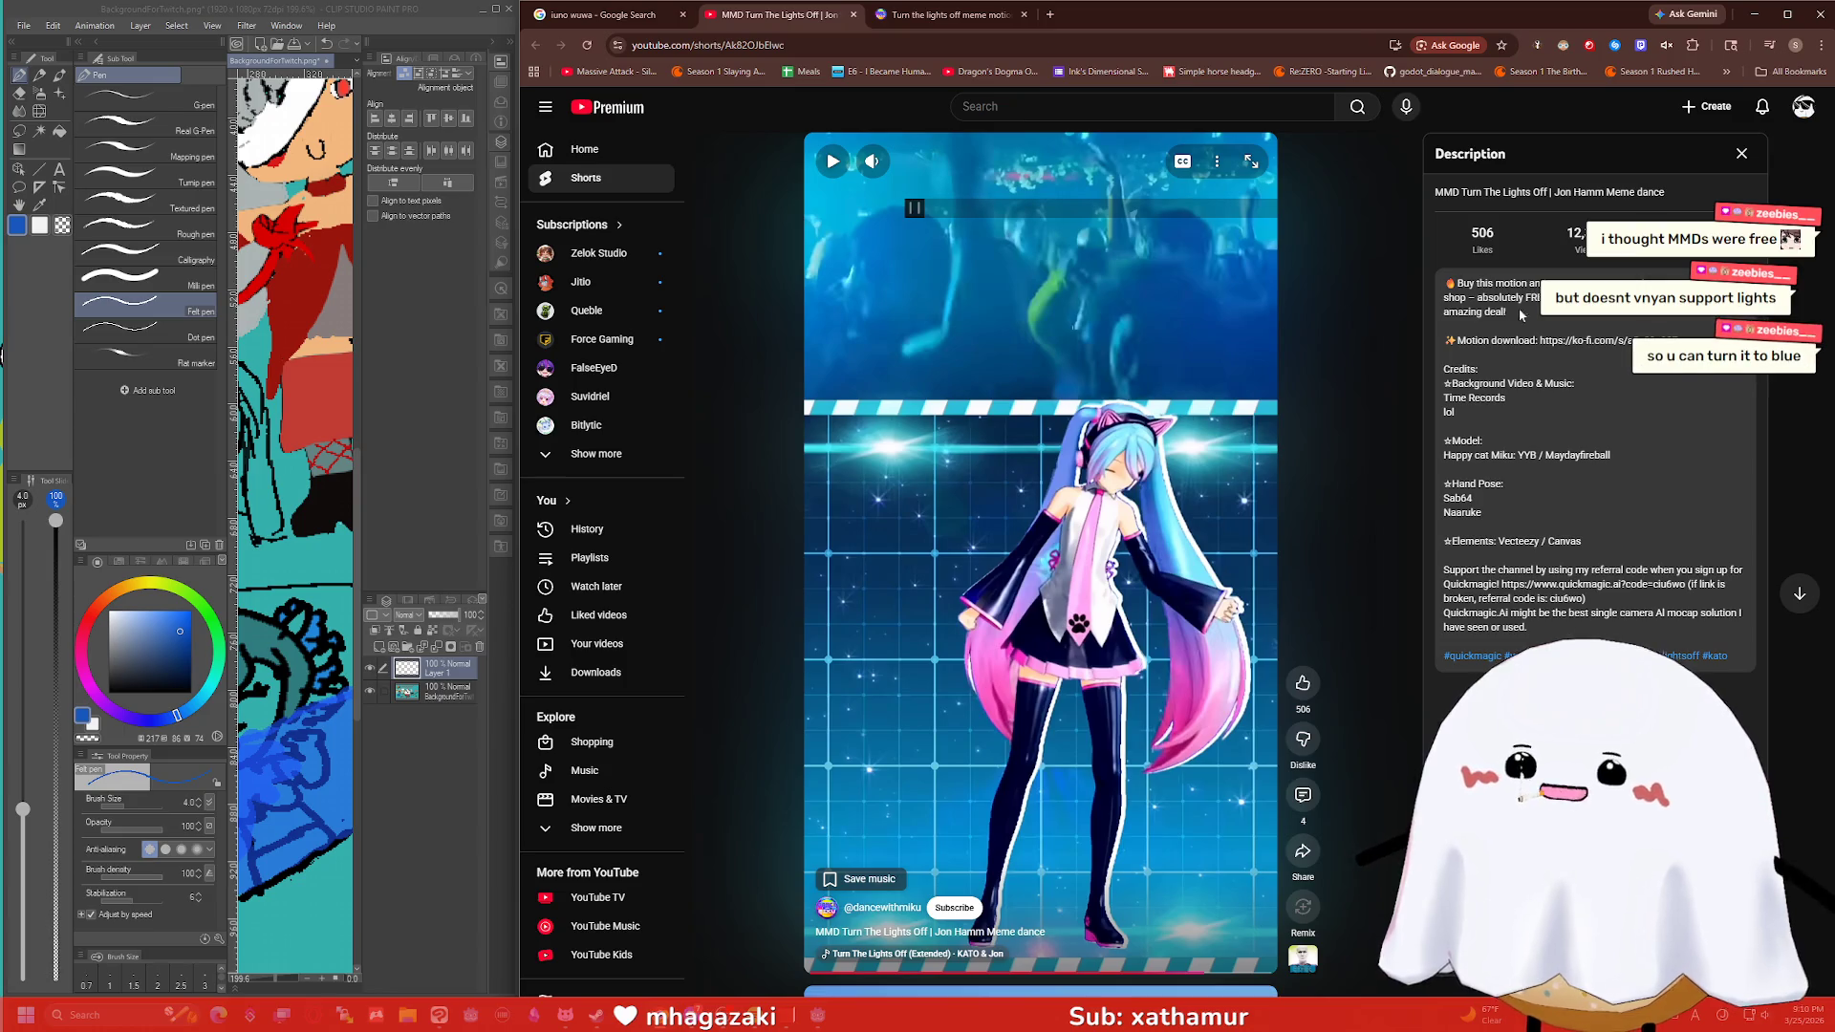
pyautogui.click(1754, 15)
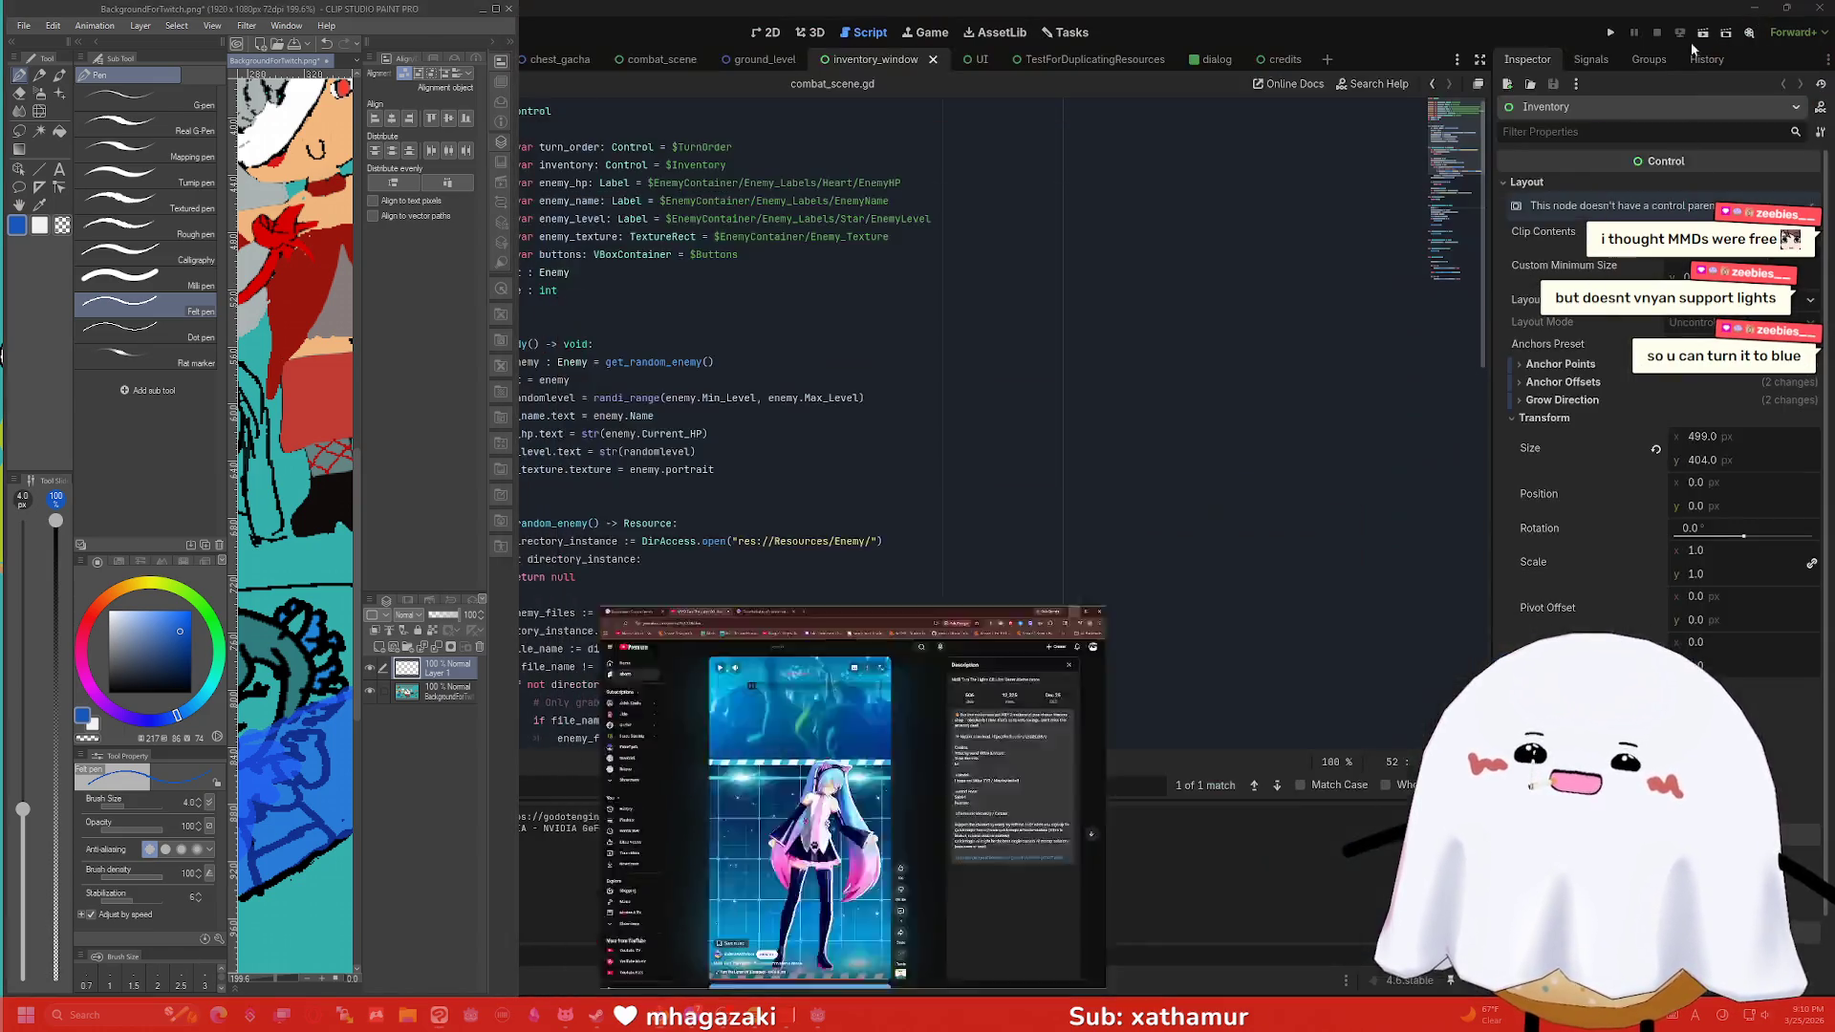
# In VNyan's lighting settings, make the ambient and directional lights blue with ambient intensity 0.
pyautogui.hotkey('alt', 'Tab')
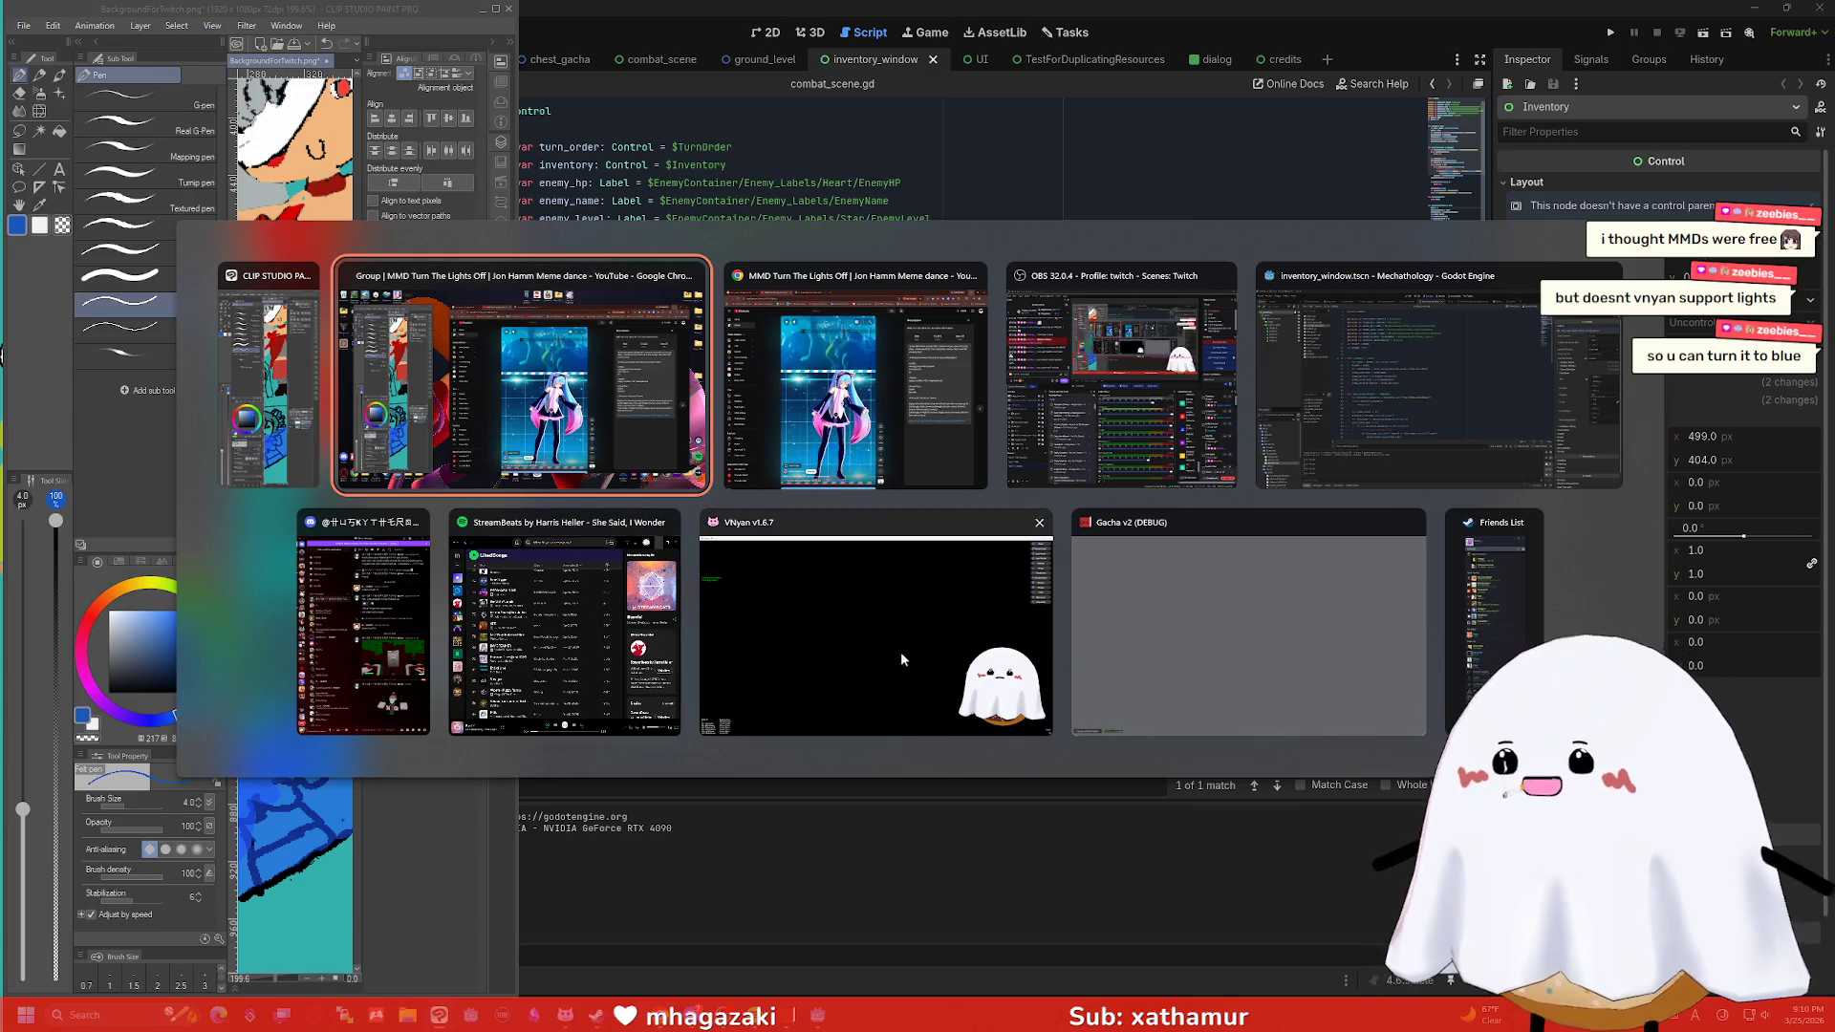
pyautogui.click(901, 652)
pyautogui.click(1774, 43)
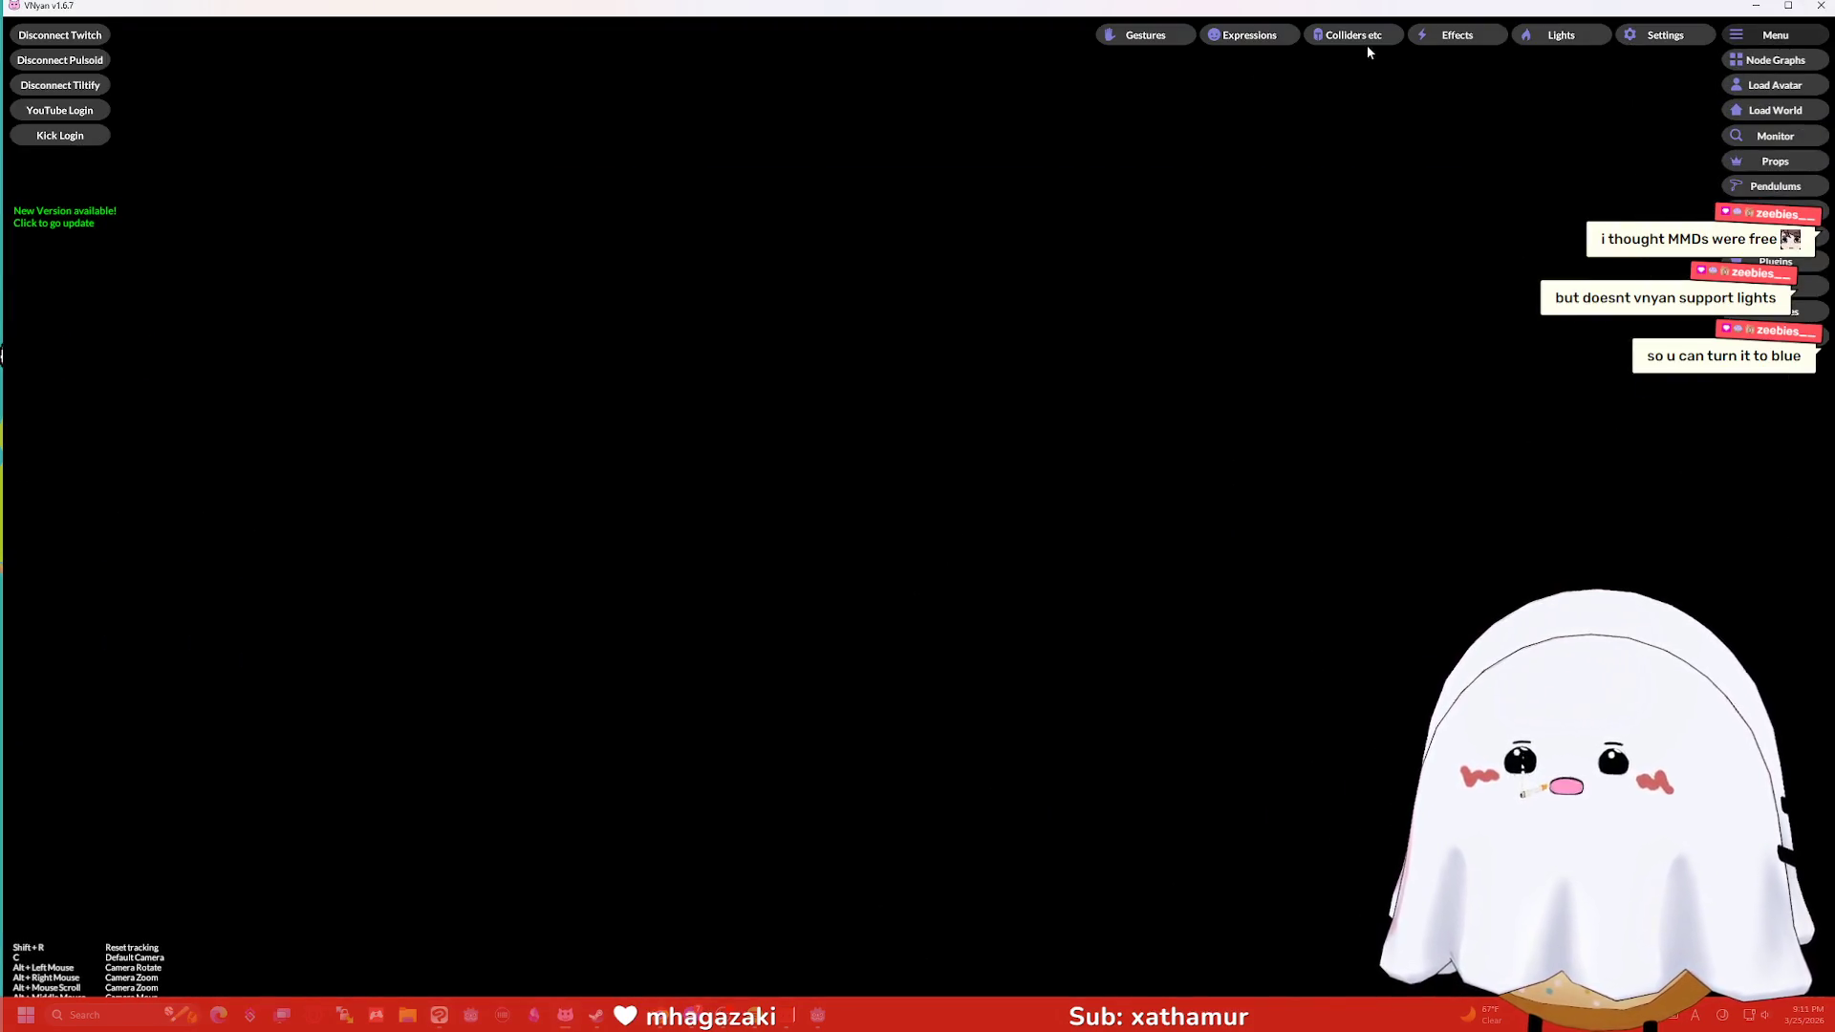
pyautogui.click(1436, 36)
pyautogui.click(1560, 36)
pyautogui.click(985, 461)
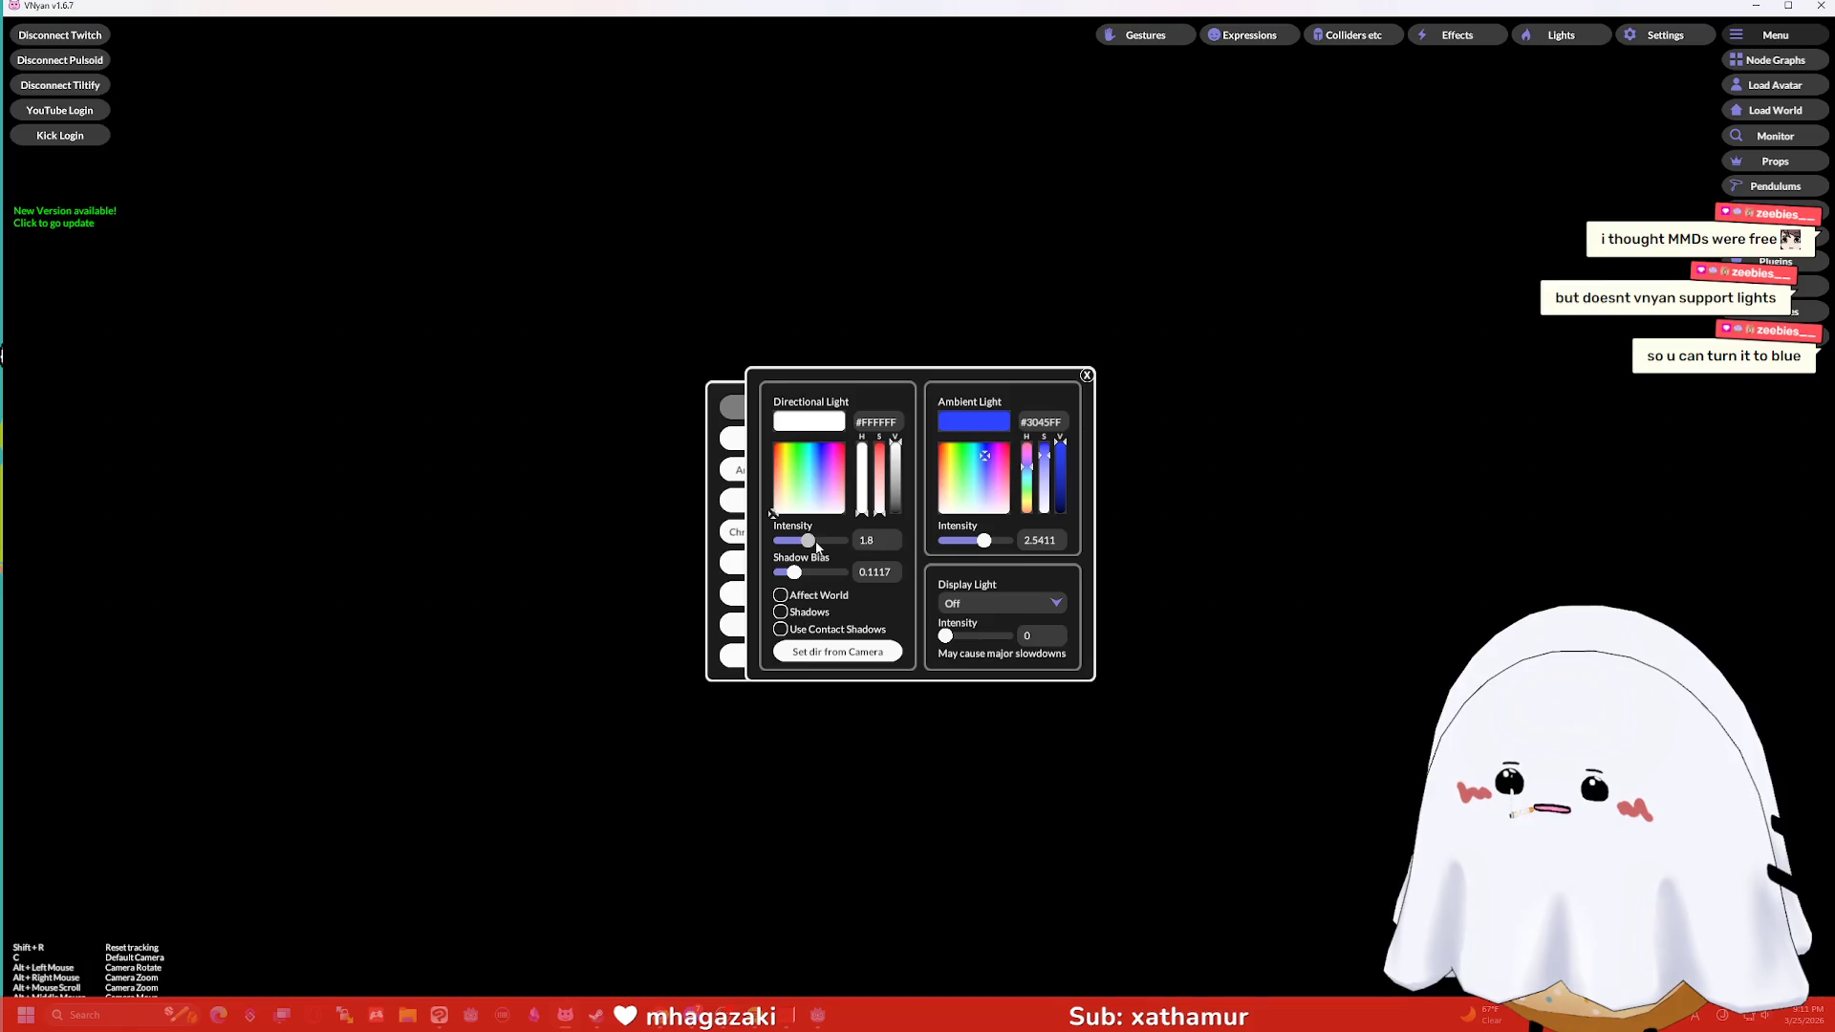
pyautogui.click(819, 458)
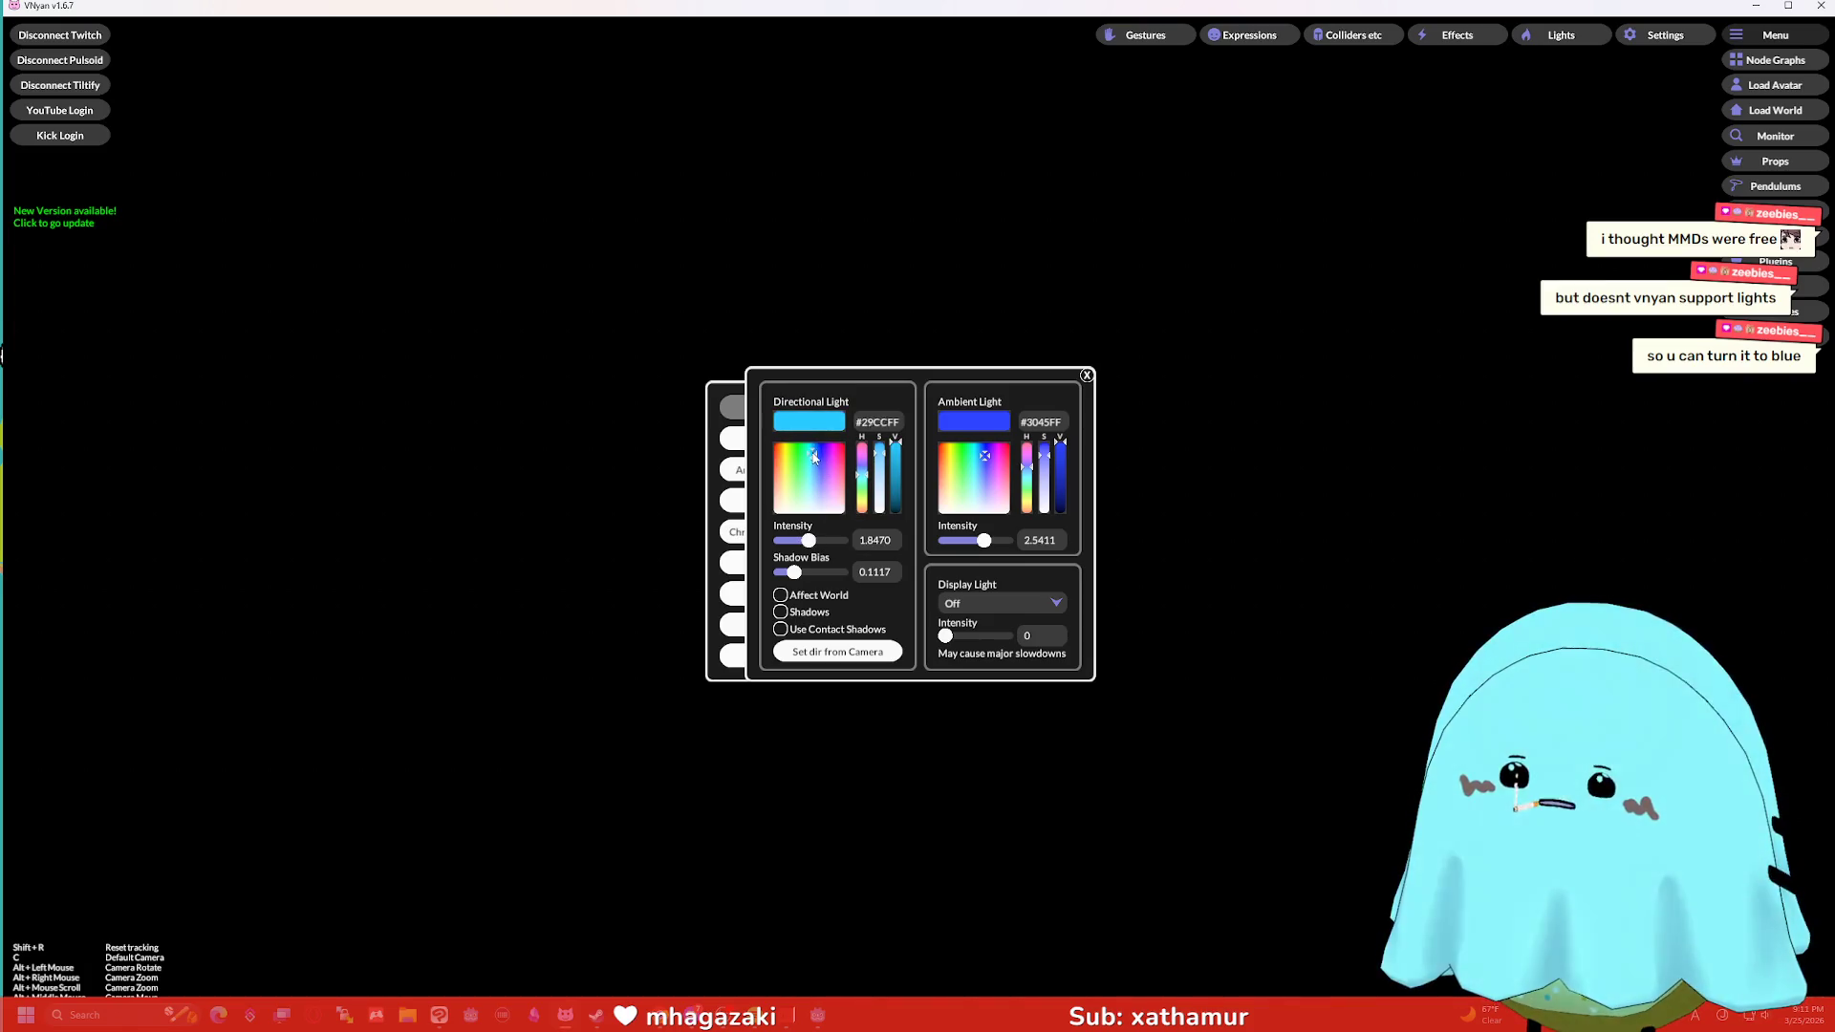
pyautogui.moveTo(983, 540); pyautogui.dragTo(942, 540)
pyautogui.moveTo(814, 461); pyautogui.dragTo(824, 463)
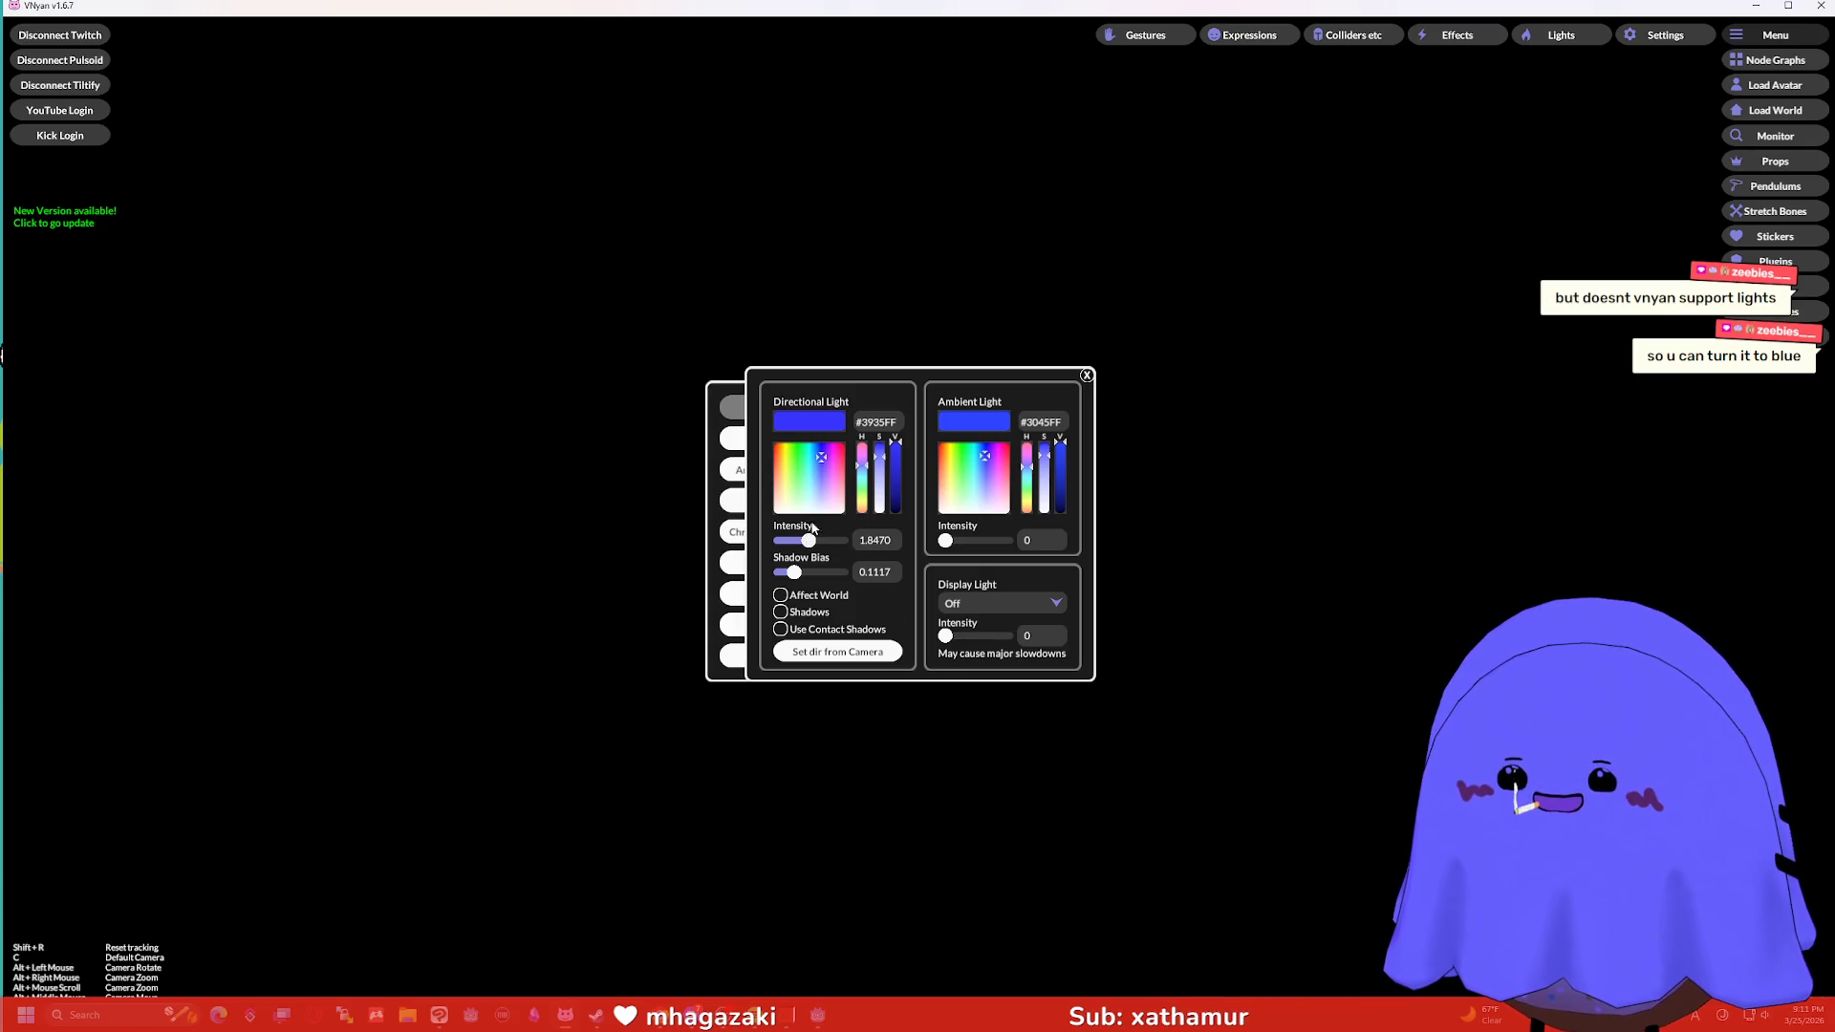
# Make the directional light pure white and close the lighting and effects settings.
pyautogui.moveTo(820, 467); pyautogui.dragTo(771, 516)
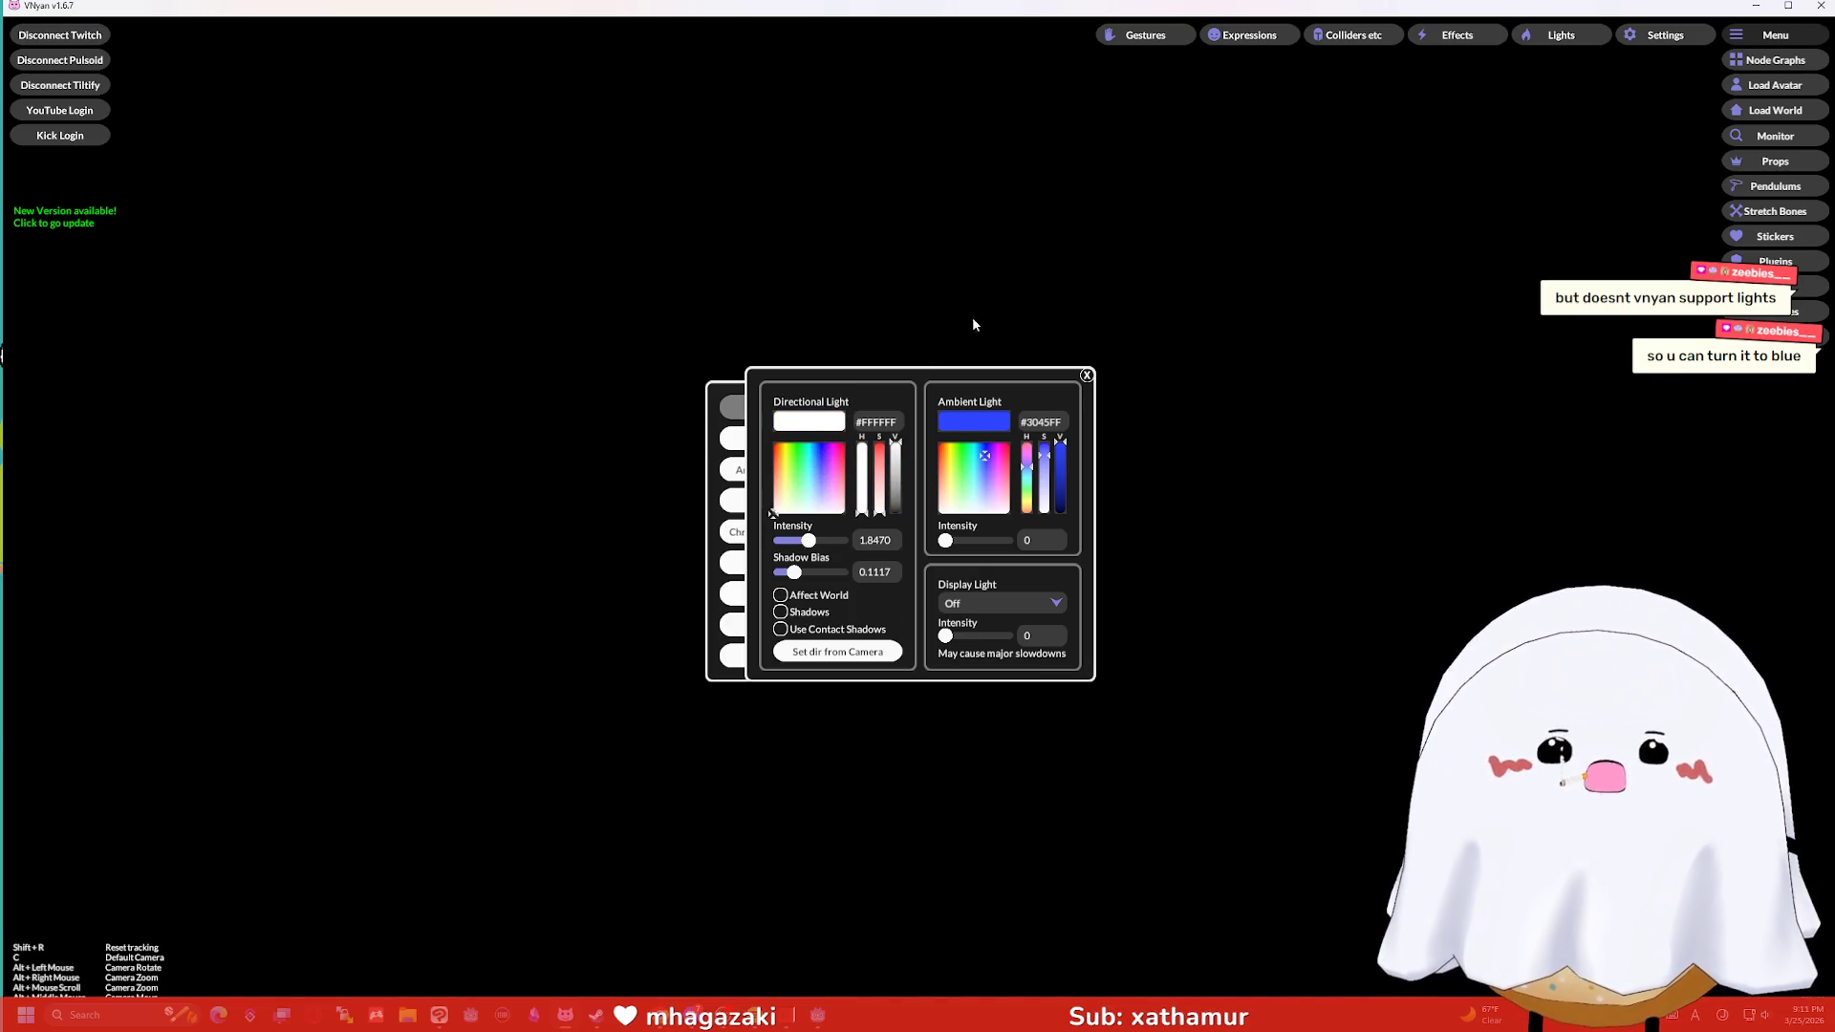
pyautogui.click(1087, 375)
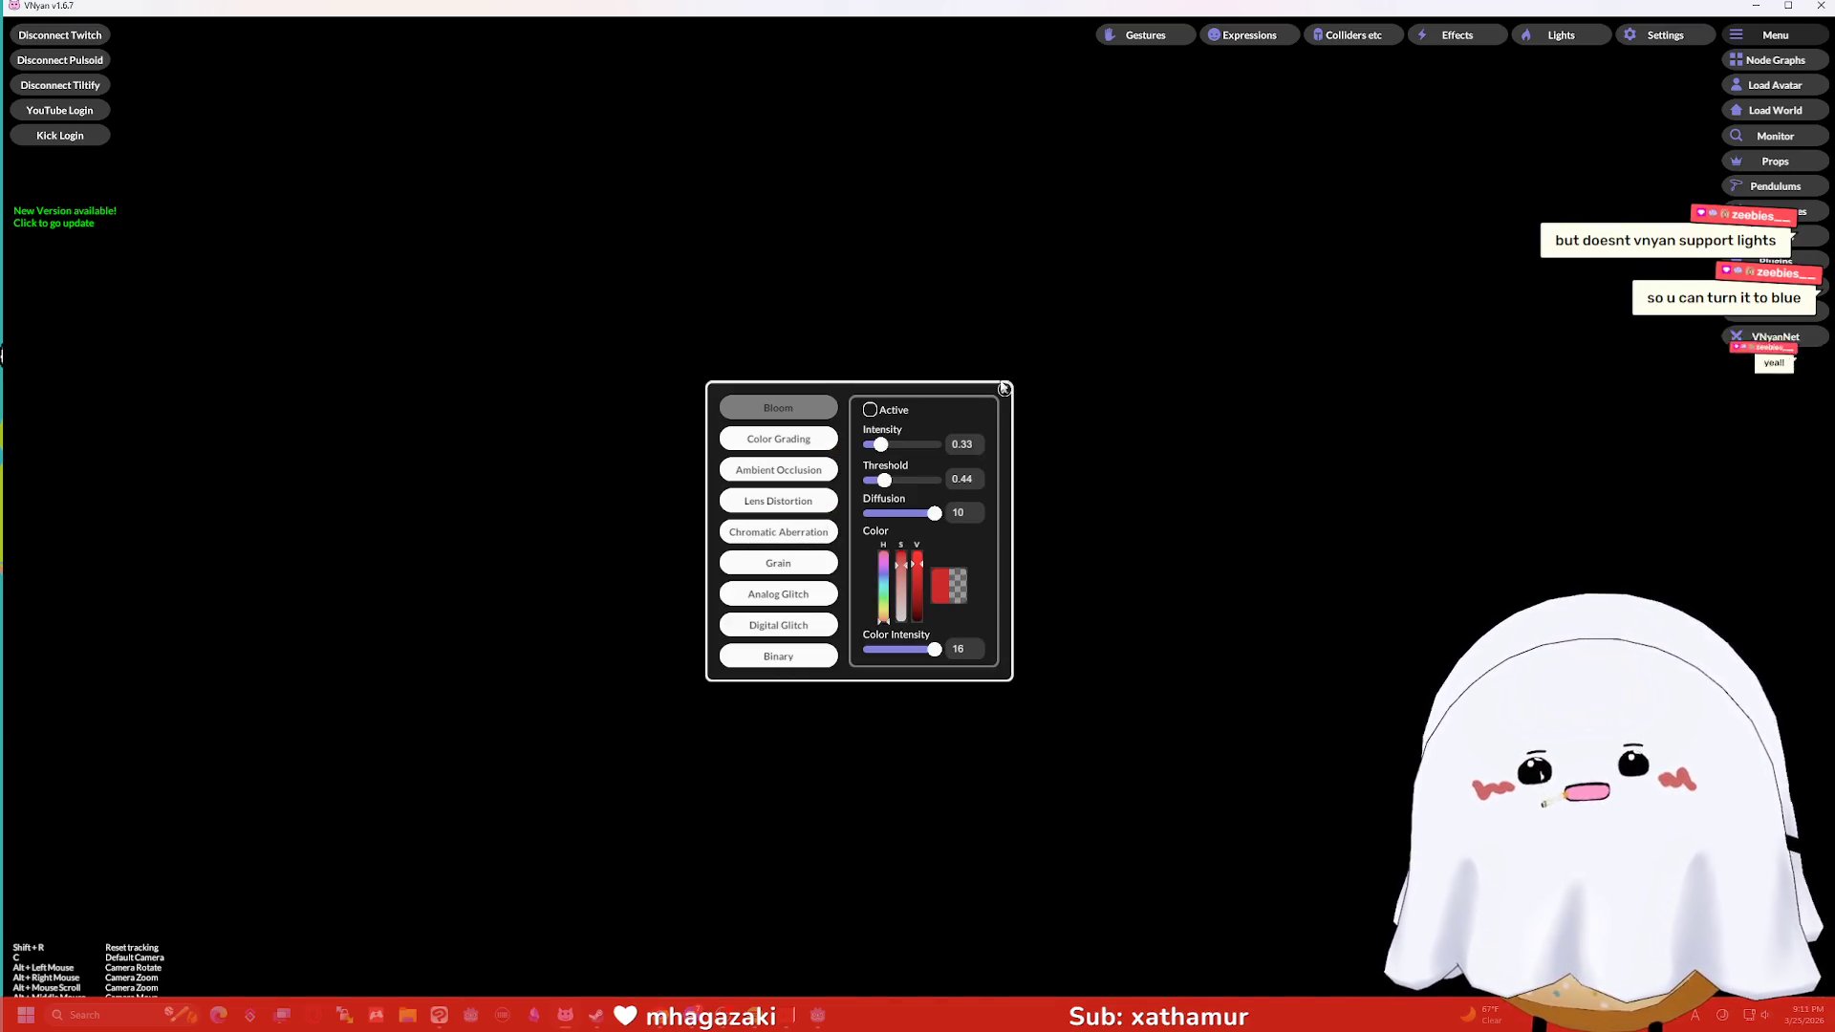
pyautogui.click(1003, 392)
pyautogui.click(1756, 6)
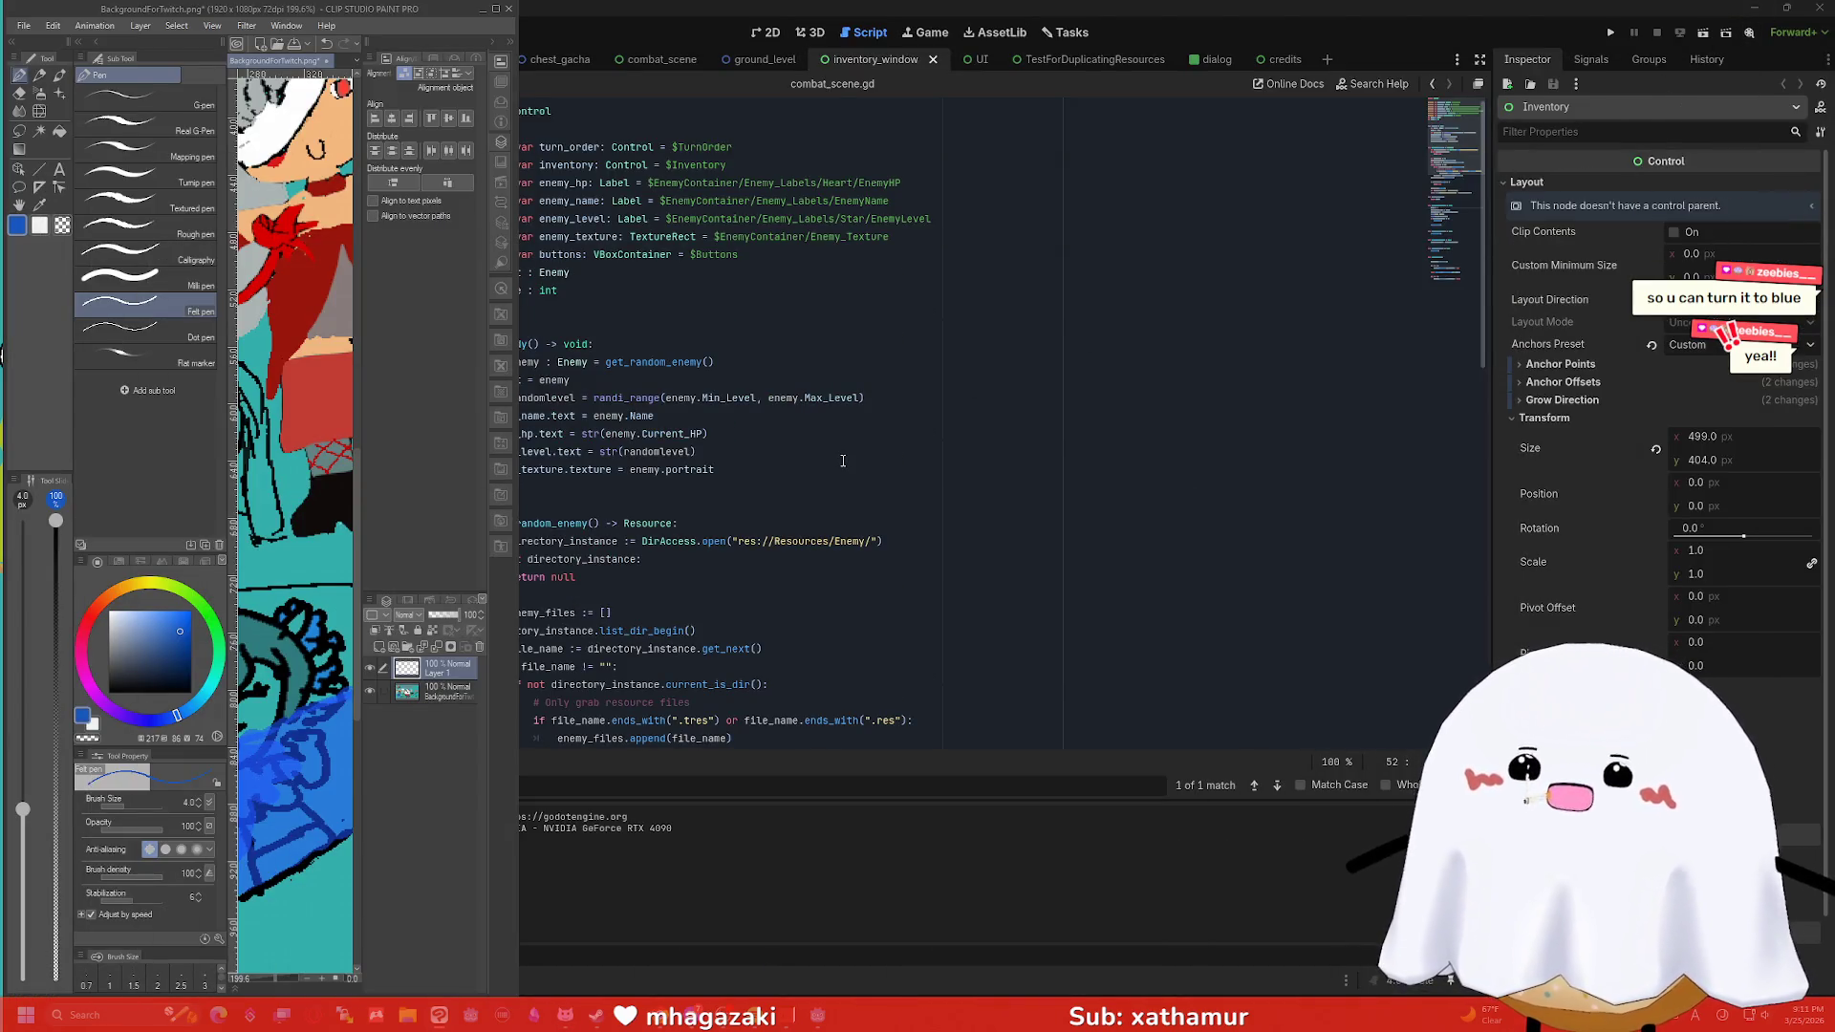
# Set the display light to Monitor 1 and move the browser aside to uncover VNyan.
pyautogui.hotkey('alt', 'Tab')
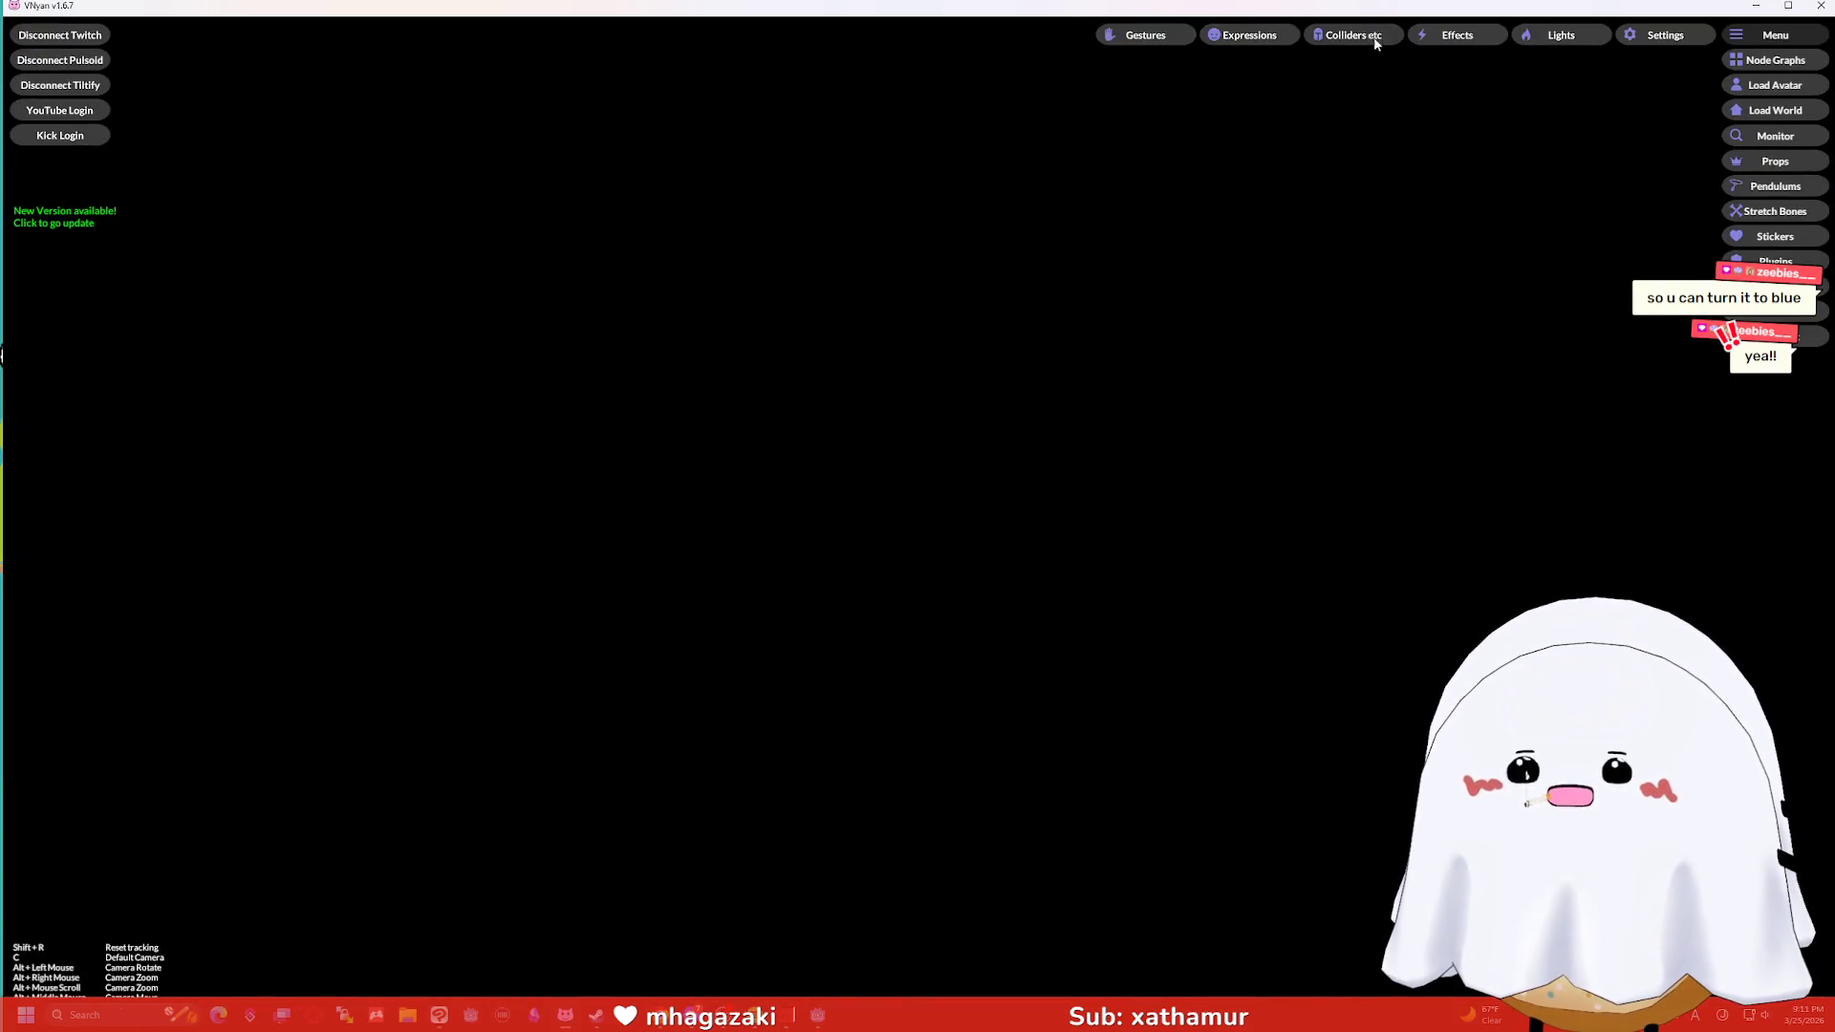
pyautogui.click(1561, 35)
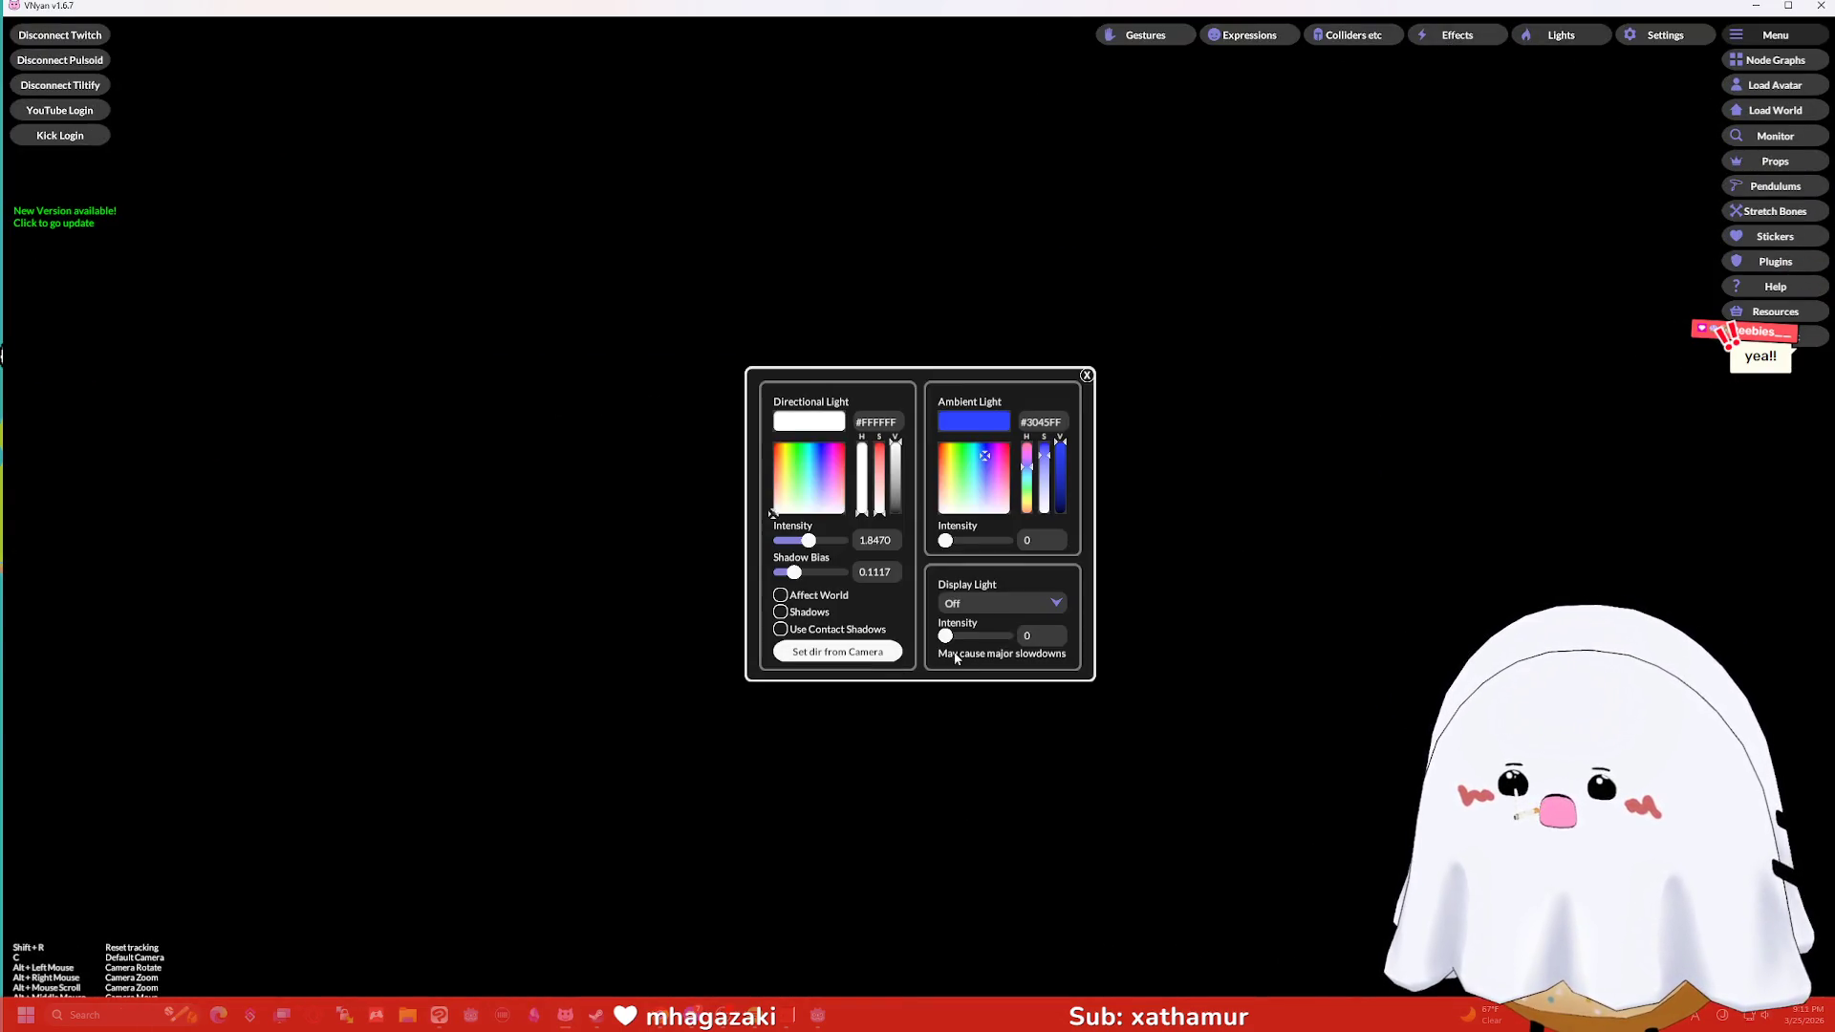
pyautogui.click(1002, 603)
pyautogui.click(966, 636)
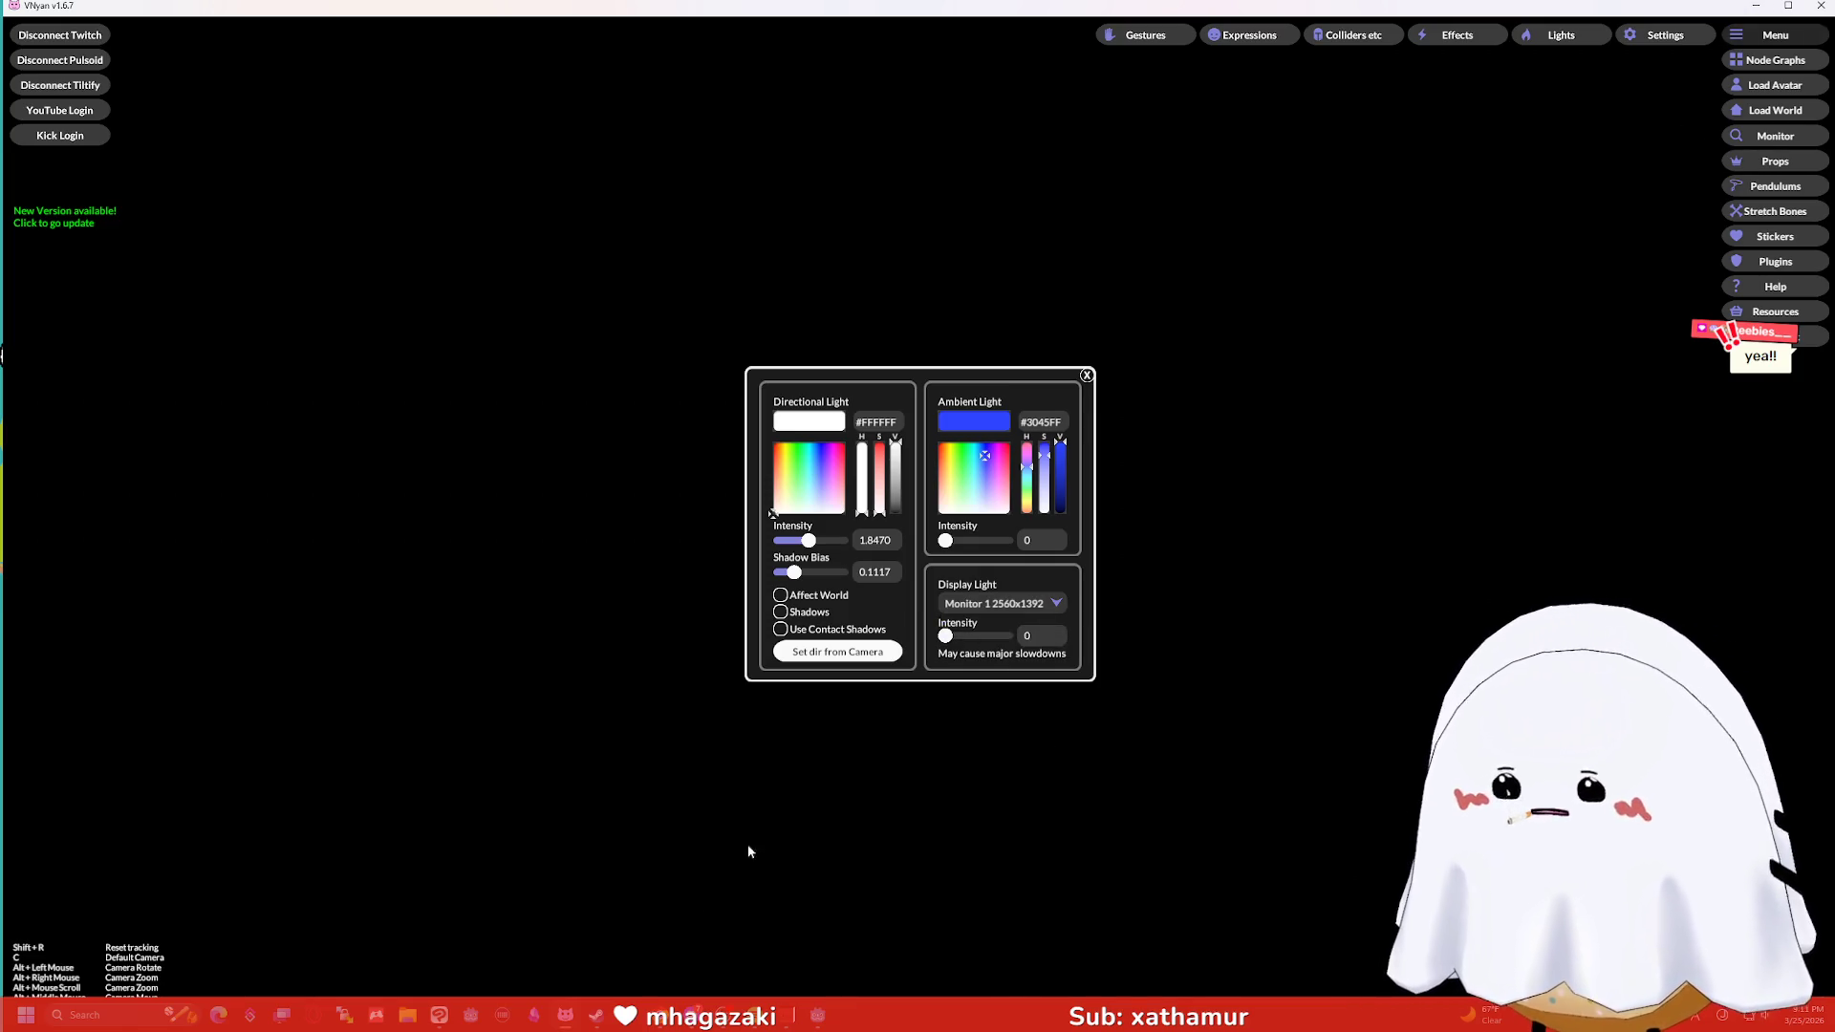
pyautogui.hotkey('alt', 'Tab')
pyautogui.moveTo(1090, 32)
pyautogui.mouseDown()
pyautogui.moveTo(1059, 31)
pyautogui.moveTo(1446, 127)
pyautogui.moveTo(1263, 129)
pyautogui.mouseUp()
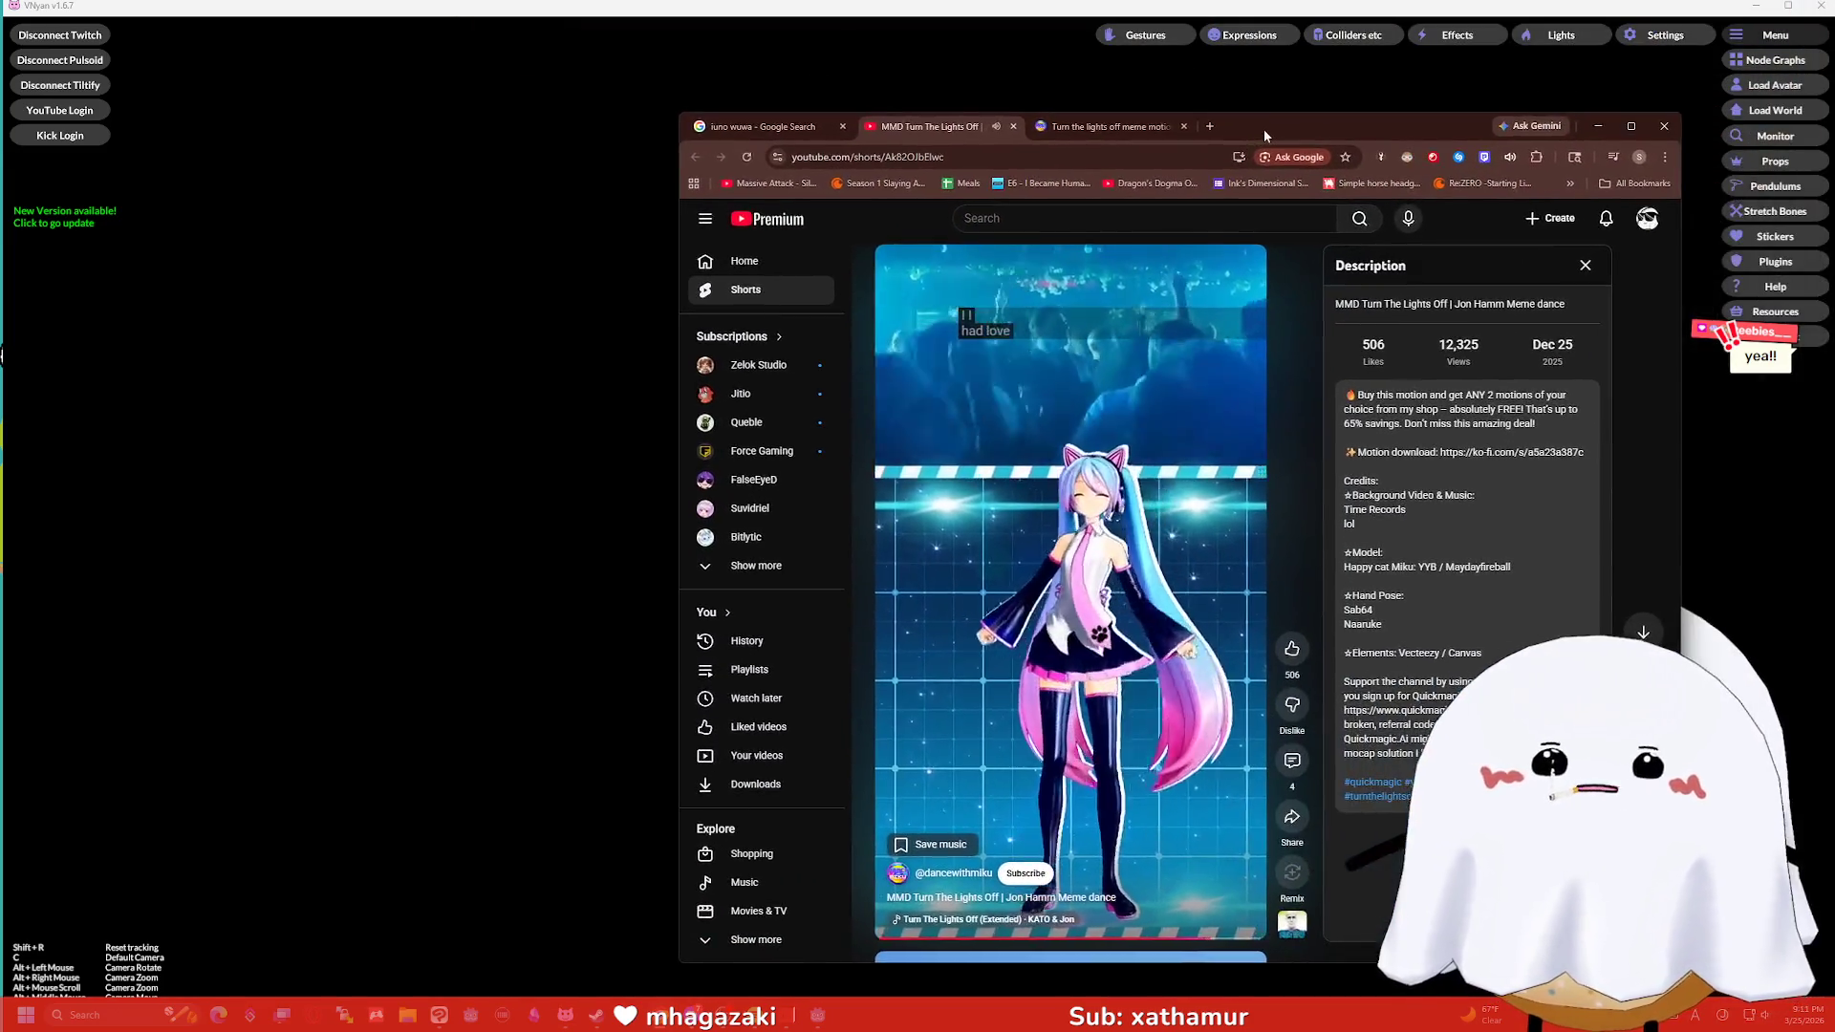
# Maximise the browser, then set VNyan's display light to Monitor 1 at intensity 1.
pyautogui.doubleClick(1264, 129)
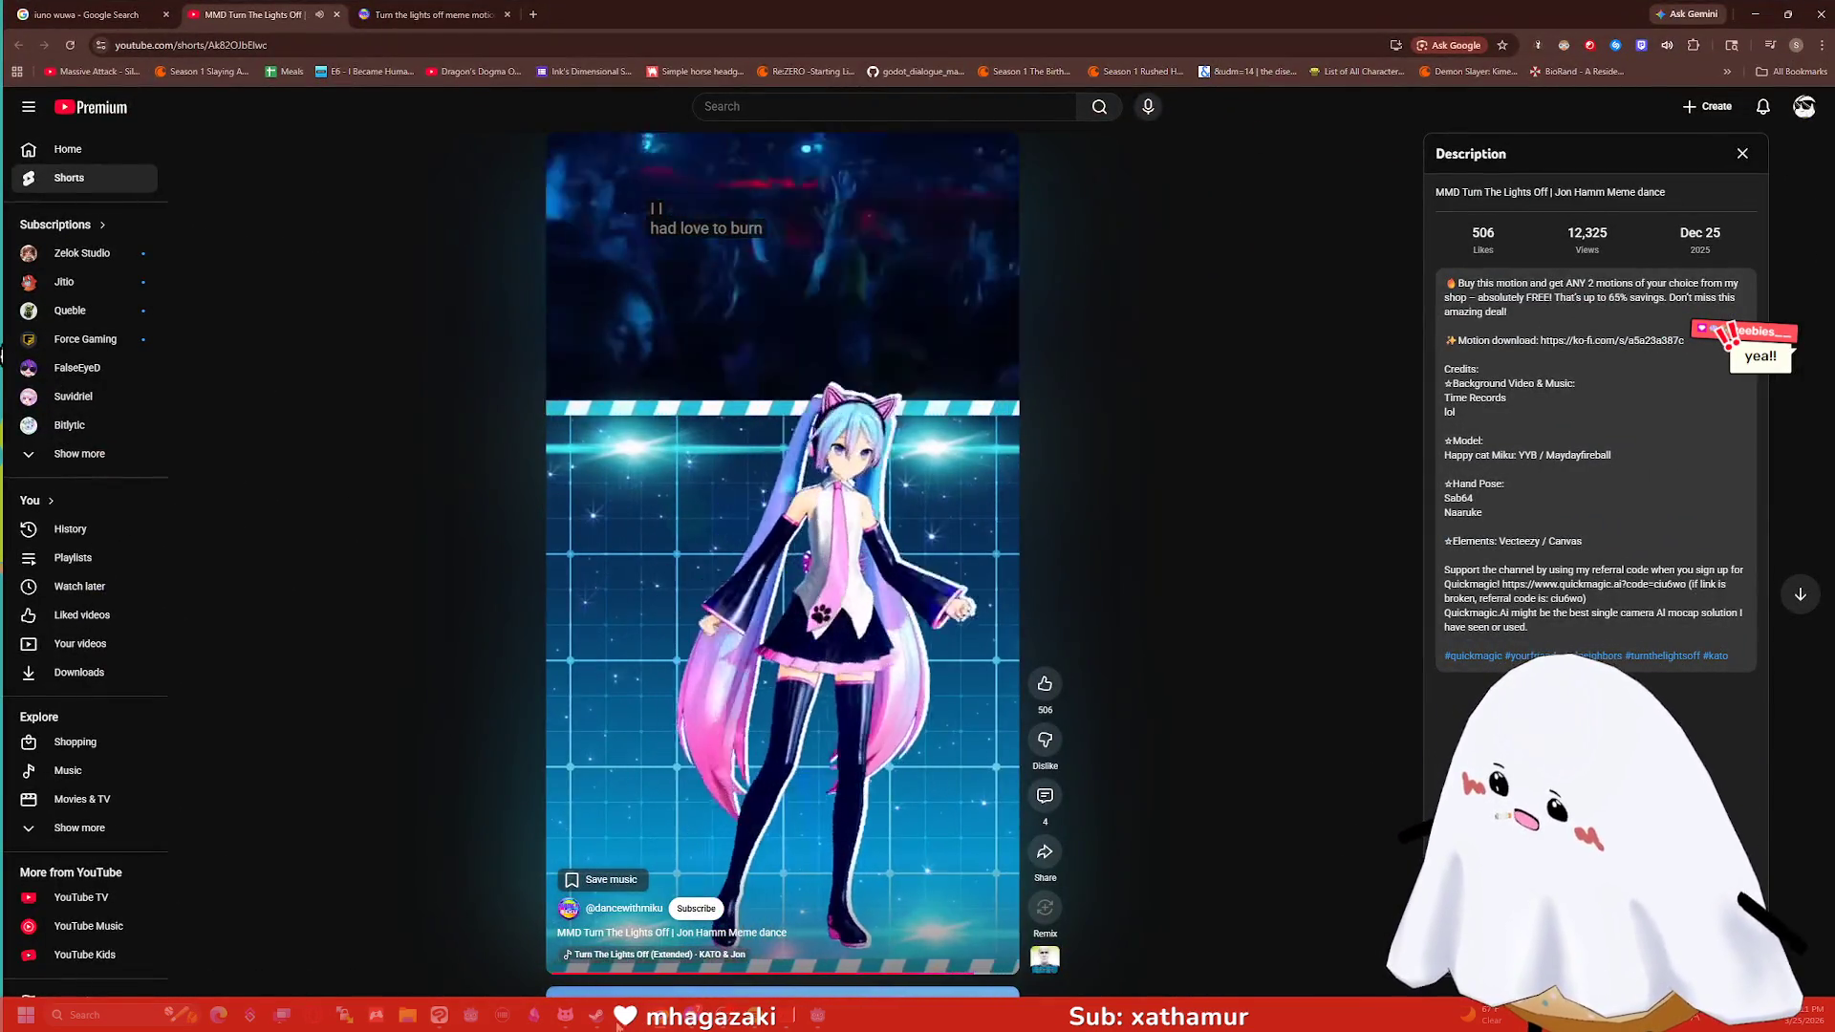
pyautogui.hotkey('alt', 'Tab')
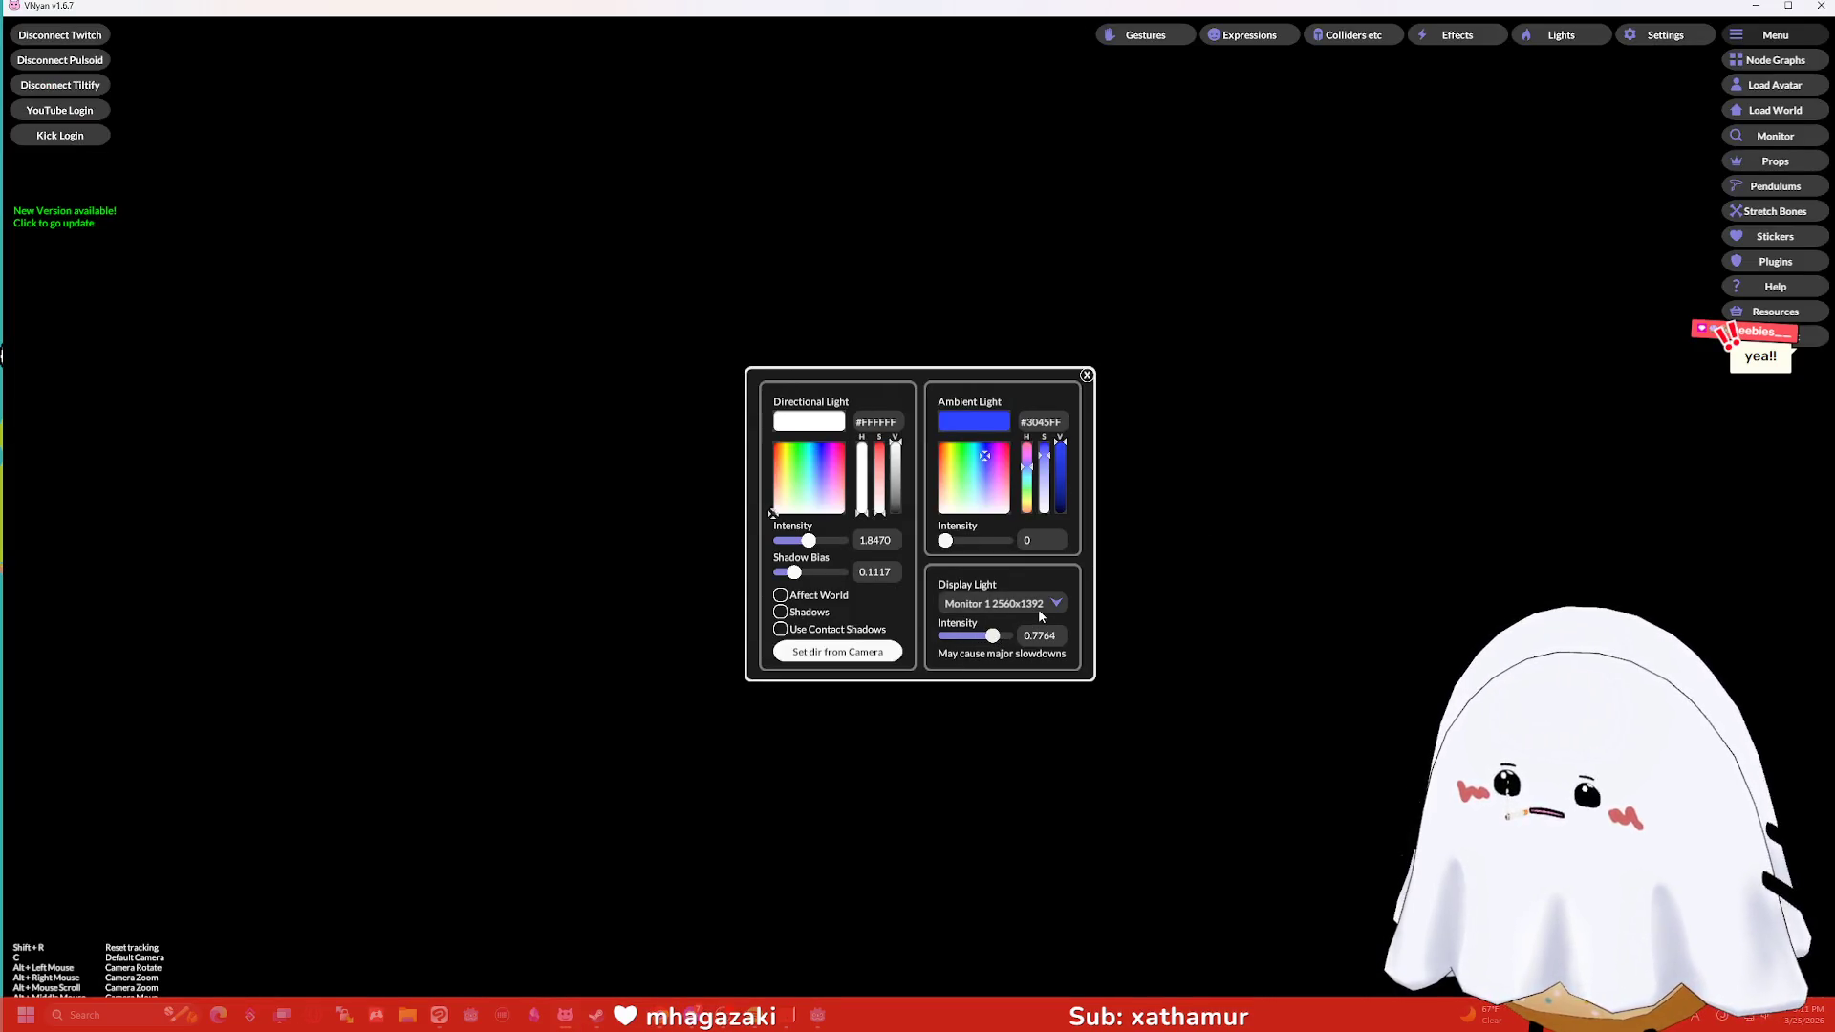
pyautogui.click(1038, 608)
pyautogui.click(982, 652)
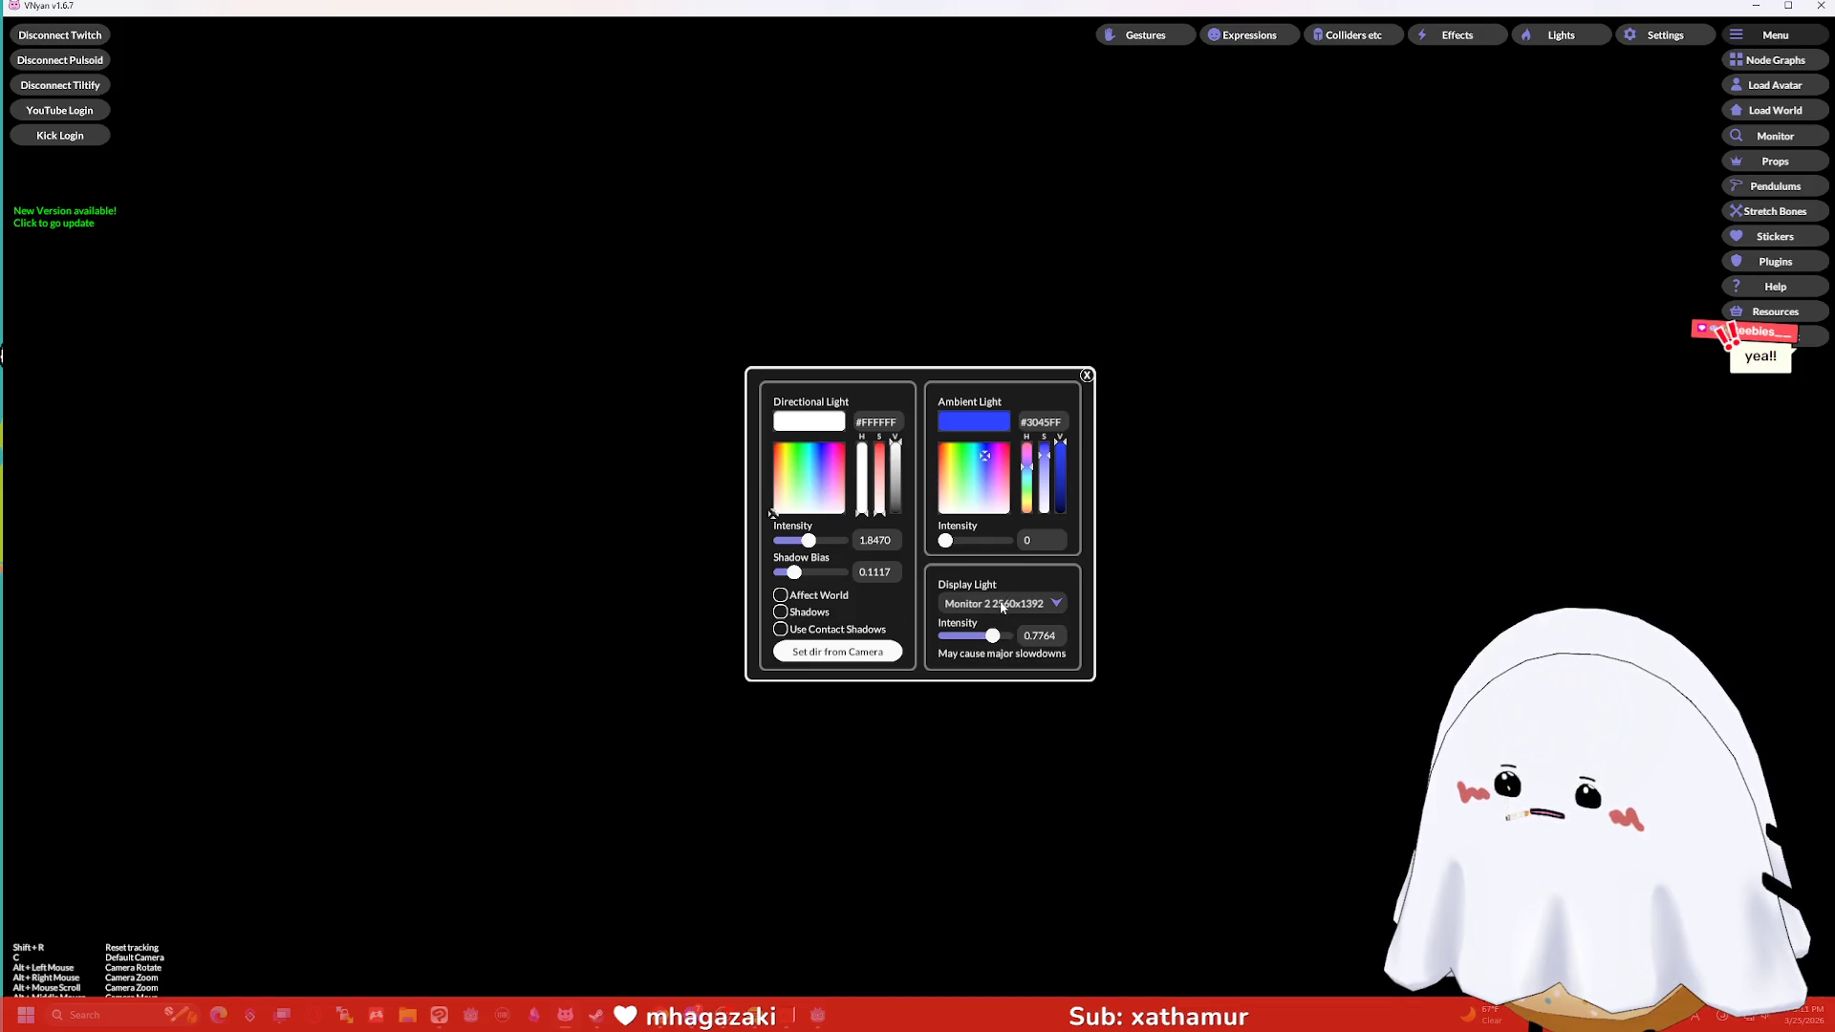
pyautogui.click(990, 636)
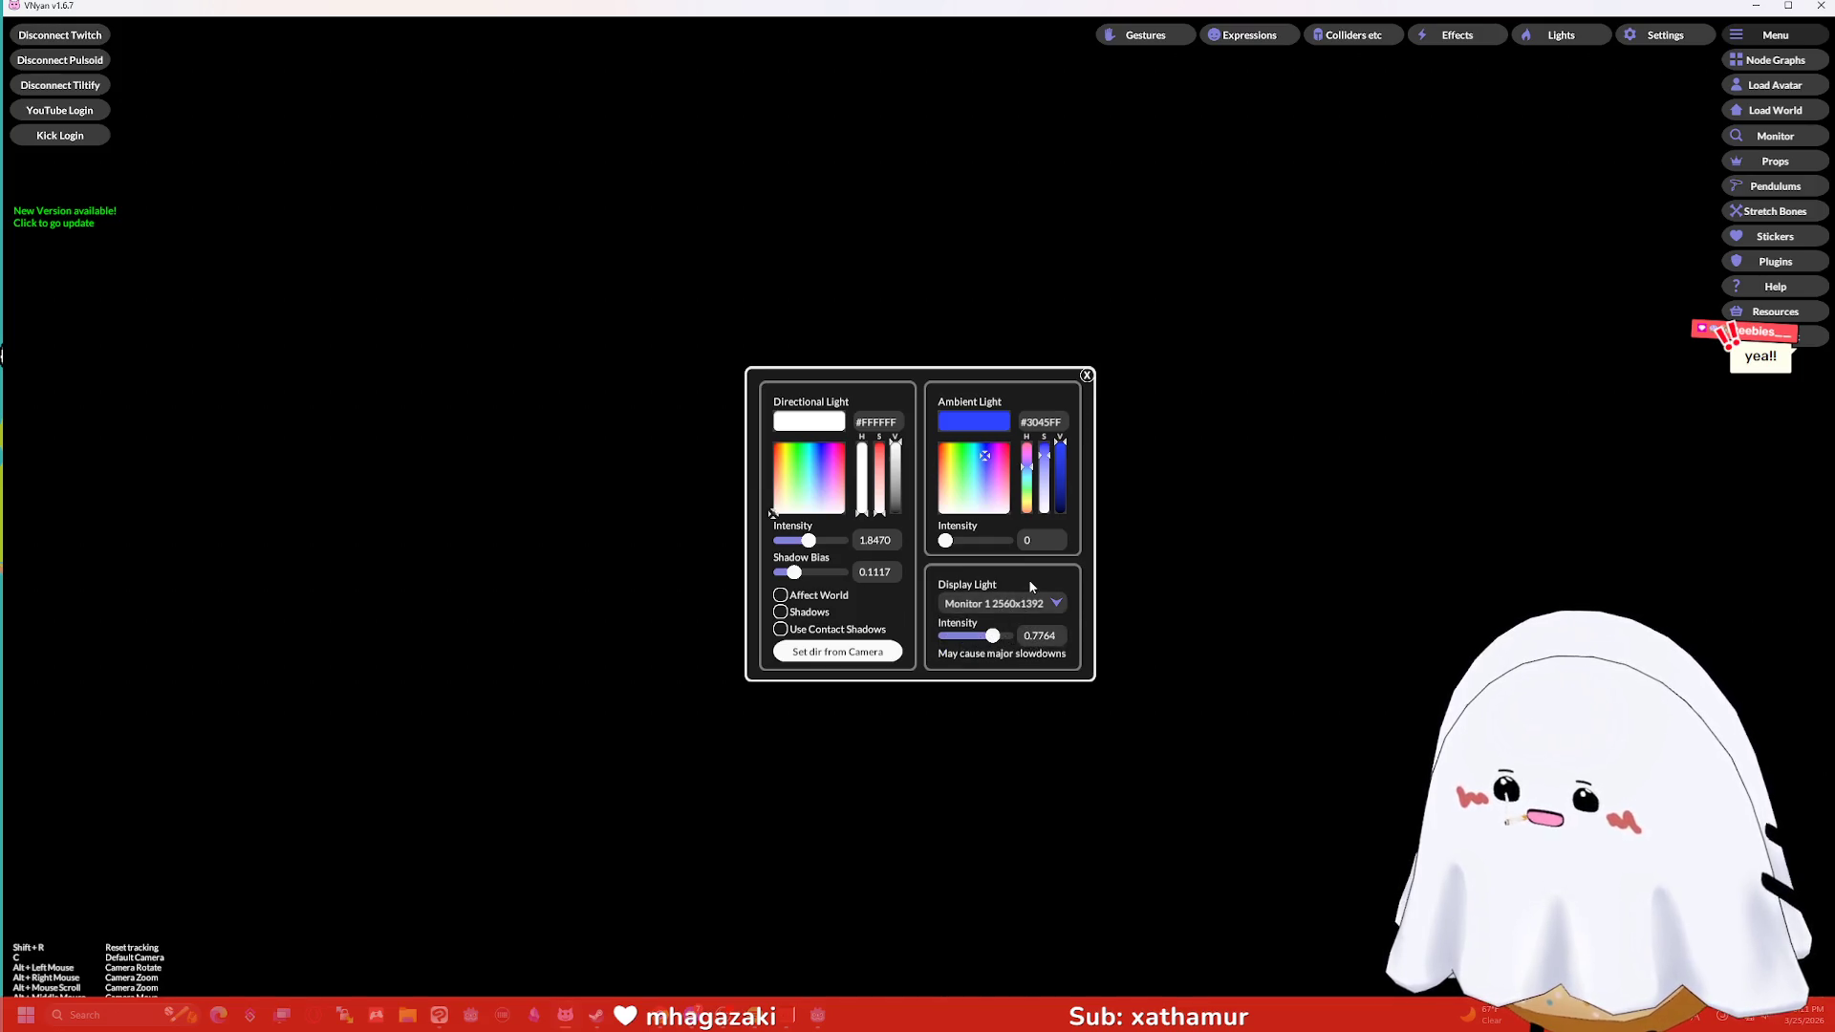
pyautogui.moveTo(992, 636); pyautogui.dragTo(1055, 638)
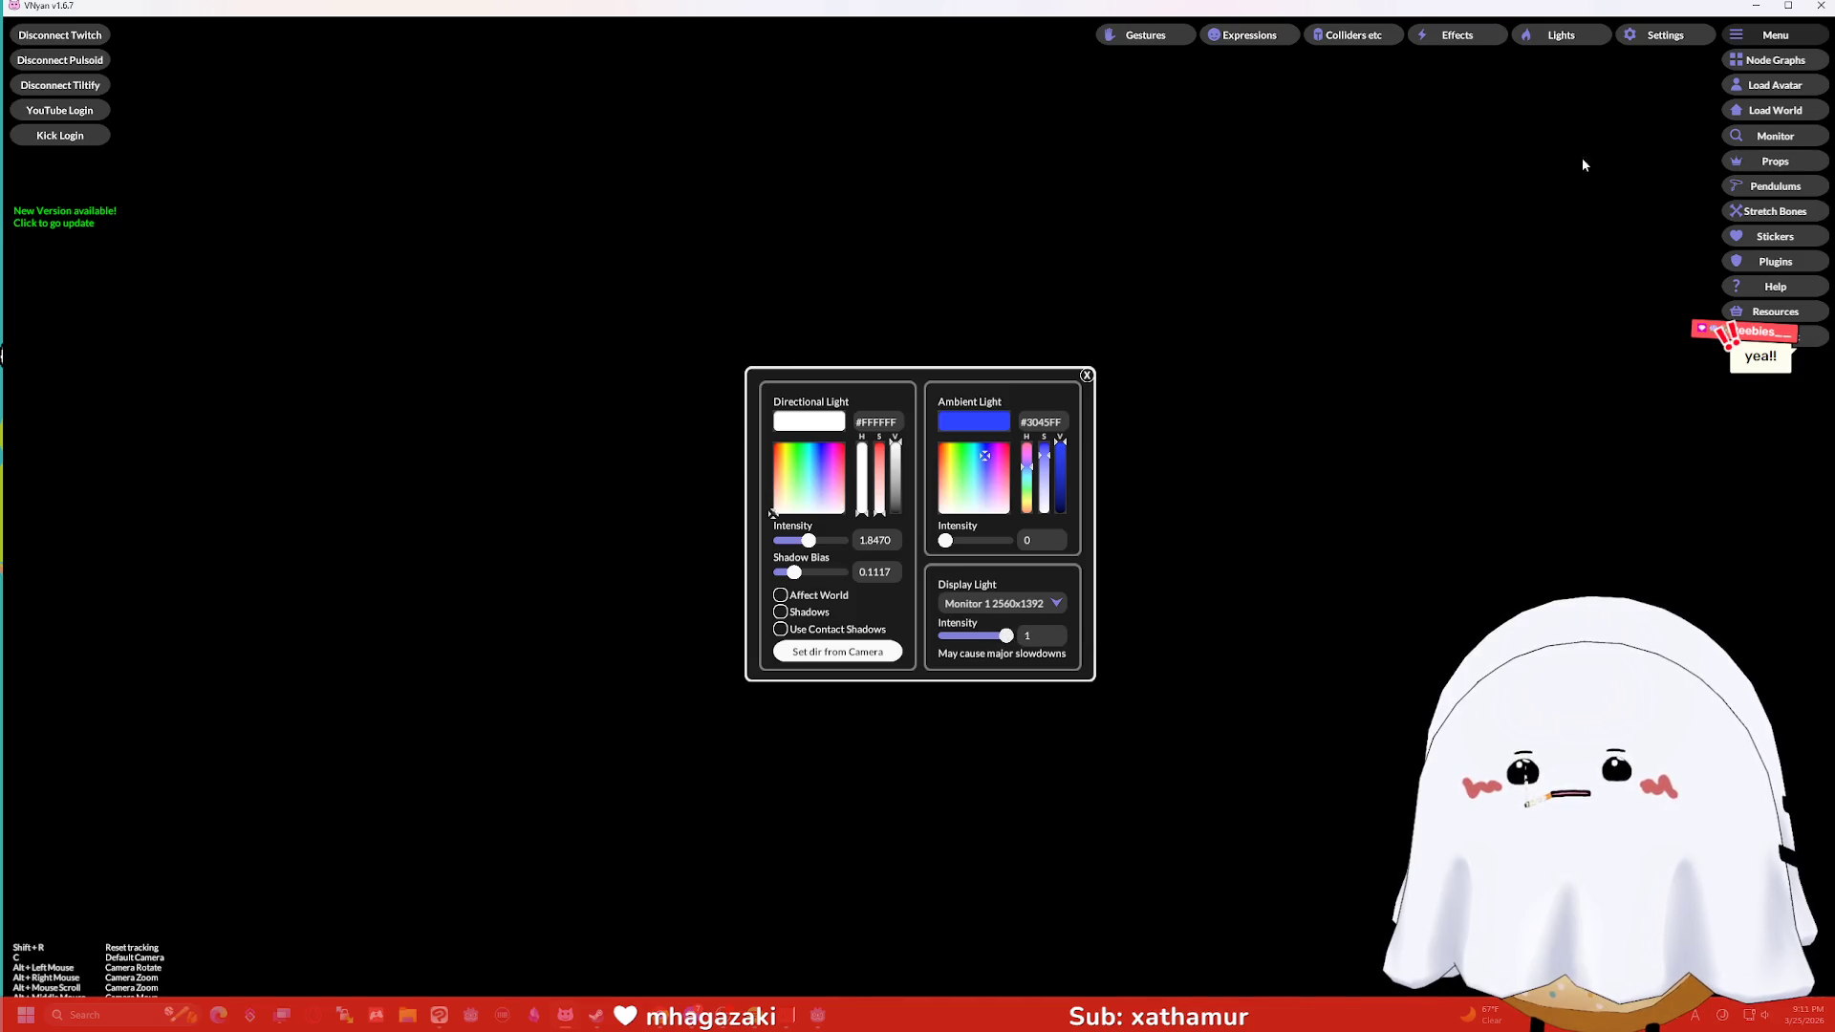
# Hide VNyan, pause the YouTube Short, and return to VNyan's lighting settings.
pyautogui.click(1759, 6)
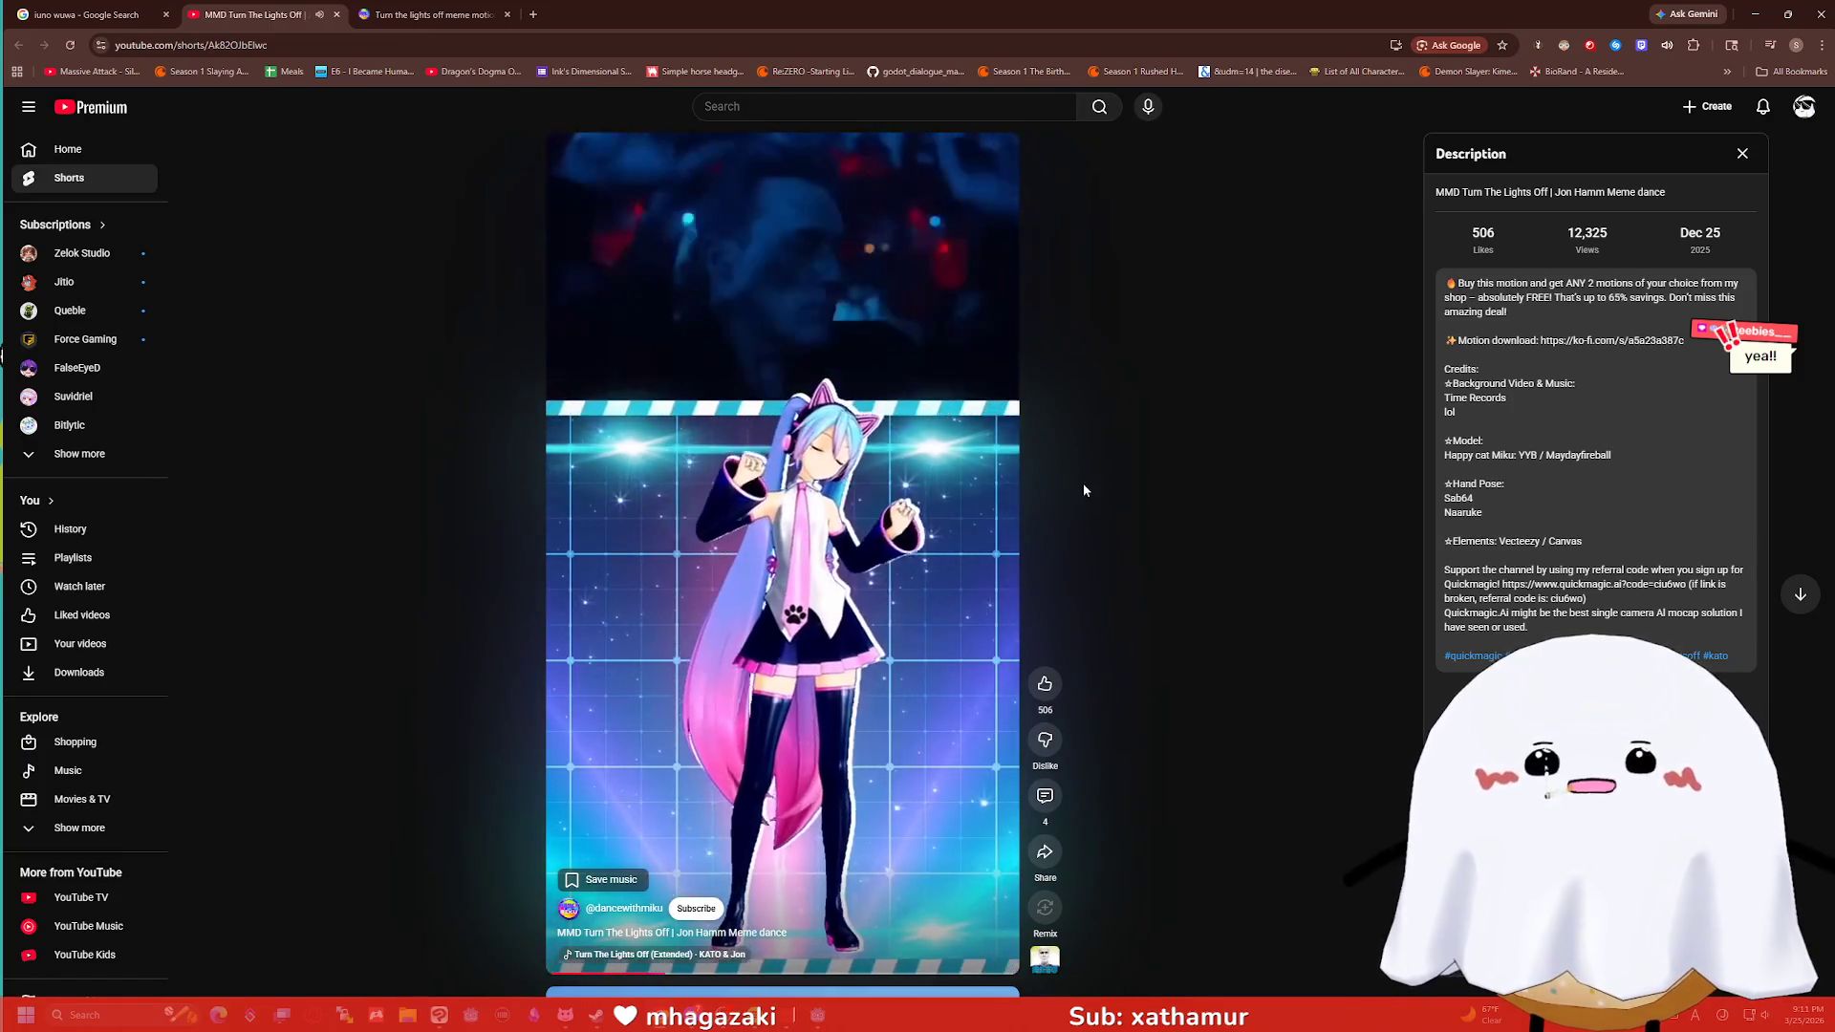
pyautogui.press('space')
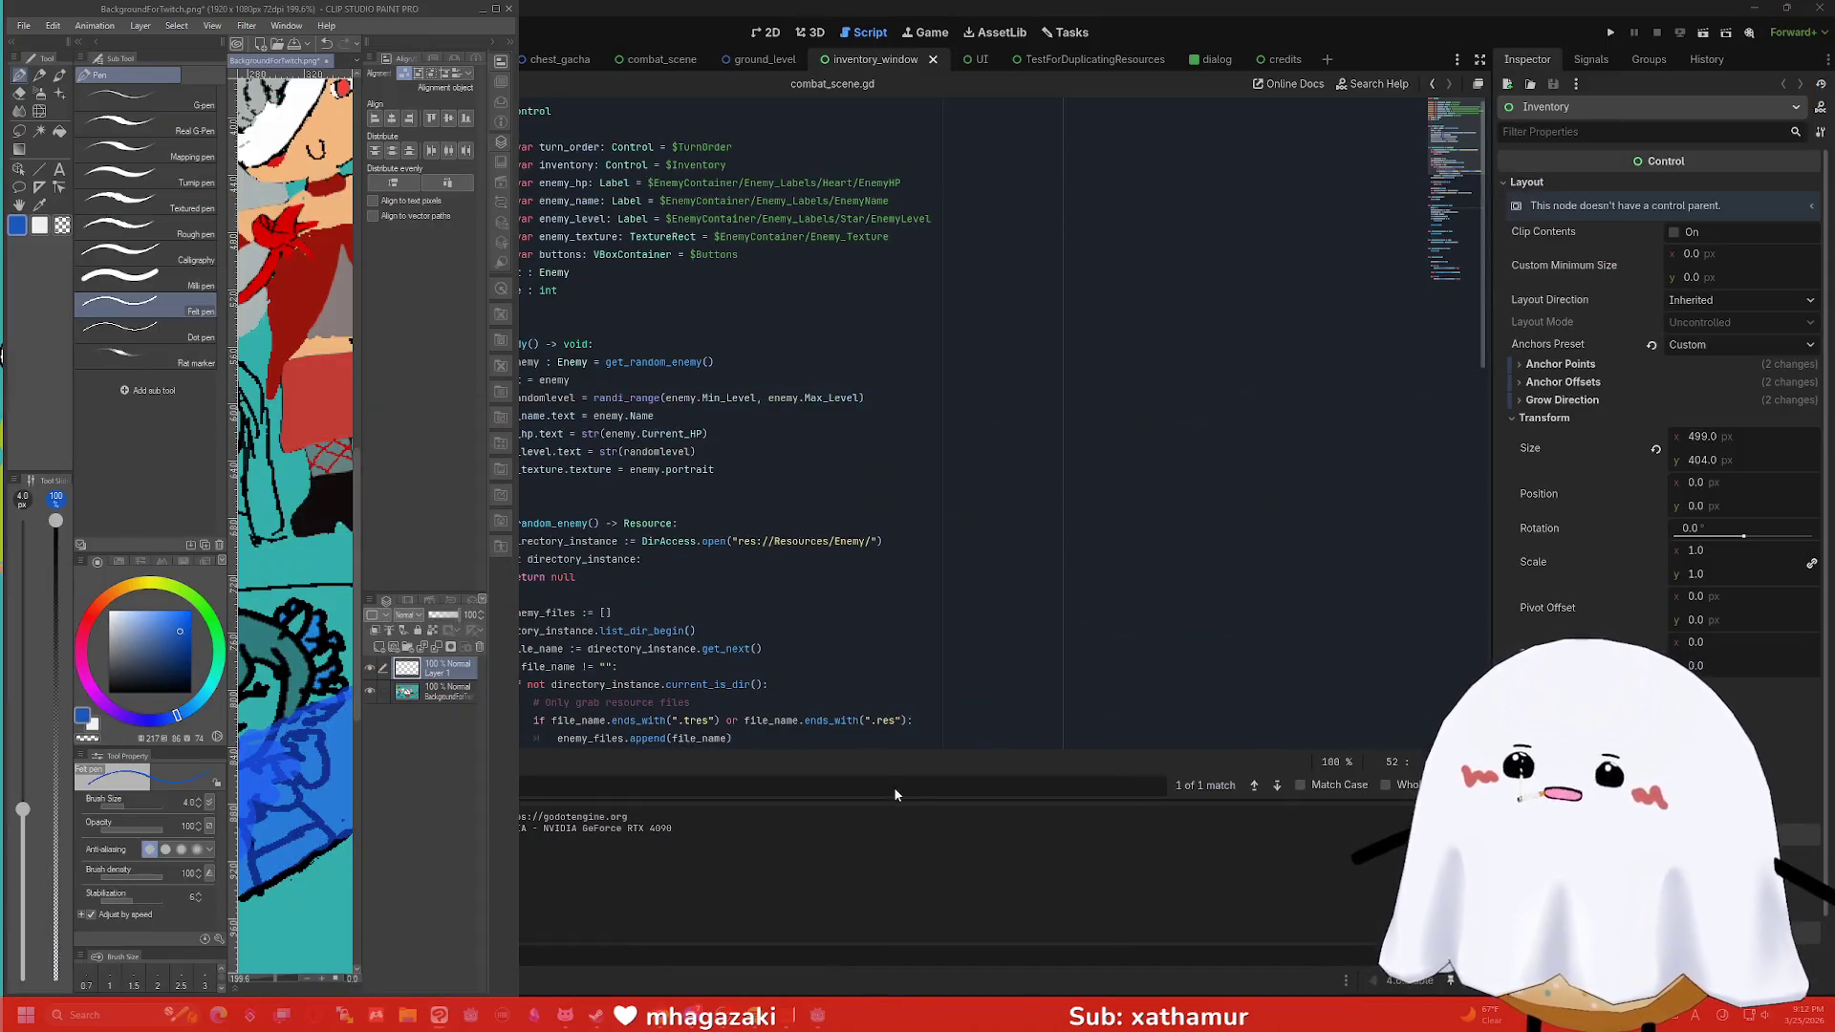
pyautogui.hotkey('alt', 'Tab')
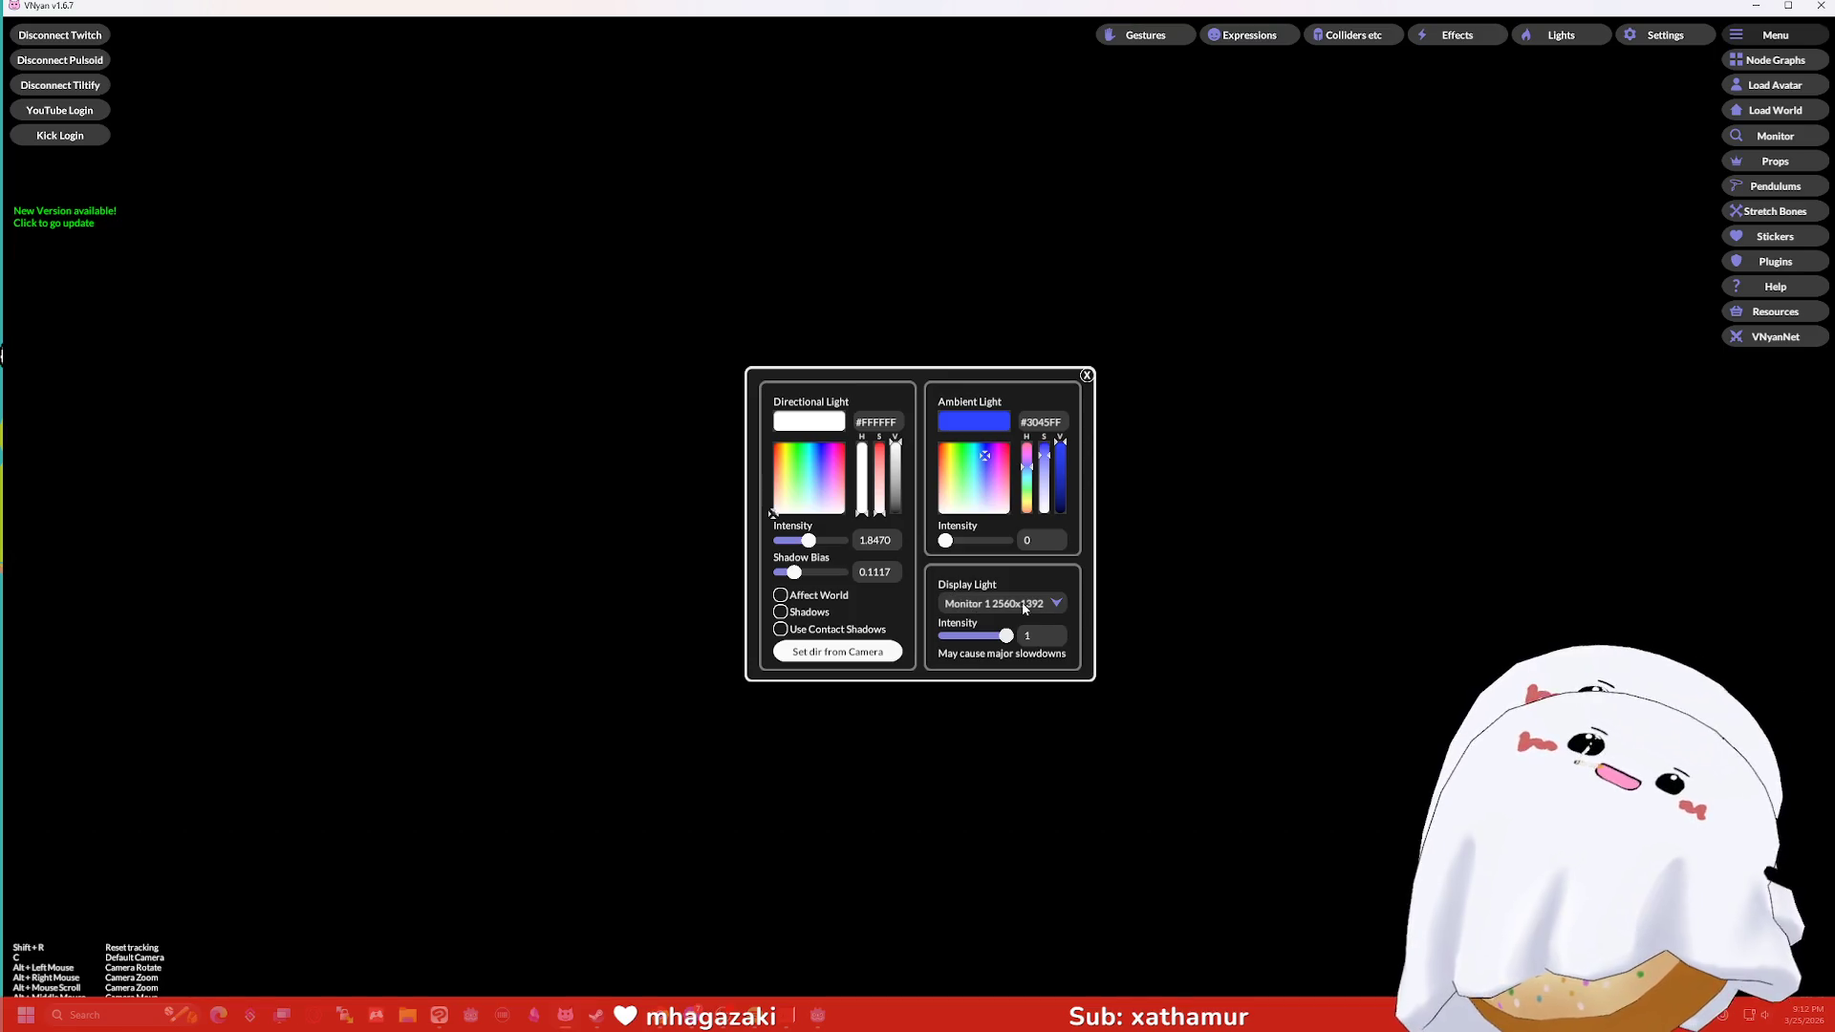
# Enable contact shadows and tint ambient light blue at 1.8823 and directional light blue at 2.6.
pyautogui.click(962, 606)
pyautogui.click(963, 606)
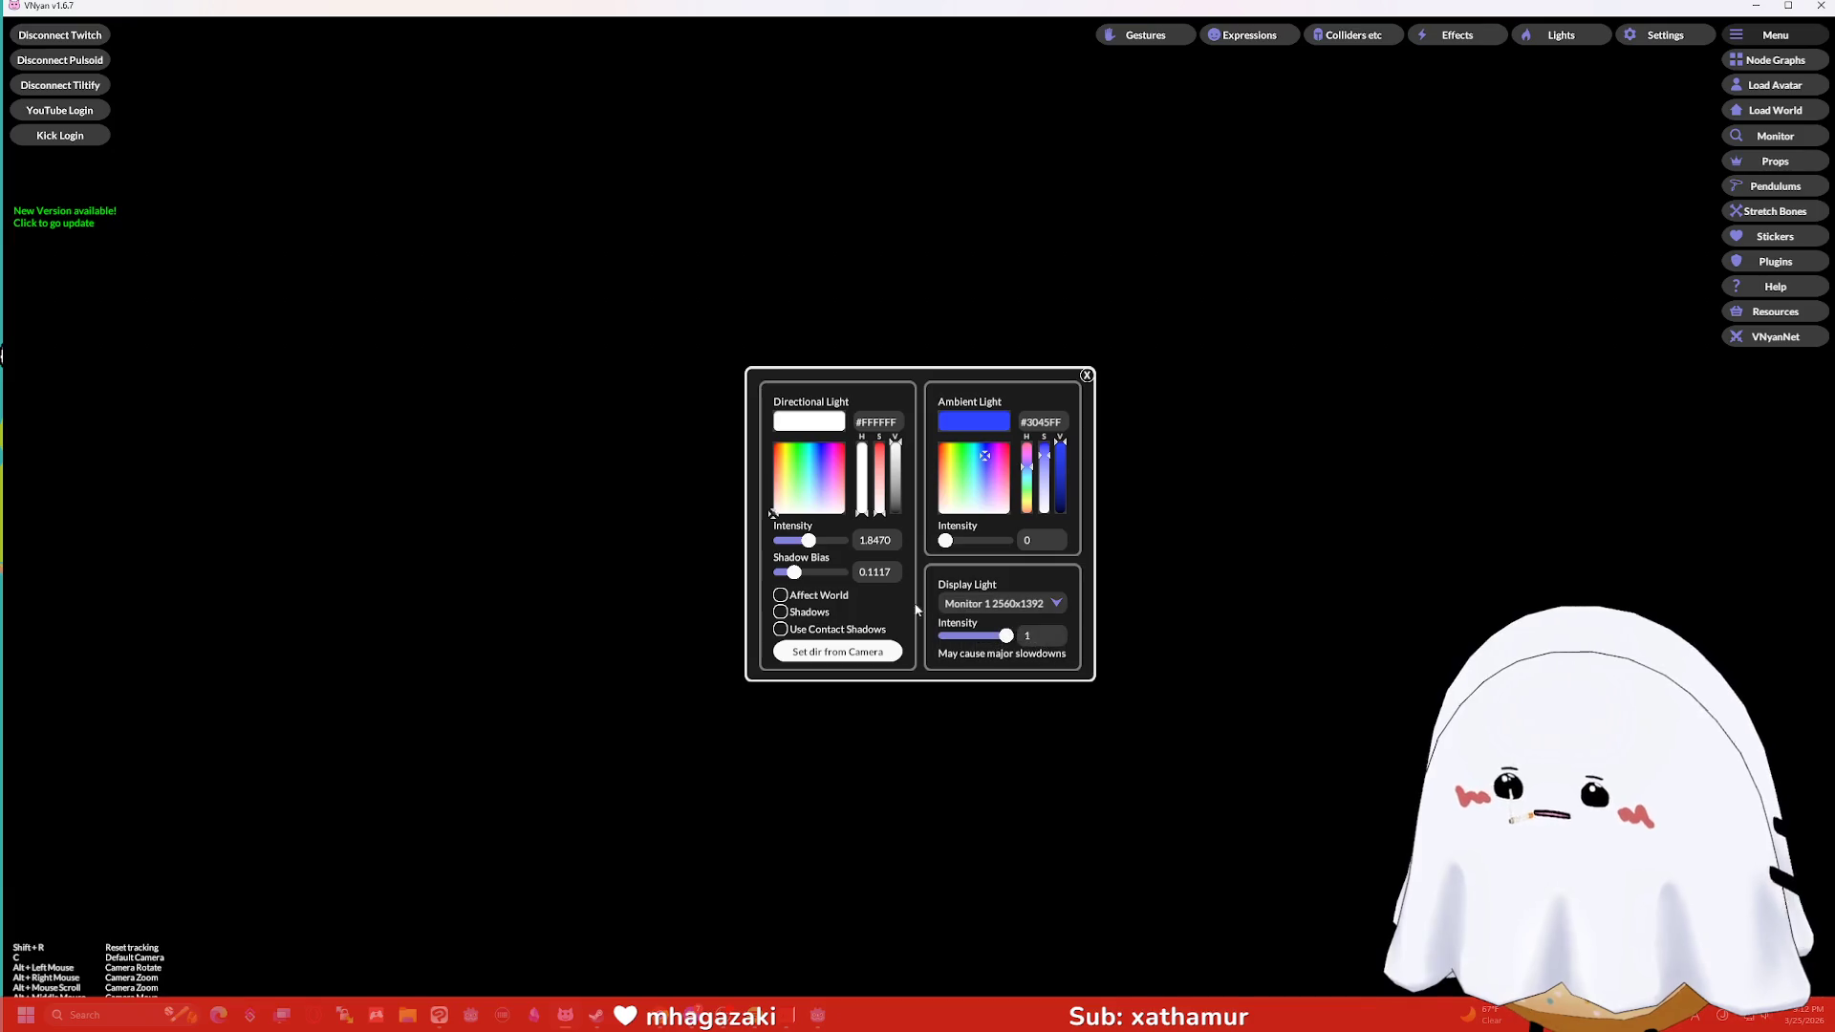
pyautogui.click(781, 628)
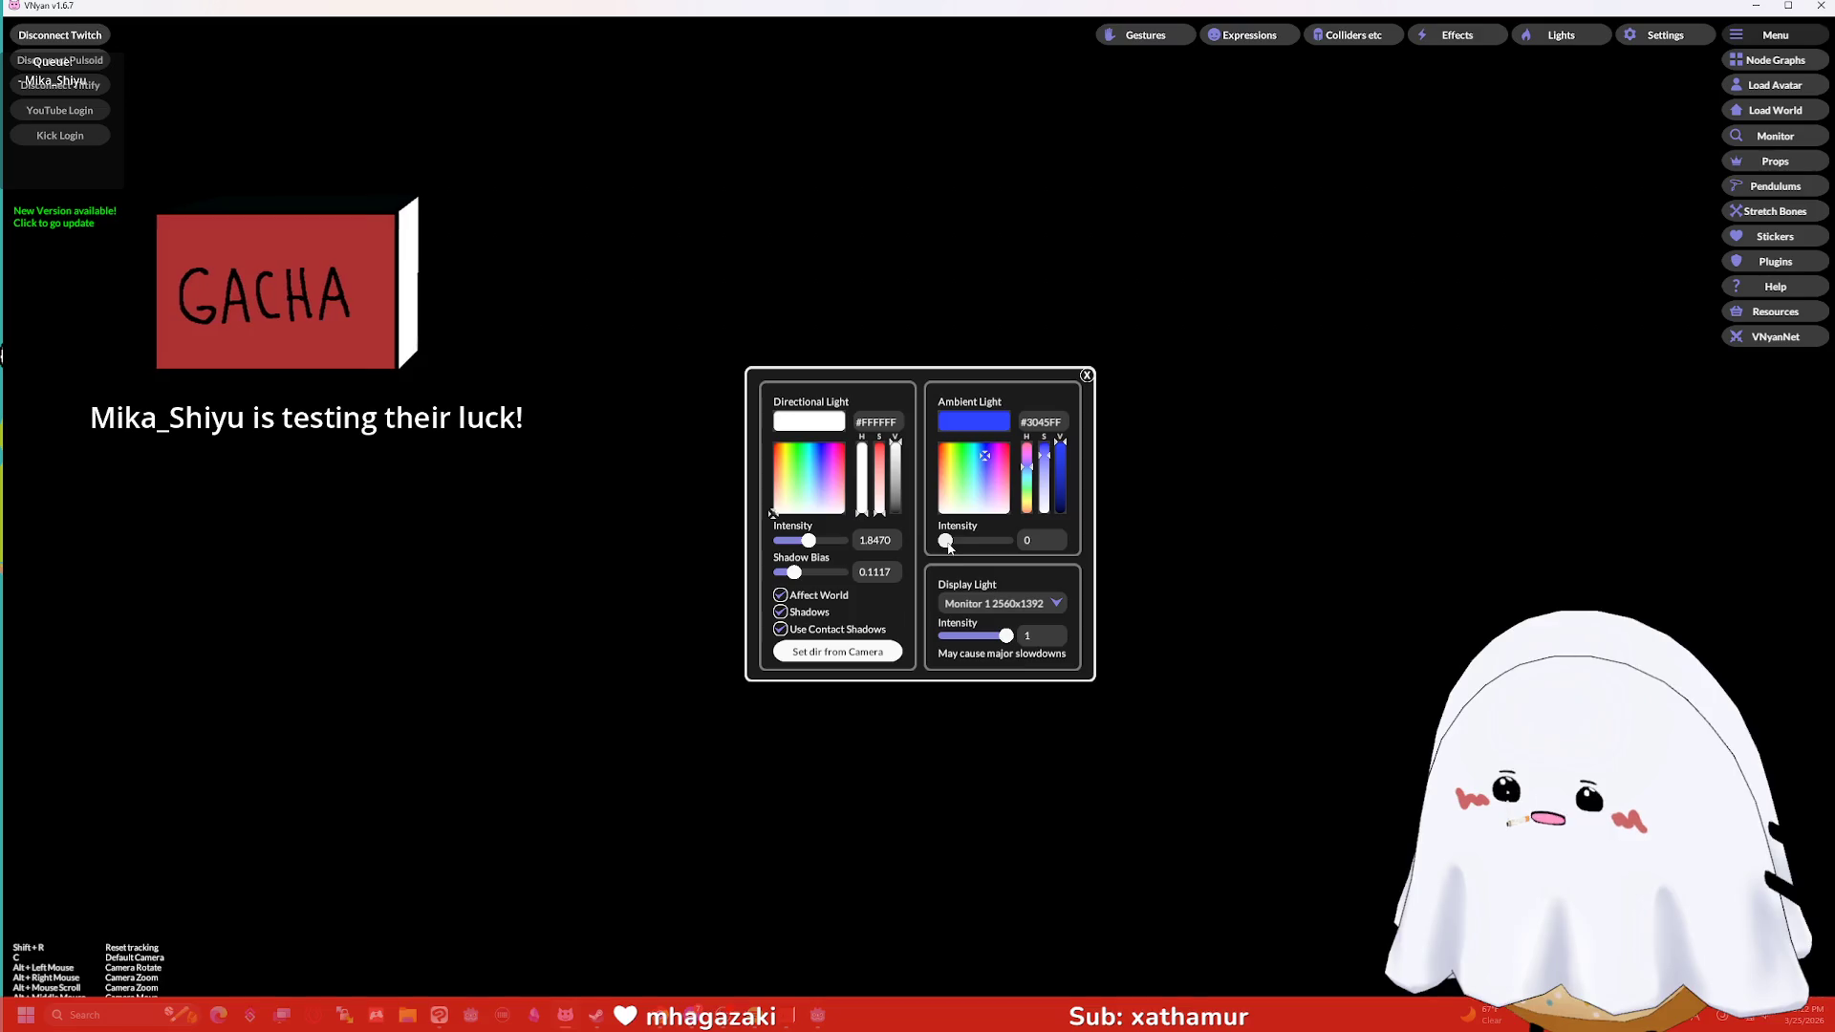
pyautogui.moveTo(946, 541); pyautogui.dragTo(974, 541)
pyautogui.click(989, 475)
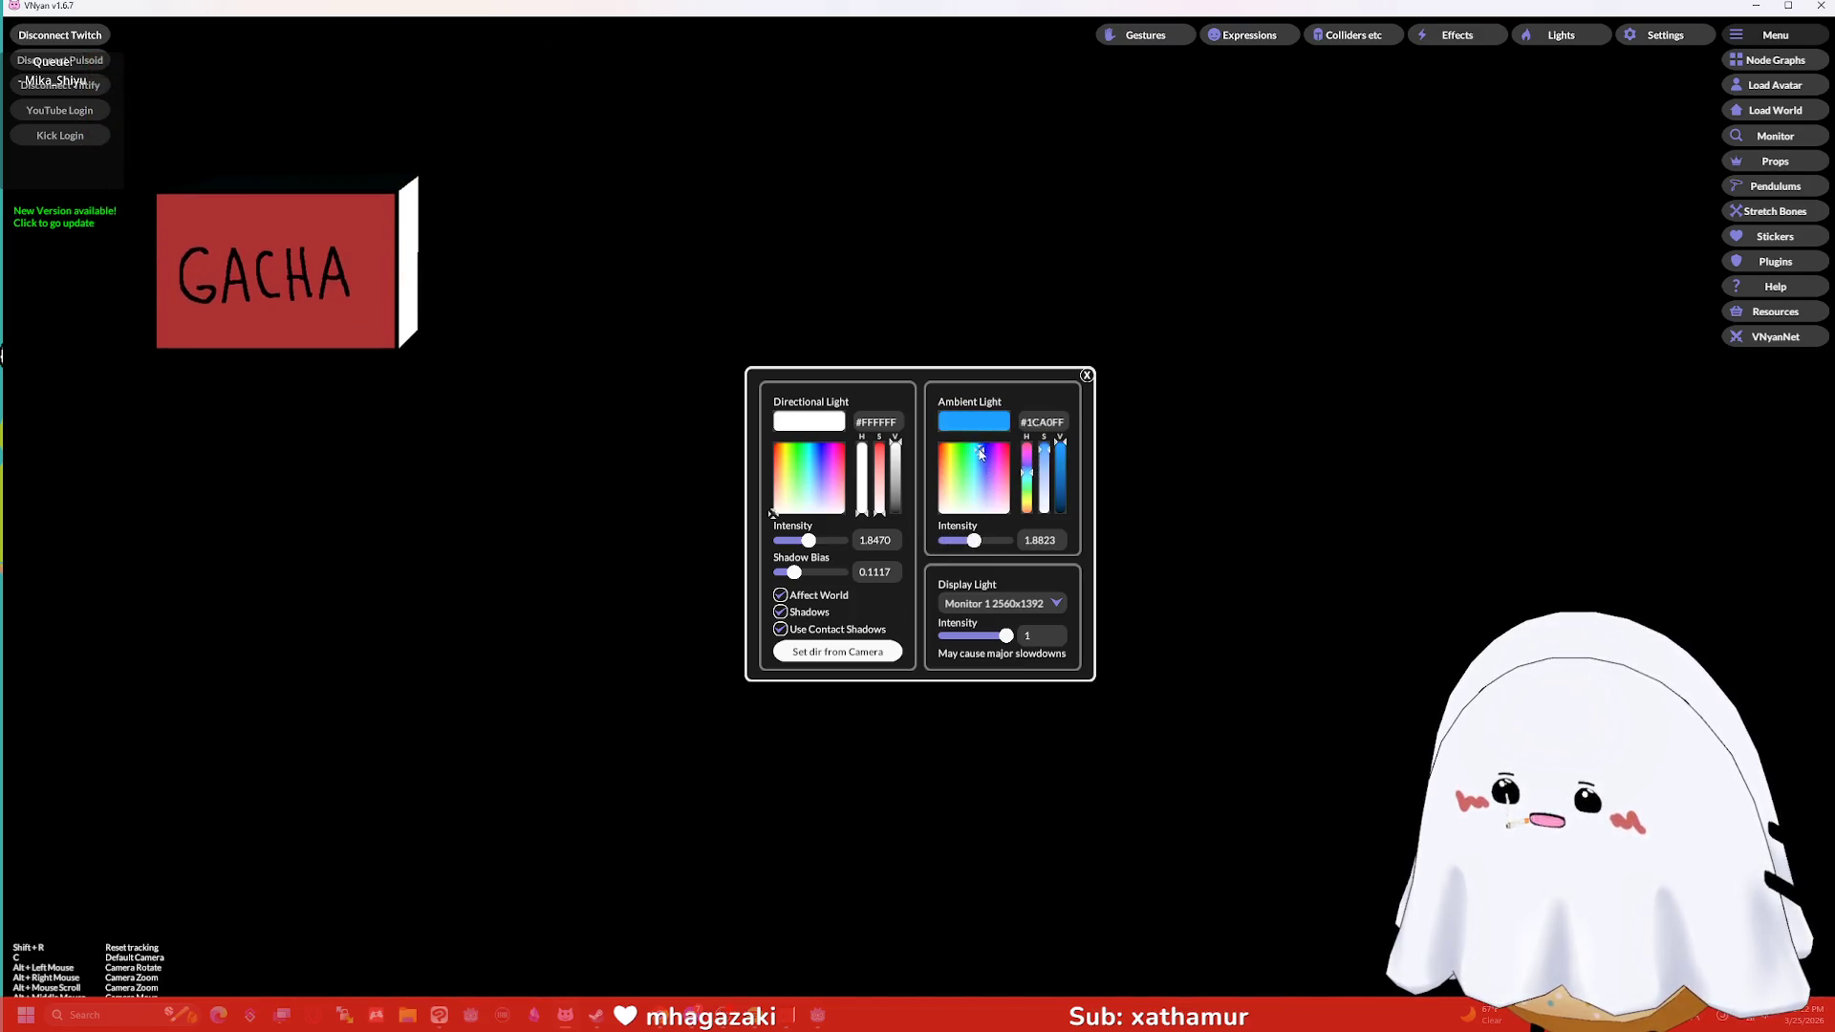
pyautogui.click(814, 464)
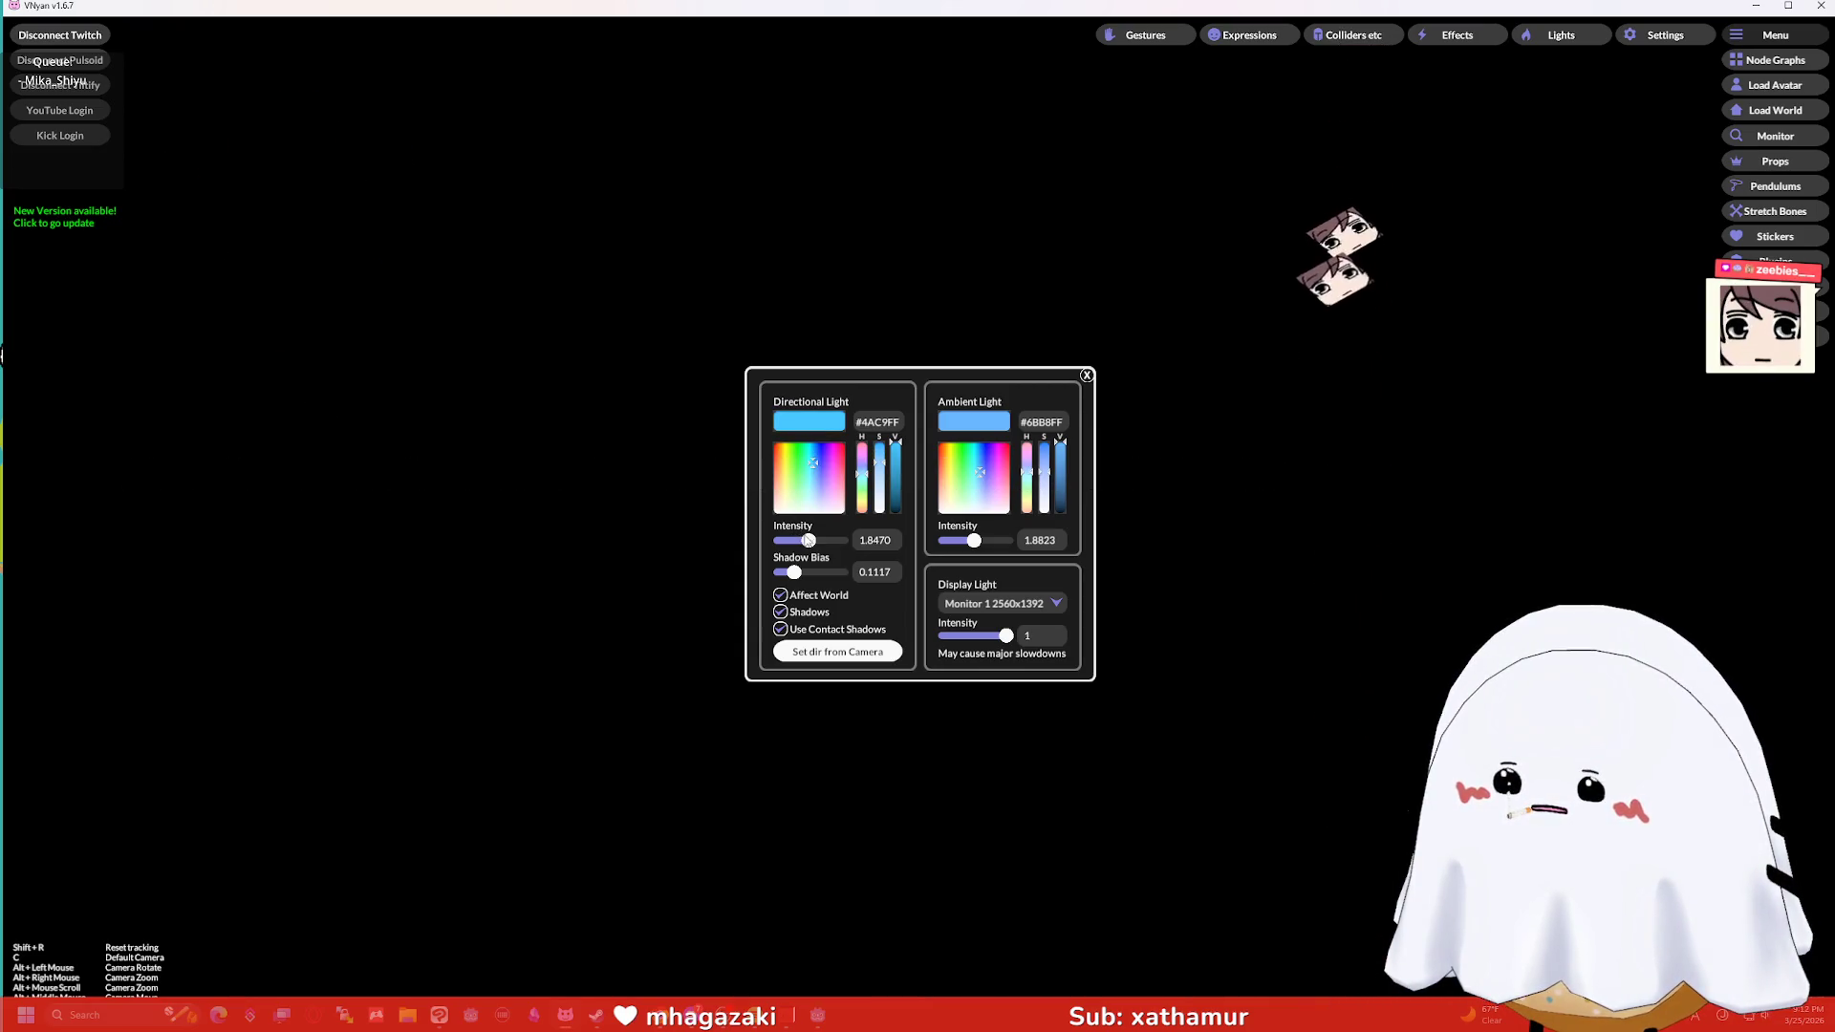
pyautogui.moveTo(809, 540); pyautogui.dragTo(820, 540)
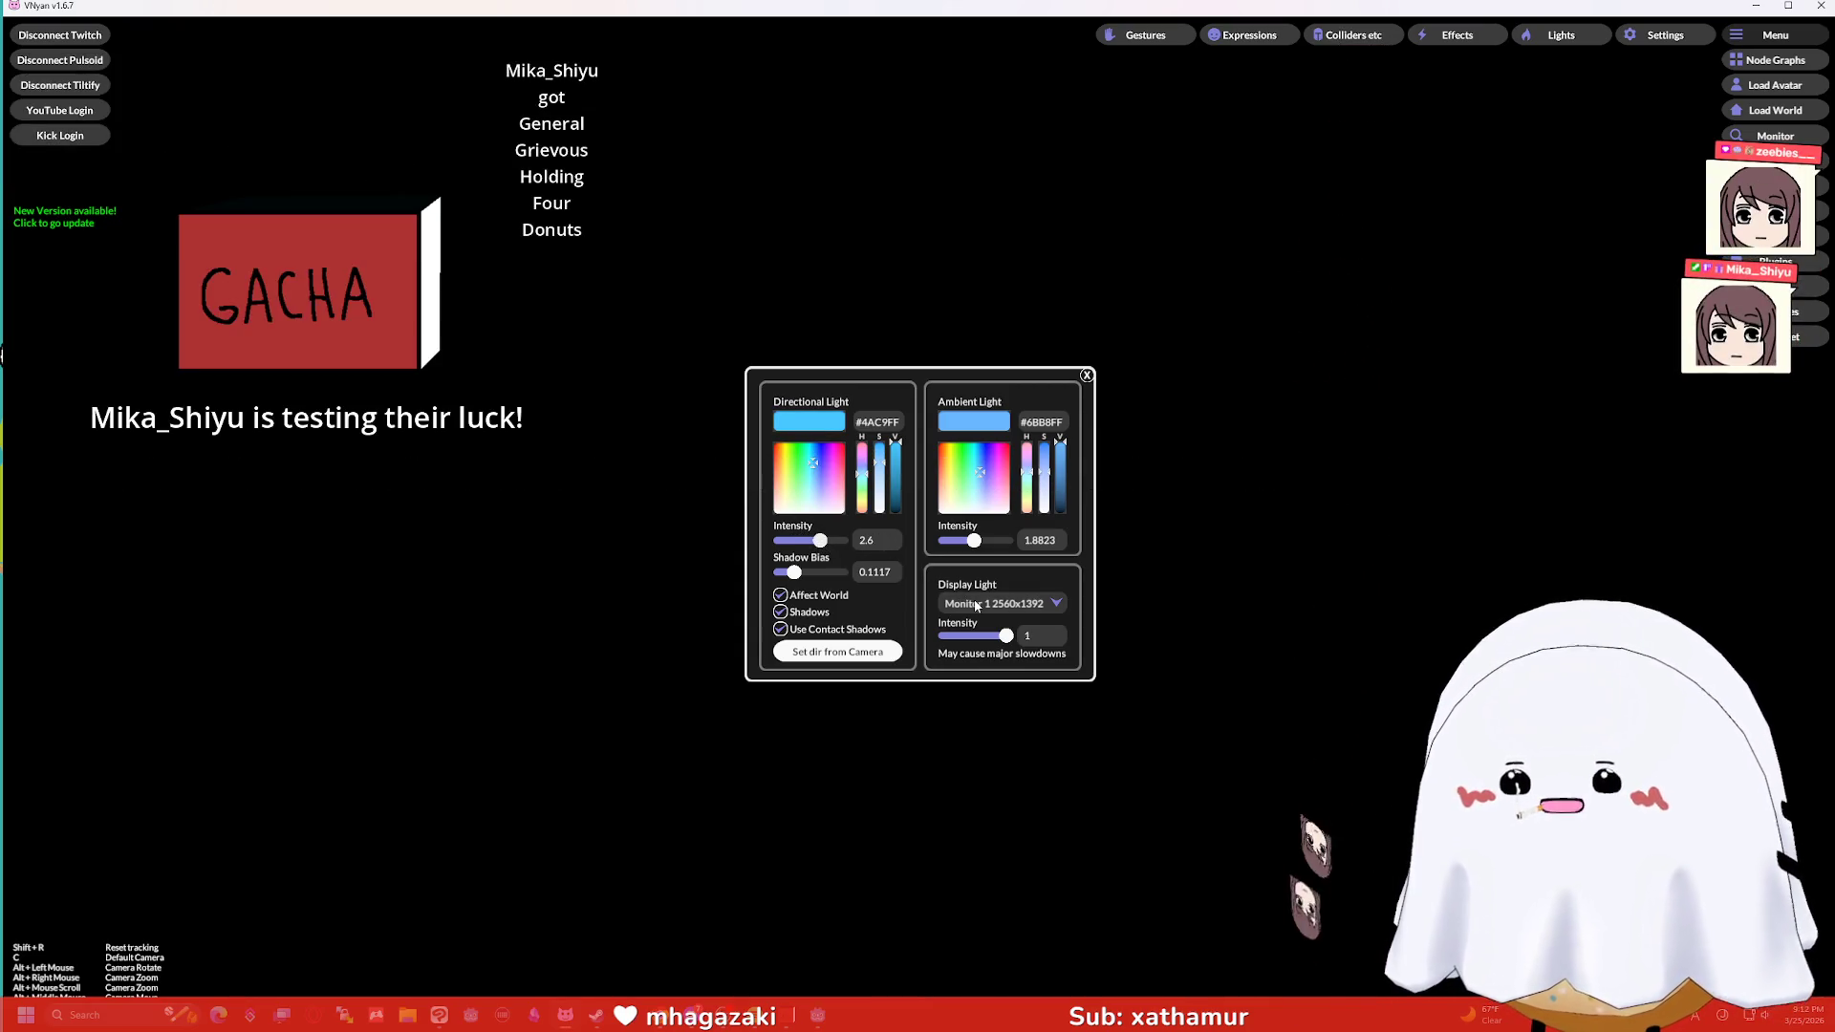
# Raise shadow bias, disable directional shadows, reset both lights to white, and zero display intensity.
pyautogui.moveTo(794, 571)
pyautogui.mouseDown()
pyautogui.moveTo(828, 574)
pyautogui.moveTo(796, 572)
pyautogui.mouseUp()
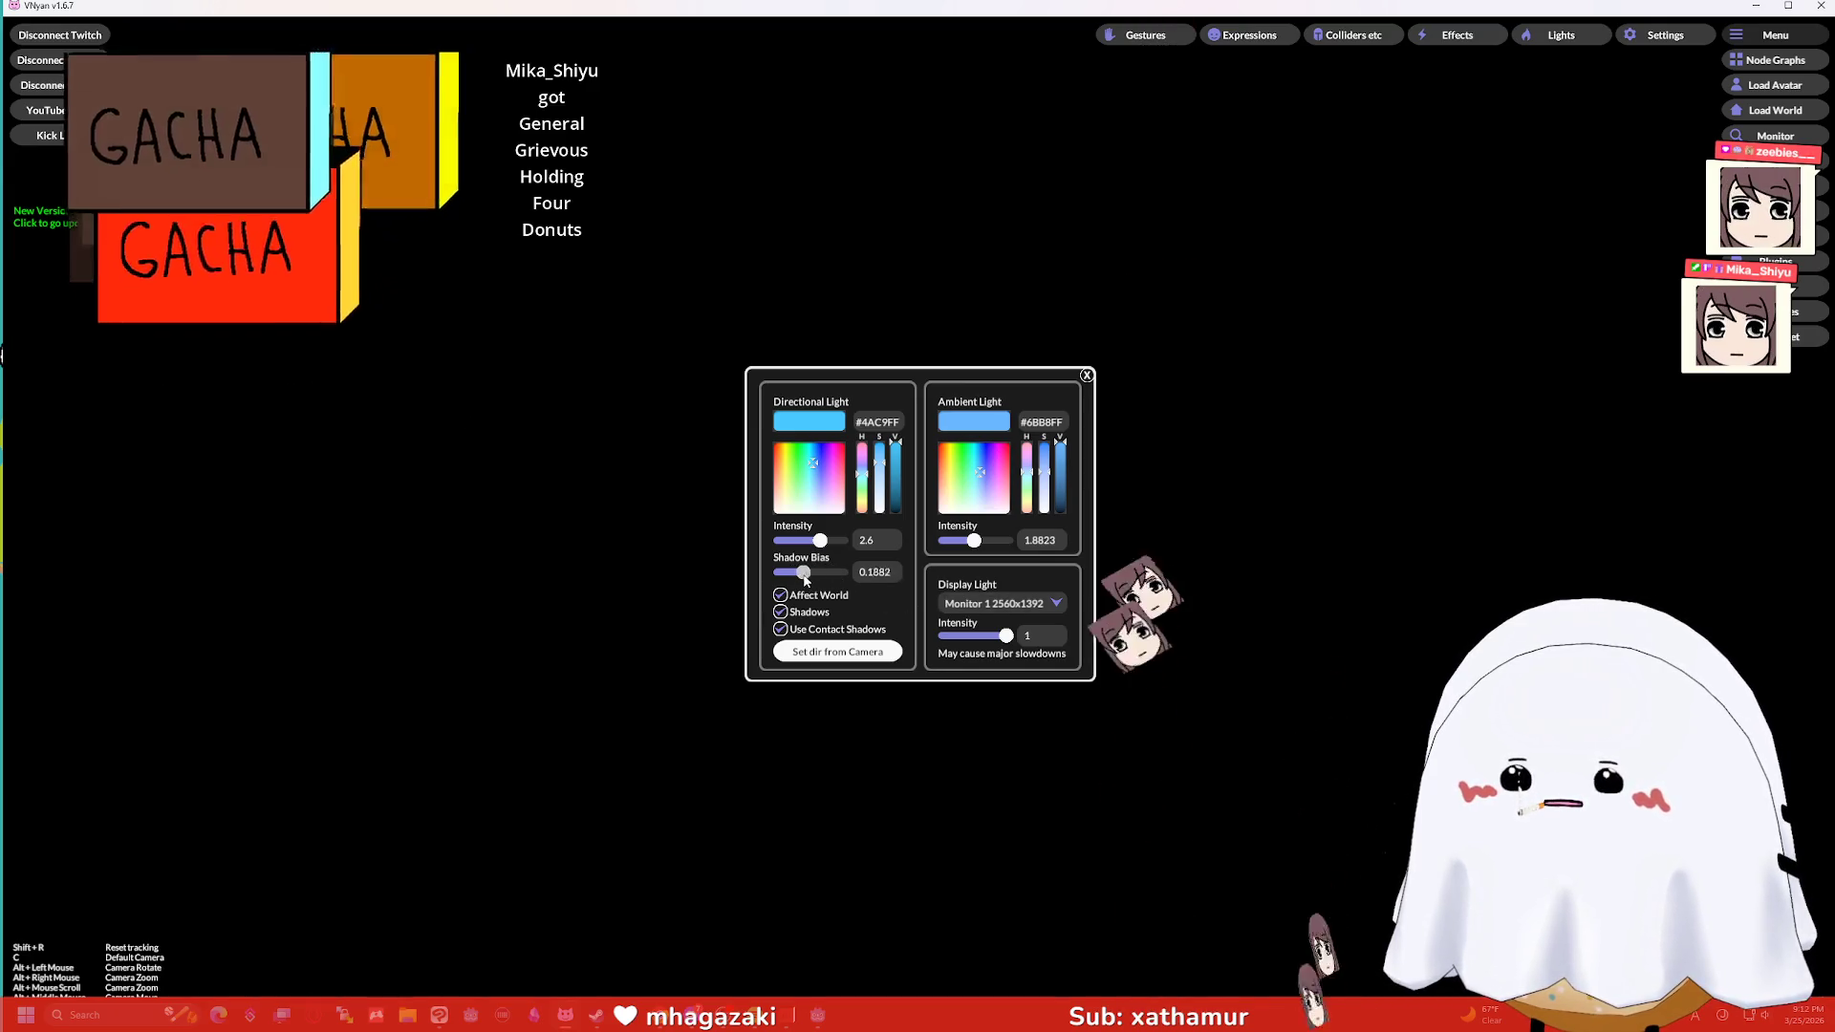
pyautogui.click(779, 595)
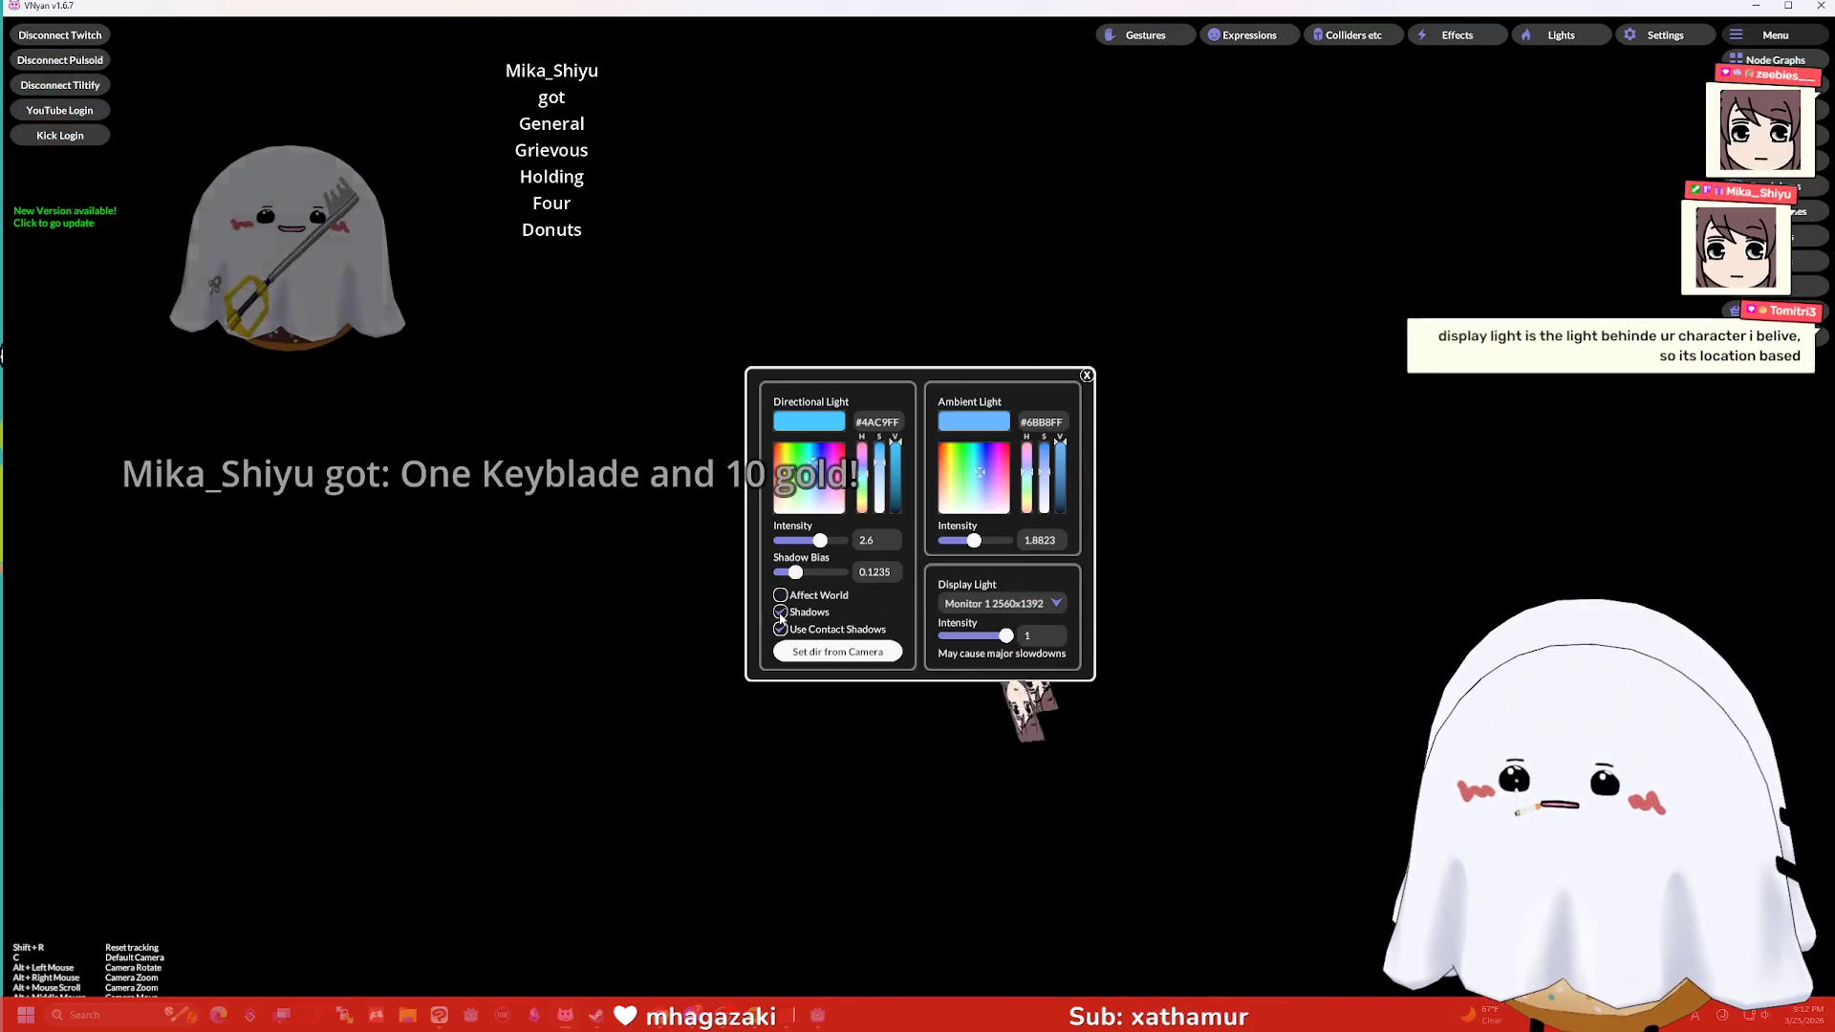
pyautogui.click(780, 612)
pyautogui.click(781, 629)
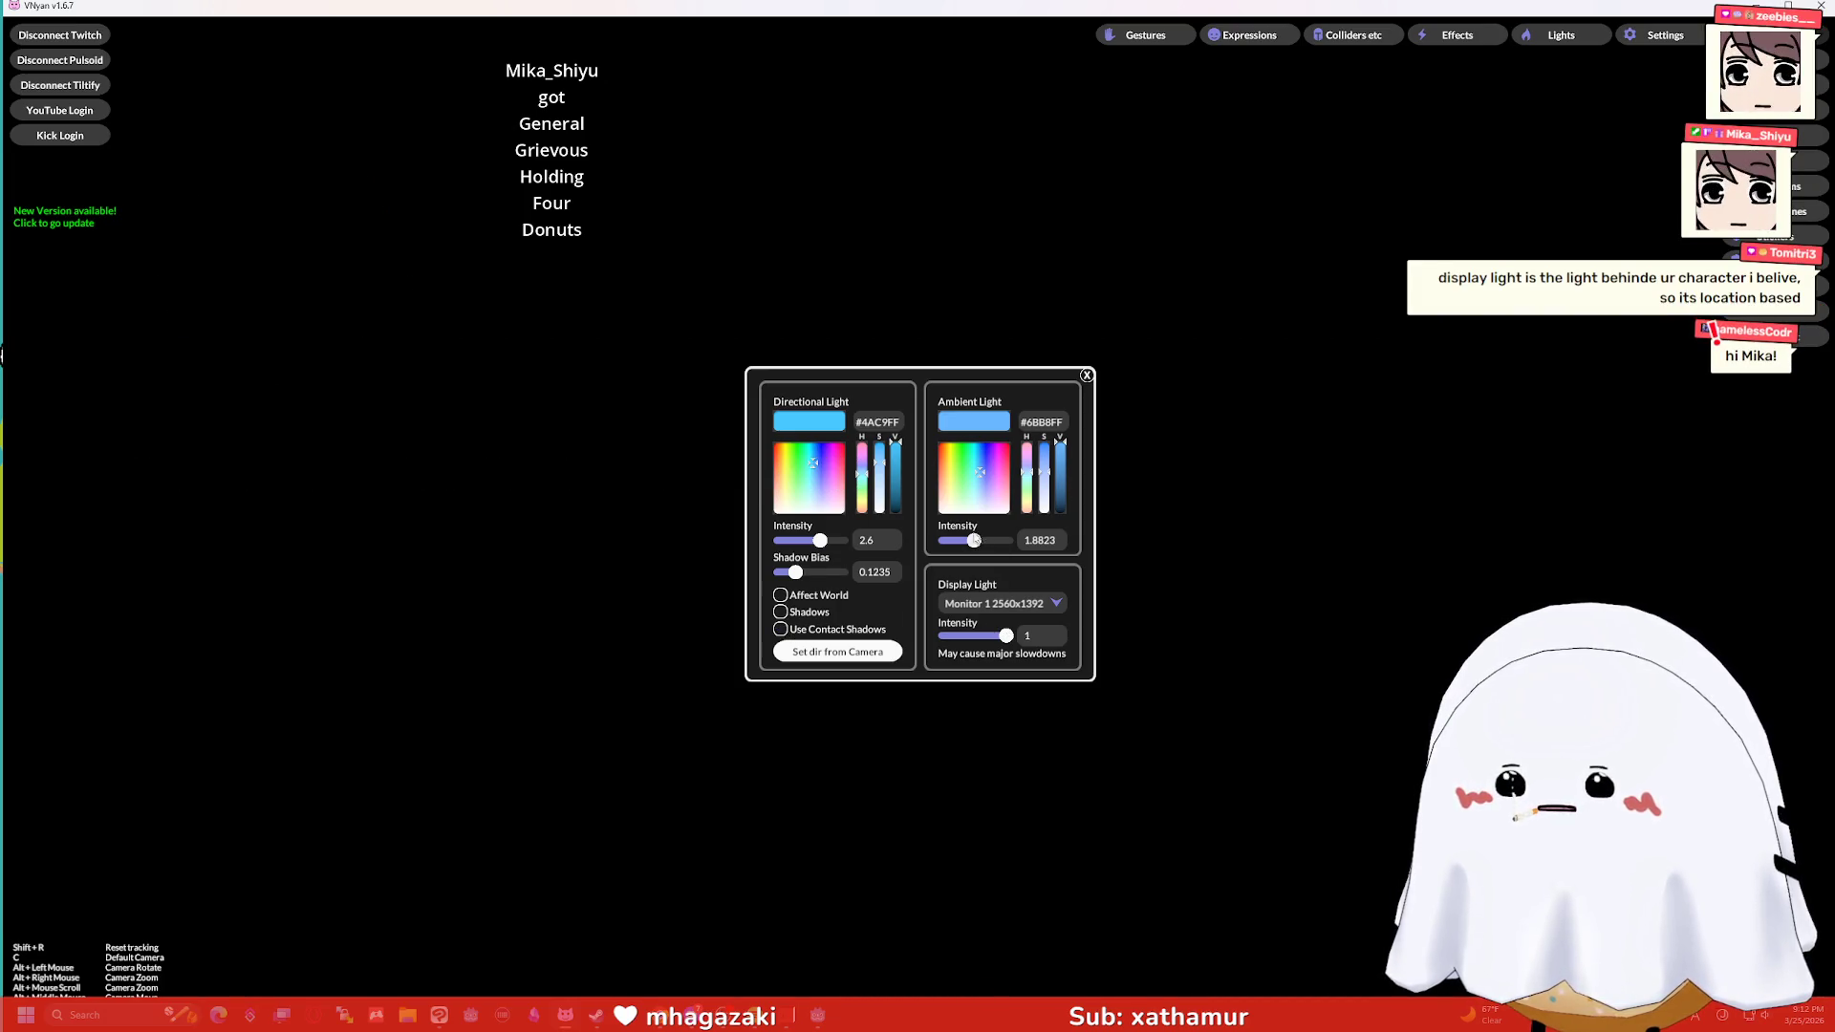
pyautogui.moveTo(983, 469); pyautogui.dragTo(920, 520)
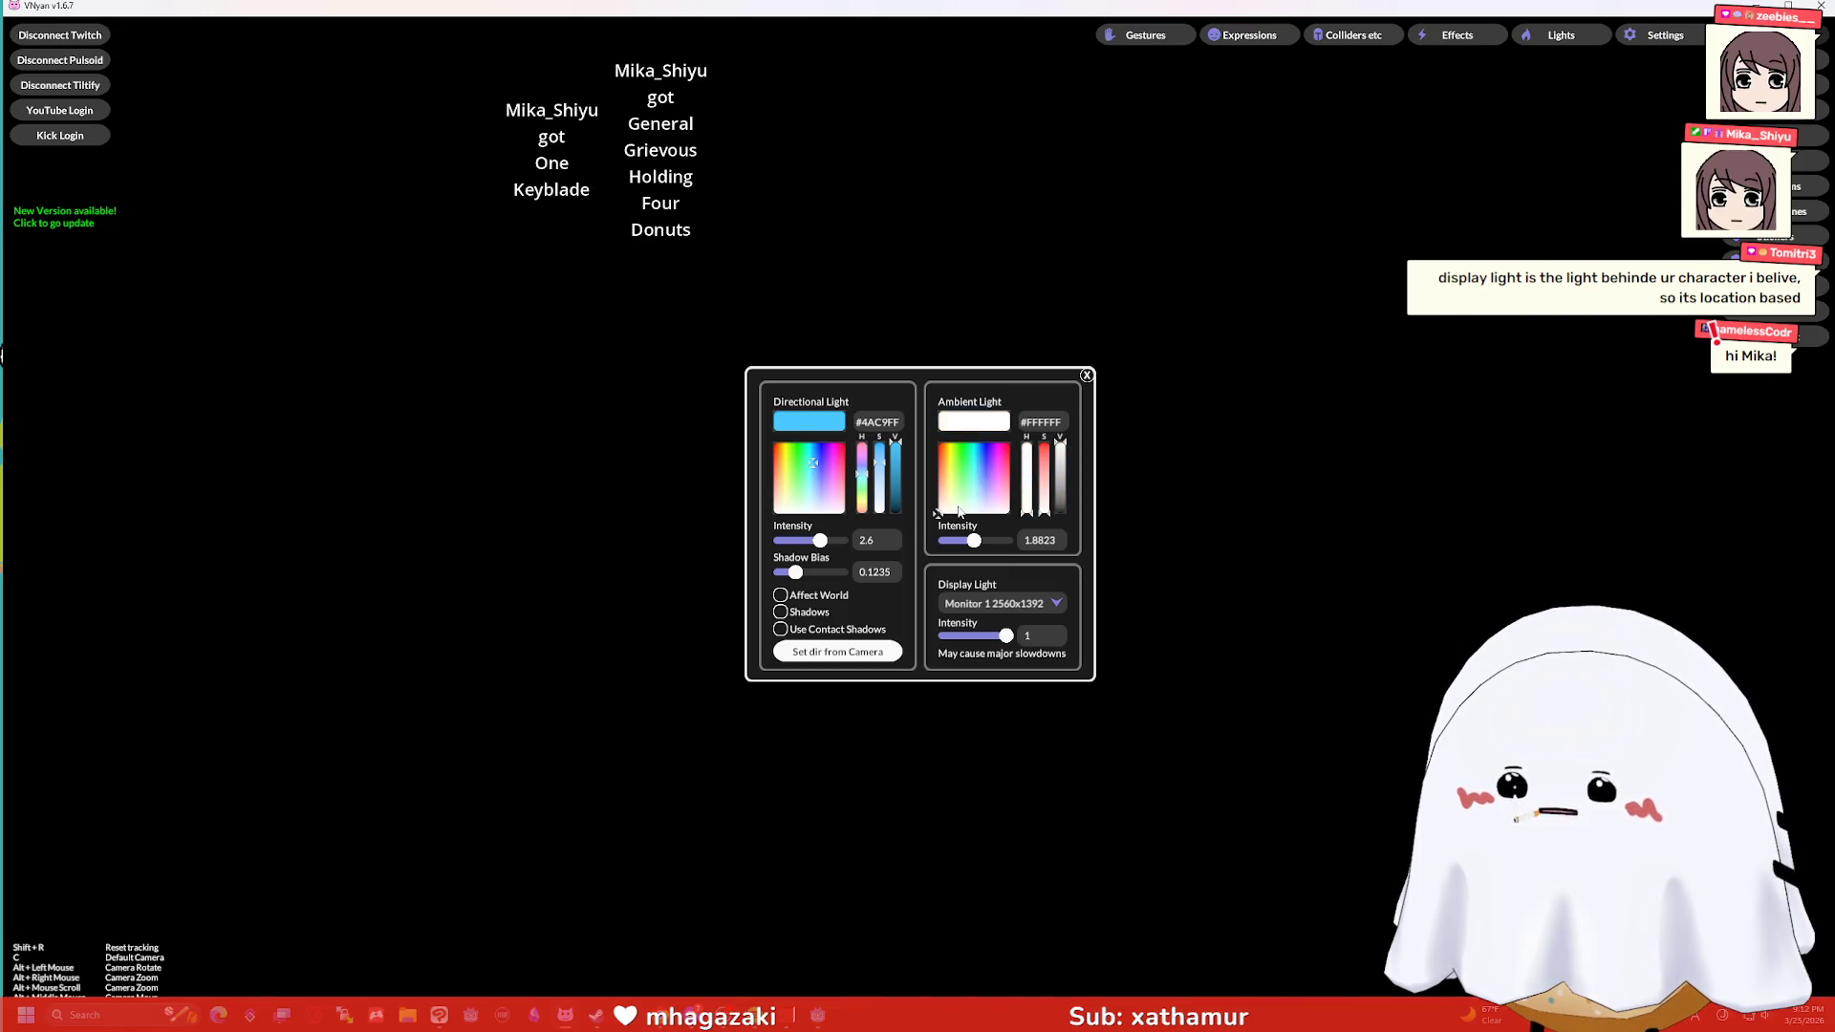
pyautogui.moveTo(813, 462); pyautogui.dragTo(754, 543)
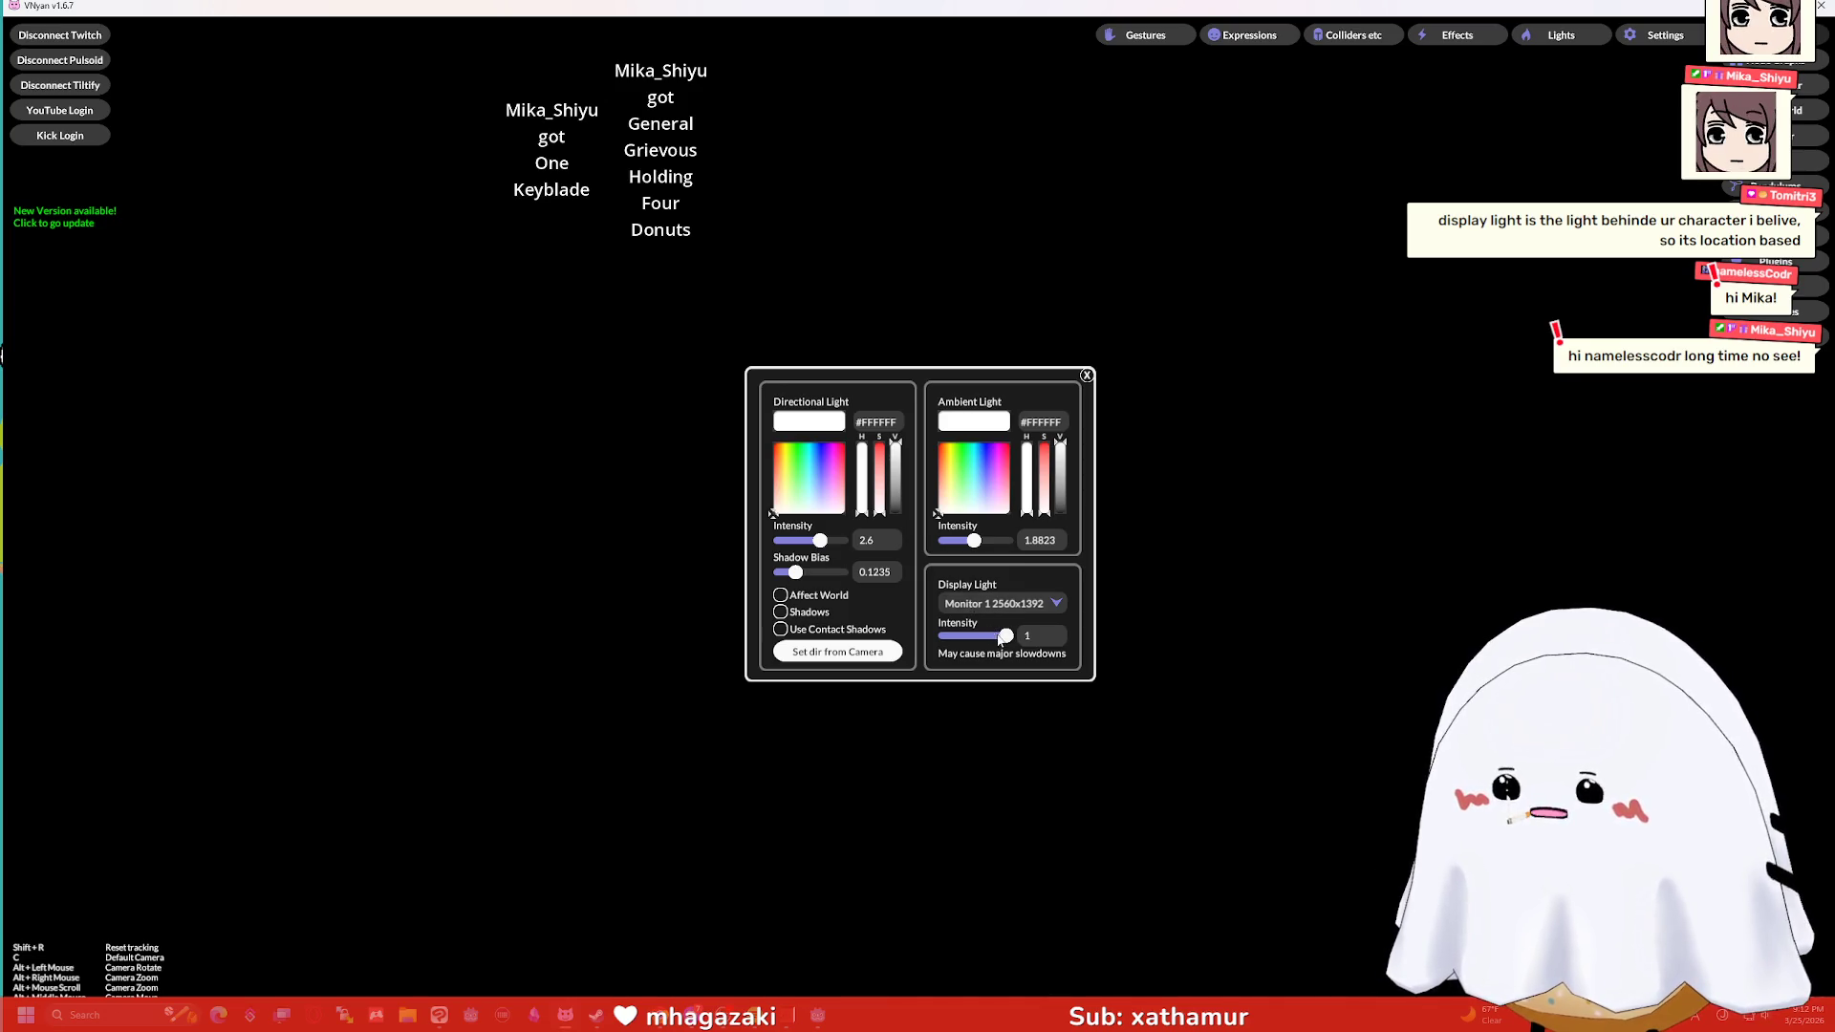
pyautogui.moveTo(1006, 635); pyautogui.dragTo(942, 636)
# Try purple, cyan and pale directional tints from the camera, then set Monitor 1 display light to 1.
pyautogui.click(824, 475)
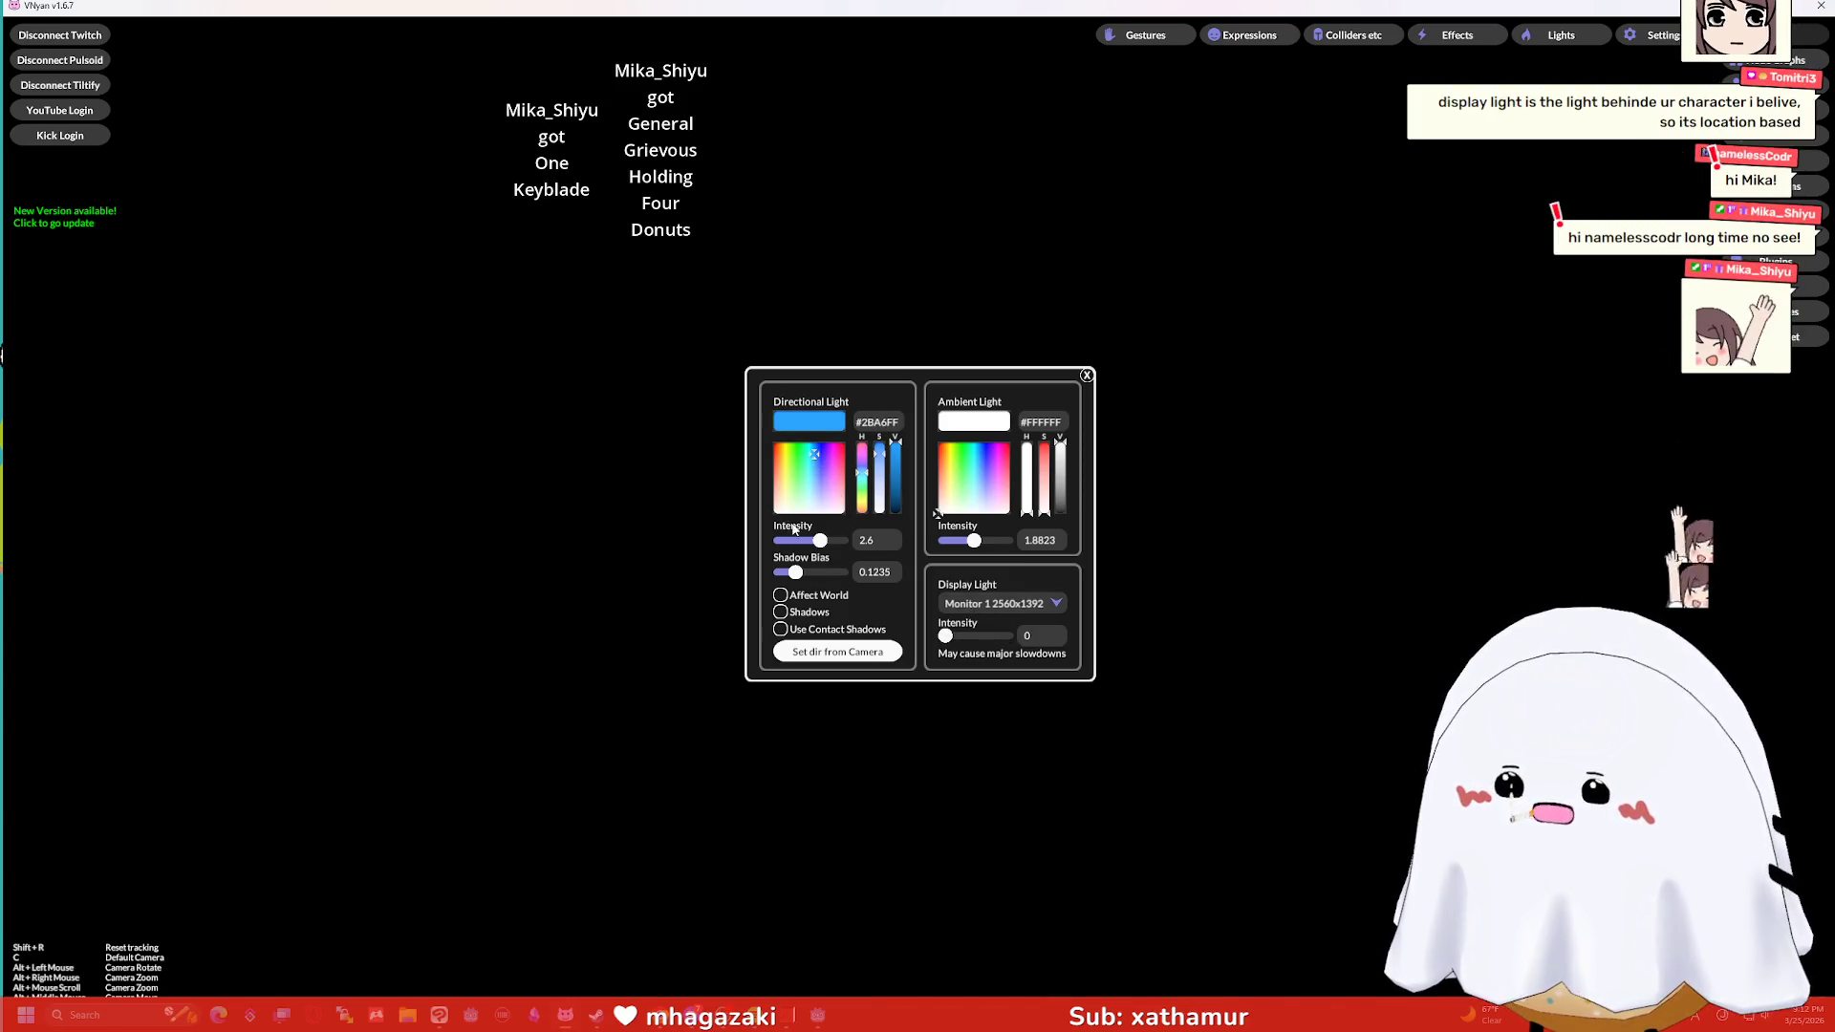
pyautogui.click(809, 478)
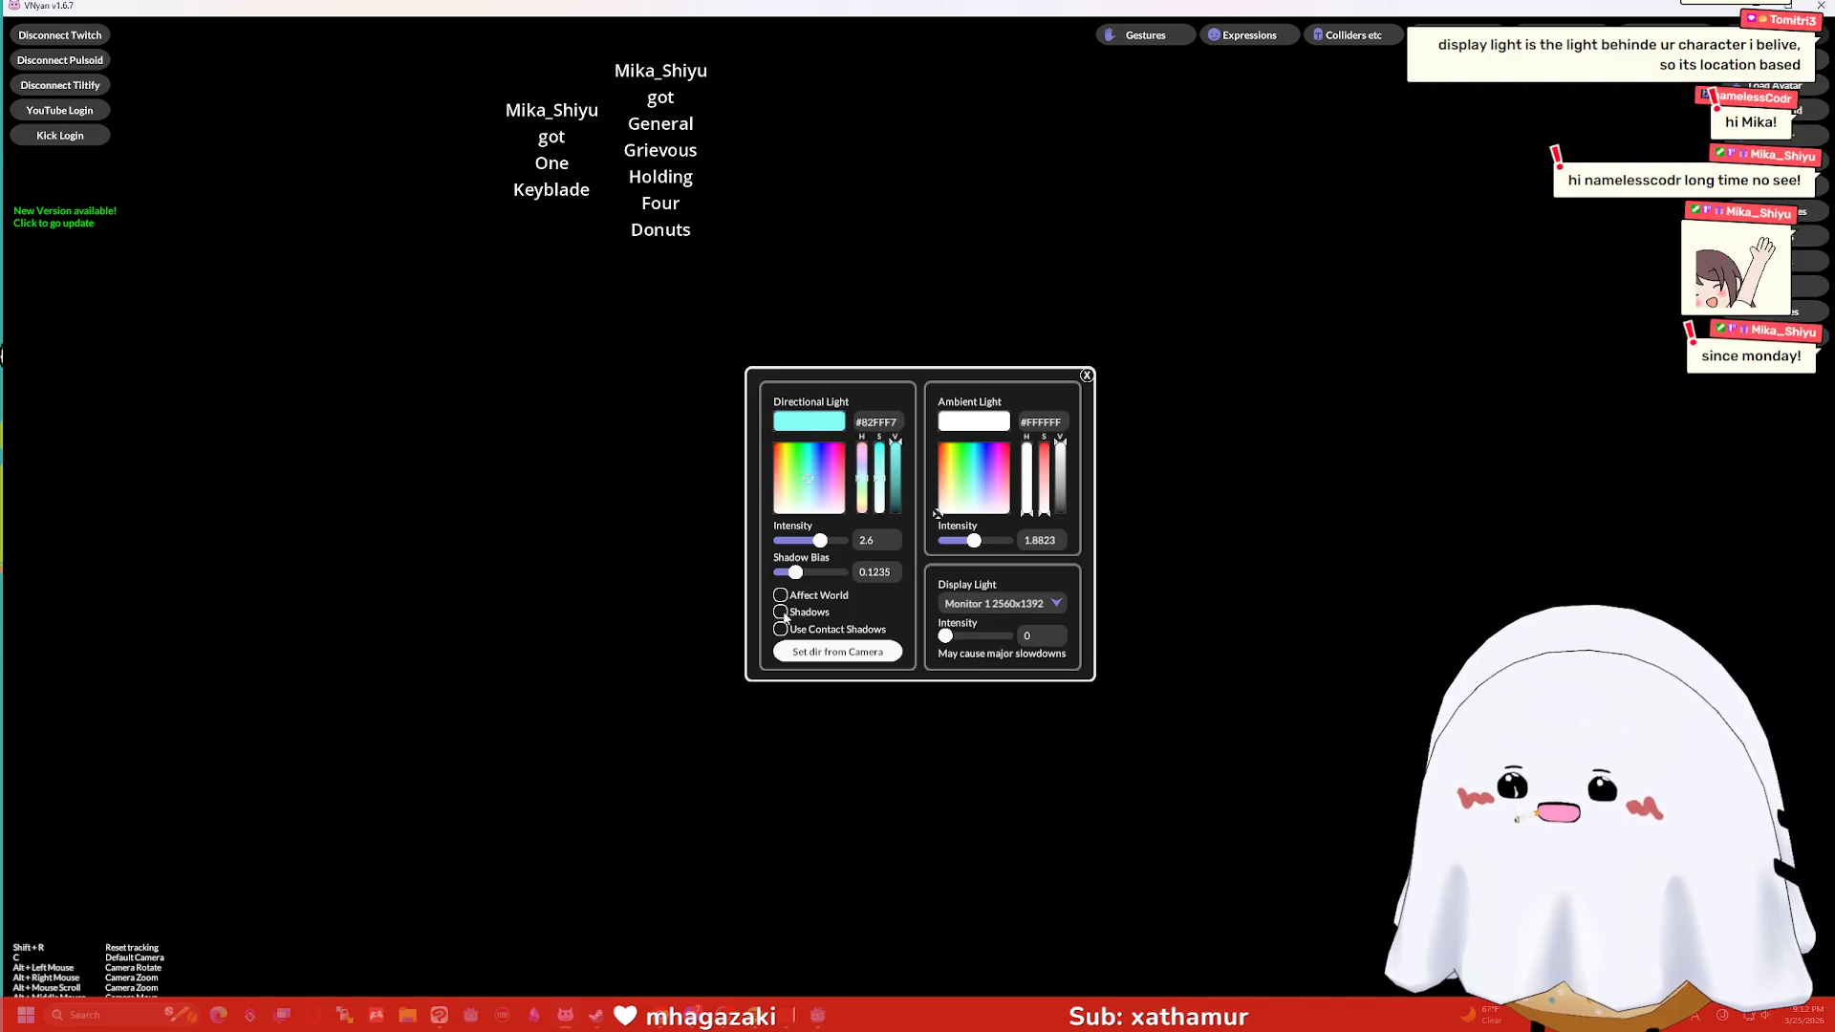
pyautogui.click(806, 652)
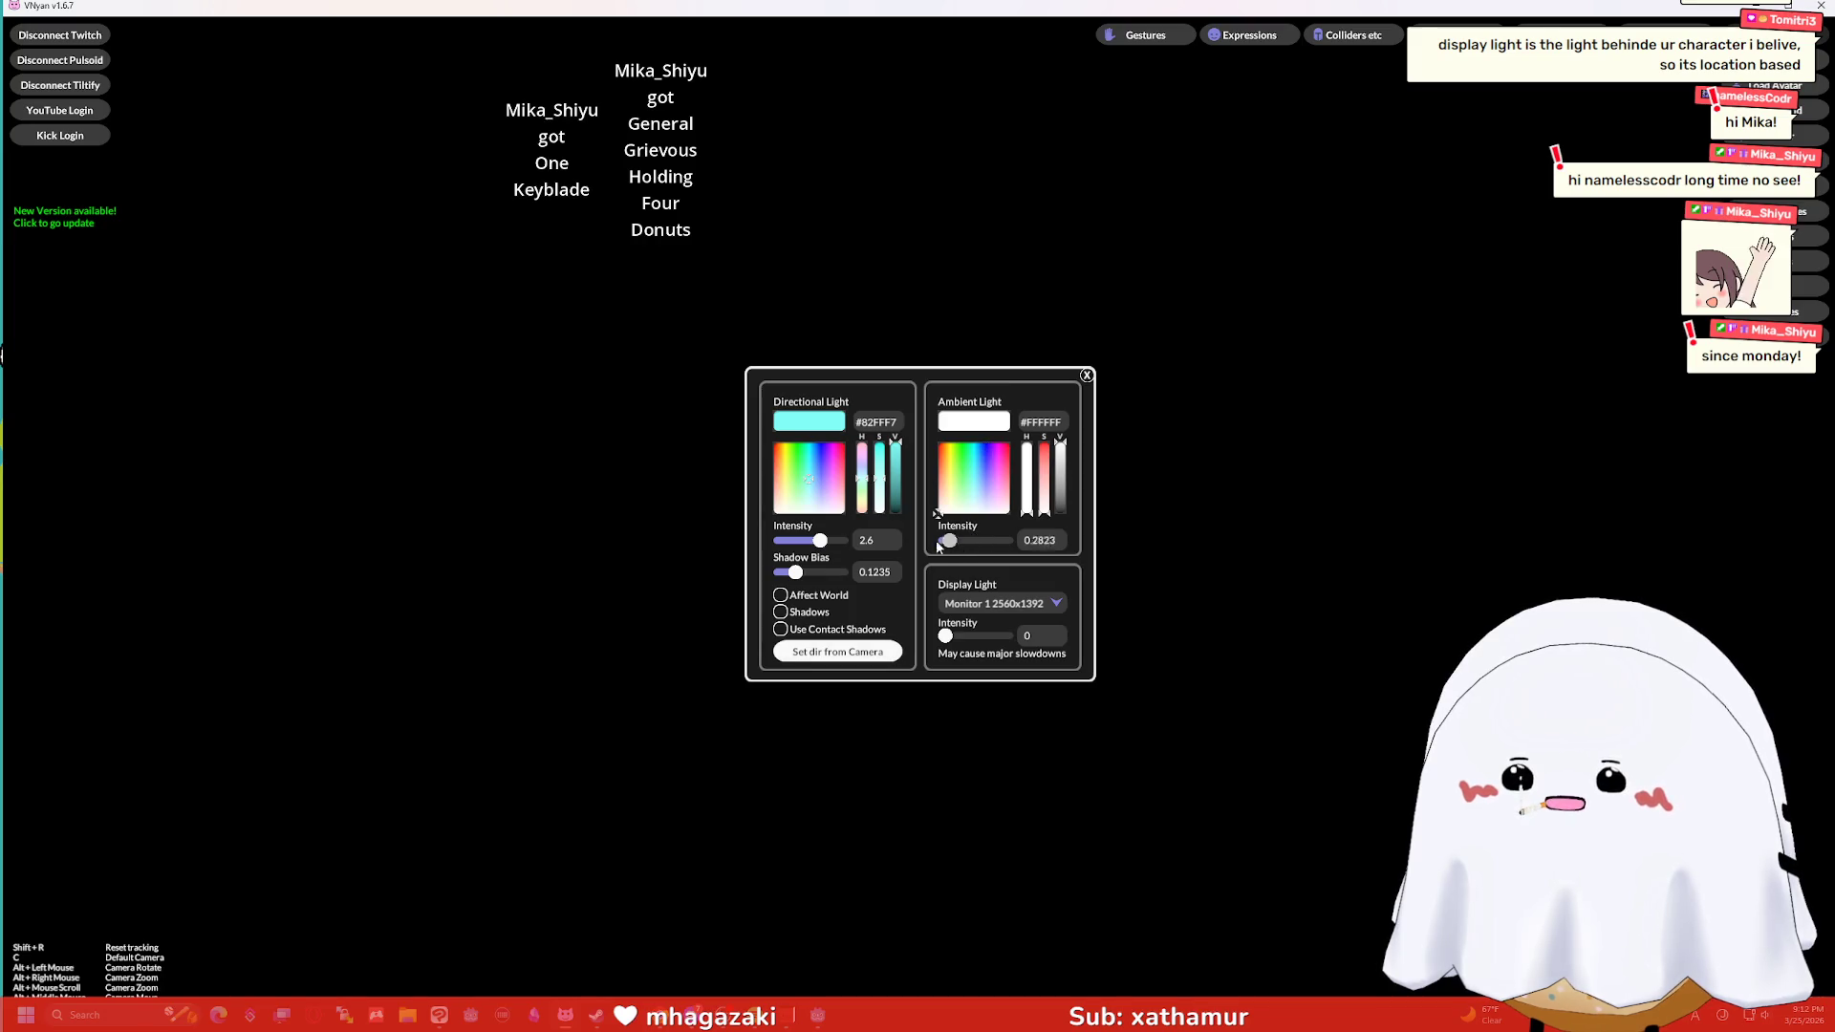
pyautogui.moveTo(817, 477)
pyautogui.mouseDown()
pyautogui.moveTo(835, 474)
pyautogui.moveTo(805, 465)
pyautogui.moveTo(773, 513)
pyautogui.mouseUp()
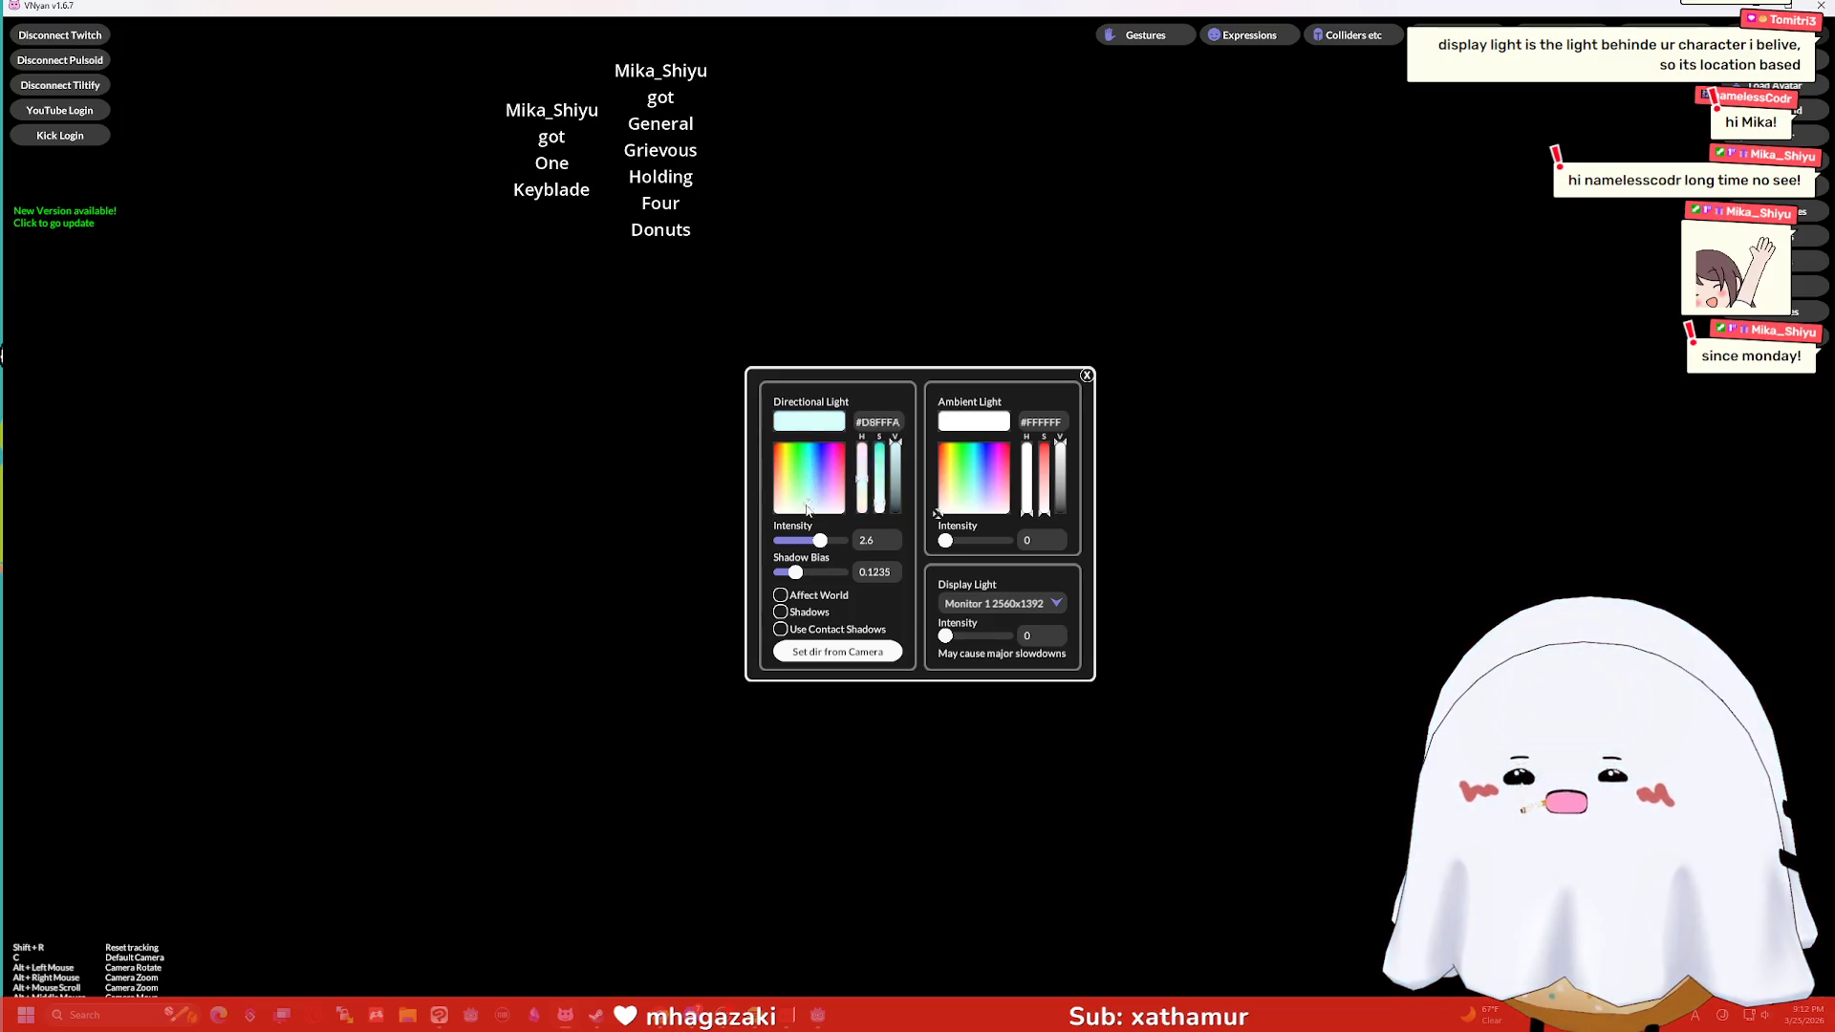
pyautogui.click(960, 608)
pyautogui.click(959, 636)
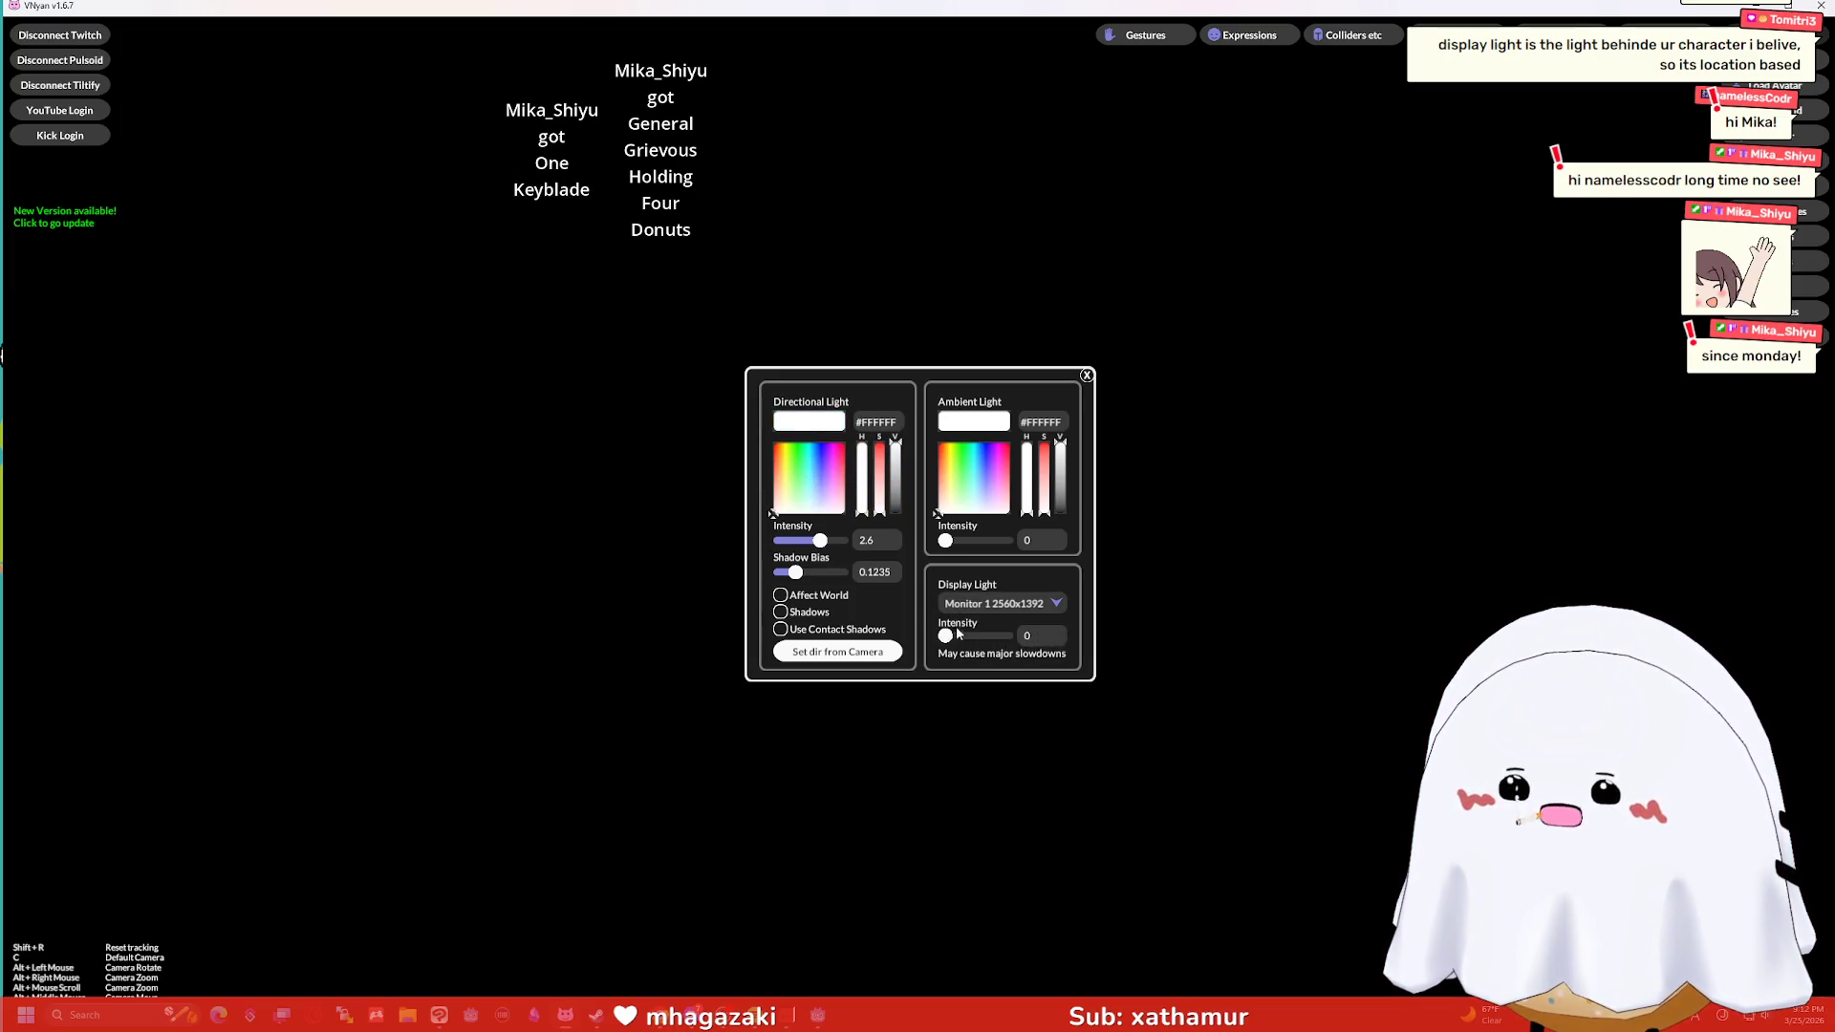
pyautogui.moveTo(946, 636); pyautogui.dragTo(1064, 633)
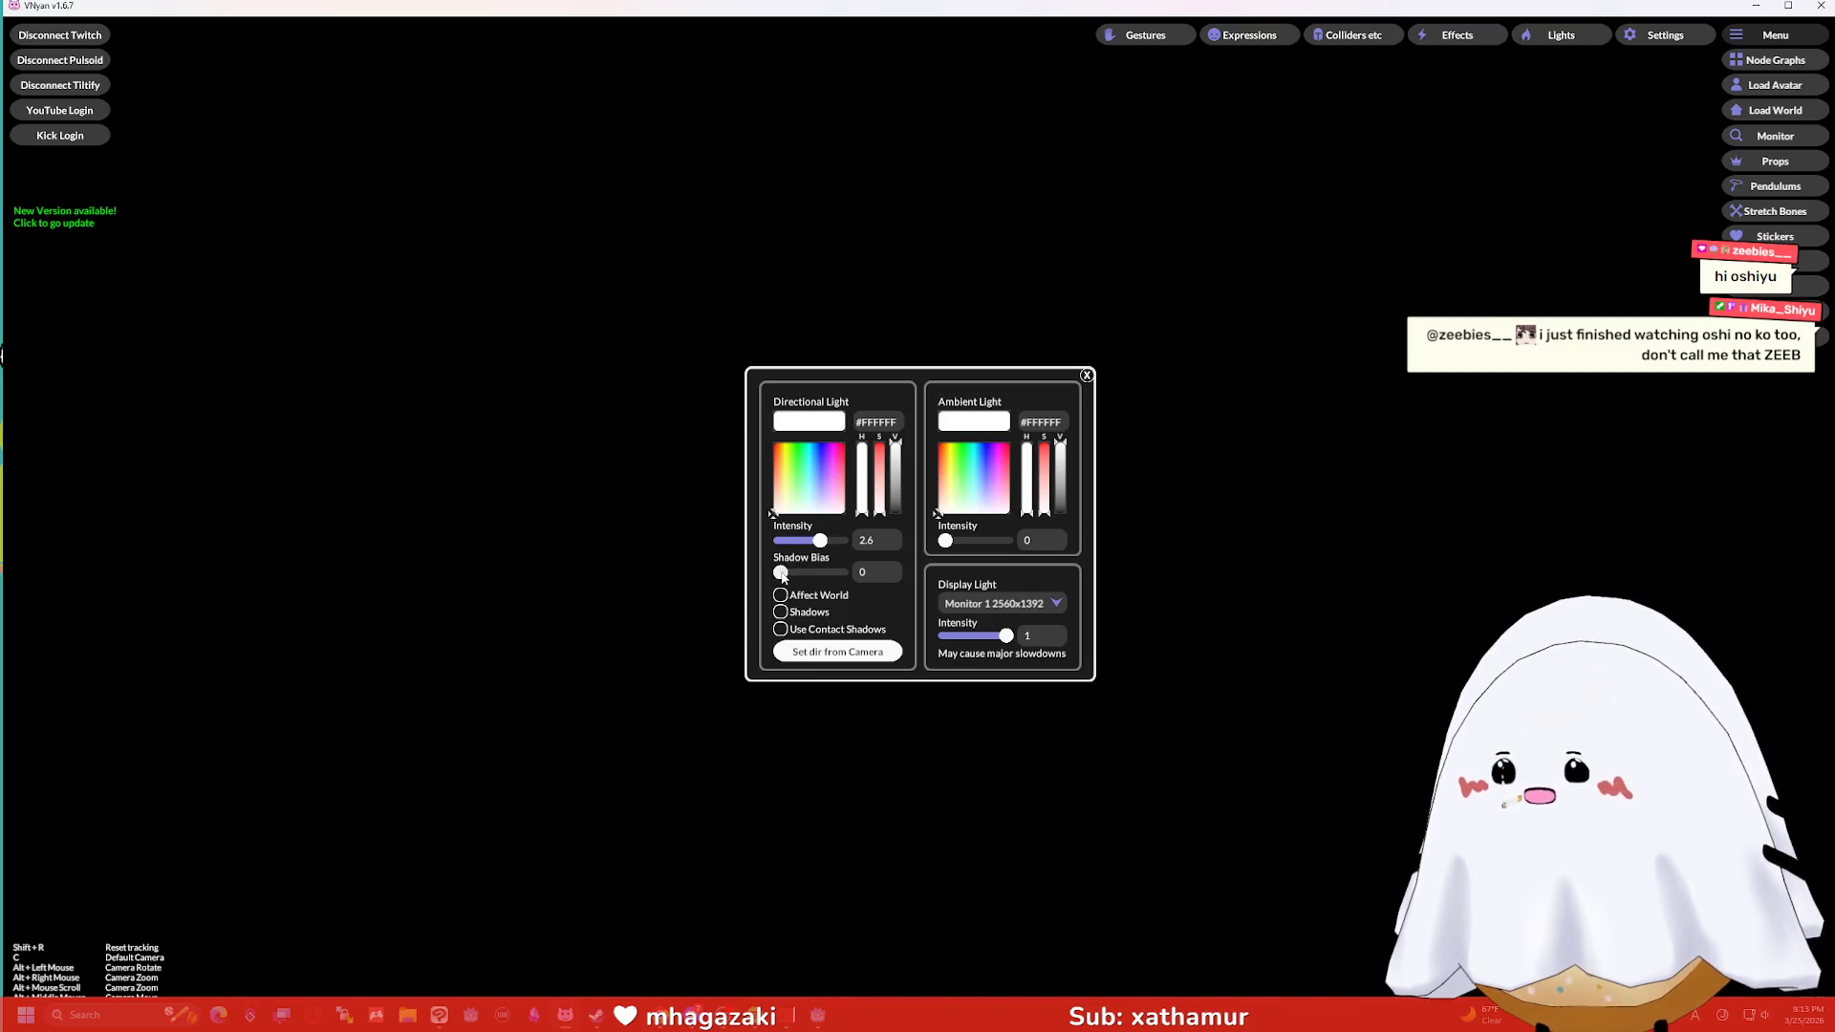
# Keep the display light on Monitor 1, then minimize VNyan and the Godot editor.
pyautogui.click(1033, 600)
pyautogui.click(1039, 610)
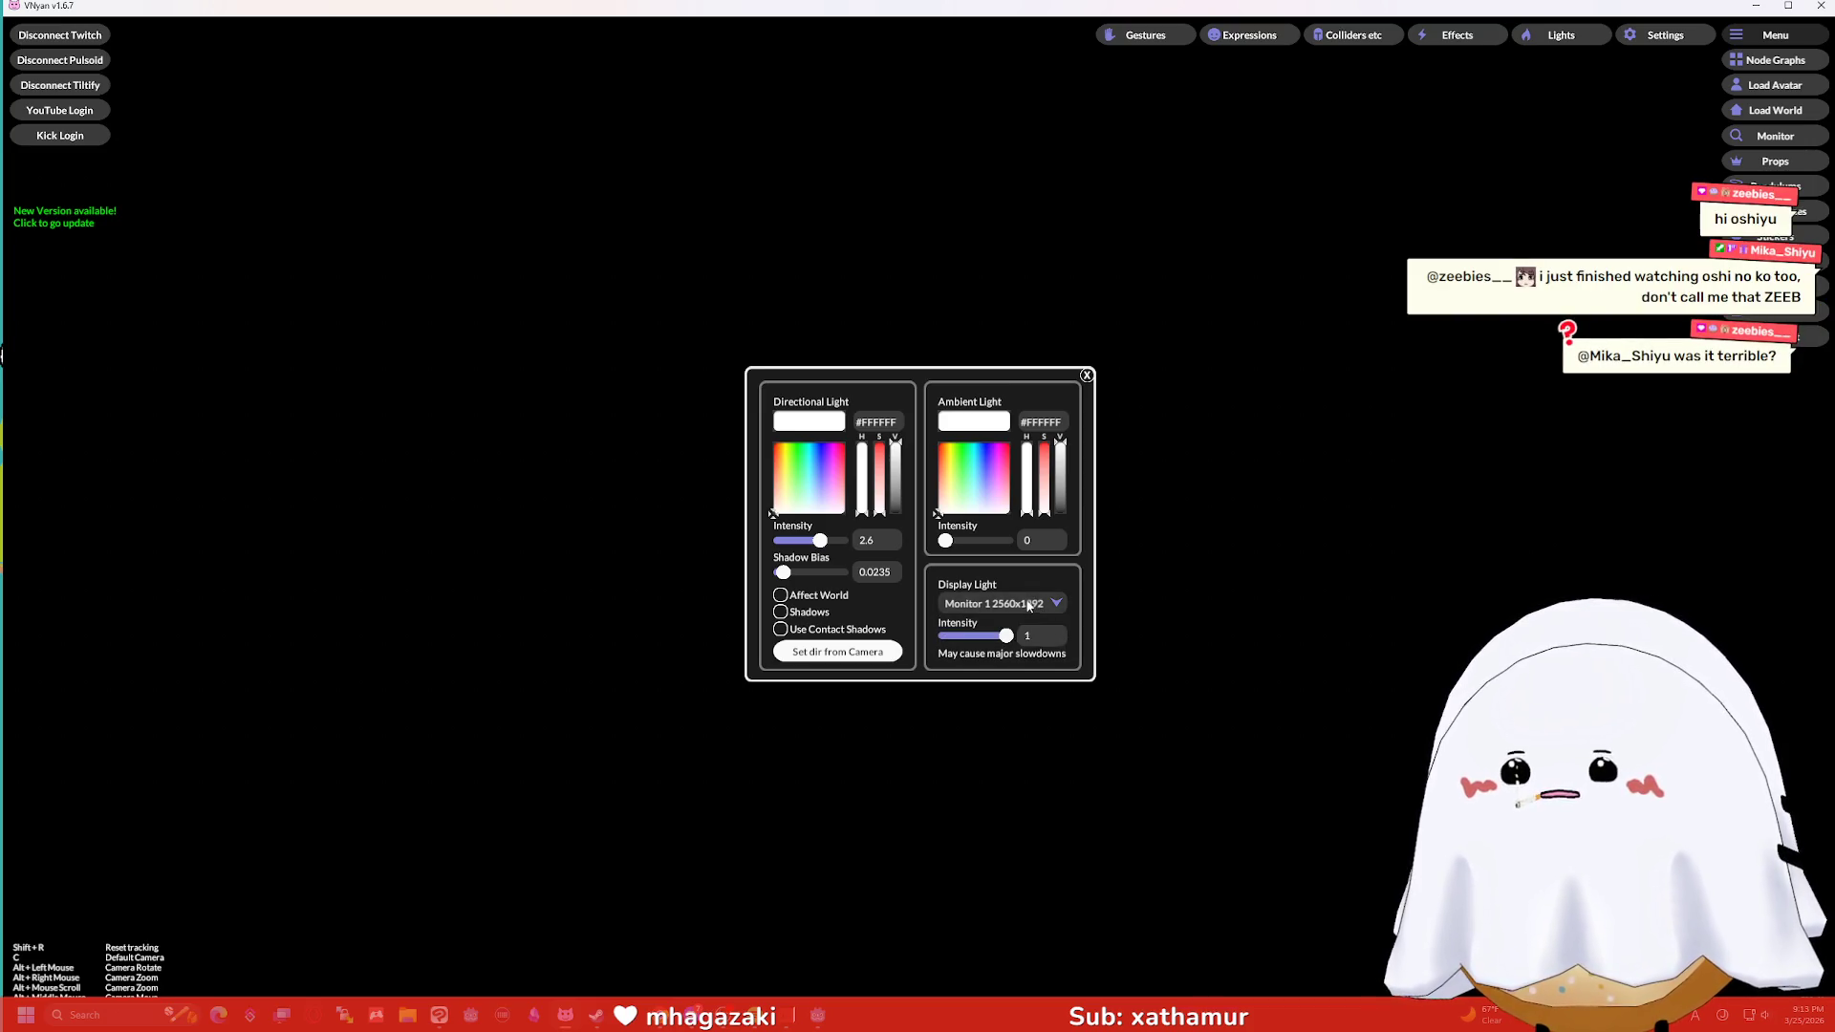
pyautogui.click(1029, 606)
pyautogui.click(1258, 531)
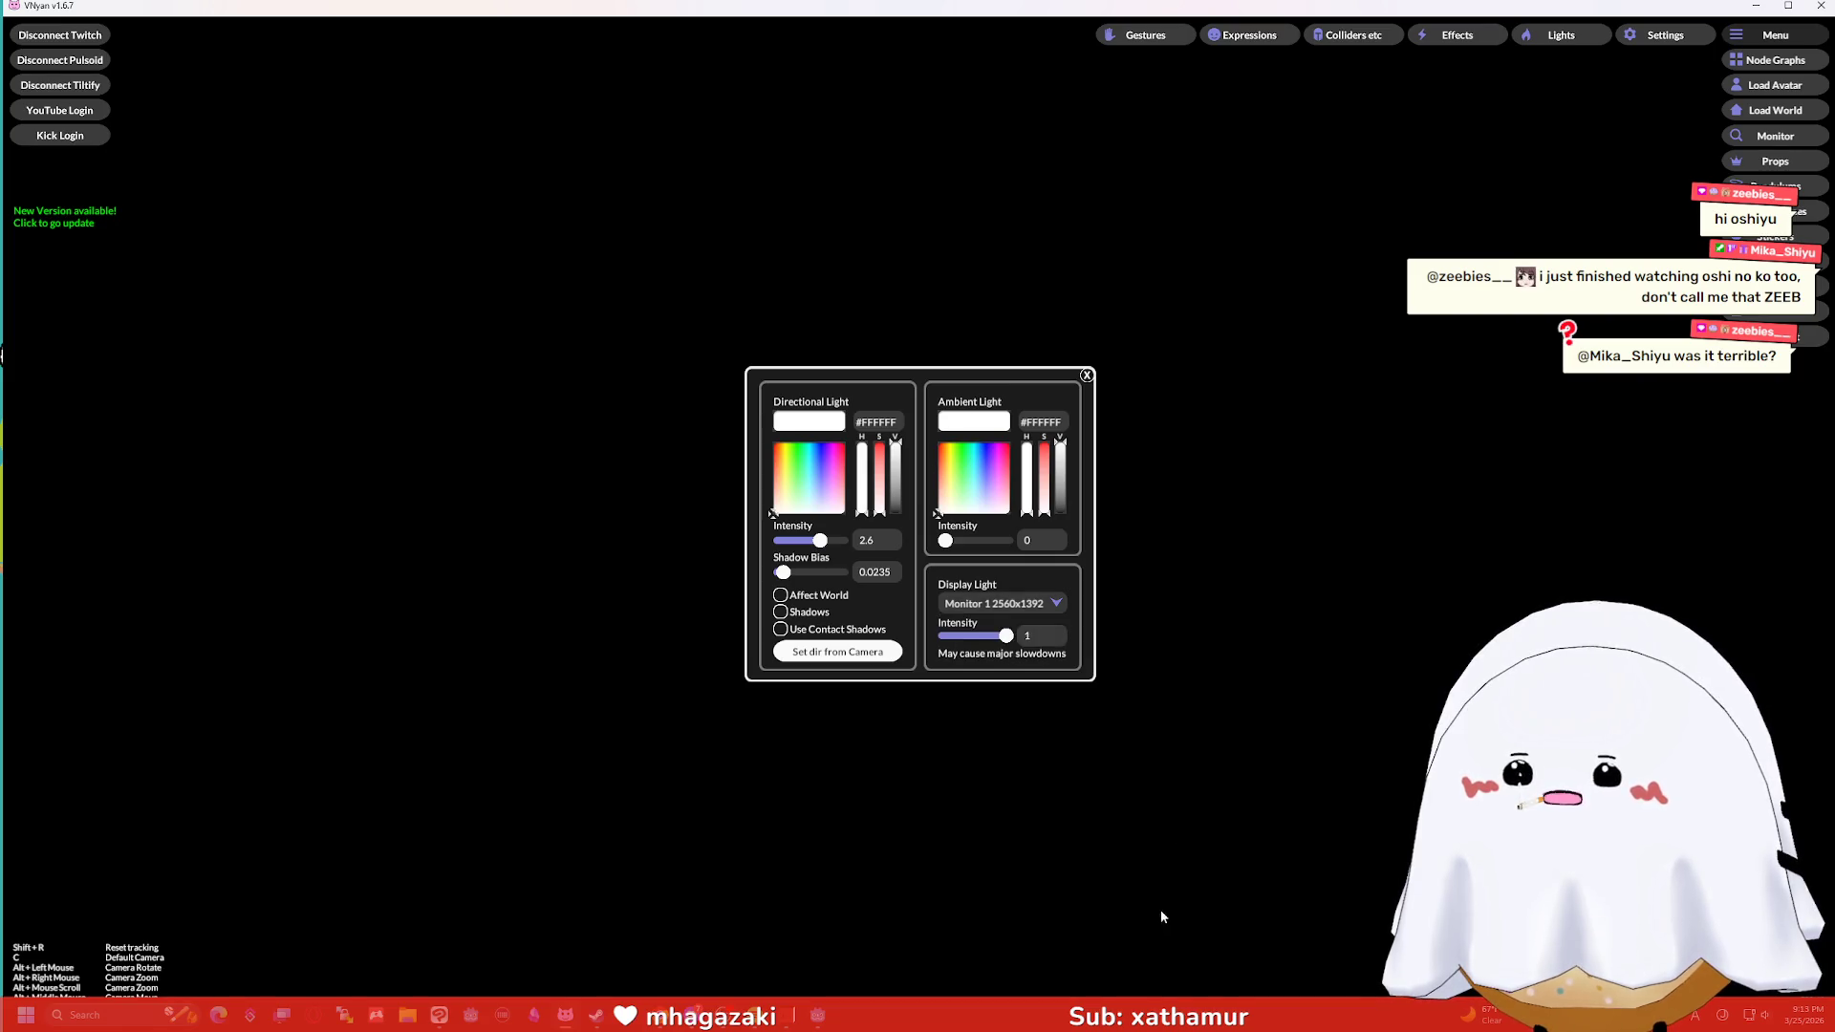
pyautogui.click(1754, 8)
pyautogui.click(1752, 10)
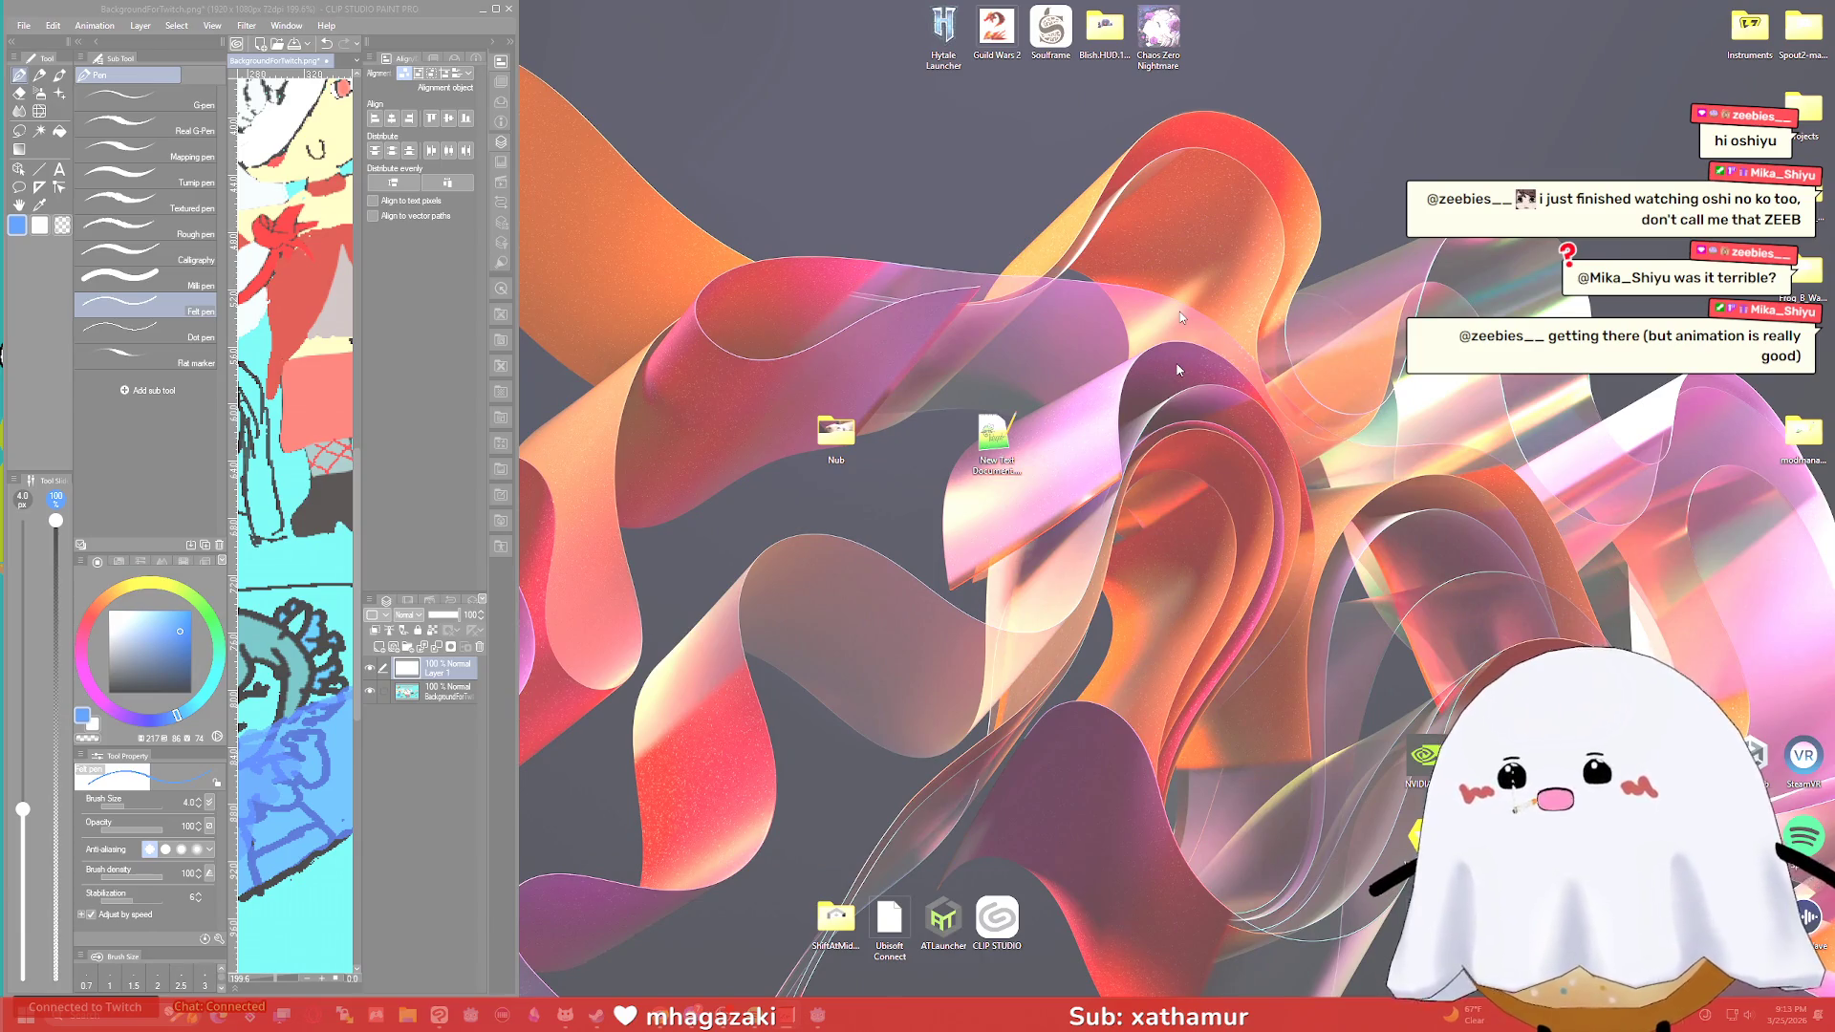
# Open Windows Display settings from the desktop, close them, and switch back to VNyan.
pyautogui.press('super+d')
pyautogui.rightClick(1146, 400)
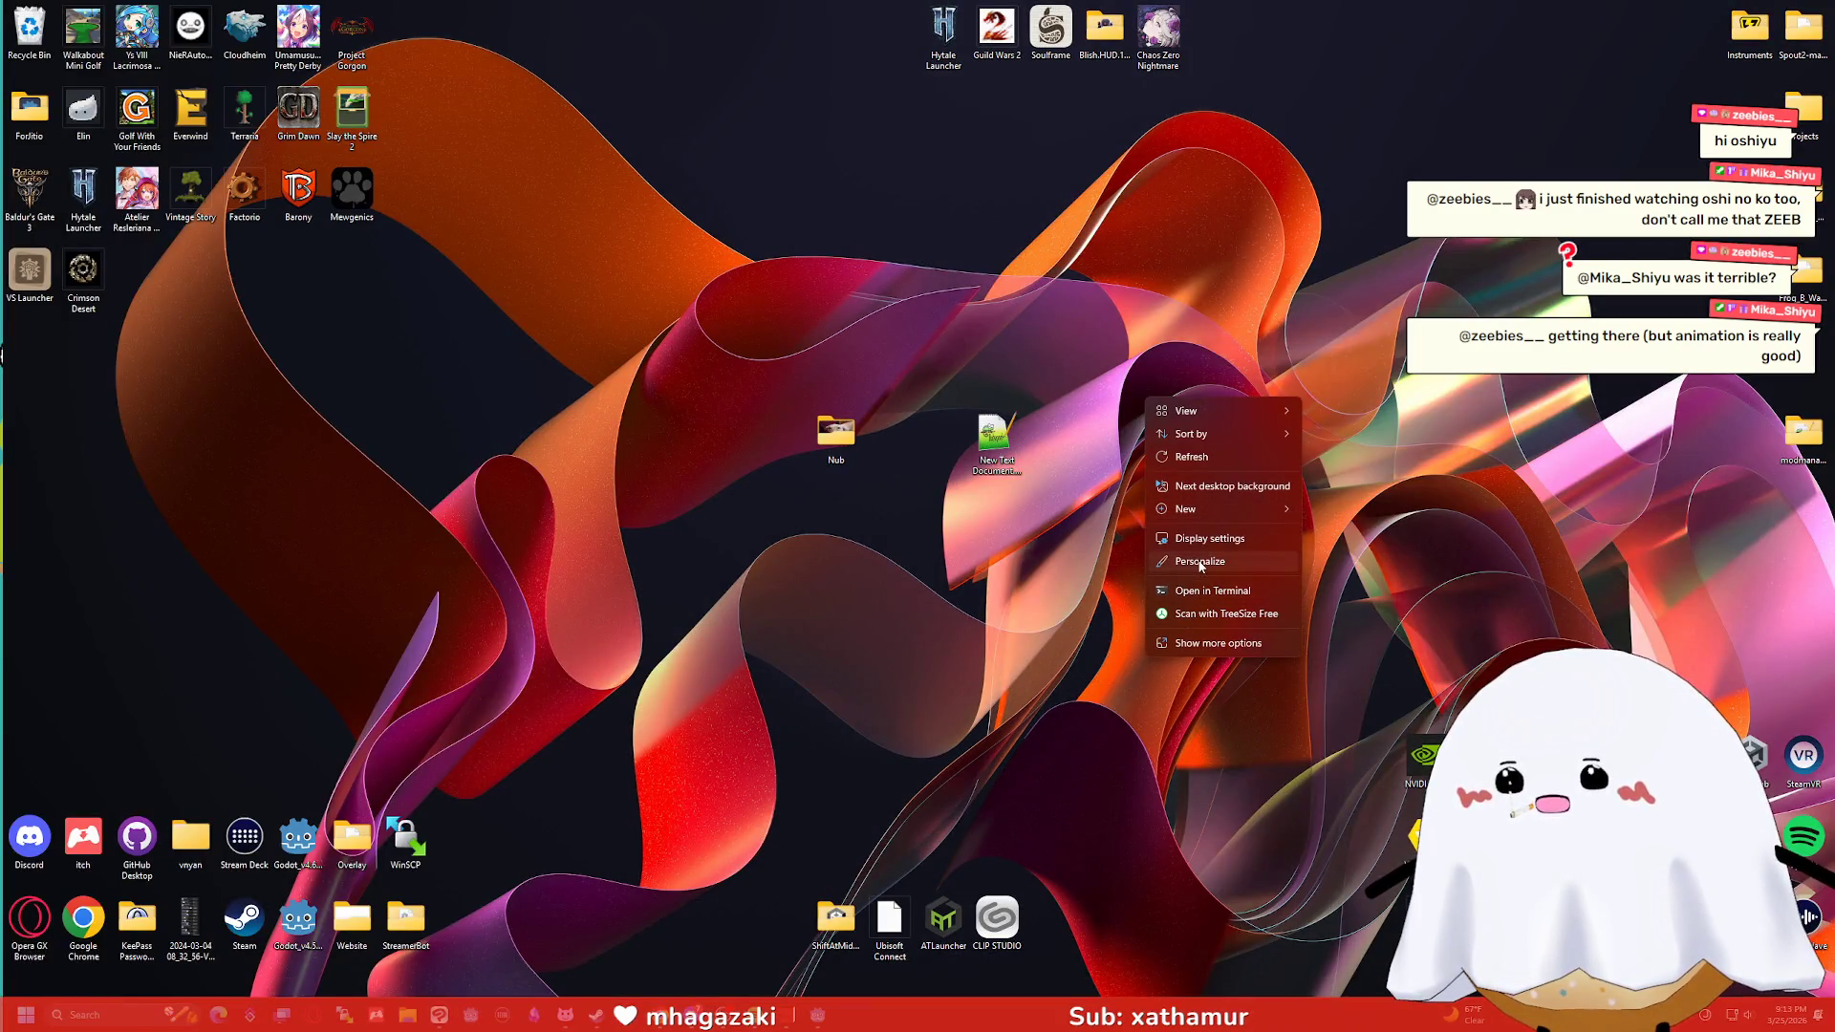
pyautogui.click(1194, 541)
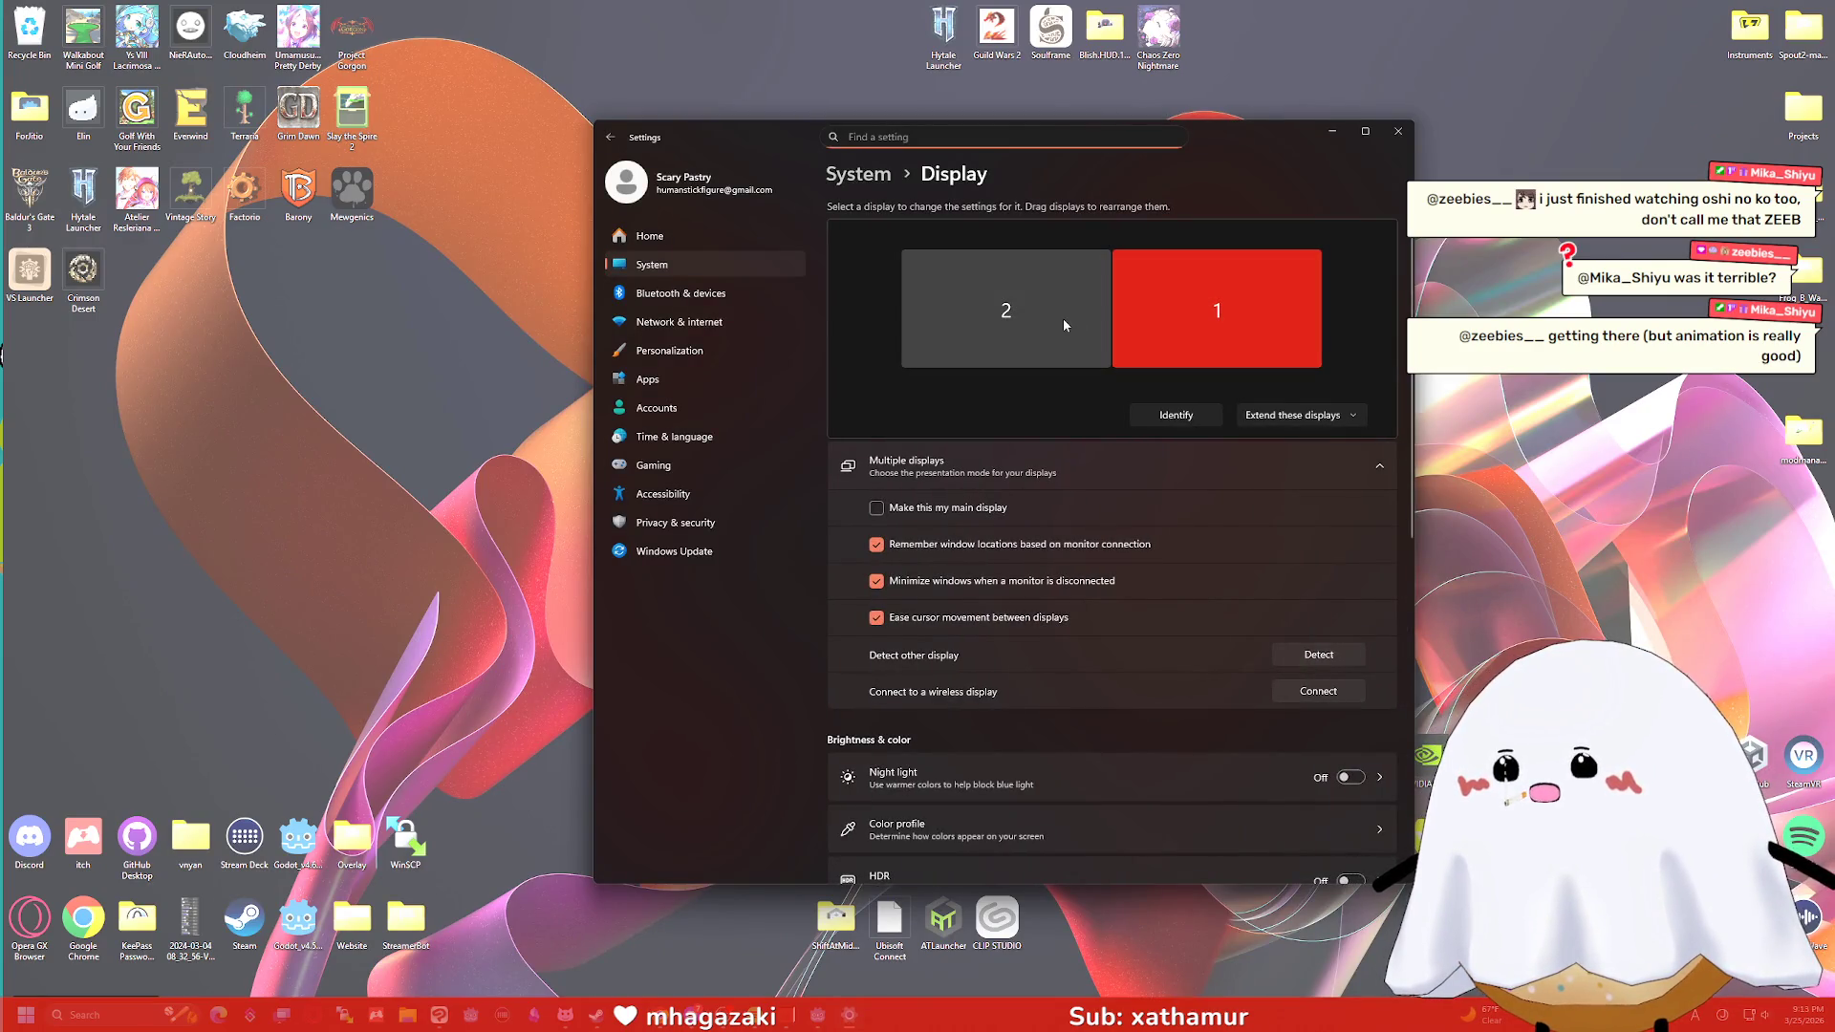
pyautogui.click(1398, 131)
pyautogui.hotkey('alt', 'Tab')
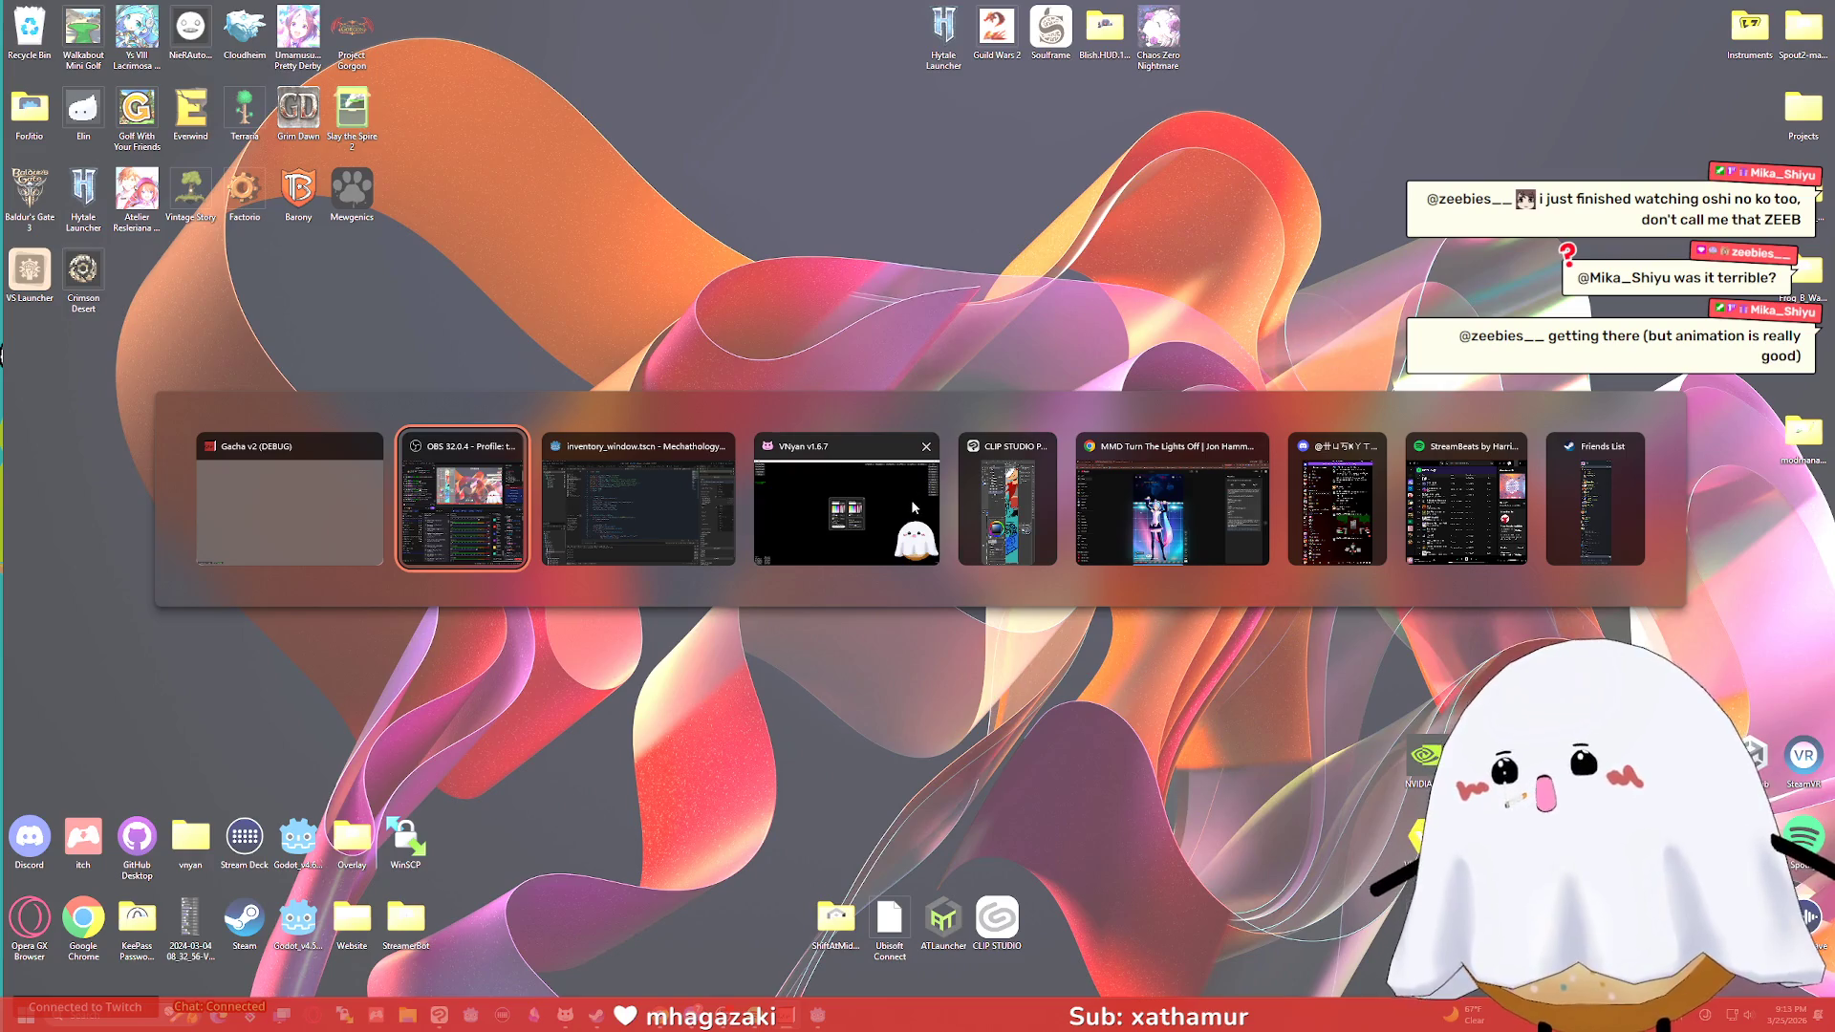
pyautogui.click(912, 507)
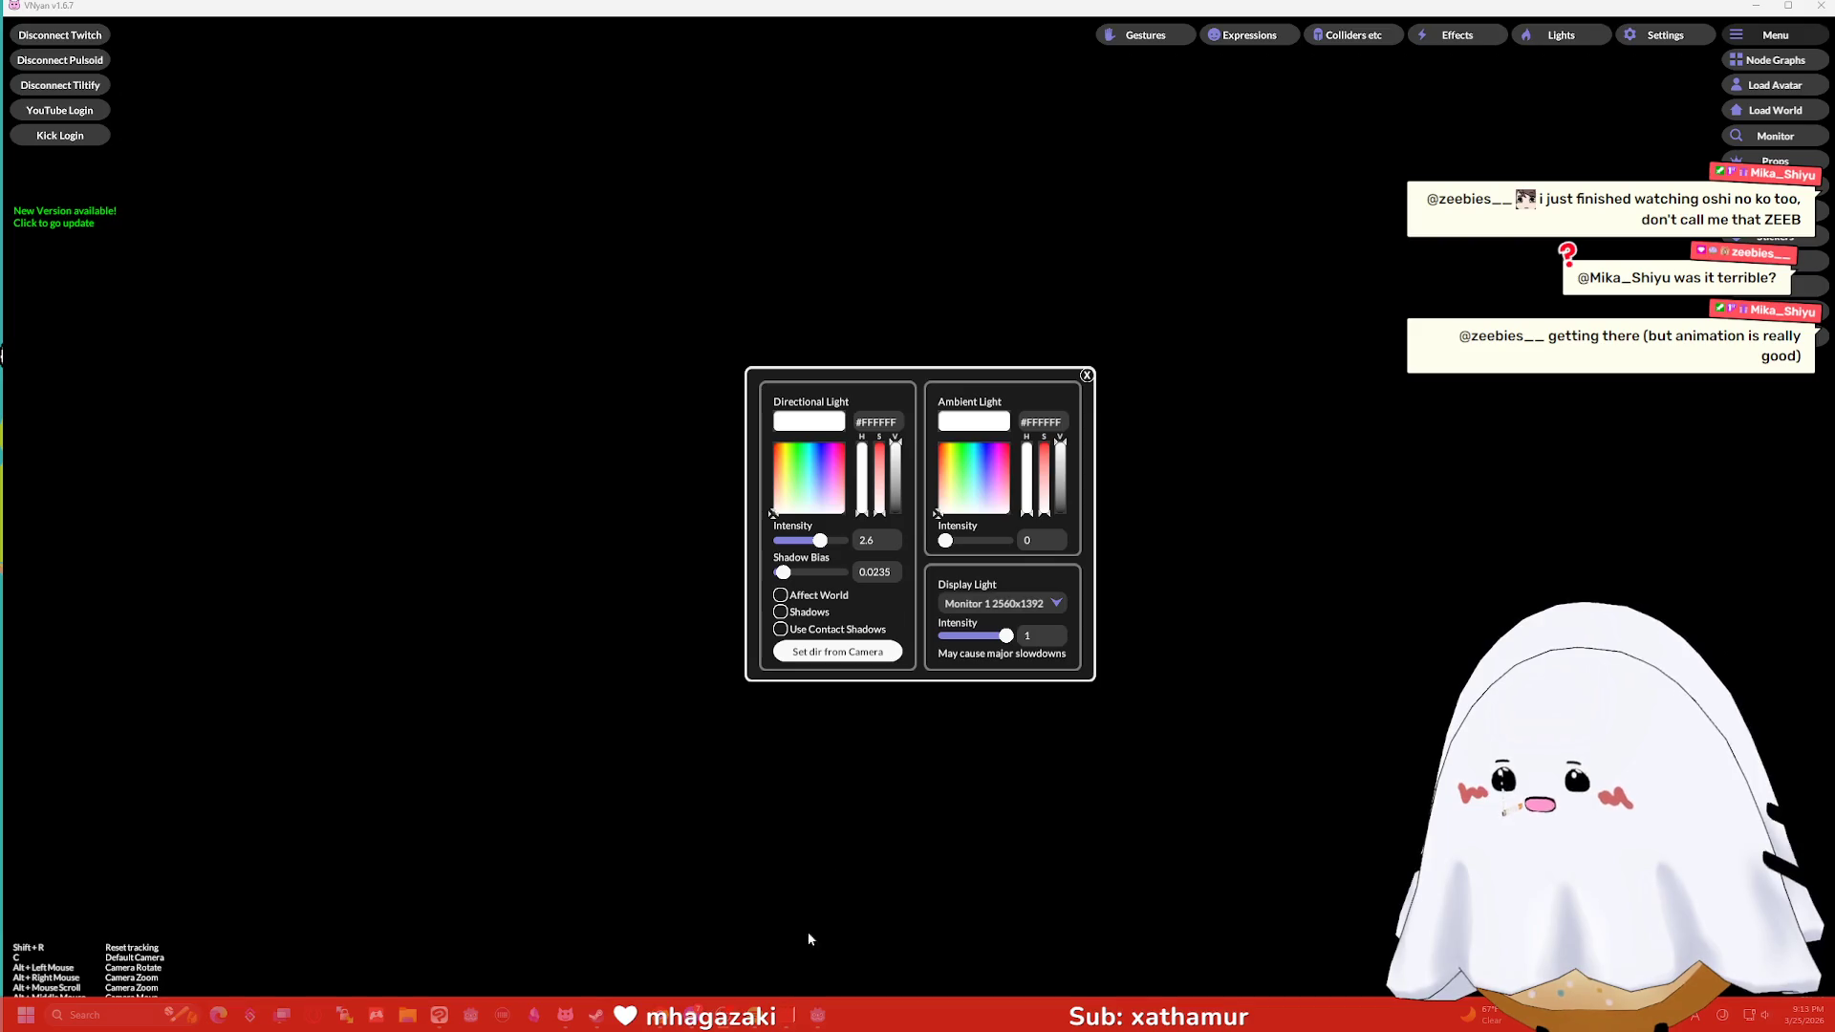
# Set VNyan's display light to Monitor 2 (2560x1392) and resume the dance Short.
pyautogui.click(996, 652)
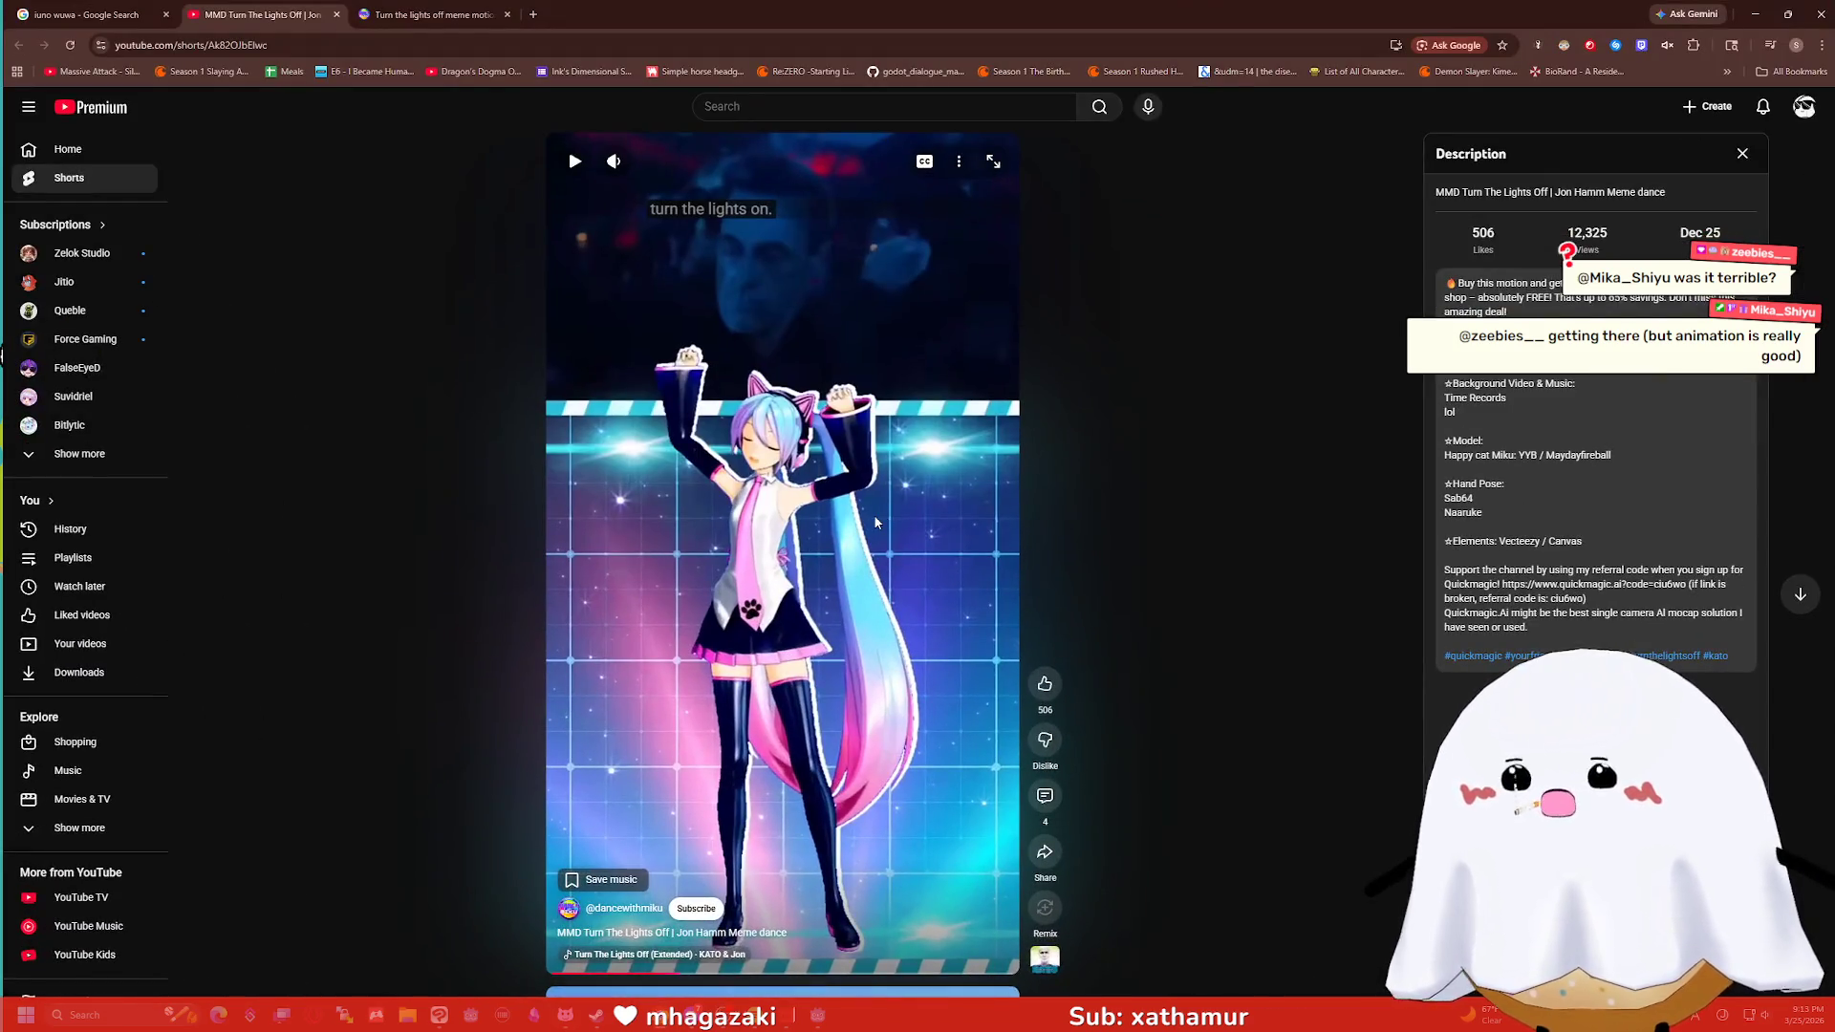
pyautogui.click(875, 518)
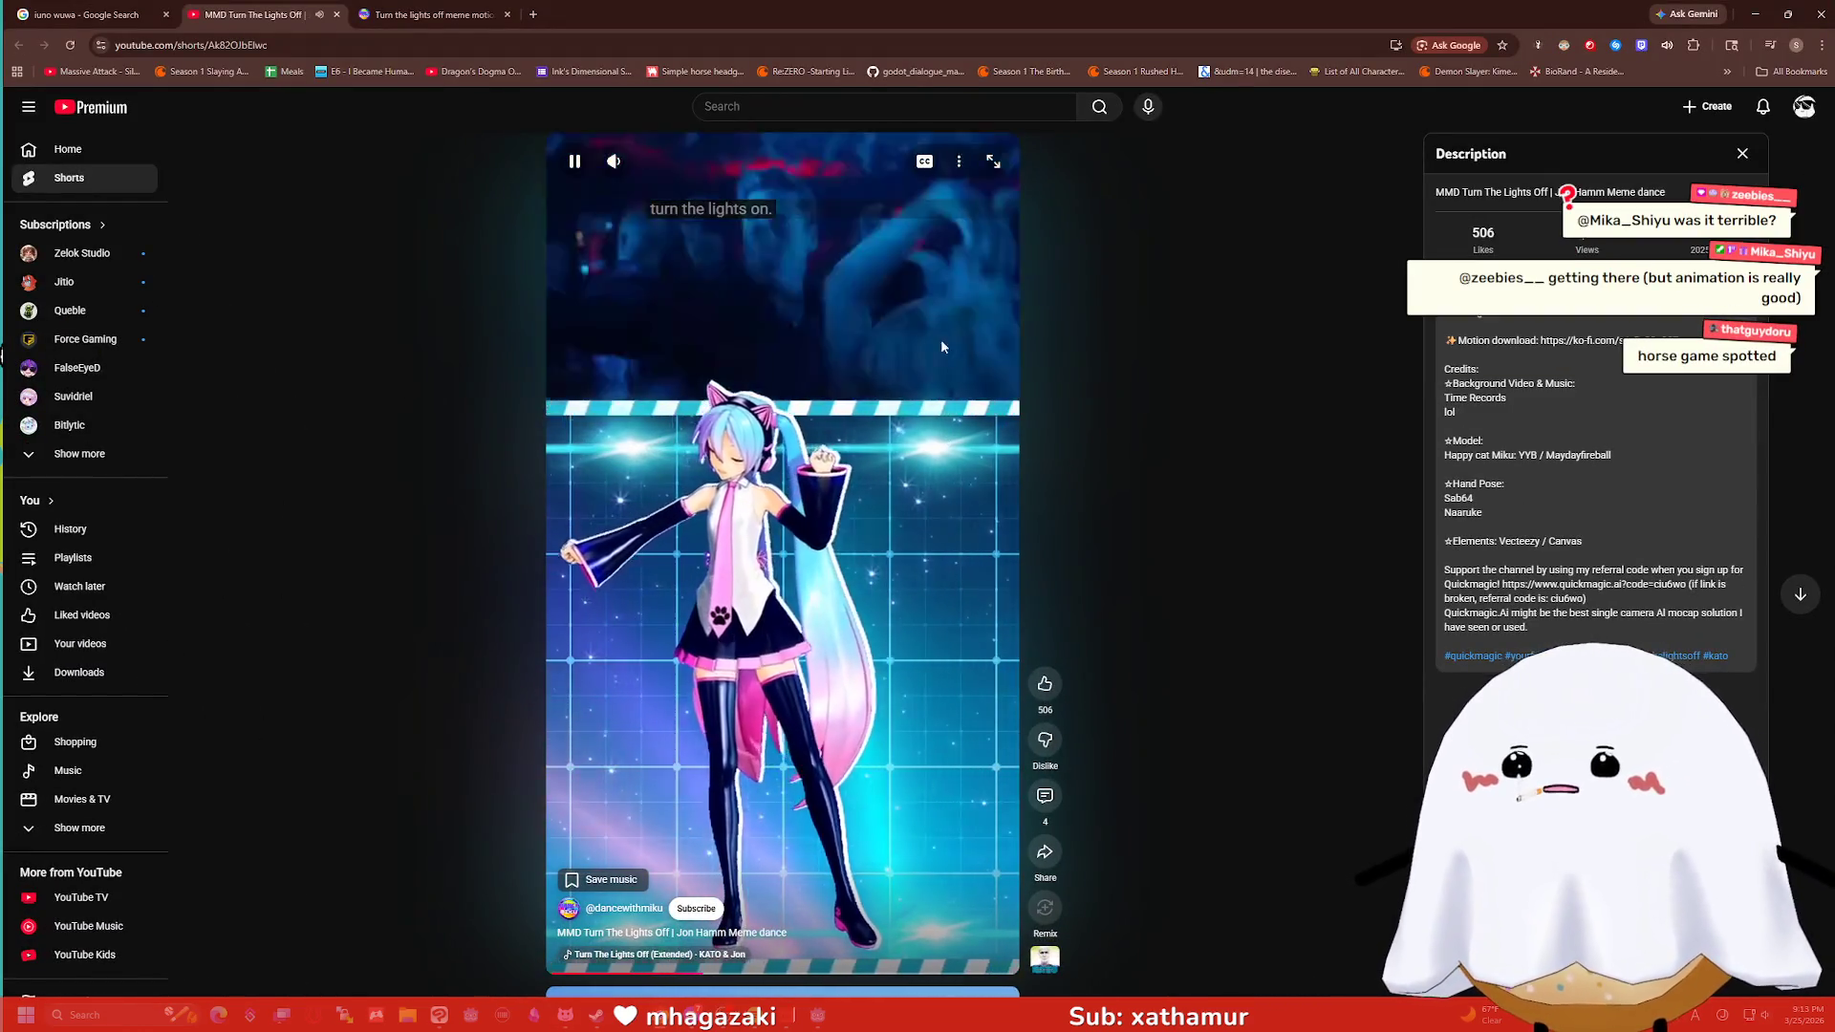
# Watch the Short fullscreen, then search YouTube for 'john ham meme'.
pyautogui.click(991, 162)
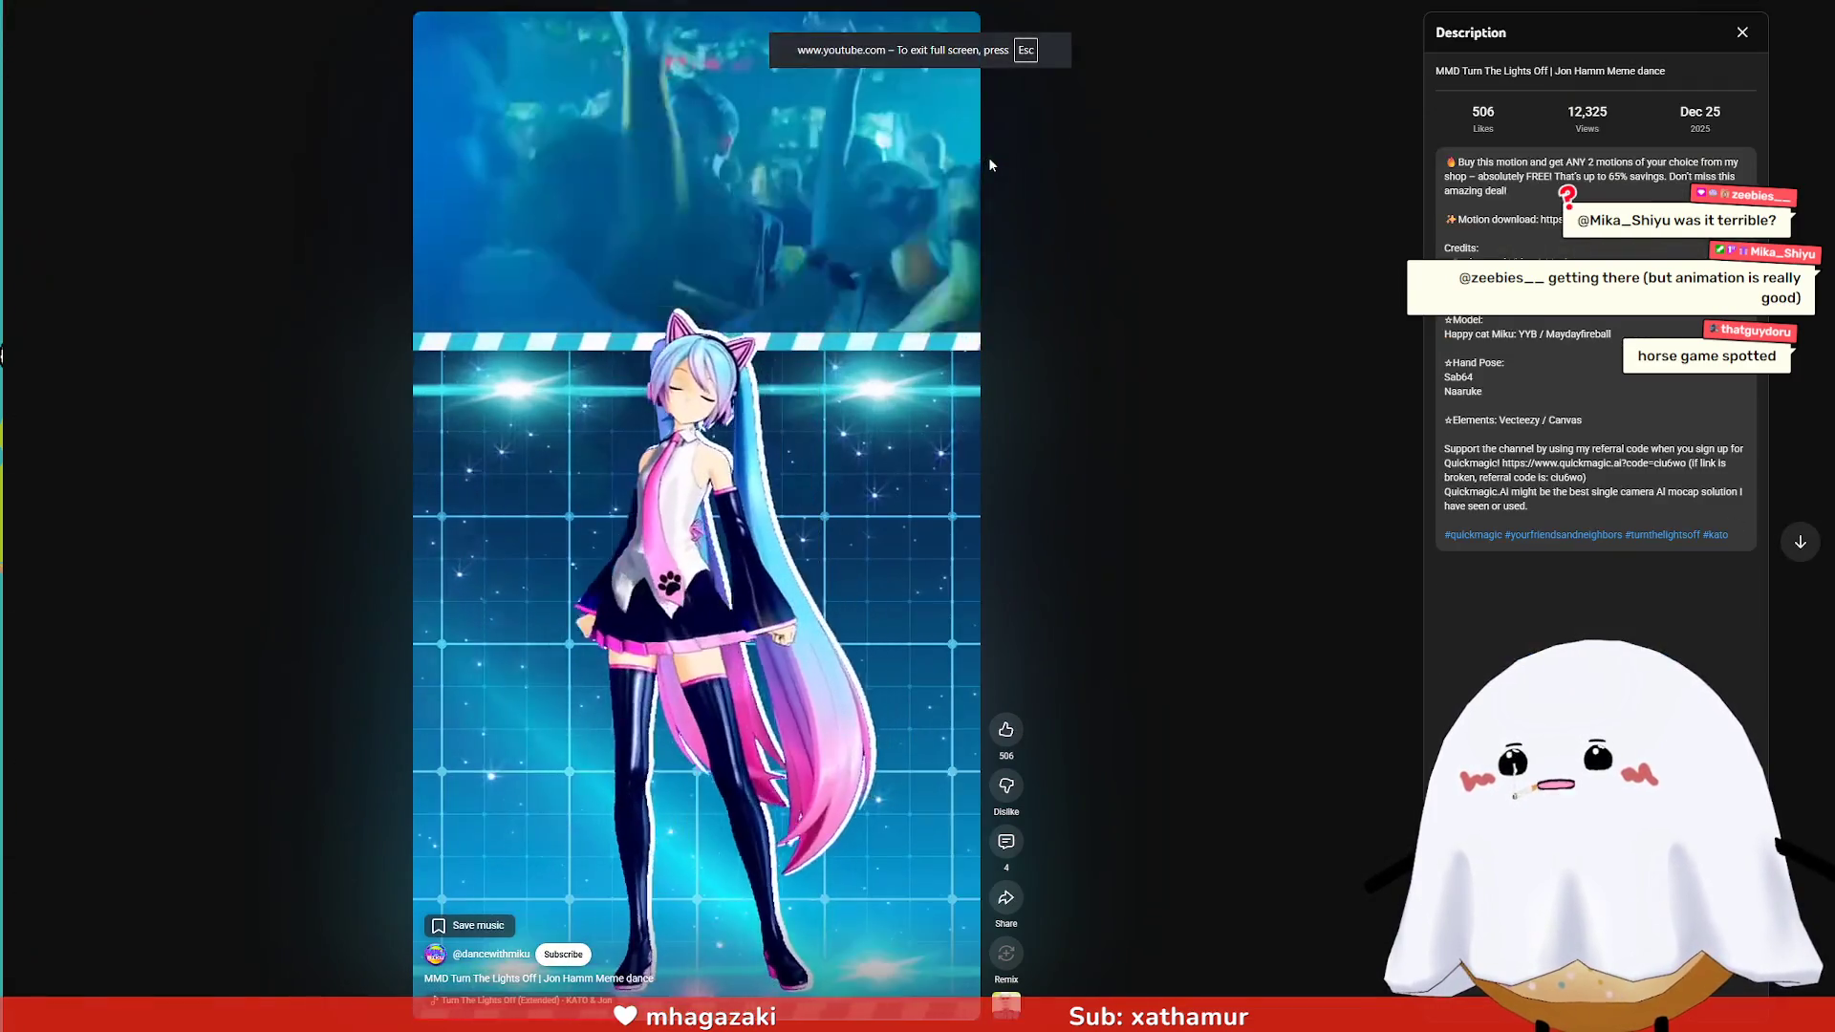
pyautogui.press('Escape')
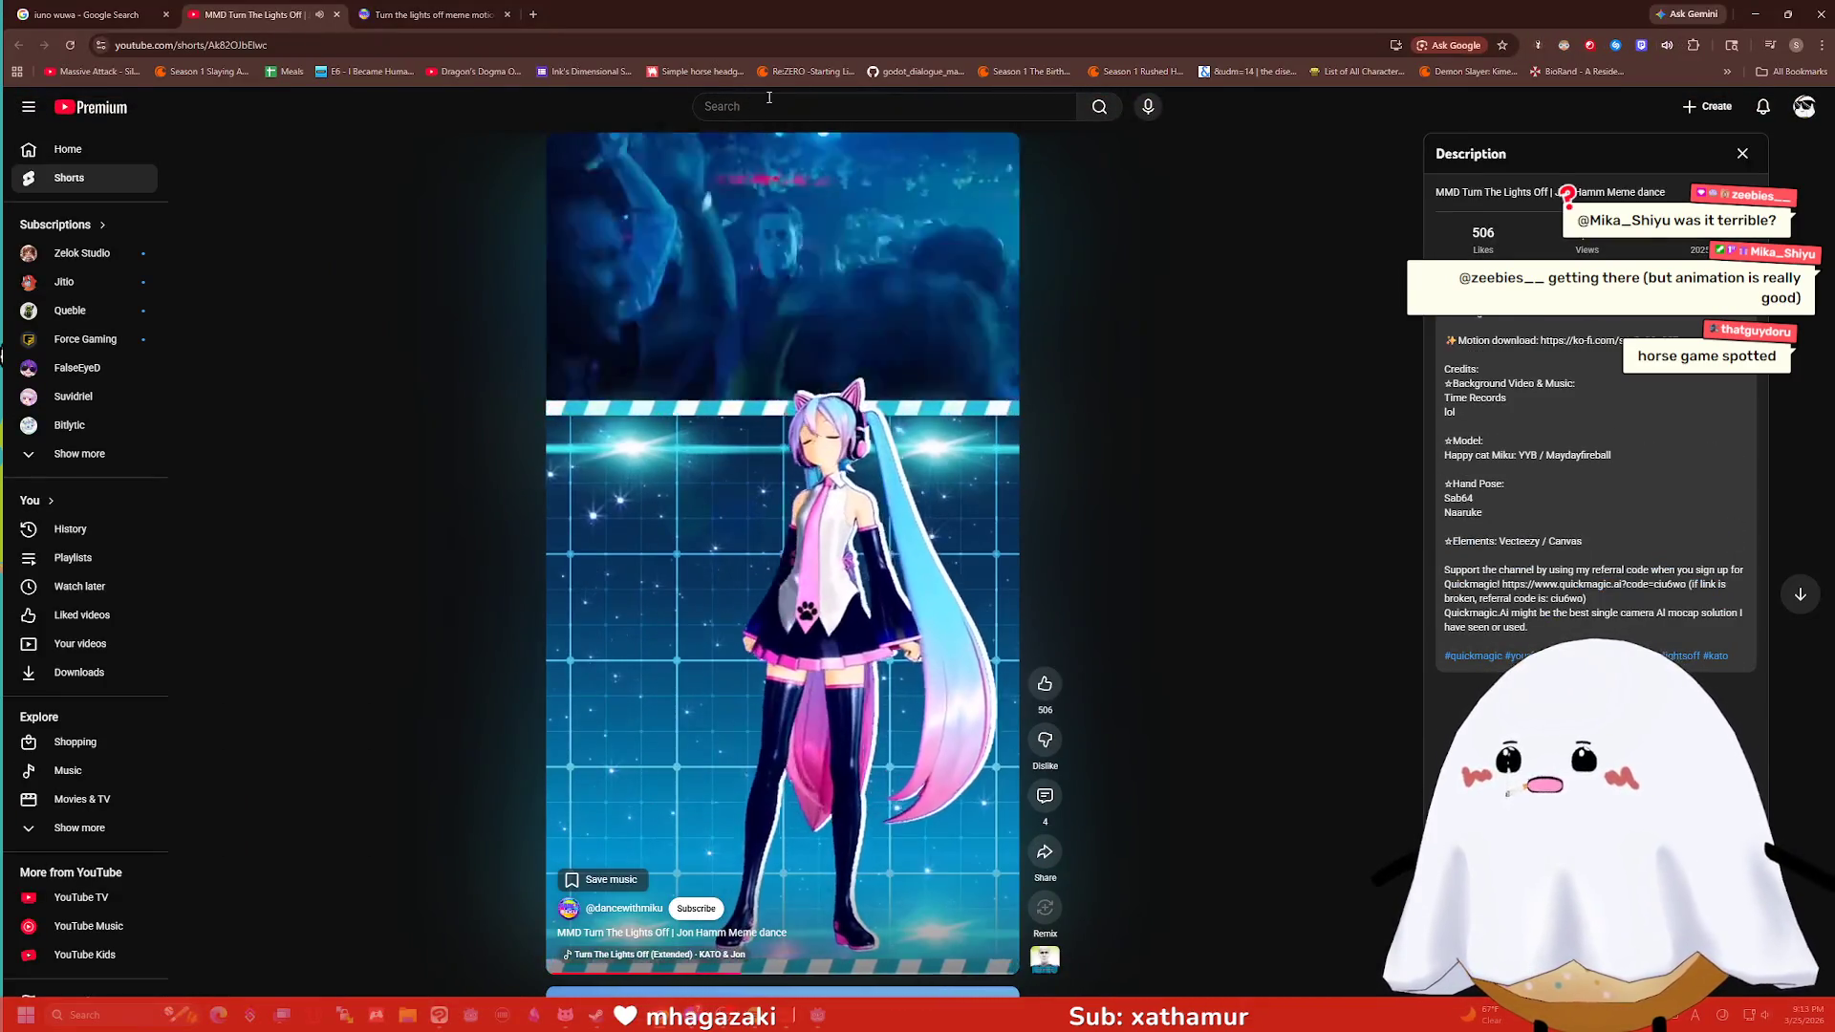
pyautogui.click(780, 105)
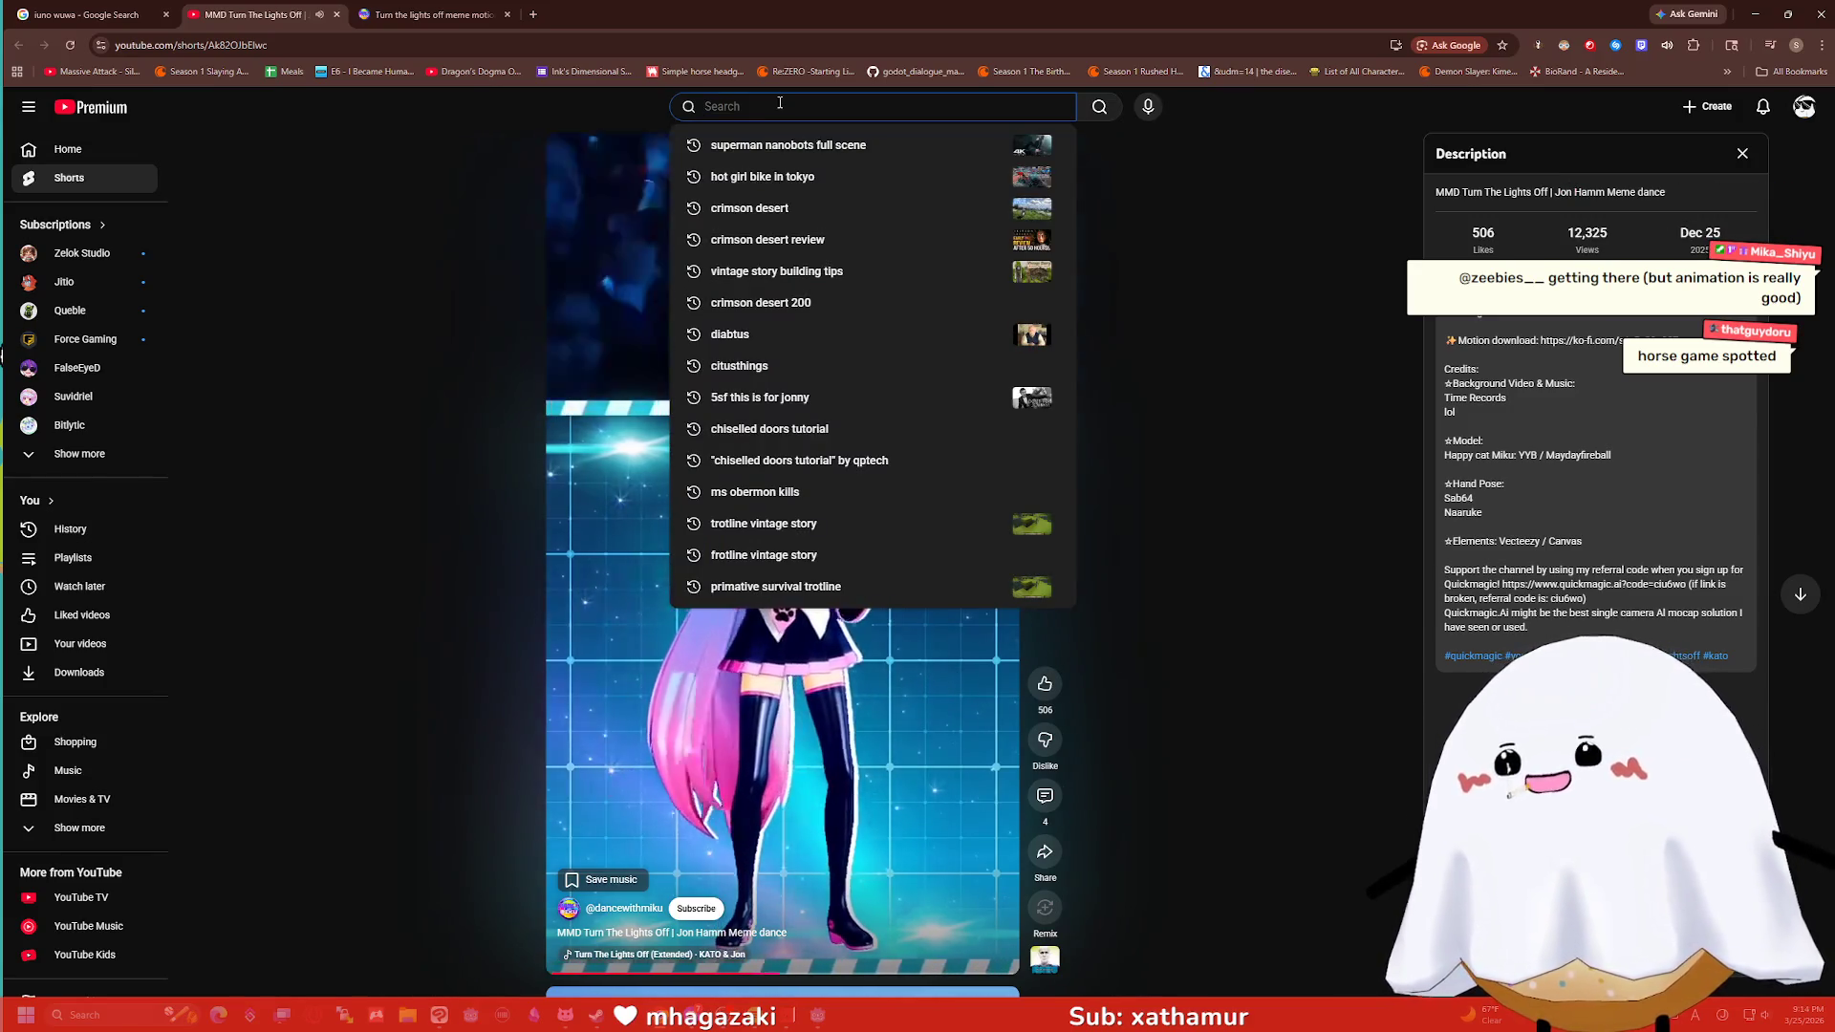
pyautogui.click(499, 202)
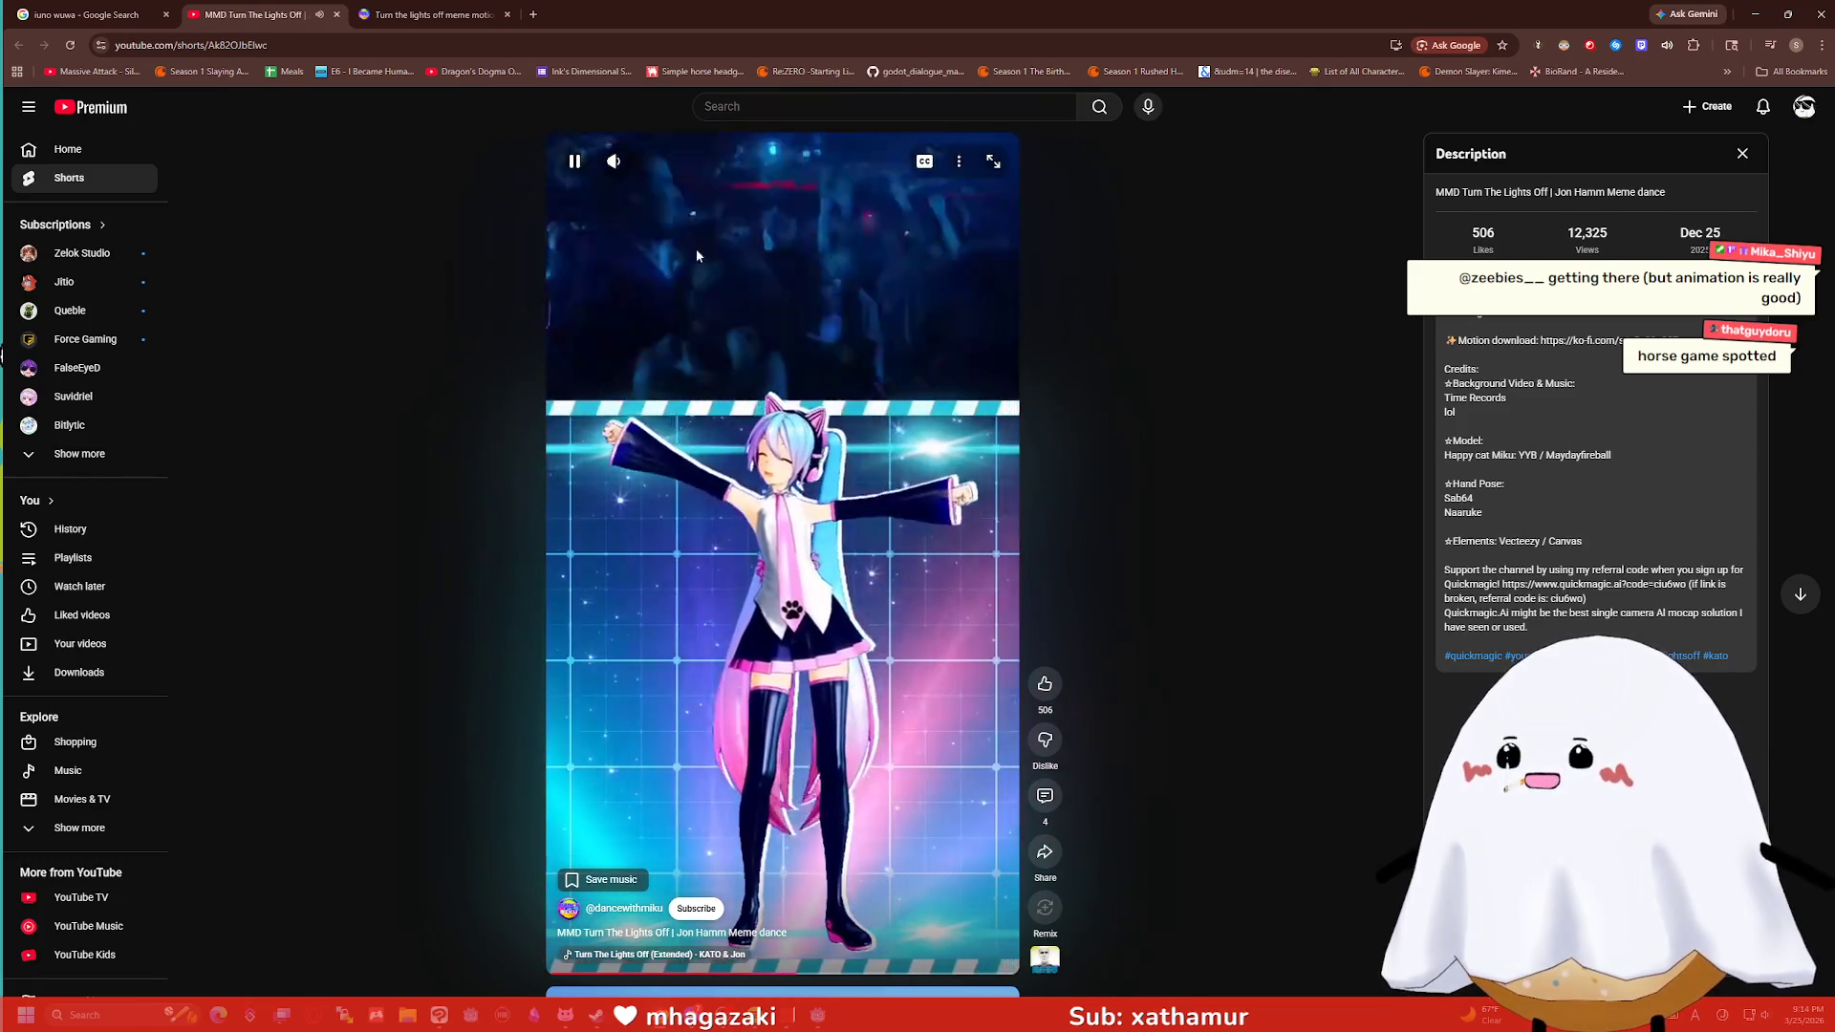
pyautogui.click(948, 103)
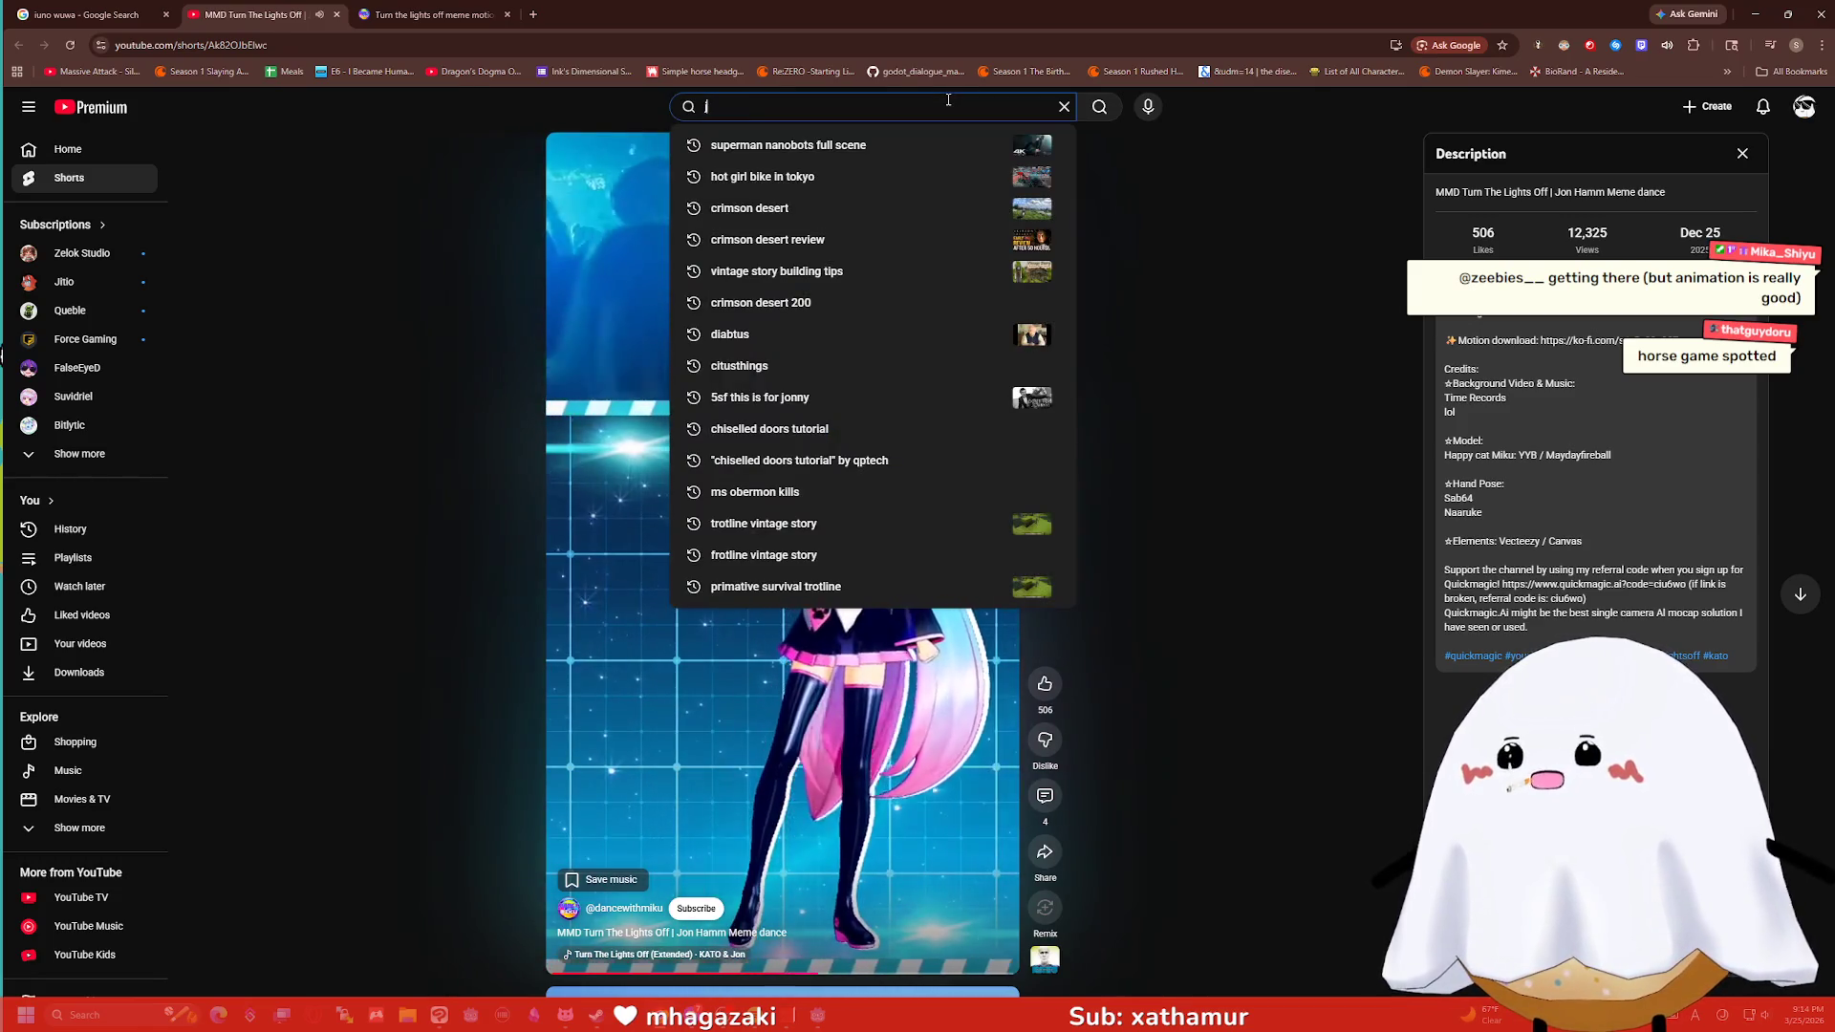
pyautogui.write('john ham meme')
pyautogui.press('Return')
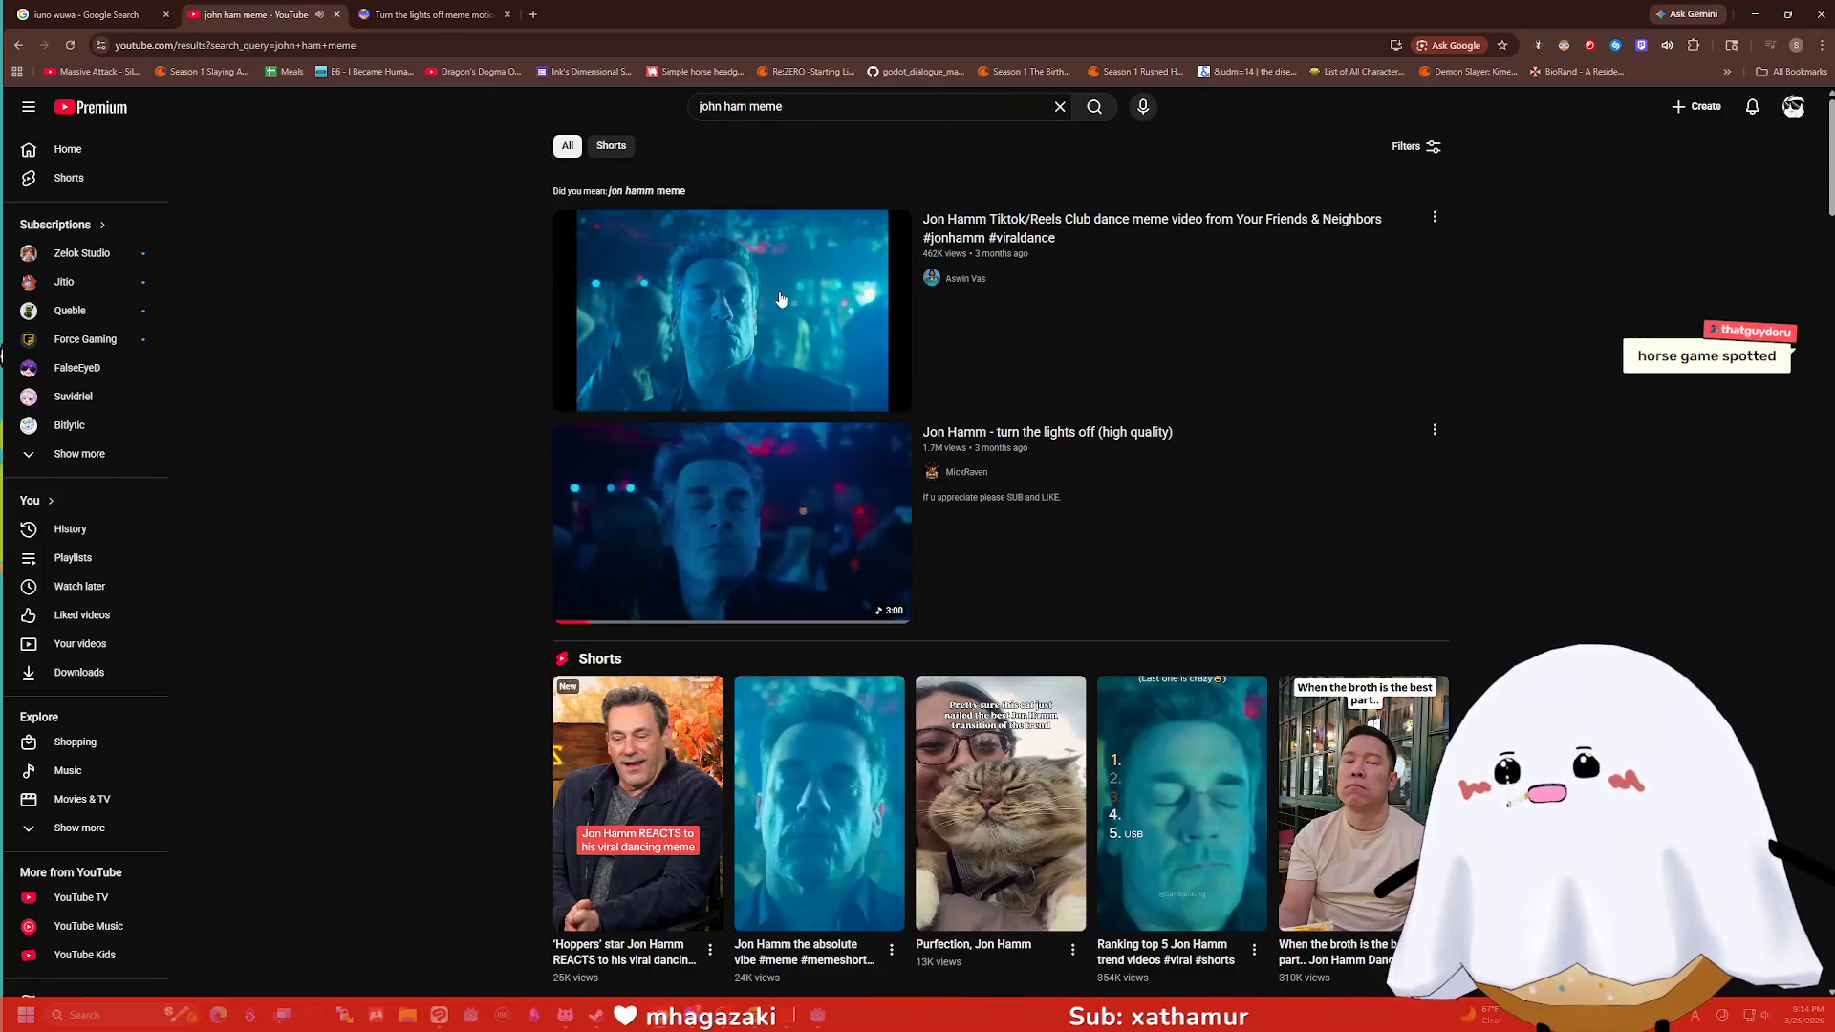
# Watch the first Jon Hamm meme result fullscreen, then shrink the browser on the Ko-fi meme motion page.
pyautogui.click(781, 299)
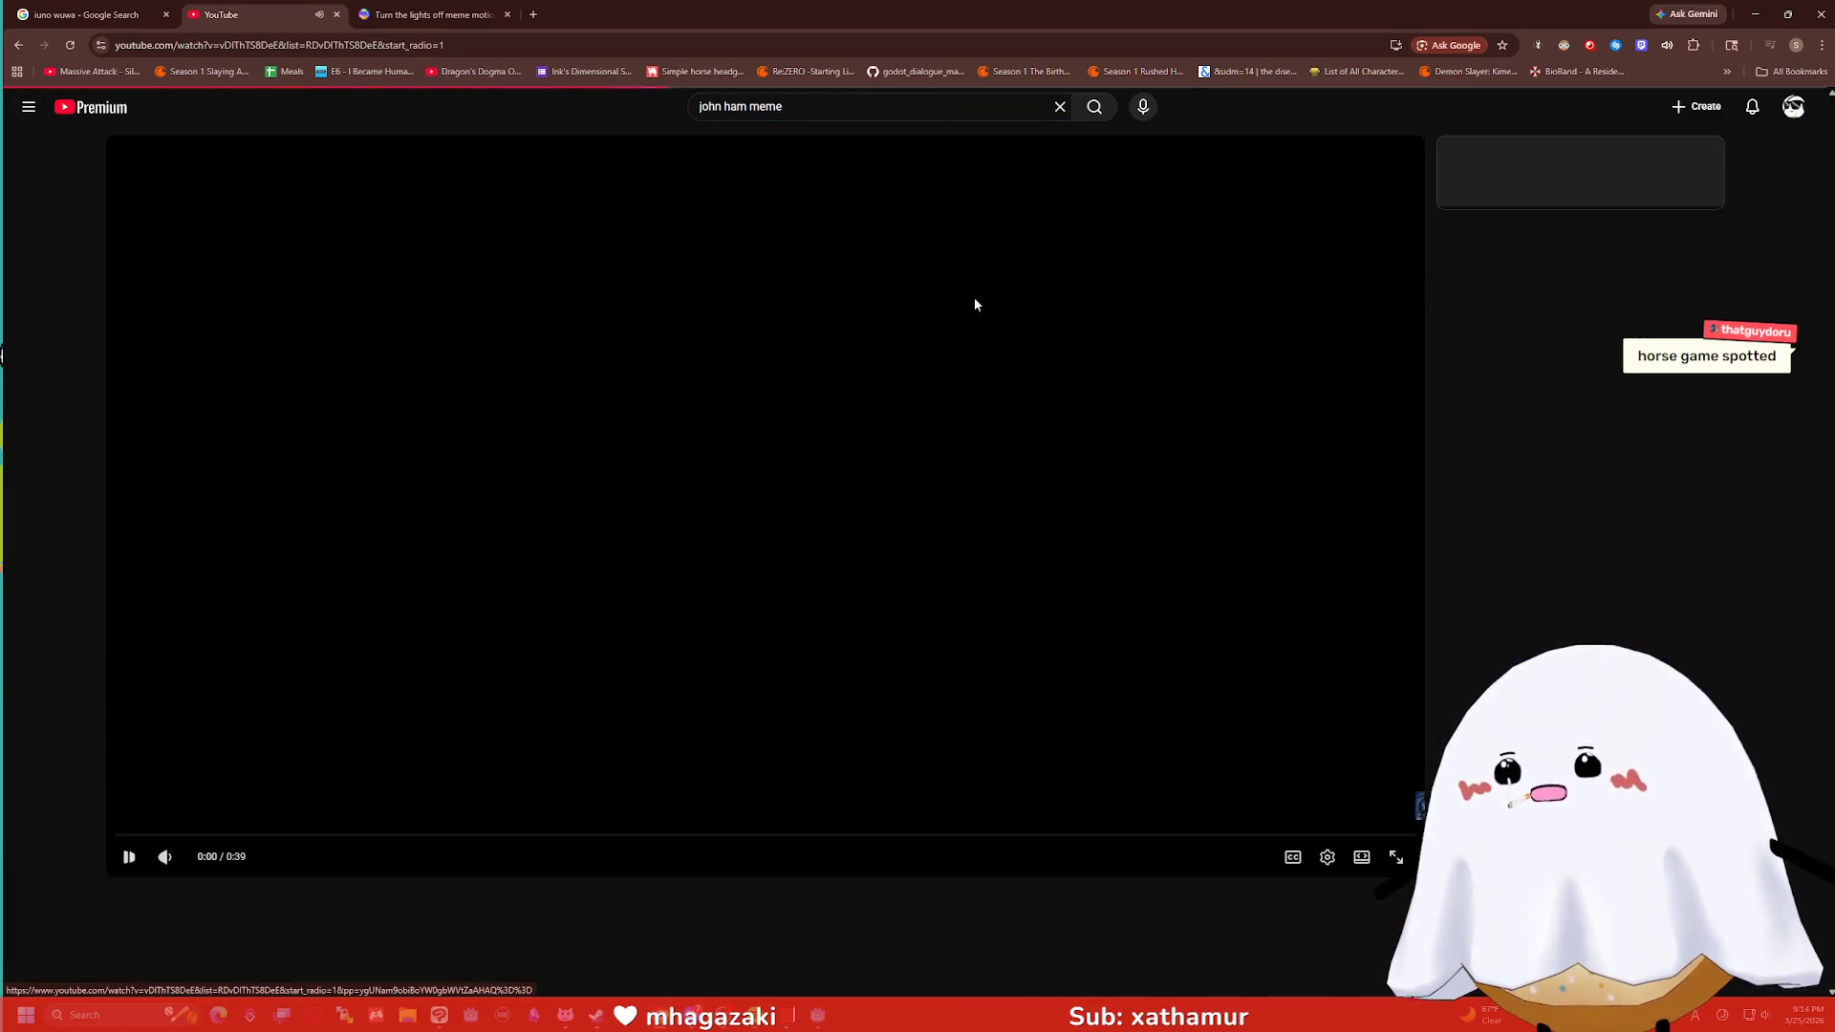
pyautogui.press('f')
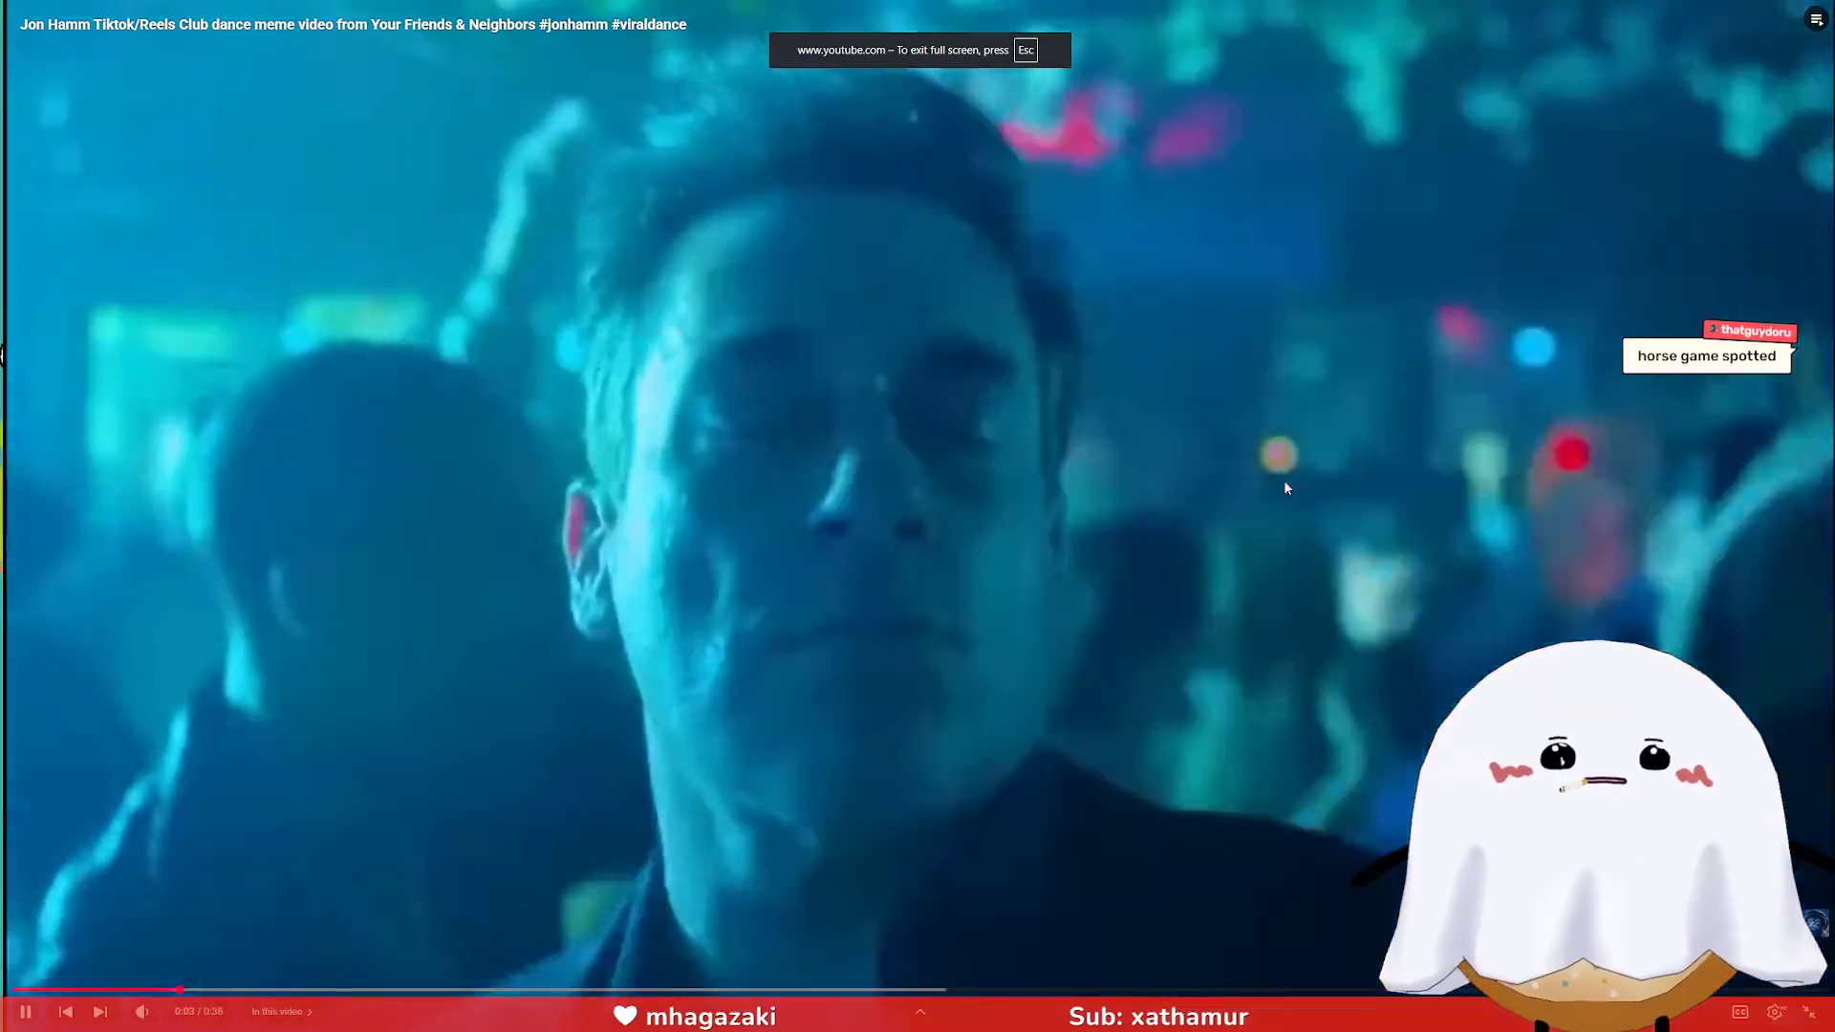
pyautogui.press('f')
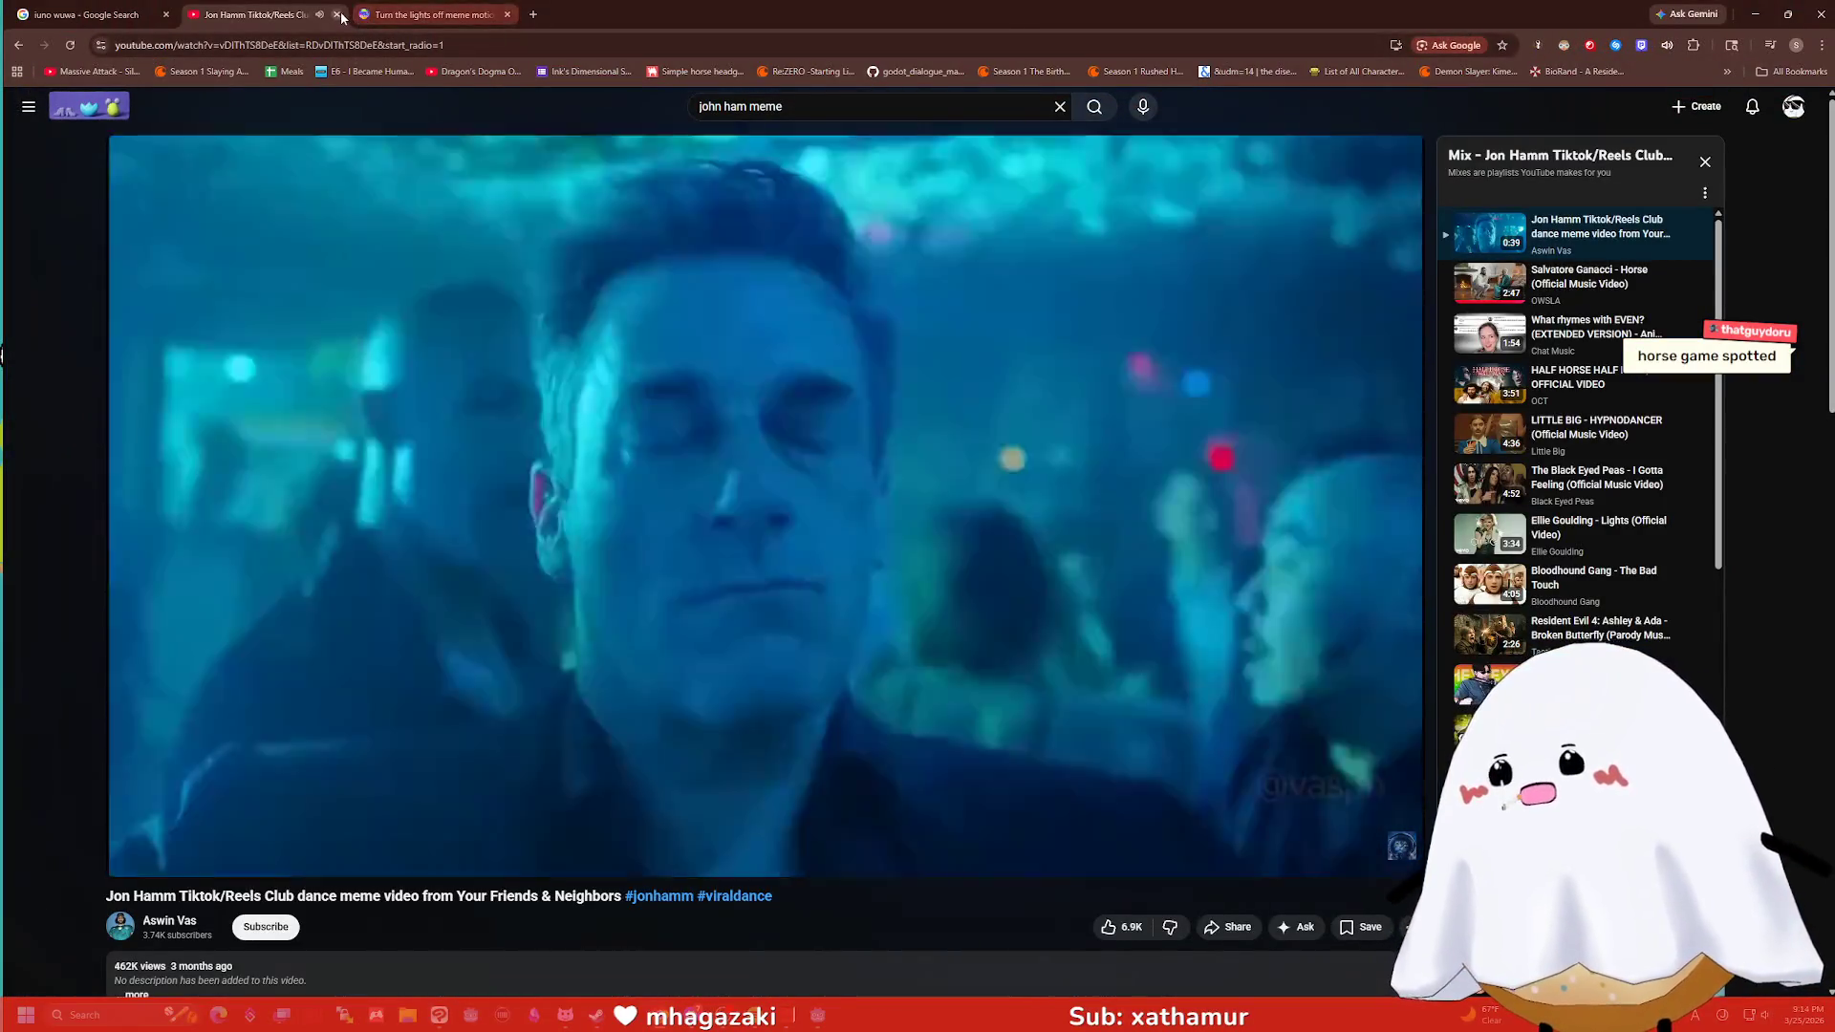
pyautogui.click(425, 14)
pyautogui.moveTo(755, 15); pyautogui.dragTo(803, 91)
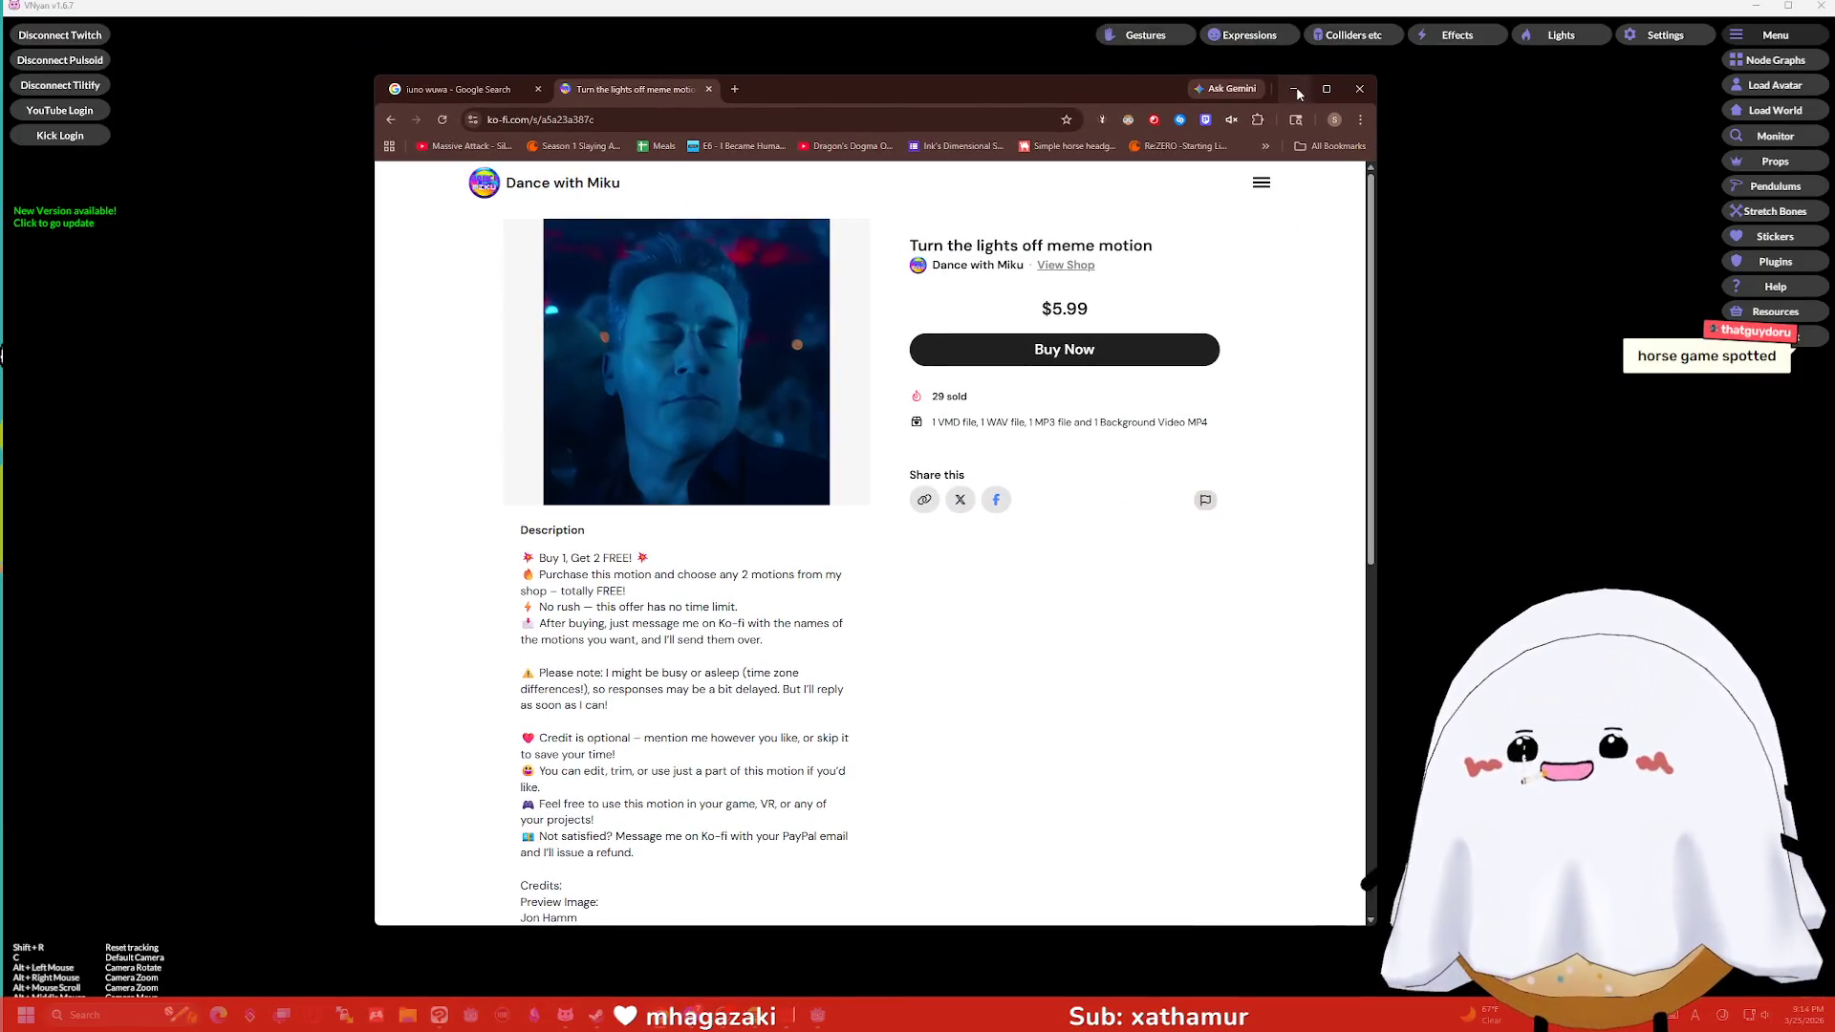
# Keep Monitor 2 as VNyan's display light, close the Lights panel and minimize VNyan.
pyautogui.click(1294, 88)
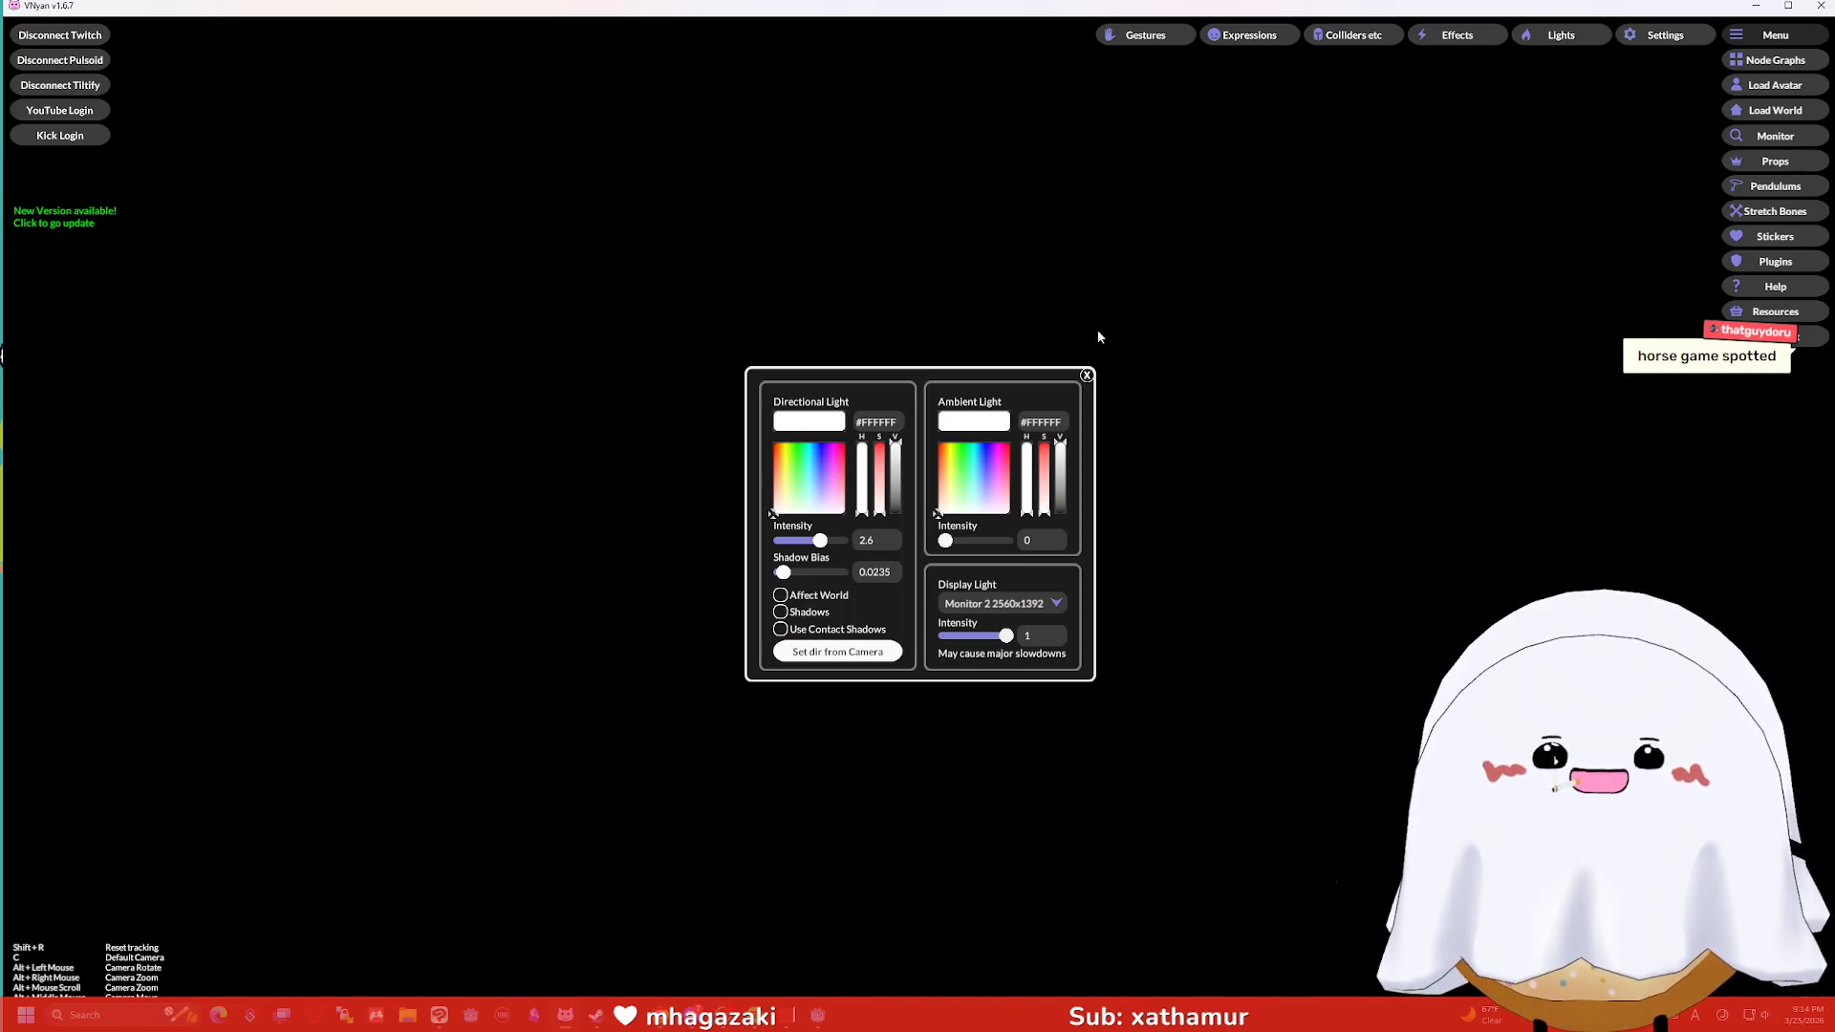
pyautogui.click(996, 605)
pyautogui.click(999, 651)
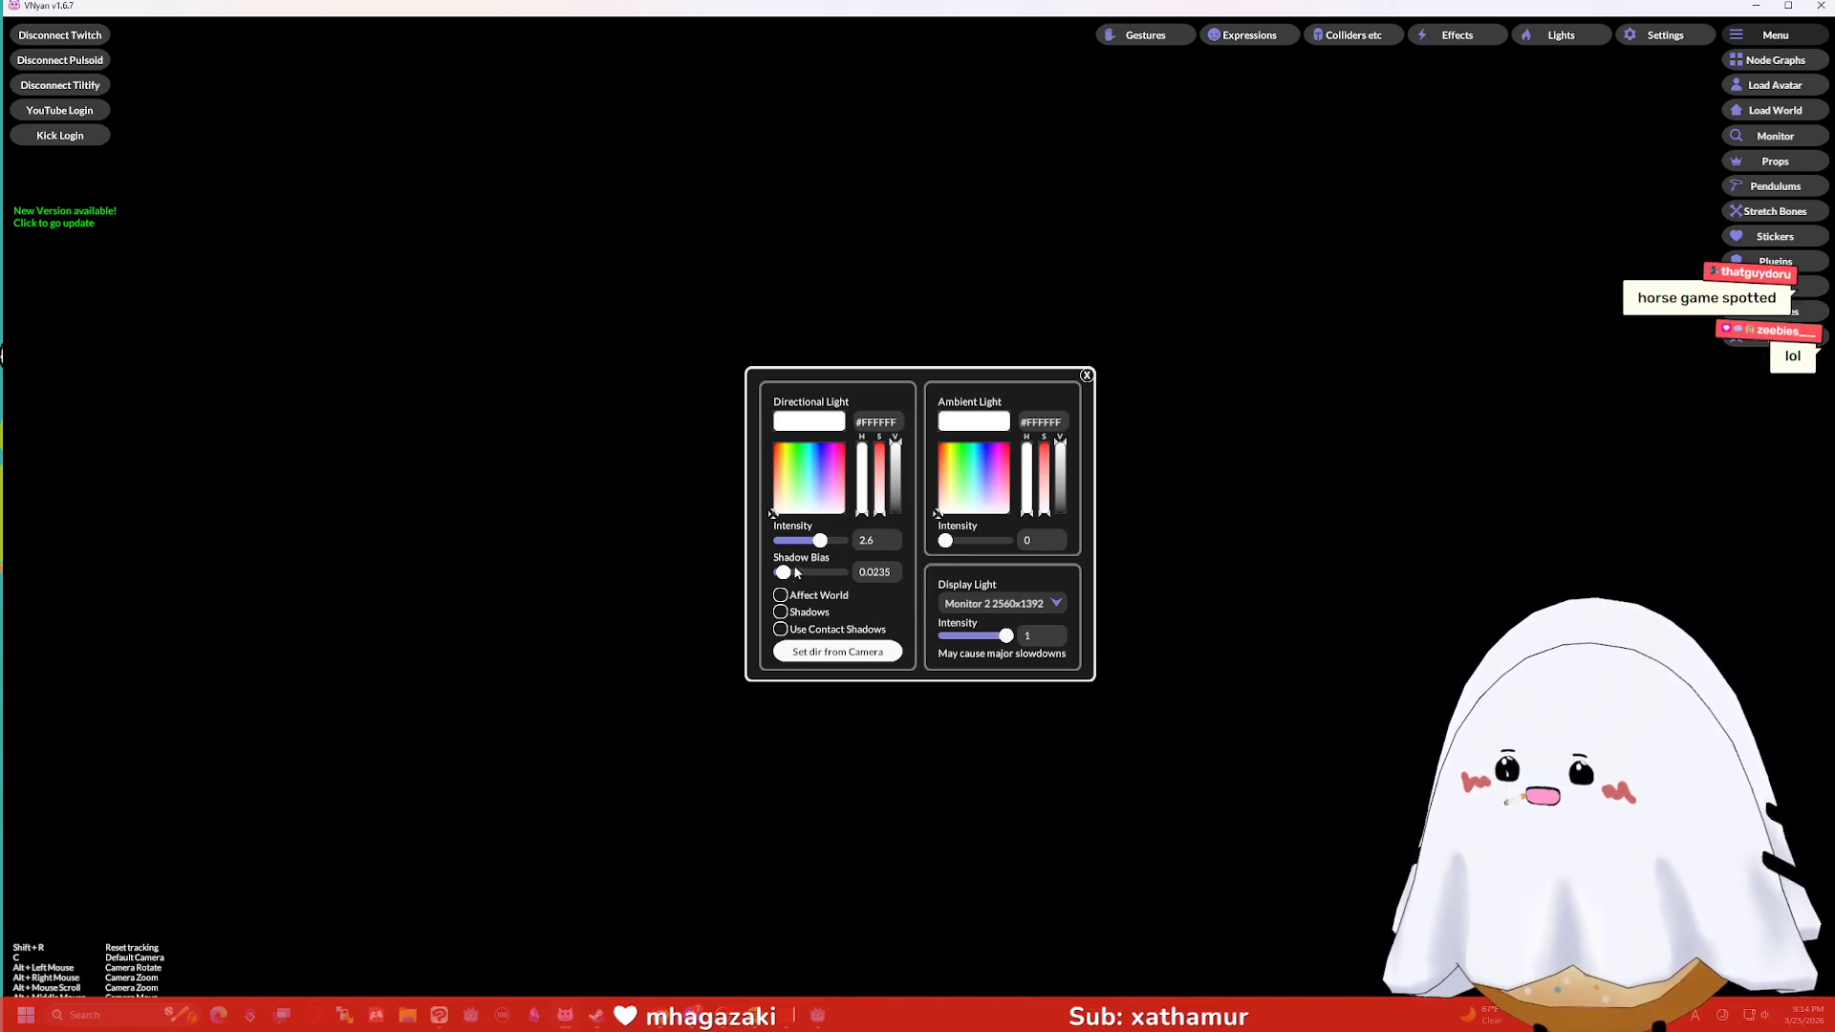
pyautogui.click(1561, 35)
pyautogui.click(1756, 7)
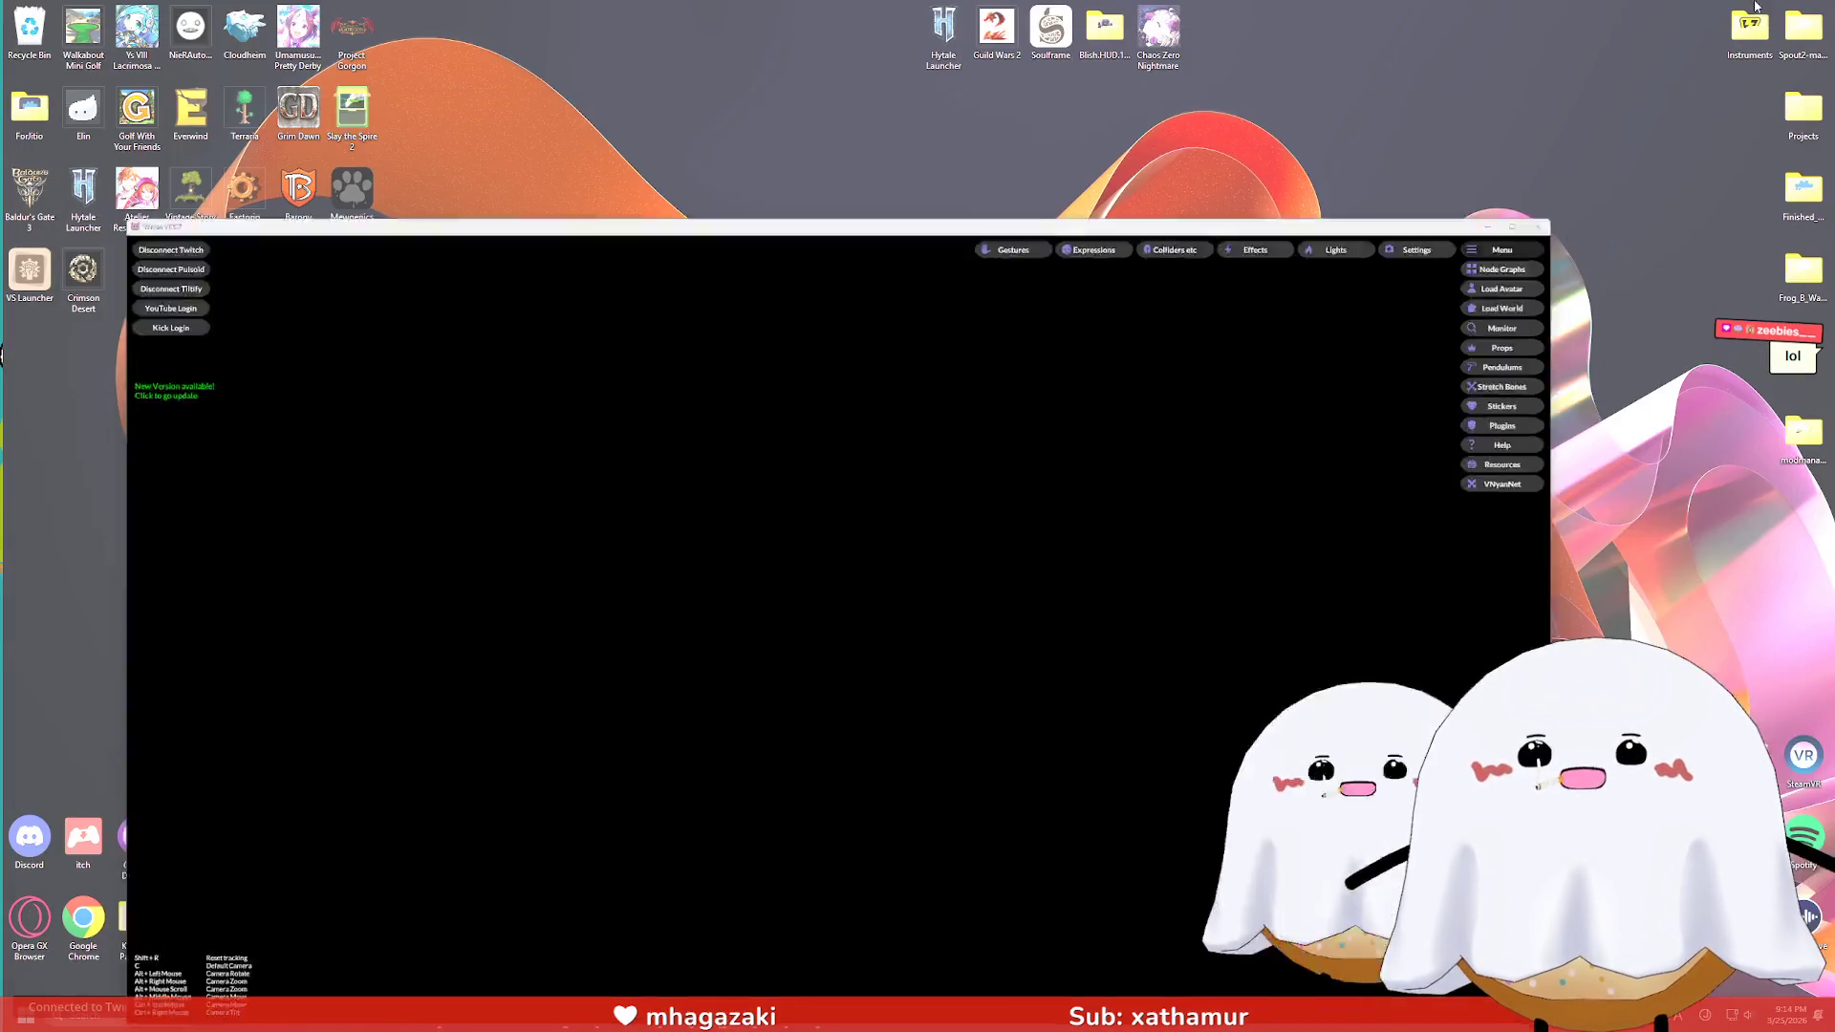
pyautogui.hotkey('alt', 'Tab')
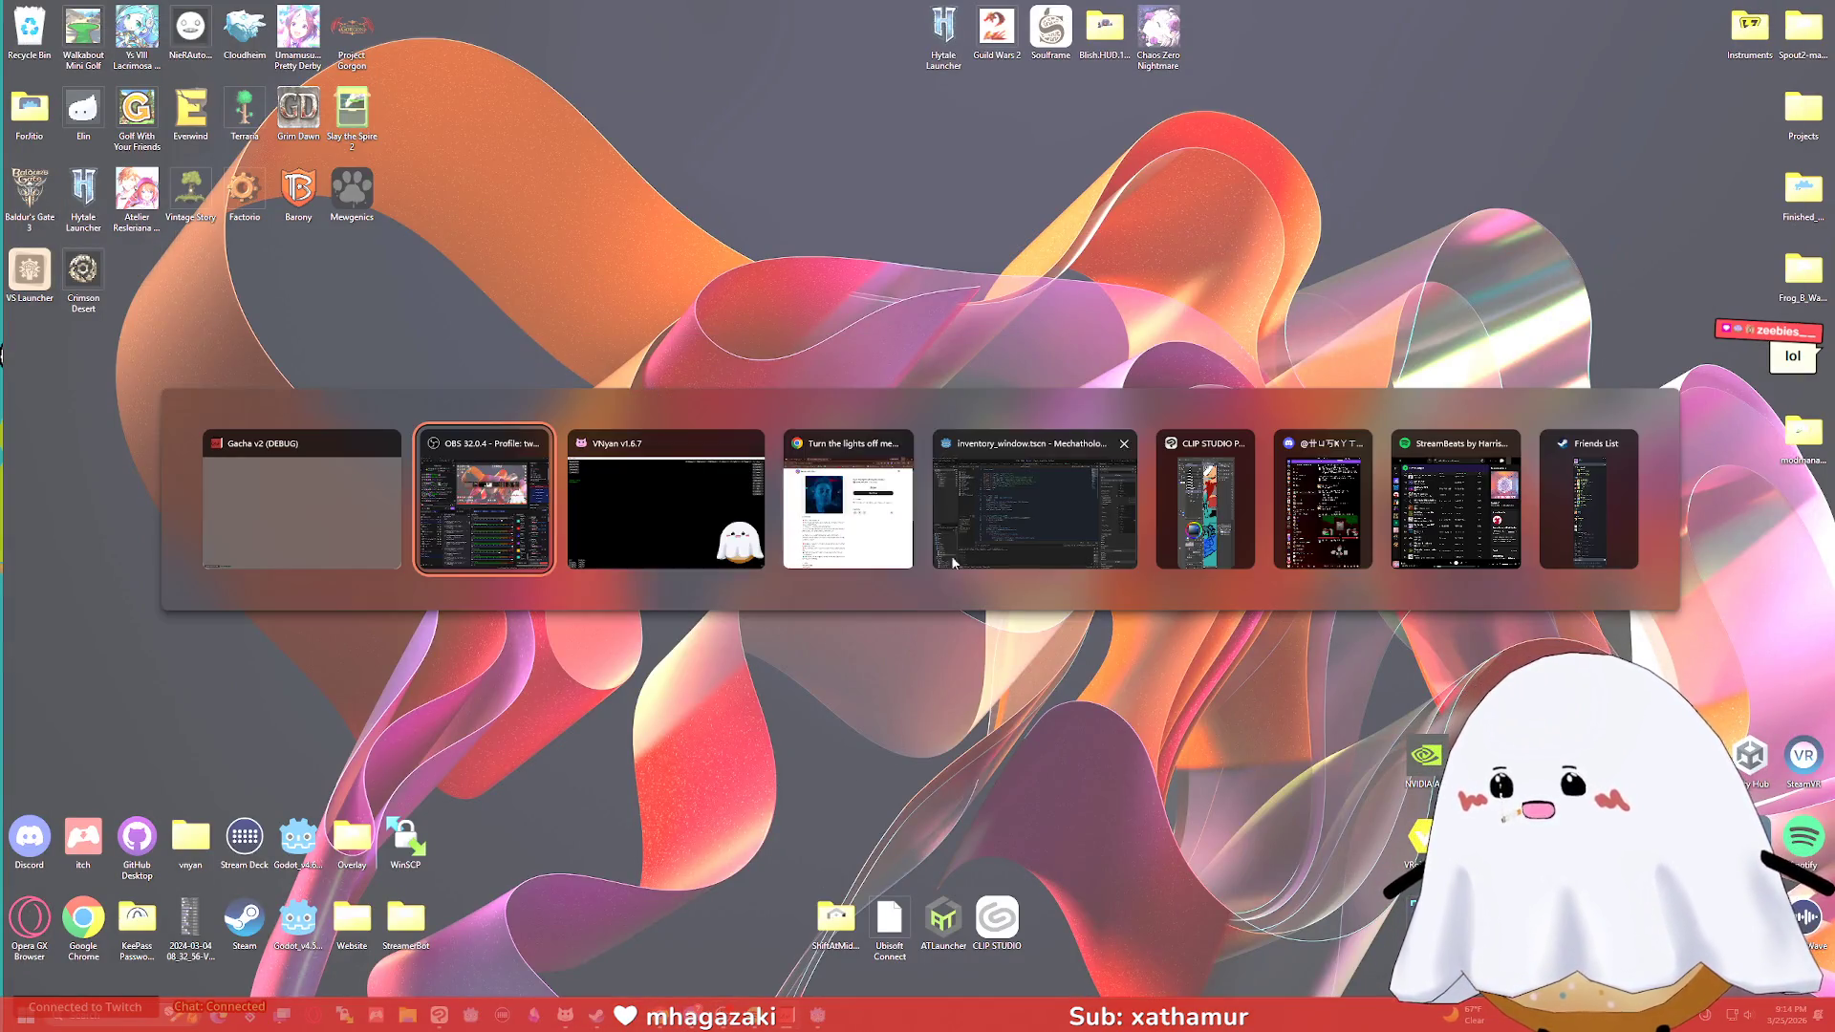
# Cycle through VNyan, the Gacha v2 game and the Godot editor, ending on Clip Studio Paint.
pyautogui.click(650, 522)
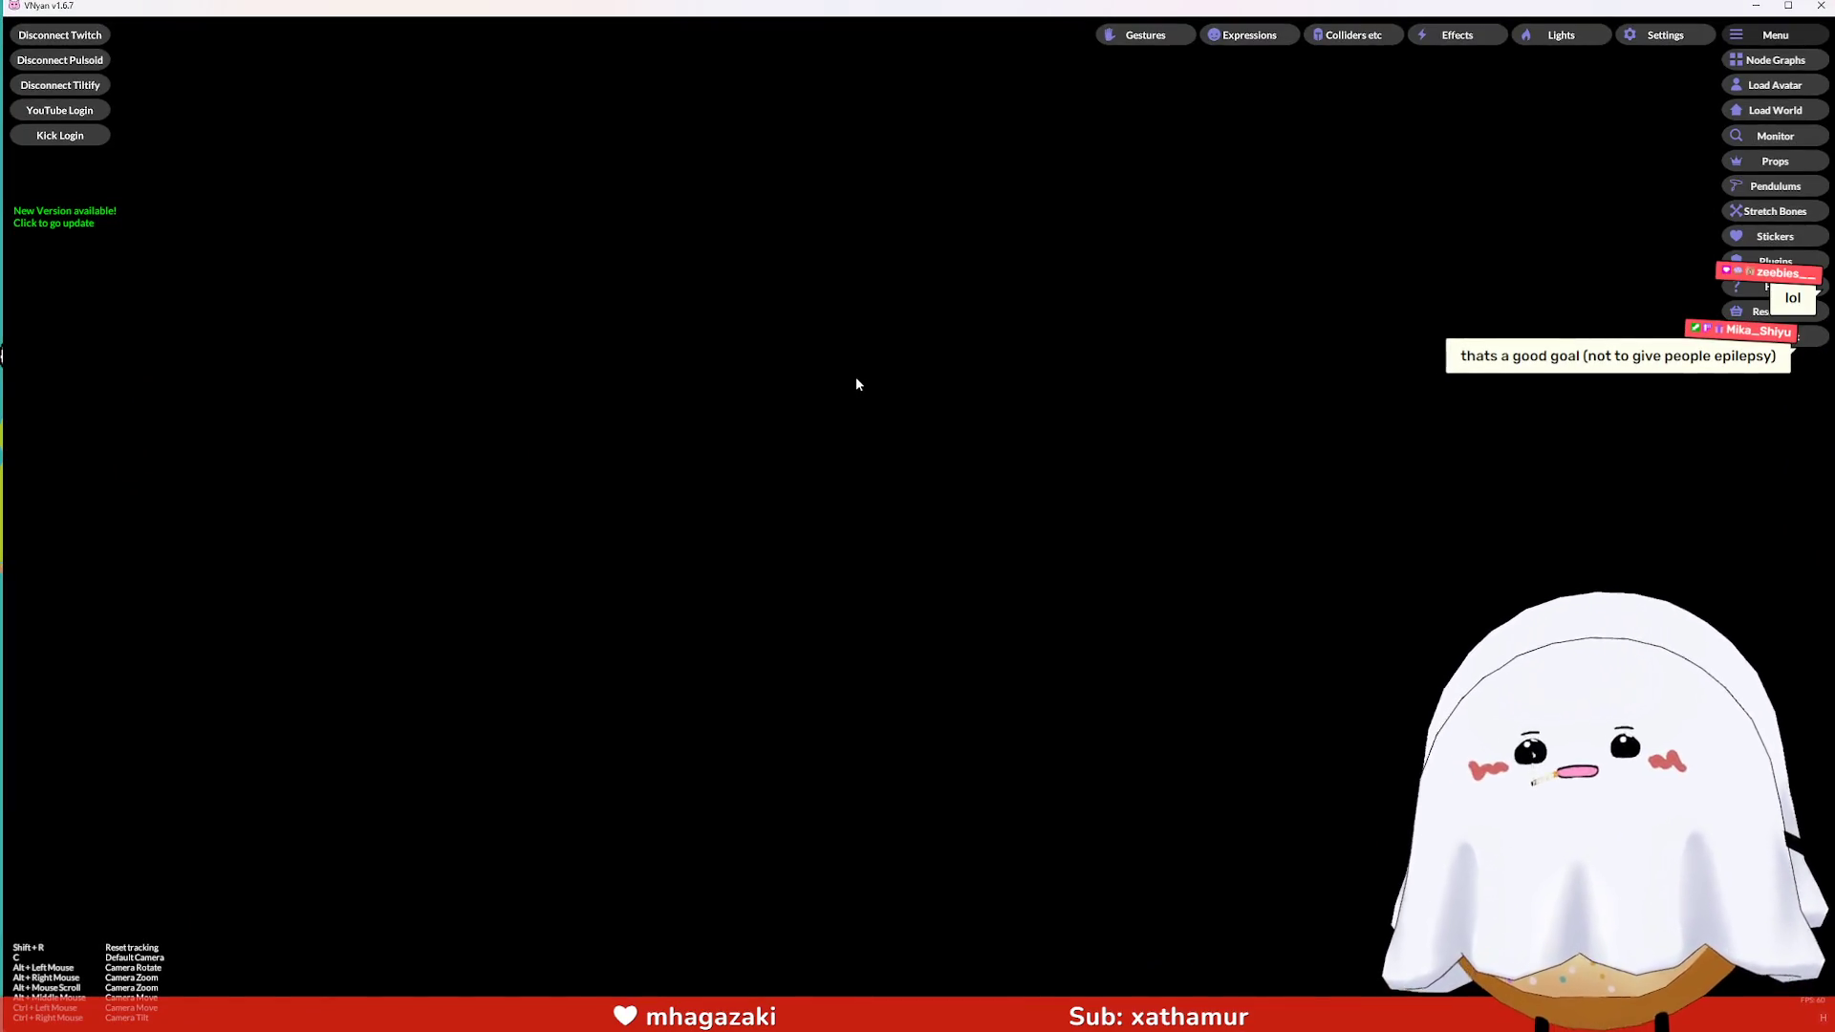
pyautogui.hotkey('alt', 'Tab')
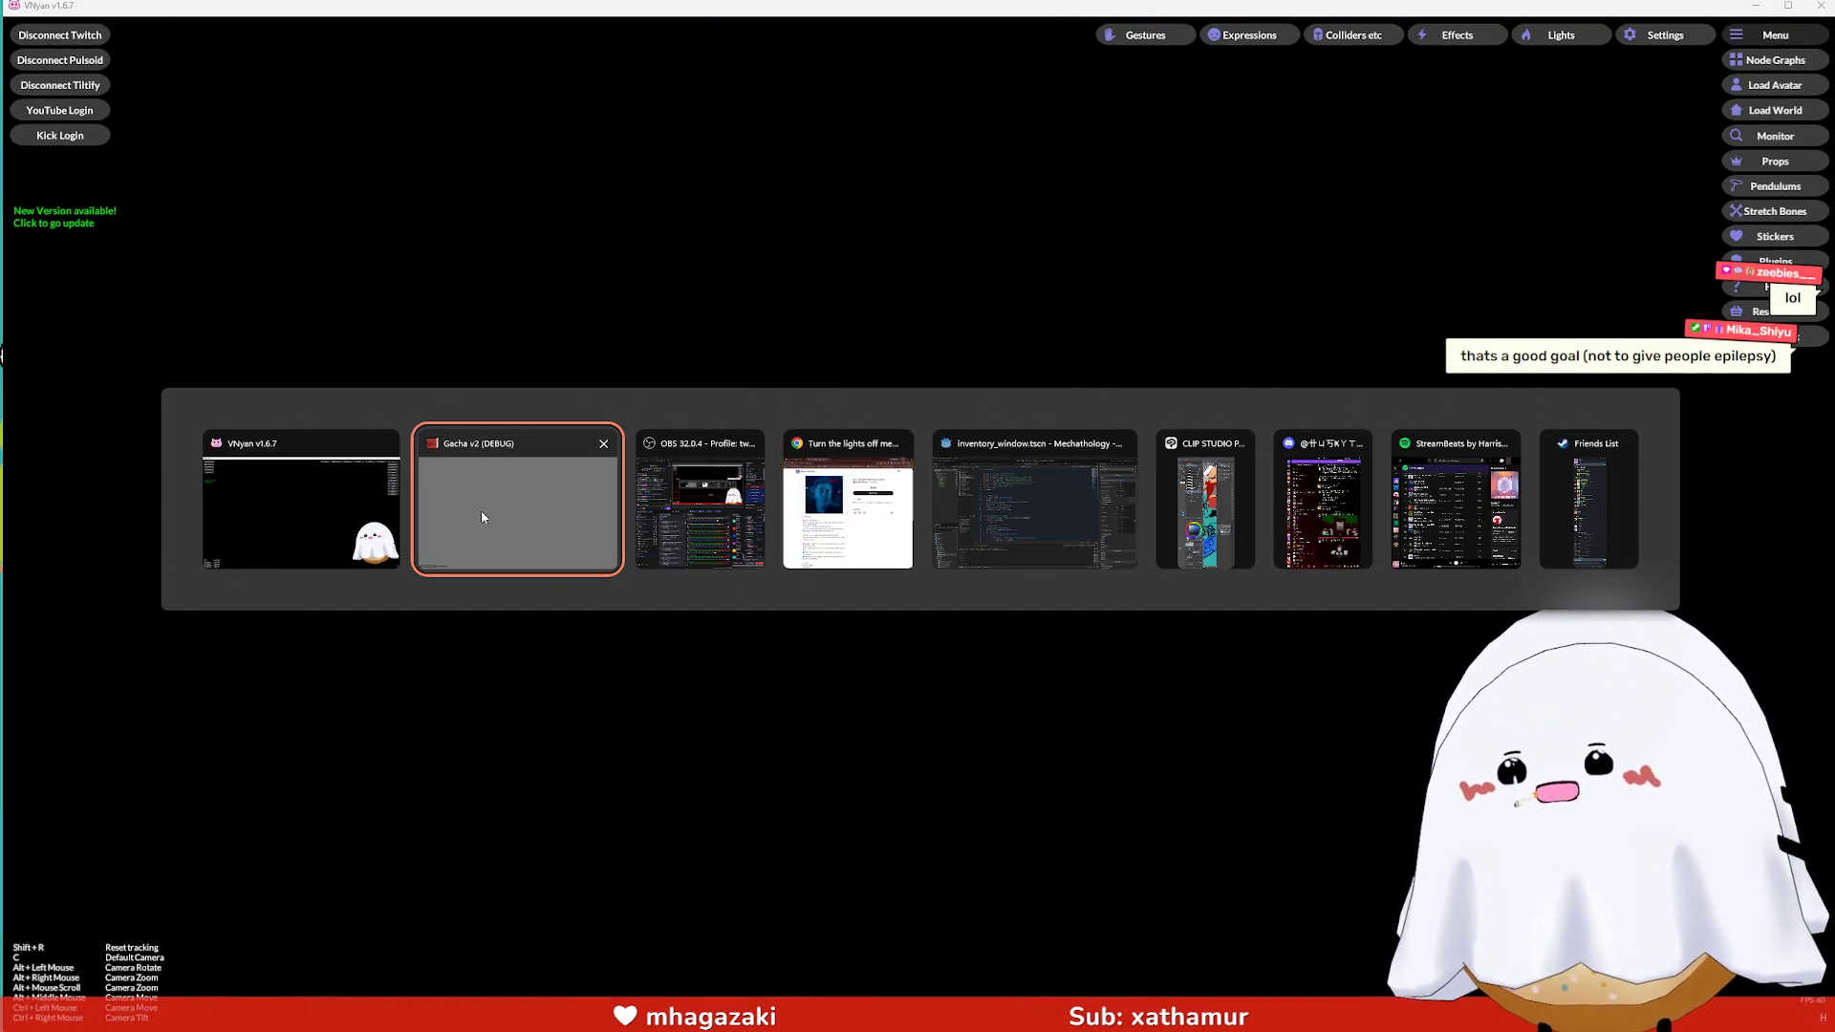
pyautogui.click(480, 513)
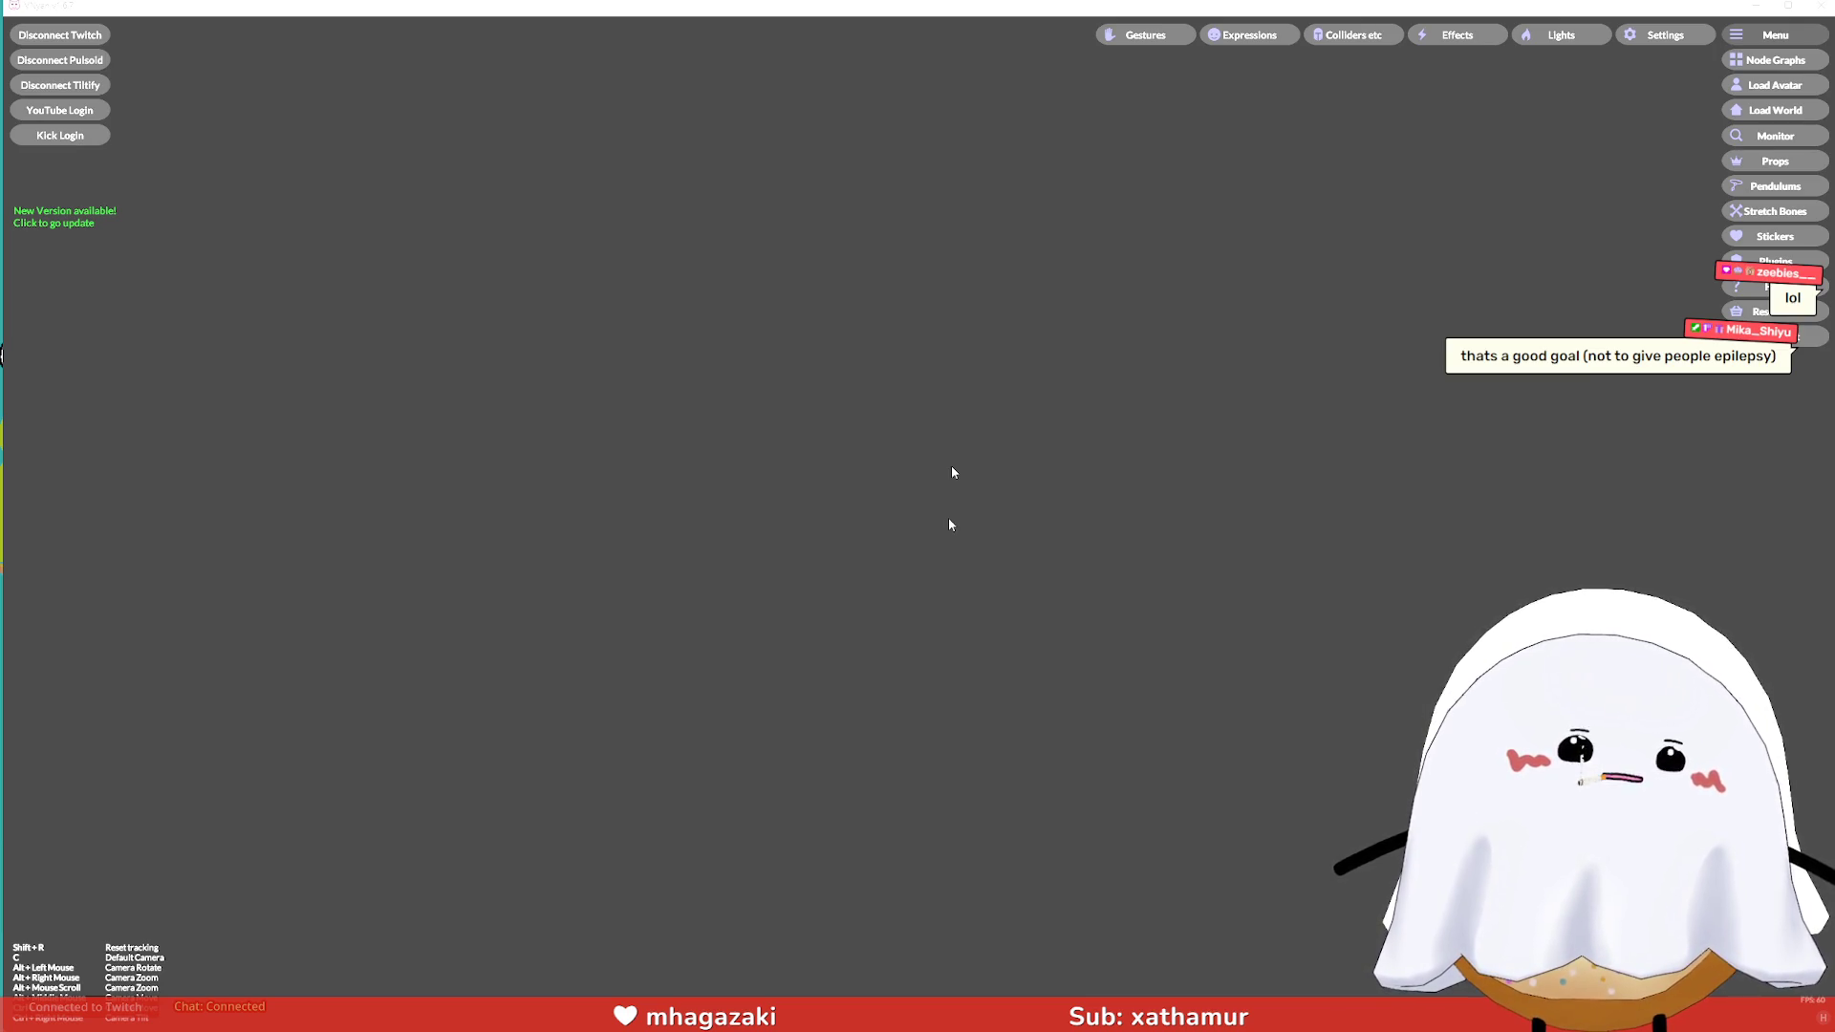
pyautogui.hotkey('alt', 'Tab')
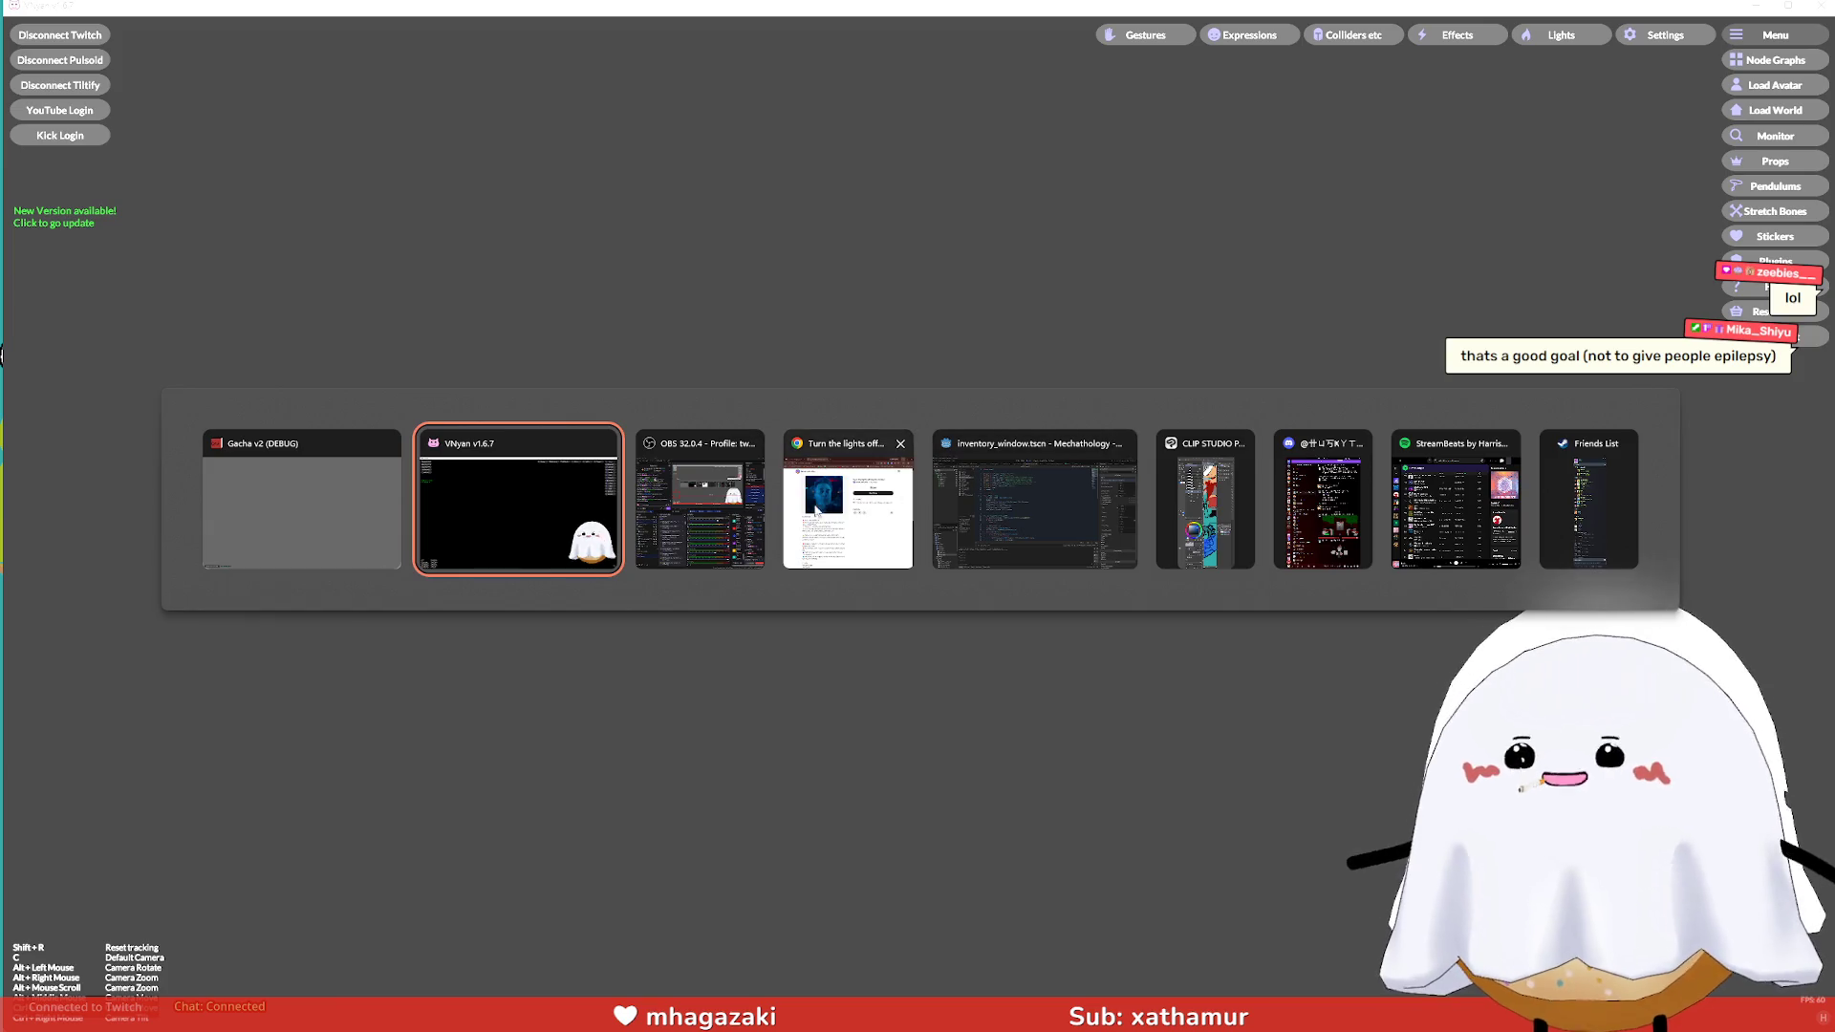
pyautogui.click(935, 509)
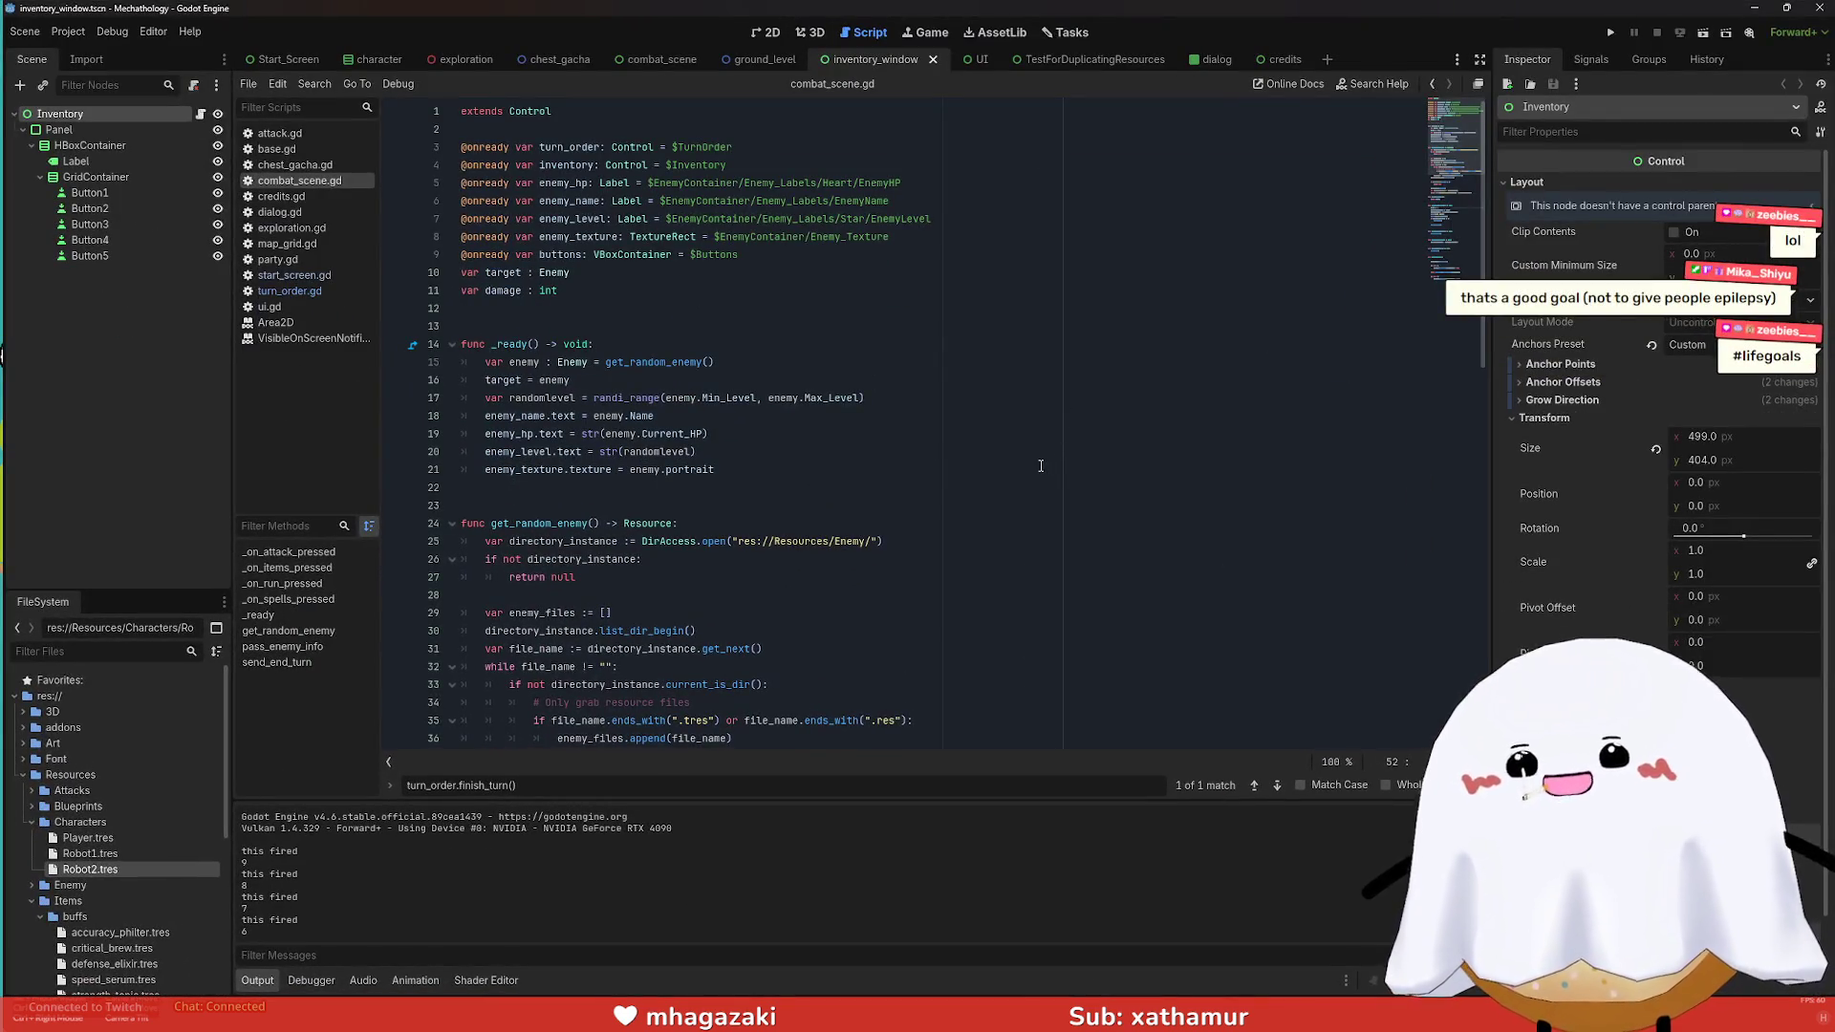
pyautogui.hotkey('alt', 'Tab')
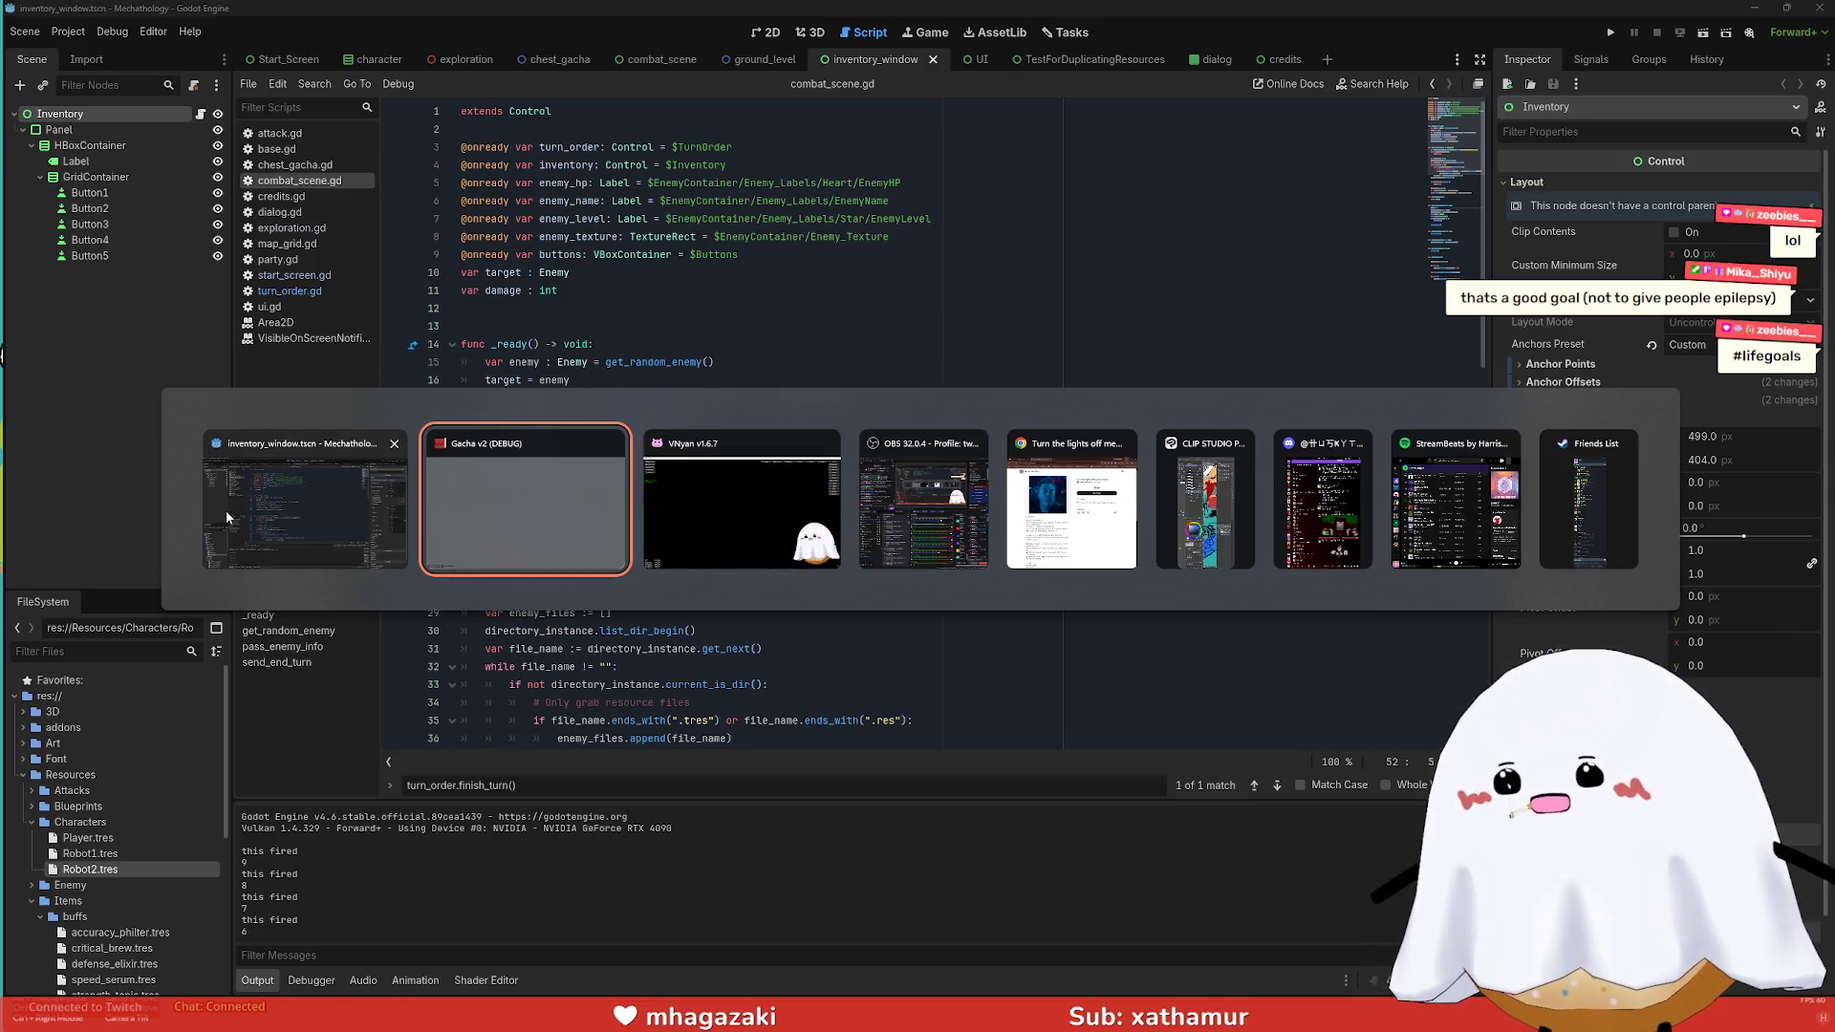
pyautogui.click(1204, 497)
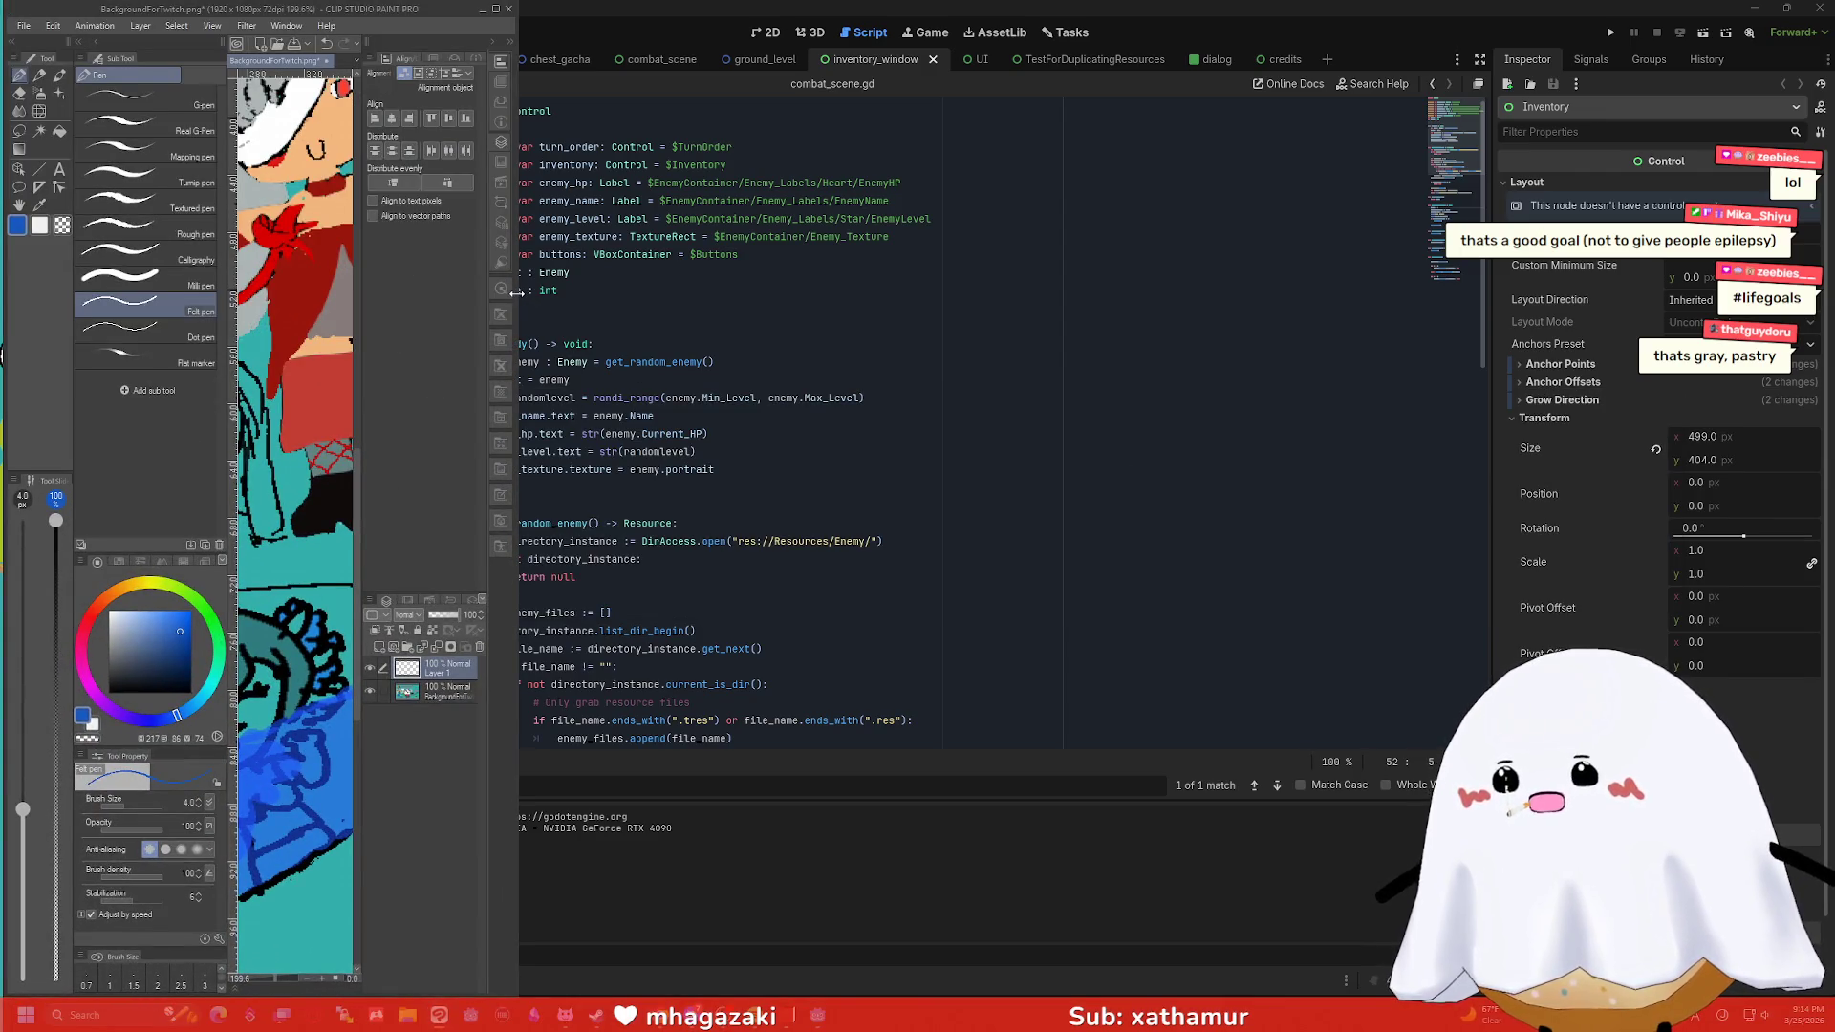
# Widen the Clip Studio window and place the iuno wuwa image search reference on the right.
pyautogui.moveTo(516, 292); pyautogui.dragTo(1128, 303)
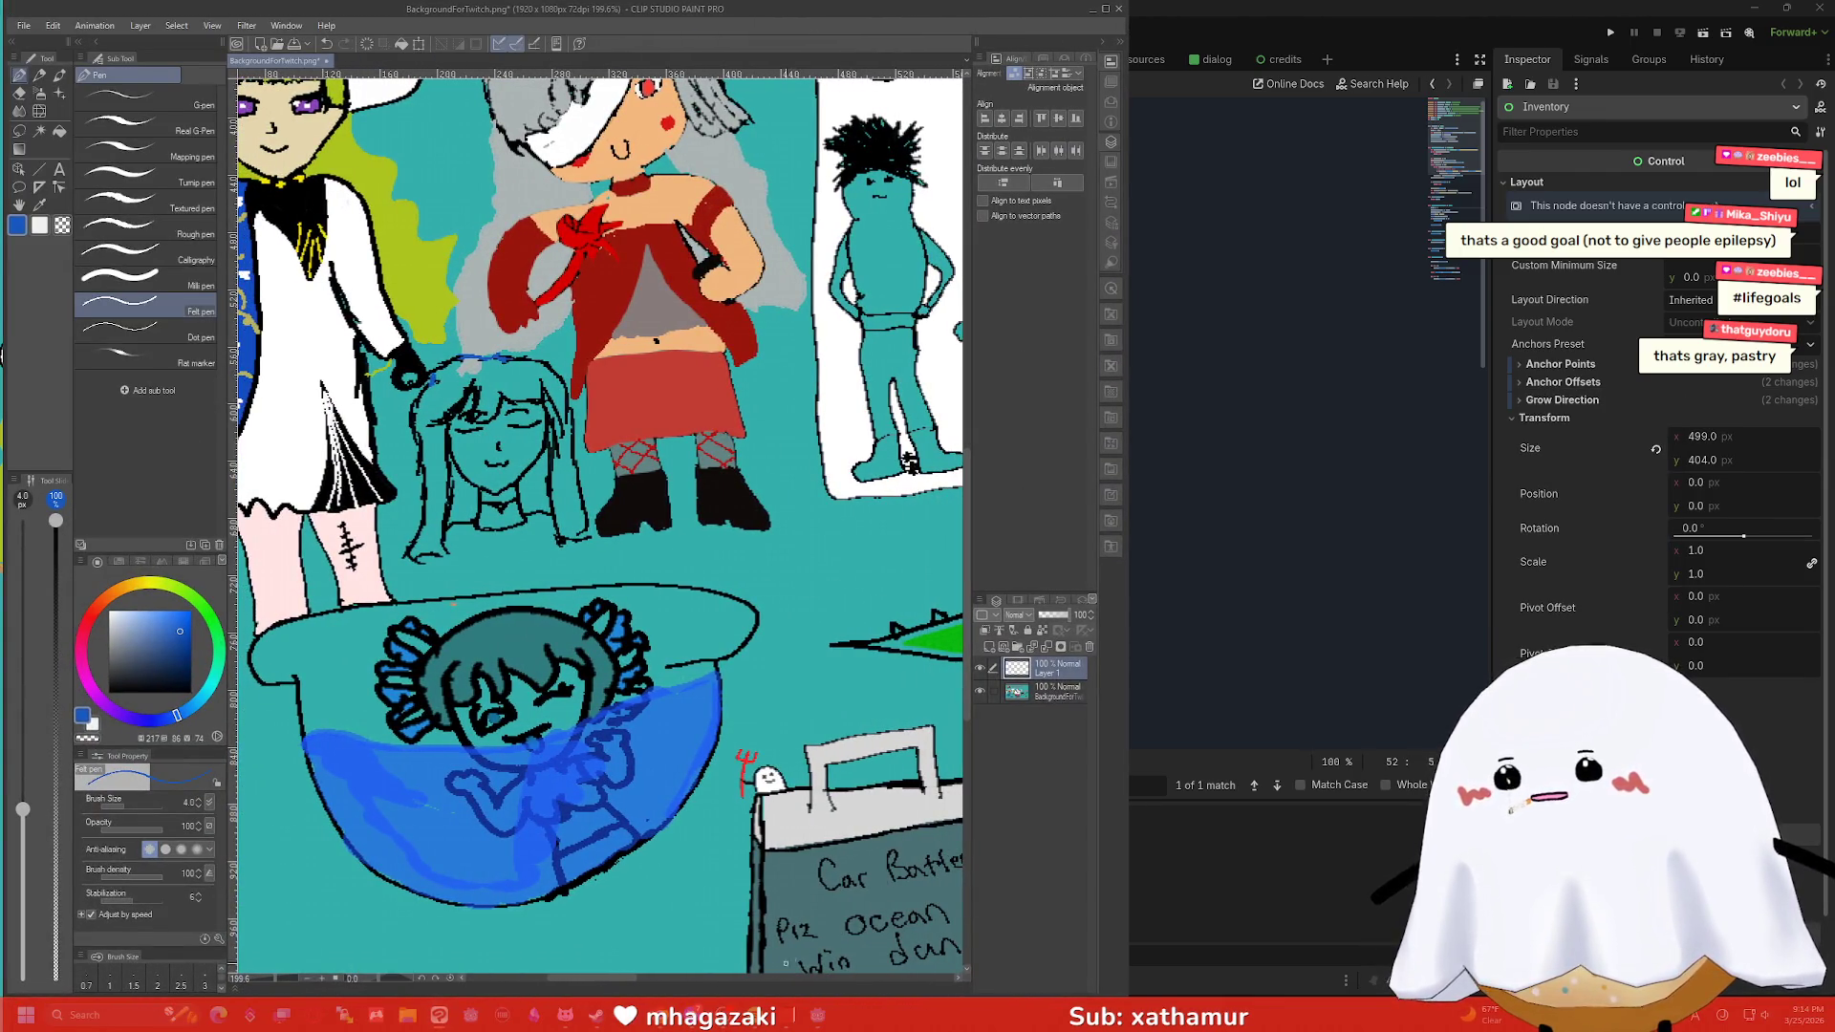
pyautogui.click(658, 1021)
pyautogui.hotkey('ctrl', 'shift', 'Tab')
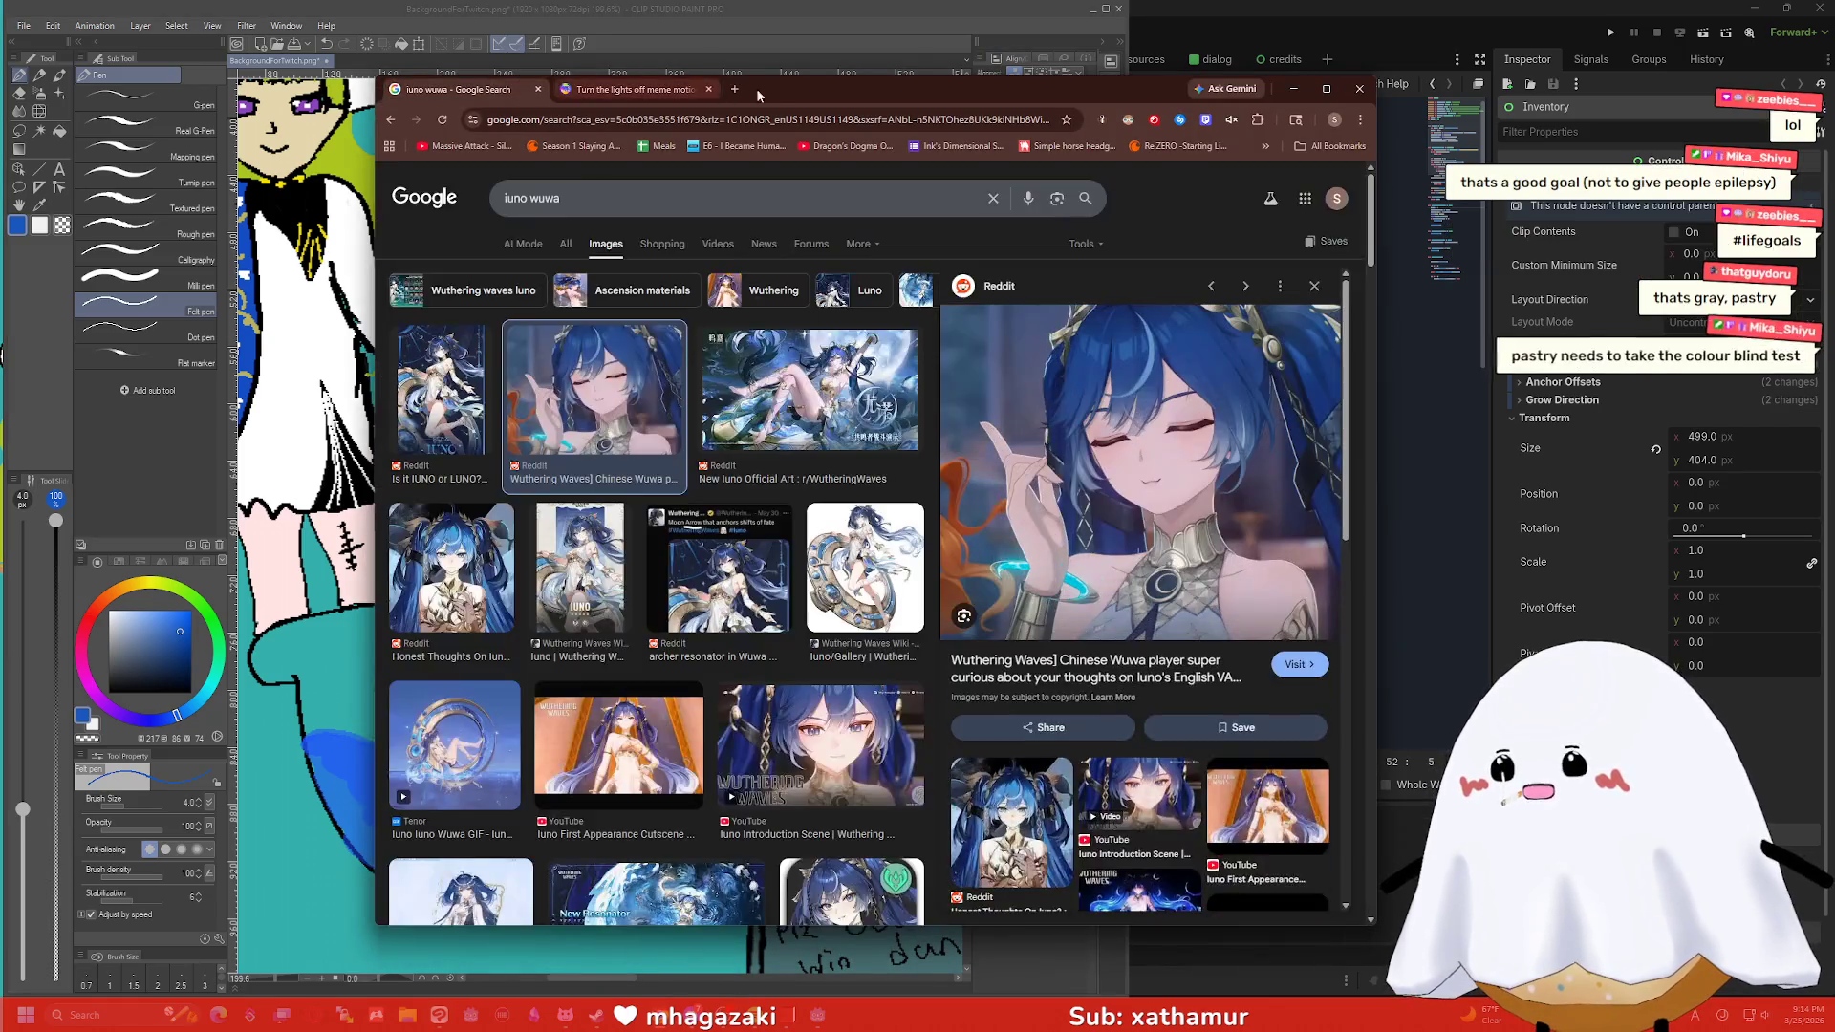
pyautogui.moveTo(755, 88)
pyautogui.mouseDown()
pyautogui.moveTo(1117, 114)
pyautogui.moveTo(1223, 165)
pyautogui.mouseUp()
pyautogui.click(951, 23)
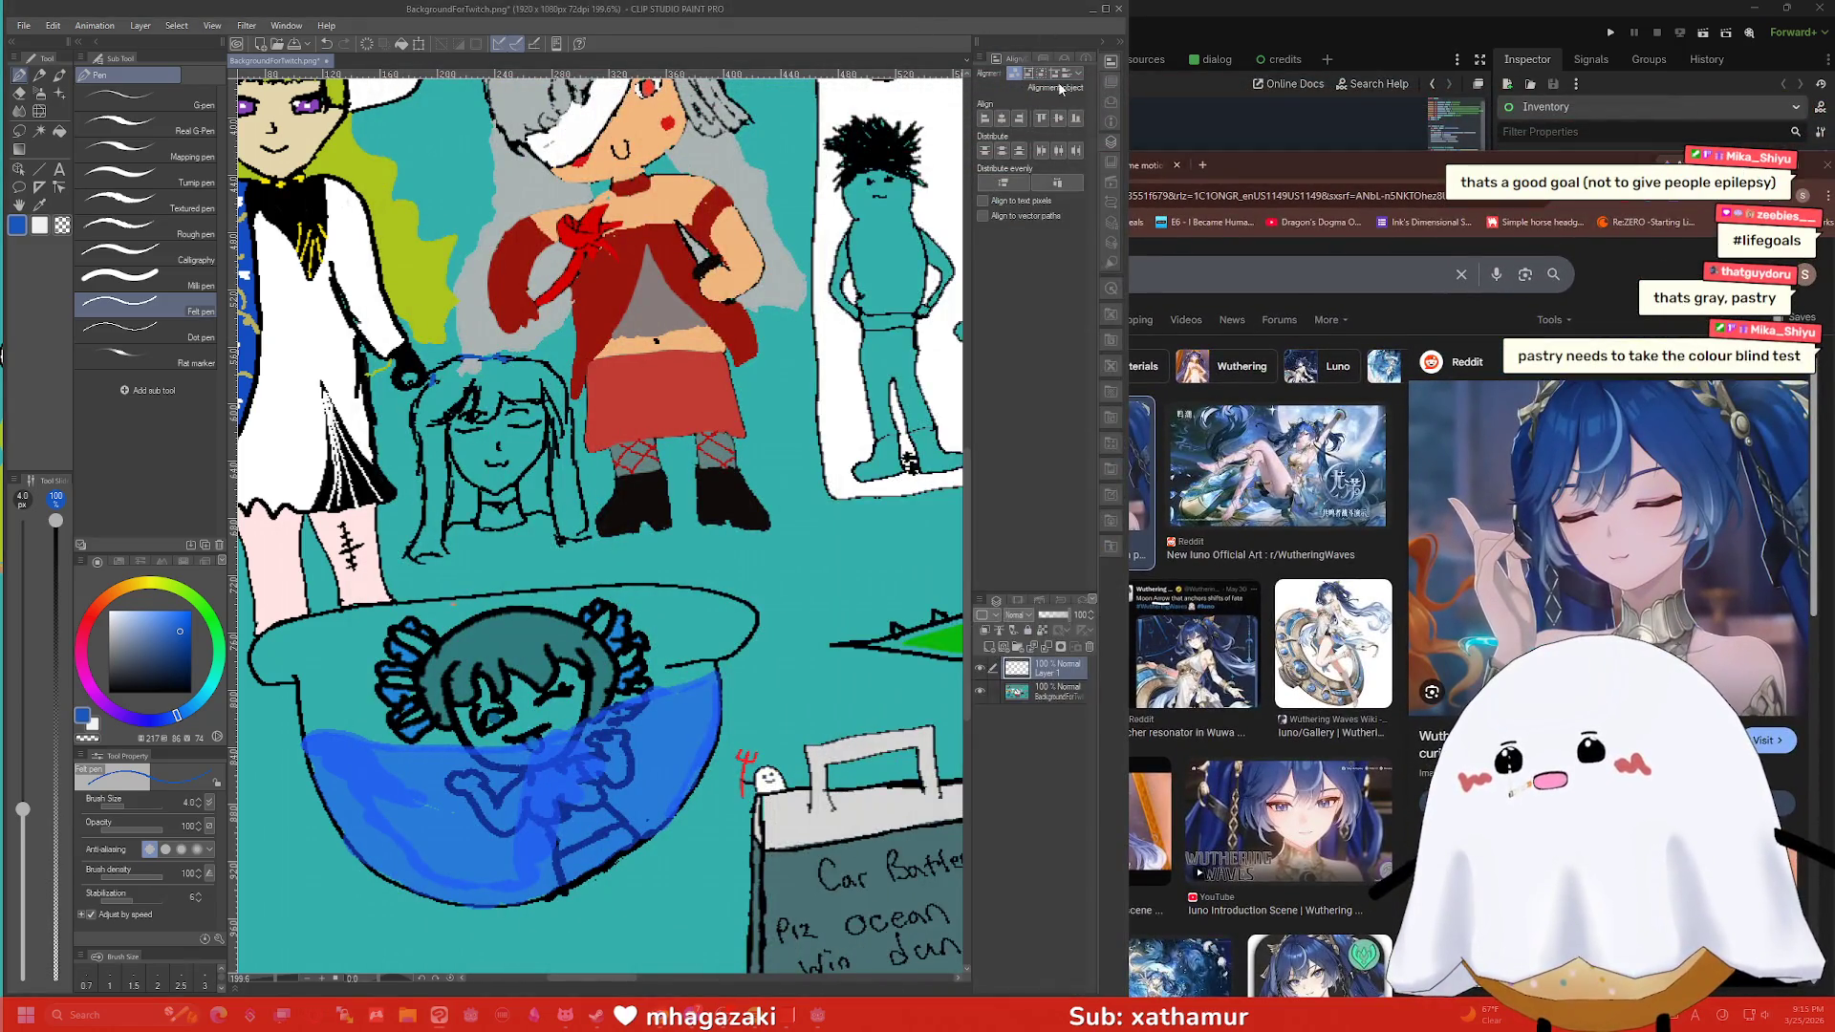
pyautogui.moveTo(1125, 104)
pyautogui.mouseDown()
pyautogui.moveTo(1413, 128)
pyautogui.moveTo(1560, 29)
pyautogui.mouseUp()
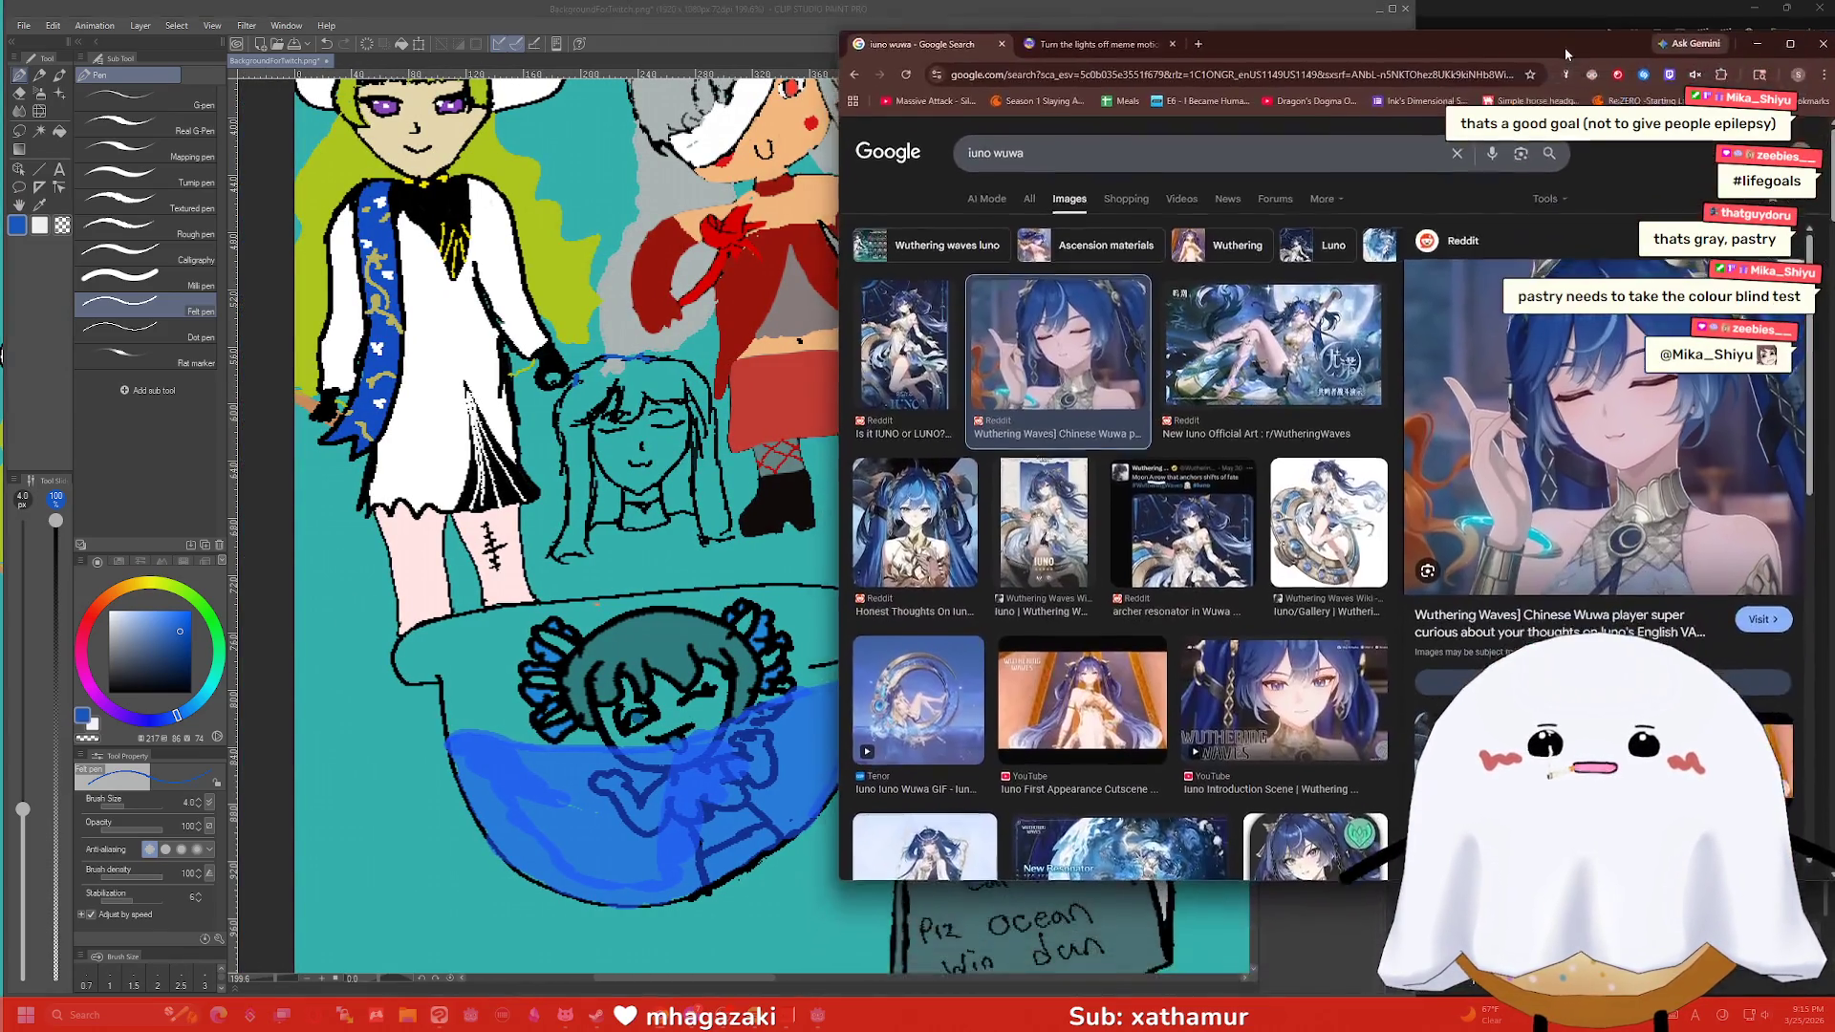
pyautogui.hotkey('alt', 'Tab')
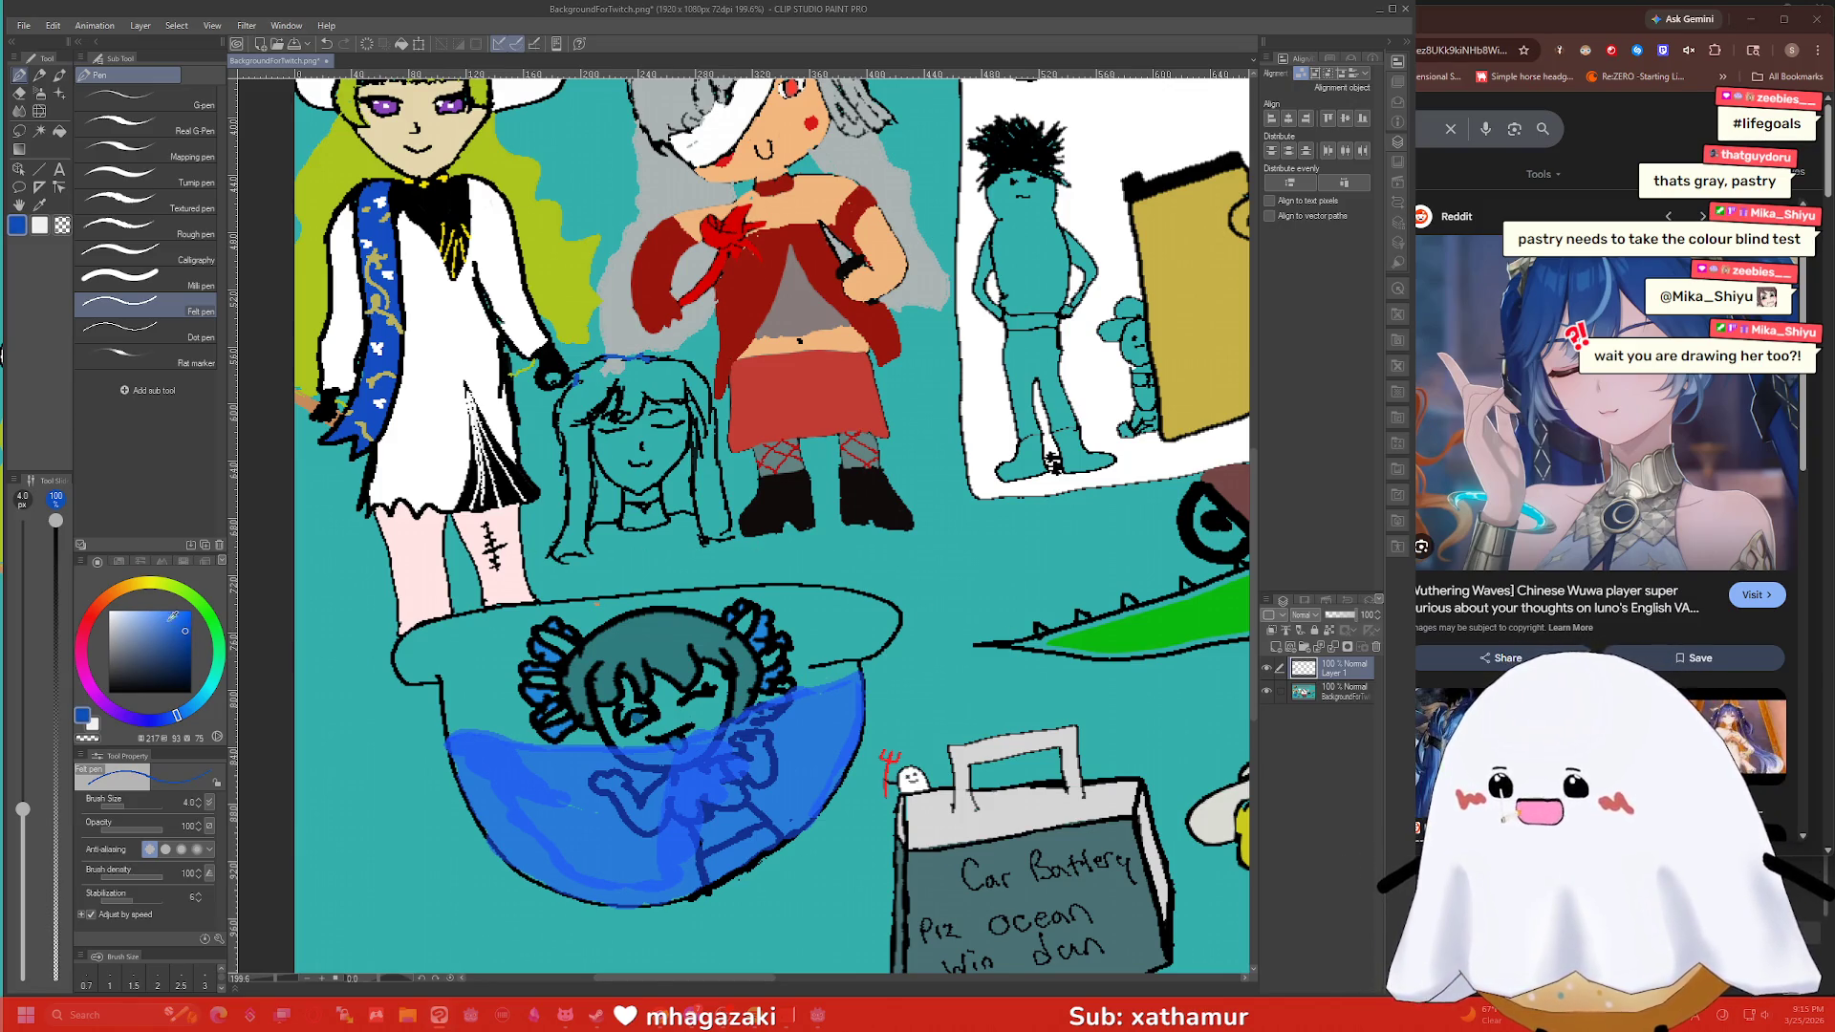
# Flood-fill the middle girl's hair blue, undoing an accidental whole-canvas fill.
pyautogui.press('g')
pyautogui.click(668, 379)
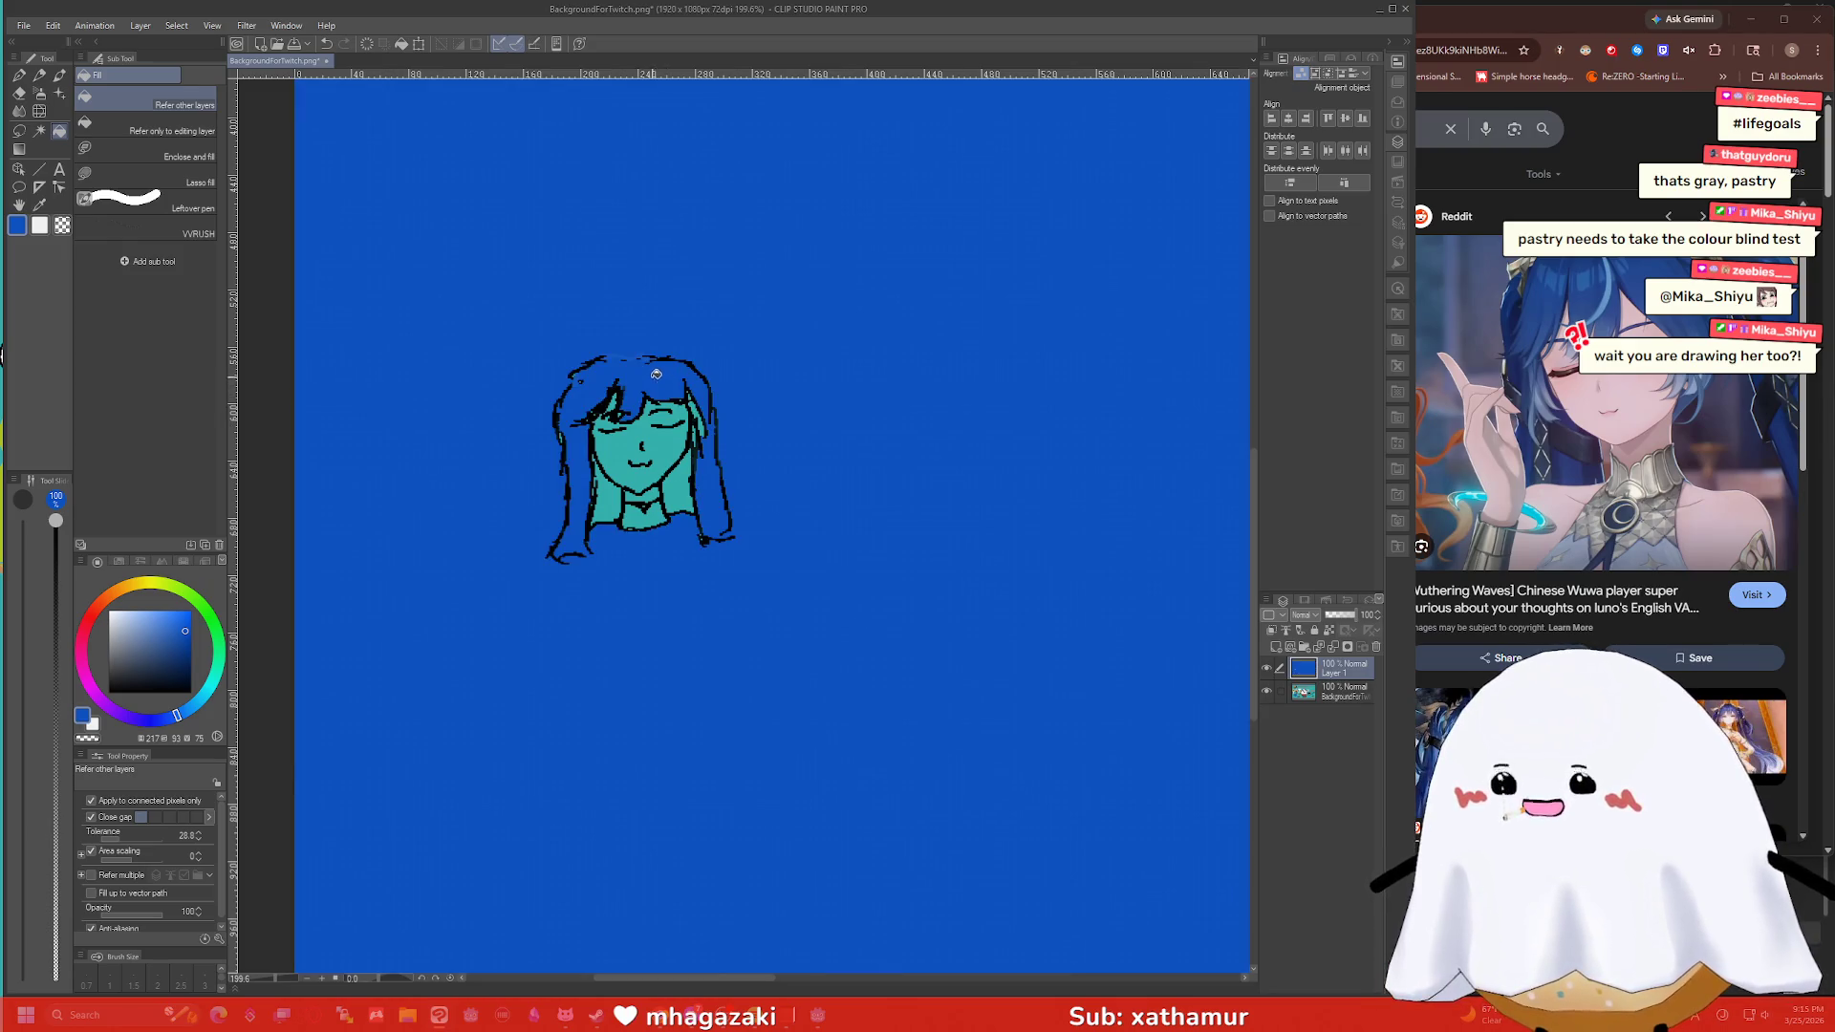
pyautogui.hotkey('ctrl', 'z')
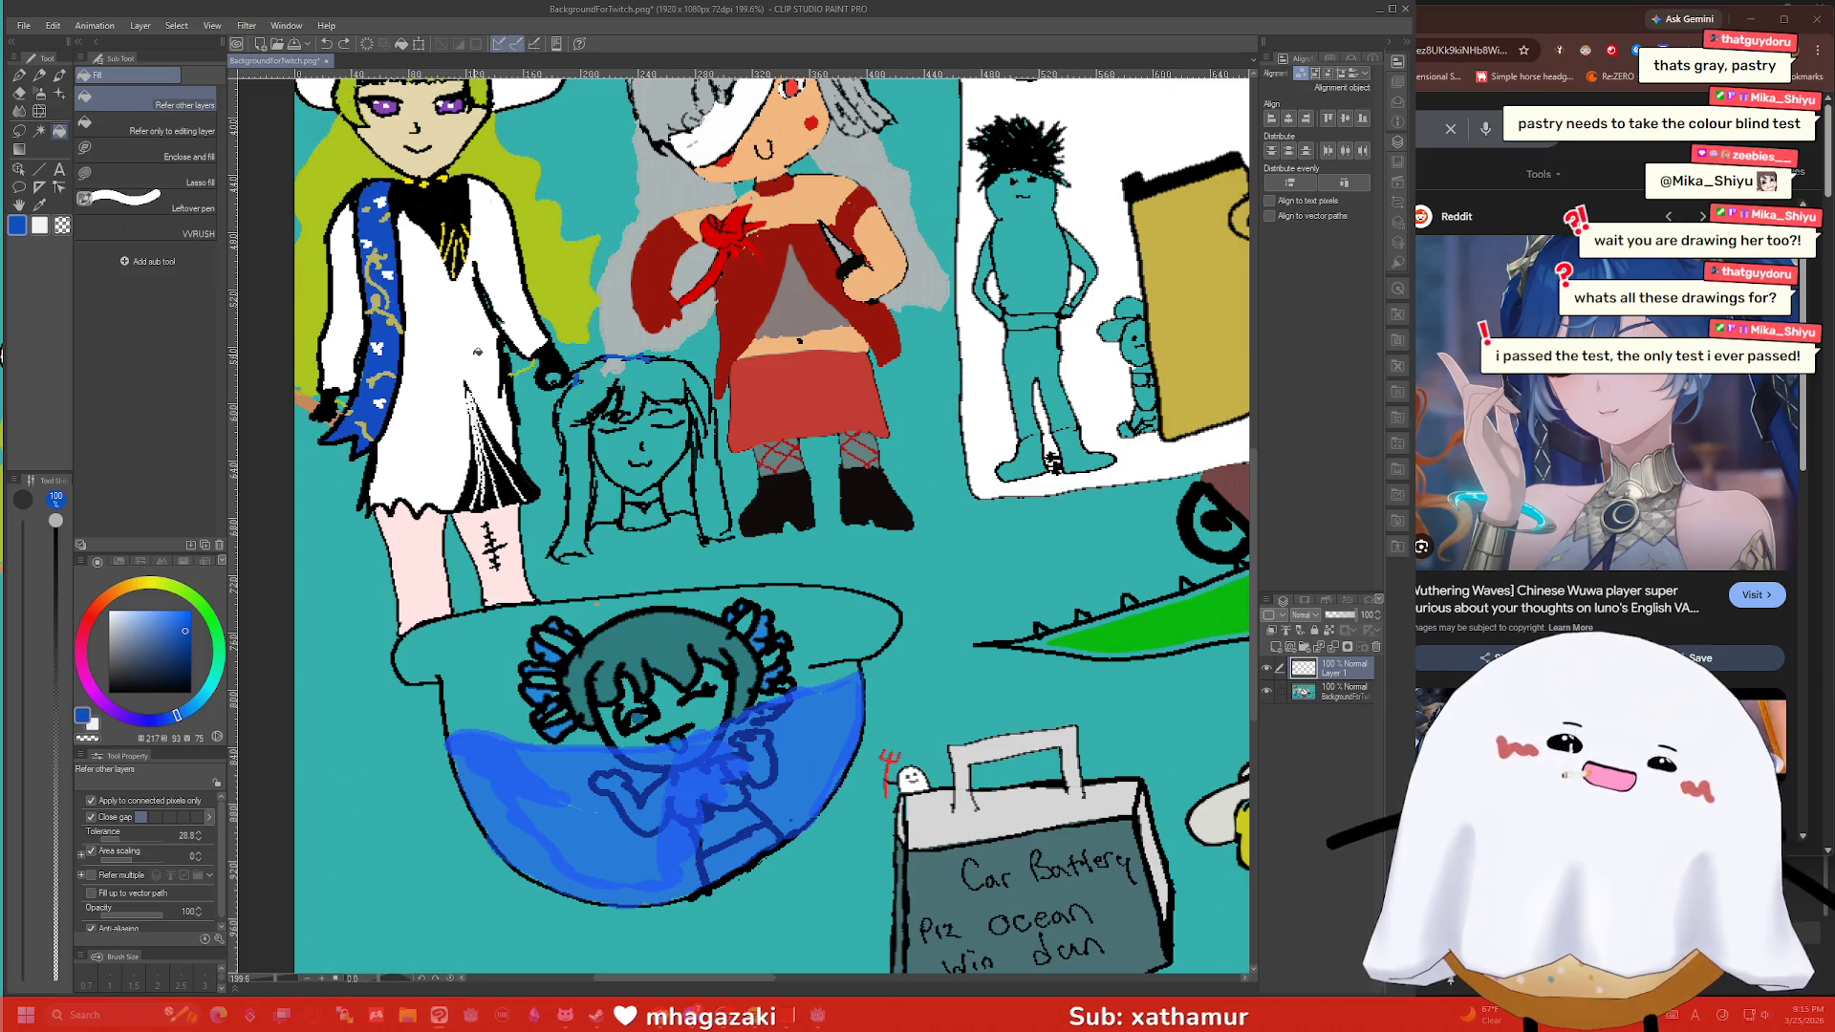
pyautogui.press('p')
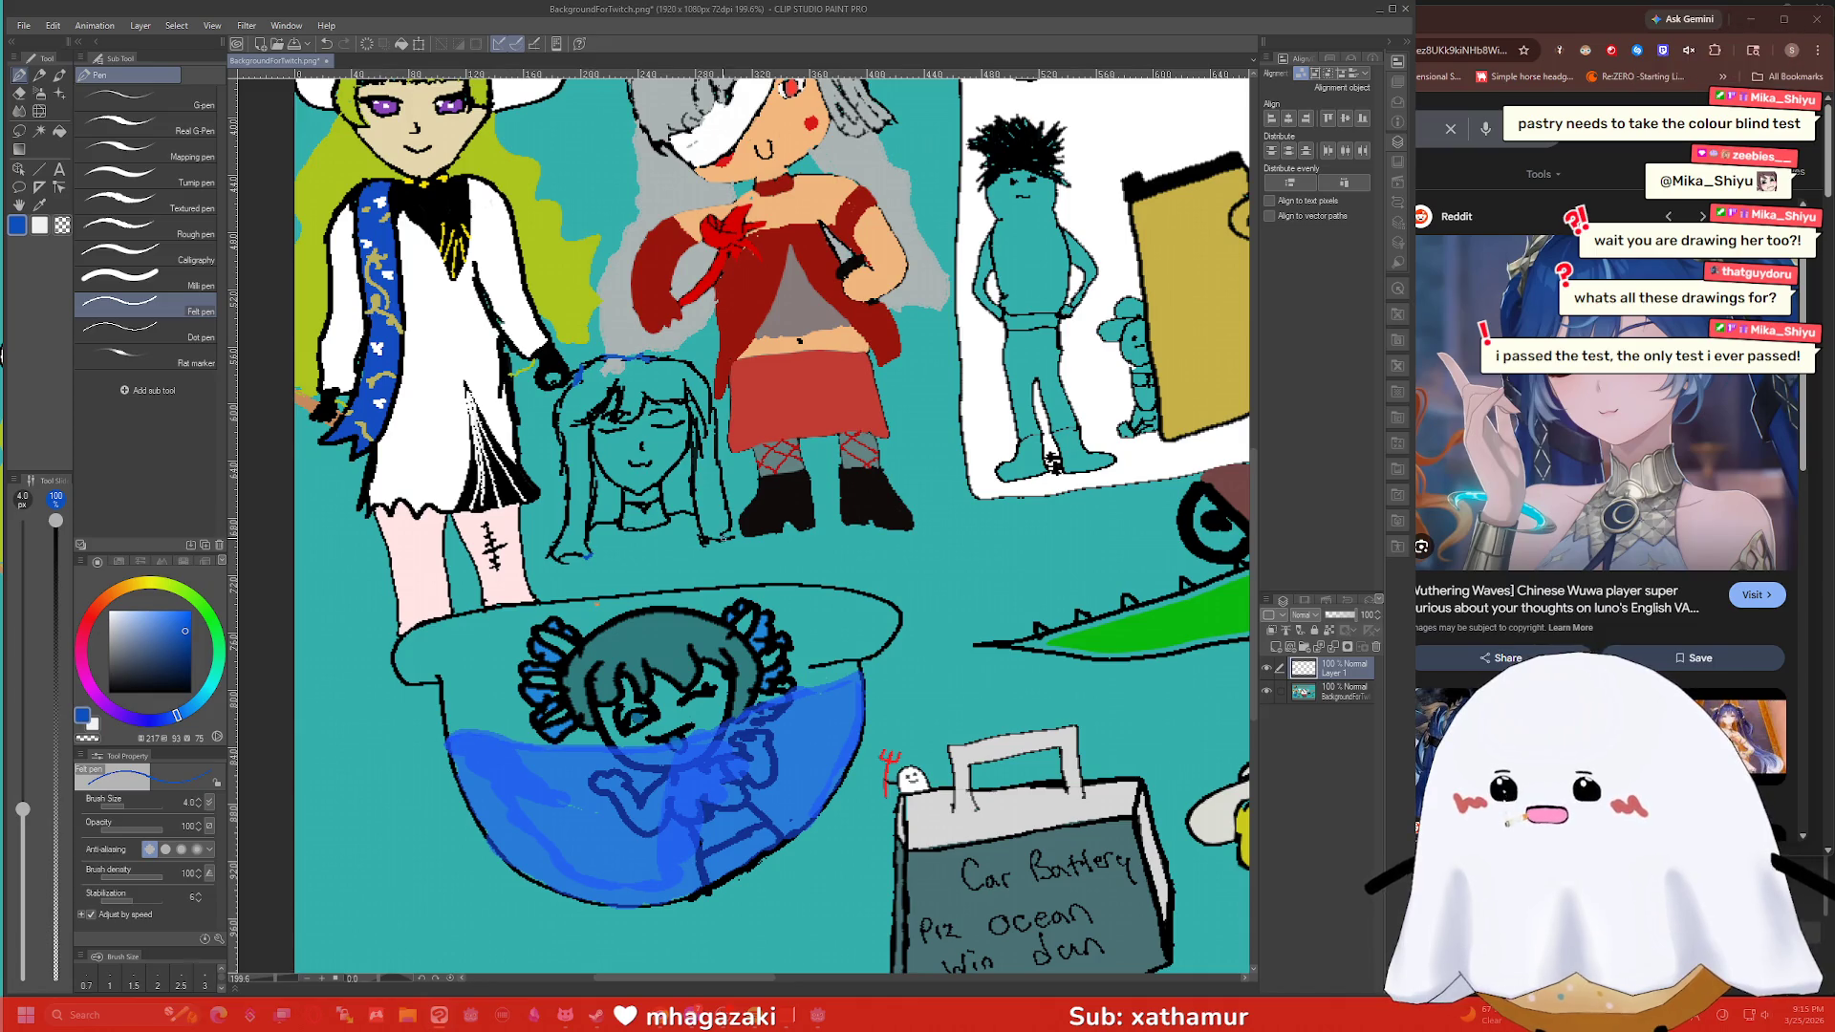
pyautogui.press('g')
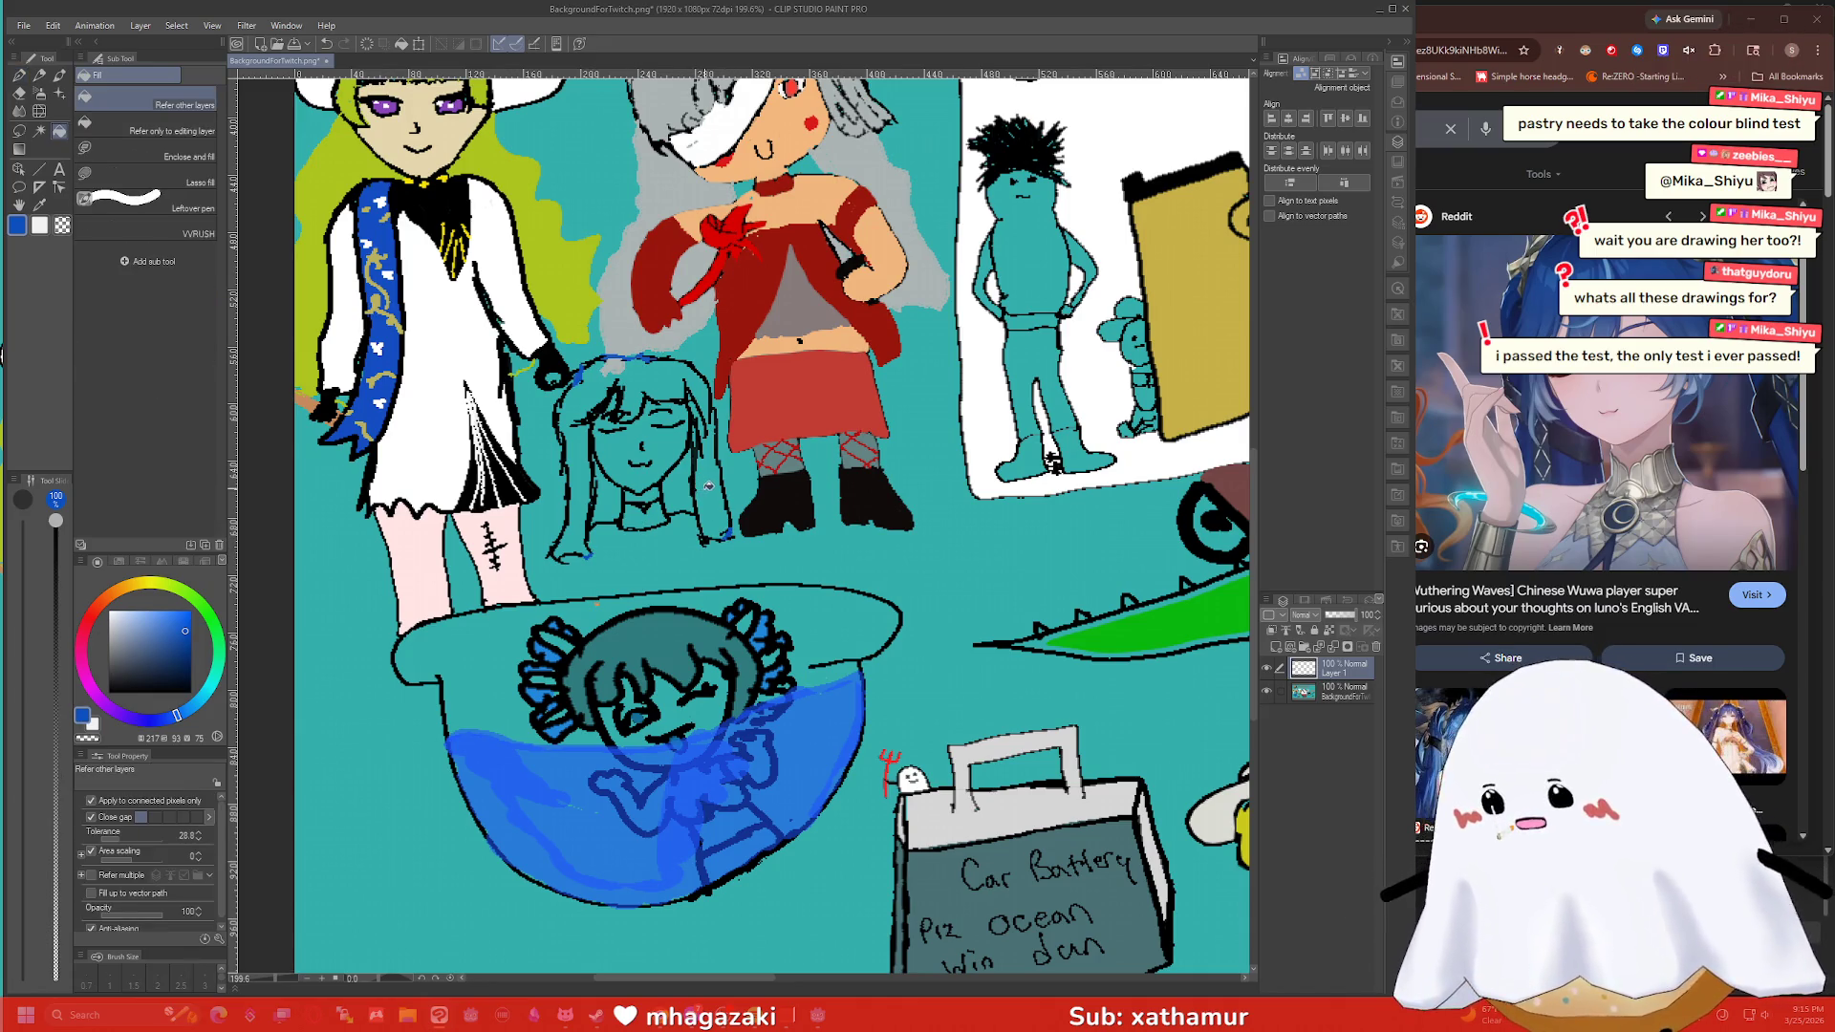
pyautogui.click(707, 392)
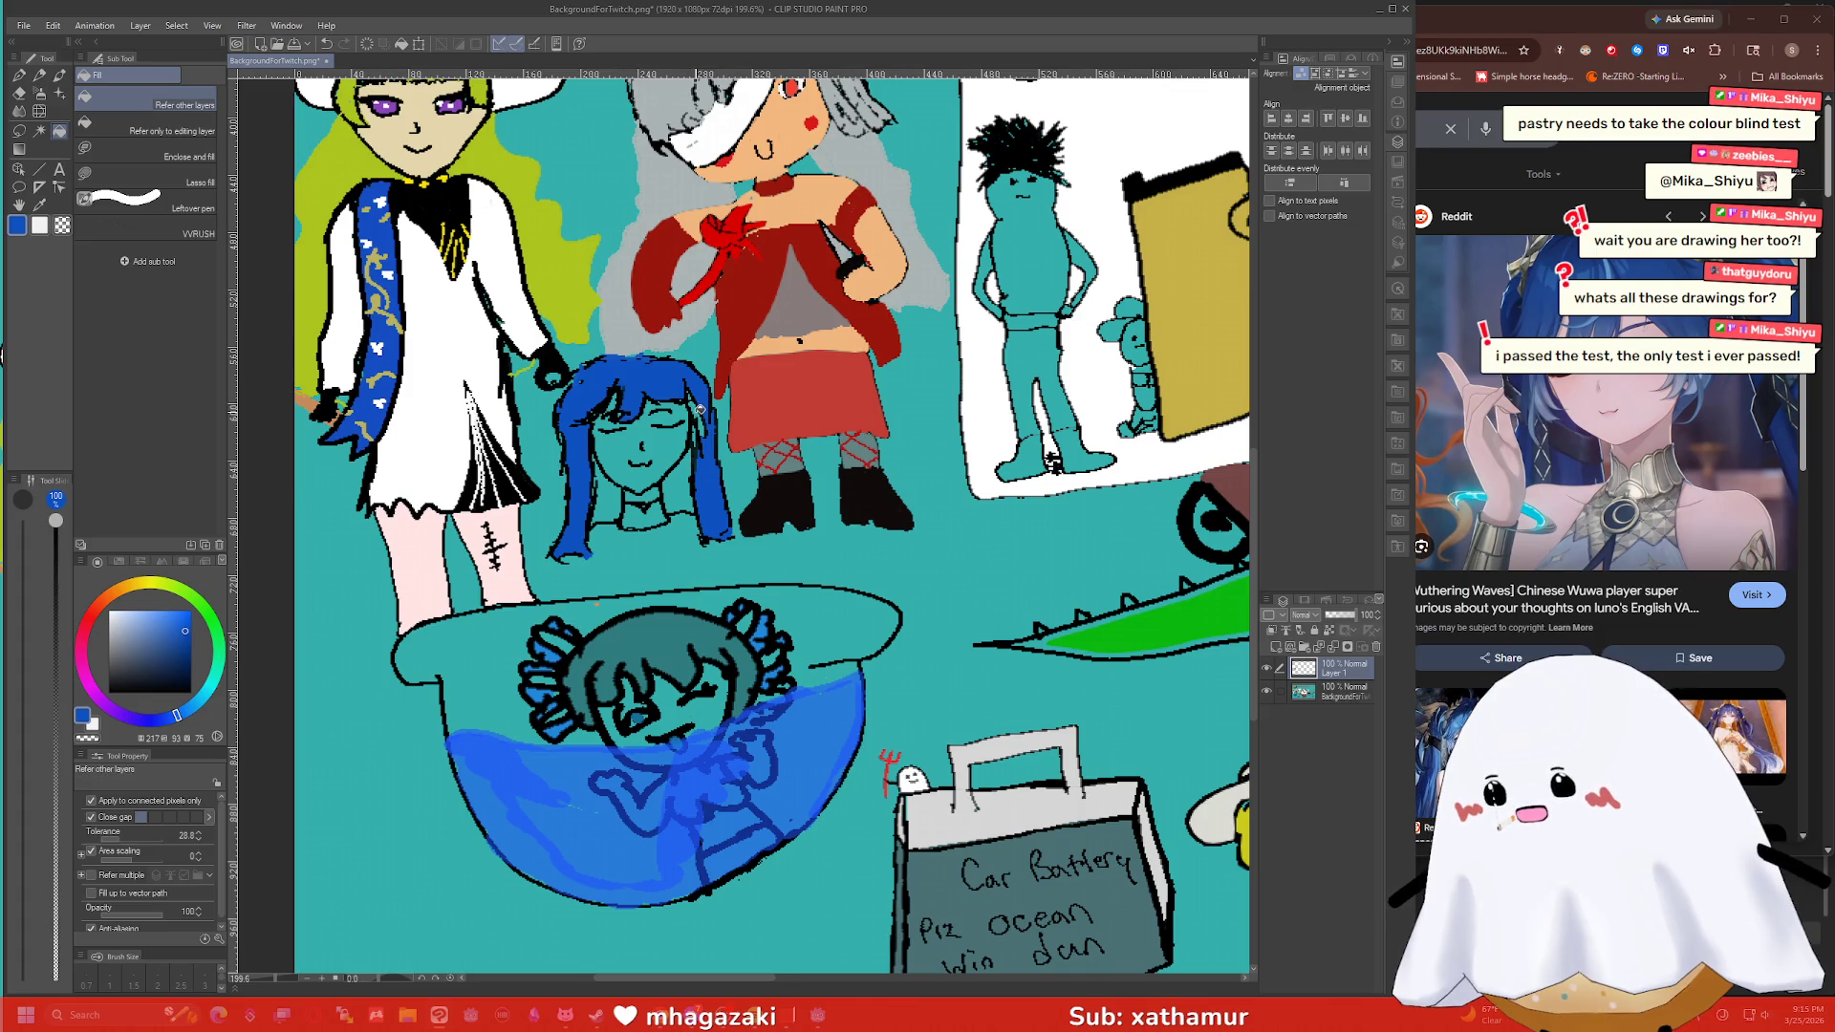
pyautogui.press('p')
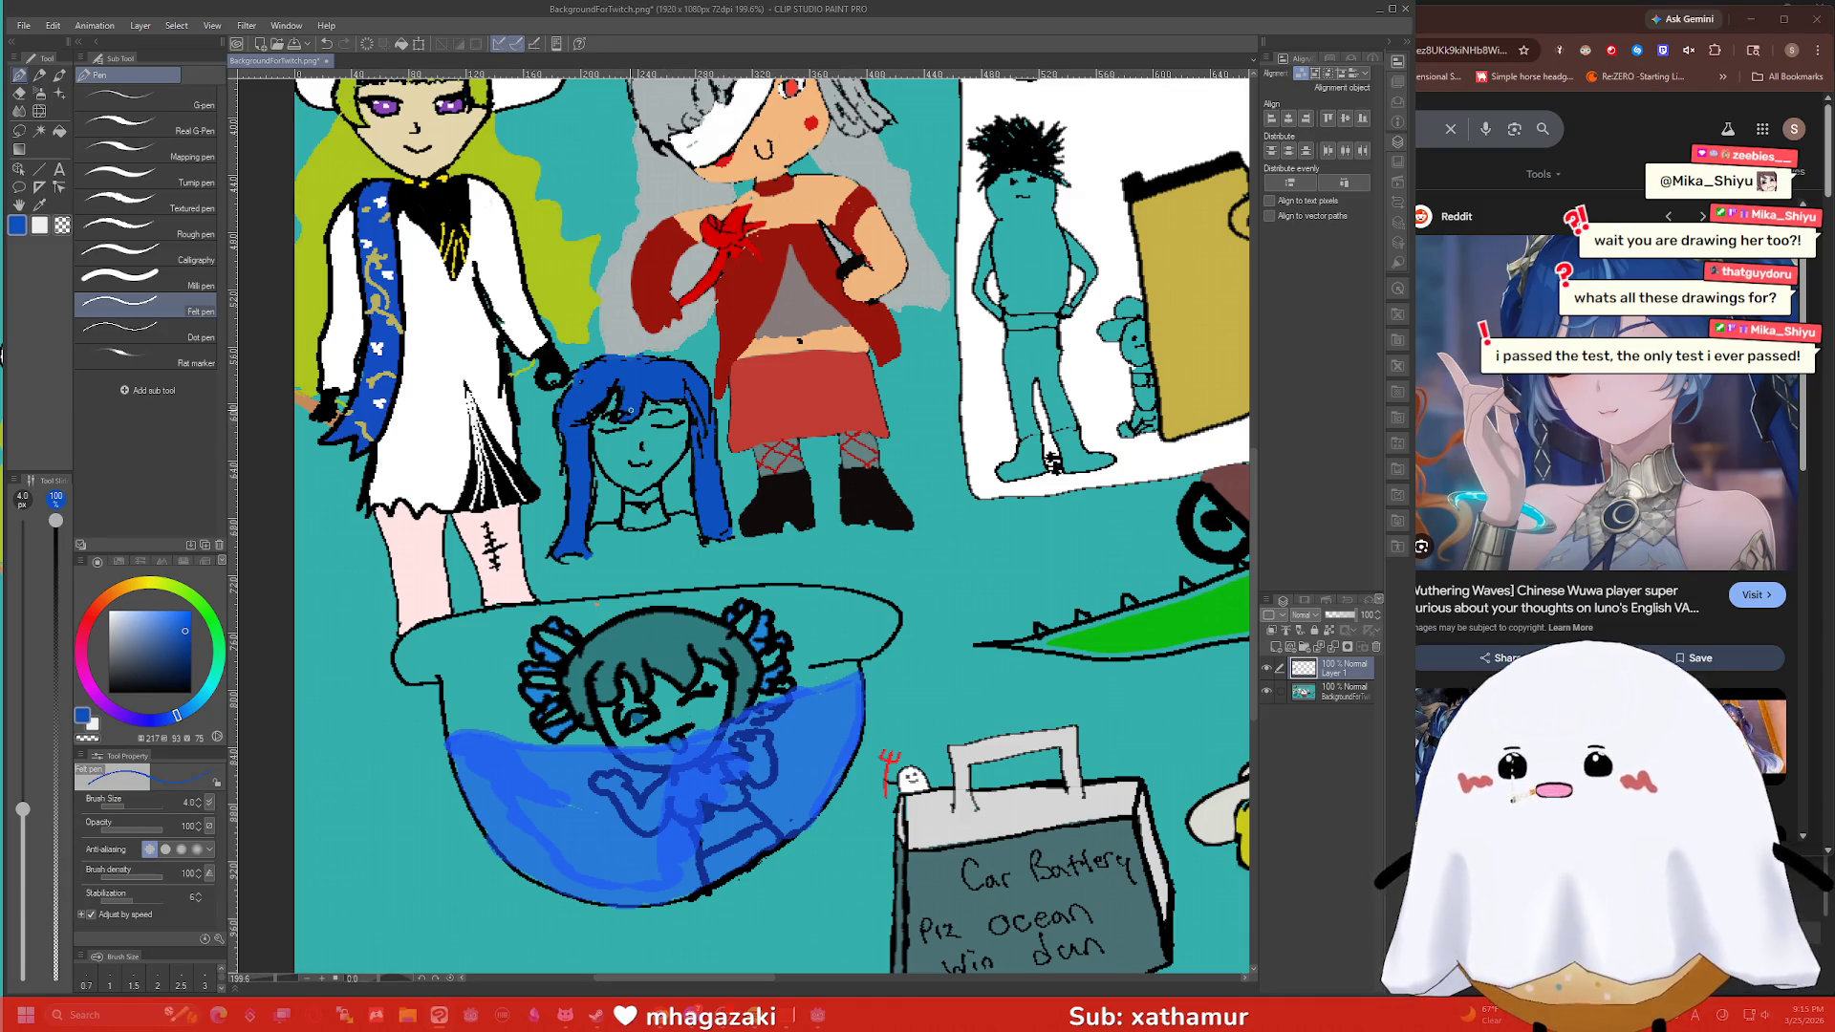
pyautogui.click(160, 628)
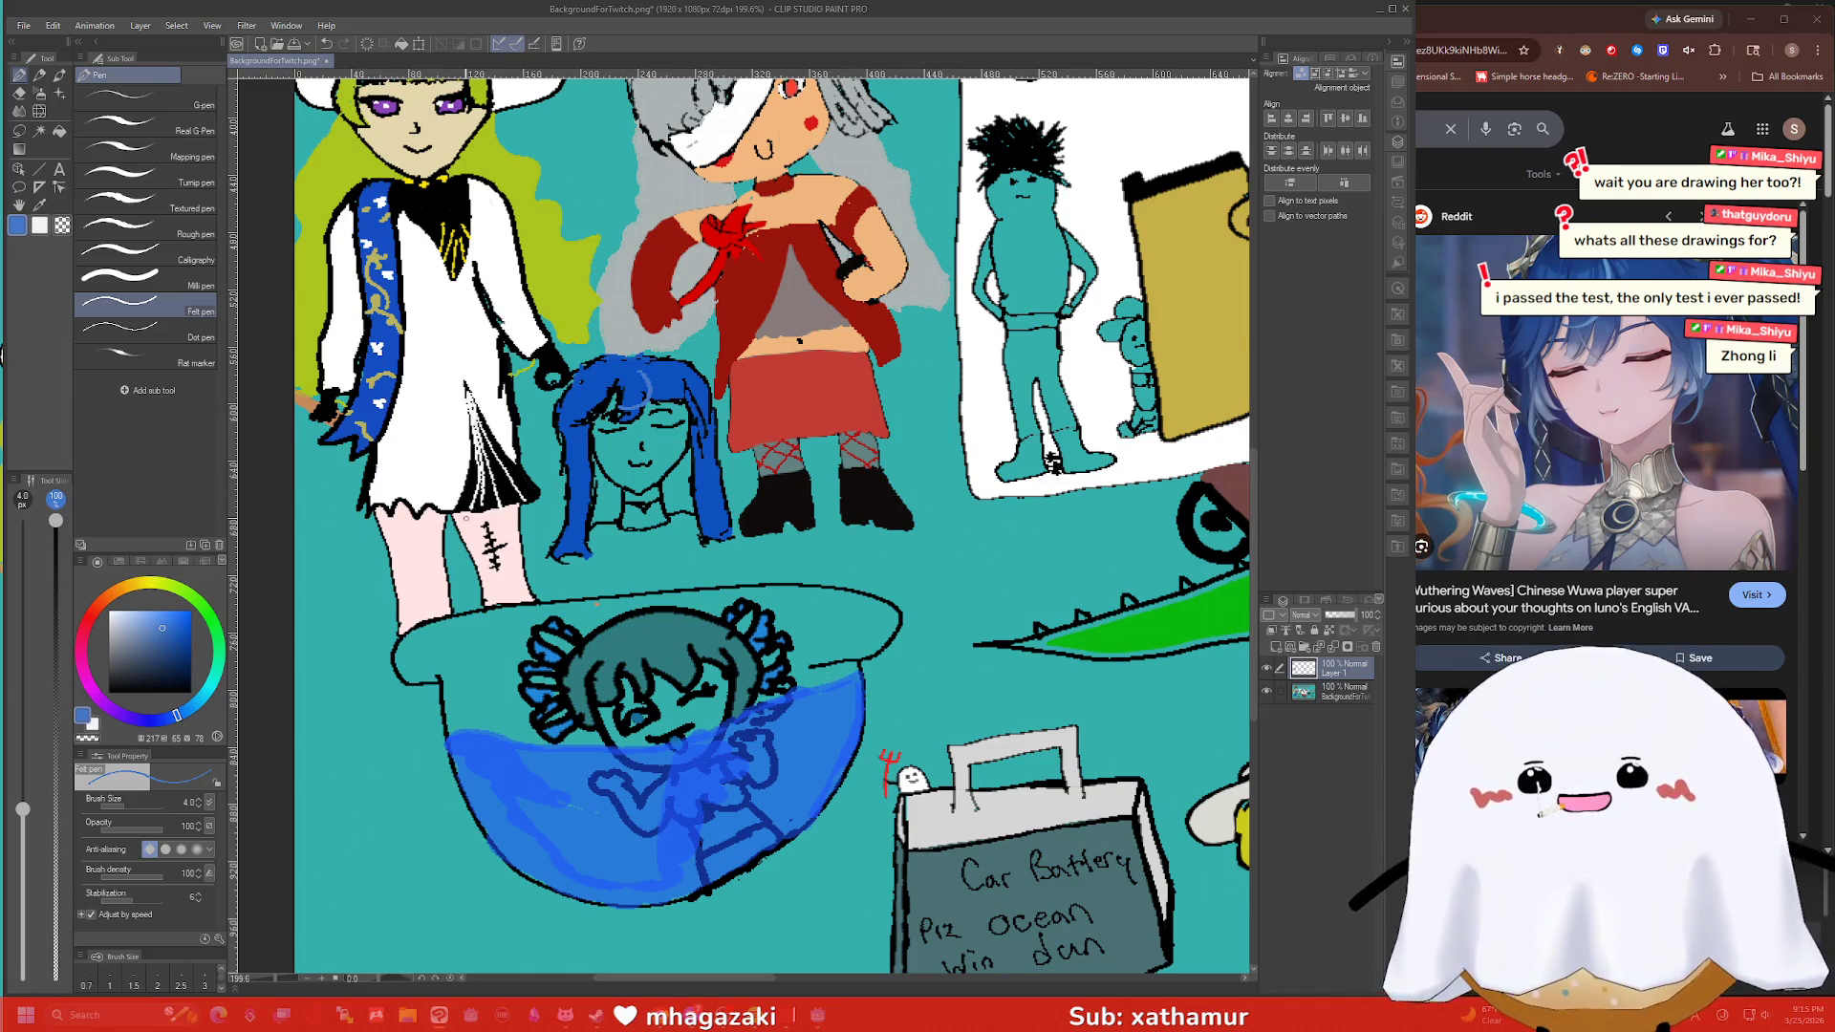
# Sample the beige skin tone and fill her face with it.
pyautogui.press('i')
pyautogui.click(447, 134)
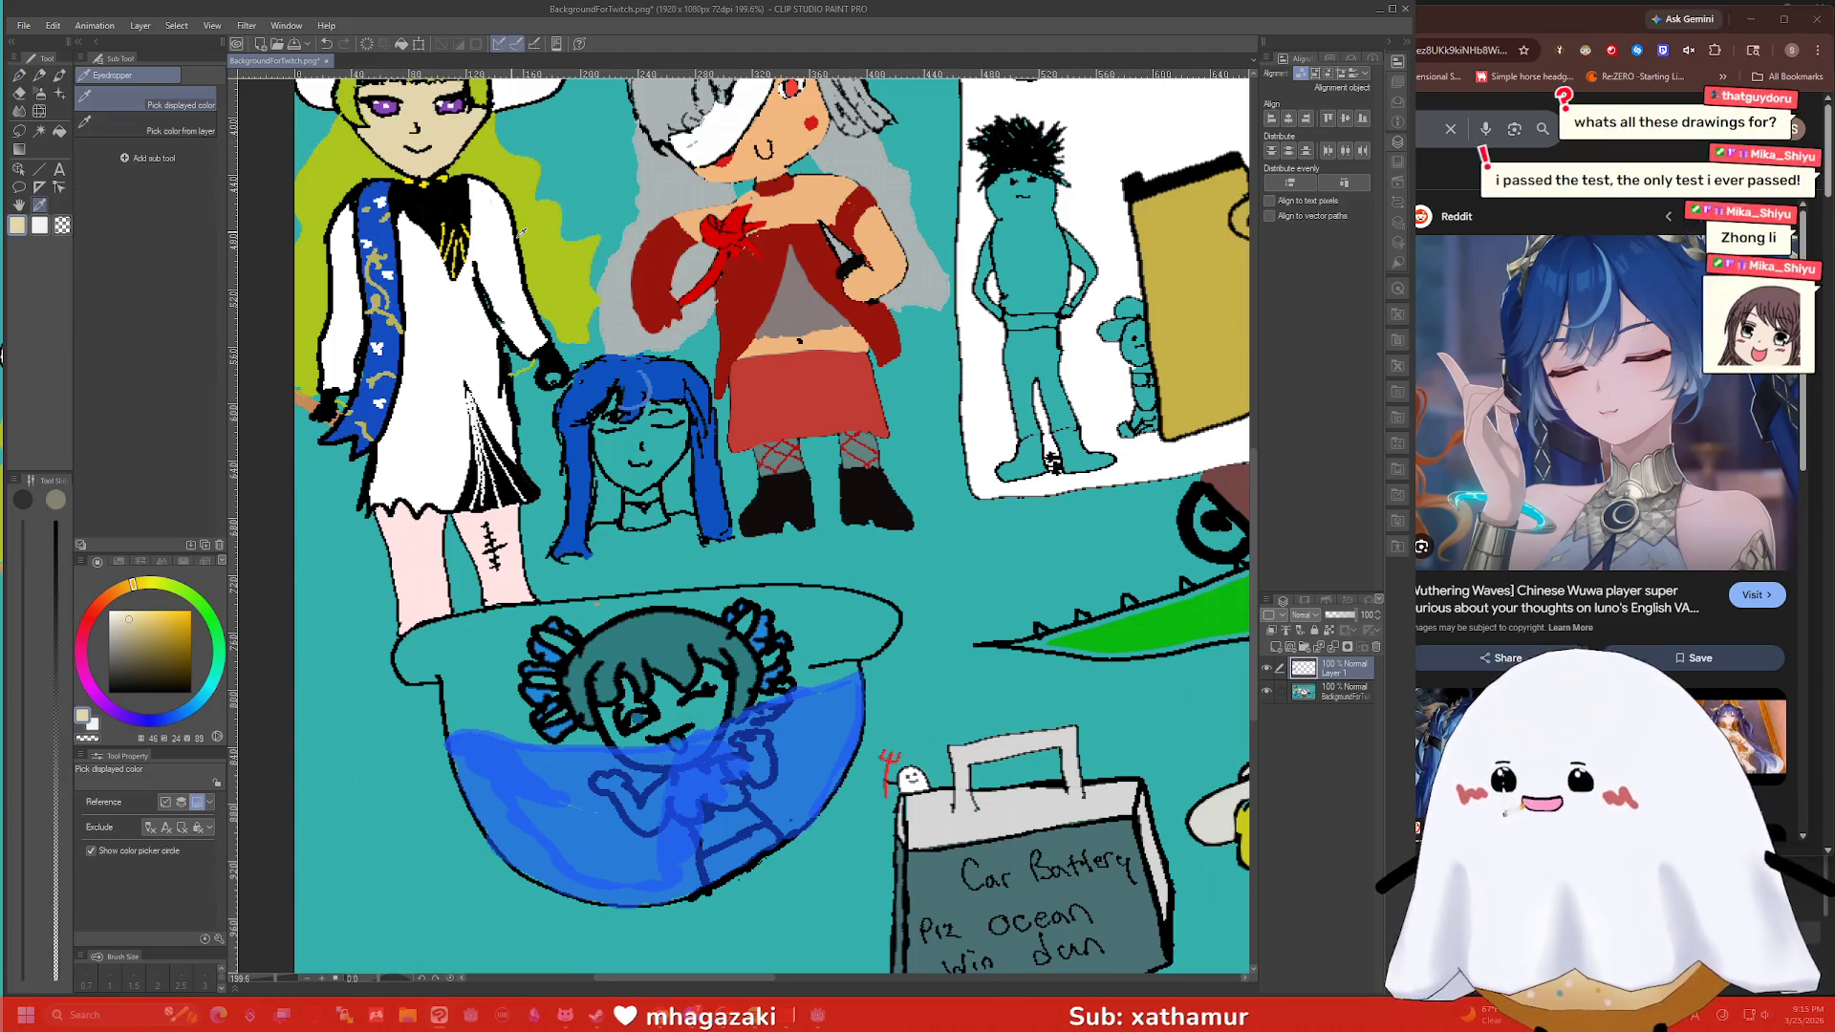
pyautogui.press('g')
pyautogui.click(678, 435)
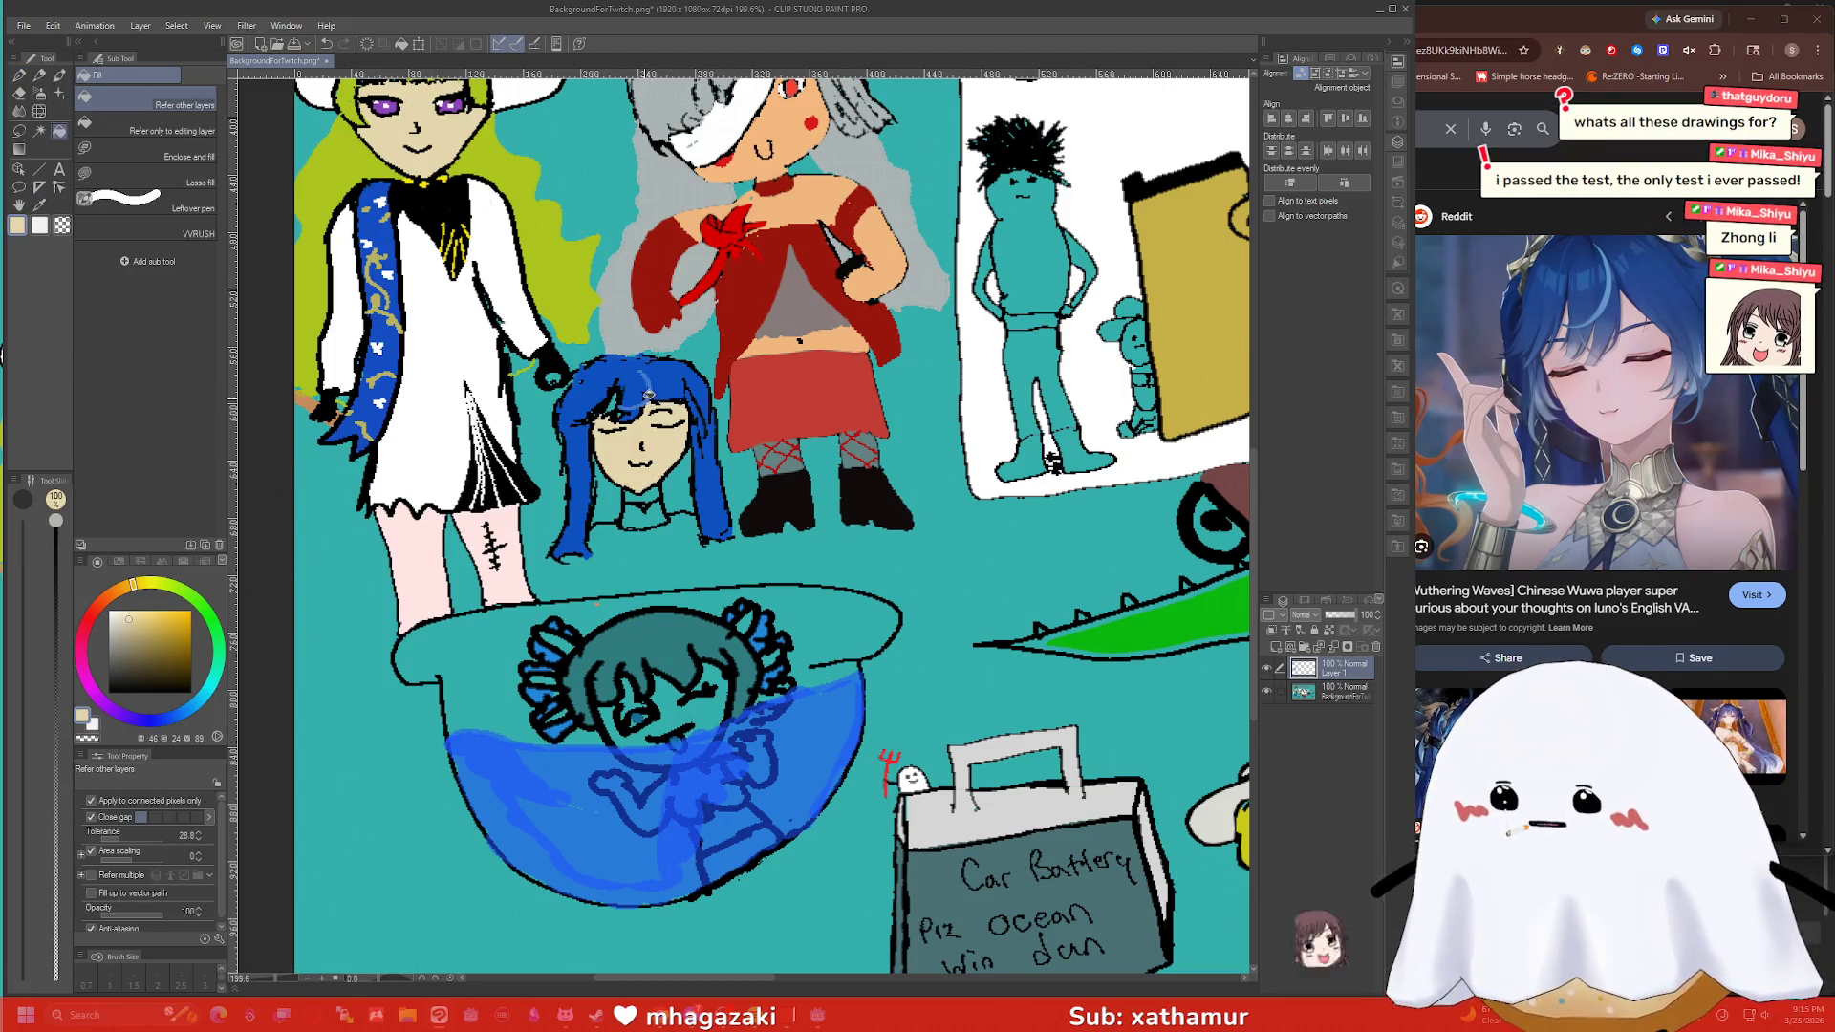
pyautogui.click(794, 156)
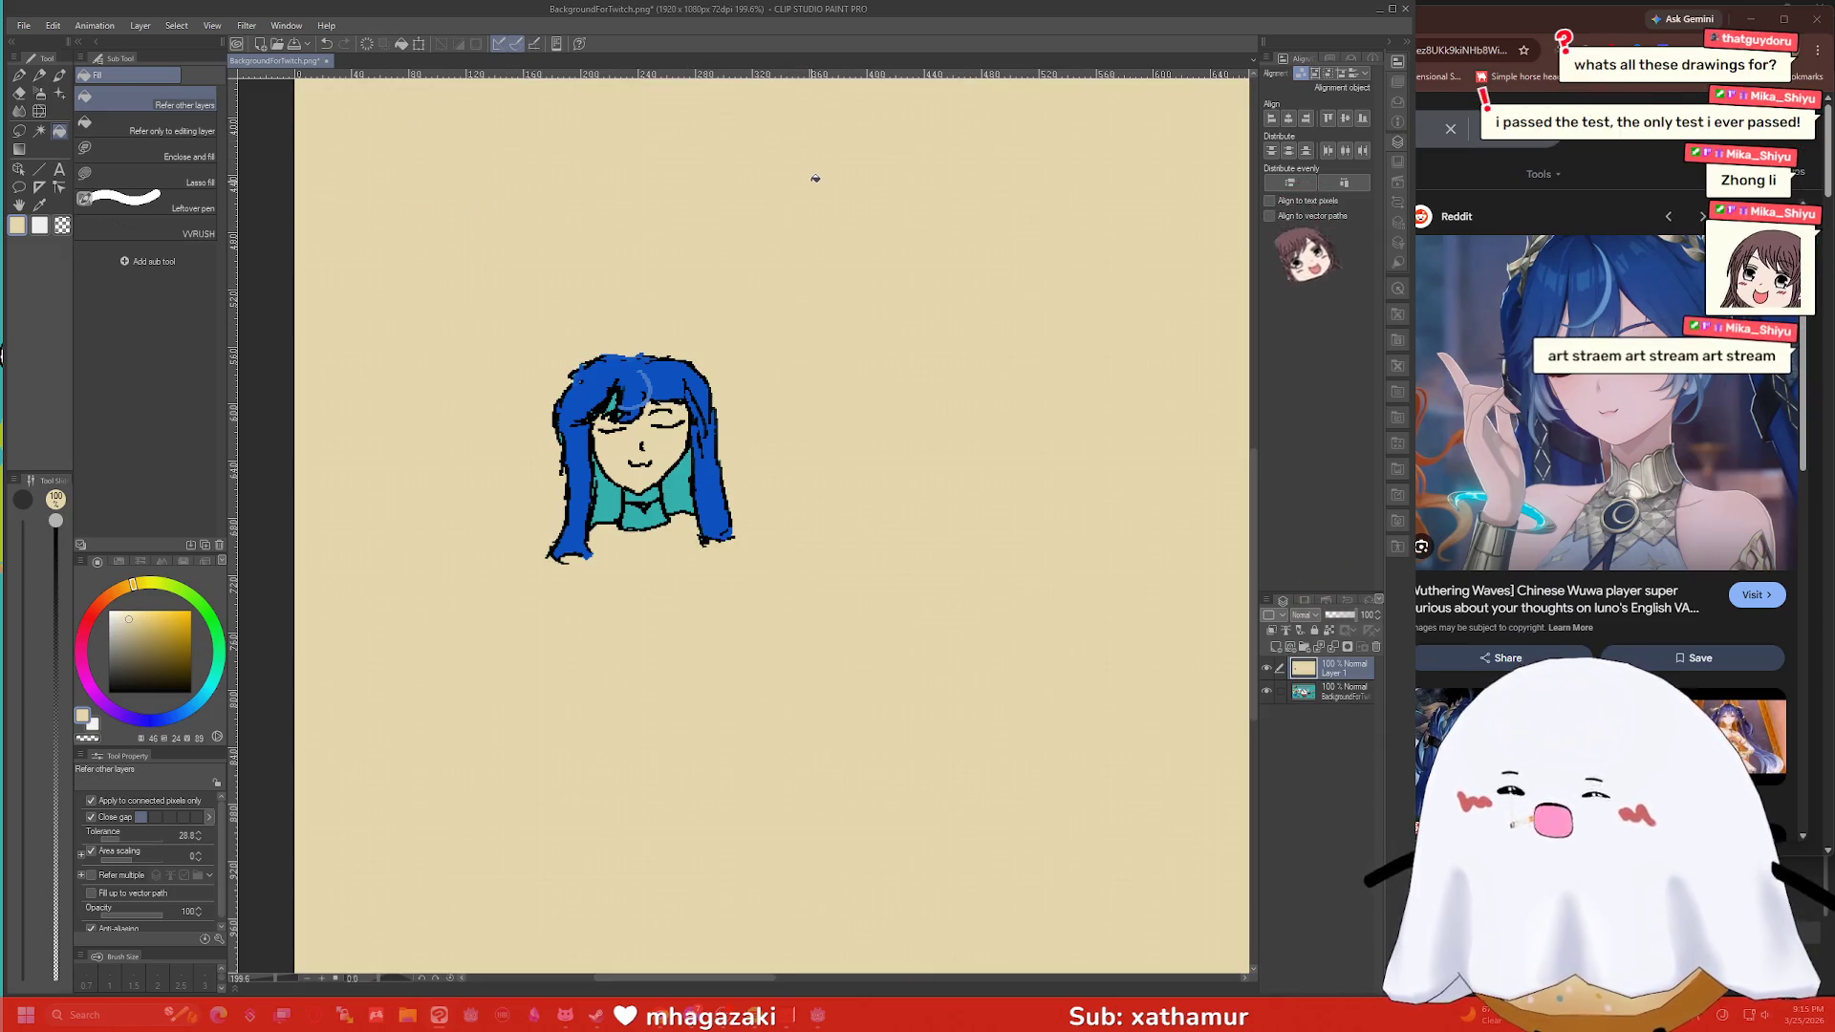
pyautogui.hotkey('ctrl', 'z')
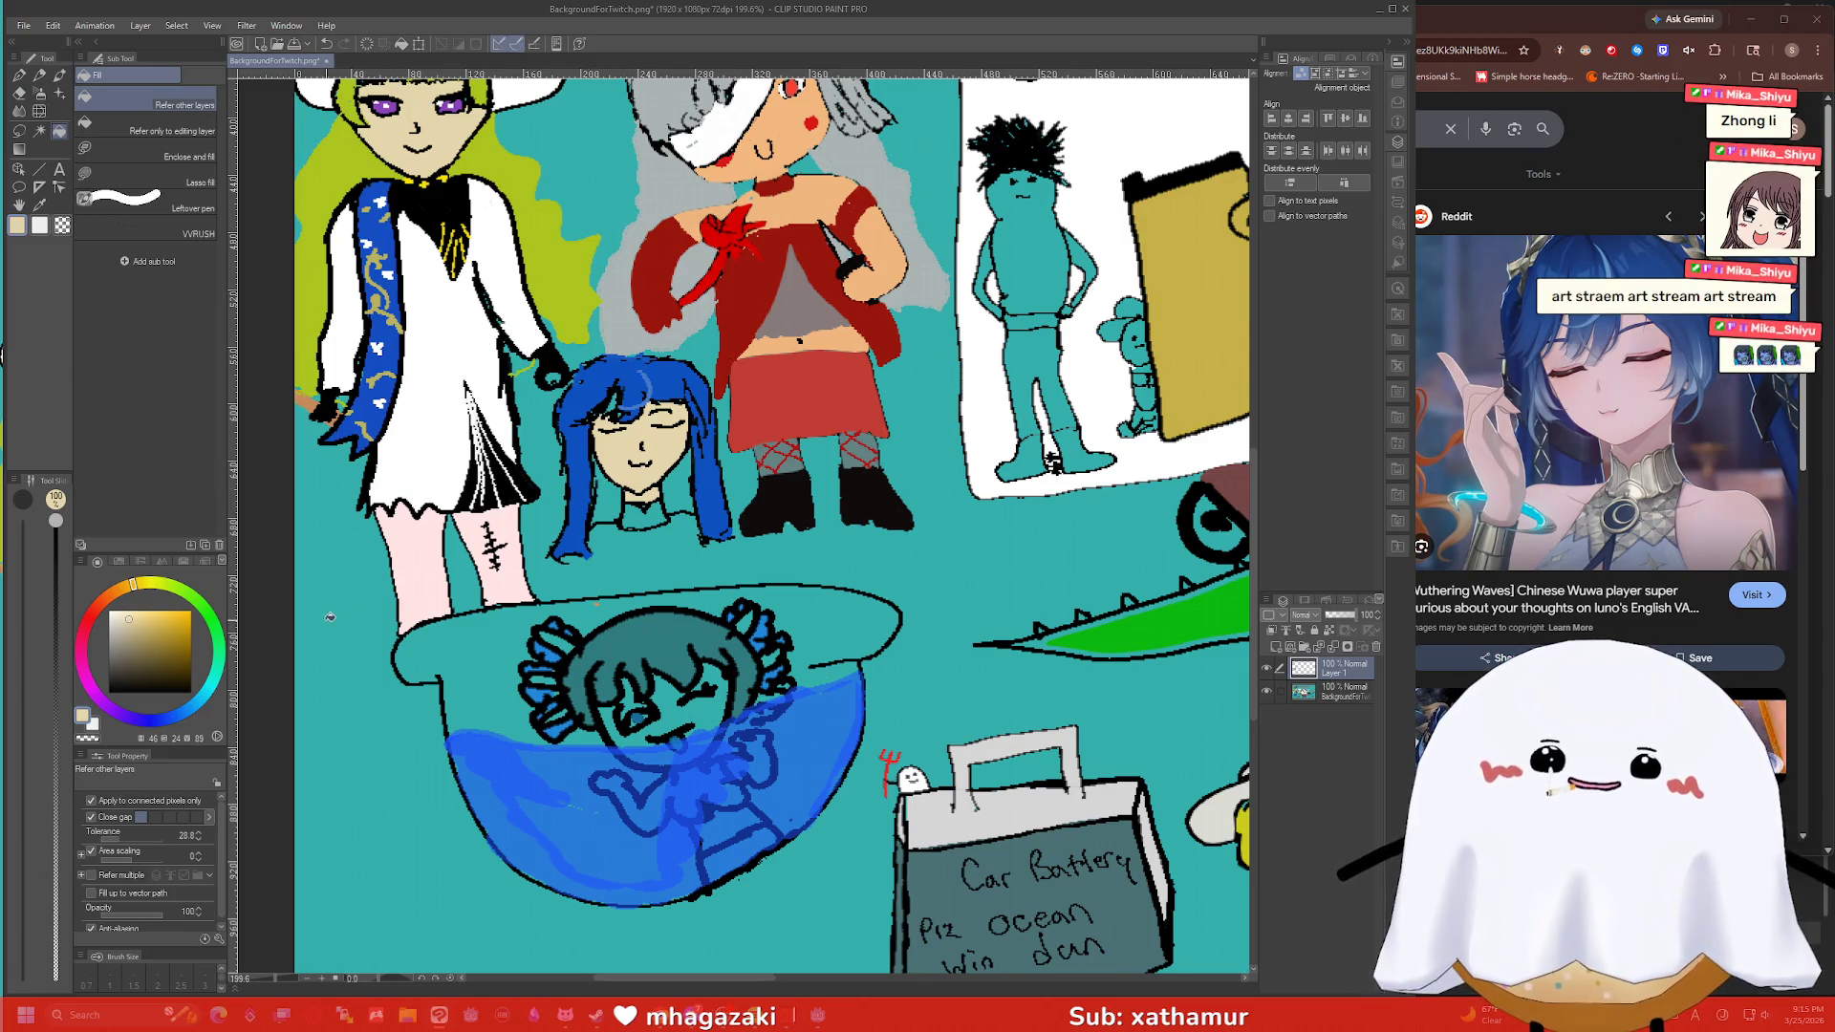
# Fill the girl's neck and collar gold.
pyautogui.click(181, 630)
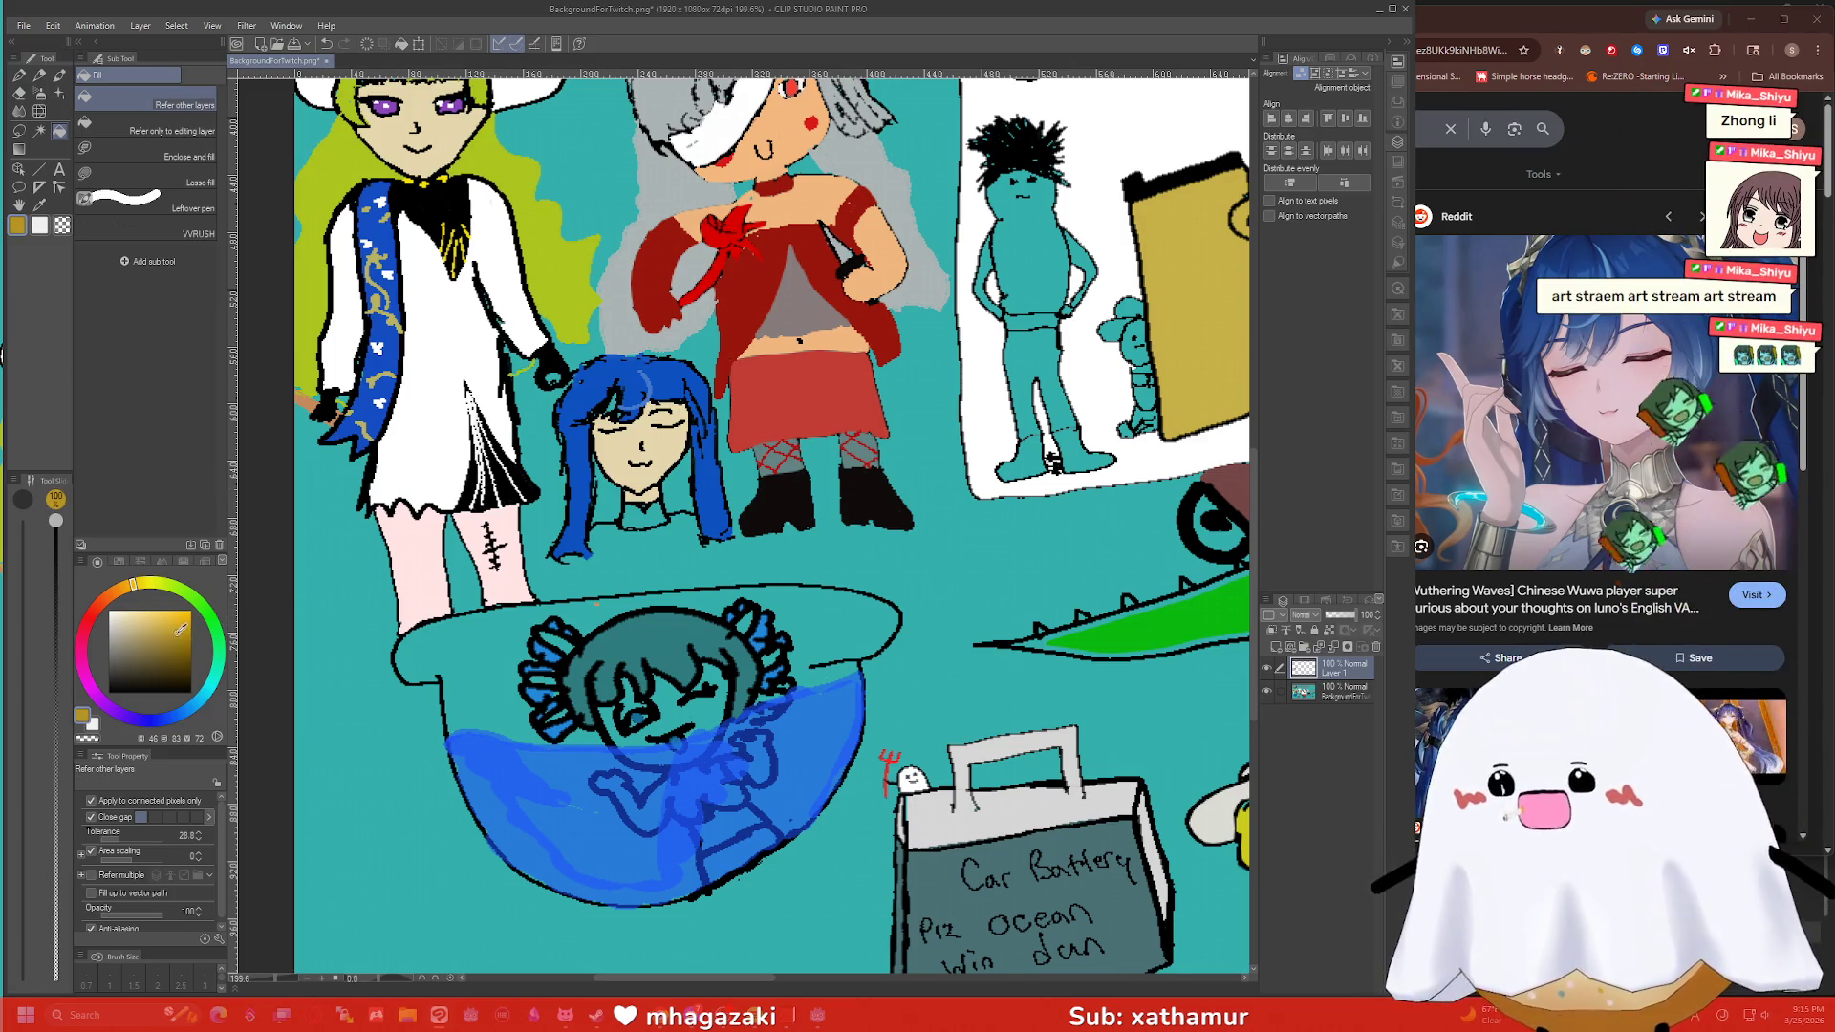
pyautogui.click(637, 517)
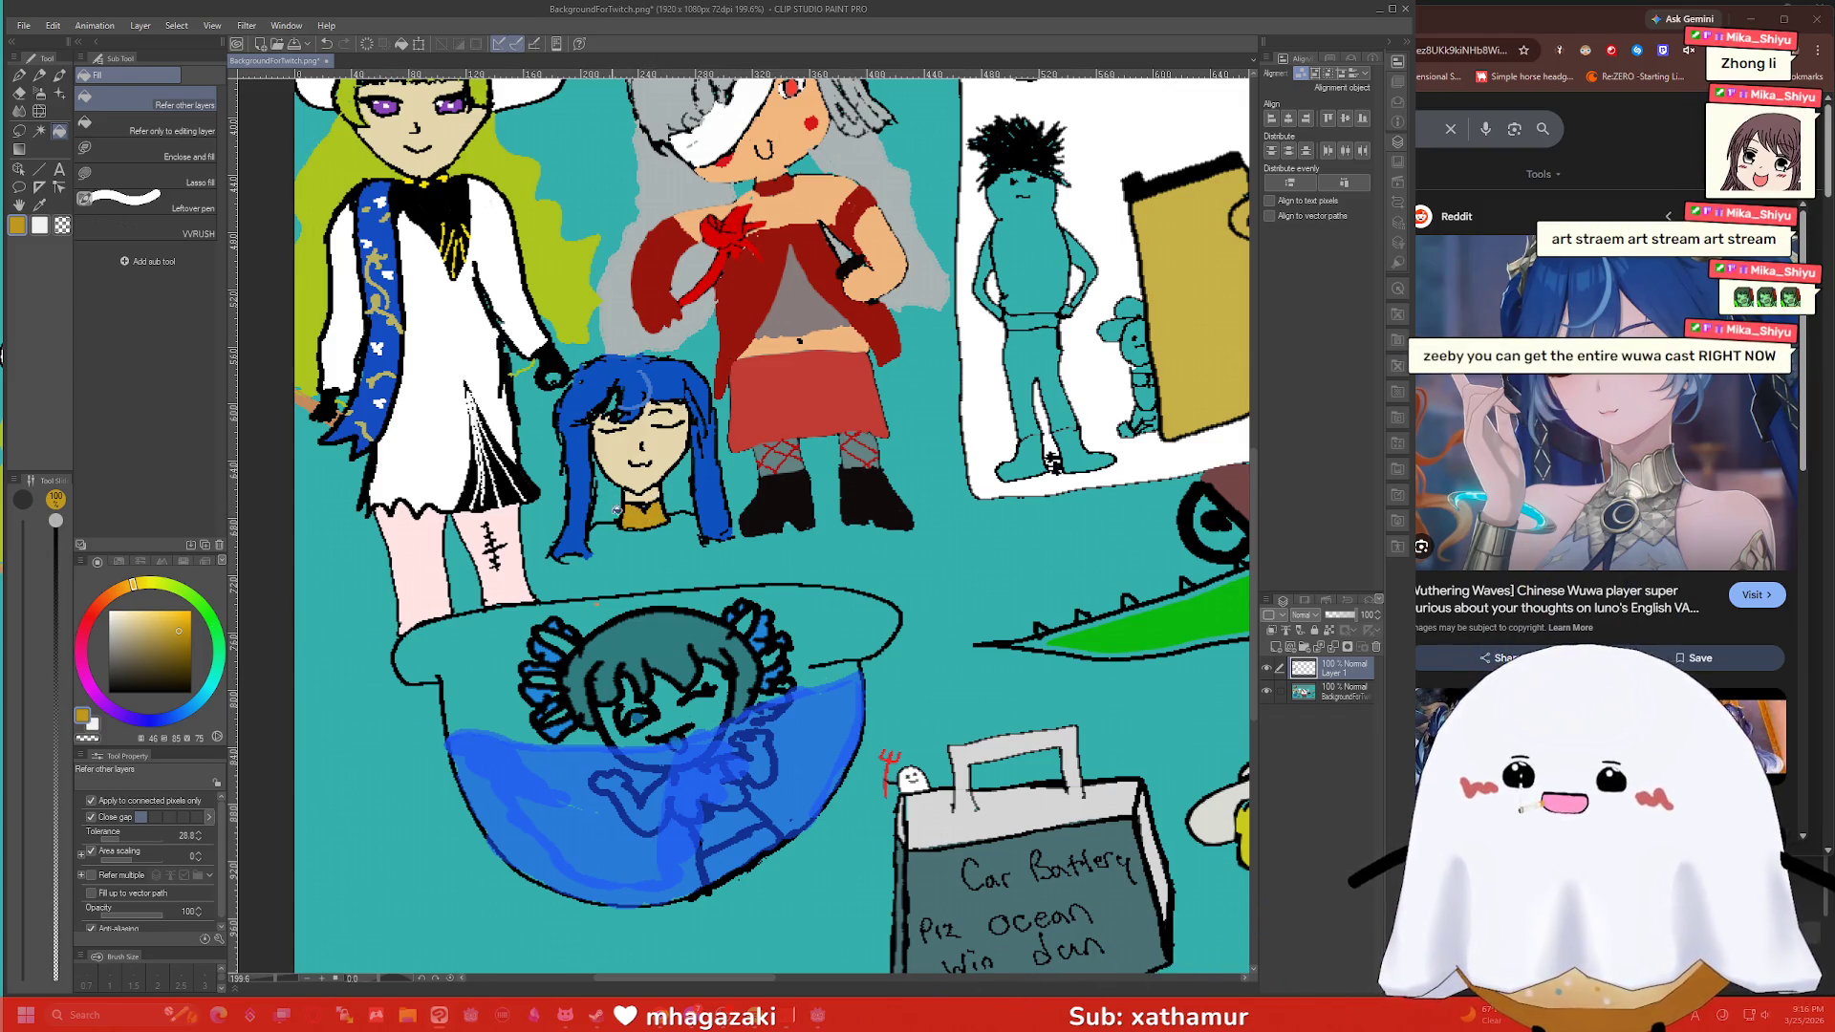
pyautogui.press('p')
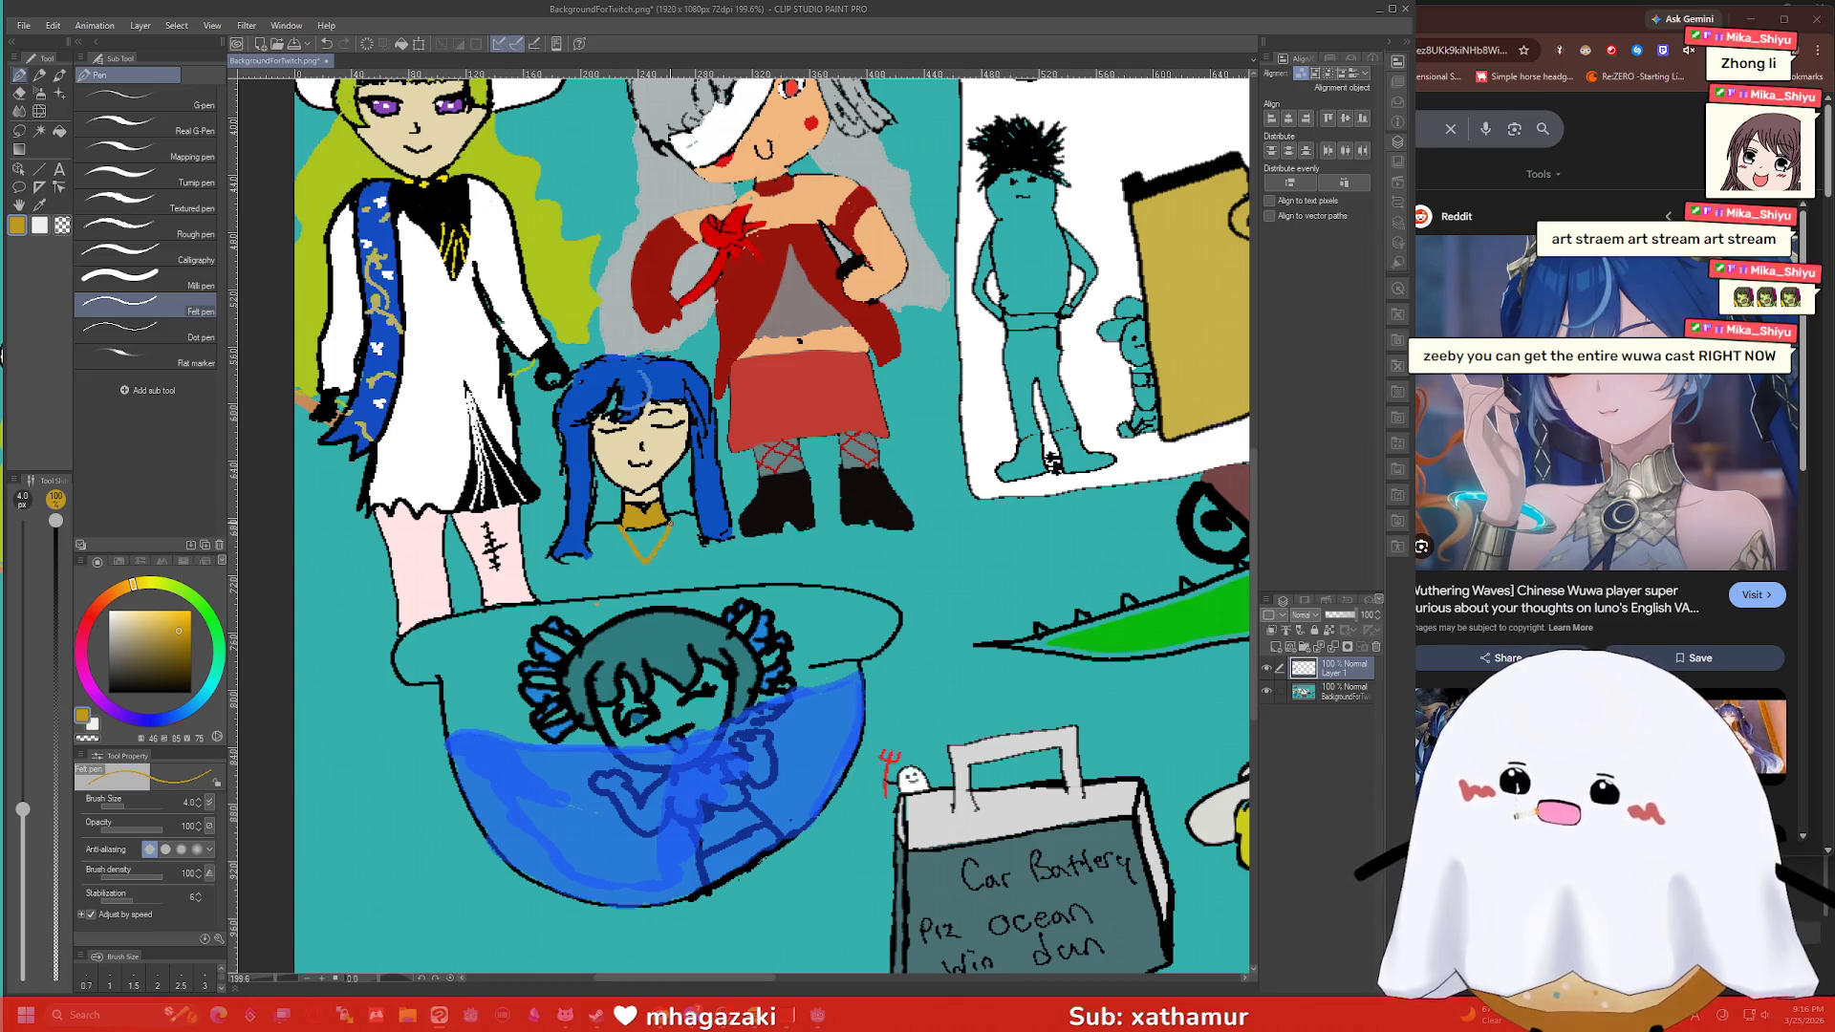
pyautogui.press('g')
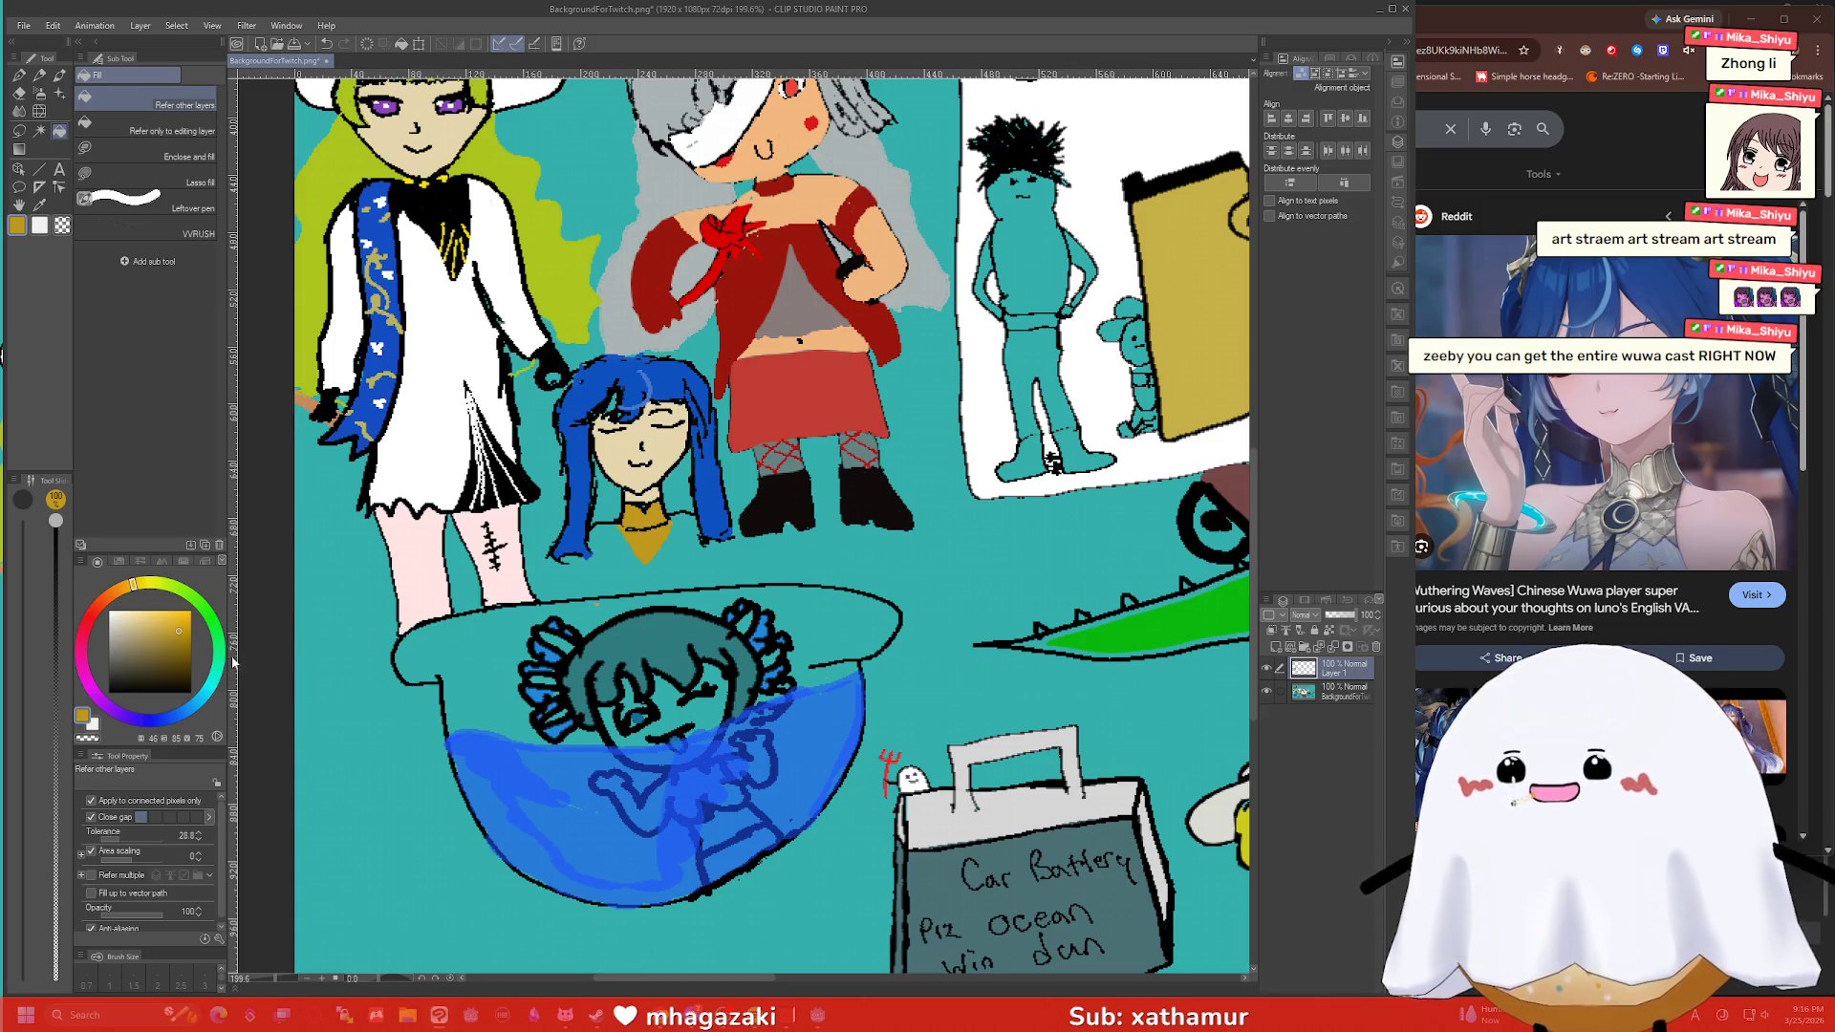
# Outline and fill the body below the collar in grey.
pyautogui.click(121, 645)
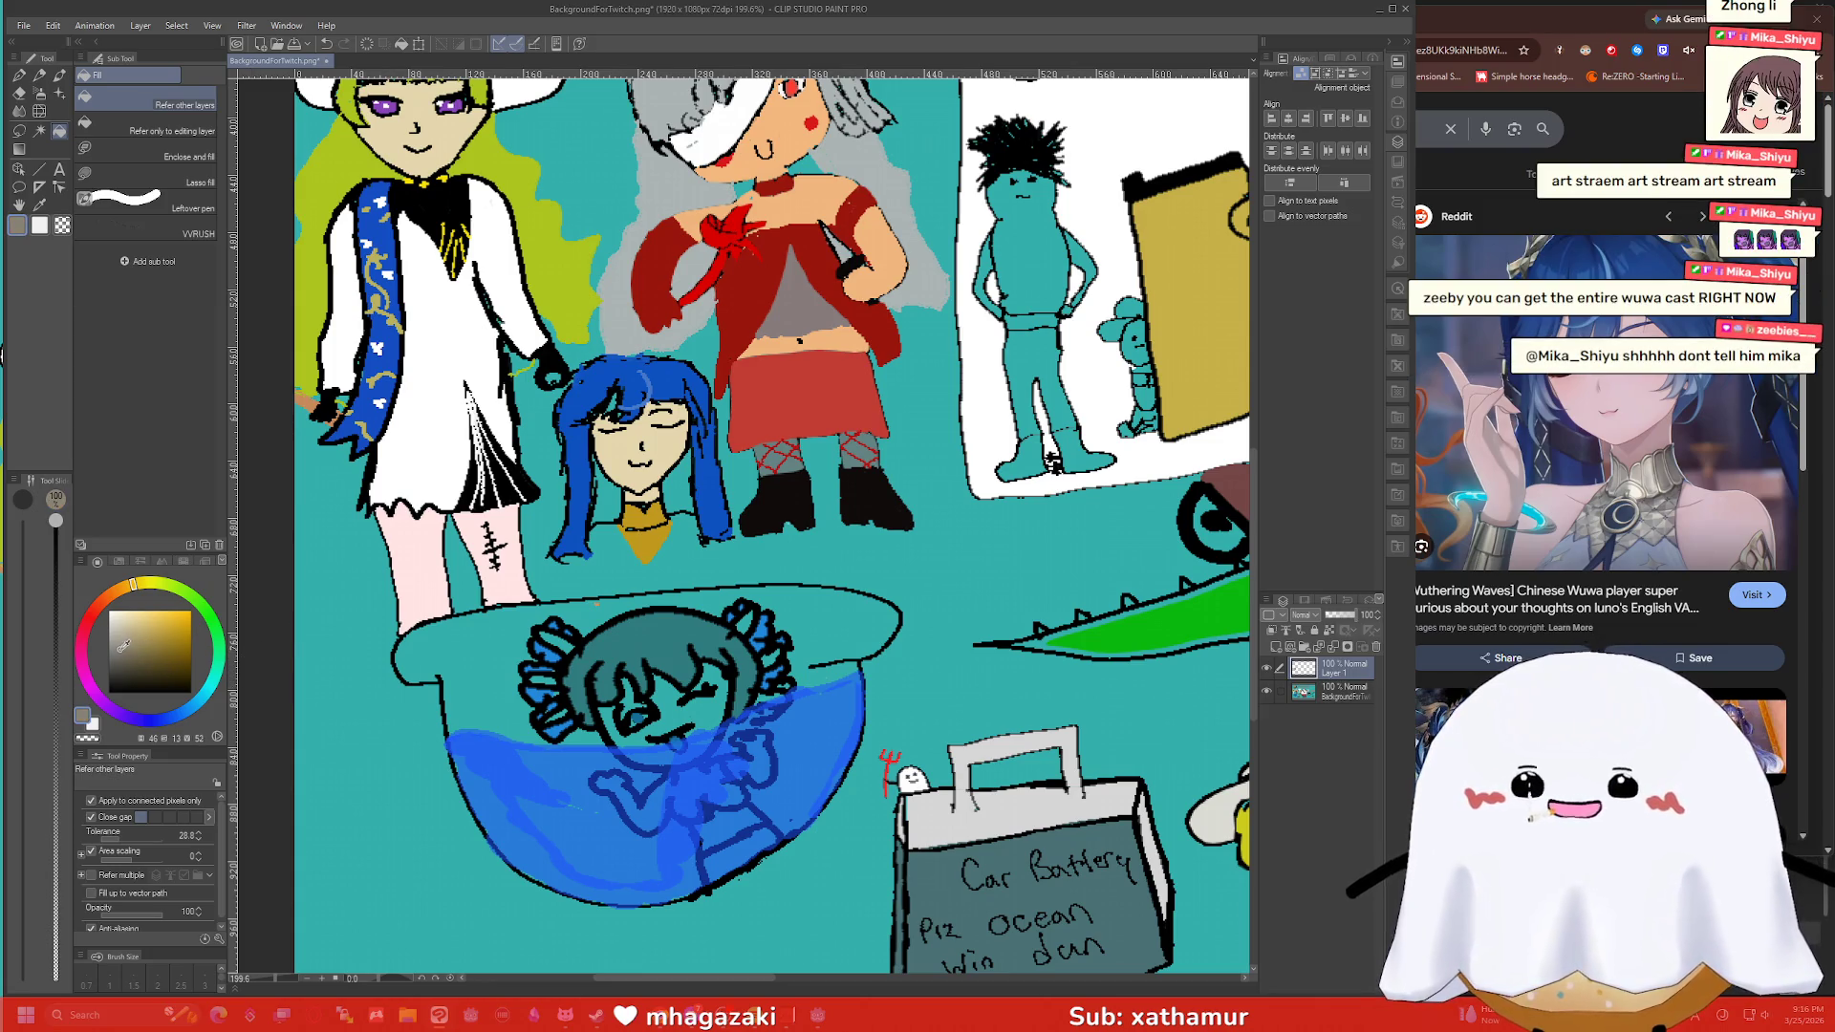
pyautogui.click(127, 650)
pyautogui.press('p')
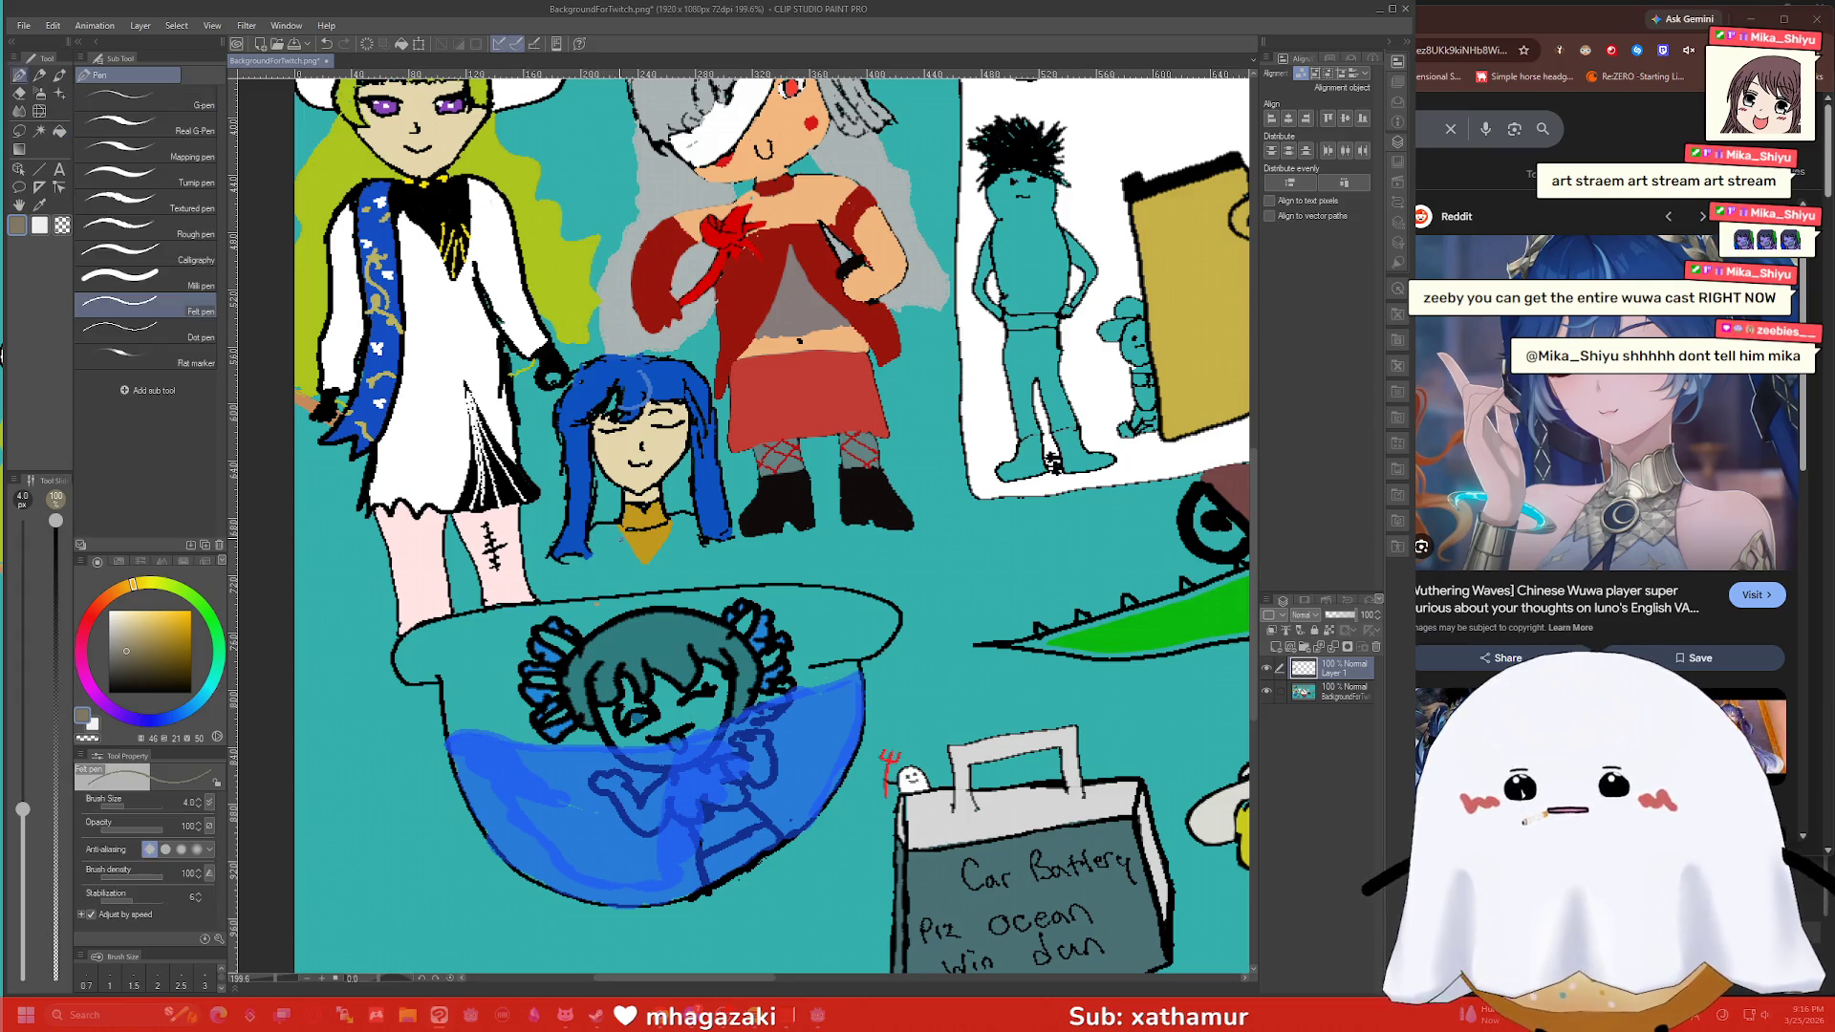
pyautogui.moveTo(619, 537)
pyautogui.mouseDown()
pyautogui.moveTo(611, 573)
pyautogui.moveTo(693, 586)
pyautogui.mouseUp()
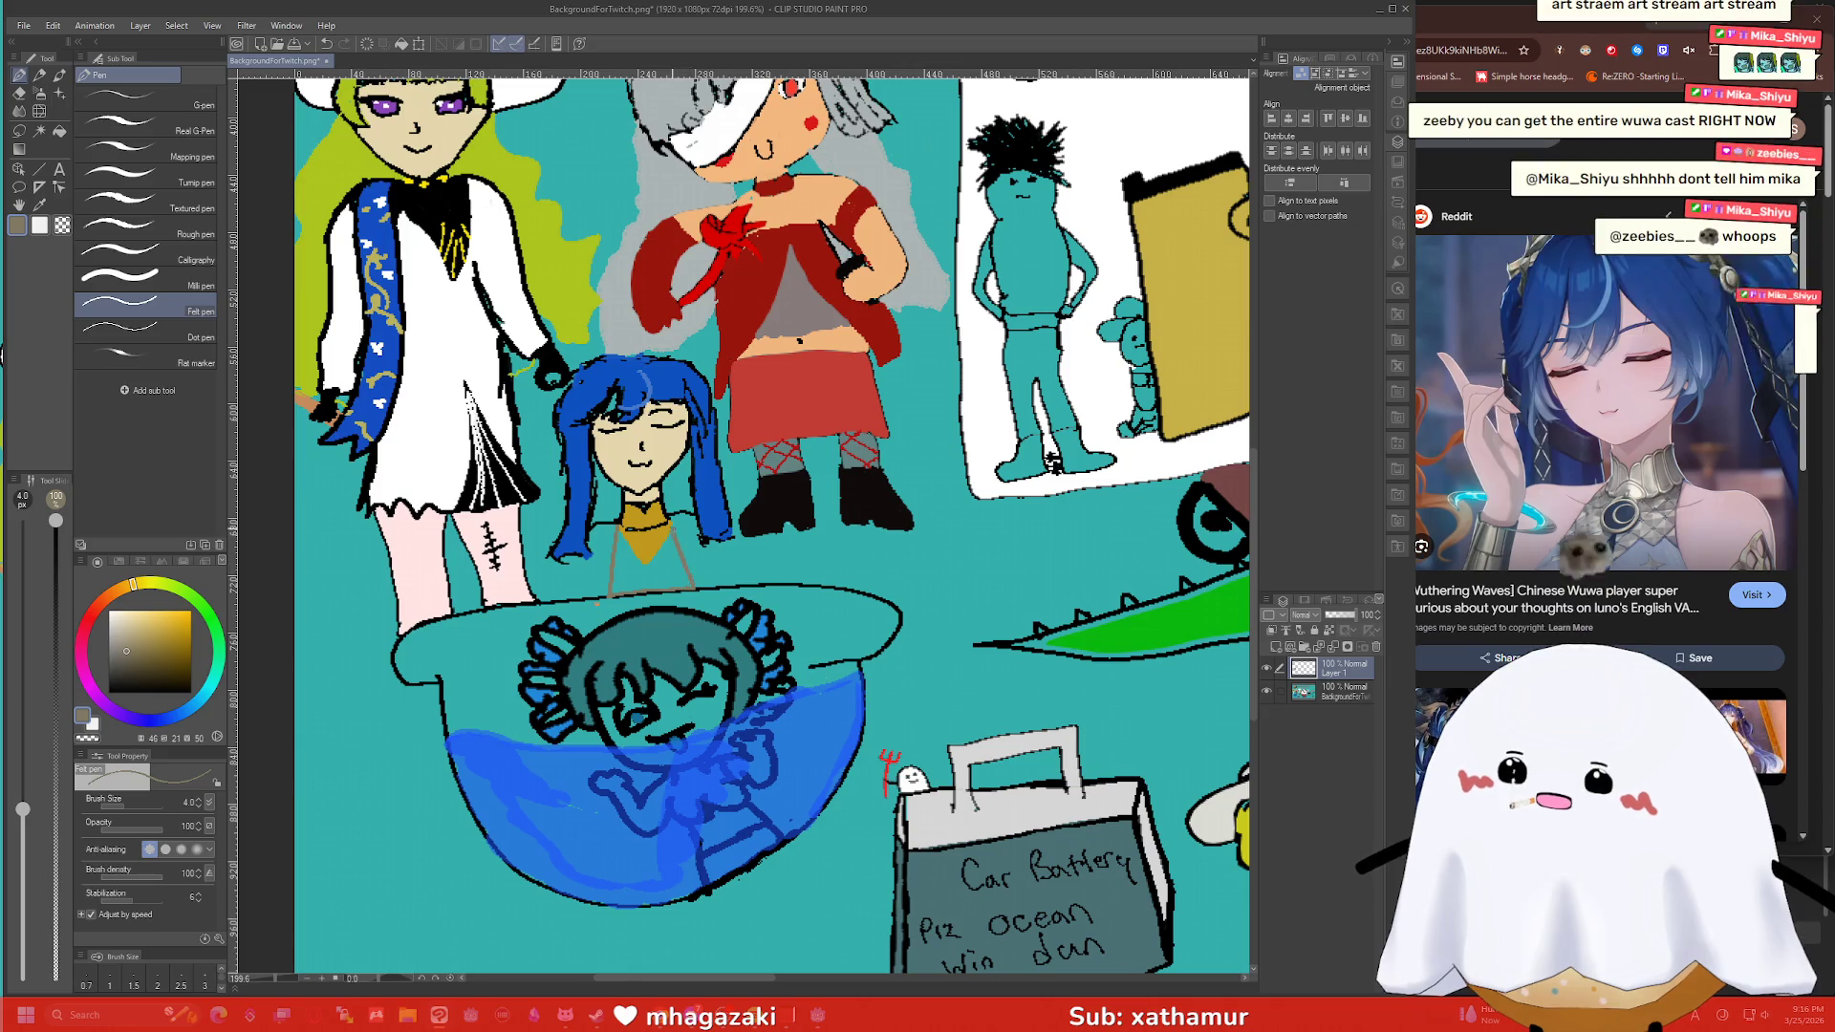
pyautogui.press('g')
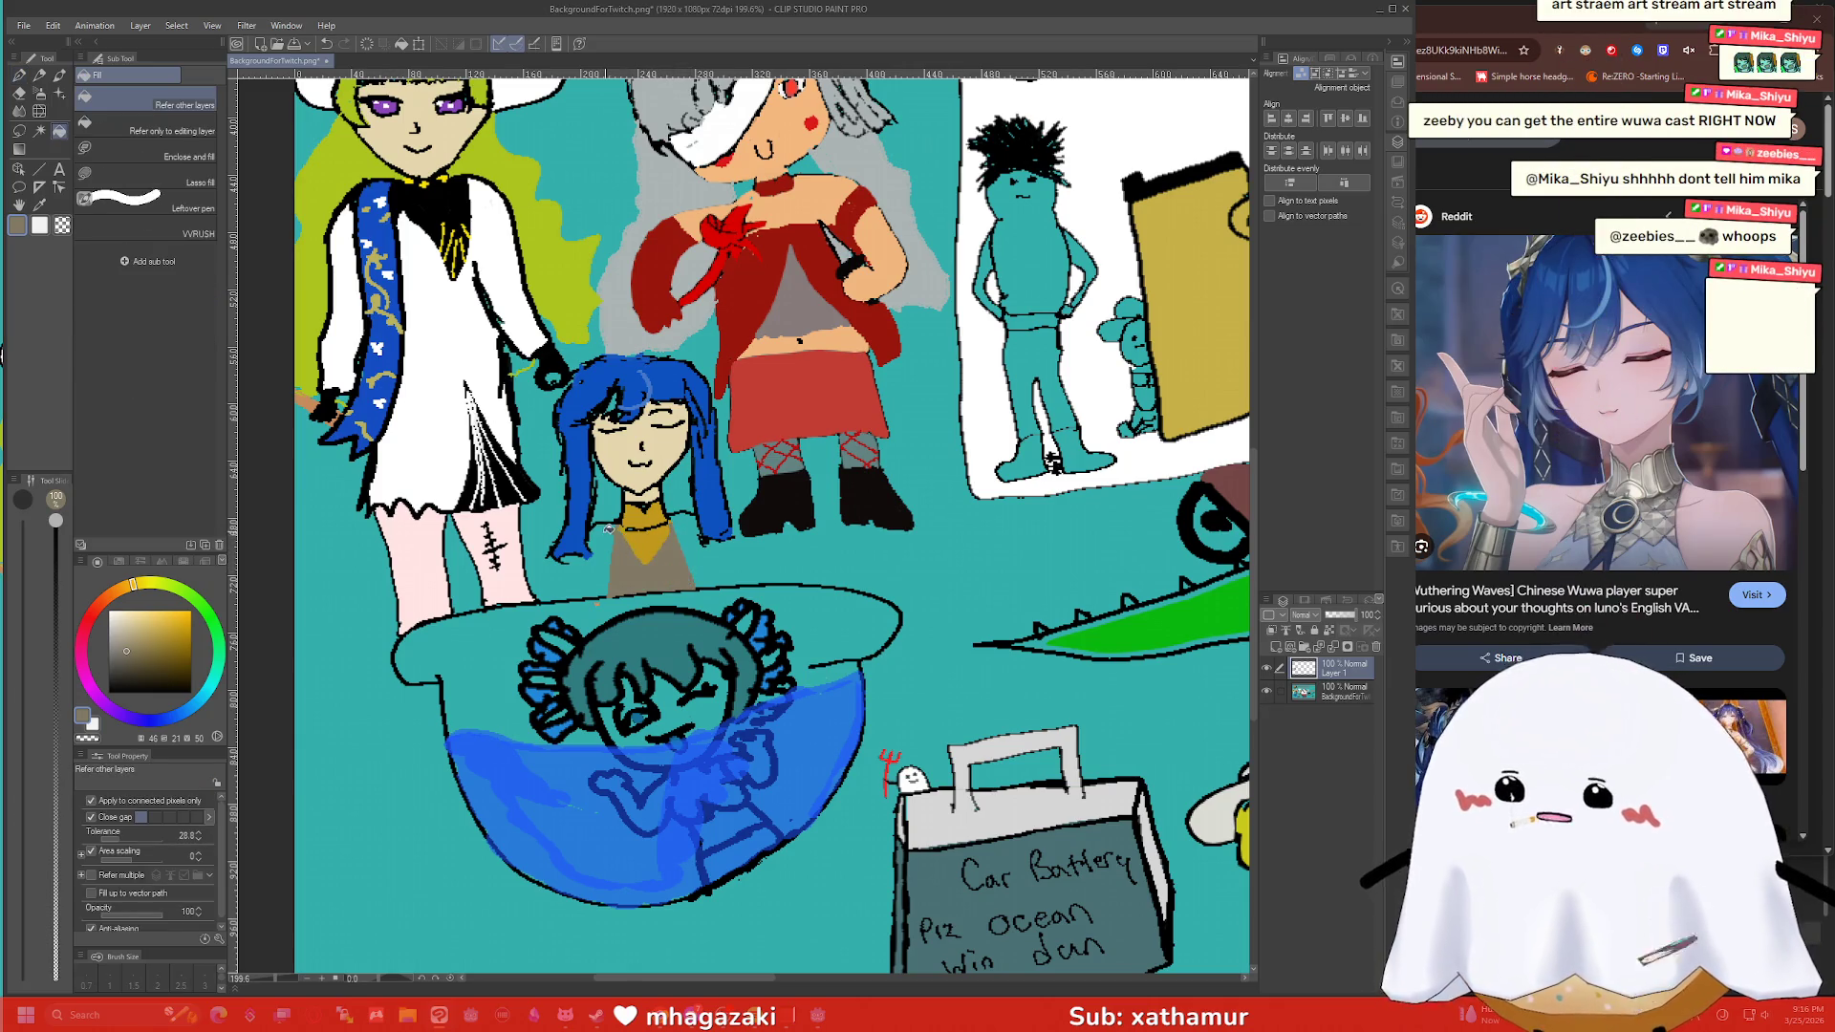
pyautogui.click(629, 543)
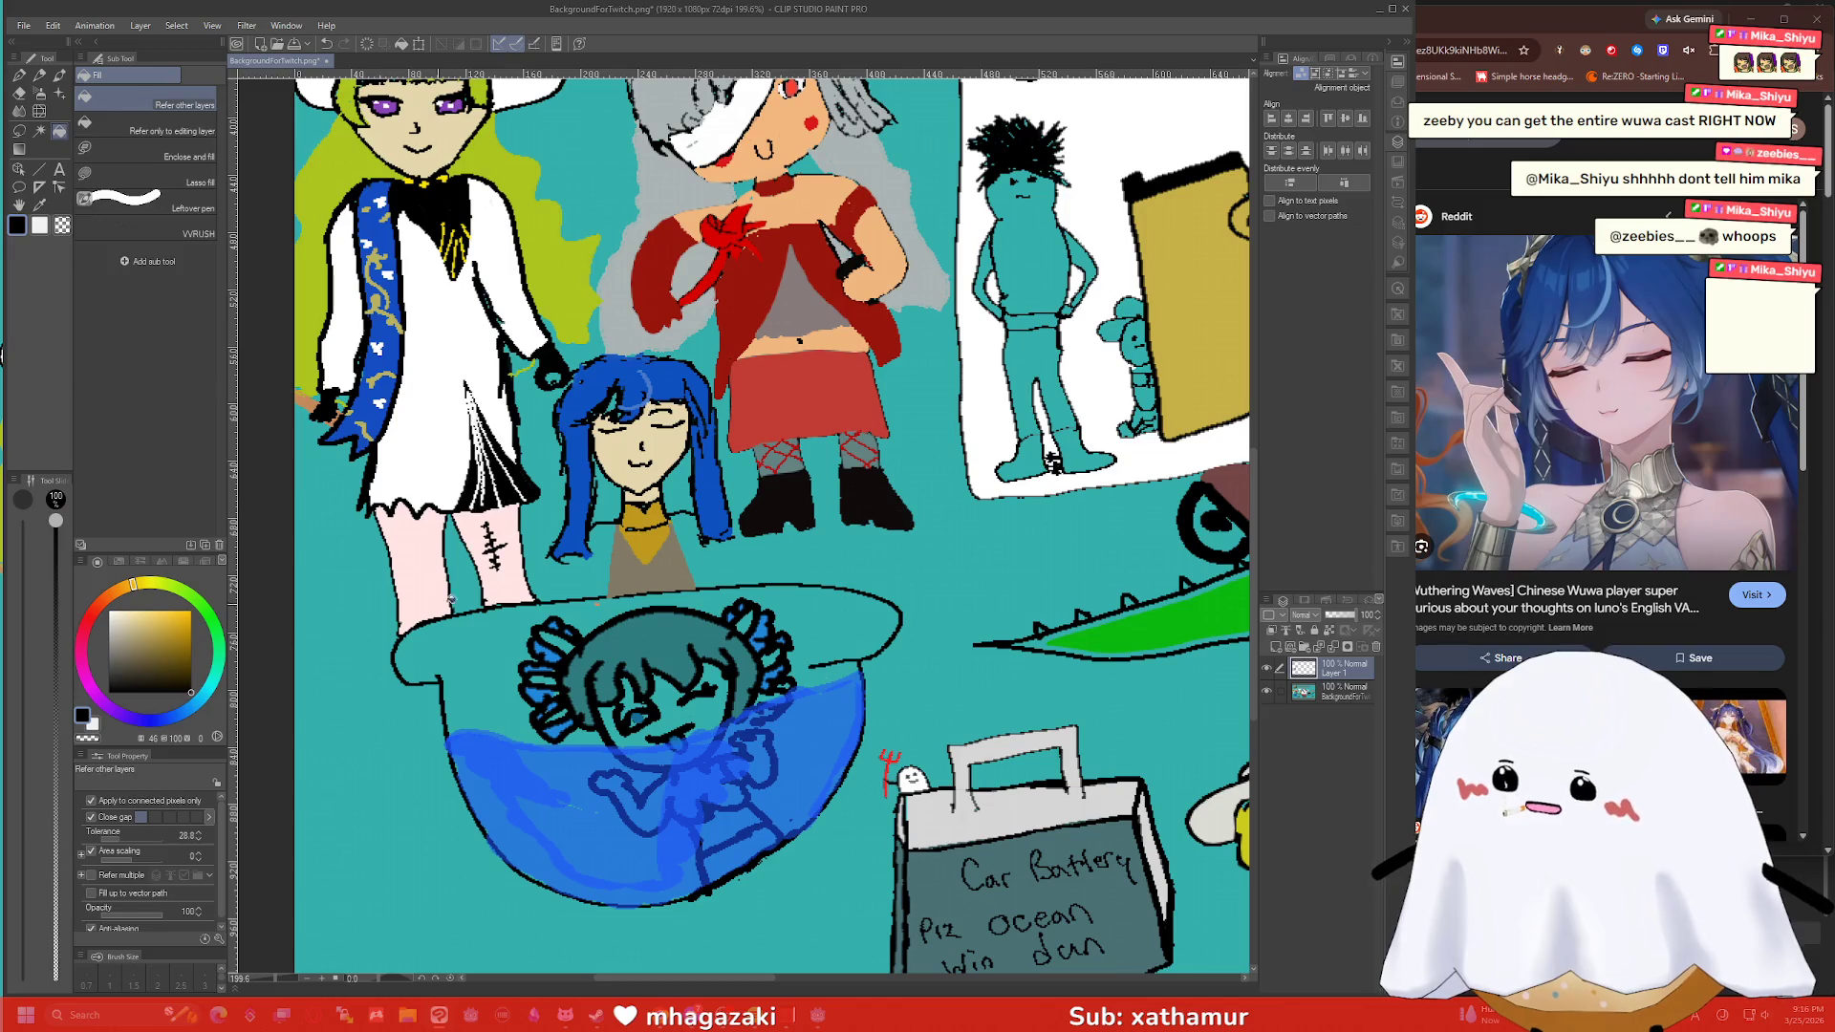
# Draw a pendant on the collar and shade the moon emblem with a darker gold.
pyautogui.press('p')
pyautogui.scroll(5, 601, 577)
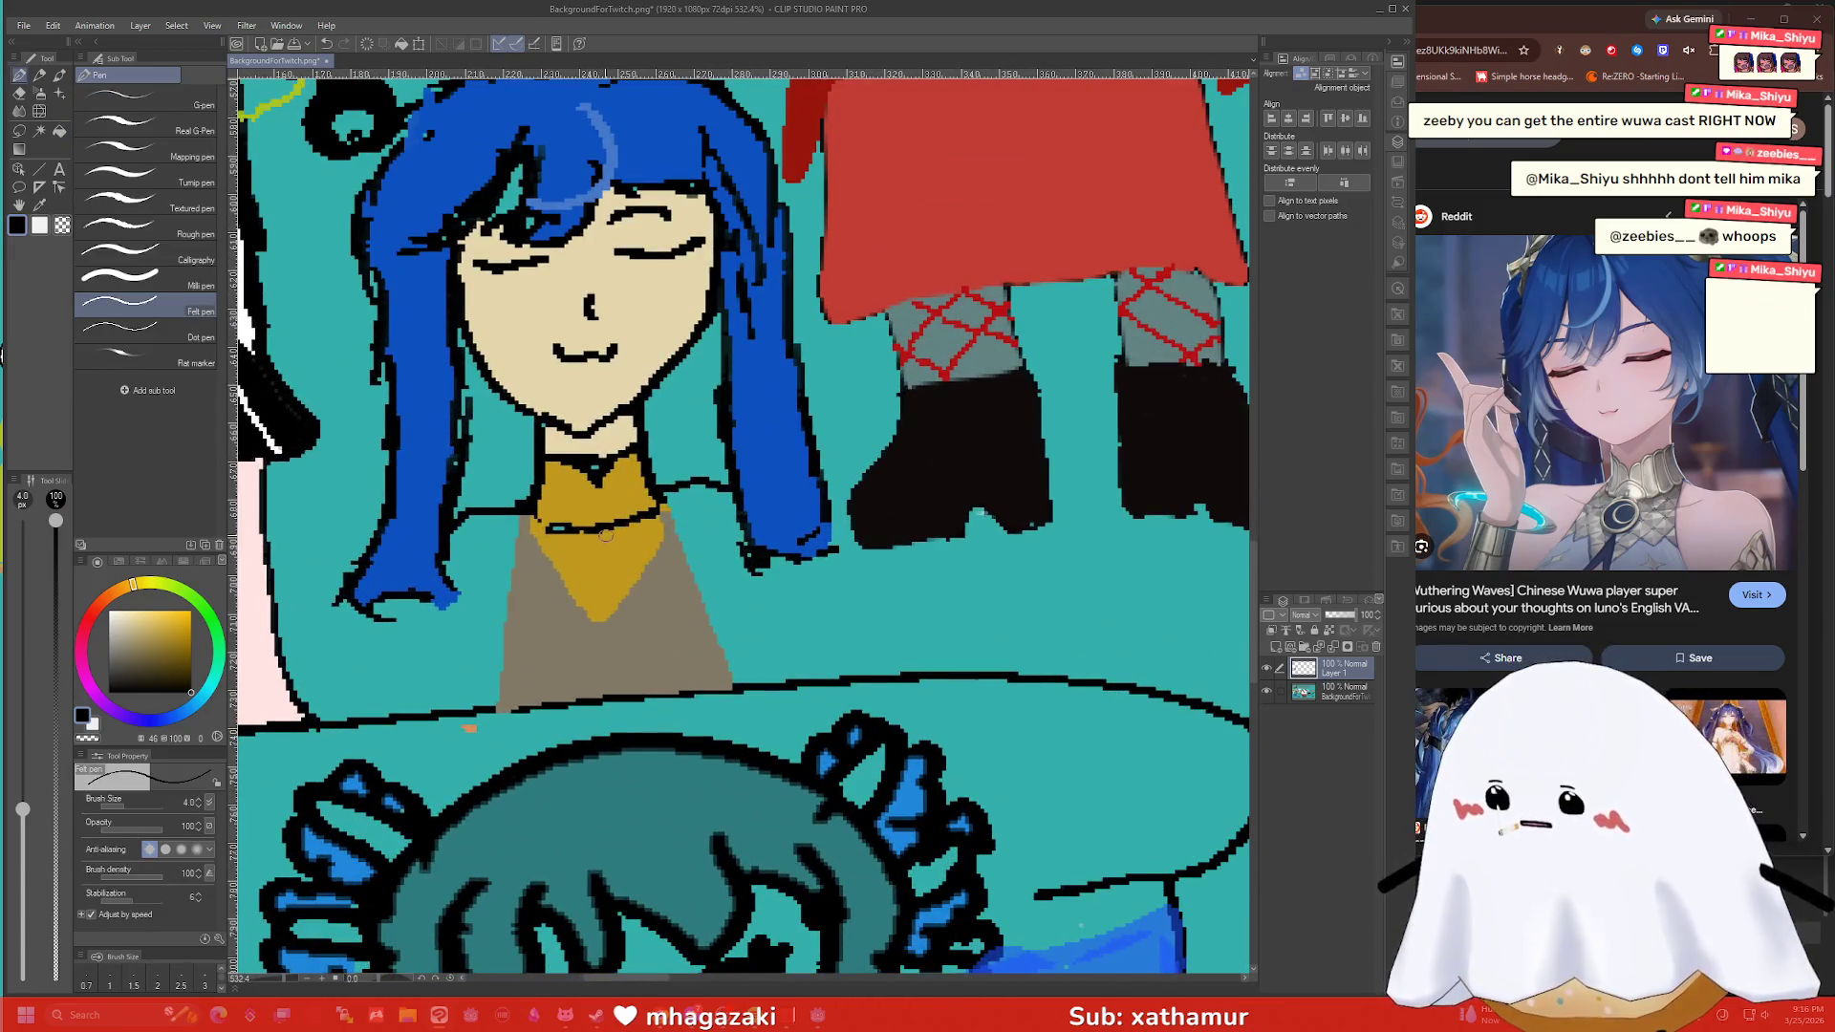
pyautogui.moveTo(605, 535)
pyautogui.mouseDown()
pyautogui.moveTo(626, 585)
pyautogui.moveTo(573, 562)
pyautogui.moveTo(612, 559)
pyautogui.moveTo(594, 547)
pyautogui.moveTo(597, 567)
pyautogui.mouseUp()
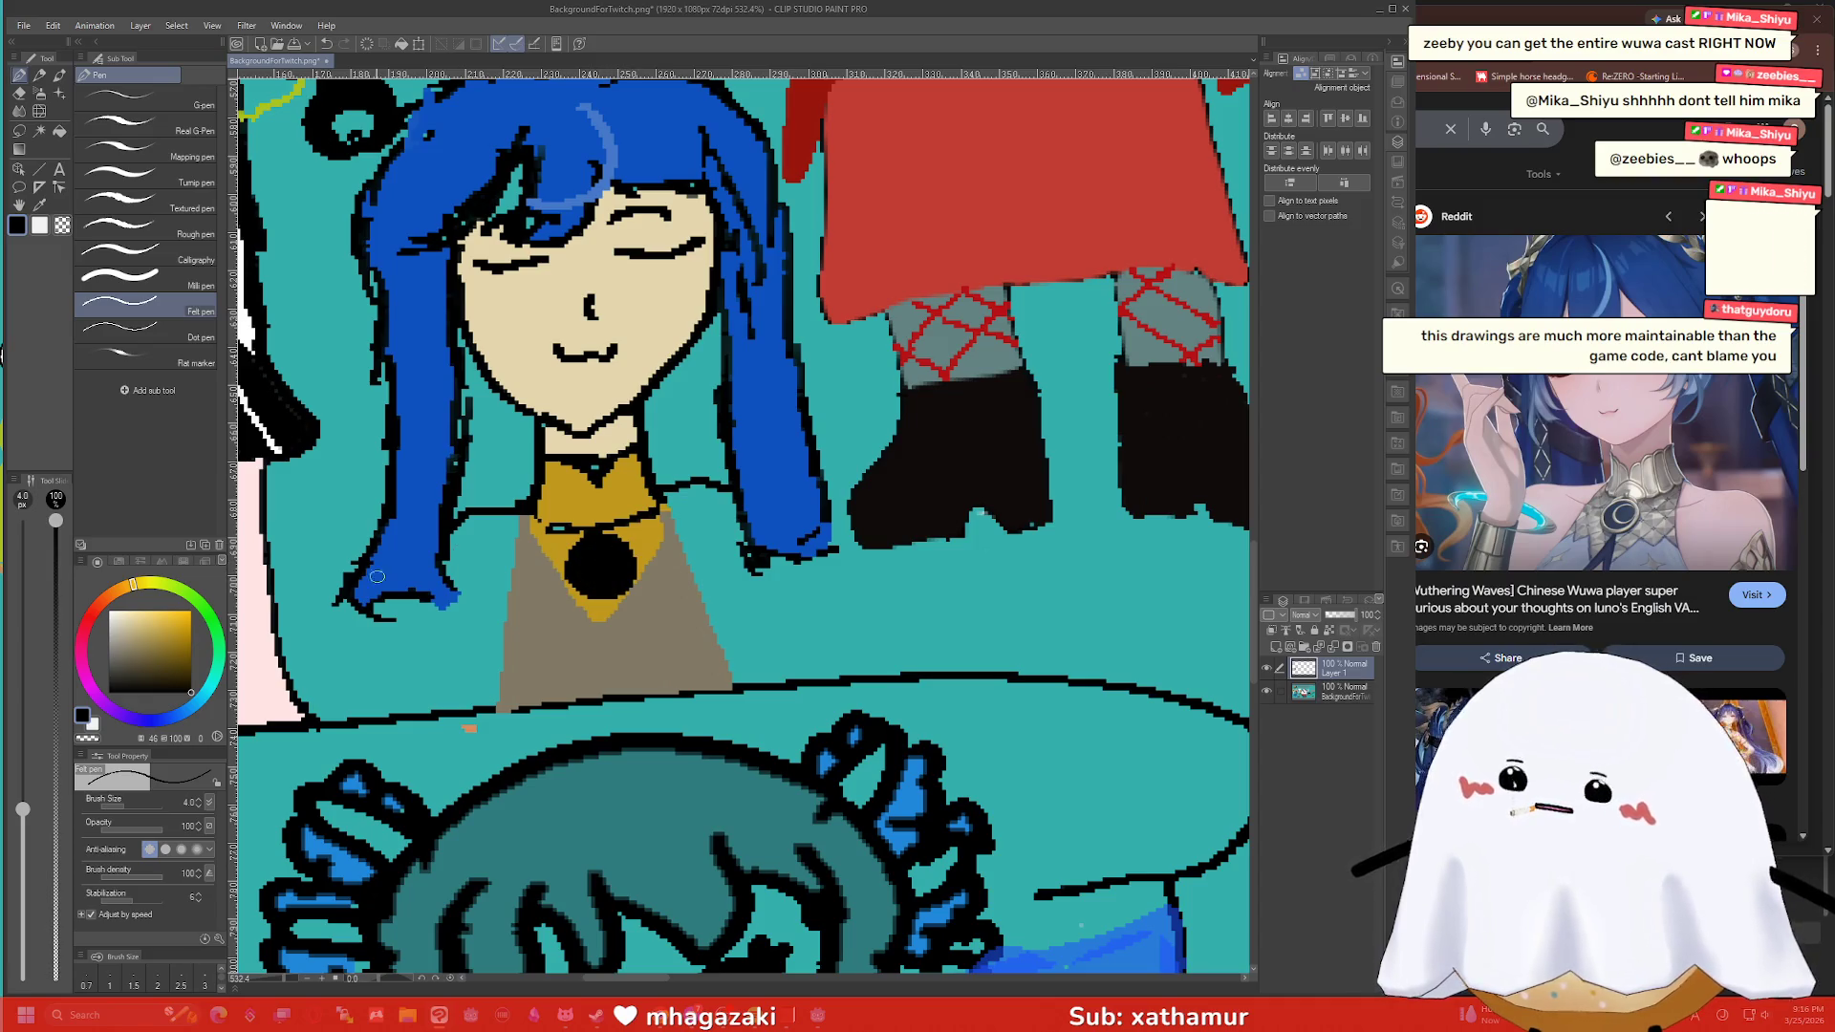
pyautogui.keyDown('alt'); pyautogui.click(579, 568); pyautogui.keyUp('alt')
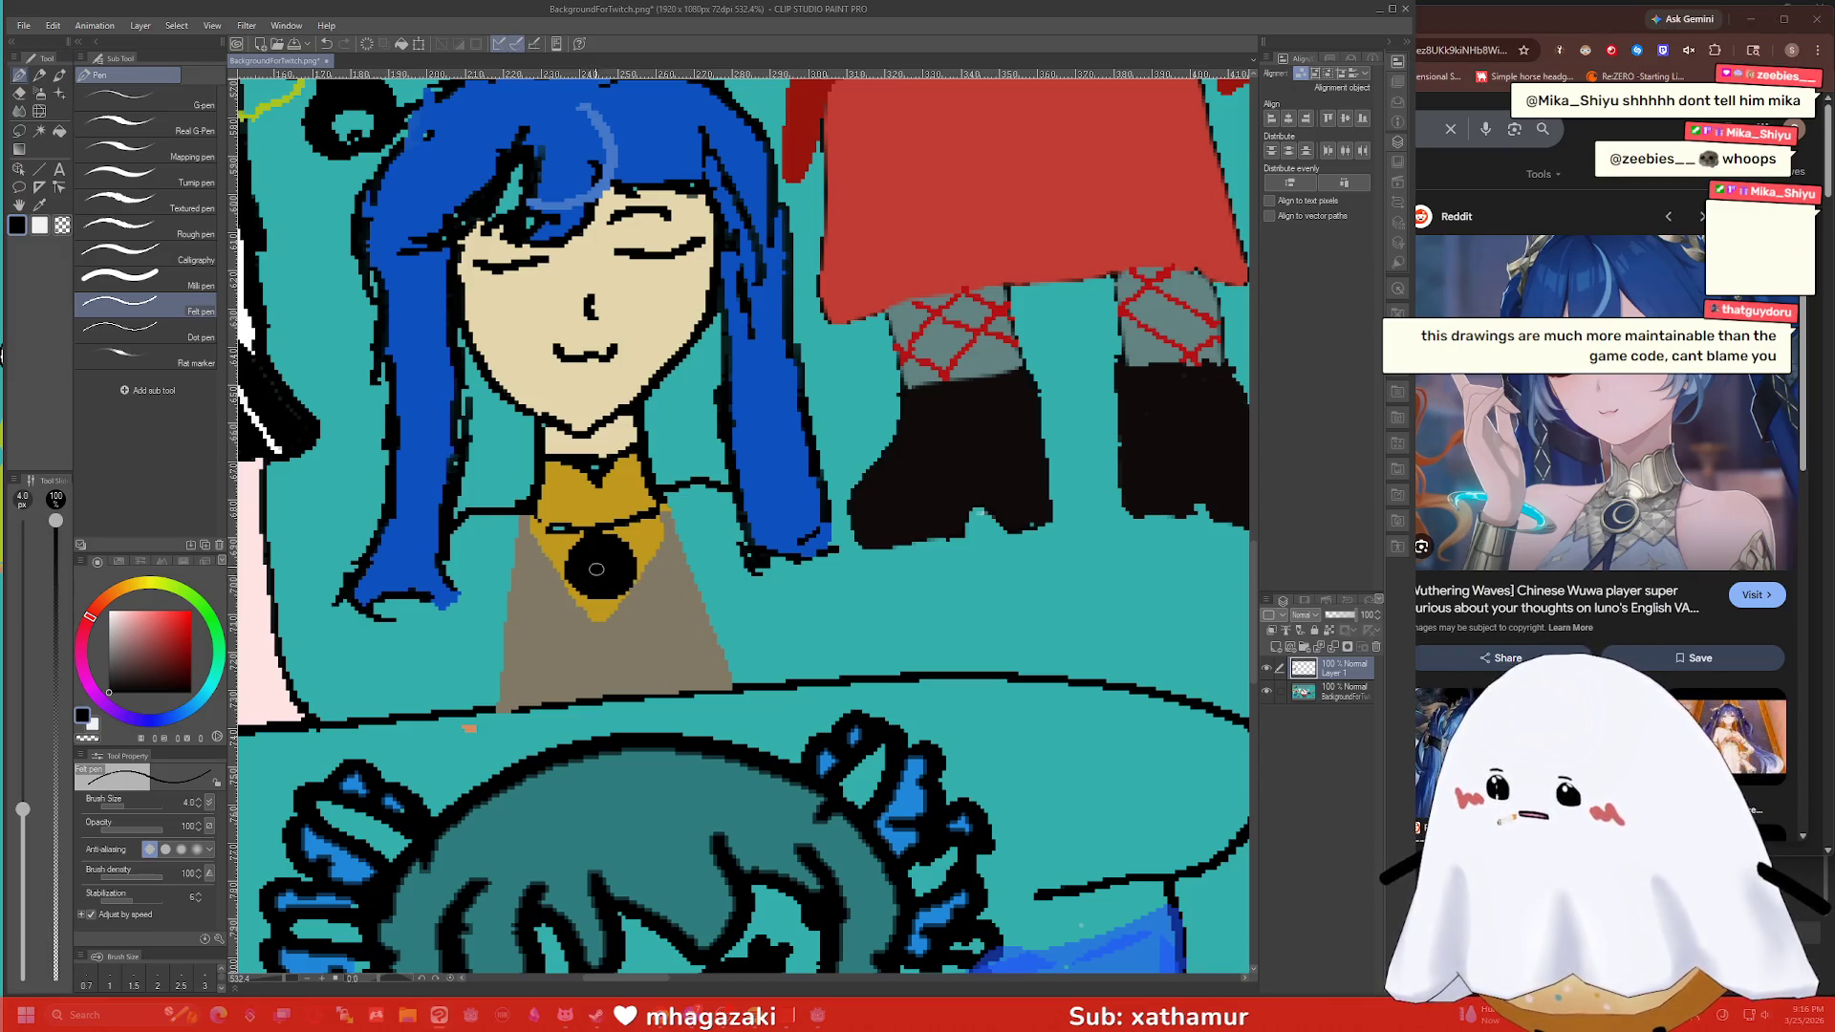
pyautogui.keyDown('alt'); pyautogui.click(629, 532); pyautogui.keyUp('alt')
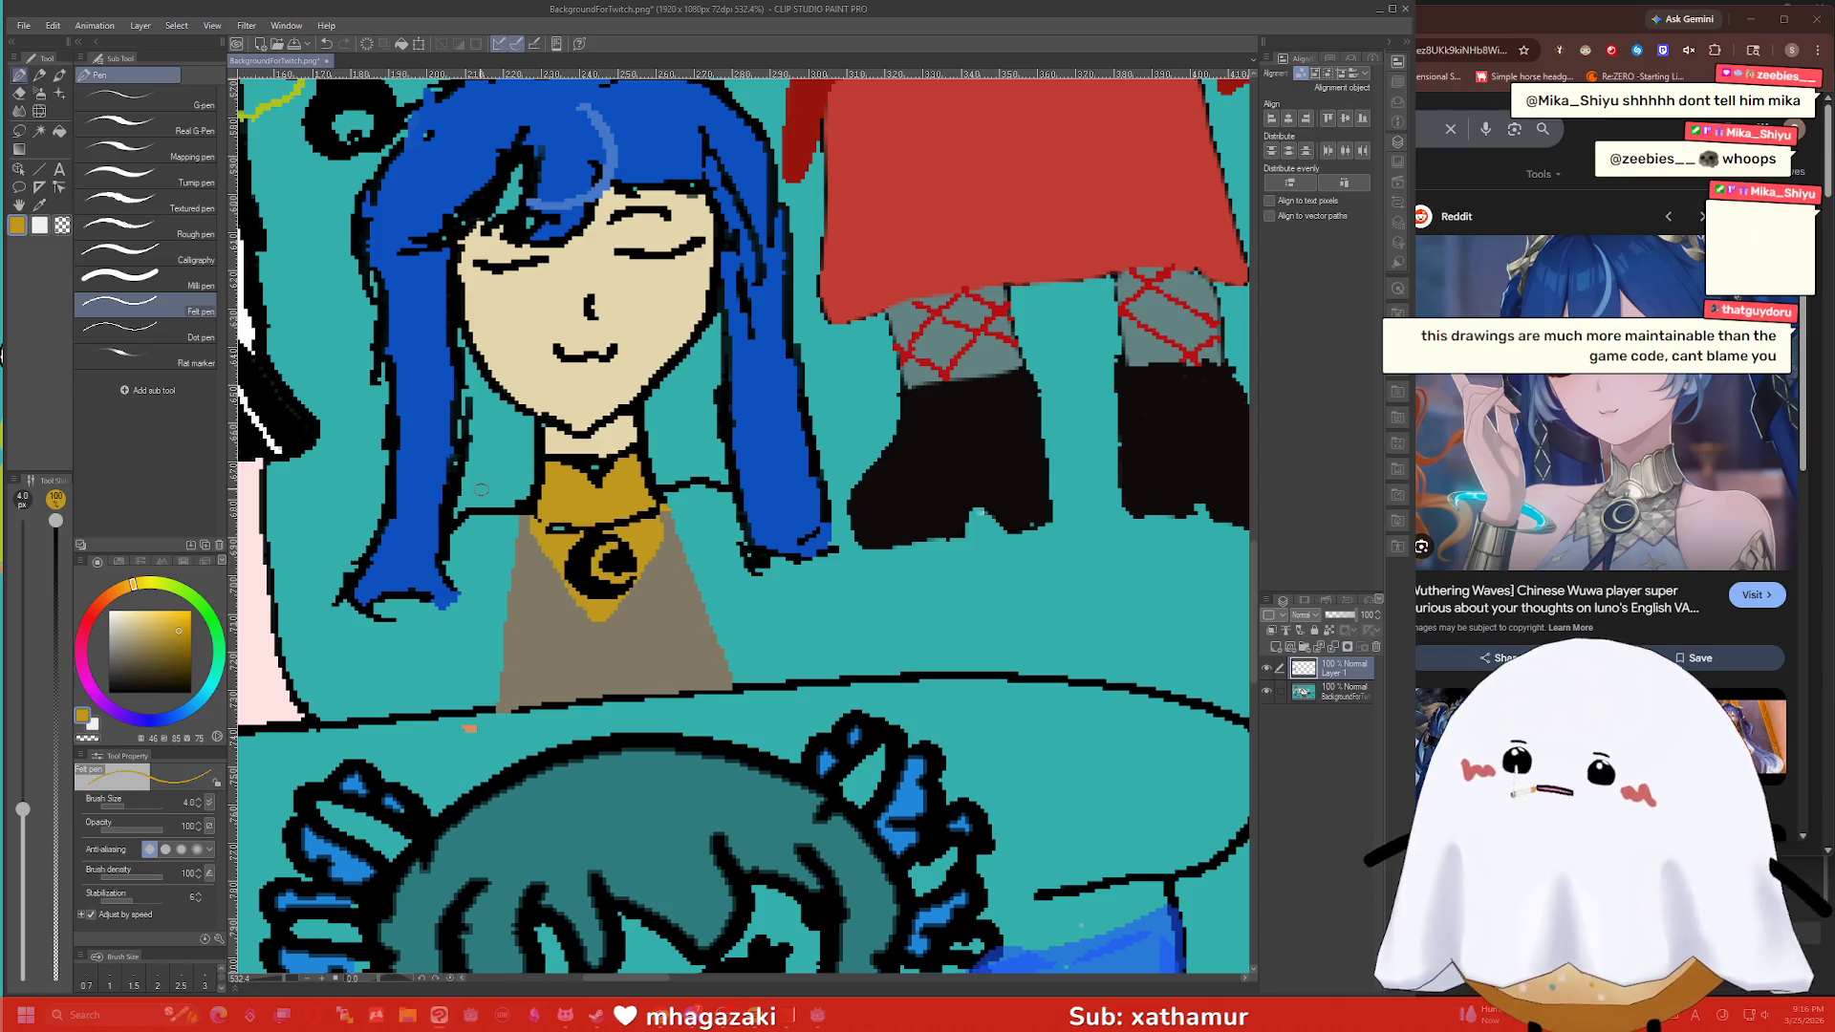
pyautogui.scroll(-5, 474, 487)
pyautogui.scroll(7, 493, 498)
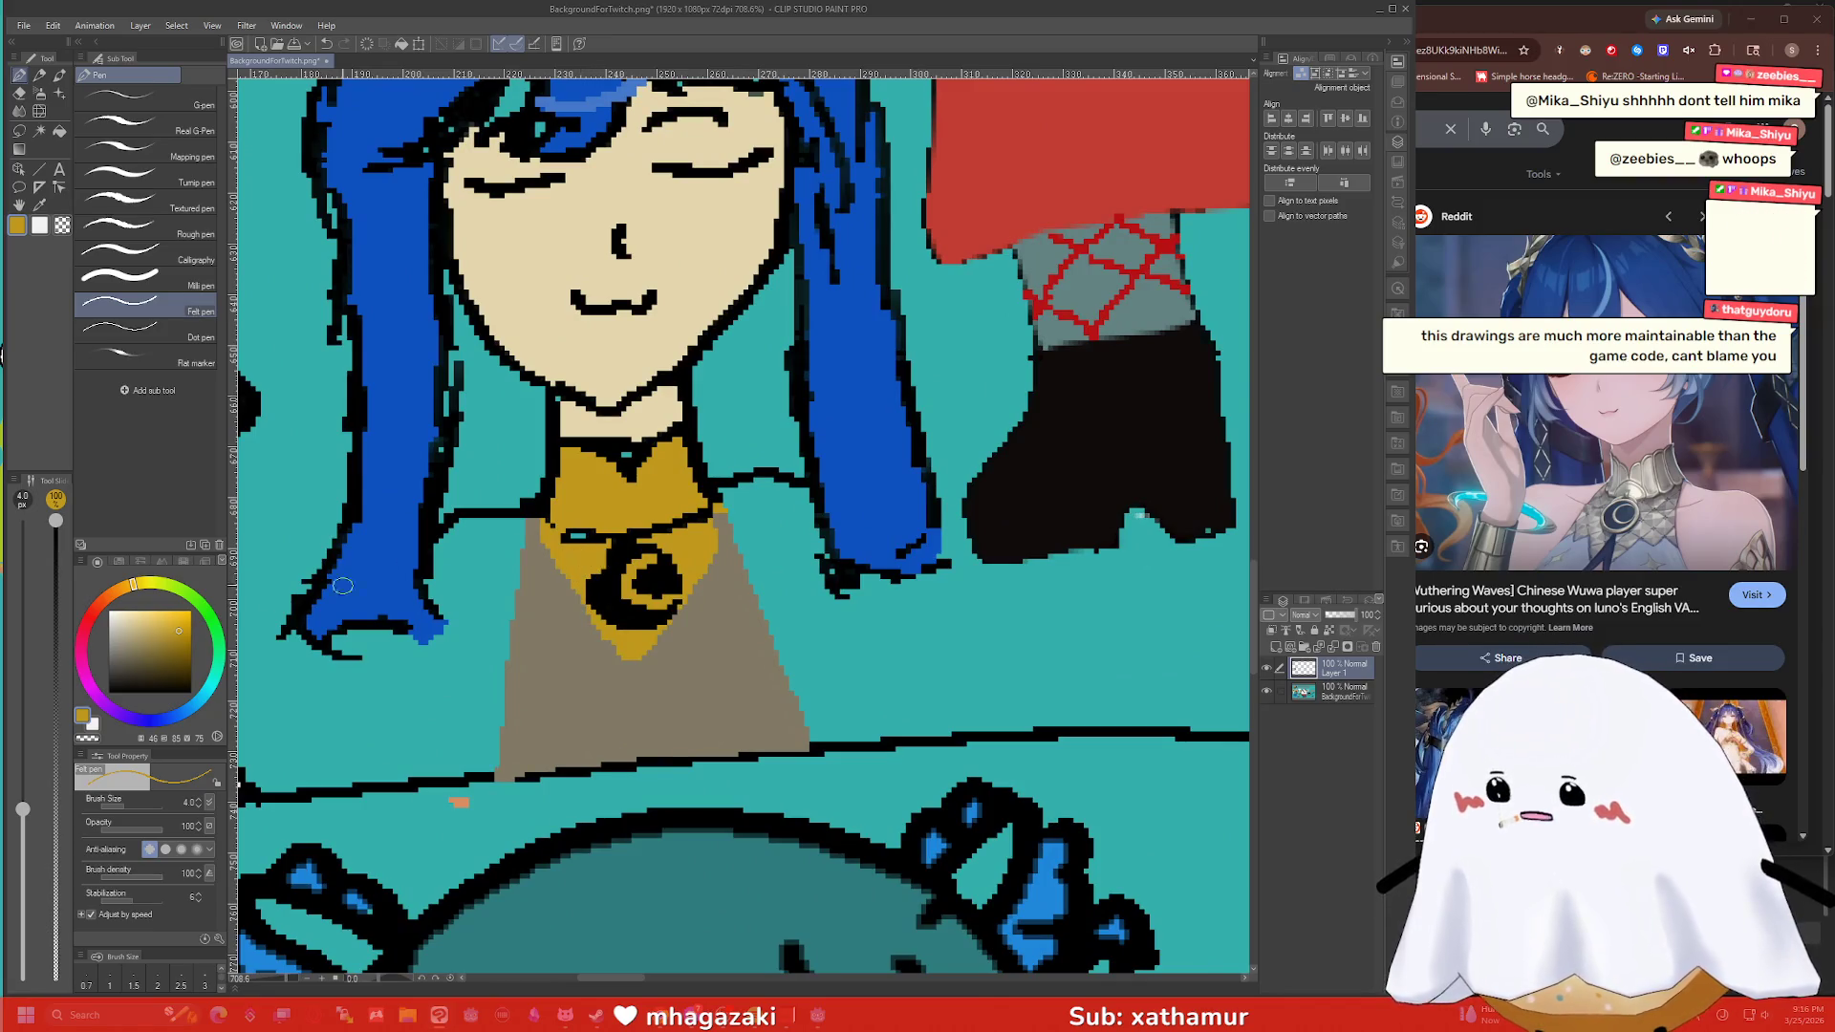
pyautogui.click(161, 650)
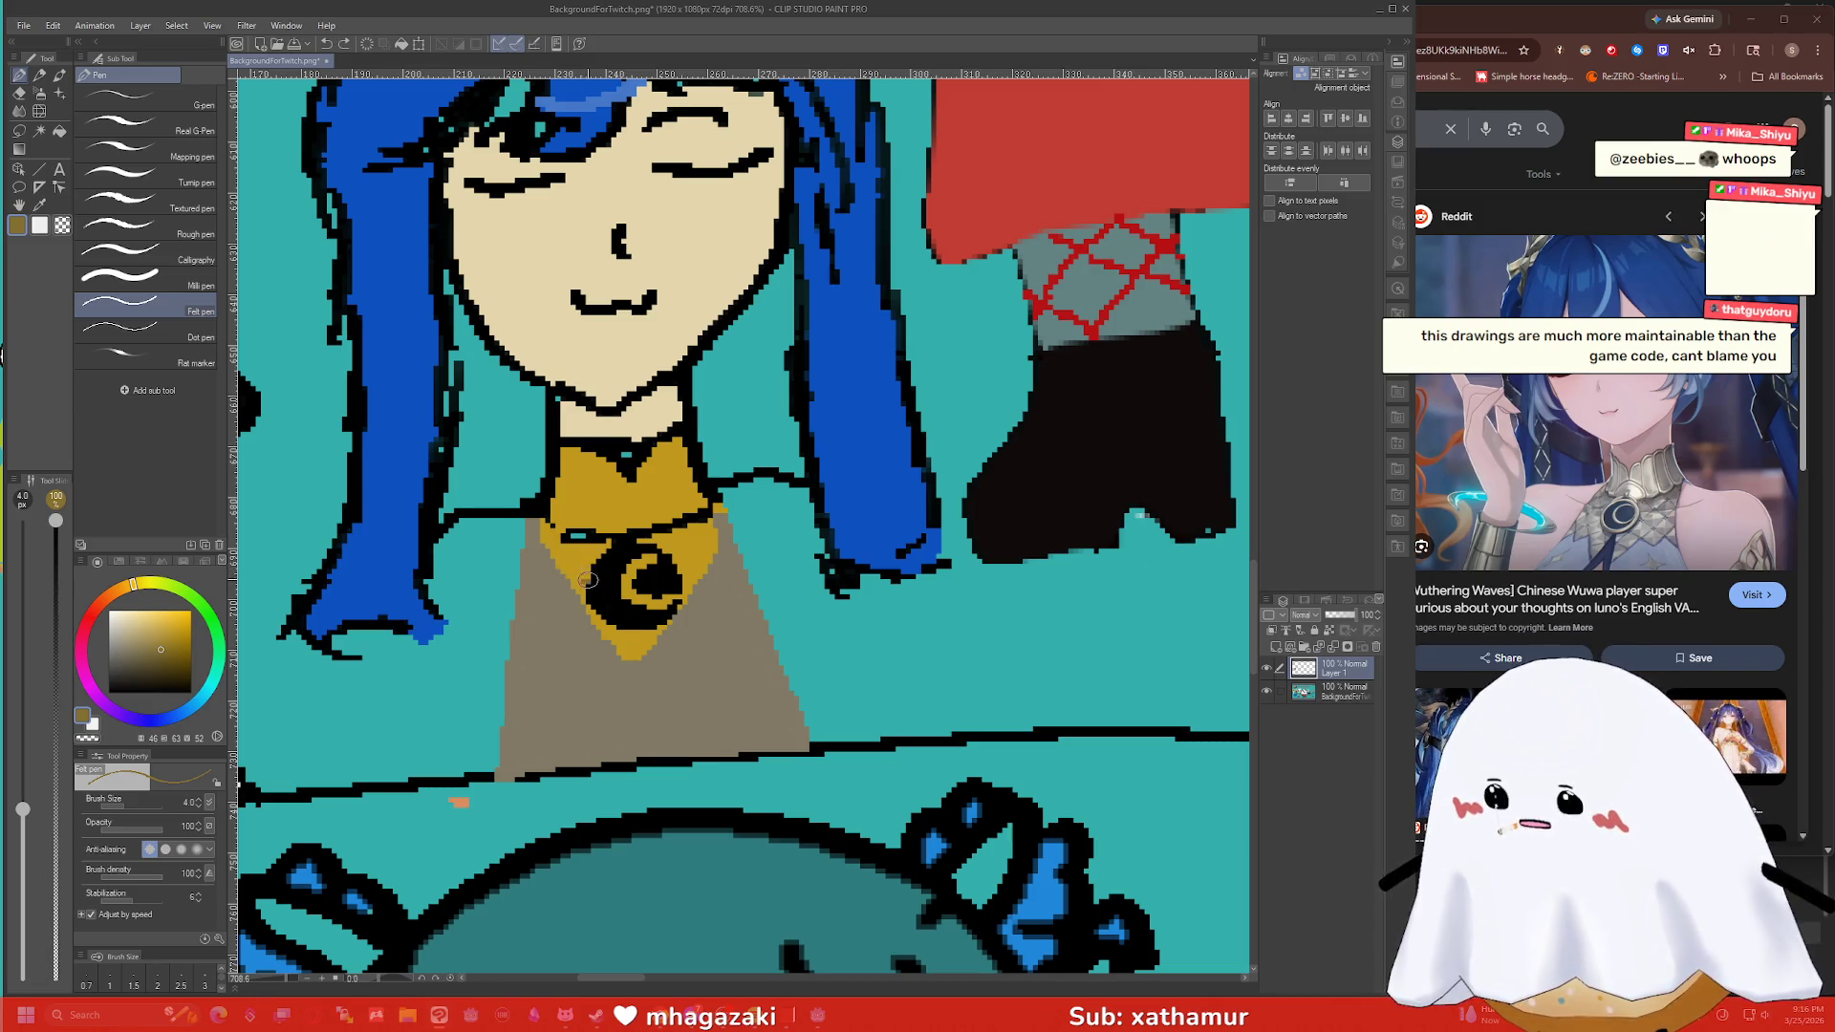
pyautogui.moveTo(586, 579)
pyautogui.mouseDown()
pyautogui.moveTo(633, 541)
pyautogui.moveTo(662, 543)
pyautogui.moveTo(683, 585)
pyautogui.moveTo(647, 635)
pyautogui.moveTo(593, 612)
pyautogui.moveTo(574, 566)
pyautogui.mouseUp()
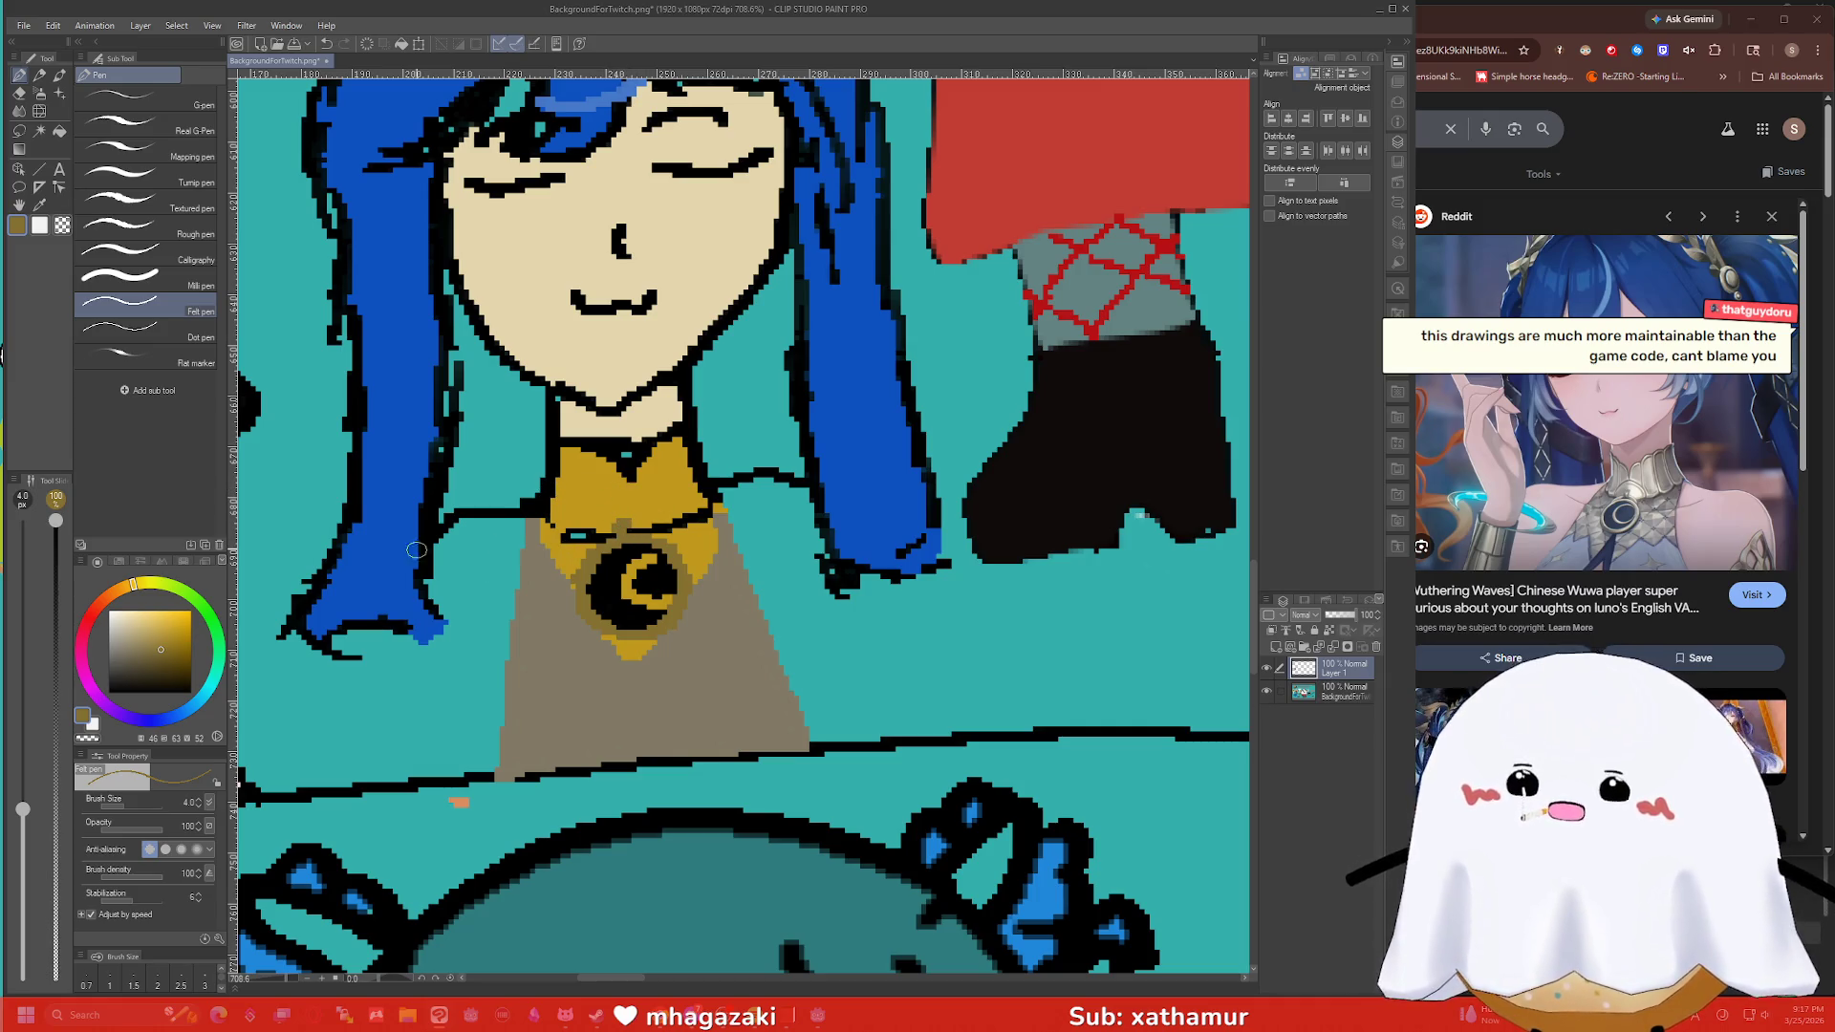
# Switch to a thin black pen and draw detail lines across the gold collar.
pyautogui.moveTo(103, 655); pyautogui.dragTo(219, 676)
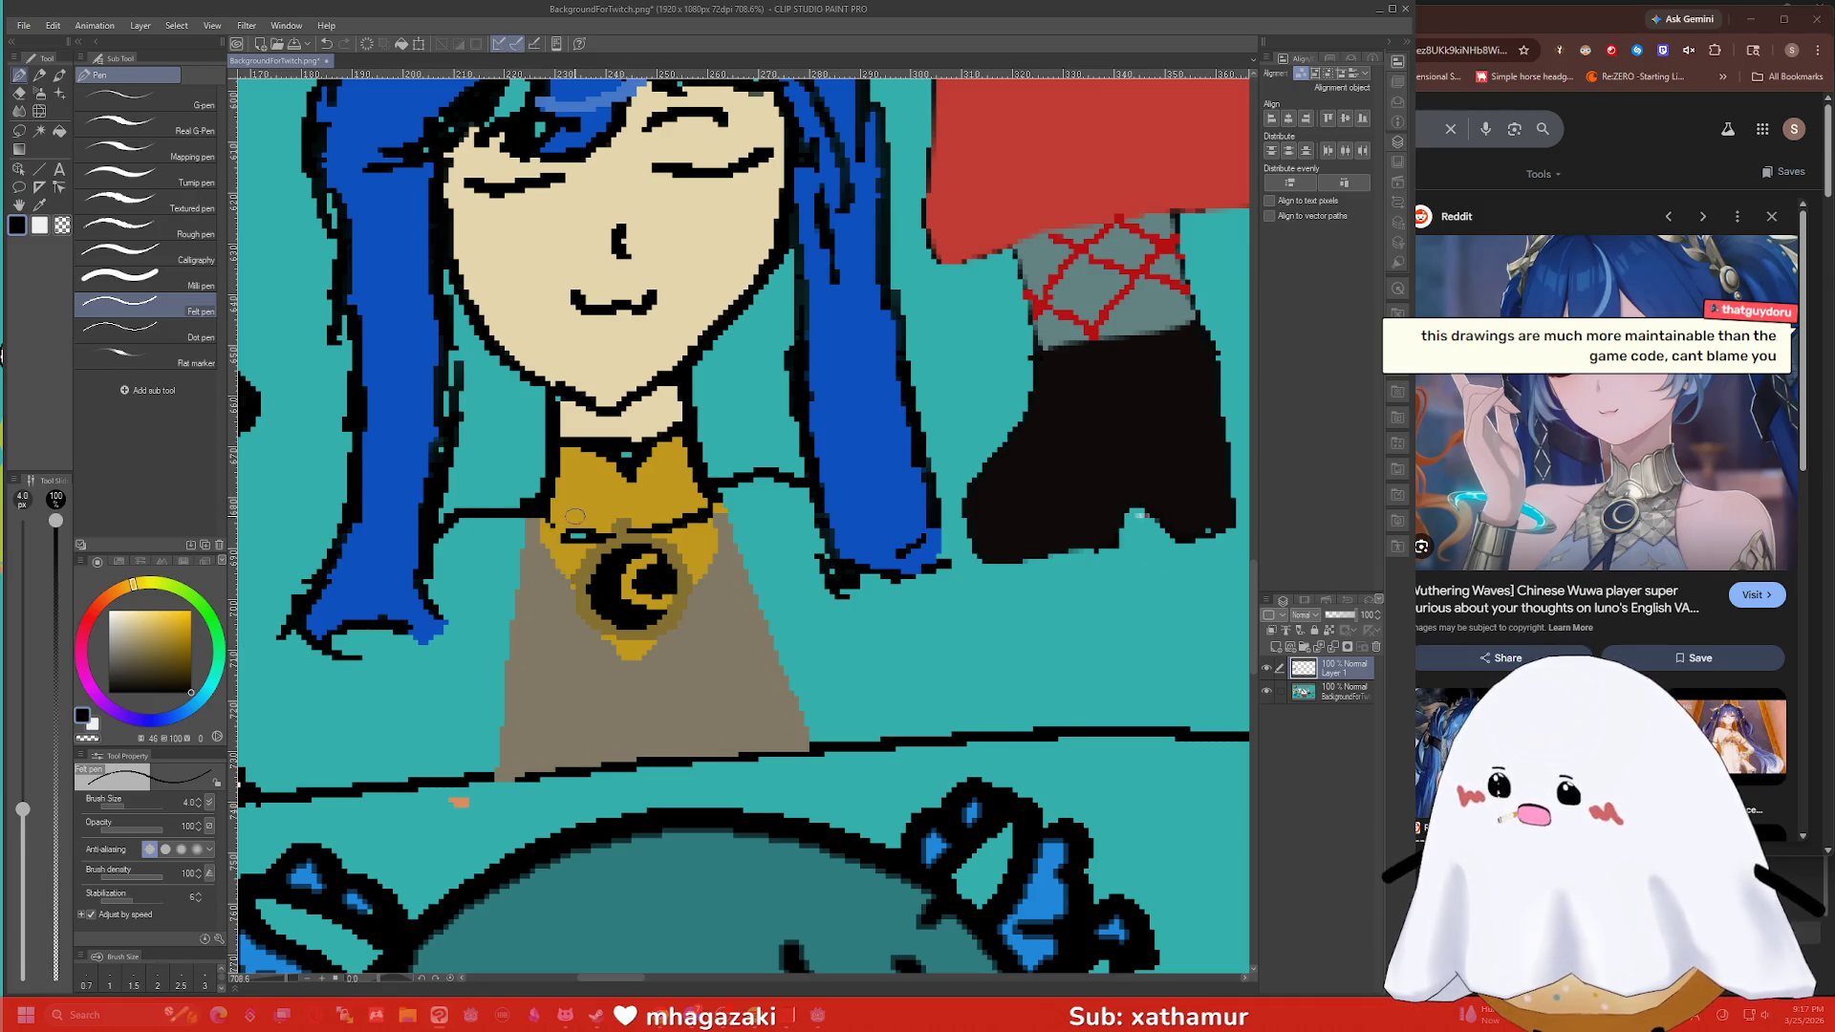
pyautogui.click(158, 980)
pyautogui.moveTo(571, 450); pyautogui.dragTo(574, 531)
pyautogui.moveTo(585, 449)
pyautogui.mouseDown()
pyautogui.moveTo(583, 526)
pyautogui.moveTo(600, 524)
pyautogui.mouseUp()
pyautogui.moveTo(660, 459); pyautogui.dragTo(681, 495)
pyautogui.scroll(-2, 681, 495)
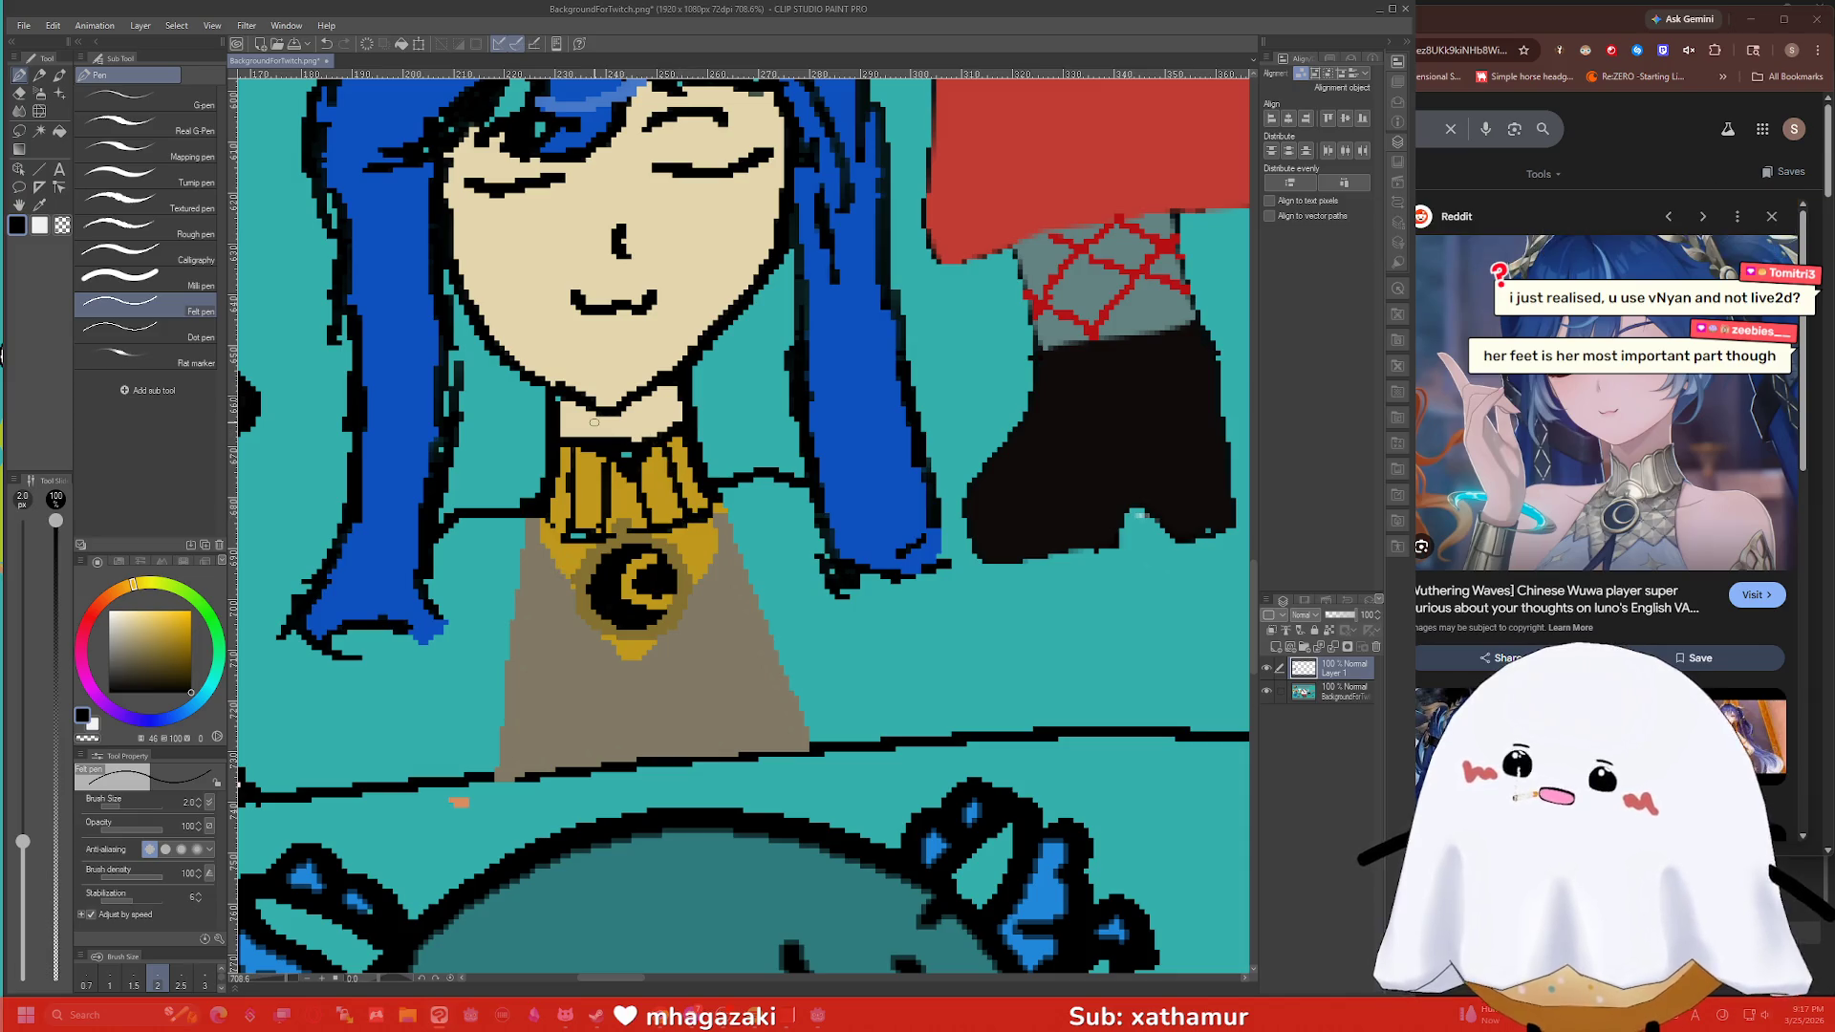
pyautogui.scroll(-3, 650, 459)
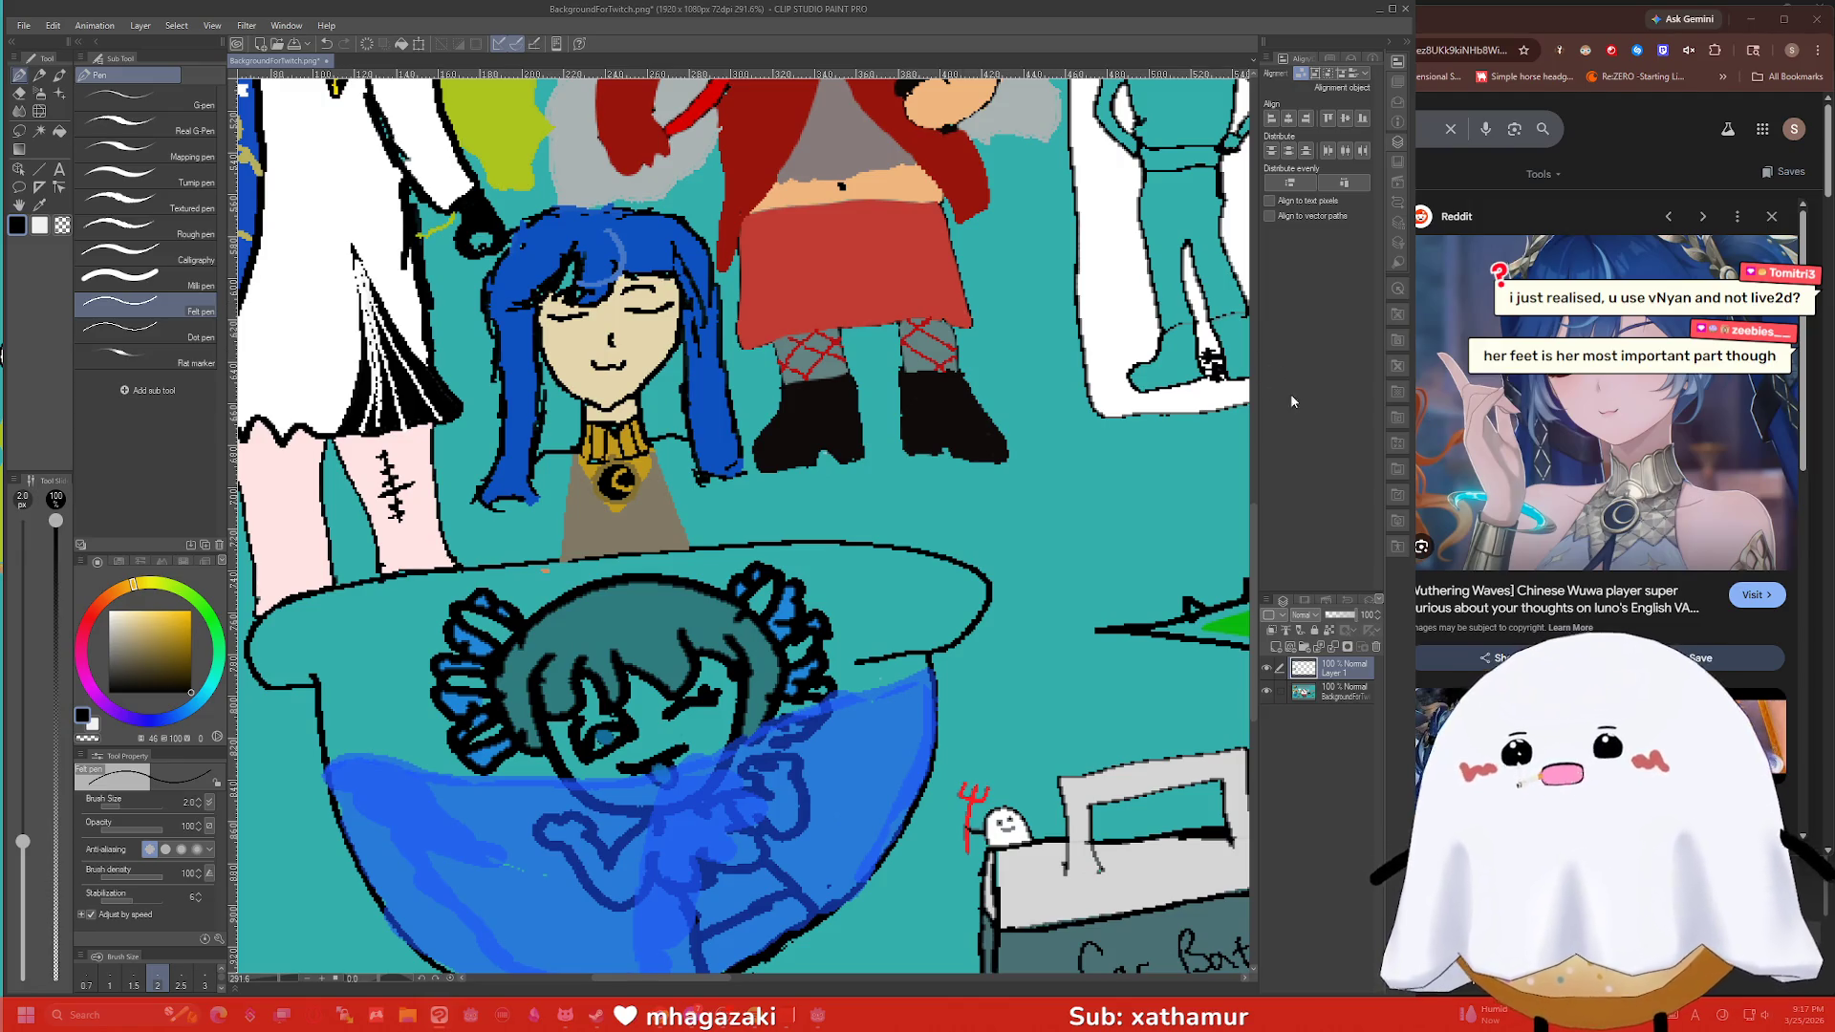
pyautogui.hotkey('alt', 'Tab')
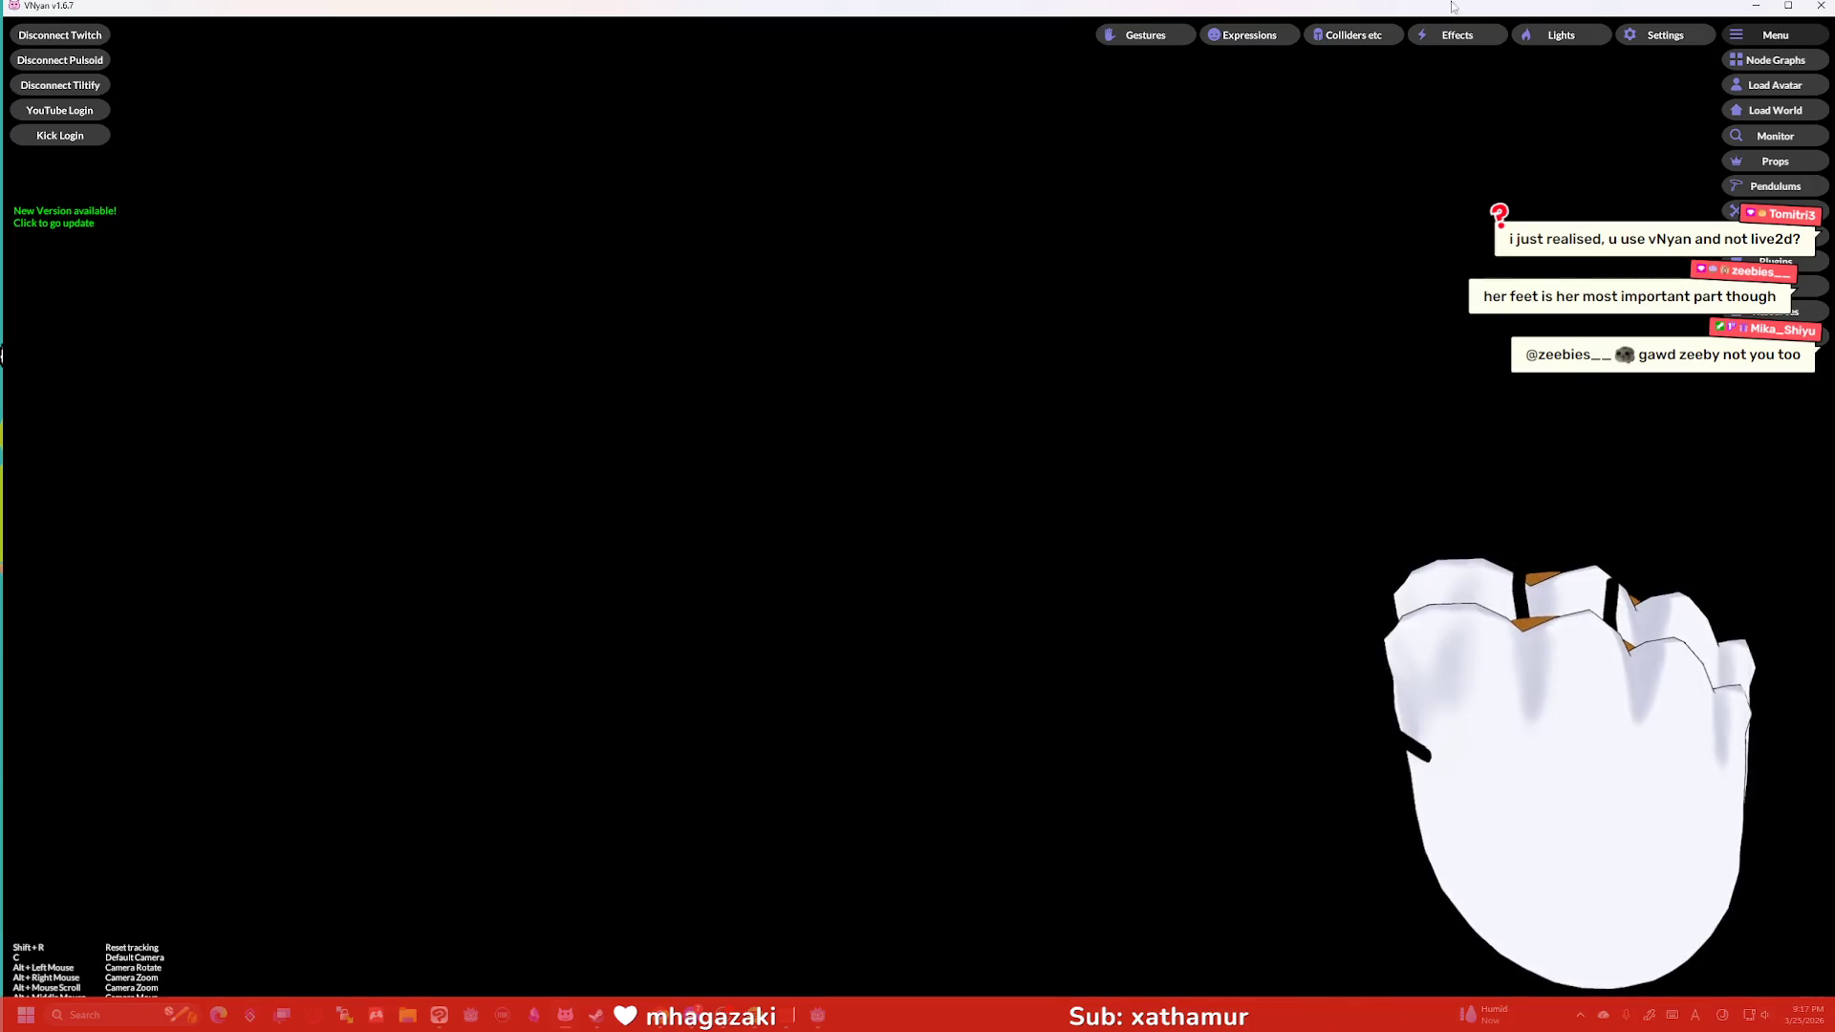
pyautogui.press('super+Down')
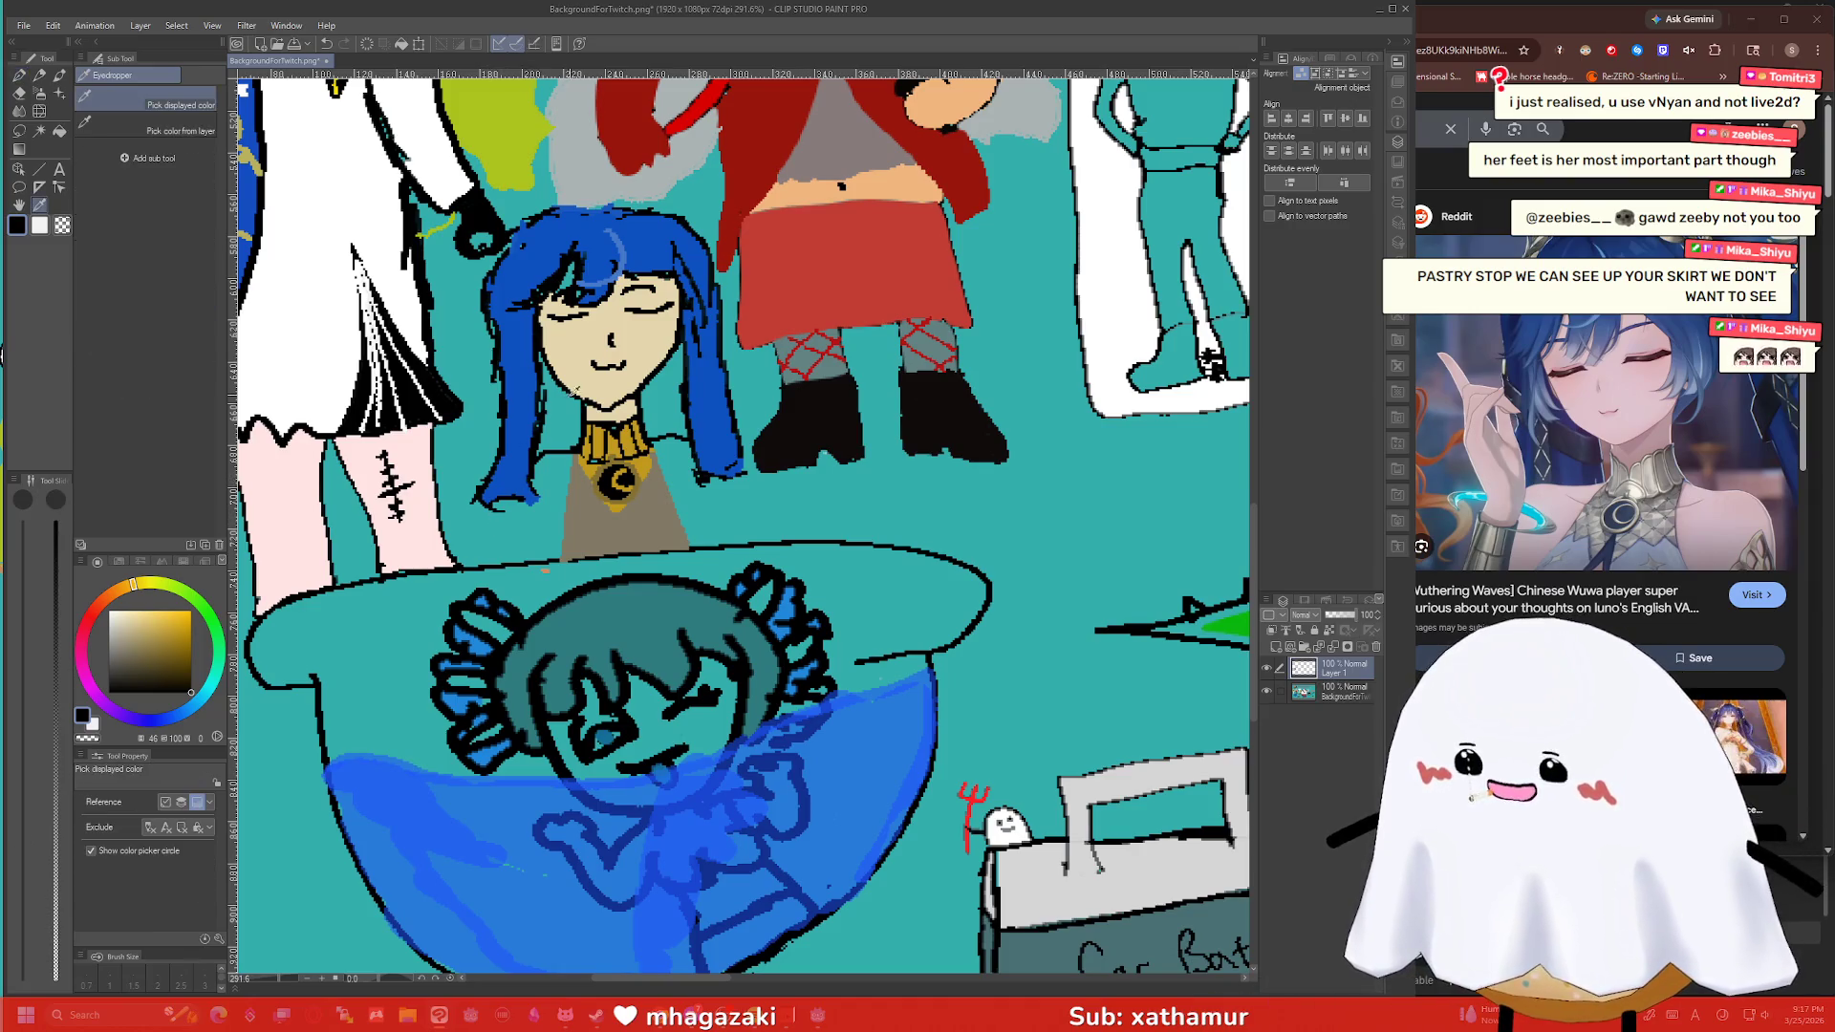
# Fill the torso on both sides of the apron with face beige, then sample the hair blue.
pyautogui.keyDown('alt'); pyautogui.click(578, 382); pyautogui.keyUp('alt')
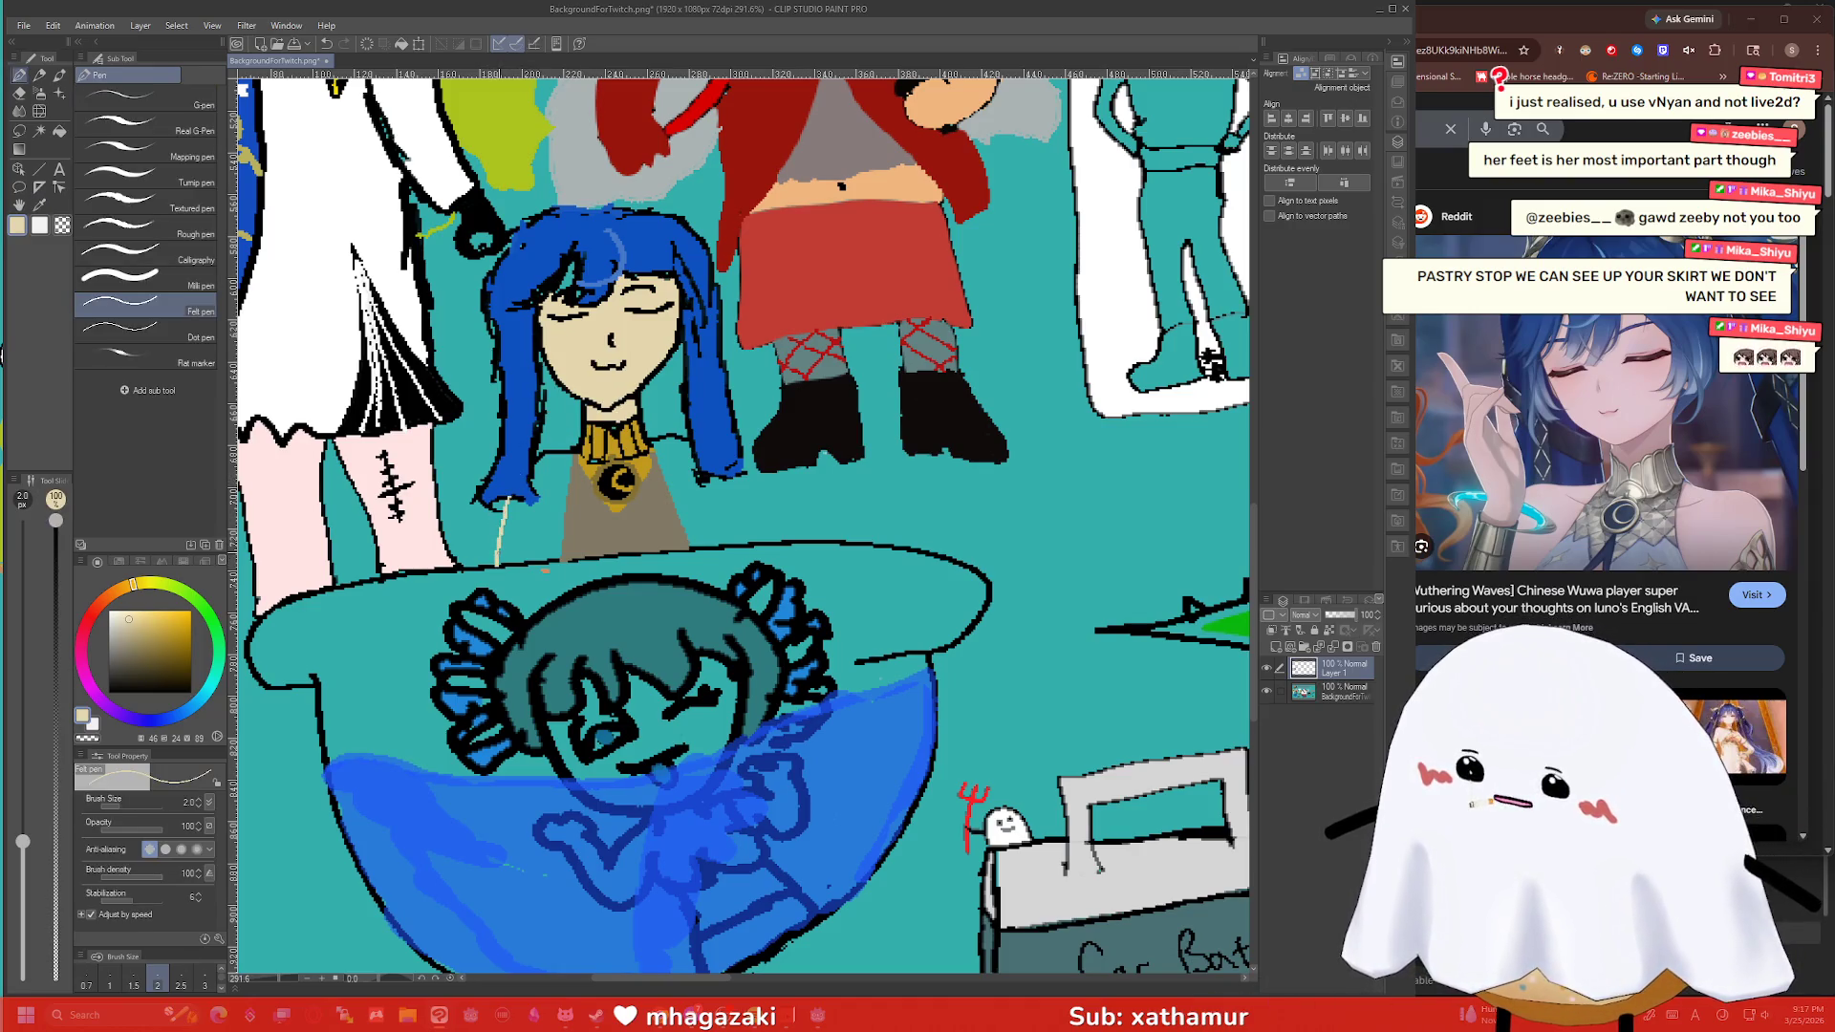
pyautogui.moveTo(737, 478); pyautogui.dragTo(755, 538)
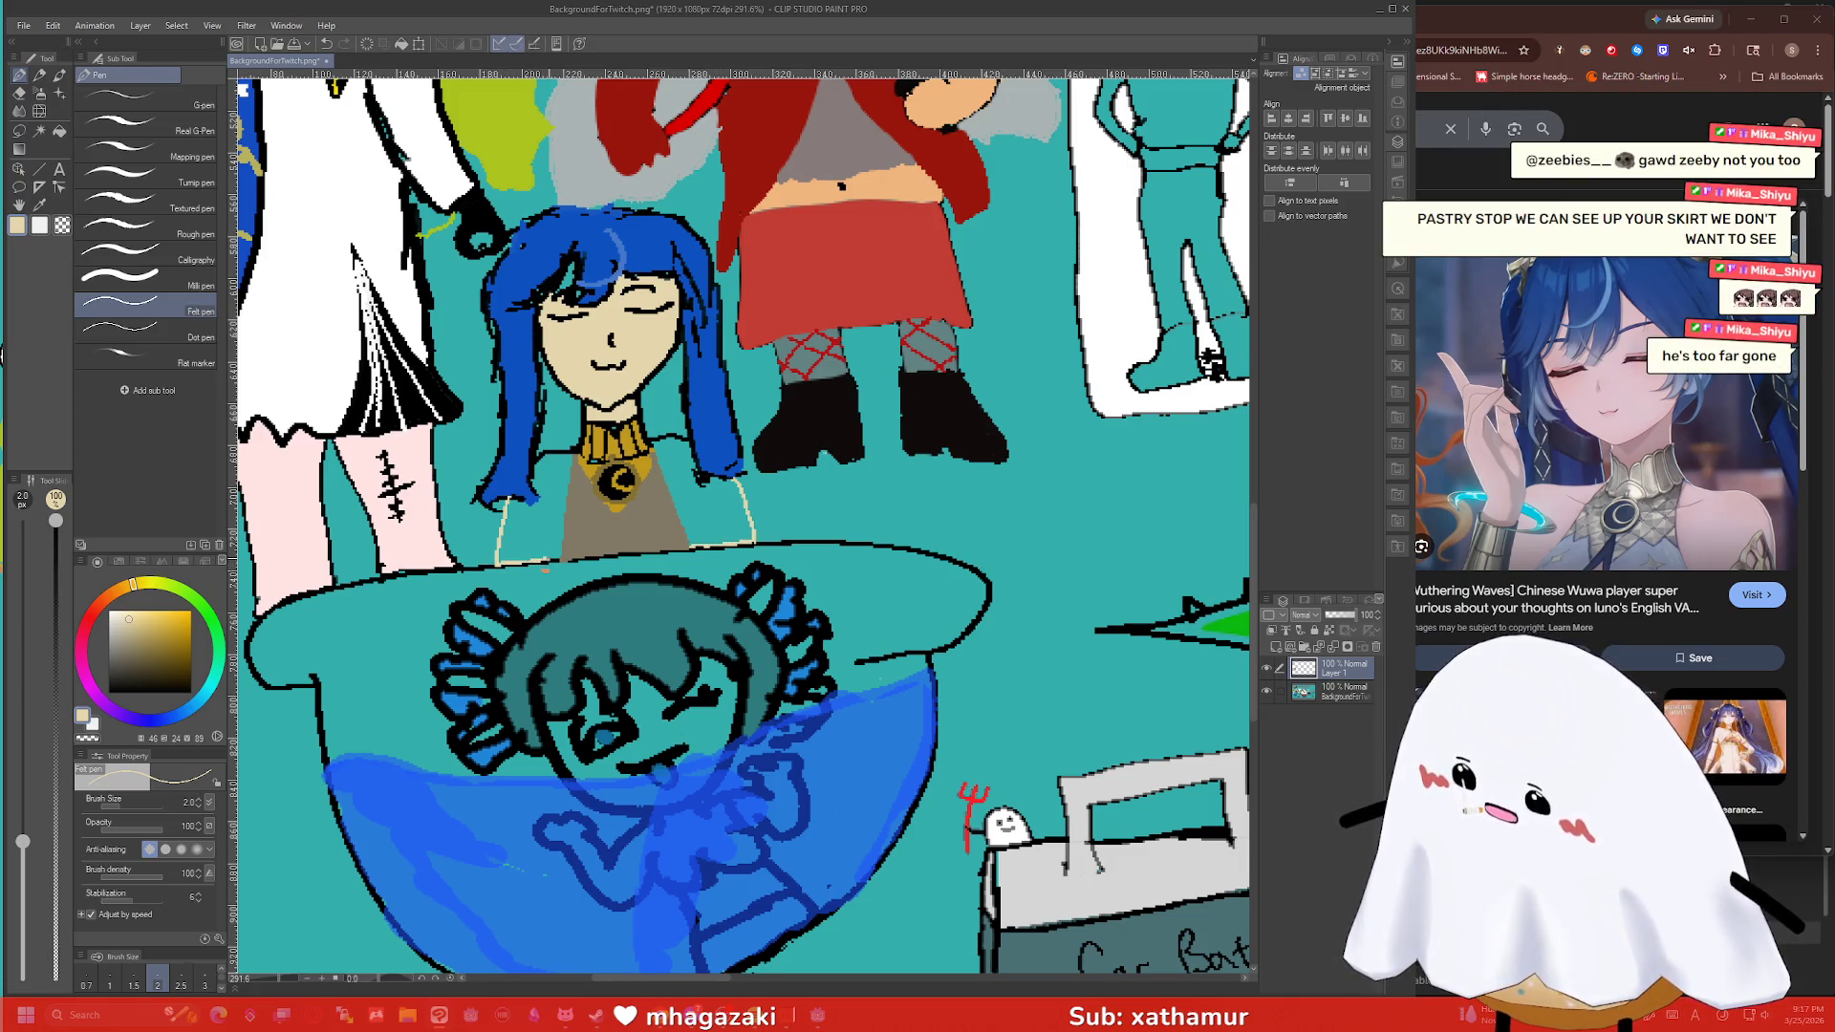
pyautogui.press('g')
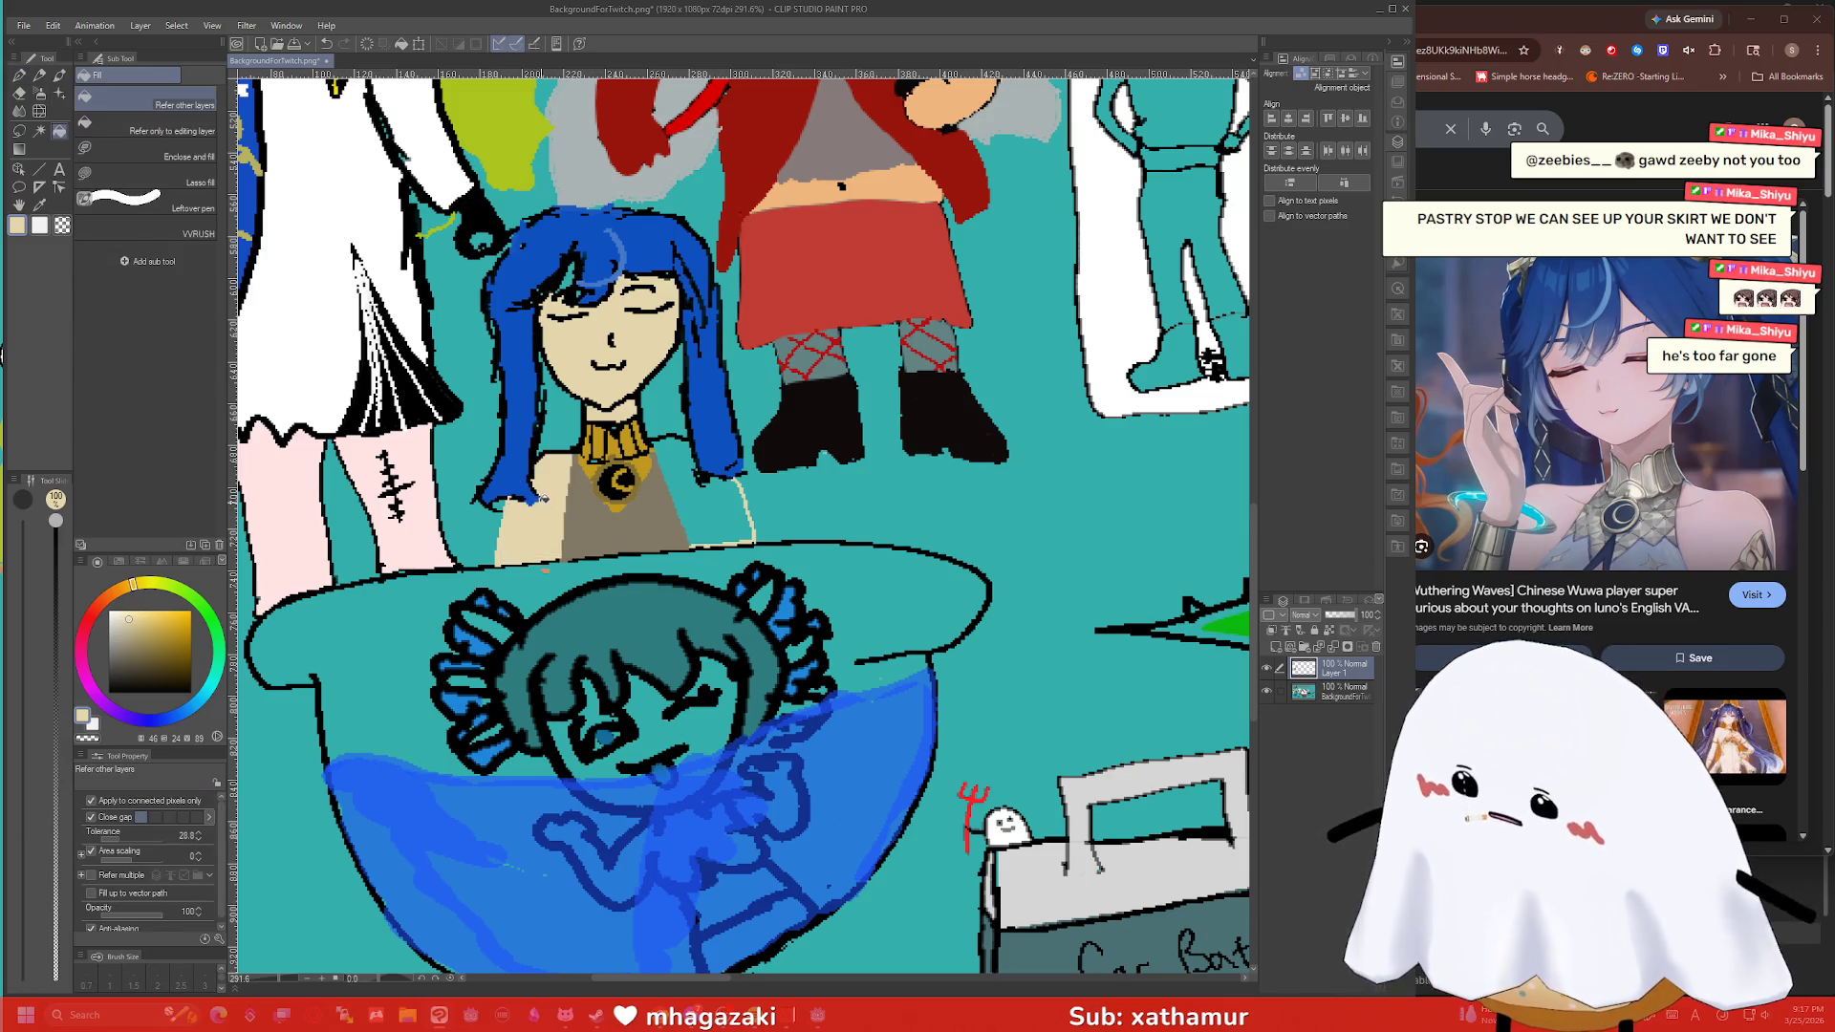
pyautogui.click(533, 516)
pyautogui.click(712, 497)
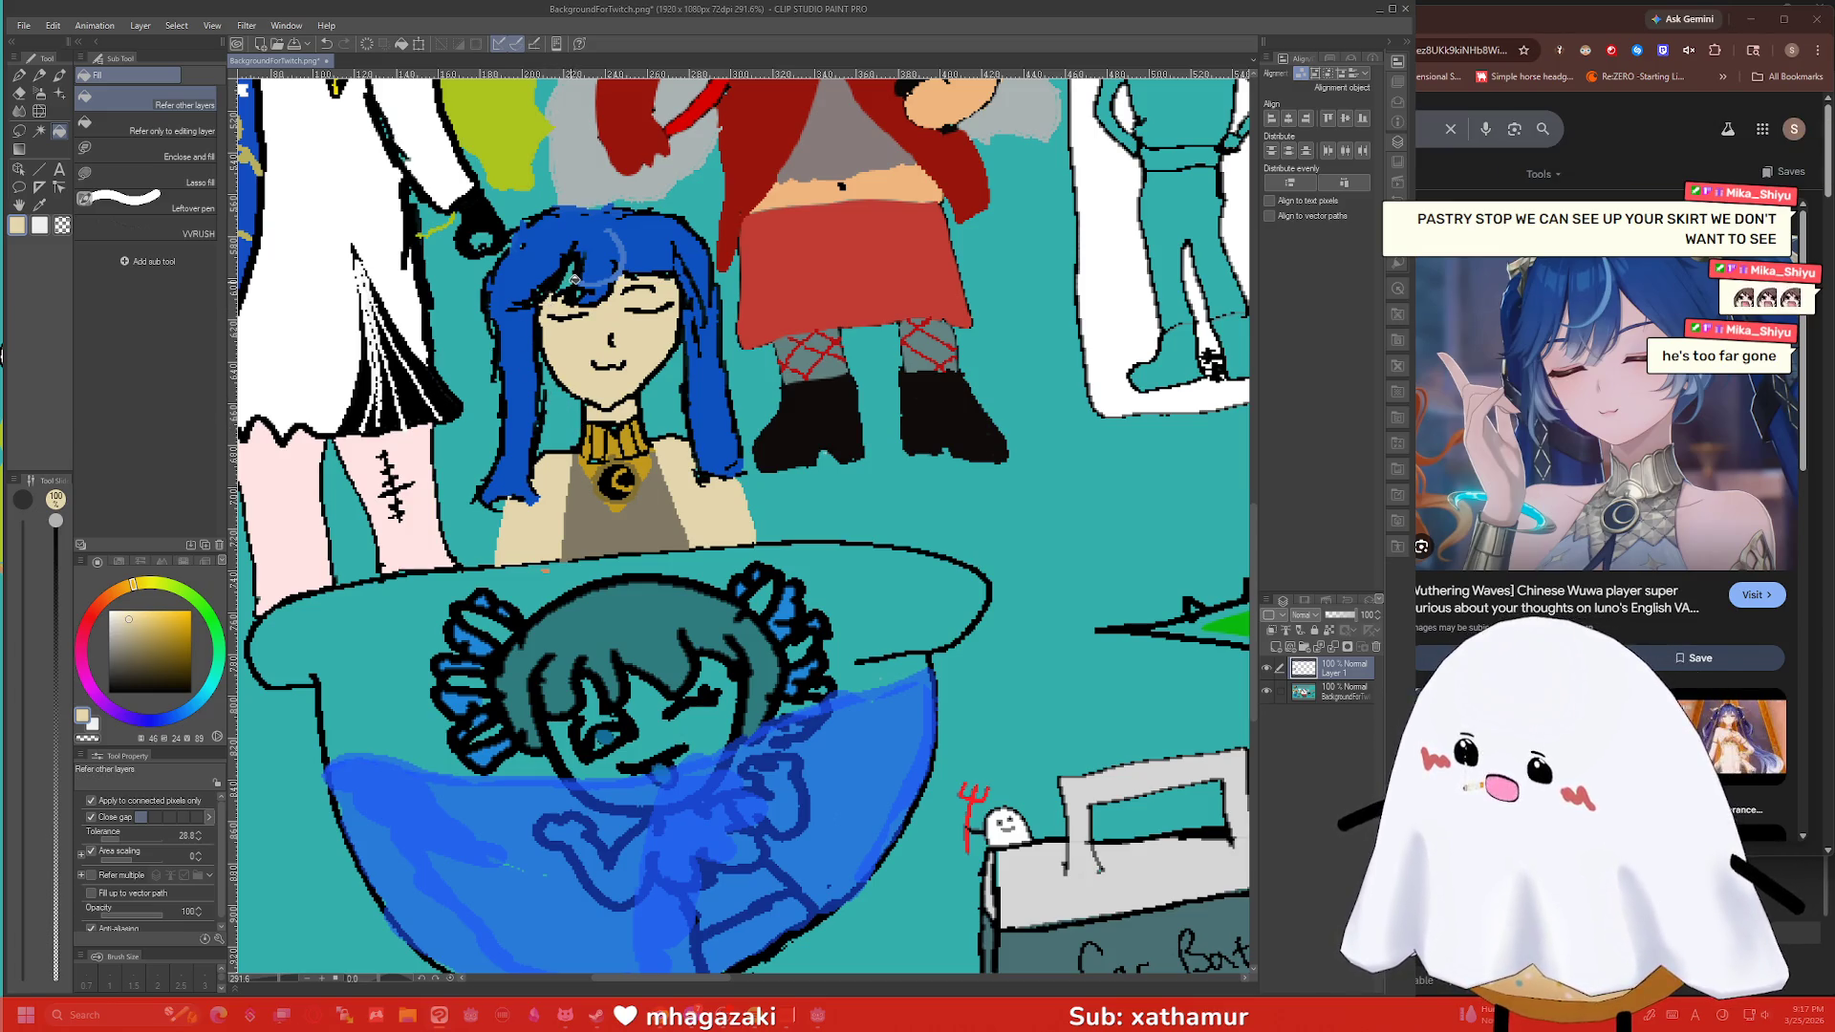
pyautogui.keyDown('alt'); pyautogui.click(590, 247); pyautogui.keyUp('alt')
pyautogui.press('p')
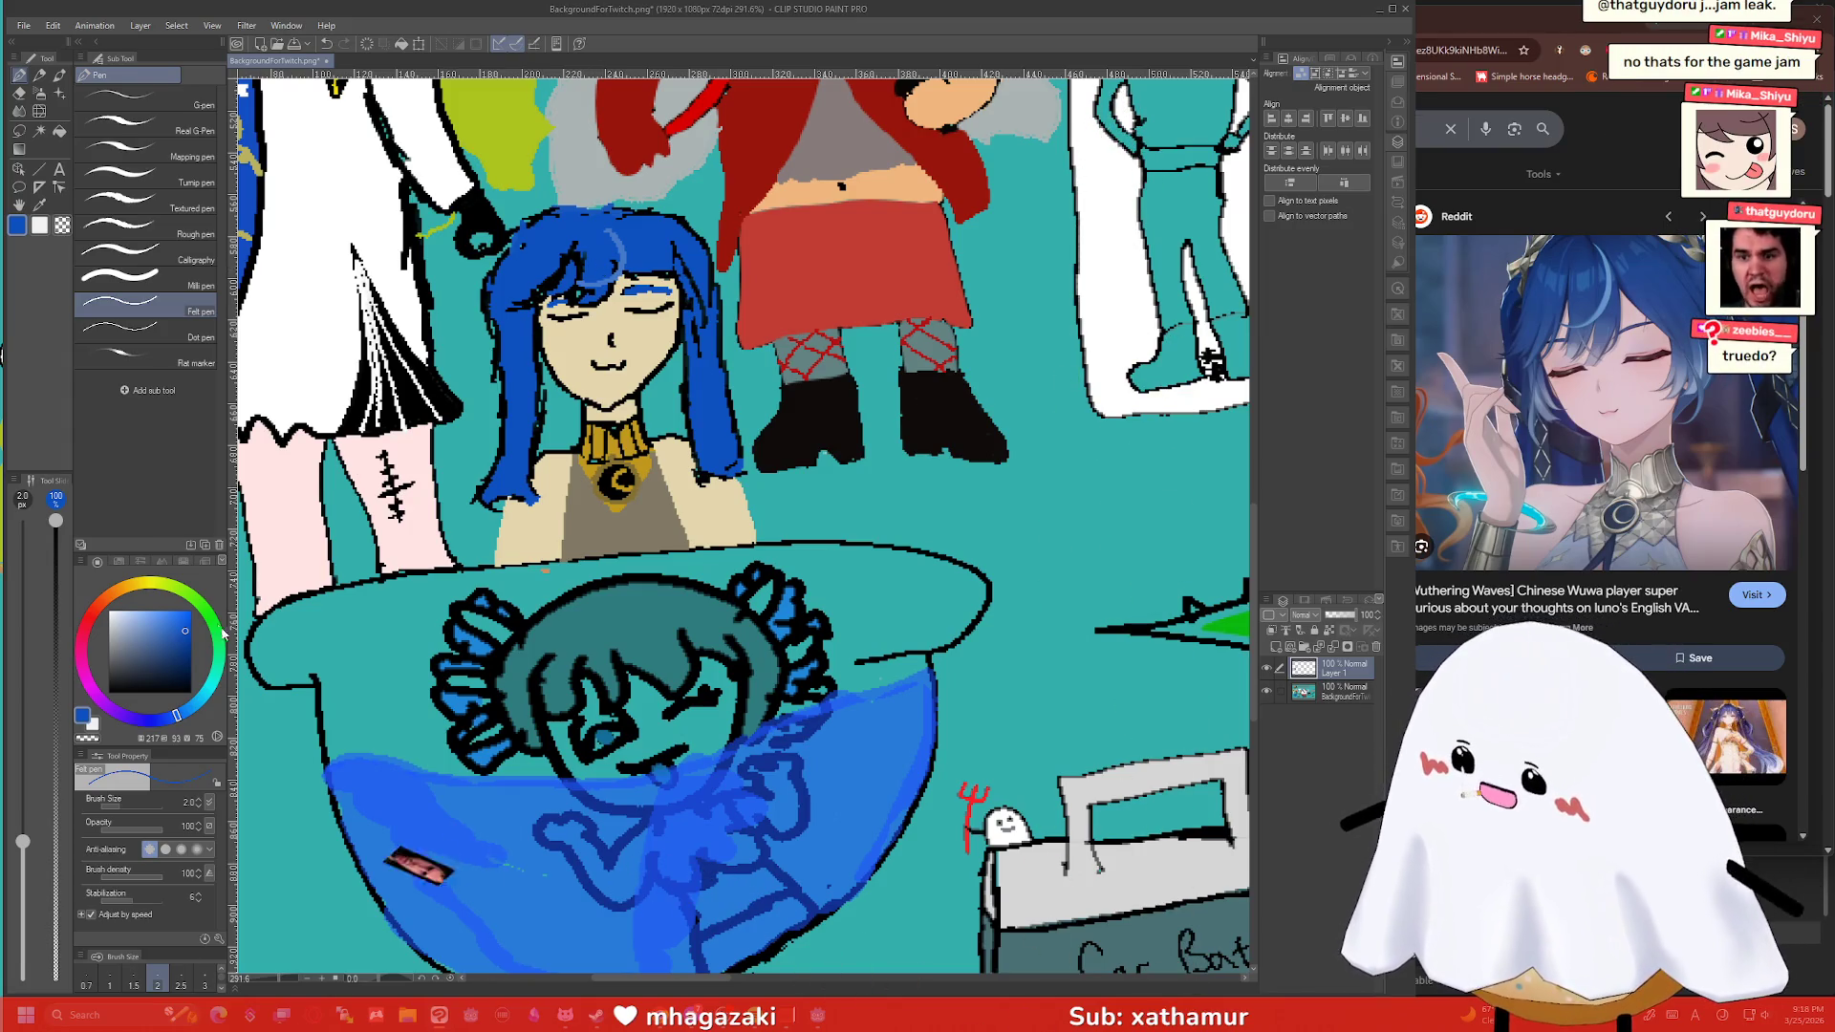
# Sample the collar gold to paint hair accents, then choose a dark olive-brown.
pyautogui.press('i')
pyautogui.click(634, 433)
pyautogui.press('p')
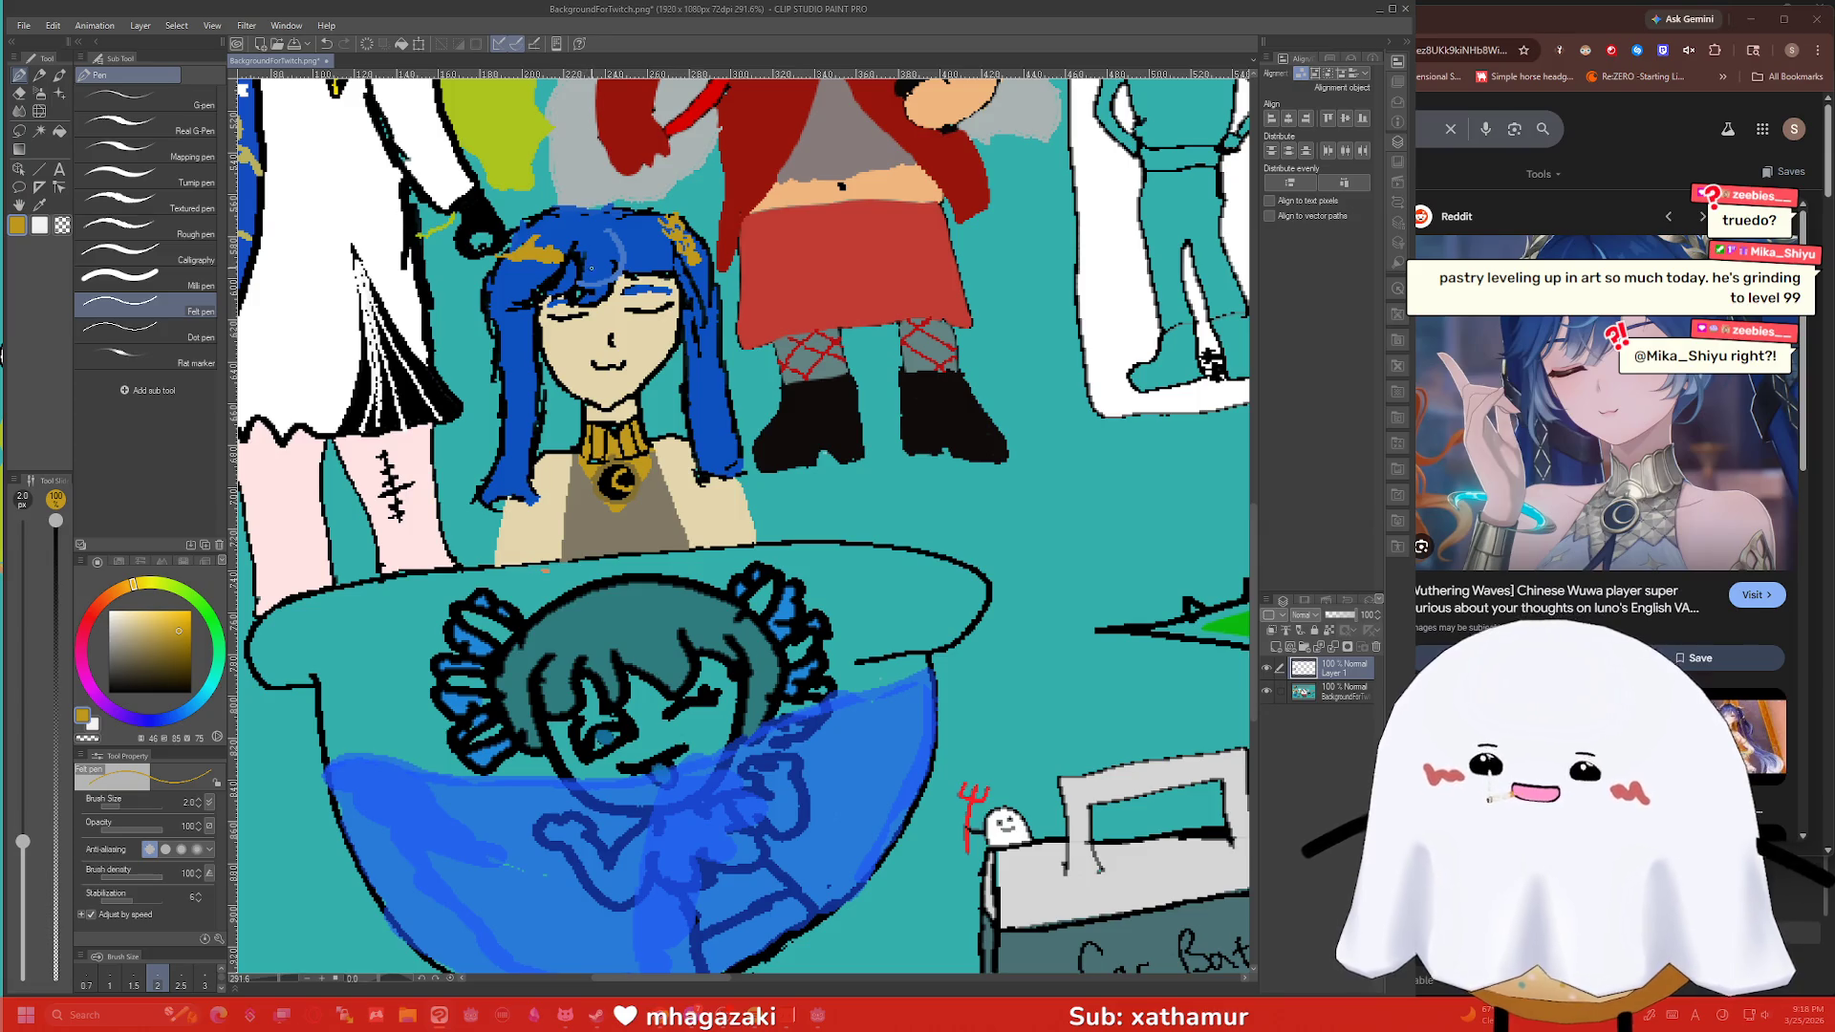
pyautogui.click(166, 659)
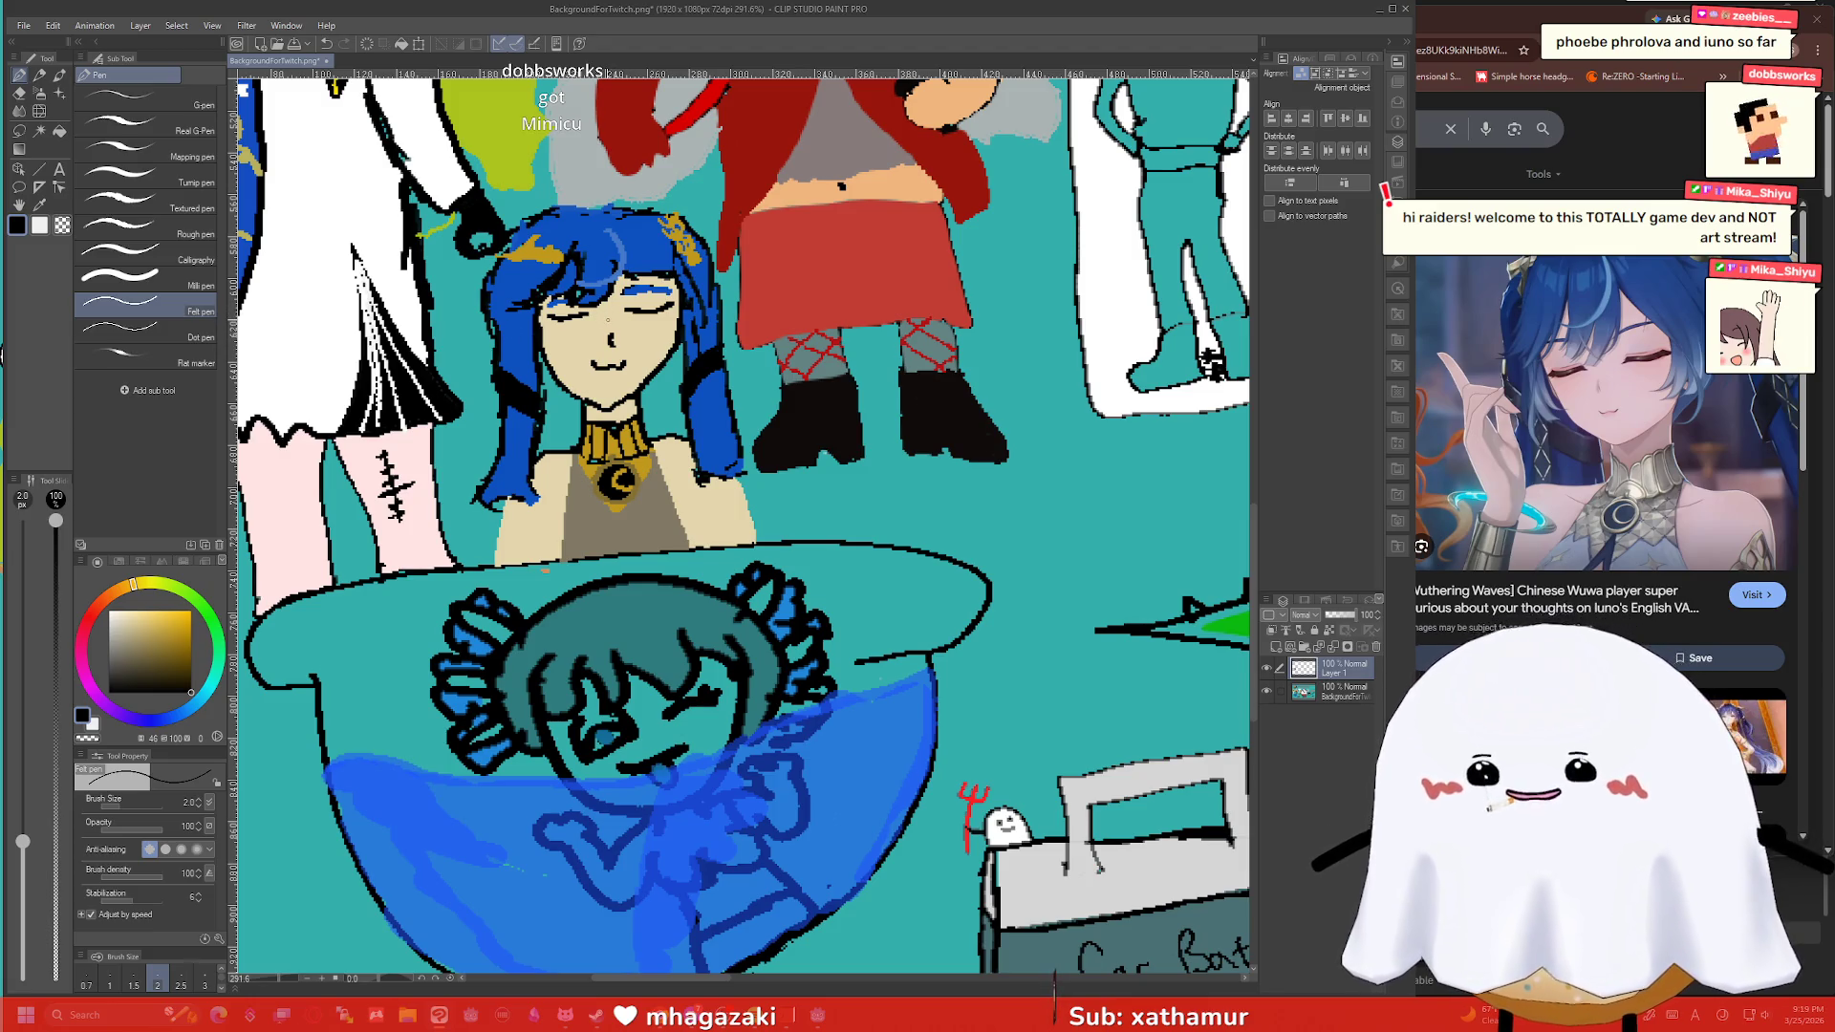
pyautogui.scroll(-4, 932, 502)
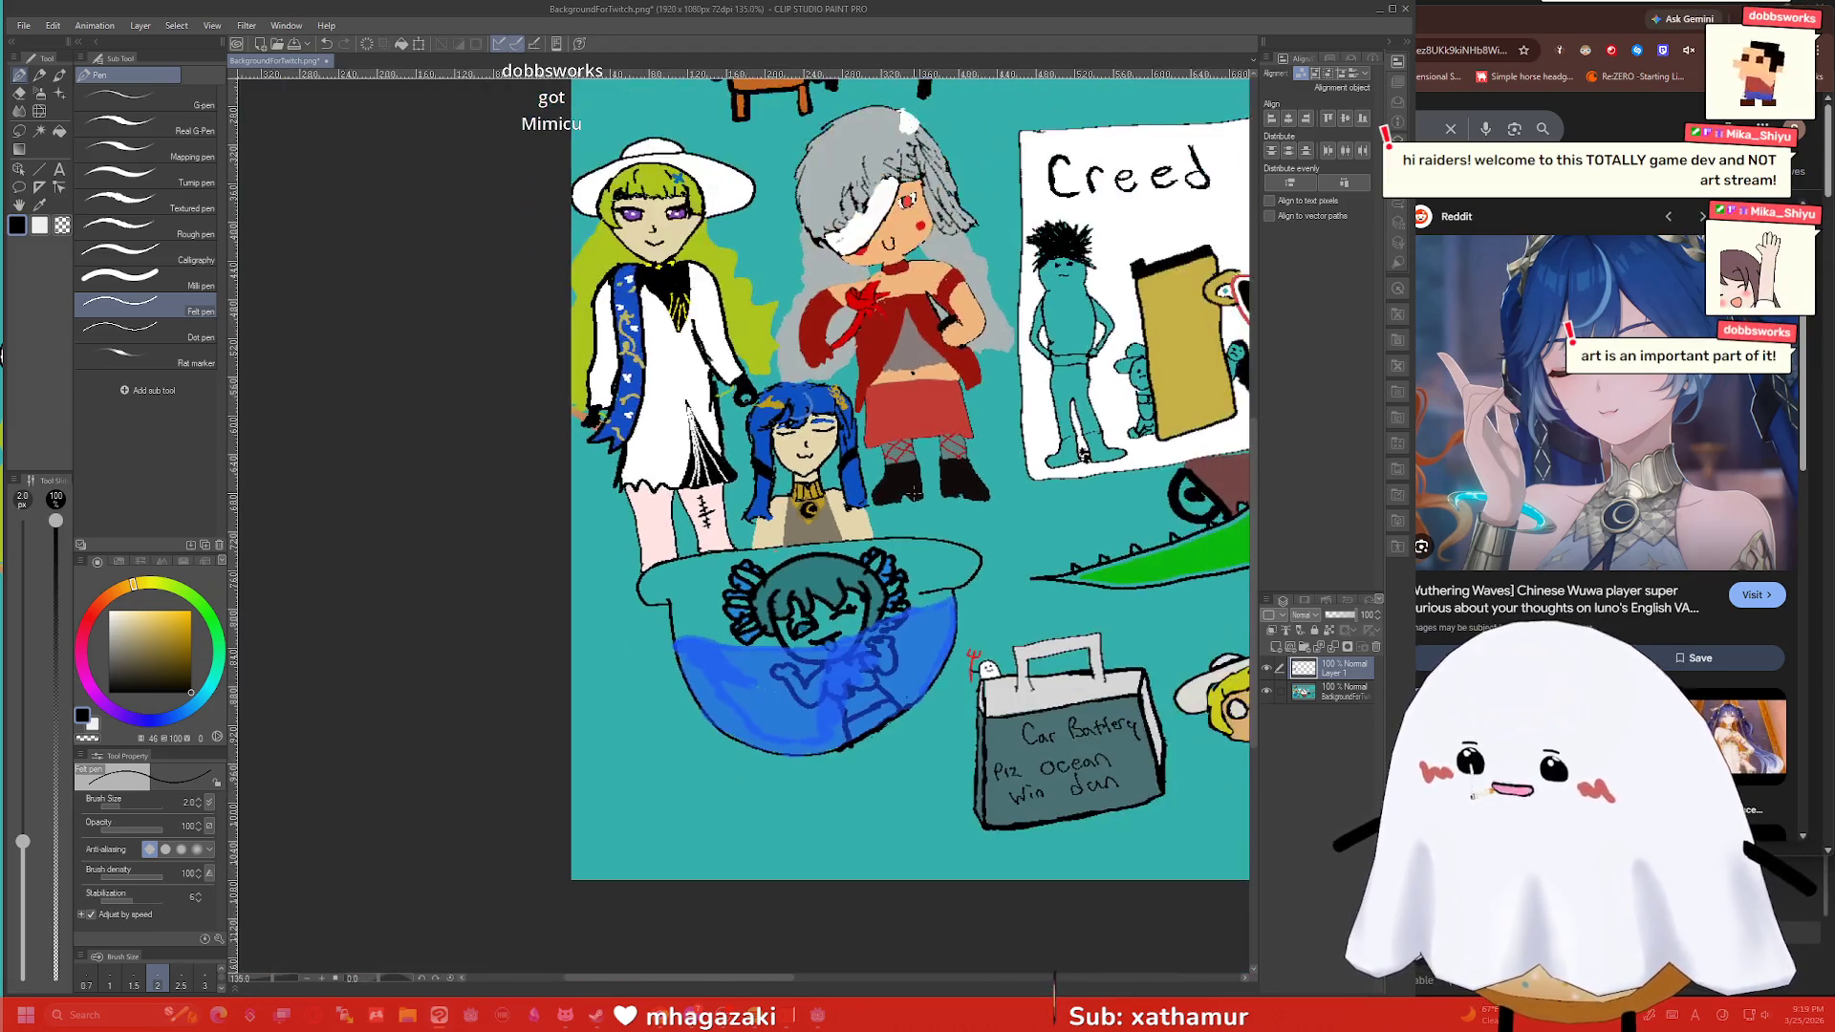
# Overwrite BackgroundForTwitch.png with the flattened drawing, then return to the Godot editor.
pyautogui.hotkey('ctrl', 'shift', 's')
pyautogui.click(742, 488)
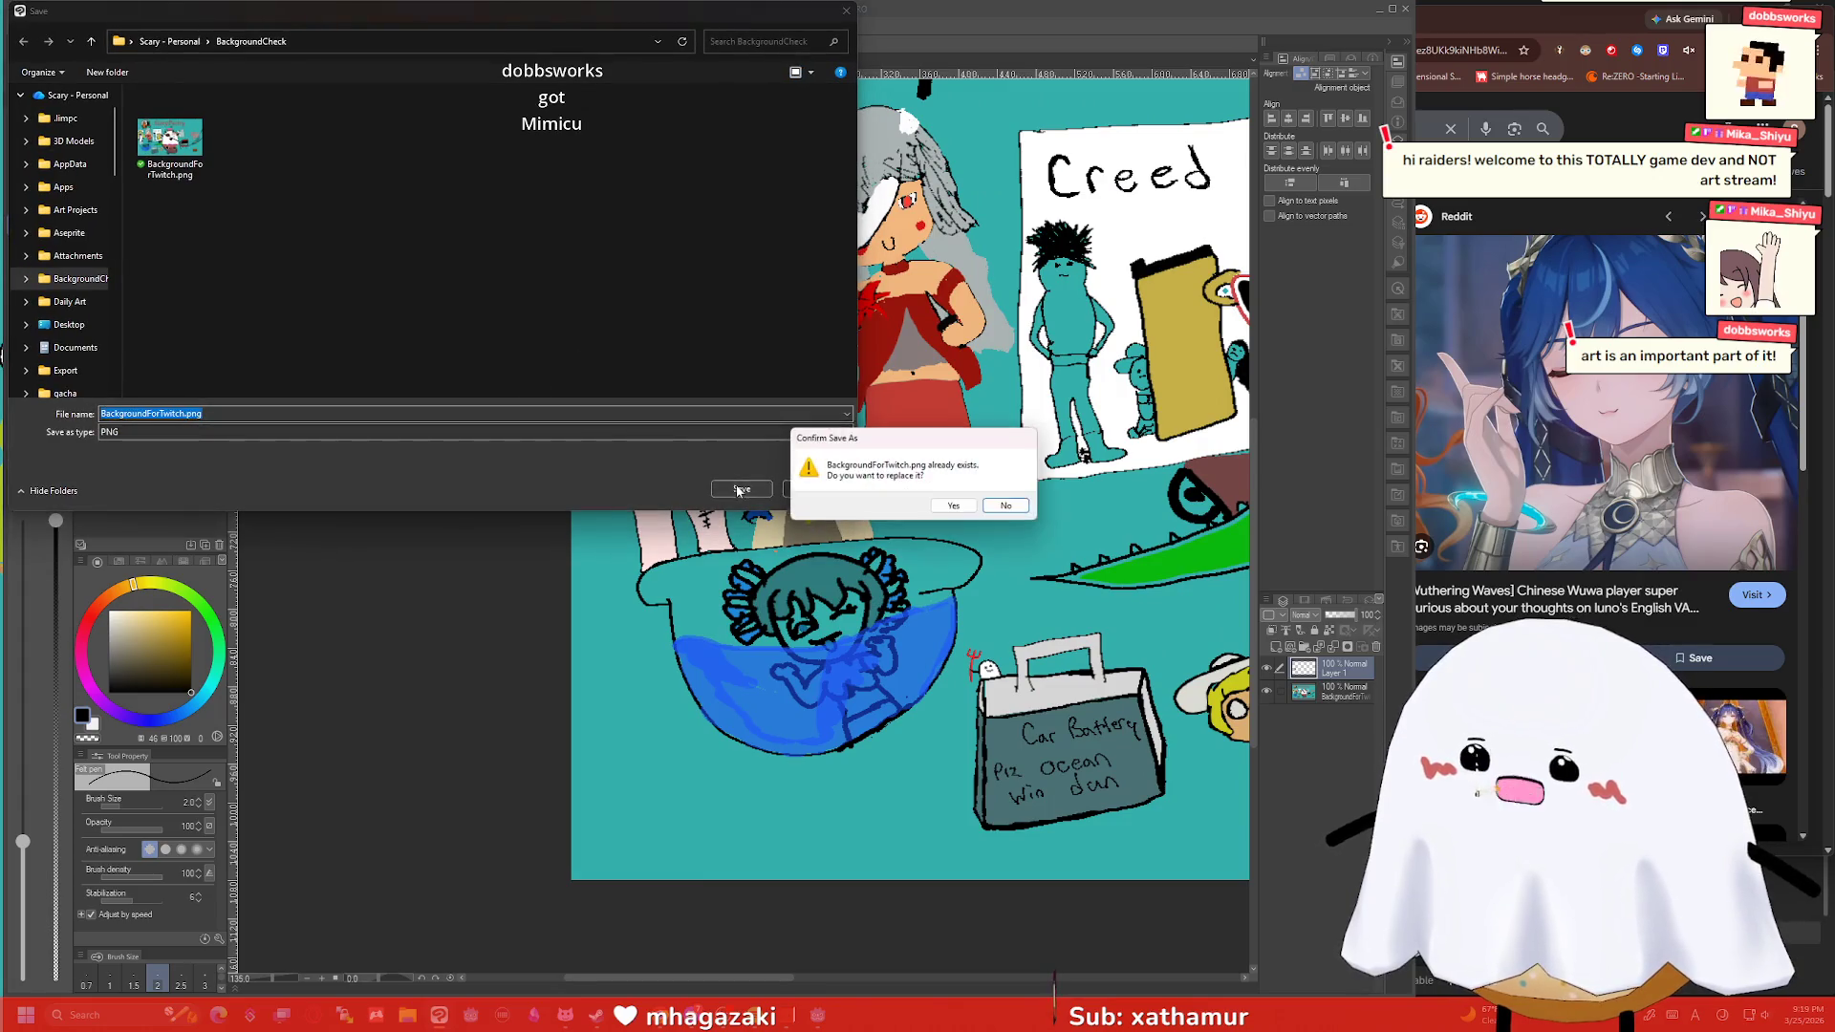
pyautogui.click(953, 507)
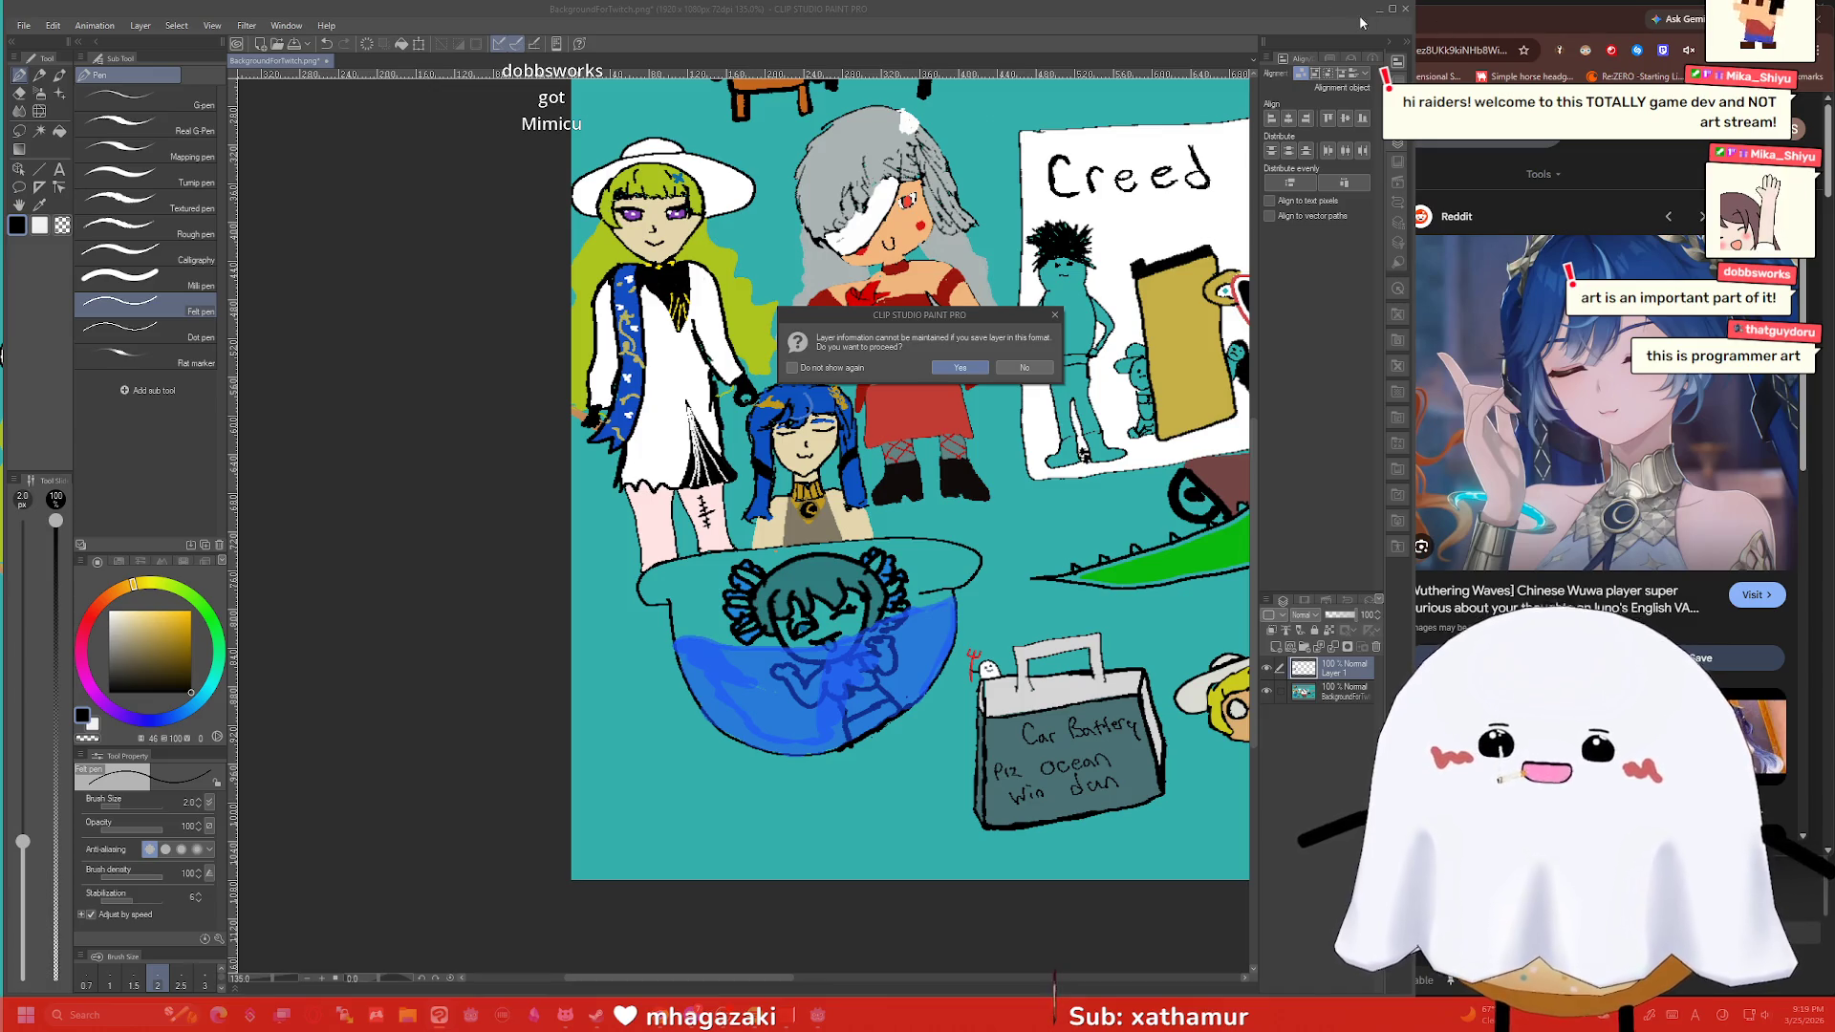
pyautogui.click(940, 369)
pyautogui.hotkey('alt', 'Tab')
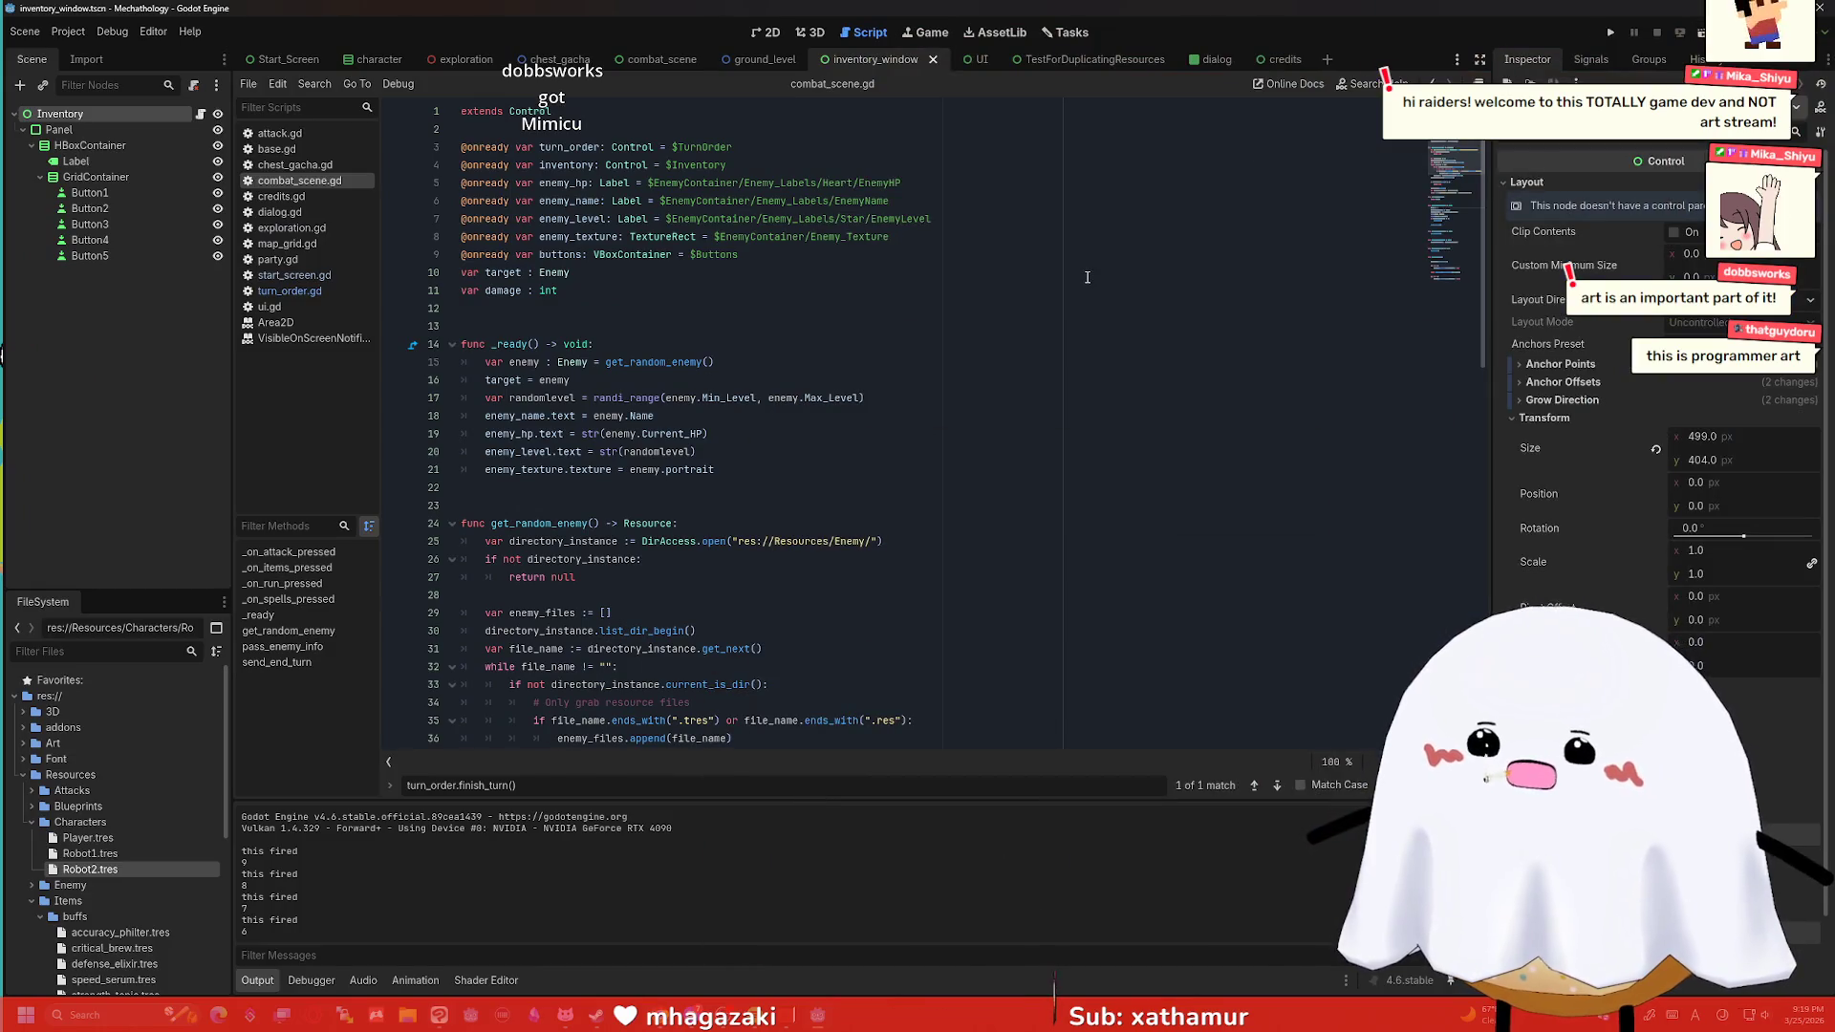
# Run the project and enter the tower to start the battle against Goth Cuayo.
pyautogui.click(1087, 277)
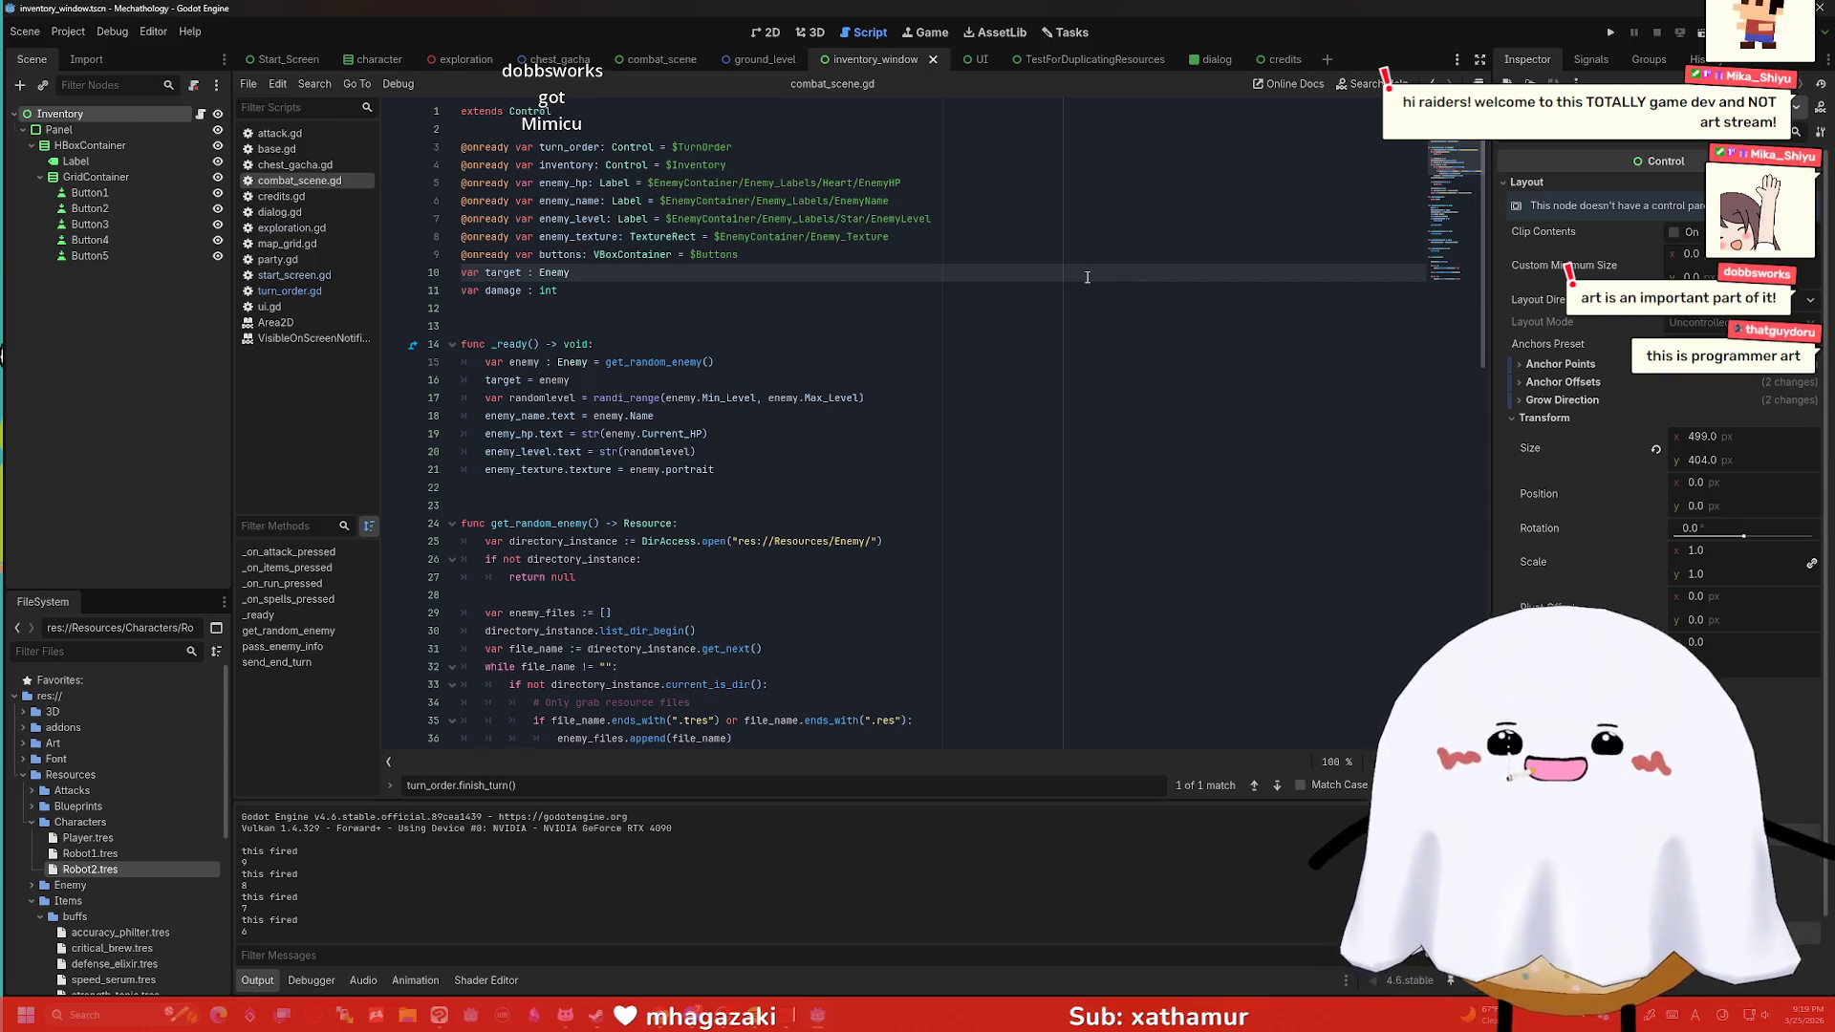
pyautogui.click(1611, 32)
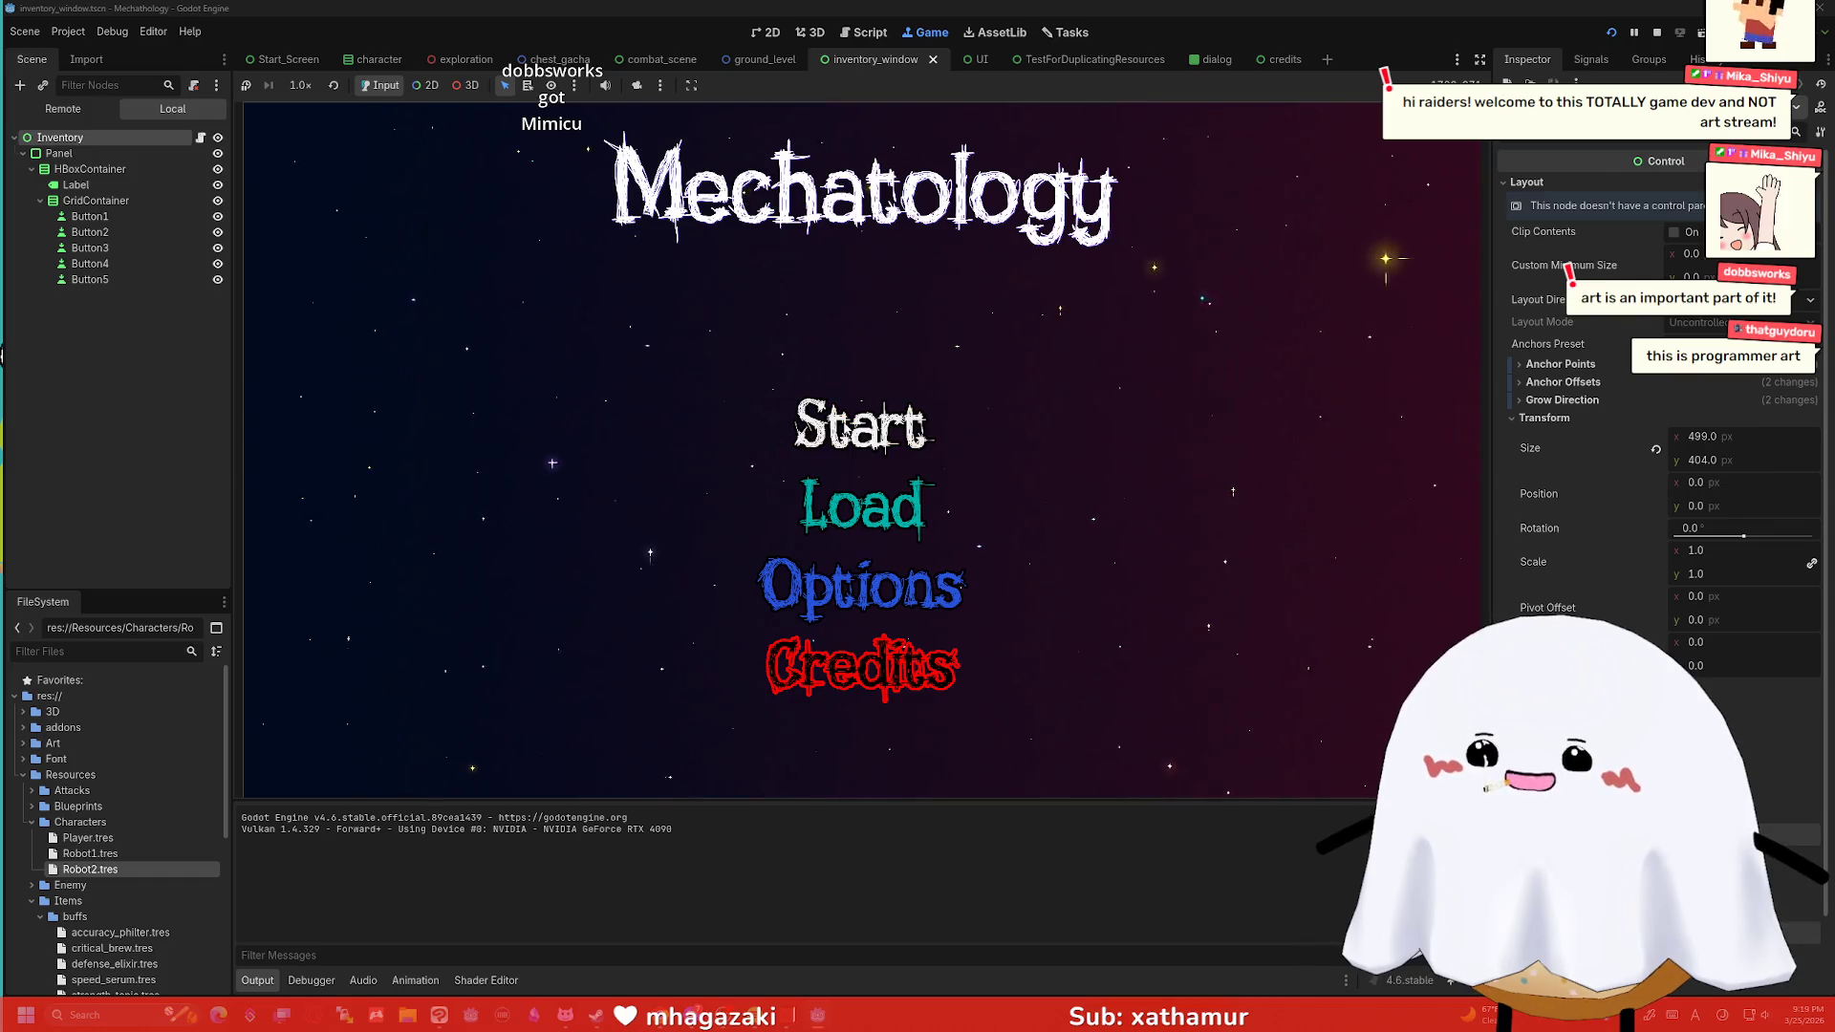
pyautogui.press('Return')
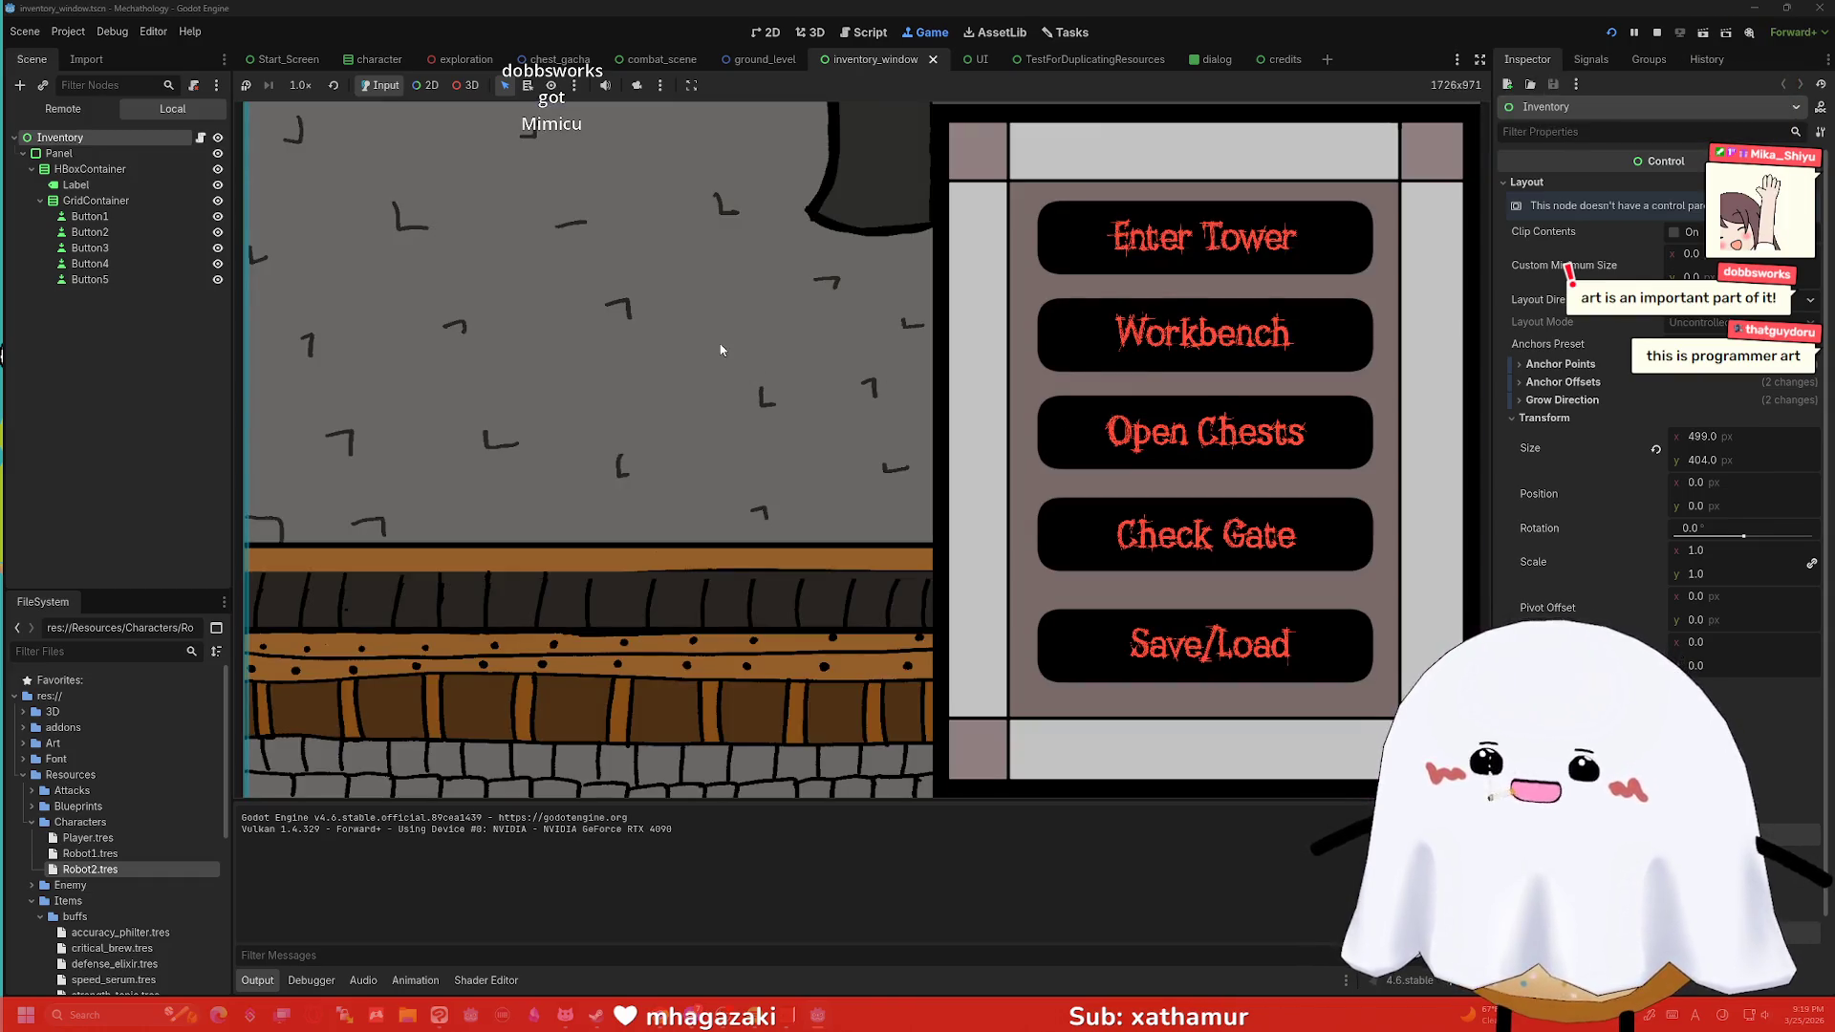
pyautogui.click(1262, 239)
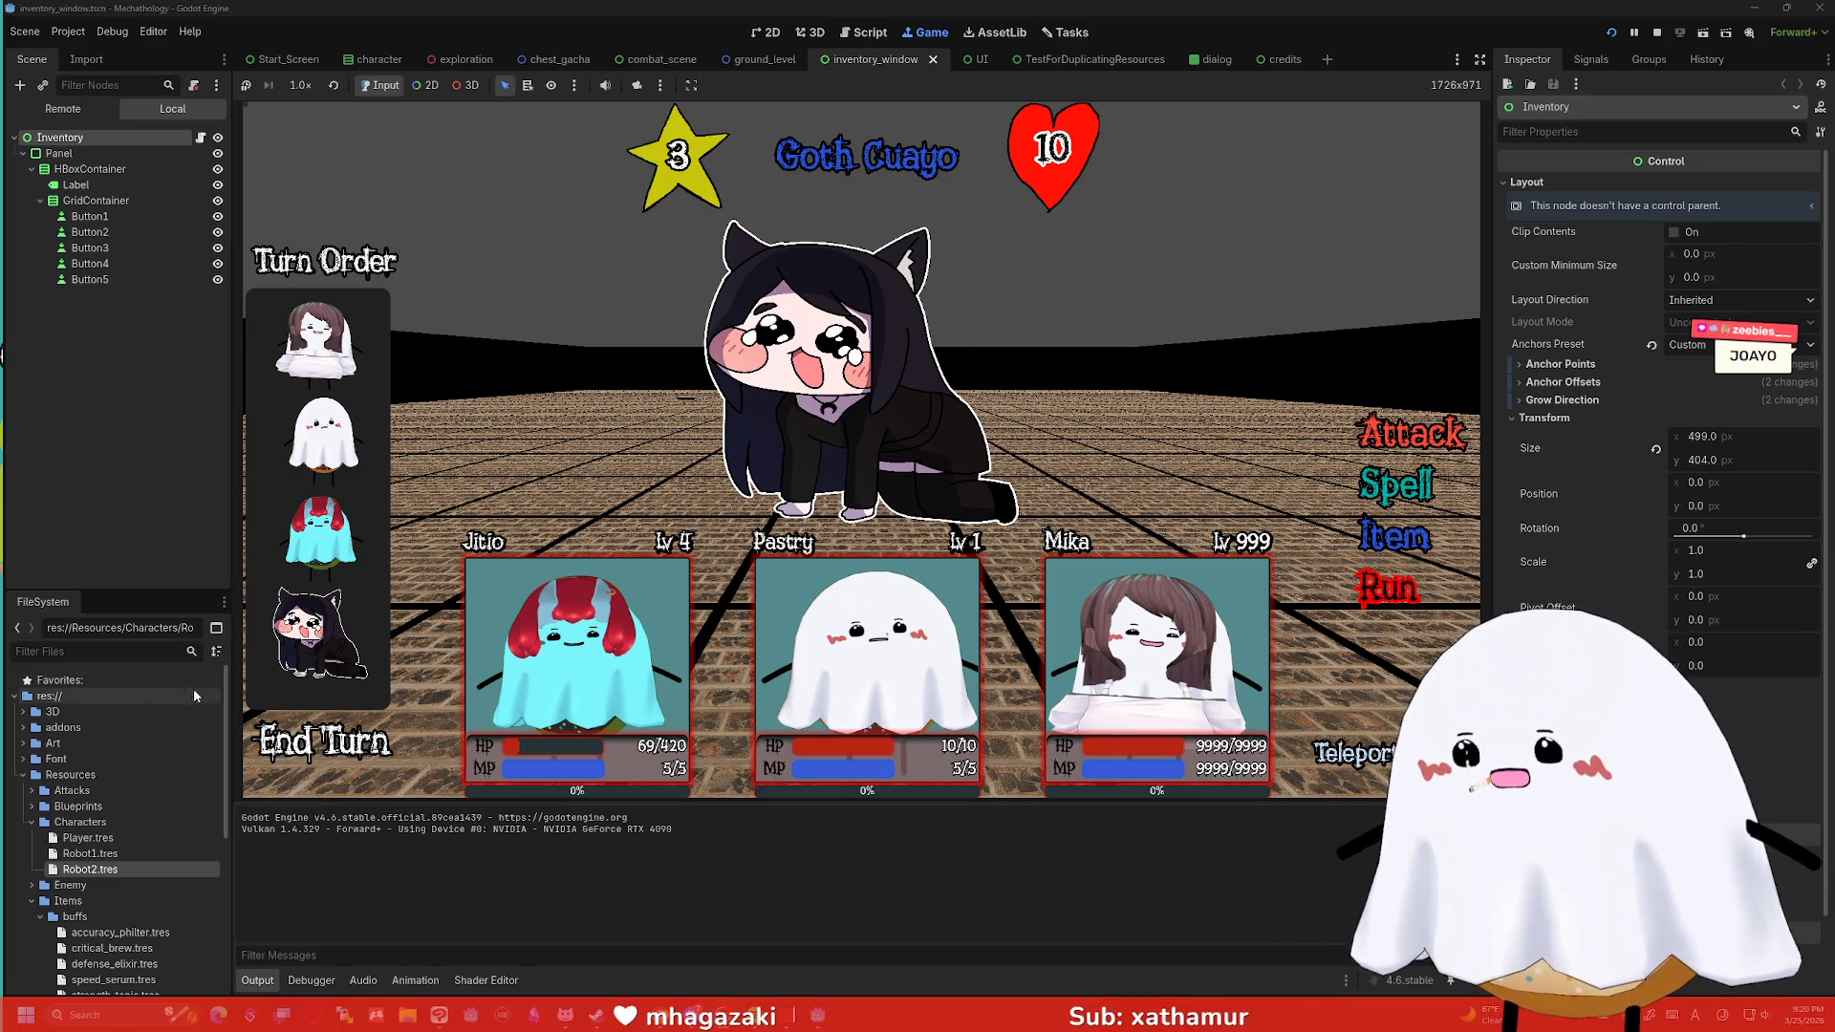
# End two turns, then attack Goth Cuayo five times, dropping its hearts from 10 to 4.
pyautogui.click(279, 751)
pyautogui.click(279, 752)
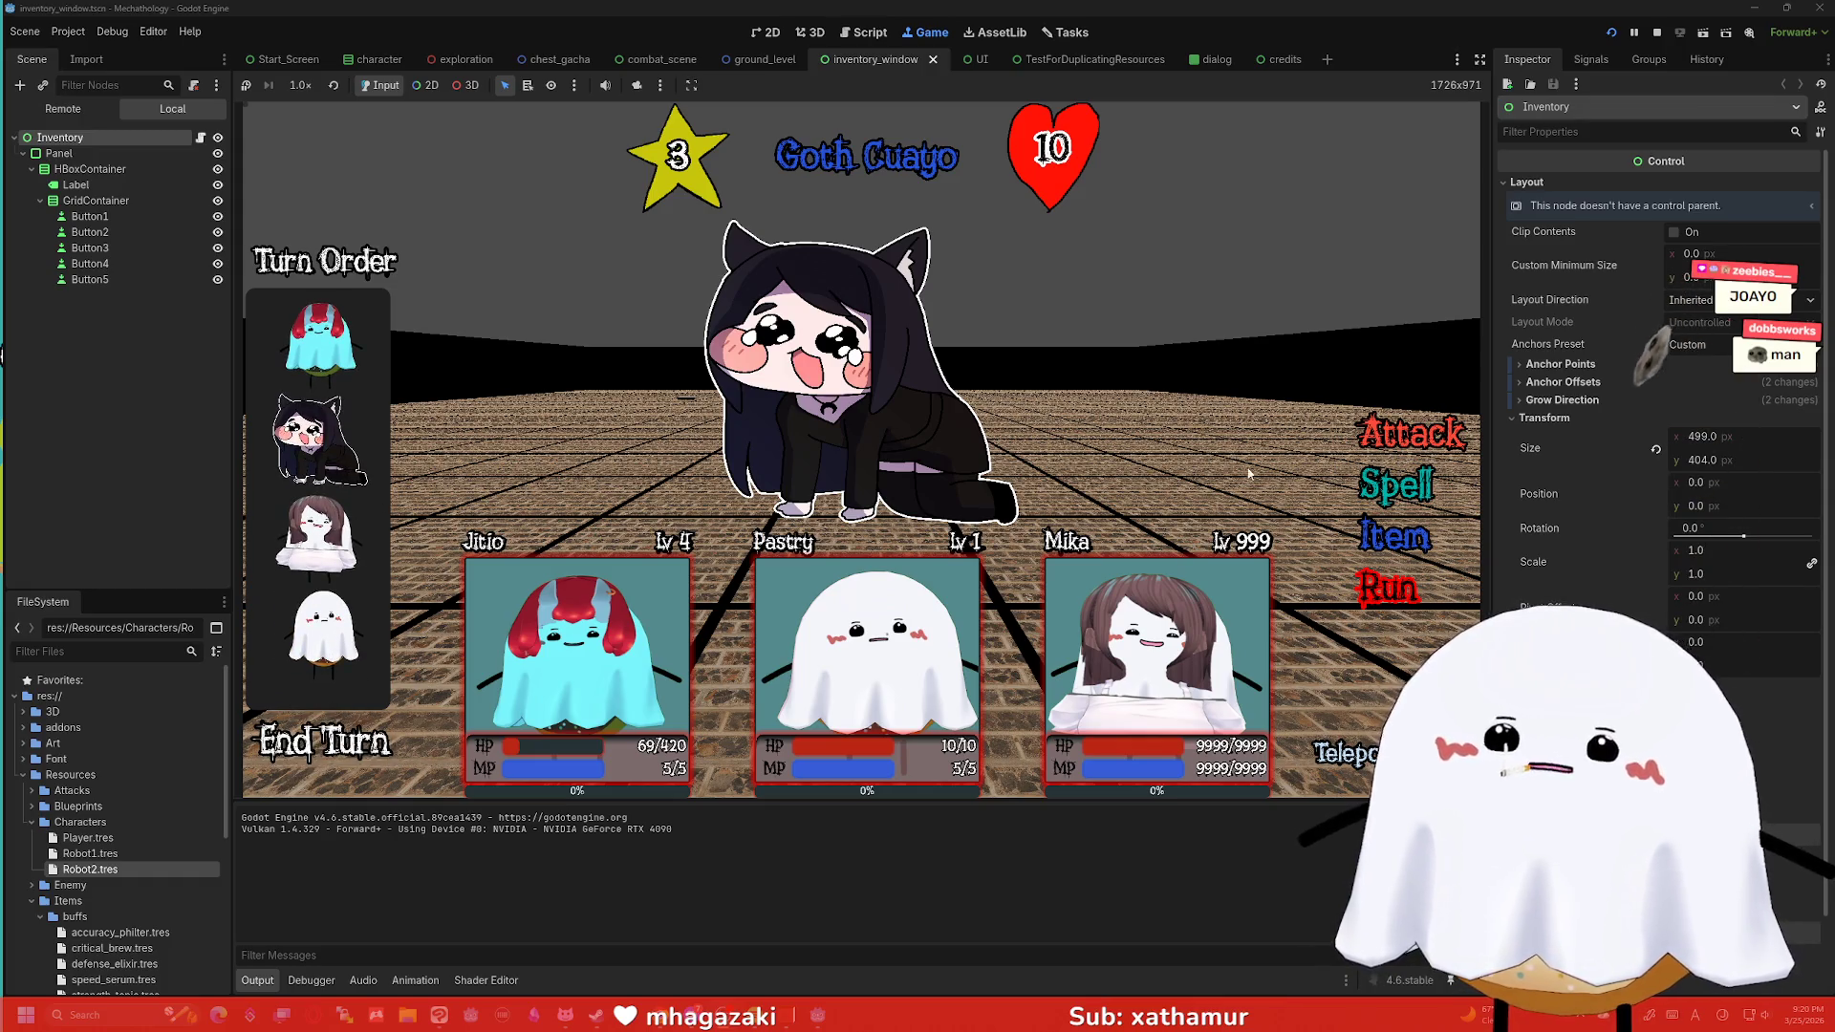
pyautogui.click(1403, 436)
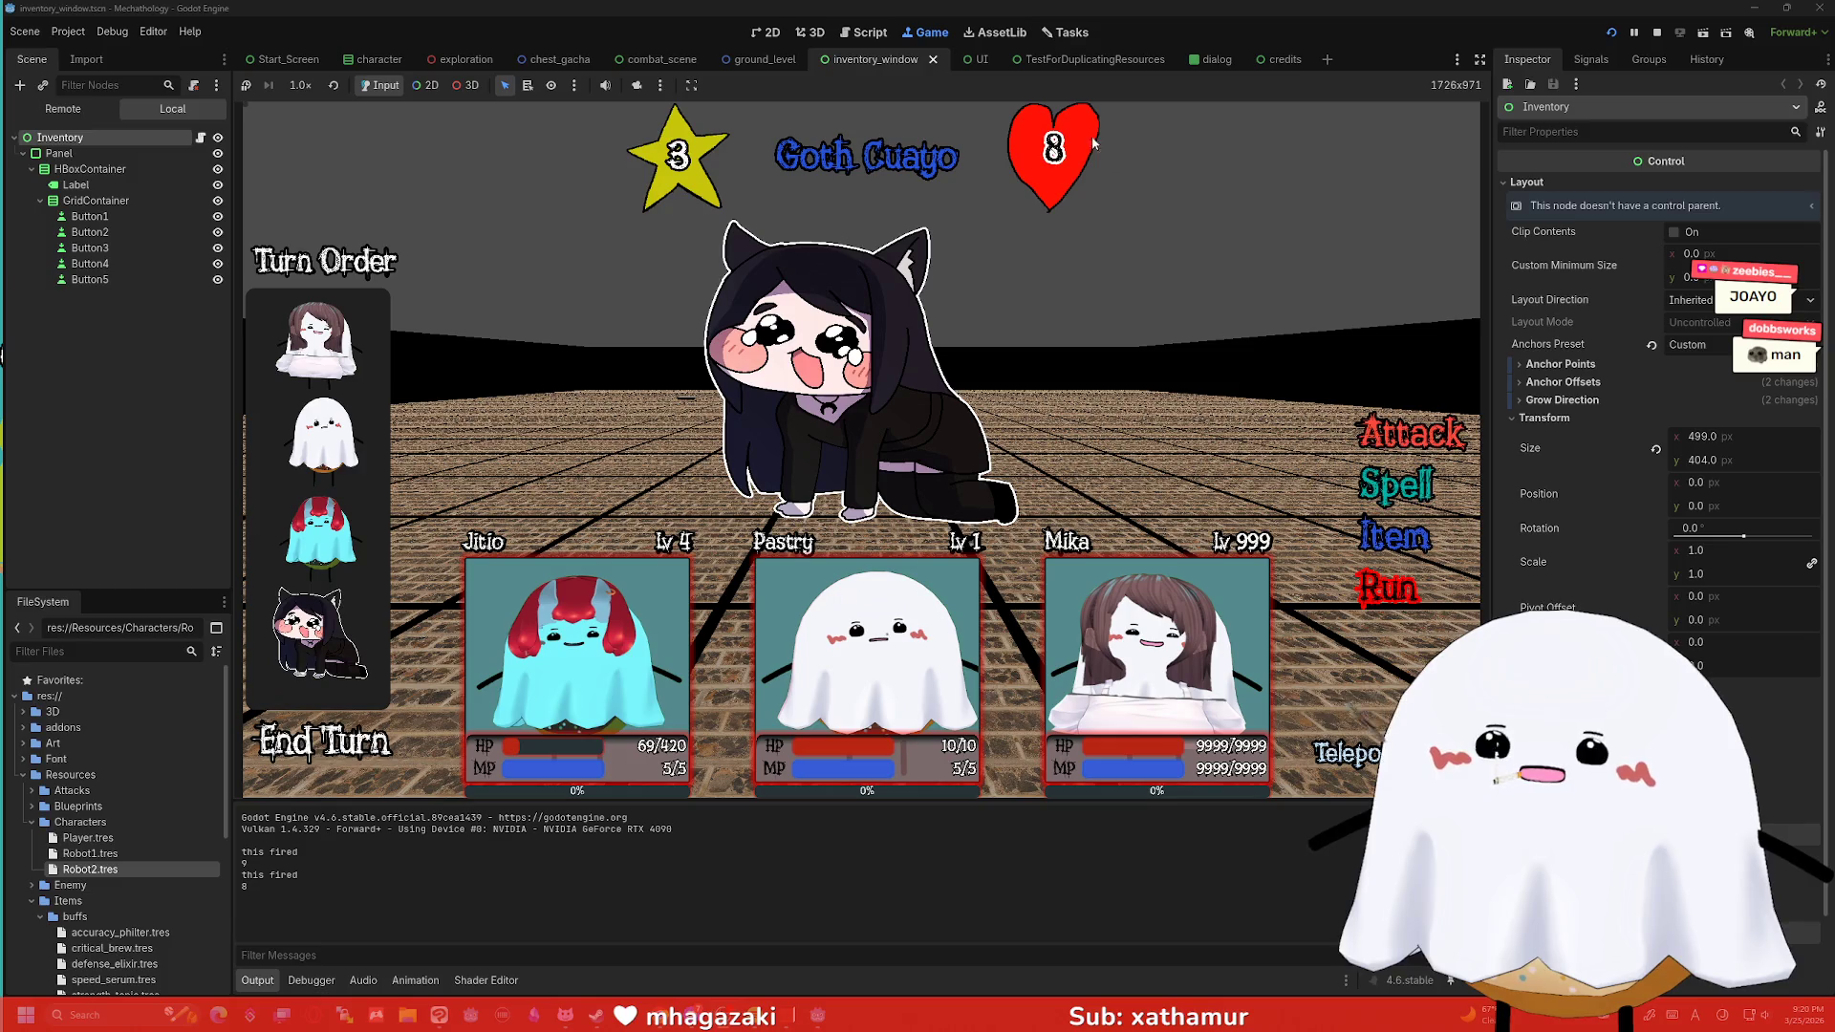
pyautogui.click(1403, 436)
pyautogui.click(1382, 429)
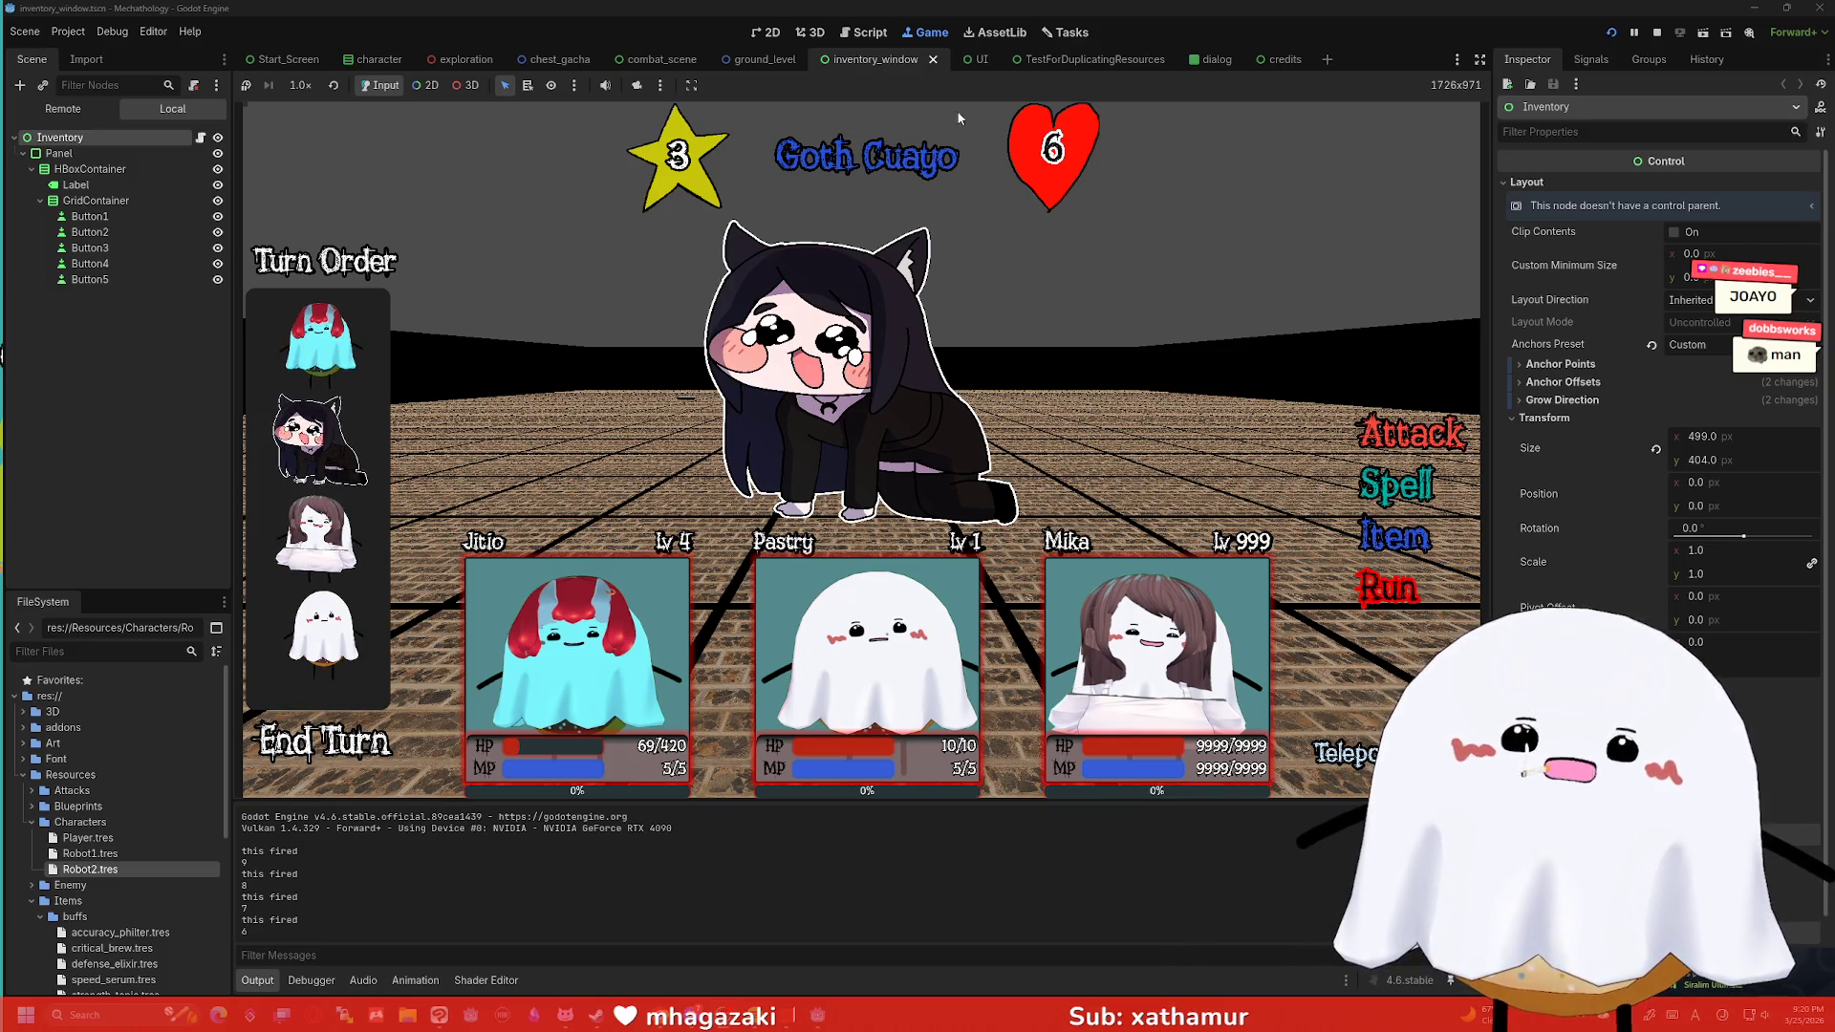
pyautogui.click(1389, 429)
pyautogui.click(1388, 430)
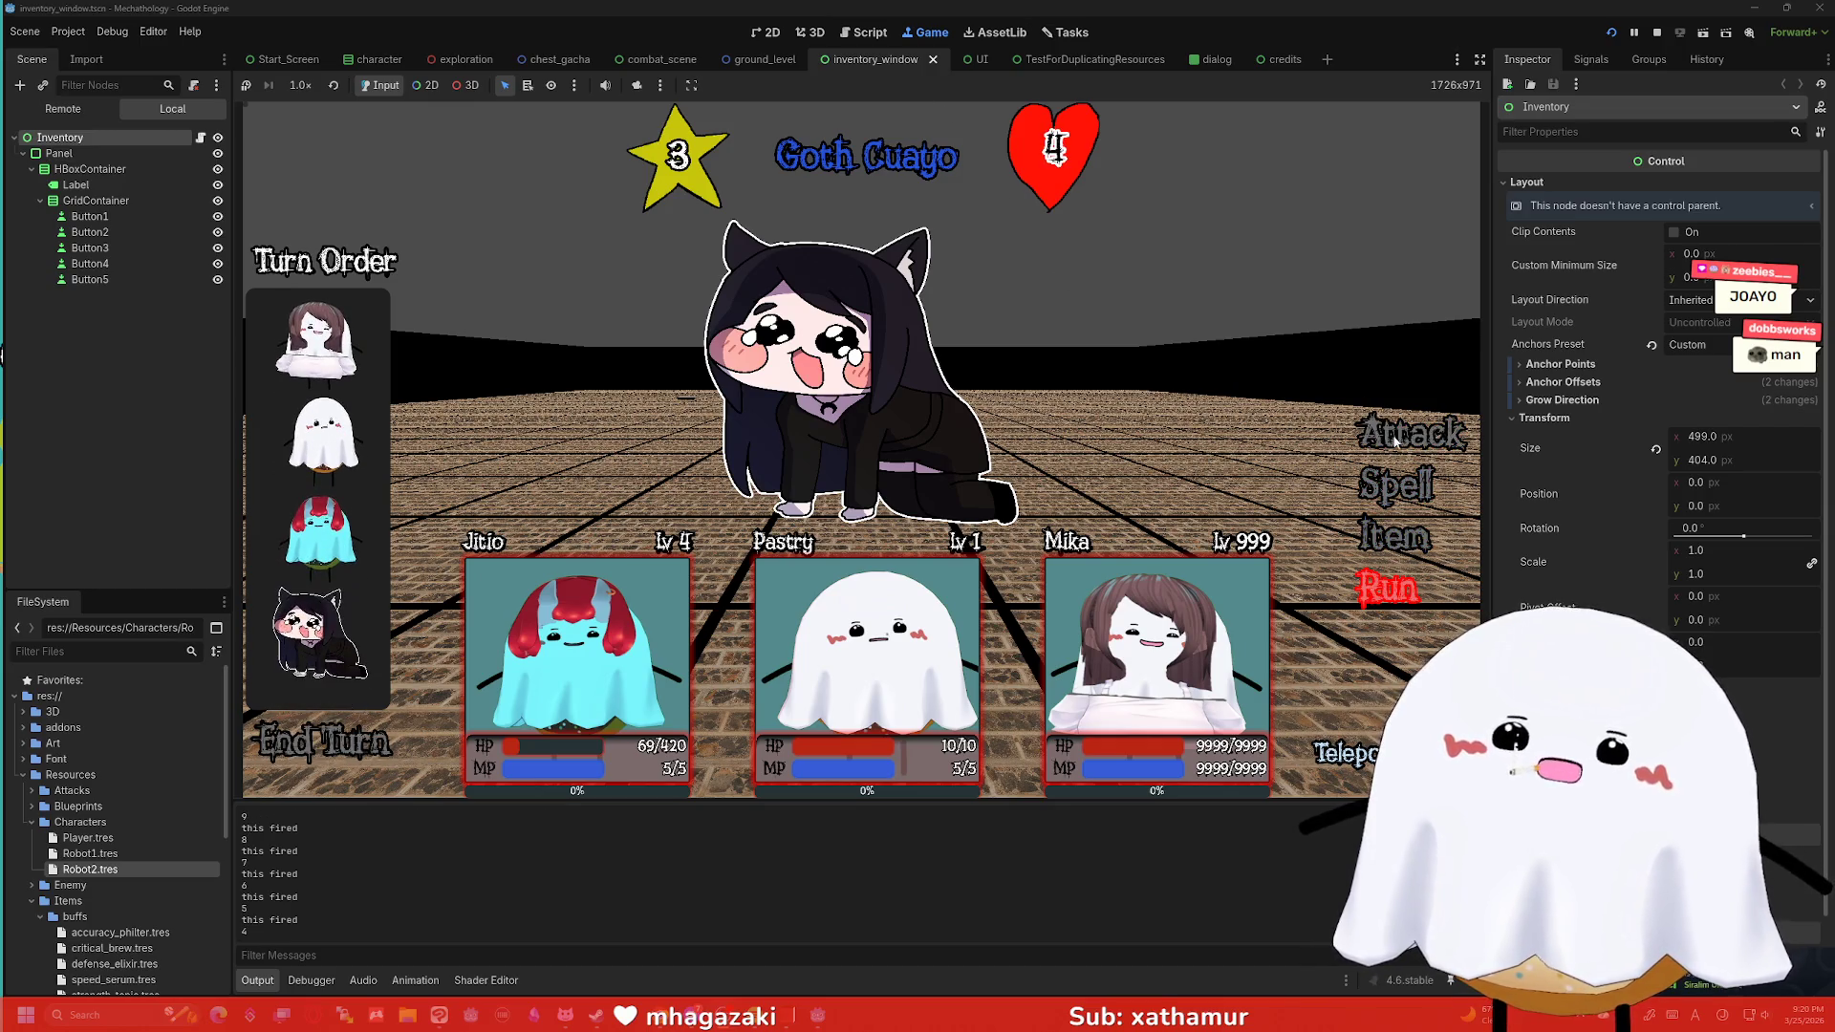